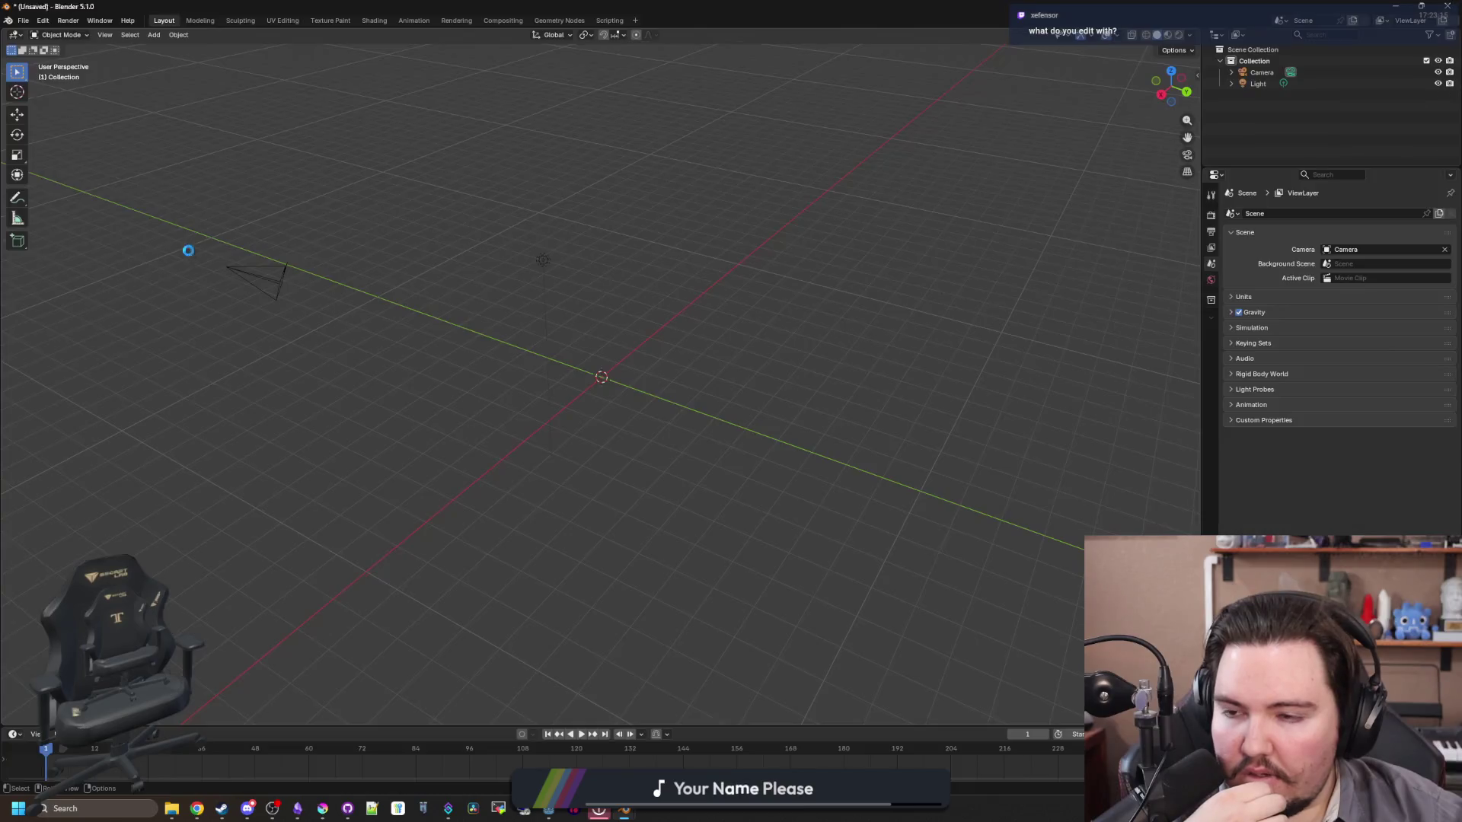
Step: Orbit the viewport around the plush model from several angles, selecting and deselecting it
{"action": "scroll", "coordinate": [648, 364], "scroll_direction": "down", "scroll_amount": 4}
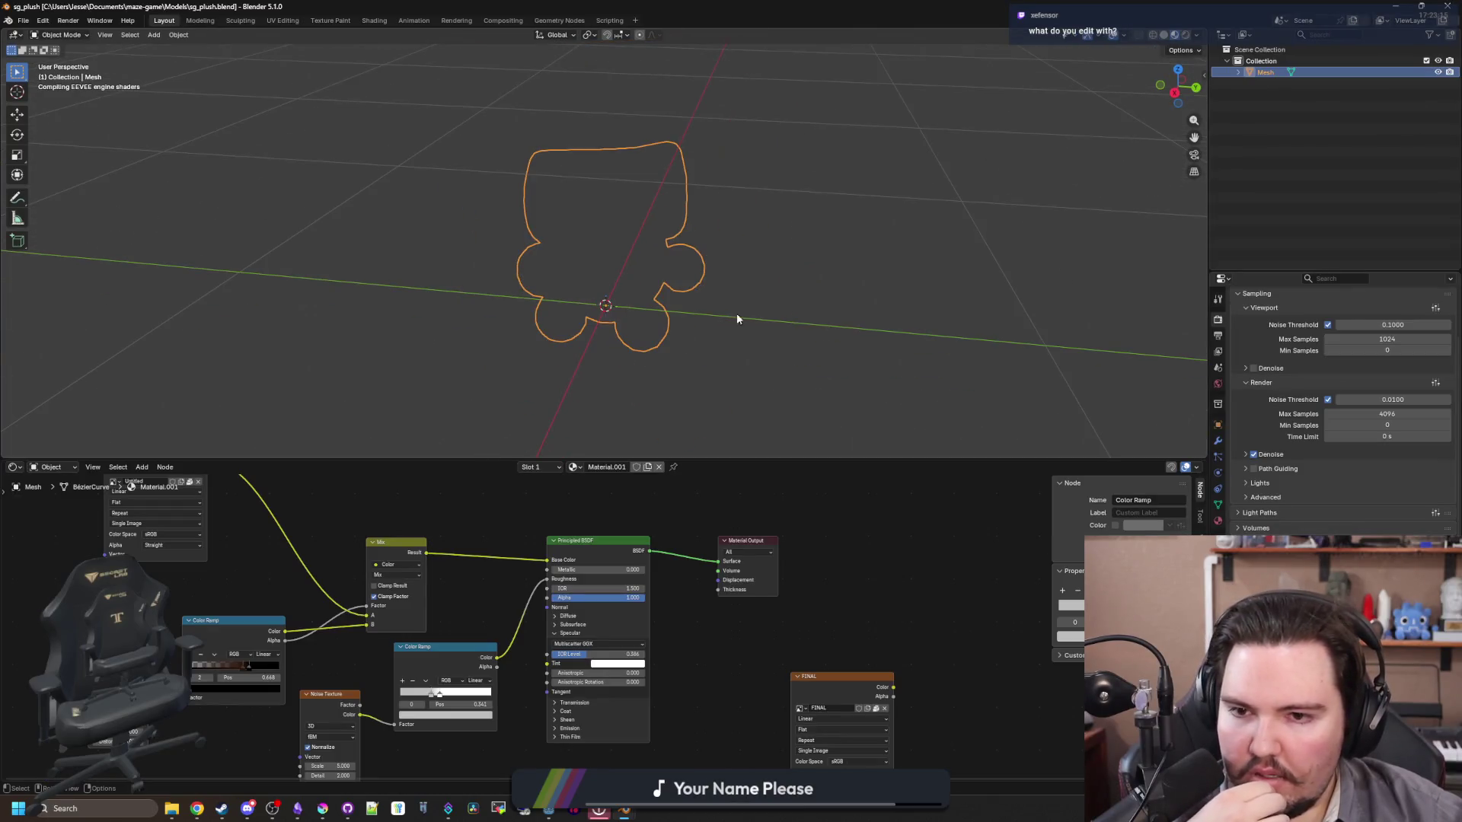
{"action": "mouse_move", "coordinate": [1014, 232]}
{"action": "left_mouse_down"}
{"action": "mouse_move", "coordinate": [945, 209]}
{"action": "mouse_move", "coordinate": [1061, 163]}
{"action": "left_mouse_up"}
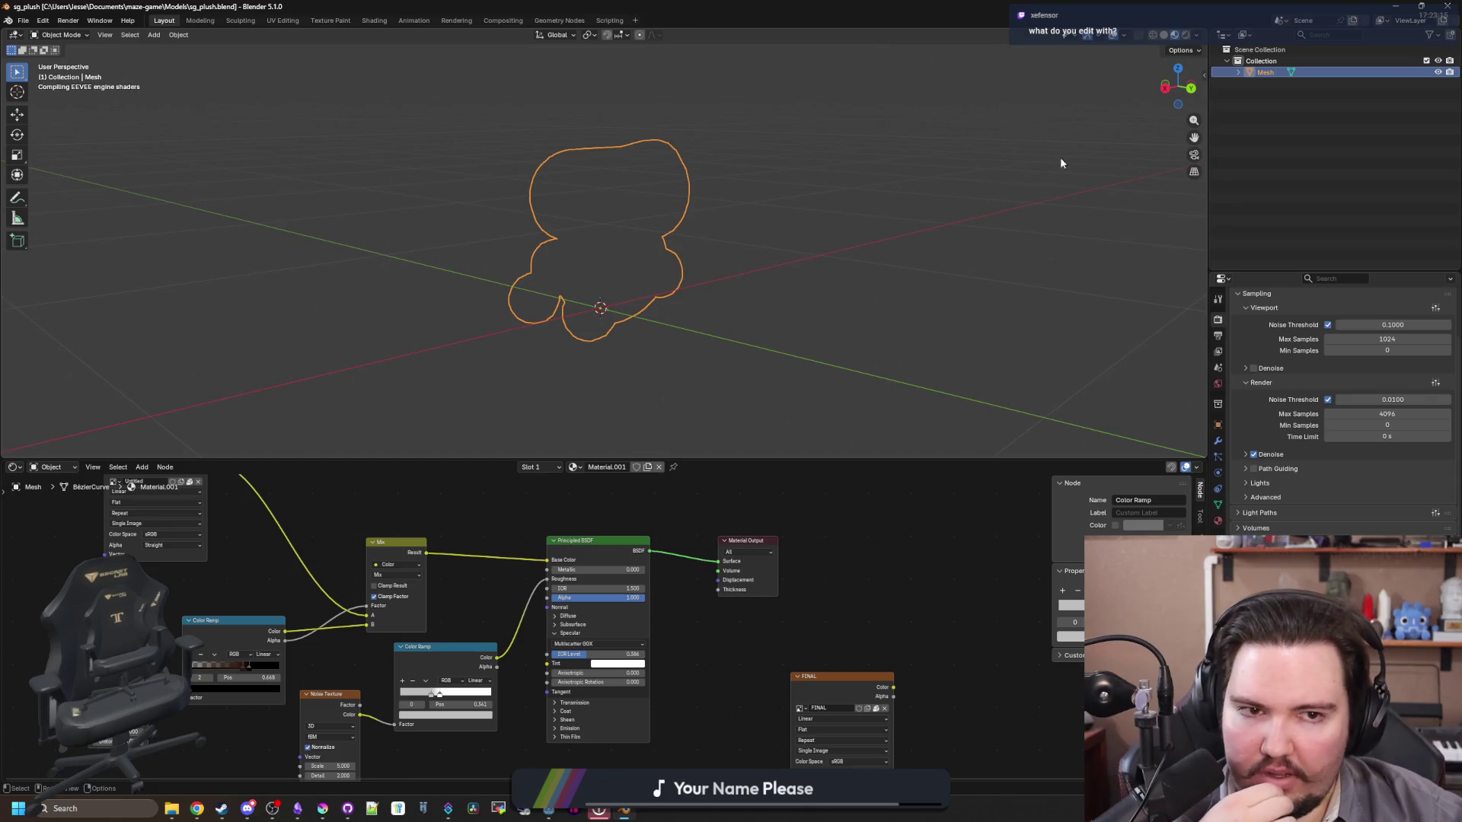
{"action": "left_click", "coordinate": [851, 175]}
{"action": "mouse_move", "coordinate": [781, 163]}
{"action": "left_mouse_down"}
{"action": "mouse_move", "coordinate": [702, 181]}
{"action": "mouse_move", "coordinate": [914, 143]}
{"action": "mouse_move", "coordinate": [632, 253]}
{"action": "left_mouse_up"}
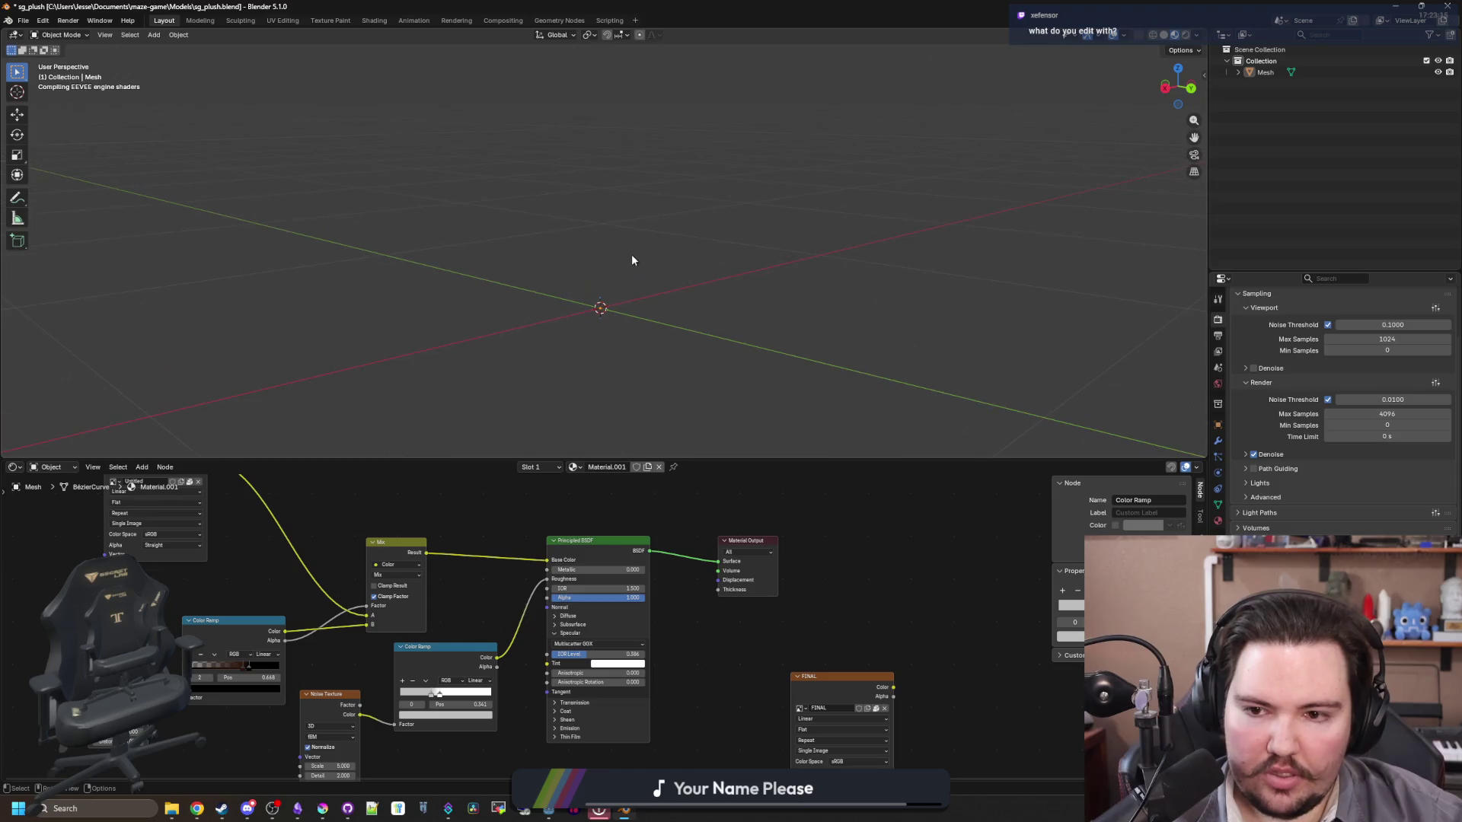
{"action": "left_click", "coordinate": [632, 254]}
{"action": "left_click_drag", "start_coordinate": [754, 218], "coordinate": [833, 257]}
{"action": "mouse_move", "coordinate": [648, 233]}
{"action": "left_mouse_down"}
{"action": "mouse_move", "coordinate": [871, 164]}
{"action": "mouse_move", "coordinate": [876, 116]}
{"action": "mouse_move", "coordinate": [891, 203]}
{"action": "mouse_move", "coordinate": [1155, 59]}
{"action": "left_mouse_up"}
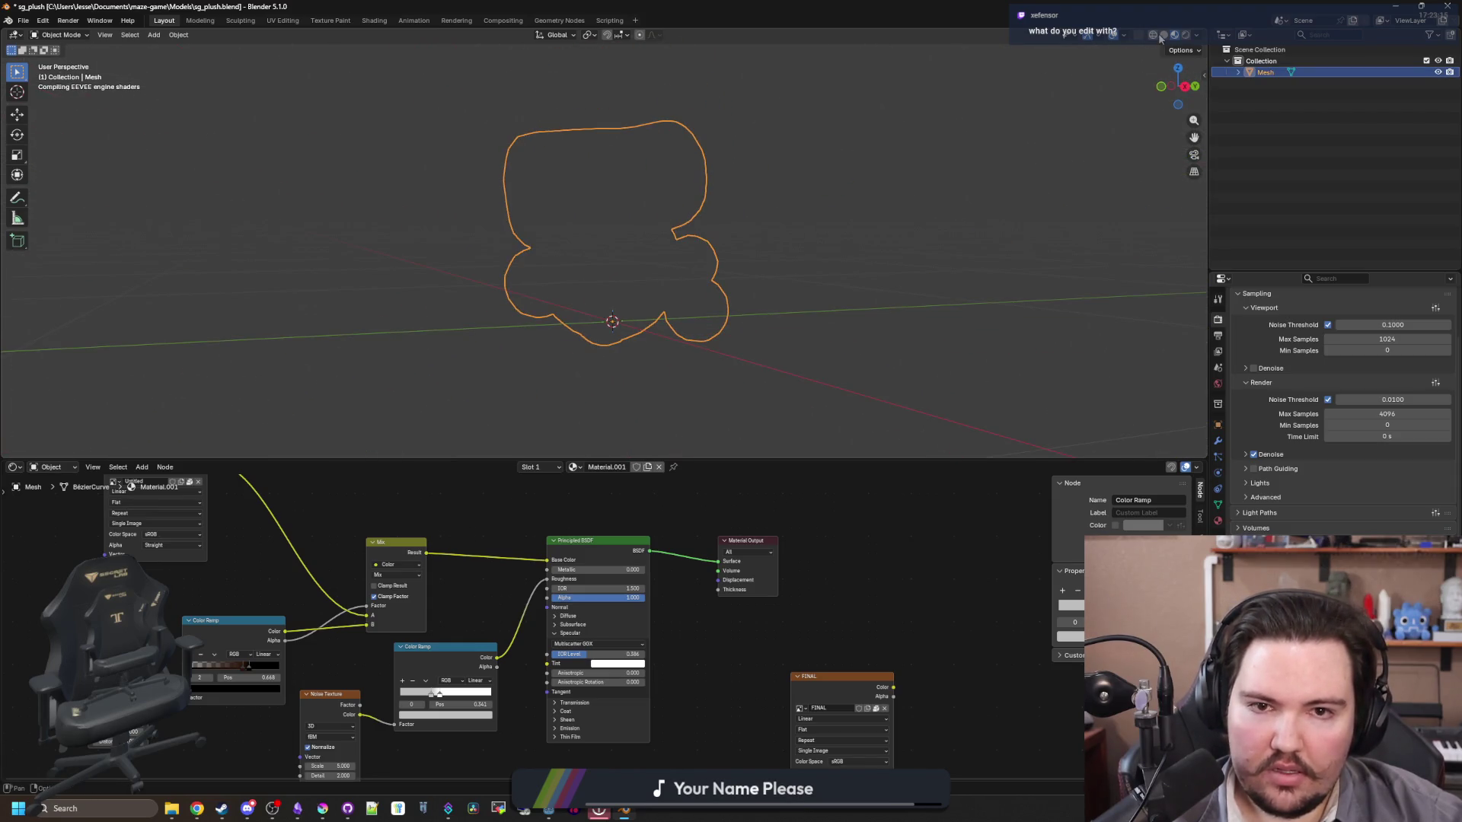
Step: Switch to Solid shading, then back to Material Preview to show the textured plush
{"action": "left_click", "coordinate": [1164, 35]}
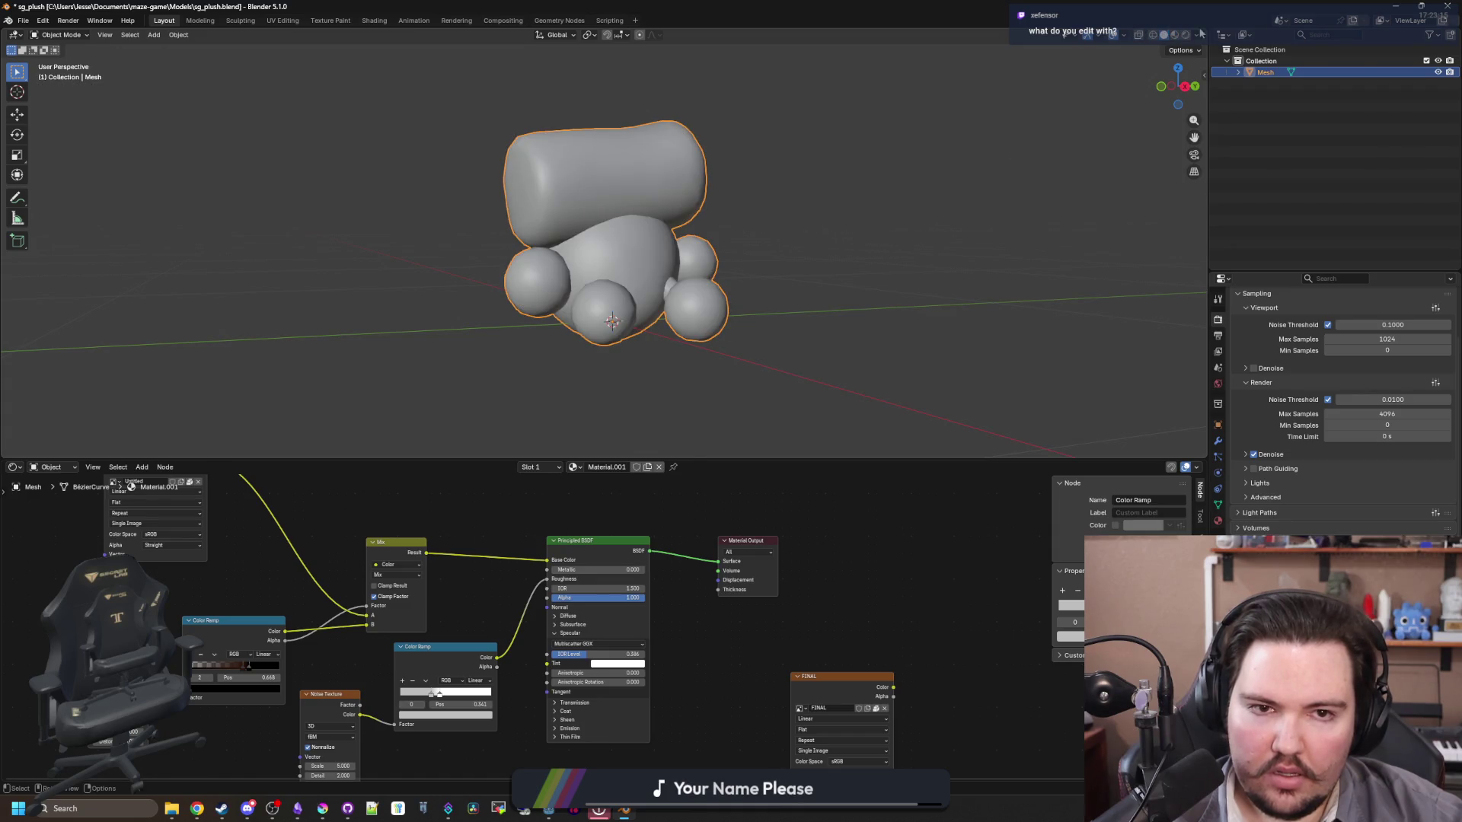
{"action": "left_click_drag", "start_coordinate": [1188, 86], "coordinate": [1172, 190]}
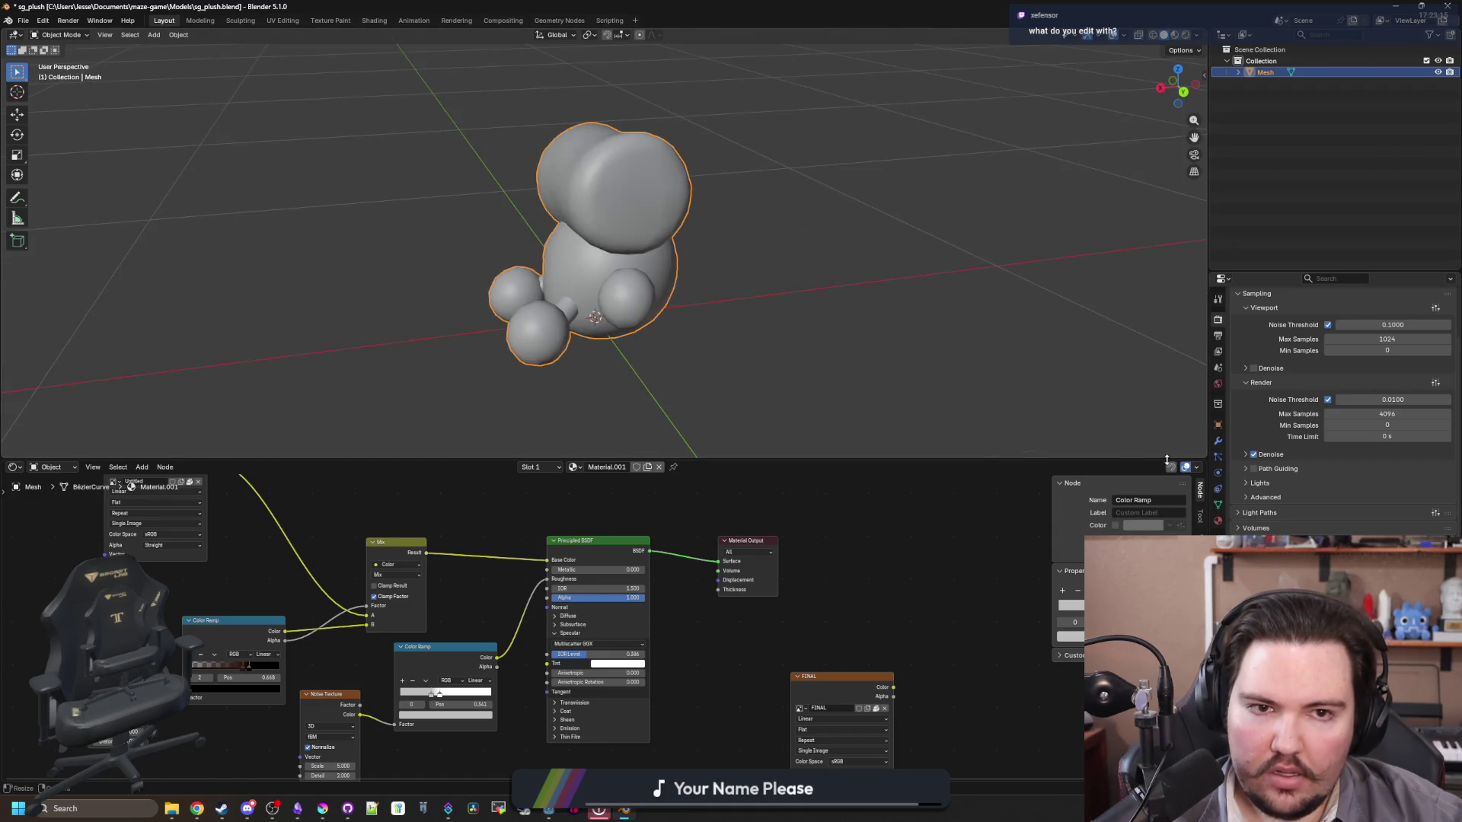
{"action": "left_click", "coordinate": [1175, 35]}
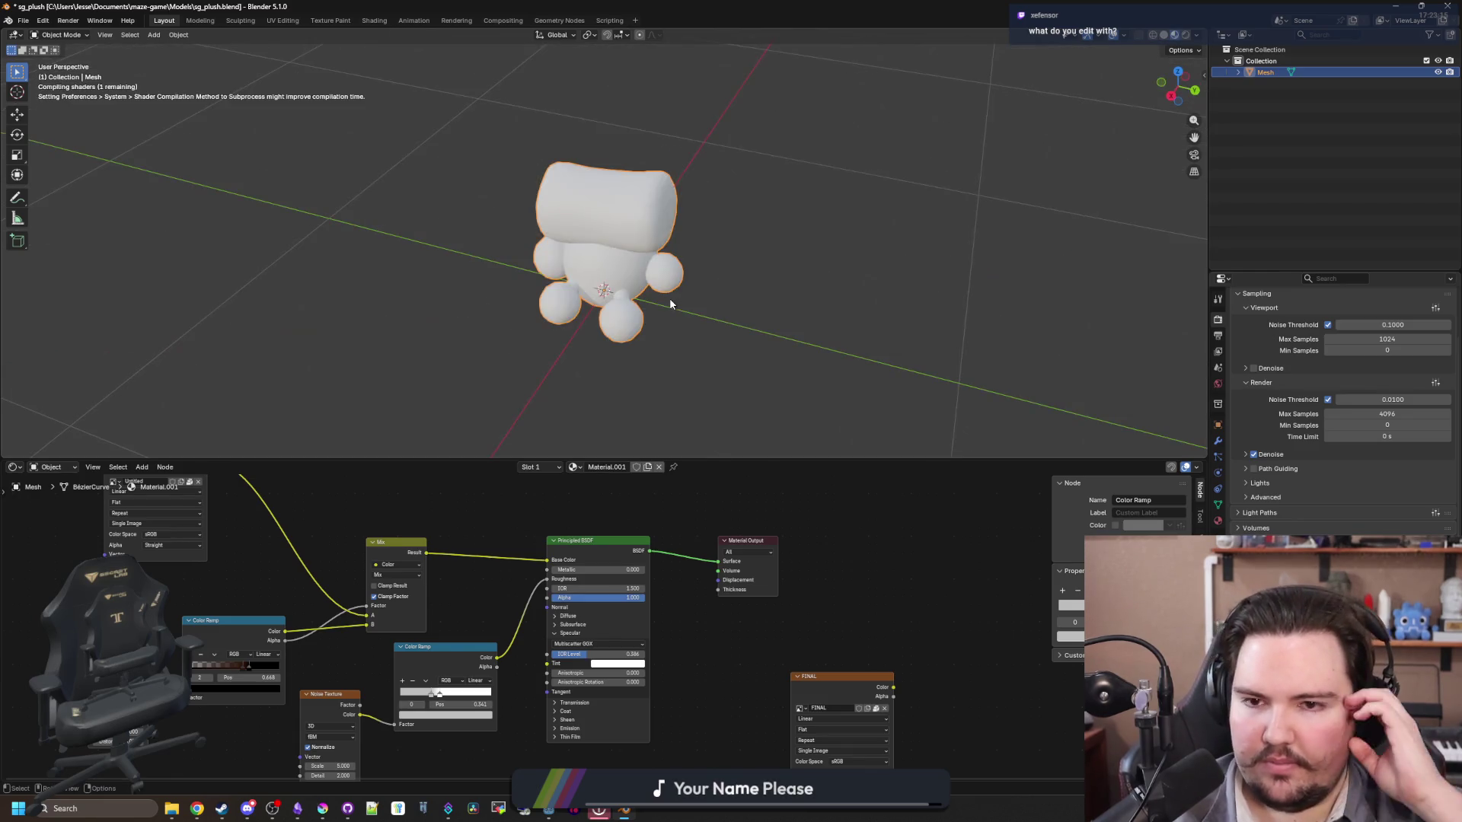
{"action": "left_click_drag", "start_coordinate": [670, 299], "coordinate": [774, 271]}
{"action": "left_click", "coordinate": [789, 261]}
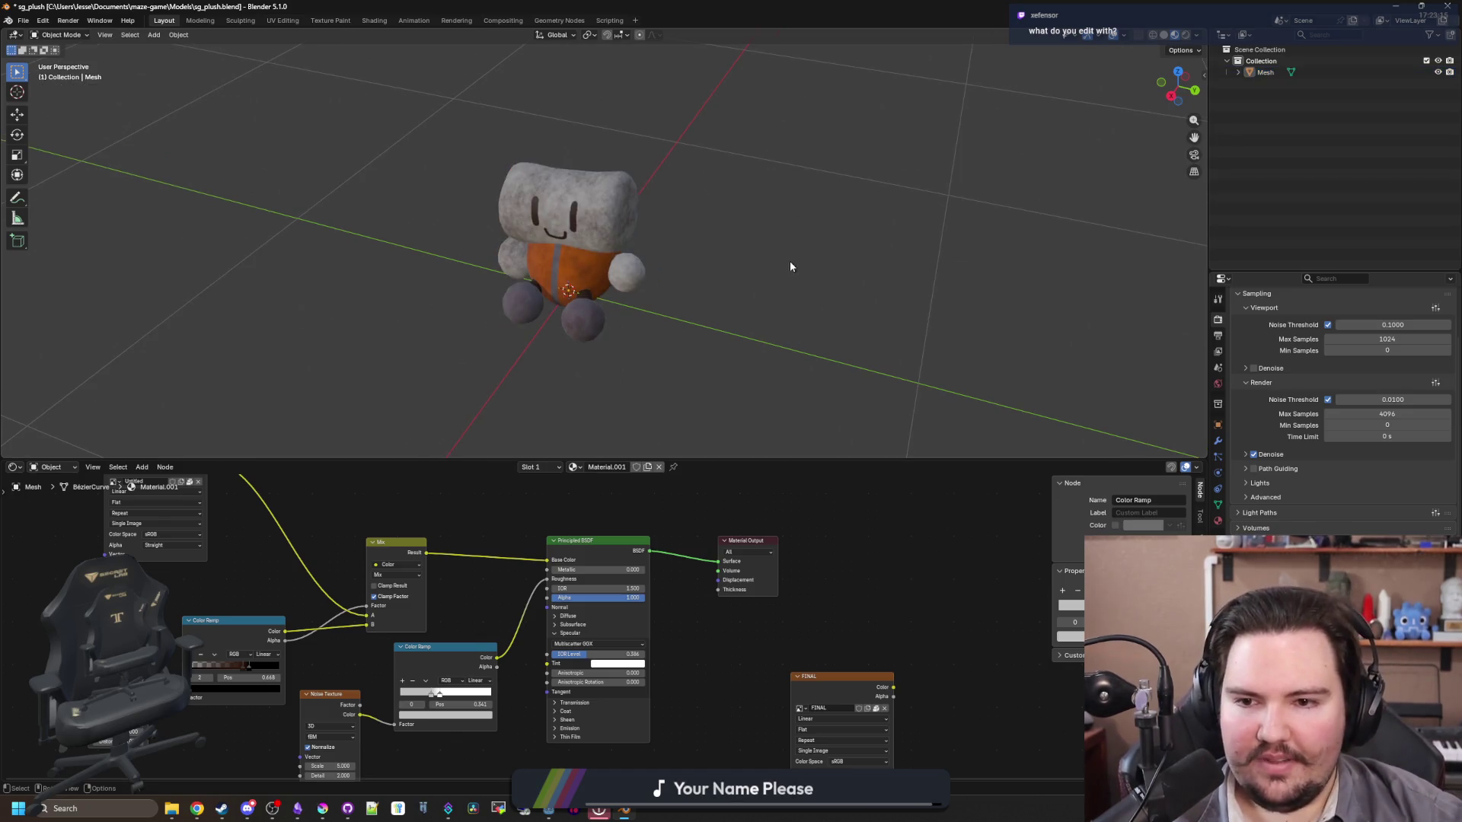
{"action": "key", "text": "shift+a"}
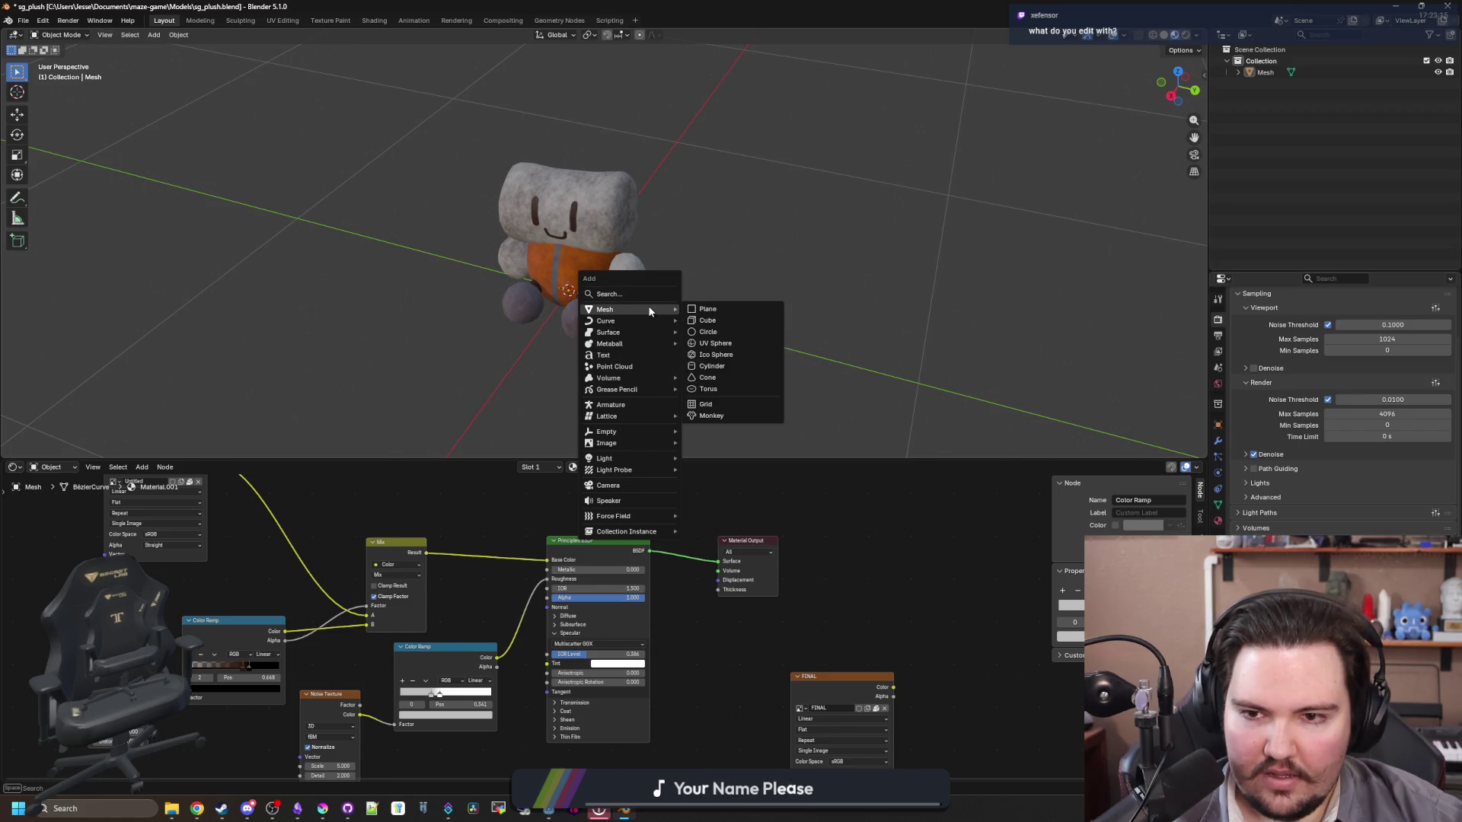
{"action": "mouse_move", "coordinate": [647, 304]}
{"action": "left_mouse_down"}
{"action": "mouse_move", "coordinate": [836, 236]}
{"action": "mouse_move", "coordinate": [698, 294]}
{"action": "mouse_move", "coordinate": [879, 264]}
{"action": "mouse_move", "coordinate": [729, 331]}
{"action": "mouse_move", "coordinate": [586, 341]}
{"action": "mouse_move", "coordinate": [865, 323]}
{"action": "mouse_move", "coordinate": [826, 343]}
{"action": "mouse_move", "coordinate": [784, 326]}
{"action": "left_mouse_up"}
{"action": "scroll", "coordinate": [728, 331], "scroll_direction": "up", "scroll_amount": 5}
{"action": "scroll", "coordinate": [715, 328], "scroll_direction": "down", "scroll_amount": 4}
{"action": "left_click", "coordinate": [604, 247]}
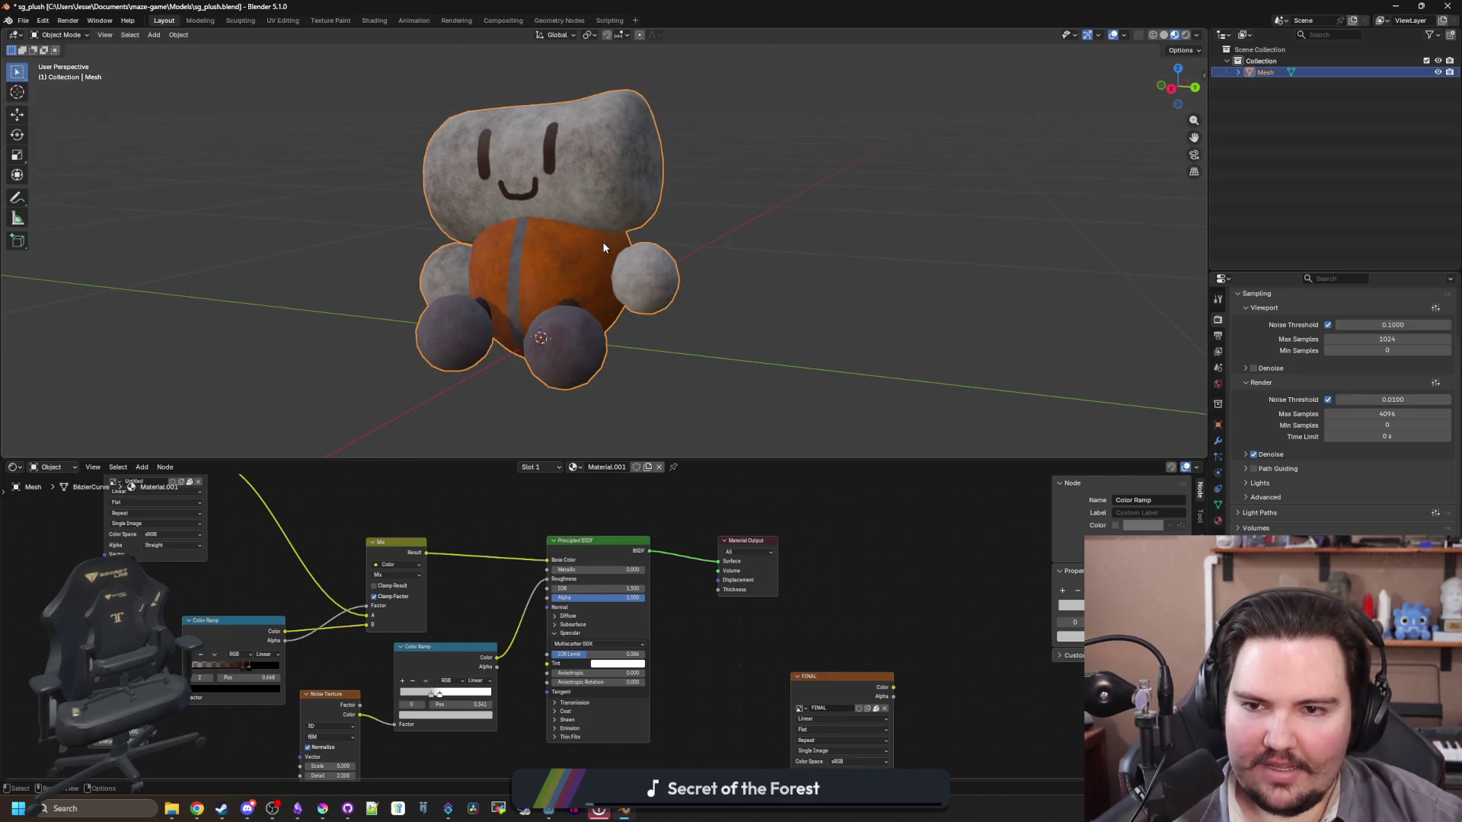
{"action": "left_click", "coordinate": [17, 18]}
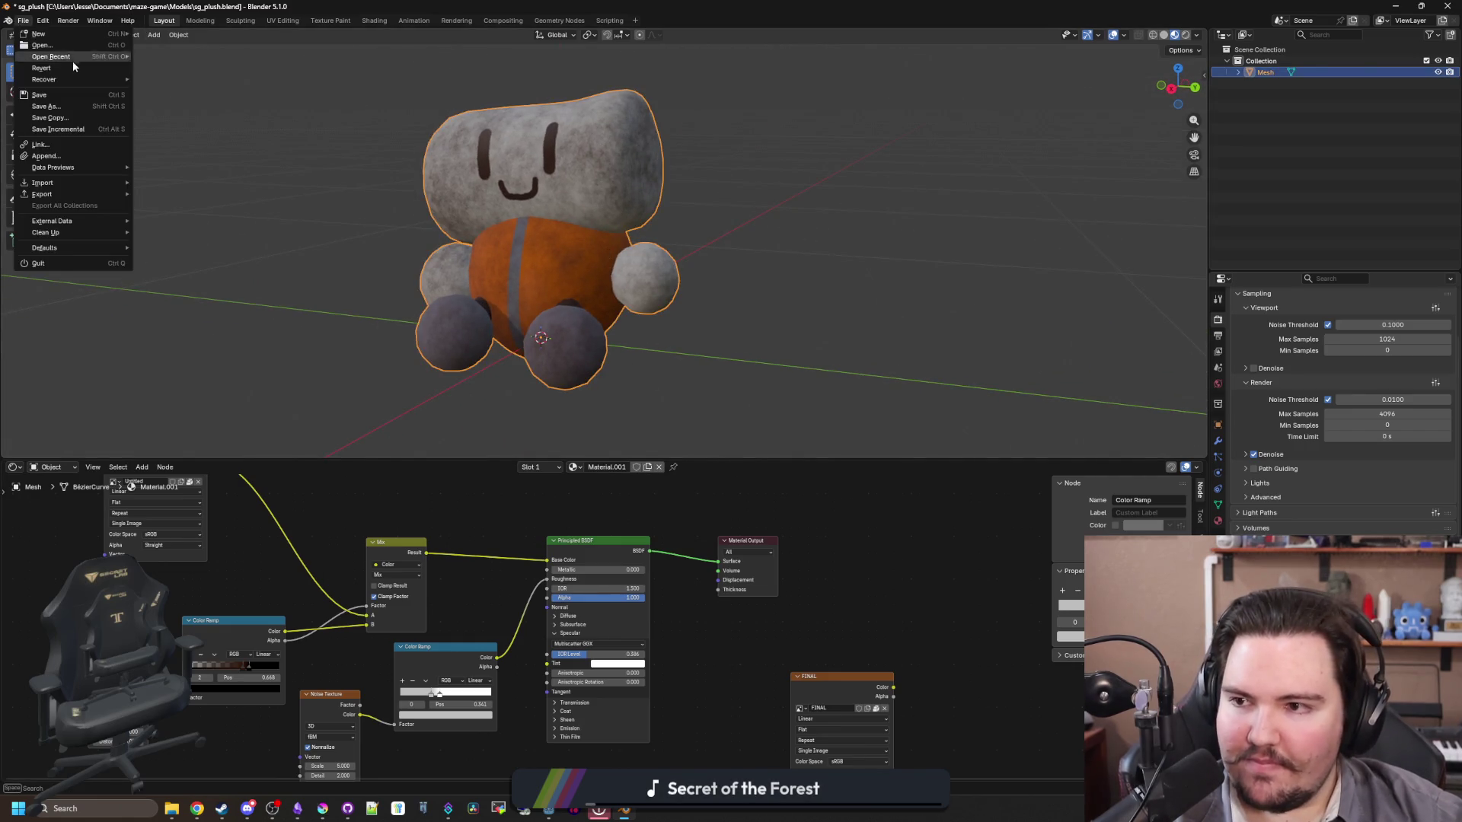
{"action": "mouse_move", "coordinate": [87, 79]}
{"action": "mouse_move", "coordinate": [107, 55]}
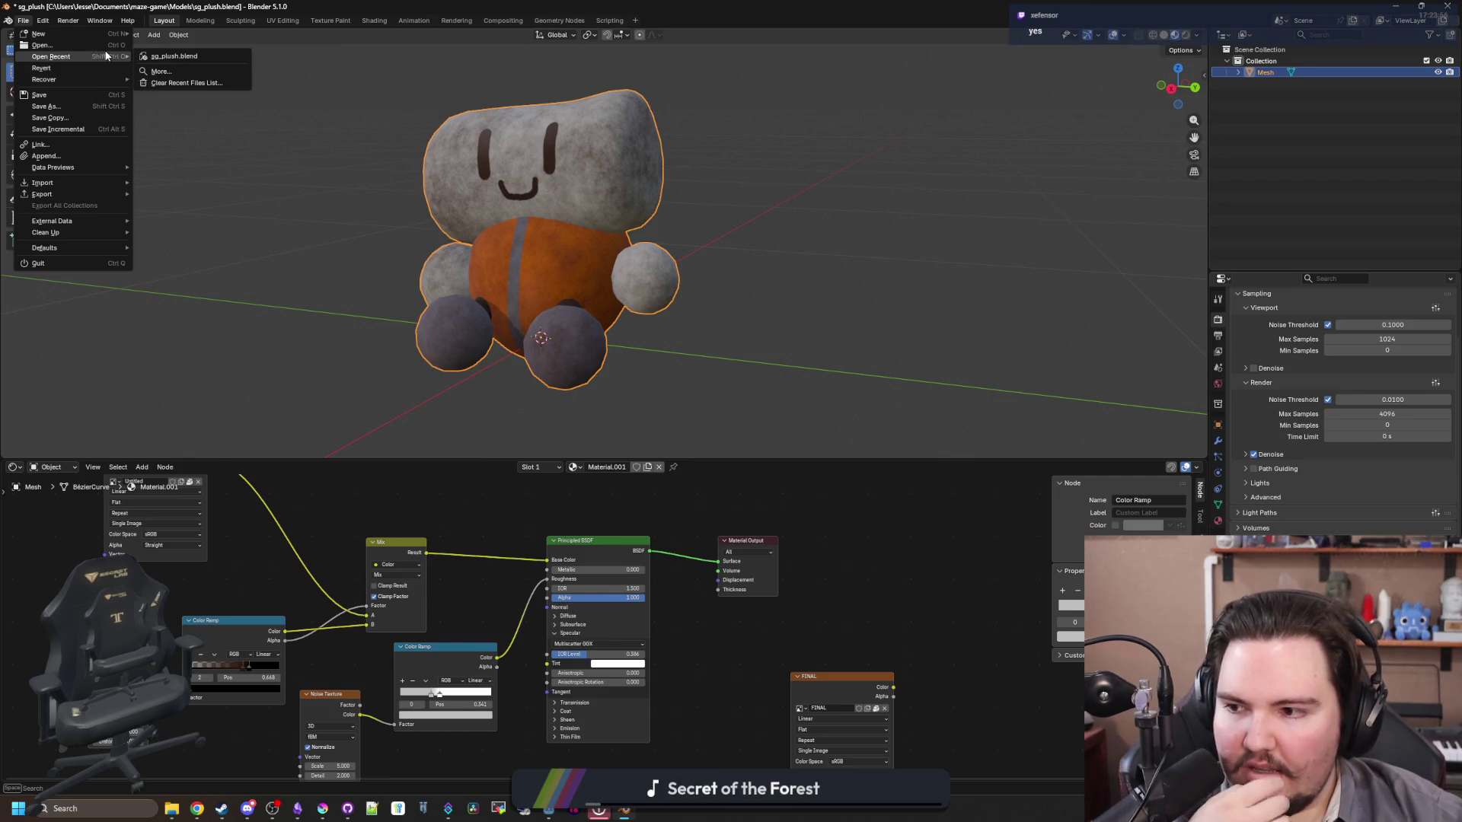
{"action": "left_click", "coordinate": [1220, 440]}
{"action": "left_click", "coordinate": [1218, 440]}
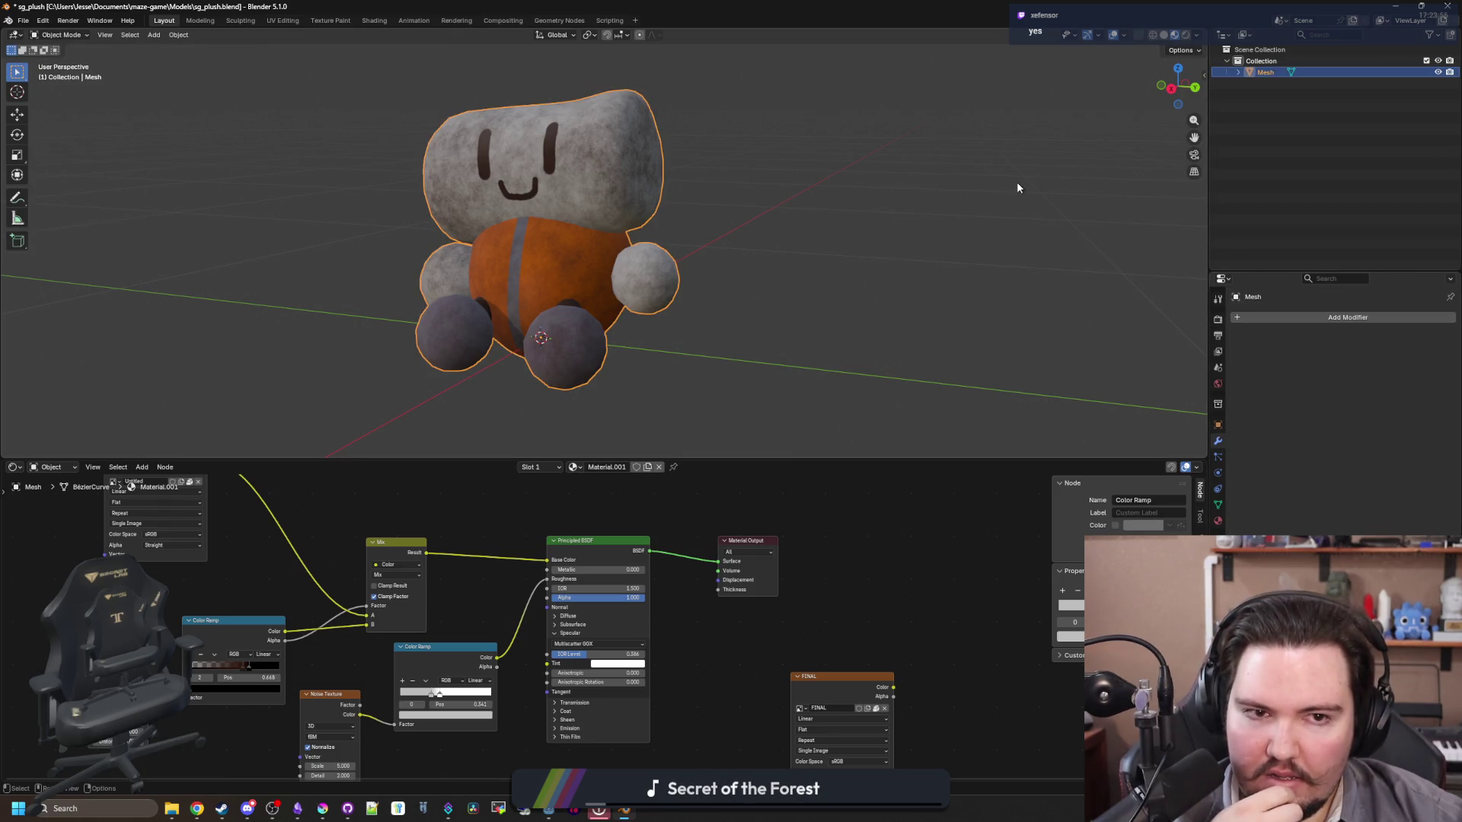
{"action": "left_click", "coordinate": [399, 162]}
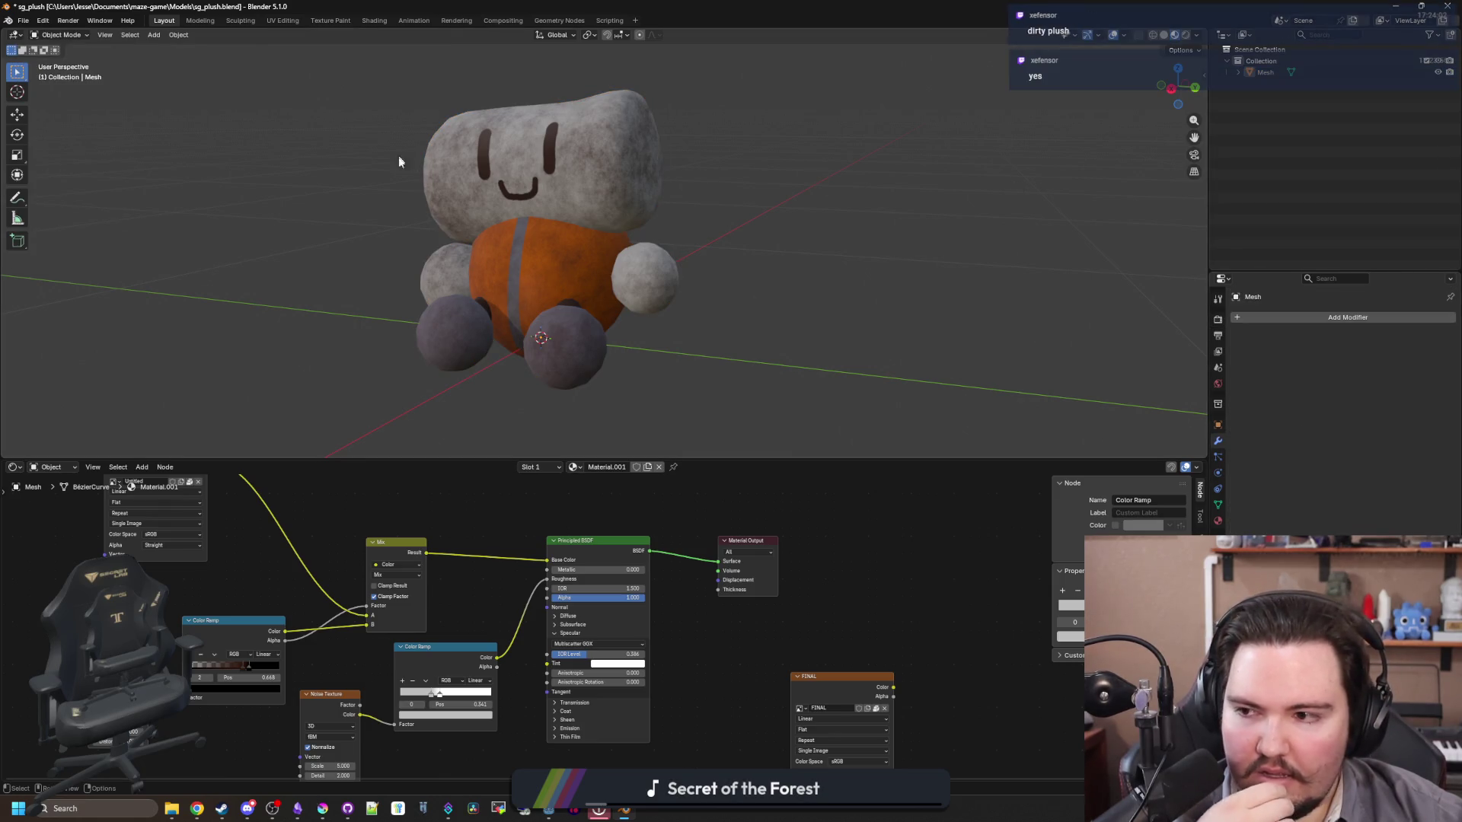
{"action": "left_click", "coordinate": [23, 21]}
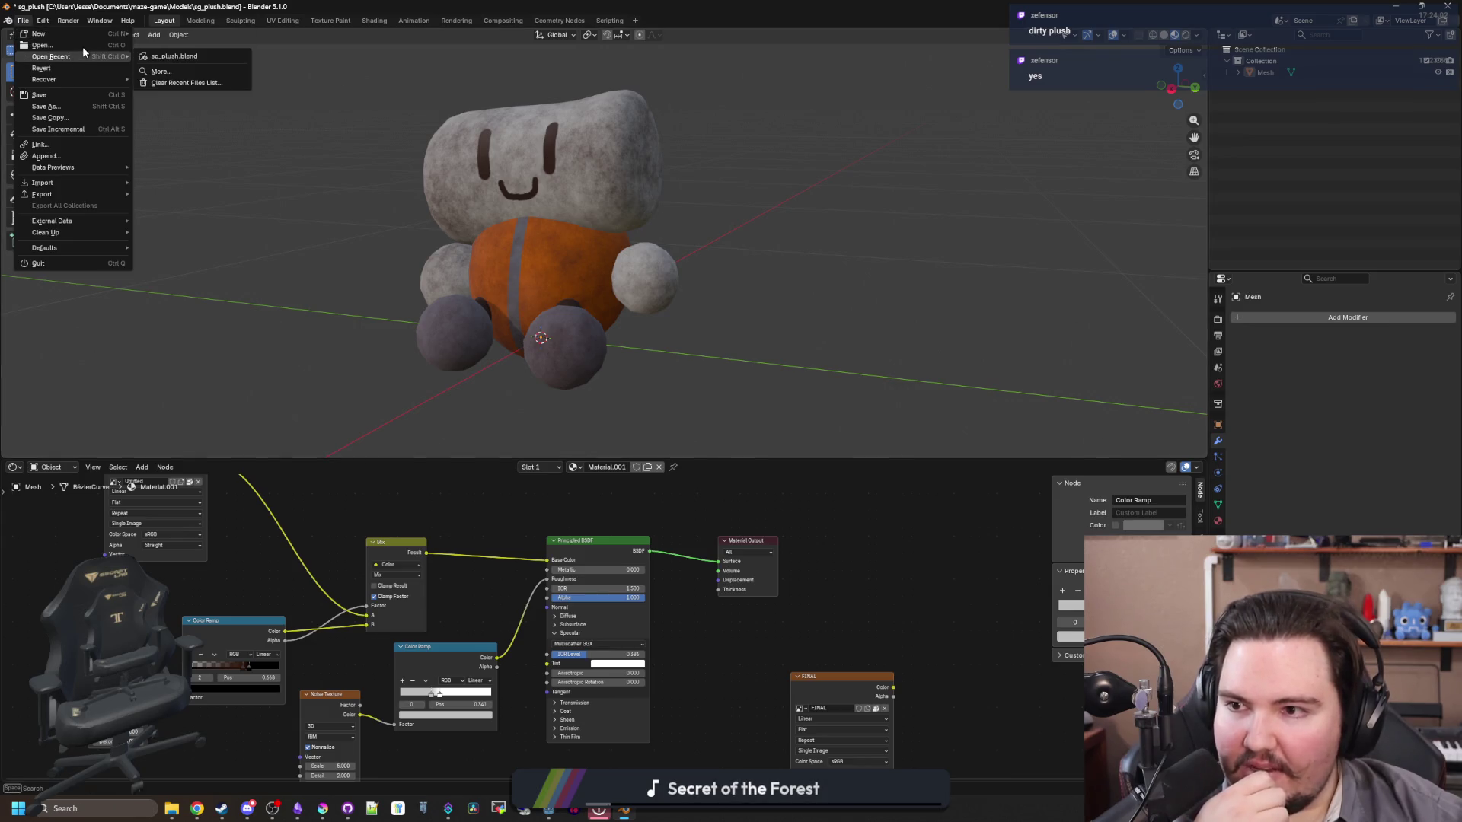
{"action": "left_click", "coordinate": [67, 44]}
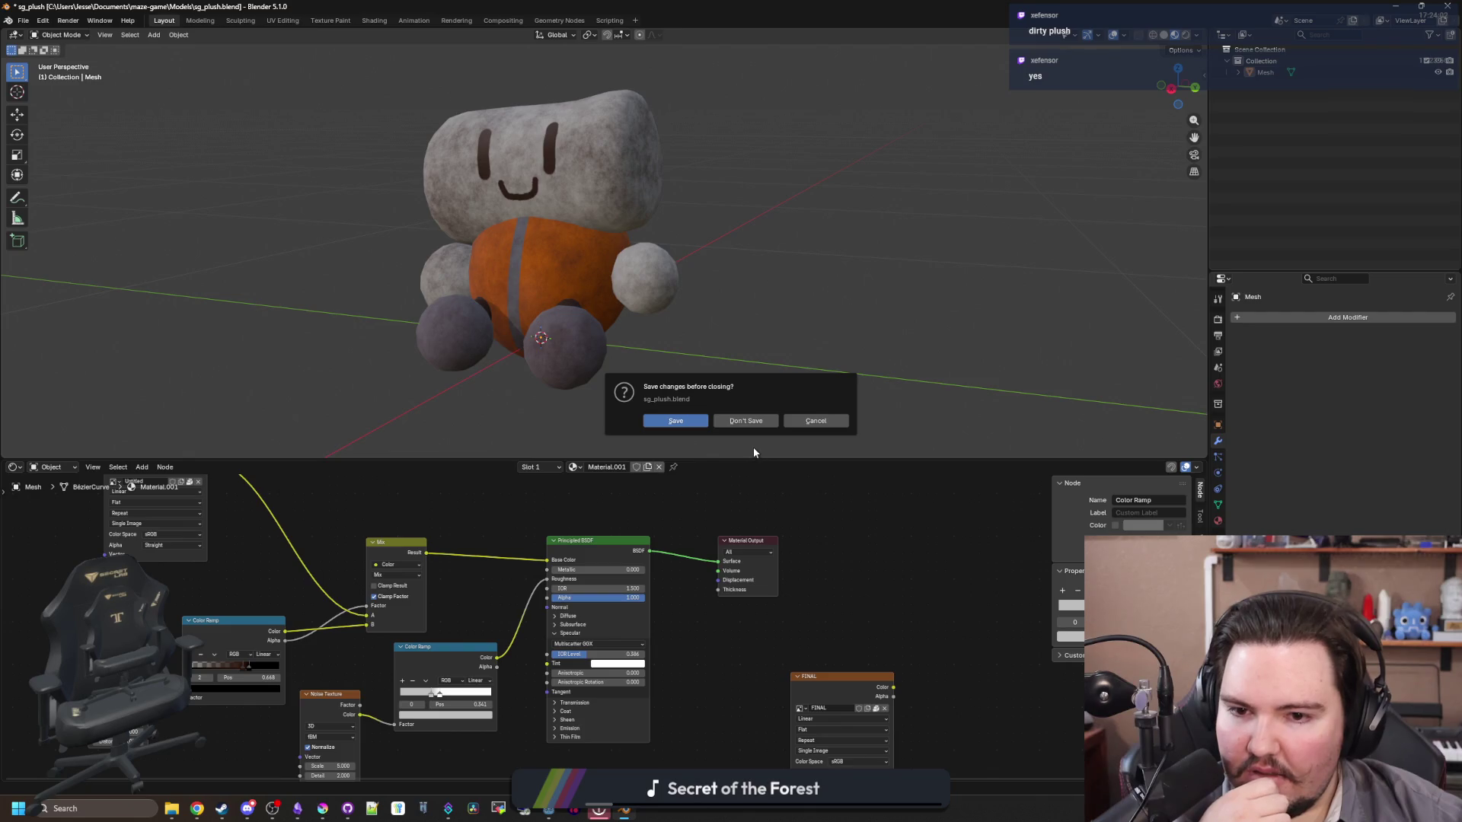
{"action": "left_click", "coordinate": [801, 422]}
{"action": "left_click_drag", "start_coordinate": [715, 393], "coordinate": [741, 391]}
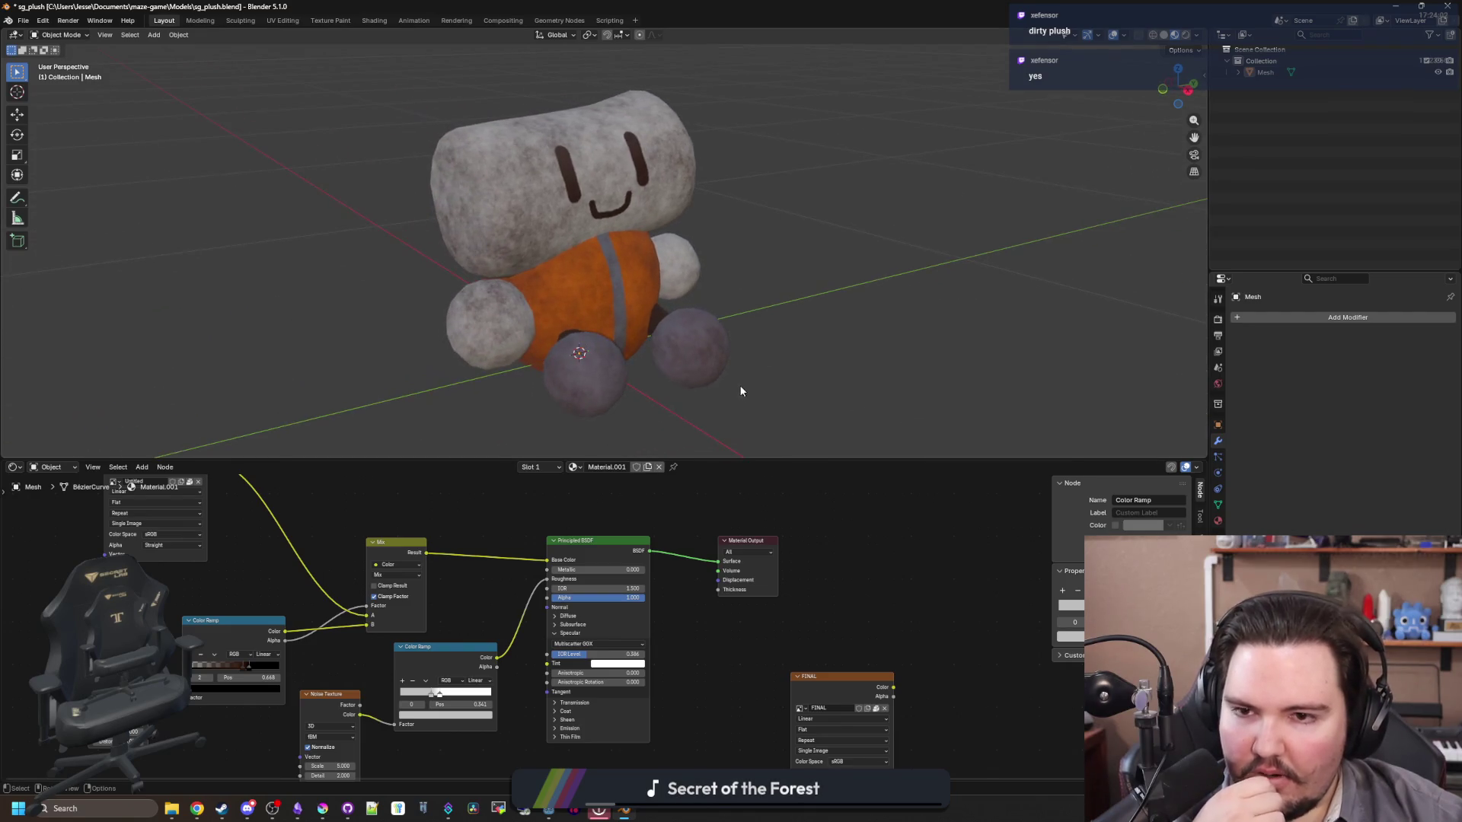
{"action": "mouse_move", "coordinate": [673, 357]}
{"action": "left_mouse_down"}
{"action": "mouse_move", "coordinate": [972, 313]}
{"action": "mouse_move", "coordinate": [816, 331]}
{"action": "mouse_move", "coordinate": [793, 424]}
{"action": "mouse_move", "coordinate": [832, 379]}
{"action": "mouse_move", "coordinate": [832, 319]}
{"action": "mouse_move", "coordinate": [805, 322]}
{"action": "left_mouse_up"}
Step: Zoom out and create a new collection under the Scene Collection
{"action": "scroll", "coordinate": [484, 420], "scroll_direction": "down", "scroll_amount": 5}
{"action": "right_click", "coordinate": [131, 128]}
{"action": "right_click", "coordinate": [1258, 47]}
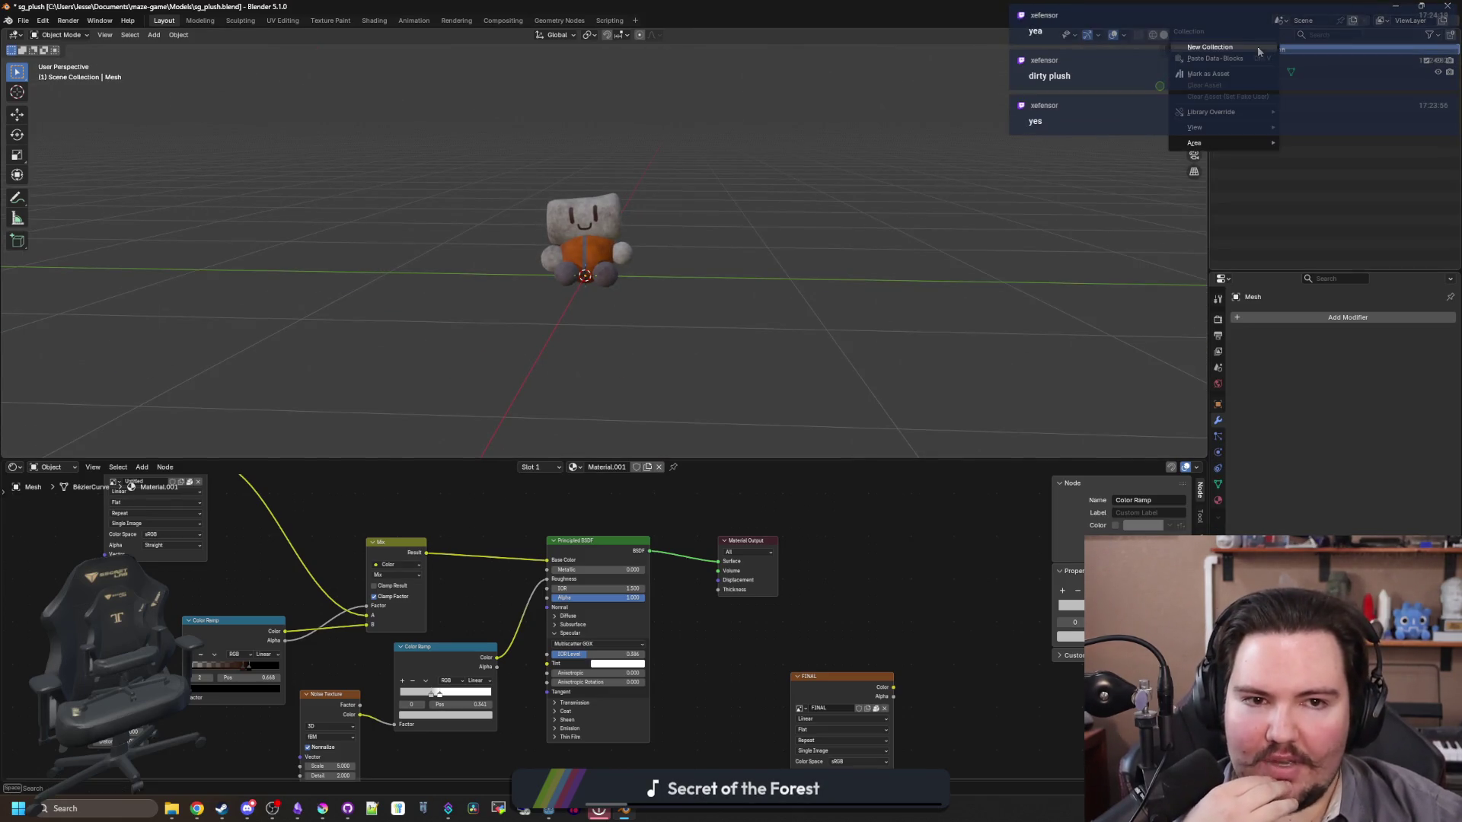
{"action": "left_click", "coordinate": [1238, 47]}
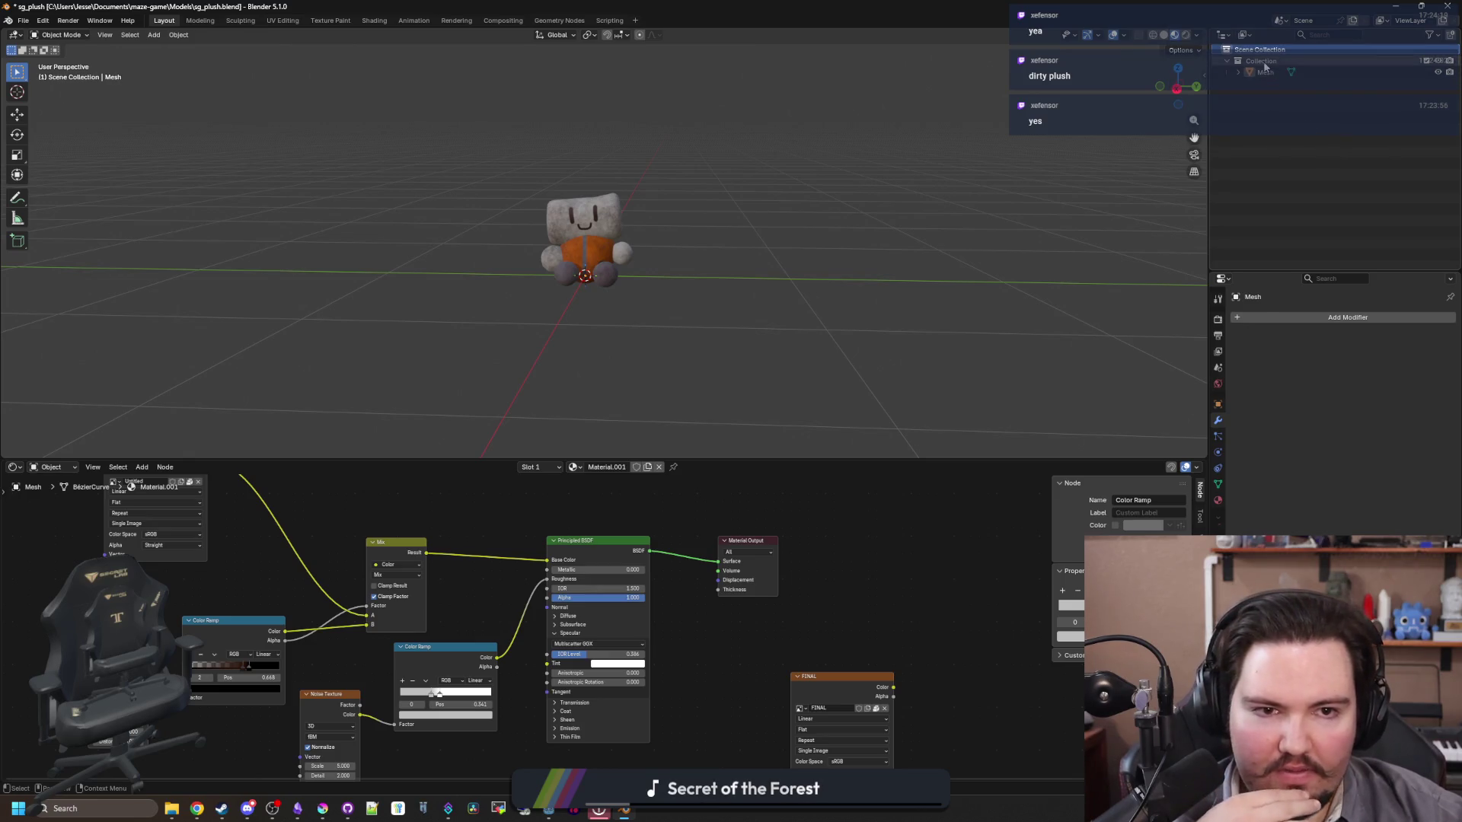
{"action": "right_click", "coordinate": [1255, 61]}
Step: Add a camera at the origin with Shift+A and view through it with Numpad 0
{"action": "key", "text": "shift+a"}
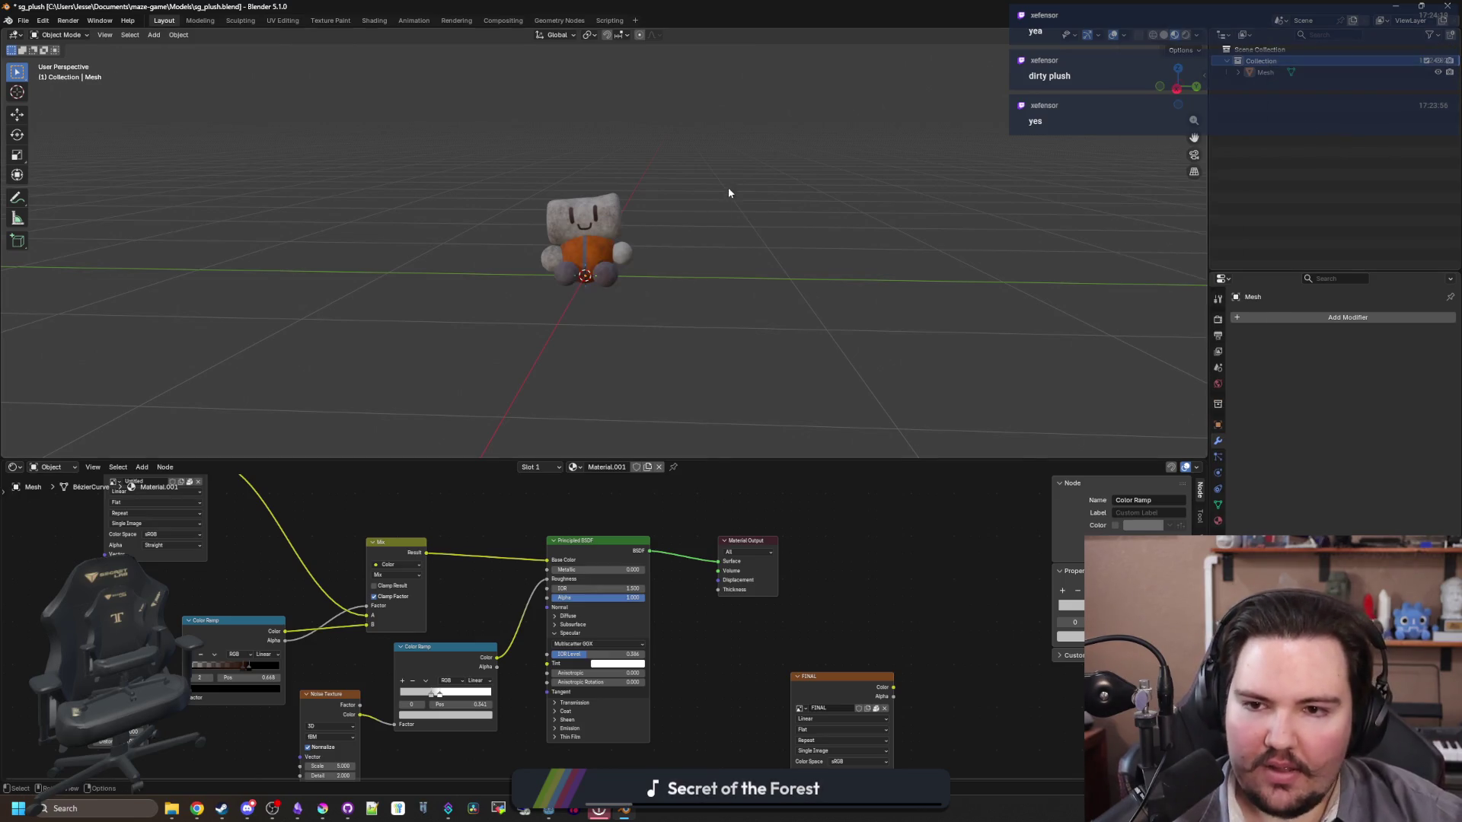
{"action": "key", "text": "shift+a"}
{"action": "mouse_move", "coordinate": [680, 256]}
{"action": "left_click", "coordinate": [648, 421]}
{"action": "key", "text": "KP_0"}
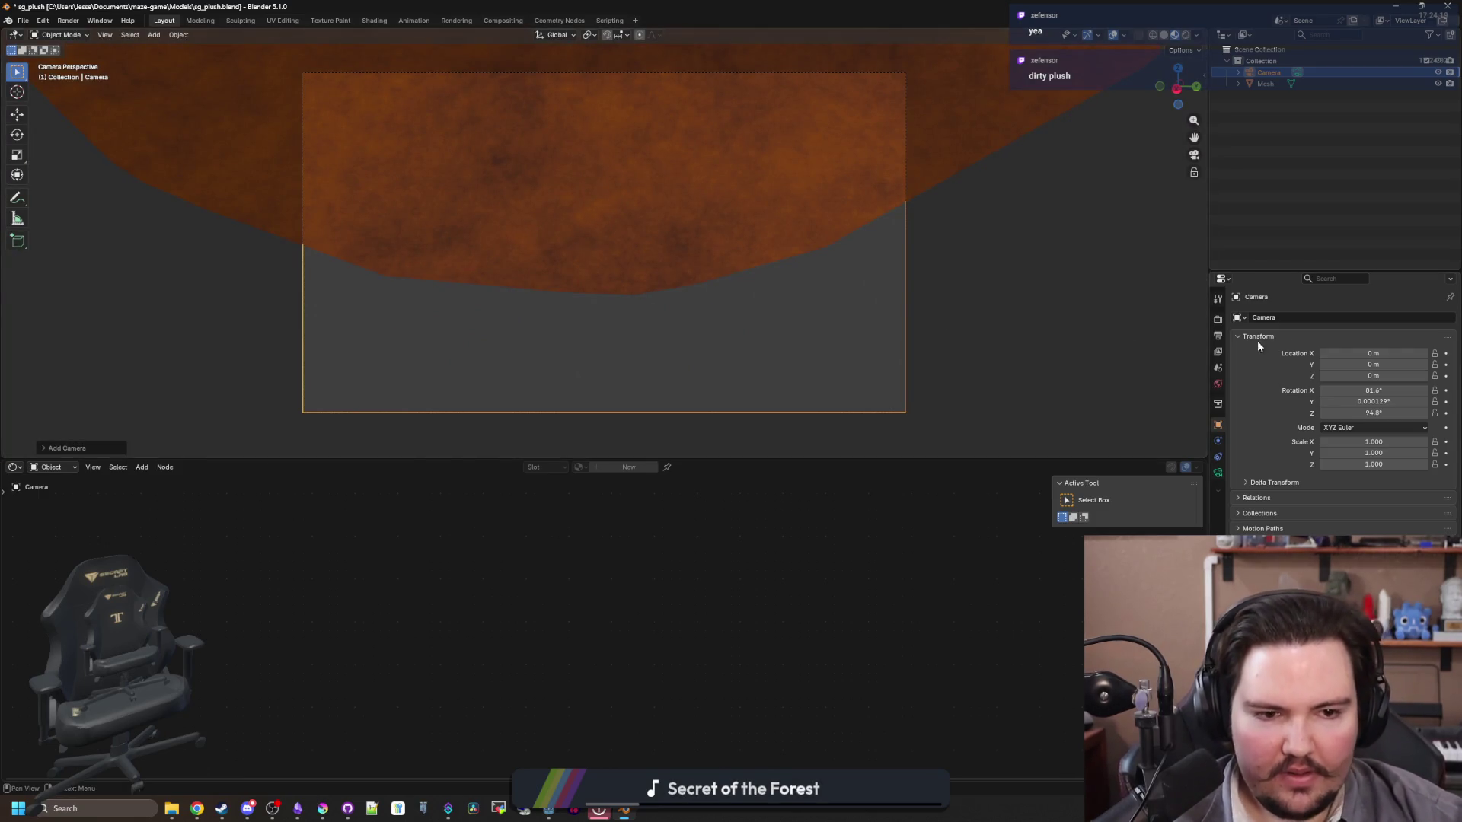
Step: Move the camera to 1.29, 0.5, 0.39 m with 0° Y and 110.8° Z rotation
{"action": "mouse_move", "coordinate": [1370, 353]}
{"action": "left_mouse_down"}
{"action": "mouse_move", "coordinate": [1340, 353]}
{"action": "mouse_move", "coordinate": [1394, 353]}
{"action": "left_mouse_up"}
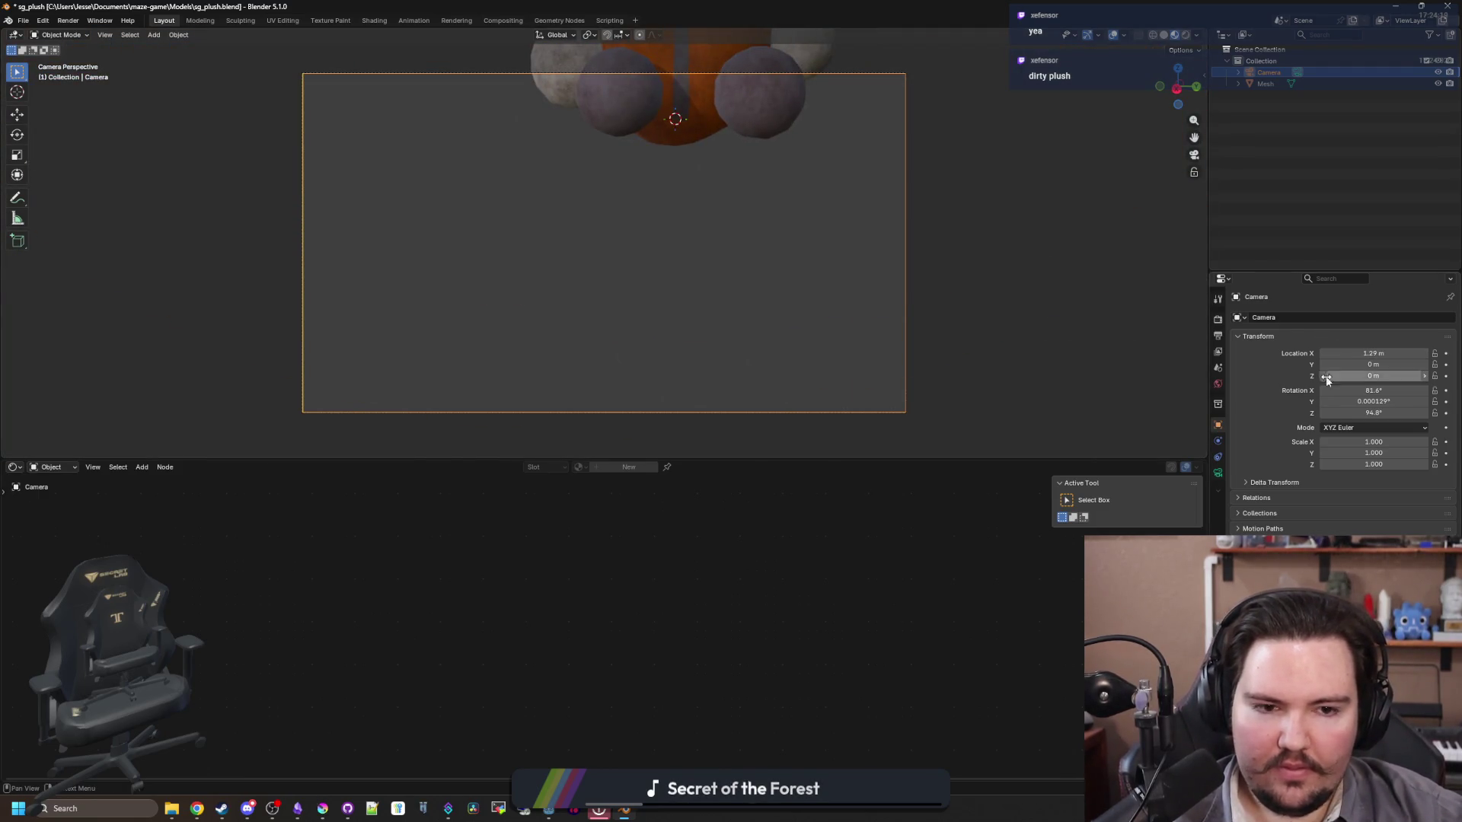
{"action": "left_click", "coordinate": [1196, 35]}
{"action": "left_click", "coordinate": [1196, 38]}
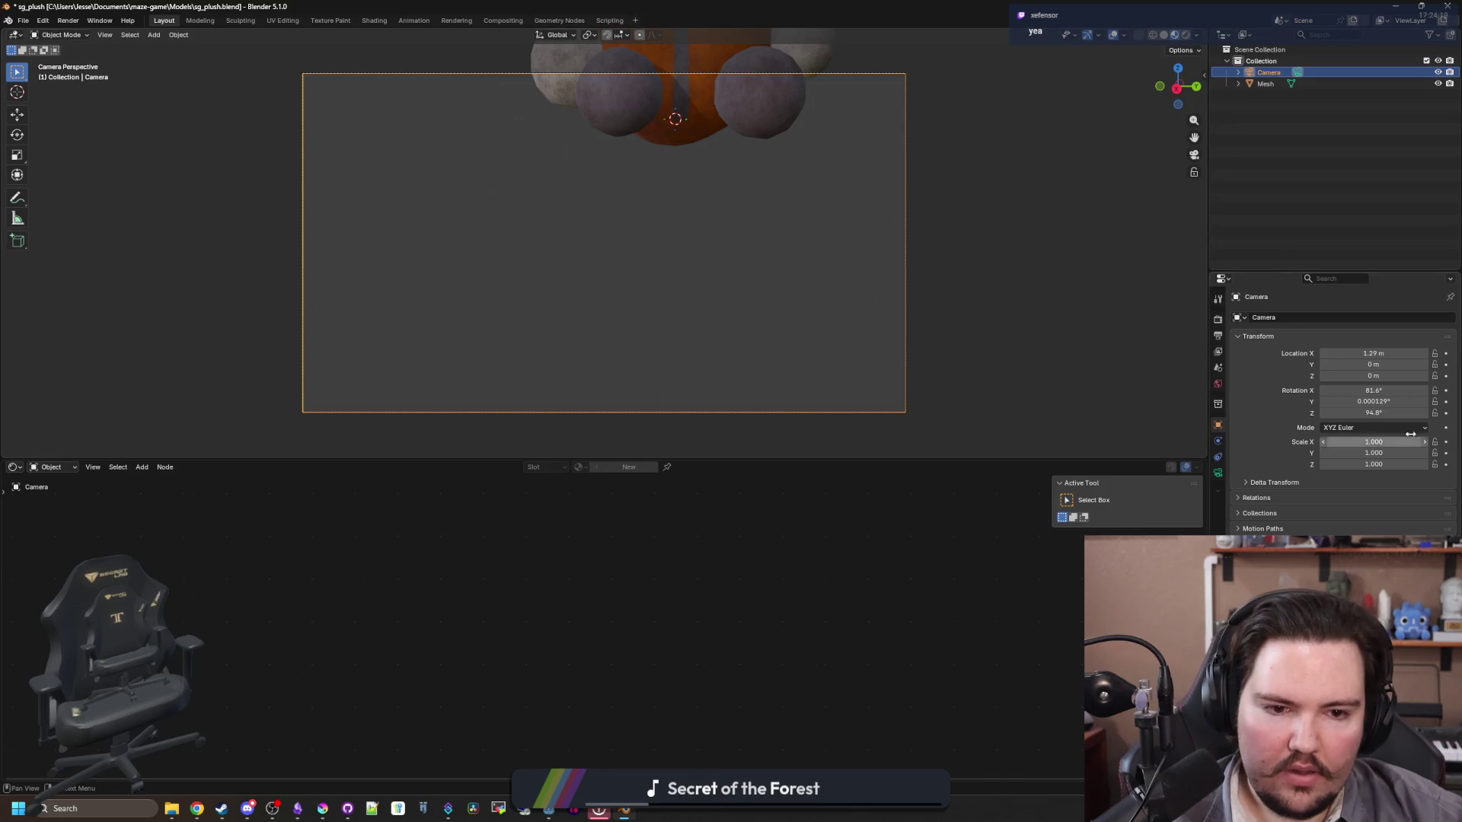
{"action": "mouse_move", "coordinate": [1374, 375]}
{"action": "left_mouse_down"}
{"action": "mouse_move", "coordinate": [1393, 375]}
{"action": "mouse_move", "coordinate": [1355, 401]}
{"action": "left_mouse_up"}
{"action": "key", "text": "Escape"}
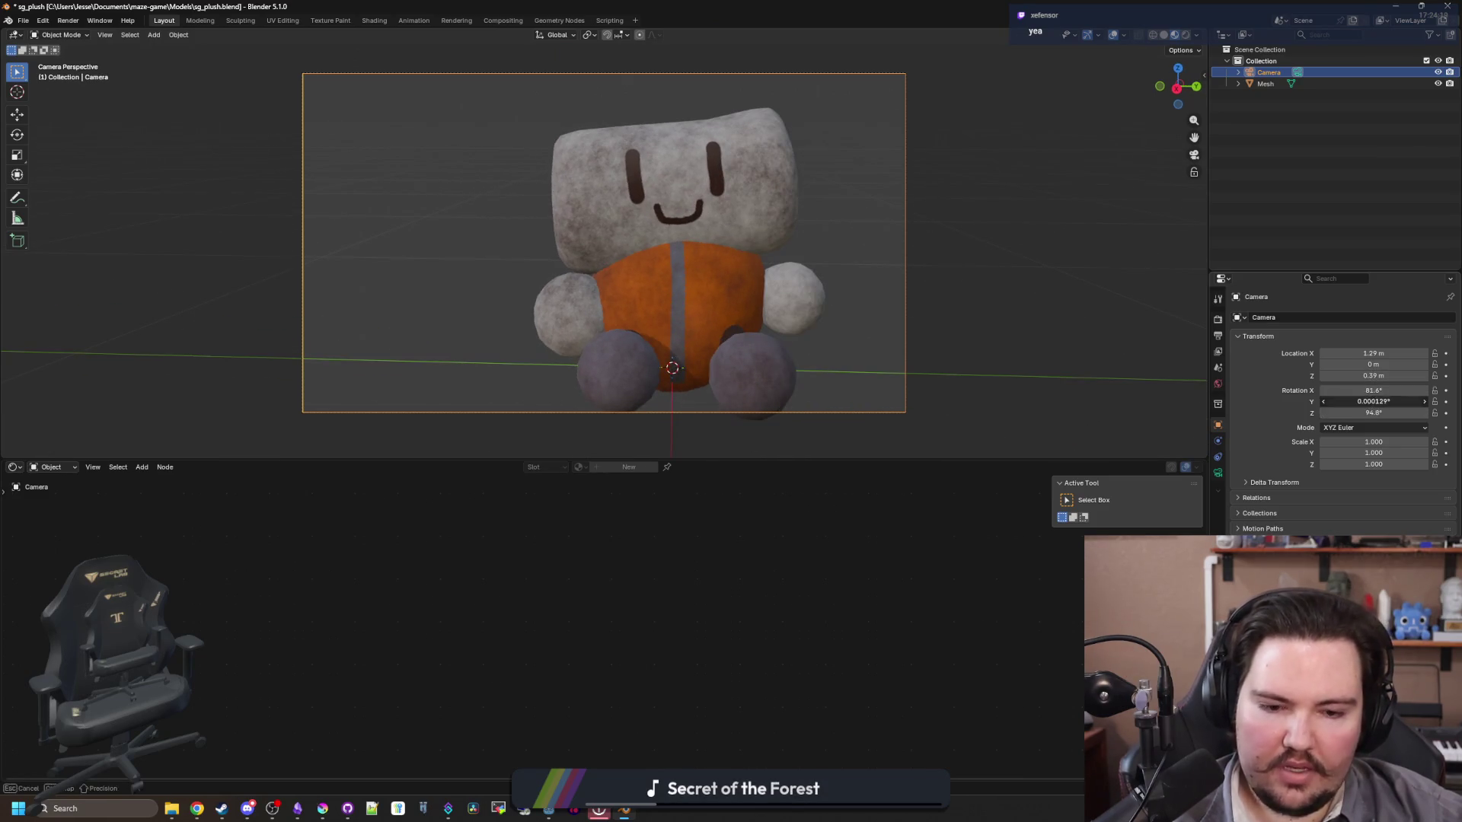
{"action": "left_click_drag", "start_coordinate": [1373, 413], "coordinate": [1405, 412]}
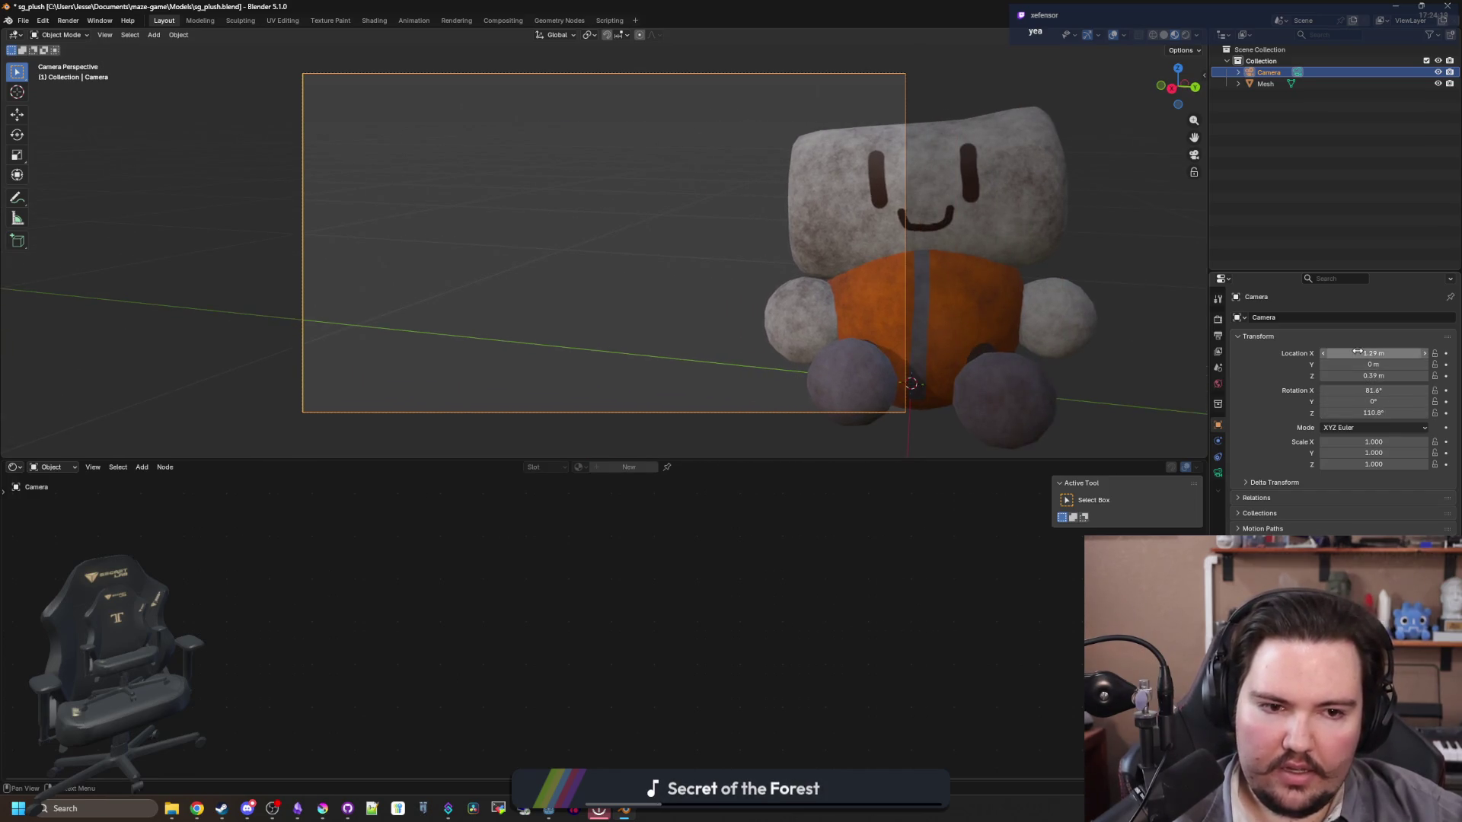
{"action": "left_click_drag", "start_coordinate": [1373, 363], "coordinate": [1393, 364]}
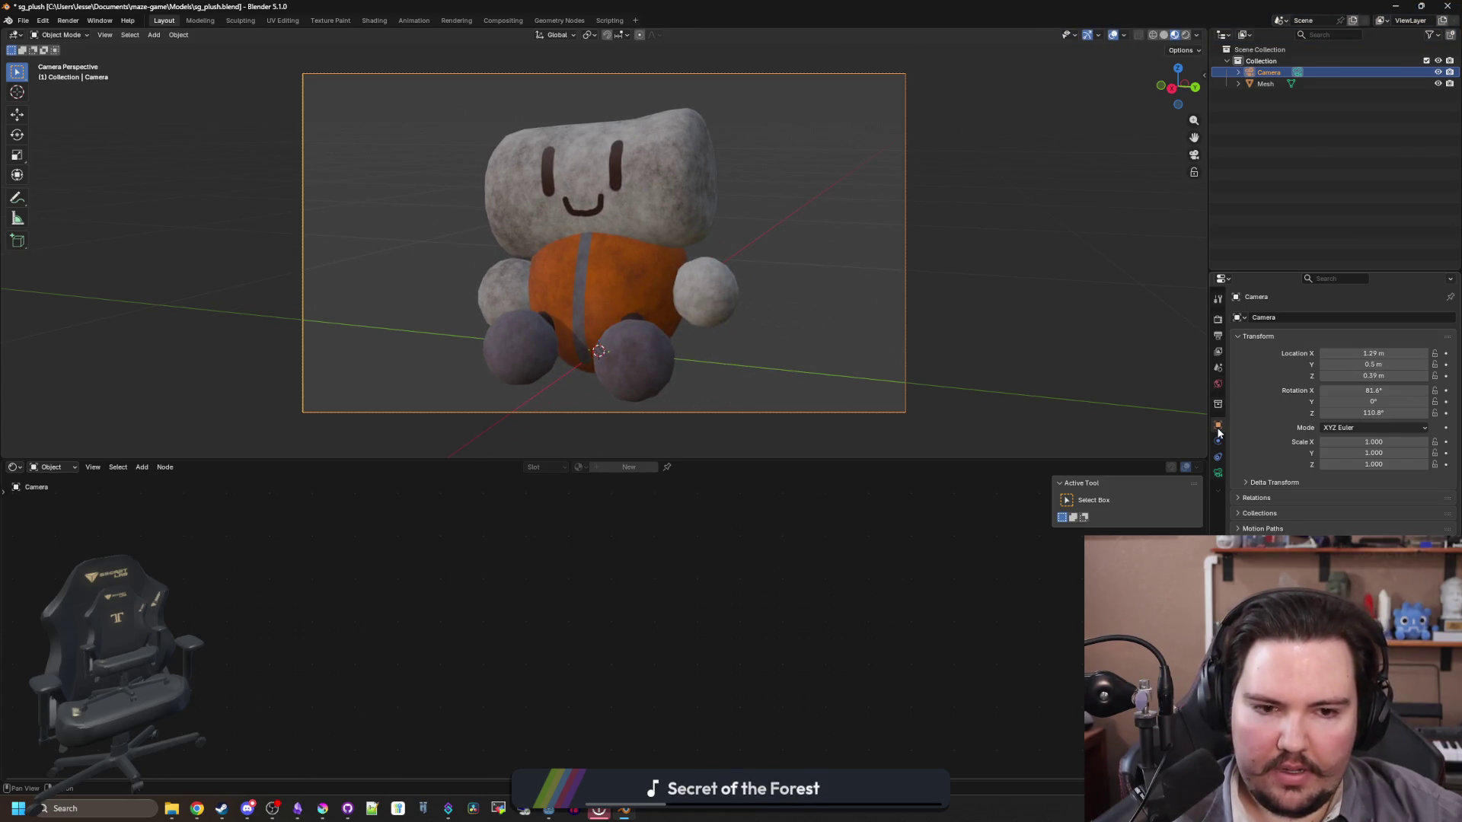
{"action": "left_click", "coordinate": [1217, 336]}
Step: Set the render resolution to 32 × 32 px
{"action": "left_click", "coordinate": [1342, 332]}
{"action": "type", "text": "32"}
{"action": "key", "text": "Return"}
{"action": "left_click", "coordinate": [1372, 344]}
{"action": "type", "text": "32"}
{"action": "key", "text": "Return"}
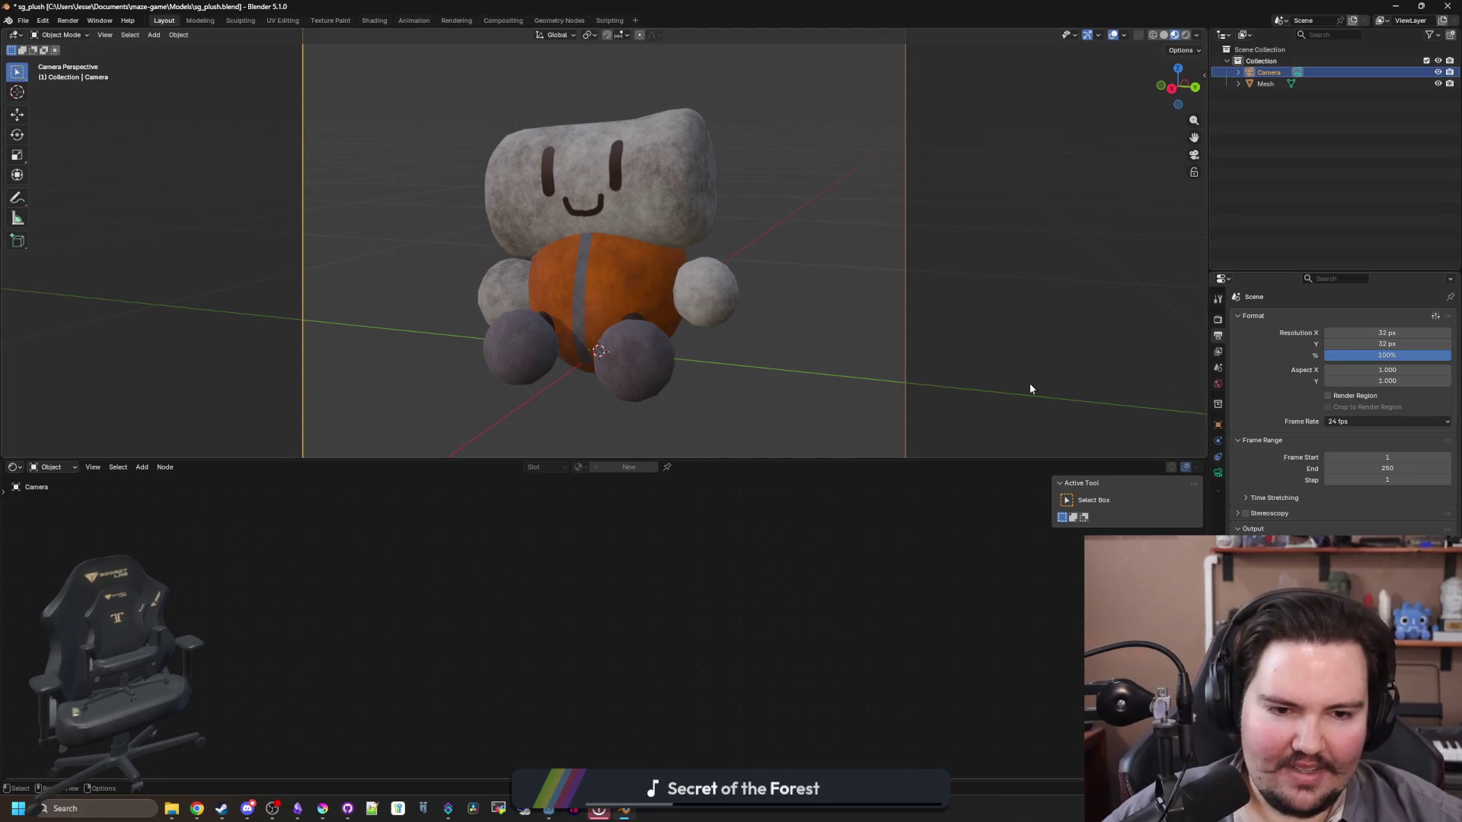
Step: Make the camera orthographic and shrink its Orthographic Scale until the plush fills the frame
{"action": "scroll", "coordinate": [1029, 389], "scroll_direction": "down", "scroll_amount": 2}
{"action": "left_click", "coordinate": [1218, 474]}
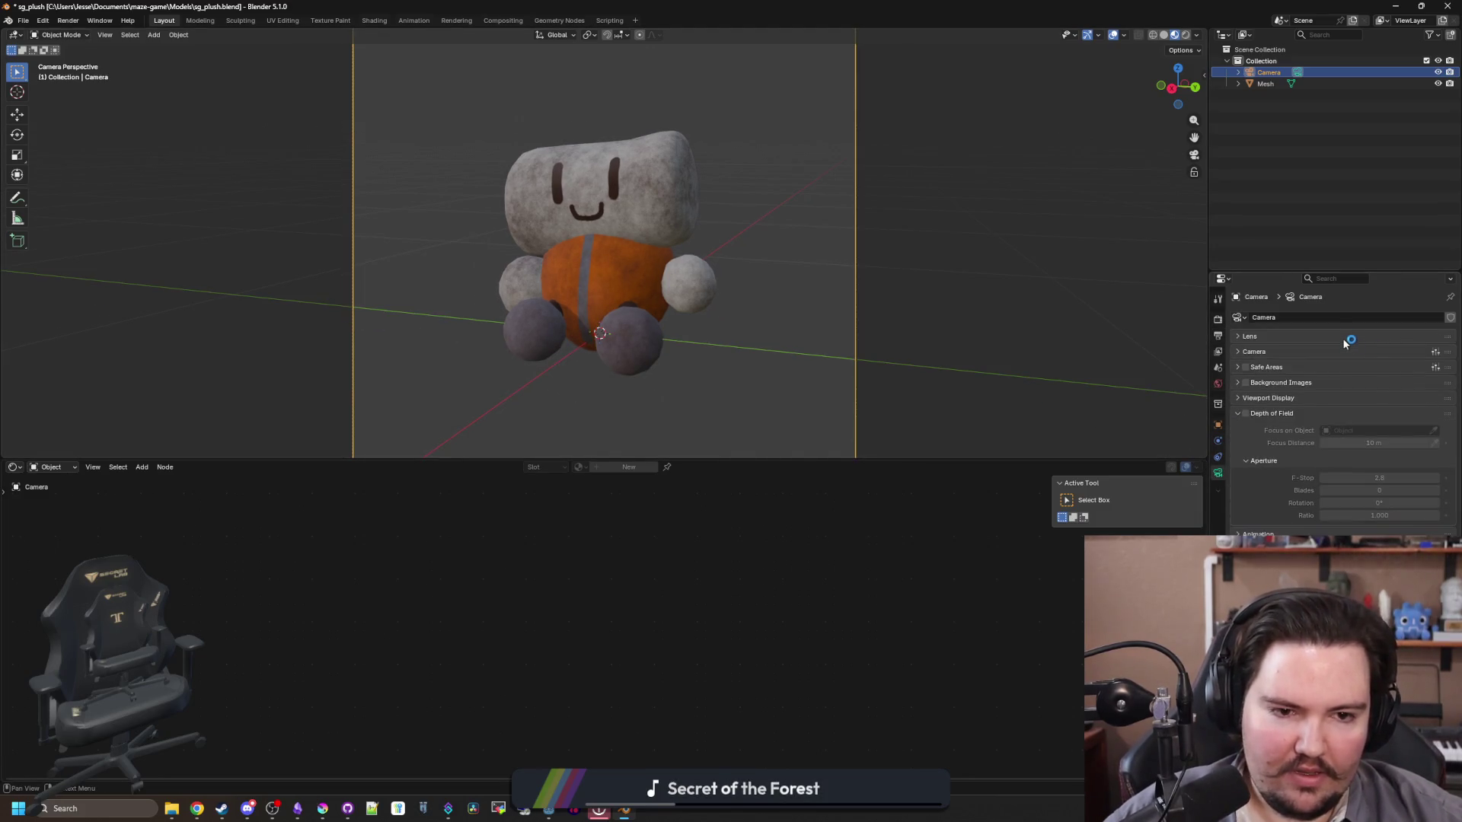
{"action": "left_click", "coordinate": [1340, 353]}
{"action": "left_click", "coordinate": [1349, 380]}
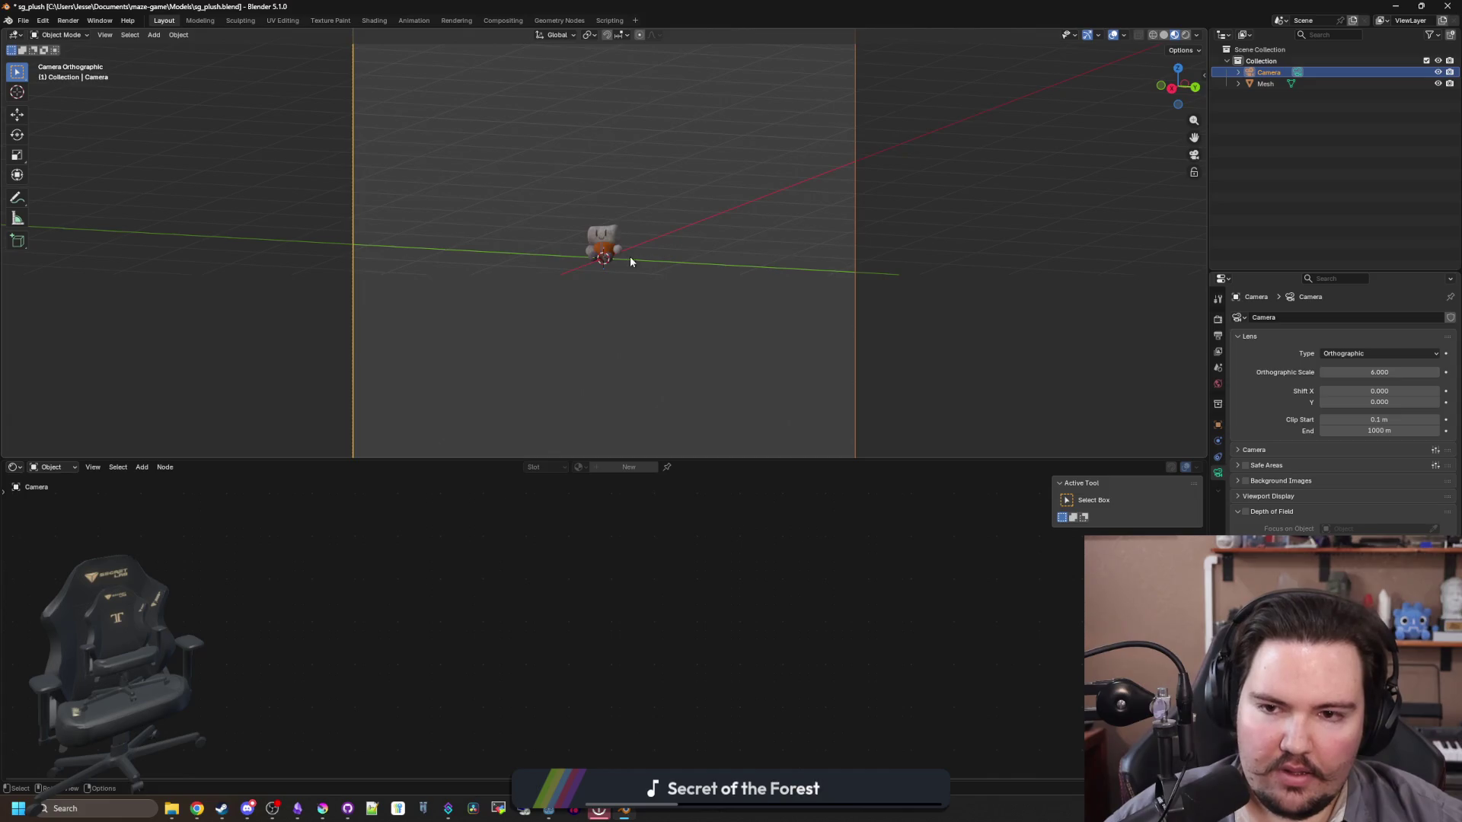
{"action": "scroll", "coordinate": [629, 256], "scroll_direction": "up", "scroll_amount": 3}
{"action": "left_click_drag", "start_coordinate": [1379, 372], "coordinate": [594, 290]}
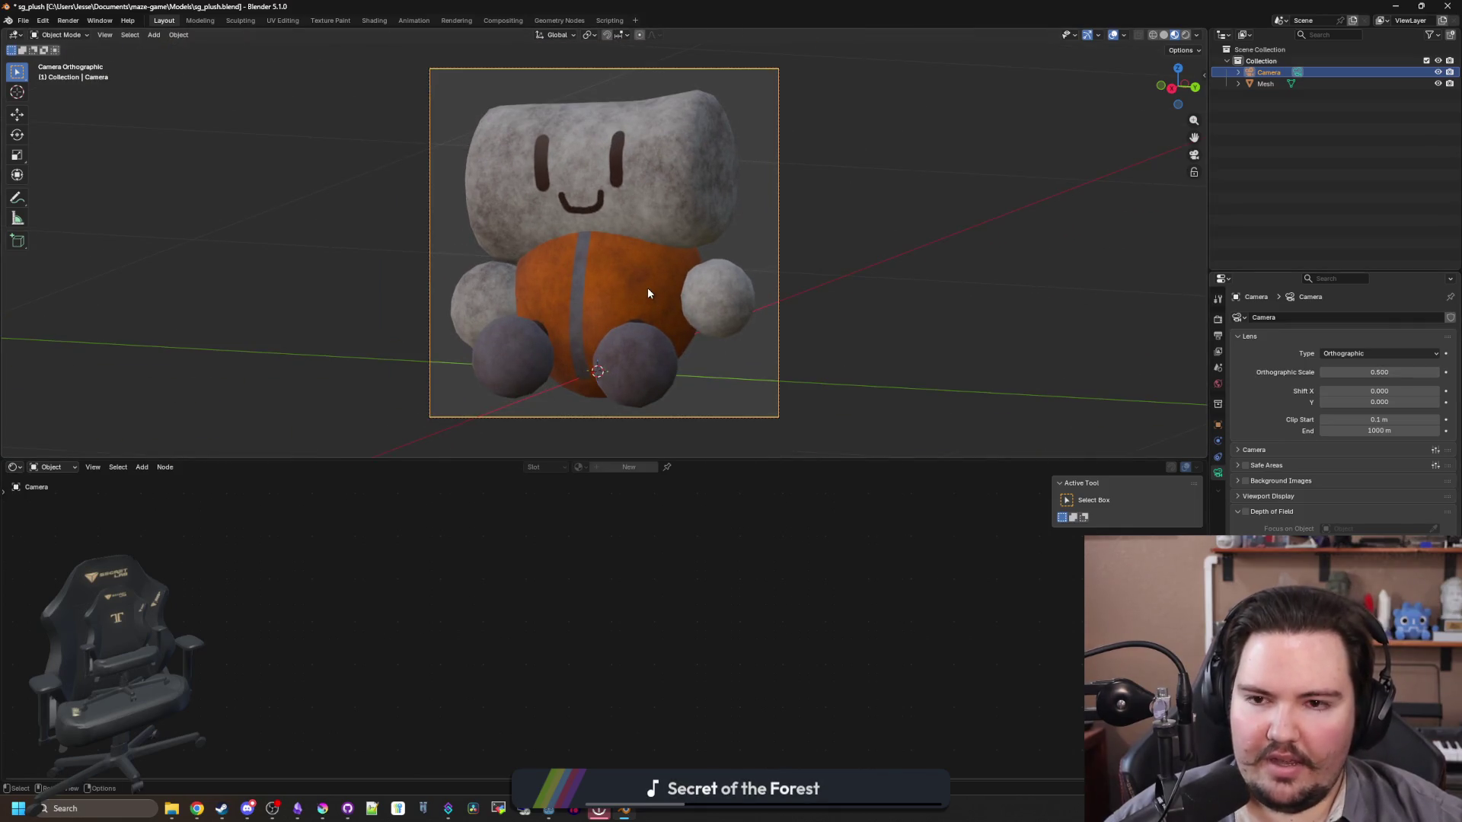
{"action": "left_click", "coordinate": [71, 32]}
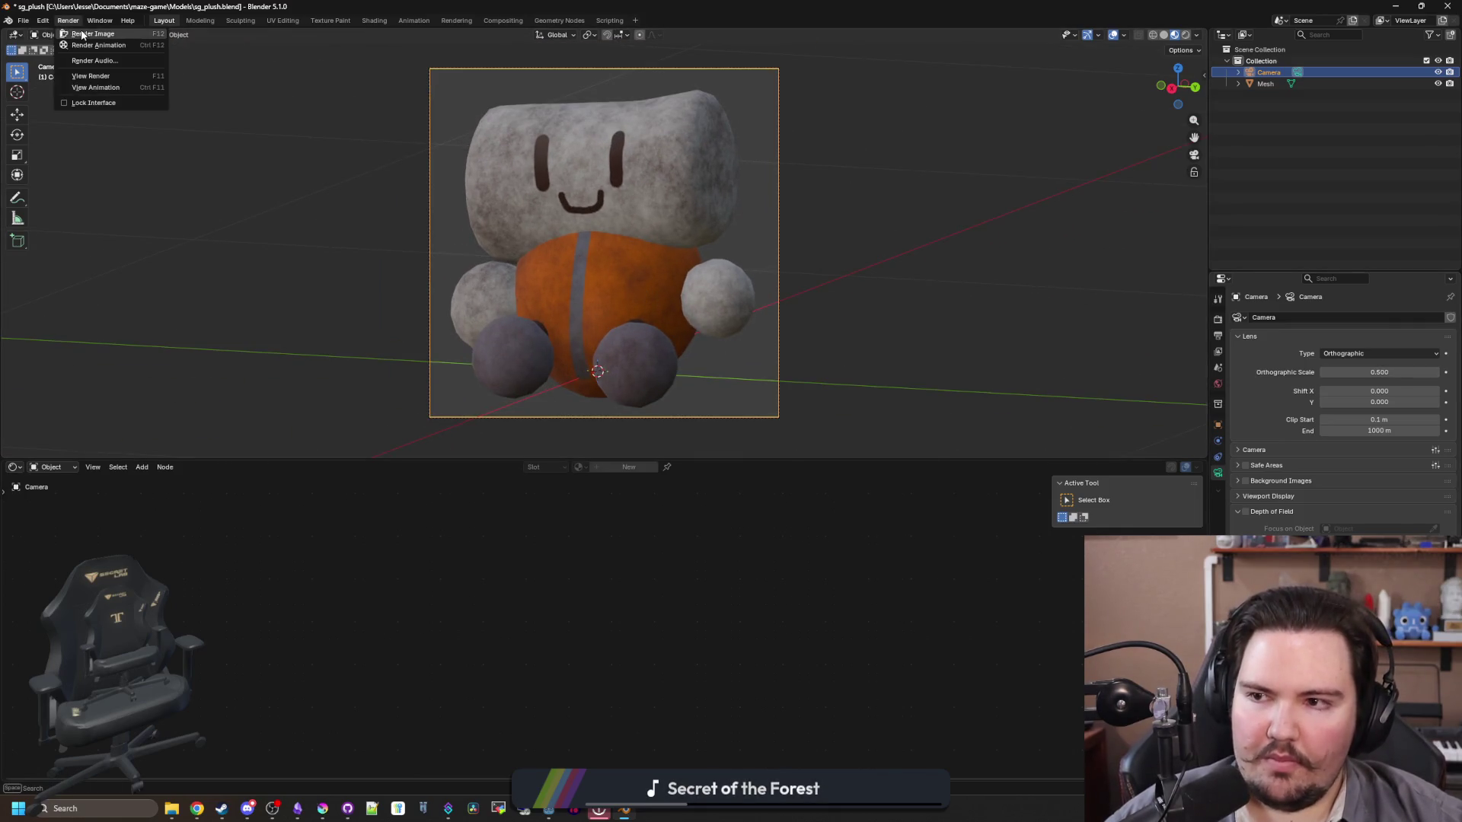
Step: Render a 32 px test image with F12, close it, and add a Point light
{"action": "key", "text": "F12"}
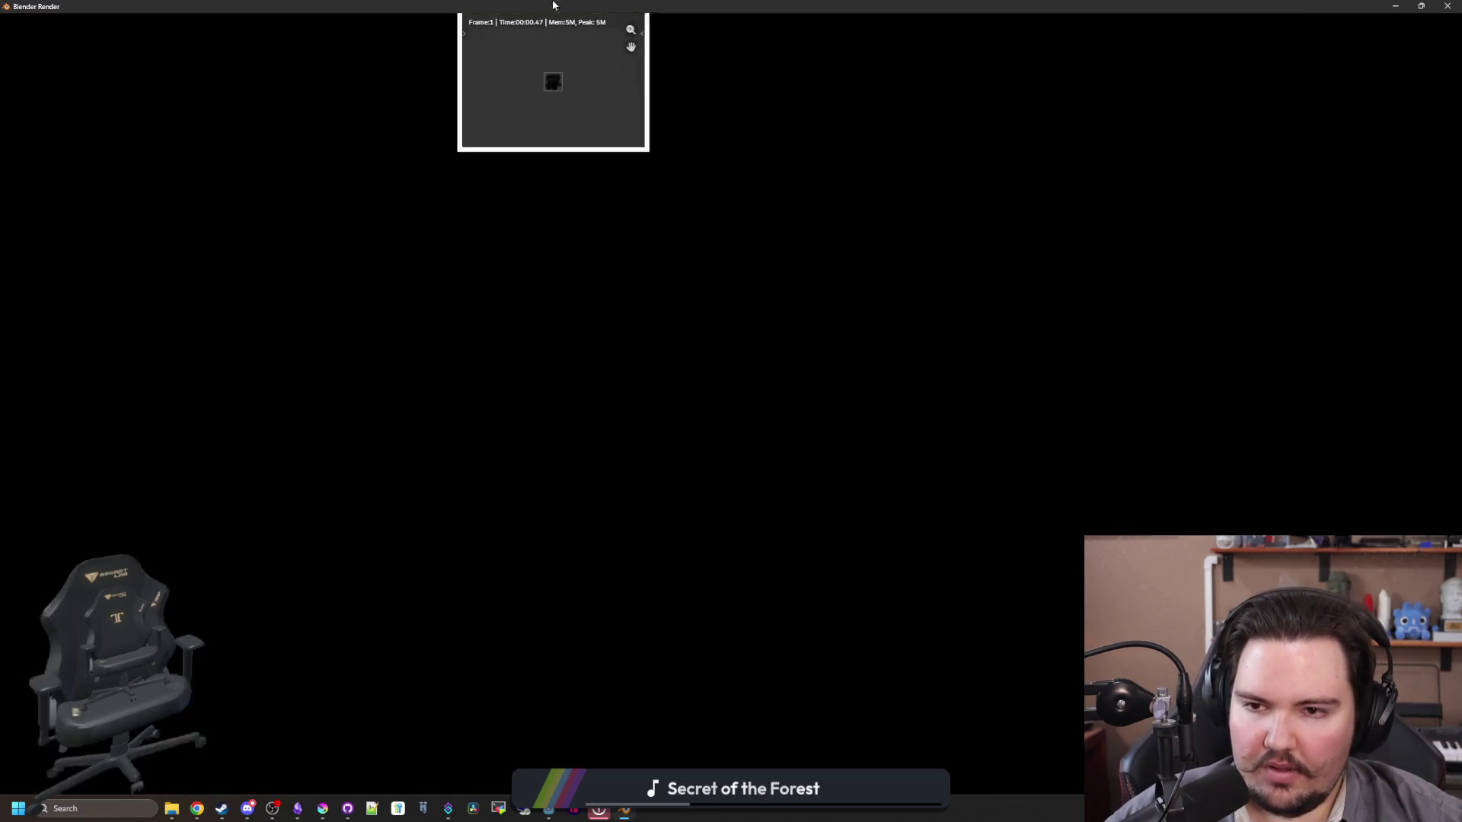
{"action": "key", "text": "Escape"}
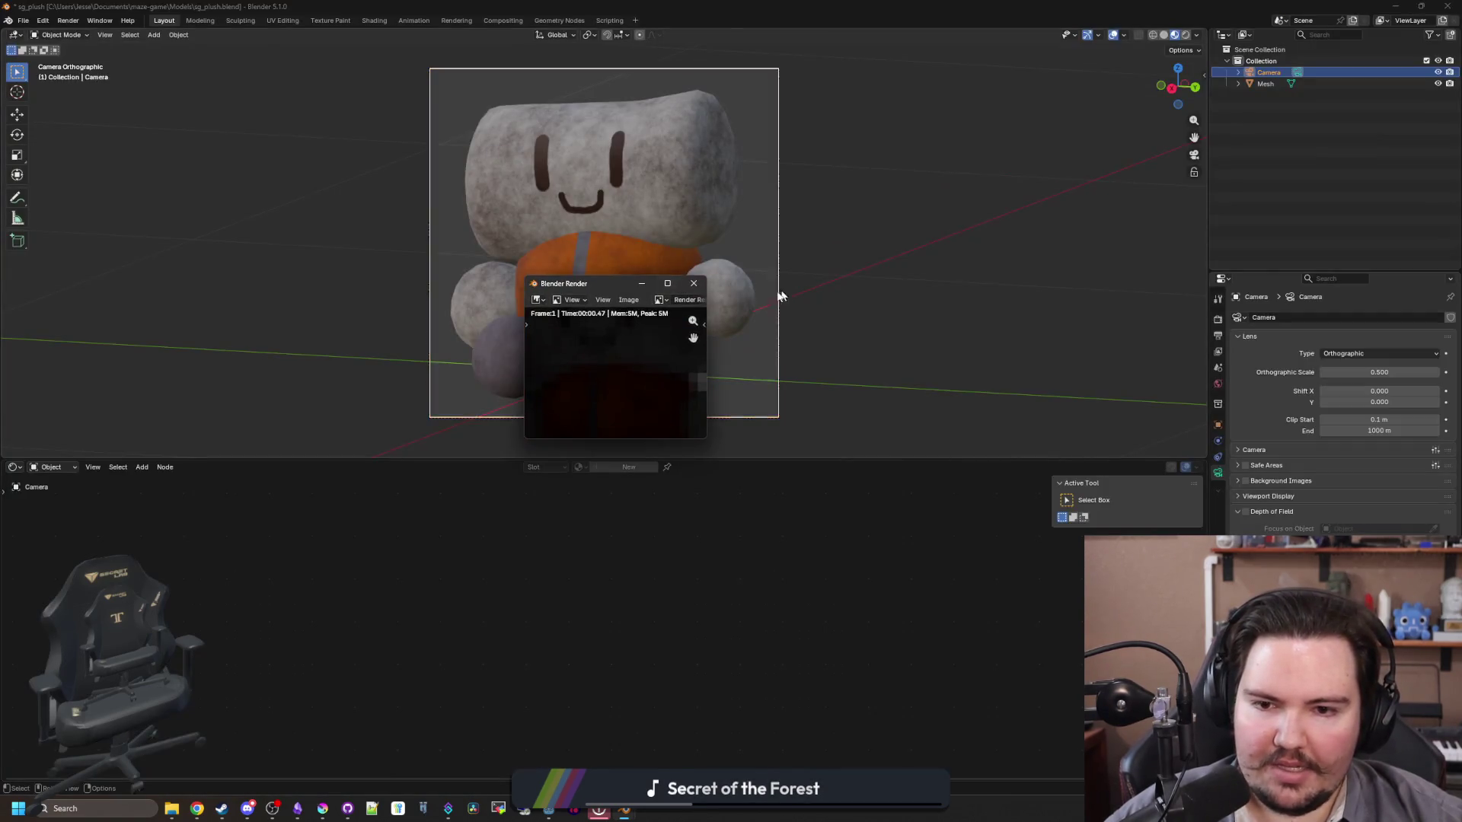
{"action": "key", "text": "shift+a"}
{"action": "mouse_move", "coordinate": [739, 207]}
{"action": "left_click", "coordinate": [792, 211]}
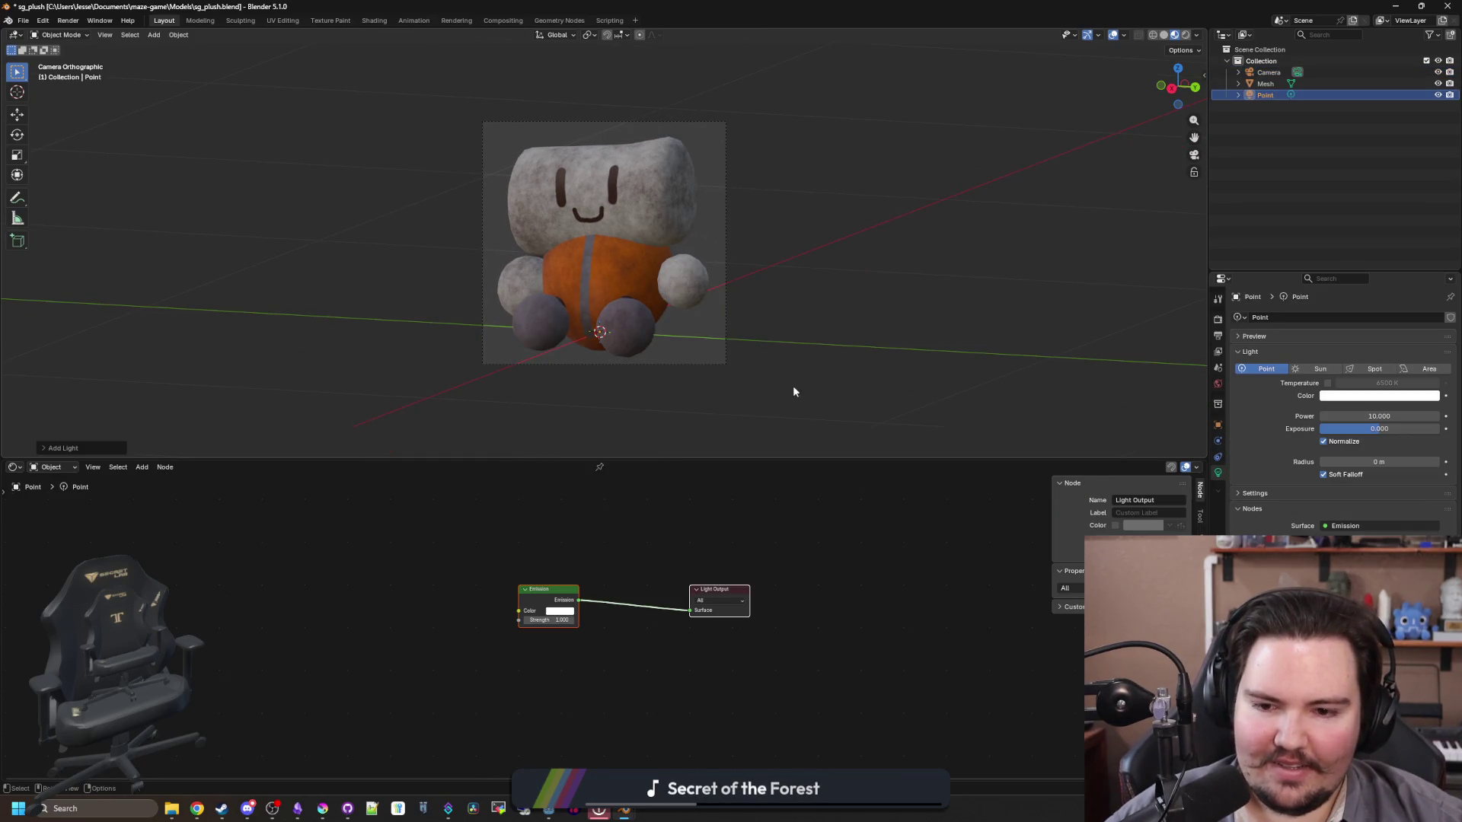
Step: Replace the Point light with a Sun light and render a test image
{"action": "key", "text": "ctrl+z"}
{"action": "key", "text": "shift+a"}
{"action": "mouse_move", "coordinate": [889, 239]}
{"action": "left_click", "coordinate": [943, 247]}
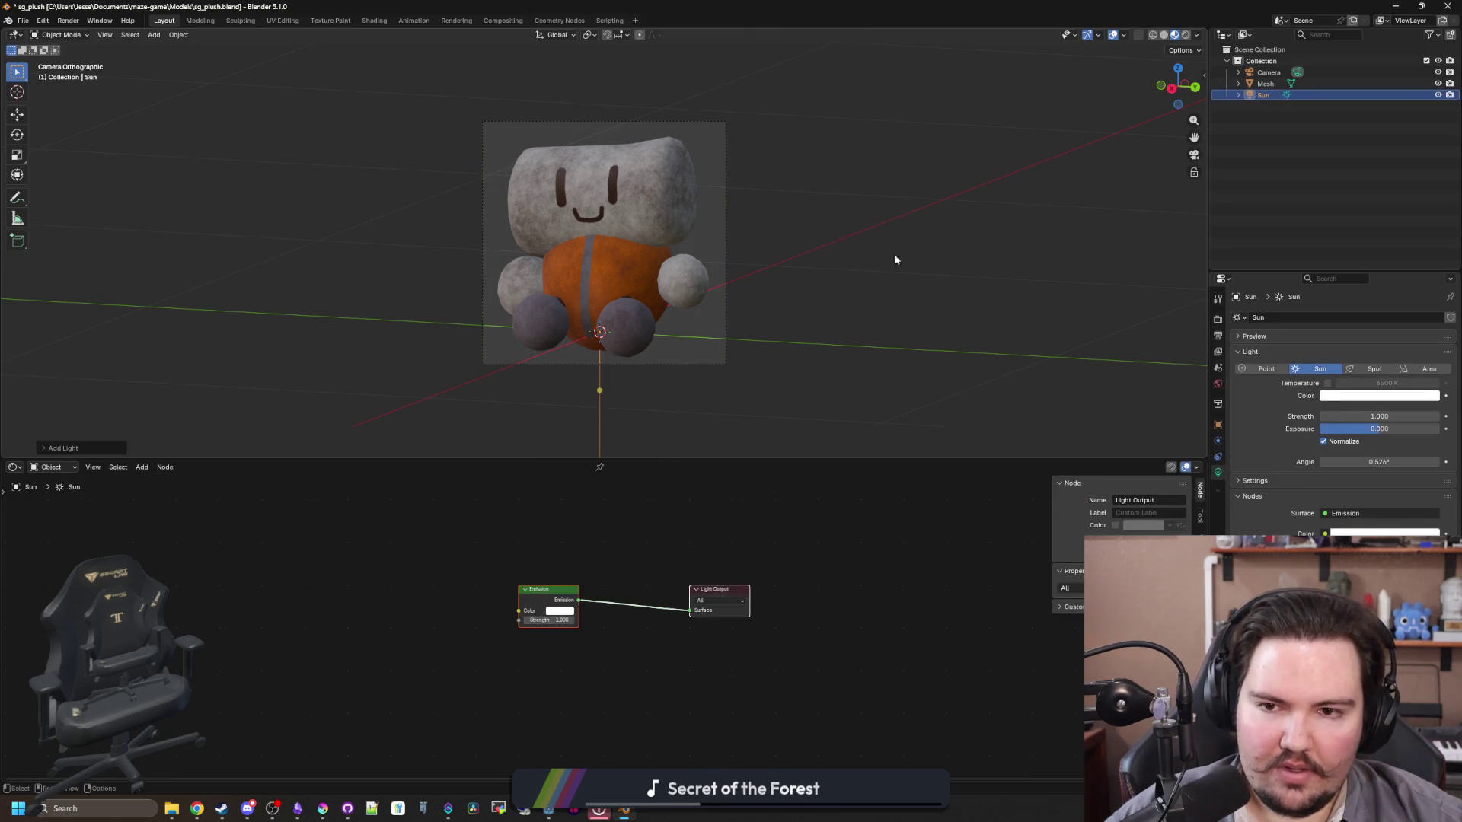
{"action": "left_click", "coordinate": [68, 21]}
{"action": "left_click", "coordinate": [85, 34]}
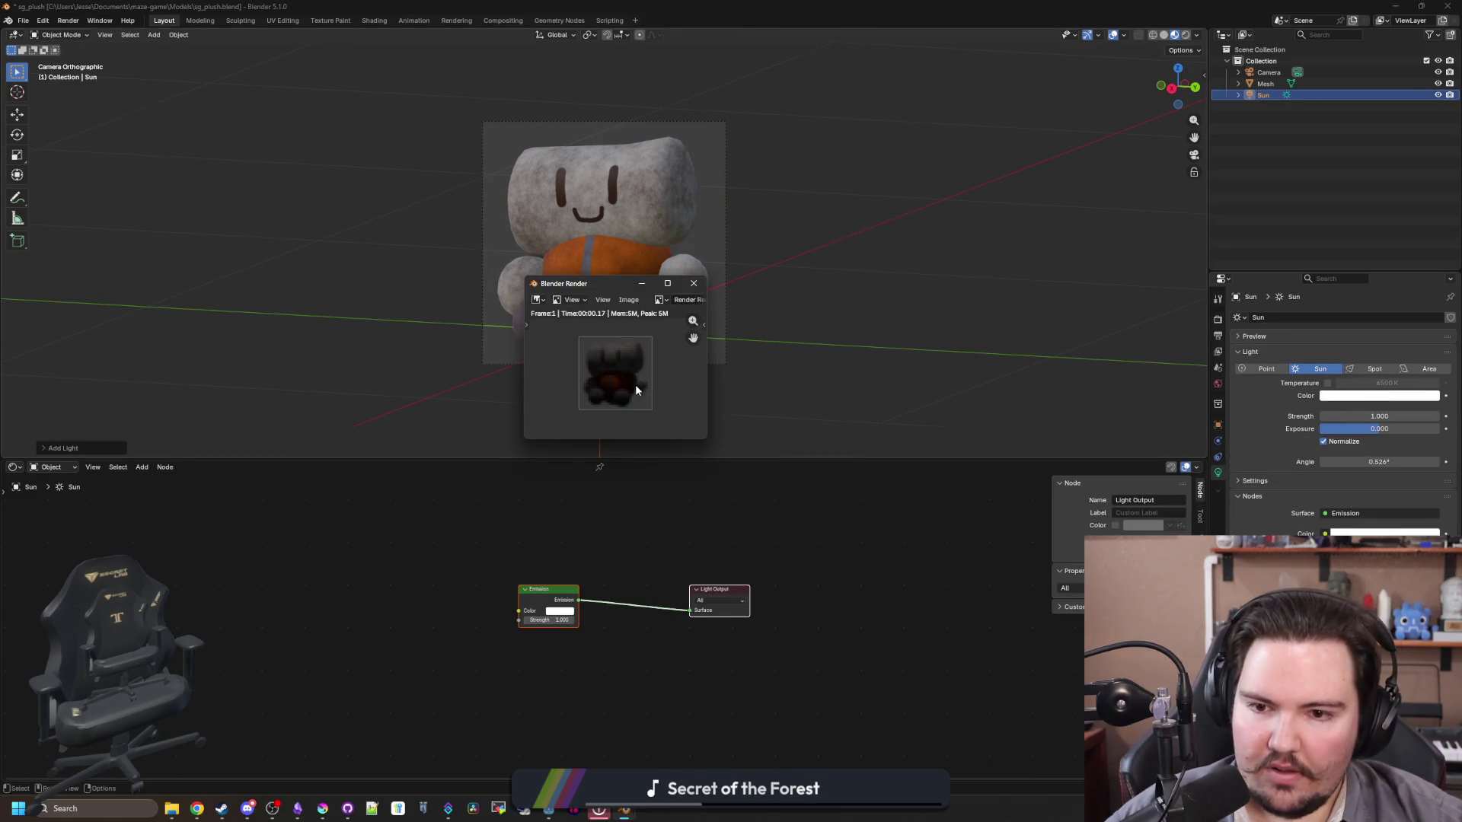
{"action": "left_click", "coordinate": [695, 284]}
Step: Give the Sun light Strength 10 and Angle 180° under rendered viewport shading
{"action": "left_click", "coordinate": [1185, 35]}
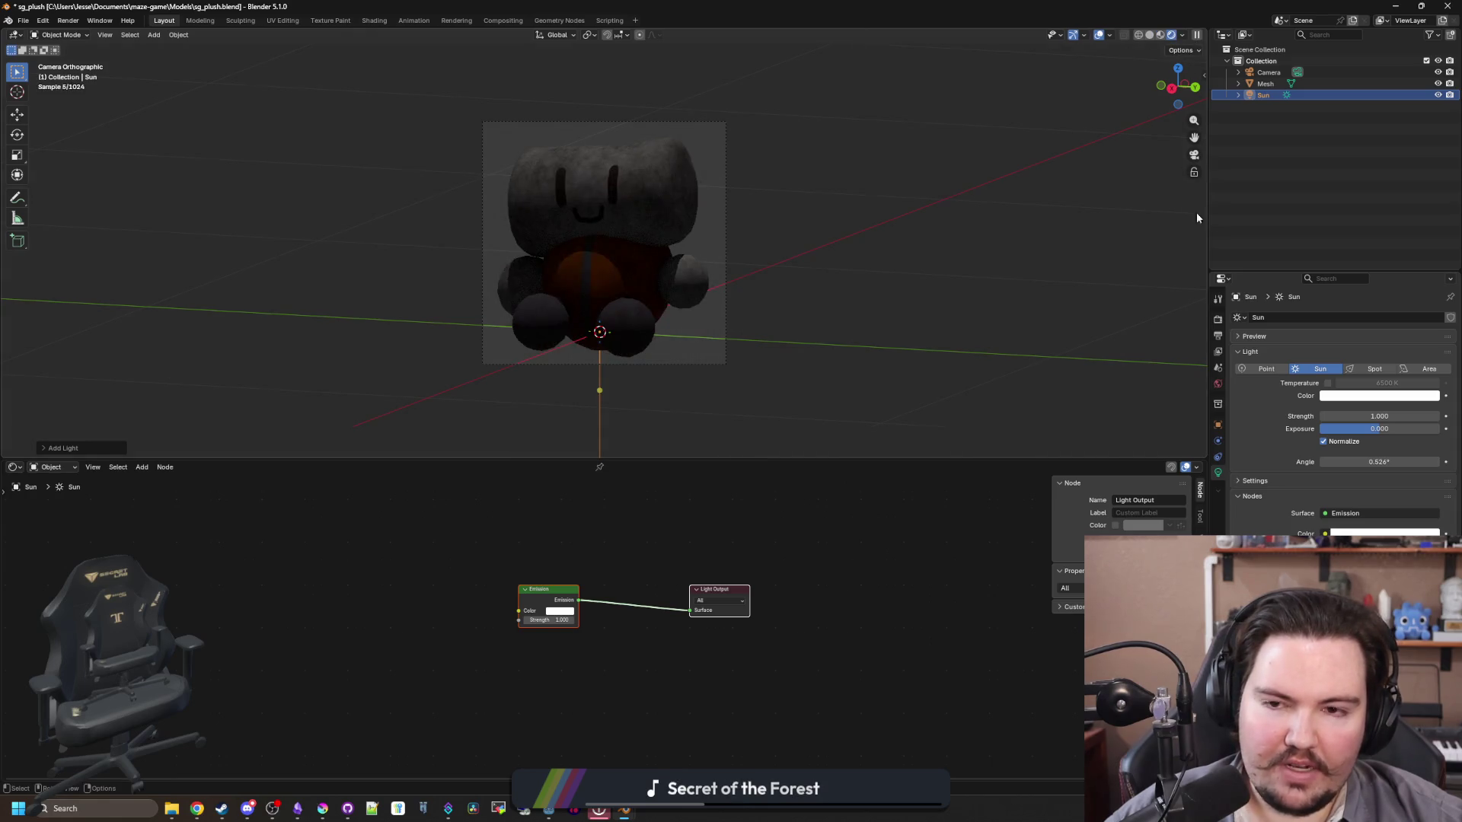
{"action": "left_click", "coordinate": [1397, 414]}
{"action": "left_click_drag", "start_coordinate": [1375, 462], "coordinate": [1439, 461]}
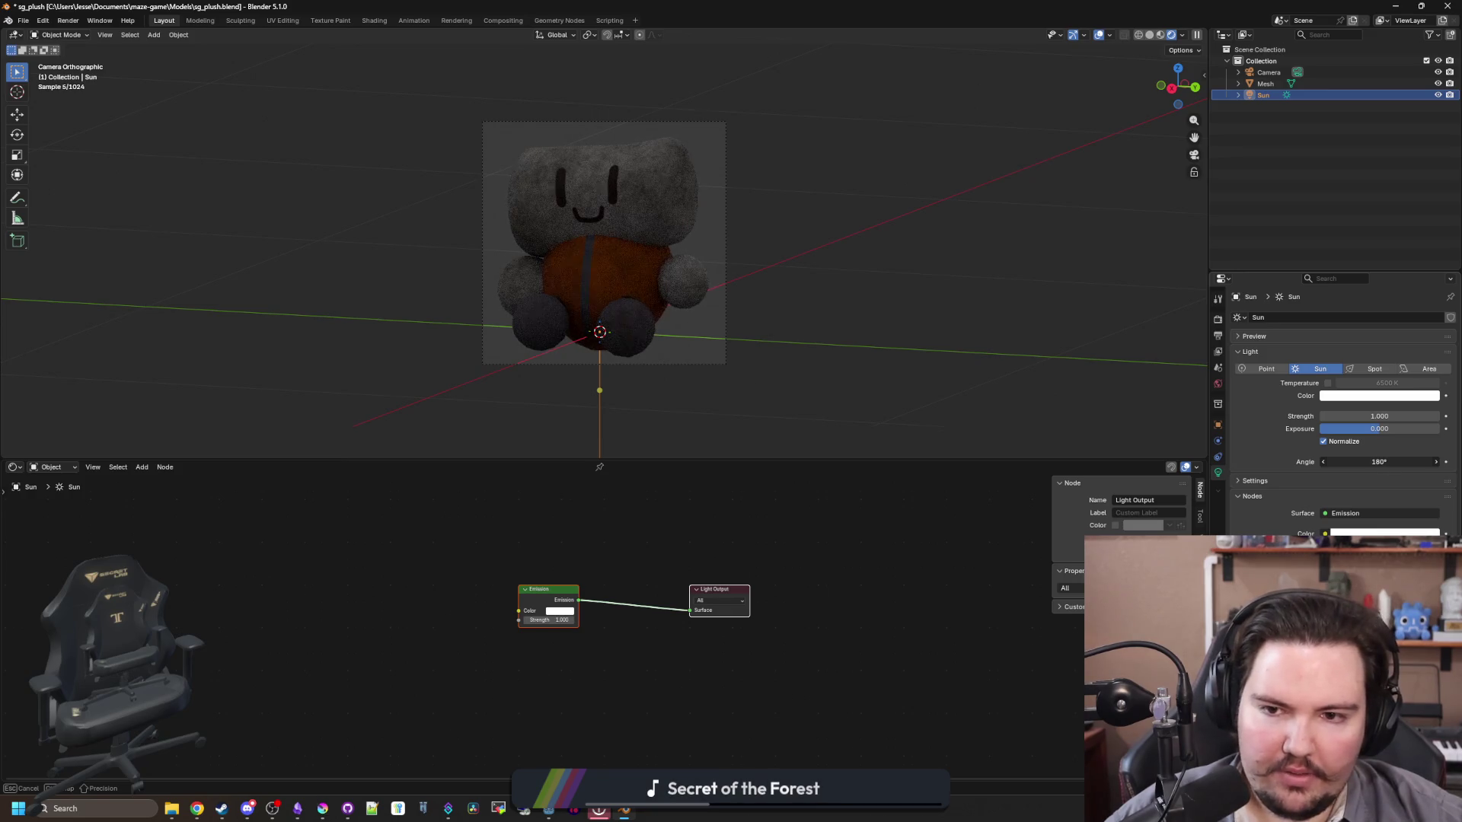
{"action": "left_click", "coordinate": [1397, 416]}
{"action": "type", "text": "10"}
{"action": "key", "text": "Return"}
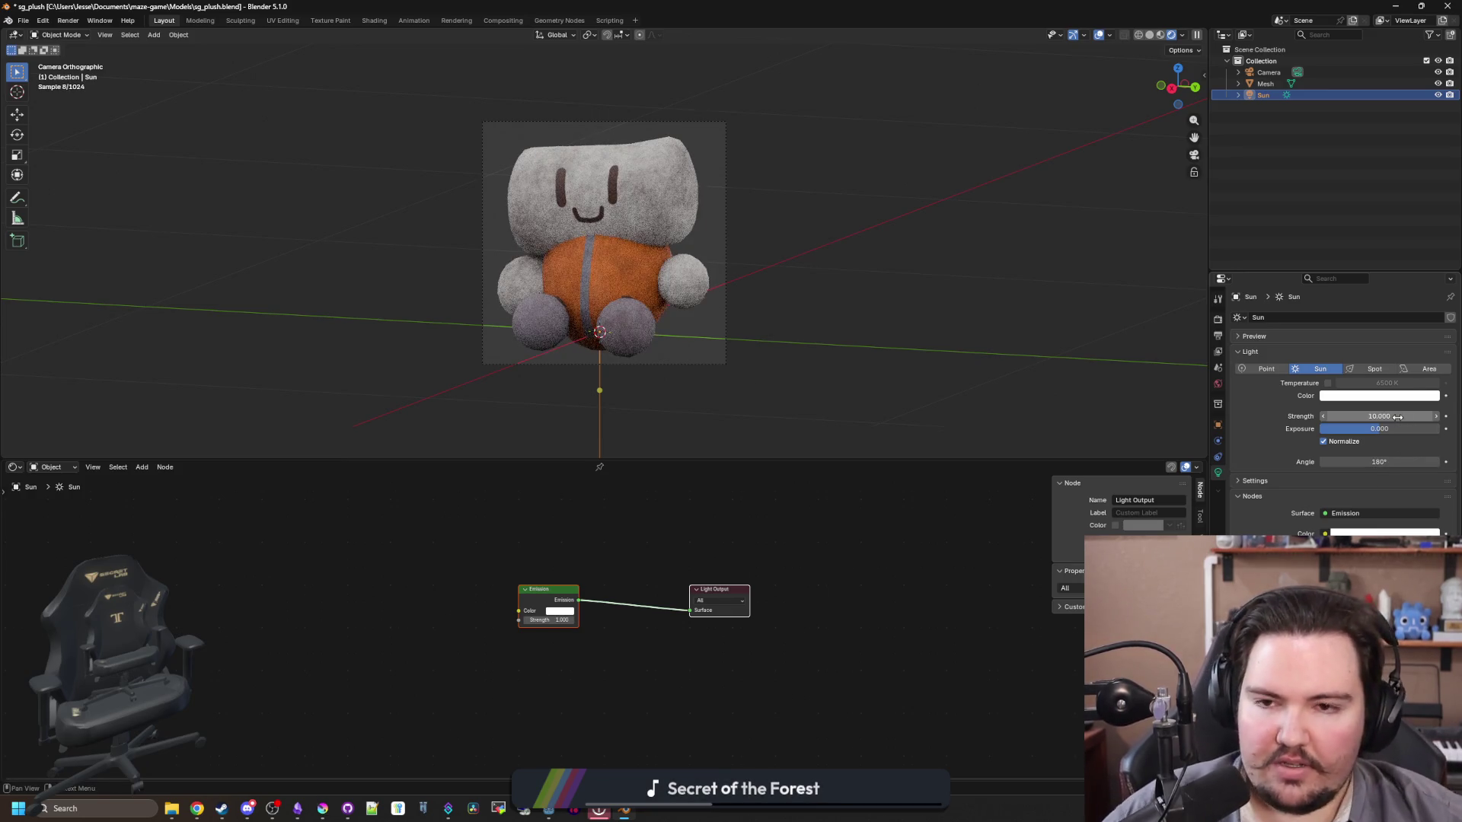
{"action": "left_click", "coordinate": [756, 293]}
Step: Re-render with the brighter sun and review the scene's render settings
{"action": "left_click", "coordinate": [68, 21]}
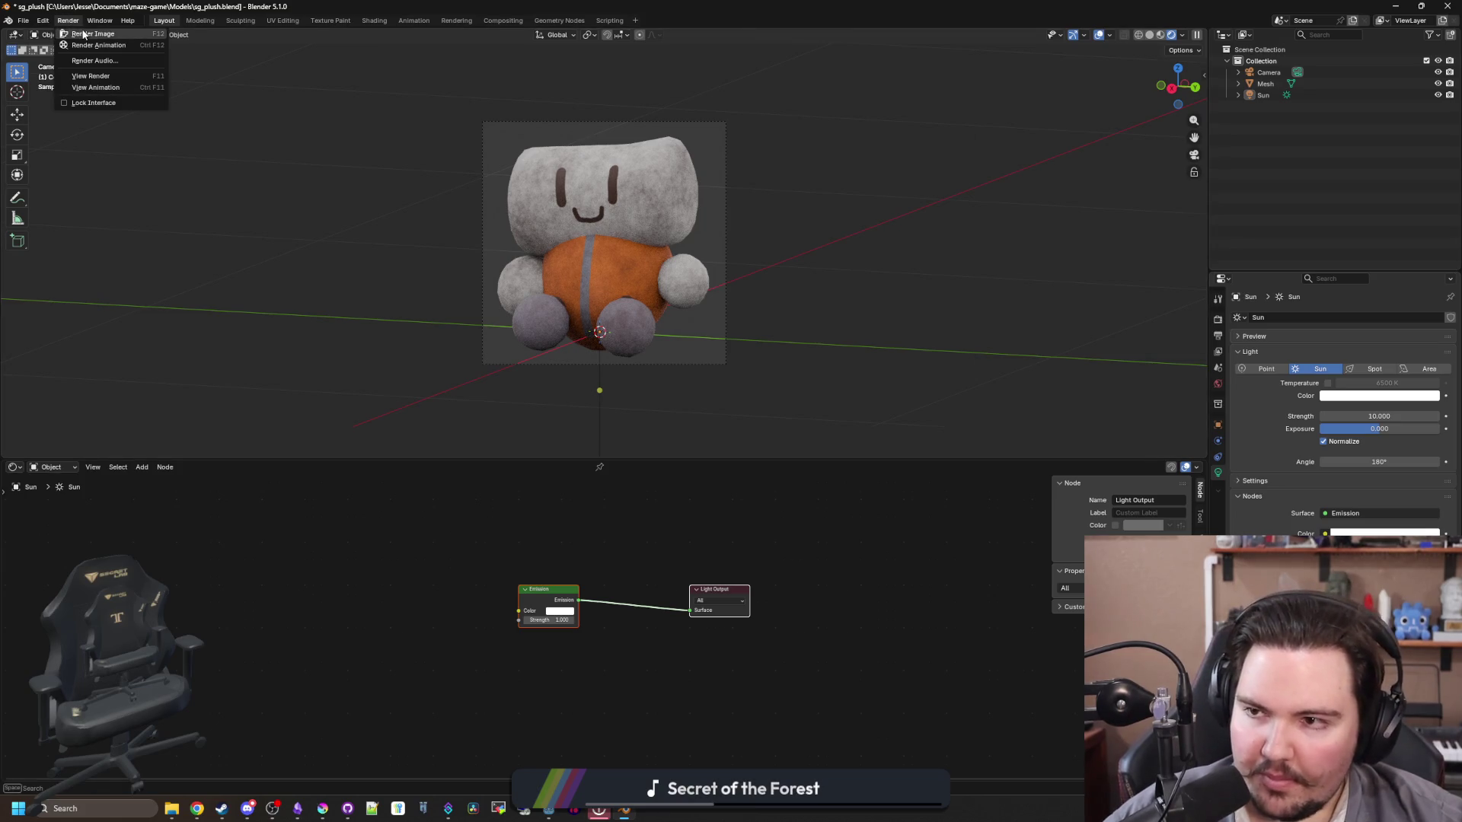
{"action": "left_click", "coordinate": [83, 34]}
{"action": "left_click", "coordinate": [629, 299]}
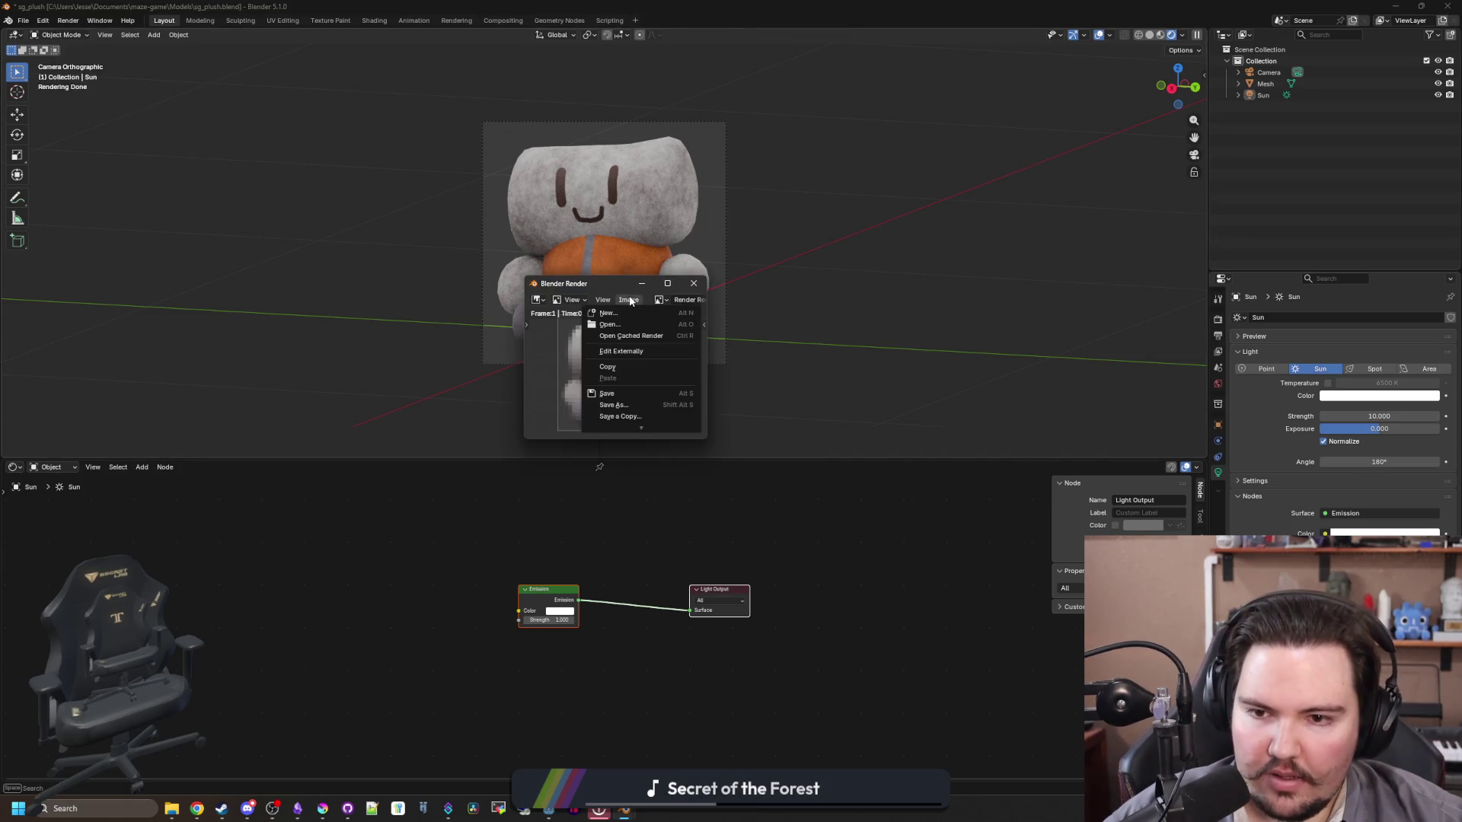
{"action": "left_click", "coordinate": [694, 283]}
{"action": "left_click", "coordinate": [1218, 319]}
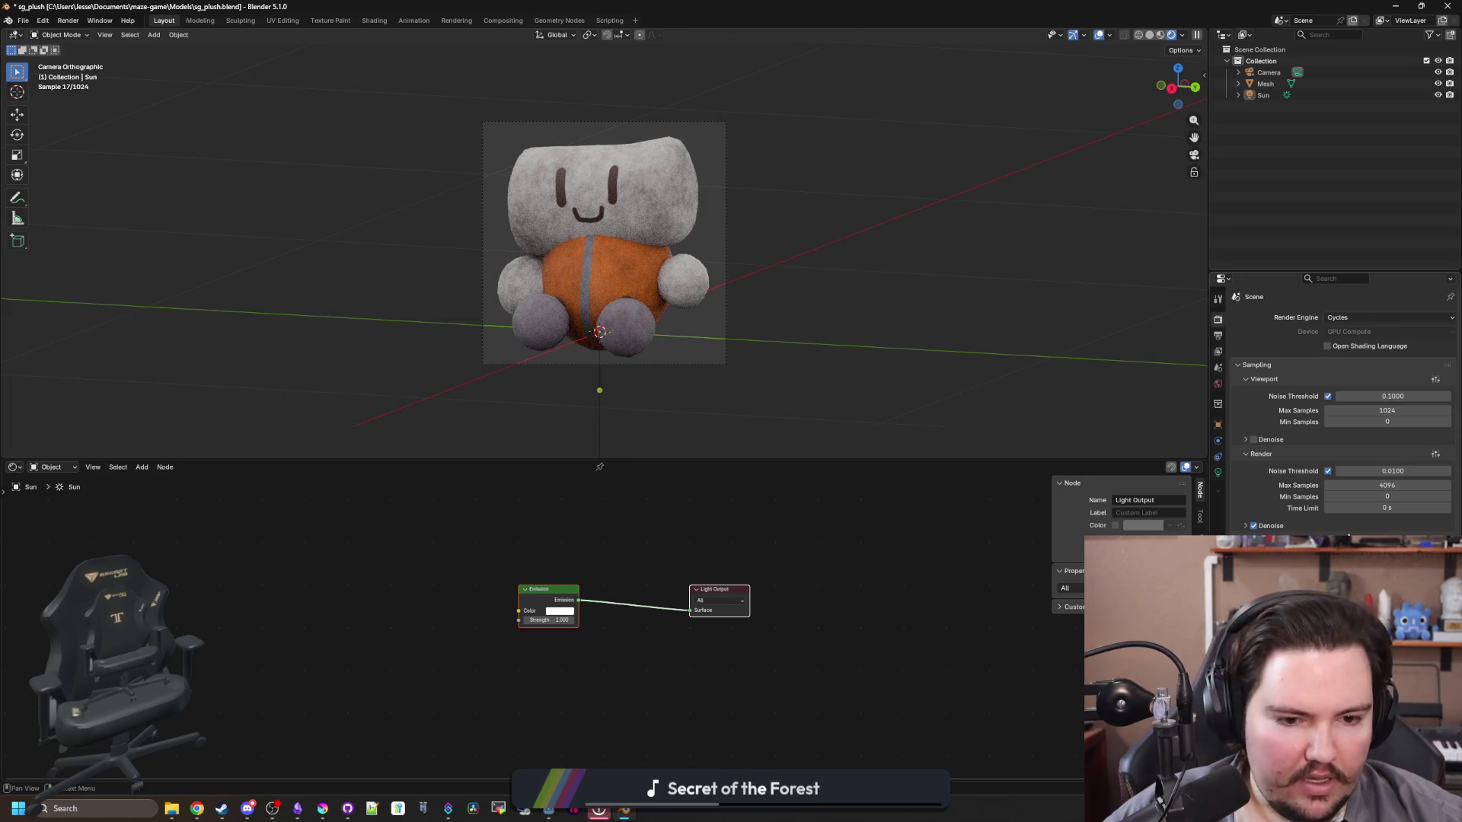
{"action": "scroll", "coordinate": [1343, 411], "scroll_direction": "down", "scroll_amount": 2}
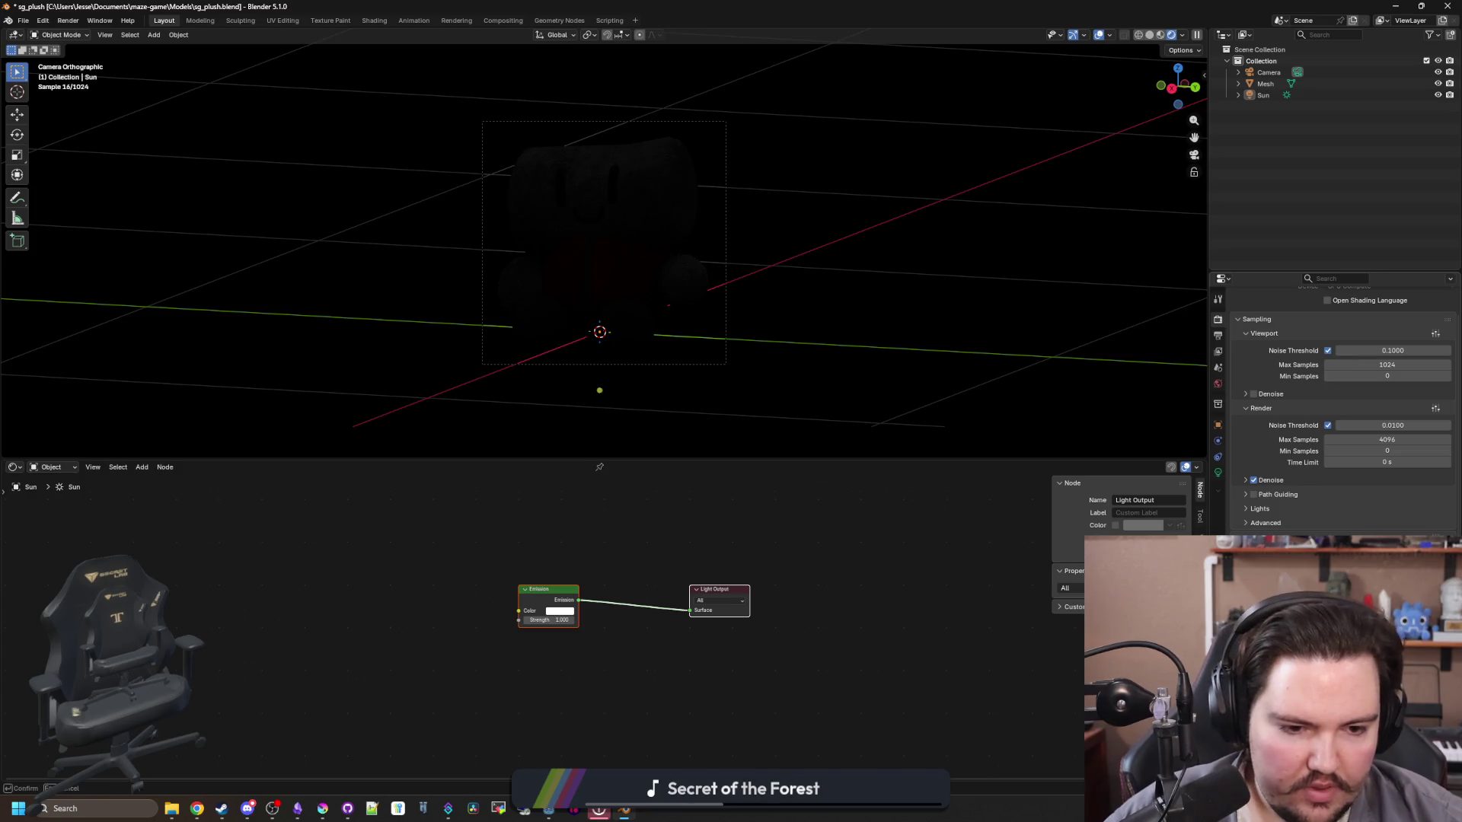
{"action": "key", "text": "Return"}
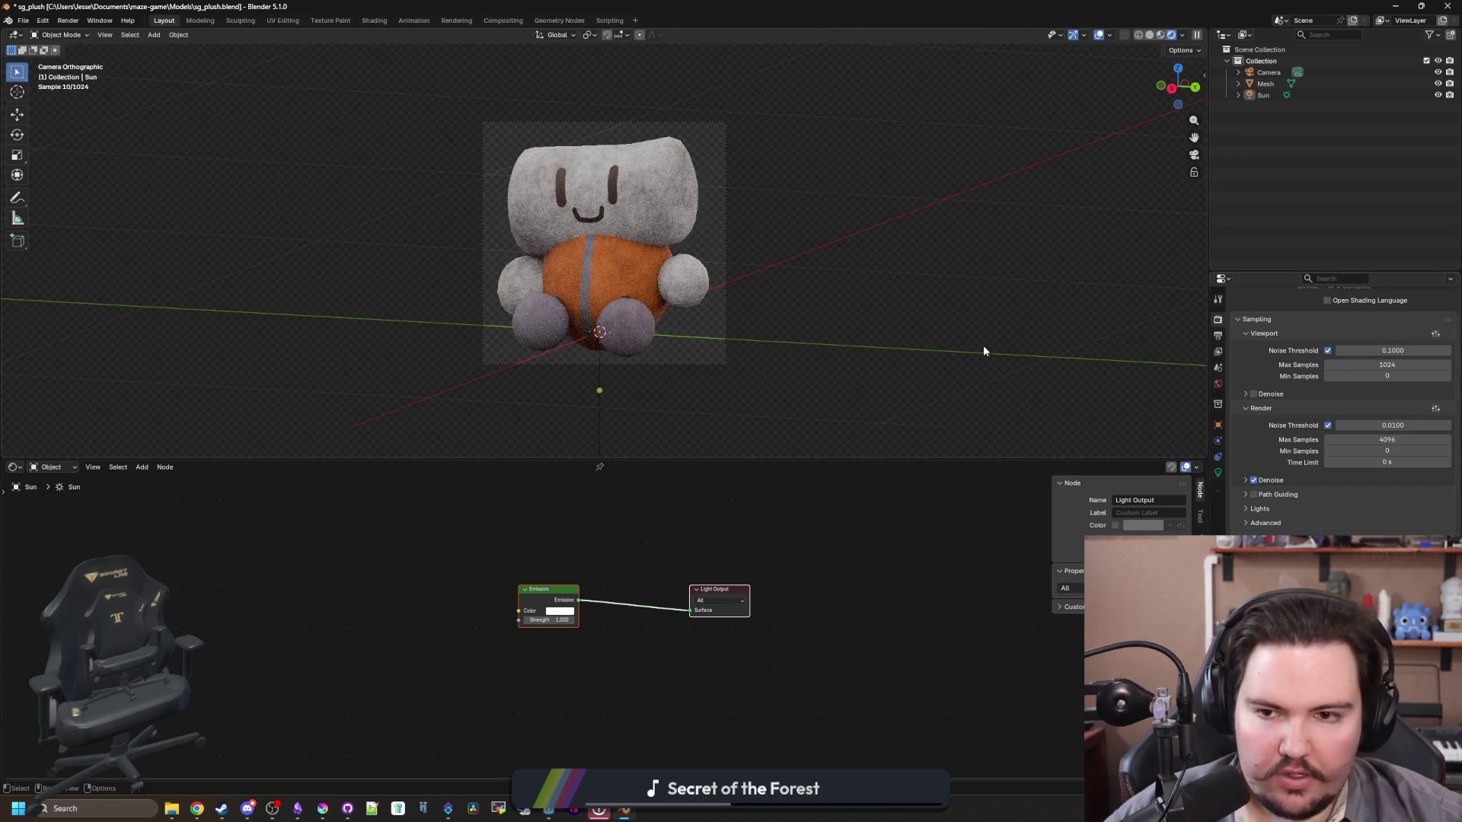
{"action": "left_click", "coordinate": [68, 21]}
{"action": "left_click", "coordinate": [88, 33]}
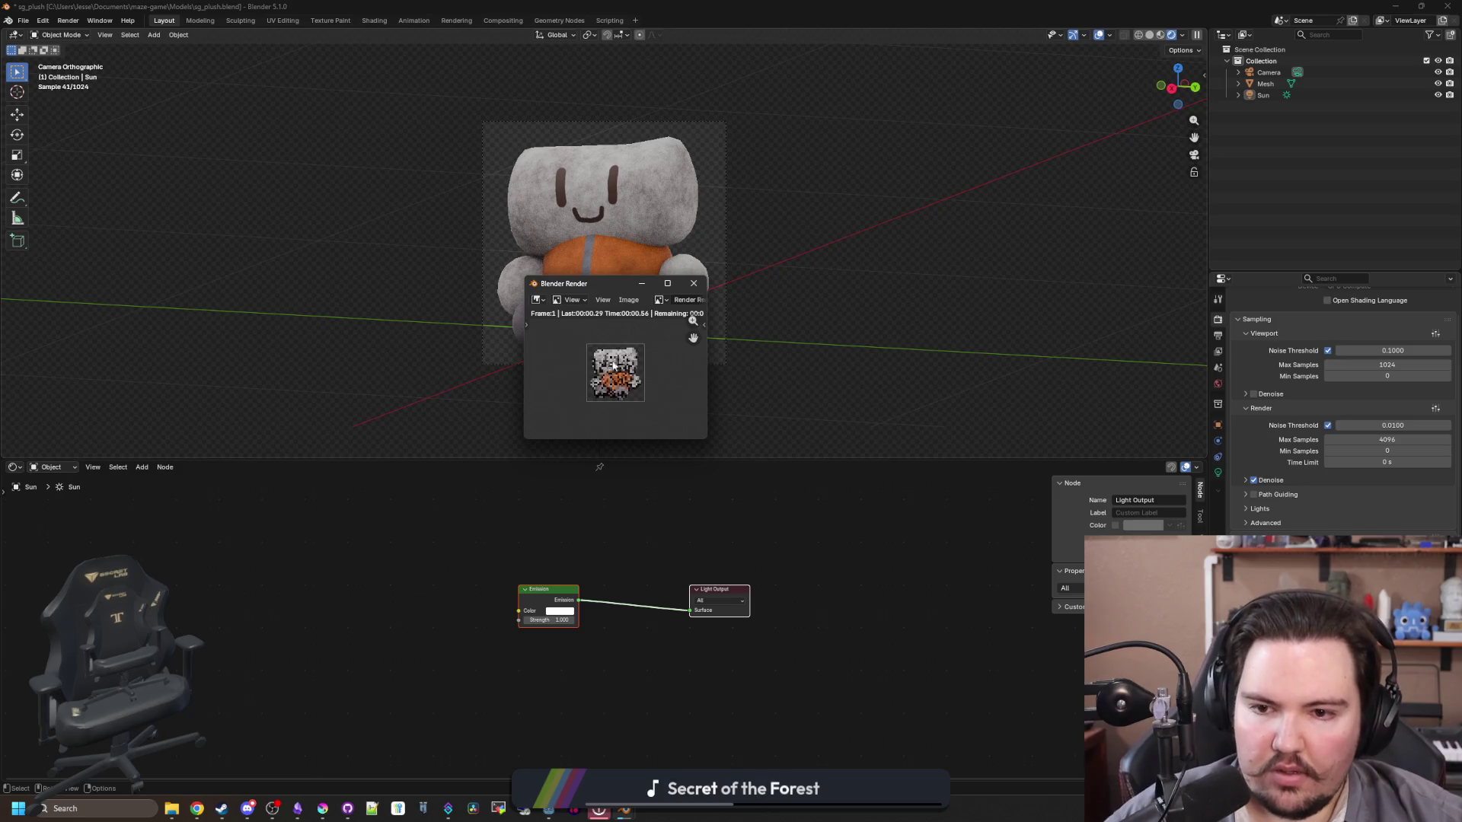
{"action": "left_click", "coordinate": [694, 285]}
Step: Switch the render engine to EEVEE, render the plush, and copy the image into Krita
{"action": "scroll", "coordinate": [1249, 358], "scroll_direction": "up", "scroll_amount": 2}
{"action": "left_click", "coordinate": [1362, 318]}
{"action": "left_click", "coordinate": [1342, 330]}
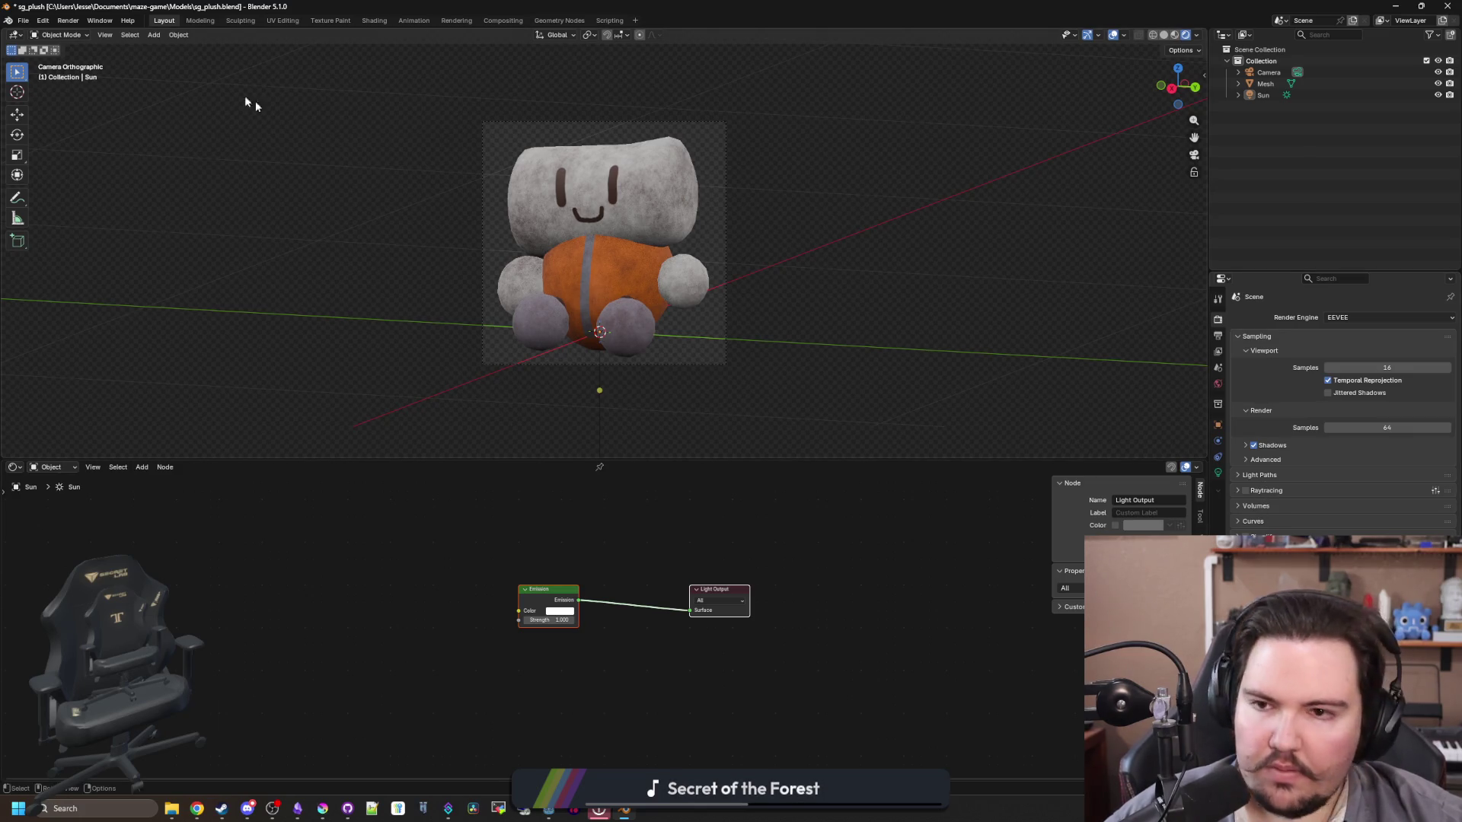
{"action": "left_click", "coordinate": [67, 21]}
{"action": "left_click", "coordinate": [111, 35]}
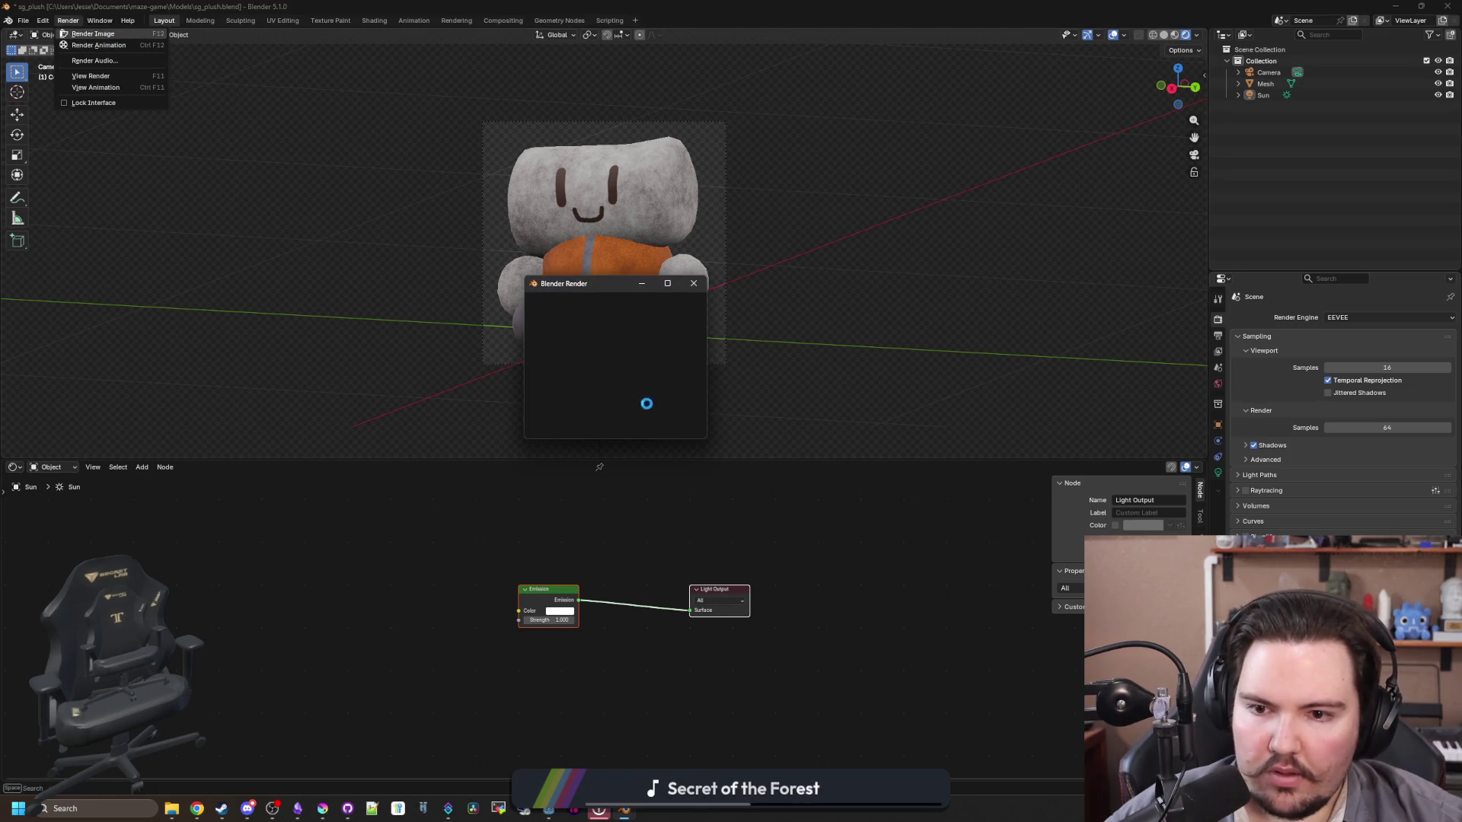
{"action": "left_click", "coordinate": [633, 300]}
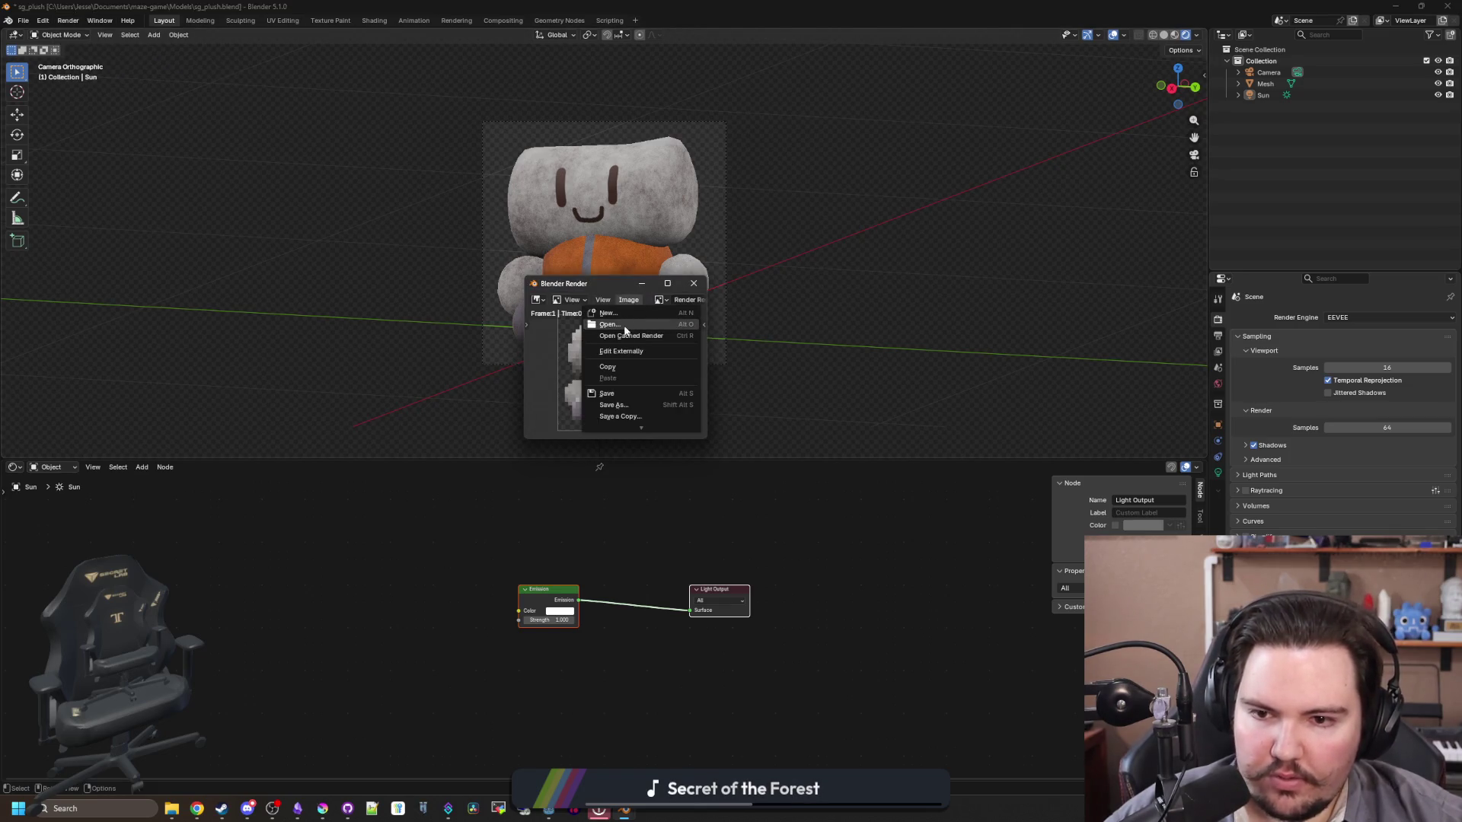
{"action": "left_click", "coordinate": [790, 5]}
{"action": "key", "text": "alt+Tab"}
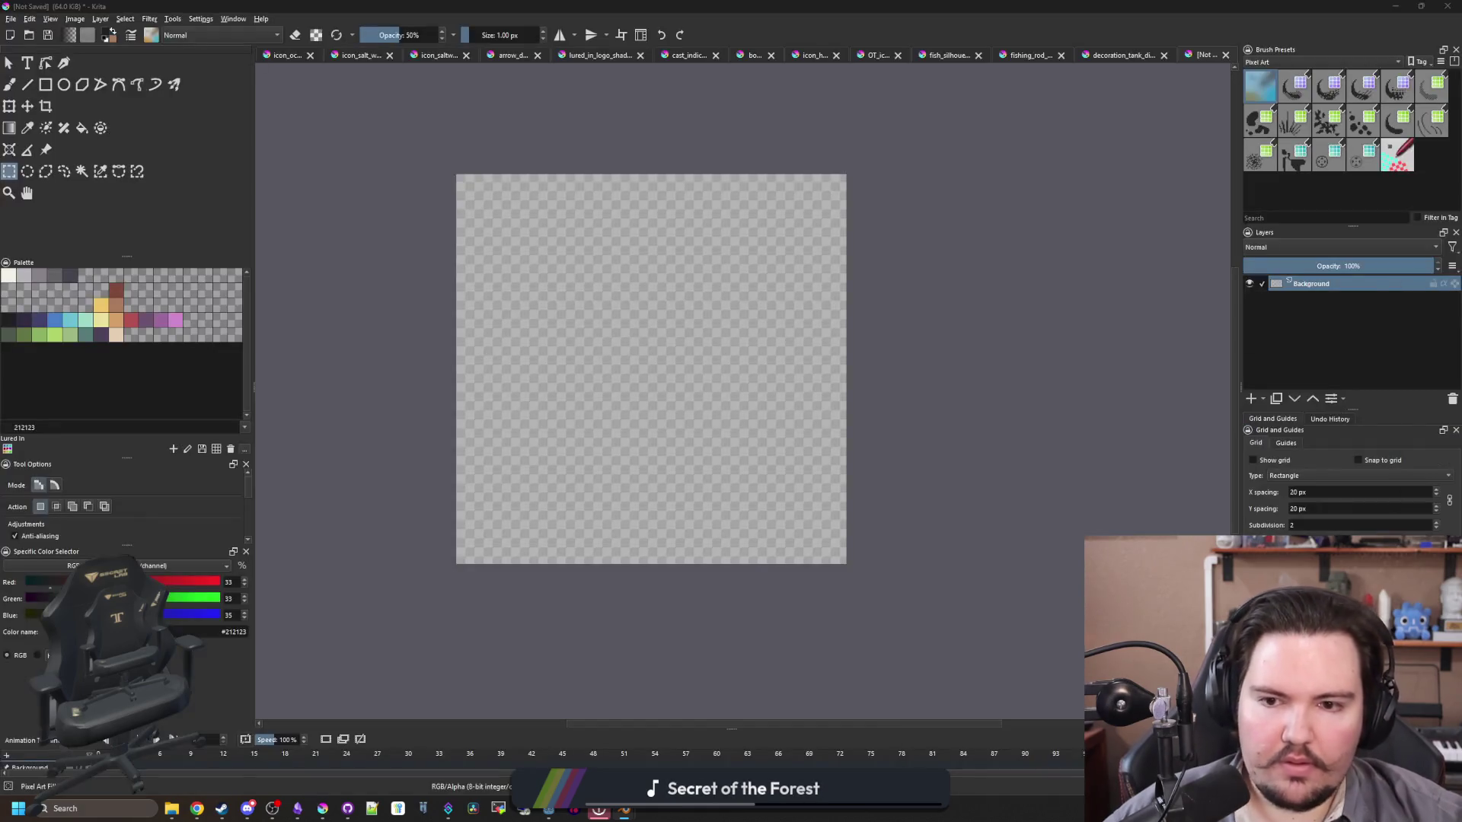
Step: Paste the copied plush render onto the blank canvas and enlarge it
{"action": "key", "text": "ctrl+v"}
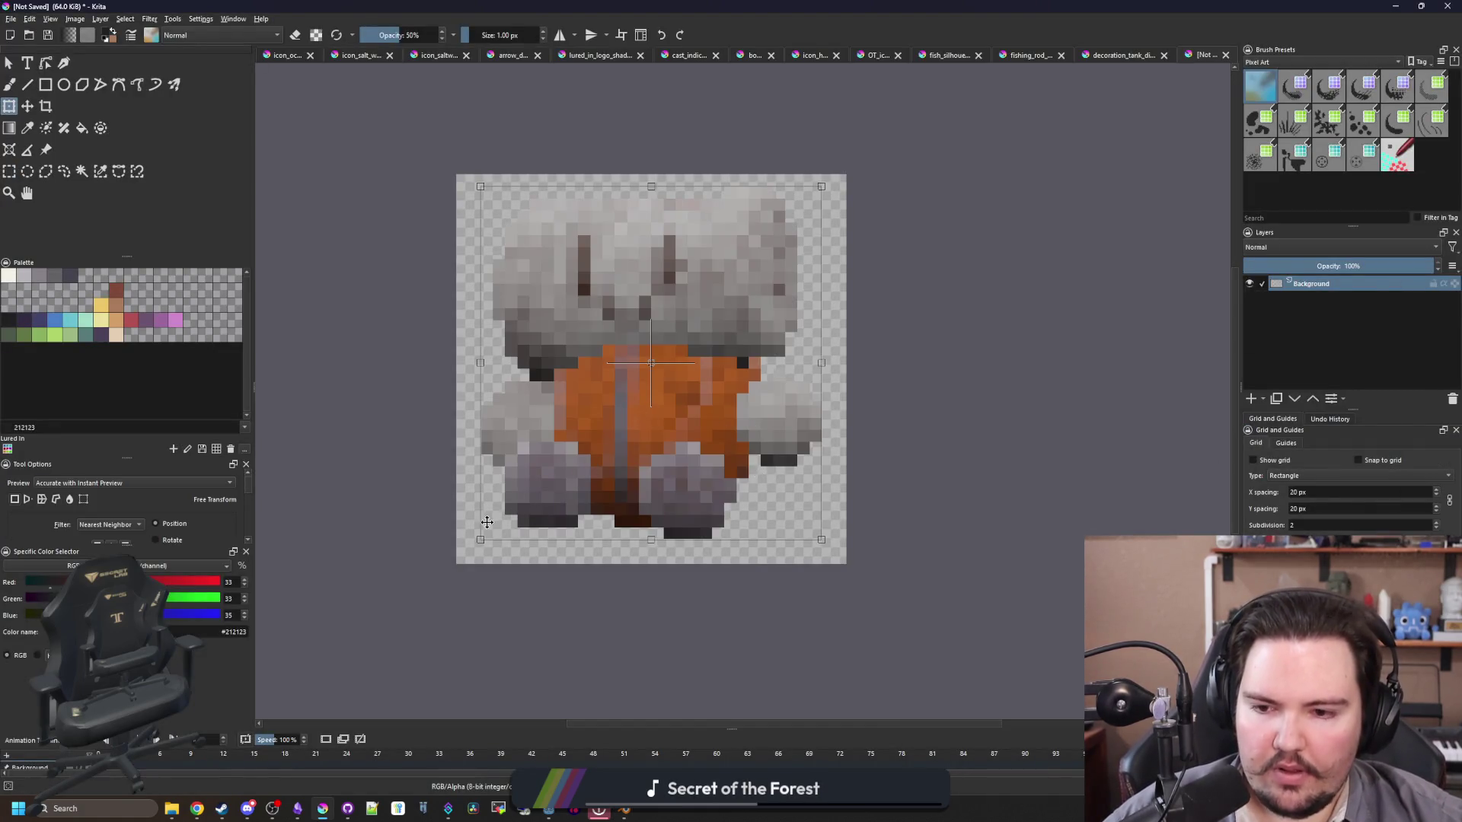
{"action": "left_click_drag", "start_coordinate": [479, 538], "coordinate": [462, 558]}
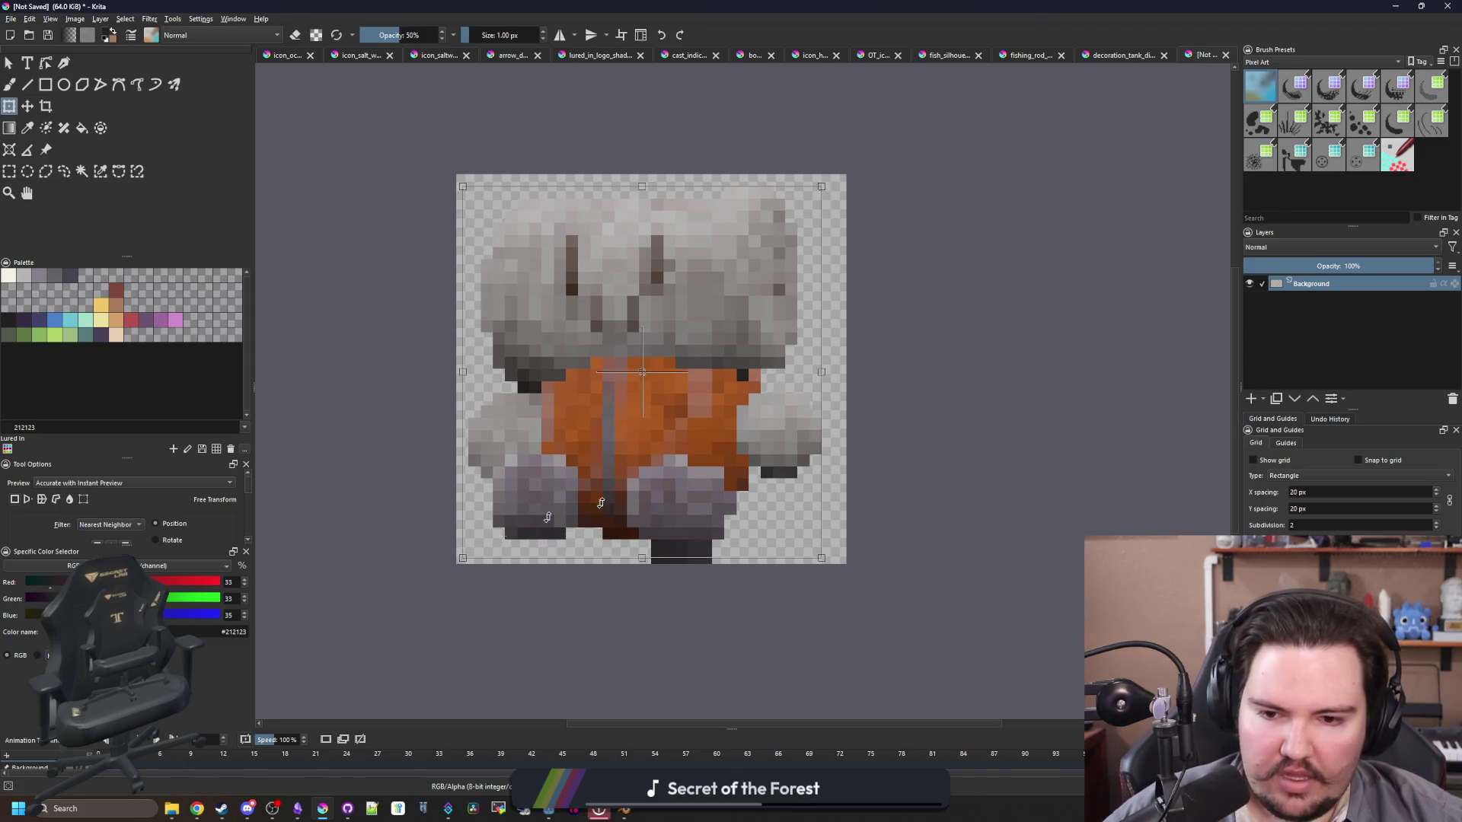
{"action": "left_click_drag", "start_coordinate": [712, 492], "coordinate": [726, 488]}
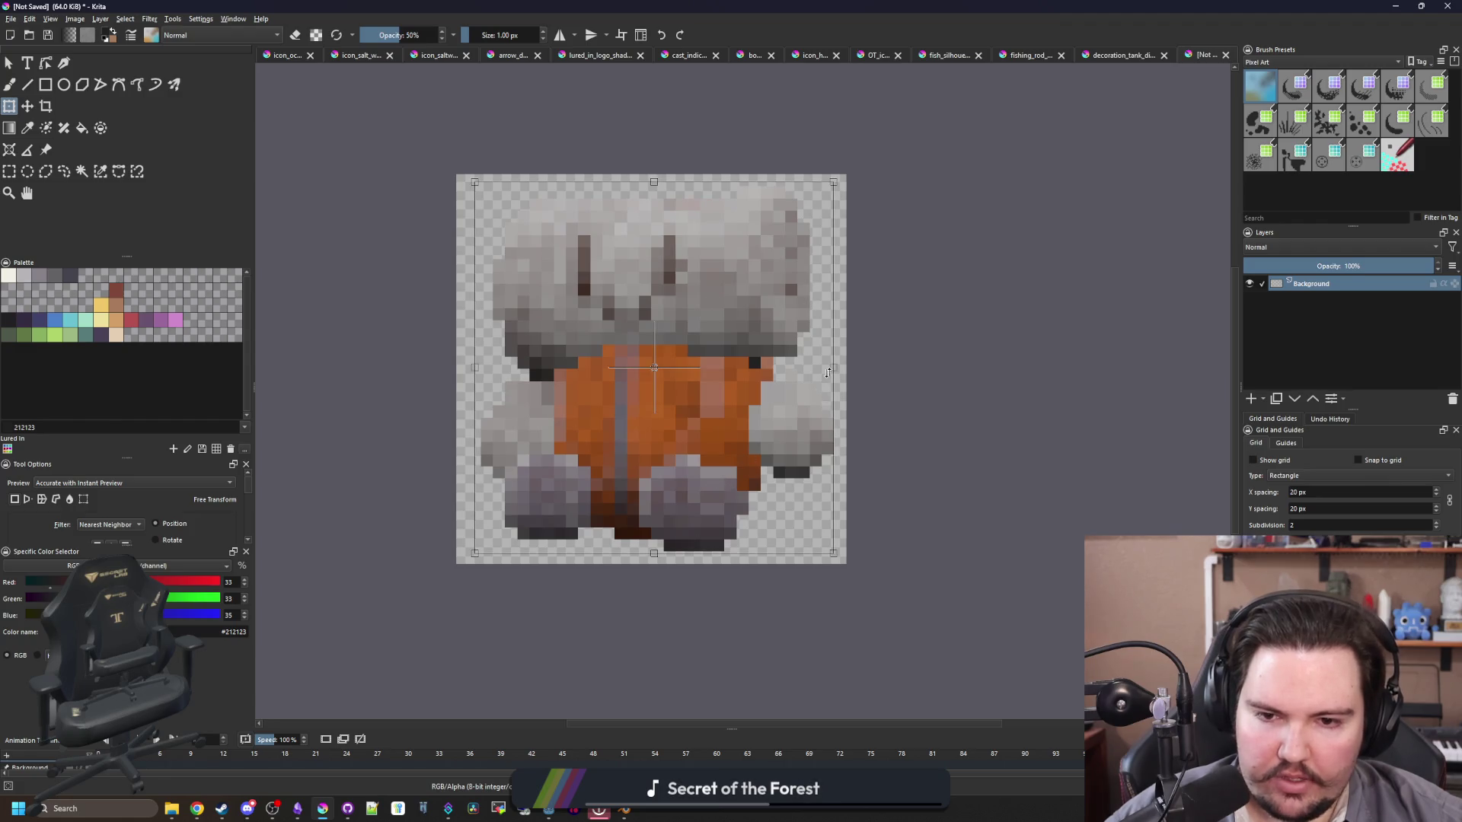
Step: Stretch the render across the full canvas, then show decoration_tank_diver.png for reference
{"action": "scroll", "coordinate": [830, 368], "scroll_direction": "up", "scroll_amount": 1}
{"action": "scroll", "coordinate": [829, 365], "scroll_direction": "down", "scroll_amount": 1}
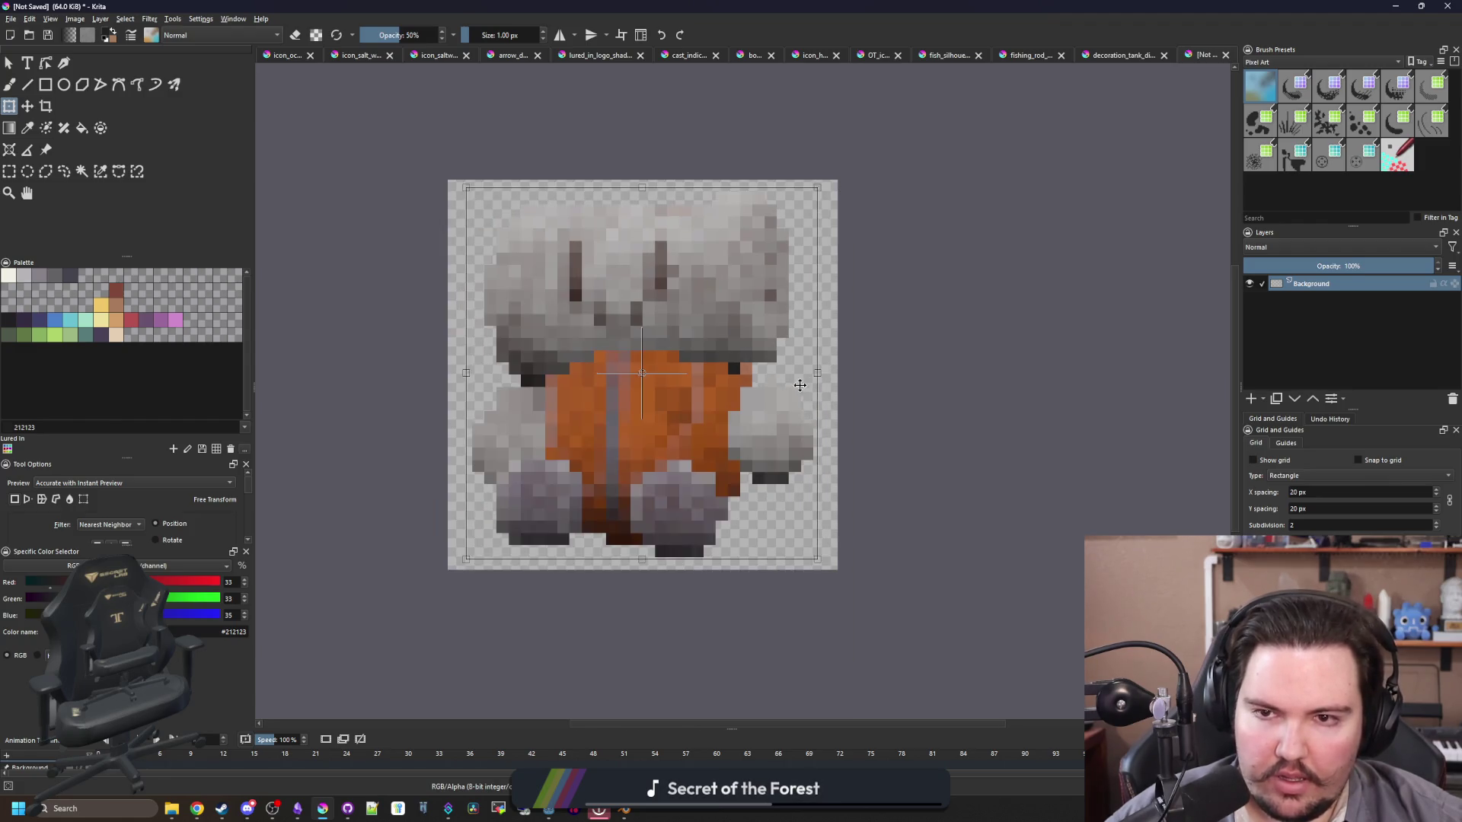
{"action": "scroll", "coordinate": [665, 180], "scroll_direction": "up", "scroll_amount": 2}
{"action": "scroll", "coordinate": [670, 223], "scroll_direction": "down", "scroll_amount": 2}
{"action": "scroll", "coordinate": [650, 525], "scroll_direction": "up", "scroll_amount": 1}
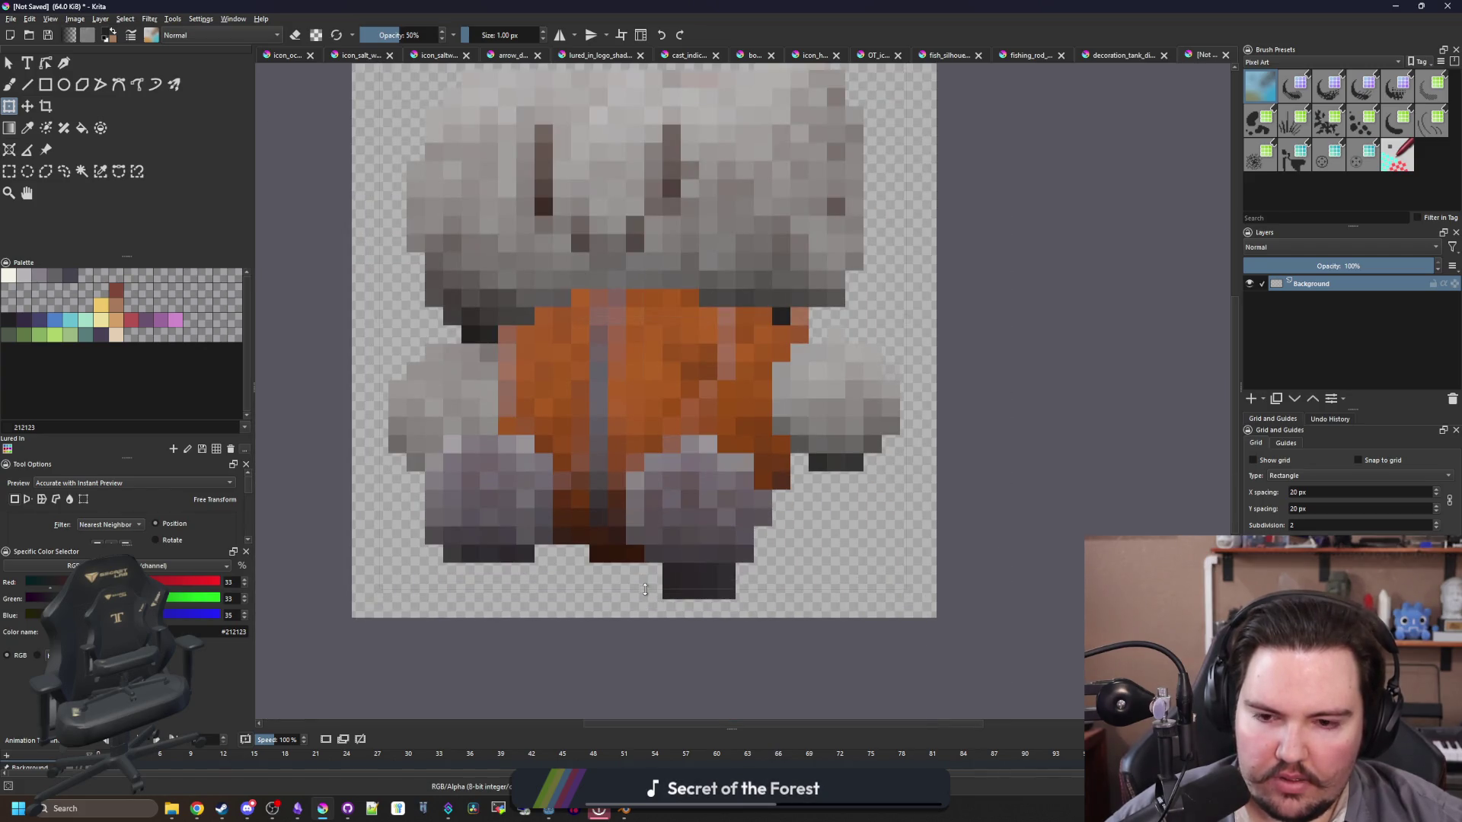
{"action": "scroll", "coordinate": [639, 456], "scroll_direction": "down", "scroll_amount": 1}
{"action": "scroll", "coordinate": [659, 447], "scroll_direction": "up", "scroll_amount": 1}
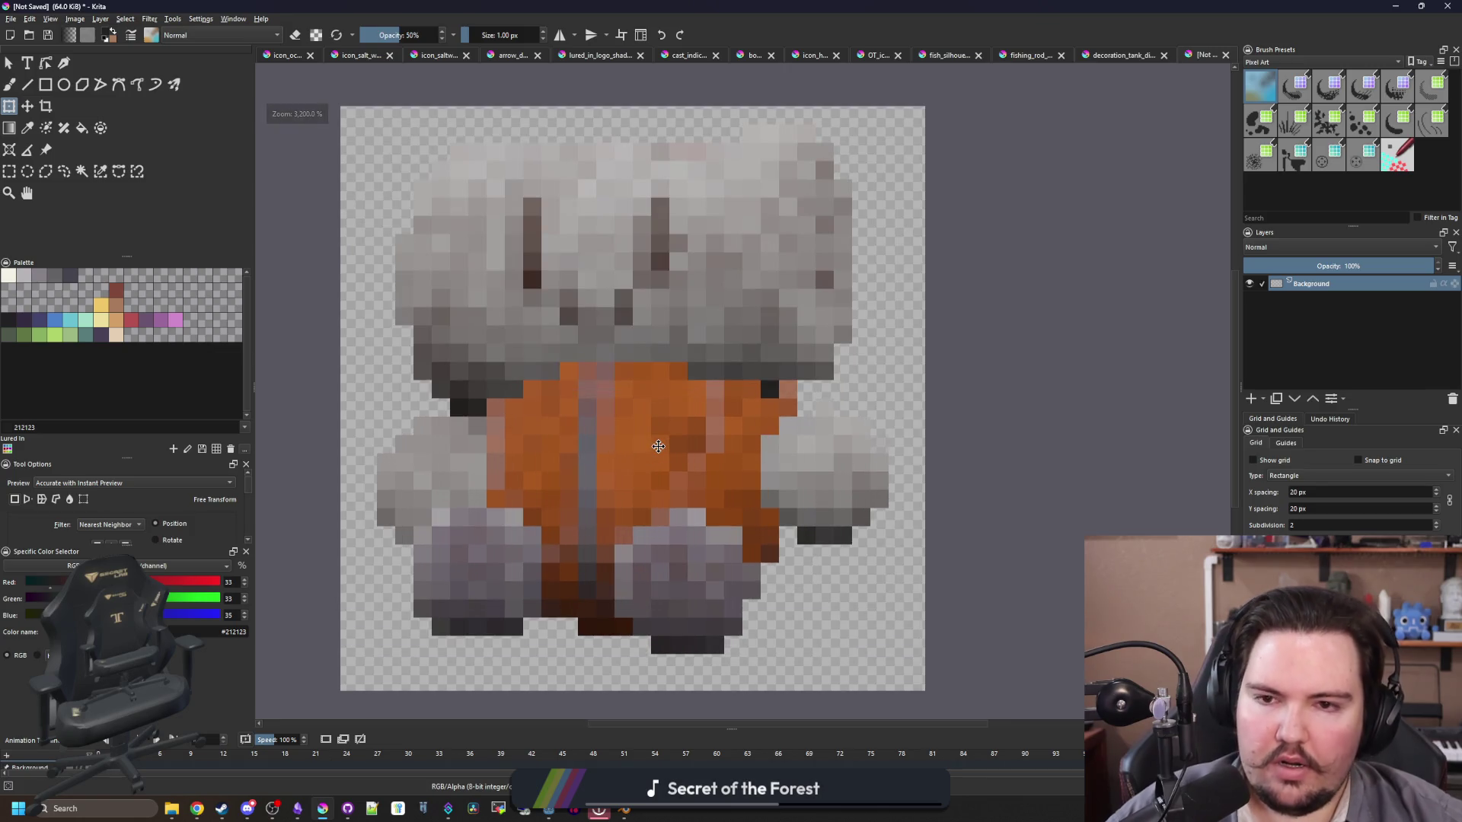
{"action": "scroll", "coordinate": [589, 446], "scroll_direction": "down", "scroll_amount": 3}
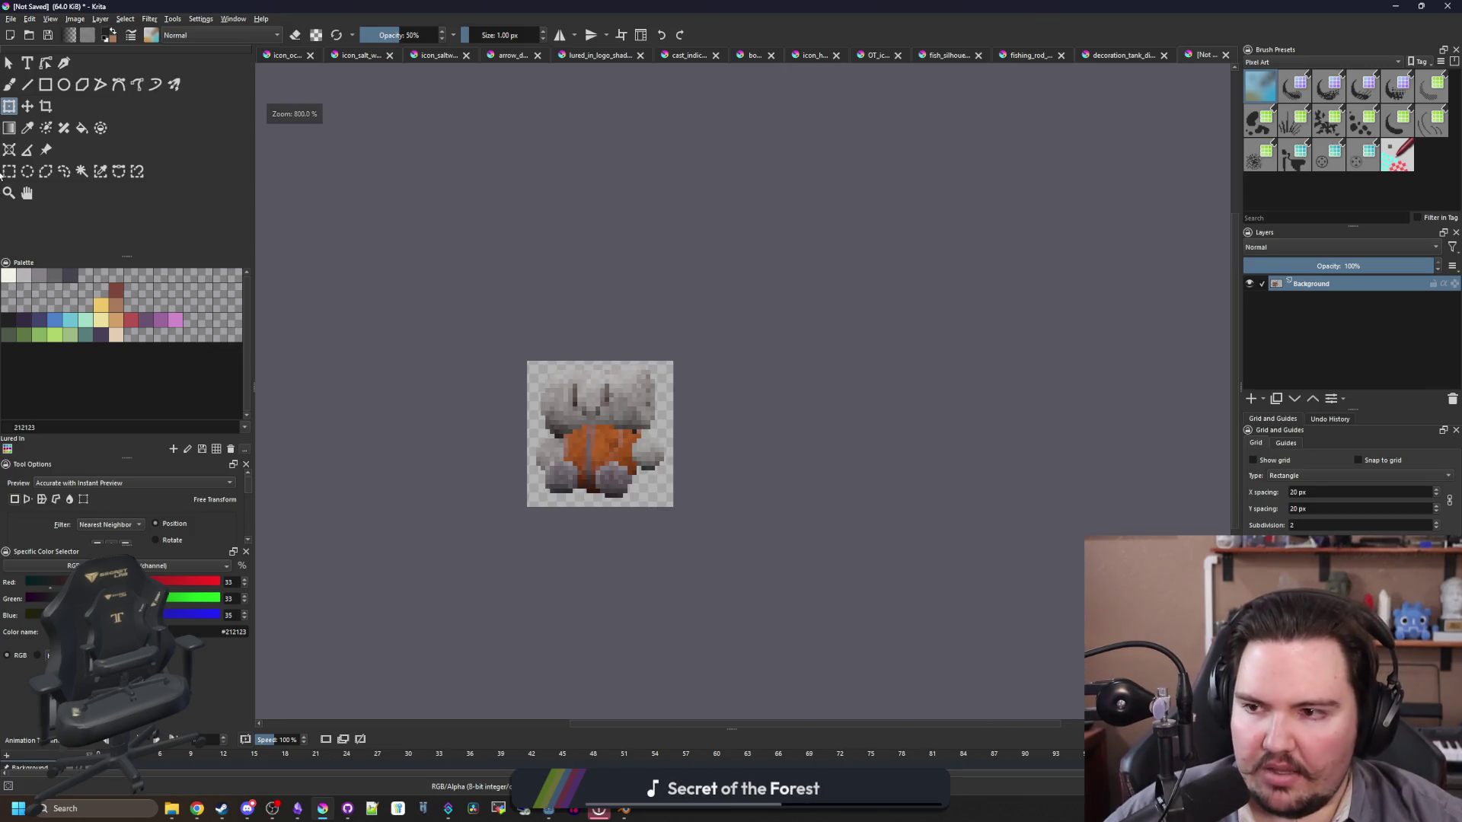
{"action": "left_click_drag", "start_coordinate": [490, 290], "coordinate": [754, 587]}
{"action": "key", "text": "ctrl+shift+Tab"}
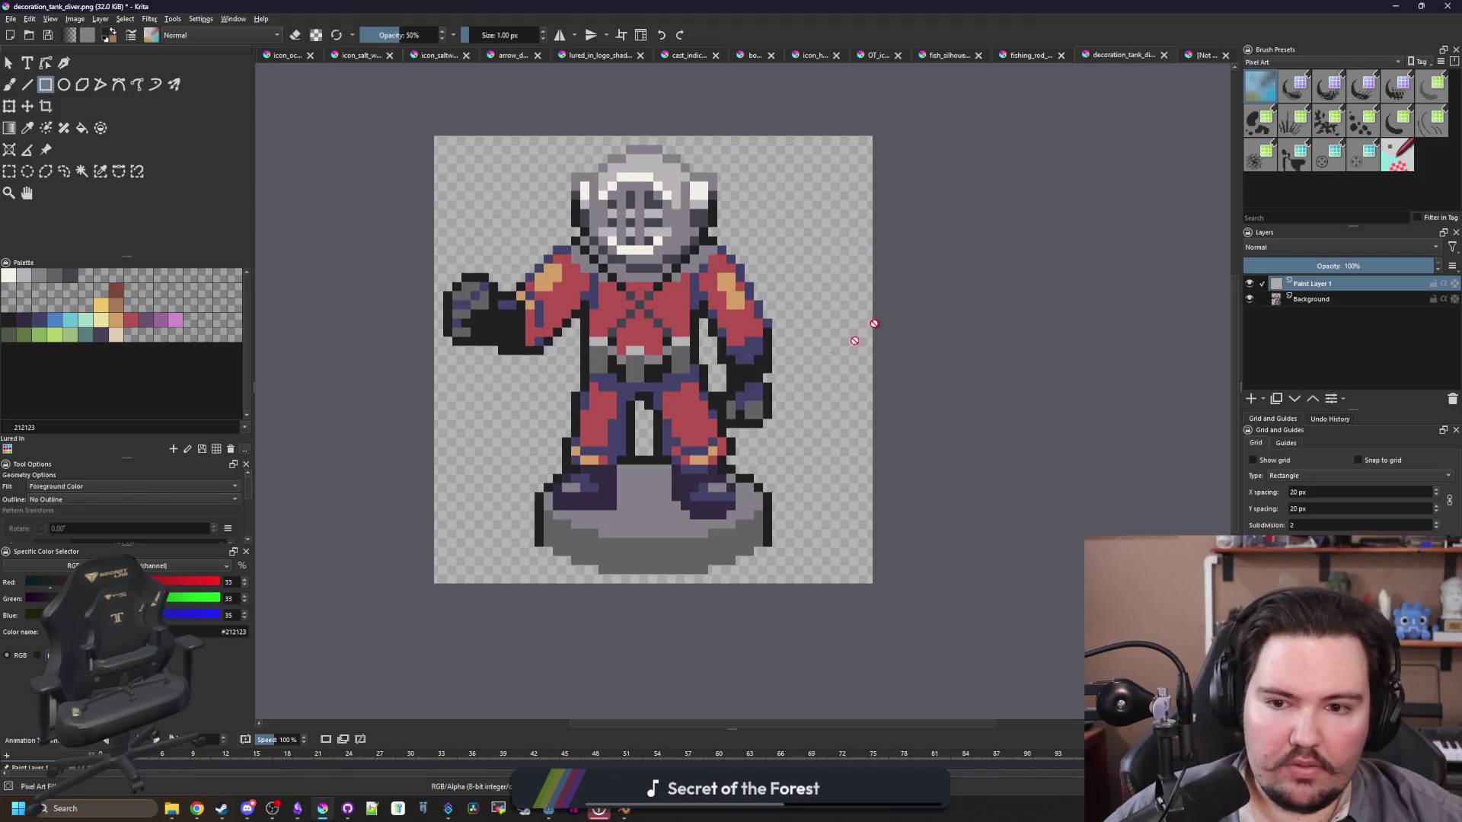
Step: Return to the plush document, apply the transform and merge the render into the background
{"action": "key", "text": "ctrl+Tab"}
{"action": "key", "text": "ctrl+t"}
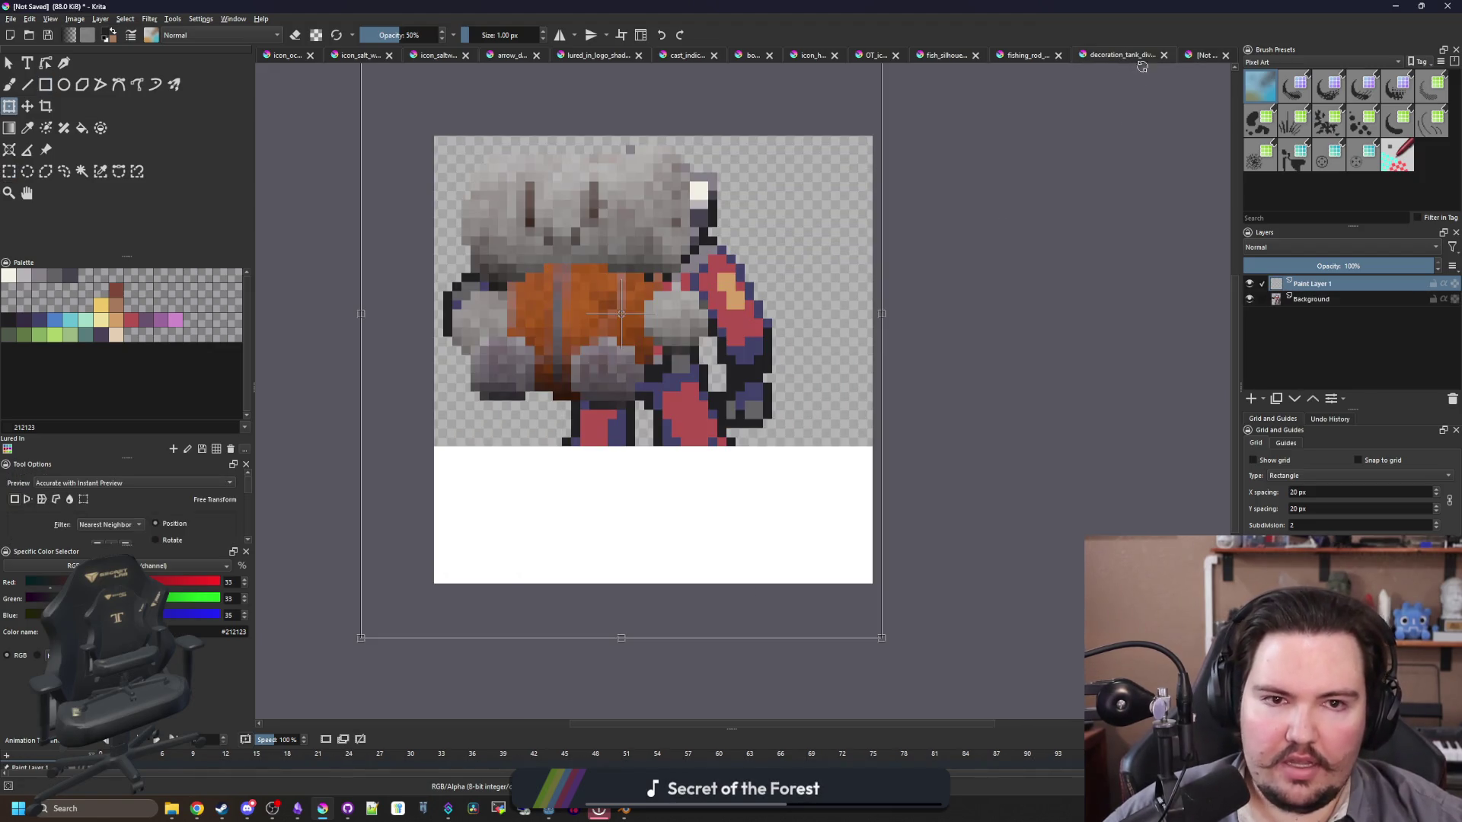
{"action": "key", "text": "Return"}
{"action": "key", "text": "ctrl+e"}
{"action": "left_click", "coordinate": [9, 171]}
{"action": "key", "text": "plus"}
{"action": "key", "text": "b"}
{"action": "key", "text": "plus"}
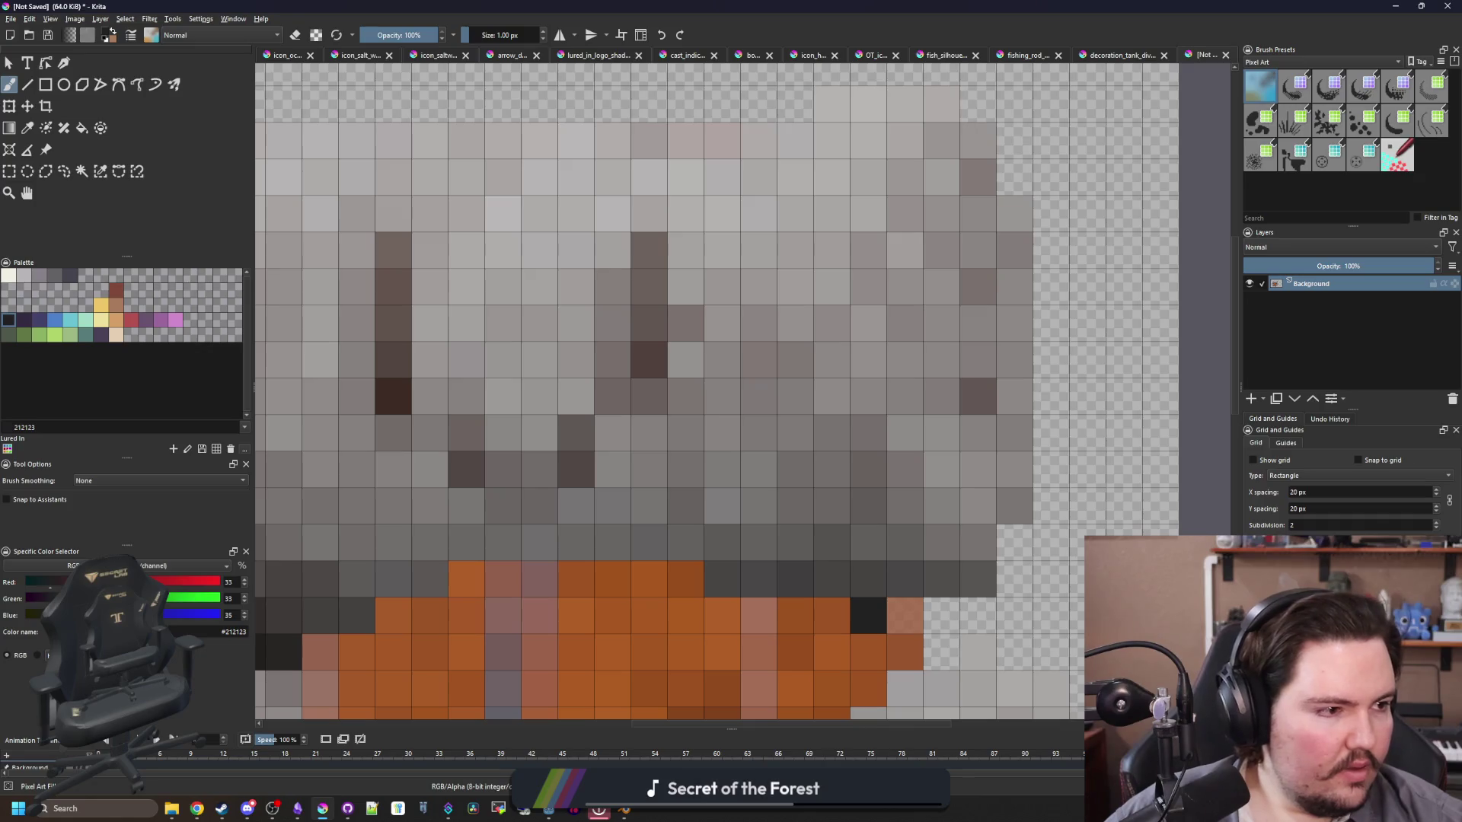
Step: Paint a dark mouth and repaint both eyes near-black, two pixels wide
{"action": "mouse_move", "coordinate": [466, 434]}
{"action": "left_mouse_down"}
{"action": "mouse_move", "coordinate": [467, 473]}
{"action": "mouse_move", "coordinate": [533, 506]}
{"action": "mouse_move", "coordinate": [571, 440]}
{"action": "left_mouse_up"}
{"action": "left_click_drag", "start_coordinate": [394, 401], "coordinate": [393, 242]}
{"action": "left_click_drag", "start_coordinate": [648, 400], "coordinate": [649, 242]}
{"action": "left_click_drag", "start_coordinate": [358, 400], "coordinate": [356, 245]}
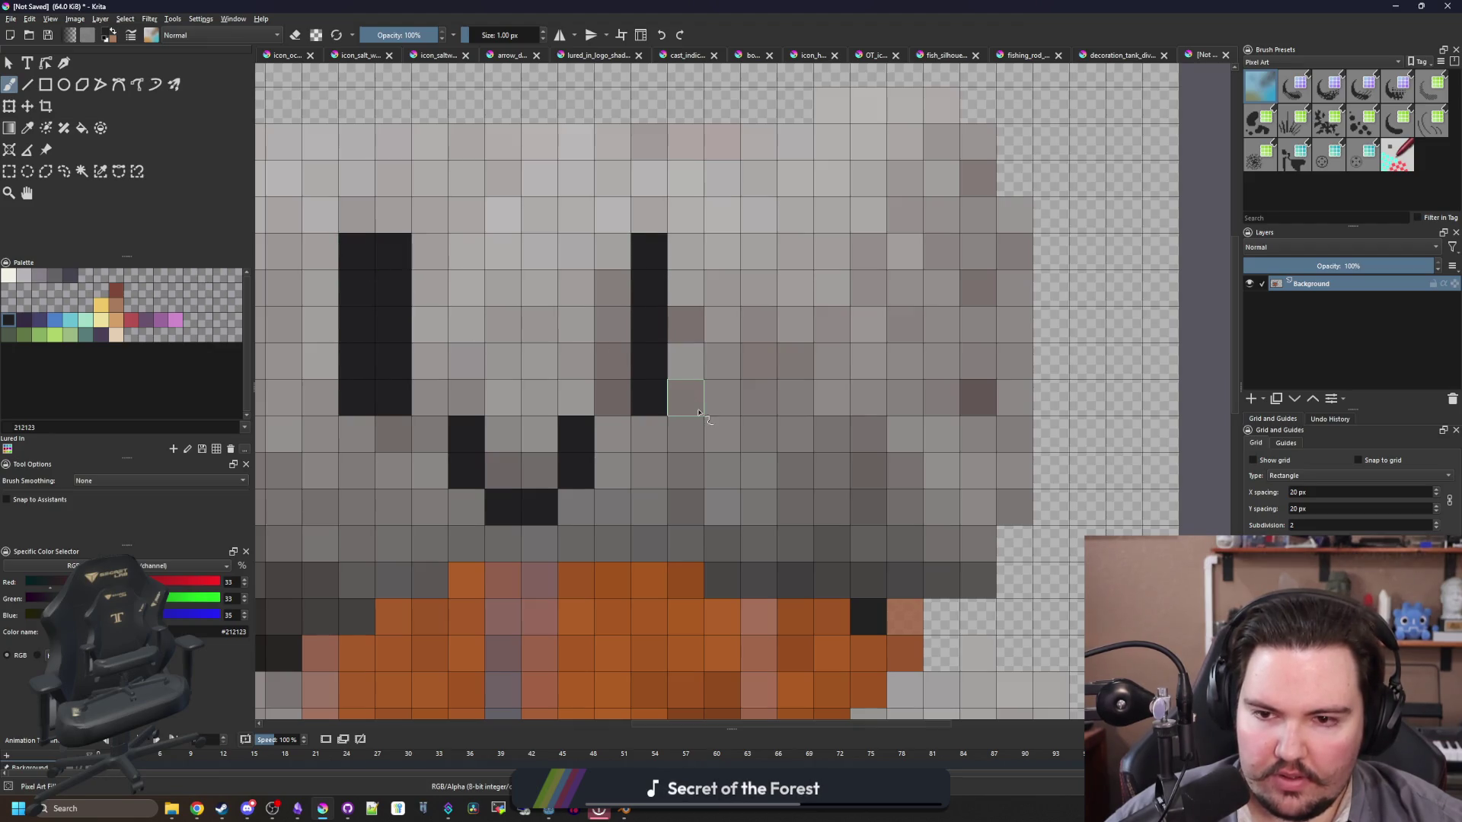
{"action": "left_click_drag", "start_coordinate": [686, 409], "coordinate": [685, 242]}
{"action": "scroll", "coordinate": [503, 297], "scroll_direction": "down", "scroll_amount": 6}
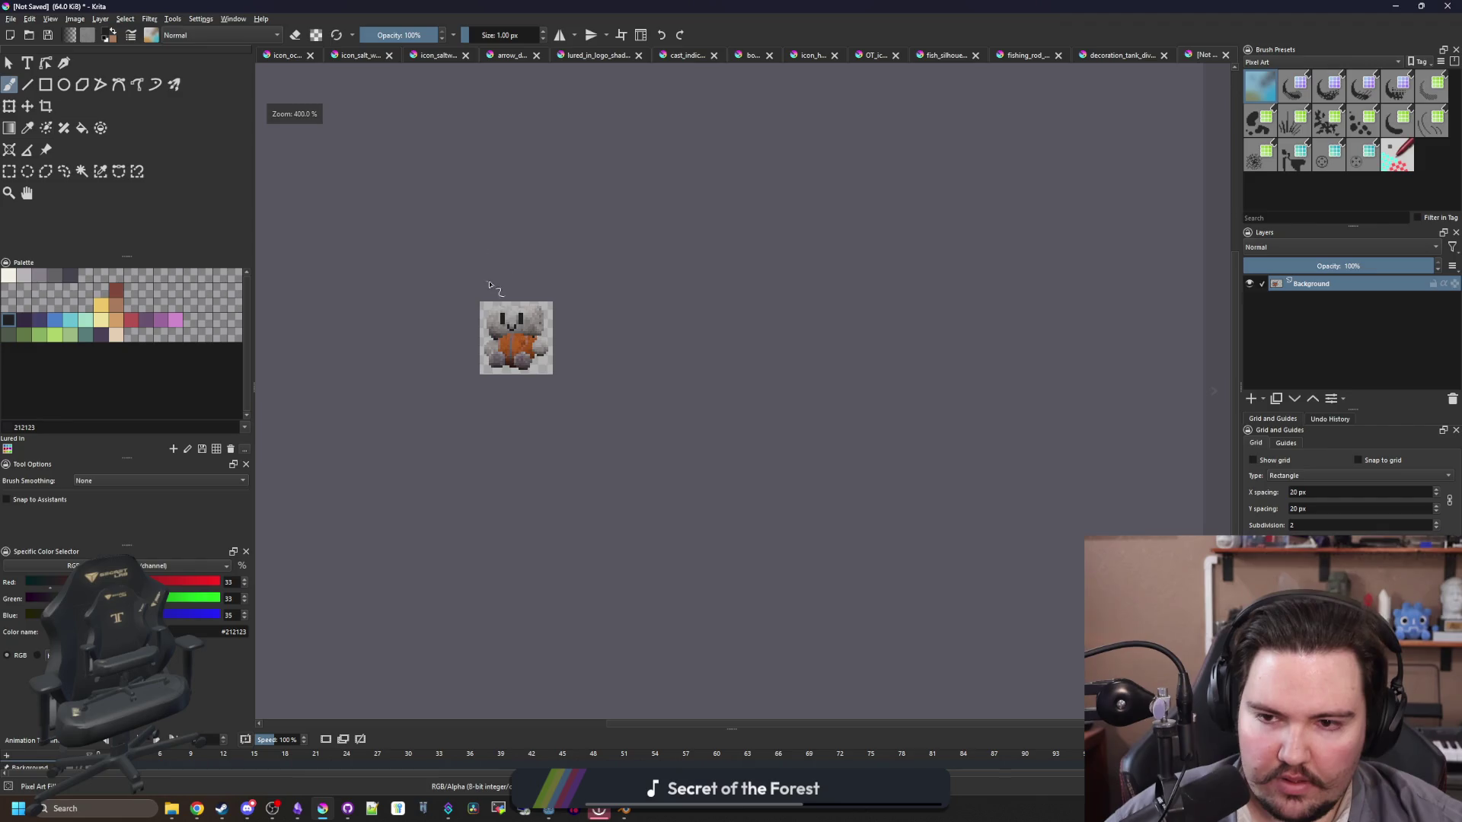
{"action": "scroll", "coordinate": [559, 411], "scroll_direction": "up", "scroll_amount": 3}
{"action": "scroll", "coordinate": [560, 412], "scroll_direction": "up", "scroll_amount": 2}
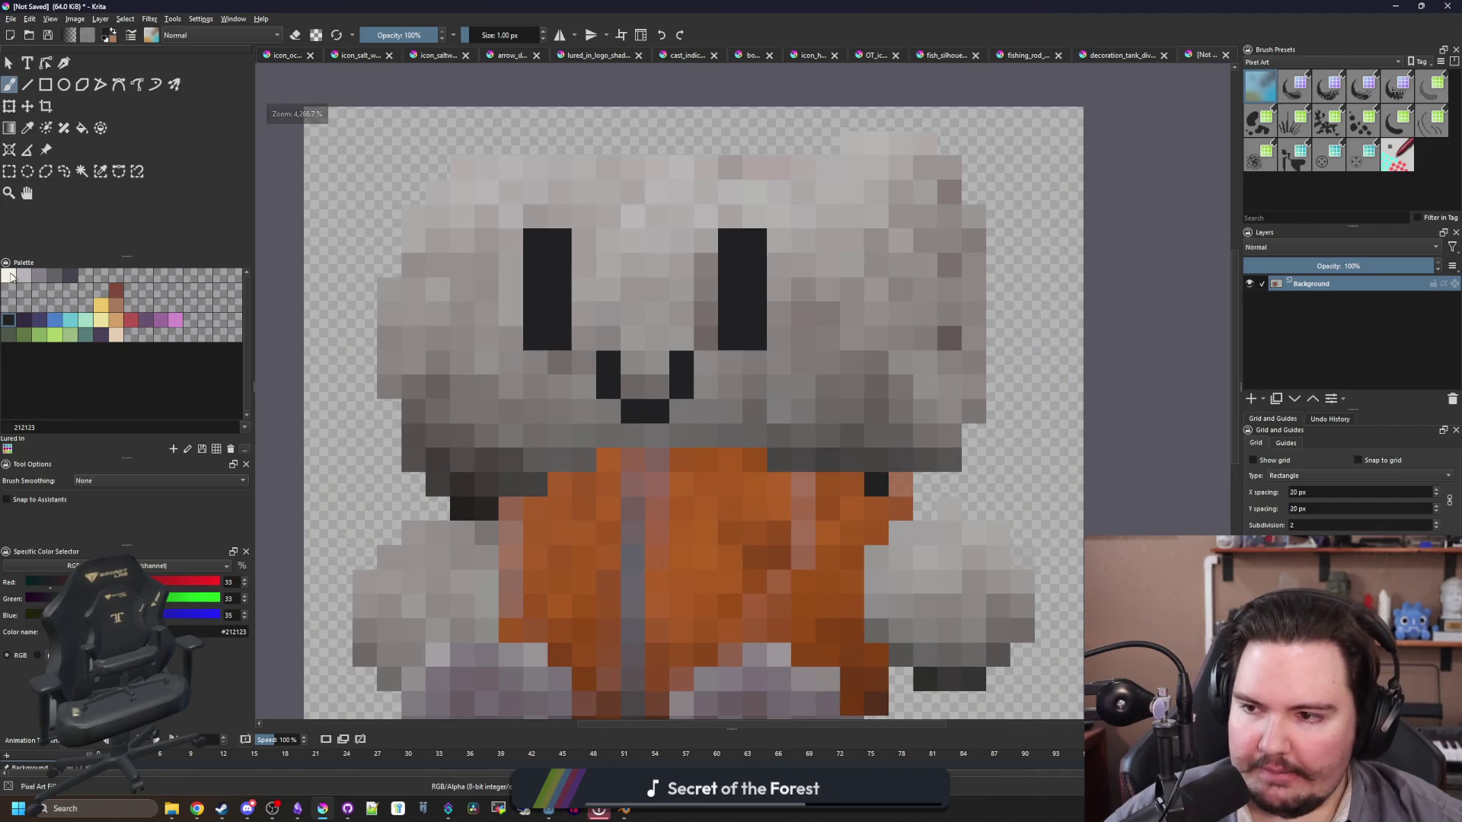
Step: Pick cream #f2f0e5 and paint the outline along the top of the head
{"action": "left_click", "coordinate": [10, 277]}
{"action": "scroll", "coordinate": [502, 115], "scroll_direction": "up", "scroll_amount": 1}
{"action": "mouse_move", "coordinate": [434, 194]}
{"action": "left_mouse_down"}
{"action": "mouse_move", "coordinate": [898, 196]}
{"action": "mouse_move", "coordinate": [562, 198]}
{"action": "left_mouse_up"}
{"action": "scroll", "coordinate": [715, 219], "scroll_direction": "down", "scroll_amount": 1}
{"action": "key", "text": "ctrl+z"}
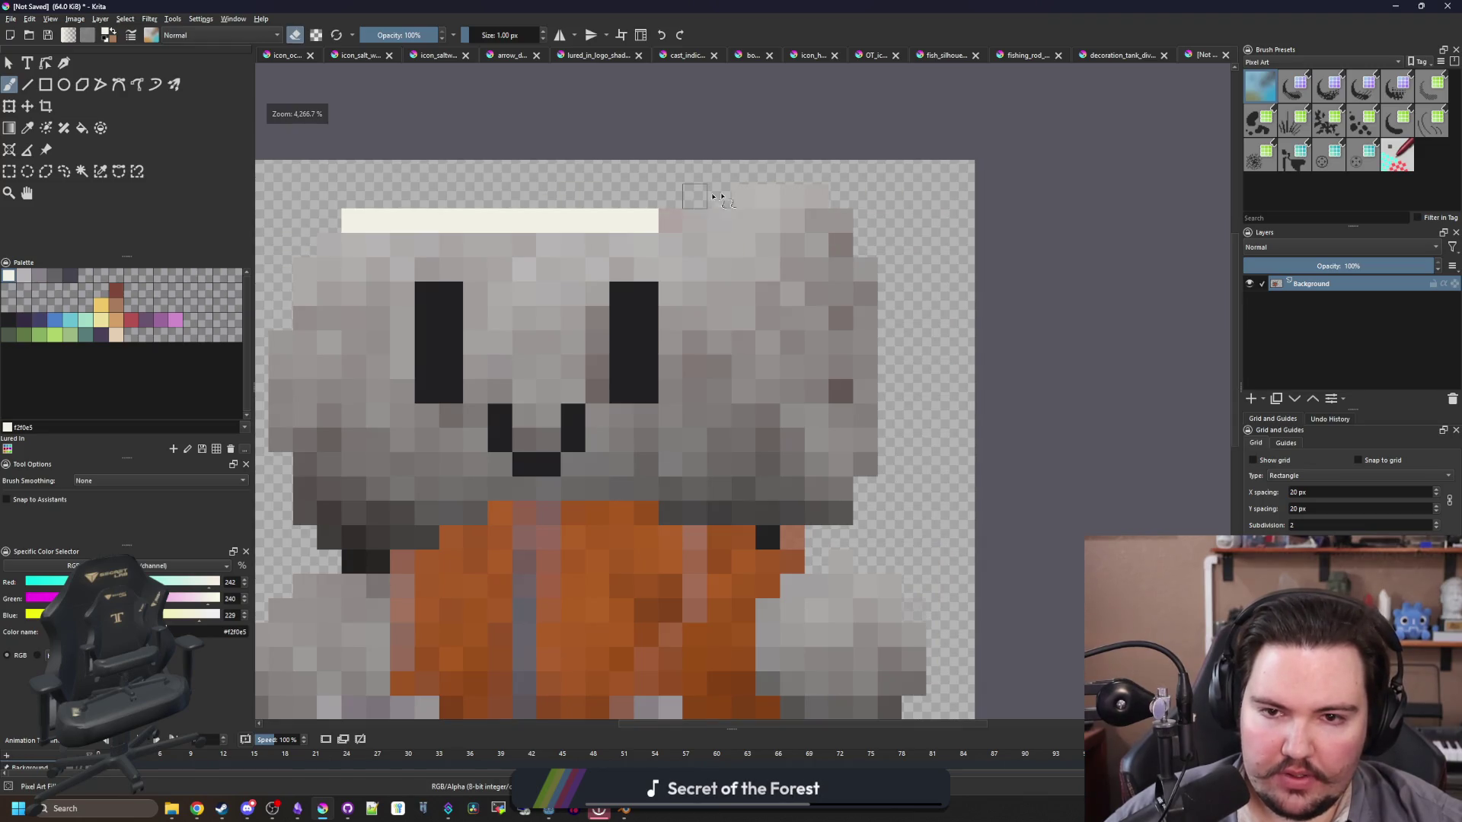
{"action": "scroll", "coordinate": [716, 199], "scroll_direction": "up", "scroll_amount": 1}
{"action": "mouse_move", "coordinate": [640, 229]}
{"action": "left_mouse_down"}
{"action": "mouse_move", "coordinate": [858, 228]}
{"action": "mouse_move", "coordinate": [883, 266]}
{"action": "mouse_move", "coordinate": [917, 480]}
{"action": "mouse_move", "coordinate": [916, 584]}
{"action": "left_mouse_up"}
{"action": "scroll", "coordinate": [917, 584], "scroll_direction": "down", "scroll_amount": 2}
{"action": "mouse_move", "coordinate": [917, 447]}
{"action": "left_mouse_down"}
{"action": "mouse_move", "coordinate": [912, 472]}
{"action": "mouse_move", "coordinate": [848, 506]}
{"action": "mouse_move", "coordinate": [669, 506]}
{"action": "left_mouse_up"}
Step: Continue the cream outline under the head and up its left side, then fill a small patch
{"action": "scroll", "coordinate": [842, 506], "scroll_direction": "left", "scroll_amount": 2}
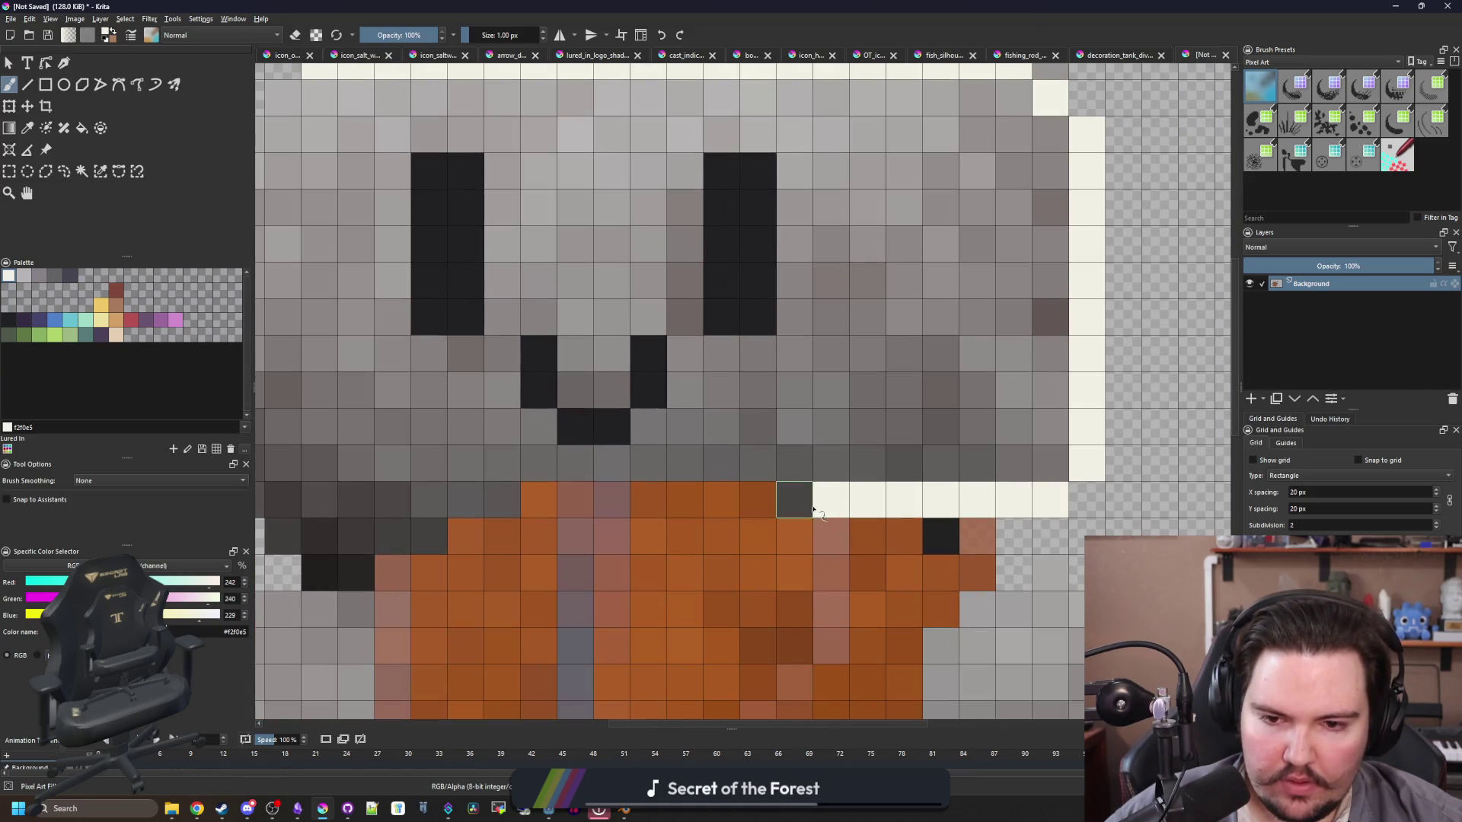
{"action": "left_click_drag", "start_coordinate": [813, 510], "coordinate": [796, 509]}
{"action": "scroll", "coordinate": [800, 509], "scroll_direction": "left", "scroll_amount": 3}
{"action": "mouse_move", "coordinate": [994, 466]}
{"action": "left_mouse_down"}
{"action": "mouse_move", "coordinate": [528, 517]}
{"action": "mouse_move", "coordinate": [591, 577]}
{"action": "mouse_move", "coordinate": [667, 549]}
{"action": "left_mouse_up"}
{"action": "left_click_drag", "start_coordinate": [482, 499], "coordinate": [460, 238]}
{"action": "scroll", "coordinate": [493, 316], "scroll_direction": "up", "scroll_amount": 1}
{"action": "mouse_move", "coordinate": [492, 316]}
{"action": "left_mouse_down"}
{"action": "mouse_move", "coordinate": [459, 233]}
{"action": "mouse_move", "coordinate": [495, 205]}
{"action": "left_mouse_up"}
{"action": "scroll", "coordinate": [685, 320], "scroll_direction": "down", "scroll_amount": 2}
{"action": "scroll", "coordinate": [686, 320], "scroll_direction": "up", "scroll_amount": 1}
{"action": "key", "text": "f"}
{"action": "left_click", "coordinate": [786, 322]}
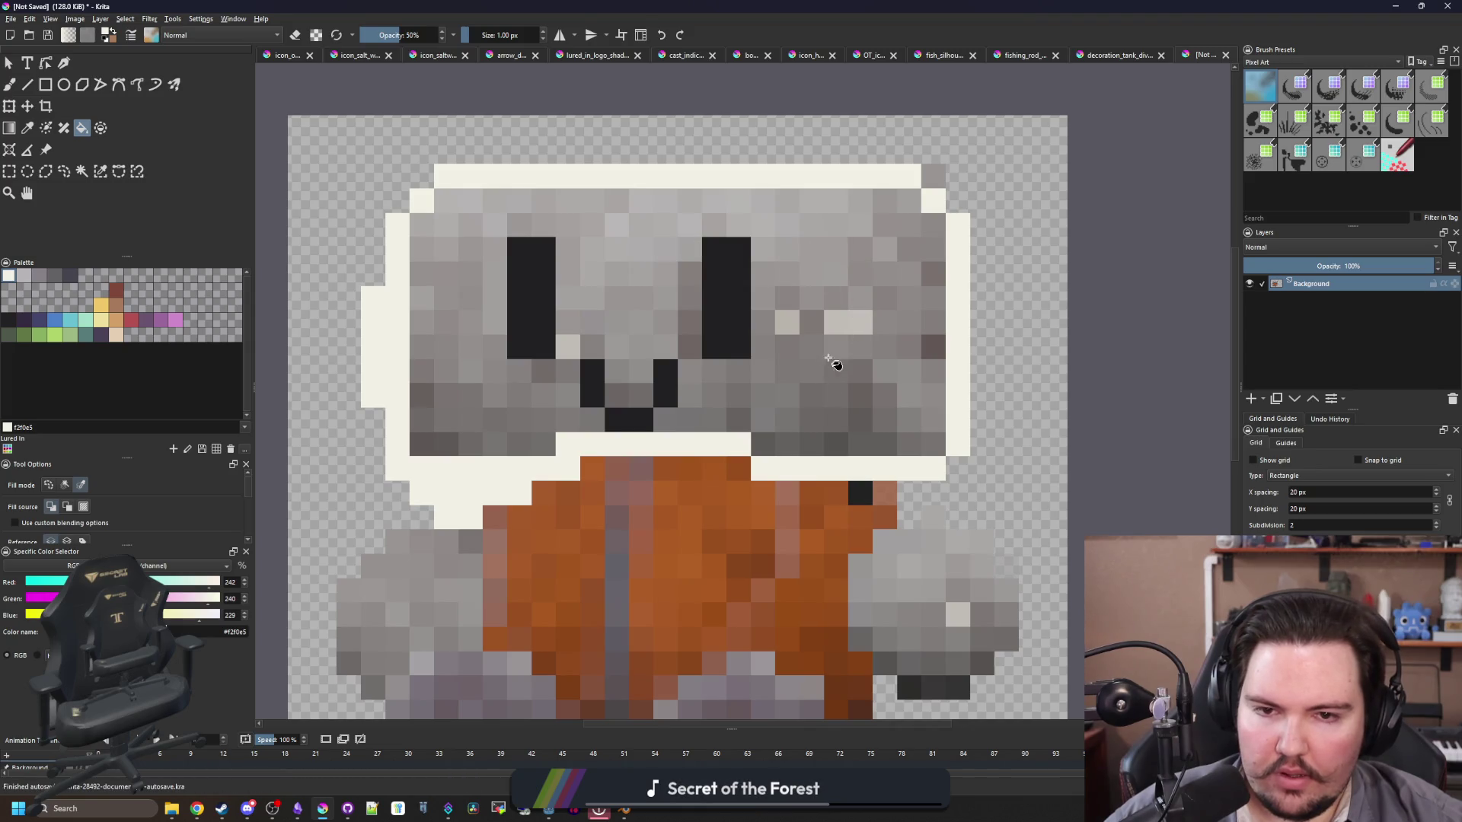
Step: Fill the grey head with cream at 100% fill opacity
{"action": "left_click_drag", "start_coordinate": [403, 36], "coordinate": [440, 35]}
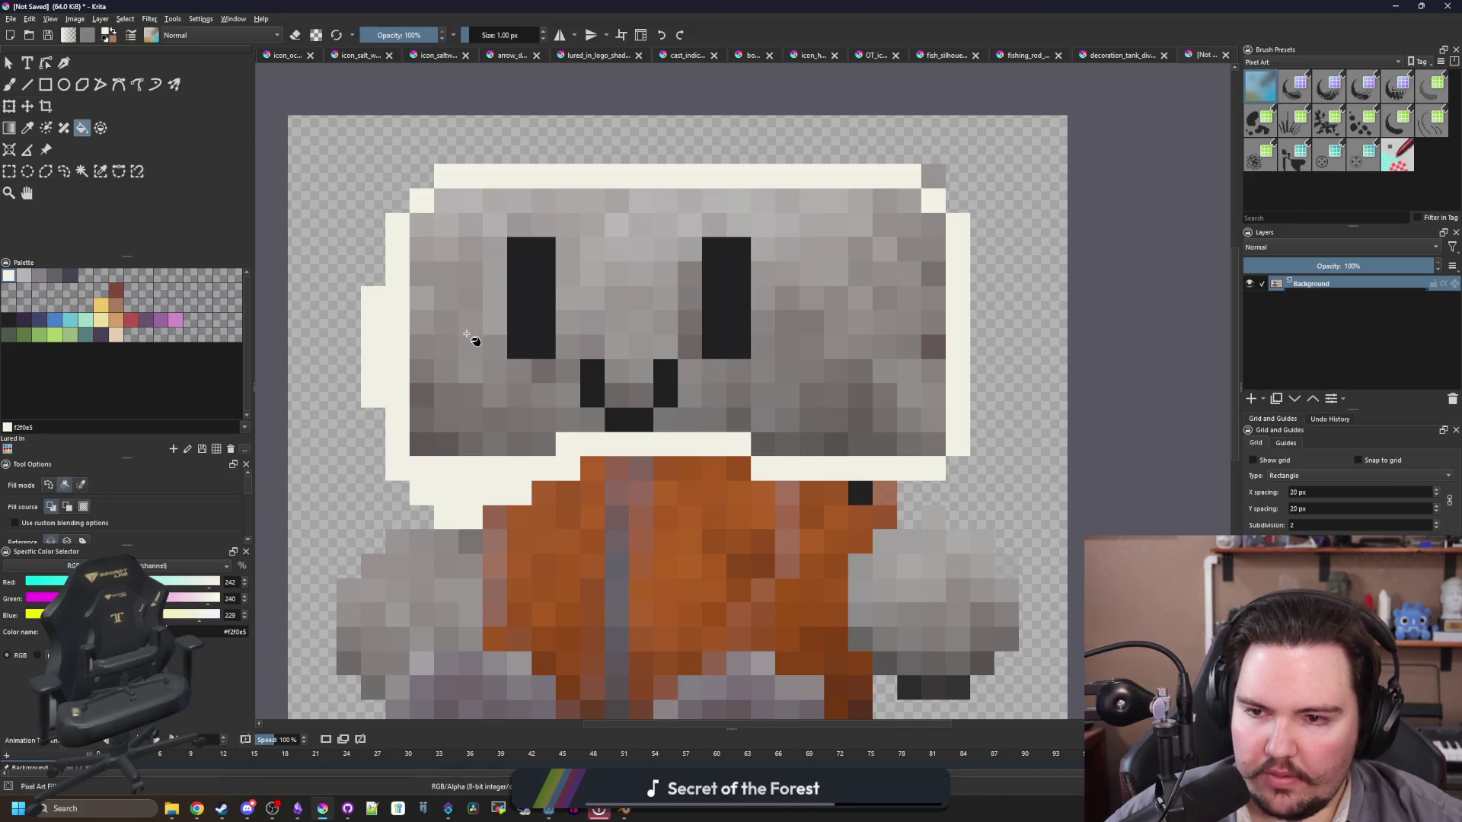
{"action": "scroll", "coordinate": [150, 526], "scroll_direction": "down", "scroll_amount": 2}
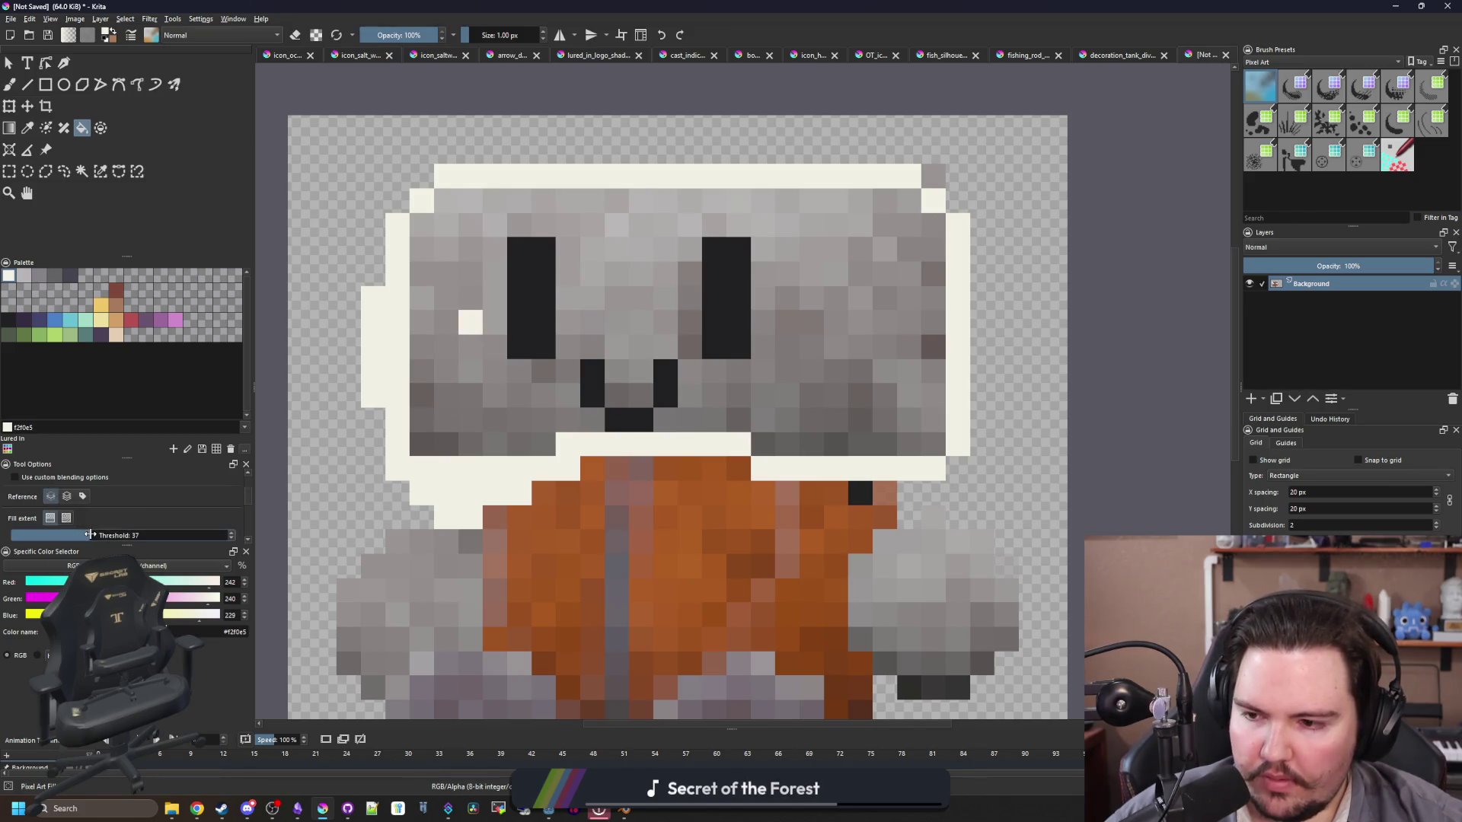
{"action": "left_click", "coordinate": [494, 406]}
Step: Pick the muted brown, then the tan palette swatch, and switch over to Blender
{"action": "key", "text": "b"}
{"action": "scroll", "coordinate": [624, 335], "scroll_direction": "down", "scroll_amount": 1}
{"action": "scroll", "coordinate": [870, 206], "scroll_direction": "up", "scroll_amount": 1}
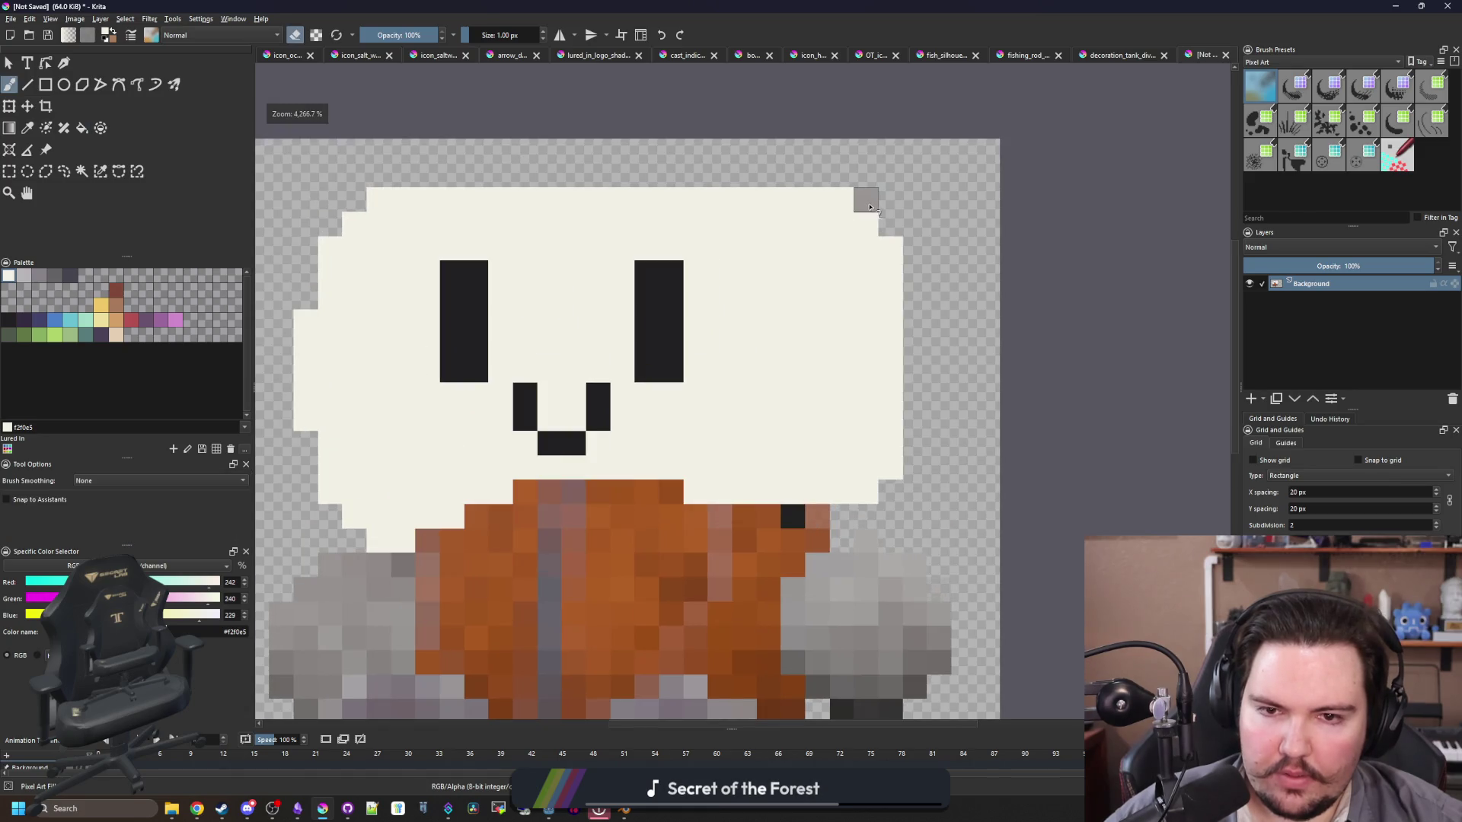
{"action": "scroll", "coordinate": [630, 378], "scroll_direction": "down", "scroll_amount": 3}
{"action": "scroll", "coordinate": [601, 504], "scroll_direction": "up", "scroll_amount": 3}
{"action": "key", "text": "f"}
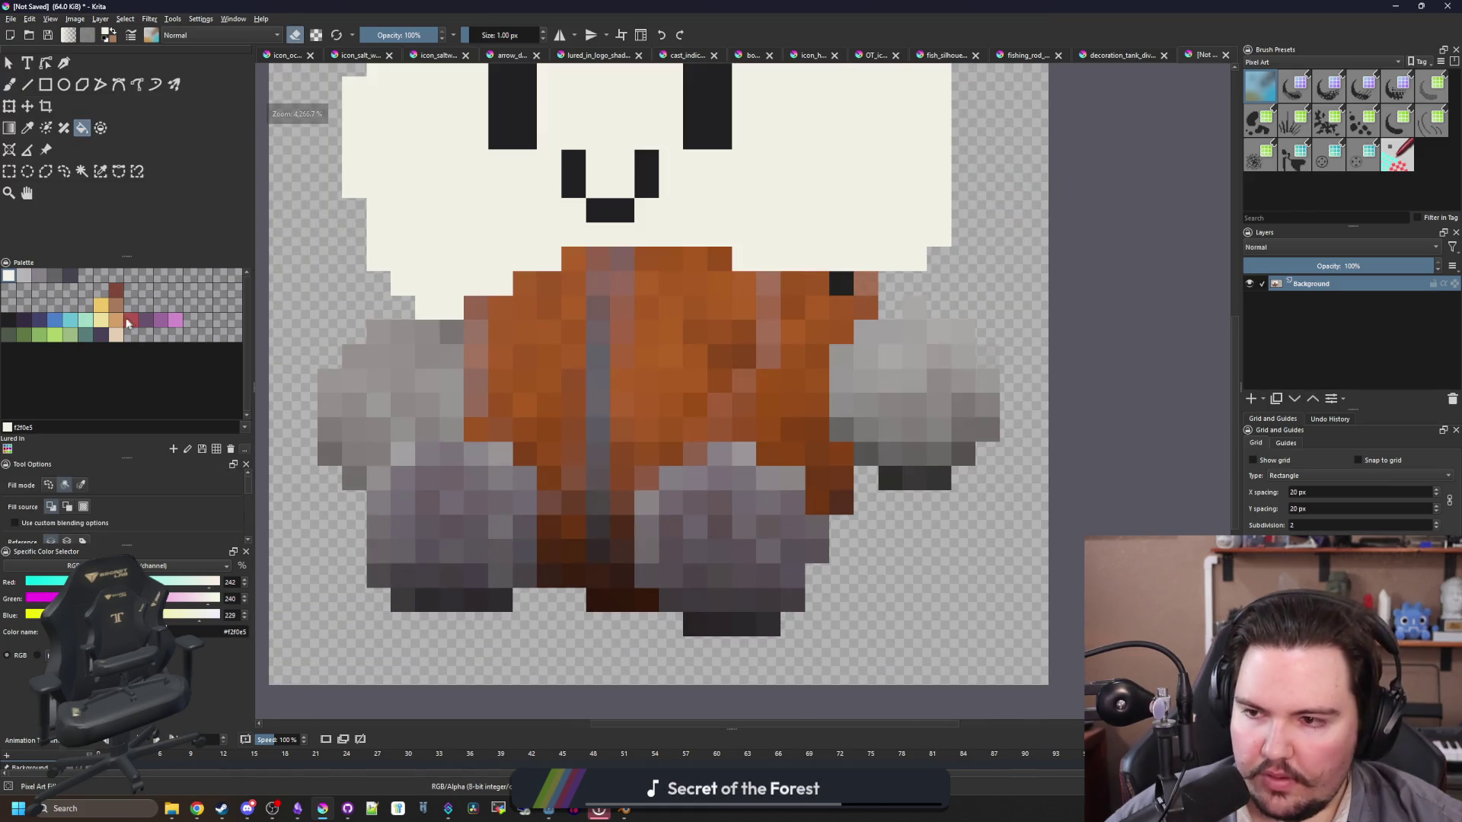
{"action": "left_click", "coordinate": [118, 308]}
{"action": "left_click", "coordinate": [121, 321]}
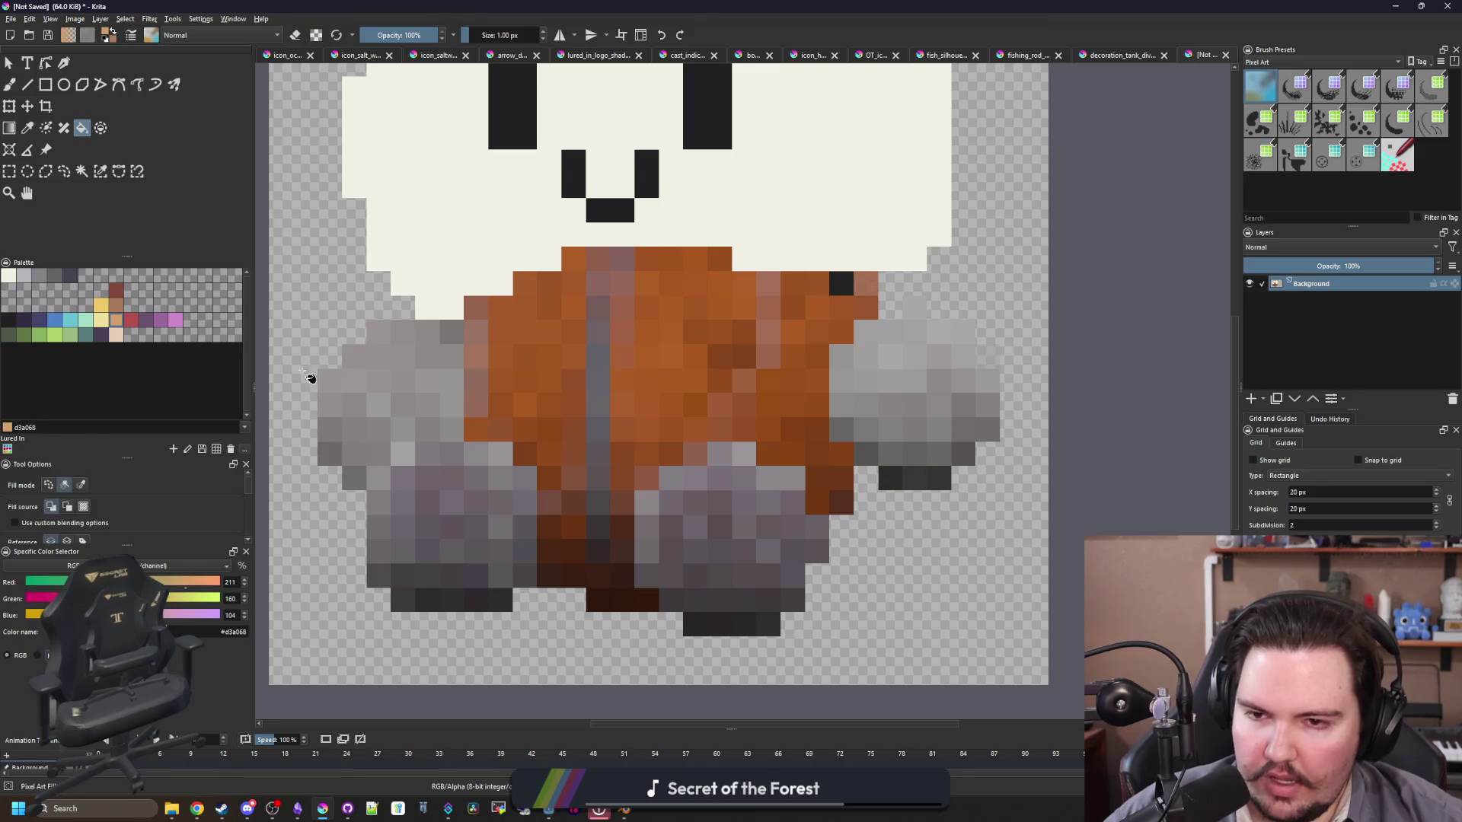
{"action": "scroll", "coordinate": [310, 375], "scroll_direction": "down", "scroll_amount": 3}
{"action": "key", "text": "alt+Tab"}
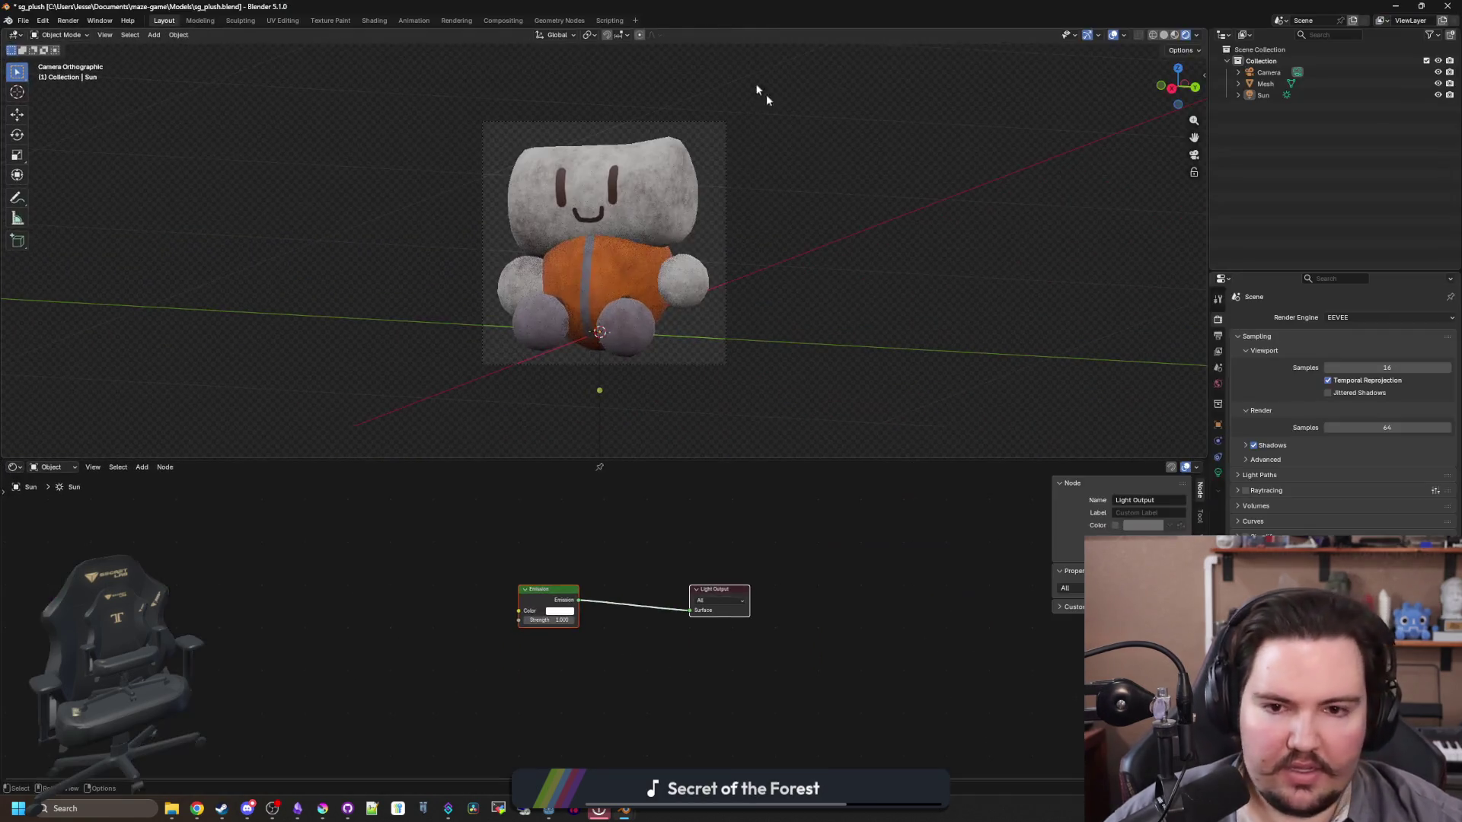
Step: Select the camera and bring up its lens, position and rotation values
{"action": "left_click", "coordinate": [1268, 72]}
{"action": "left_click_drag", "start_coordinate": [728, 241], "coordinate": [818, 241]}
{"action": "scroll", "coordinate": [819, 242], "scroll_direction": "down", "scroll_amount": 3}
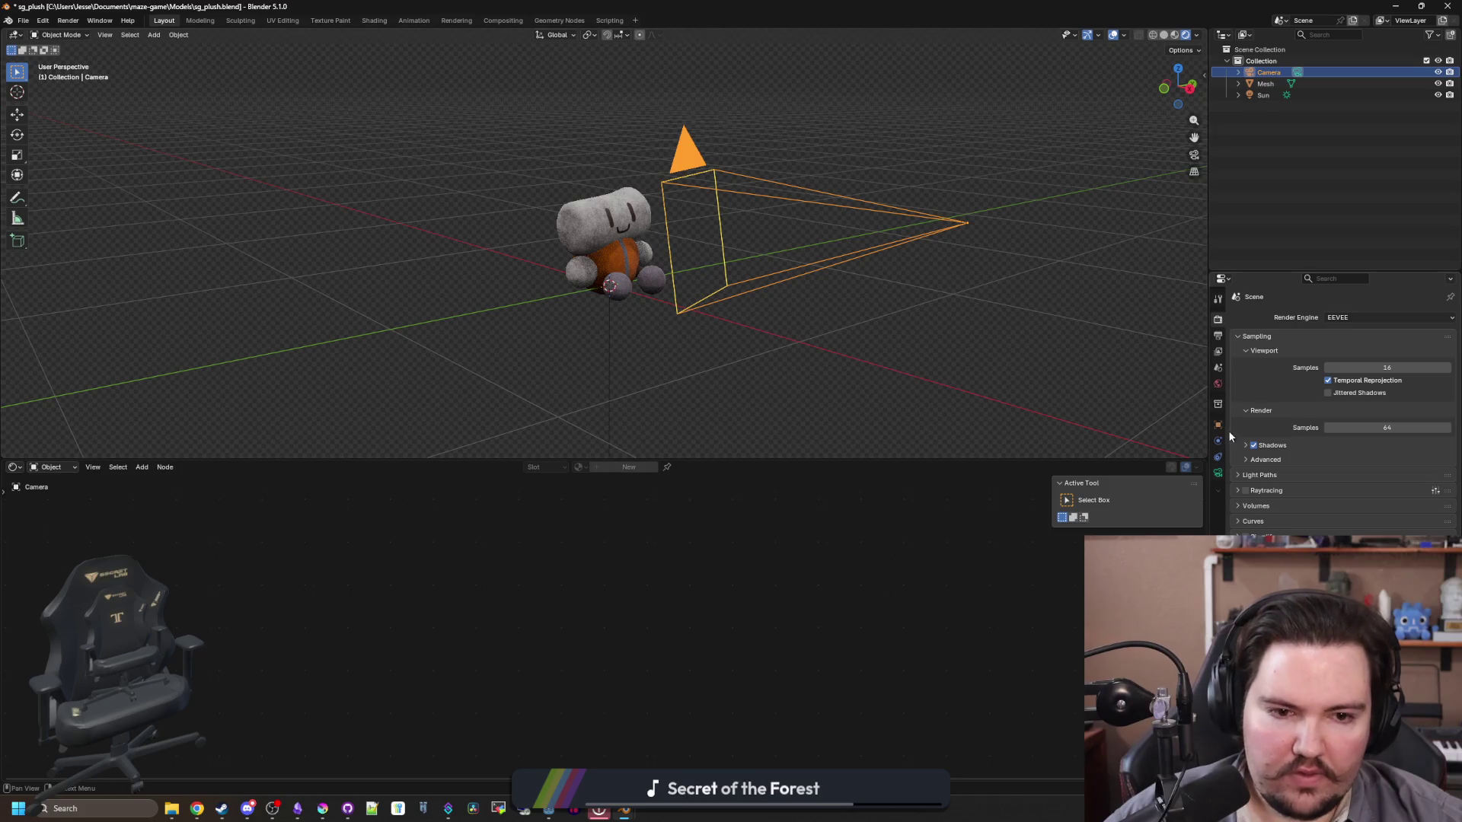
{"action": "left_click", "coordinate": [1218, 472]}
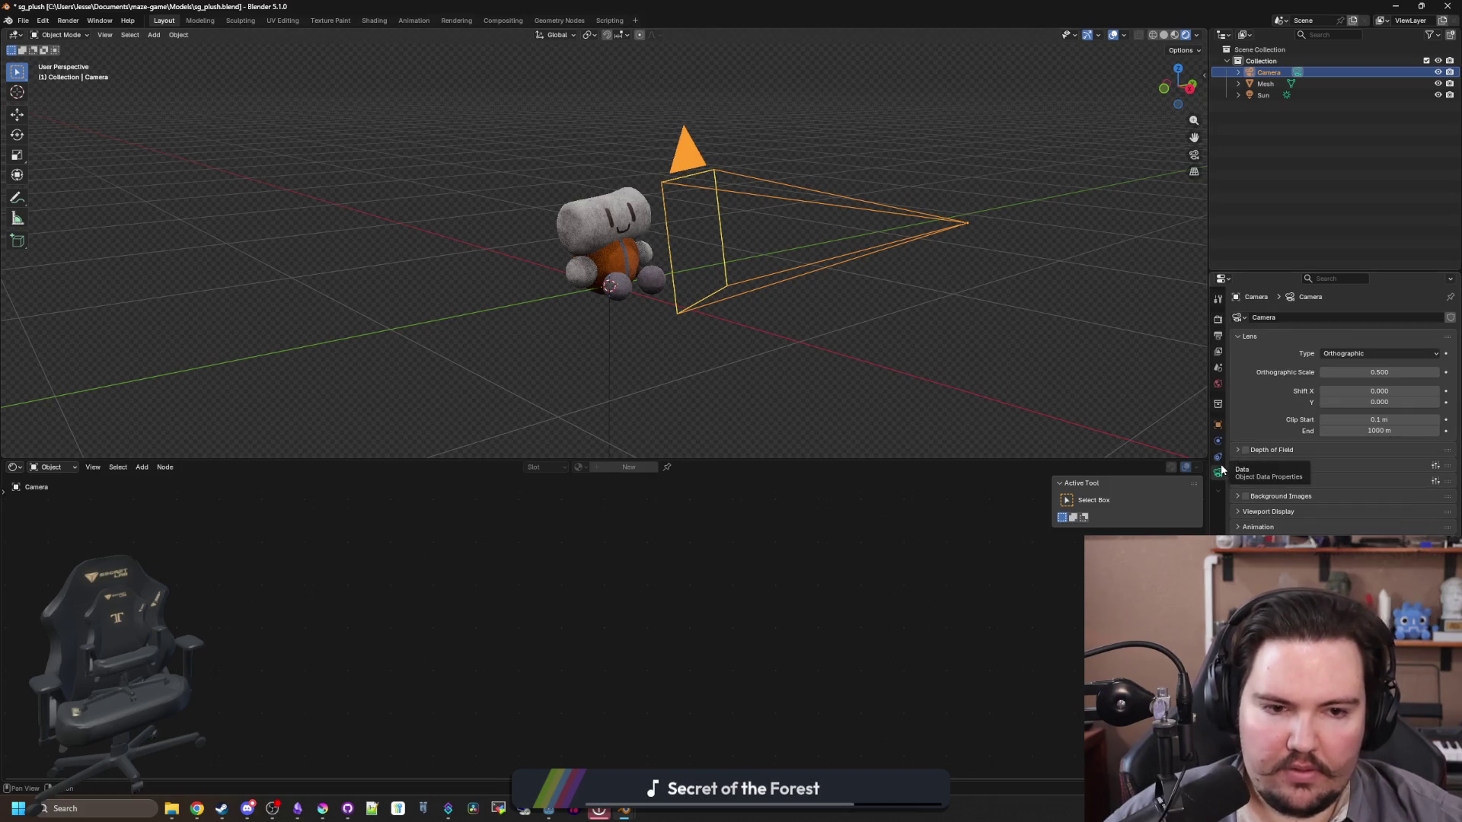
{"action": "left_click", "coordinate": [1218, 425]}
{"action": "mouse_move", "coordinate": [1336, 401]}
{"action": "left_mouse_down"}
{"action": "mouse_move", "coordinate": [1394, 401]}
{"action": "mouse_move", "coordinate": [1347, 389]}
{"action": "left_mouse_up"}
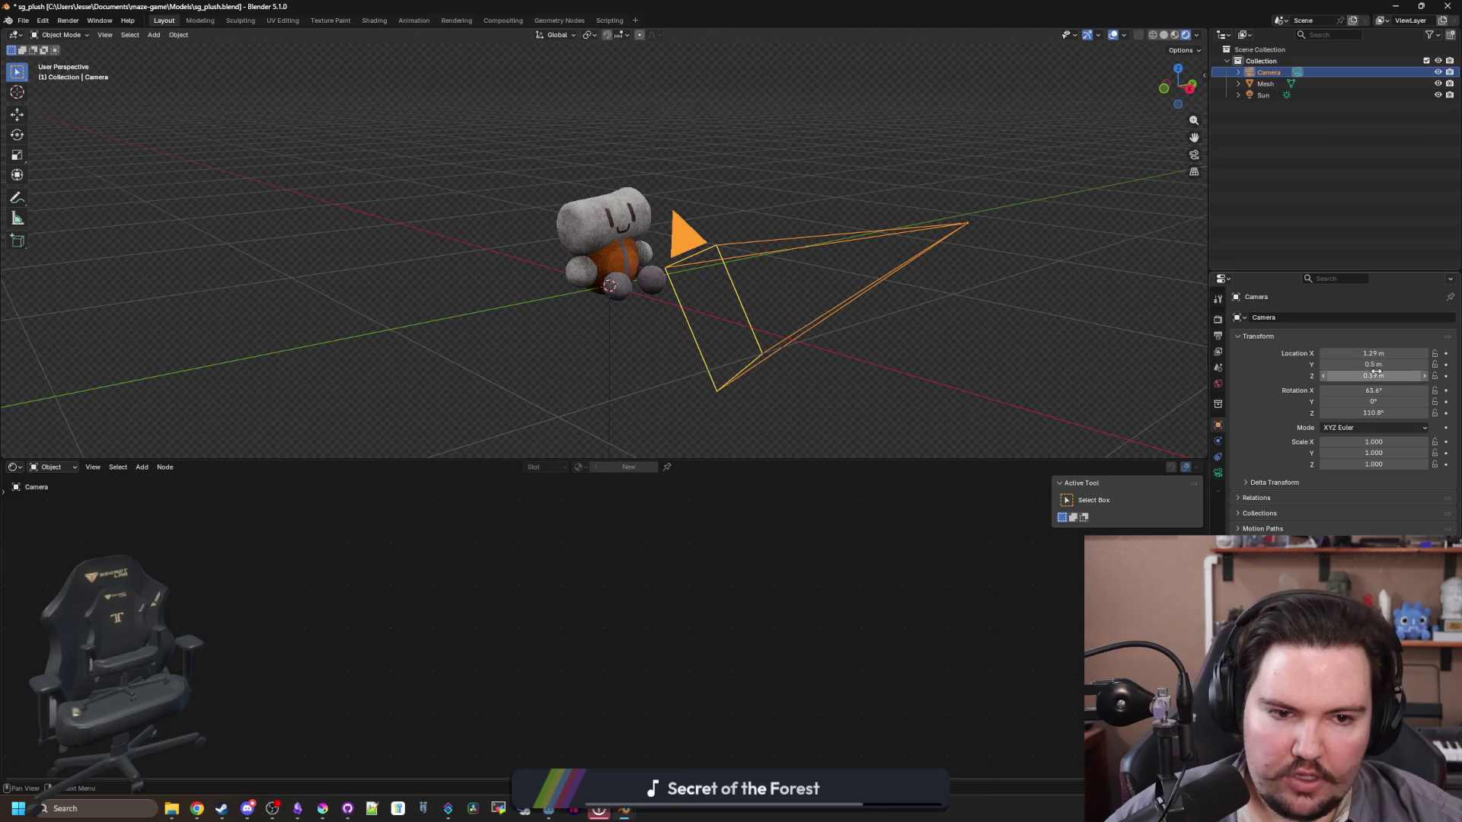
Step: Raise the camera to Z 0.92 m, view through it, then lower it to 0.87 m
{"action": "key", "text": "g"}
{"action": "key", "text": "z"}
{"action": "left_click", "coordinate": [1041, 315]}
{"action": "key", "text": "KP_0"}
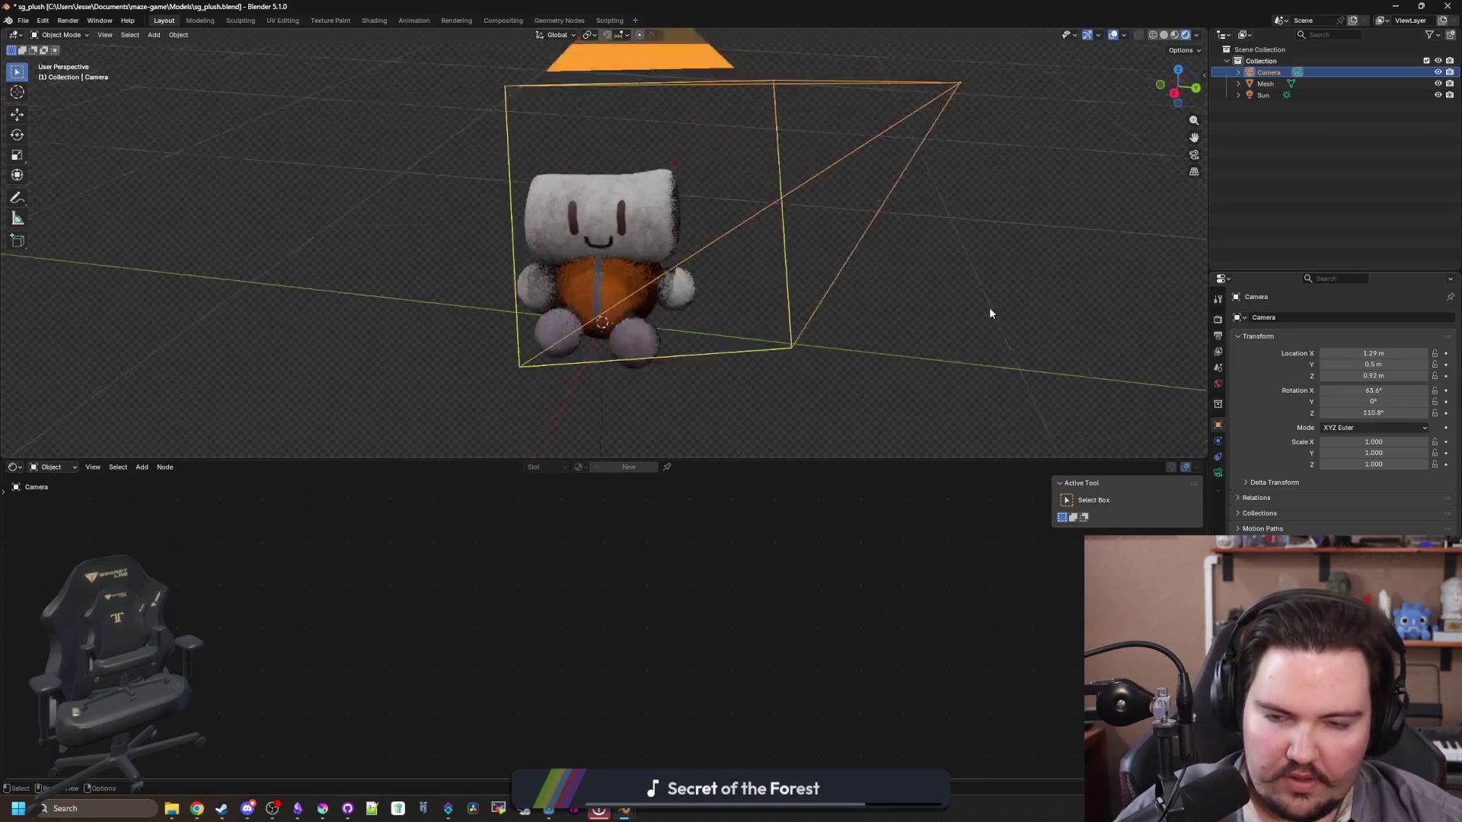
{"action": "left_click_drag", "start_coordinate": [1387, 378], "coordinate": [1381, 378]}
Step: Back in Krita, glance at the diver sprite, then return to the unsaved plush document
{"action": "key", "text": "alt+Tab"}
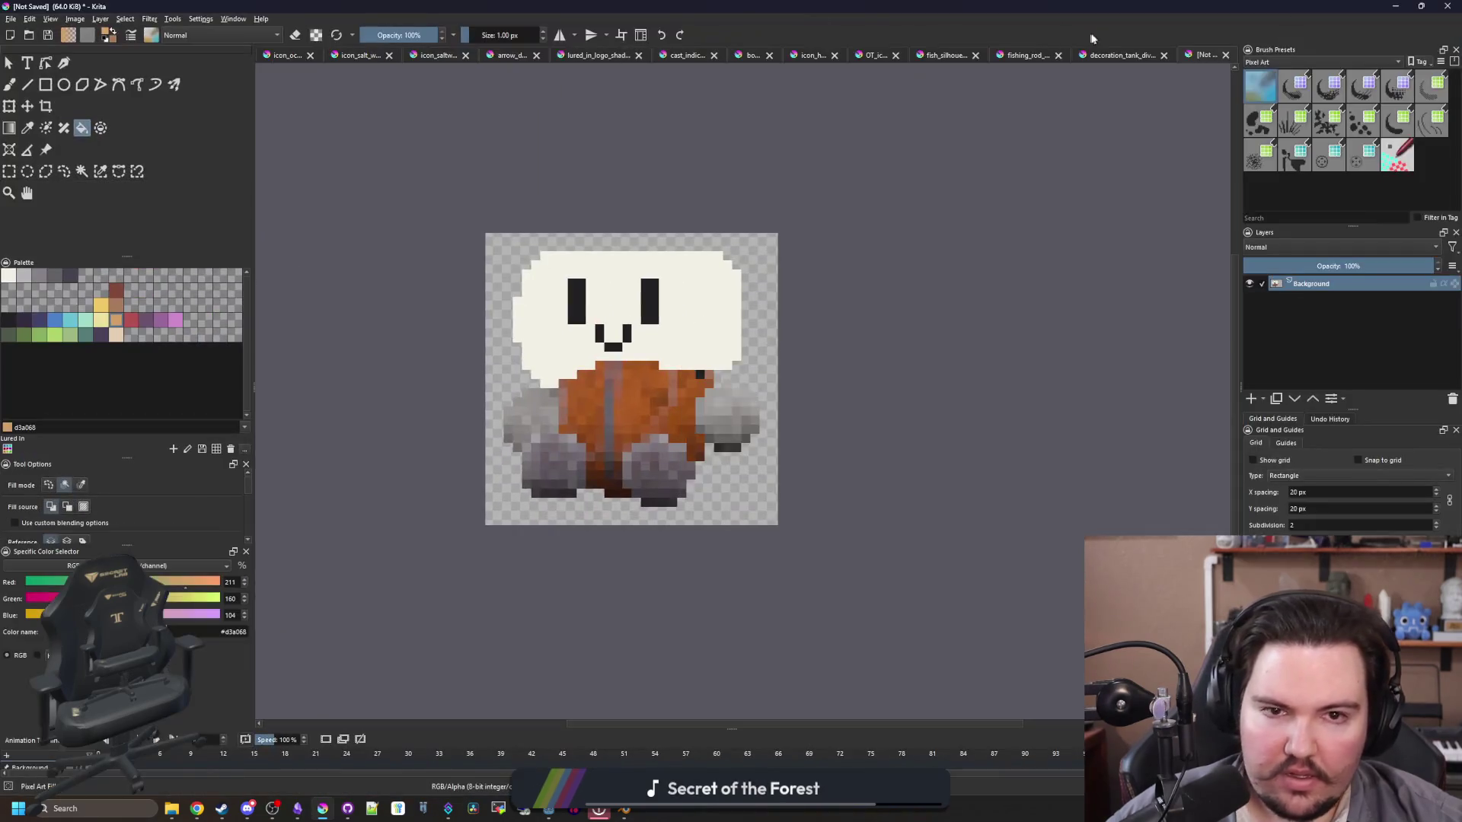
{"action": "left_click", "coordinate": [1106, 55]}
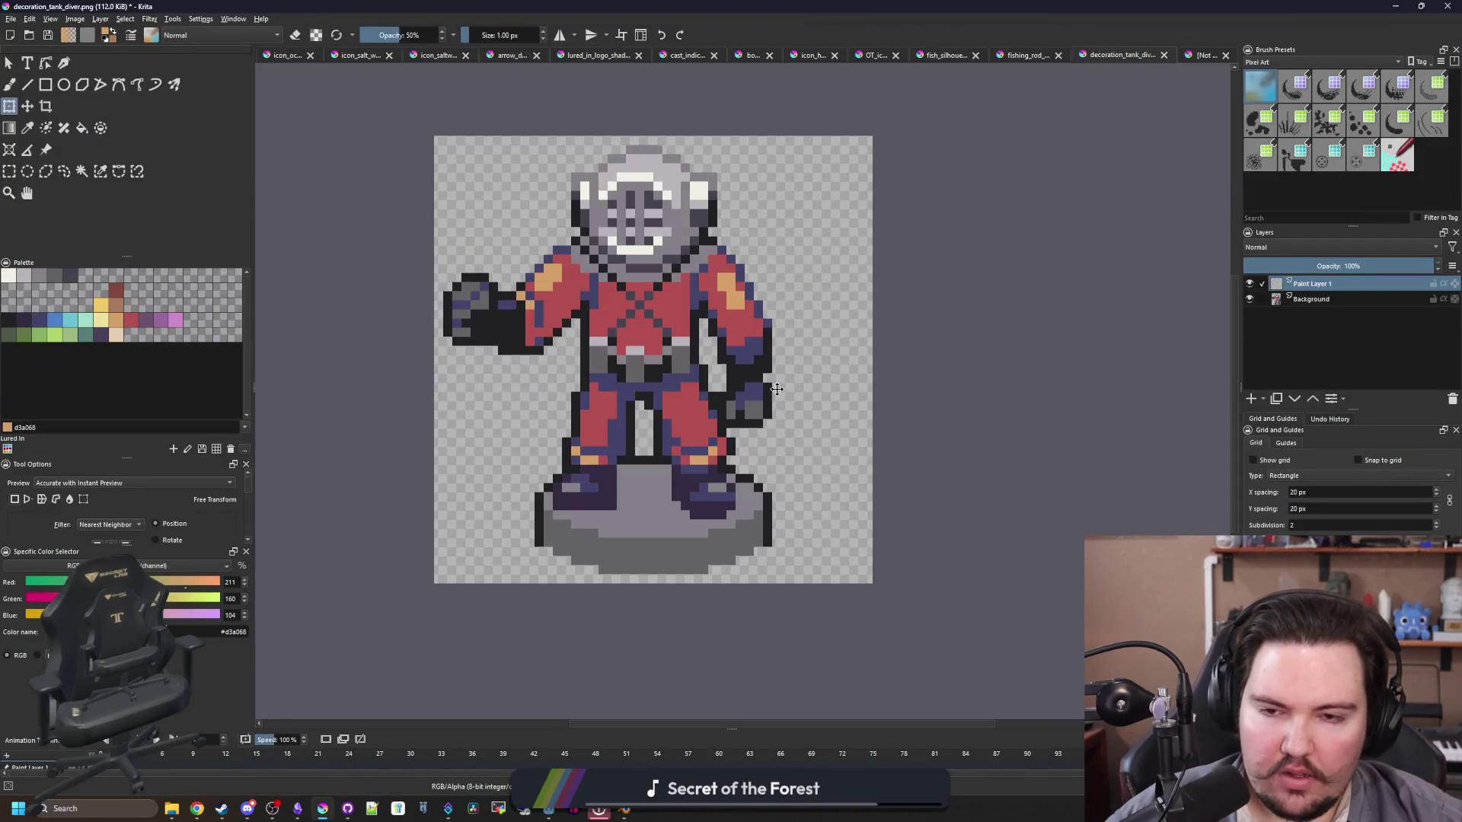
{"action": "left_click", "coordinate": [1202, 55]}
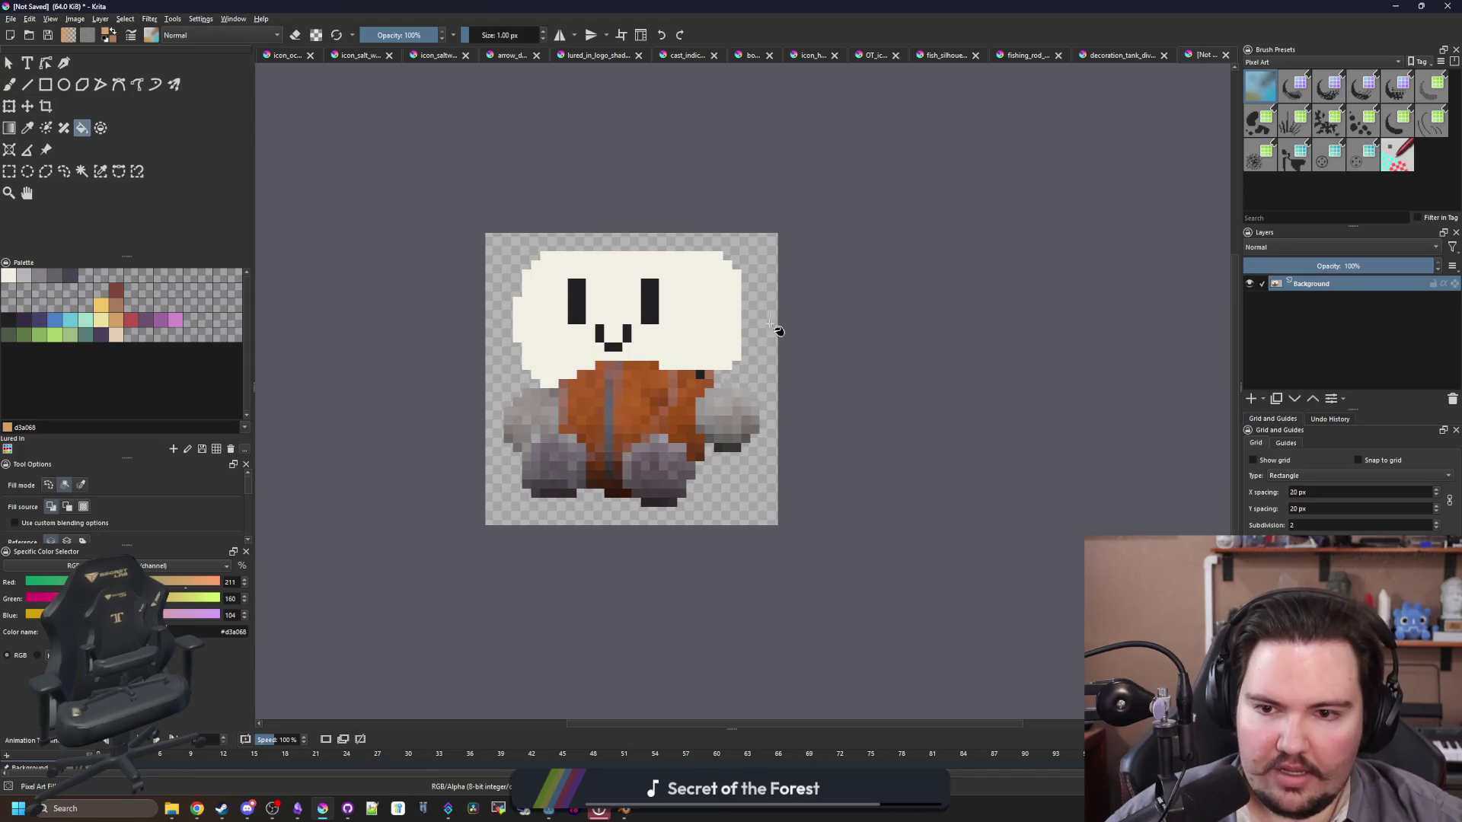
Step: Zoom in and repaint the jacket's orange top row in the head's cream
{"action": "key", "text": "ctrl+plus"}
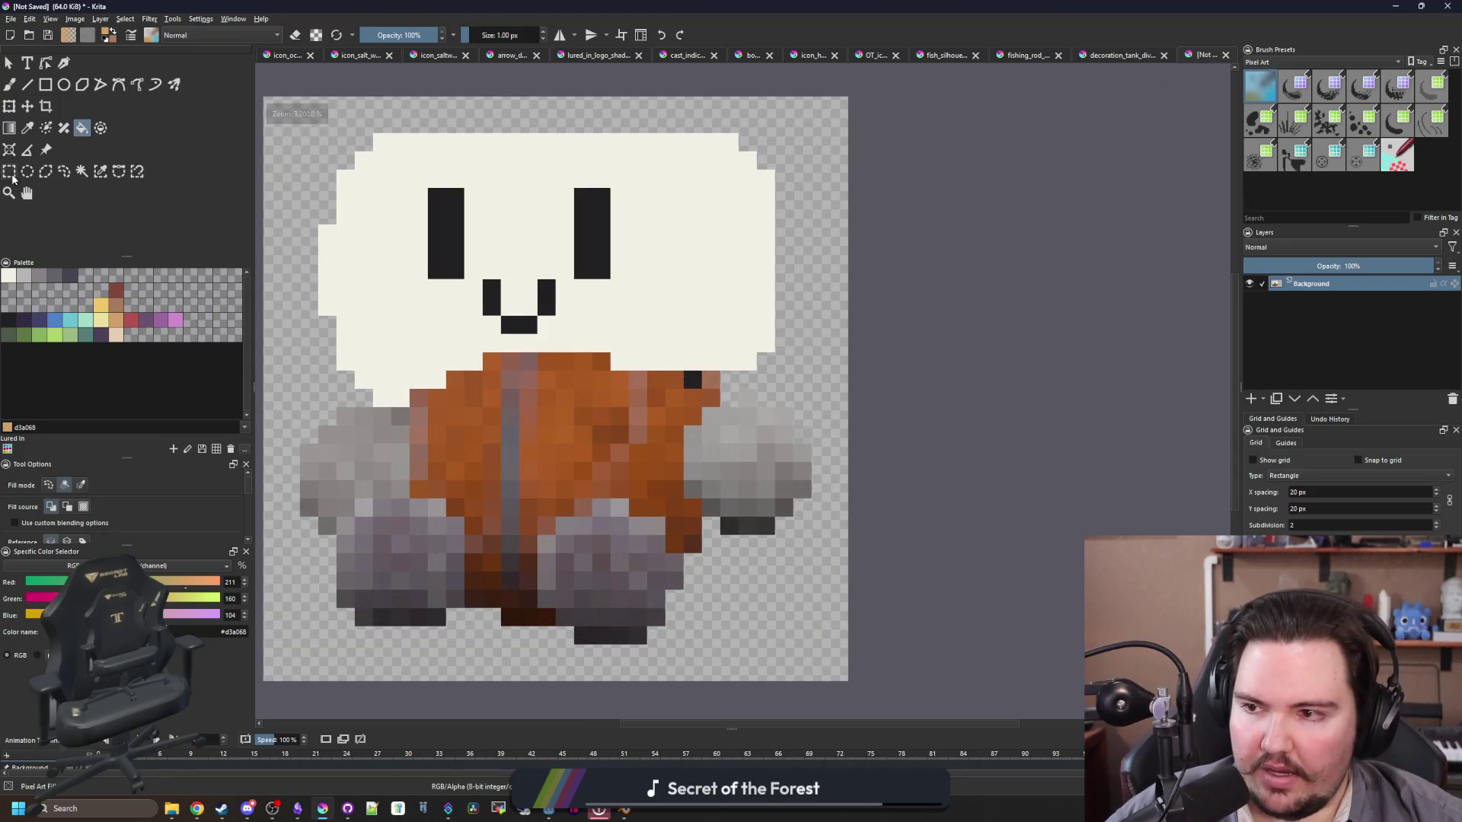
{"action": "left_click", "coordinate": [9, 172]}
{"action": "scroll", "coordinate": [658, 586], "scroll_direction": "up", "scroll_amount": 1}
{"action": "scroll", "coordinate": [658, 587], "scroll_direction": "down", "scroll_amount": 1}
{"action": "scroll", "coordinate": [659, 587], "scroll_direction": "up", "scroll_amount": 1}
{"action": "scroll", "coordinate": [726, 568], "scroll_direction": "down", "scroll_amount": 1}
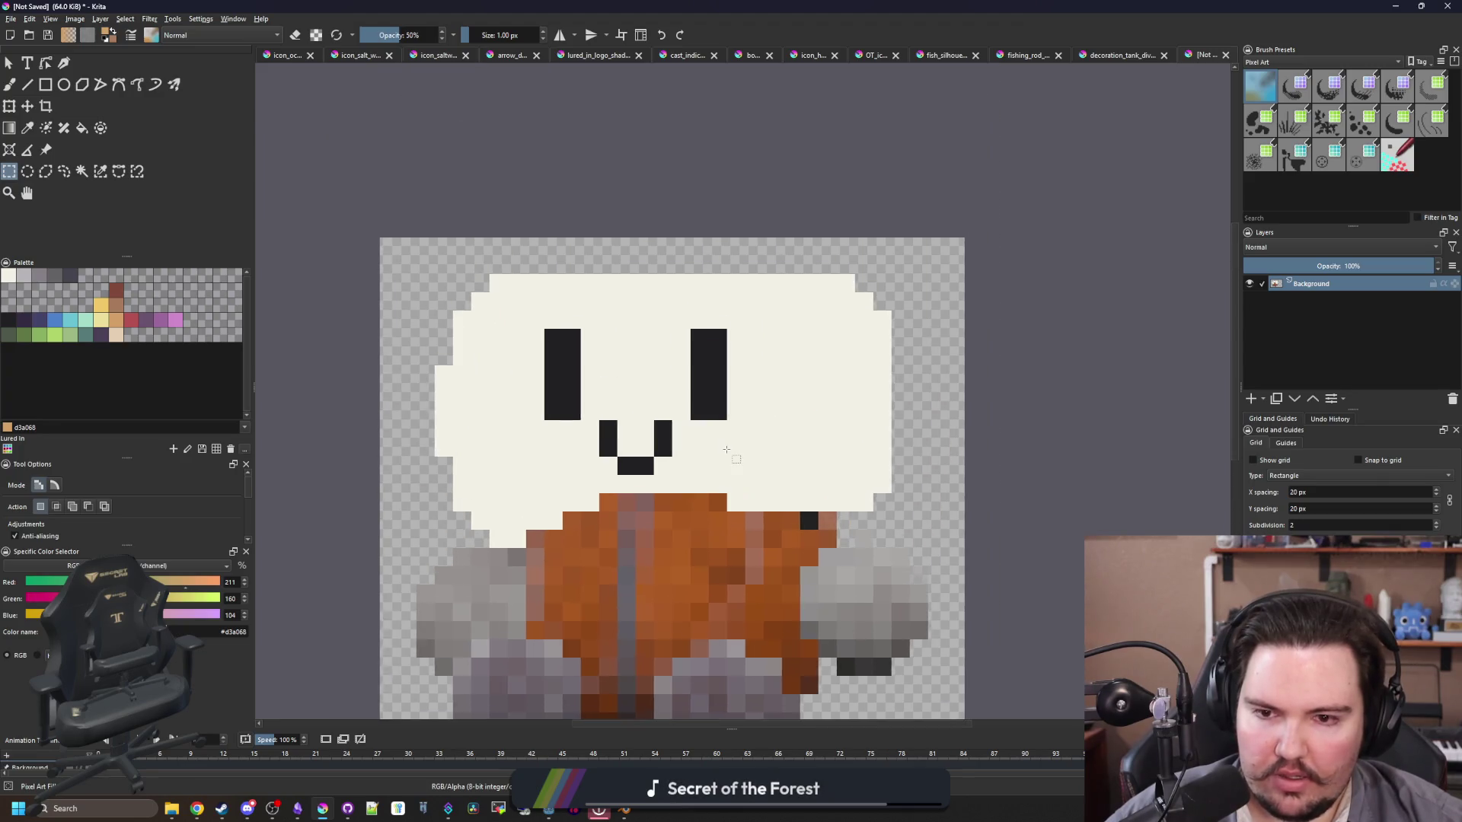
{"action": "scroll", "coordinate": [770, 476], "scroll_direction": "up", "scroll_amount": 1}
{"action": "key", "text": "b"}
{"action": "left_click", "coordinate": [736, 499], "text": "ctrl"}
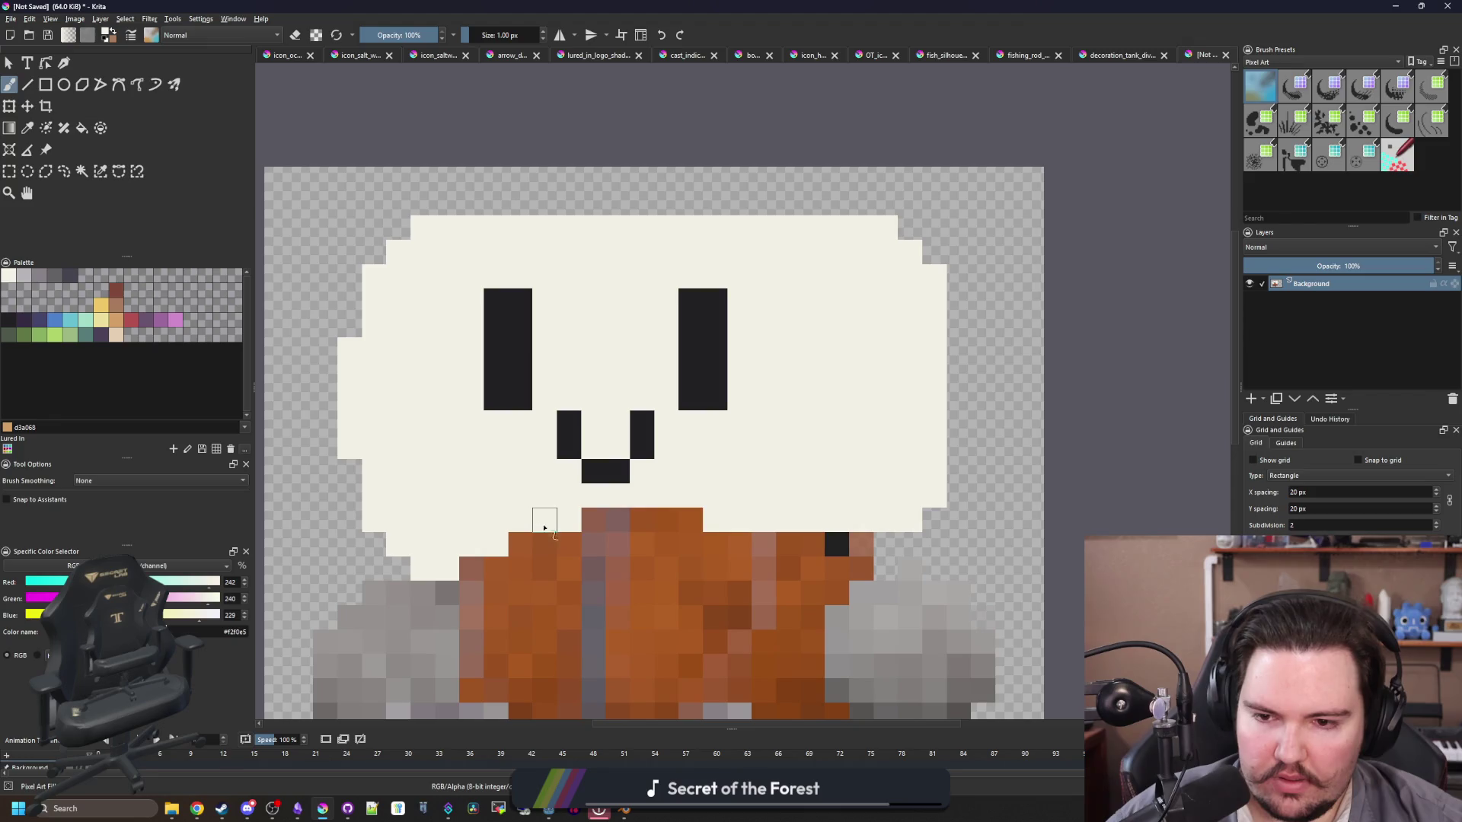
{"action": "left_click_drag", "start_coordinate": [544, 527], "coordinate": [739, 523]}
Step: Shift the face down one pixel and fill the strip above it with cream
{"action": "scroll", "coordinate": [618, 262], "scroll_direction": "up", "scroll_amount": 1}
{"action": "scroll", "coordinate": [618, 262], "scroll_direction": "down", "scroll_amount": 1}
{"action": "left_click", "coordinate": [9, 172]}
{"action": "mouse_move", "coordinate": [483, 265]}
{"action": "left_mouse_down"}
{"action": "mouse_move", "coordinate": [806, 489]}
{"action": "mouse_move", "coordinate": [800, 507]}
{"action": "left_mouse_up"}
{"action": "left_click", "coordinate": [27, 106]}
{"action": "left_click_drag", "start_coordinate": [535, 311], "coordinate": [536, 336]}
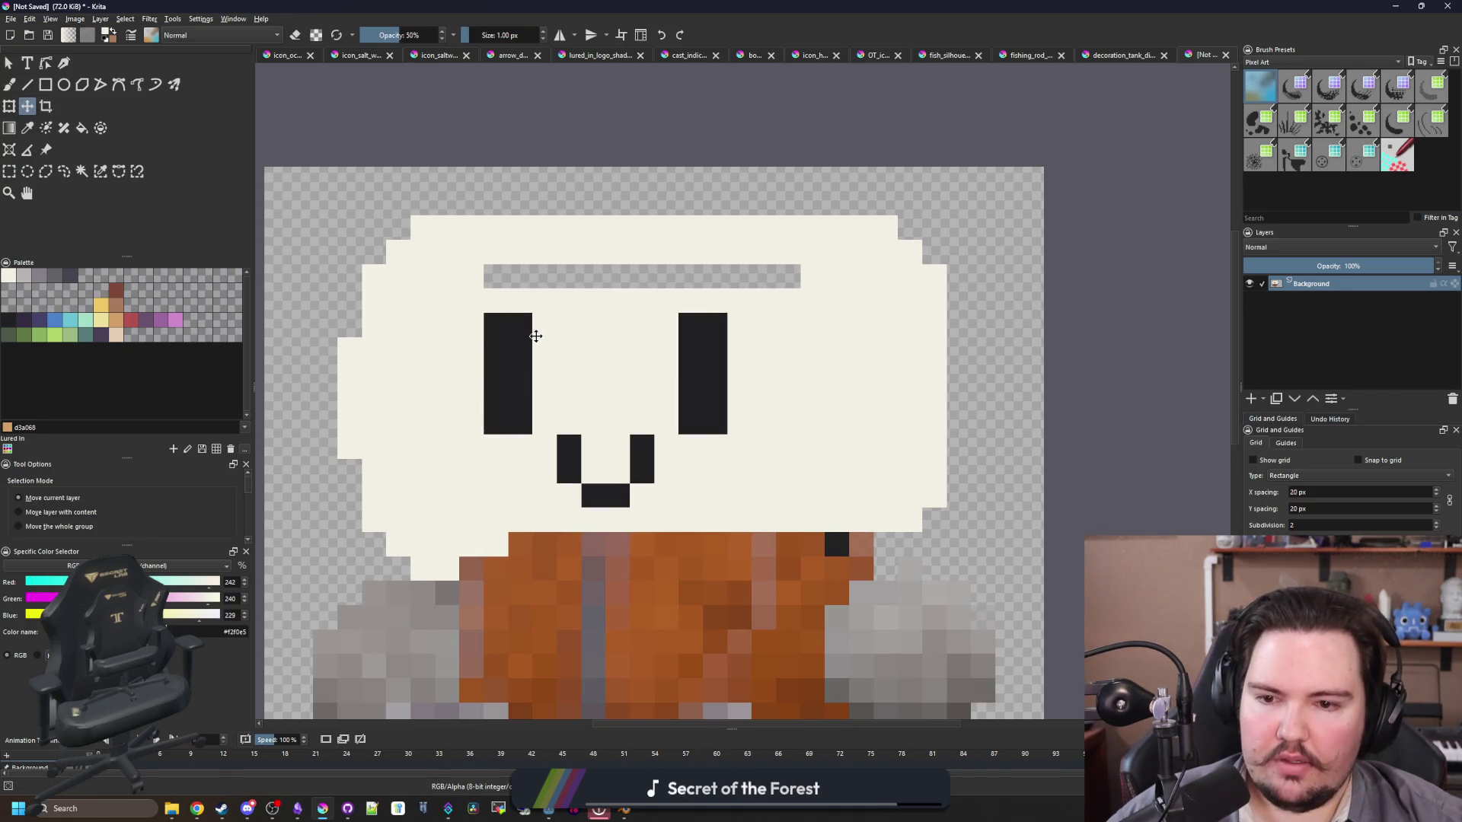
{"action": "key", "text": "b"}
{"action": "left_click_drag", "start_coordinate": [792, 276], "coordinate": [491, 276]}
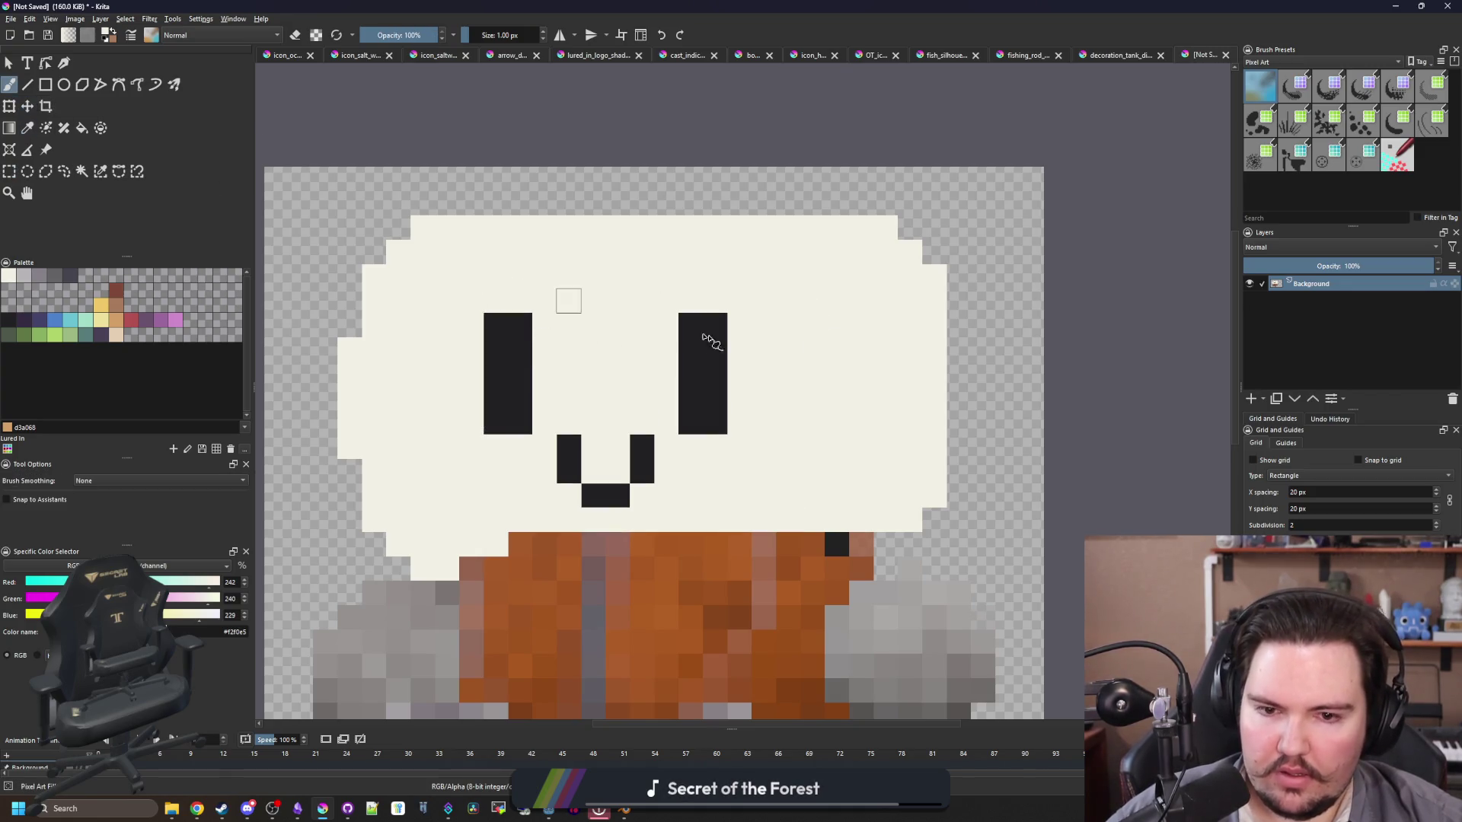
Step: Erase a stray pixel and the orange row under the head, then repaint that row cream
{"action": "scroll", "coordinate": [743, 349], "scroll_direction": "down", "scroll_amount": 1}
{"action": "scroll", "coordinate": [786, 447], "scroll_direction": "up", "scroll_amount": 1}
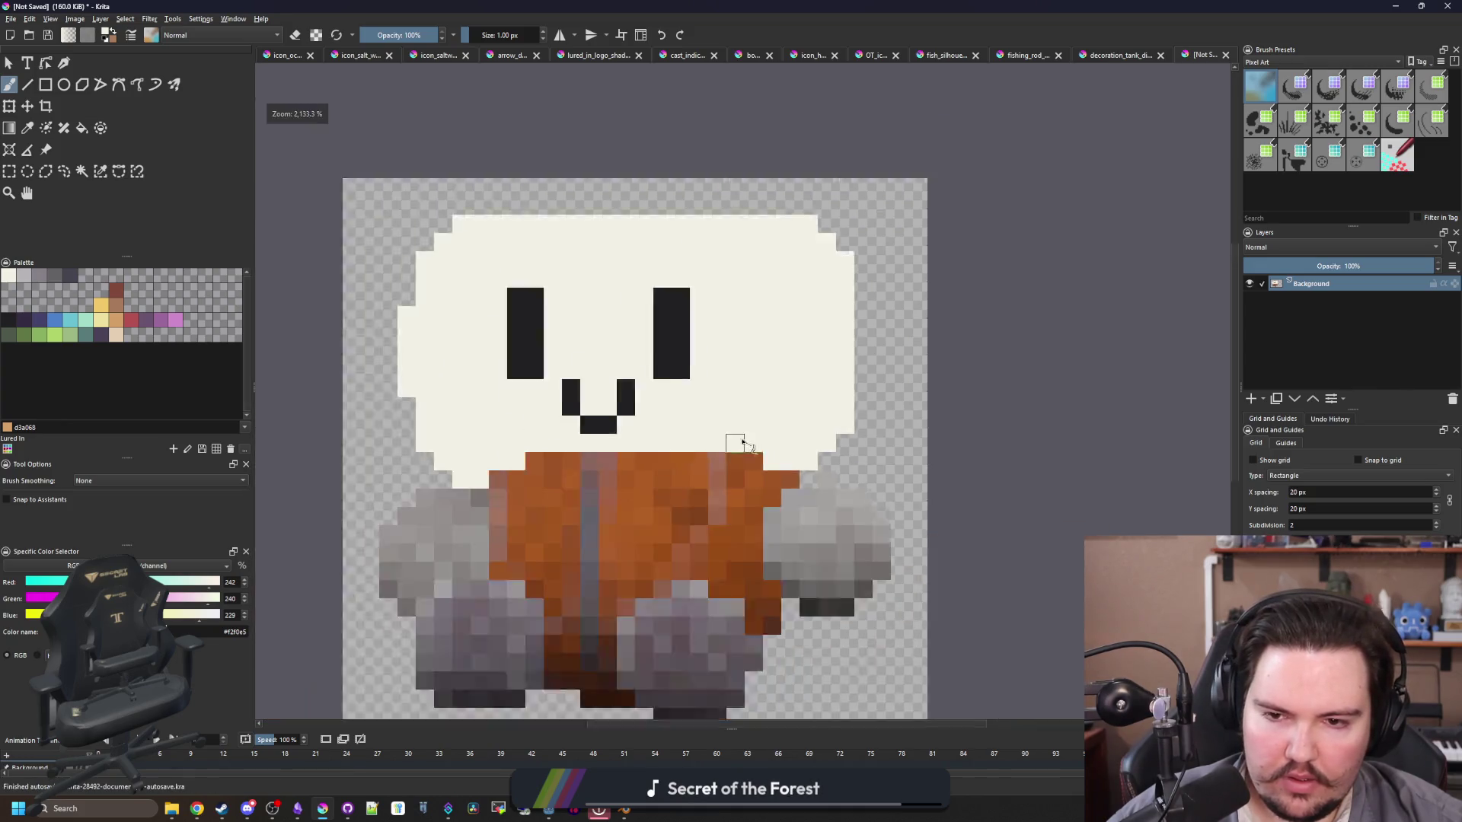
{"action": "scroll", "coordinate": [744, 441], "scroll_direction": "down", "scroll_amount": 2}
{"action": "scroll", "coordinate": [584, 396], "scroll_direction": "up", "scroll_amount": 1}
{"action": "key", "text": "e"}
{"action": "left_click", "coordinate": [510, 462]}
{"action": "scroll", "coordinate": [508, 465], "scroll_direction": "down", "scroll_amount": 1}
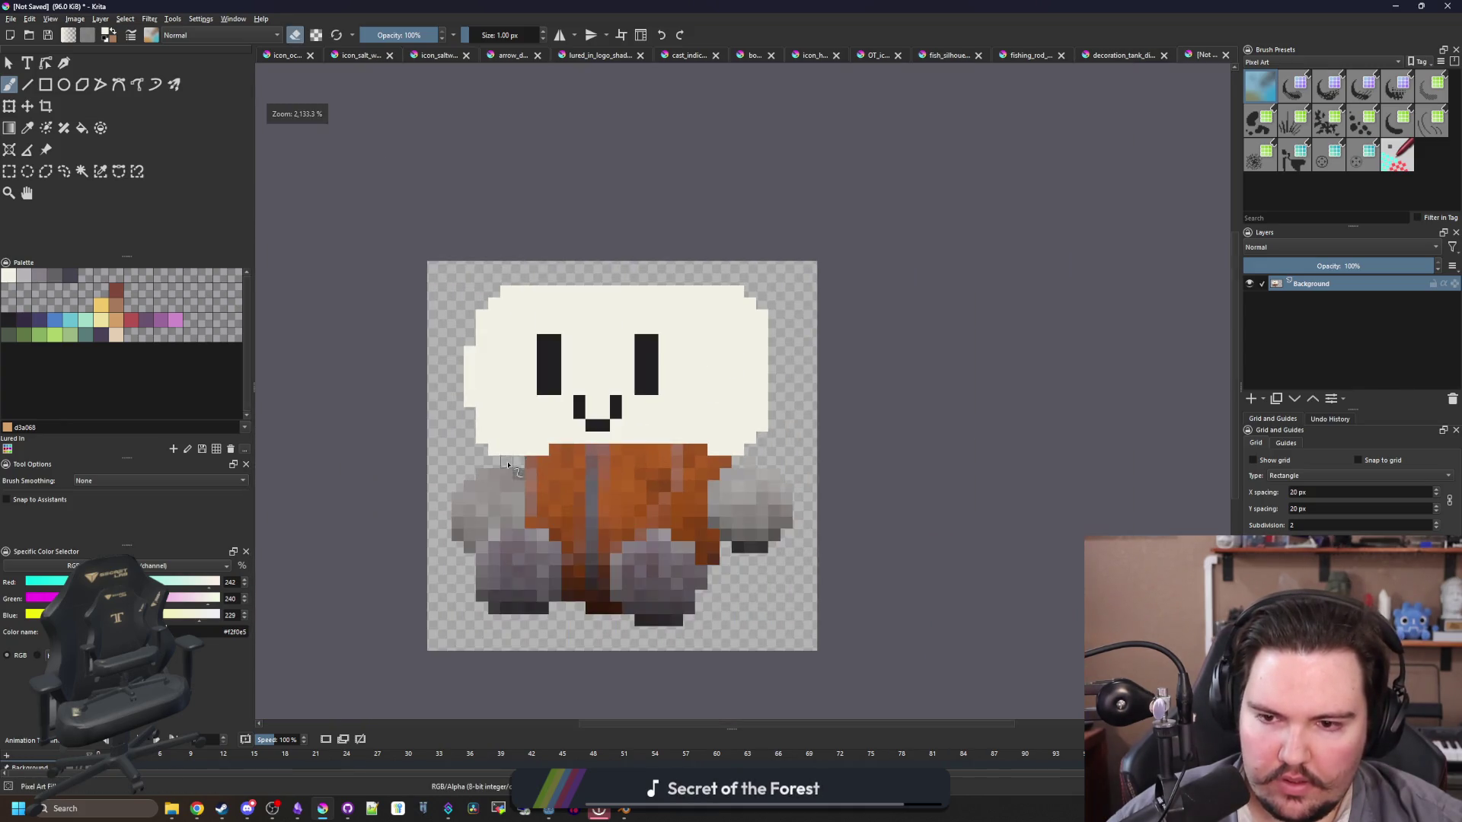
{"action": "scroll", "coordinate": [552, 456], "scroll_direction": "up", "scroll_amount": 2}
{"action": "mouse_move", "coordinate": [542, 446]}
{"action": "left_mouse_down"}
{"action": "mouse_move", "coordinate": [1002, 446]}
{"action": "mouse_move", "coordinate": [693, 446]}
{"action": "left_mouse_up"}
{"action": "key", "text": "e"}
{"action": "left_click_drag", "start_coordinate": [485, 431], "coordinate": [678, 446]}
Step: Try a tan stroke up the jacket's left side, then undo it
{"action": "scroll", "coordinate": [678, 447], "scroll_direction": "down", "scroll_amount": 3}
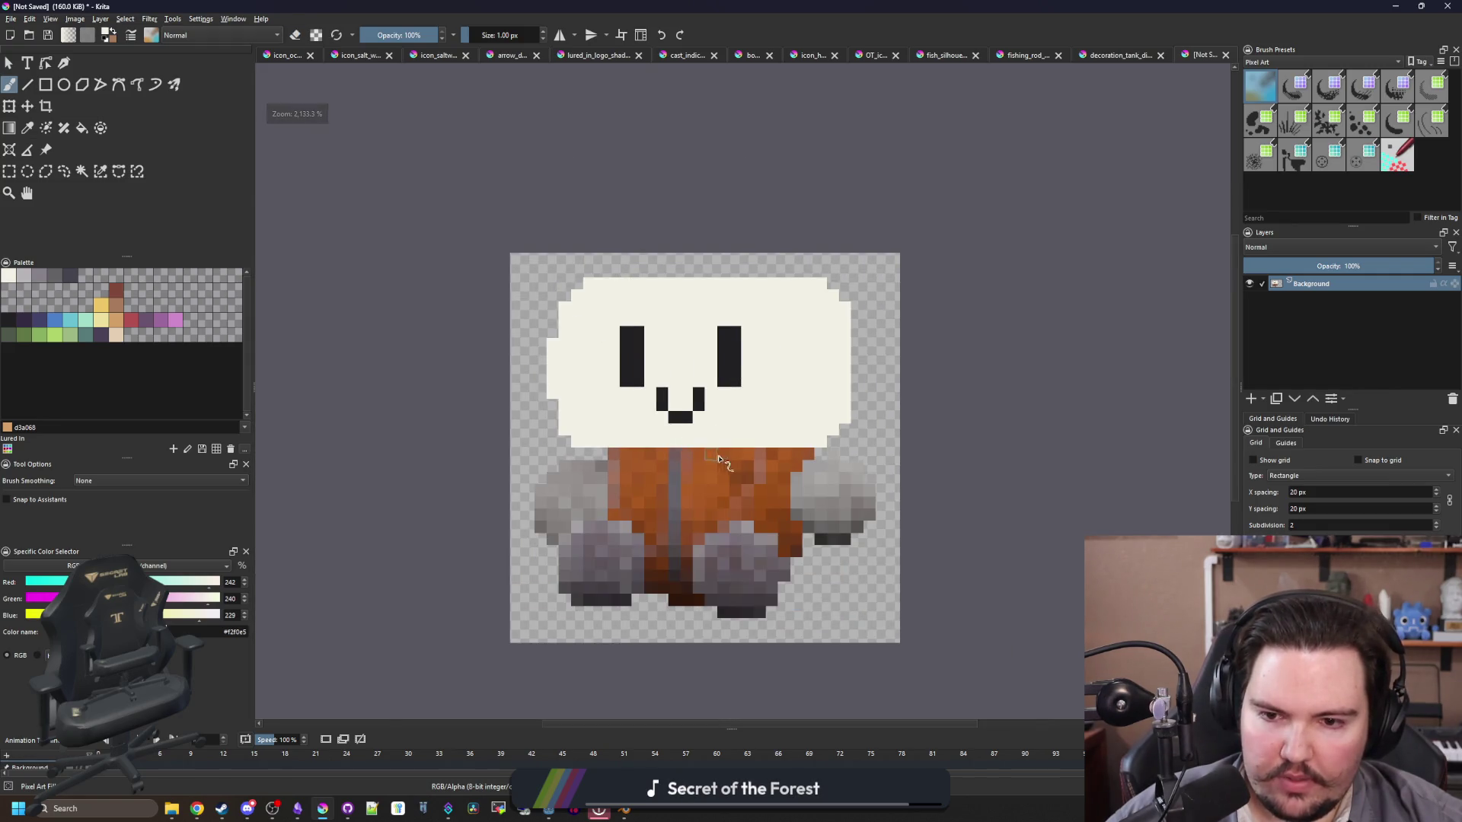
{"action": "scroll", "coordinate": [719, 461], "scroll_direction": "up", "scroll_amount": 2}
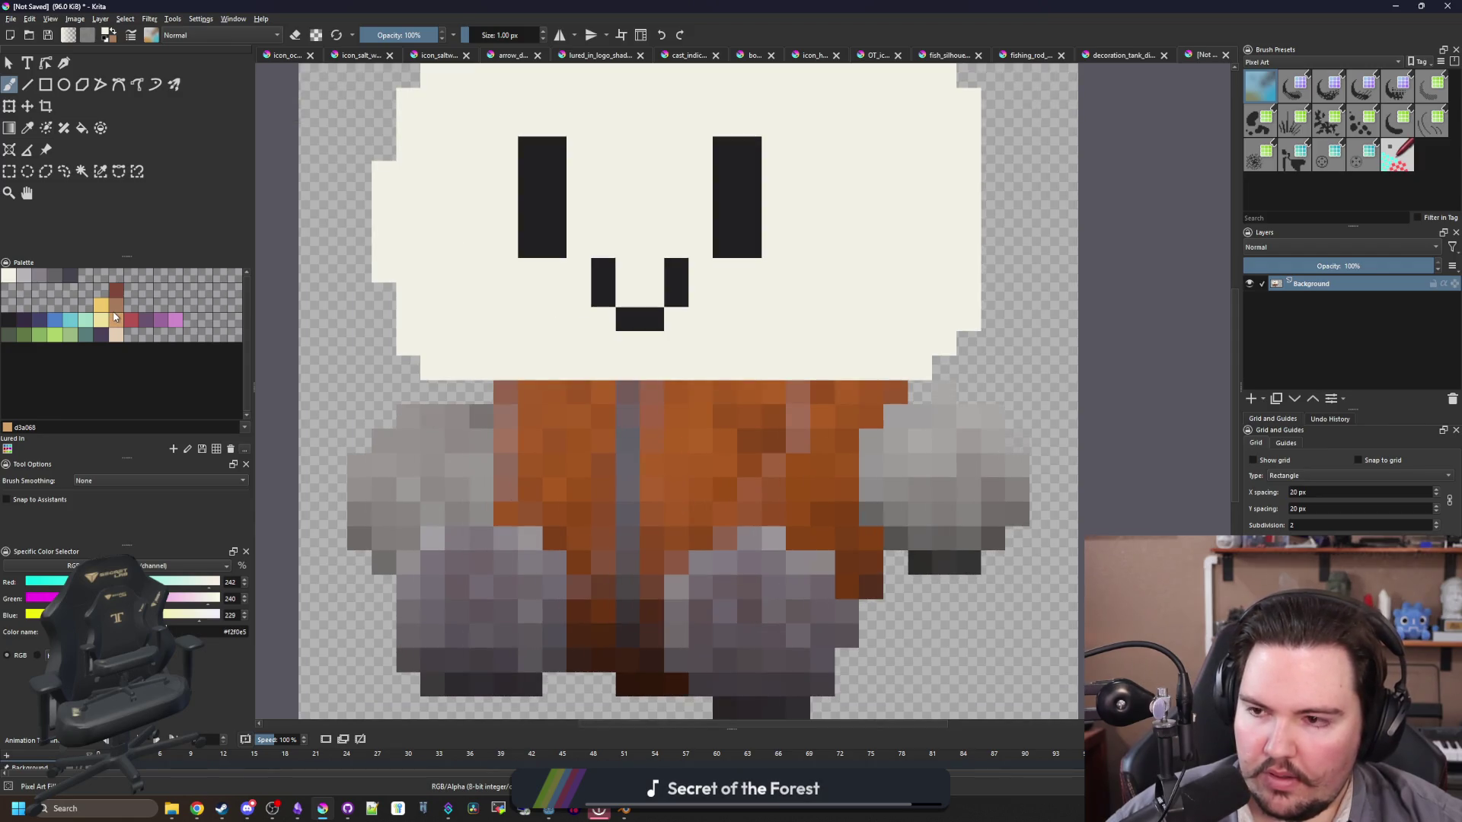
{"action": "left_click", "coordinate": [114, 317]}
{"action": "scroll", "coordinate": [555, 404], "scroll_direction": "up", "scroll_amount": 2}
{"action": "left_click_drag", "start_coordinate": [443, 434], "coordinate": [432, 281]}
{"action": "key", "text": "ctrl+z"}
Step: Cover the lower-left jacket in flat mid grey with a larger brush, then add Paint Layer 1
{"action": "scroll", "coordinate": [389, 495], "scroll_direction": "down", "scroll_amount": 1}
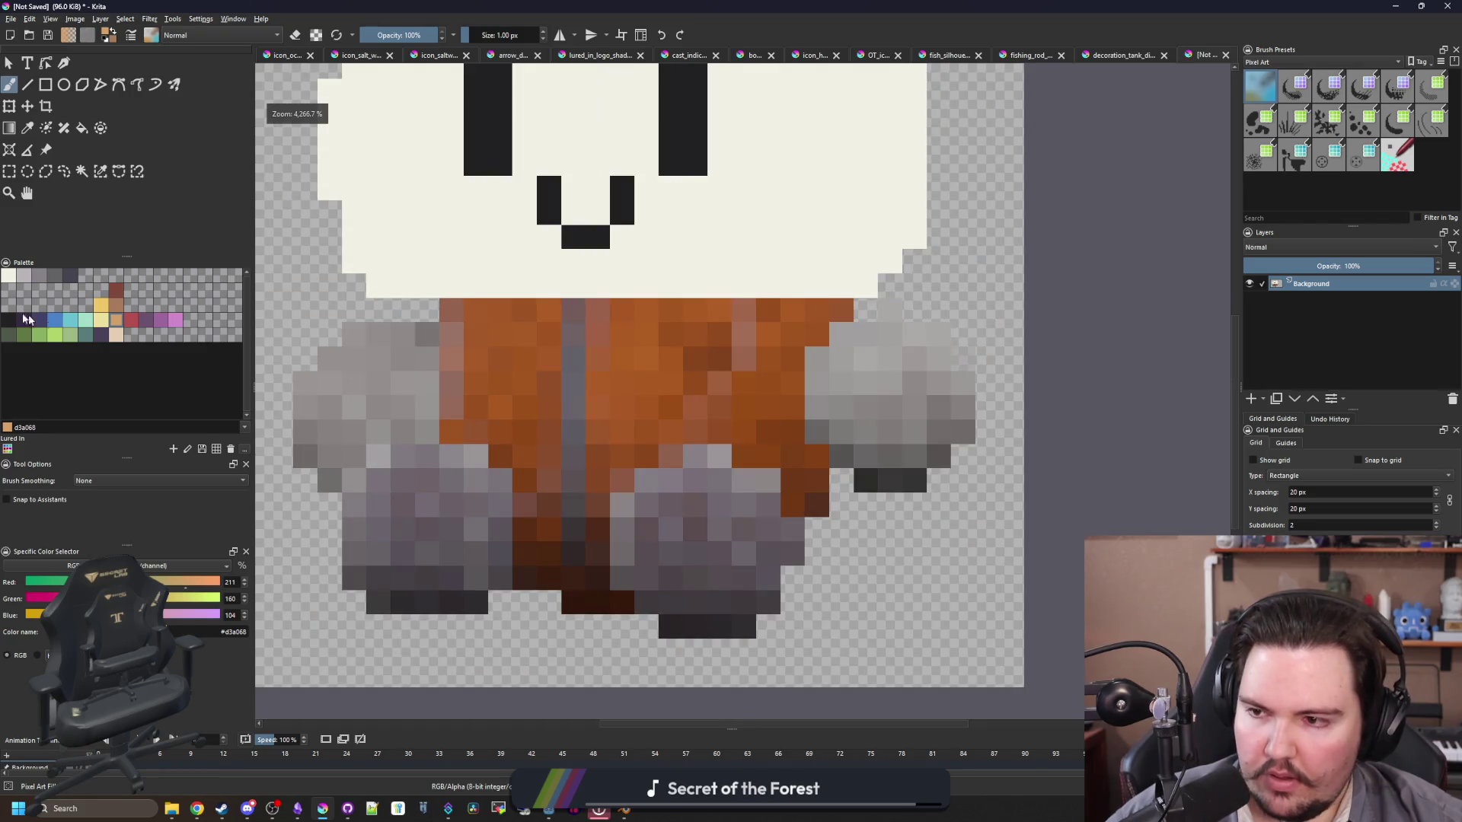
{"action": "left_click", "coordinate": [39, 276]}
{"action": "scroll", "coordinate": [424, 599], "scroll_direction": "up", "scroll_amount": 1}
{"action": "key", "text": "bracketright"}
{"action": "key", "text": "bracketright"}
{"action": "key", "text": "bracketright"}
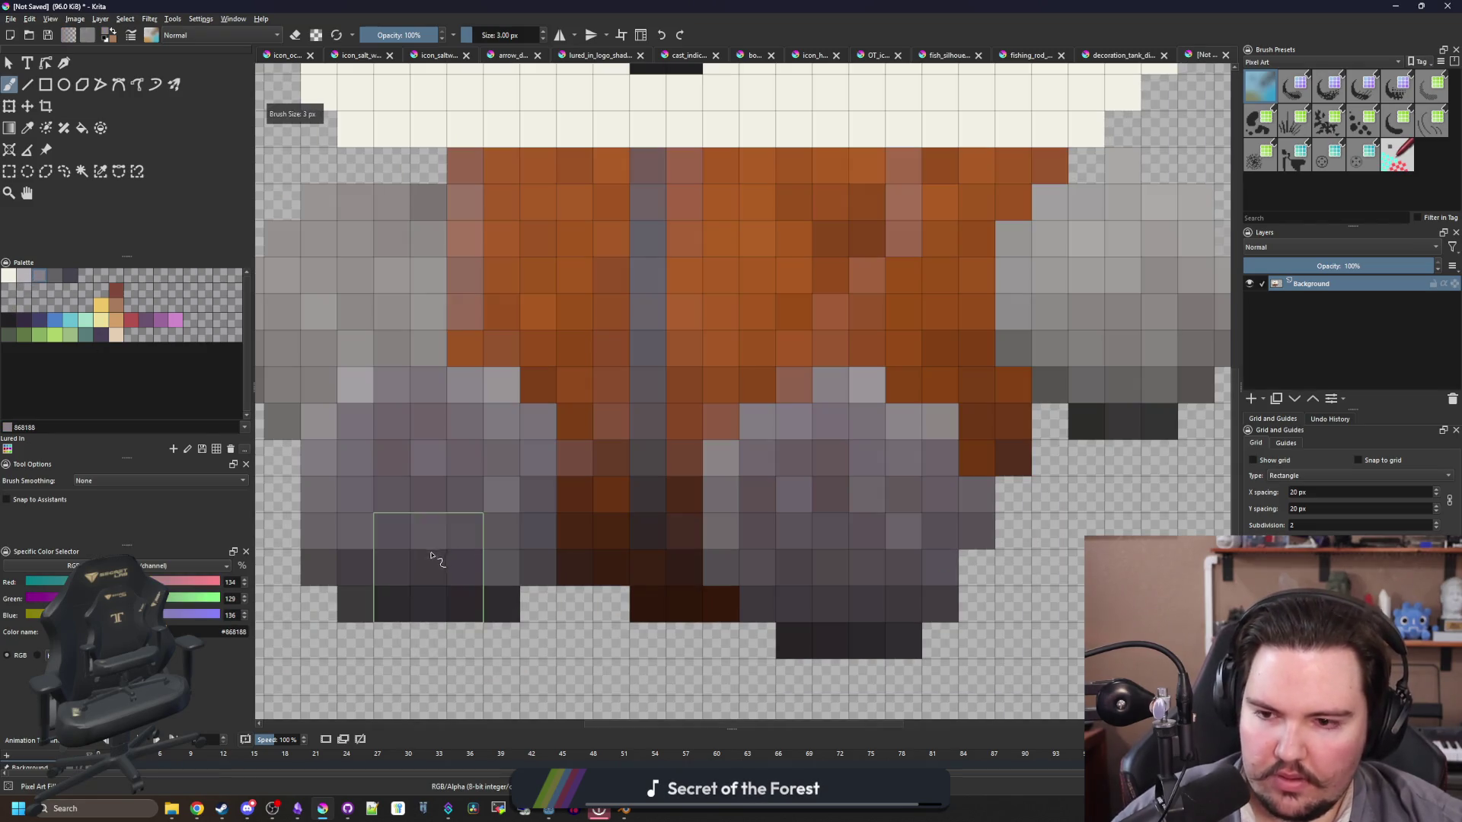
{"action": "mouse_move", "coordinate": [439, 502]}
{"action": "left_mouse_down"}
{"action": "mouse_move", "coordinate": [366, 426]}
{"action": "mouse_move", "coordinate": [342, 533]}
{"action": "mouse_move", "coordinate": [472, 601]}
{"action": "mouse_move", "coordinate": [525, 472]}
{"action": "left_mouse_up"}
{"action": "scroll", "coordinate": [956, 498], "scroll_direction": "down", "scroll_amount": 1}
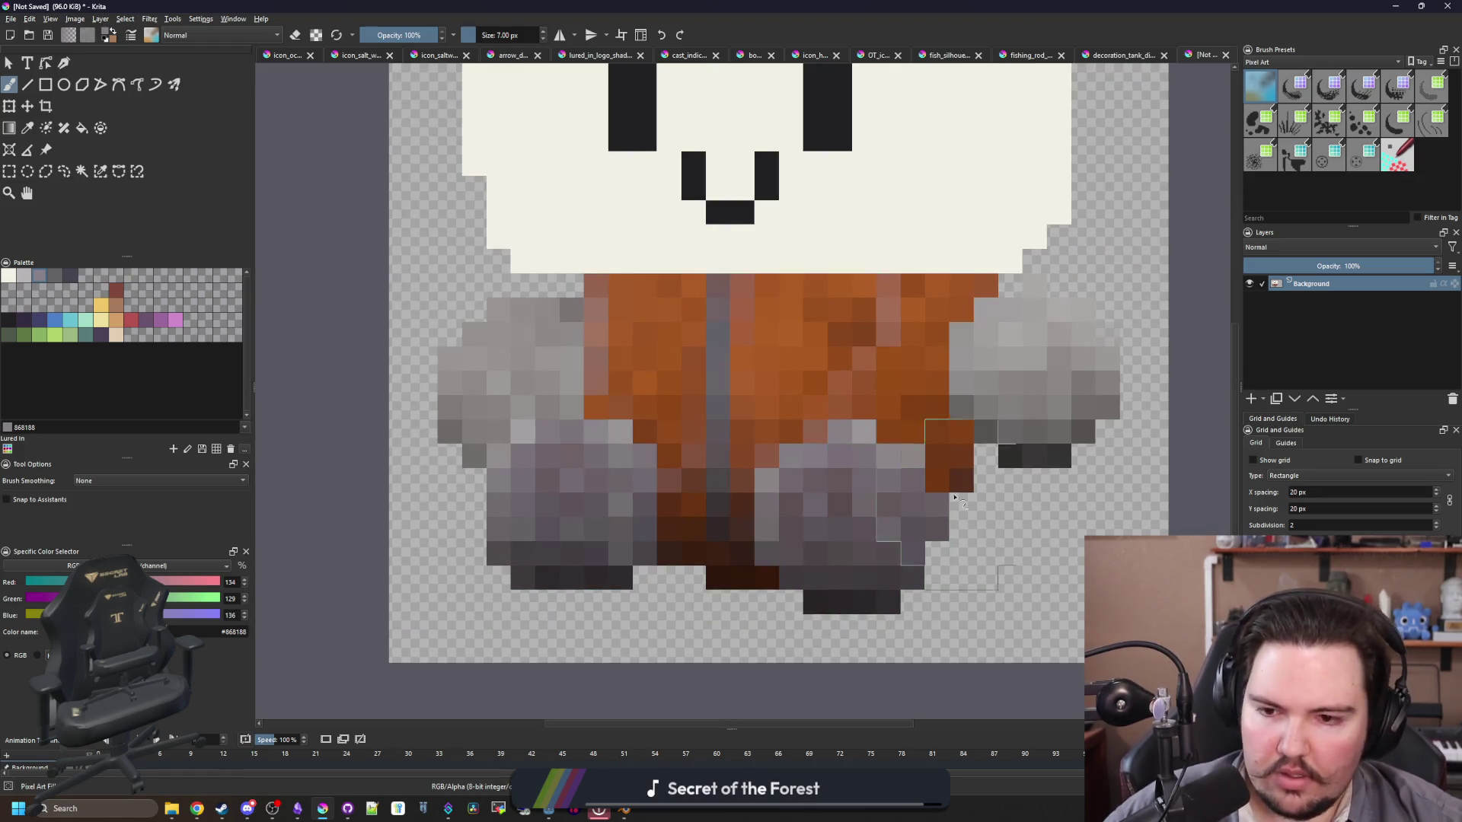
{"action": "left_click", "coordinate": [1251, 401]}
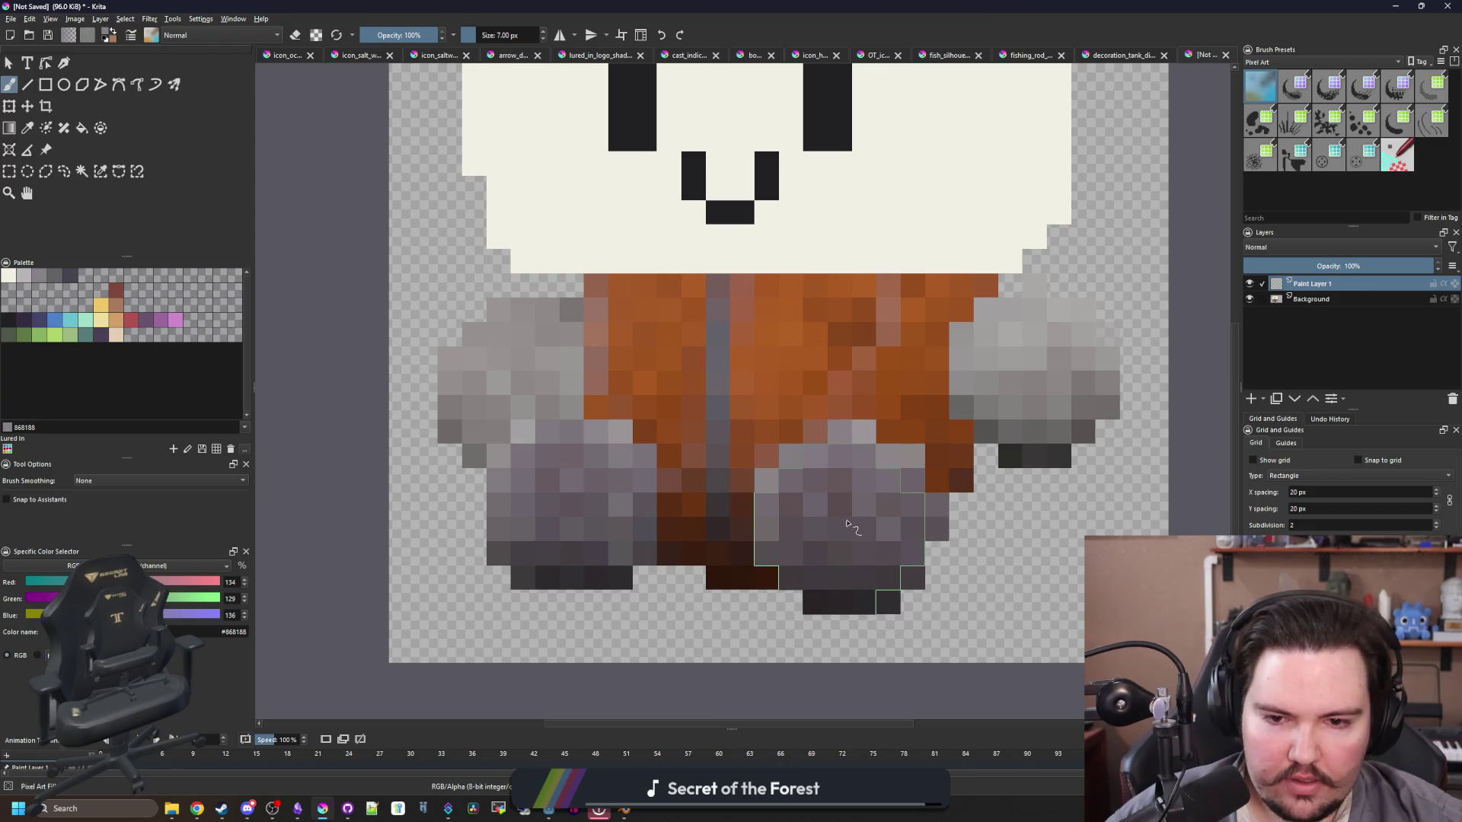
Step: Stamp flat grey over the lower-left paw, lower-middle paw and right arm, and dark grey over the left arm
{"action": "left_click", "coordinate": [572, 506]}
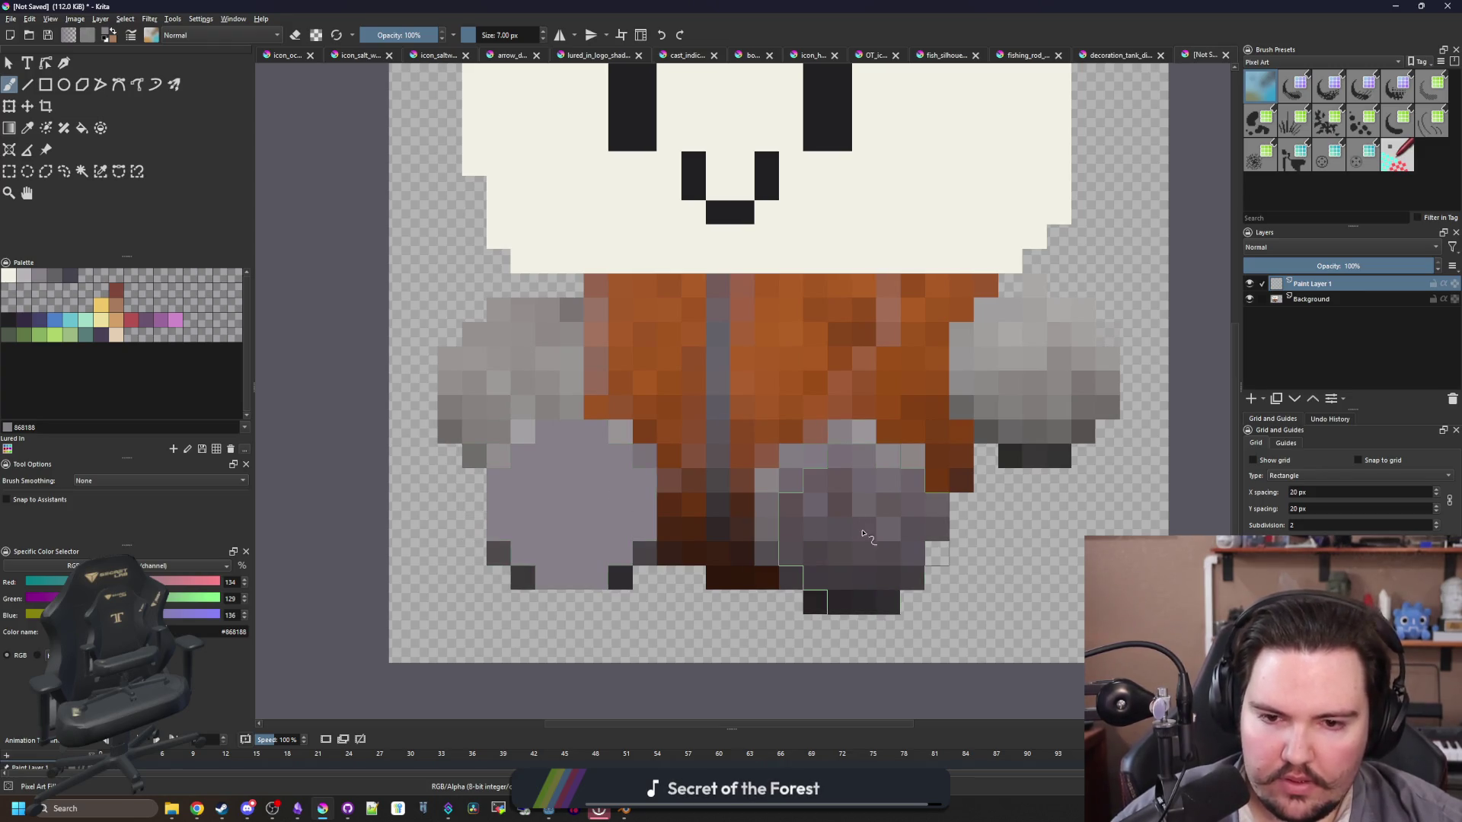
{"action": "left_click", "coordinate": [853, 517]}
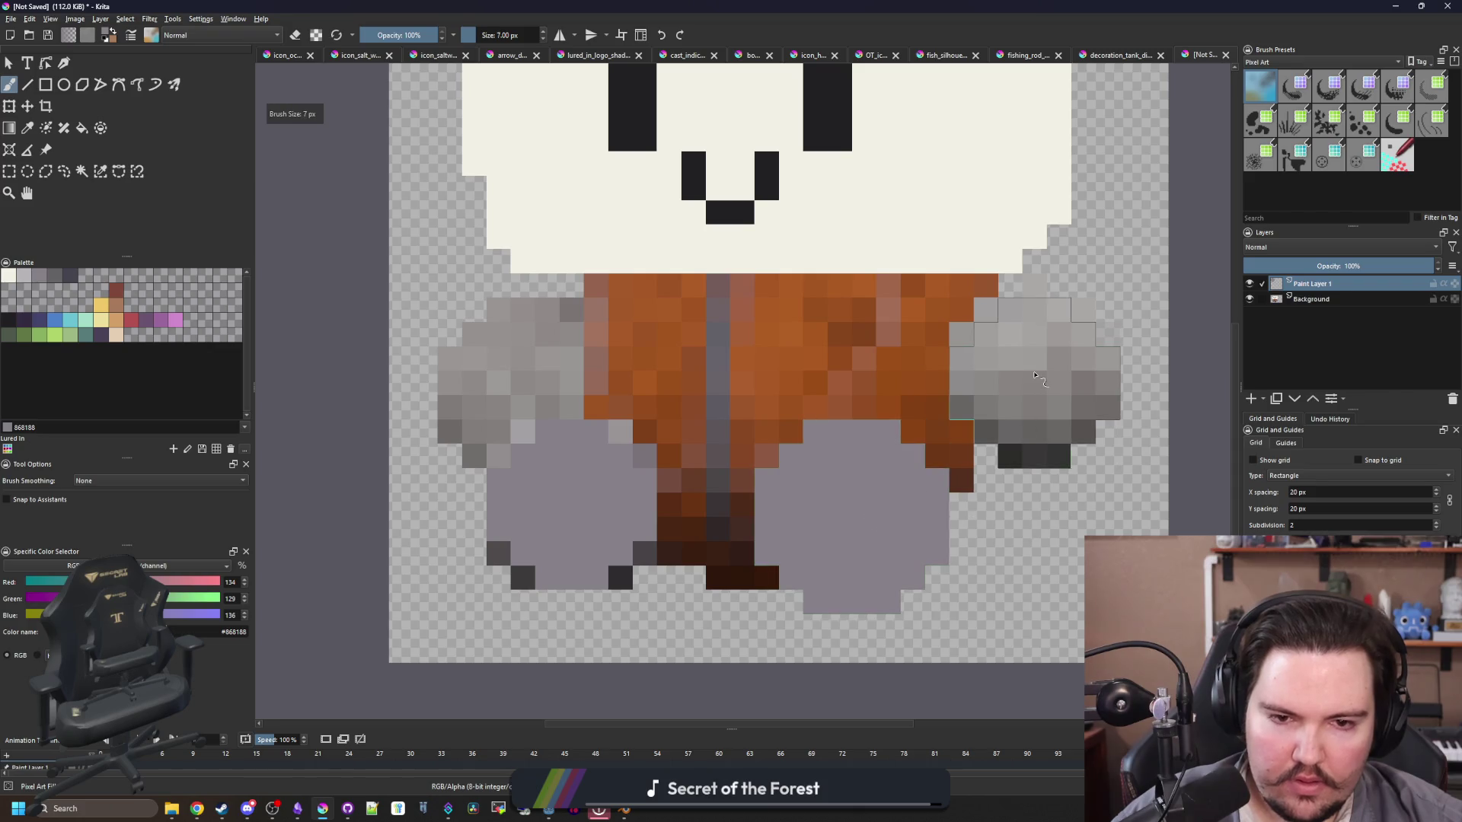
{"action": "left_click", "coordinate": [1033, 380]}
{"action": "left_click", "coordinate": [57, 279]}
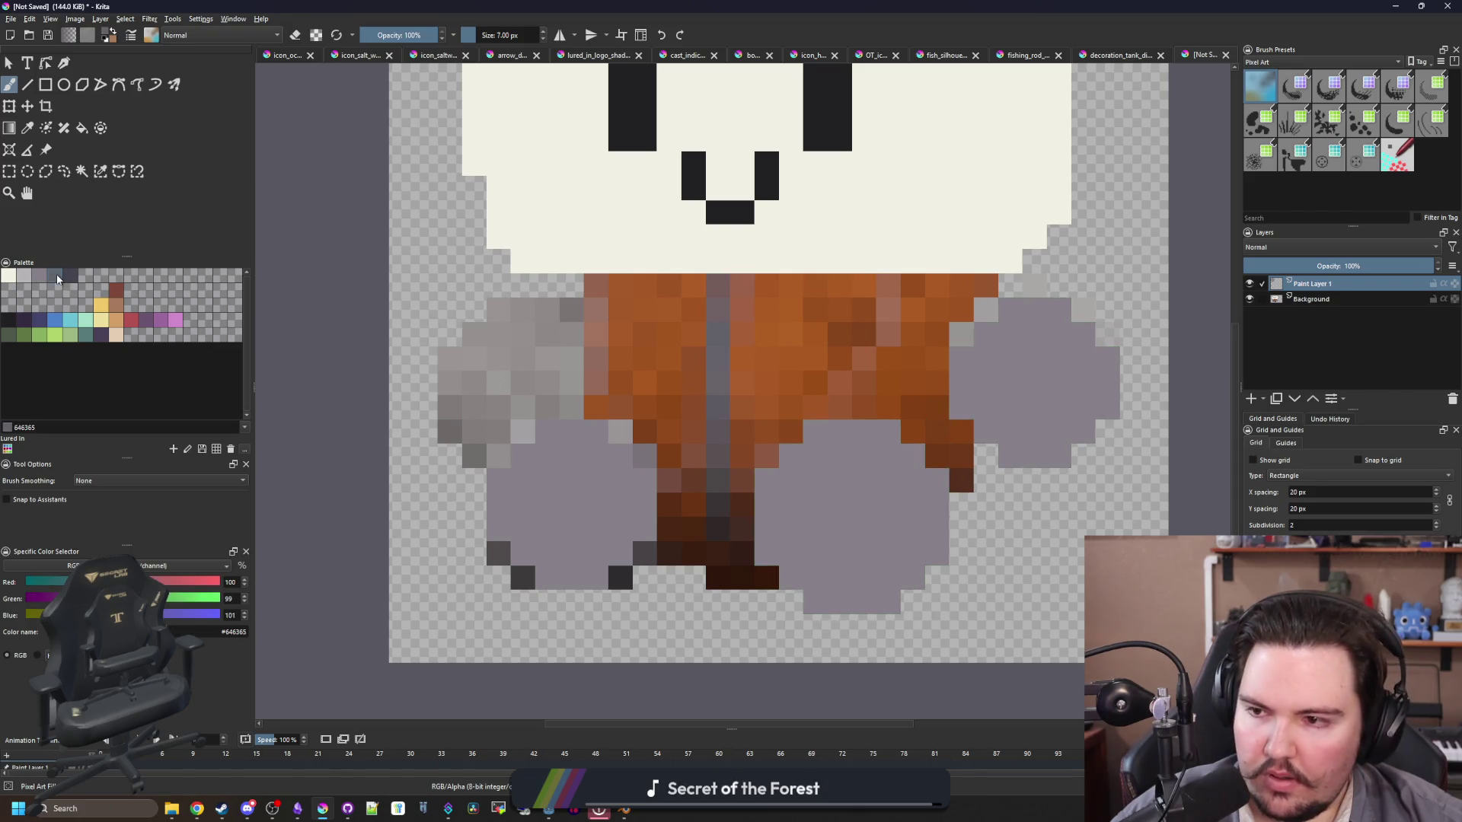
{"action": "left_click", "coordinate": [82, 171]}
{"action": "left_click", "coordinate": [548, 426]}
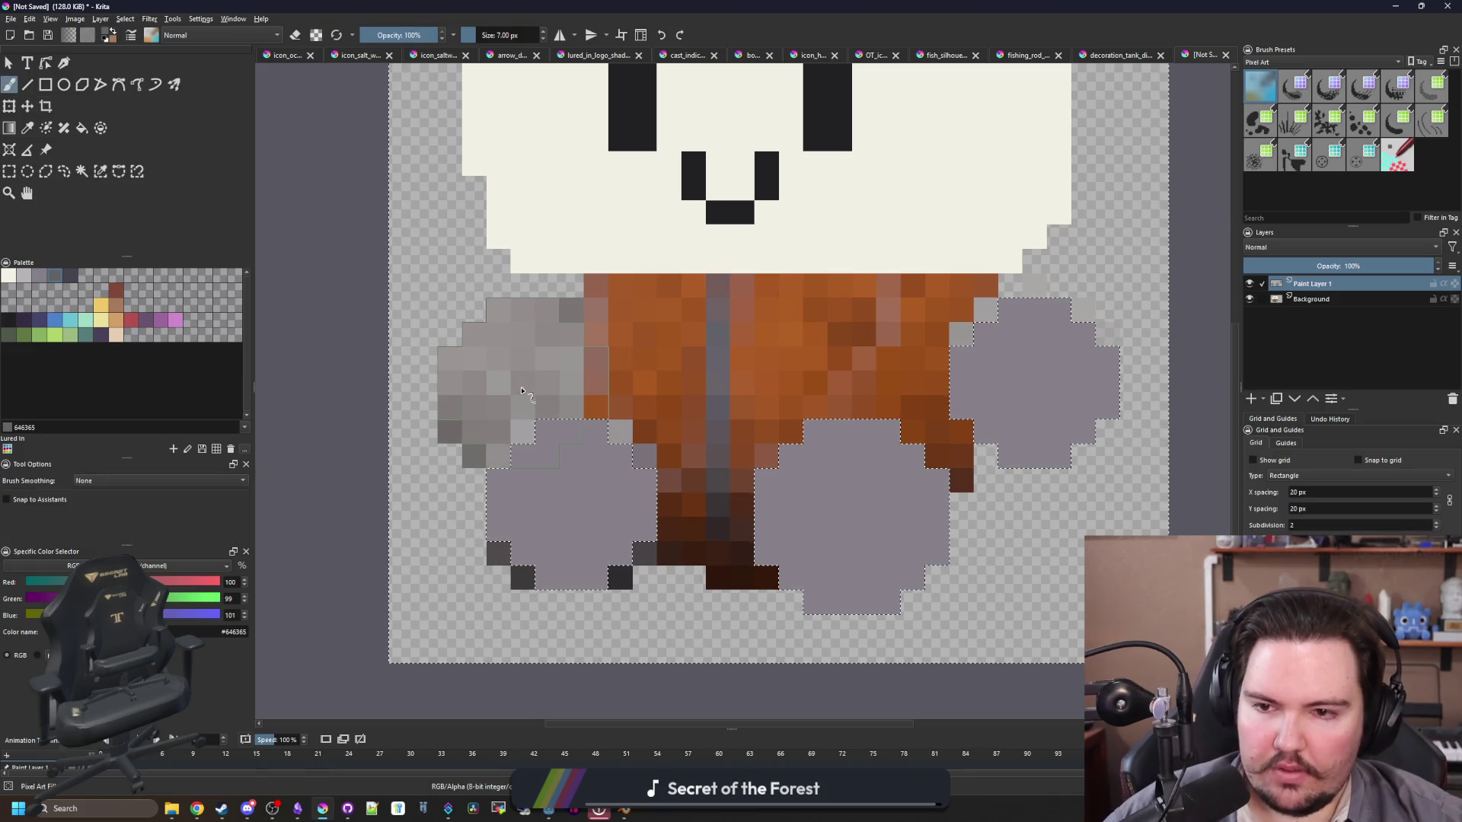
{"action": "left_click", "coordinate": [522, 392]}
{"action": "scroll", "coordinate": [494, 465], "scroll_direction": "down", "scroll_amount": 2}
{"action": "scroll", "coordinate": [604, 457], "scroll_direction": "up", "scroll_amount": 2}
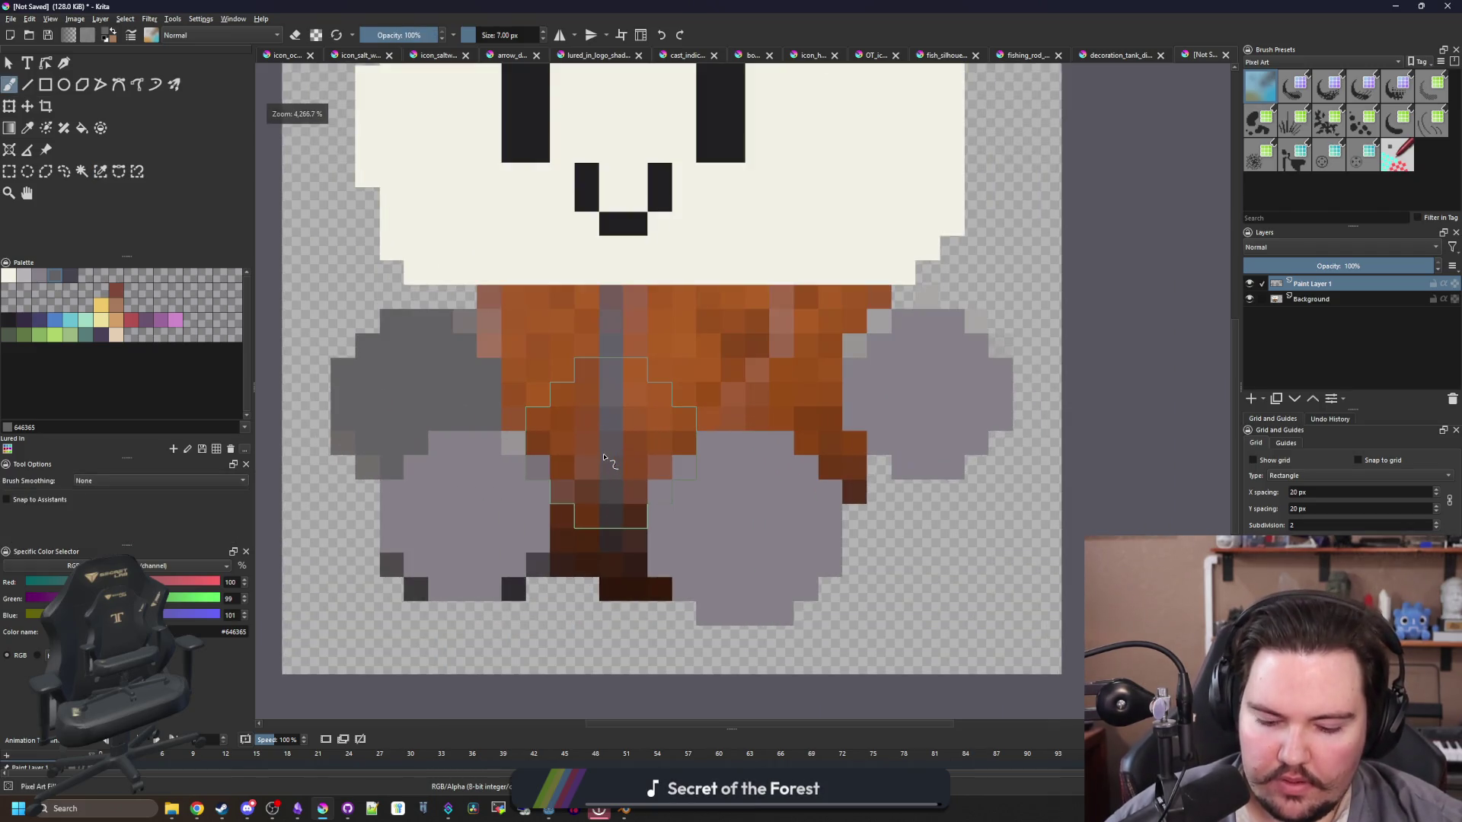
Step: Draw a 2 px grey zipper line up the middle of the jacket
{"action": "key", "text": "bracketleft"}
{"action": "key", "text": "bracketleft"}
{"action": "key", "text": "bracketleft"}
{"action": "scroll", "coordinate": [613, 556], "scroll_direction": "up", "scroll_amount": 1}
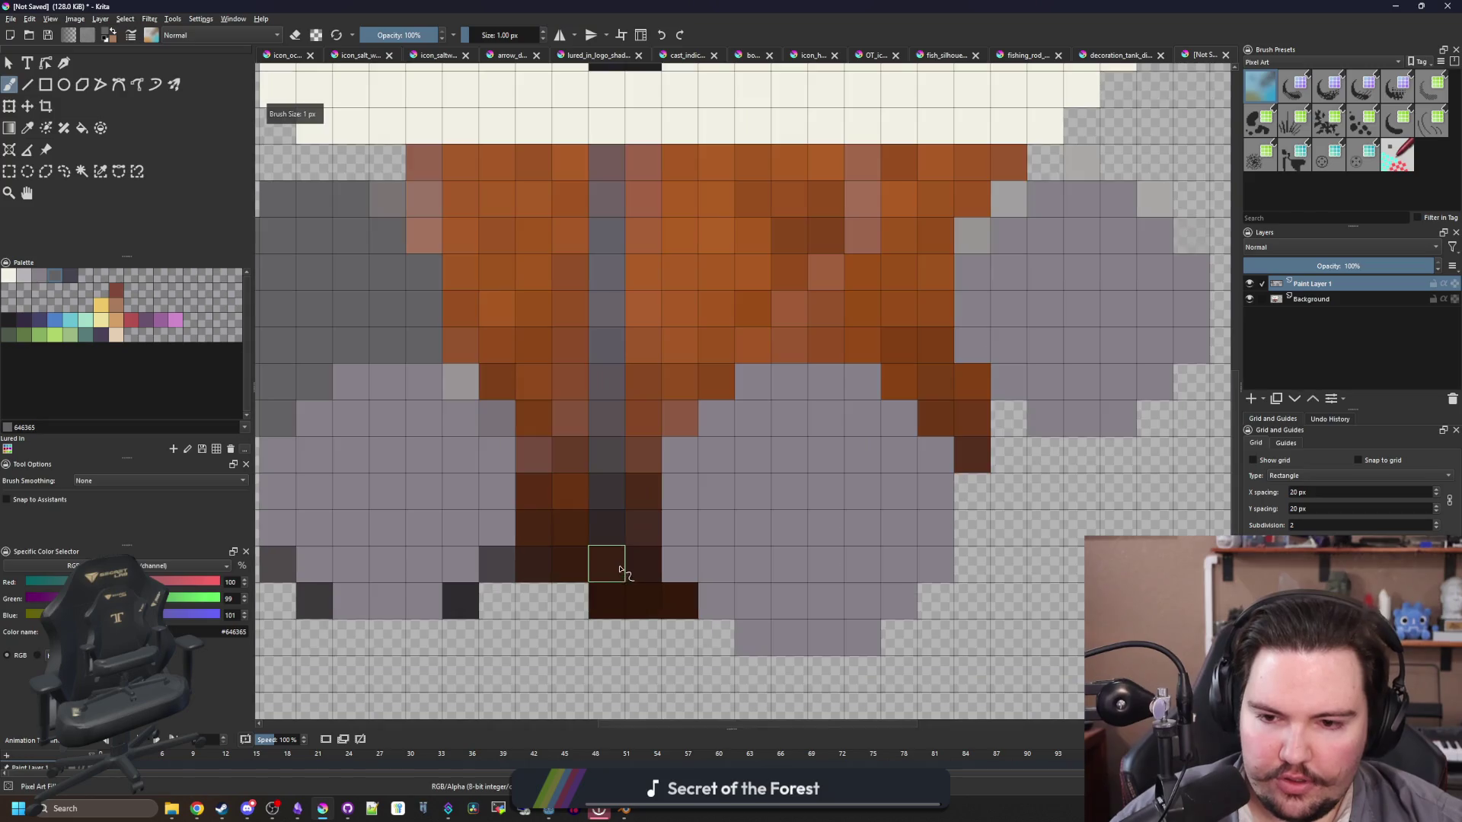
{"action": "left_click_drag", "start_coordinate": [617, 537], "coordinate": [607, 157]}
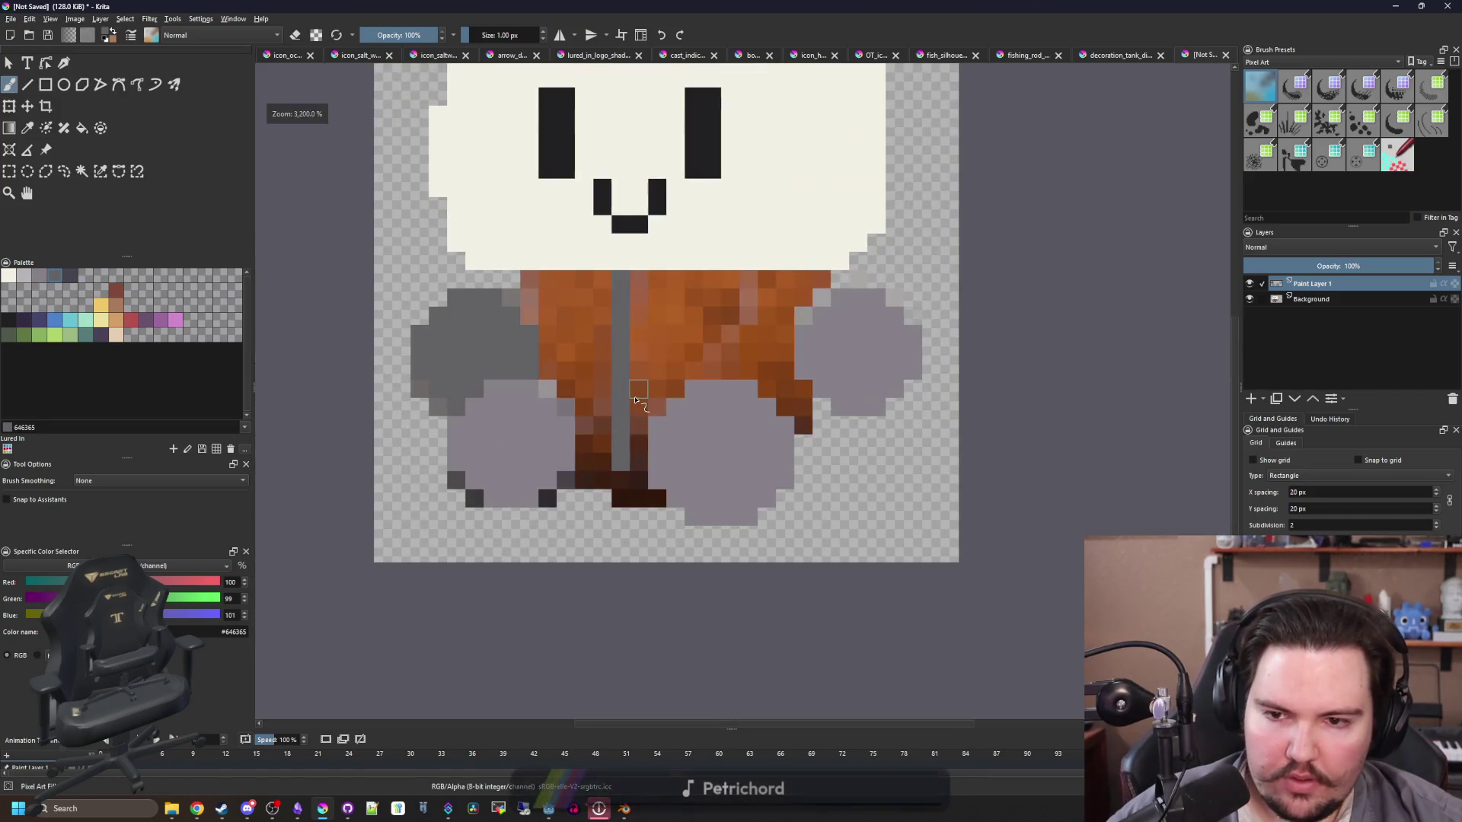
{"action": "scroll", "coordinate": [548, 320], "scroll_direction": "down", "scroll_amount": 2}
{"action": "scroll", "coordinate": [506, 299], "scroll_direction": "up", "scroll_amount": 1}
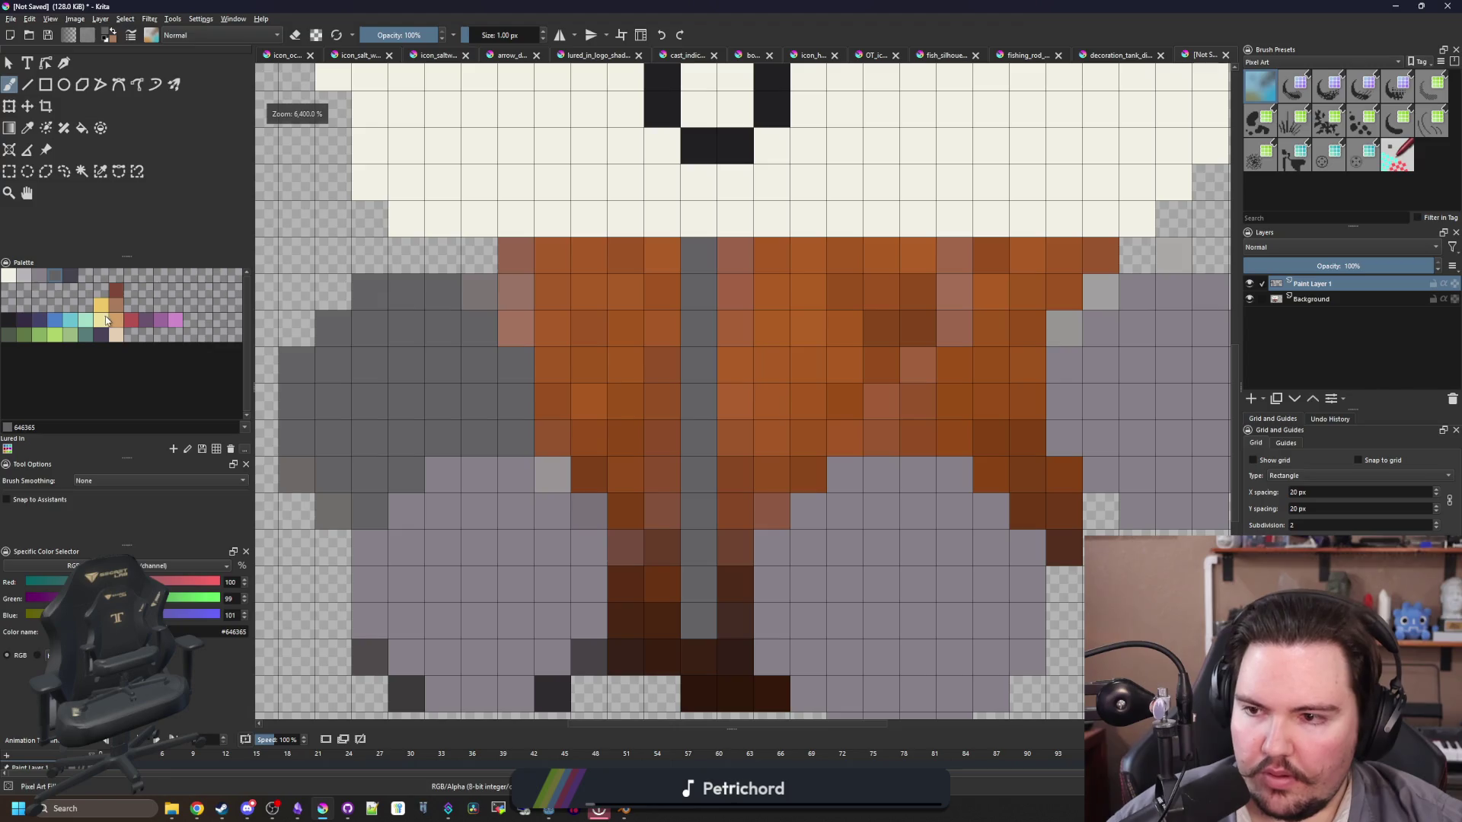
Step: Pick tan-orange, toggle the Background layer to compare, and select the grey and jacket areas
{"action": "left_click", "coordinate": [108, 321]}
{"action": "scroll", "coordinate": [627, 427], "scroll_direction": "down", "scroll_amount": 1}
{"action": "left_click", "coordinate": [1249, 299]}
{"action": "left_click", "coordinate": [1249, 300]}
{"action": "left_click", "coordinate": [1249, 299]}
{"action": "left_click", "coordinate": [1250, 299]}
{"action": "left_click_drag", "start_coordinate": [762, 228], "coordinate": [651, 401]}
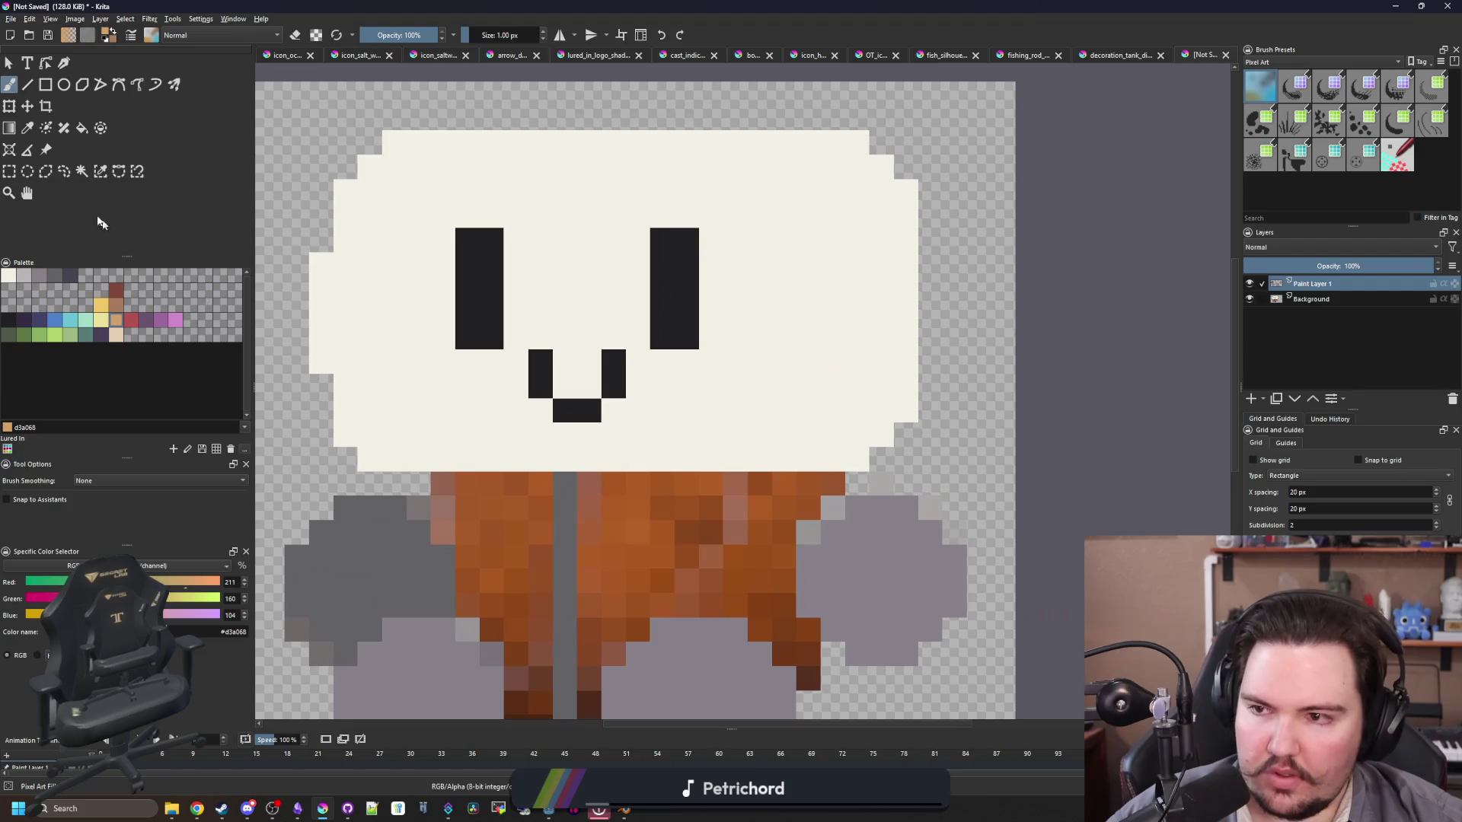
{"action": "left_click", "coordinate": [81, 171]}
{"action": "left_click", "coordinate": [555, 195]}
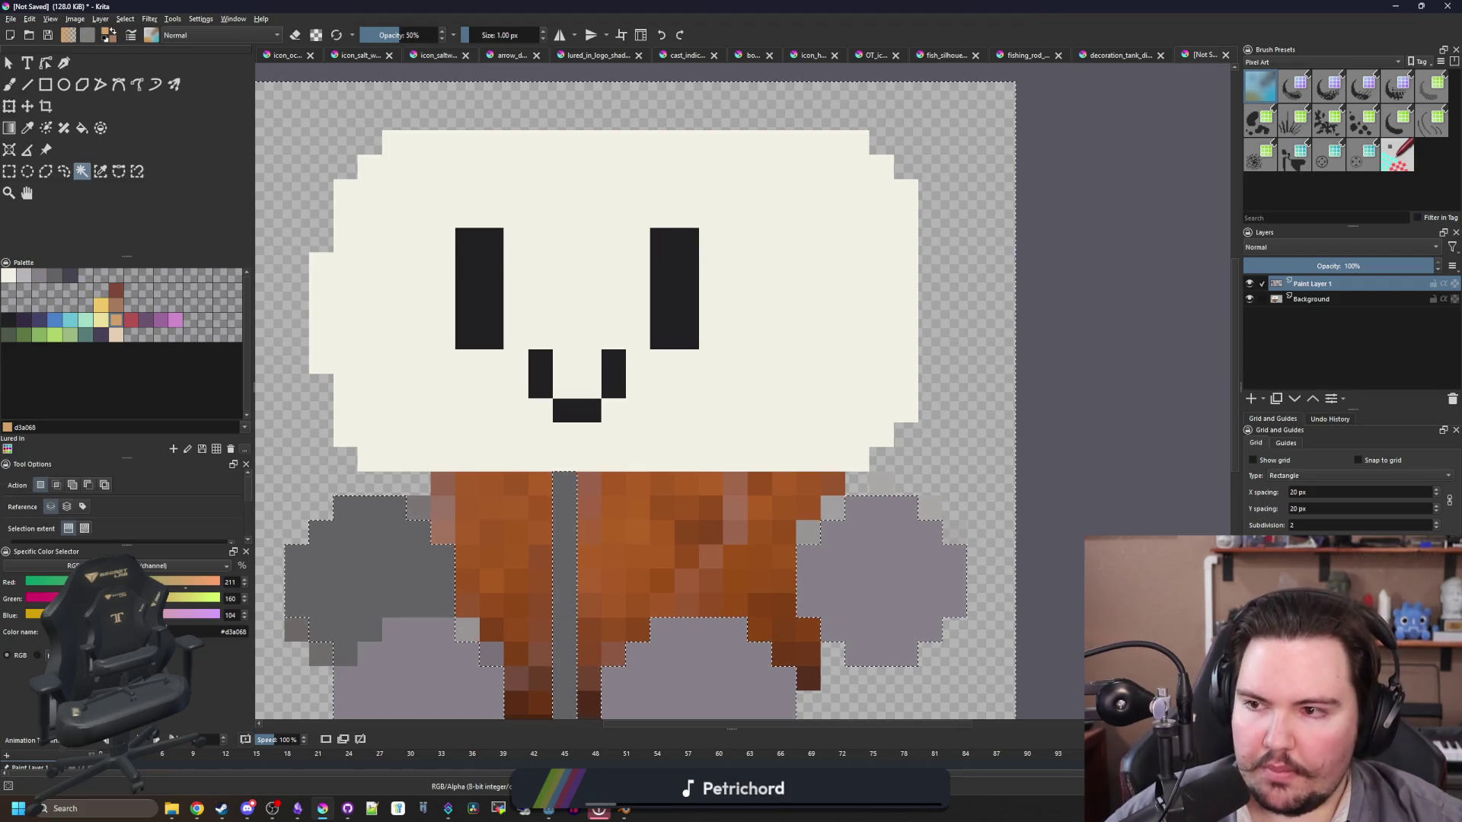
Step: Rectangle-select the head area, clear it, then restore it into a transform
{"action": "left_click", "coordinate": [8, 171]}
{"action": "key", "text": "minus"}
{"action": "mouse_move", "coordinate": [326, 122]}
{"action": "left_mouse_down"}
{"action": "mouse_move", "coordinate": [334, 144]}
{"action": "mouse_move", "coordinate": [874, 397]}
{"action": "left_mouse_up"}
{"action": "left_click_drag", "start_coordinate": [864, 316], "coordinate": [934, 339]}
{"action": "key", "text": "Delete"}
{"action": "key", "text": "ctrl+t"}
Step: Toggle the Background layer's visibility to check what Paint Layer 1 holds
{"action": "left_click", "coordinate": [1248, 299]}
{"action": "left_click", "coordinate": [1249, 300]}
{"action": "left_click", "coordinate": [1249, 299]}
{"action": "left_click", "coordinate": [1248, 299]}
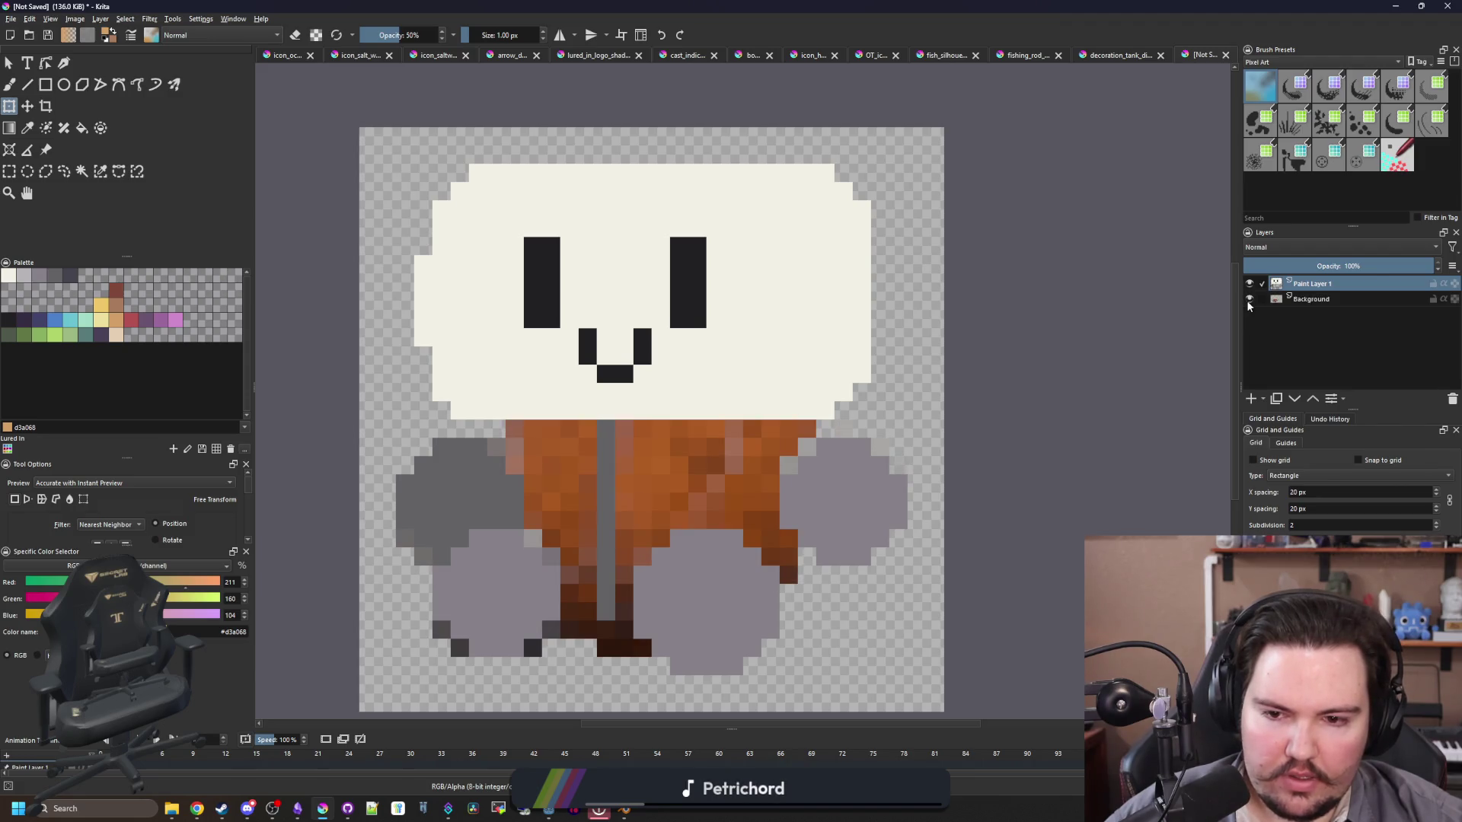
{"action": "left_click", "coordinate": [1249, 299]}
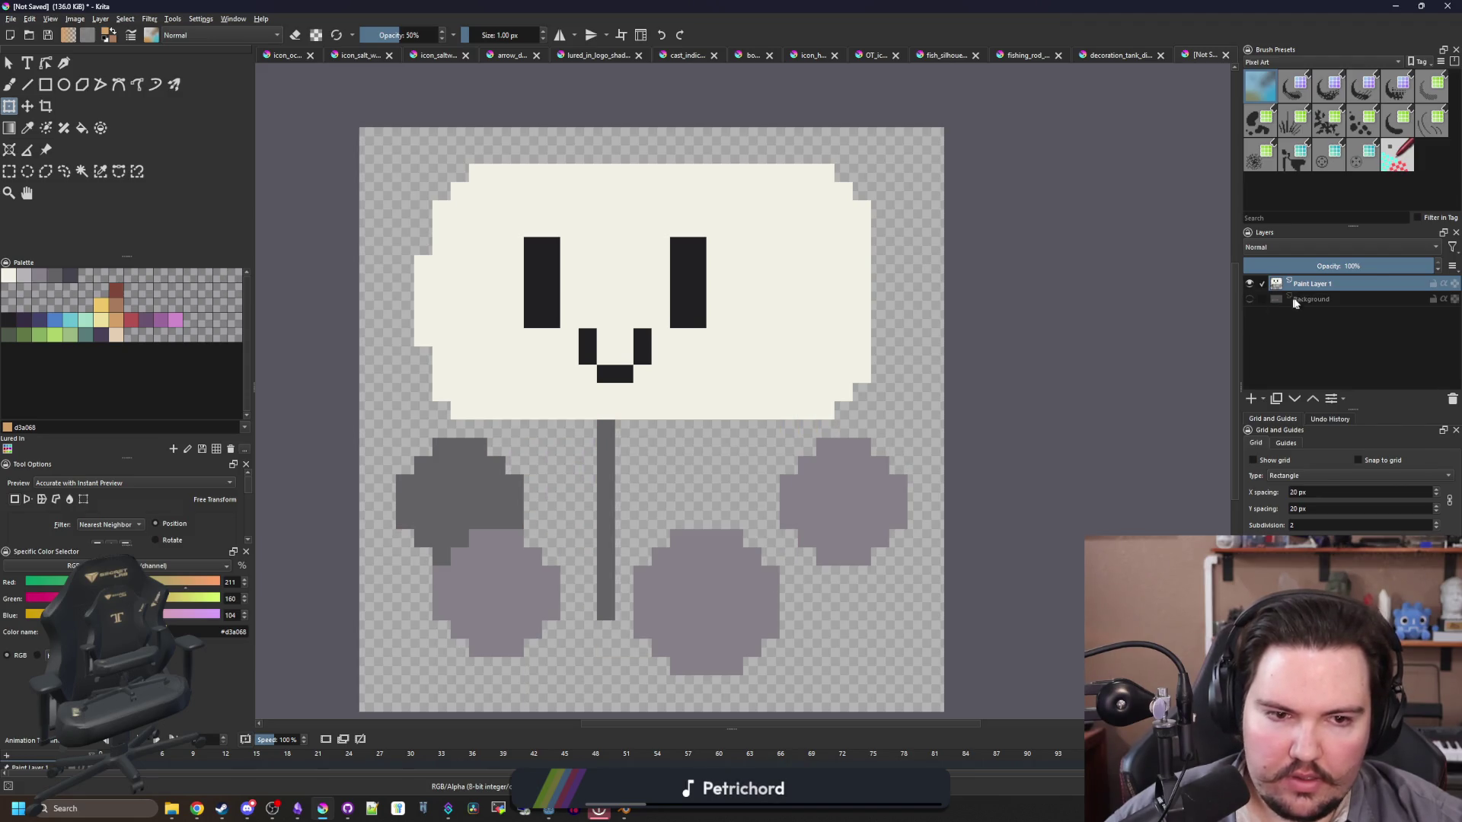
{"action": "left_click", "coordinate": [1248, 299]}
Step: Fill the selected jacket with flat tan-orange #d3a068, deselect, and hide Background
{"action": "key", "text": "b"}
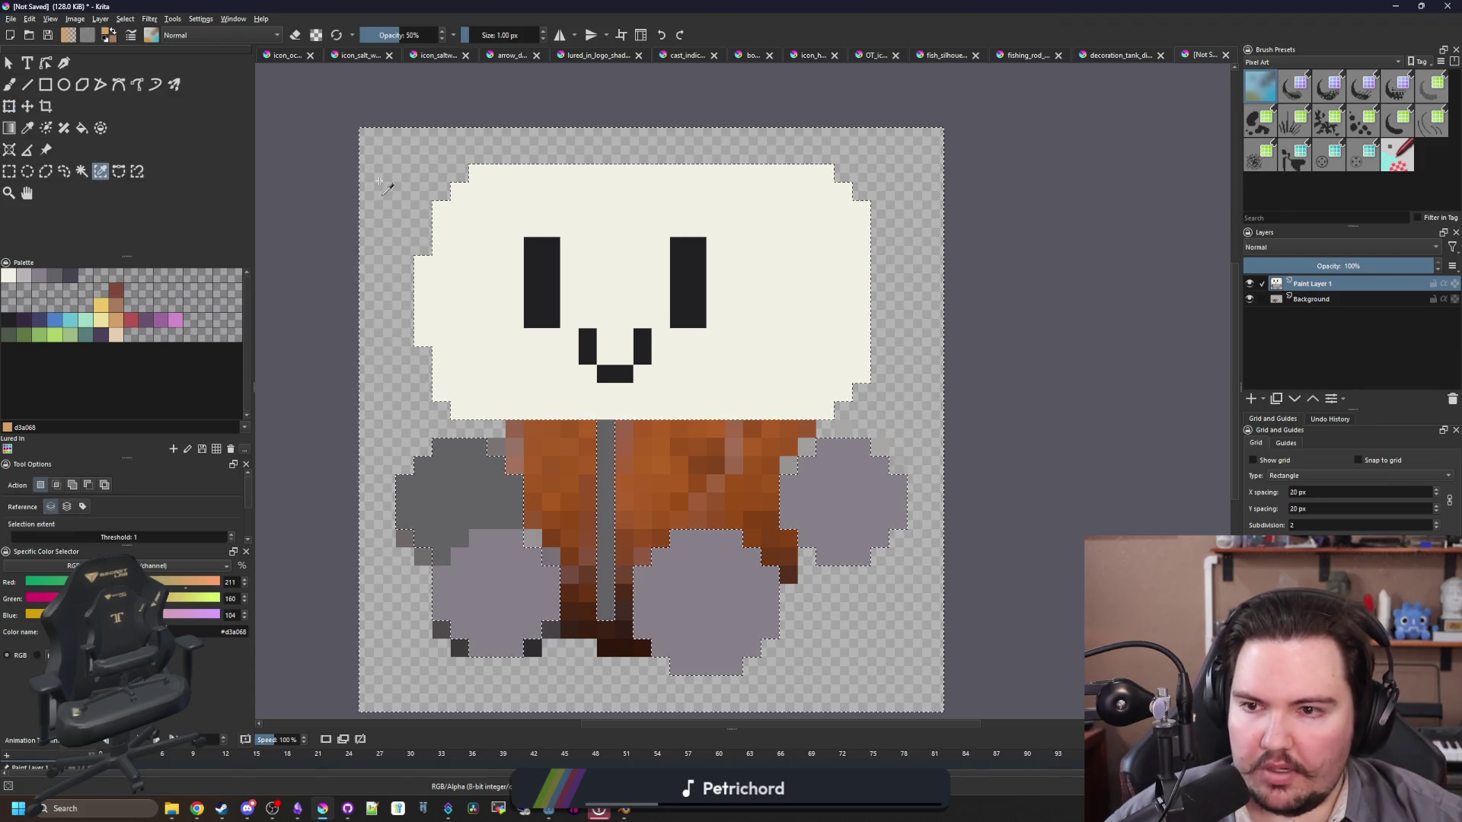
{"action": "left_click_drag", "start_coordinate": [630, 569], "coordinate": [664, 487]}
{"action": "left_click", "coordinate": [664, 488], "text": "ctrl"}
{"action": "left_click", "coordinate": [762, 437], "text": "ctrl"}
{"action": "key", "text": "bracketright"}
{"action": "key", "text": "bracketright"}
{"action": "key", "text": "bracketright"}
{"action": "key", "text": "bracketright"}
{"action": "key", "text": "bracketright"}
{"action": "key", "text": "bracketright"}
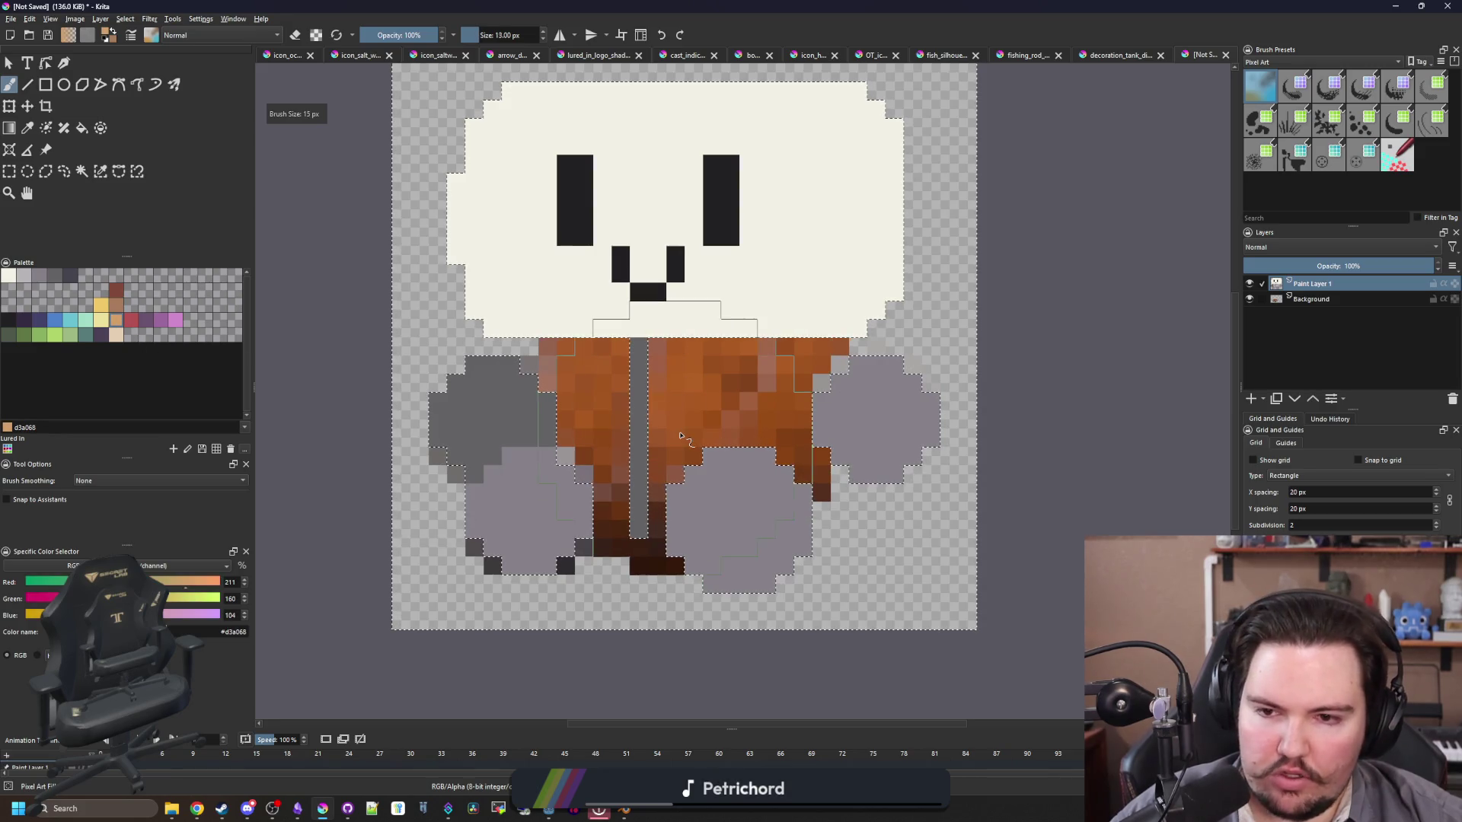
{"action": "key", "text": "bracketright"}
{"action": "key", "text": "bracketright"}
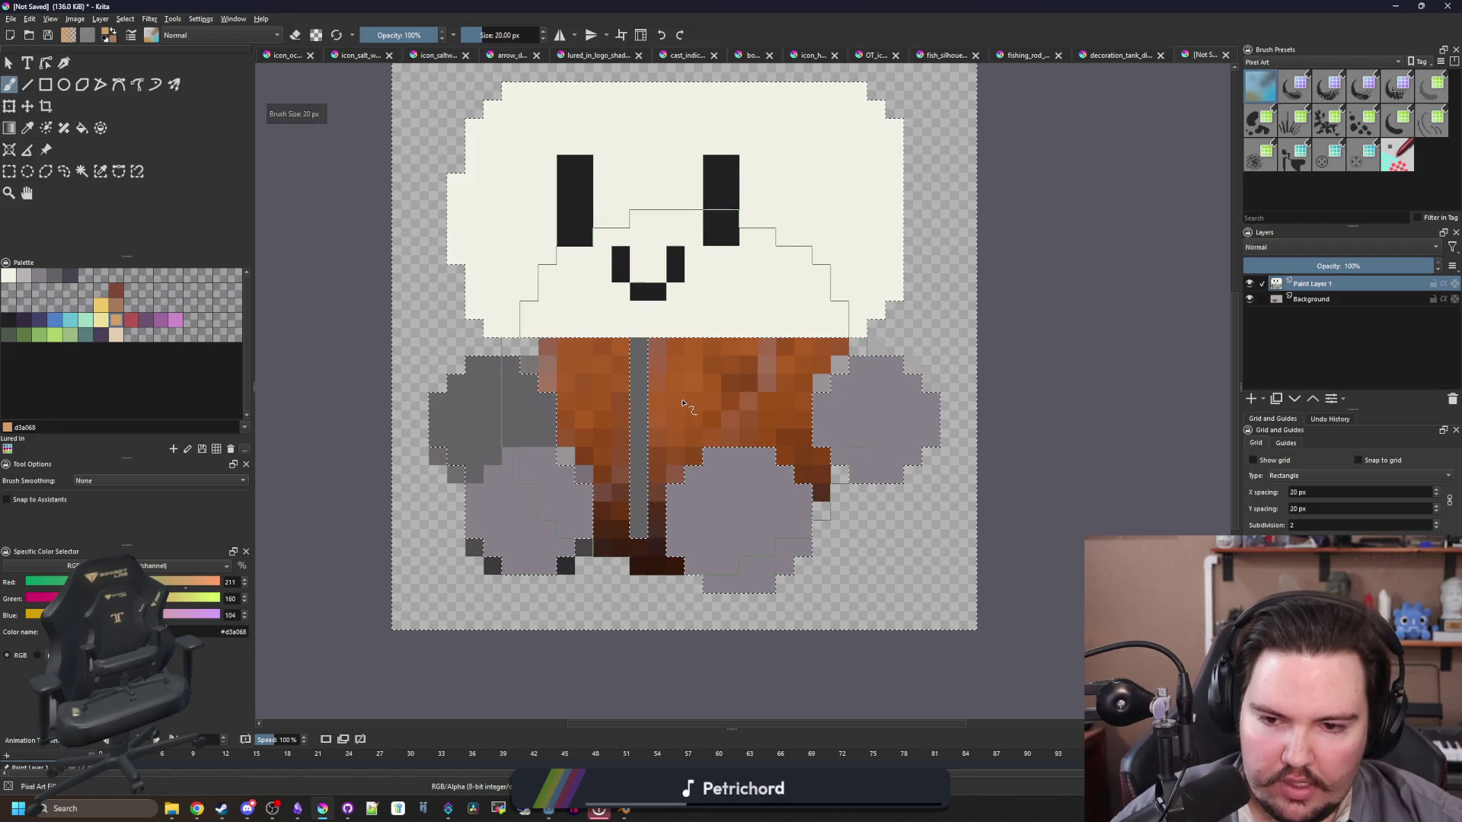
{"action": "key", "text": "shift+BackSpace"}
{"action": "key", "text": "ctrl+shift+a"}
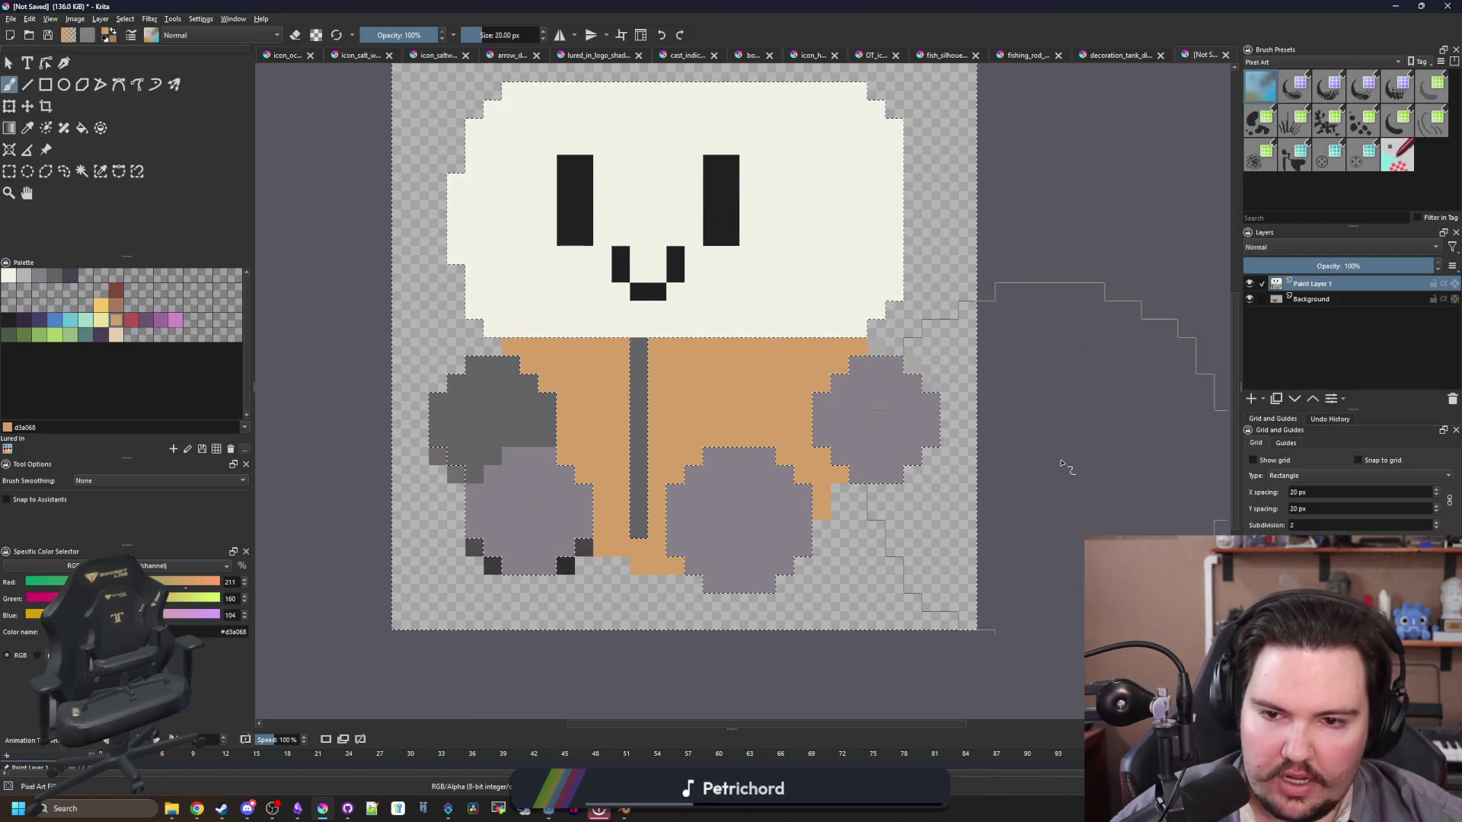
{"action": "left_click", "coordinate": [1249, 298]}
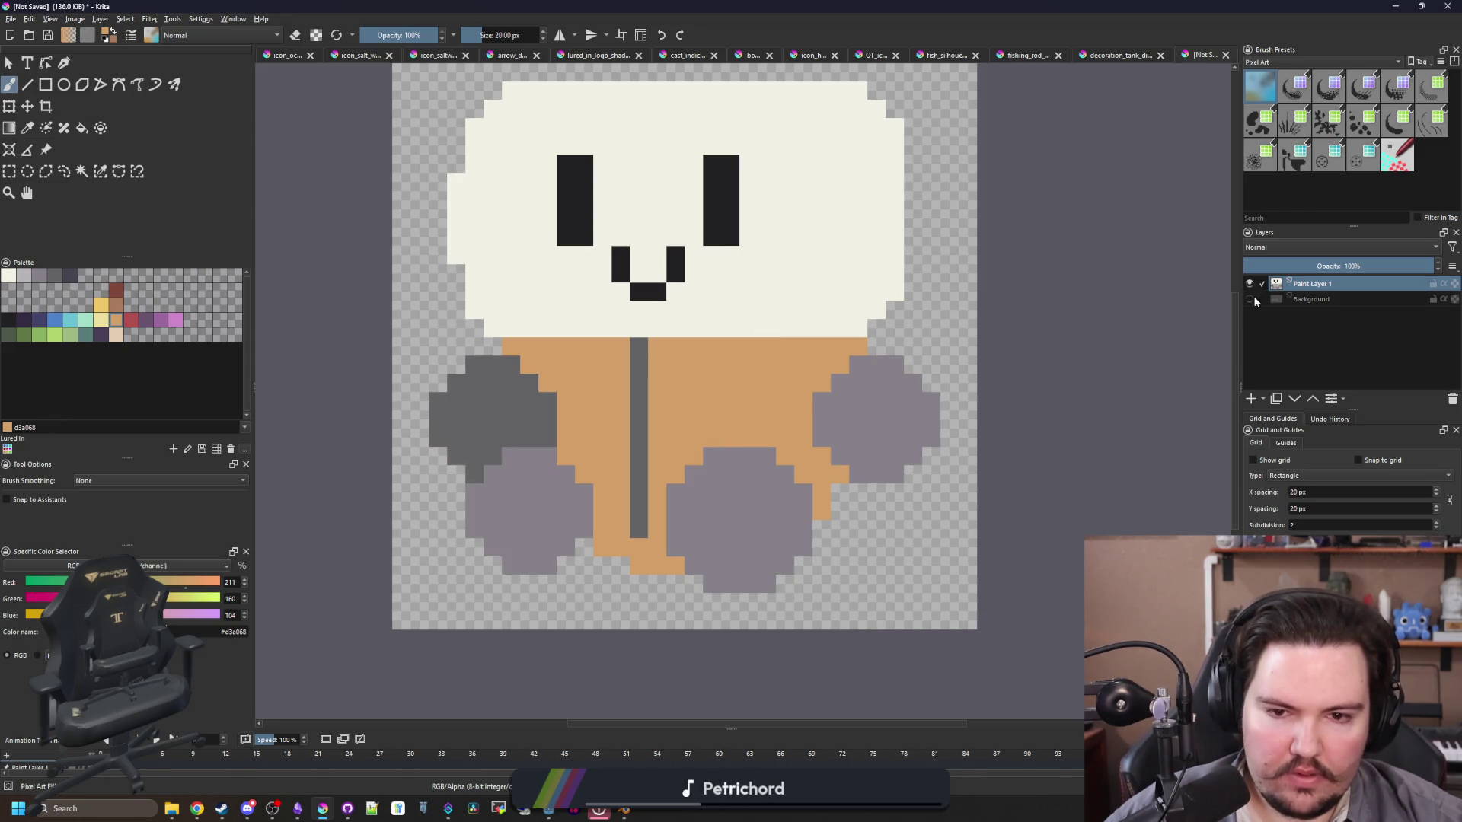
Step: Remove the Background layer through its right-click menu
{"action": "left_click", "coordinate": [1308, 299]}
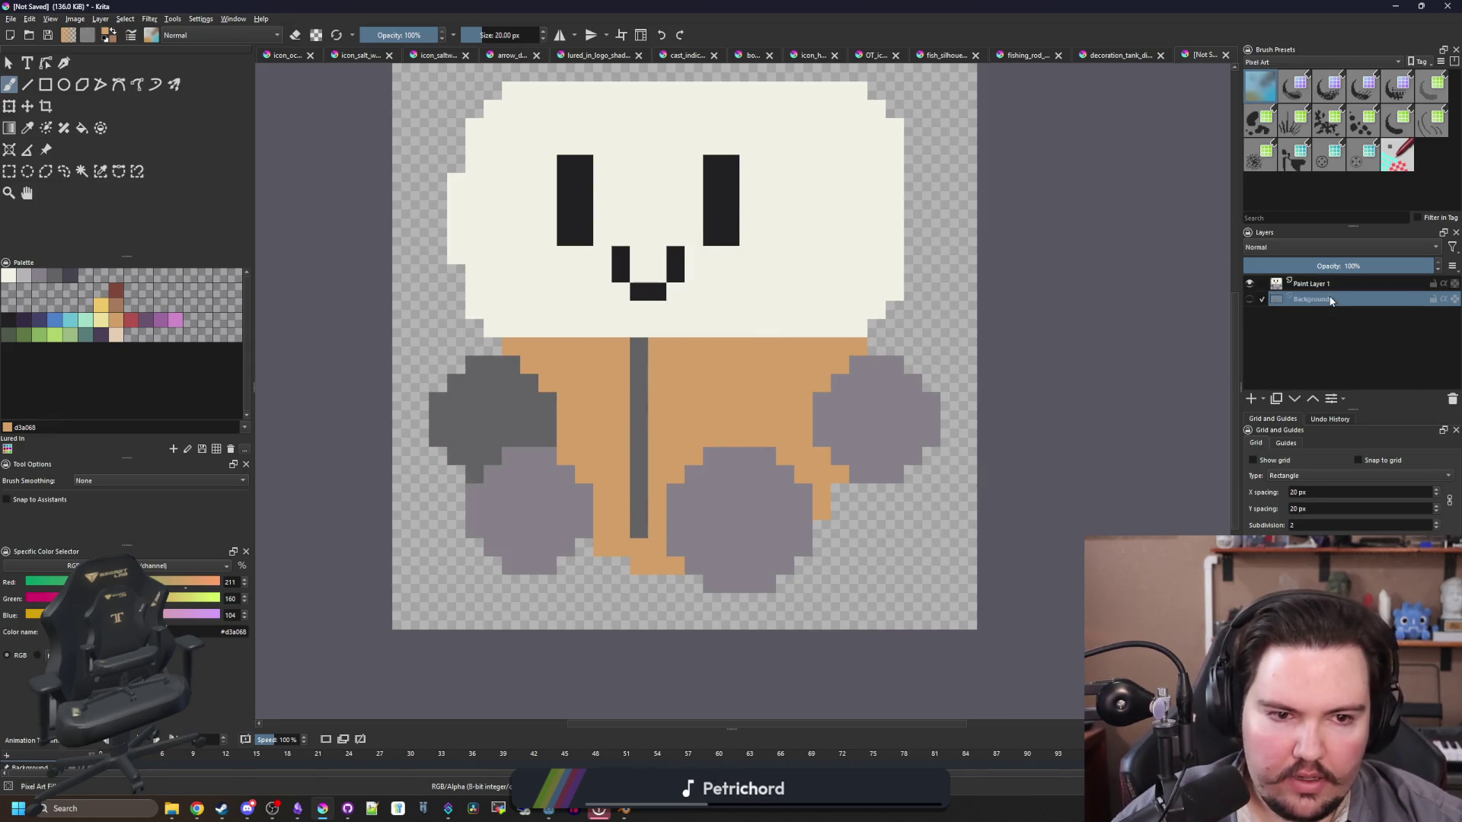
{"action": "right_click", "coordinate": [1330, 300]}
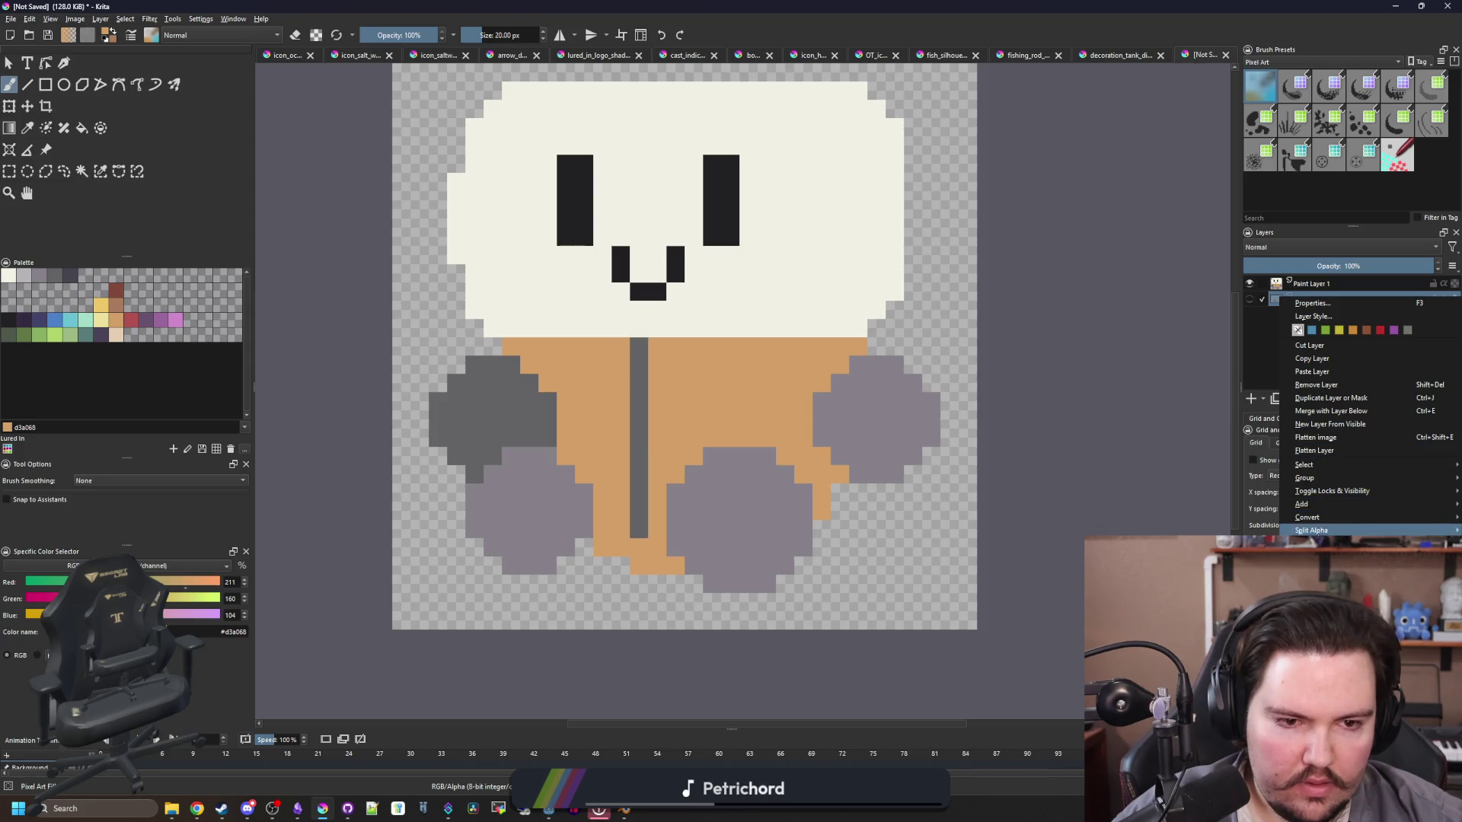
{"action": "left_click", "coordinate": [1316, 385]}
Step: Zoom in, shrink the brush to 2 px for painting, and pick cream, then the grey swatch
{"action": "scroll", "coordinate": [754, 309], "scroll_direction": "up", "scroll_amount": 1}
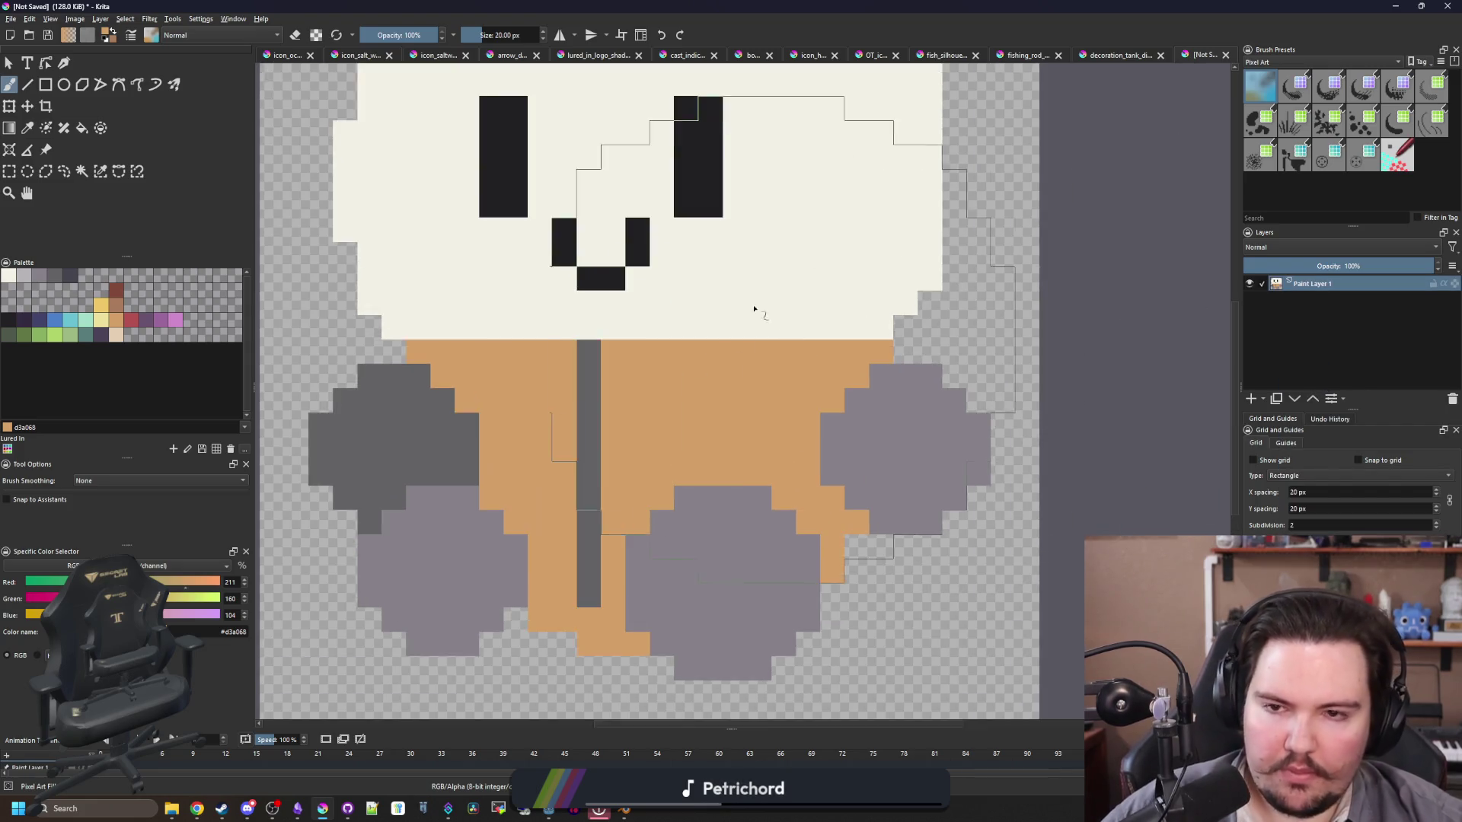
{"action": "scroll", "coordinate": [754, 308], "scroll_direction": "up", "scroll_amount": 3}
{"action": "key", "text": "bracketleft"}
{"action": "key", "text": "bracketleft"}
{"action": "key", "text": "bracketleft"}
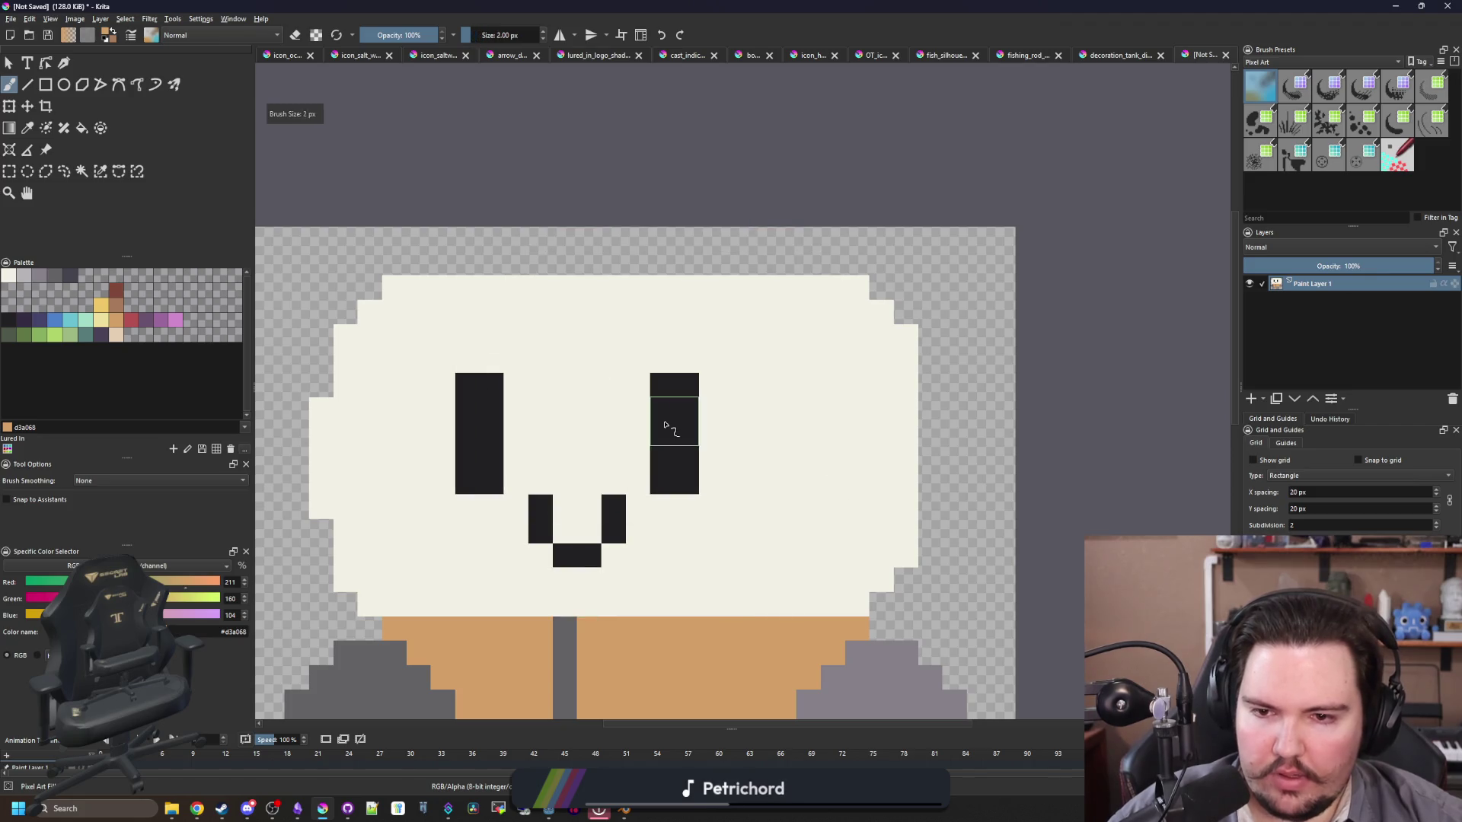
{"action": "scroll", "coordinate": [526, 457], "scroll_direction": "up", "scroll_amount": 1}
{"action": "key", "text": "e"}
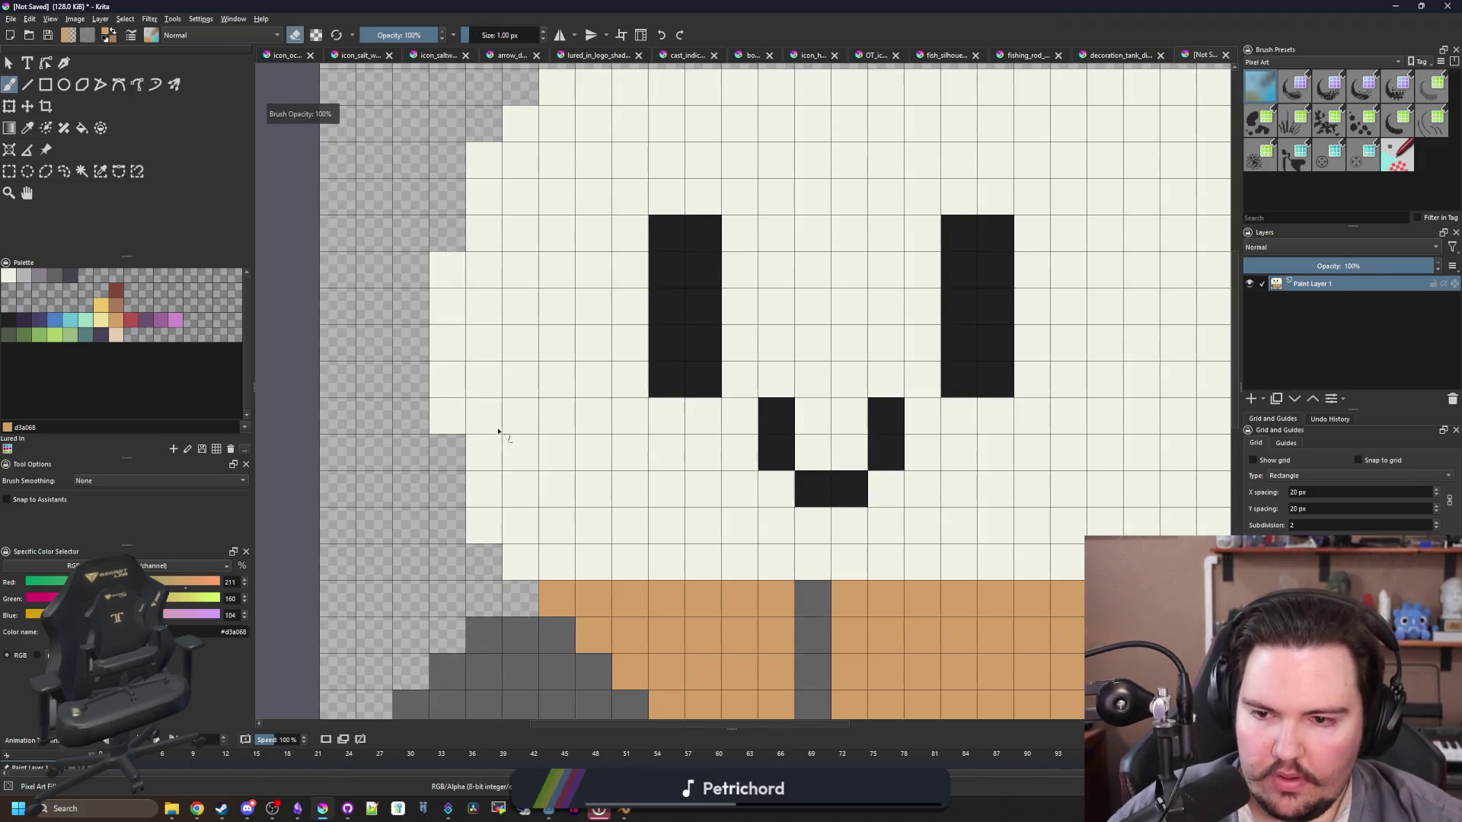
{"action": "left_click", "coordinate": [518, 404], "text": "ctrl"}
{"action": "scroll", "coordinate": [447, 396], "scroll_direction": "down", "scroll_amount": 3}
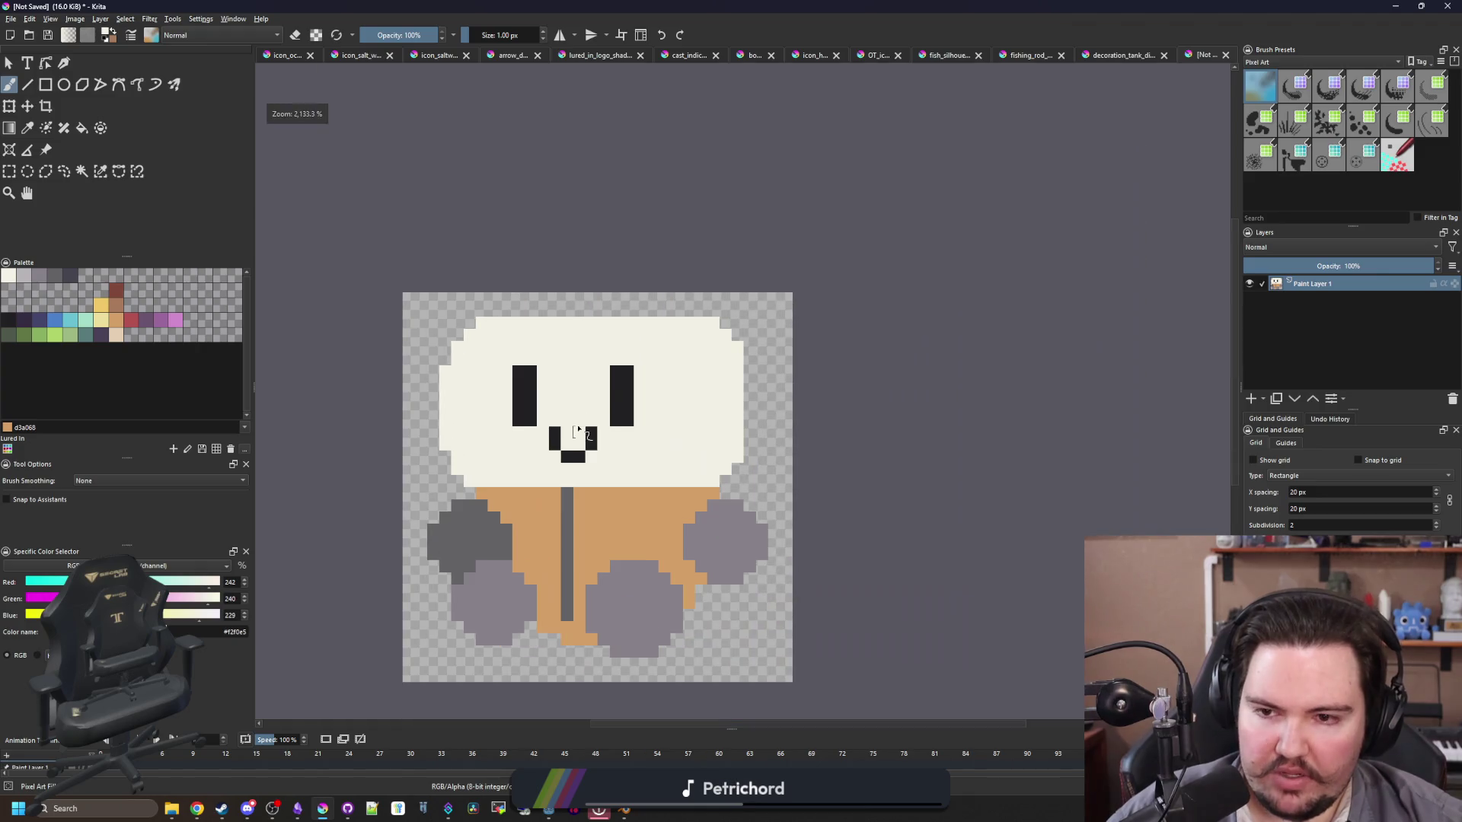
{"action": "scroll", "coordinate": [724, 447], "scroll_direction": "up", "scroll_amount": 3}
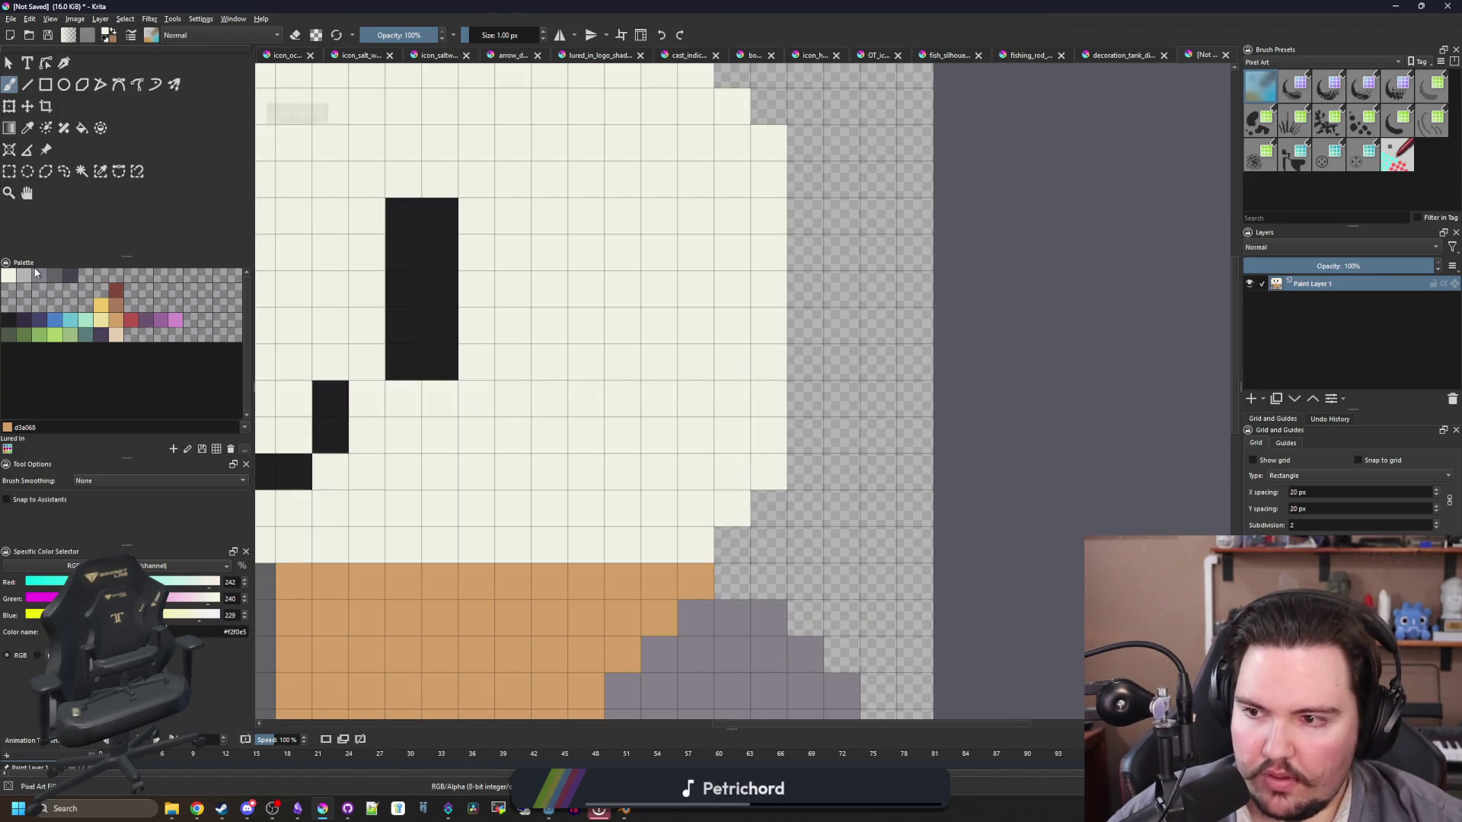
{"action": "left_click", "coordinate": [38, 275]}
Step: Draw a grey line along the head's right side and fill the area beside it grey
{"action": "left_click_drag", "start_coordinate": [623, 408], "coordinate": [623, 163]}
{"action": "left_click_drag", "start_coordinate": [689, 216], "coordinate": [743, 184]}
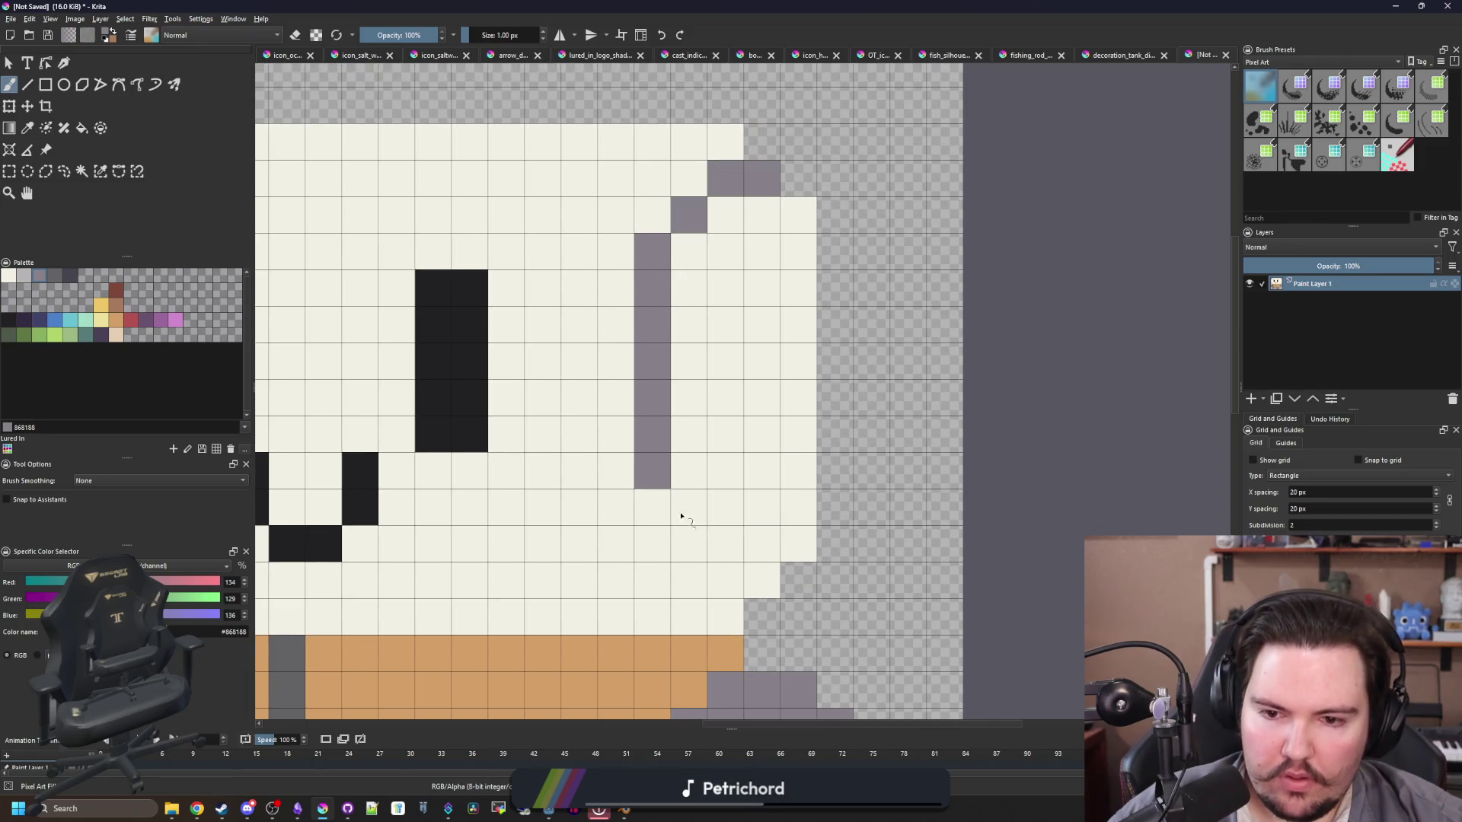
{"action": "left_click_drag", "start_coordinate": [681, 516], "coordinate": [683, 571]}
{"action": "key", "text": "f"}
{"action": "left_click", "coordinate": [764, 503]}
{"action": "key", "text": "minus"}
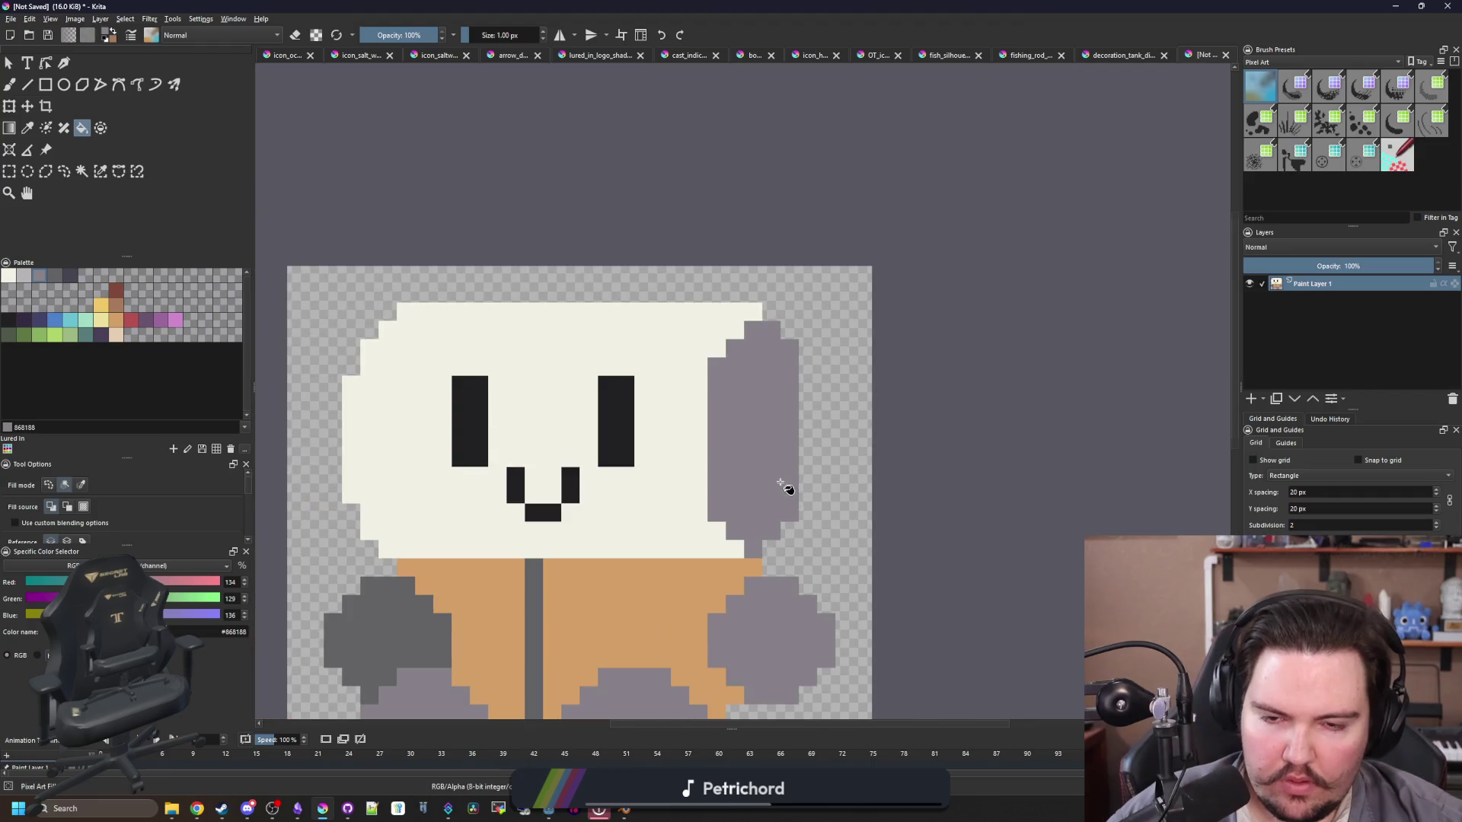
{"action": "key", "text": "plus"}
{"action": "key", "text": "b"}
{"action": "mouse_move", "coordinate": [682, 320]}
{"action": "left_mouse_down"}
{"action": "mouse_move", "coordinate": [682, 506]}
{"action": "mouse_move", "coordinate": [701, 590]}
{"action": "mouse_move", "coordinate": [785, 584]}
{"action": "left_mouse_up"}
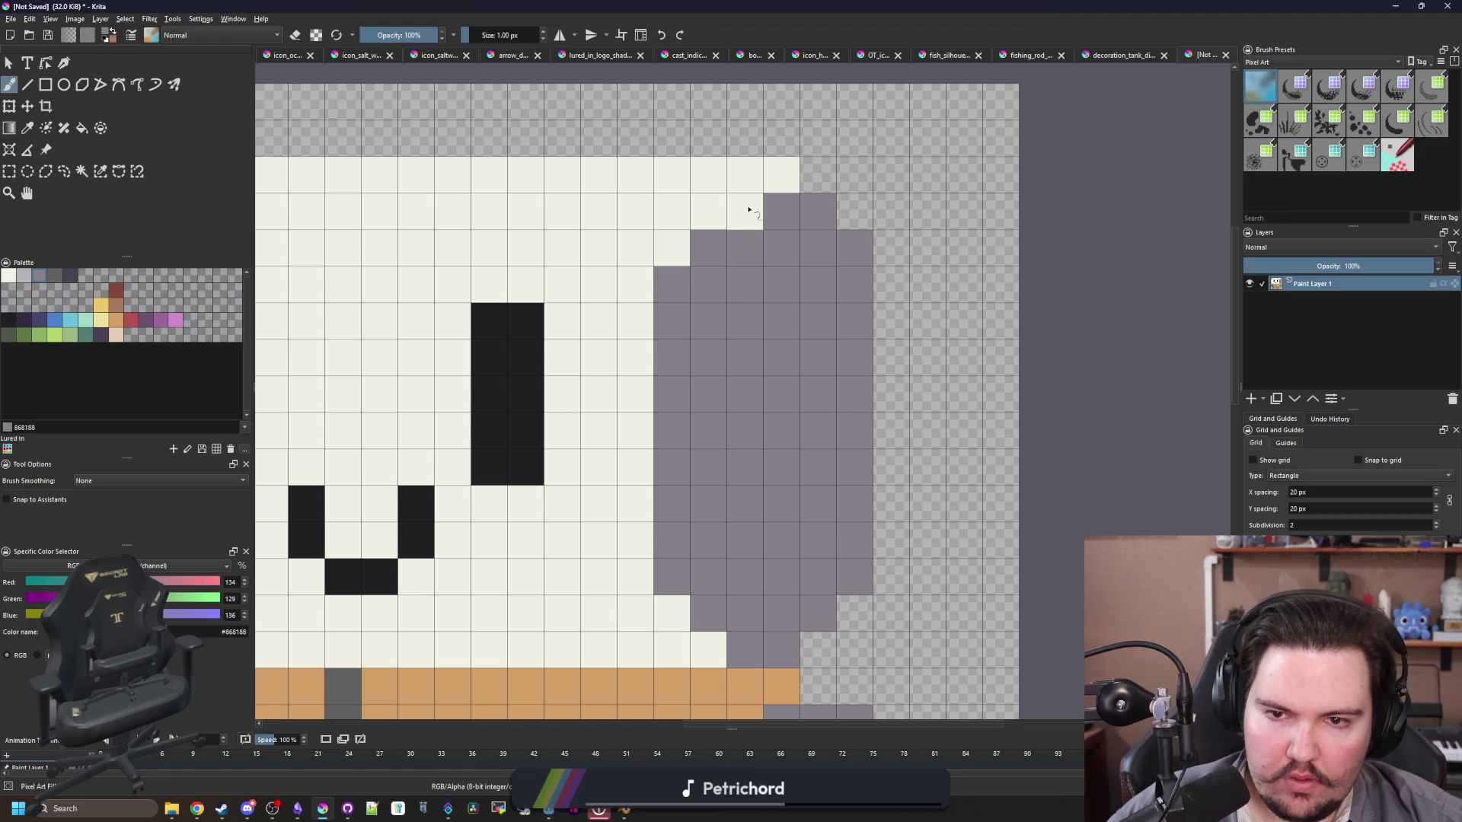
Step: Undo the grey fill, repaint the head's side column, and restore the left column to cream
{"action": "key", "text": "minus"}
{"action": "key", "text": "plus"}
{"action": "key", "text": "minus"}
{"action": "key", "text": "minus"}
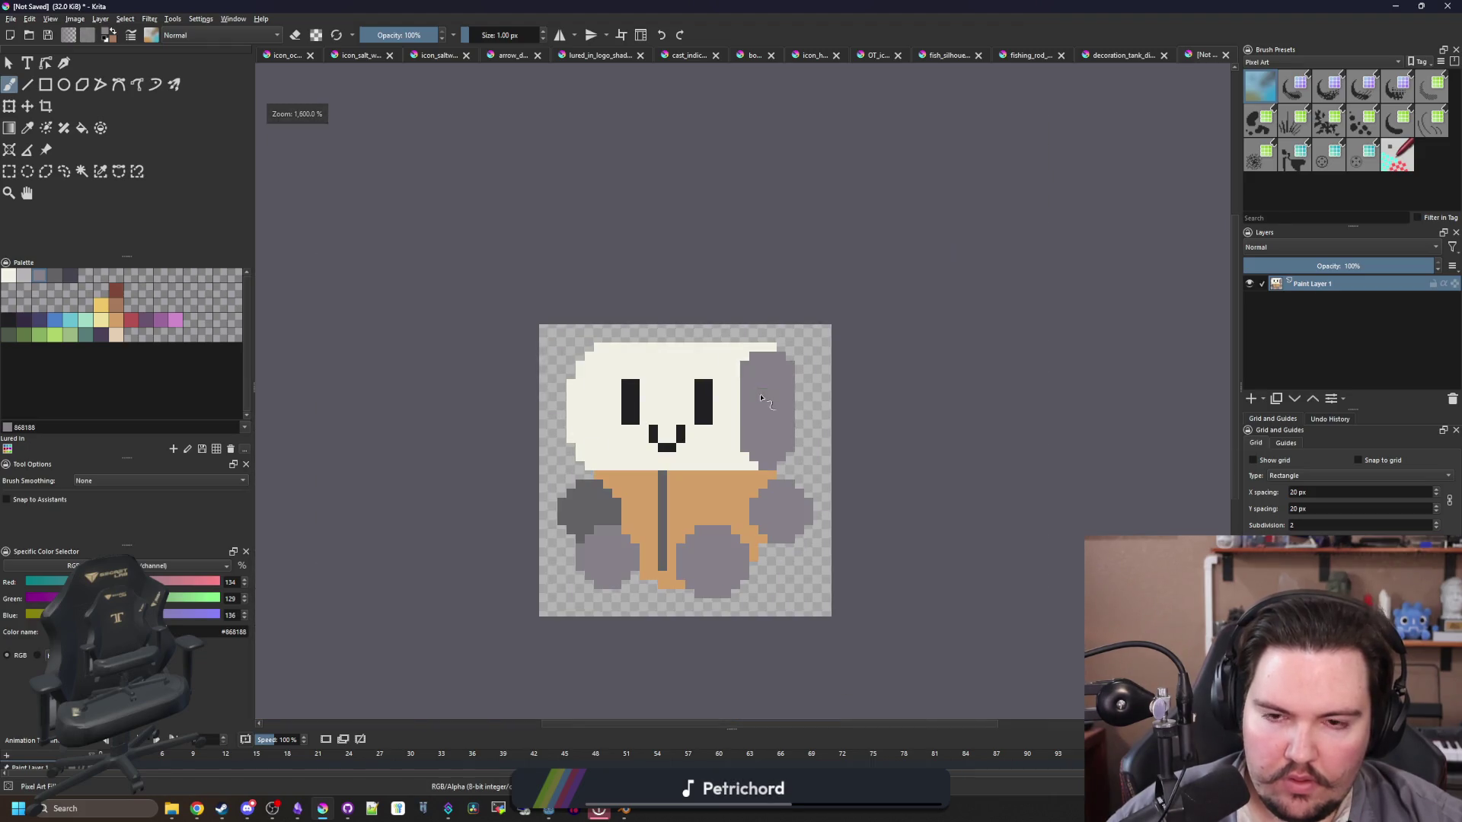
{"action": "key", "text": "plus"}
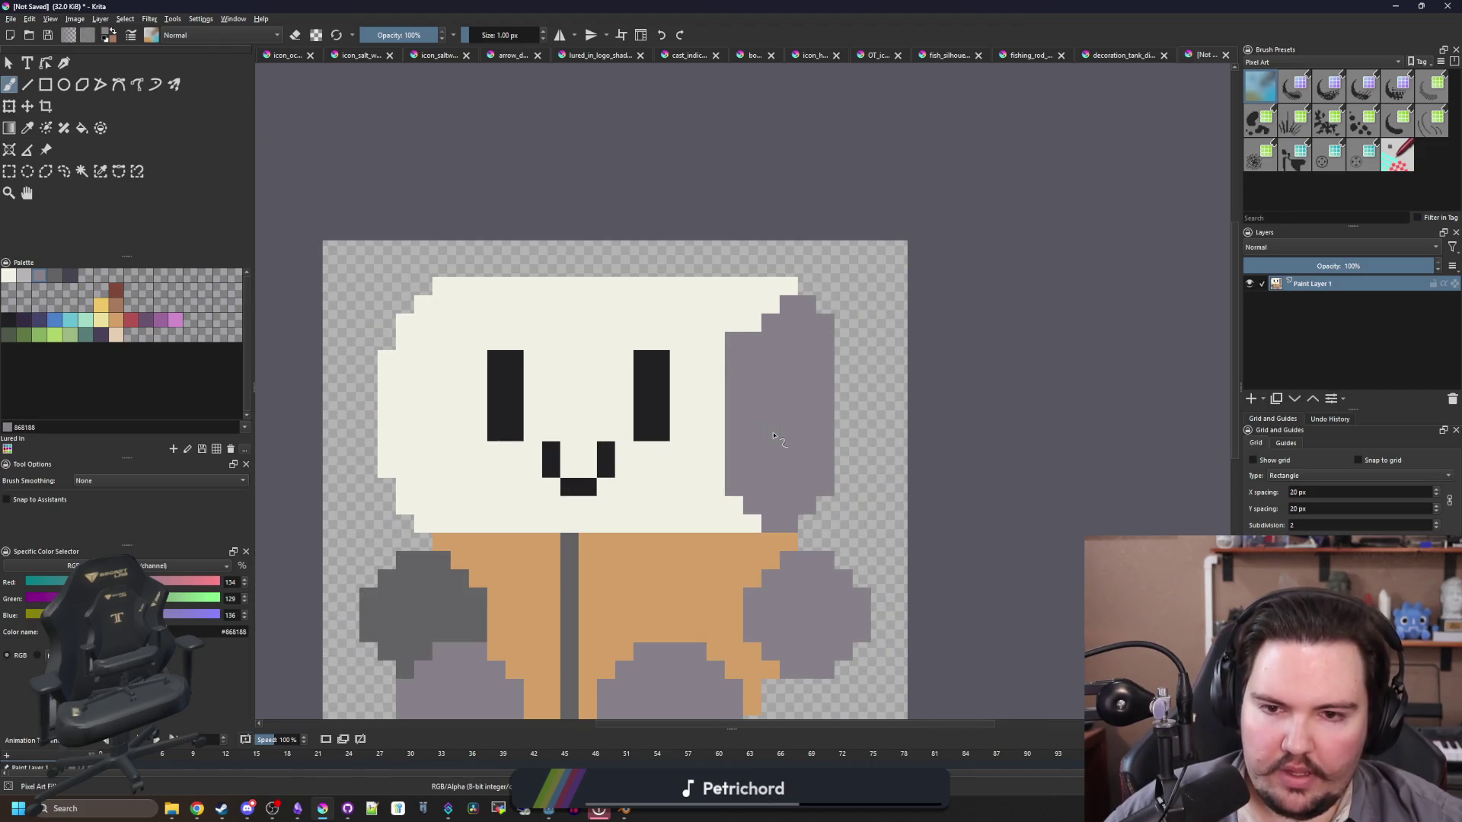
{"action": "key", "text": "ctrl+z"}
{"action": "key", "text": "ctrl+z"}
{"action": "key", "text": "plus"}
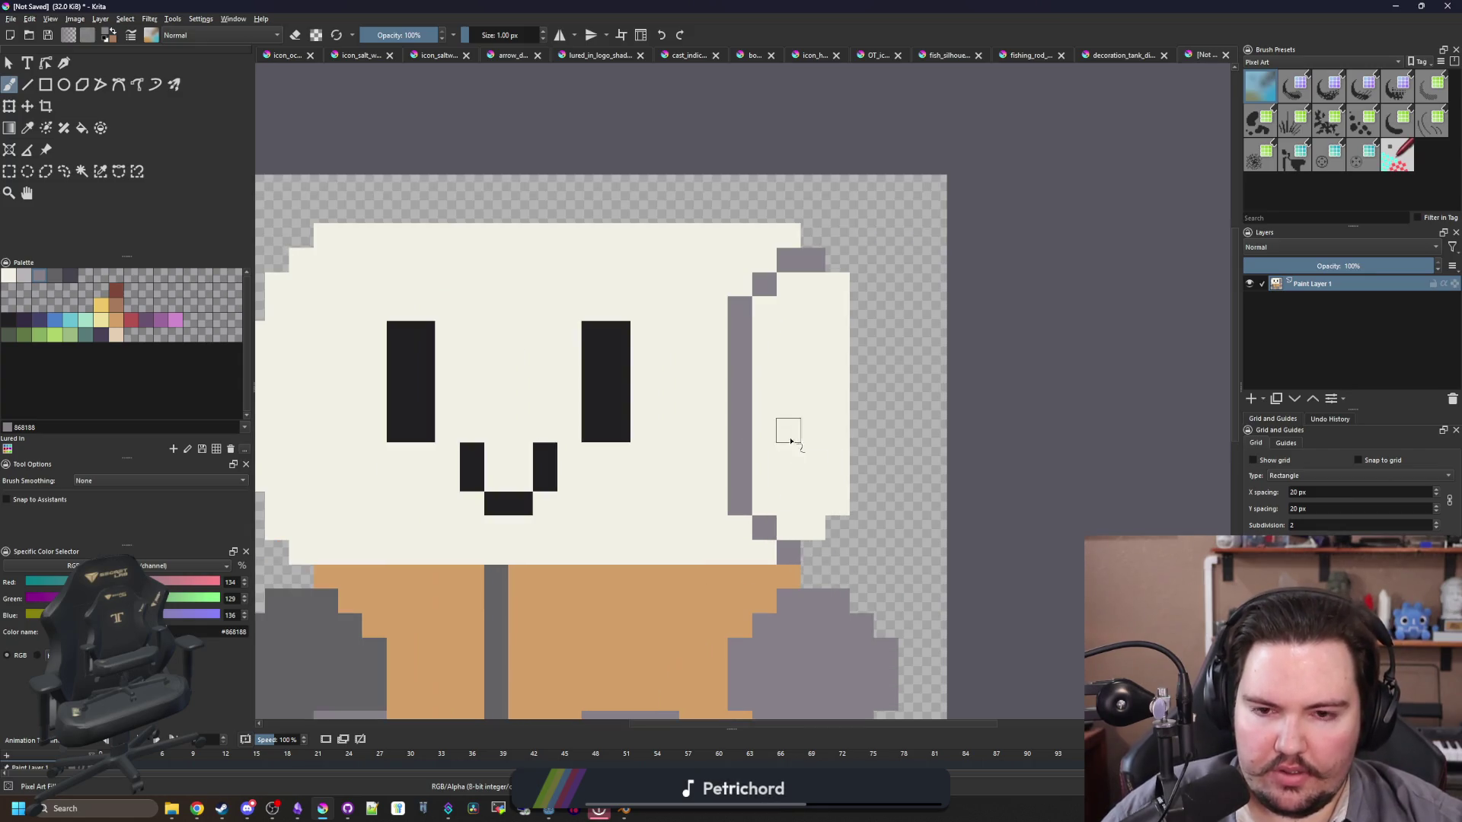
{"action": "mouse_move", "coordinate": [764, 518]}
{"action": "left_mouse_down"}
{"action": "mouse_move", "coordinate": [763, 337]}
{"action": "mouse_move", "coordinate": [740, 358]}
{"action": "mouse_move", "coordinate": [750, 512]}
{"action": "left_mouse_up"}
{"action": "key", "text": "ctrl+shift+z"}
{"action": "left_click", "coordinate": [721, 258], "text": "ctrl"}
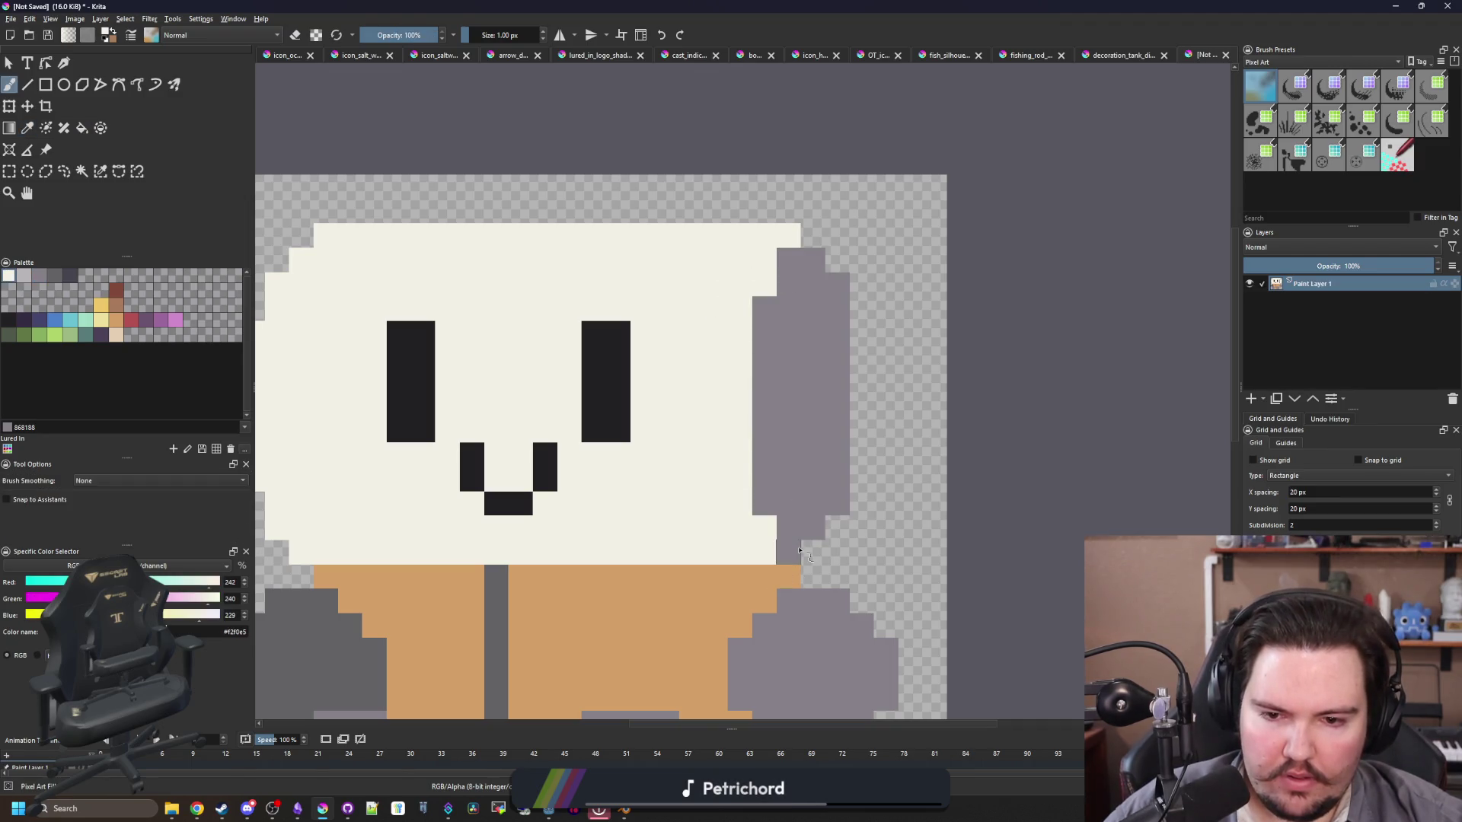
Step: Paint a new #868188 grey column on the ear's outer edge, extending it at the upper right
{"action": "key", "text": "minus"}
{"action": "scroll", "coordinate": [665, 437], "scroll_direction": "down", "scroll_amount": 3}
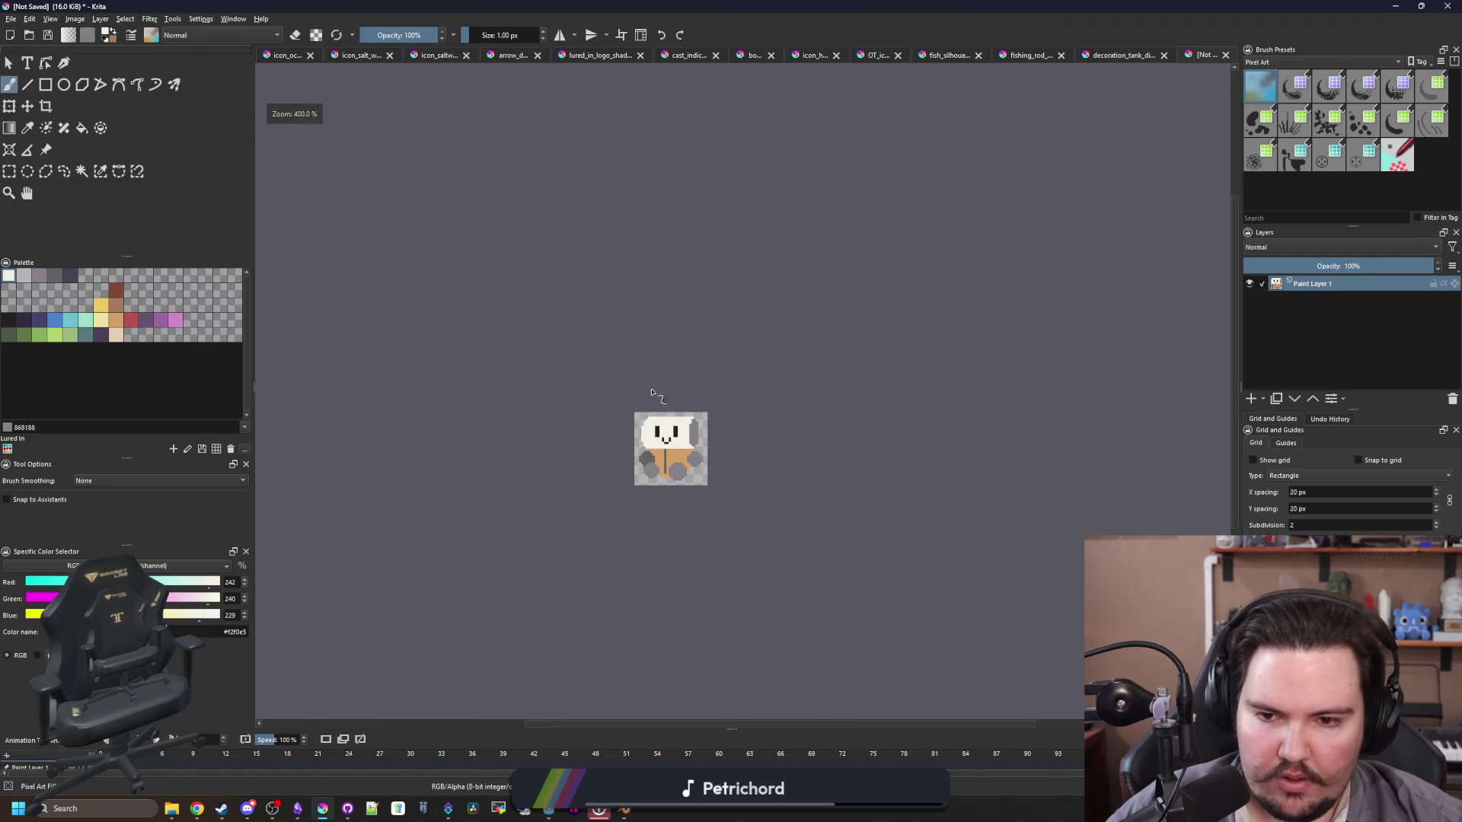
{"action": "scroll", "coordinate": [673, 462], "scroll_direction": "up", "scroll_amount": 5}
{"action": "left_click", "coordinate": [691, 453], "text": "ctrl"}
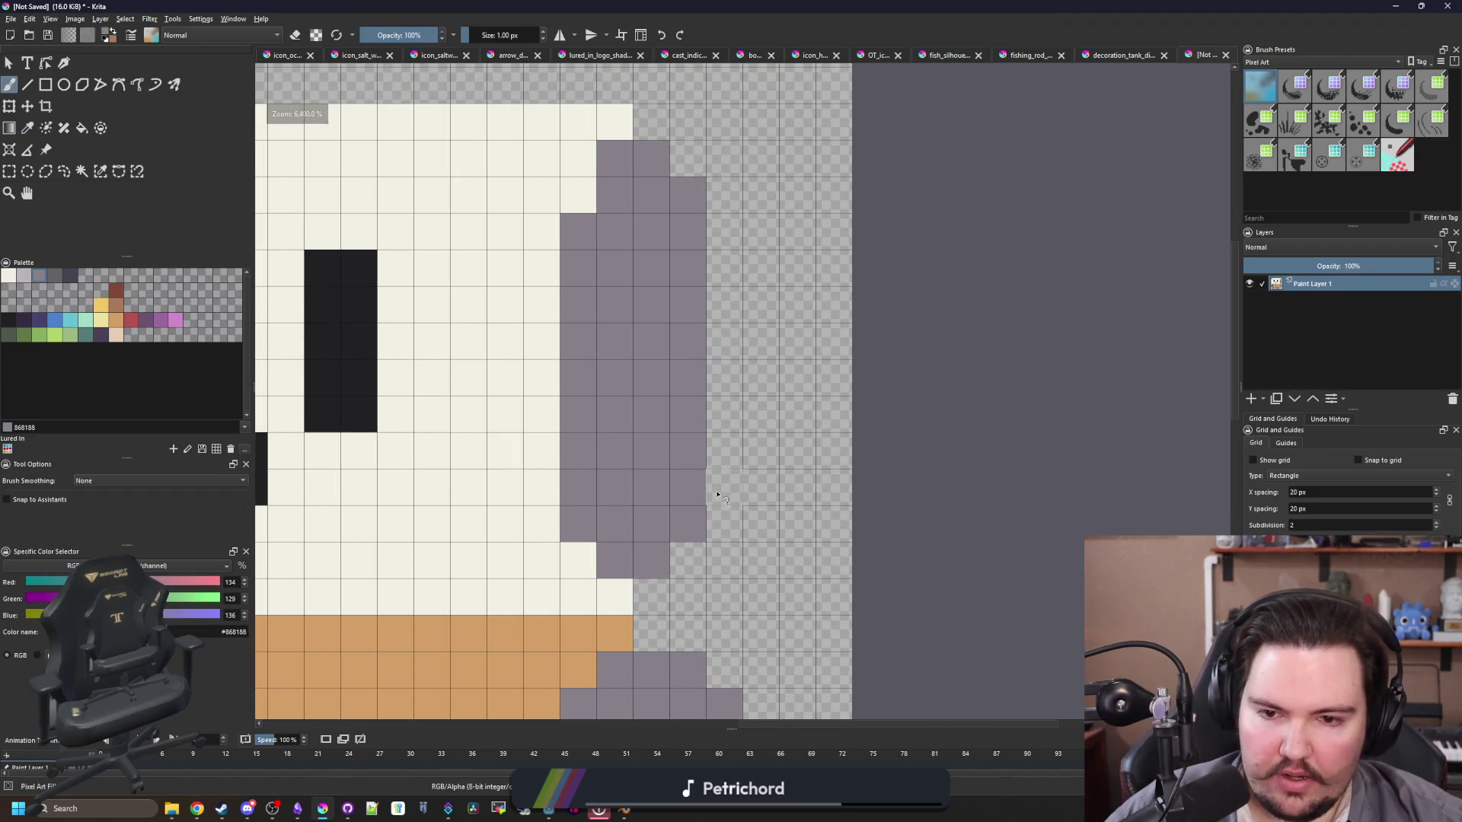
{"action": "left_click_drag", "start_coordinate": [723, 495], "coordinate": [722, 259]}
{"action": "left_click_drag", "start_coordinate": [686, 161], "coordinate": [723, 195]}
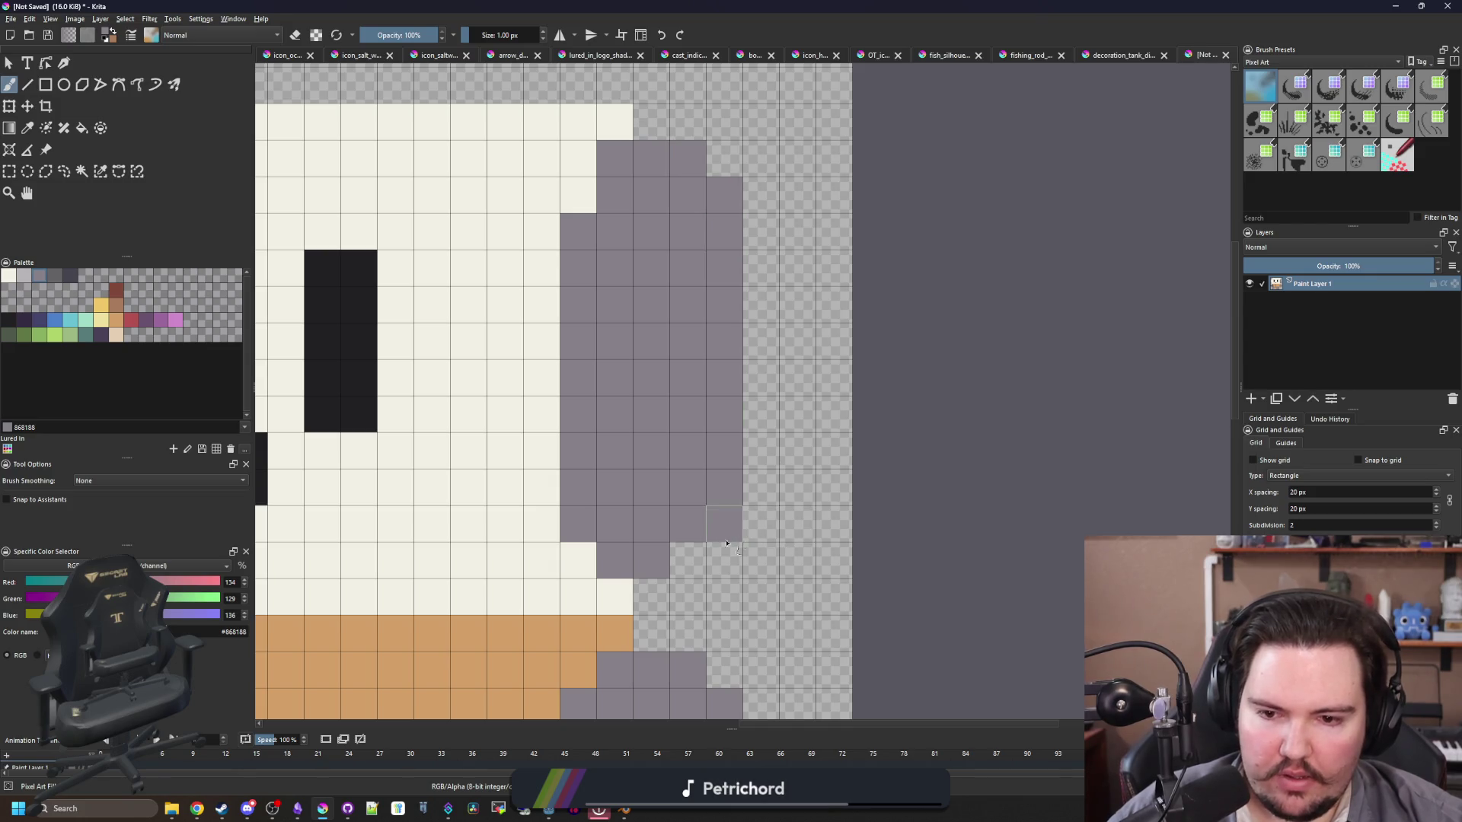
{"action": "scroll", "coordinate": [855, 333], "scroll_direction": "down", "scroll_amount": 3}
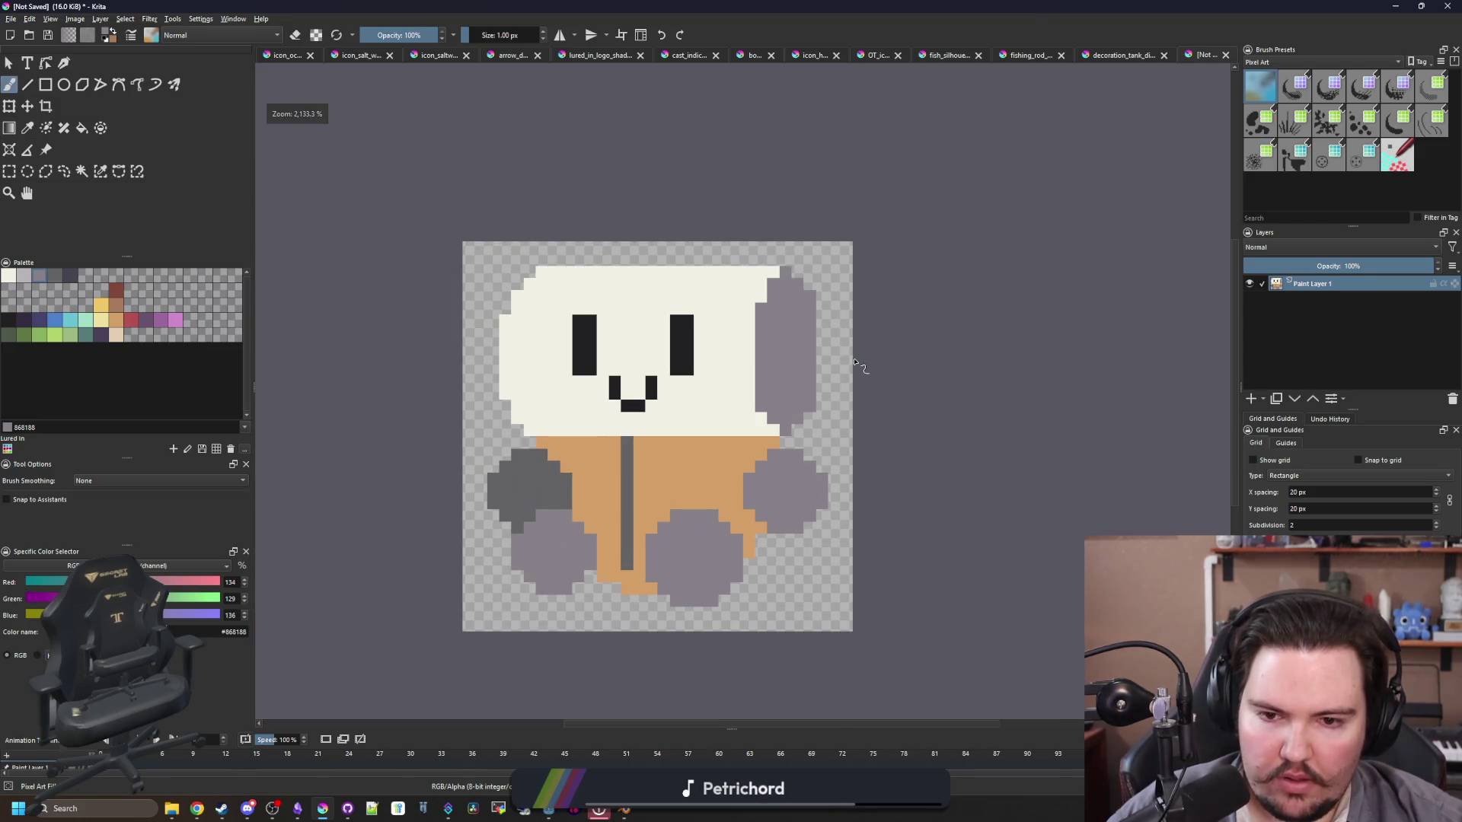
{"action": "scroll", "coordinate": [717, 428], "scroll_direction": "up", "scroll_amount": 4}
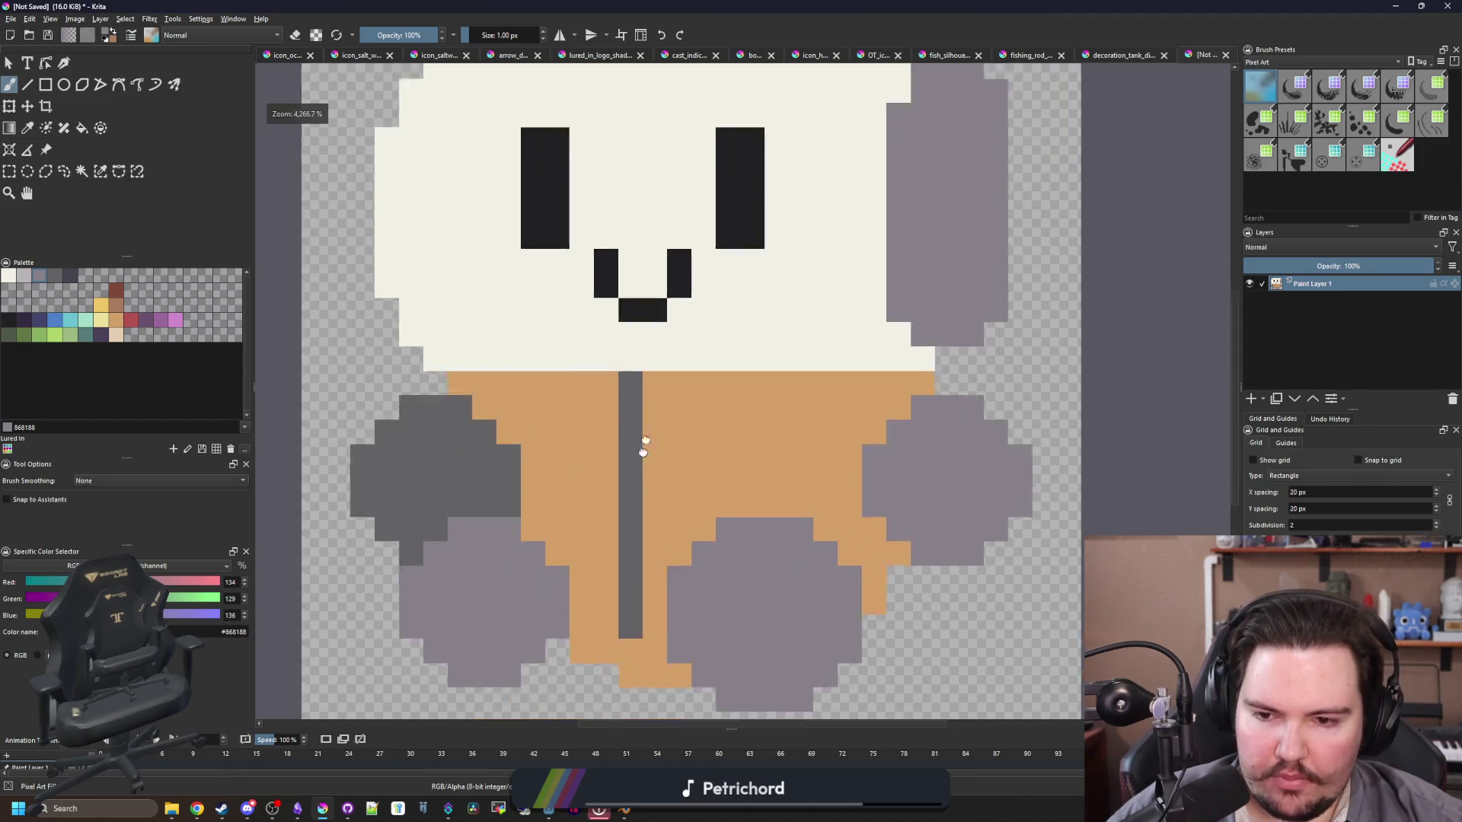
{"action": "scroll", "coordinate": [652, 482], "scroll_direction": "down", "scroll_amount": 2}
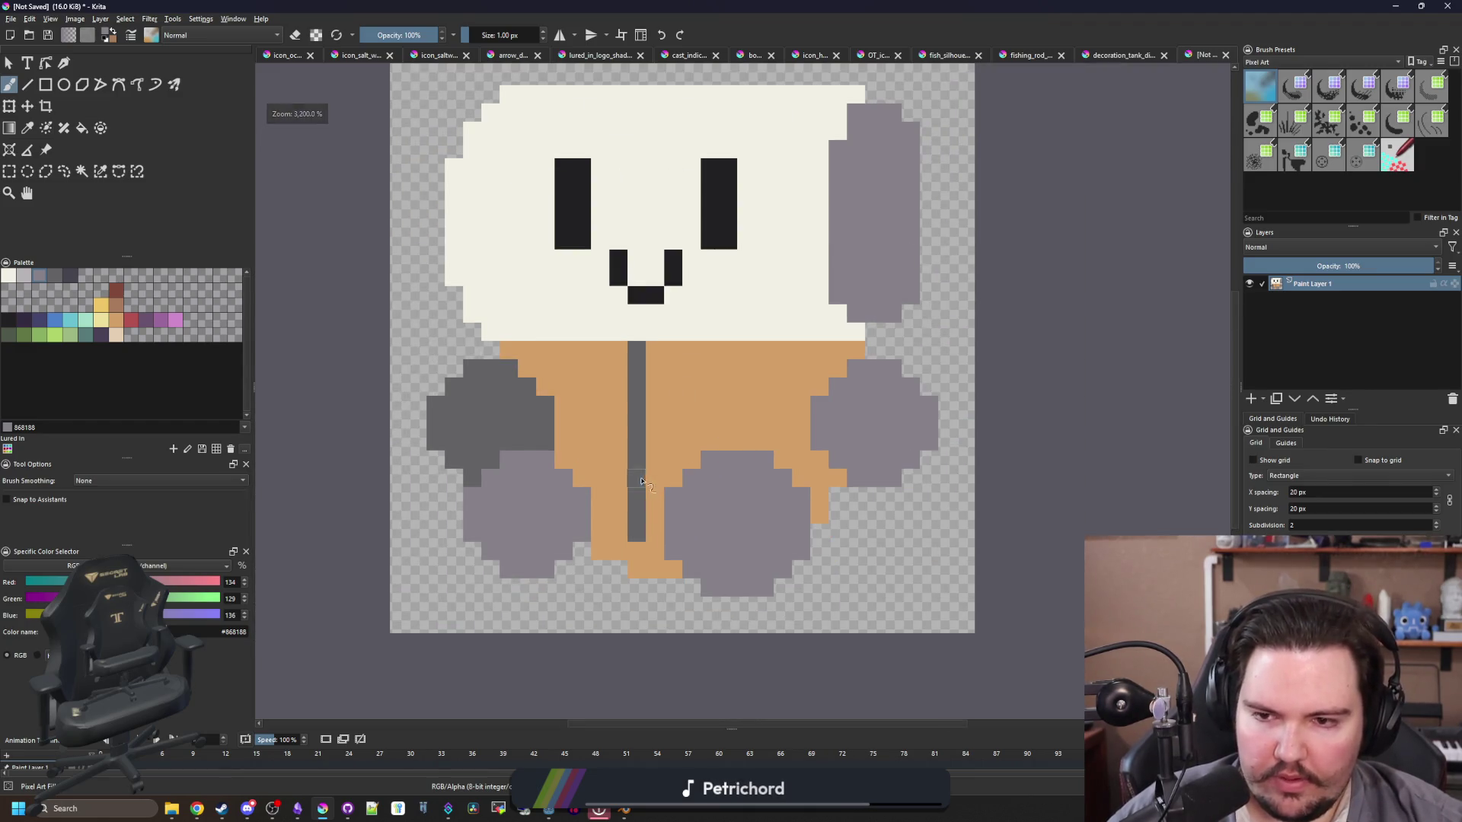
{"action": "scroll", "coordinate": [642, 482], "scroll_direction": "up", "scroll_amount": 1}
{"action": "key", "text": "p"}
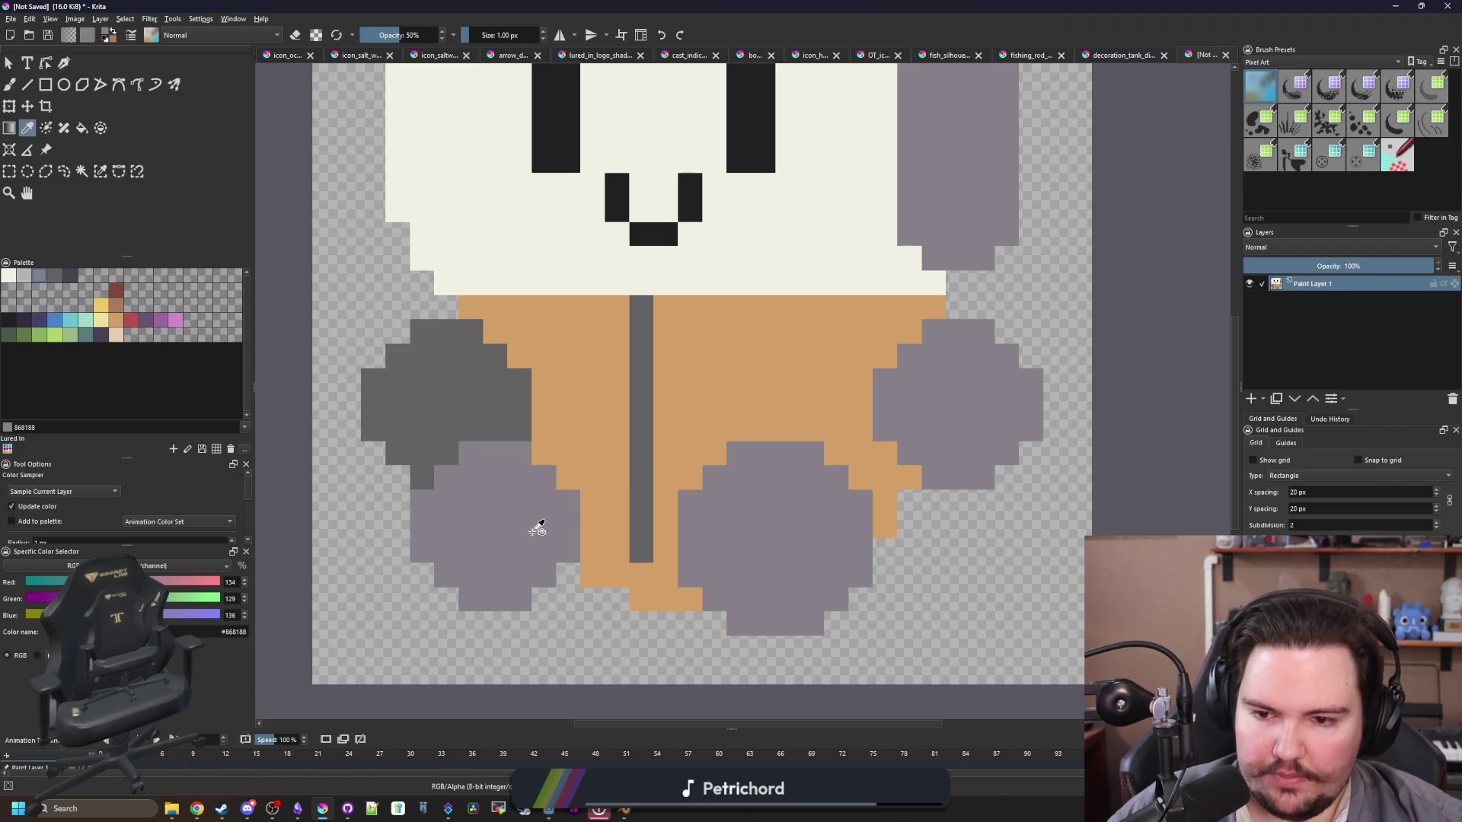
{"action": "left_click_drag", "start_coordinate": [515, 522], "coordinate": [498, 467]}
{"action": "left_click", "coordinate": [26, 281]}
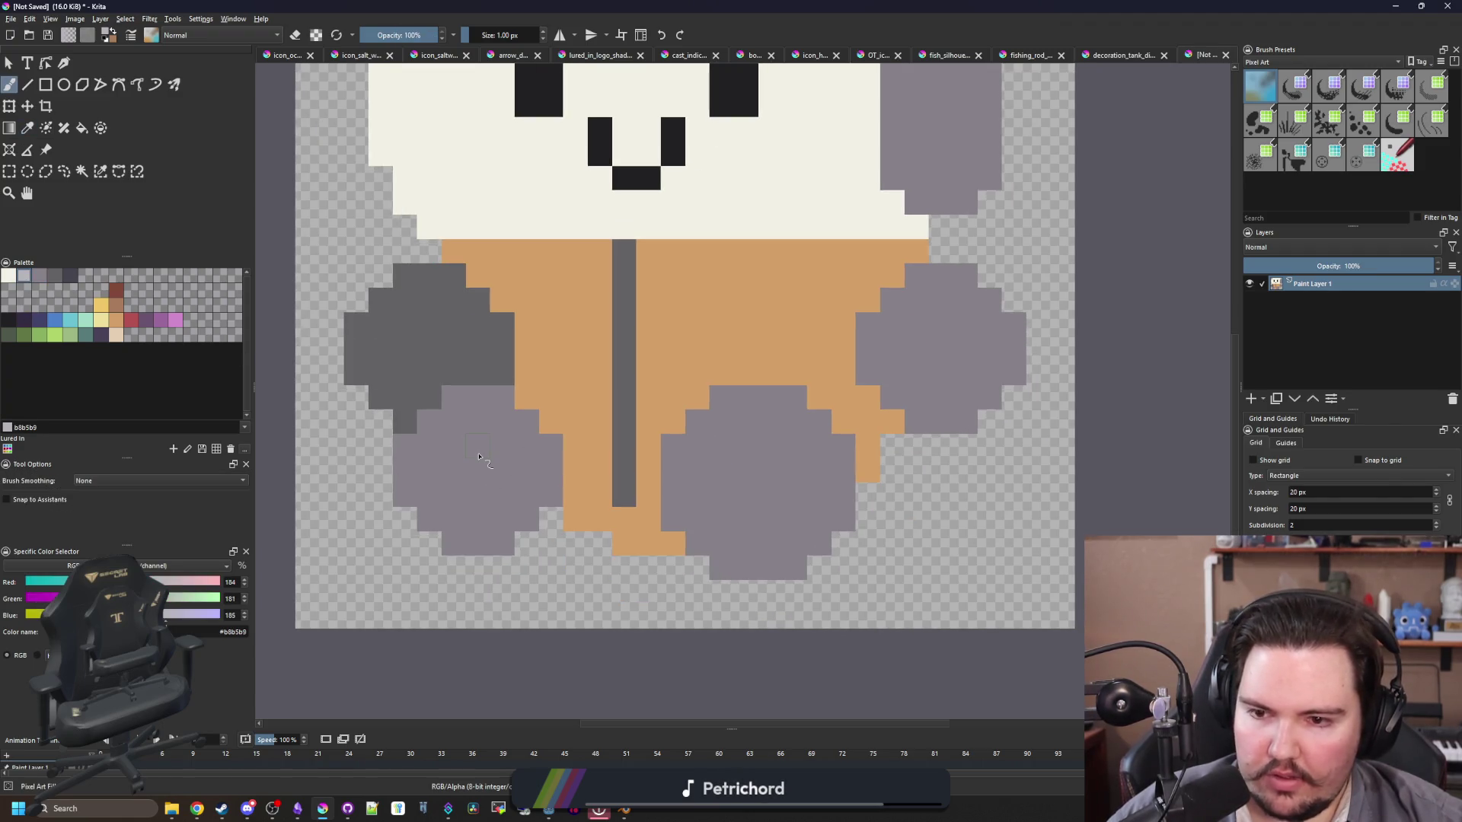
Step: Paint small light-grey #b8b5b9 pads on the lower-left, lower-right and right paws
{"action": "key", "text": "b"}
{"action": "scroll", "coordinate": [468, 455], "scroll_direction": "up", "scroll_amount": 1}
{"action": "left_click", "coordinate": [456, 439]}
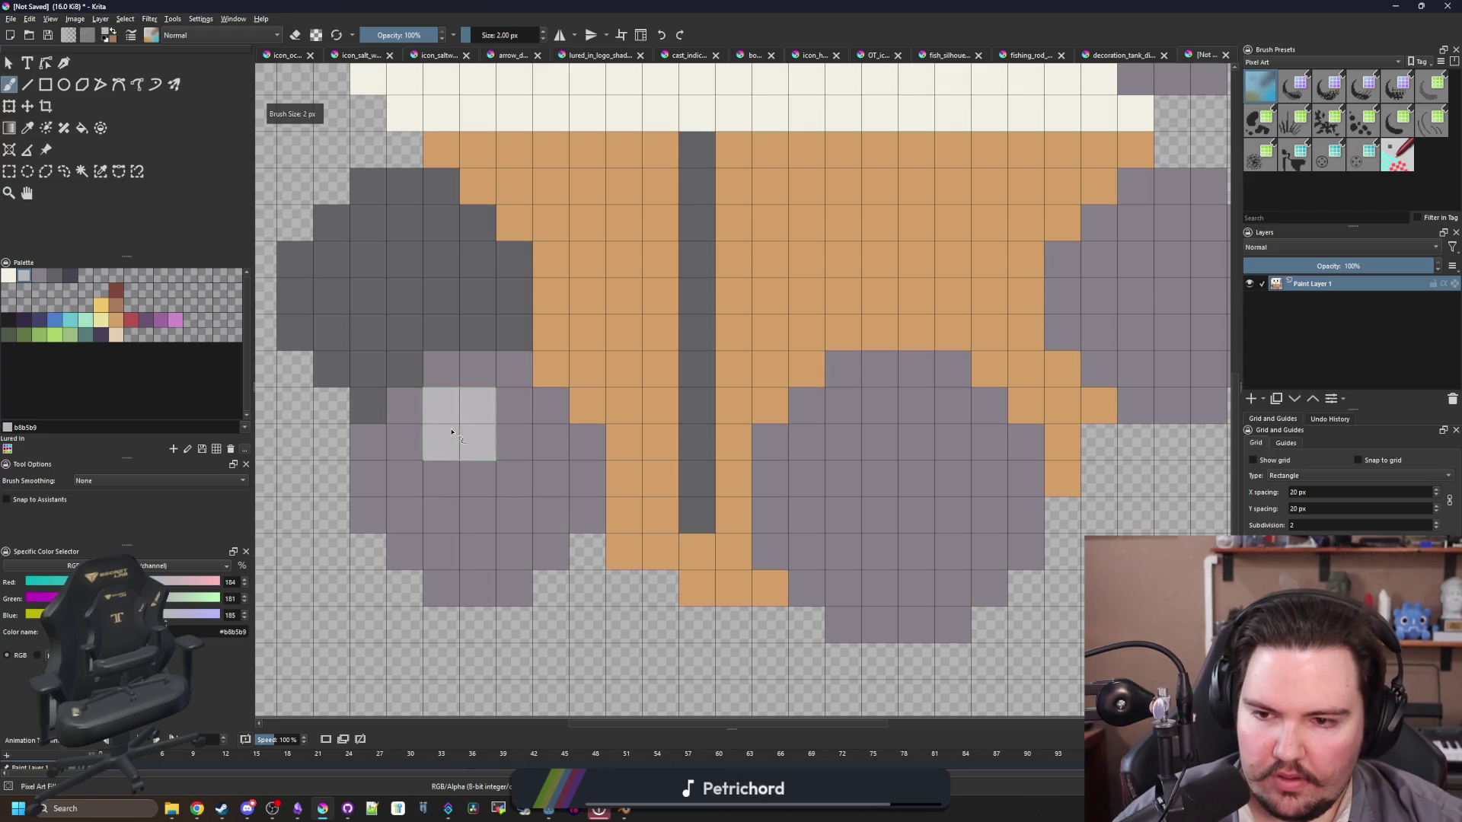
{"action": "left_click", "coordinate": [860, 439]}
{"action": "left_click_drag", "start_coordinate": [696, 476], "coordinate": [474, 552]}
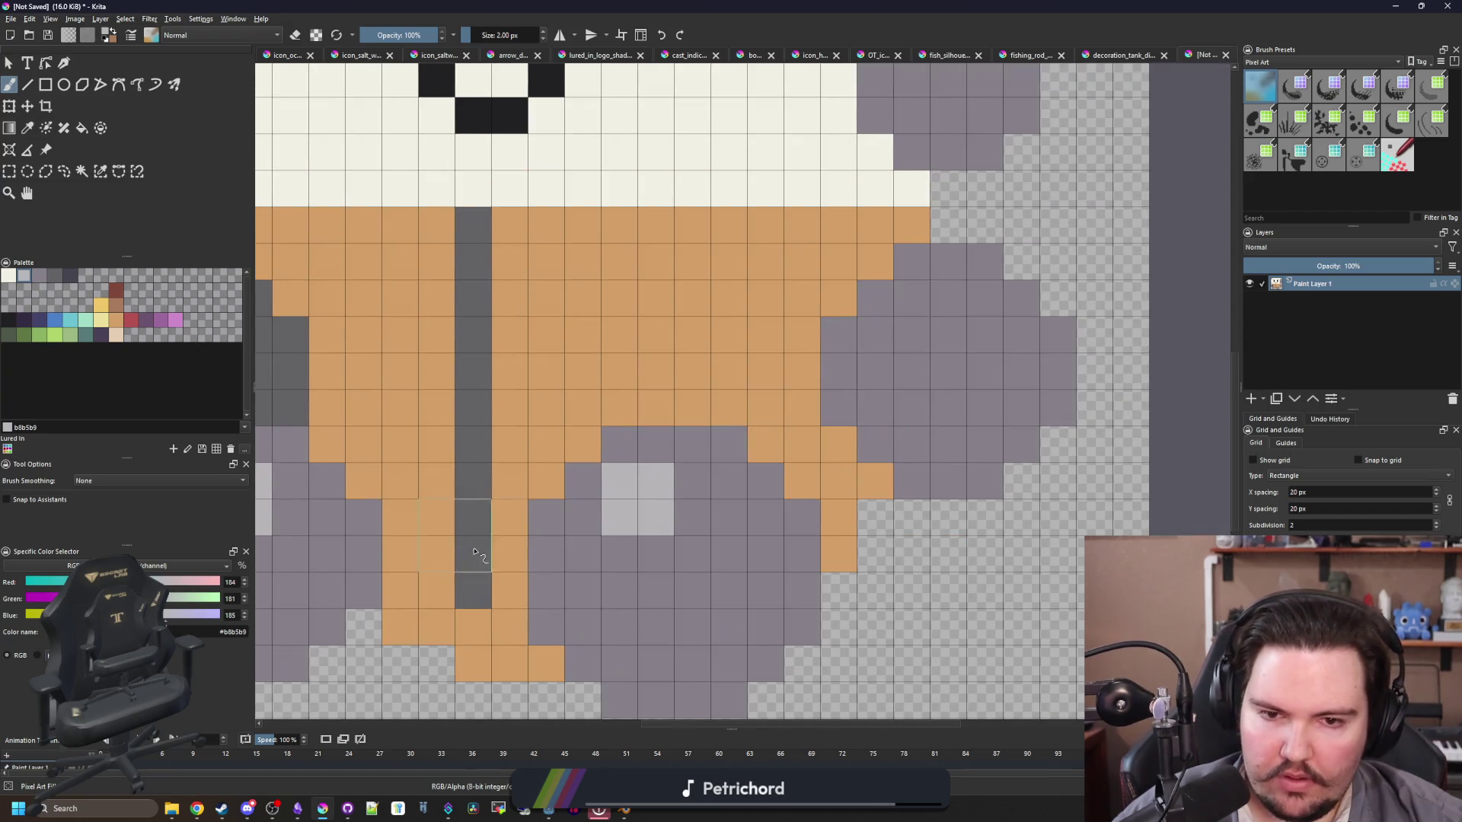
{"action": "left_click", "coordinate": [933, 319]}
{"action": "scroll", "coordinate": [894, 386], "scroll_direction": "down", "scroll_amount": 2}
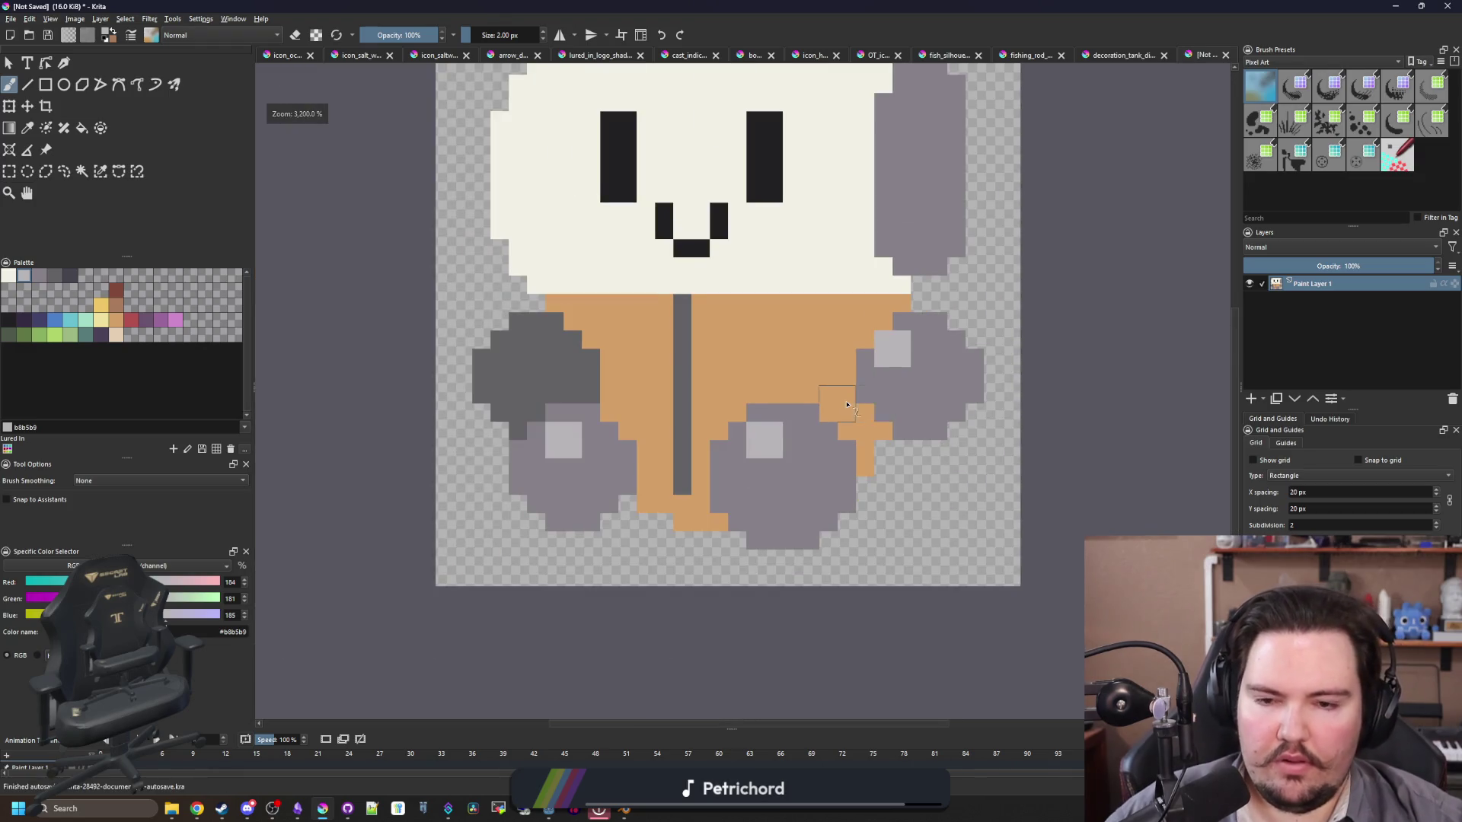
{"action": "scroll", "coordinate": [847, 403], "scroll_direction": "up", "scroll_amount": 2}
Step: With a larger brush, stamp cross-shaped light-grey pads on the right, lower-right and lower-left paws
{"action": "key", "text": "bracketright"}
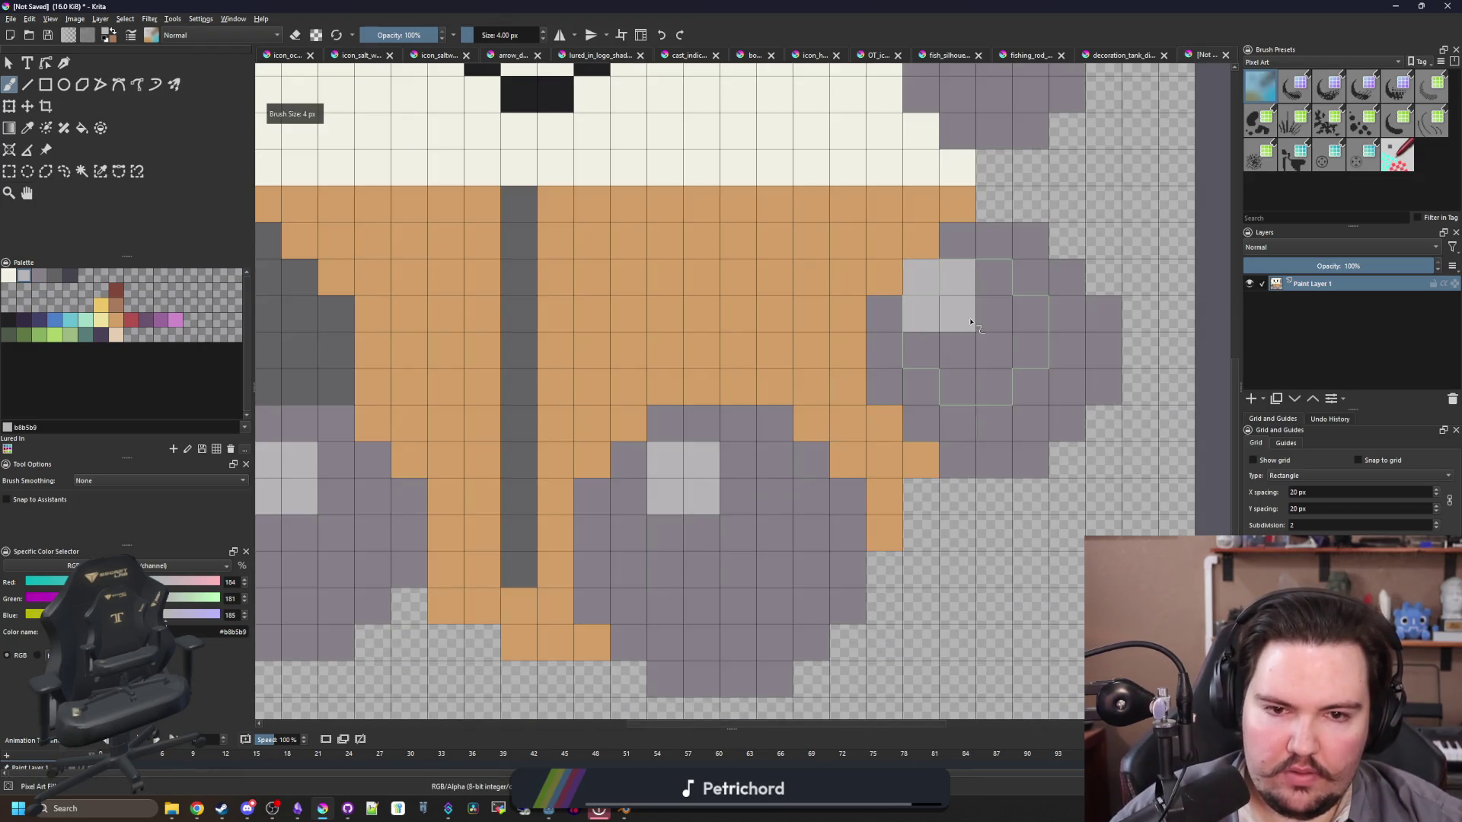
{"action": "left_click", "coordinate": [971, 322]}
{"action": "scroll", "coordinate": [798, 472], "scroll_direction": "down", "scroll_amount": 1}
{"action": "left_click", "coordinate": [769, 457]}
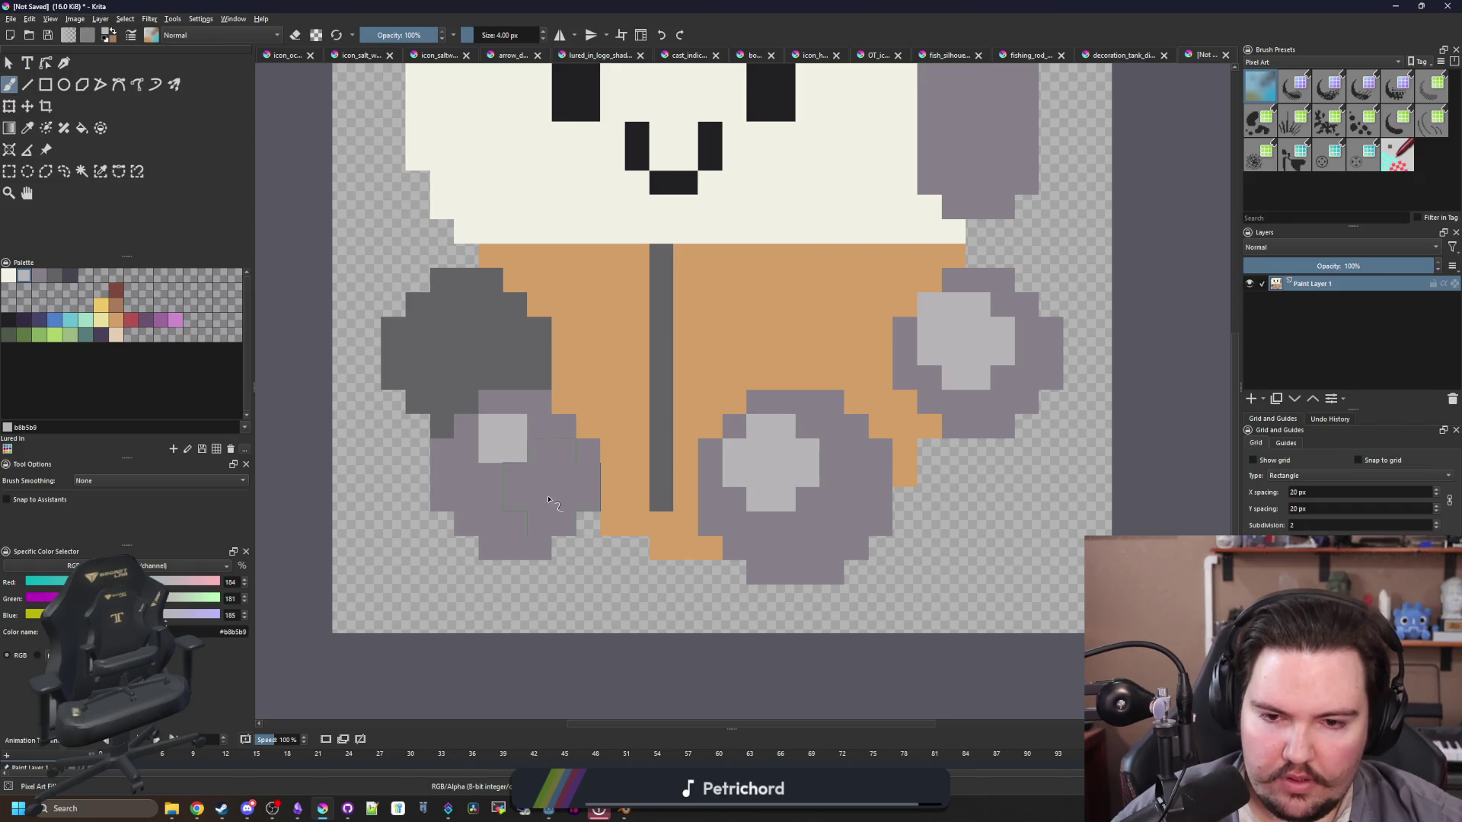
{"action": "left_click", "coordinate": [505, 456]}
{"action": "scroll", "coordinate": [588, 393], "scroll_direction": "down", "scroll_amount": 5}
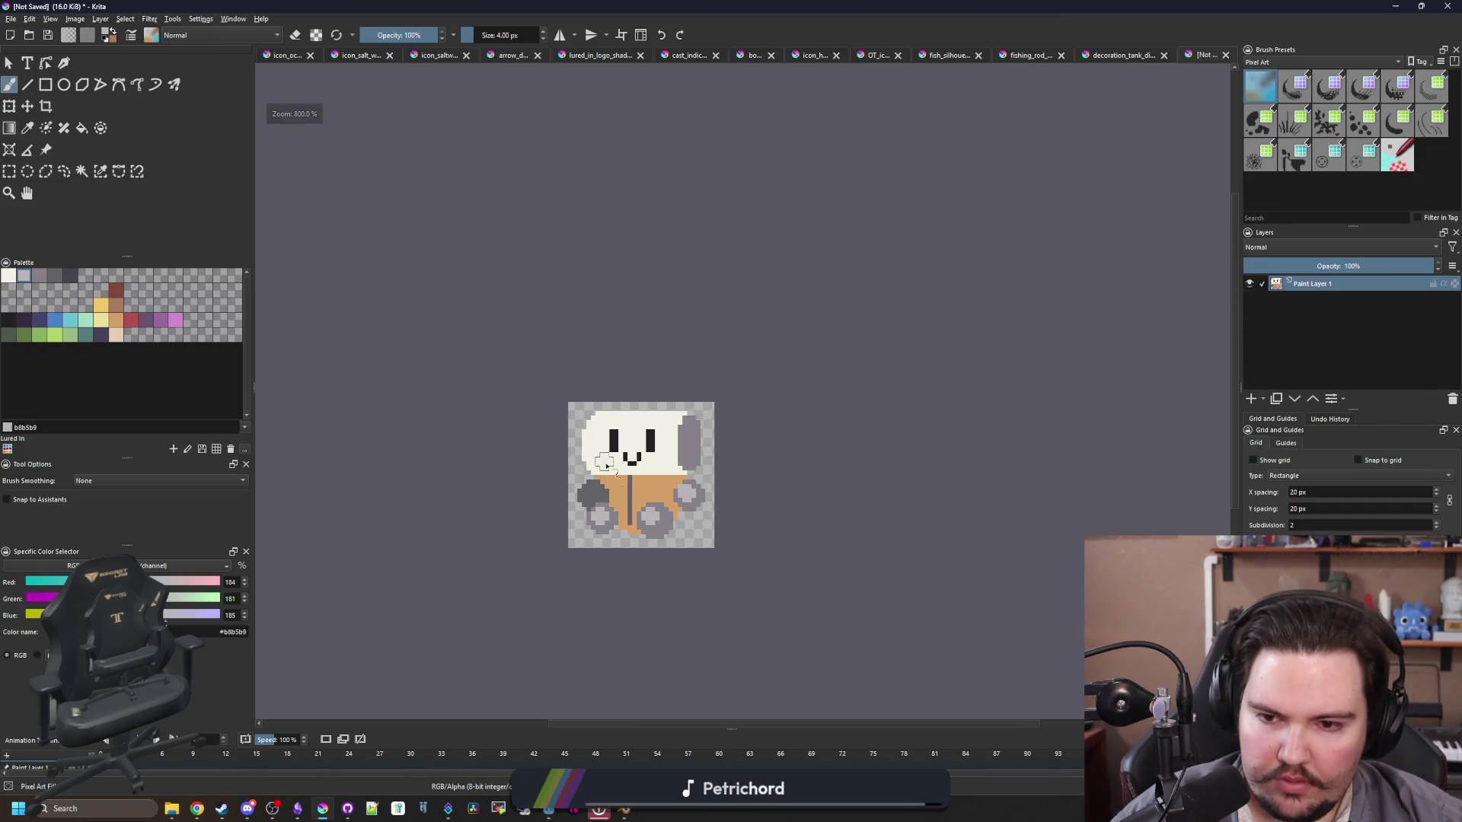
{"action": "scroll", "coordinate": [592, 500], "scroll_direction": "up", "scroll_amount": 5}
Step: Sample mid-grey #868188 and paint 1 px shading pixels on the dark arm
{"action": "key", "text": "bracketleft"}
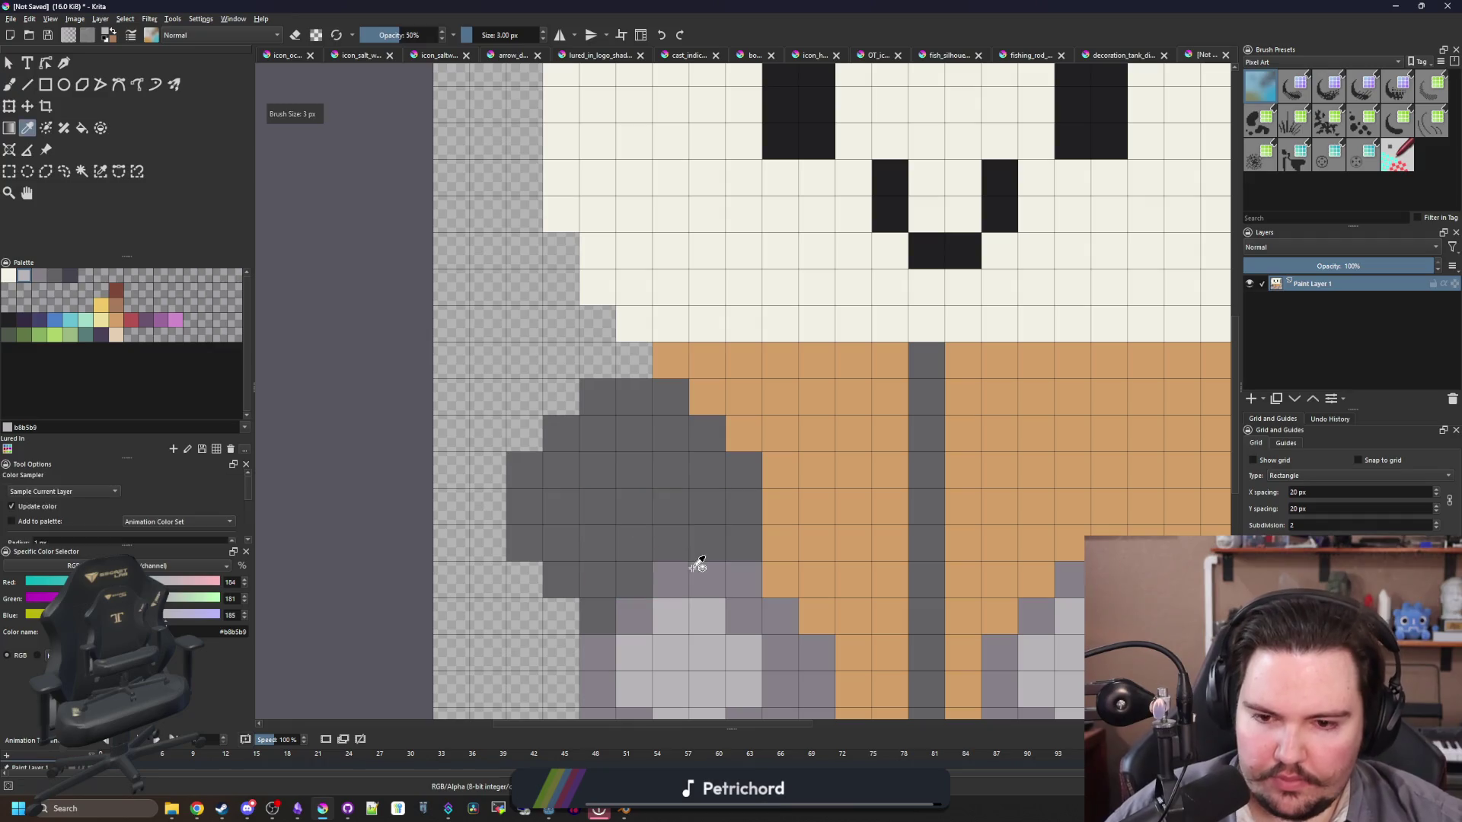
{"action": "left_click", "coordinate": [695, 567], "text": "ctrl"}
{"action": "key", "text": "bracketleft"}
{"action": "key", "text": "bracketleft"}
{"action": "mouse_move", "coordinate": [561, 469]}
{"action": "left_mouse_down"}
{"action": "mouse_move", "coordinate": [586, 438]}
{"action": "mouse_move", "coordinate": [598, 498]}
{"action": "mouse_move", "coordinate": [622, 463]}
{"action": "left_mouse_up"}
{"action": "scroll", "coordinate": [515, 388], "scroll_direction": "down", "scroll_amount": 4}
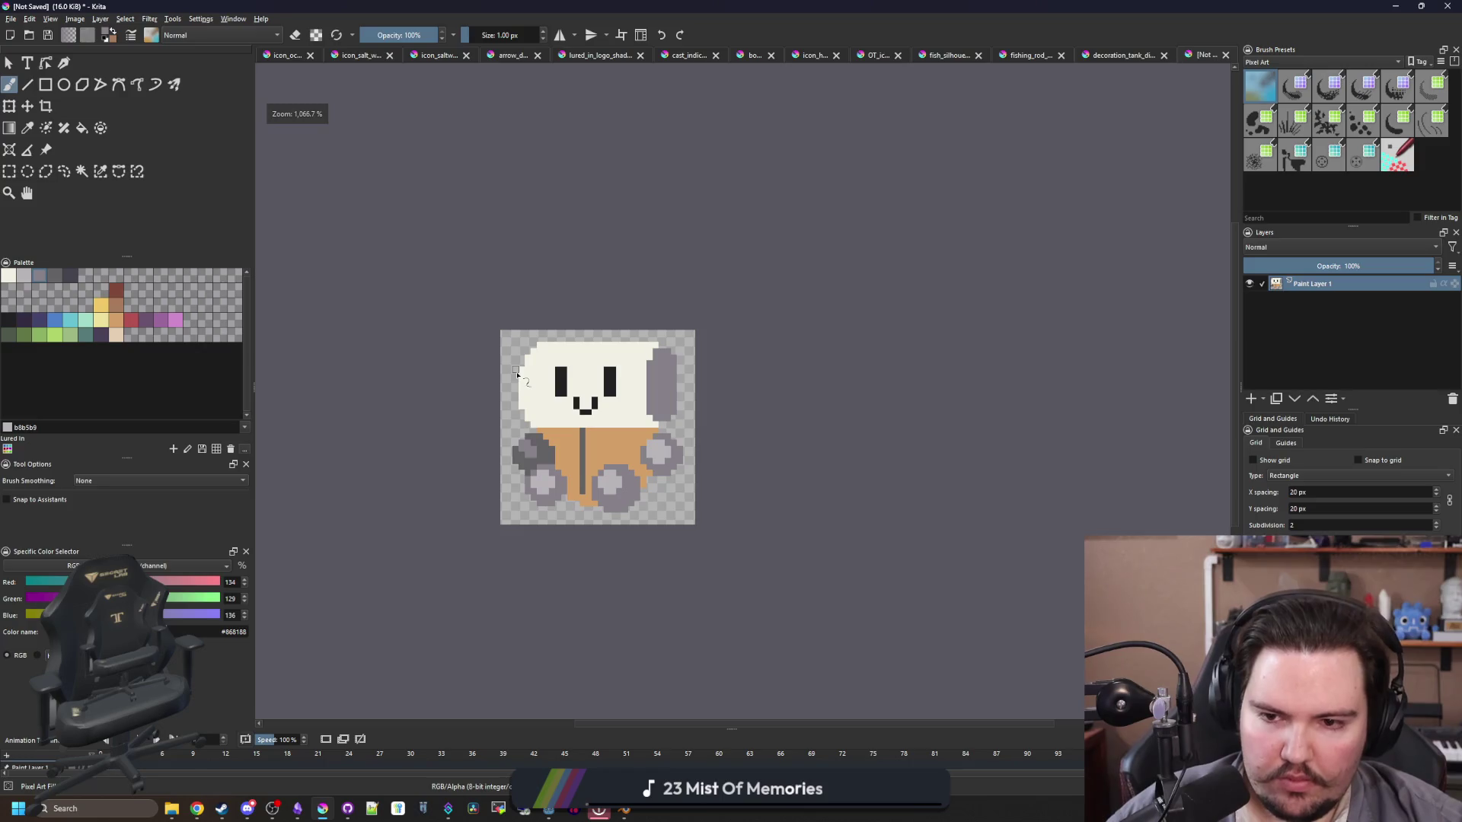
{"action": "scroll", "coordinate": [517, 375], "scroll_direction": "up", "scroll_amount": 5}
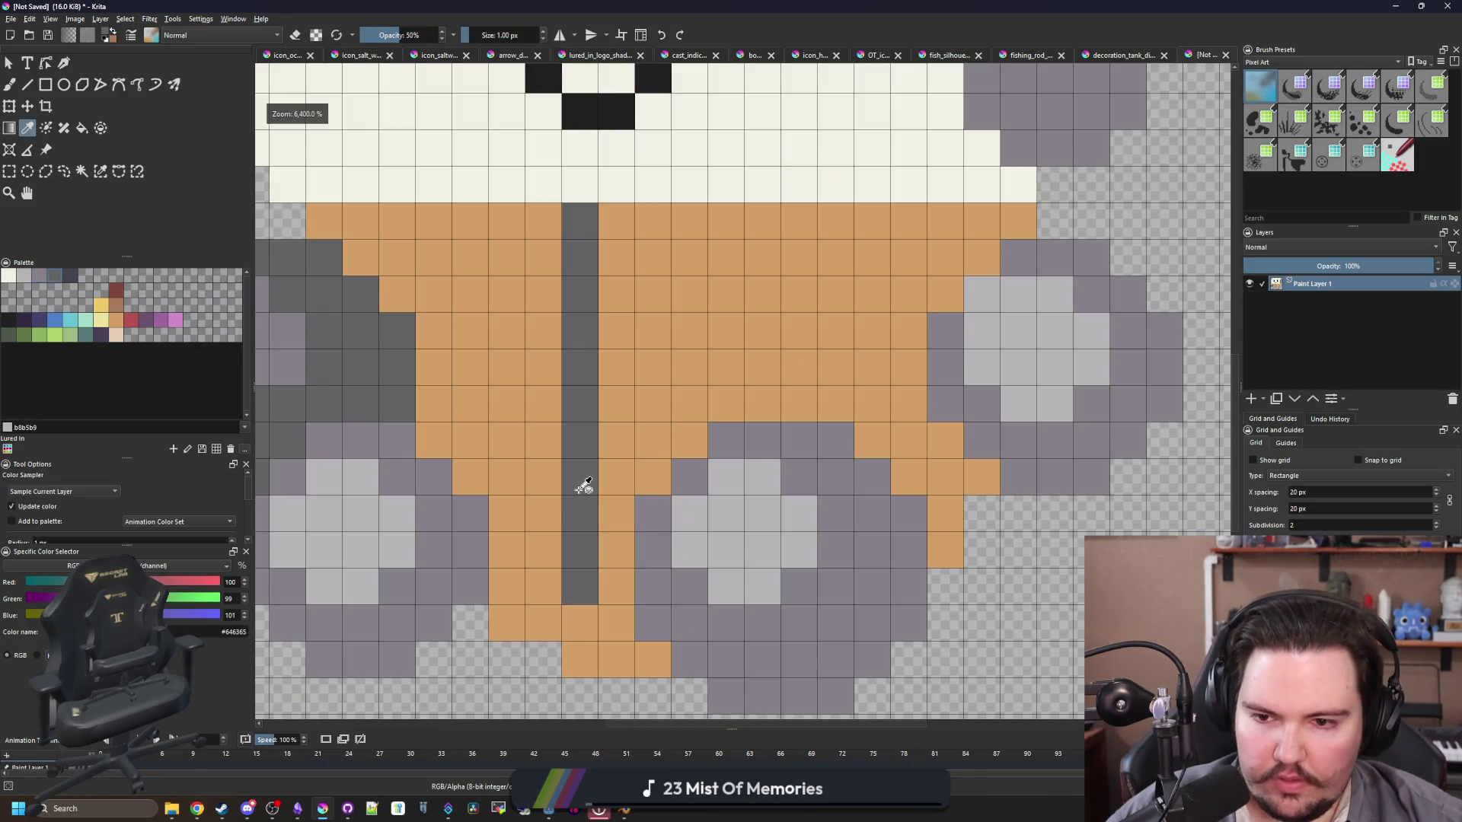
{"action": "left_click", "coordinate": [562, 517], "text": "ctrl"}
Step: Paint a new dark grey zipper column with staggered bottom cells and a top tab, repainting the old column orange
{"action": "mouse_move", "coordinate": [563, 517]}
{"action": "left_mouse_down"}
{"action": "mouse_move", "coordinate": [532, 327]}
{"action": "mouse_move", "coordinate": [542, 289]}
{"action": "left_mouse_up"}
{"action": "left_click", "coordinate": [615, 623]}
{"action": "left_click", "coordinate": [648, 665]}
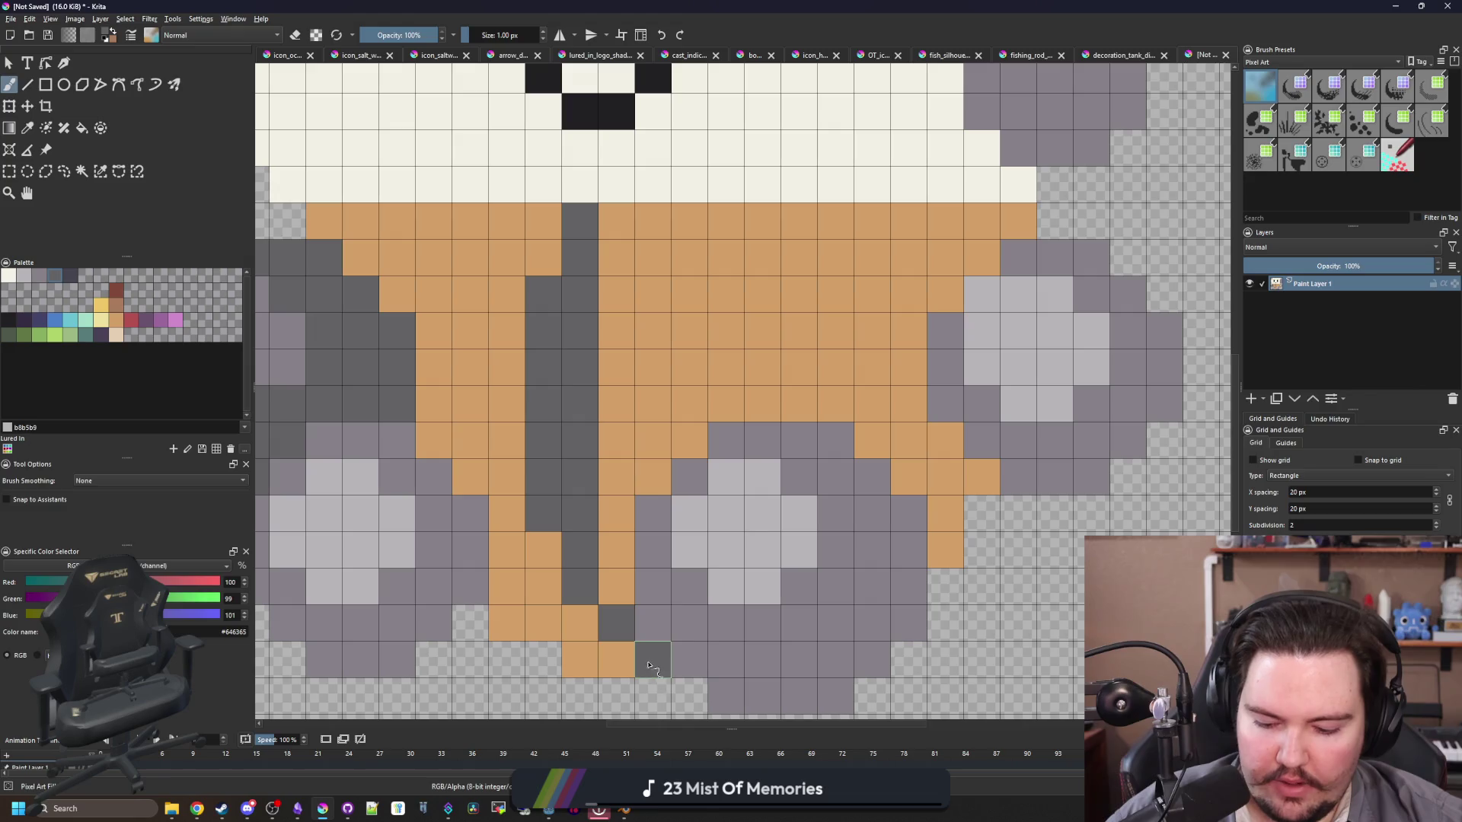
{"action": "left_click", "coordinate": [613, 510], "text": "ctrl"}
{"action": "left_click_drag", "start_coordinate": [581, 521], "coordinate": [580, 248]}
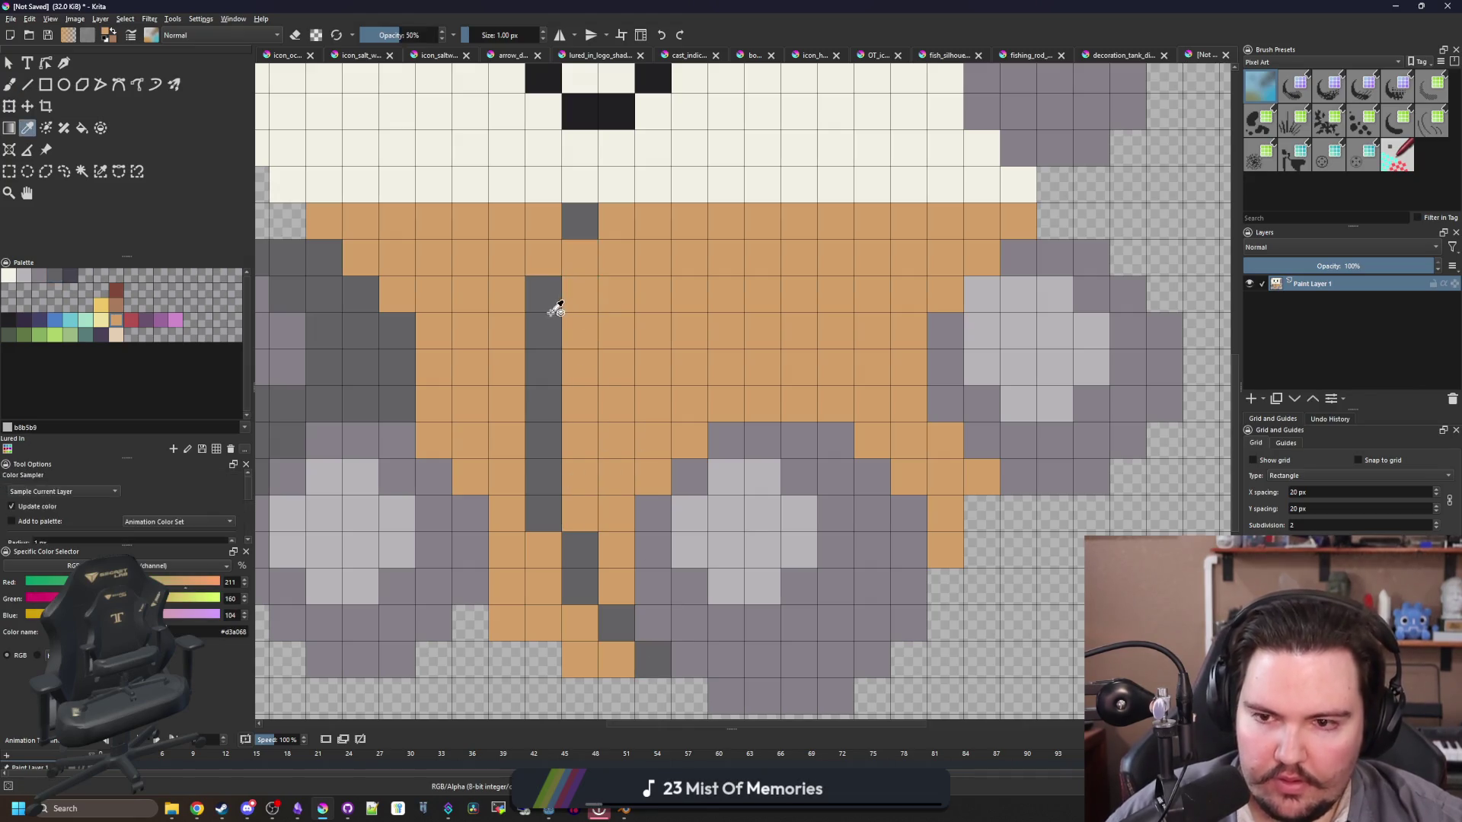
{"action": "left_click", "coordinate": [555, 308], "text": "ctrl"}
{"action": "left_click", "coordinate": [543, 257]}
Step: Erase the stray cells along the jacket bottom and the grey cell beside the jacket corner
{"action": "scroll", "coordinate": [543, 256], "scroll_direction": "down", "scroll_amount": 8}
{"action": "scroll", "coordinate": [727, 567], "scroll_direction": "up", "scroll_amount": 8}
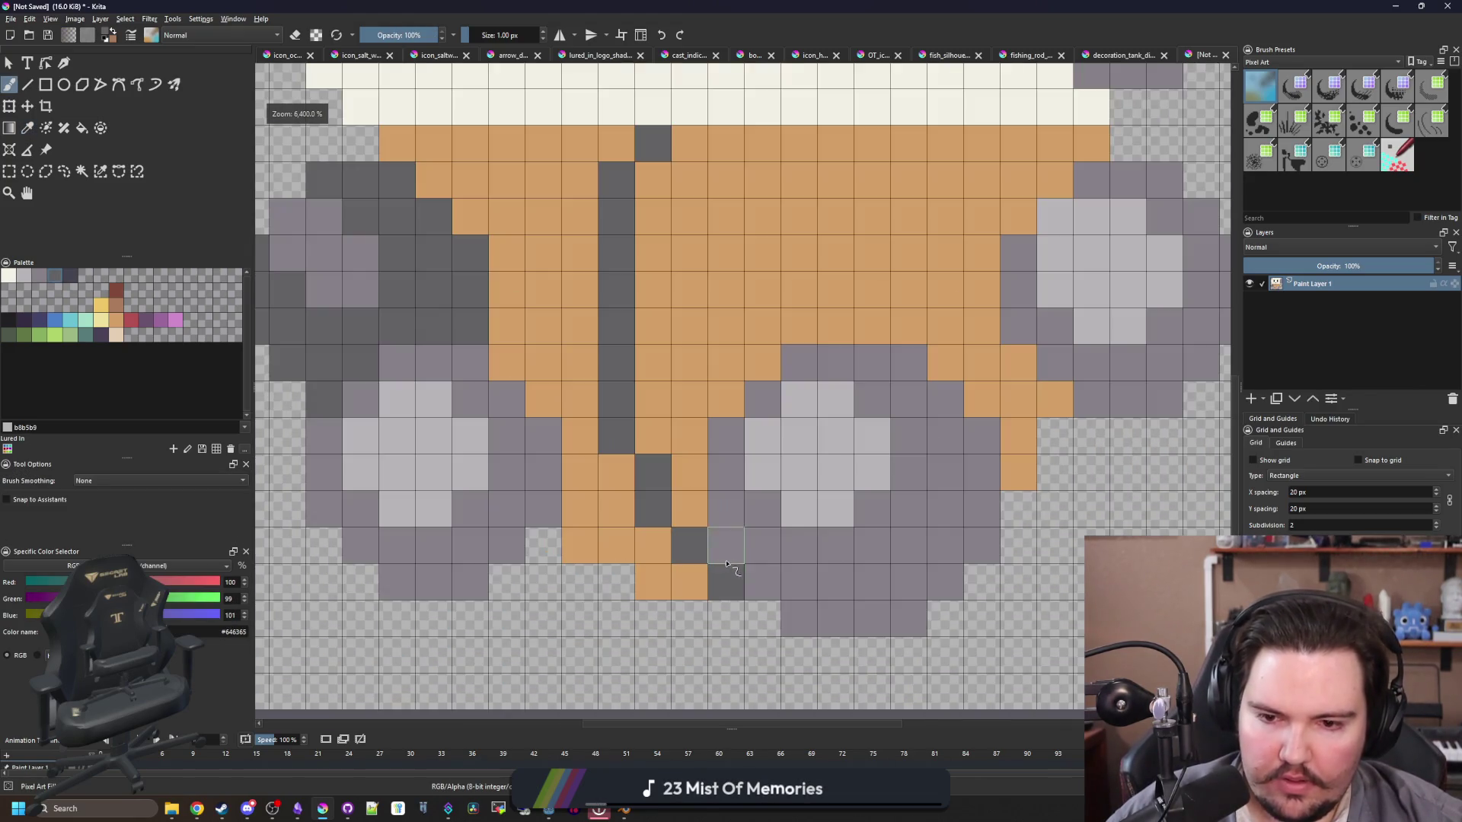
{"action": "left_click", "coordinate": [673, 585], "text": "ctrl"}
{"action": "key", "text": "e"}
{"action": "left_click_drag", "start_coordinate": [725, 583], "coordinate": [565, 543]}
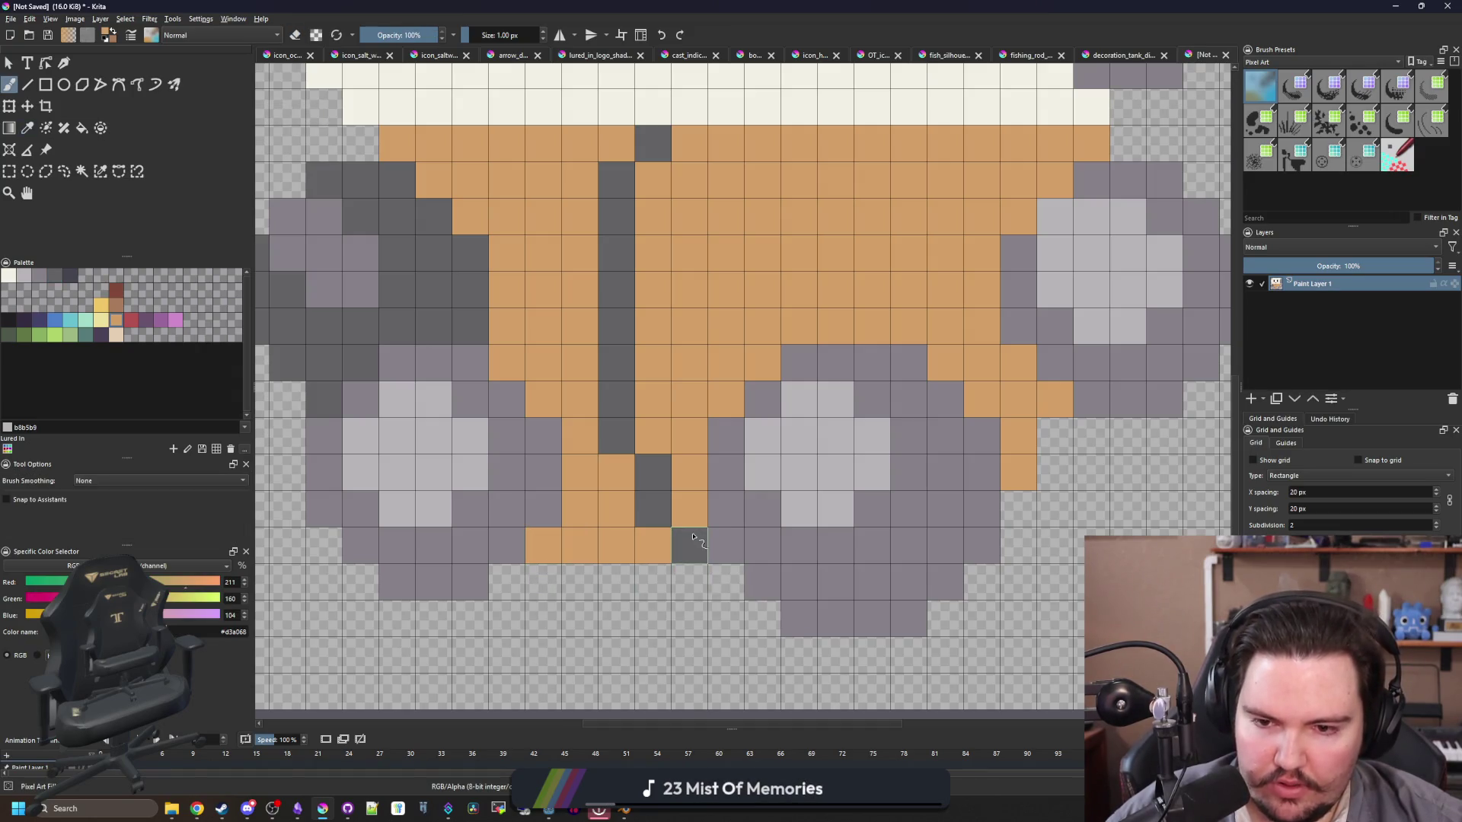
{"action": "scroll", "coordinate": [548, 555], "scroll_direction": "down", "scroll_amount": 2}
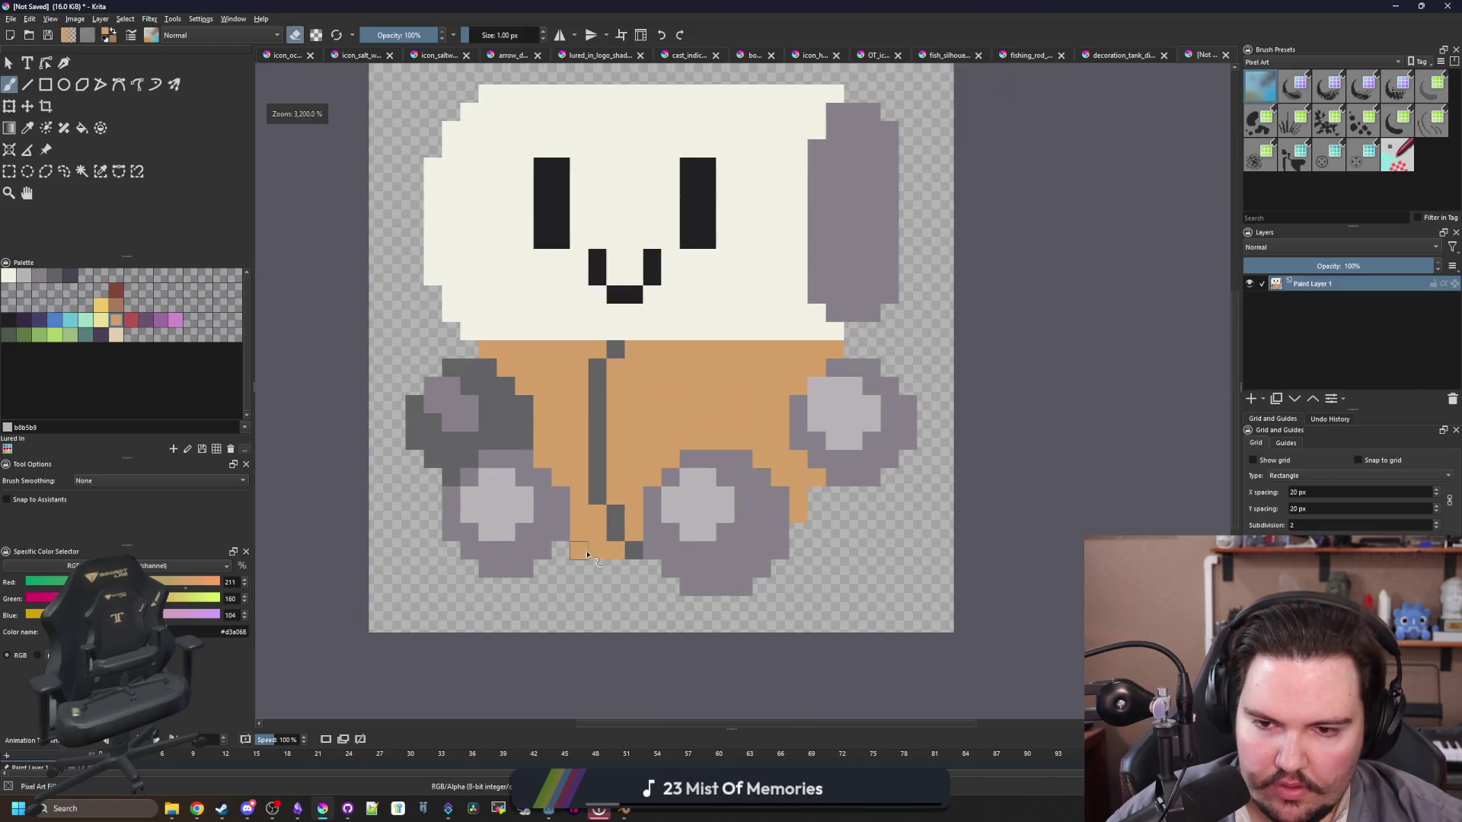
{"action": "scroll", "coordinate": [799, 486], "scroll_direction": "up", "scroll_amount": 2}
{"action": "left_click", "coordinate": [838, 298]}
{"action": "scroll", "coordinate": [757, 403], "scroll_direction": "down", "scroll_amount": 3}
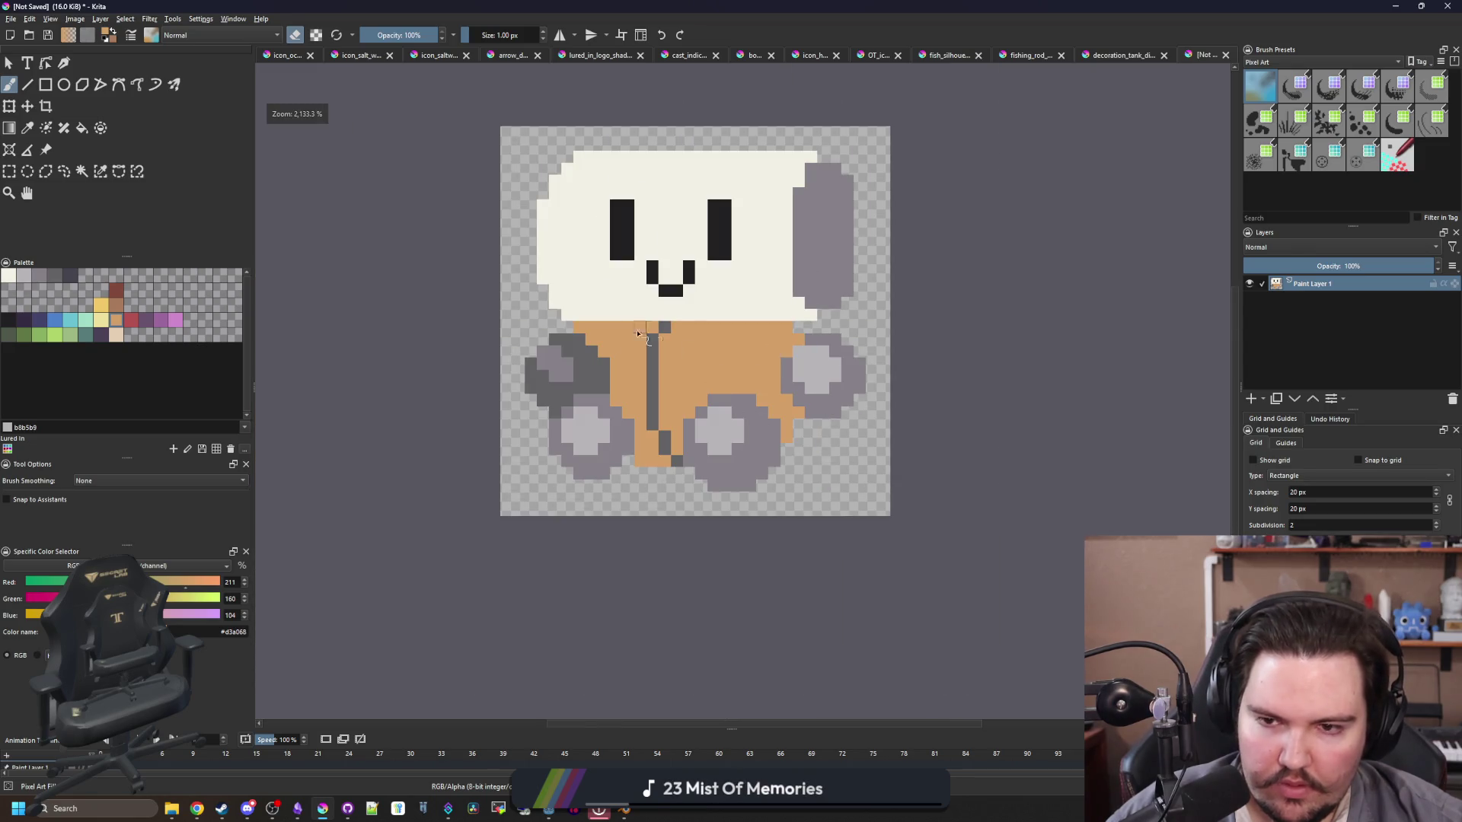
{"action": "scroll", "coordinate": [666, 410], "scroll_direction": "up", "scroll_amount": 2}
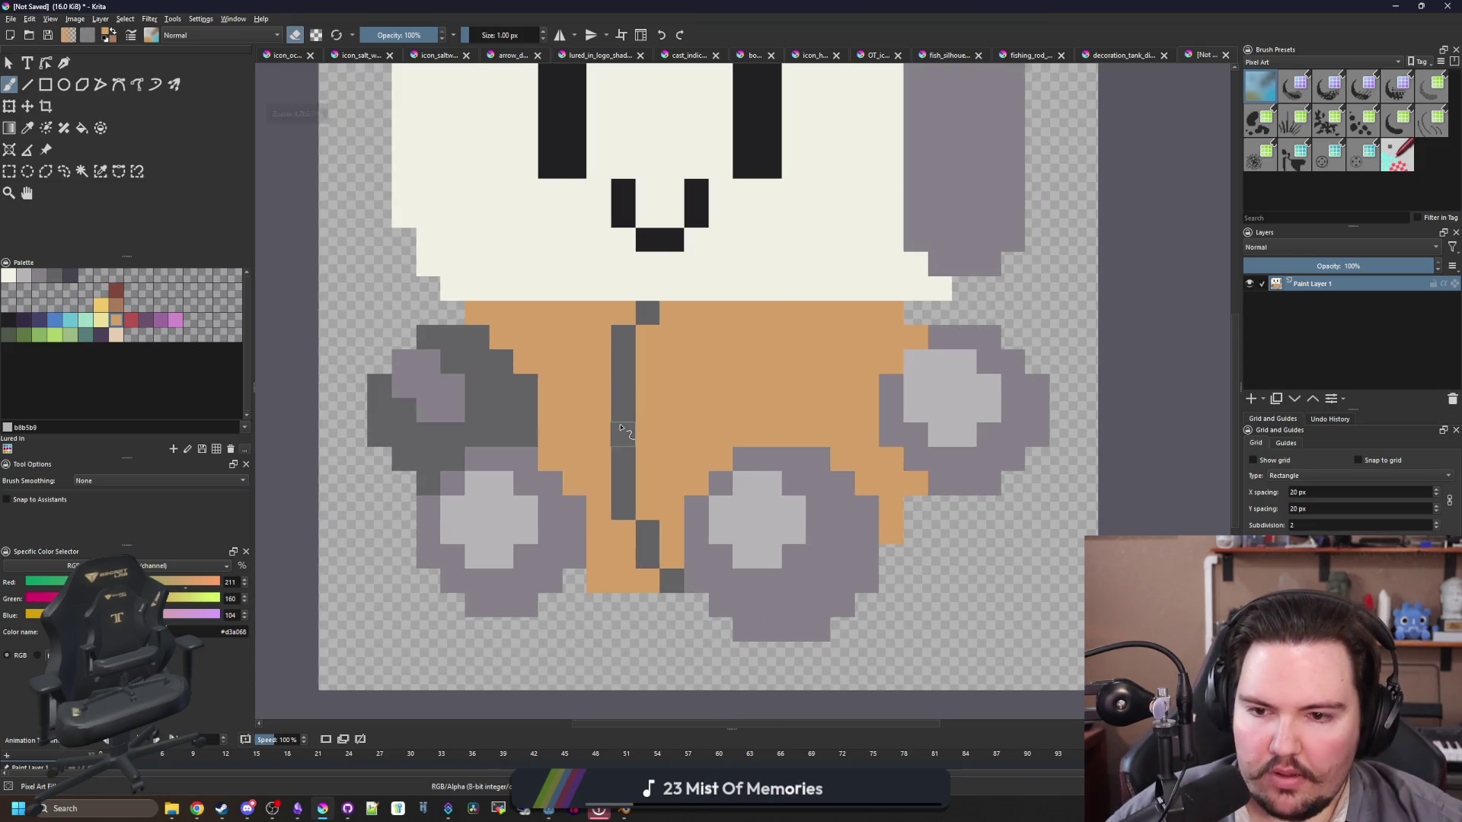
{"action": "scroll", "coordinate": [583, 455], "scroll_direction": "up", "scroll_amount": 1}
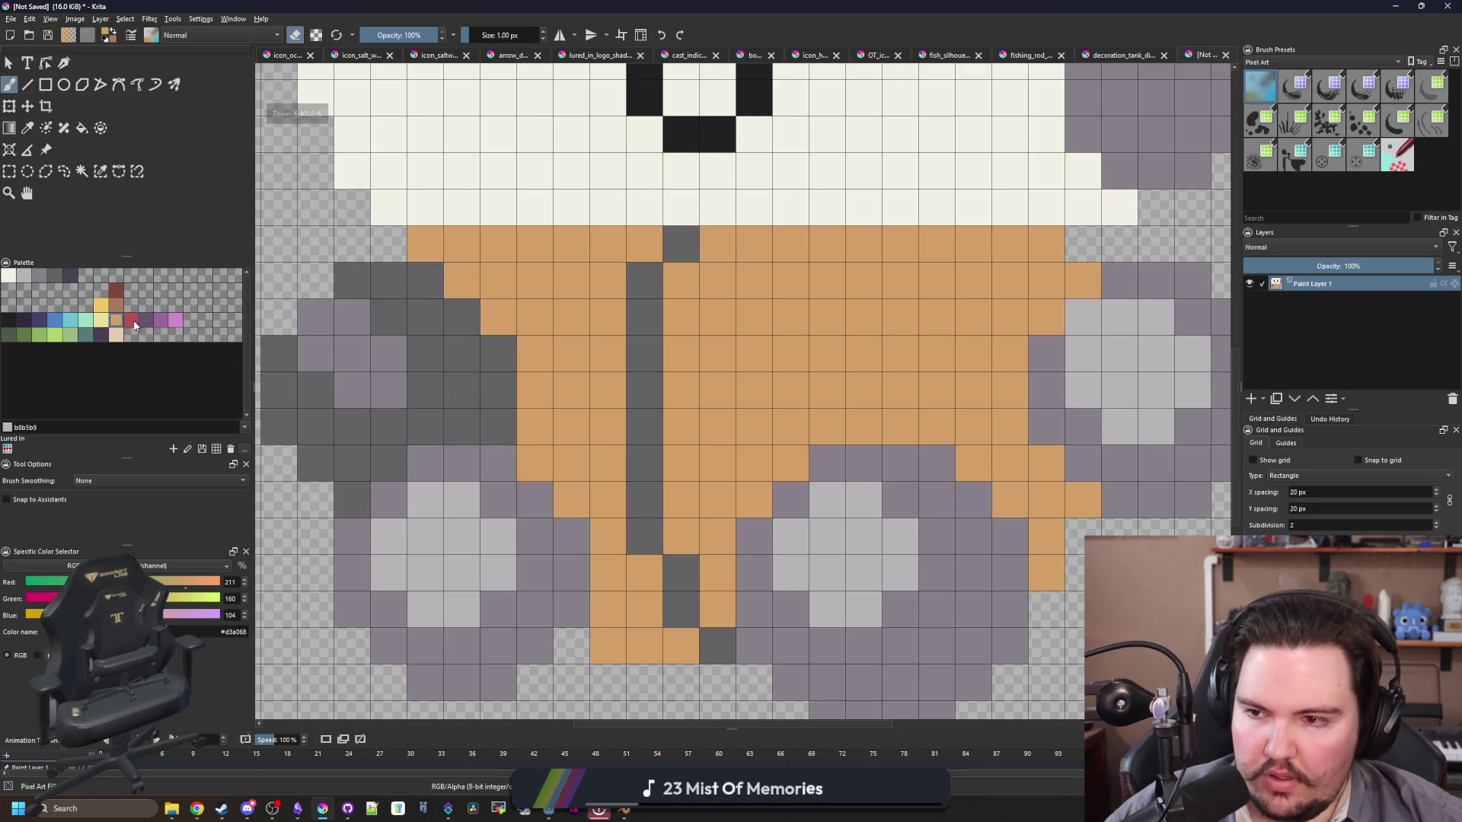
Step: Lighten the upper zipper column to mid-grey #868188
{"action": "left_click", "coordinate": [134, 325]}
{"action": "scroll", "coordinate": [427, 424], "scroll_direction": "down", "scroll_amount": 3}
{"action": "key", "text": "f"}
{"action": "scroll", "coordinate": [597, 424], "scroll_direction": "up", "scroll_amount": 2}
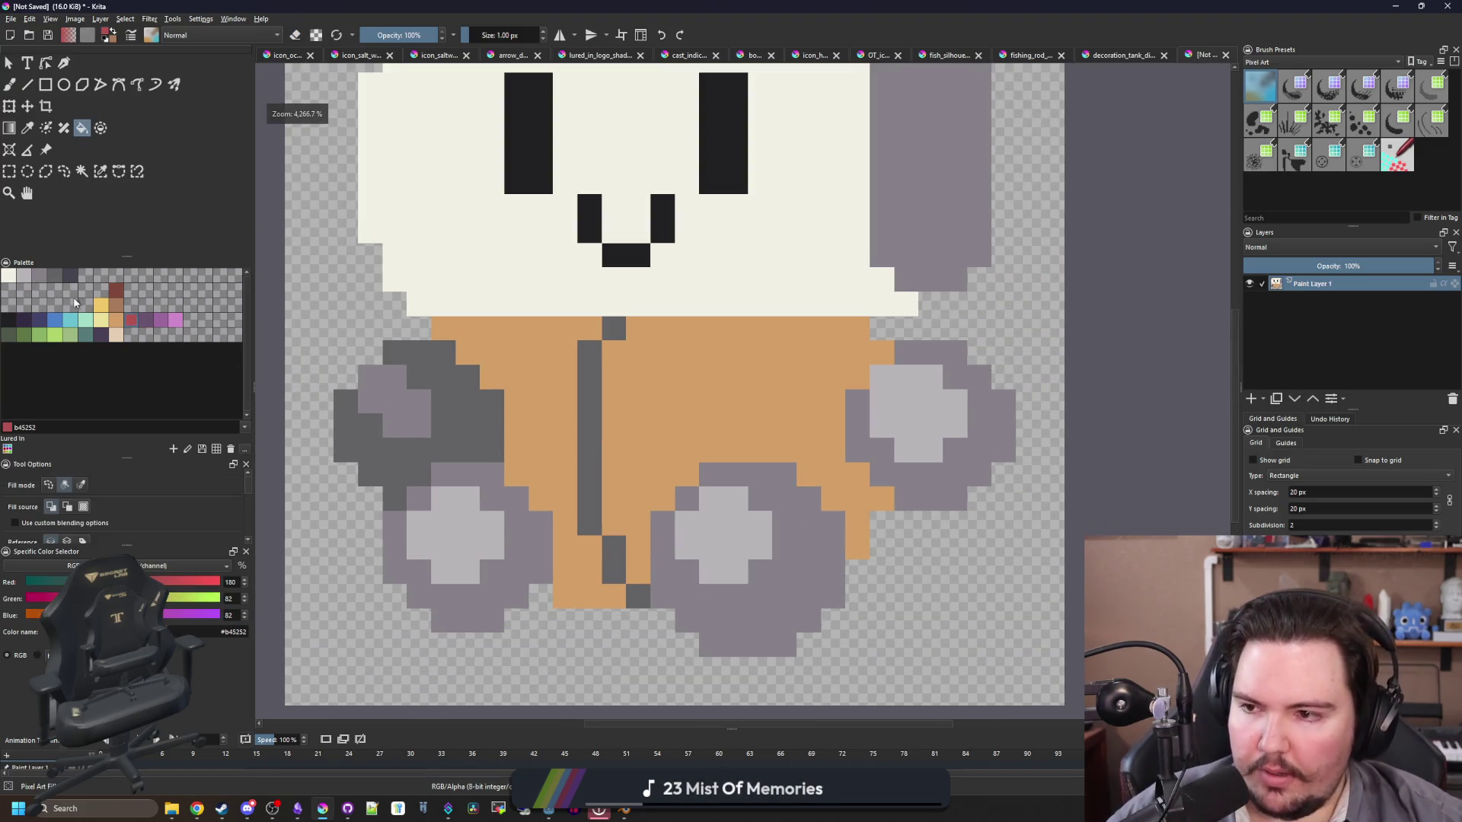
{"action": "left_click", "coordinate": [40, 275]}
{"action": "key", "text": "b"}
{"action": "left_click_drag", "start_coordinate": [590, 449], "coordinate": [592, 385]}
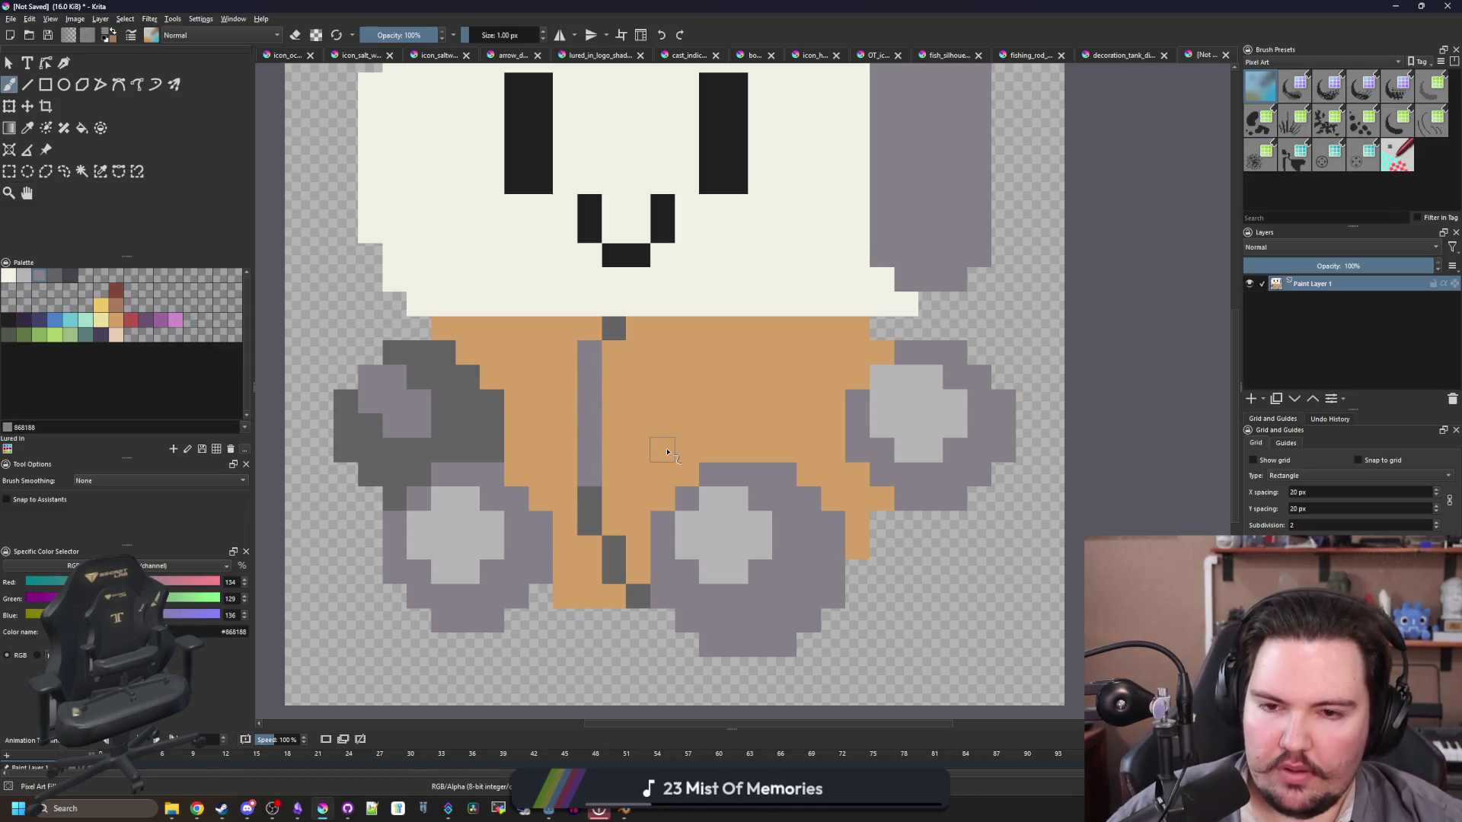
Step: Fill the jacket body red #b45252 and select the red area for recolouring
{"action": "left_click", "coordinate": [129, 326]}
{"action": "key", "text": "f"}
{"action": "left_click", "coordinate": [603, 391]}
{"action": "key", "text": "ctrl+z"}
{"action": "left_click", "coordinate": [617, 412]}
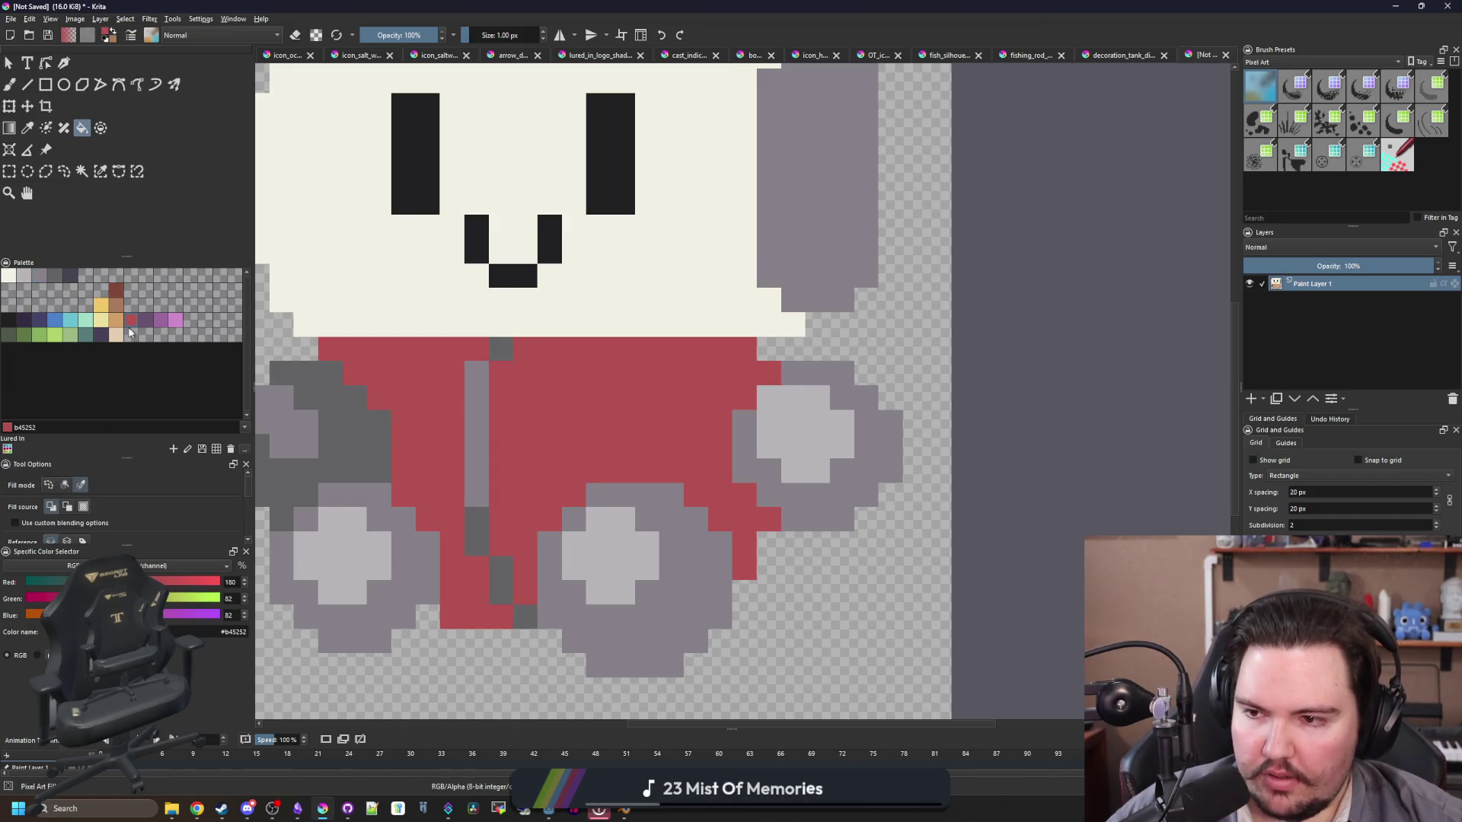
{"action": "key", "text": "x"}
{"action": "key", "text": "b"}
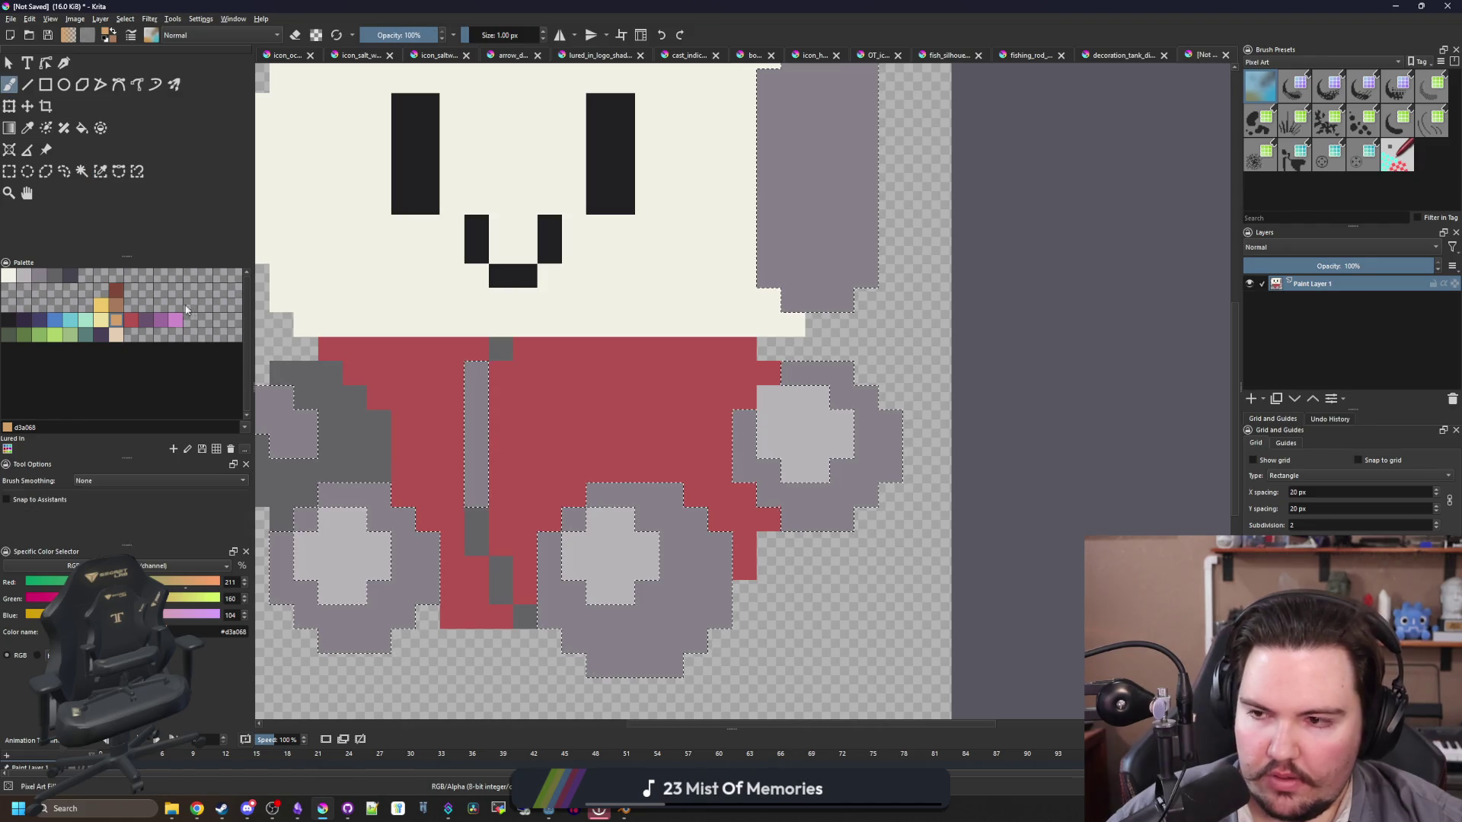
{"action": "left_click", "coordinate": [564, 417]}
Step: Stamp orange onto the jacket front with an enlarged brush
{"action": "key", "text": "minus"}
{"action": "key", "text": "bracketright"}
{"action": "key", "text": "bracketright"}
{"action": "key", "text": "bracketright"}
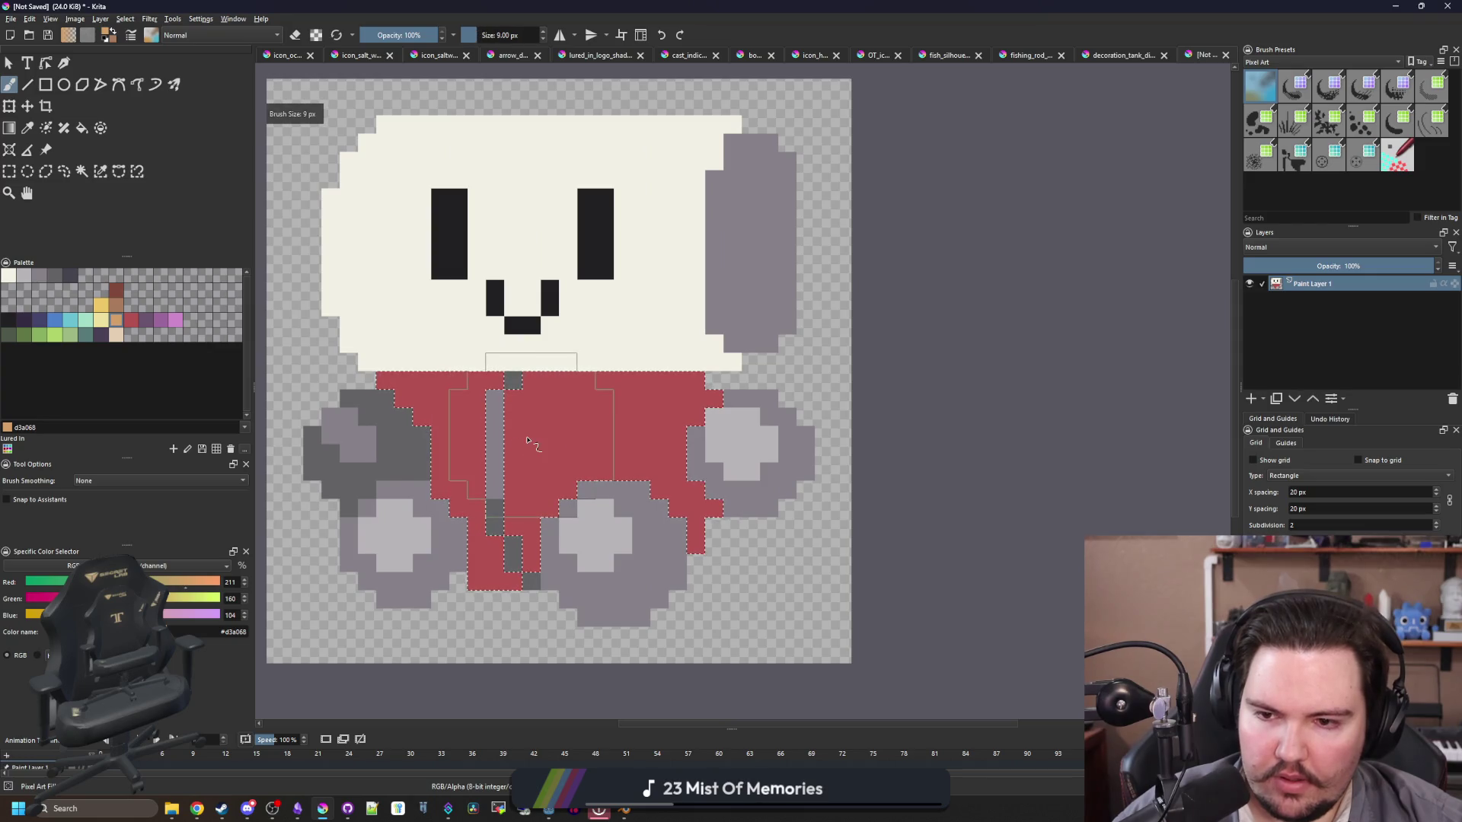
{"action": "left_click", "coordinate": [515, 446]}
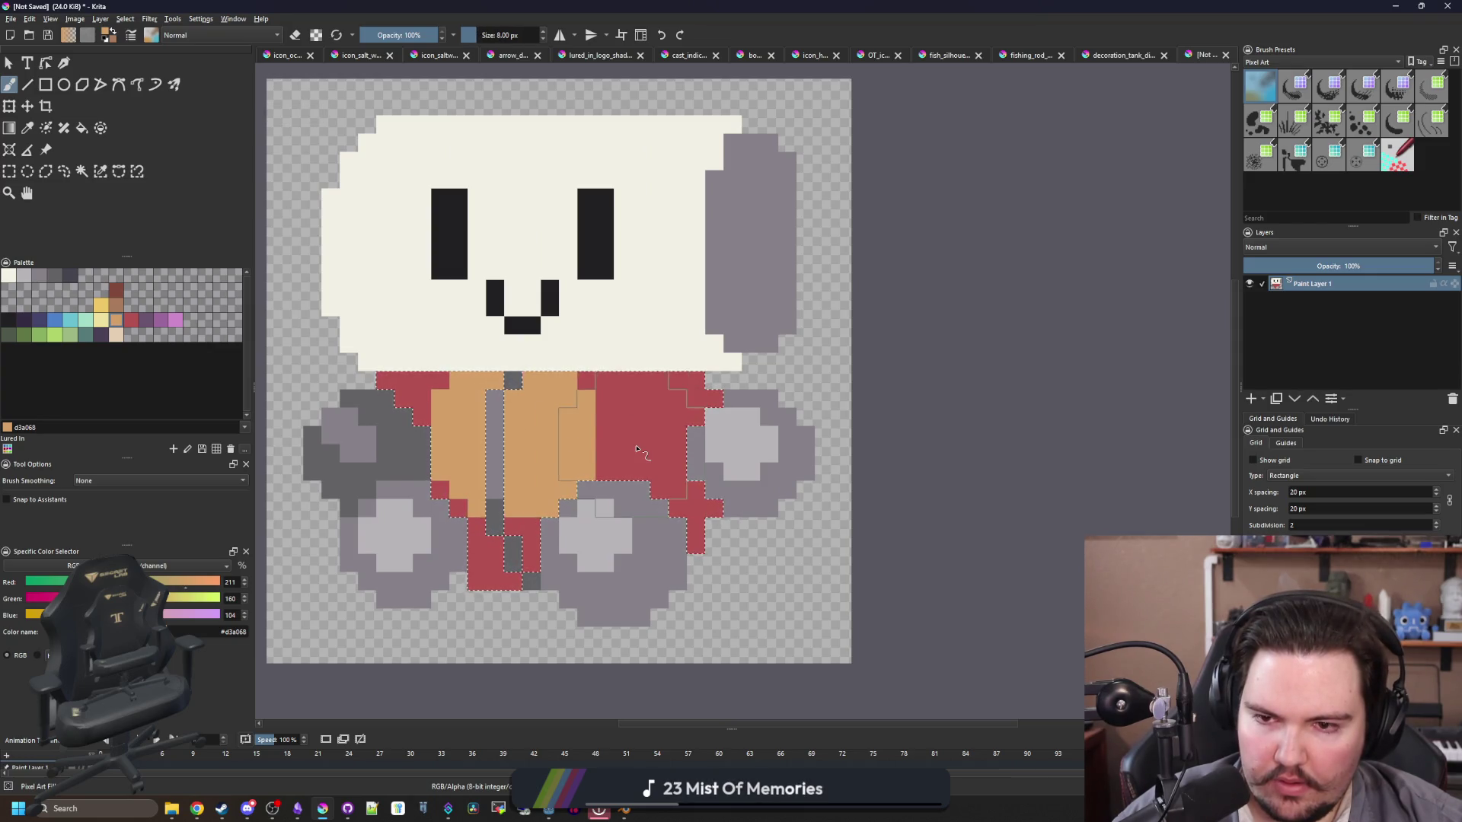
{"action": "key", "text": "bracketleft"}
{"action": "key", "text": "bracketleft"}
{"action": "key", "text": "bracketleft"}
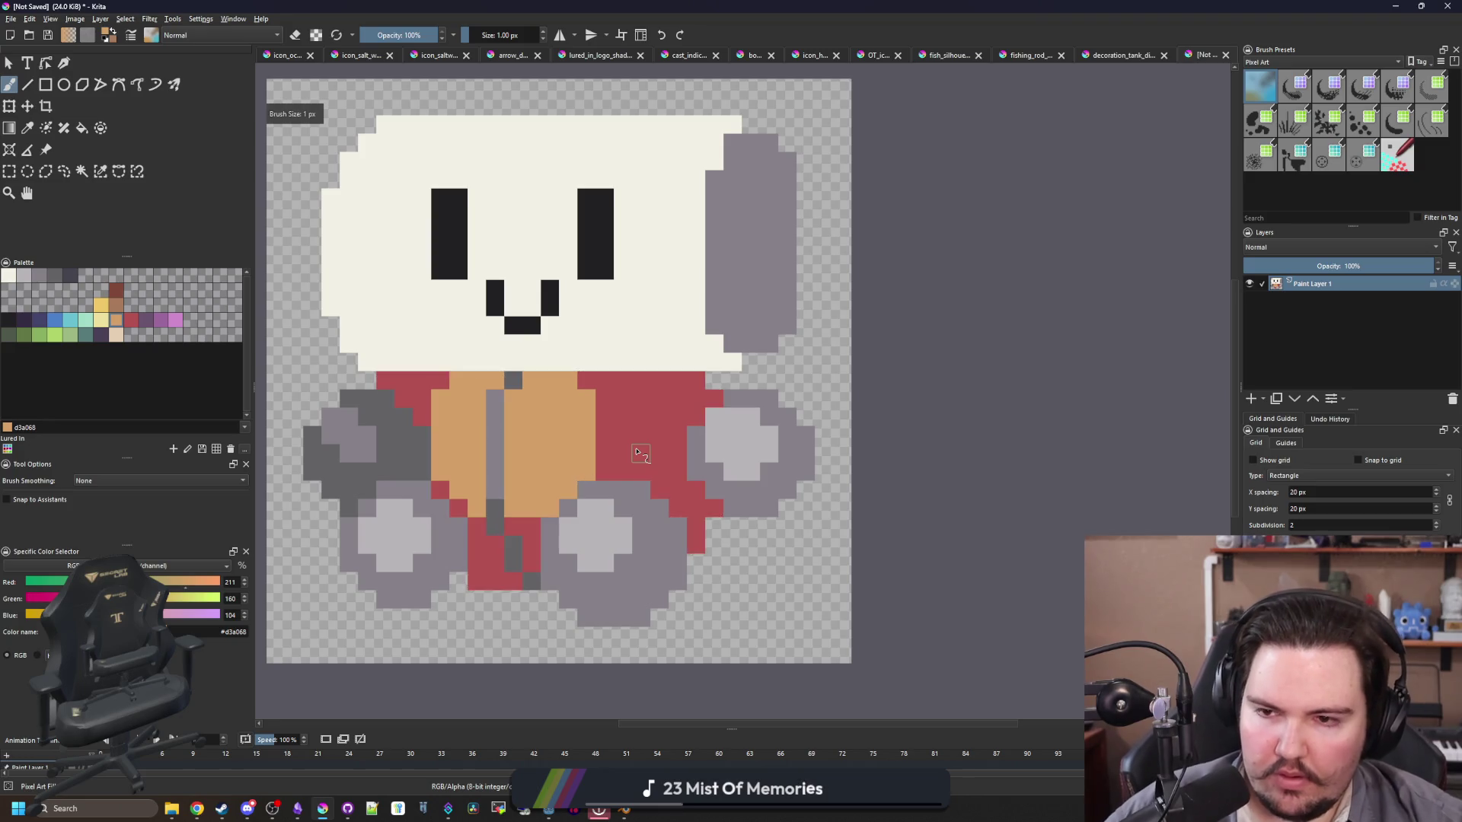
{"action": "scroll", "coordinate": [639, 454], "scroll_direction": "down", "scroll_amount": 5}
{"action": "scroll", "coordinate": [613, 445], "scroll_direction": "up", "scroll_amount": 3}
{"action": "key", "text": "bracketright"}
{"action": "key", "text": "ctrl+z"}
{"action": "key", "text": "ctrl+z"}
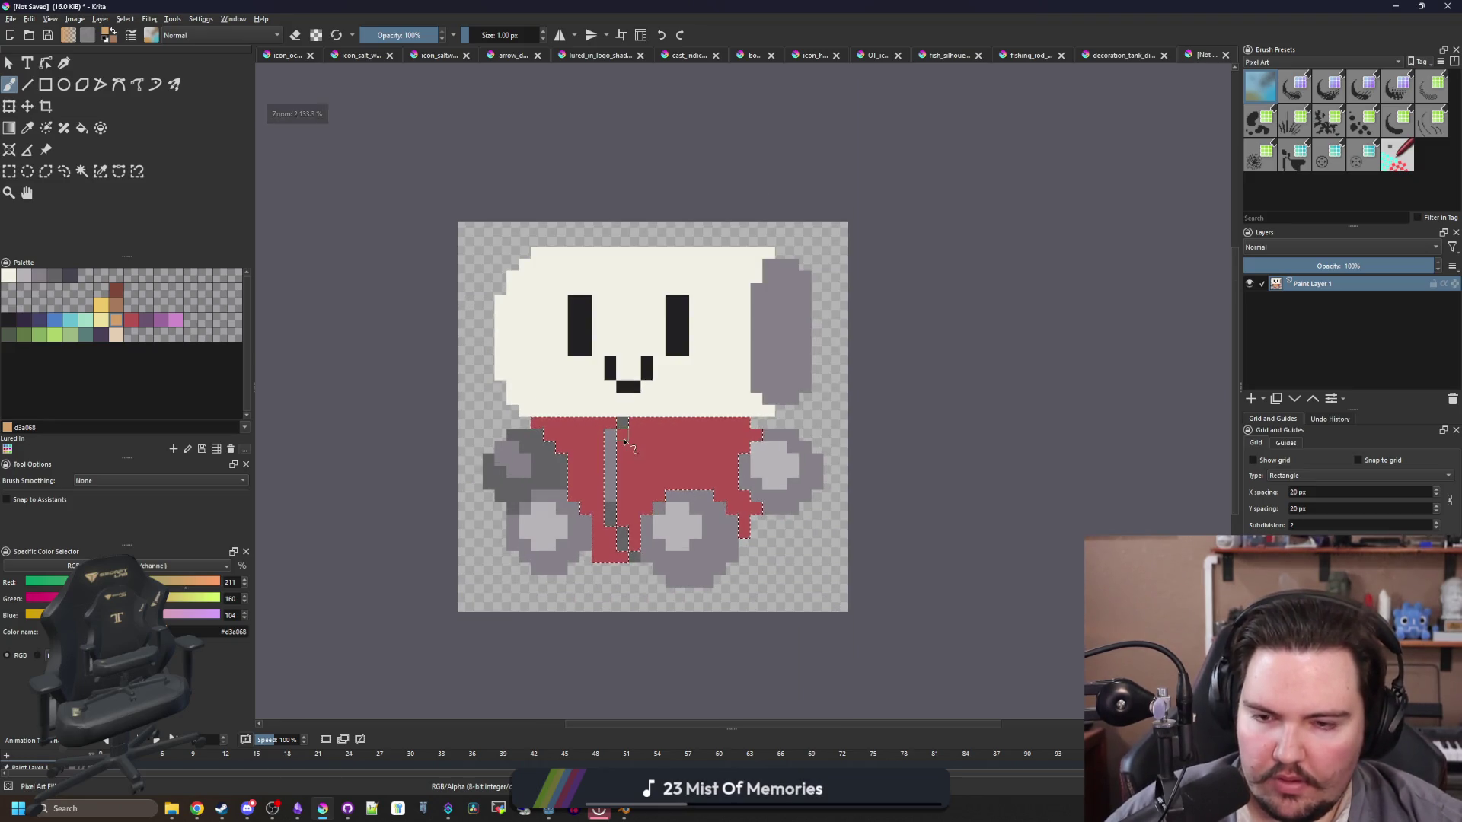
Step: Repaint most of the selected jacket front orange with a slightly wider dab
{"action": "scroll", "coordinate": [578, 457], "scroll_direction": "up", "scroll_amount": 2}
{"action": "key", "text": "bracketright"}
{"action": "key", "text": "bracketright"}
{"action": "key", "text": "bracketright"}
{"action": "key", "text": "bracketright"}
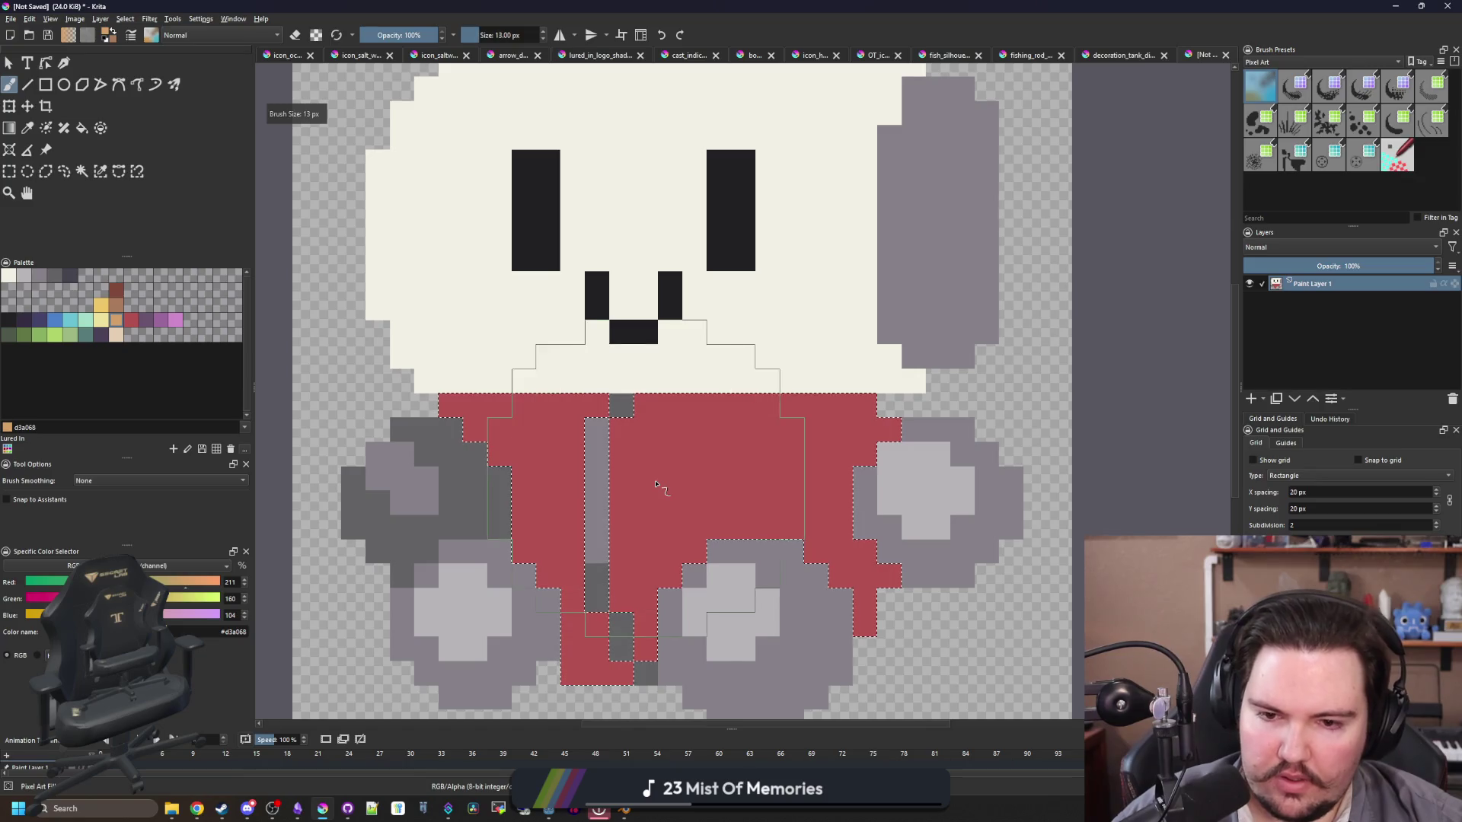
{"action": "left_click", "coordinate": [655, 484]}
{"action": "key", "text": "ctrl+z"}
{"action": "left_click", "coordinate": [651, 481]}
{"action": "key", "text": "ctrl+z"}
{"action": "left_click", "coordinate": [647, 478]}
Step: Clear the selection and repaint the jacket's top row red on both sides at 1 px
{"action": "scroll", "coordinate": [648, 479], "scroll_direction": "up", "scroll_amount": 1}
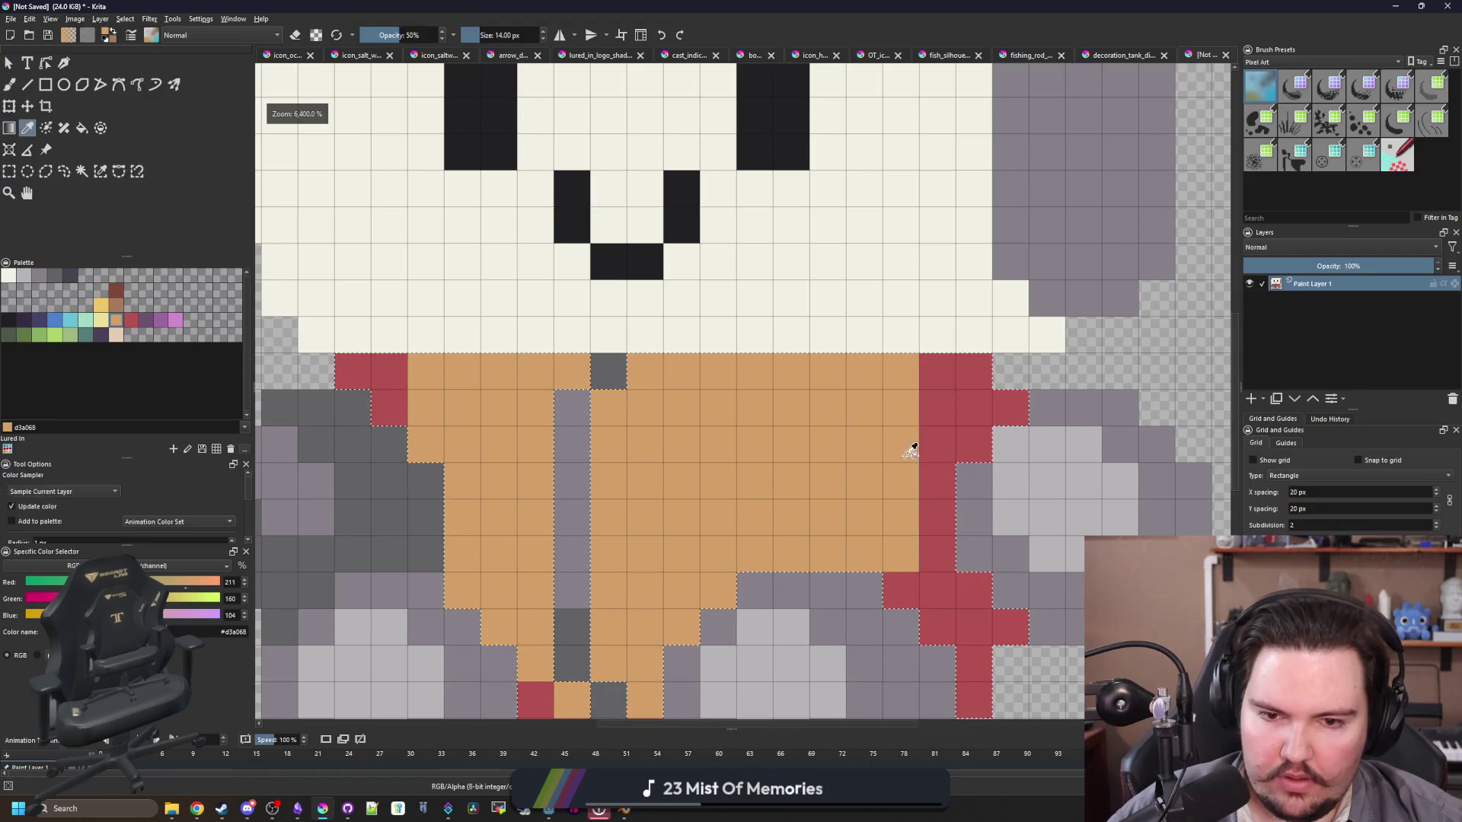
{"action": "left_click", "coordinate": [934, 411], "text": "ctrl"}
{"action": "key", "text": "bracketleft"}
{"action": "key", "text": "bracketleft"}
{"action": "key", "text": "bracketleft"}
{"action": "key", "text": "bracketleft"}
{"action": "key", "text": "ctrl+shift+a"}
{"action": "left_click_drag", "start_coordinate": [956, 370], "coordinate": [660, 377]}
{"action": "left_click_drag", "start_coordinate": [571, 371], "coordinate": [418, 370]}
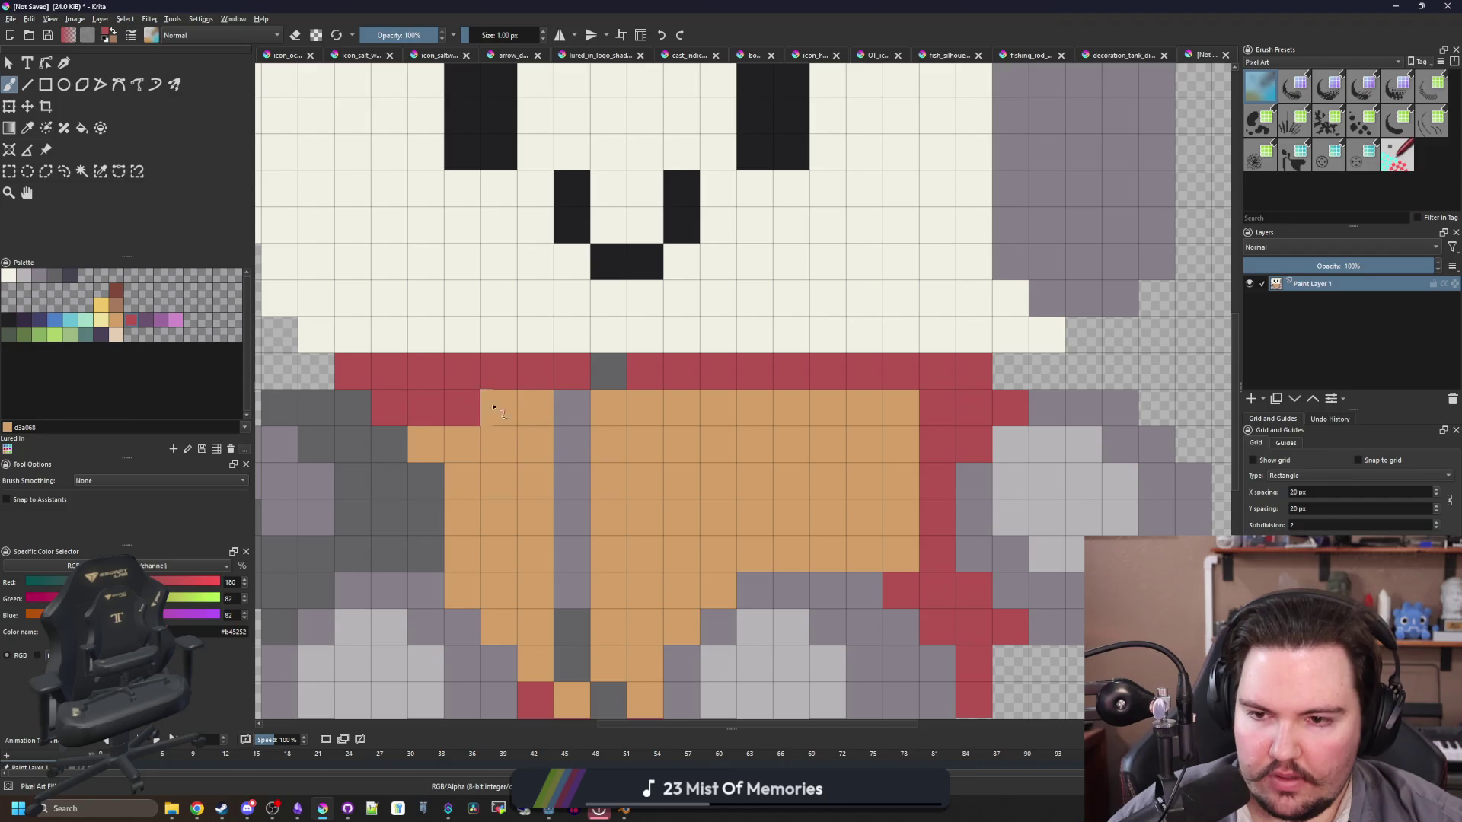
{"action": "scroll", "coordinate": [583, 403], "scroll_direction": "down", "scroll_amount": 5}
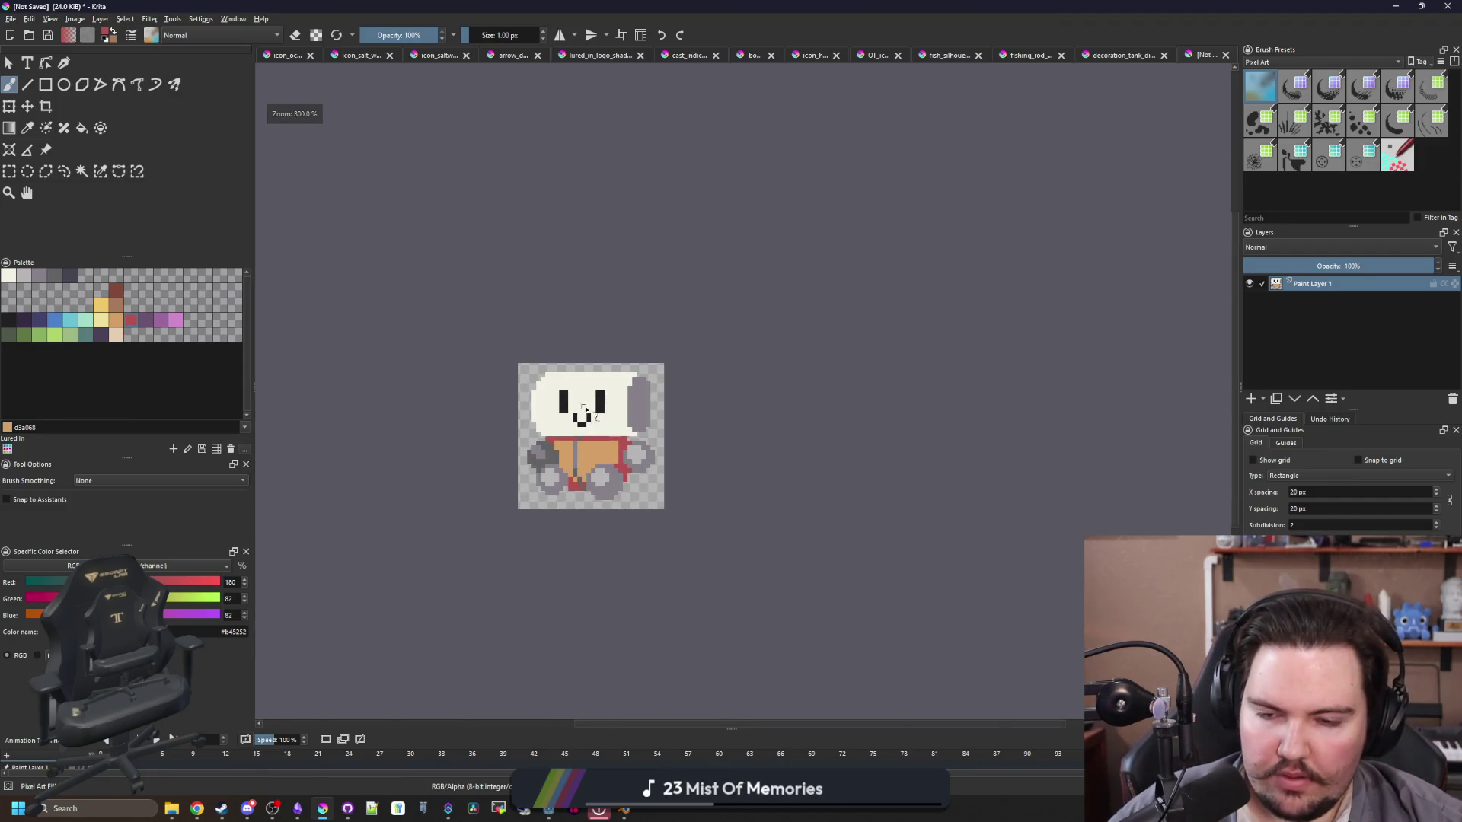
Step: Rectangle-select the head and shift it one pixel to the left
{"action": "scroll", "coordinate": [583, 410], "scroll_direction": "up", "scroll_amount": 4}
{"action": "left_click", "coordinate": [9, 171]}
{"action": "scroll", "coordinate": [734, 350], "scroll_direction": "down", "scroll_amount": 2}
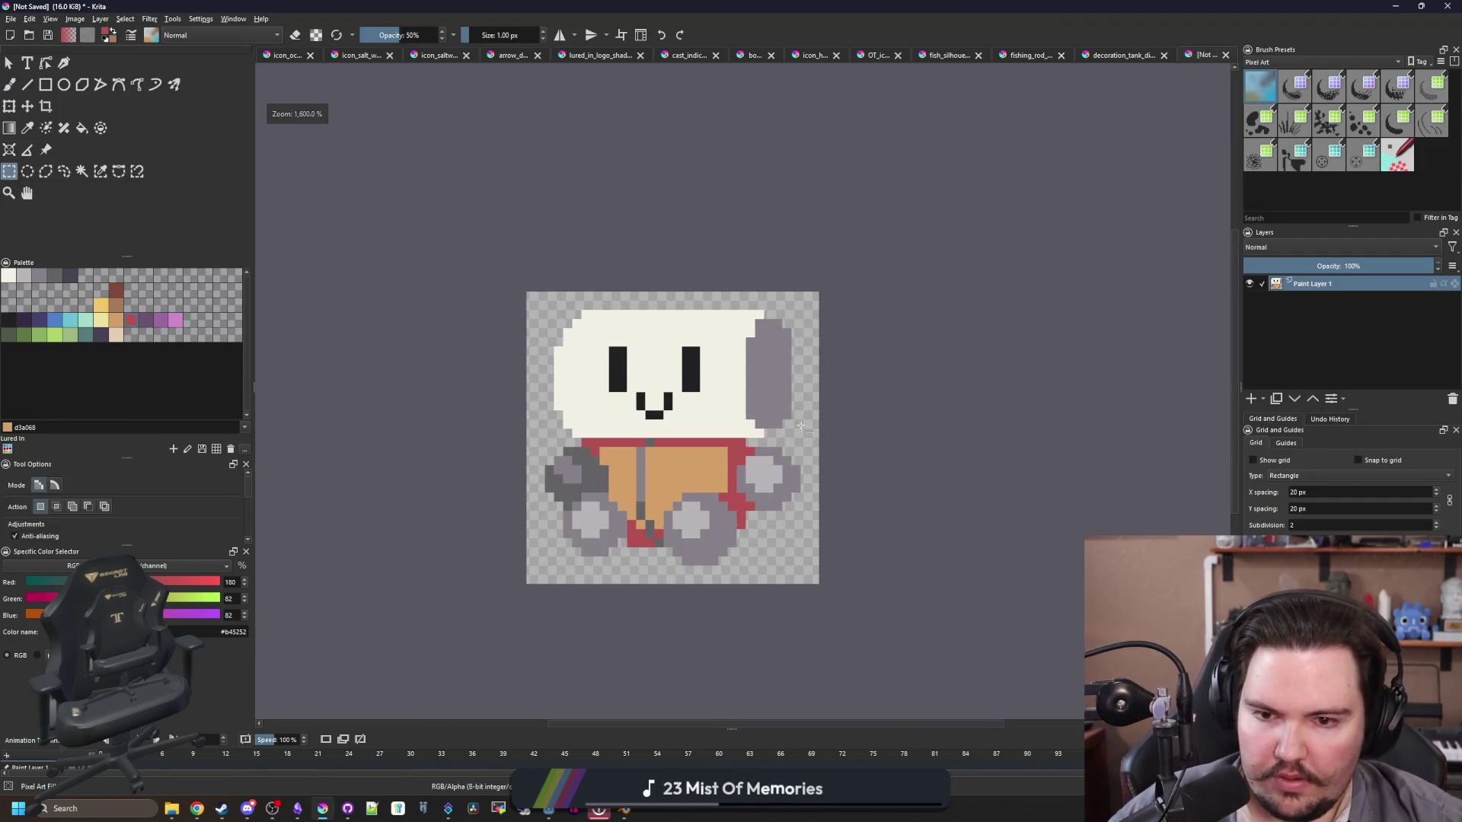
{"action": "left_click_drag", "start_coordinate": [801, 436], "coordinate": [462, 262]}
{"action": "key", "text": "t"}
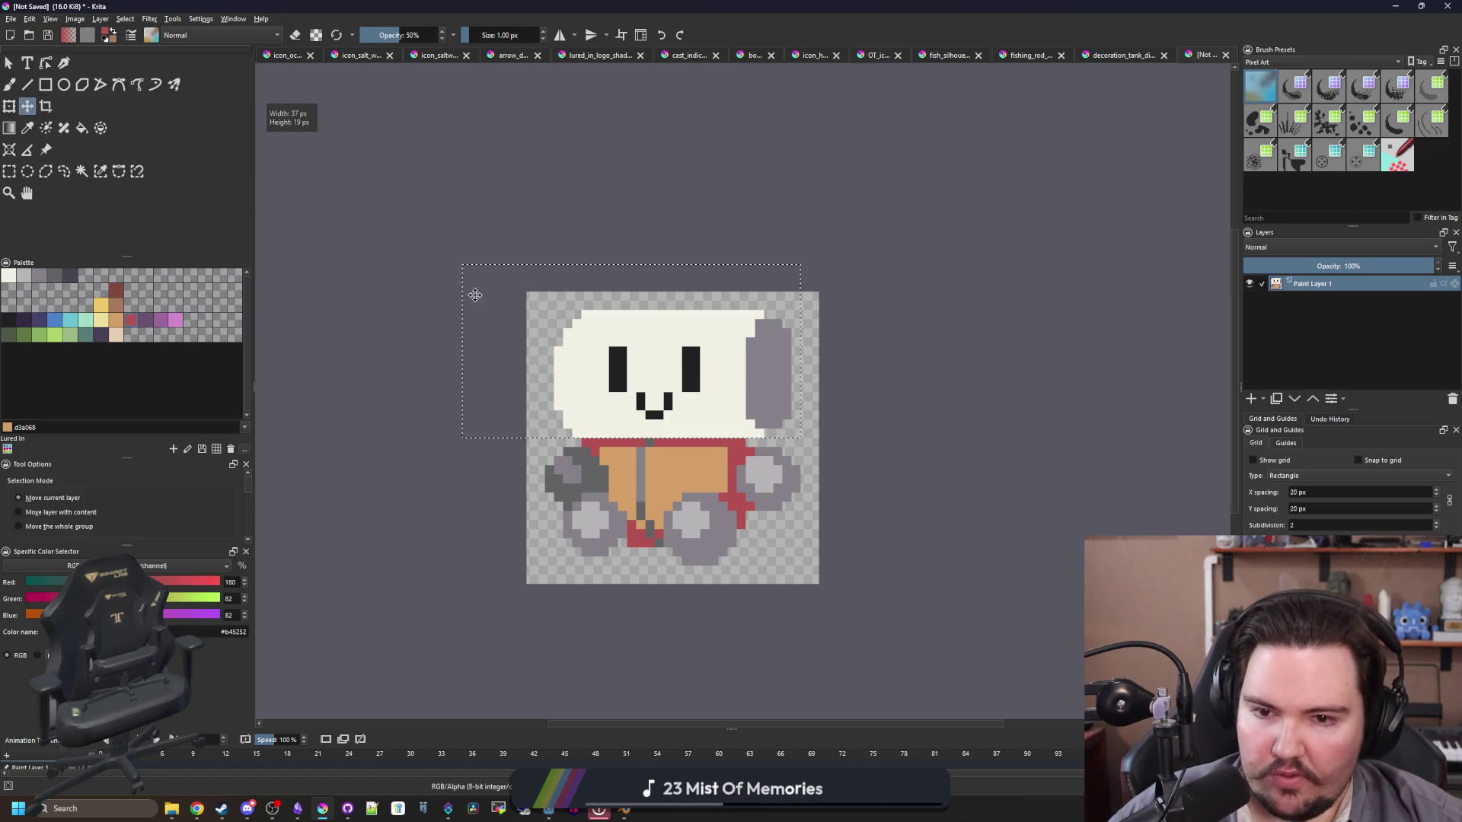
{"action": "mouse_move", "coordinate": [701, 371]}
{"action": "left_mouse_down"}
{"action": "mouse_move", "coordinate": [694, 352]}
{"action": "mouse_move", "coordinate": [695, 370]}
{"action": "left_mouse_up"}
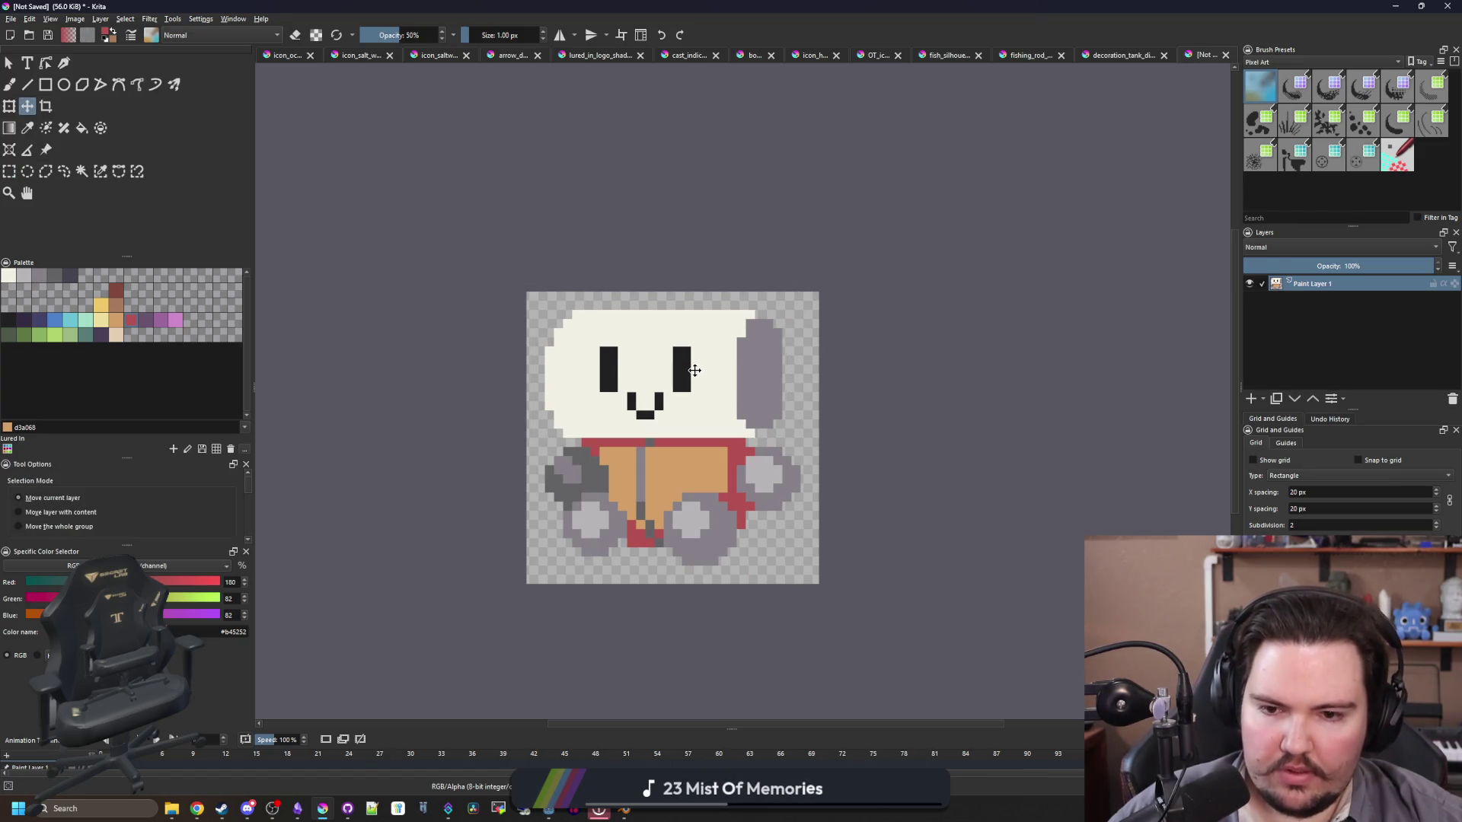
{"action": "scroll", "coordinate": [694, 370], "scroll_direction": "up", "scroll_amount": 3}
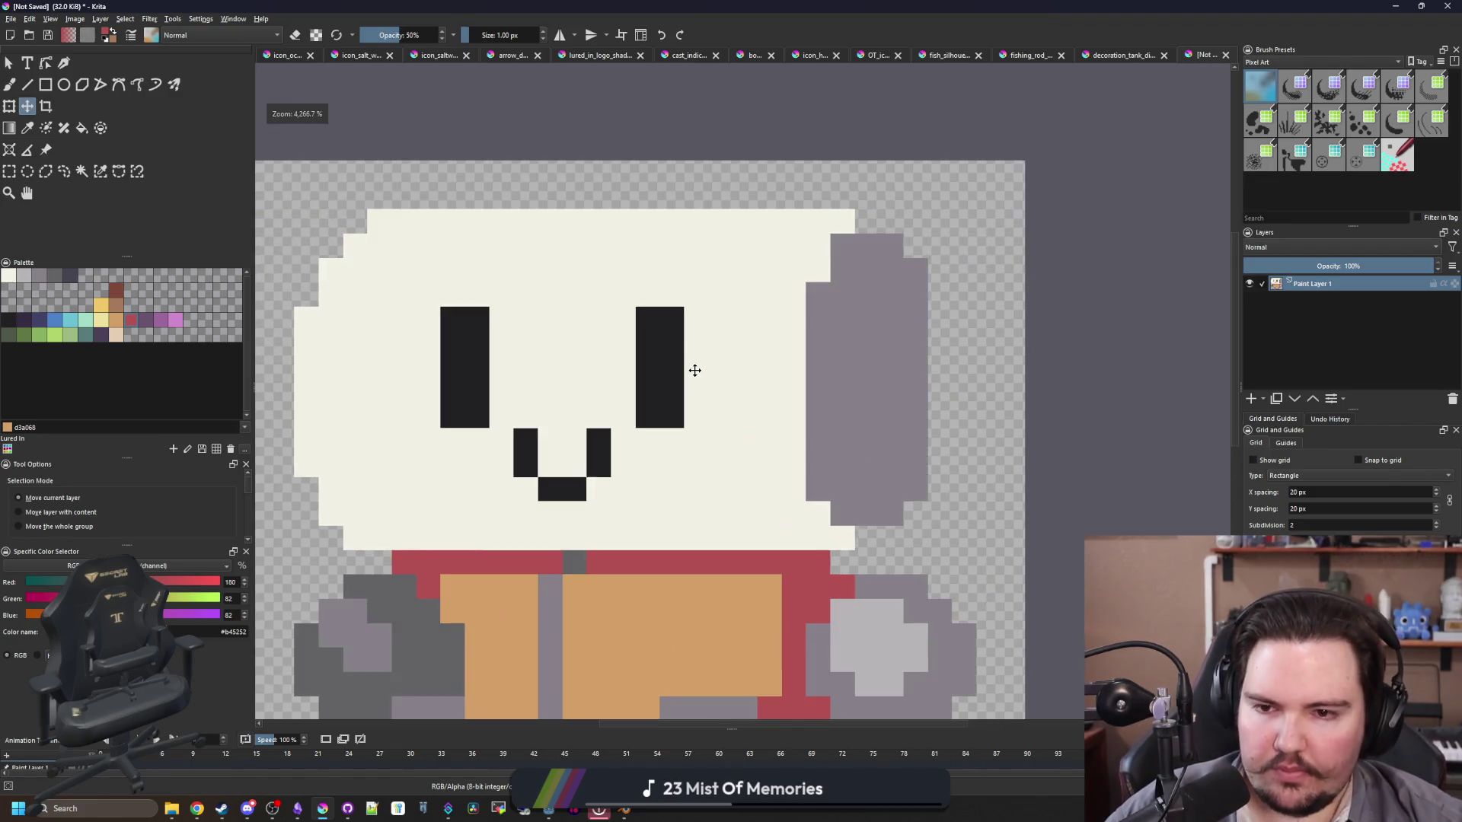
Step: Fill the grey ear with the lighter grey #b8b5b9
{"action": "left_click", "coordinate": [24, 278]}
{"action": "key", "text": "b"}
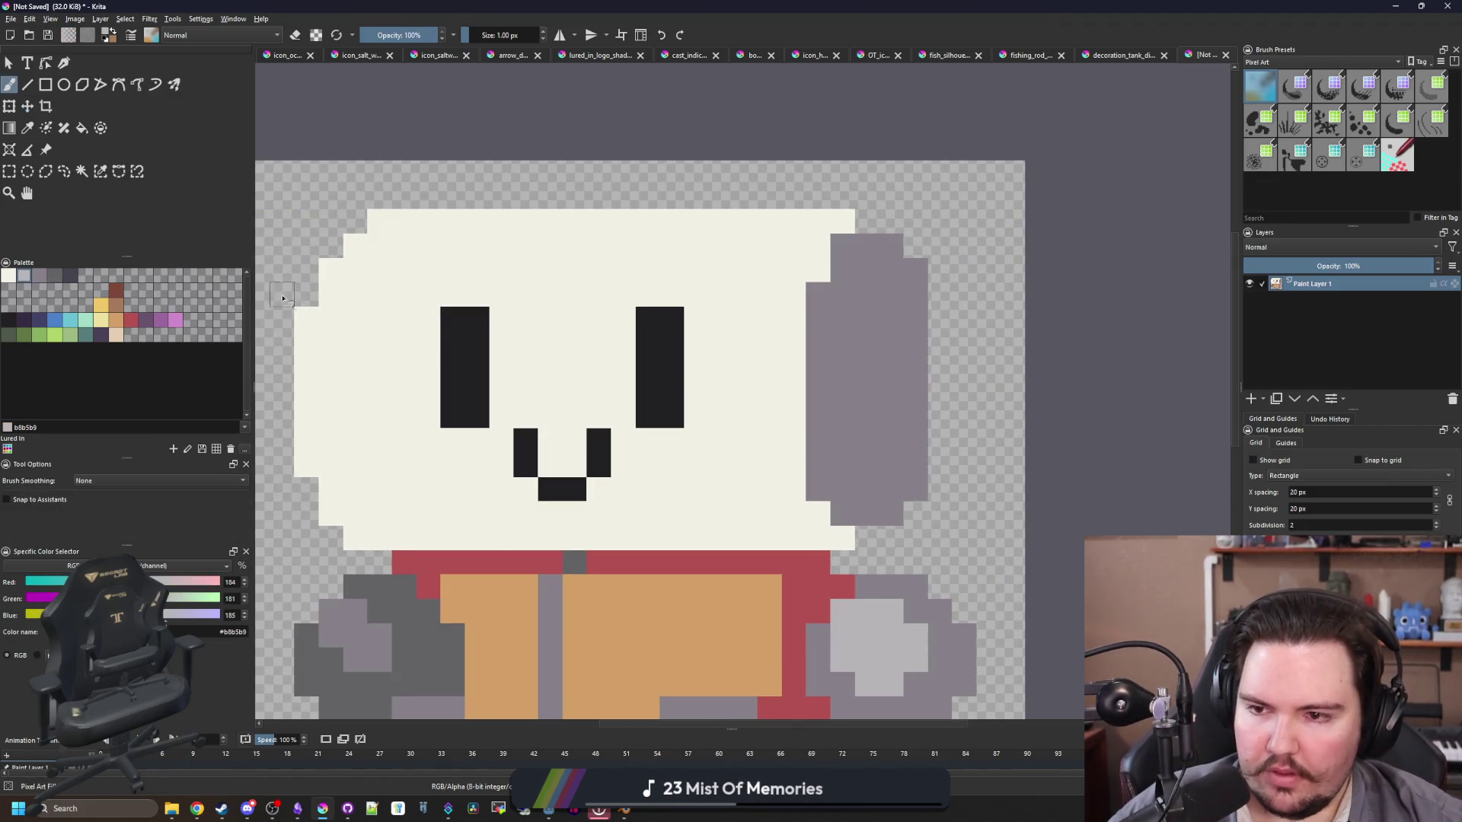
{"action": "key", "text": "ctrl+z"}
{"action": "left_click_drag", "start_coordinate": [396, 497], "coordinate": [471, 462]}
{"action": "key", "text": "f"}
{"action": "left_click", "coordinate": [920, 424]}
{"action": "key", "text": "ctrl+z"}
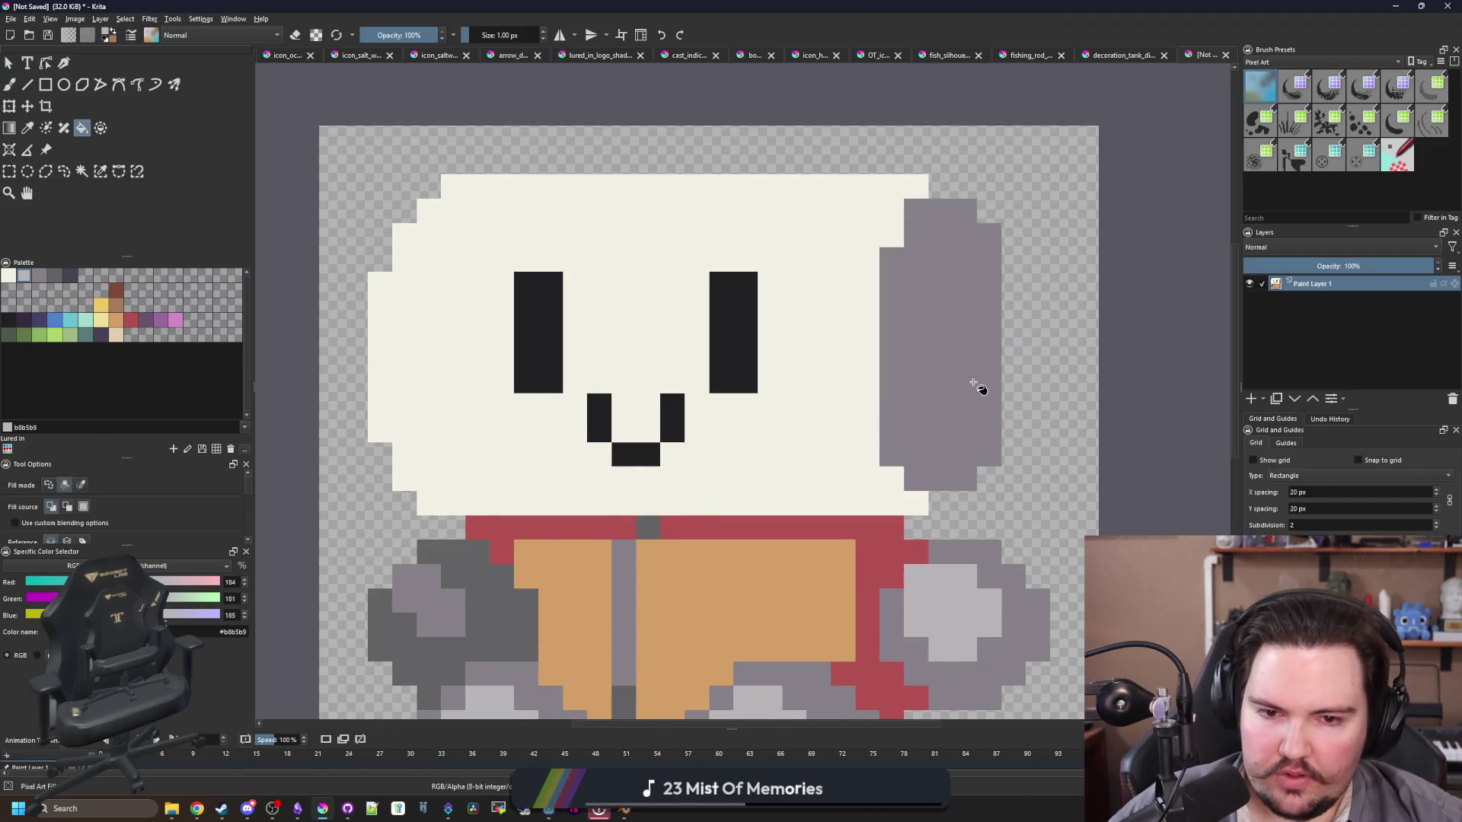
{"action": "left_click", "coordinate": [974, 383]}
{"action": "scroll", "coordinate": [736, 455], "scroll_direction": "up", "scroll_amount": 1}
Step: Paint a light grey line and cell beside the mouth
{"action": "key", "text": "b"}
{"action": "left_click_drag", "start_coordinate": [935, 419], "coordinate": [382, 423]}
{"action": "left_click", "coordinate": [582, 419]}
{"action": "scroll", "coordinate": [582, 420], "scroll_direction": "down", "scroll_amount": 1}
Step: Fill the white band below the mouth with light grey
{"action": "key", "text": "f"}
{"action": "left_click", "coordinate": [449, 458]}
{"action": "key", "text": "ctrl+z"}
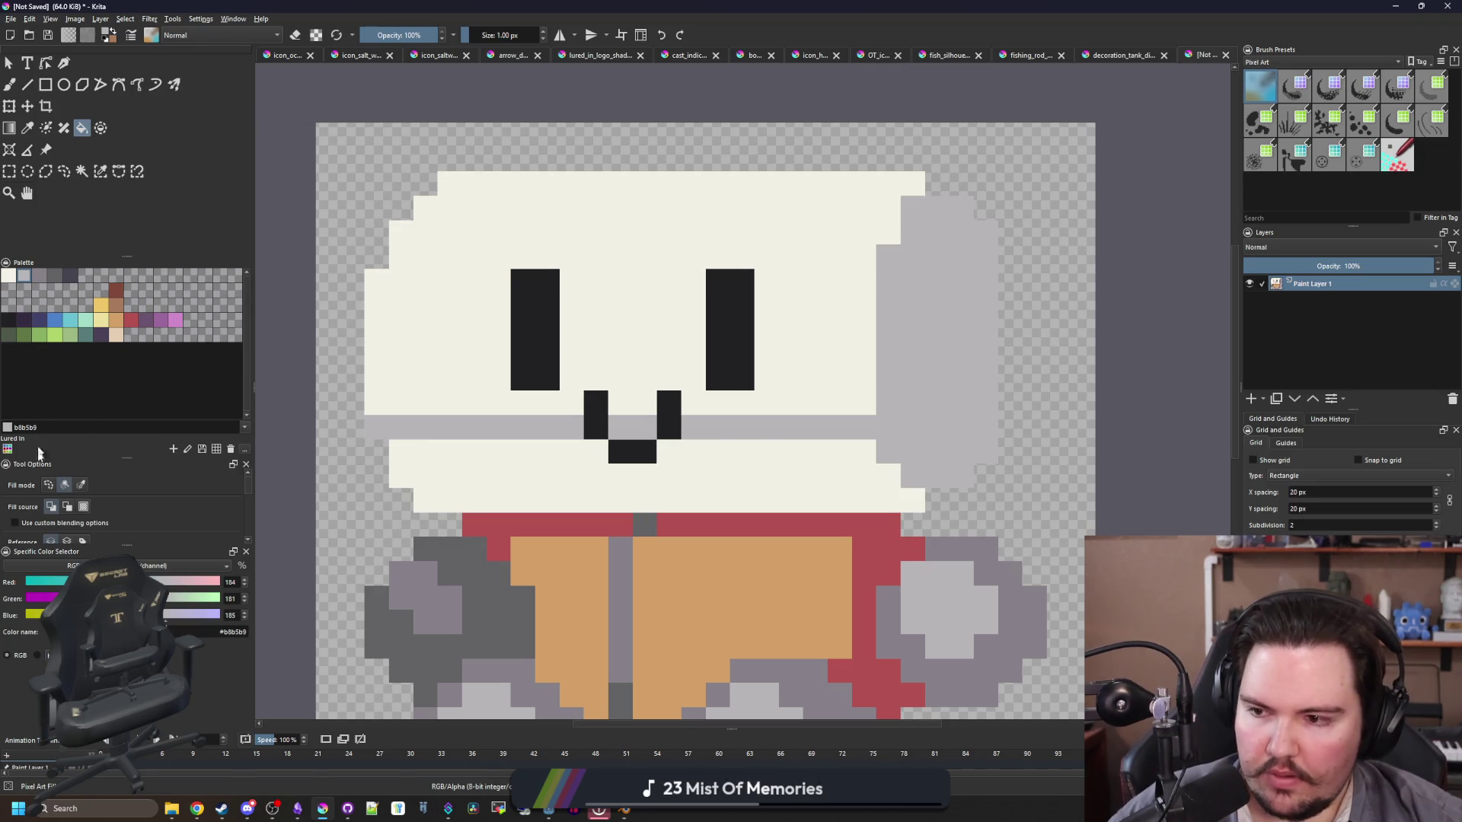
{"action": "left_click", "coordinate": [488, 459]}
{"action": "key", "text": "ctrl+z"}
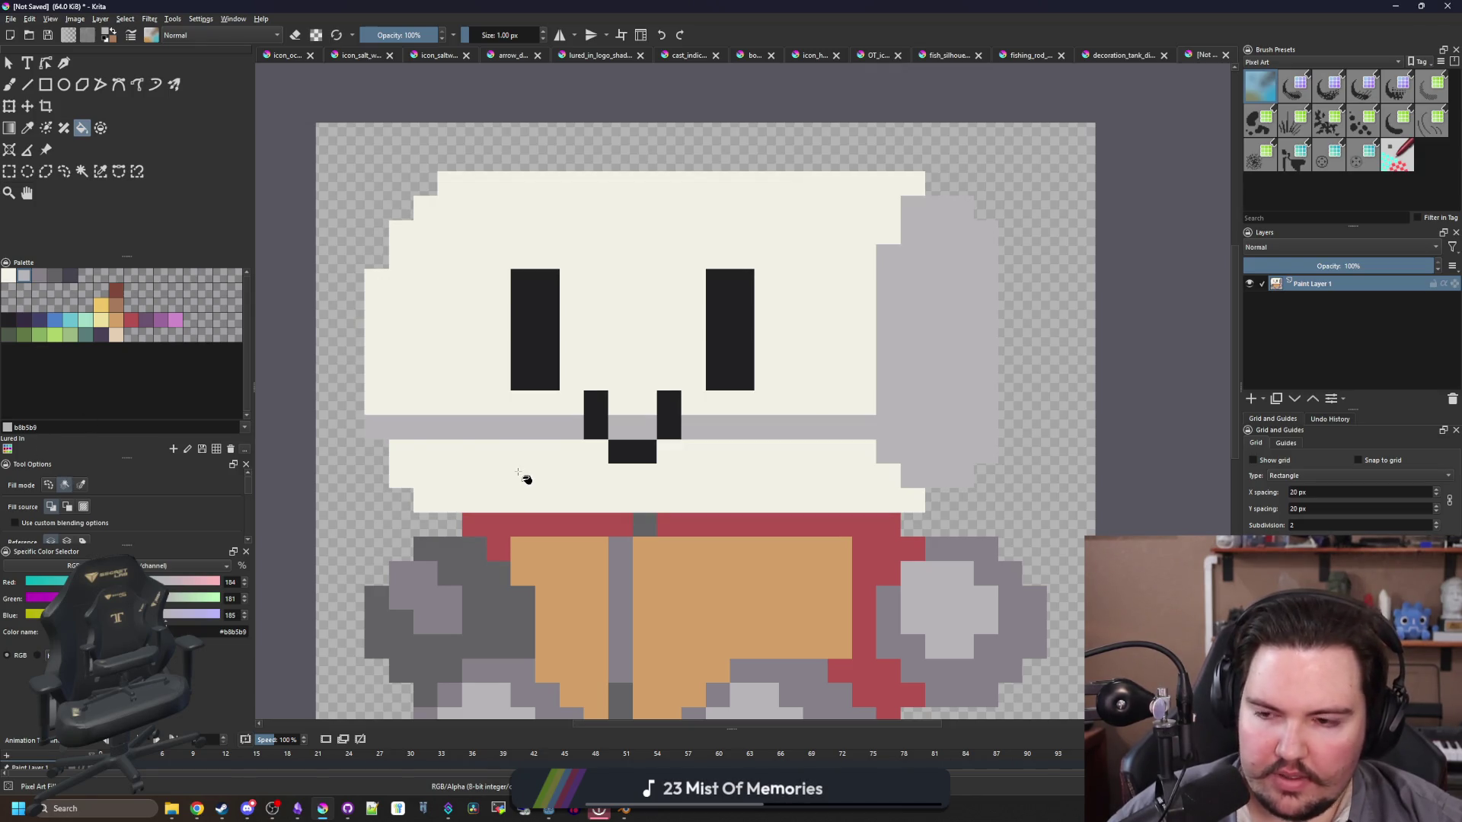
{"action": "left_click", "coordinate": [518, 472]}
{"action": "key", "text": "ctrl+z"}
{"action": "scroll", "coordinate": [137, 525], "scroll_direction": "down", "scroll_amount": 2}
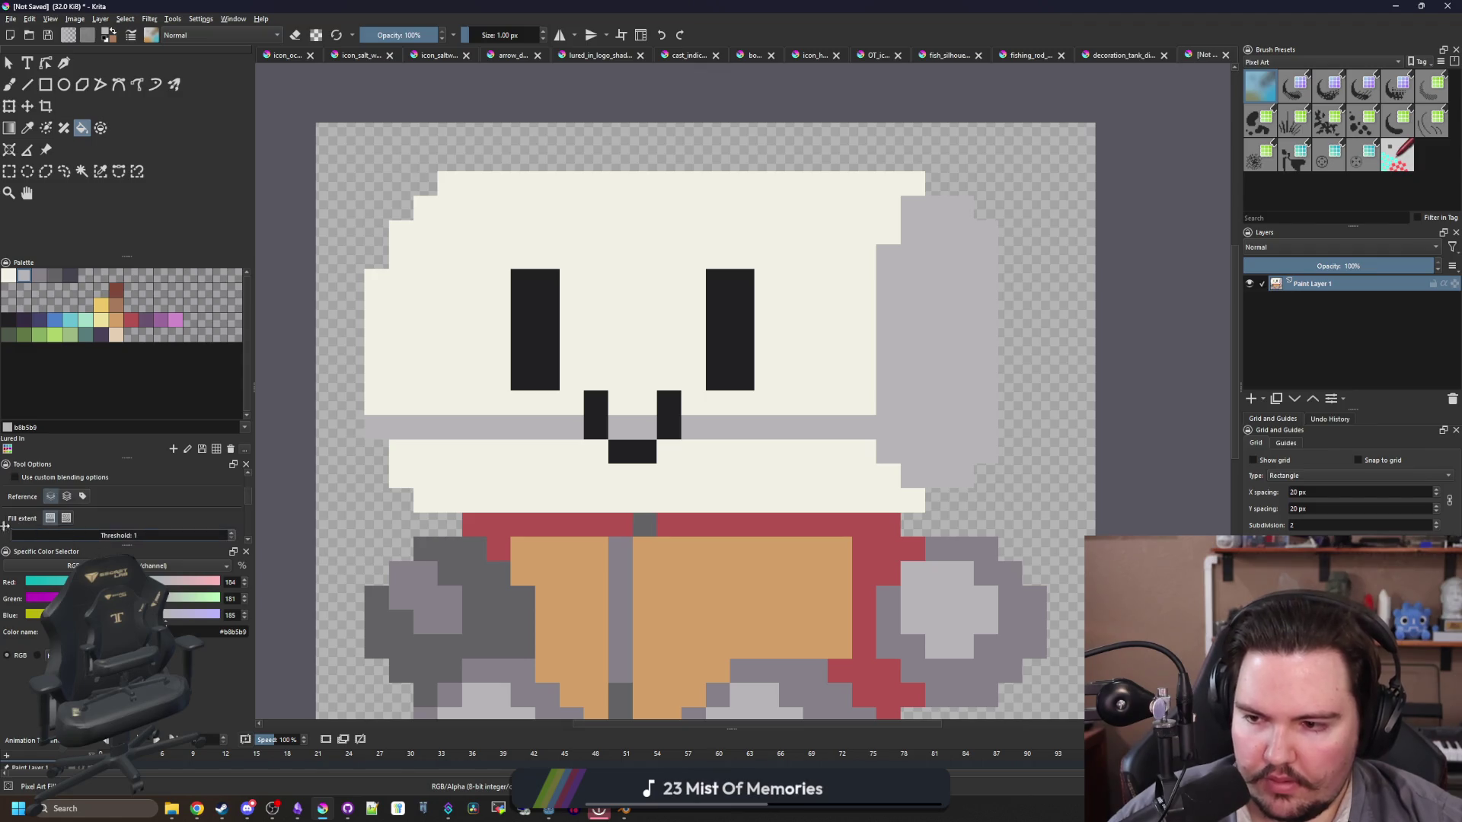
{"action": "left_click", "coordinate": [708, 456]}
Step: Paint a 1 px dark grey #868188 shading column along the ear's inner edge
{"action": "key", "text": "b"}
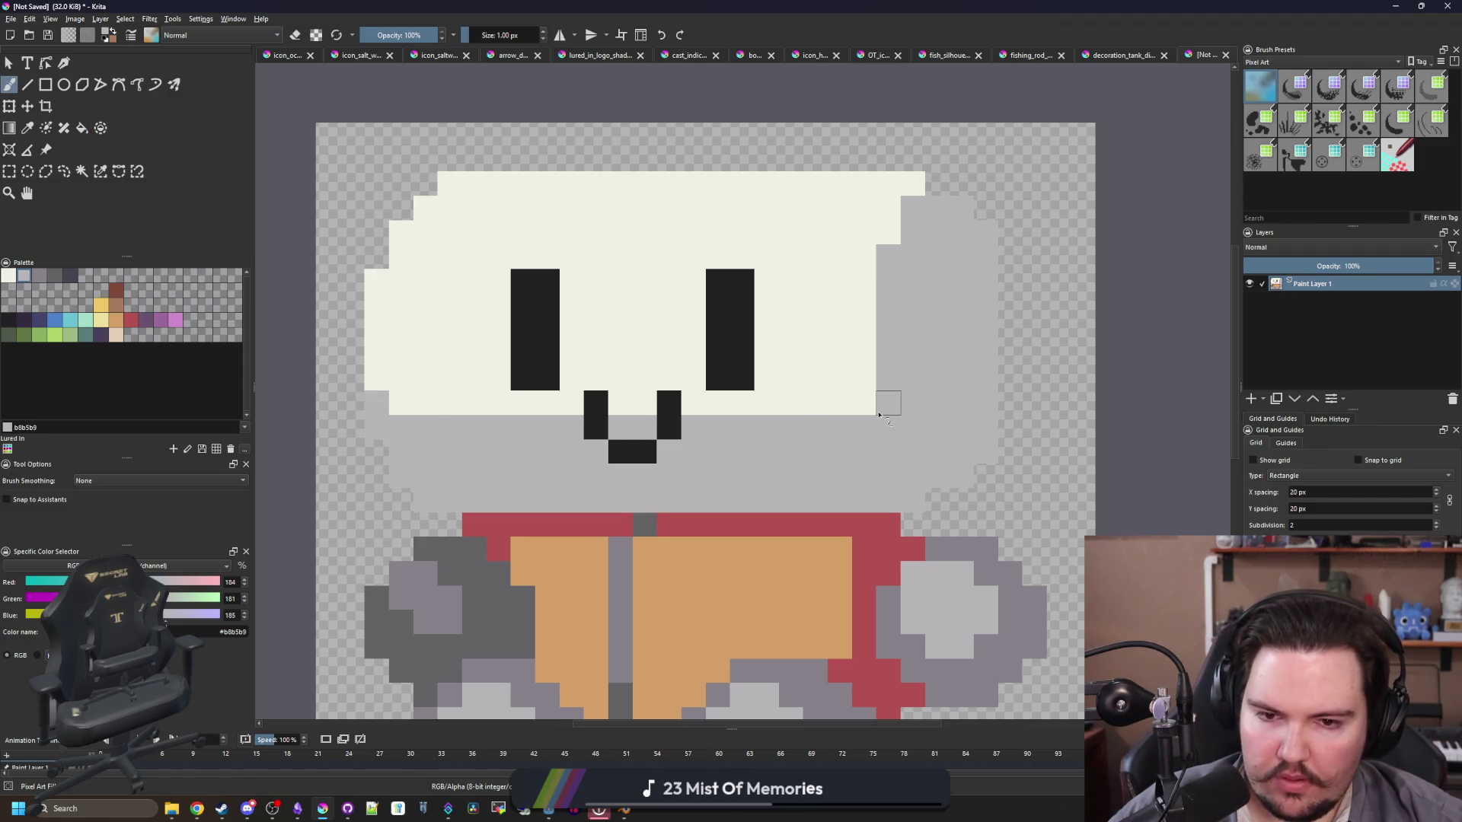
{"action": "left_click_drag", "start_coordinate": [554, 346], "coordinate": [279, 350]}
{"action": "left_click", "coordinate": [39, 277]}
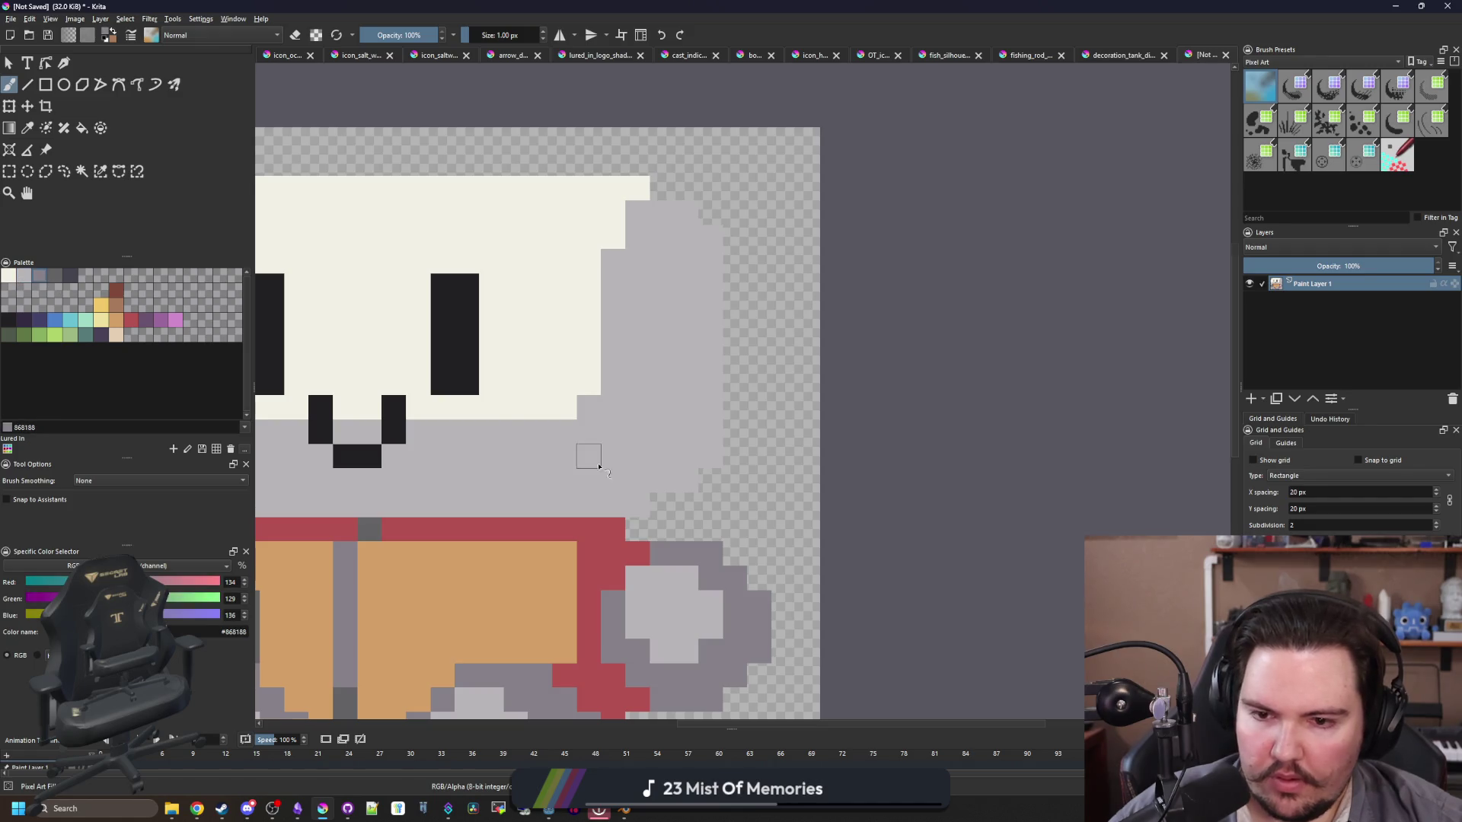
{"action": "scroll", "coordinate": [678, 522], "scroll_direction": "up", "scroll_amount": 2}
{"action": "left_click", "coordinate": [657, 526]}
{"action": "left_click_drag", "start_coordinate": [620, 491], "coordinate": [628, 357]}
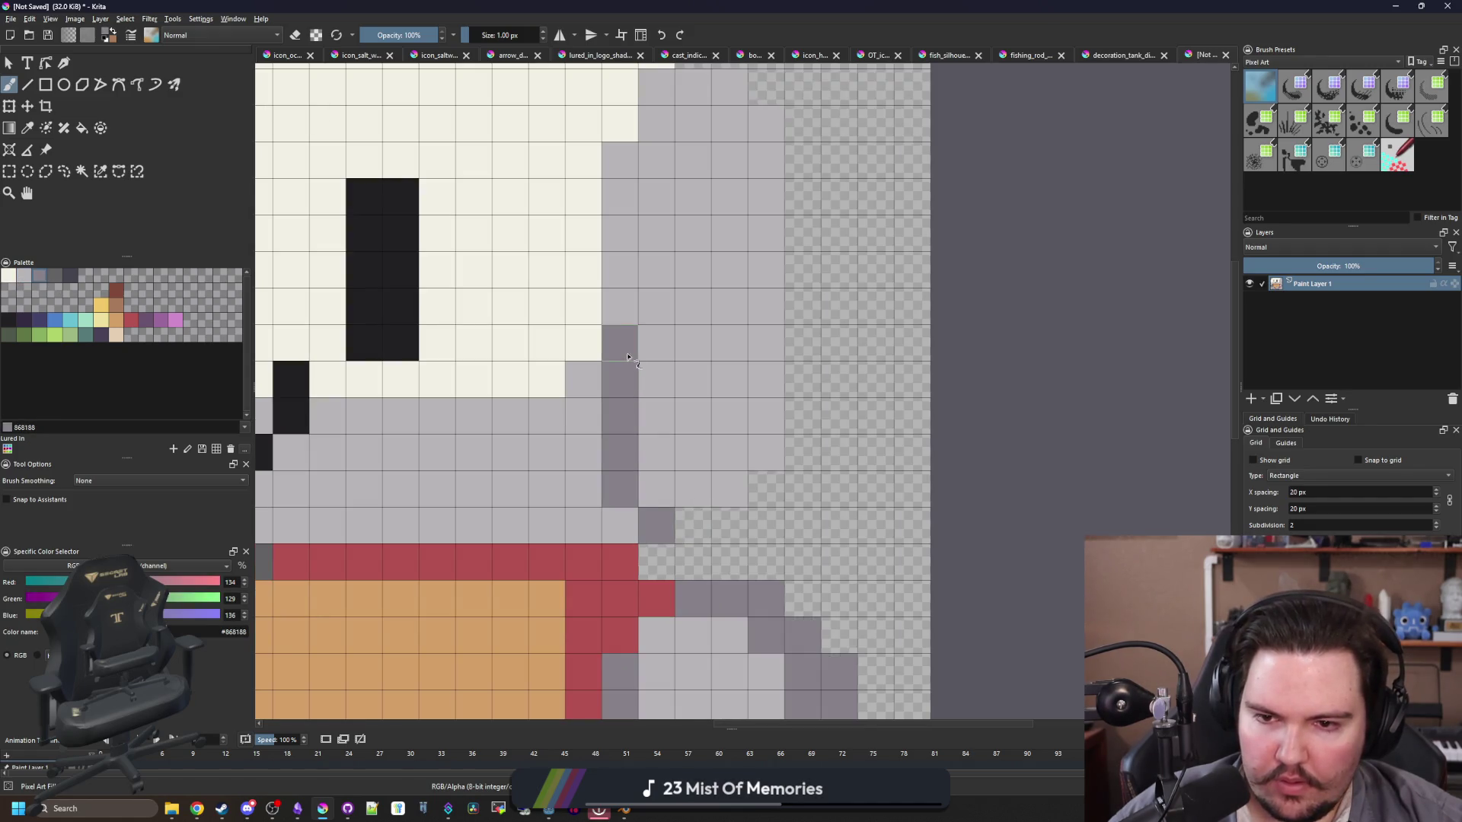
{"action": "left_click", "coordinate": [654, 491]}
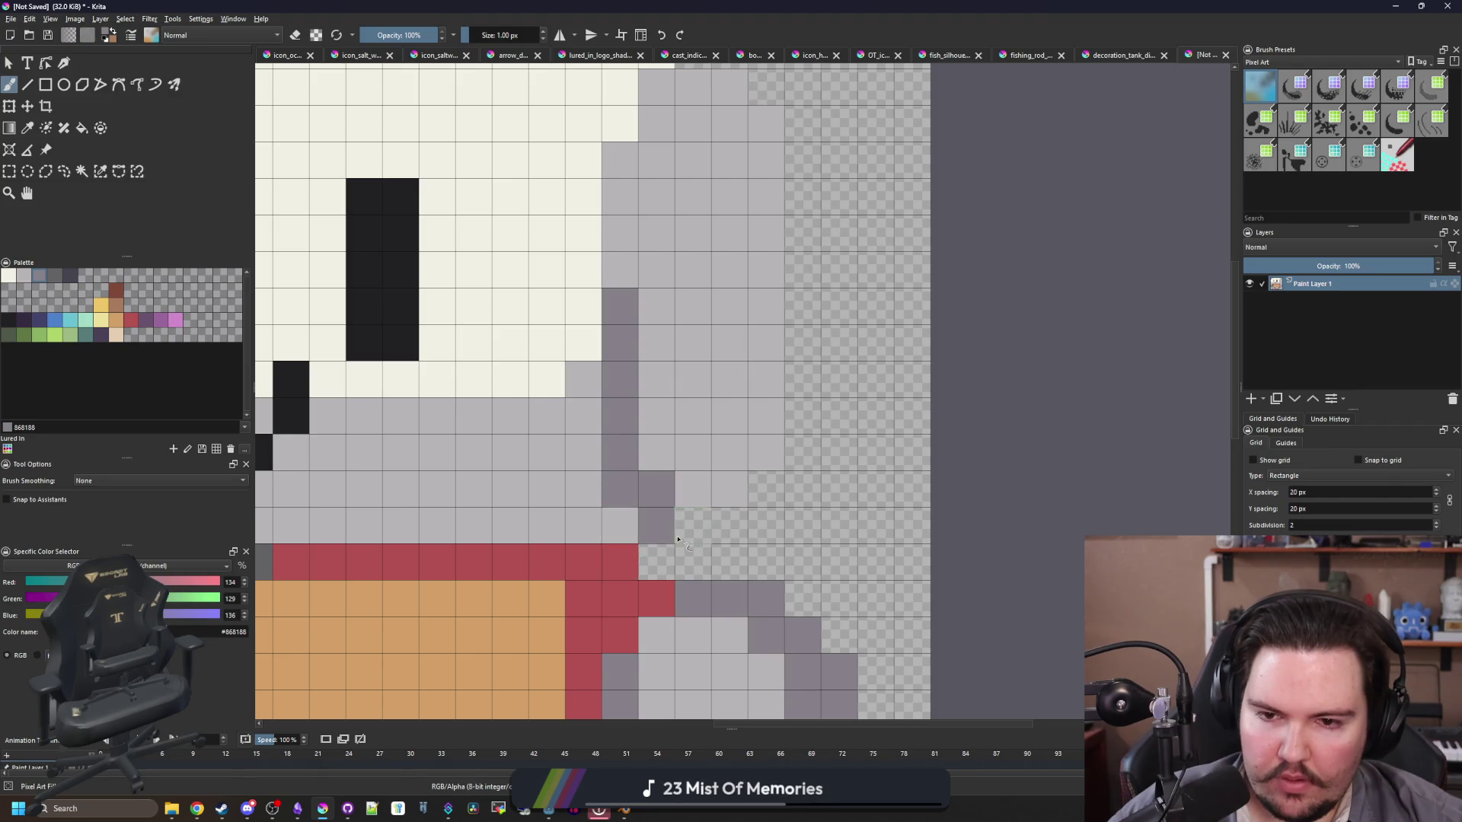
Step: Add dark grey #868188 pixels at the head's top-right corner
{"action": "scroll", "coordinate": [676, 539], "scroll_direction": "down", "scroll_amount": 3}
{"action": "scroll", "coordinate": [666, 449], "scroll_direction": "up", "scroll_amount": 3}
{"action": "left_click_drag", "start_coordinate": [759, 359], "coordinate": [759, 395]}
{"action": "left_click", "coordinate": [722, 324]}
{"action": "scroll", "coordinate": [553, 449], "scroll_direction": "down", "scroll_amount": 3}
{"action": "scroll", "coordinate": [553, 449], "scroll_direction": "up", "scroll_amount": 2}
Step: Try greying the tops of both eyes with the darker grey, then undo it
{"action": "left_click", "coordinate": [549, 619], "text": "ctrl"}
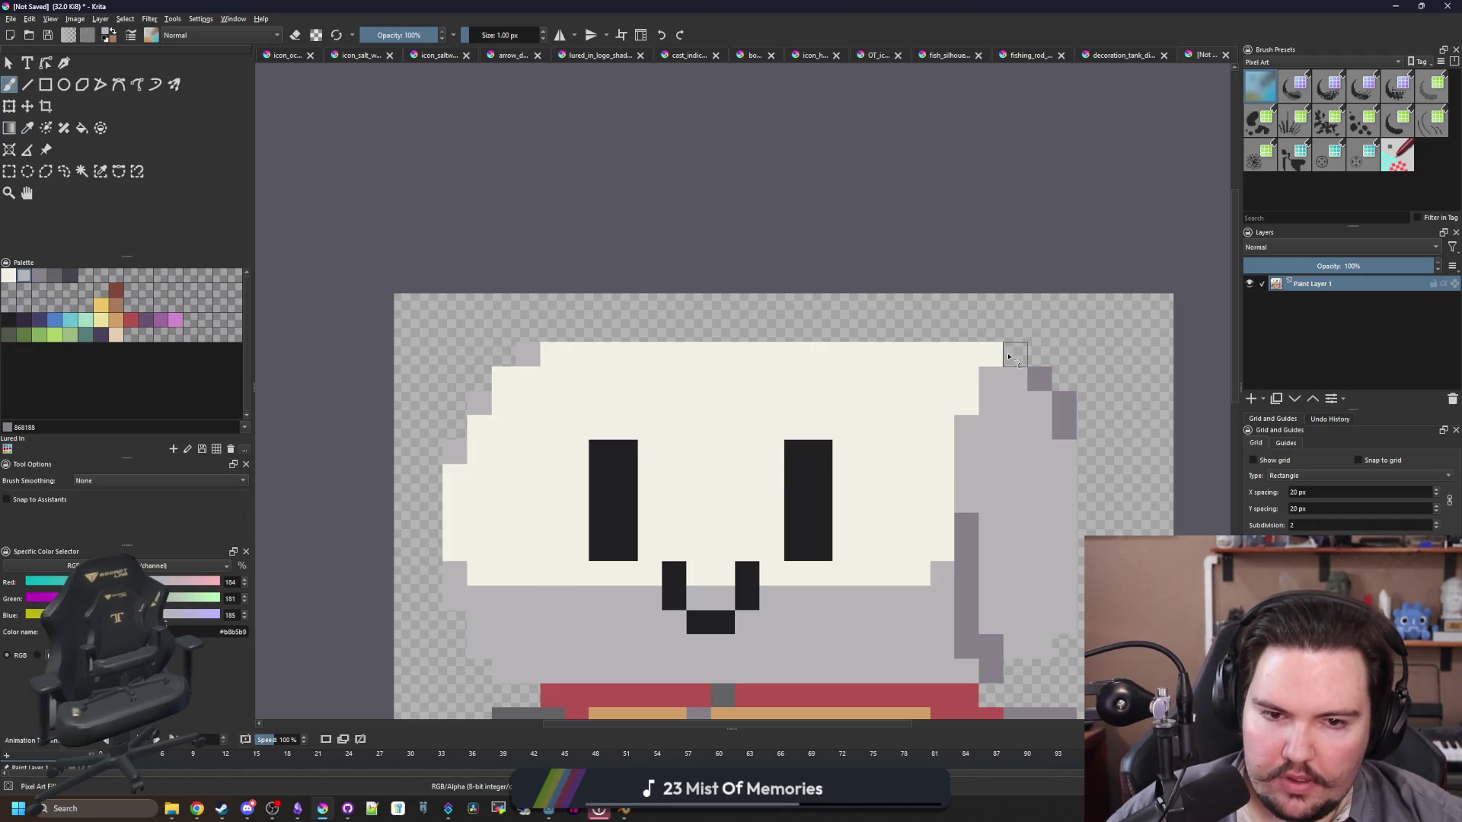
{"action": "left_click_drag", "start_coordinate": [797, 355], "coordinate": [693, 289]}
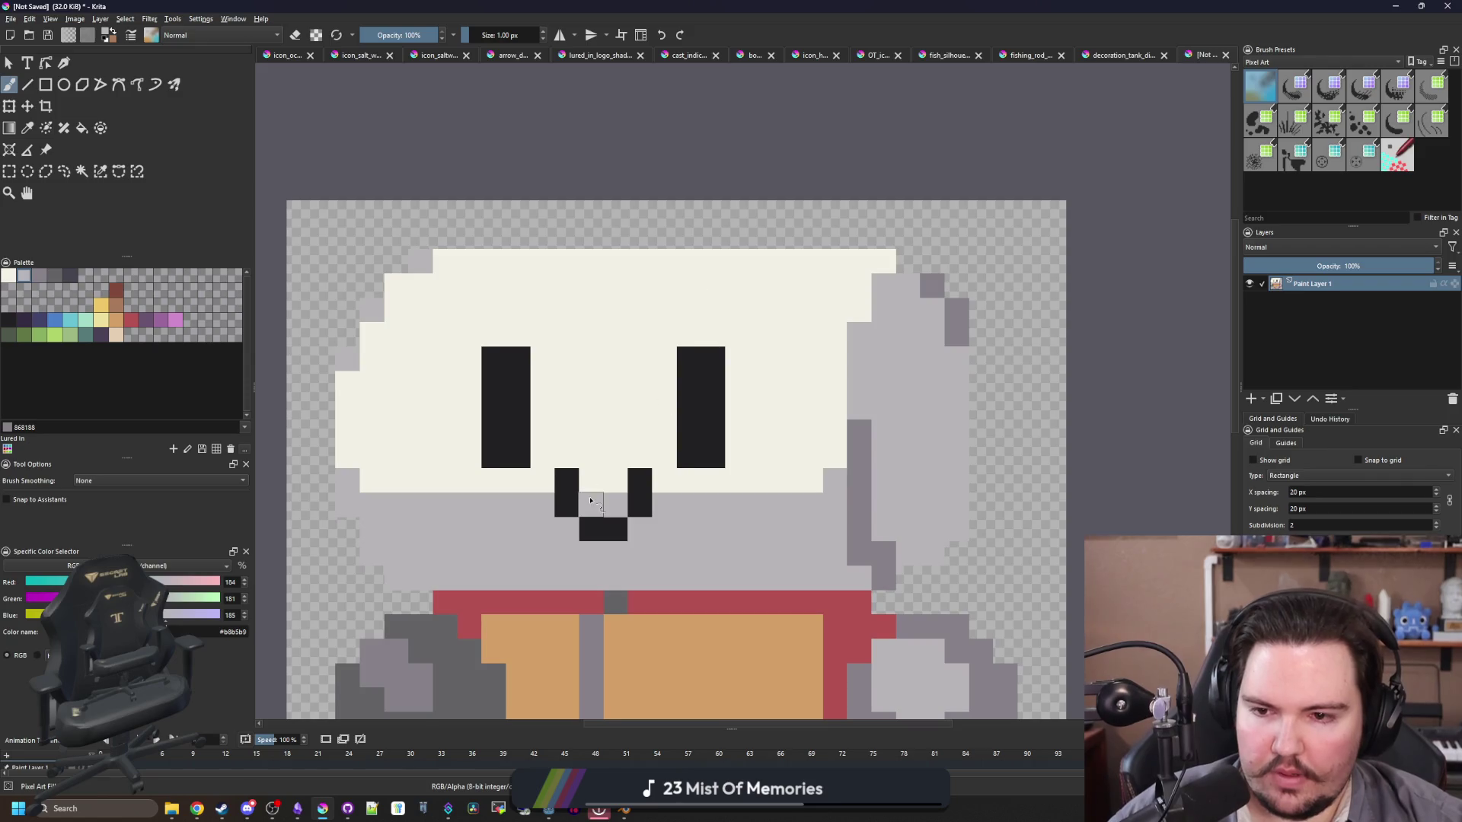
{"action": "scroll", "coordinate": [591, 501], "scroll_direction": "up", "scroll_amount": 1}
{"action": "left_click", "coordinate": [40, 274]}
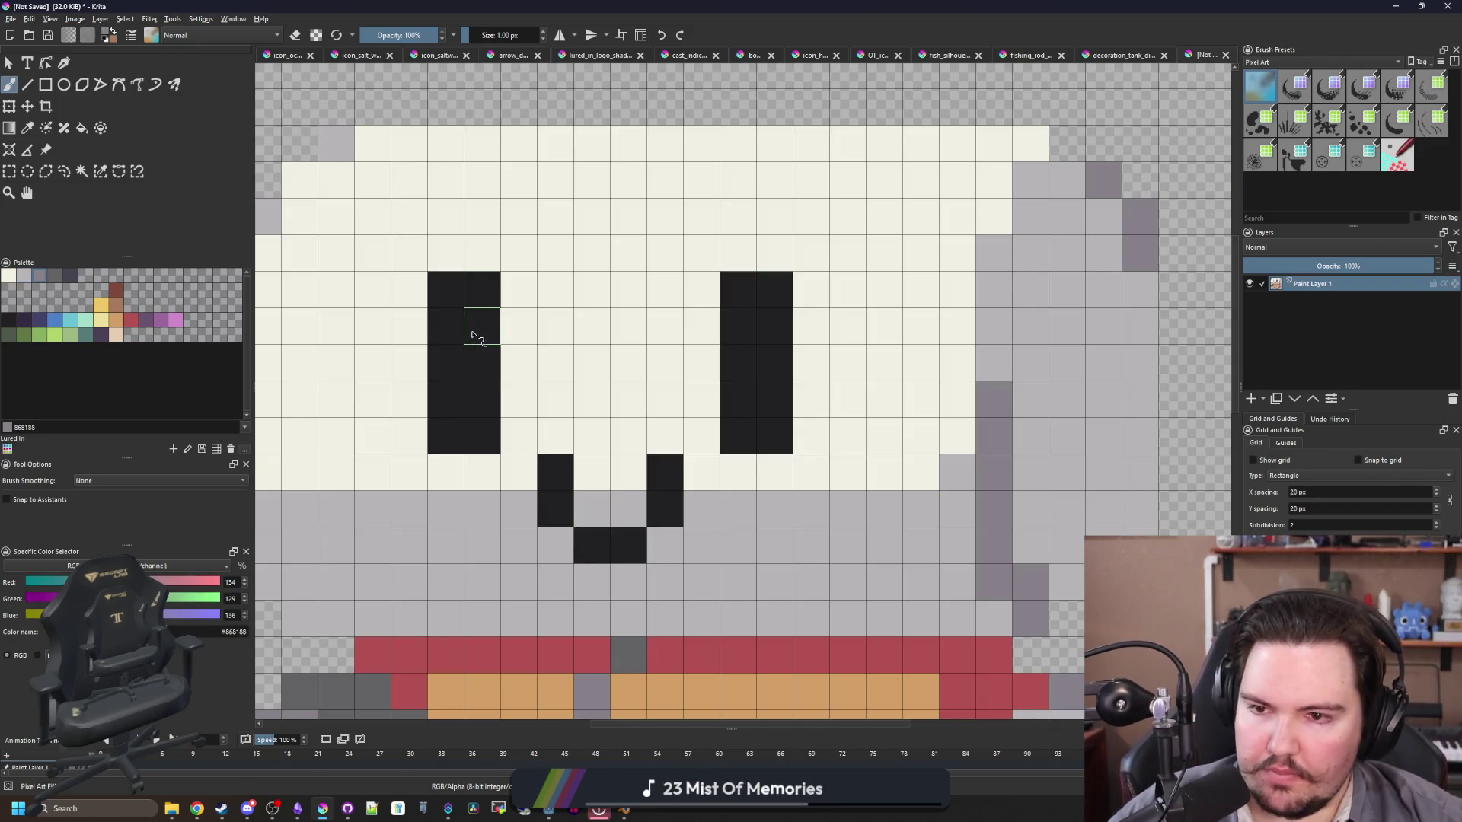
{"action": "left_click_drag", "start_coordinate": [481, 299], "coordinate": [446, 297]}
{"action": "left_click_drag", "start_coordinate": [764, 301], "coordinate": [739, 301]}
{"action": "key", "text": "ctrl+z"}
{"action": "key", "text": "ctrl+z"}
Step: Grey the top pixel of each mouth corner on the smile
{"action": "left_click", "coordinate": [665, 472]}
{"action": "left_click", "coordinate": [555, 472]}
{"action": "scroll", "coordinate": [590, 525], "scroll_direction": "down", "scroll_amount": 1}
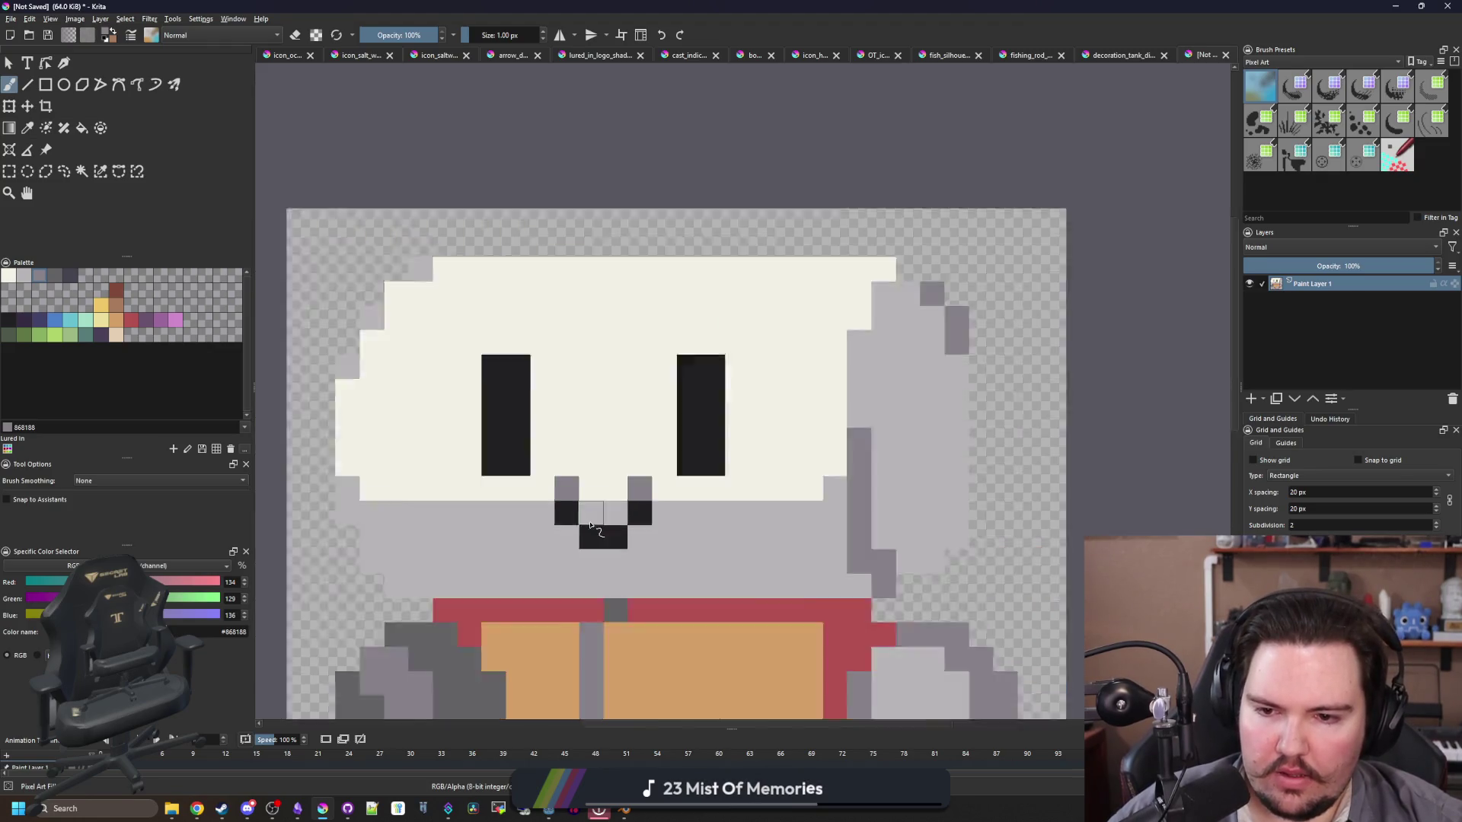
{"action": "scroll", "coordinate": [591, 525], "scroll_direction": "down", "scroll_amount": 4}
{"action": "scroll", "coordinate": [621, 611], "scroll_direction": "up", "scroll_amount": 3}
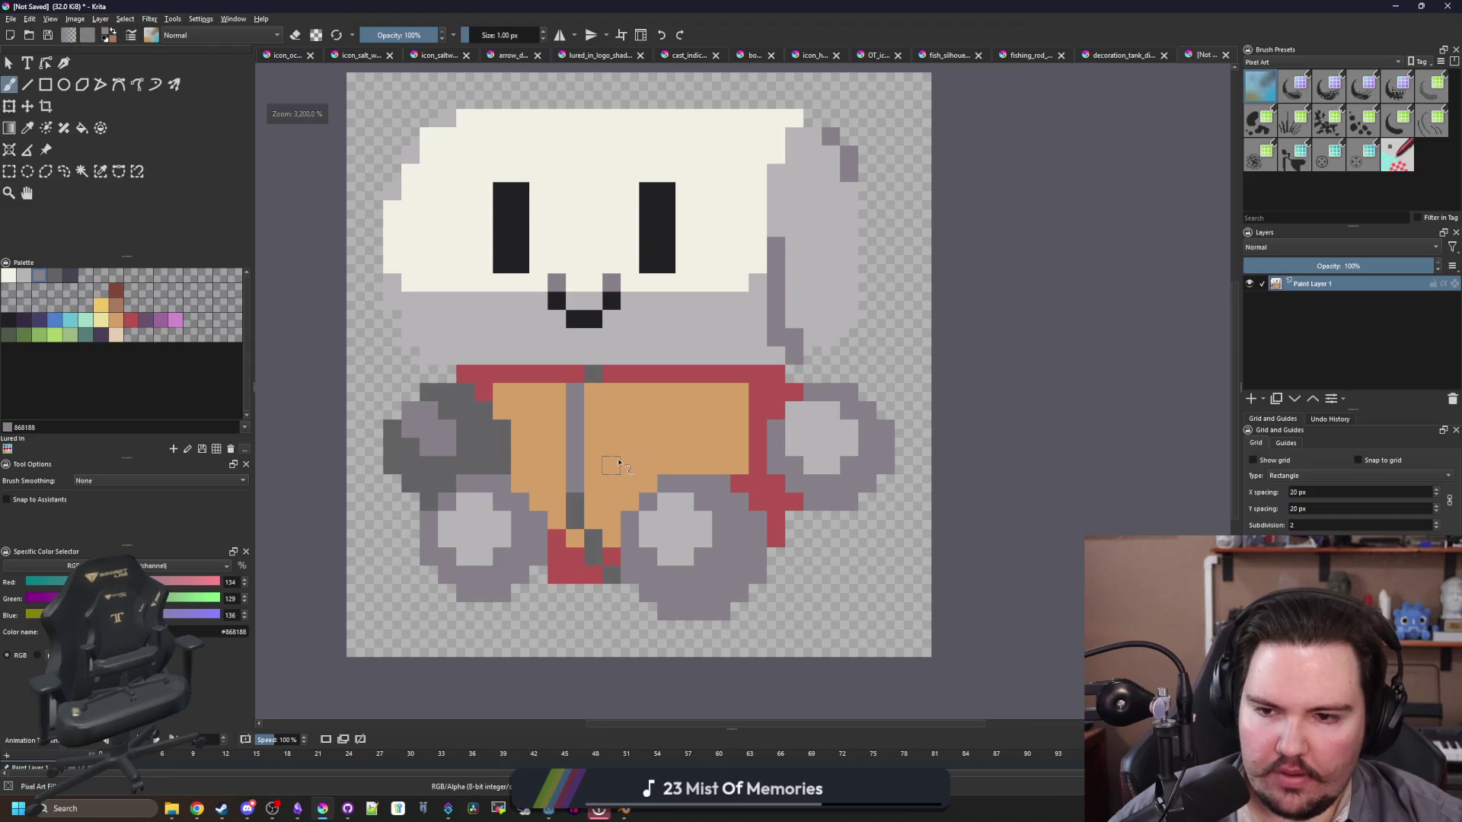
{"action": "scroll", "coordinate": [605, 480], "scroll_direction": "up", "scroll_amount": 1}
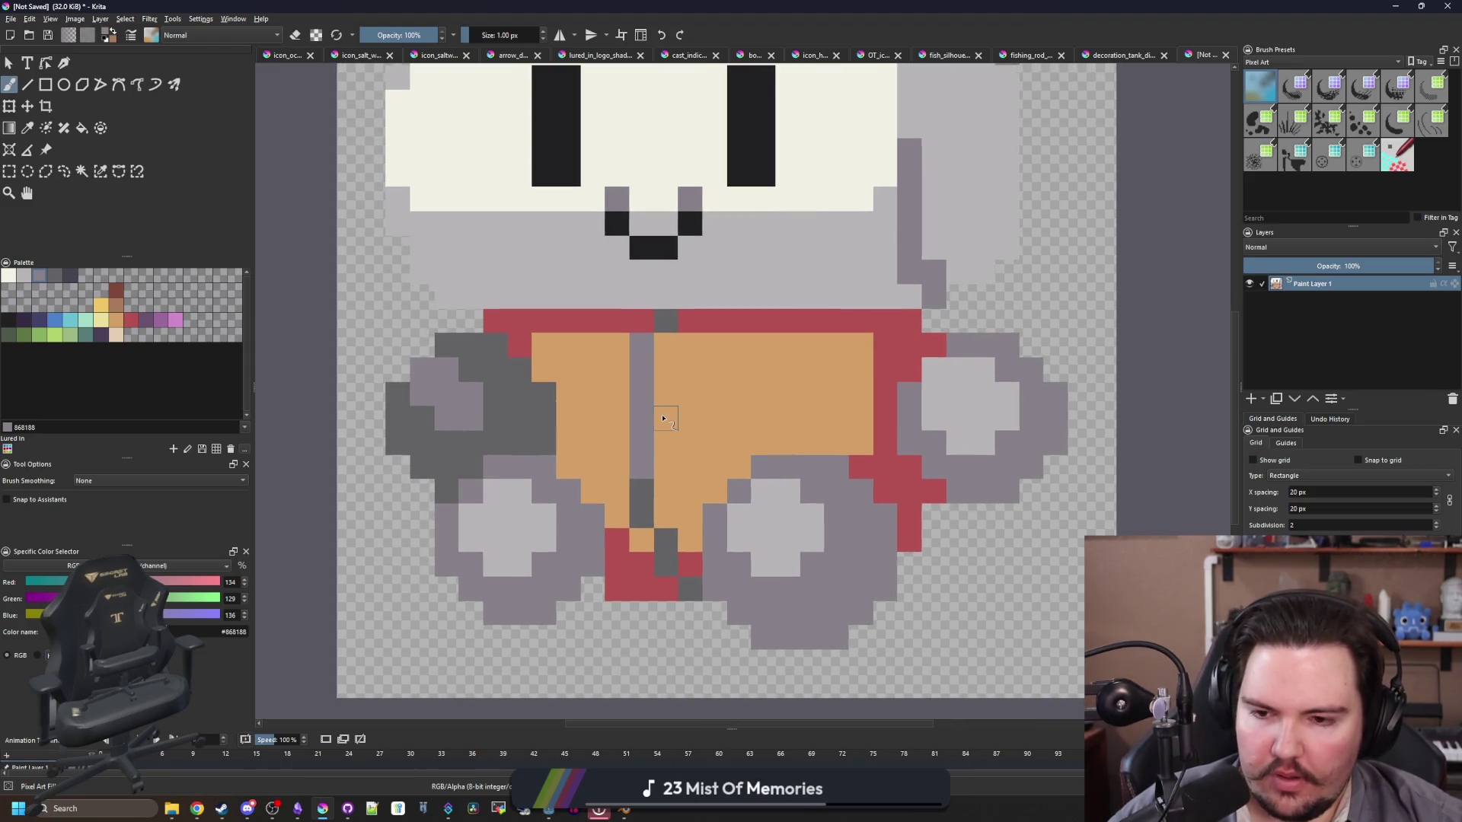
{"action": "scroll", "coordinate": [670, 453], "scroll_direction": "up", "scroll_amount": 1}
{"action": "key", "text": "p"}
{"action": "scroll", "coordinate": [626, 464], "scroll_direction": "up", "scroll_amount": 2}
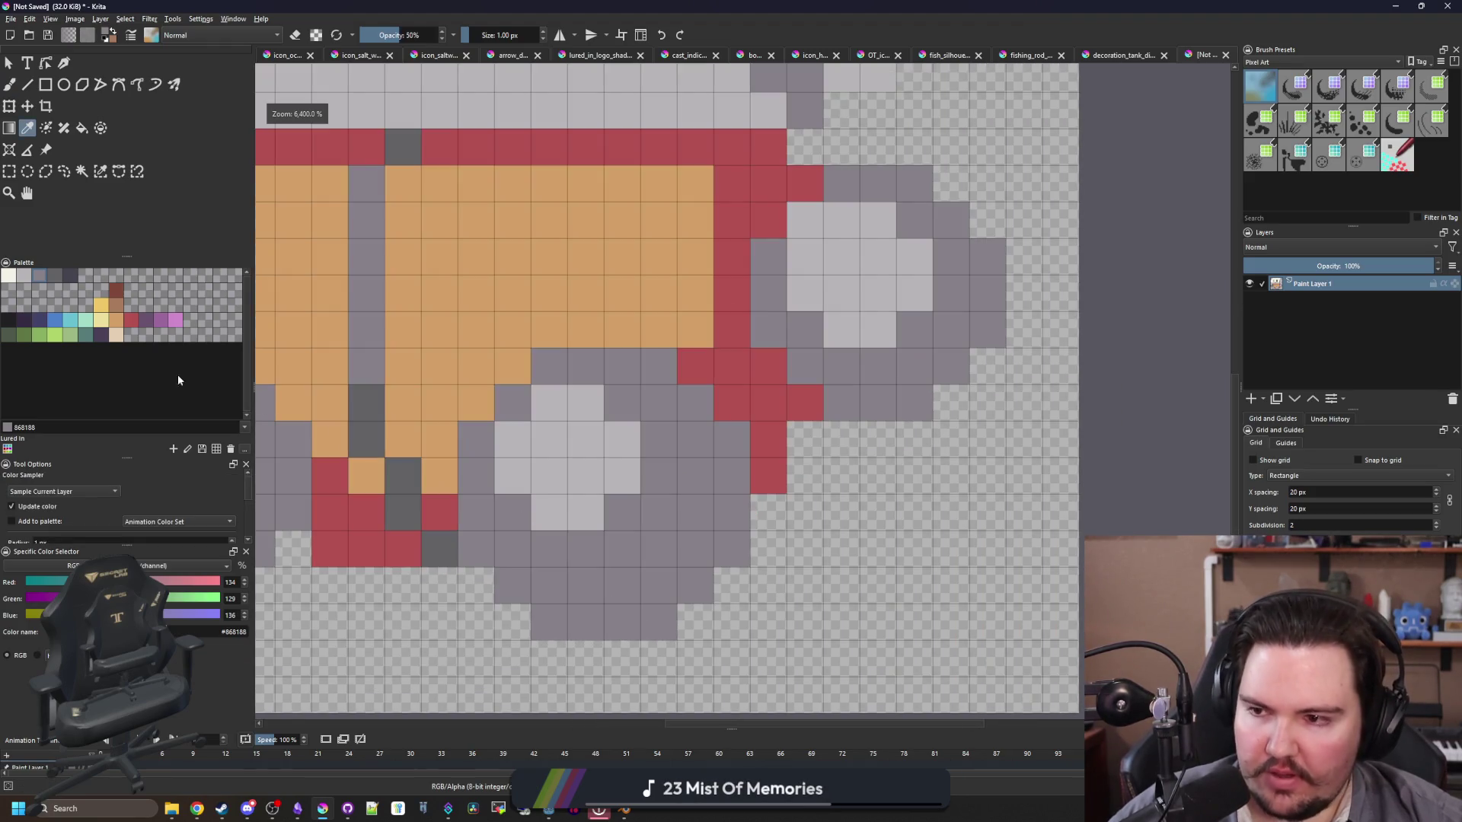
Step: Shade the paw's bottom row and side with dark grey #646365
{"action": "left_click", "coordinate": [70, 275]}
{"action": "key", "text": "b"}
{"action": "mouse_move", "coordinate": [658, 587]}
{"action": "left_mouse_down"}
{"action": "mouse_move", "coordinate": [556, 587]}
{"action": "mouse_move", "coordinate": [525, 548]}
{"action": "left_mouse_up"}
{"action": "mouse_move", "coordinate": [653, 557]}
{"action": "left_mouse_down"}
{"action": "mouse_move", "coordinate": [695, 512]}
{"action": "mouse_move", "coordinate": [694, 473]}
{"action": "mouse_move", "coordinate": [667, 435]}
{"action": "left_mouse_up"}
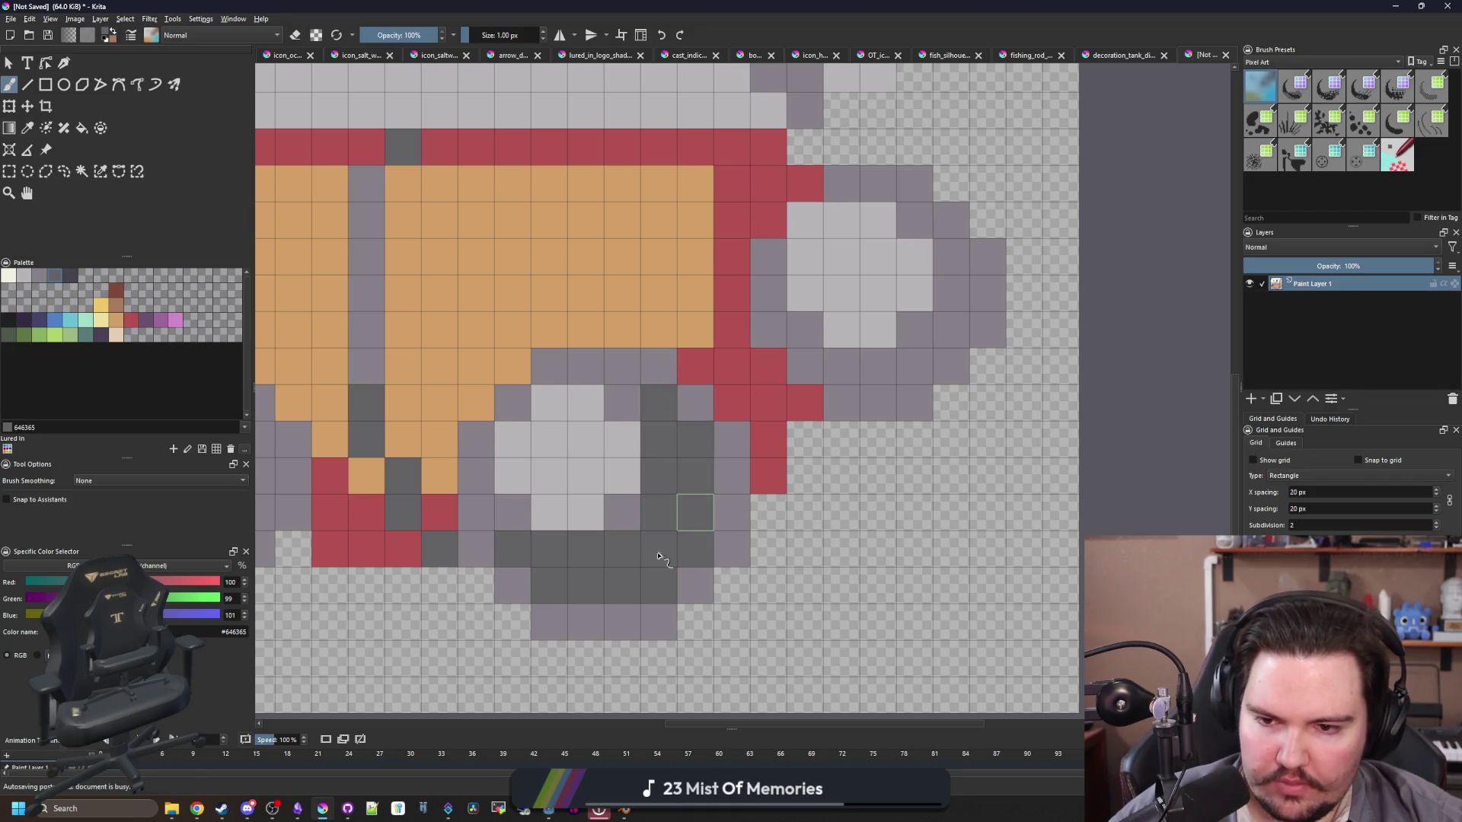
{"action": "scroll", "coordinate": [662, 511], "scroll_direction": "down", "scroll_amount": 5}
{"action": "scroll", "coordinate": [651, 514], "scroll_direction": "up", "scroll_amount": 3}
{"action": "scroll", "coordinate": [651, 514], "scroll_direction": "up", "scroll_amount": 3}
Step: Add dark grey shading along the right arm's bottom row and up its side
{"action": "left_click_drag", "start_coordinate": [647, 531], "coordinate": [564, 531]}
{"action": "left_click_drag", "start_coordinate": [685, 495], "coordinate": [692, 424]}
{"action": "scroll", "coordinate": [691, 424], "scroll_direction": "down", "scroll_amount": 4}
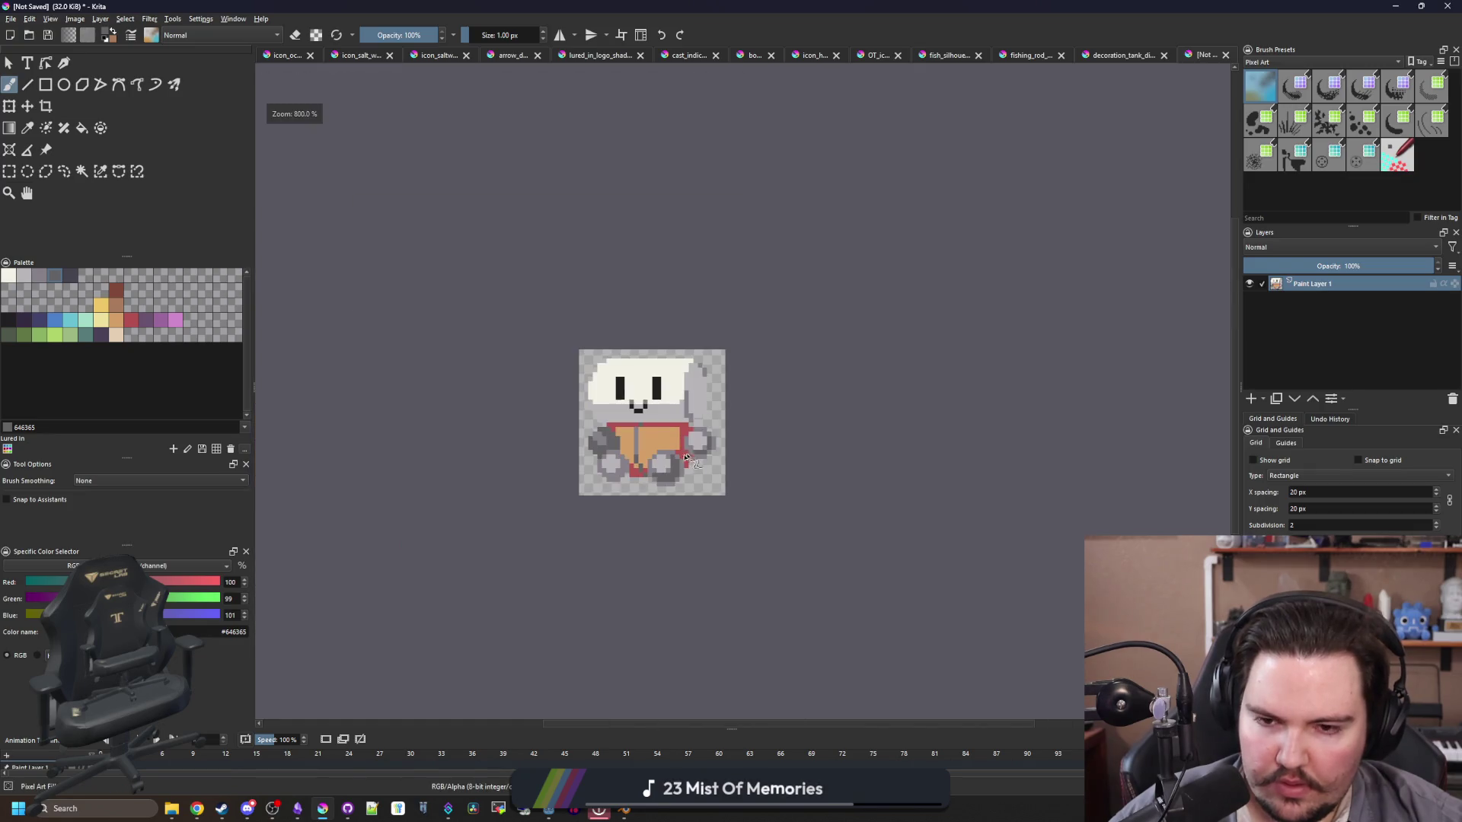
{"action": "scroll", "coordinate": [617, 464], "scroll_direction": "up", "scroll_amount": 5}
{"action": "left_click_drag", "start_coordinate": [521, 455], "coordinate": [562, 346]}
{"action": "scroll", "coordinate": [576, 512], "scroll_direction": "down", "scroll_amount": 4}
{"action": "scroll", "coordinate": [574, 215], "scroll_direction": "up", "scroll_amount": 4}
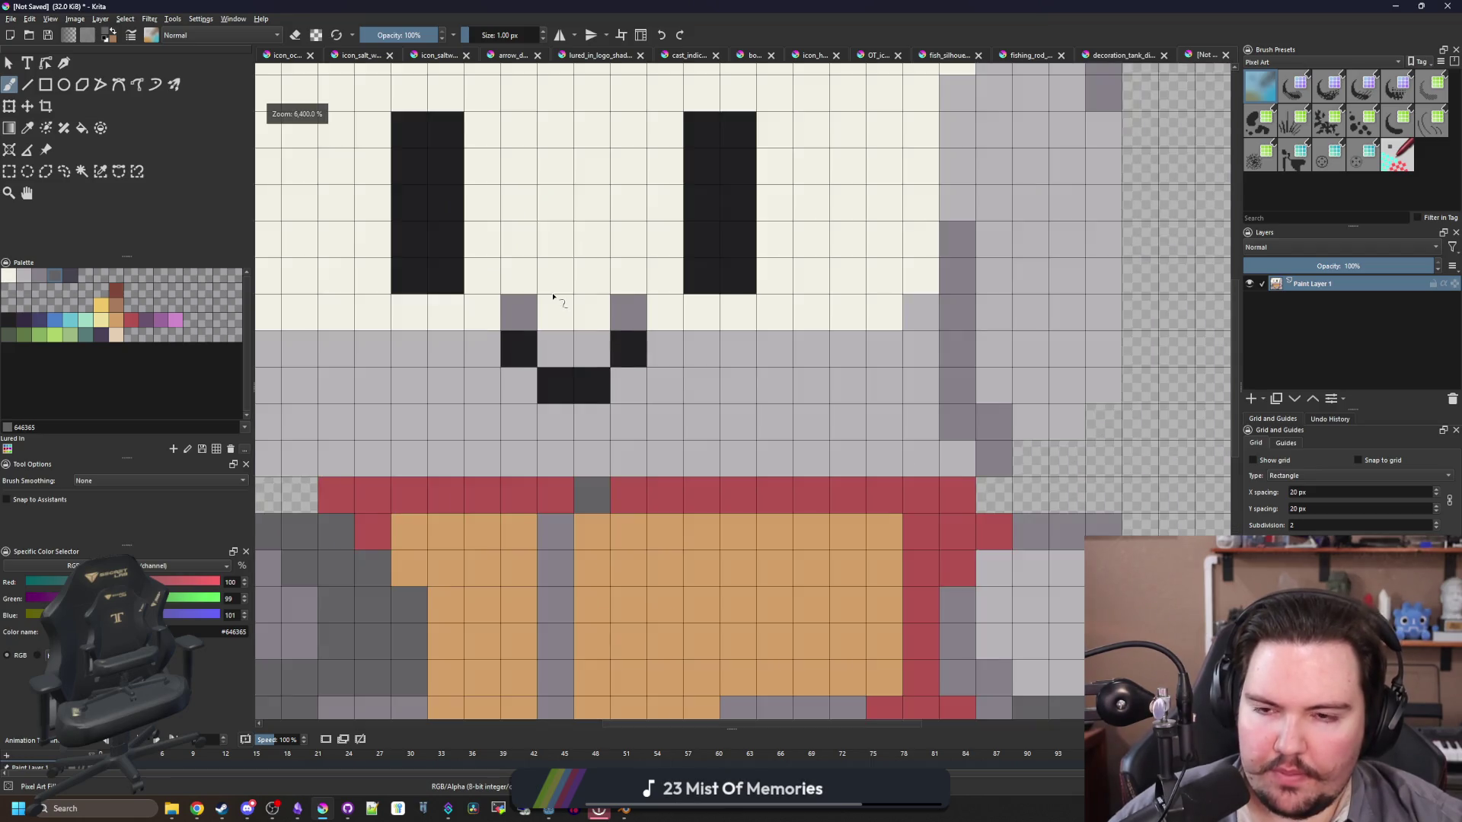
{"action": "scroll", "coordinate": [610, 398], "scroll_direction": "down", "scroll_amount": 1}
{"action": "scroll", "coordinate": [601, 393], "scroll_direction": "up", "scroll_amount": 1}
Step: Fill both eyes with the mid-grey colour
{"action": "key", "text": "f"}
{"action": "left_click", "coordinate": [578, 441], "text": "ctrl"}
{"action": "left_click", "coordinate": [487, 334]}
{"action": "left_click", "coordinate": [773, 335]}
{"action": "scroll", "coordinate": [612, 318], "scroll_direction": "down", "scroll_amount": 8}
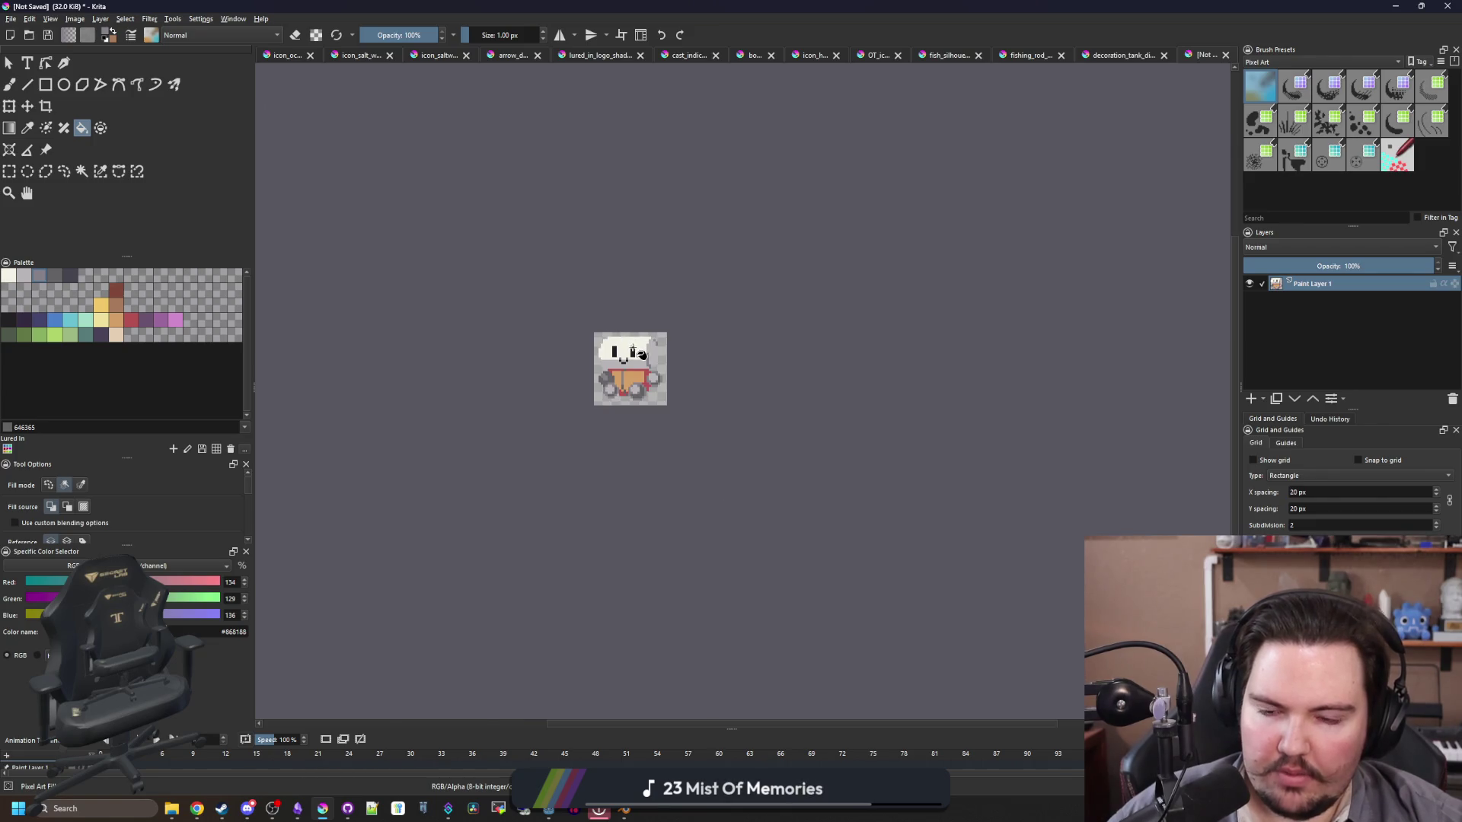
{"action": "scroll", "coordinate": [640, 353], "scroll_direction": "up", "scroll_amount": 6}
Step: Shade the top-left and bottom-right pixels of both eyes with the sampled dark eye colour
{"action": "left_click", "coordinate": [375, 323], "text": "ctrl"}
{"action": "key", "text": "b"}
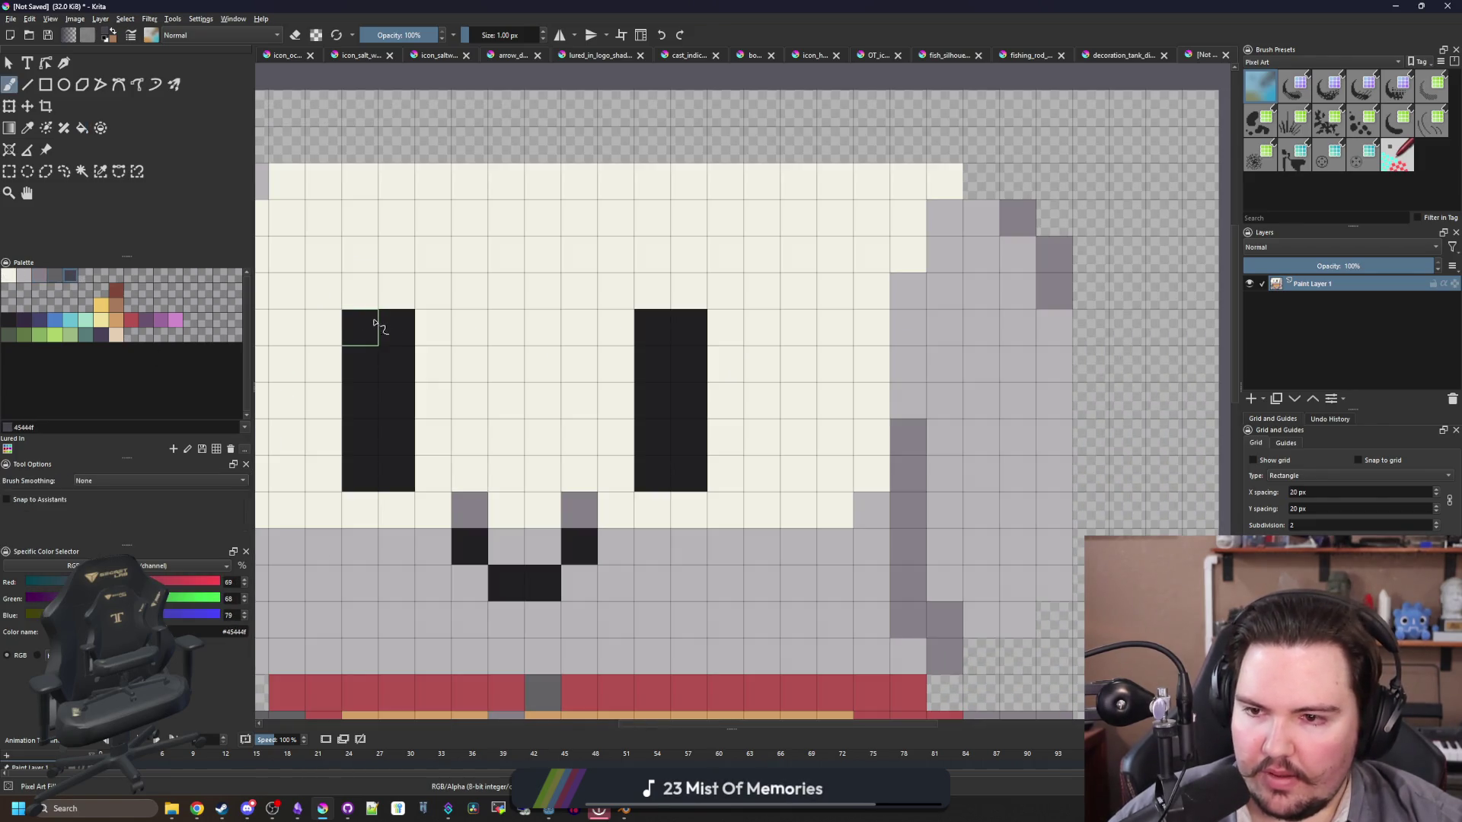
{"action": "left_click", "coordinate": [373, 324]}
{"action": "left_click", "coordinate": [661, 327]}
{"action": "left_click", "coordinate": [689, 472]}
{"action": "left_click", "coordinate": [396, 472]}
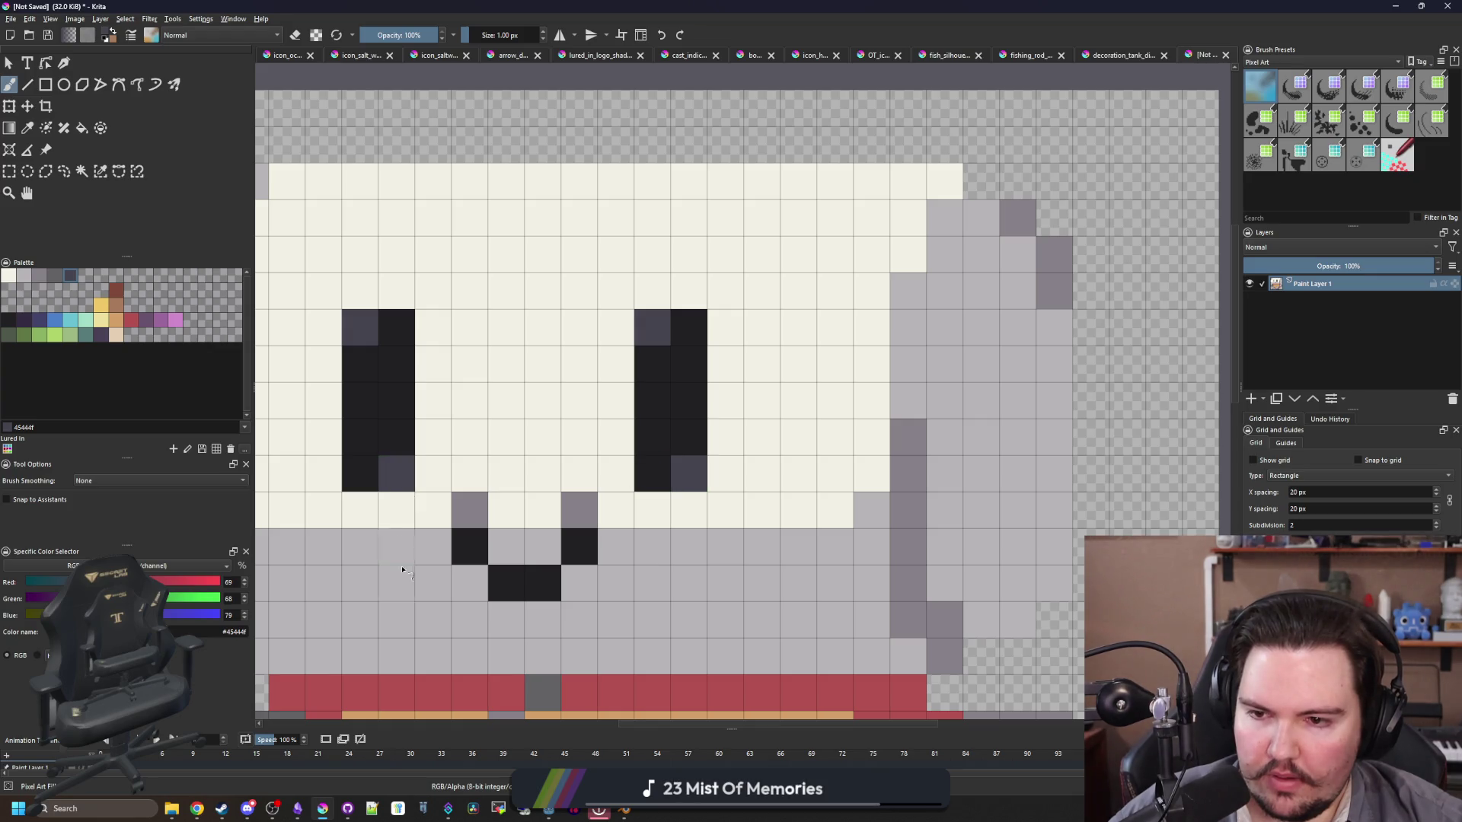
Step: Lighten both eyes' top-left pixels with a lighter grey palette swatch
{"action": "left_click", "coordinate": [57, 276]}
{"action": "left_click", "coordinate": [364, 326]}
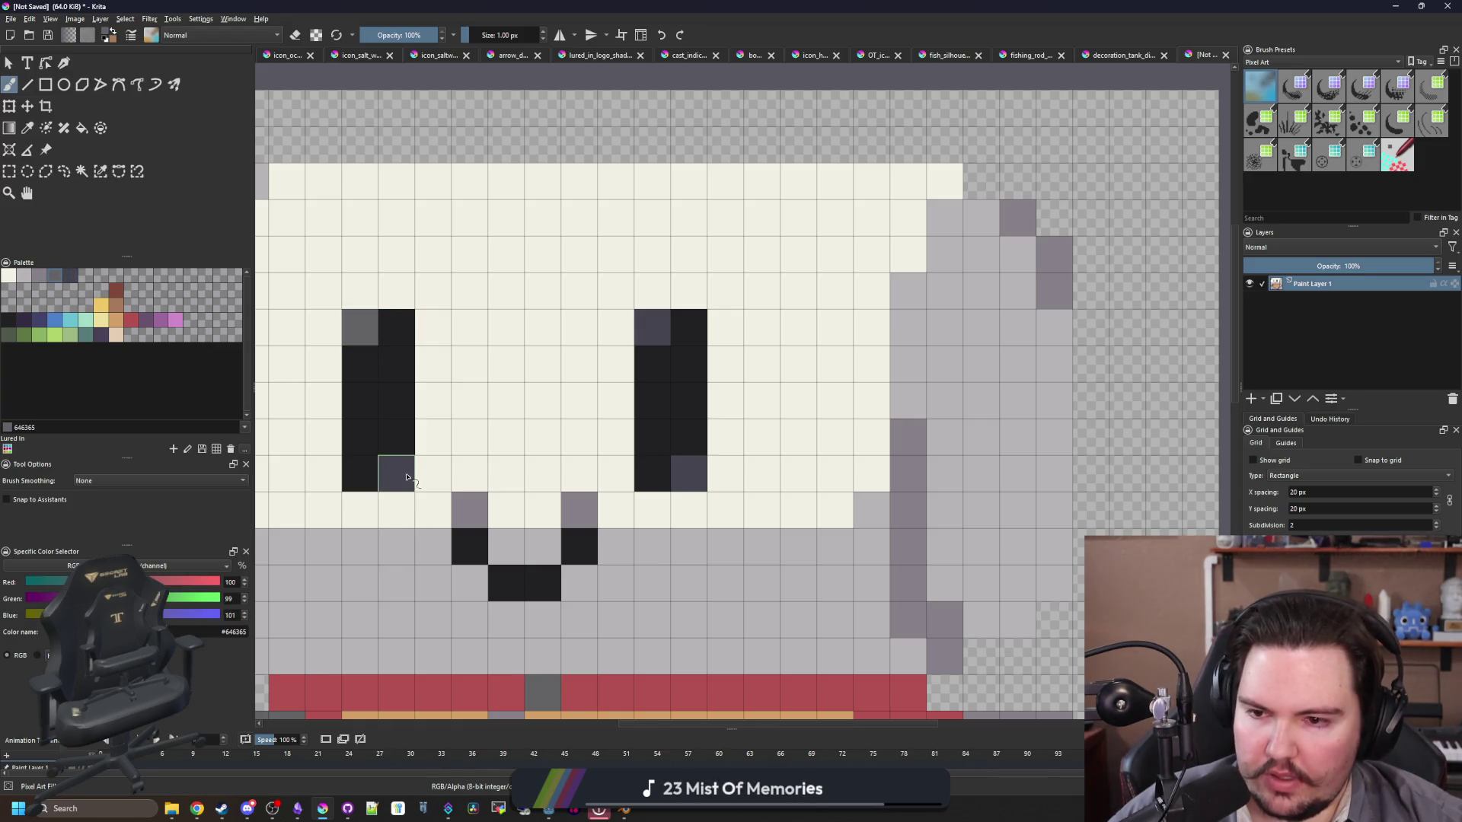
{"action": "left_click", "coordinate": [652, 328]}
{"action": "scroll", "coordinate": [533, 358], "scroll_direction": "down", "scroll_amount": 10}
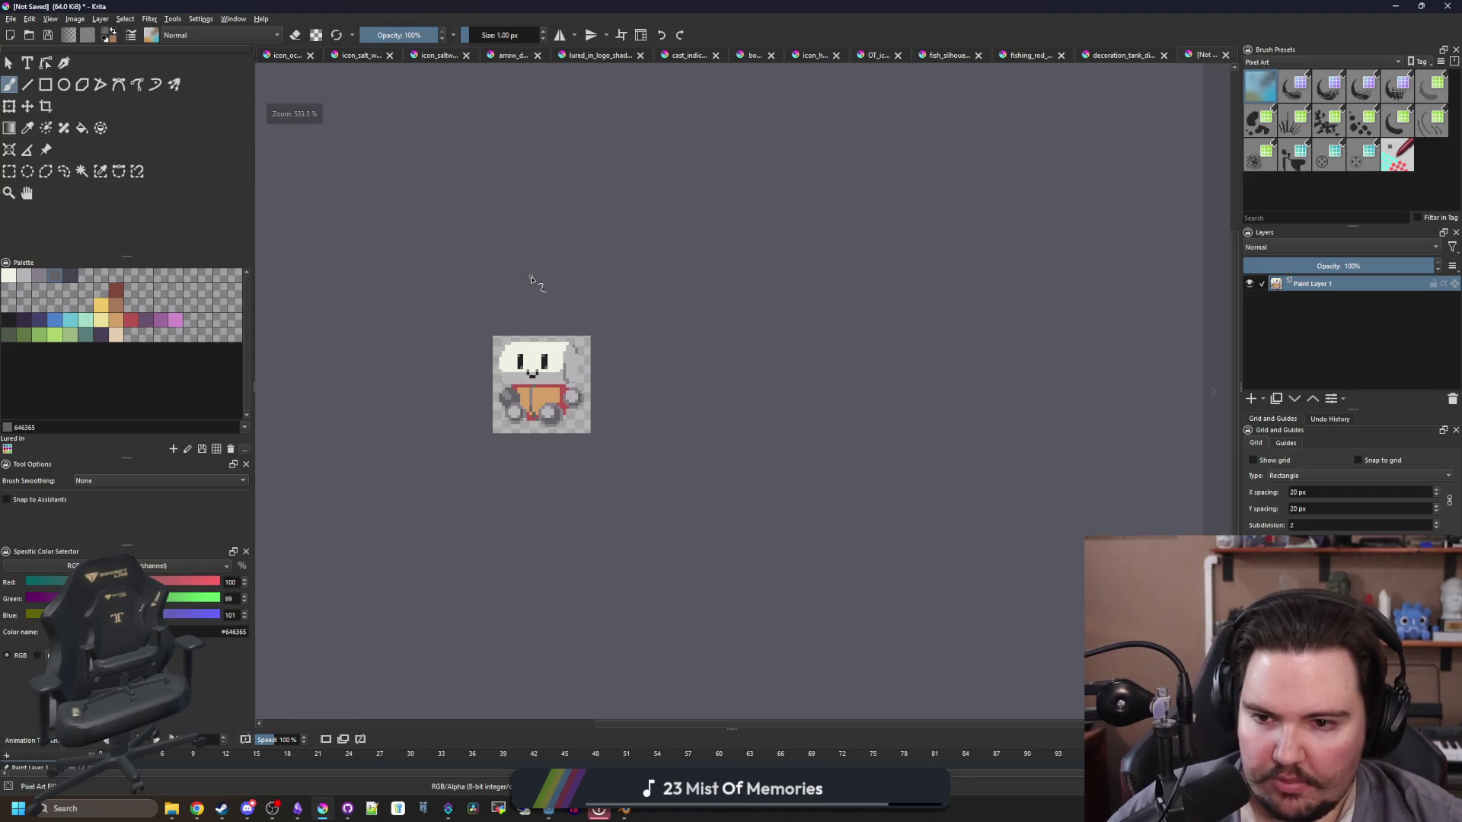
{"action": "scroll", "coordinate": [569, 352], "scroll_direction": "up", "scroll_amount": 10}
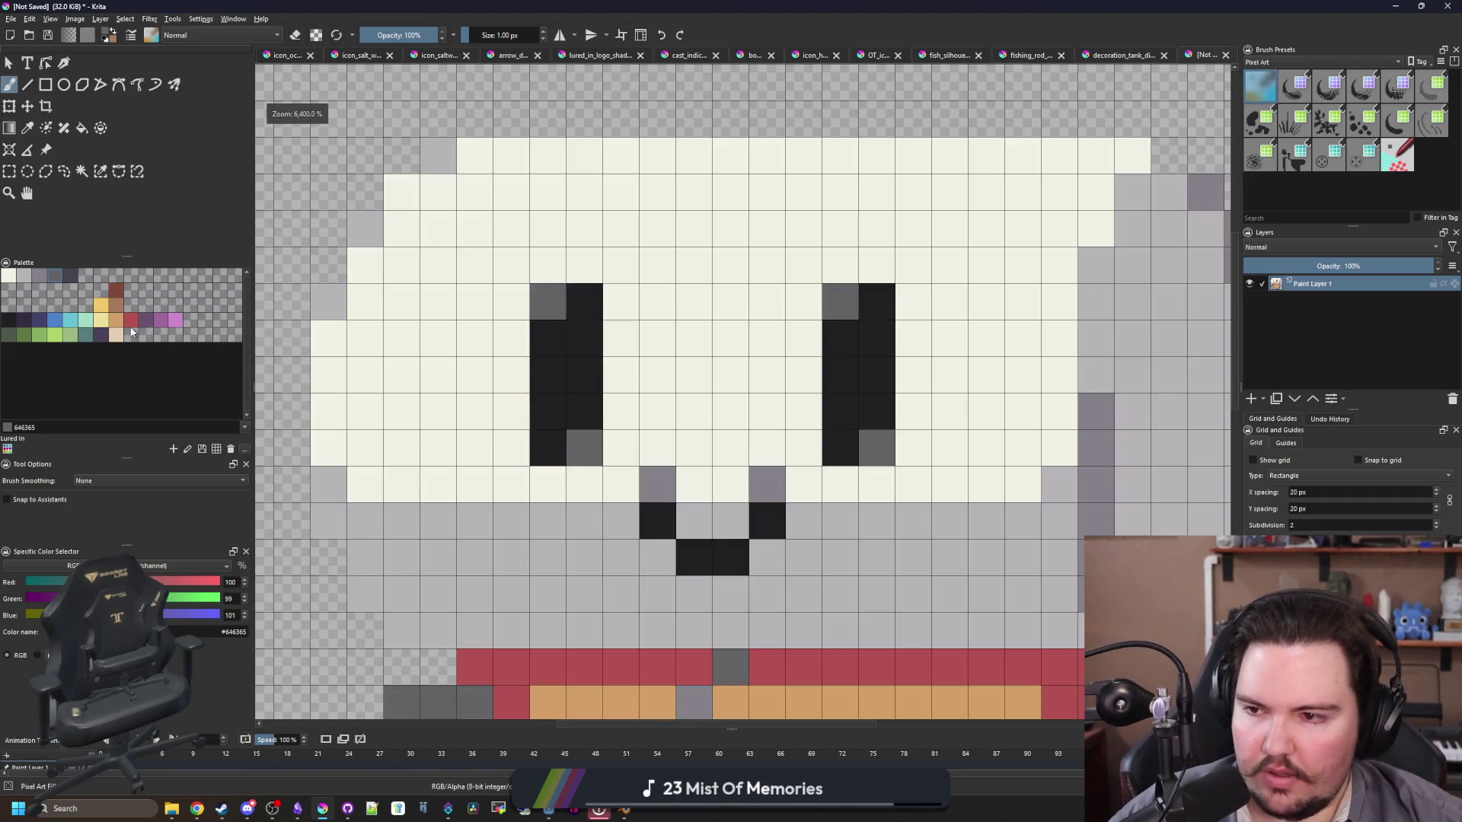
Step: Lighten the eyes' top and bottom corner pixels with a paler grey swatch
{"action": "left_click", "coordinate": [38, 277]}
{"action": "left_click", "coordinate": [549, 302]}
{"action": "left_click", "coordinate": [585, 447]}
{"action": "left_click", "coordinate": [841, 301]}
{"action": "left_click", "coordinate": [877, 447]}
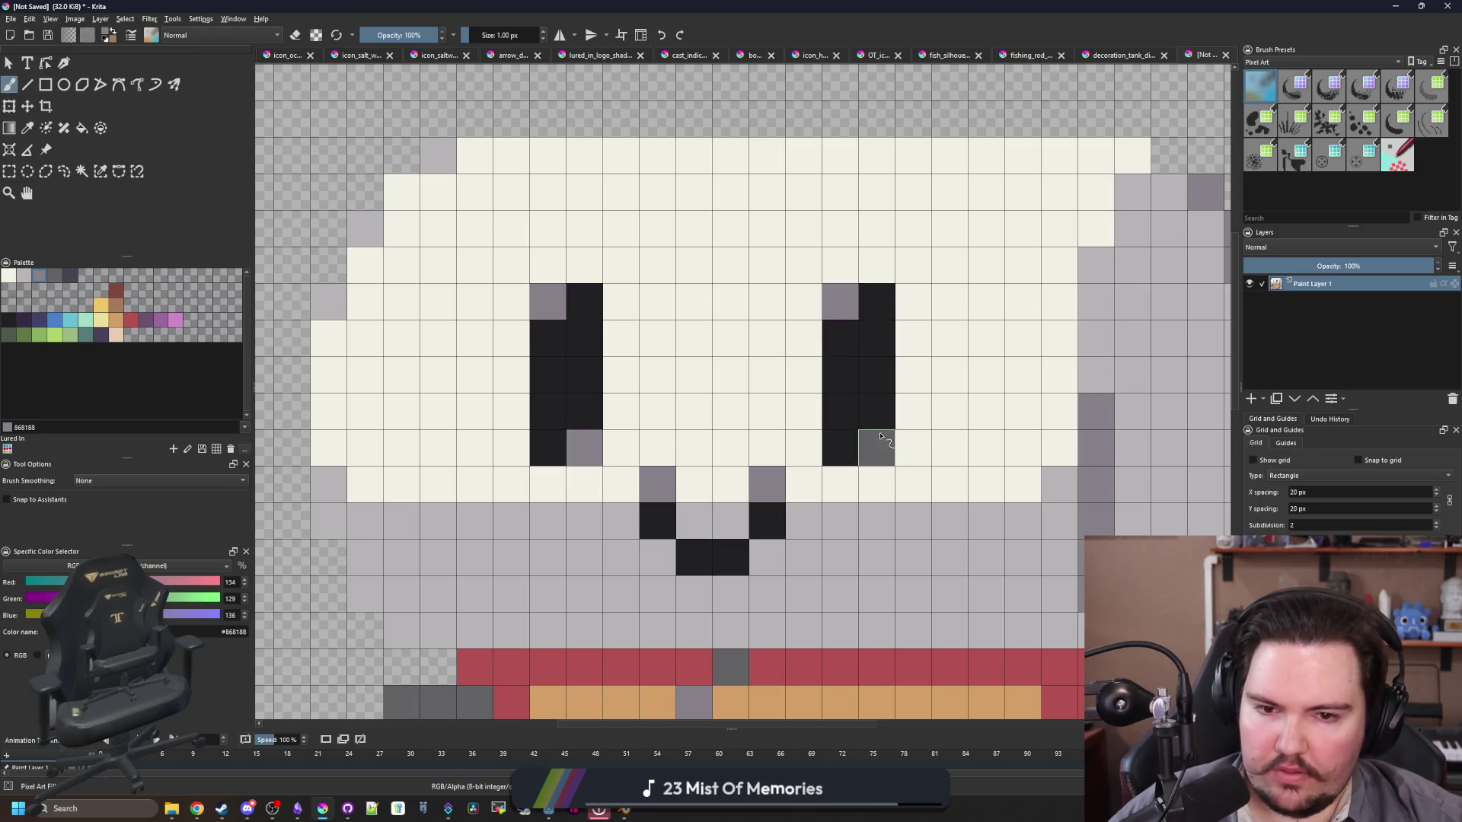
{"action": "scroll", "coordinate": [531, 432], "scroll_direction": "down", "scroll_amount": 10}
{"action": "scroll", "coordinate": [531, 431], "scroll_direction": "down", "scroll_amount": 4}
{"action": "scroll", "coordinate": [512, 364], "scroll_direction": "up", "scroll_amount": 5}
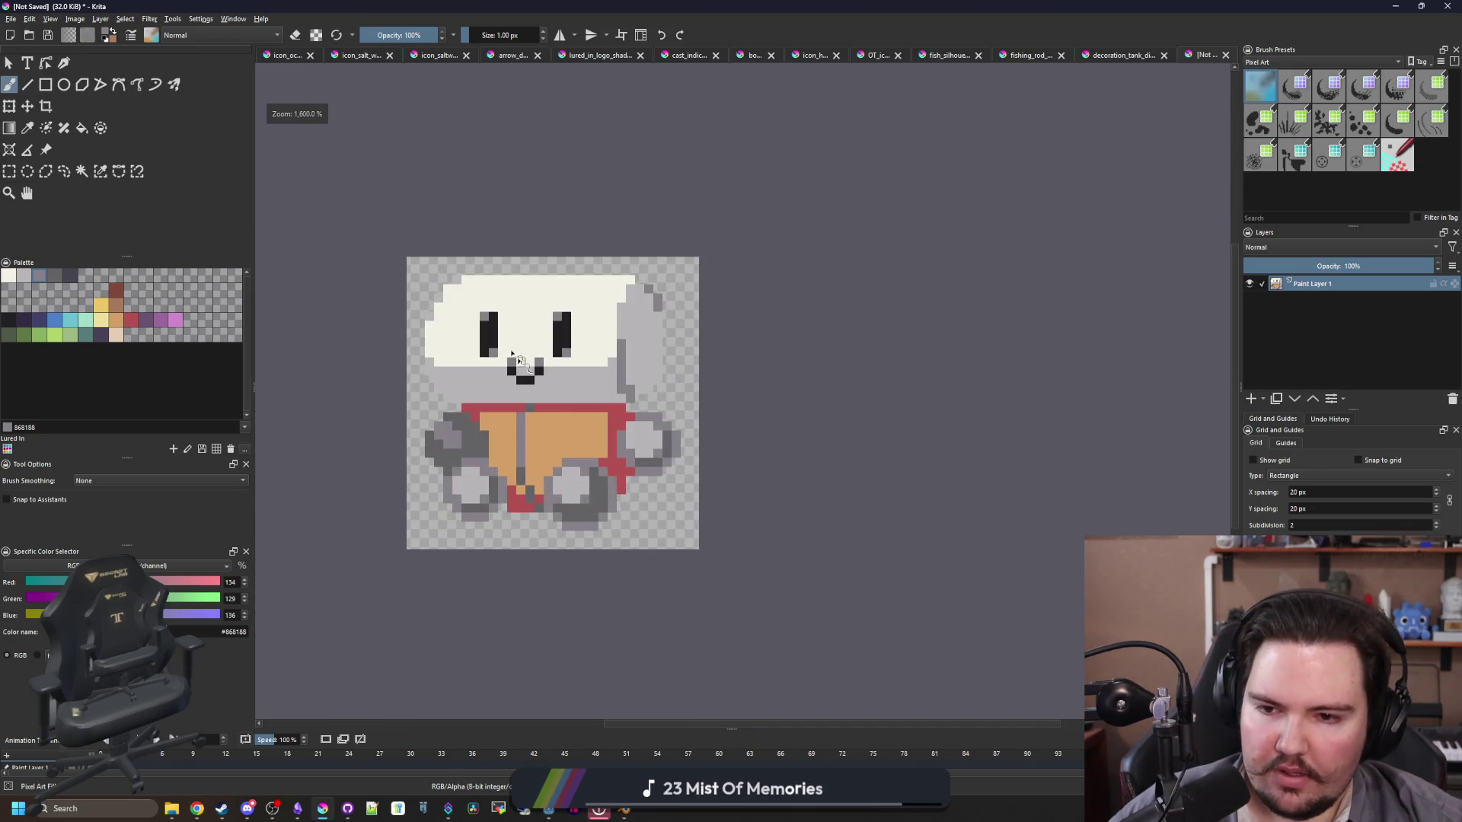
{"action": "scroll", "coordinate": [708, 274], "scroll_direction": "up", "scroll_amount": 4}
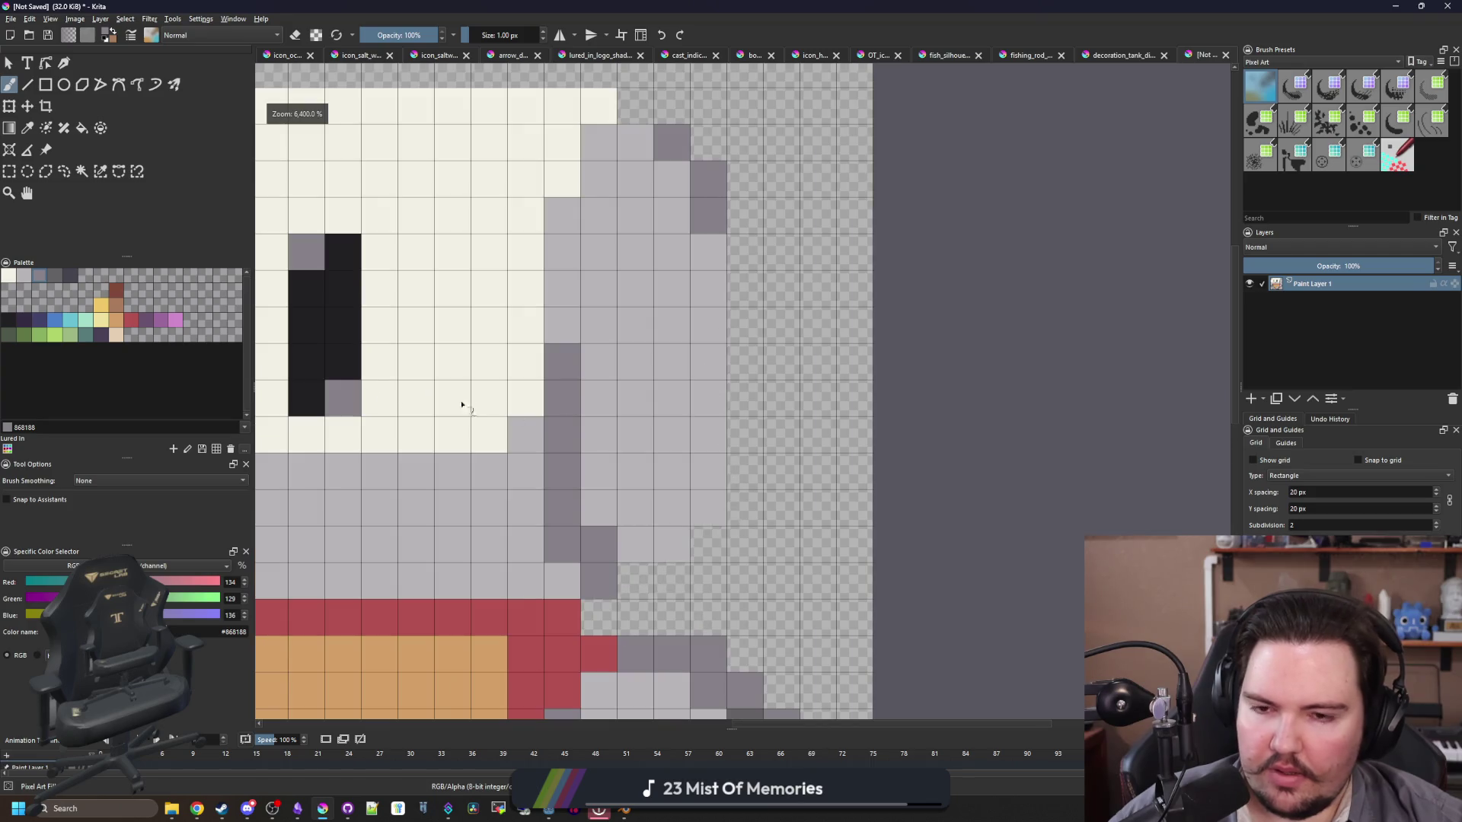
{"action": "left_click", "coordinate": [14, 320]}
Step: Outline the sprite's right side in near-black and redraw the top line one row lower
{"action": "mouse_move", "coordinate": [605, 622]}
{"action": "left_mouse_down"}
{"action": "mouse_move", "coordinate": [739, 521]}
{"action": "mouse_move", "coordinate": [747, 215]}
{"action": "mouse_move", "coordinate": [701, 131]}
{"action": "mouse_move", "coordinate": [624, 106]}
{"action": "left_mouse_up"}
{"action": "scroll", "coordinate": [695, 206], "scroll_direction": "down", "scroll_amount": 2}
{"action": "key", "text": "ctrl+z"}
{"action": "mouse_move", "coordinate": [1051, 218]}
{"action": "left_mouse_down"}
{"action": "mouse_move", "coordinate": [571, 218]}
{"action": "mouse_move", "coordinate": [529, 267]}
{"action": "left_mouse_up"}
{"action": "scroll", "coordinate": [588, 222], "scroll_direction": "up", "scroll_amount": 1}
Step: Outline the sprite's left side and continue along the bottom edge
{"action": "mouse_move", "coordinate": [588, 222]}
{"action": "left_mouse_down"}
{"action": "mouse_move", "coordinate": [533, 266]}
{"action": "mouse_move", "coordinate": [460, 396]}
{"action": "mouse_move", "coordinate": [463, 609]}
{"action": "left_mouse_up"}
{"action": "mouse_move", "coordinate": [495, 620]}
{"action": "left_mouse_down"}
{"action": "mouse_move", "coordinate": [430, 388]}
{"action": "mouse_move", "coordinate": [430, 449]}
{"action": "mouse_move", "coordinate": [511, 516]}
{"action": "mouse_move", "coordinate": [449, 571]}
{"action": "mouse_move", "coordinate": [400, 426]}
{"action": "mouse_move", "coordinate": [364, 495]}
{"action": "mouse_move", "coordinate": [435, 592]}
{"action": "mouse_move", "coordinate": [358, 327]}
{"action": "mouse_move", "coordinate": [358, 396]}
{"action": "mouse_move", "coordinate": [488, 541]}
{"action": "mouse_move", "coordinate": [544, 542]}
{"action": "mouse_move", "coordinate": [609, 472]}
{"action": "mouse_move", "coordinate": [821, 536]}
{"action": "left_mouse_up"}
{"action": "left_click", "coordinate": [821, 537]}
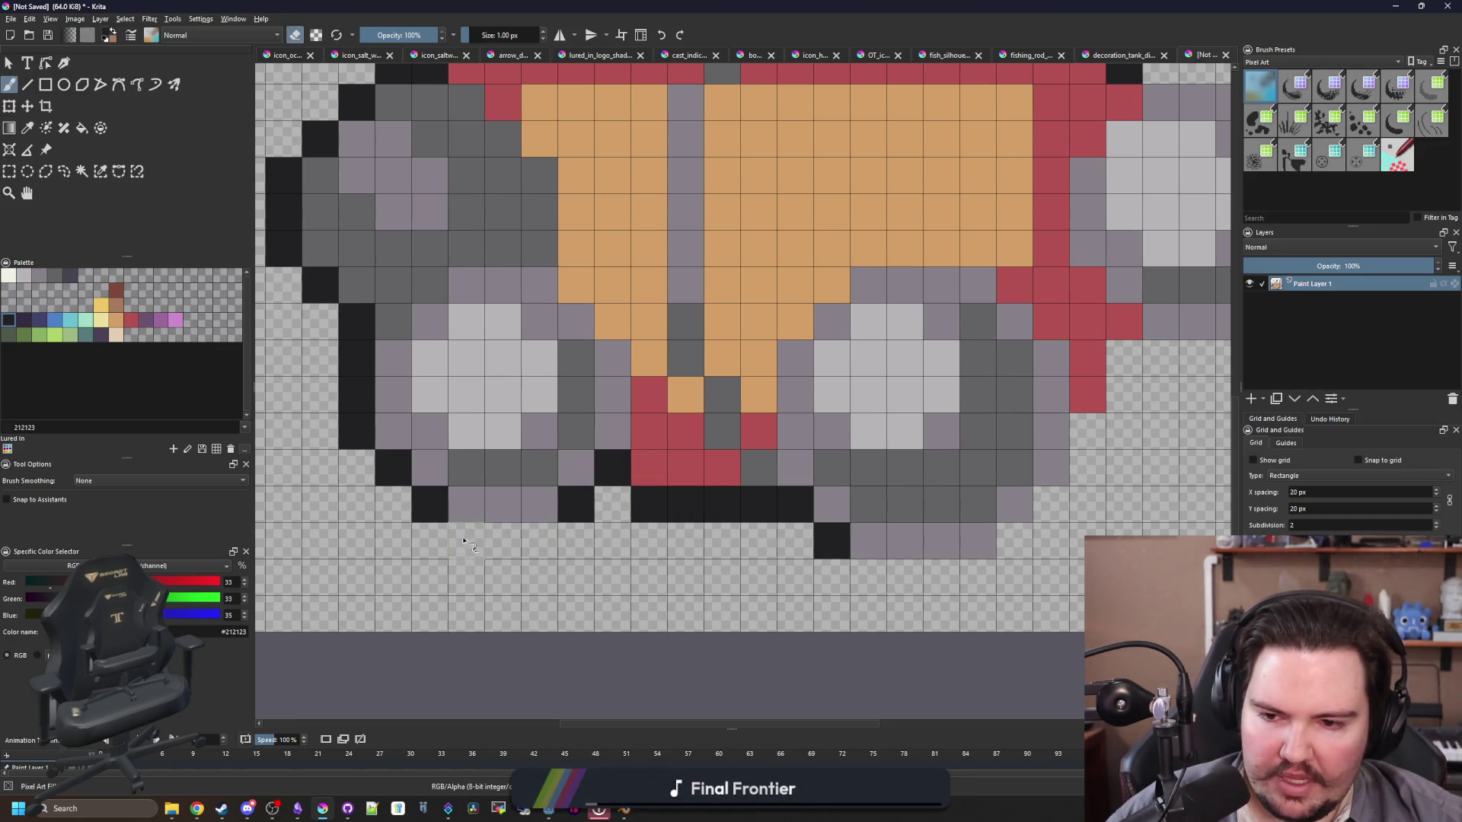
{"action": "scroll", "coordinate": [647, 543], "scroll_direction": "down", "scroll_amount": 4}
{"action": "scroll", "coordinate": [683, 472], "scroll_direction": "up", "scroll_amount": 4}
Step: Outline the bottom and lower-right edges, adding a pixel on the right edge
{"action": "mouse_move", "coordinate": [683, 472]}
{"action": "left_mouse_down"}
{"action": "mouse_move", "coordinate": [692, 434]}
{"action": "mouse_move", "coordinate": [799, 427]}
{"action": "mouse_move", "coordinate": [838, 396]}
{"action": "mouse_move", "coordinate": [907, 244]}
{"action": "mouse_move", "coordinate": [837, 177]}
{"action": "mouse_move", "coordinate": [724, 131]}
{"action": "mouse_move", "coordinate": [689, 156]}
{"action": "left_mouse_up"}
{"action": "left_click", "coordinate": [911, 359]}
{"action": "scroll", "coordinate": [720, 330], "scroll_direction": "down", "scroll_amount": 4}
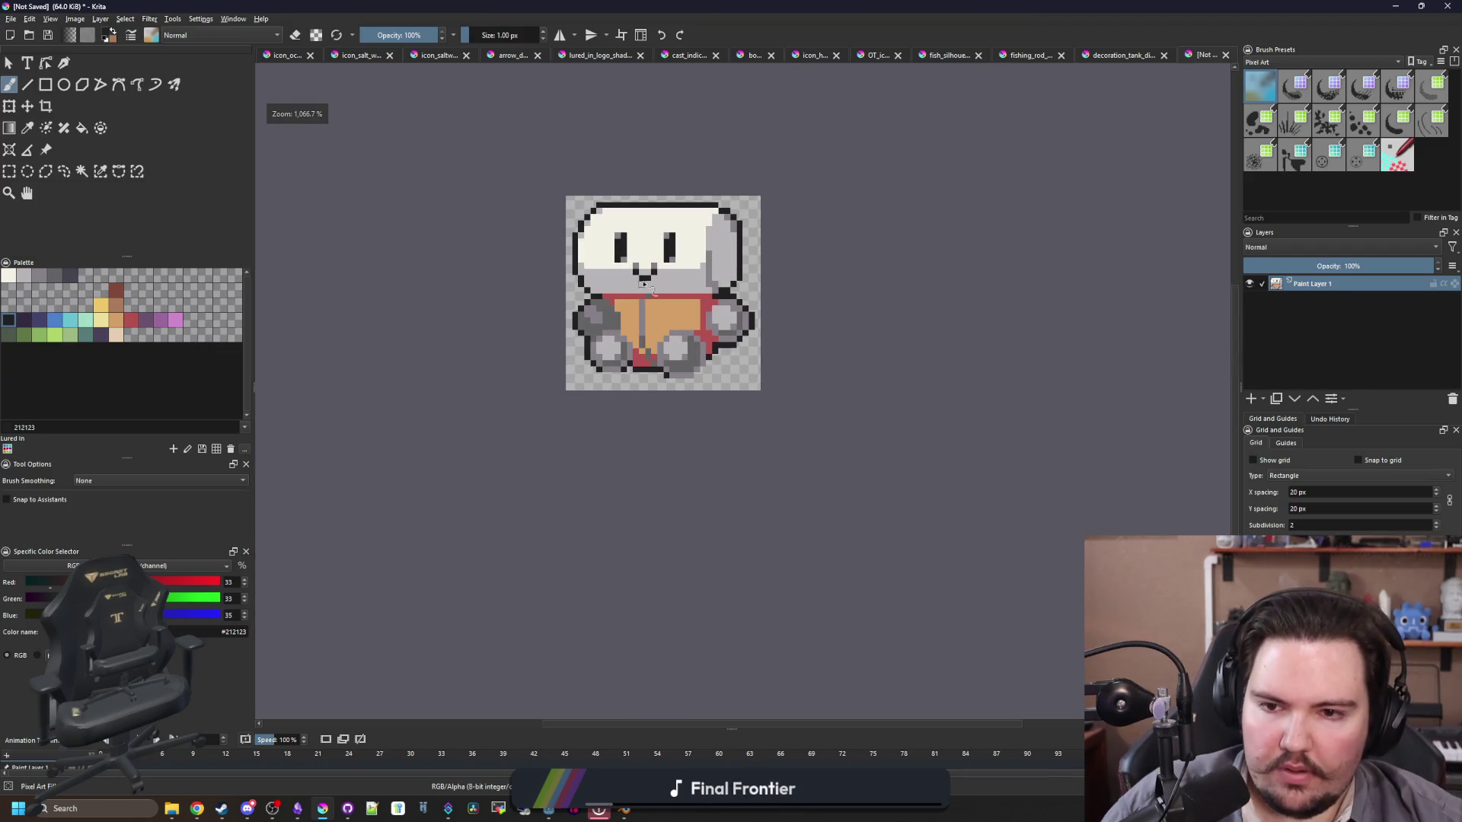
{"action": "scroll", "coordinate": [647, 304], "scroll_direction": "up", "scroll_amount": 4}
{"action": "scroll", "coordinate": [647, 468], "scroll_direction": "down", "scroll_amount": 2}
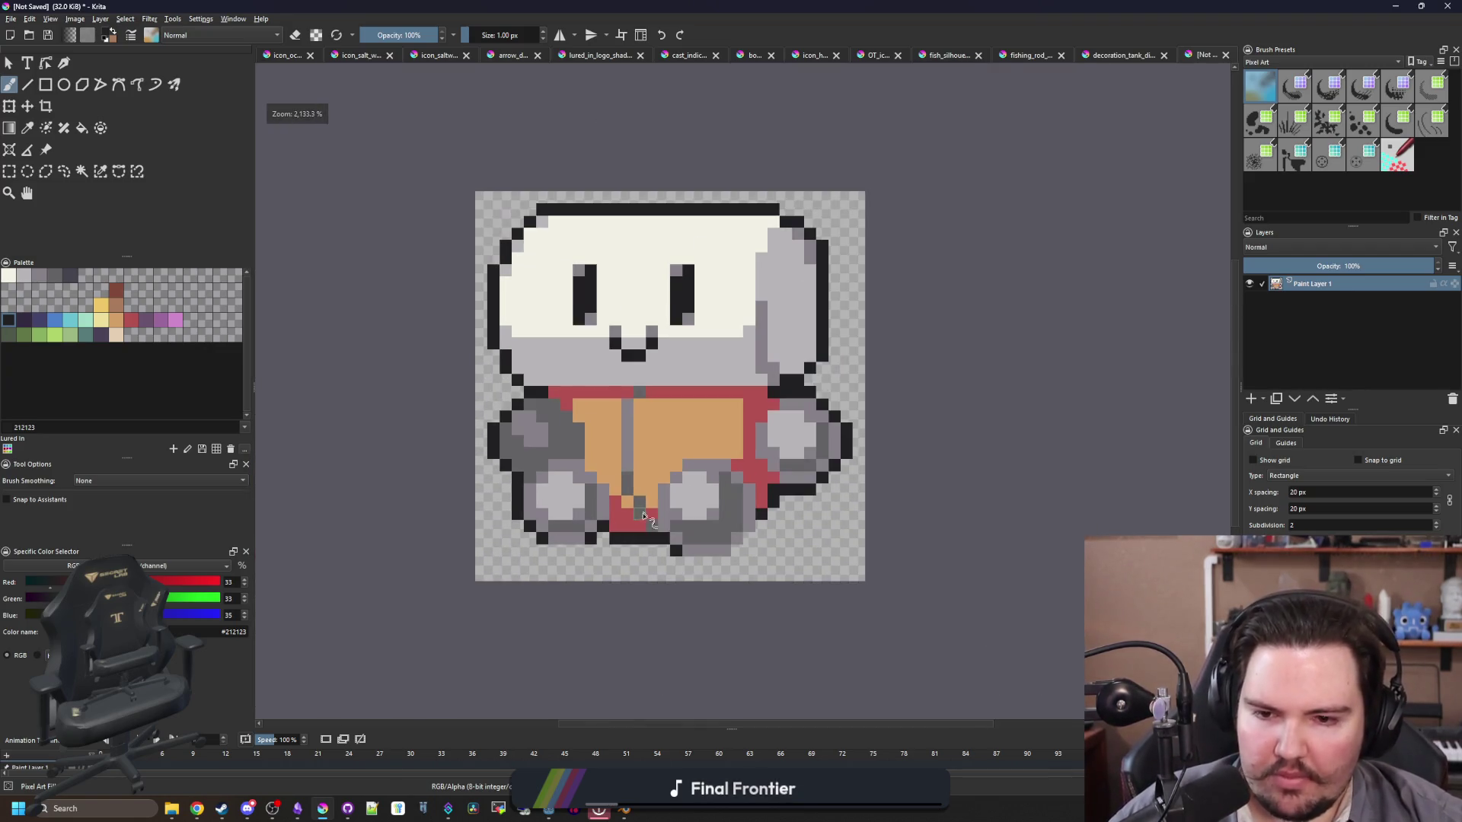
{"action": "scroll", "coordinate": [647, 468], "scroll_direction": "up", "scroll_amount": 2}
{"action": "scroll", "coordinate": [609, 525], "scroll_direction": "down", "scroll_amount": 1}
{"action": "scroll", "coordinate": [609, 529], "scroll_direction": "up", "scroll_amount": 1}
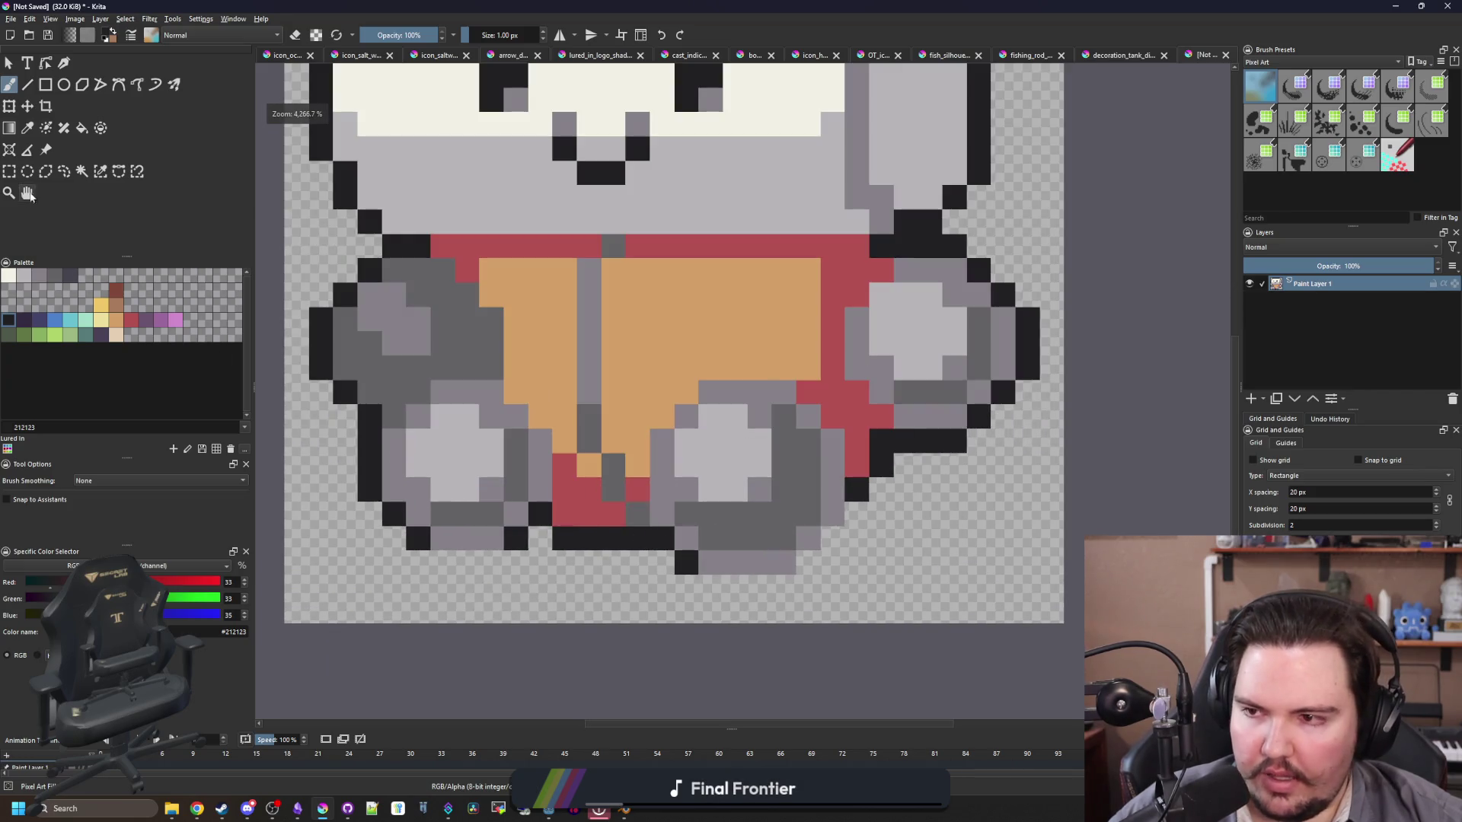
Step: Select the lower-right paw block and move it onto the lower-left paw with Ctrl+T
{"action": "left_click", "coordinate": [9, 171]}
{"action": "left_click_drag", "start_coordinate": [813, 383], "coordinate": [844, 380]}
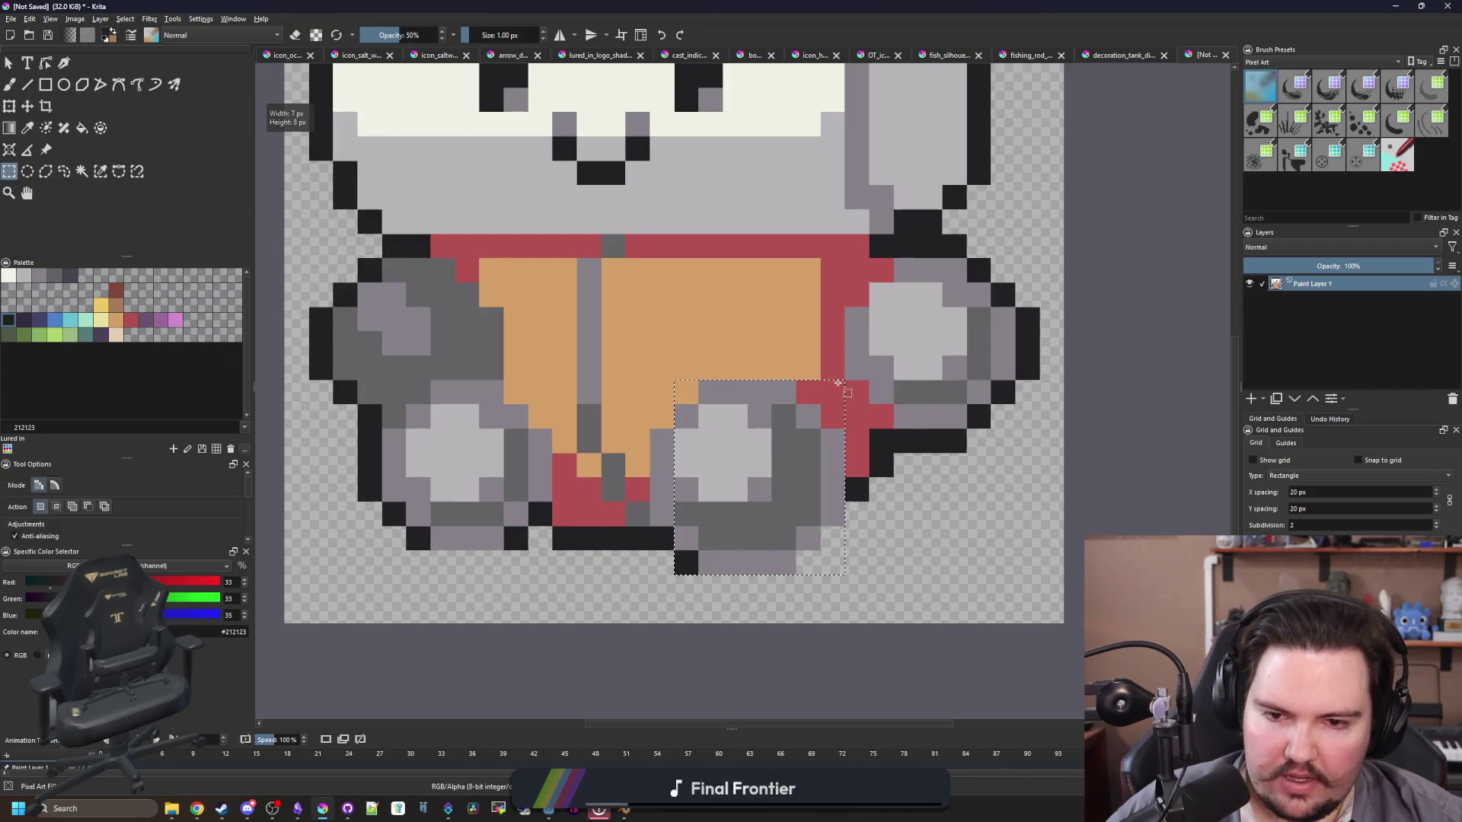
{"action": "key", "text": "ctrl+t"}
{"action": "left_click_drag", "start_coordinate": [809, 446], "coordinate": [540, 446]}
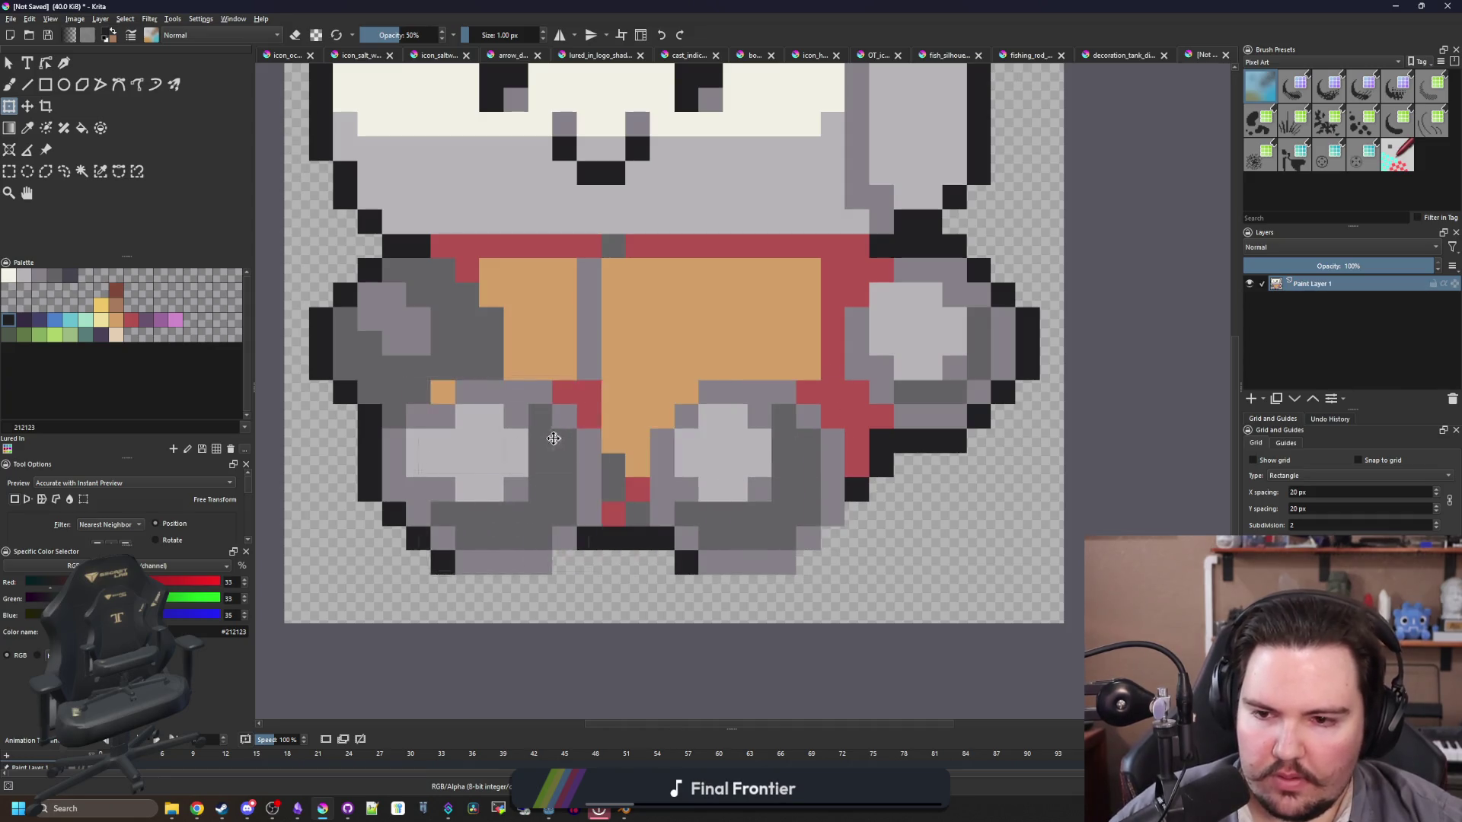
{"action": "key", "text": "Return"}
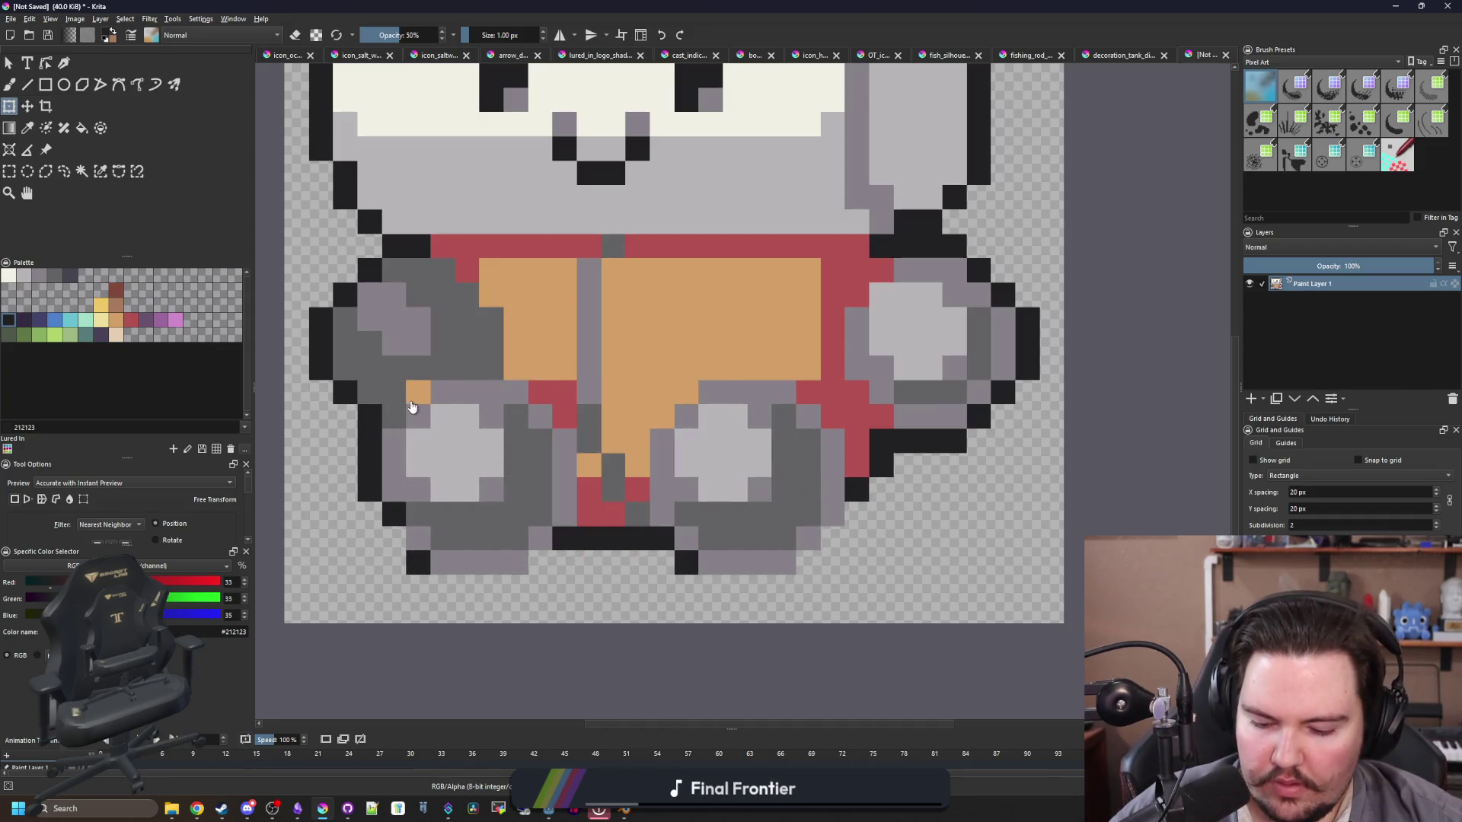
{"action": "scroll", "coordinate": [411, 407], "scroll_direction": "up", "scroll_amount": 2}
Step: Return to the pixel brush with the near-black outline colour sampled from the sprite
{"action": "key", "text": "b"}
{"action": "key", "text": "e"}
{"action": "scroll", "coordinate": [430, 598], "scroll_direction": "down", "scroll_amount": 2}
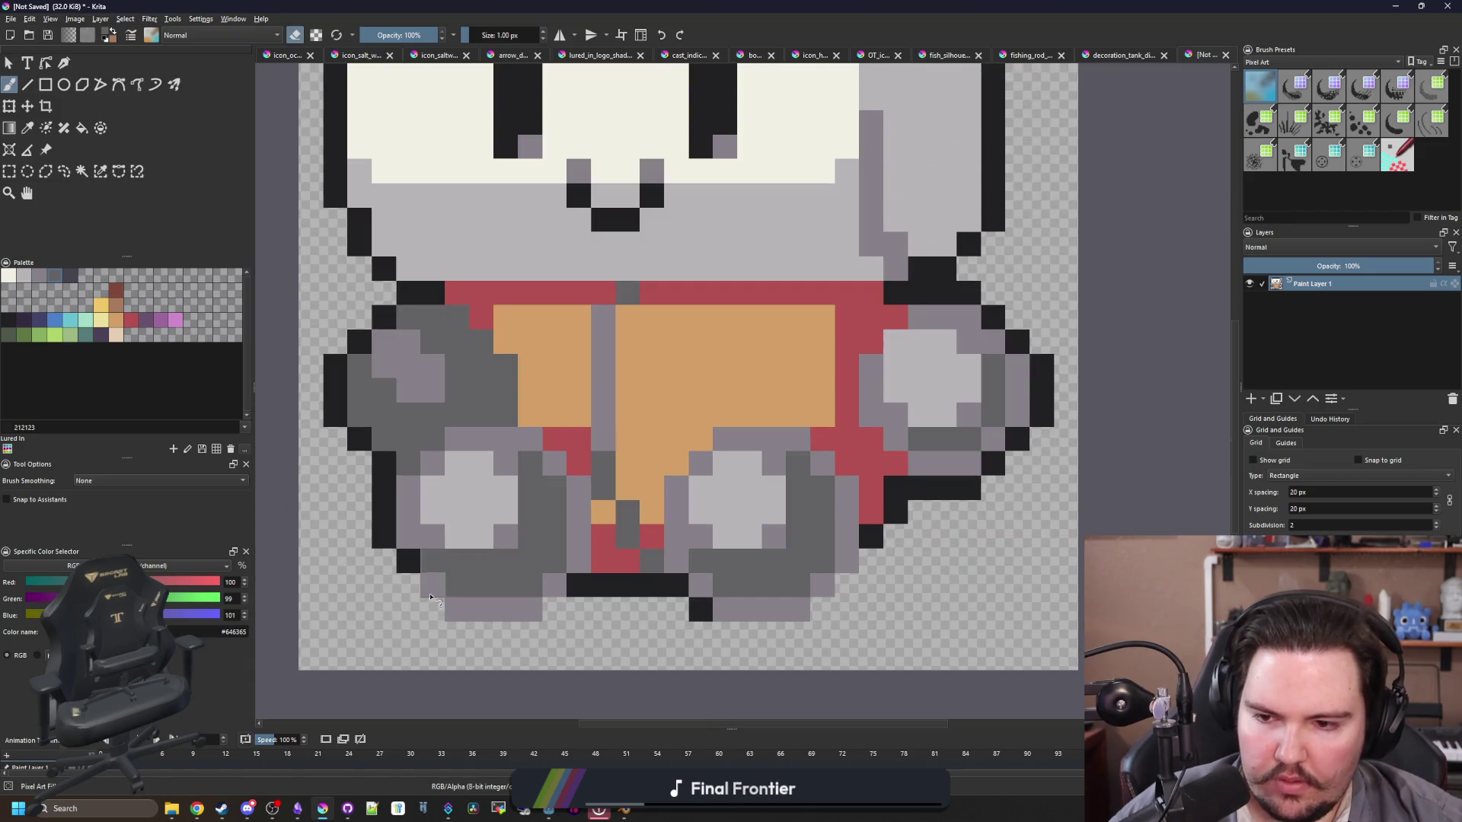
{"action": "scroll", "coordinate": [430, 598], "scroll_direction": "up", "scroll_amount": 2}
{"action": "key", "text": "p"}
{"action": "left_click", "coordinate": [384, 498]}
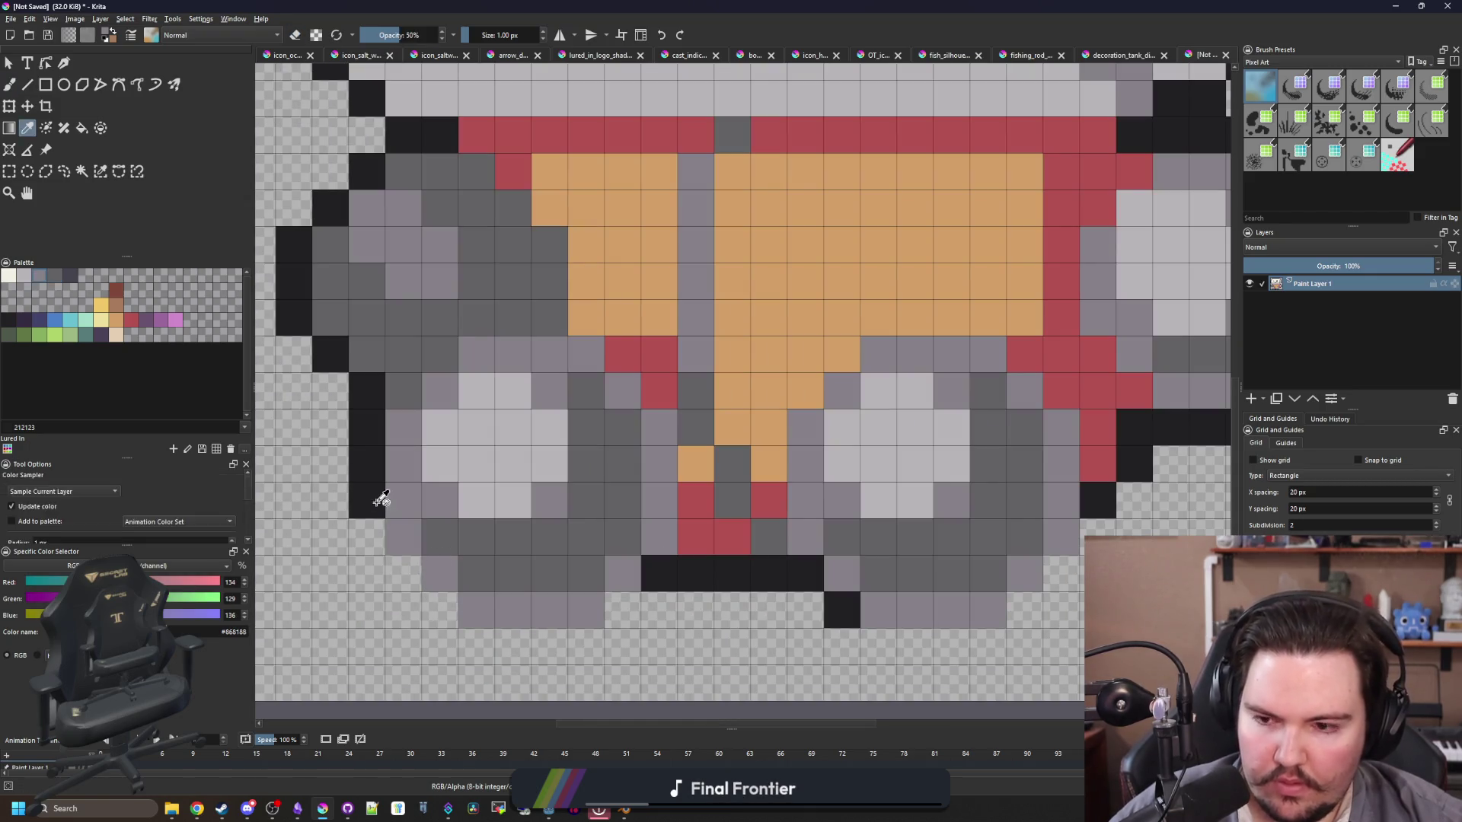
{"action": "left_click", "coordinate": [380, 498]}
{"action": "key", "text": "b"}
{"action": "scroll", "coordinate": [388, 533], "scroll_direction": "down", "scroll_amount": 2}
{"action": "scroll", "coordinate": [457, 494], "scroll_direction": "down", "scroll_amount": 3}
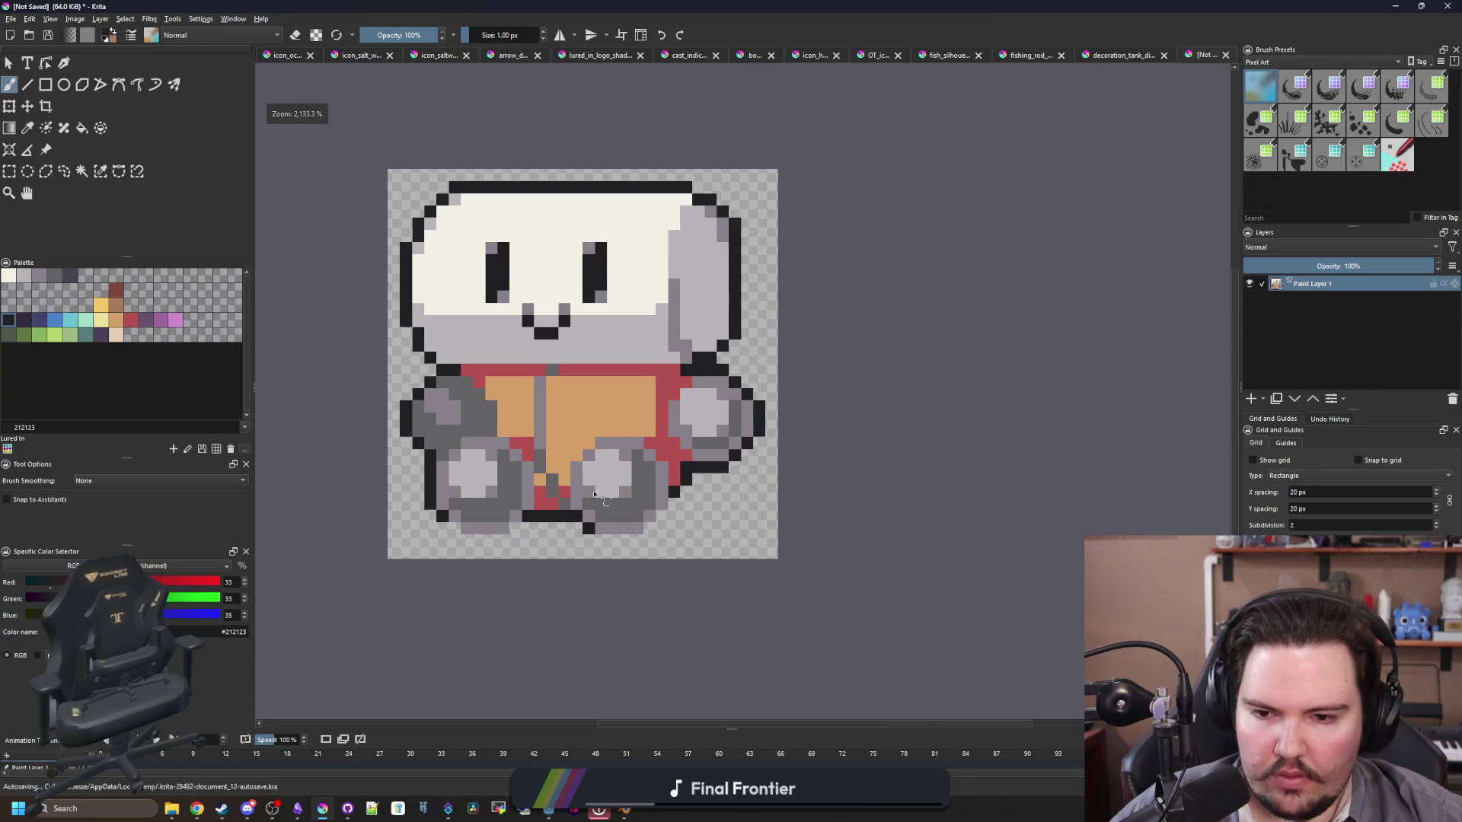
{"action": "scroll", "coordinate": [595, 495], "scroll_direction": "up", "scroll_amount": 2}
{"action": "scroll", "coordinate": [552, 474], "scroll_direction": "down", "scroll_amount": 4}
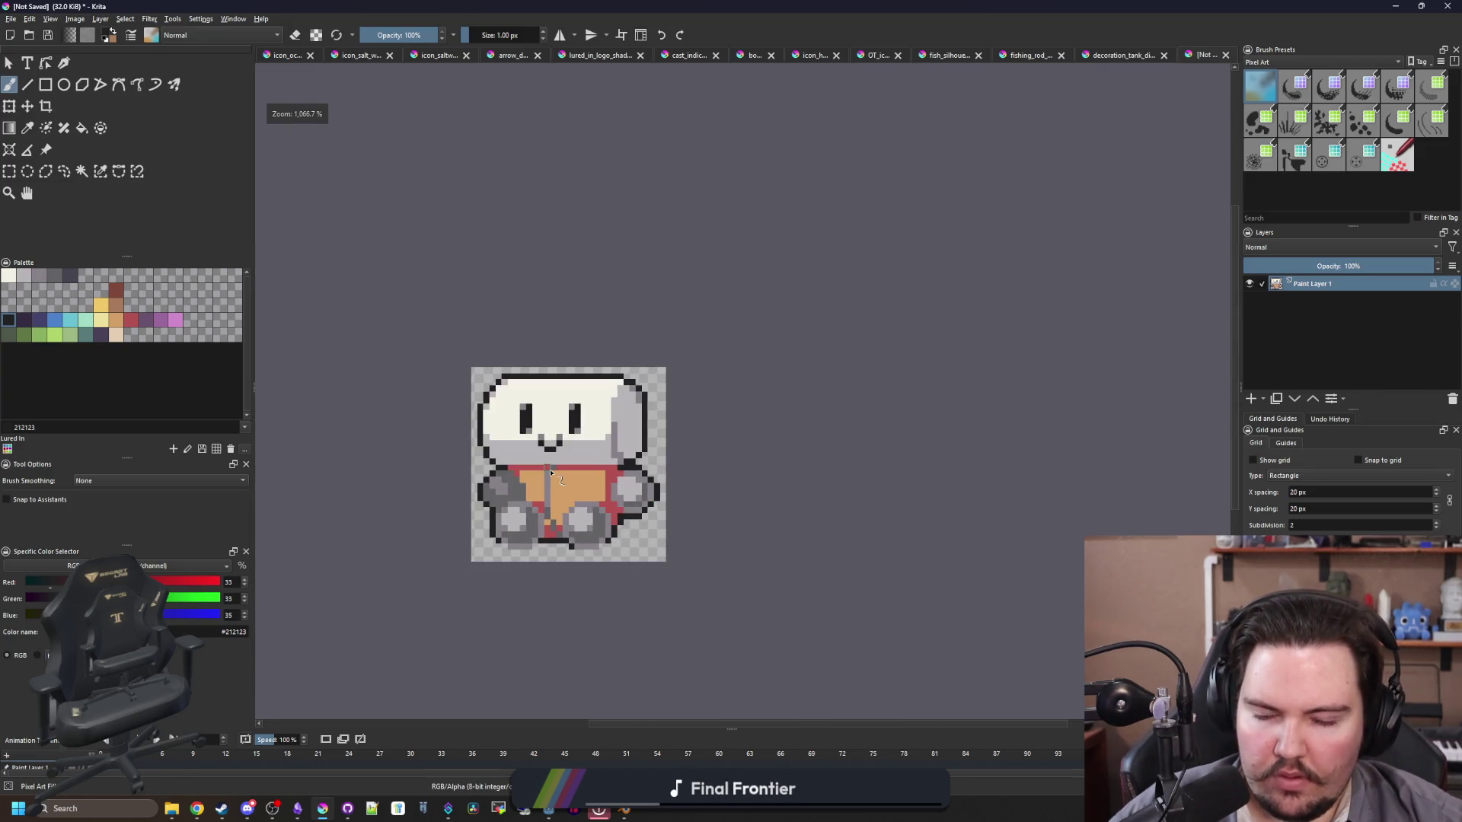
{"action": "scroll", "coordinate": [535, 493], "scroll_direction": "up", "scroll_amount": 5}
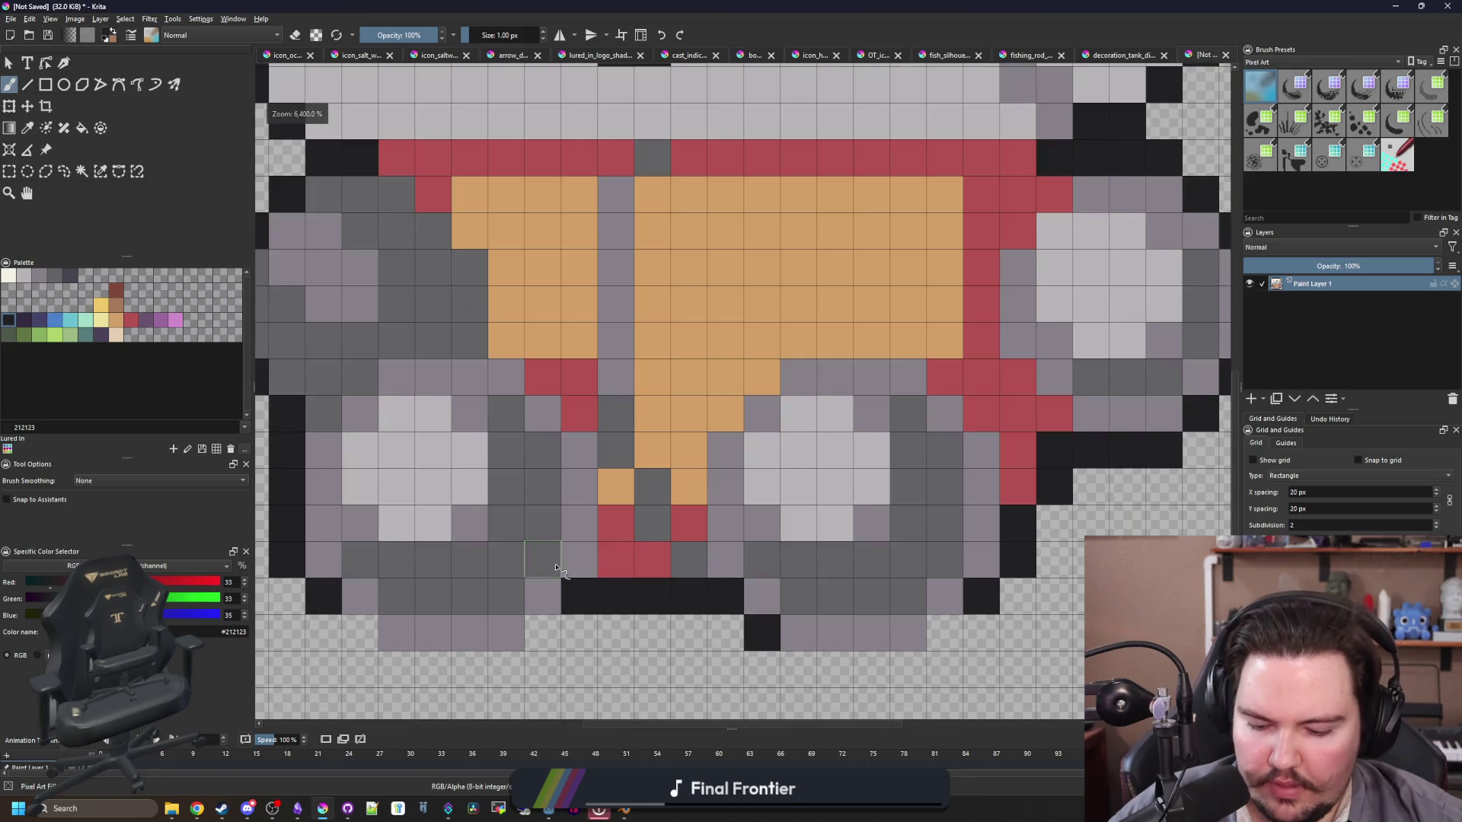
Step: Repaint orange pixels on the jacket front with the sampled red, including a central column
{"action": "key", "text": "p"}
{"action": "left_click", "coordinate": [640, 536]}
{"action": "key", "text": "b"}
{"action": "left_click", "coordinate": [616, 486]}
{"action": "left_click", "coordinate": [689, 486]}
{"action": "mouse_move", "coordinate": [689, 450]}
{"action": "left_mouse_down"}
{"action": "mouse_move", "coordinate": [652, 449]}
{"action": "mouse_move", "coordinate": [716, 415]}
{"action": "left_mouse_up"}
Step: Draw a dark blue-grey seam down the jacket's centre and touch up with mid-grey
{"action": "left_click", "coordinate": [70, 275]}
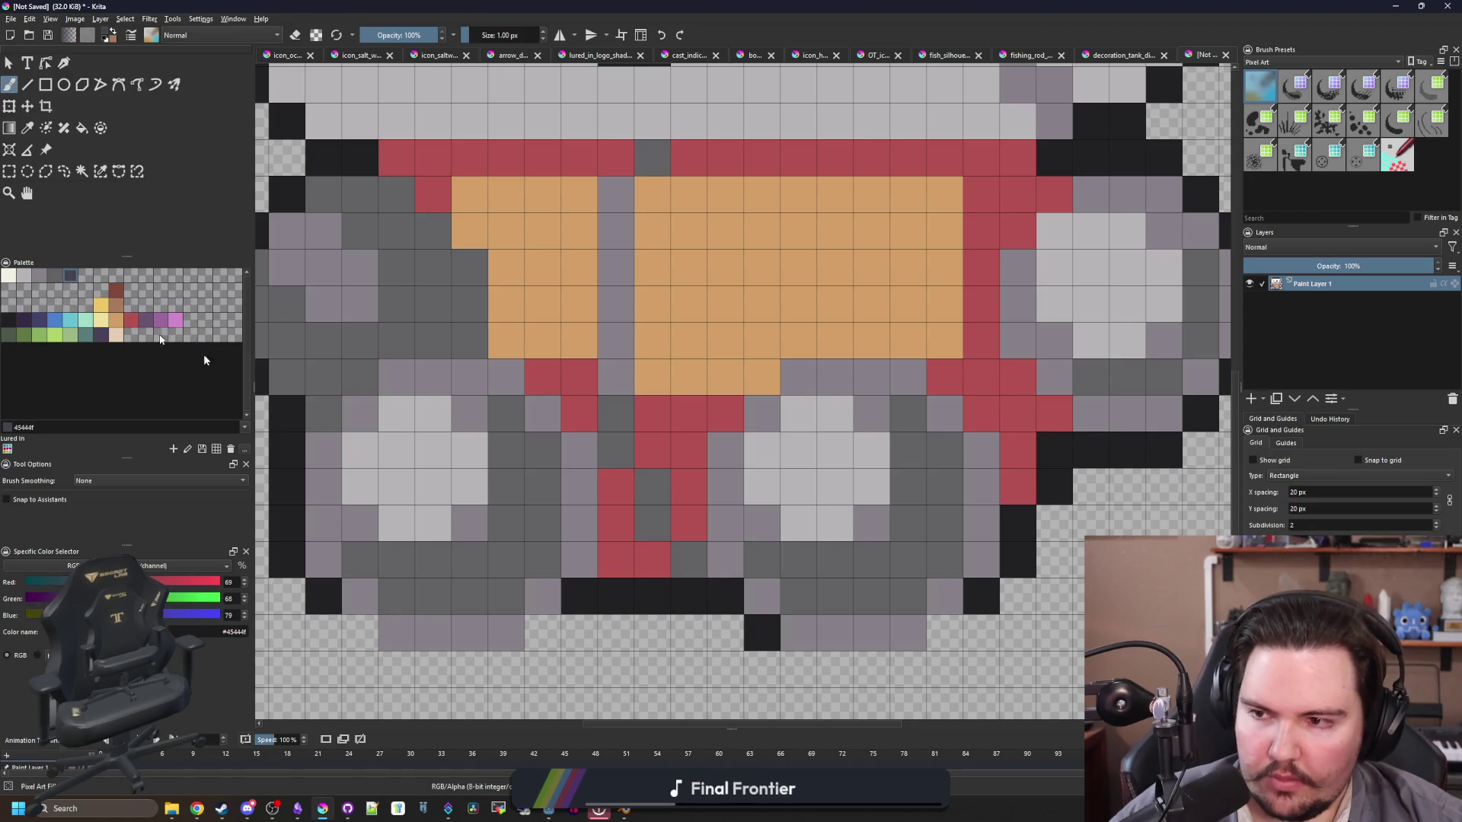
{"action": "mouse_move", "coordinate": [687, 556]}
{"action": "left_mouse_down"}
{"action": "mouse_move", "coordinate": [619, 453]}
{"action": "mouse_move", "coordinate": [615, 290]}
{"action": "left_mouse_up"}
{"action": "key", "text": "p"}
{"action": "left_click", "coordinate": [781, 553]}
{"action": "key", "text": "b"}
{"action": "scroll", "coordinate": [616, 304], "scroll_direction": "down", "scroll_amount": 6}
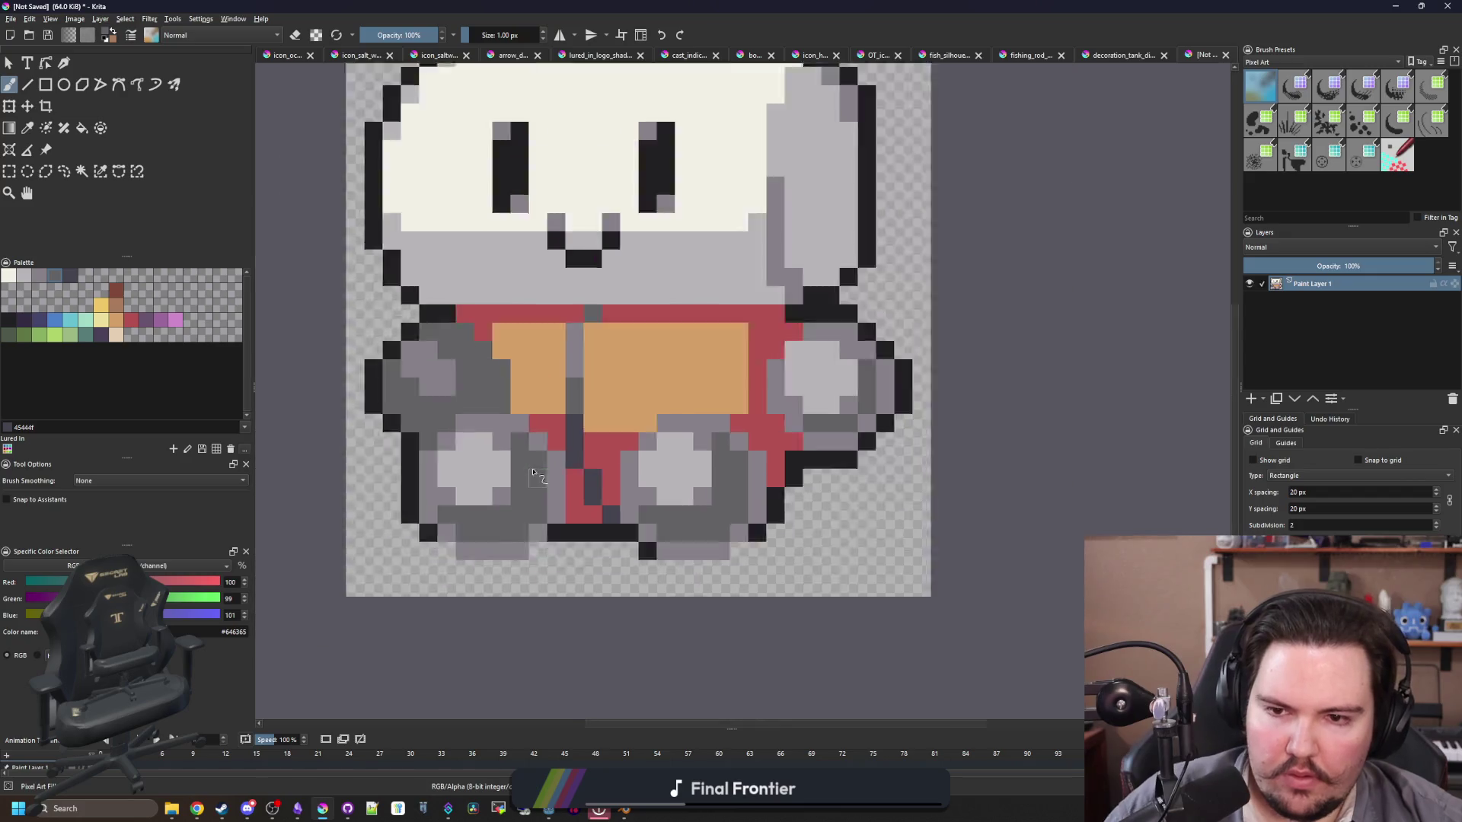
{"action": "scroll", "coordinate": [544, 459], "scroll_direction": "up", "scroll_amount": 4}
{"action": "scroll", "coordinate": [640, 415], "scroll_direction": "up", "scroll_amount": 1}
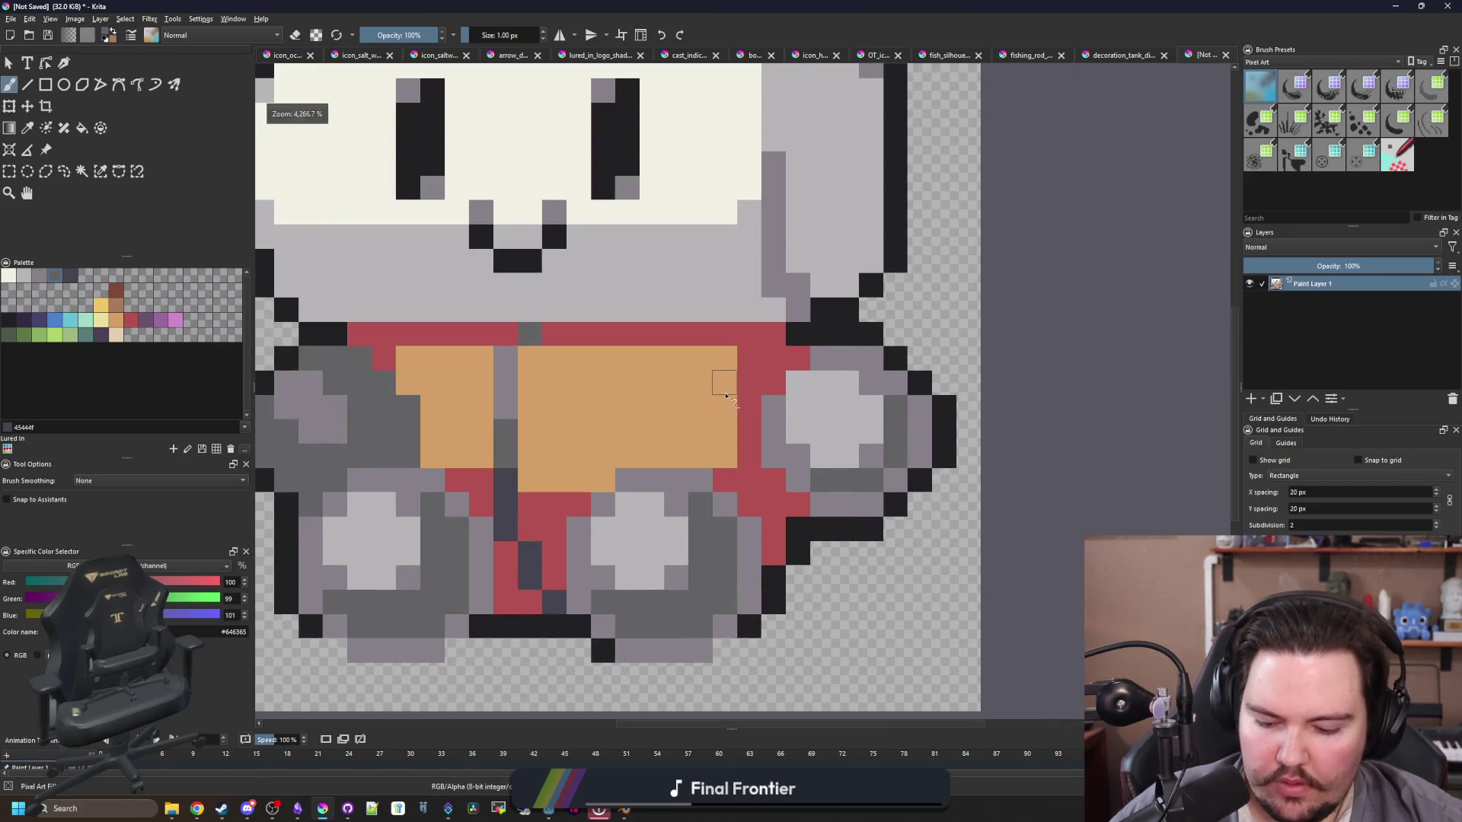
Step: Paint two more orange columns red, then restore one pixel to orange
{"action": "key", "text": "p"}
{"action": "left_click", "coordinate": [749, 381]}
{"action": "key", "text": "b"}
{"action": "mouse_move", "coordinate": [724, 358]}
{"action": "left_mouse_down"}
{"action": "mouse_move", "coordinate": [725, 460]}
{"action": "mouse_move", "coordinate": [701, 369]}
{"action": "left_mouse_up"}
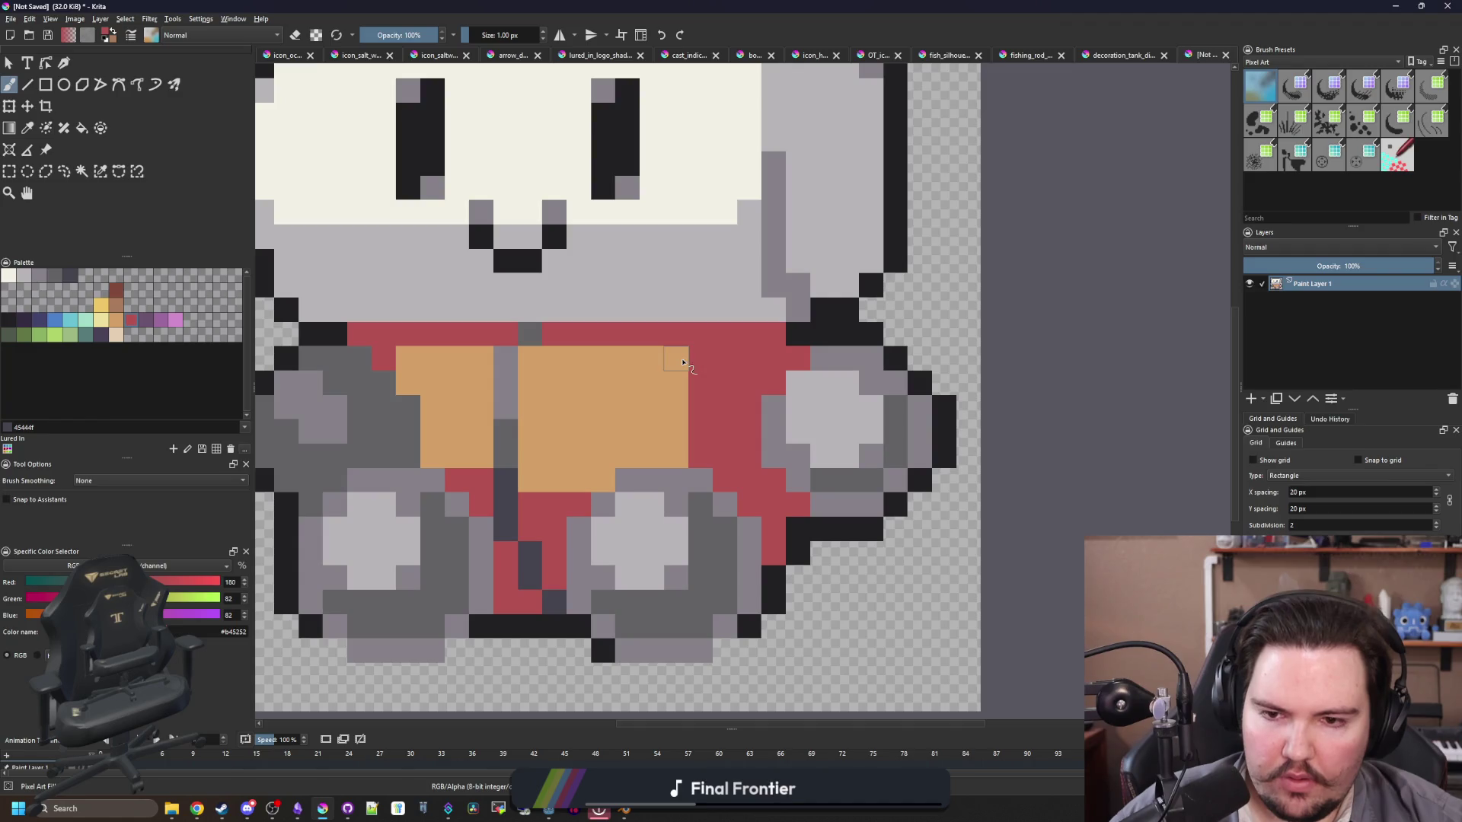
{"action": "scroll", "coordinate": [483, 417], "scroll_direction": "down", "scroll_amount": 1}
{"action": "scroll", "coordinate": [532, 411], "scroll_direction": "up", "scroll_amount": 3}
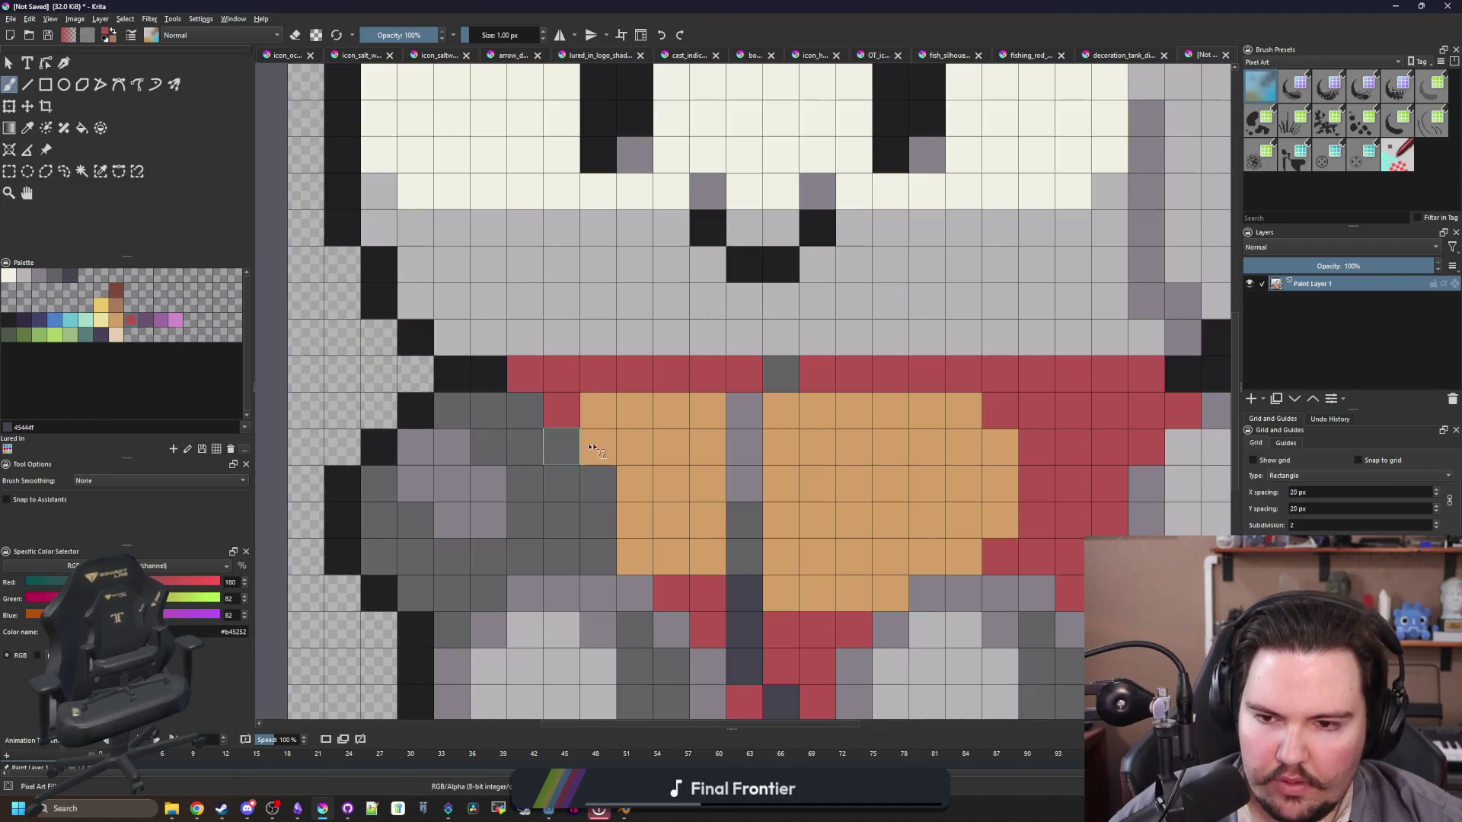
{"action": "key", "text": "p"}
{"action": "left_click", "coordinate": [581, 404]}
{"action": "key", "text": "b"}
{"action": "left_click", "coordinate": [561, 415]}
{"action": "scroll", "coordinate": [565, 433], "scroll_direction": "down", "scroll_amount": 1}
{"action": "scroll", "coordinate": [566, 432], "scroll_direction": "up", "scroll_amount": 2}
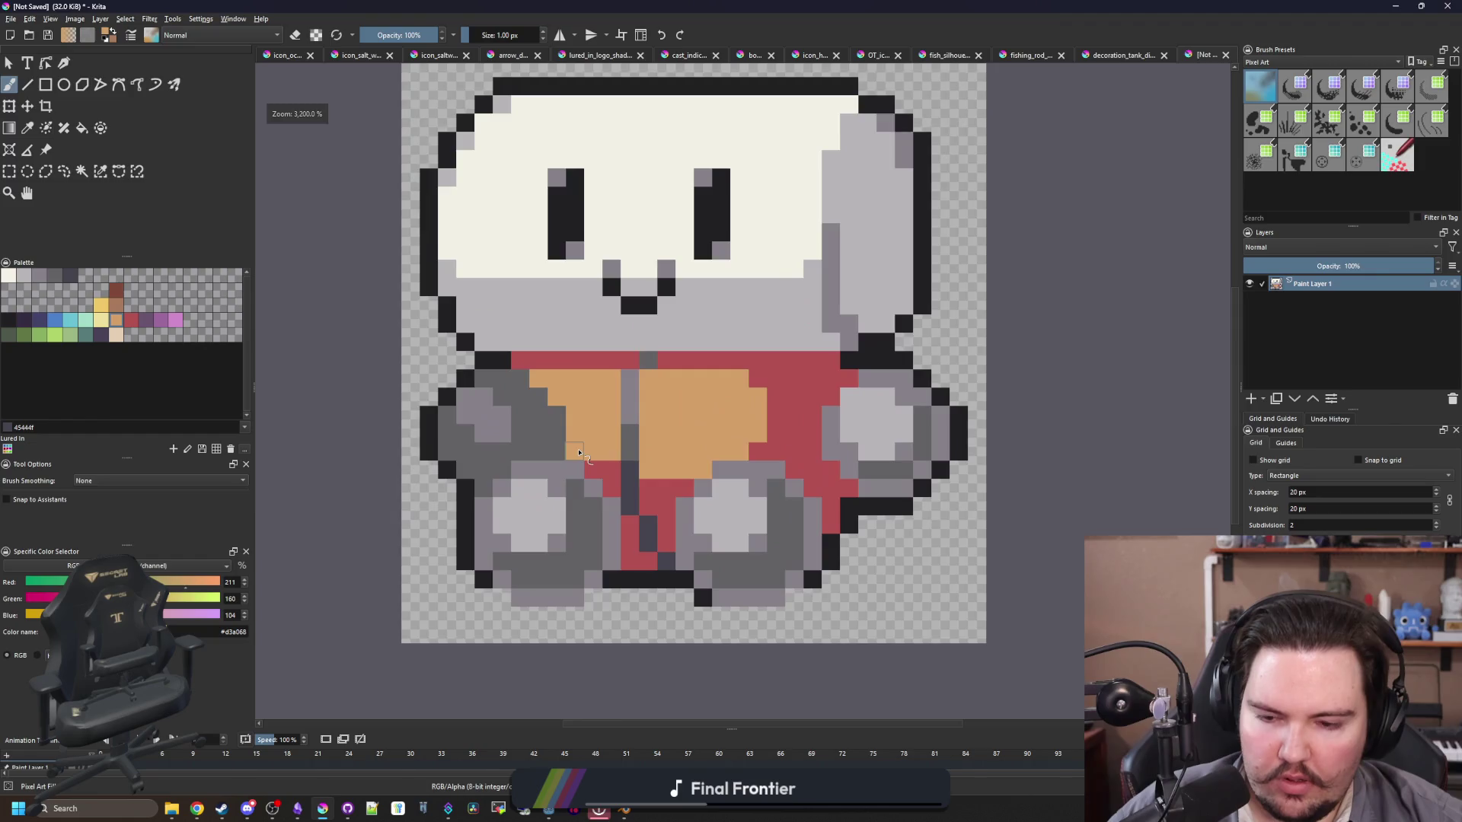
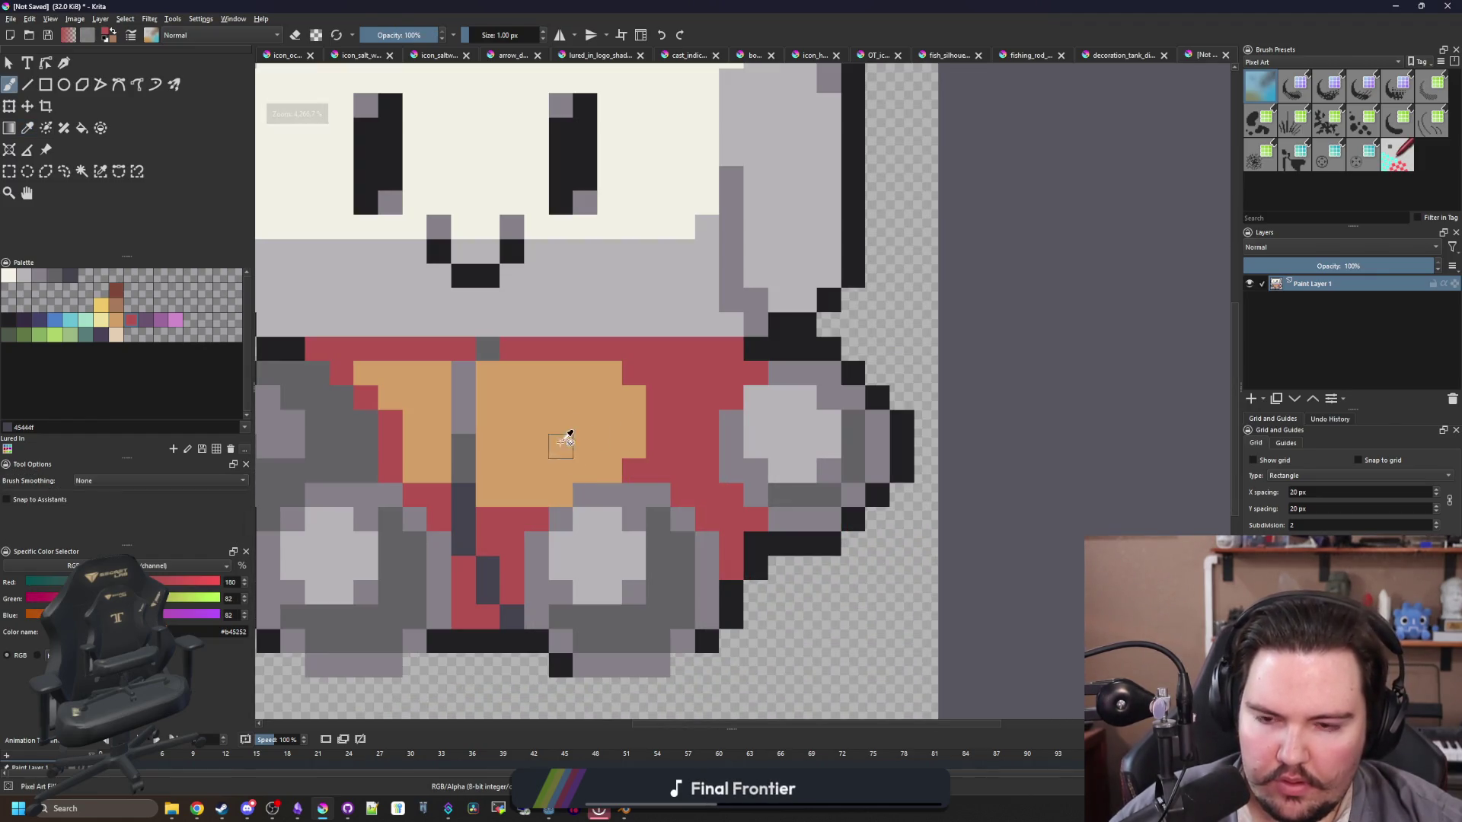
Step: Sample the vest's orange, then choose the dark red palette swatch for shading
{"action": "key", "text": "p"}
{"action": "left_click", "coordinate": [567, 426]}
{"action": "key", "text": "b"}
{"action": "scroll", "coordinate": [672, 402], "scroll_direction": "up", "scroll_amount": 1}
{"action": "scroll", "coordinate": [671, 402], "scroll_direction": "down", "scroll_amount": 1}
Step: Shade the red cells beside the arm and along the vest's top band dark red
{"action": "scroll", "coordinate": [670, 396], "scroll_direction": "up", "scroll_amount": 1}
{"action": "key", "text": "p"}
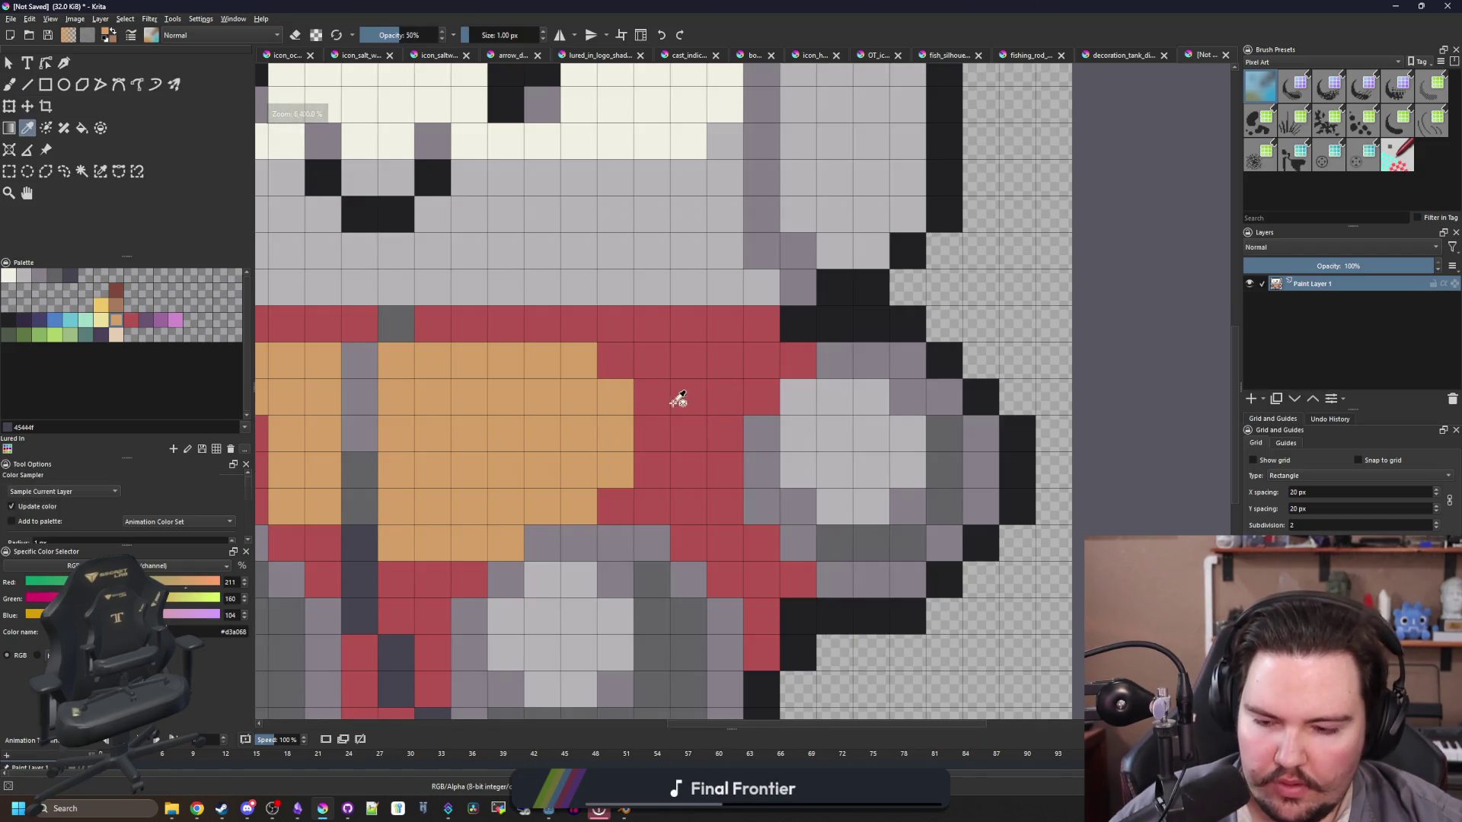
{"action": "left_click", "coordinate": [118, 296]}
{"action": "key", "text": "b"}
{"action": "mouse_move", "coordinate": [724, 461]}
{"action": "left_mouse_down"}
{"action": "mouse_move", "coordinate": [746, 561]}
{"action": "mouse_move", "coordinate": [776, 580]}
{"action": "mouse_move", "coordinate": [760, 632]}
{"action": "mouse_move", "coordinate": [727, 466]}
{"action": "mouse_move", "coordinate": [794, 357]}
{"action": "mouse_move", "coordinate": [761, 360]}
{"action": "mouse_move", "coordinate": [726, 399]}
{"action": "mouse_move", "coordinate": [731, 456]}
{"action": "left_mouse_up"}
{"action": "key", "text": "ctrl+z"}
{"action": "scroll", "coordinate": [742, 507], "scroll_direction": "down", "scroll_amount": 2}
{"action": "scroll", "coordinate": [679, 352], "scroll_direction": "down", "scroll_amount": 5}
{"action": "scroll", "coordinate": [685, 358], "scroll_direction": "up", "scroll_amount": 10}
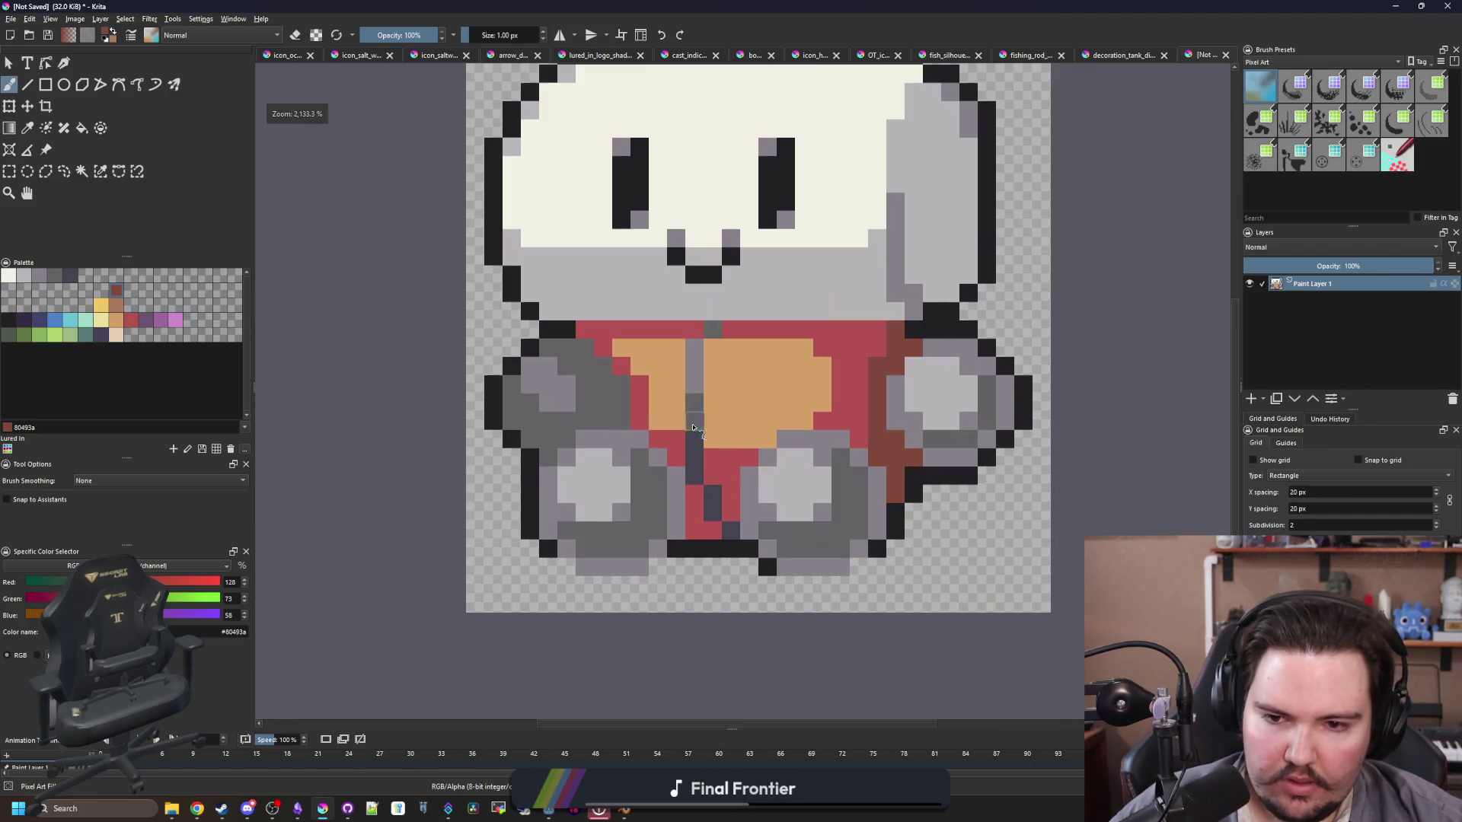
{"action": "mouse_move", "coordinate": [712, 543]}
{"action": "left_mouse_down"}
{"action": "mouse_move", "coordinate": [662, 512]}
{"action": "mouse_move", "coordinate": [663, 468]}
{"action": "left_mouse_up"}
{"action": "left_click_drag", "start_coordinate": [736, 506], "coordinate": [737, 471]}
{"action": "left_click_drag", "start_coordinate": [440, 224], "coordinate": [455, 279]}
{"action": "left_click_drag", "start_coordinate": [457, 202], "coordinate": [571, 202]}
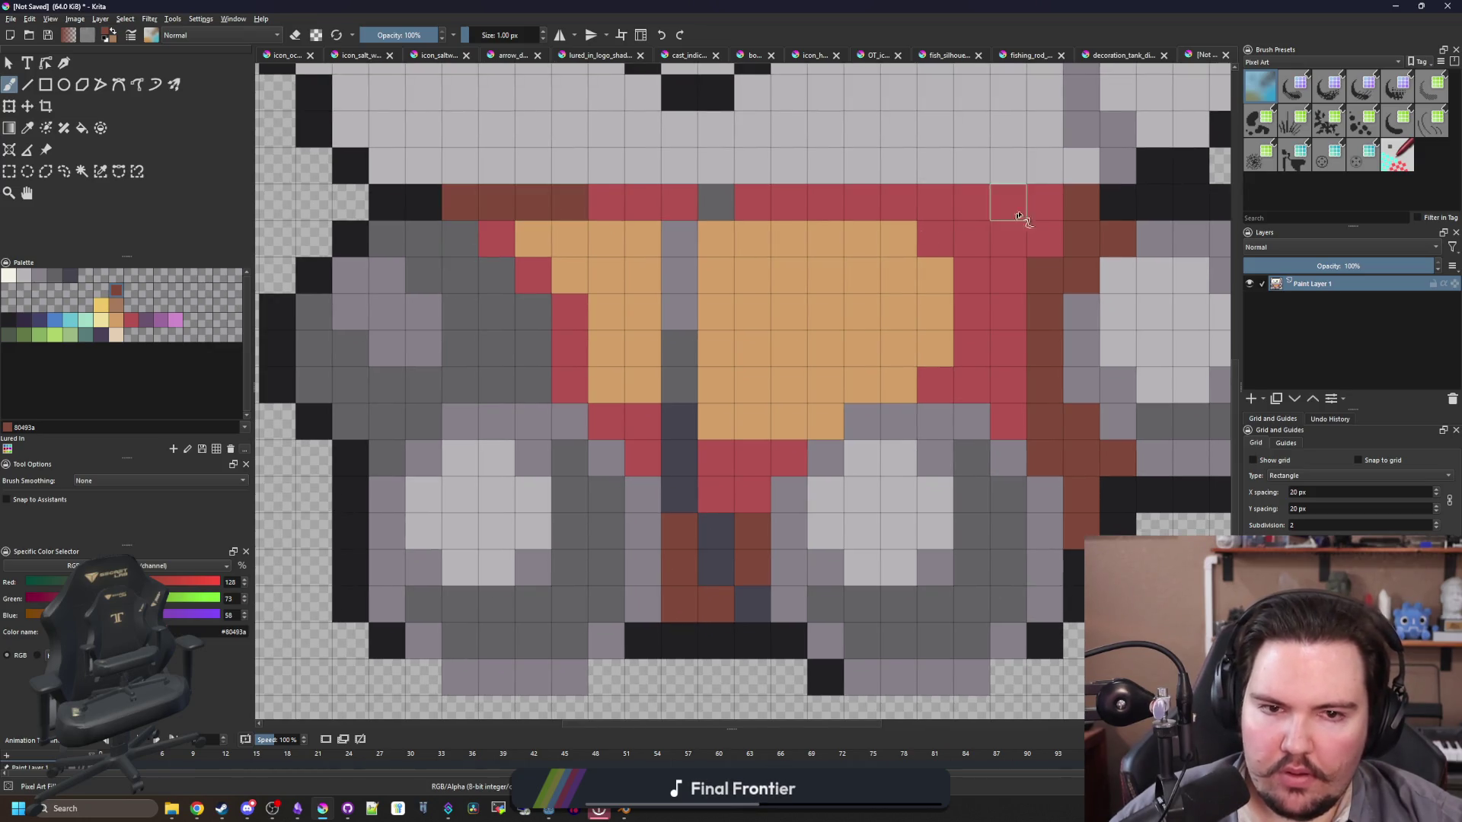
{"action": "left_click_drag", "start_coordinate": [1012, 202], "coordinate": [1013, 197]}
{"action": "left_click", "coordinate": [972, 201]}
{"action": "mouse_move", "coordinate": [1056, 242]}
{"action": "left_mouse_down"}
{"action": "mouse_move", "coordinate": [1020, 248]}
{"action": "mouse_move", "coordinate": [937, 201]}
{"action": "mouse_move", "coordinate": [898, 202]}
{"action": "left_mouse_up"}
Step: Sample the arm's medium grey, then choose cream from the palette for the hand
{"action": "scroll", "coordinate": [624, 324], "scroll_direction": "down", "scroll_amount": 5}
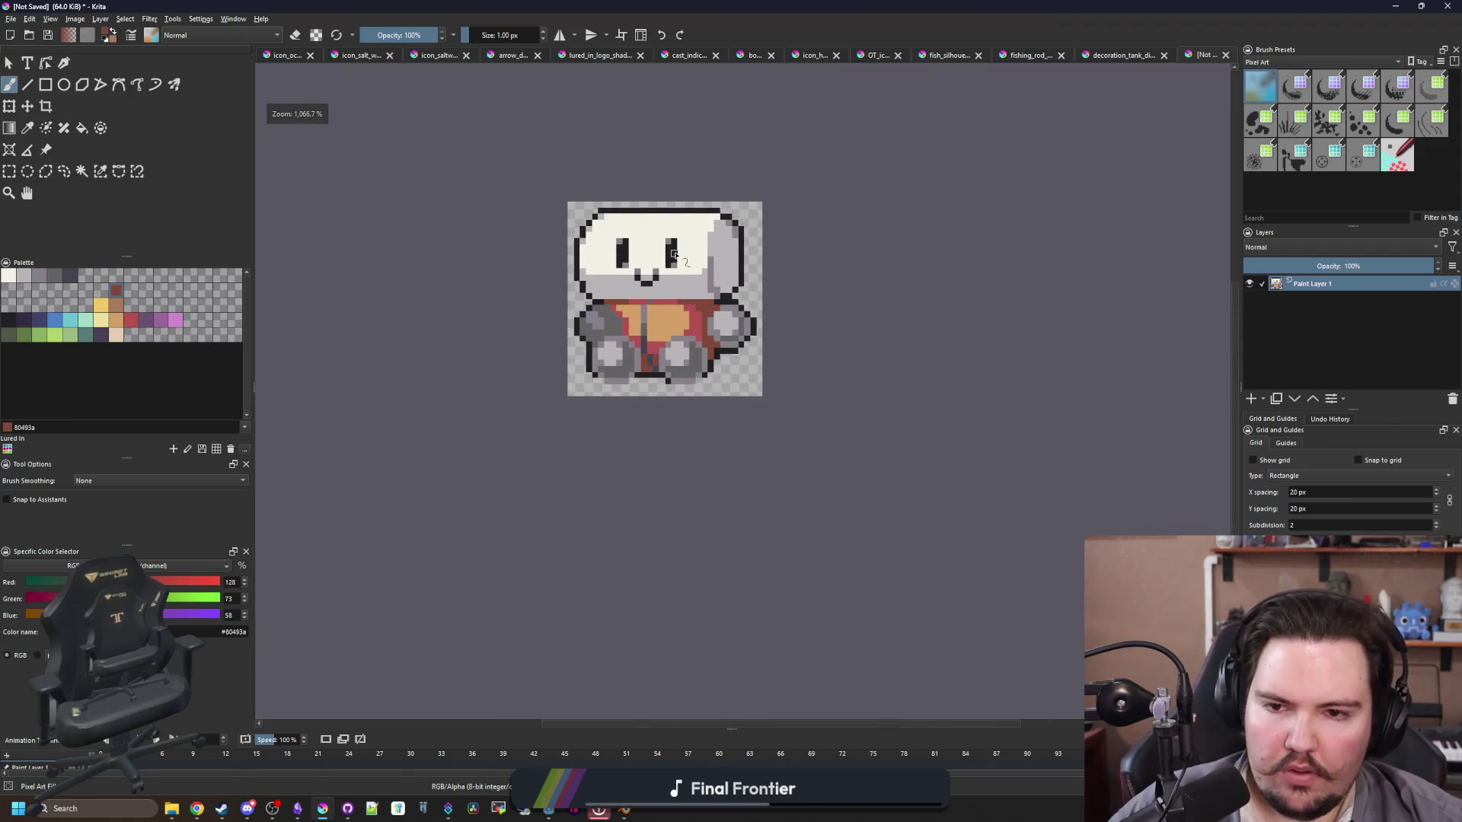
{"action": "scroll", "coordinate": [638, 314], "scroll_direction": "up", "scroll_amount": 4}
{"action": "scroll", "coordinate": [620, 336], "scroll_direction": "down", "scroll_amount": 2}
{"action": "scroll", "coordinate": [620, 336], "scroll_direction": "up", "scroll_amount": 2}
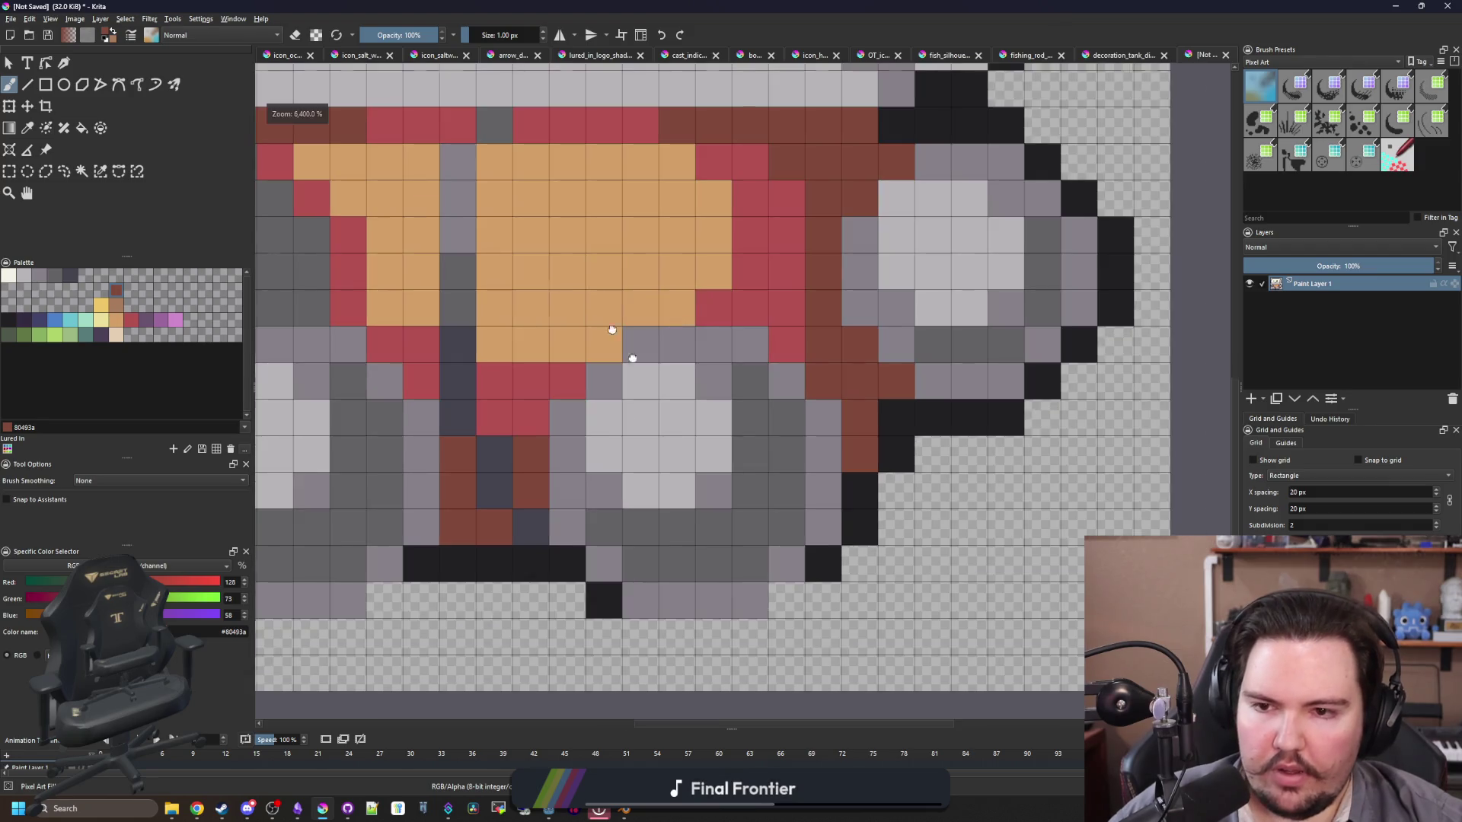
{"action": "scroll", "coordinate": [685, 472], "scroll_direction": "down", "scroll_amount": 3}
{"action": "scroll", "coordinate": [680, 464], "scroll_direction": "up", "scroll_amount": 1}
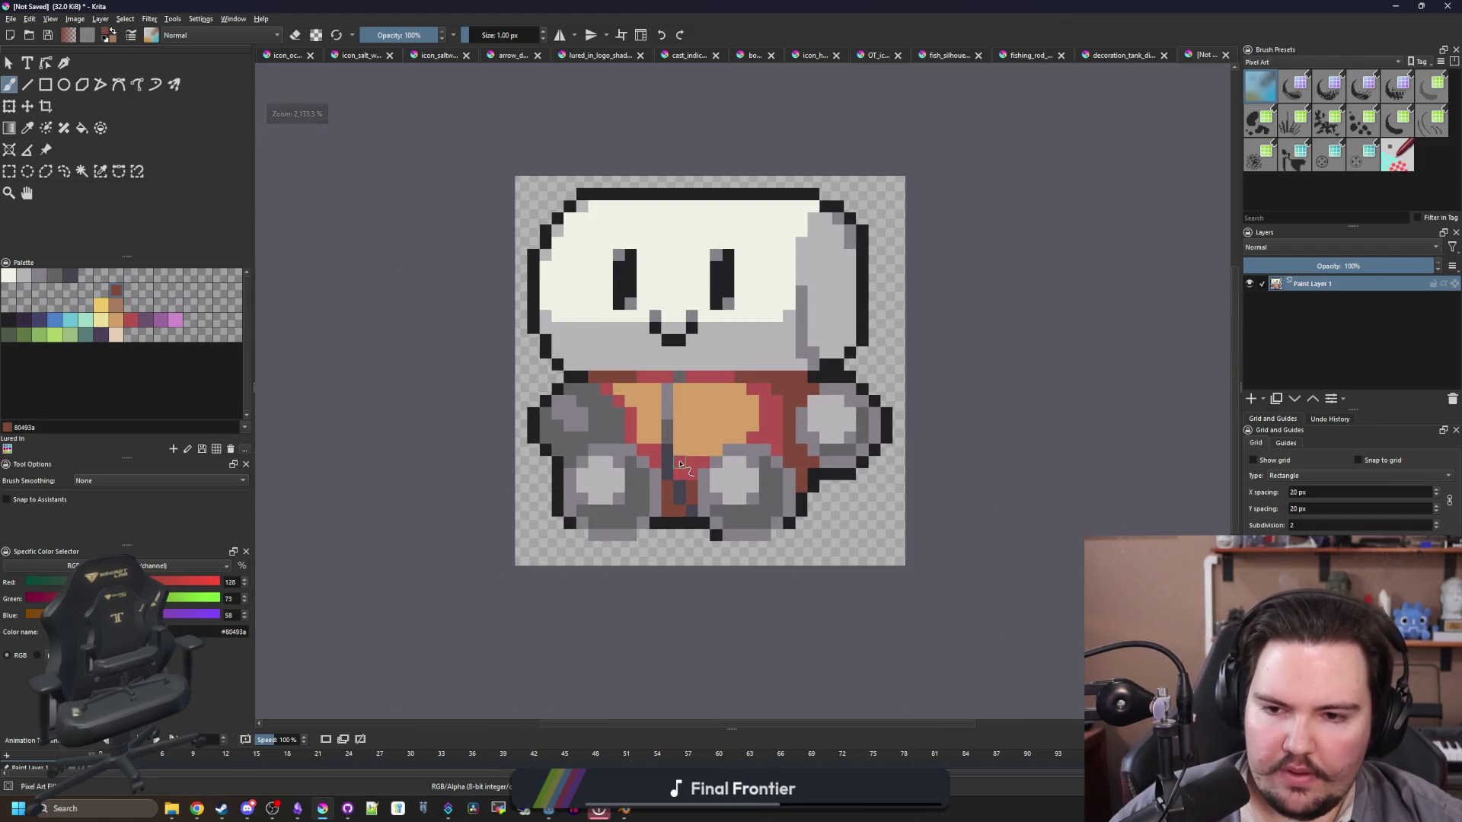
{"action": "scroll", "coordinate": [680, 463], "scroll_direction": "up", "scroll_amount": 3}
{"action": "scroll", "coordinate": [583, 426], "scroll_direction": "down", "scroll_amount": 4}
{"action": "scroll", "coordinate": [610, 456], "scroll_direction": "up", "scroll_amount": 2}
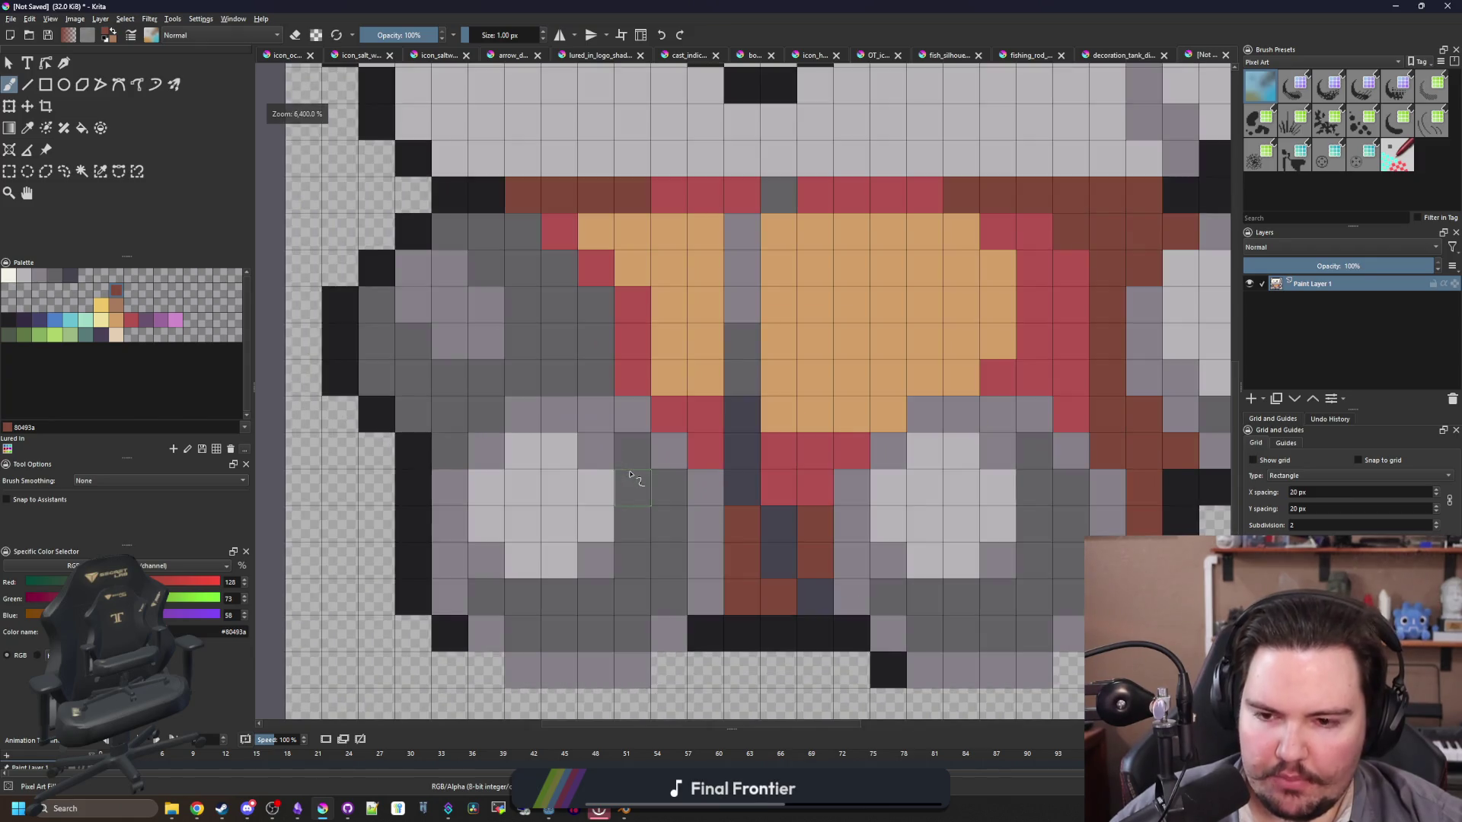
{"action": "key", "text": "p"}
{"action": "left_click", "coordinate": [611, 457]}
{"action": "scroll", "coordinate": [558, 496], "scroll_direction": "down", "scroll_amount": 2}
{"action": "scroll", "coordinate": [602, 472], "scroll_direction": "down", "scroll_amount": 1}
{"action": "scroll", "coordinate": [639, 447], "scroll_direction": "up", "scroll_amount": 1}
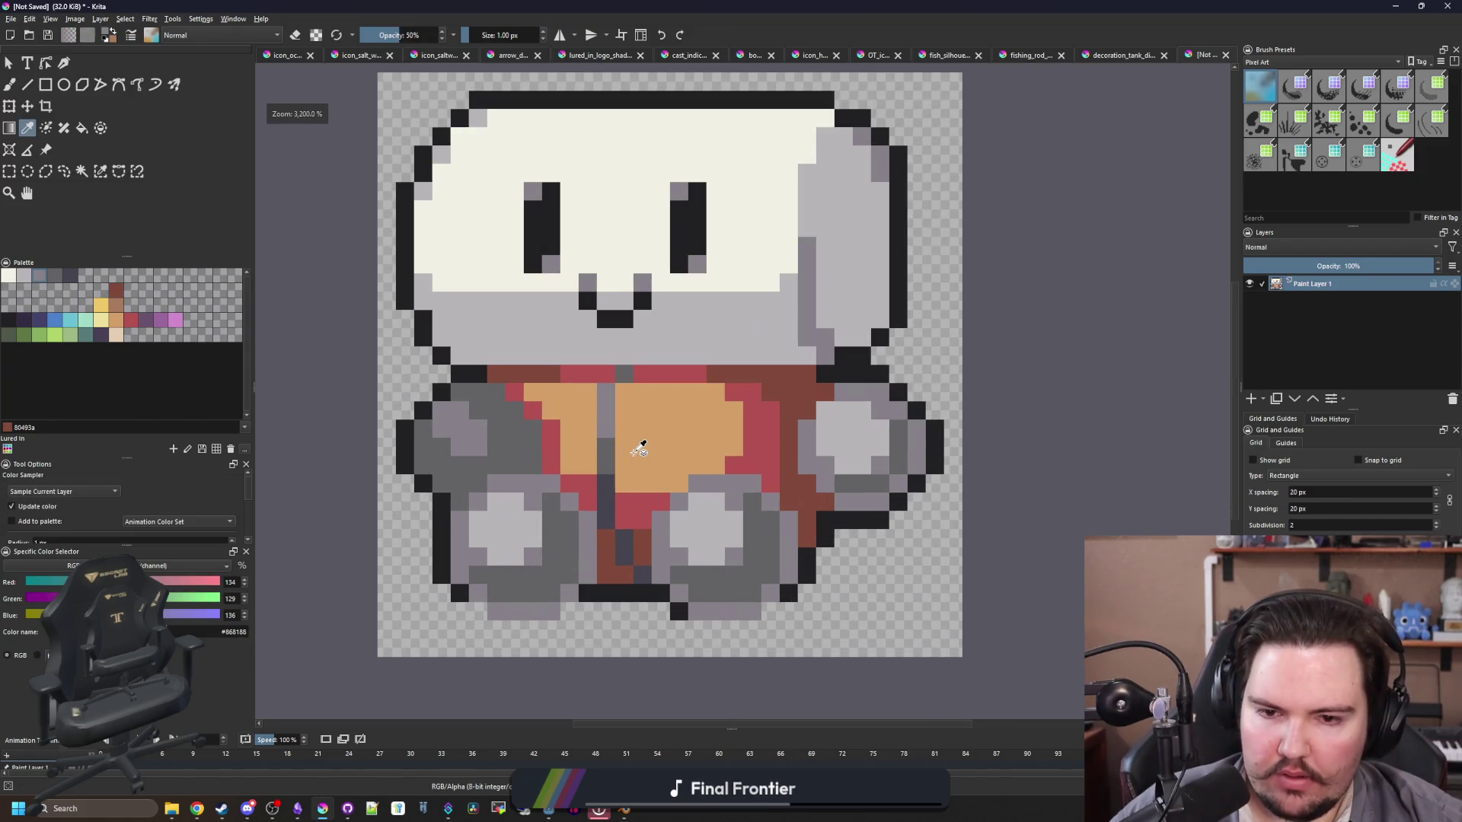
{"action": "scroll", "coordinate": [503, 457], "scroll_direction": "up", "scroll_amount": 1}
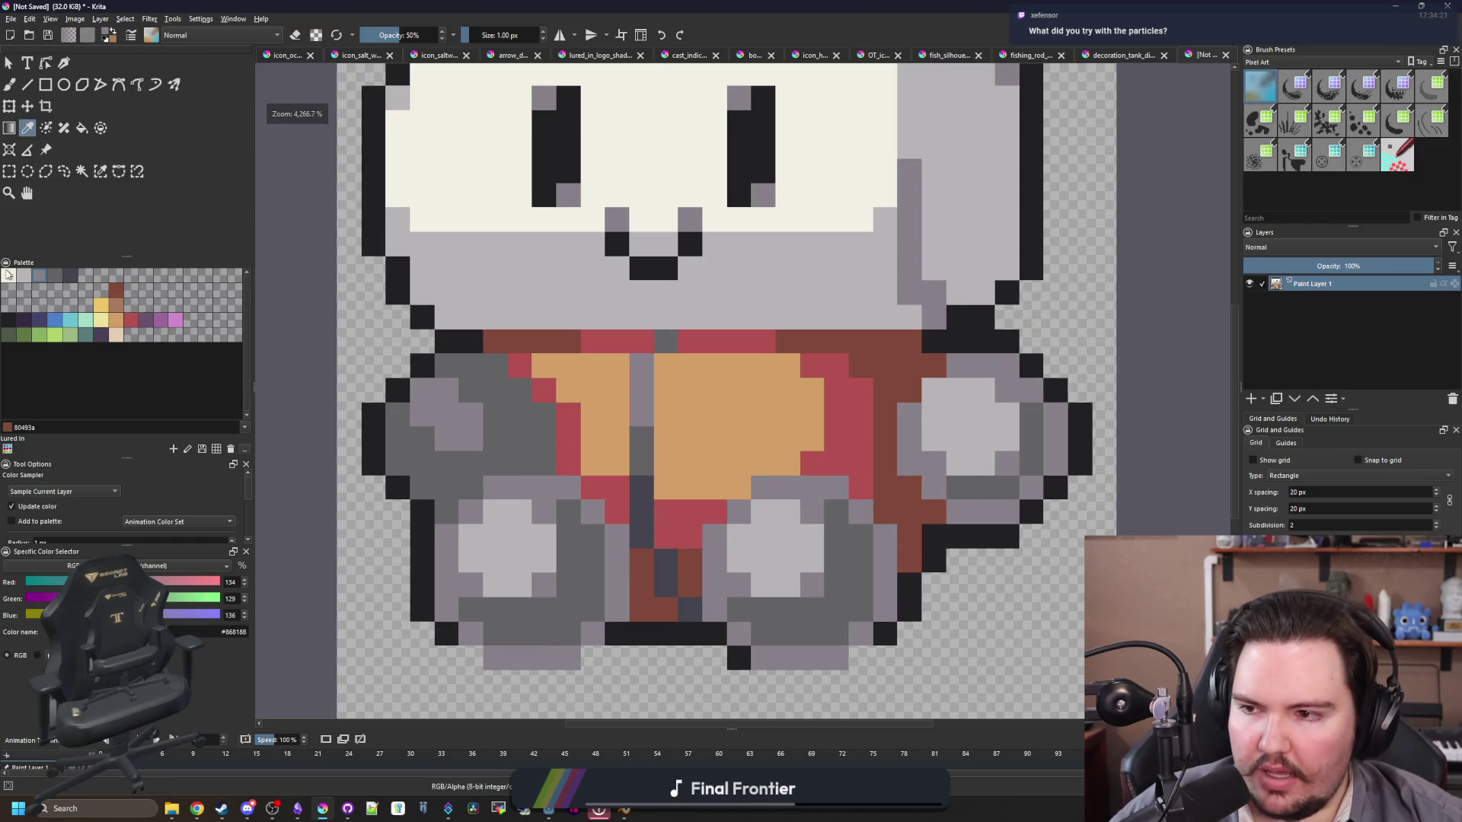
{"action": "left_click", "coordinate": [9, 275]}
{"action": "scroll", "coordinate": [636, 424], "scroll_direction": "up", "scroll_amount": 2}
Step: Flood-fill the right hand's centre with cream
{"action": "key", "text": "f"}
{"action": "left_click", "coordinate": [751, 434]}
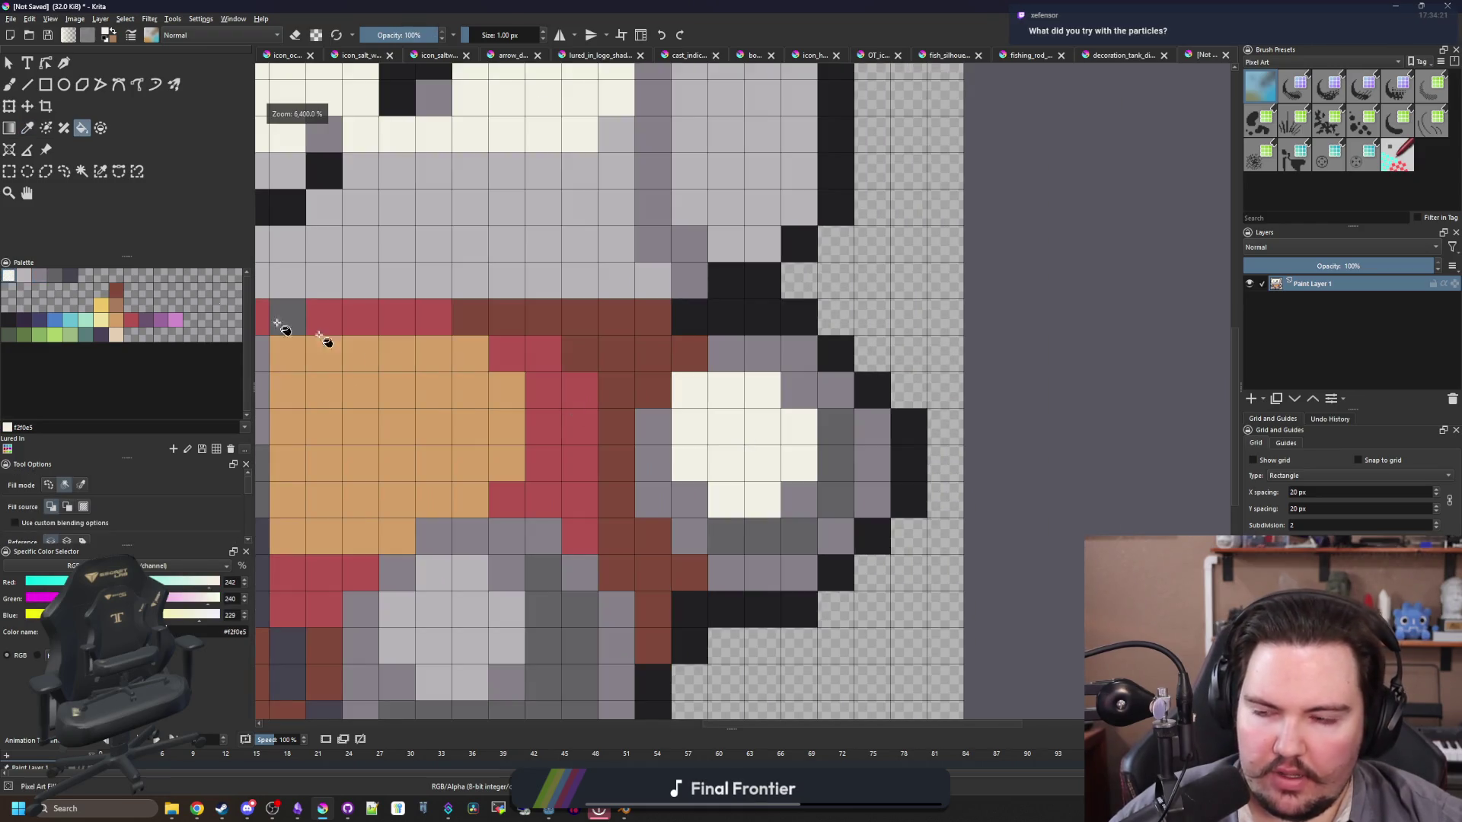
{"action": "left_click", "coordinate": [24, 275]}
{"action": "left_click", "coordinate": [778, 380]}
{"action": "key", "text": "ctrl+z"}
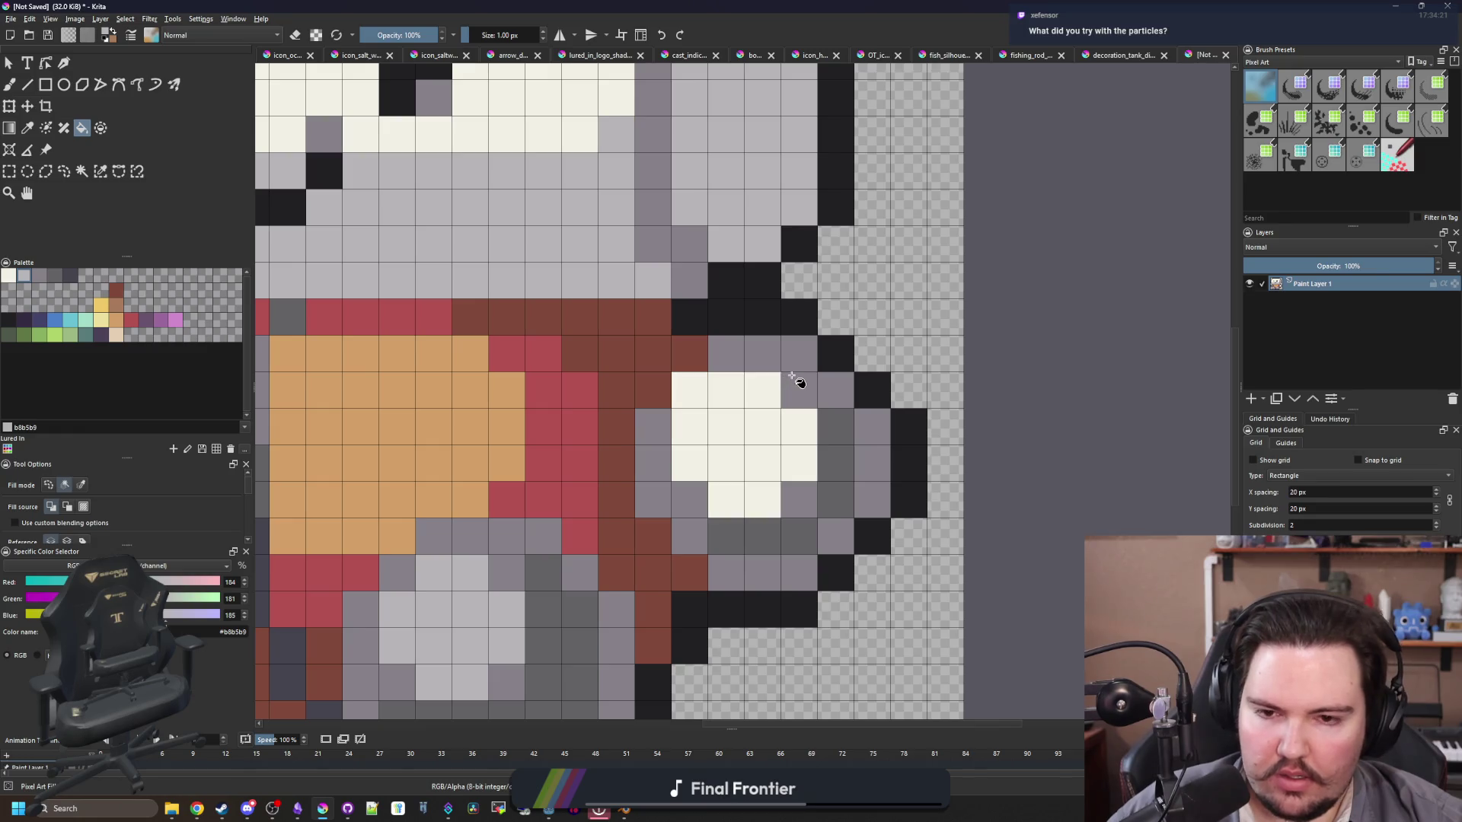
Step: Lighten the grey areas around the right hand, filling the row and column below it medium grey
{"action": "left_click", "coordinate": [795, 379]}
{"action": "left_click", "coordinate": [662, 489]}
{"action": "left_click", "coordinate": [763, 575]}
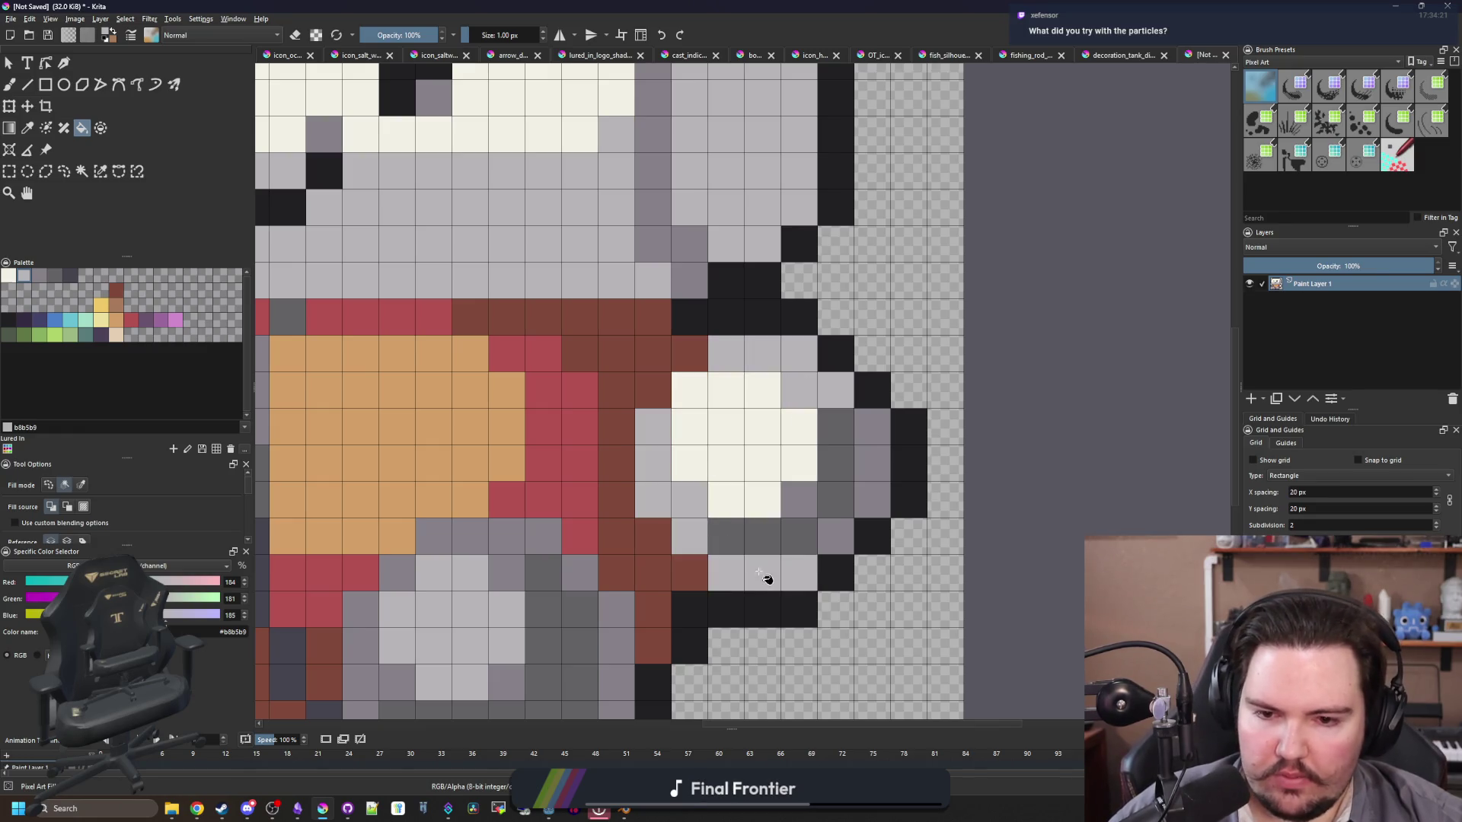
{"action": "left_click", "coordinate": [874, 493]}
{"action": "left_click", "coordinate": [39, 275]}
{"action": "left_click", "coordinate": [799, 541]}
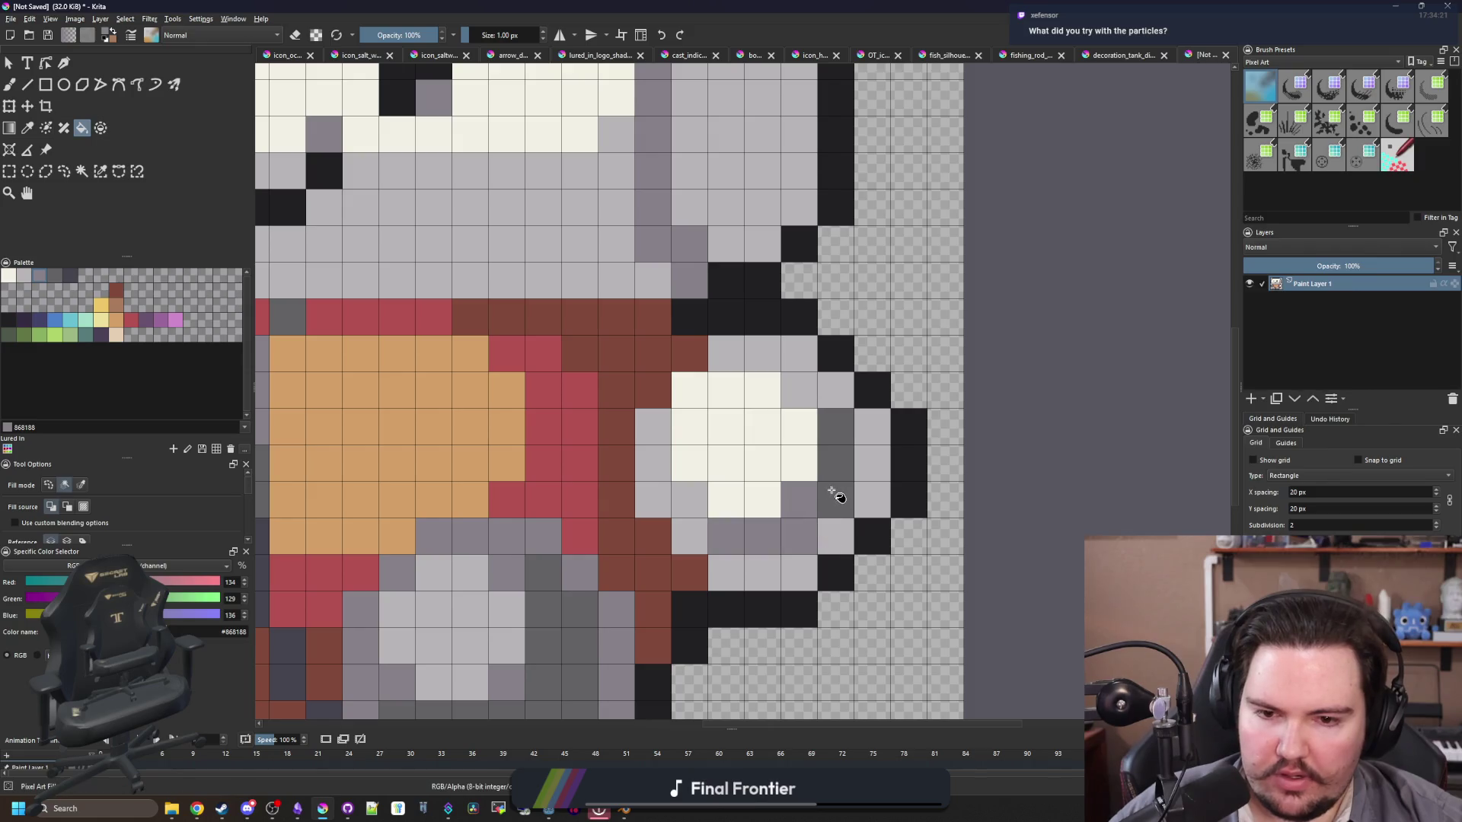
{"action": "left_click", "coordinate": [833, 493]}
Step: Paint light grey pixels beside the cream right hand
{"action": "key", "text": "b"}
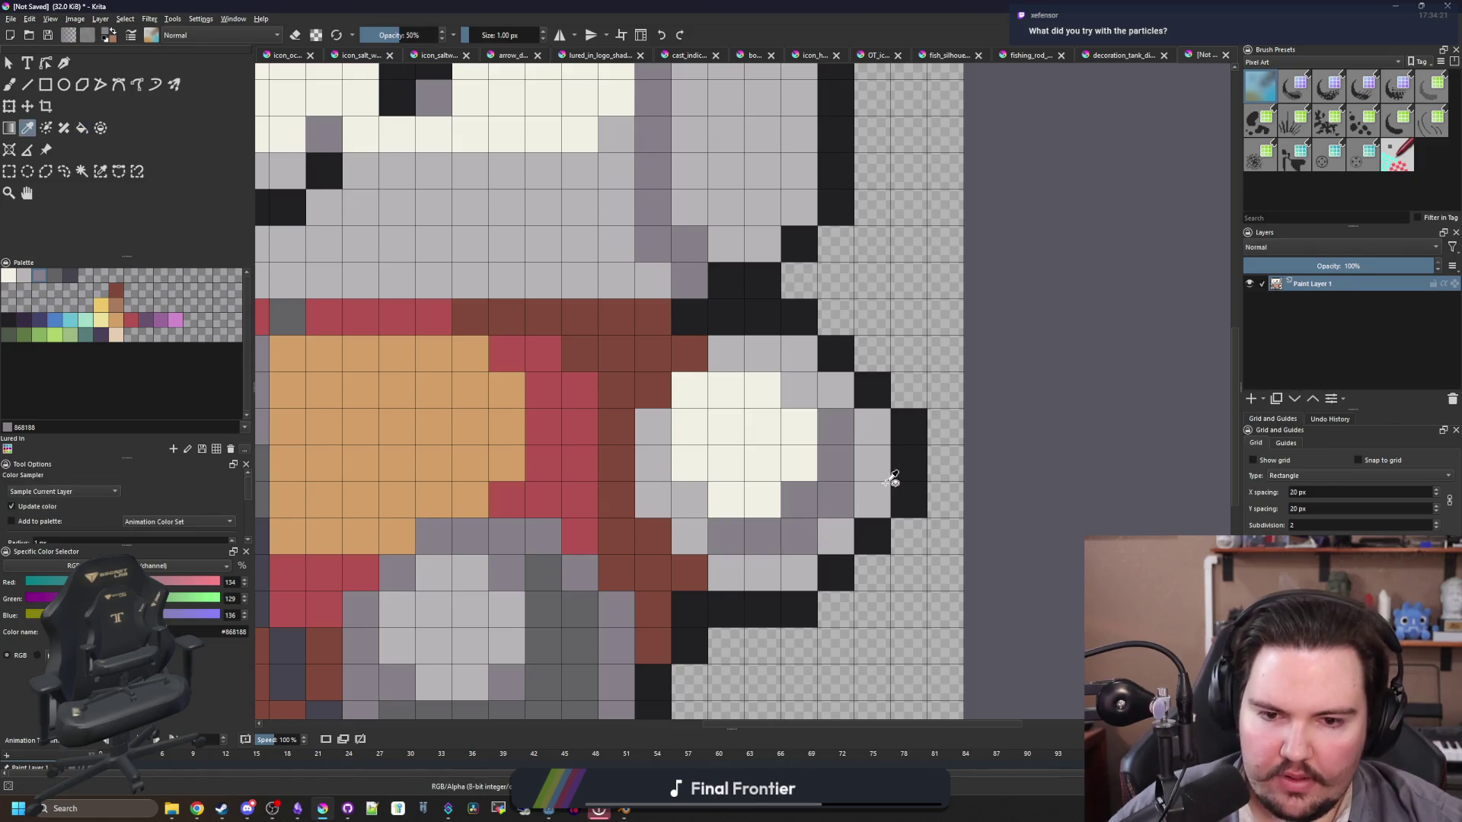
{"action": "left_click", "coordinate": [888, 484], "text": "ctrl"}
{"action": "left_click_drag", "start_coordinate": [836, 499], "coordinate": [800, 497]}
{"action": "scroll", "coordinate": [674, 374], "scroll_direction": "down", "scroll_amount": 5}
{"action": "scroll", "coordinate": [714, 476], "scroll_direction": "up", "scroll_amount": 5}
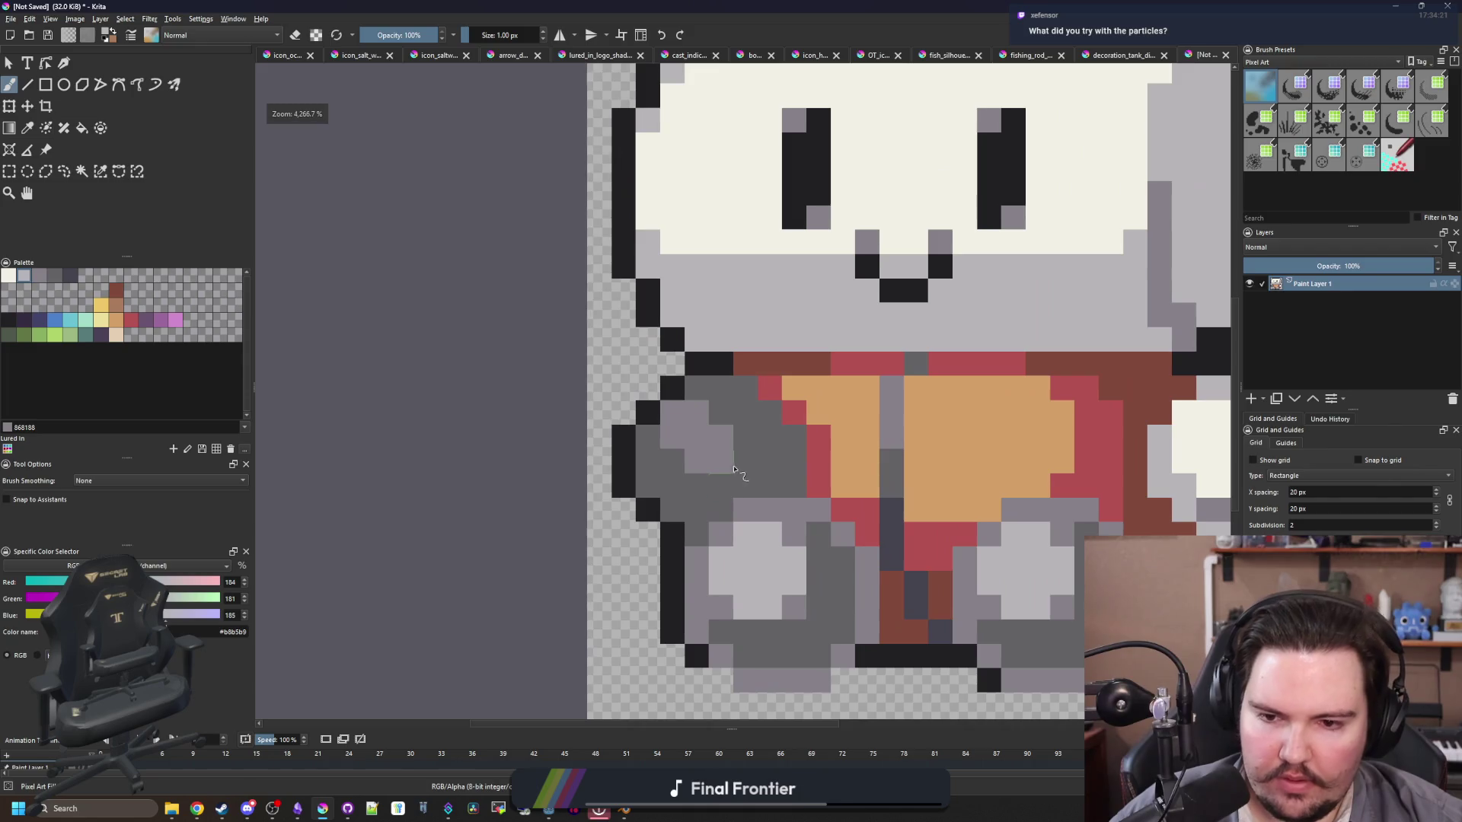
Step: Fill the left hand's centre with the same cream as the right hand
{"action": "key", "text": "p"}
{"action": "scroll", "coordinate": [876, 525], "scroll_direction": "right", "scroll_amount": 3}
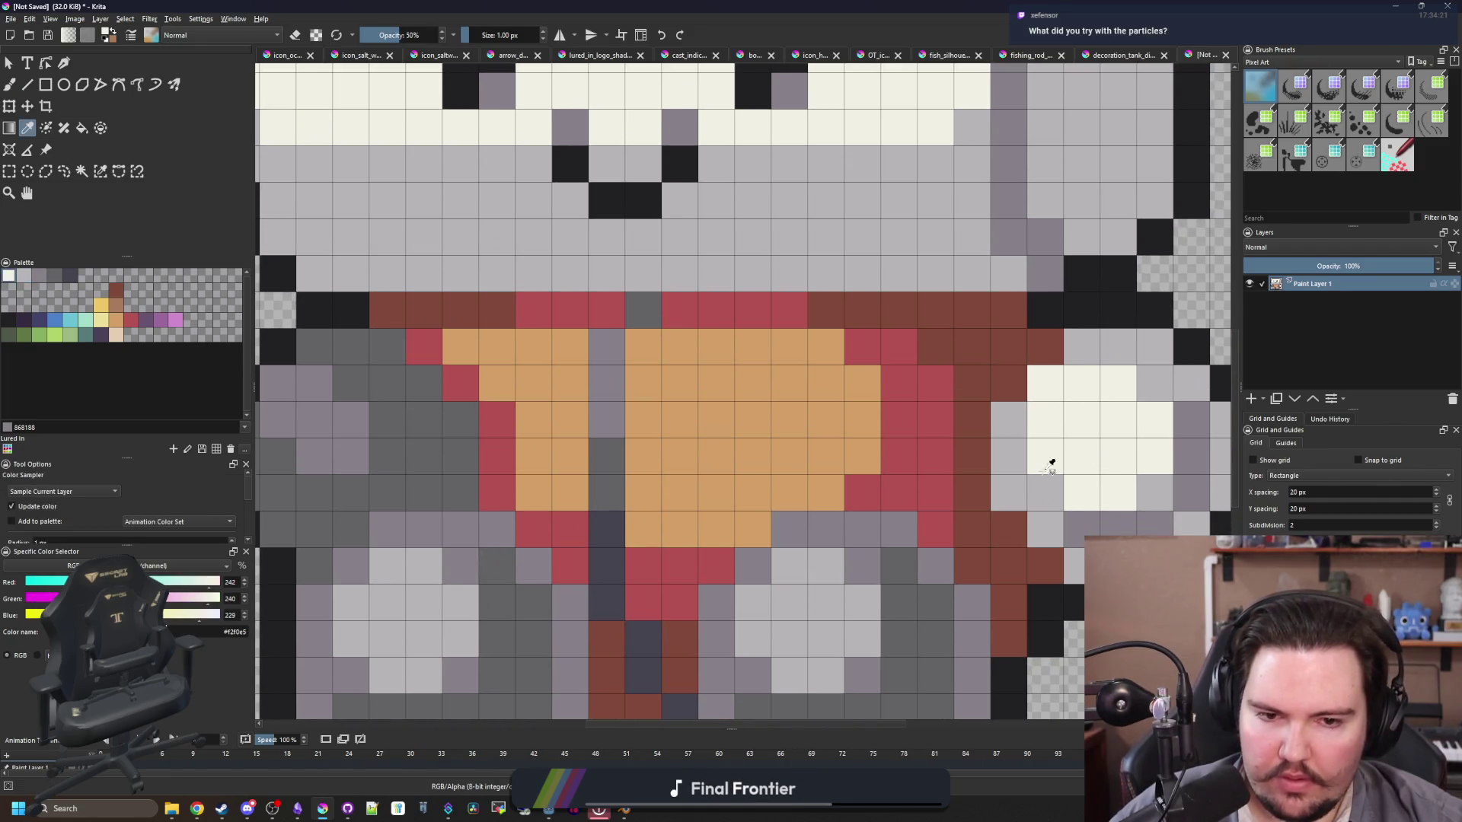
{"action": "key", "text": "f"}
{"action": "scroll", "coordinate": [483, 473], "scroll_direction": "left", "scroll_amount": 2}
{"action": "left_click", "coordinate": [1112, 434], "text": "ctrl"}
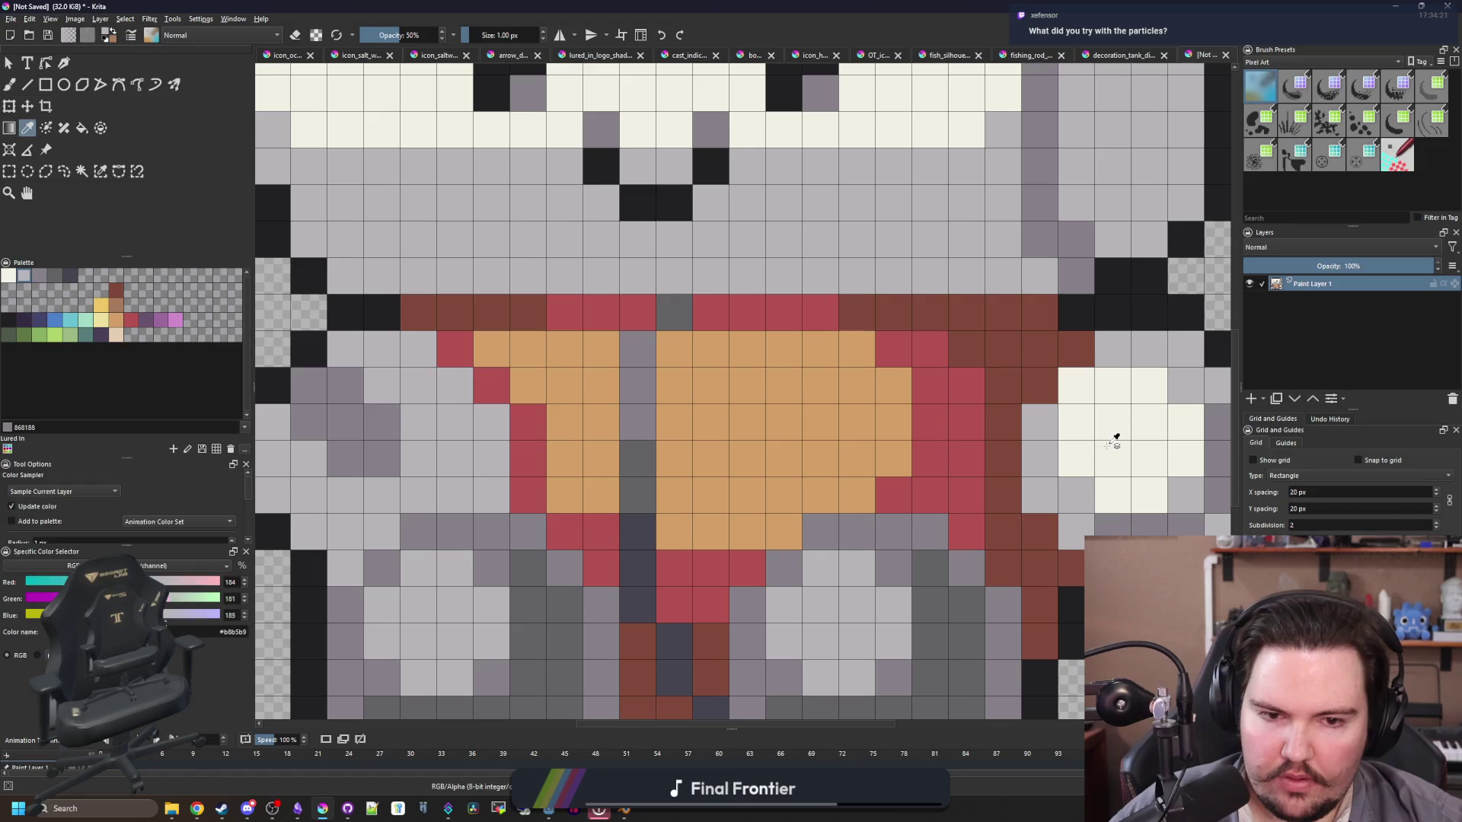
{"action": "left_click", "coordinate": [375, 434]}
{"action": "scroll", "coordinate": [567, 440], "scroll_direction": "down", "scroll_amount": 7}
{"action": "scroll", "coordinate": [567, 439], "scroll_direction": "up", "scroll_amount": 5}
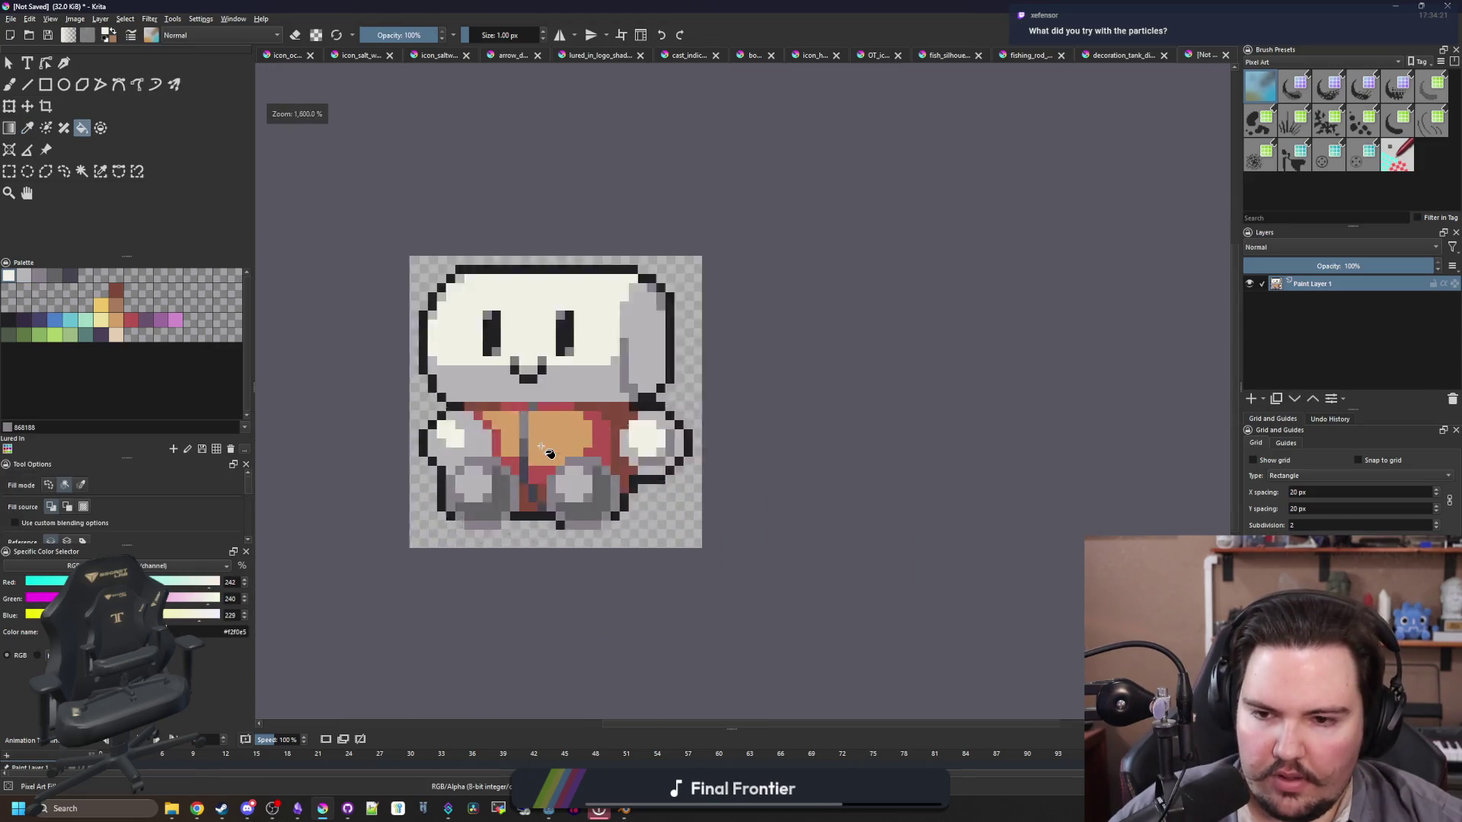
{"action": "scroll", "coordinate": [467, 447], "scroll_direction": "up", "scroll_amount": 3}
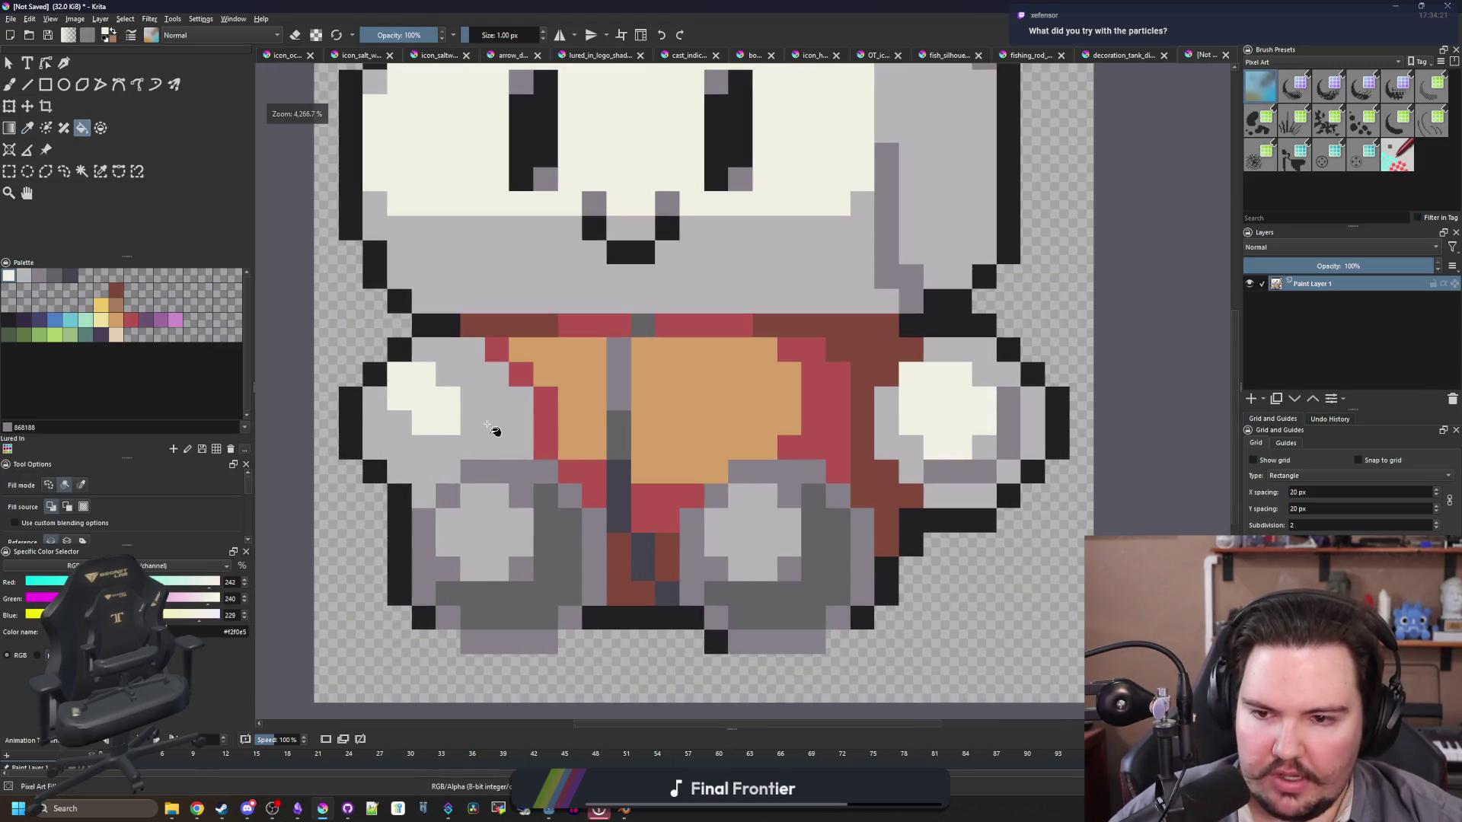
{"action": "scroll", "coordinate": [495, 431], "scroll_direction": "up", "scroll_amount": 2}
Step: Extend the orange vest left over its red border cells up to the arm
{"action": "key", "text": "b"}
{"action": "left_click", "coordinate": [643, 414], "text": "ctrl"}
{"action": "mouse_move", "coordinate": [578, 457]}
{"action": "left_mouse_down"}
{"action": "mouse_move", "coordinate": [546, 468]}
{"action": "mouse_move", "coordinate": [565, 414]}
{"action": "mouse_move", "coordinate": [537, 346]}
{"action": "mouse_move", "coordinate": [509, 459]}
{"action": "left_mouse_up"}
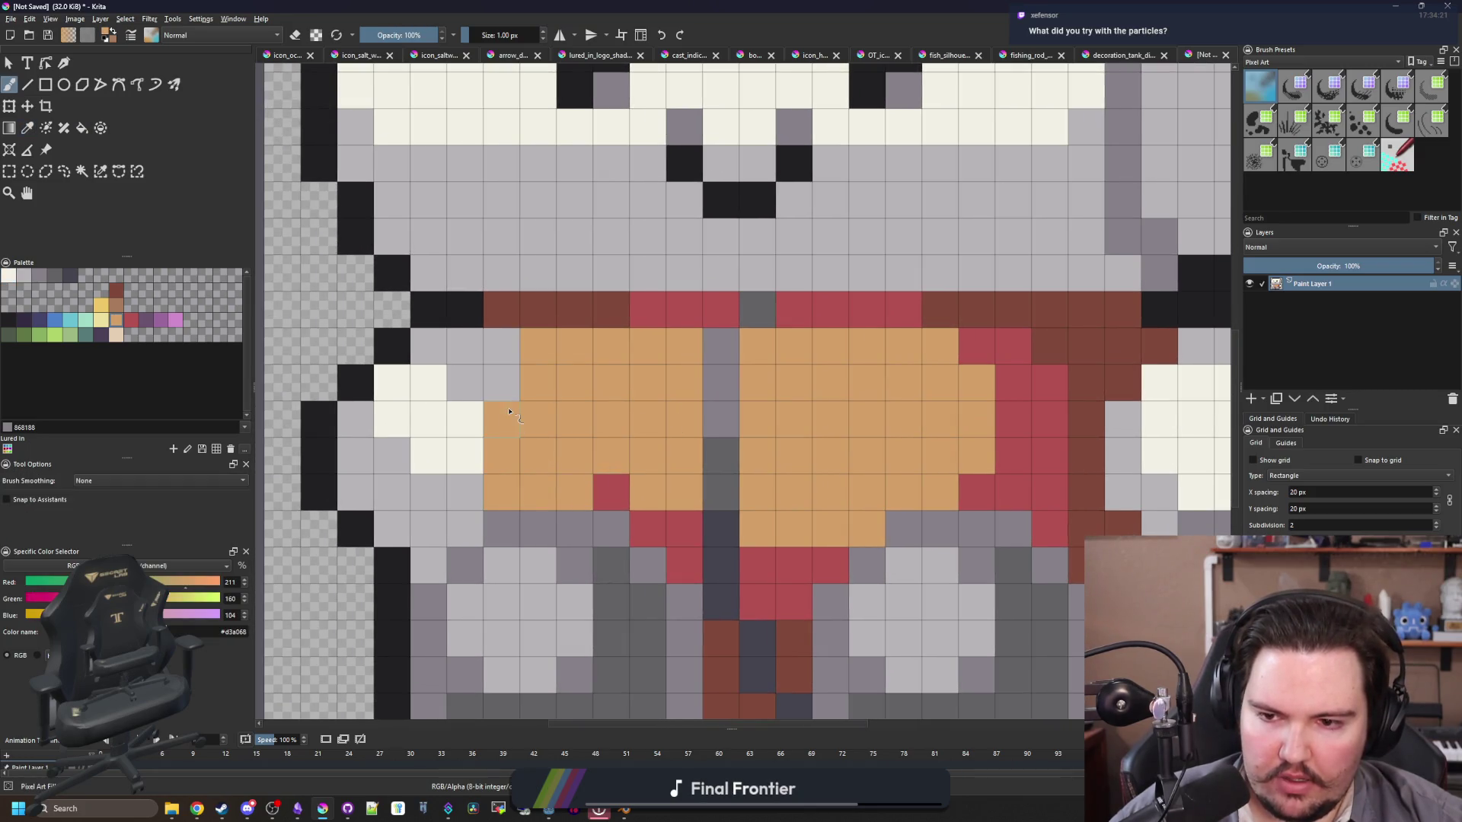
{"action": "left_click", "coordinate": [600, 478]}
{"action": "scroll", "coordinate": [601, 476], "scroll_direction": "down", "scroll_amount": 4}
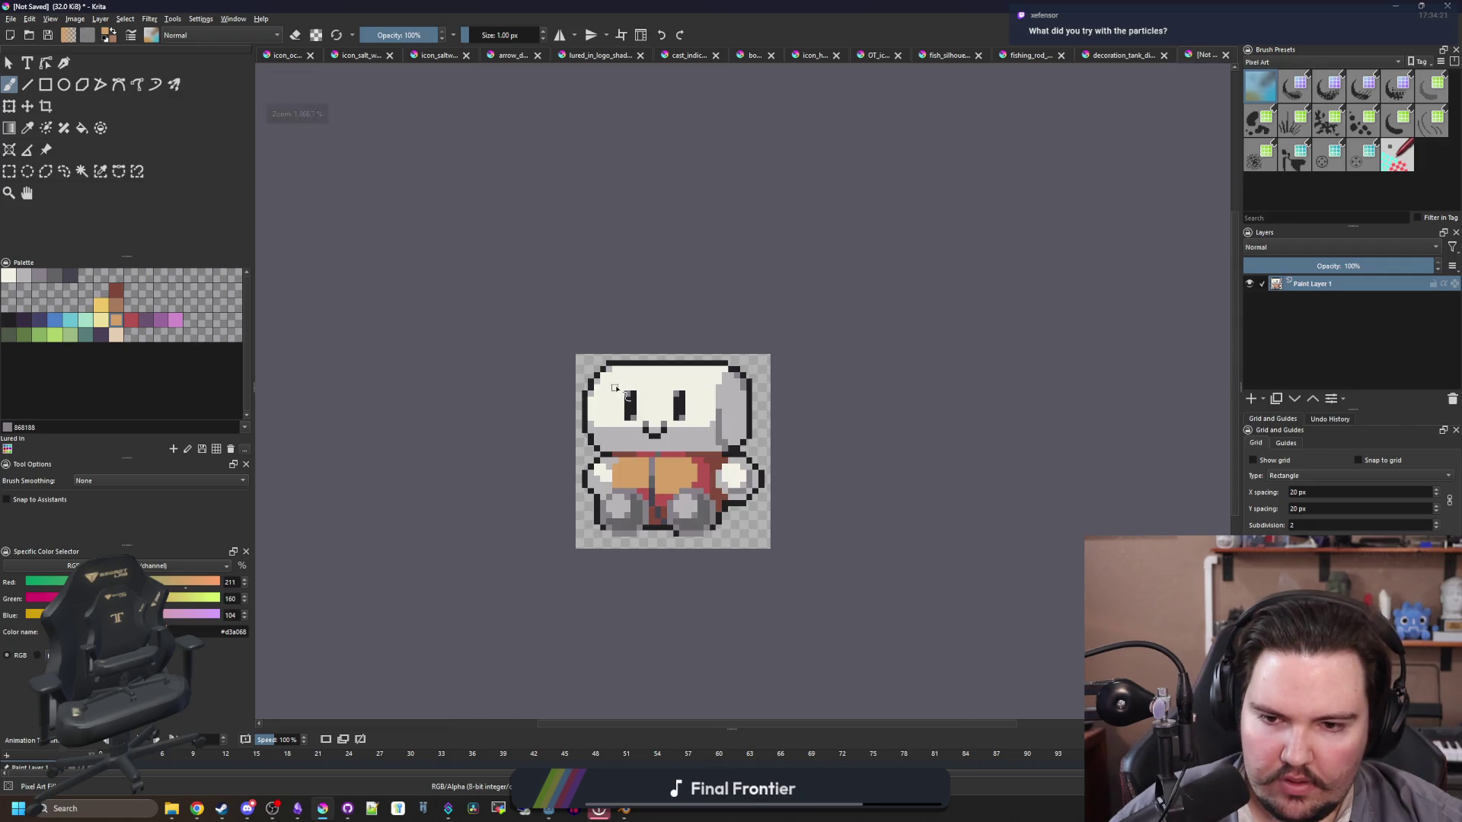
{"action": "scroll", "coordinate": [661, 474], "scroll_direction": "up", "scroll_amount": 3}
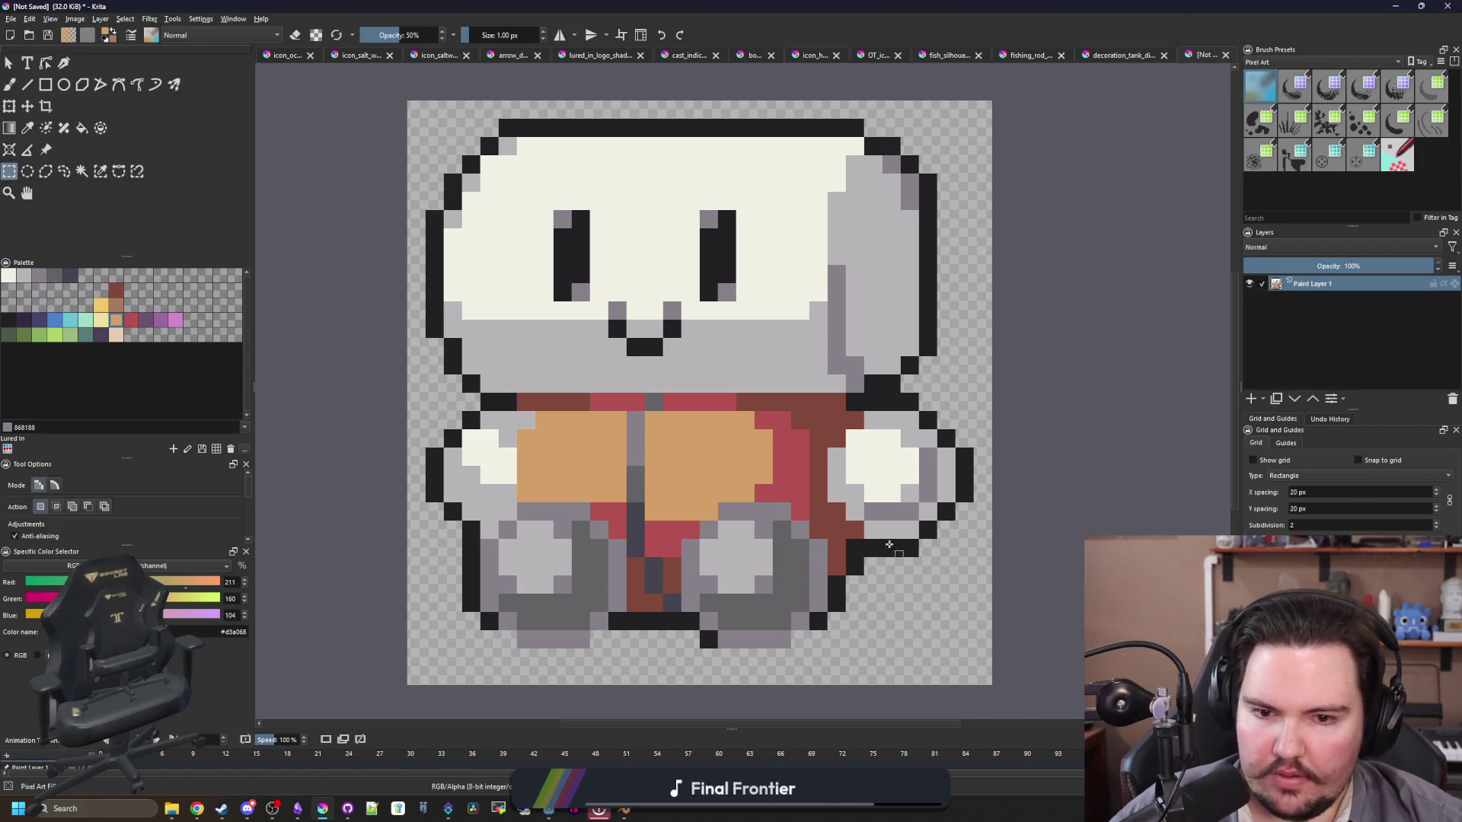
Step: Paint a black outline beside the right hand, including one former brown cell
{"action": "scroll", "coordinate": [887, 542], "scroll_direction": "up", "scroll_amount": 2}
{"action": "left_click", "coordinate": [888, 561], "text": "ctrl"}
{"action": "mouse_move", "coordinate": [771, 388]}
{"action": "left_mouse_down"}
{"action": "mouse_move", "coordinate": [744, 368]}
{"action": "mouse_move", "coordinate": [777, 329]}
{"action": "mouse_move", "coordinate": [701, 300]}
{"action": "mouse_move", "coordinate": [777, 329]}
{"action": "mouse_move", "coordinate": [812, 308]}
{"action": "left_mouse_up"}
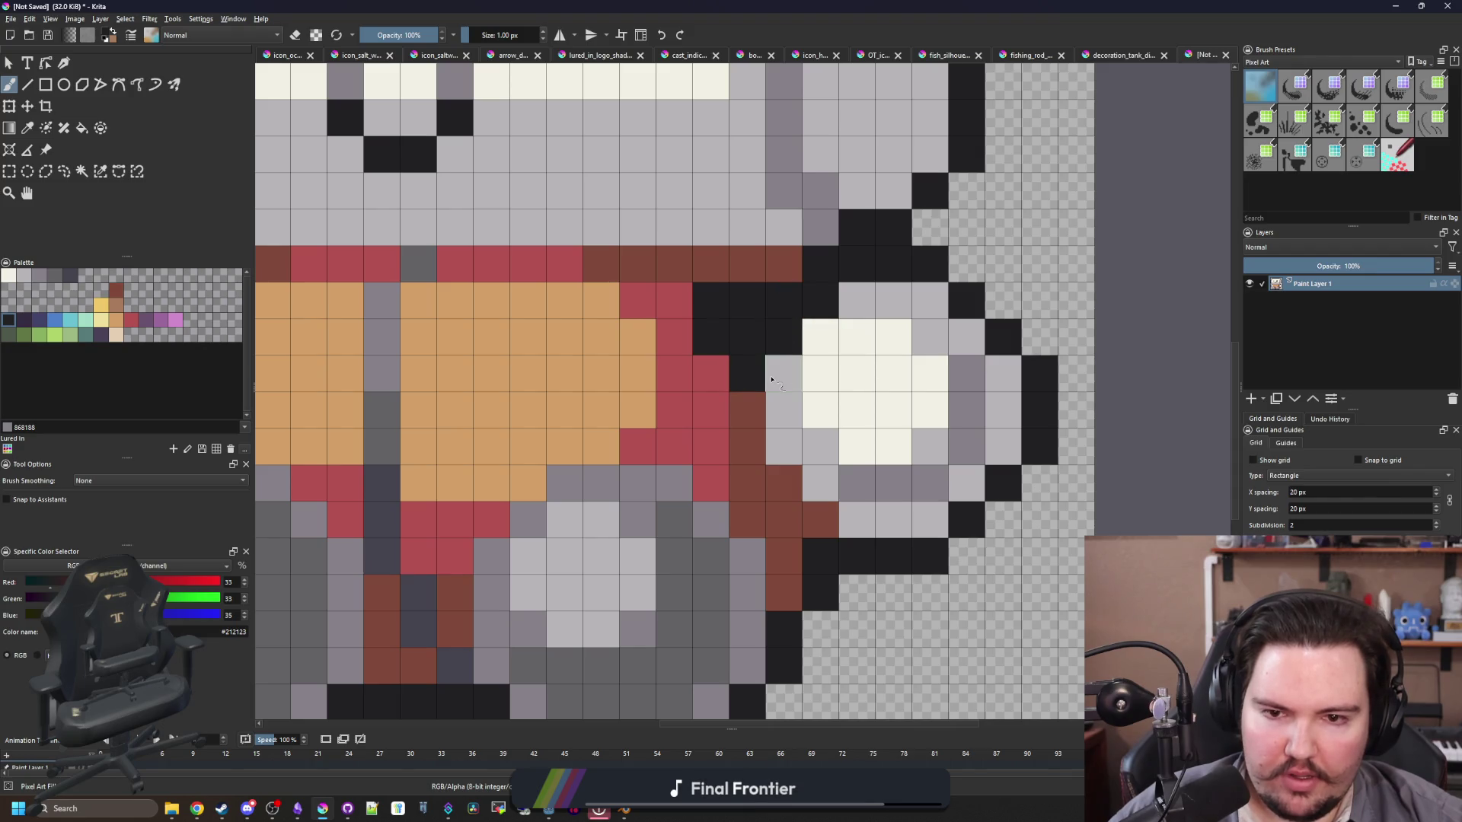
{"action": "scroll", "coordinate": [762, 350], "scroll_direction": "down", "scroll_amount": 5}
{"action": "scroll", "coordinate": [762, 361], "scroll_direction": "up", "scroll_amount": 3}
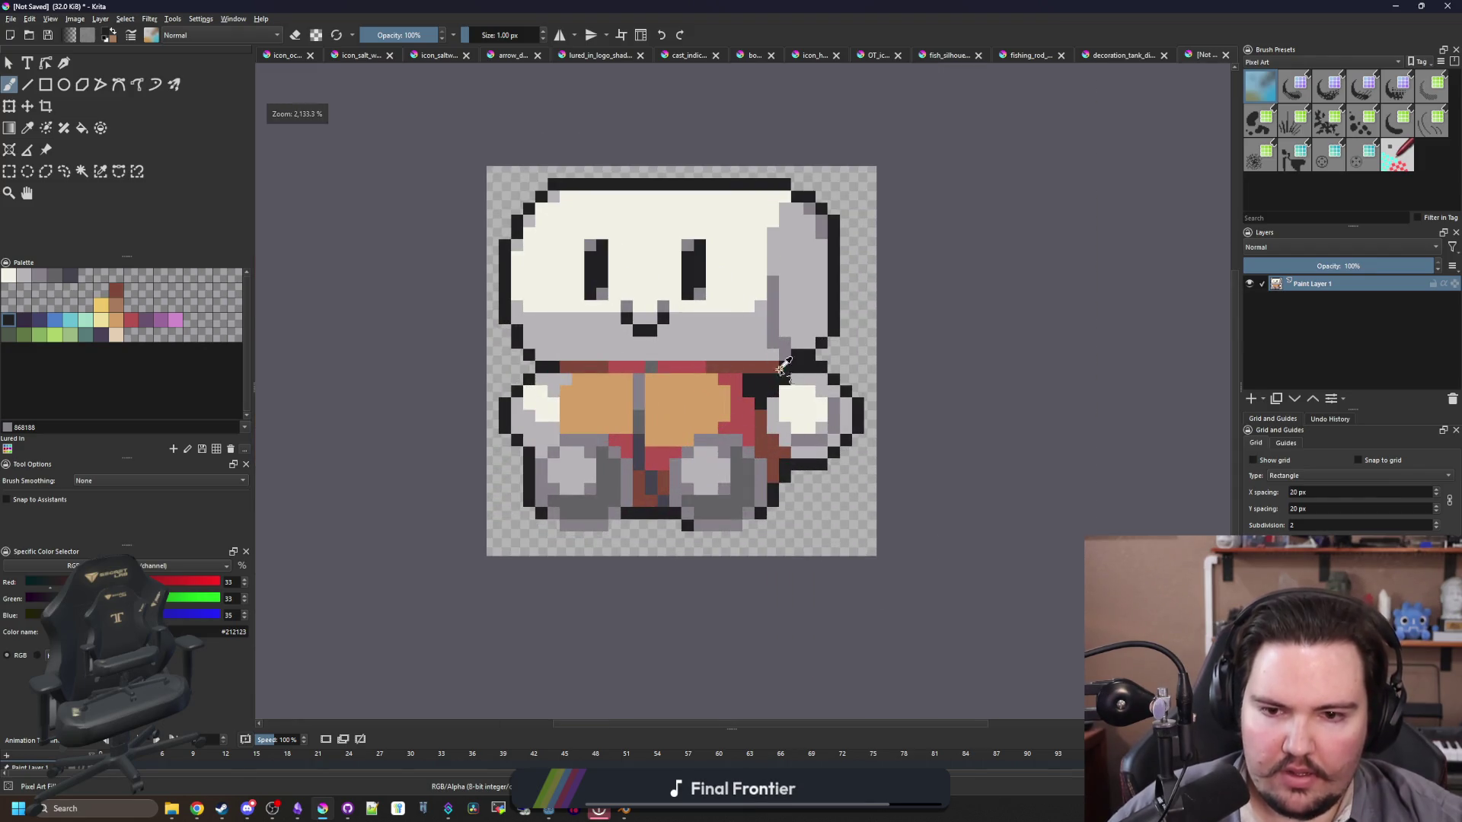
{"action": "scroll", "coordinate": [776, 373], "scroll_direction": "up", "scroll_amount": 3}
{"action": "left_click_drag", "start_coordinate": [788, 363], "coordinate": [808, 364]}
{"action": "scroll", "coordinate": [809, 364], "scroll_direction": "down", "scroll_amount": 8}
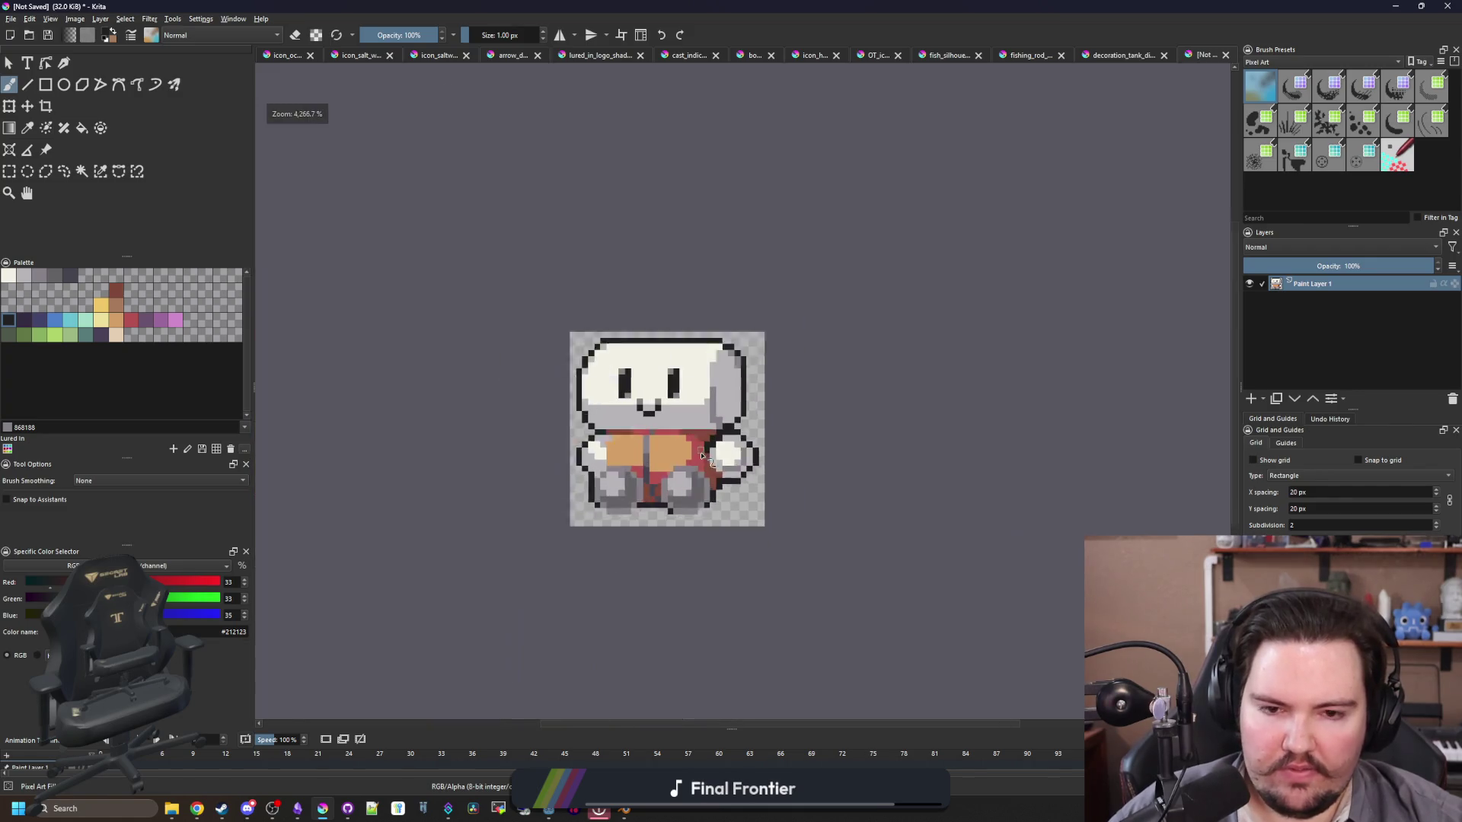
{"action": "scroll", "coordinate": [704, 413], "scroll_direction": "up", "scroll_amount": 6}
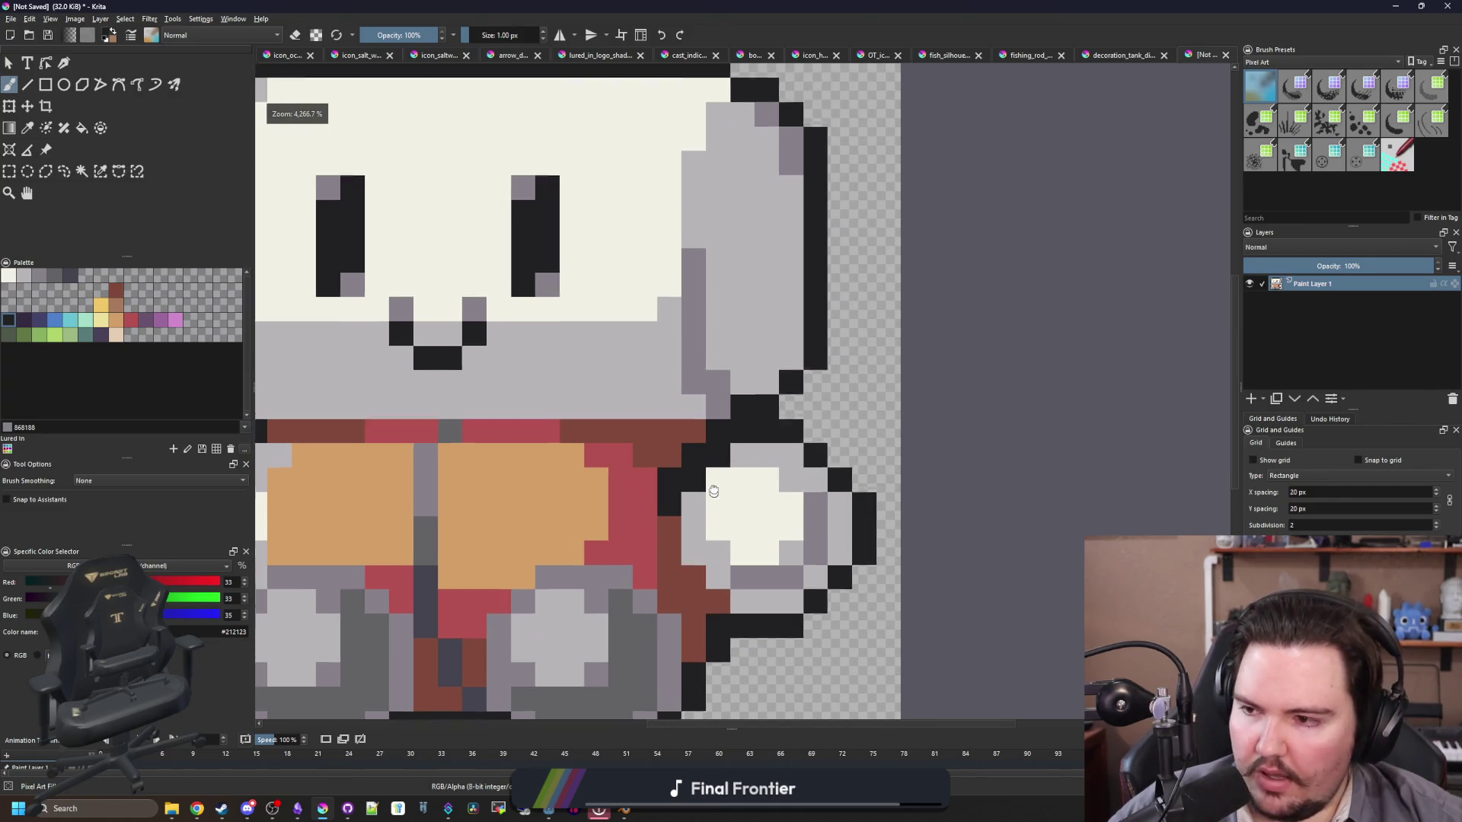
{"action": "scroll", "coordinate": [700, 411], "scroll_direction": "up", "scroll_amount": 2}
Step: Swap brown and black outline cells along the vest edge and the hand's lower edge
{"action": "key", "text": "p"}
{"action": "left_click", "coordinate": [689, 381]}
{"action": "key", "text": "b"}
{"action": "left_click", "coordinate": [715, 393]}
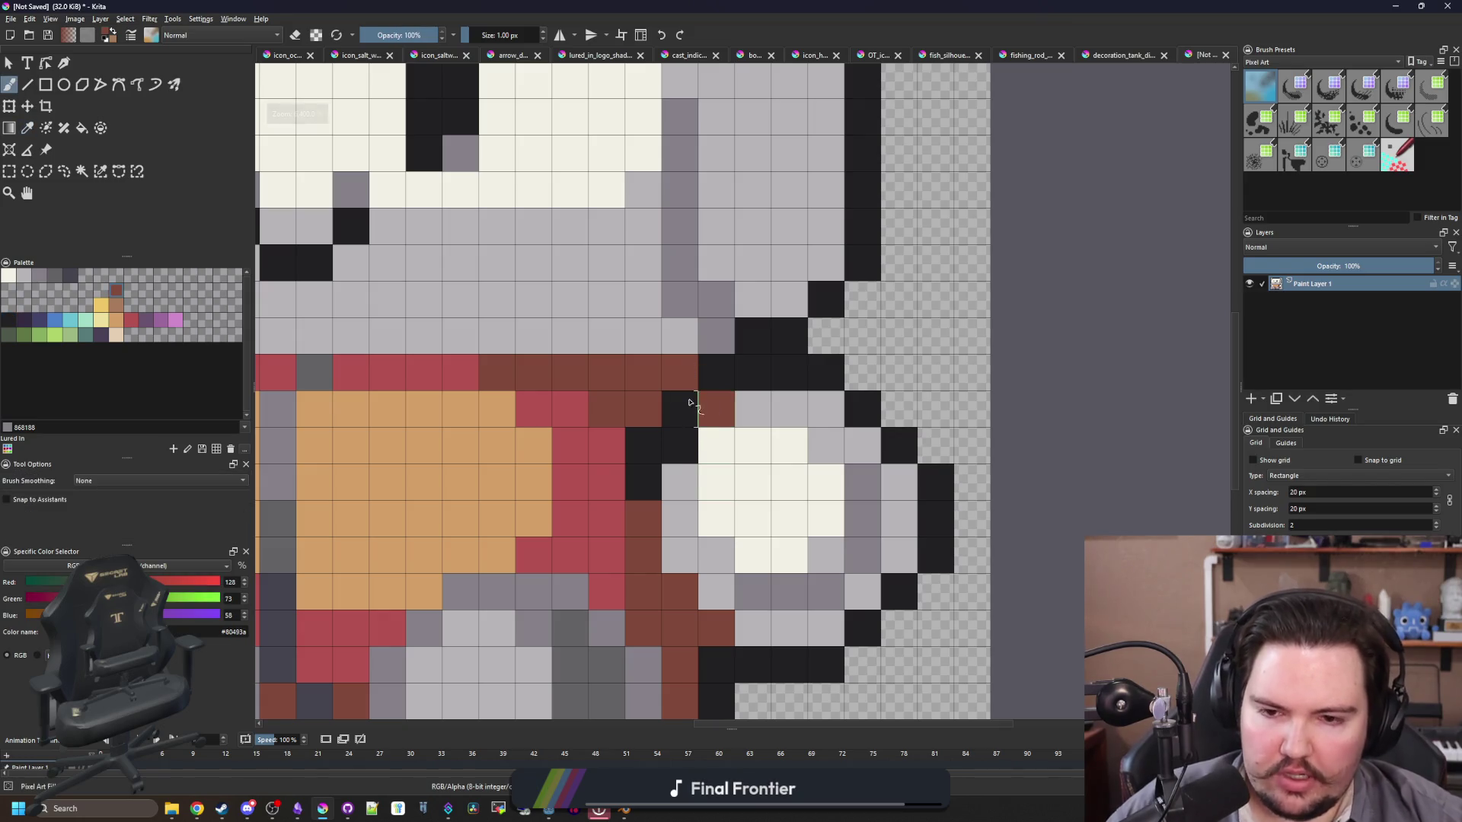
{"action": "left_click", "coordinate": [680, 409]}
{"action": "left_click", "coordinate": [662, 441], "text": "ctrl"}
{"action": "left_click", "coordinate": [643, 546]}
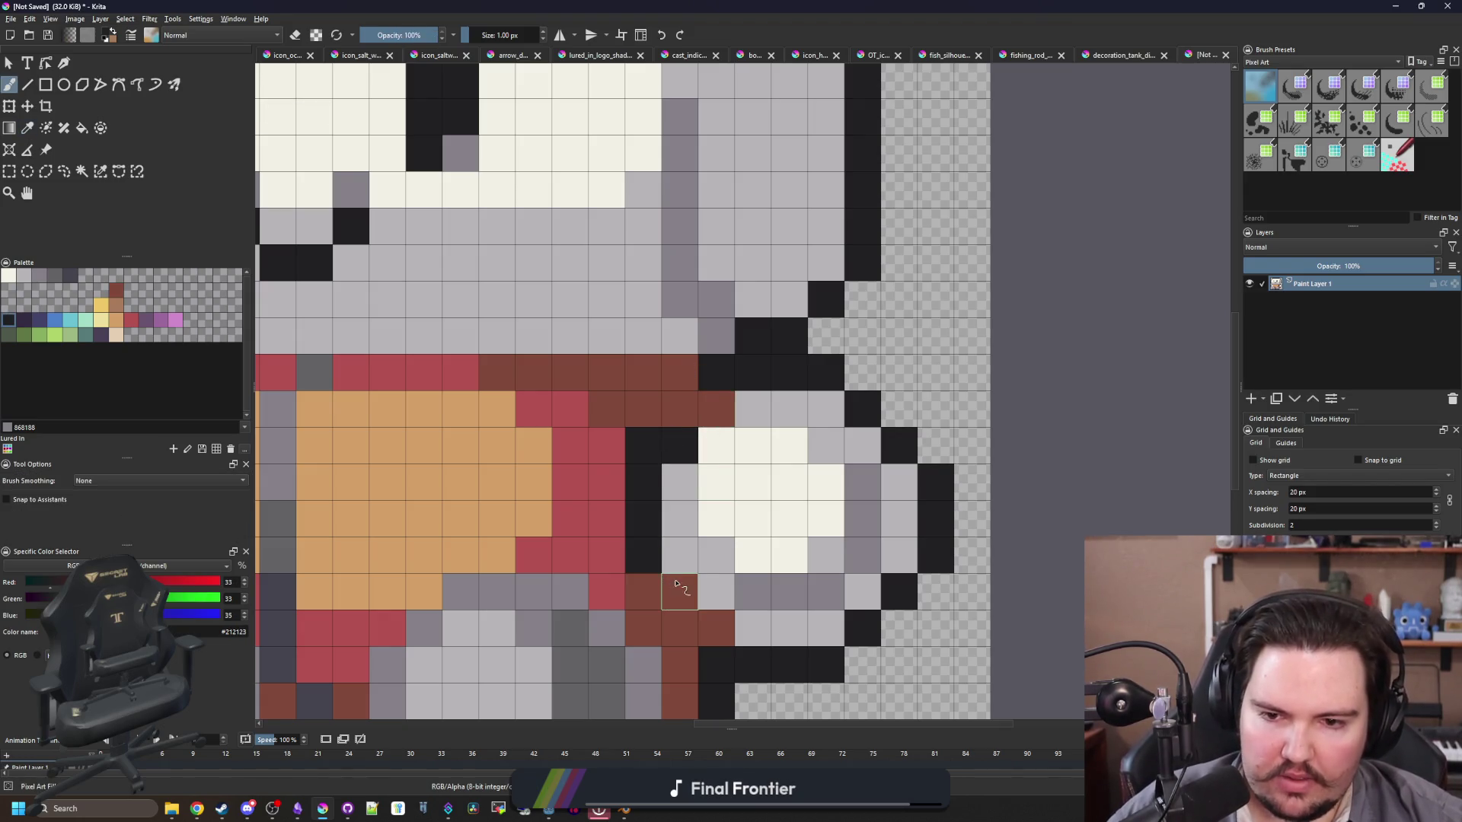
{"action": "left_click", "coordinate": [675, 583]}
{"action": "scroll", "coordinate": [518, 417], "scroll_direction": "down", "scroll_amount": 8}
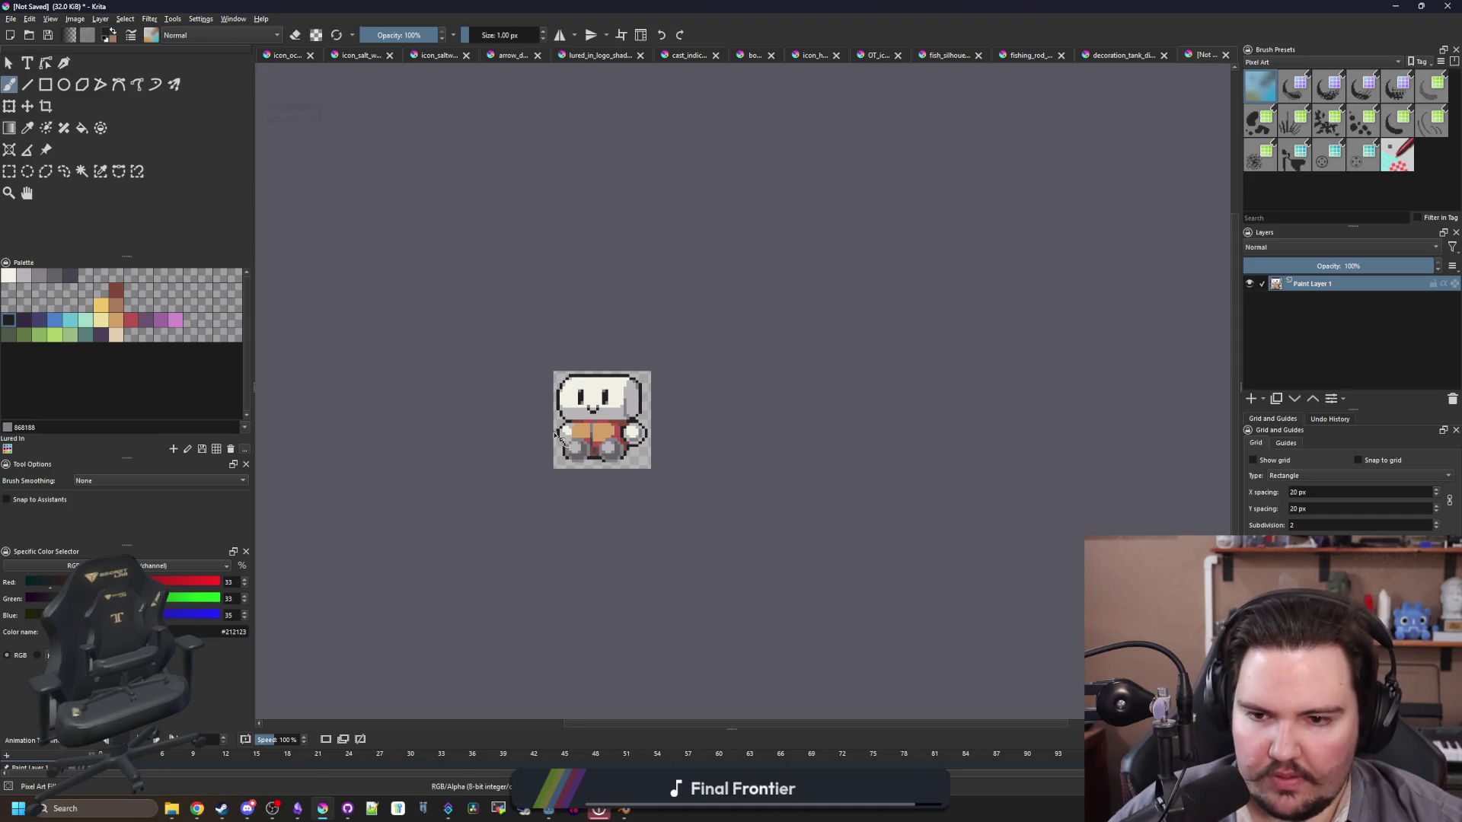
{"action": "scroll", "coordinate": [556, 436], "scroll_direction": "up", "scroll_amount": 7}
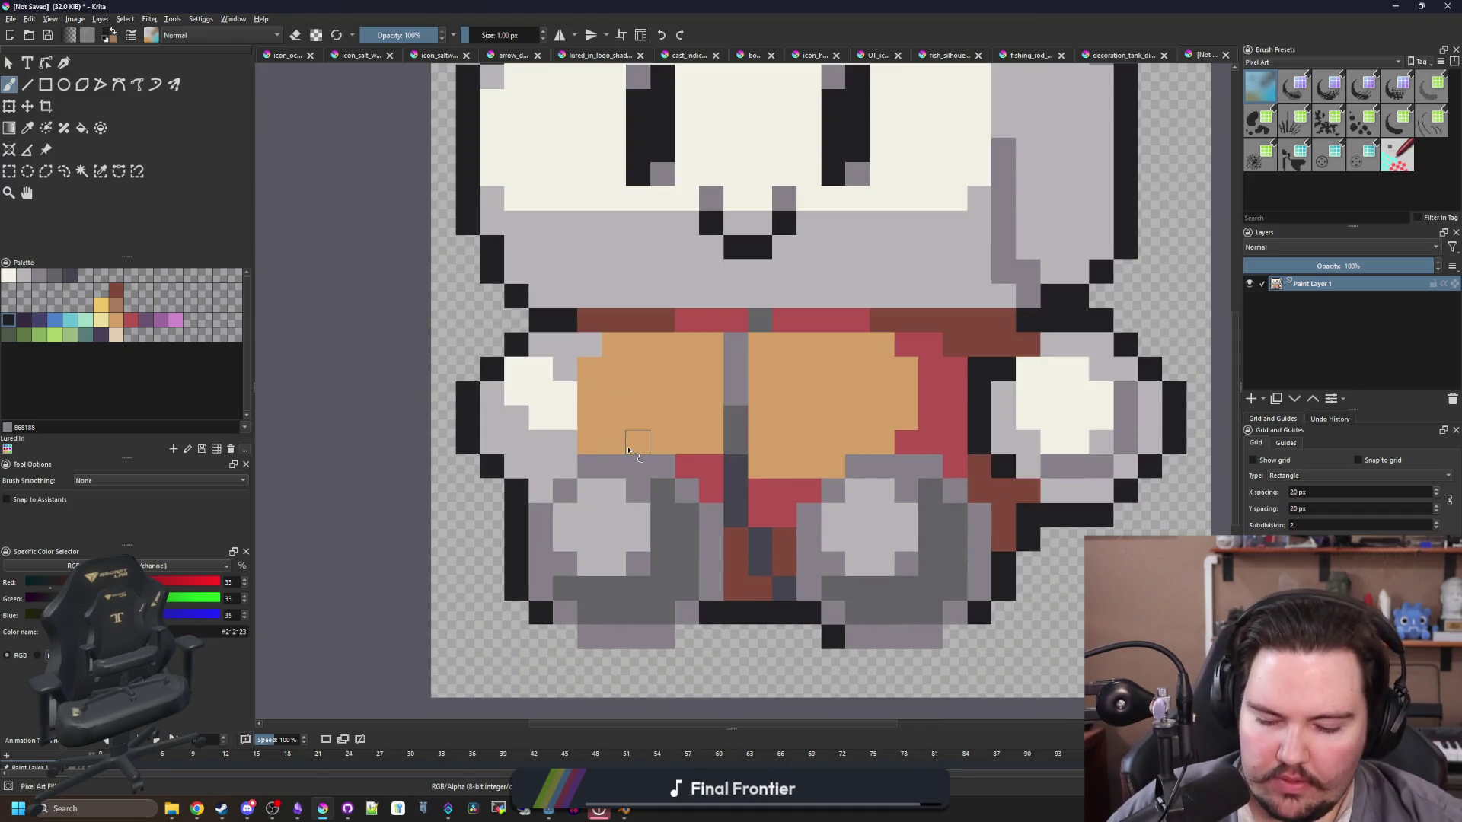
Step: Paint red over the pixels on the character's left body side
{"action": "key", "text": "x"}
{"action": "scroll", "coordinate": [614, 386], "scroll_direction": "up", "scroll_amount": 1}
{"action": "left_click_drag", "start_coordinate": [572, 450], "coordinate": [612, 323]}
{"action": "scroll", "coordinate": [576, 409], "scroll_direction": "down", "scroll_amount": 5}
{"action": "scroll", "coordinate": [577, 386], "scroll_direction": "down", "scroll_amount": 2}
{"action": "scroll", "coordinate": [598, 411], "scroll_direction": "up", "scroll_amount": 4}
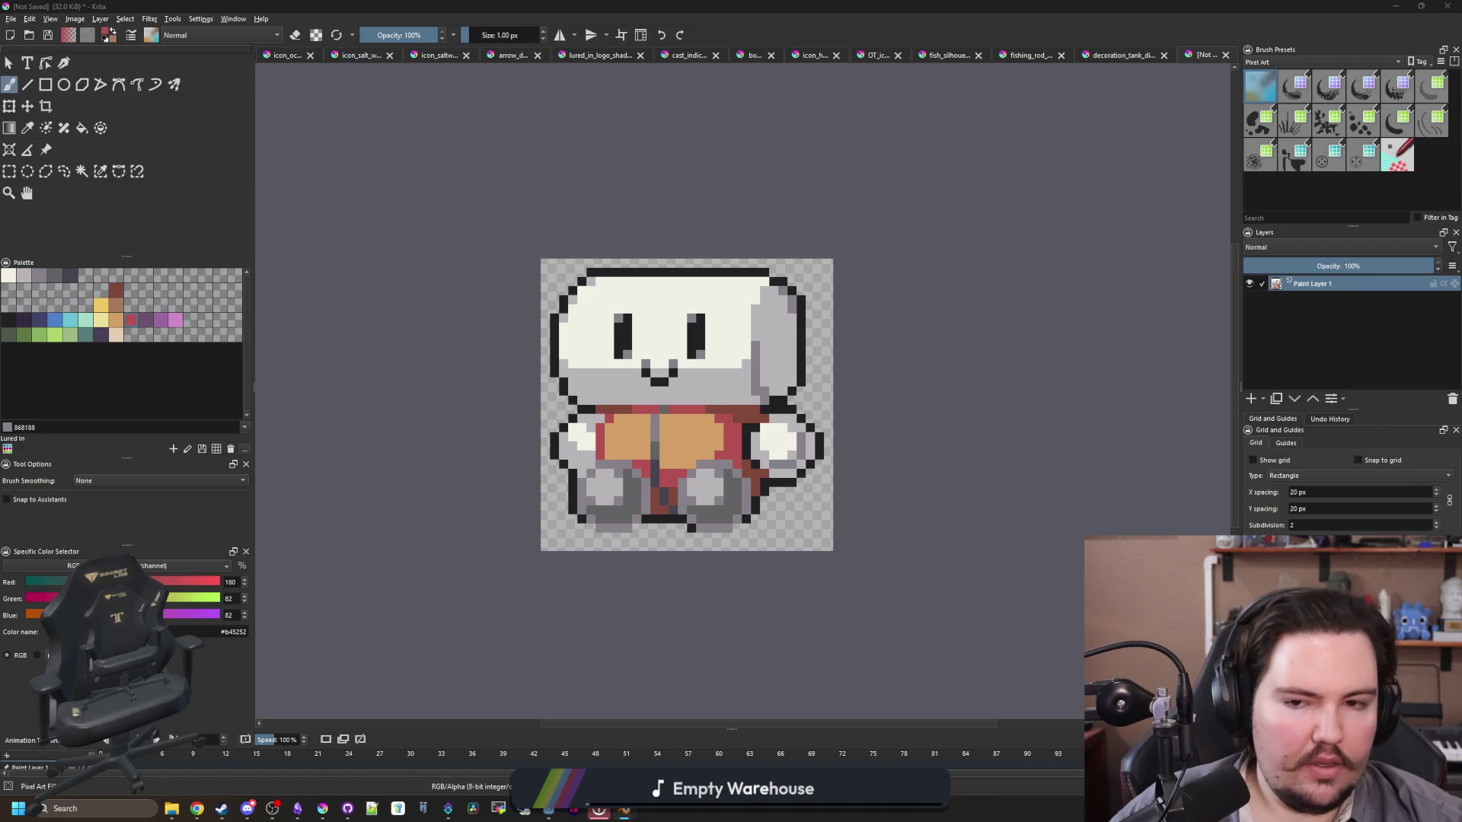
{"action": "scroll", "coordinate": [708, 442], "scroll_direction": "up", "scroll_amount": 2}
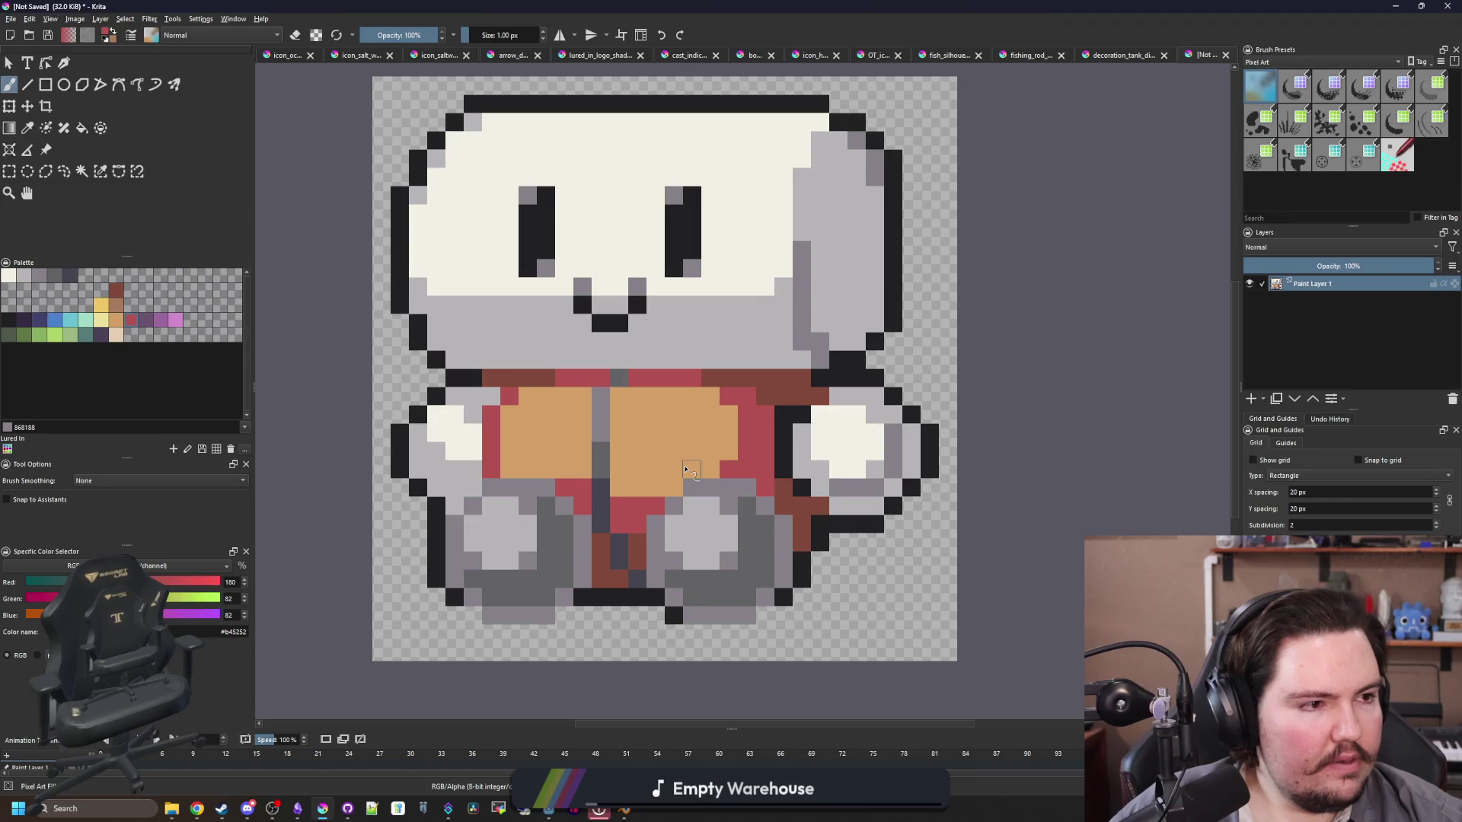
{"action": "scroll", "coordinate": [632, 472], "scroll_direction": "up", "scroll_amount": 2}
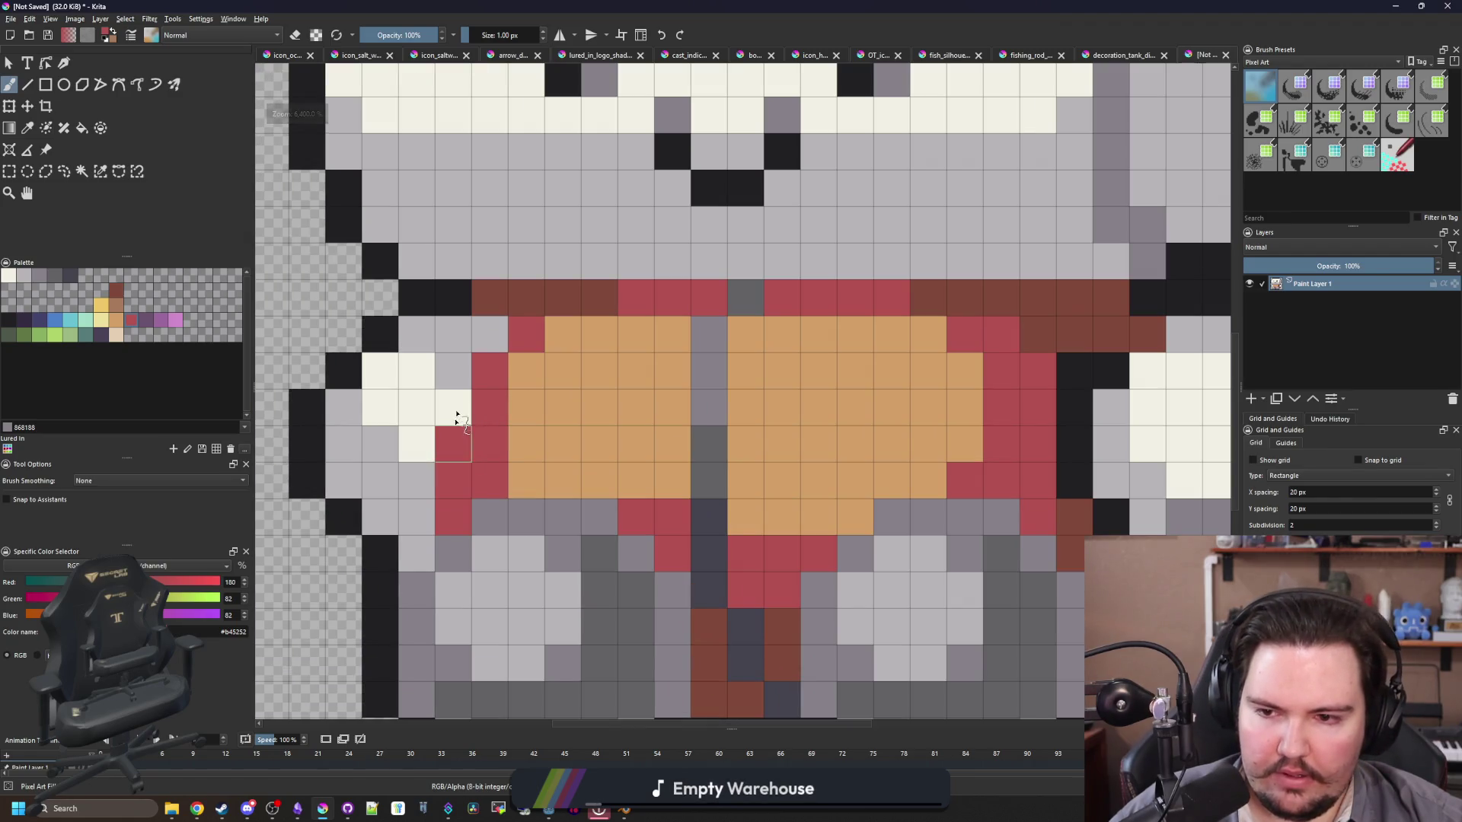
Step: Repaint stray red pixels on the torso orange and turn one orange pixel red
{"action": "left_click", "coordinate": [490, 334]}
{"action": "left_click", "coordinate": [526, 457], "text": "ctrl"}
{"action": "mouse_move", "coordinate": [489, 479]}
{"action": "left_mouse_down"}
{"action": "mouse_move", "coordinate": [493, 376]}
{"action": "mouse_move", "coordinate": [526, 334]}
{"action": "left_mouse_up"}
{"action": "scroll", "coordinate": [561, 515], "scroll_direction": "down", "scroll_amount": 4}
{"action": "scroll", "coordinate": [561, 515], "scroll_direction": "up", "scroll_amount": 4}
{"action": "left_click", "coordinate": [438, 515], "text": "ctrl"}
{"action": "left_click", "coordinate": [475, 514]}
{"action": "scroll", "coordinate": [646, 455], "scroll_direction": "down", "scroll_amount": 5}
{"action": "scroll", "coordinate": [659, 395], "scroll_direction": "up", "scroll_amount": 5}
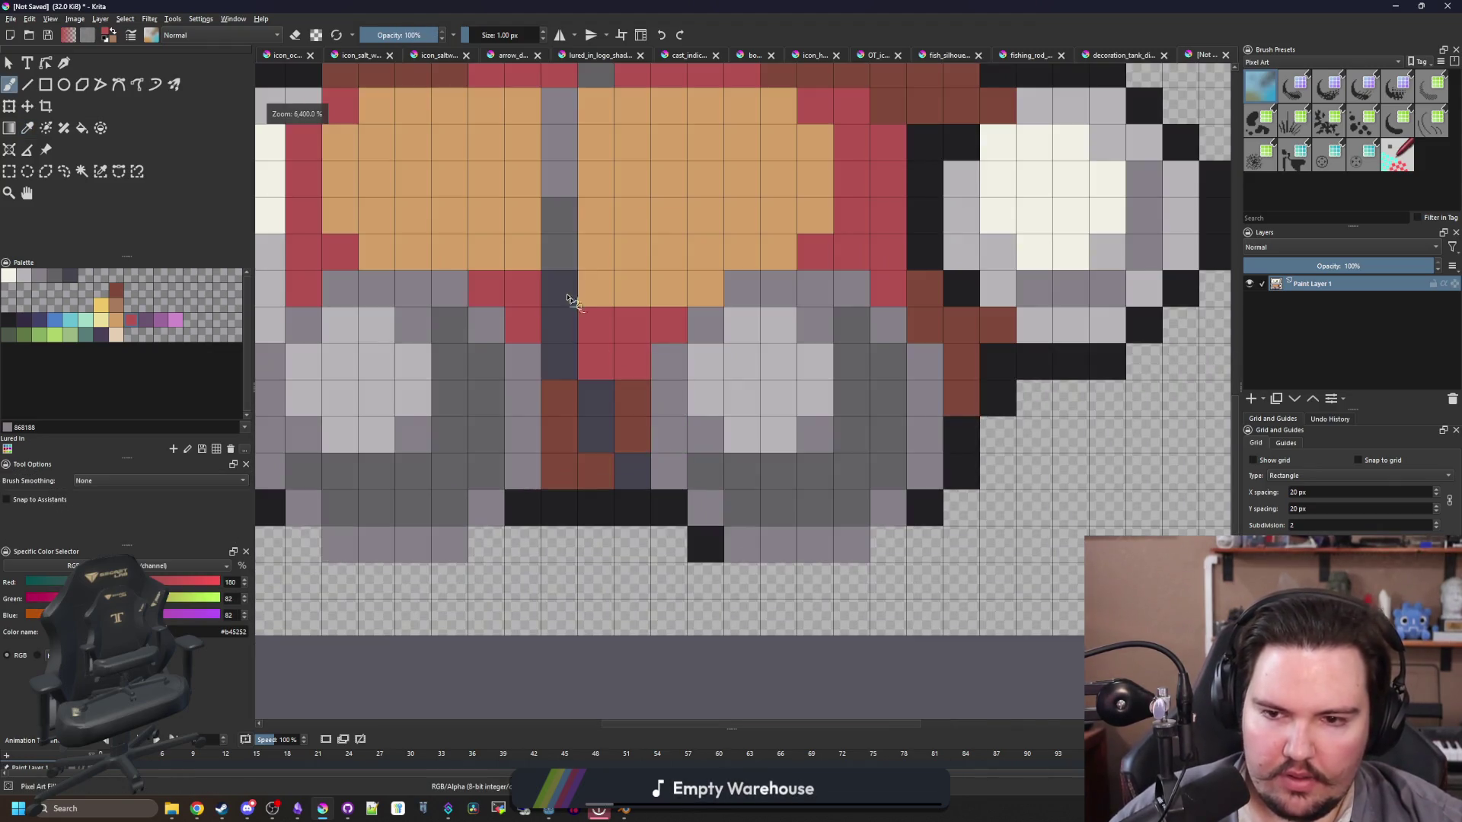
Step: Sample the chest orange and dark outline colours, then re-centre the sprite in view
{"action": "left_click", "coordinate": [659, 396], "text": "ctrl"}
{"action": "scroll", "coordinate": [670, 483], "scroll_direction": "down", "scroll_amount": 5}
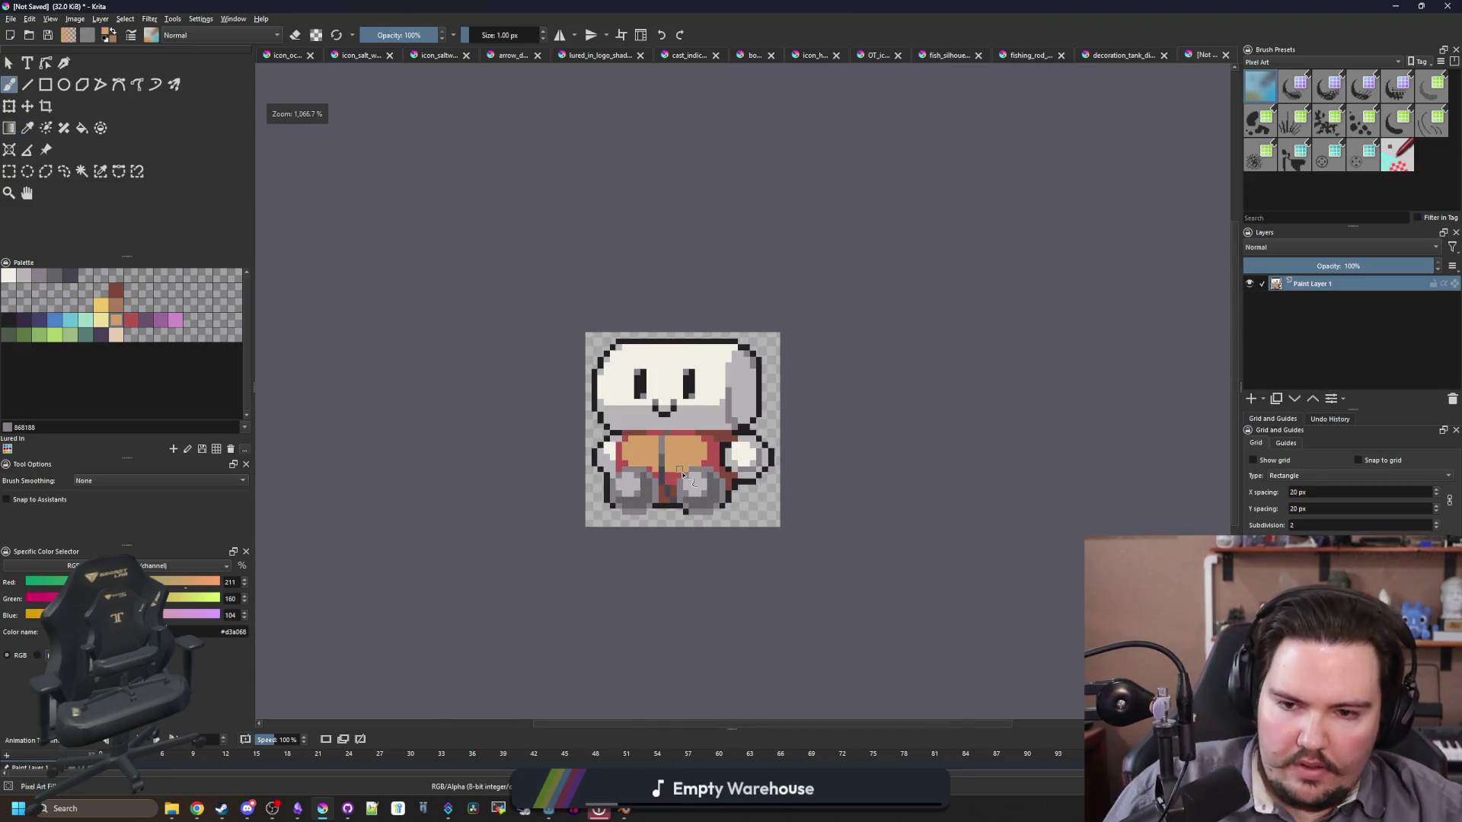
{"action": "scroll", "coordinate": [683, 475], "scroll_direction": "down", "scroll_amount": 1}
{"action": "scroll", "coordinate": [683, 476], "scroll_direction": "up", "scroll_amount": 4}
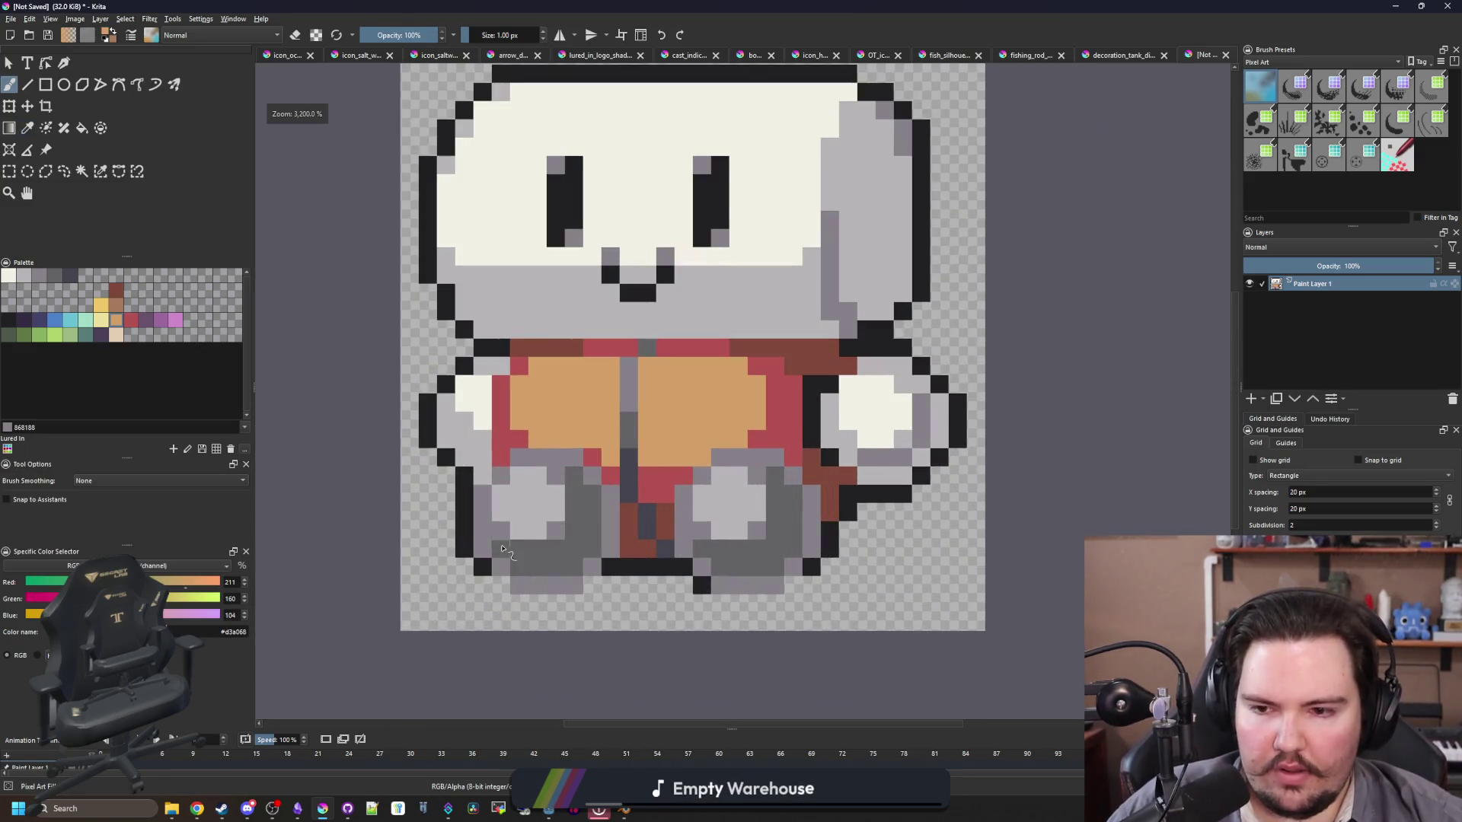
{"action": "scroll", "coordinate": [502, 549], "scroll_direction": "up", "scroll_amount": 2}
{"action": "left_click", "coordinate": [444, 461], "text": "ctrl"}
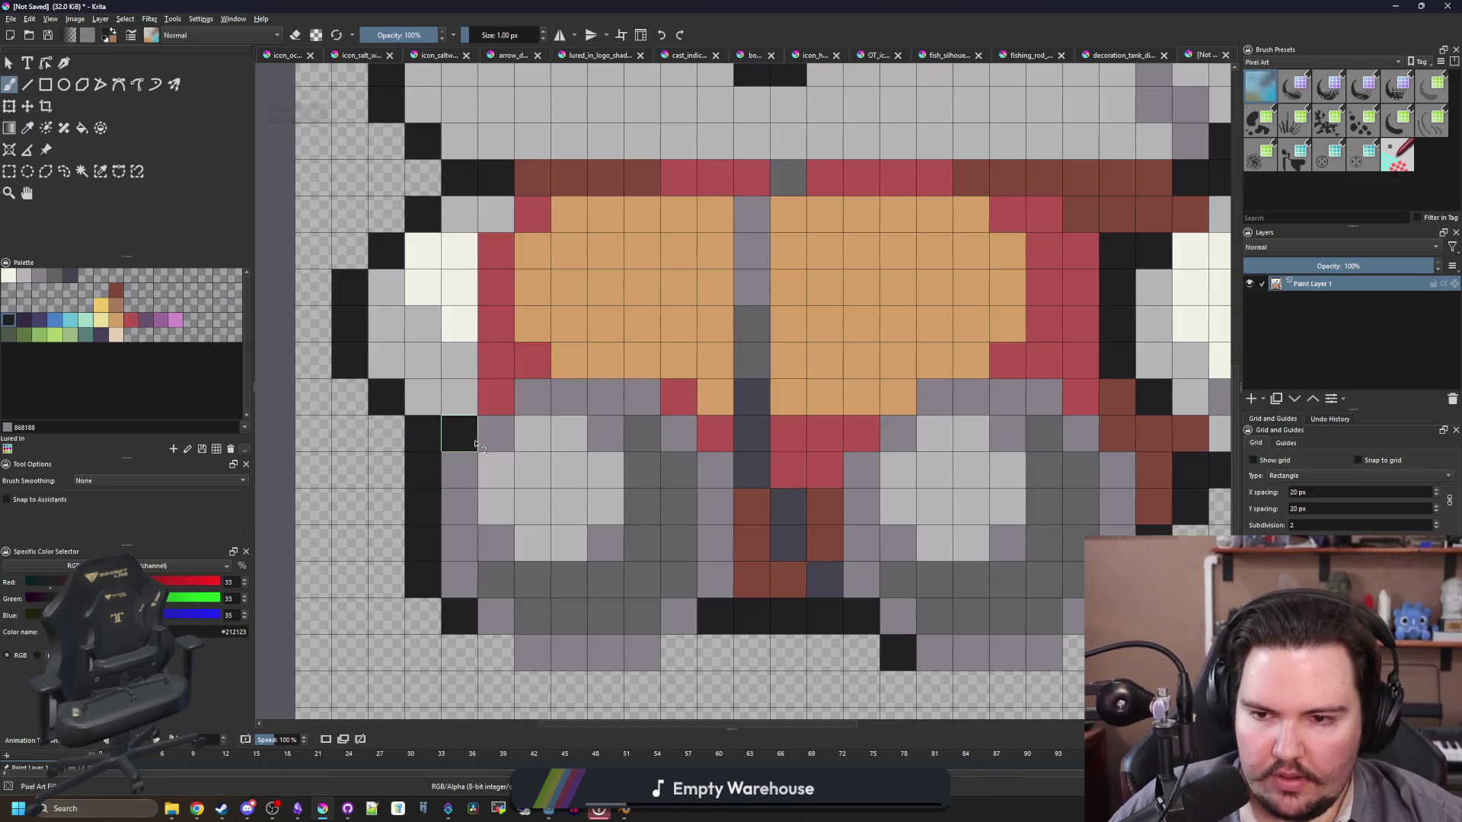
{"action": "scroll", "coordinate": [460, 438], "scroll_direction": "down", "scroll_amount": 5}
{"action": "scroll", "coordinate": [540, 411], "scroll_direction": "down", "scroll_amount": 1}
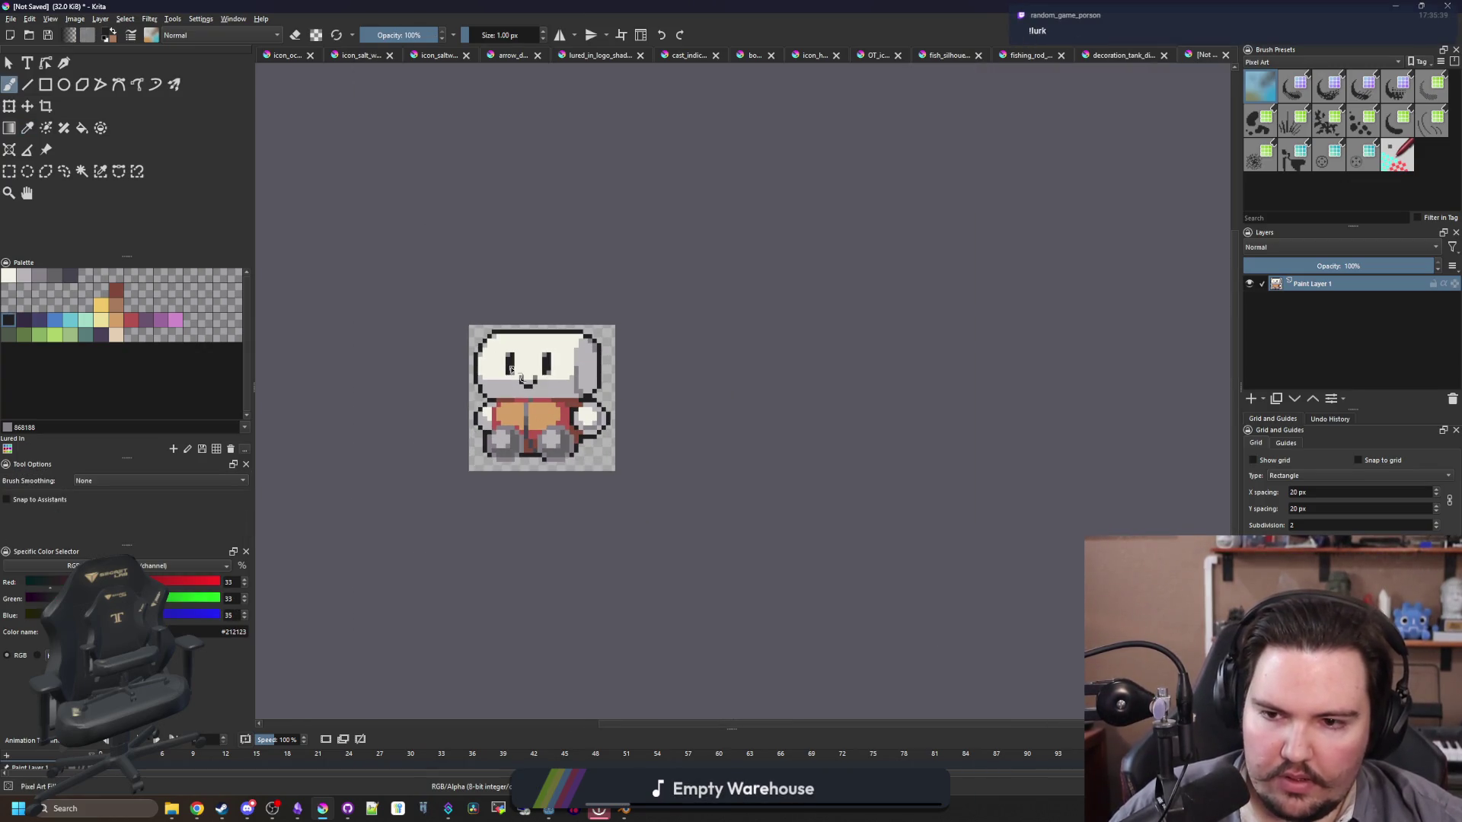
{"action": "left_click_drag", "start_coordinate": [542, 369], "coordinate": [599, 386]}
{"action": "scroll", "coordinate": [599, 386], "scroll_direction": "down", "scroll_amount": 1}
{"action": "scroll", "coordinate": [599, 386], "scroll_direction": "up", "scroll_amount": 6}
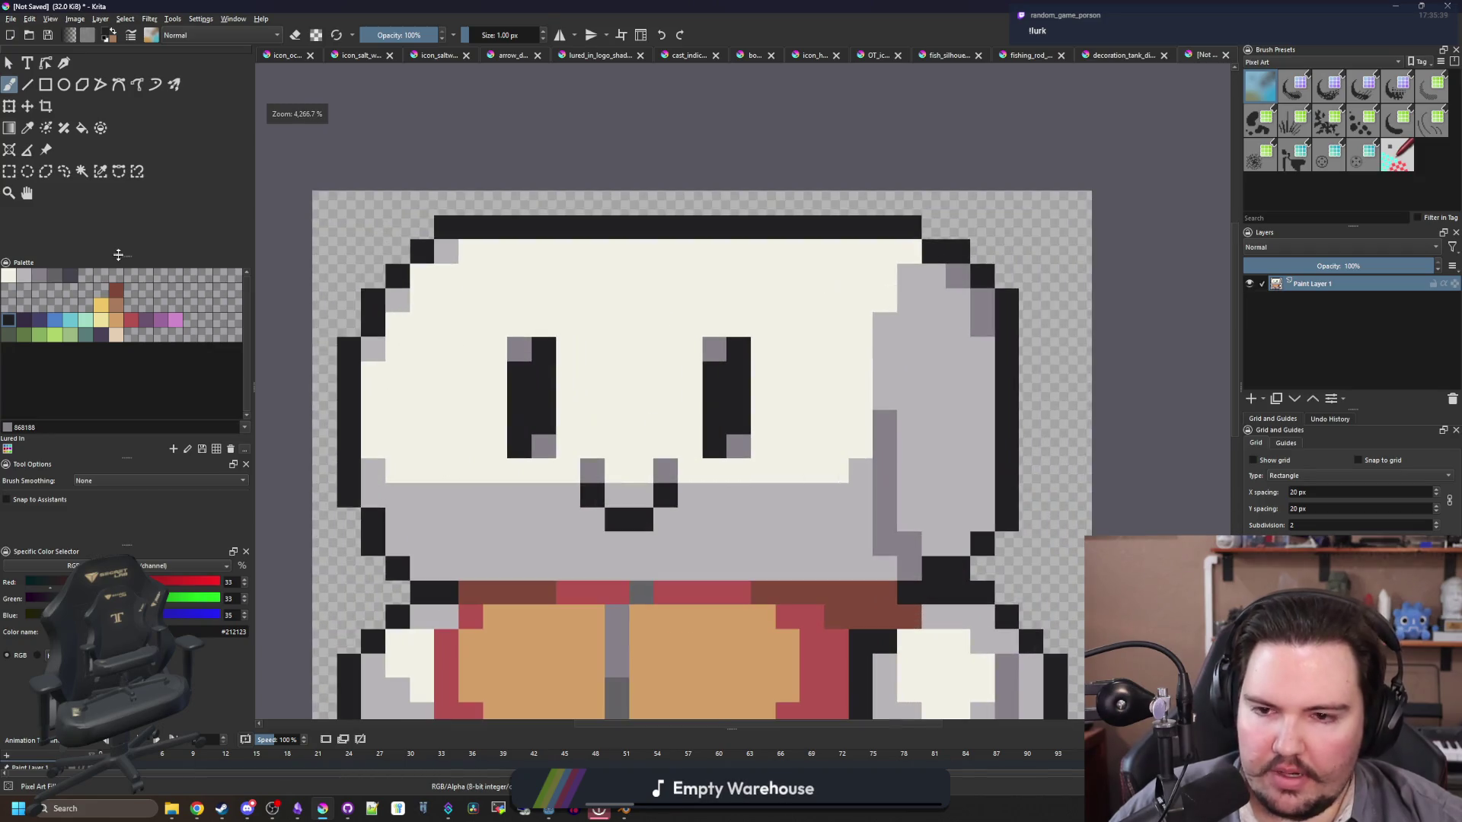
{"action": "left_click", "coordinate": [10, 171]}
{"action": "scroll", "coordinate": [560, 440], "scroll_direction": "down", "scroll_amount": 1}
{"action": "scroll", "coordinate": [560, 440], "scroll_direction": "up", "scroll_amount": 1}
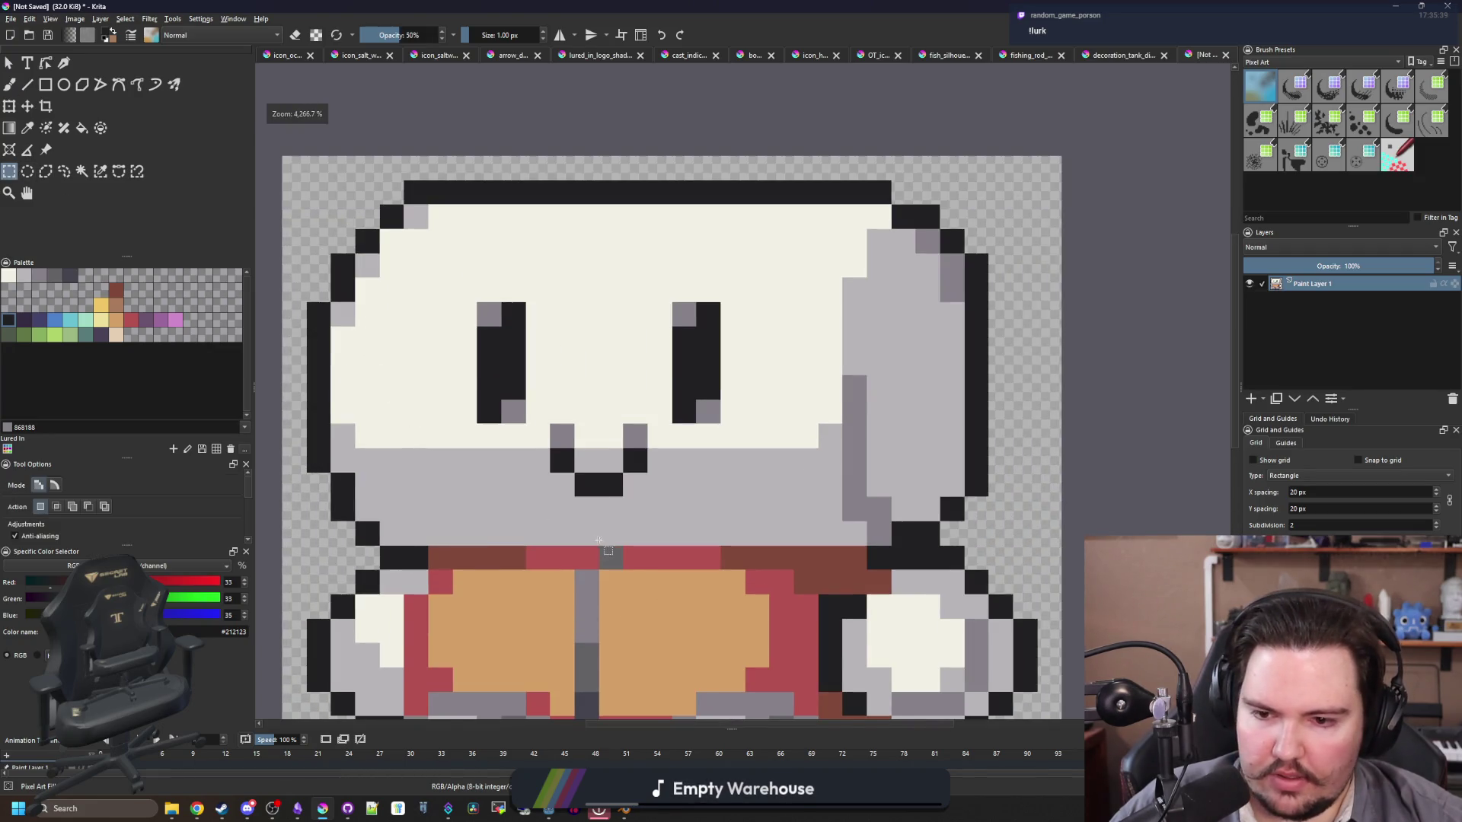
Step: Select the left half of the face and move it down one pixel
{"action": "scroll", "coordinate": [609, 545], "scroll_direction": "down", "scroll_amount": 1}
{"action": "mouse_move", "coordinate": [608, 545]}
{"action": "left_mouse_down"}
{"action": "mouse_move", "coordinate": [468, 315]}
{"action": "mouse_move", "coordinate": [343, 196]}
{"action": "left_mouse_up"}
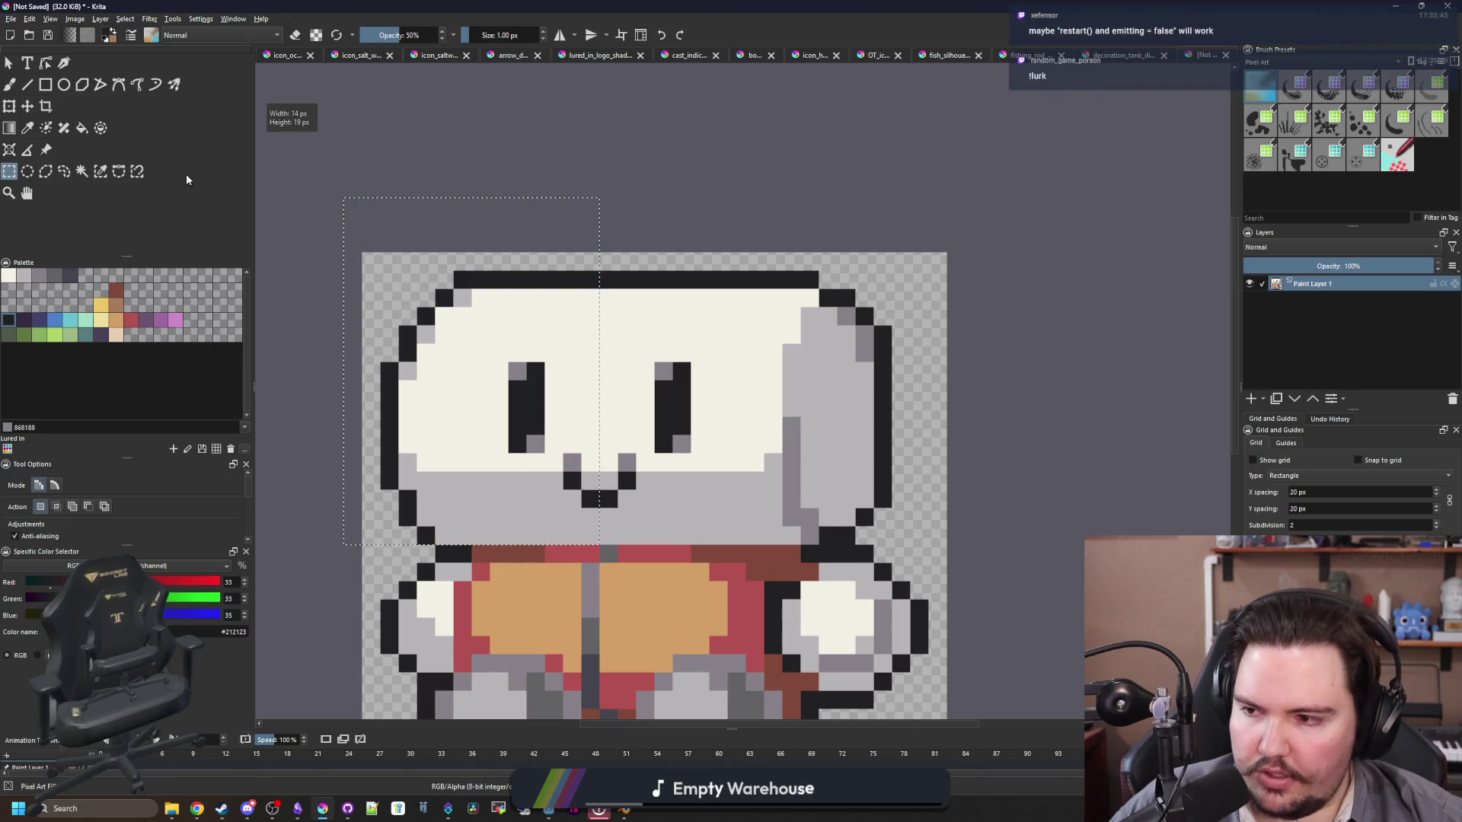
{"action": "left_click", "coordinate": [27, 106]}
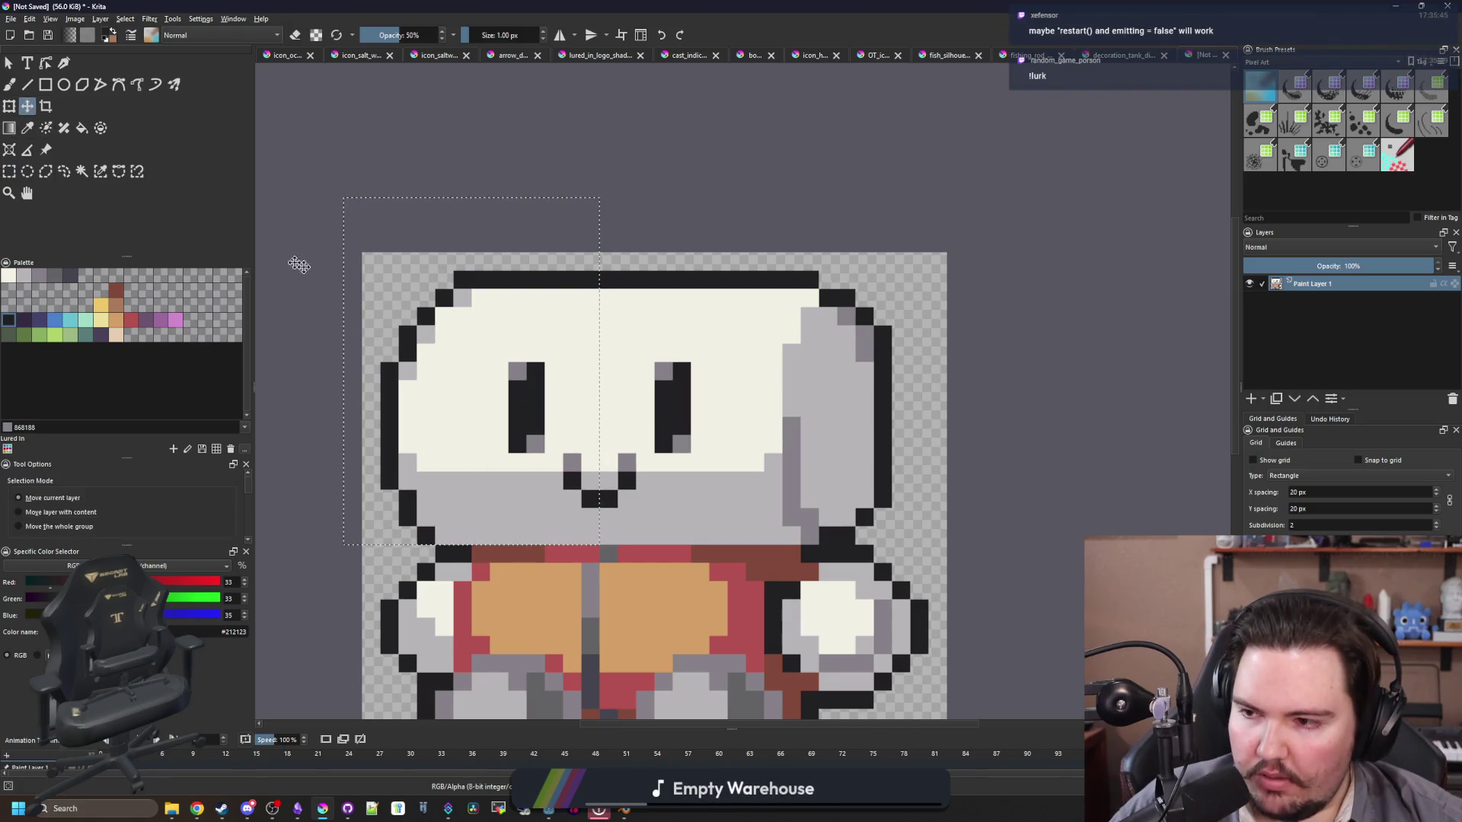
{"action": "left_click_drag", "start_coordinate": [581, 400], "coordinate": [579, 373]}
Step: Paint a dark row across the top of the face with the brush
{"action": "scroll", "coordinate": [576, 396], "scroll_direction": "down", "scroll_amount": 5}
{"action": "scroll", "coordinate": [581, 404], "scroll_direction": "up", "scroll_amount": 5}
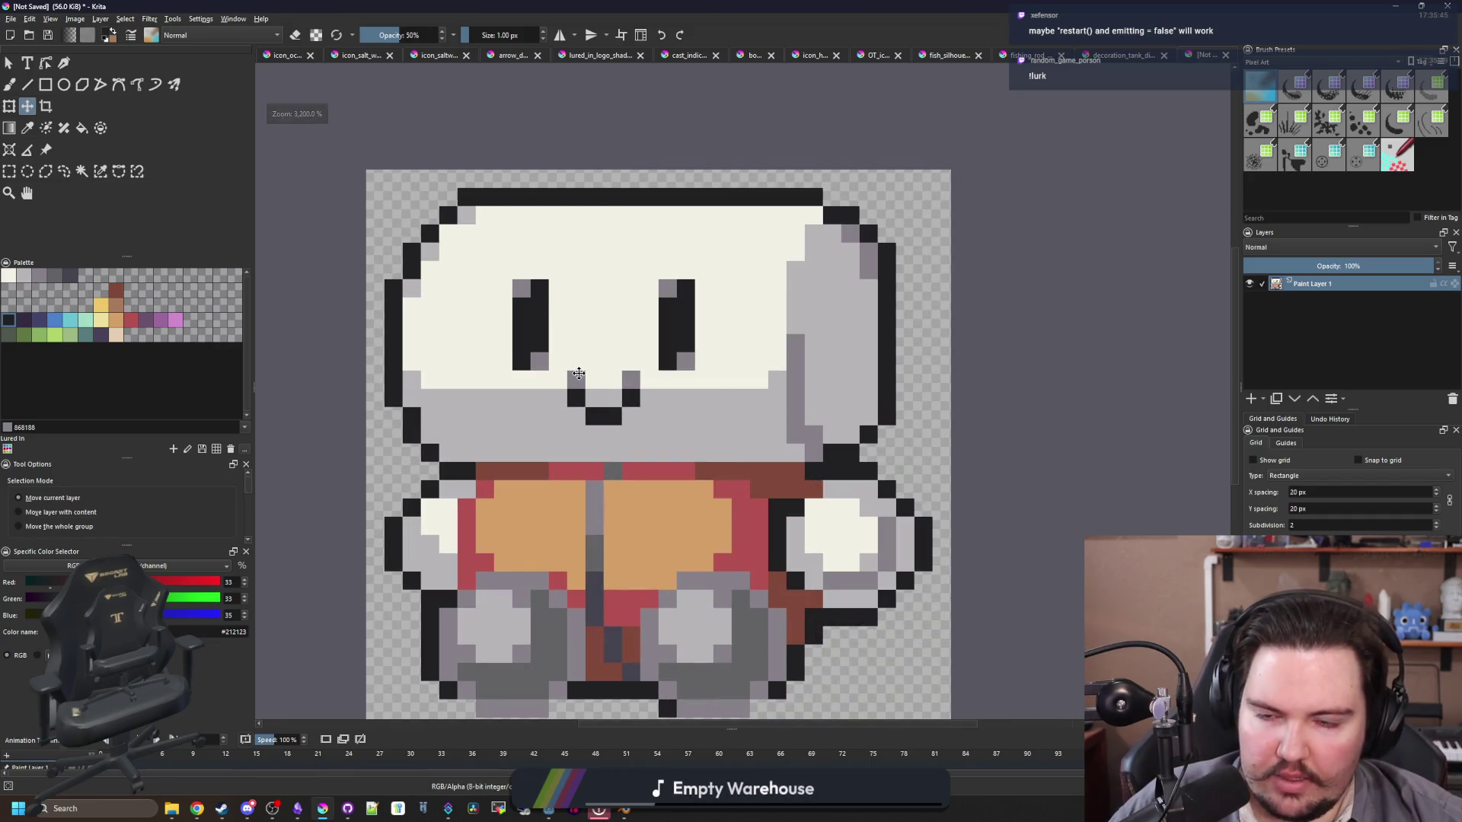
{"action": "scroll", "coordinate": [614, 235], "scroll_direction": "up", "scroll_amount": 1}
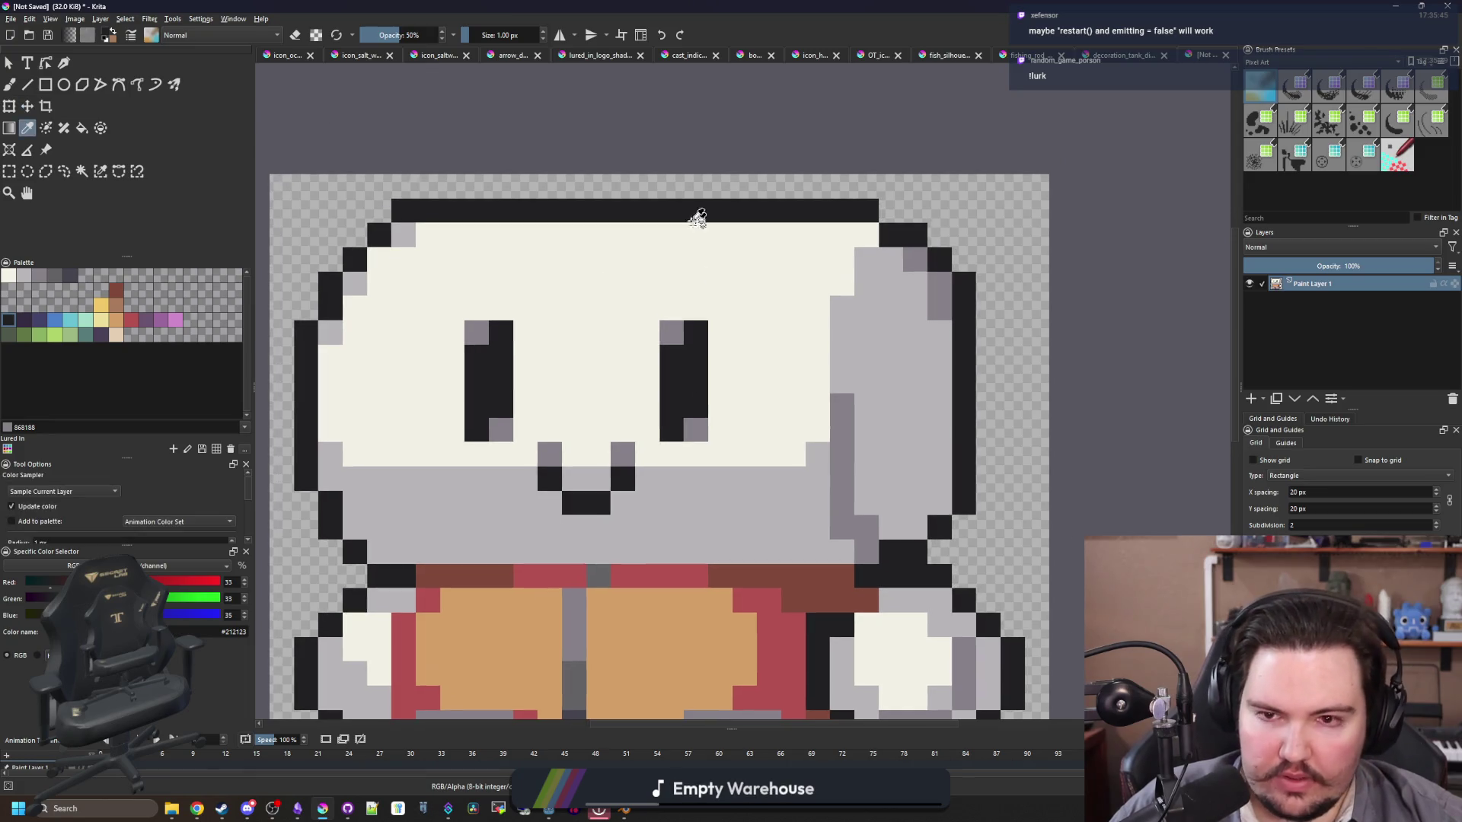
{"action": "key", "text": "b"}
{"action": "mouse_move", "coordinate": [746, 233]}
{"action": "left_mouse_down"}
{"action": "mouse_move", "coordinate": [524, 235]}
{"action": "mouse_move", "coordinate": [619, 216]}
{"action": "mouse_move", "coordinate": [733, 220]}
{"action": "left_mouse_up"}
Step: Sample the body's red and paint a row of red pixels
{"action": "key", "text": "e"}
{"action": "scroll", "coordinate": [590, 362], "scroll_direction": "down", "scroll_amount": 1}
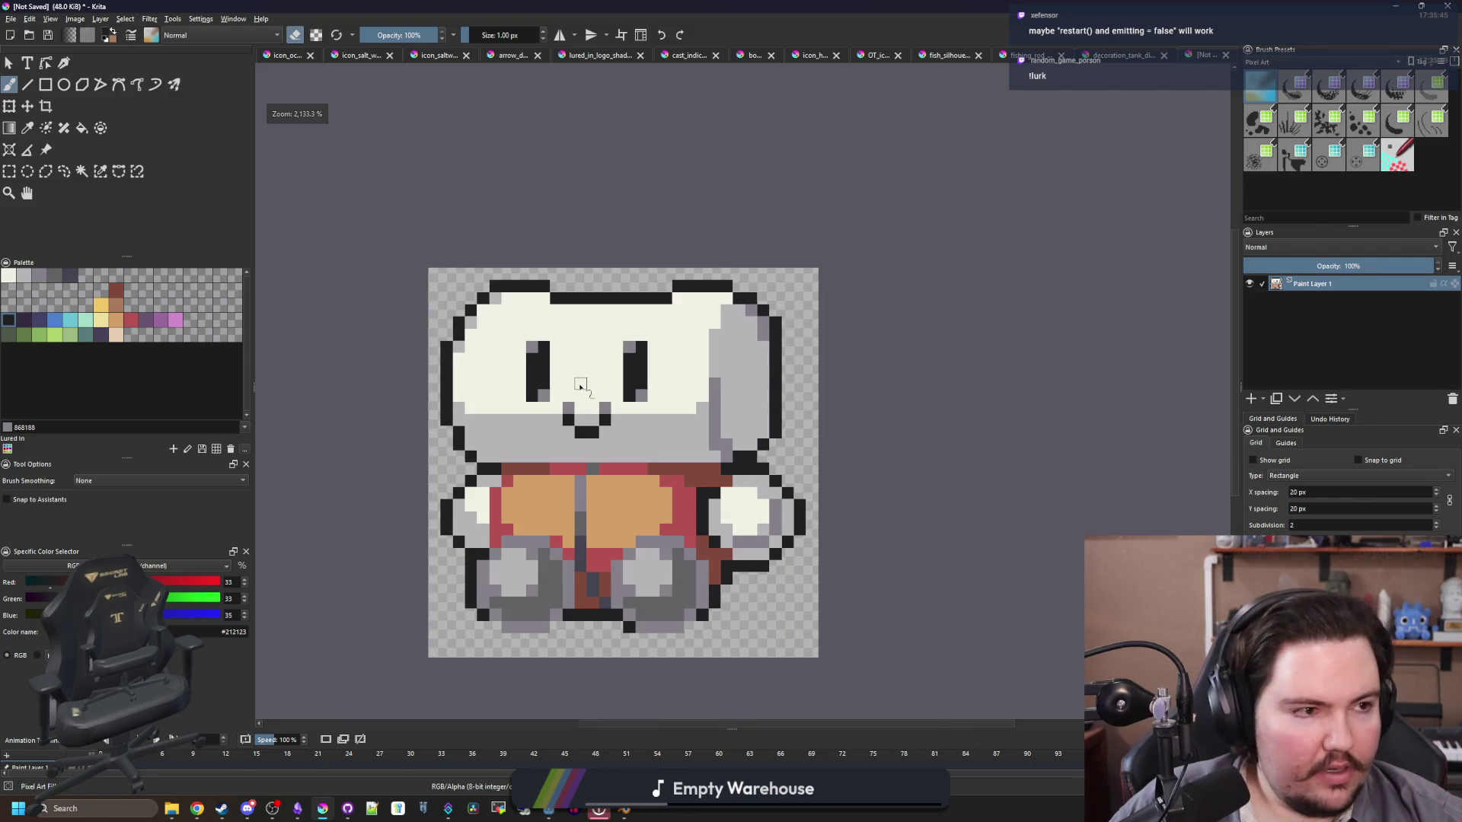
{"action": "scroll", "coordinate": [580, 387], "scroll_direction": "up", "scroll_amount": 1}
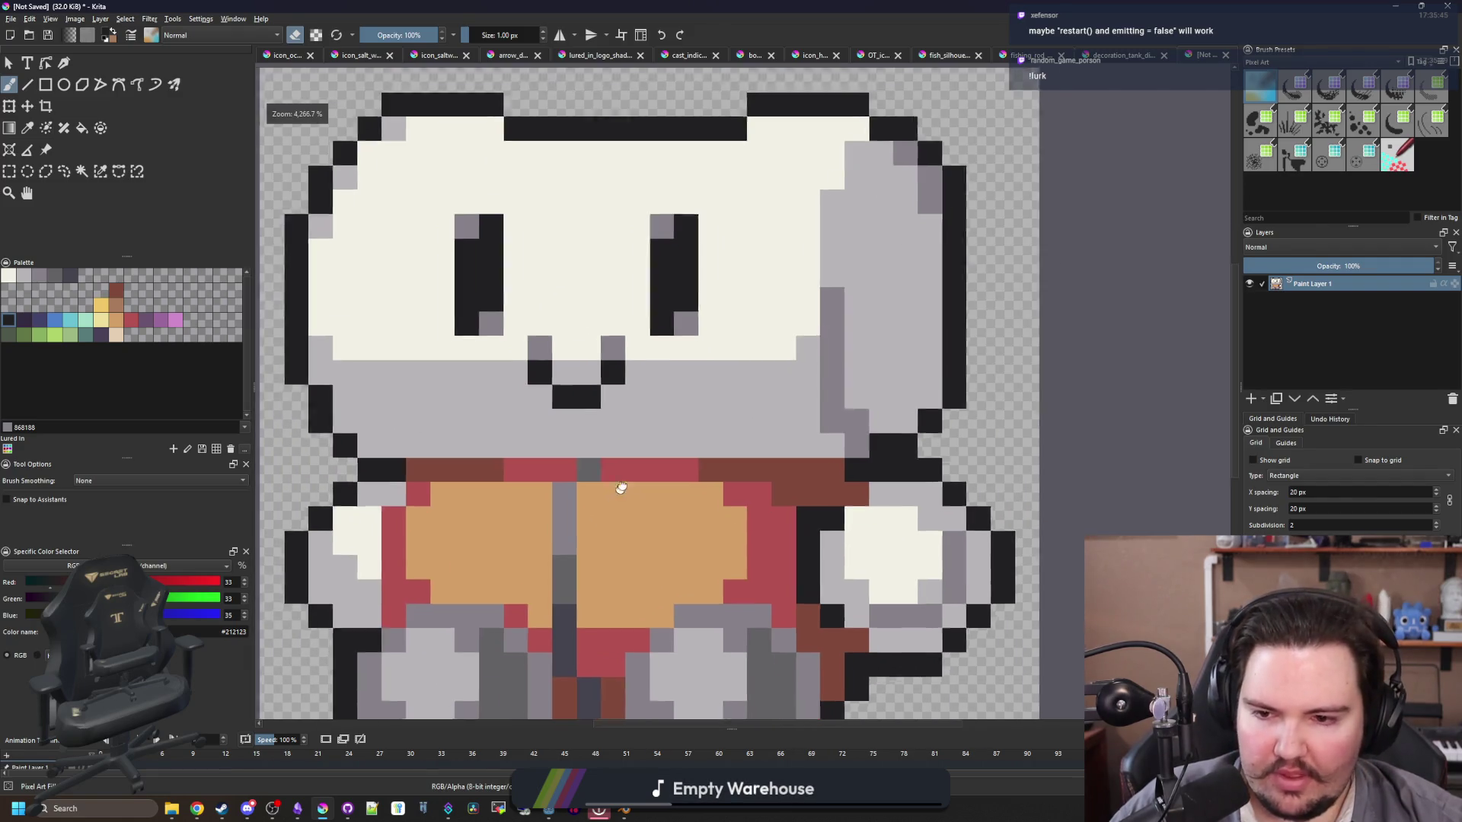
{"action": "scroll", "coordinate": [561, 442], "scroll_direction": "up", "scroll_amount": 1}
{"action": "left_click", "coordinate": [561, 443], "text": "ctrl"}
{"action": "key", "text": "e"}
{"action": "left_click_drag", "start_coordinate": [495, 410], "coordinate": [811, 417]}
Step: Sample the dark outline colour and paint a row of face pixels dark
{"action": "scroll", "coordinate": [811, 418], "scroll_direction": "down", "scroll_amount": 4}
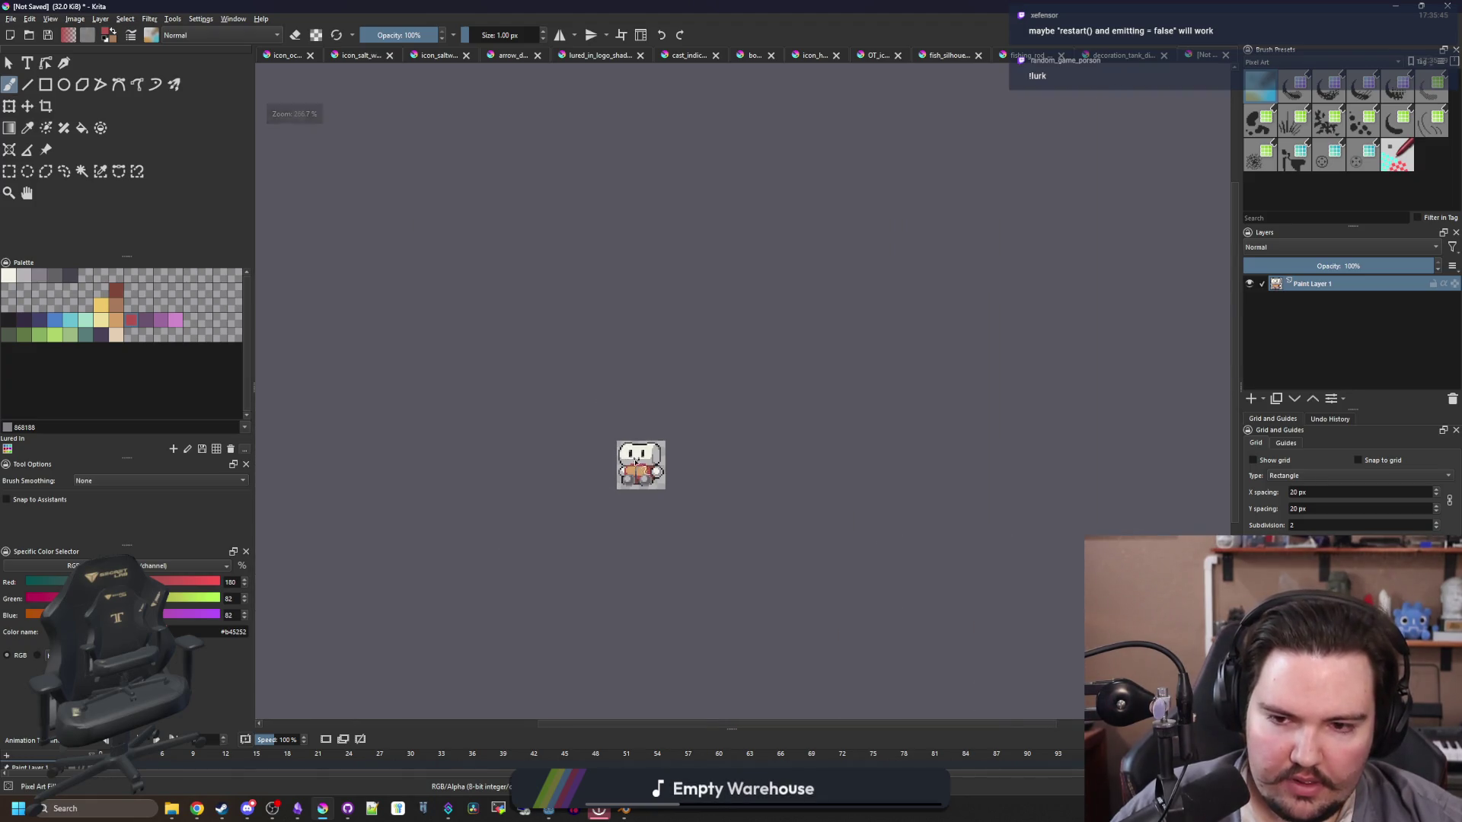
{"action": "scroll", "coordinate": [636, 462], "scroll_direction": "up", "scroll_amount": 6}
{"action": "scroll", "coordinate": [650, 438], "scroll_direction": "up", "scroll_amount": 2}
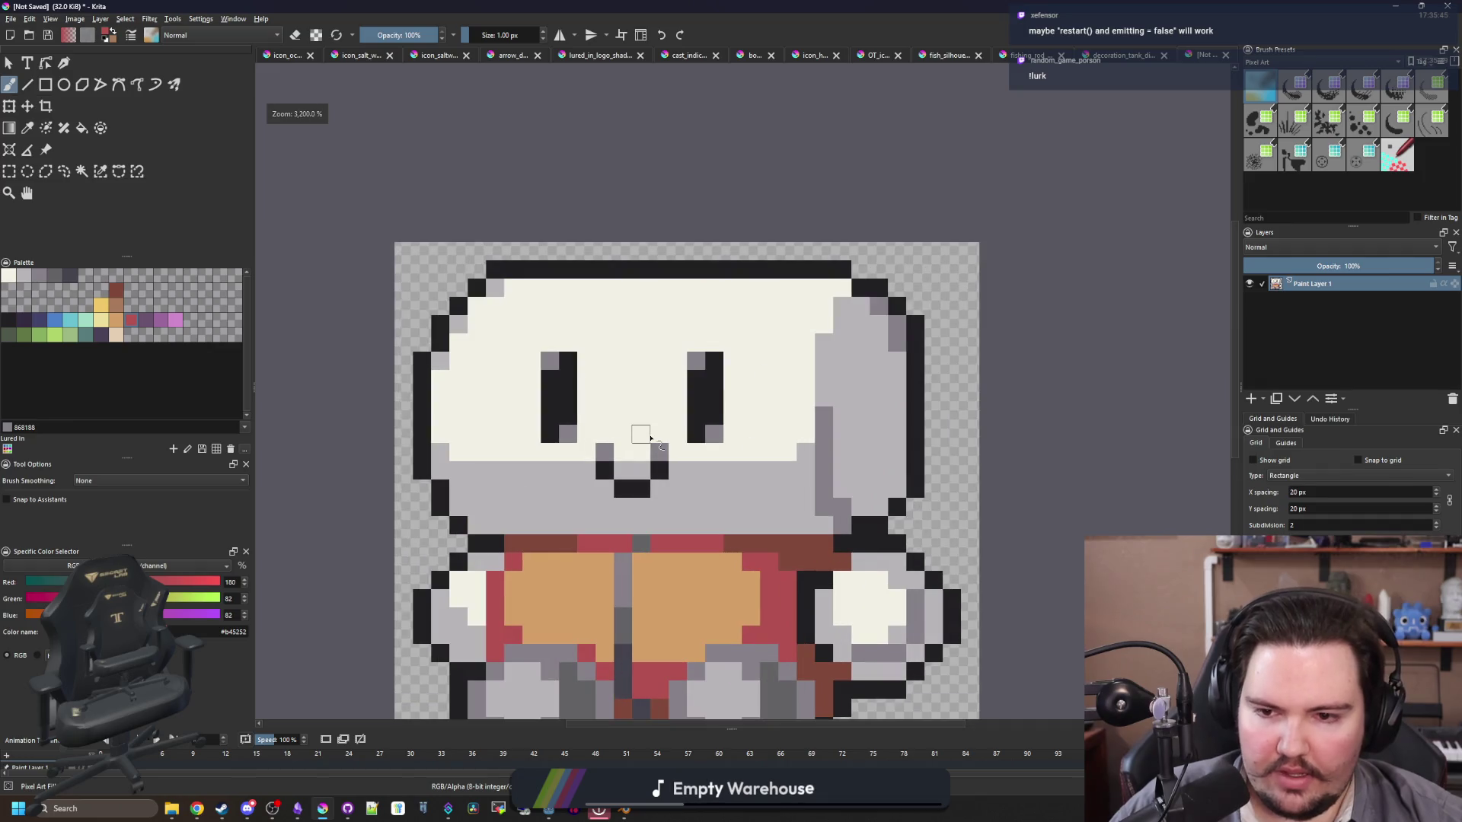
{"action": "left_click", "coordinate": [581, 285], "text": "ctrl"}
{"action": "scroll", "coordinate": [522, 285], "scroll_direction": "up", "scroll_amount": 1}
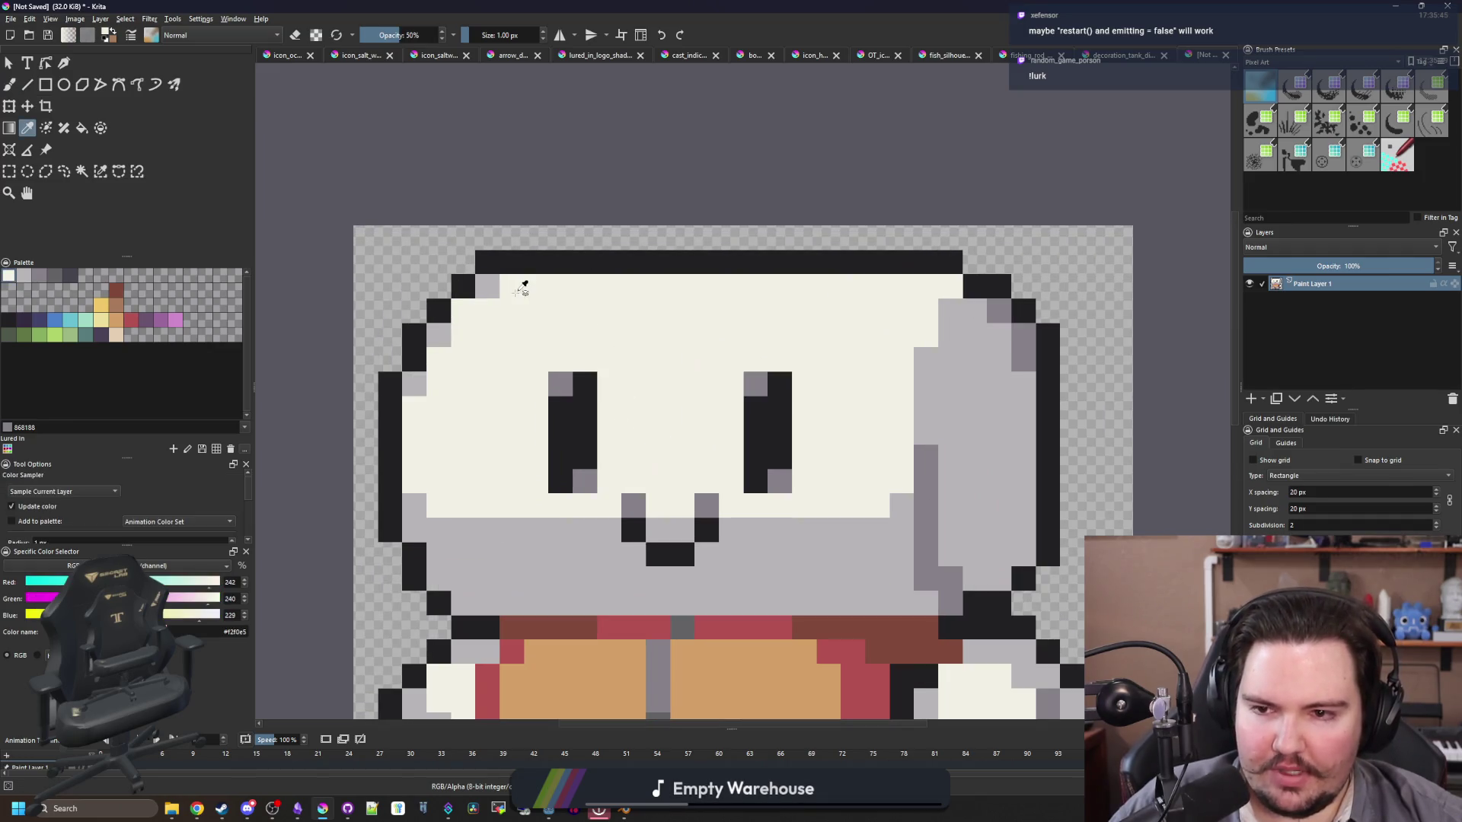
{"action": "left_click", "coordinate": [506, 259], "text": "ctrl"}
{"action": "mouse_move", "coordinate": [488, 286]}
{"action": "left_mouse_down"}
{"action": "mouse_move", "coordinate": [610, 293]}
{"action": "mouse_move", "coordinate": [482, 266]}
{"action": "left_mouse_up"}
Step: Nudge the right eye up one pixel and fill the gap below it with cream
{"action": "scroll", "coordinate": [533, 284], "scroll_direction": "down", "scroll_amount": 5}
{"action": "scroll", "coordinate": [551, 298], "scroll_direction": "up", "scroll_amount": 5}
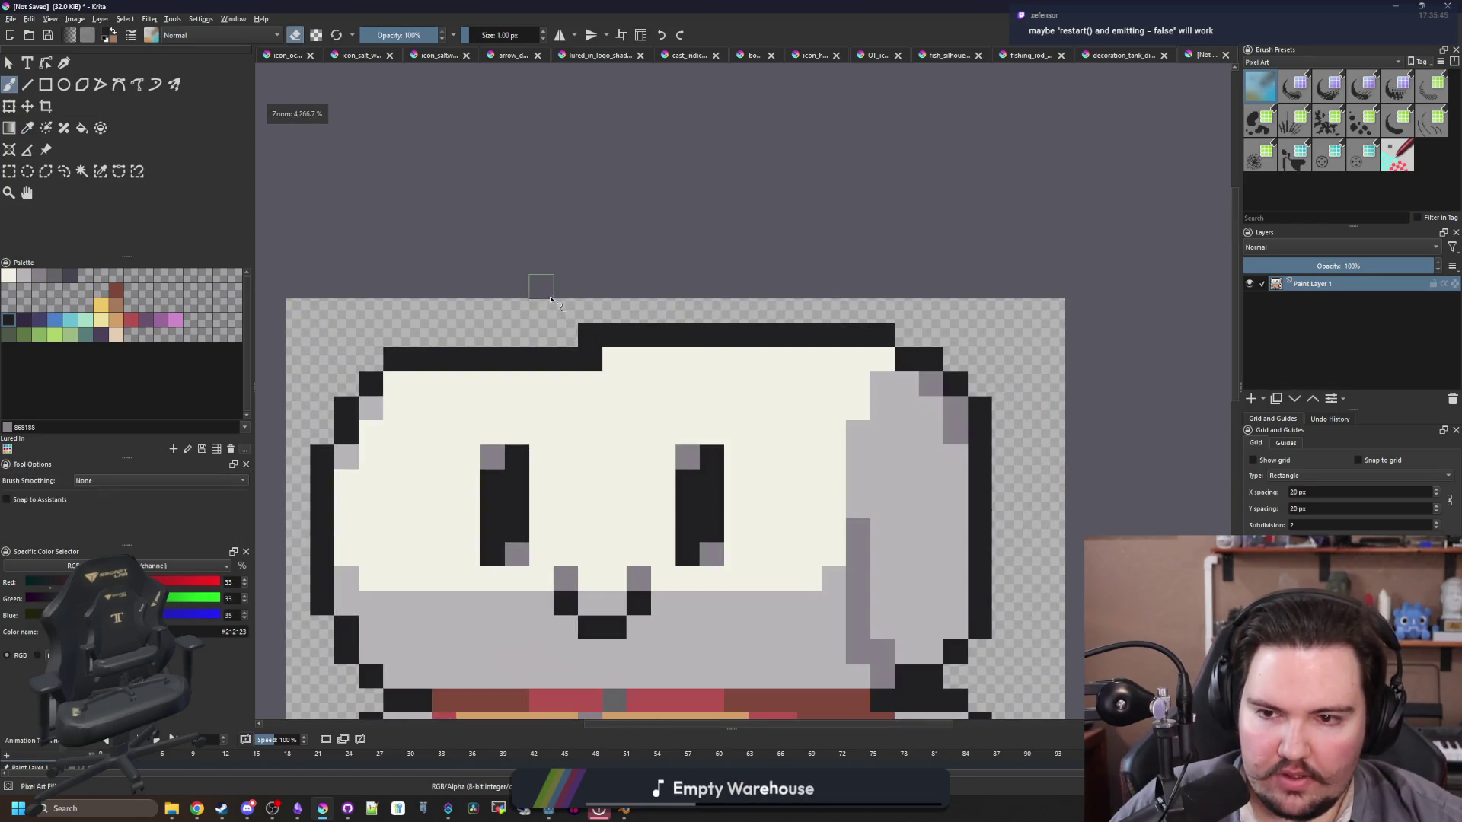
{"action": "scroll", "coordinate": [605, 401], "scroll_direction": "up", "scroll_amount": 2}
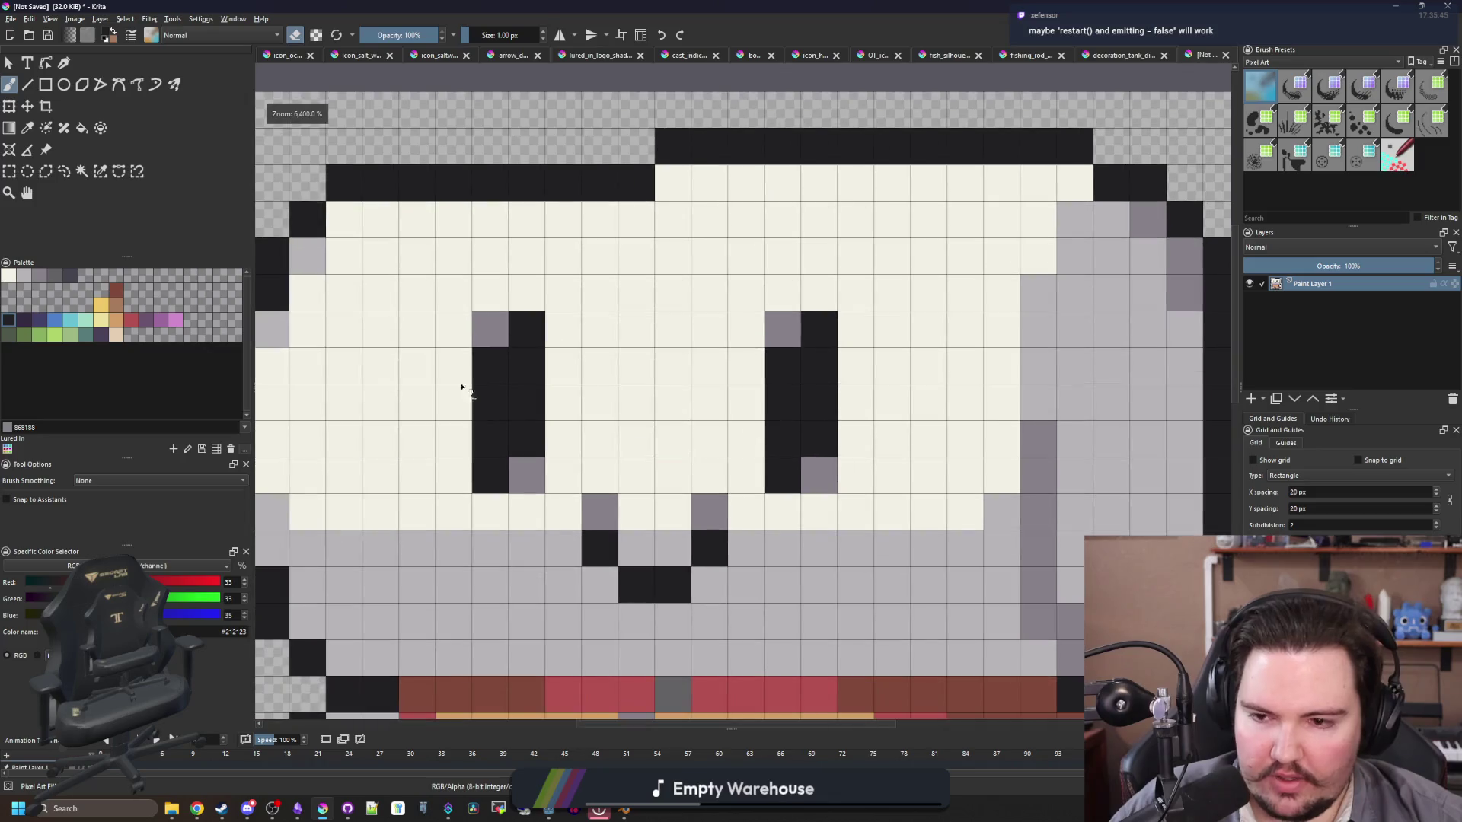
{"action": "left_click", "coordinate": [9, 171]}
{"action": "mouse_move", "coordinate": [836, 492]}
{"action": "left_mouse_down"}
{"action": "mouse_move", "coordinate": [769, 351]}
{"action": "mouse_move", "coordinate": [772, 313]}
{"action": "left_mouse_up"}
{"action": "key", "text": "t"}
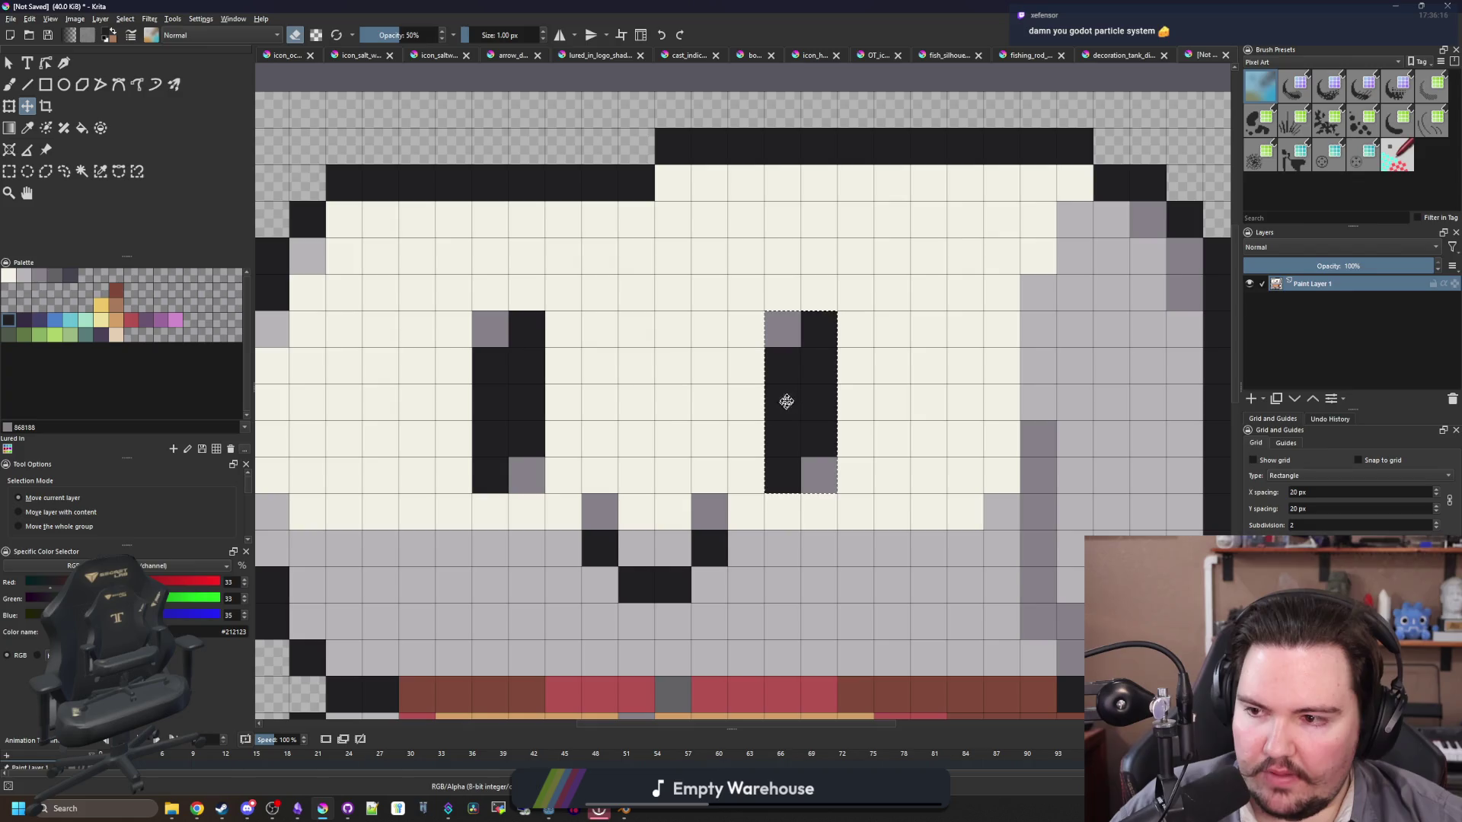
{"action": "key", "text": "Up"}
{"action": "key", "text": "b"}
{"action": "left_click", "coordinate": [873, 394], "text": "ctrl"}
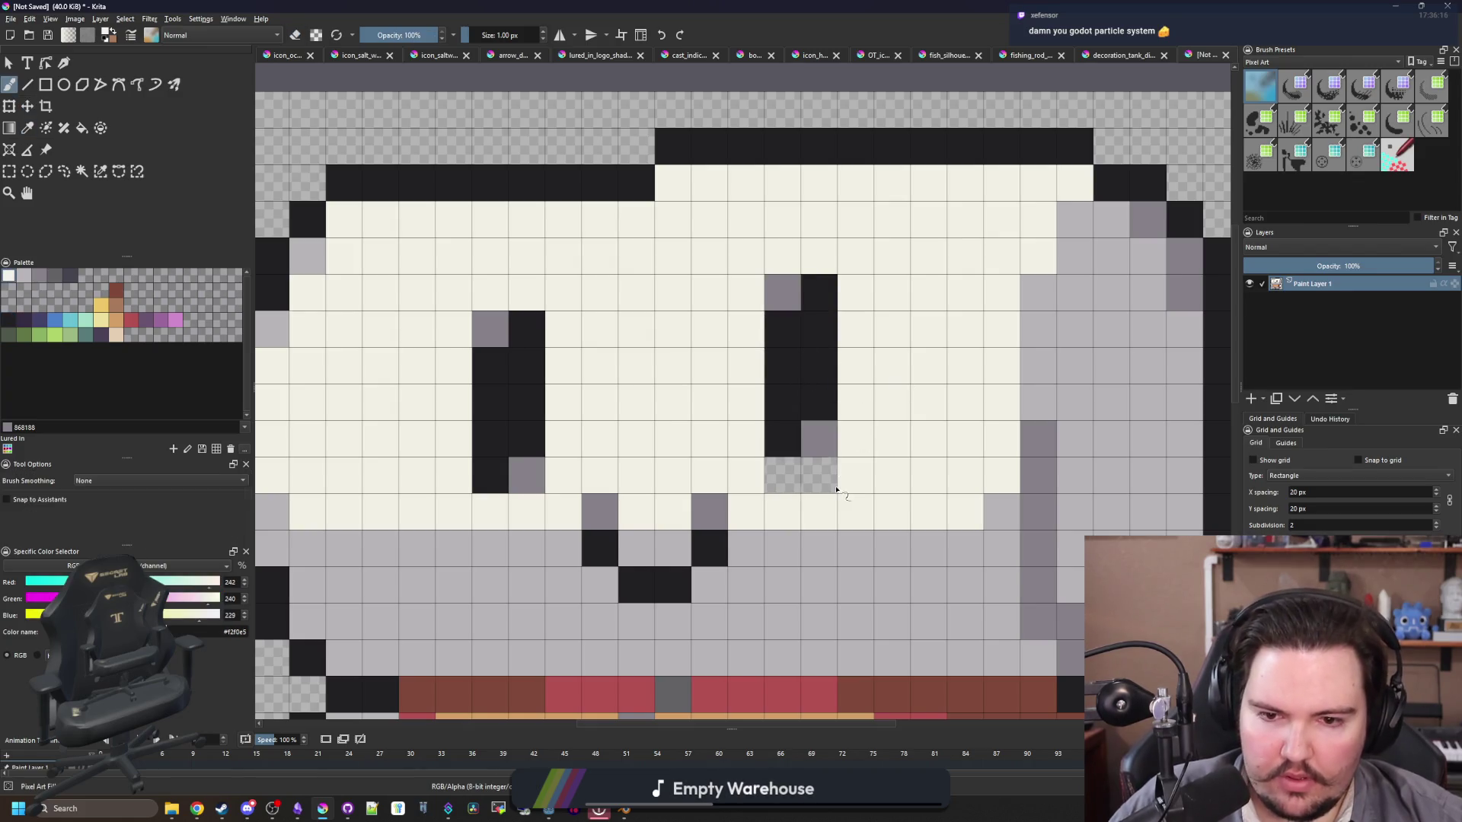
{"action": "left_click_drag", "start_coordinate": [783, 475], "coordinate": [820, 475]}
Step: Shade the top cream row and the head's top-left corner with light grey
{"action": "scroll", "coordinate": [604, 424], "scroll_direction": "down", "scroll_amount": 6}
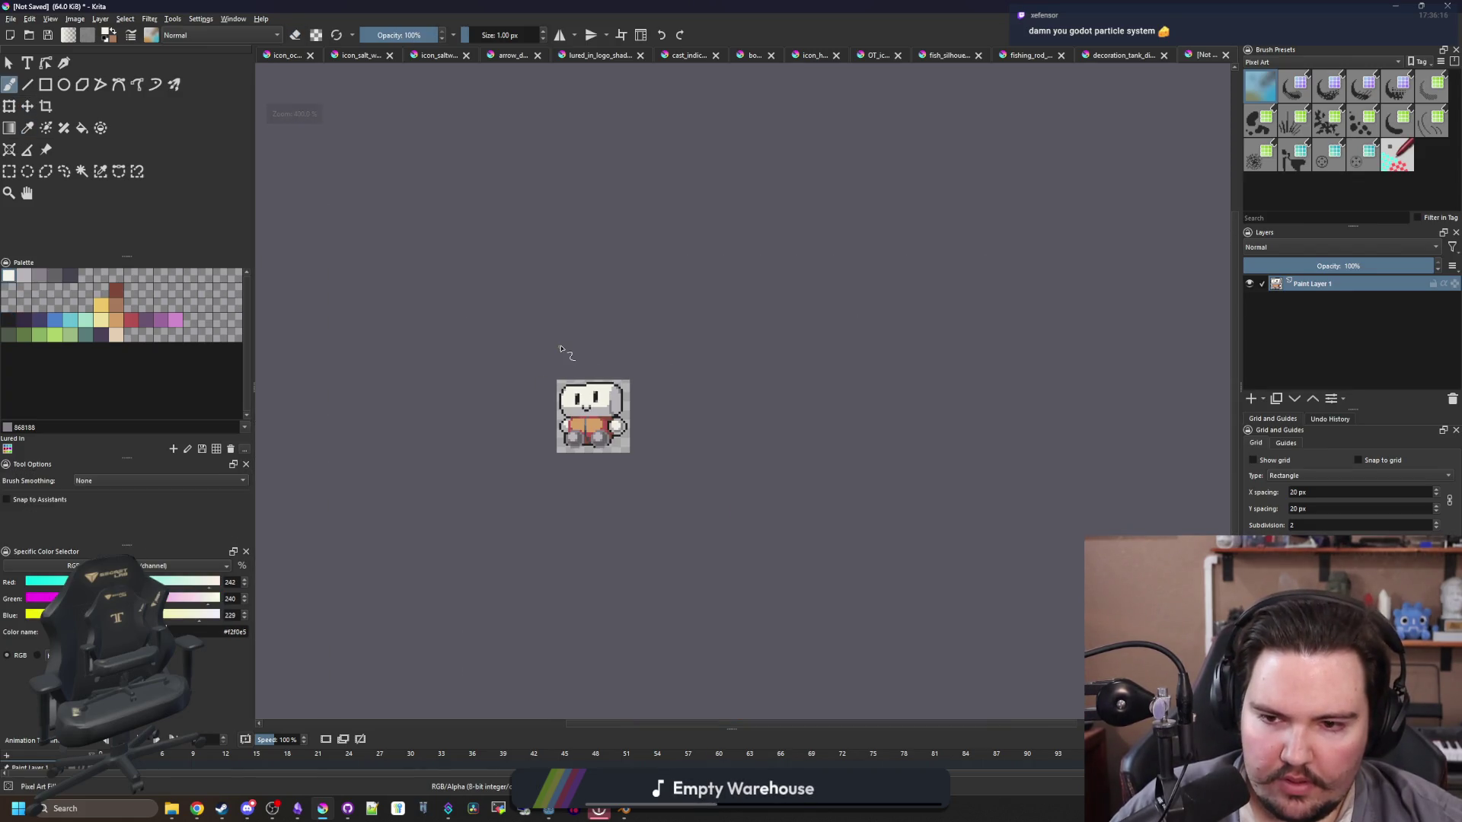
{"action": "scroll", "coordinate": [584, 344], "scroll_direction": "up", "scroll_amount": 3}
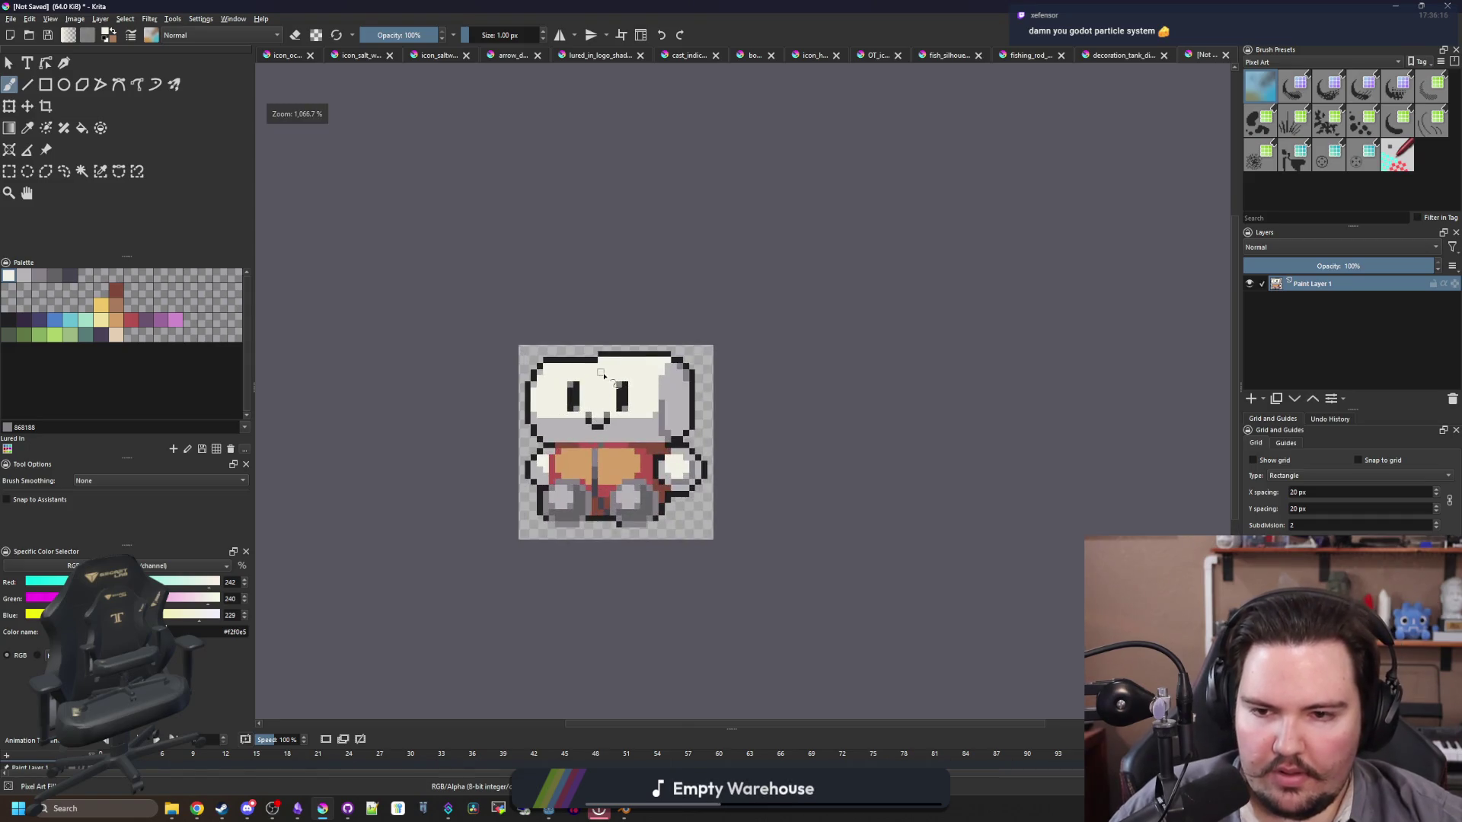
{"action": "scroll", "coordinate": [606, 355], "scroll_direction": "up", "scroll_amount": 4}
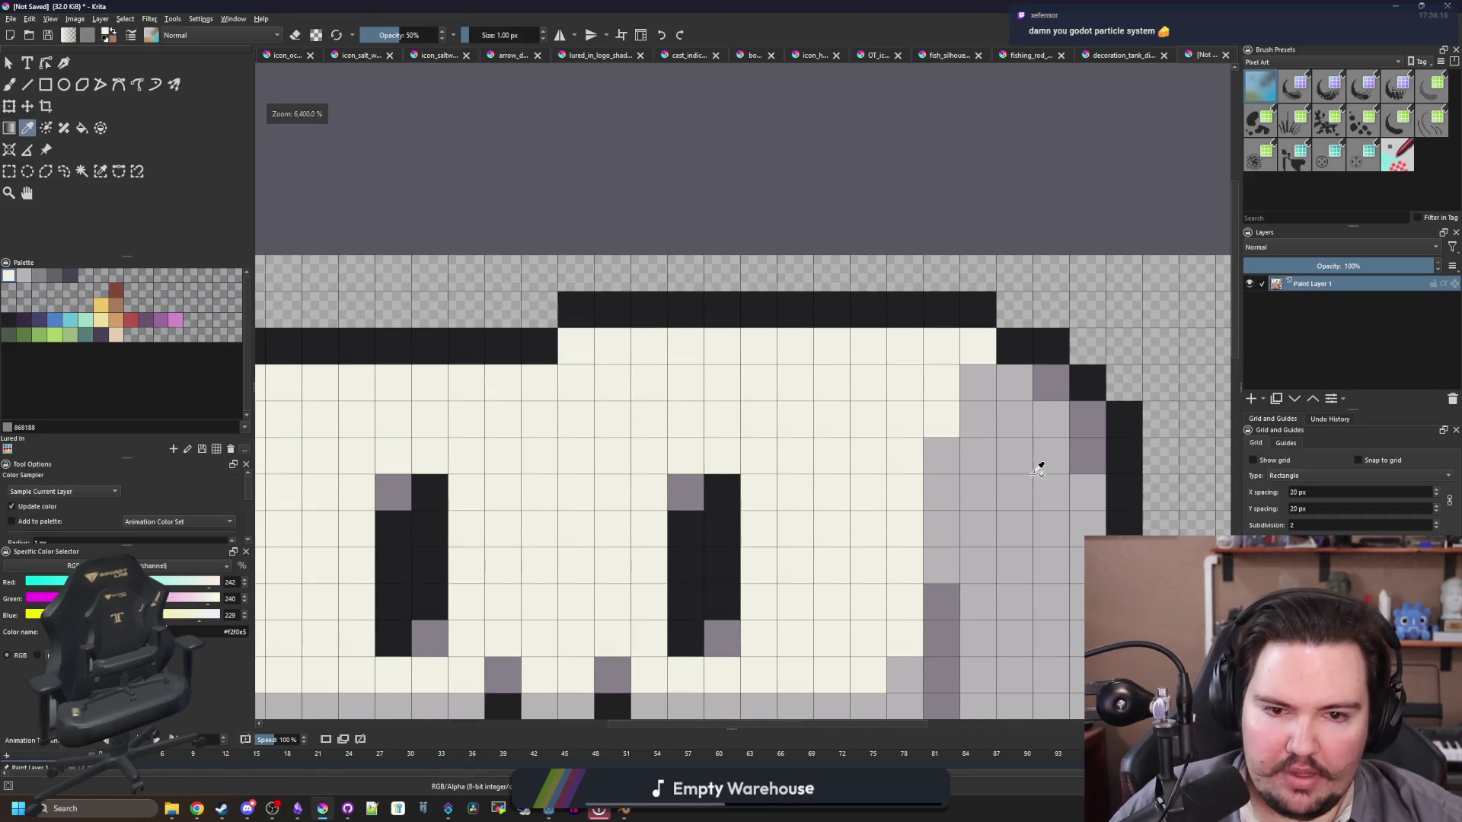
{"action": "left_click", "coordinate": [1054, 384], "text": "ctrl"}
{"action": "left_click_drag", "start_coordinate": [585, 349], "coordinate": [725, 338]}
{"action": "left_click", "coordinate": [1031, 483], "text": "ctrl"}
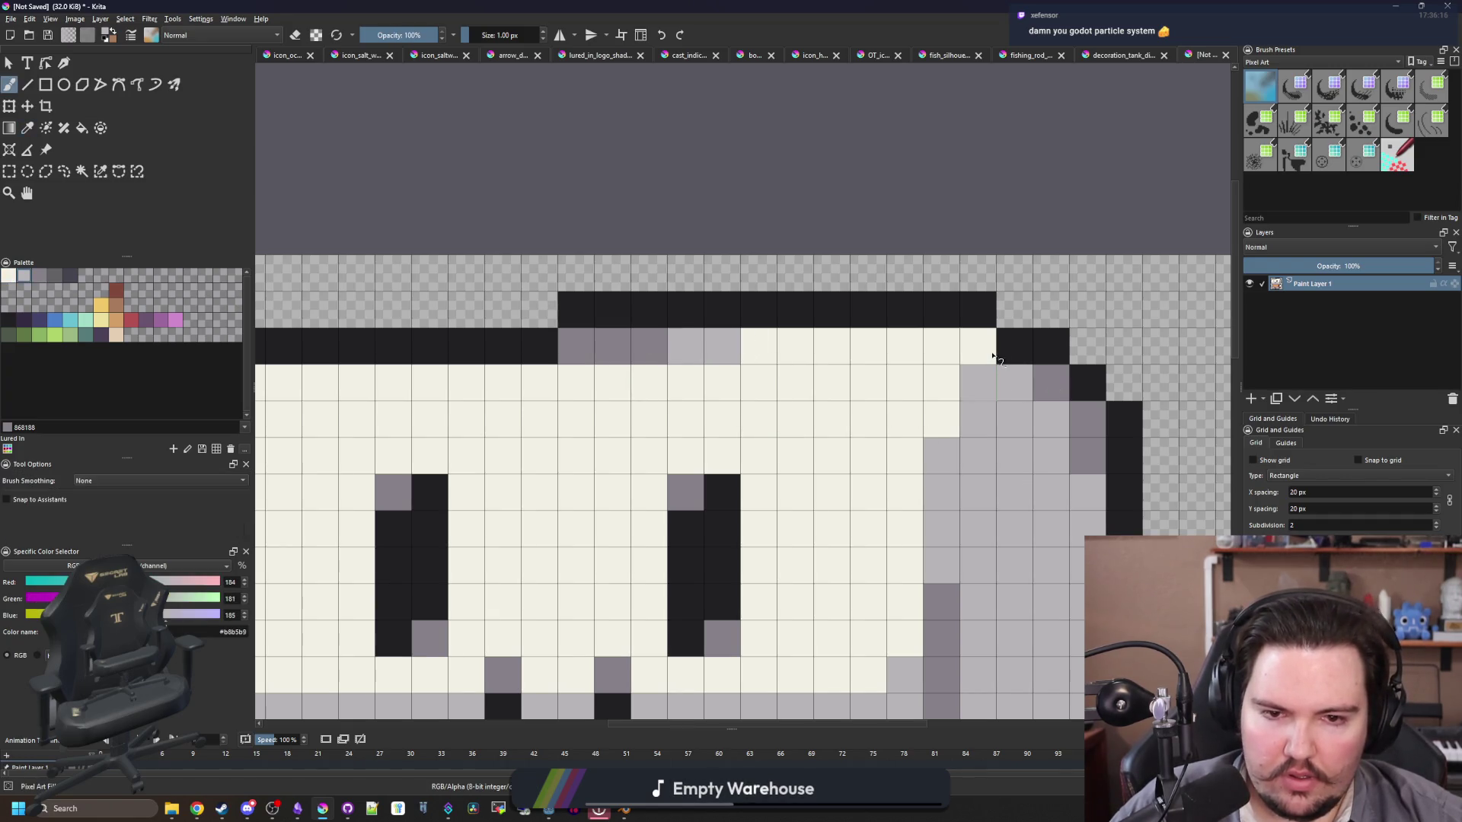
{"action": "scroll", "coordinate": [731, 376], "scroll_direction": "down", "scroll_amount": 3}
{"action": "scroll", "coordinate": [418, 408], "scroll_direction": "up", "scroll_amount": 3}
{"action": "mouse_move", "coordinate": [396, 391]}
{"action": "left_mouse_down"}
{"action": "mouse_move", "coordinate": [427, 395]}
{"action": "mouse_move", "coordinate": [421, 418]}
{"action": "left_mouse_up"}
{"action": "left_click", "coordinate": [462, 397]}
{"action": "scroll", "coordinate": [647, 382], "scroll_direction": "down", "scroll_amount": 5}
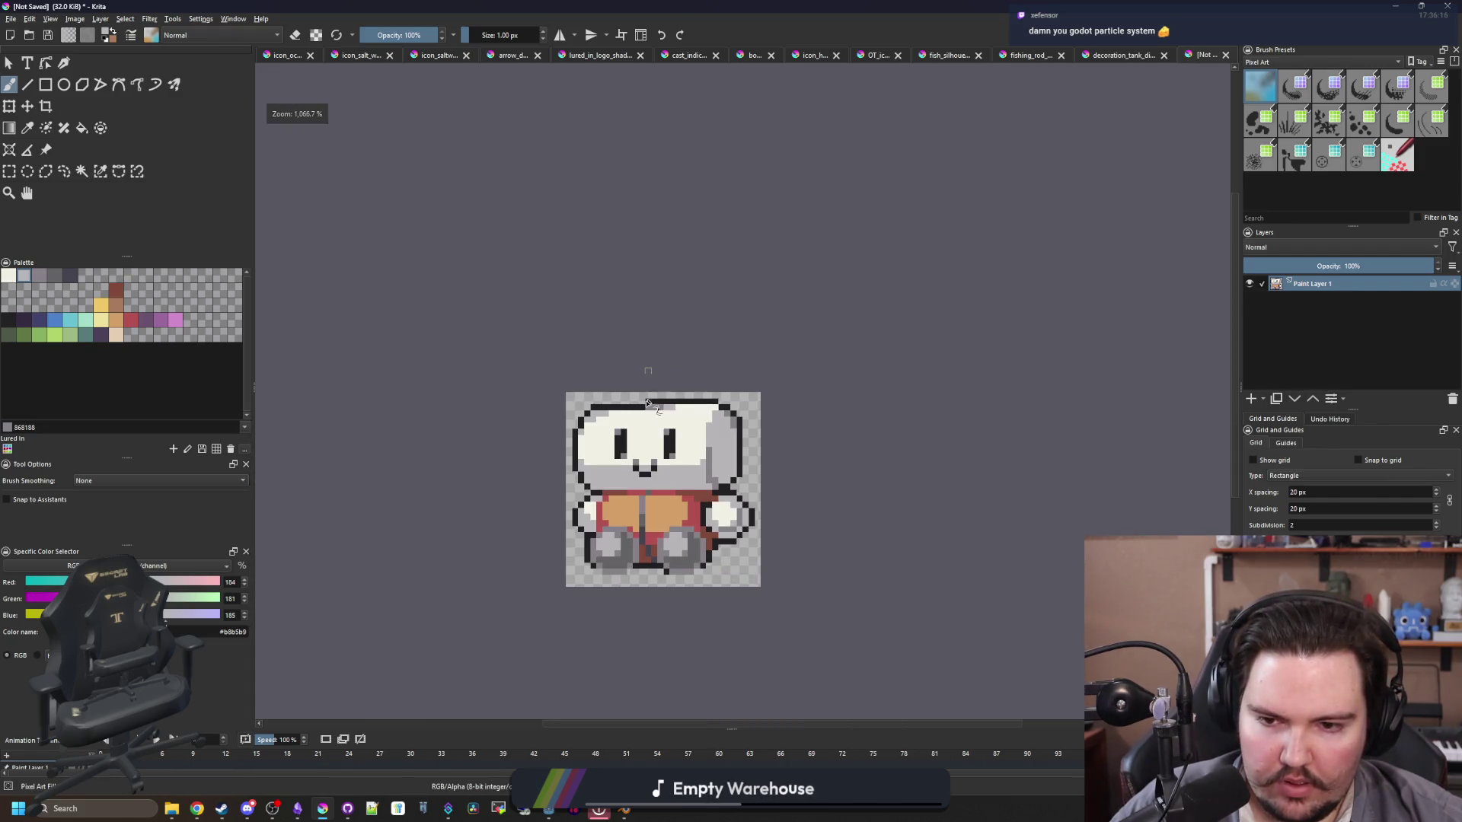
{"action": "scroll", "coordinate": [643, 373], "scroll_direction": "down", "scroll_amount": 2}
{"action": "scroll", "coordinate": [621, 420], "scroll_direction": "up", "scroll_amount": 8}
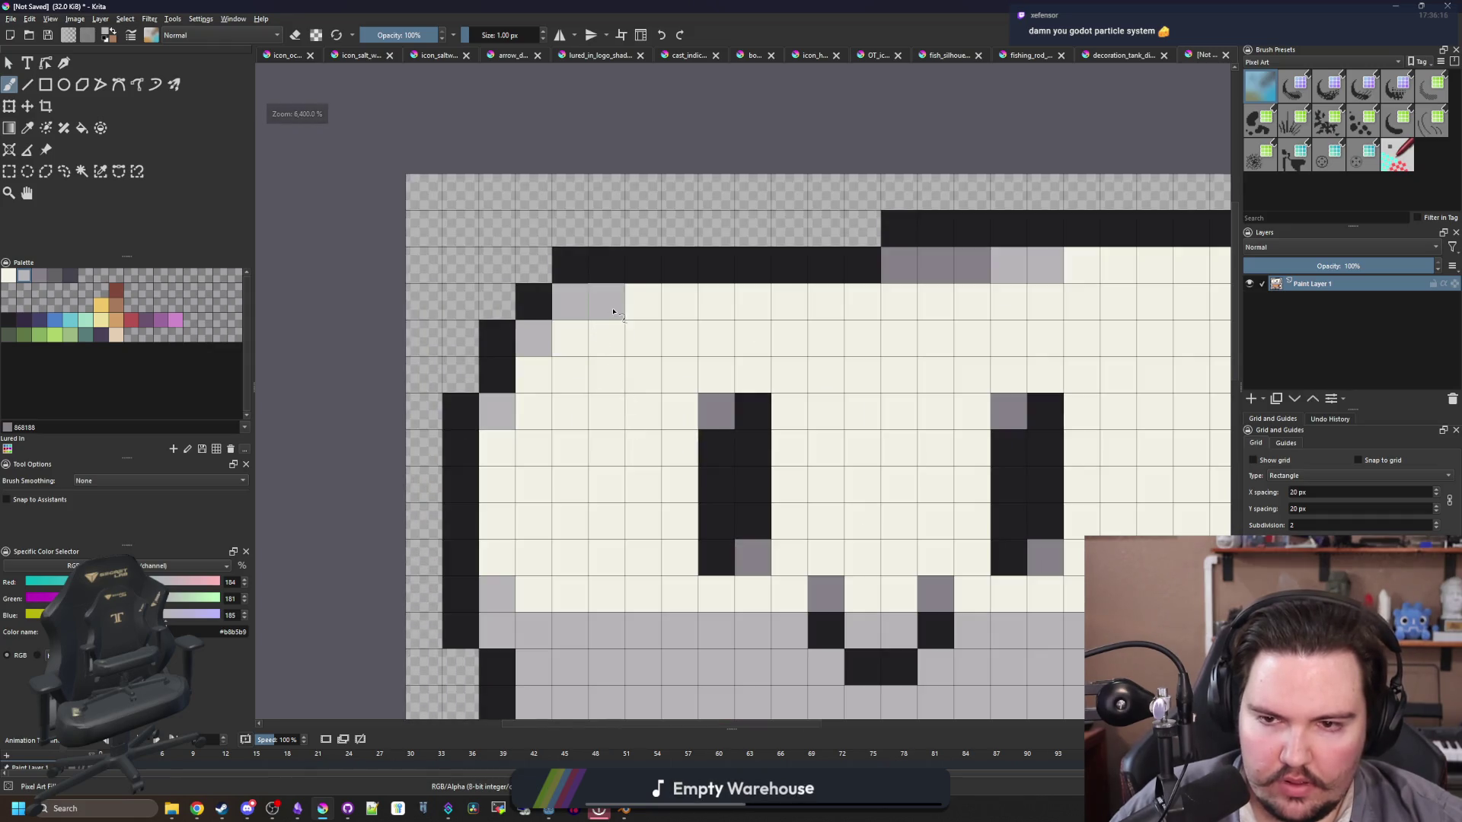
Step: Sample the outline colour, then choose dark slate #45444f with the Fill tool
{"action": "key", "text": "x"}
{"action": "scroll", "coordinate": [521, 373], "scroll_direction": "up", "scroll_amount": 3}
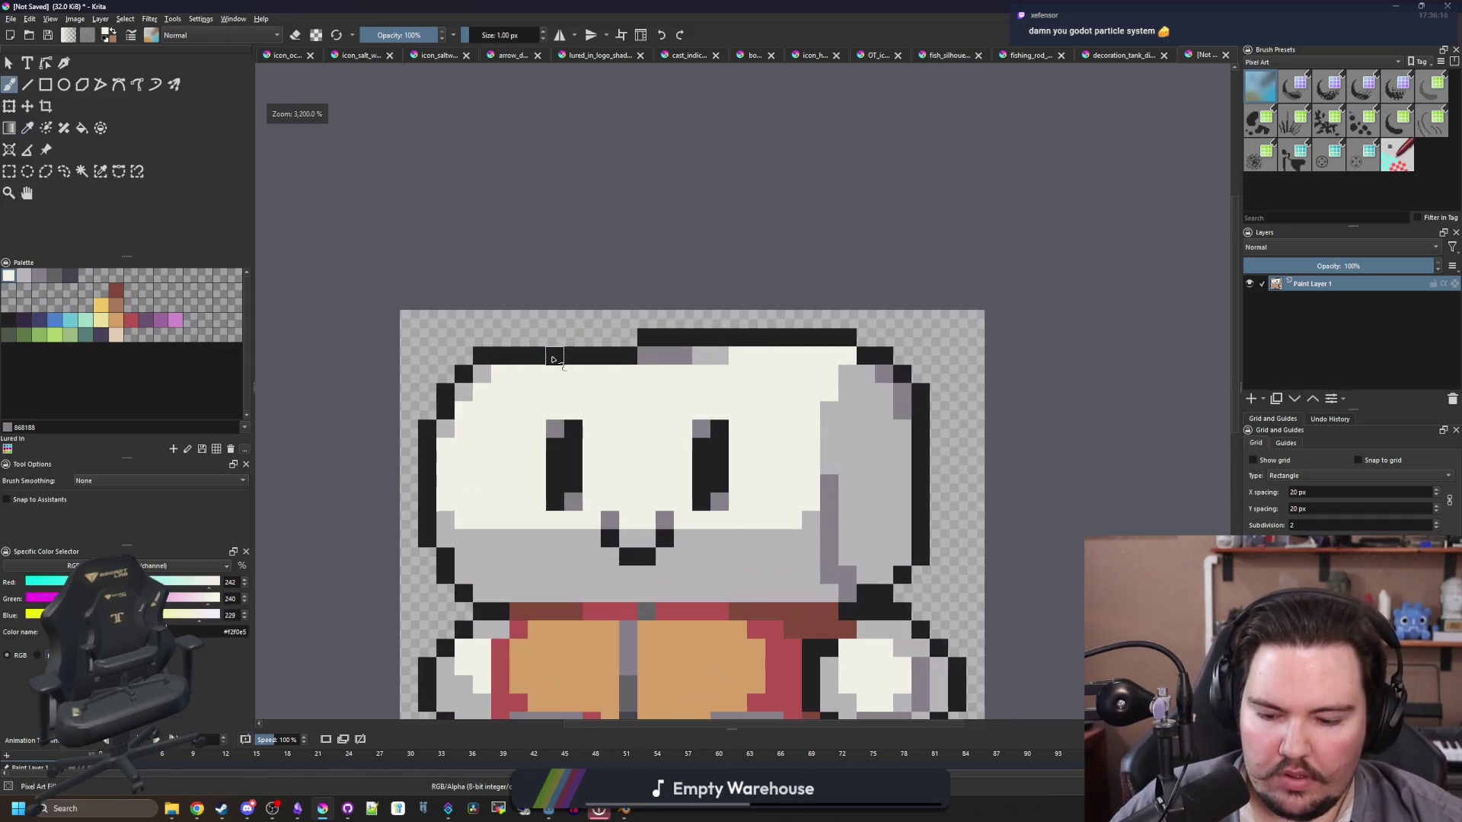
{"action": "key", "text": "p"}
{"action": "left_click", "coordinate": [594, 426]}
{"action": "scroll", "coordinate": [597, 427], "scroll_direction": "down", "scroll_amount": 2}
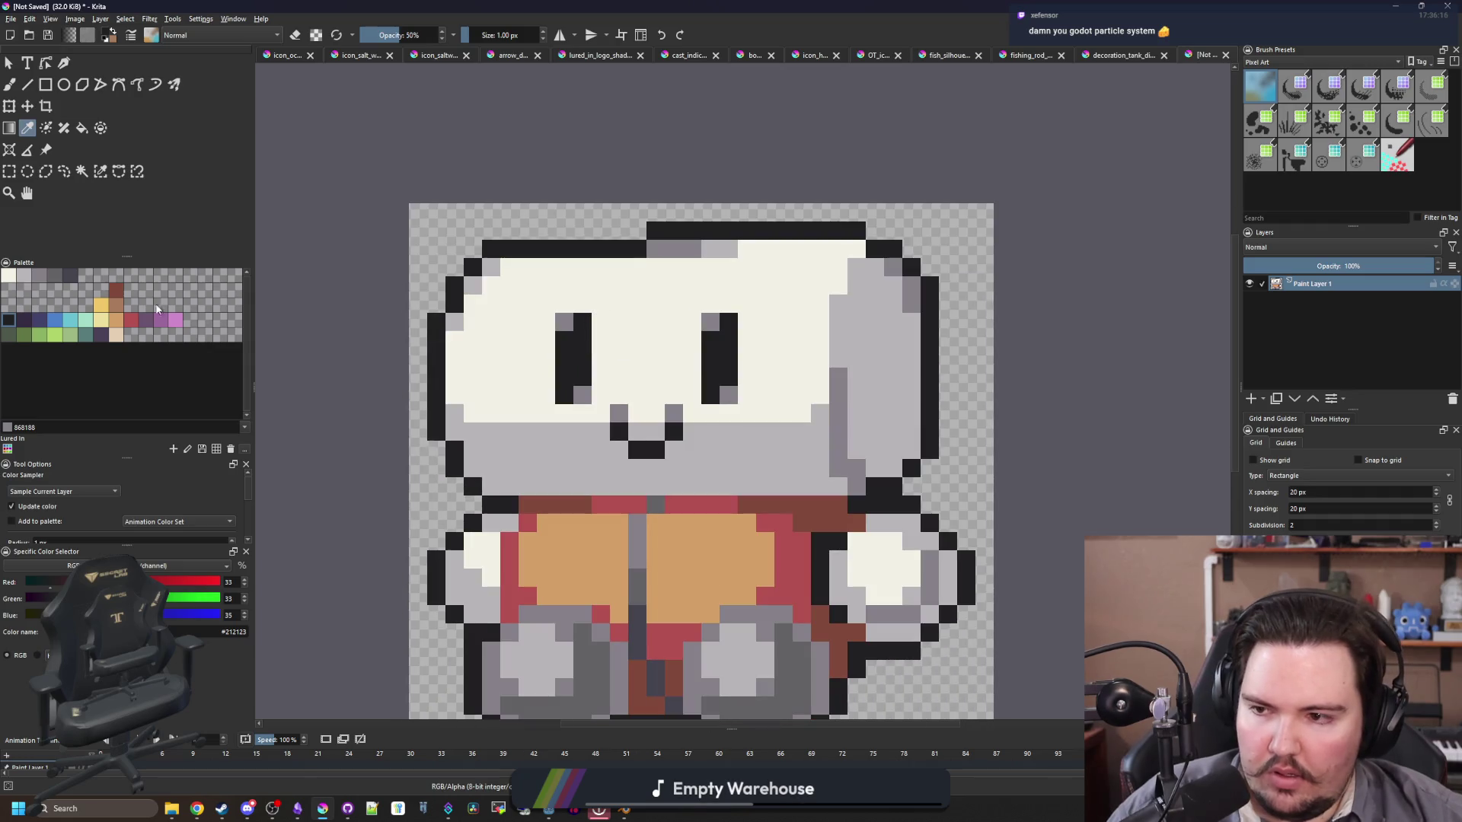
{"action": "left_click", "coordinate": [69, 275]}
{"action": "scroll", "coordinate": [445, 465], "scroll_direction": "down", "scroll_amount": 2}
{"action": "key", "text": "f"}
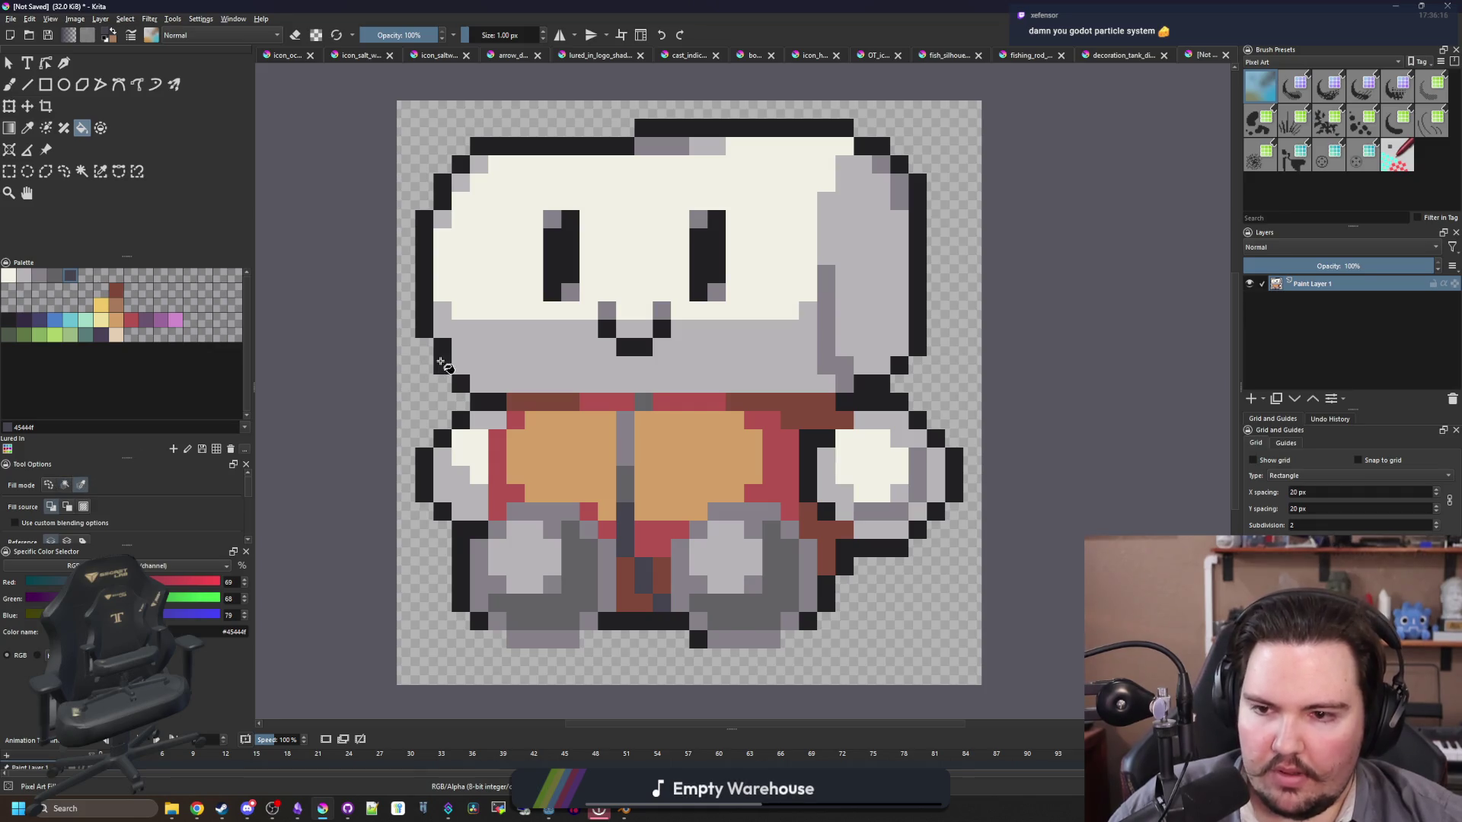
Step: Undo the dark-slate fill and paint the left-edge outline mid grey #646365 with a 3 px brush
{"action": "left_click", "coordinate": [441, 363]}
{"action": "key", "text": "b"}
{"action": "key", "text": "ctrl+z"}
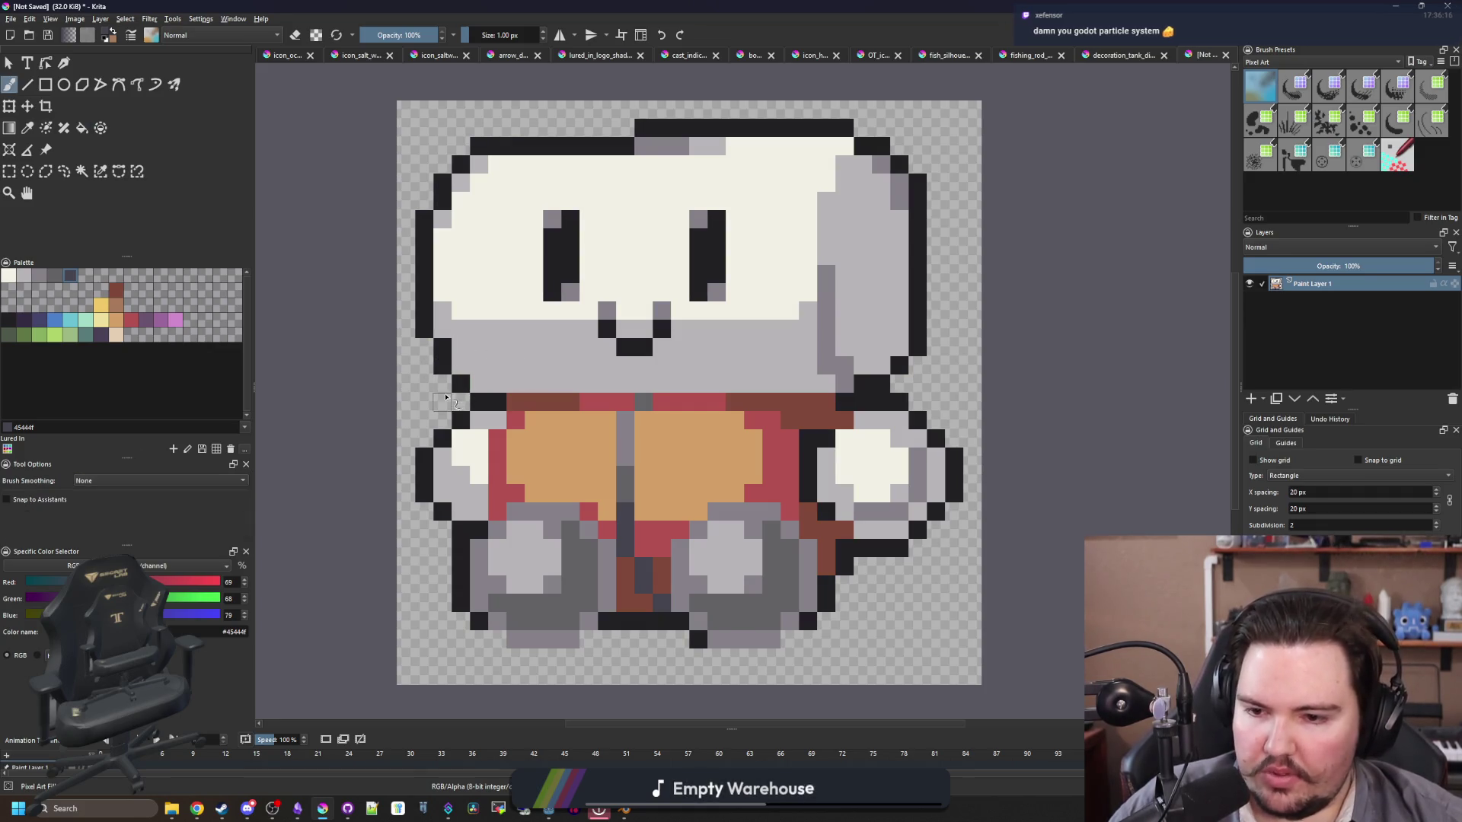
{"action": "left_click", "coordinate": [56, 278]}
{"action": "left_click", "coordinate": [424, 261]}
{"action": "left_click_drag", "start_coordinate": [532, 183], "coordinate": [484, 296]}
{"action": "key", "text": "bracketright"}
{"action": "key", "text": "bracketright"}
{"action": "mouse_move", "coordinate": [392, 343]}
{"action": "left_mouse_down"}
{"action": "mouse_move", "coordinate": [396, 304]}
{"action": "mouse_move", "coordinate": [457, 251]}
{"action": "mouse_move", "coordinate": [723, 232]}
{"action": "mouse_move", "coordinate": [866, 267]}
{"action": "left_mouse_up"}
{"action": "key", "text": "ctrl+z"}
{"action": "key", "text": "ctrl+z"}
{"action": "left_click_drag", "start_coordinate": [373, 319], "coordinate": [375, 414]}
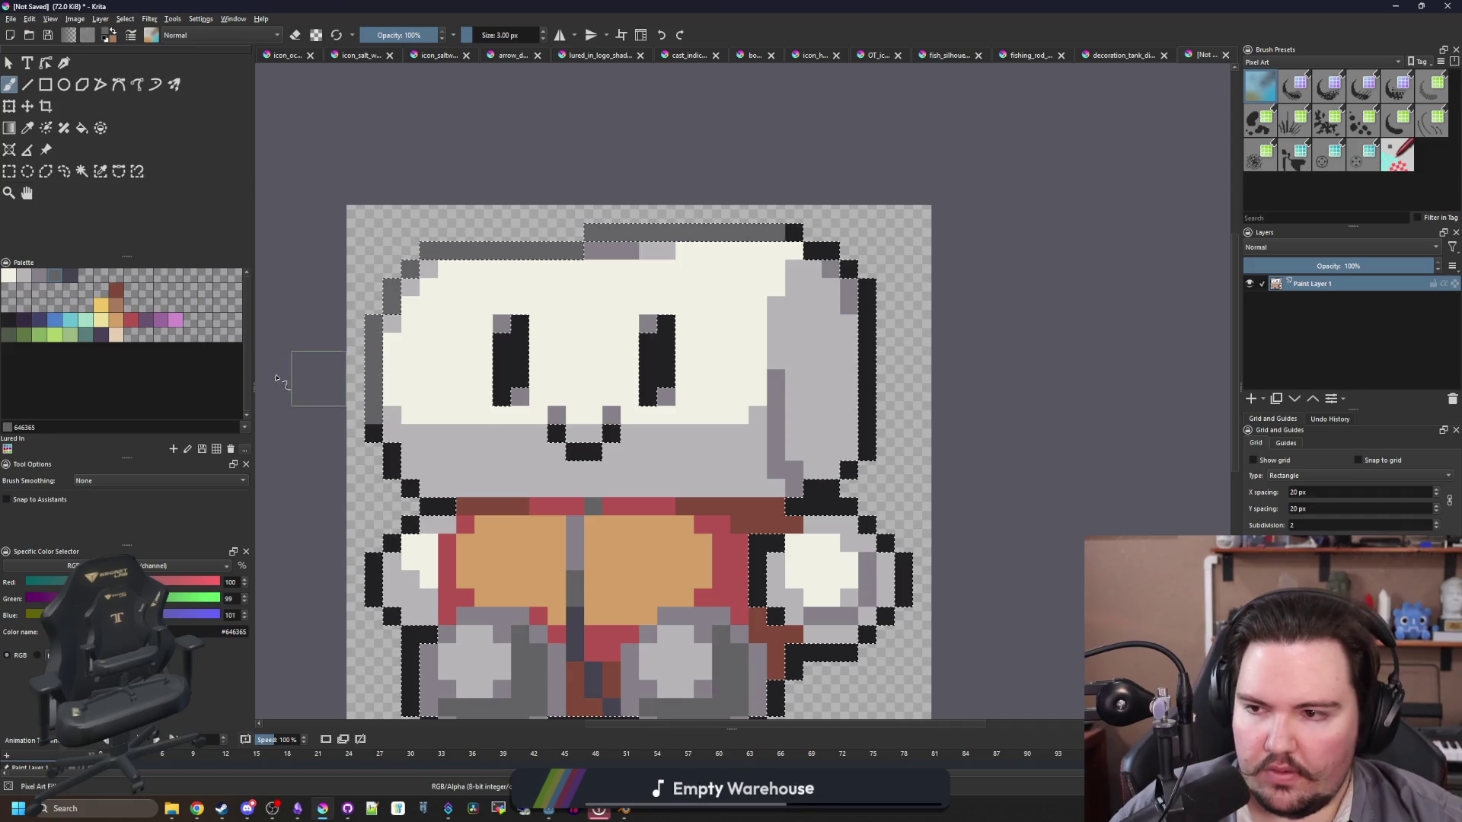
Step: Repaint the right-edge outline #45444f, then the bottom and lower-right outline mid grey at 1 px
{"action": "left_click", "coordinate": [70, 275]}
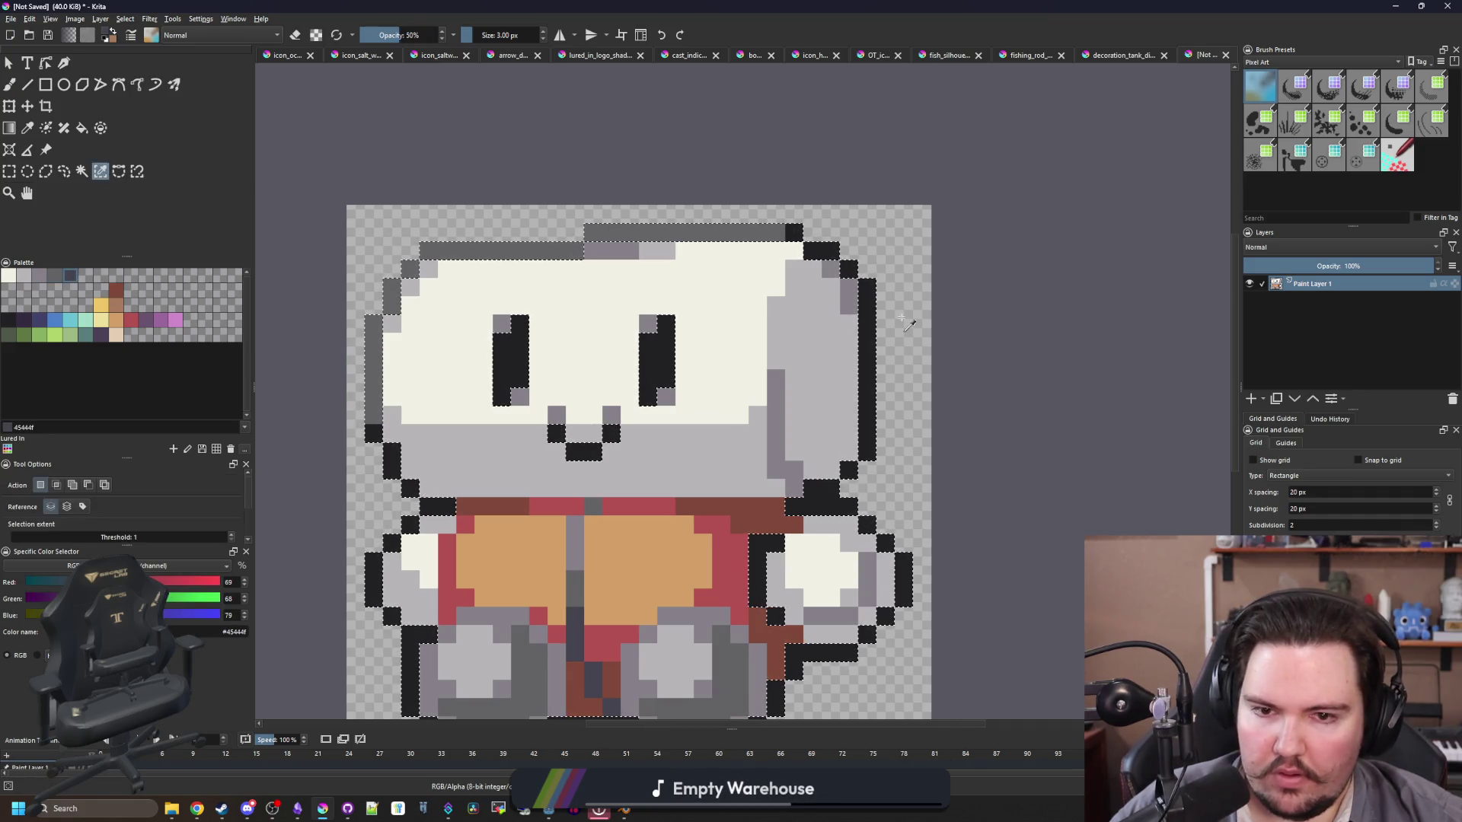
{"action": "mouse_move", "coordinate": [794, 230]}
{"action": "left_mouse_down"}
{"action": "mouse_move", "coordinate": [866, 381]}
{"action": "mouse_move", "coordinate": [821, 487]}
{"action": "left_mouse_up"}
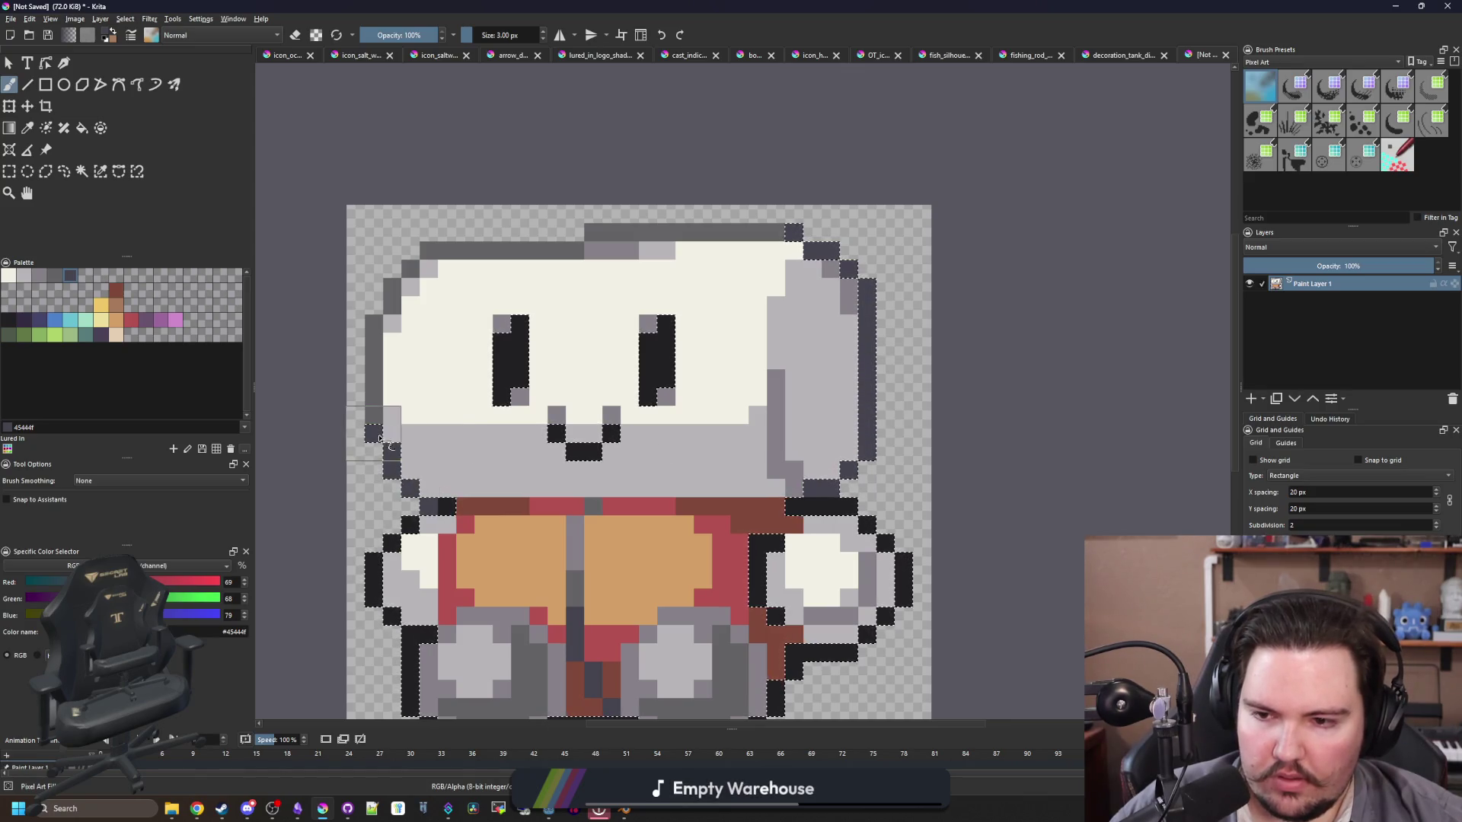
{"action": "scroll", "coordinate": [443, 440], "scroll_direction": "down", "scroll_amount": 2}
{"action": "key", "text": "o"}
{"action": "left_click", "coordinate": [561, 164], "text": "ctrl"}
{"action": "key", "text": "bracketleft"}
{"action": "key", "text": "bracketleft"}
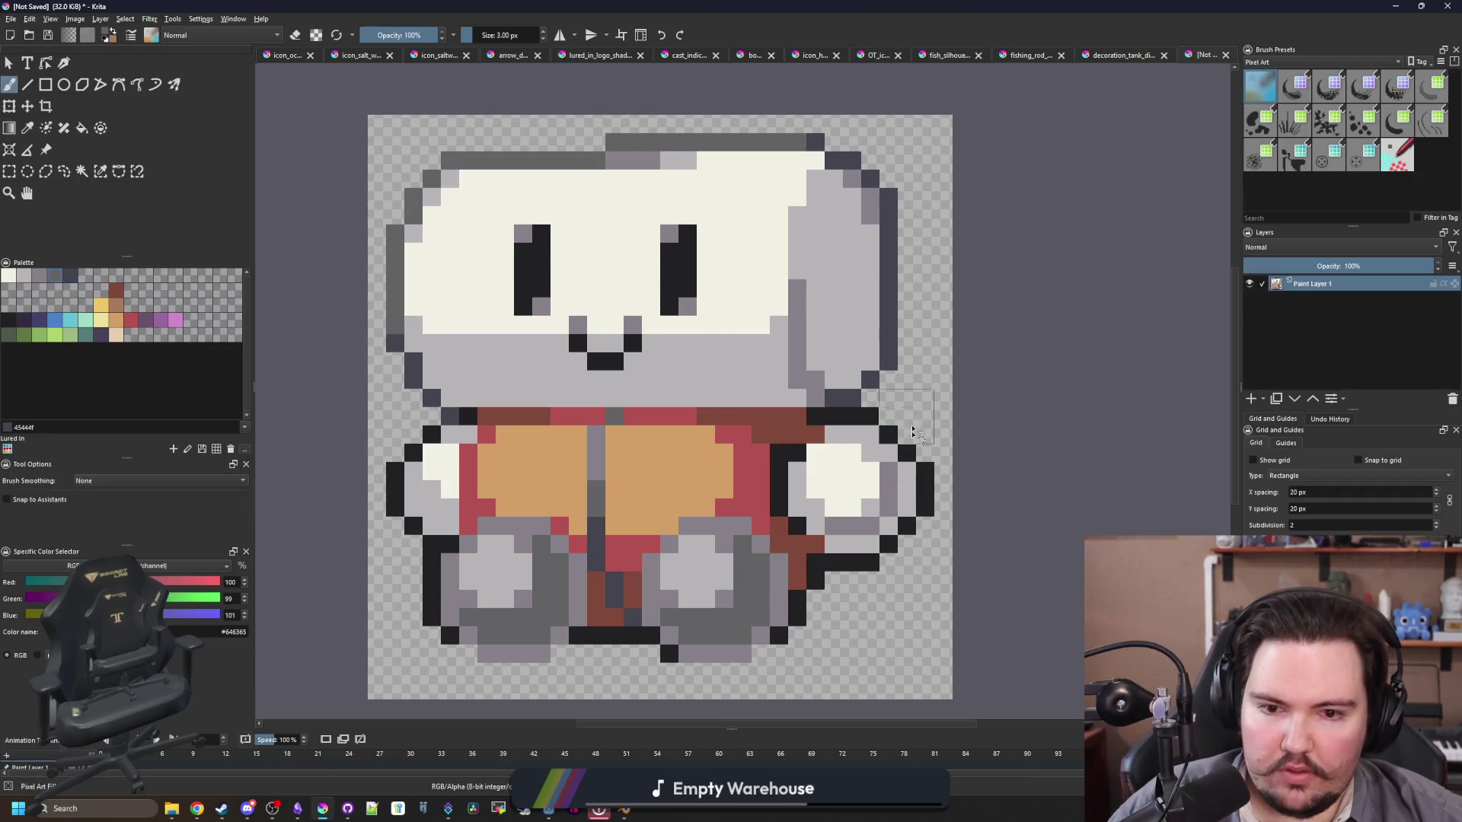
{"action": "scroll", "coordinate": [930, 490], "scroll_direction": "up", "scroll_amount": 3}
{"action": "mouse_move", "coordinate": [824, 651]}
{"action": "left_mouse_down"}
{"action": "mouse_move", "coordinate": [754, 646]}
{"action": "mouse_move", "coordinate": [900, 586]}
{"action": "mouse_move", "coordinate": [941, 477]}
{"action": "mouse_move", "coordinate": [865, 381]}
{"action": "mouse_move", "coordinate": [708, 350]}
{"action": "left_mouse_up"}
{"action": "scroll", "coordinate": [730, 411], "scroll_direction": "down", "scroll_amount": 3}
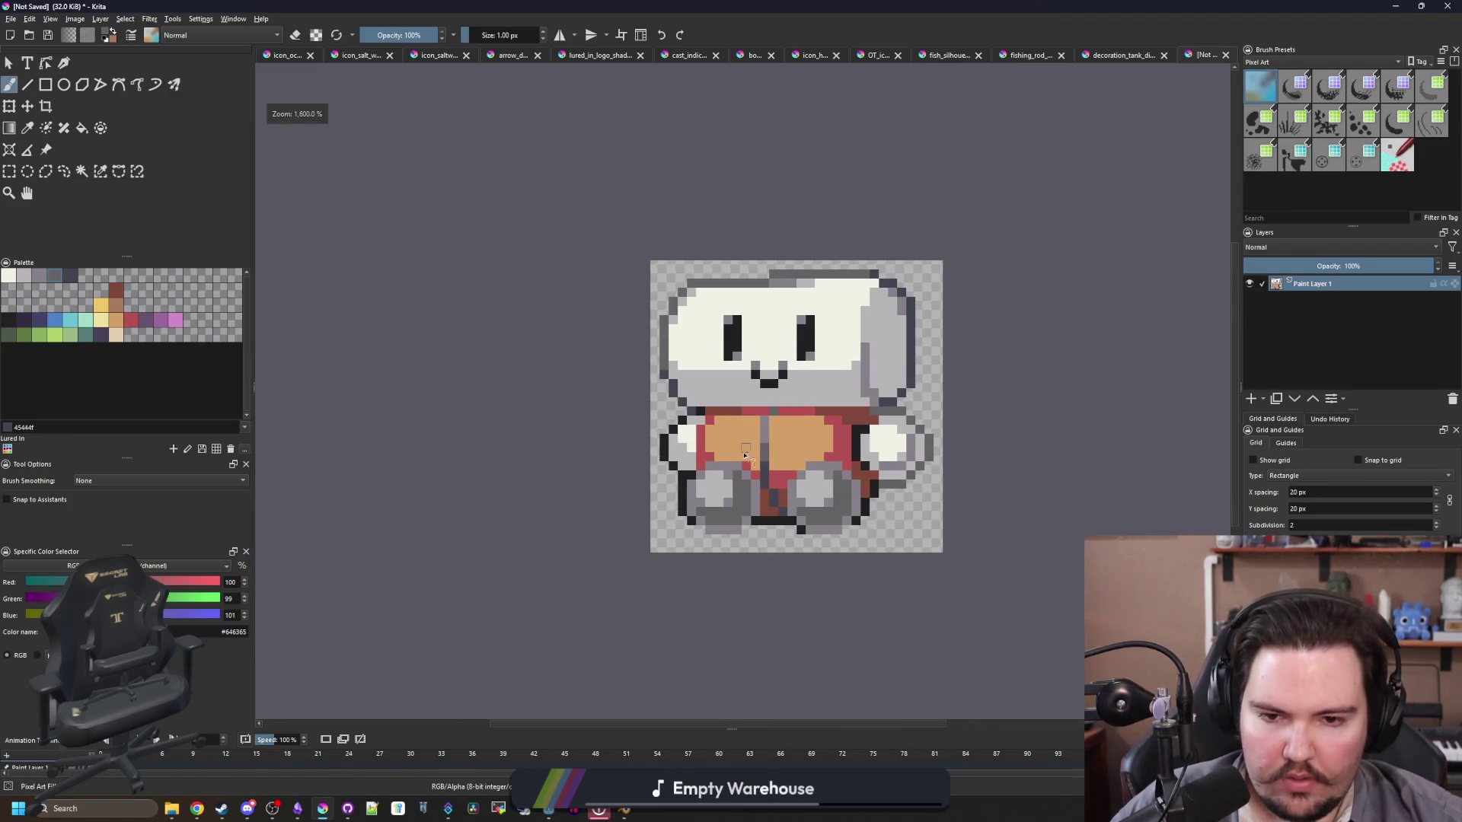
Step: Paint the remaining left and lower outline pixels grey
{"action": "scroll", "coordinate": [745, 456], "scroll_direction": "up", "scroll_amount": 4}
{"action": "left_click_drag", "start_coordinate": [619, 324], "coordinate": [583, 360]}
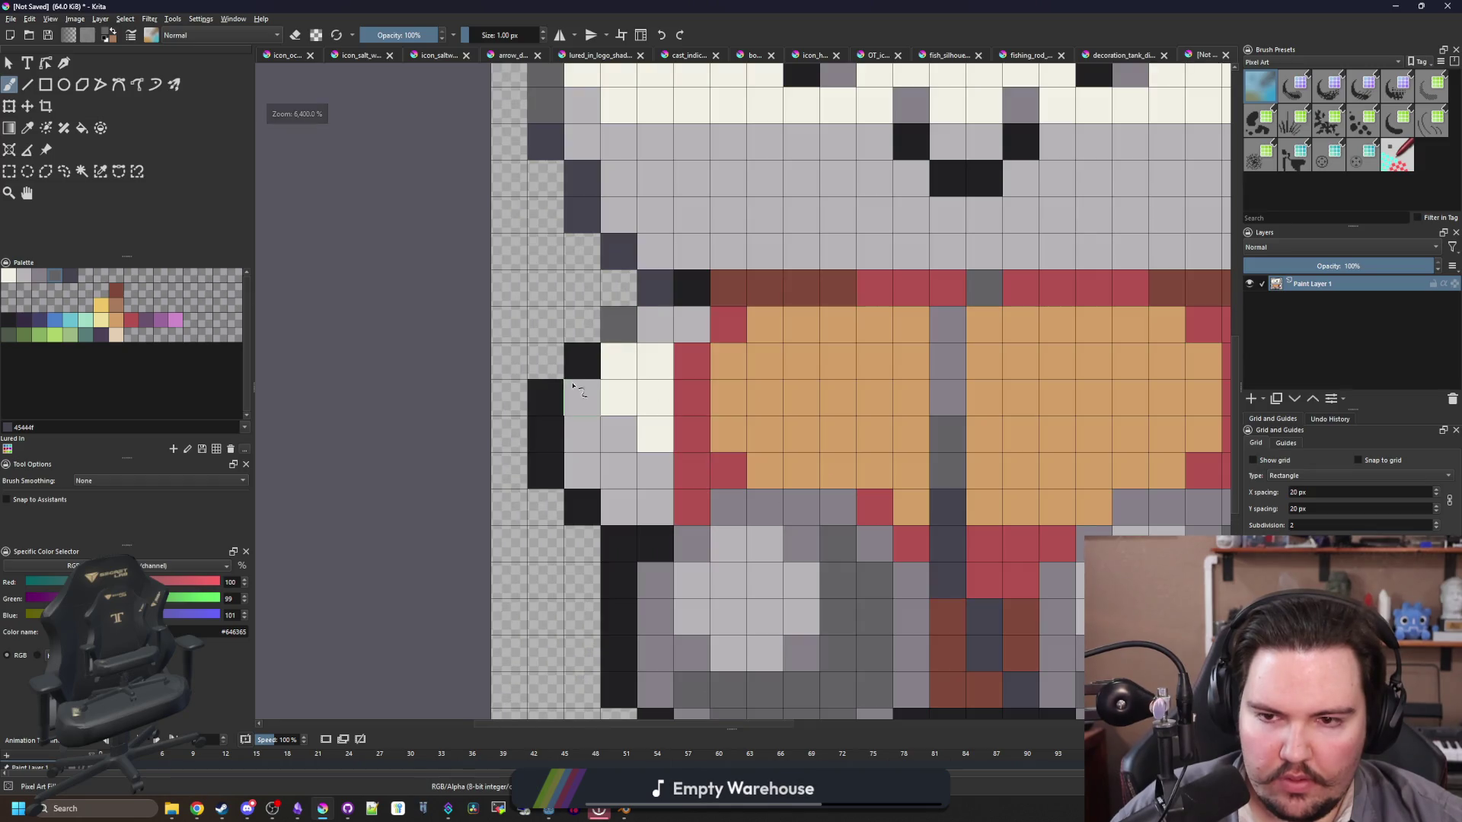
{"action": "left_click", "coordinate": [670, 284]}
{"action": "mouse_move", "coordinate": [551, 408]}
{"action": "left_mouse_down"}
{"action": "mouse_move", "coordinate": [582, 509]}
{"action": "mouse_move", "coordinate": [619, 544]}
{"action": "mouse_move", "coordinate": [655, 544]}
{"action": "left_mouse_up"}
{"action": "scroll", "coordinate": [656, 548], "scroll_direction": "down", "scroll_amount": 3}
{"action": "scroll", "coordinate": [577, 543], "scroll_direction": "up", "scroll_amount": 3}
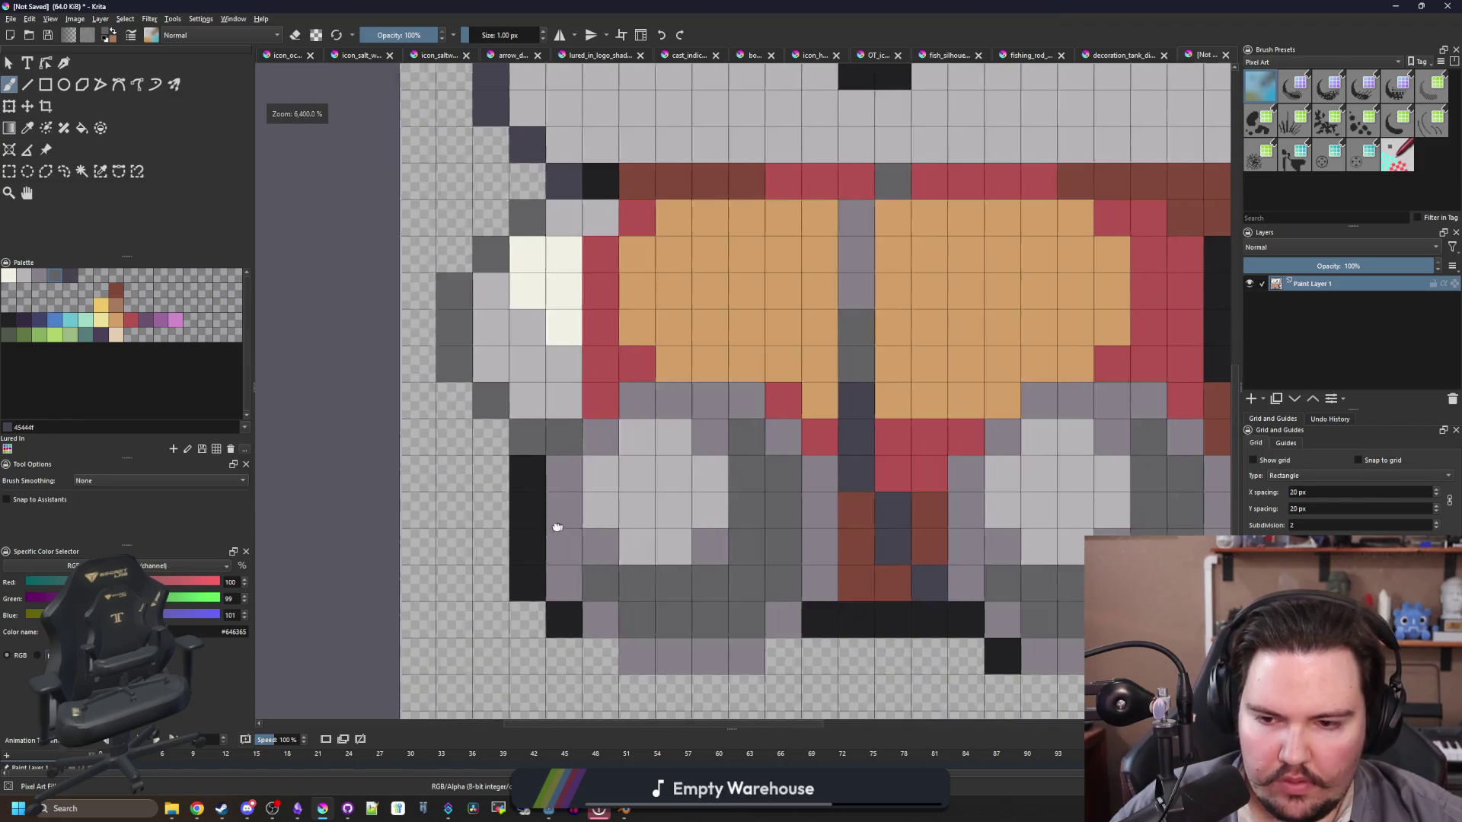
Step: Recolour the left, bottom and right-side outline dark slate #45444f
{"action": "left_click", "coordinate": [69, 276]}
{"action": "key", "text": "b"}
{"action": "mouse_move", "coordinate": [448, 445]}
{"action": "left_mouse_down"}
{"action": "mouse_move", "coordinate": [449, 594]}
{"action": "mouse_move", "coordinate": [484, 606]}
{"action": "left_mouse_up"}
{"action": "scroll", "coordinate": [484, 606], "scroll_direction": "down", "scroll_amount": 2}
{"action": "scroll", "coordinate": [776, 600], "scroll_direction": "up", "scroll_amount": 2}
{"action": "mouse_move", "coordinate": [890, 605]}
{"action": "left_mouse_down"}
{"action": "mouse_move", "coordinate": [997, 552]}
{"action": "mouse_move", "coordinate": [1034, 446]}
{"action": "left_mouse_up"}
{"action": "scroll", "coordinate": [815, 533], "scroll_direction": "down", "scroll_amount": 3}
{"action": "scroll", "coordinate": [819, 567], "scroll_direction": "up", "scroll_amount": 3}
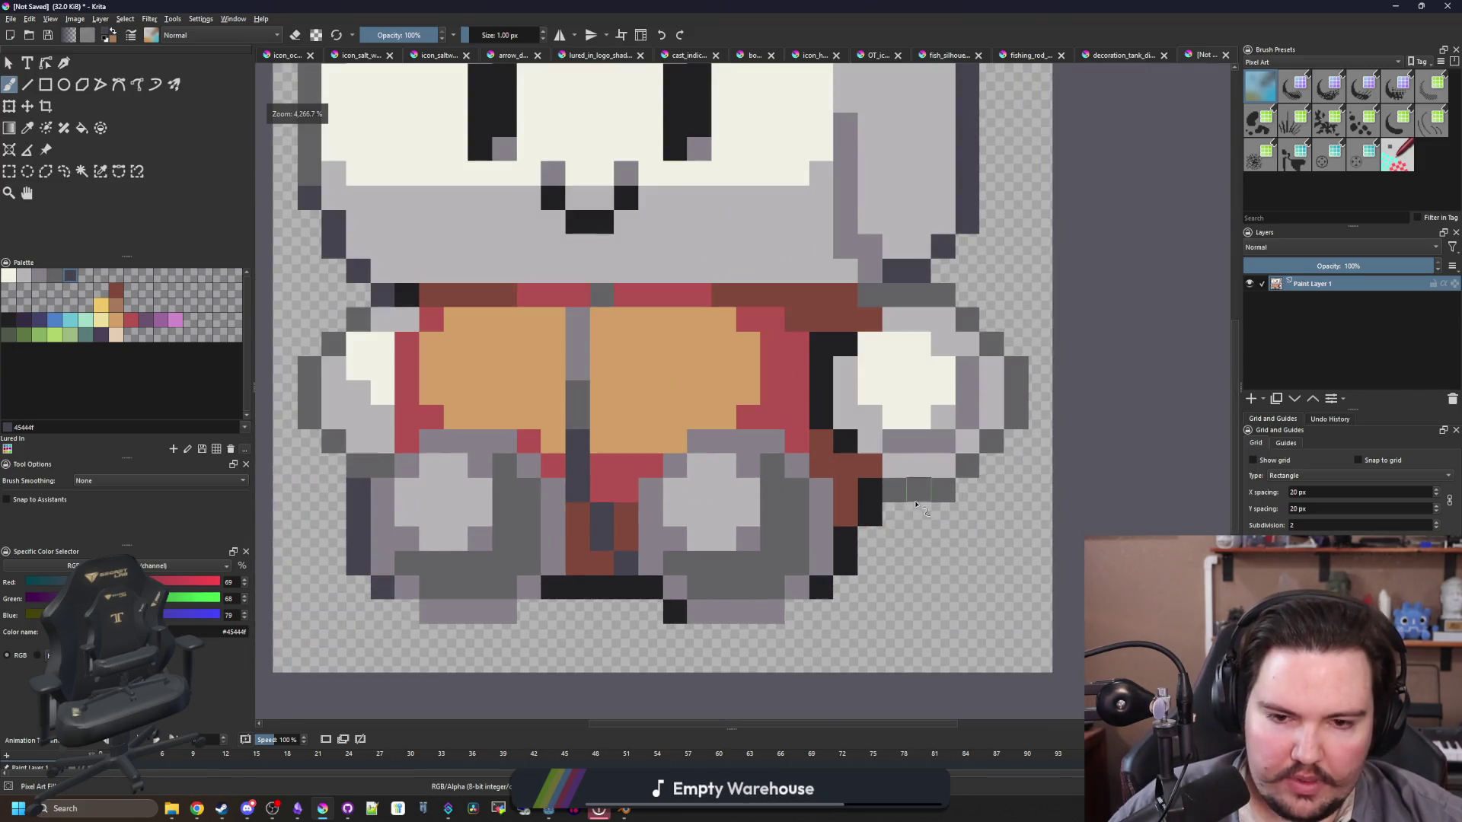
{"action": "mouse_move", "coordinate": [641, 573]}
{"action": "left_mouse_down"}
{"action": "mouse_move", "coordinate": [499, 571]}
{"action": "mouse_move", "coordinate": [609, 569]}
{"action": "left_mouse_up"}
Step: Paint the right-edge outline dark purple #352b42
{"action": "left_click", "coordinate": [24, 323]}
{"action": "mouse_move", "coordinate": [885, 549]}
{"action": "left_mouse_down"}
{"action": "mouse_move", "coordinate": [936, 522]}
{"action": "mouse_move", "coordinate": [959, 422]}
{"action": "left_mouse_up"}
{"action": "scroll", "coordinate": [804, 484], "scroll_direction": "down", "scroll_amount": 3}
{"action": "scroll", "coordinate": [858, 311], "scroll_direction": "up", "scroll_amount": 1}
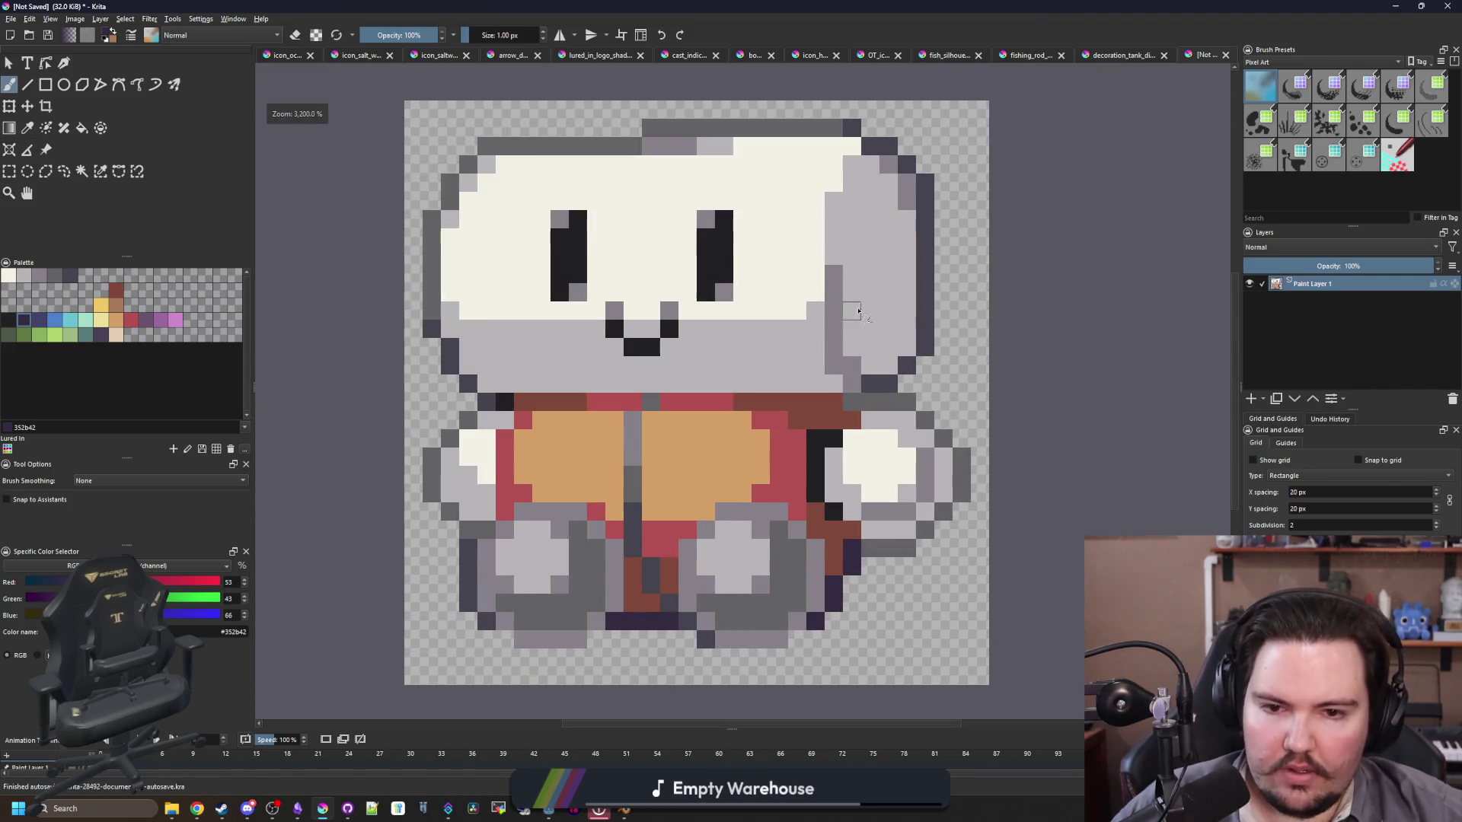
{"action": "scroll", "coordinate": [599, 259], "scroll_direction": "up", "scroll_amount": 1}
Step: Paint two top-edge pixels light grey #b8b5b9 and three top-row pixels semi-transparent #646365
{"action": "key", "text": "p"}
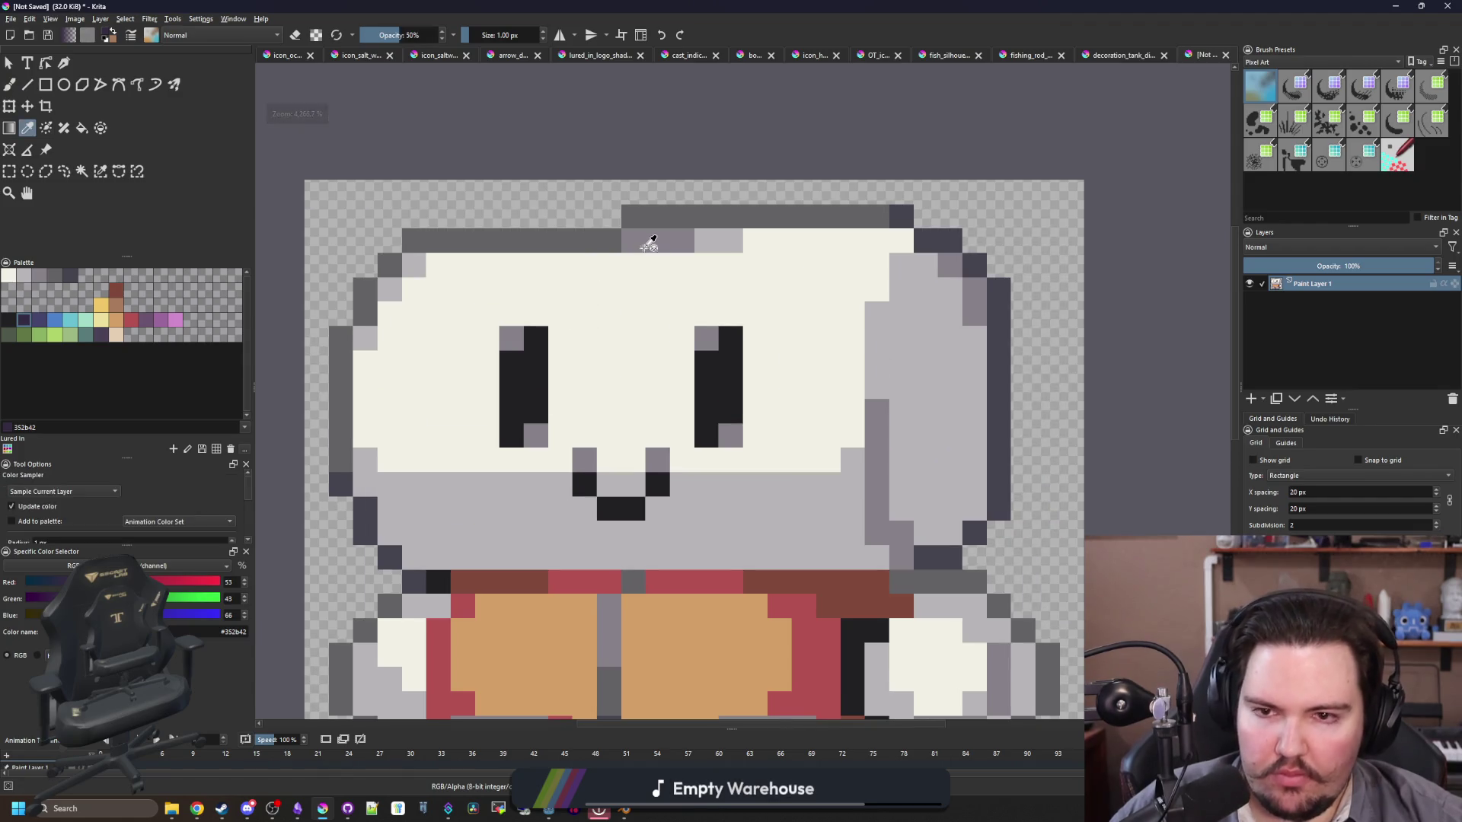
{"action": "left_click", "coordinate": [651, 218]}
{"action": "left_click", "coordinate": [708, 233]}
{"action": "key", "text": "b"}
{"action": "left_click", "coordinate": [681, 240]}
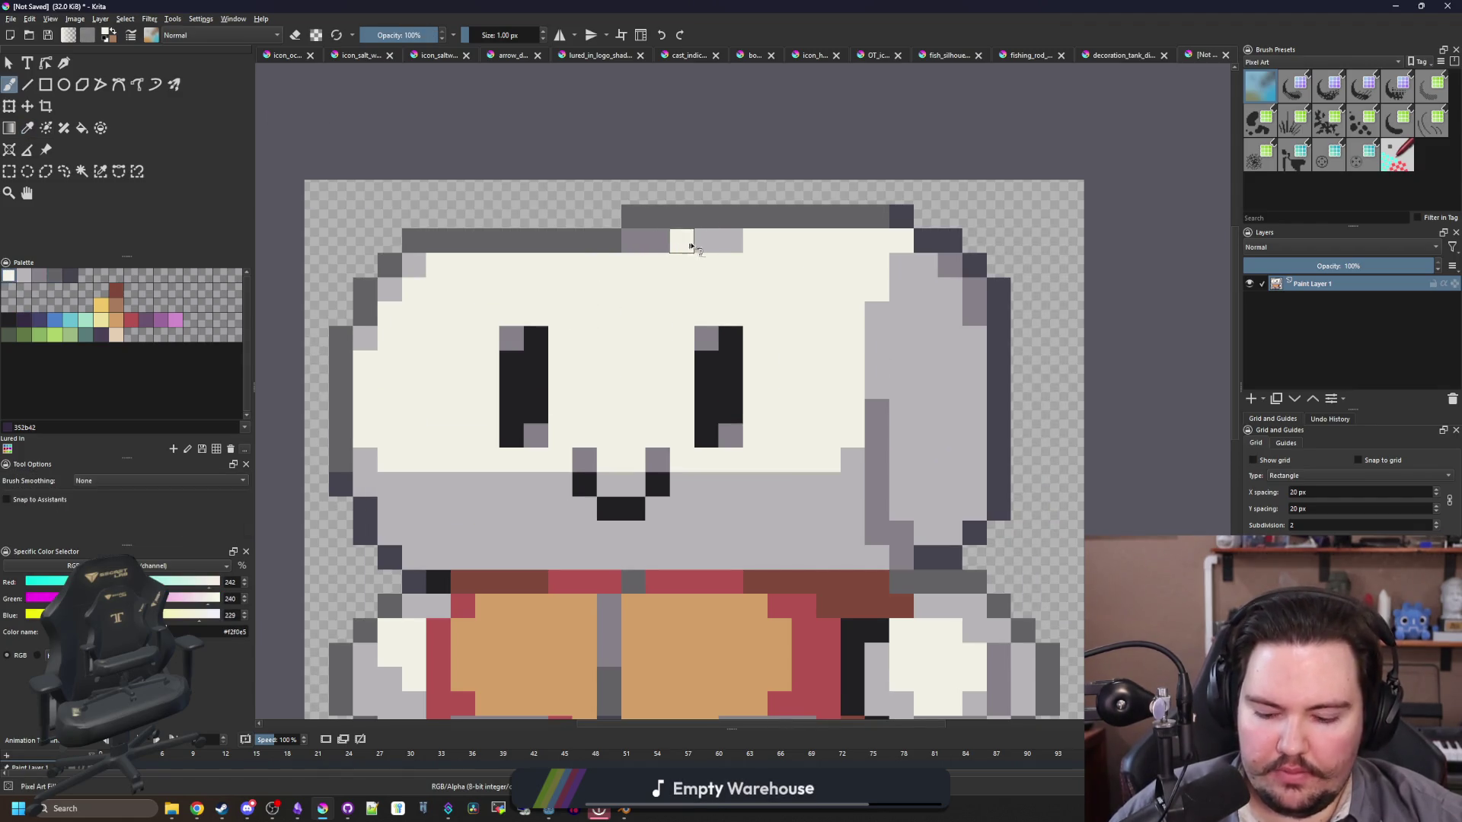
{"action": "left_click", "coordinate": [685, 244]}
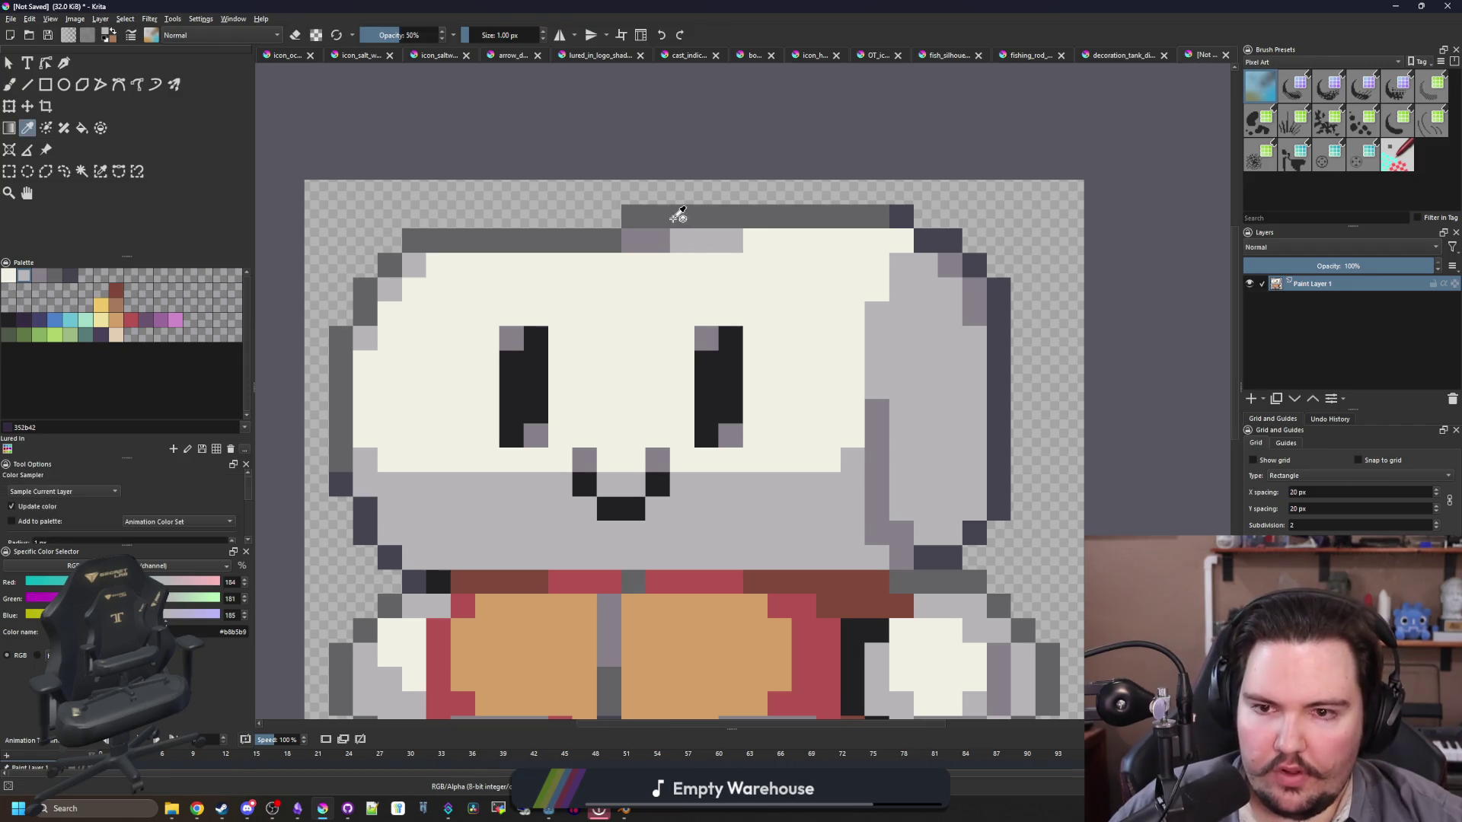
{"action": "left_click", "coordinate": [676, 216], "text": "ctrl"}
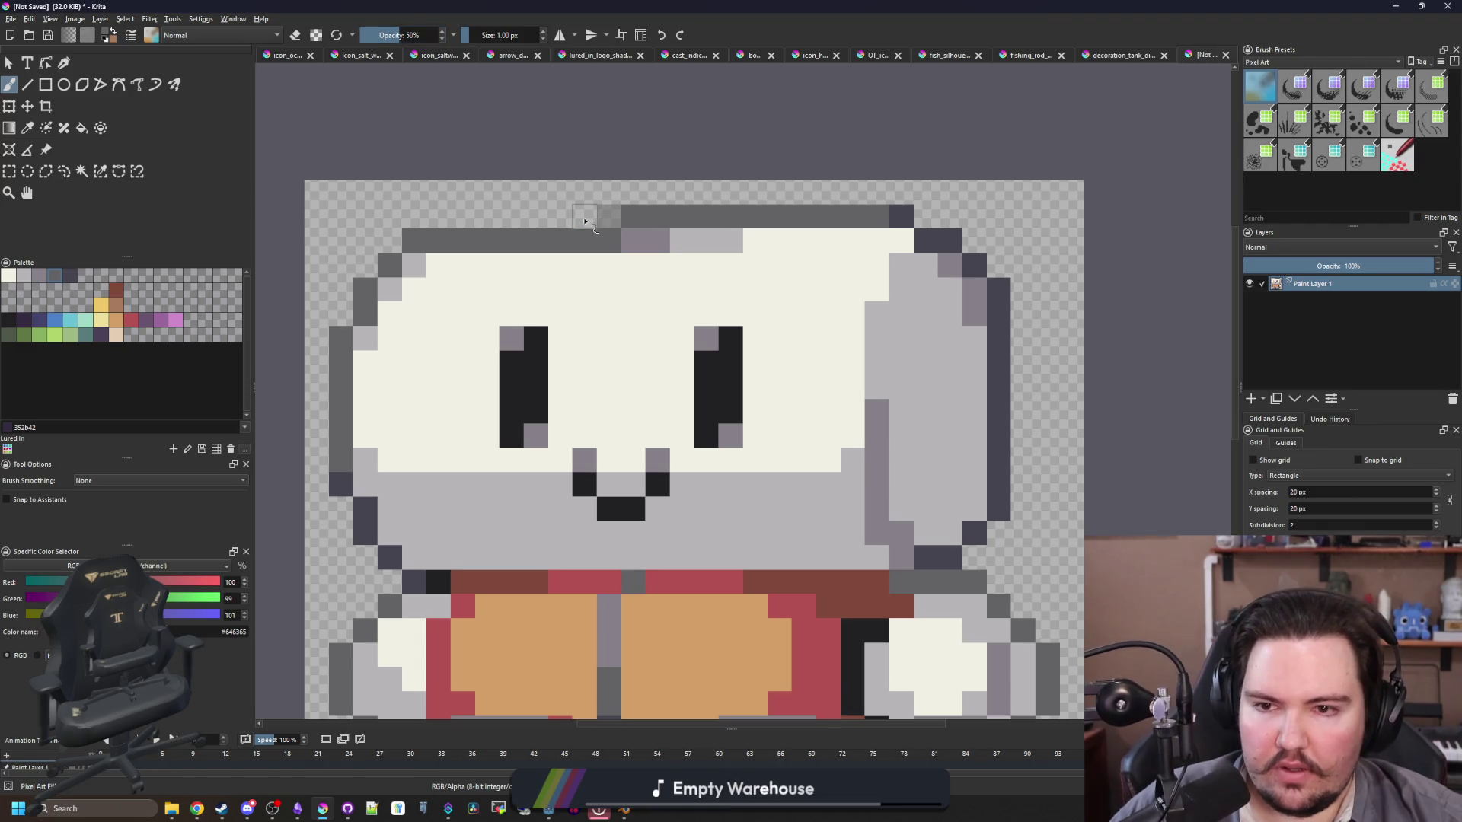
{"action": "left_click_drag", "start_coordinate": [609, 216], "coordinate": [560, 217]}
Step: Sample #352b42, #45444f and #646365 from the sprite to check the outline colours
{"action": "scroll", "coordinate": [699, 303], "scroll_direction": "down", "scroll_amount": 8}
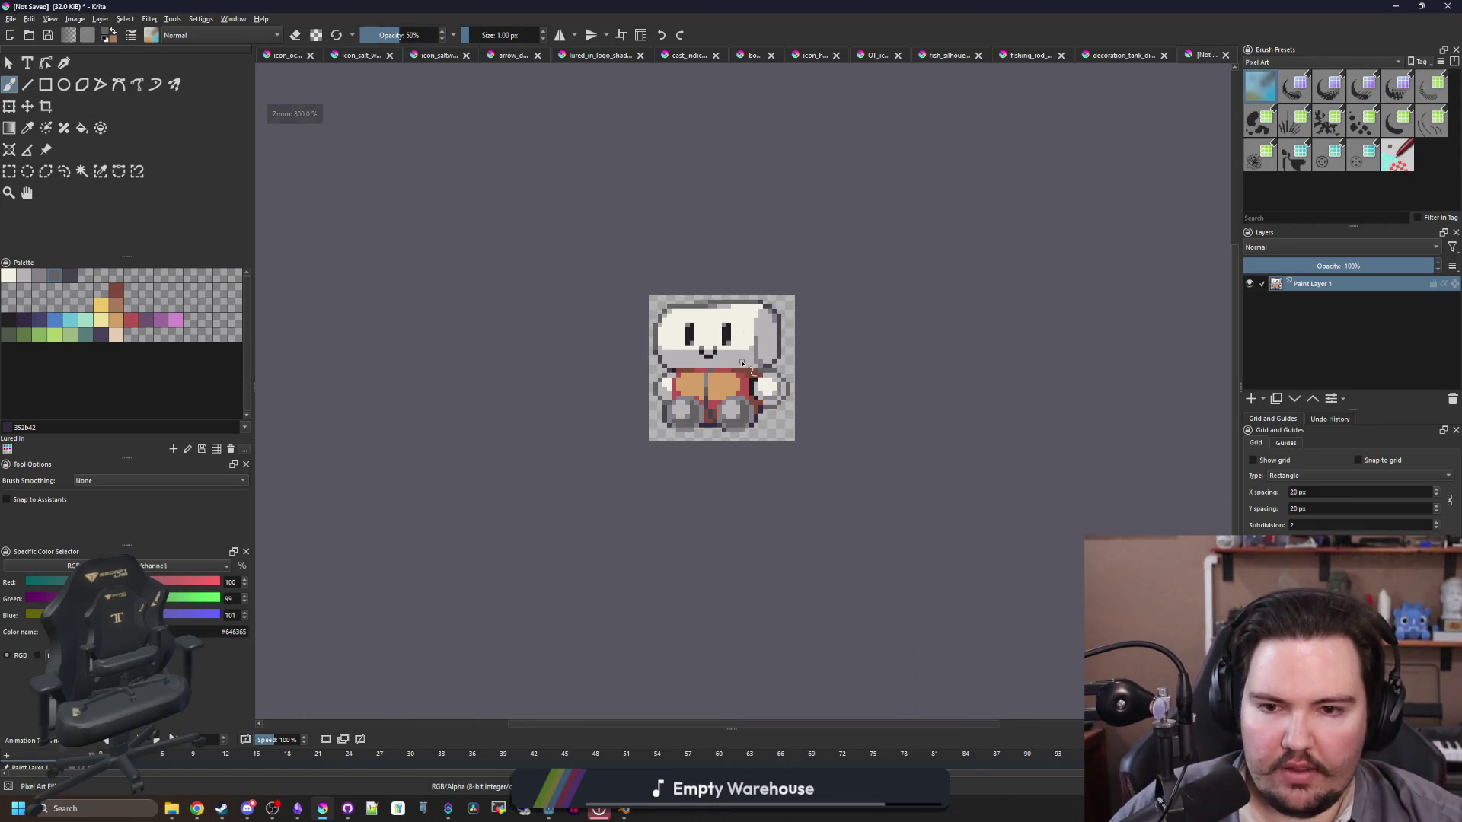
{"action": "scroll", "coordinate": [748, 343], "scroll_direction": "up", "scroll_amount": 10}
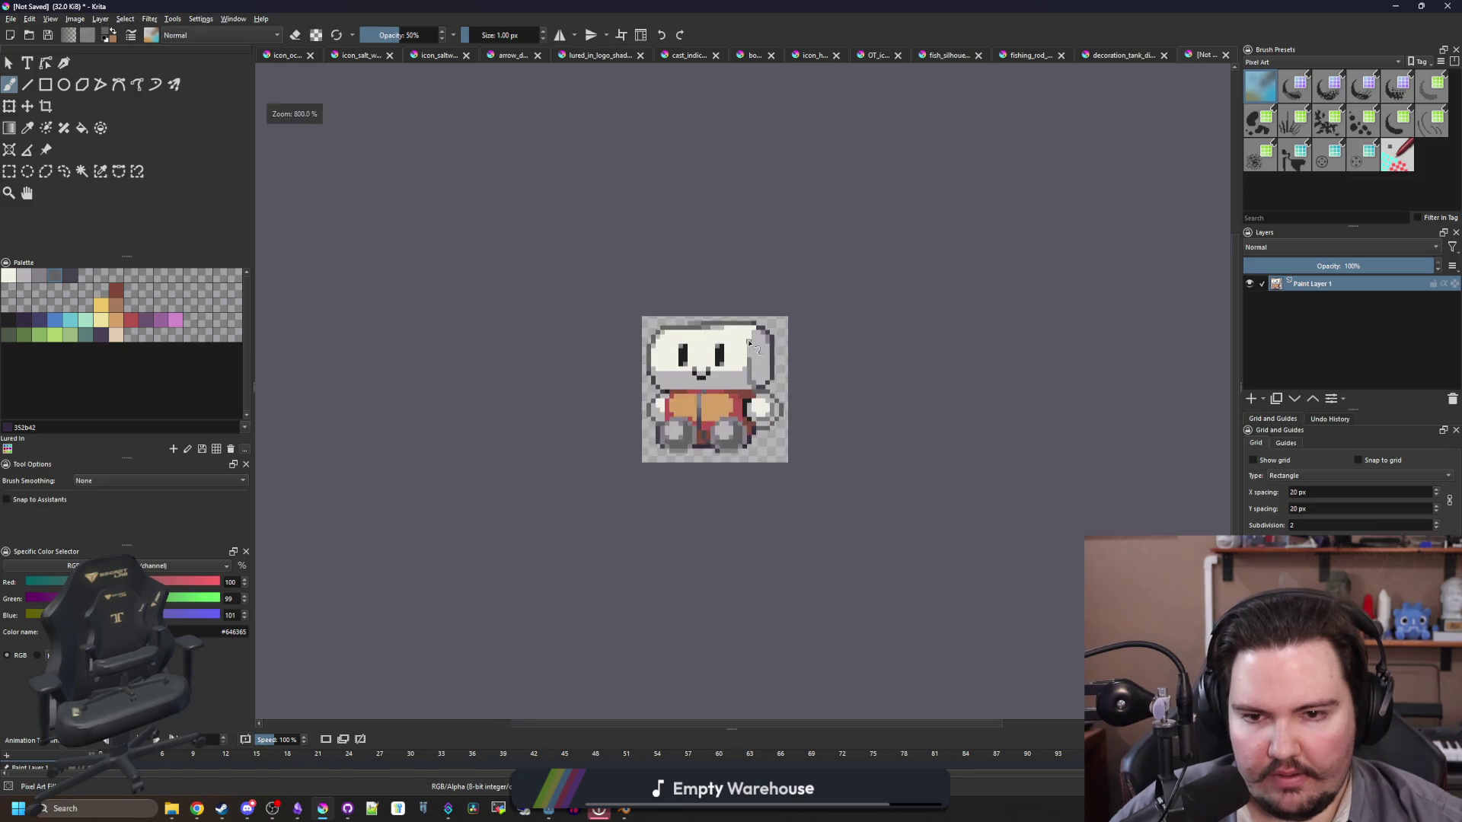
{"action": "scroll", "coordinate": [643, 462], "scroll_direction": "down", "scroll_amount": 8}
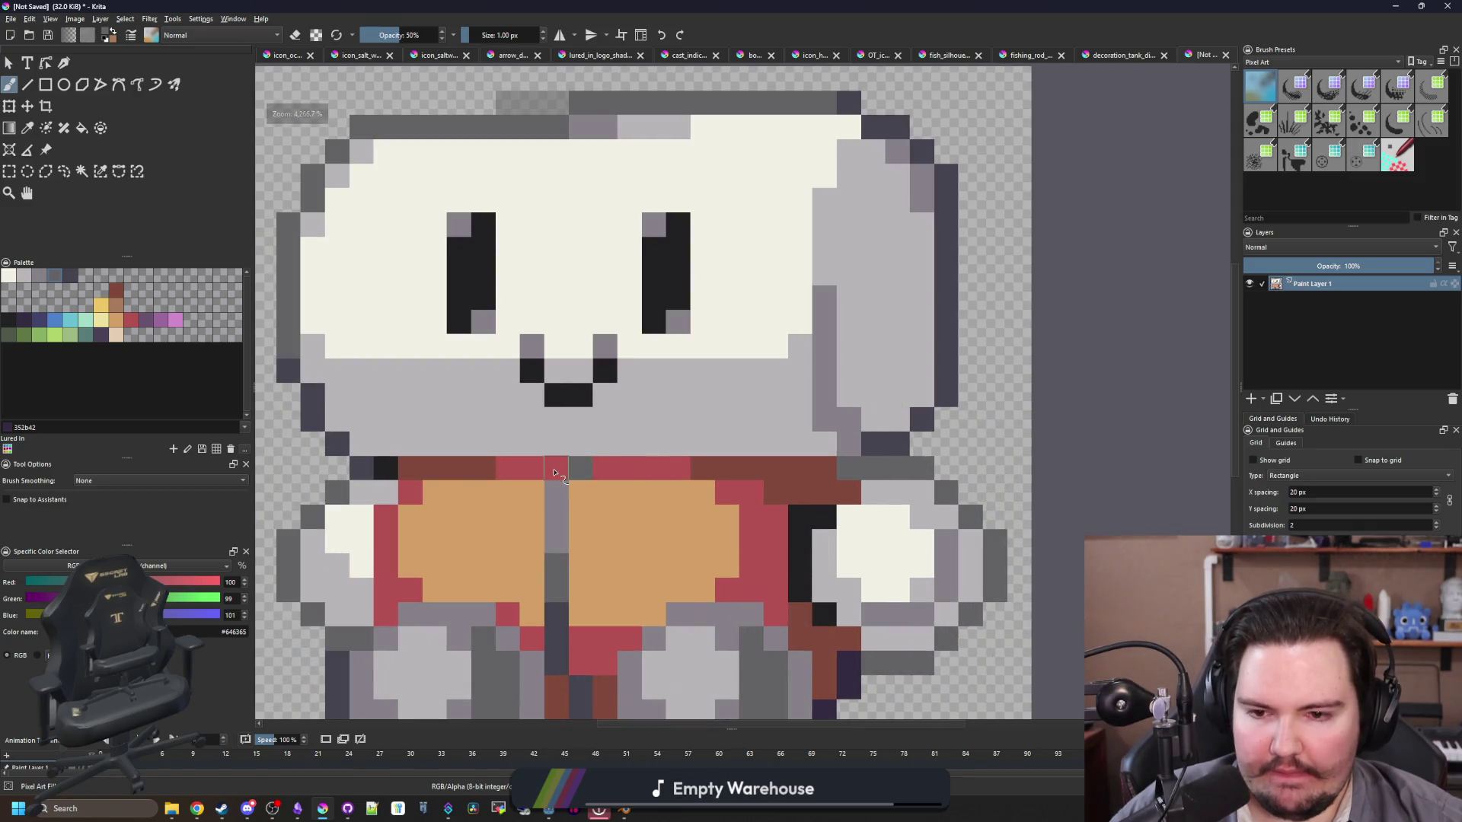
{"action": "scroll", "coordinate": [527, 576], "scroll_direction": "up", "scroll_amount": 8}
{"action": "scroll", "coordinate": [744, 567], "scroll_direction": "down", "scroll_amount": 3}
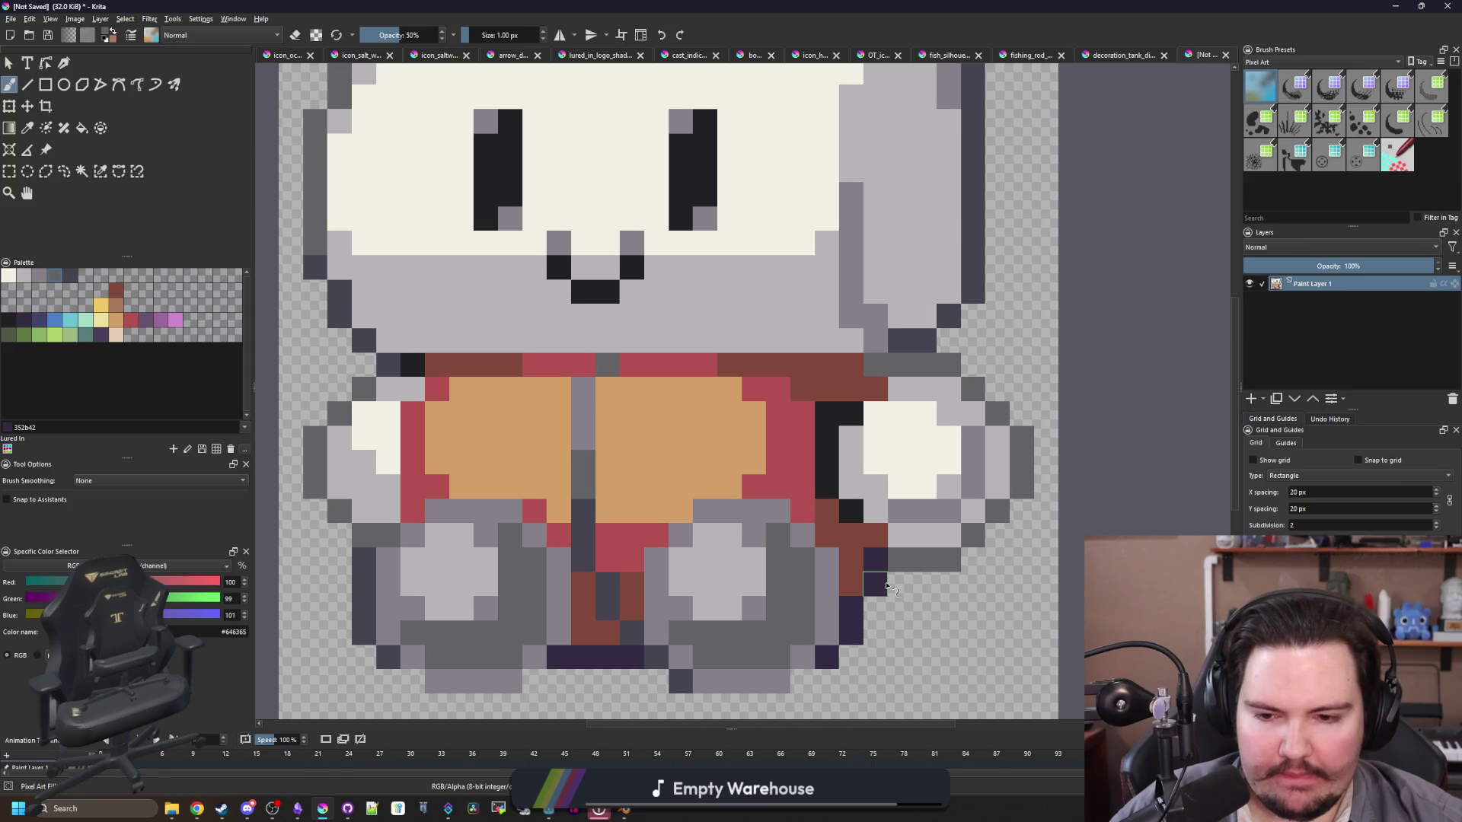
{"action": "scroll", "coordinate": [488, 623], "scroll_direction": "up", "scroll_amount": 2}
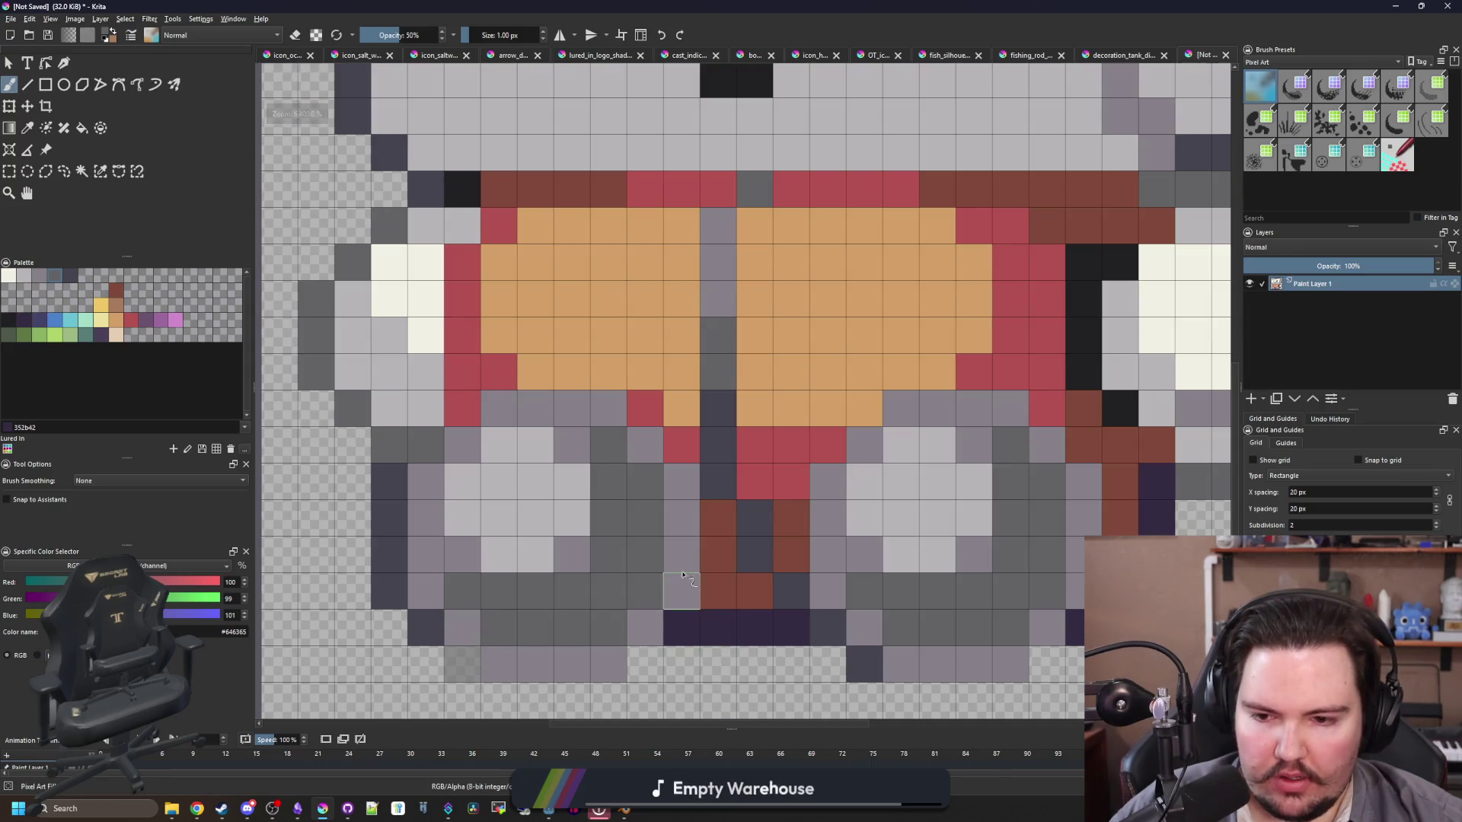
{"action": "scroll", "coordinate": [685, 578], "scroll_direction": "down", "scroll_amount": 3}
{"action": "scroll", "coordinate": [790, 571], "scroll_direction": "up", "scroll_amount": 3}
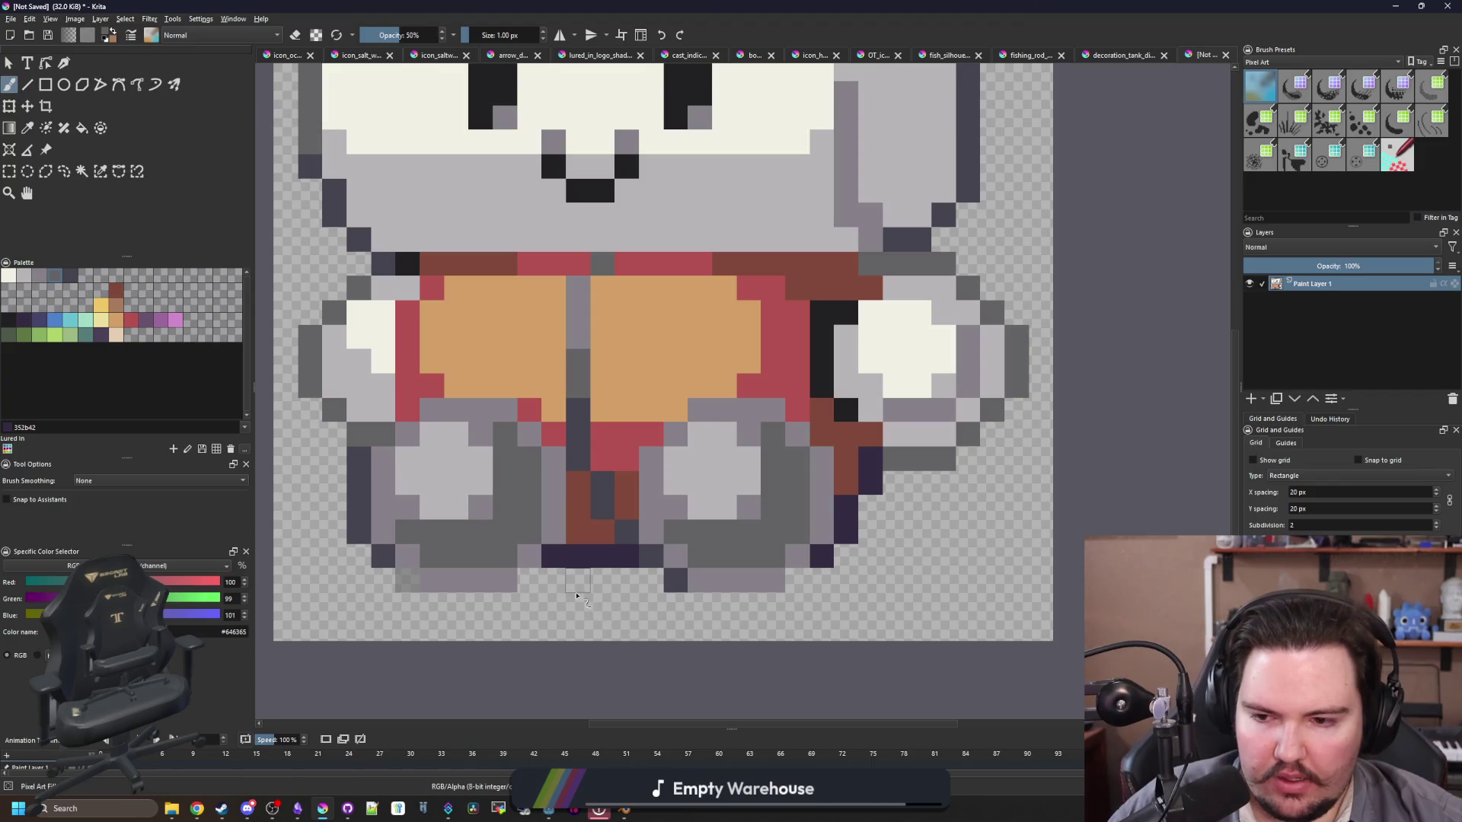
{"action": "left_click", "coordinate": [847, 533], "text": "ctrl"}
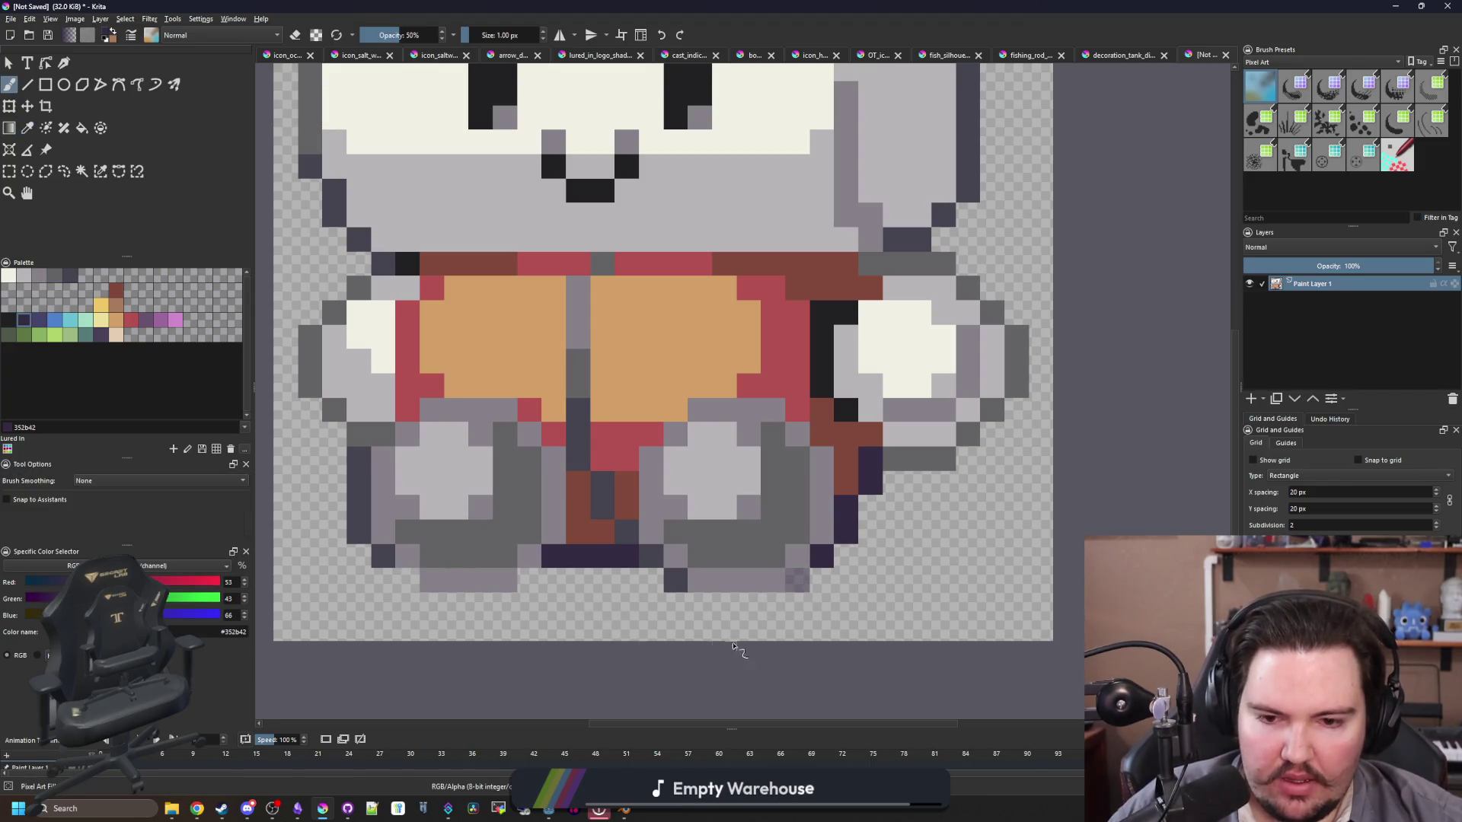
{"action": "scroll", "coordinate": [449, 607], "scroll_direction": "up", "scroll_amount": 2}
{"action": "scroll", "coordinate": [535, 605], "scroll_direction": "down", "scroll_amount": 2}
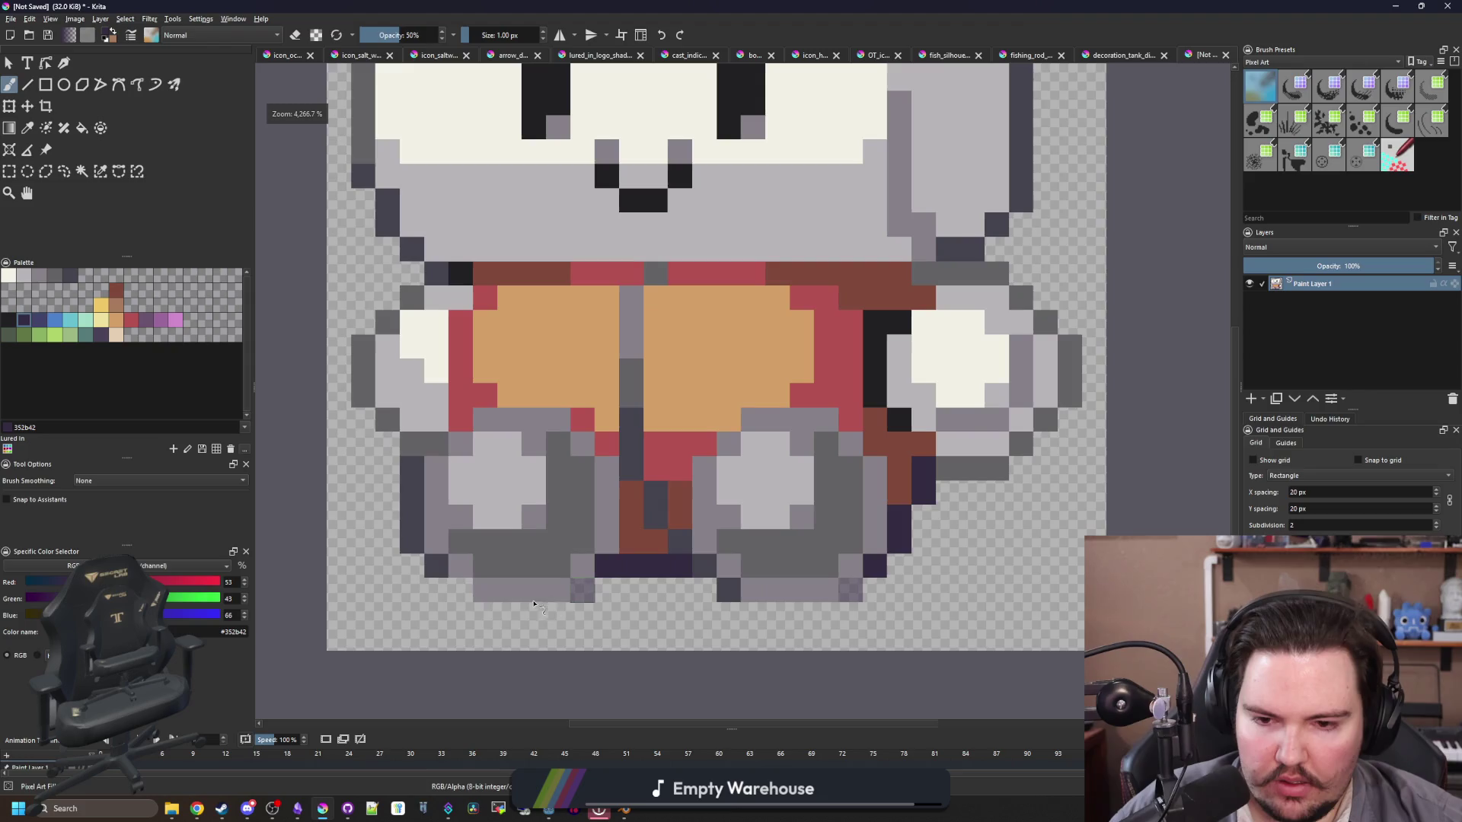
{"action": "scroll", "coordinate": [511, 610], "scroll_direction": "up", "scroll_amount": 2}
{"action": "left_click", "coordinate": [415, 545], "text": "ctrl"}
{"action": "scroll", "coordinate": [541, 623], "scroll_direction": "down", "scroll_amount": 3}
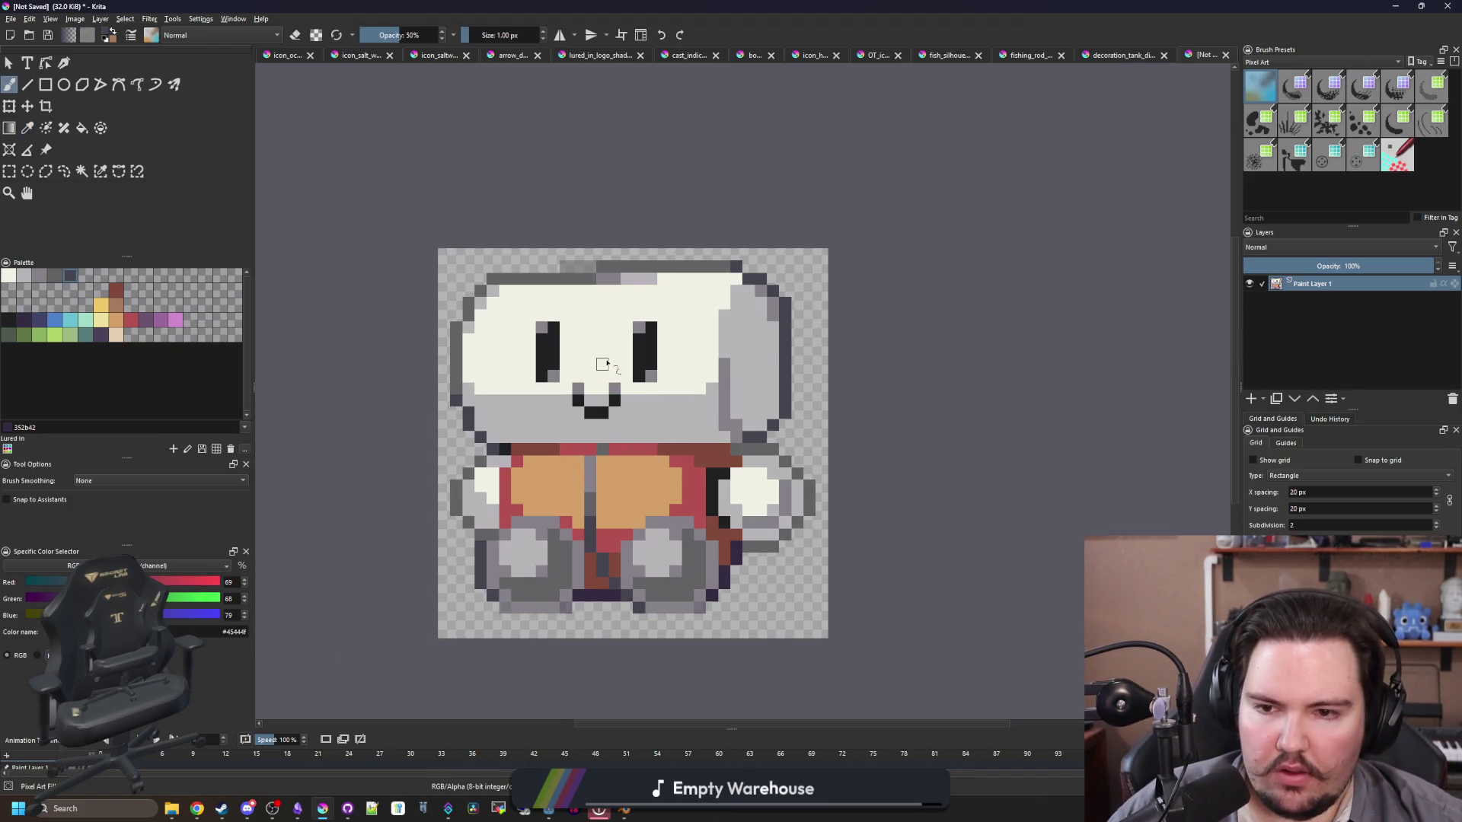
{"action": "scroll", "coordinate": [487, 328], "scroll_direction": "up", "scroll_amount": 2}
{"action": "left_click", "coordinate": [455, 304], "text": "ctrl"}
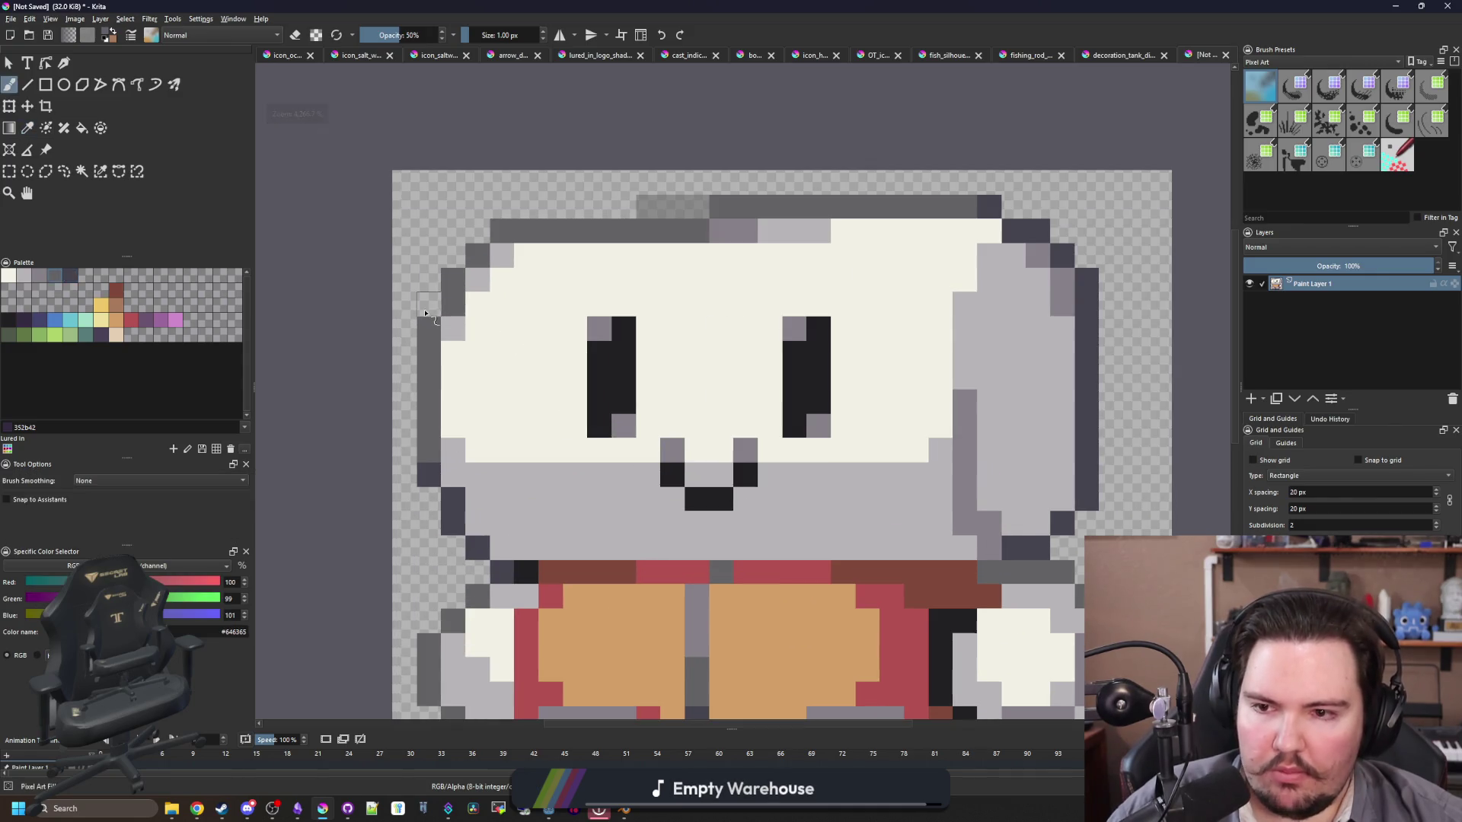
{"action": "scroll", "coordinate": [494, 409], "scroll_direction": "down", "scroll_amount": 3}
{"action": "scroll", "coordinate": [549, 437], "scroll_direction": "up", "scroll_amount": 1}
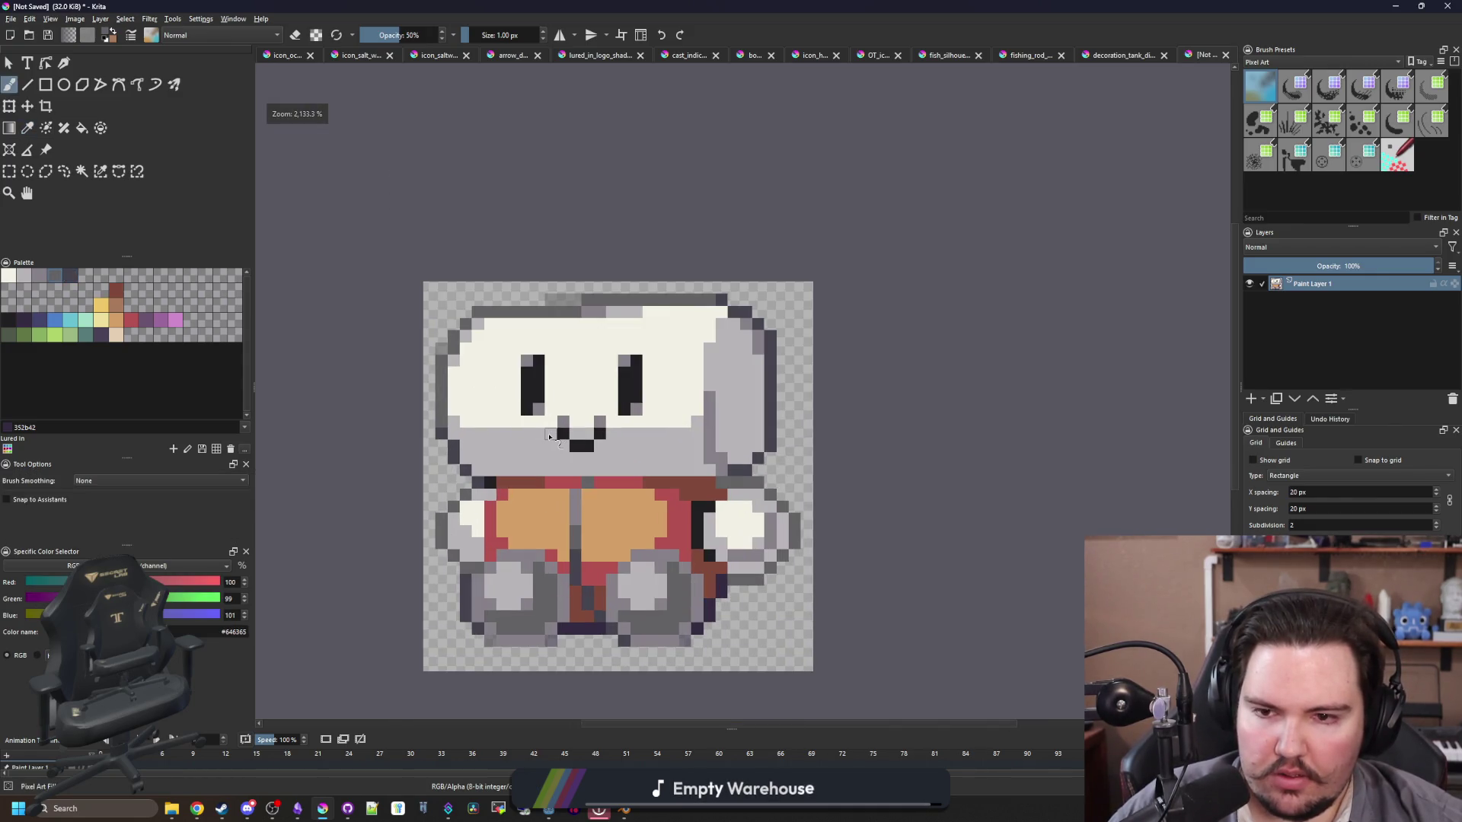
{"action": "scroll", "coordinate": [746, 305], "scroll_direction": "up", "scroll_amount": 1}
{"action": "left_click", "coordinate": [765, 293], "text": "ctrl"}
{"action": "scroll", "coordinate": [675, 417], "scroll_direction": "down", "scroll_amount": 3}
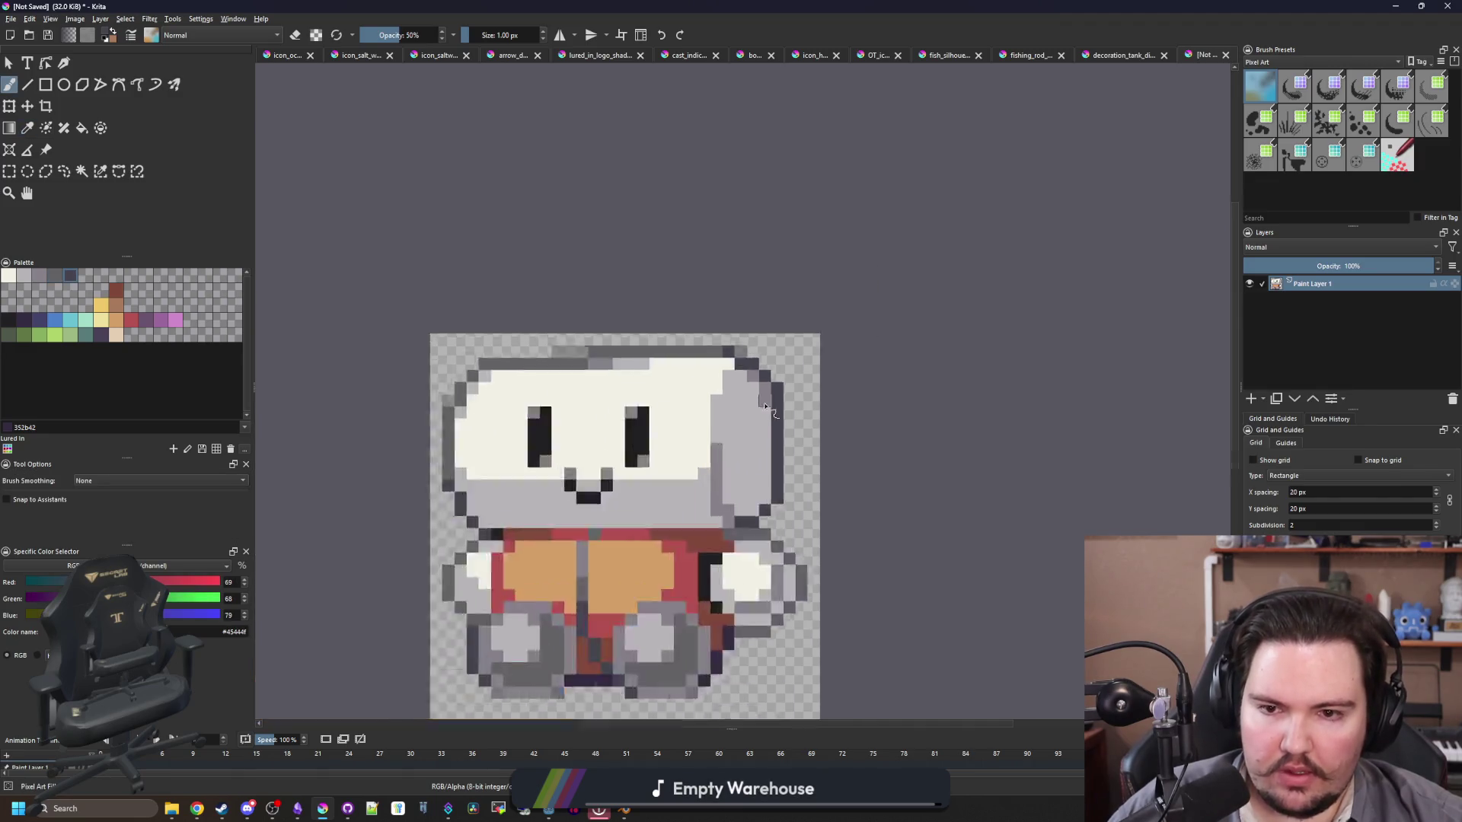
{"action": "scroll", "coordinate": [683, 494], "scroll_direction": "down", "scroll_amount": 1}
{"action": "scroll", "coordinate": [704, 484], "scroll_direction": "up", "scroll_amount": 3}
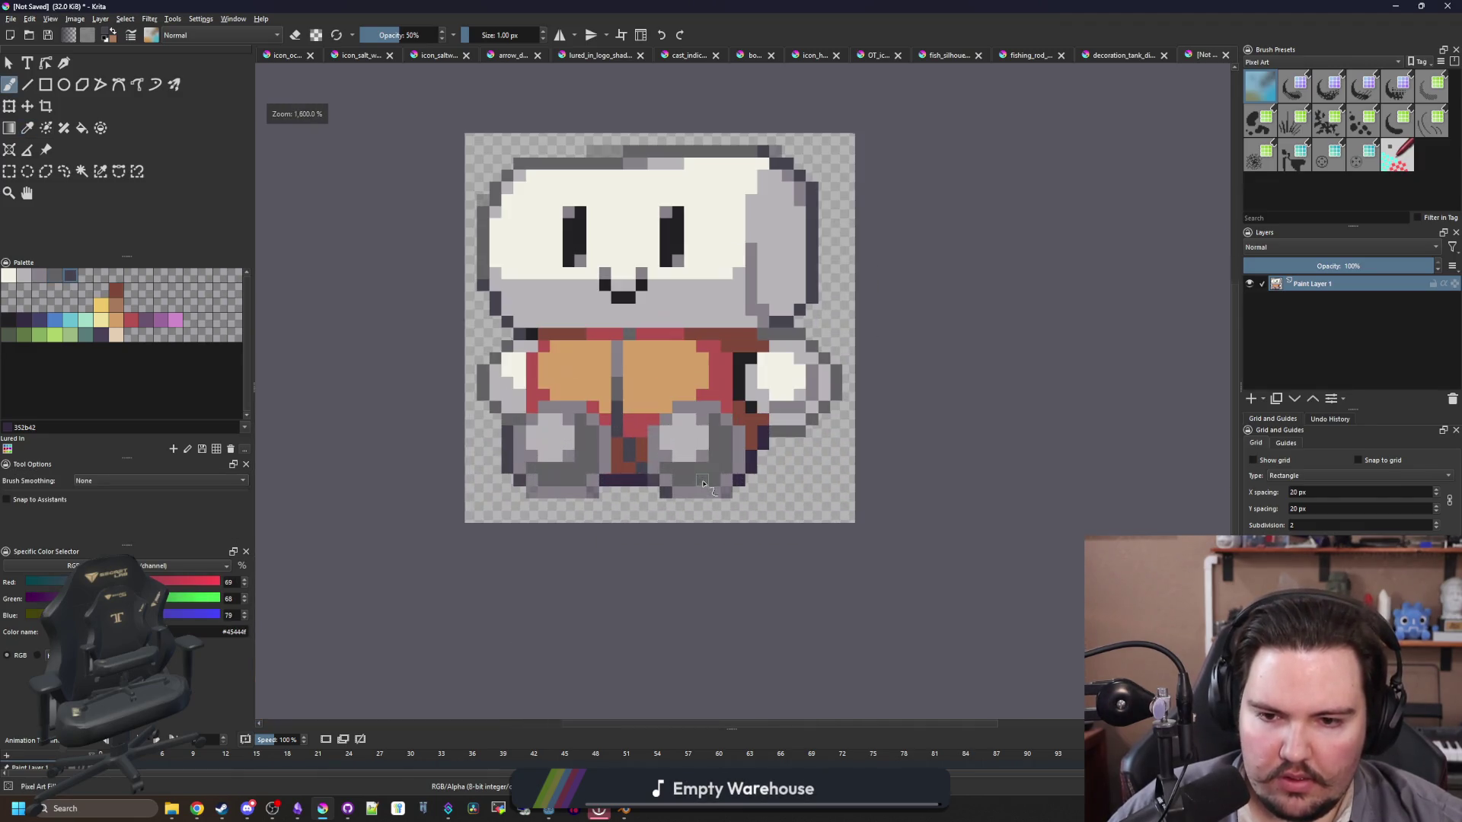
{"action": "scroll", "coordinate": [715, 452], "scroll_direction": "up", "scroll_amount": 2}
{"action": "scroll", "coordinate": [620, 533], "scroll_direction": "down", "scroll_amount": 2}
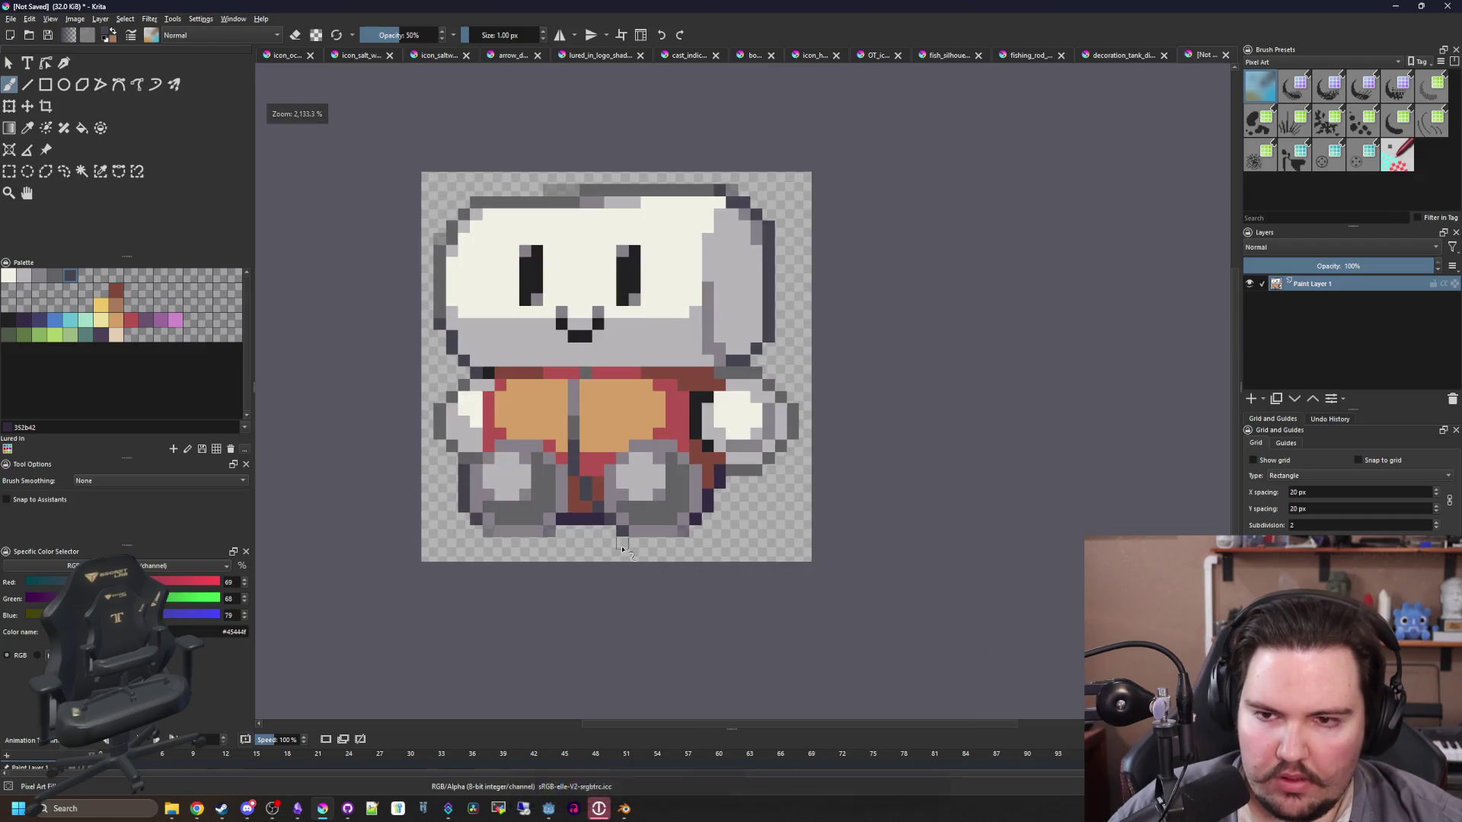
Step: Select the whole sprite area and shift it down one pixel
{"action": "left_click", "coordinate": [11, 172]}
{"action": "left_click_drag", "start_coordinate": [348, 153], "coordinate": [874, 629]}
{"action": "key", "text": "m"}
{"action": "left_click_drag", "start_coordinate": [630, 361], "coordinate": [630, 374]}
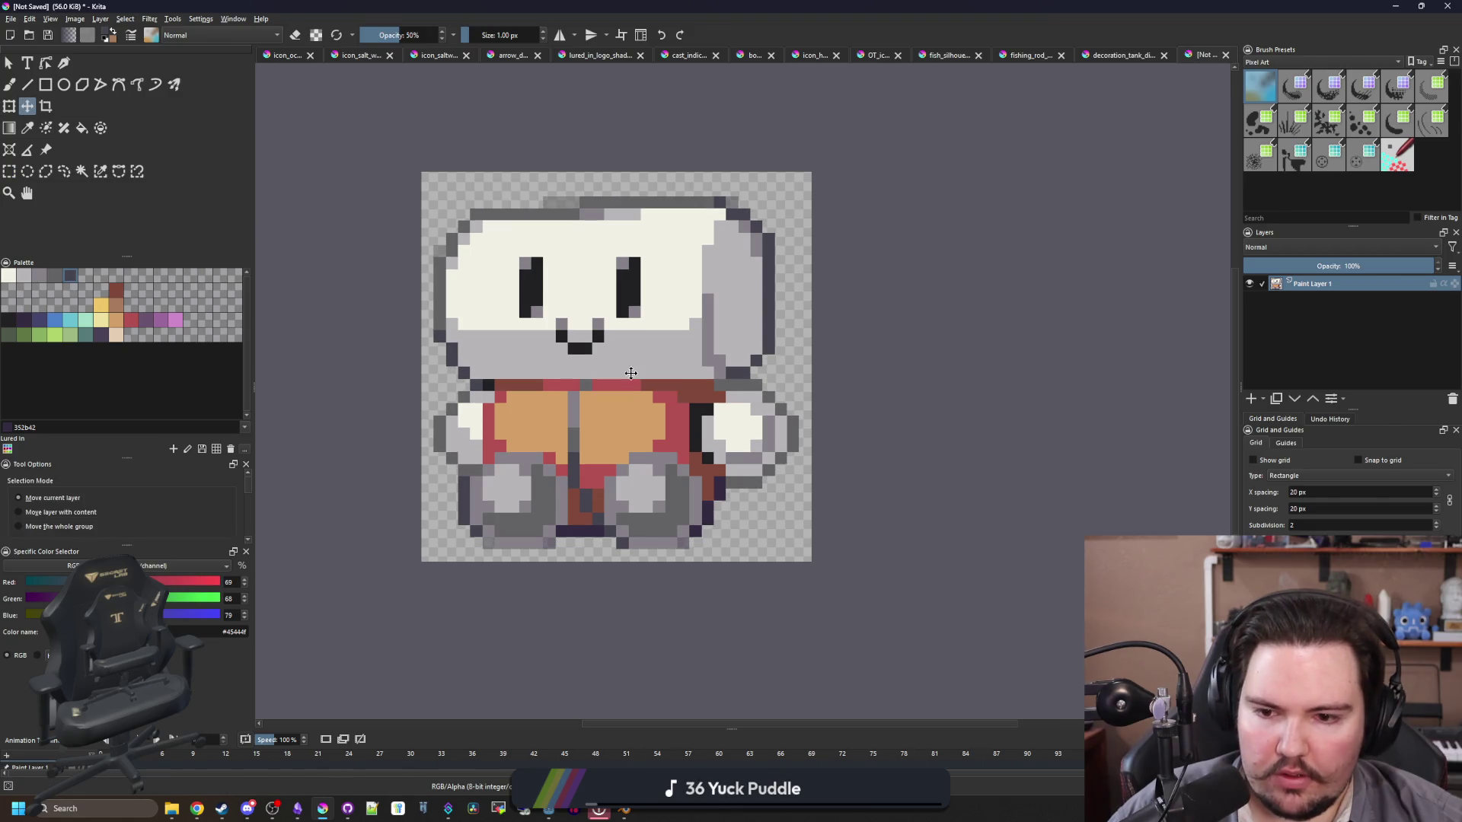
Step: Browse Krita's File and Image menus for a rotation command without choosing anything
{"action": "scroll", "coordinate": [628, 370], "scroll_direction": "down", "scroll_amount": 3}
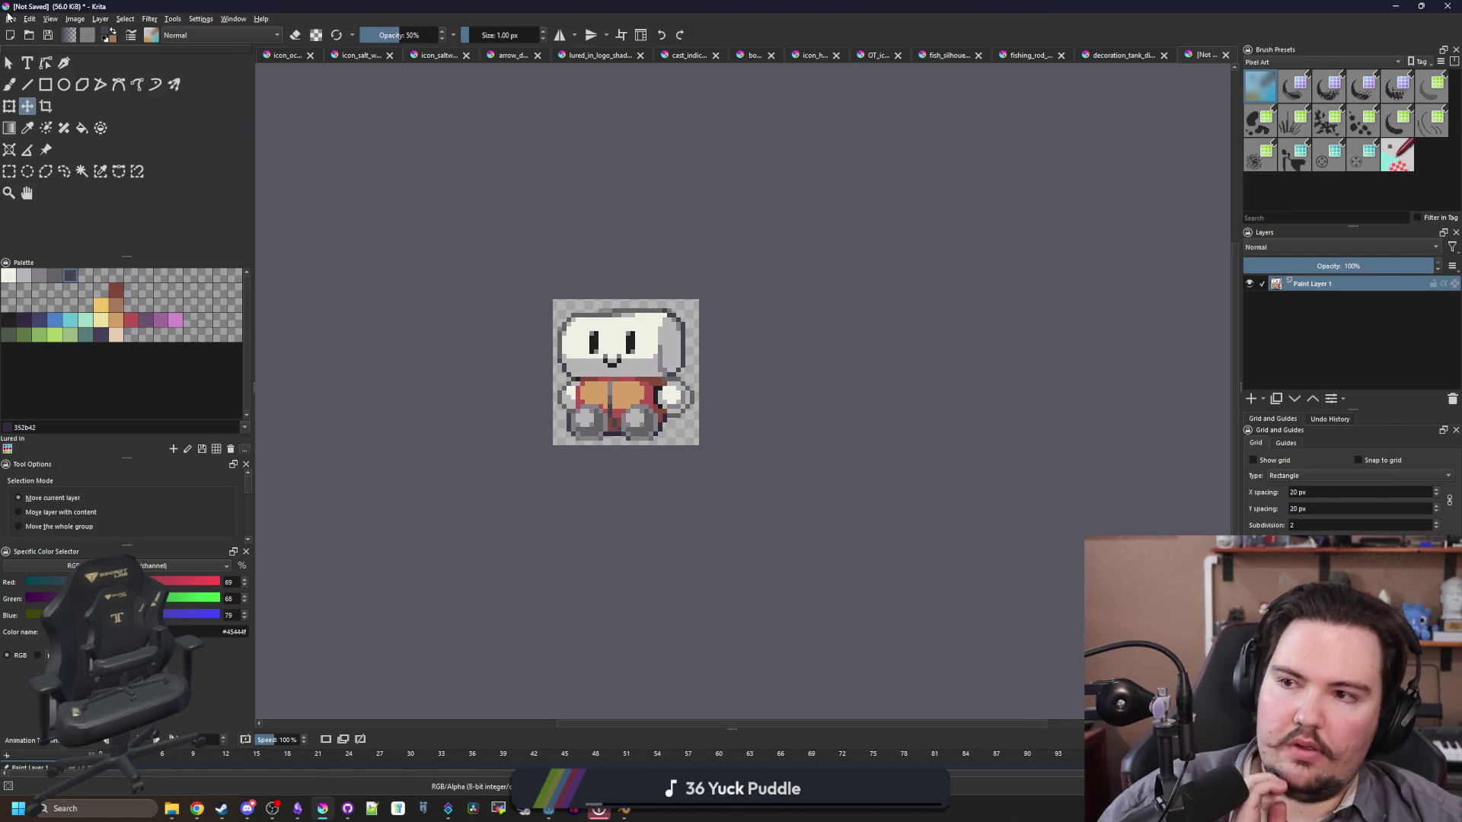
{"action": "left_click", "coordinate": [11, 18]}
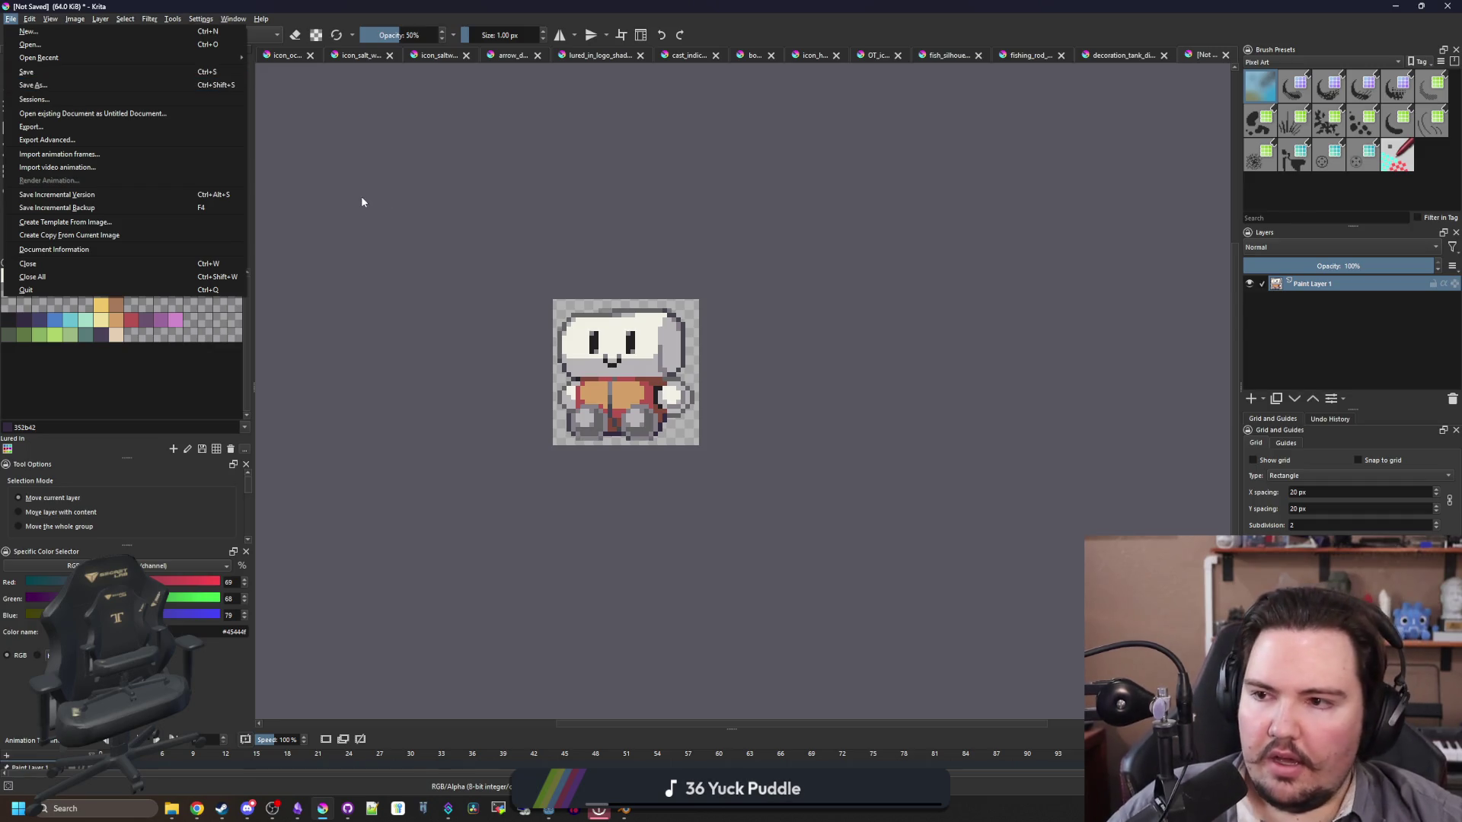
{"action": "left_click", "coordinate": [327, 150]}
{"action": "left_click", "coordinate": [75, 20]}
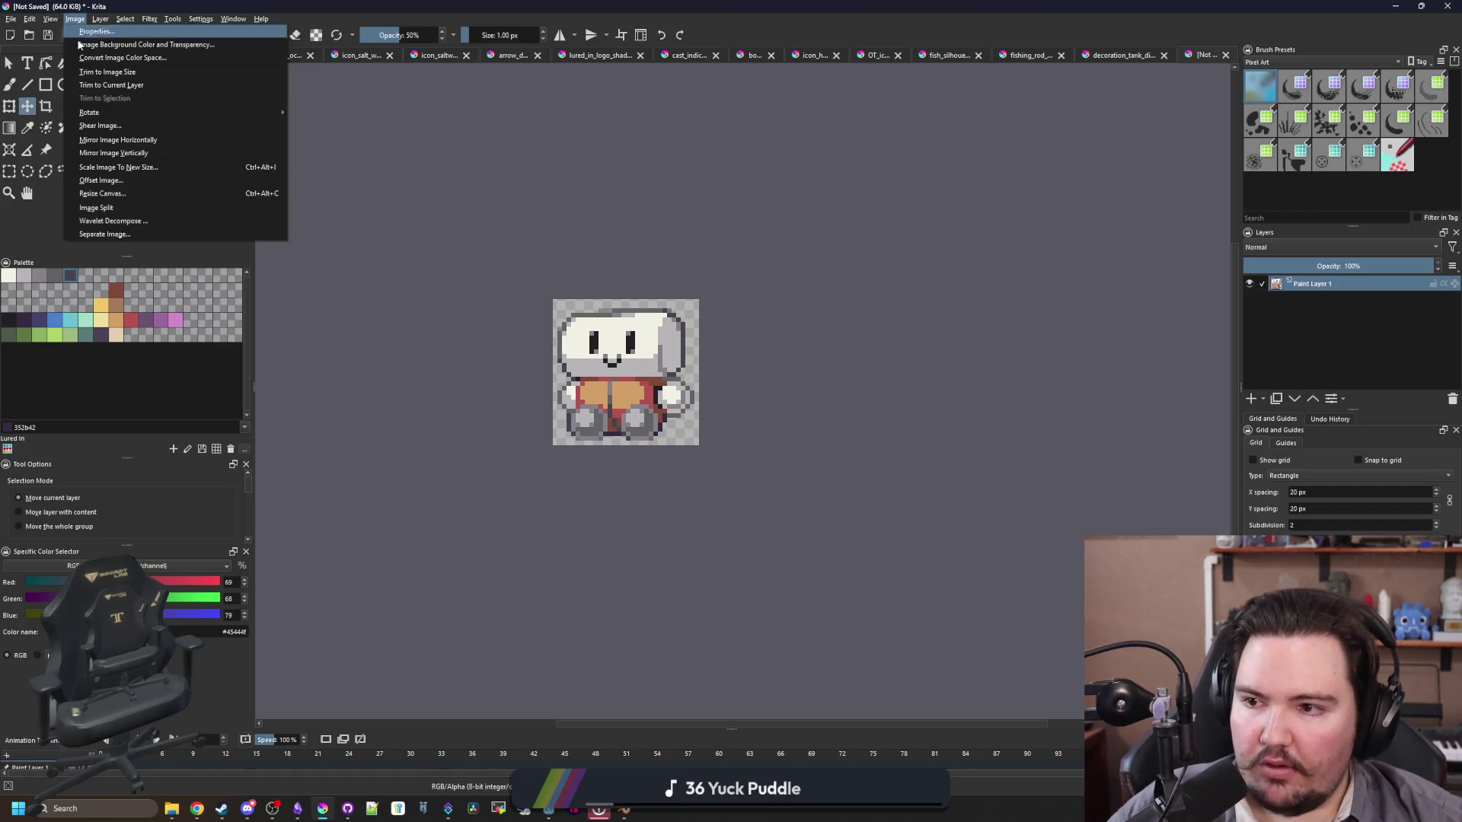
{"action": "left_click", "coordinate": [461, 203]}
Step: Mirror the sprite horizontally with the Transform tool so its grey ear sits on the left
{"action": "left_click", "coordinate": [14, 109]}
{"action": "right_click", "coordinate": [635, 339]}
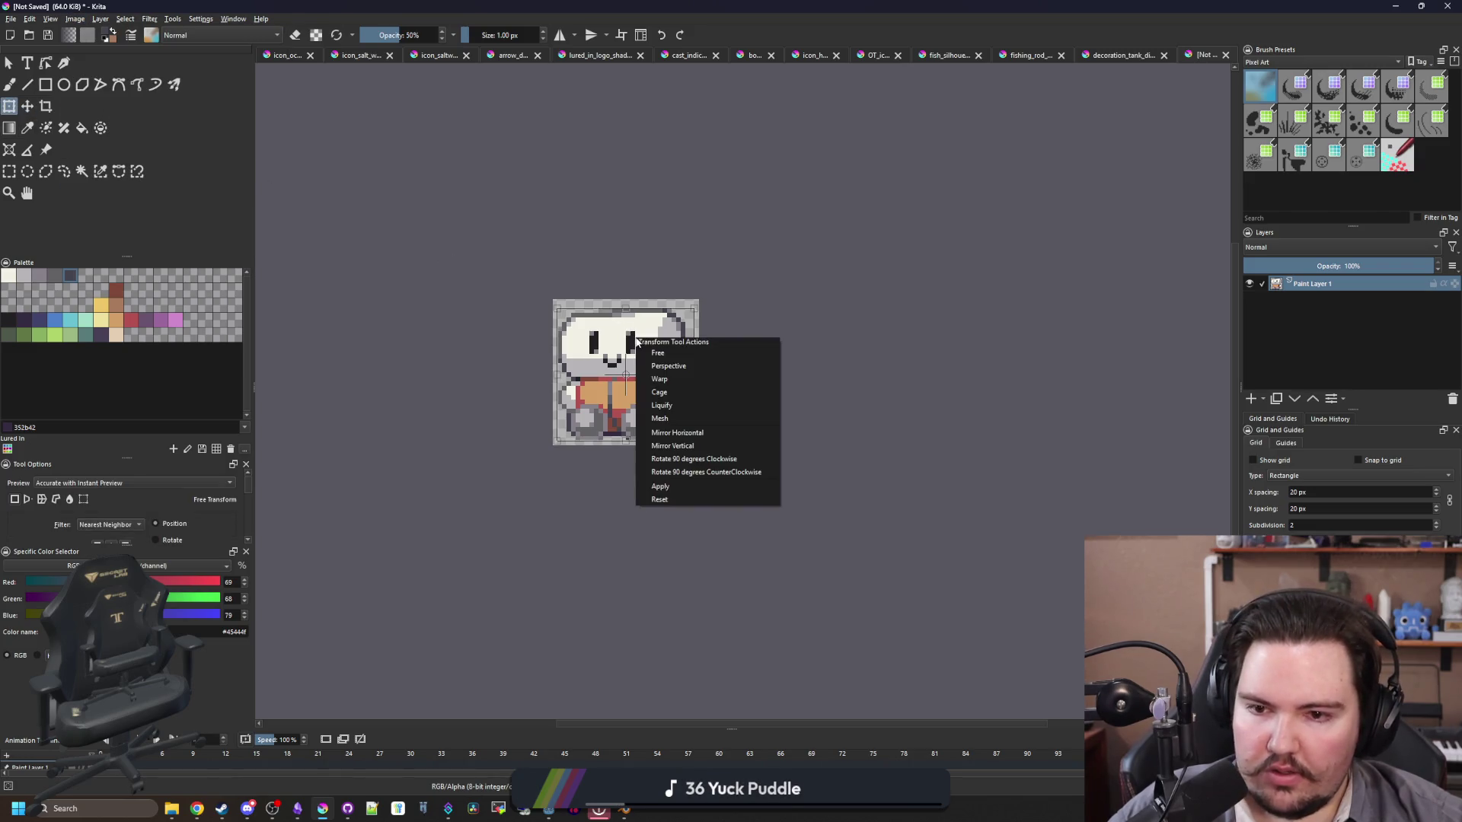
{"action": "left_click", "coordinate": [667, 433]}
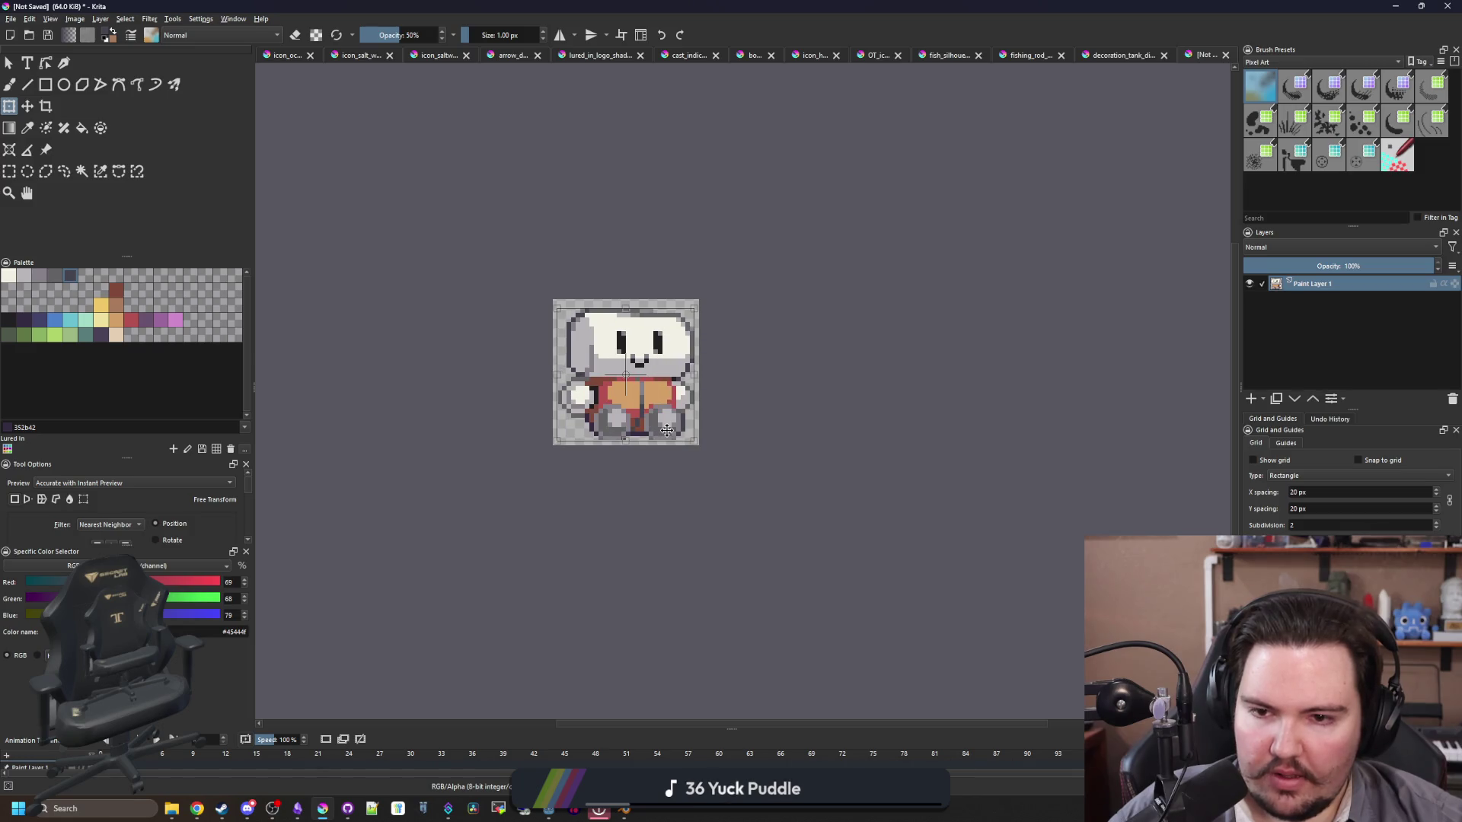
{"action": "scroll", "coordinate": [607, 344], "scroll_direction": "up", "scroll_amount": 3}
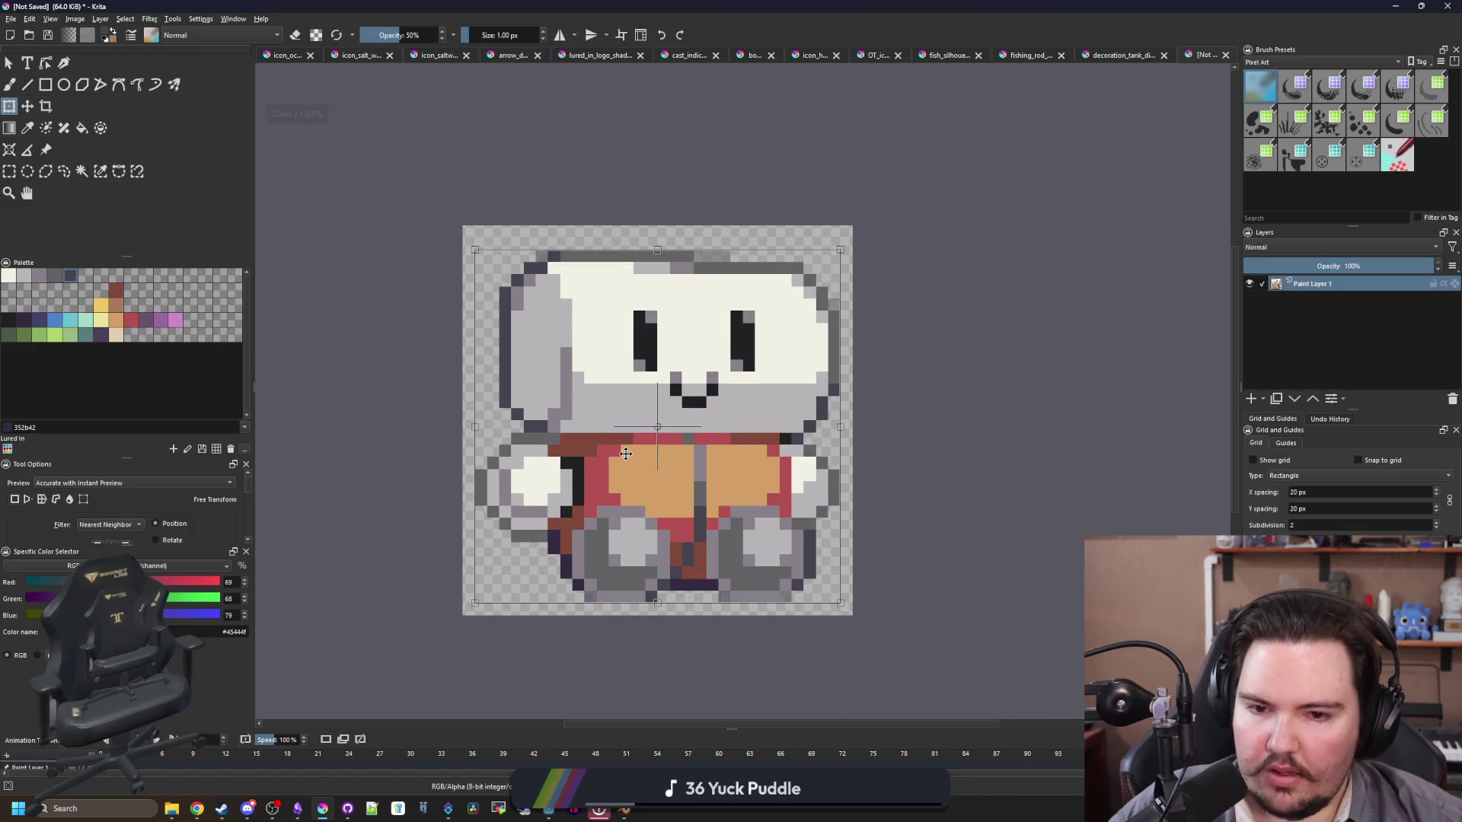
{"action": "scroll", "coordinate": [625, 454], "scroll_direction": "down", "scroll_amount": 6}
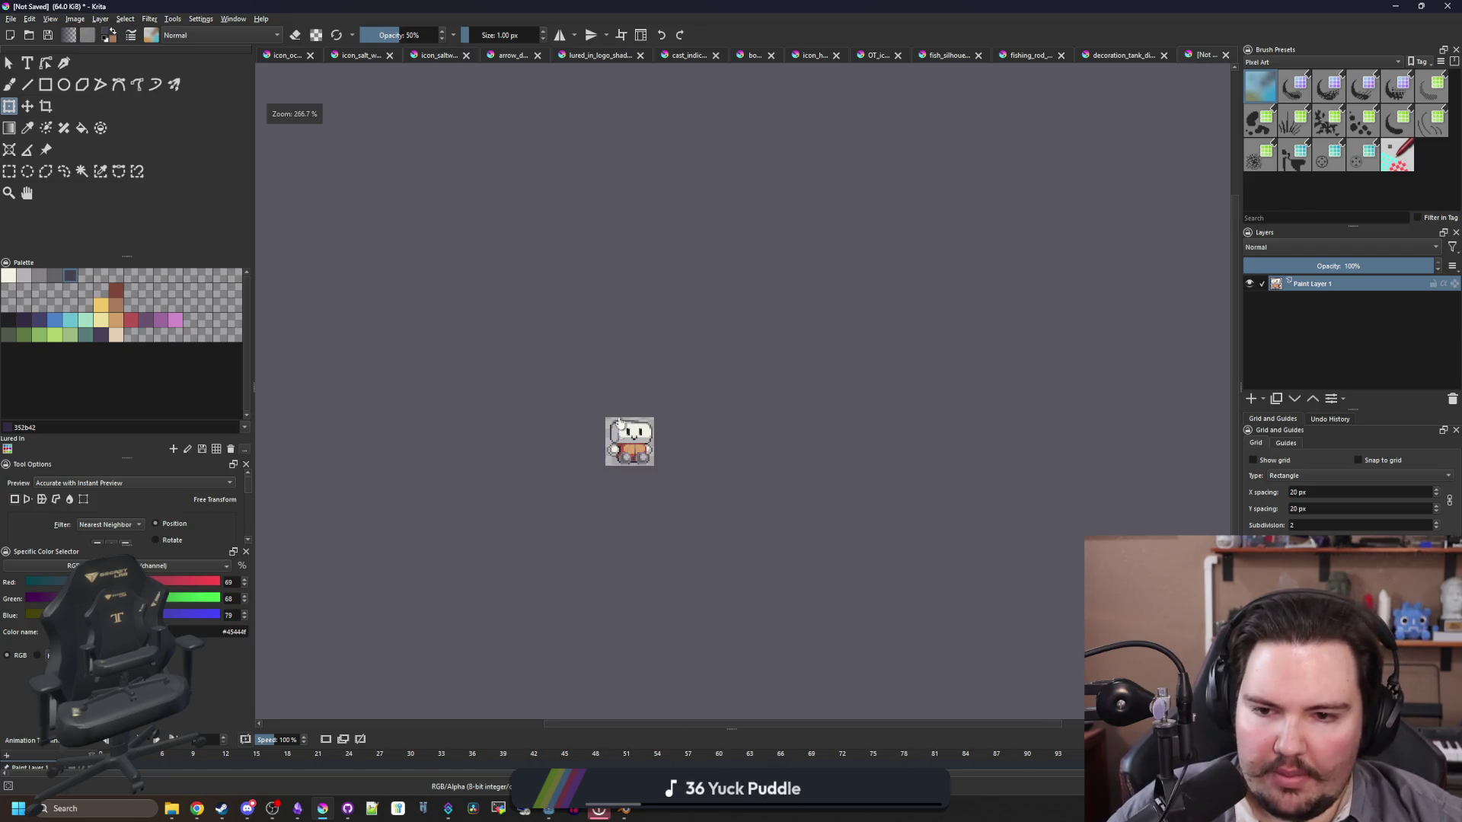
{"action": "scroll", "coordinate": [620, 424], "scroll_direction": "up", "scroll_amount": 6}
Step: Sample grey and purple-grey from the sprite and darken pixels along the left ear's edge
{"action": "key", "text": "p"}
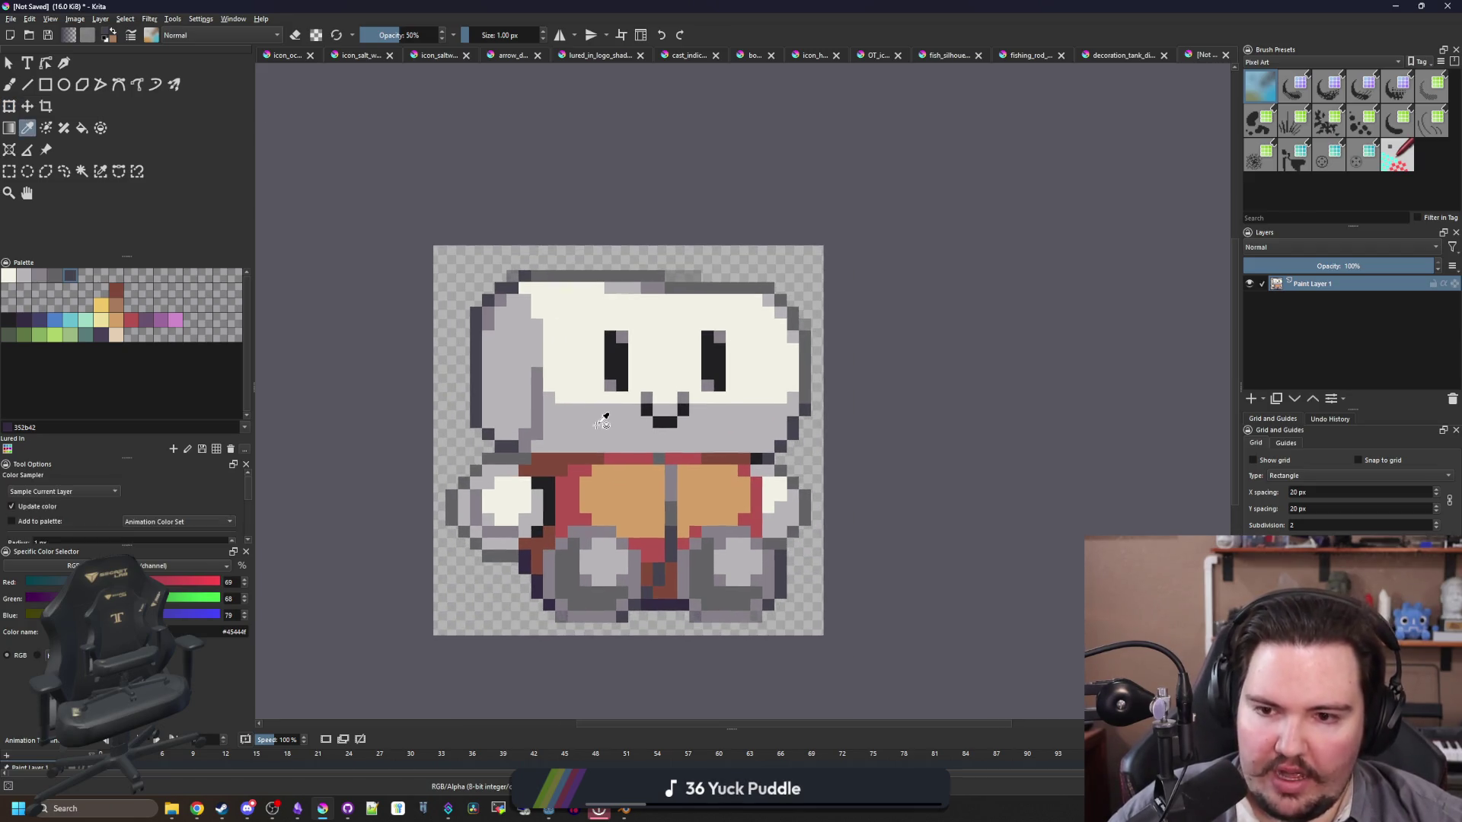
{"action": "left_click", "coordinate": [602, 423]}
{"action": "scroll", "coordinate": [604, 415], "scroll_direction": "up", "scroll_amount": 5}
{"action": "left_click", "coordinate": [505, 408]}
{"action": "key", "text": "b"}
{"action": "left_click", "coordinate": [439, 464]}
{"action": "key", "text": "i"}
{"action": "key", "text": "i"}
{"action": "key", "text": "i"}
{"action": "left_click", "coordinate": [400, 466]}
{"action": "left_click", "coordinate": [369, 430]}
Step: Add a dark outline pixel beside the ear and a medium grey pixel below it
{"action": "scroll", "coordinate": [487, 358], "scroll_direction": "down", "scroll_amount": 6}
{"action": "scroll", "coordinate": [489, 352], "scroll_direction": "up", "scroll_amount": 5}
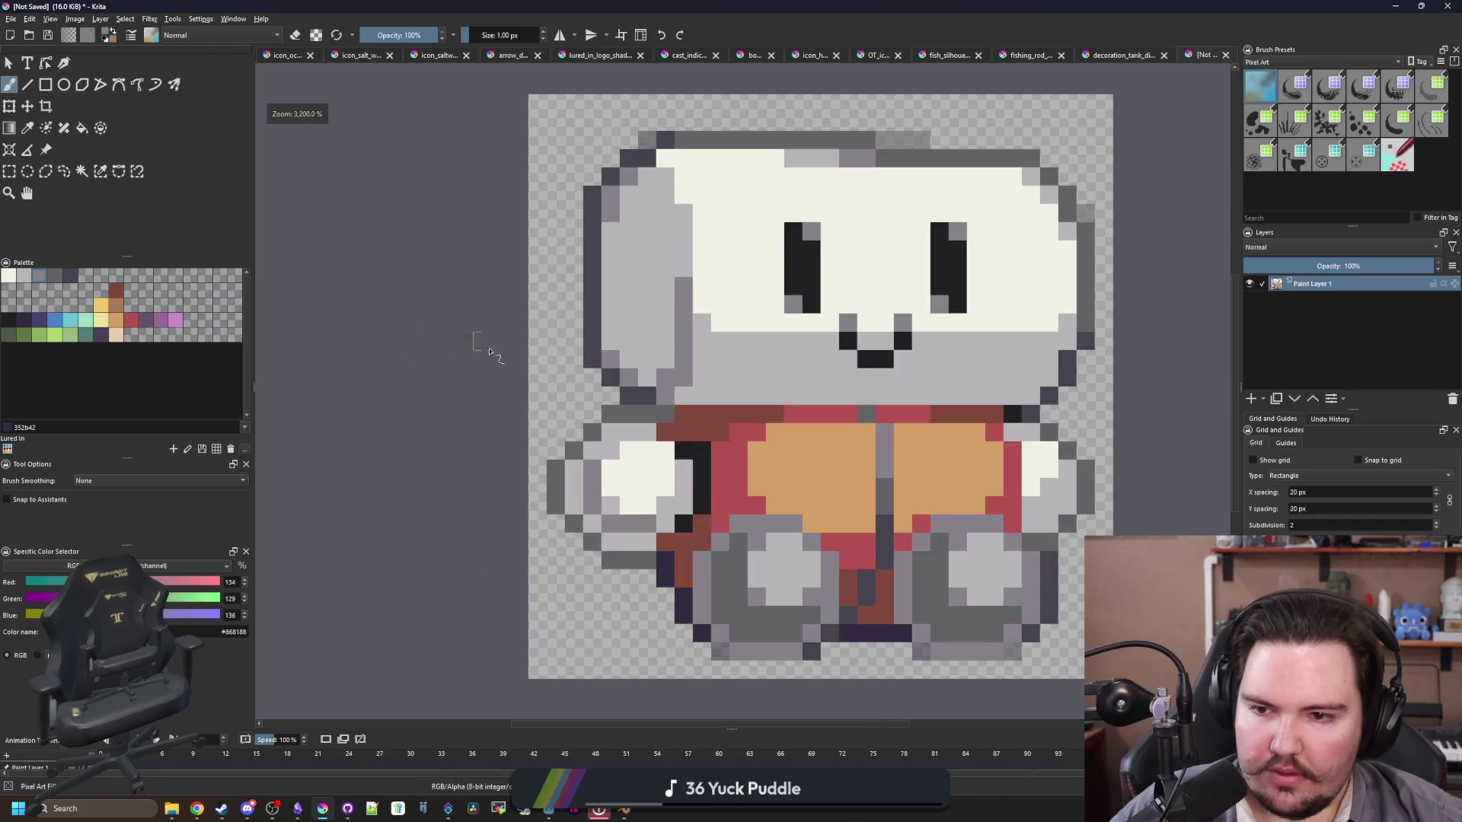
{"action": "scroll", "coordinate": [590, 354], "scroll_direction": "up", "scroll_amount": 1}
{"action": "key", "text": "e"}
{"action": "key", "text": "e"}
{"action": "left_click", "coordinate": [634, 347]}
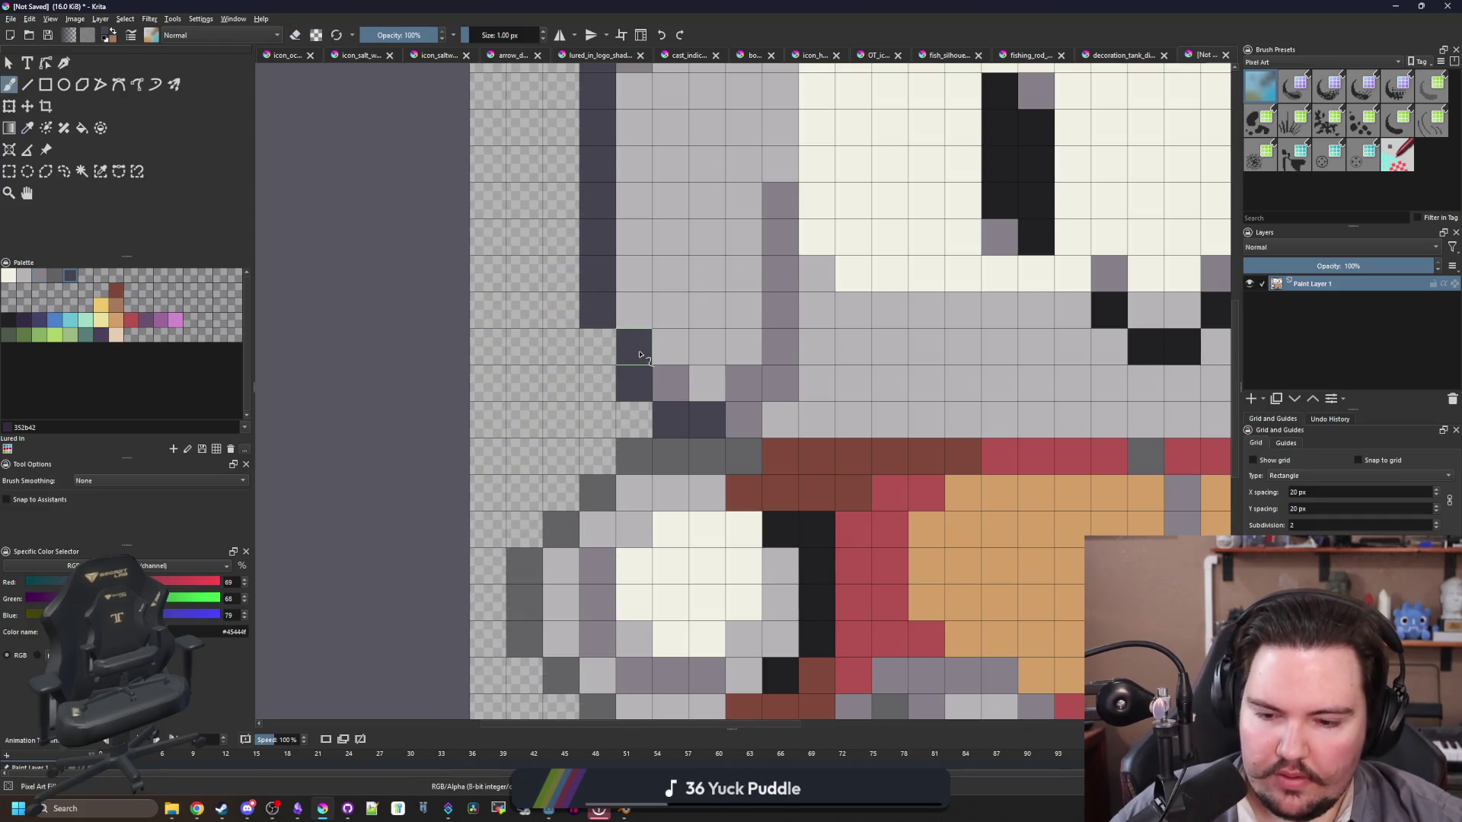
{"action": "left_click_drag", "start_coordinate": [634, 354], "coordinate": [597, 397]}
{"action": "left_click", "coordinate": [590, 367]}
Step: Sample light grey and repaint a run of darker grey pixels with it
{"action": "scroll", "coordinate": [590, 367], "scroll_direction": "down", "scroll_amount": 7}
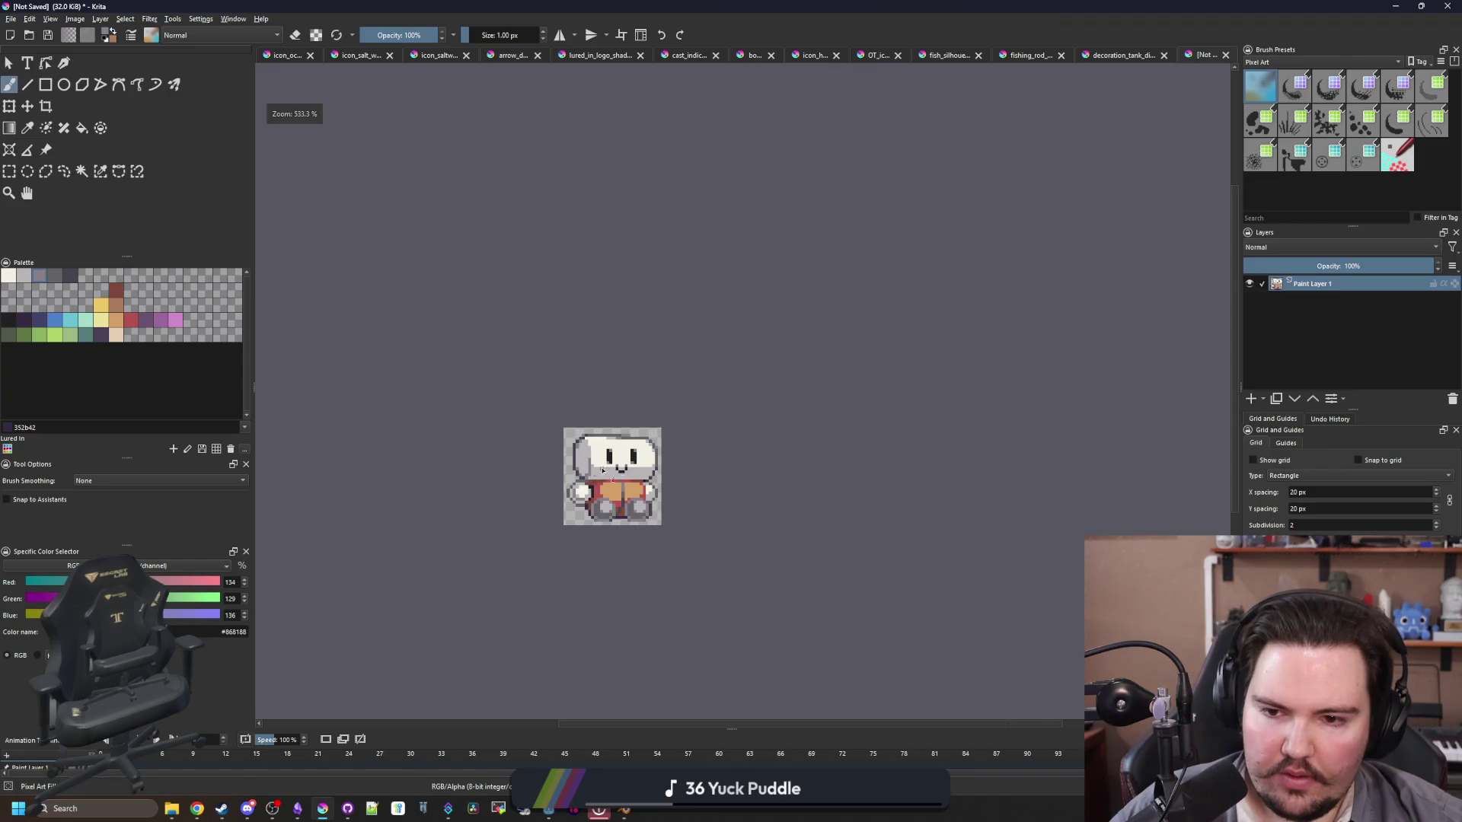
{"action": "scroll", "coordinate": [620, 476], "scroll_direction": "up", "scroll_amount": 3}
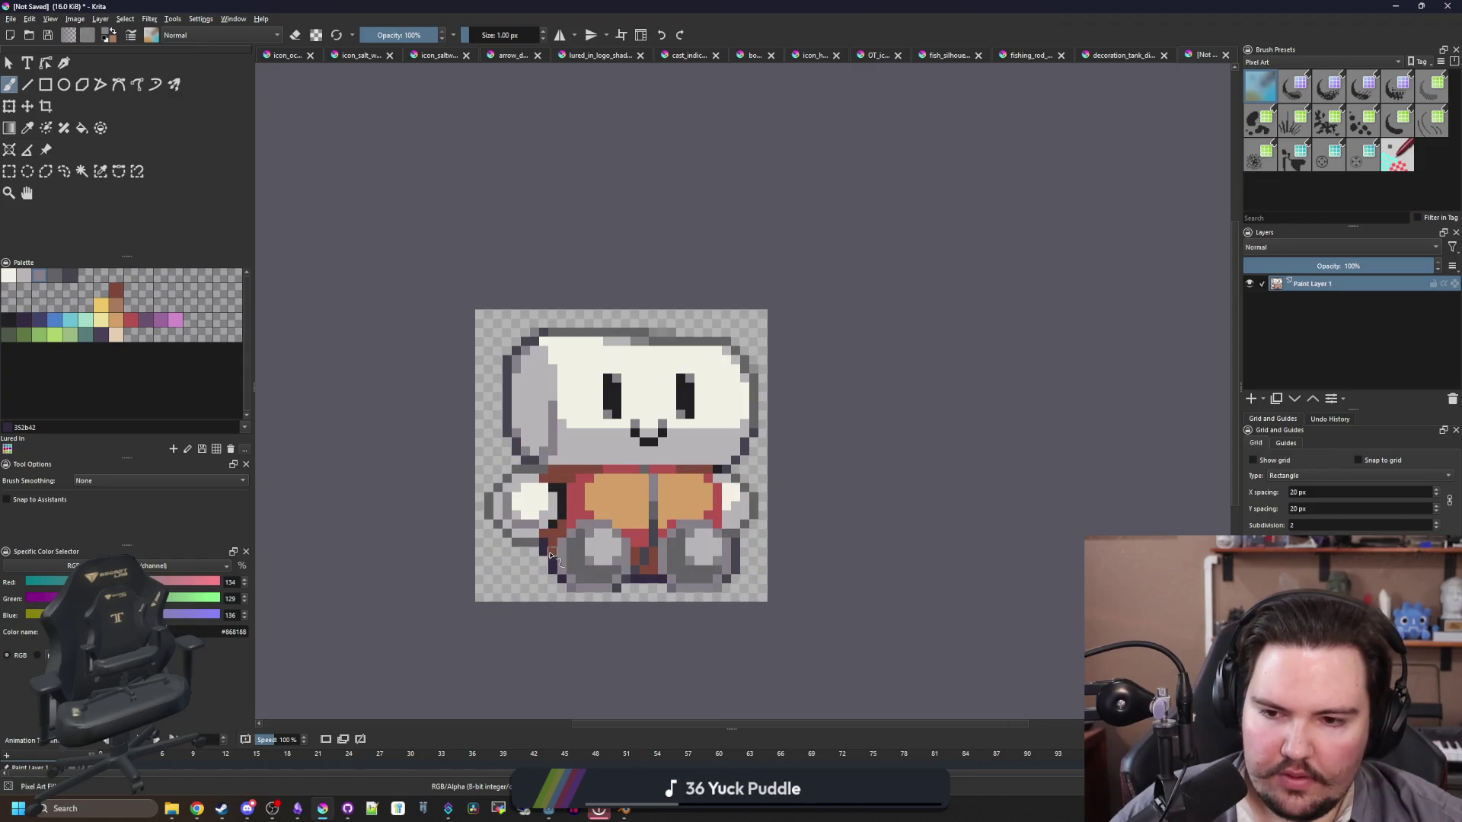
{"action": "scroll", "coordinate": [551, 554], "scroll_direction": "up", "scroll_amount": 4}
{"action": "key", "text": "p"}
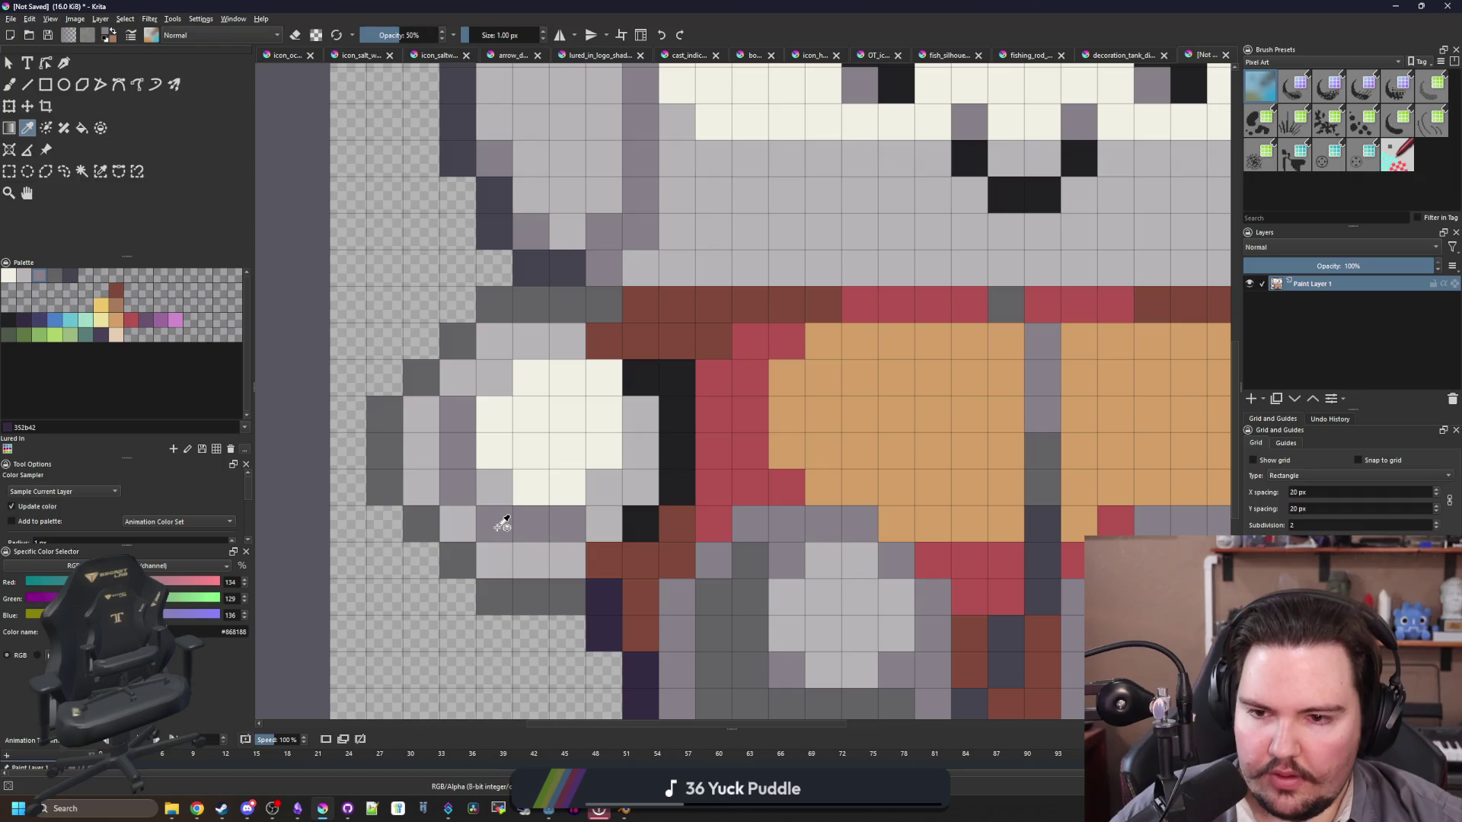
{"action": "key", "text": "b"}
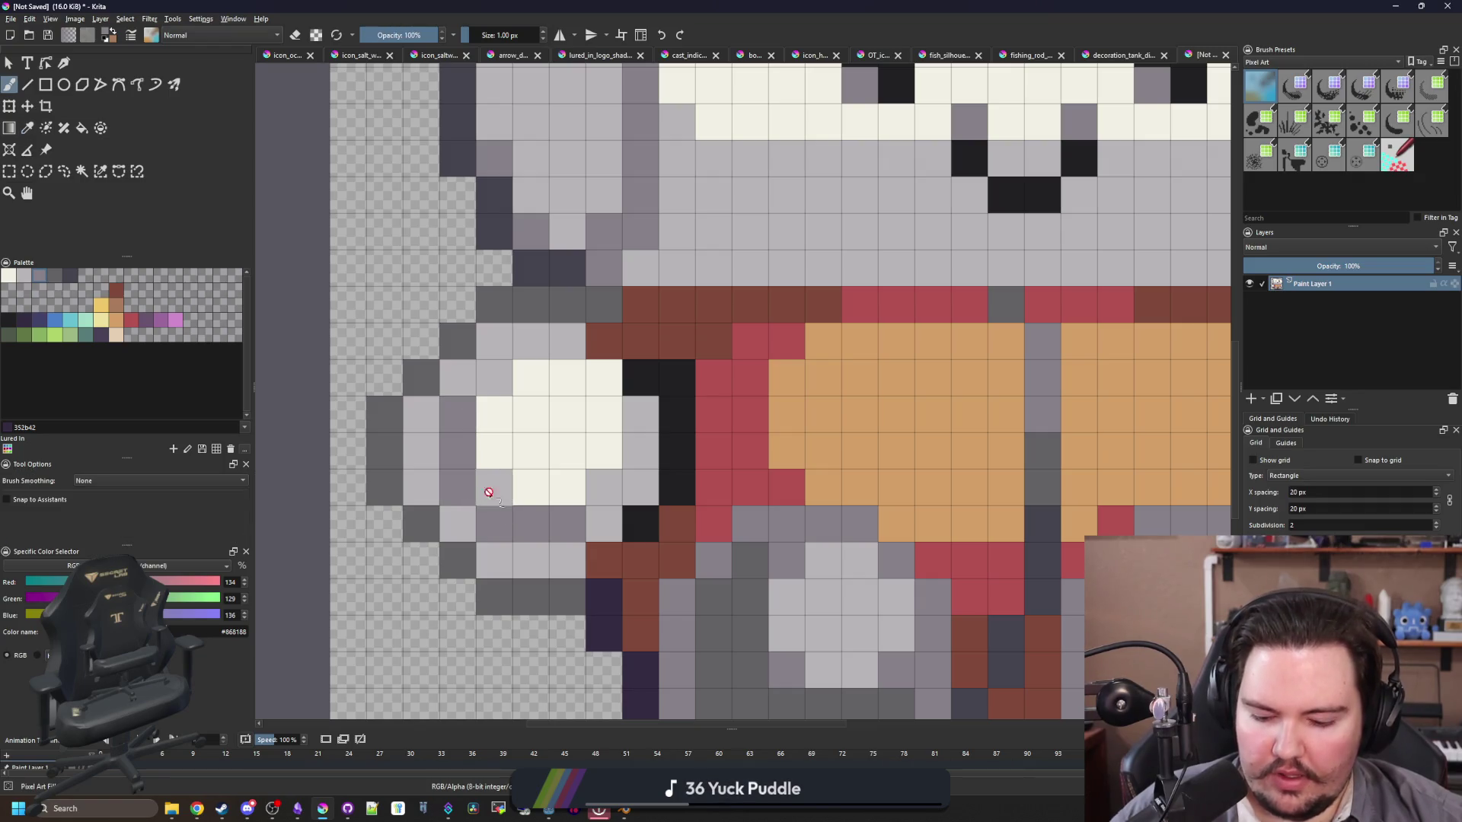
{"action": "left_click", "coordinate": [489, 492], "text": "ctrl"}
{"action": "mouse_move", "coordinate": [456, 411]}
{"action": "left_mouse_down"}
{"action": "mouse_move", "coordinate": [502, 524]}
{"action": "mouse_move", "coordinate": [568, 524]}
{"action": "left_mouse_up"}
{"action": "scroll", "coordinate": [583, 409], "scroll_direction": "down", "scroll_amount": 8}
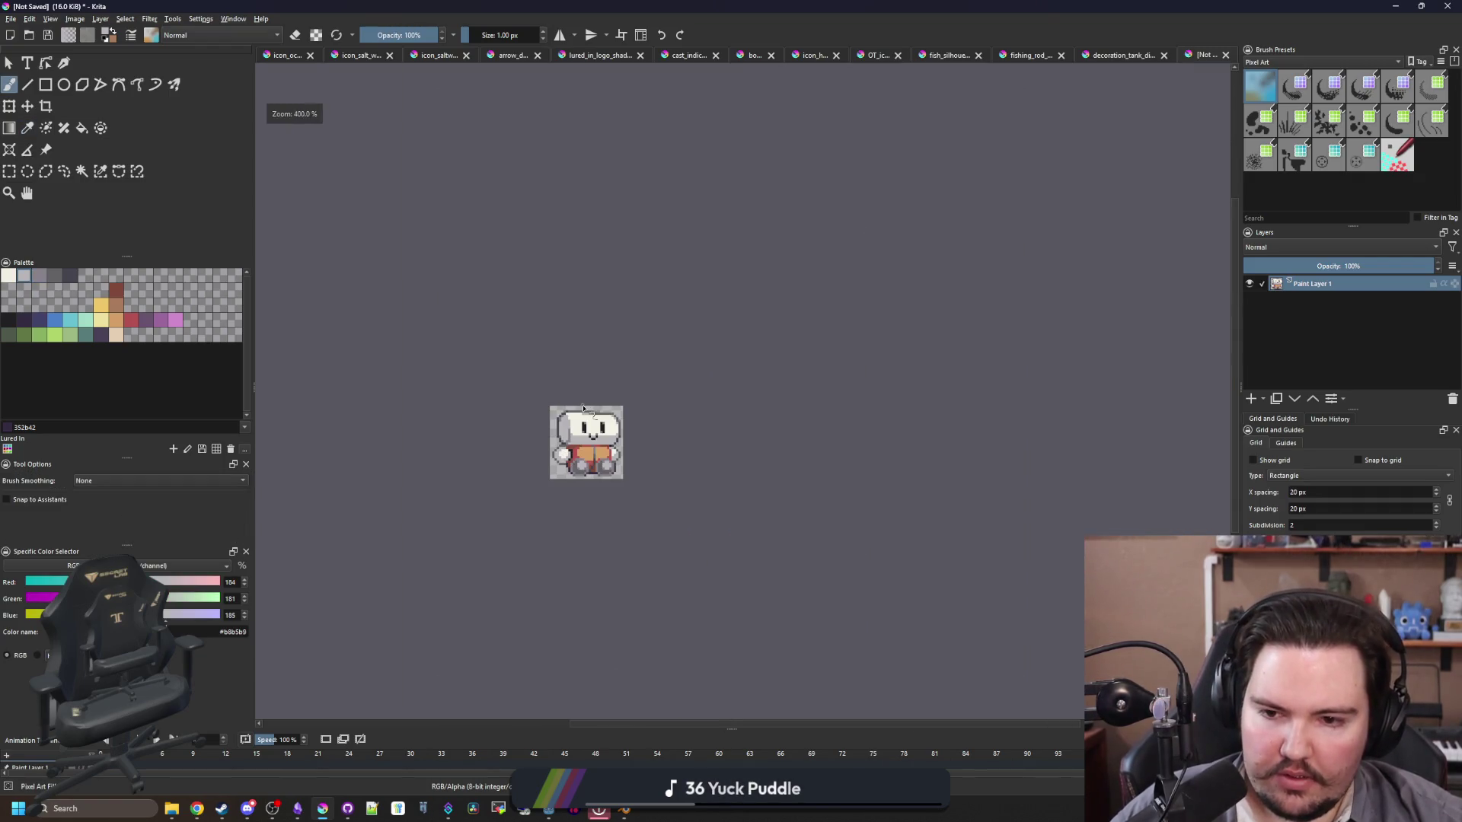
{"action": "scroll", "coordinate": [540, 395], "scroll_direction": "up", "scroll_amount": 10}
Step: Paint a cream highlight on the hand and shade its lower edge purple-grey
{"action": "left_click", "coordinate": [708, 396], "text": "ctrl"}
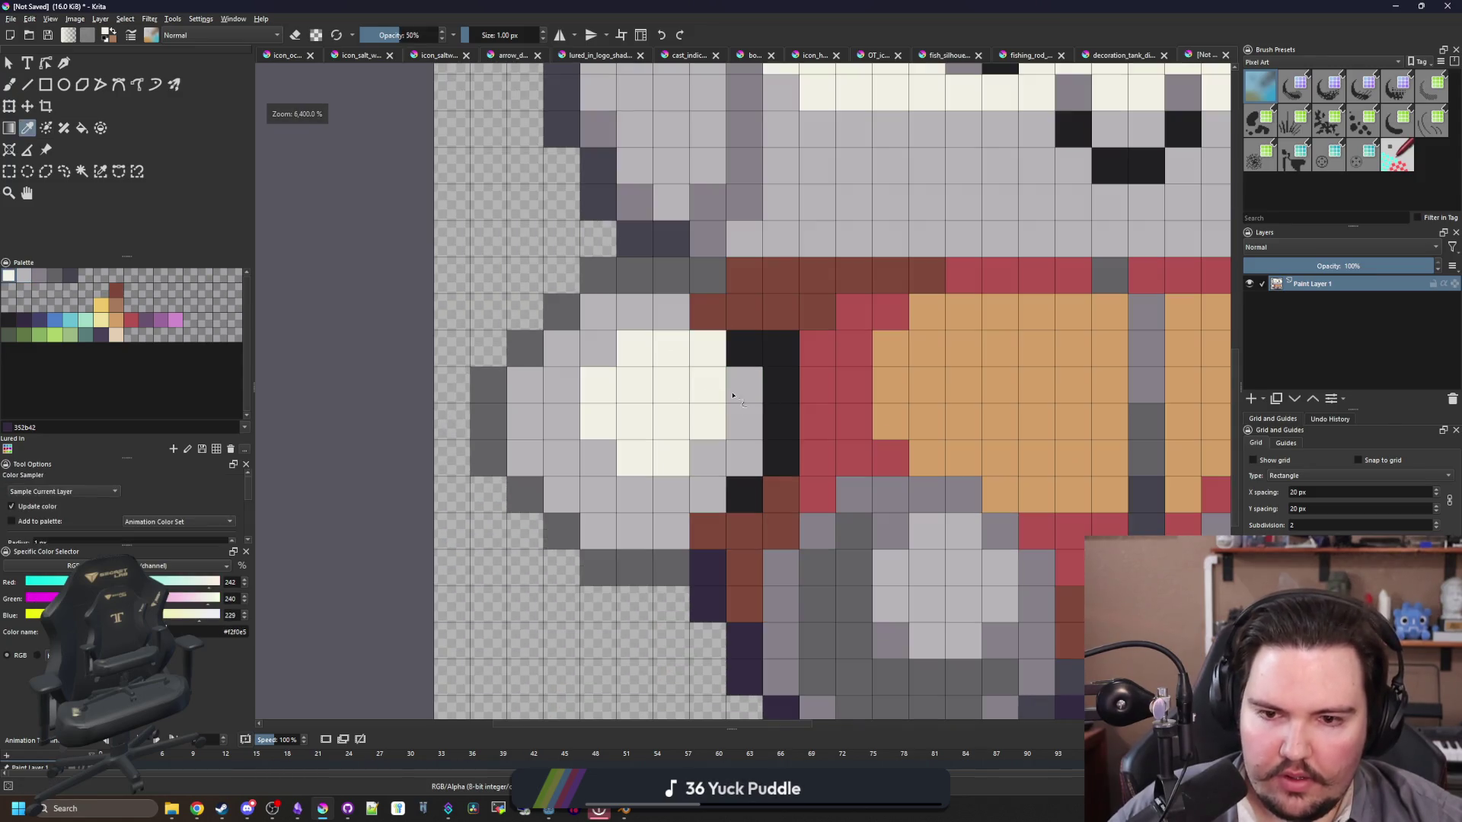
{"action": "left_click_drag", "start_coordinate": [745, 381], "coordinate": [745, 426]}
{"action": "mouse_move", "coordinate": [663, 313]}
{"action": "left_mouse_down"}
{"action": "mouse_move", "coordinate": [606, 383]}
{"action": "mouse_move", "coordinate": [516, 425]}
{"action": "left_mouse_up"}
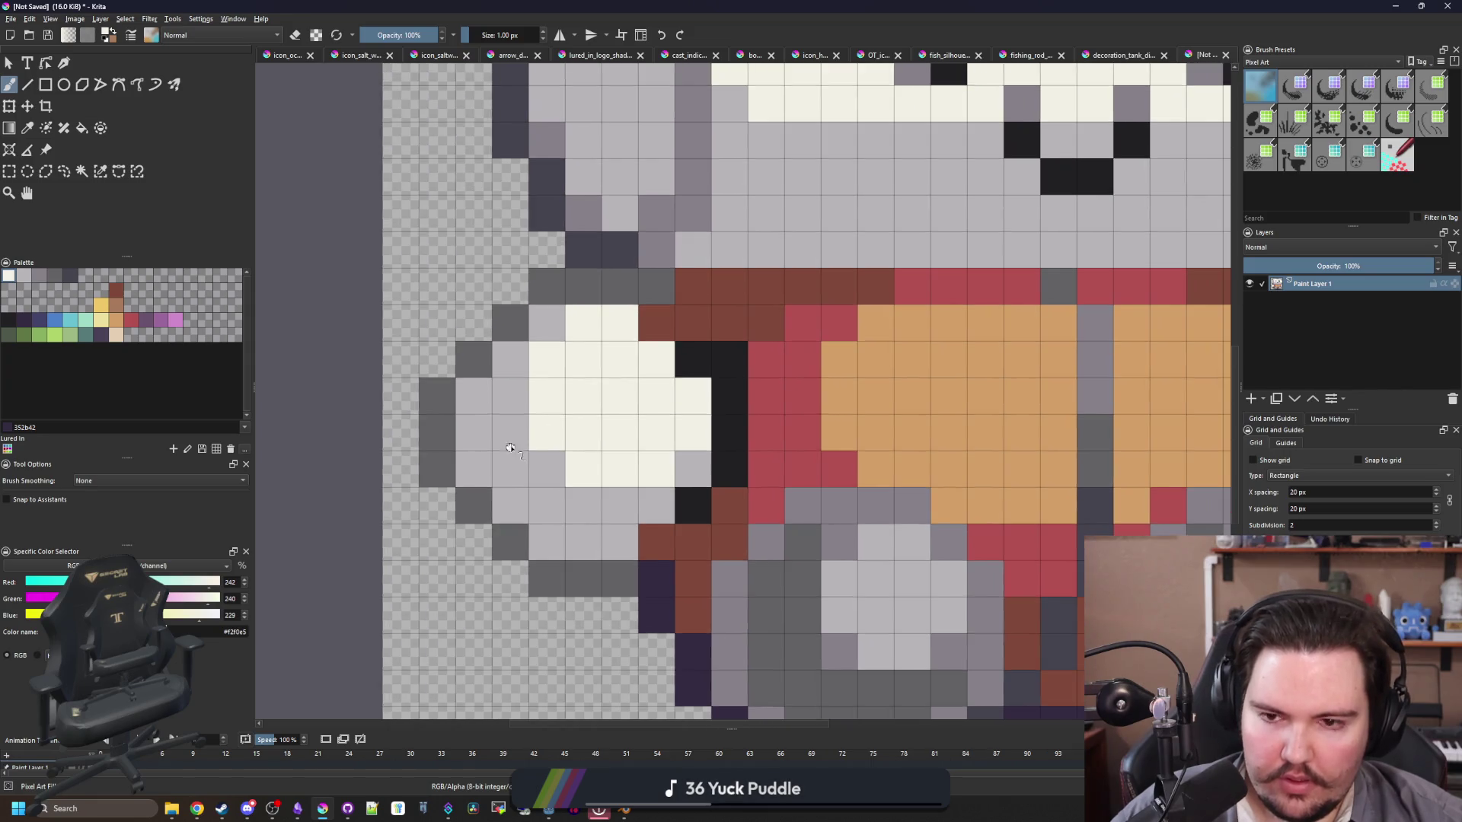
{"action": "left_click", "coordinate": [662, 221], "text": "ctrl"}
{"action": "left_click", "coordinate": [474, 396]}
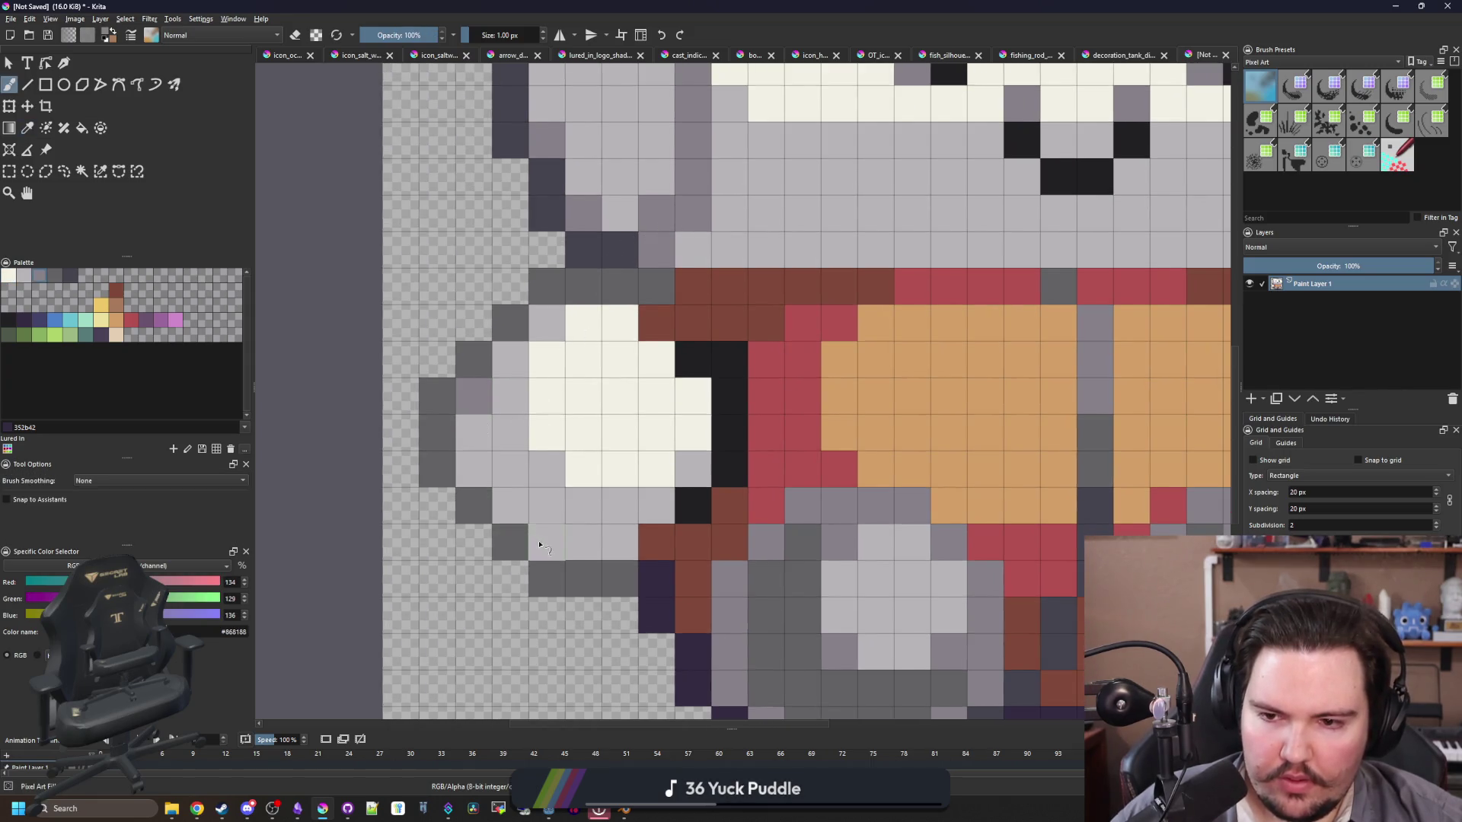
{"action": "mouse_move", "coordinate": [508, 518]}
{"action": "left_mouse_down"}
{"action": "mouse_move", "coordinate": [547, 507]}
{"action": "mouse_move", "coordinate": [620, 542]}
{"action": "mouse_move", "coordinate": [547, 507]}
{"action": "mouse_move", "coordinate": [506, 423]}
{"action": "mouse_move", "coordinate": [510, 358]}
{"action": "left_mouse_up"}
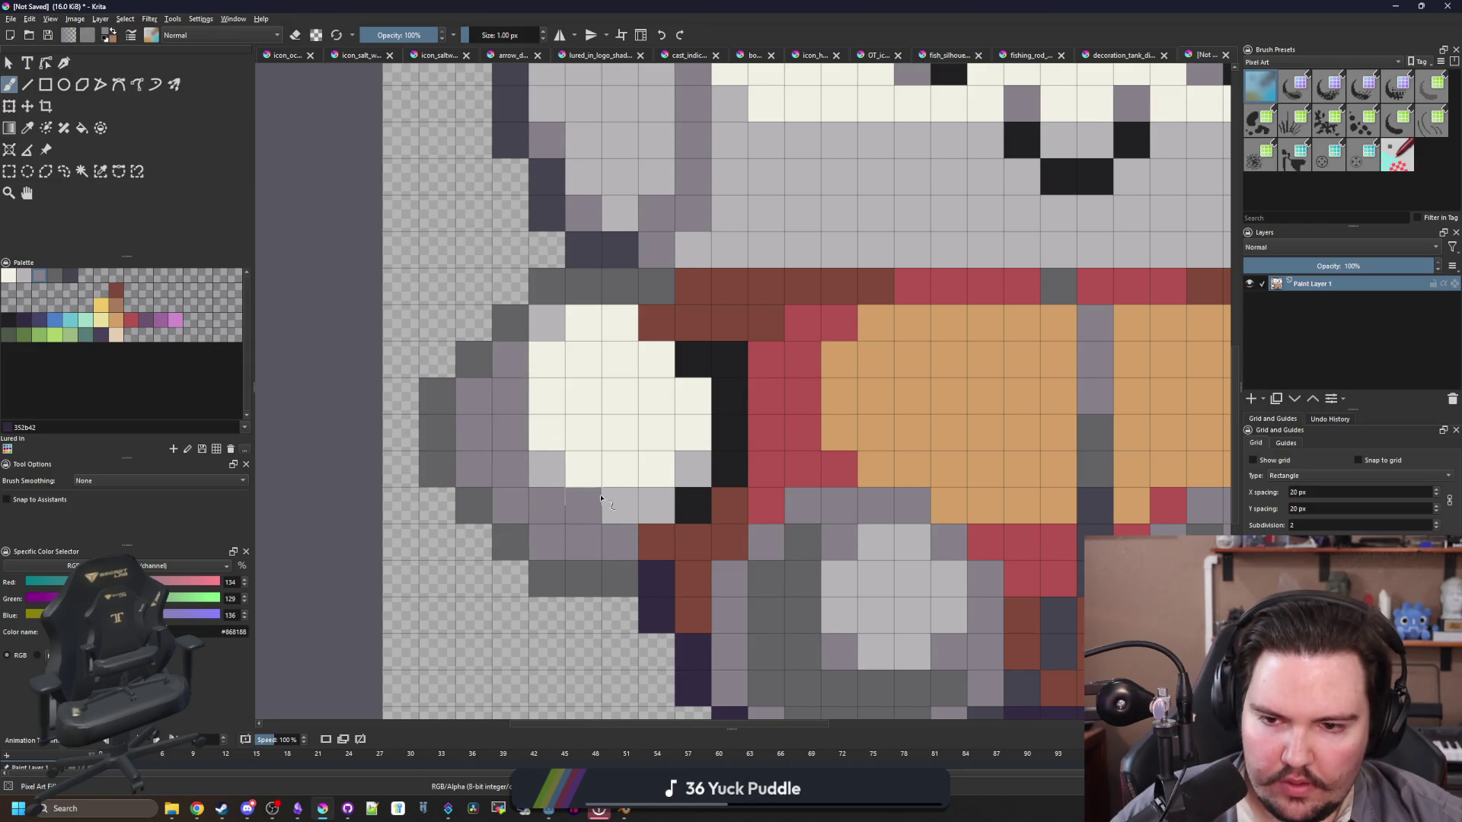
{"action": "left_click_drag", "start_coordinate": [619, 507], "coordinate": [656, 507]}
{"action": "scroll", "coordinate": [528, 417], "scroll_direction": "down", "scroll_amount": 8}
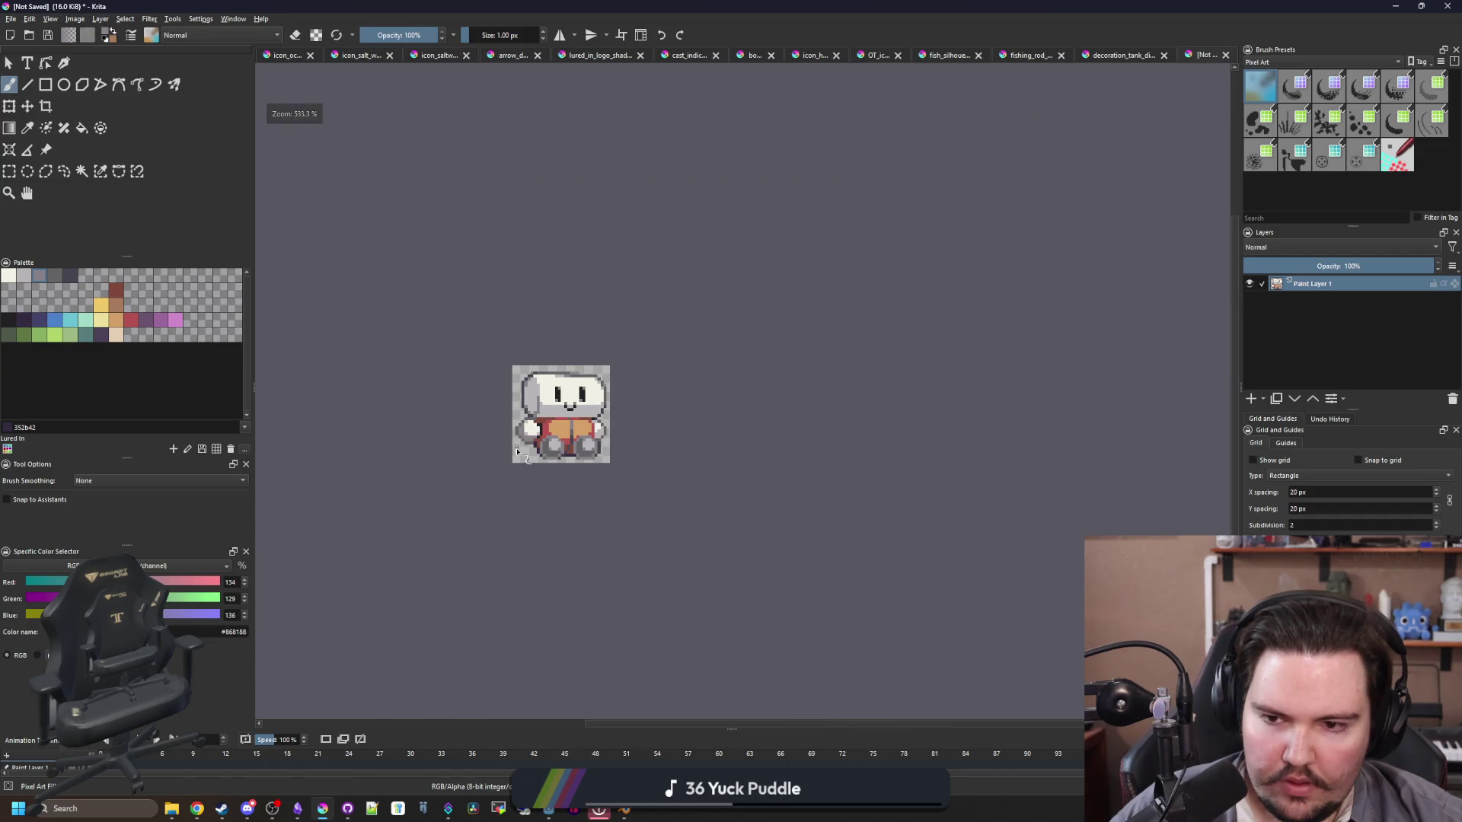
{"action": "scroll", "coordinate": [516, 451], "scroll_direction": "up", "scroll_amount": 8}
Step: Add light-grey cells diagonally along the hand to soften its outline
{"action": "left_click", "coordinate": [555, 391], "text": "ctrl"}
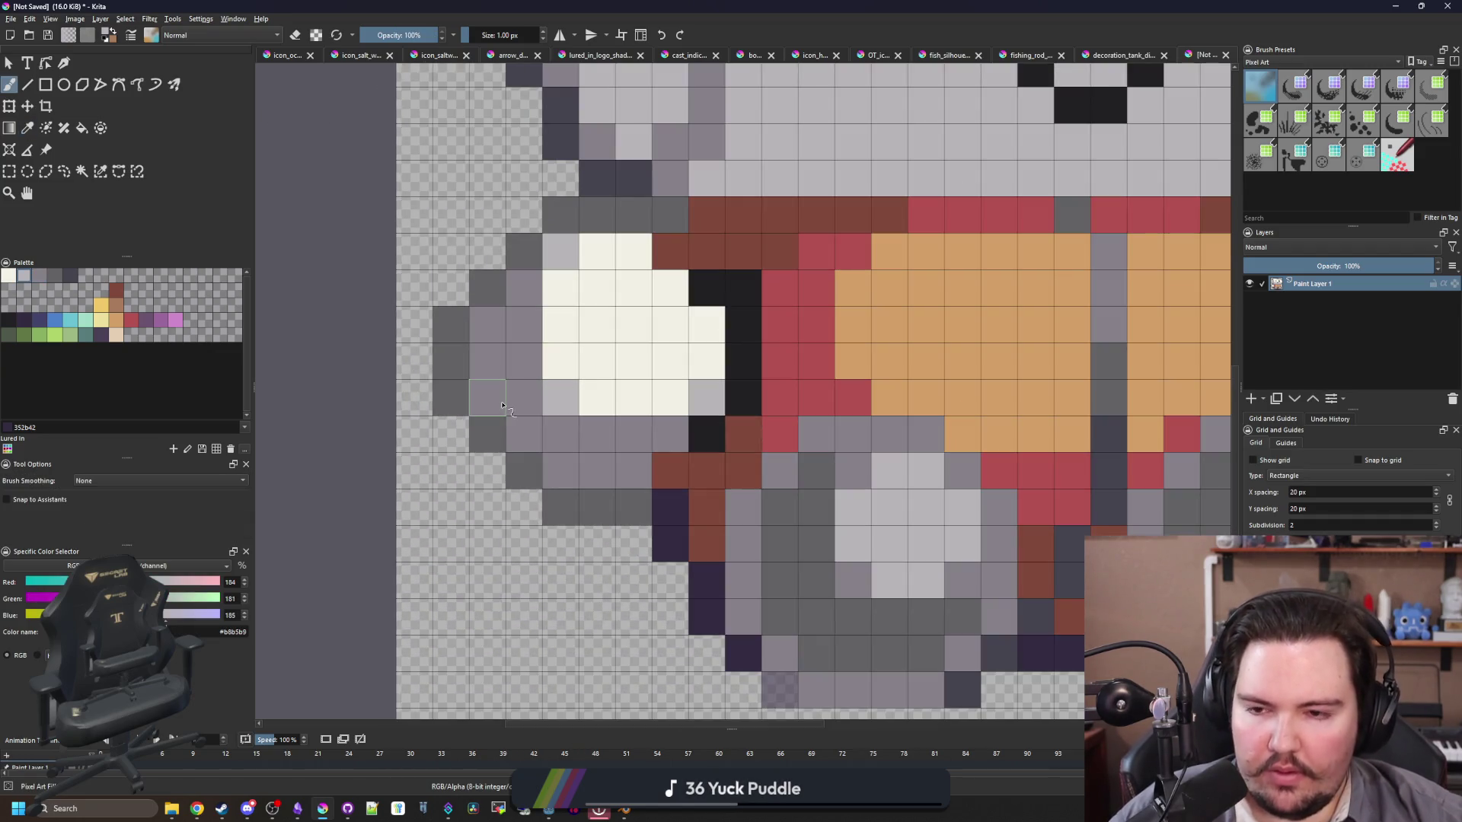
{"action": "mouse_move", "coordinate": [491, 399]}
{"action": "left_mouse_down"}
{"action": "mouse_move", "coordinate": [560, 470]}
{"action": "mouse_move", "coordinate": [597, 470]}
{"action": "left_mouse_up"}
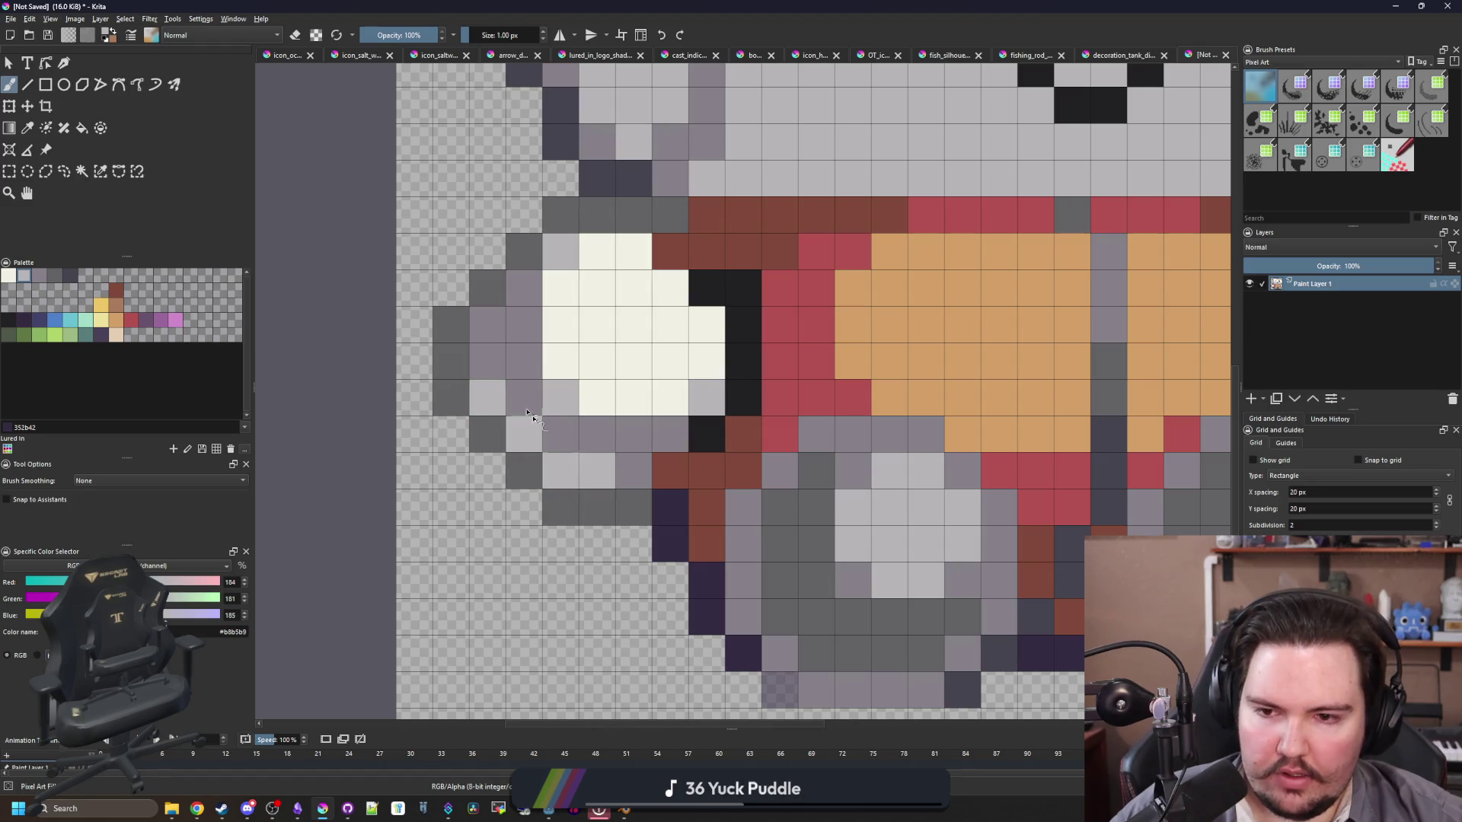
{"action": "left_click", "coordinate": [488, 361]}
{"action": "scroll", "coordinate": [506, 357], "scroll_direction": "down", "scroll_amount": 8}
{"action": "scroll", "coordinate": [491, 377], "scroll_direction": "up", "scroll_amount": 5}
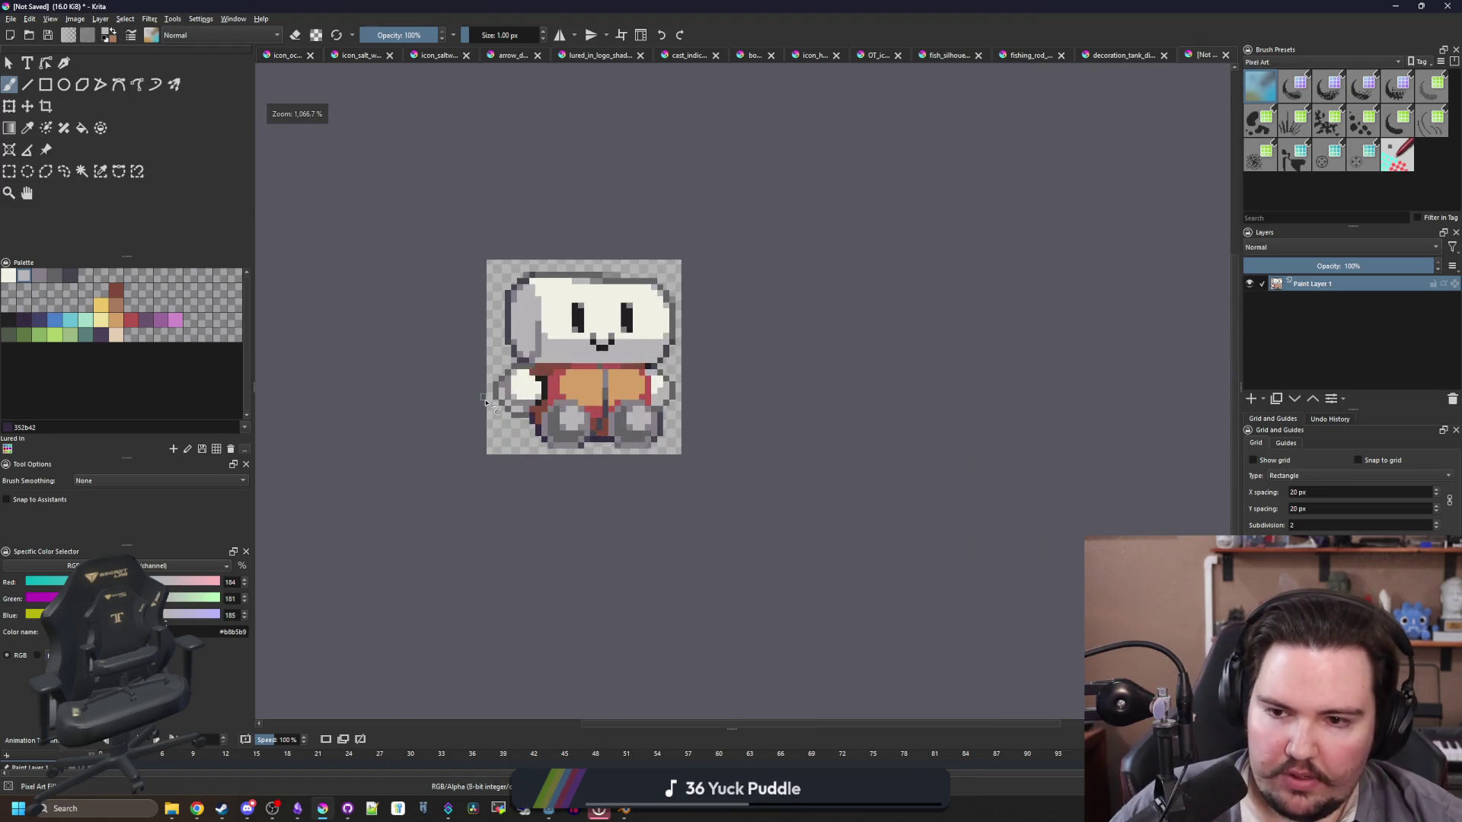
{"action": "scroll", "coordinate": [588, 410], "scroll_direction": "down", "scroll_amount": 4}
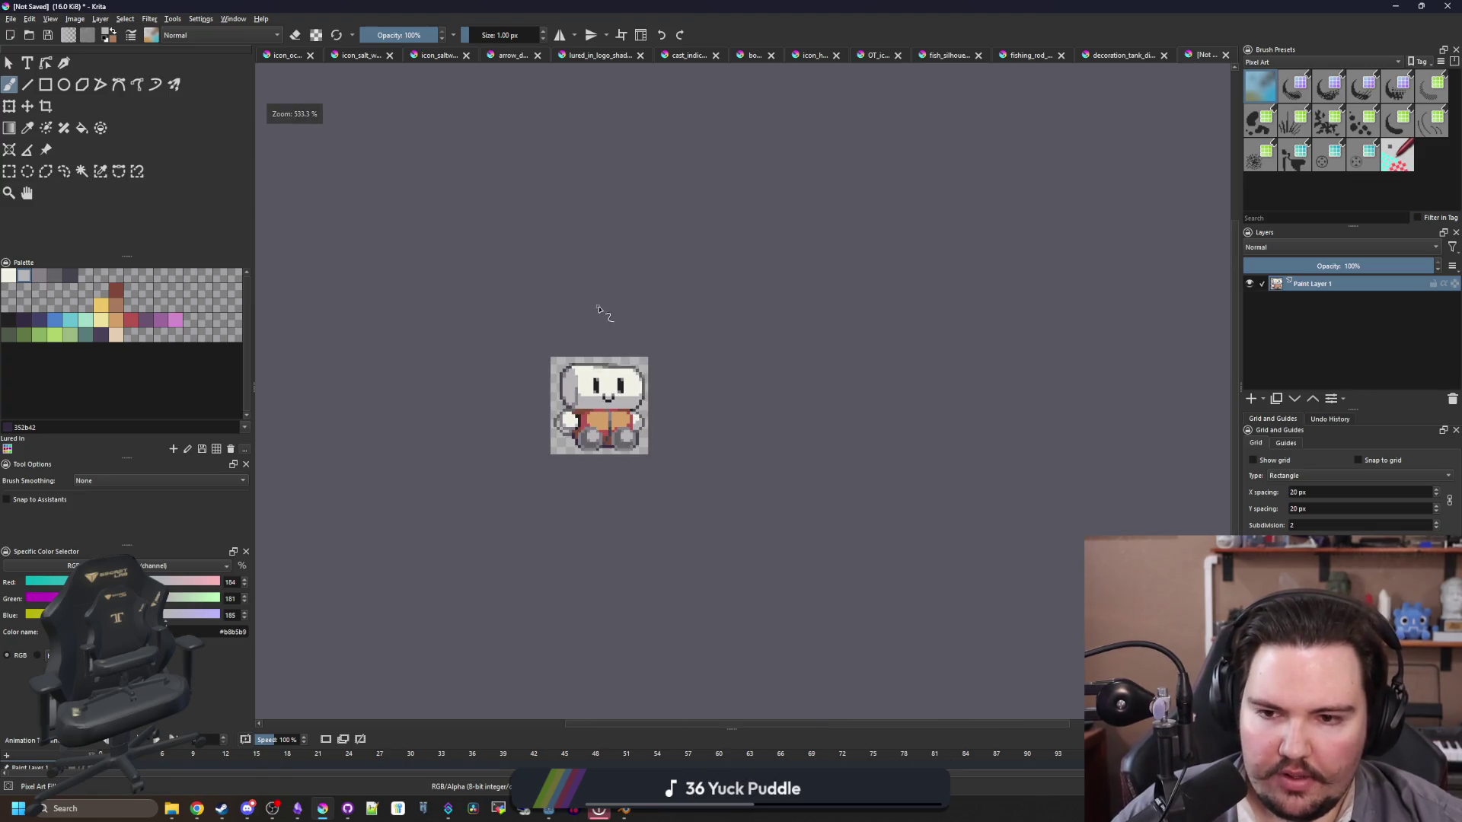
{"action": "scroll", "coordinate": [586, 373], "scroll_direction": "up", "scroll_amount": 5}
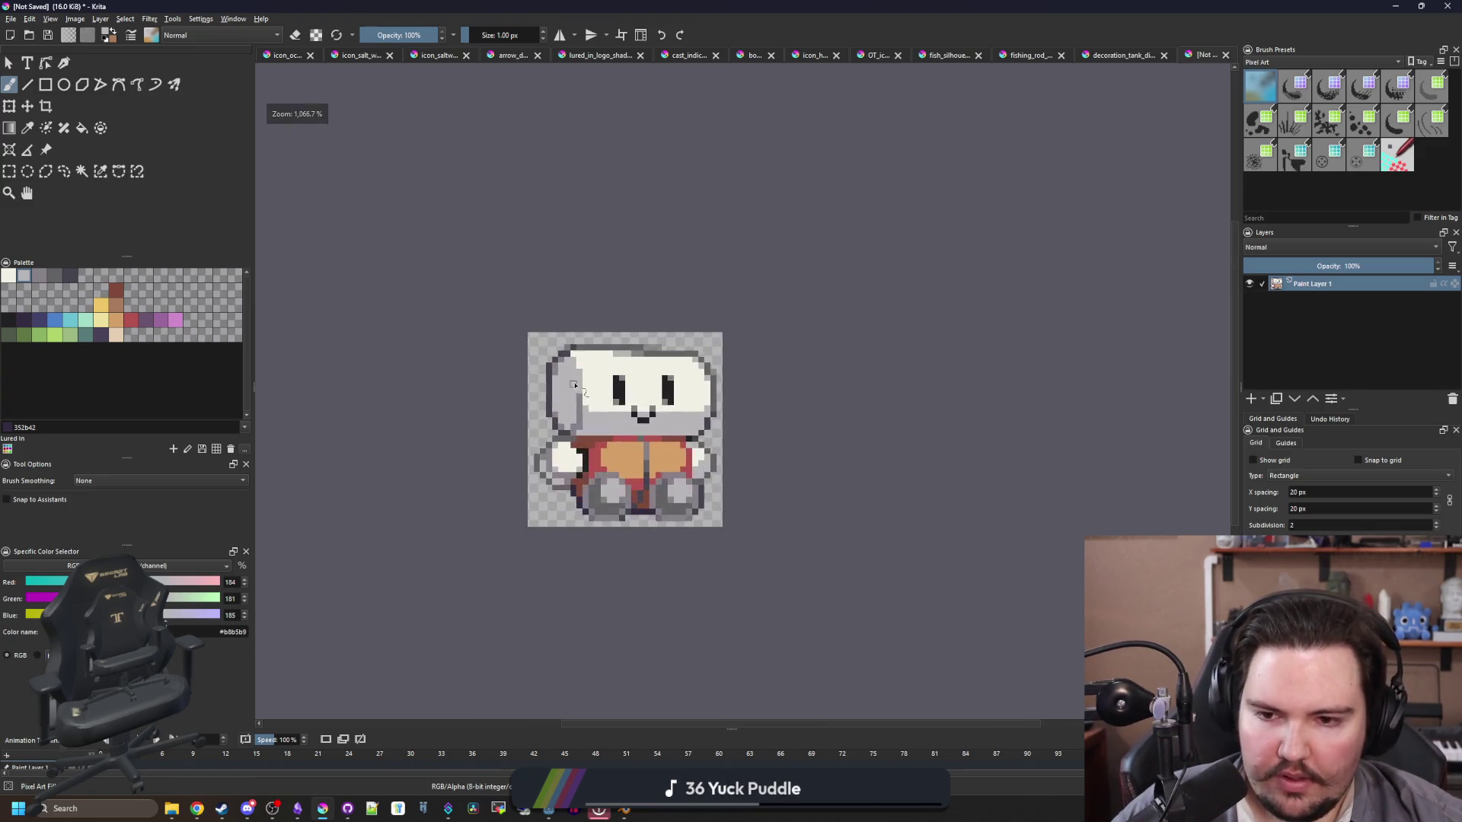
{"action": "scroll", "coordinate": [615, 430], "scroll_direction": "down", "scroll_amount": 7}
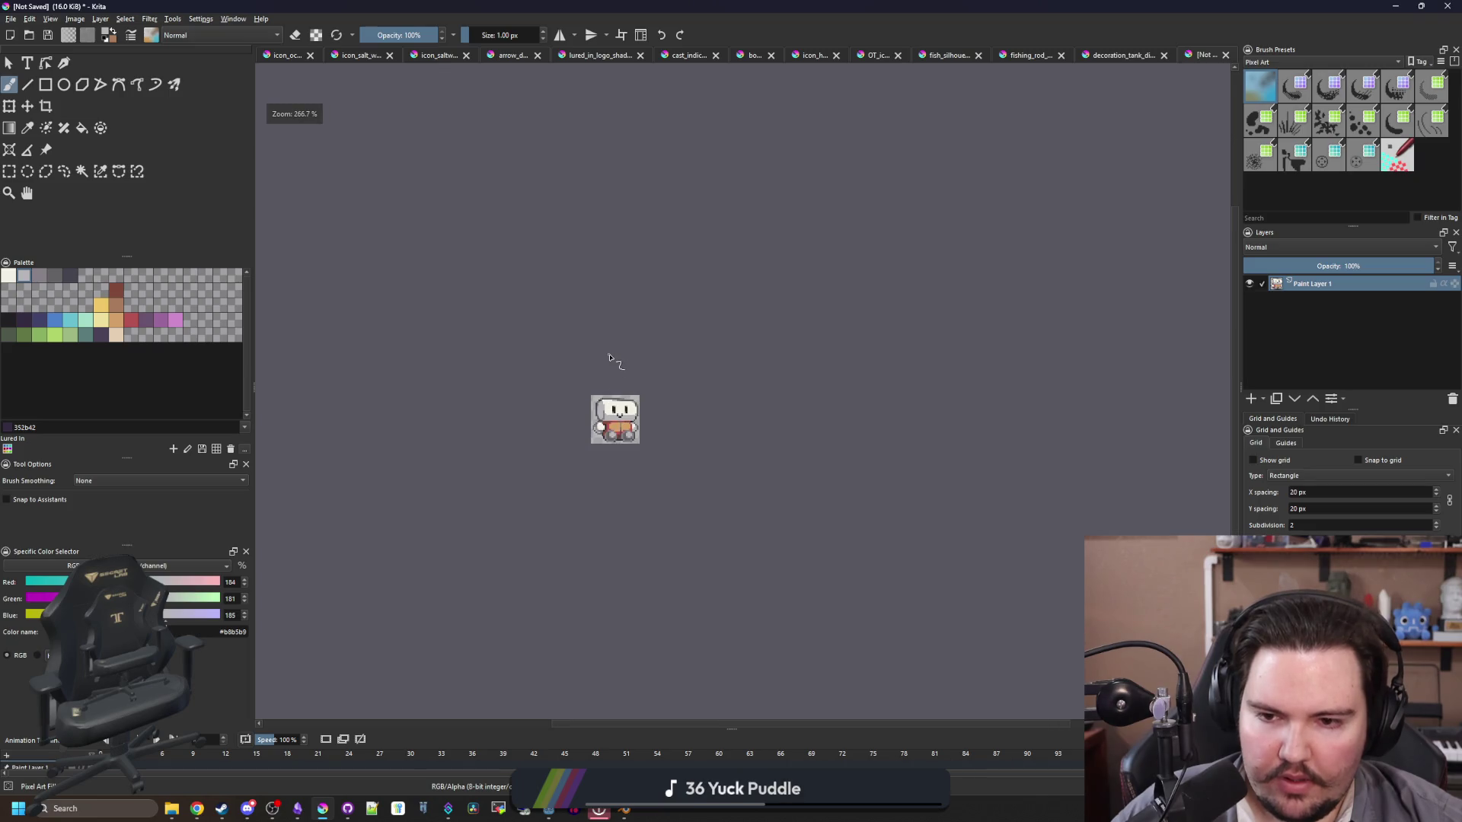
{"action": "scroll", "coordinate": [603, 406], "scroll_direction": "up", "scroll_amount": 7}
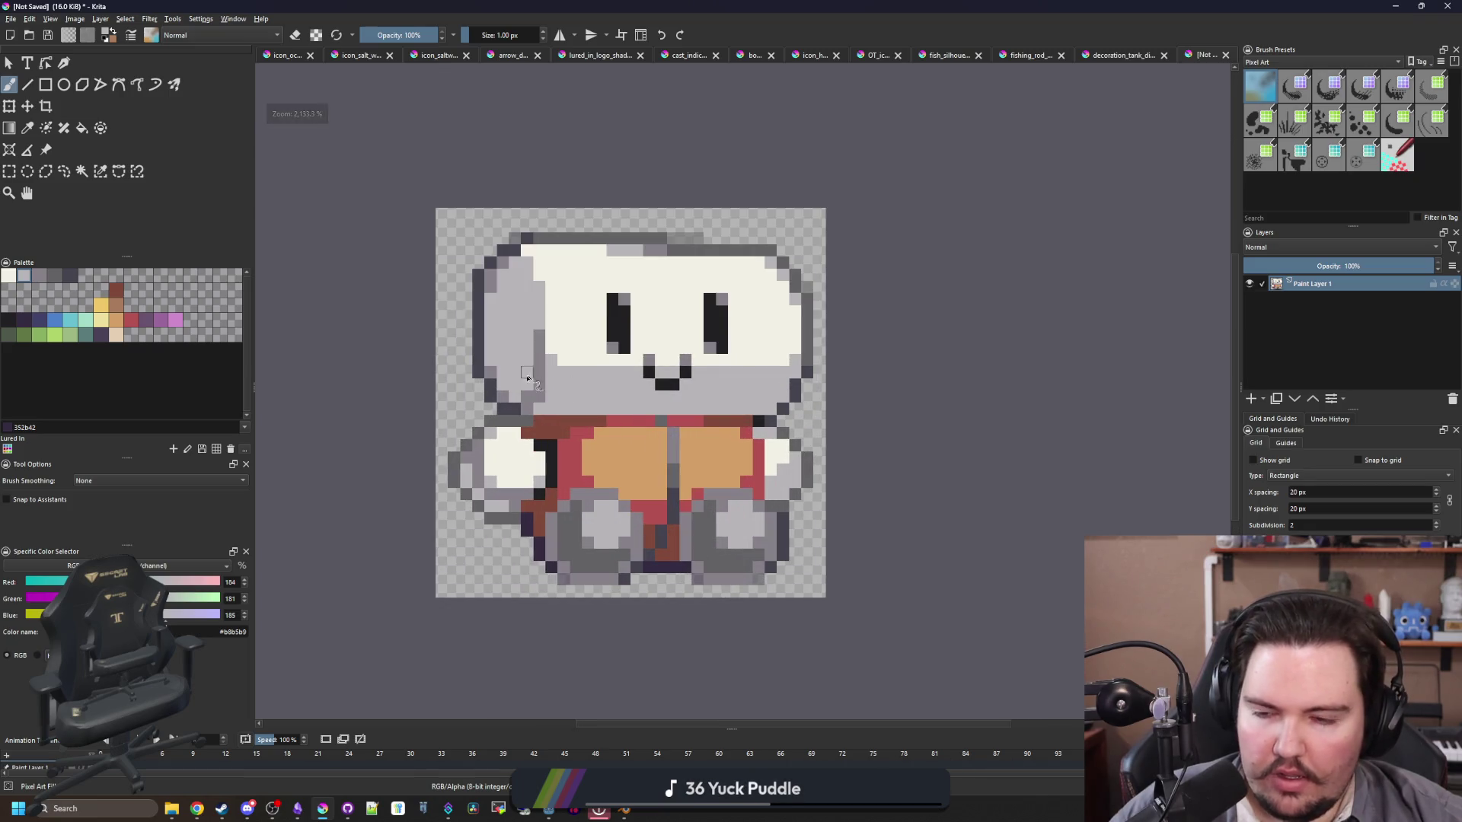
Step: Save the plush as starground_plush PNG in the lured-in project's Sprites folder
{"action": "left_click", "coordinate": [6, 21]}
{"action": "left_click", "coordinate": [42, 85]}
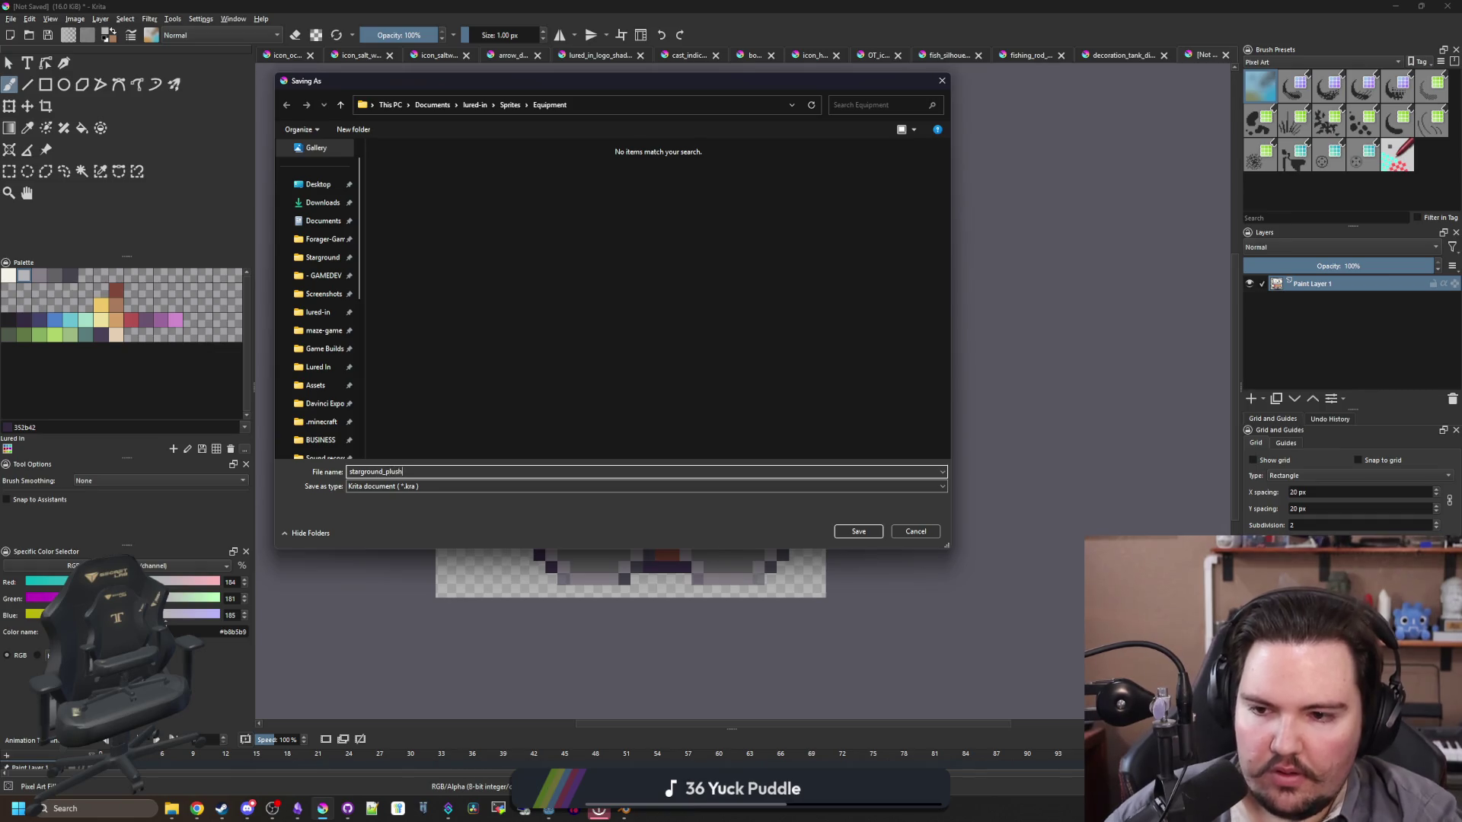
{"action": "scroll", "coordinate": [320, 404], "scroll_direction": "up", "scroll_amount": 1}
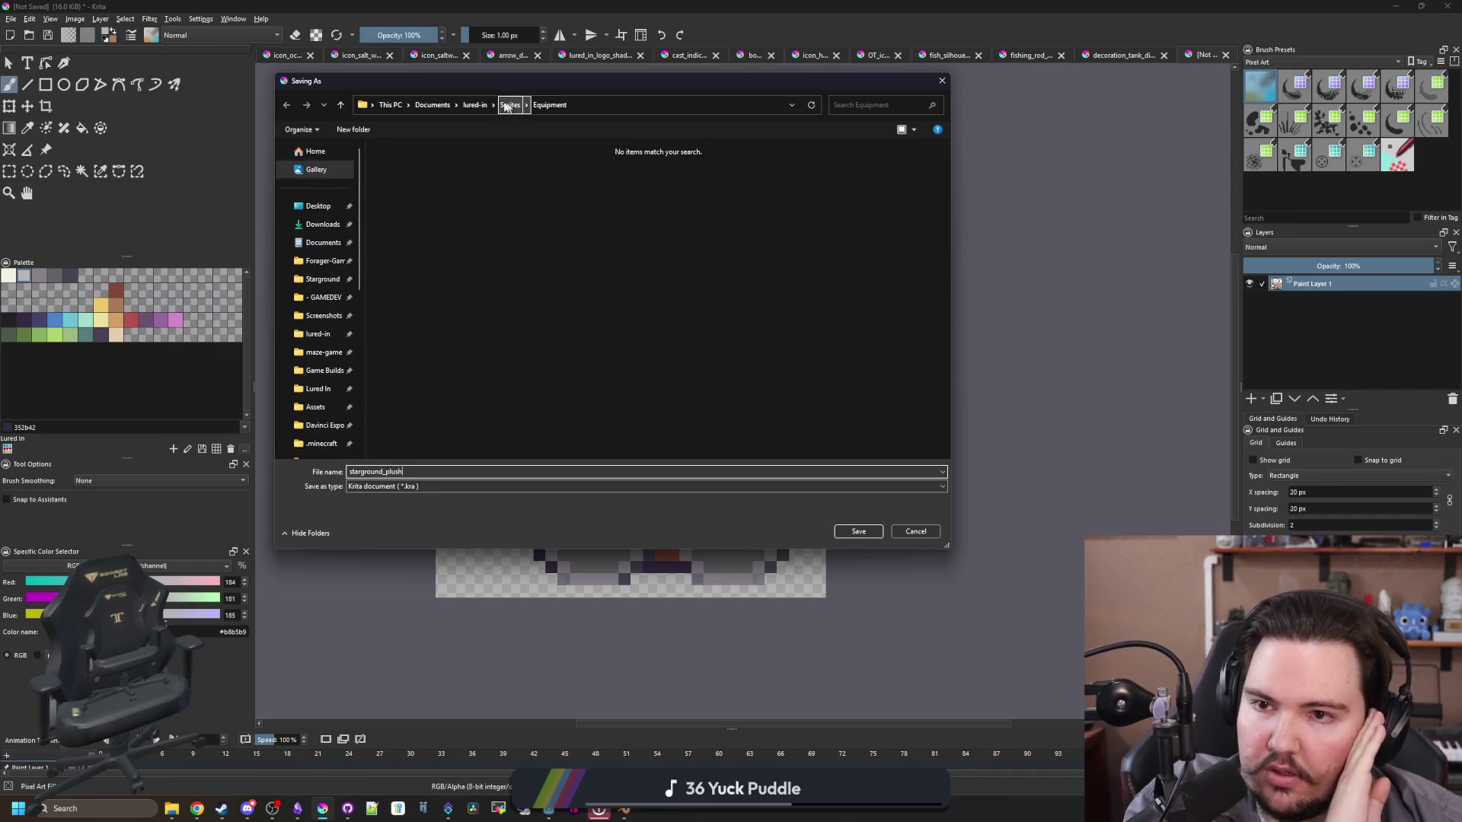
{"action": "left_click", "coordinate": [466, 106]}
{"action": "left_click", "coordinate": [409, 323]}
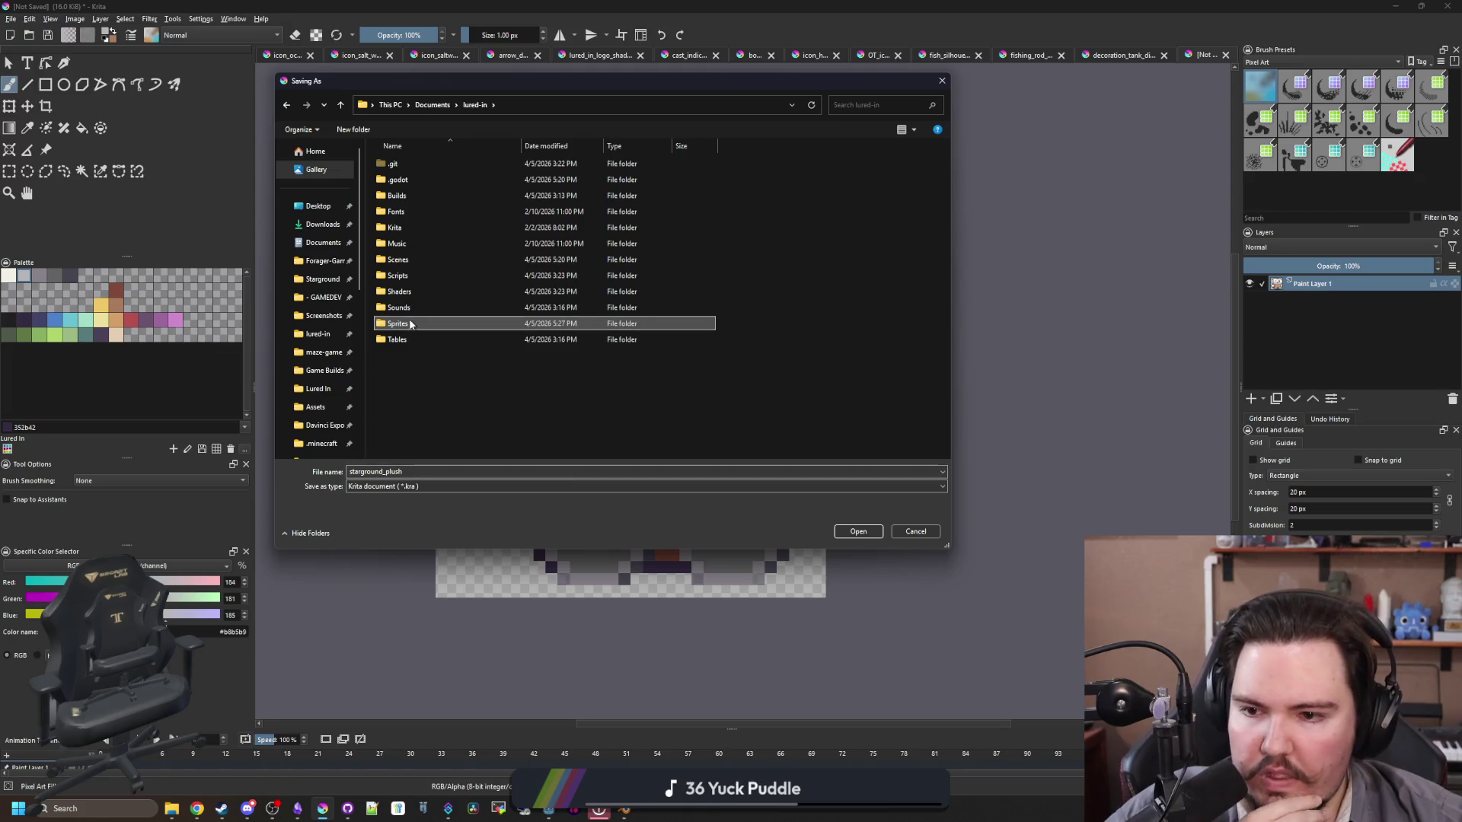
{"action": "left_click", "coordinate": [450, 486]}
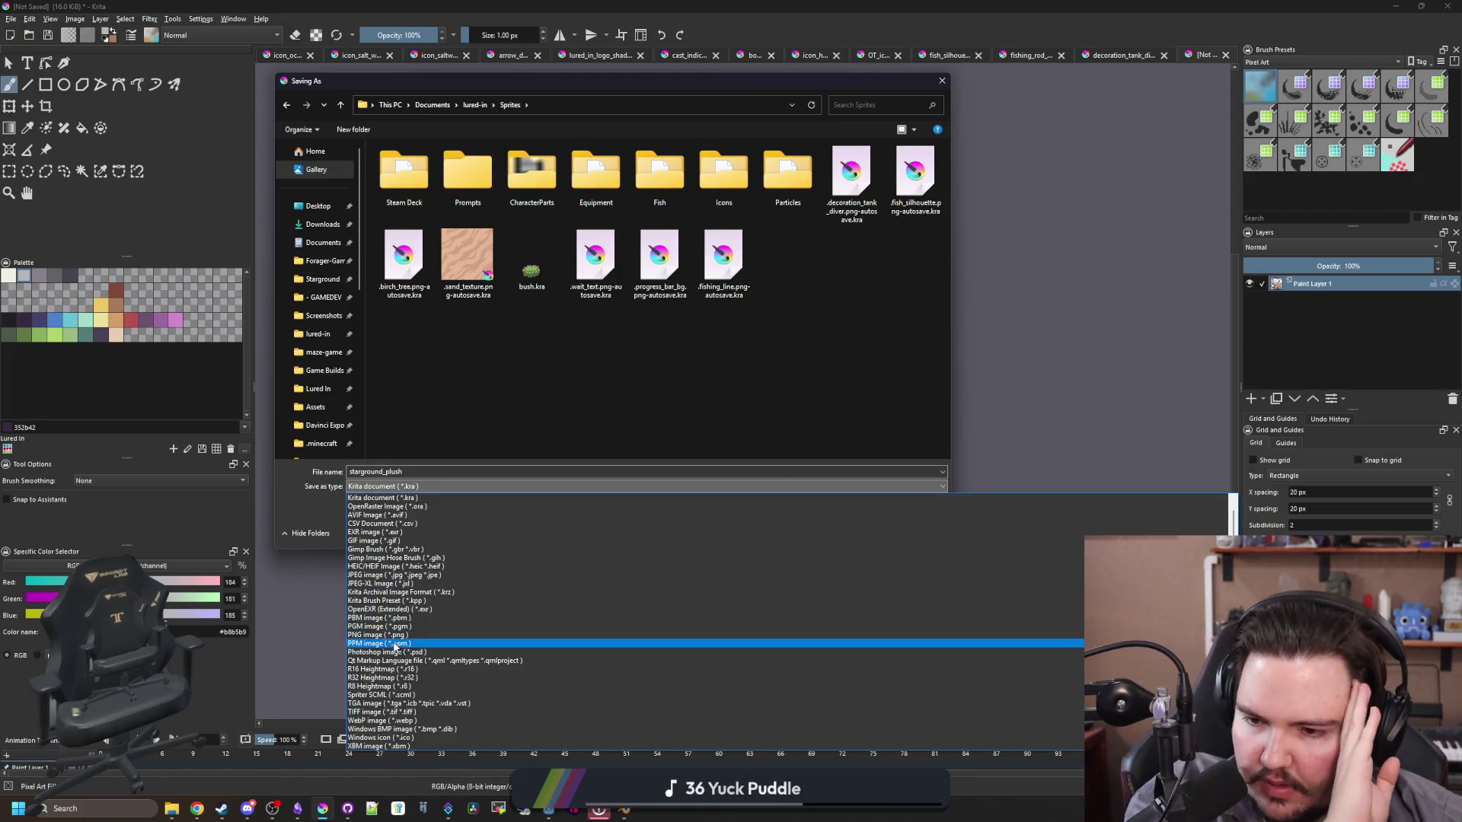
{"action": "left_click", "coordinate": [389, 632]}
{"action": "left_click", "coordinate": [844, 533]}
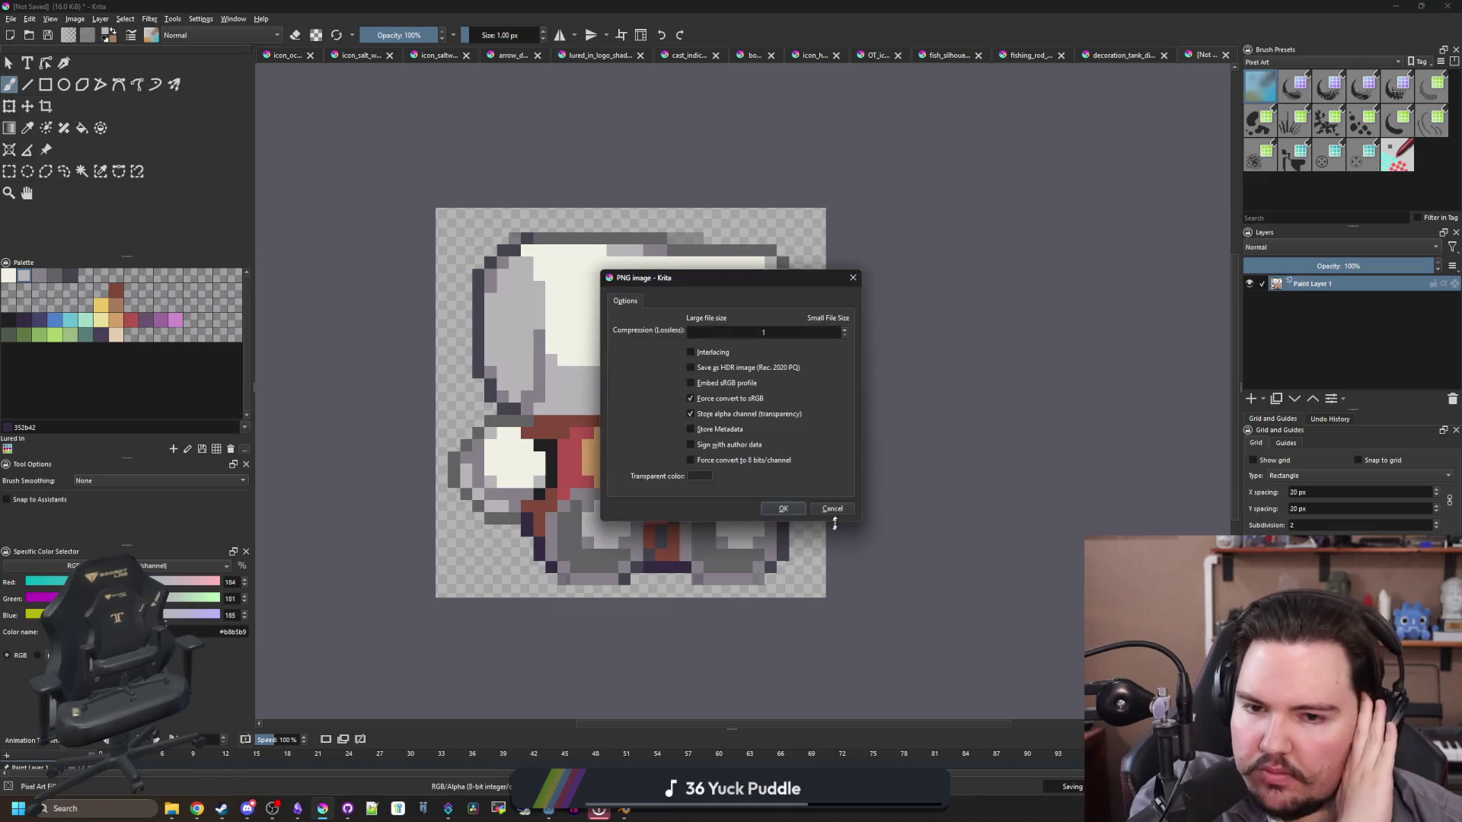
{"action": "left_click", "coordinate": [783, 509]}
{"action": "key", "text": "alt+Tab"}
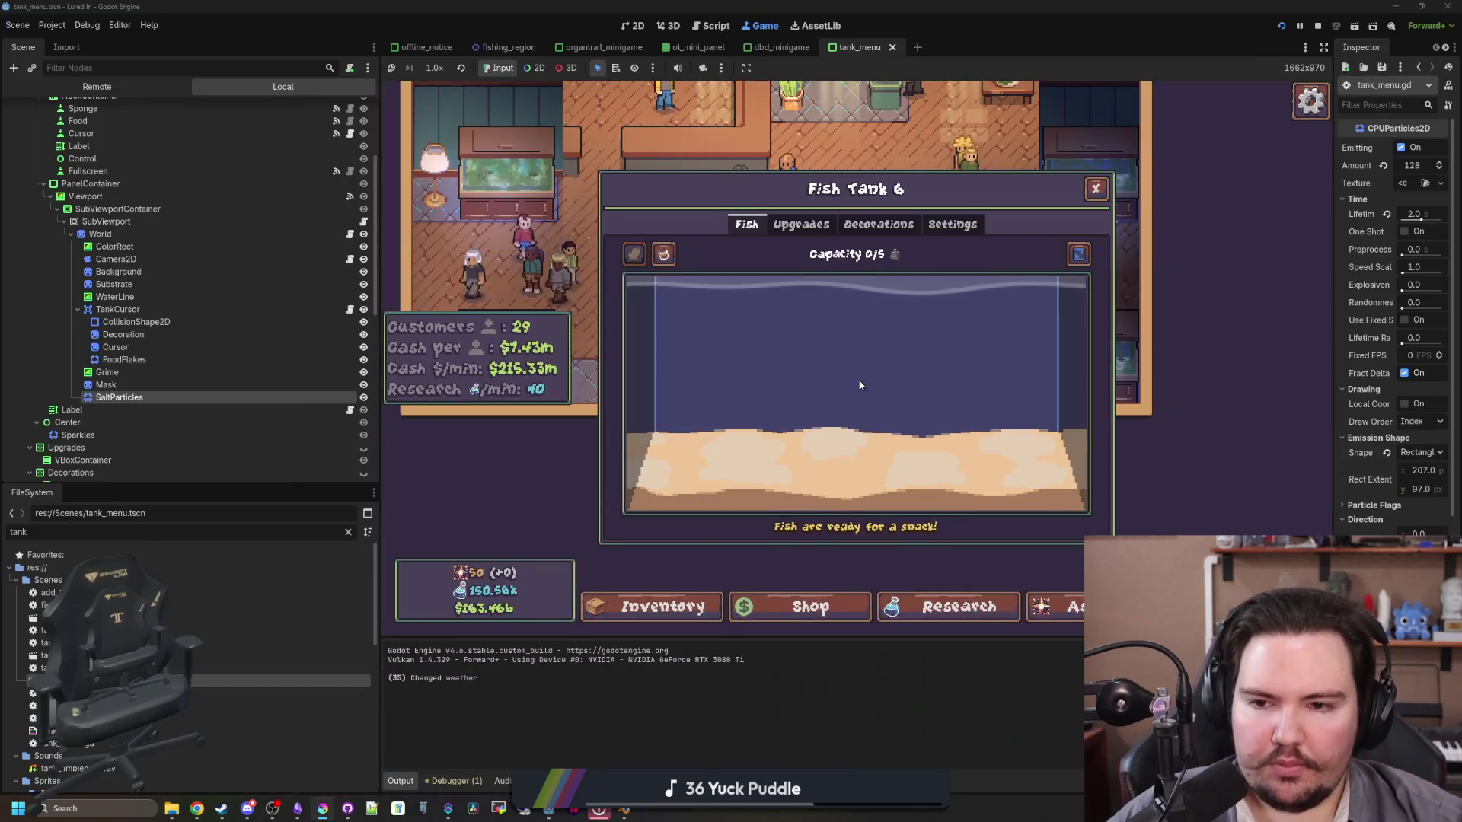
Step: Stop the running game and open decorations_table.gd by filtering FileSystem for 'decorat'
{"action": "left_click", "coordinate": [1095, 188]}
{"action": "key", "text": "F8"}
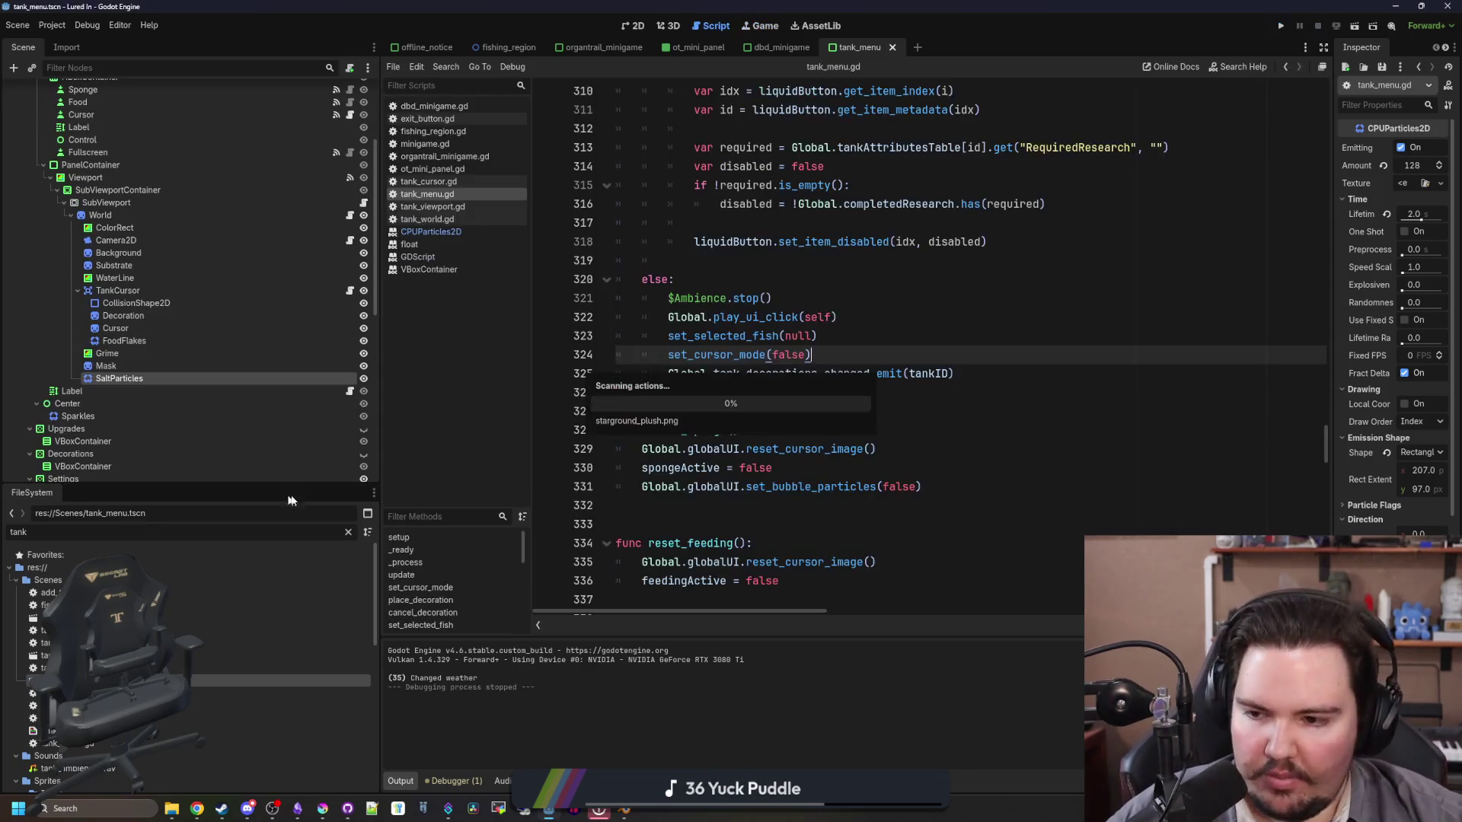
{"action": "left_click", "coordinate": [347, 532]}
{"action": "type", "text": "decorat"}
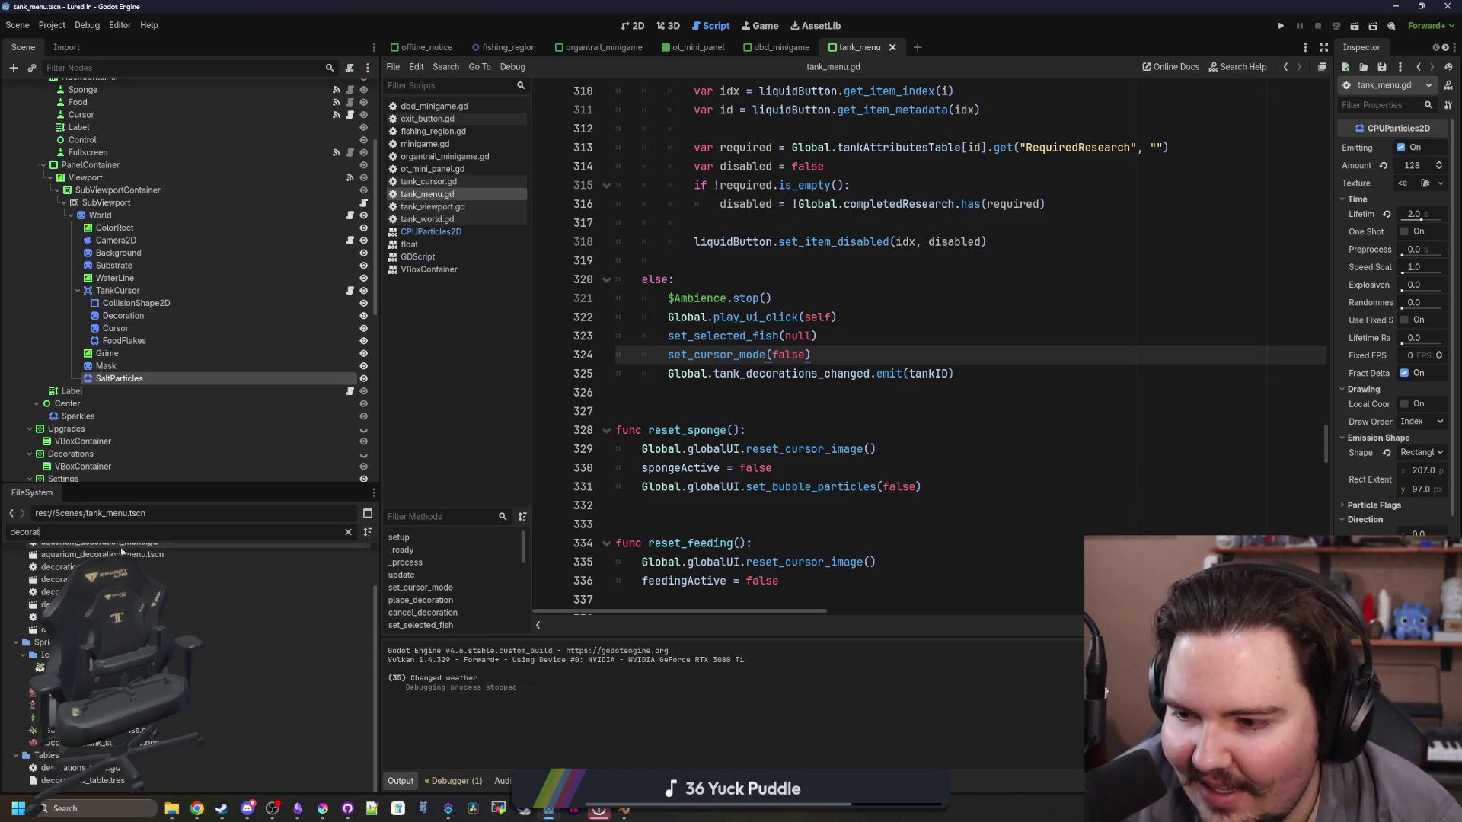
{"action": "scroll", "coordinate": [190, 602], "scroll_direction": "up", "scroll_amount": 3}
{"action": "scroll", "coordinate": [152, 685], "scroll_direction": "down", "scroll_amount": 5}
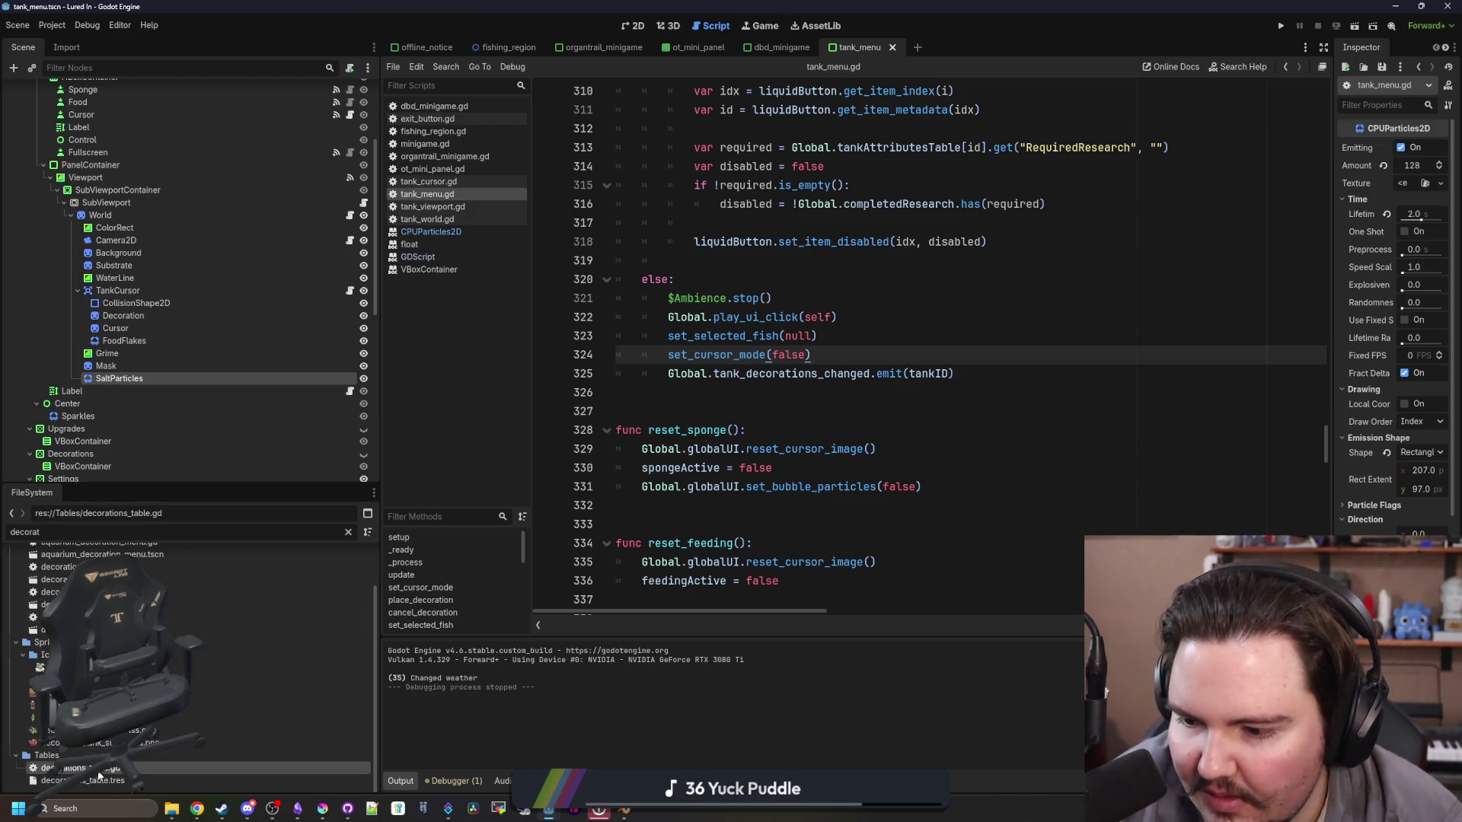
{"action": "double_click", "coordinate": [97, 769]}
Step: Duplicate the starfish_home entry block and fix the copy's indentation
{"action": "left_click", "coordinate": [778, 480]}
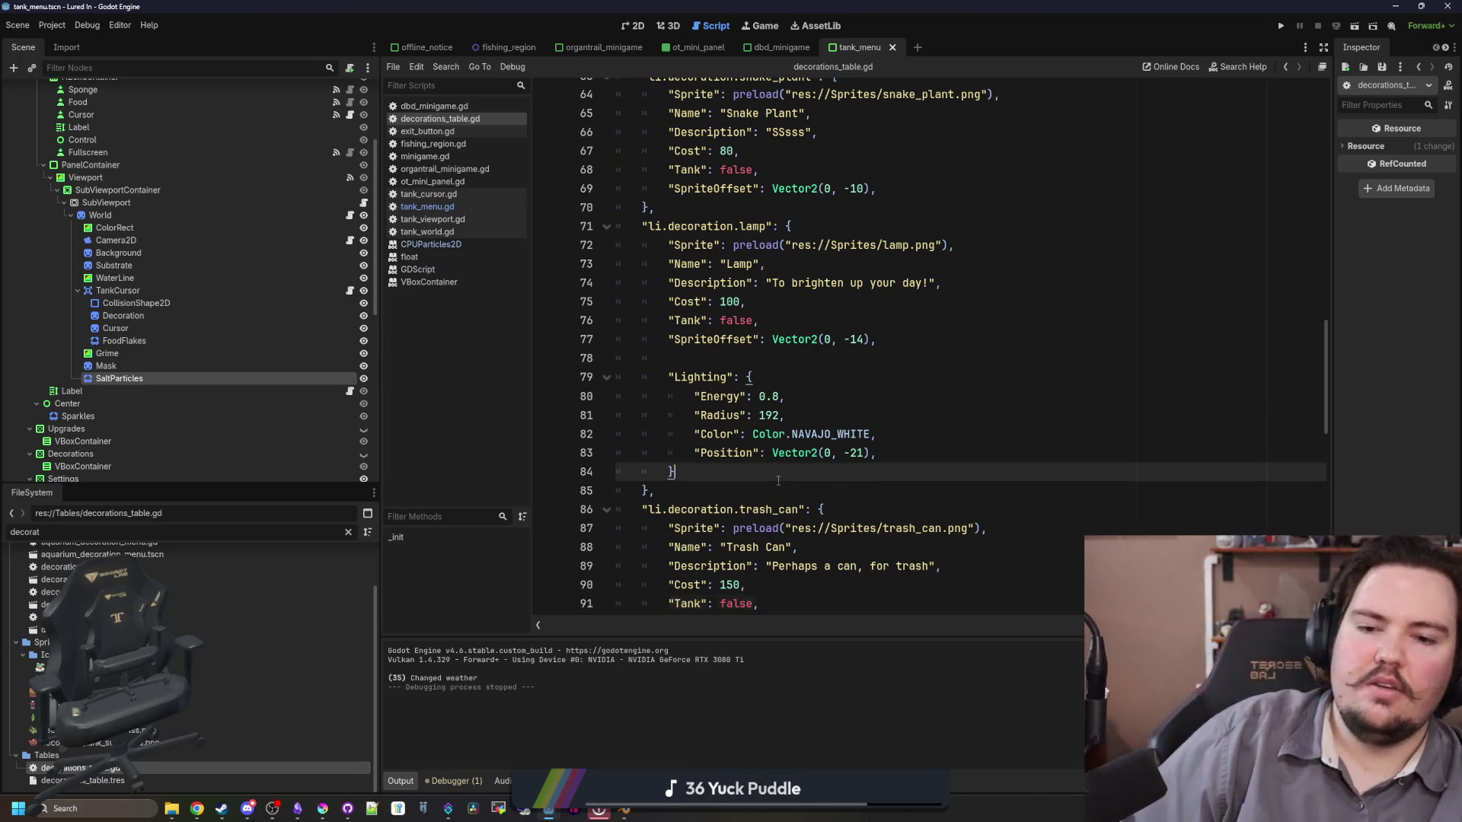
{"action": "scroll", "coordinate": [778, 479], "scroll_direction": "down", "scroll_amount": 1}
{"action": "scroll", "coordinate": [771, 484], "scroll_direction": "up", "scroll_amount": 1}
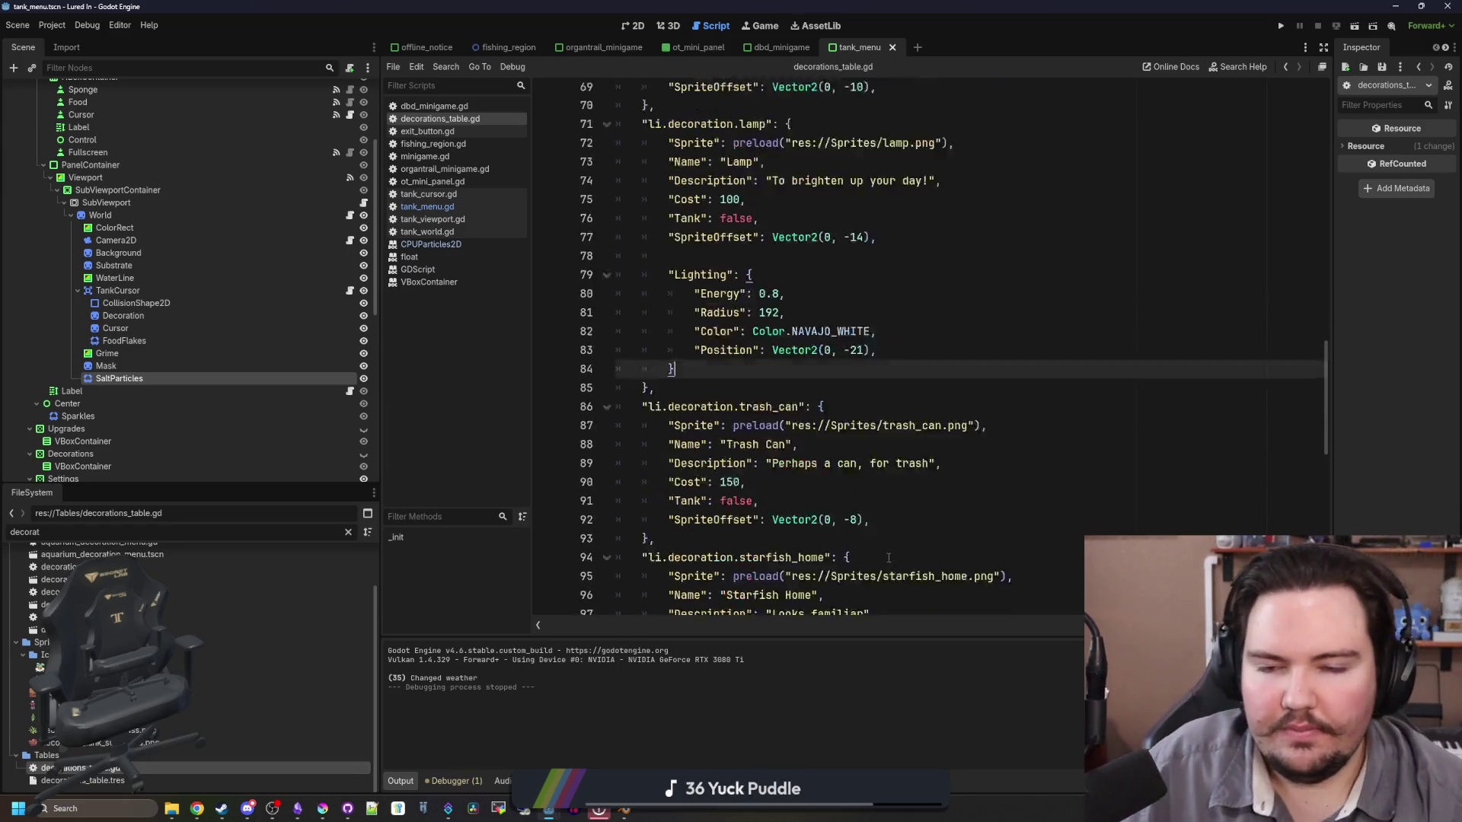
{"action": "scroll", "coordinate": [716, 471], "scroll_direction": "down", "scroll_amount": 3}
{"action": "left_click_drag", "start_coordinate": [701, 506], "coordinate": [510, 382]}
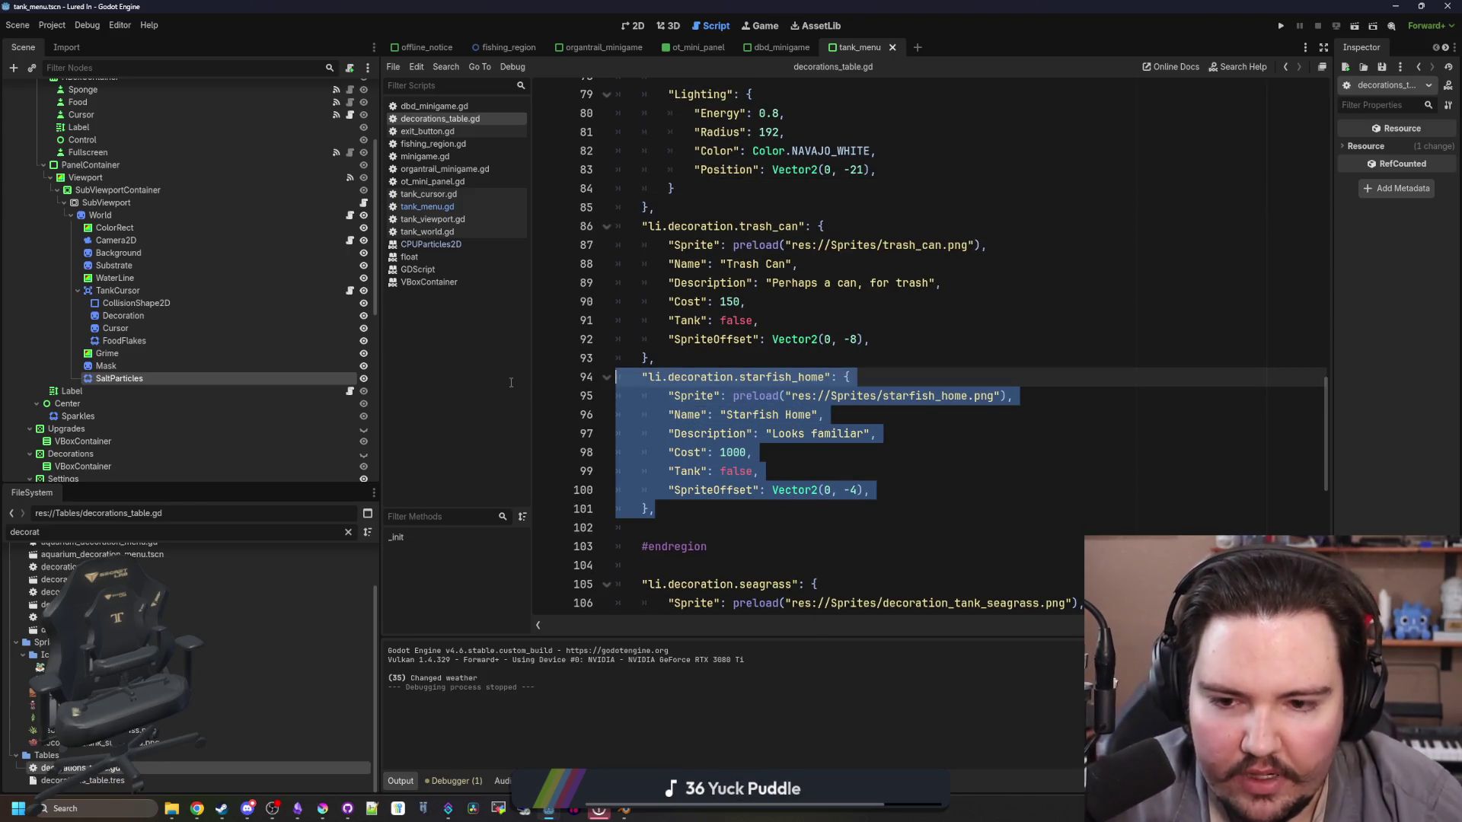
{"action": "key", "text": "ctrl+c"}
{"action": "left_click", "coordinate": [710, 522]}
{"action": "key", "text": "ctrl+v"}
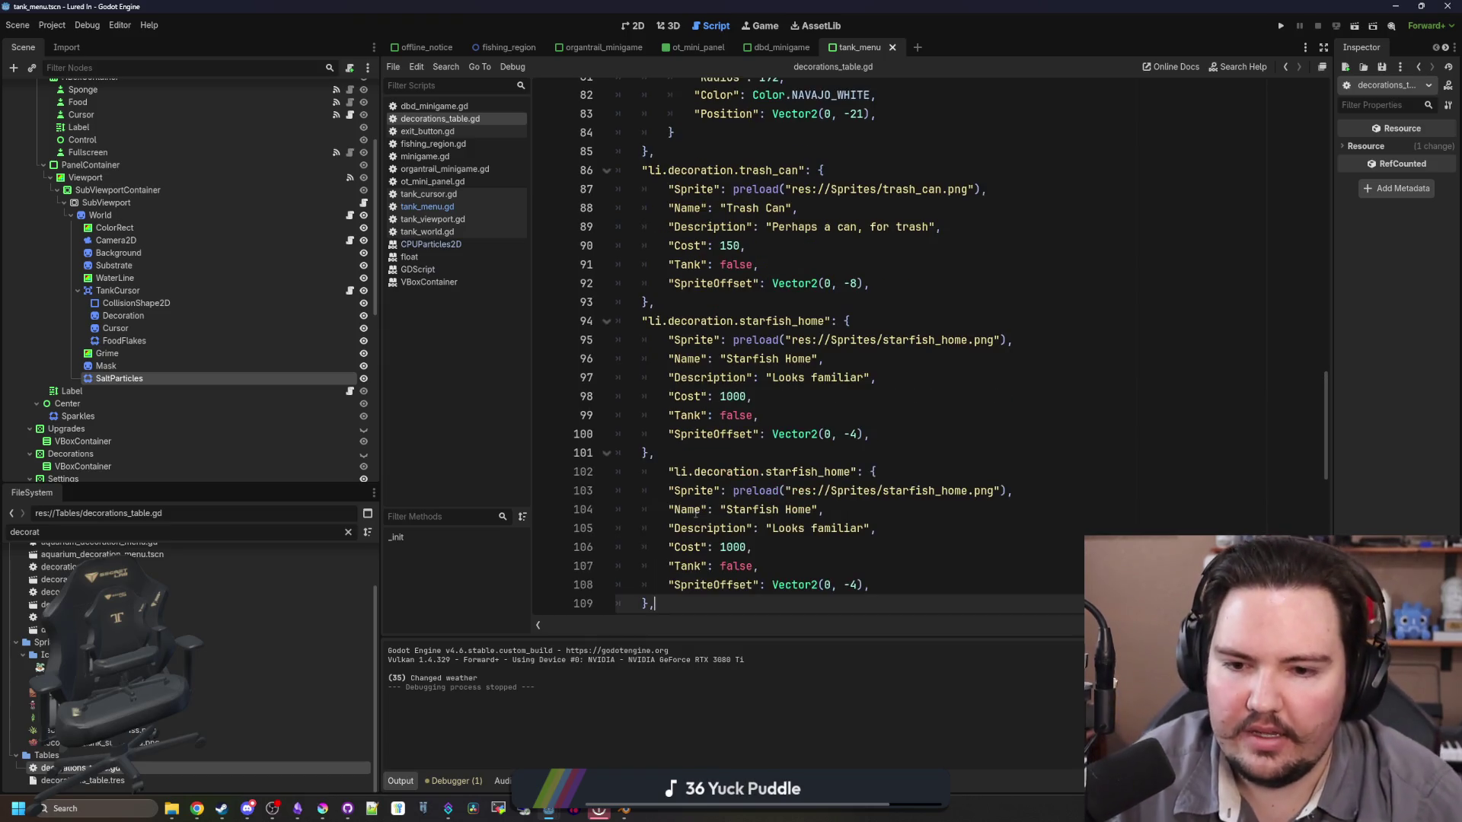
{"action": "left_click", "coordinate": [671, 472]}
{"action": "key", "text": "BackSpace"}
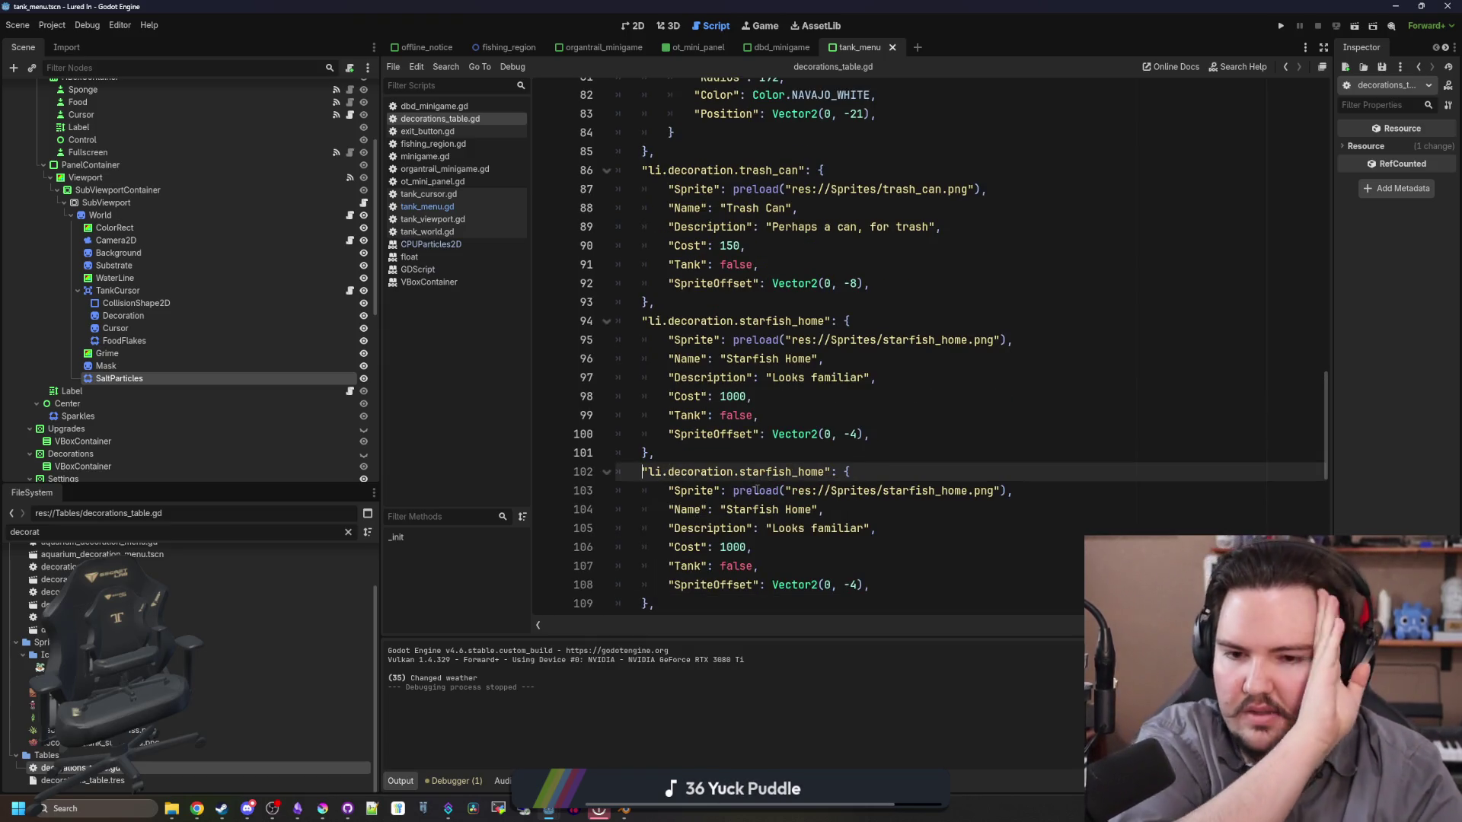
Step: Rename the copy's key to starground_plush and point its sprite to starground_plush.png
{"action": "scroll", "coordinate": [823, 418], "scroll_direction": "up", "scroll_amount": 1}
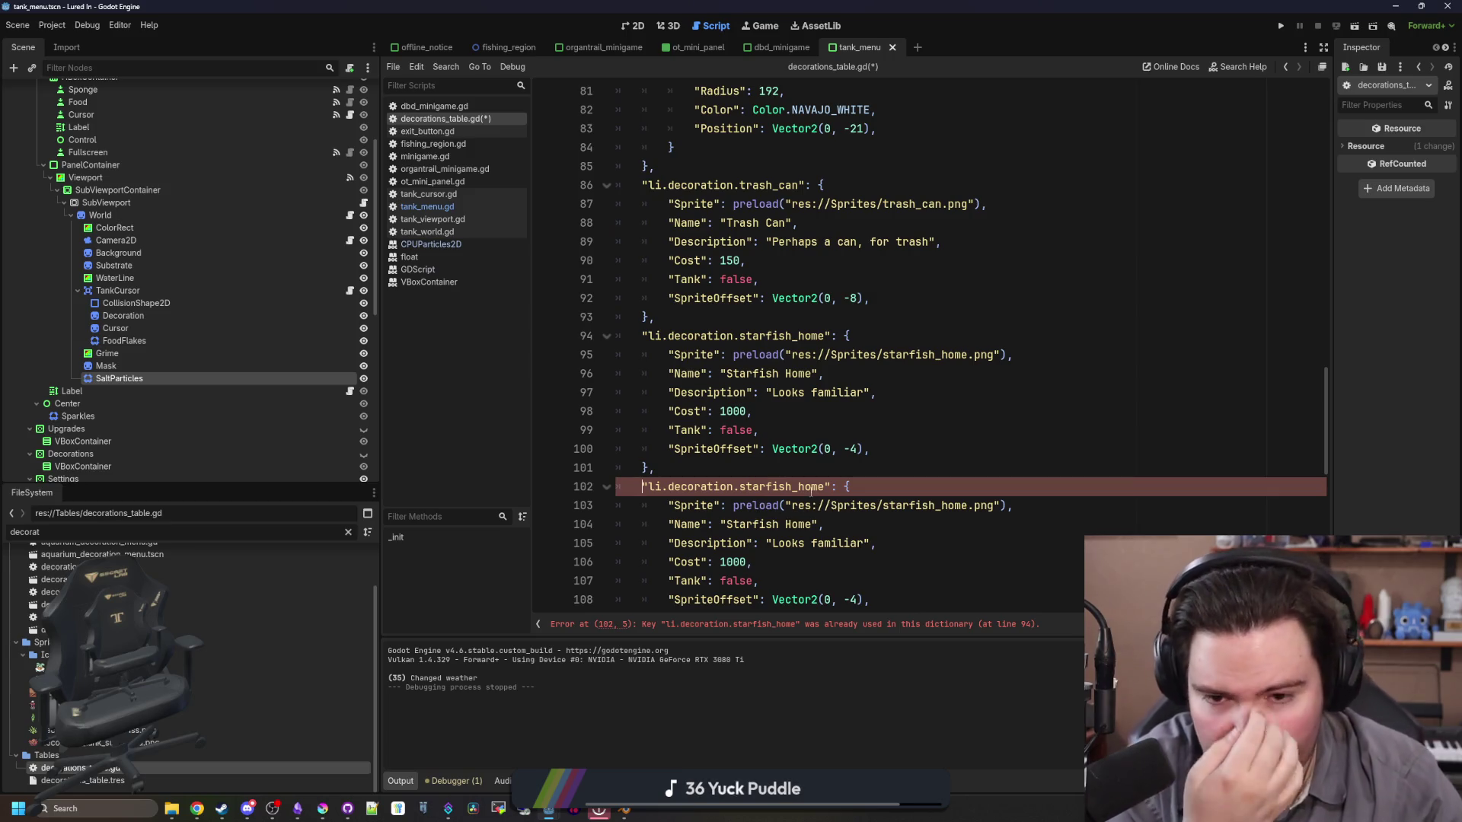
{"action": "double_click", "coordinate": [801, 487]}
{"action": "type", "text": "st"}
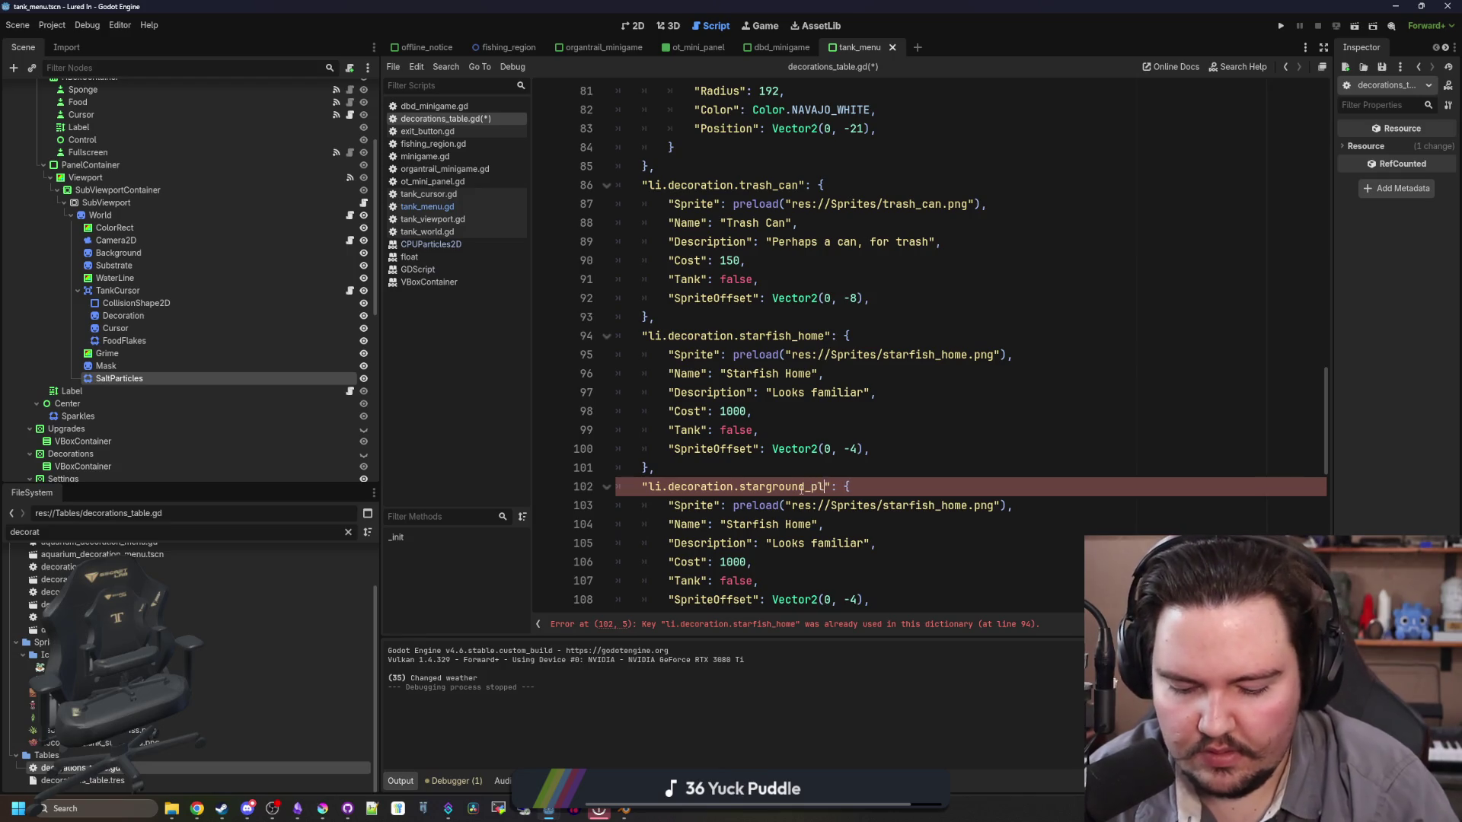
{"action": "scroll", "coordinate": [784, 489], "scroll_direction": "down", "scroll_amount": 2}
{"action": "type", "text": "ush"}
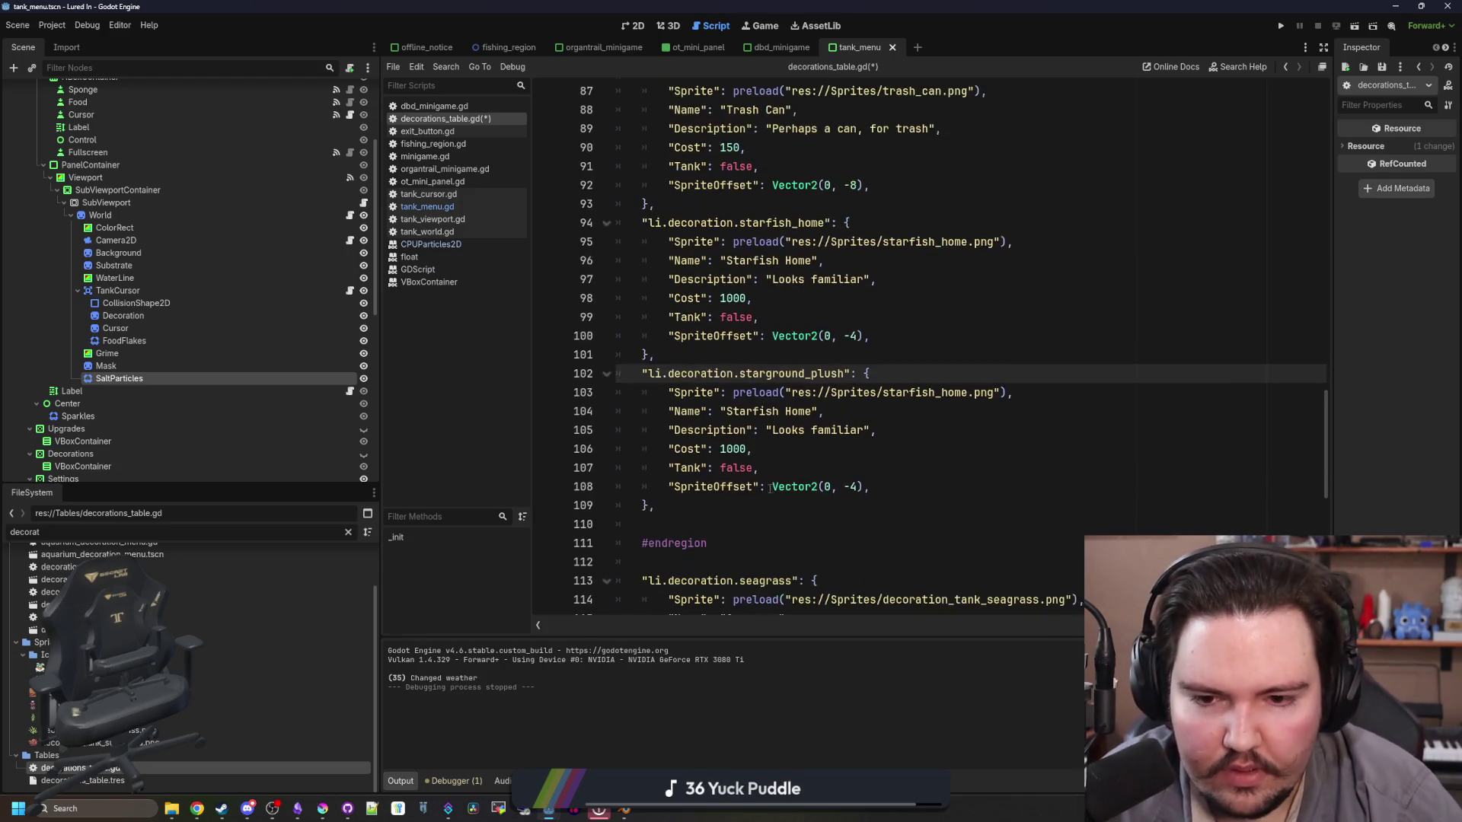
{"action": "double_click", "coordinate": [894, 395]}
{"action": "type", "text": "st"}
{"action": "key", "text": "Return"}
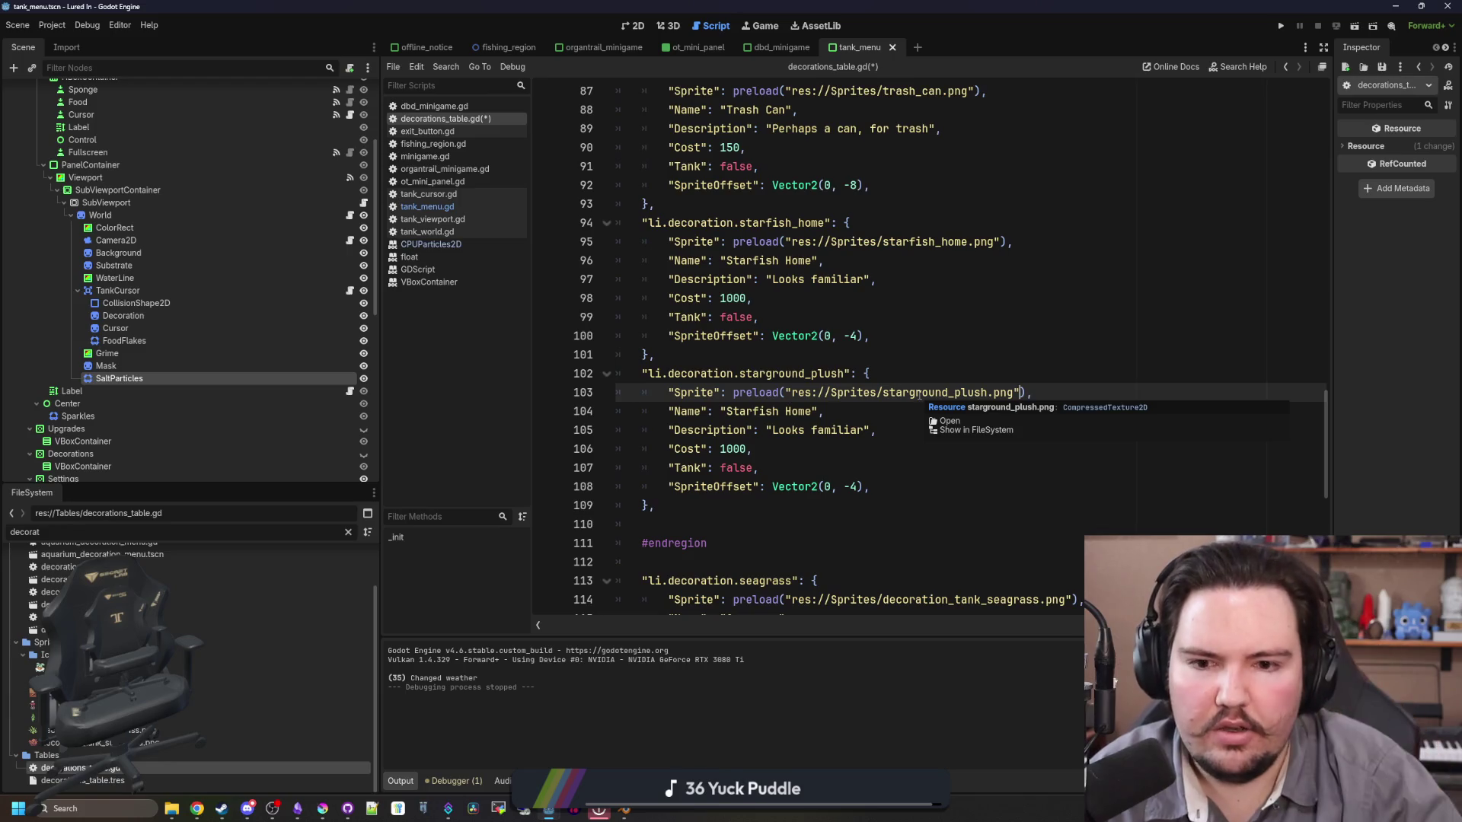
{"action": "left_click", "coordinate": [970, 348]}
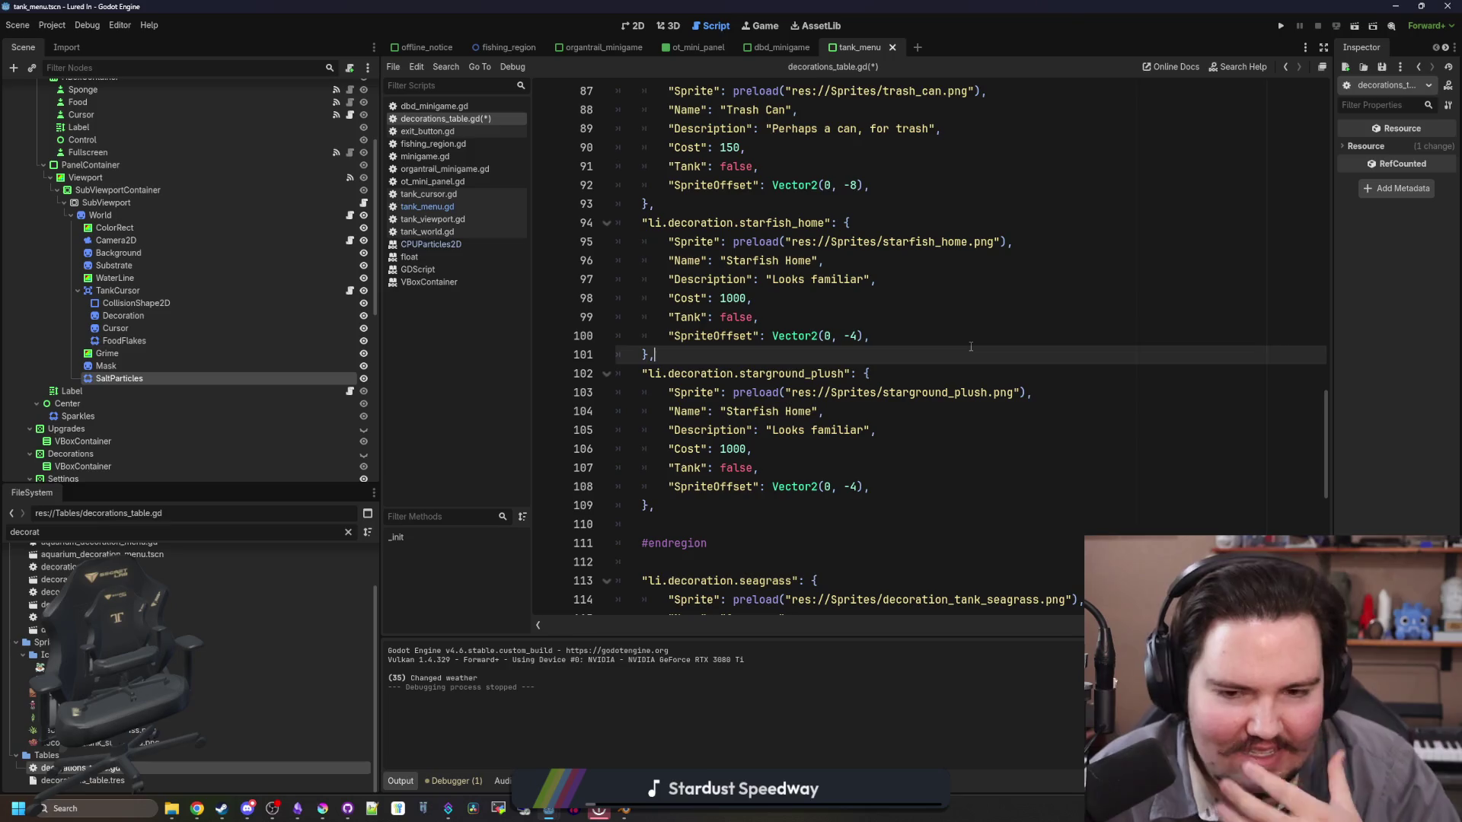
{"action": "key", "text": "alt+Tab"}
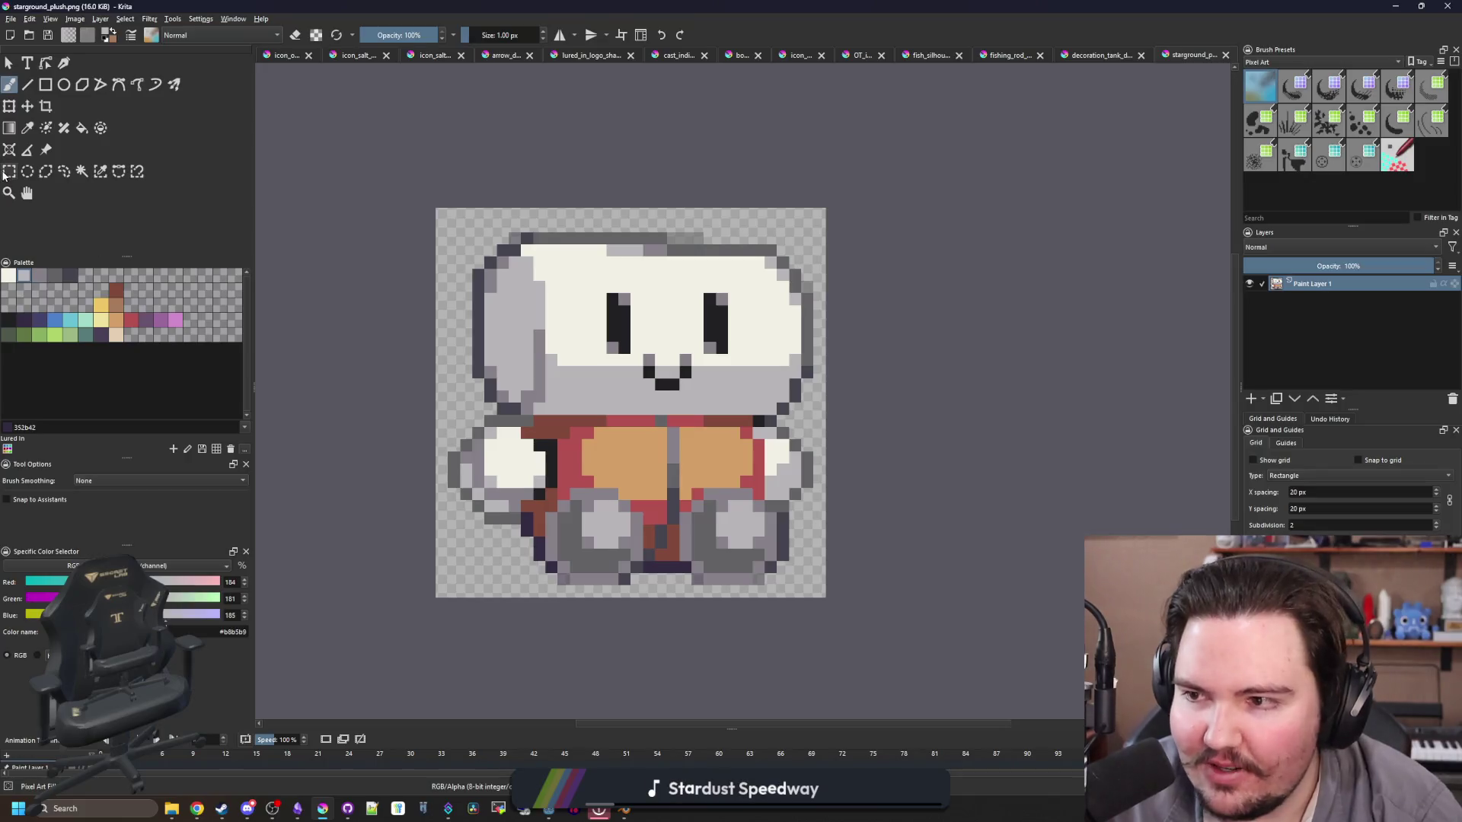
Step: Measure the plush's pixel height above the canvas bottom with a temporary selection, then deselect
{"action": "mouse_move", "coordinate": [609, 601]}
{"action": "left_mouse_down"}
{"action": "mouse_move", "coordinate": [679, 407]}
{"action": "mouse_move", "coordinate": [662, 484]}
{"action": "left_mouse_up"}
{"action": "left_click", "coordinate": [635, 424]}
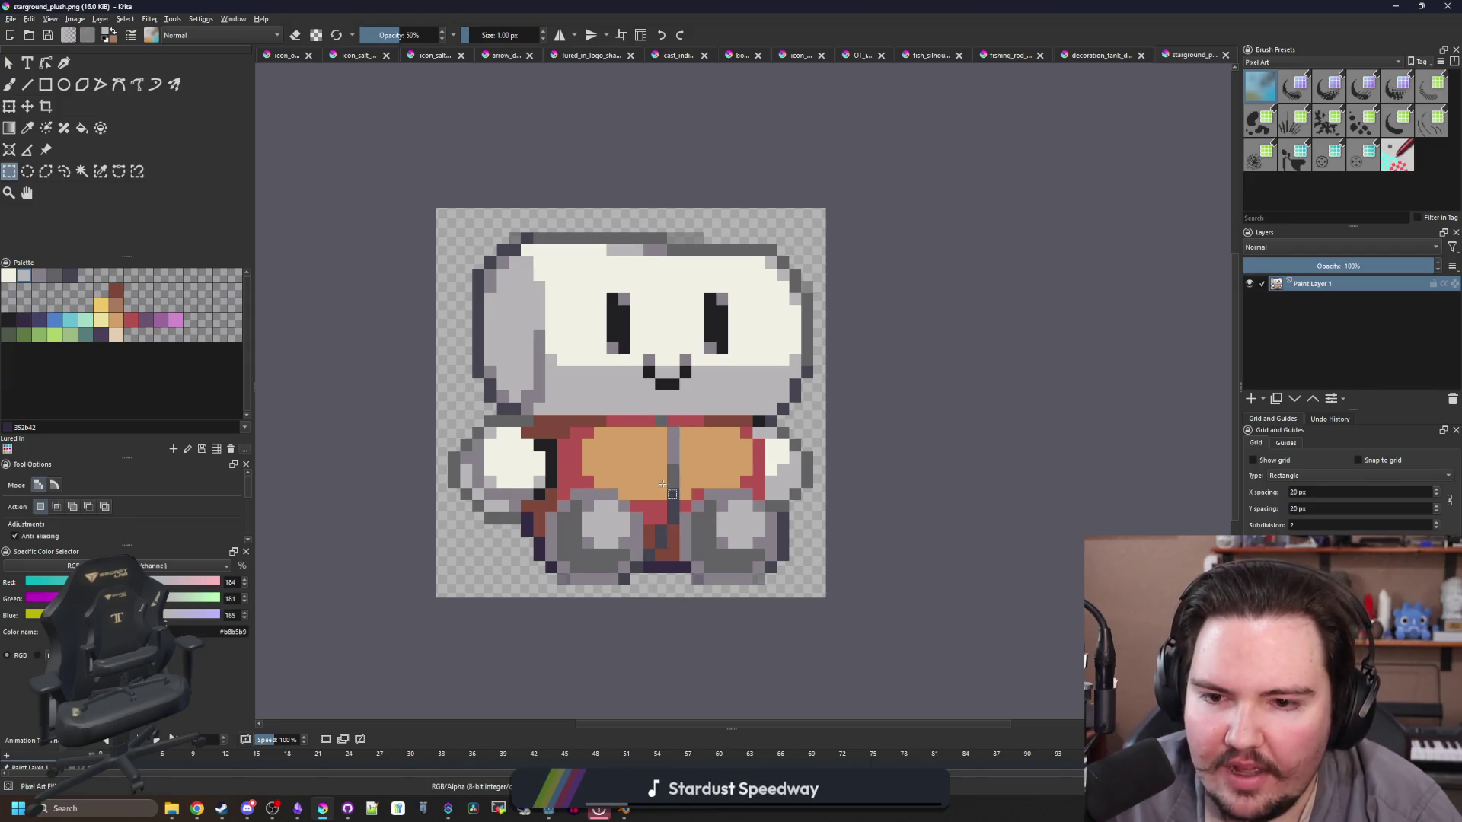
{"action": "key", "text": "alt+Tab"}
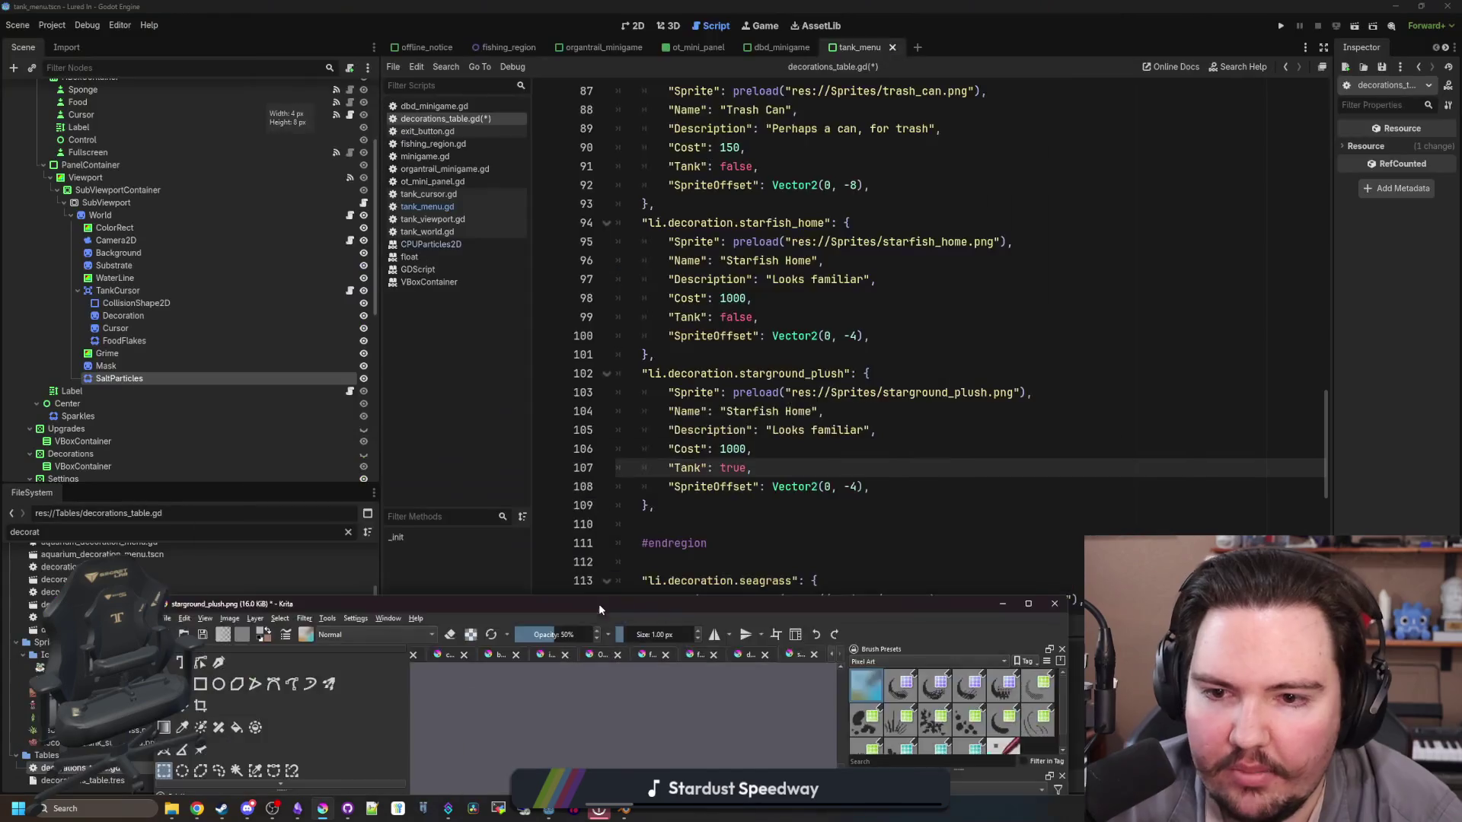
Step: Set the starground_plush SpriteOffset to (0, -8) and its cost to 10000
{"action": "left_click", "coordinate": [856, 486]}
{"action": "type", "text": "8"}
{"action": "key", "text": "ctrl+s"}
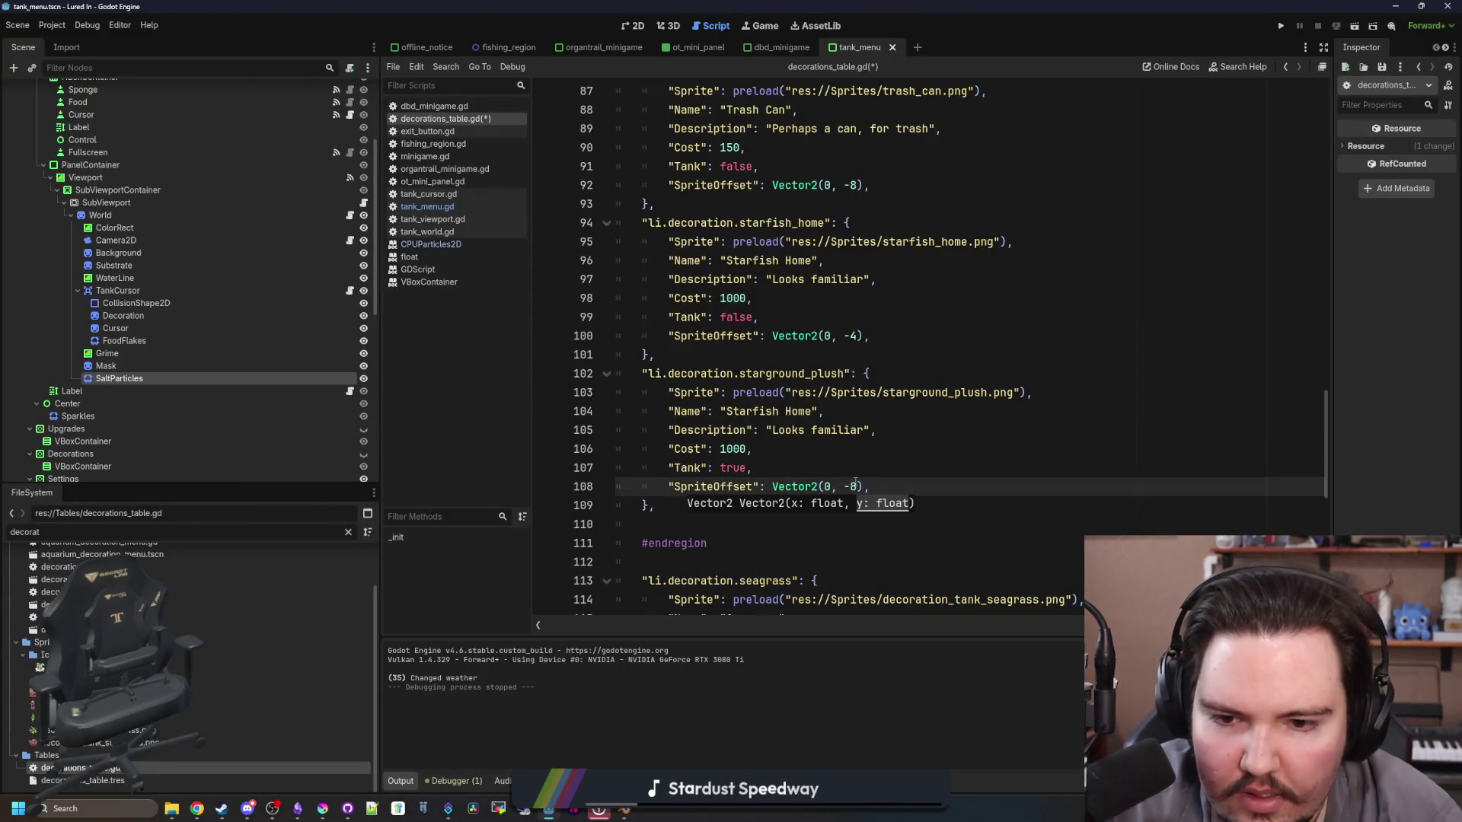
{"action": "key", "text": "Up"}
{"action": "double_click", "coordinate": [739, 448]}
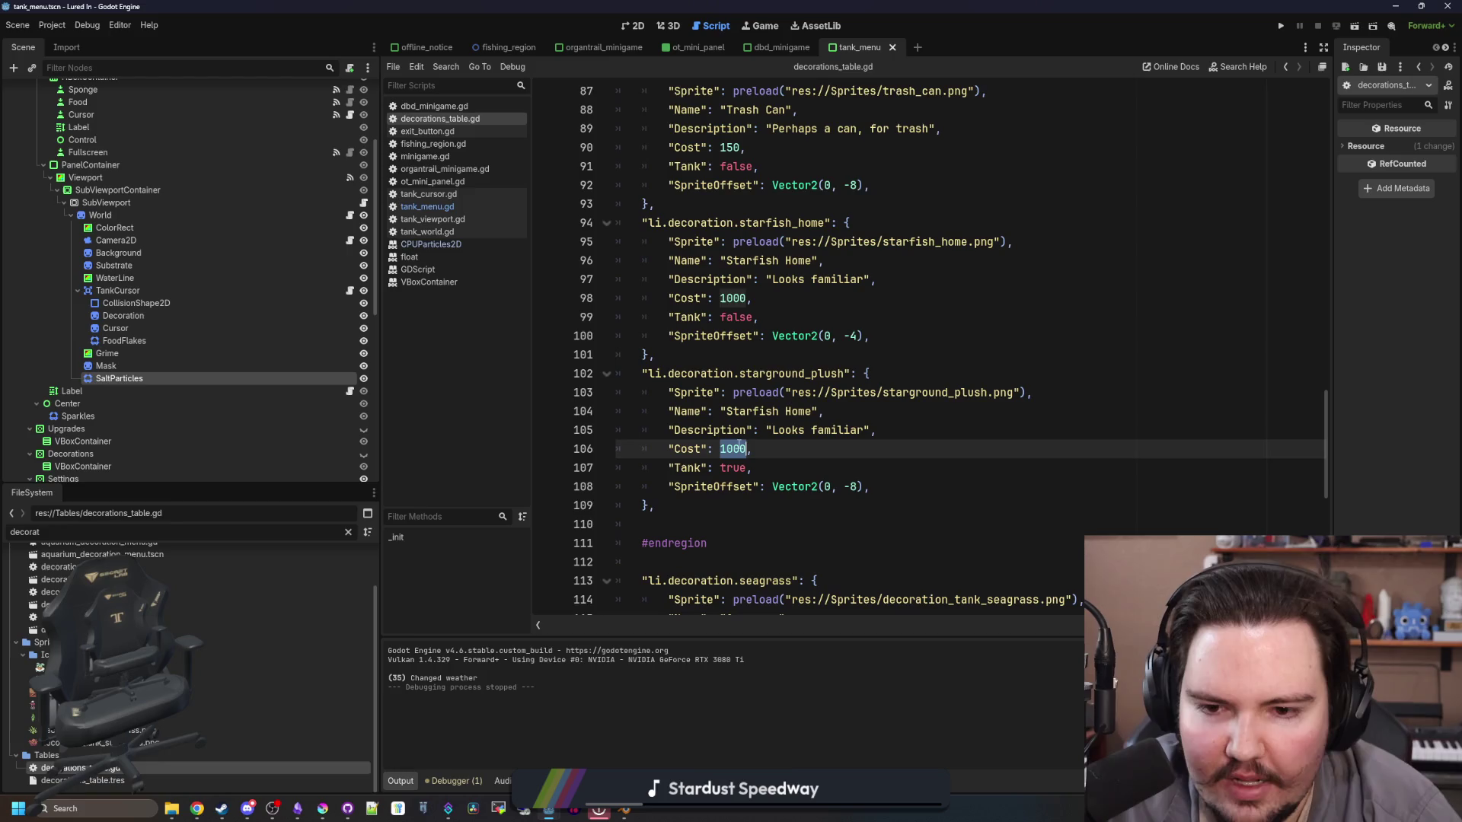
{"action": "left_click", "coordinate": [747, 449]}
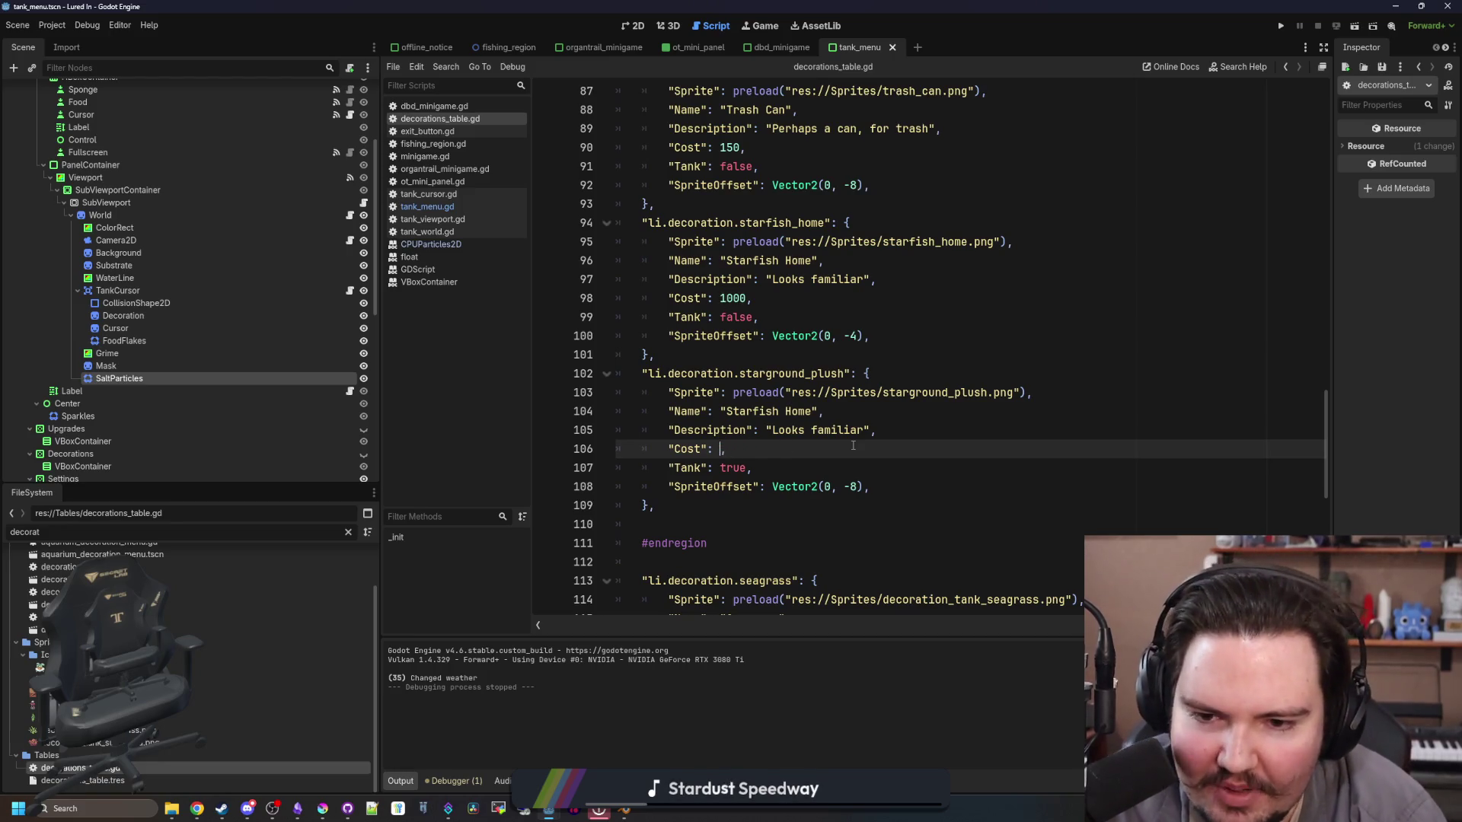
Step: Rename the entry Starground Plush with description 'Ad Astra!', save, and run the game
{"action": "double_click", "coordinate": [784, 409]}
{"action": "key", "text": "BackSpace"}
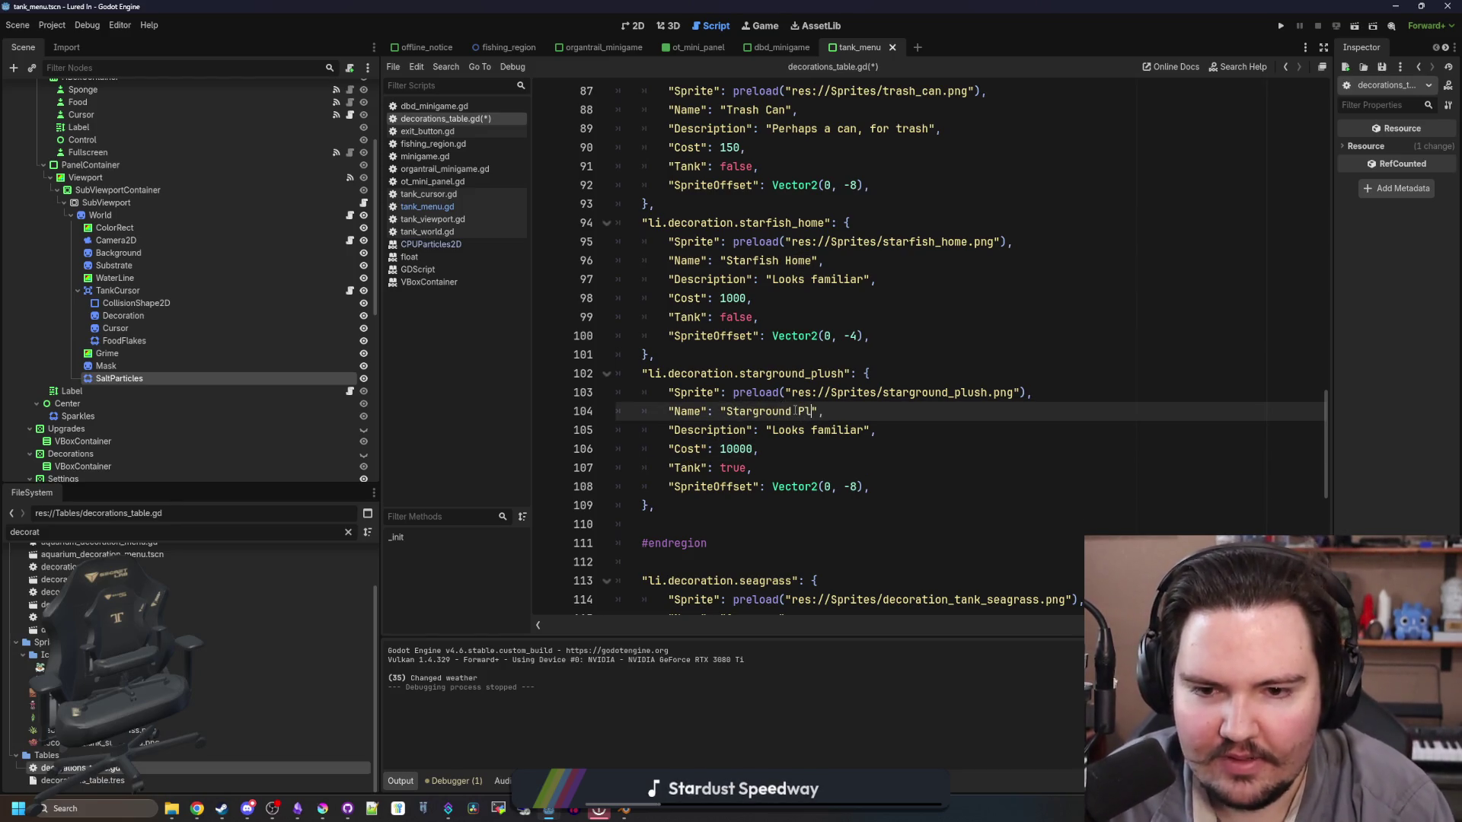
{"action": "double_click", "coordinate": [850, 432]}
{"action": "key", "text": "BackSpace"}
{"action": "key", "text": "BackSpace"}
{"action": "key", "text": "BackSpace"}
{"action": "type", "text": "Ad Astr"}
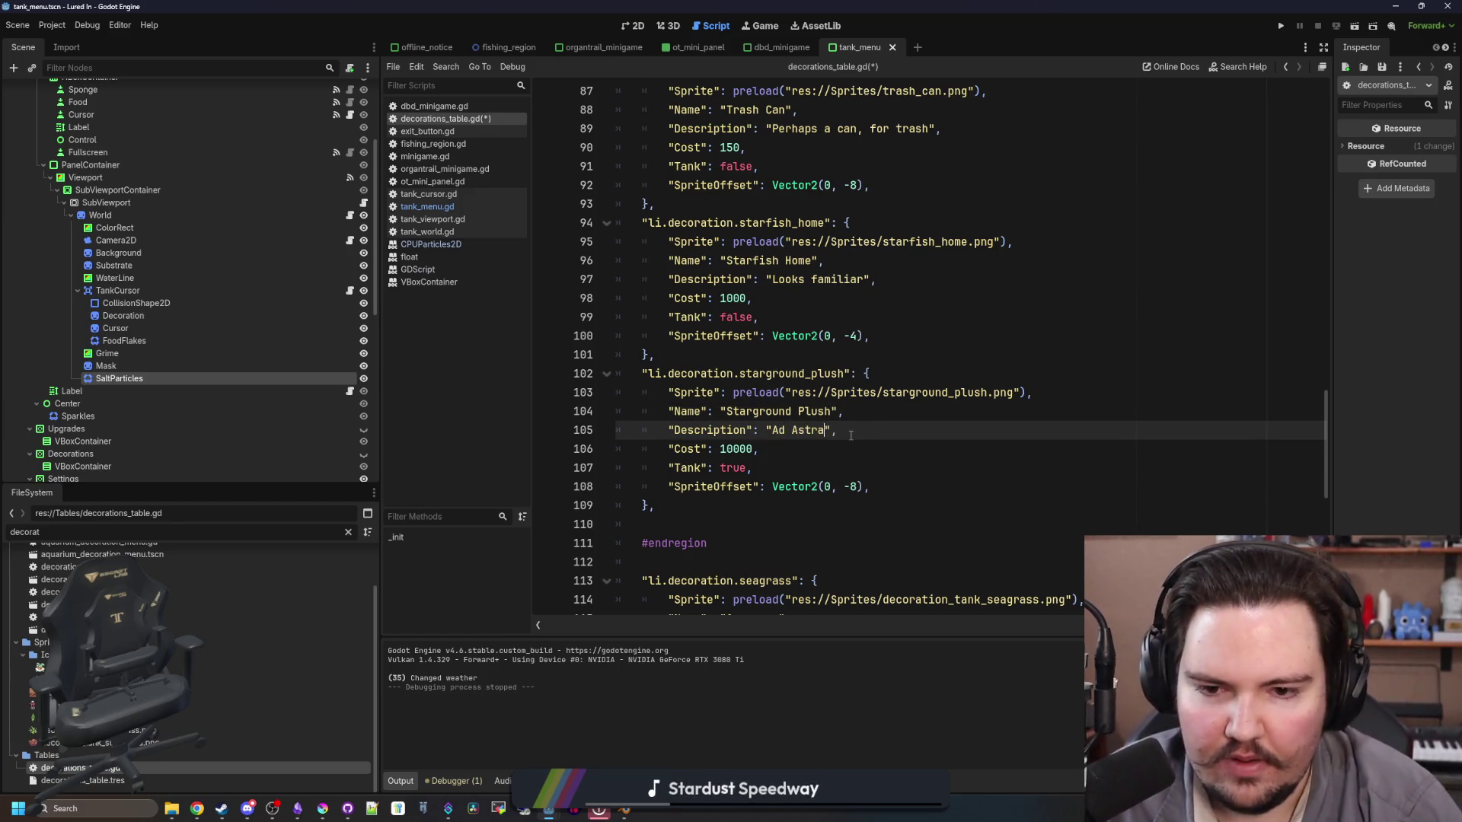
{"action": "left_click", "coordinate": [919, 441]}
{"action": "key", "text": "ctrl+s"}
{"action": "key", "text": "F5"}
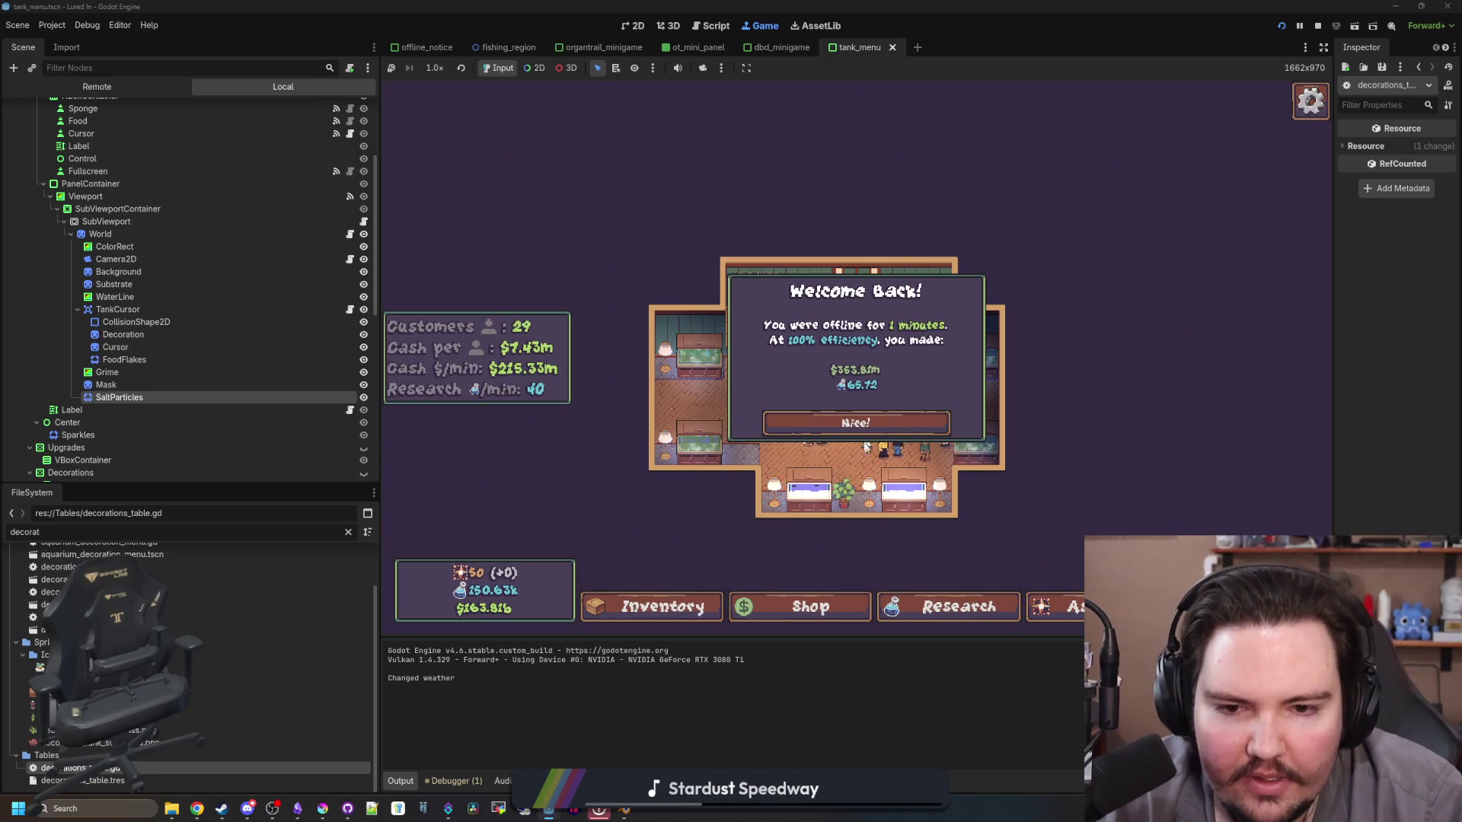
Step: Buy the Starground Plush for $10k from Fish Tank 6's decorations
{"action": "left_click", "coordinate": [898, 449]}
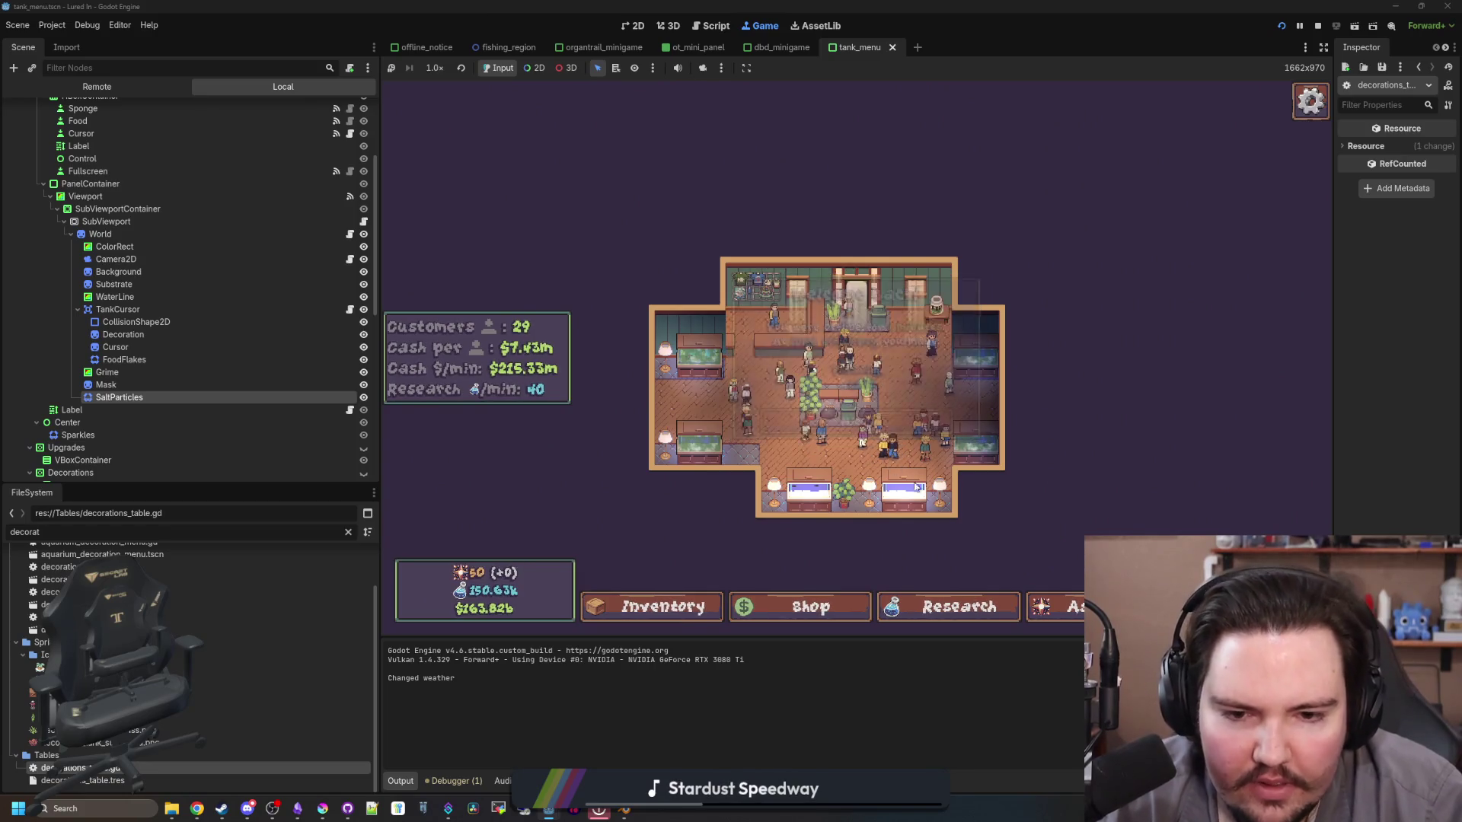
{"action": "left_click", "coordinate": [934, 457]}
{"action": "left_click", "coordinate": [878, 224]}
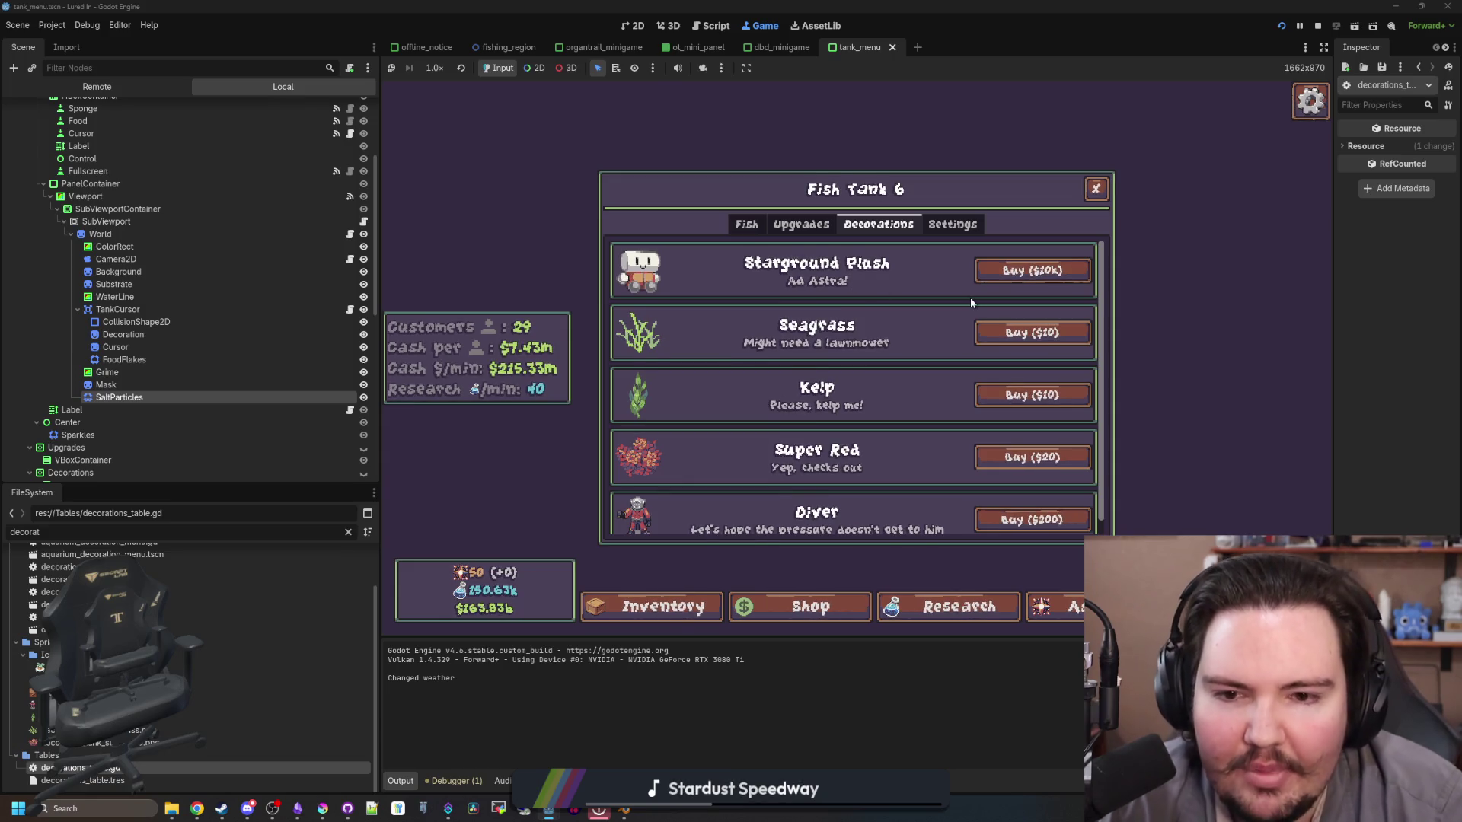
{"action": "left_click", "coordinate": [1027, 271]}
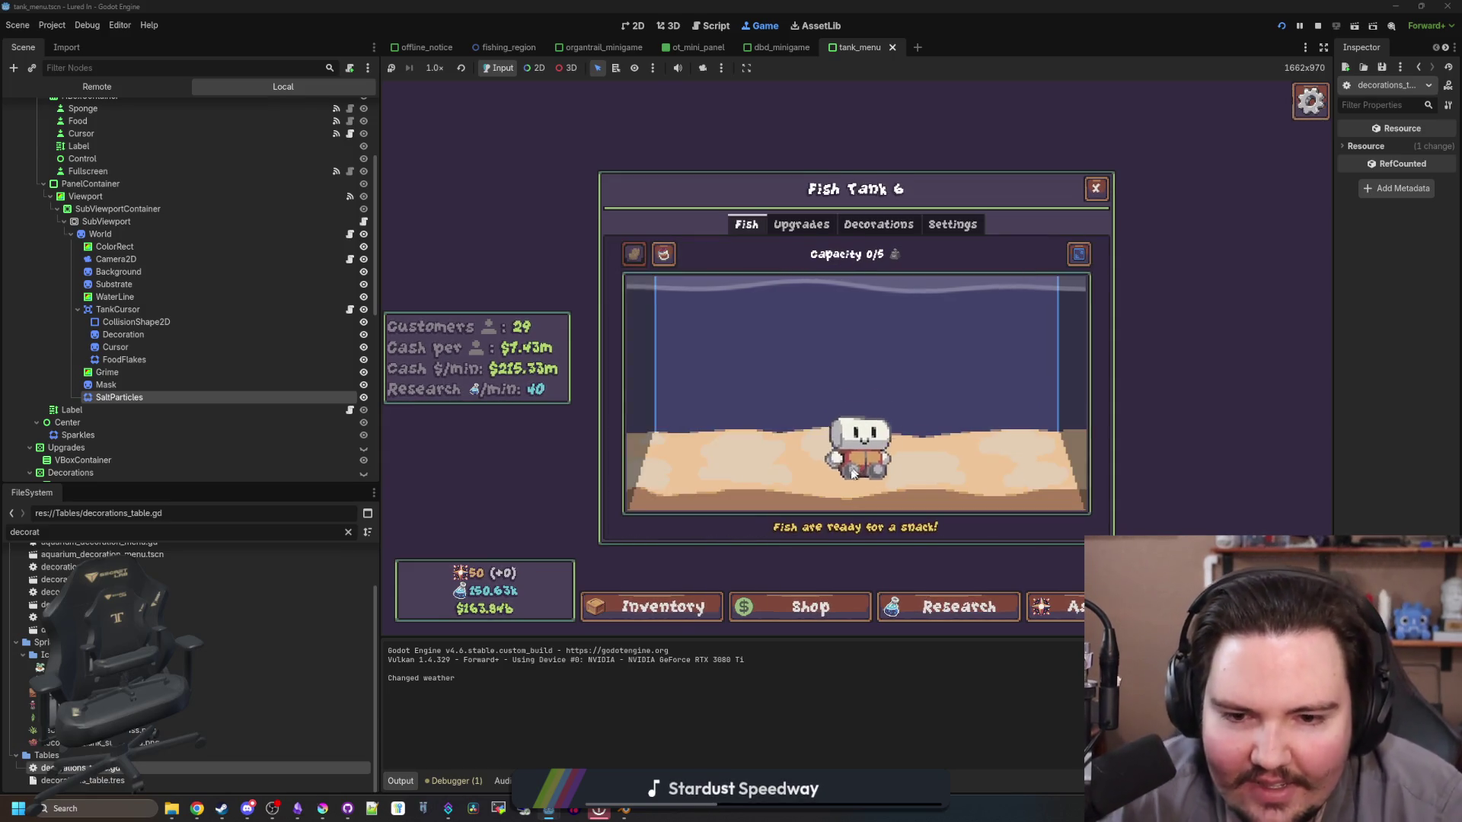
Step: Flip the plush, scale it to x2.0, close the tank, and reopen decorations_table.gd
{"action": "left_click", "coordinate": [707, 421]}
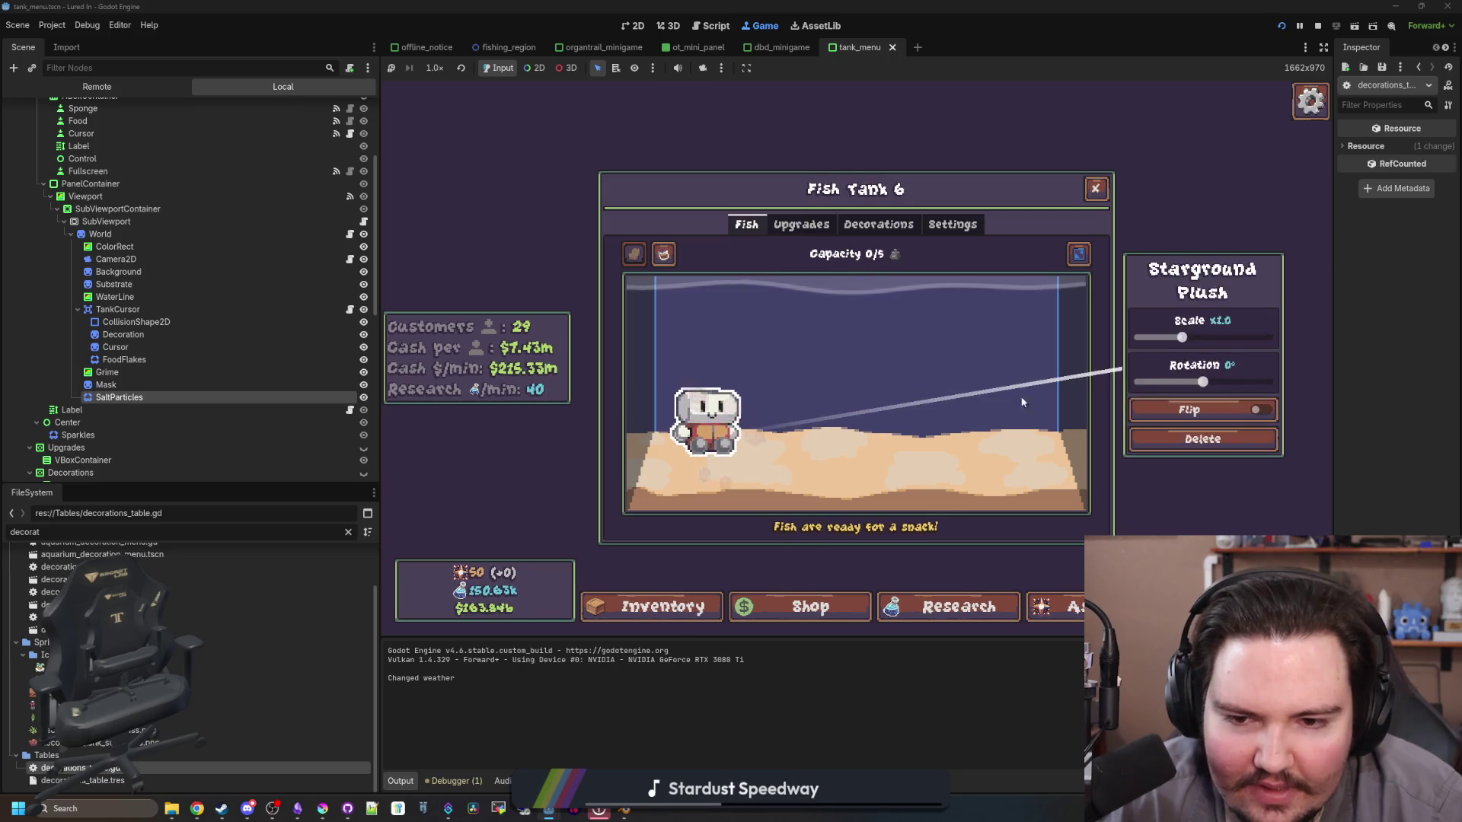
{"action": "left_click", "coordinate": [1209, 409]}
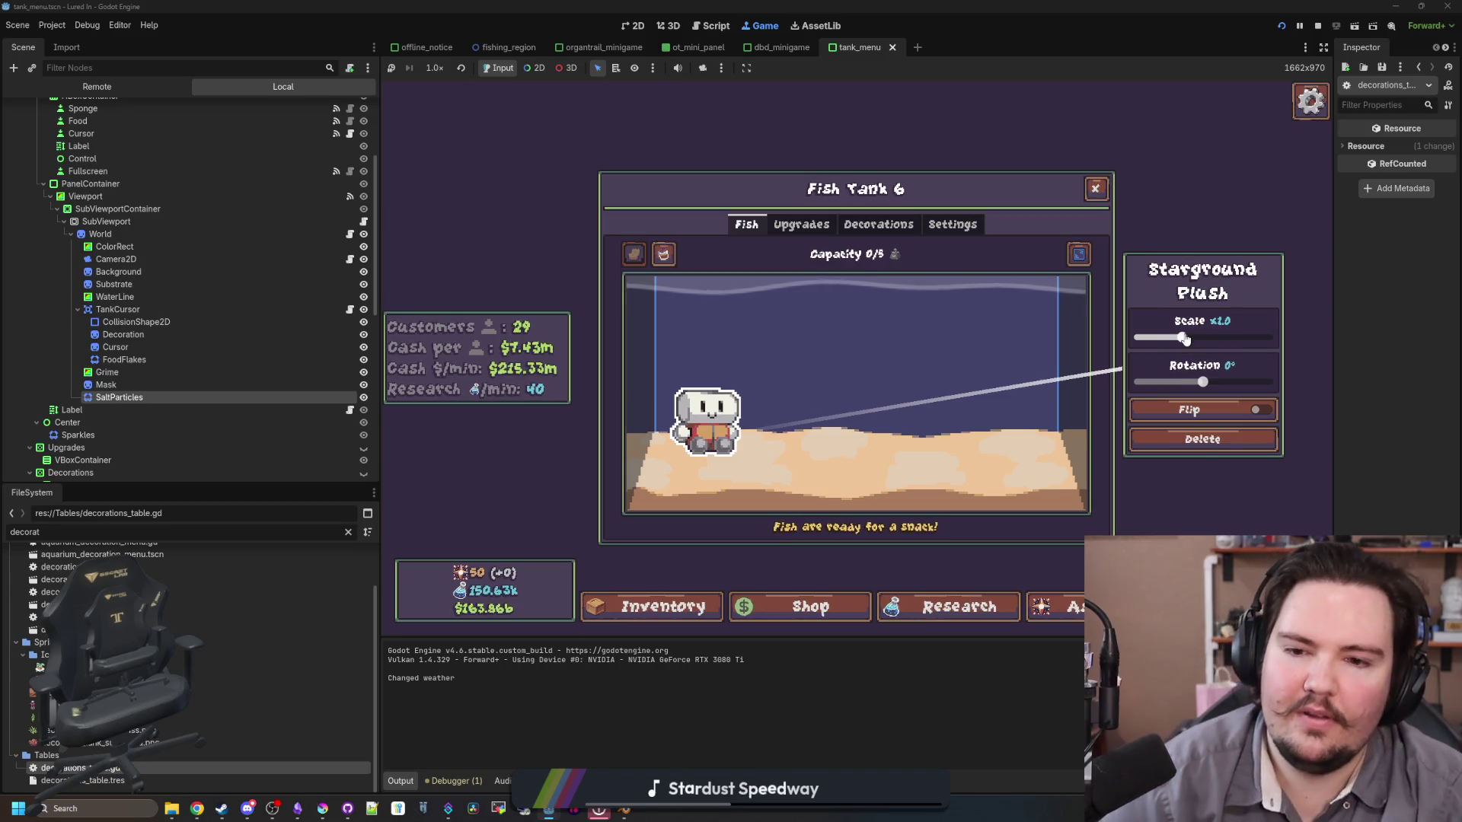
{"action": "left_click_drag", "start_coordinate": [1182, 338], "coordinate": [1267, 337]}
{"action": "left_click", "coordinate": [832, 318]}
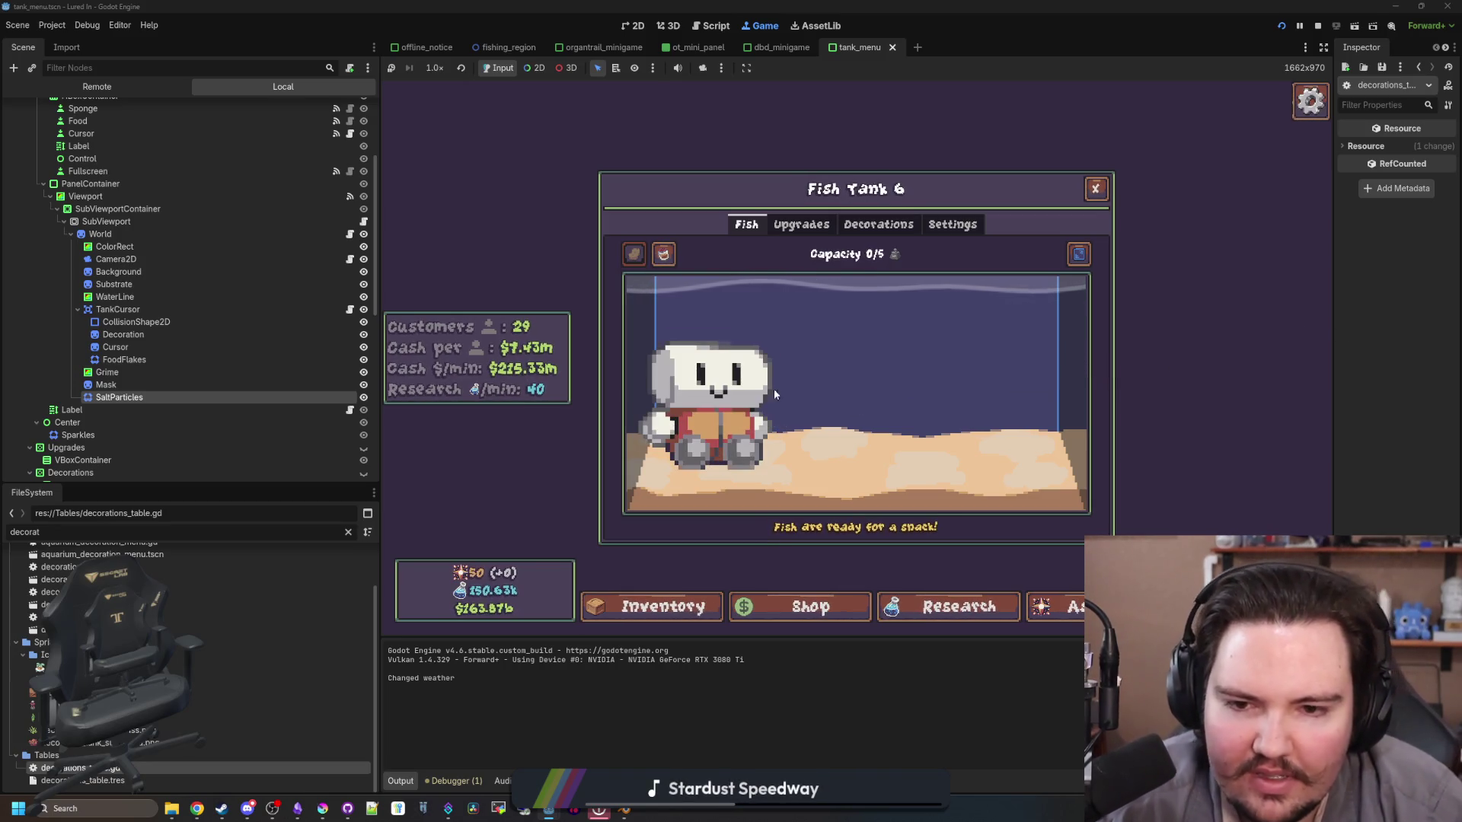
{"action": "key", "text": "Escape"}
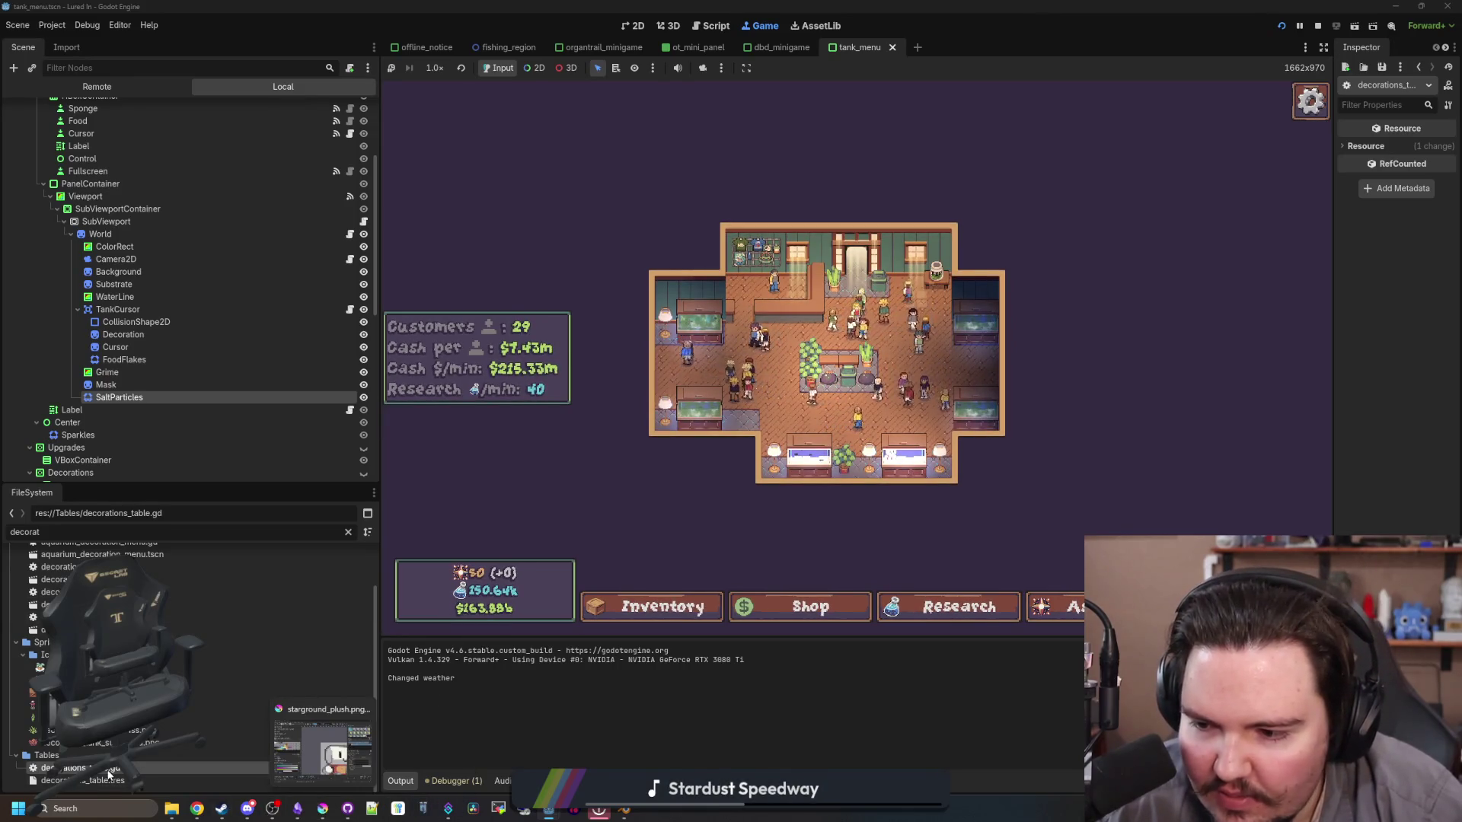
{"action": "double_click", "coordinate": [103, 769]}
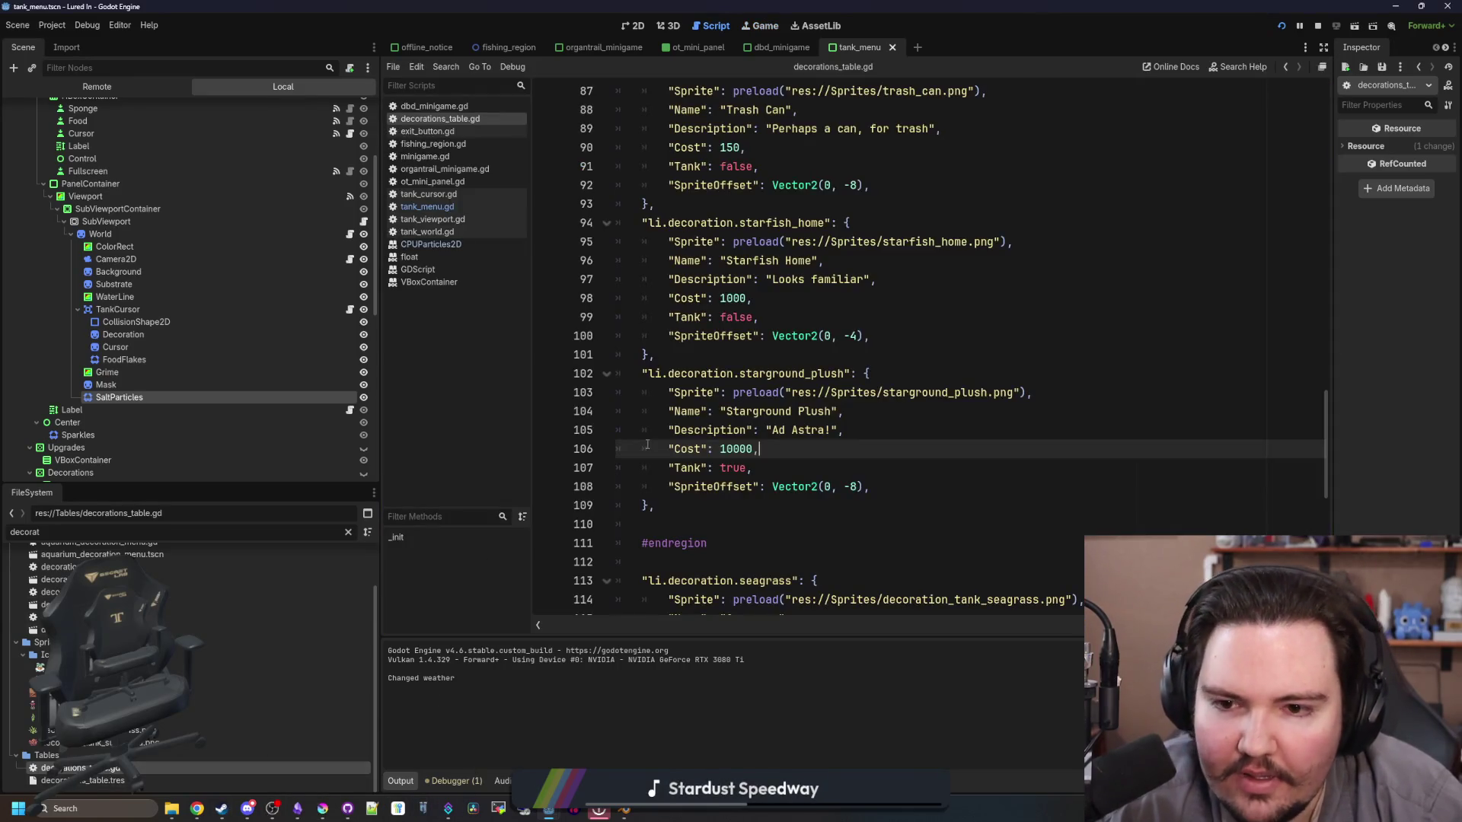
Step: Move the starground_plush entry (lines 102–109) below the diver entry and fix its indentation
{"action": "left_click", "coordinate": [698, 512]}
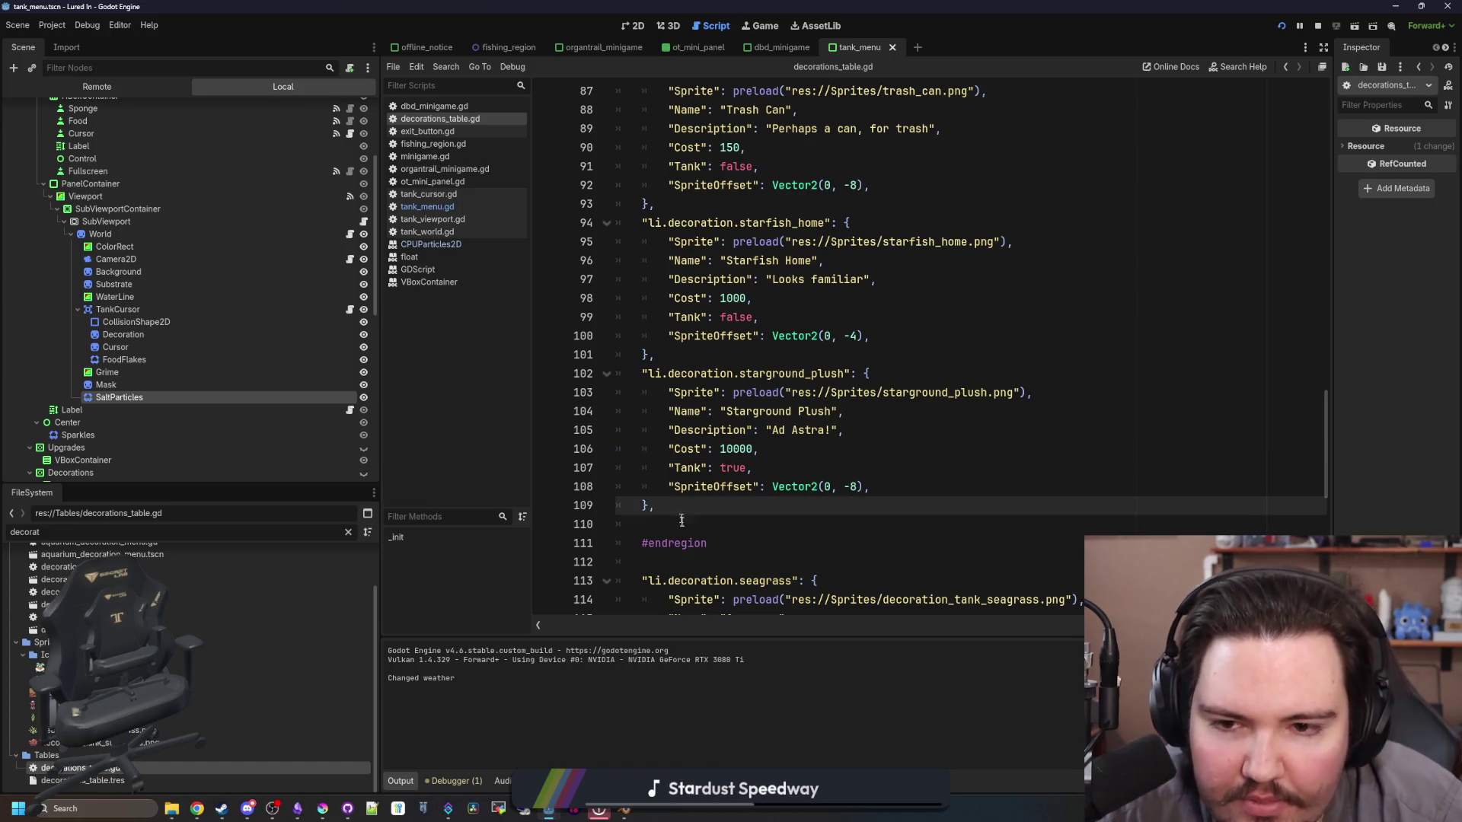
{"action": "left_click_drag", "start_coordinate": [705, 502], "coordinate": [641, 373]}
{"action": "key", "text": "BackSpace"}
{"action": "key", "text": "BackSpace"}
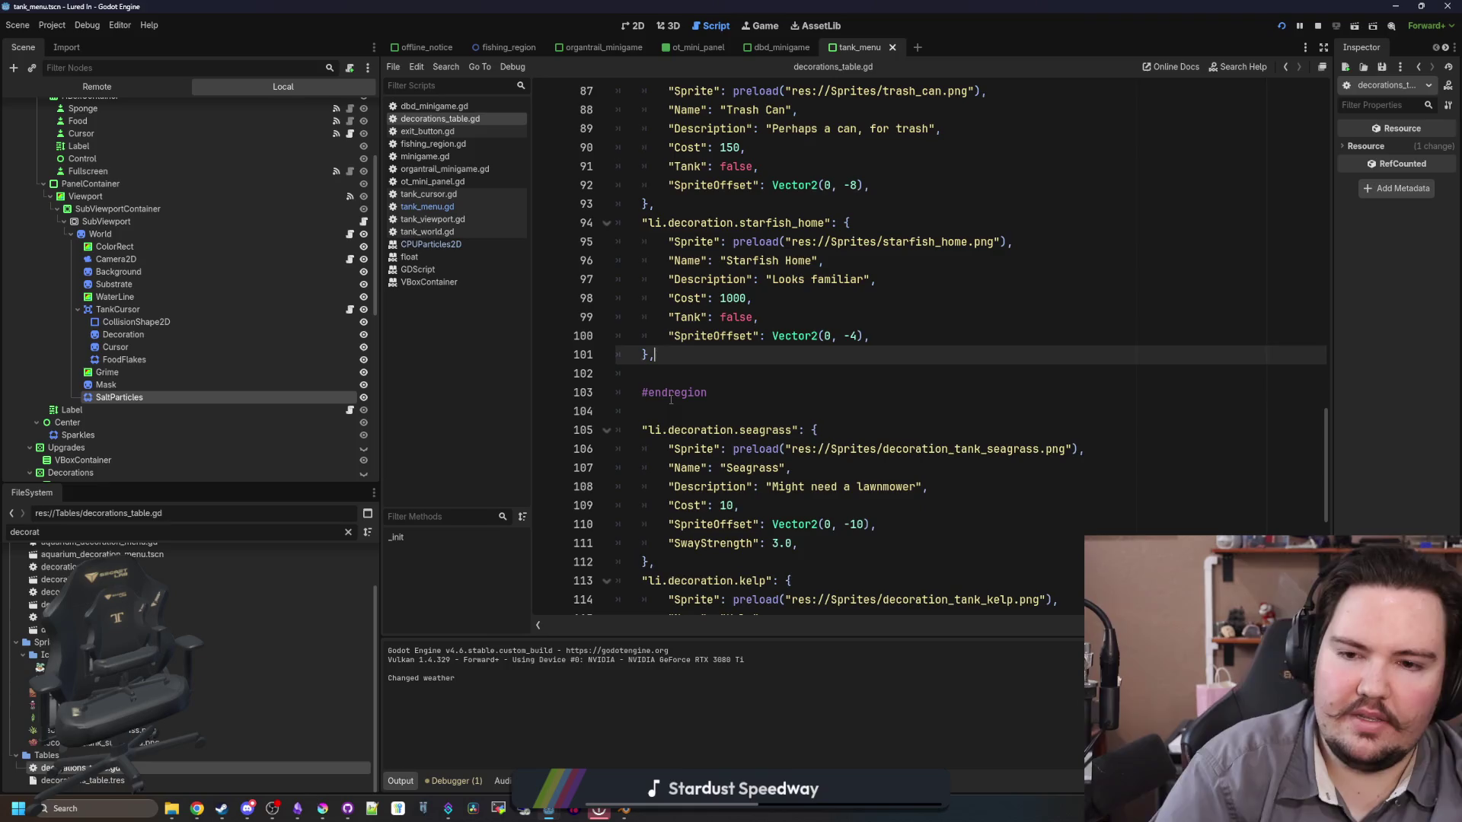
{"action": "scroll", "coordinate": [689, 398], "scroll_direction": "down", "scroll_amount": 3}
{"action": "scroll", "coordinate": [689, 398], "scroll_direction": "down", "scroll_amount": 3}
{"action": "left_click", "coordinate": [680, 566]}
{"action": "key", "text": "Return"}
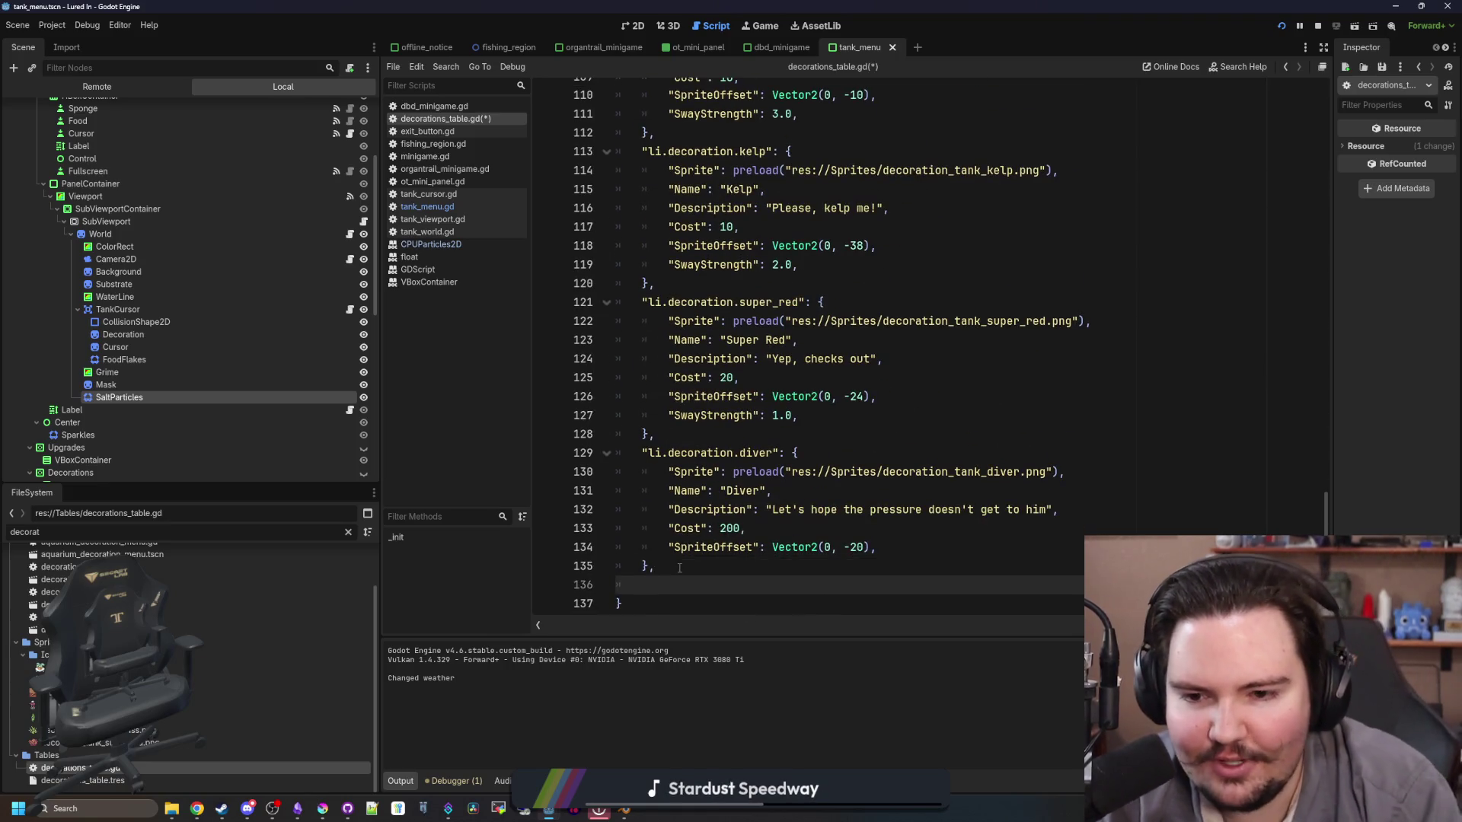
{"action": "type", "text": "\"li.decoration.starground_plush\": { \t\t\"Sprite\": preload(\"res://Sprites/starground_plush.png\"), \t\t\"Name\": \"Starground Plush\", \t\t\"Description\": \"Ad Astra!\", \t\t\"Cost\": 10000, \t\t\"Tank\": true, \t\t\"SpriteOffset\": Vector2(0, -8), \t},"}
{"action": "left_click", "coordinate": [660, 478]}
{"action": "key", "text": "BackSpace"}
{"action": "key", "text": "Up"}
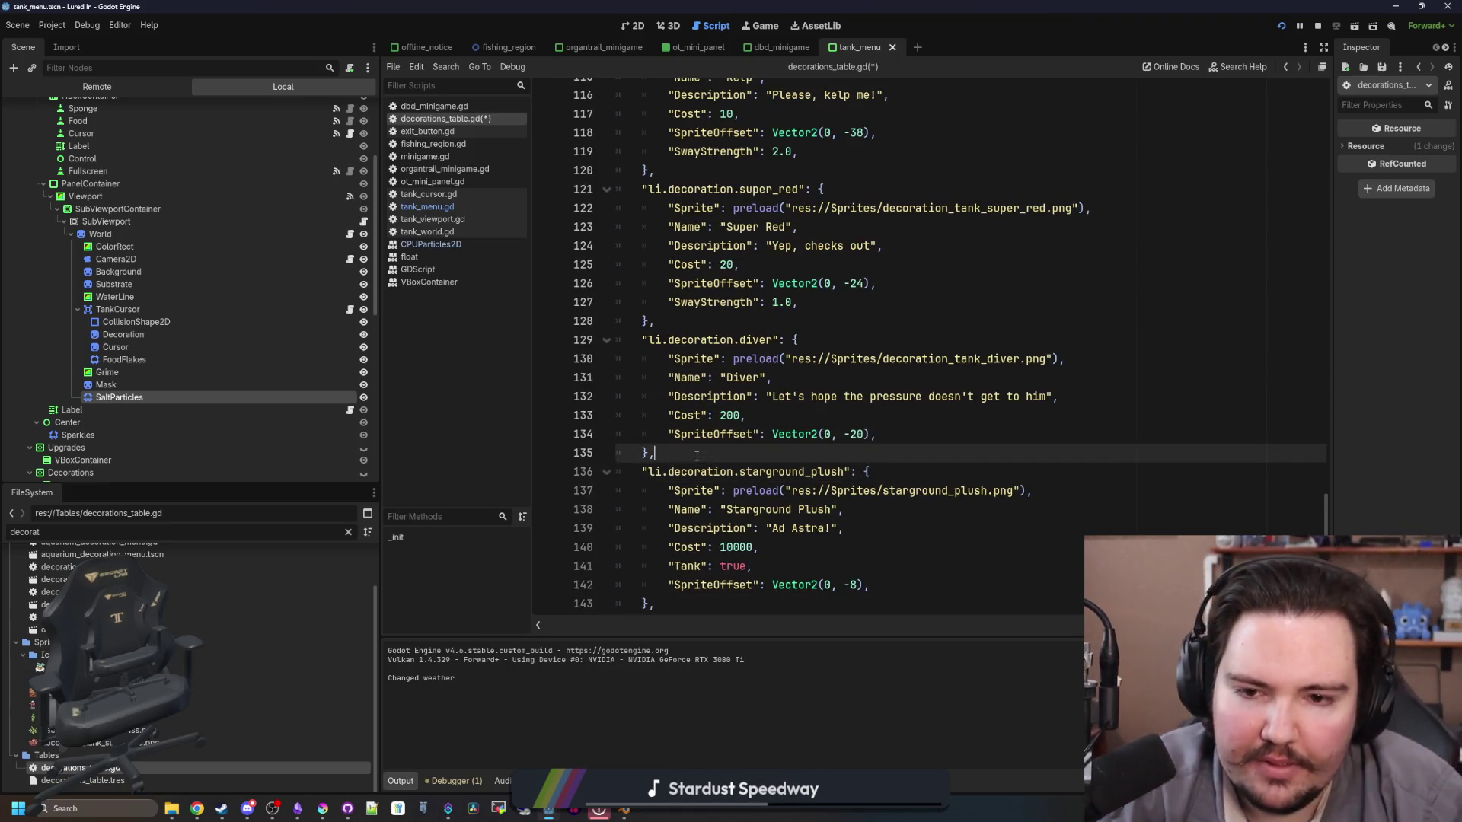
Step: Save decorations_table.gd and return to the running game view
{"action": "scroll", "coordinate": [774, 415], "scroll_direction": "down", "scroll_amount": 1}
{"action": "key", "text": "ctrl+s"}
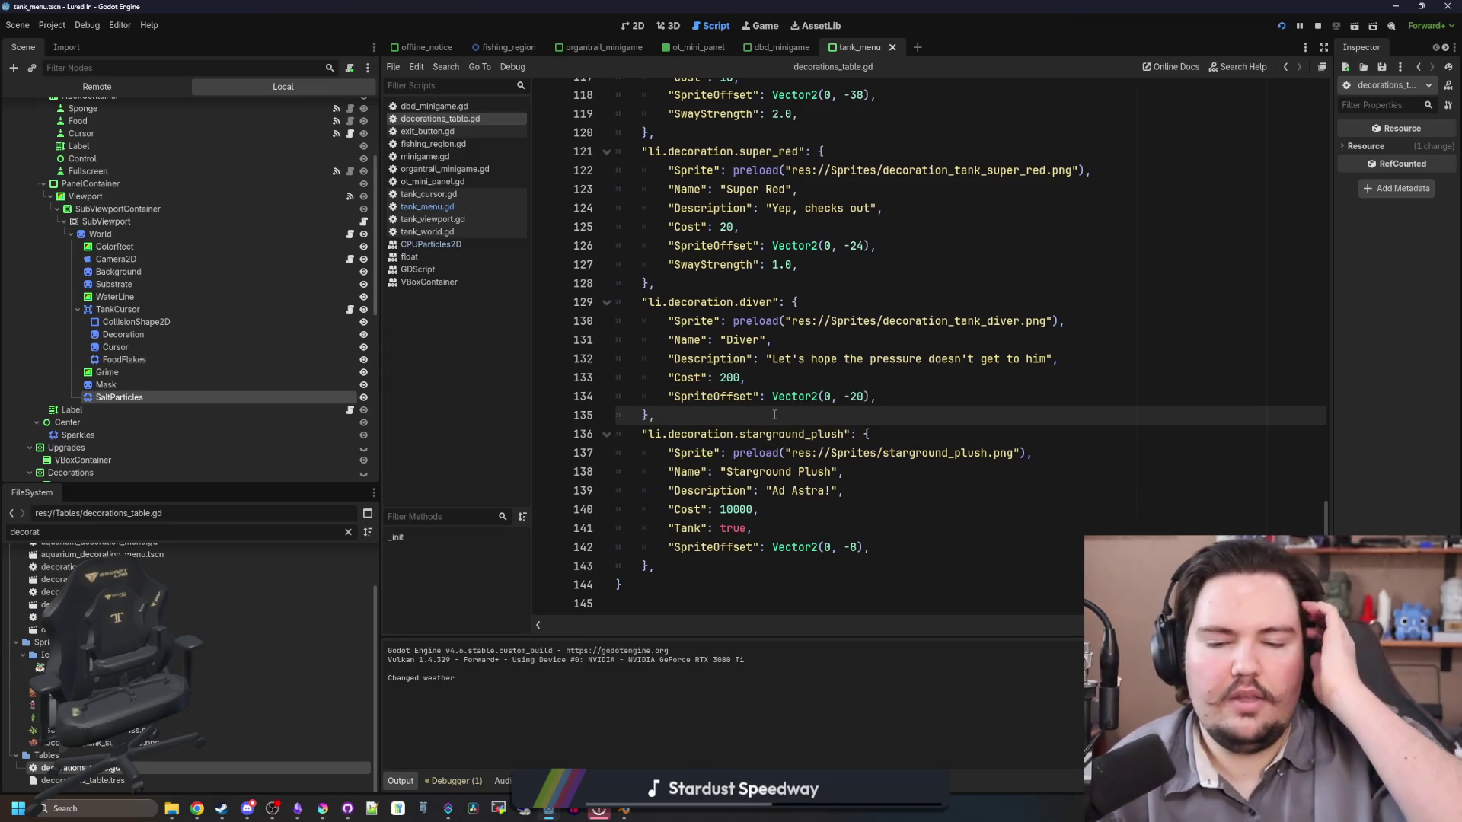
{"action": "key", "text": "ctrl+s"}
{"action": "key", "text": "ctrl+s"}
{"action": "key", "text": "ctrl+s"}
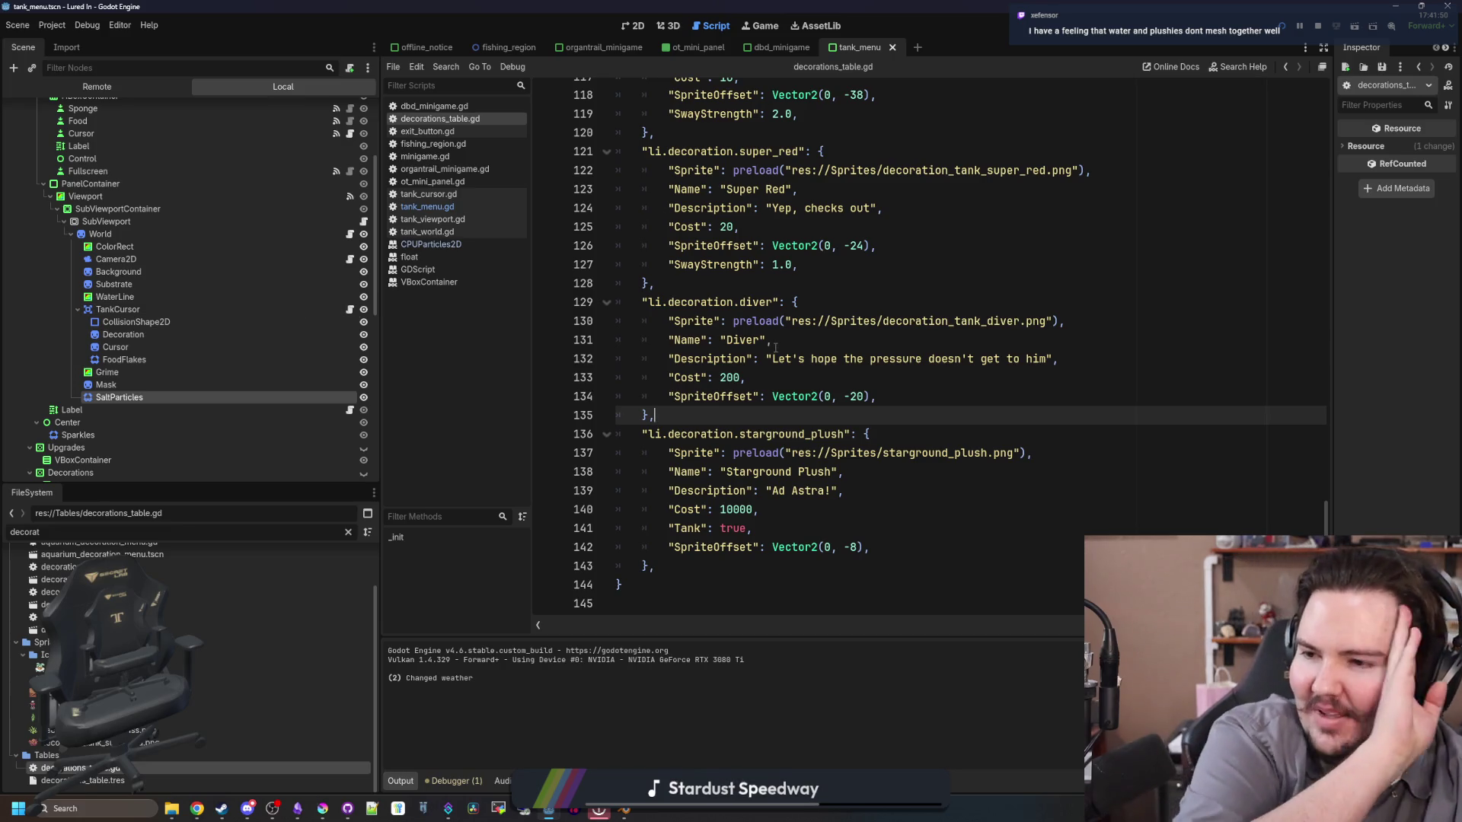
{"action": "left_click", "coordinate": [855, 369]}
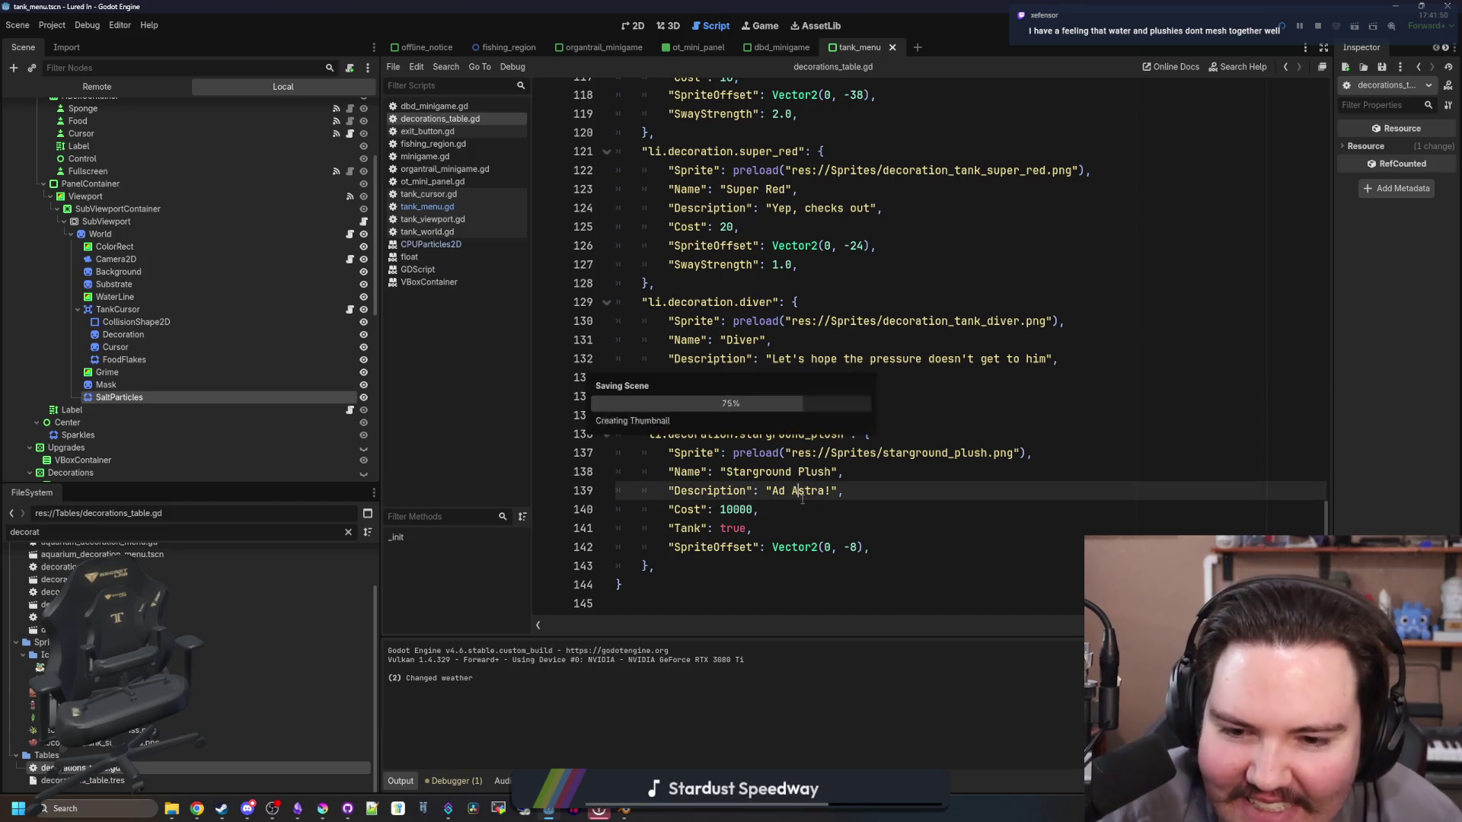
{"action": "left_click", "coordinate": [782, 515]}
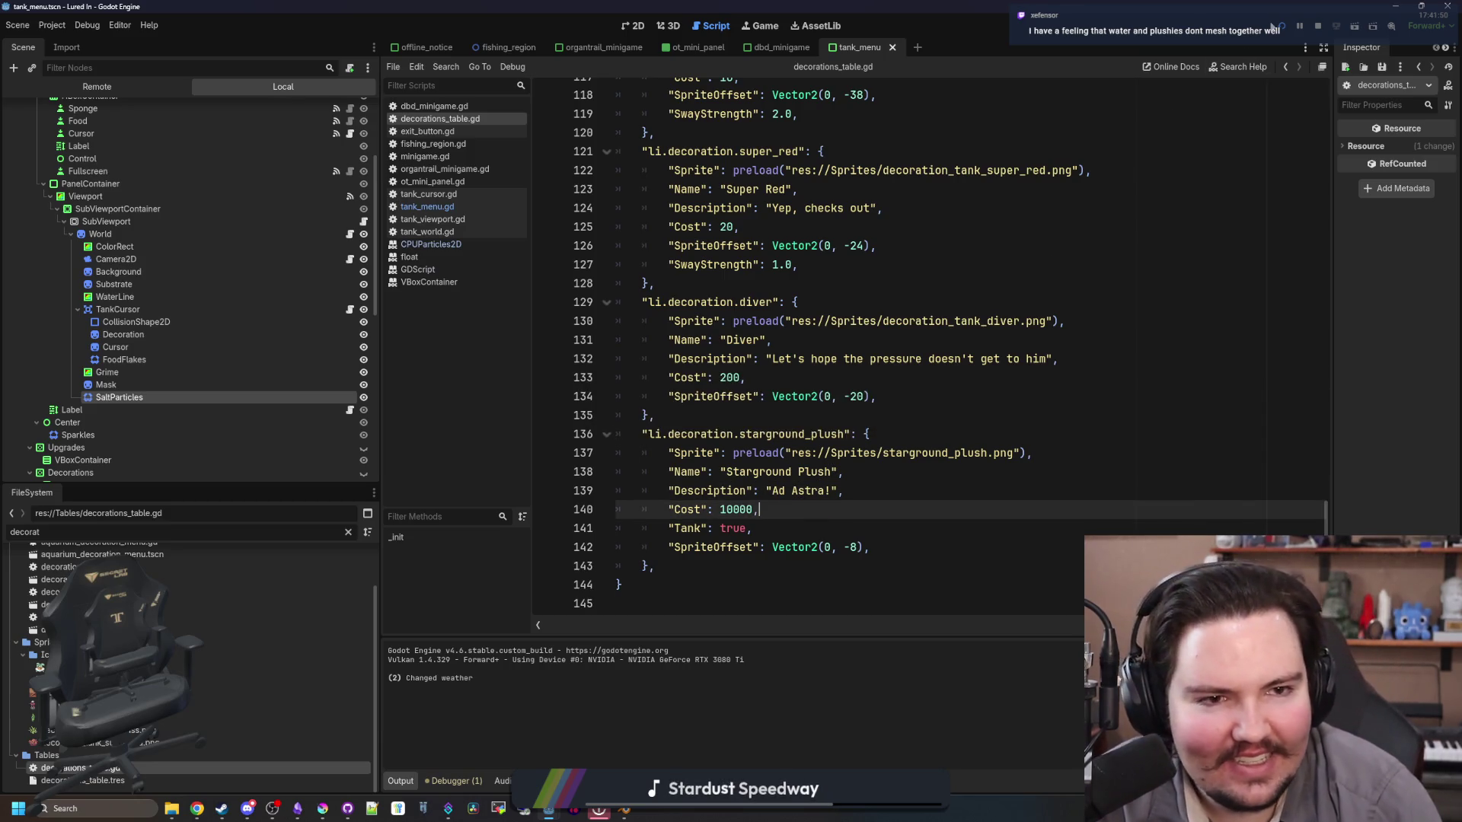
{"action": "left_click", "coordinate": [764, 27]}
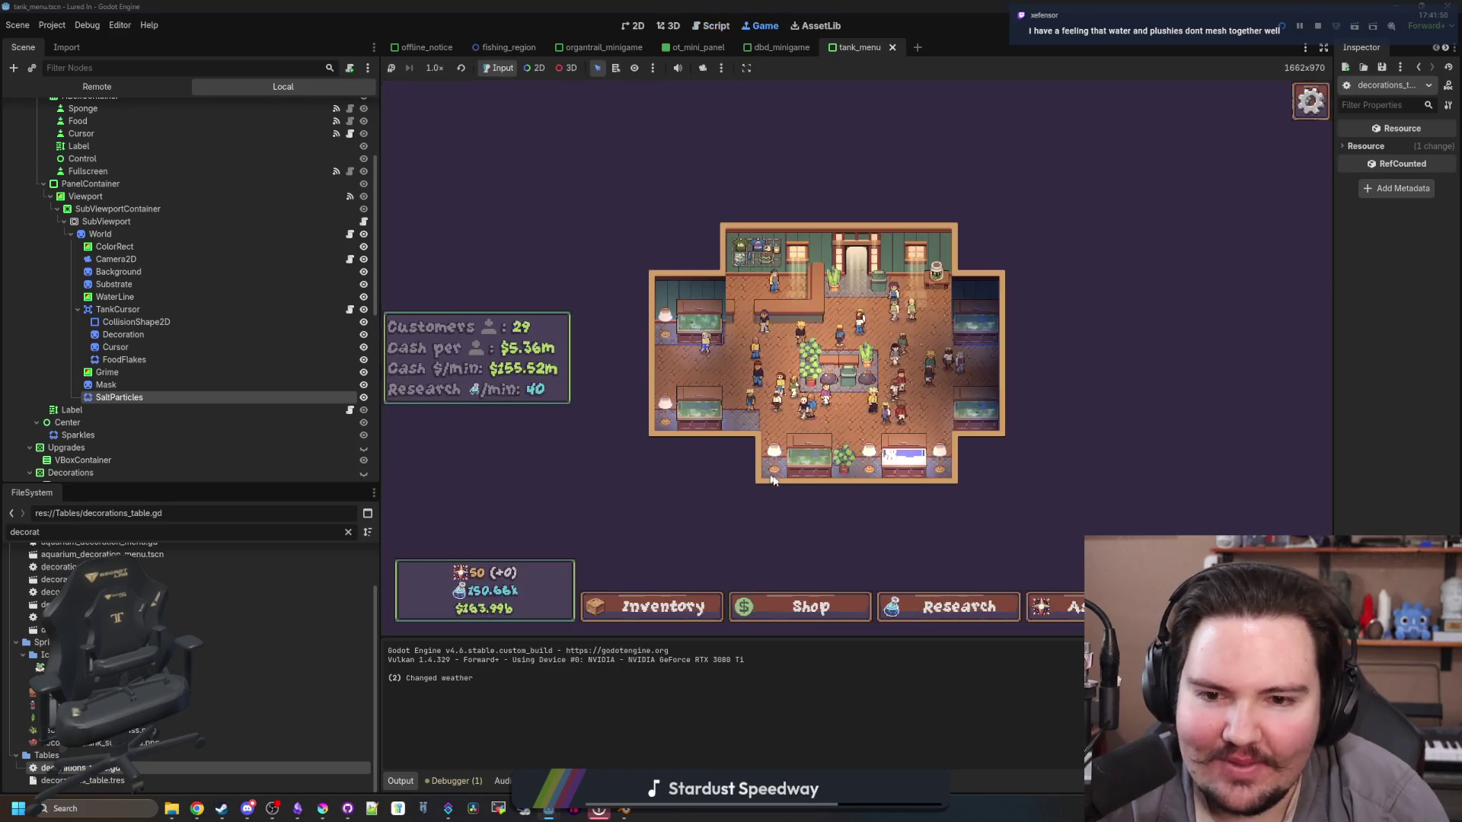
Step: Buy the Starground Plush for $10k and place it on Fish Tank 6's left side
{"action": "left_click", "coordinate": [872, 482]}
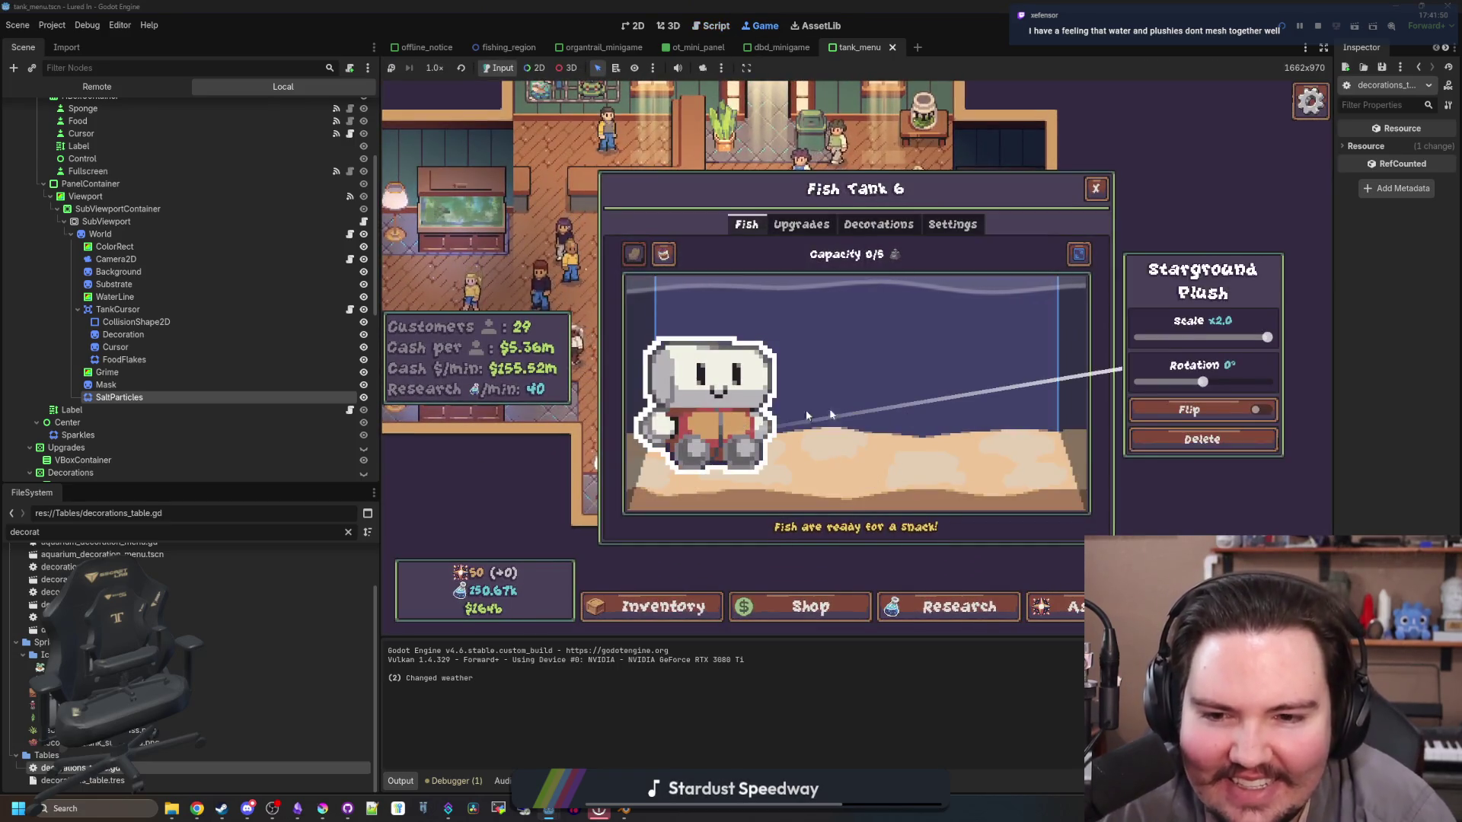
{"action": "left_click", "coordinate": [879, 224]}
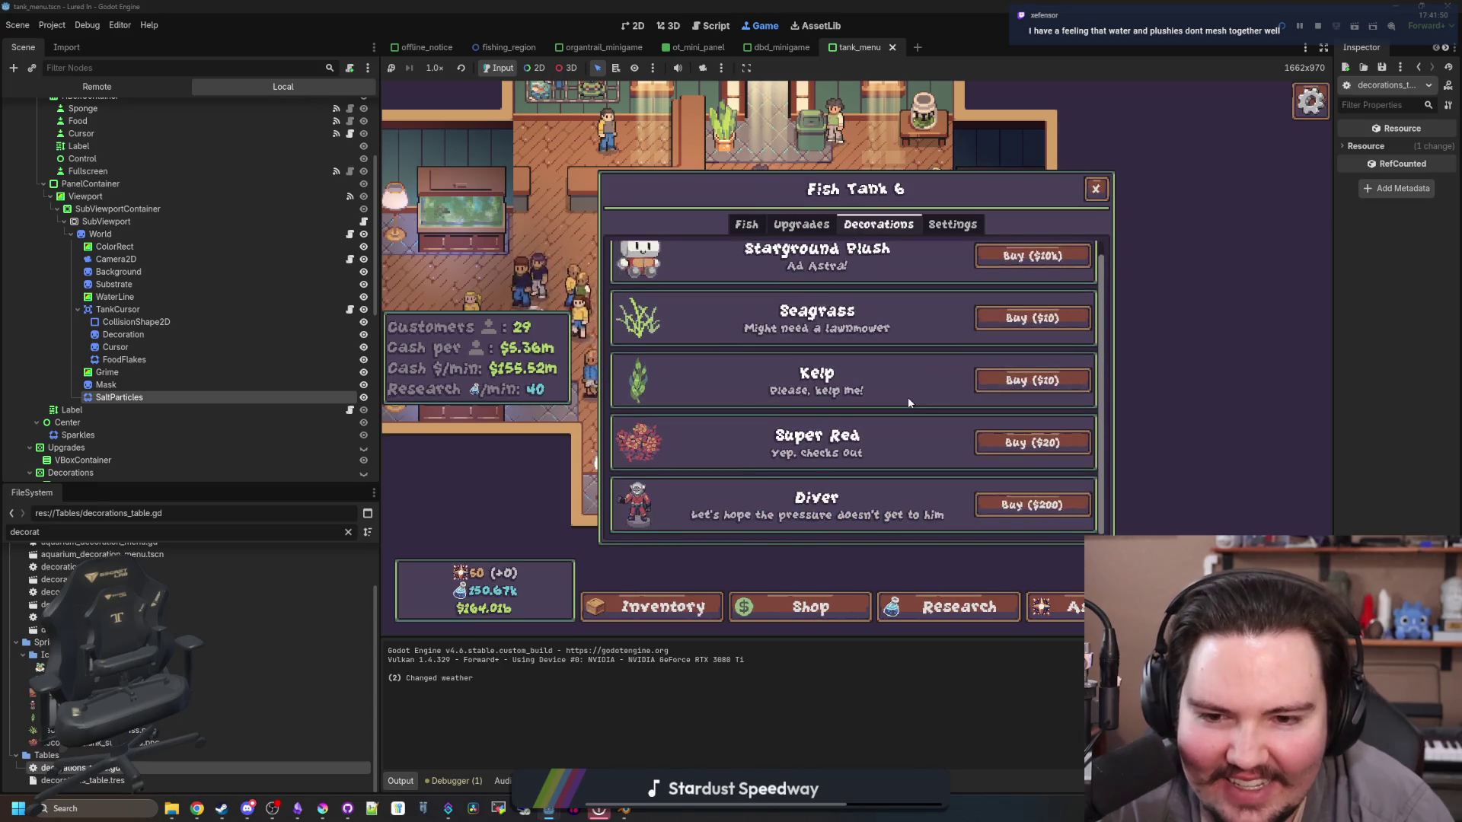
{"action": "left_click", "coordinate": [1033, 270]}
{"action": "left_click", "coordinate": [696, 388]}
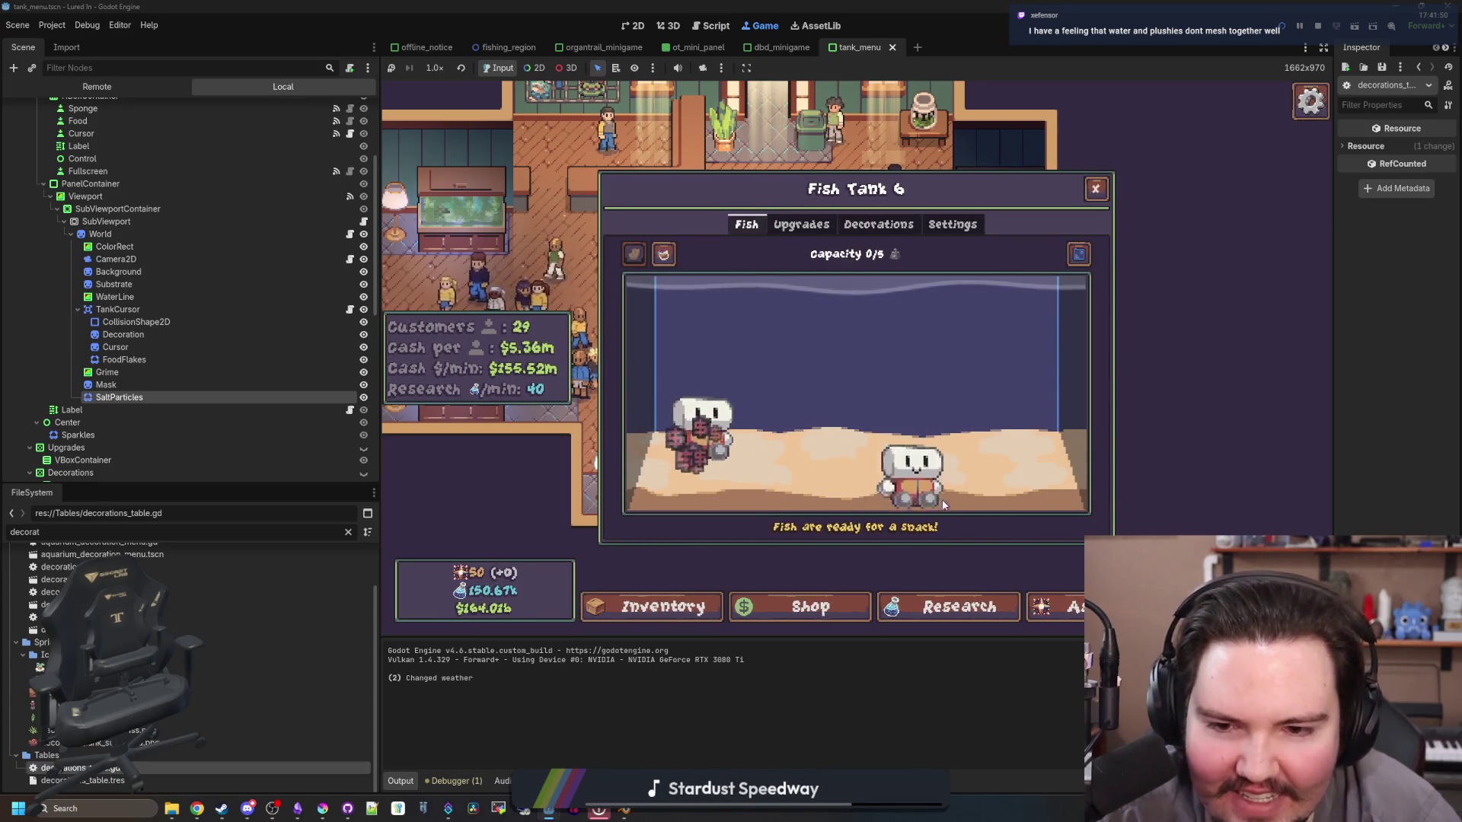
Step: Buy the $200 Diver, place it in the tank's centre, and bring up Krita
{"action": "left_click", "coordinate": [876, 225]}
{"action": "scroll", "coordinate": [875, 381], "scroll_direction": "down", "scroll_amount": 1}
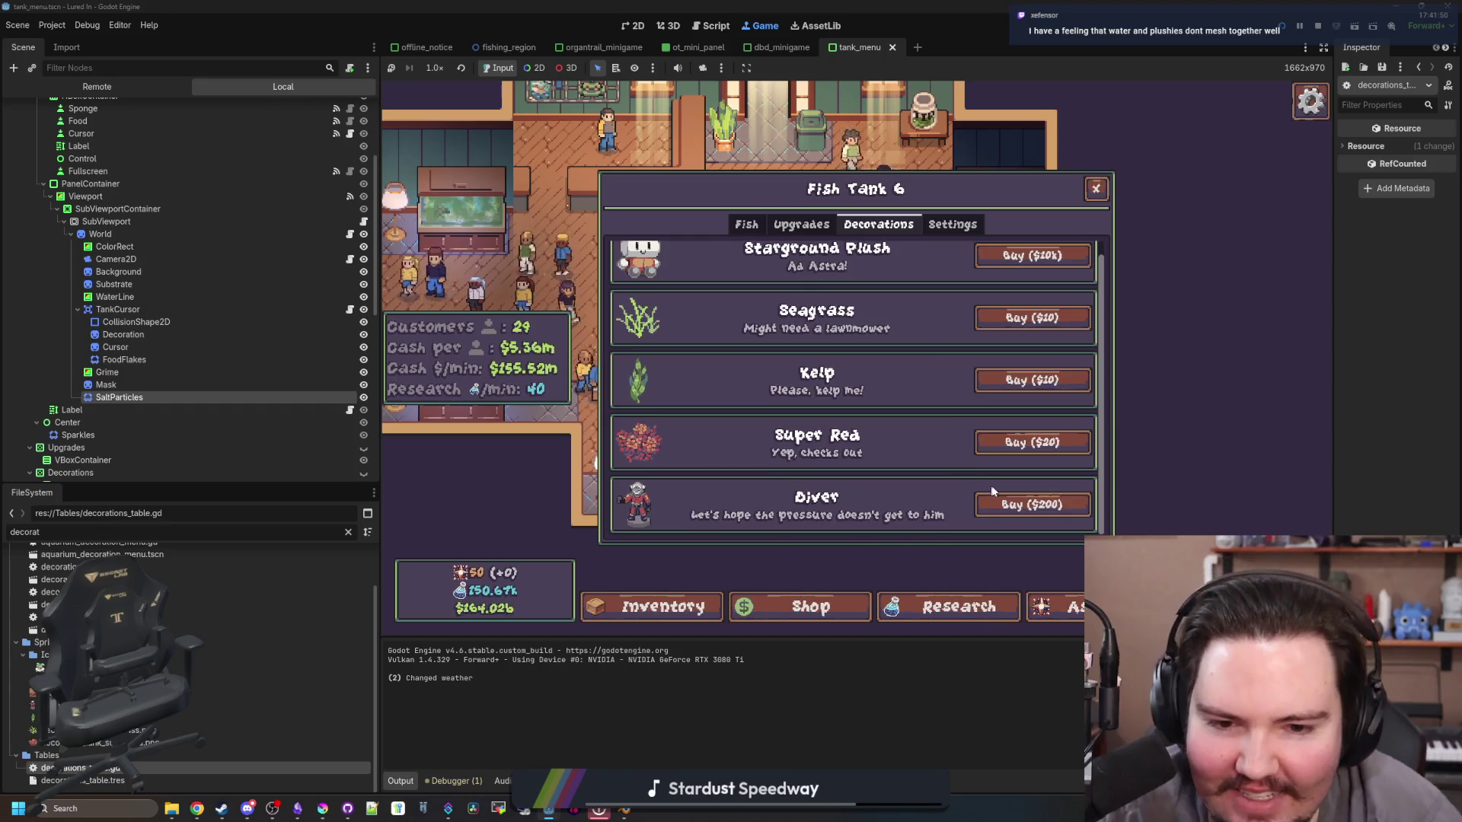
{"action": "left_click", "coordinate": [1018, 500]}
{"action": "left_click", "coordinate": [780, 452]}
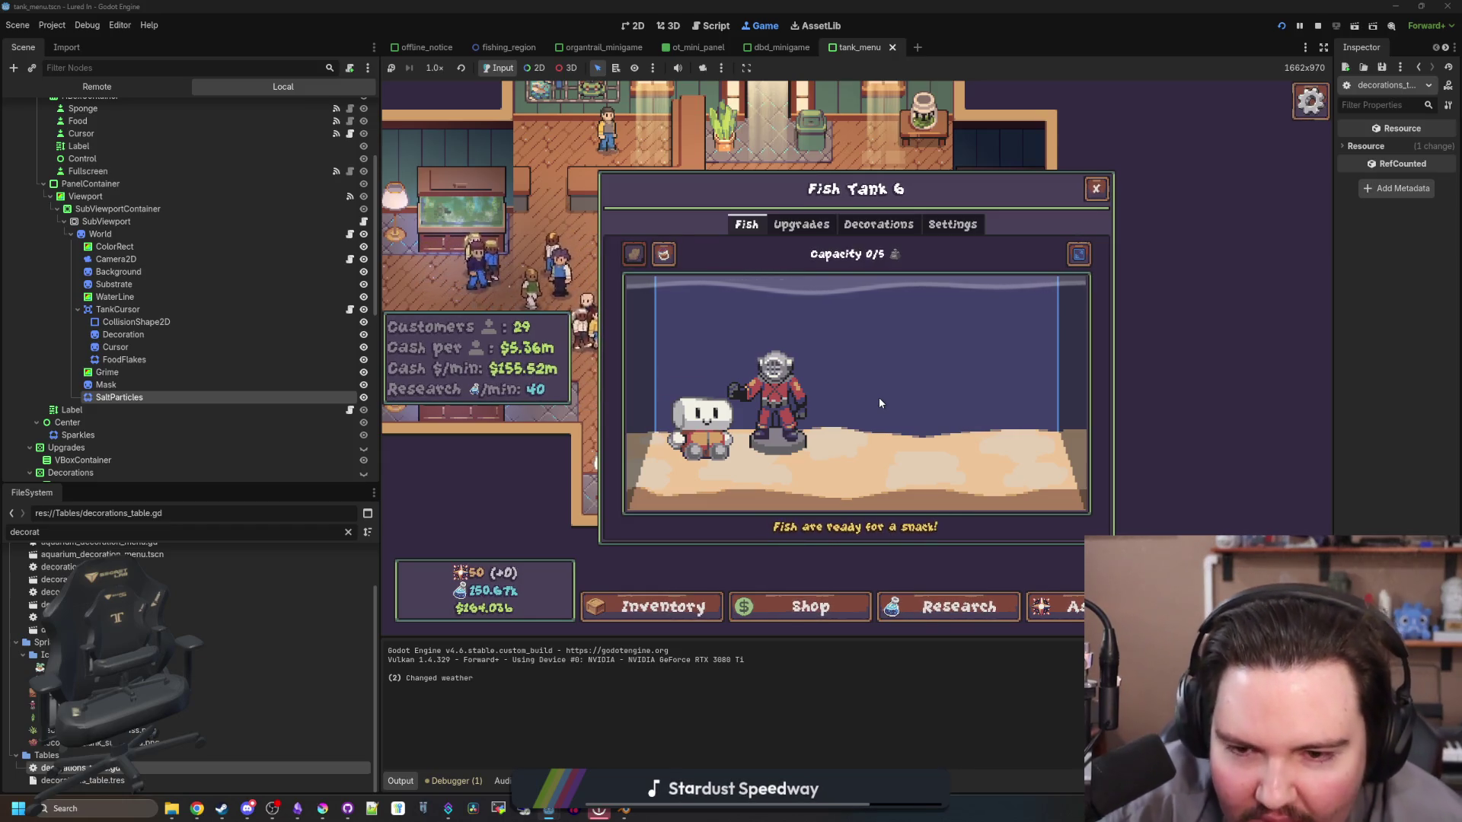
{"action": "left_click", "coordinate": [322, 808]}
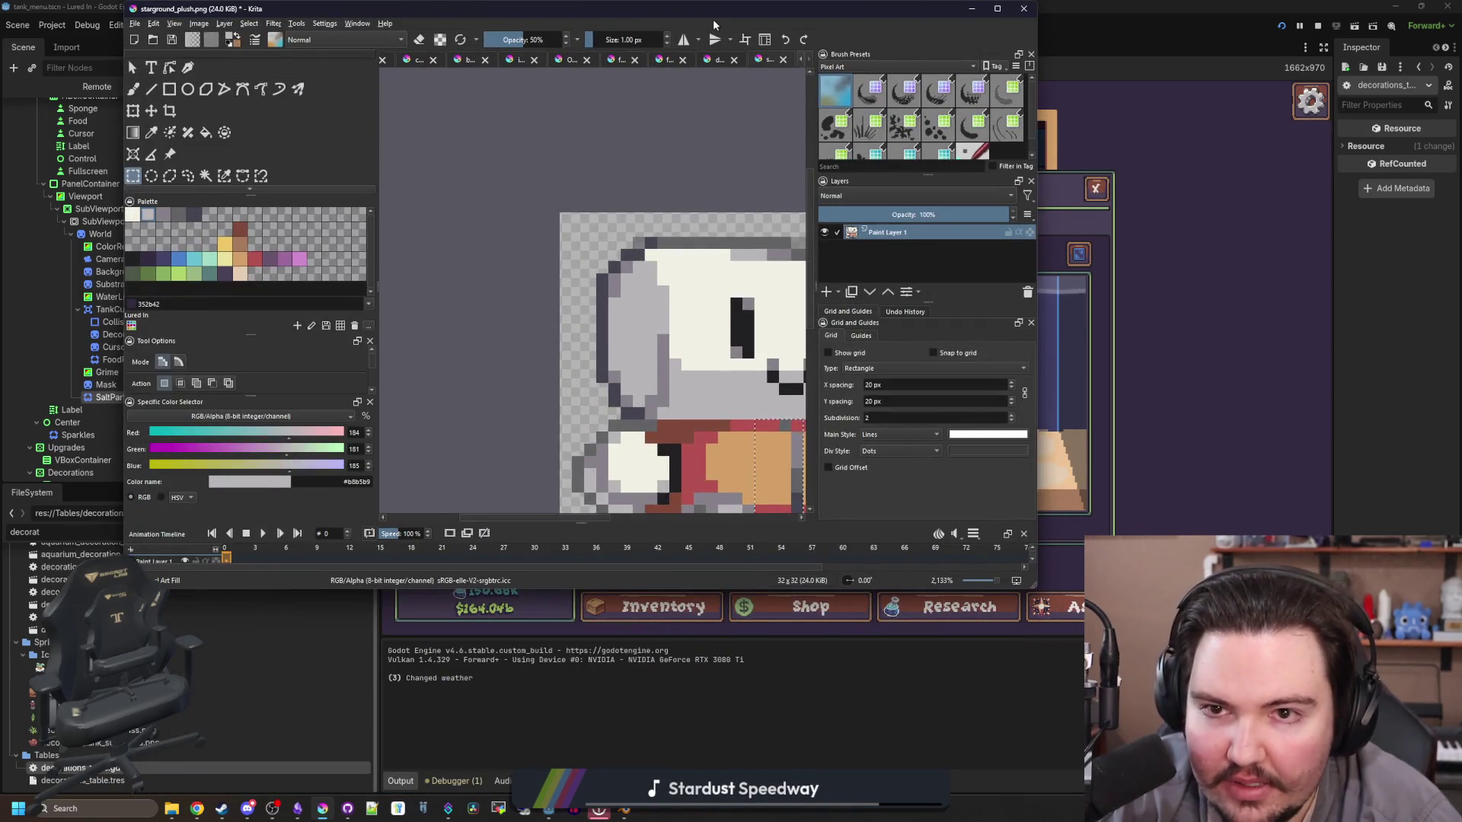
Step: In the maximised Krita window, repaint the plush belly's left-edge pixels red with the sprite's own colour
{"action": "key", "text": "super+Up"}
{"action": "scroll", "coordinate": [599, 474], "scroll_direction": "up", "scroll_amount": 4}
{"action": "key", "text": "b"}
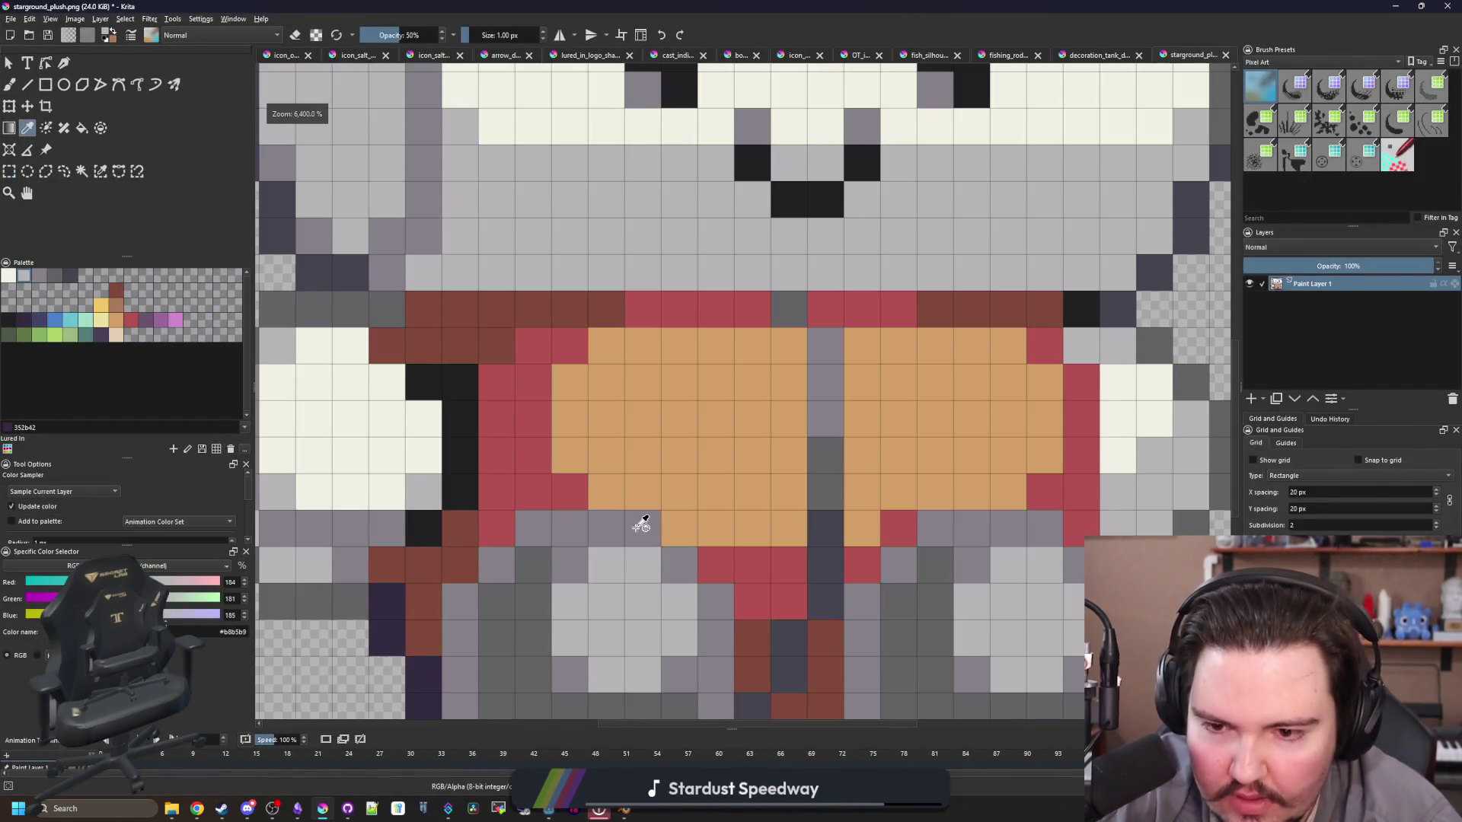
{"action": "left_click", "coordinate": [598, 482], "text": "ctrl"}
{"action": "mouse_move", "coordinate": [598, 487]}
{"action": "left_mouse_down"}
{"action": "mouse_move", "coordinate": [569, 449]}
{"action": "mouse_move", "coordinate": [598, 357]}
{"action": "left_mouse_up"}
Step: Repaint a belly pixel in the plush's orange belly colour
{"action": "scroll", "coordinate": [591, 539], "scroll_direction": "down", "scroll_amount": 5}
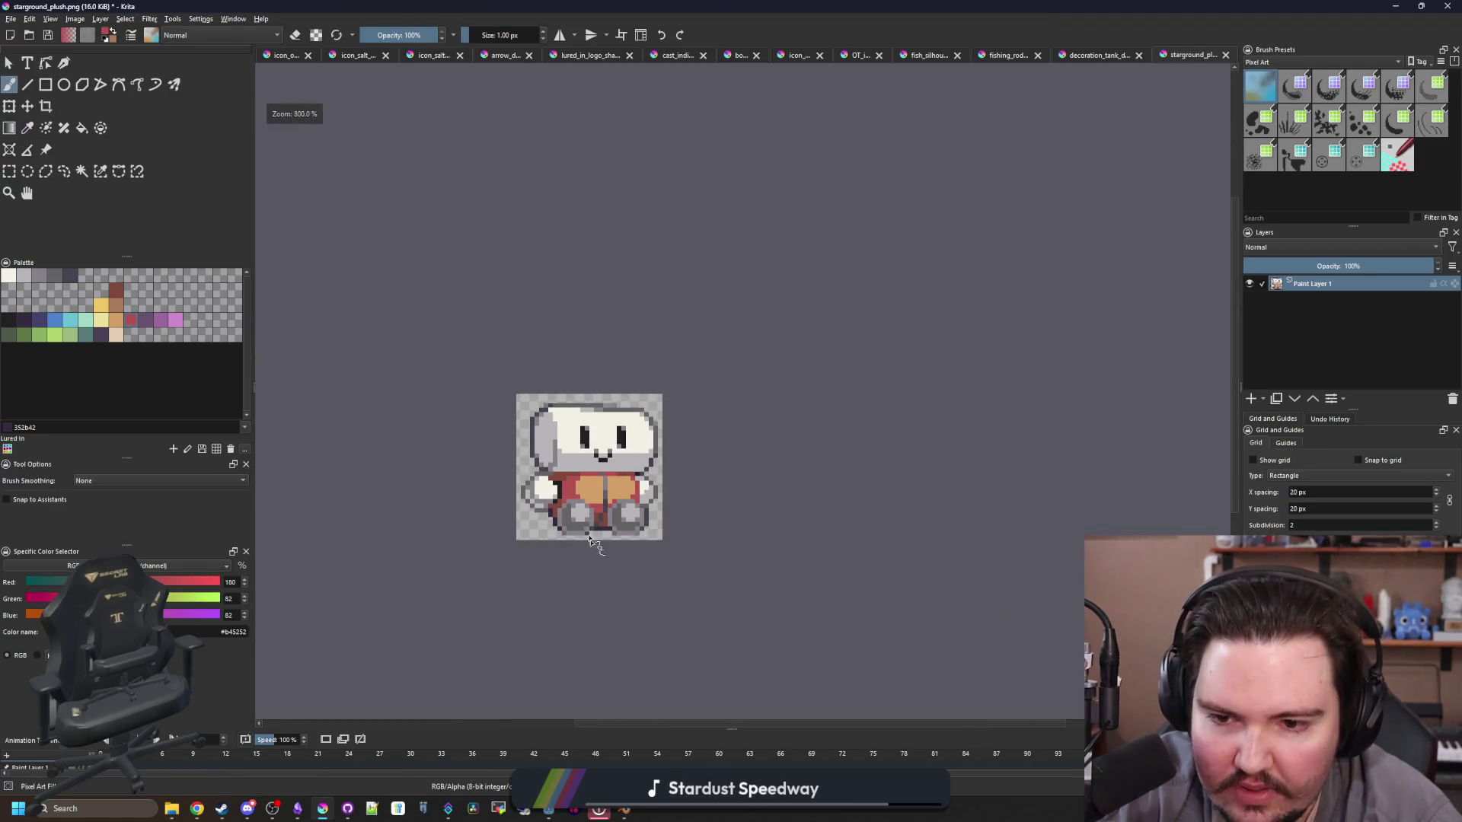
{"action": "scroll", "coordinate": [593, 514], "scroll_direction": "up", "scroll_amount": 3}
{"action": "scroll", "coordinate": [654, 450], "scroll_direction": "down", "scroll_amount": 6}
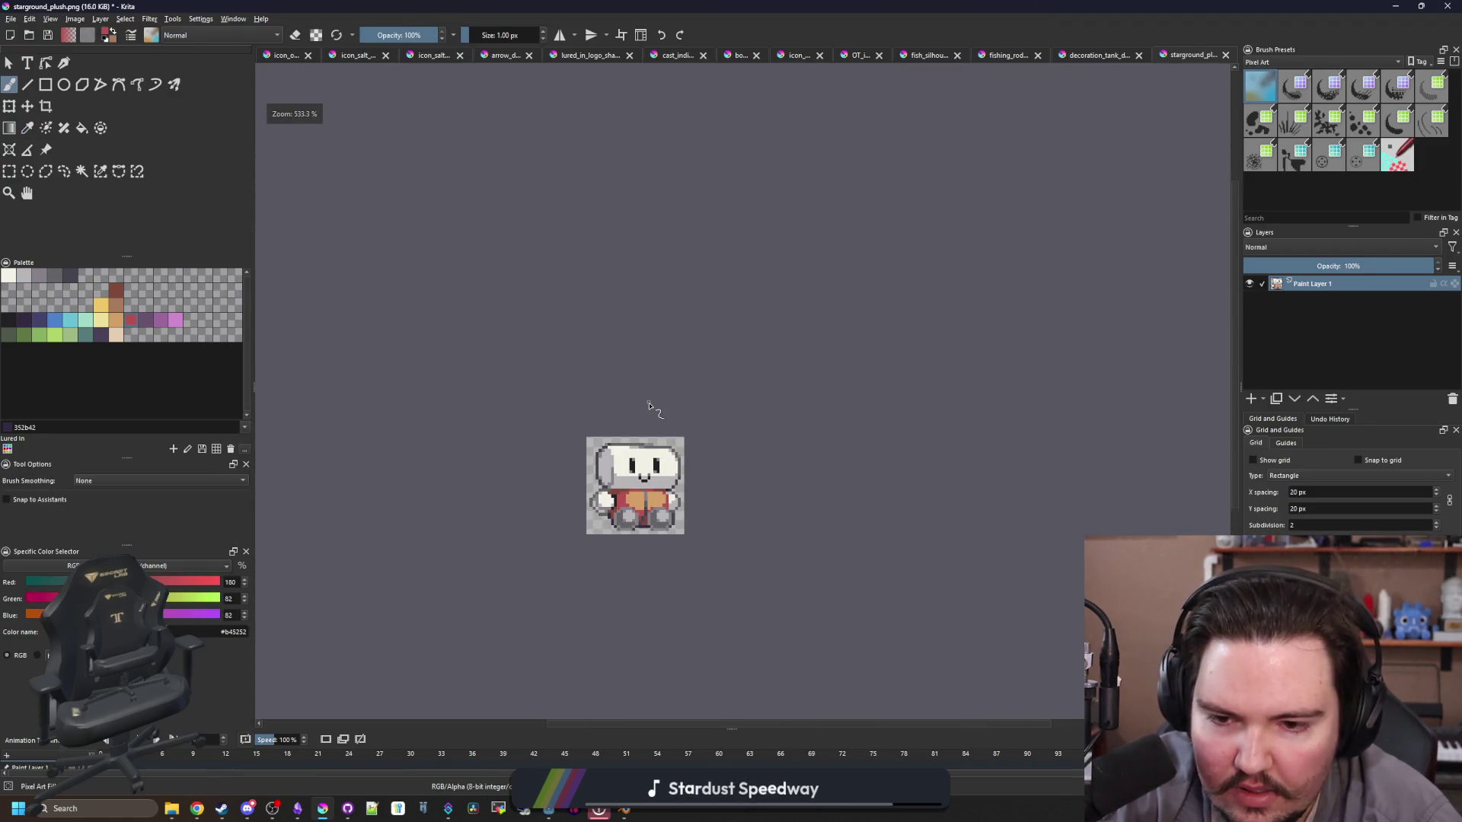
{"action": "scroll", "coordinate": [655, 451], "scroll_direction": "up", "scroll_amount": 6}
{"action": "left_click", "coordinate": [674, 521], "text": "ctrl"}
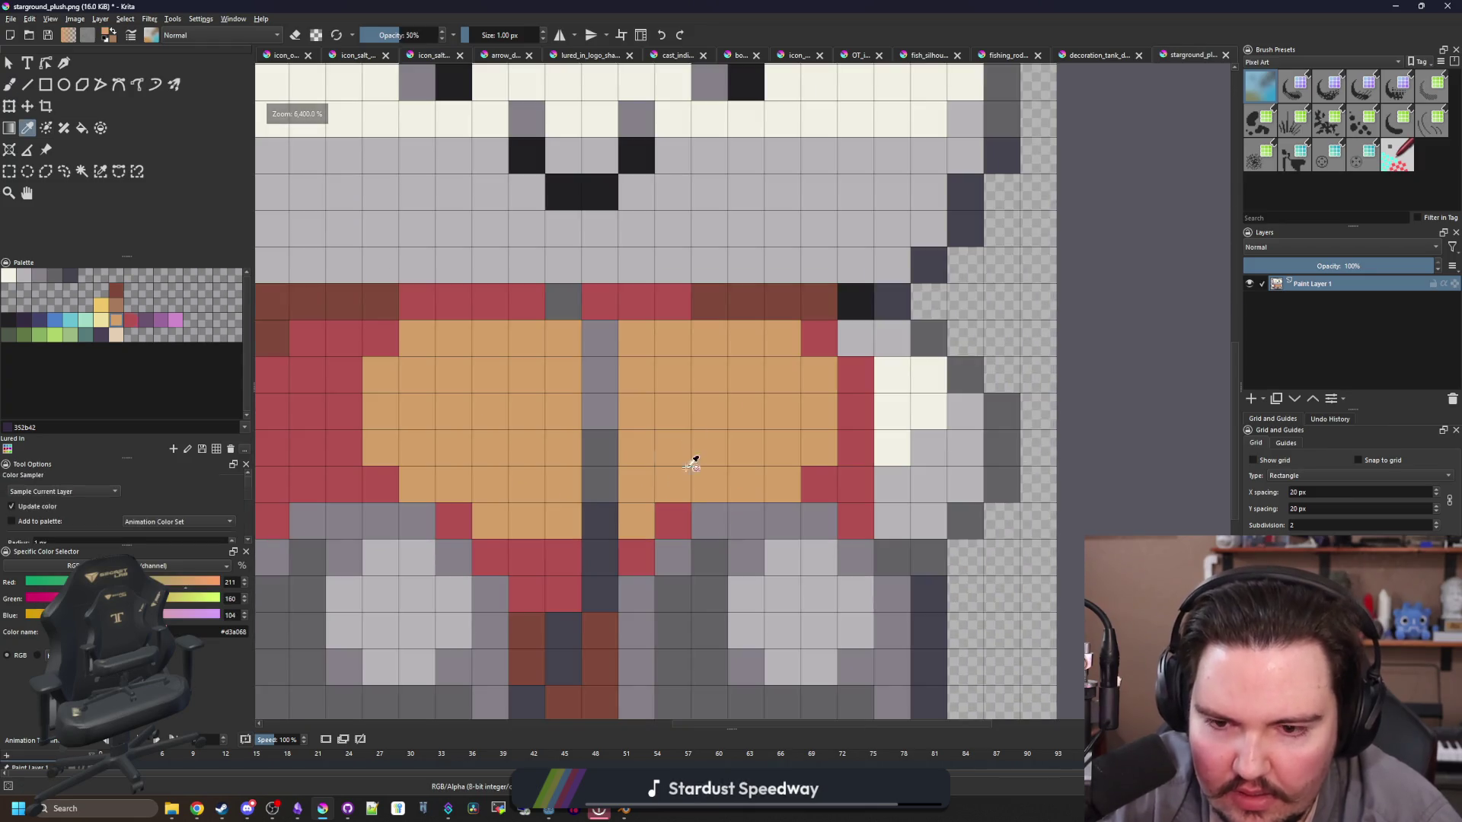
{"action": "left_click", "coordinate": [699, 496]}
{"action": "scroll", "coordinate": [702, 408], "scroll_direction": "down", "scroll_amount": 5}
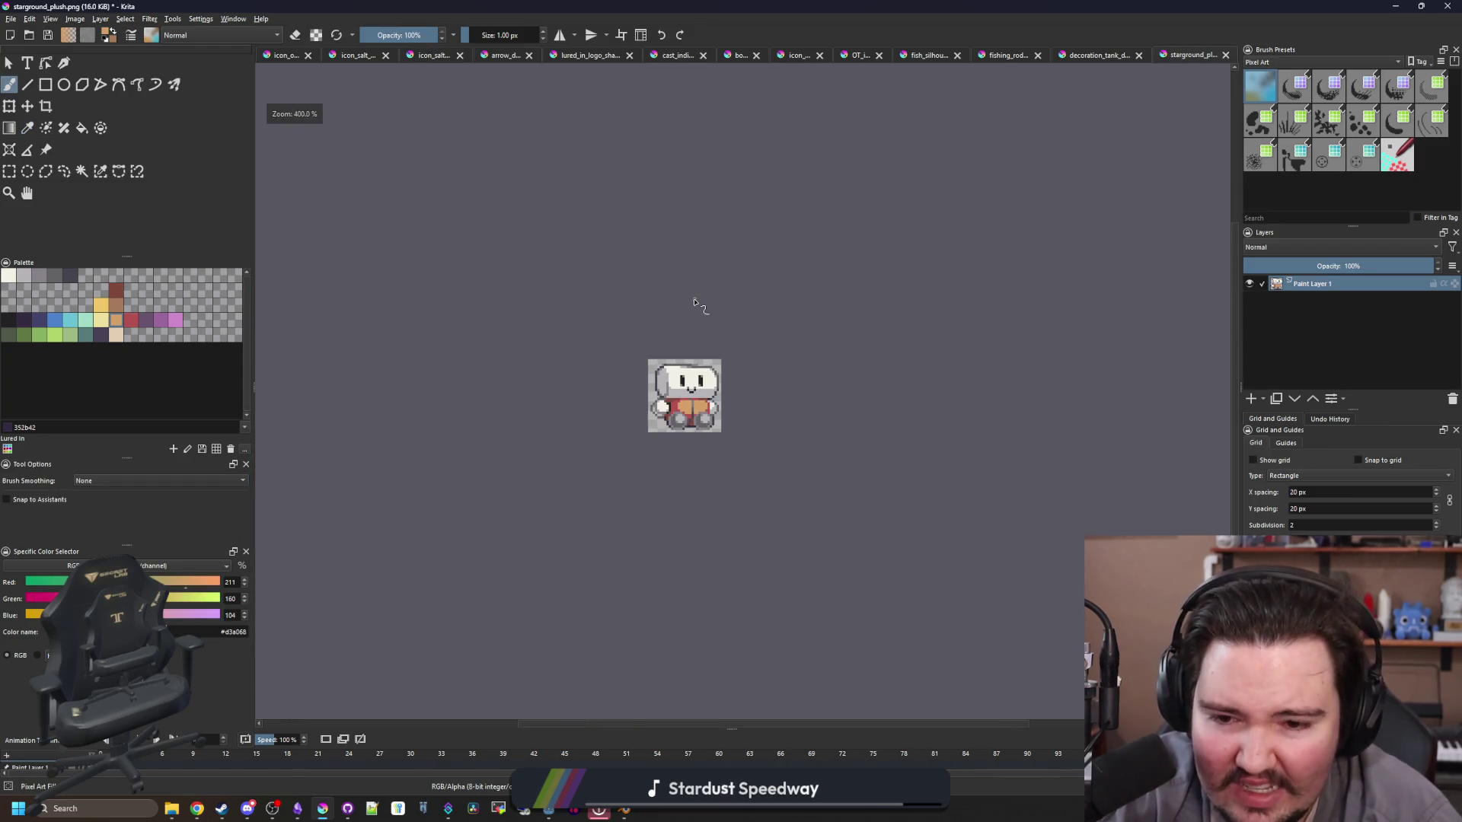
{"action": "scroll", "coordinate": [712, 447], "scroll_direction": "up", "scroll_amount": 4}
Step: Save starground_plush.png as PNG and restore the Krita window to reveal Godot
{"action": "key", "text": "ctrl+s"}
{"action": "left_click", "coordinate": [791, 509]}
{"action": "key", "text": "super+Down"}
{"action": "key", "text": "super+Down"}
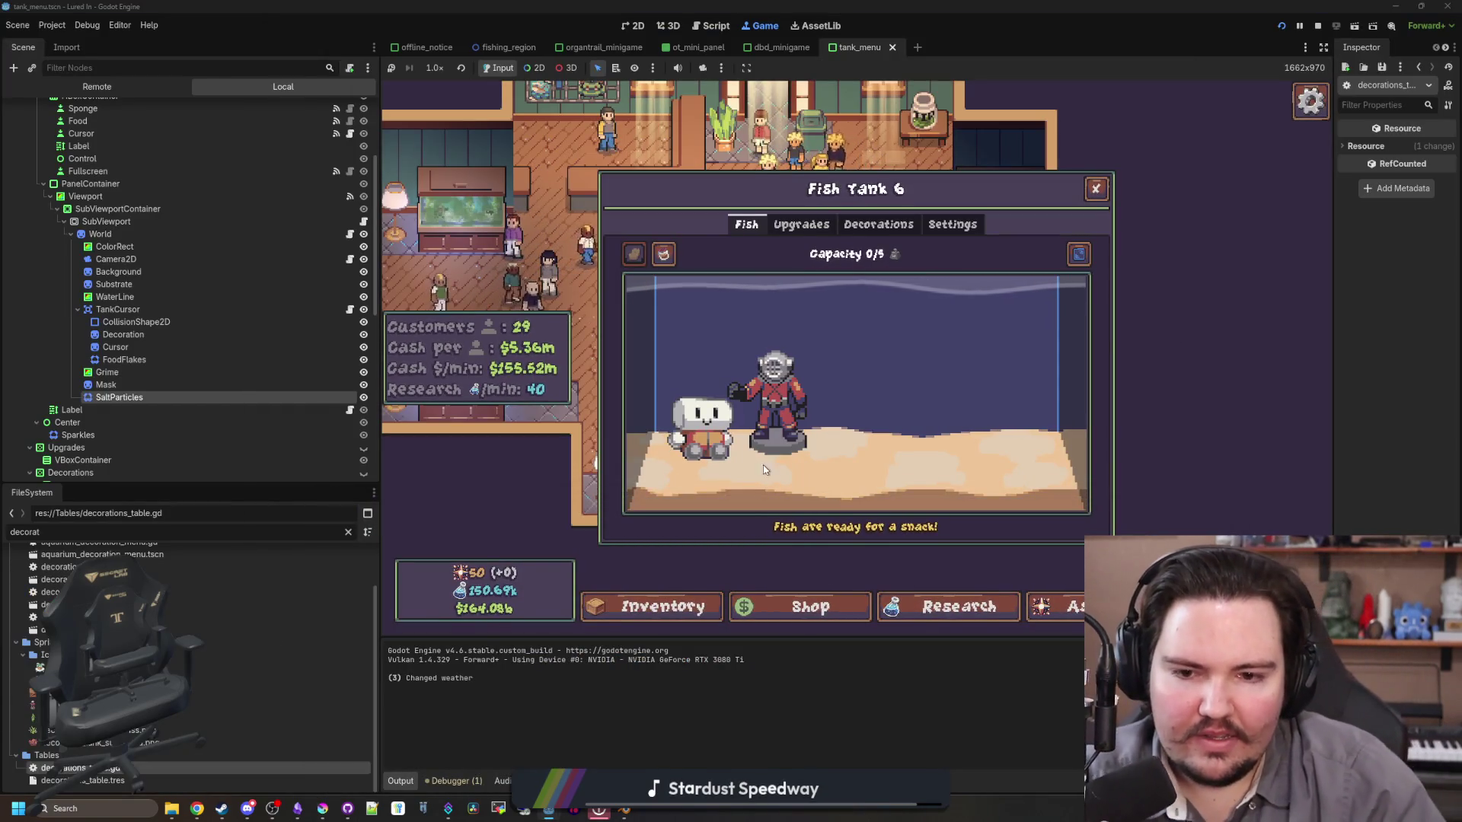
Step: Inspect the plush in Fish Tank 6, then close its panel and the tank window
{"action": "left_click", "coordinate": [706, 441]}
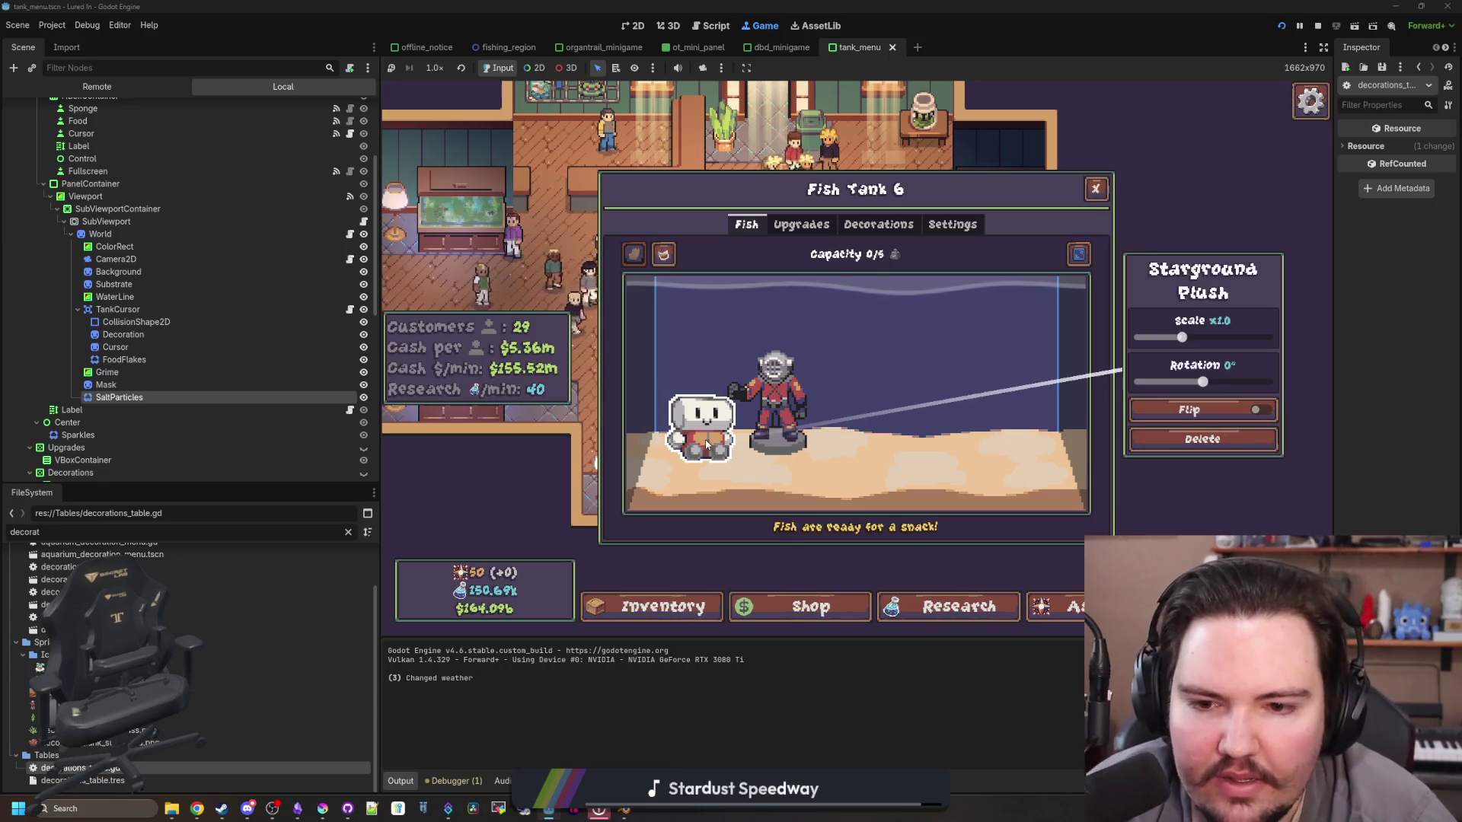
{"action": "left_click", "coordinate": [903, 361]}
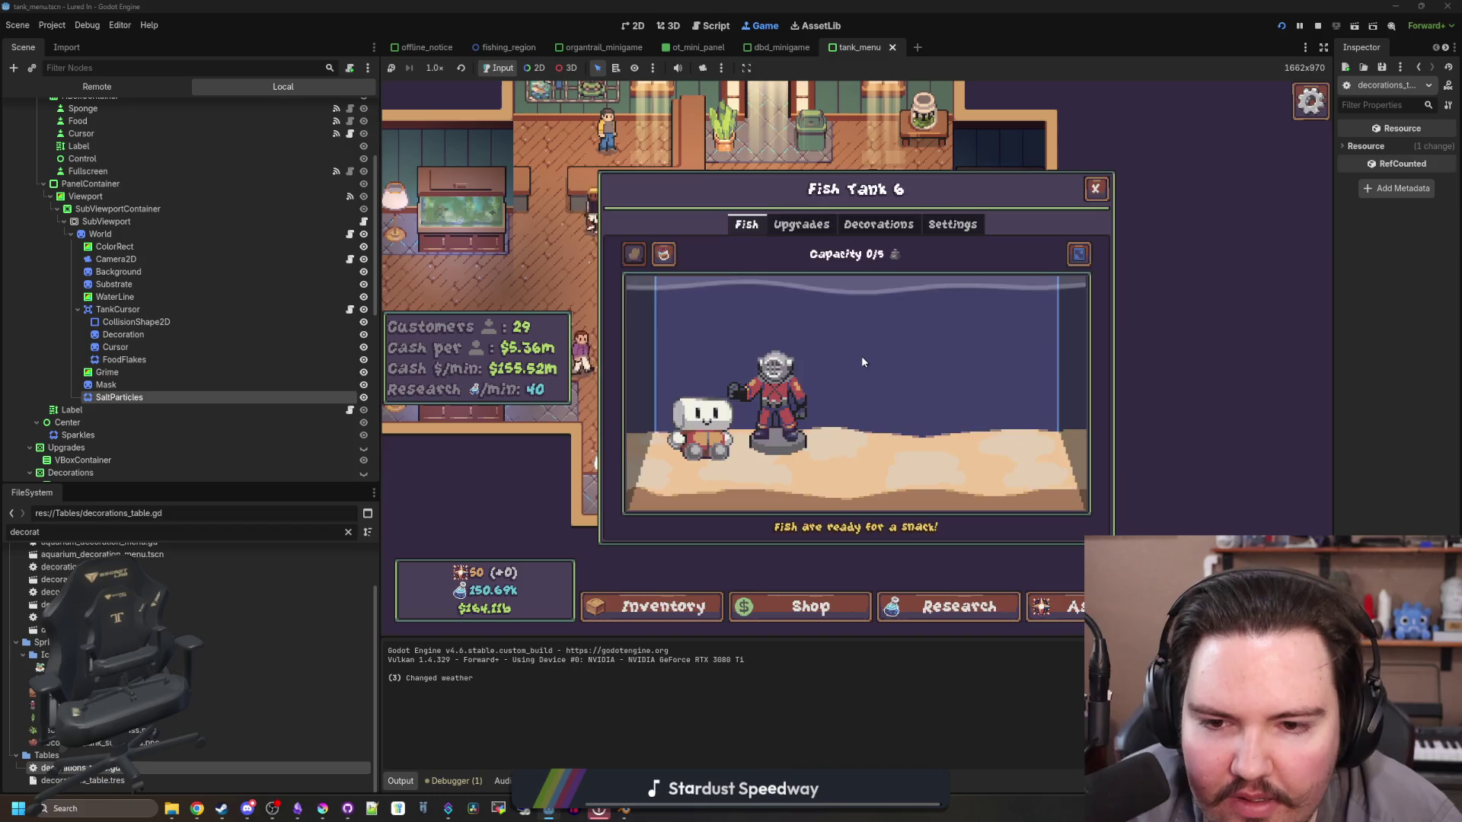
{"action": "key", "text": "Escape"}
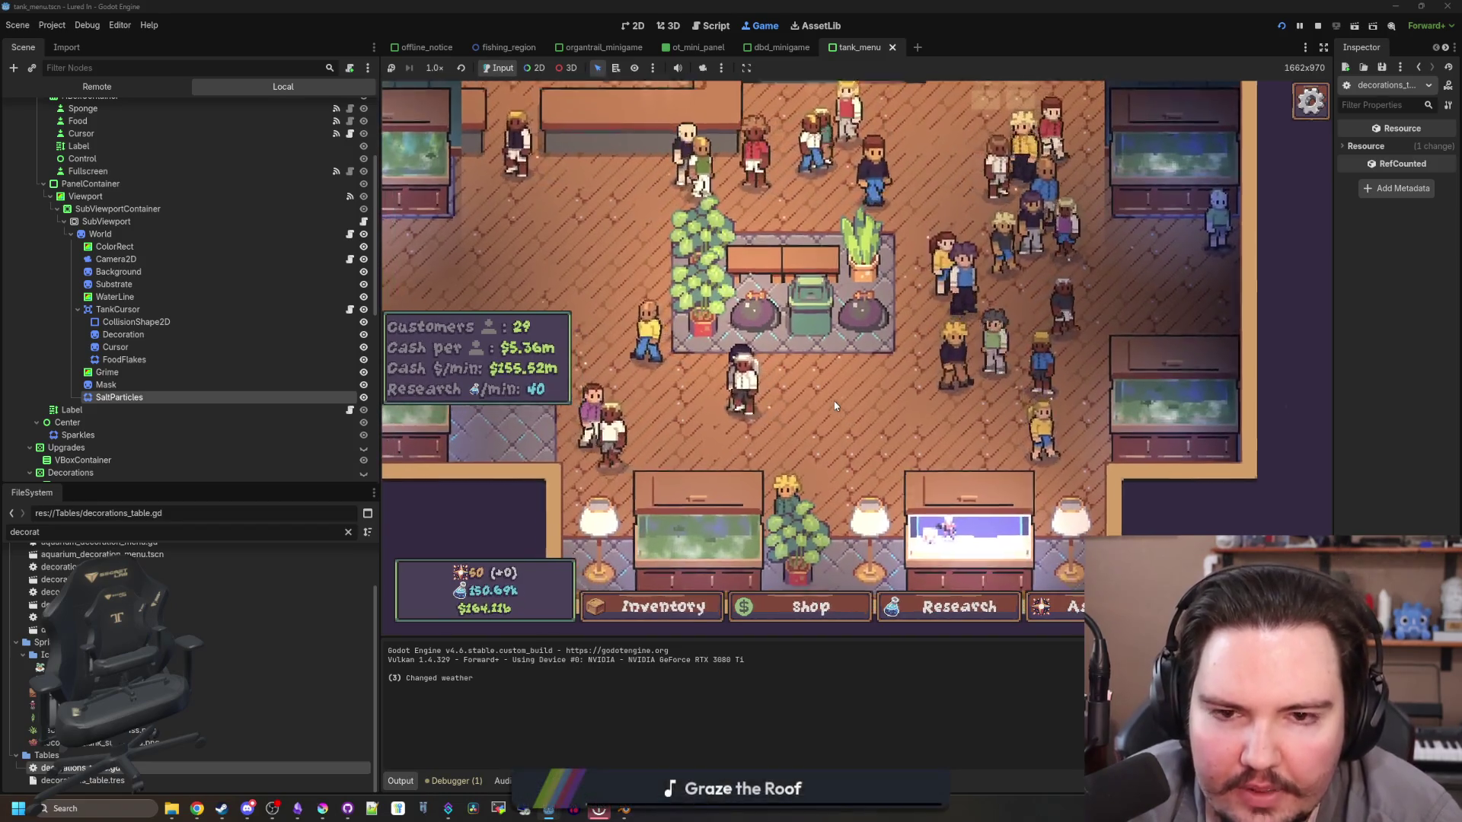
{"action": "scroll", "coordinate": [835, 405], "scroll_direction": "down", "scroll_amount": 5}
{"action": "scroll", "coordinate": [834, 406], "scroll_direction": "up", "scroll_amount": 3}
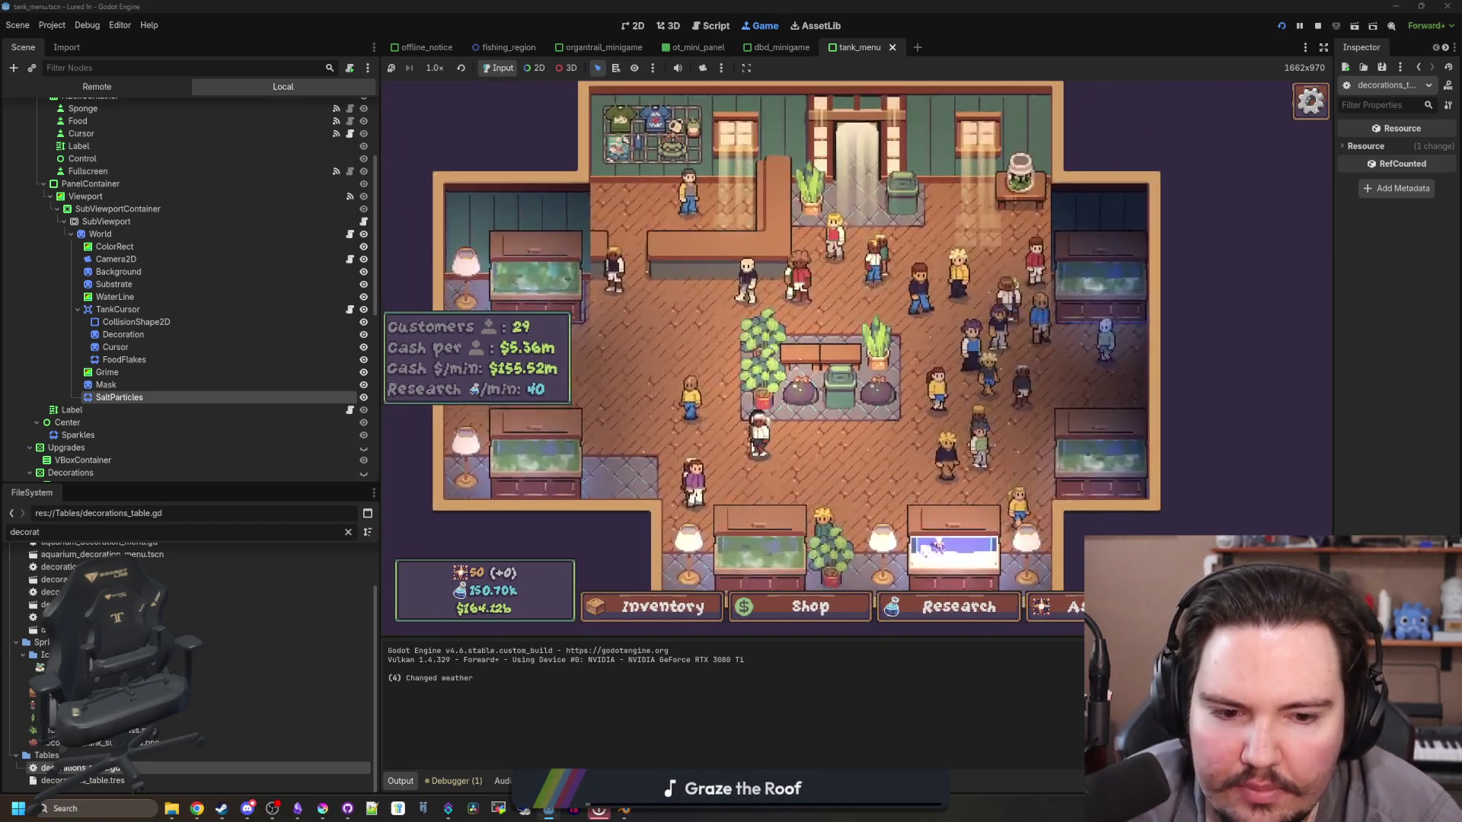
Step: Travel to the Ocean for $10k, cast a line, then stop the game with F8
{"action": "key", "text": "t"}
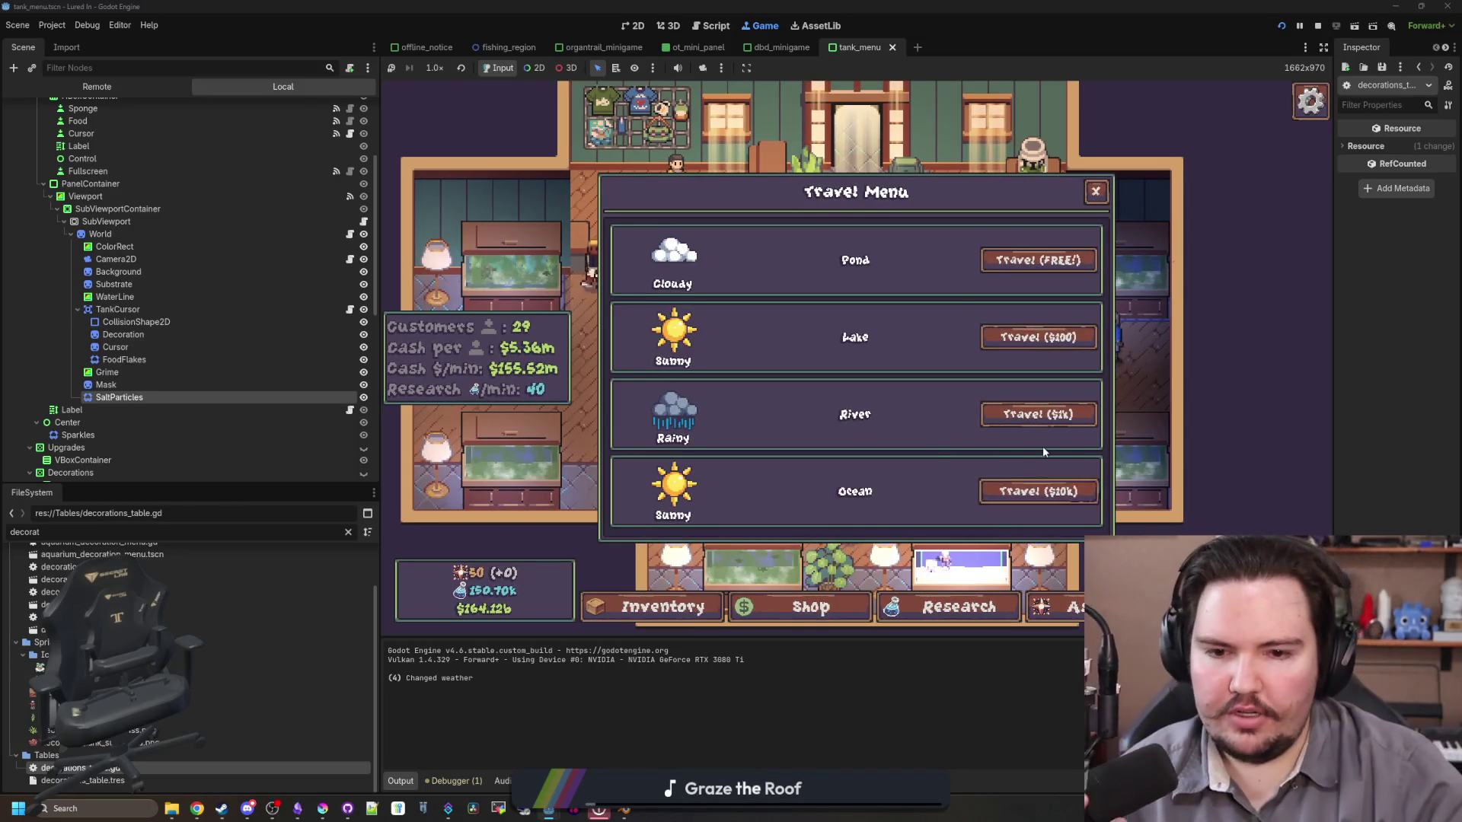
{"action": "left_click", "coordinate": [1037, 491]}
{"action": "mouse_move", "coordinate": [740, 500]}
{"action": "left_mouse_down"}
{"action": "mouse_move", "coordinate": [682, 303]}
{"action": "mouse_move", "coordinate": [813, 294]}
{"action": "mouse_move", "coordinate": [1002, 401]}
{"action": "left_mouse_up"}
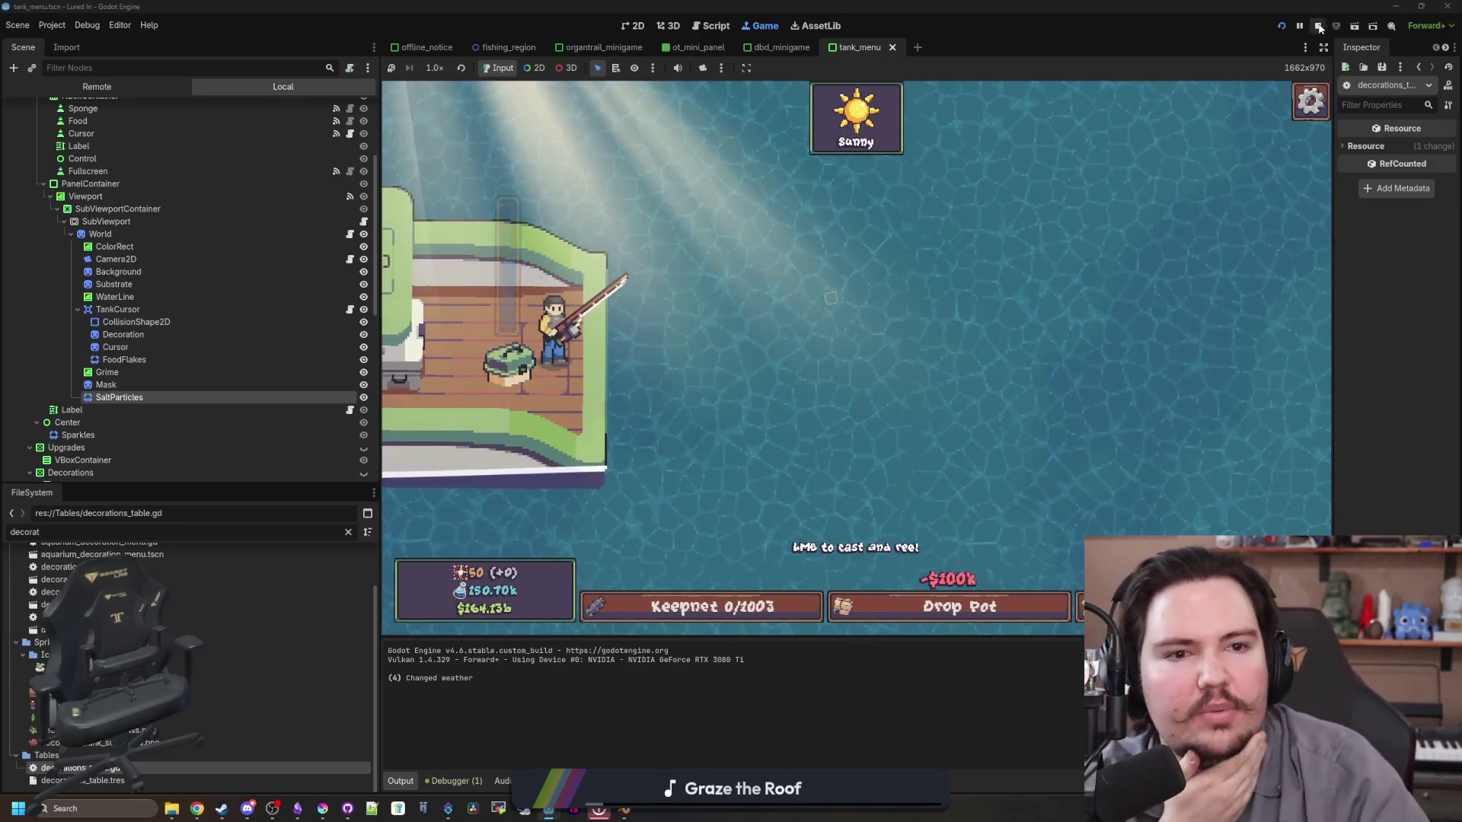
{"action": "key", "text": "F8"}
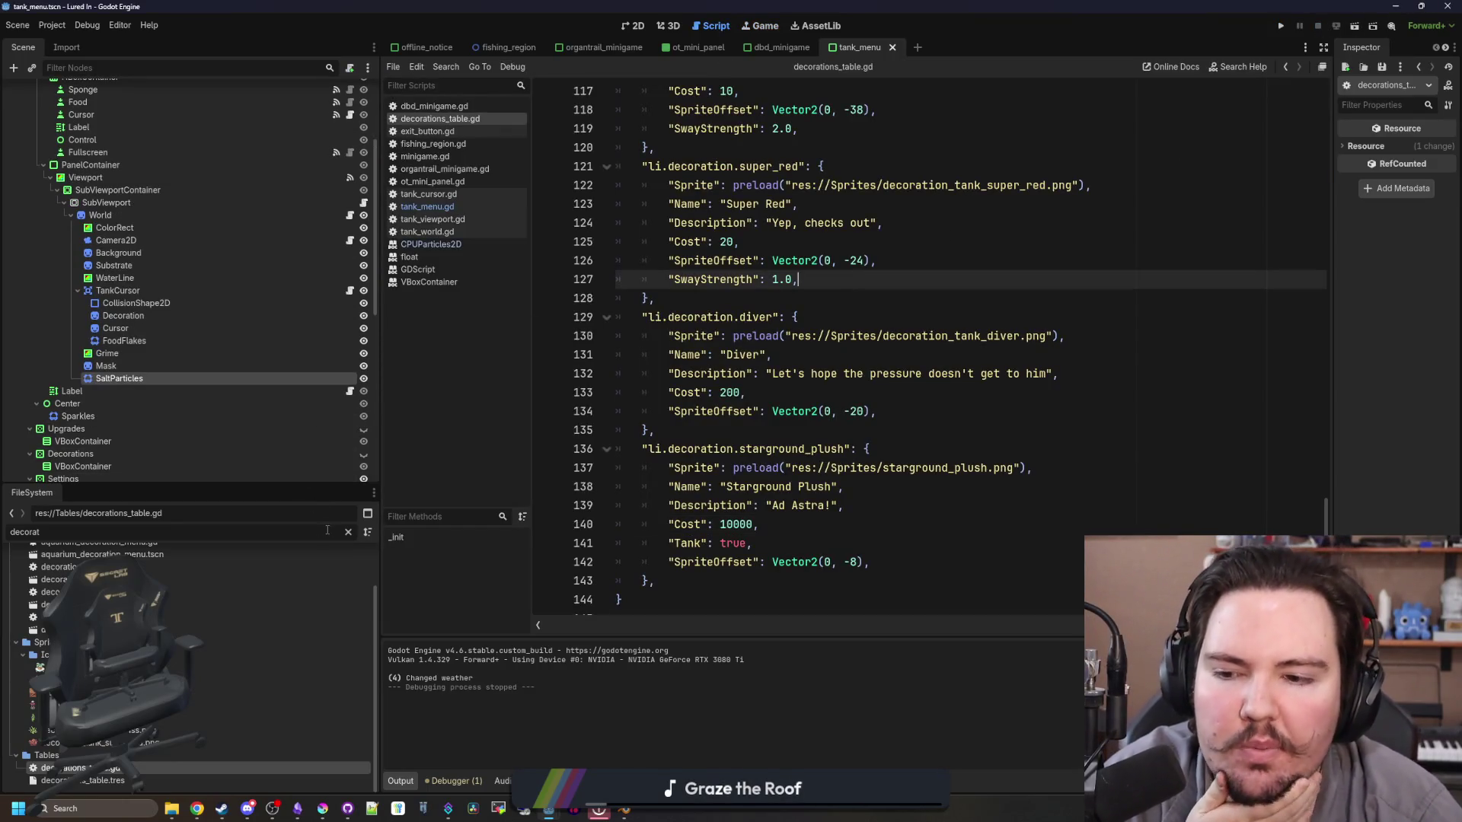
Step: Filter the FileSystem for 'regions' and open regions_table.gd in a wider editor
{"action": "left_click", "coordinate": [348, 533]}
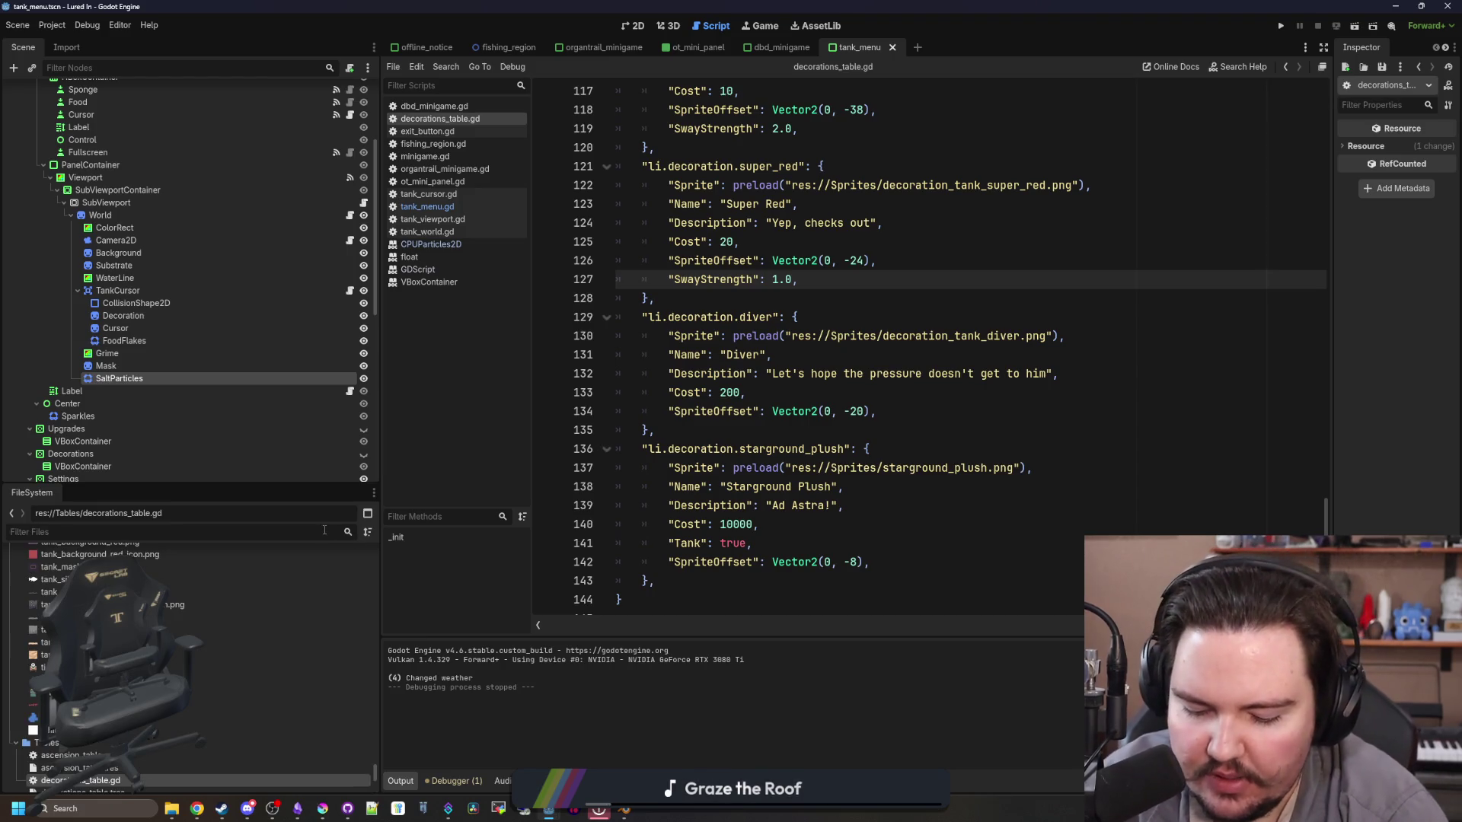
{"action": "type", "text": "regions"}
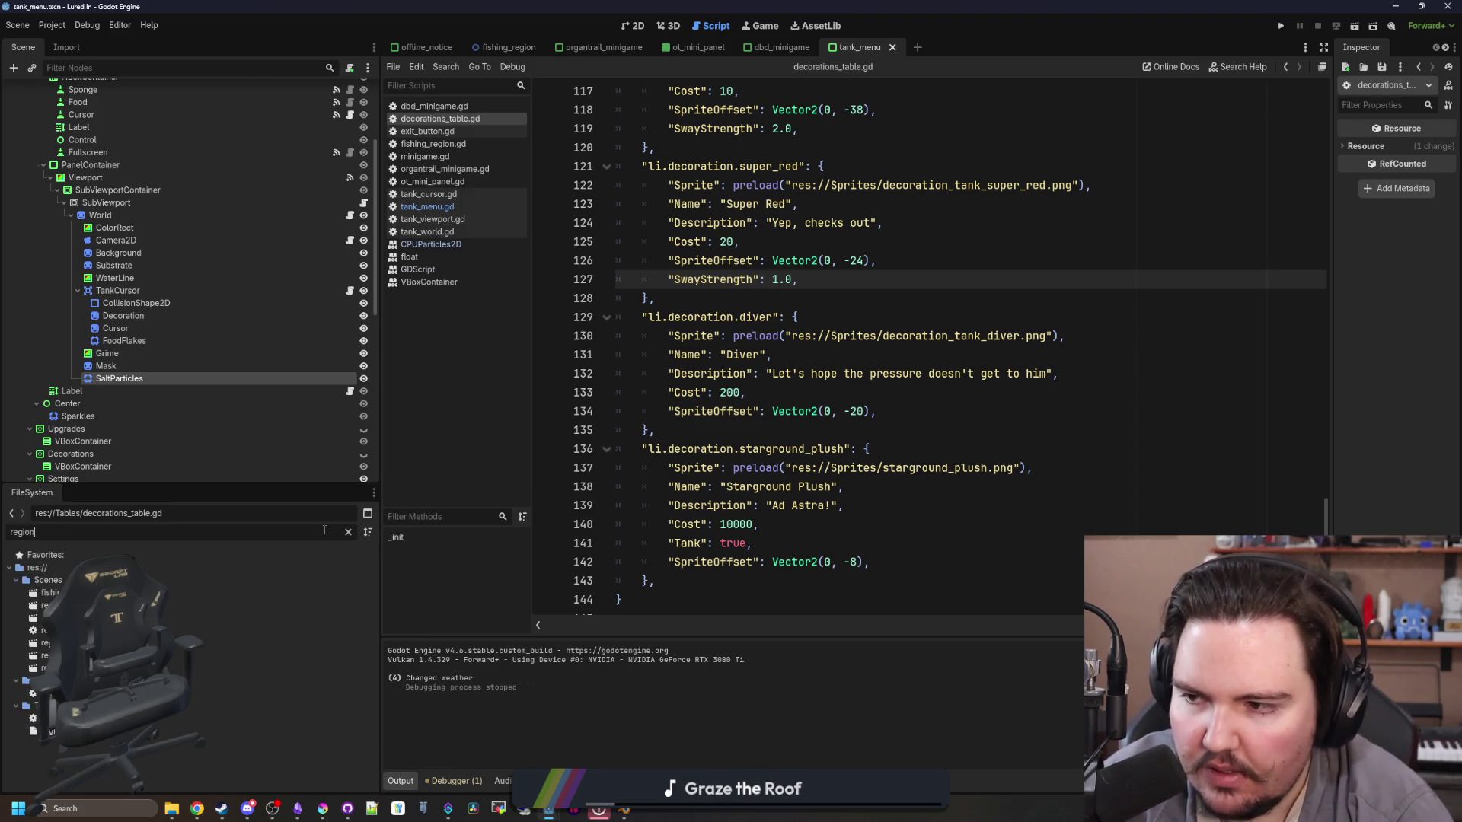
{"action": "double_click", "coordinate": [201, 593]}
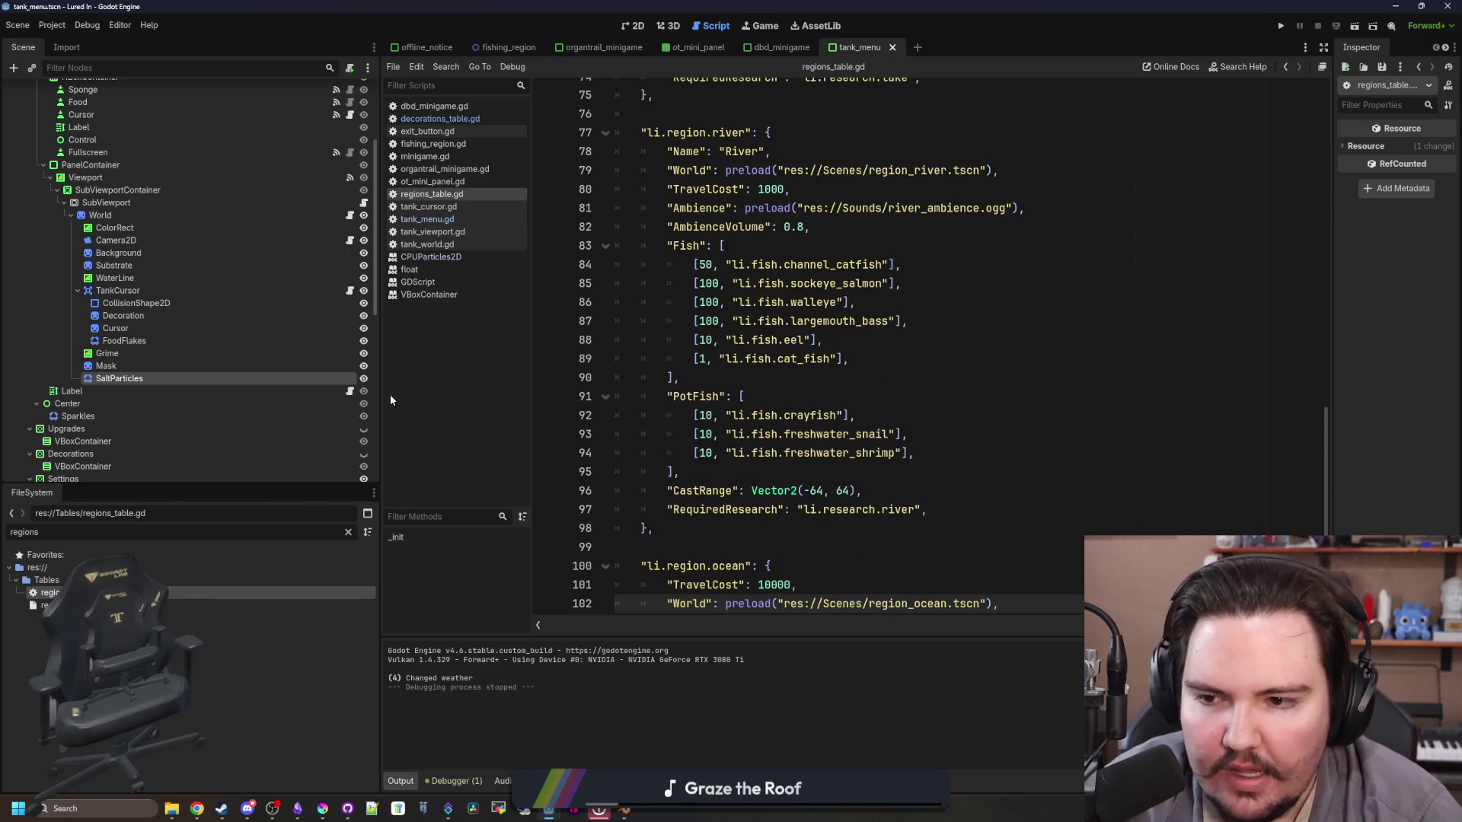
{"action": "left_click_drag", "start_coordinate": [382, 392], "coordinate": [101, 394]}
Step: Duplicate the ocean region's herring fish line
{"action": "left_click", "coordinate": [582, 407]}
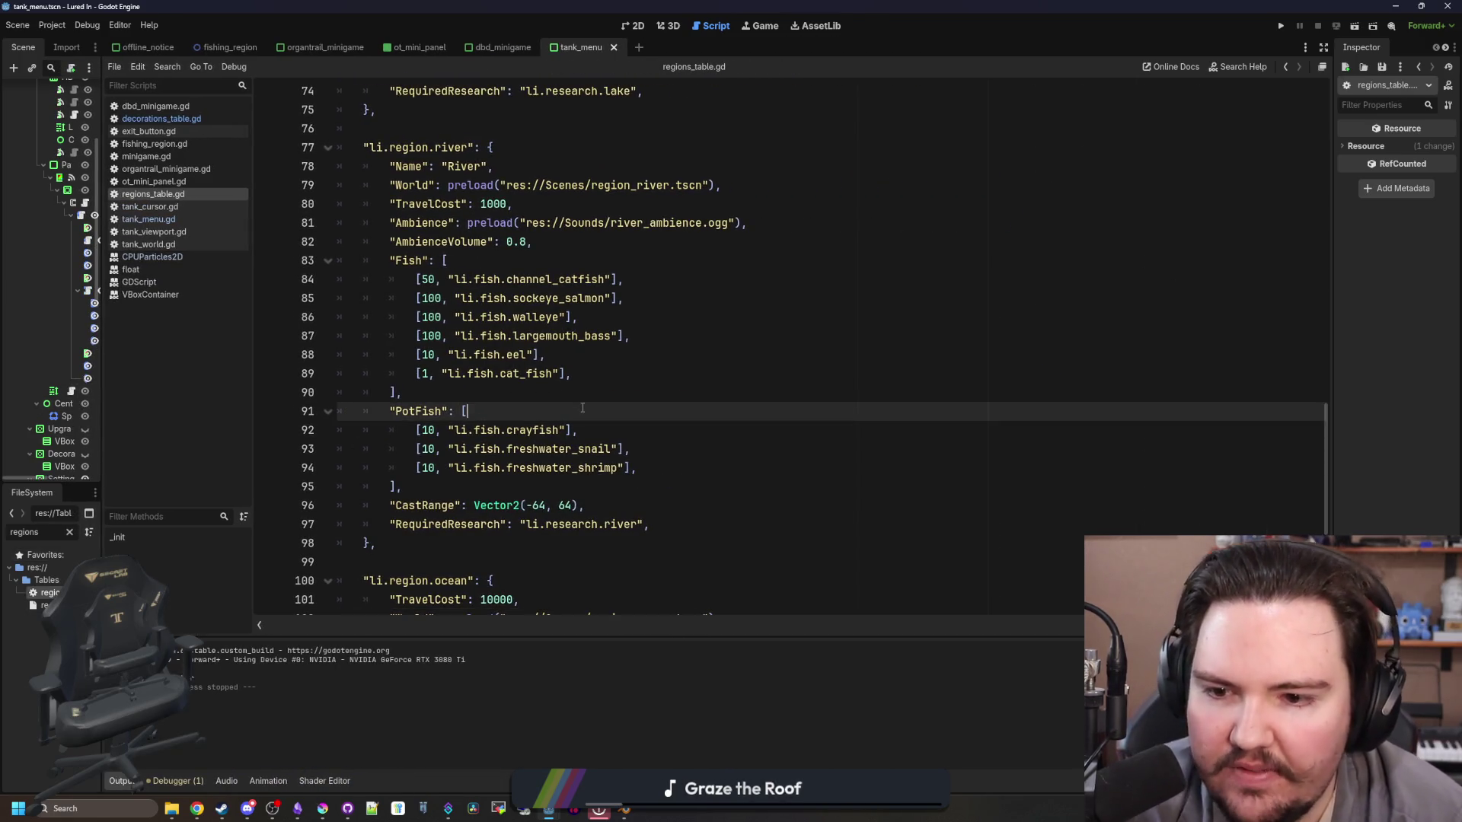
{"action": "scroll", "coordinate": [583, 407], "scroll_direction": "down", "scroll_amount": 5}
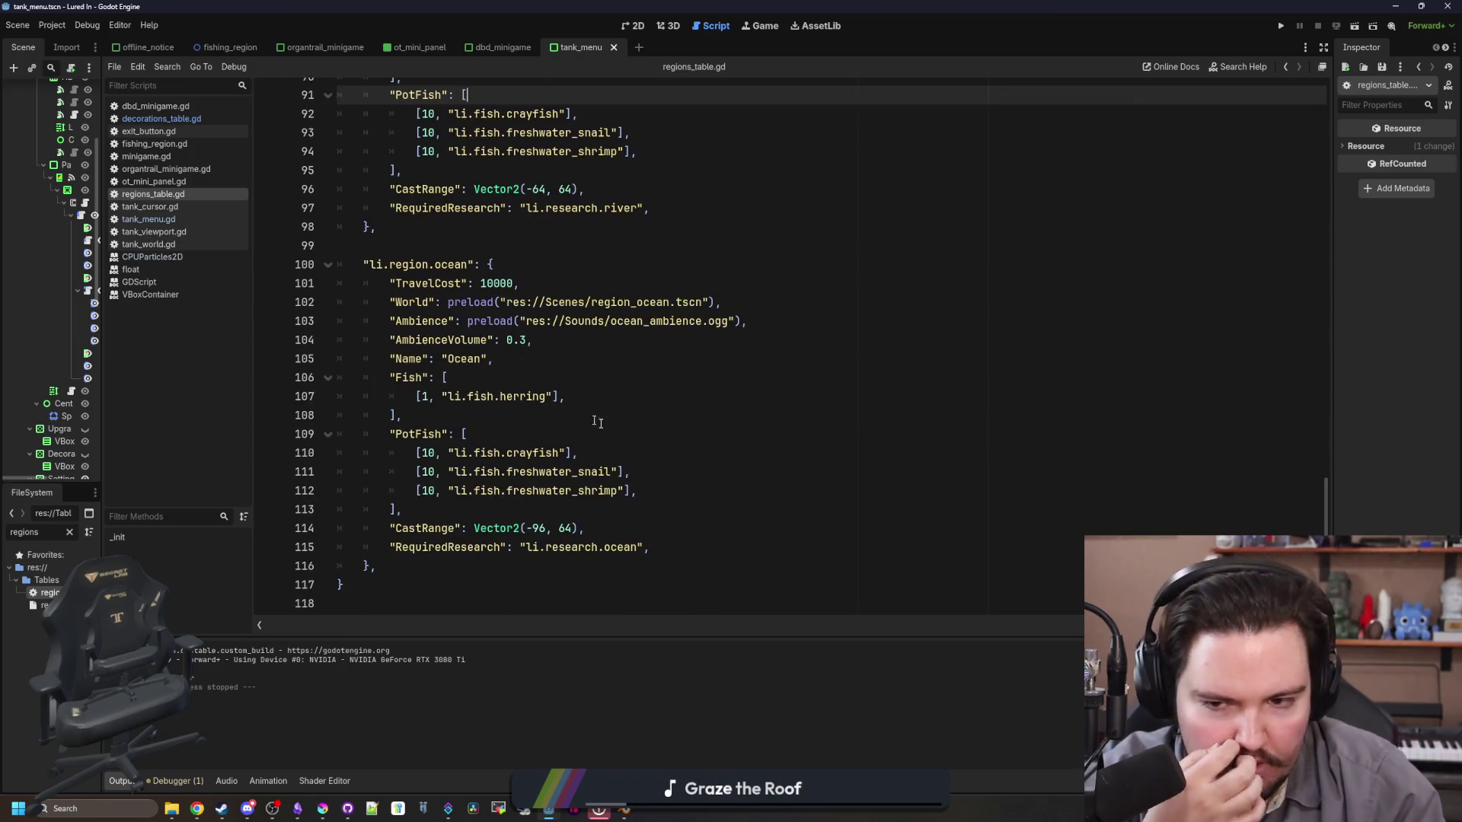
{"action": "left_click", "coordinate": [604, 459]}
{"action": "key", "text": "shift+Down"}
{"action": "key", "text": "Up"}
{"action": "key", "text": "Up"}
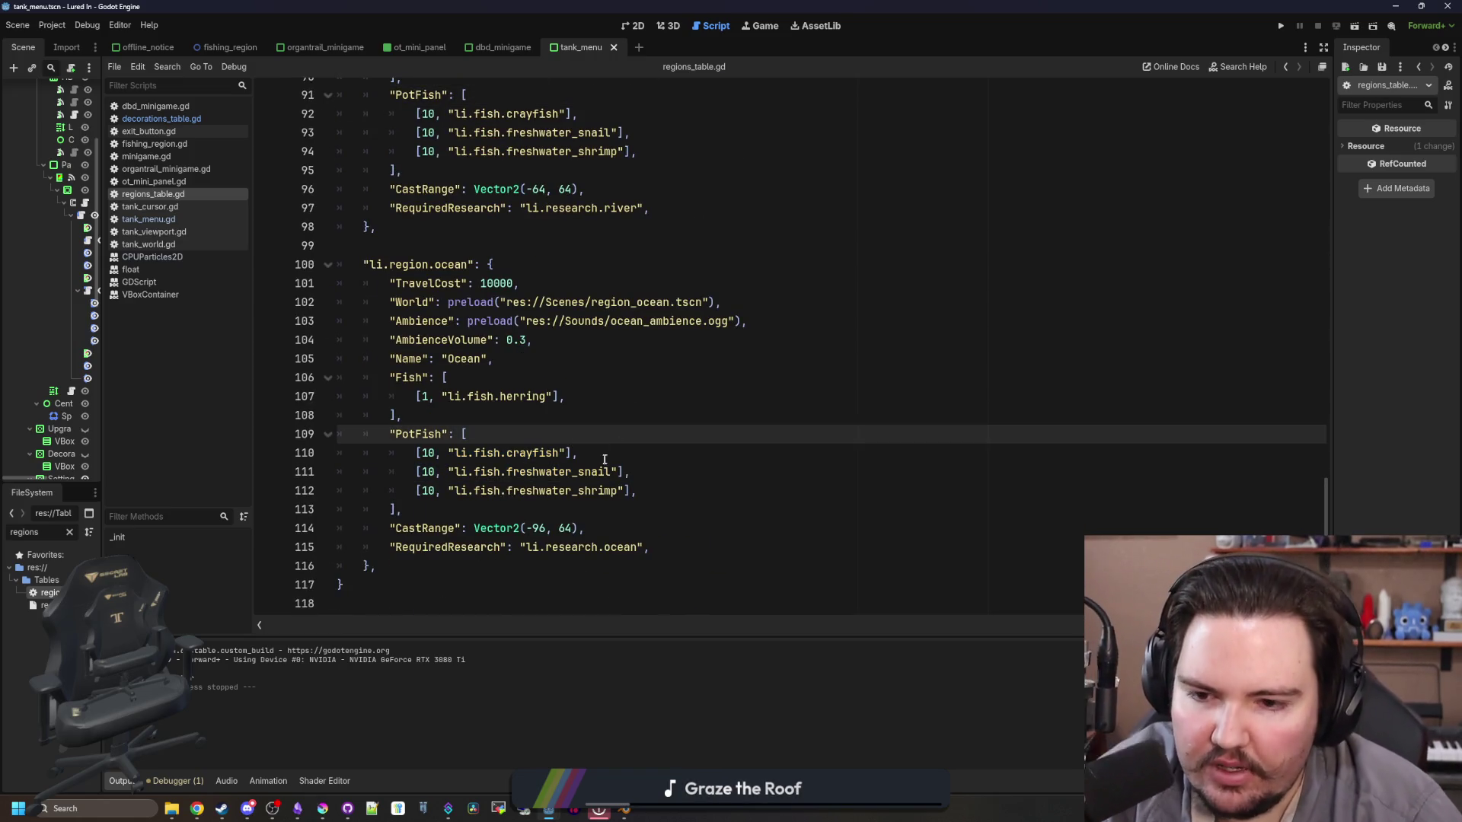
{"action": "left_click", "coordinate": [655, 474]}
{"action": "left_click_drag", "start_coordinate": [607, 404], "coordinate": [391, 401]}
{"action": "key", "text": "ctrl+c"}
{"action": "key", "text": "Return"}
{"action": "key", "text": "ctrl+v"}
{"action": "scroll", "coordinate": [412, 376], "scroll_direction": "up", "scroll_amount": 6}
{"action": "scroll", "coordinate": [412, 376], "scroll_direction": "down", "scroll_amount": 6}
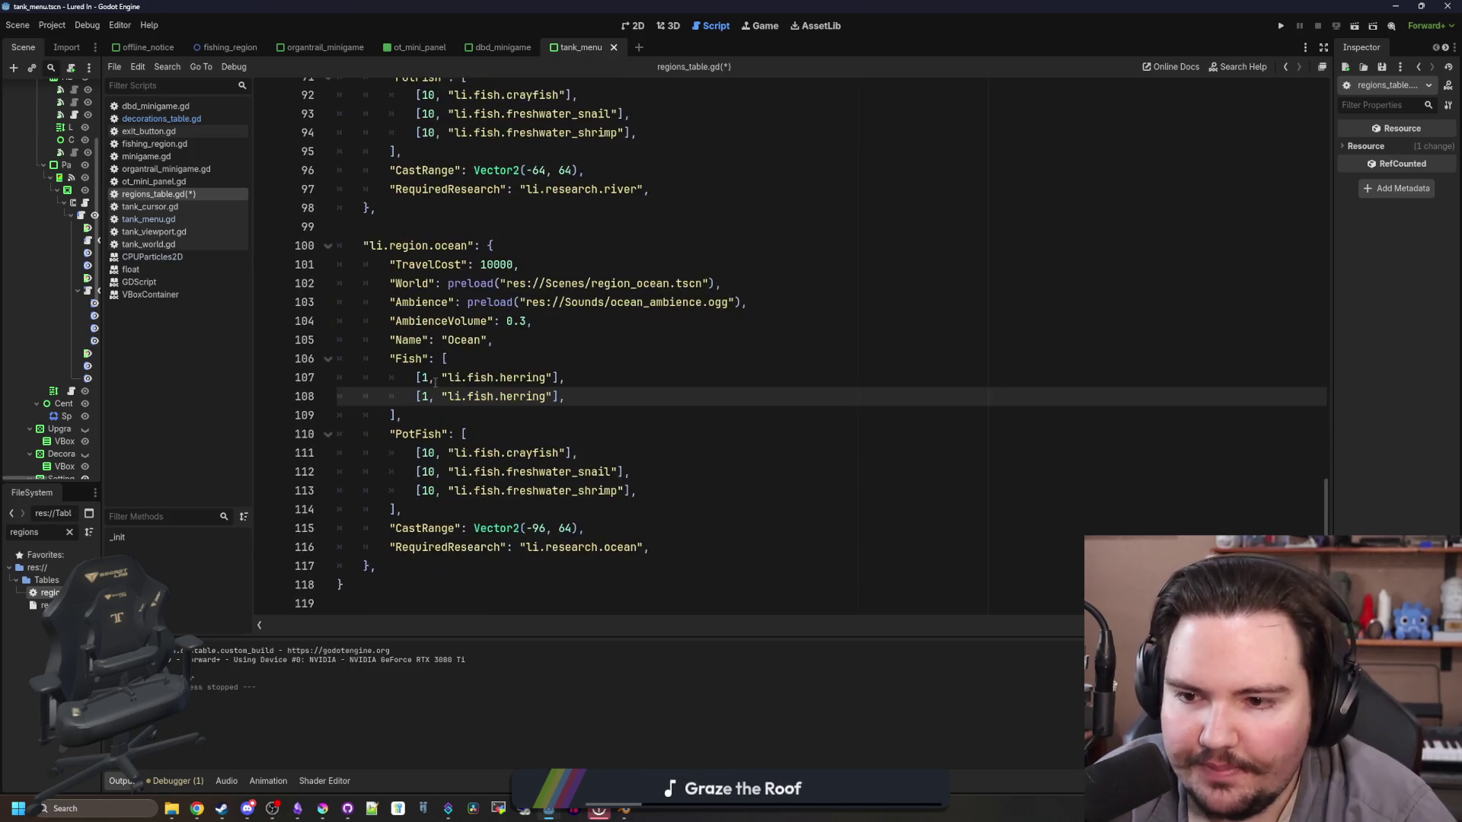
Step: Set both ocean fish weights to 50 and rename the second herring to blue_marlin
{"action": "double_click", "coordinate": [423, 377]}
{"action": "type", "text": "50"}
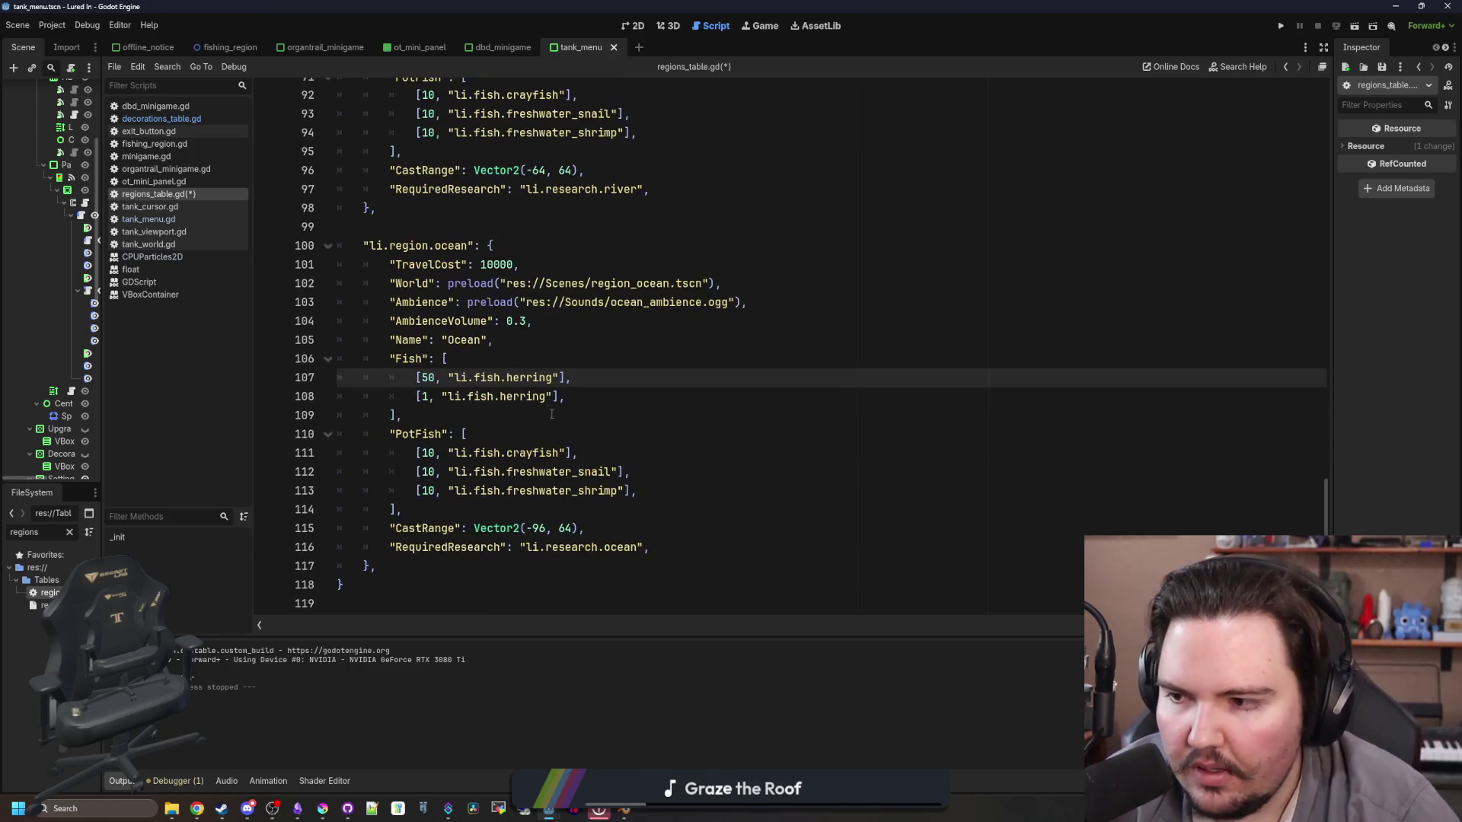
{"action": "double_click", "coordinate": [431, 397]}
{"action": "type", "text": "50"}
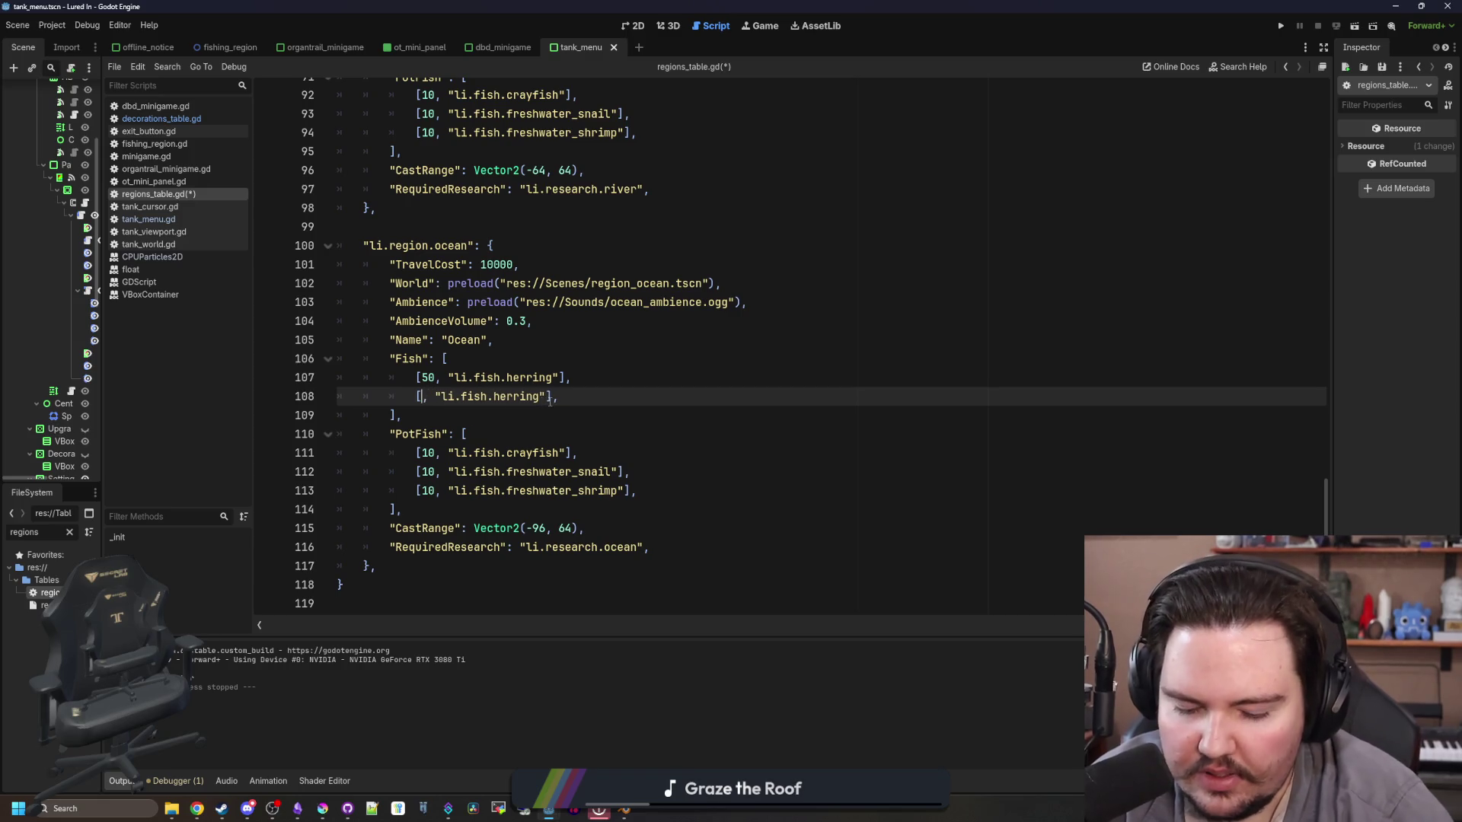
{"action": "double_click", "coordinate": [549, 398]}
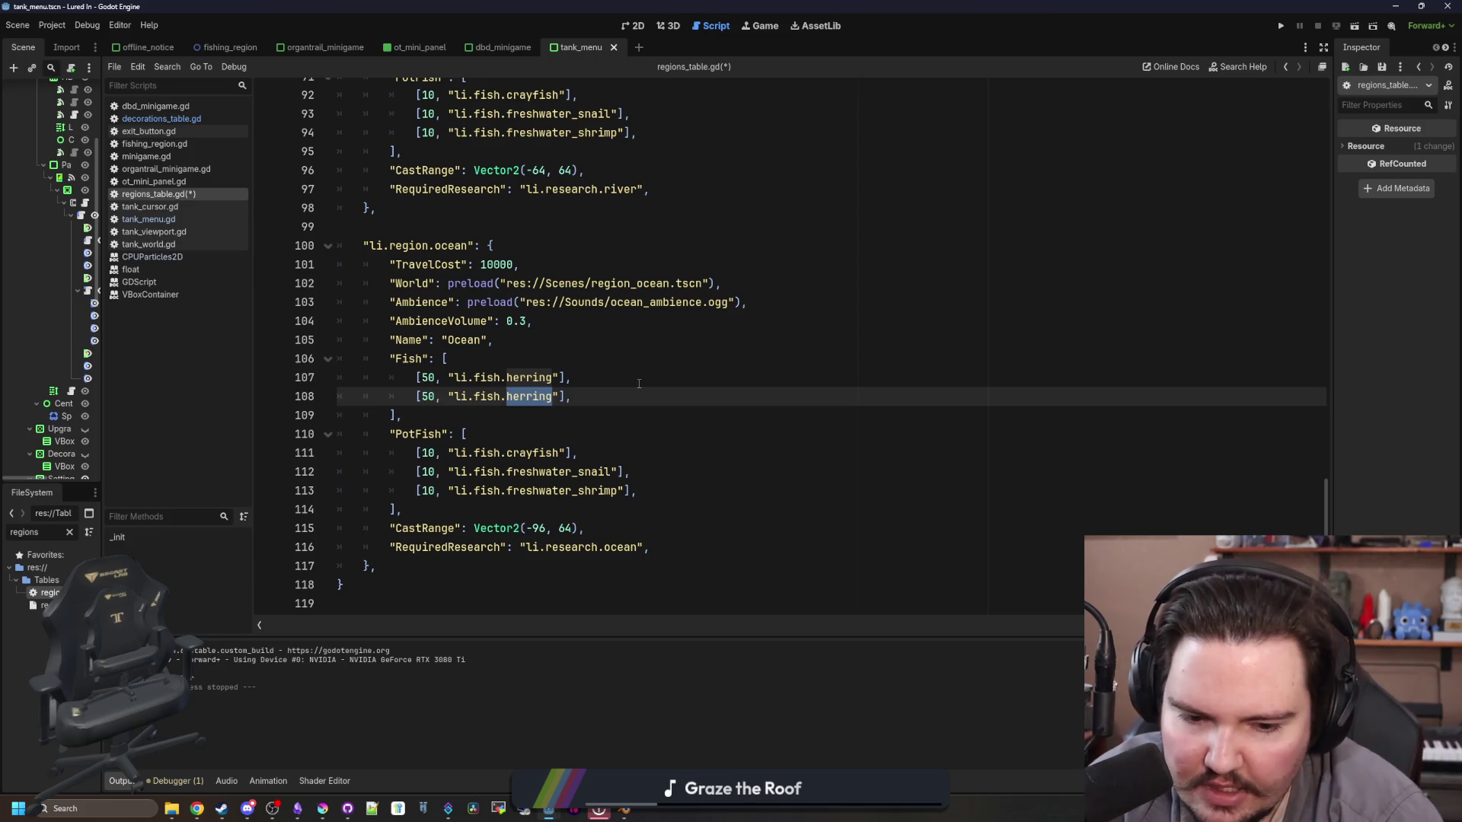
{"action": "type", "text": "blue_marlin"}
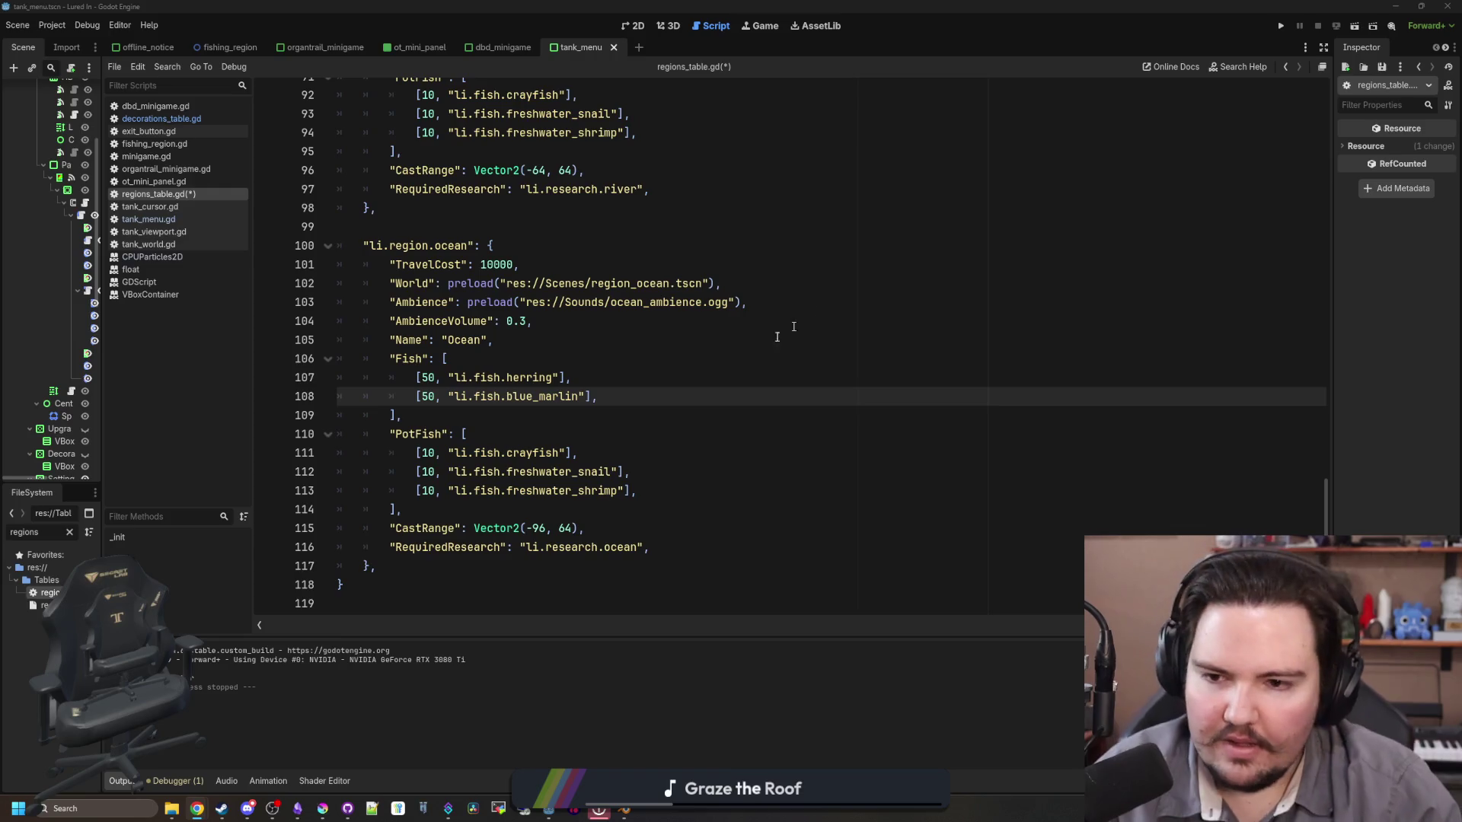
{"action": "key", "text": "Up"}
Step: Filter the FileSystem for 'items' and open items_table.gd
{"action": "double_click", "coordinate": [65, 530]}
{"action": "type", "text": "items"}
{"action": "double_click", "coordinate": [50, 593]}
{"action": "scroll", "coordinate": [714, 416], "scroll_direction": "up", "scroll_amount": 1}
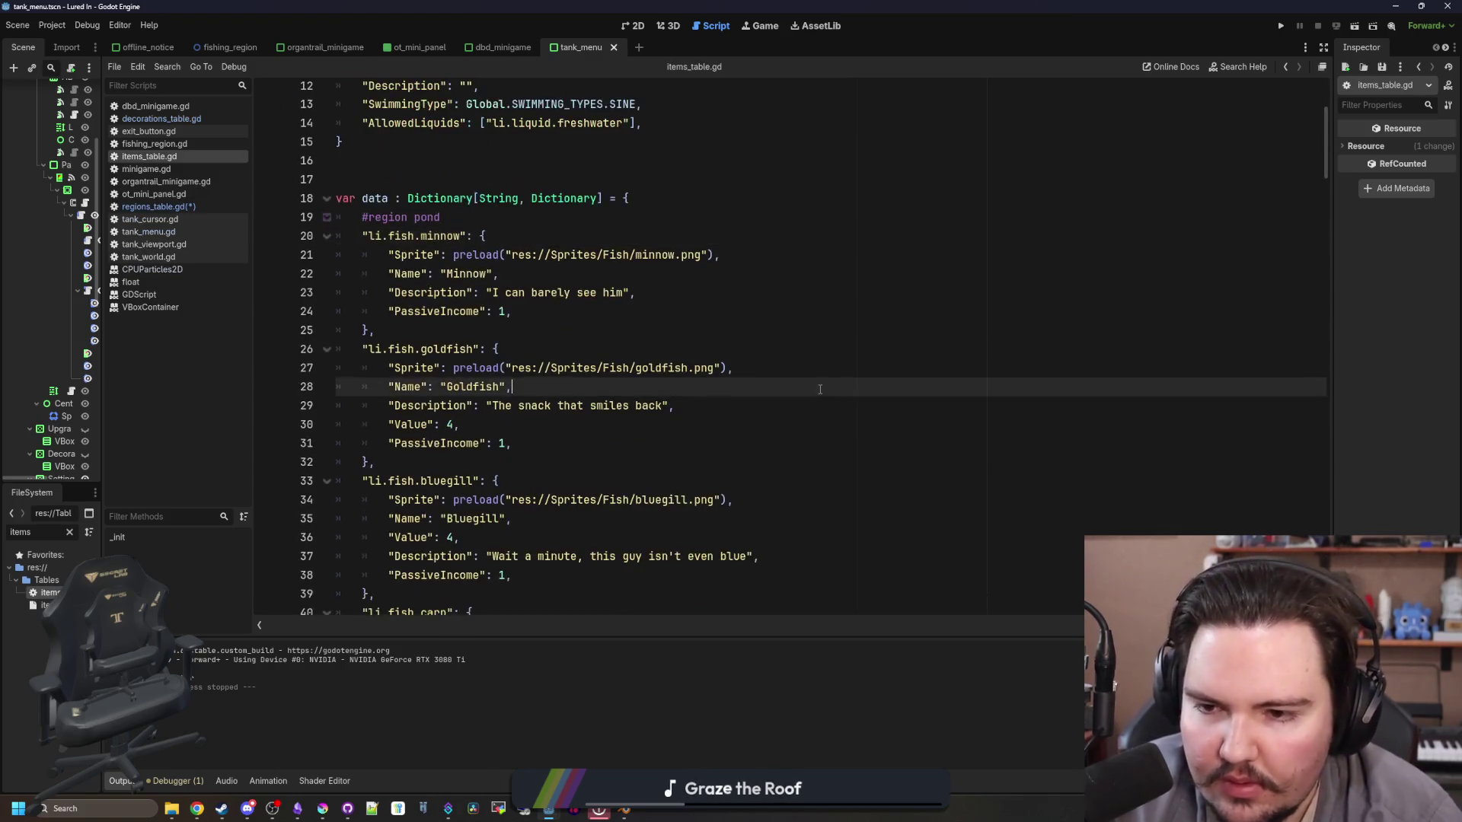
Step: Copy the herring item block and paste a duplicate right below it
{"action": "key", "text": "ctrl+f"}
{"action": "scroll", "coordinate": [761, 419], "scroll_direction": "down", "scroll_amount": 10}
{"action": "scroll", "coordinate": [832, 422], "scroll_direction": "down", "scroll_amount": 20}
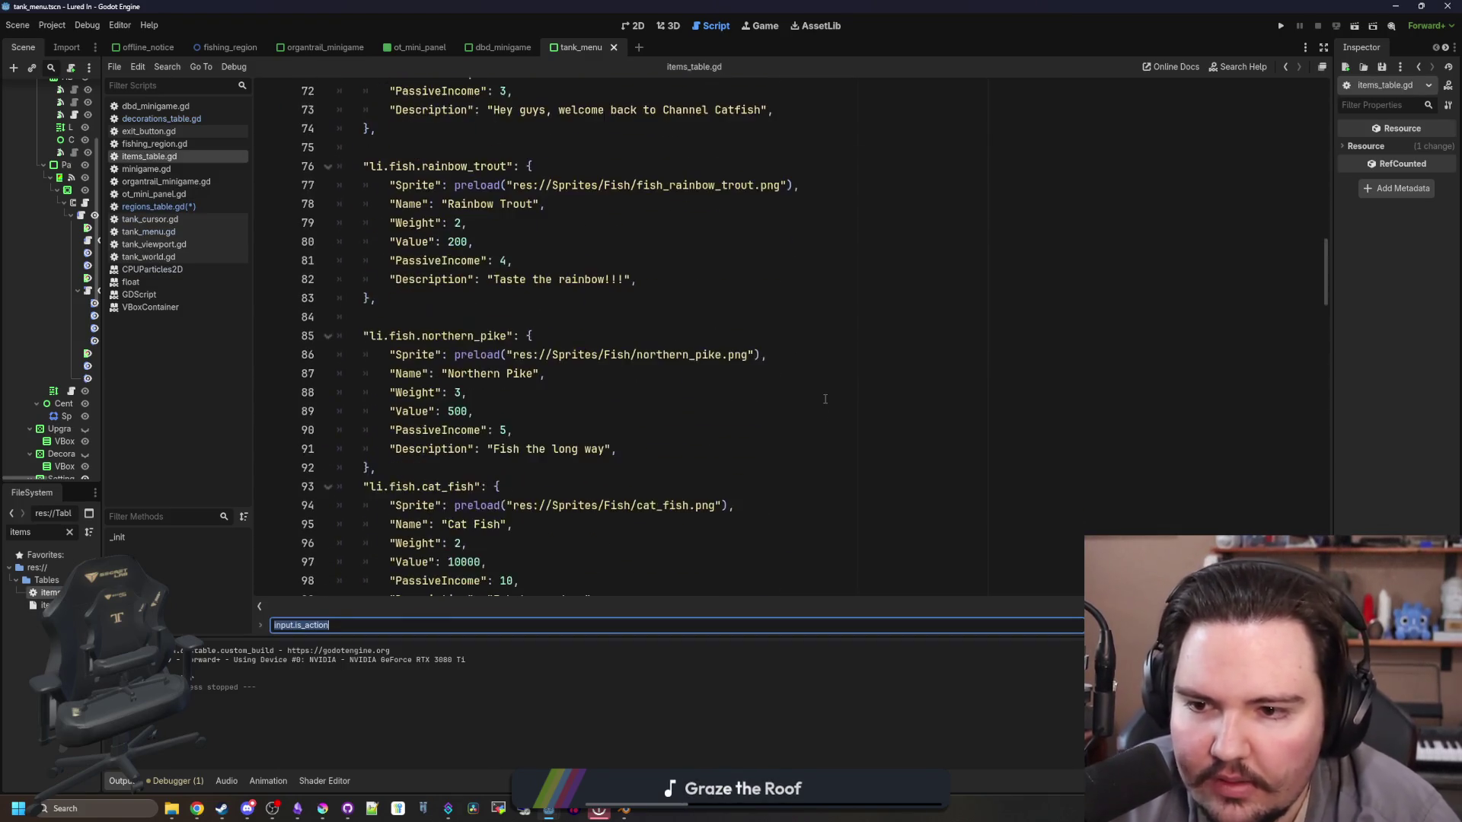
{"action": "scroll", "coordinate": [667, 223], "scroll_direction": "down", "scroll_amount": 7}
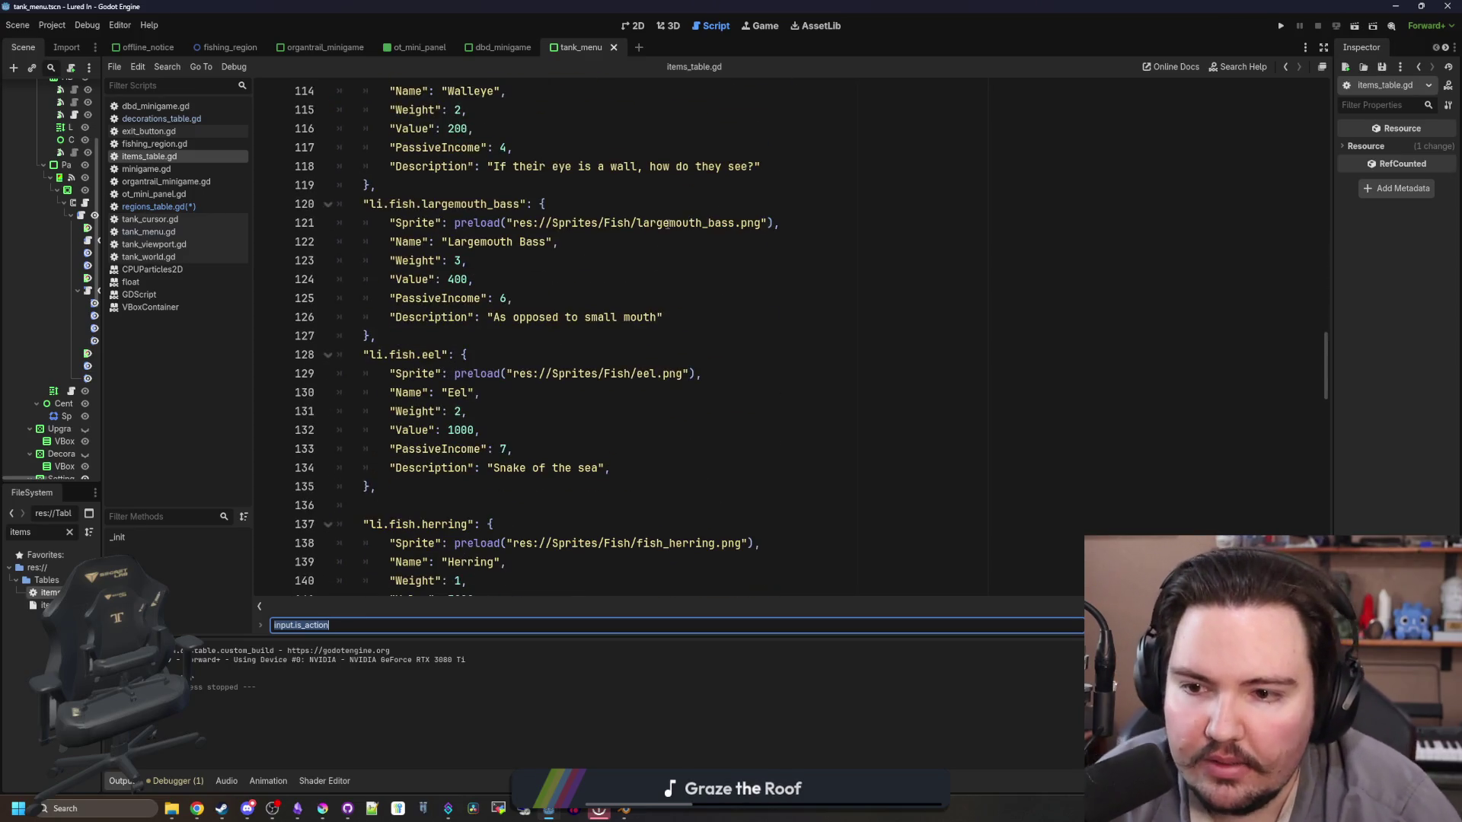
{"action": "mouse_move", "coordinate": [414, 335]}
{"action": "left_mouse_down"}
{"action": "mouse_move", "coordinate": [341, 199]}
{"action": "mouse_move", "coordinate": [227, 193]}
{"action": "left_mouse_up"}
{"action": "key", "text": "ctrl+c"}
{"action": "left_click", "coordinate": [437, 342]}
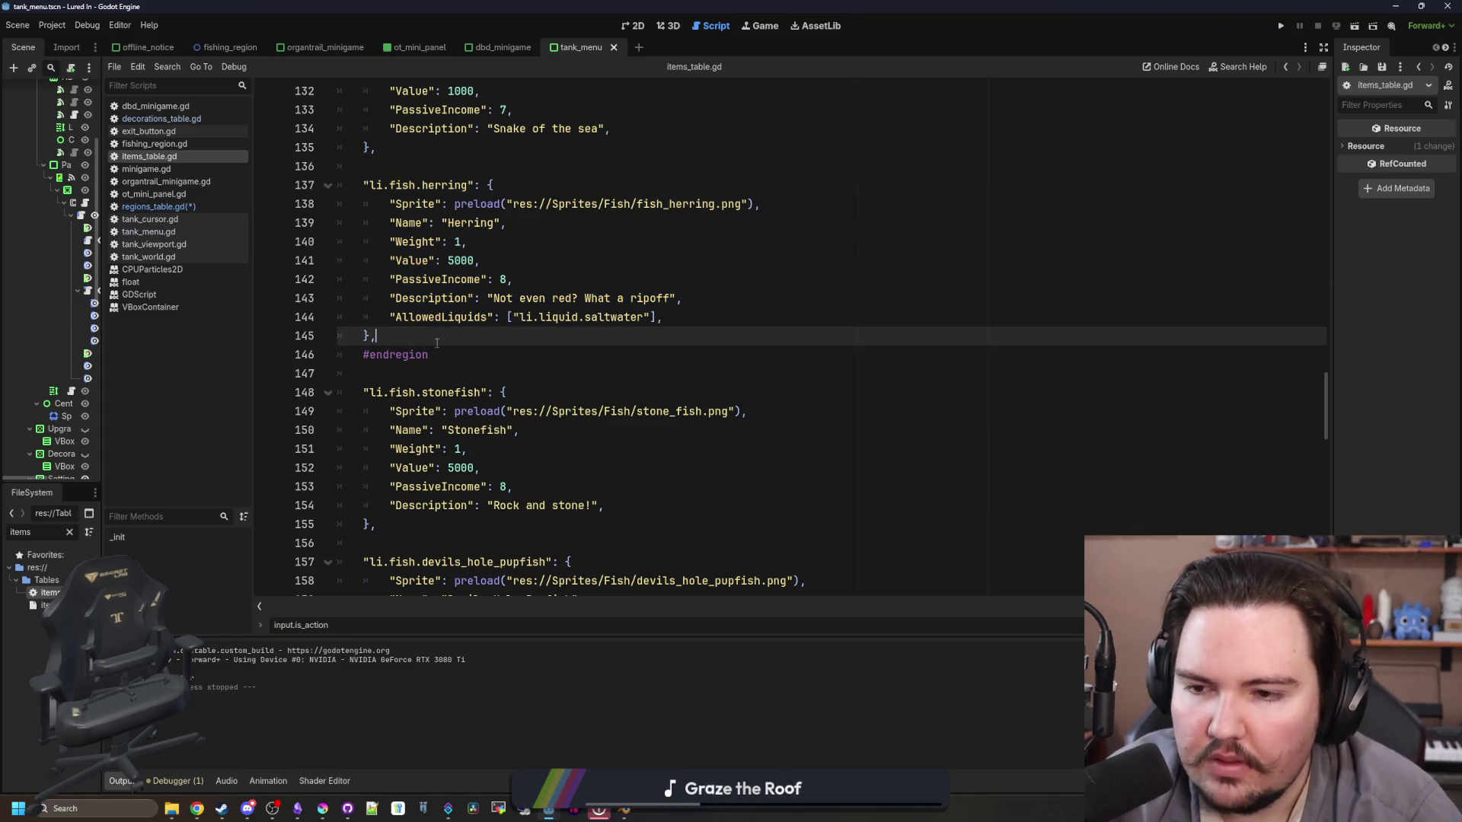
{"action": "key", "text": "Return"}
{"action": "key", "text": "ctrl+v"}
Step: Make the copy a bluefin_tuna item using the bluefin_tuna.png sprite and a 'B' name
{"action": "left_click", "coordinate": [393, 356]}
{"action": "key", "text": "shift+Tab"}
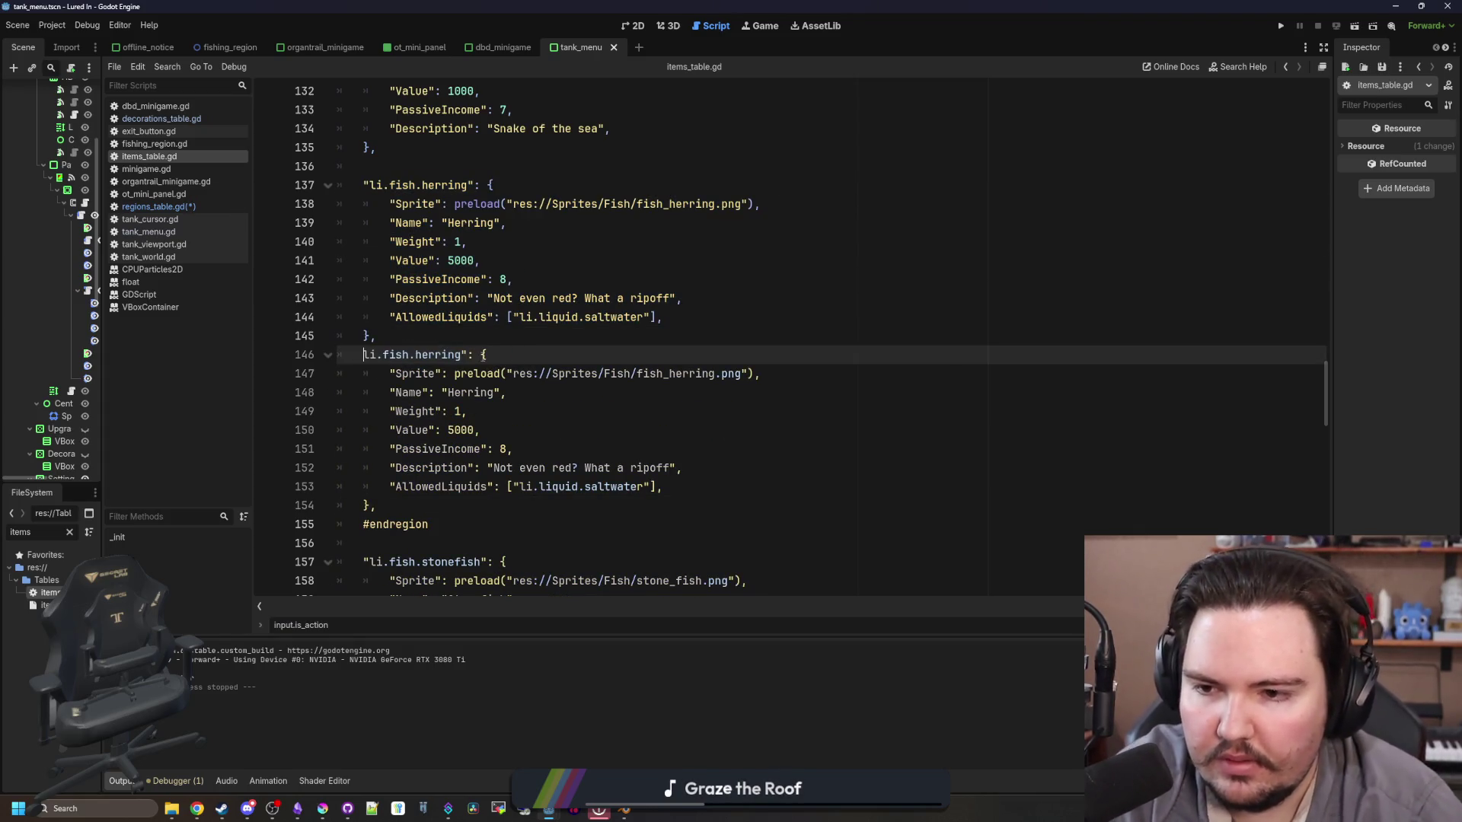
{"action": "type", "text": "\""}
{"action": "double_click", "coordinate": [455, 355]}
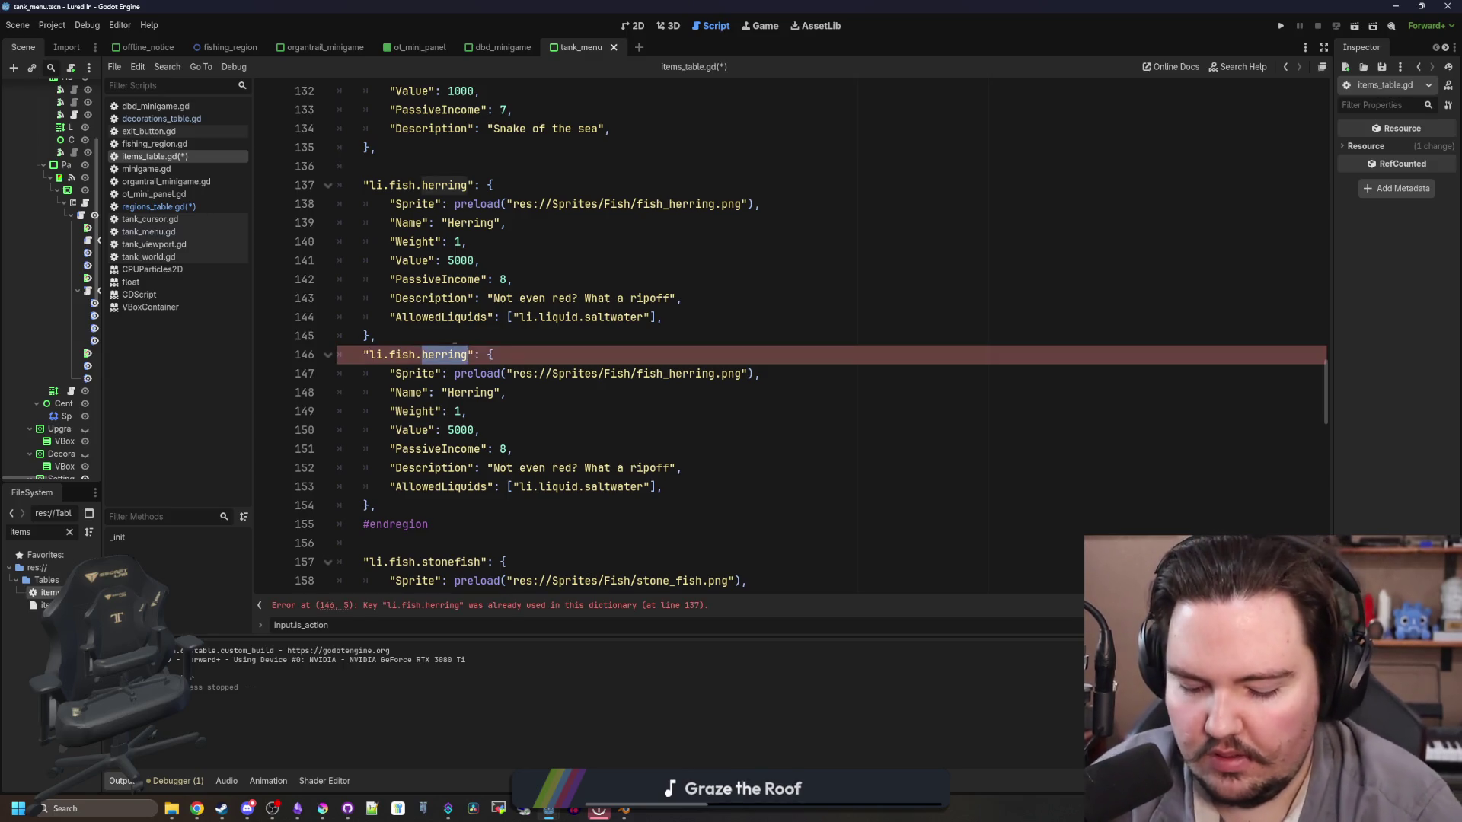
{"action": "type", "text": "blue_marl"}
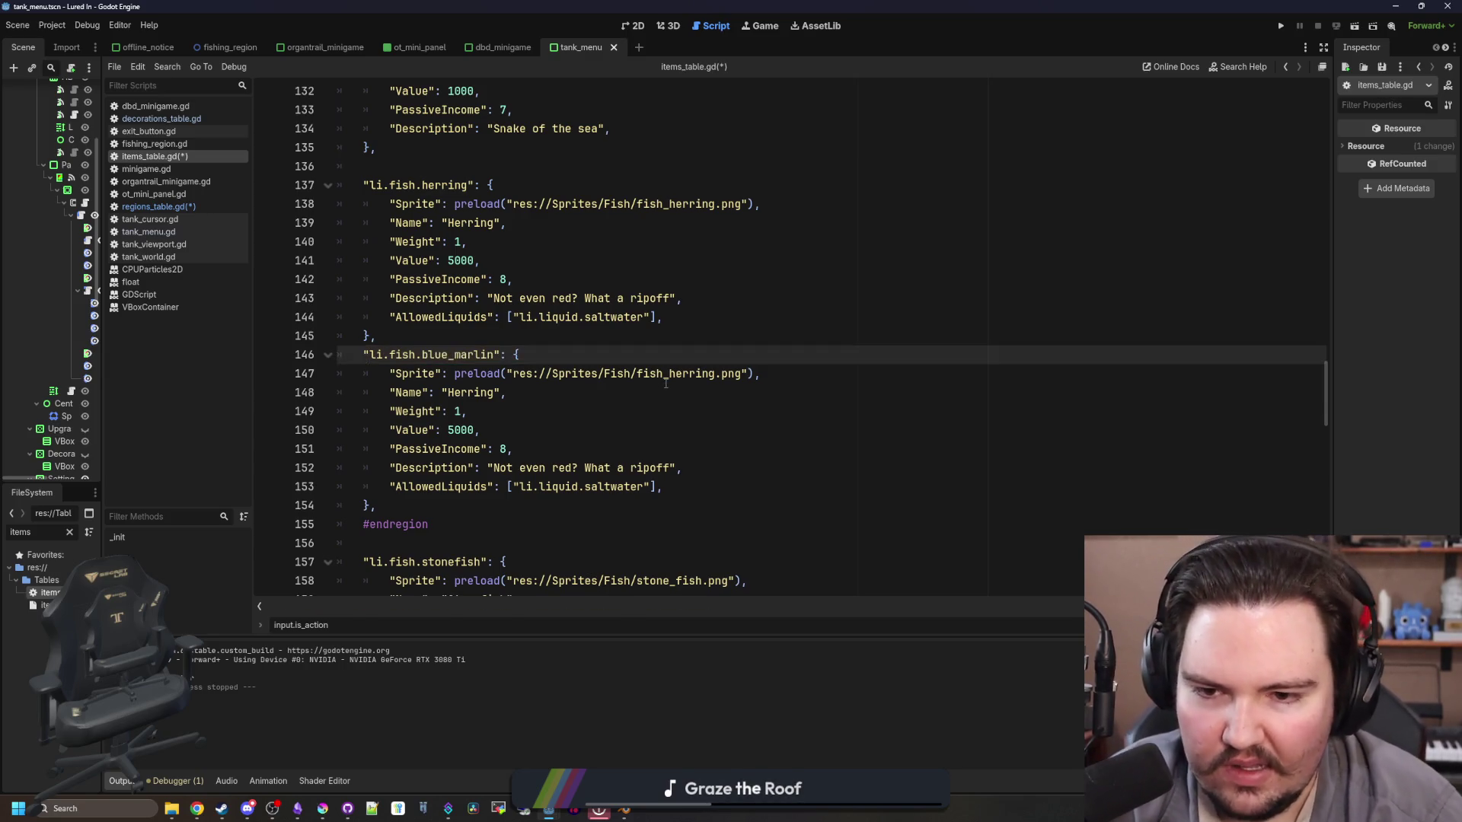
{"action": "double_click", "coordinate": [685, 373]}
{"action": "type", "text": "blue"}
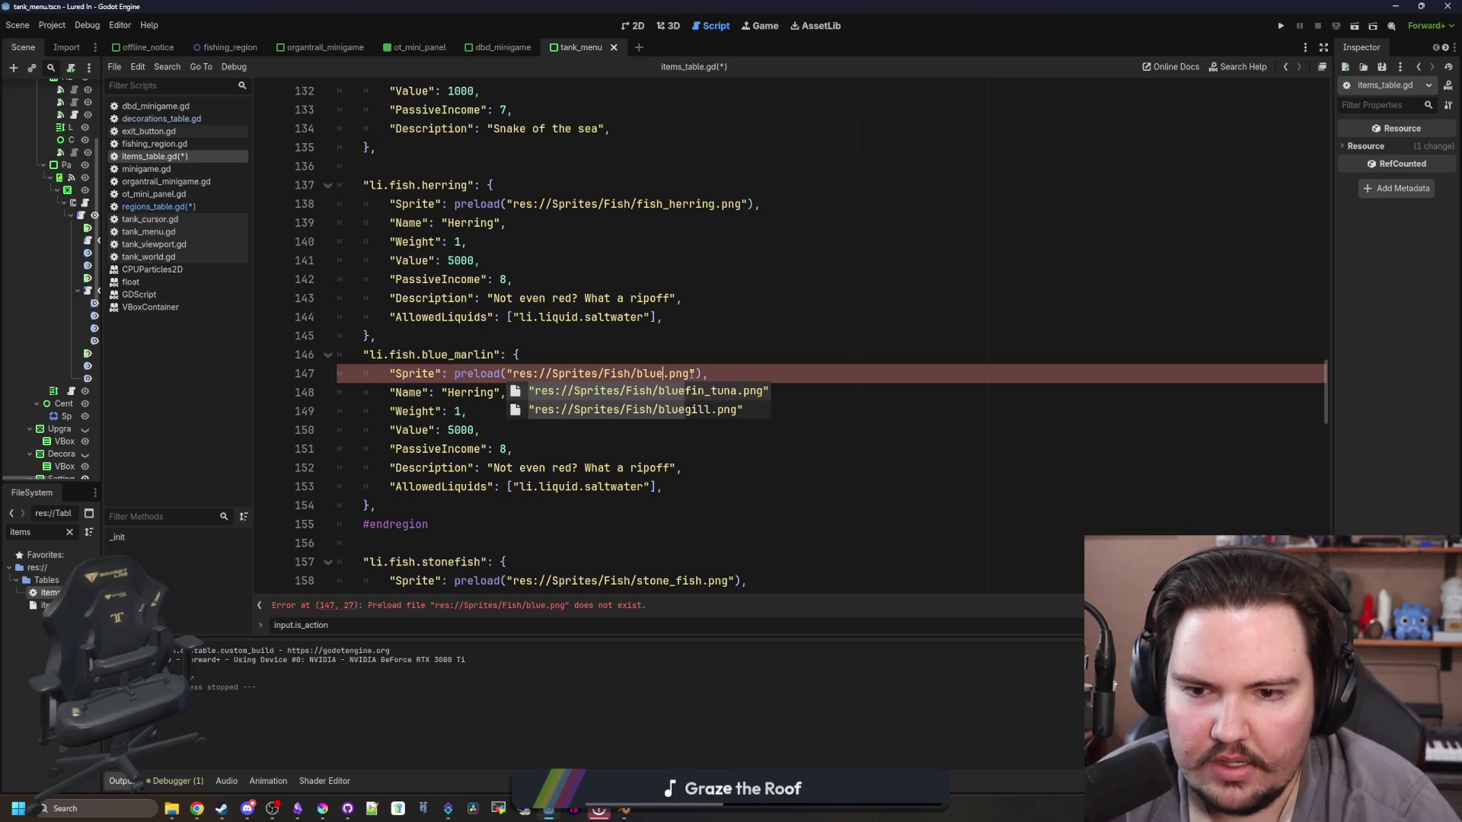
{"action": "key", "text": "Return"}
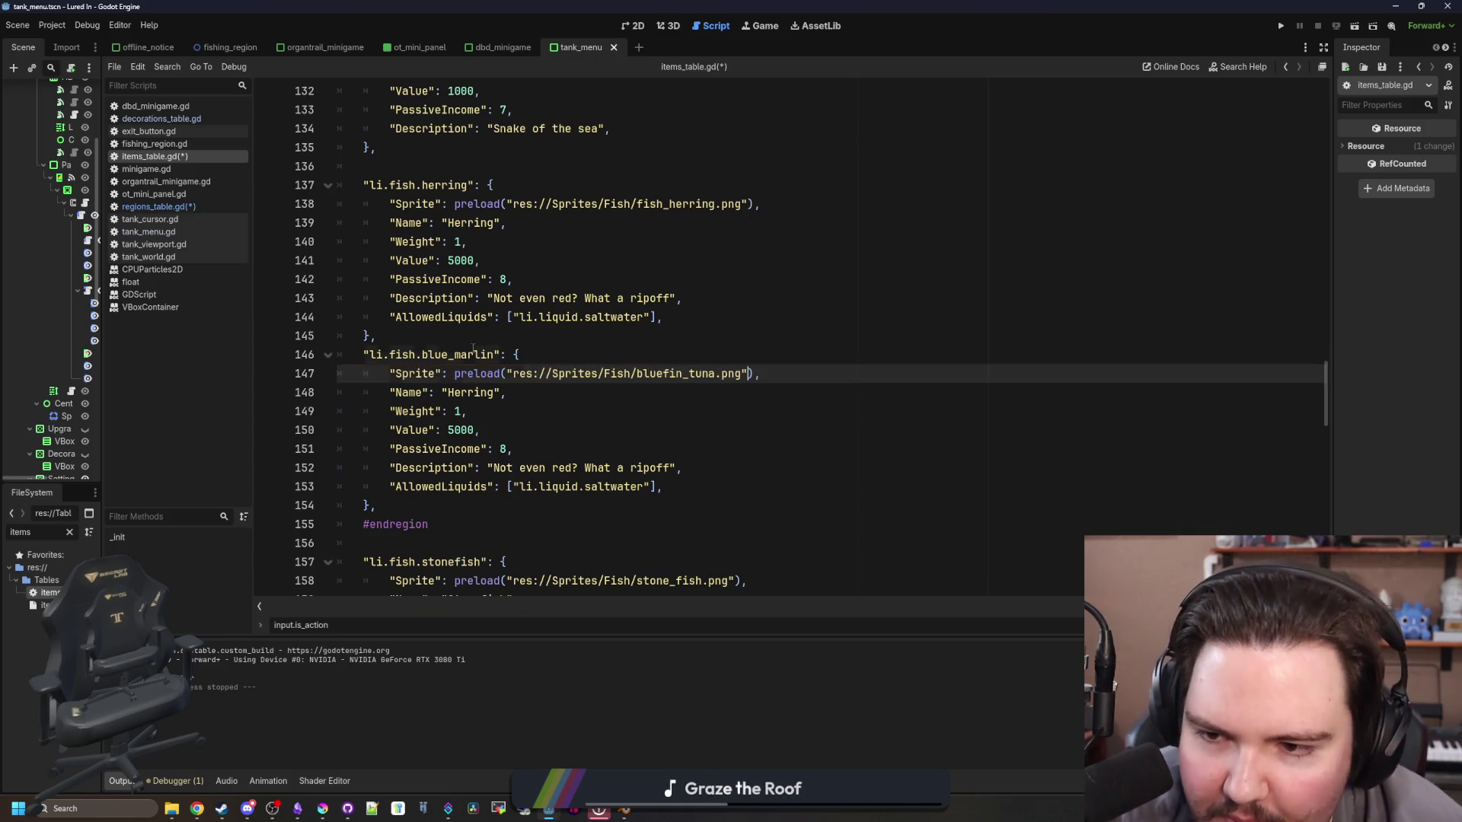
{"action": "double_click", "coordinate": [473, 352]}
{"action": "type", "text": "bluefin_tuna"}
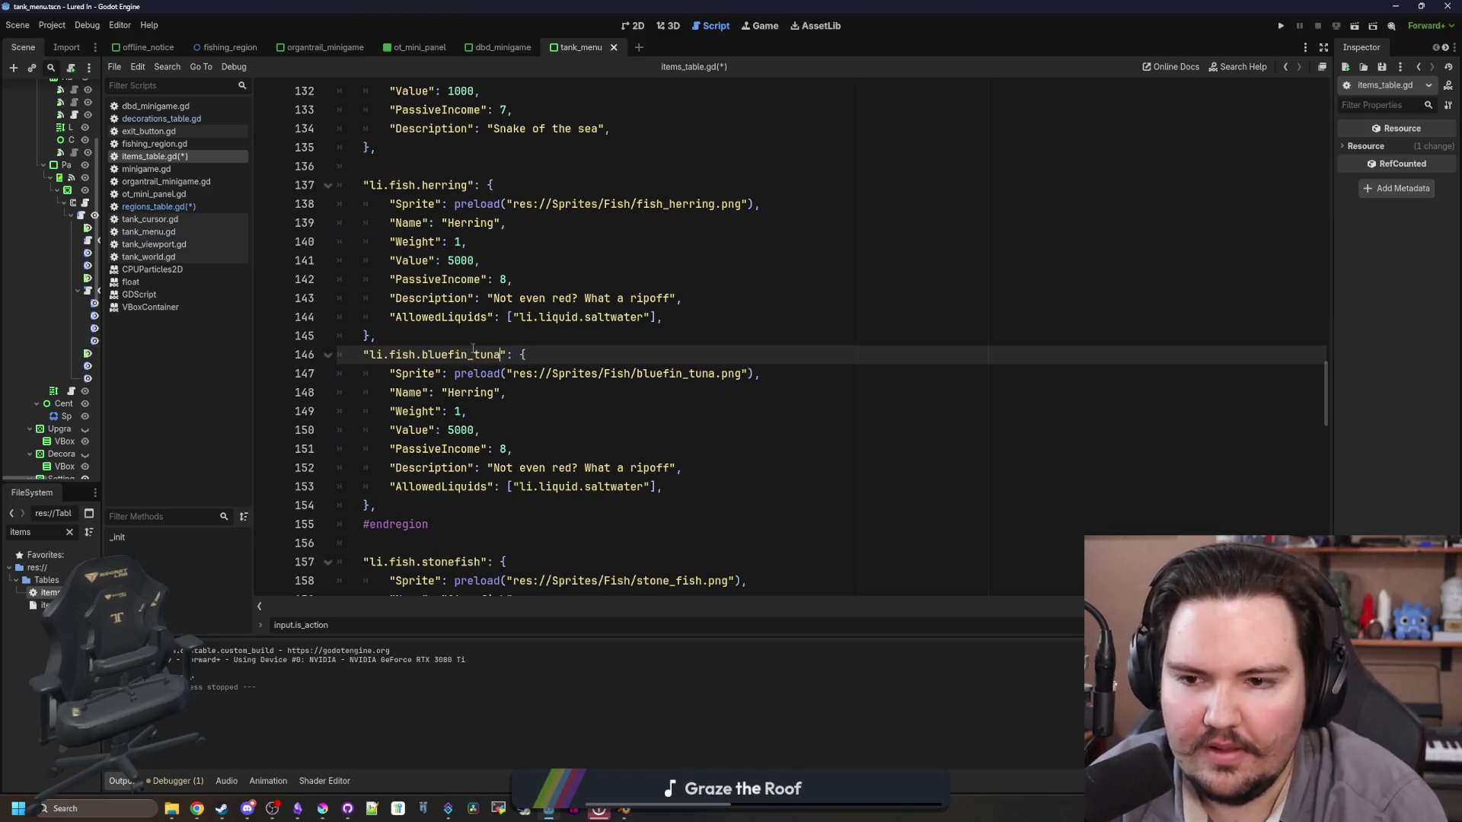
{"action": "double_click", "coordinate": [463, 393]}
{"action": "type", "text": "Bluefin Tuna"}
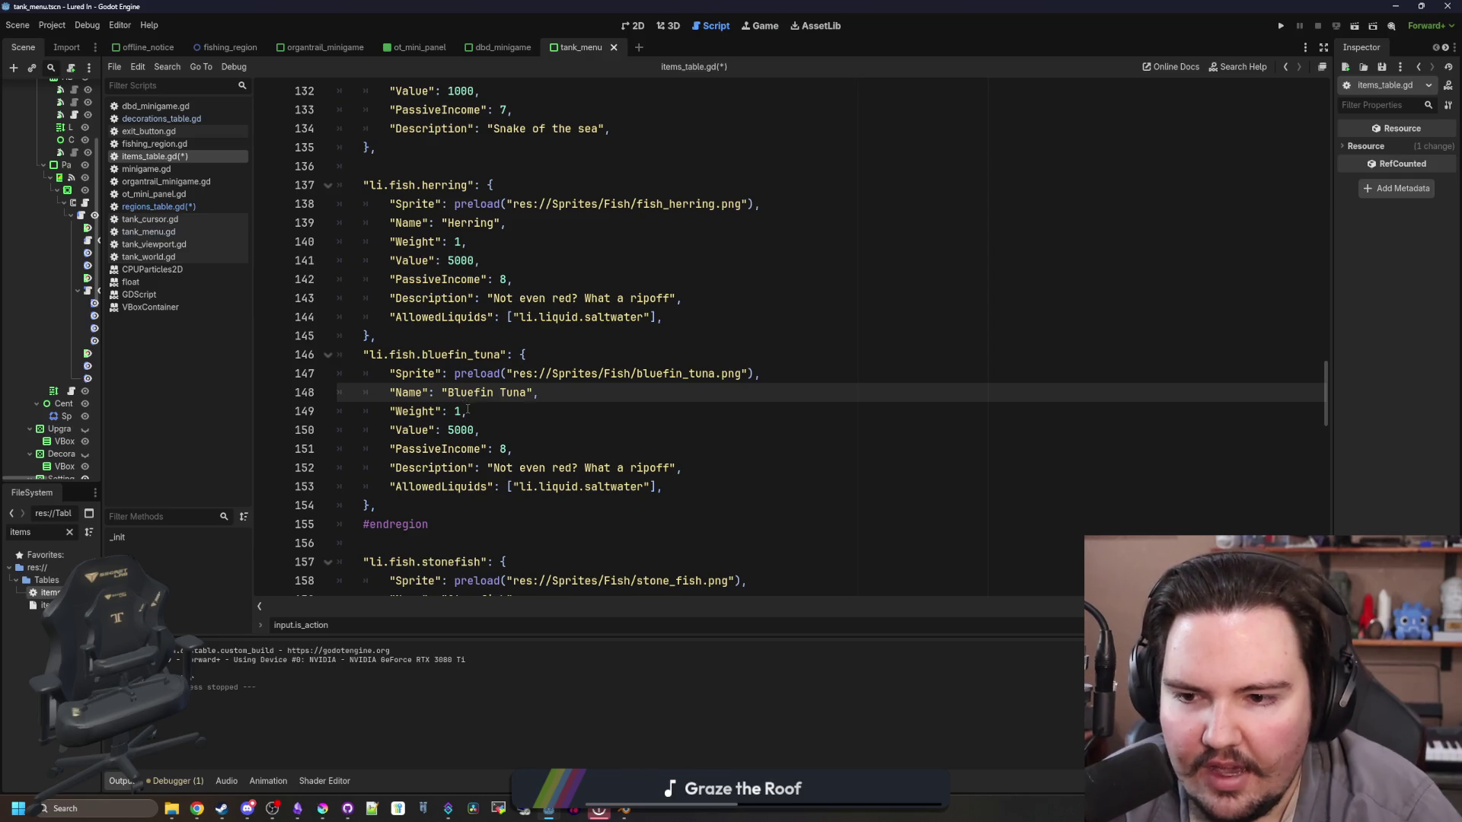
Step: Review the value lines and rewrite the description to "A cats' favorite snack"
{"action": "left_click", "coordinate": [463, 411]}
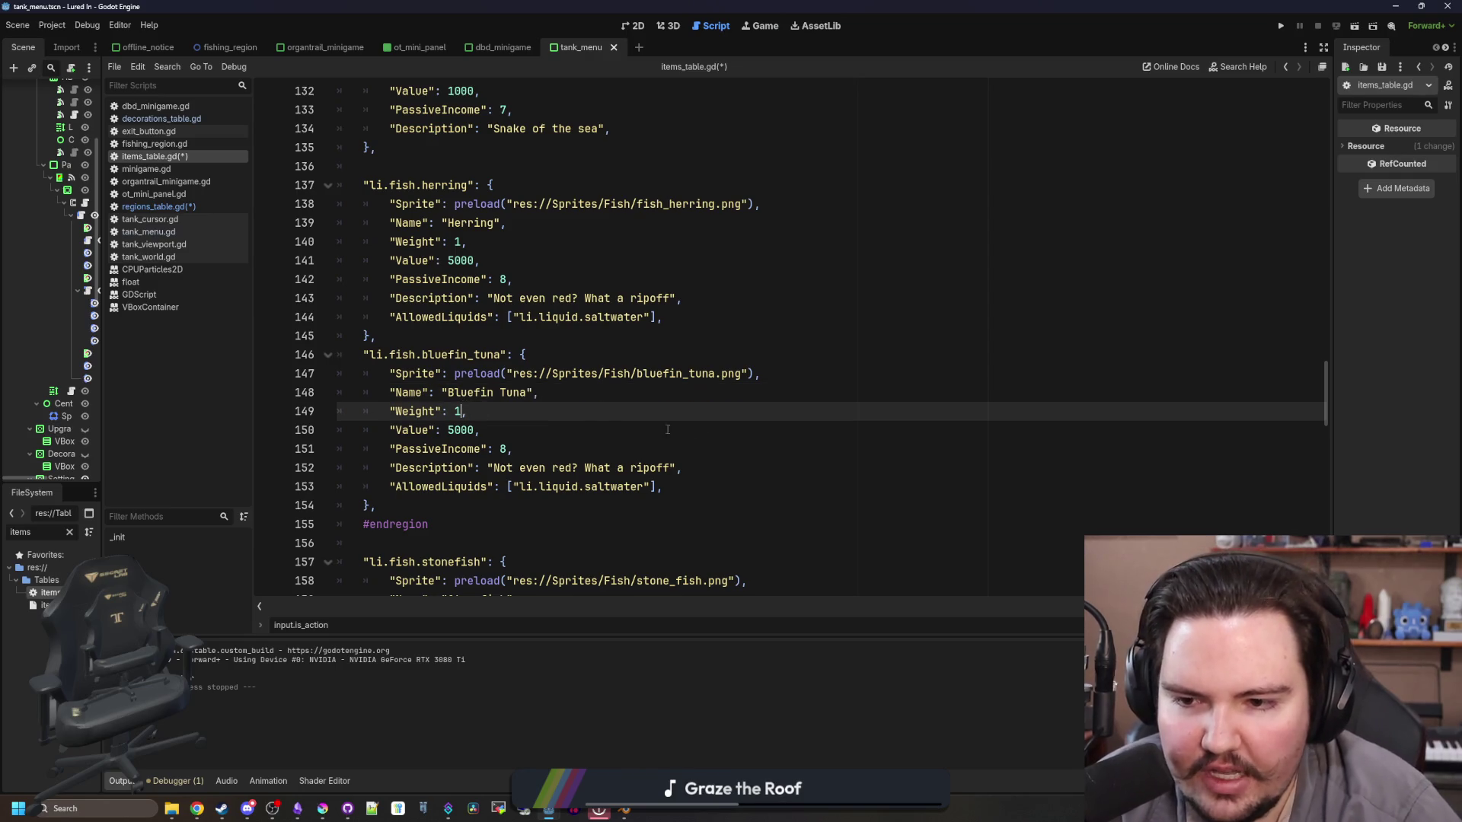
{"action": "double_click", "coordinate": [460, 431]}
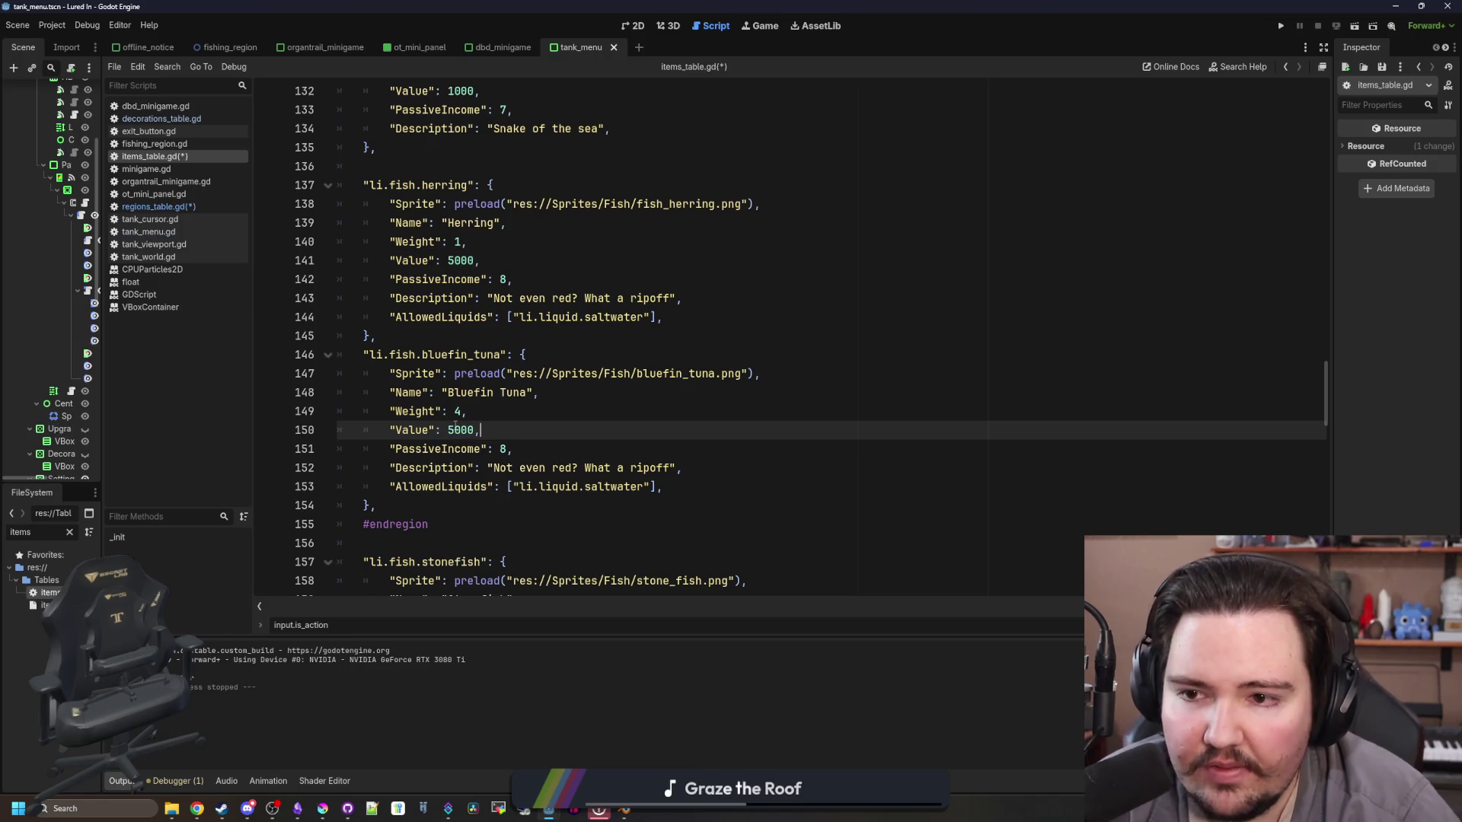
{"action": "key", "text": "Left"}
{"action": "key", "text": "Right"}
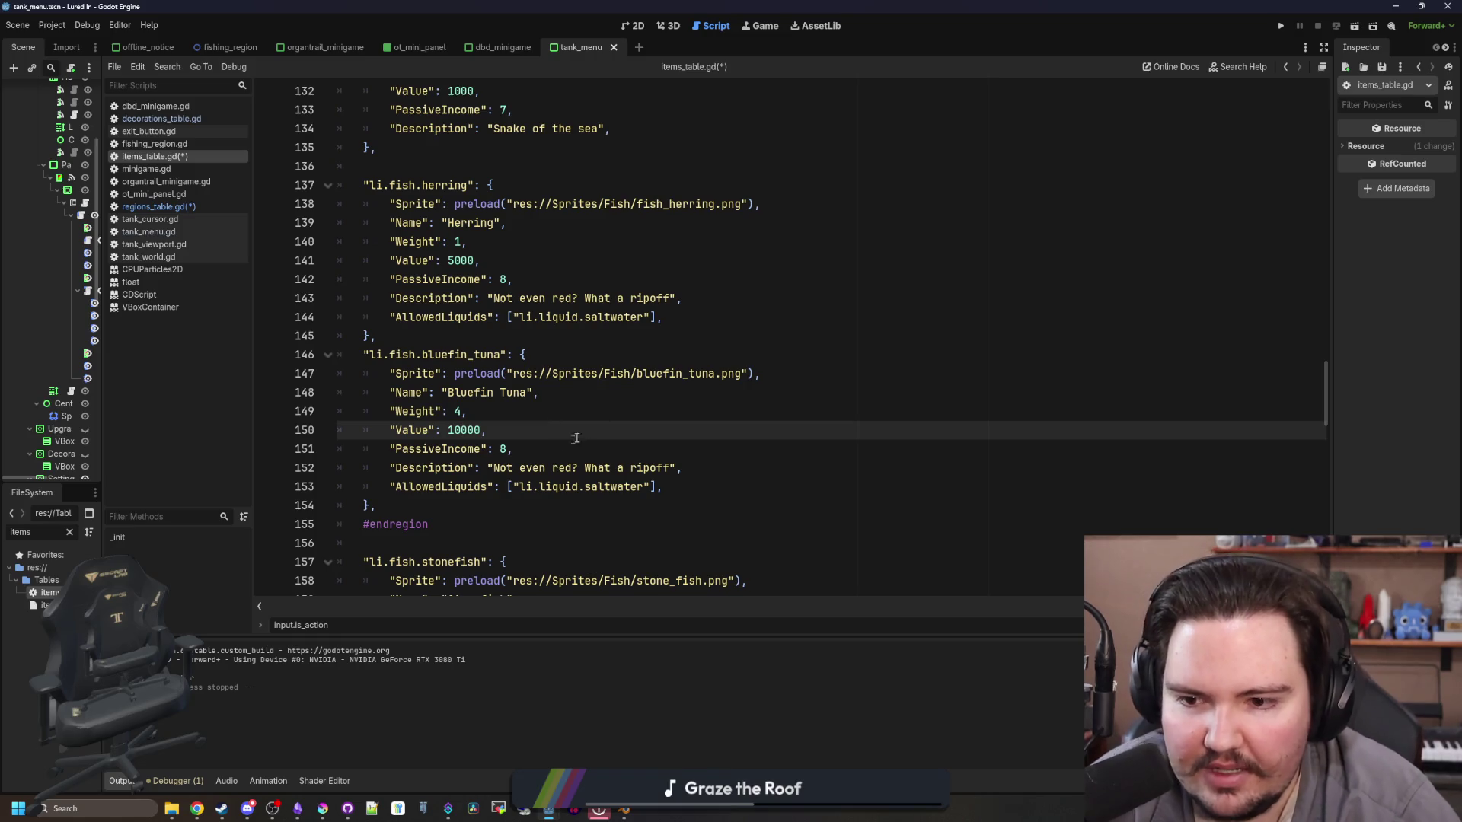
{"action": "left_click", "coordinate": [508, 450]}
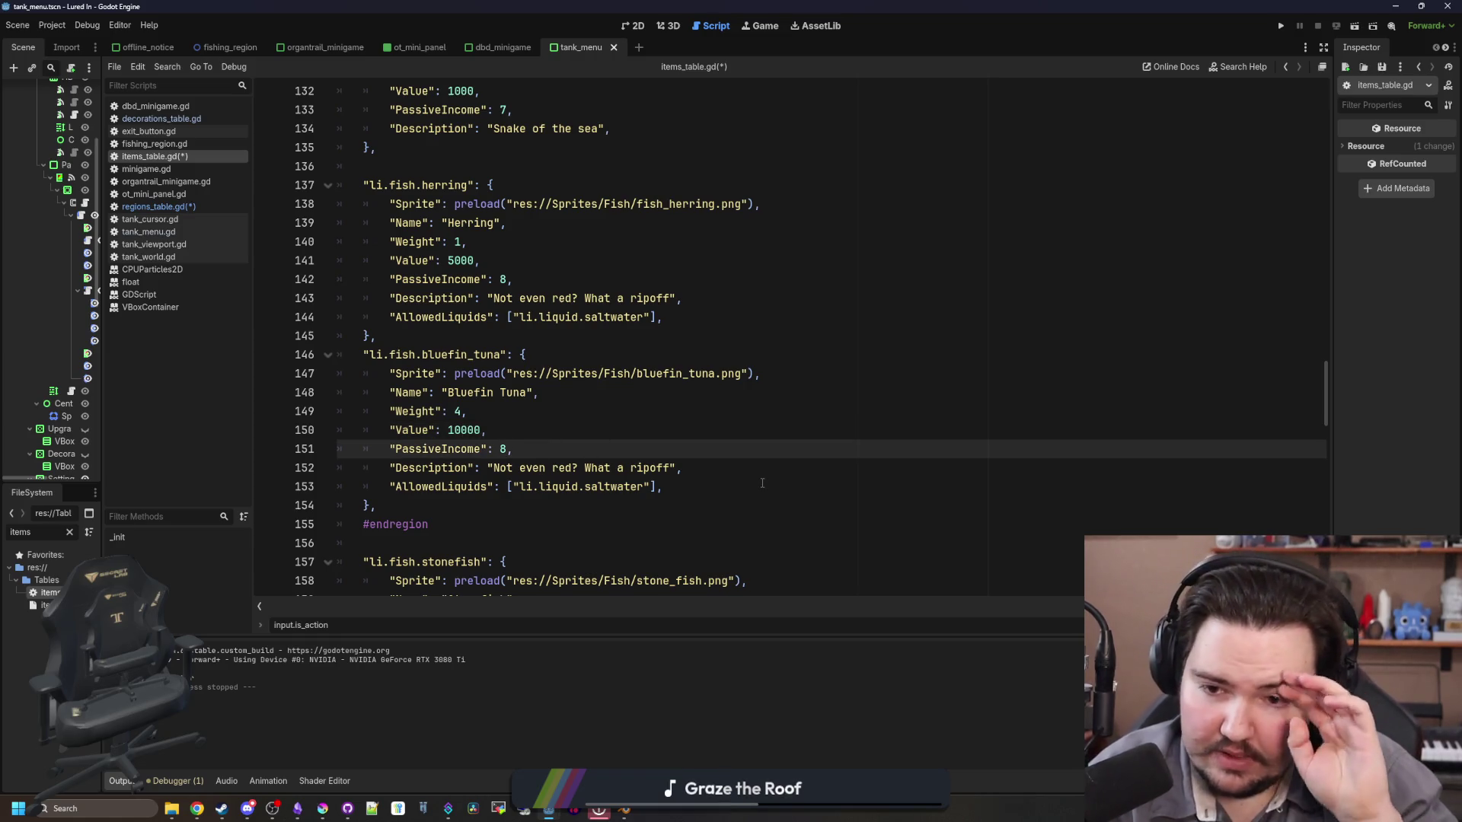
{"action": "type", "text": "12"}
{"action": "left_click", "coordinate": [670, 467]}
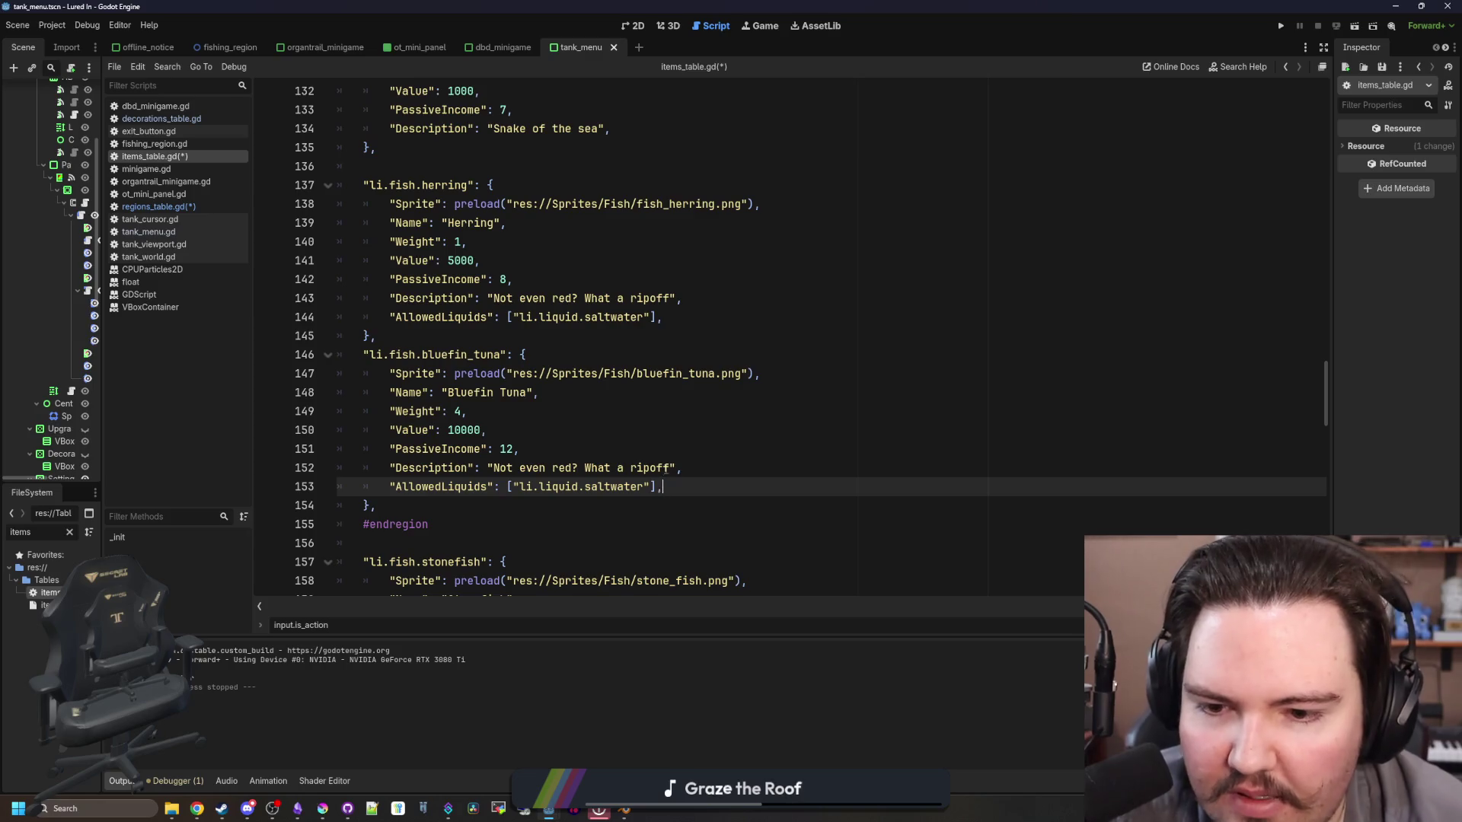
{"action": "left_click_drag", "start_coordinate": [670, 468], "coordinate": [496, 468]}
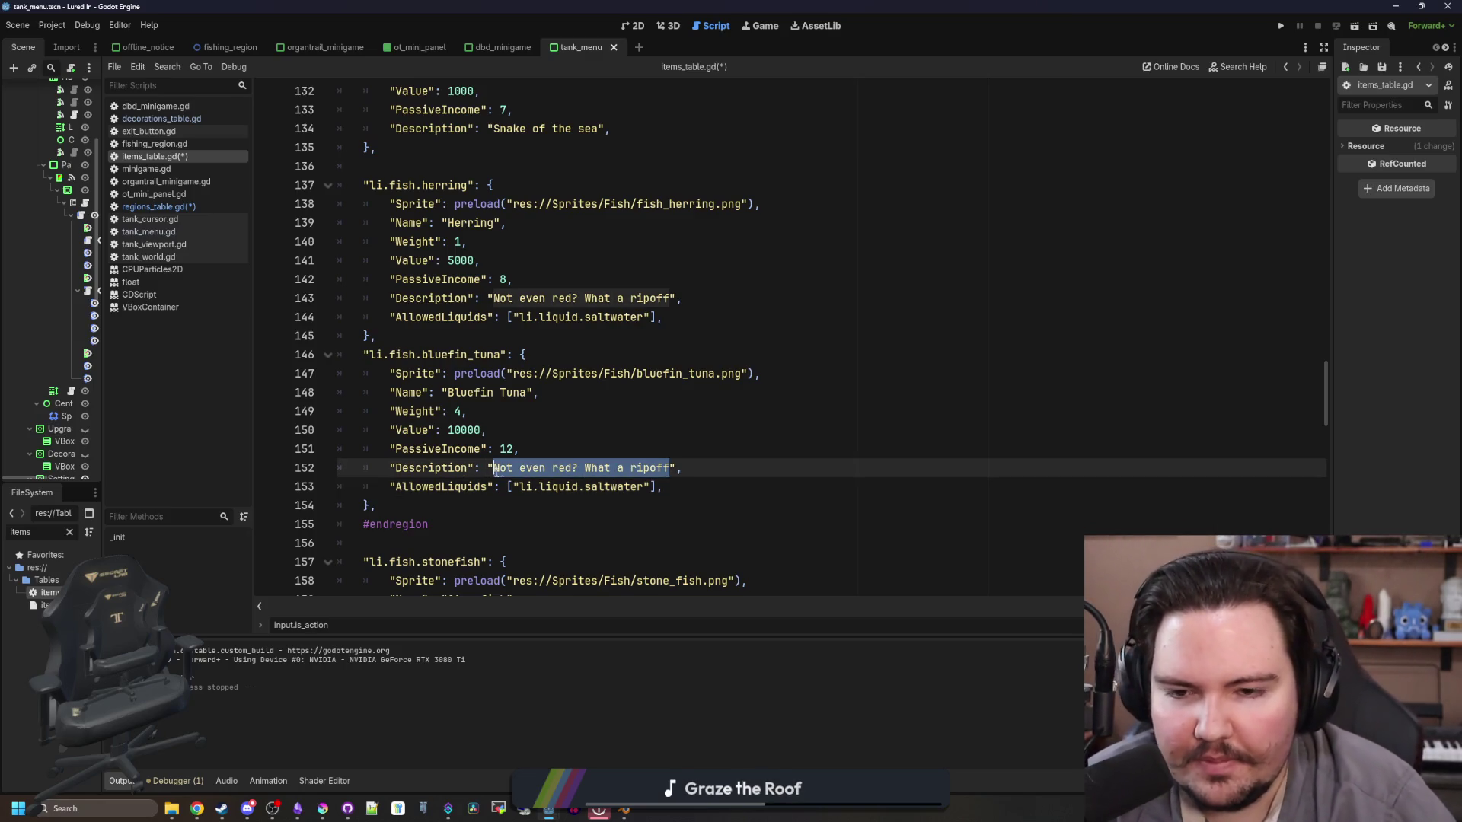
{"action": "type", "text": "A"}
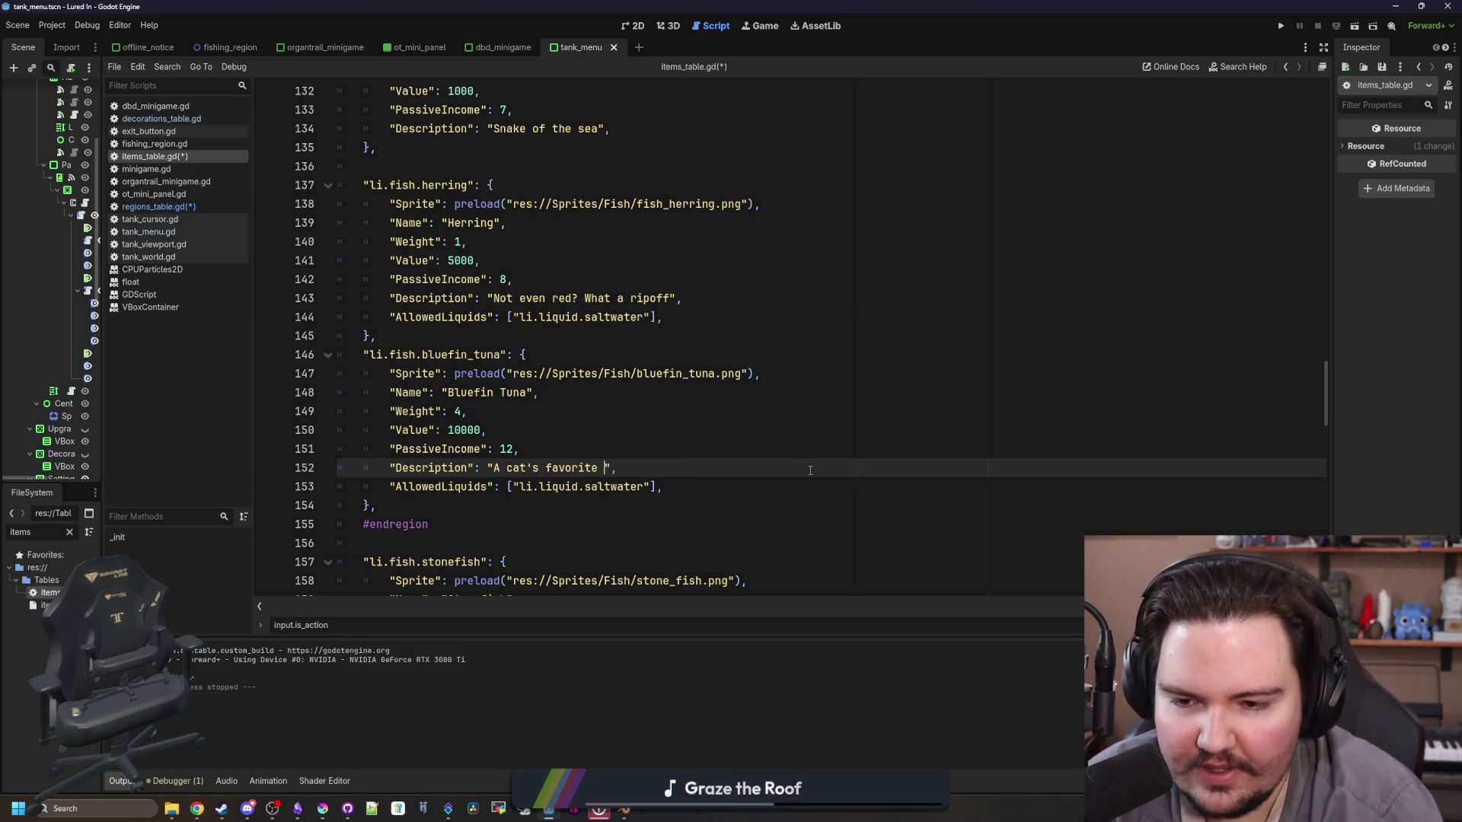
{"action": "type", "text": "snback"}
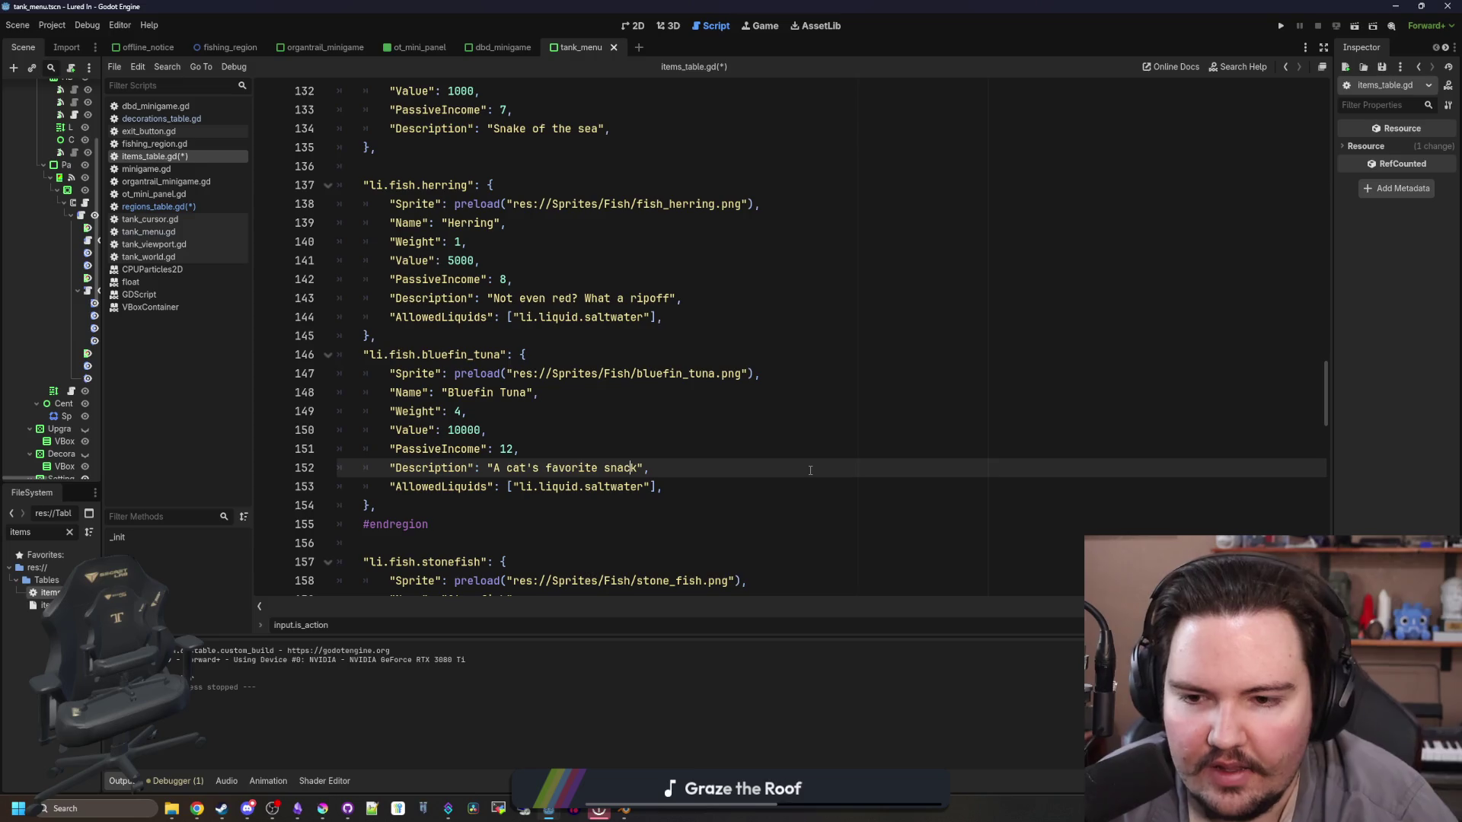
{"action": "key", "text": "BackSpace"}
{"action": "key", "text": "Right"}
{"action": "type", "text": "'"}
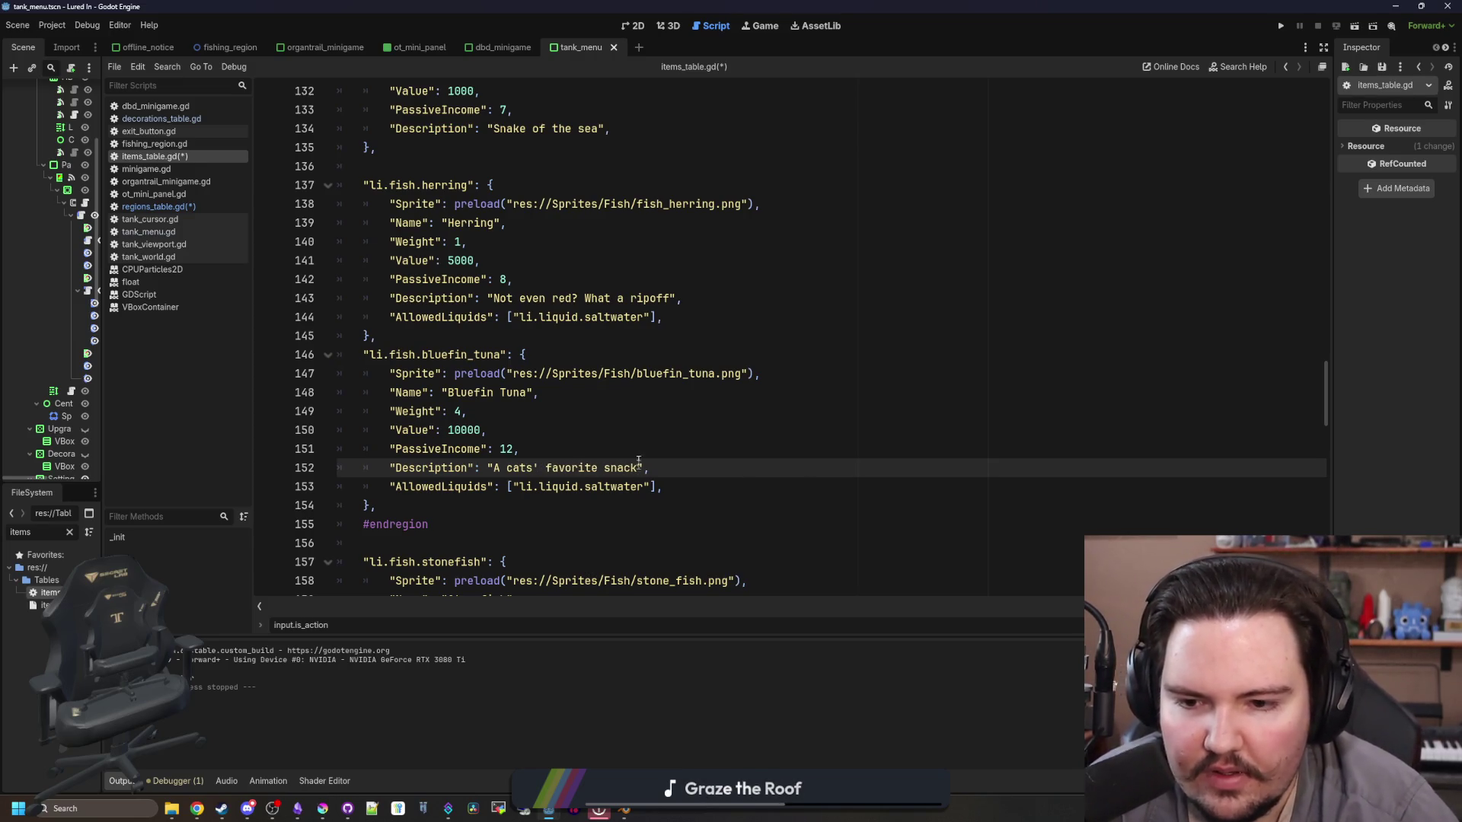
{"action": "key", "text": "Up"}
{"action": "key", "text": "Up"}
{"action": "key", "text": "Up"}
Step: Save items_table.gd, then replace blue_marlin with bluefin_tuna in regions_table.gd and save
{"action": "key", "text": "ctrl+s"}
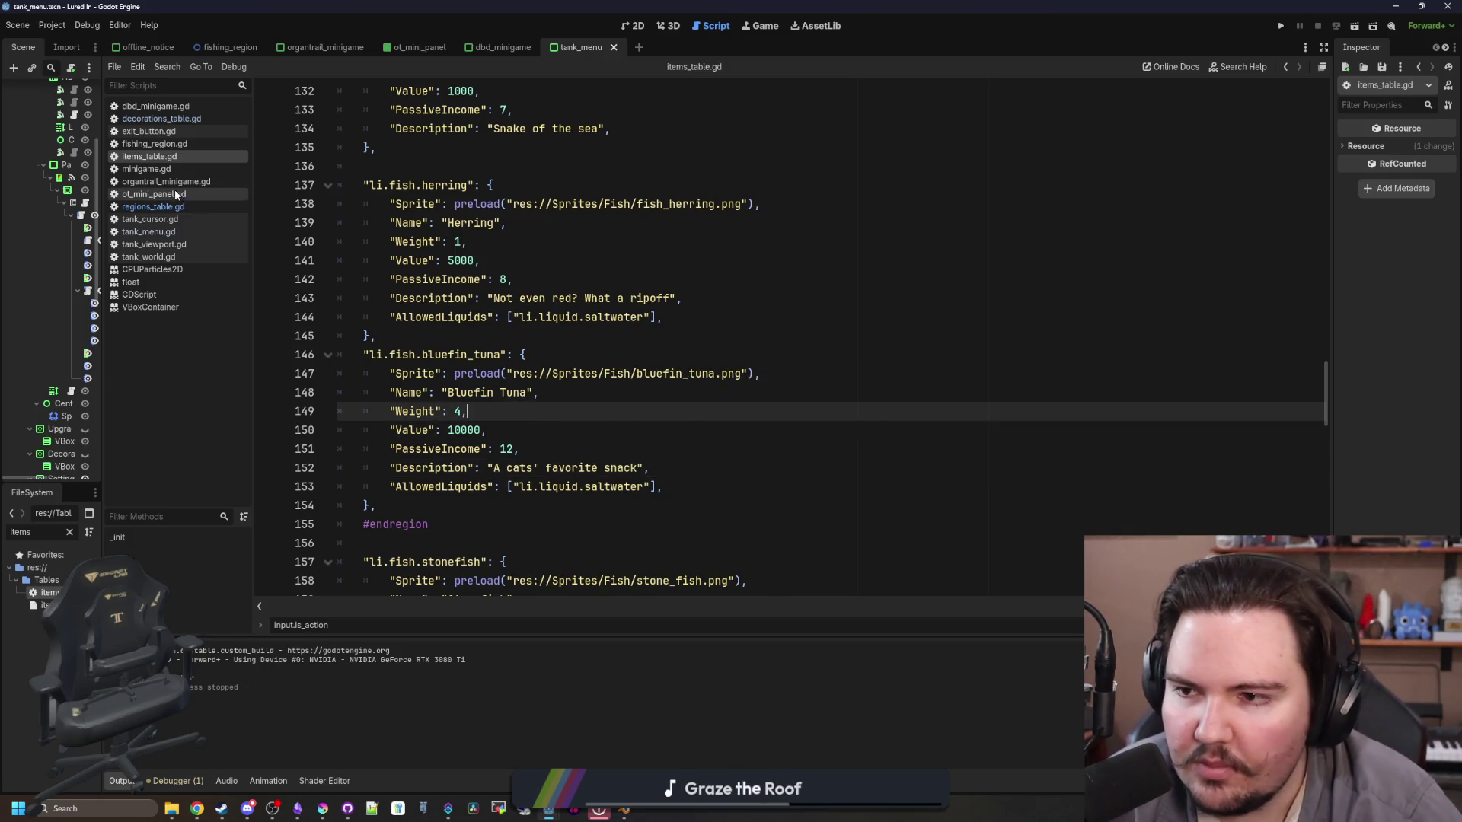
{"action": "left_click", "coordinate": [157, 206]}
{"action": "double_click", "coordinate": [551, 411]}
{"action": "type", "text": "bluefin_t"}
{"action": "key", "text": "Up"}
{"action": "key", "text": "Up"}
{"action": "key", "text": "ctrl+s"}
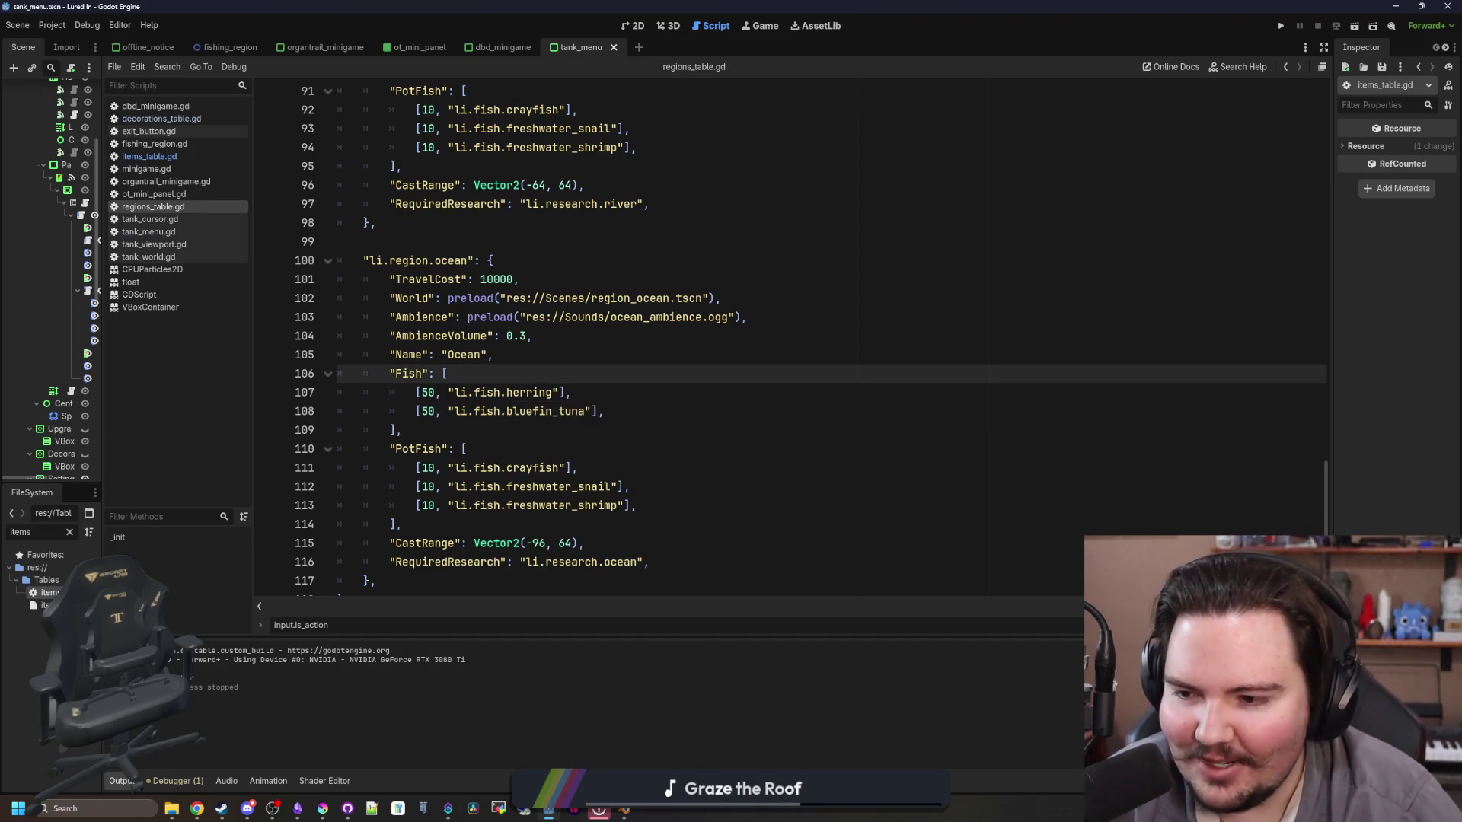
Step: Widen the scene tree panel and bring Krita back maximised
{"action": "left_click_drag", "start_coordinate": [101, 415], "coordinate": [218, 416]}
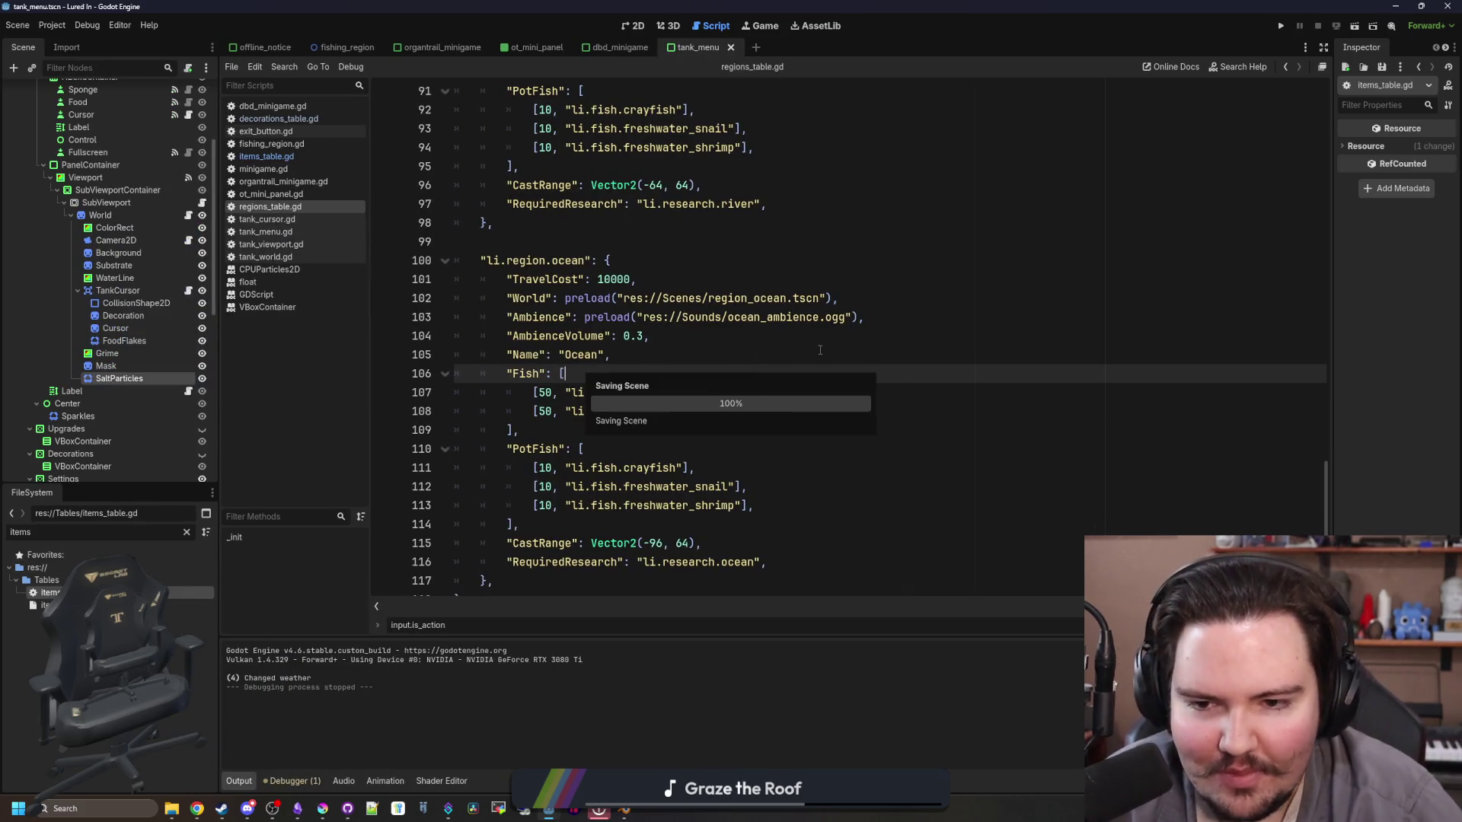
{"action": "left_click", "coordinate": [329, 808]}
{"action": "mouse_move", "coordinate": [668, 508]}
{"action": "left_mouse_down"}
{"action": "mouse_move", "coordinate": [686, 414]}
{"action": "mouse_move", "coordinate": [685, 2]}
{"action": "left_mouse_up"}
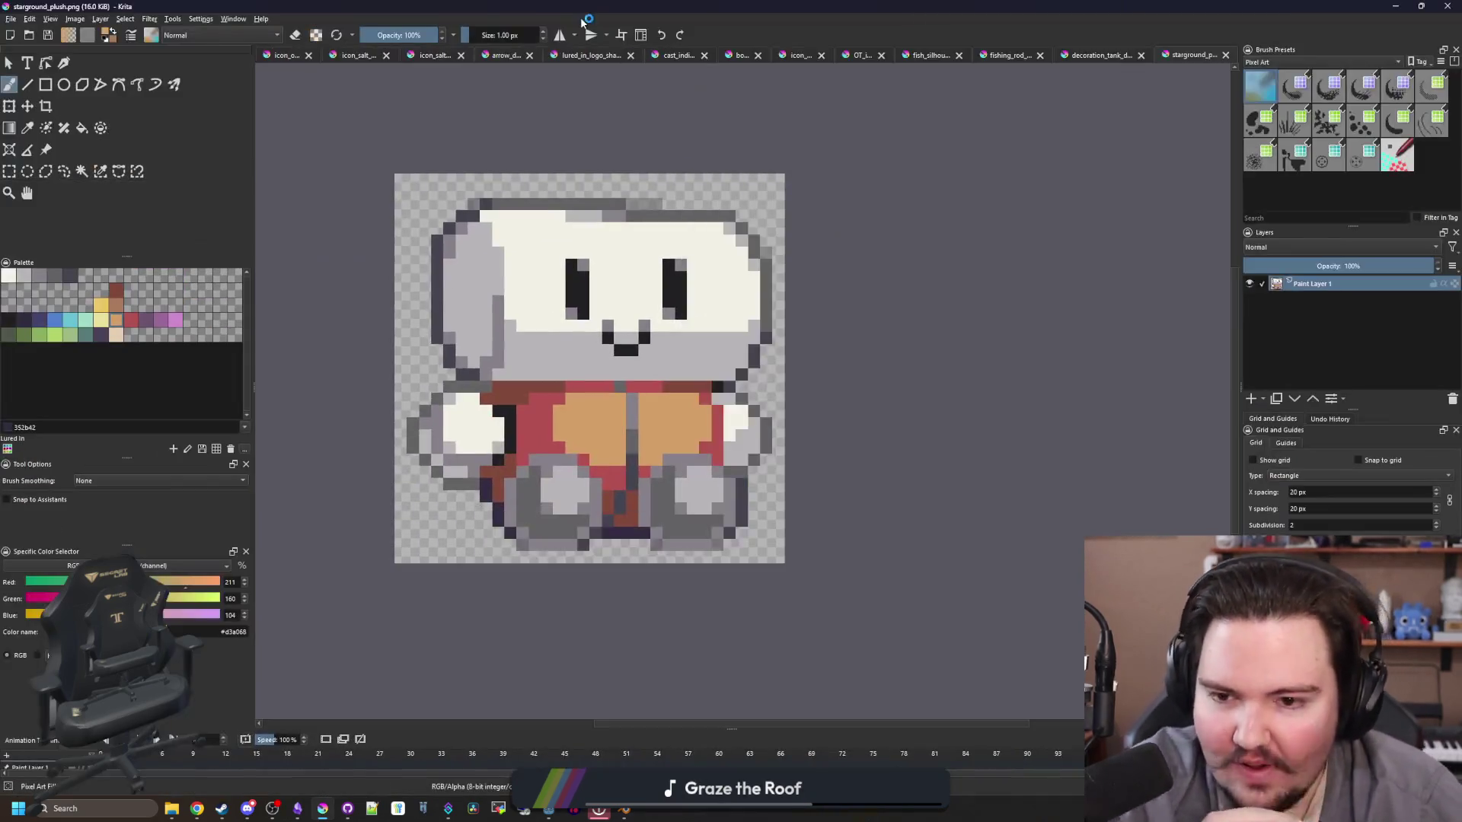
Step: In Chrome, run a Google search for 'open ocean fish'
{"action": "key", "text": "alt+Tab"}
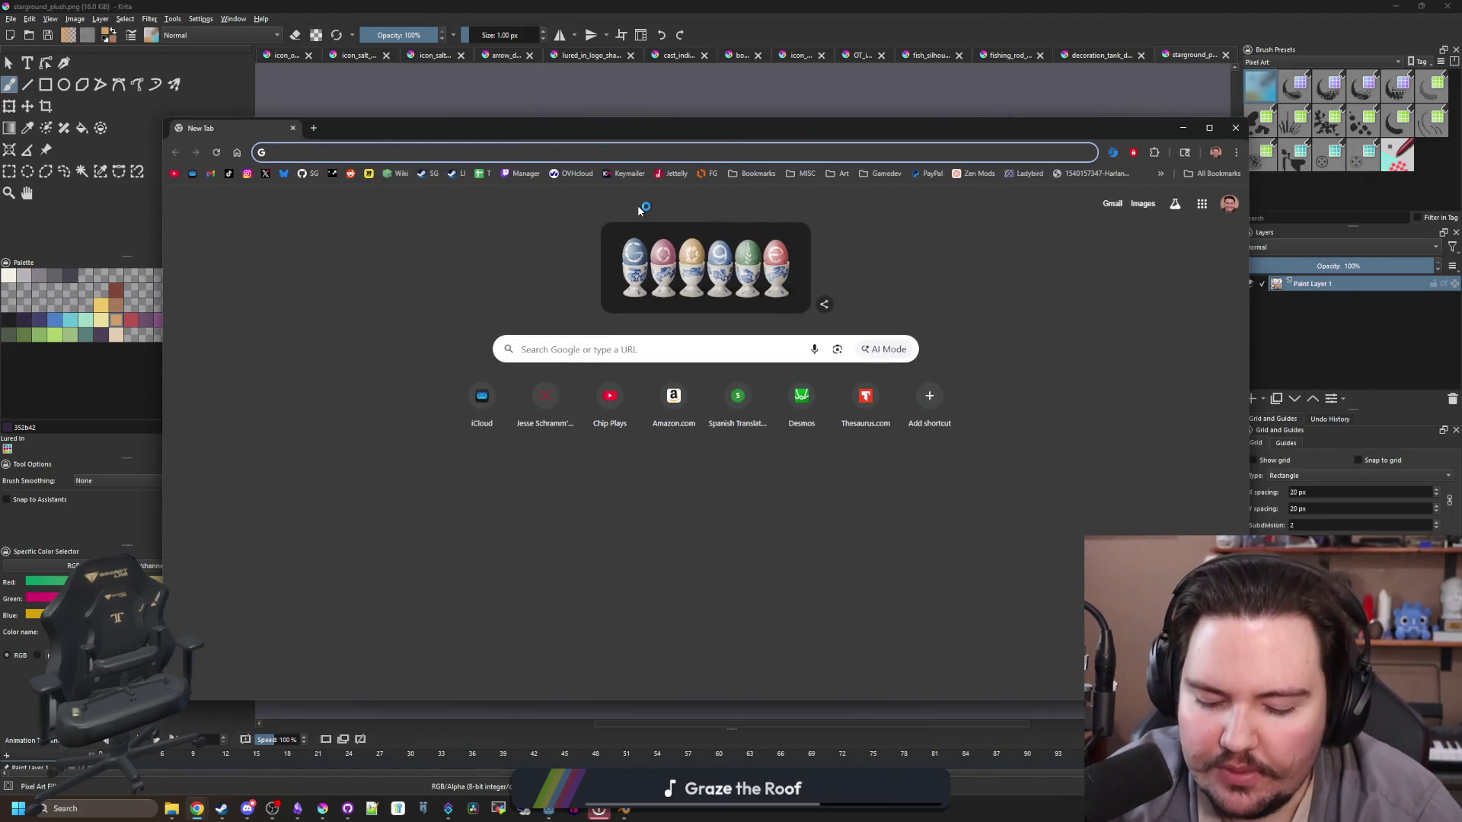
{"action": "type", "text": "open ocean"}
{"action": "key", "text": "Return"}
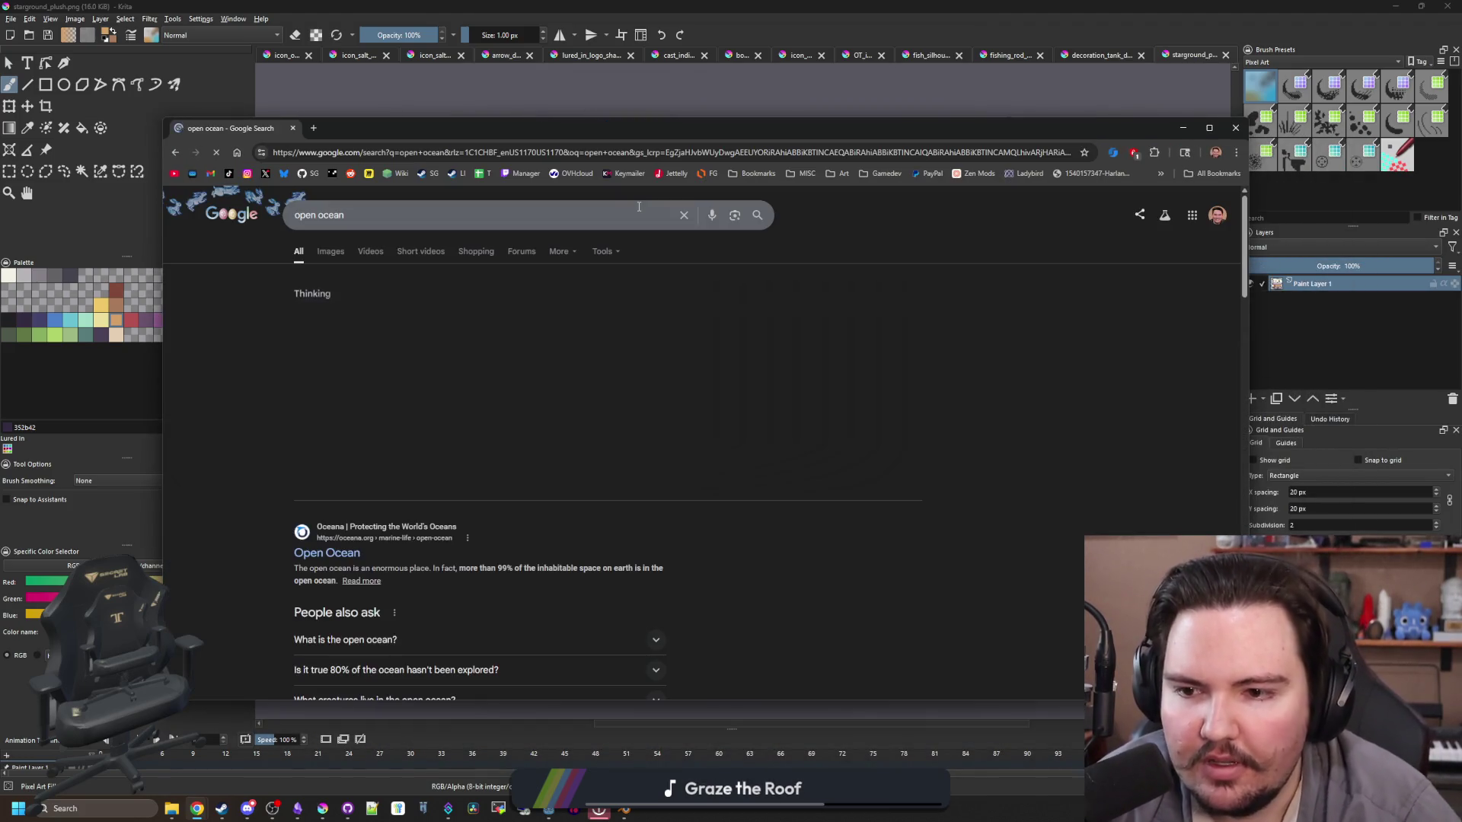
{"action": "left_click", "coordinate": [458, 216]}
{"action": "type", "text": "fish"}
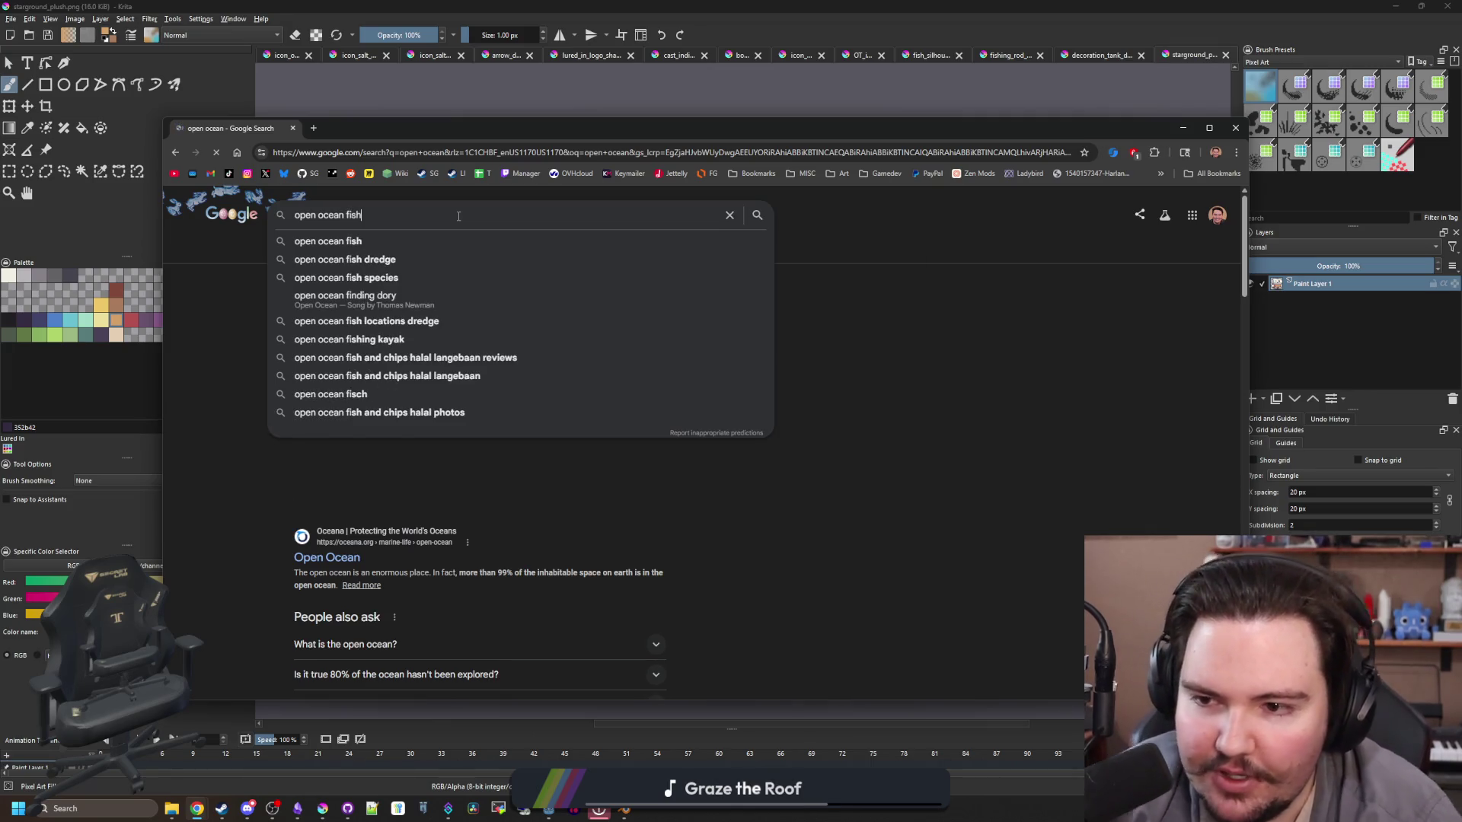
{"action": "key", "text": "Return"}
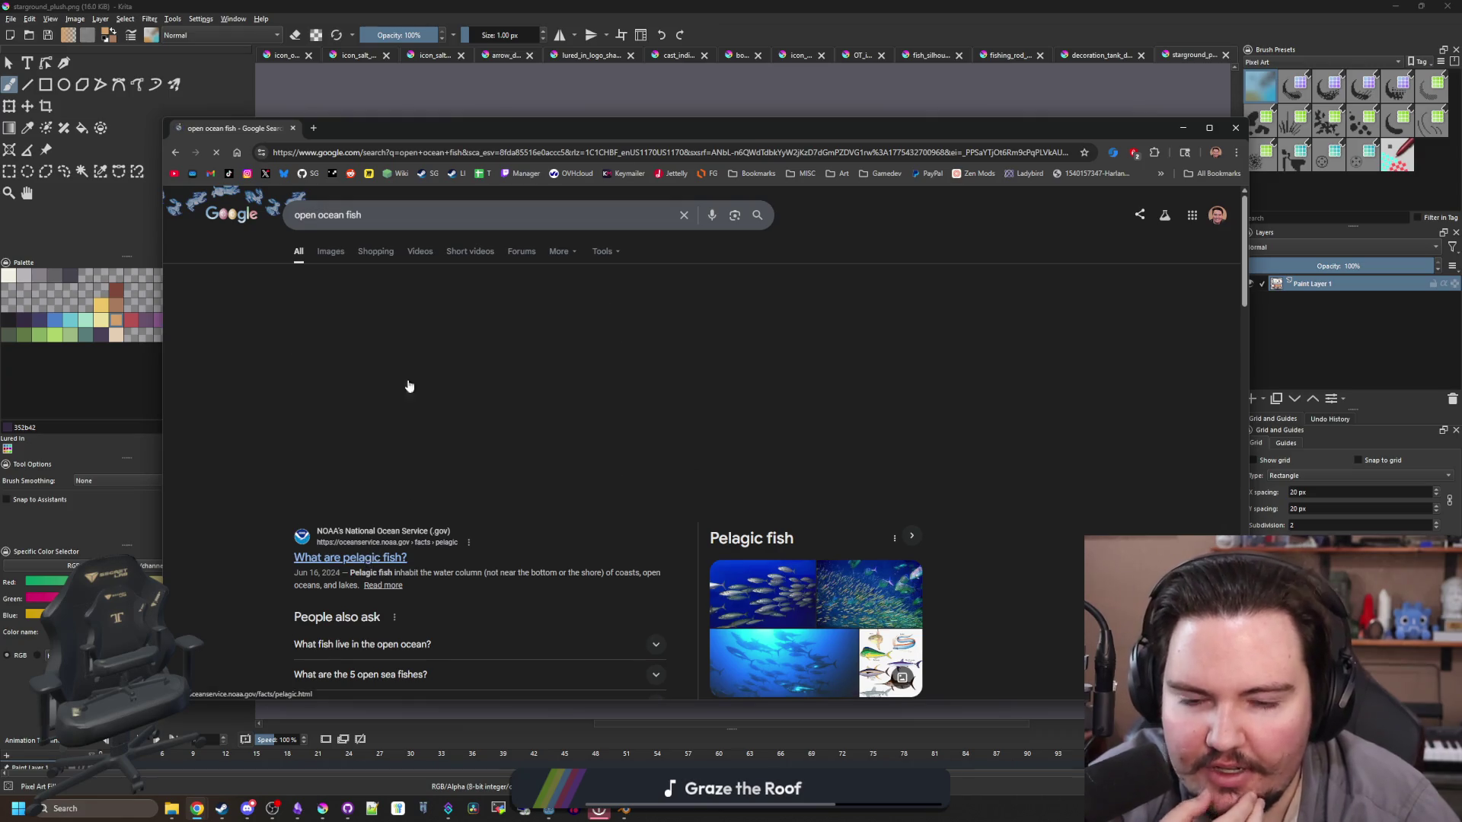
Step: Search 'pelagic fish' in a new tab and preview its illustration chart
{"action": "left_click", "coordinate": [313, 129]}
{"action": "type", "text": "pela"}
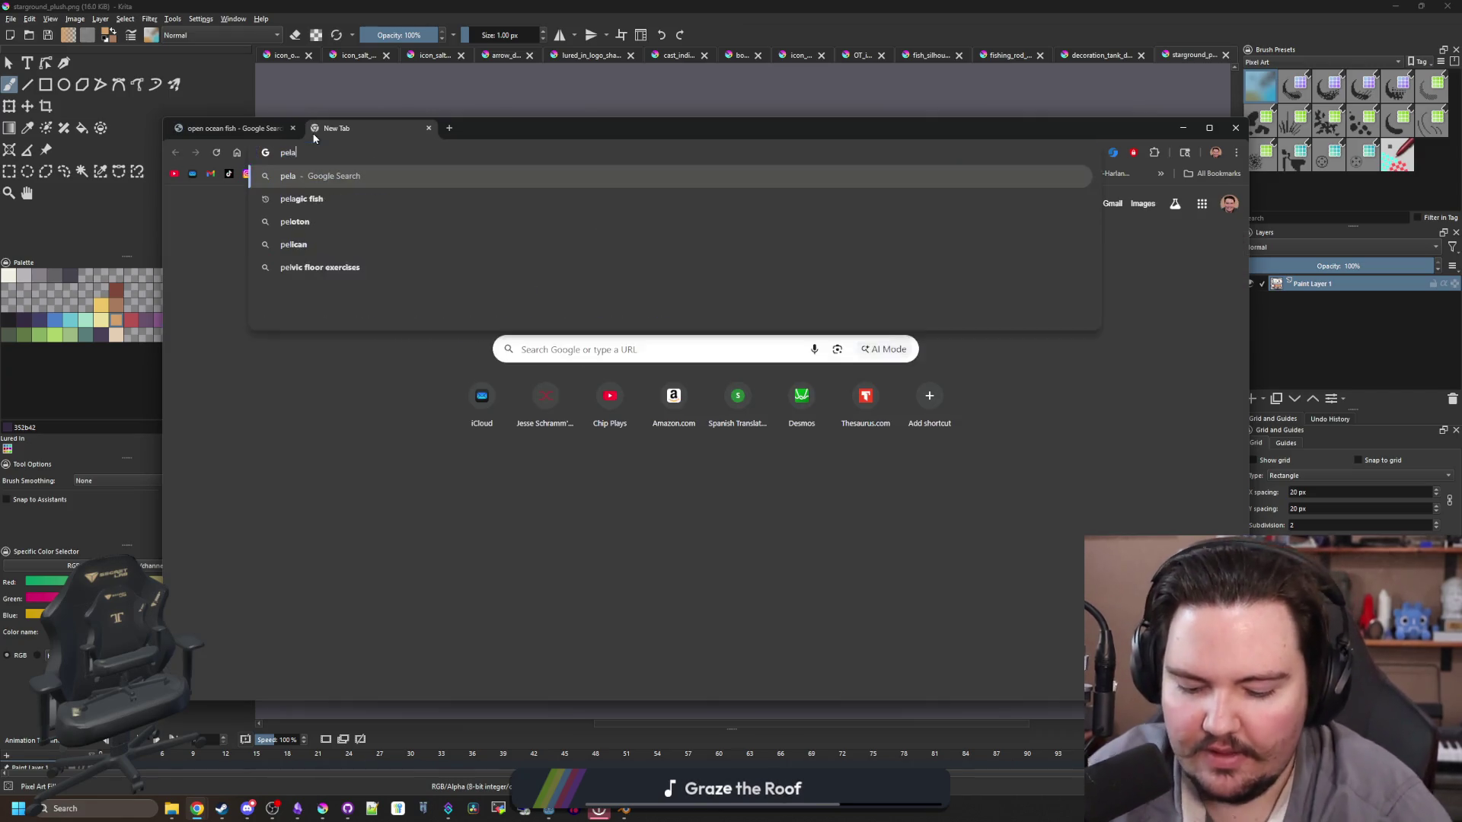
{"action": "type", "text": "gic fish"}
{"action": "key", "text": "Return"}
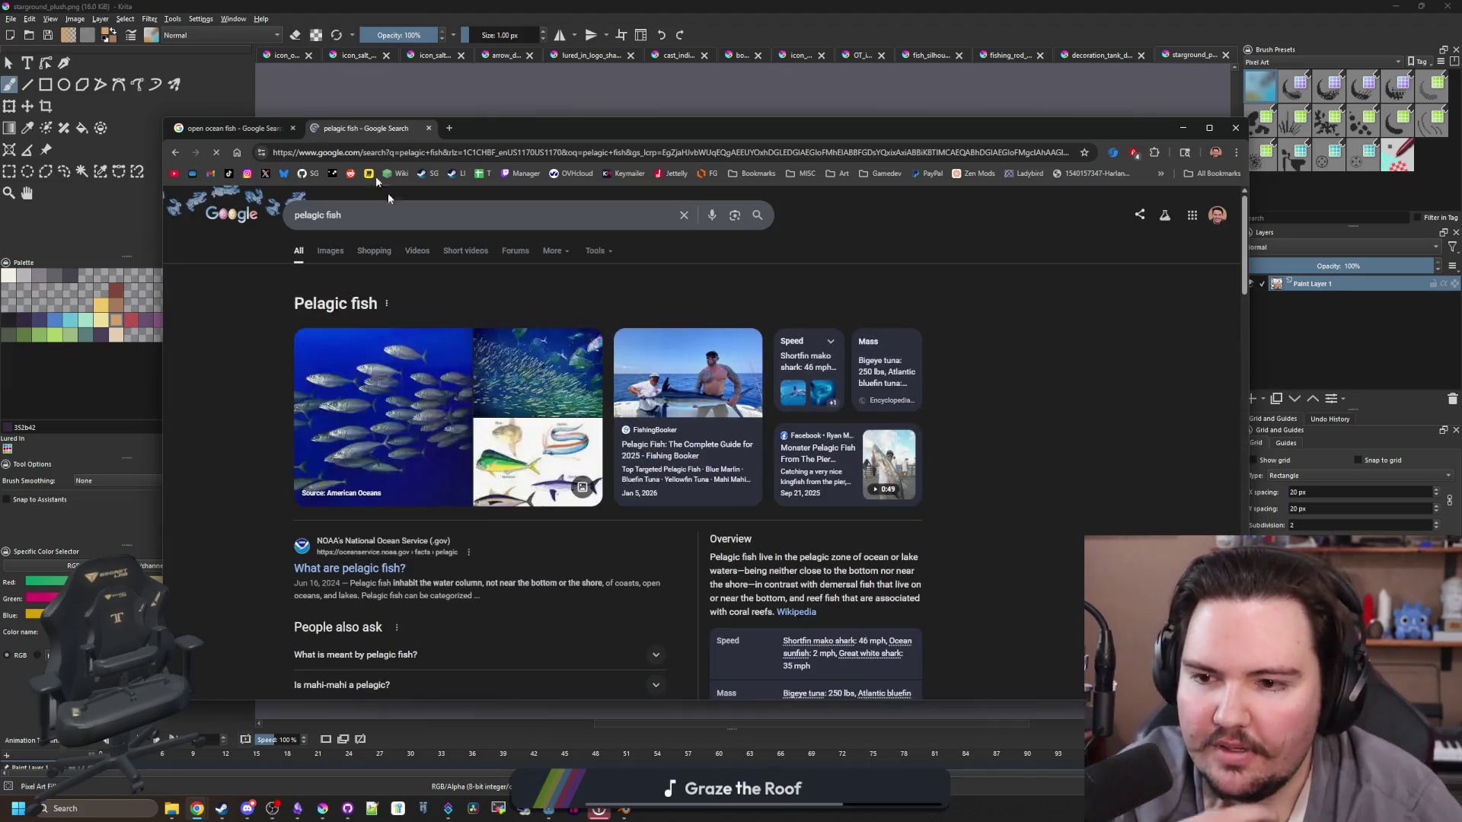
{"action": "left_click", "coordinate": [542, 460]}
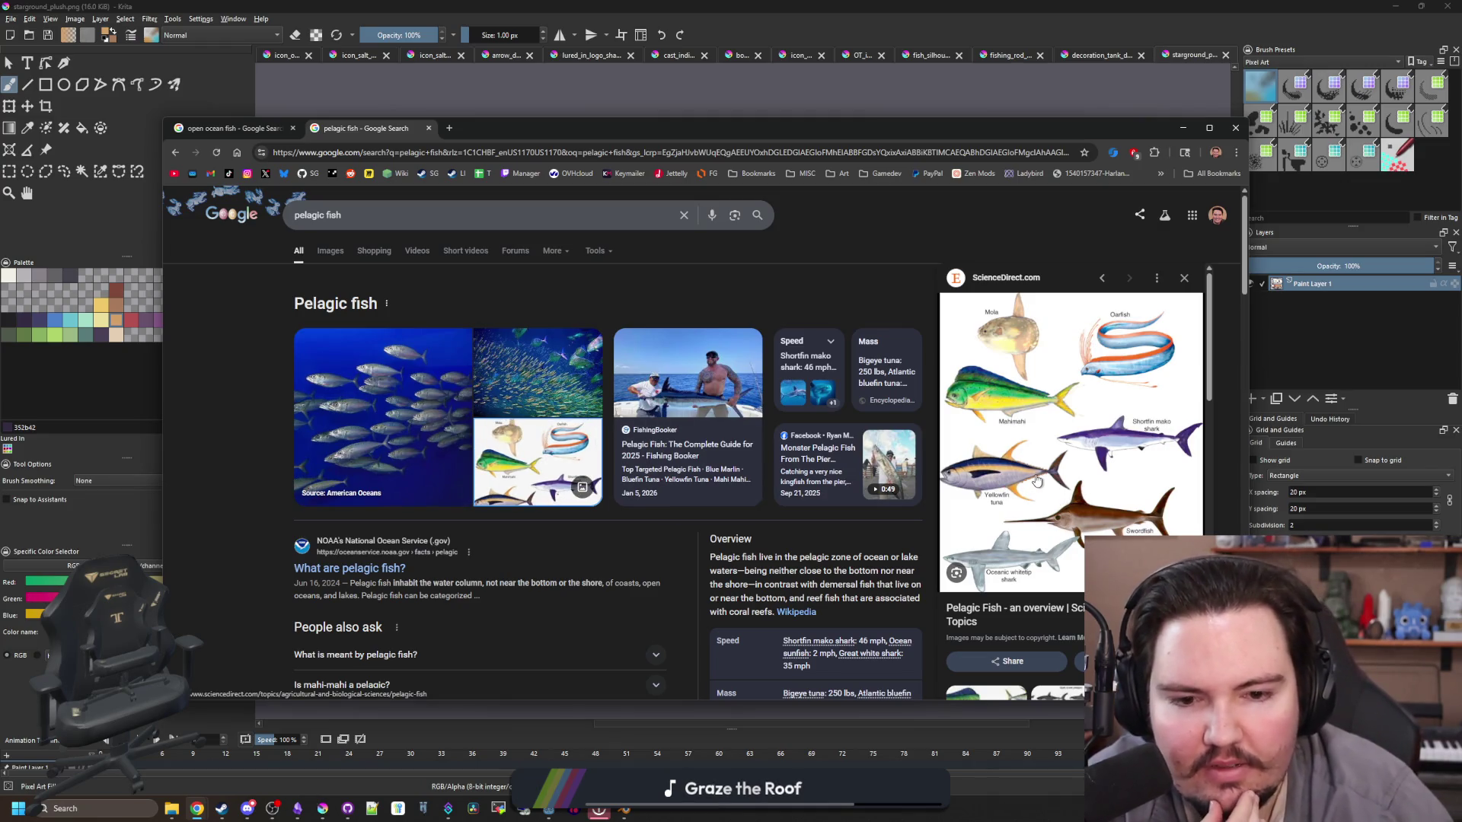
Step: Search 'bluefin tuna' in another tab and browse its image results and tuna charts
{"action": "left_click", "coordinate": [449, 129]}
{"action": "type", "text": "bluefin tuna"}
{"action": "key", "text": "Return"}
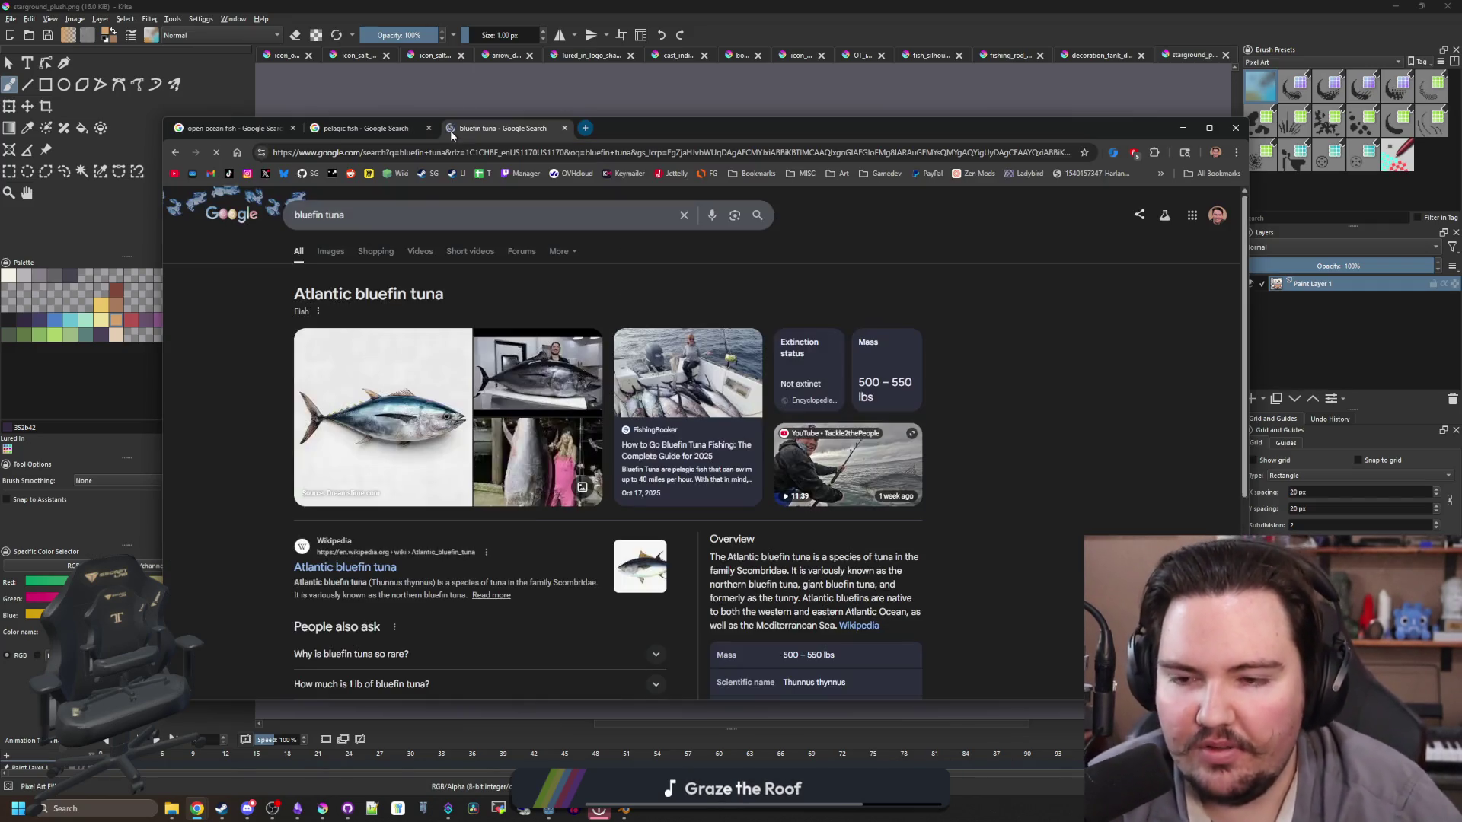
{"action": "left_click", "coordinate": [332, 252]}
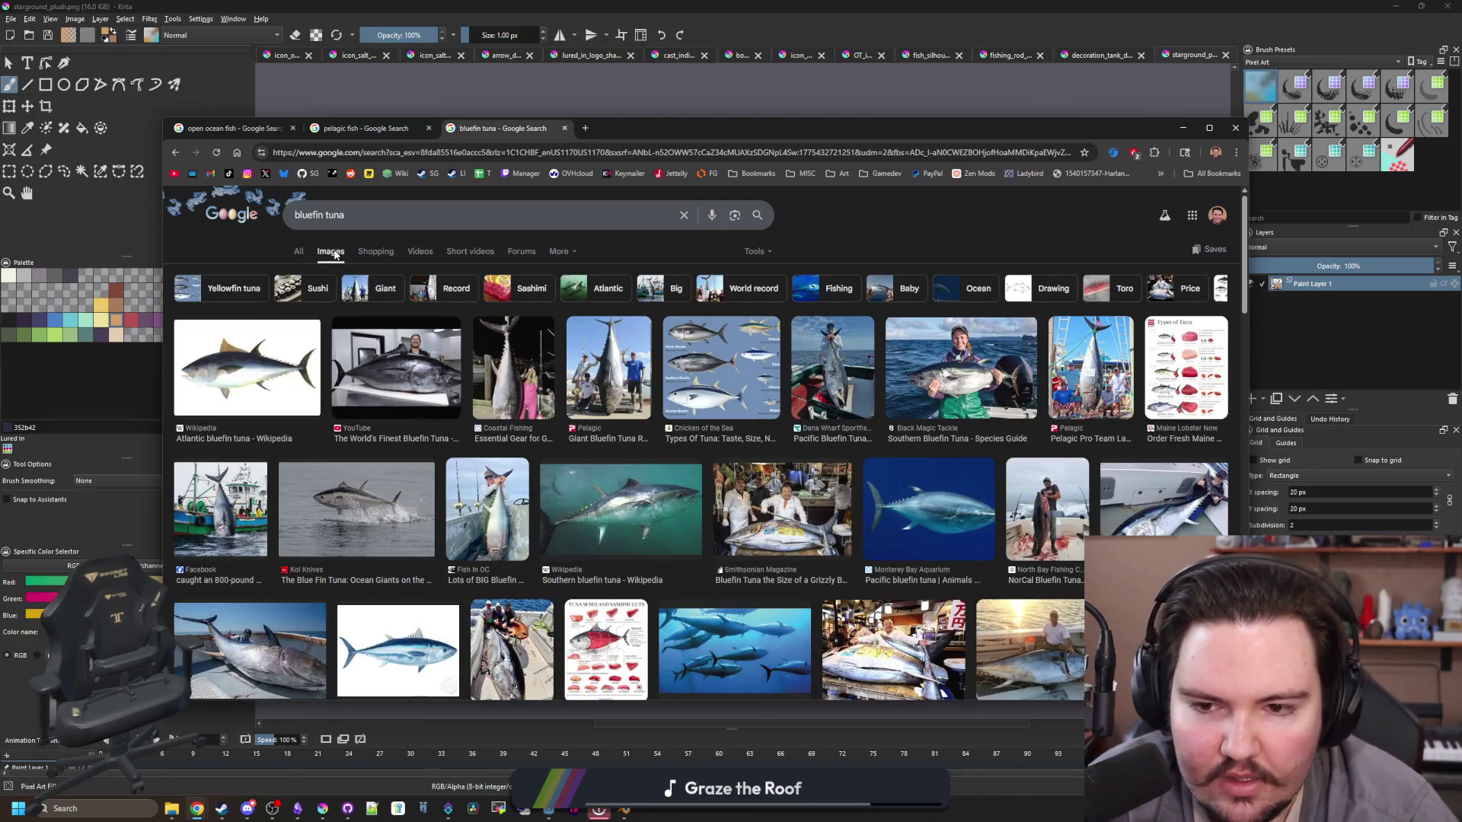
{"action": "left_click", "coordinate": [719, 400]}
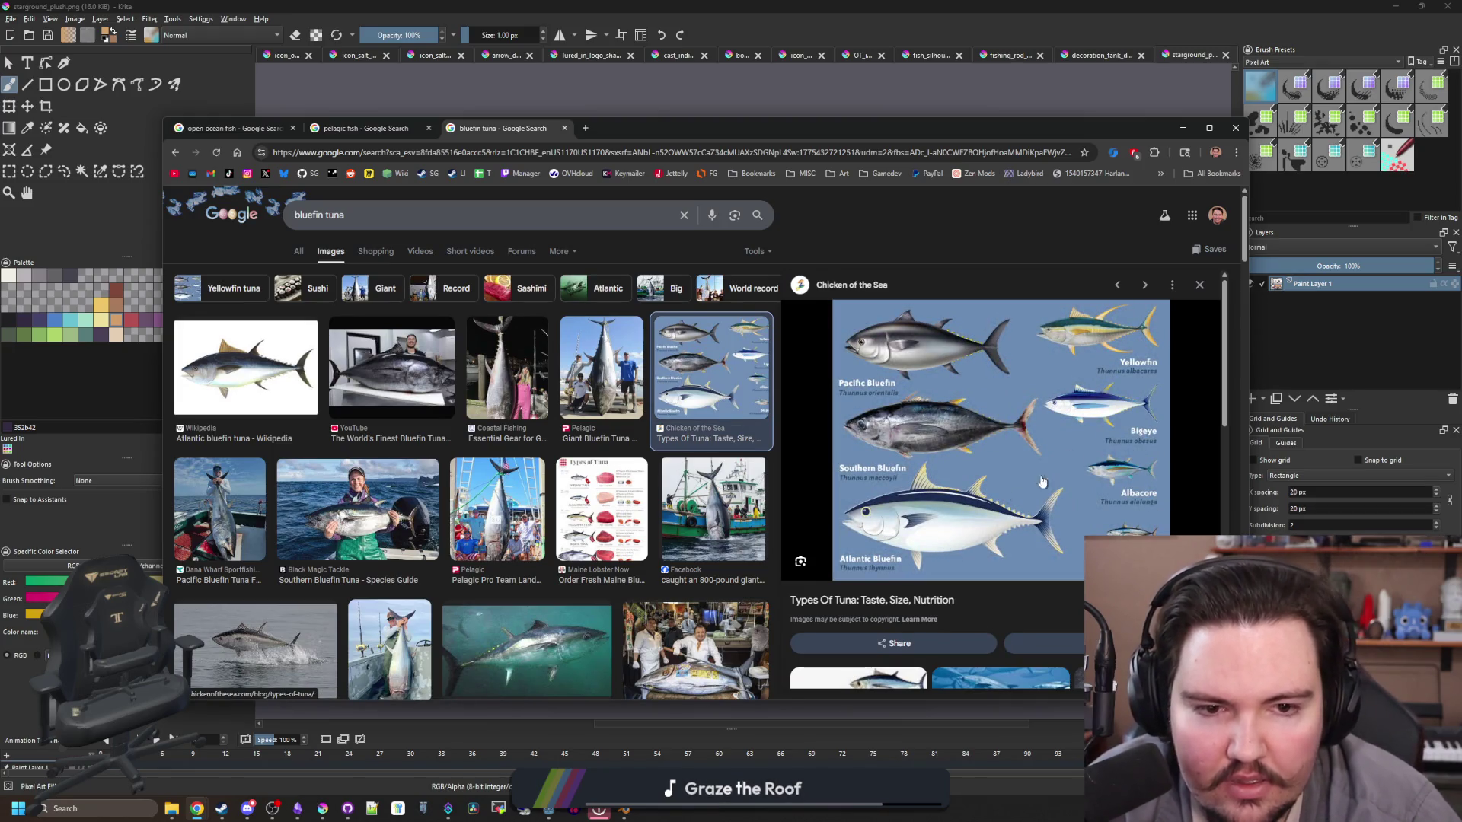
{"action": "mouse_move", "coordinate": [684, 130]}
{"action": "left_mouse_down"}
{"action": "mouse_move", "coordinate": [773, 641]}
{"action": "mouse_move", "coordinate": [704, 121]}
{"action": "left_mouse_up"}
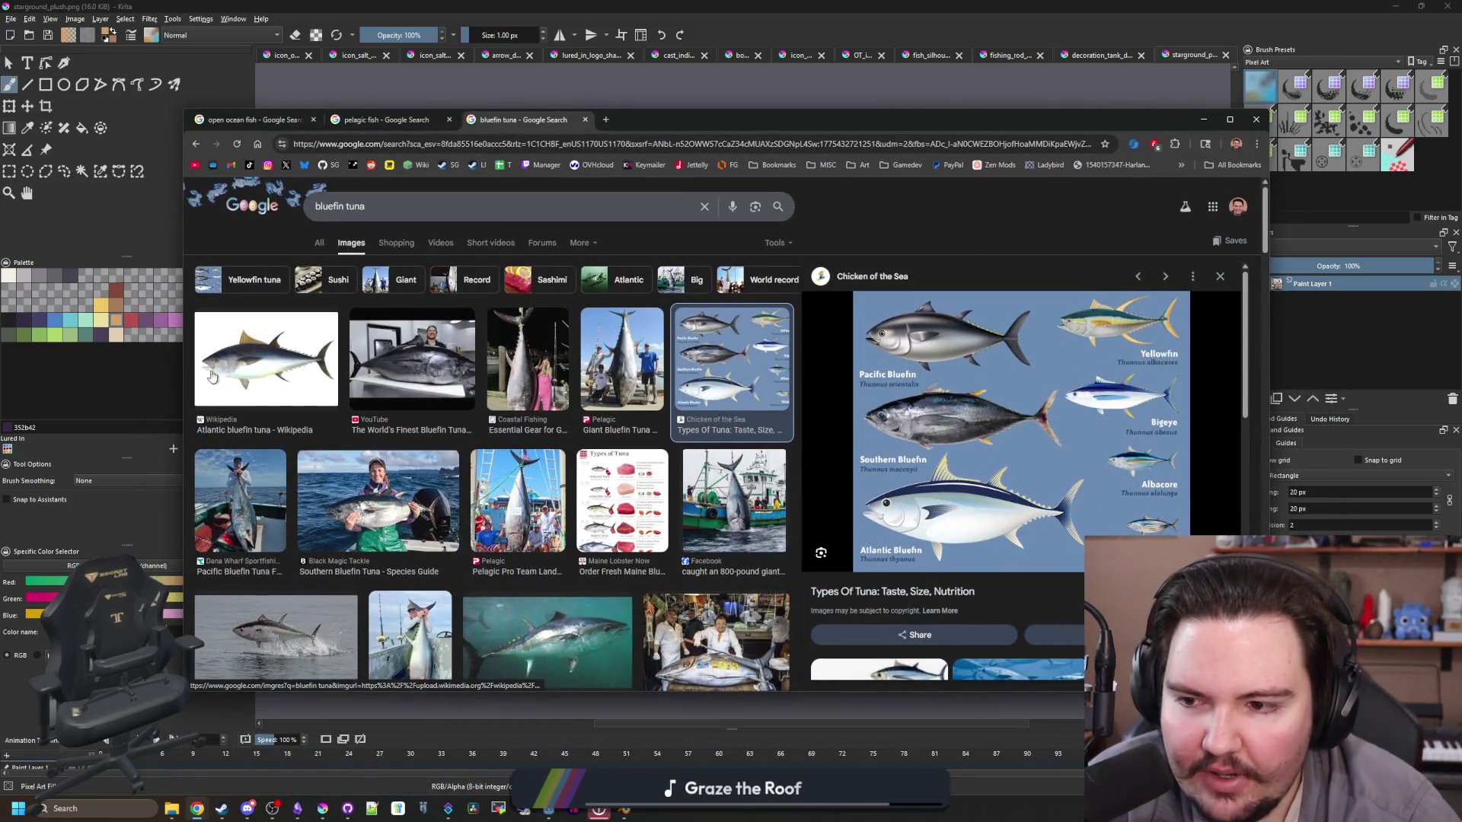
{"action": "left_click", "coordinate": [228, 366]}
{"action": "left_click", "coordinate": [716, 428]}
{"action": "scroll", "coordinate": [587, 403], "scroll_direction": "down", "scroll_amount": 4}
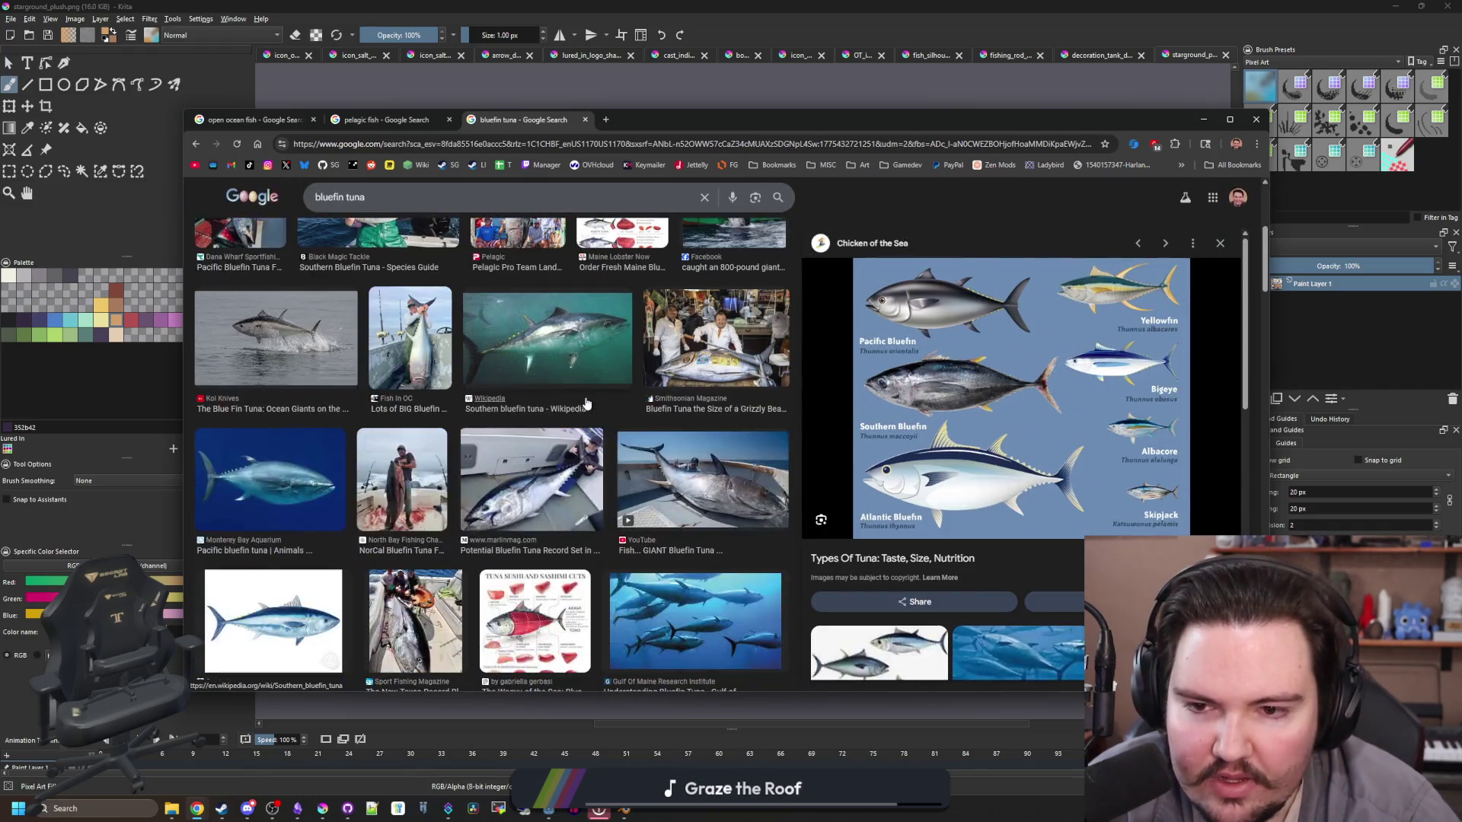
{"action": "scroll", "coordinate": [587, 403], "scroll_direction": "down", "scroll_amount": 5}
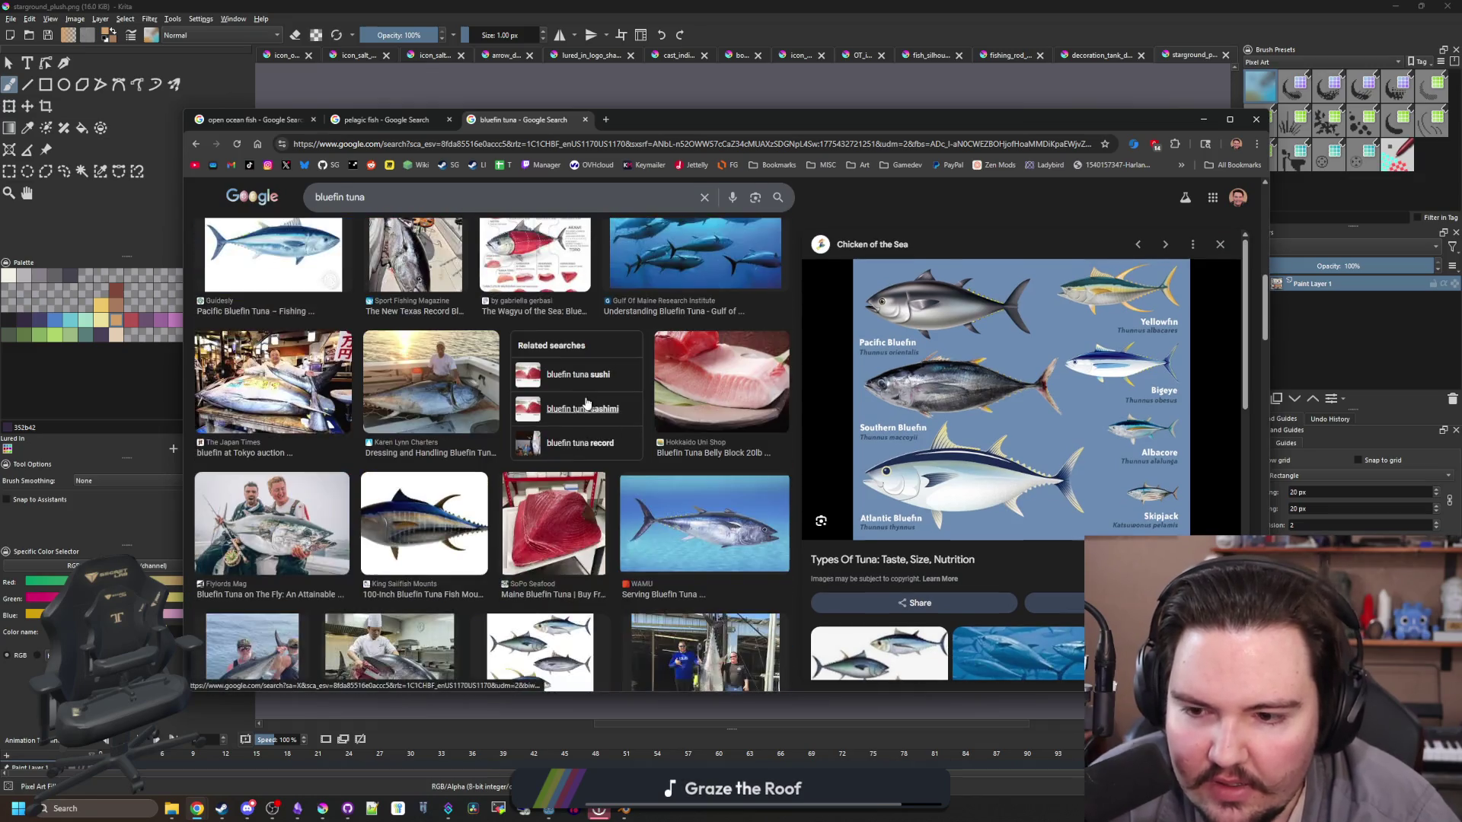
Step: Search Google for 'yellowfin tuna'
{"action": "left_click", "coordinate": [479, 145]}
{"action": "type", "text": "yel"}
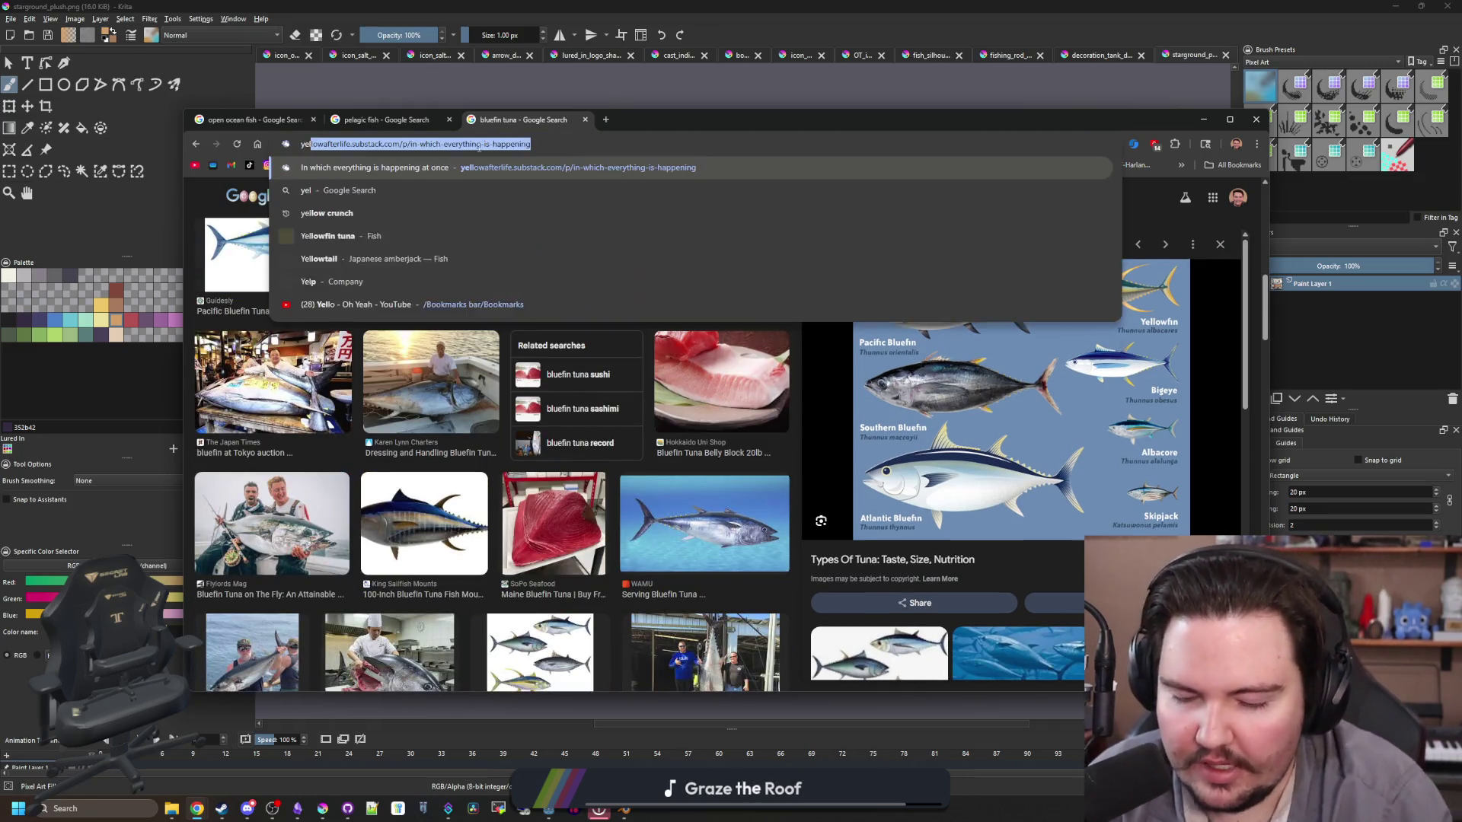
{"action": "type", "text": "lowfin tuna"}
{"action": "key", "text": "Return"}
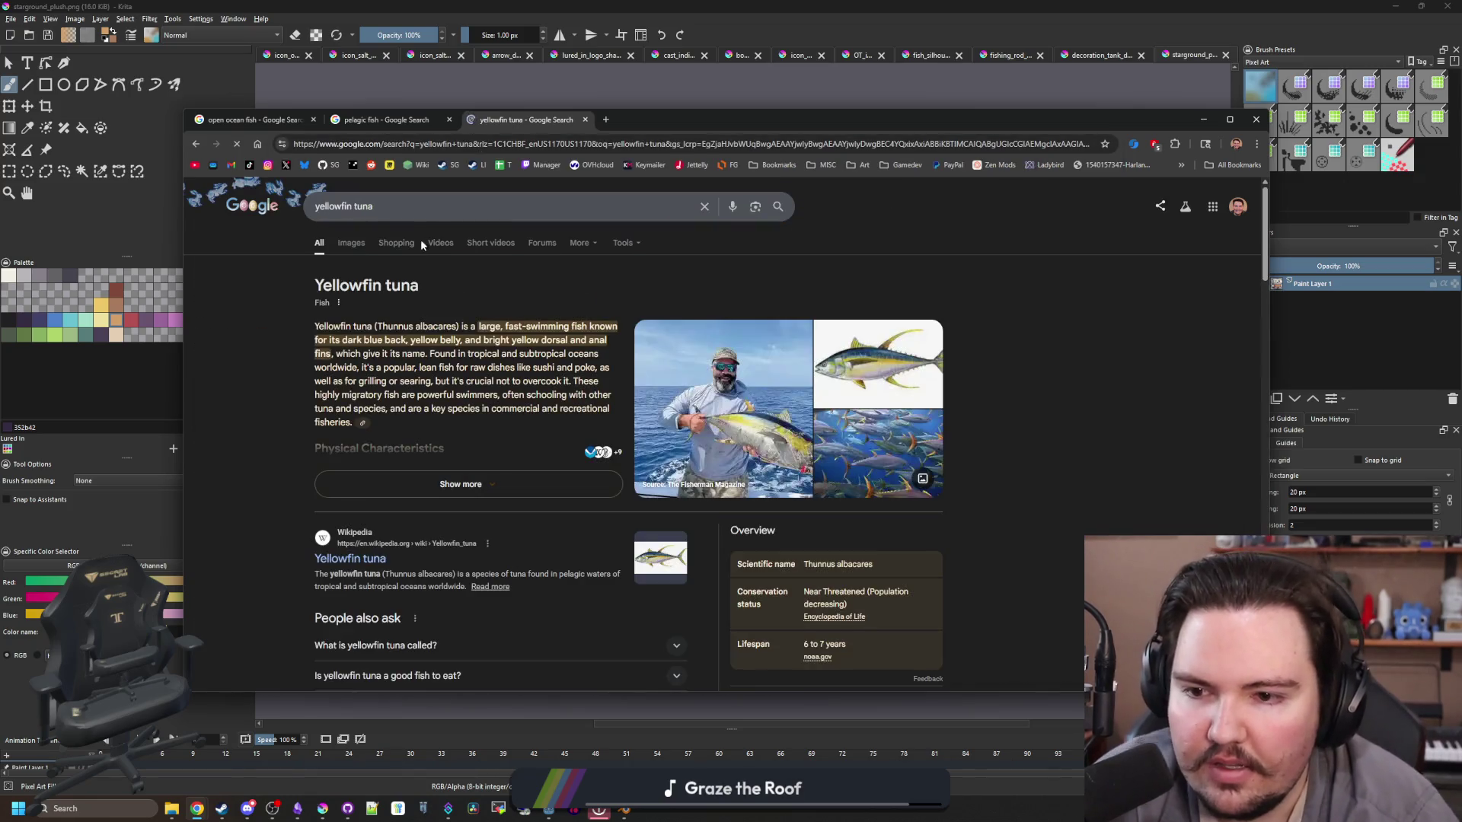
Step: Browse the yellowfin tuna image results, previewing the Alpha Predator drawing
{"action": "left_click", "coordinate": [352, 242]}
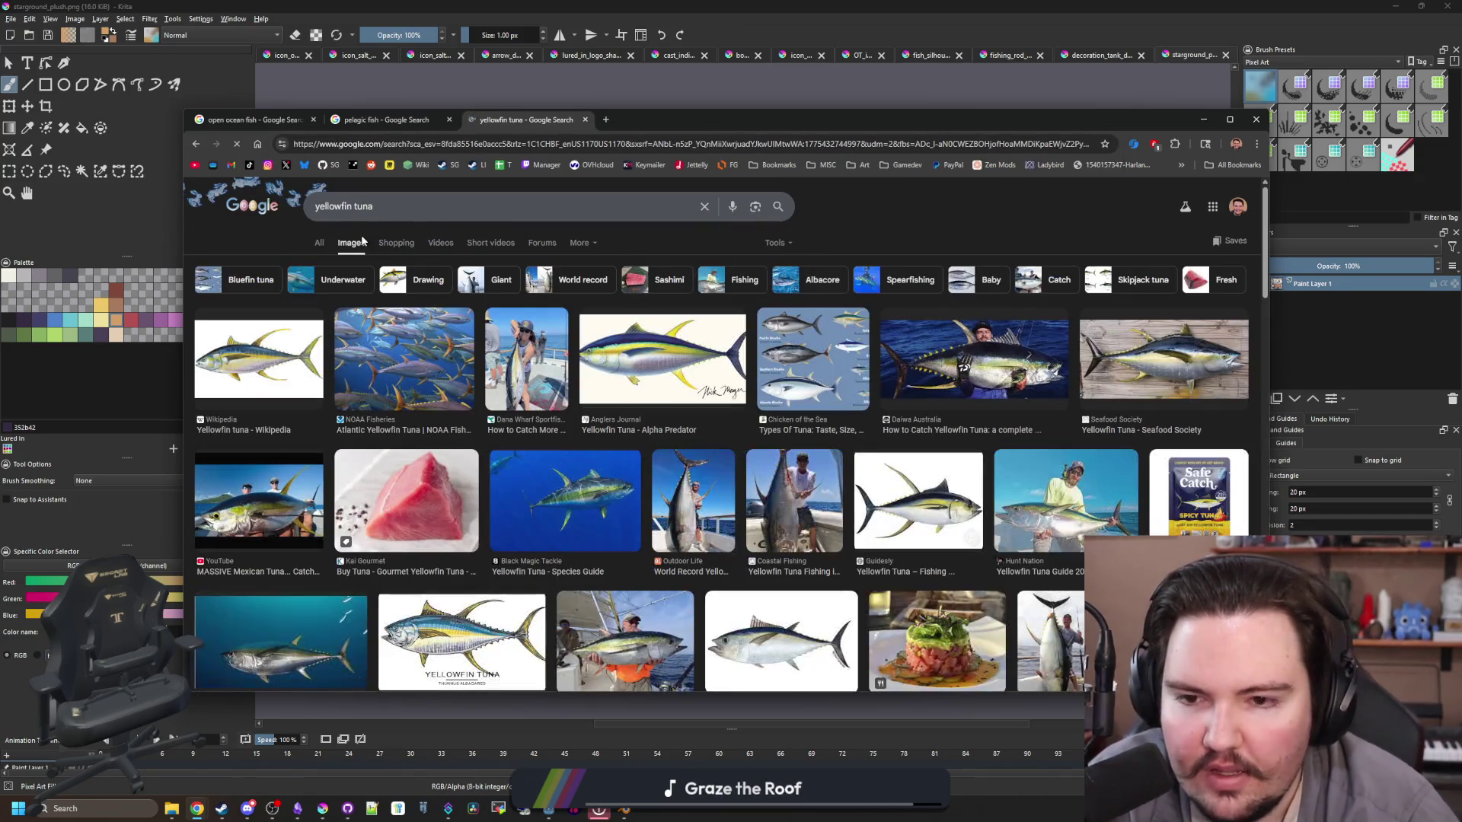
{"action": "left_click", "coordinate": [631, 354]}
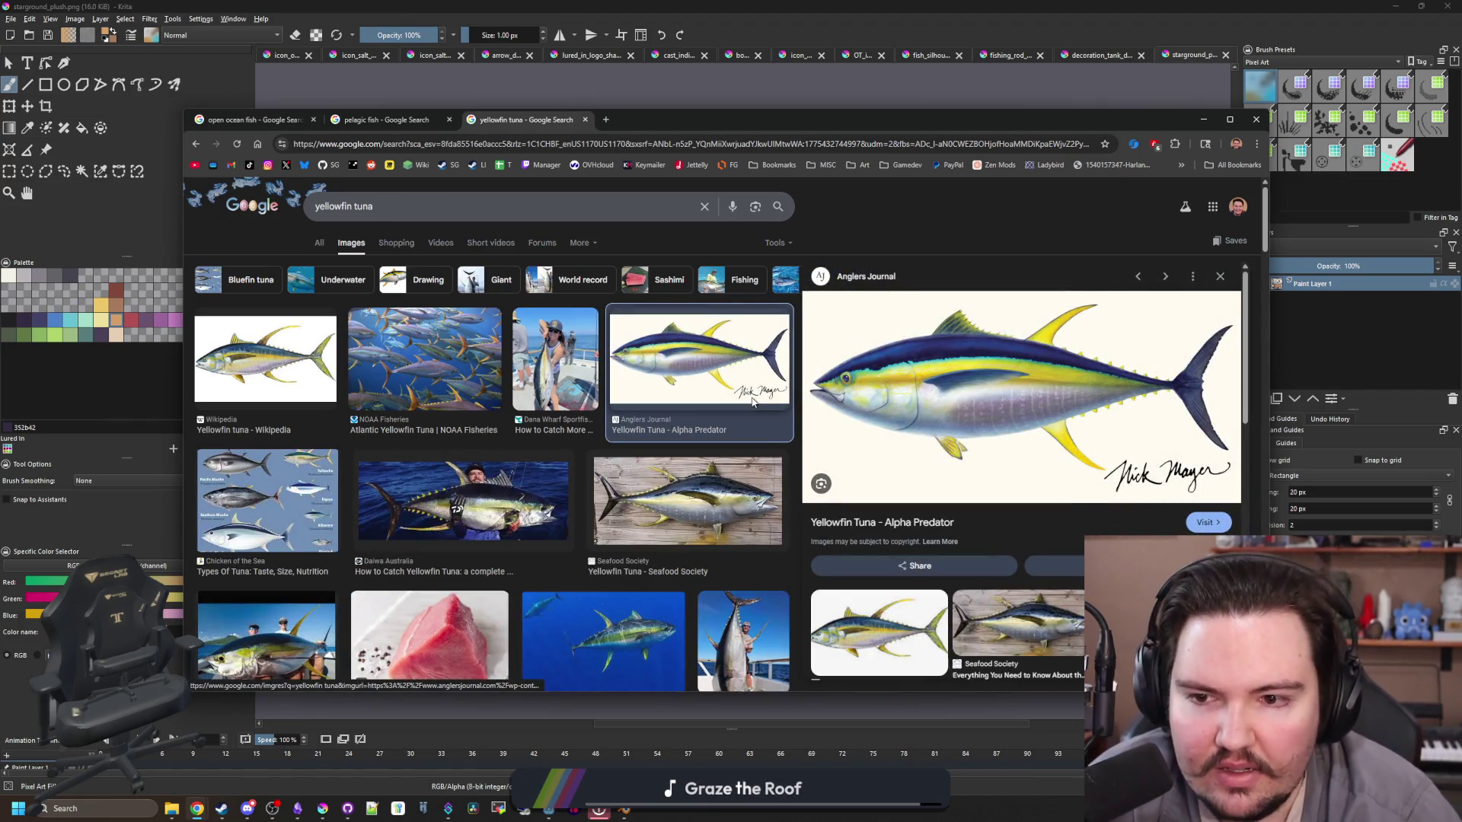
{"action": "scroll", "coordinate": [685, 366], "scroll_direction": "down", "scroll_amount": 2}
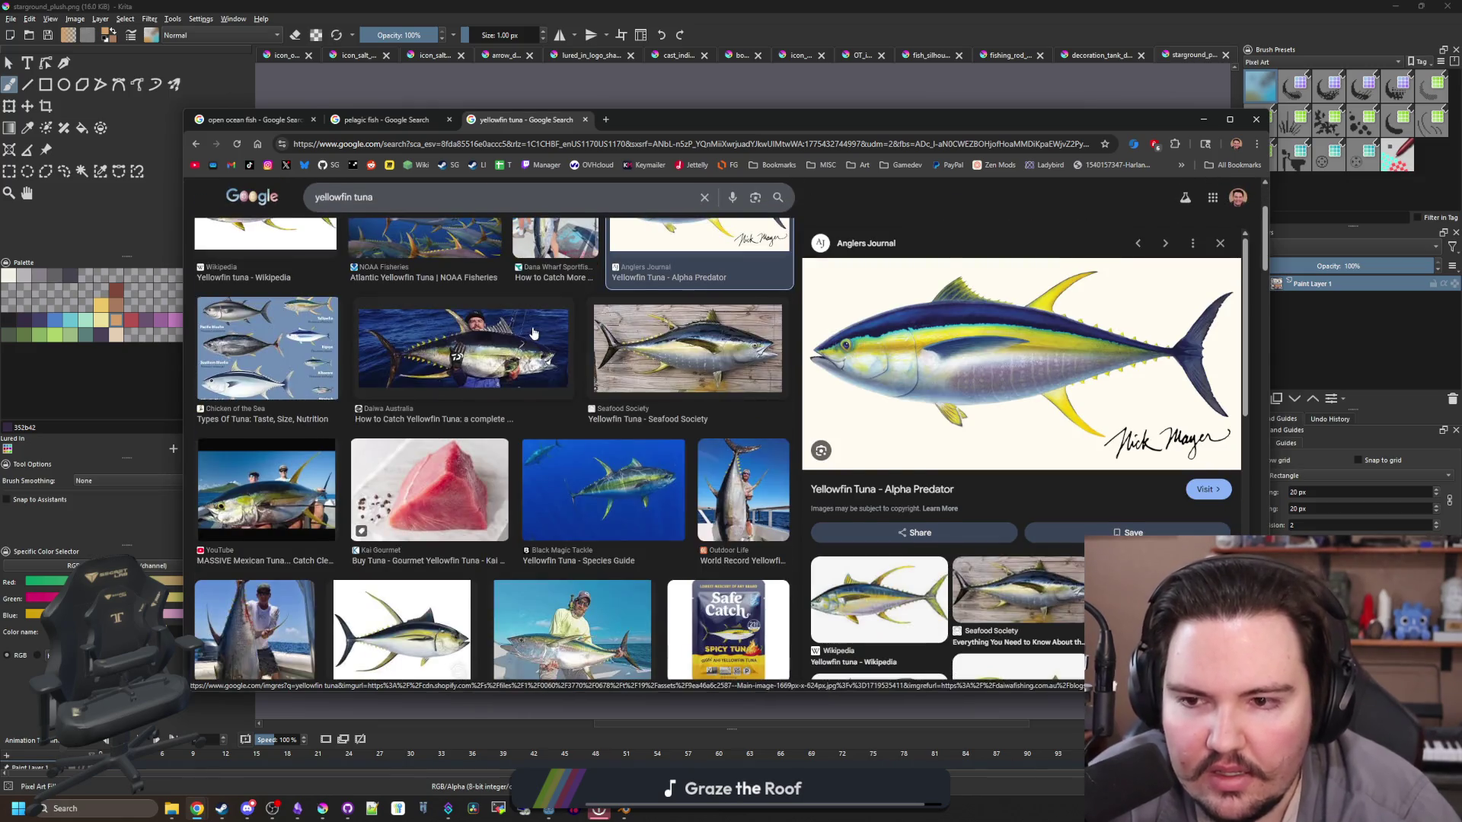
{"action": "scroll", "coordinate": [523, 327], "scroll_direction": "down", "scroll_amount": 3}
Step: Search images for 'pacific bluefin tuna' and preview the CA Marine, Pew and AFTCO results
{"action": "left_click", "coordinate": [570, 137]}
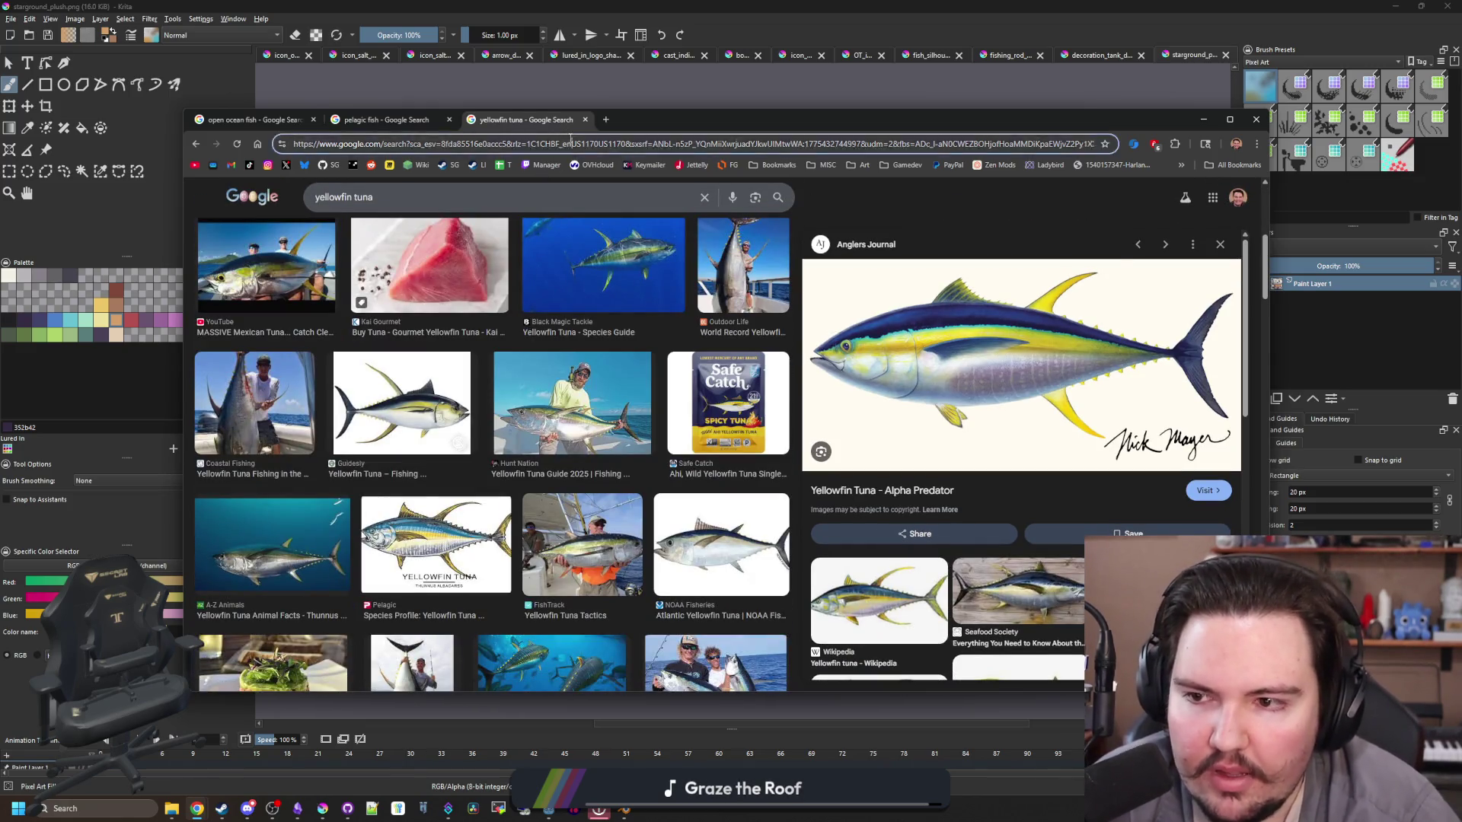
{"action": "type", "text": "pacific bluefin tuna"}
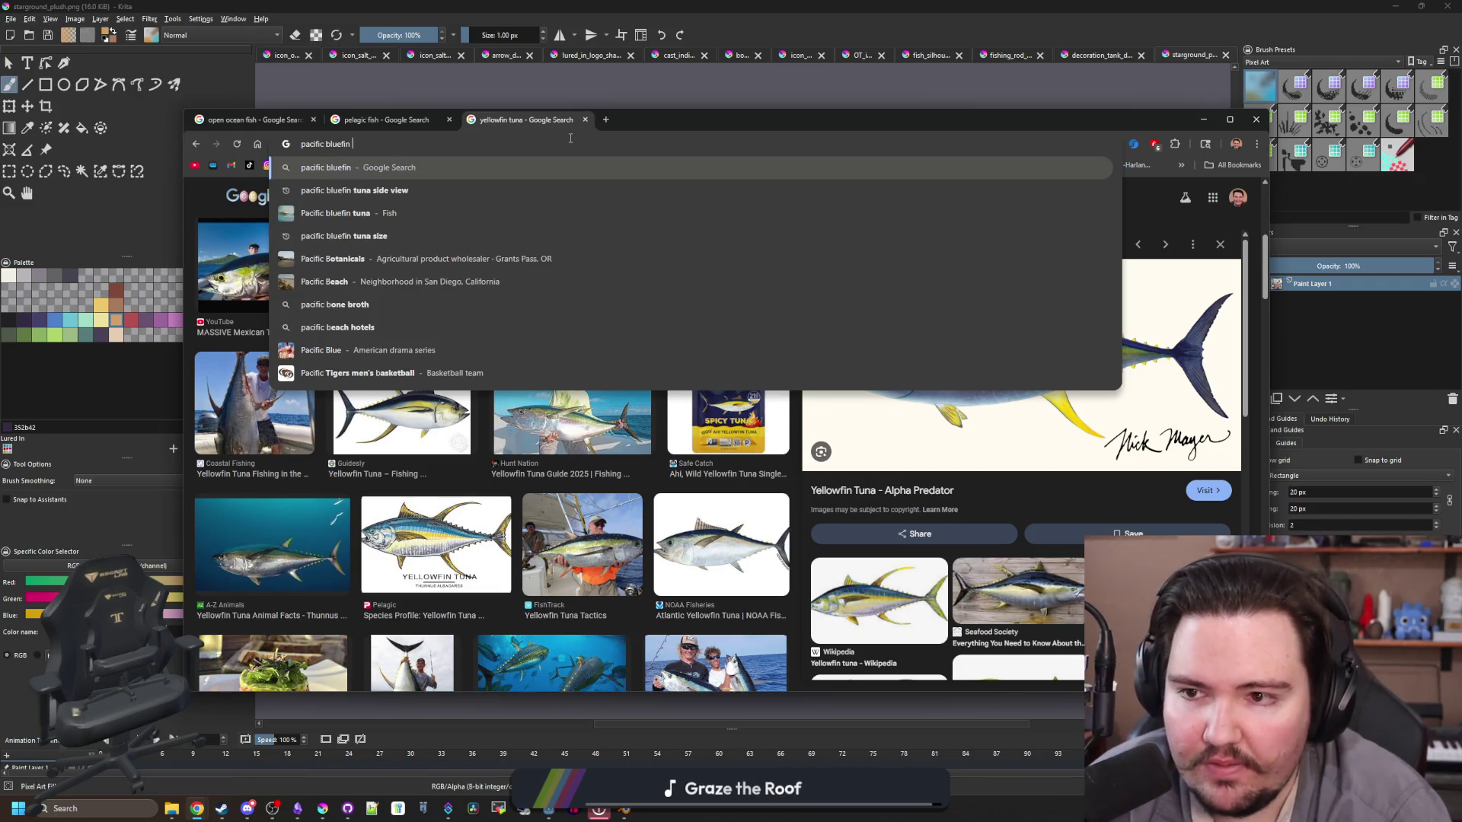
{"action": "key", "text": "Return"}
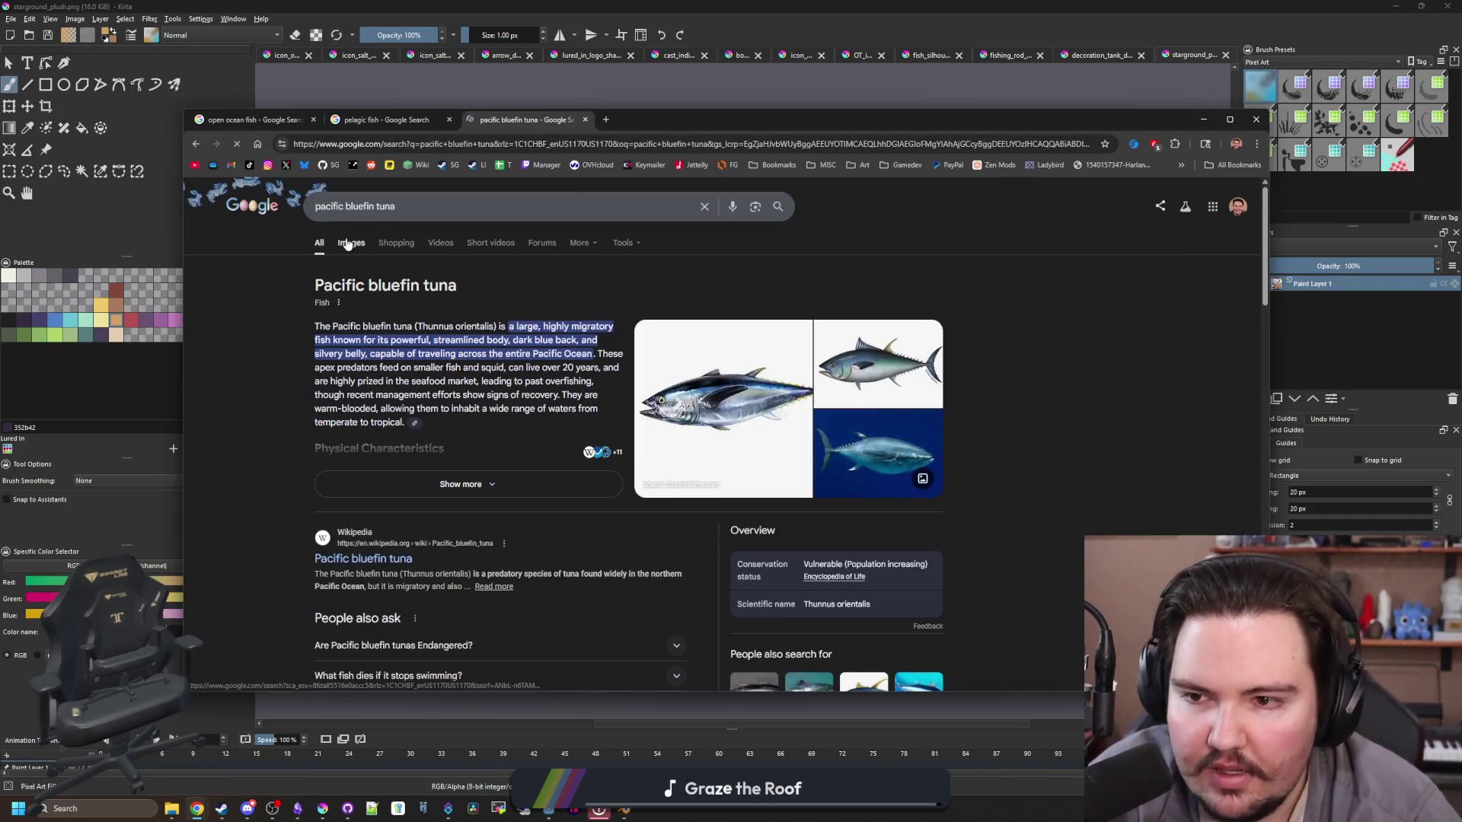
{"action": "left_click", "coordinate": [348, 242]}
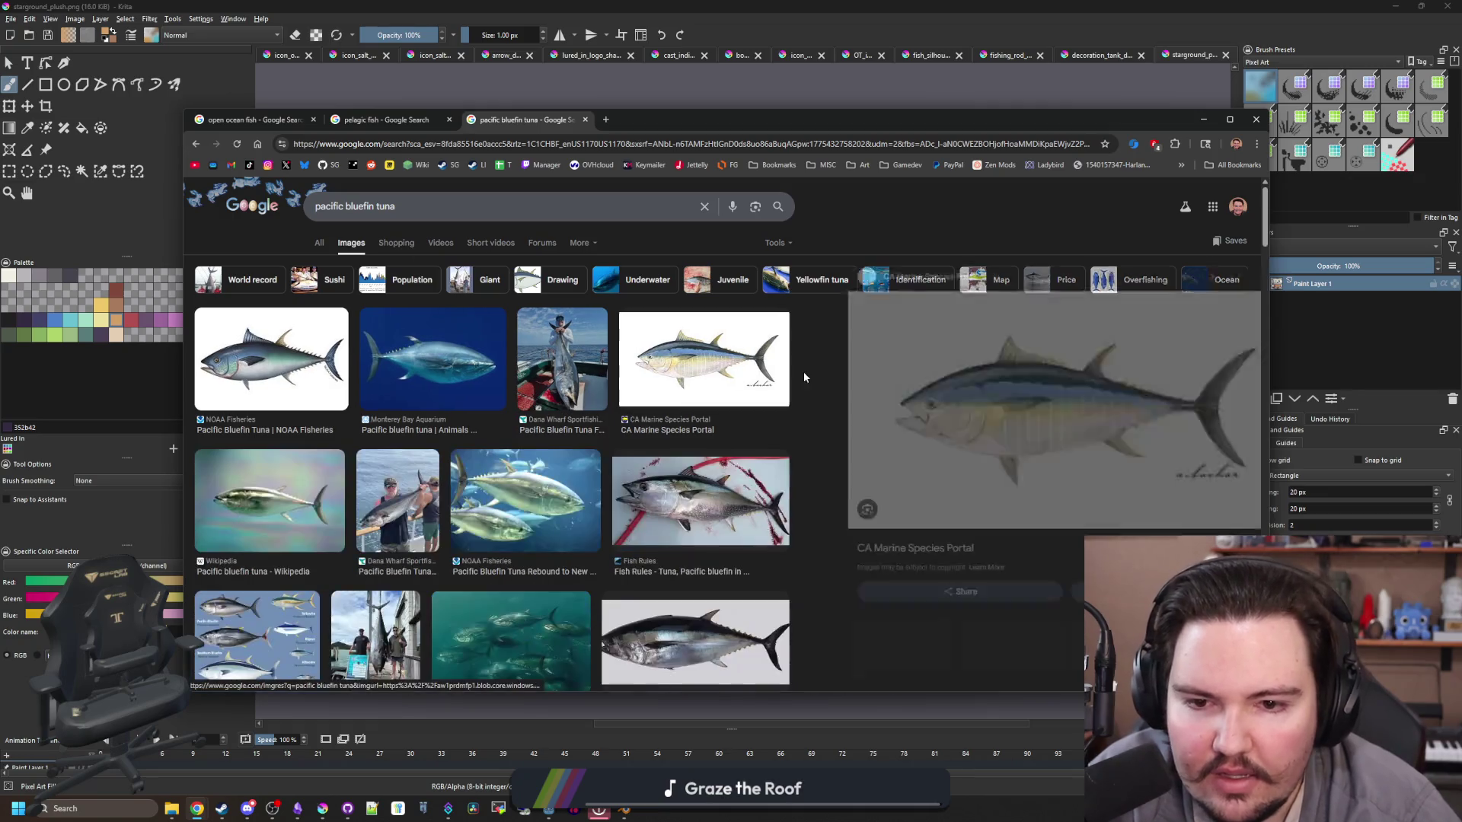
{"action": "left_click", "coordinate": [778, 396]}
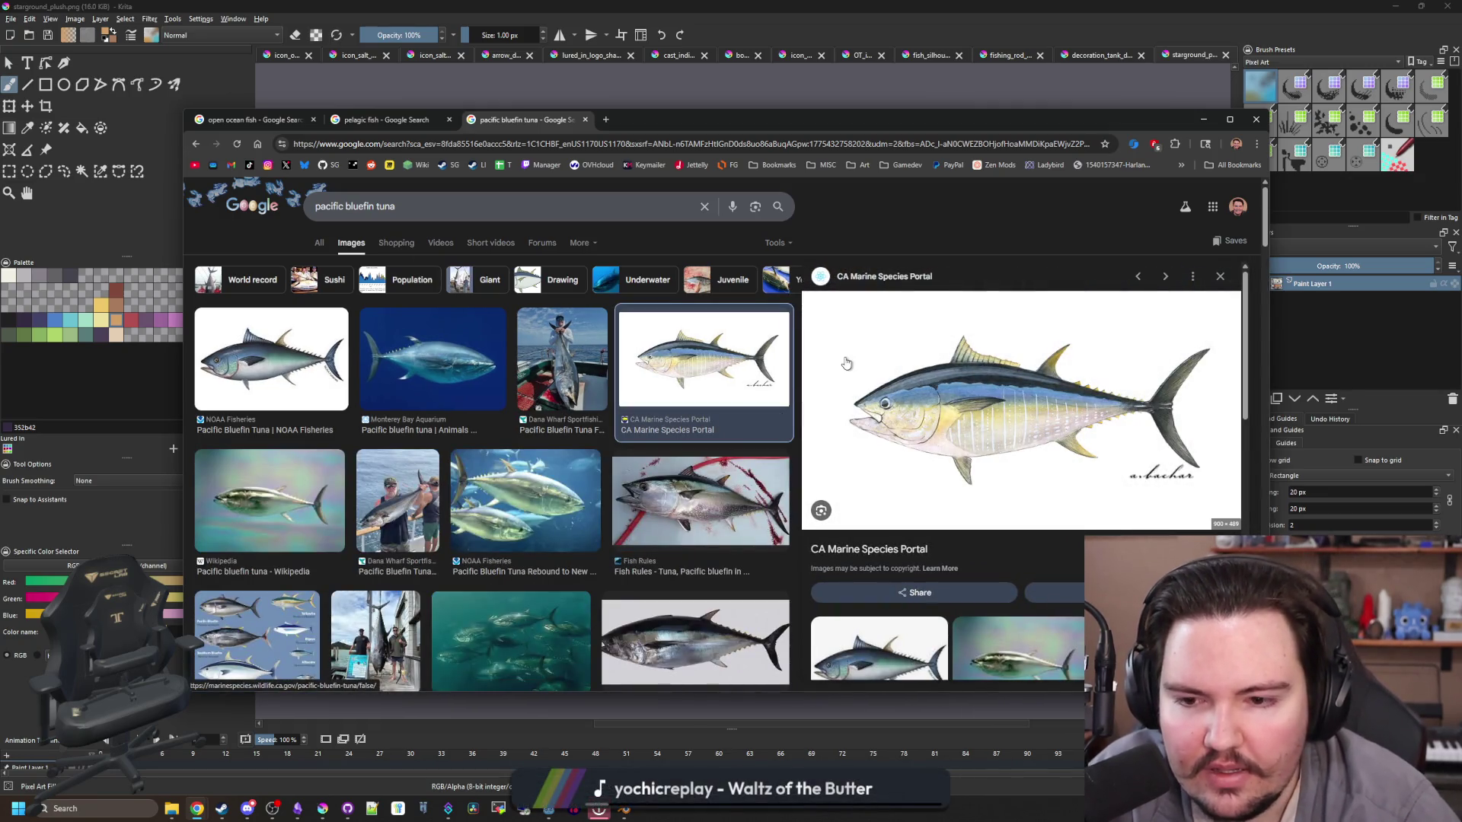
{"action": "scroll", "coordinate": [627, 447], "scroll_direction": "down", "scroll_amount": 4}
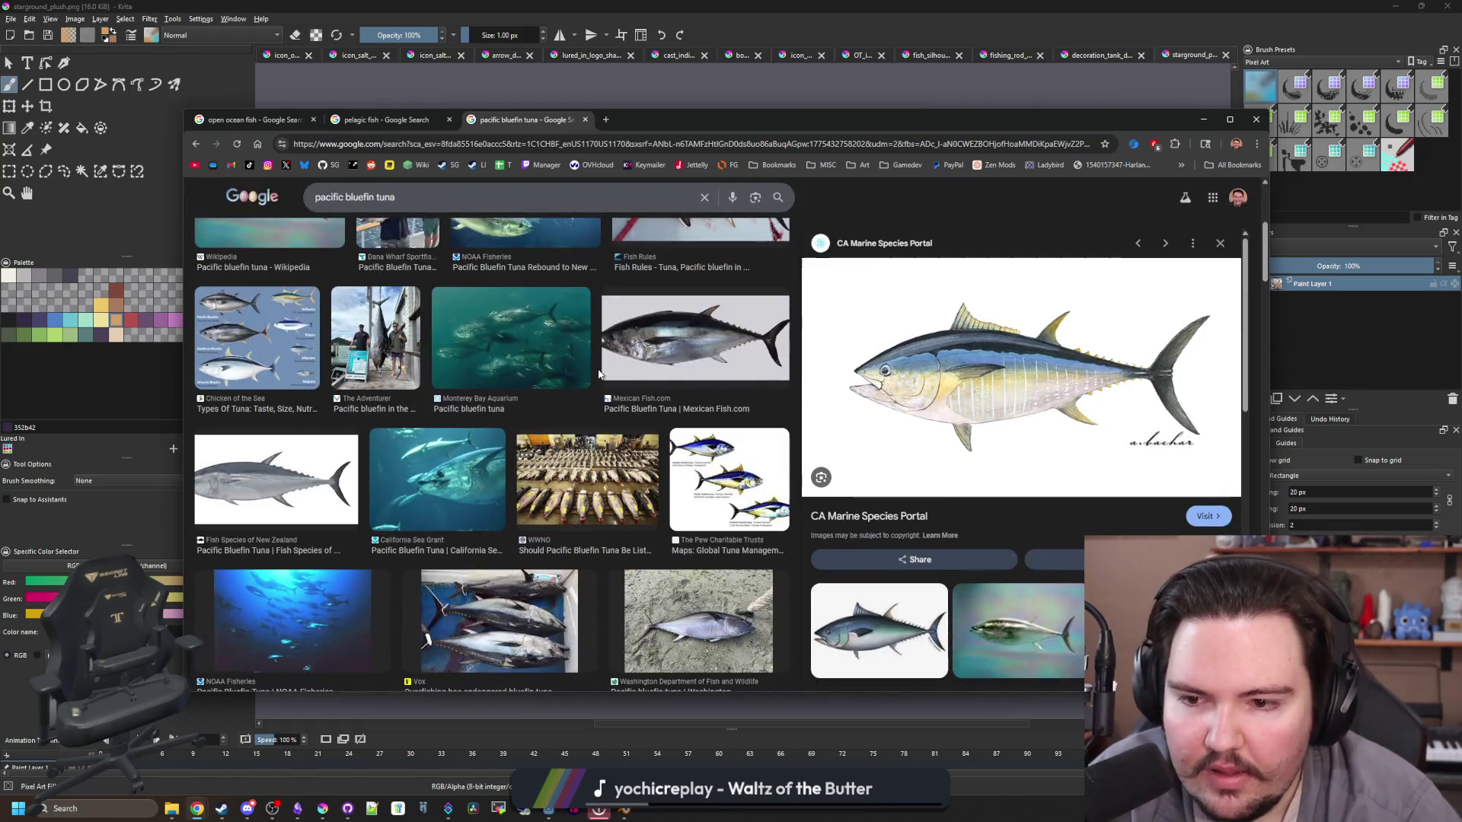
{"action": "left_click", "coordinate": [732, 461]}
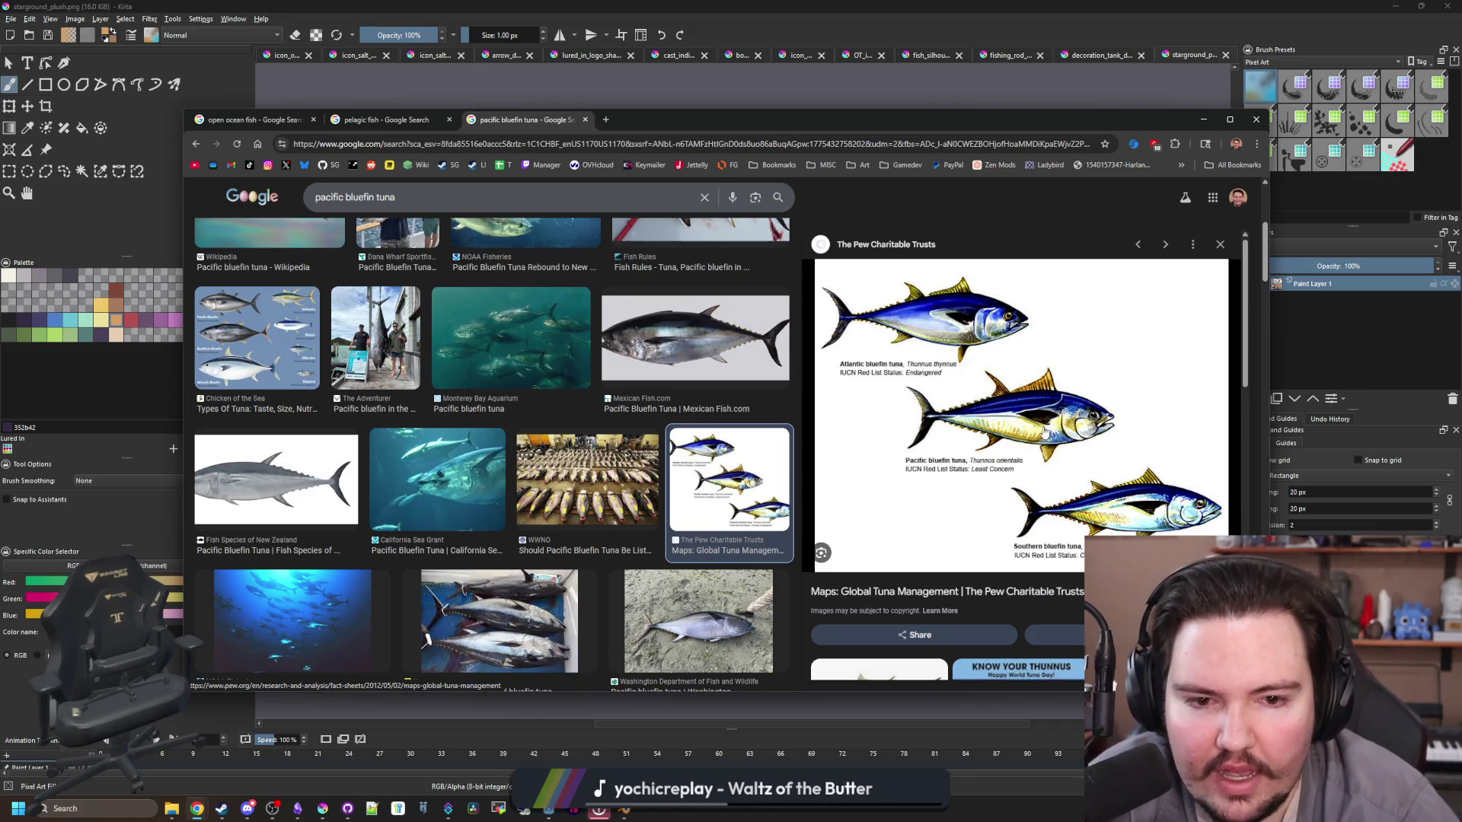
{"action": "scroll", "coordinate": [364, 357], "scroll_direction": "up", "scroll_amount": 5}
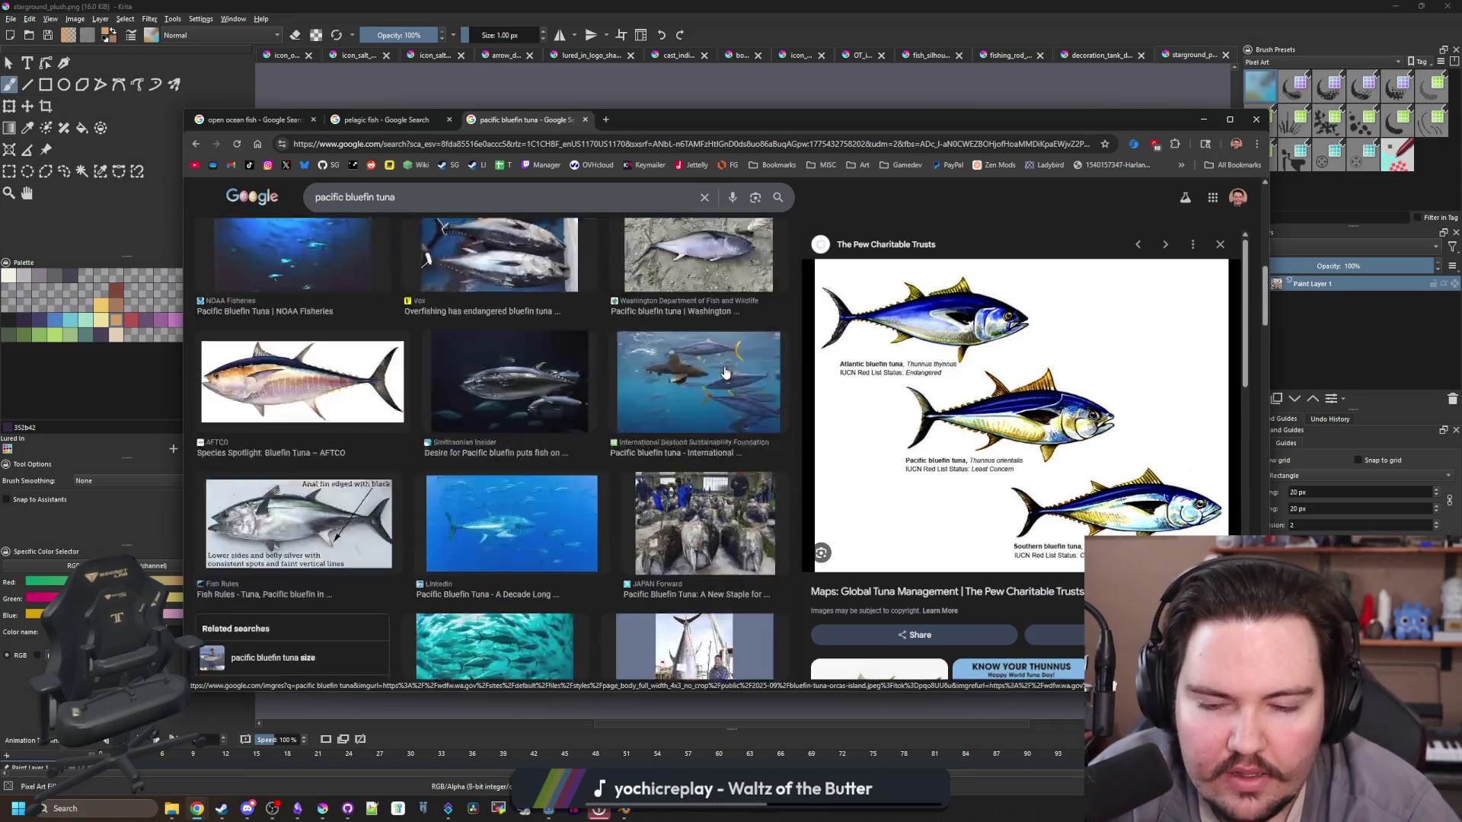
{"action": "scroll", "coordinate": [364, 357], "scroll_direction": "down", "scroll_amount": 3}
{"action": "scroll", "coordinate": [364, 357], "scroll_direction": "up", "scroll_amount": 3}
{"action": "left_click", "coordinate": [364, 357]}
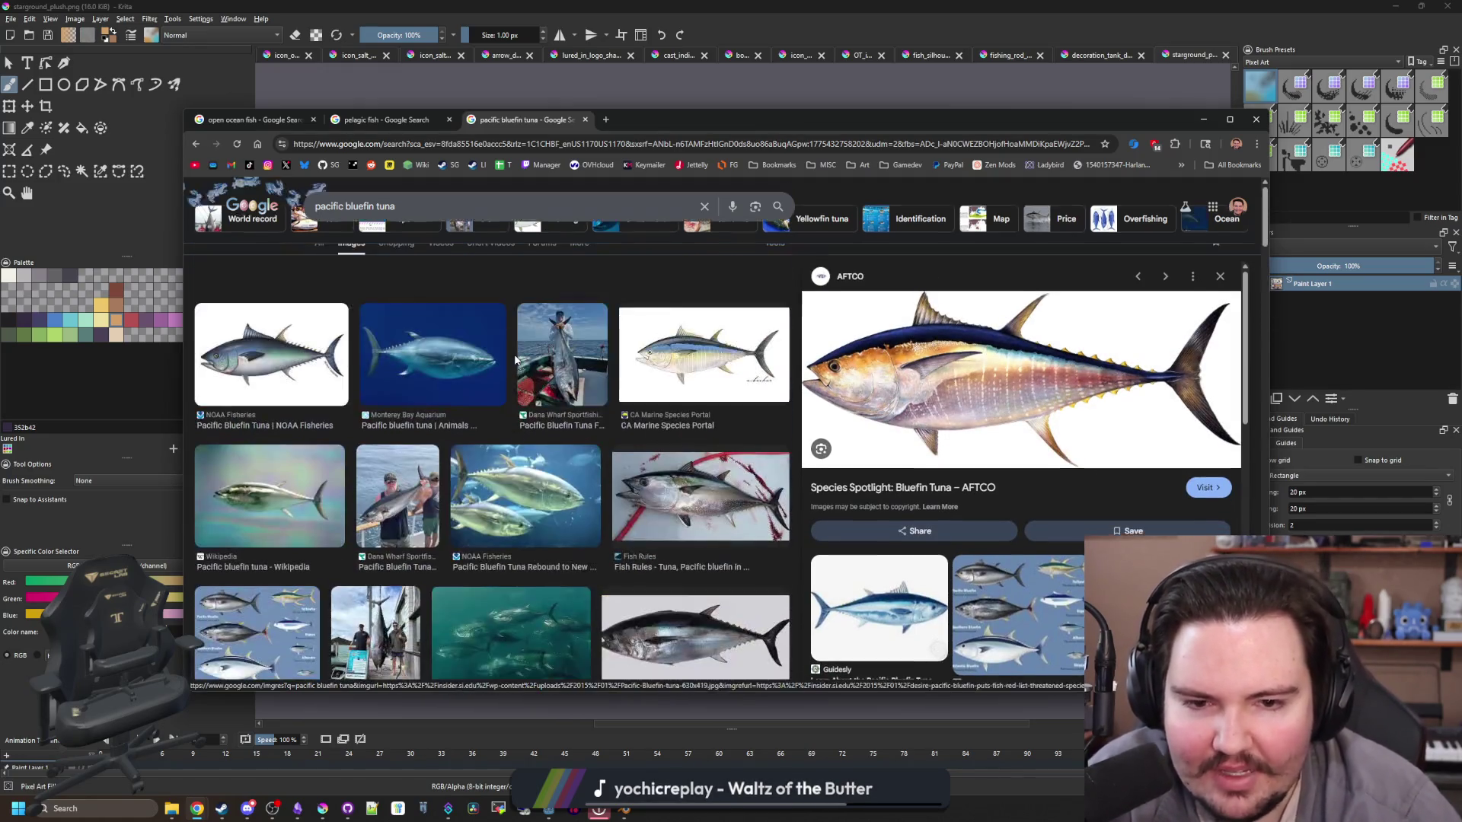
Step: Return to the pelagic fish results, maximize Chrome, then minimize it to reach Godot
{"action": "left_click", "coordinate": [335, 121]}
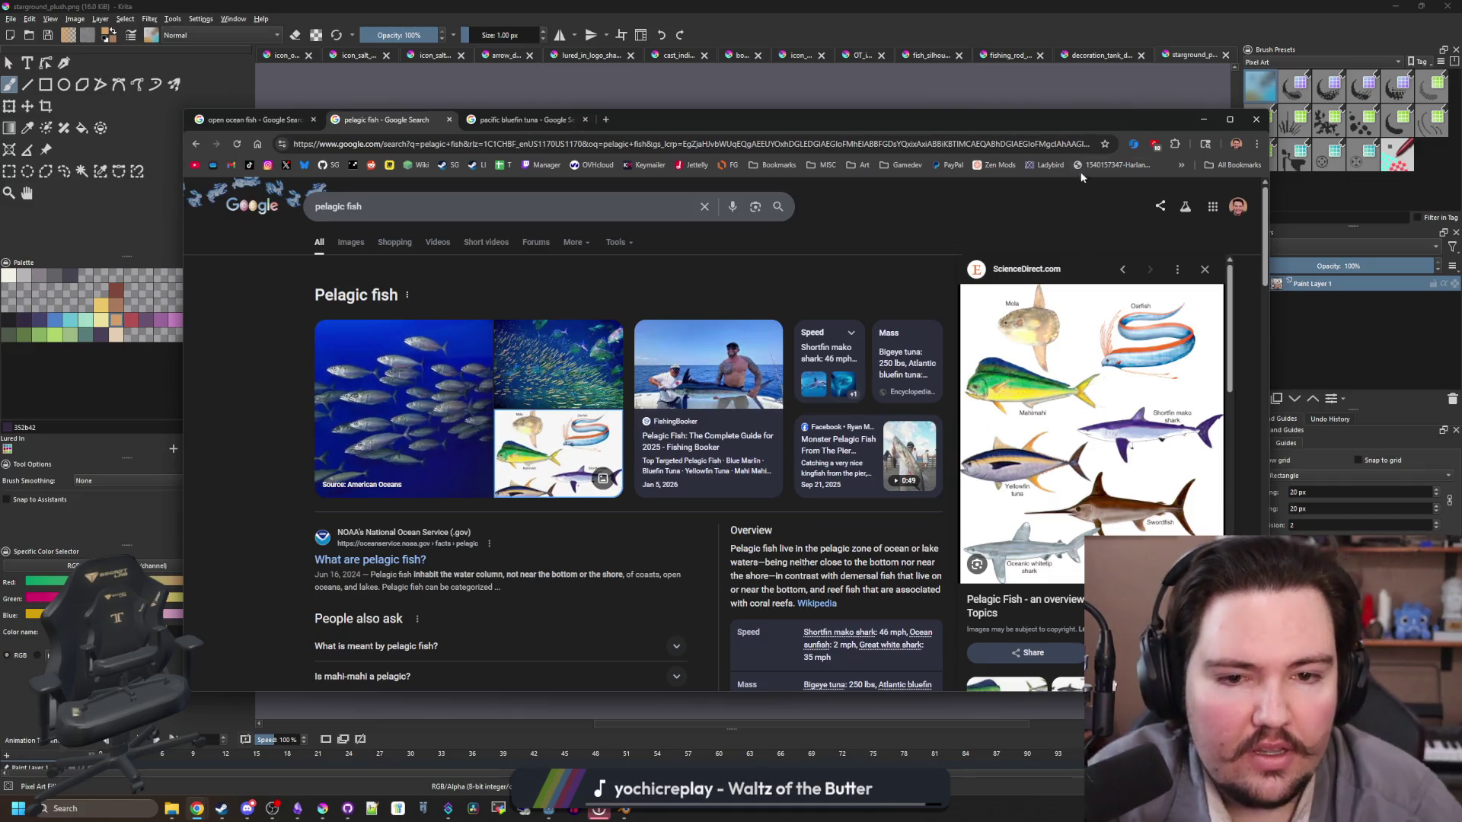
{"action": "double_click", "coordinate": [1062, 119]}
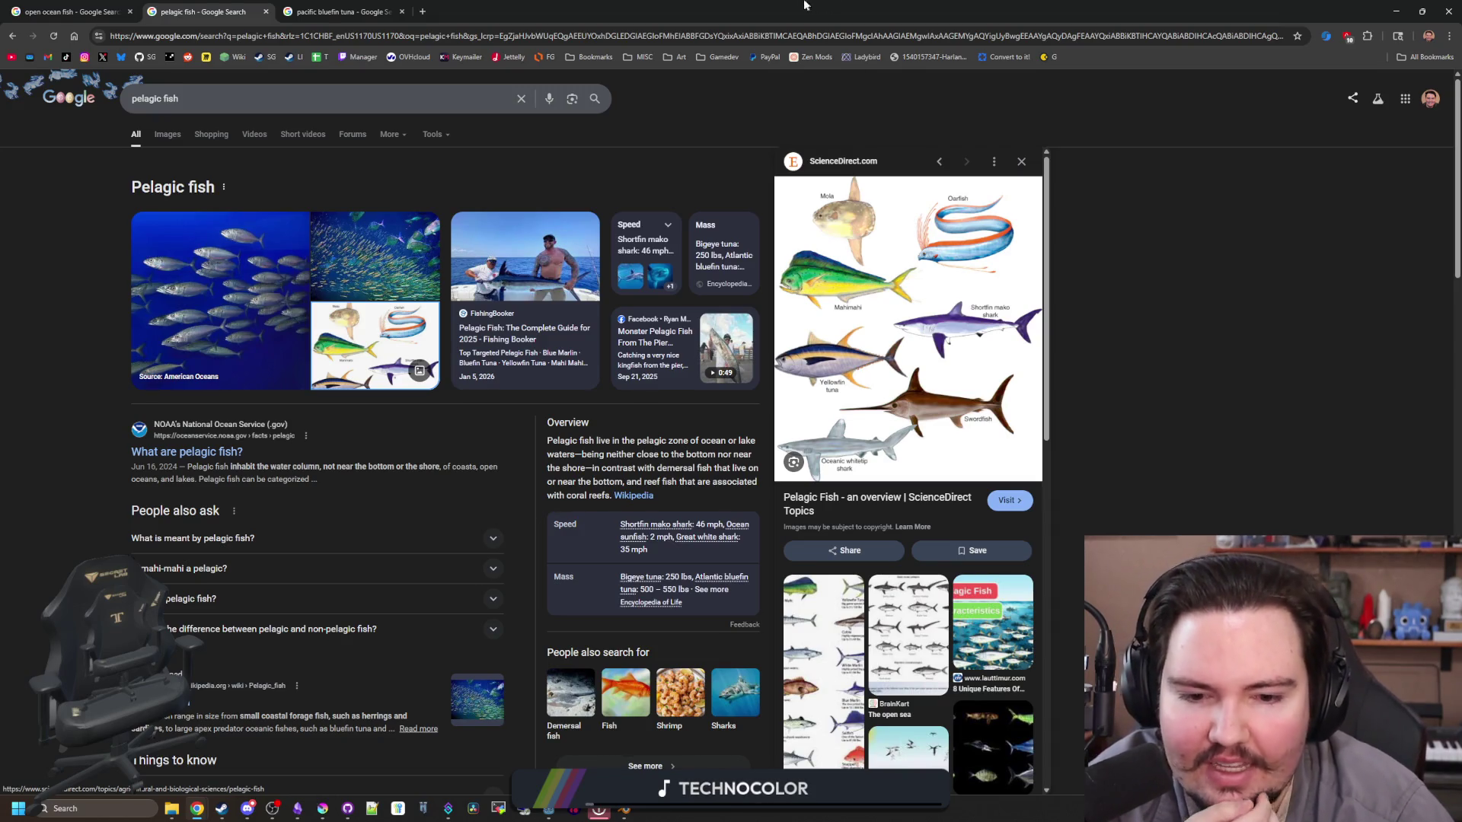
{"action": "key", "text": "super+Down"}
{"action": "key", "text": "super+Down"}
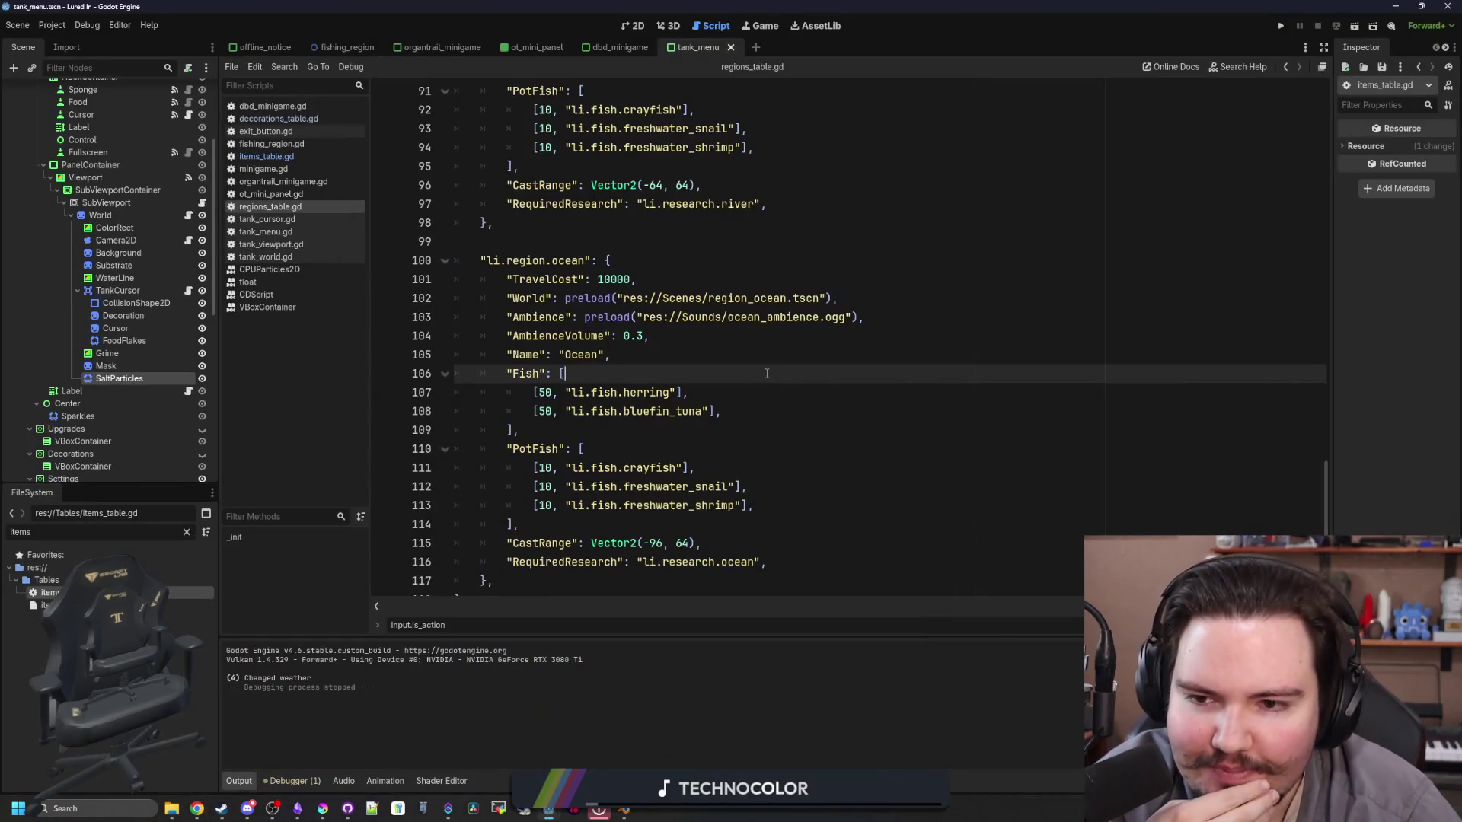
Step: Duplicate the bluefin_tuna entry (lines 146–154) below itself in items_table.gd
{"action": "left_click", "coordinate": [267, 156]}
{"action": "left_click_drag", "start_coordinate": [548, 505], "coordinate": [420, 364]}
{"action": "key", "text": "ctrl+c"}
{"action": "left_click", "coordinate": [514, 505]}
{"action": "key", "text": "Return"}
{"action": "key", "text": "ctrl+v"}
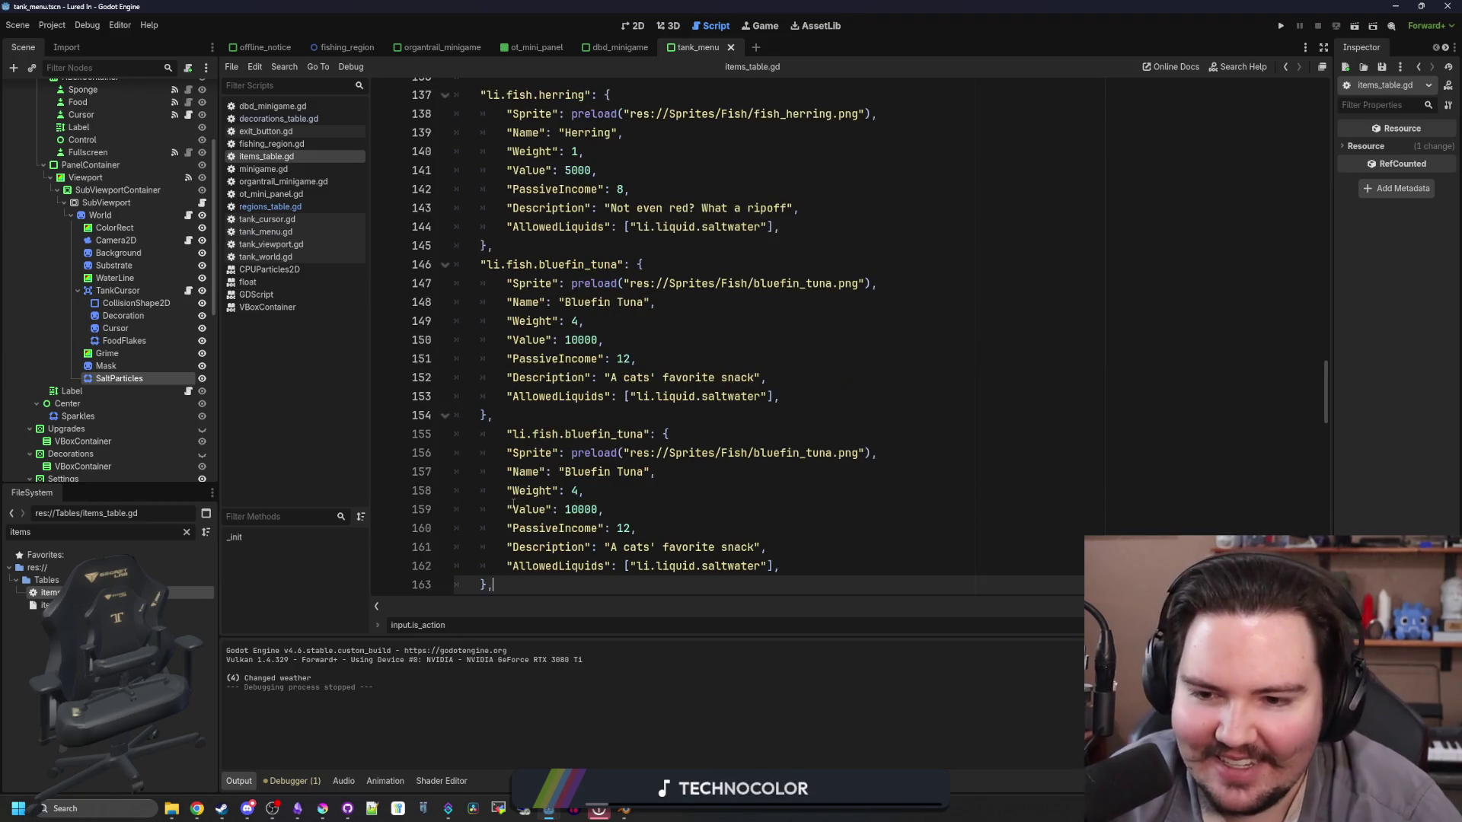
Step: Rename the duplicate's key to li.fish.mola_mola, then open a blank Chrome tab
{"action": "left_click", "coordinate": [502, 434]}
{"action": "double_click", "coordinate": [586, 434]}
{"action": "key", "text": "BackSpace"}
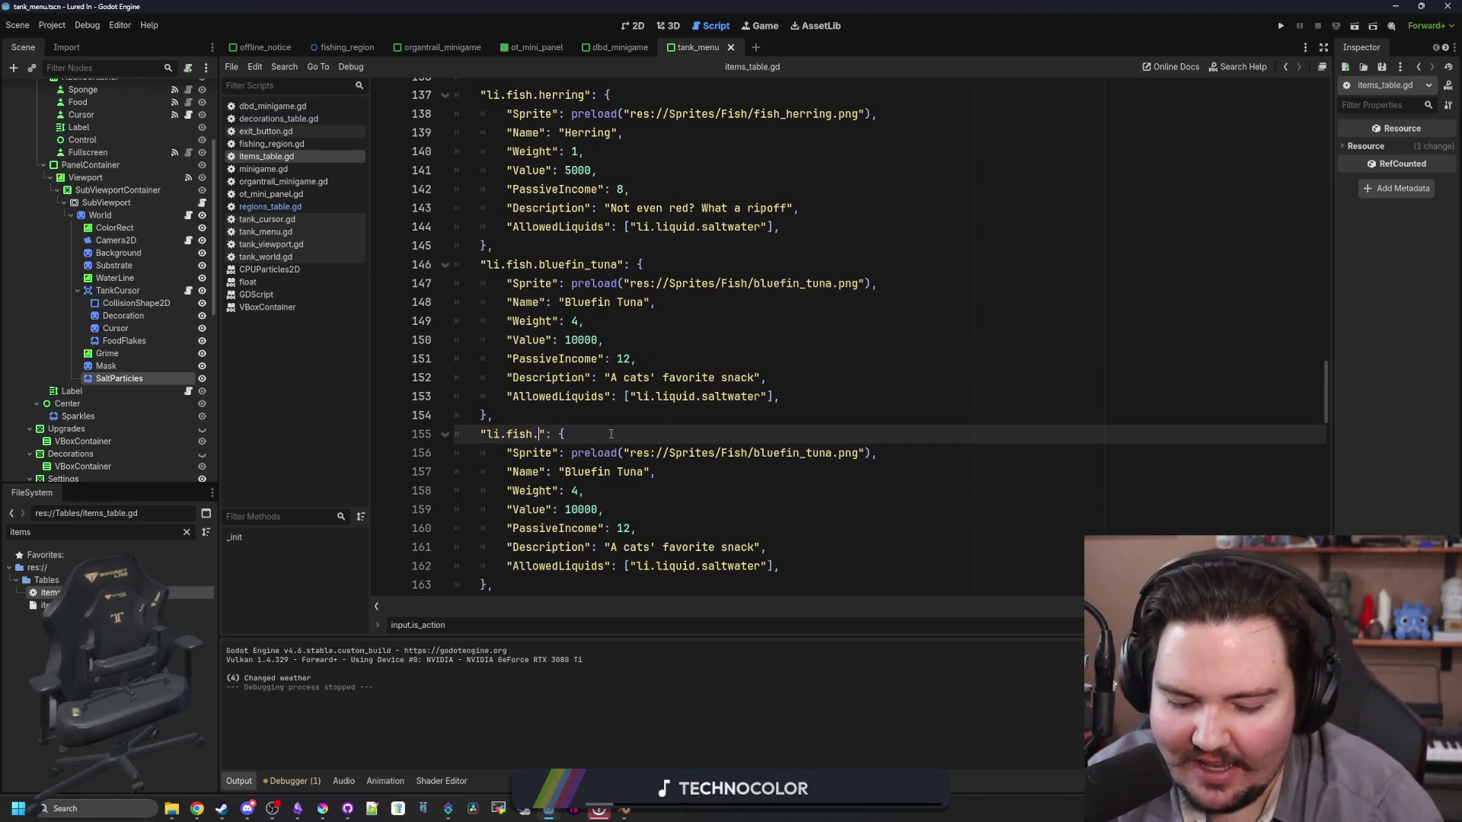
{"action": "type", "text": "mola_mola"}
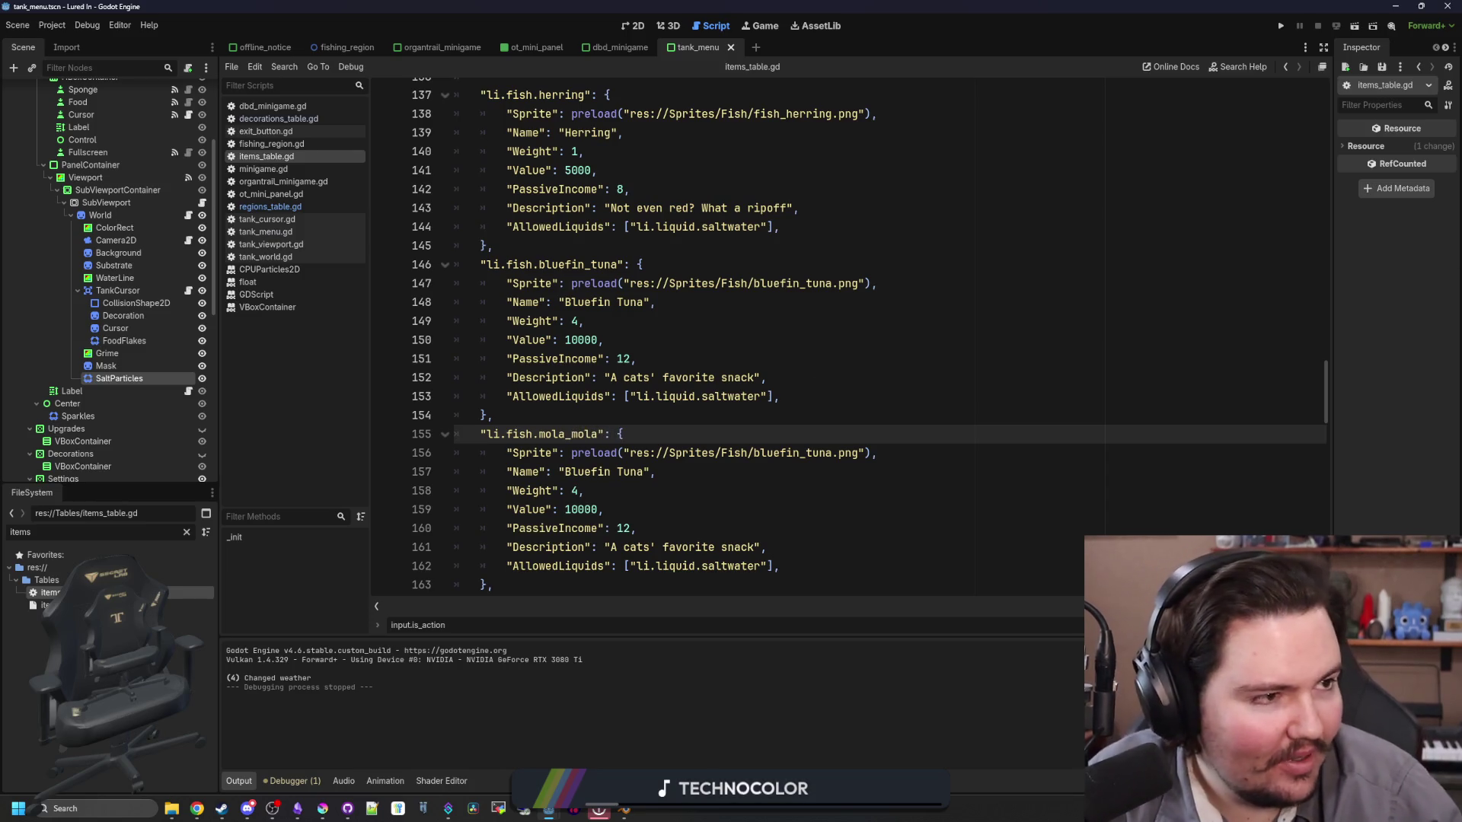
{"action": "key", "text": "alt+Tab"}
{"action": "left_click", "coordinate": [675, 155]}
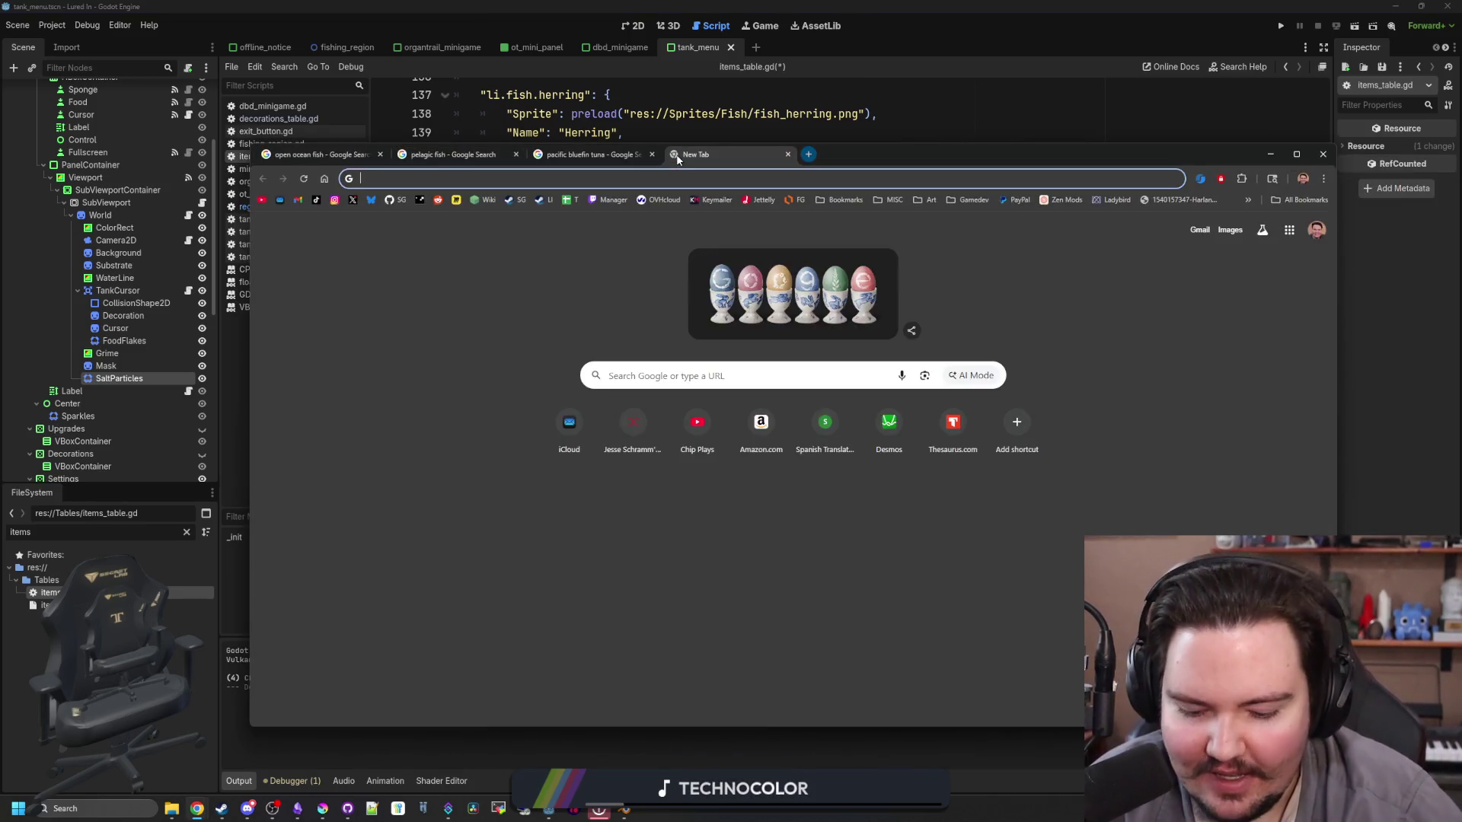
Step: Search Google for 'sunfish' and show the image results
{"action": "type", "text": "sunfish"}
{"action": "key", "text": "Return"}
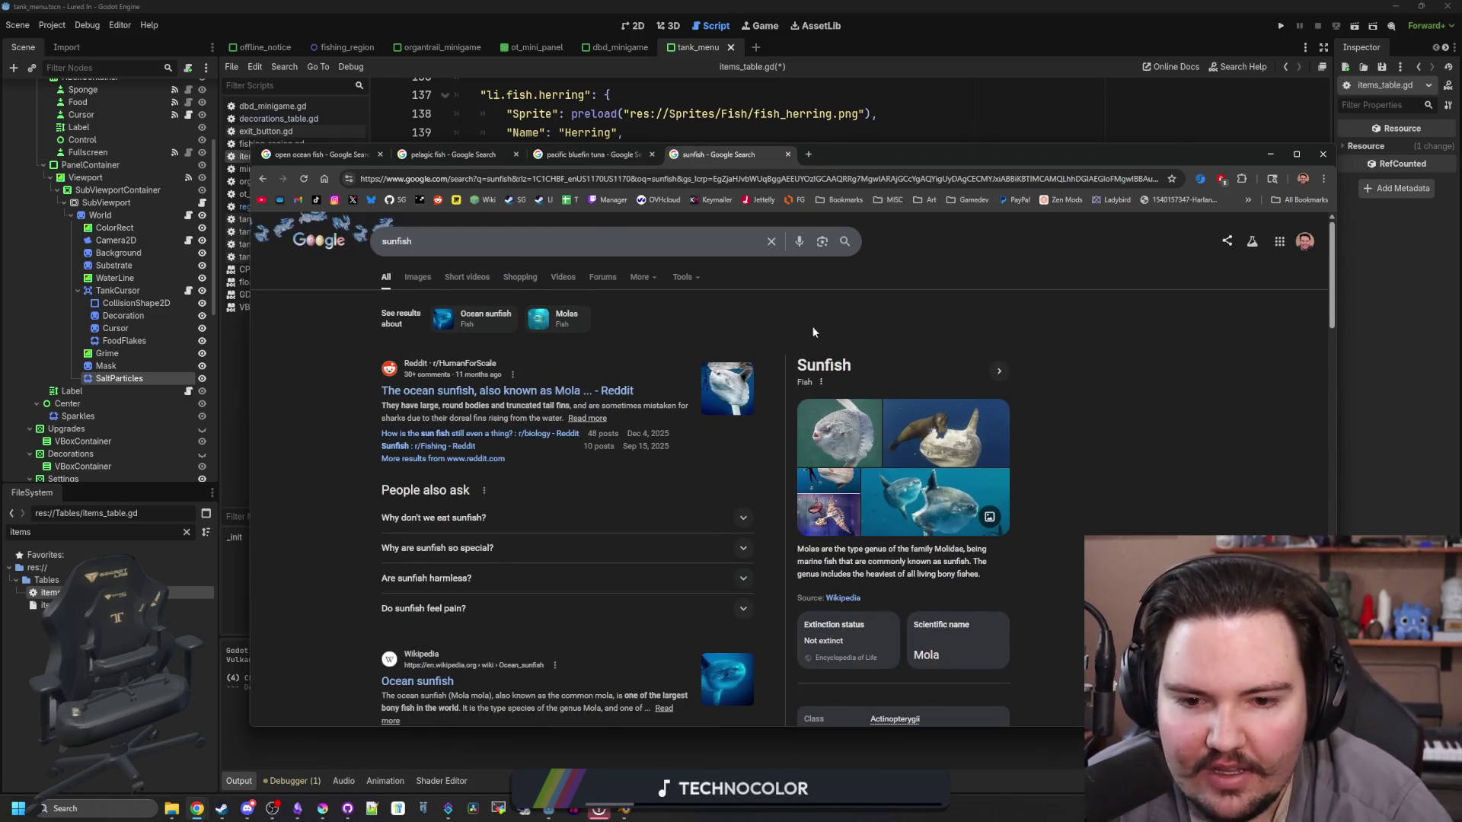
{"action": "scroll", "coordinate": [899, 446], "scroll_direction": "down", "scroll_amount": 2}
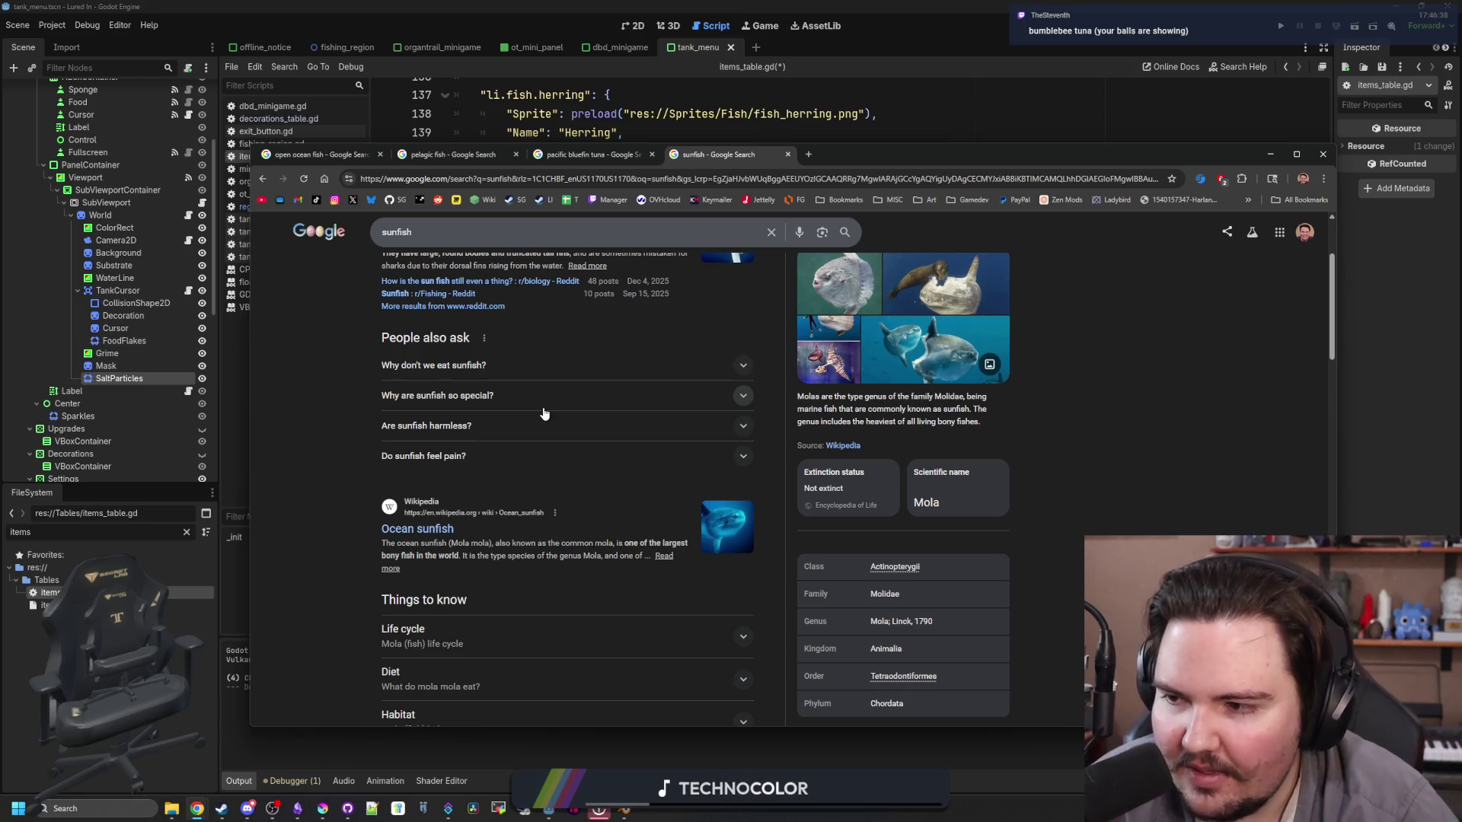
{"action": "scroll", "coordinate": [544, 413], "scroll_direction": "down", "scroll_amount": 2}
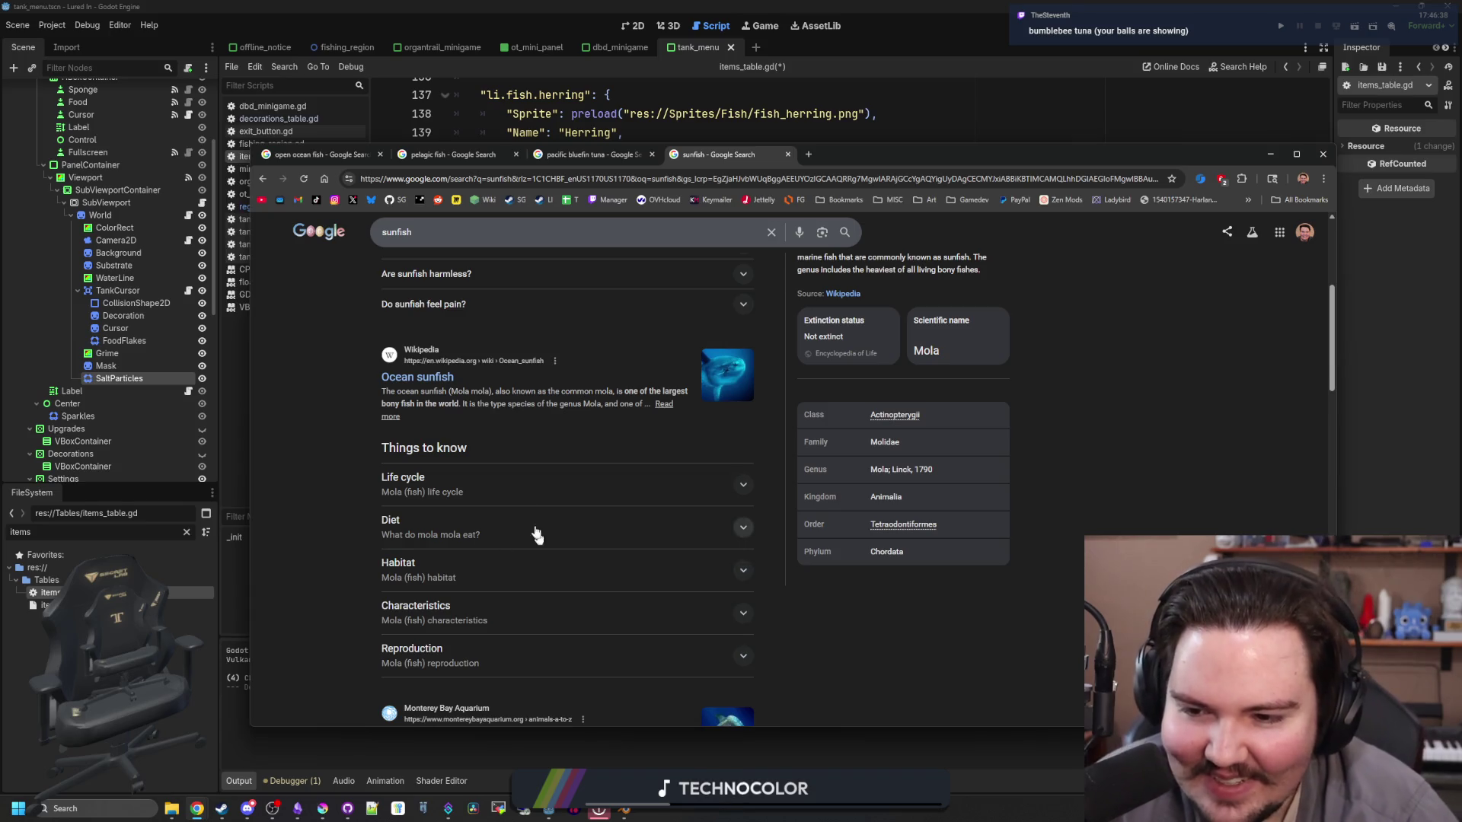
{"action": "scroll", "coordinate": [629, 497], "scroll_direction": "up", "scroll_amount": 4}
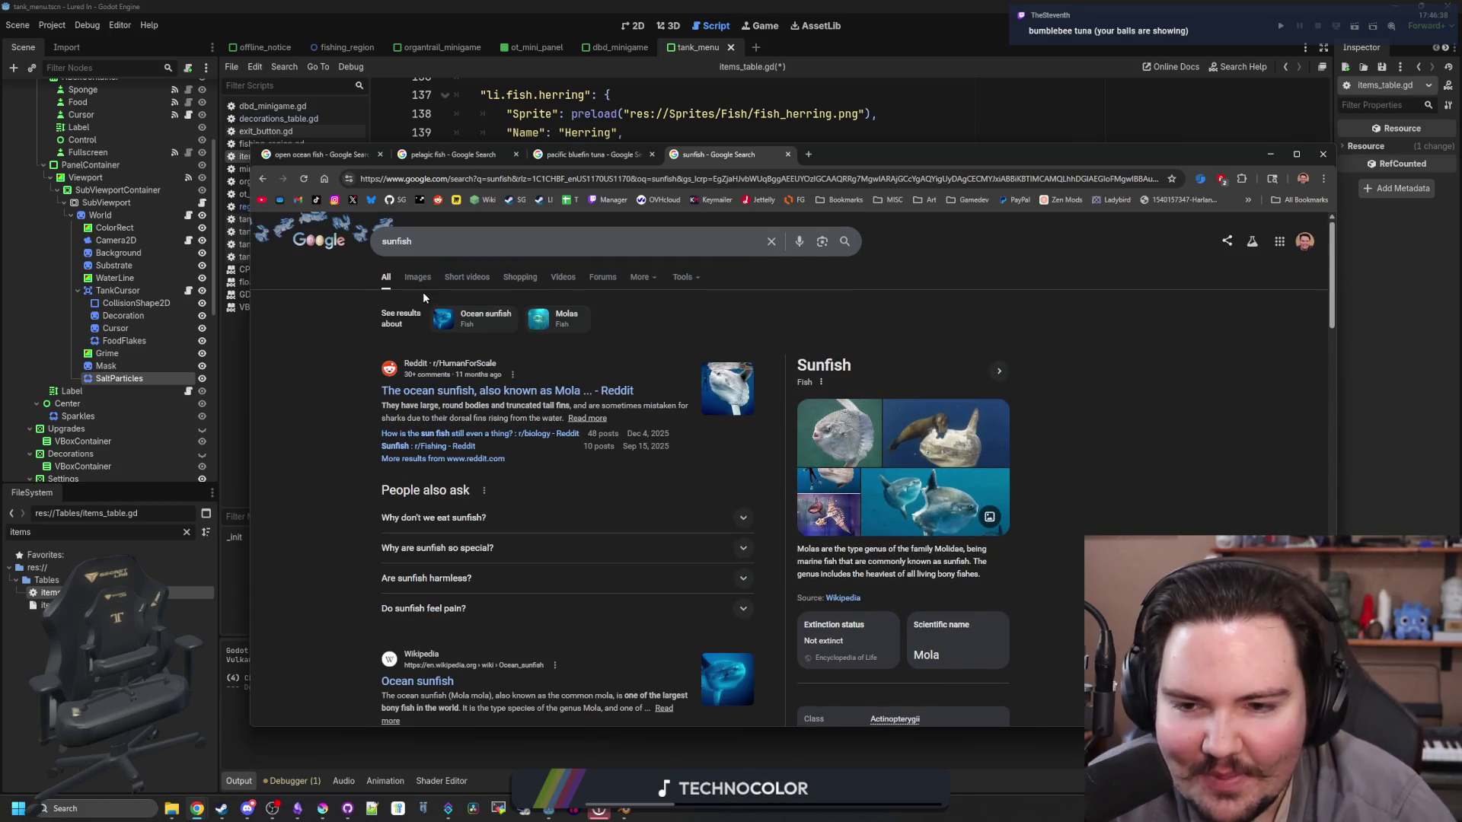
{"action": "left_click", "coordinate": [417, 278]}
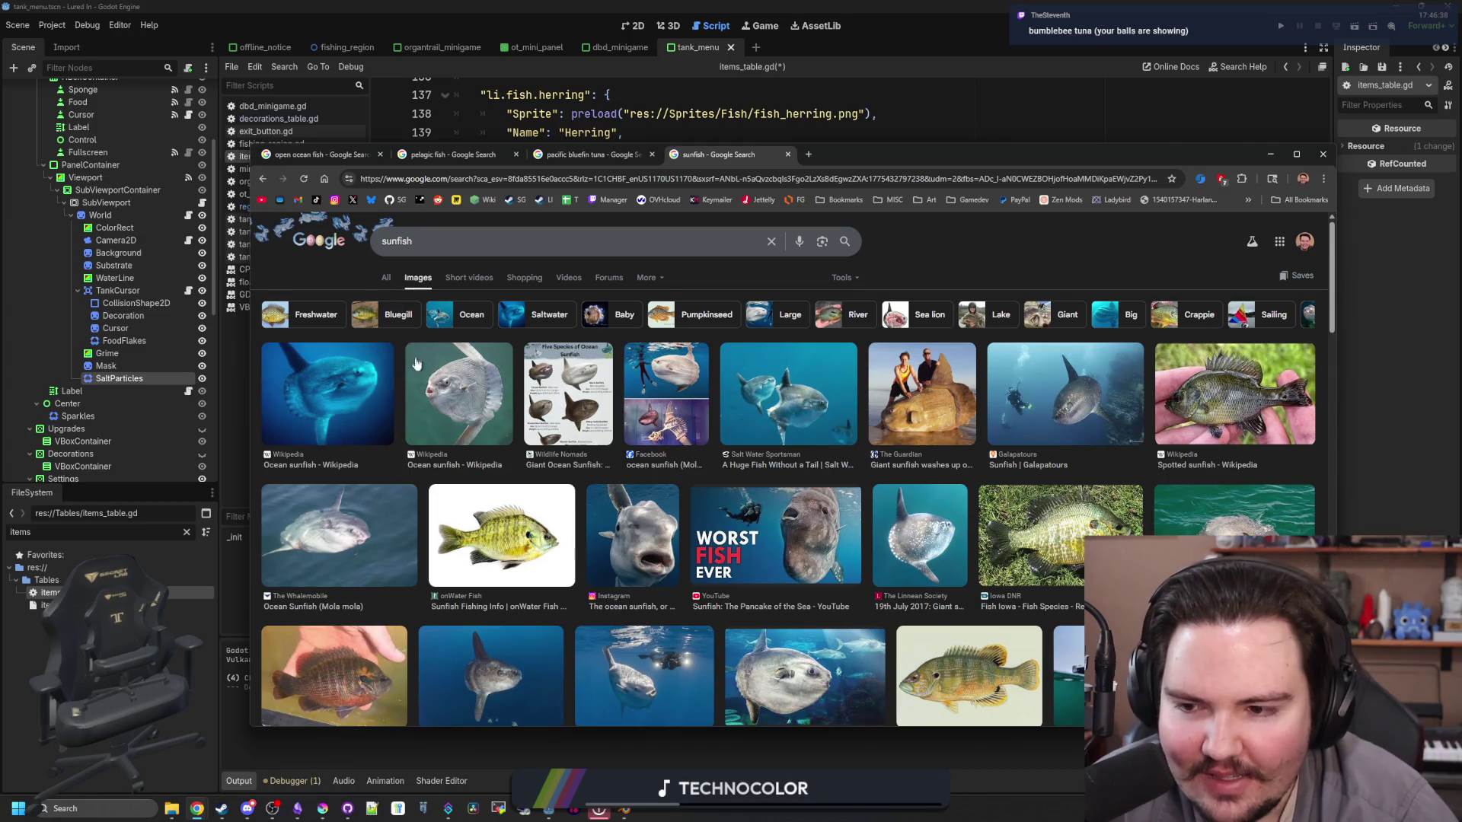
Step: Preview sunfish photos from Wikipedia, The Guardian, Whalemobile, Instagram and Indigo Scuba
{"action": "left_click", "coordinate": [324, 428]}
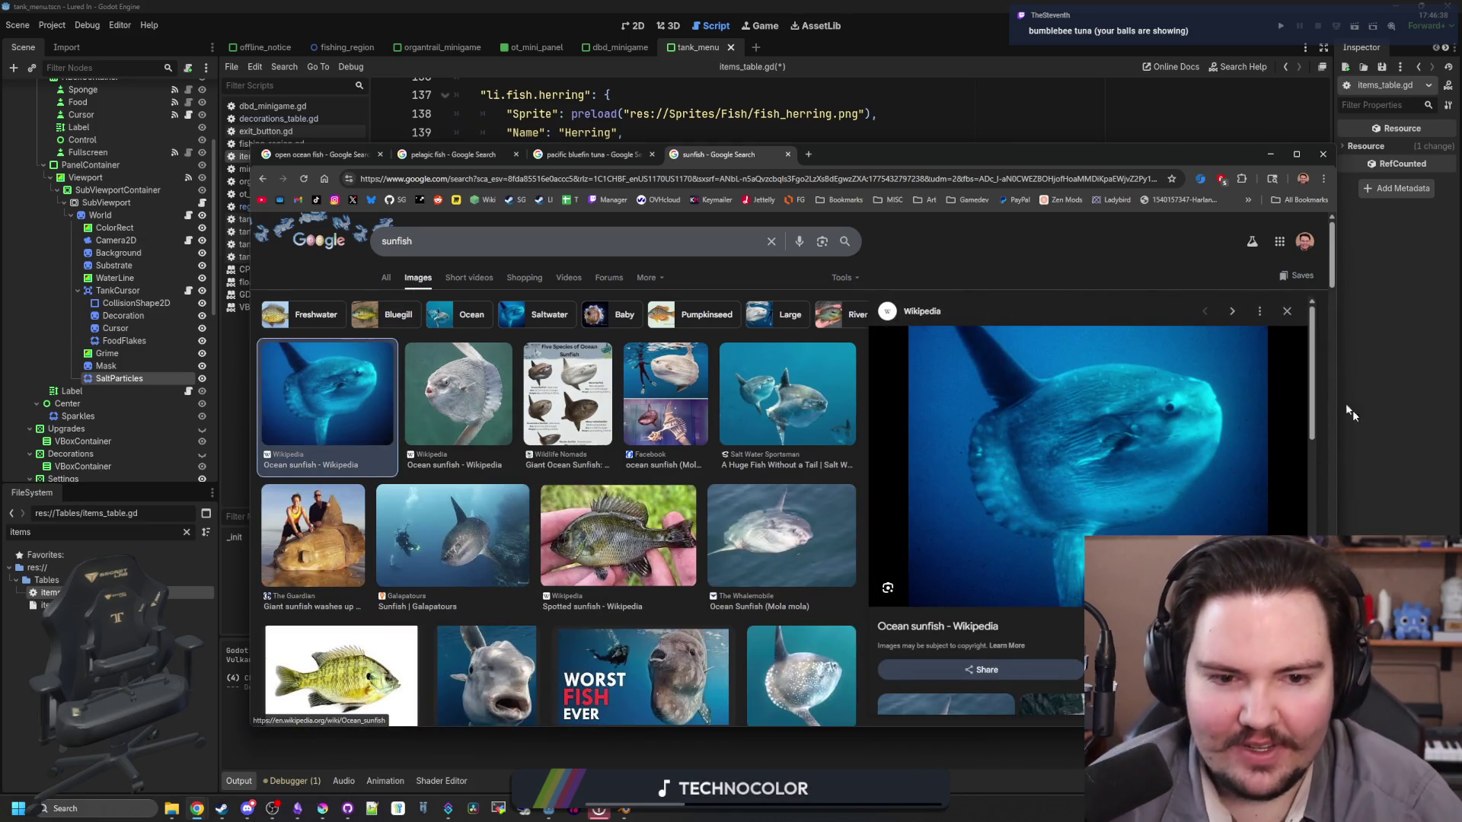
{"action": "left_click", "coordinate": [1287, 312]}
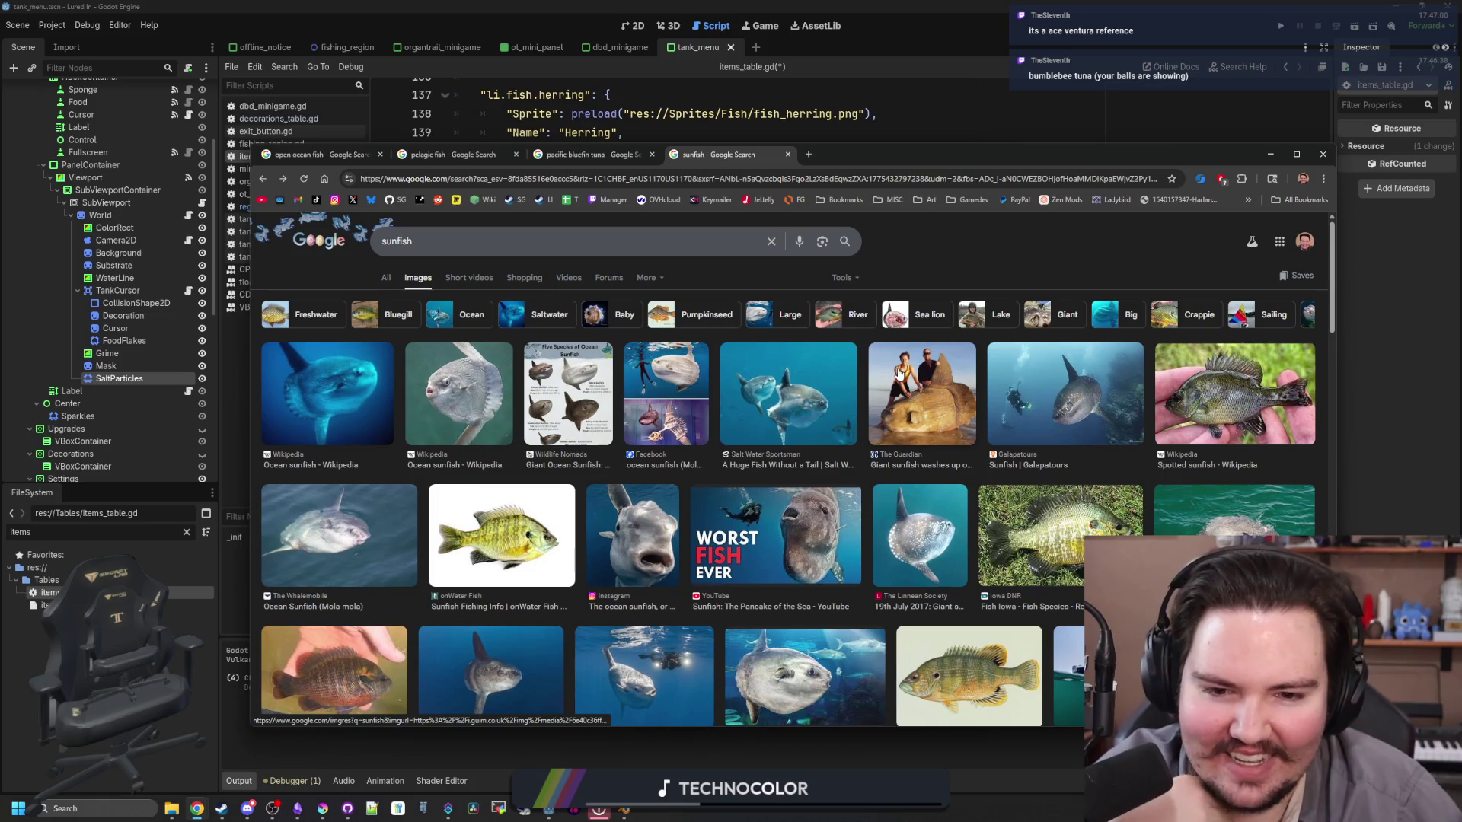
{"action": "left_click", "coordinate": [935, 389]}
{"action": "left_click", "coordinate": [788, 396]}
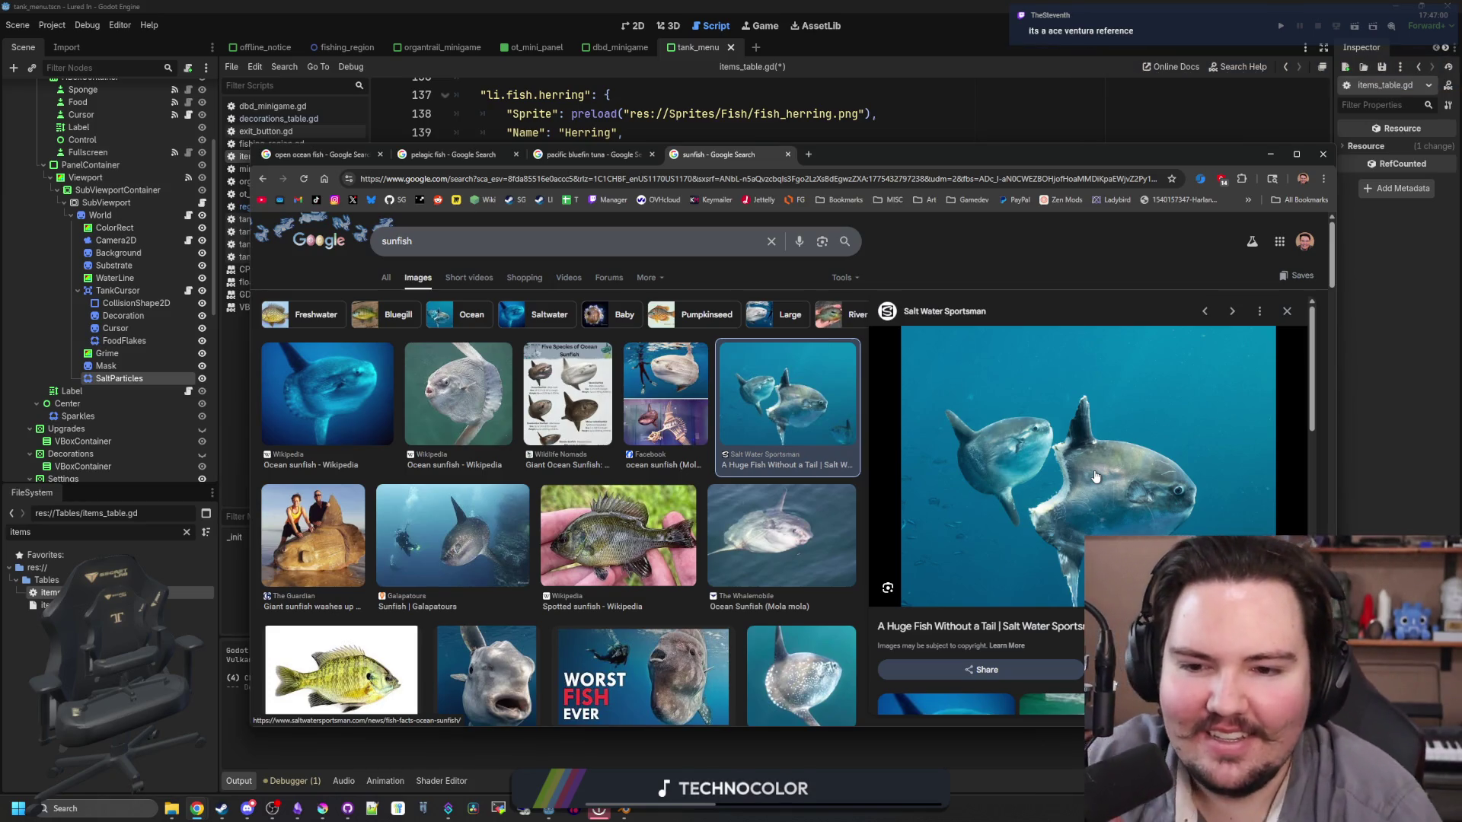
{"action": "left_click", "coordinate": [732, 533]}
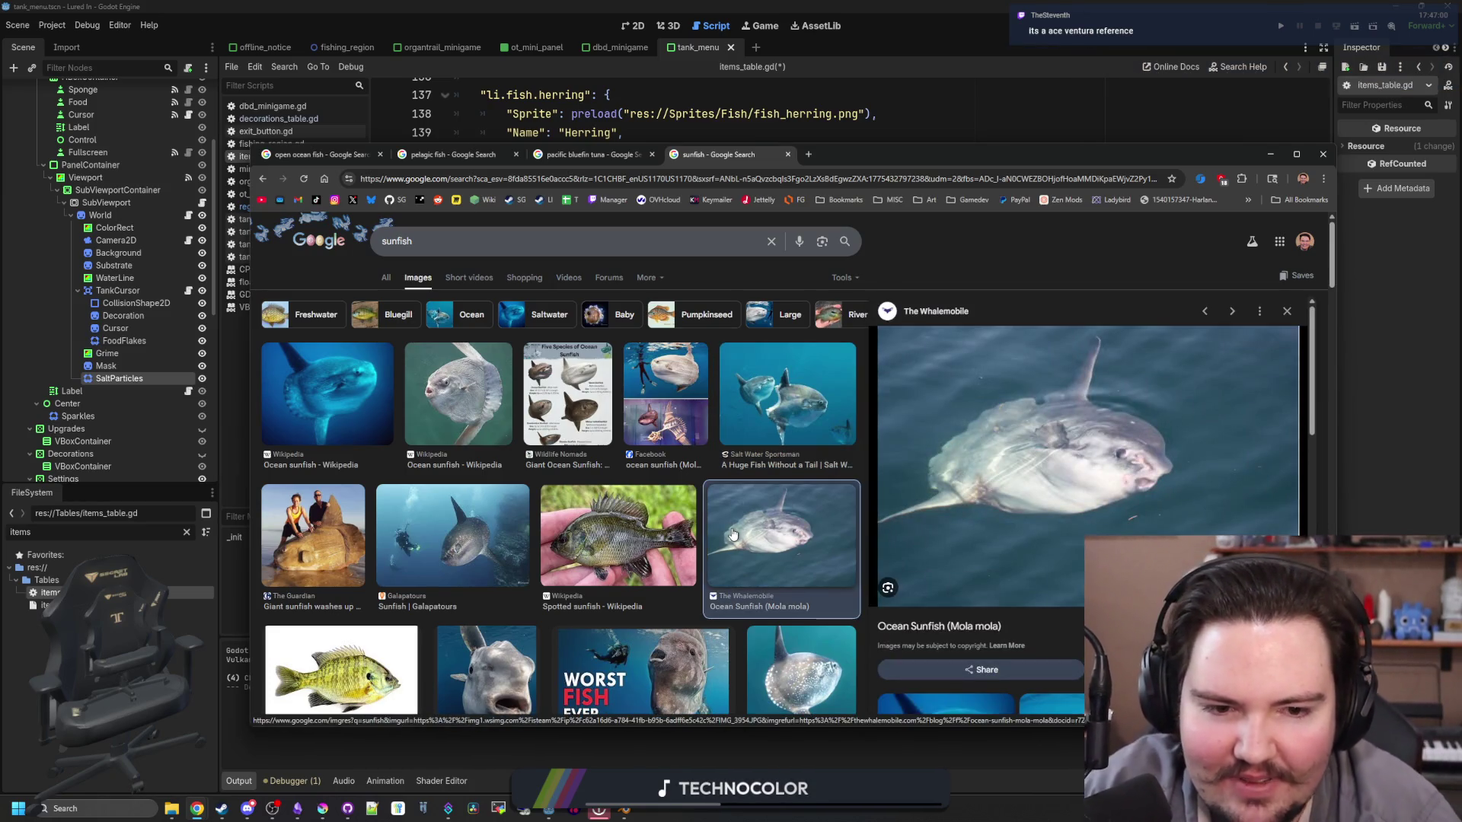
{"action": "scroll", "coordinate": [676, 524], "scroll_direction": "down", "scroll_amount": 2}
{"action": "left_click", "coordinate": [486, 525]}
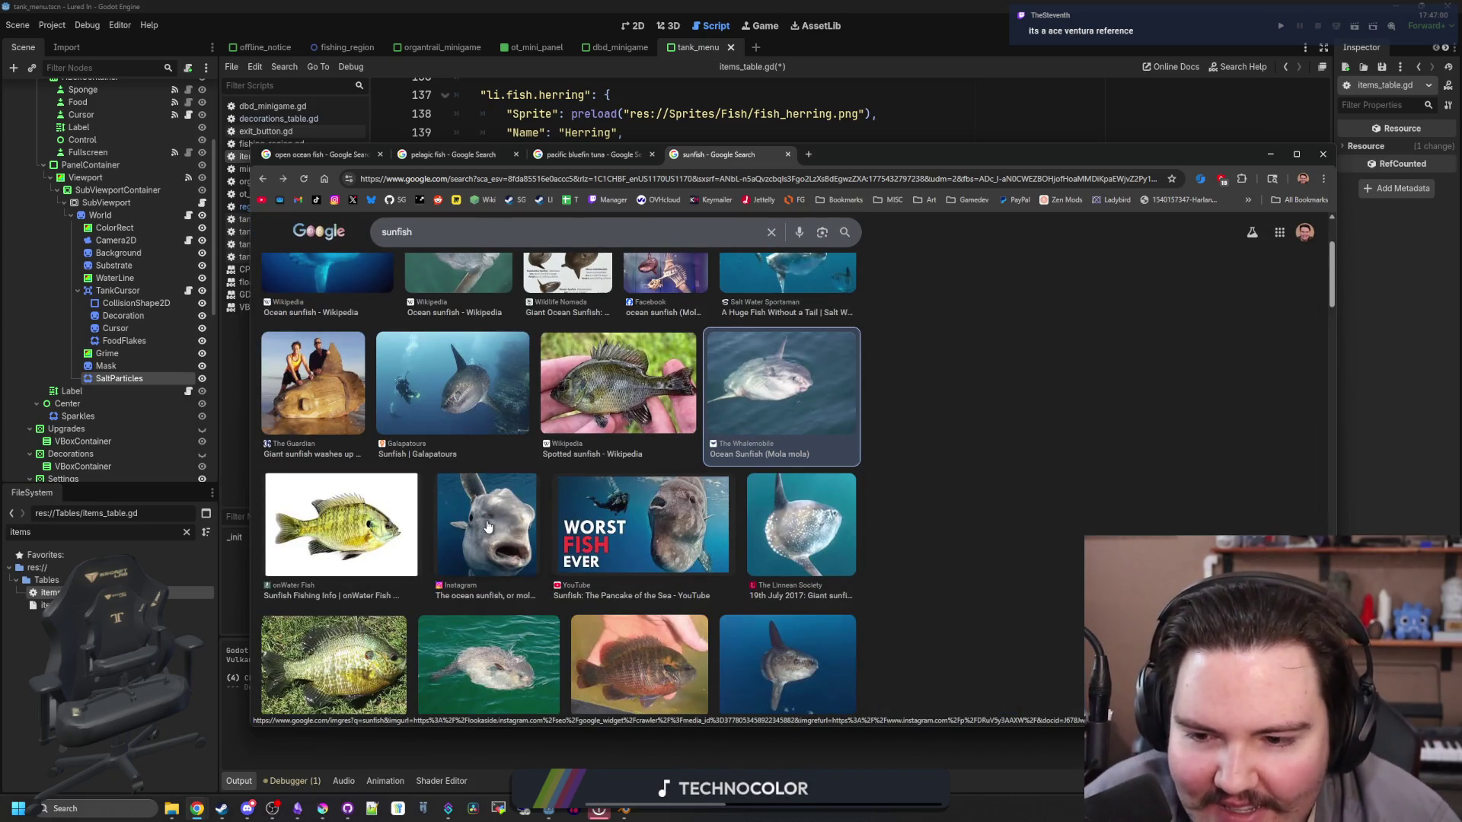
{"action": "left_click", "coordinate": [639, 525]}
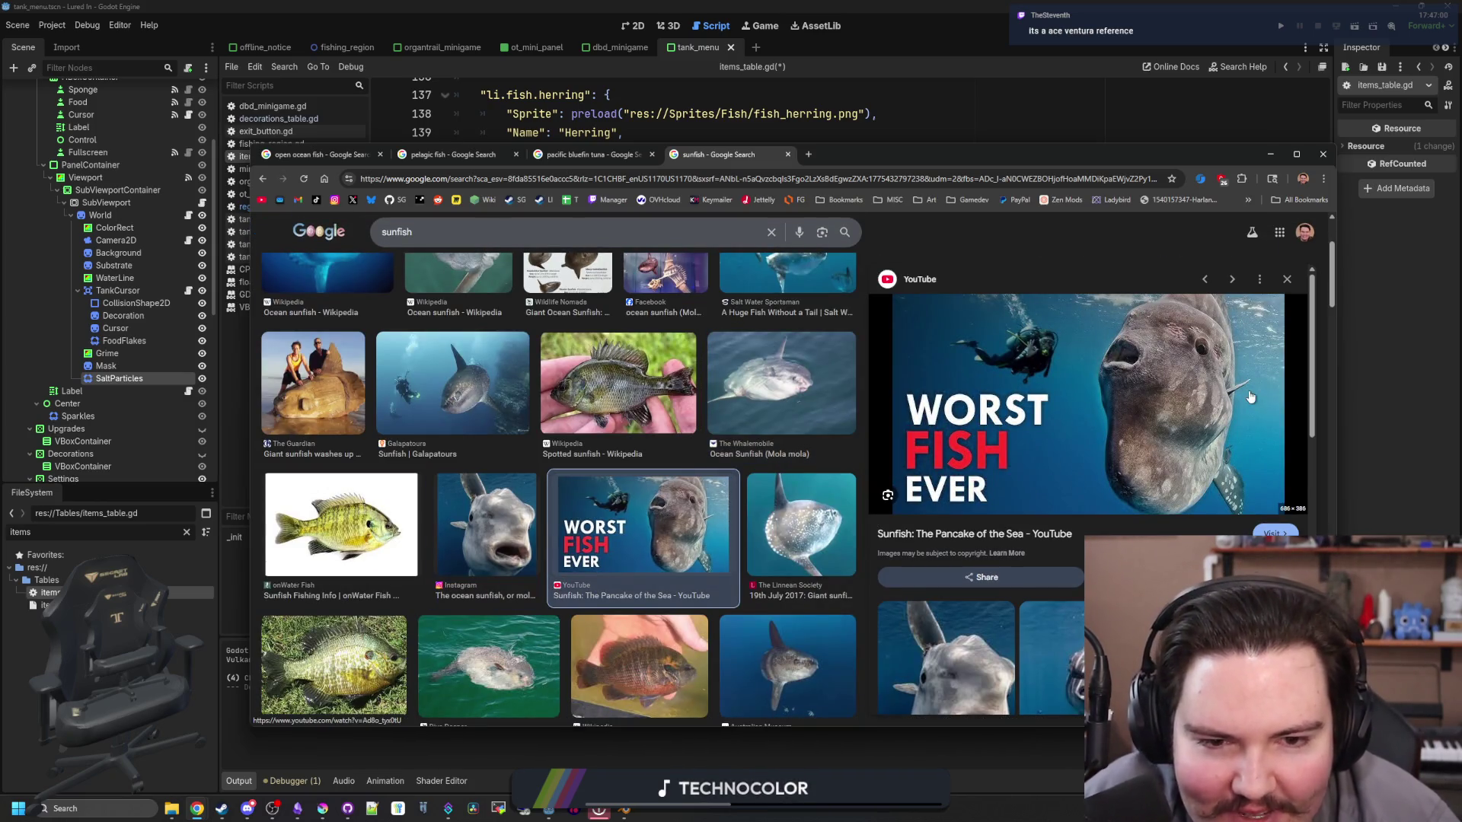
{"action": "scroll", "coordinate": [784, 524], "scroll_direction": "down", "scroll_amount": 3}
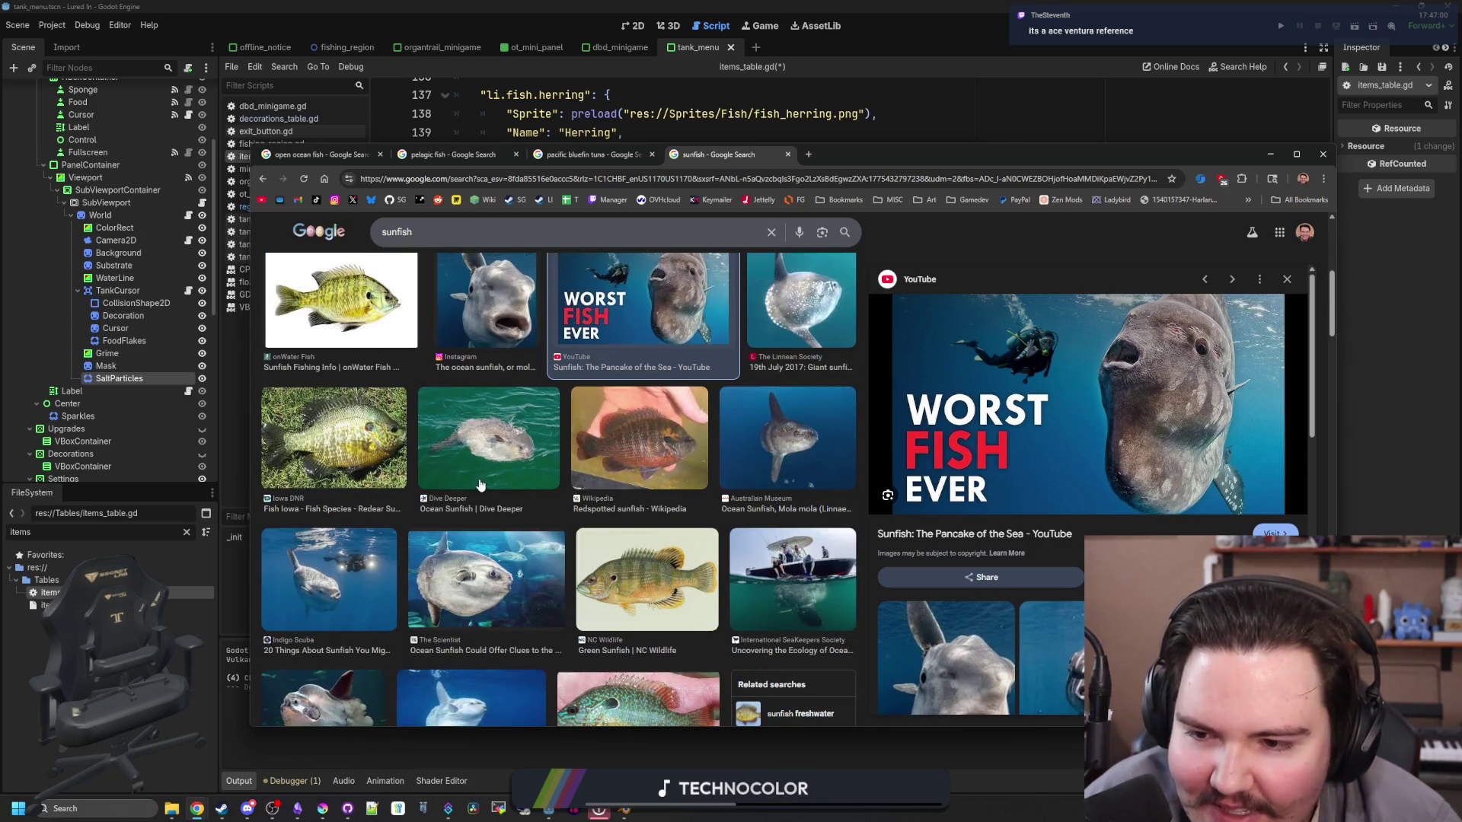
{"action": "left_click", "coordinate": [329, 579]}
Step: Preview The Wildlife Trusts photo and the Five Species of Ocean Sunfish chart, then maximize Chrome
{"action": "scroll", "coordinate": [514, 461], "scroll_direction": "down", "scroll_amount": 4}
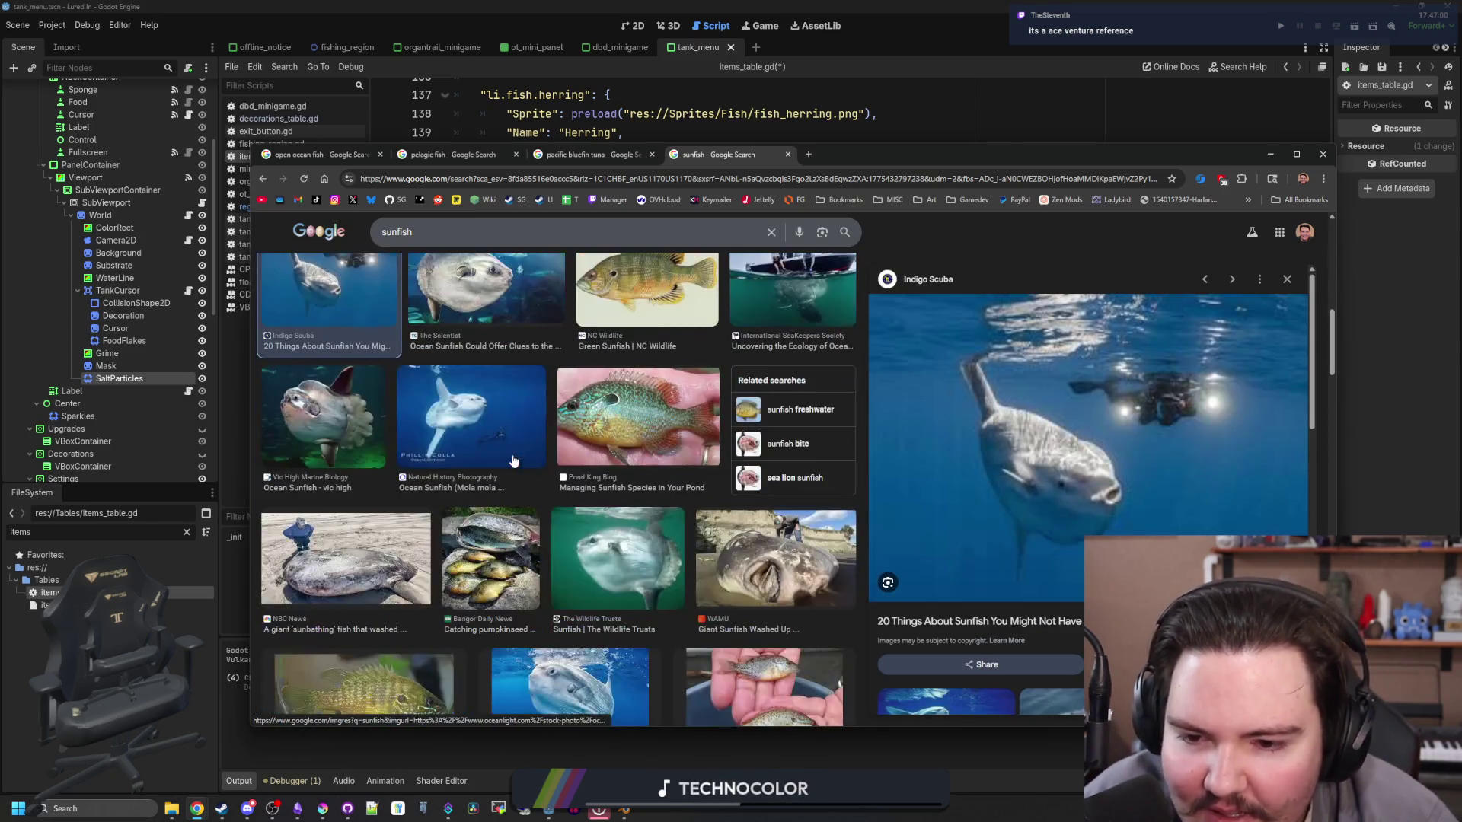
{"action": "scroll", "coordinate": [514, 461], "scroll_direction": "down", "scroll_amount": 1}
{"action": "left_click", "coordinate": [575, 498]}
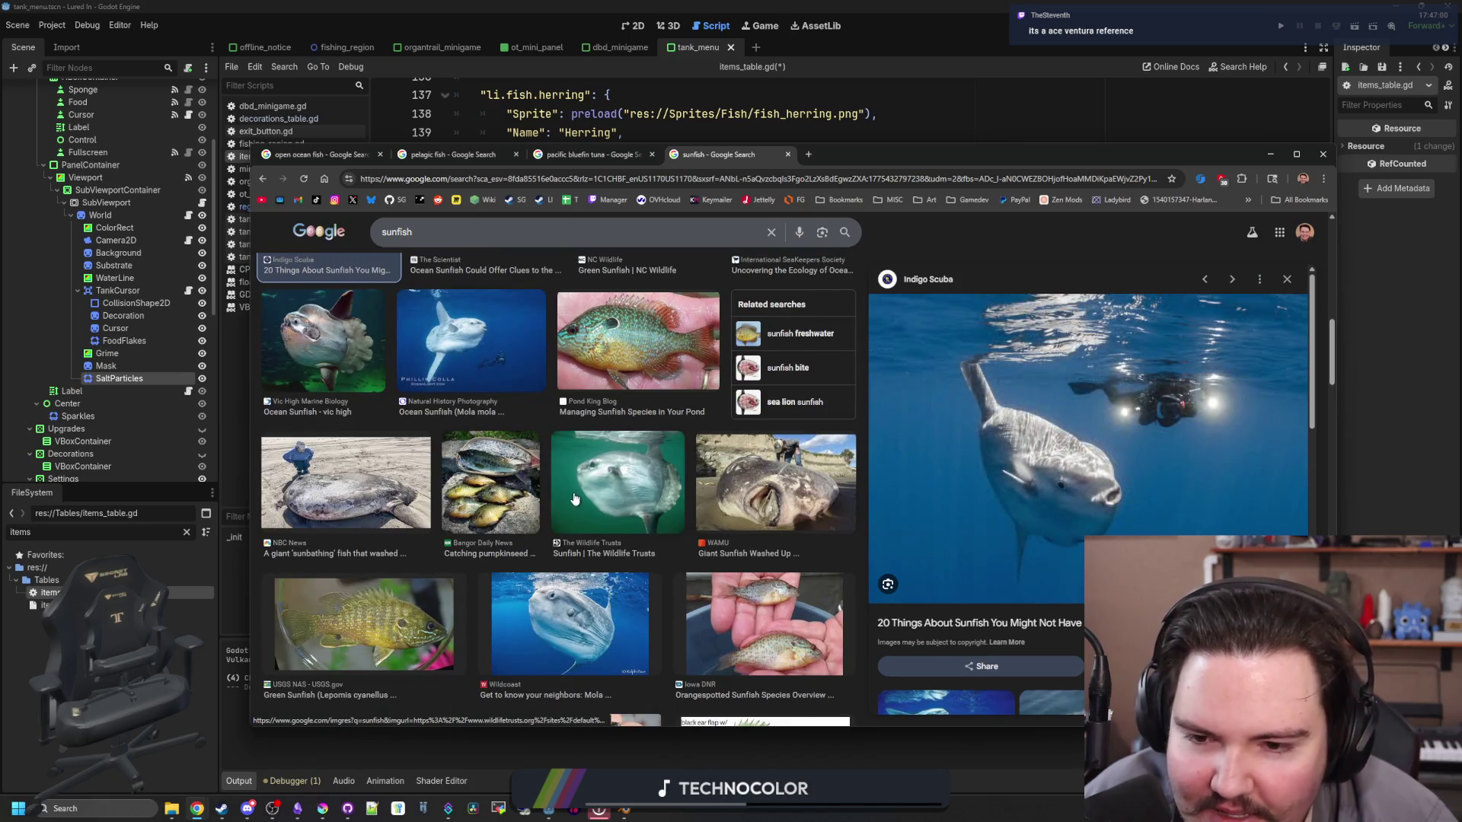
{"action": "scroll", "coordinate": [403, 502], "scroll_direction": "down", "scroll_amount": 3}
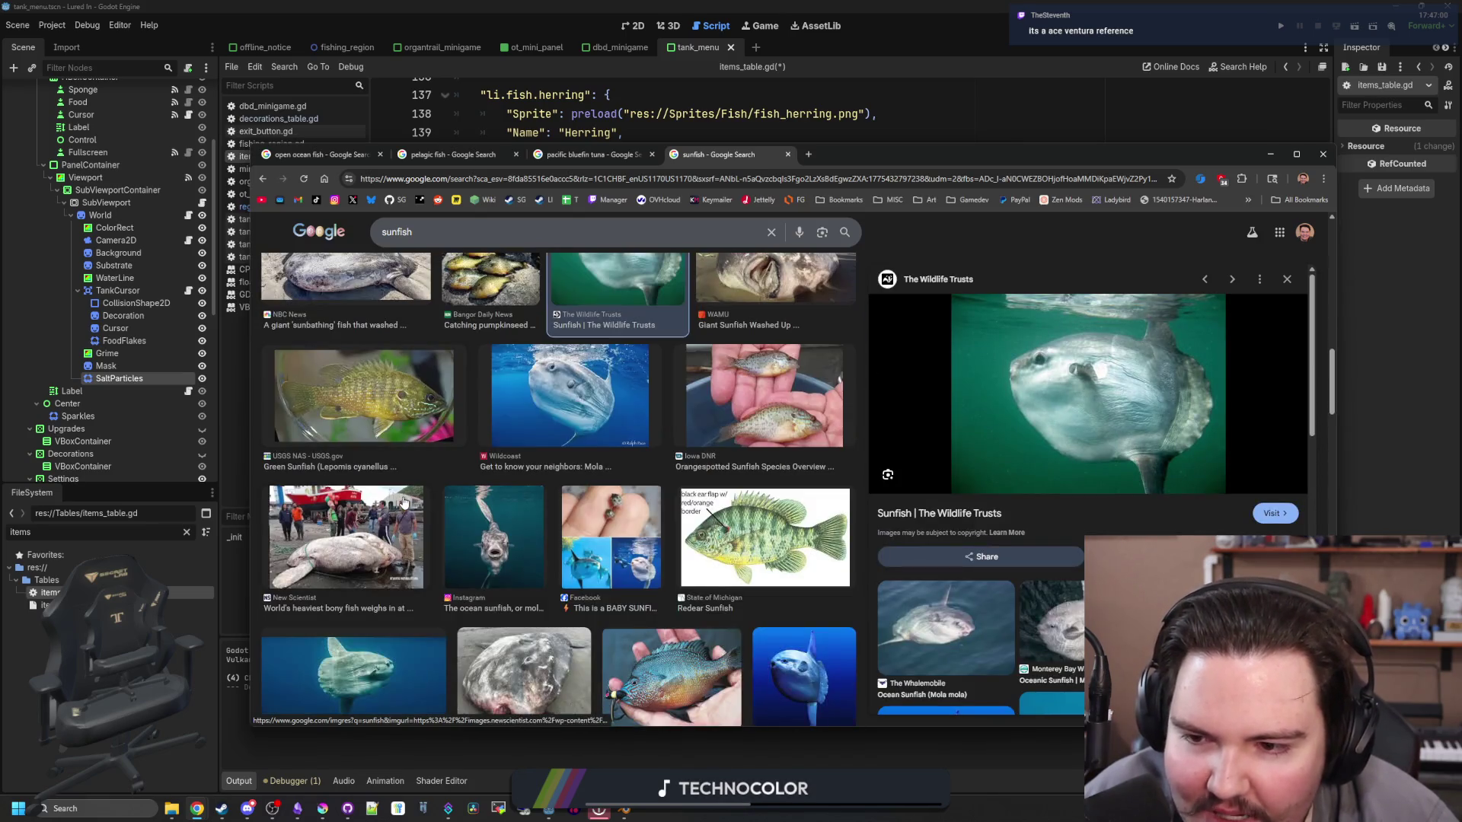
{"action": "scroll", "coordinate": [403, 502], "scroll_direction": "down", "scroll_amount": 1}
{"action": "scroll", "coordinate": [474, 510], "scroll_direction": "up", "scroll_amount": 5}
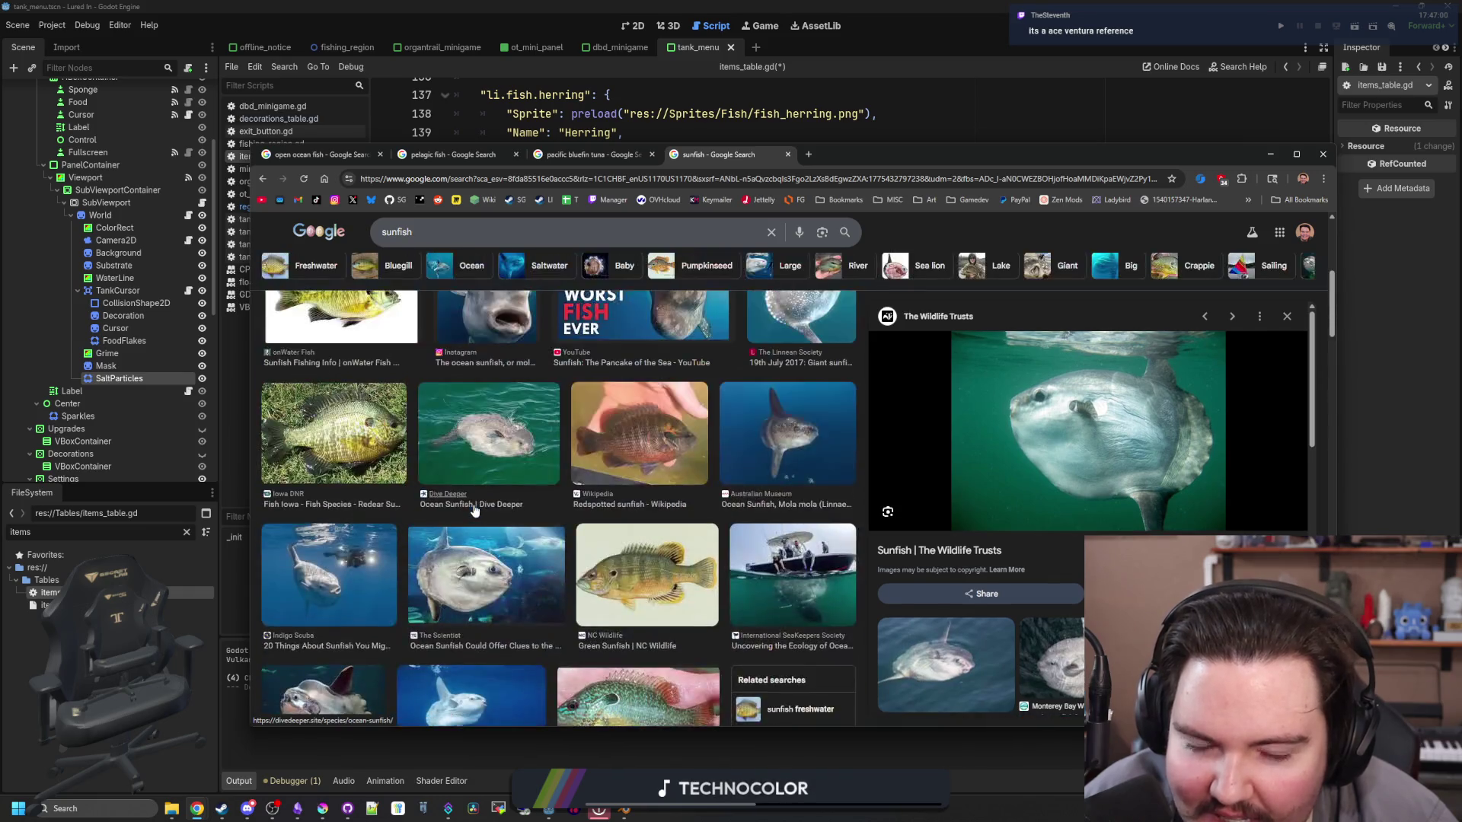
{"action": "scroll", "coordinate": [474, 510], "scroll_direction": "up", "scroll_amount": 2}
{"action": "key", "text": "Left"}
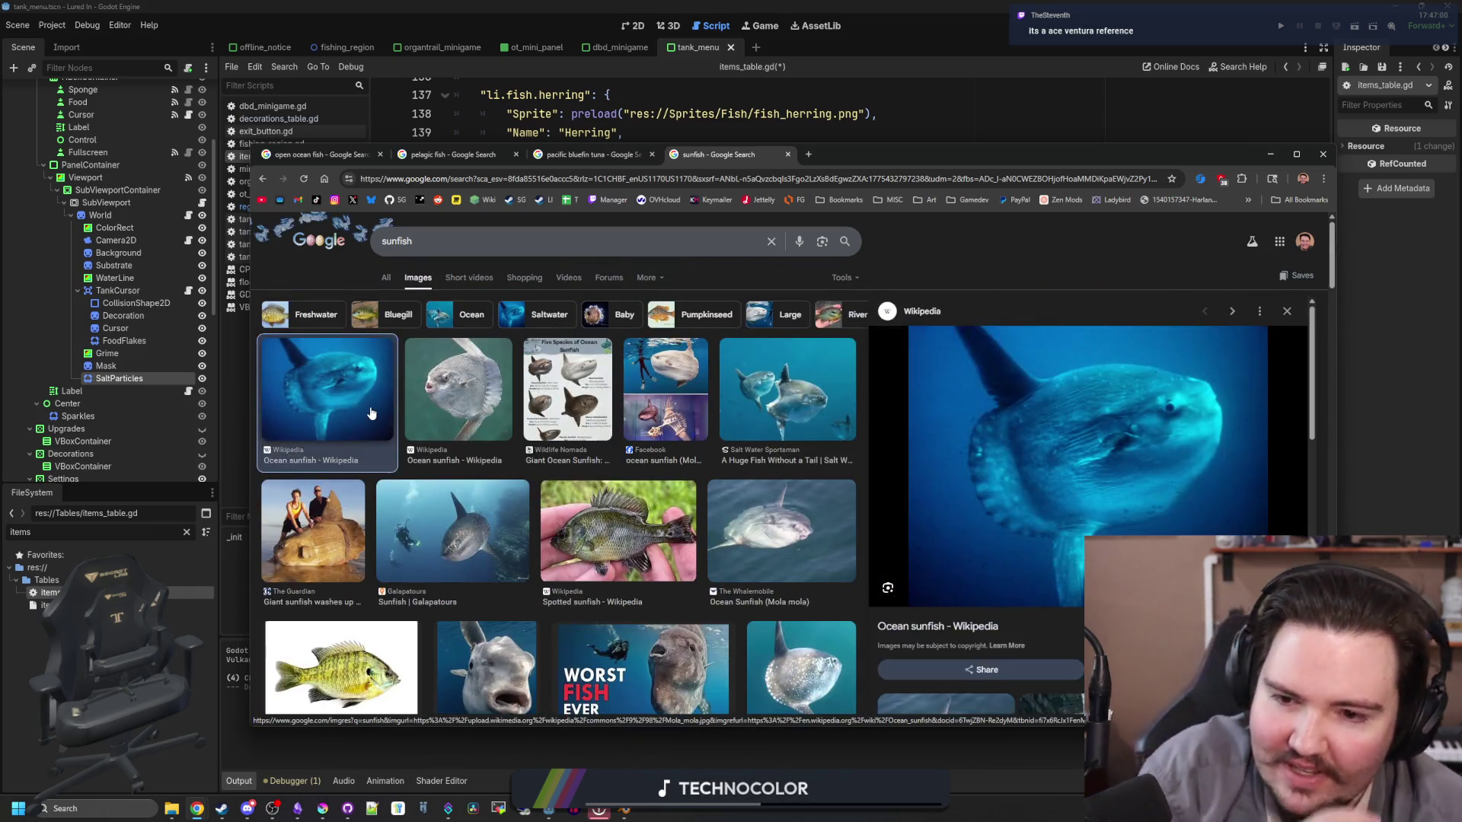
{"action": "left_click", "coordinate": [567, 392]}
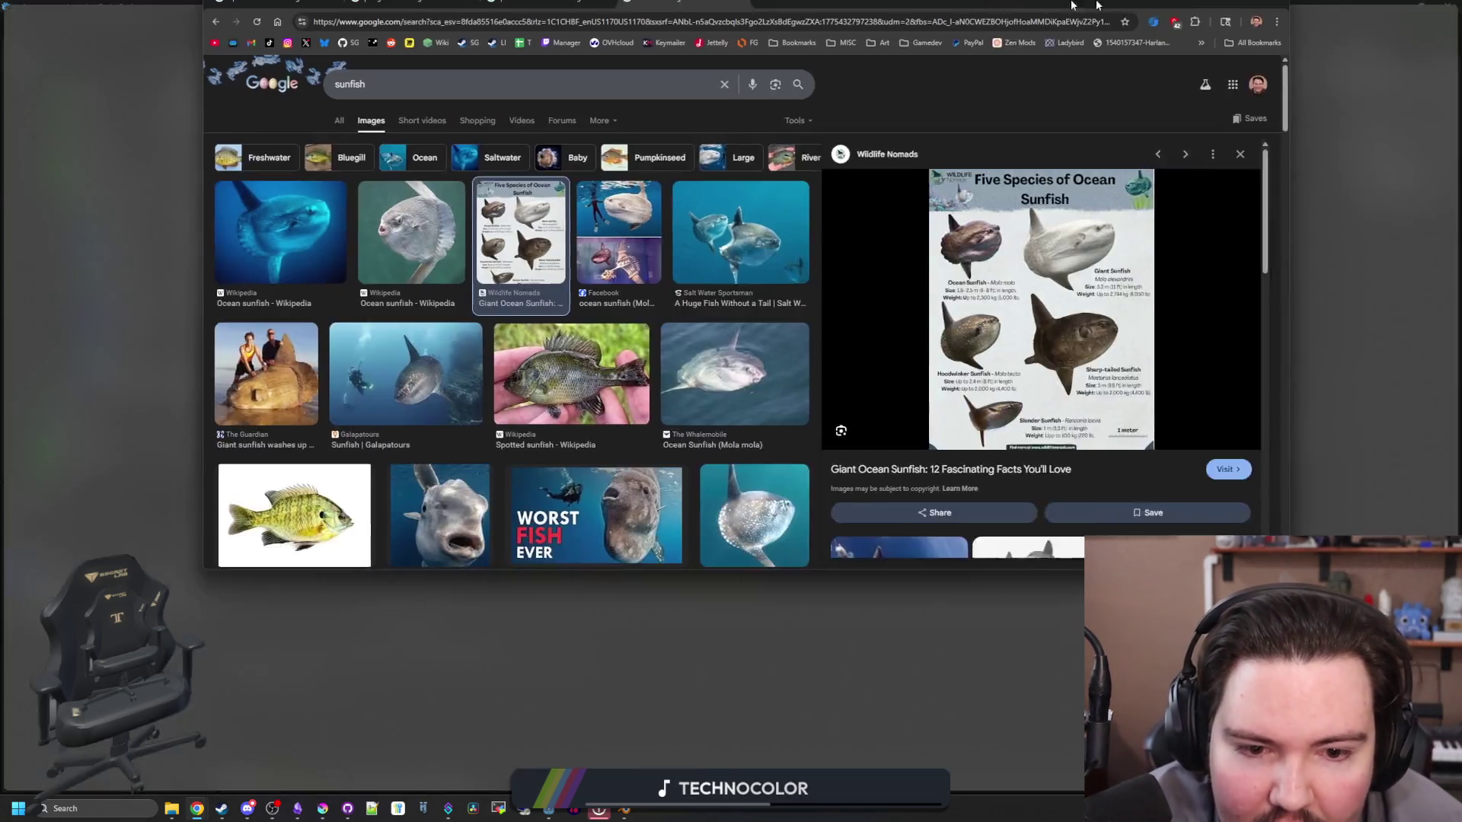
{"action": "double_click", "coordinate": [1127, 155]}
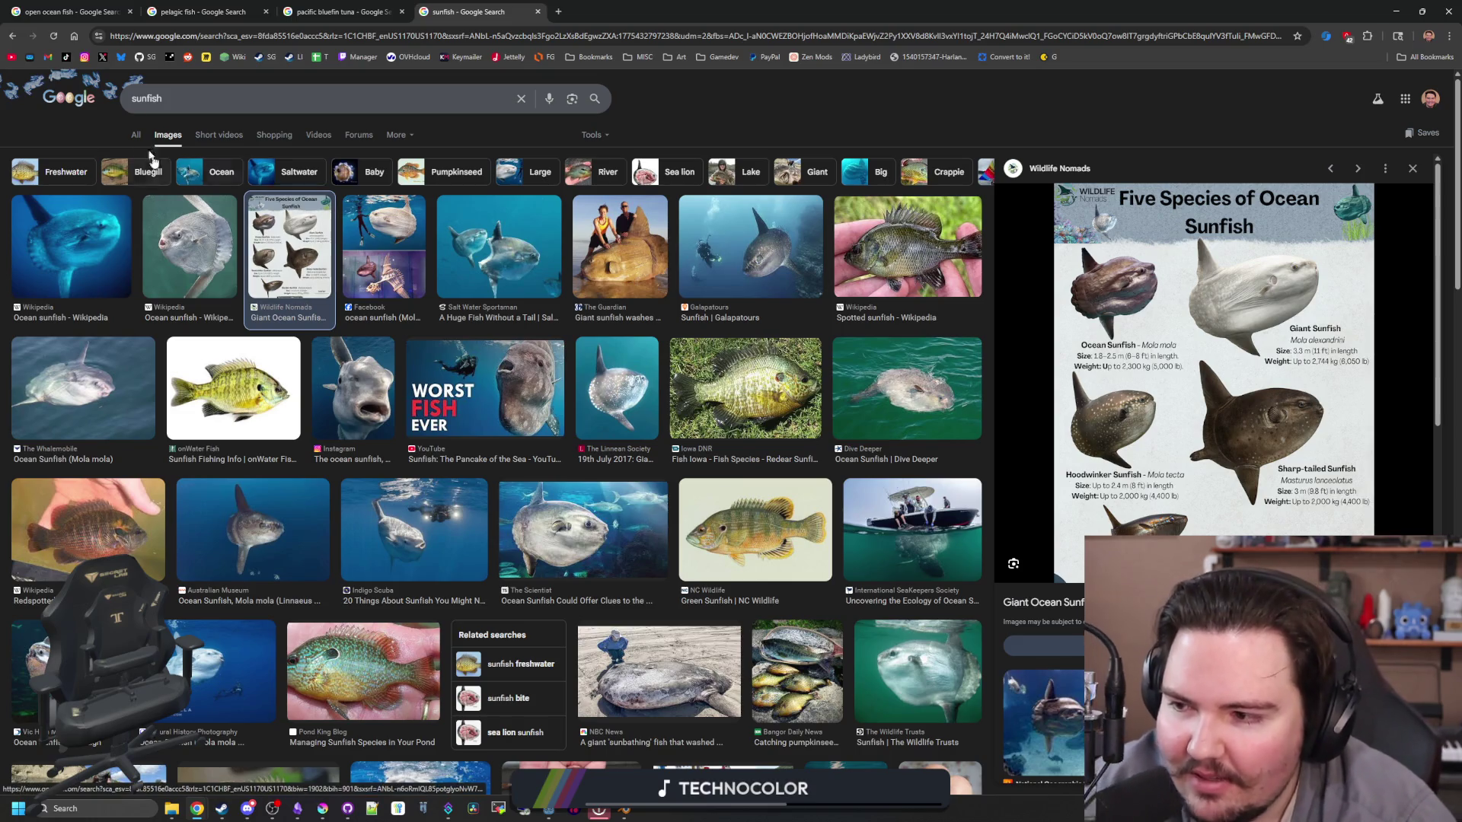
Step: Replace the sunfish query with 'mola mola', search, and switch to all results
{"action": "left_click_drag", "start_coordinate": [200, 97], "coordinate": [121, 102]}
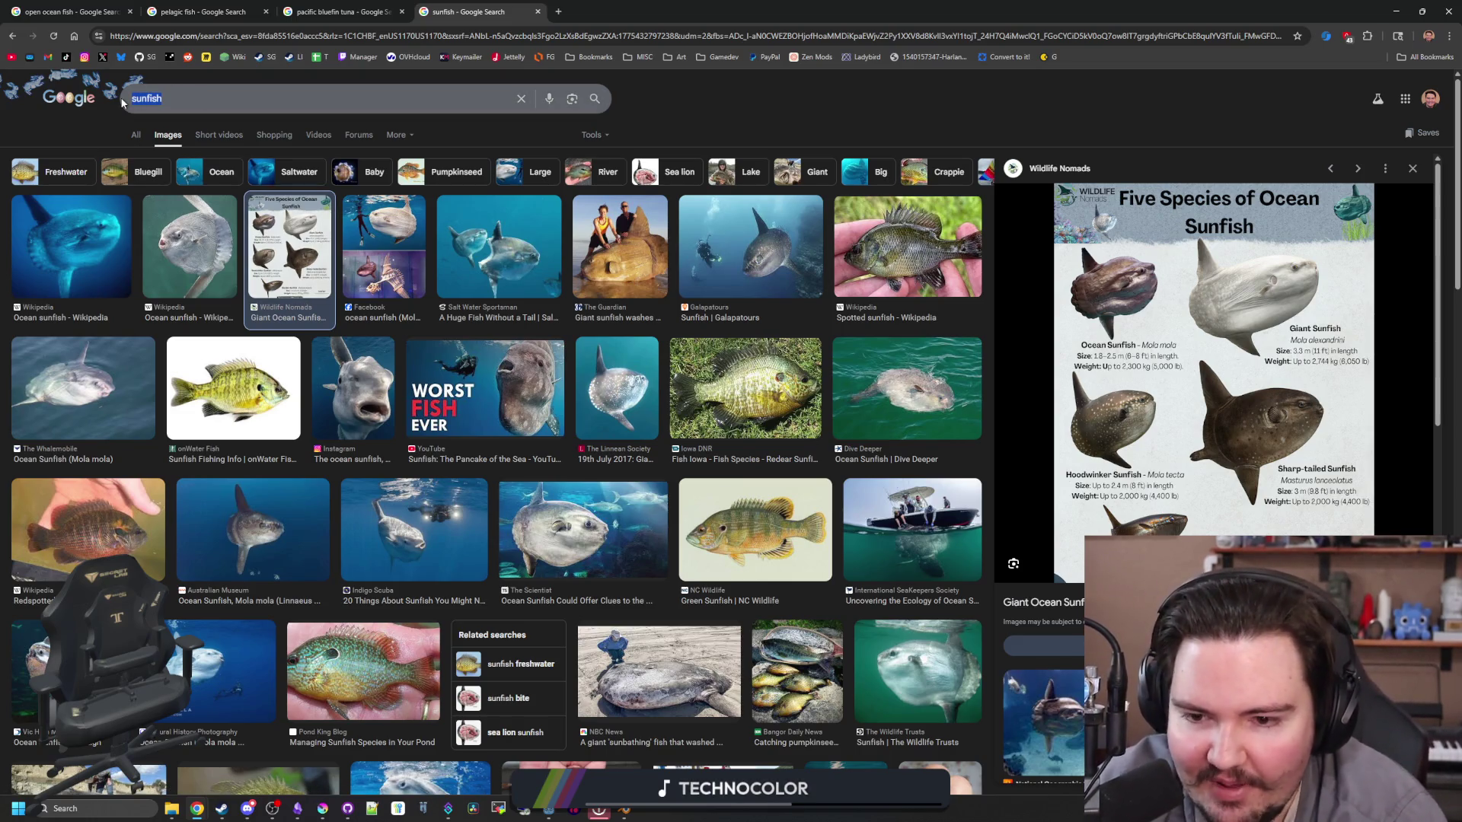
{"action": "type", "text": "mola mola"}
{"action": "key", "text": "Return"}
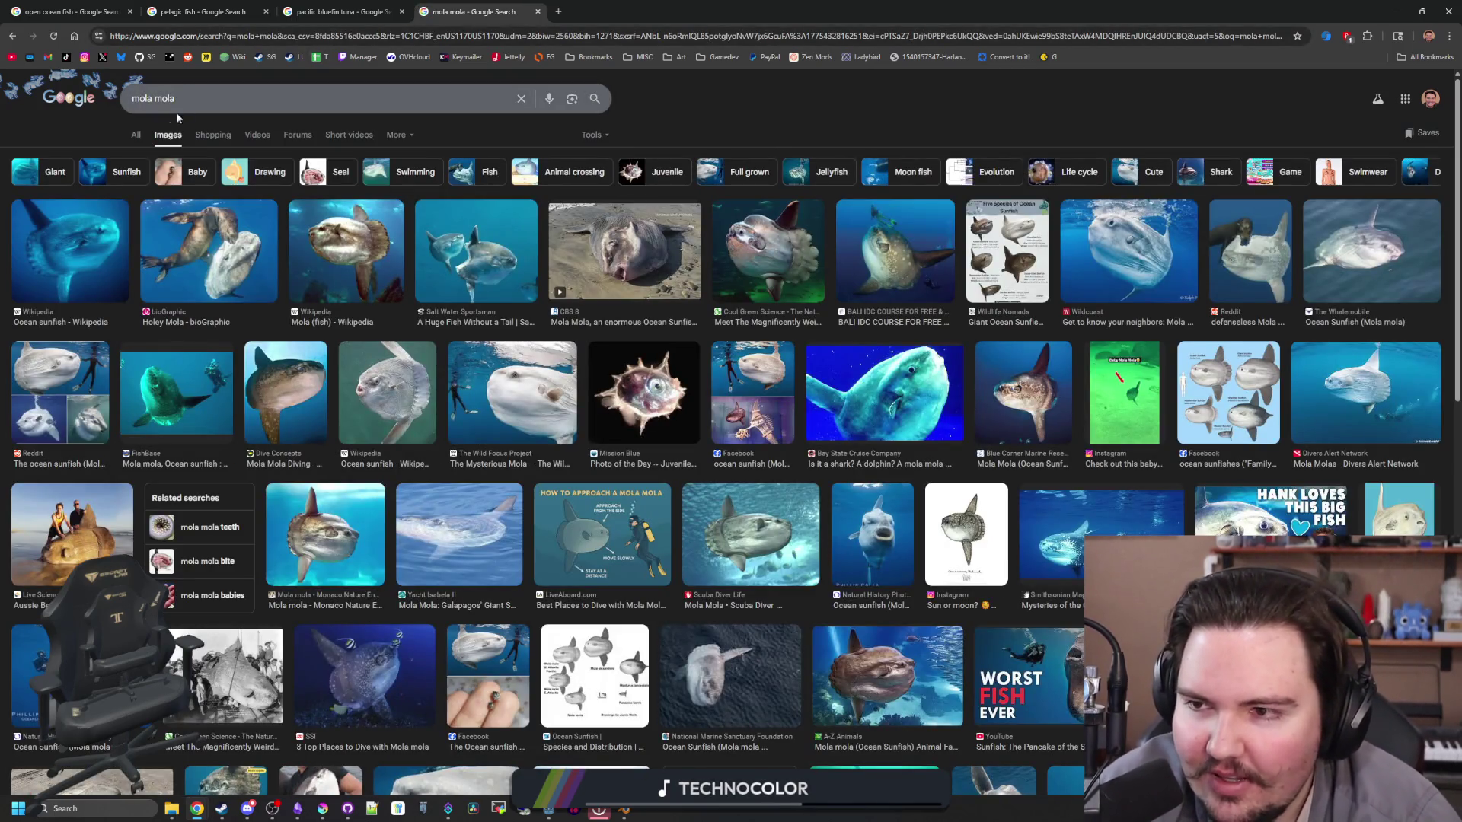
{"action": "left_click", "coordinate": [138, 133]}
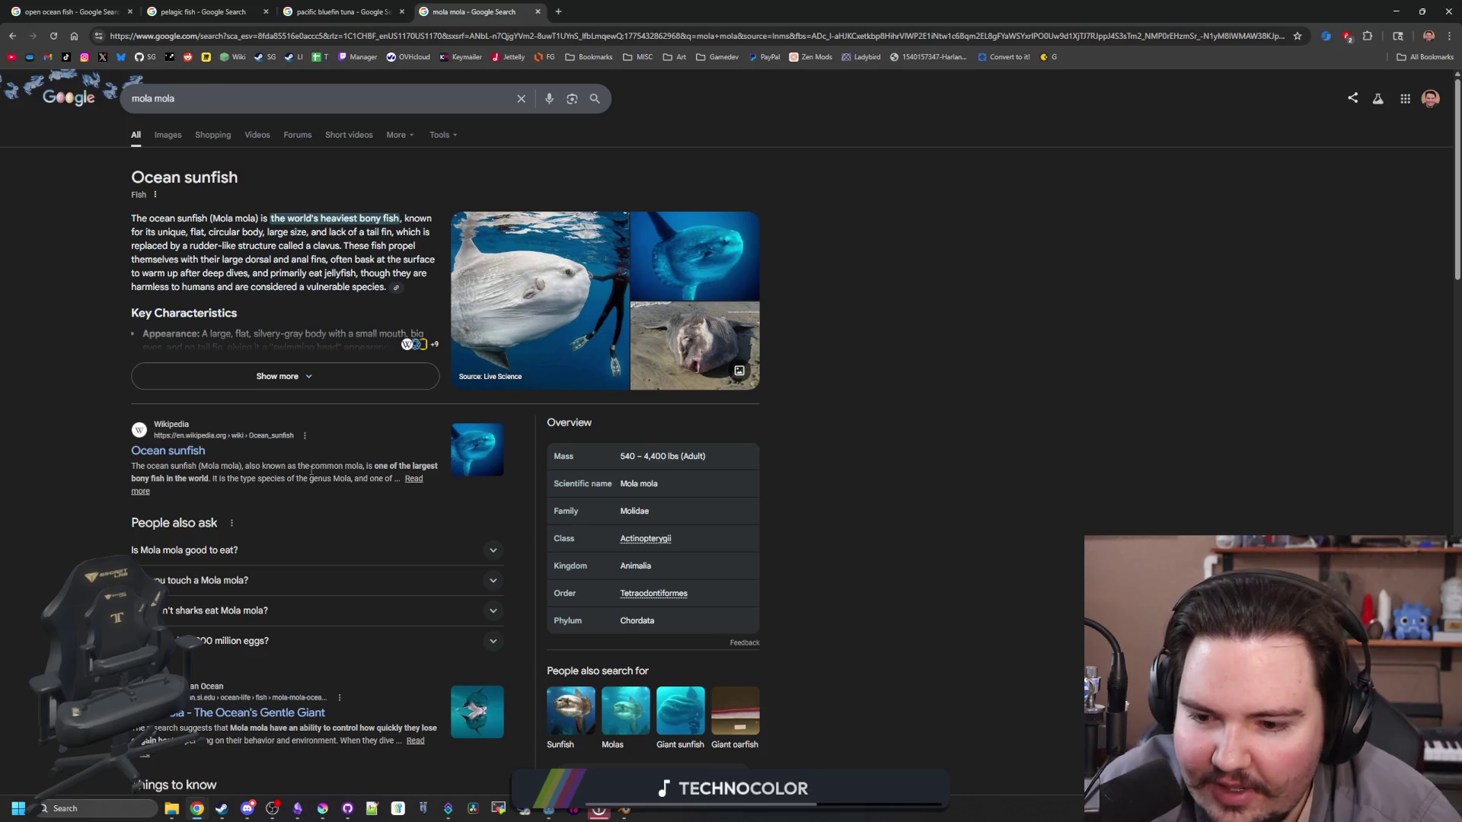
Step: Read through the mola mola results and expand the full Ocean sunfish AI overview
{"action": "scroll", "coordinate": [311, 472], "scroll_direction": "down", "scroll_amount": 2}
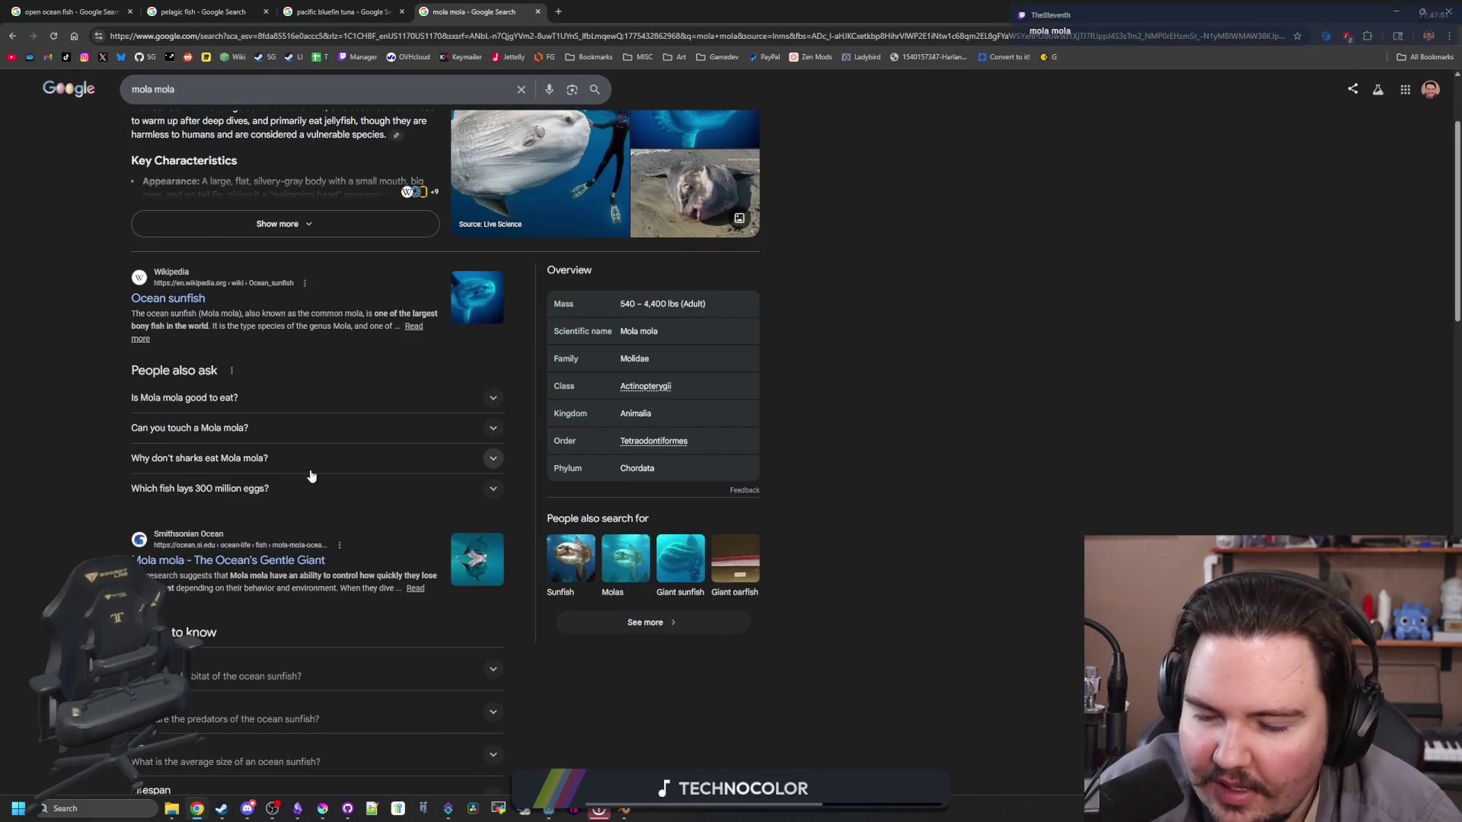
{"action": "scroll", "coordinate": [311, 476], "scroll_direction": "down", "scroll_amount": 2}
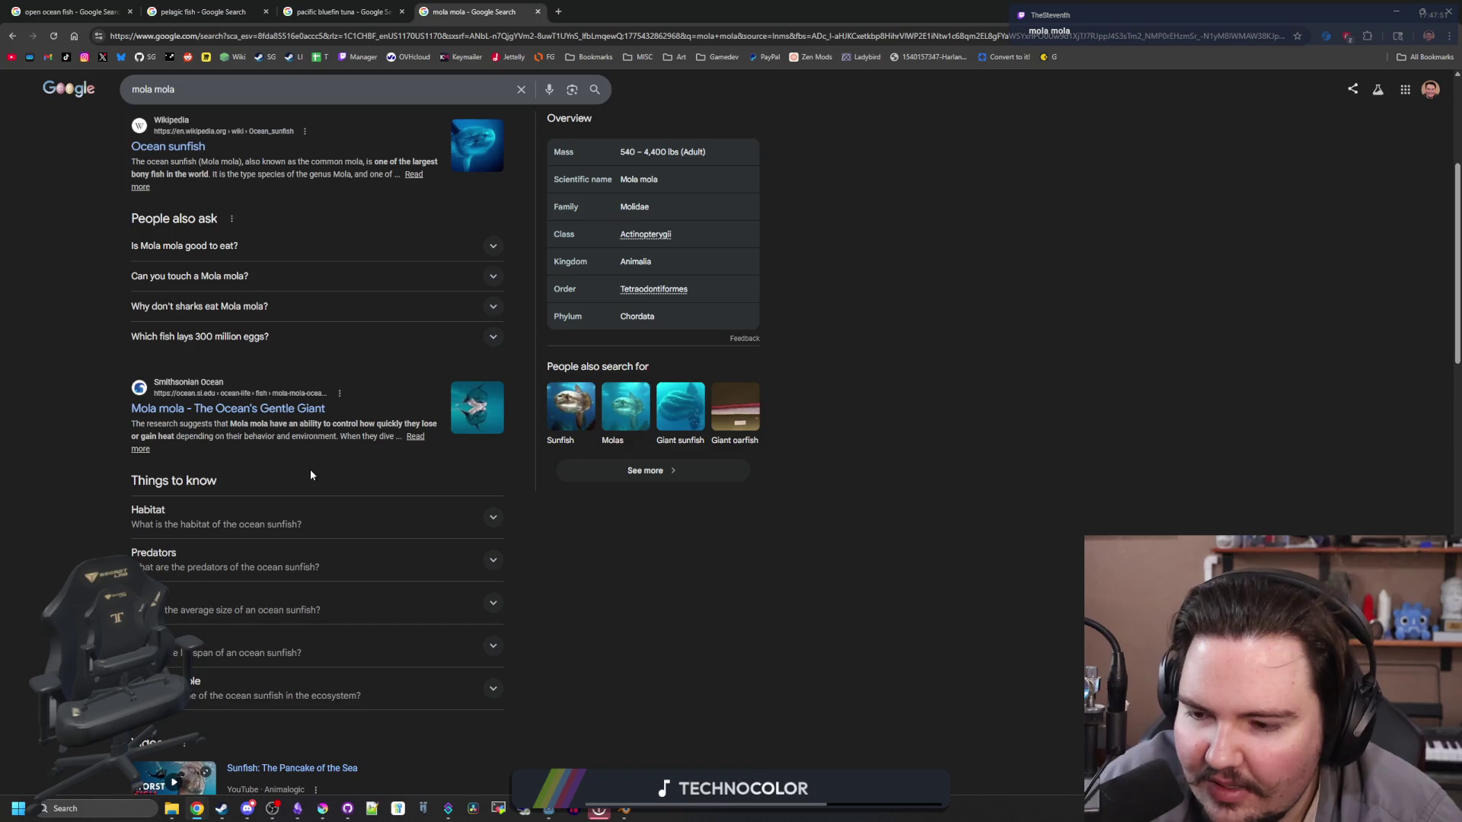
{"action": "scroll", "coordinate": [311, 474], "scroll_direction": "down", "scroll_amount": 2}
{"action": "scroll", "coordinate": [311, 474], "scroll_direction": "down", "scroll_amount": 3}
{"action": "scroll", "coordinate": [310, 471], "scroll_direction": "down", "scroll_amount": 4}
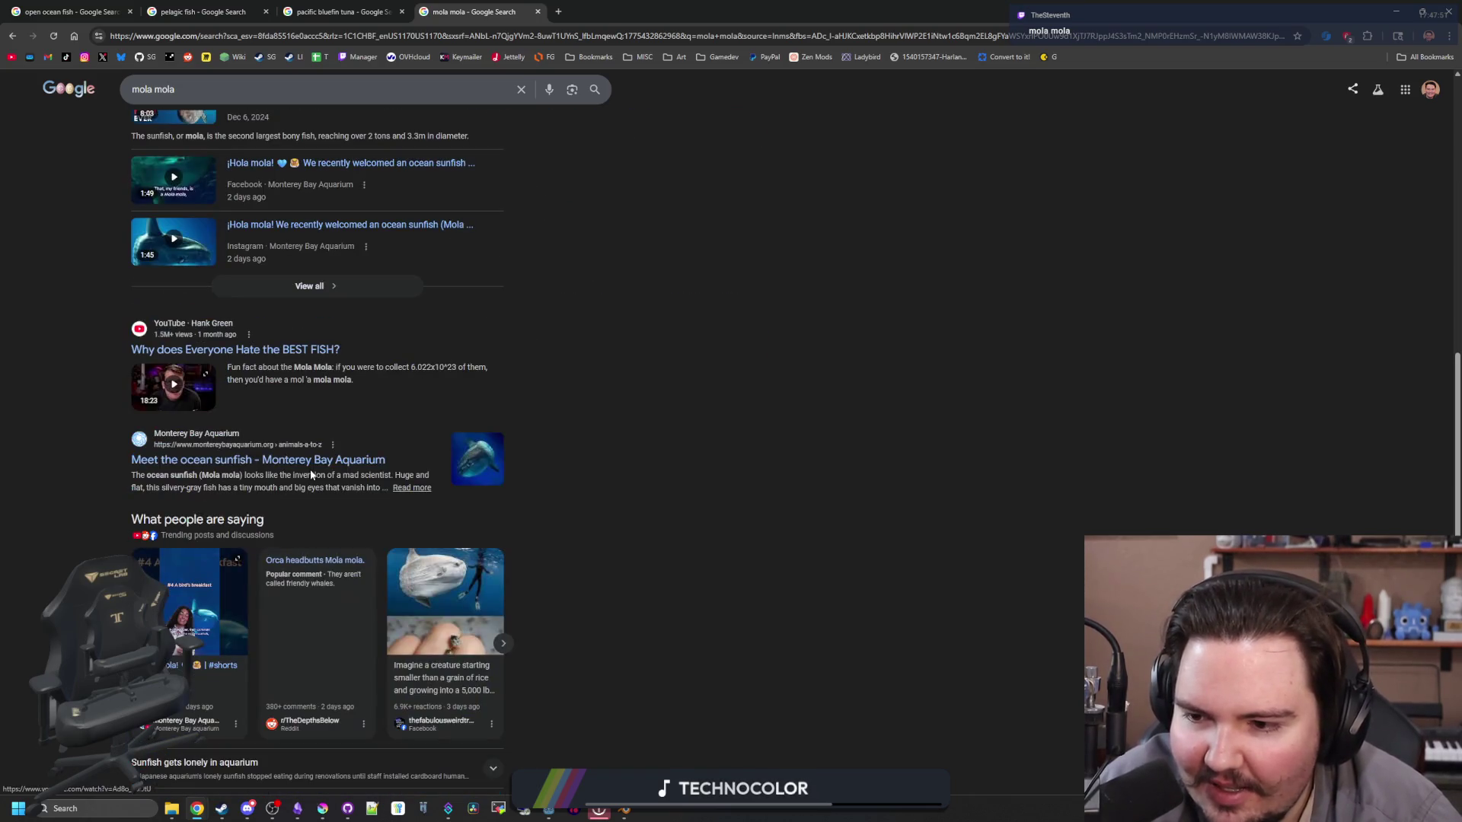
{"action": "scroll", "coordinate": [772, 475], "scroll_direction": "down", "scroll_amount": 3}
{"action": "scroll", "coordinate": [772, 474], "scroll_direction": "down", "scroll_amount": 4}
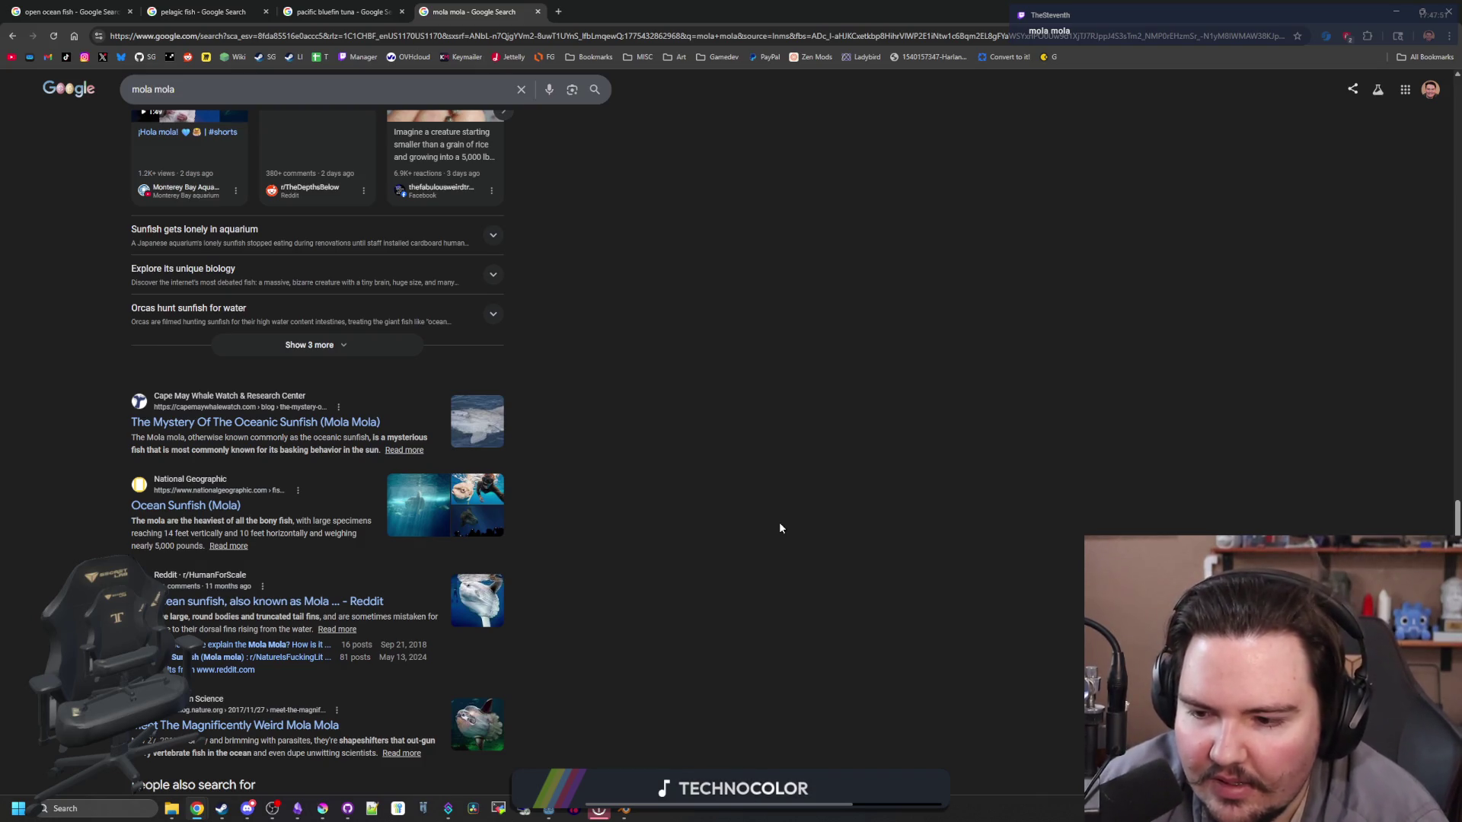
{"action": "scroll", "coordinate": [780, 527], "scroll_direction": "down", "scroll_amount": 1}
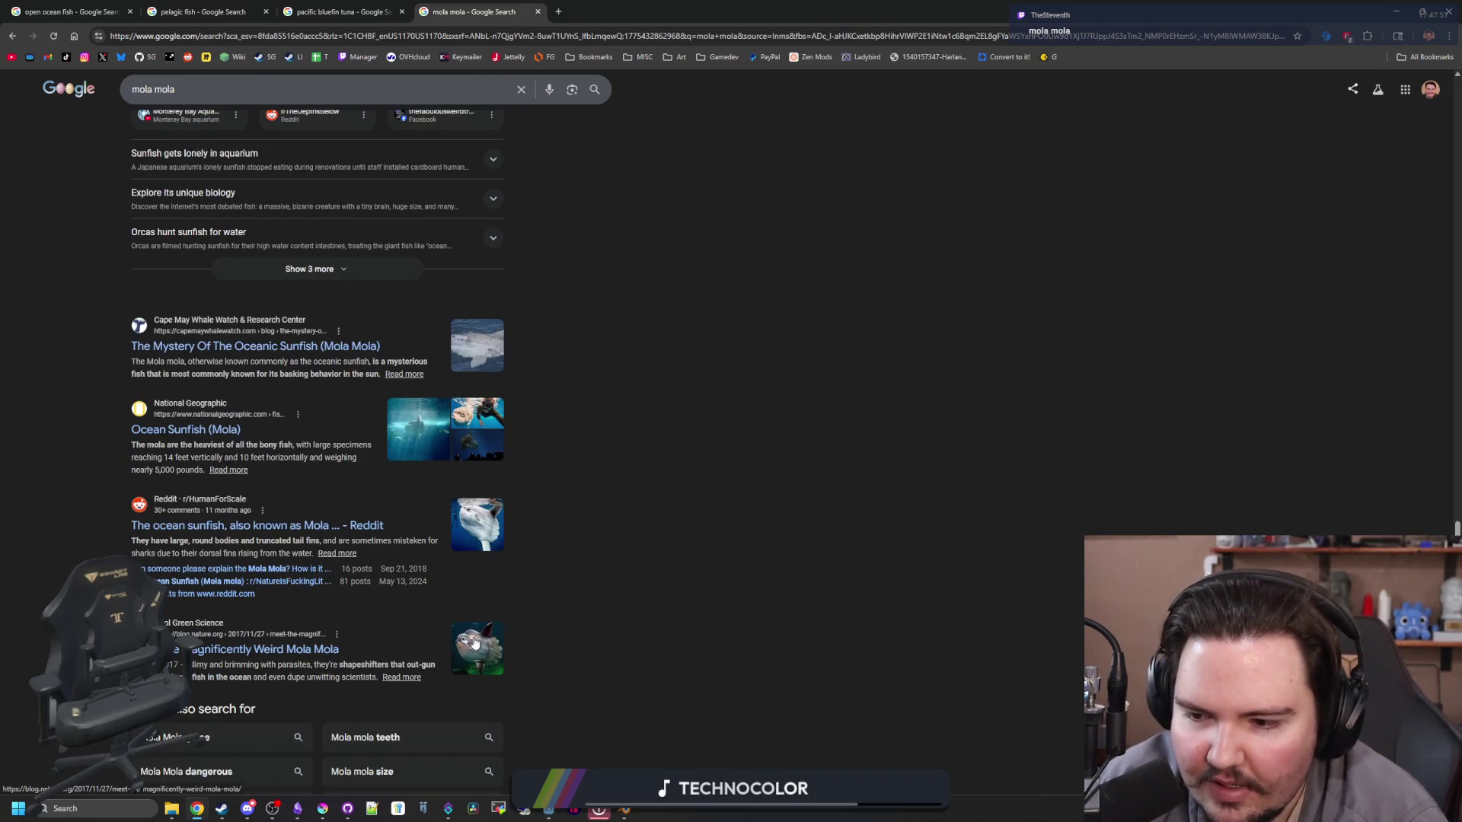
{"action": "scroll", "coordinate": [875, 425], "scroll_direction": "up", "scroll_amount": 10}
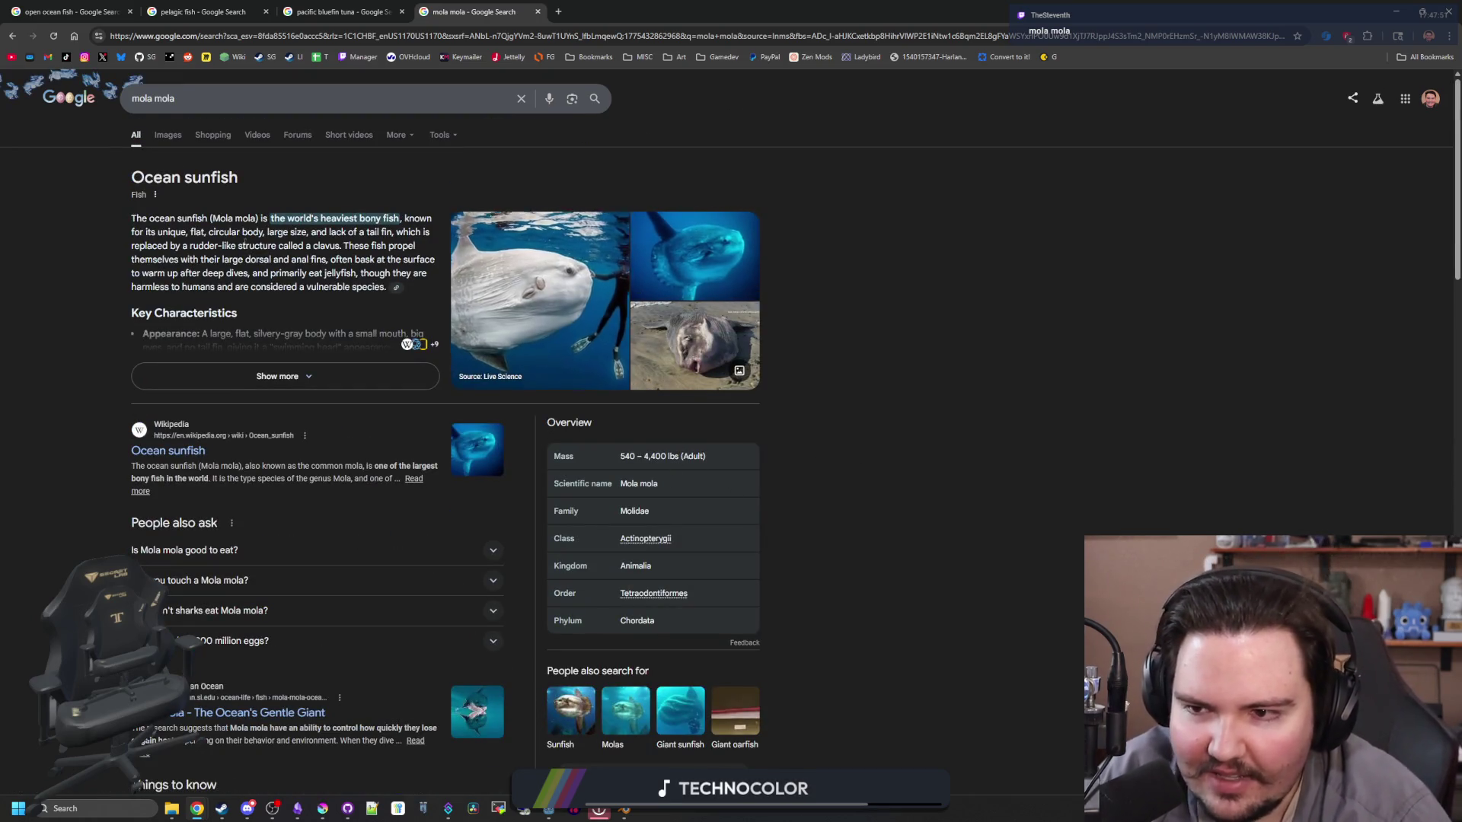
{"action": "left_click", "coordinate": [298, 377]}
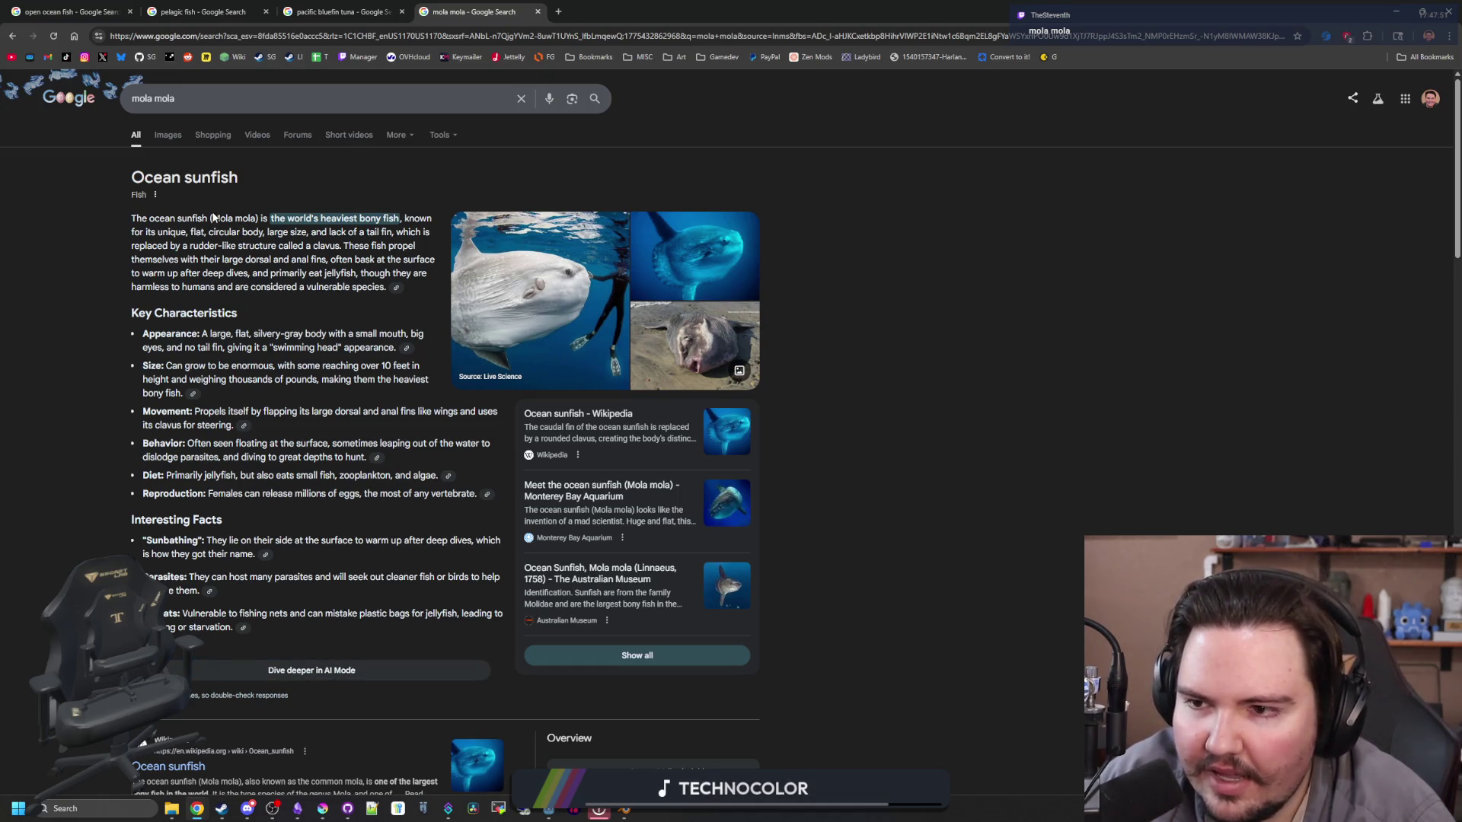
{"action": "scroll", "coordinate": [250, 223], "scroll_direction": "down", "scroll_amount": 5}
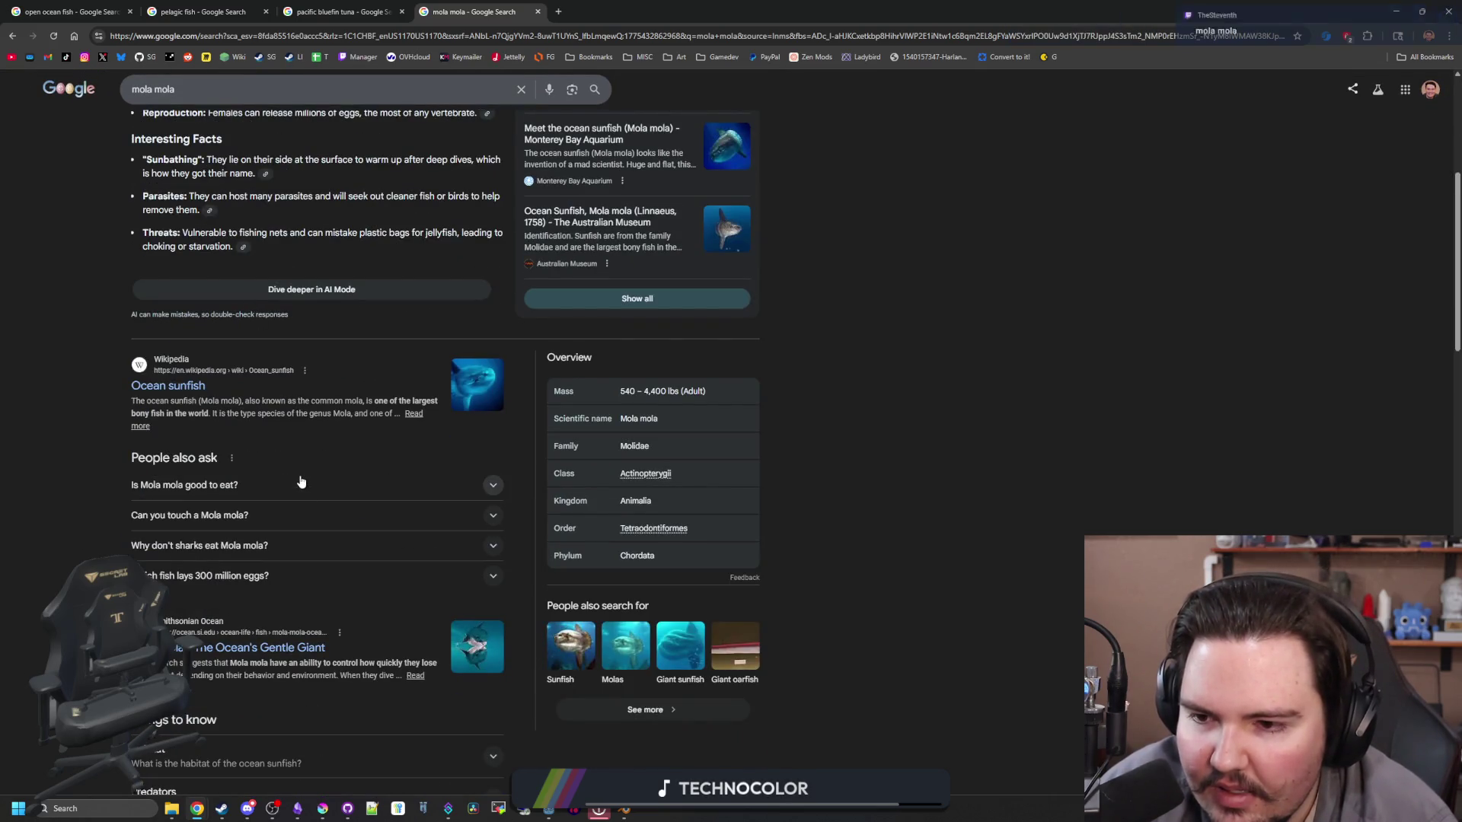
{"action": "left_click_drag", "start_coordinate": [875, 19], "coordinate": [1461, 247]}
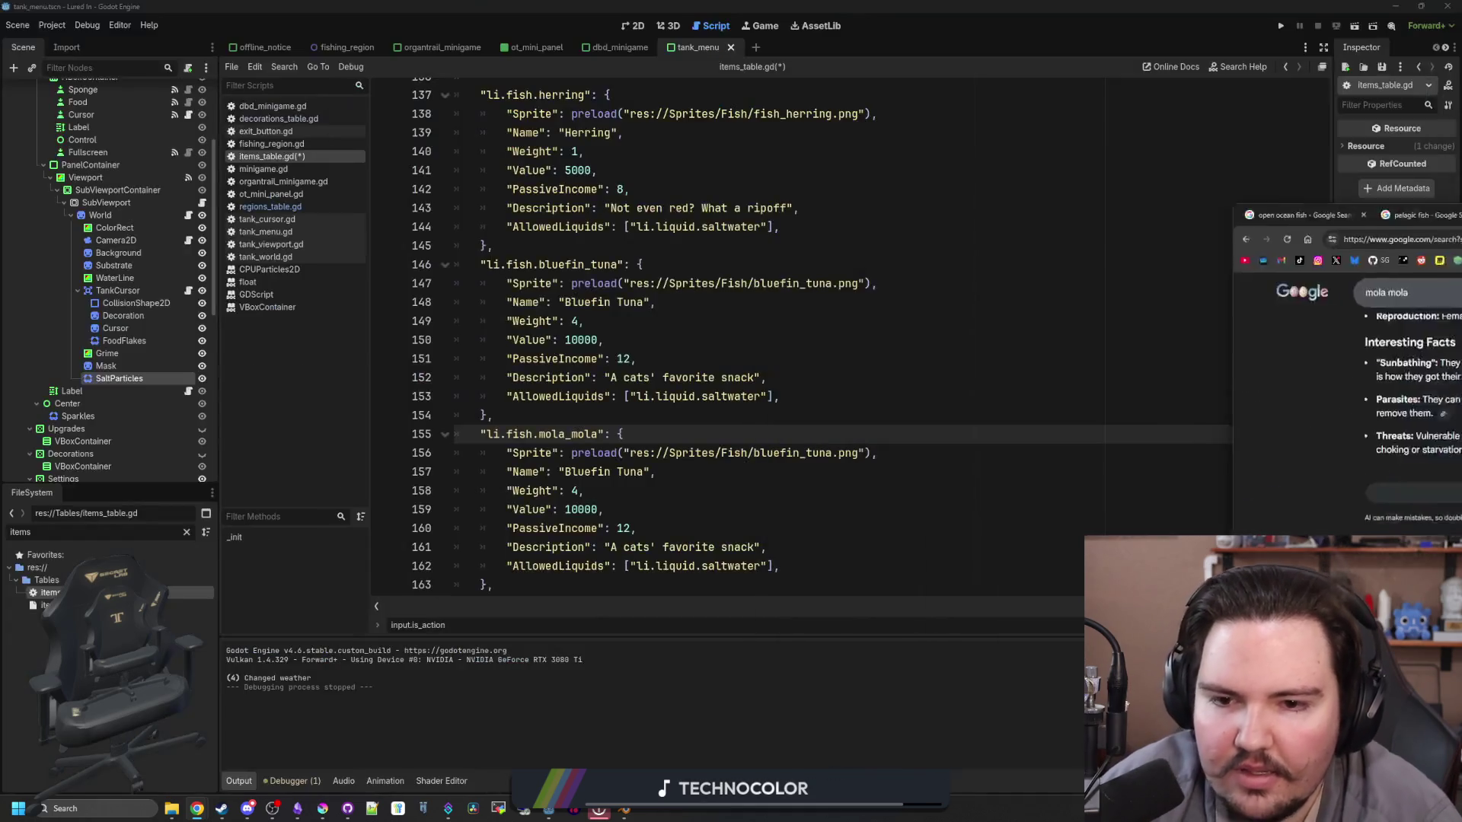
Step: Point the mola_mola sprite path to sunfish.png and save the script
{"action": "scroll", "coordinate": [629, 445], "scroll_direction": "down", "scroll_amount": 5}
{"action": "double_click", "coordinate": [791, 339]}
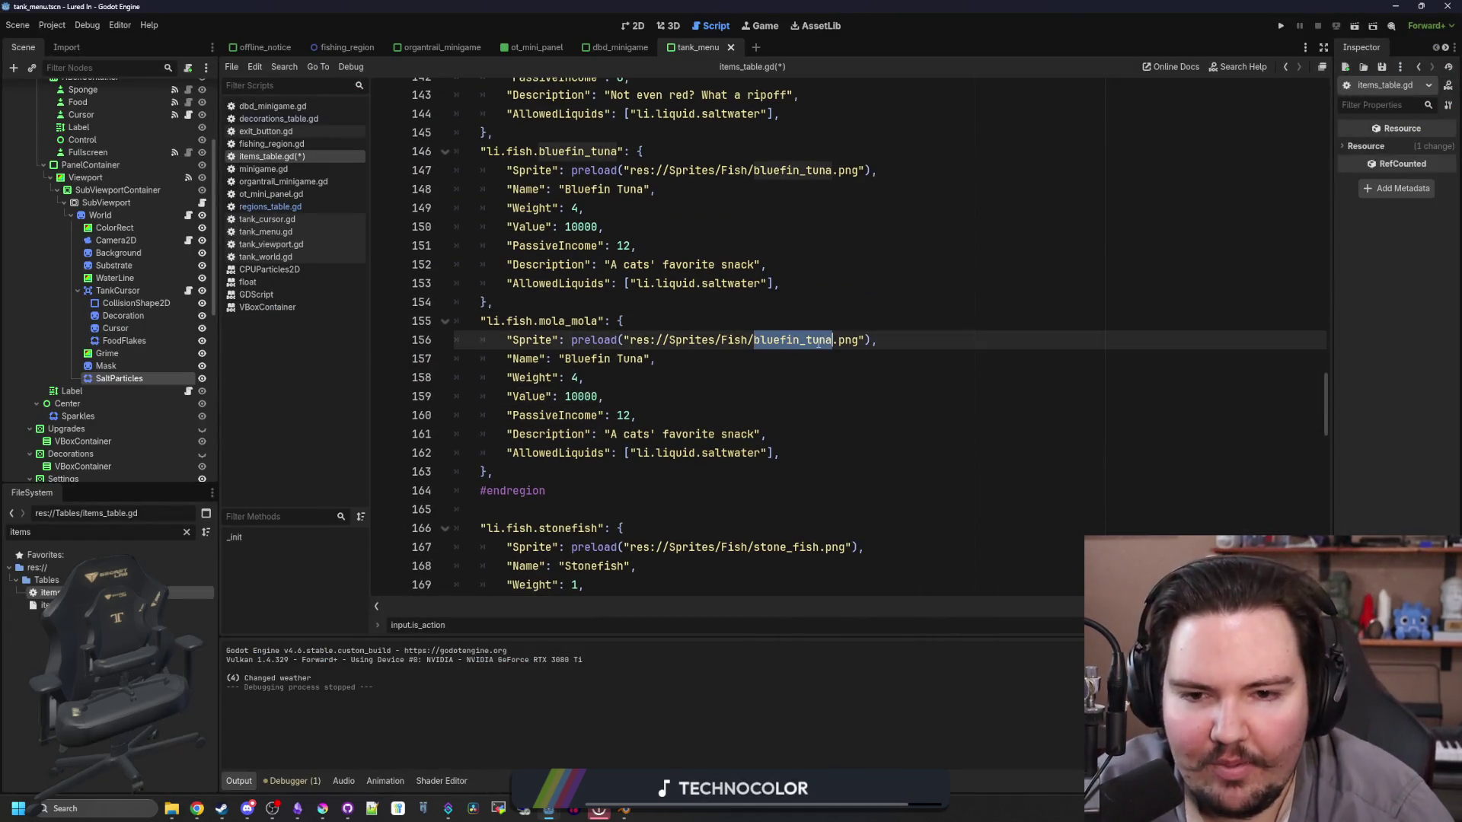
{"action": "key", "text": "BackSpace"}
{"action": "type", "text": "sun"}
{"action": "key", "text": "Return"}
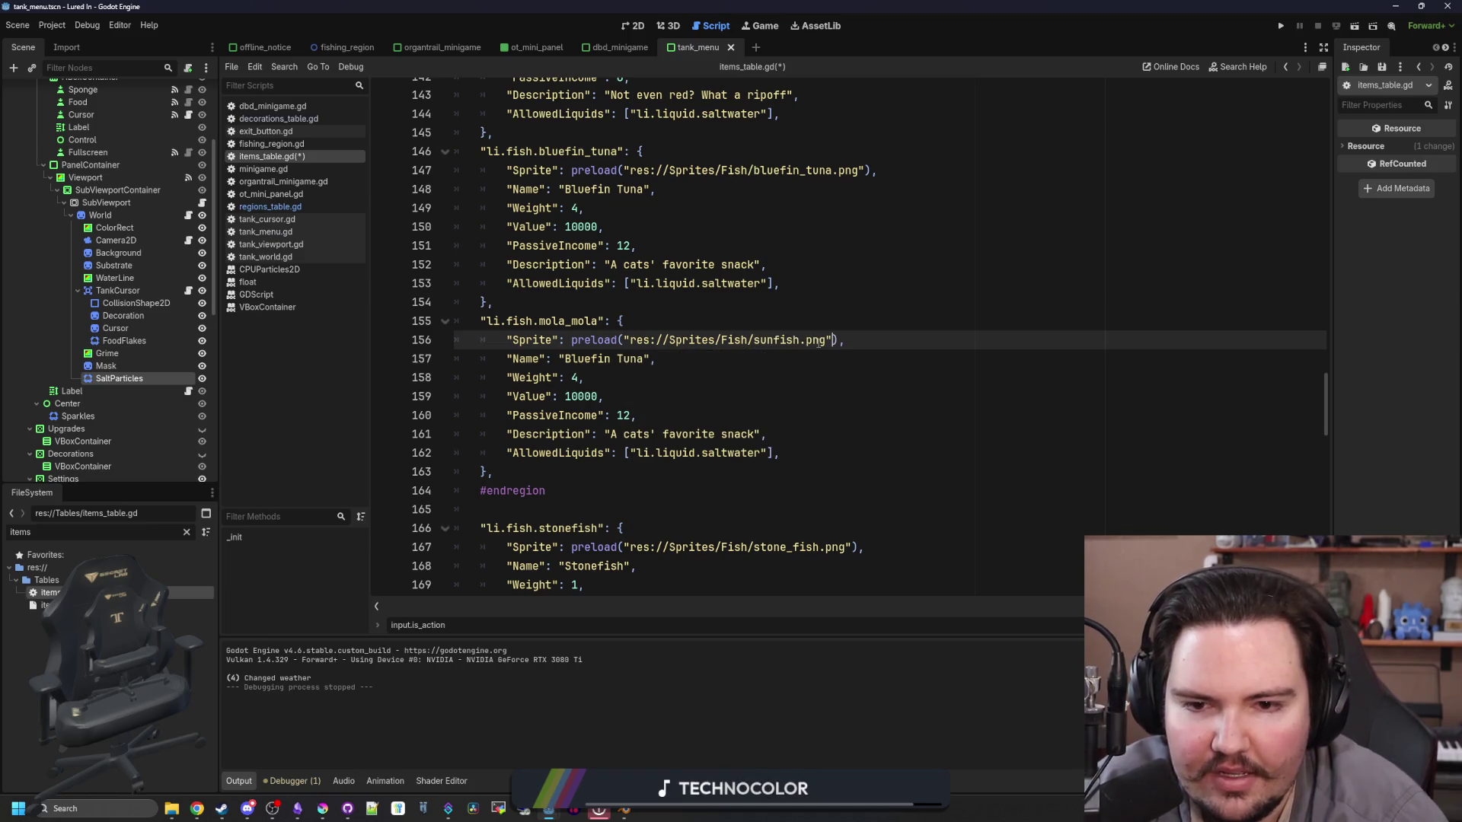
{"action": "left_click", "coordinate": [794, 340], "text": "ctrl"}
{"action": "key", "text": "ctrl+s"}
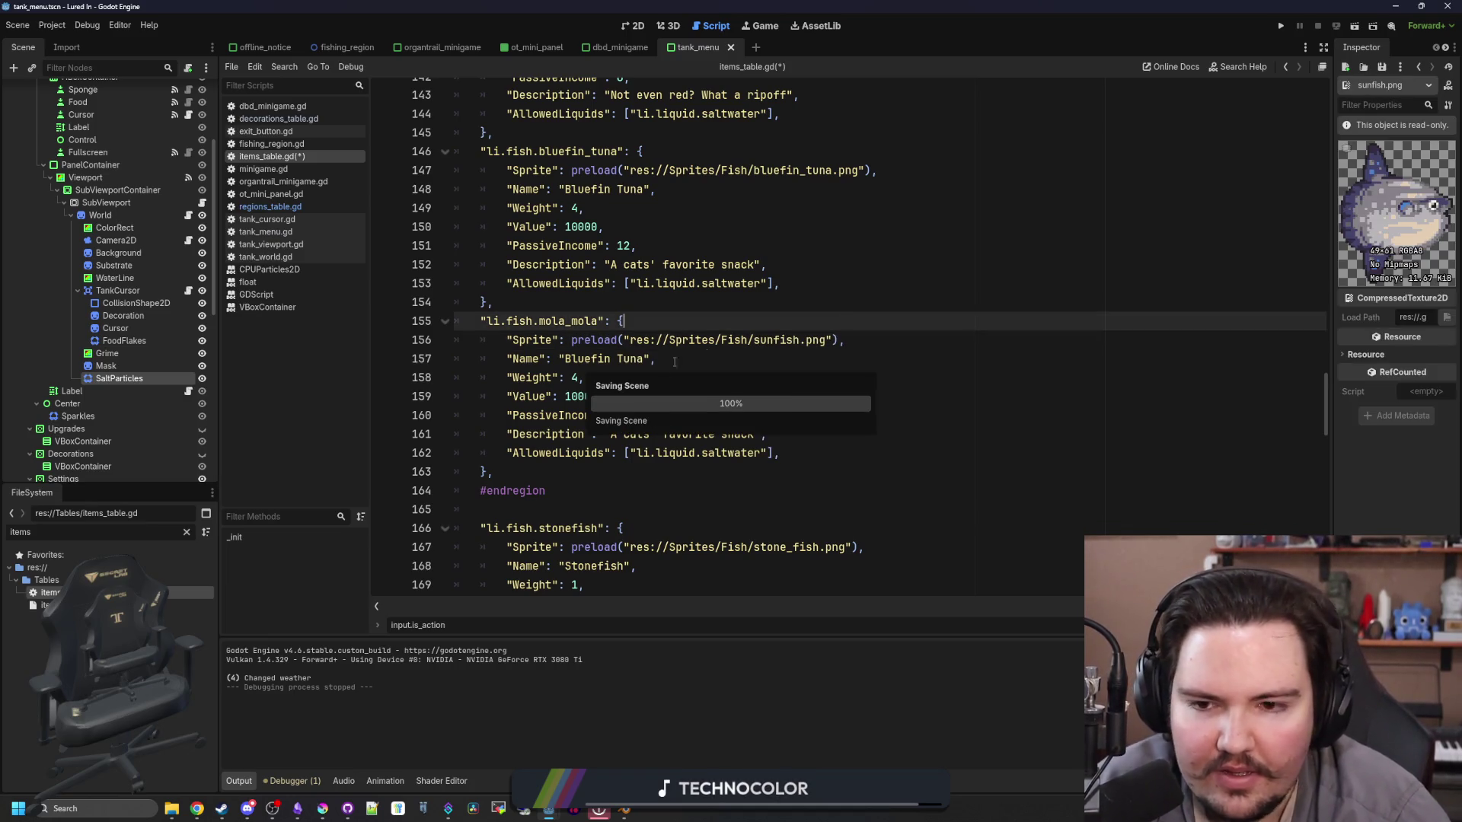
Step: Rename the entry to Mola Mola, set its weight to 5, and clear the description
{"action": "double_click", "coordinate": [629, 359]}
{"action": "key", "text": "BackSpace"}
{"action": "key", "text": "BackSpace"}
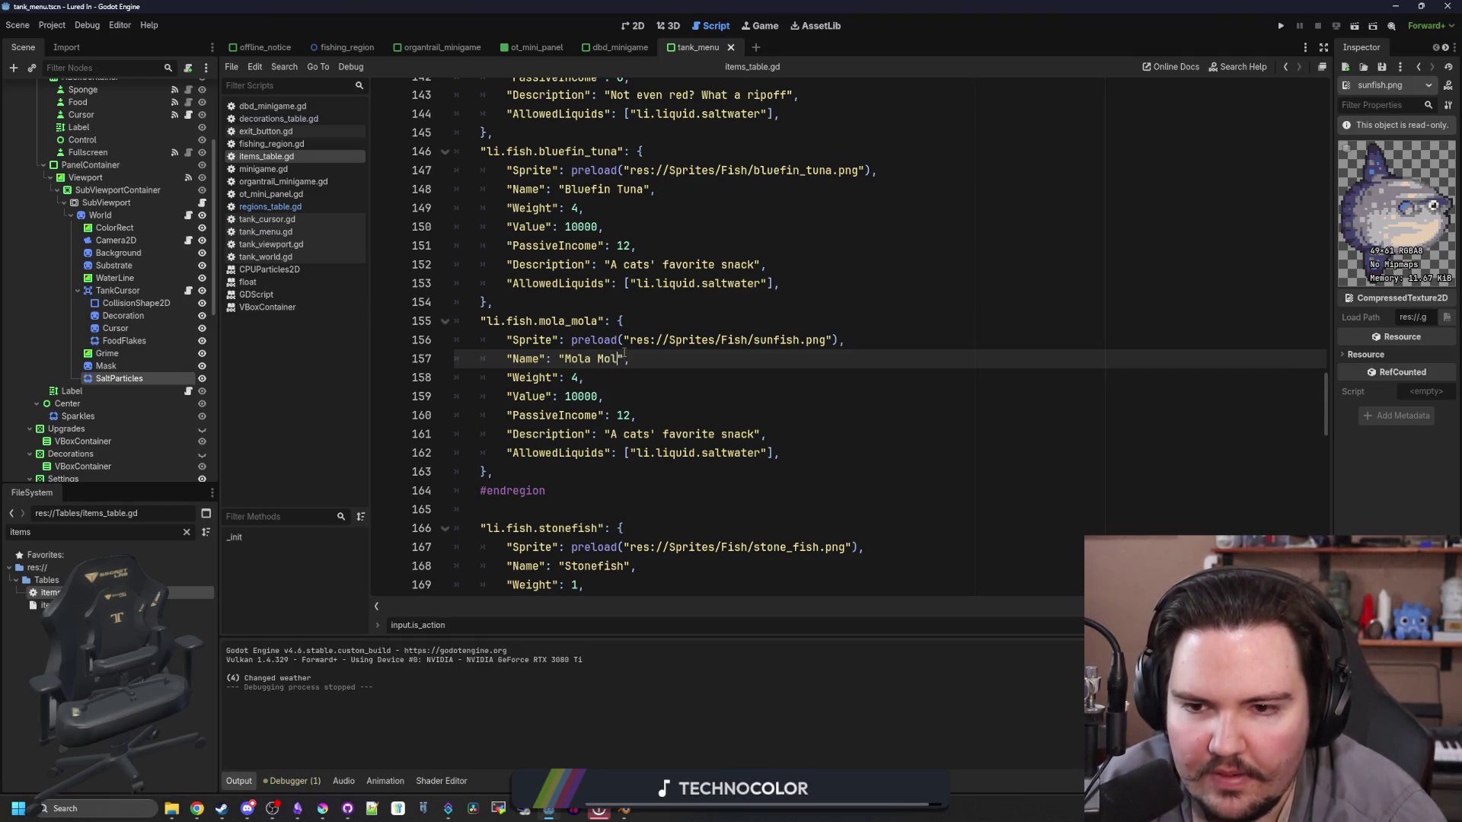
{"action": "left_click", "coordinate": [581, 388]}
{"action": "double_click", "coordinate": [575, 377]}
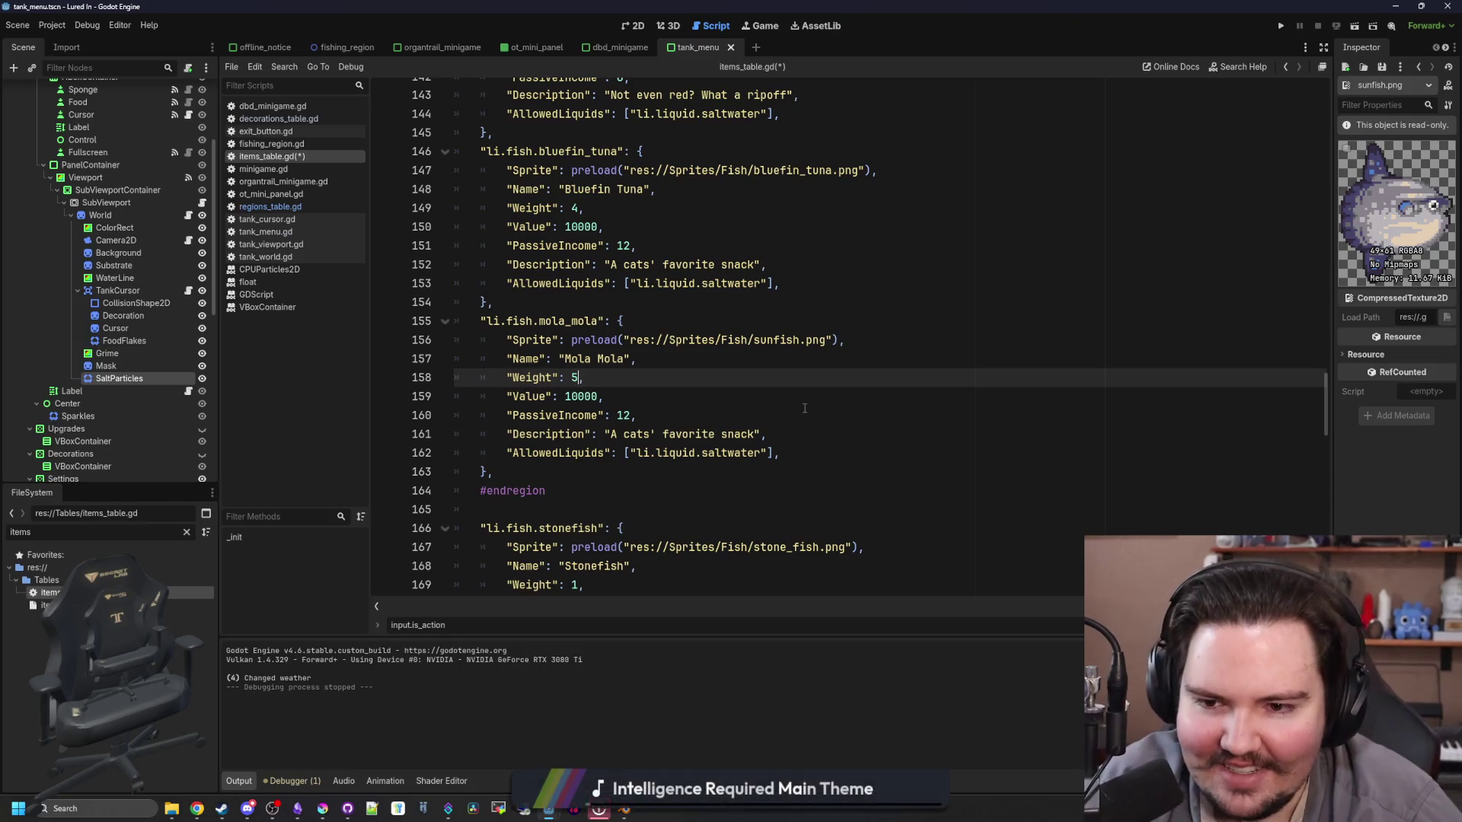
{"action": "key", "text": "BackSpace"}
{"action": "type", "text": "5"}
{"action": "key", "text": "Down"}
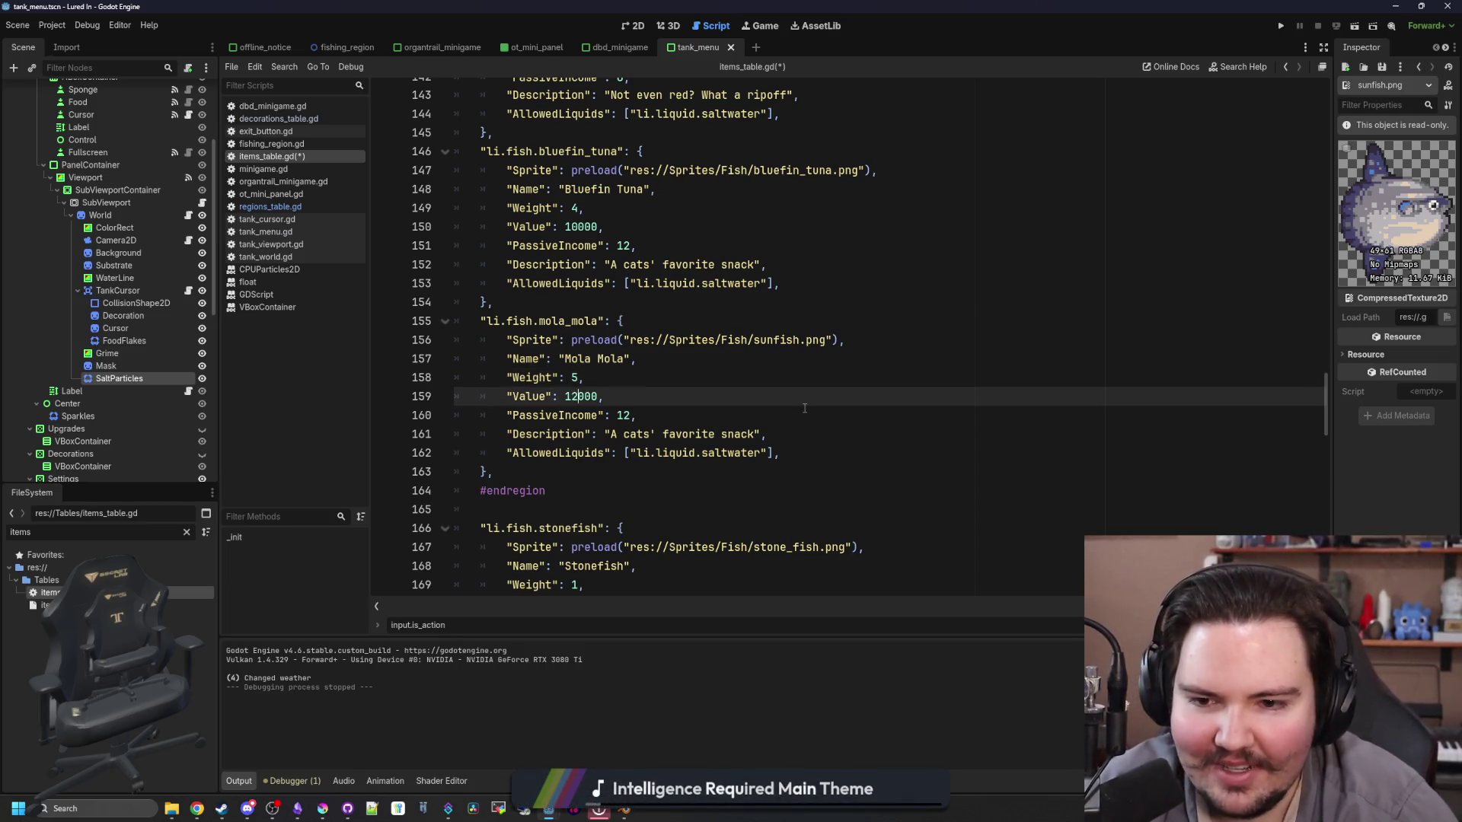
{"action": "key", "text": "Down"}
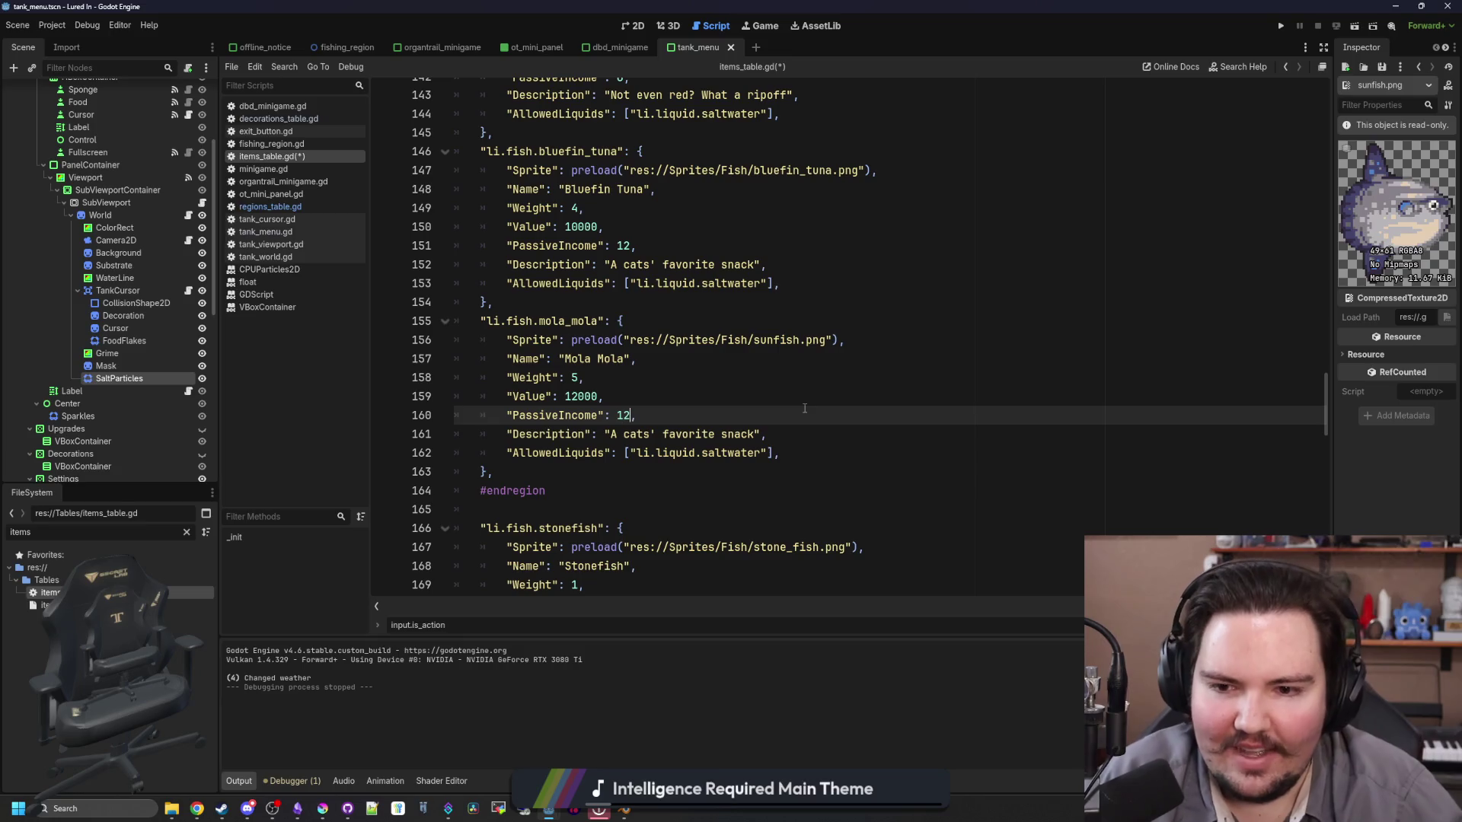
{"action": "key", "text": "Down"}
{"action": "double_click", "coordinate": [719, 439]}
{"action": "key", "text": "BackSpace"}
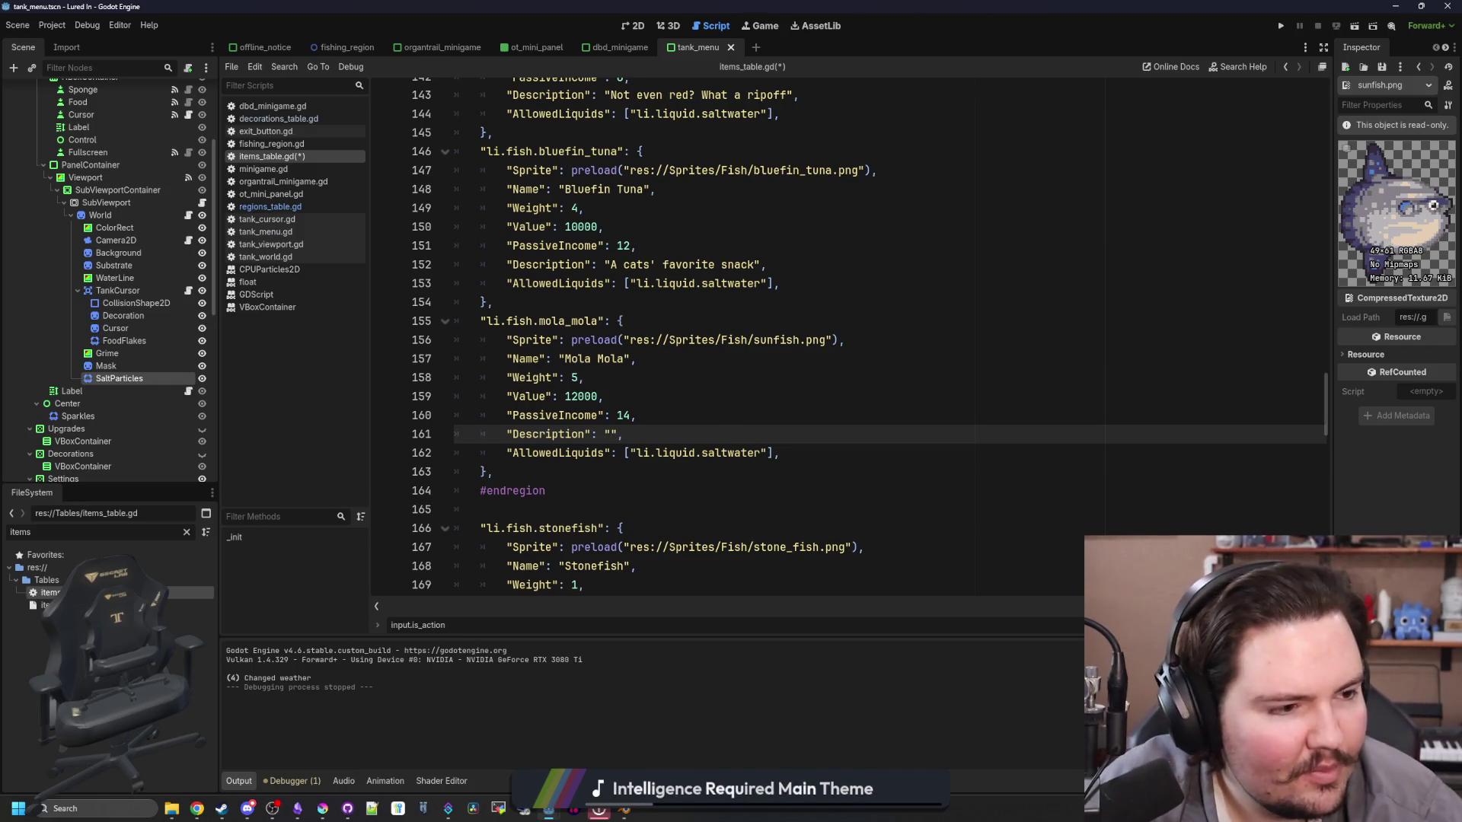
{"action": "key", "text": "alt+Tab"}
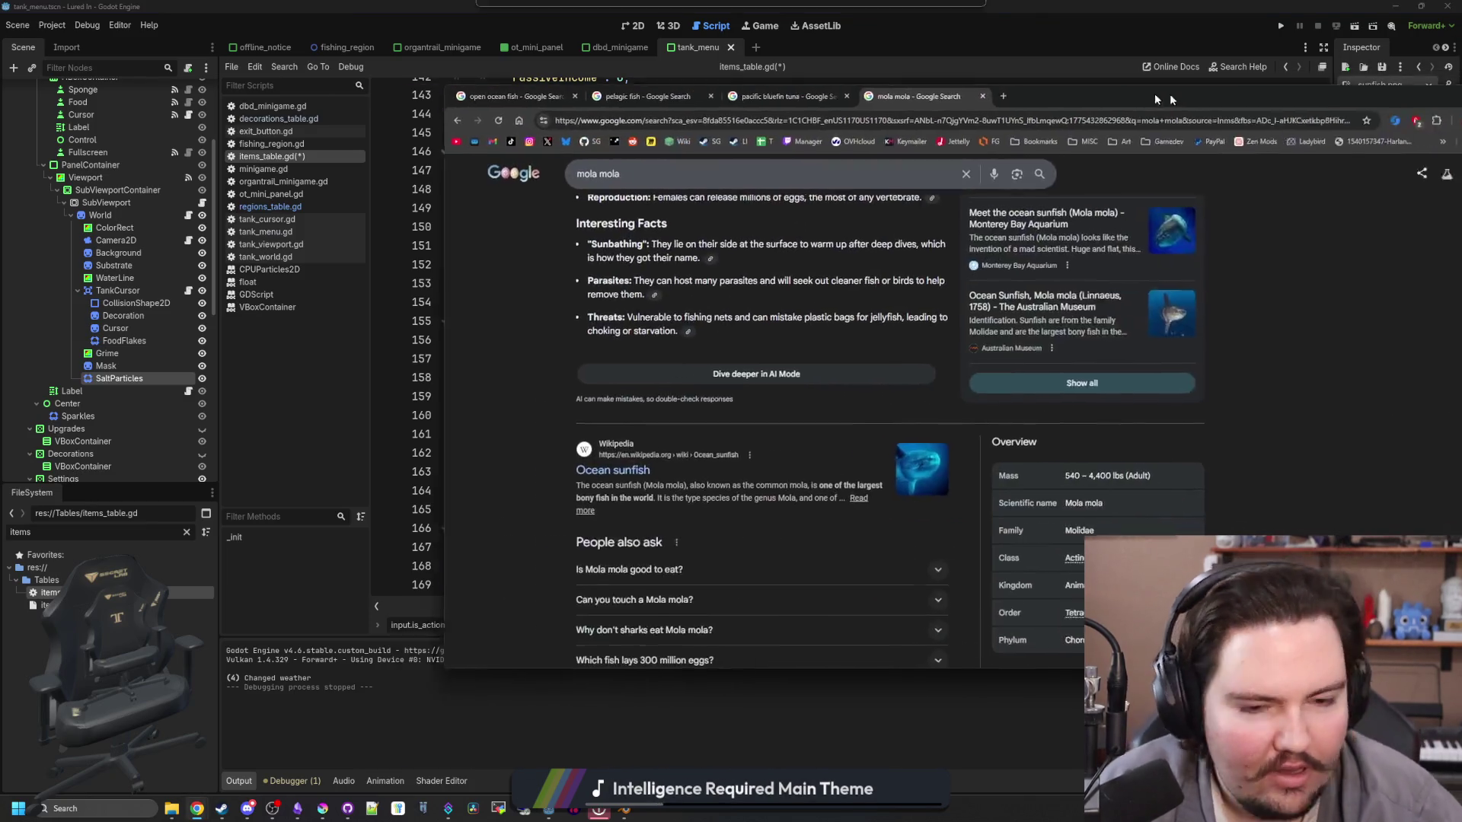
Step: Scroll the mola mola results and expand the Habitat entry under Things to know
{"action": "scroll", "coordinate": [736, 406], "scroll_direction": "up", "scroll_amount": 1}
{"action": "scroll", "coordinate": [736, 407], "scroll_direction": "up", "scroll_amount": 3}
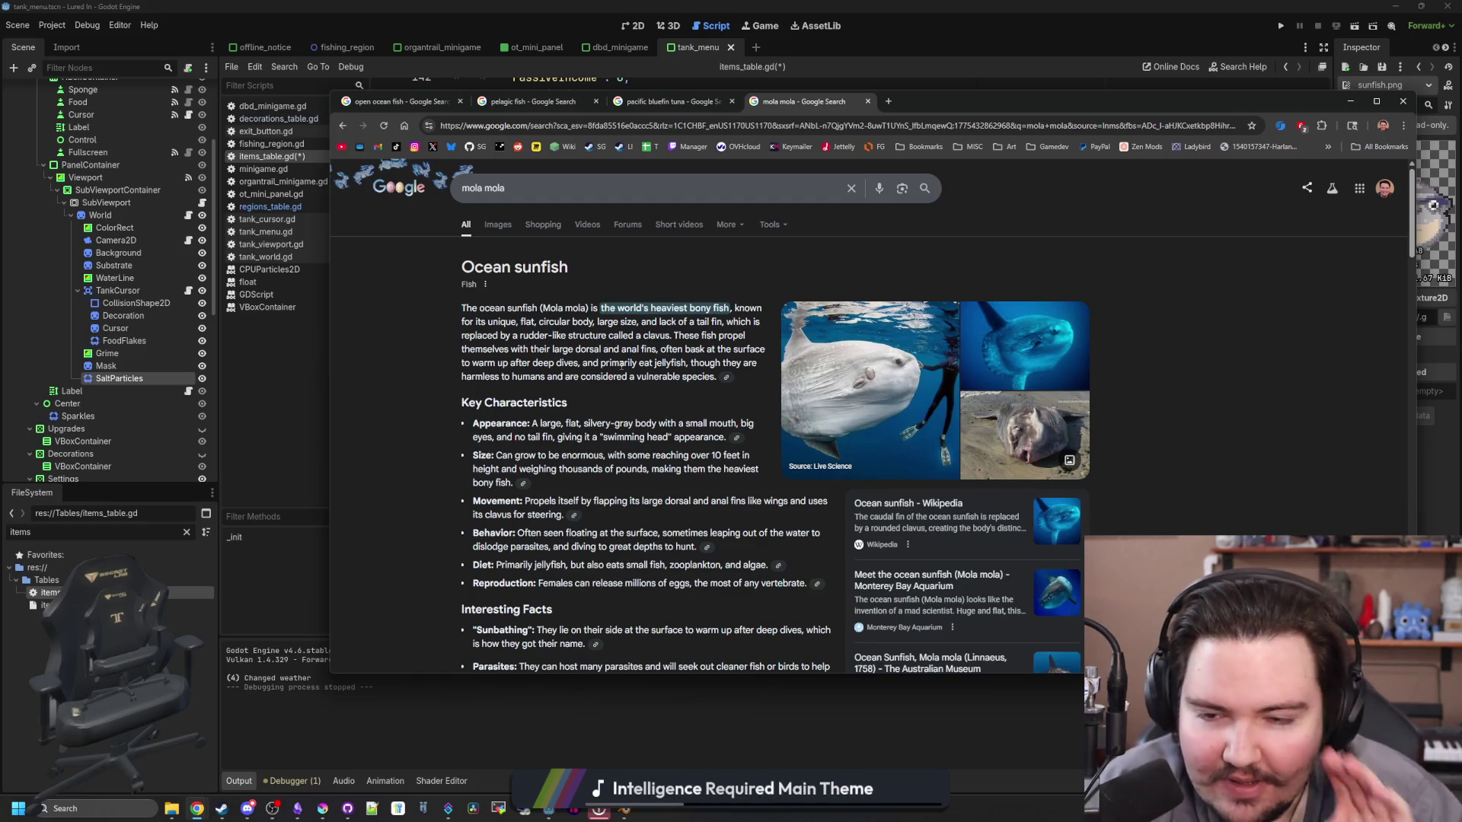
{"action": "scroll", "coordinate": [694, 433], "scroll_direction": "down", "scroll_amount": 10}
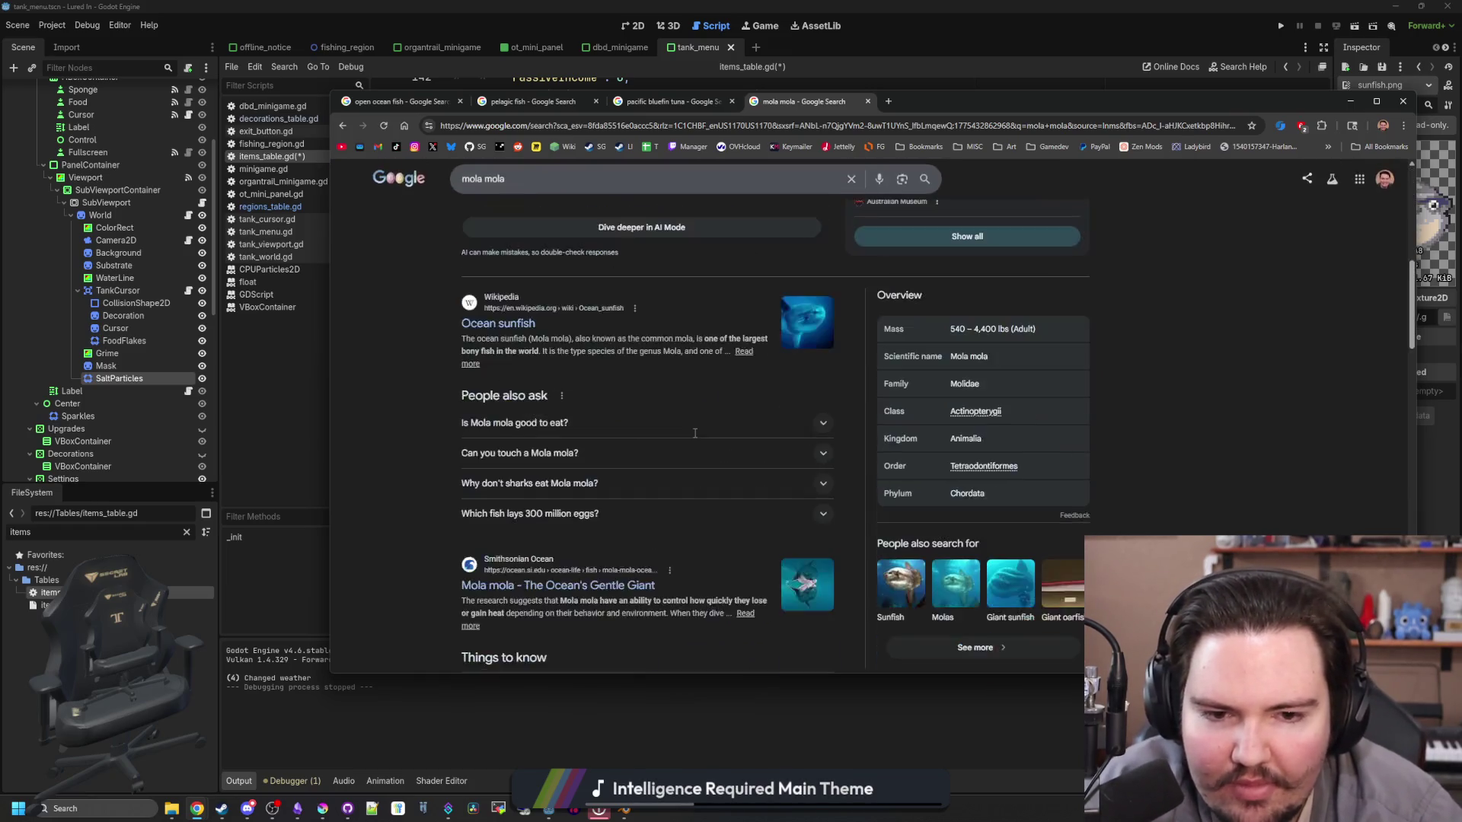
{"action": "scroll", "coordinate": [695, 439], "scroll_direction": "up", "scroll_amount": 1}
{"action": "left_click", "coordinate": [636, 395]}
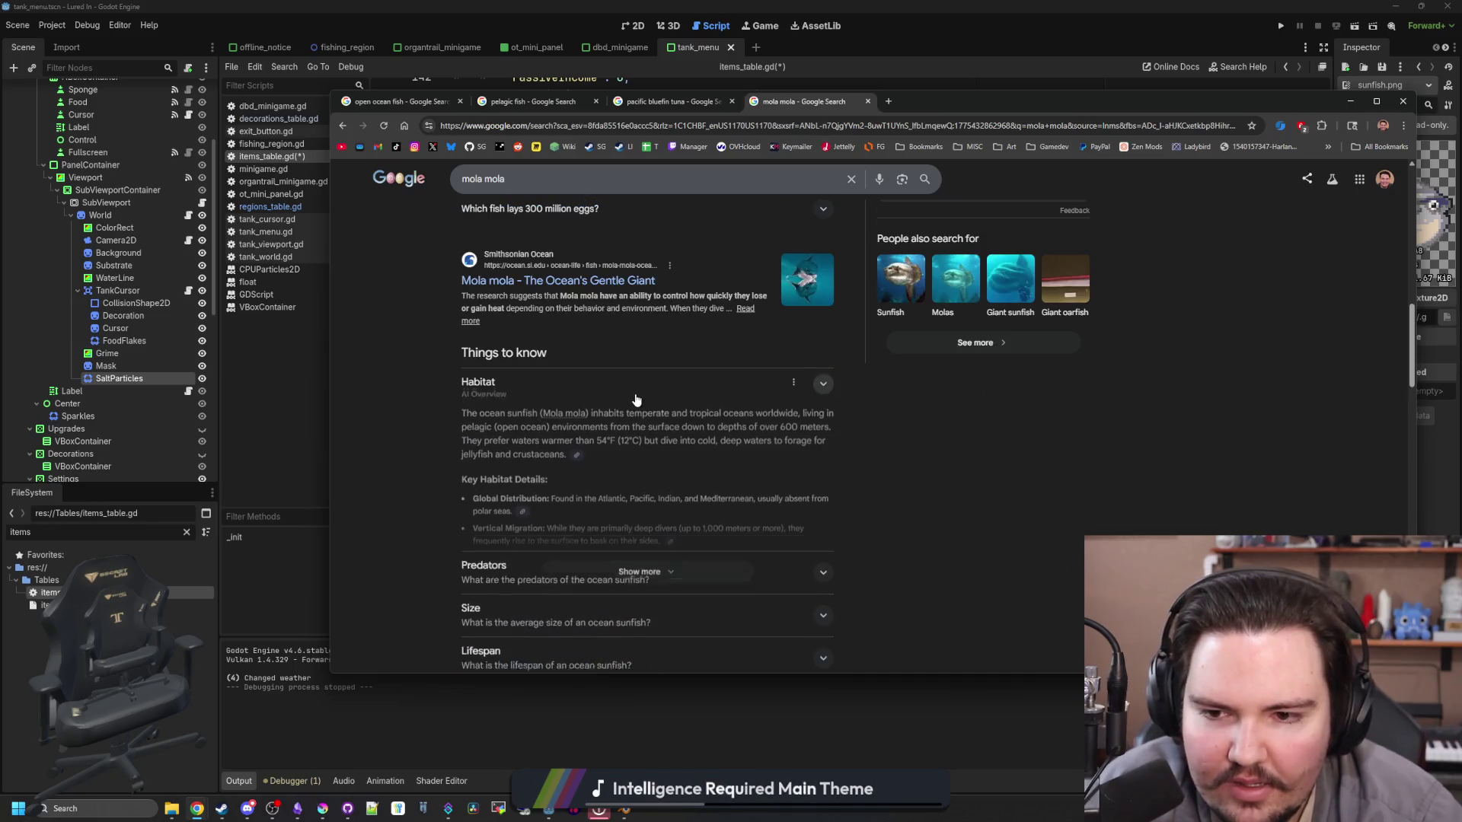
{"action": "left_click_drag", "start_coordinate": [583, 439], "coordinate": [727, 437]}
{"action": "left_click", "coordinate": [725, 437]}
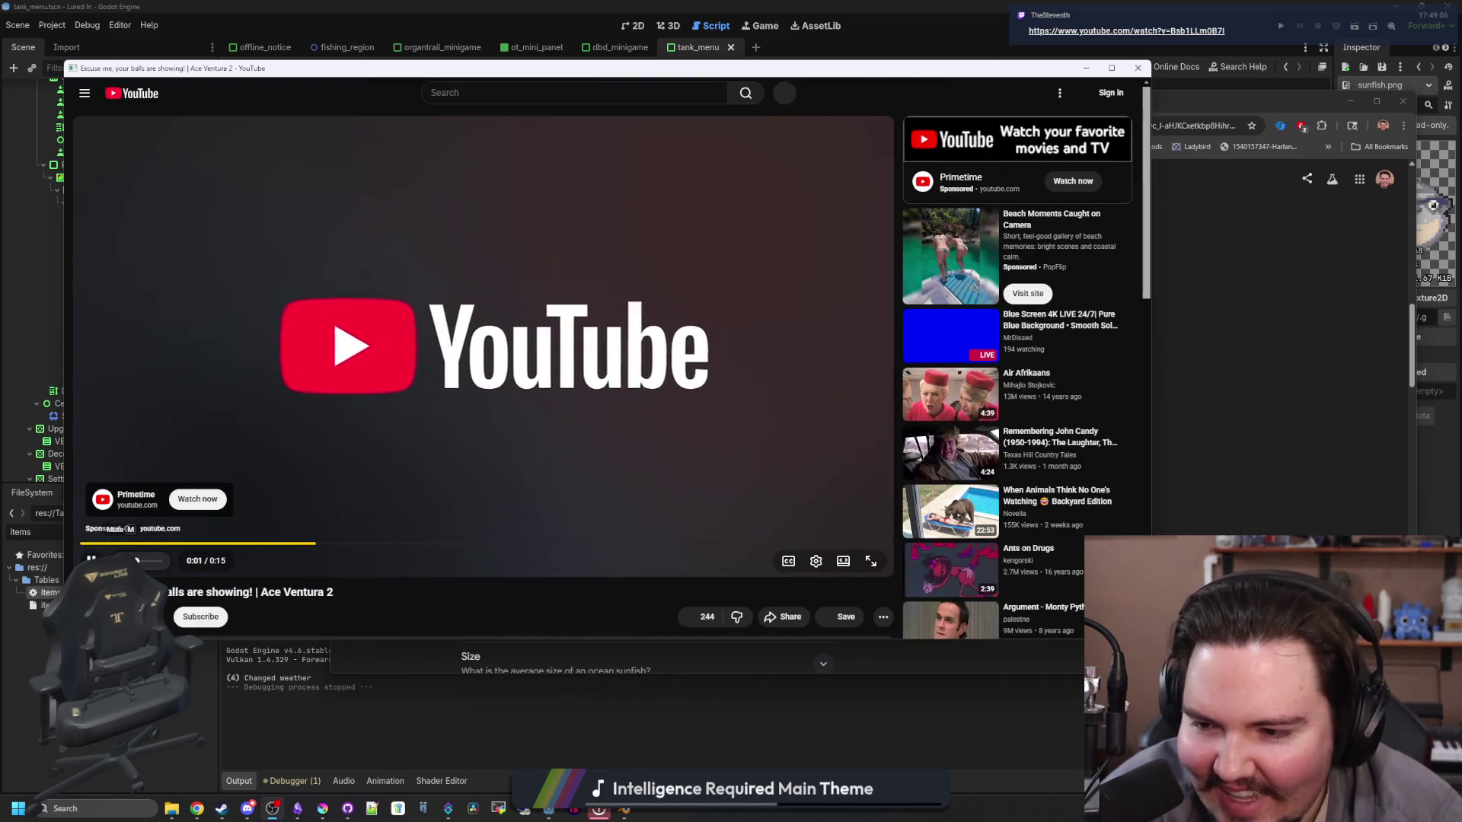
Step: Close the separate YouTube window and load the pasted Ace Ventura 2 clip link in a new tab
{"action": "left_click", "coordinate": [1134, 69]}
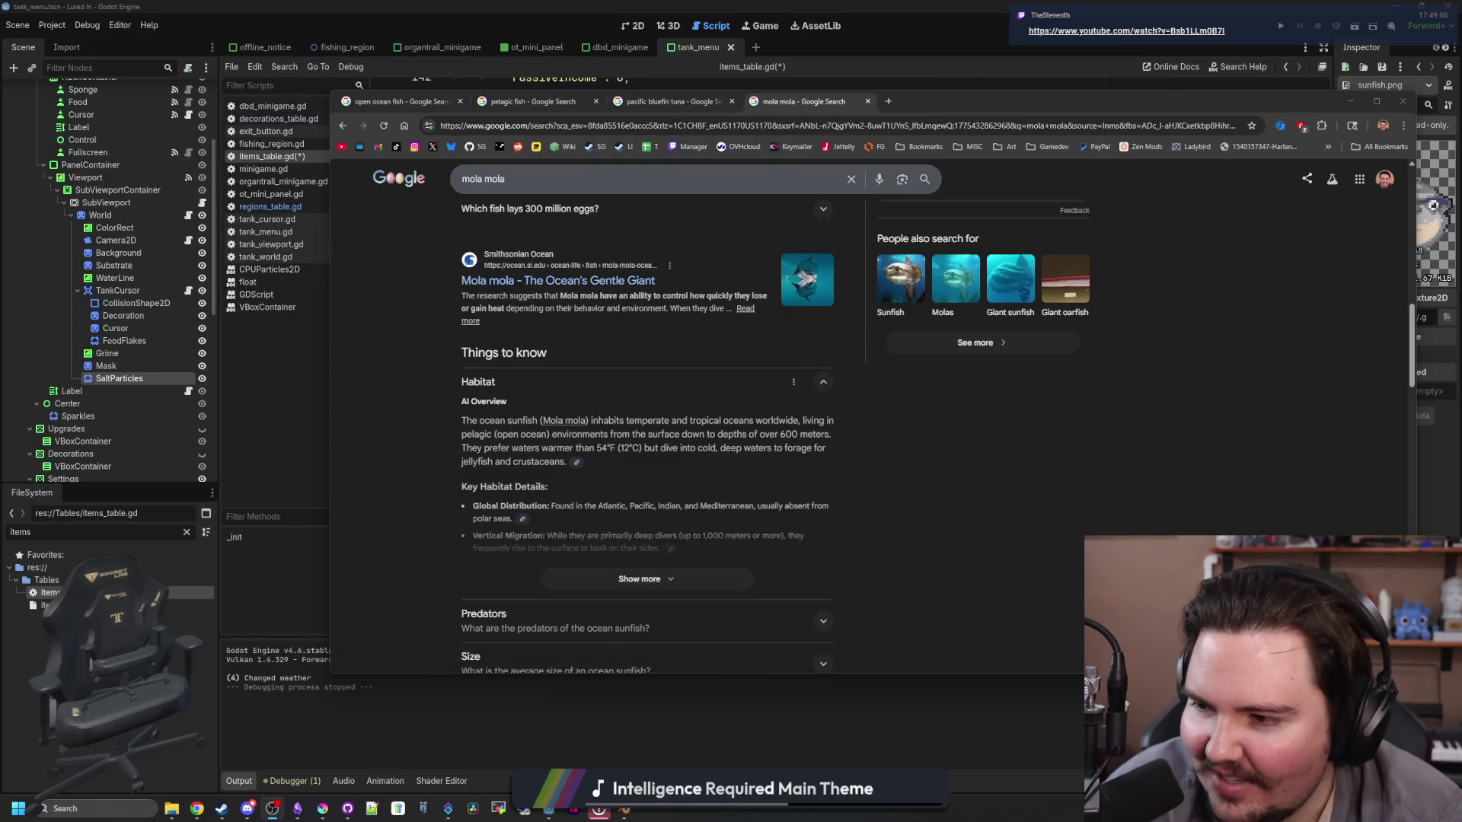
{"action": "left_click", "coordinate": [889, 101]}
{"action": "key", "text": "ctrl+v"}
{"action": "key", "text": "Return"}
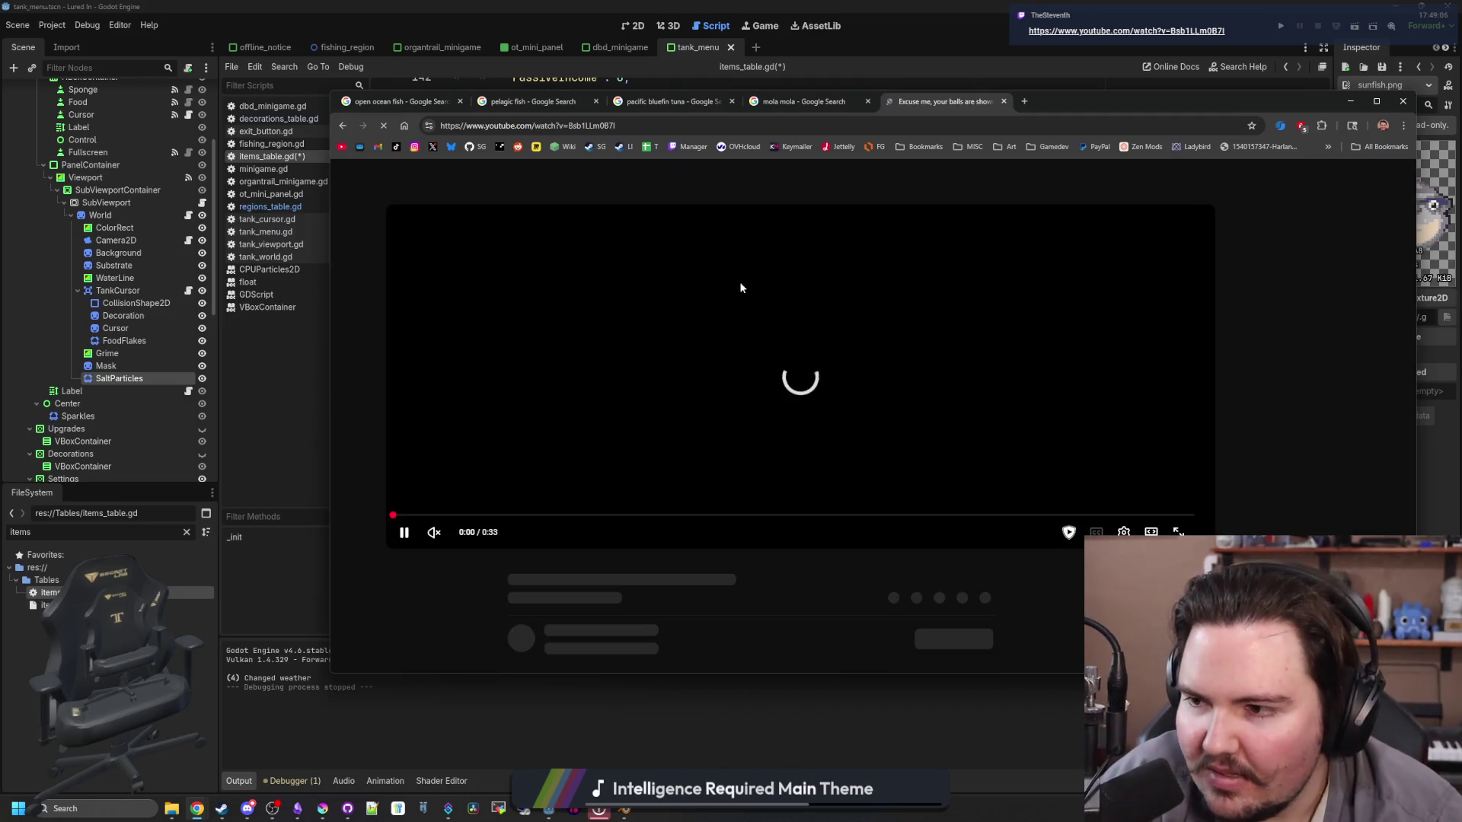
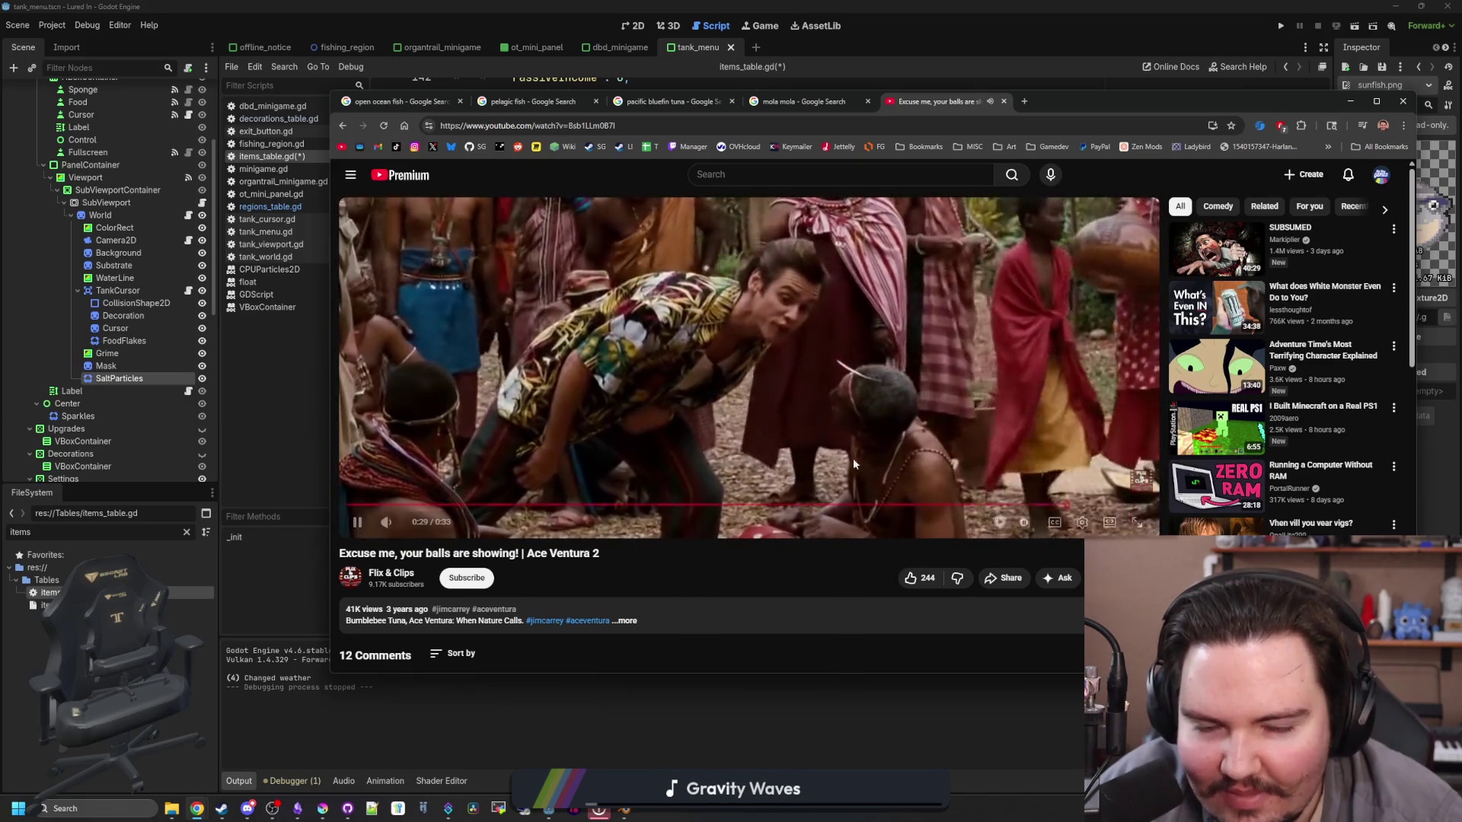
Step: Close the YouTube tab and expand the Habitat details in the mola mola results
{"action": "left_click", "coordinate": [1005, 102]}
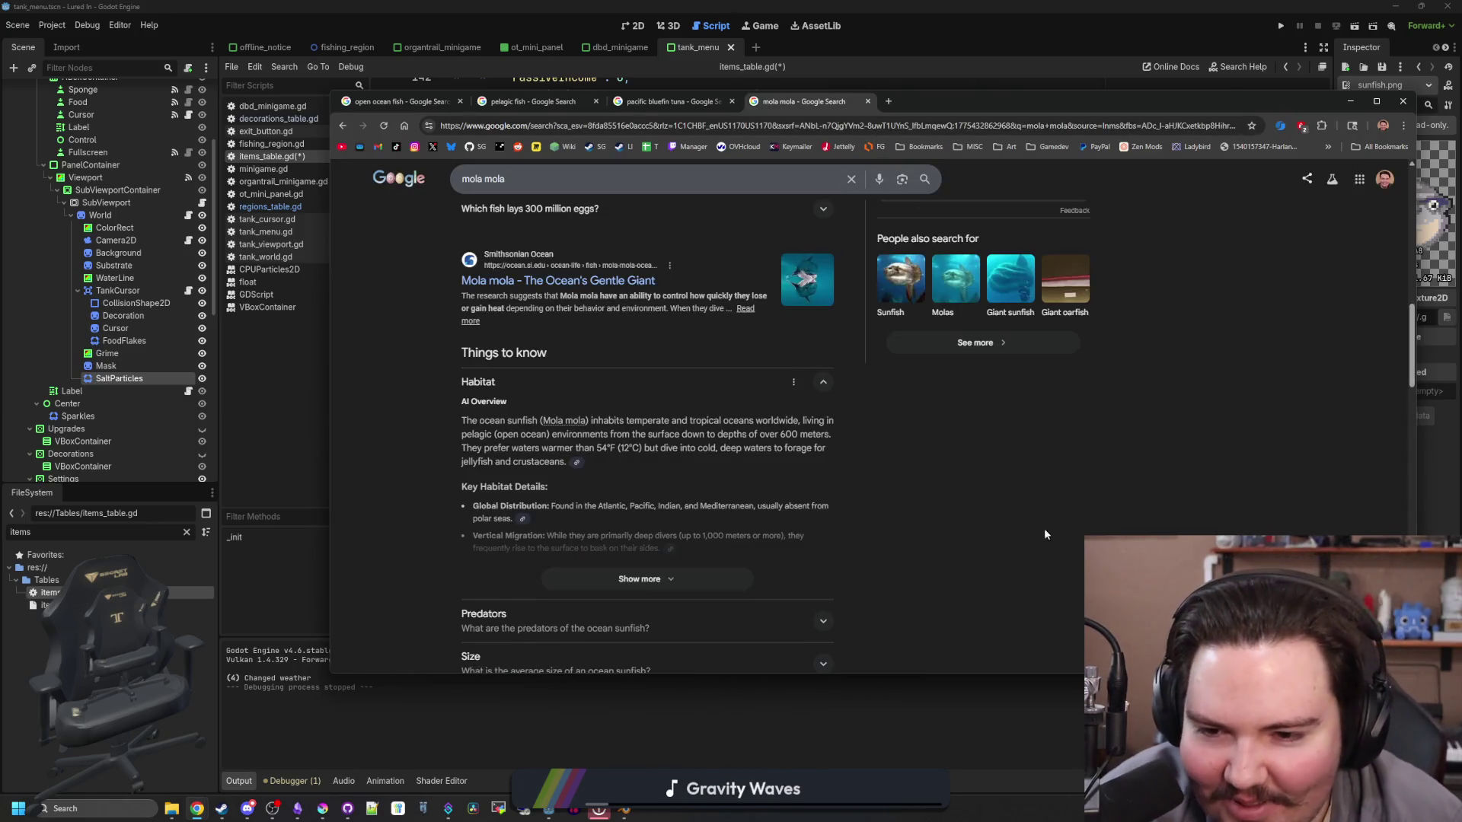
{"action": "scroll", "coordinate": [693, 480], "scroll_direction": "down", "scroll_amount": 1}
{"action": "left_click", "coordinate": [693, 501]}
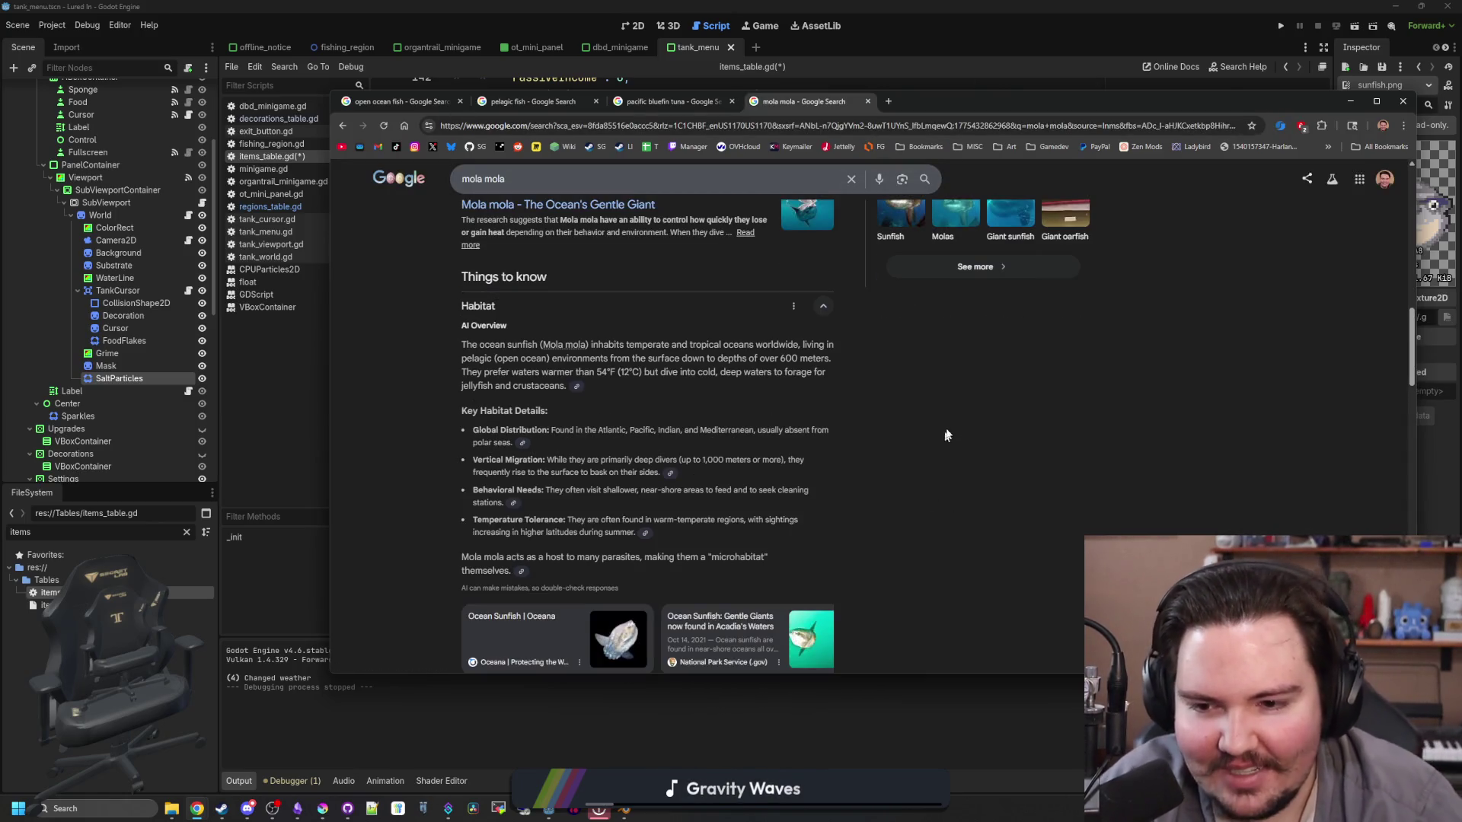
{"action": "scroll", "coordinate": [947, 436], "scroll_direction": "down", "scroll_amount": 1}
{"action": "scroll", "coordinate": [984, 434], "scroll_direction": "down", "scroll_amount": 2}
{"action": "scroll", "coordinate": [982, 434], "scroll_direction": "up", "scroll_amount": 5}
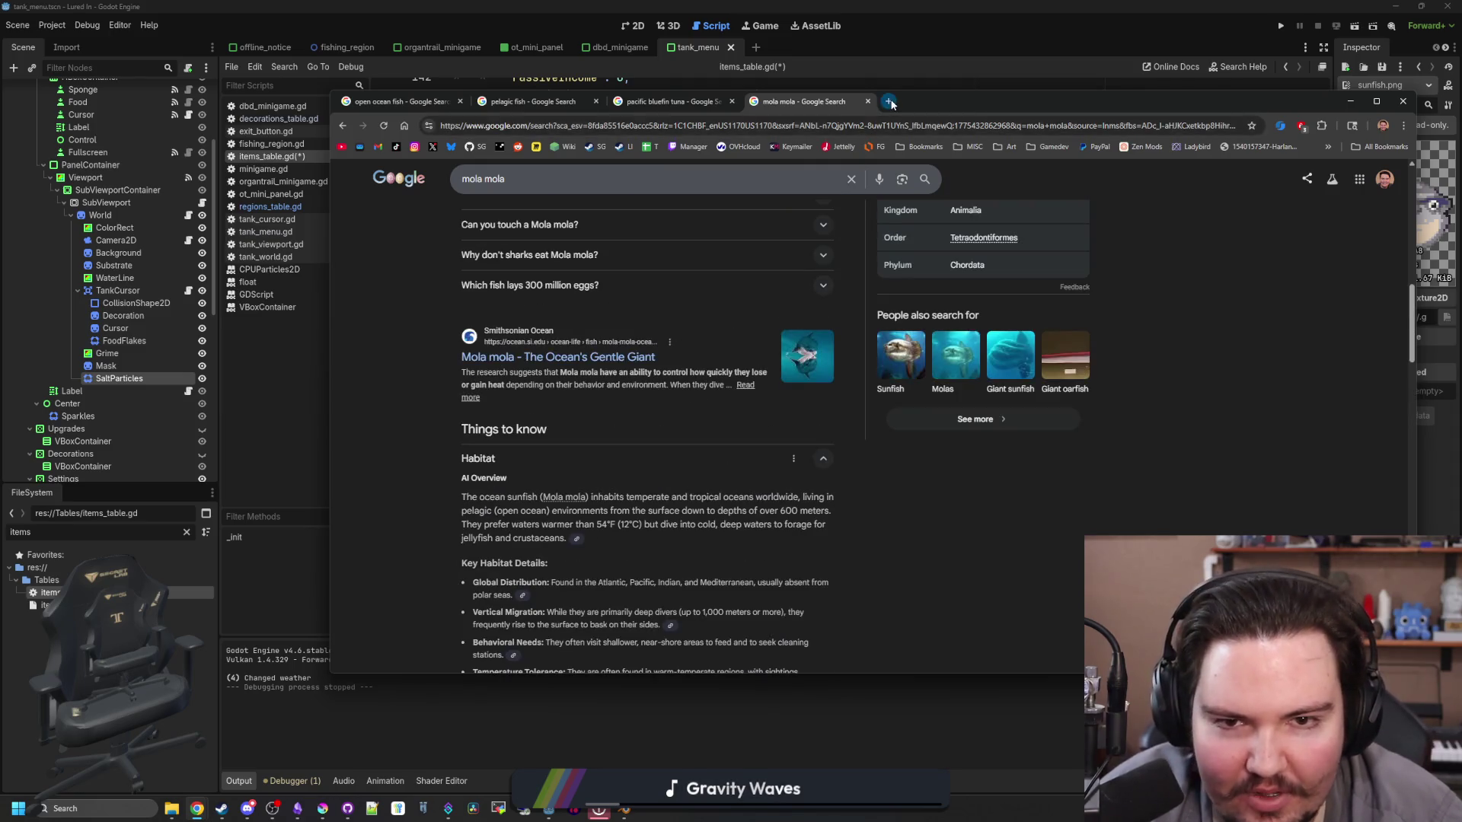
Step: Search for 'ace ventura' in a new tab, then close that tab
{"action": "left_click", "coordinate": [889, 102]}
{"action": "type", "text": "ace ventura"}
{"action": "key", "text": "Return"}
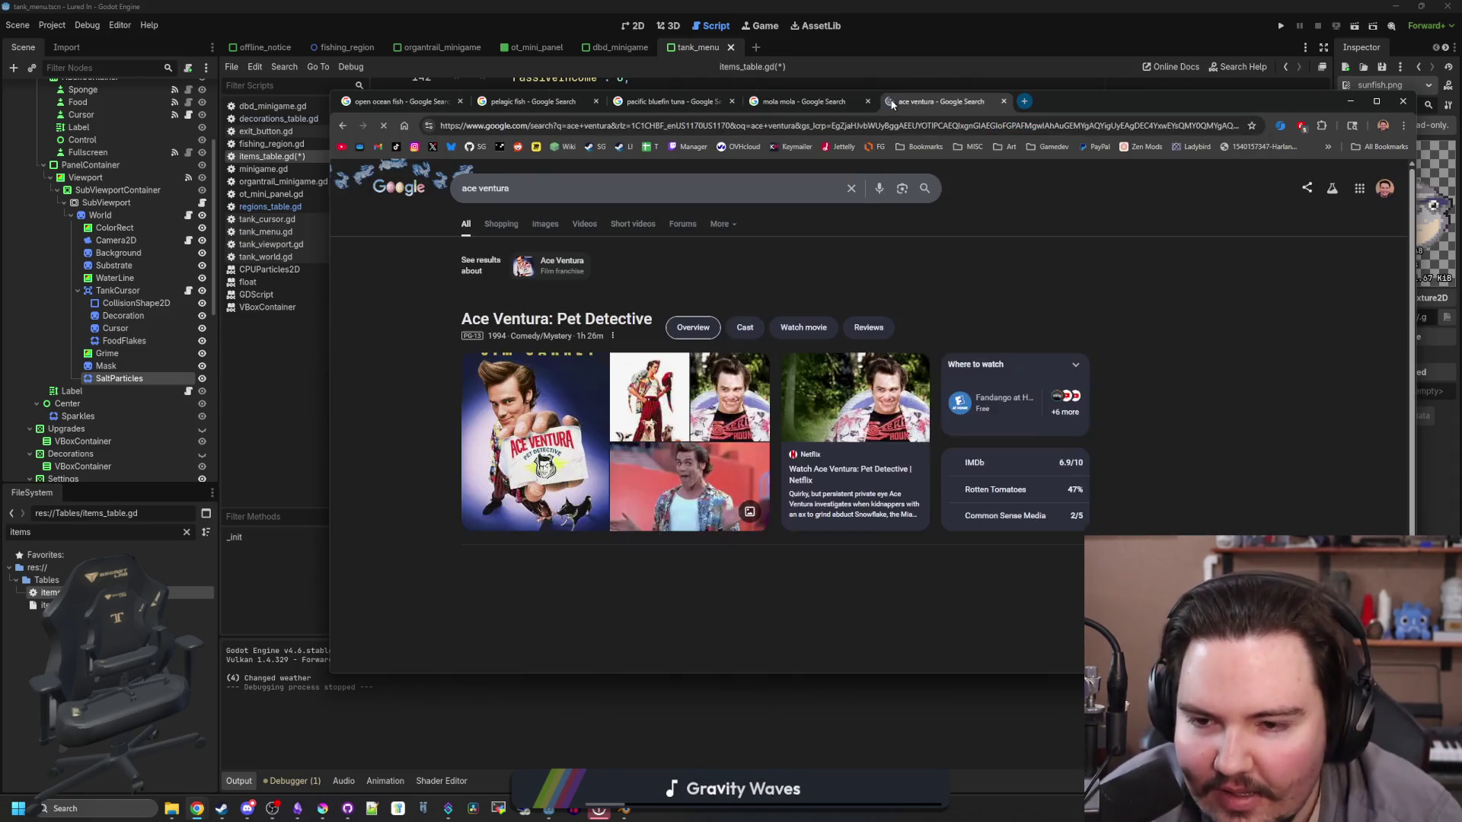
{"action": "left_click", "coordinate": [1003, 101]}
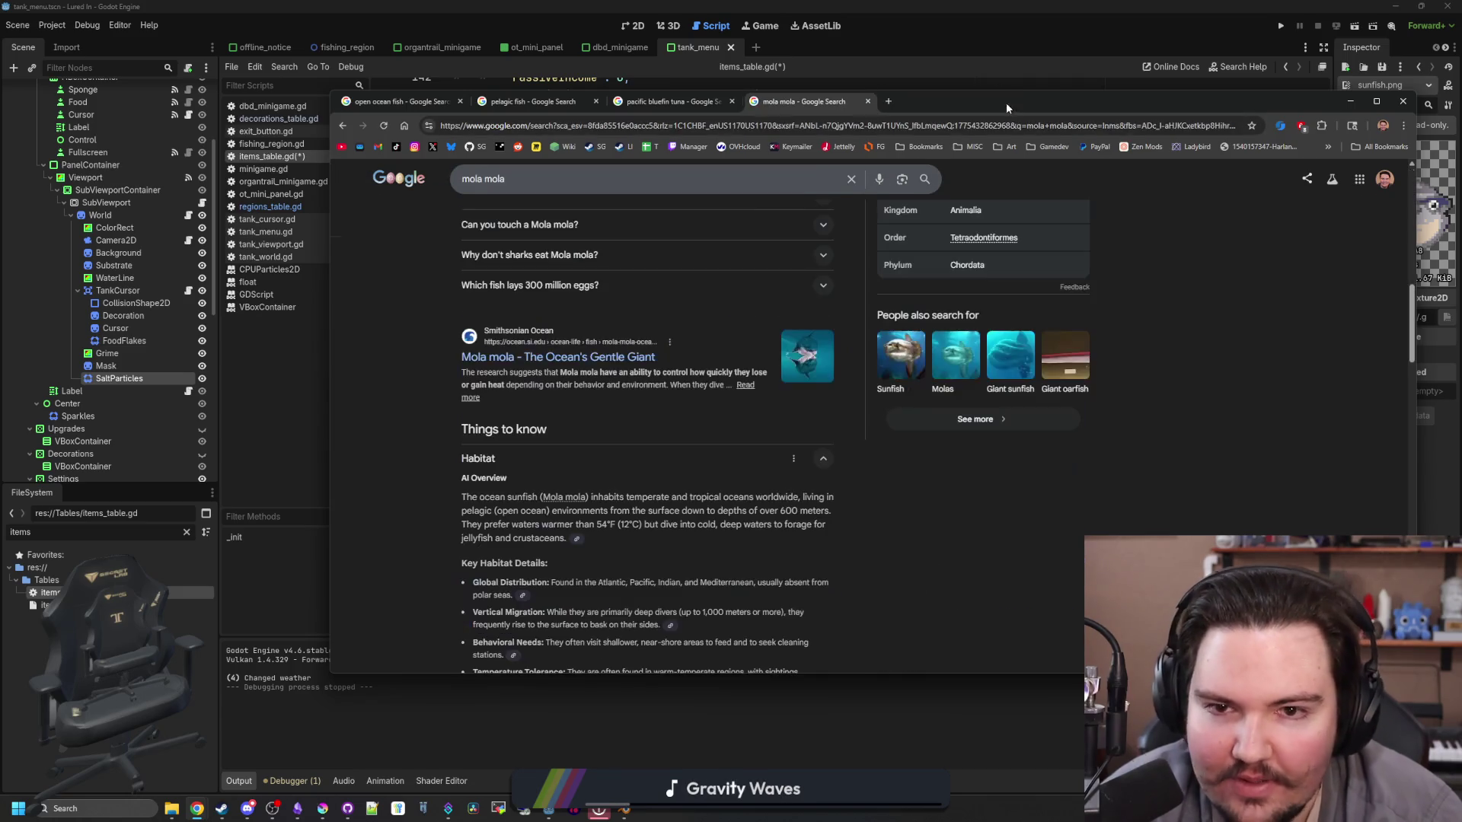
Step: Scroll through the mola mola results and open the Giant sunfish result
{"action": "scroll", "coordinate": [523, 303], "scroll_direction": "down", "scroll_amount": 2}
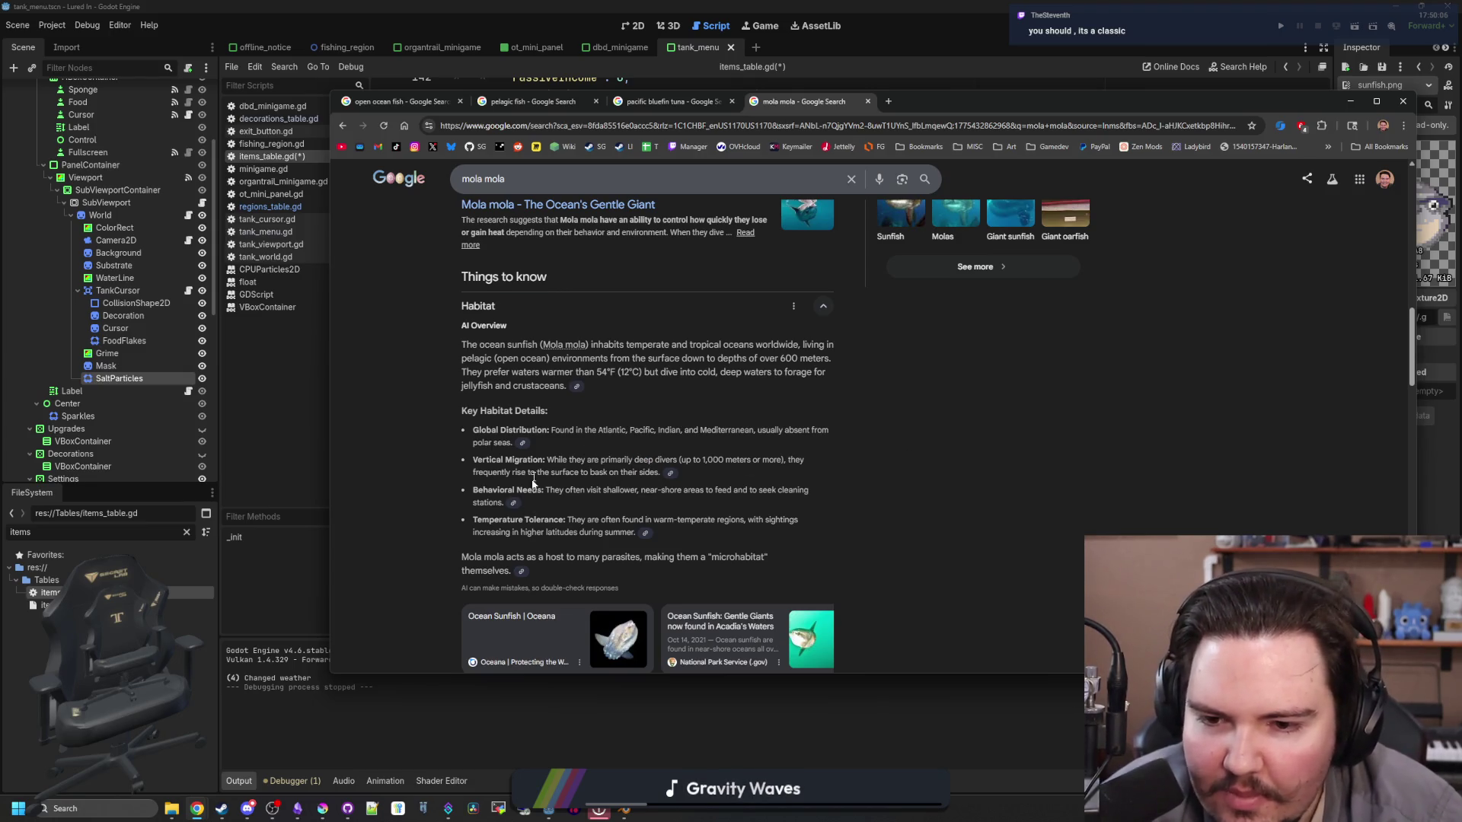
{"action": "scroll", "coordinate": [878, 491], "scroll_direction": "up", "scroll_amount": 10}
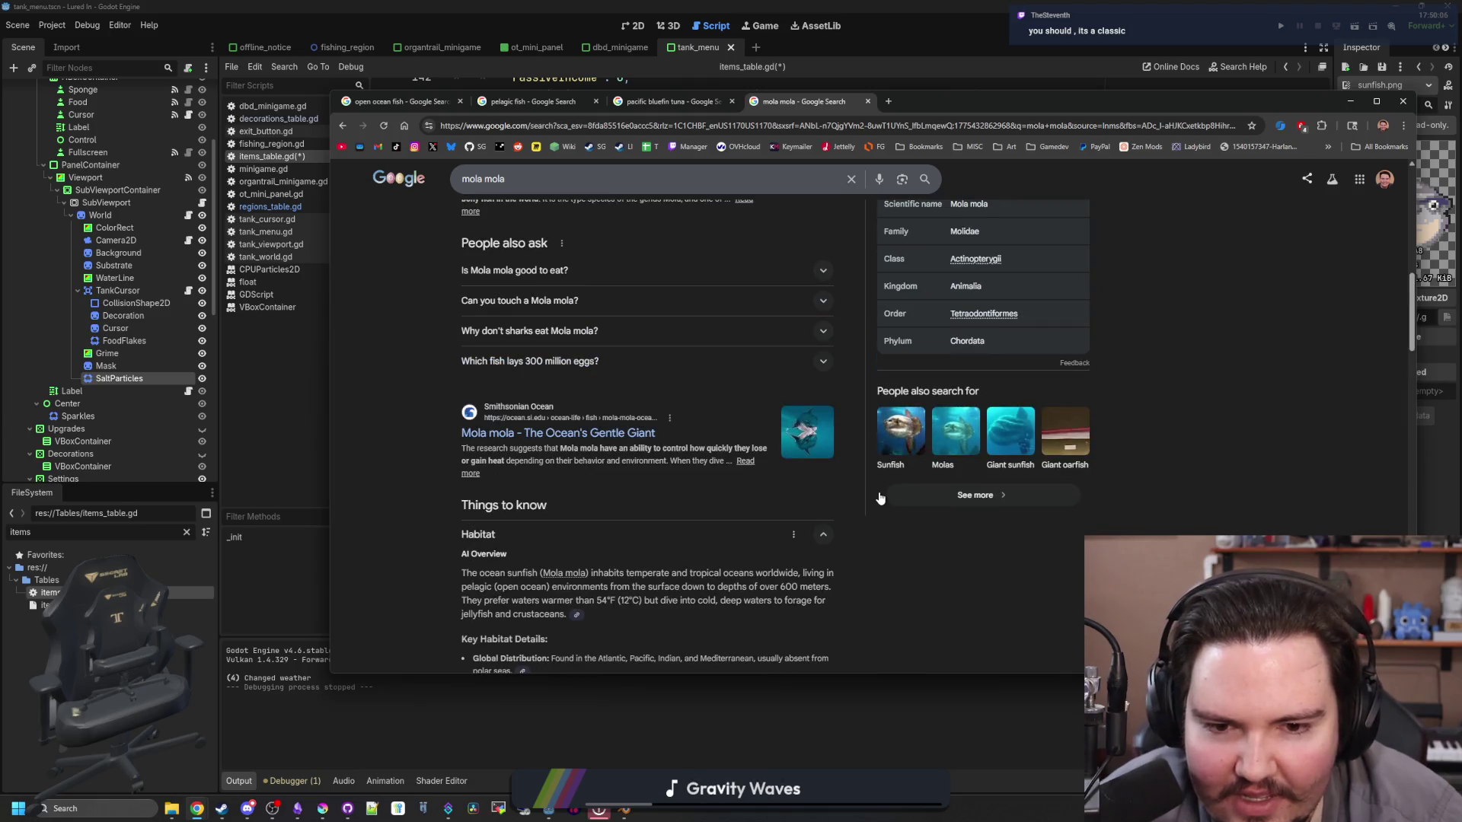
{"action": "scroll", "coordinate": [877, 495], "scroll_direction": "up", "scroll_amount": 4}
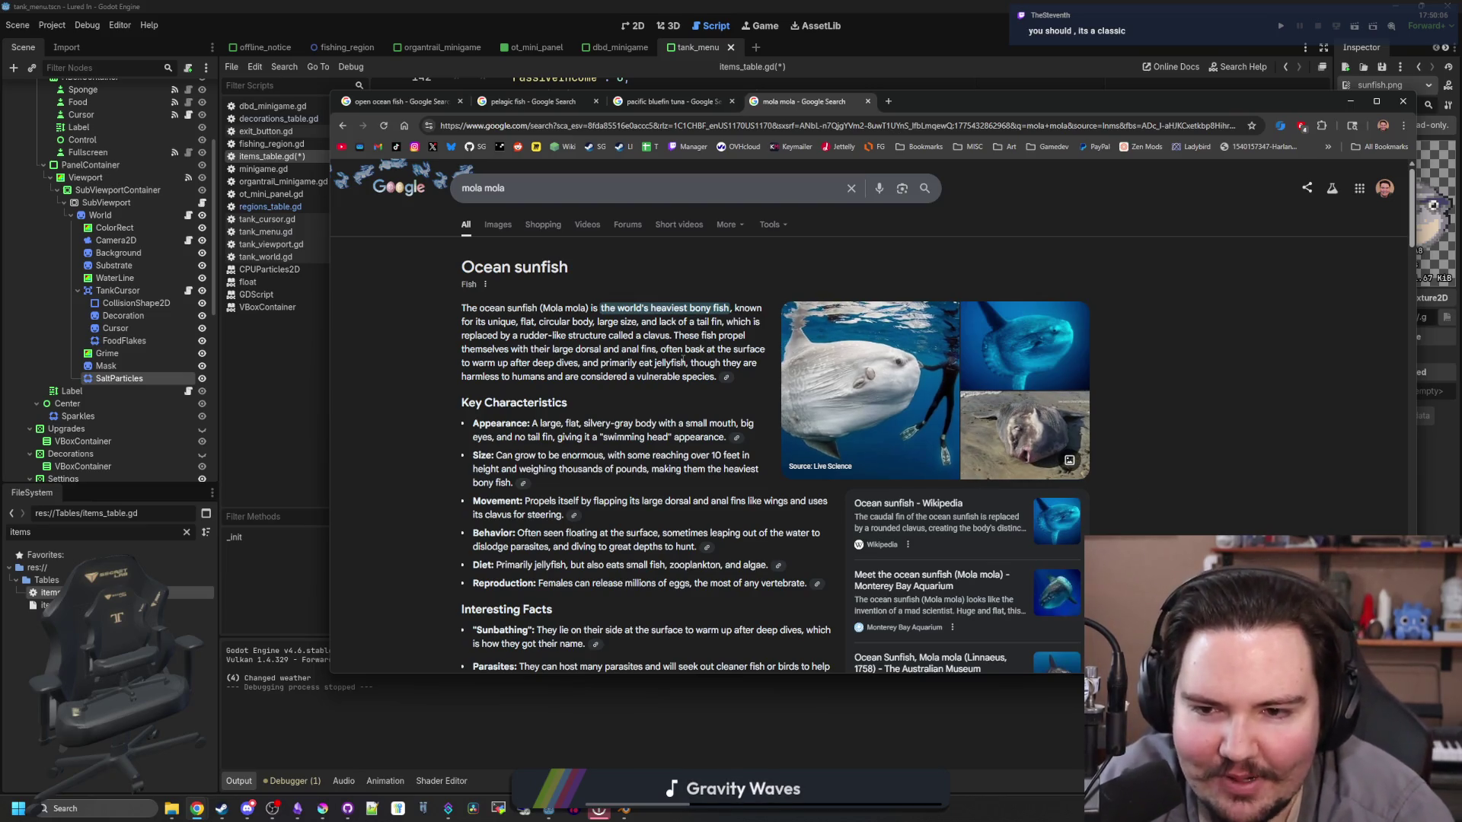
{"action": "scroll", "coordinate": [682, 358], "scroll_direction": "down", "scroll_amount": 10}
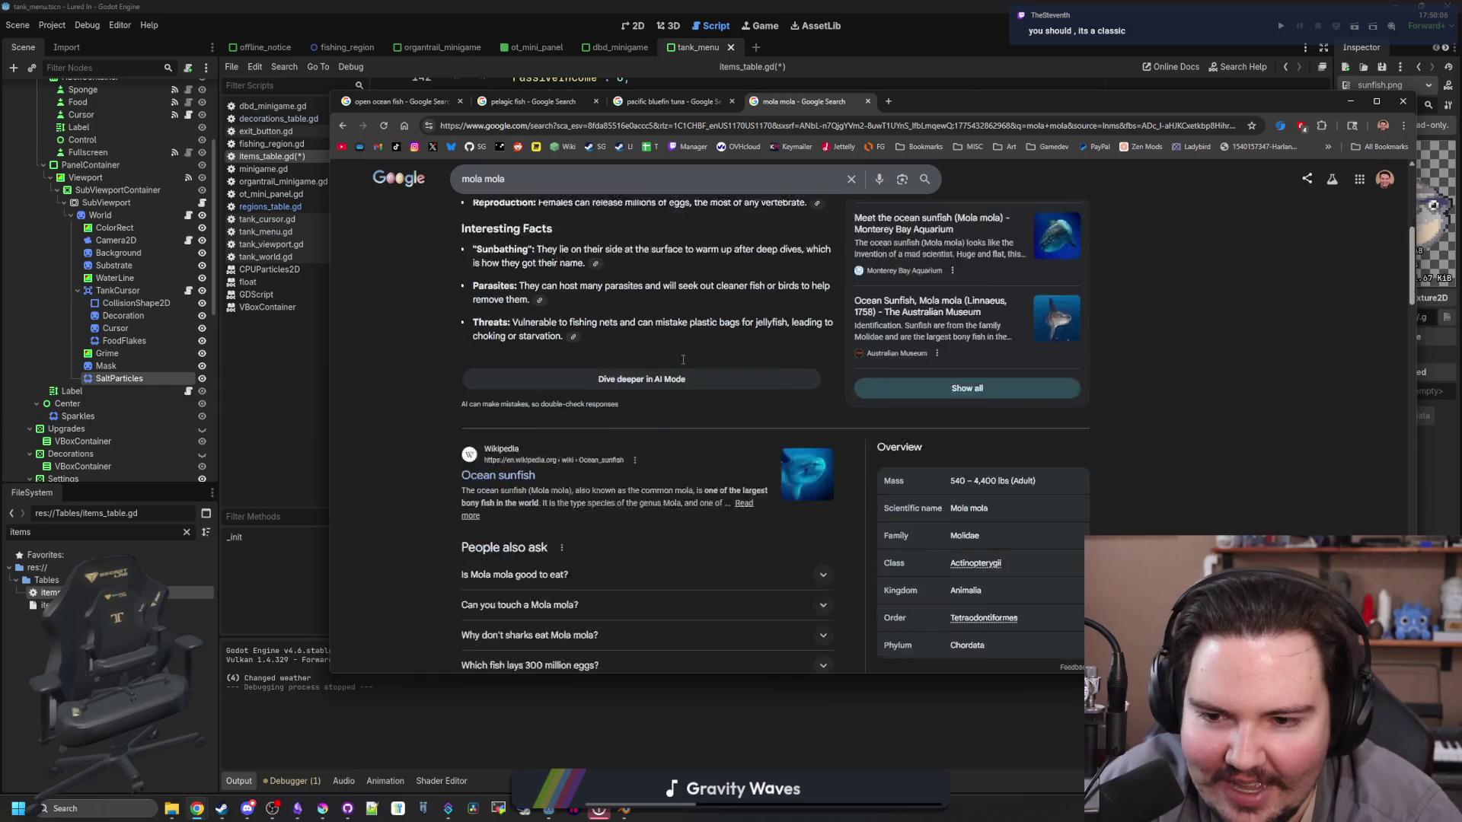
{"action": "scroll", "coordinate": [682, 364], "scroll_direction": "down", "scroll_amount": 1}
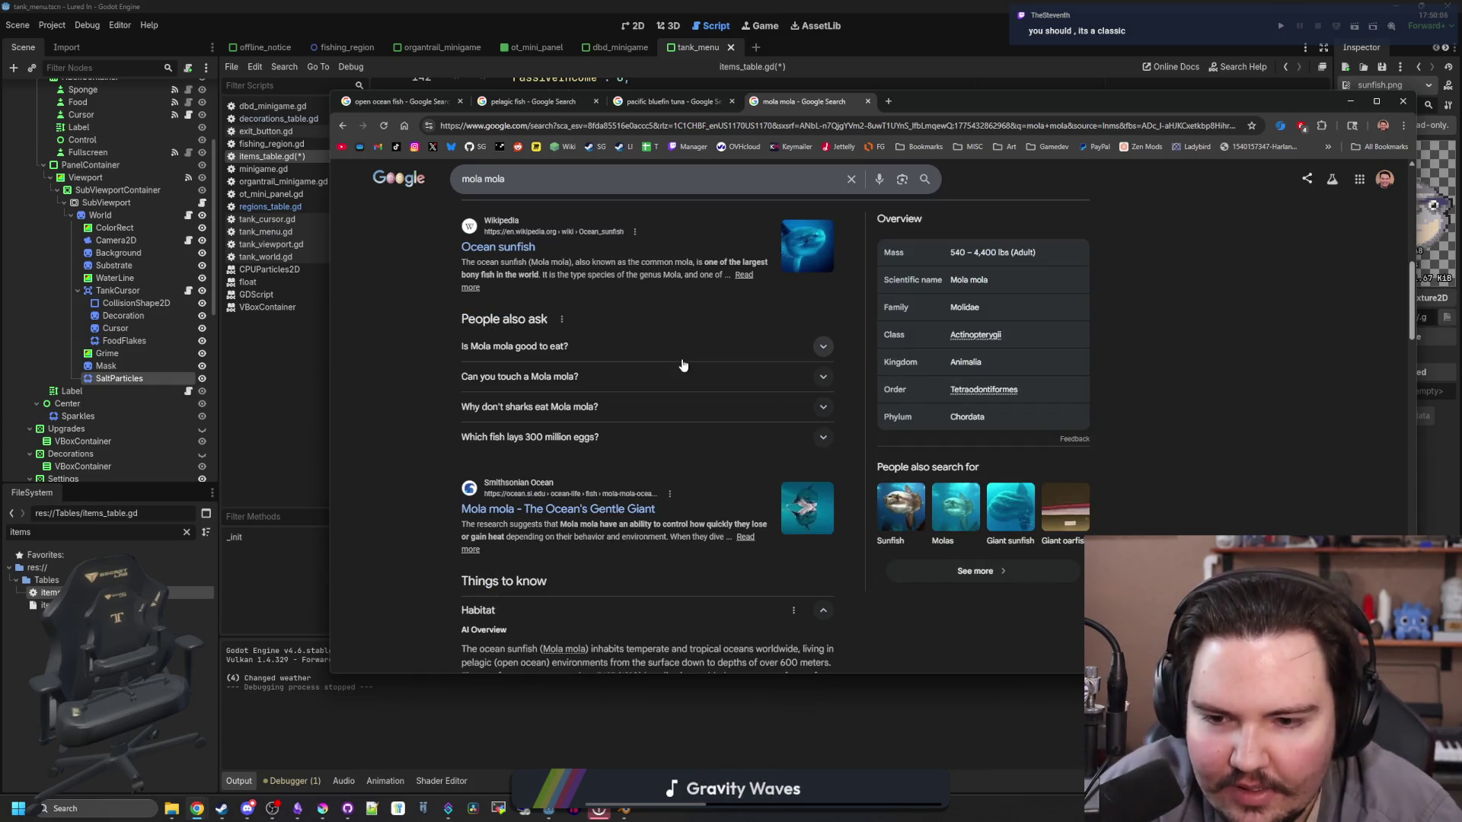
{"action": "scroll", "coordinate": [683, 365], "scroll_direction": "down", "scroll_amount": 1}
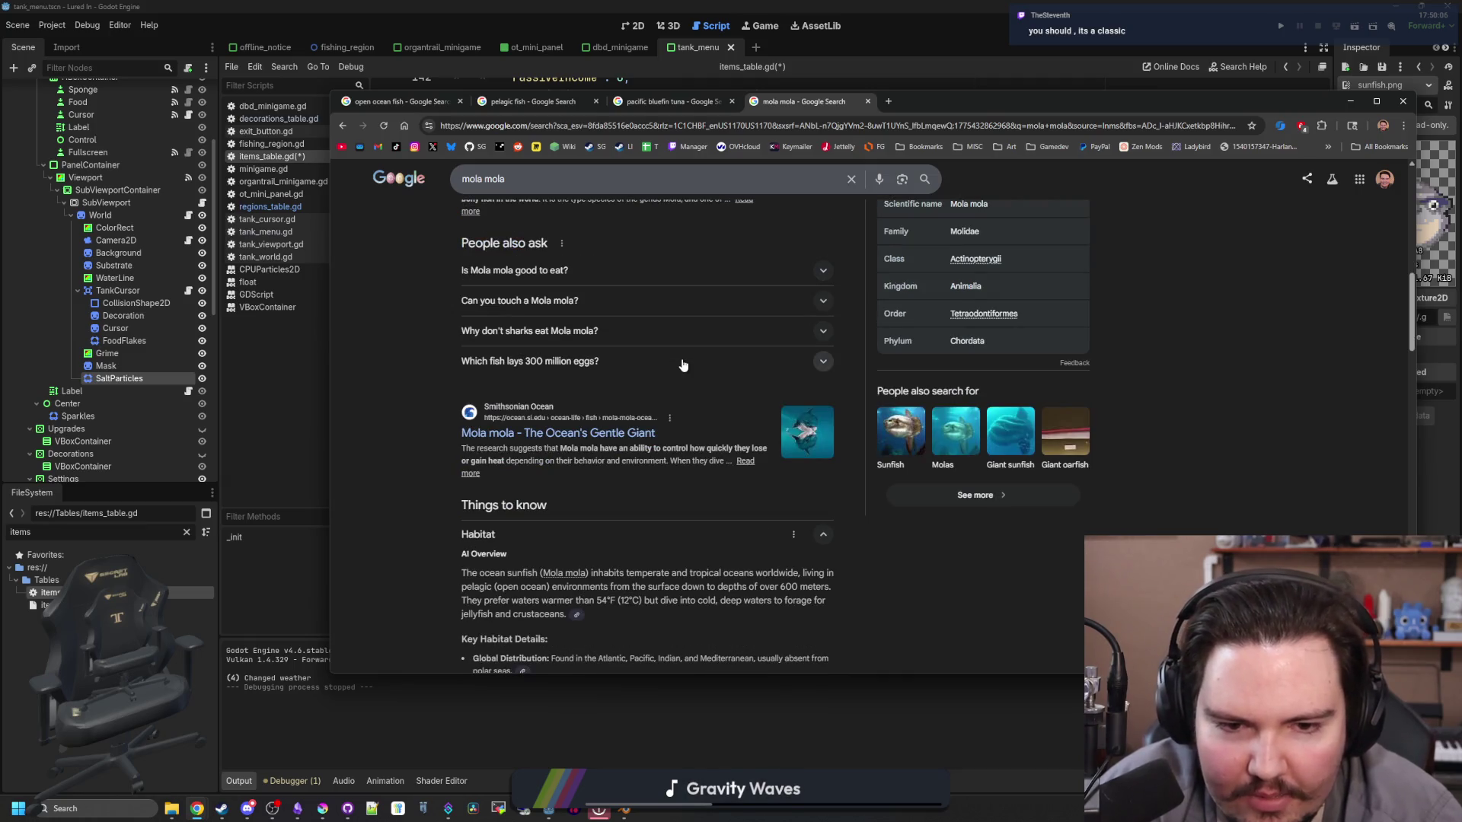
{"action": "left_click", "coordinate": [1015, 433]}
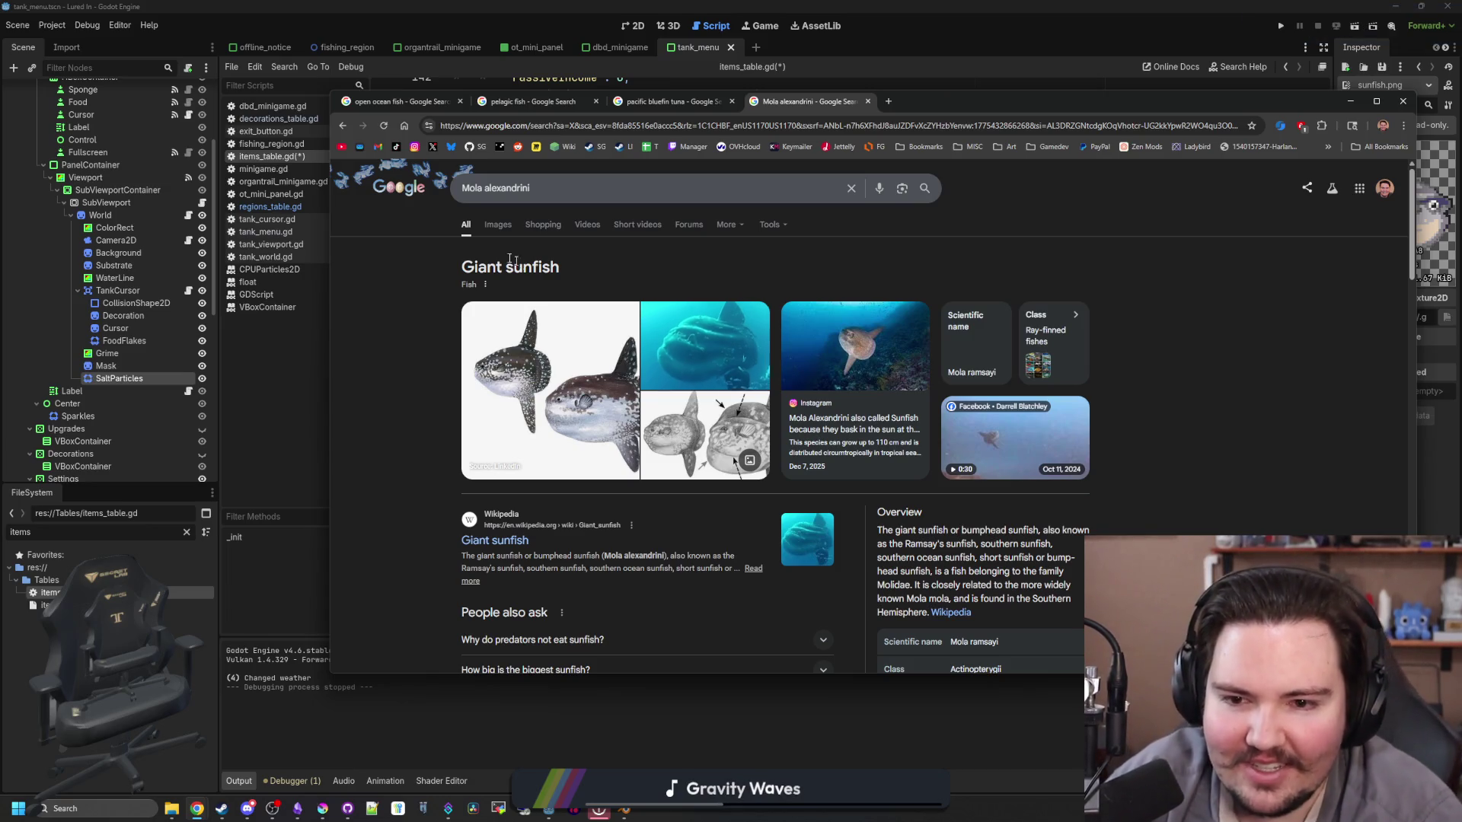
Step: Show Mola alexandrini image results and preview the Wikipedia, FishBase and ResearchGate sunfish images
{"action": "left_click", "coordinate": [509, 227]}
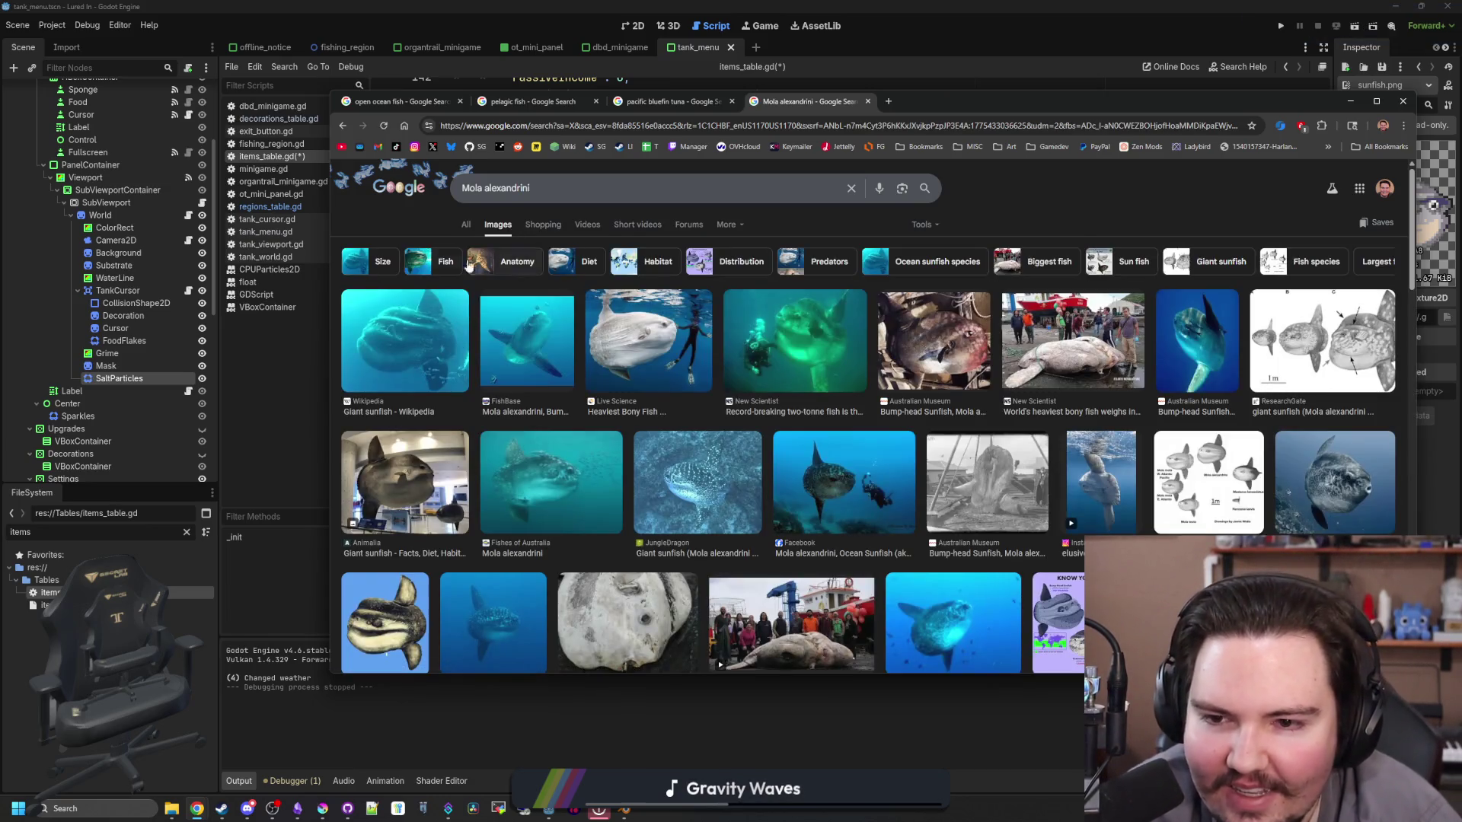
{"action": "left_click", "coordinate": [399, 319]}
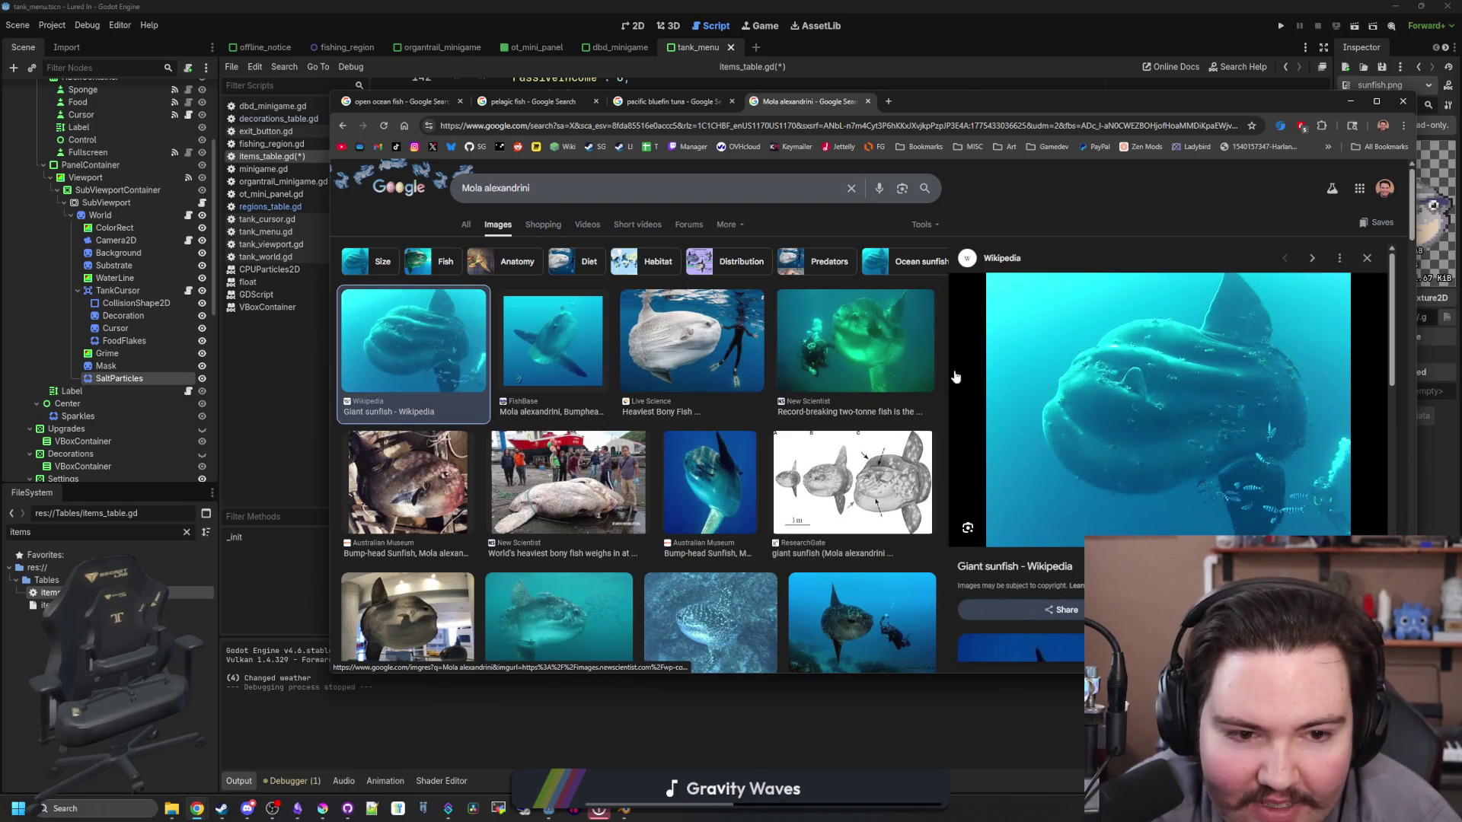
{"action": "key", "text": "Escape"}
{"action": "left_click", "coordinate": [586, 341]}
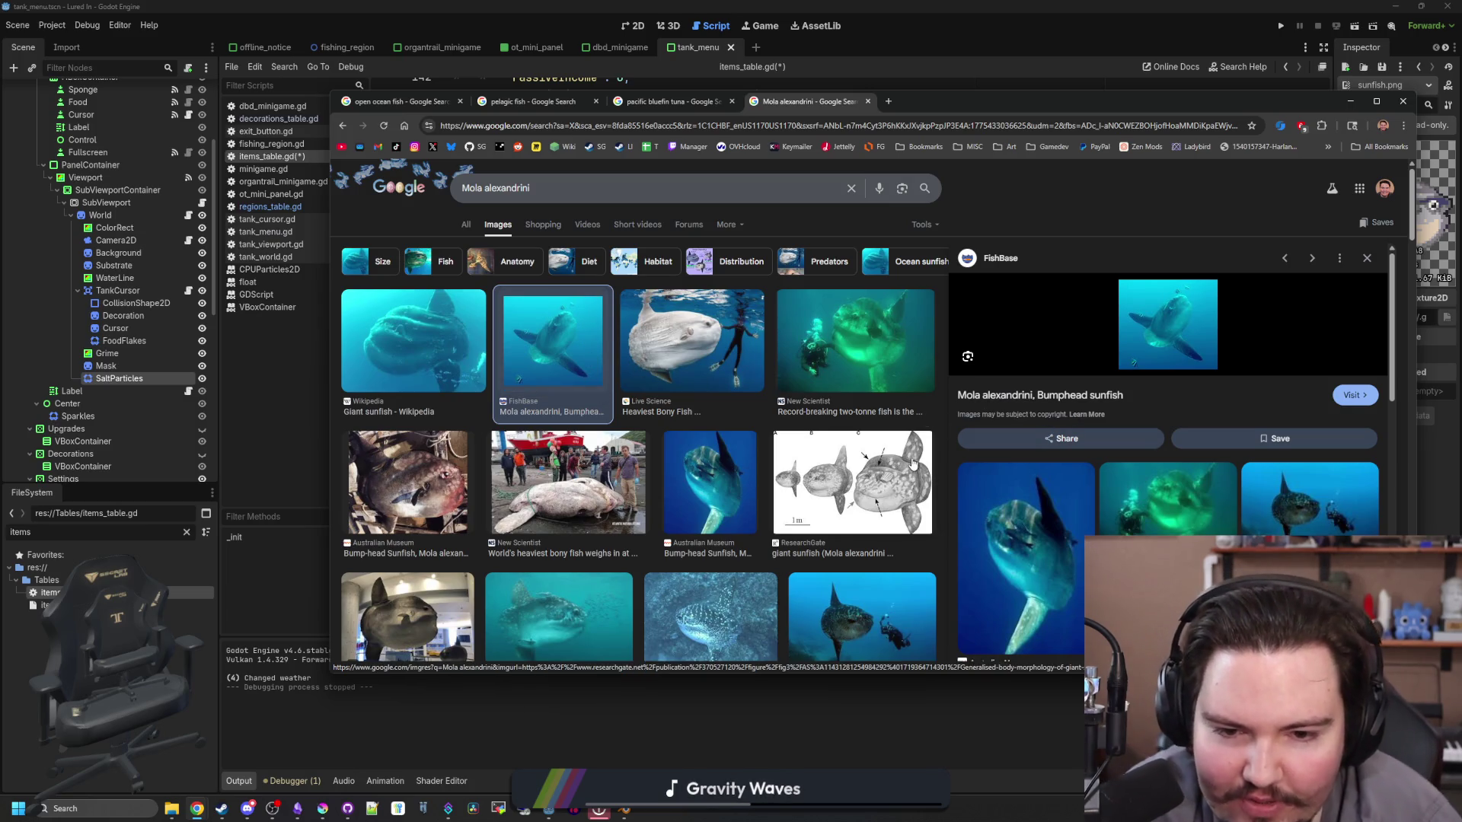
{"action": "left_click", "coordinate": [852, 480]}
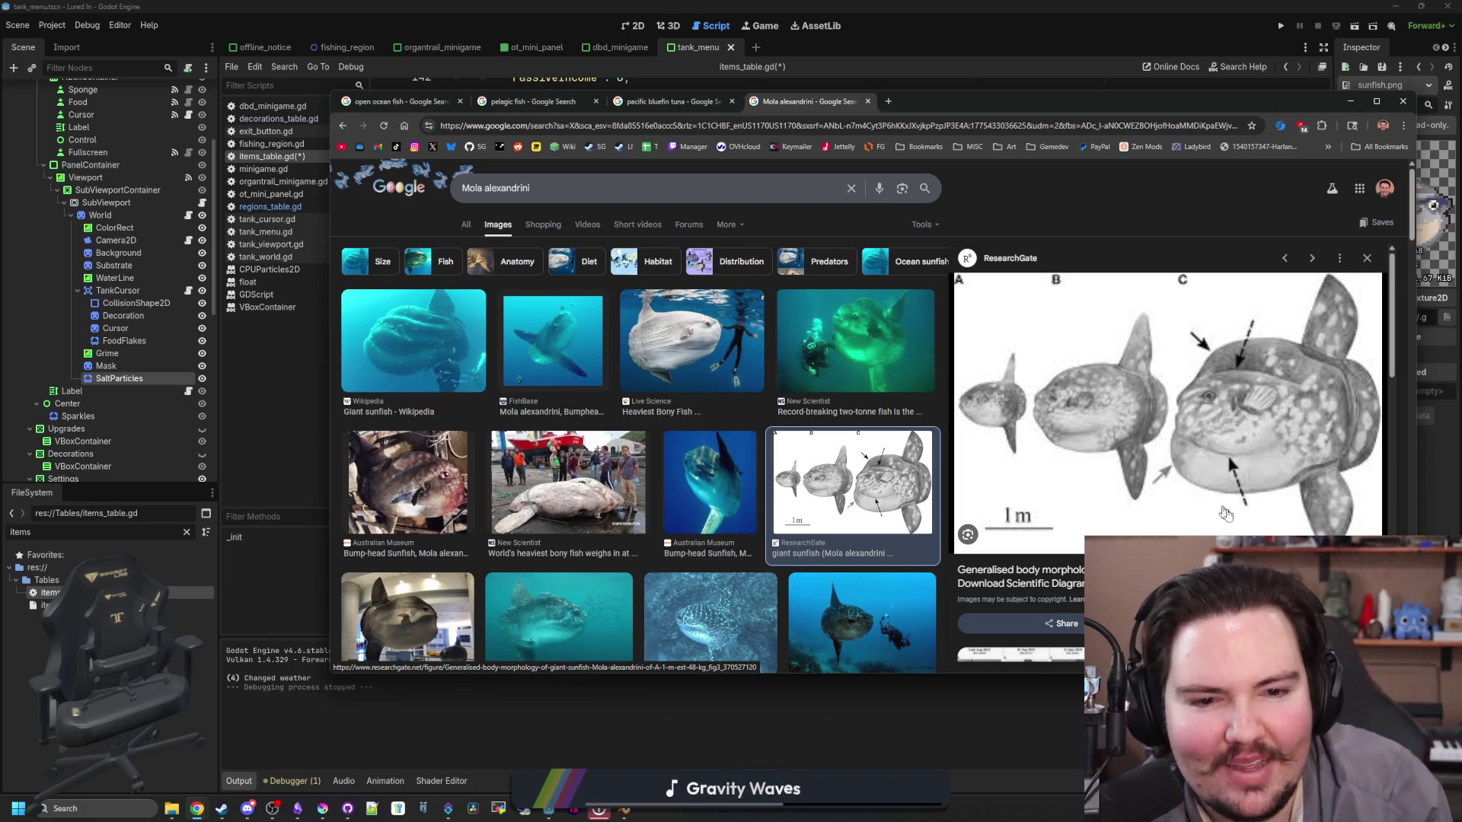
{"action": "scroll", "coordinate": [659, 402], "scroll_direction": "down", "scroll_amount": 2}
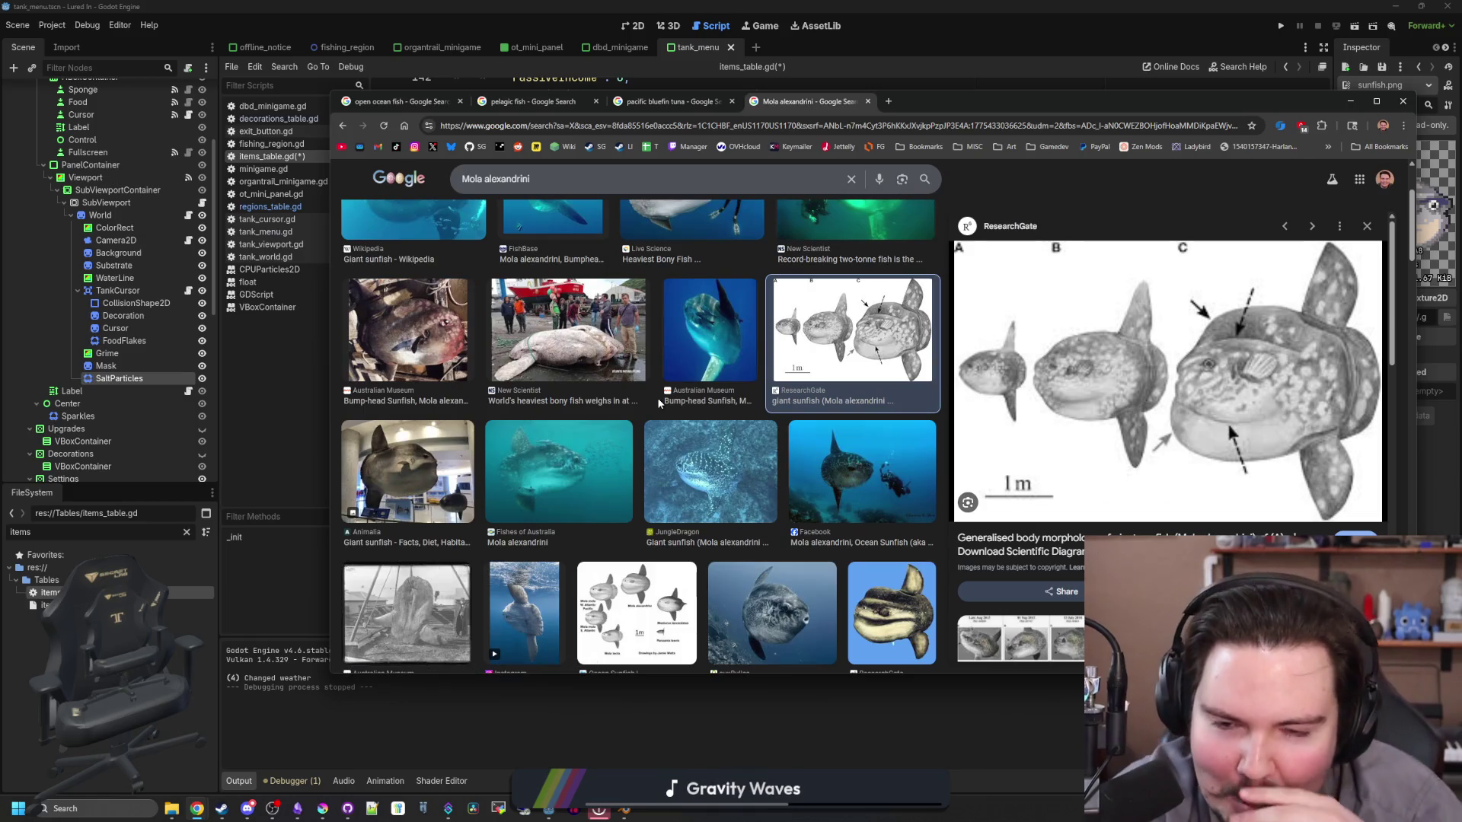
{"action": "scroll", "coordinate": [660, 402], "scroll_direction": "down", "scroll_amount": 2}
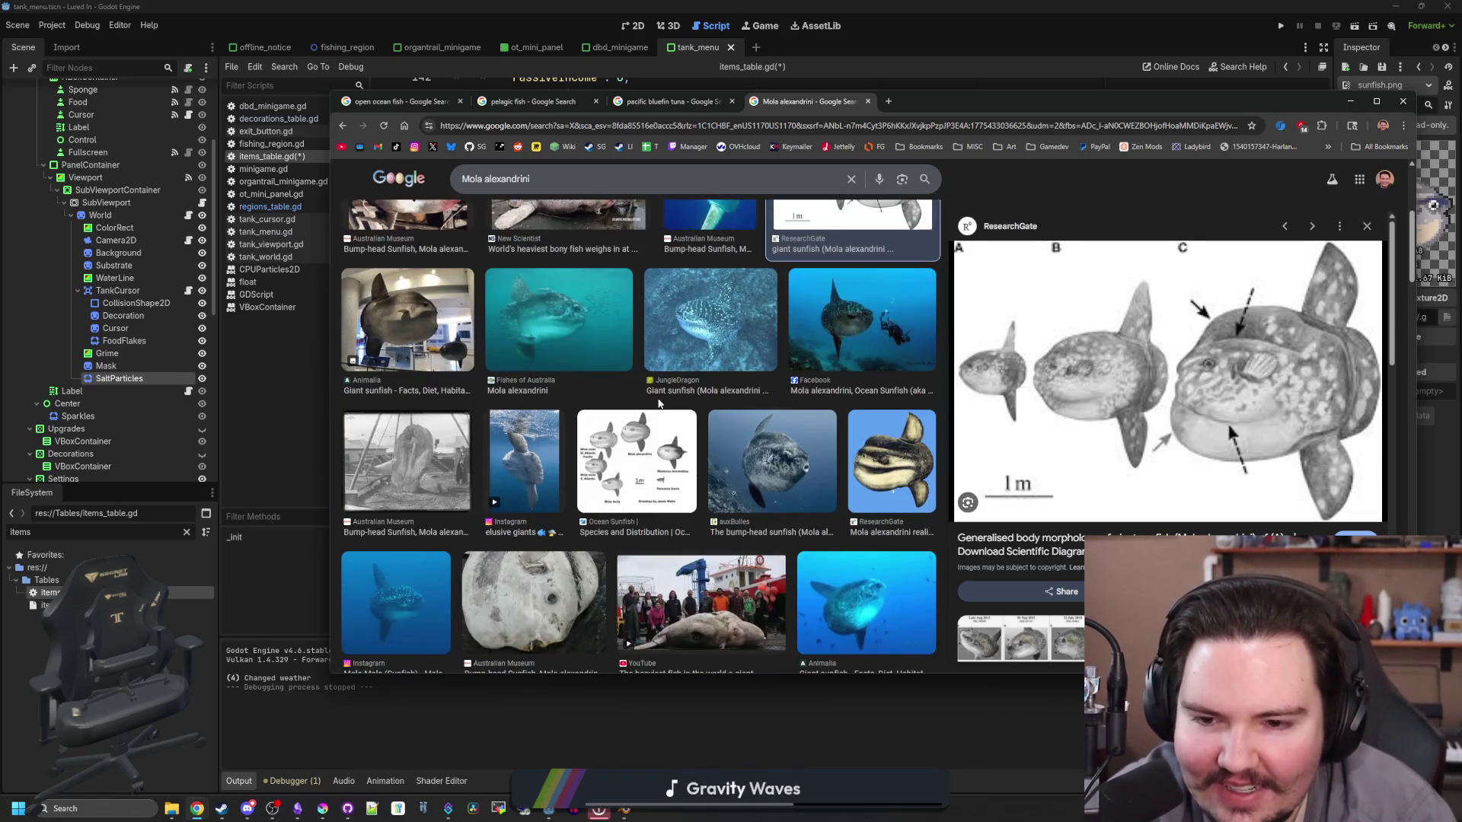
{"action": "scroll", "coordinate": [659, 403], "scroll_direction": "down", "scroll_amount": 1}
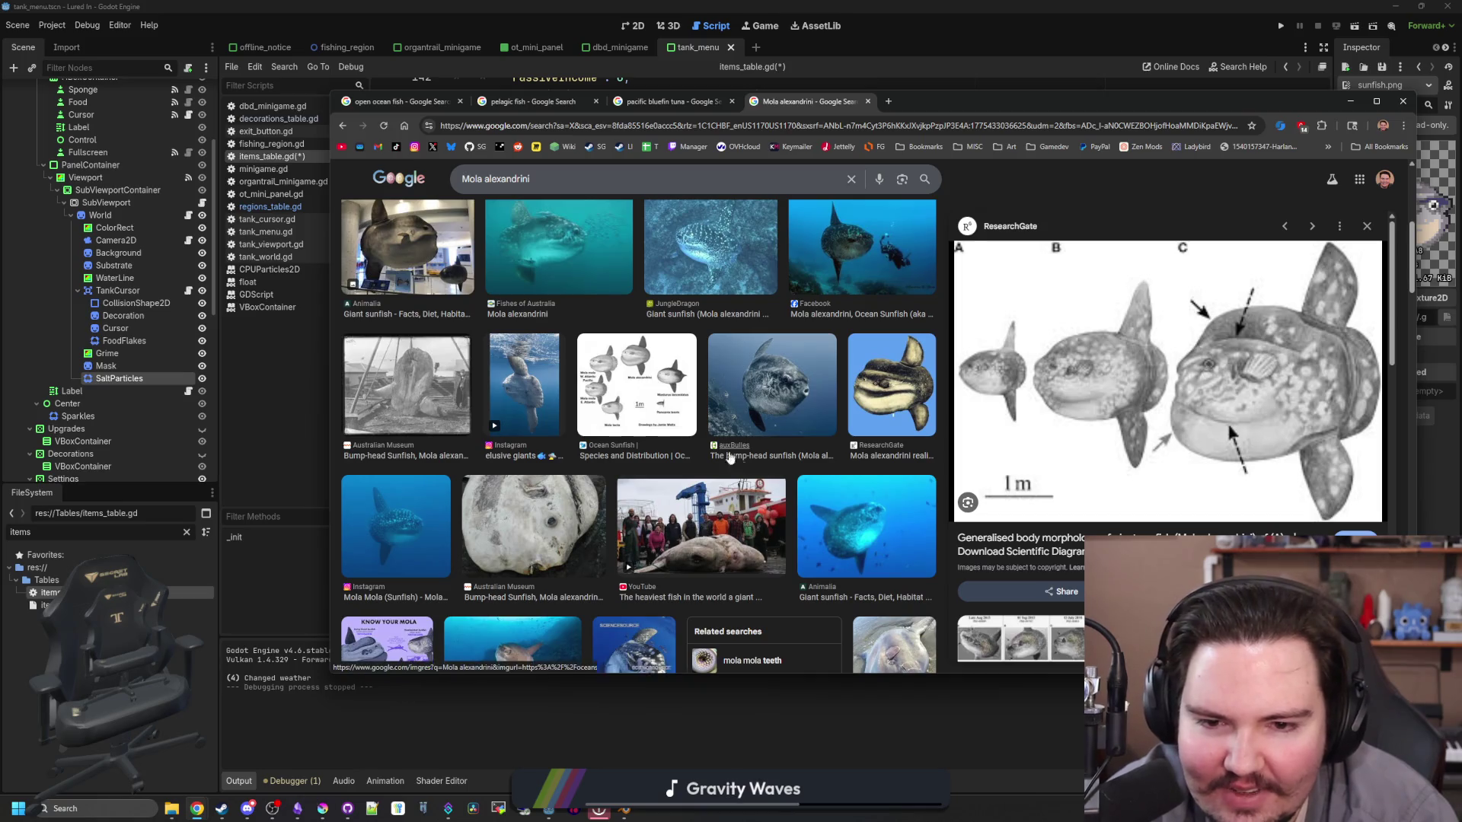
Step: Preview the bump-head sunfish photos and the Know Your Mola chart, then minimize Chrome
{"action": "left_click", "coordinate": [732, 392]}
{"action": "left_click", "coordinate": [869, 404]}
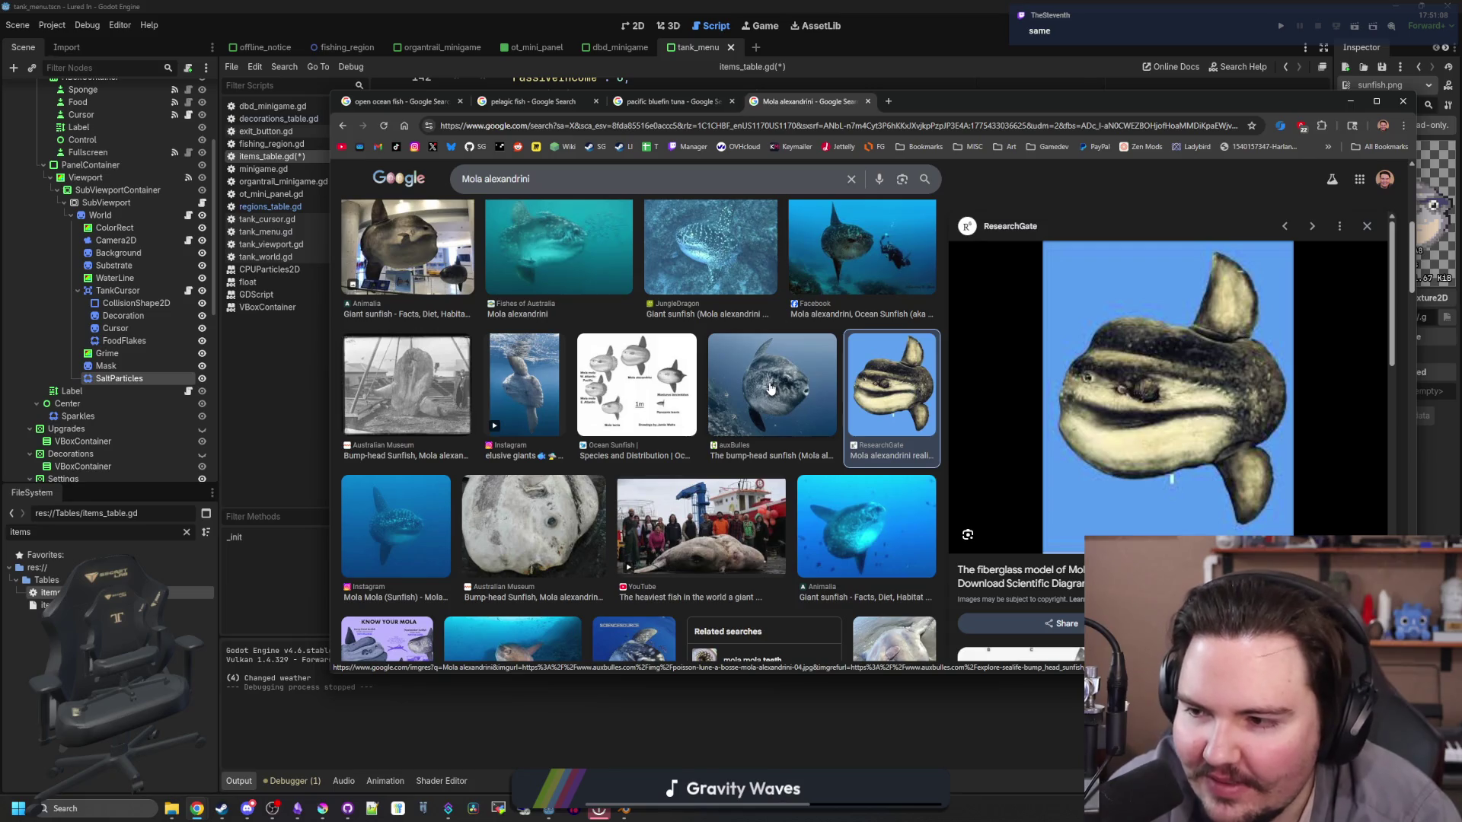
{"action": "scroll", "coordinate": [770, 389], "scroll_direction": "down", "scroll_amount": 2}
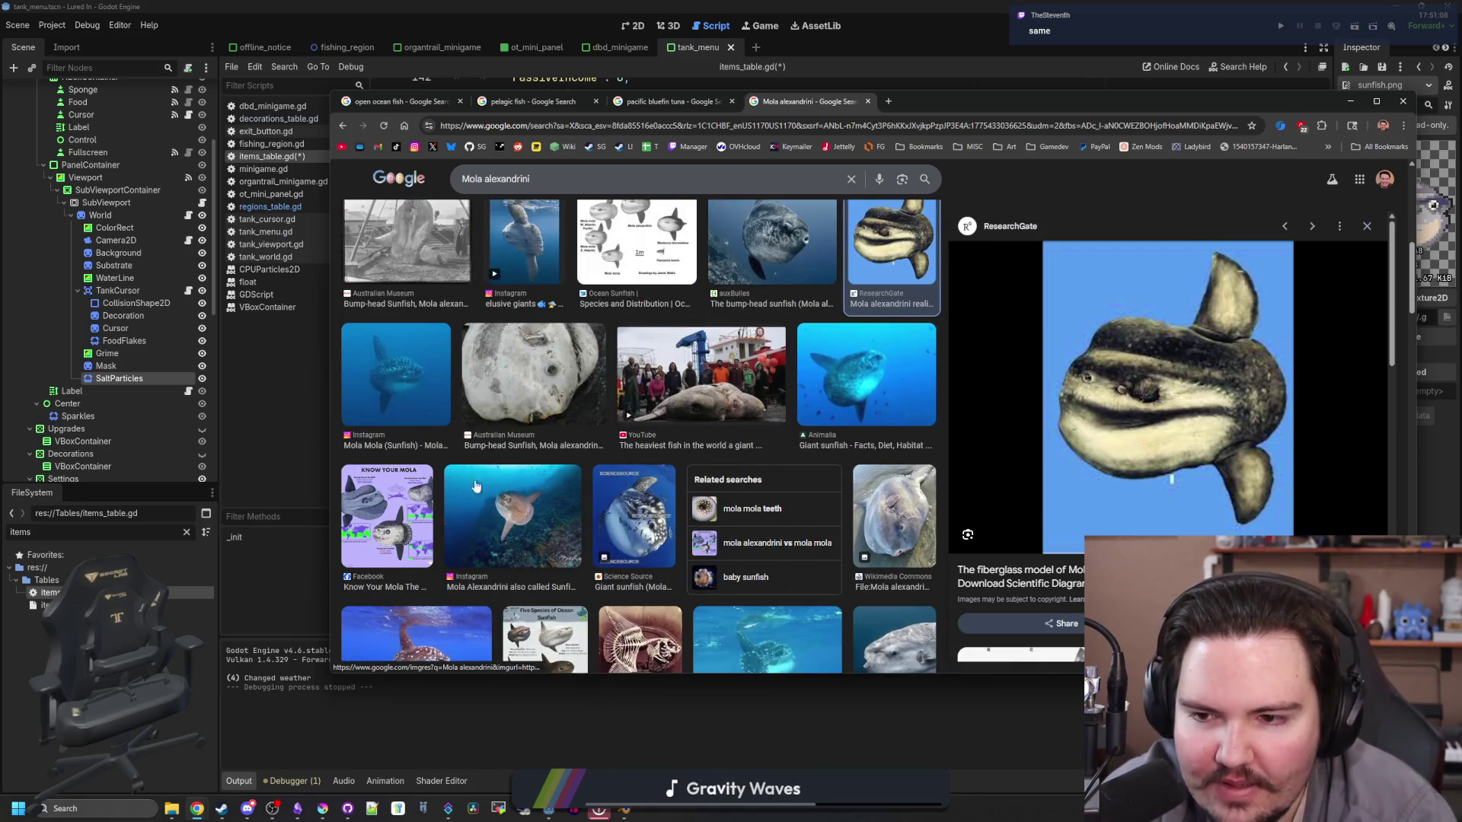
{"action": "left_click", "coordinate": [400, 524]}
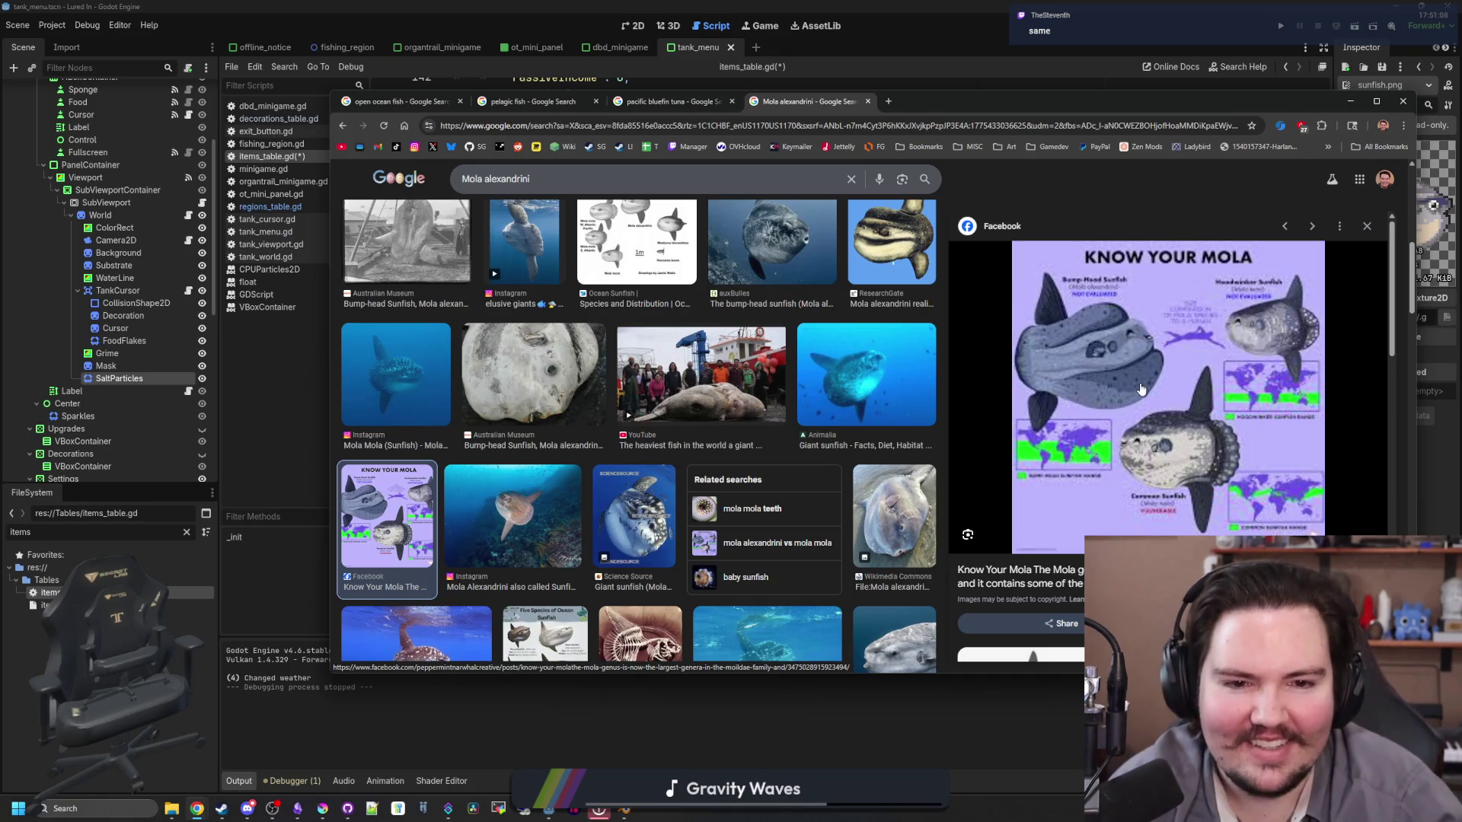
{"action": "scroll", "coordinate": [812, 404], "scroll_direction": "down", "scroll_amount": 3}
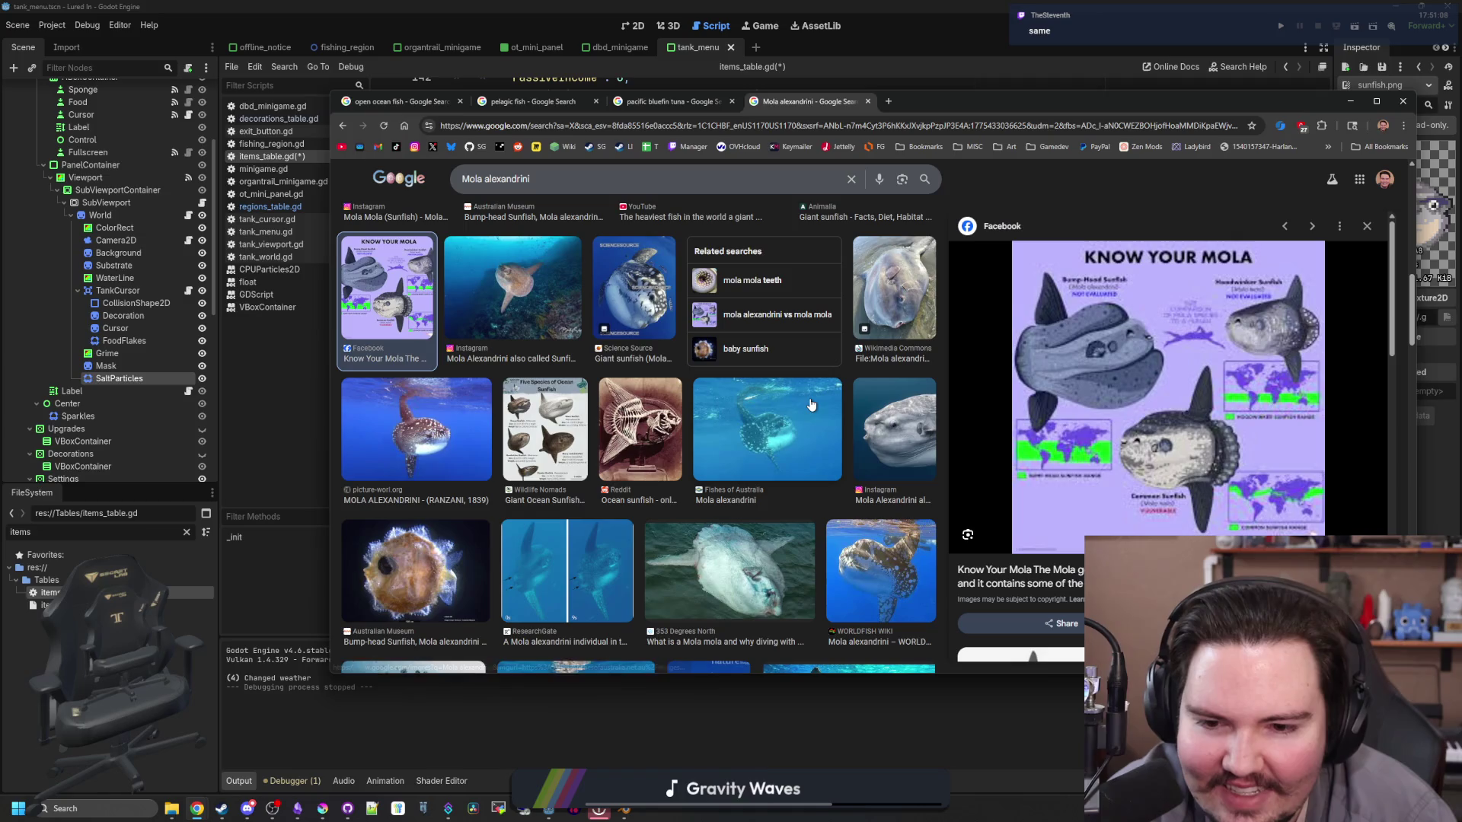
{"action": "scroll", "coordinate": [812, 404], "scroll_direction": "down", "scroll_amount": 4}
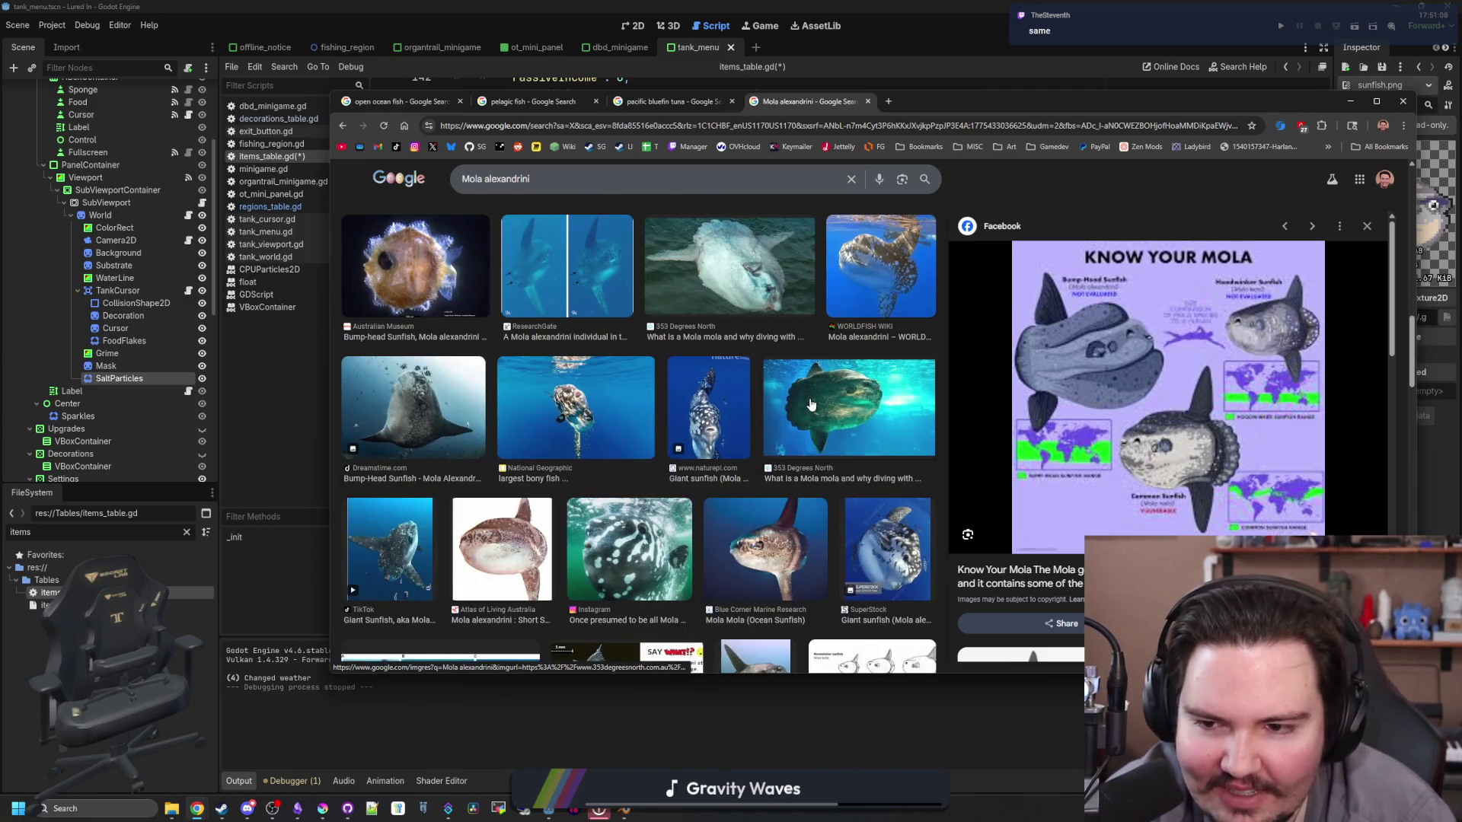
{"action": "scroll", "coordinate": [812, 404], "scroll_direction": "down", "scroll_amount": 3}
{"action": "scroll", "coordinate": [799, 409], "scroll_direction": "up", "scroll_amount": 10}
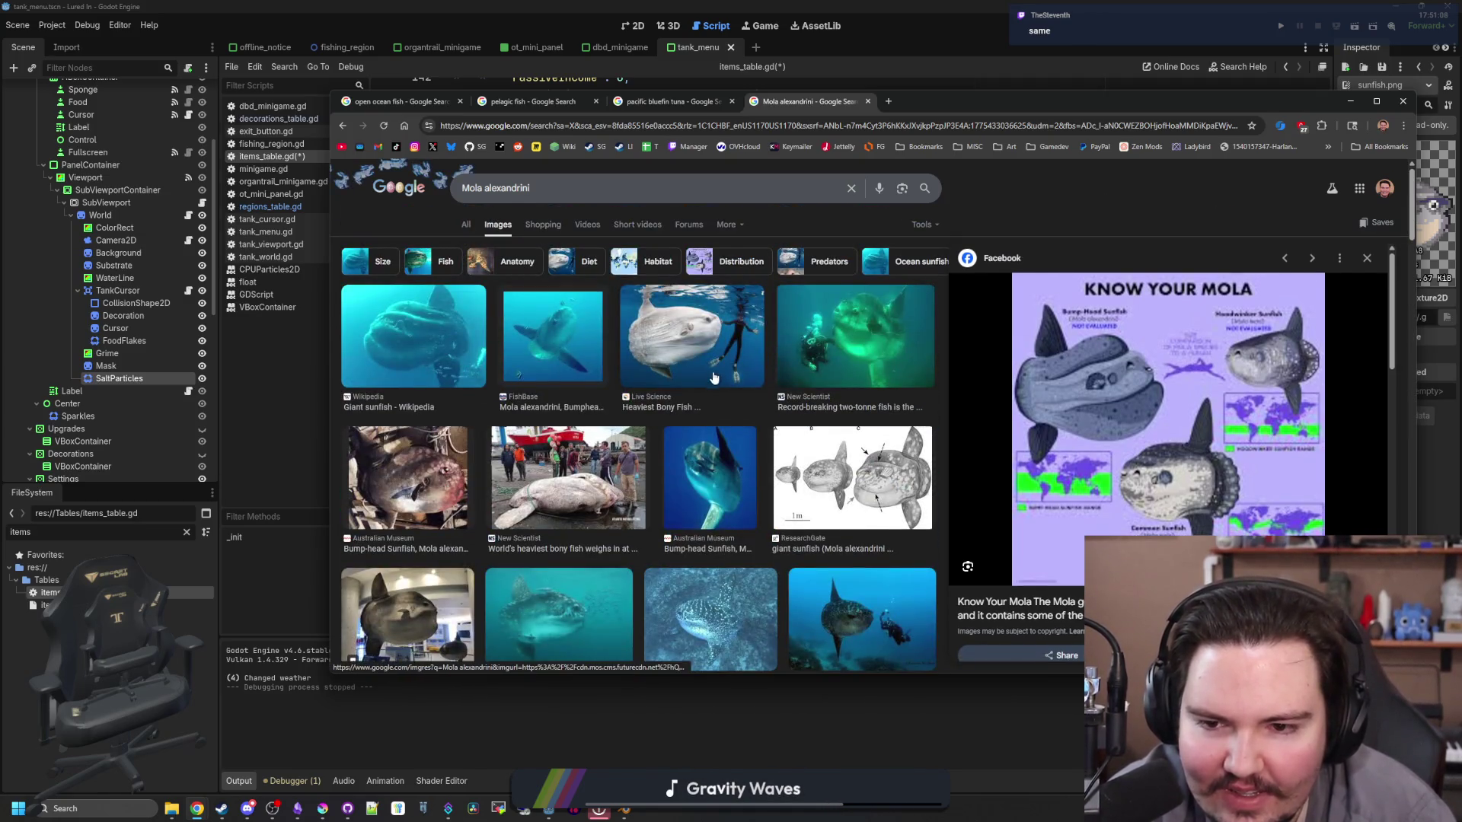
{"action": "left_click", "coordinate": [906, 480]}
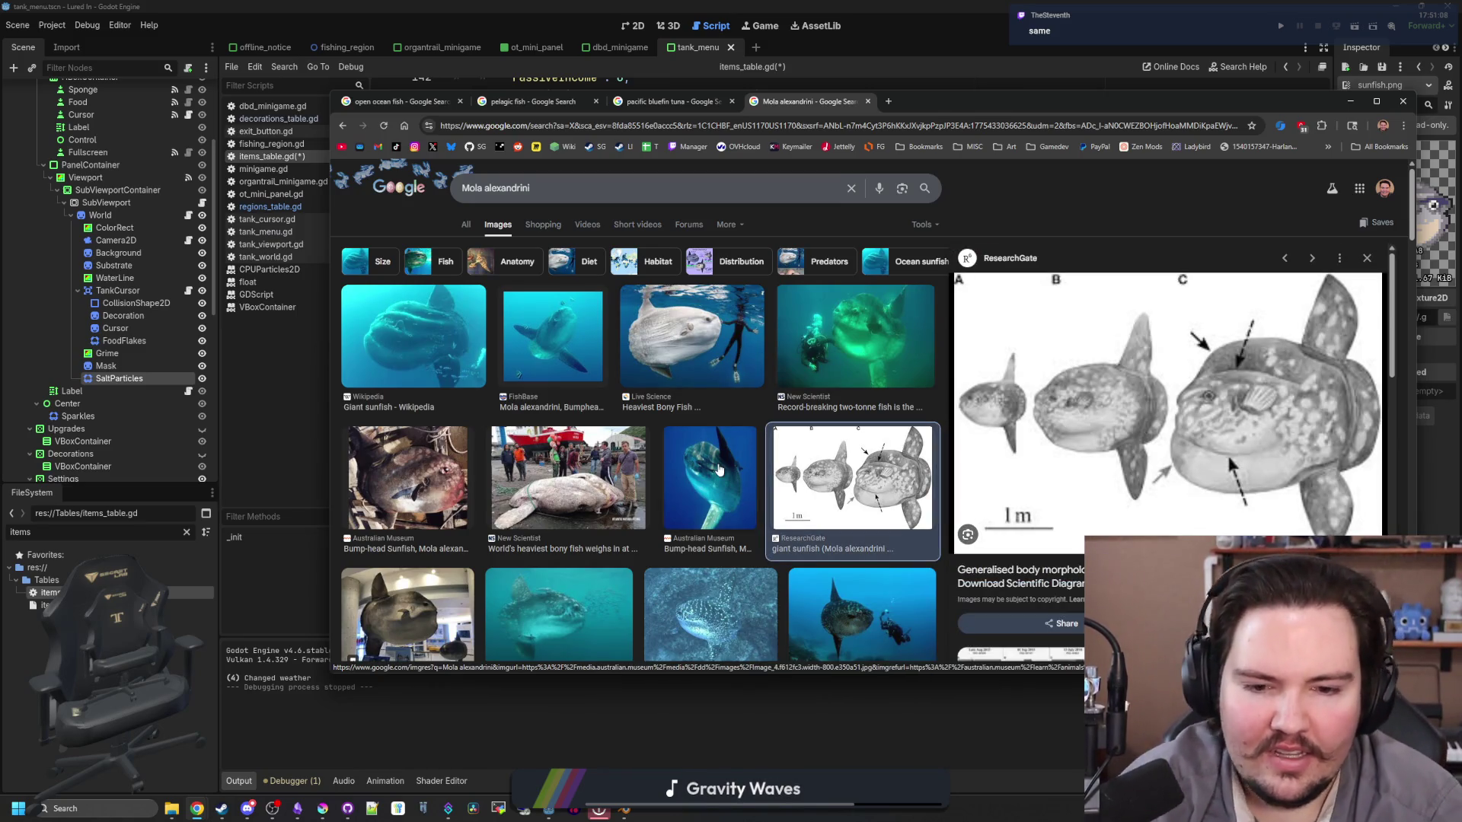
{"action": "key", "text": "super+Down"}
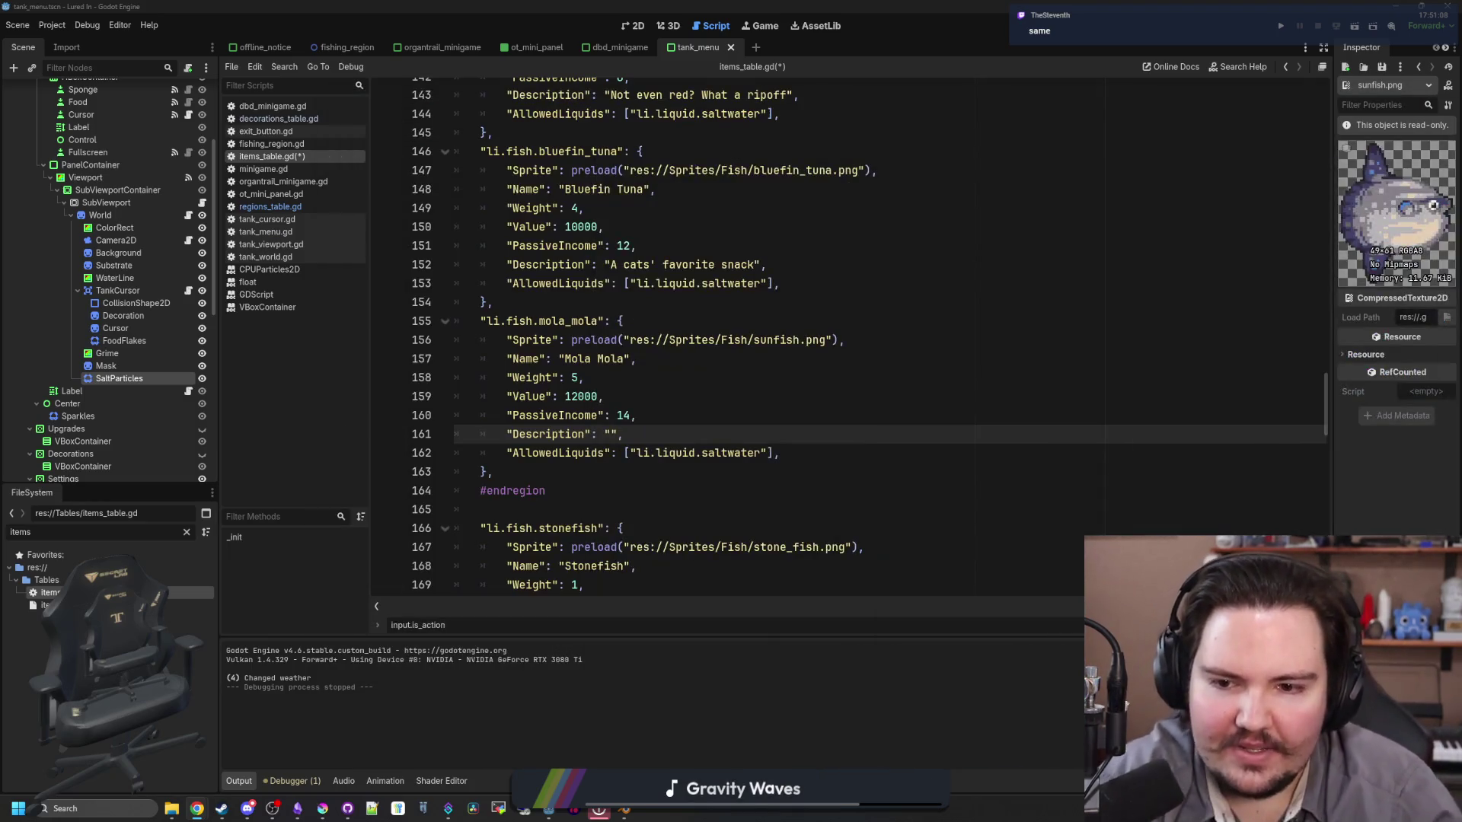
Step: Place the cursor on the empty mola_mola description line, then drag Chrome back over the editor
{"action": "left_click", "coordinate": [668, 435]}
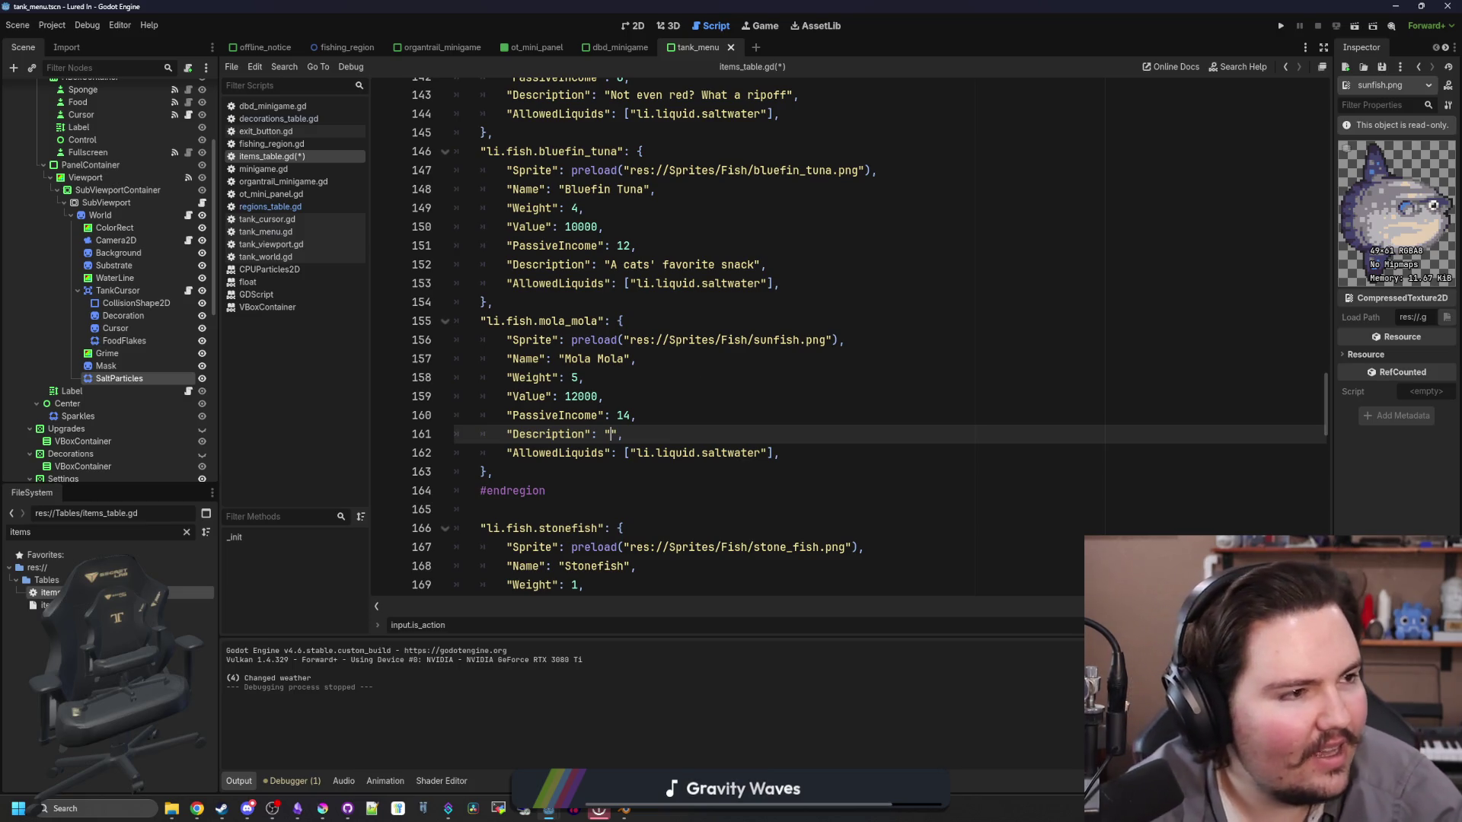
{"action": "left_click_drag", "start_coordinate": [1461, 119], "coordinate": [1074, 118]}
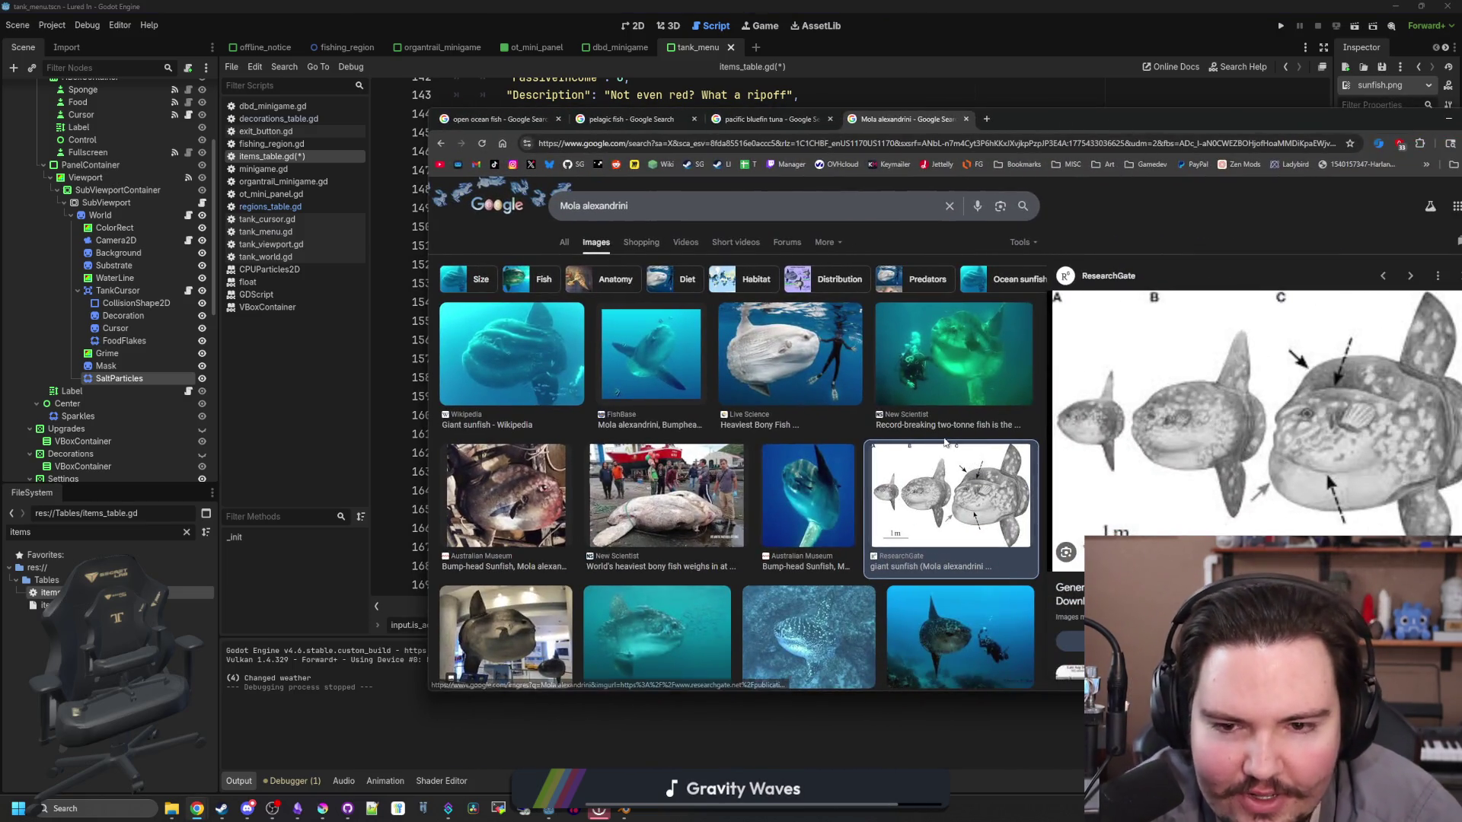
Step: Preview the Wikipedia and Australian Museum giant sunfish images, then close the preview
{"action": "left_click", "coordinate": [533, 358]}
{"action": "scroll", "coordinate": [1114, 404], "scroll_direction": "down", "scroll_amount": 5}
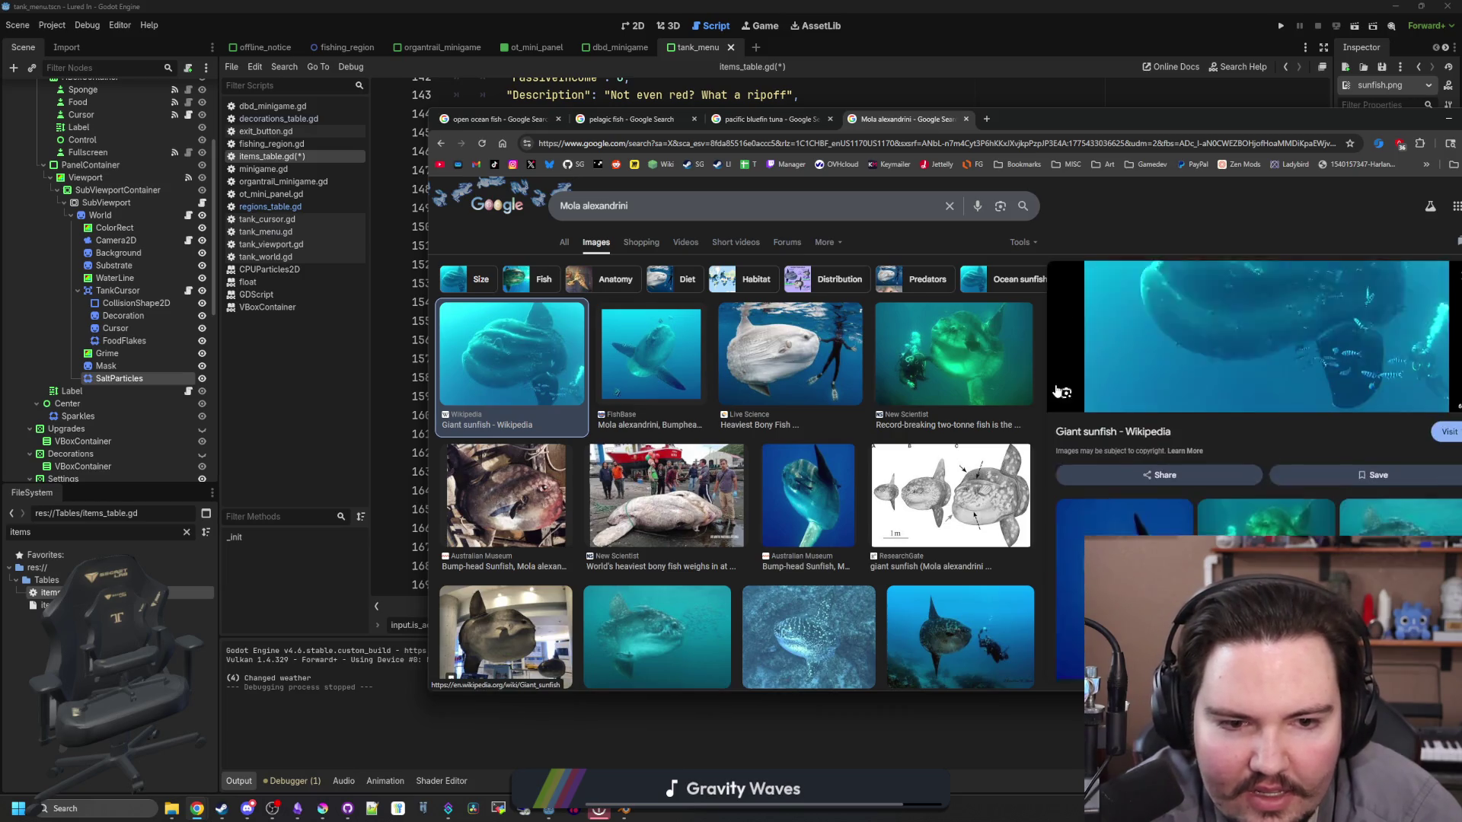
{"action": "left_click", "coordinate": [1117, 388]}
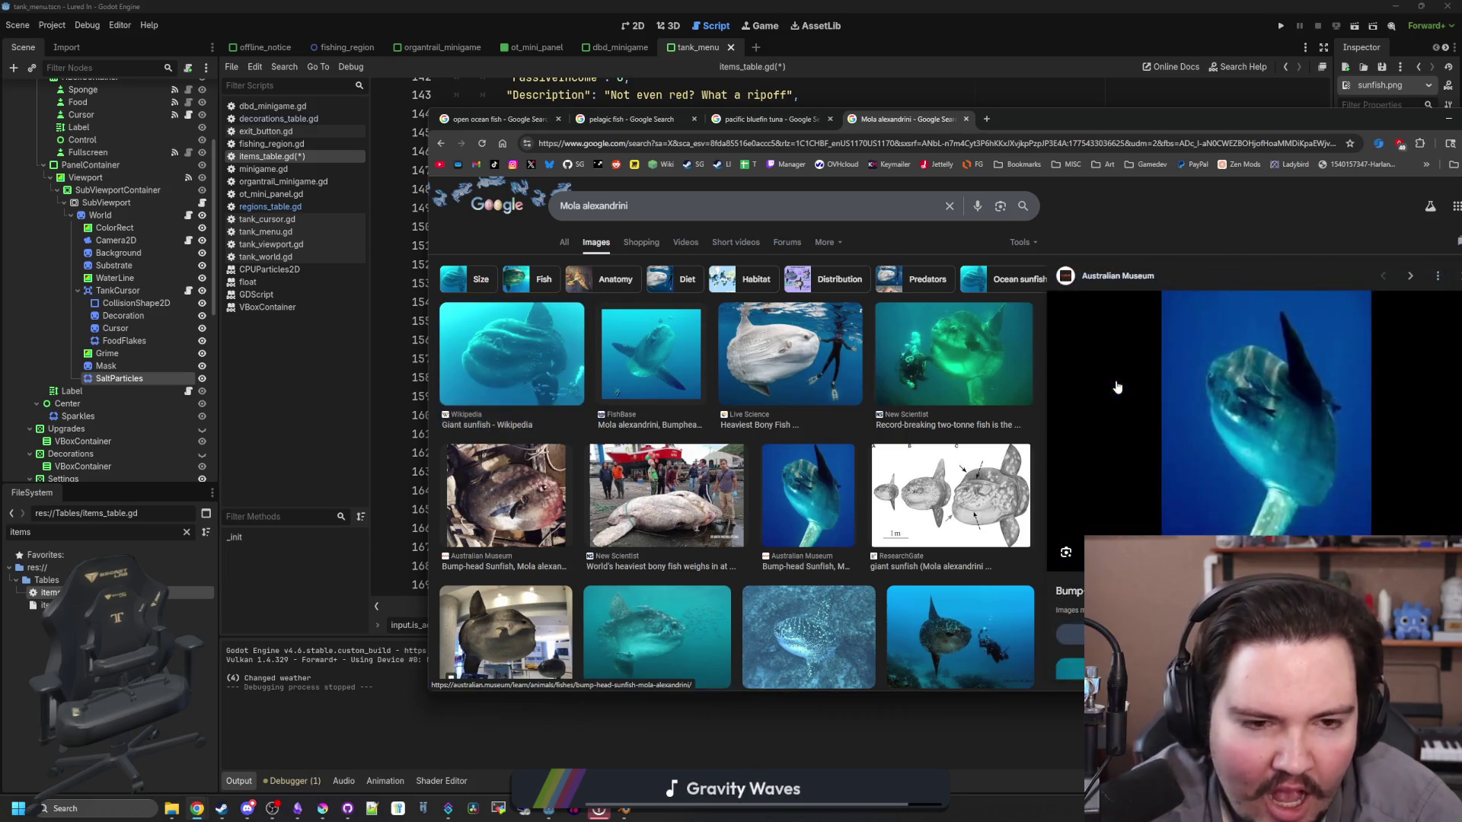
{"action": "key", "text": "alt+Left"}
{"action": "key", "text": "alt+Left"}
{"action": "key", "text": "alt+Left"}
{"action": "key", "text": "alt+Left"}
{"action": "key", "text": "alt+Left"}
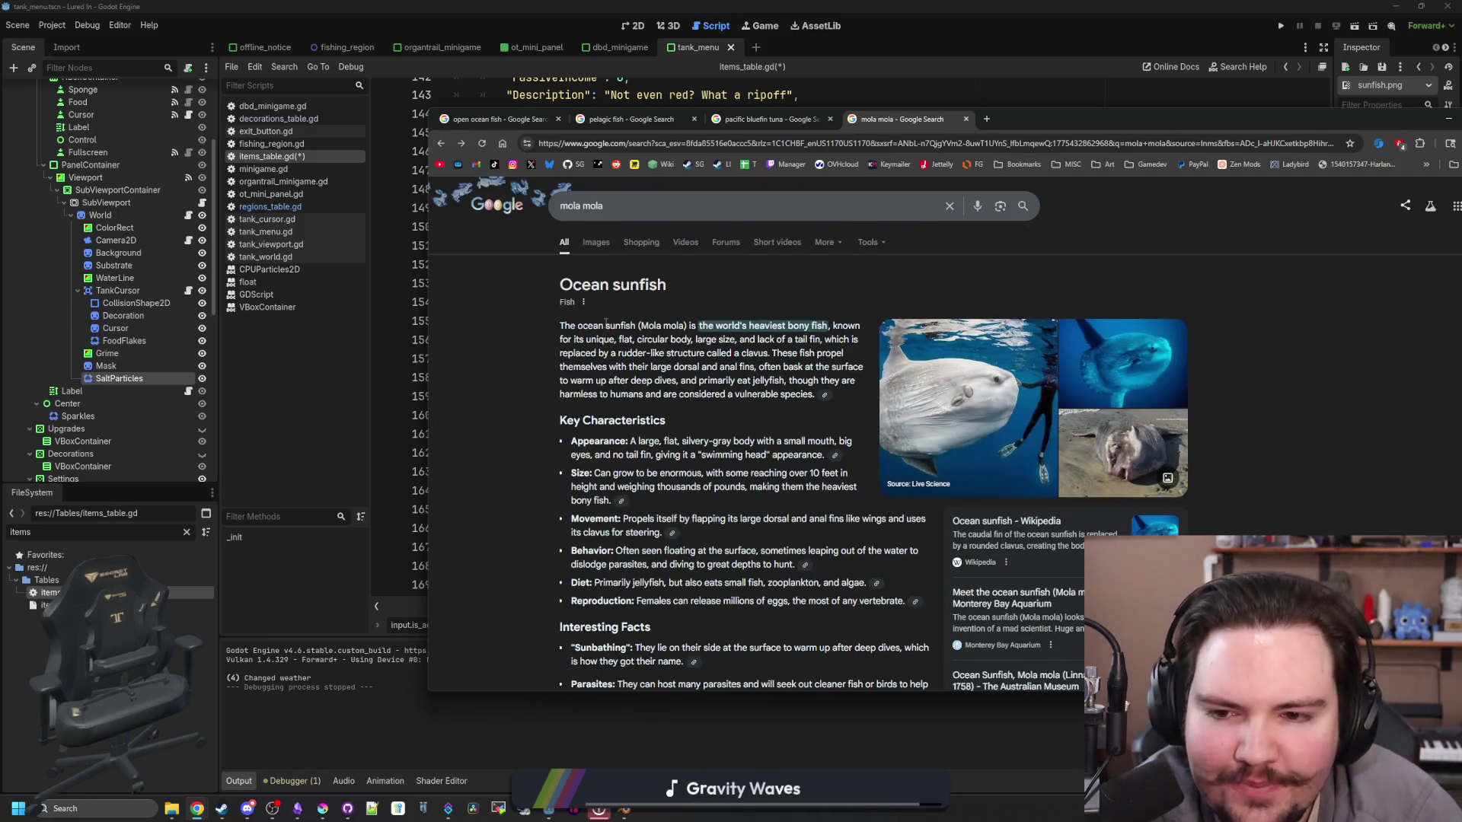
Step: Switch to mola mola image results and preview the Wikipedia, sea lion and Wild Focus photos
{"action": "left_click", "coordinate": [596, 244]}
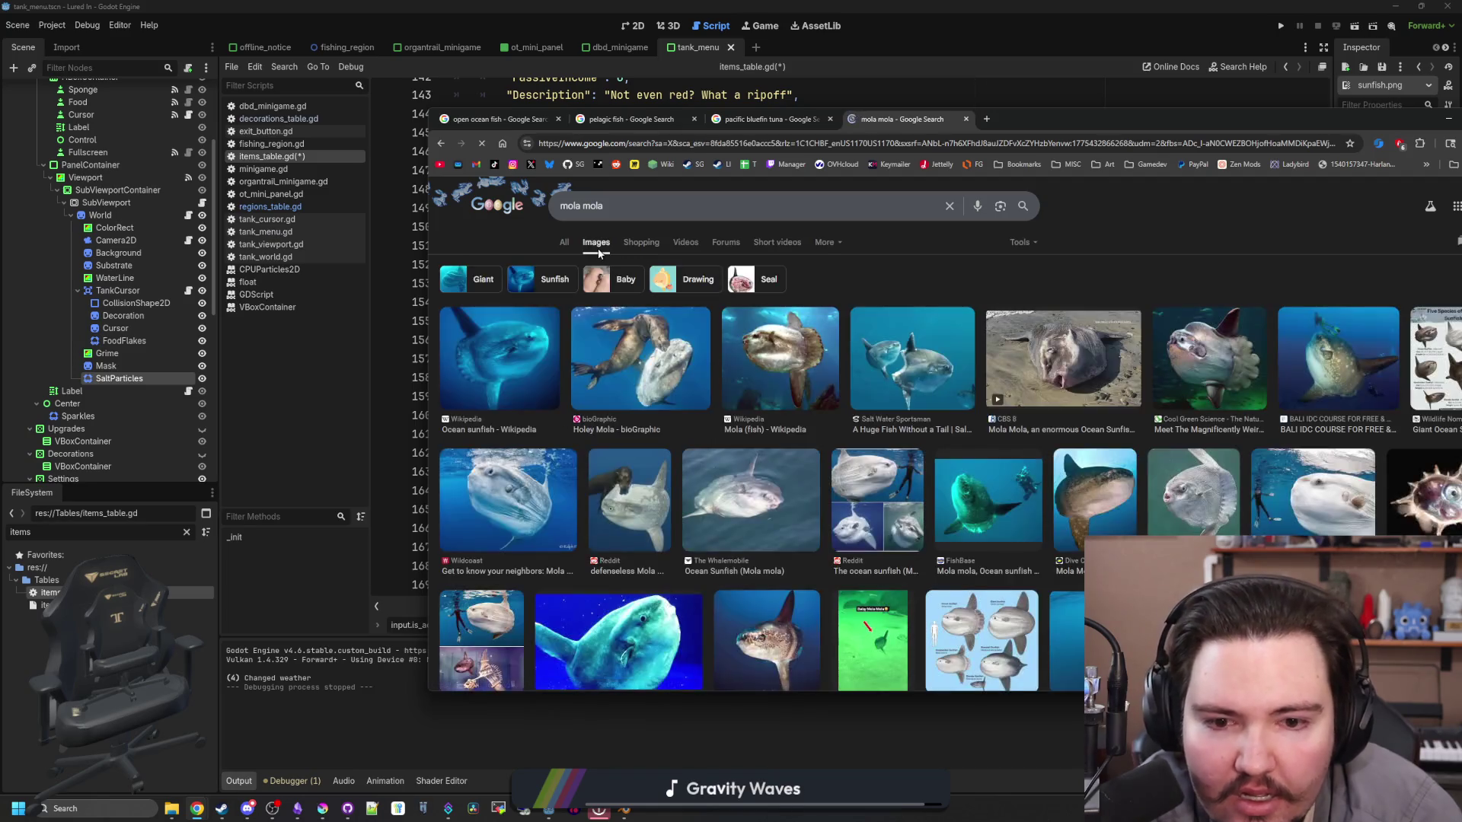
{"action": "left_click", "coordinate": [523, 341]}
{"action": "scroll", "coordinate": [583, 377], "scroll_direction": "down", "scroll_amount": 2}
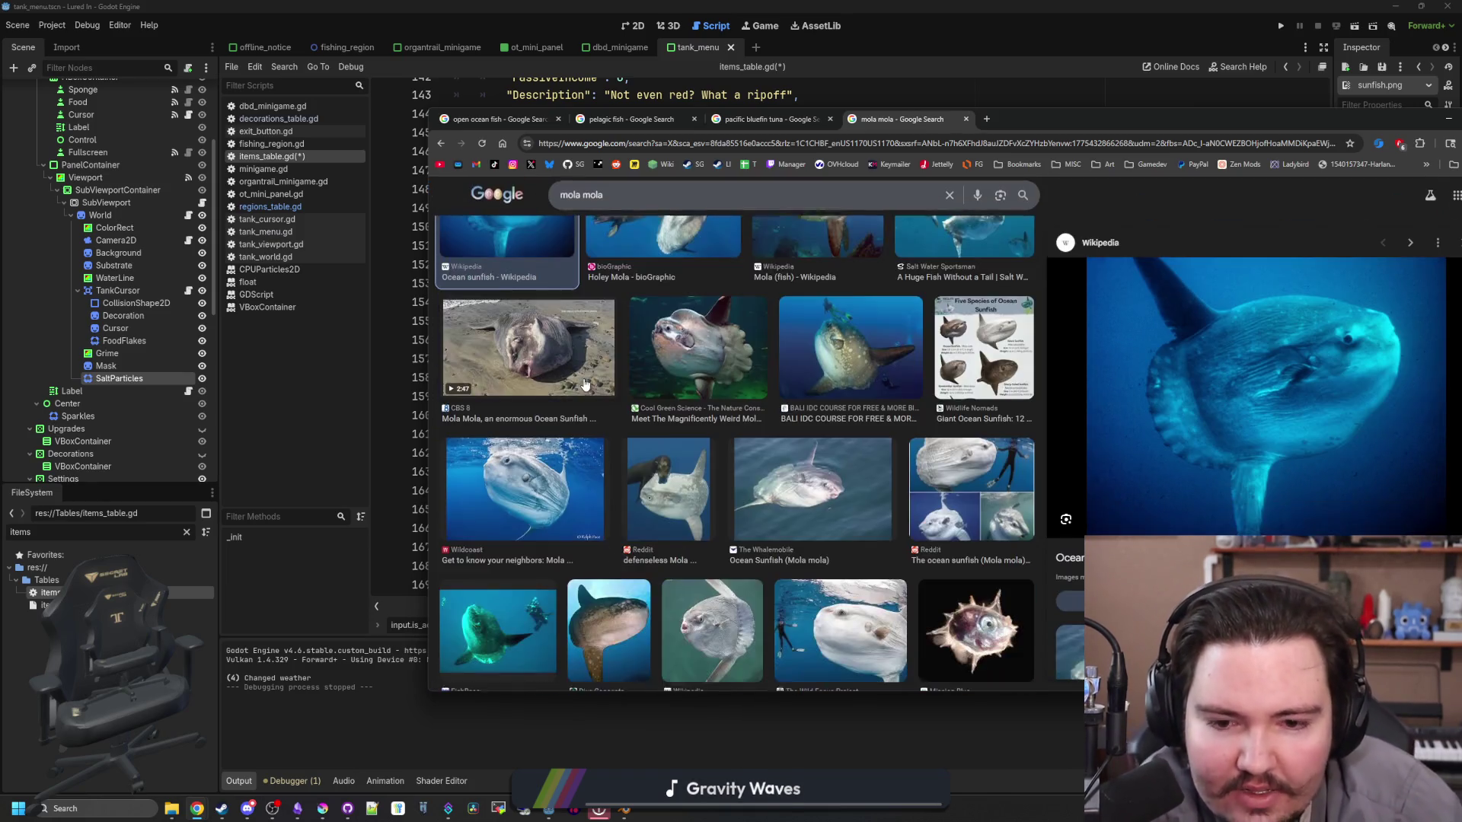
{"action": "scroll", "coordinate": [585, 382], "scroll_direction": "down", "scroll_amount": 2}
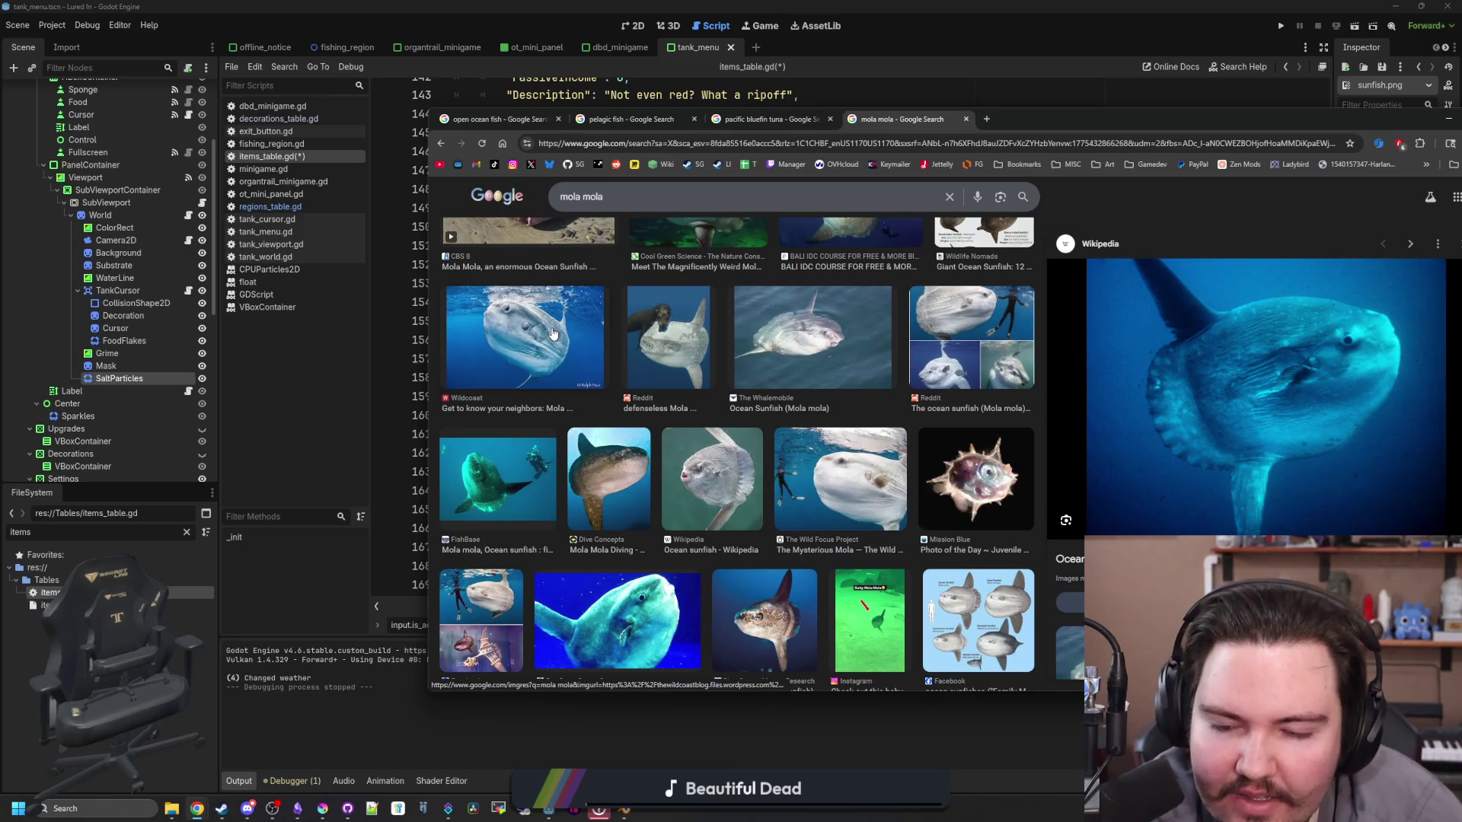
{"action": "left_click", "coordinate": [677, 319]}
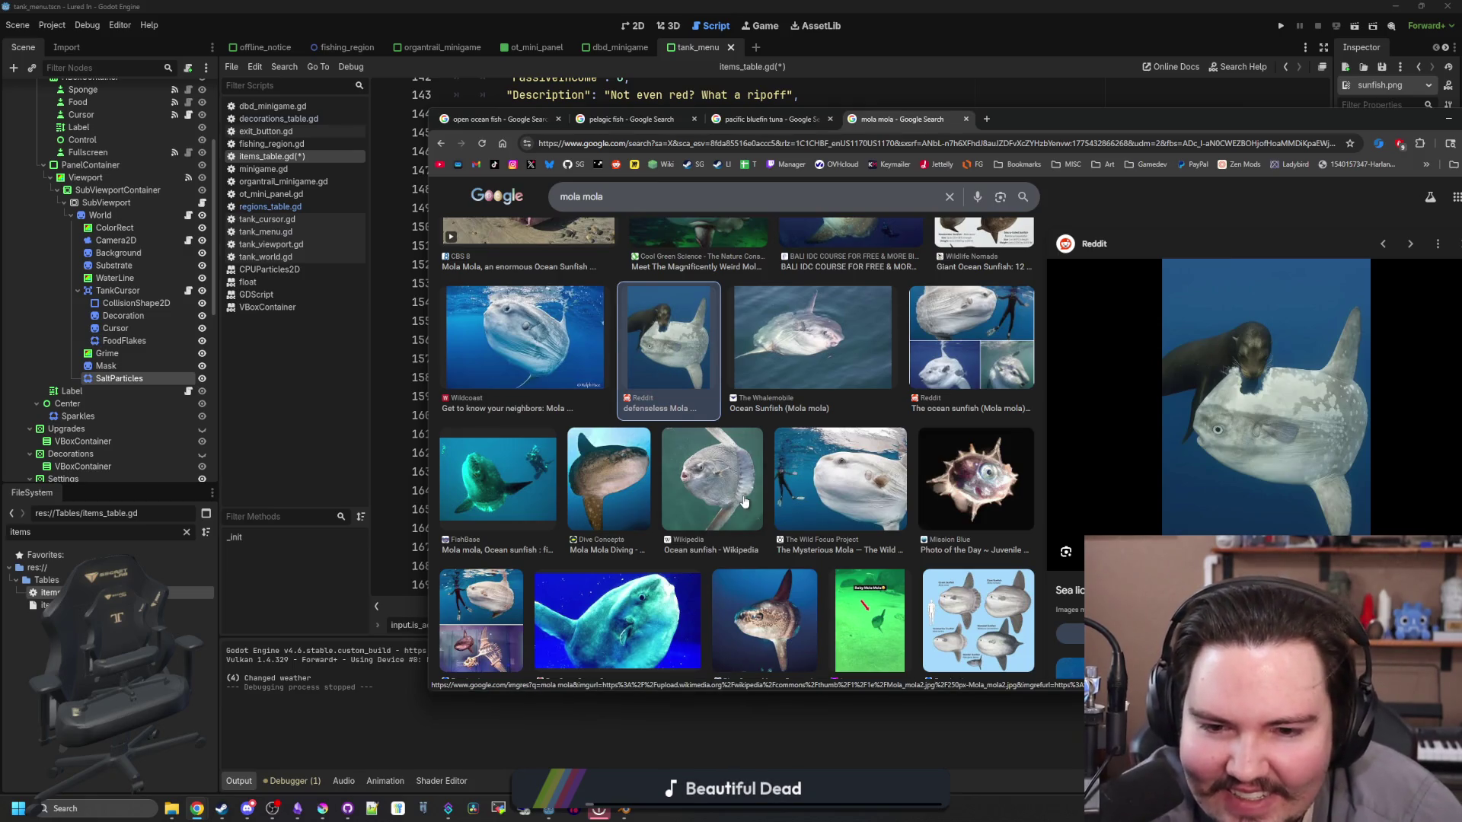
{"action": "left_click", "coordinate": [841, 495]}
Step: Preview the Scuba Diver Life and SSI sunfish photos, then hide the browser
{"action": "scroll", "coordinate": [843, 493], "scroll_direction": "down", "scroll_amount": 1}
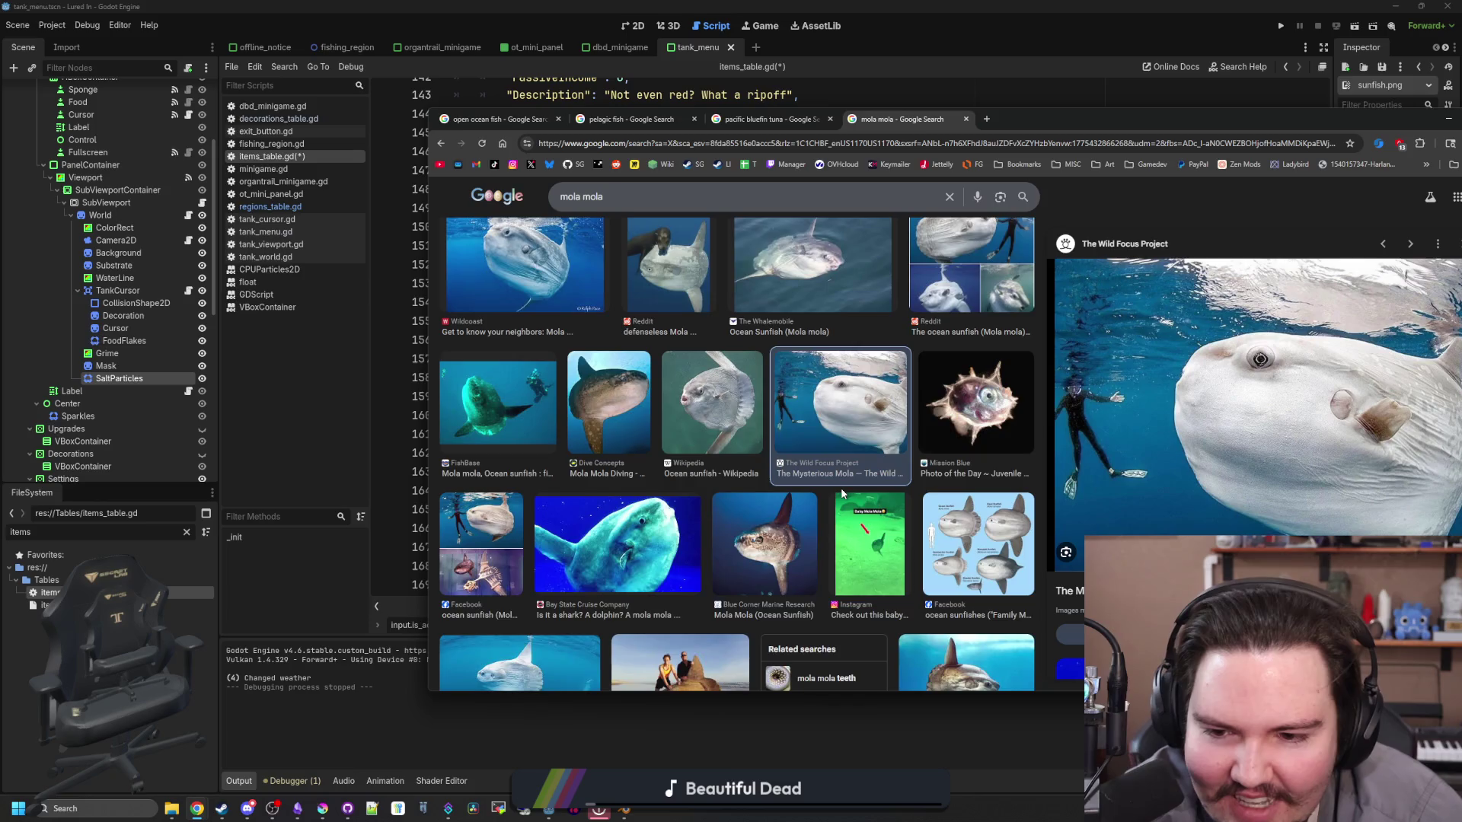
{"action": "scroll", "coordinate": [842, 493], "scroll_direction": "down", "scroll_amount": 2}
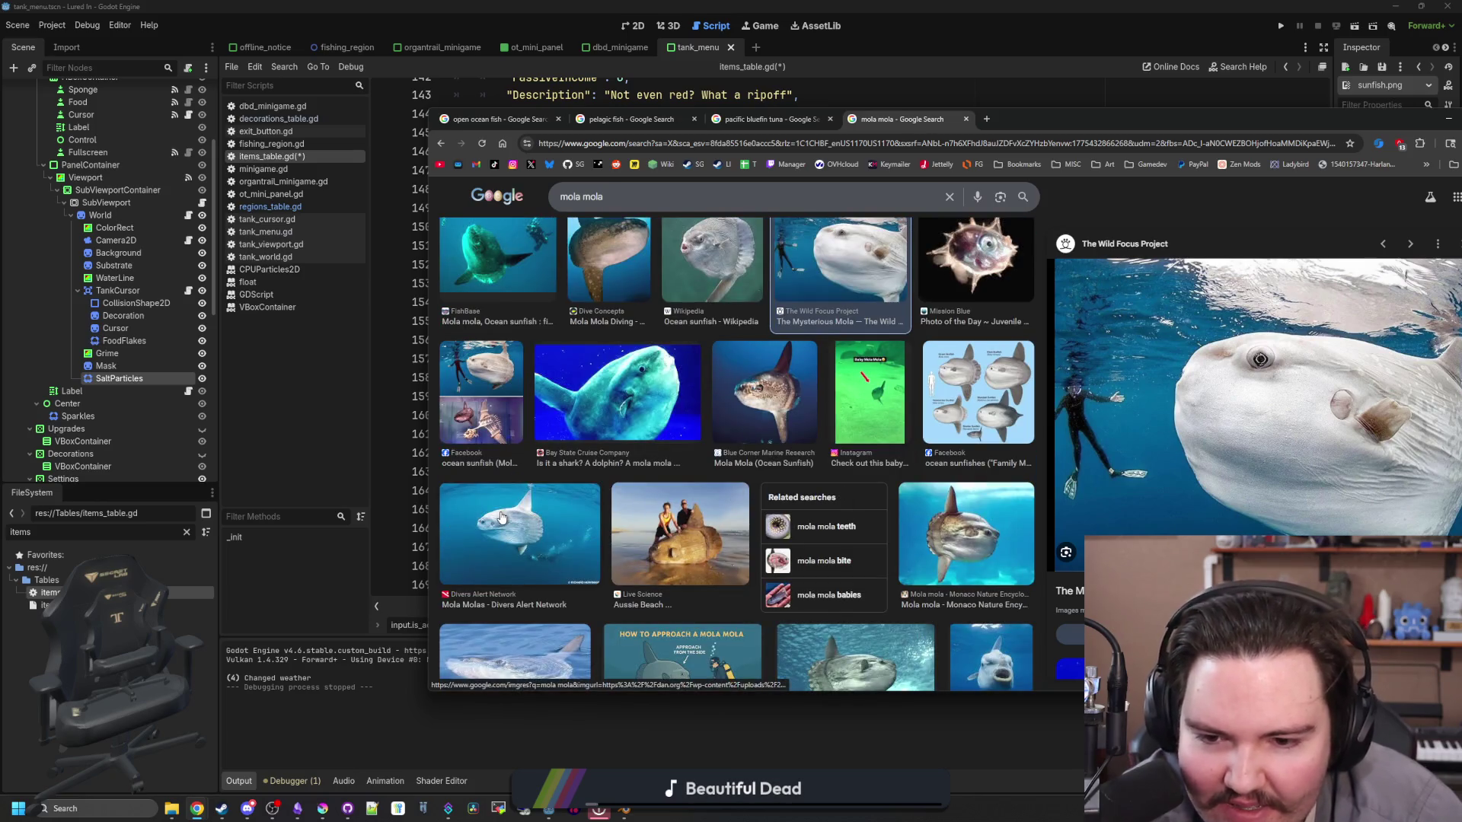
{"action": "scroll", "coordinate": [501, 518], "scroll_direction": "down", "scroll_amount": 2}
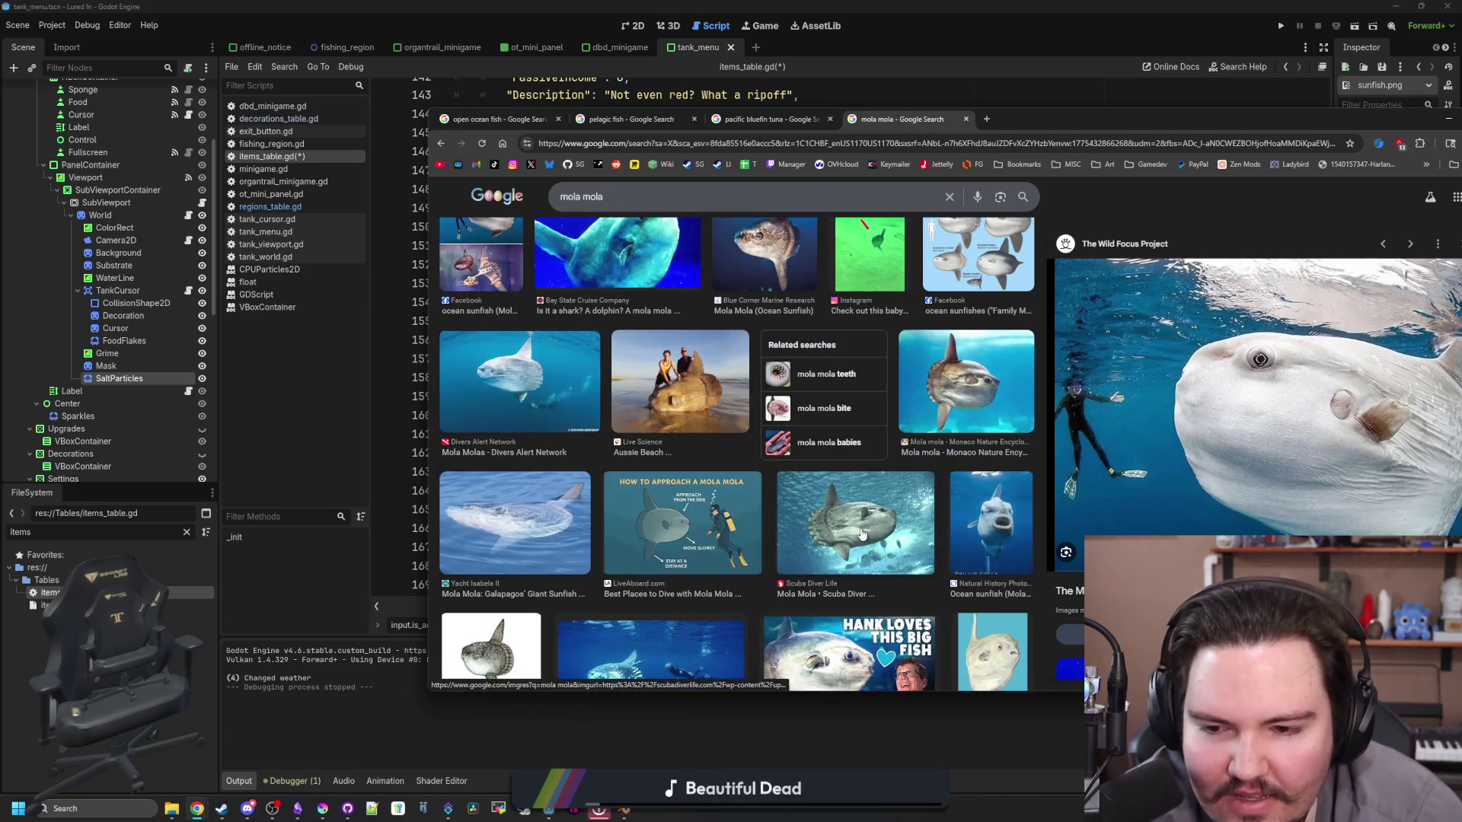
{"action": "left_click", "coordinate": [822, 504]}
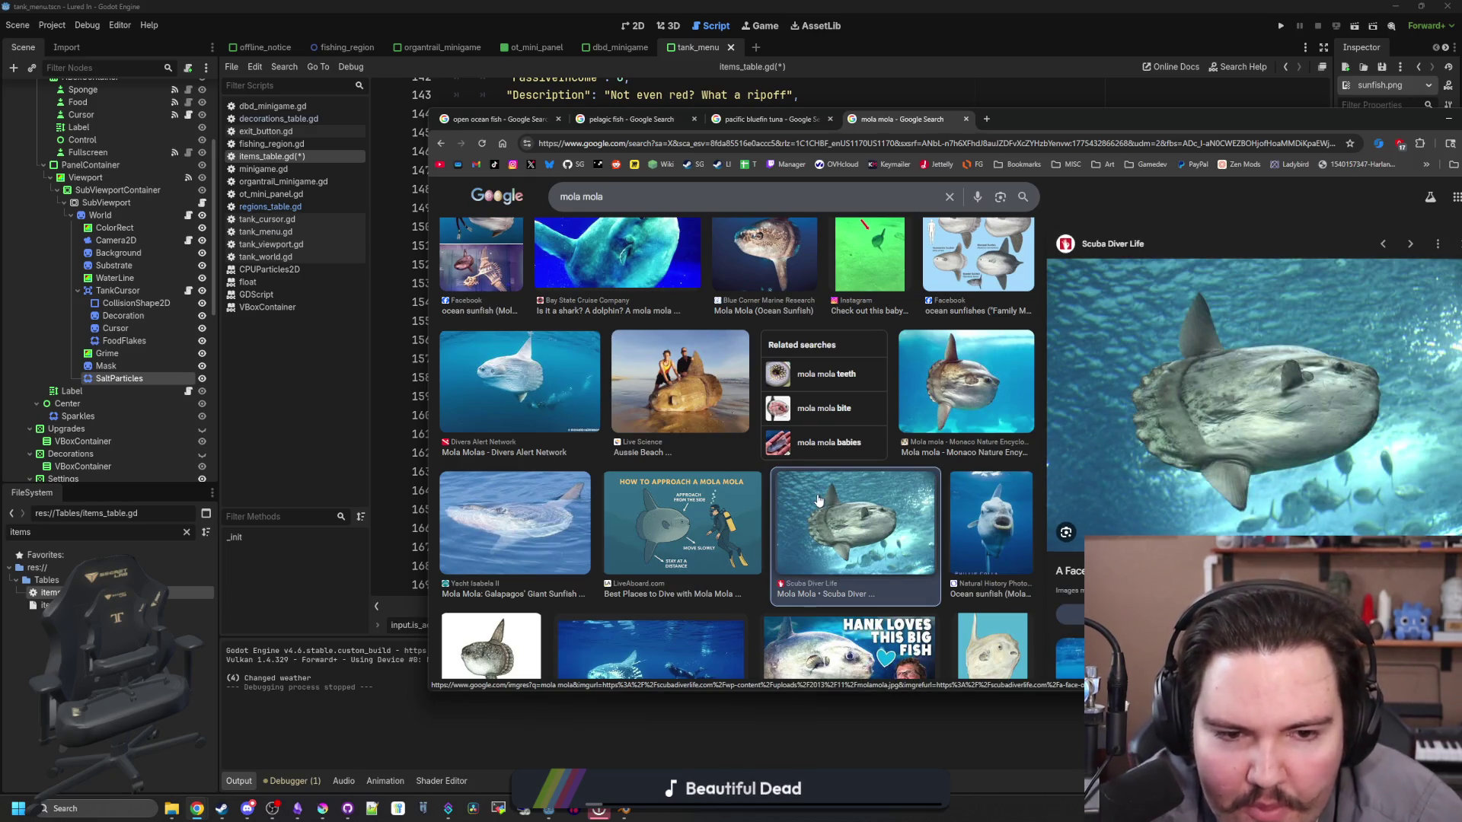
{"action": "scroll", "coordinate": [818, 499], "scroll_direction": "down", "scroll_amount": 2}
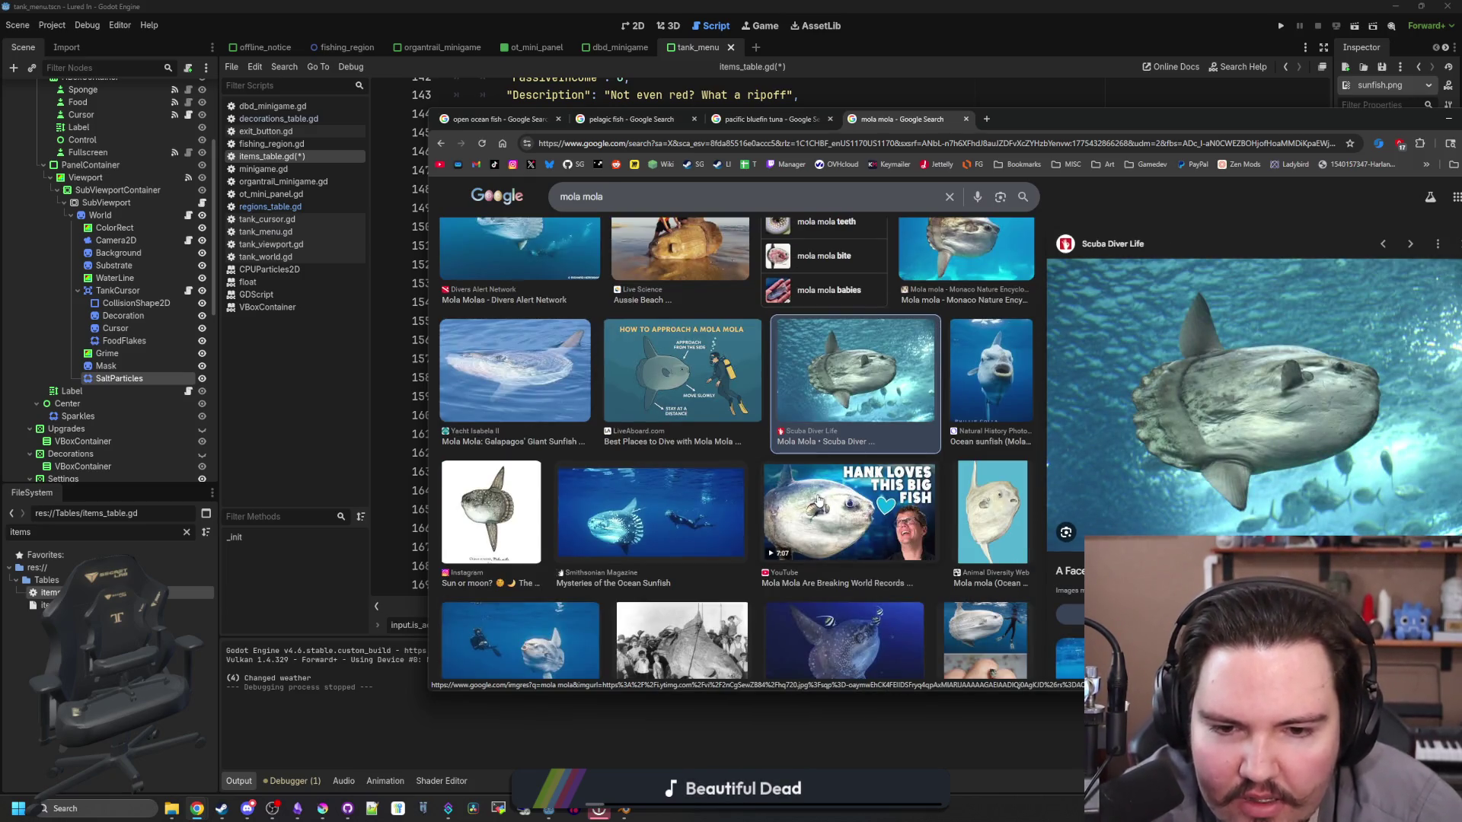
{"action": "scroll", "coordinate": [819, 500], "scroll_direction": "down", "scroll_amount": 1}
{"action": "scroll", "coordinate": [823, 502], "scroll_direction": "down", "scroll_amount": 1}
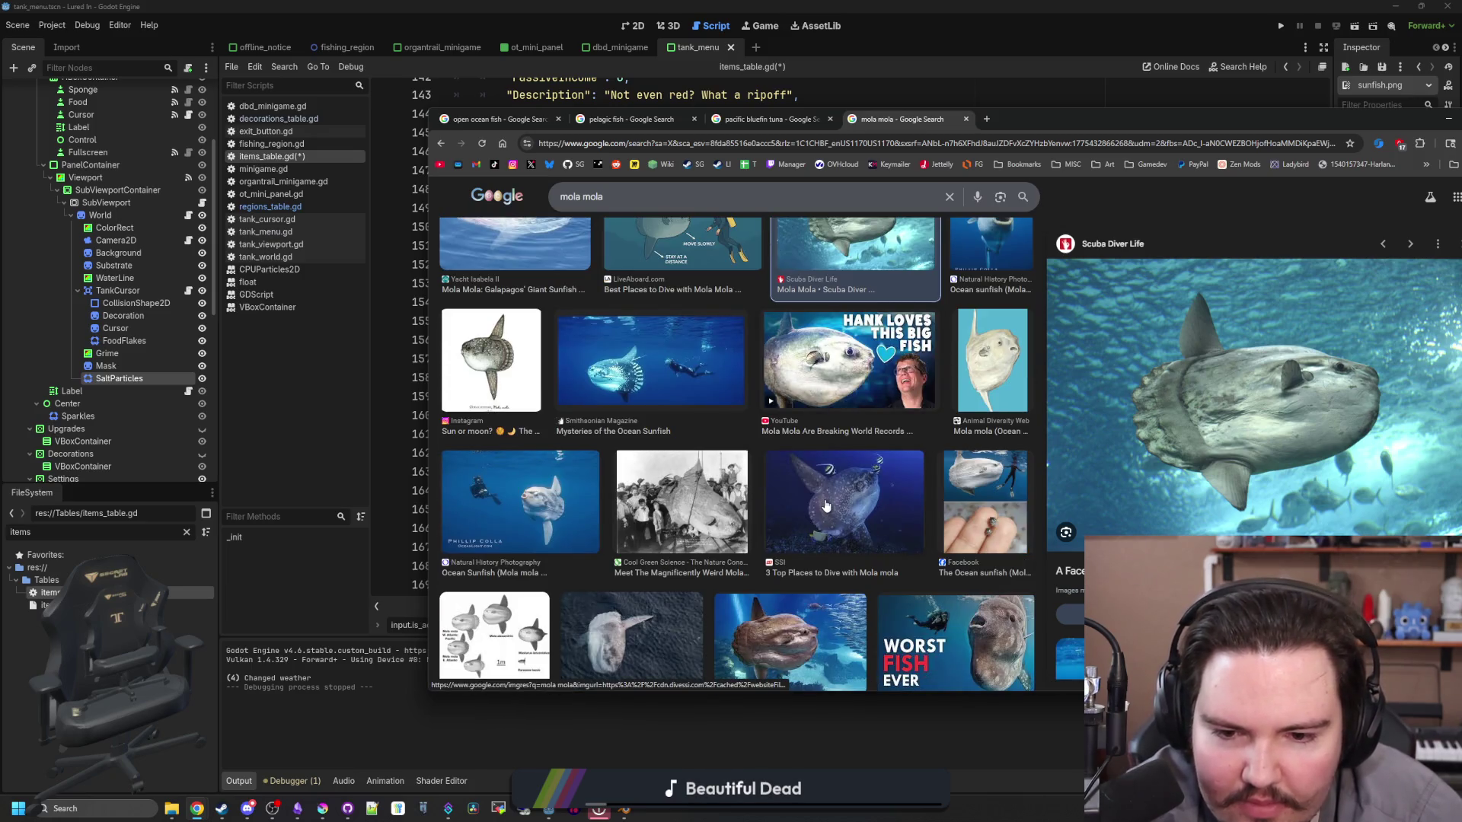
{"action": "left_click", "coordinate": [826, 506]}
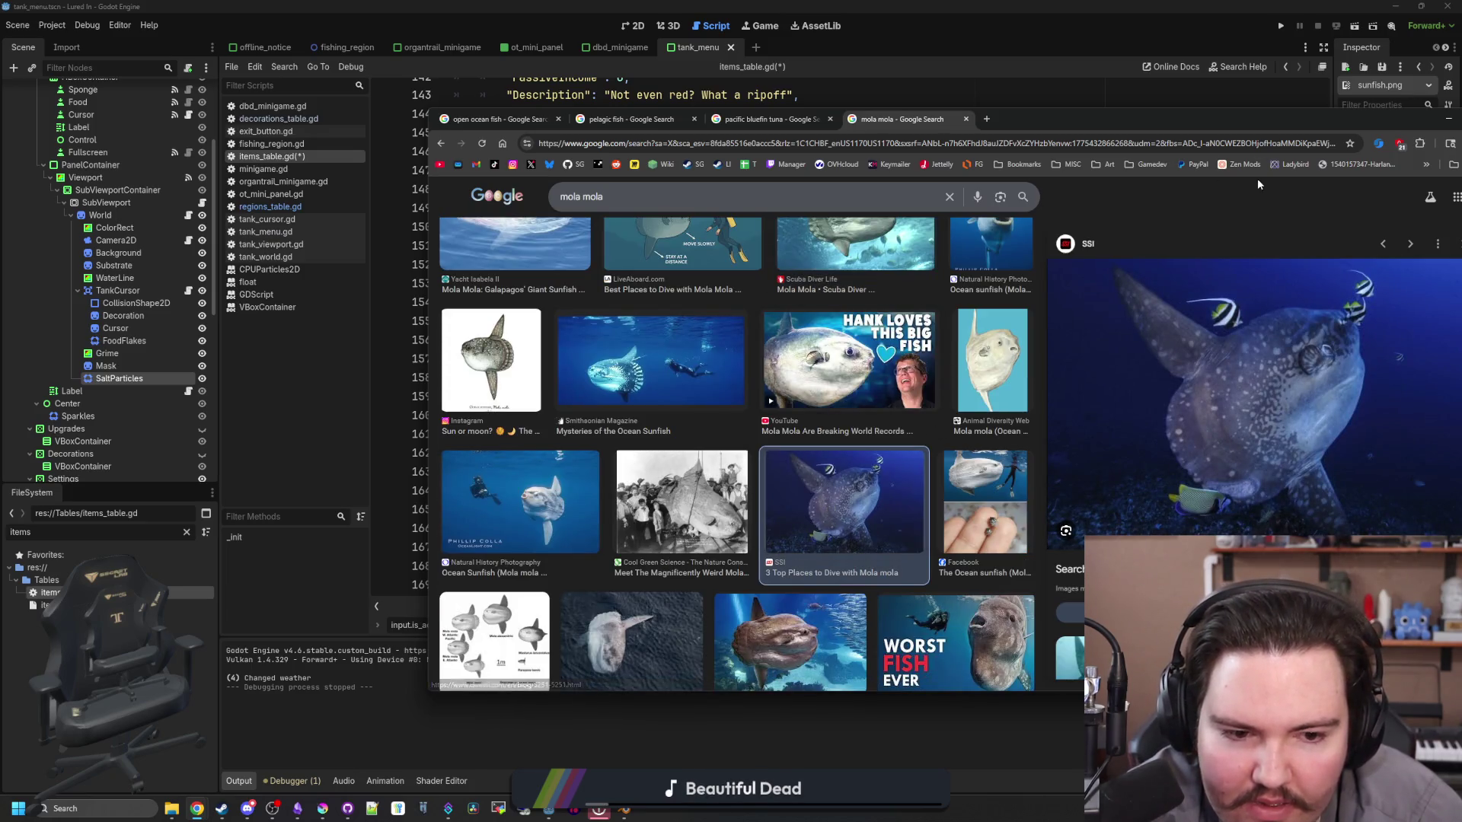
{"action": "left_click", "coordinate": [1294, 102]}
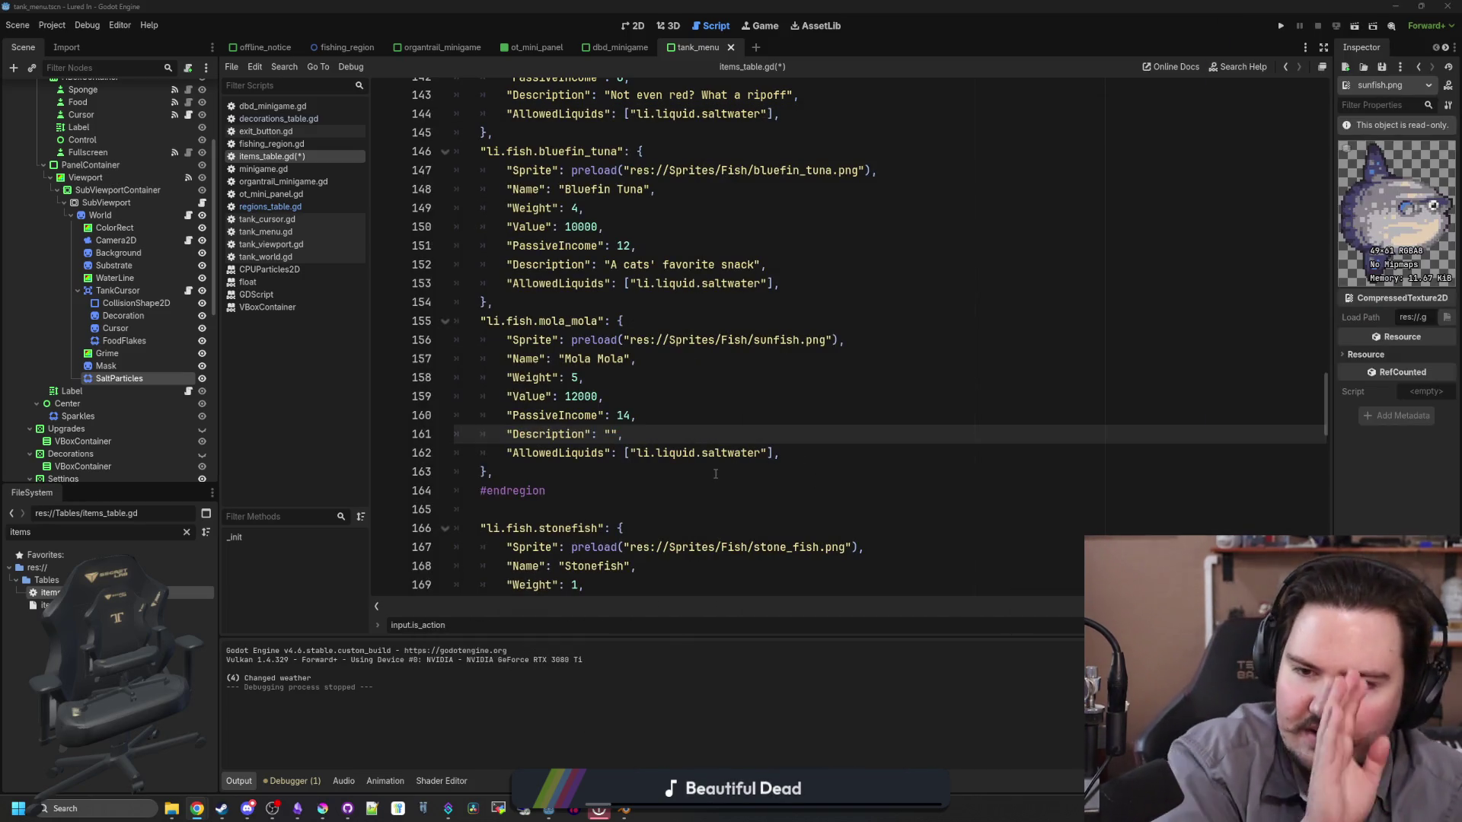
Step: Give the Mola Mola the description "A very large lad" and save items_table.gd
{"action": "left_click", "coordinate": [610, 437]}
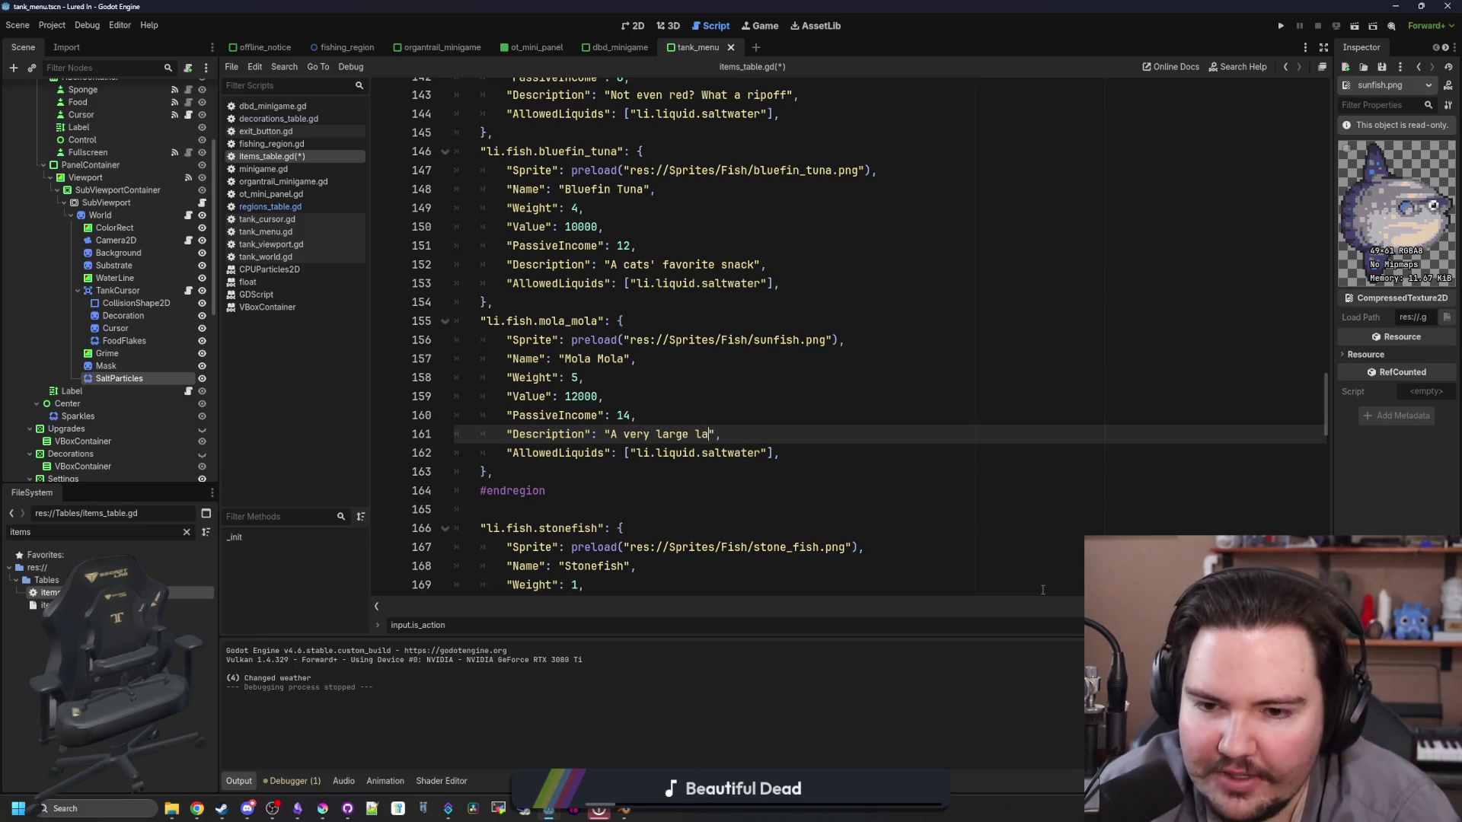
{"action": "type", "text": "d"}
{"action": "key", "text": "ctrl+s"}
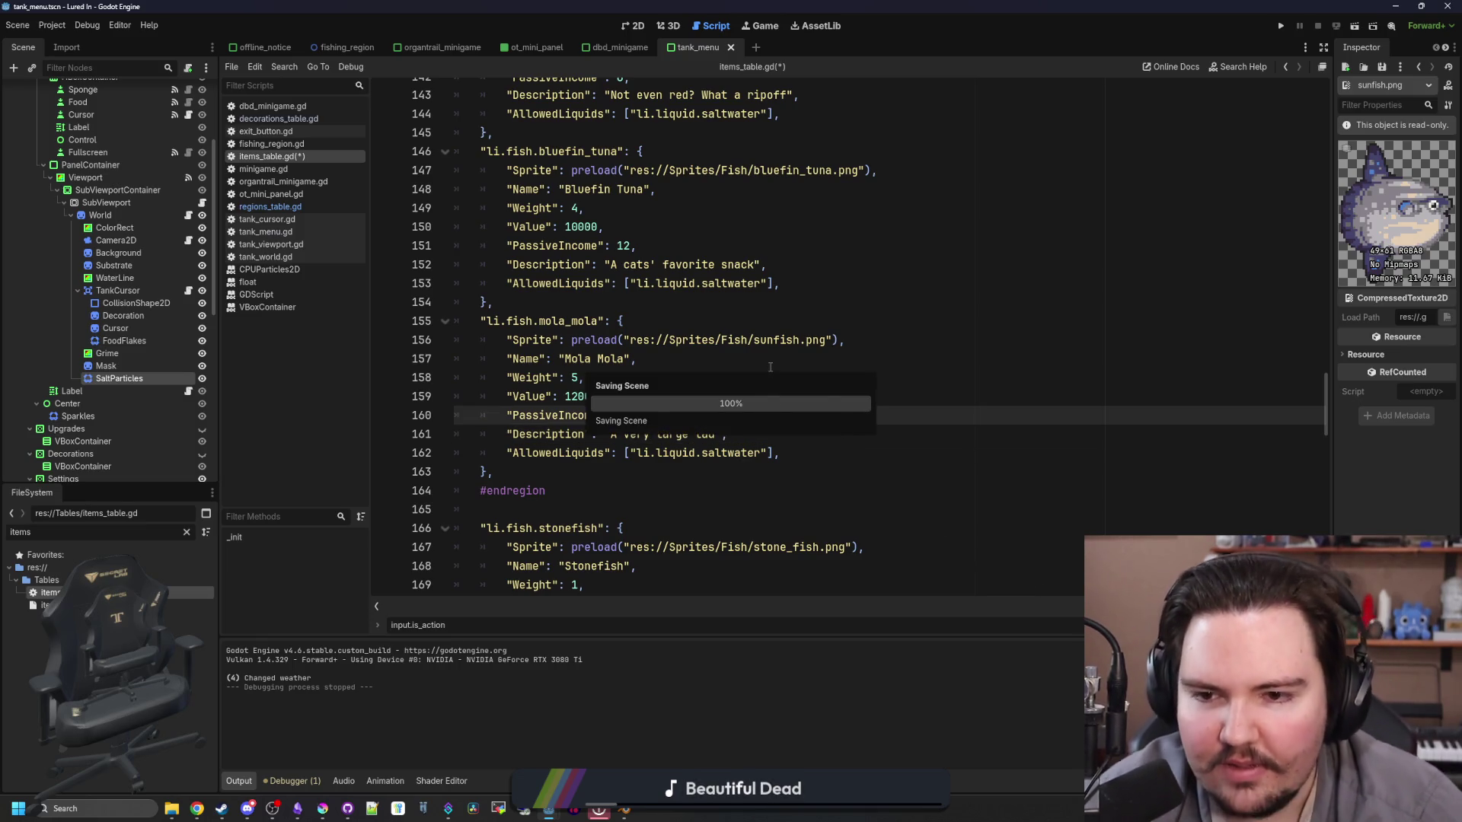
{"action": "scroll", "coordinate": [685, 343], "scroll_direction": "up", "scroll_amount": 1}
{"action": "left_click", "coordinate": [614, 320]}
{"action": "key", "text": "ctrl+s"}
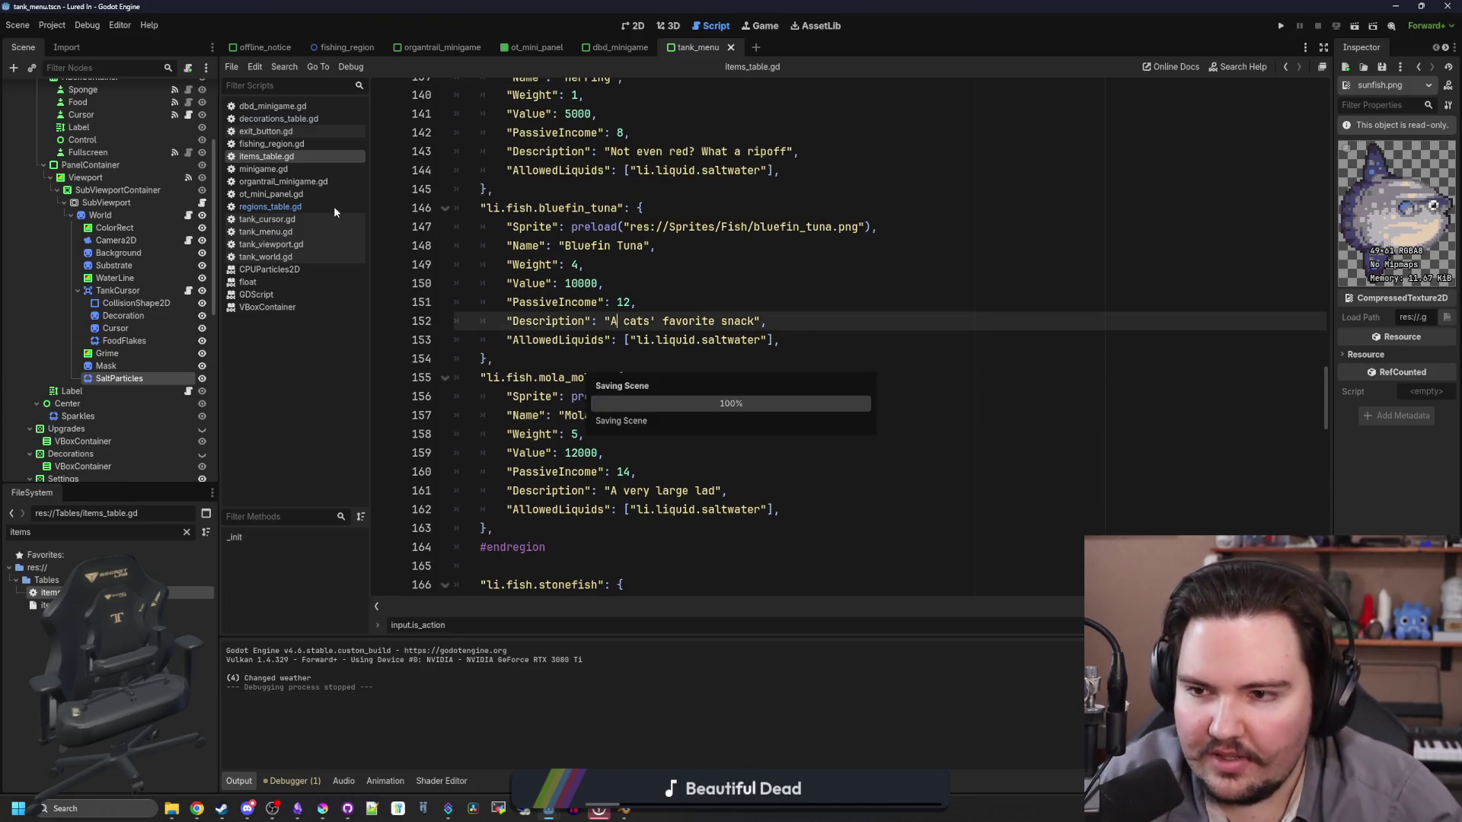
Step: In regions_table.gd, add a third weight-50 entry to the ocean Fish list by copying the bluefin tuna line, then save and run
{"action": "left_click", "coordinate": [323, 205]}
{"action": "mouse_move", "coordinate": [720, 411]}
{"action": "left_mouse_down"}
{"action": "mouse_move", "coordinate": [506, 405]}
{"action": "mouse_move", "coordinate": [526, 414]}
{"action": "left_mouse_up"}
{"action": "key", "text": "ctrl+c"}
{"action": "key", "text": "End"}
{"action": "key", "text": "Return"}
{"action": "key", "text": "ctrl+v"}
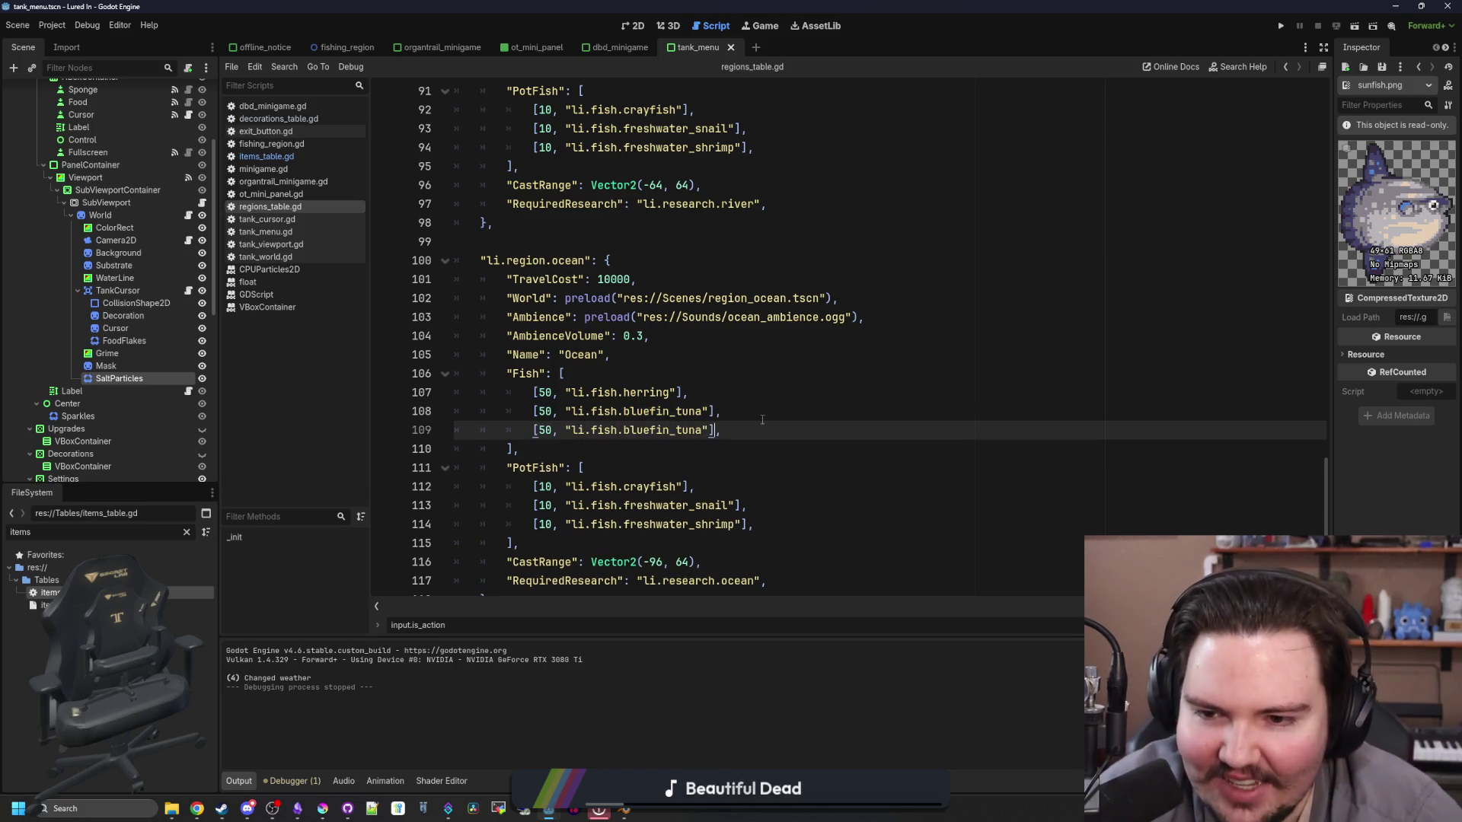
{"action": "key", "text": "Right"}
{"action": "key", "text": "Right"}
{"action": "key", "text": "Right"}
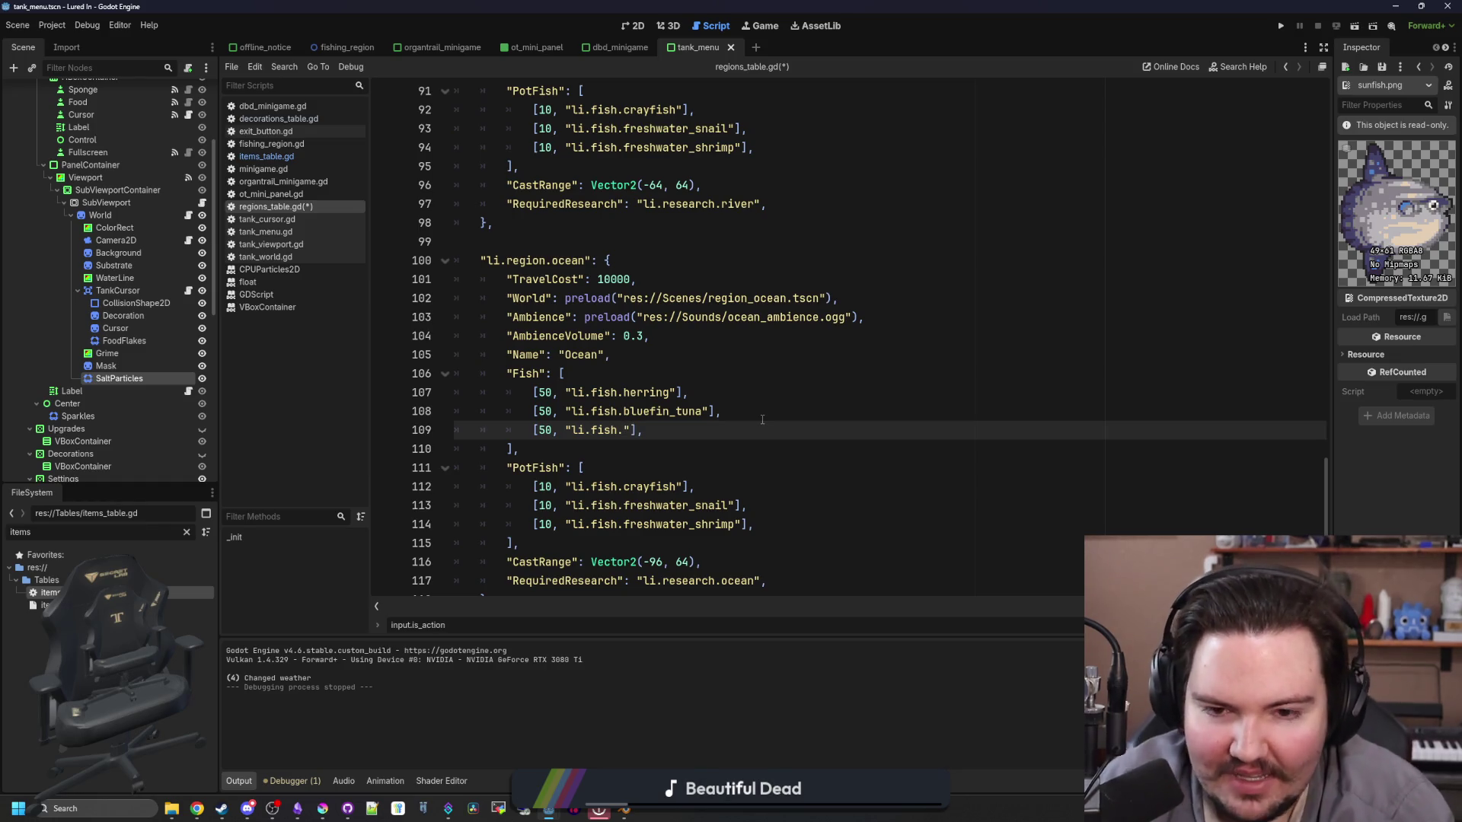
{"action": "key", "text": "ctrl+s"}
{"action": "key", "text": "F5"}
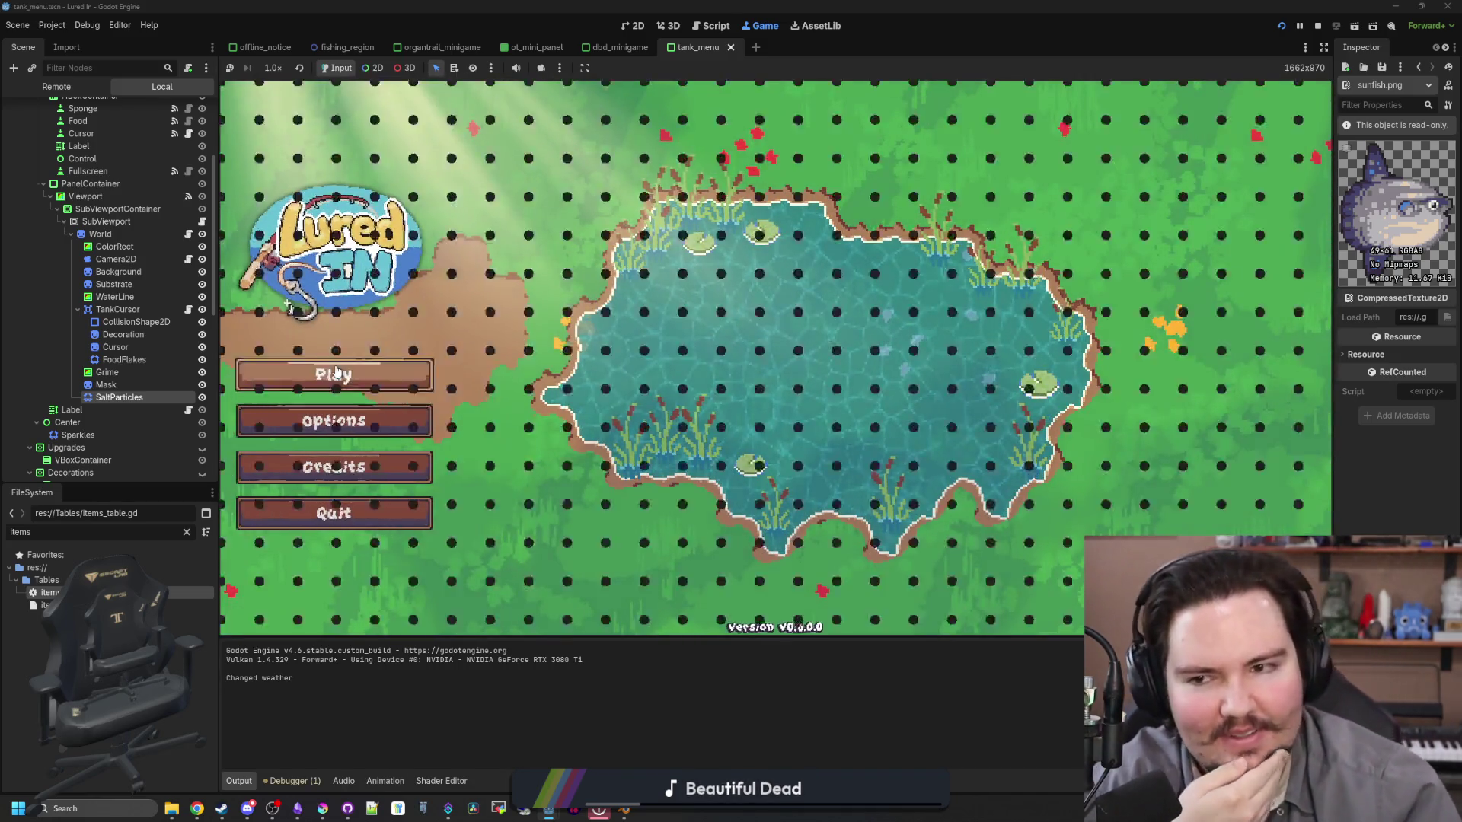
Step: Travel to the Ocean, land a Bluefin Tuna through the reel minigame, and check the keepnet
{"action": "left_click", "coordinate": [335, 373]}
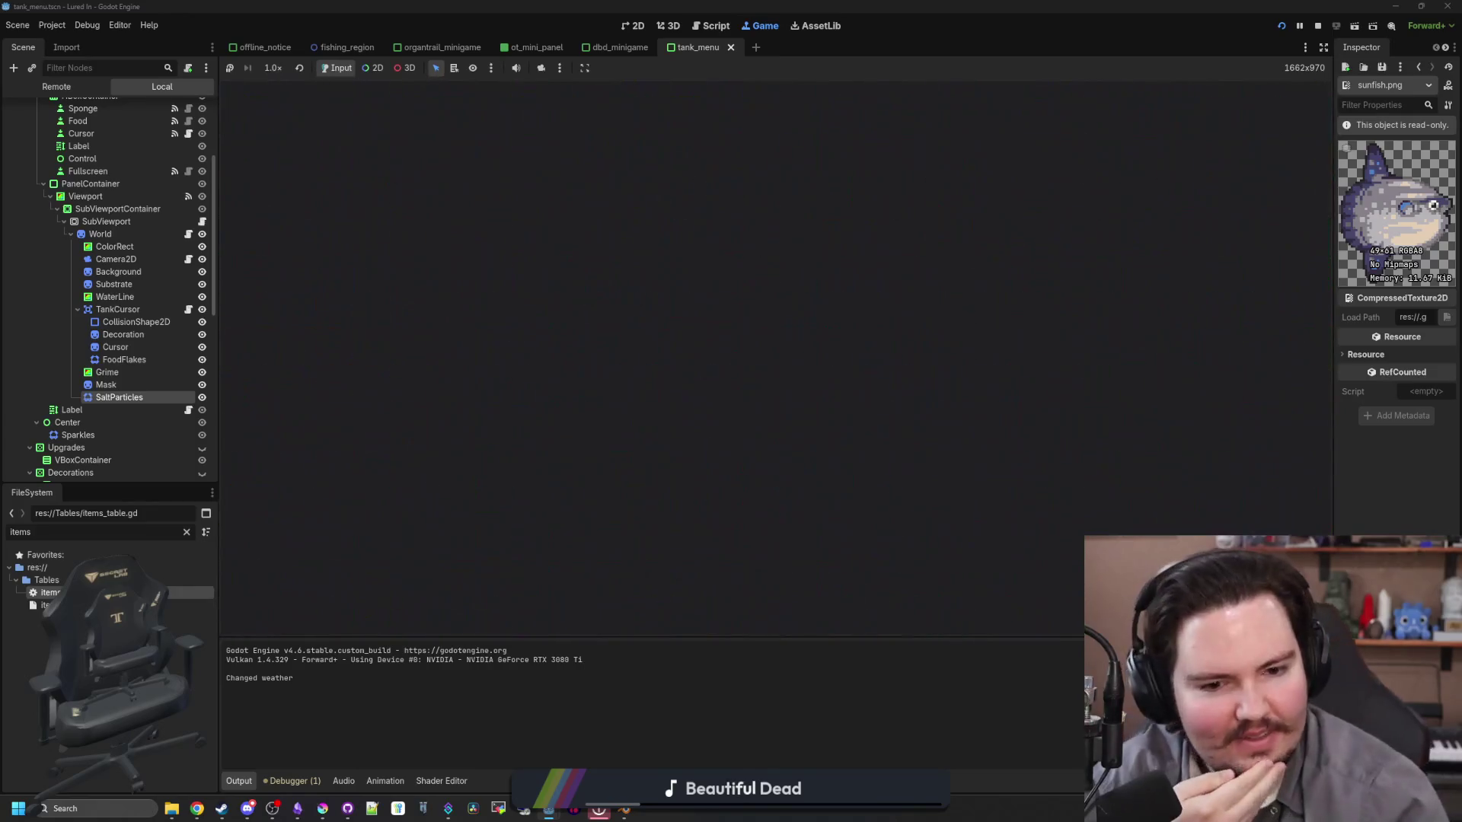
{"action": "left_click", "coordinate": [944, 496]}
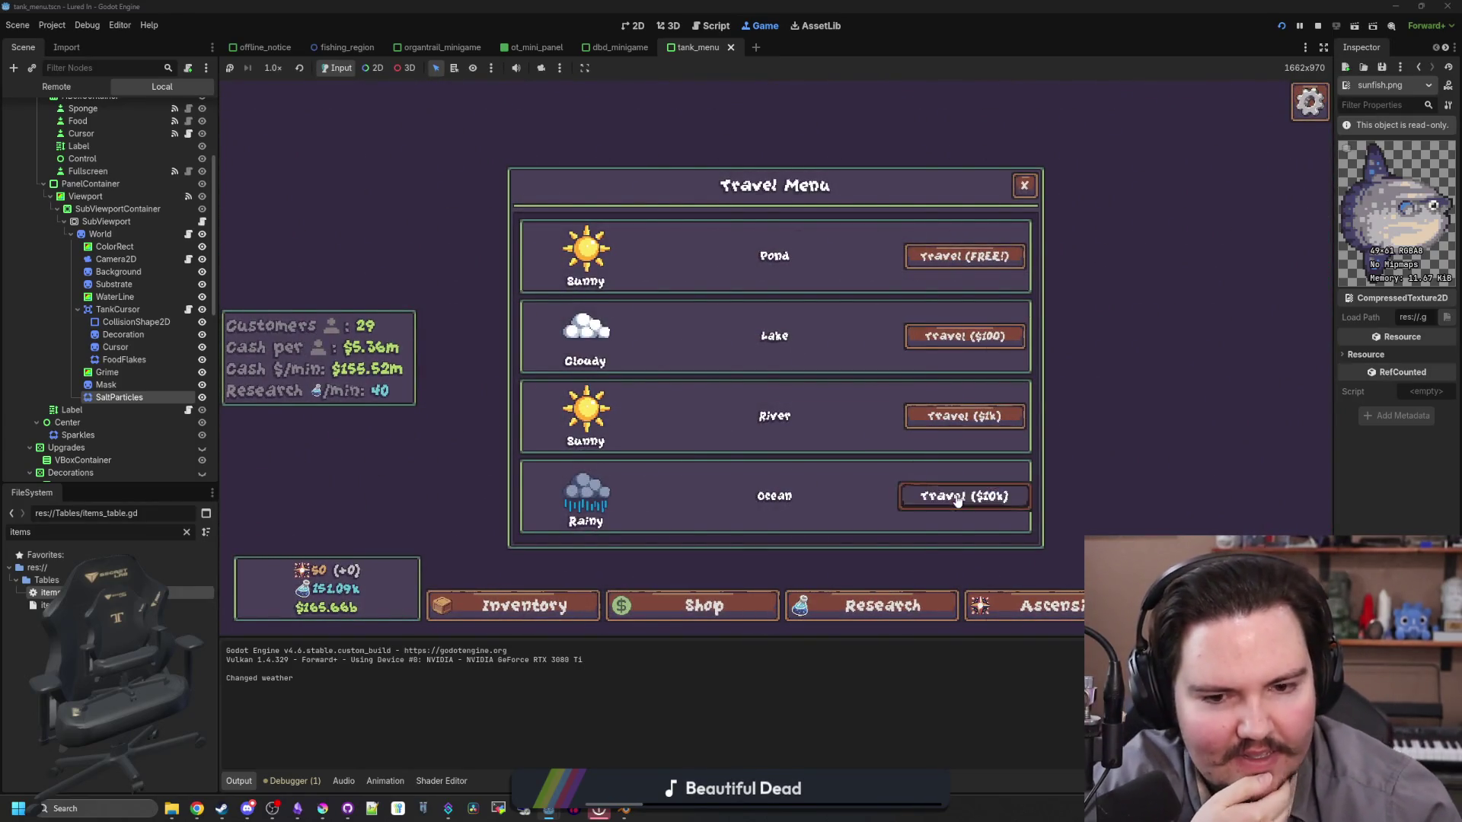
{"action": "left_click", "coordinate": [864, 354]}
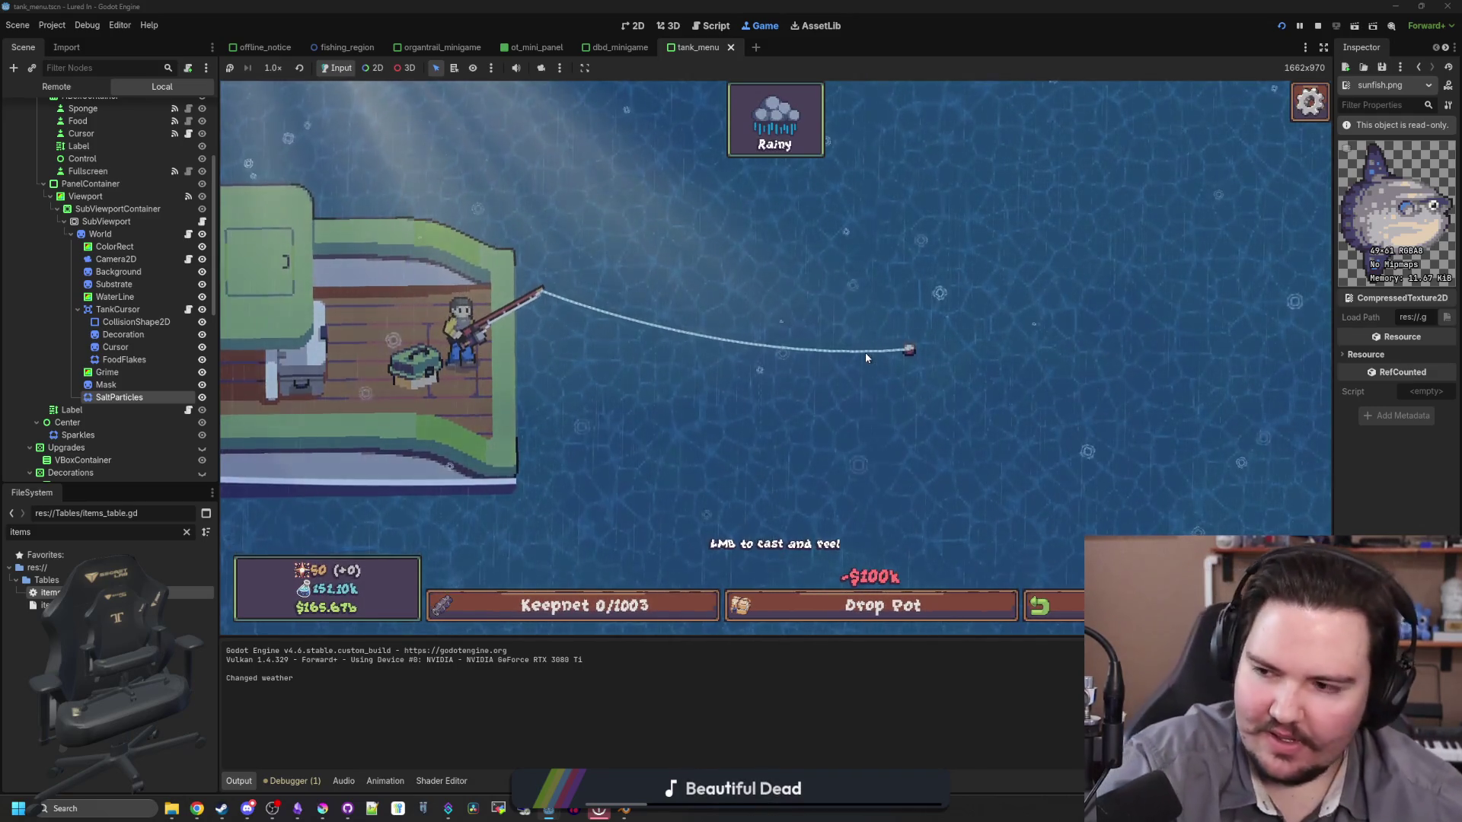
{"action": "left_click", "coordinate": [865, 352]}
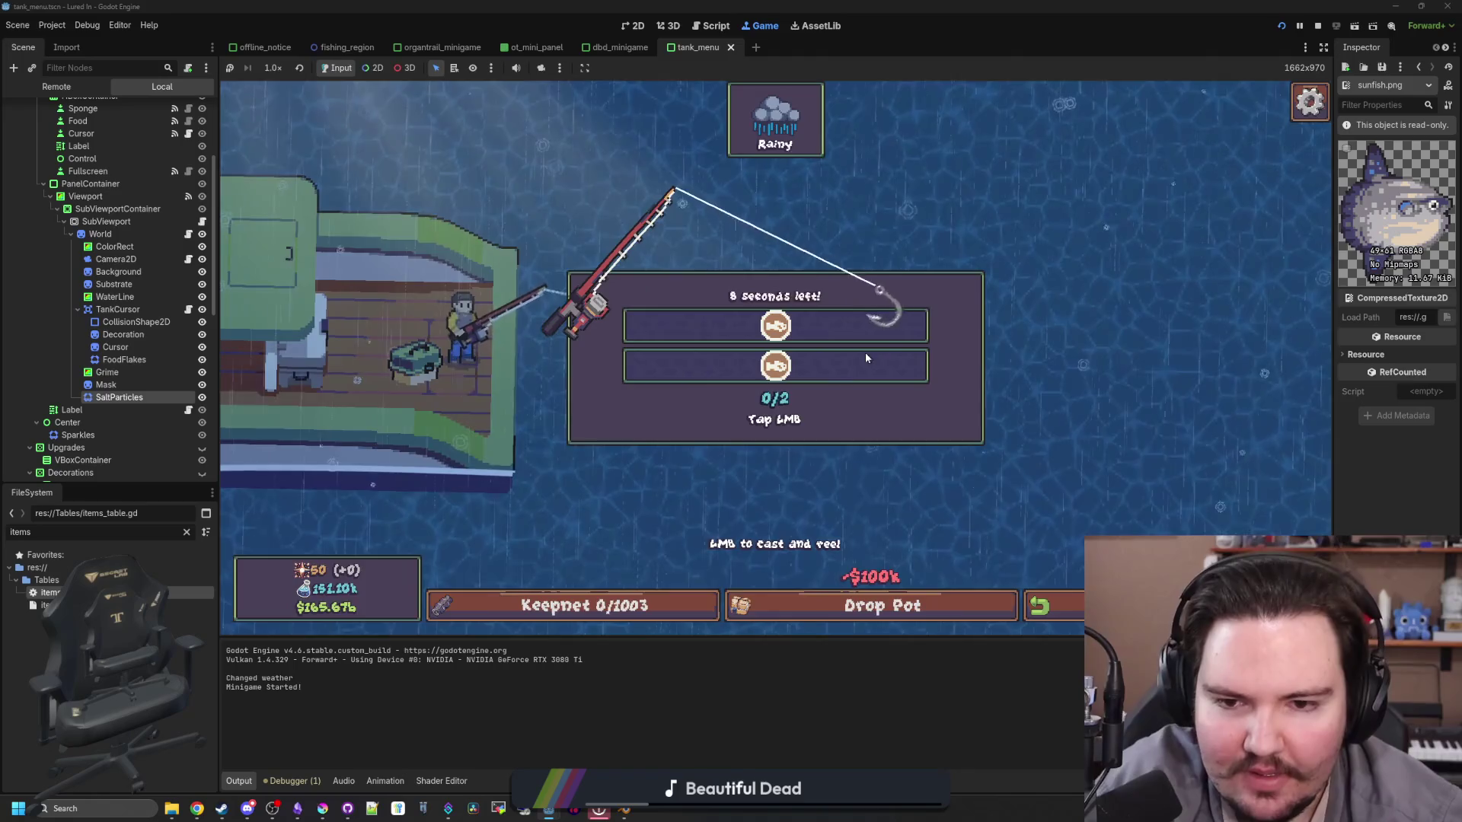
{"action": "left_click", "coordinate": [883, 351]}
{"action": "left_click", "coordinate": [883, 352]}
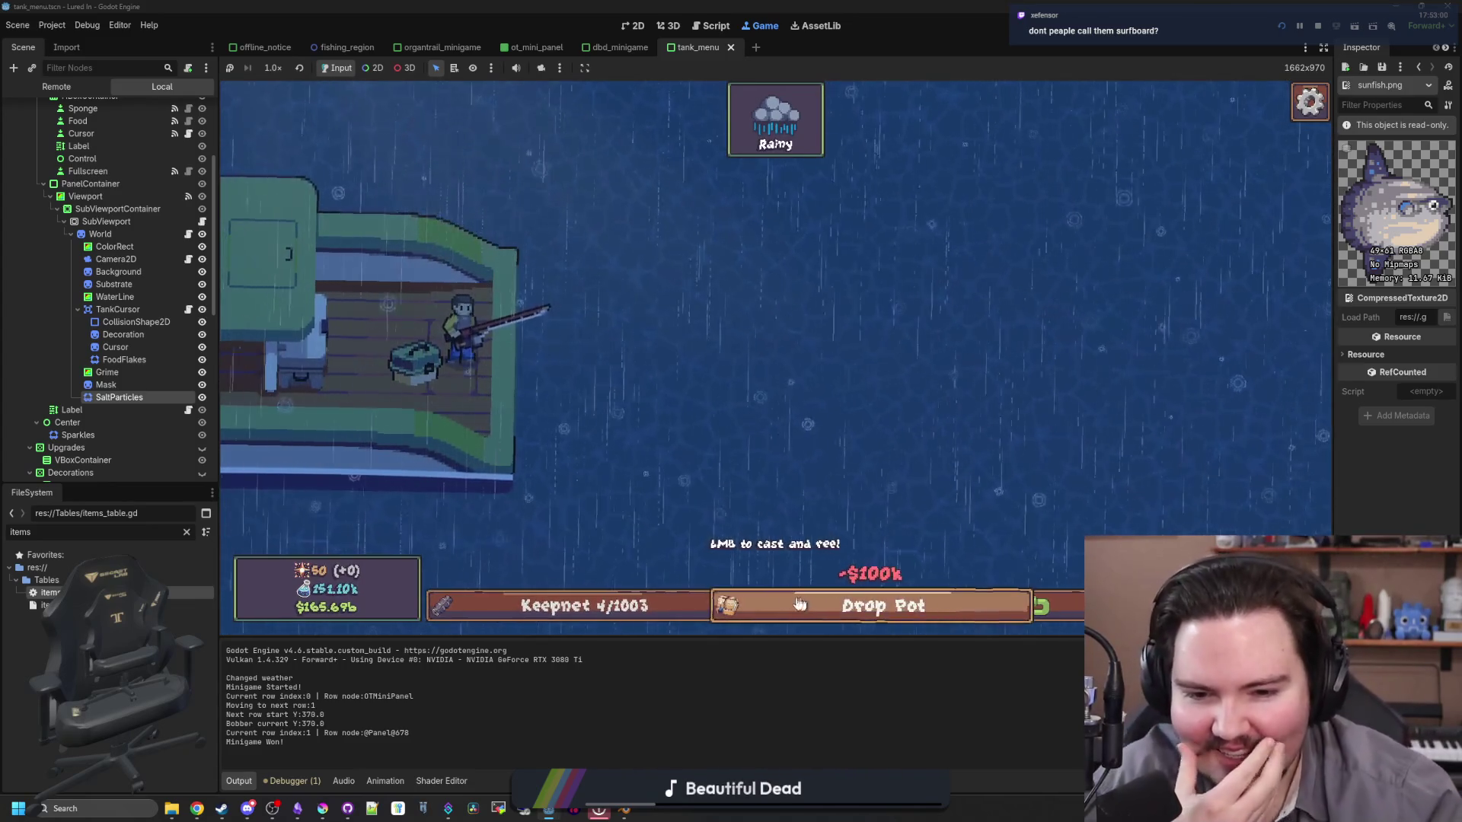
{"action": "left_click", "coordinate": [609, 605]}
{"action": "left_click", "coordinate": [951, 230]}
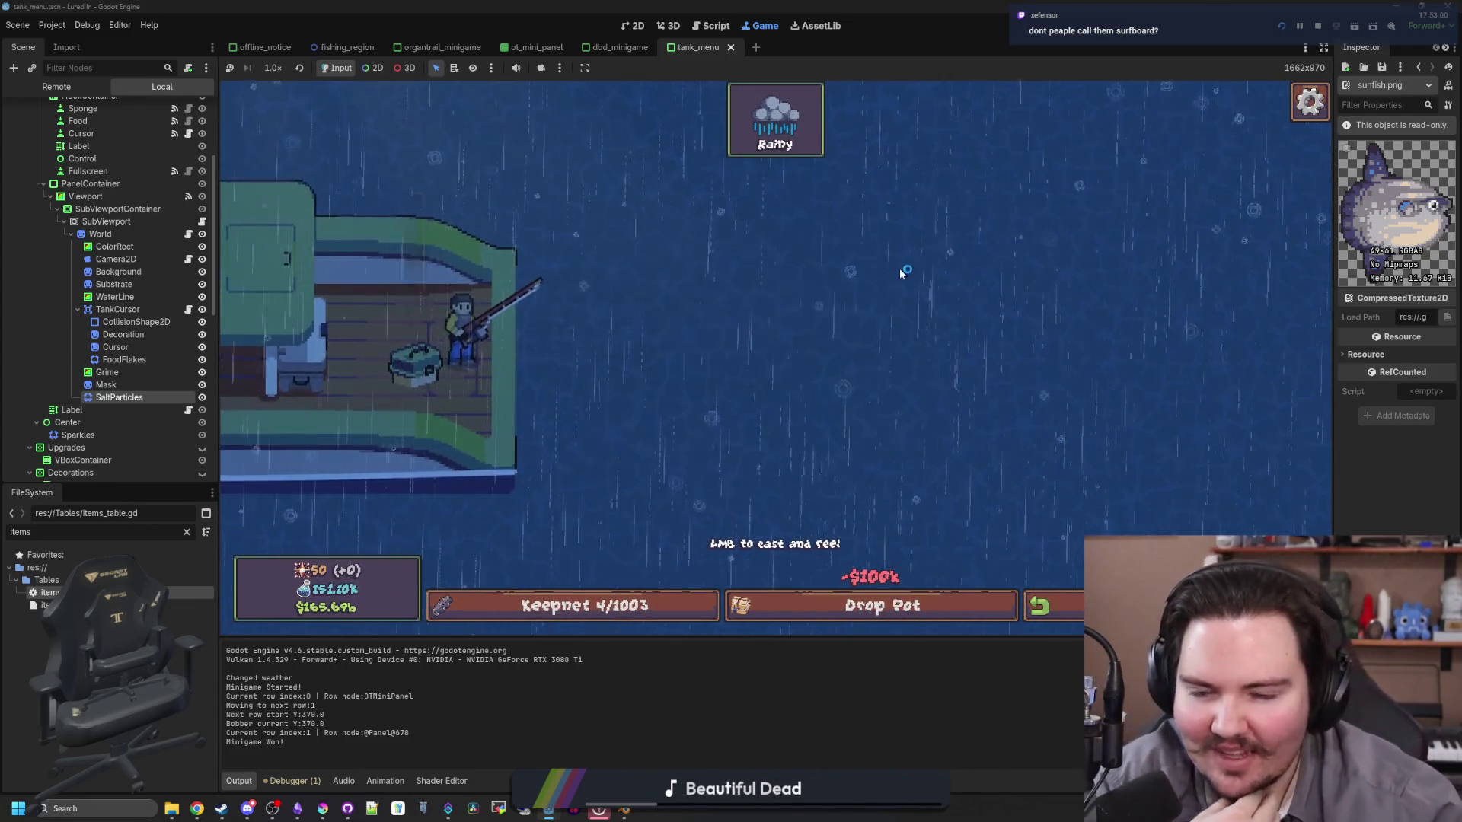
Step: Catch a Mola Mola on a second cast, confirm it in the keepnet, and close the popup
{"action": "left_click", "coordinate": [901, 272]}
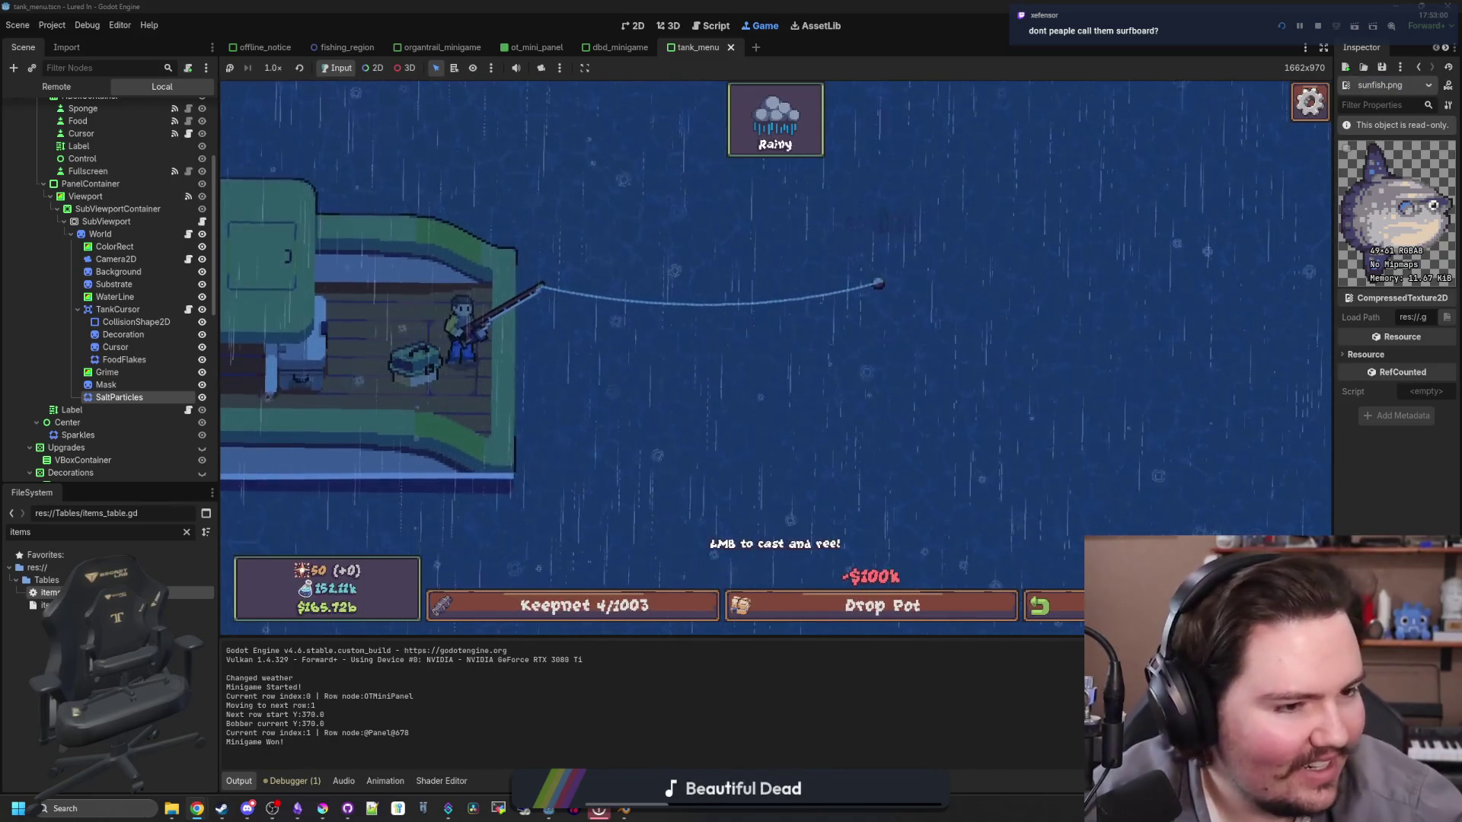
{"action": "left_click", "coordinate": [1007, 372]}
{"action": "left_click", "coordinate": [1007, 356]}
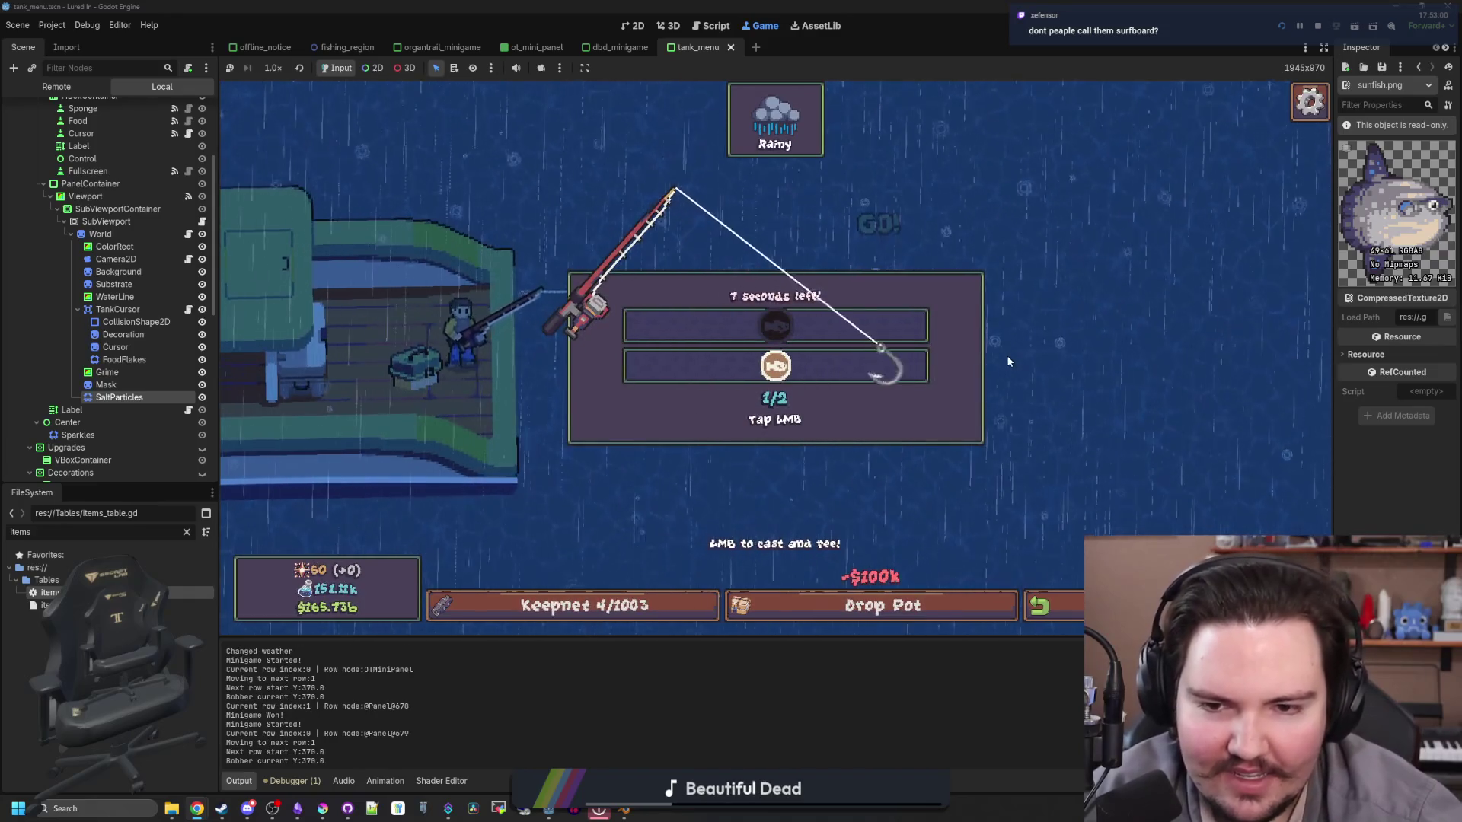
{"action": "left_click", "coordinate": [1006, 355]}
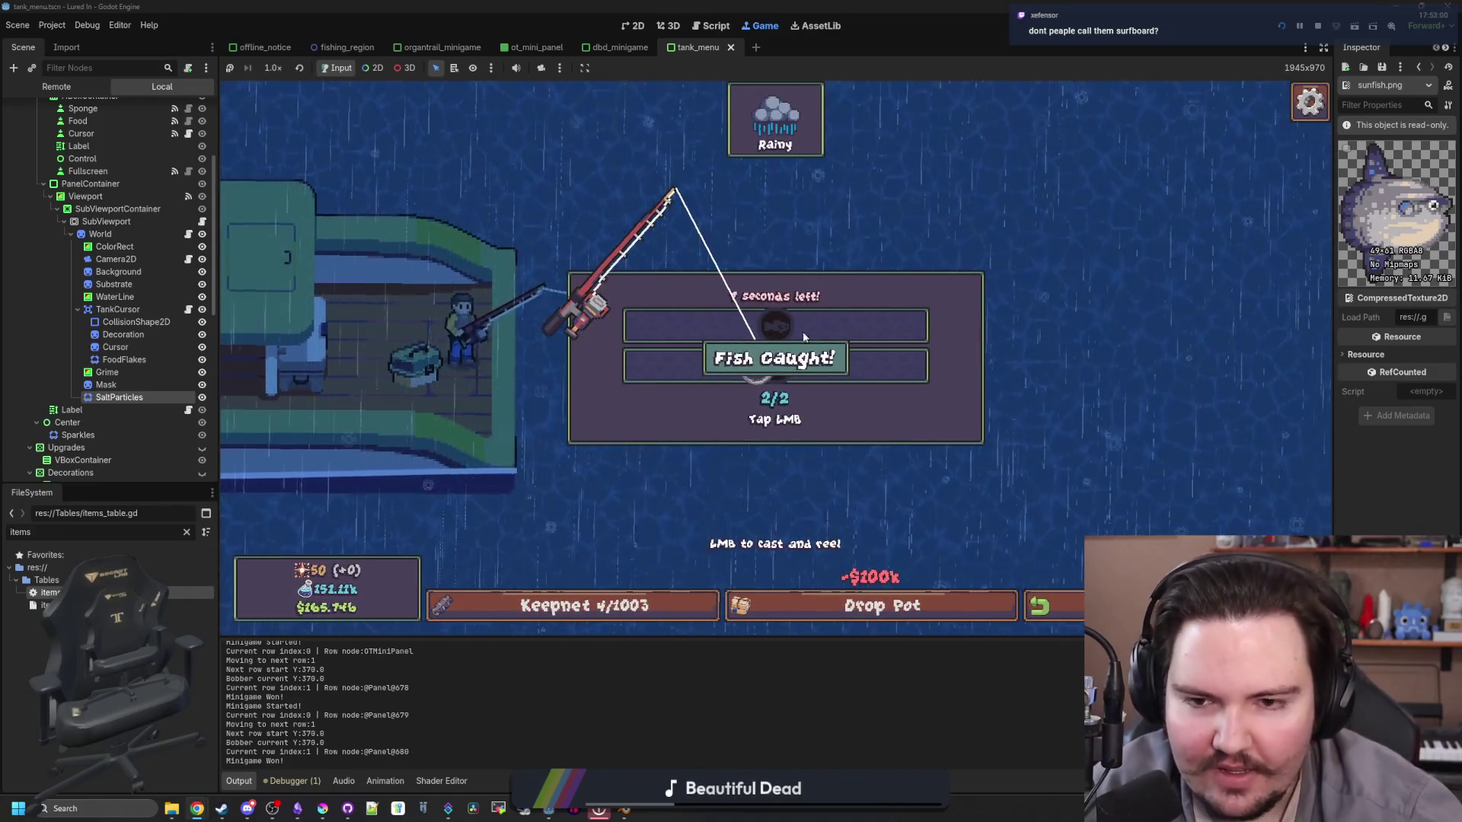
{"action": "left_click", "coordinate": [624, 603]}
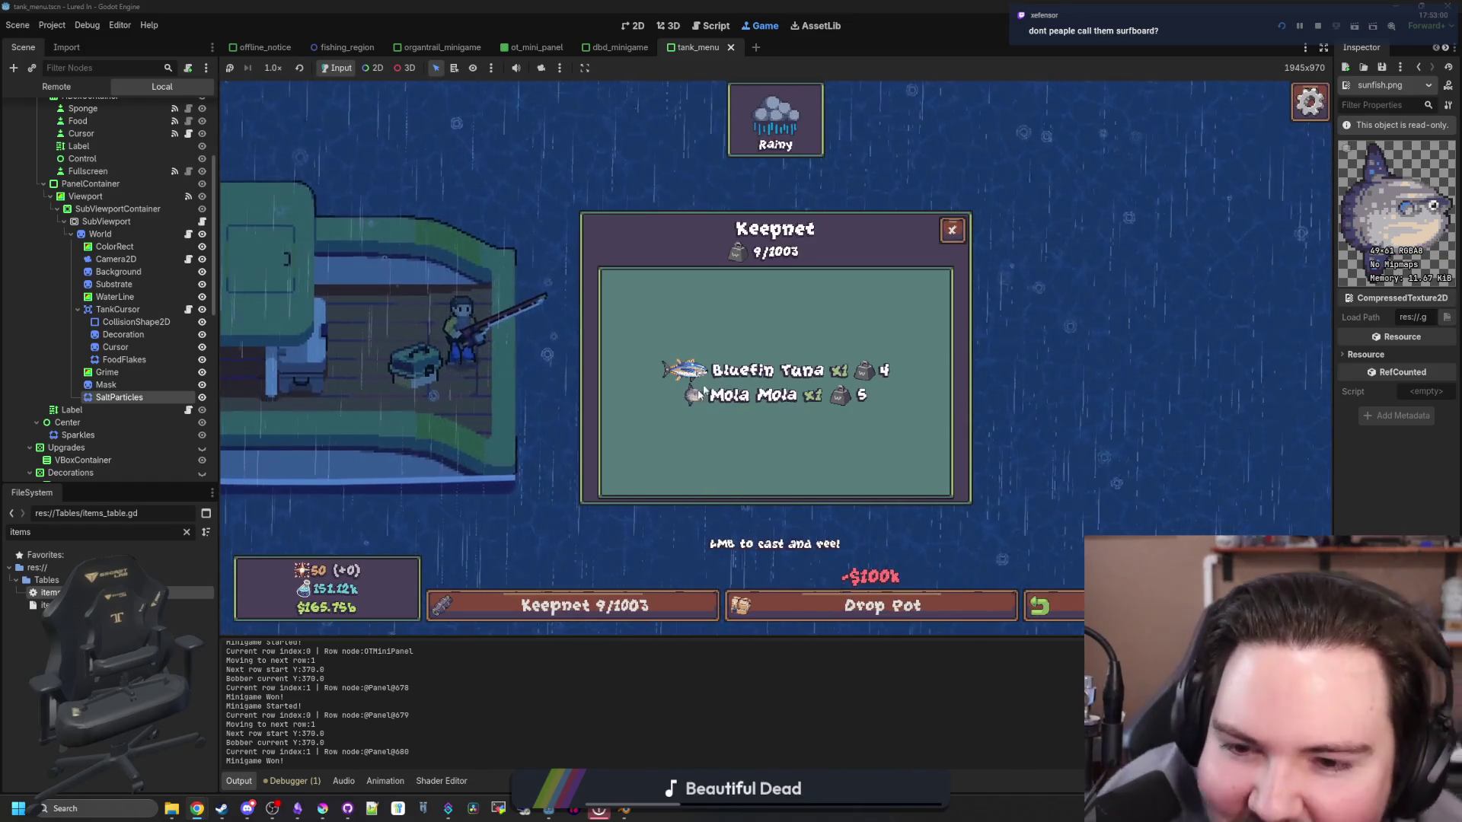
{"action": "left_click", "coordinate": [953, 231]}
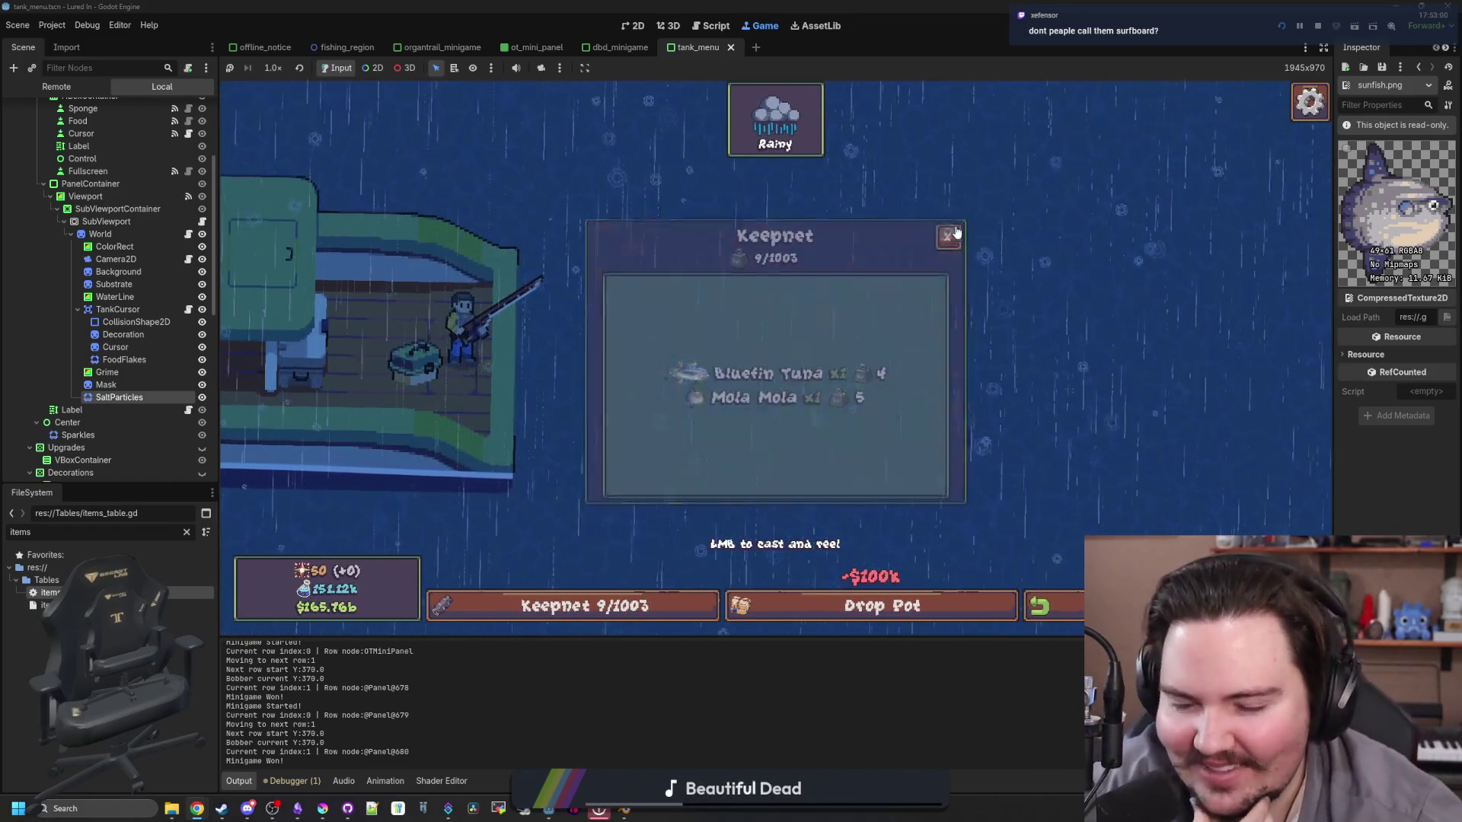
{"action": "left_click", "coordinate": [1079, 613]}
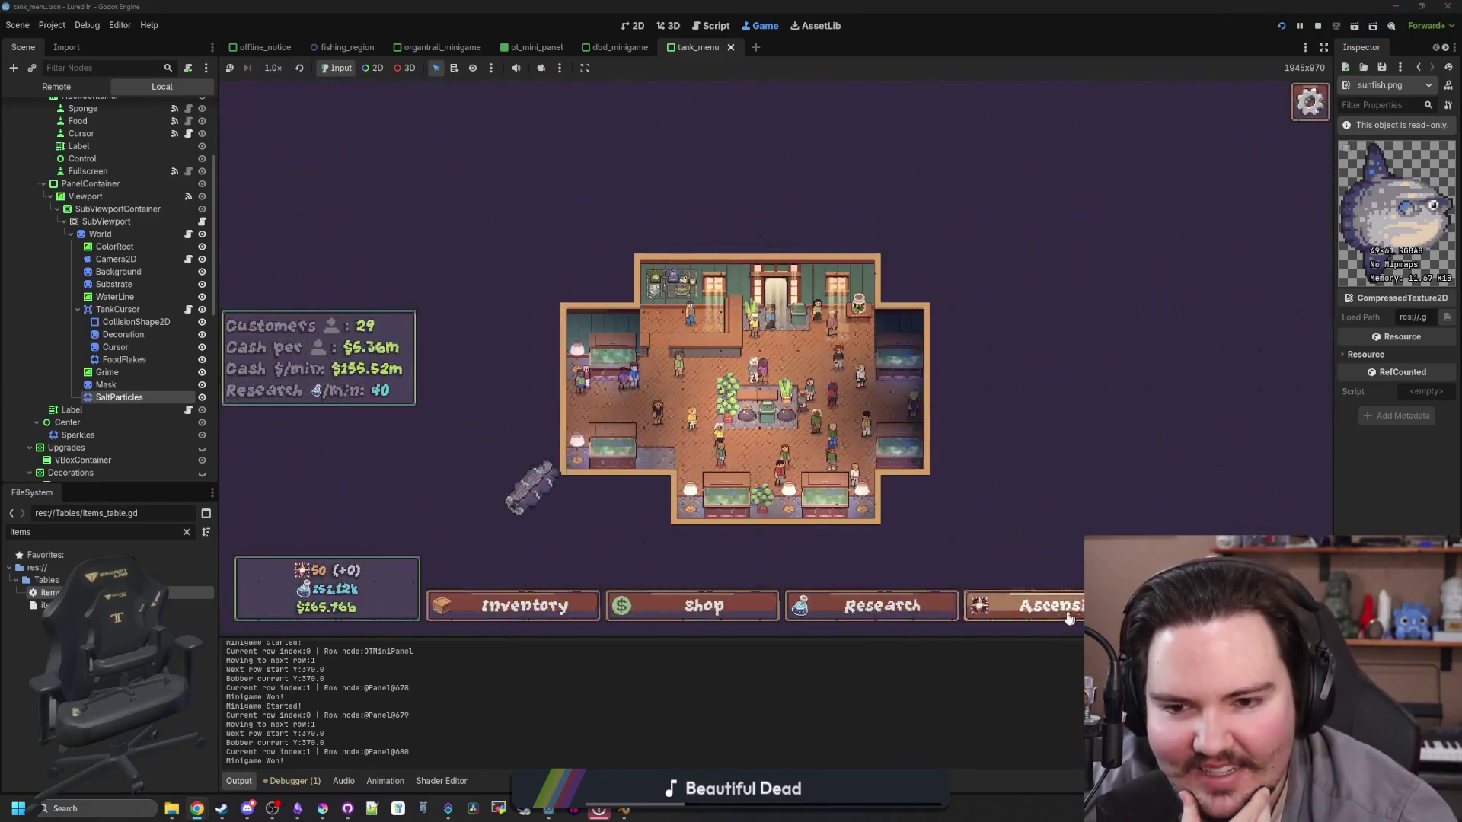
Step: Change Fish Tank 1's liquid type to Saltwater
{"action": "scroll", "coordinate": [817, 507], "scroll_direction": "up", "scroll_amount": 3}
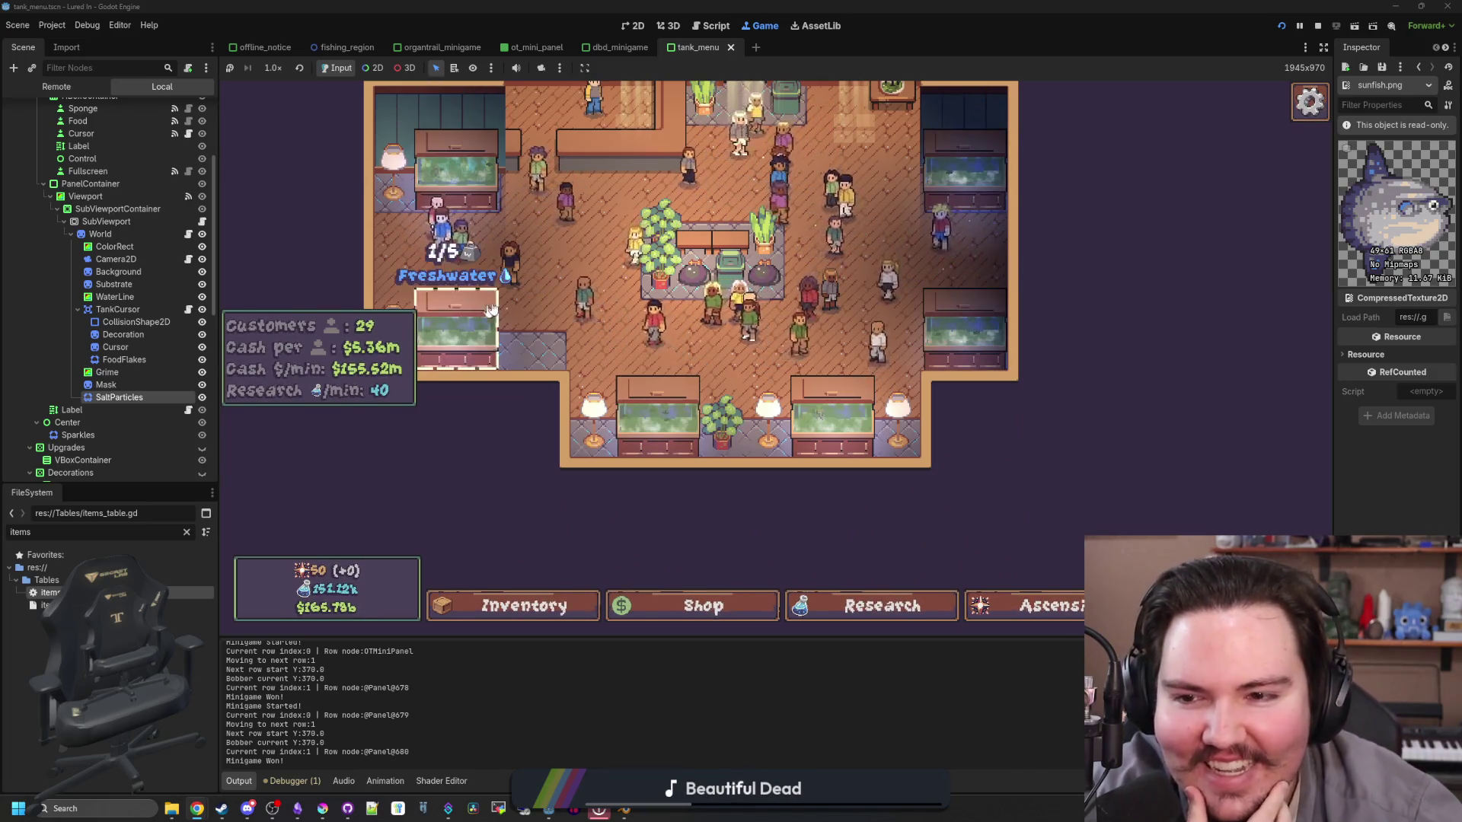
{"action": "scroll", "coordinate": [562, 296], "scroll_direction": "up", "scroll_amount": 2}
{"action": "left_click", "coordinate": [563, 295]}
{"action": "left_click", "coordinate": [864, 222]}
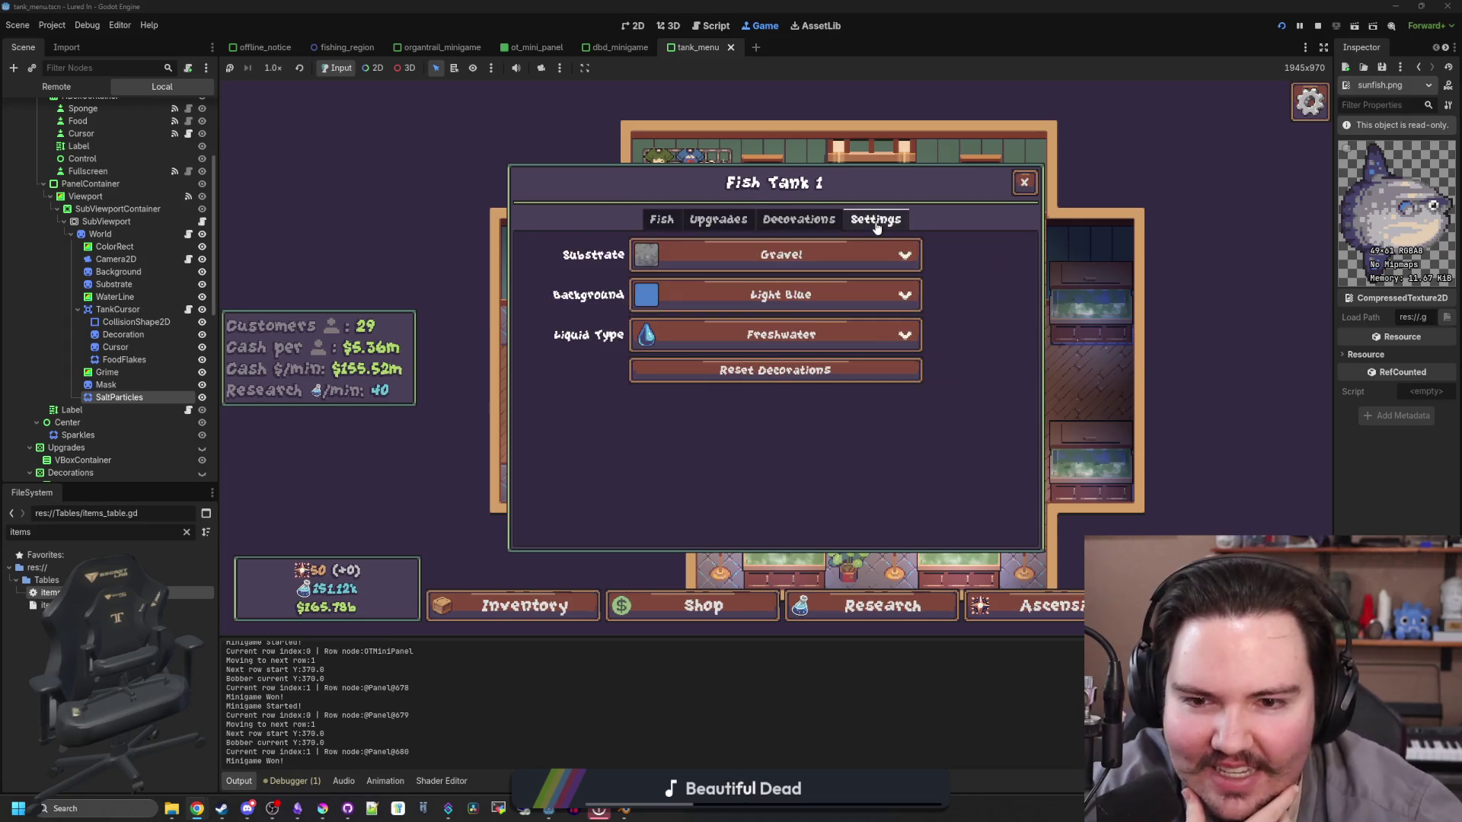
{"action": "left_click", "coordinate": [769, 335]}
{"action": "left_click", "coordinate": [747, 385]}
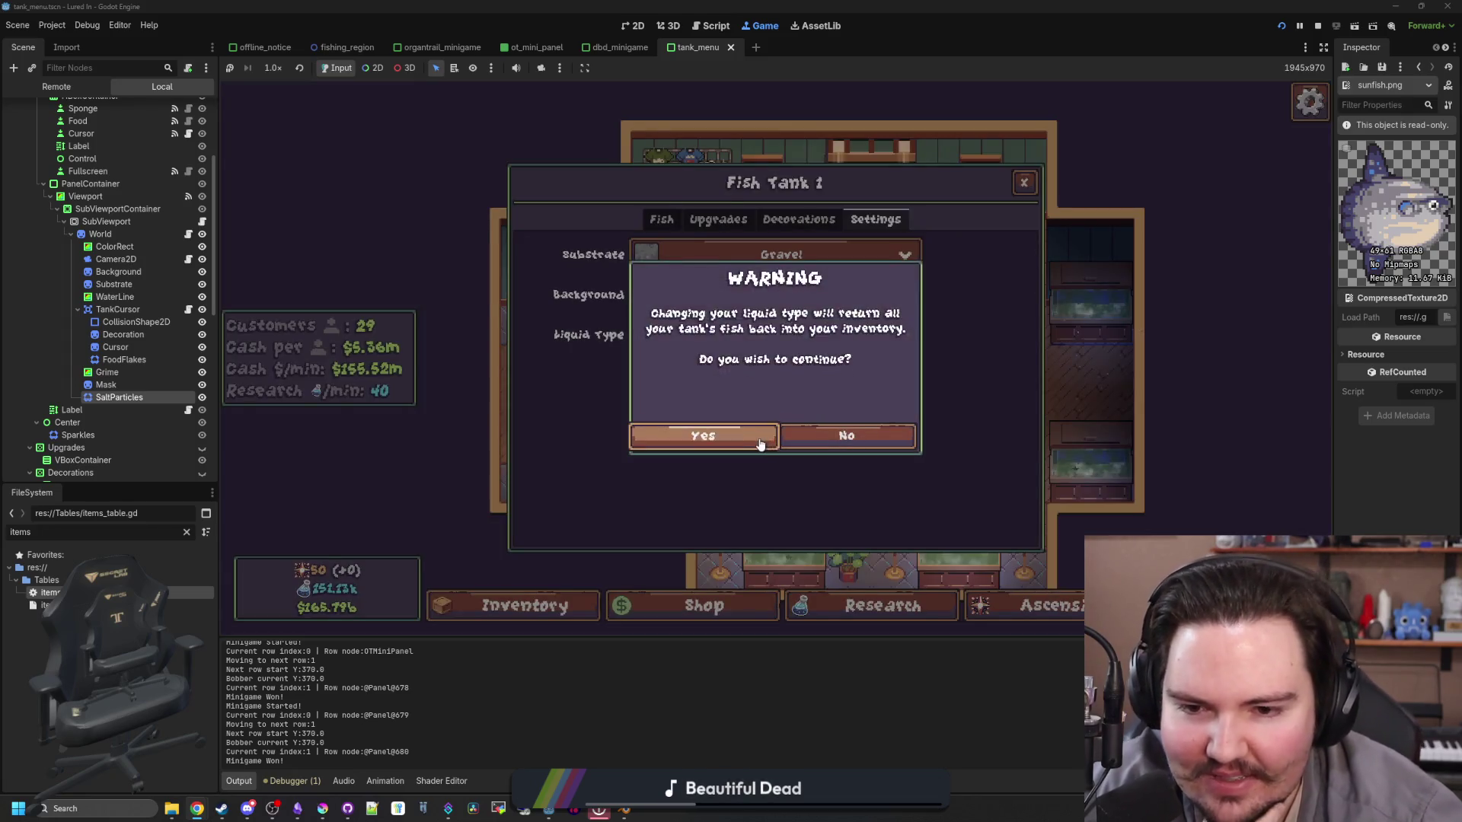
{"action": "left_click", "coordinate": [702, 436]}
{"action": "left_click", "coordinate": [670, 219]}
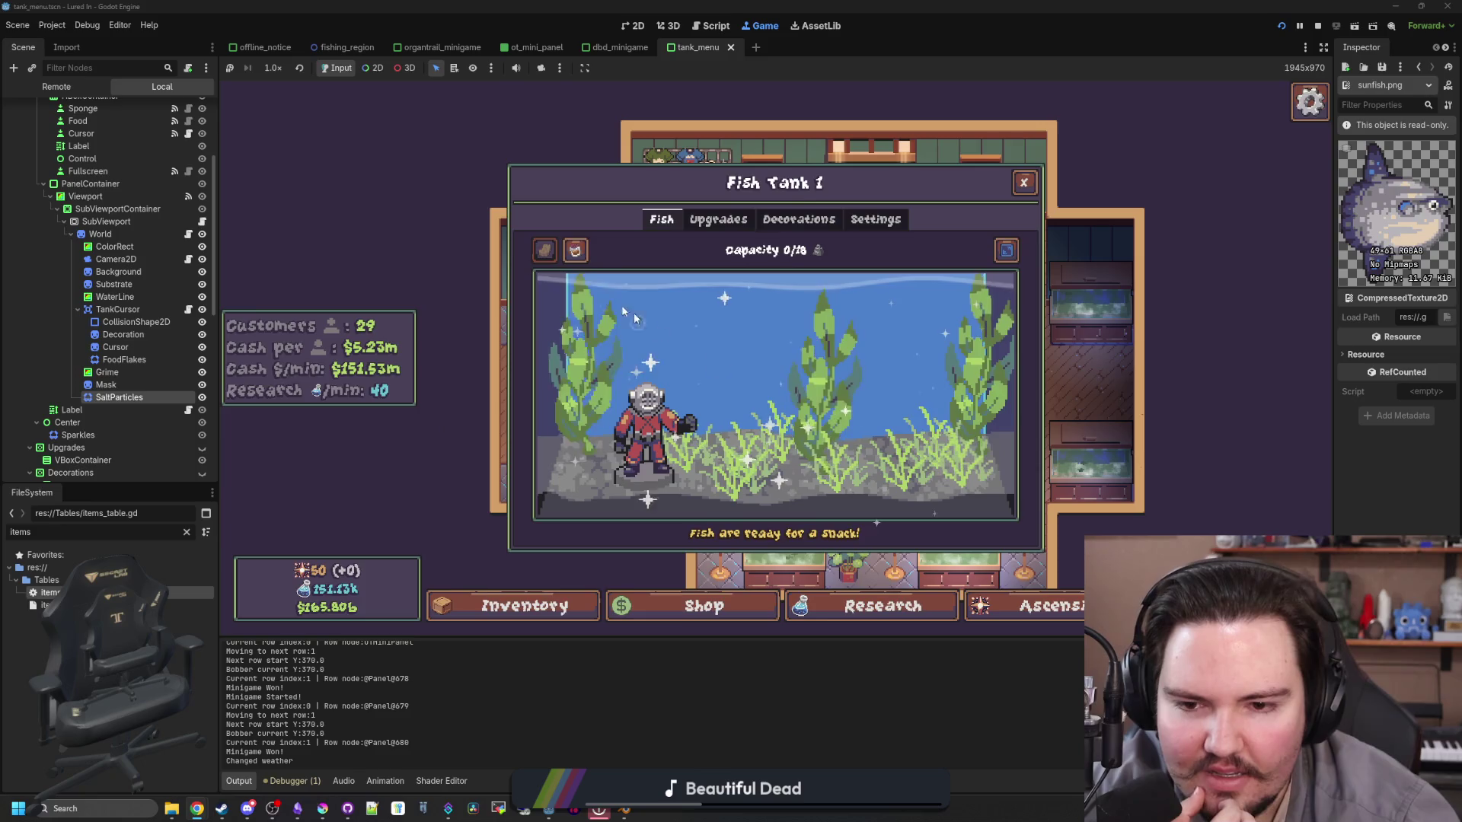
{"action": "left_click", "coordinate": [506, 199]}
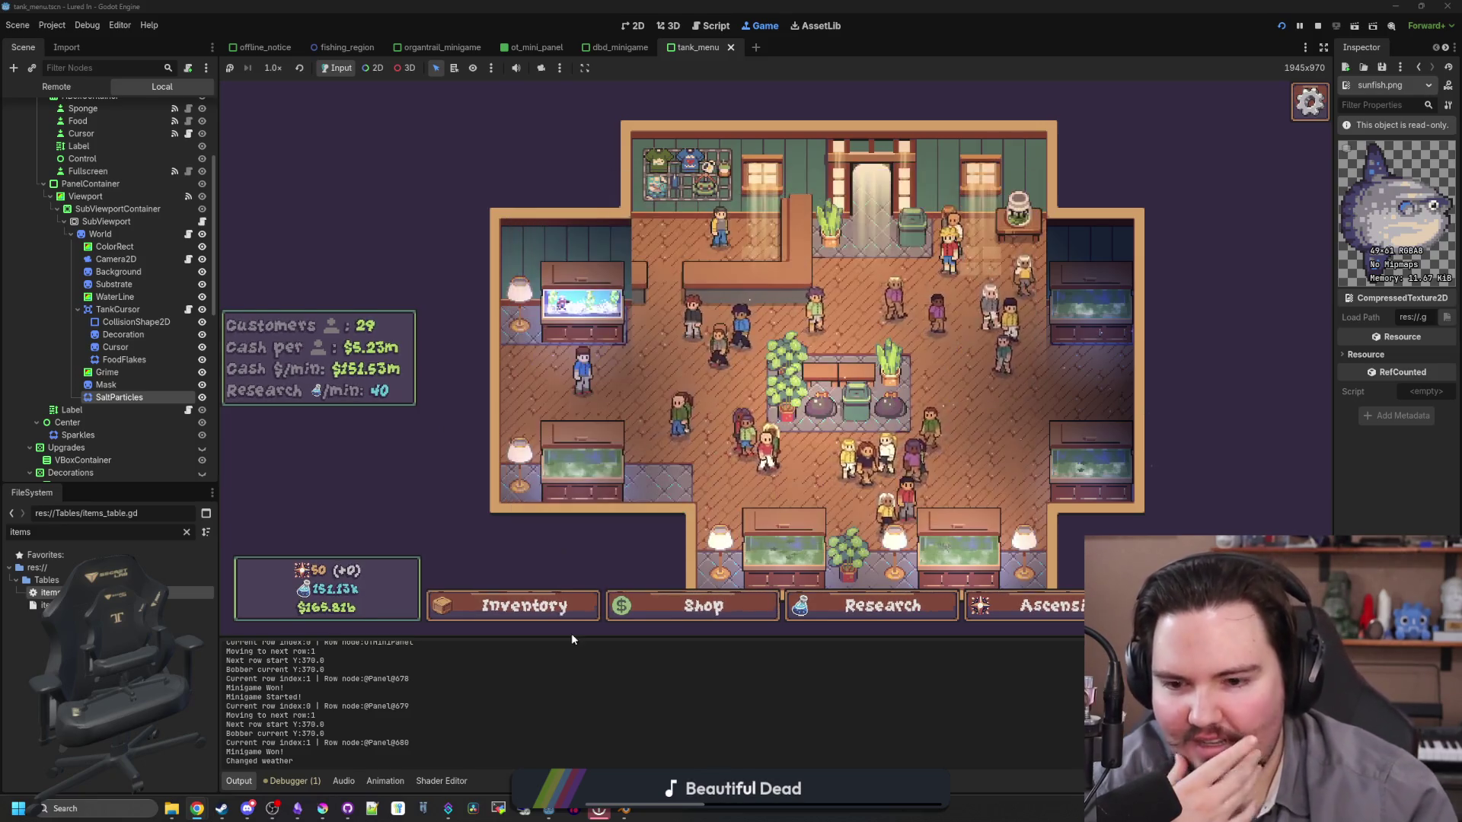
Step: Move the Bluefin Tuna and Mola Mola from the inventory into Fish Tank 1
{"action": "left_click", "coordinate": [552, 609]}
{"action": "scroll", "coordinate": [721, 487], "scroll_direction": "down", "scroll_amount": 15}
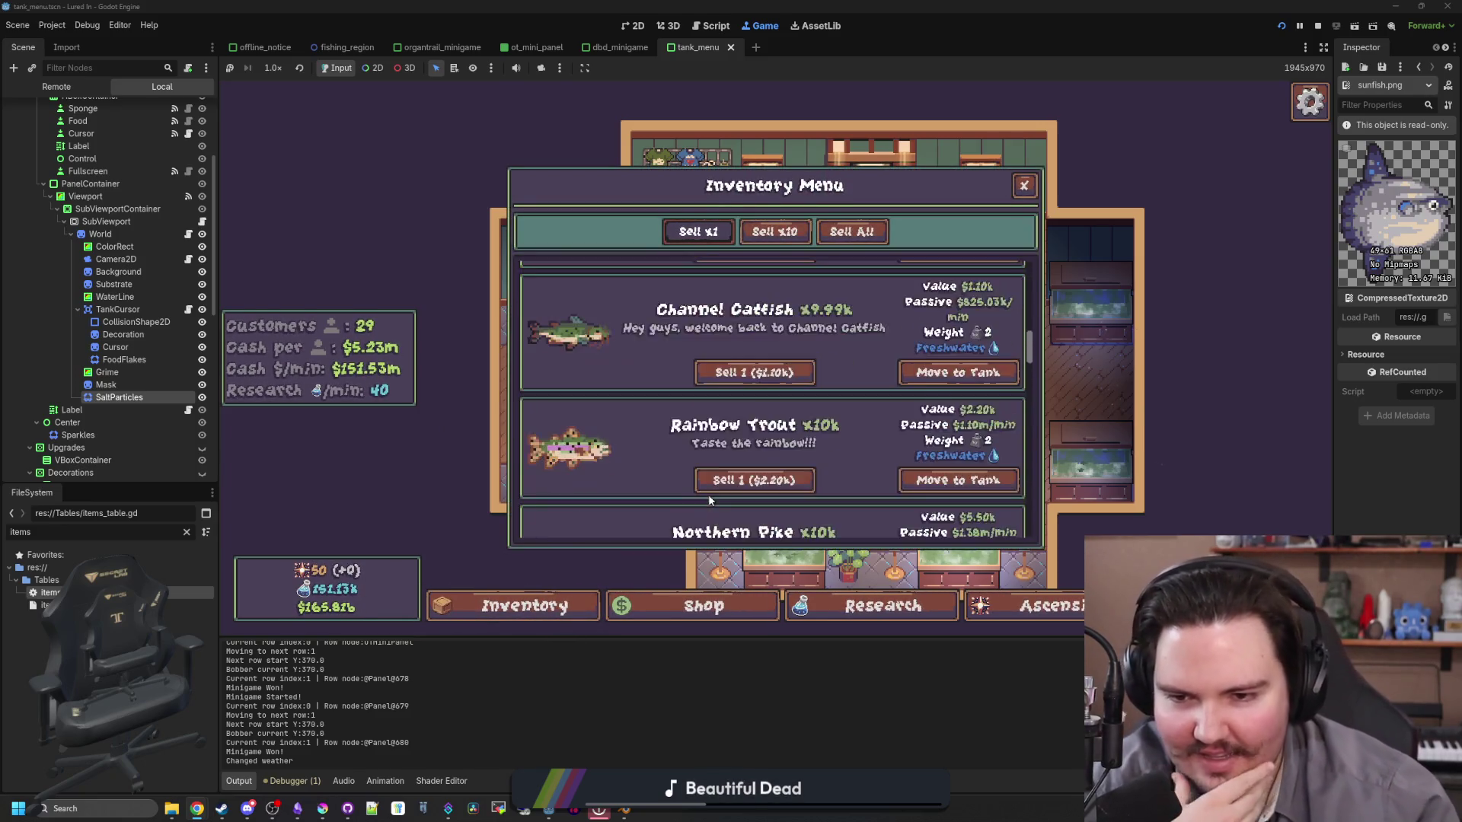
{"action": "scroll", "coordinate": [633, 417], "scroll_direction": "down", "scroll_amount": 20}
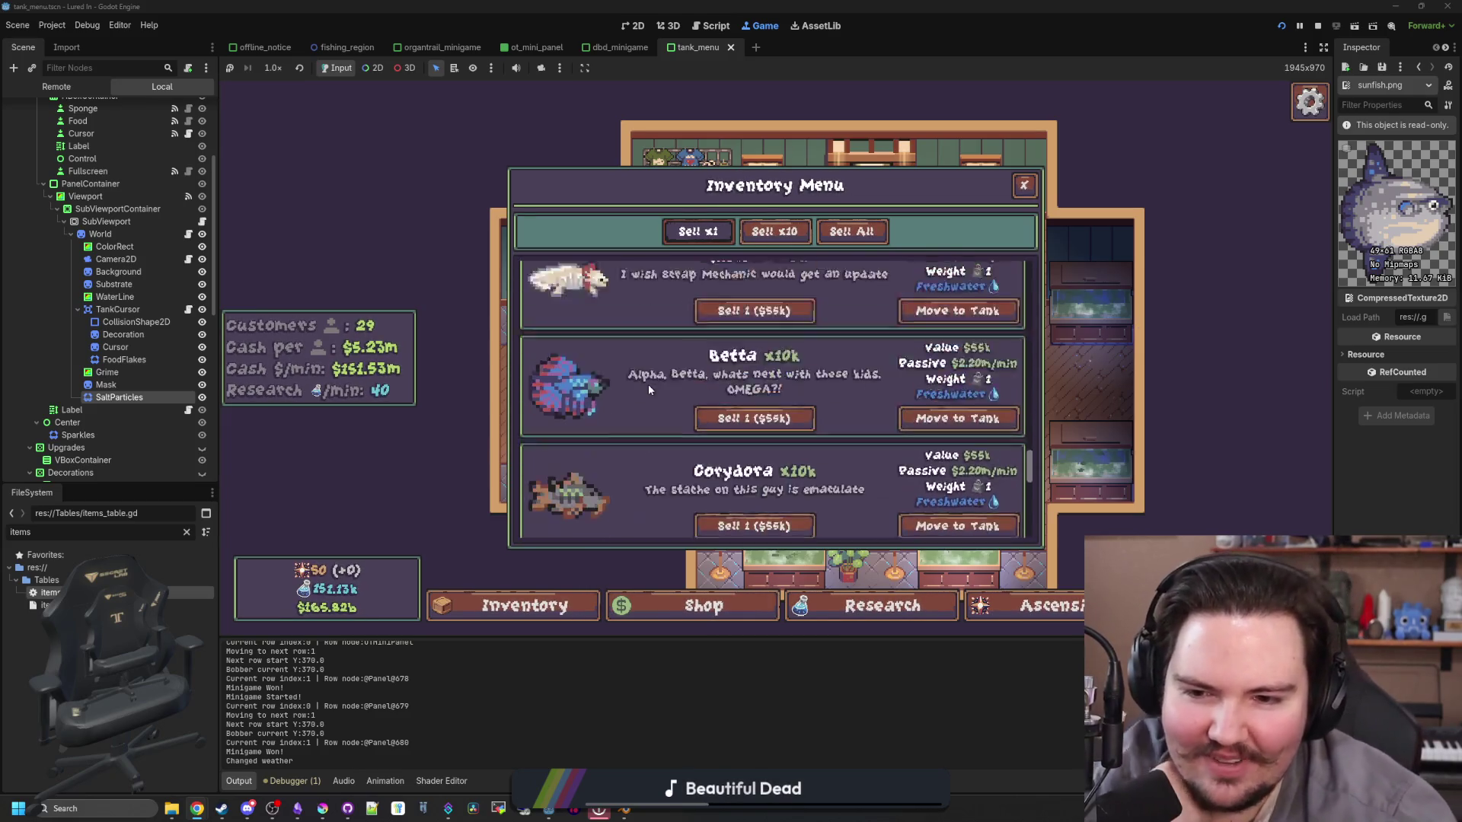
{"action": "scroll", "coordinate": [647, 384], "scroll_direction": "down", "scroll_amount": 3}
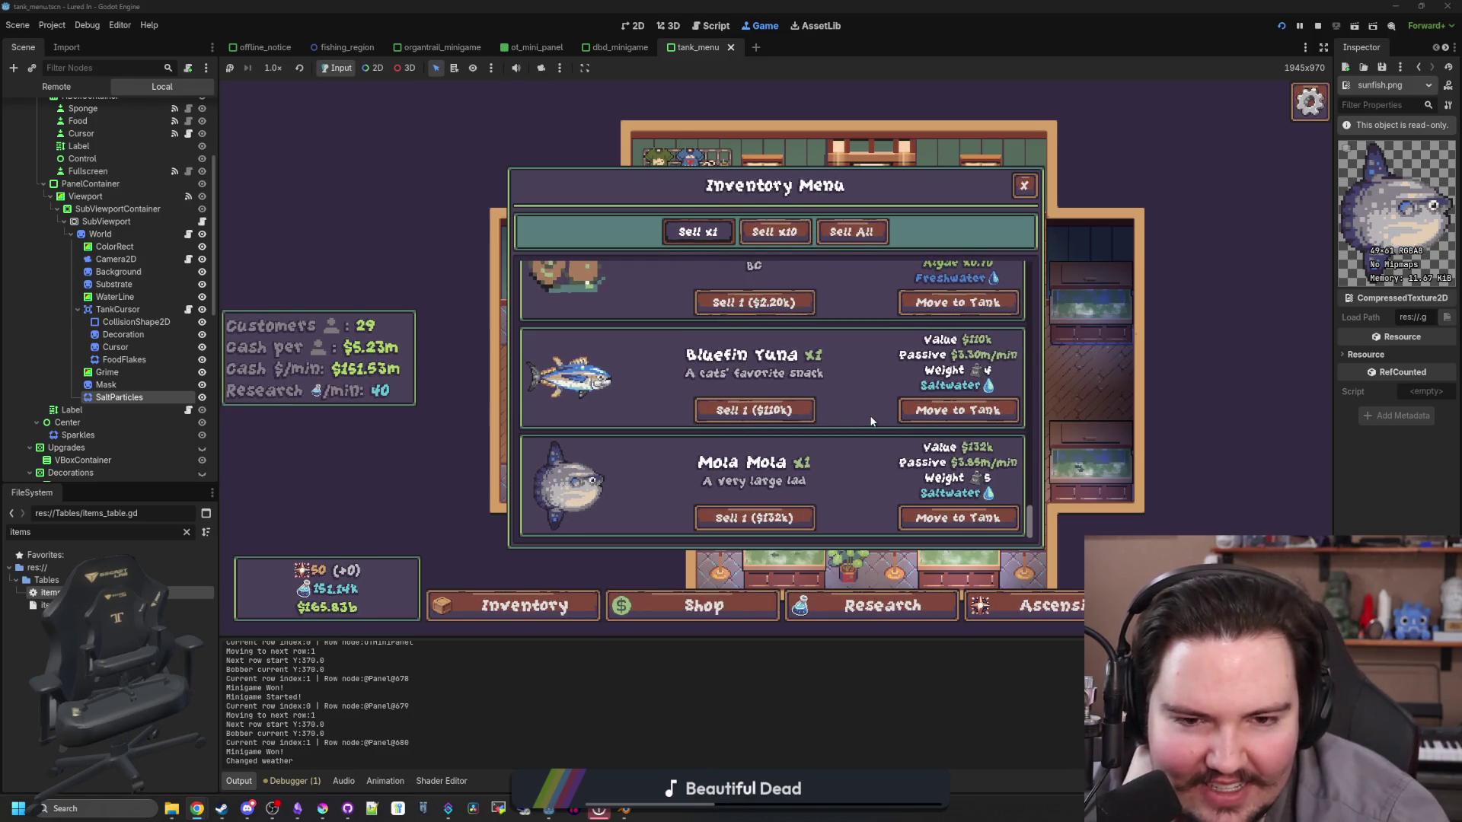
{"action": "left_click", "coordinate": [944, 411]}
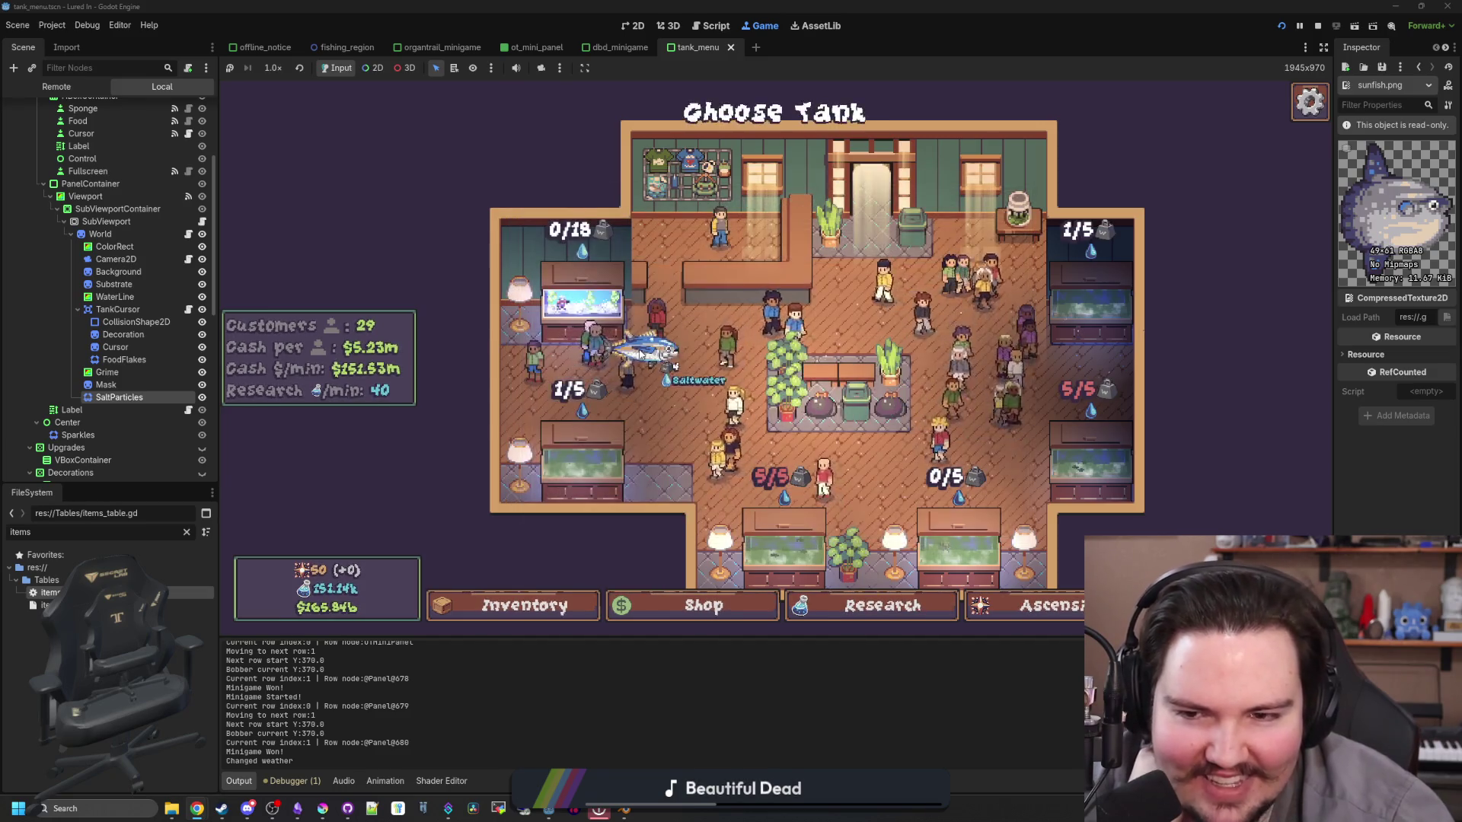
{"action": "left_click", "coordinate": [588, 297]}
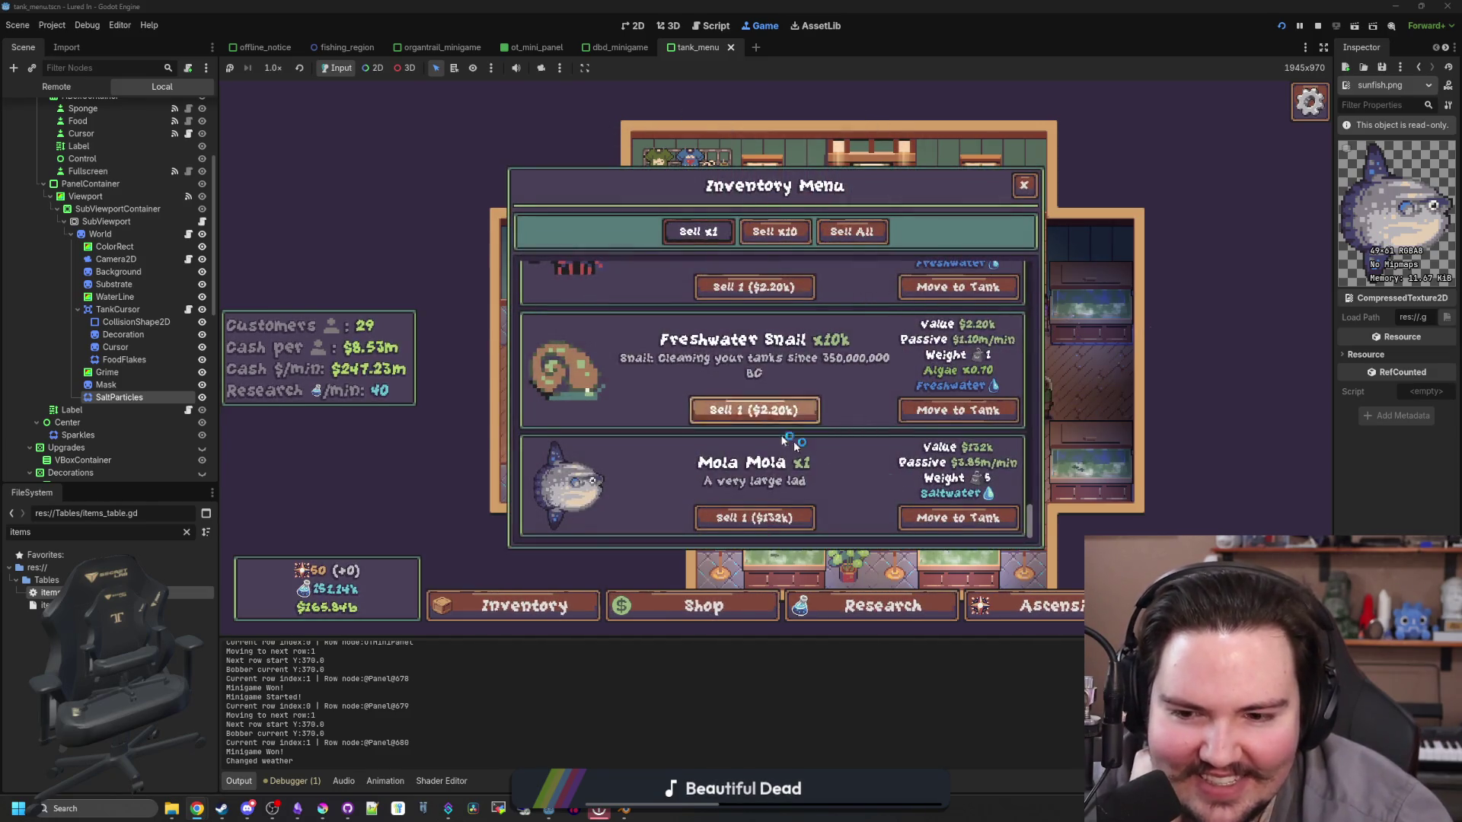
{"action": "left_click", "coordinate": [914, 516]}
{"action": "left_click", "coordinate": [609, 305]}
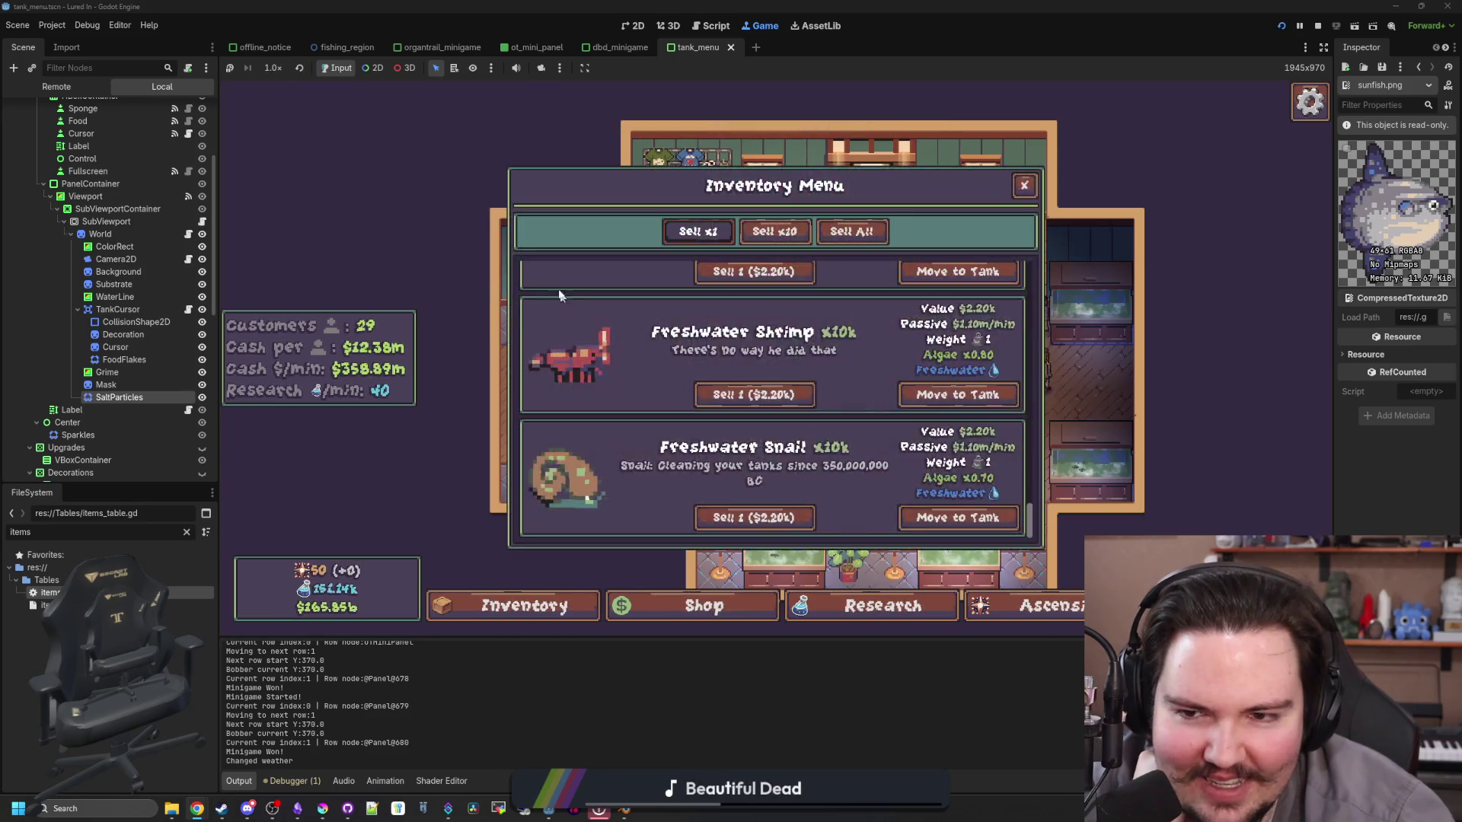
{"action": "key", "text": "Escape"}
Step: Inspect the Mola Mola and Bluefin Tuna info cards in Fish Tank 1
{"action": "left_click", "coordinate": [616, 309]}
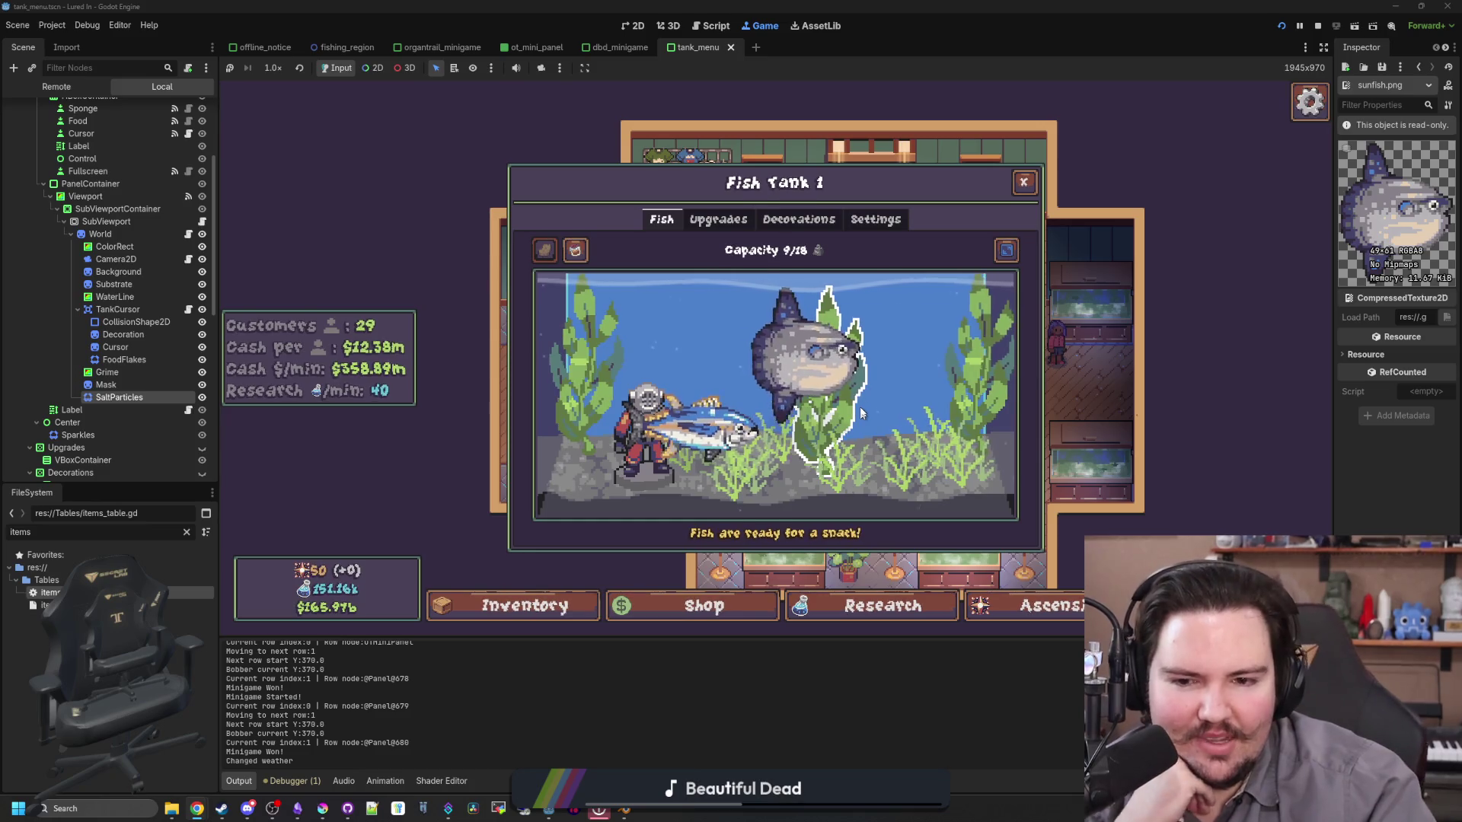
{"action": "left_click", "coordinate": [806, 362]}
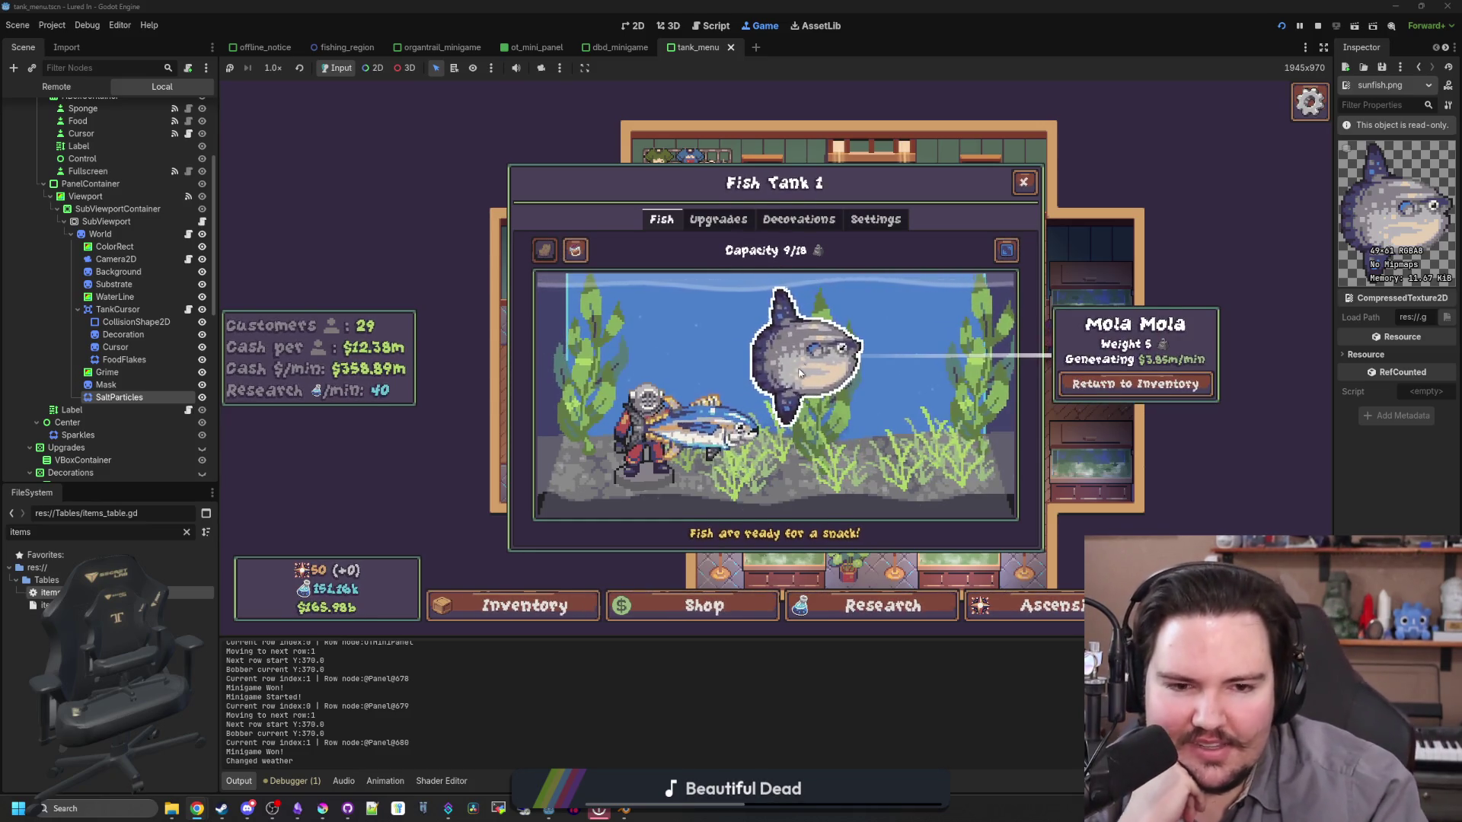
{"action": "left_click", "coordinate": [704, 428]}
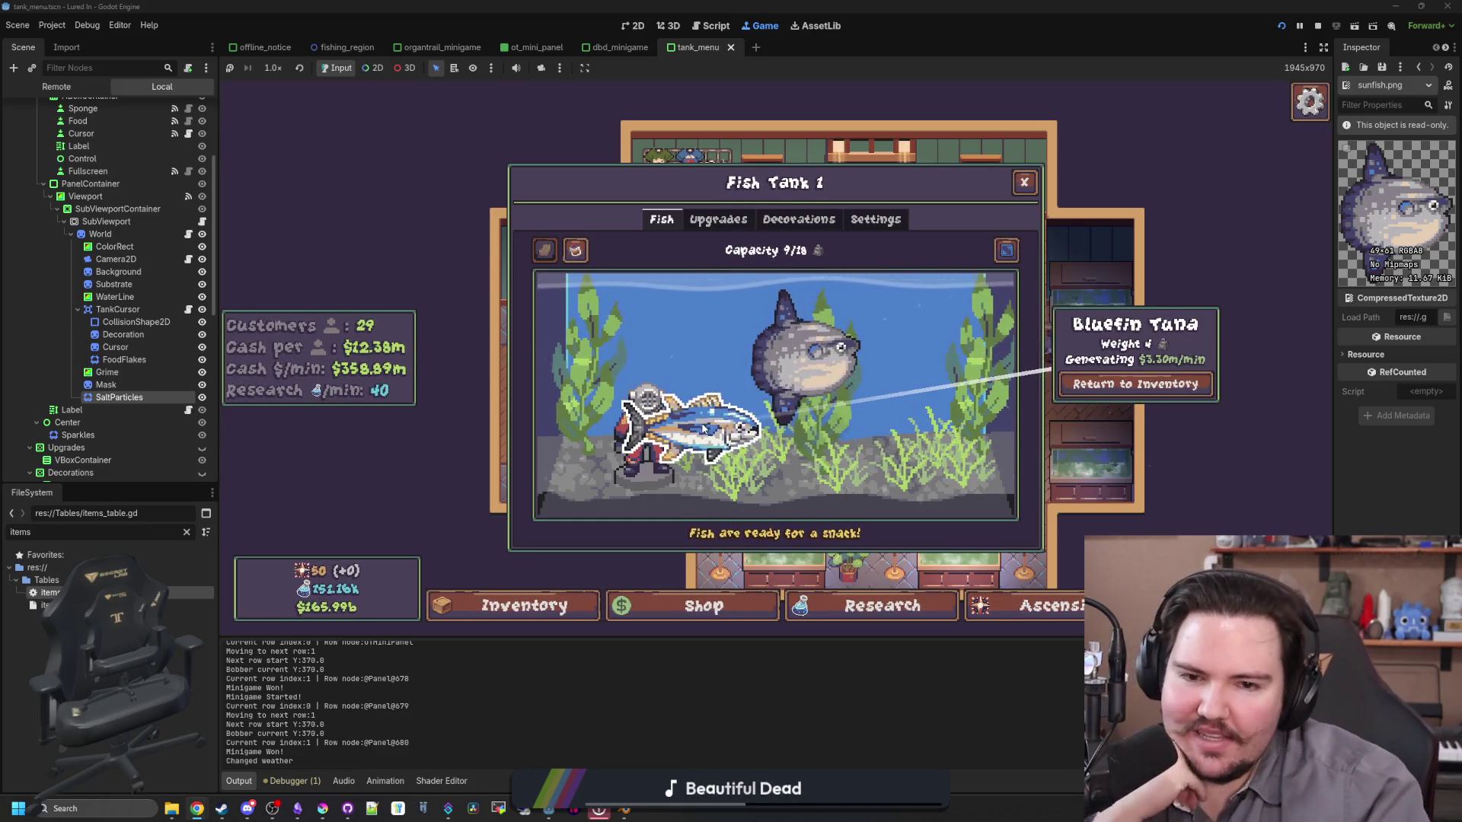
{"action": "left_click", "coordinate": [784, 366]}
{"action": "left_click", "coordinate": [935, 364]}
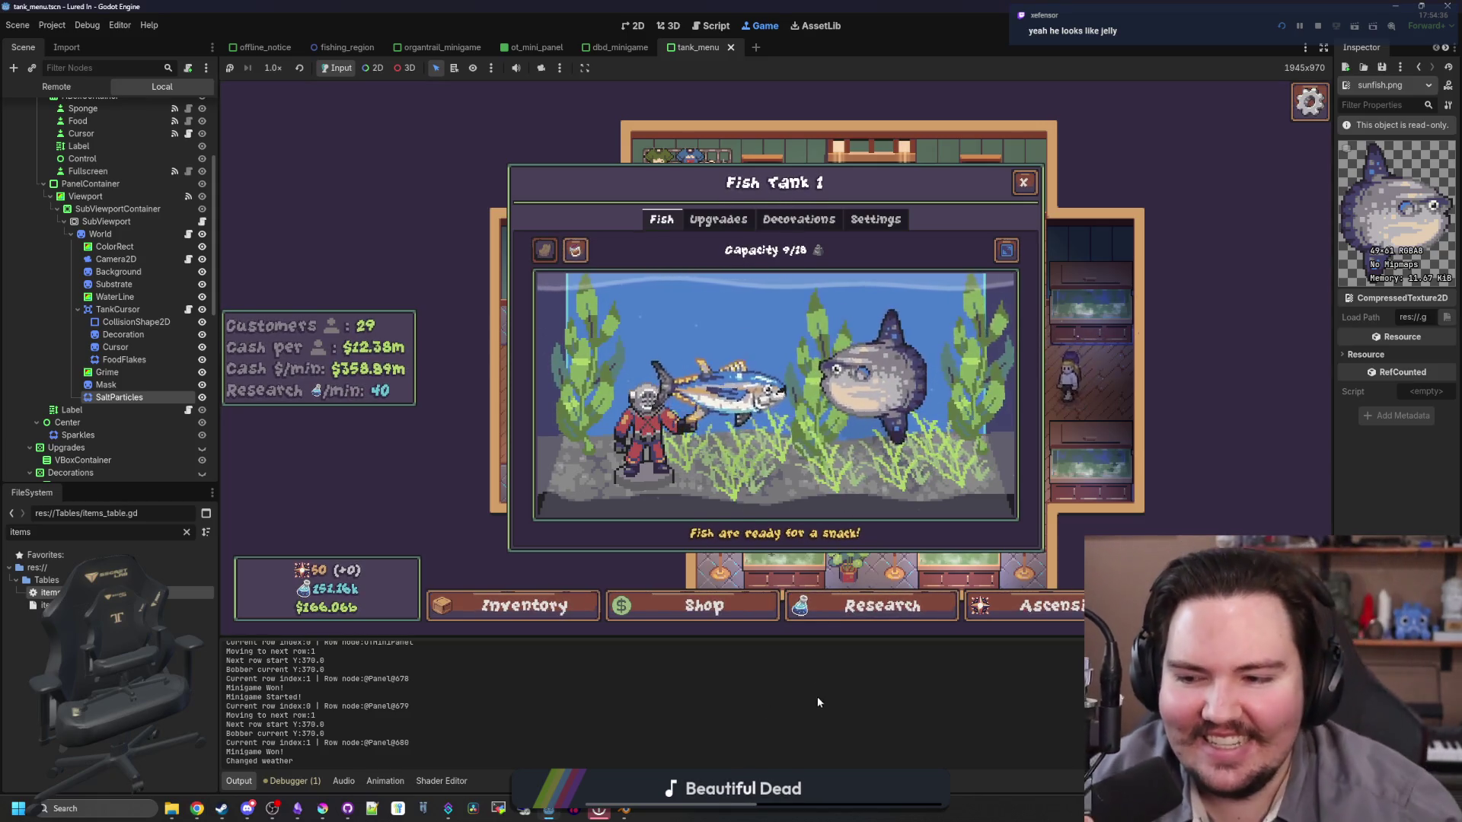
Step: Add "SwimmingAnimationFactor": 1.0 to the item defaults in items_table.gd
{"action": "key", "text": "ctrl+F3"}
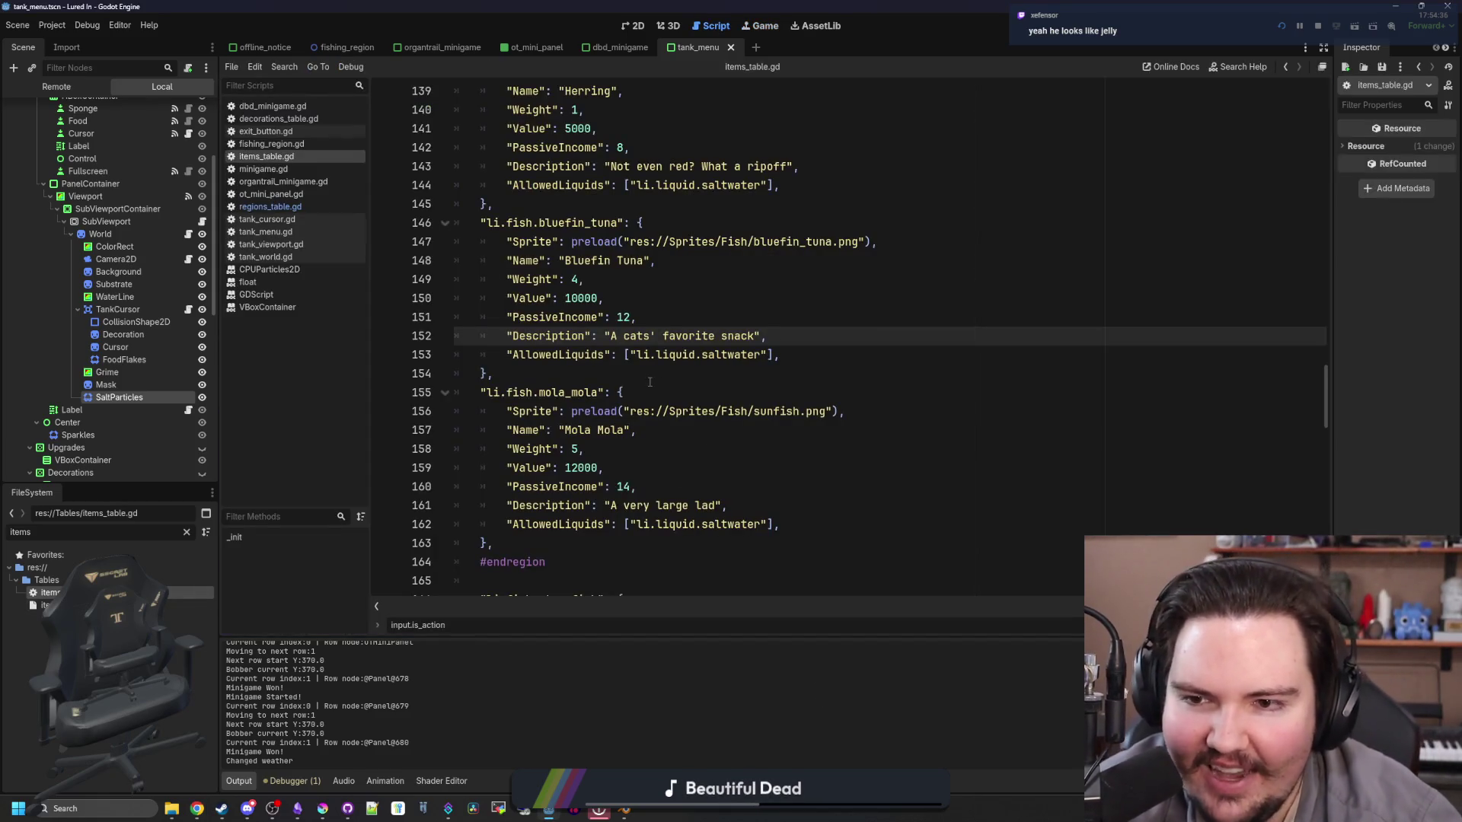
{"action": "scroll", "coordinate": [651, 388], "scroll_direction": "up", "scroll_amount": 20}
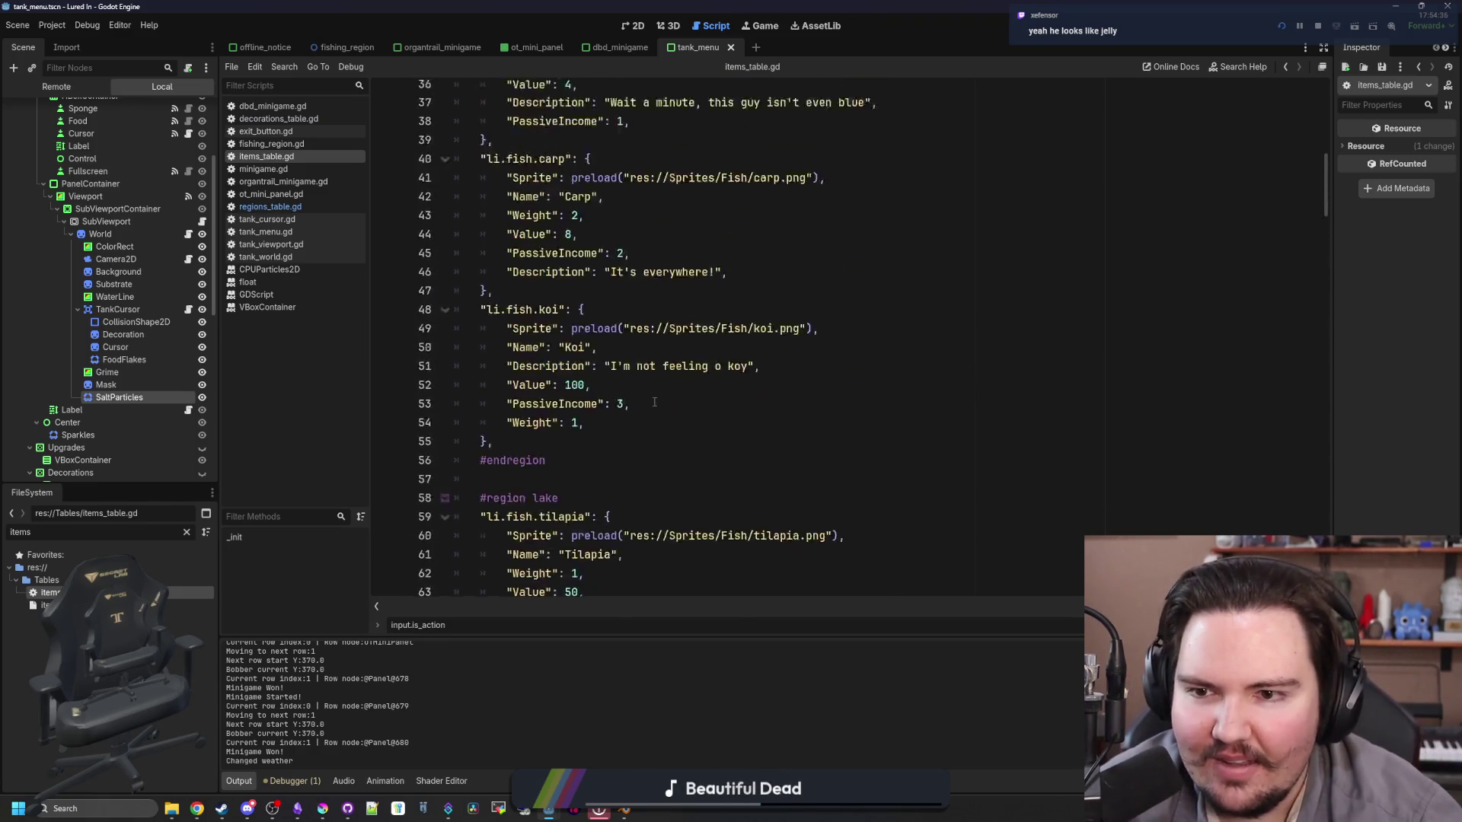
{"action": "scroll", "coordinate": [651, 411], "scroll_direction": "up", "scroll_amount": 12}
{"action": "left_click", "coordinate": [824, 322]}
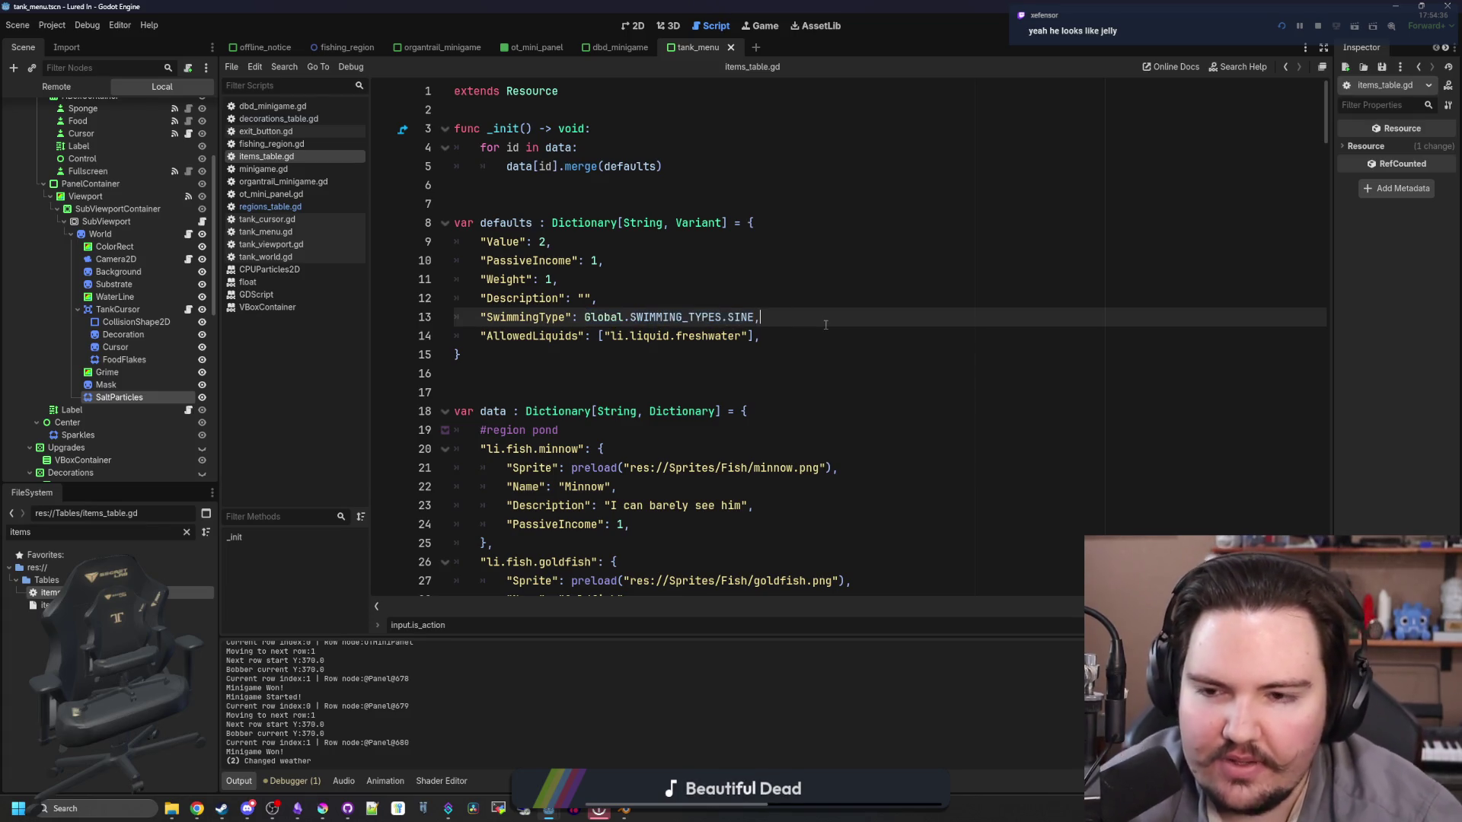
{"action": "key", "text": "Return"}
{"action": "type", "text": "\"Sw"}
{"action": "key", "text": "BackSpace"}
{"action": "key", "text": "BackSpace"}
{"action": "type", "text": "wimmingAnimationFactor\" : 1.0,"}
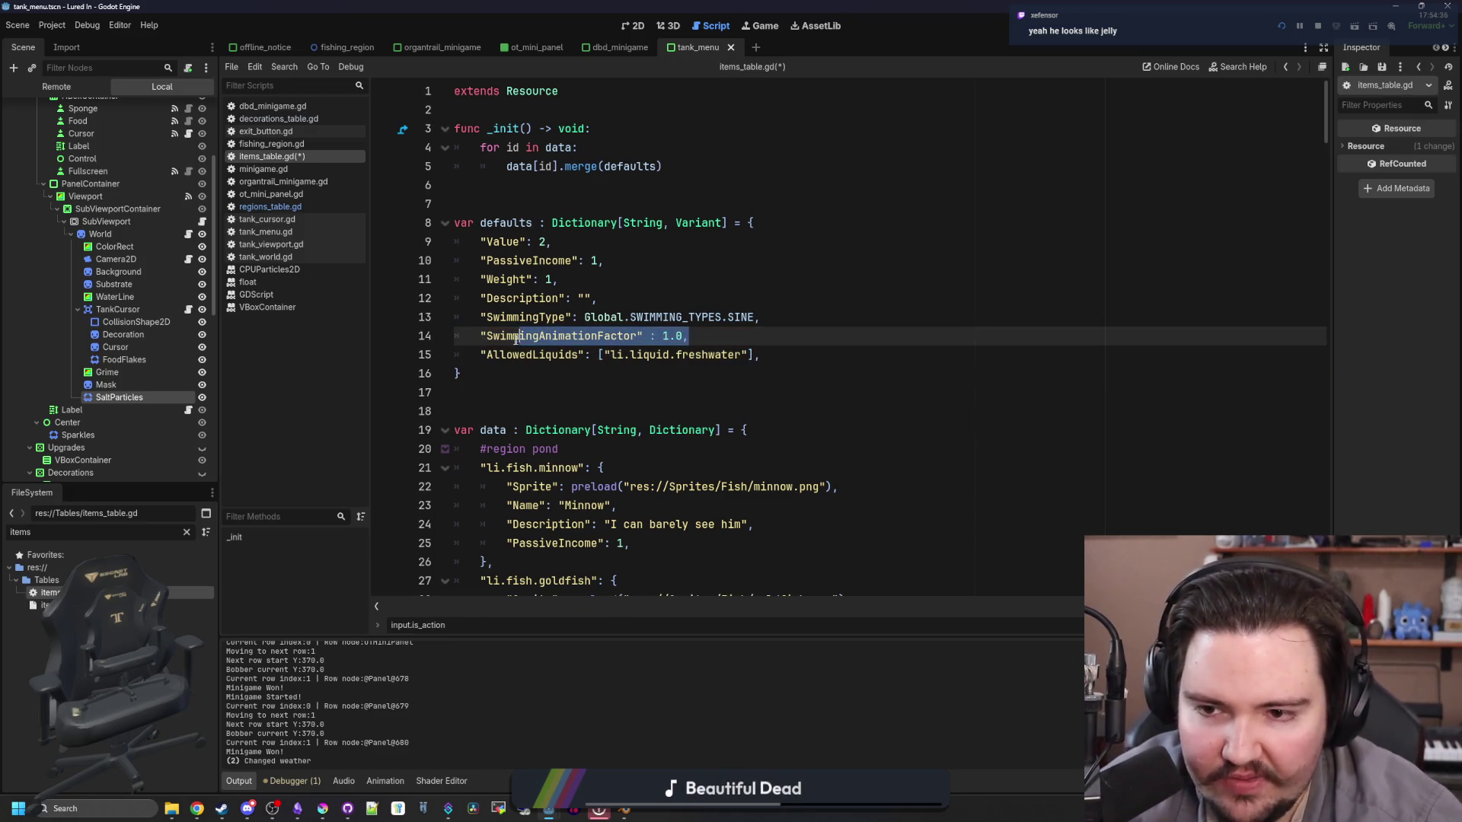
Step: Find the mola_ entry and give it "SwimmingAnimationFactor": 0.2
{"action": "key", "text": "ctrl+f"}
{"action": "type", "text": "mola_"}
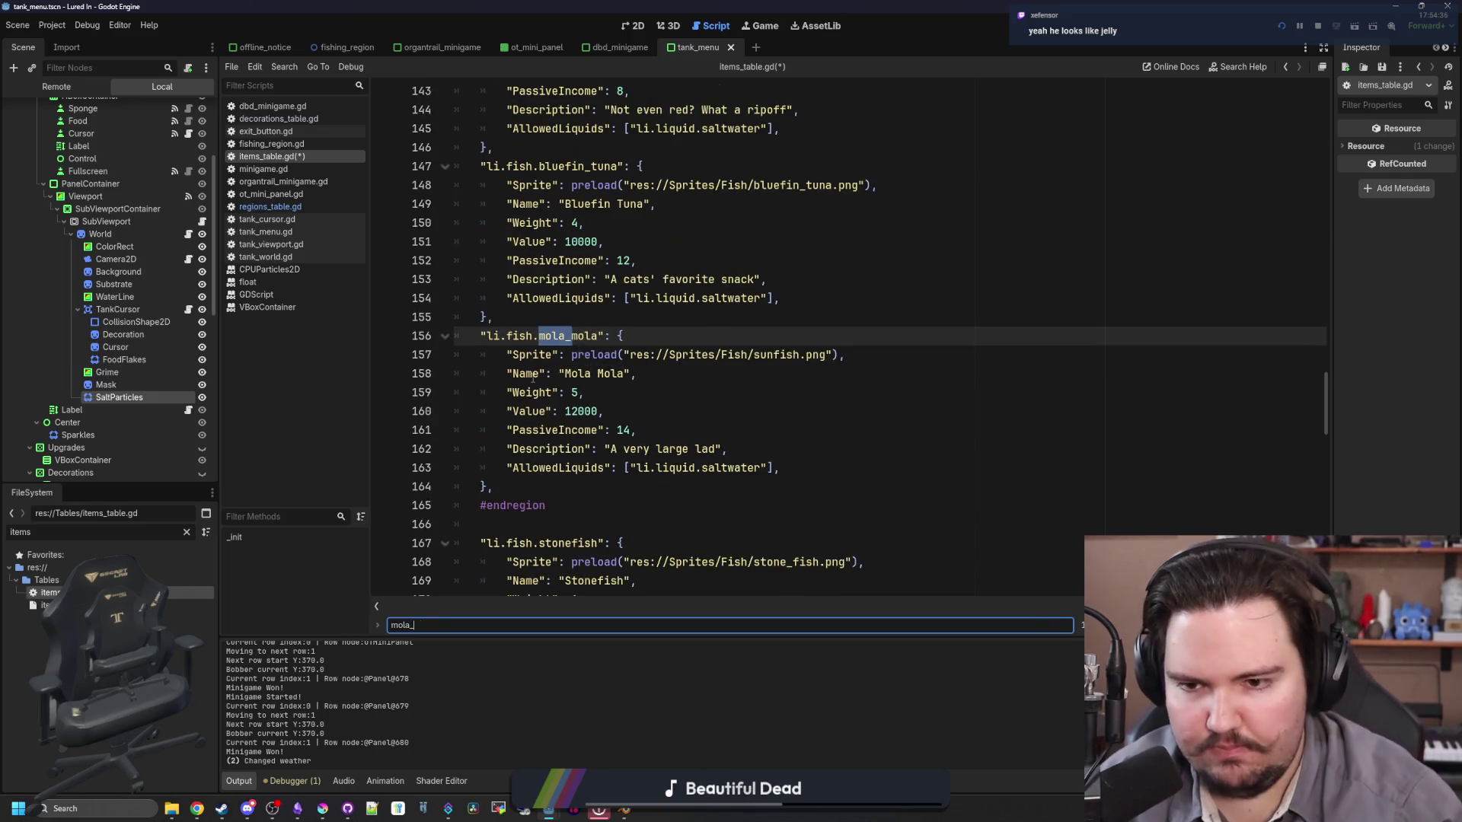
{"action": "left_click", "coordinate": [848, 474]}
{"action": "key", "text": "Return"}
{"action": "type", "text": "\"SwimmingAnimationFactor\" : 1.0,"}
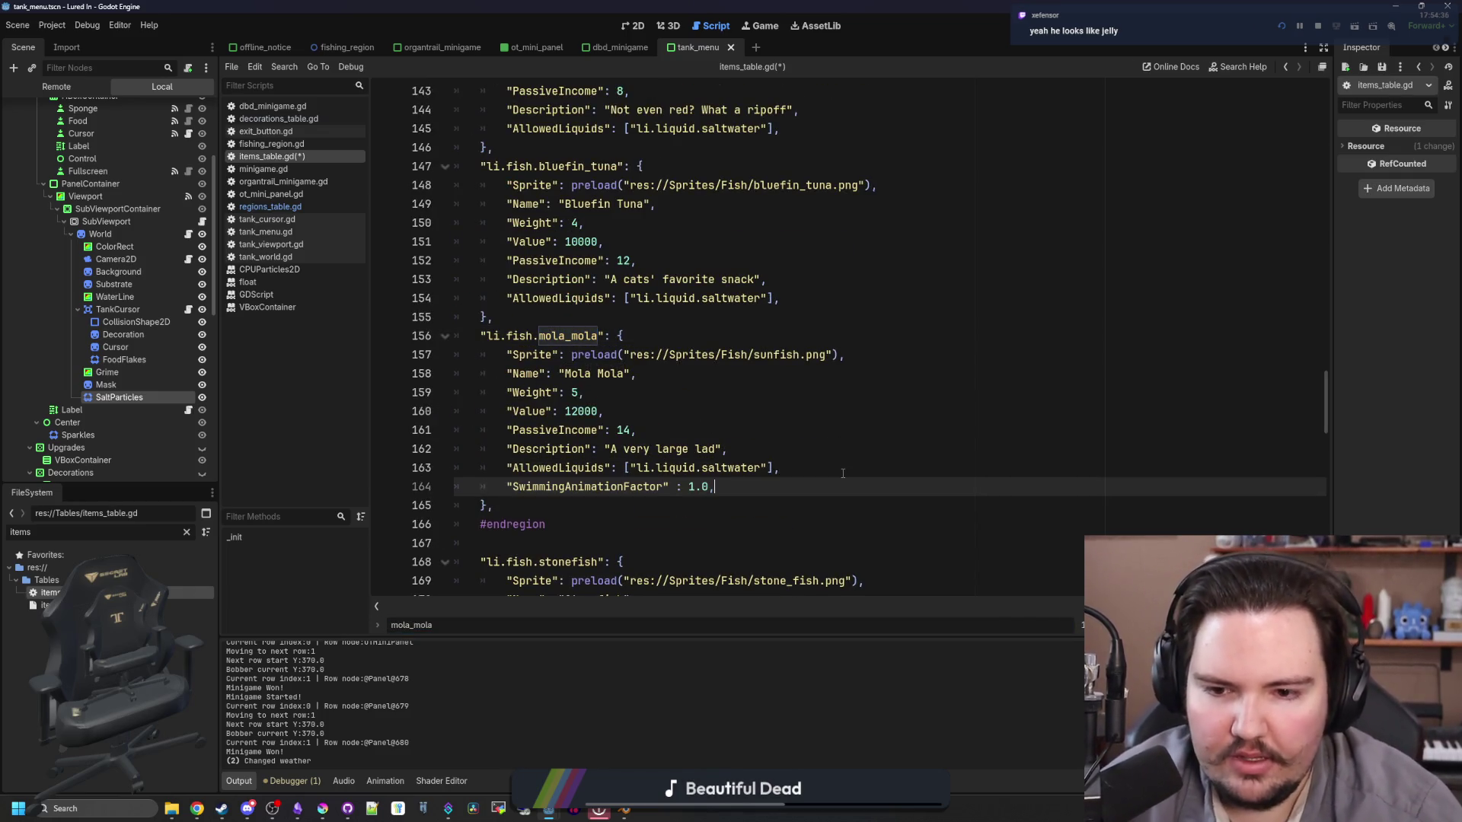
{"action": "key", "text": "Left"}
{"action": "key", "text": "BackSpace"}
{"action": "type", "text": "2"}
{"action": "left_click", "coordinate": [842, 472]}
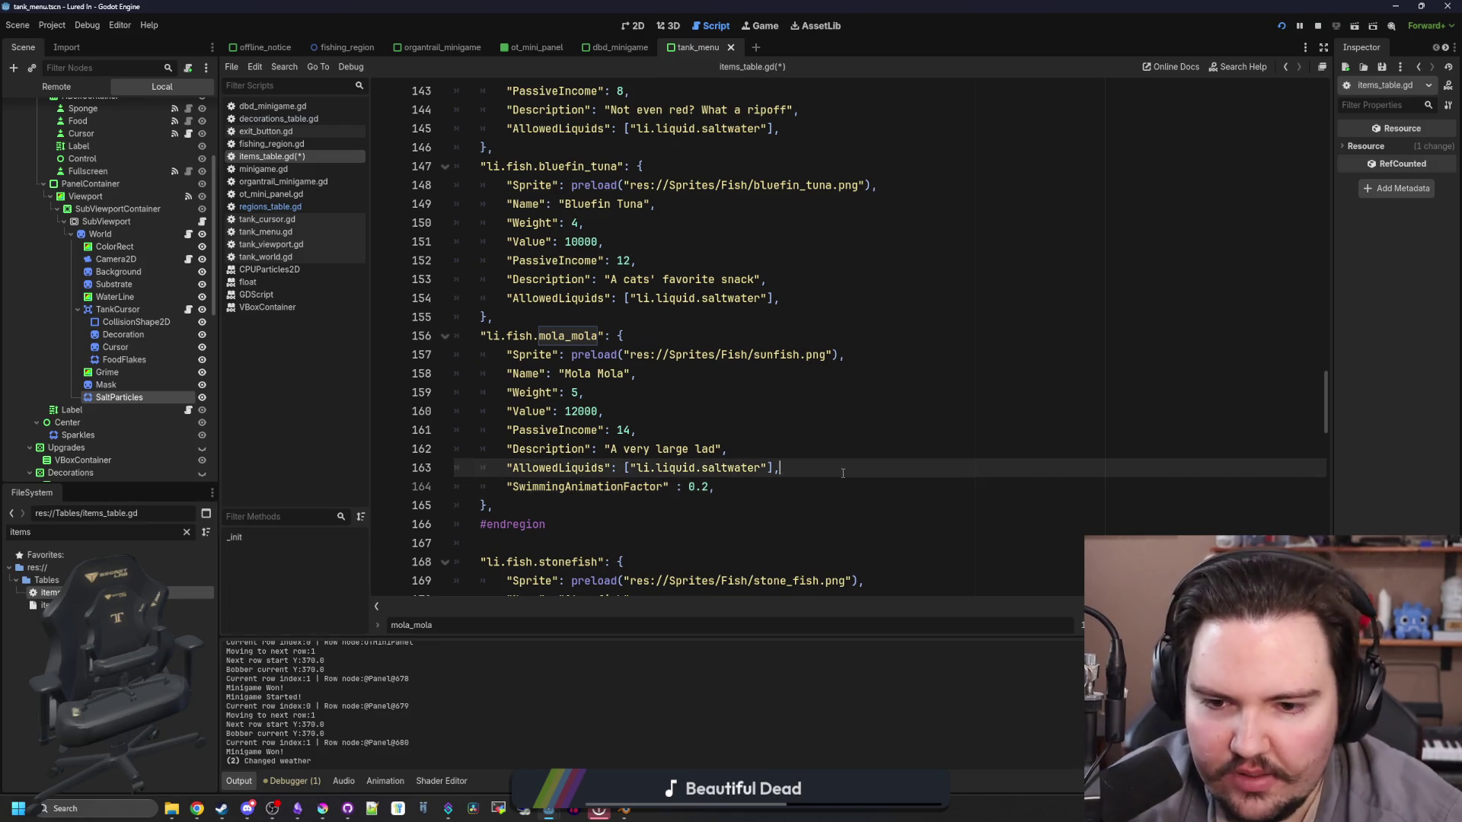
{"action": "left_click", "coordinate": [187, 532]}
{"action": "type", "text": "fish"}
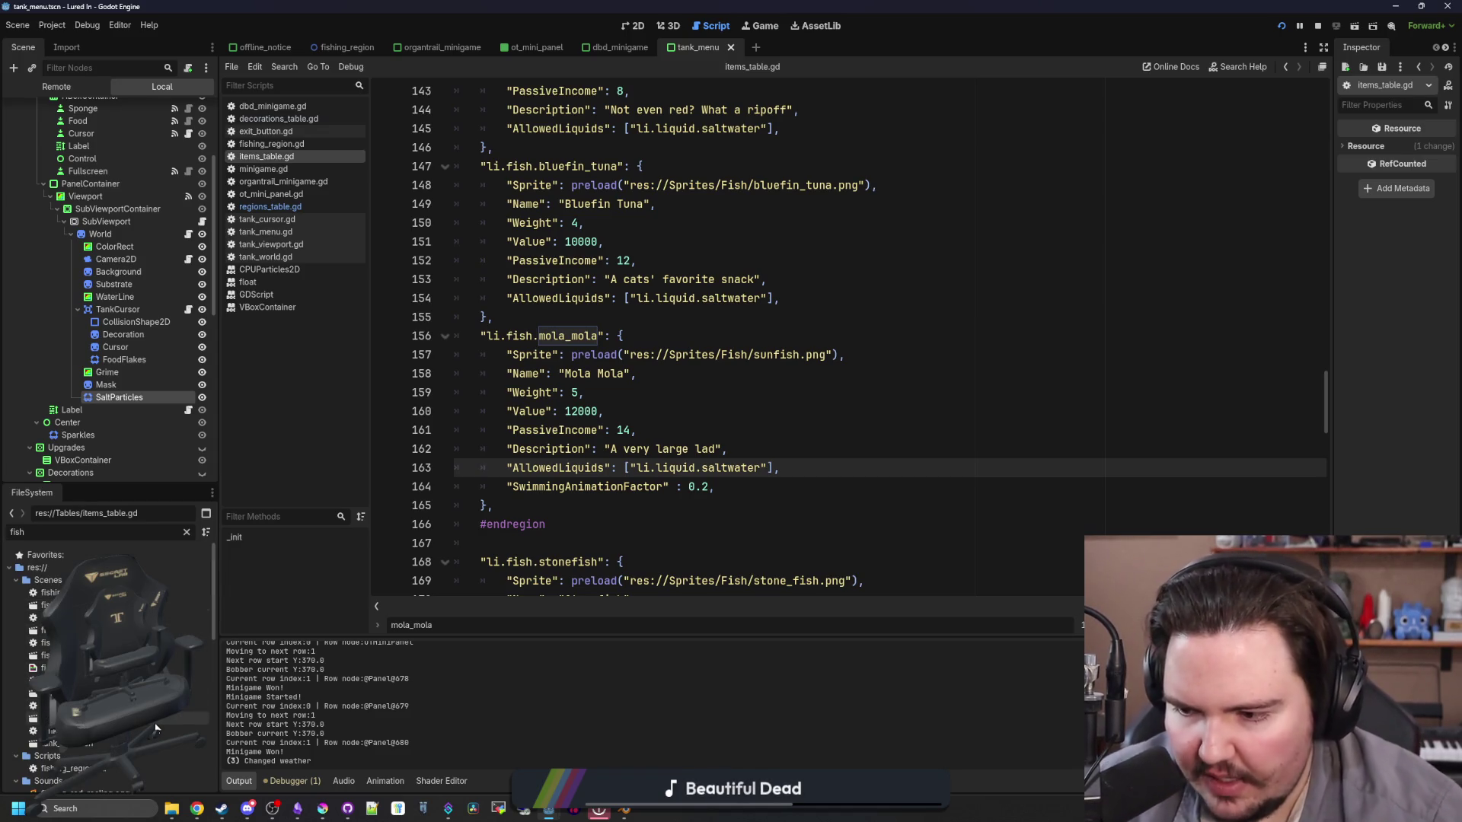
Step: Open the tank_fish script and scroll to the crawl branch of _process
{"action": "double_click", "coordinate": [90, 744]}
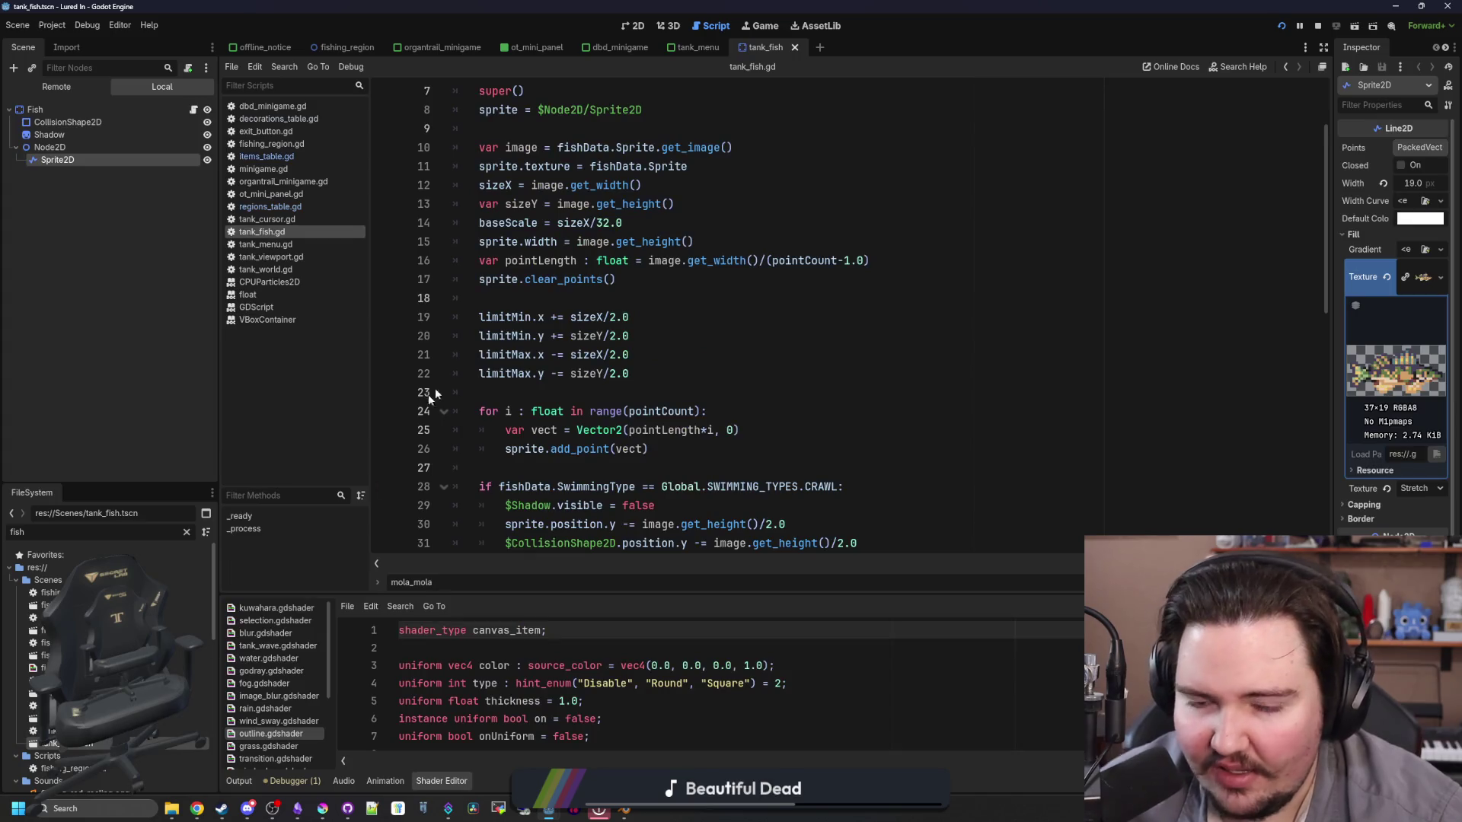
{"action": "left_click", "coordinate": [632, 373]}
{"action": "scroll", "coordinate": [694, 351], "scroll_direction": "down", "scroll_amount": 3}
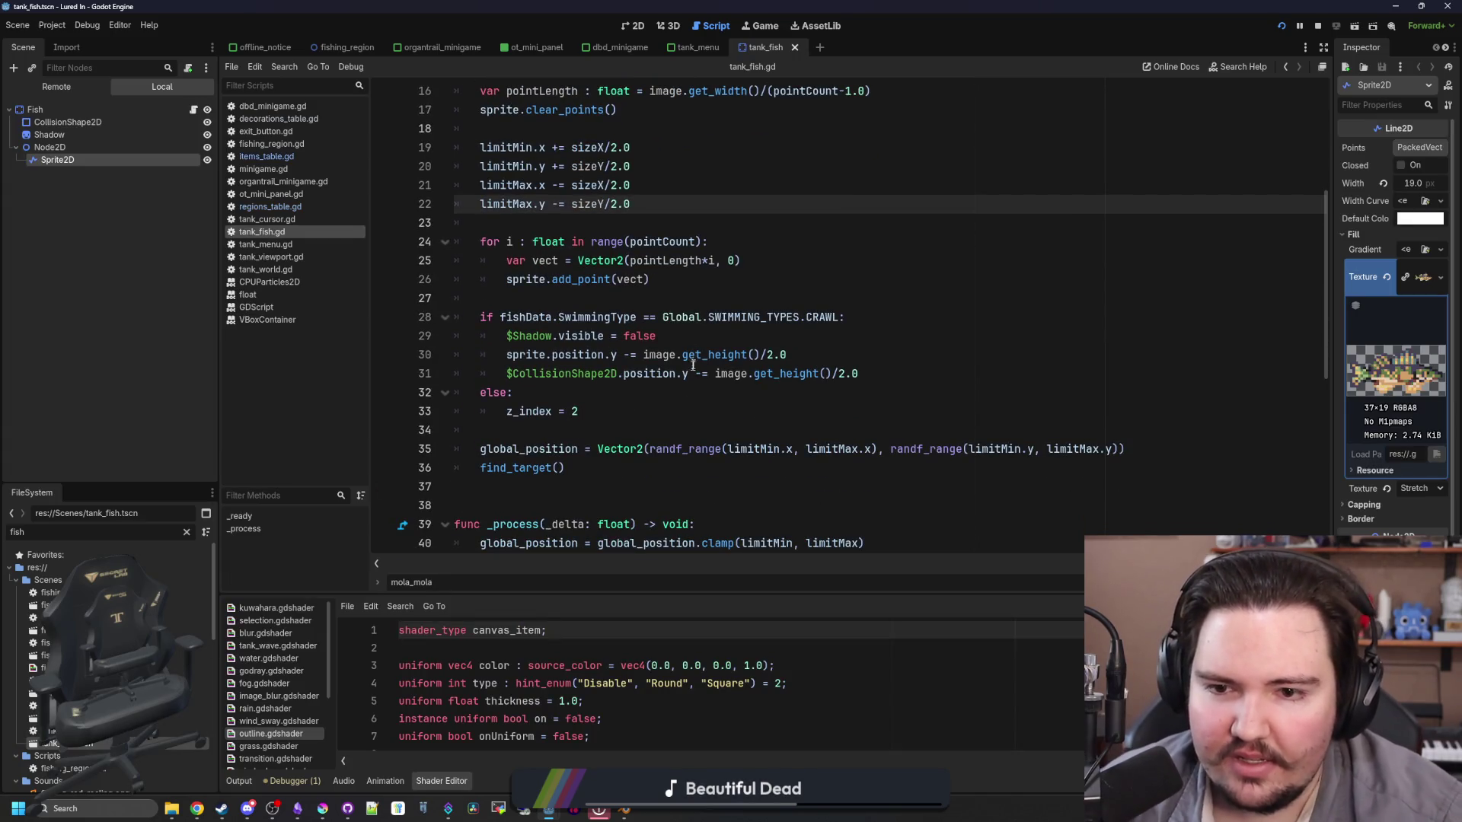
{"action": "left_click_drag", "start_coordinate": [838, 323], "coordinate": [457, 317]}
{"action": "left_click", "coordinate": [611, 280]}
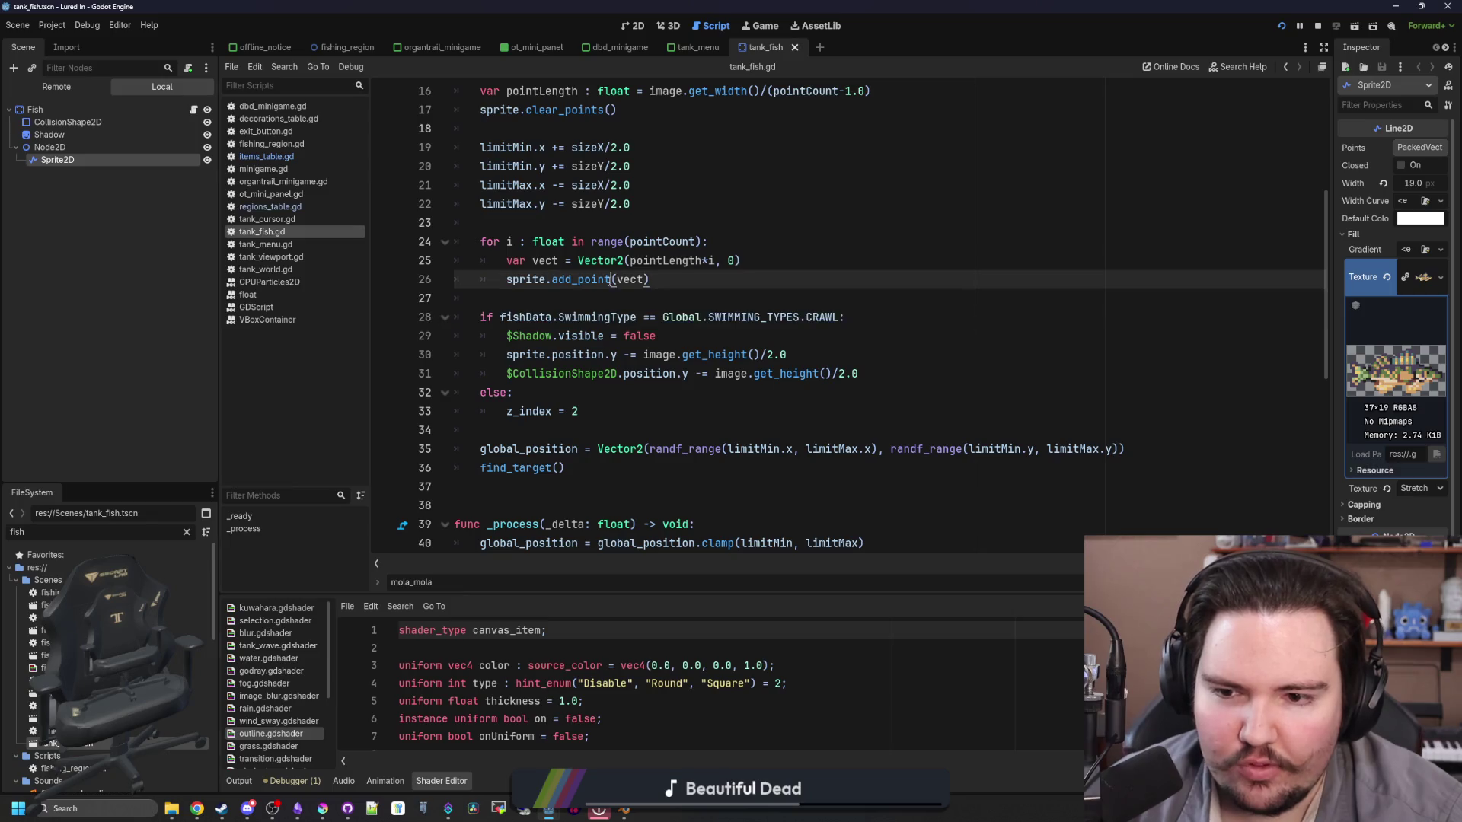
{"action": "scroll", "coordinate": [610, 280], "scroll_direction": "up", "scroll_amount": 5}
{"action": "scroll", "coordinate": [610, 281], "scroll_direction": "down", "scroll_amount": 12}
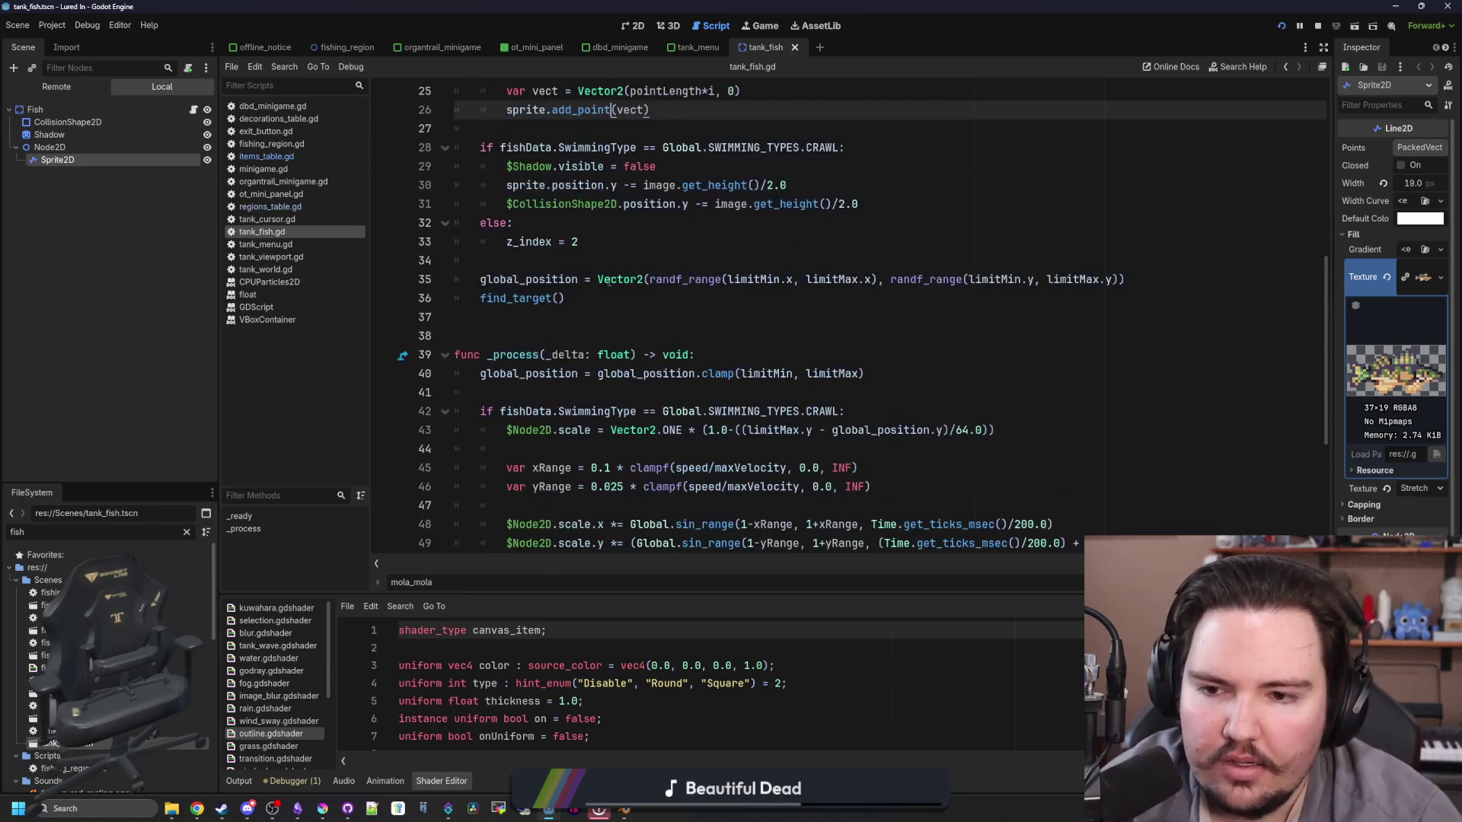
{"action": "left_click", "coordinate": [725, 341]}
{"action": "scroll", "coordinate": [725, 341], "scroll_direction": "down", "scroll_amount": 1}
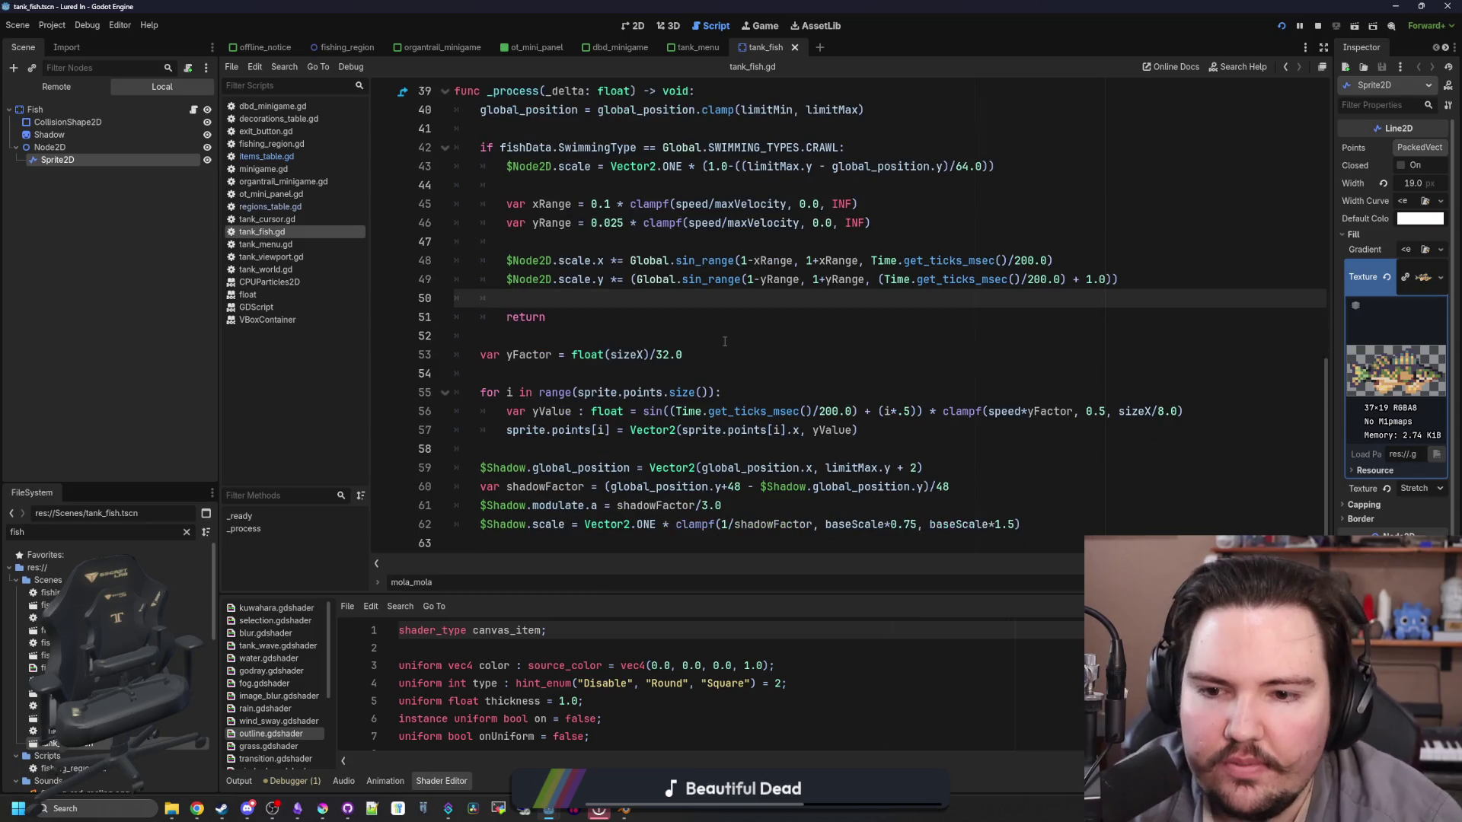
Step: Inspect lines 52–58 of the crawl branch, adding and then removing a line after line 57
{"action": "left_click", "coordinate": [778, 337]}
{"action": "left_click", "coordinate": [630, 449]}
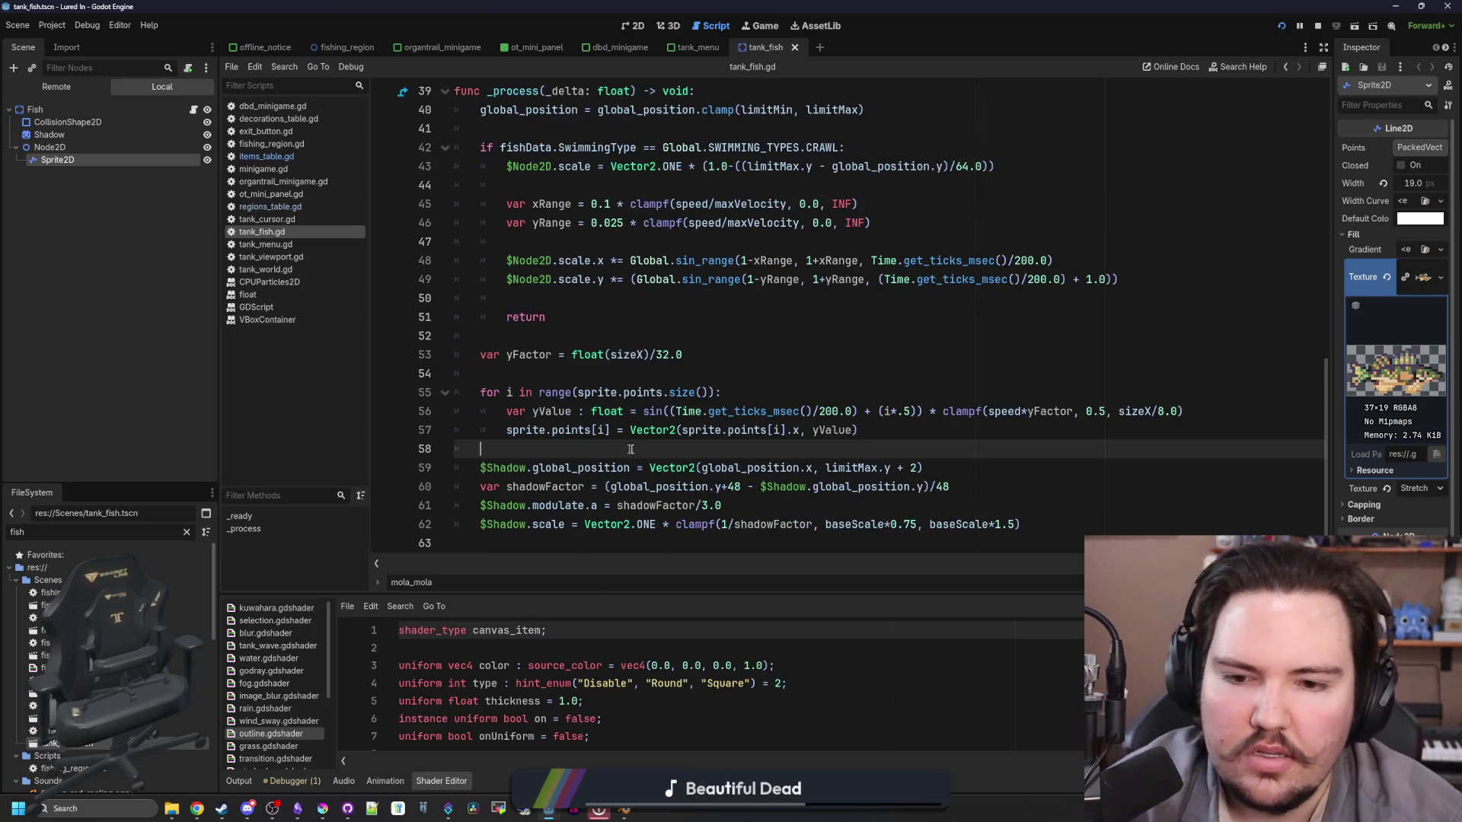
{"action": "left_click", "coordinate": [700, 373]}
{"action": "left_click", "coordinate": [622, 335]}
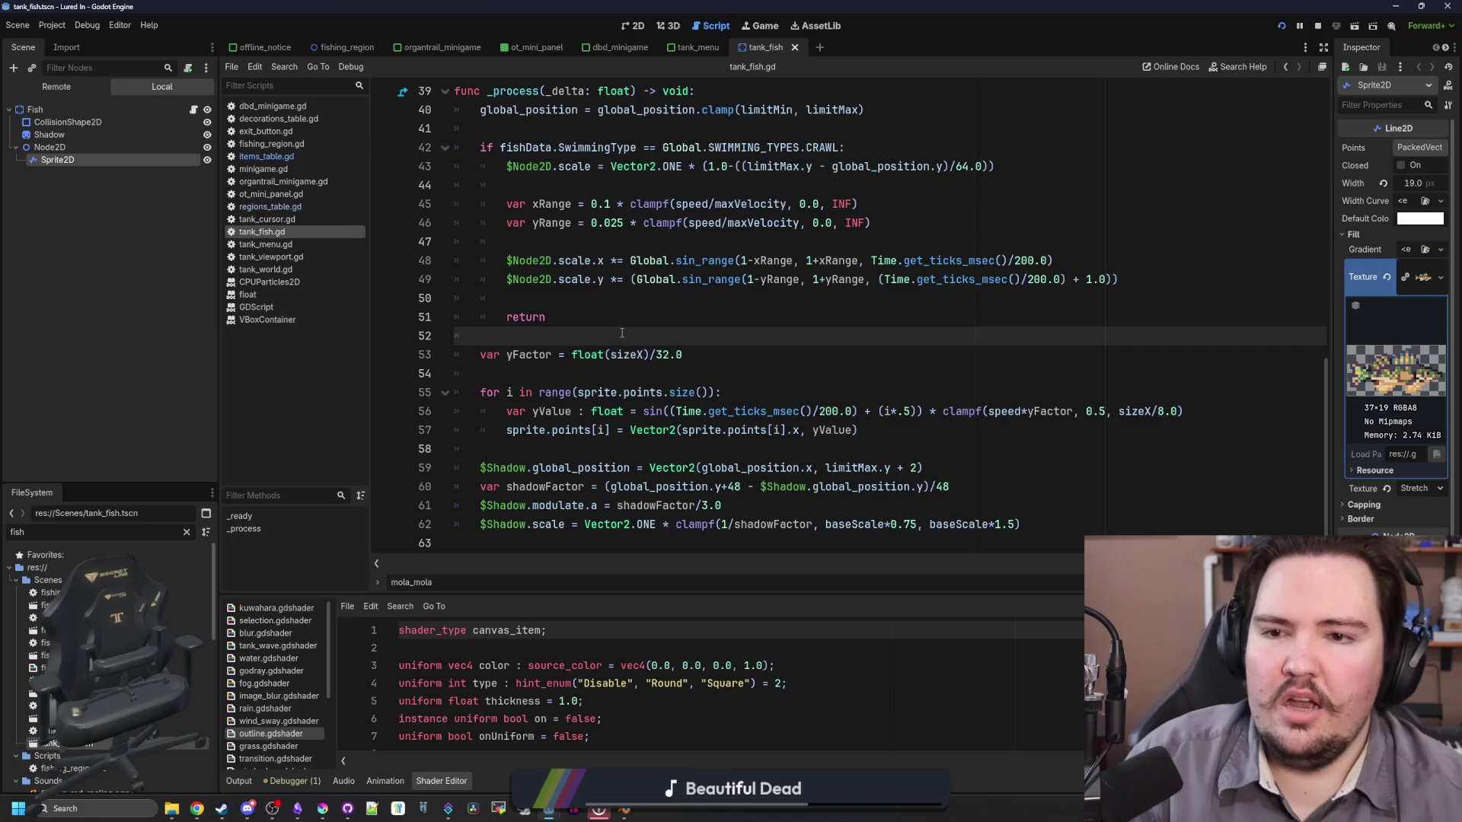
{"action": "left_click", "coordinate": [540, 380]}
{"action": "left_click", "coordinate": [935, 434]}
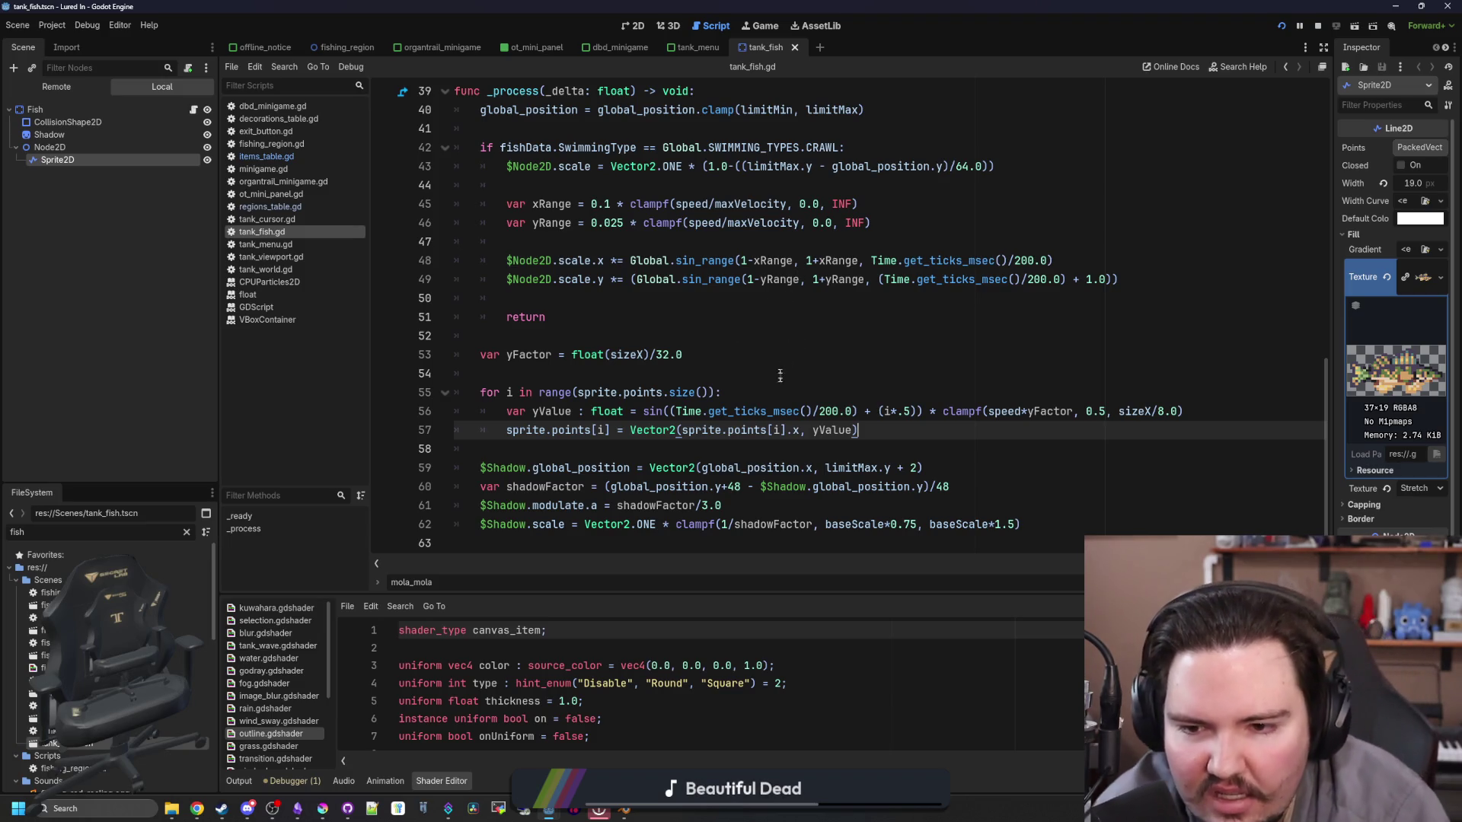
{"action": "left_click", "coordinate": [818, 452]}
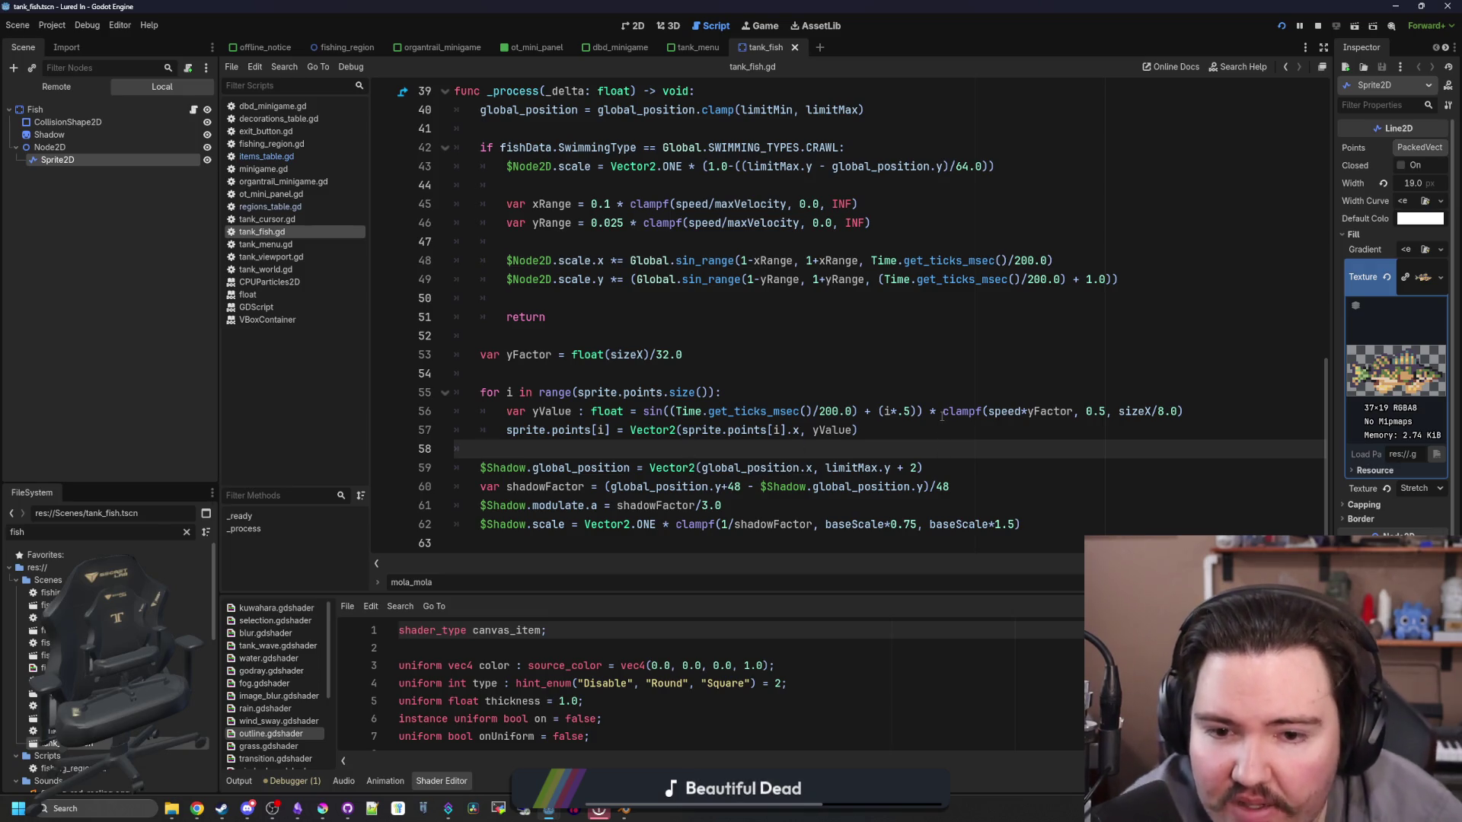
{"action": "left_click", "coordinate": [929, 432]}
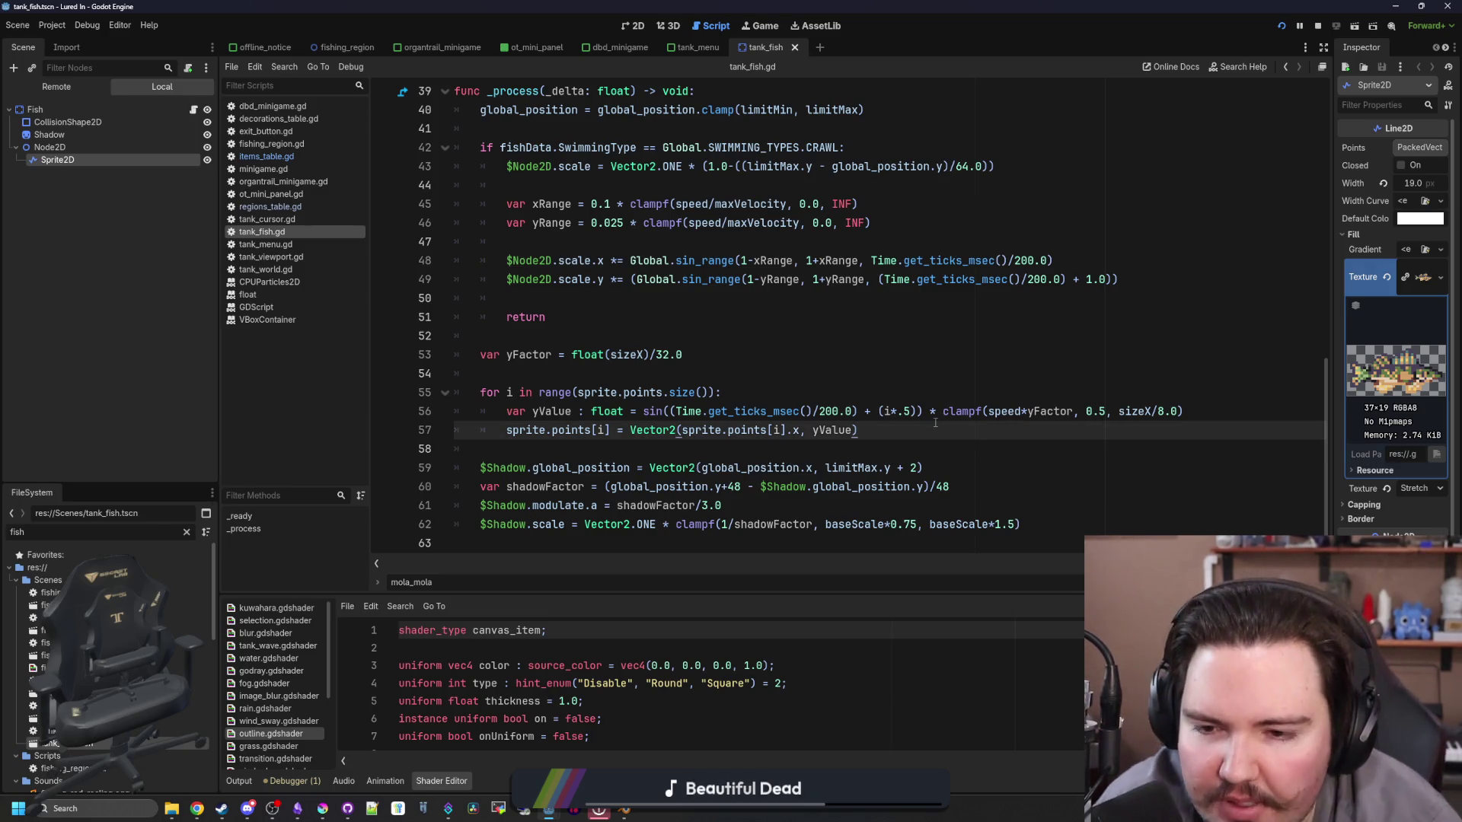
{"action": "key", "text": "Return"}
{"action": "key", "text": "BackSpace"}
{"action": "key", "text": "BackSpace"}
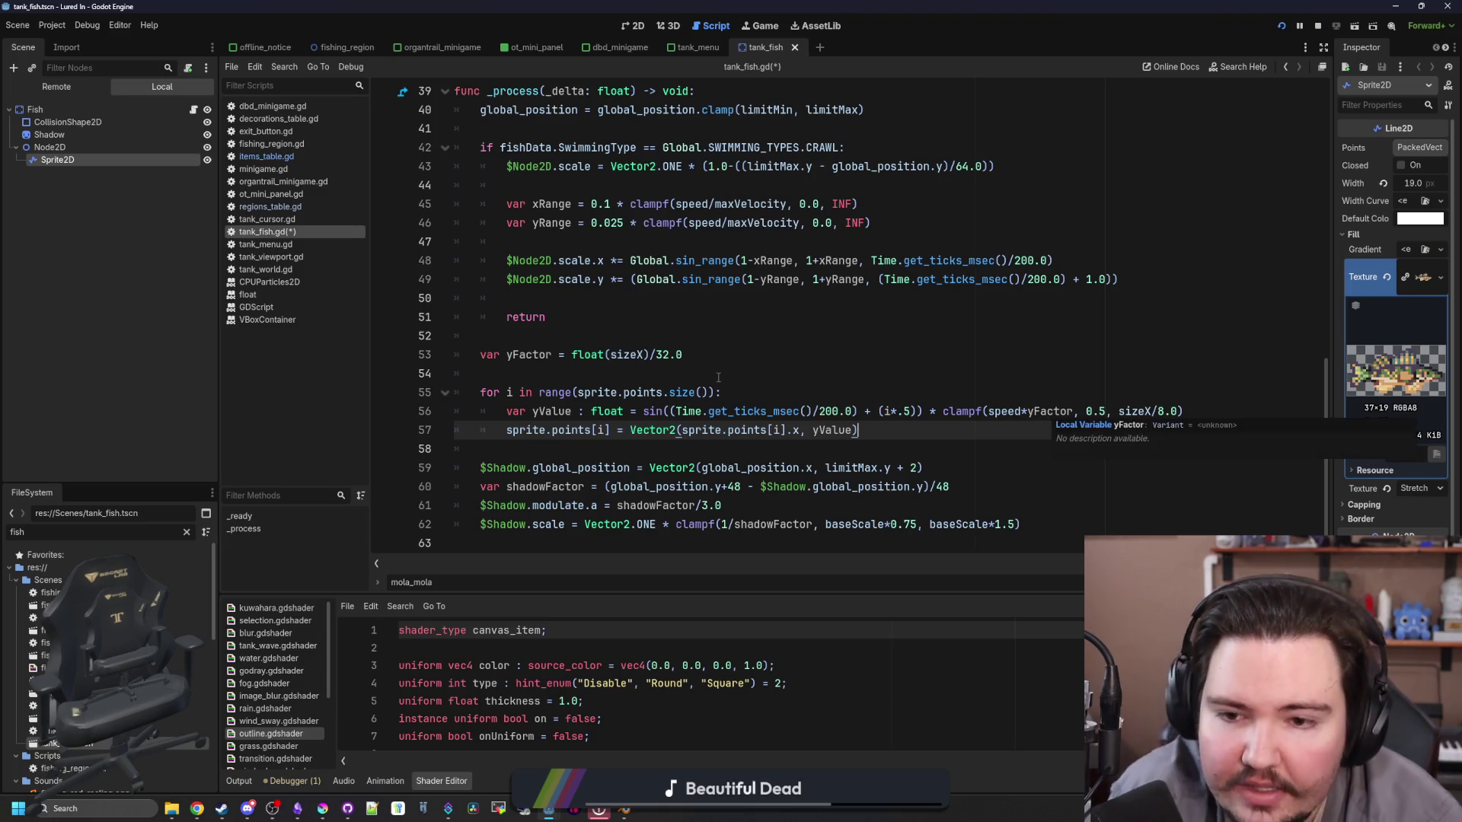
Step: Append '* fishData.SwimmingAnimationFactor' to line 53 and save, which triggers an invalid-access error
{"action": "left_click", "coordinate": [713, 357]}
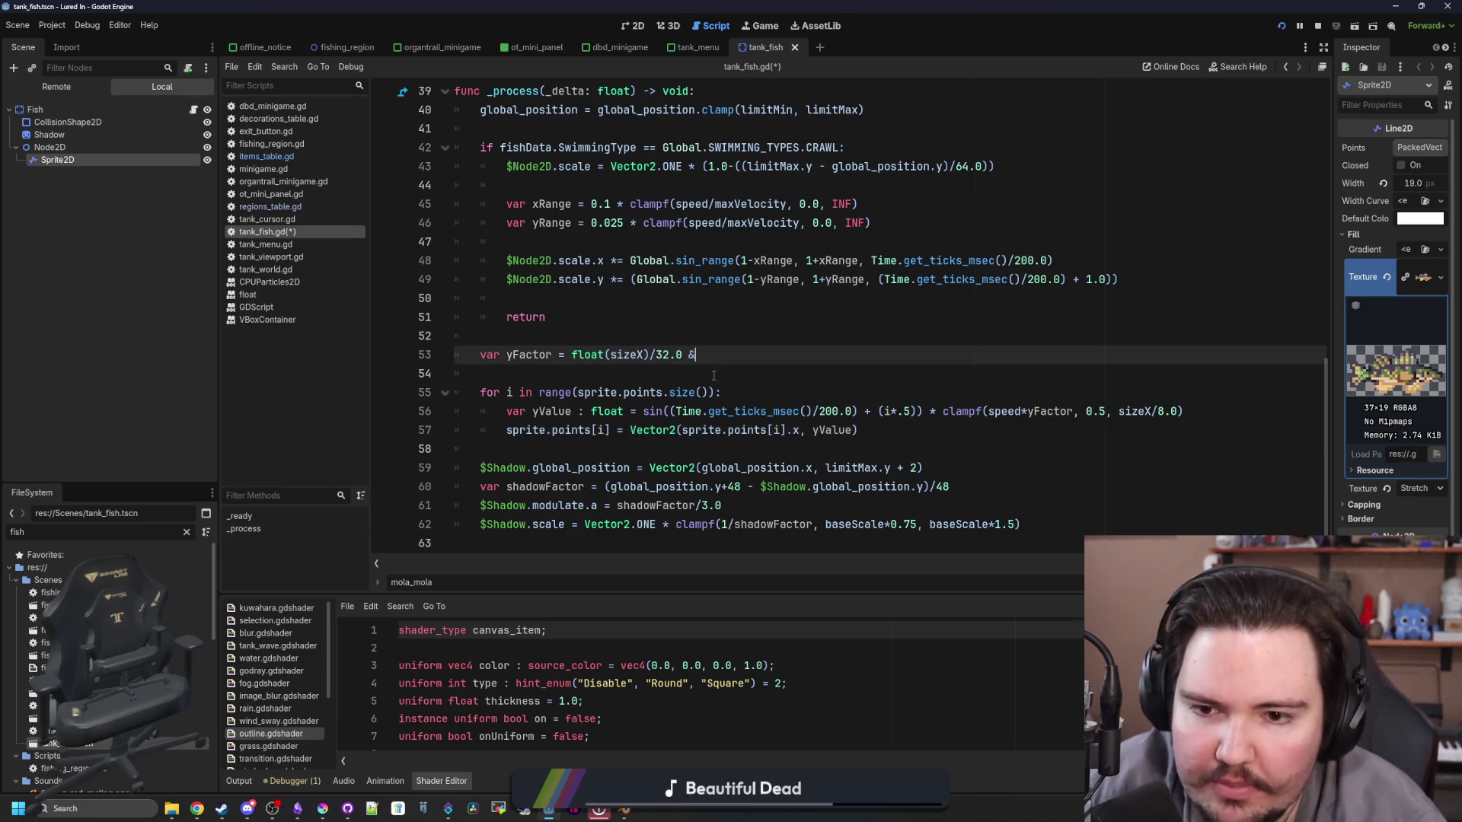
{"action": "type", "text": "fishData.A"}
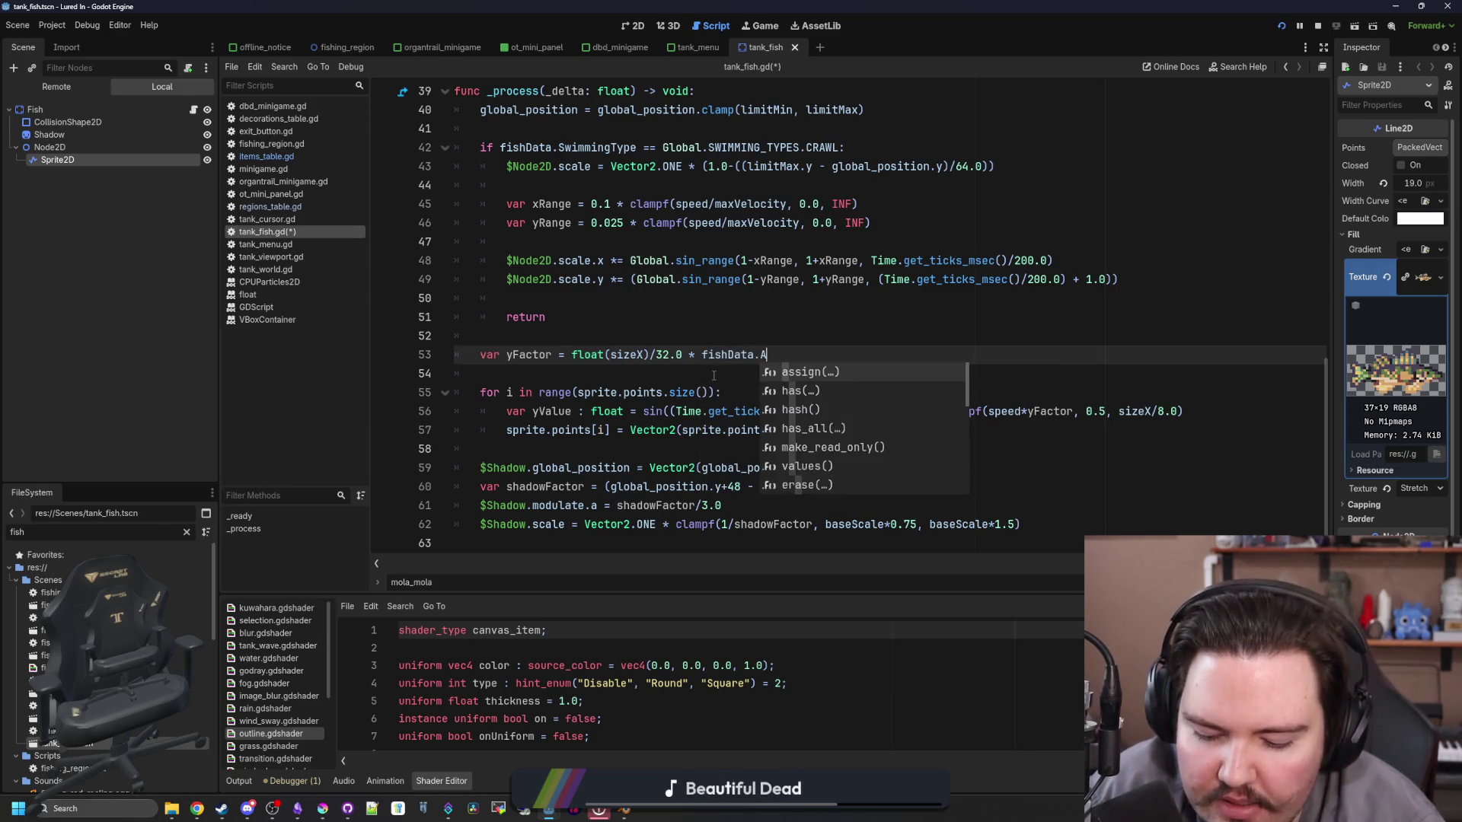
{"action": "type", "text": "nimationFactor"}
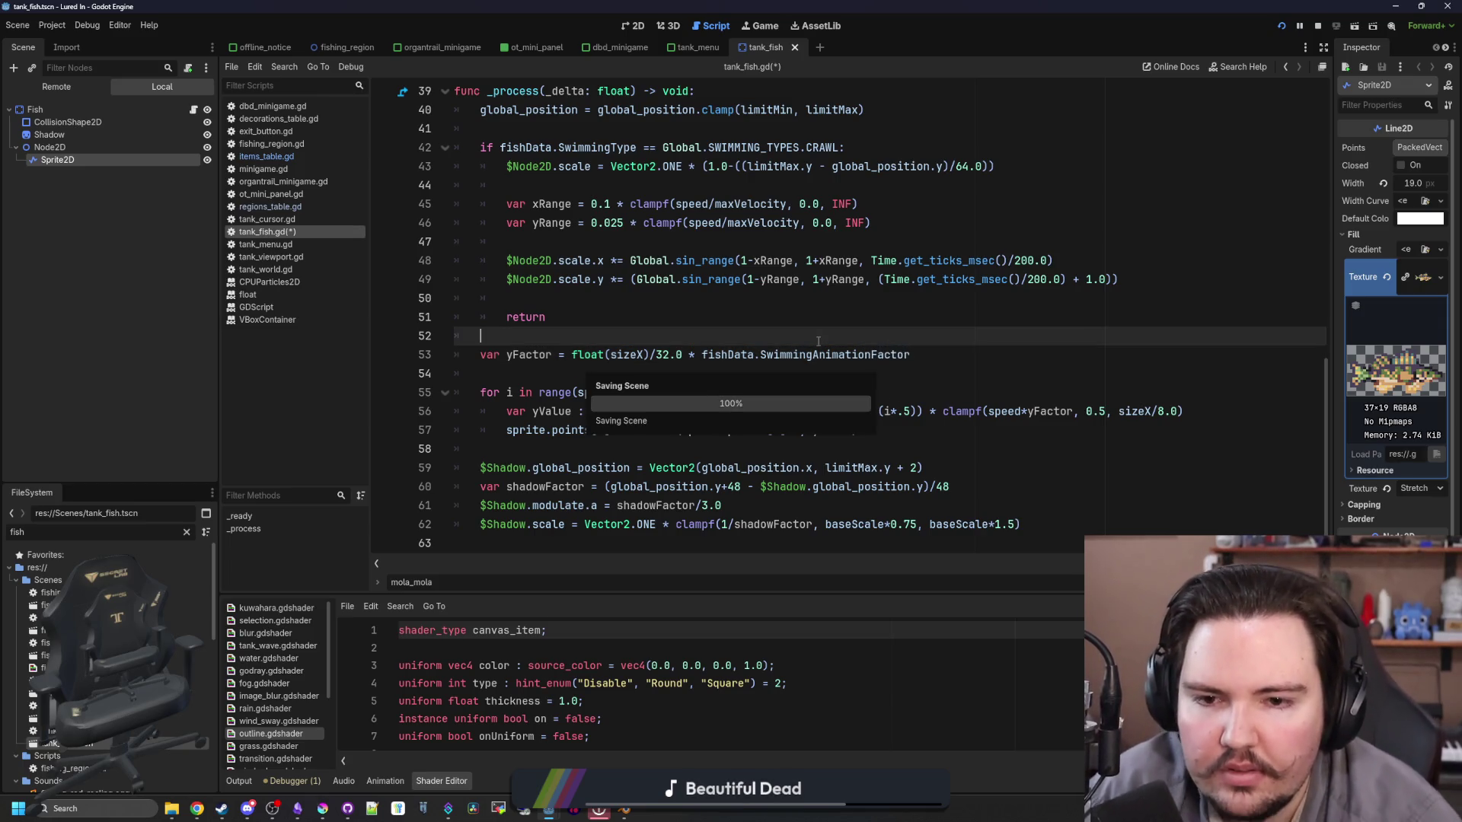
{"action": "key", "text": "ctrl+s"}
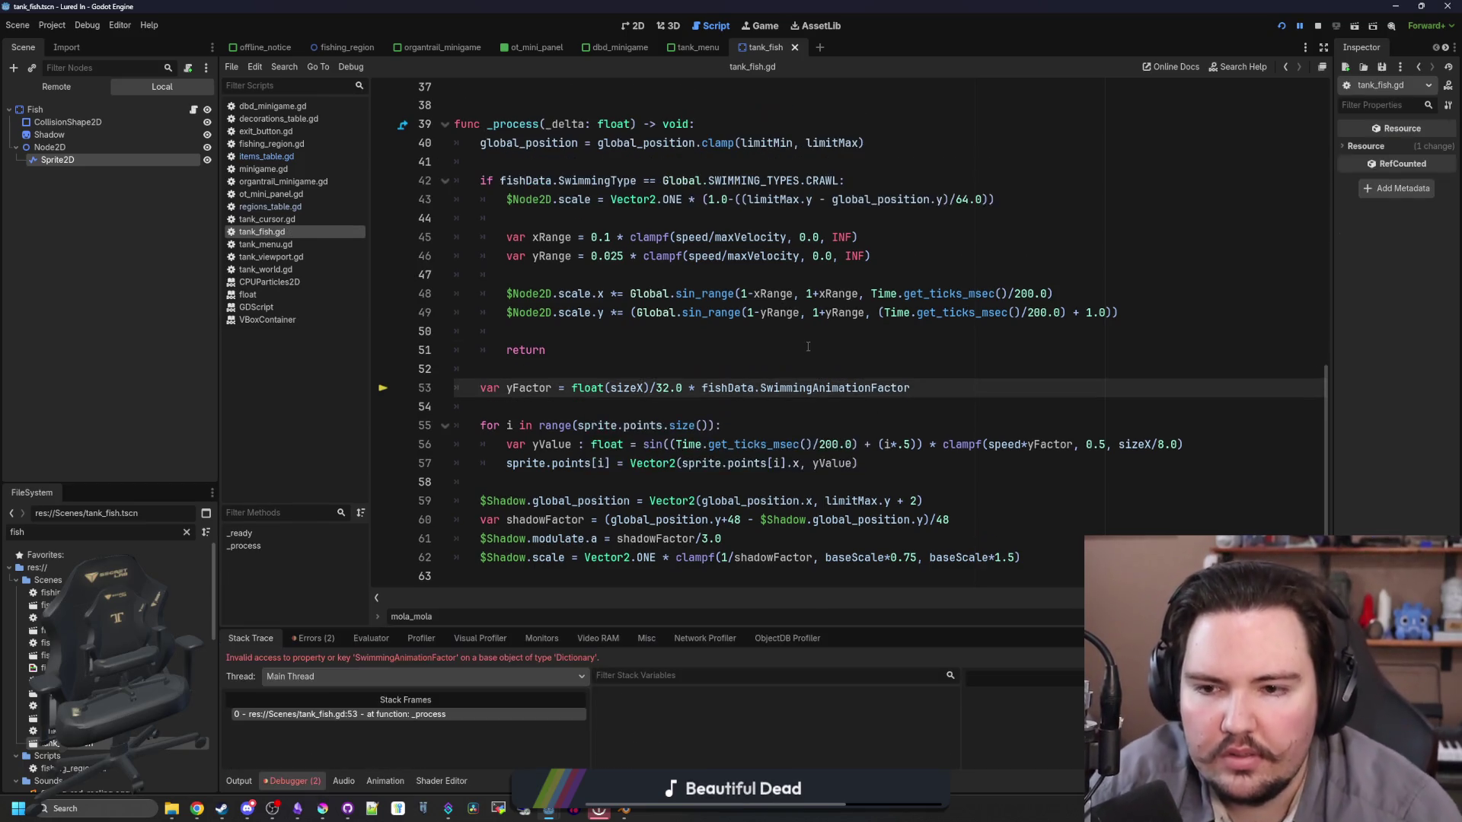
Step: Stop the errored run and relaunch the game through to Fish Tank 1
{"action": "left_click", "coordinate": [1318, 29]}
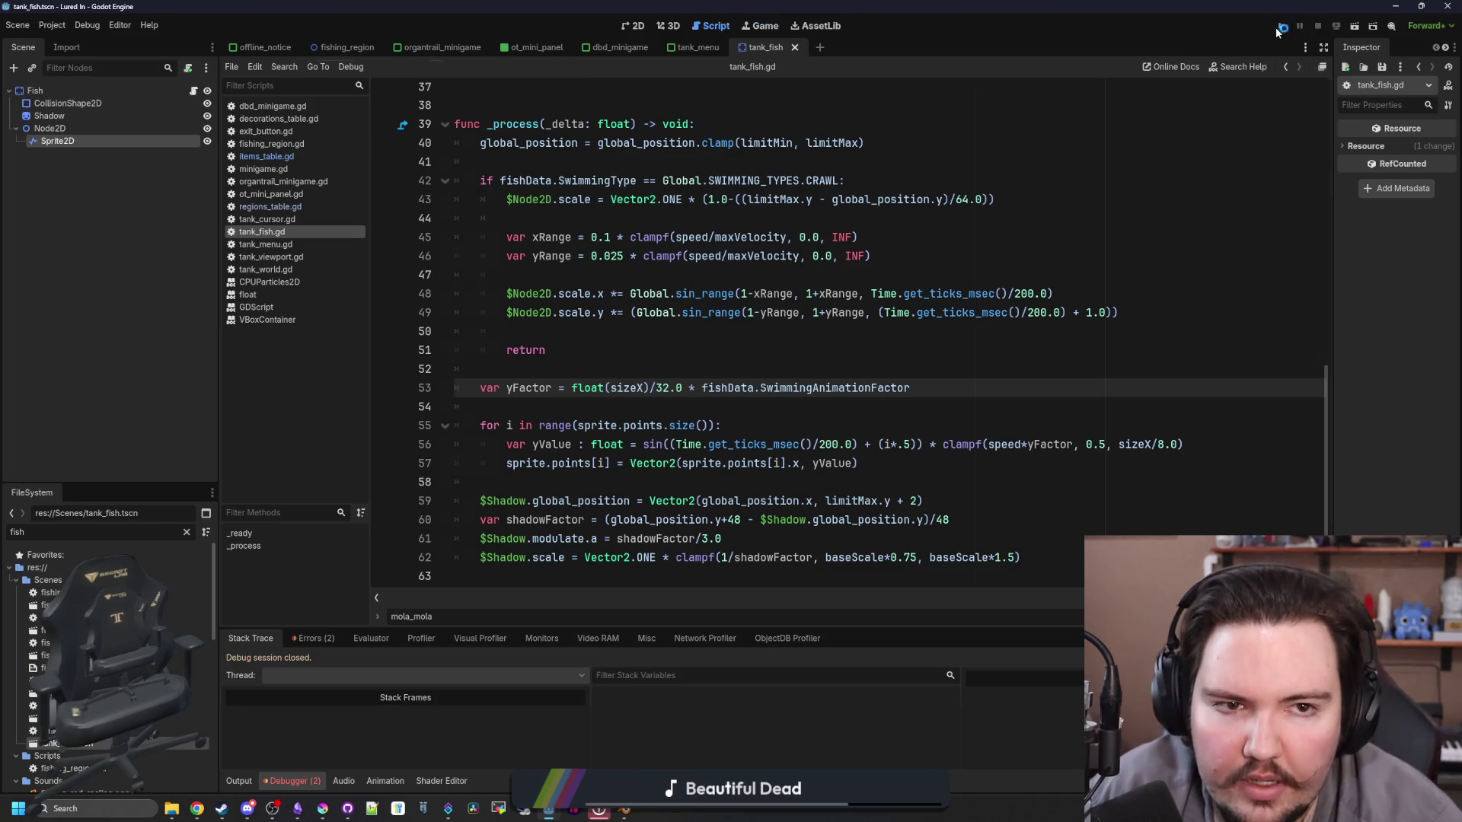
{"action": "key", "text": "F5"}
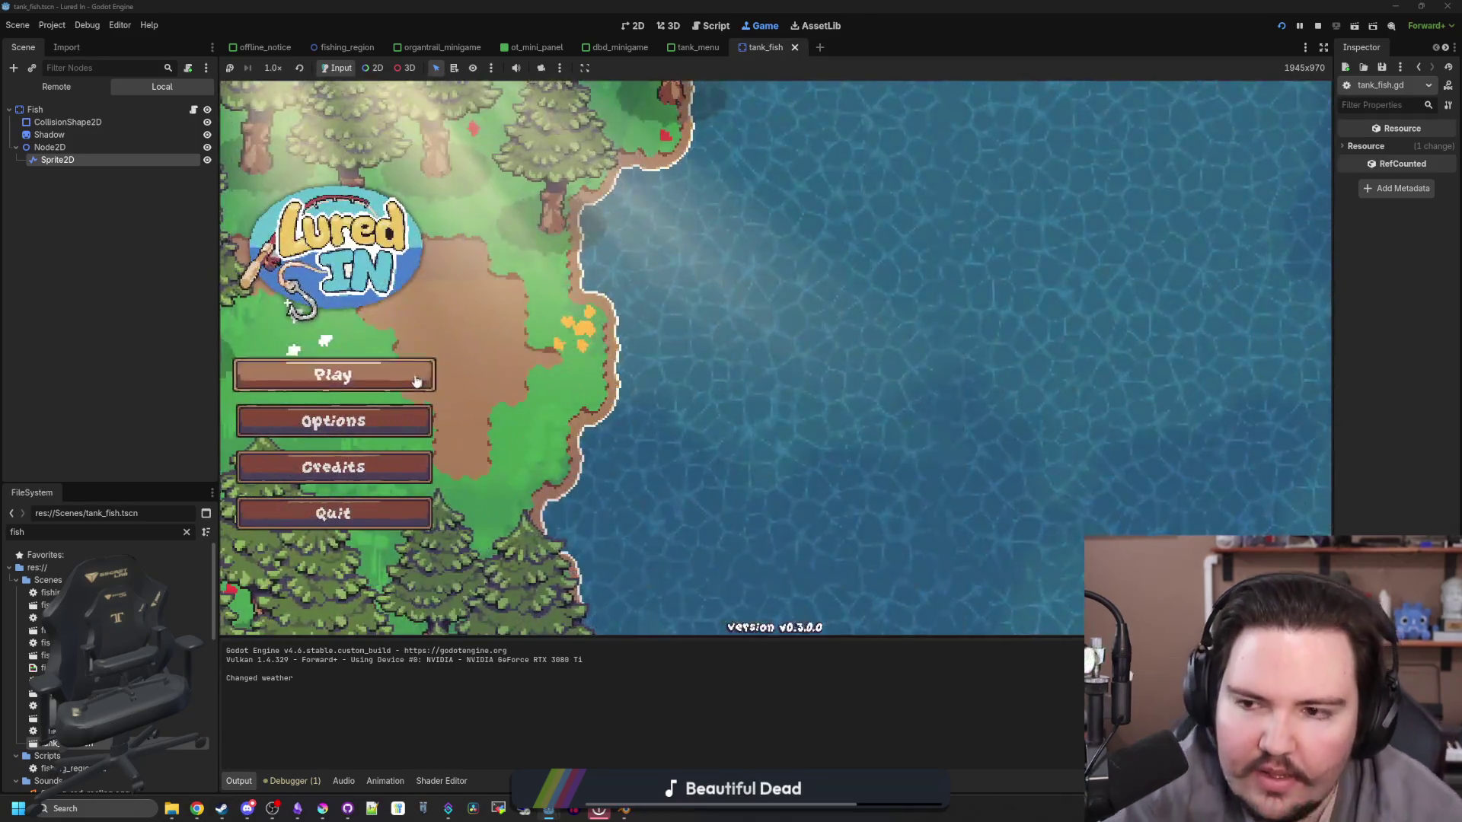
{"action": "left_click", "coordinate": [414, 382]}
{"action": "left_click", "coordinate": [597, 356]}
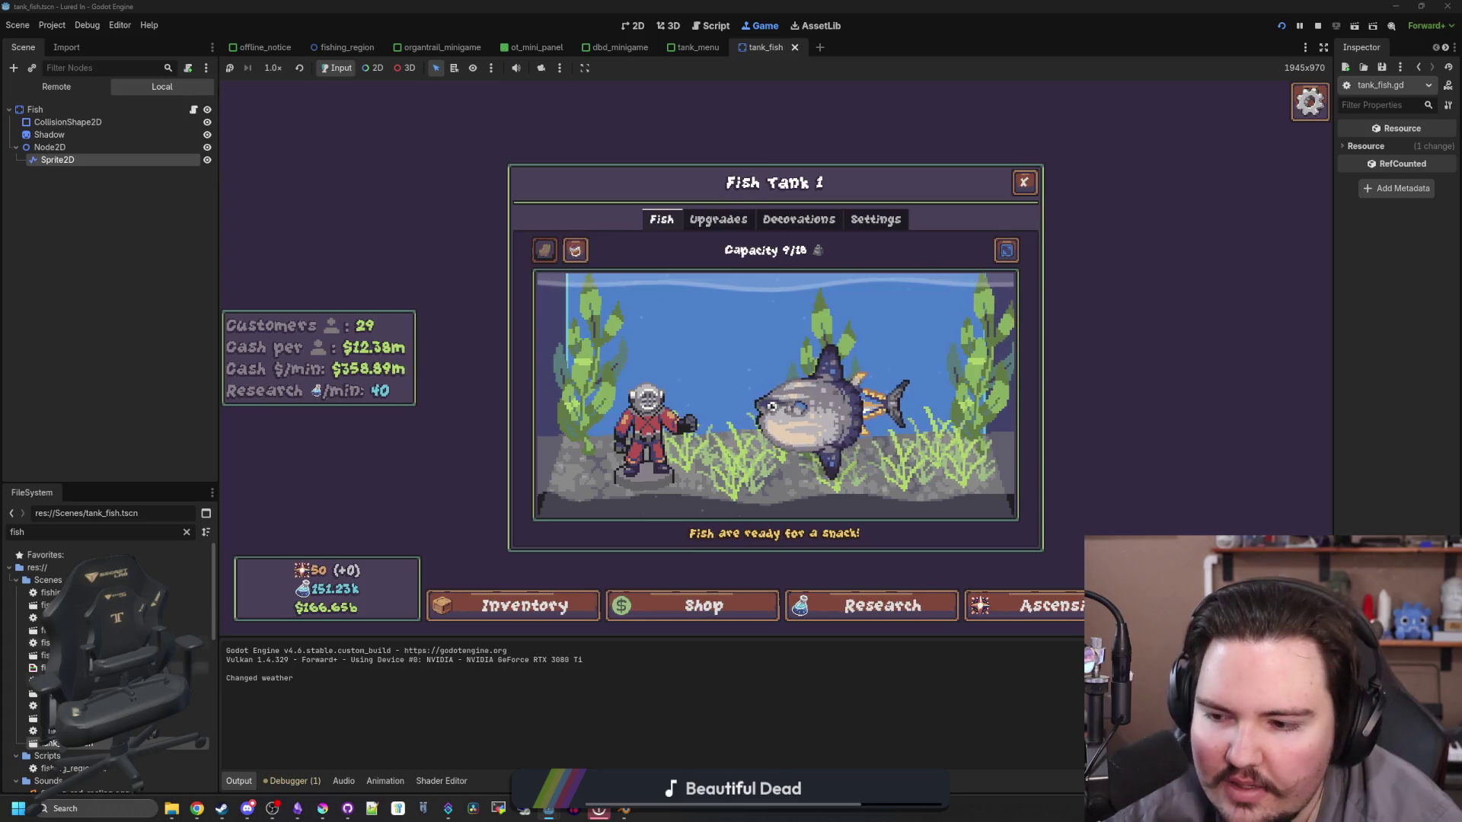
Step: Filter FileSystem by 'item' and open items_table.gd
{"action": "double_click", "coordinate": [179, 531]}
{"action": "type", "text": "item"}
{"action": "right_click", "coordinate": [175, 533]}
{"action": "left_click", "coordinate": [46, 631]}
{"action": "double_click", "coordinate": [46, 631]}
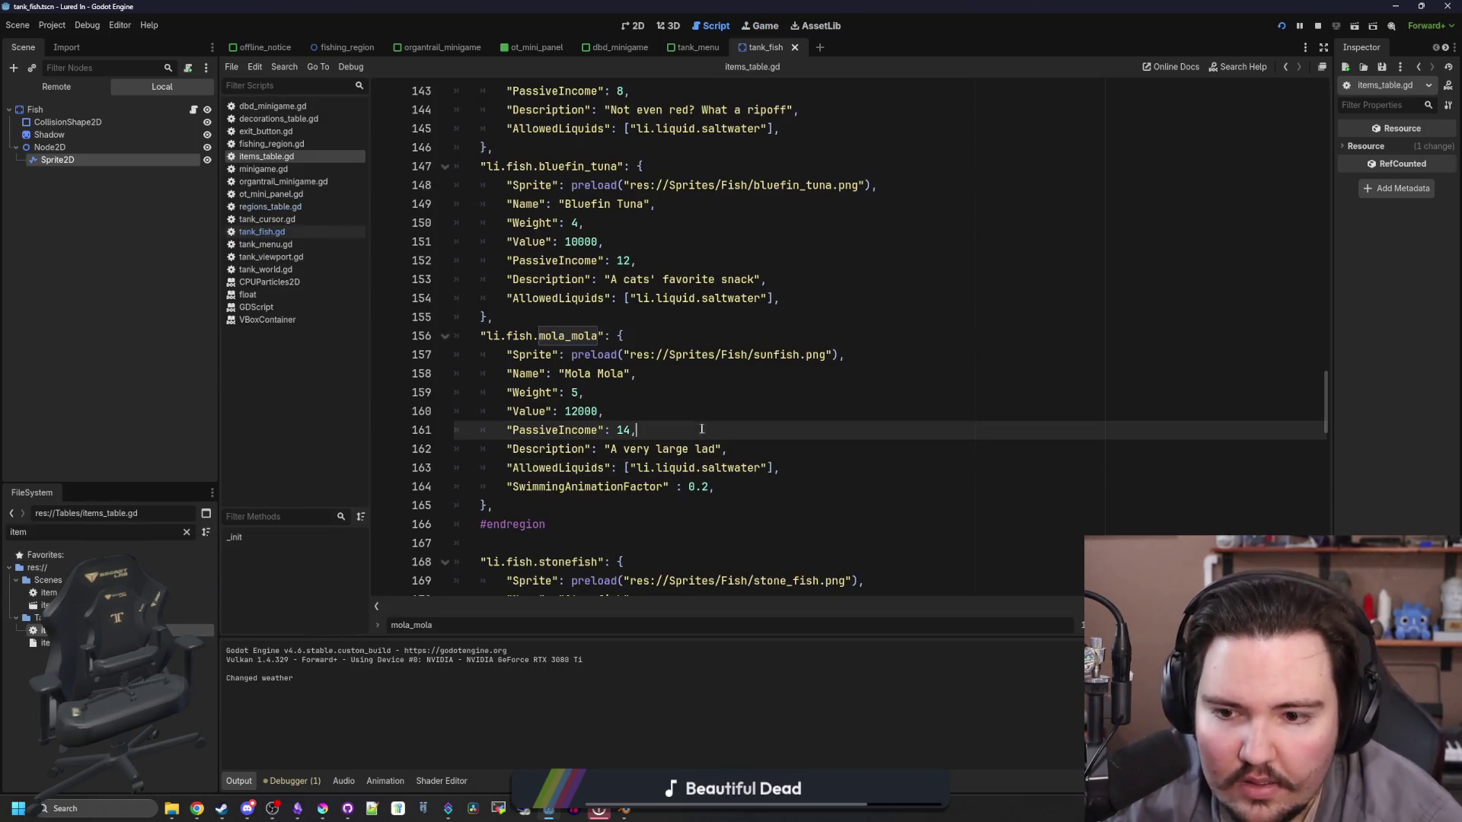
Step: Make line 53 read (float(sizeX)/32.0) * fishData.SwimmingAnimationFactor, save, and view the fish tank
{"action": "left_click", "coordinate": [599, 485]}
{"action": "left_click", "coordinate": [303, 231]}
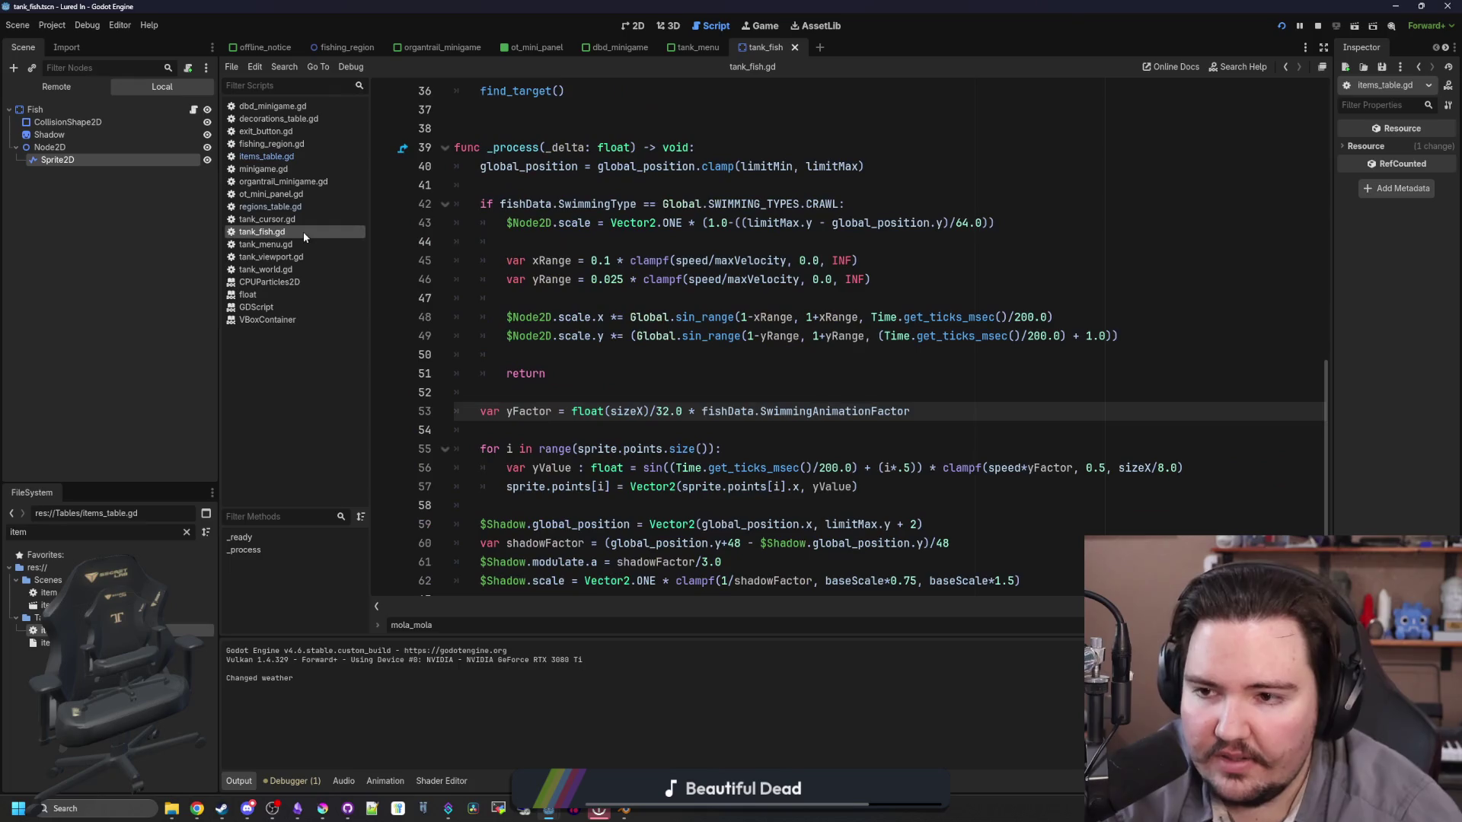
{"action": "left_click", "coordinate": [686, 374]}
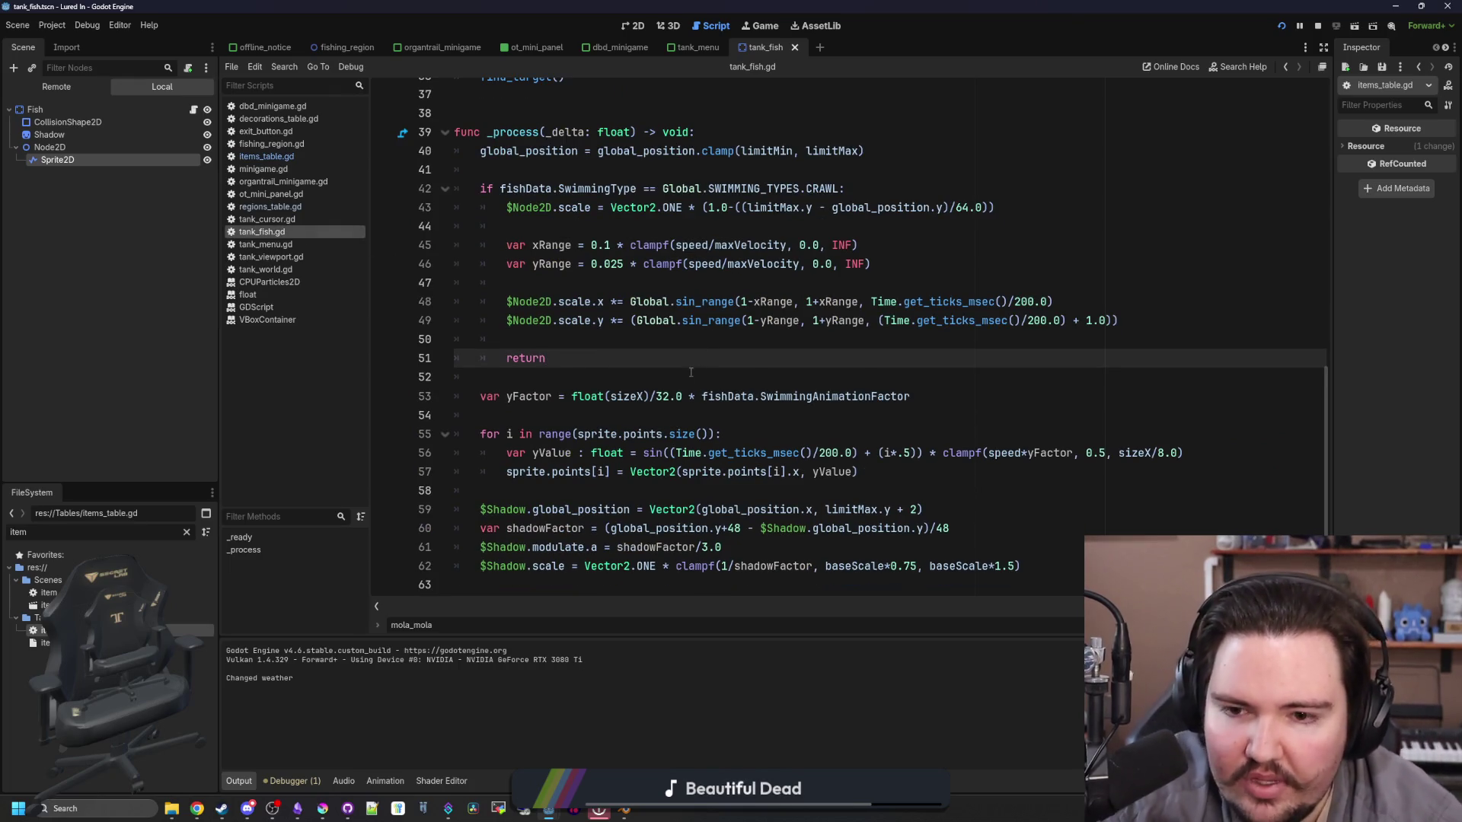
{"action": "left_click", "coordinate": [688, 396]}
{"action": "type", "text": ")"}
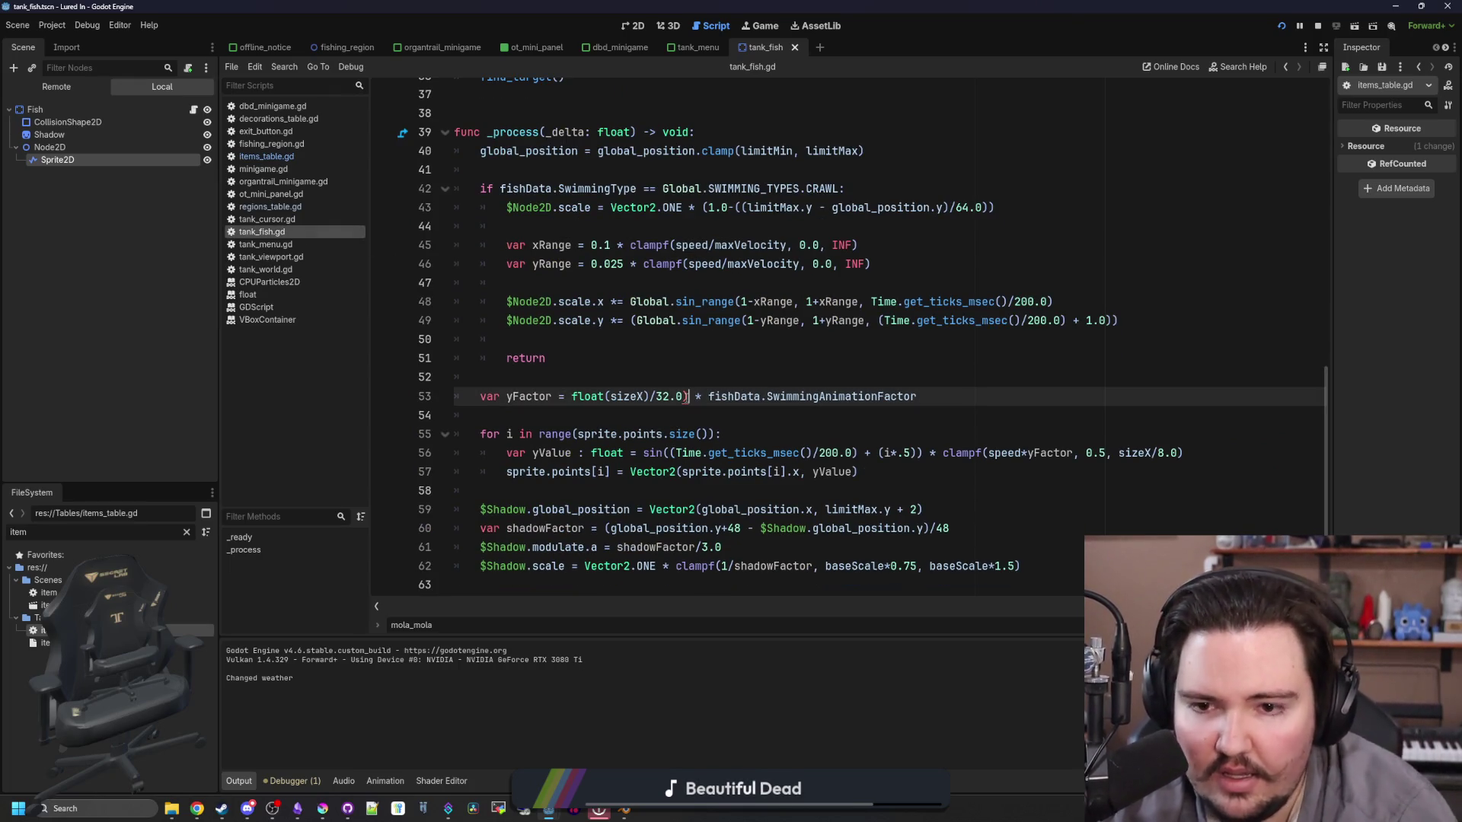
{"action": "left_click", "coordinate": [576, 393]}
{"action": "scroll", "coordinate": [587, 393], "scroll_direction": "up", "scroll_amount": 1}
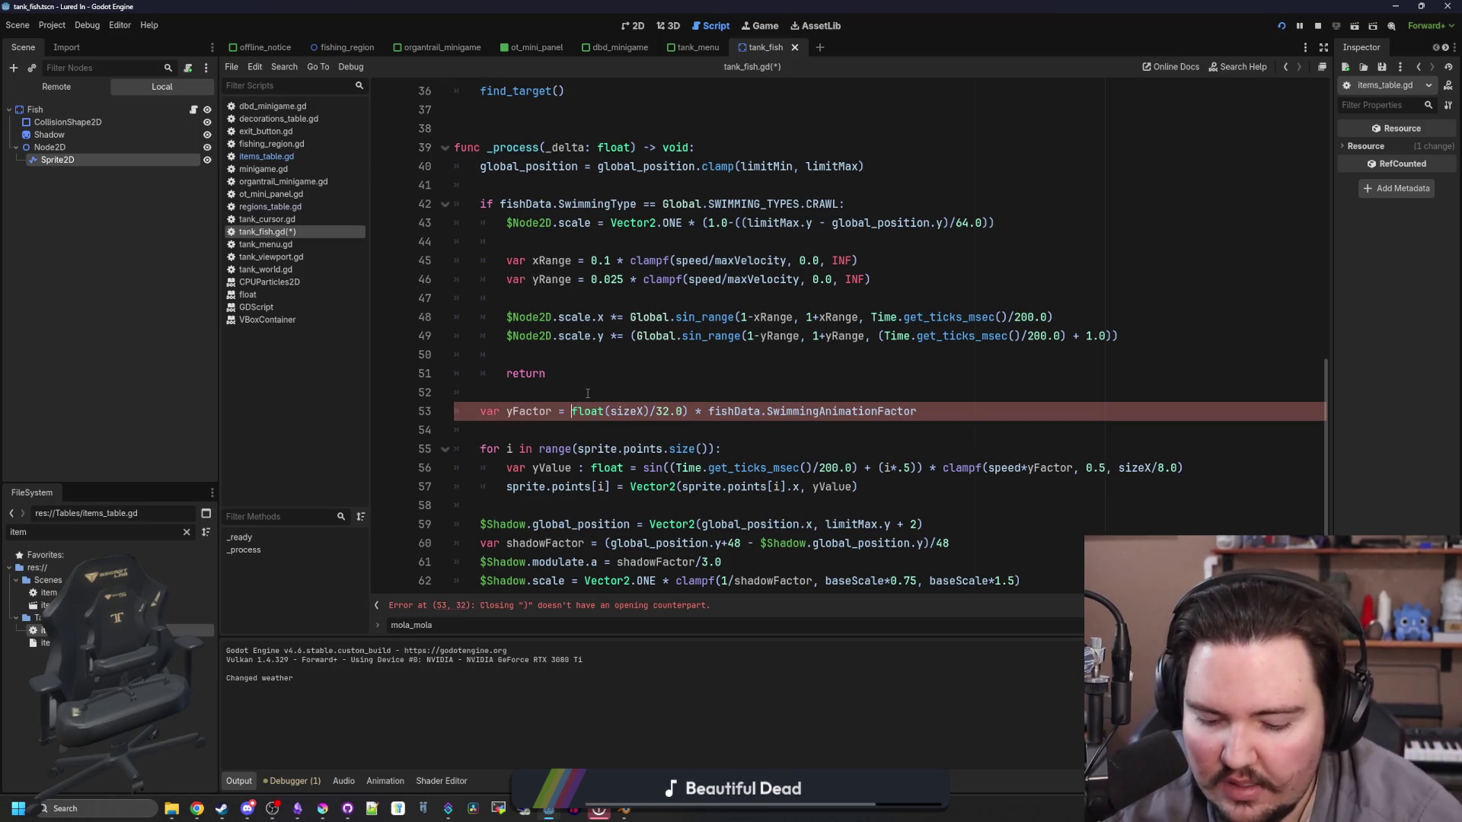
{"action": "type", "text": "("}
{"action": "left_click", "coordinate": [658, 379]}
{"action": "key", "text": "ctrl+s"}
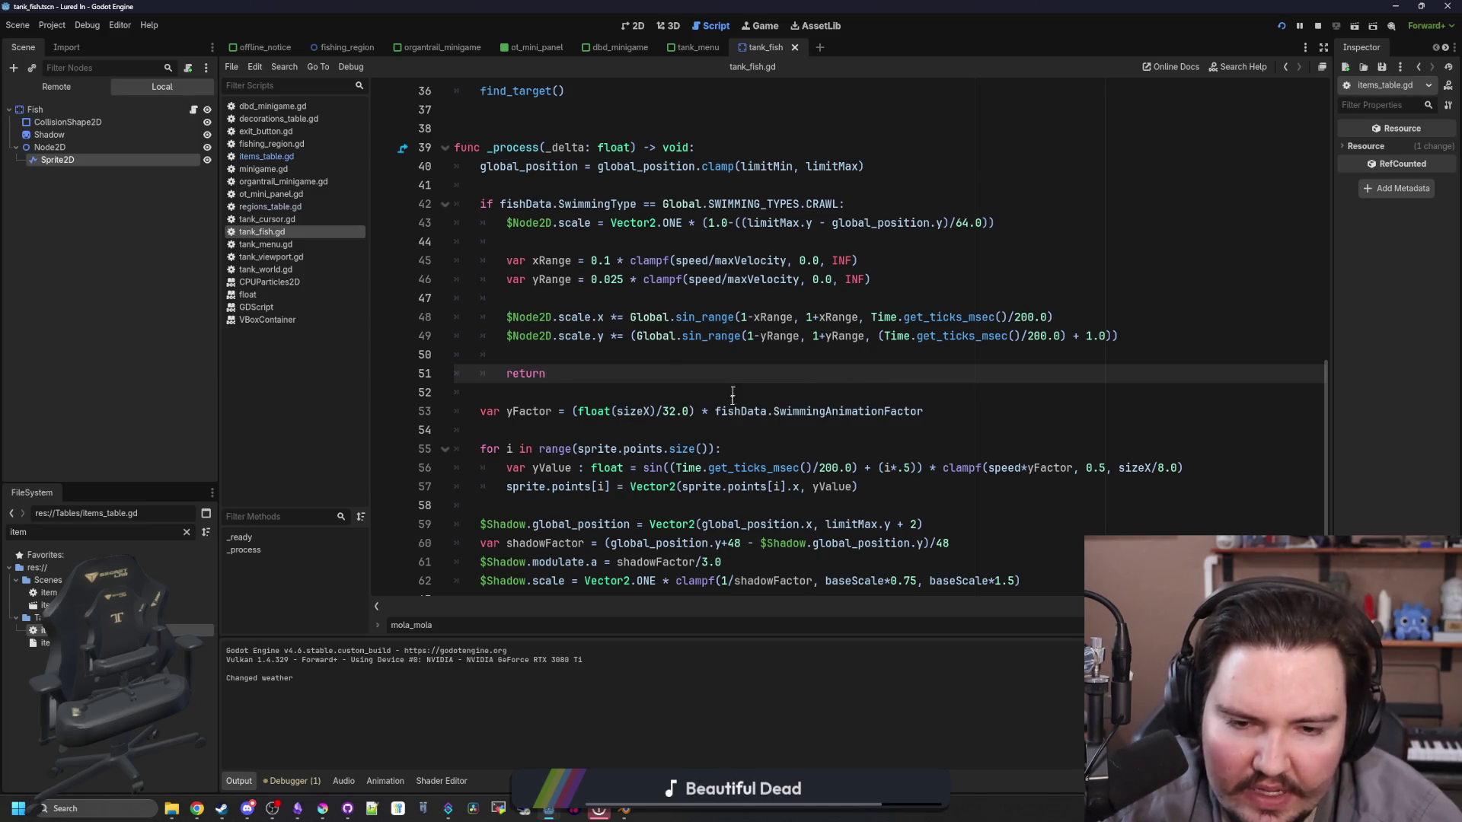
{"action": "left_click", "coordinate": [759, 23]}
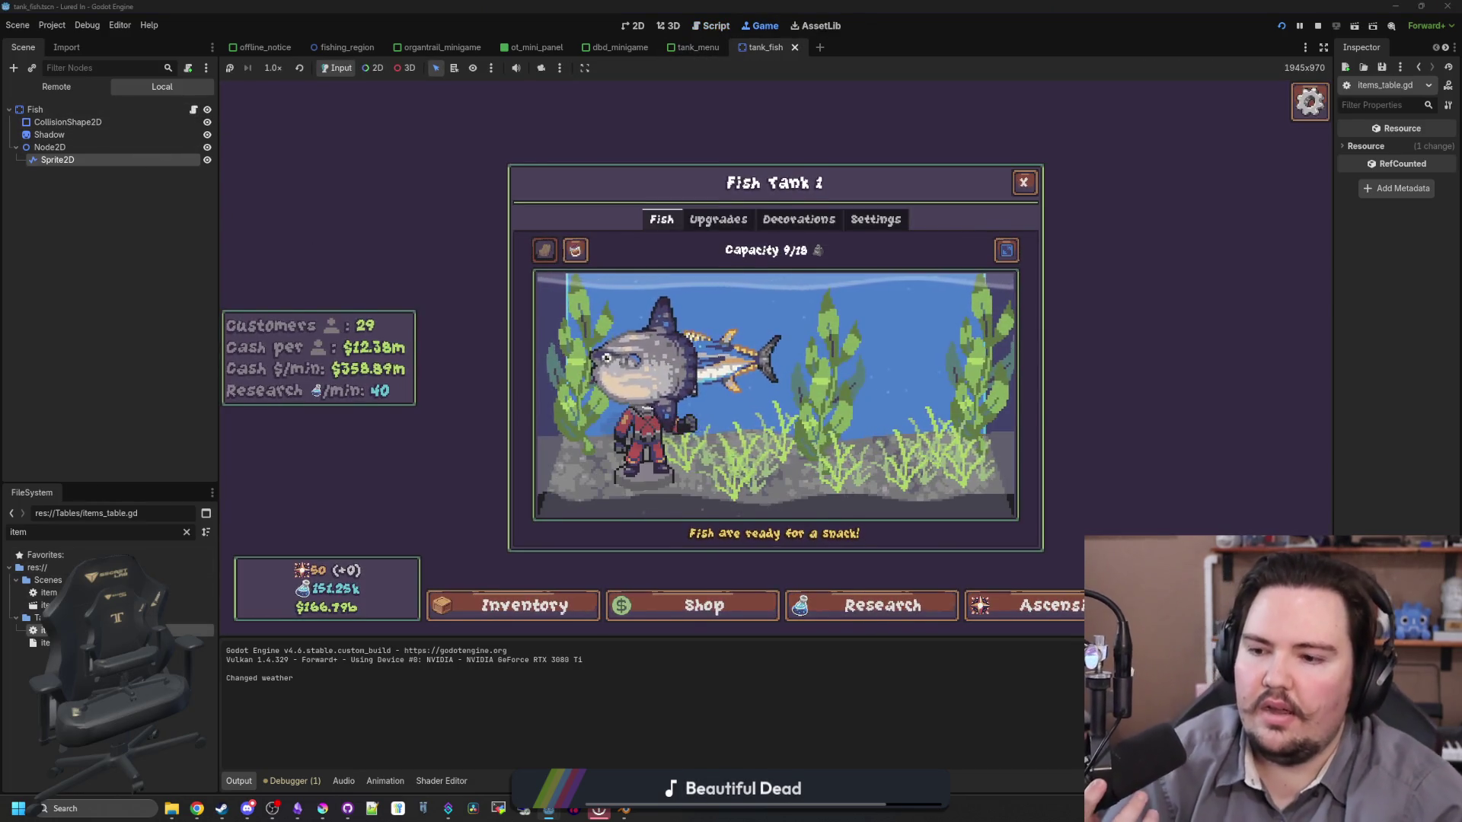
Step: Add a temporary print(yFactor) below line 53 and watch the running game
{"action": "key", "text": "ctrl+F3"}
{"action": "left_click", "coordinate": [298, 233]}
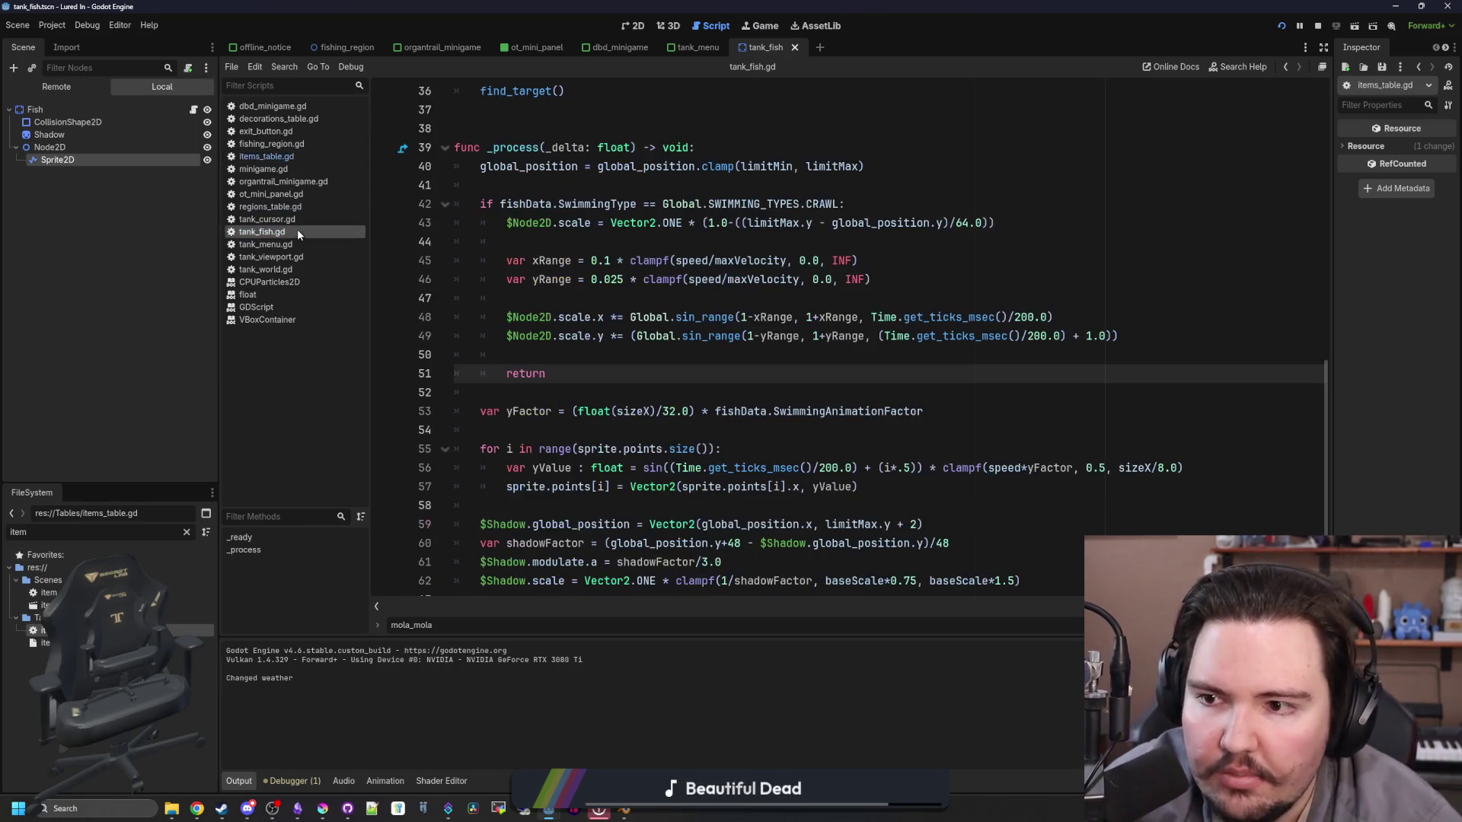
{"action": "scroll", "coordinate": [670, 373], "scroll_direction": "down", "scroll_amount": 1}
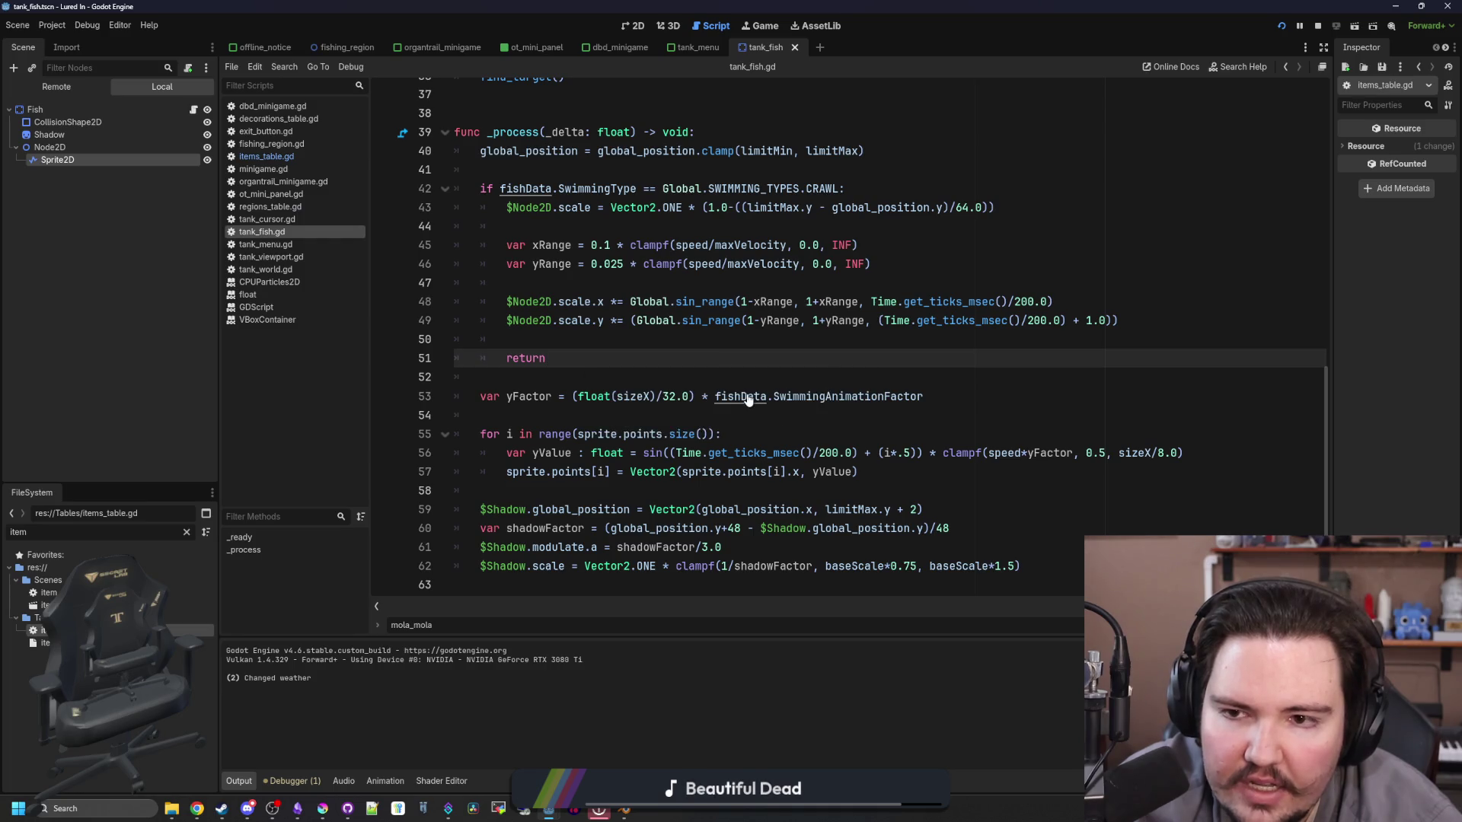
{"action": "left_click", "coordinate": [923, 397]}
{"action": "key", "text": "Return"}
{"action": "key", "text": "Return"}
{"action": "type", "text": "print("}
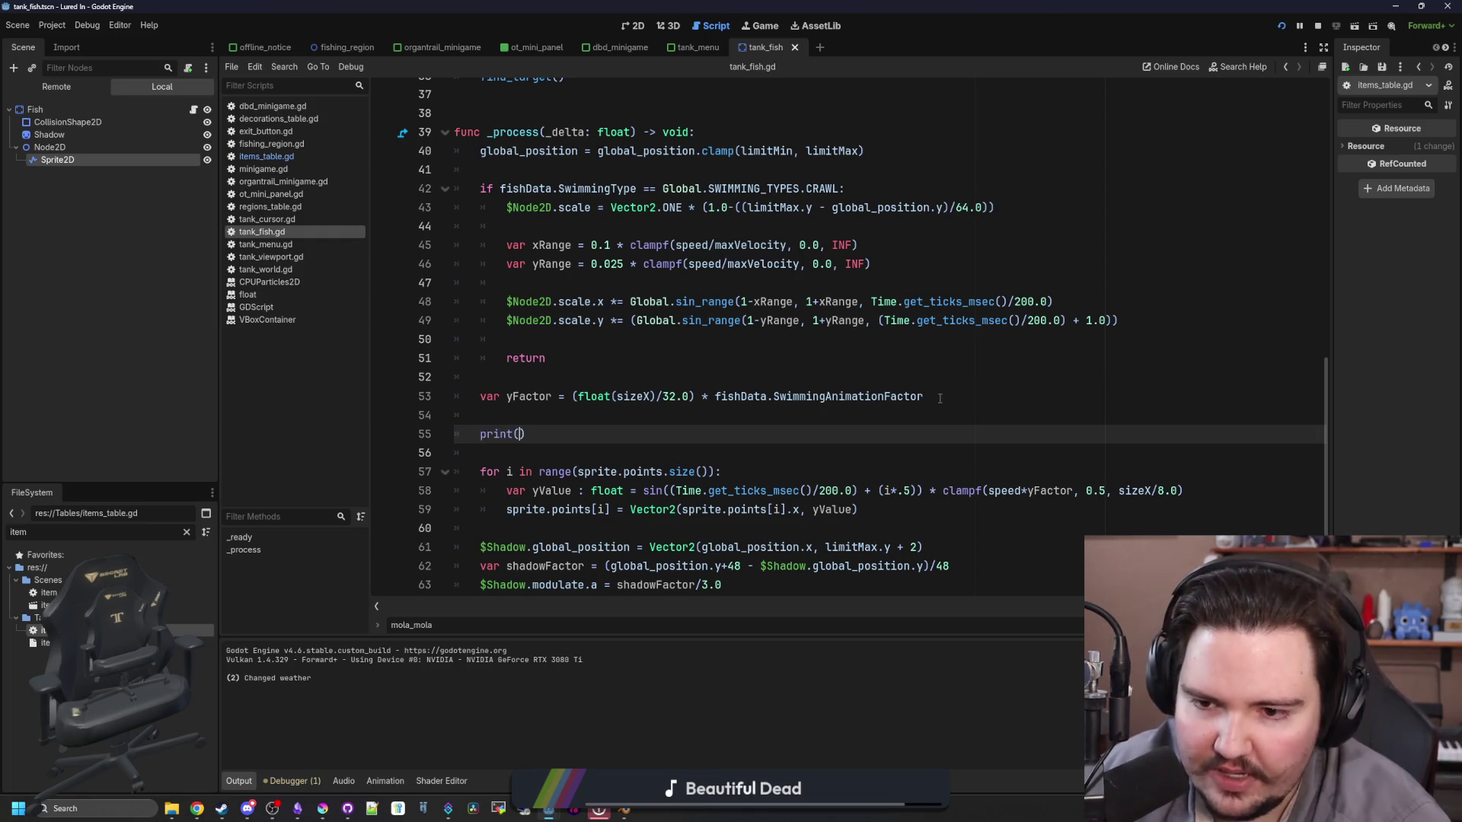
{"action": "key", "text": "Return"}
{"action": "left_click", "coordinate": [731, 394]}
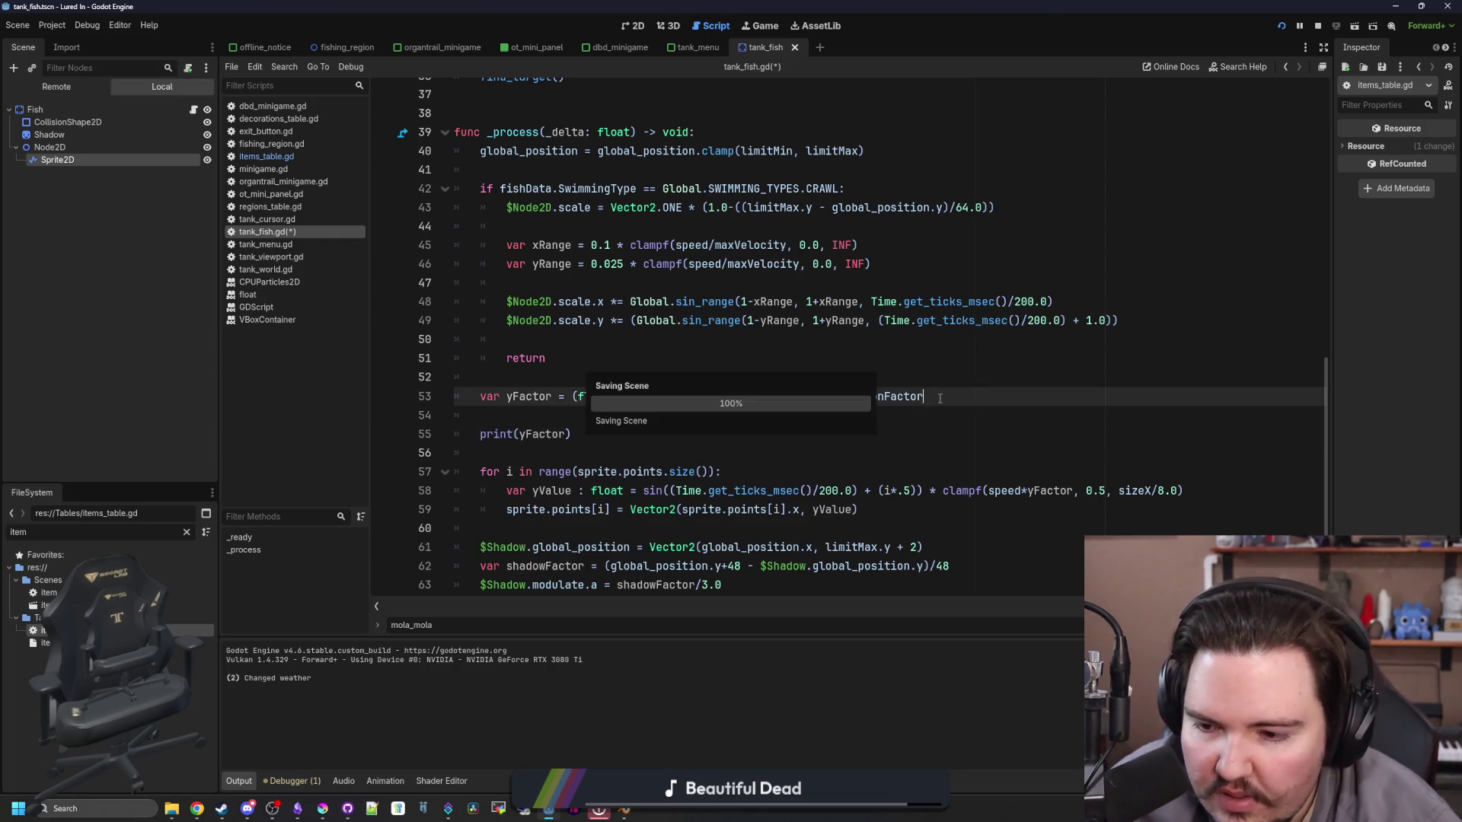
{"action": "left_click", "coordinate": [760, 23]}
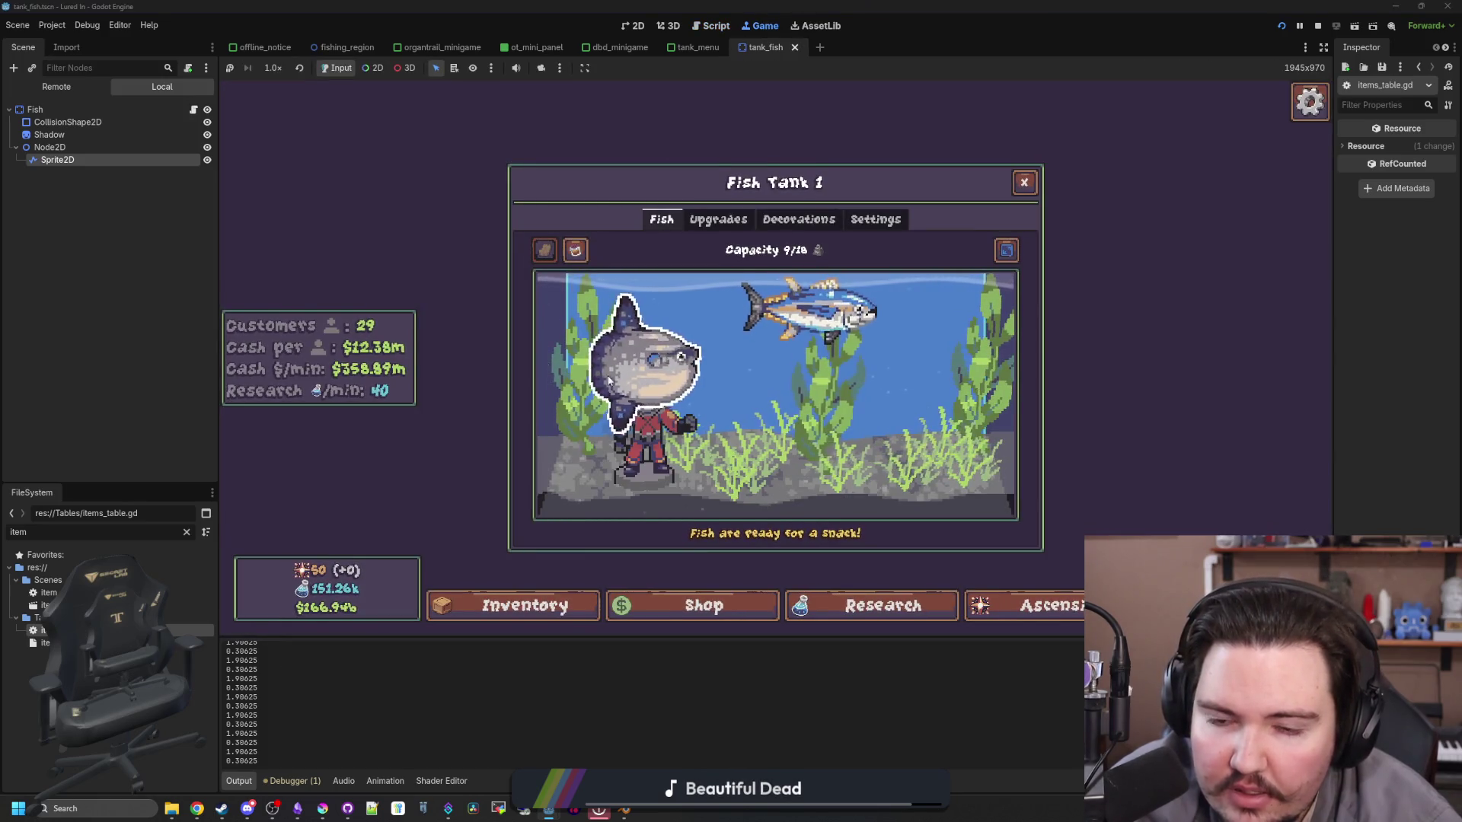
{"action": "left_click", "coordinate": [710, 25]}
Step: Remove the print line, change the clampf minimum to 0.5*fishData.SwimmingAnimationFactor, and save
{"action": "left_click_drag", "start_coordinate": [571, 450], "coordinate": [409, 432]}
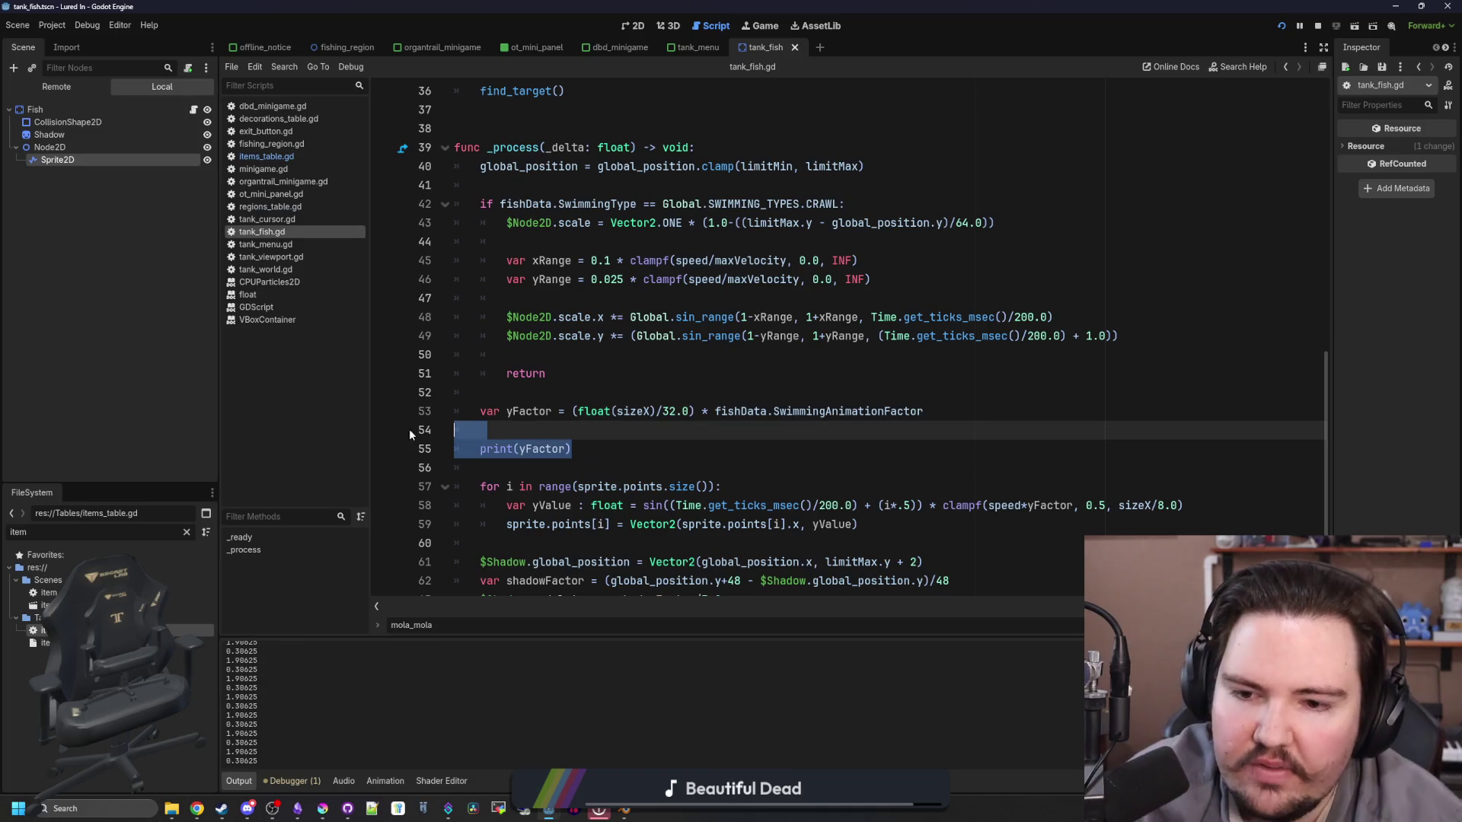
{"action": "key", "text": "BackSpace"}
{"action": "key", "text": "ctrl+shift+Left"}
{"action": "key", "text": "ctrl+shift+Left"}
{"action": "key", "text": "ctrl+shift+Left"}
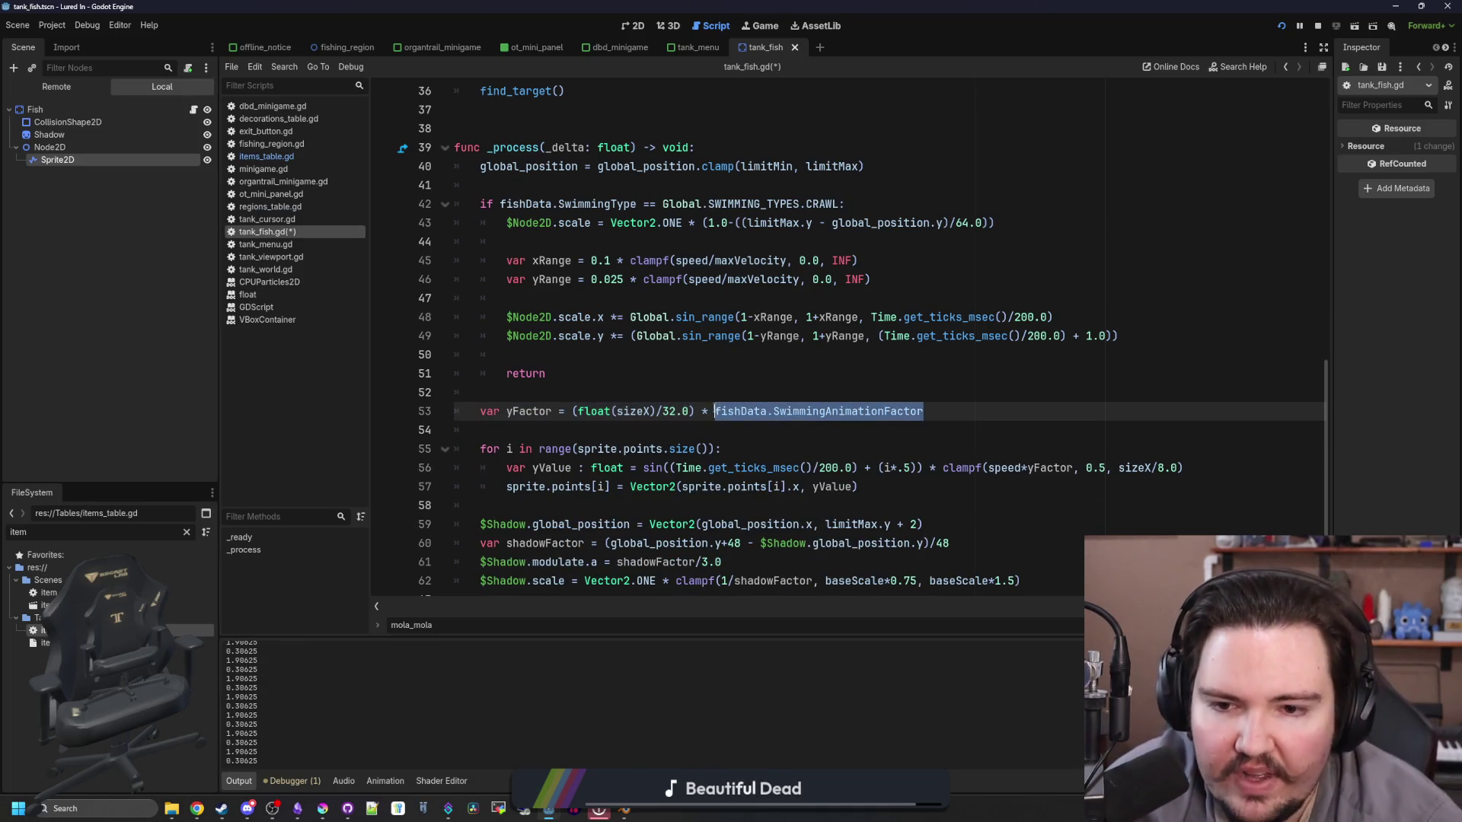
{"action": "left_click", "coordinate": [1103, 468]}
{"action": "type", "text": "* fishData.SwimmingAnimationFactor"}
{"action": "left_click", "coordinate": [1096, 468]}
{"action": "key", "text": "BackSpace"}
{"action": "key", "text": "Up"}
{"action": "key", "text": "Up"}
{"action": "key", "text": "ctrl+s"}
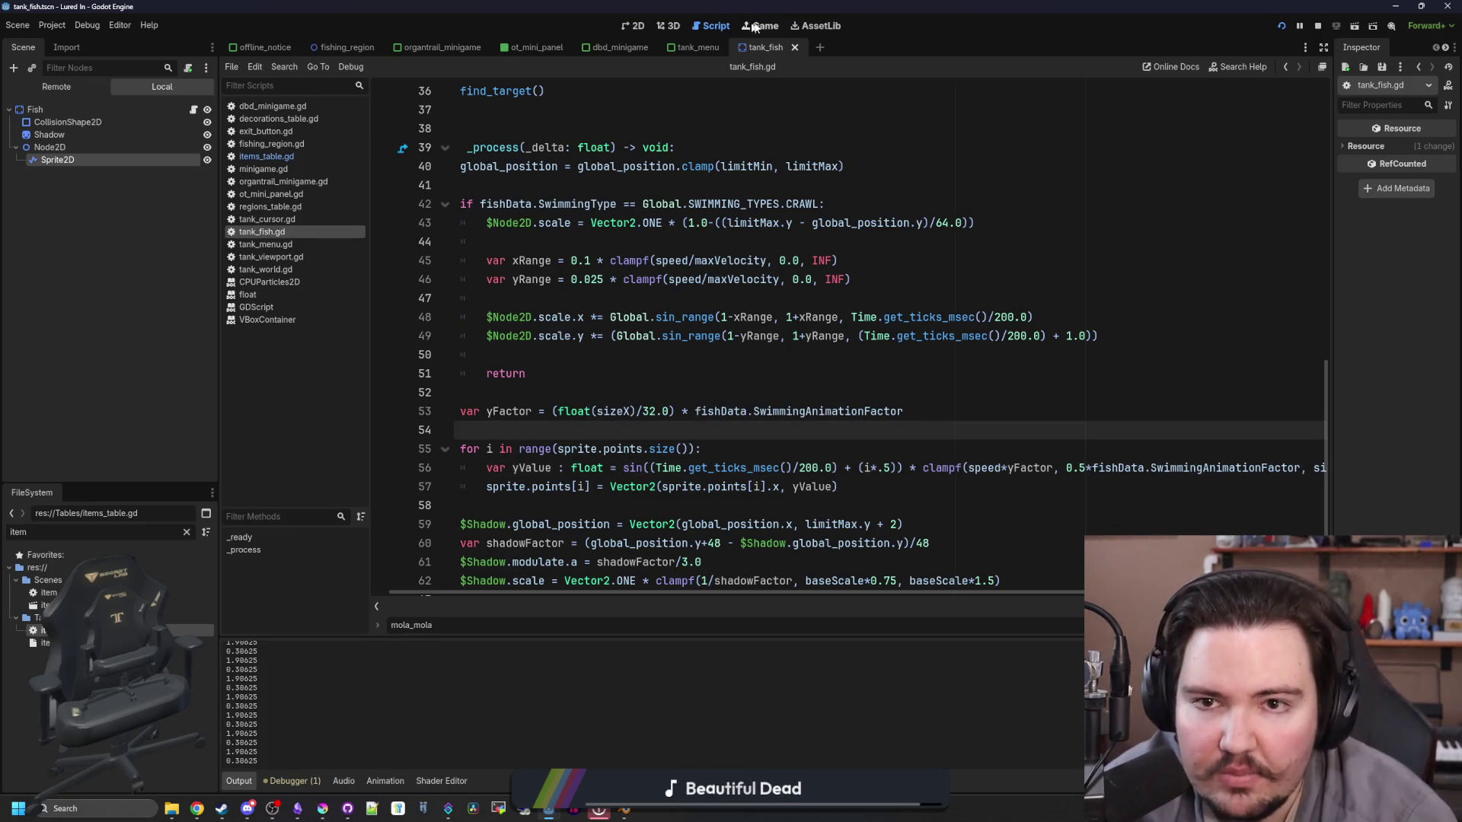
Step: Watch the fish in the Game view after the clampf change, then switch back to the scripts
{"action": "left_click", "coordinate": [754, 26]}
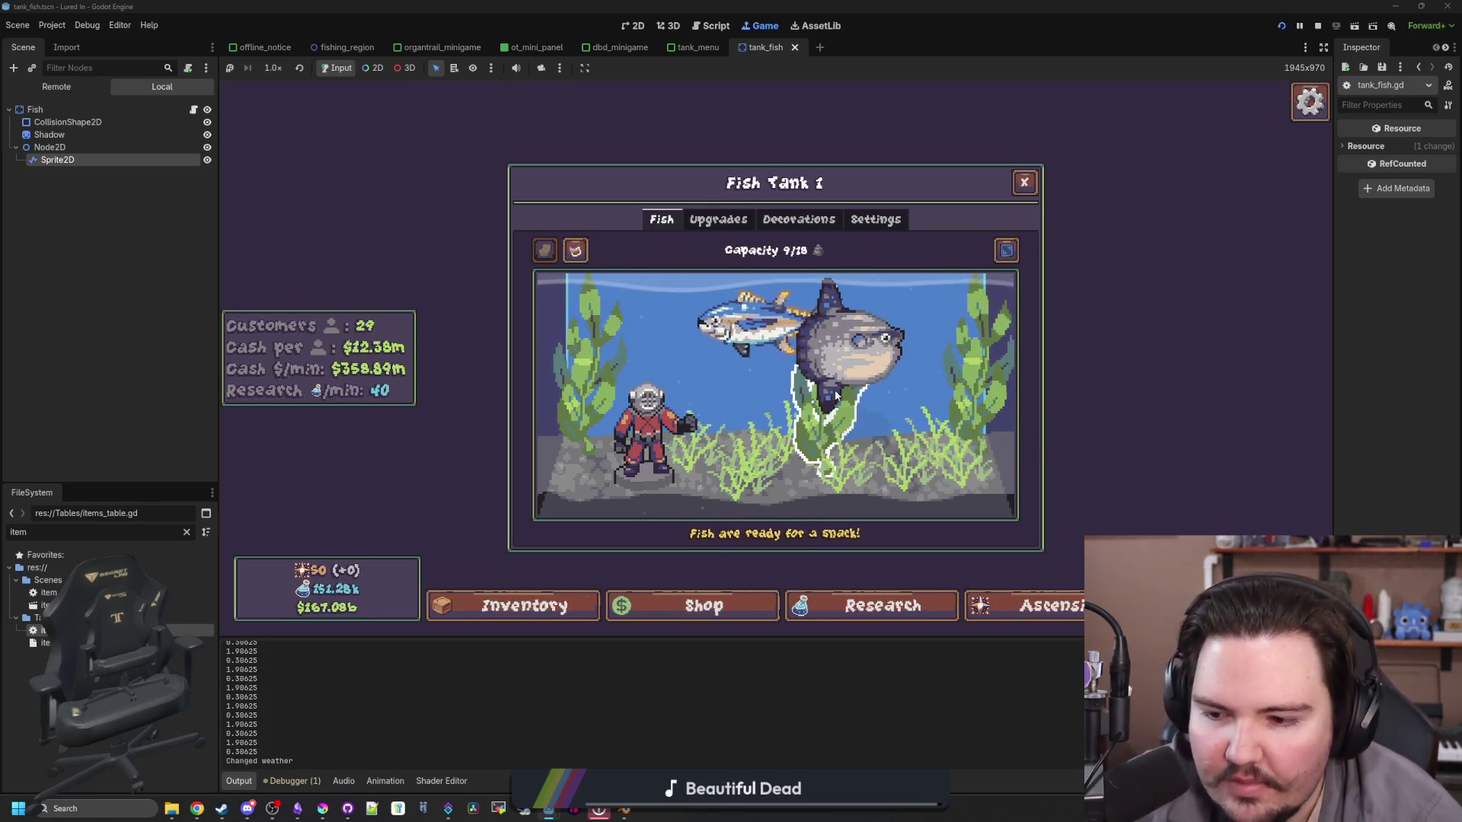
{"action": "left_click", "coordinate": [193, 109]}
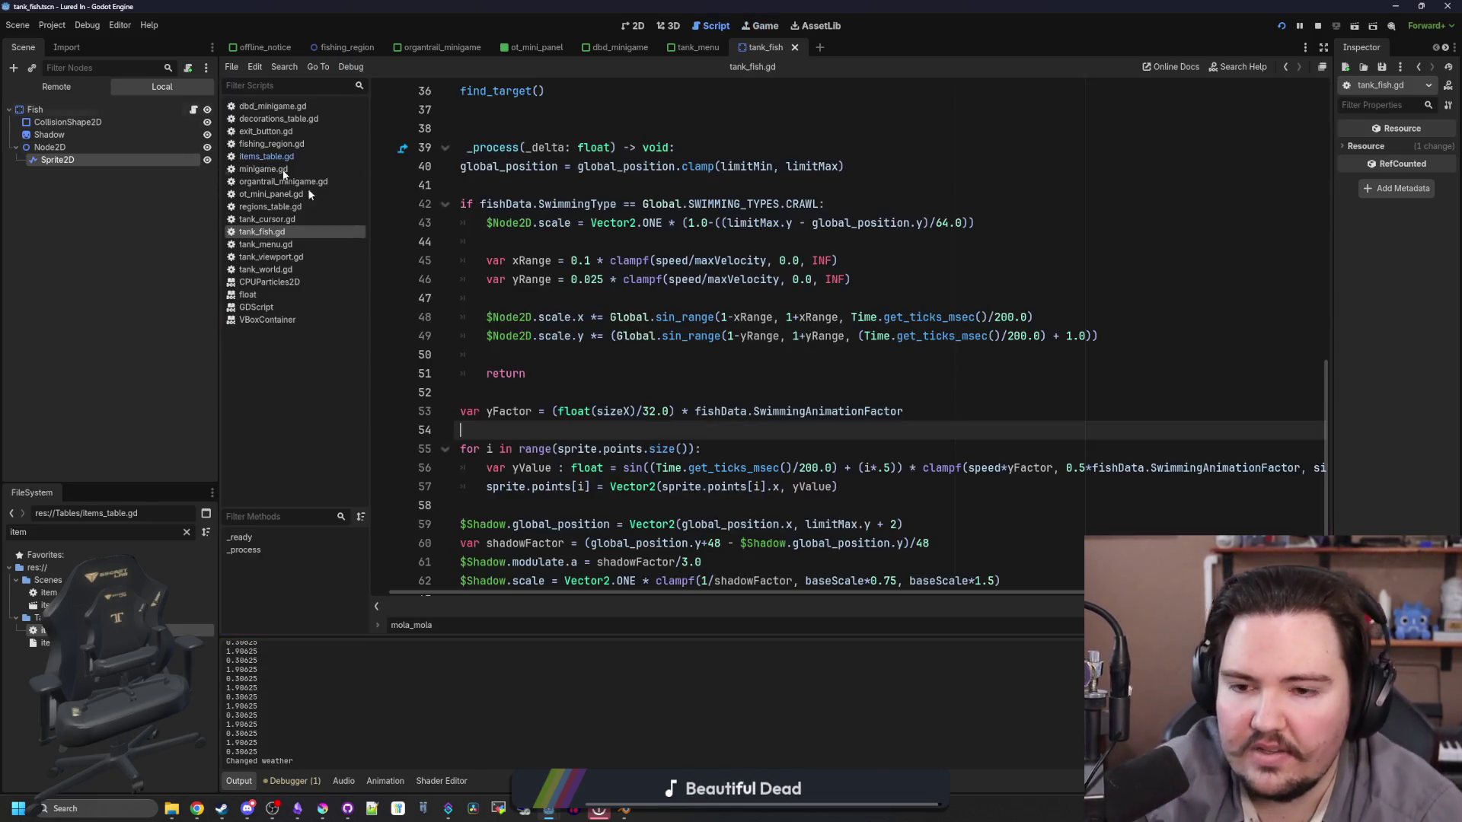
{"action": "left_click", "coordinate": [543, 369]}
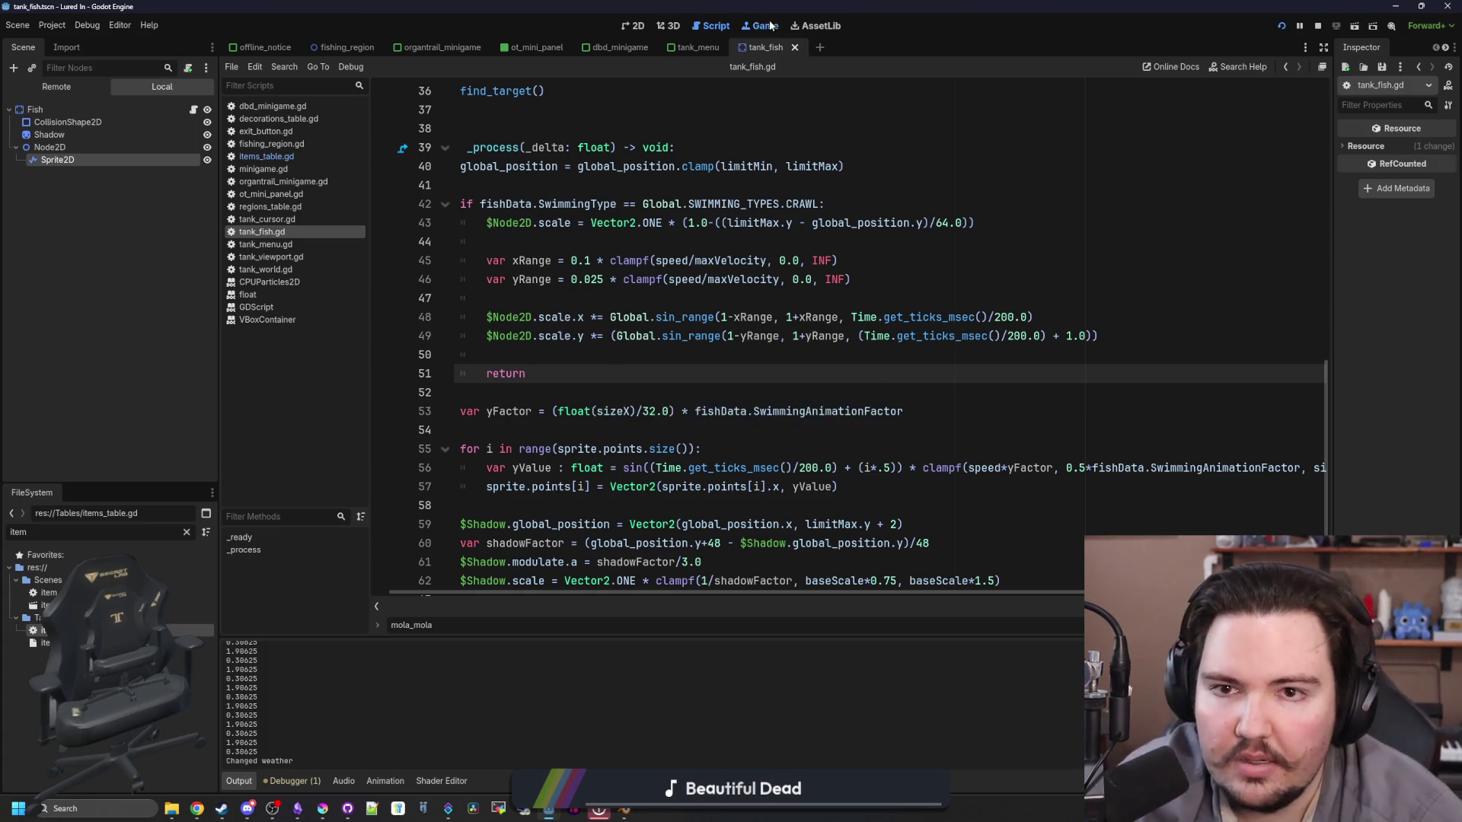
{"action": "key", "text": "ctrl+F4"}
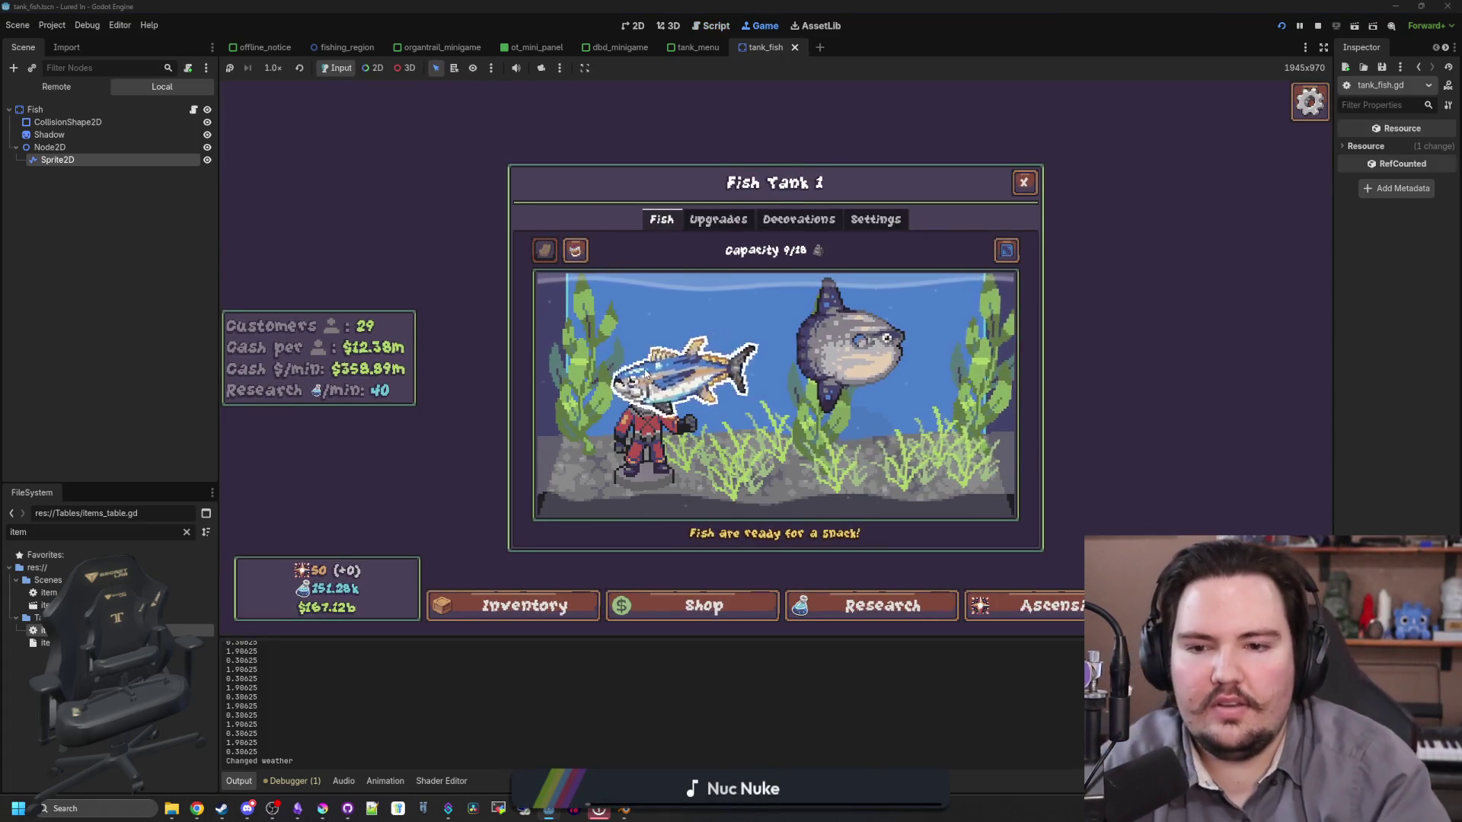
{"action": "key", "text": "ctrl+F3"}
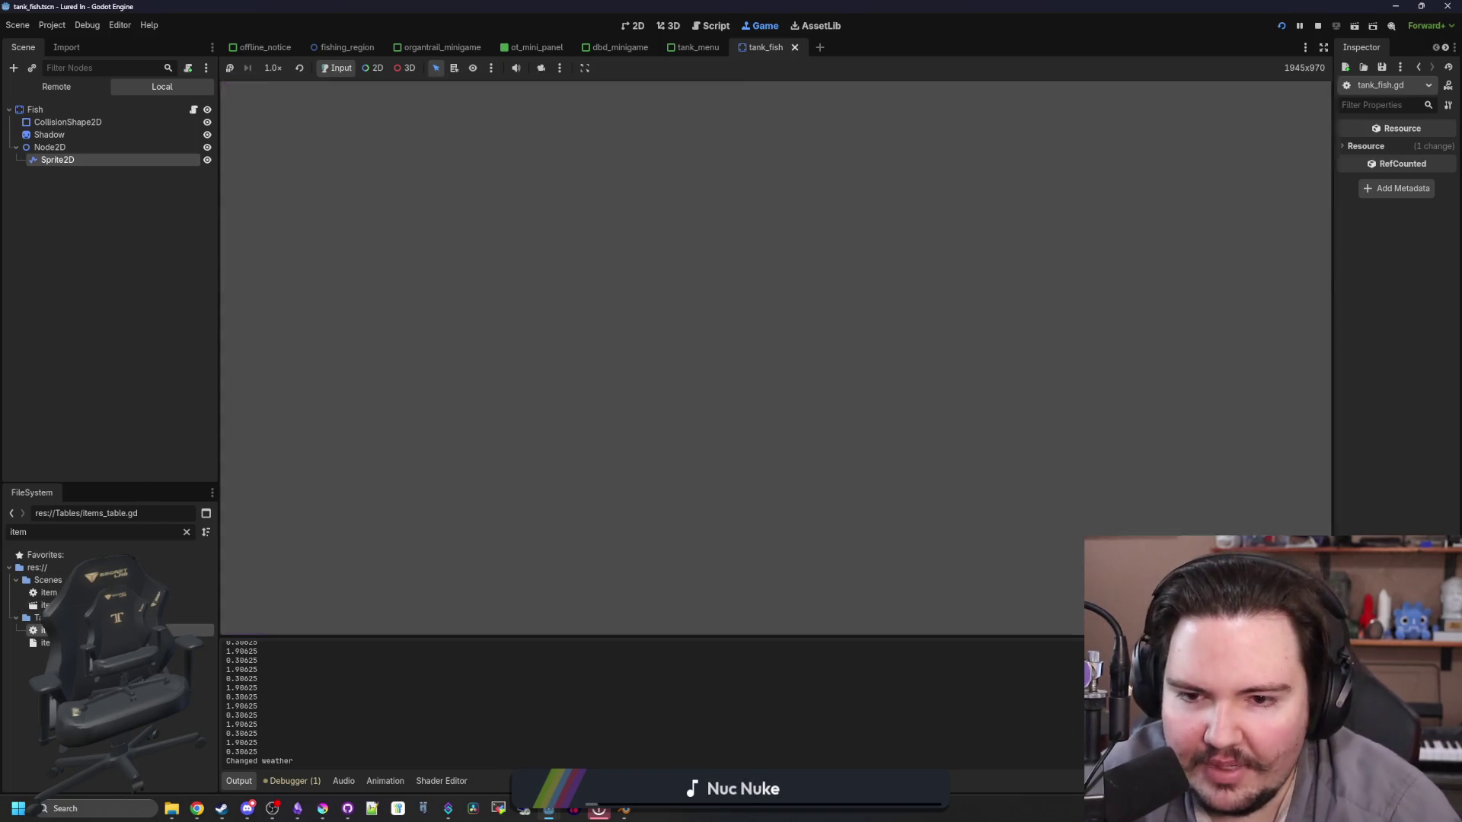
Step: Copy mola_mola's SwimmingAnimationFactor line into bluefin_tuna as 0.8, save, and run the game
{"action": "left_click_drag", "start_coordinate": [580, 483], "coordinate": [508, 484]}
{"action": "key", "text": "ctrl+c"}
{"action": "left_click", "coordinate": [819, 305]}
{"action": "key", "text": "Return"}
{"action": "key", "text": "ctrl+v"}
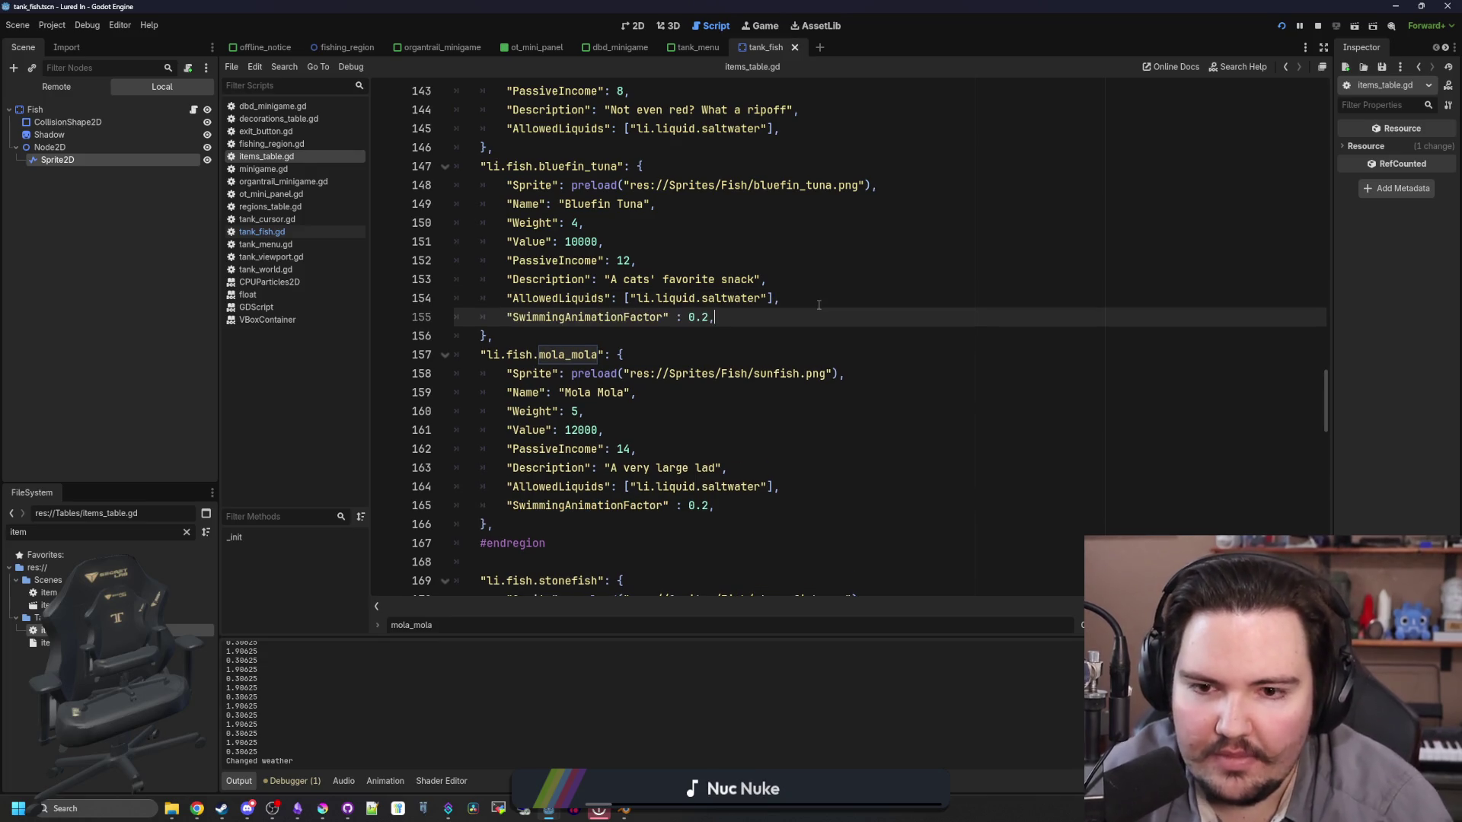
{"action": "key", "text": "Left"}
{"action": "key", "text": "BackSpace"}
{"action": "type", "text": "8"}
{"action": "scroll", "coordinate": [819, 304], "scroll_direction": "up", "scroll_amount": 2}
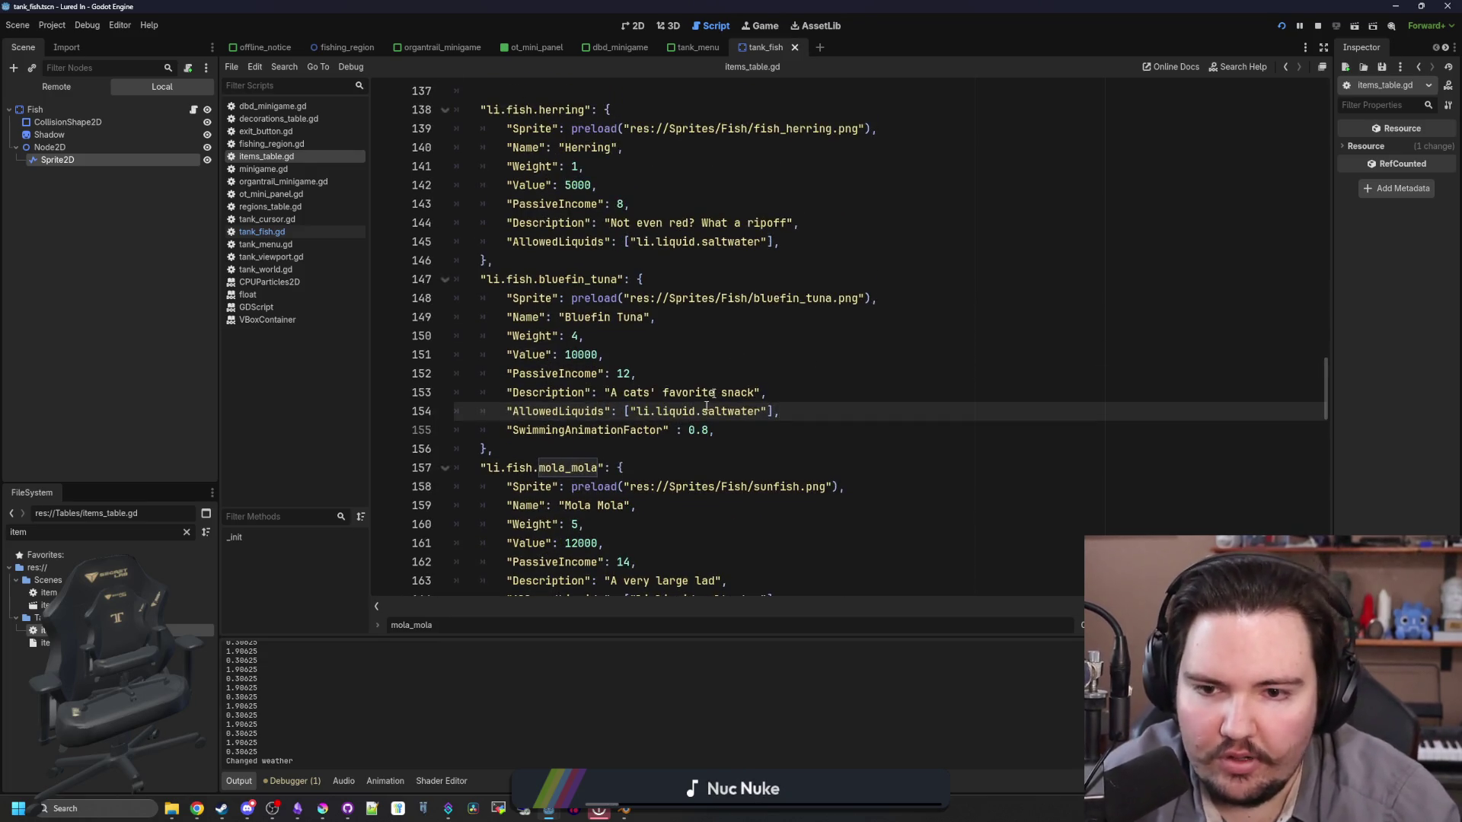
{"action": "key", "text": "ctrl+s"}
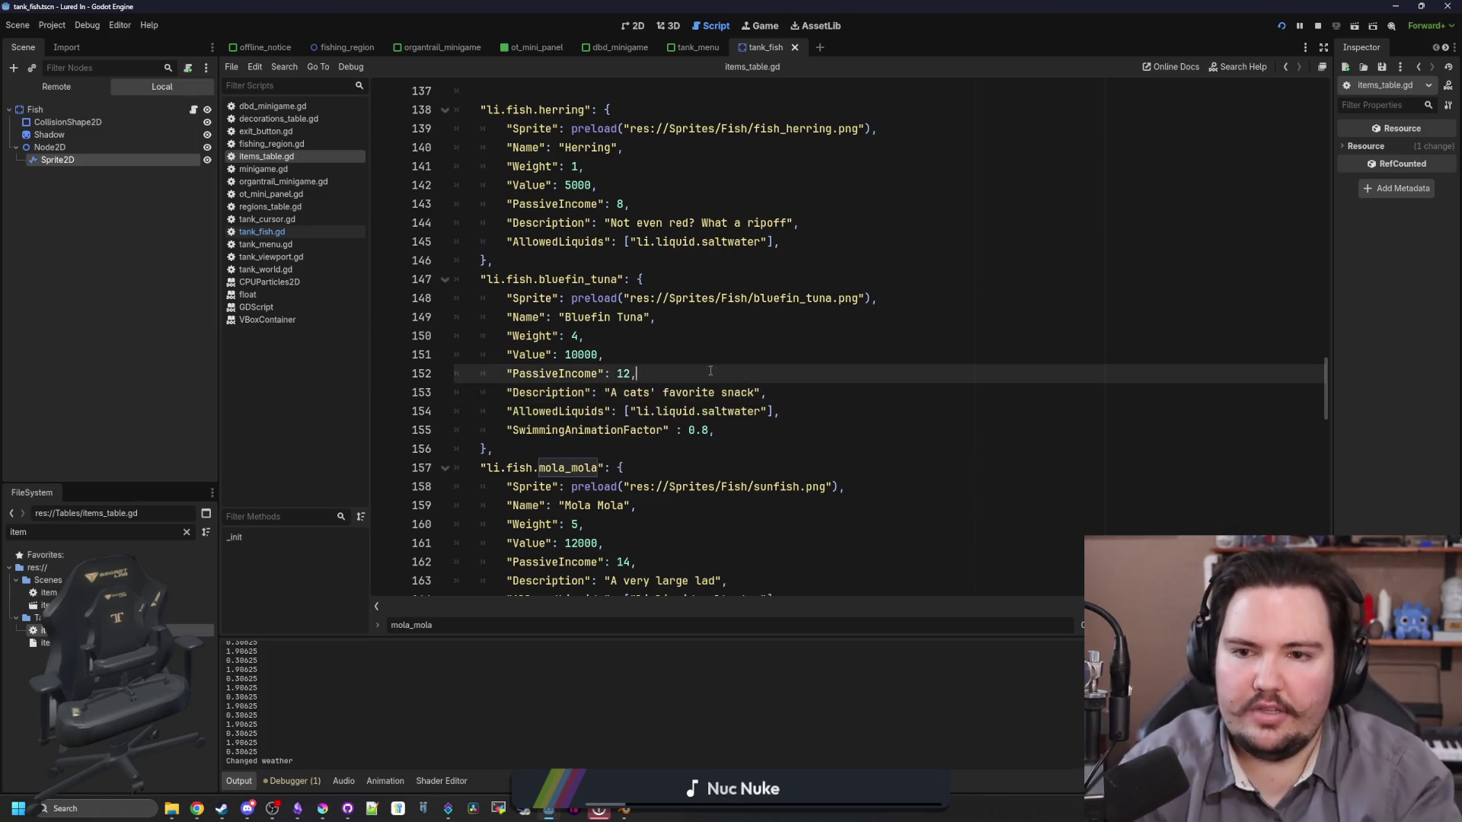
{"action": "key", "text": "ctrl+s"}
Step: Move a herring from the inventory into the saltwater Fish Tank 1, then close it and stop the game
{"action": "left_click", "coordinate": [765, 26]}
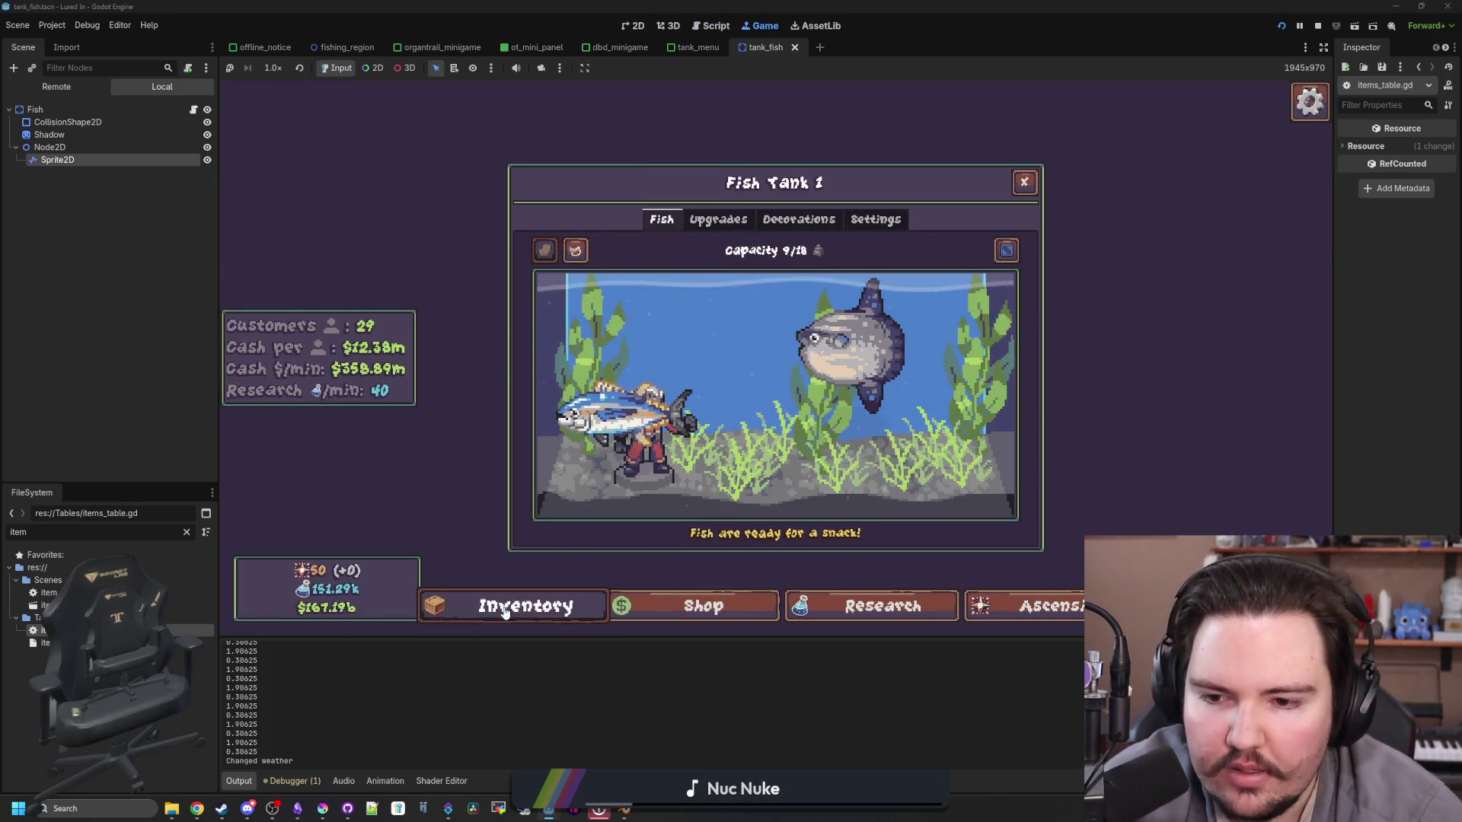
{"action": "left_click", "coordinate": [513, 605]}
{"action": "scroll", "coordinate": [669, 444], "scroll_direction": "down", "scroll_amount": 5}
{"action": "scroll", "coordinate": [702, 415], "scroll_direction": "up", "scroll_amount": 5}
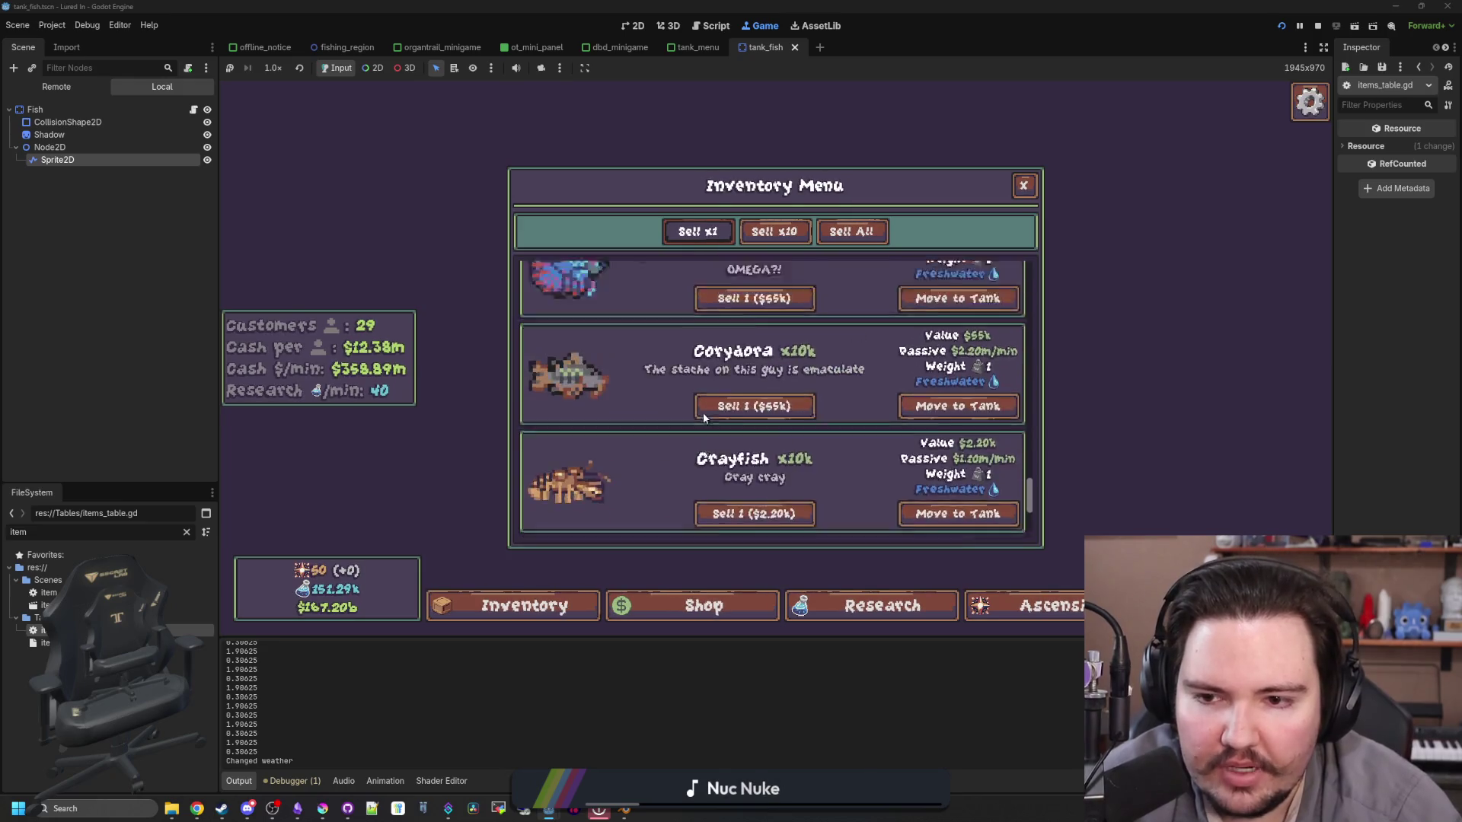
{"action": "scroll", "coordinate": [702, 413], "scroll_direction": "up", "scroll_amount": 1}
{"action": "scroll", "coordinate": [702, 413], "scroll_direction": "down", "scroll_amount": 1}
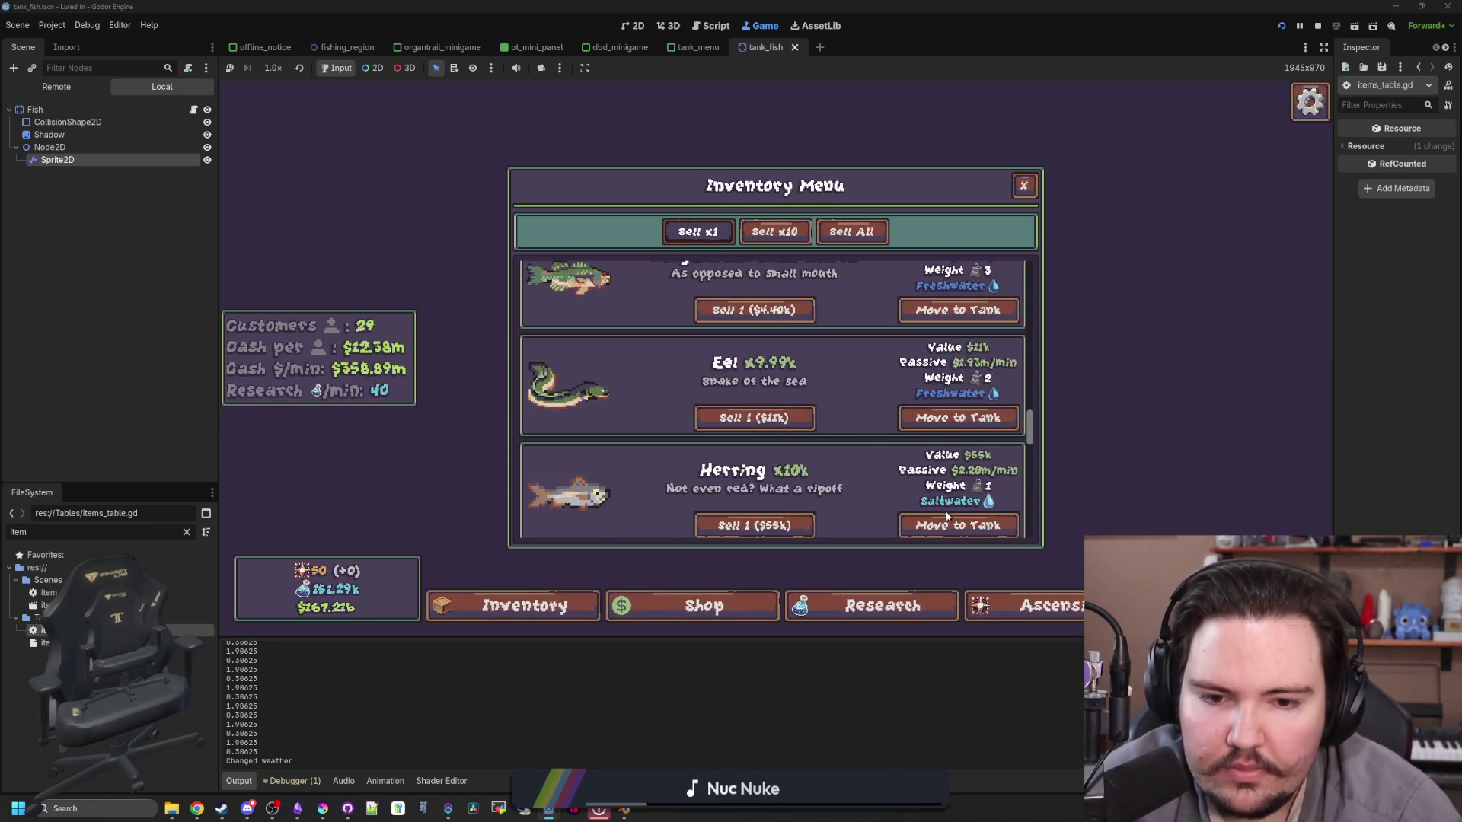
{"action": "left_click", "coordinate": [958, 525]}
{"action": "left_click", "coordinate": [605, 361]}
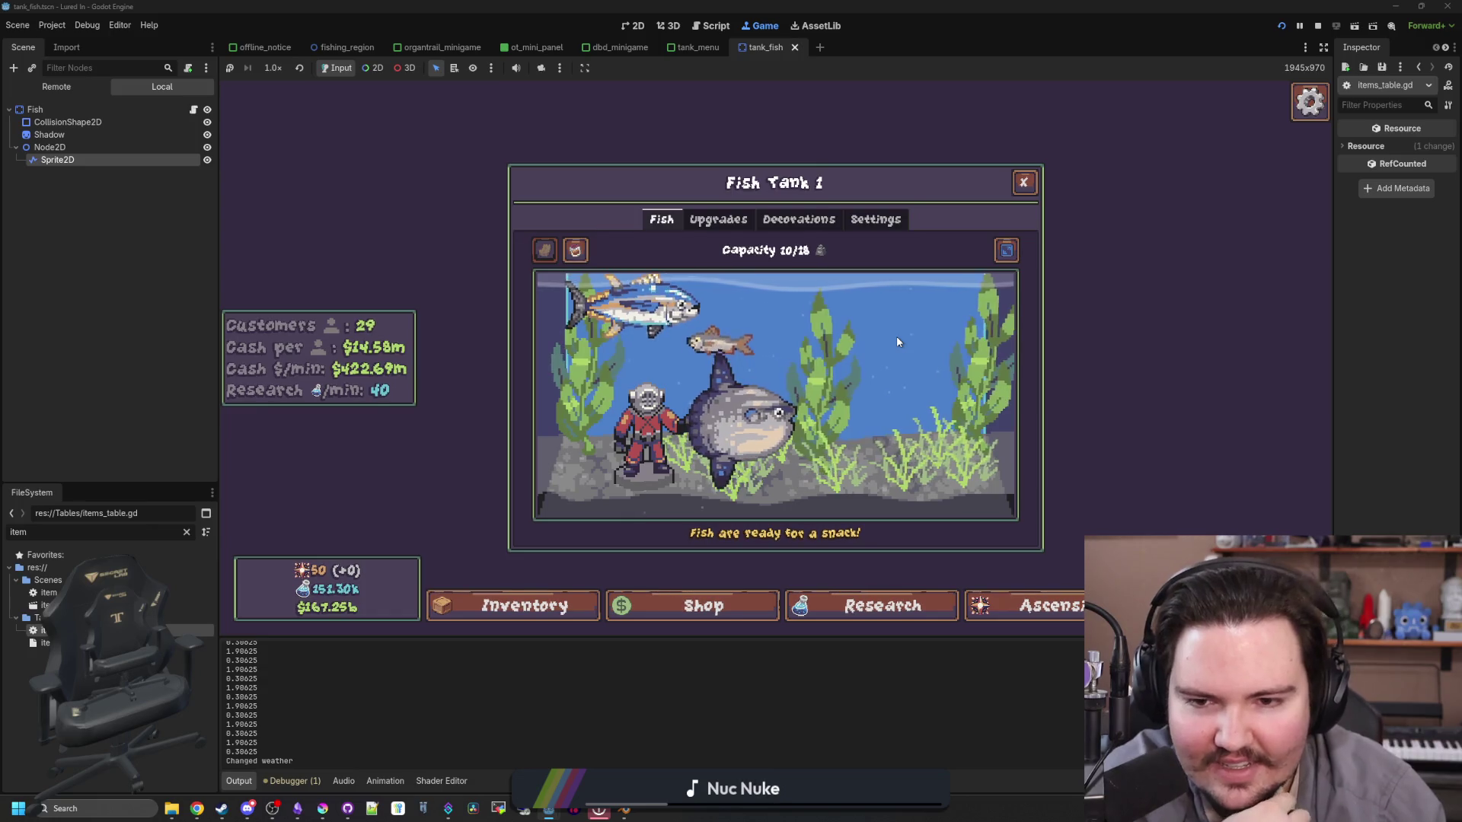
{"action": "left_click", "coordinate": [1024, 182]}
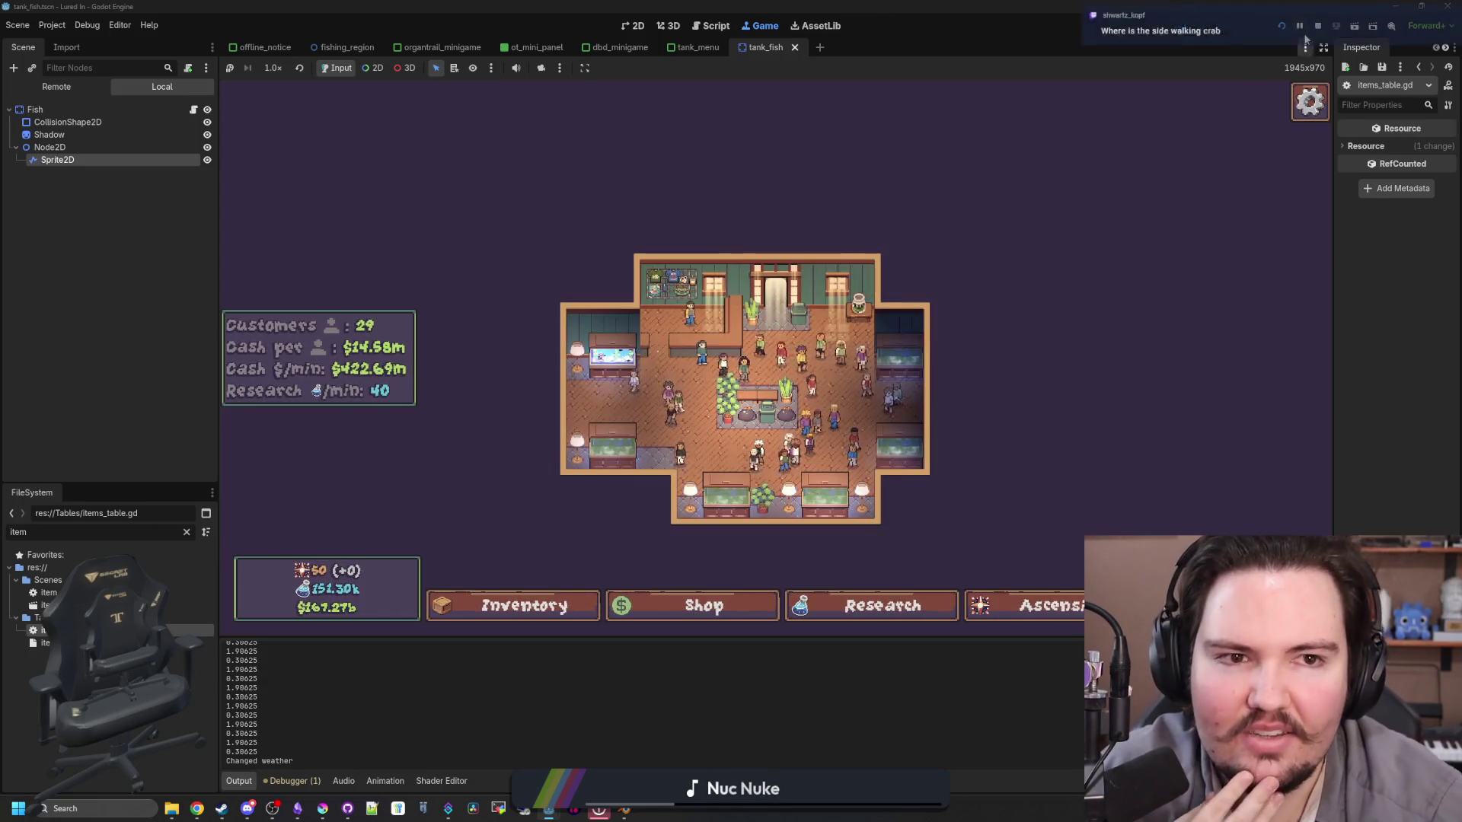
{"action": "key", "text": "F8"}
{"action": "left_click", "coordinate": [618, 336]}
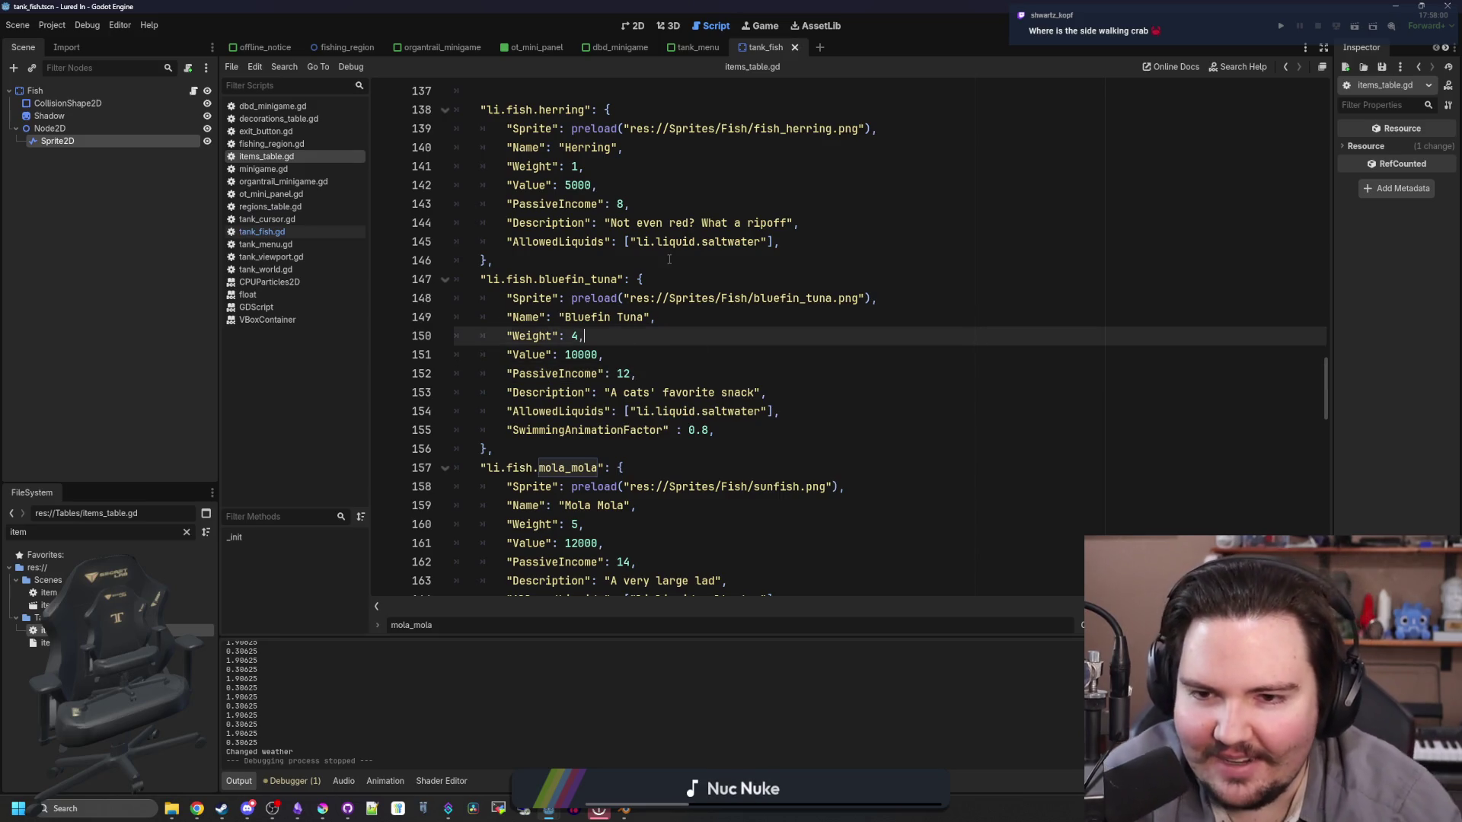
Step: Review the bluefin tuna's Weight and the mola mola's Value lines in items_table.gd
{"action": "left_click", "coordinate": [669, 260]}
{"action": "left_click", "coordinate": [661, 317]}
{"action": "left_click", "coordinate": [659, 335]}
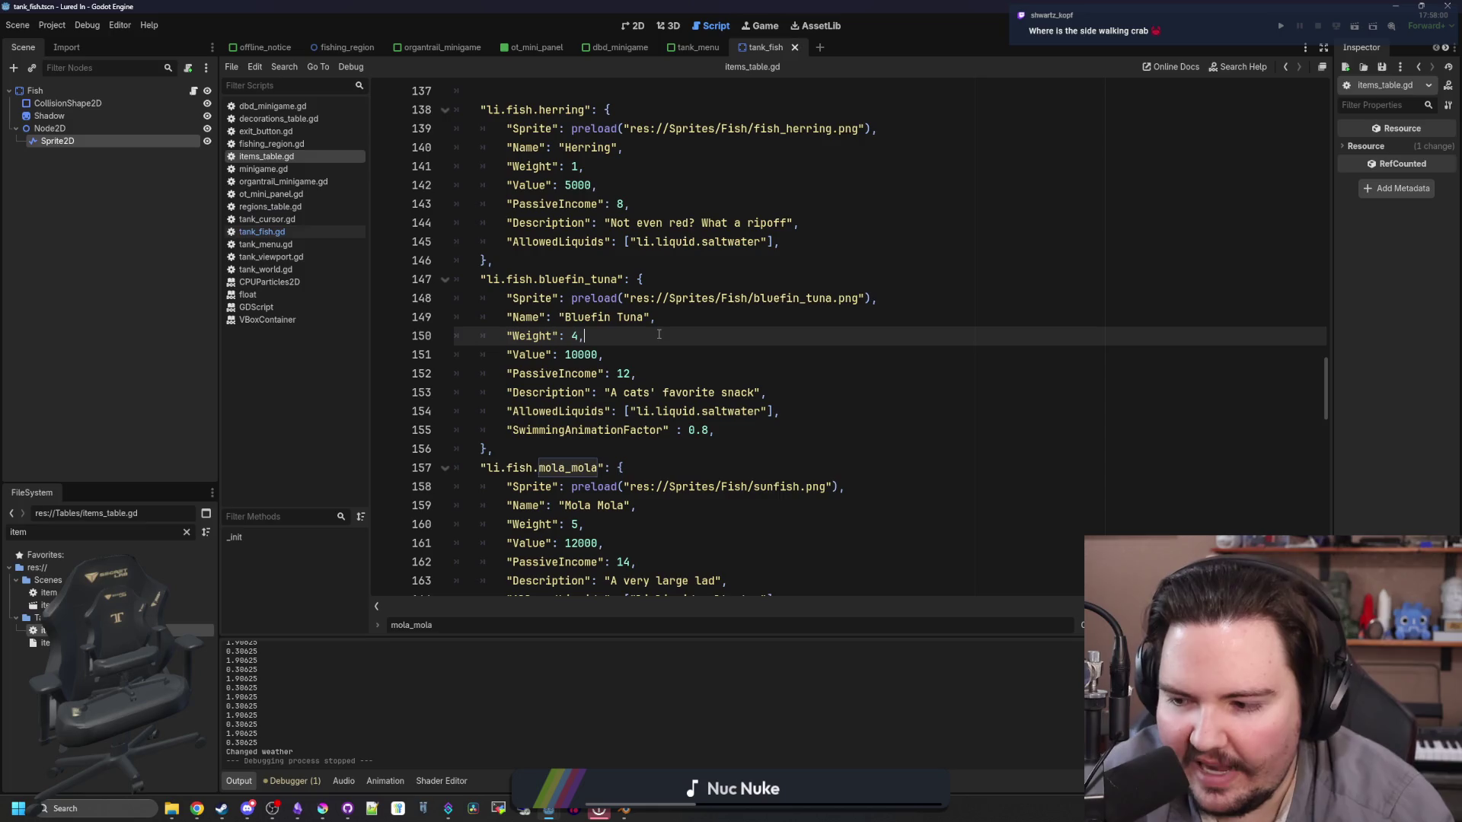
{"action": "scroll", "coordinate": [632, 350], "scroll_direction": "down", "scroll_amount": 5}
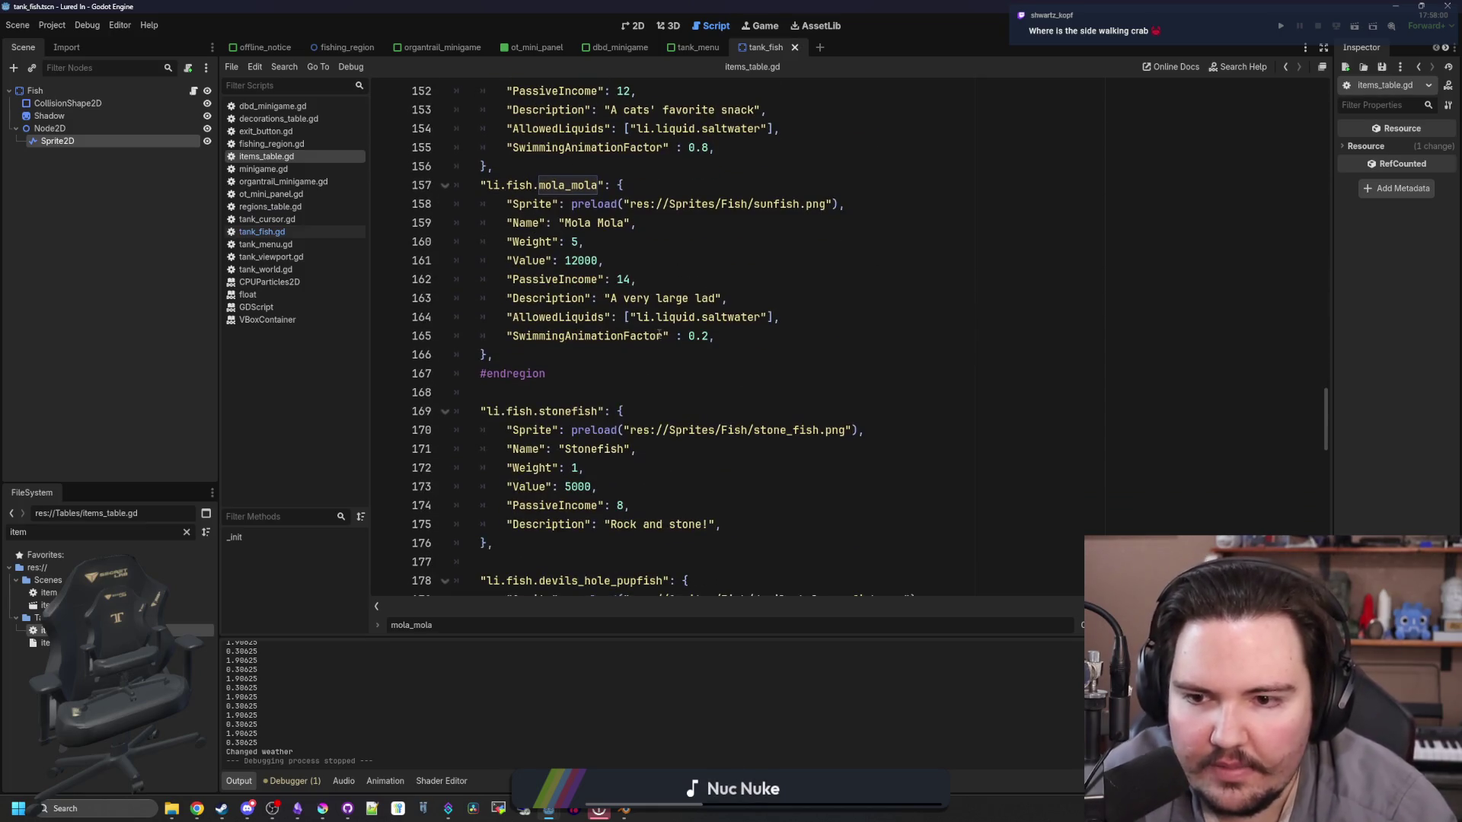
{"action": "left_click", "coordinate": [598, 365]}
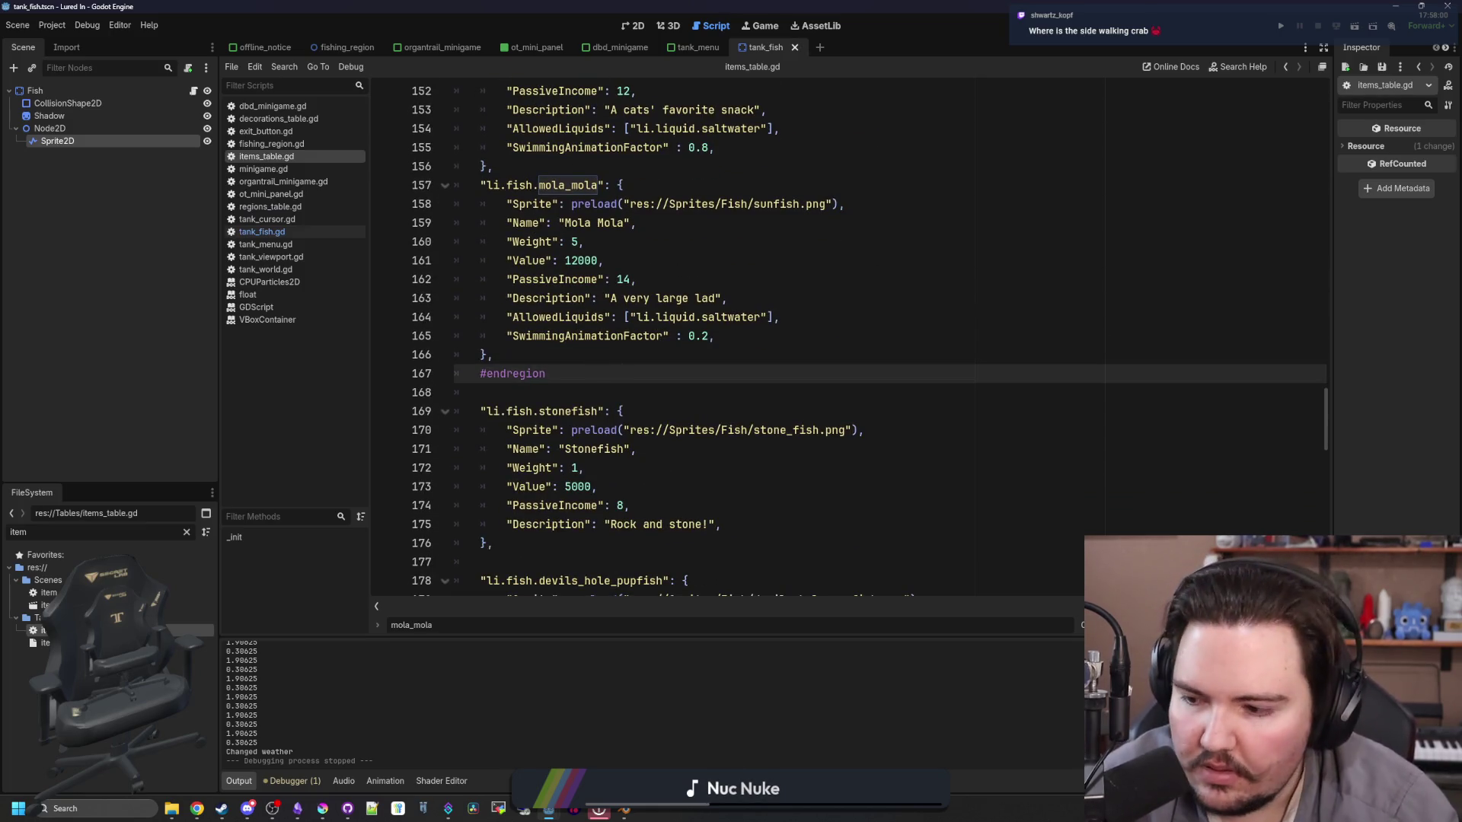
{"action": "left_click", "coordinate": [825, 258]}
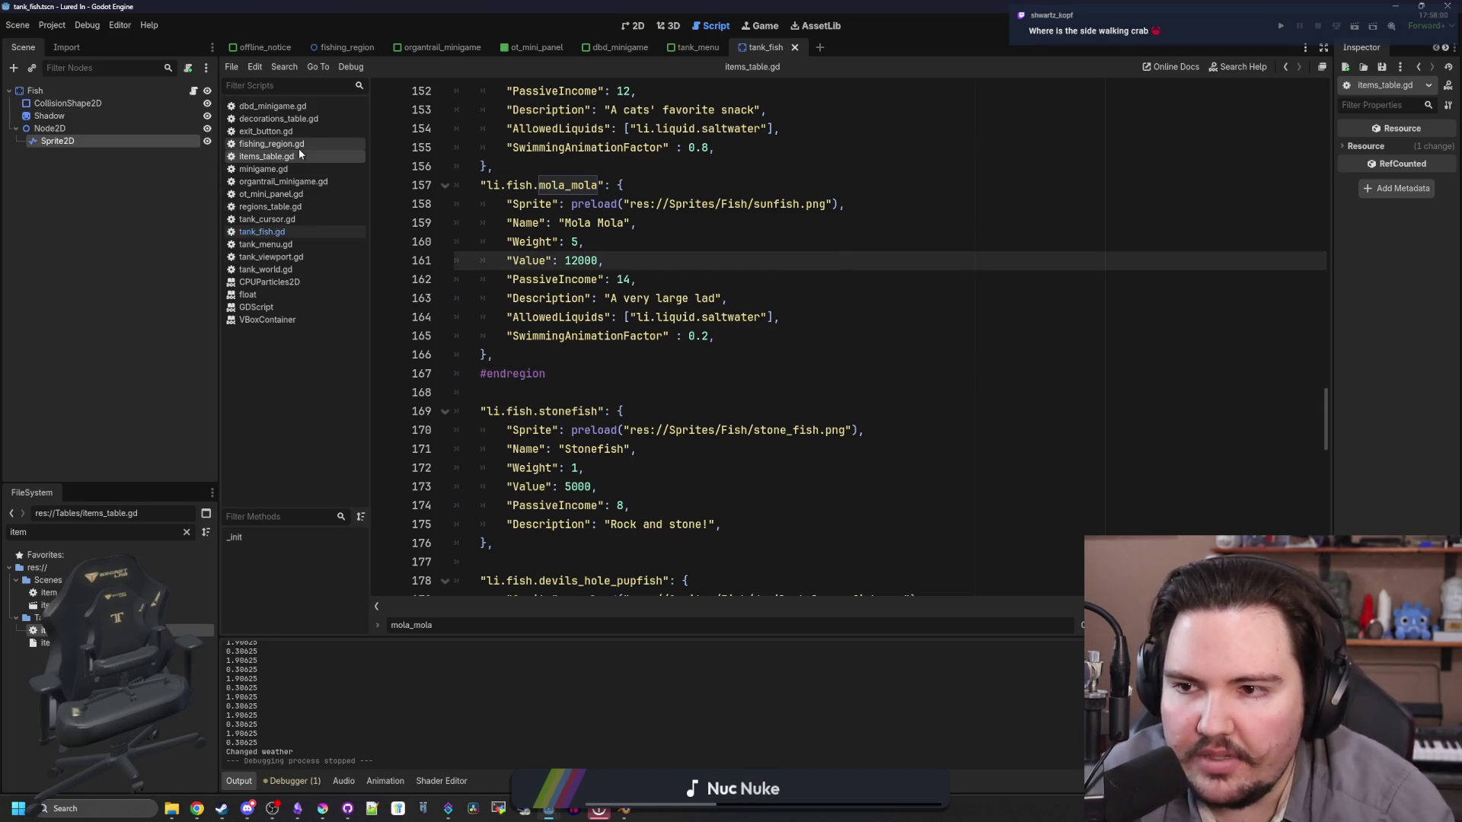
{"action": "left_click", "coordinate": [657, 394]}
{"action": "scroll", "coordinate": [657, 393], "scroll_direction": "down", "scroll_amount": 6}
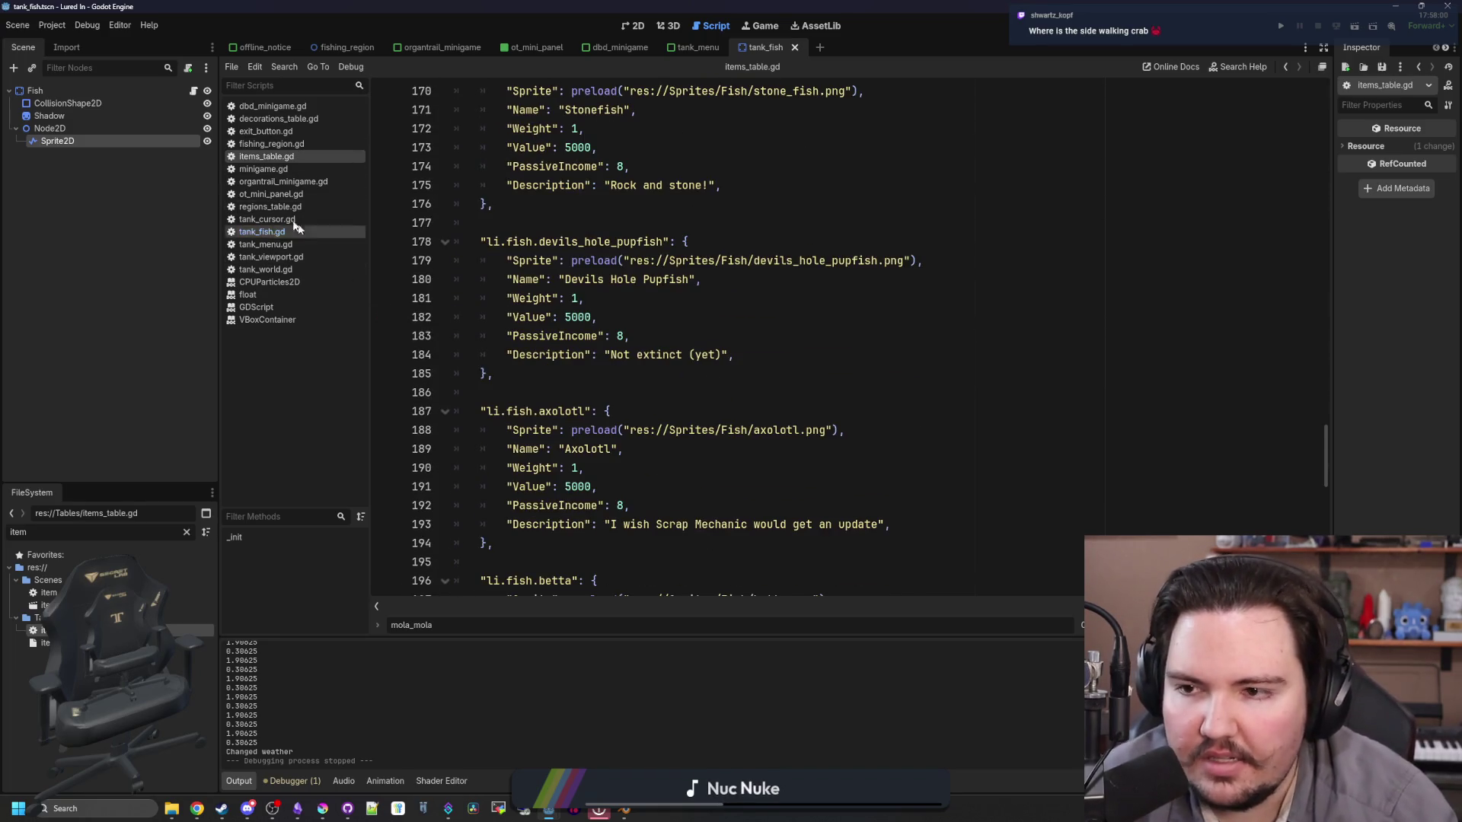
Step: Open regions_table.gd and find the ocean Fish list of herring, bluefin_tuna and mola_mola
{"action": "left_click", "coordinate": [270, 206]}
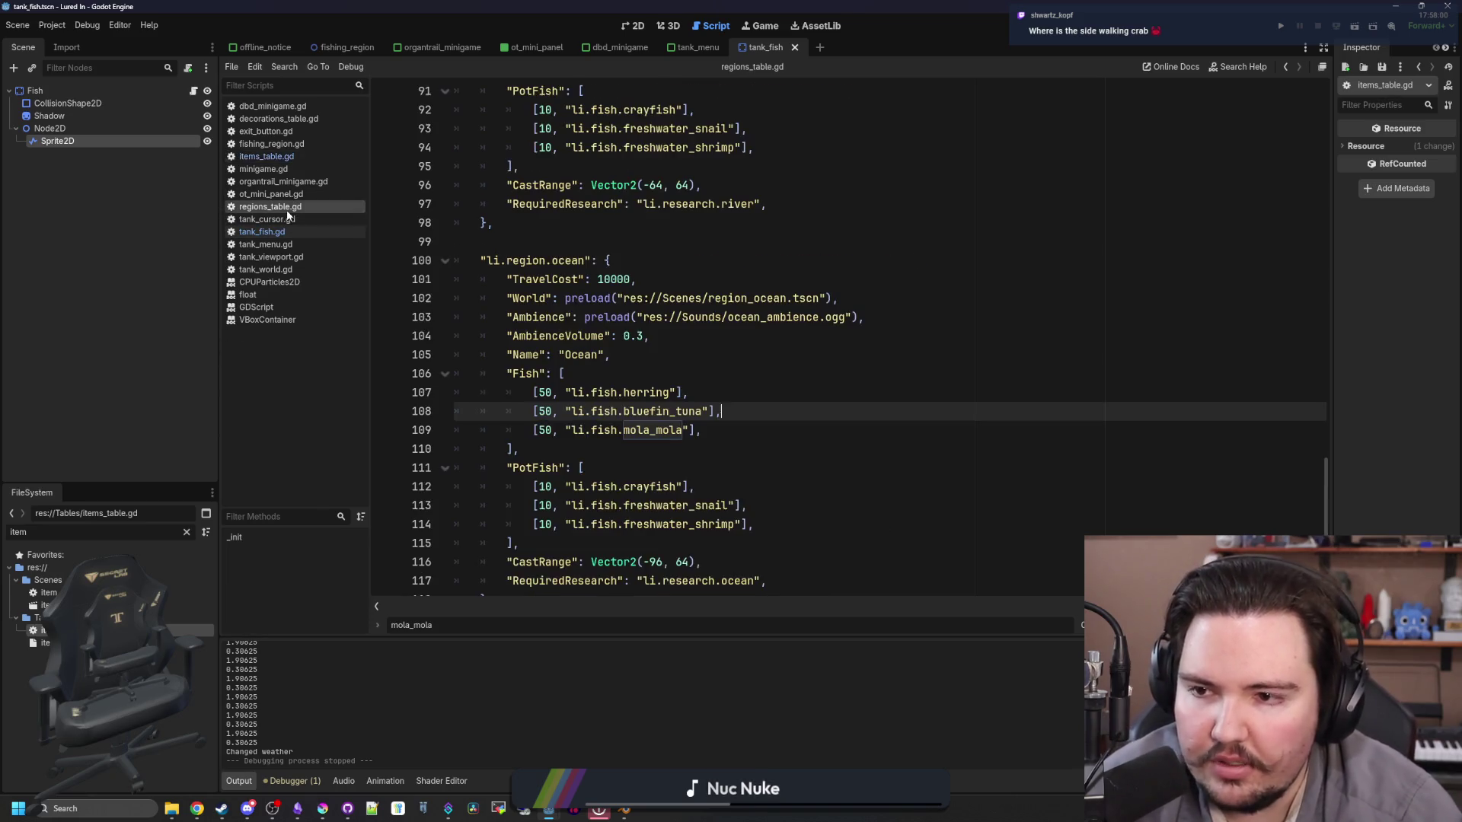
{"action": "scroll", "coordinate": [692, 363], "scroll_direction": "up", "scroll_amount": 4}
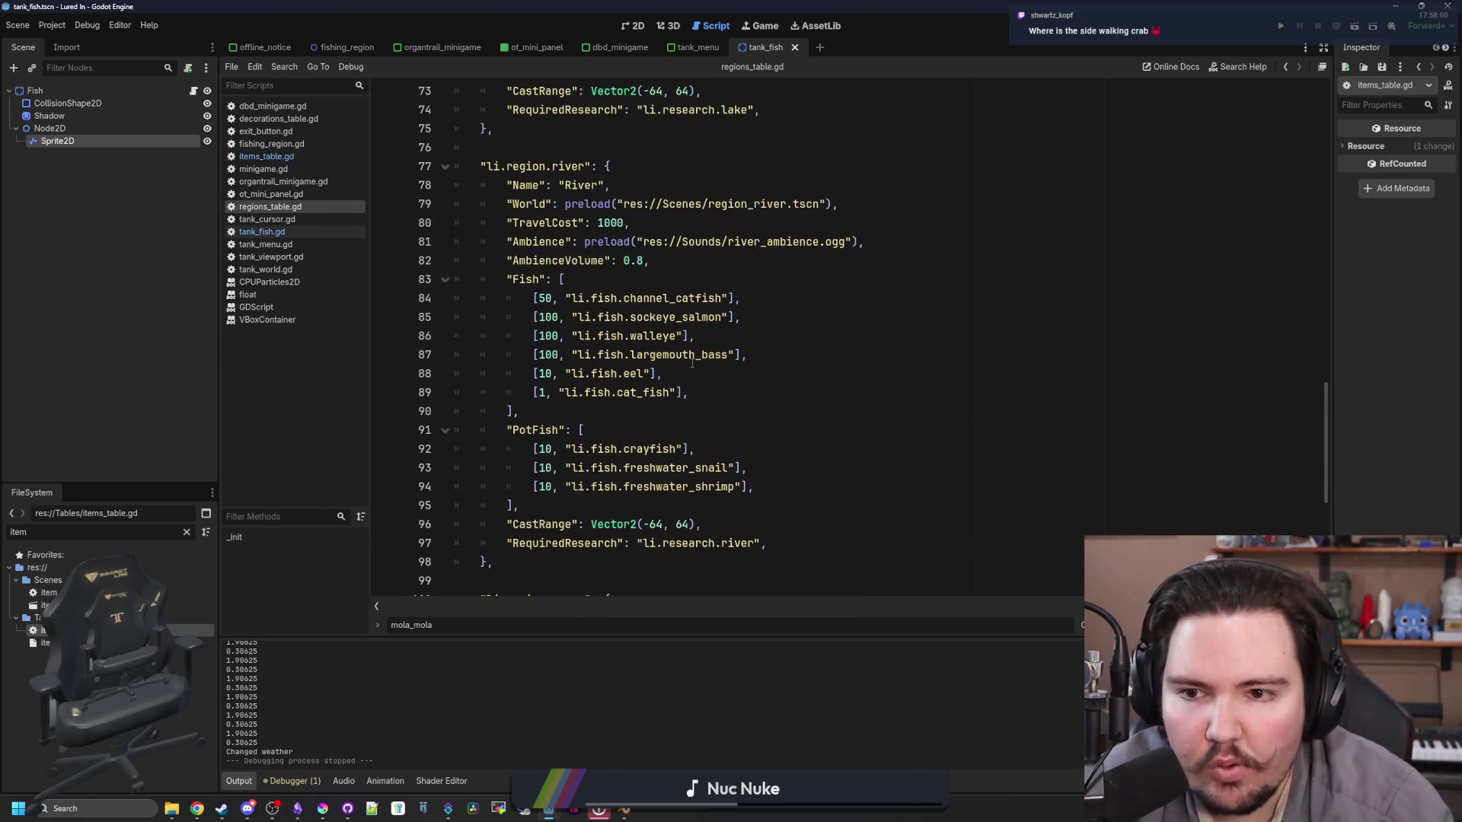
{"action": "left_click", "coordinate": [755, 400]}
{"action": "left_click_drag", "start_coordinate": [763, 392], "coordinate": [456, 298]}
{"action": "scroll", "coordinate": [726, 372], "scroll_direction": "up", "scroll_amount": 10}
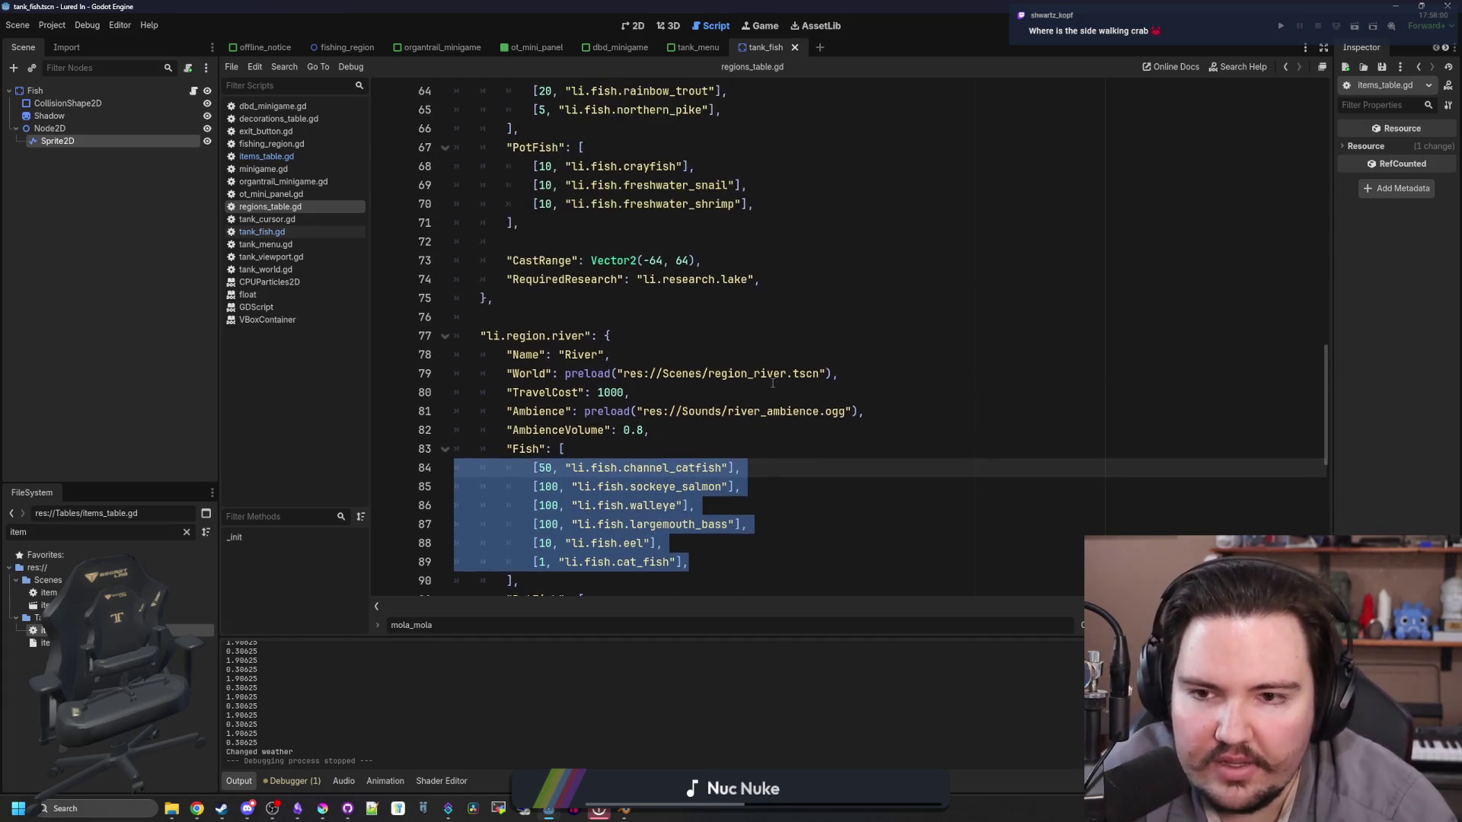
{"action": "scroll", "coordinate": [725, 372], "scroll_direction": "up", "scroll_amount": 4}
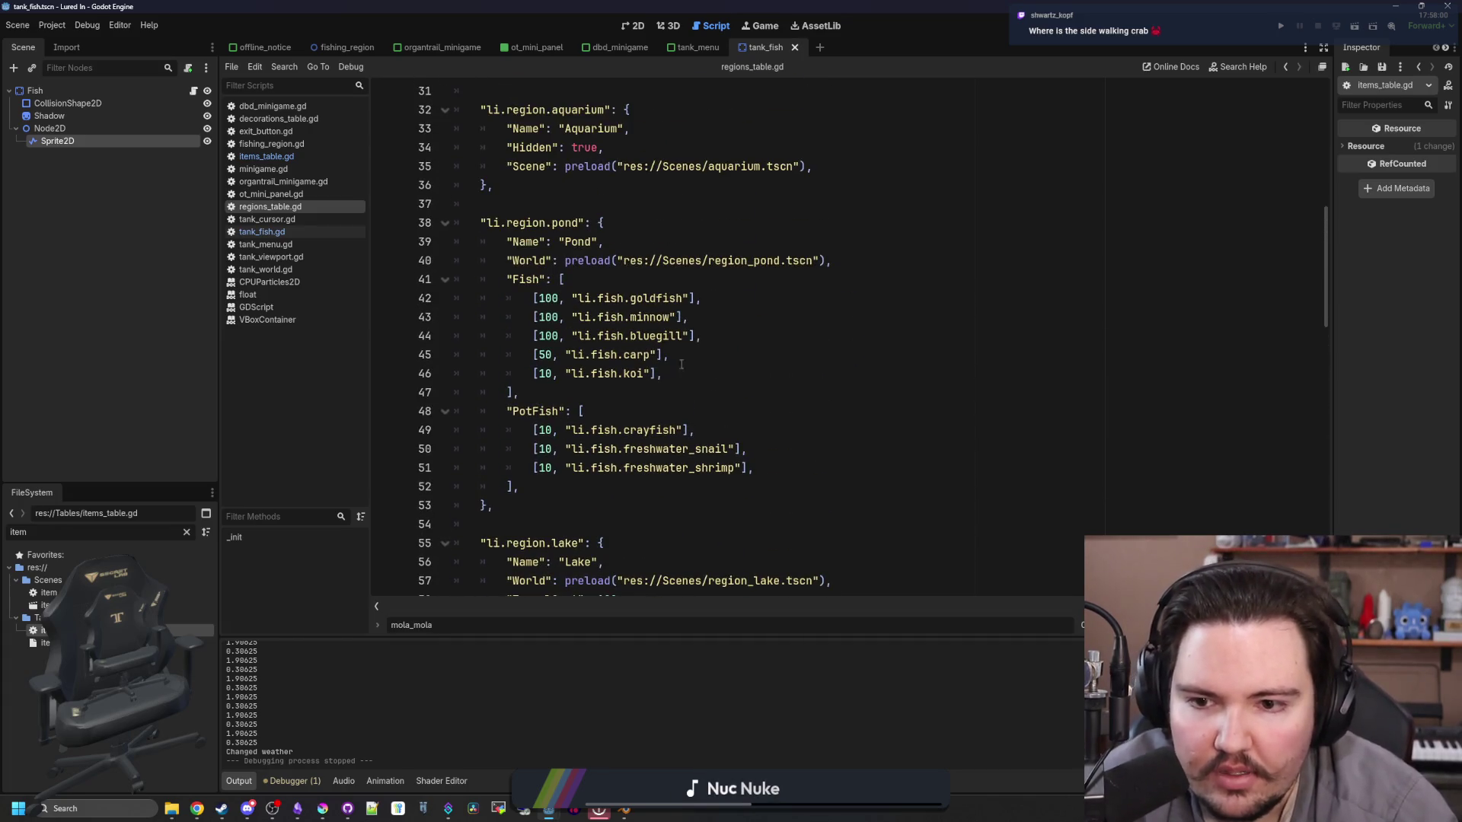
{"action": "scroll", "coordinate": [685, 369], "scroll_direction": "down", "scroll_amount": 20}
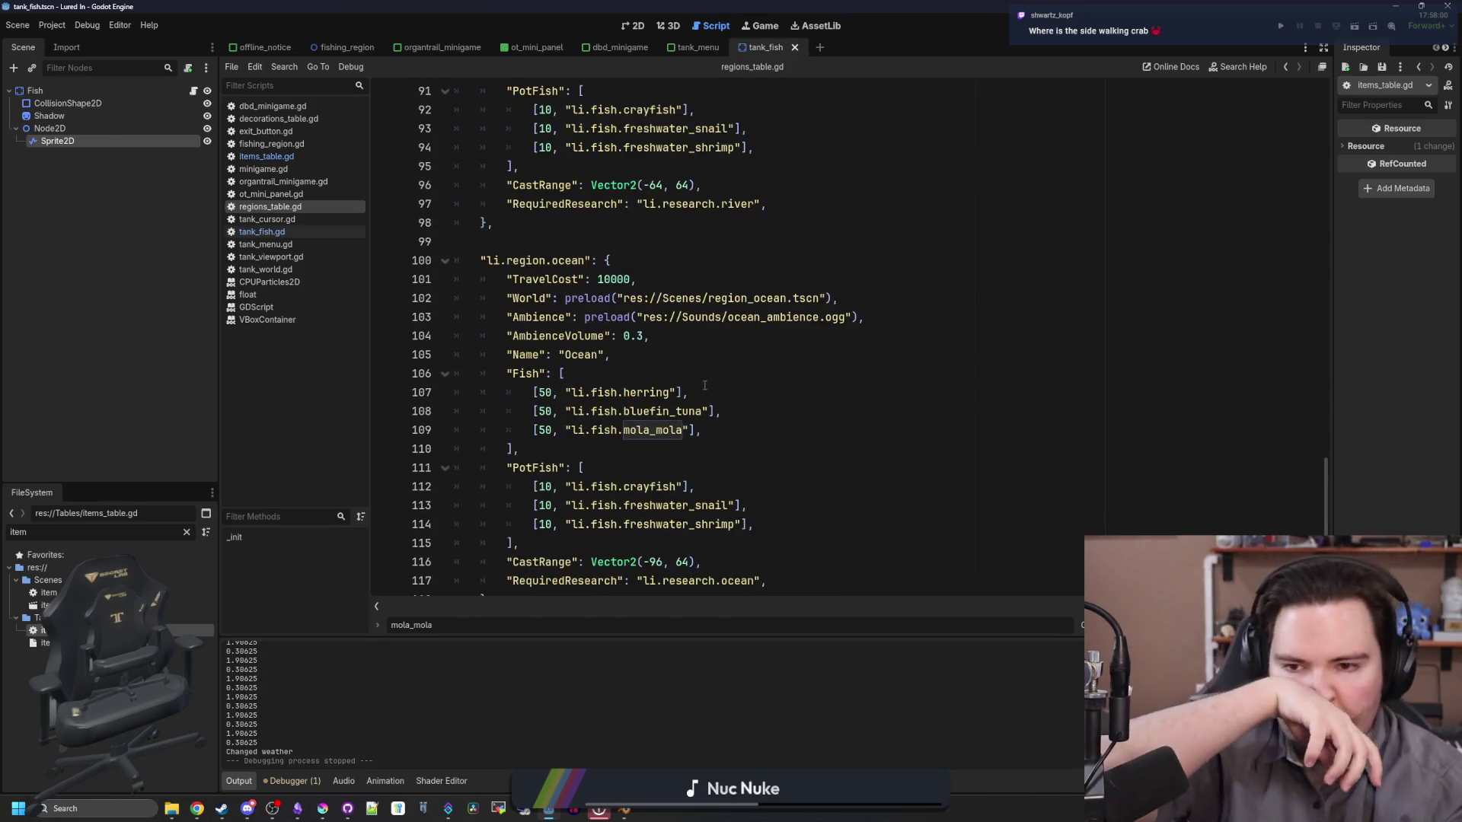
{"action": "scroll", "coordinate": [704, 385], "scroll_direction": "down", "scroll_amount": 1}
{"action": "left_click", "coordinate": [749, 386]}
{"action": "left_click_drag", "start_coordinate": [520, 491], "coordinate": [441, 434]}
{"action": "key", "text": "Up"}
{"action": "key", "text": "Up"}
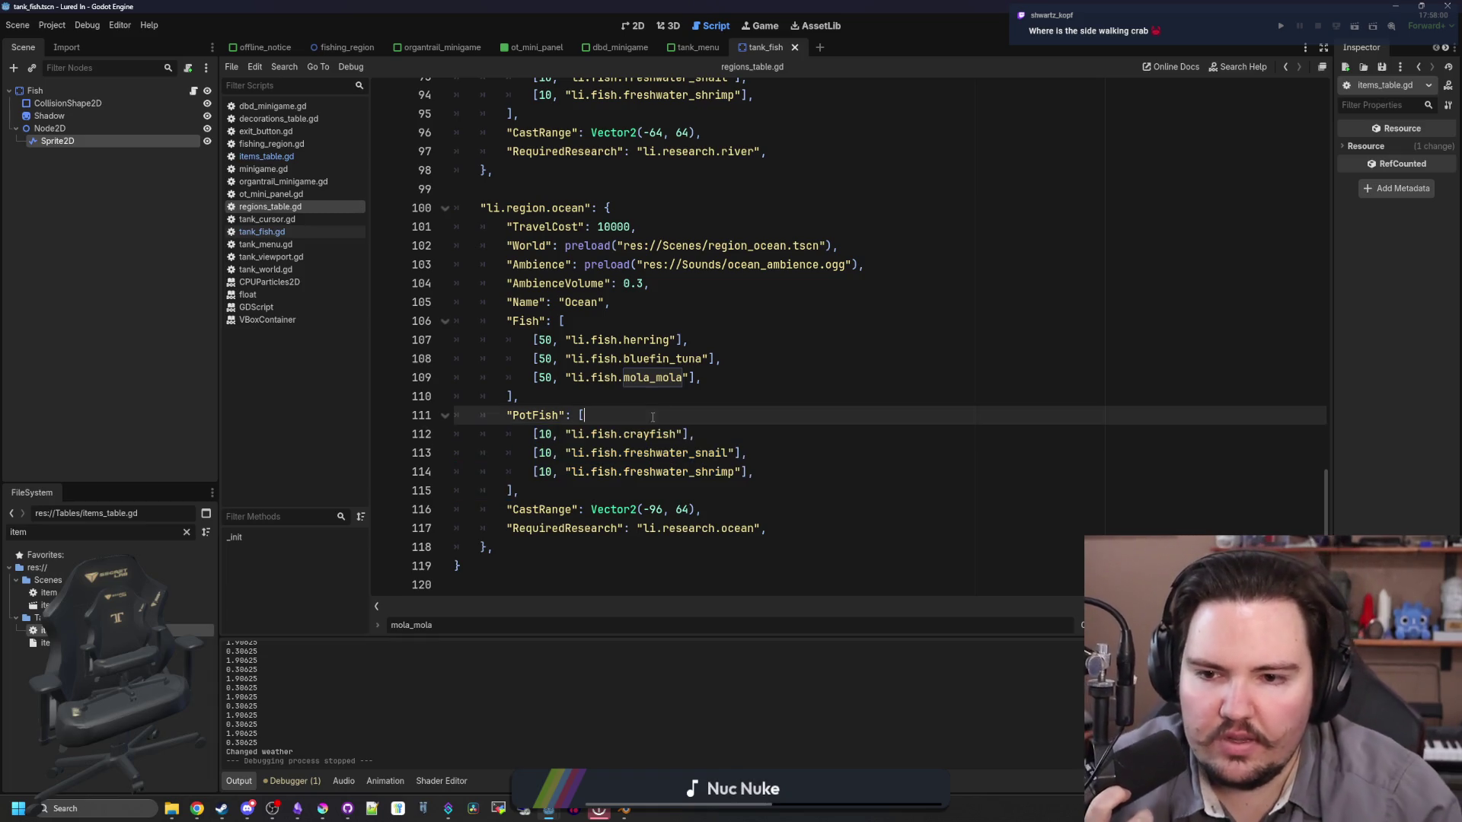
Step: Add an empty line after mola_mola, then preview the crayfish, pupfish and stonefish sprites filtered by 'fish'
{"action": "left_click", "coordinate": [724, 378]}
{"action": "key", "text": "Return"}
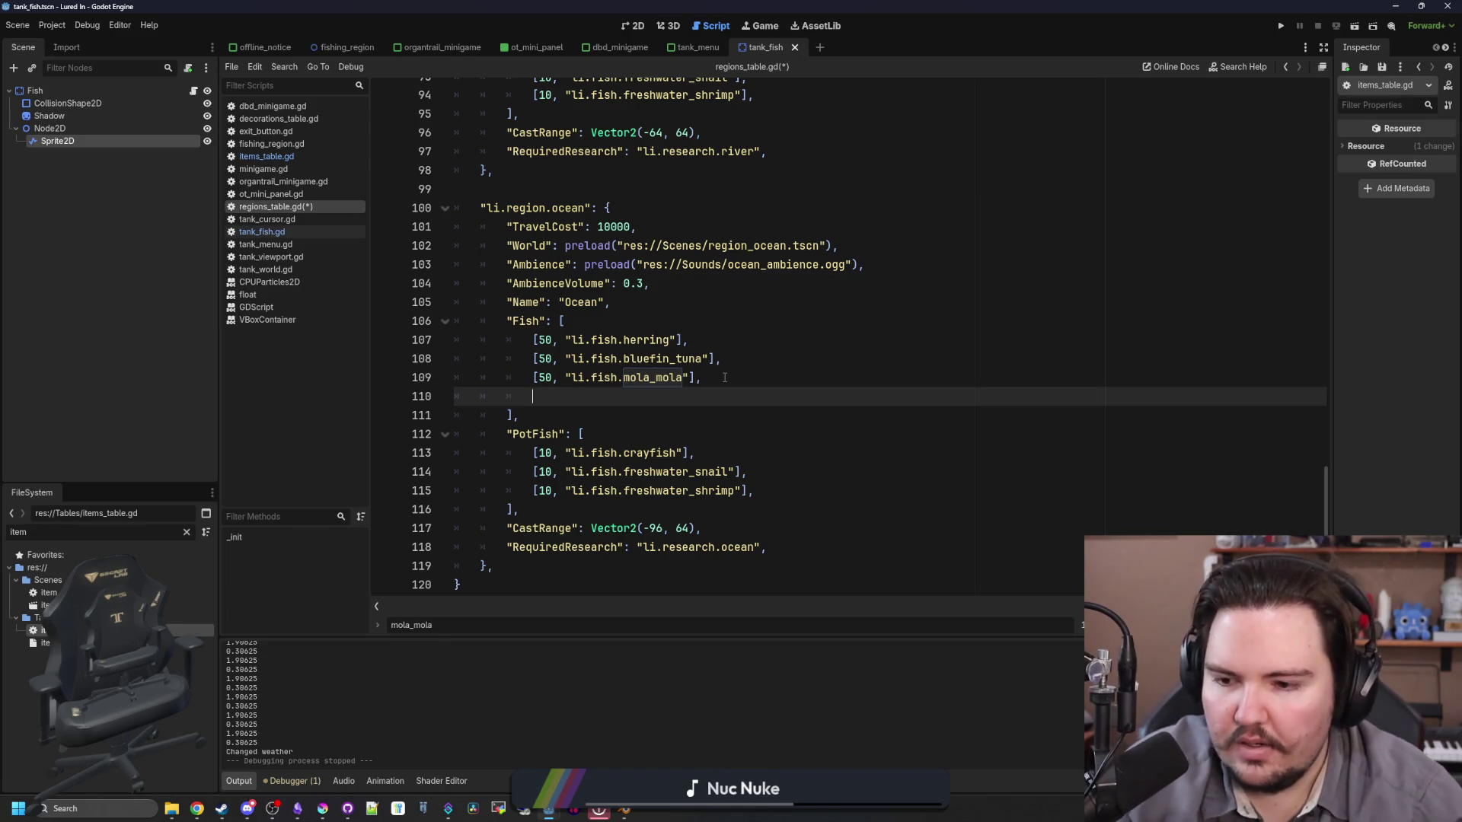
{"action": "scroll", "coordinate": [725, 377], "scroll_direction": "up", "scroll_amount": 1}
{"action": "type", "text": "fish"}
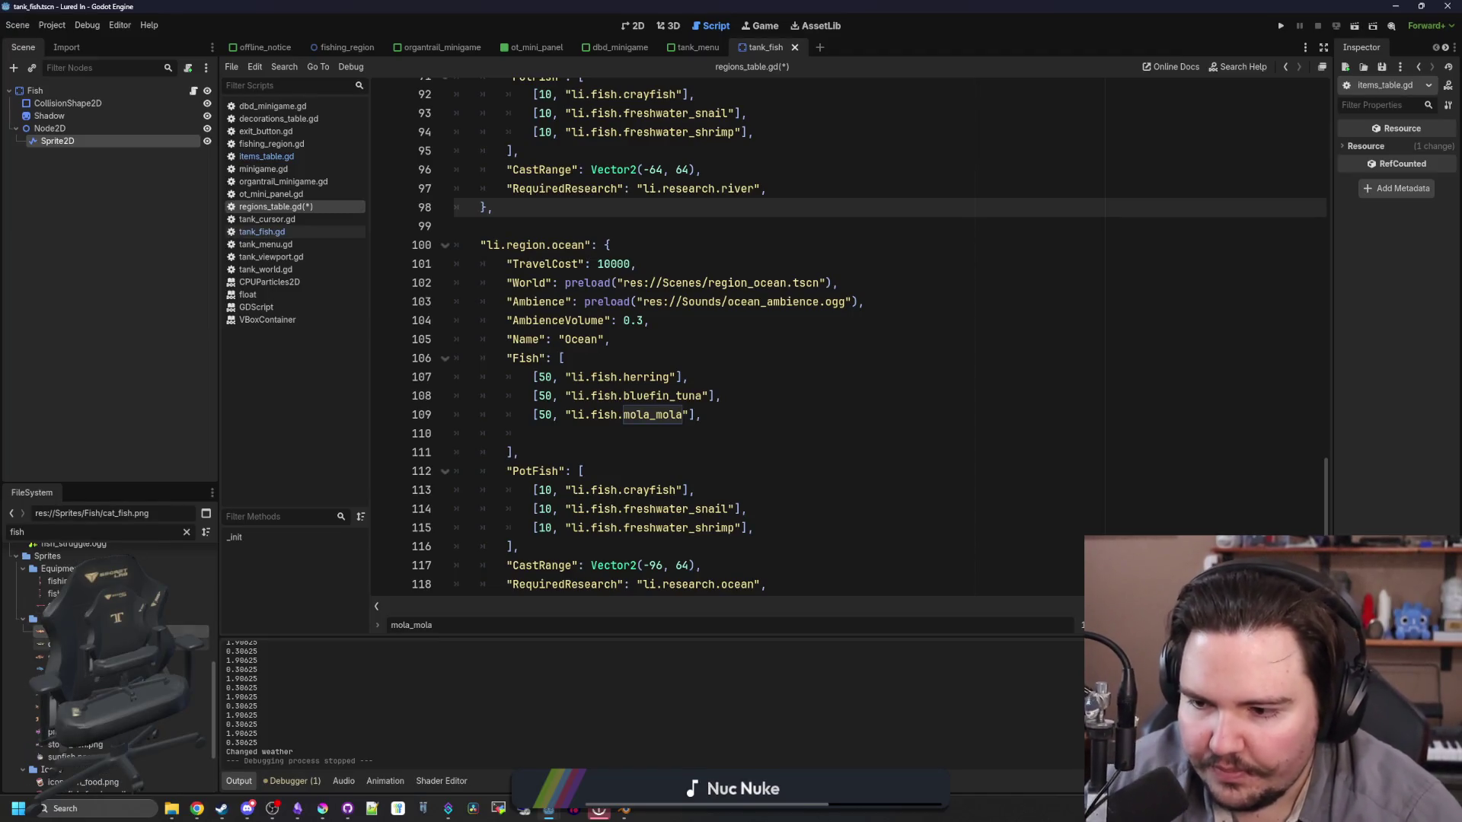
{"action": "left_click", "coordinate": [46, 656]}
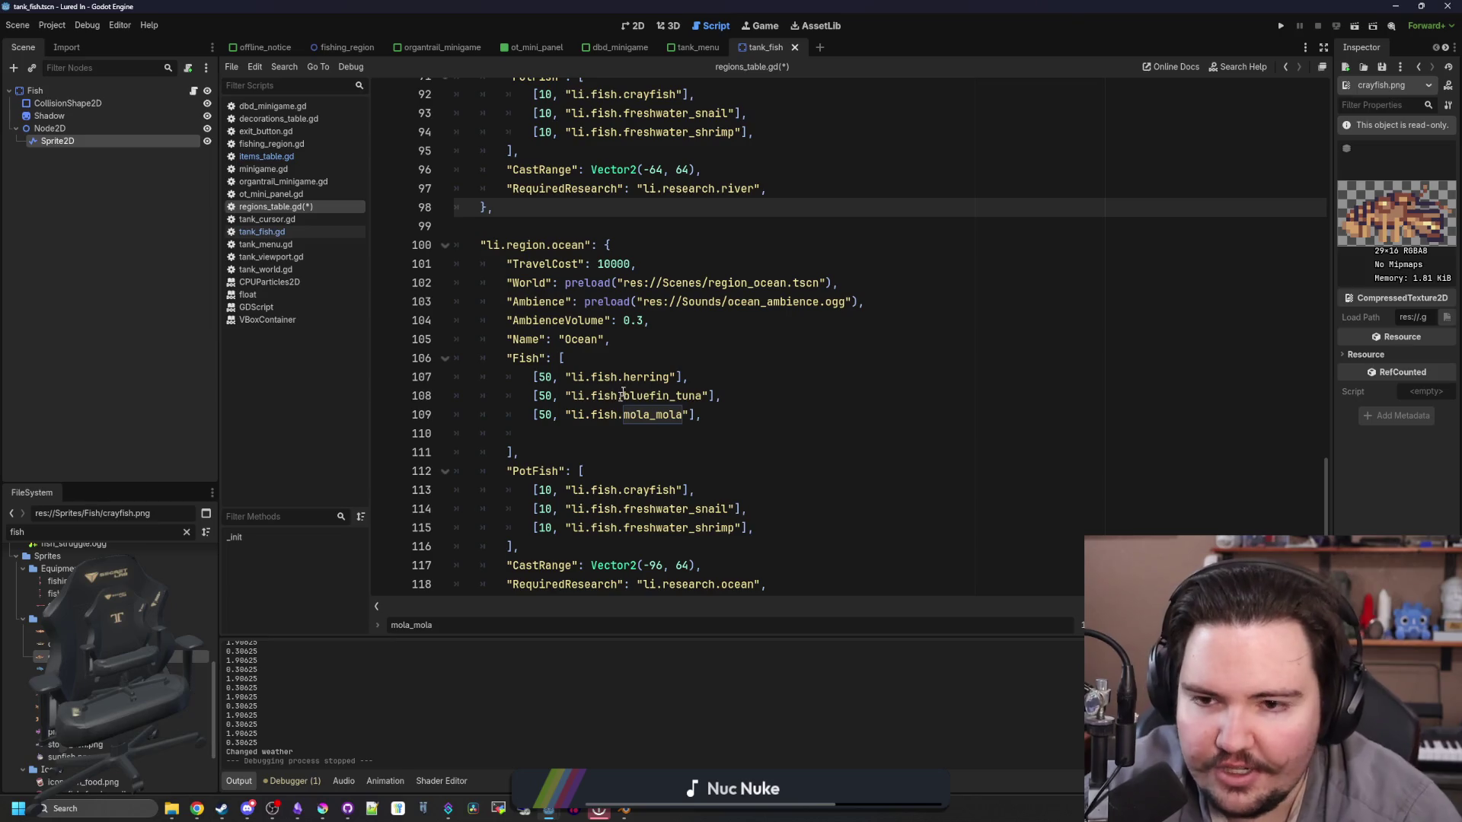
{"action": "scroll", "coordinate": [615, 376], "scroll_direction": "down", "scroll_amount": 1}
{"action": "left_click", "coordinate": [46, 669]}
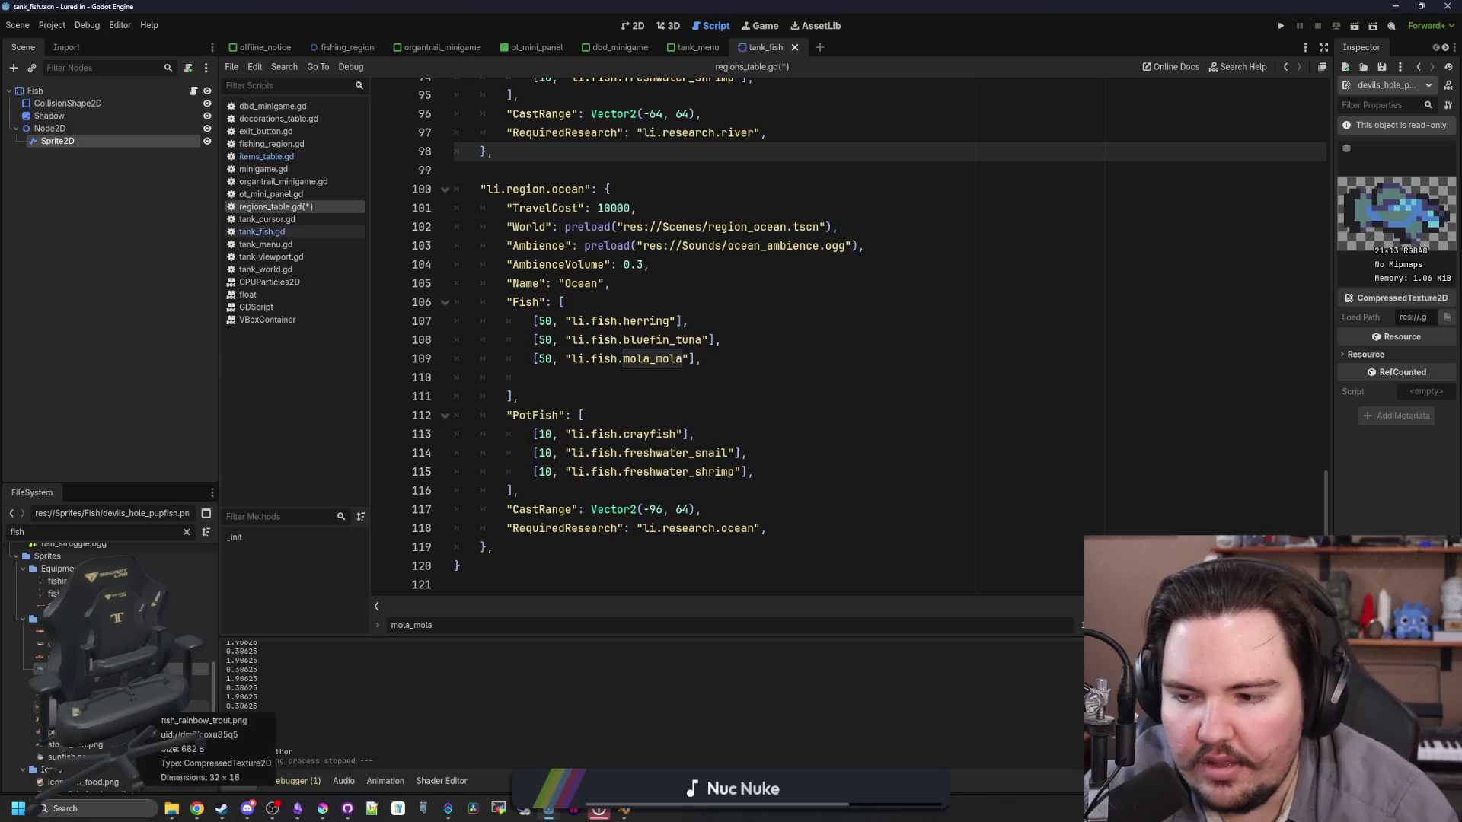
{"action": "left_click", "coordinate": [97, 745]}
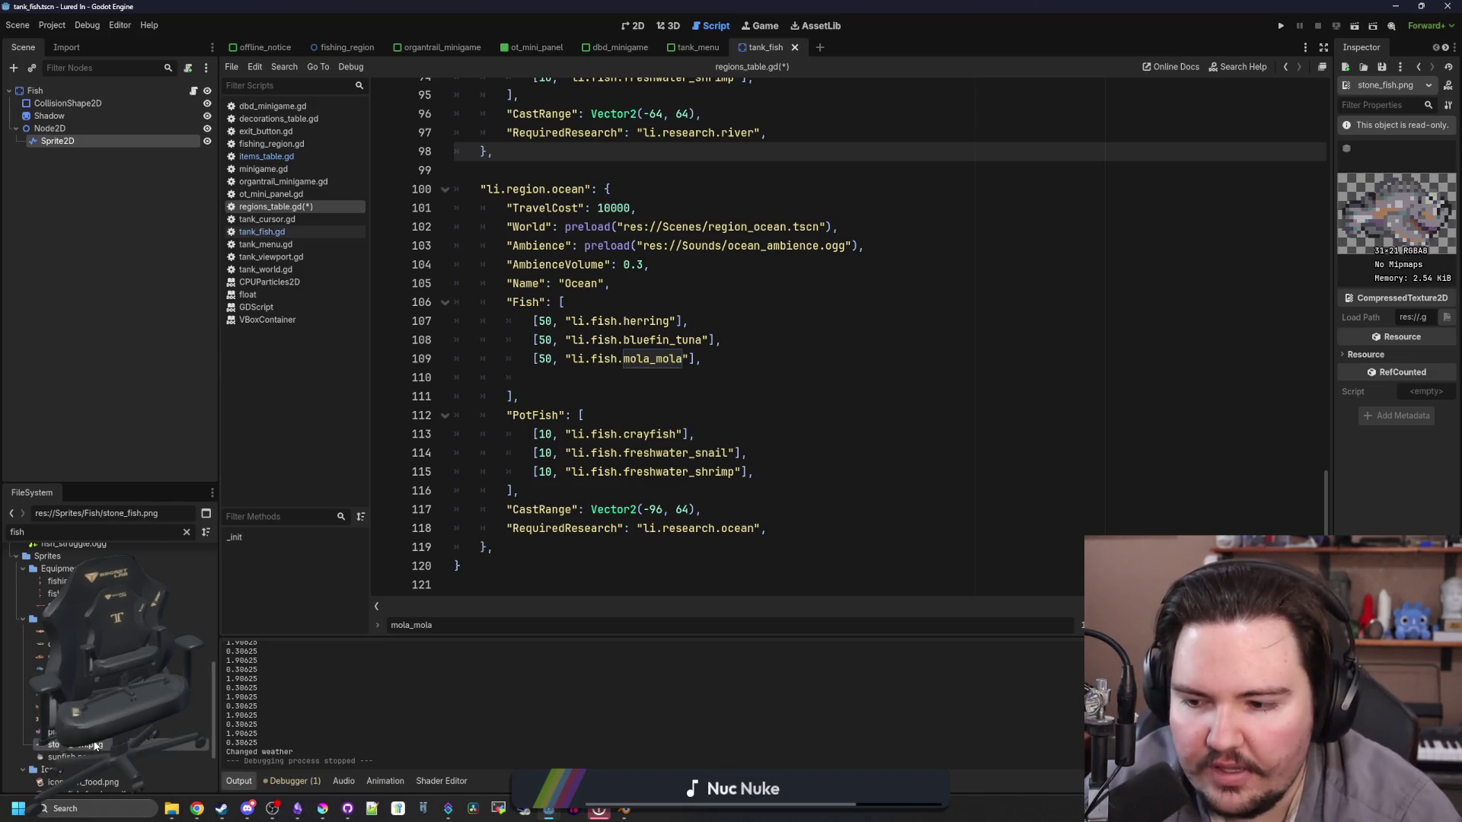
{"action": "scroll", "coordinate": [95, 746], "scroll_direction": "down", "scroll_amount": 1}
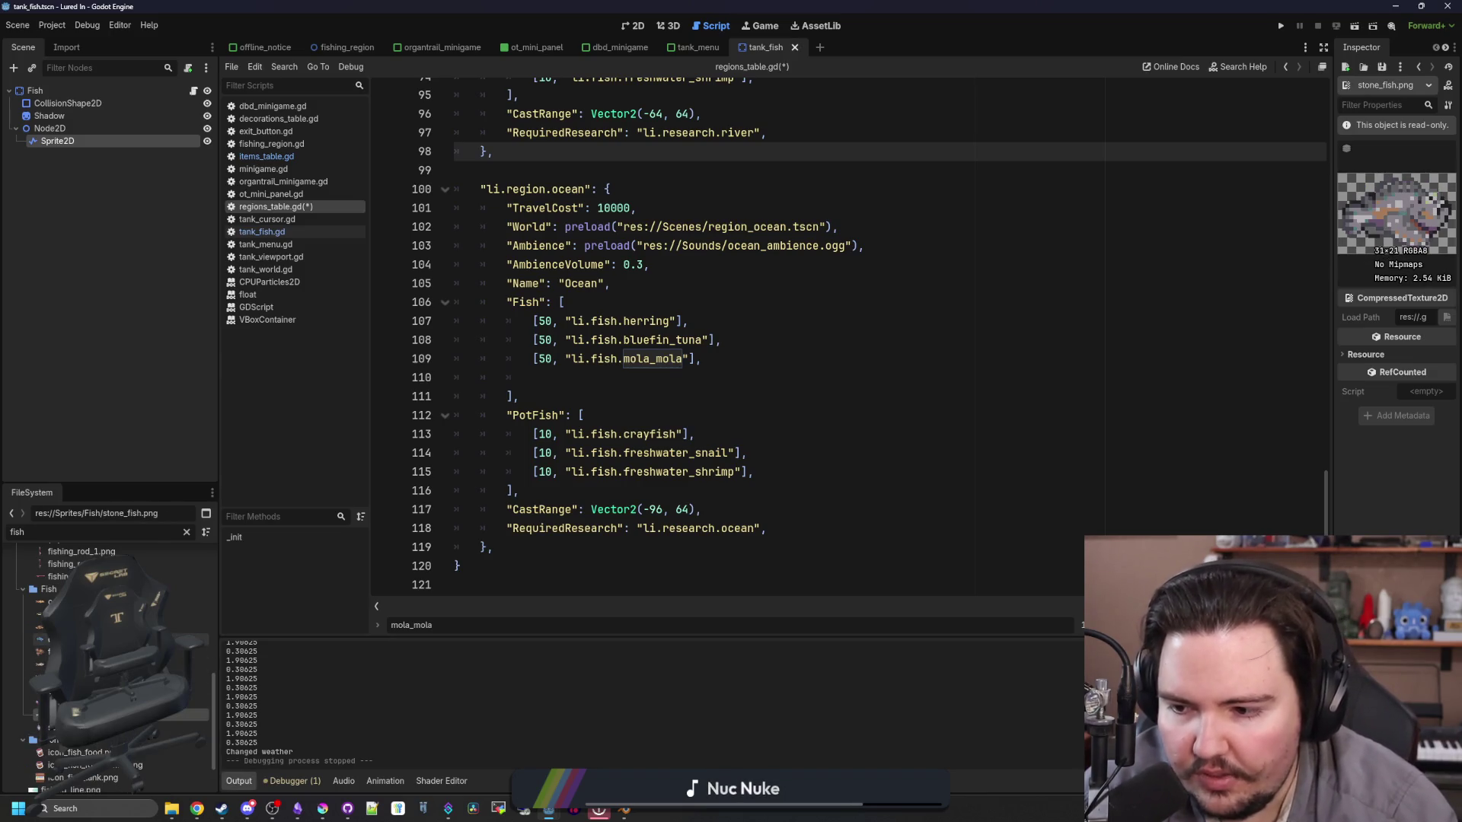
Step: Filter by 'coryd' and preview the corydora, sunfish, pink frogfish and mackerel sprites
{"action": "left_click", "coordinate": [186, 531]}
{"action": "type", "text": "coryd"}
{"action": "left_click", "coordinate": [53, 604]}
{"action": "left_click", "coordinate": [185, 531]}
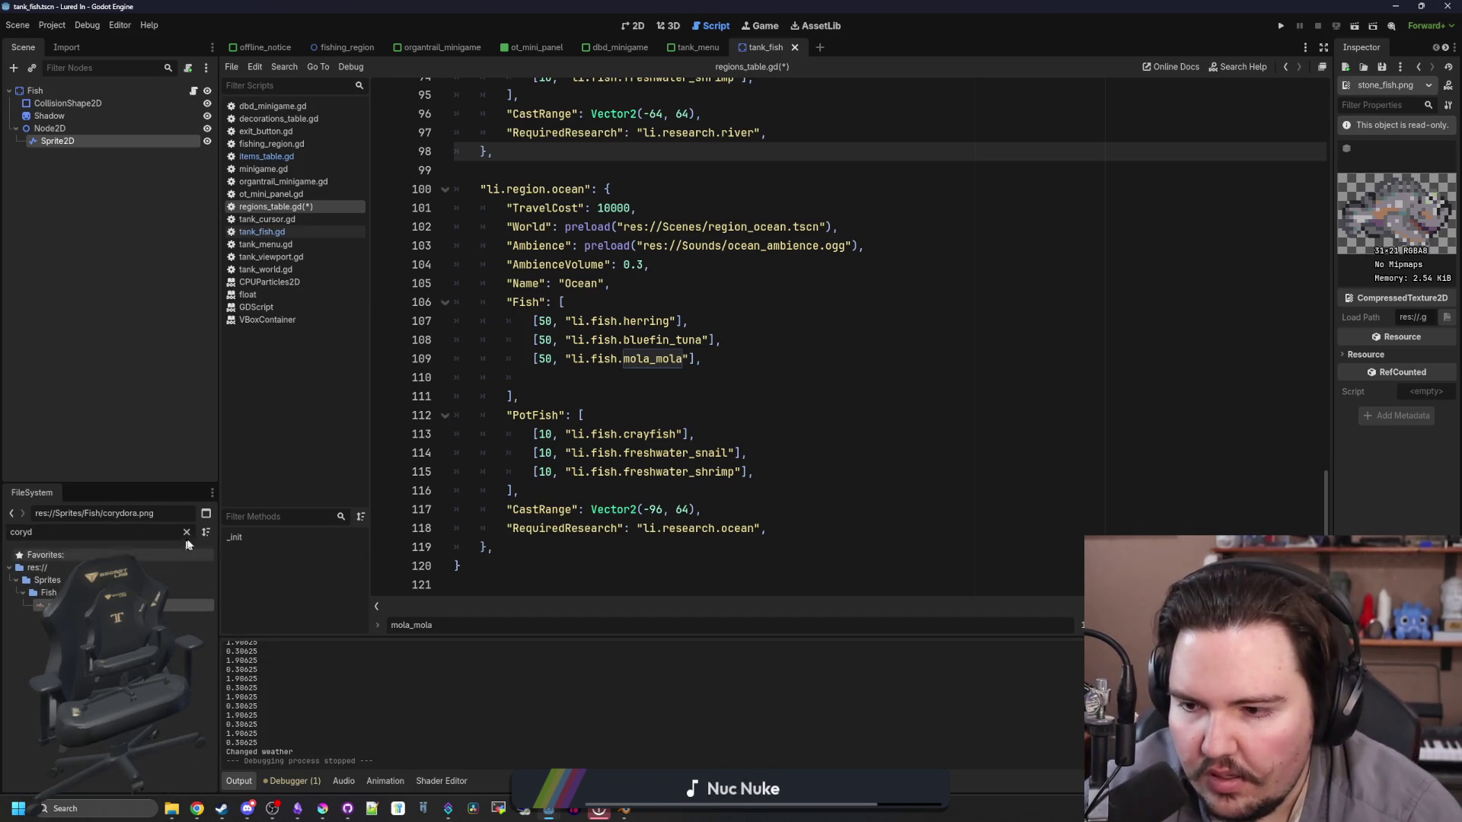
{"action": "scroll", "coordinate": [110, 663], "scroll_direction": "down", "scroll_amount": 8}
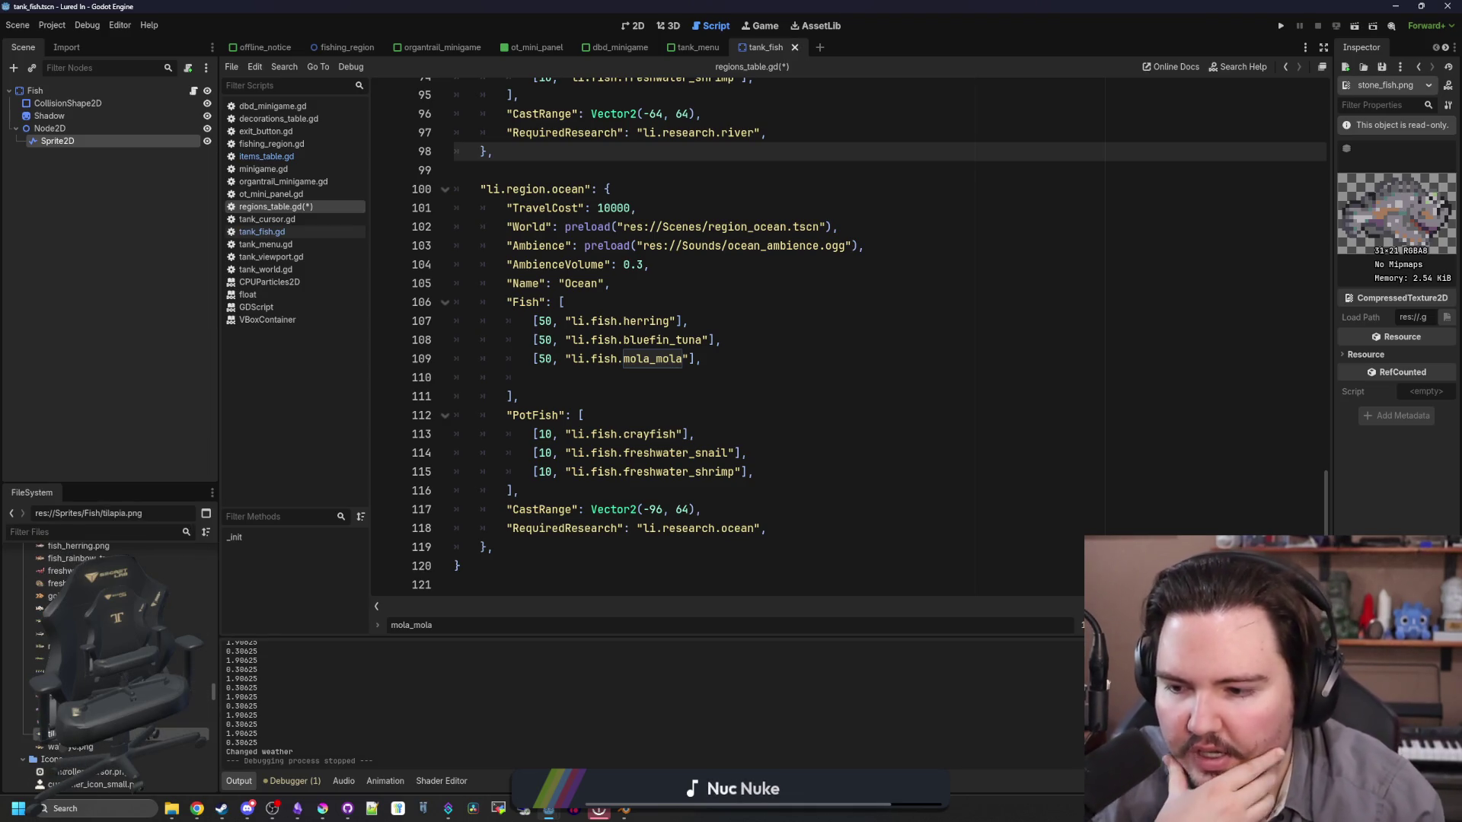
{"action": "left_click", "coordinate": [76, 721]}
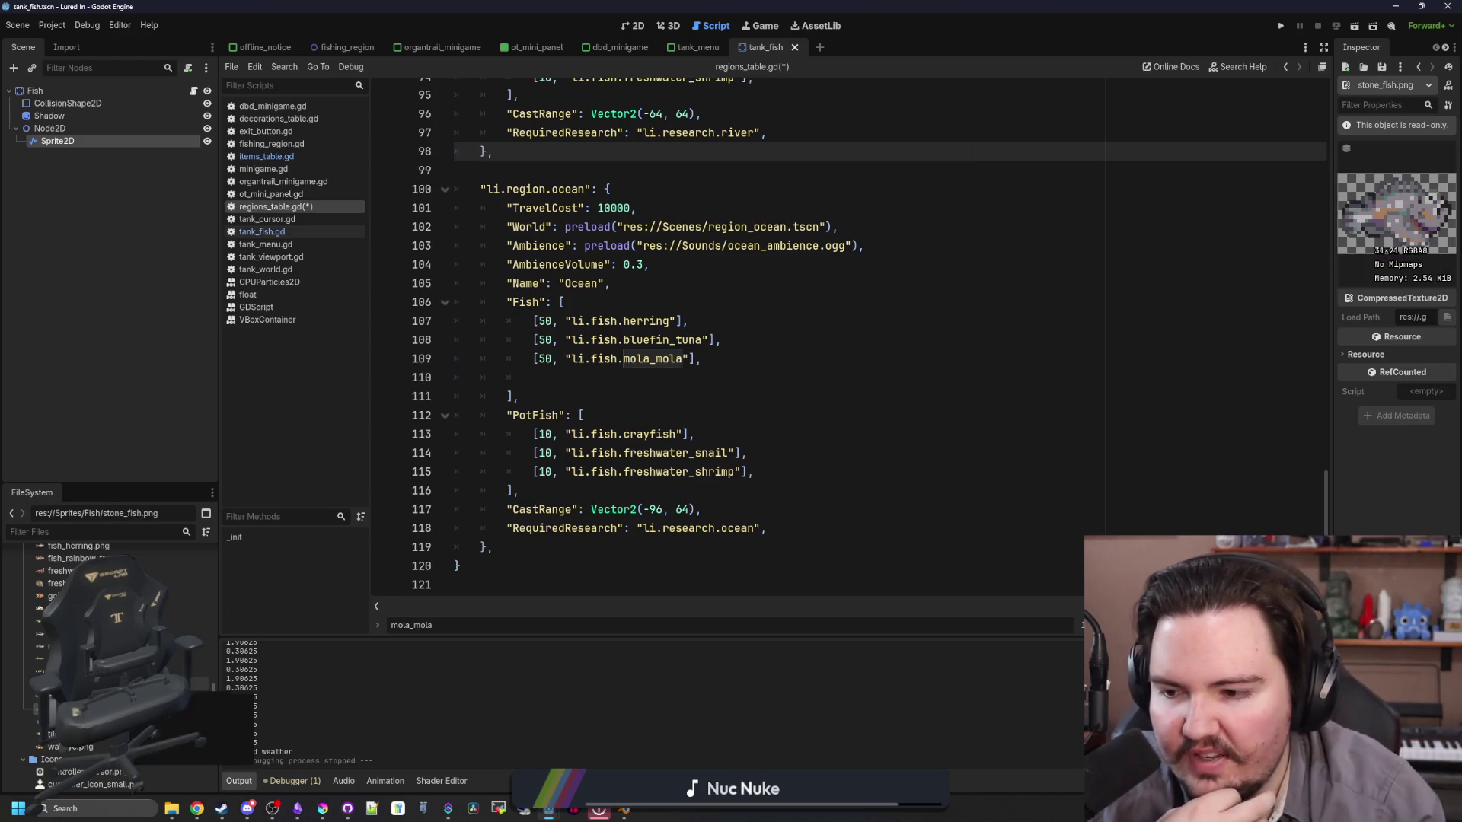
{"action": "left_click", "coordinate": [76, 684]}
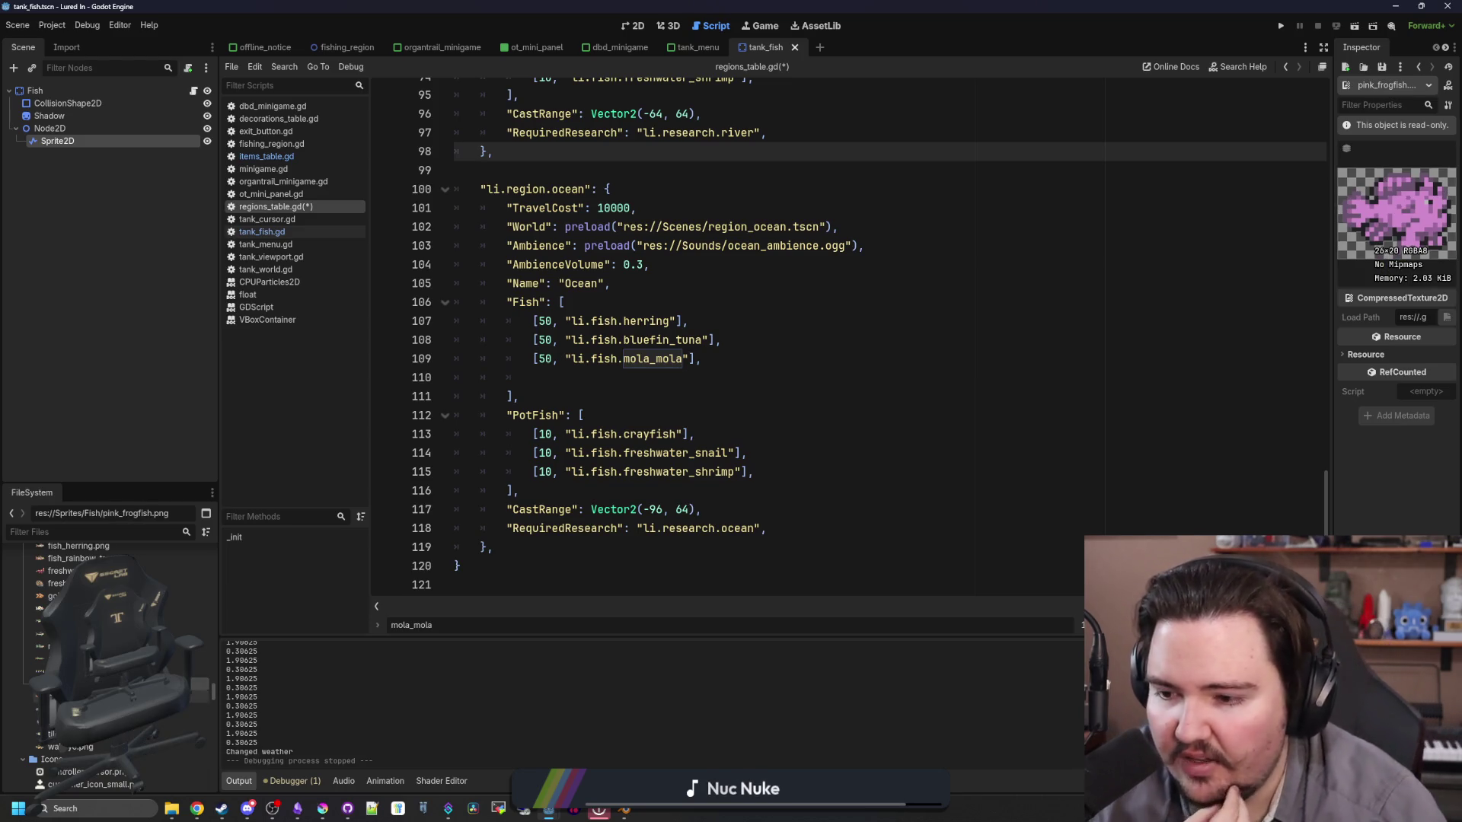
{"action": "scroll", "coordinate": [111, 663], "scroll_direction": "up", "scroll_amount": 1}
{"action": "left_click", "coordinate": [114, 688]}
{"action": "left_click", "coordinate": [114, 676]}
{"action": "left_click", "coordinate": [114, 662]}
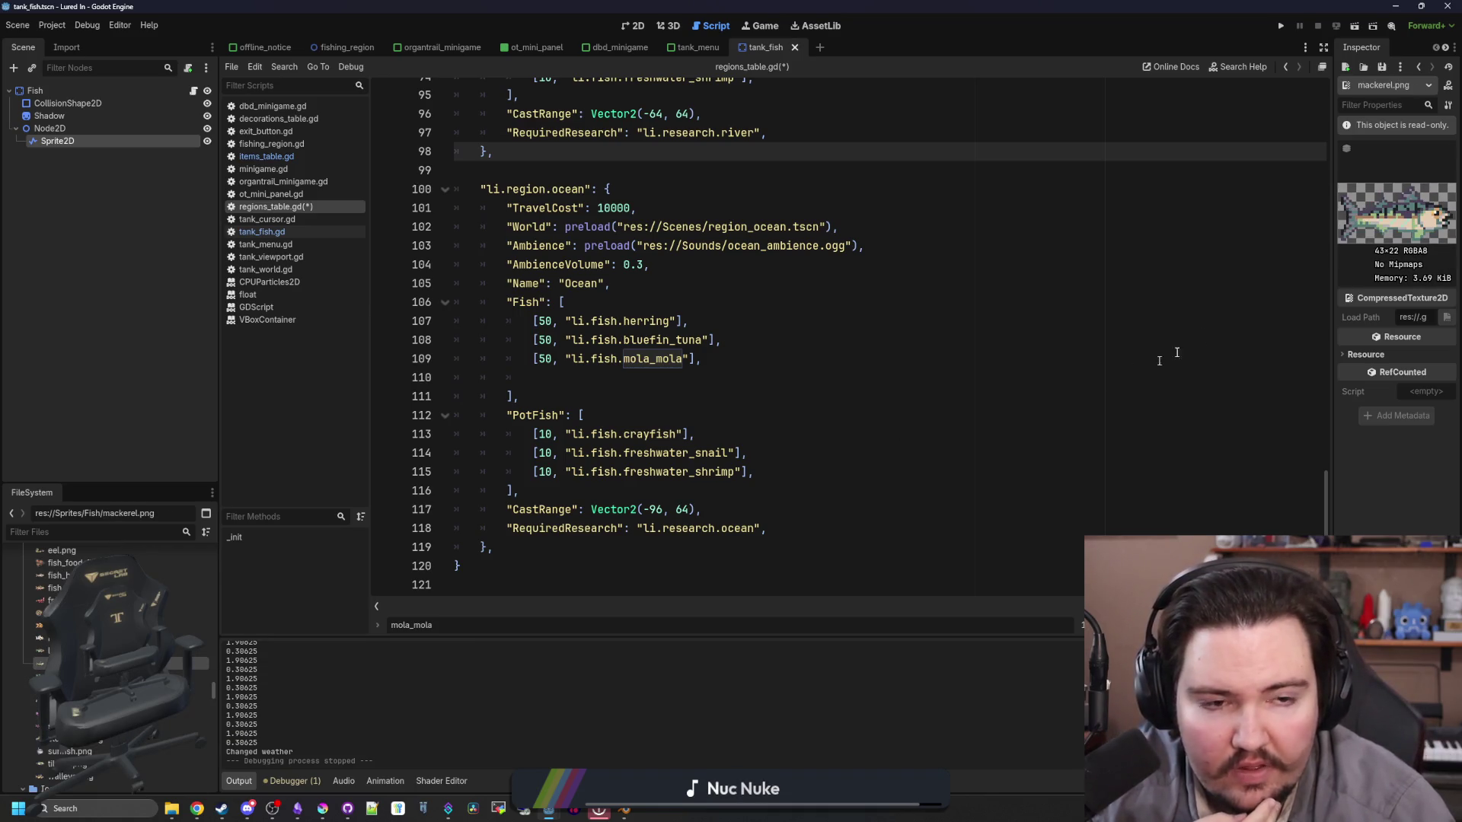
{"action": "key", "text": "alt+Tab"}
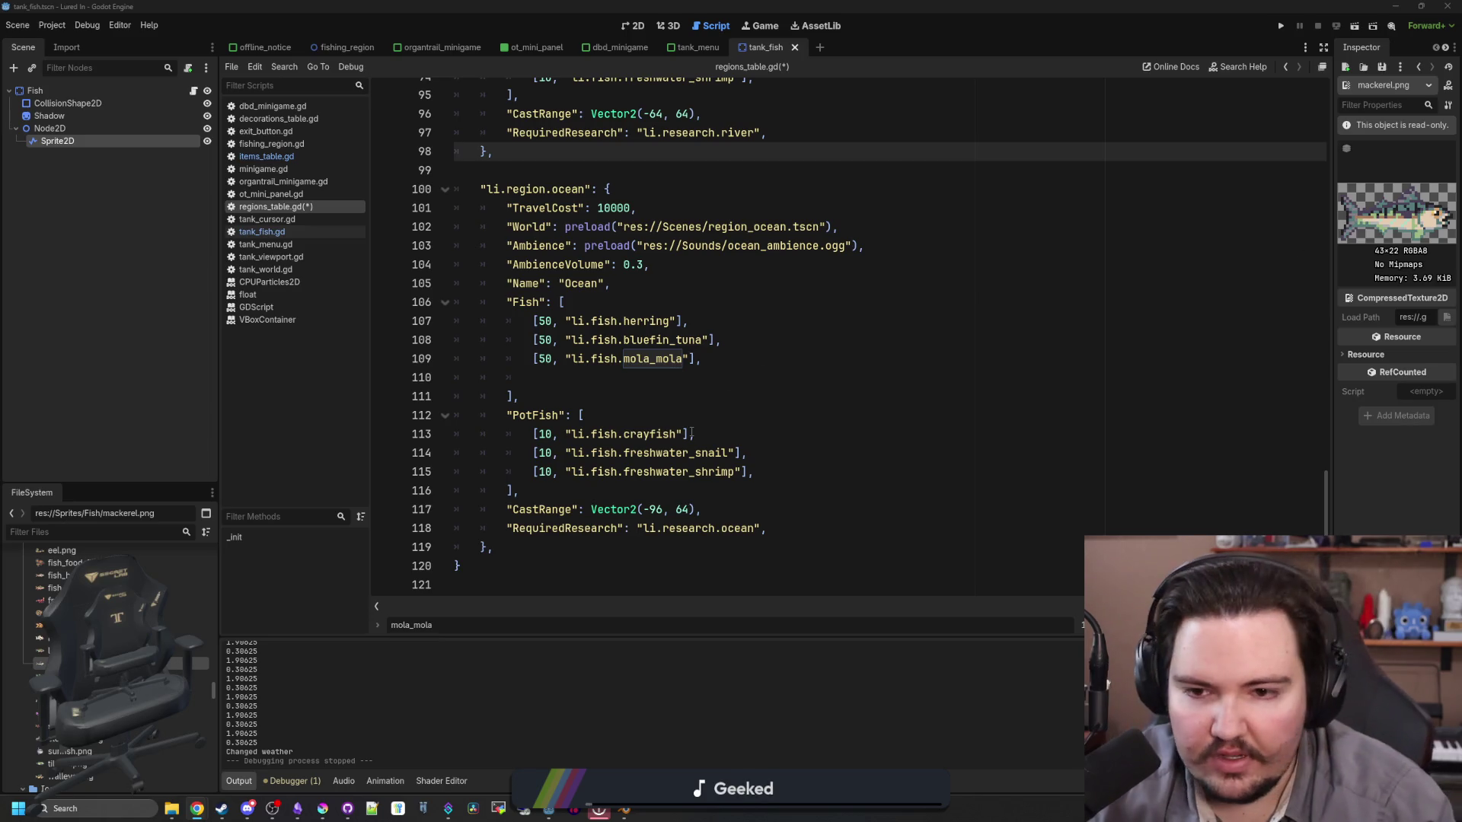
Step: Save the changes to regions_table.gd
{"action": "left_click", "coordinate": [518, 396]}
{"action": "scroll", "coordinate": [517, 396], "scroll_direction": "up", "scroll_amount": 3}
{"action": "key", "text": "ctrl+s"}
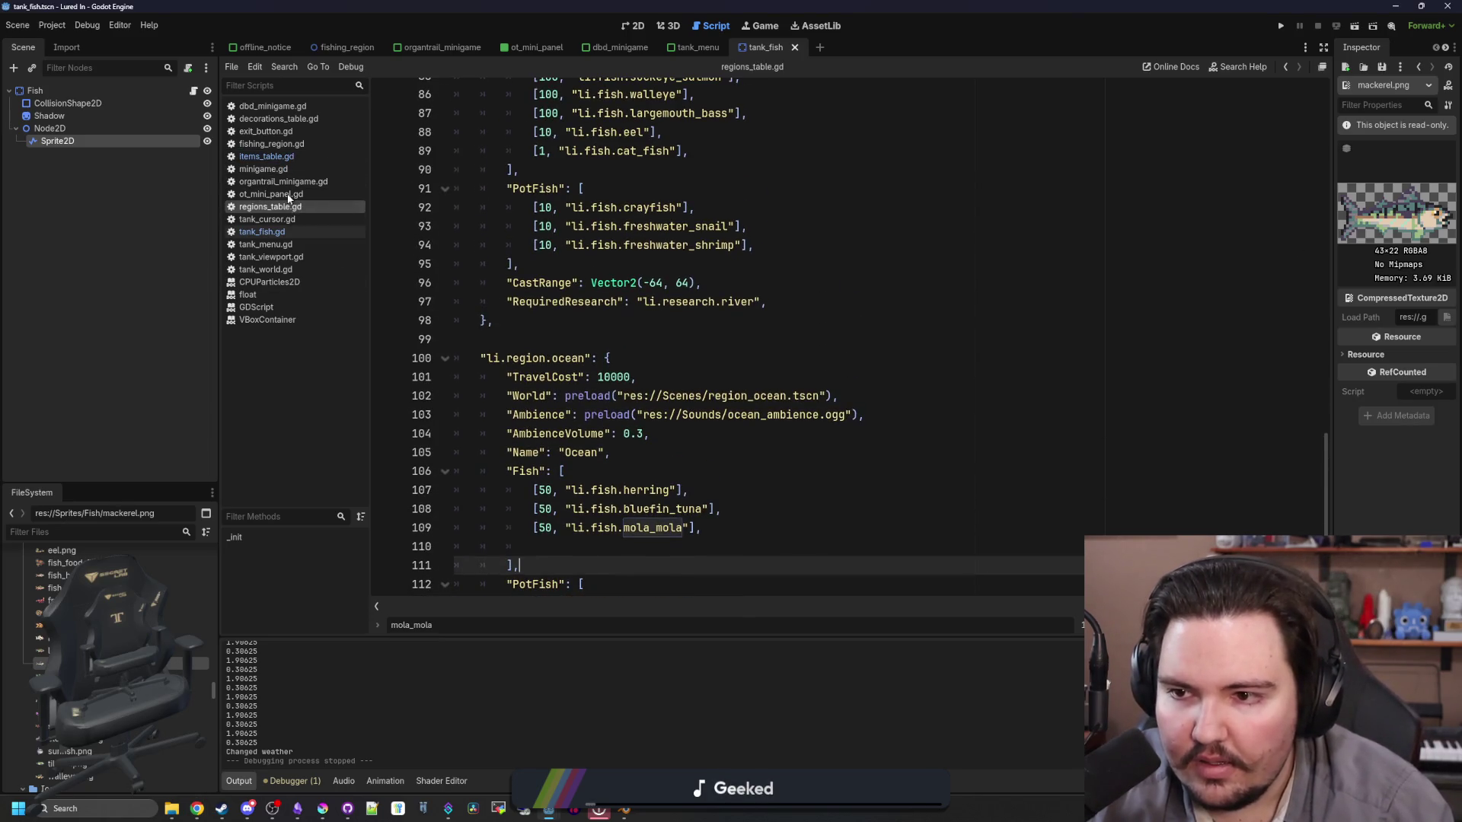
Step: In items_table.gd, find the herring entry and paste a duplicate below it
{"action": "left_click", "coordinate": [266, 156]}
{"action": "left_click", "coordinate": [647, 315]}
{"action": "scroll", "coordinate": [553, 379], "scroll_direction": "down", "scroll_amount": 6}
{"action": "key", "text": "ctrl+f"}
{"action": "type", "text": "herring"}
{"action": "scroll", "coordinate": [763, 377], "scroll_direction": "down", "scroll_amount": 1}
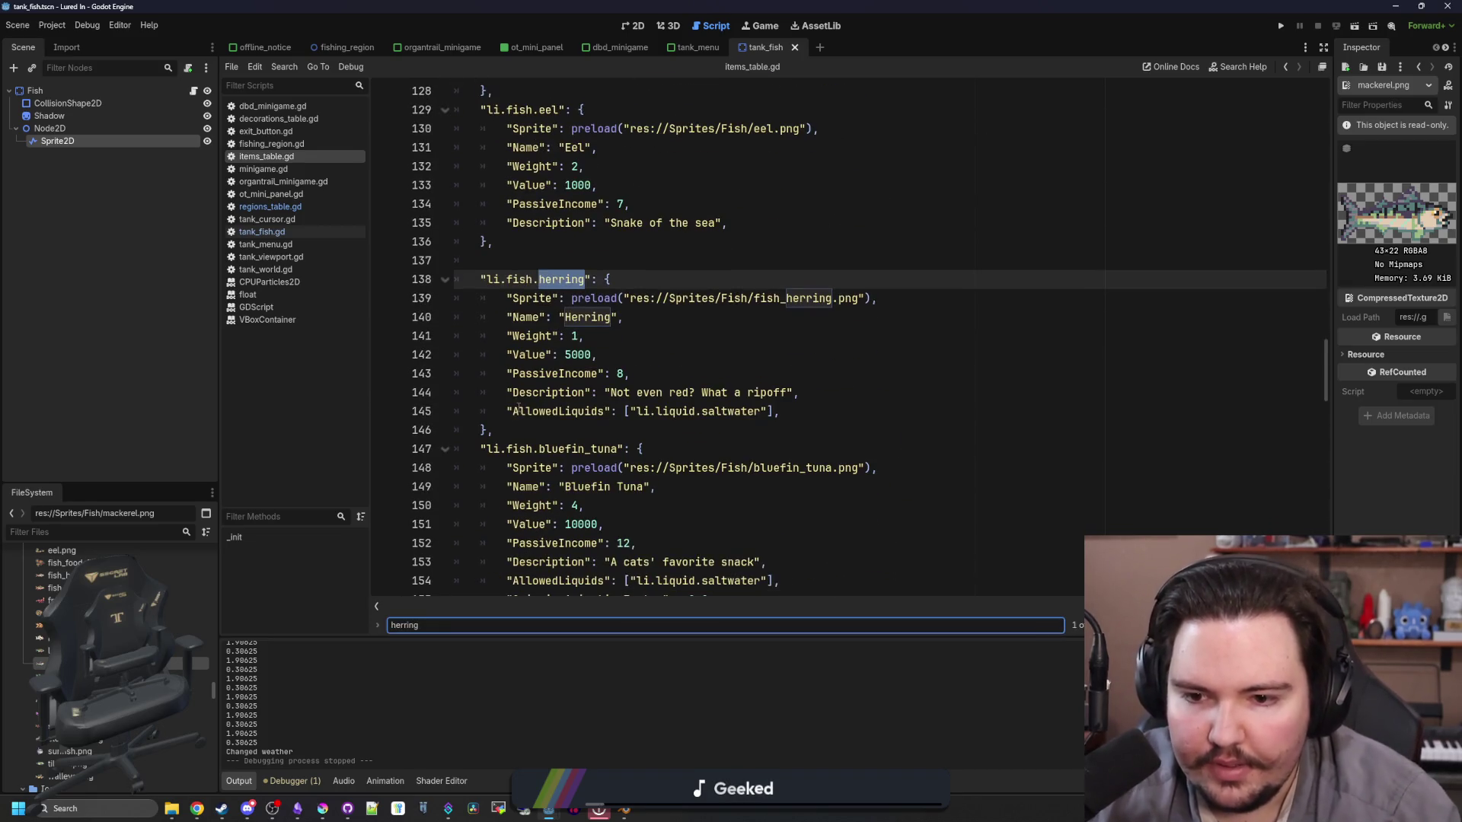
{"action": "left_click_drag", "start_coordinate": [495, 430], "coordinate": [429, 307]}
{"action": "key", "text": "ctrl+c"}
{"action": "left_click", "coordinate": [546, 435]}
{"action": "key", "text": "Return"}
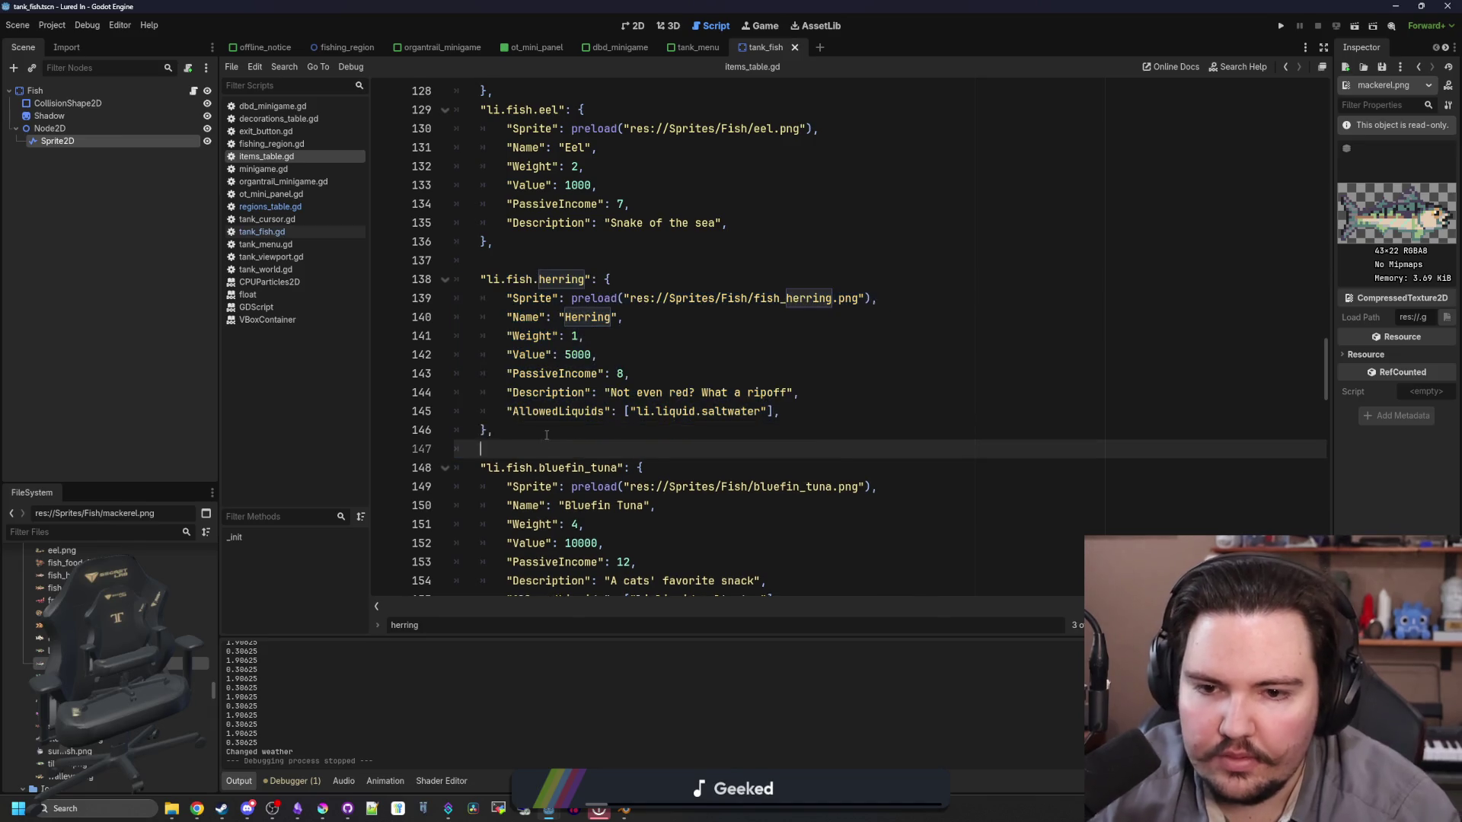
{"action": "key", "text": "ctrl+v"}
Step: Rename the copy's key to li.fish.mackerel and its Name to Mackerel
{"action": "double_click", "coordinate": [562, 434]}
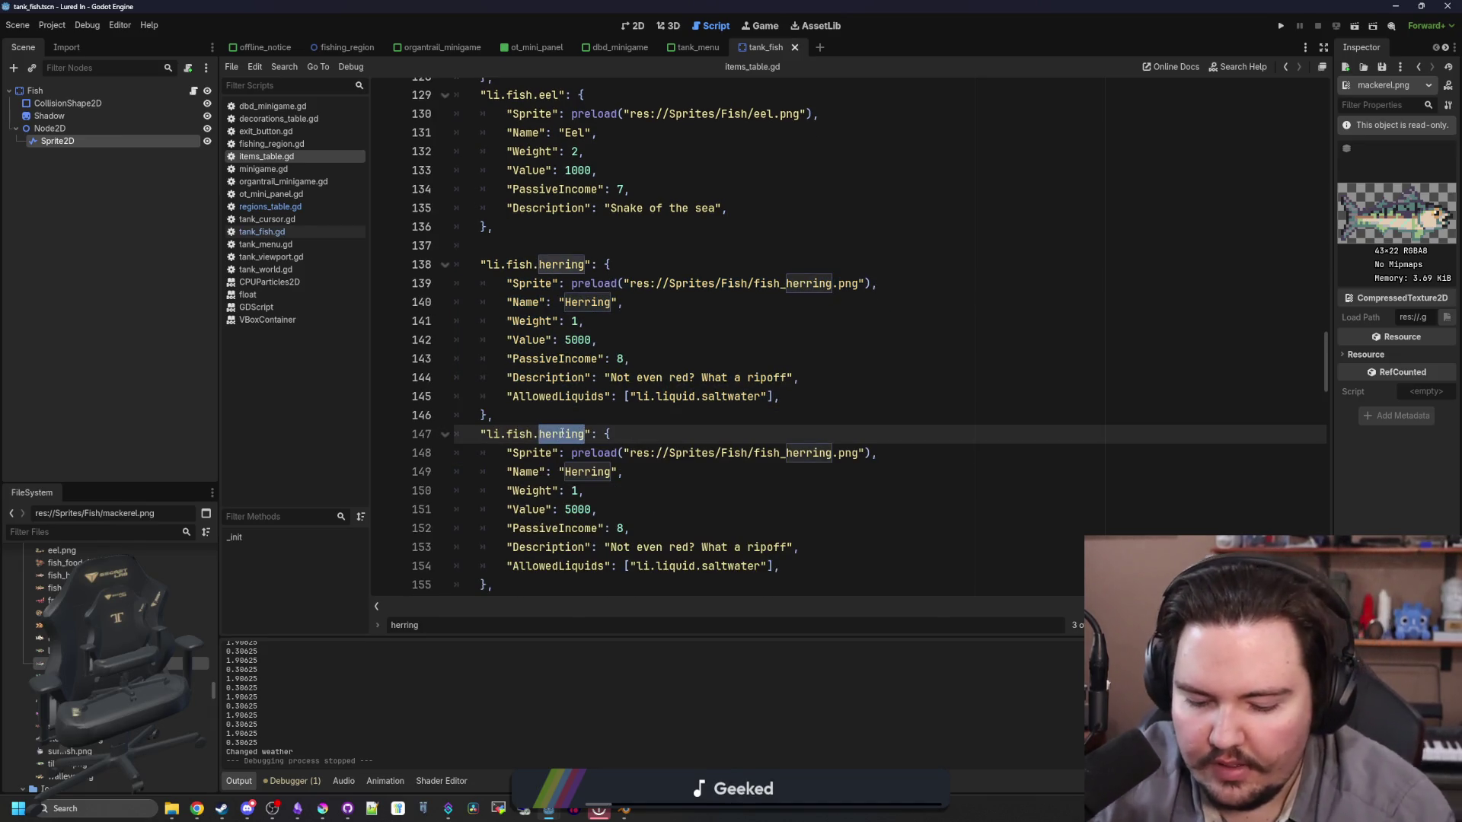
{"action": "type", "text": "mackeral"}
{"action": "scroll", "coordinate": [561, 435], "scroll_direction": "down", "scroll_amount": 1}
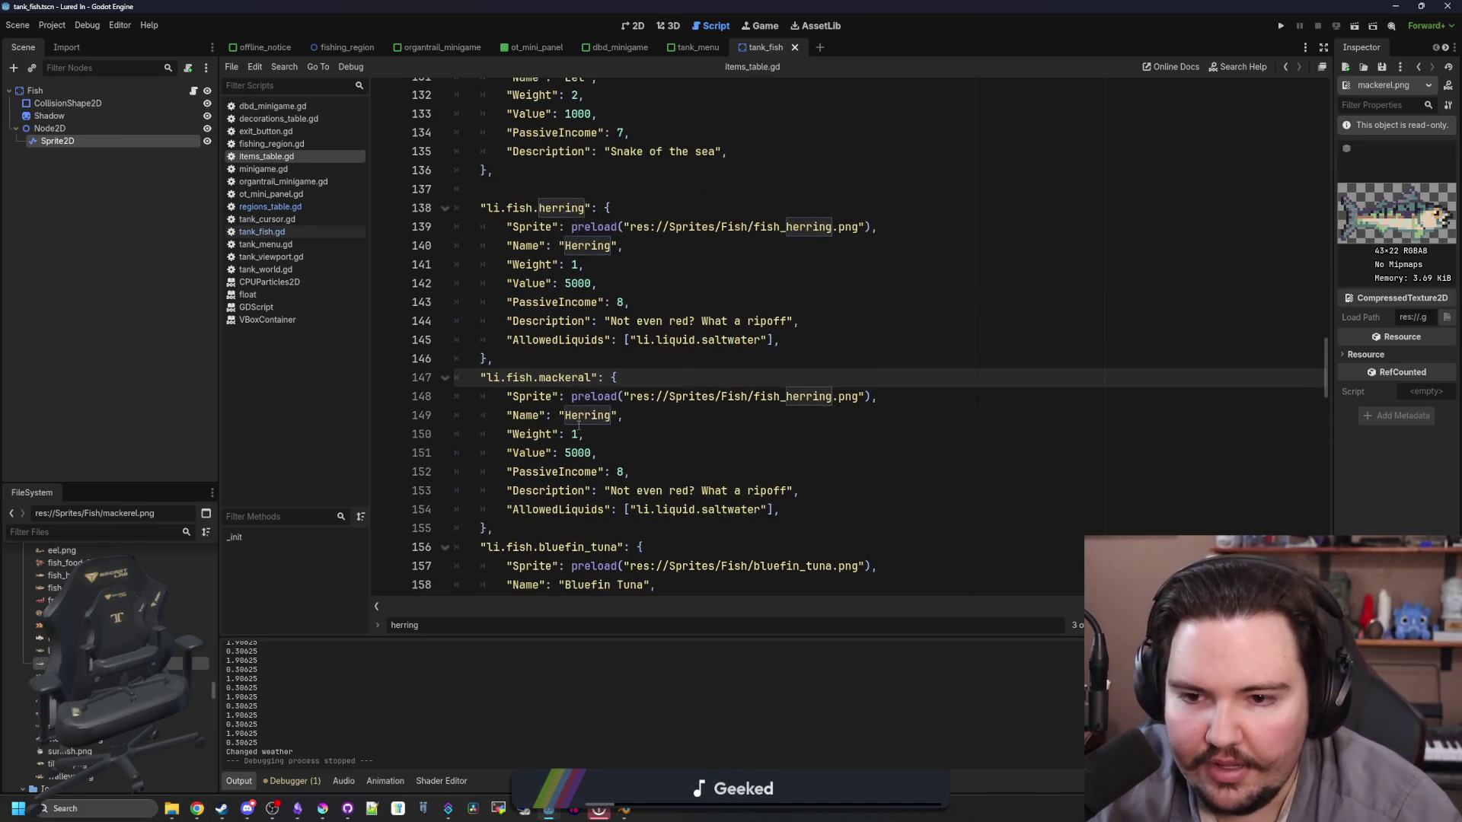
{"action": "double_click", "coordinate": [582, 416]}
{"action": "type", "text": "Mackera"}
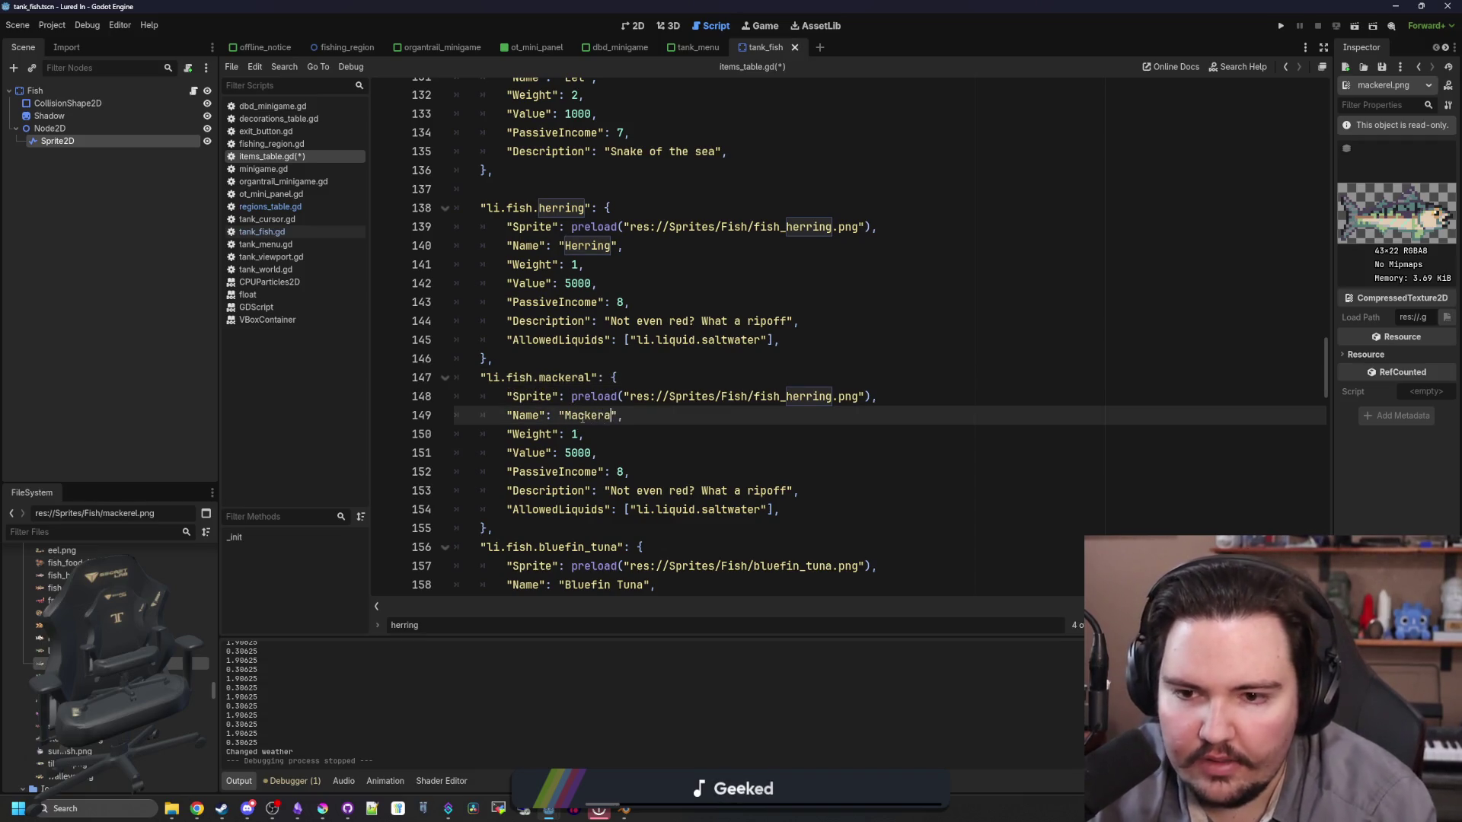
{"action": "type", "text": "l"}
{"action": "scroll", "coordinate": [587, 428], "scroll_direction": "down", "scroll_amount": 1}
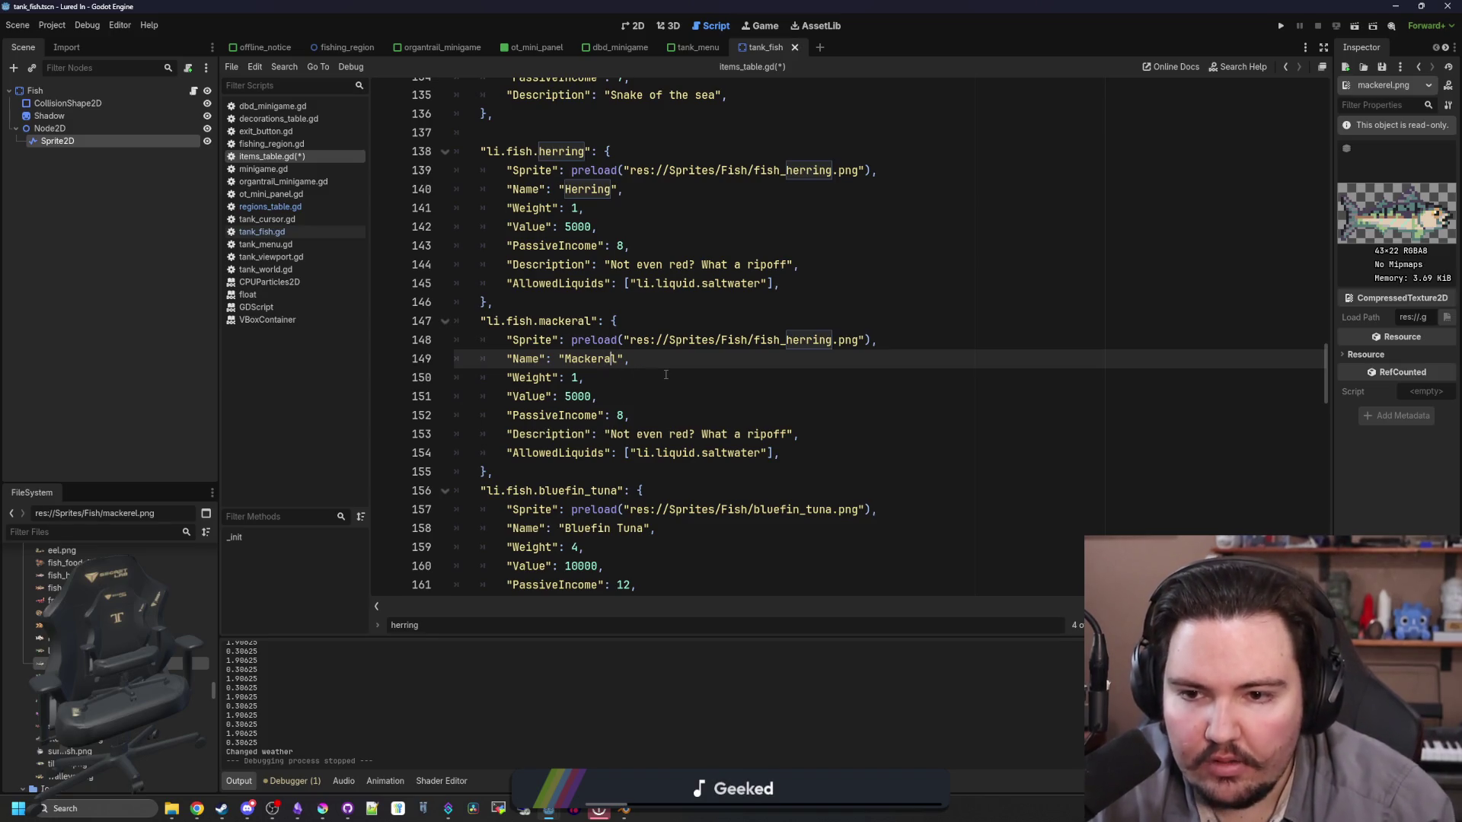
{"action": "key", "text": "BackSpace"}
{"action": "type", "text": "e"}
{"action": "key", "text": "Up"}
{"action": "key", "text": "Up"}
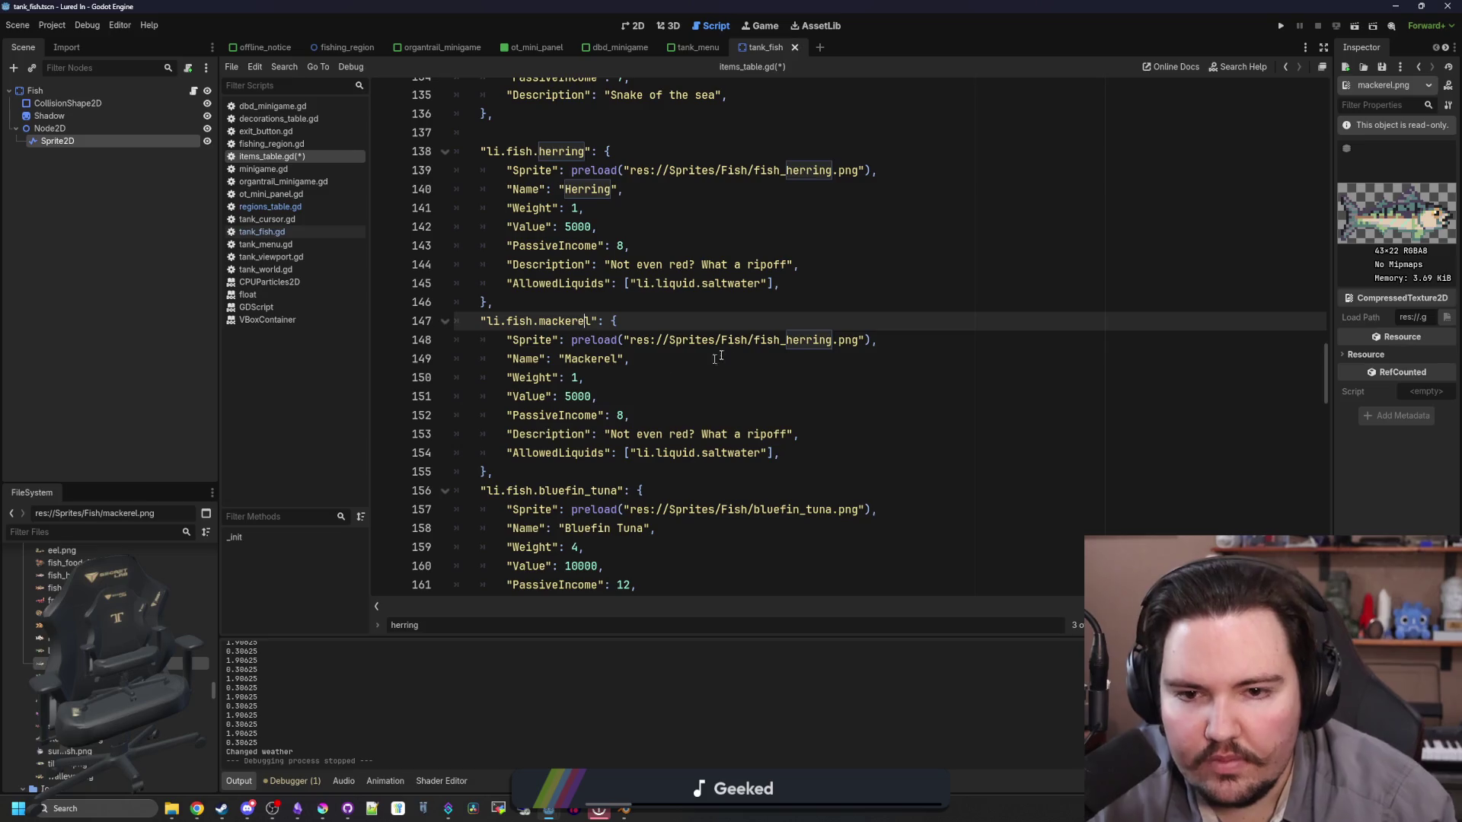
Step: Point the mackerel entry's sprite at mackerel.png
{"action": "double_click", "coordinate": [792, 340]}
{"action": "type", "text": "mack"}
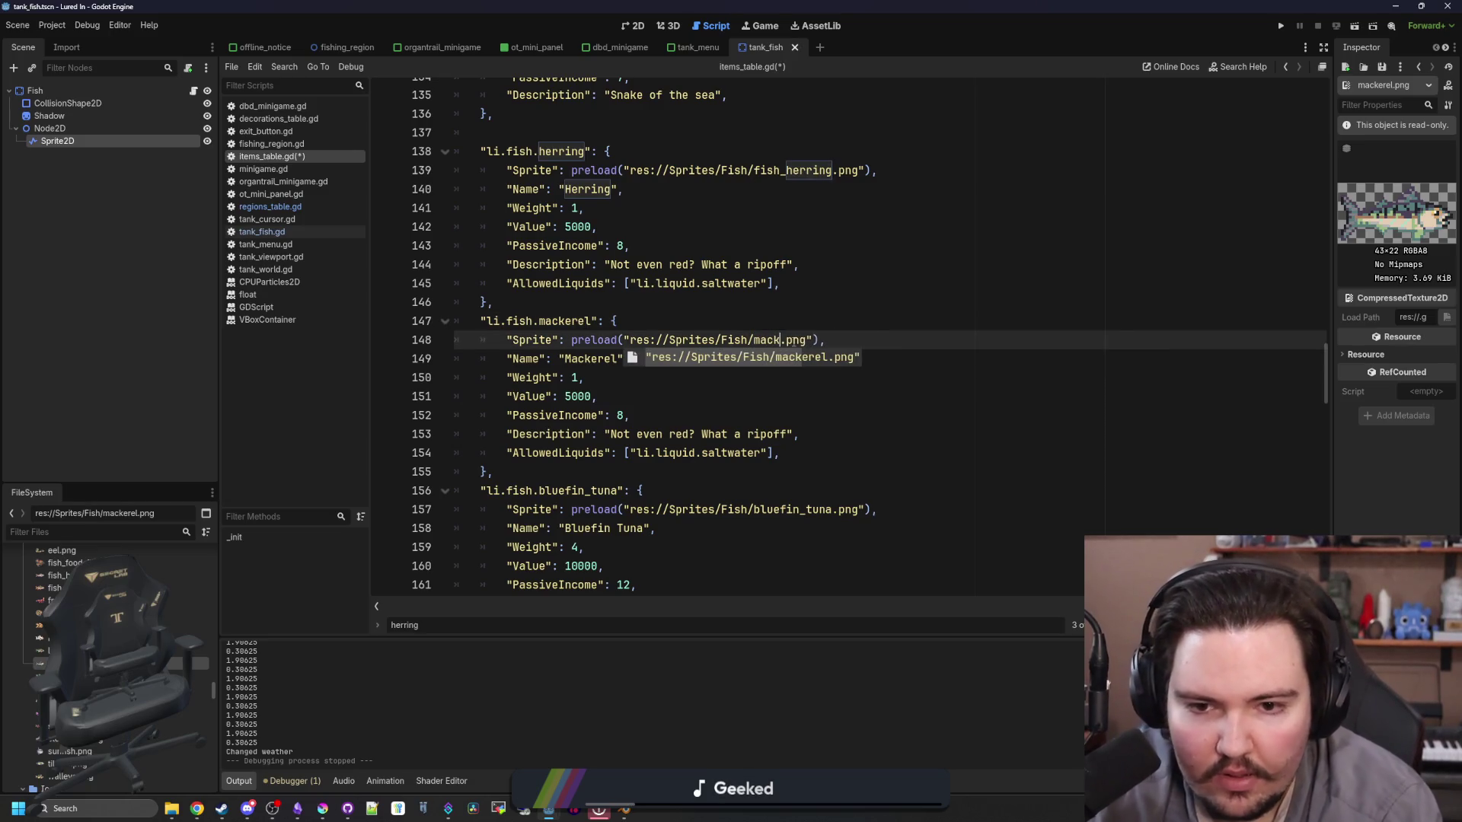
{"action": "key", "text": "Return"}
{"action": "scroll", "coordinate": [587, 346], "scroll_direction": "down", "scroll_amount": 1}
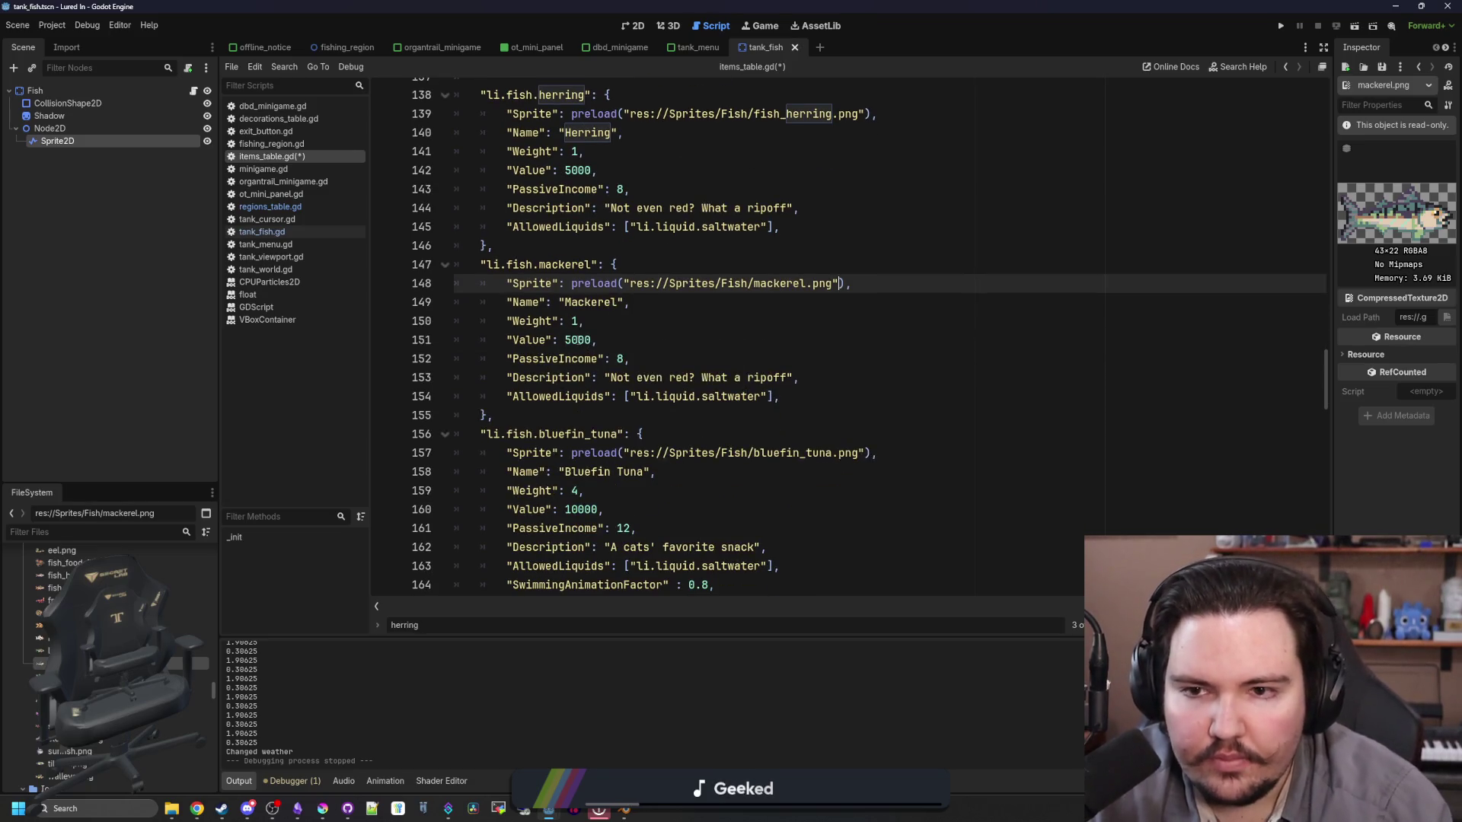
{"action": "double_click", "coordinate": [578, 339]}
{"action": "left_click", "coordinate": [576, 320]}
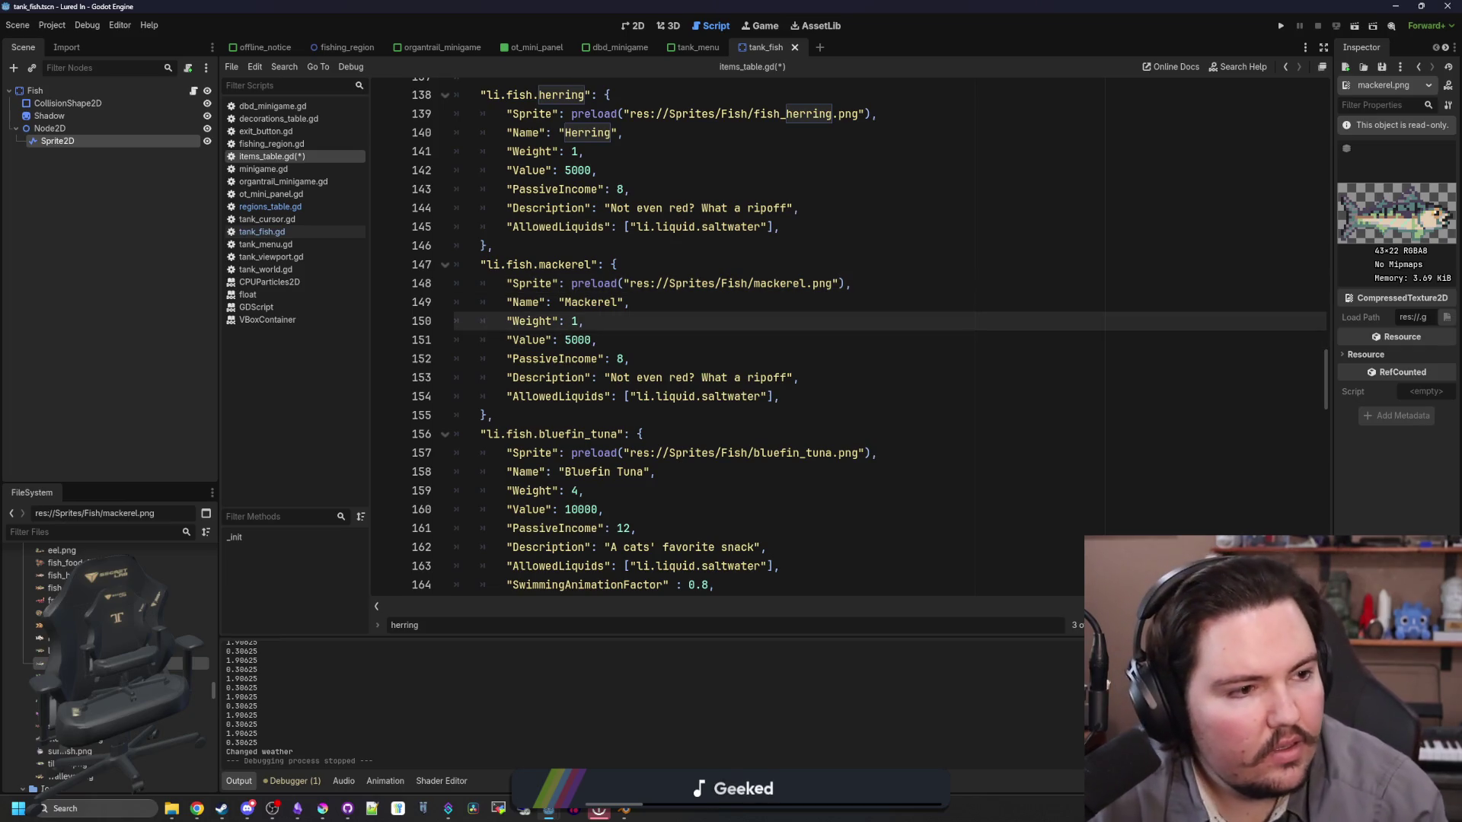
Step: Compare the herring and mackerel sprite texture previews
{"action": "key", "text": "alt+Tab"}
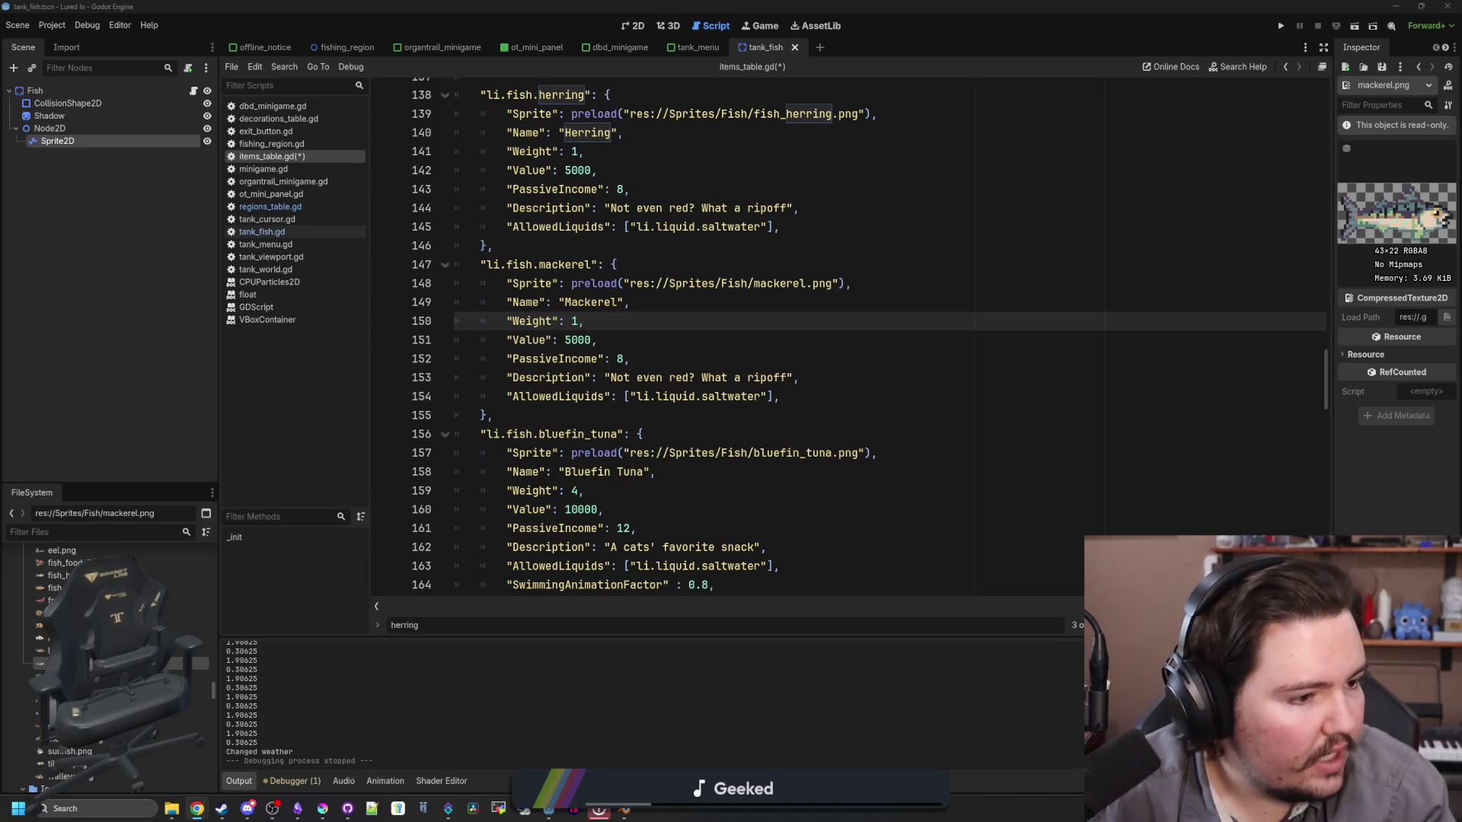
{"action": "left_click", "coordinate": [730, 283]}
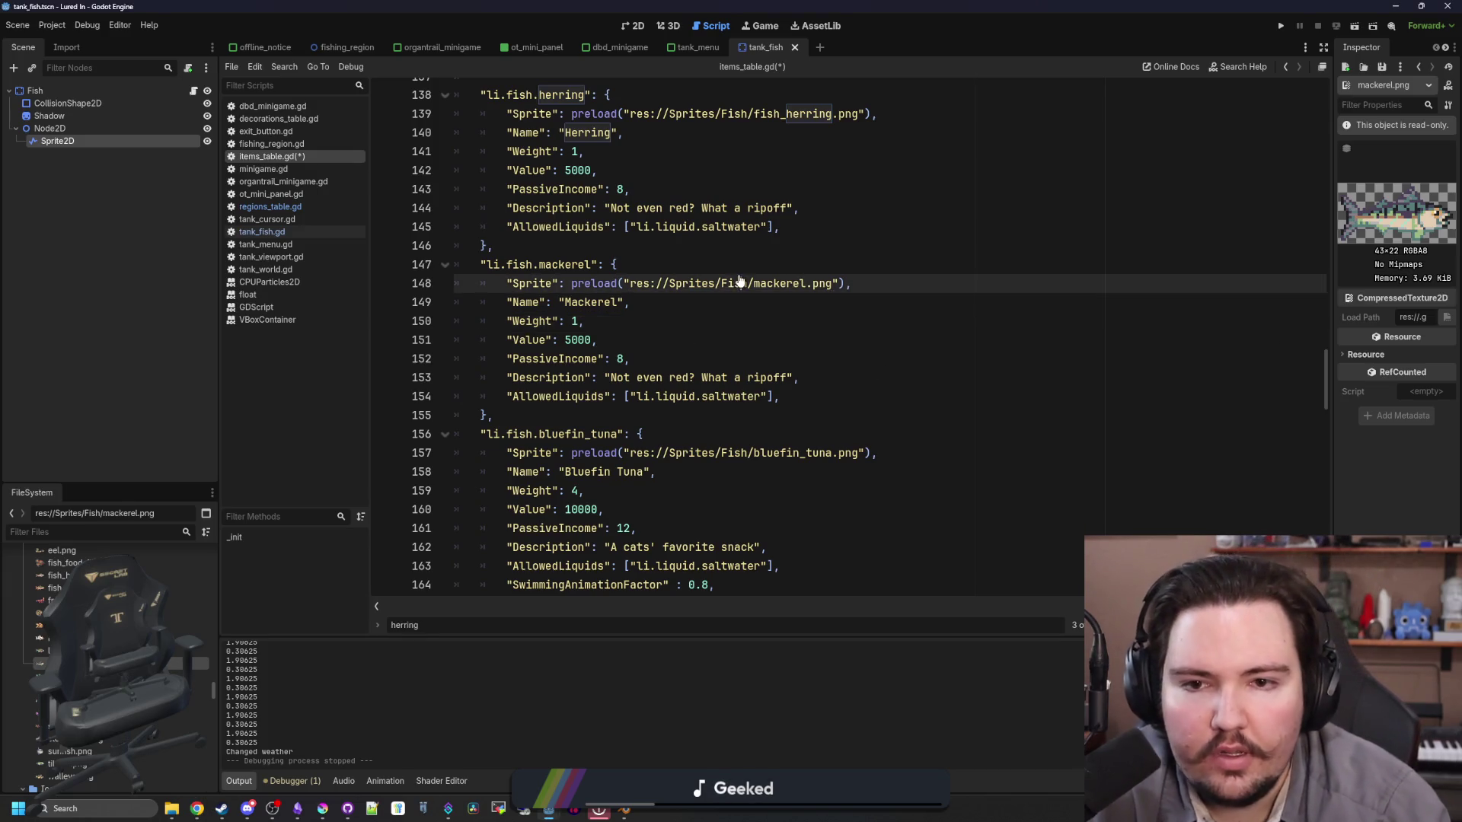
{"action": "scroll", "coordinate": [836, 231], "scroll_direction": "up", "scroll_amount": 1}
{"action": "left_click", "coordinate": [830, 174], "text": "ctrl"}
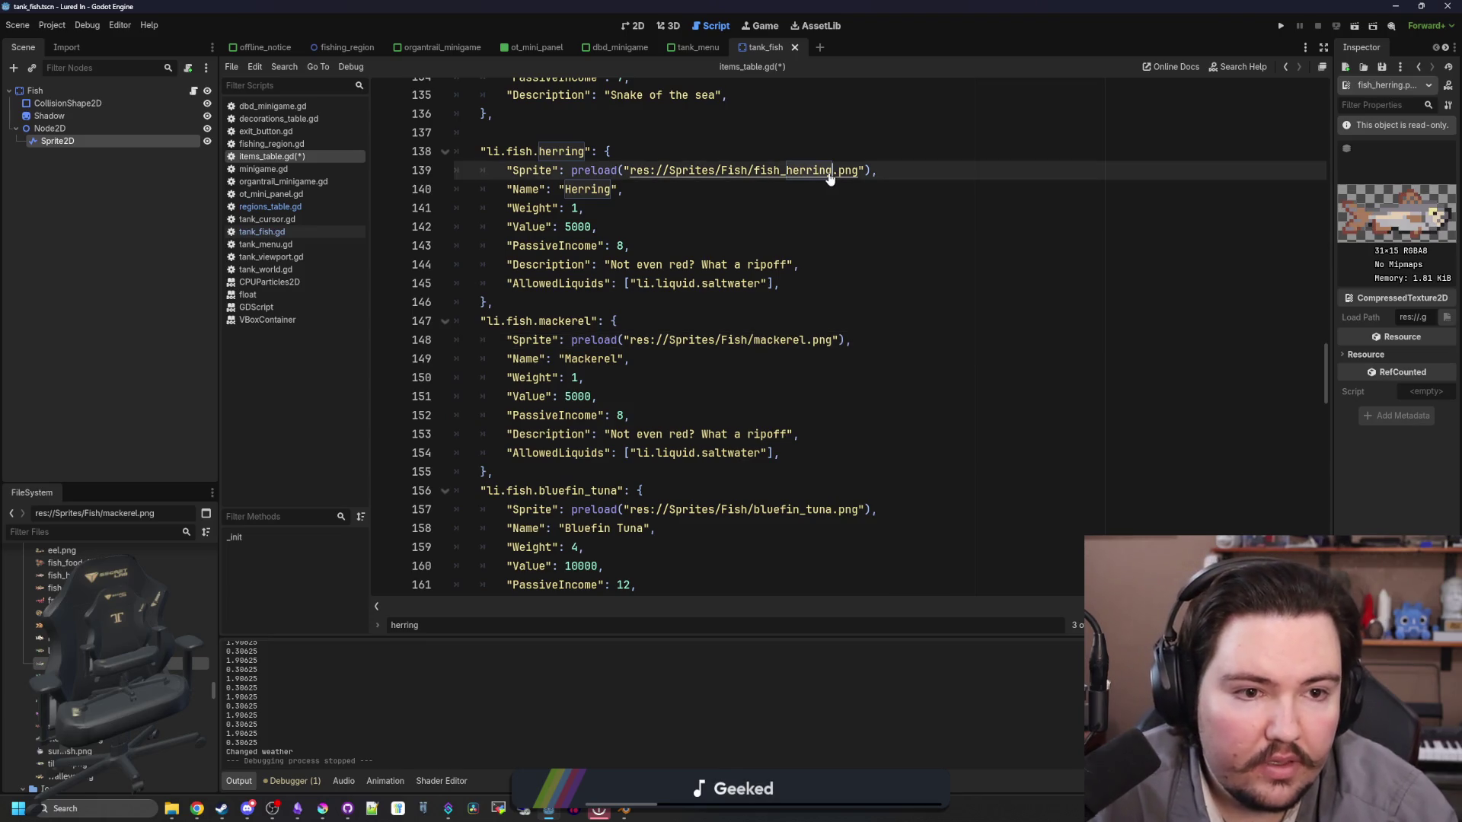
{"action": "left_click", "coordinate": [795, 343], "text": "ctrl"}
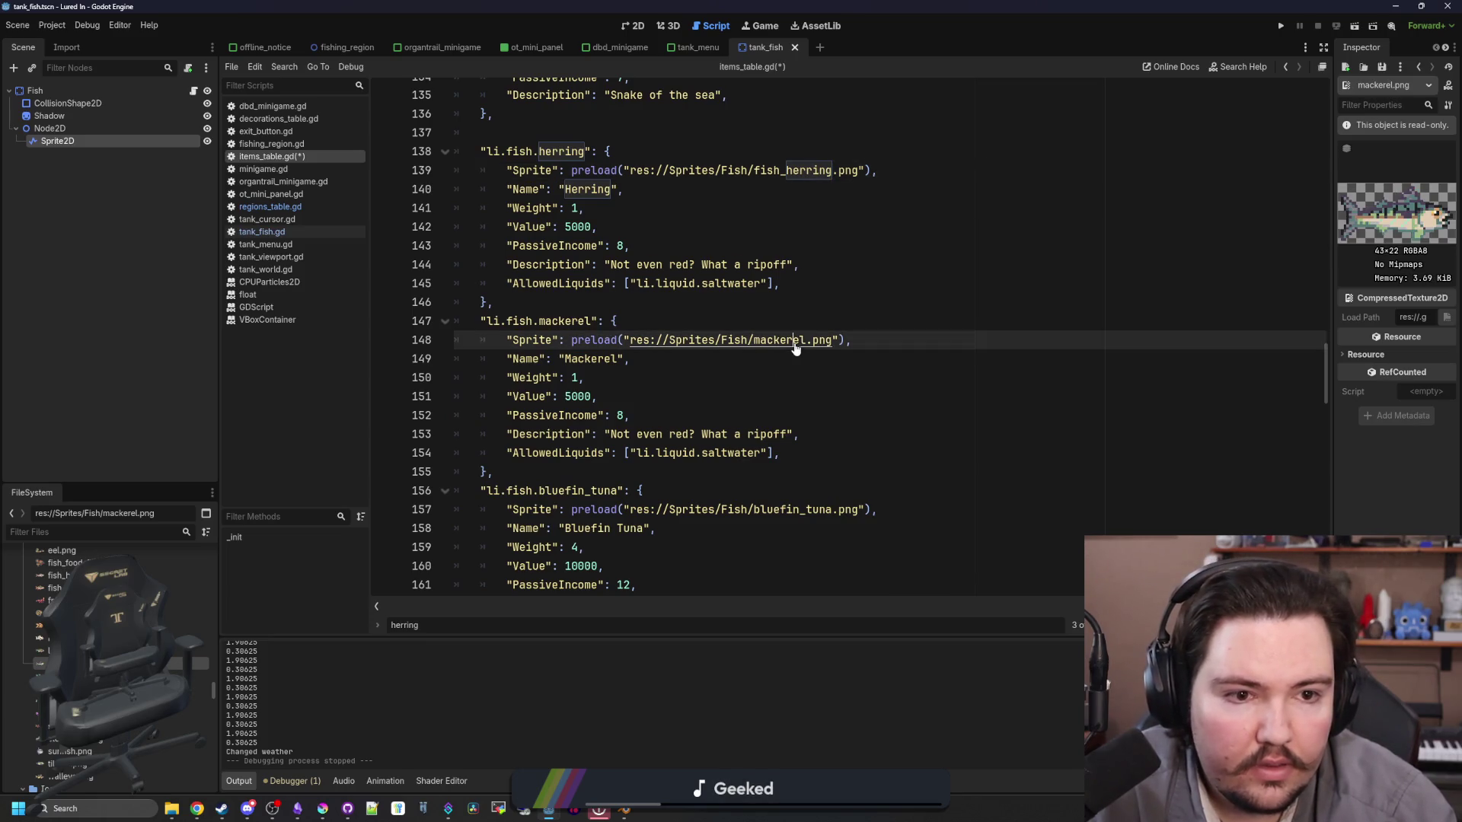
{"action": "left_click", "coordinate": [819, 173], "text": "ctrl"}
{"action": "left_click", "coordinate": [701, 340], "text": "ctrl"}
{"action": "left_click", "coordinate": [598, 379]}
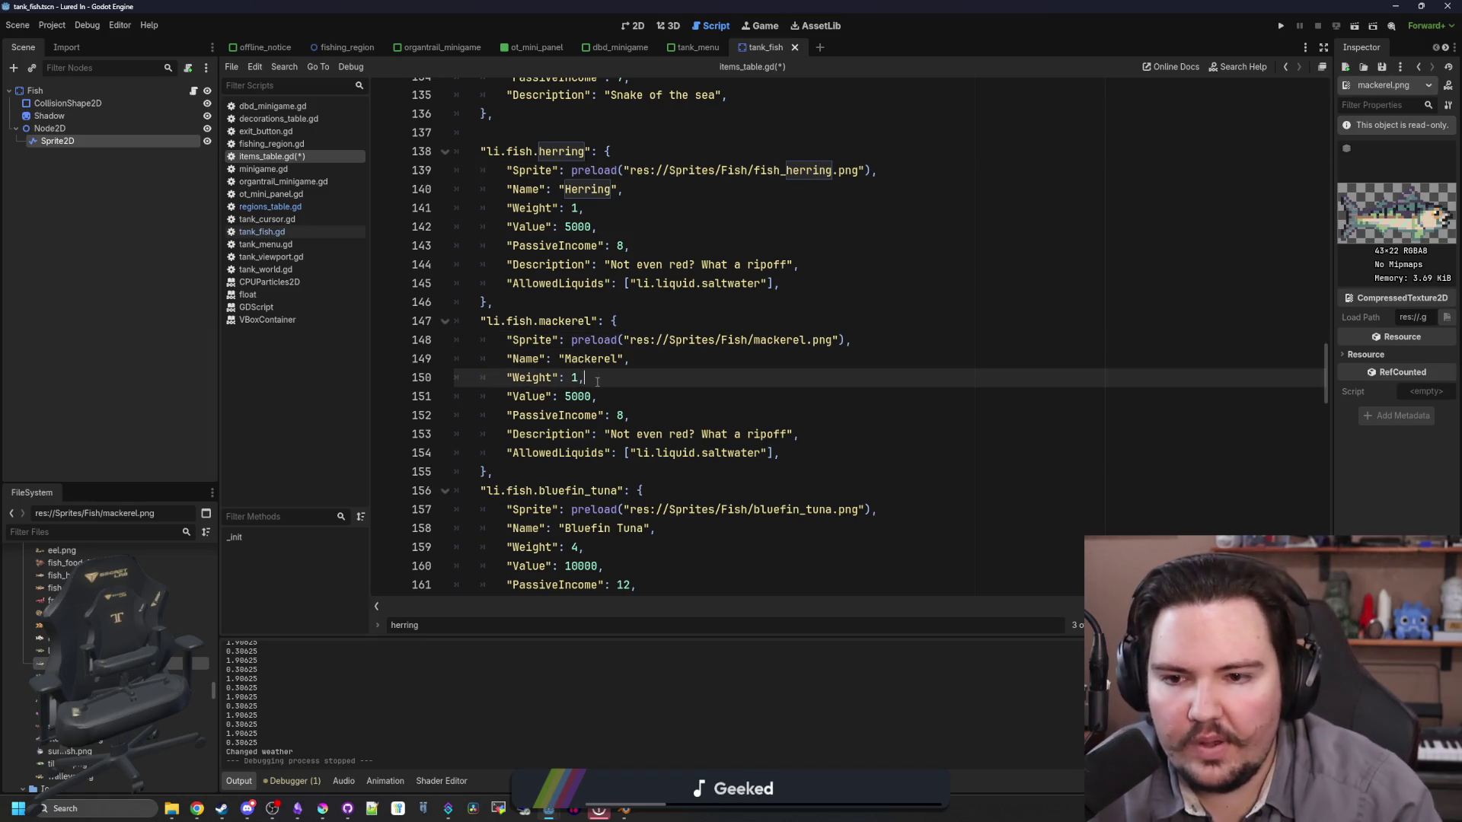
{"action": "type", "text": "2"}
Step: Review the herring and mackerel values and change the mackerel's passive income from 8 to 10
{"action": "left_click", "coordinate": [569, 227]}
{"action": "scroll", "coordinate": [632, 333], "scroll_direction": "up", "scroll_amount": 3}
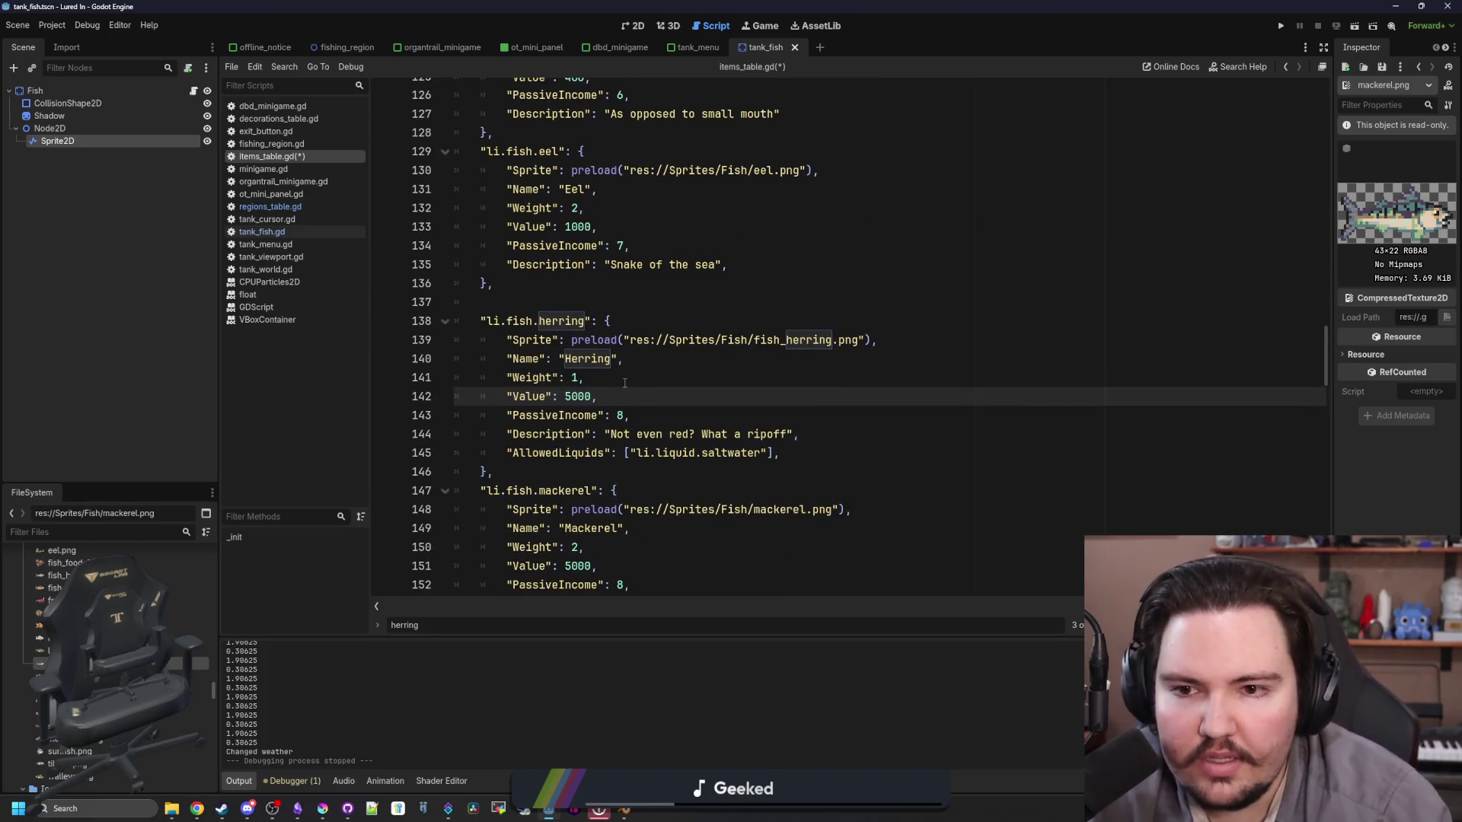
{"action": "scroll", "coordinate": [608, 419], "scroll_direction": "up", "scroll_amount": 1}
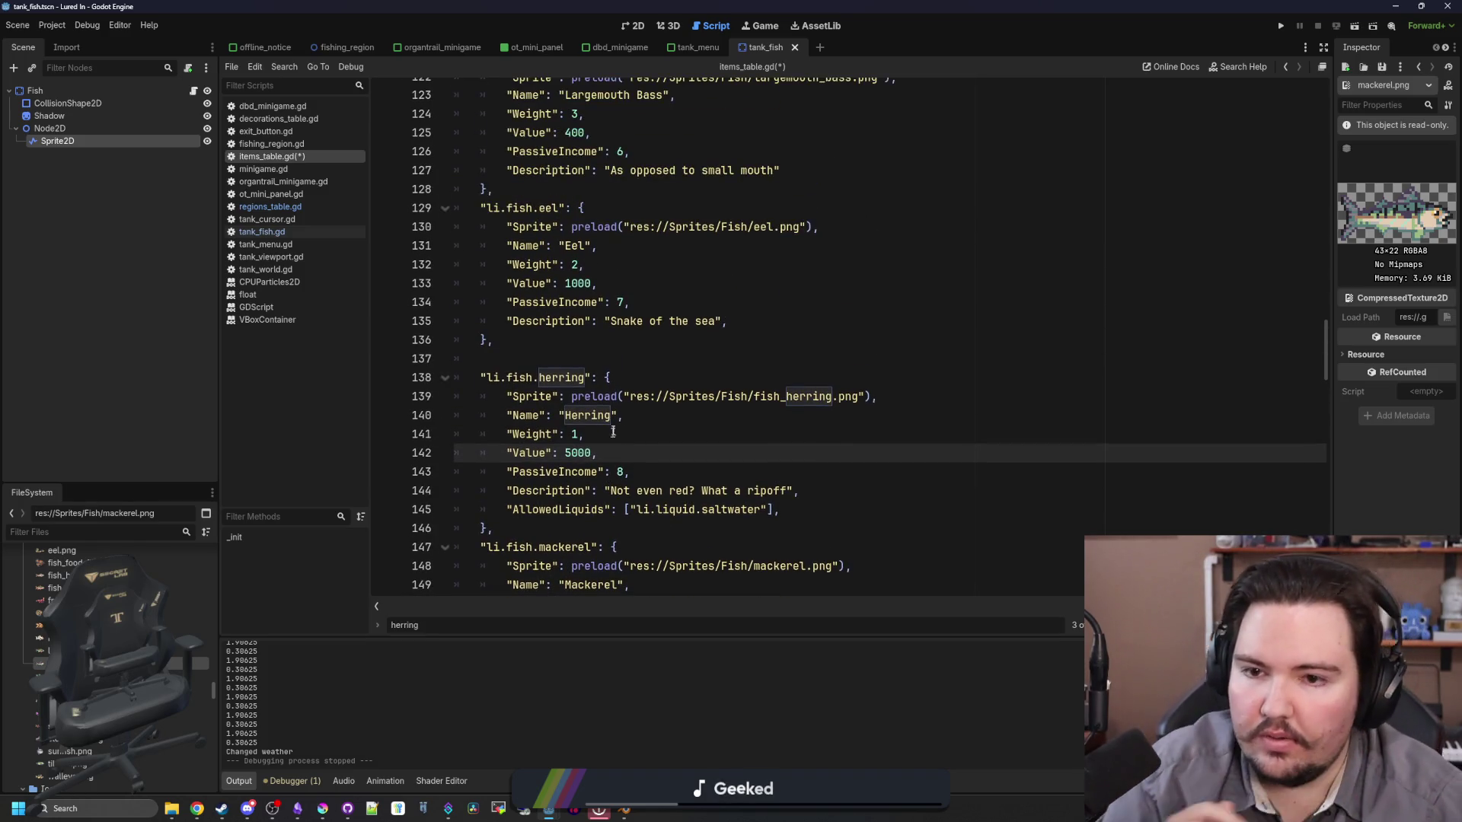
{"action": "scroll", "coordinate": [645, 357], "scroll_direction": "down", "scroll_amount": 4}
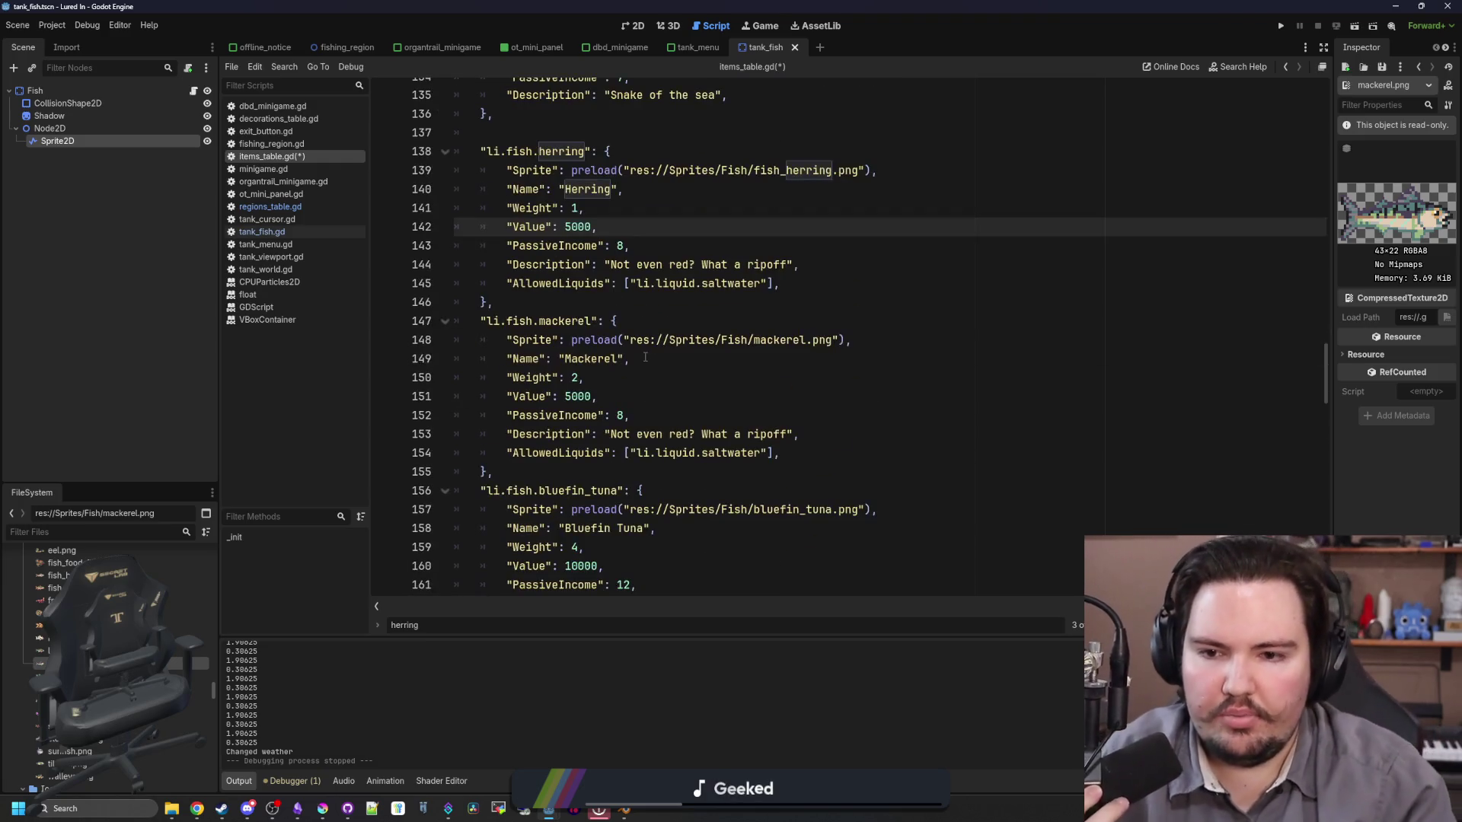
{"action": "left_click", "coordinate": [570, 401]}
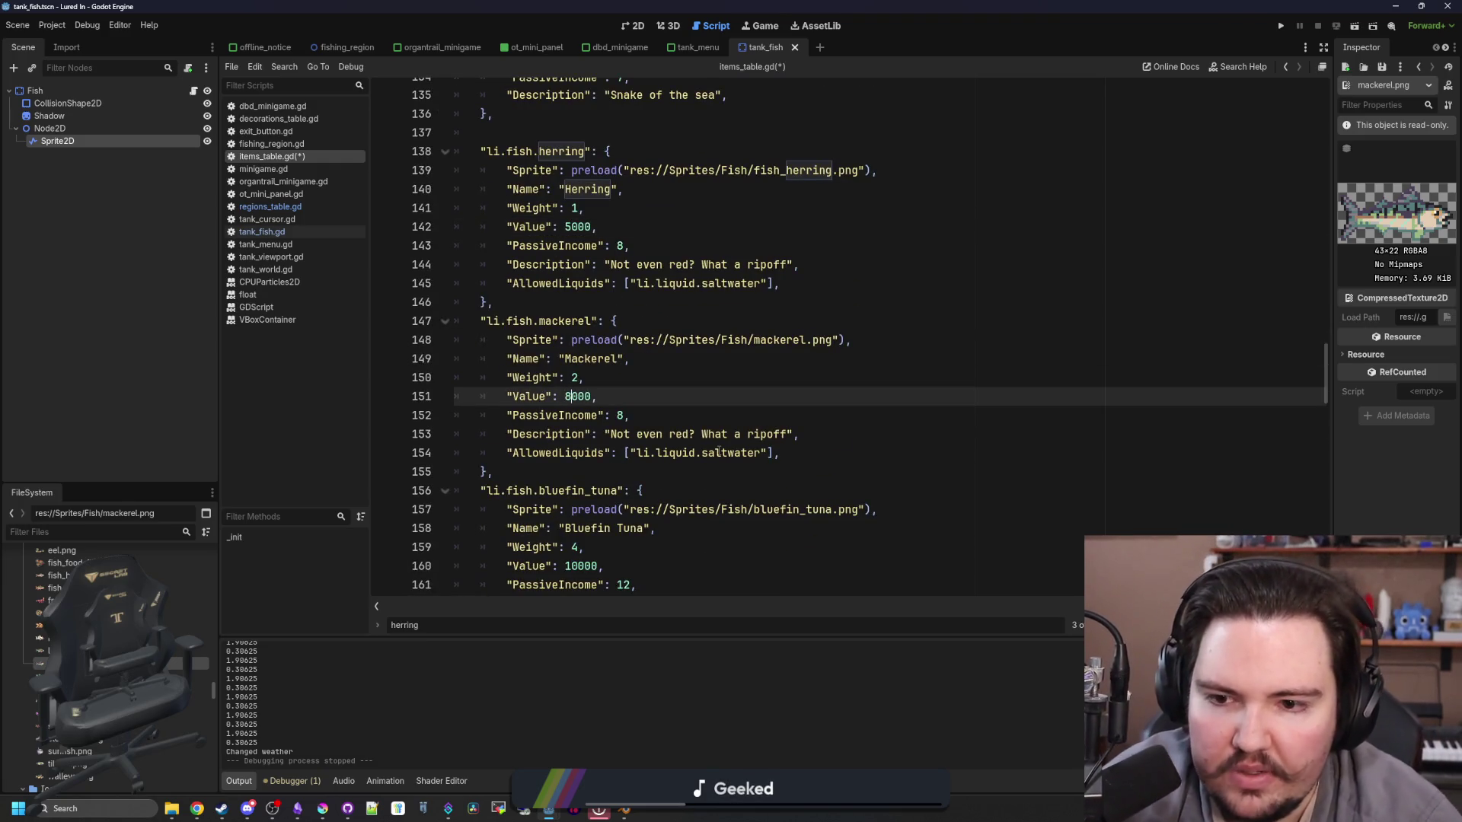
{"action": "key", "text": "Down"}
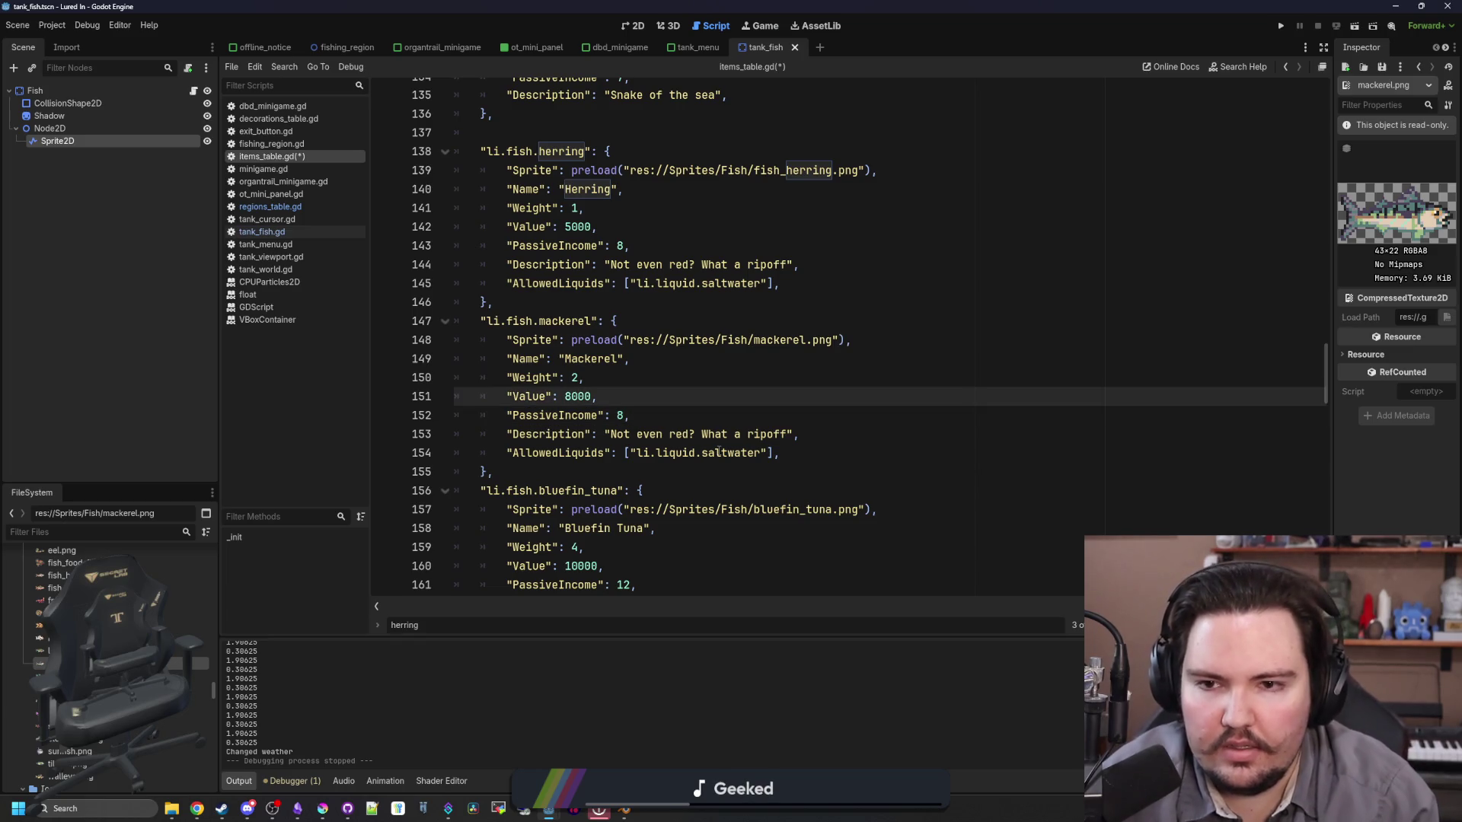
{"action": "key", "text": "Down"}
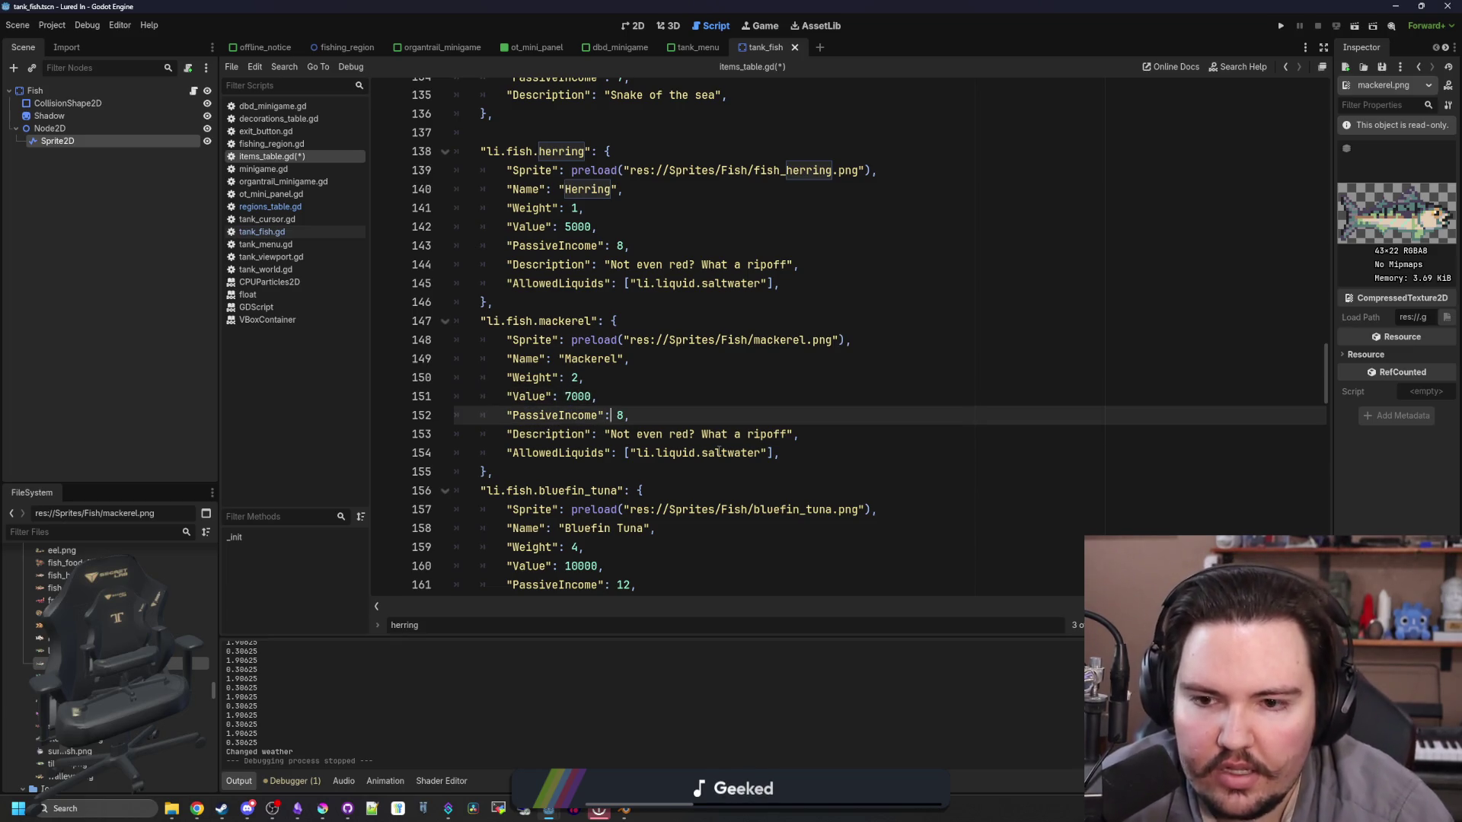
{"action": "key", "text": "BackSpace"}
{"action": "type", "text": "10"}
{"action": "scroll", "coordinate": [719, 451], "scroll_direction": "down", "scroll_amount": 2}
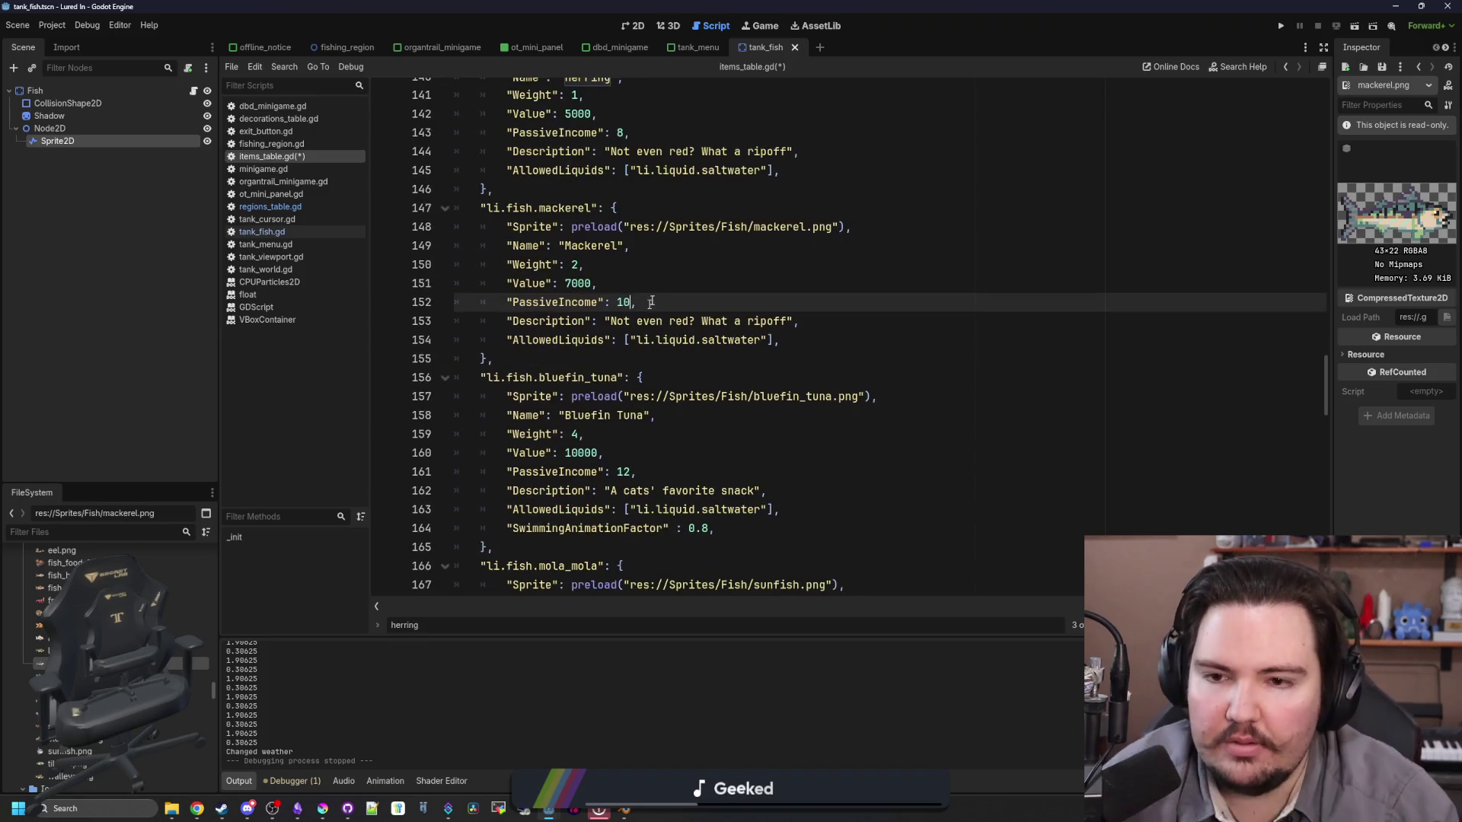
{"action": "left_click", "coordinate": [666, 283]}
{"action": "left_click", "coordinate": [630, 302]}
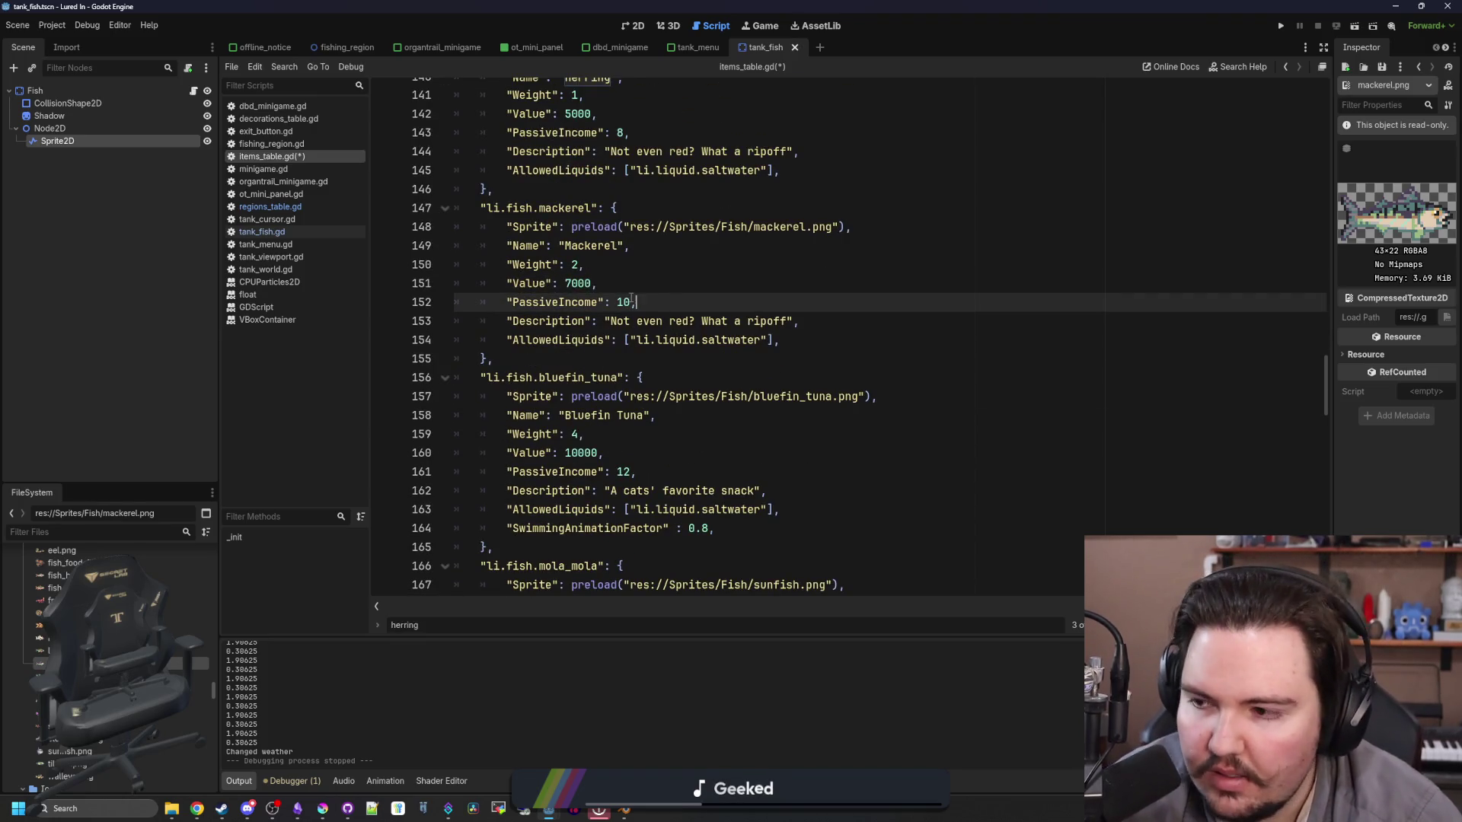
{"action": "scroll", "coordinate": [690, 375], "scroll_direction": "down", "scroll_amount": 4}
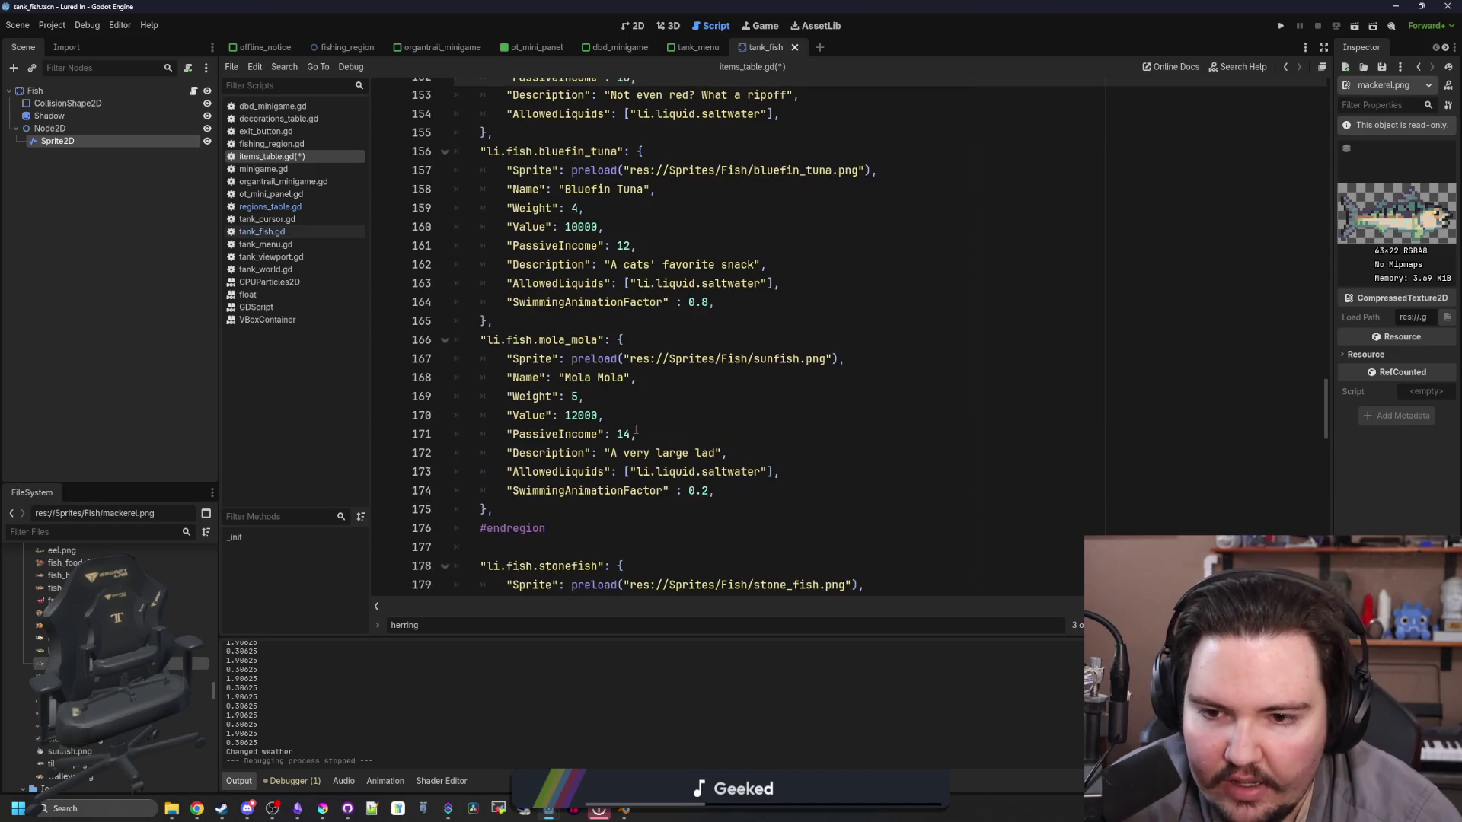
Step: Raise Mola Mola's passive income to 18 and Bluefin Tuna's to 16
{"action": "left_click", "coordinate": [637, 433]}
{"action": "scroll", "coordinate": [638, 429], "scroll_direction": "up", "scroll_amount": 2}
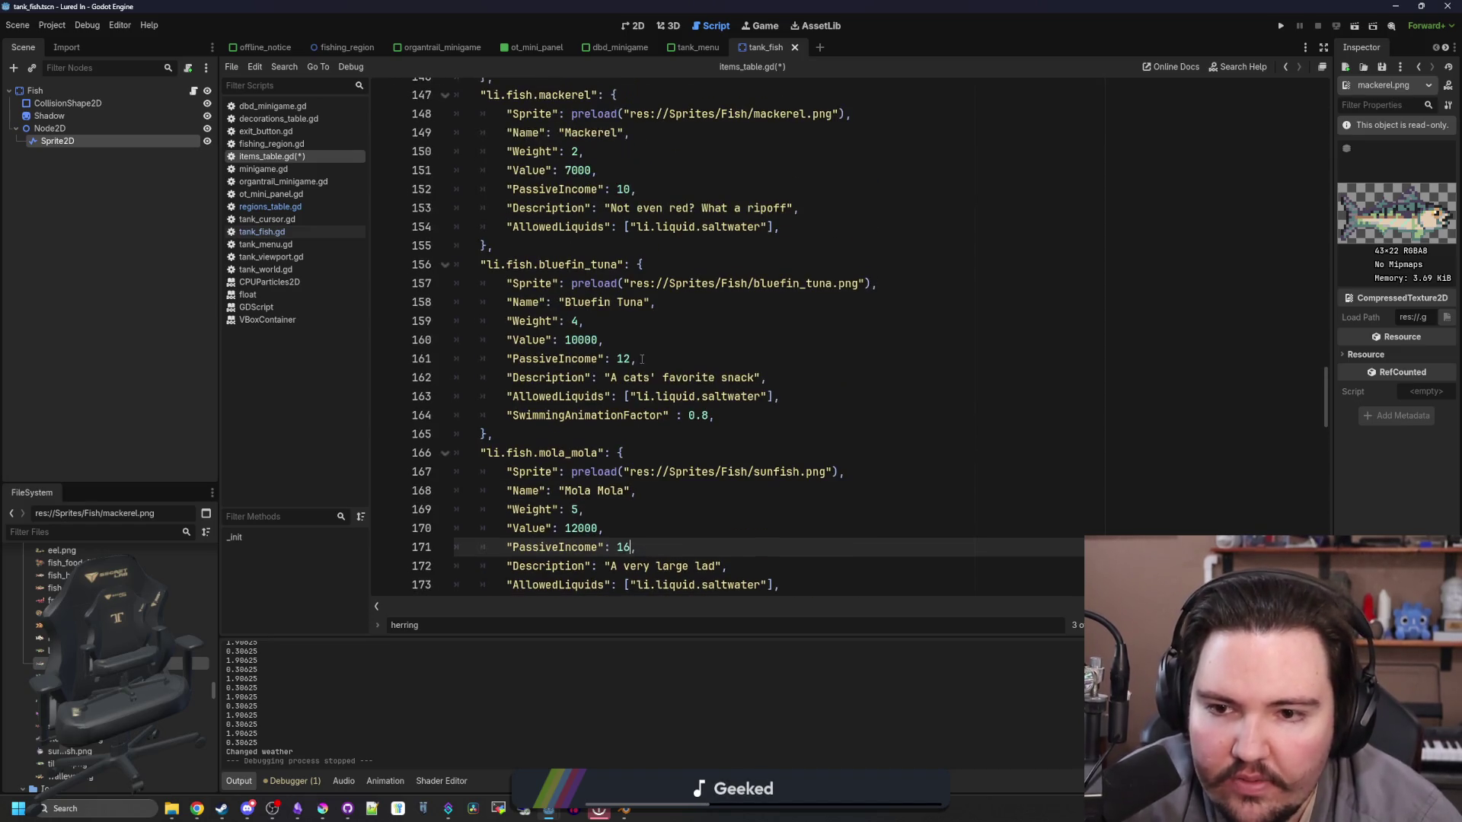
{"action": "left_click", "coordinate": [636, 358]}
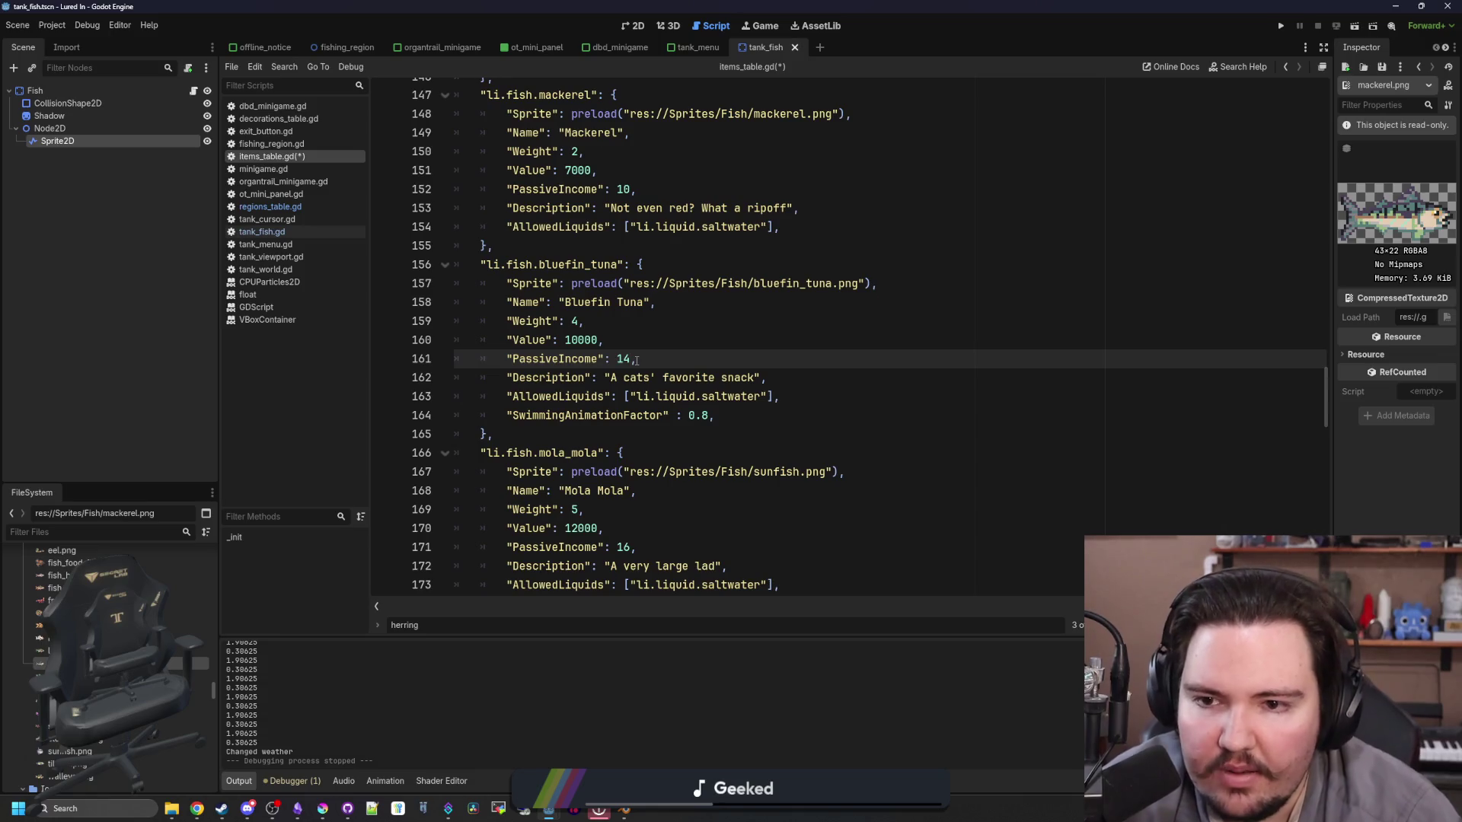
{"action": "scroll", "coordinate": [636, 359], "scroll_direction": "up", "scroll_amount": 2}
{"action": "left_click", "coordinate": [614, 378]}
{"action": "scroll", "coordinate": [613, 378], "scroll_direction": "down", "scroll_amount": 2}
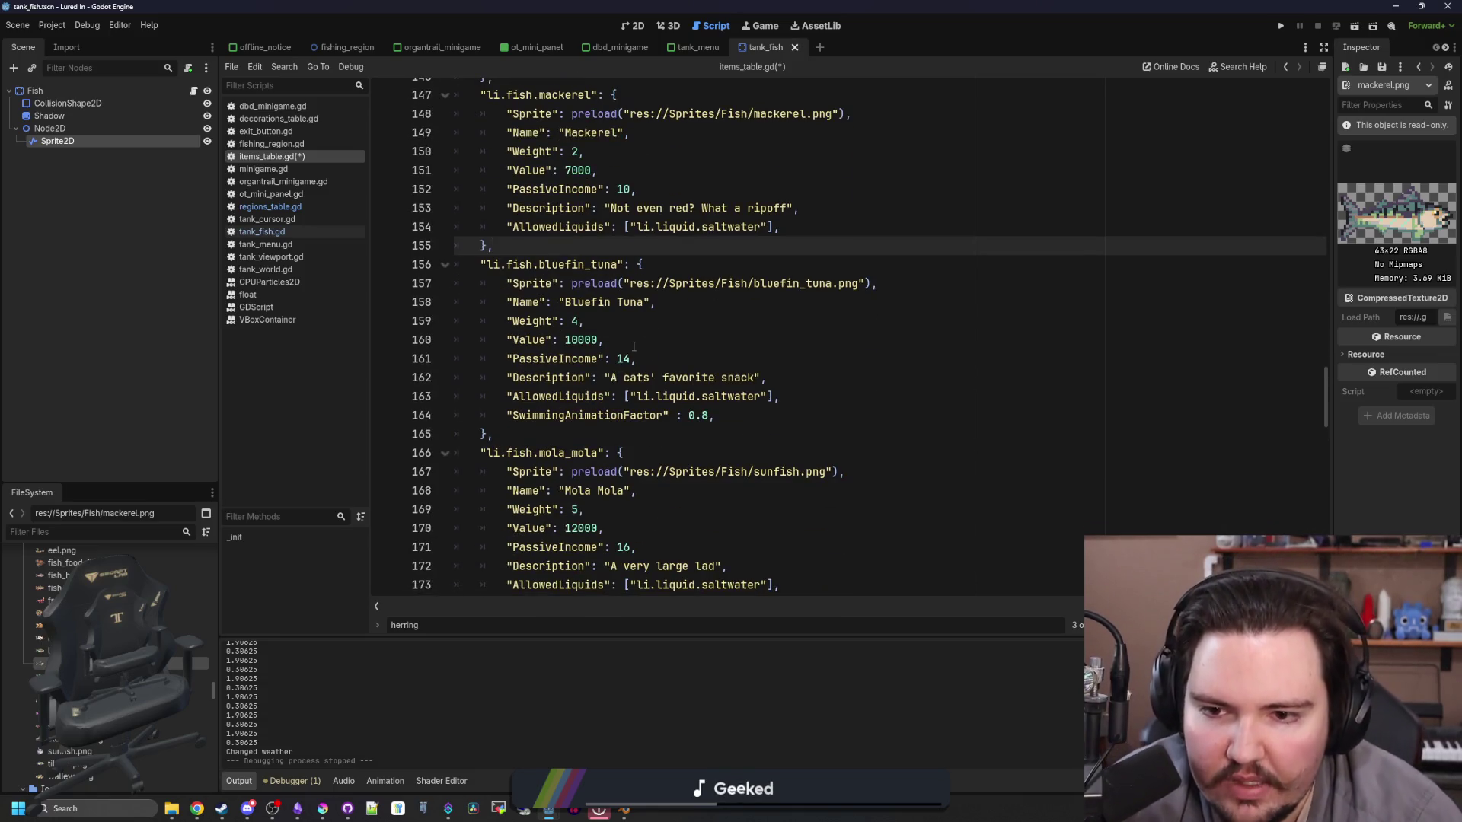
{"action": "scroll", "coordinate": [633, 346], "scroll_direction": "down", "scroll_amount": 1}
{"action": "left_click", "coordinate": [647, 489]}
{"action": "key", "text": "BackSpace"}
{"action": "type", "text": "8"}
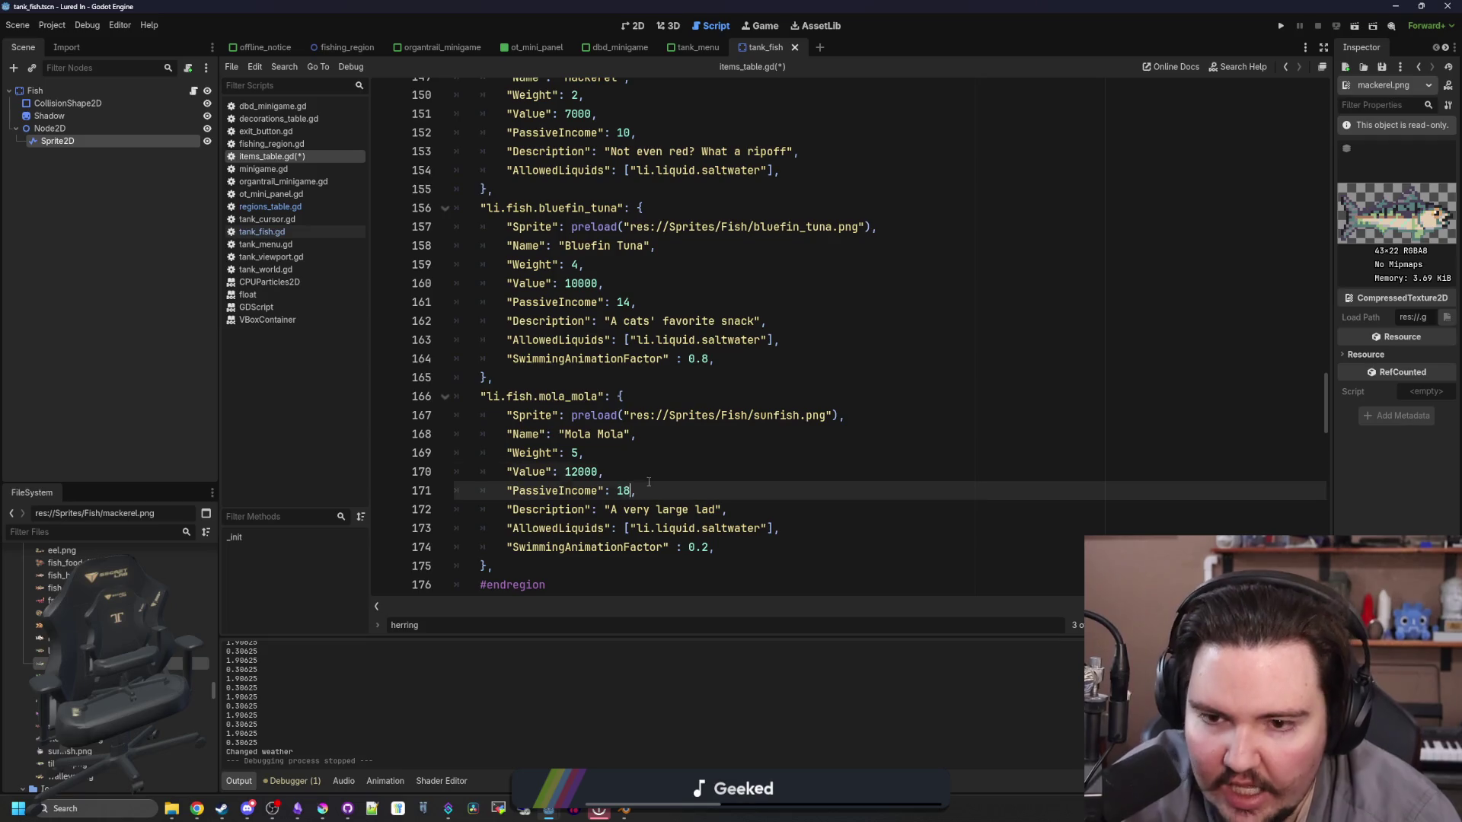
{"action": "key", "text": "Up"}
{"action": "key", "text": "Up"}
{"action": "key", "text": "Up"}
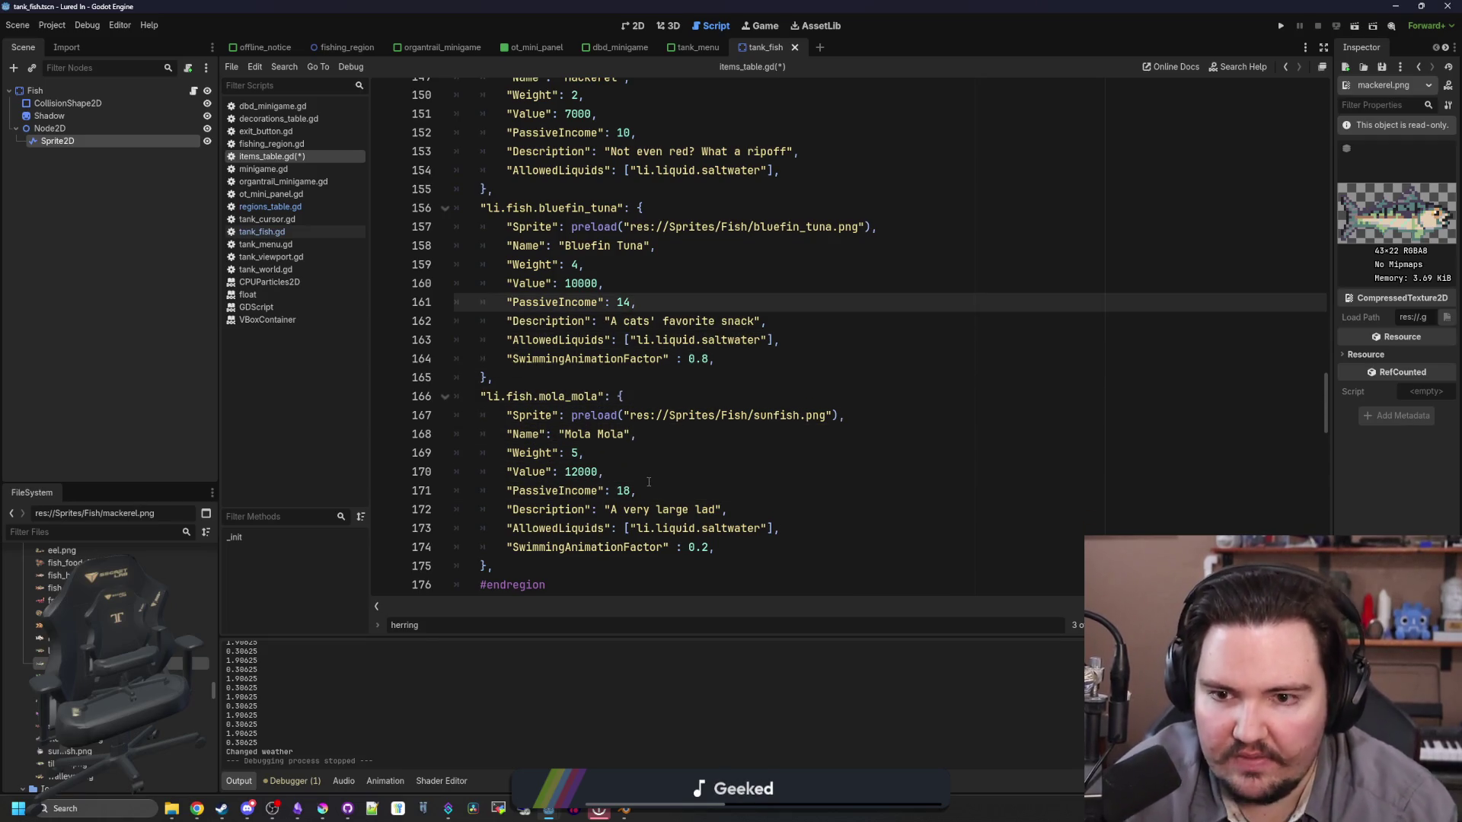
{"action": "key", "text": "BackSpace"}
{"action": "type", "text": "6"}
{"action": "scroll", "coordinate": [649, 481], "scroll_direction": "up", "scroll_amount": 4}
{"action": "scroll", "coordinate": [631, 323], "scroll_direction": "down", "scroll_amount": 1}
{"action": "key", "text": "Up"}
{"action": "key", "text": "Up"}
{"action": "key", "text": "Up"}
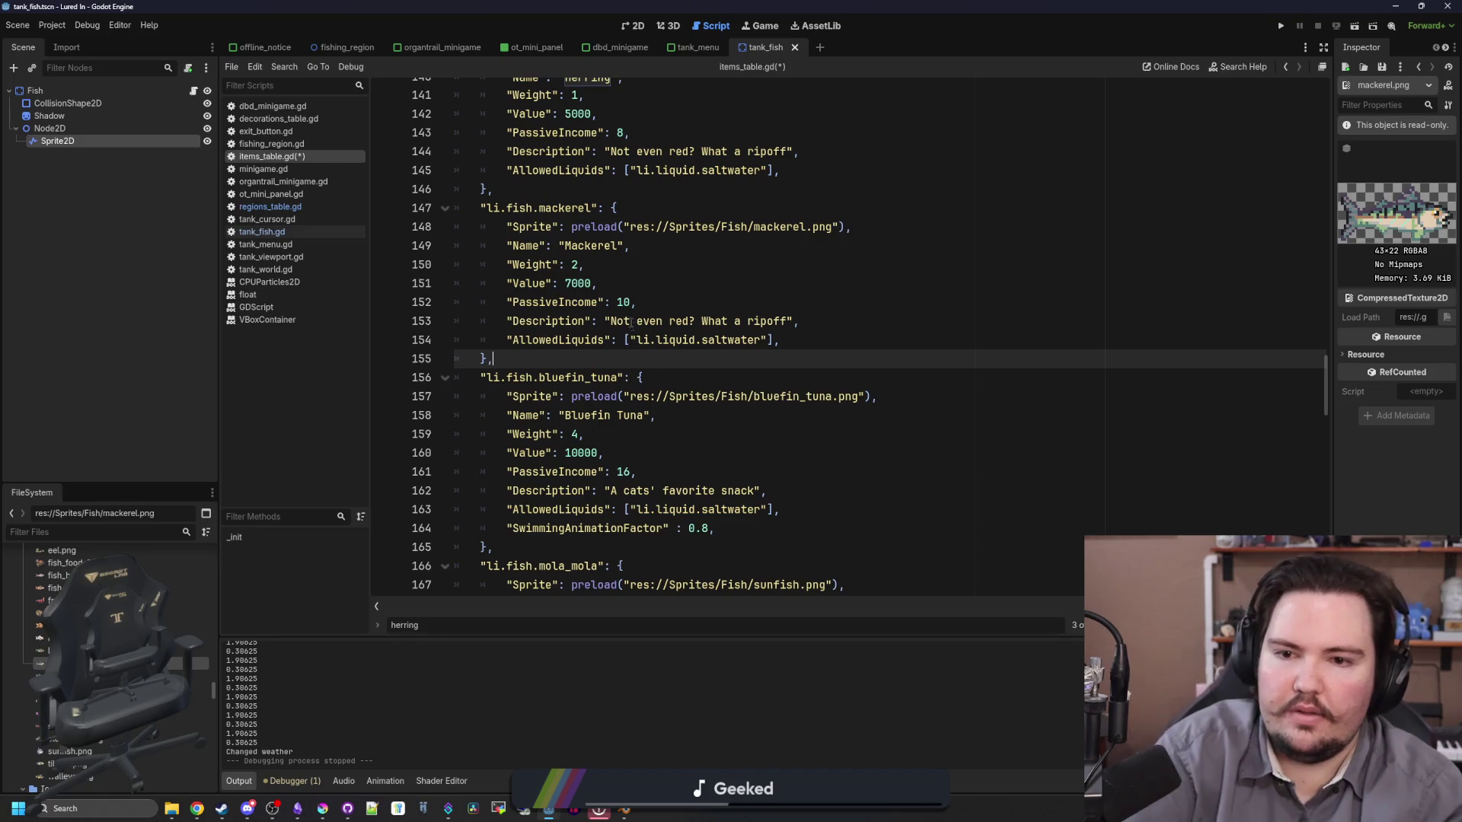
Step: Set the mackerel's passive income to 12, save, and select its copied description
{"action": "left_click", "coordinate": [640, 302]}
{"action": "key", "text": "BackSpace"}
{"action": "type", "text": "2"}
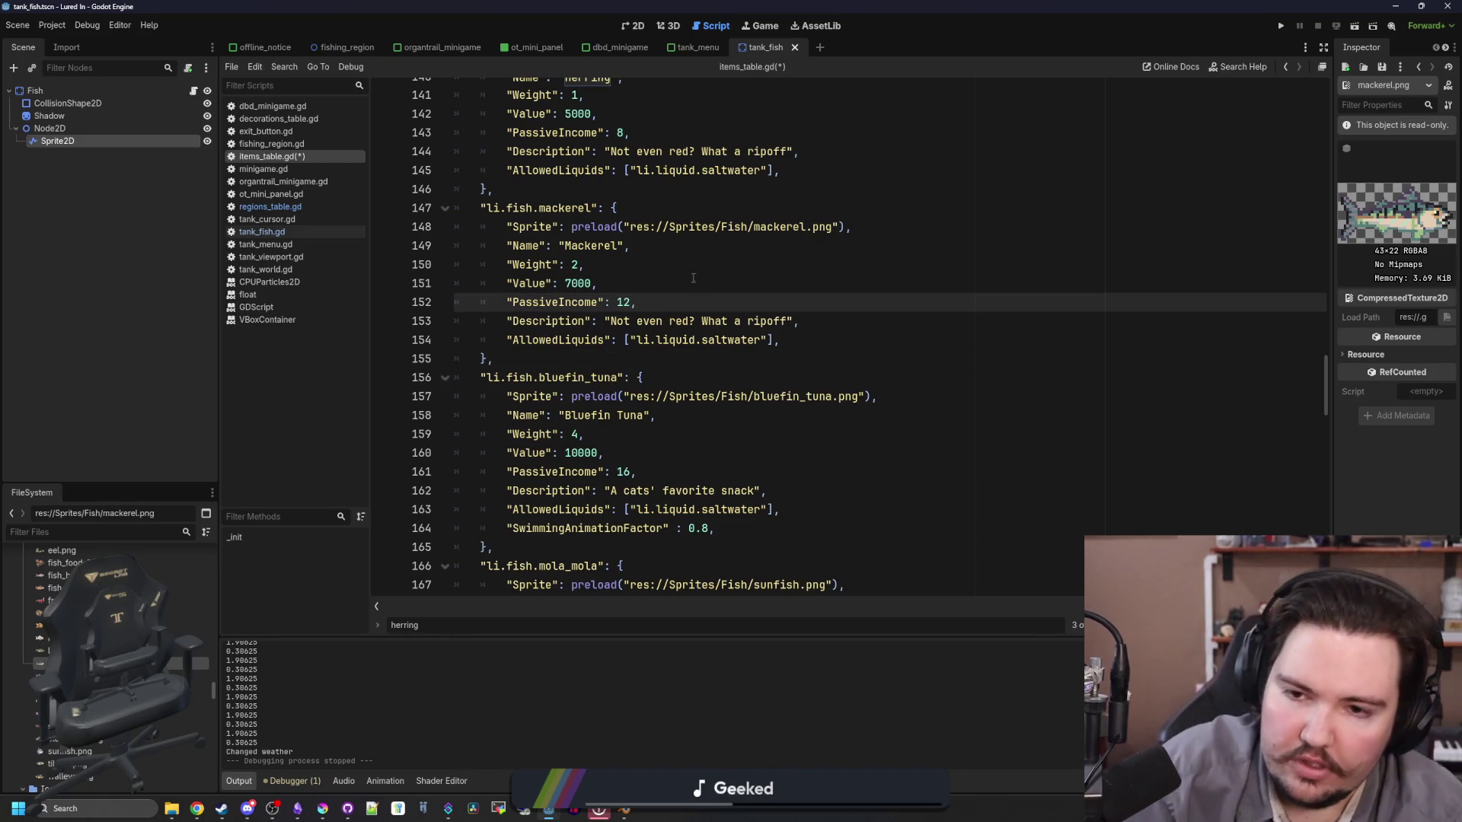
{"action": "left_click", "coordinate": [720, 247]}
{"action": "key", "text": "ctrl+s"}
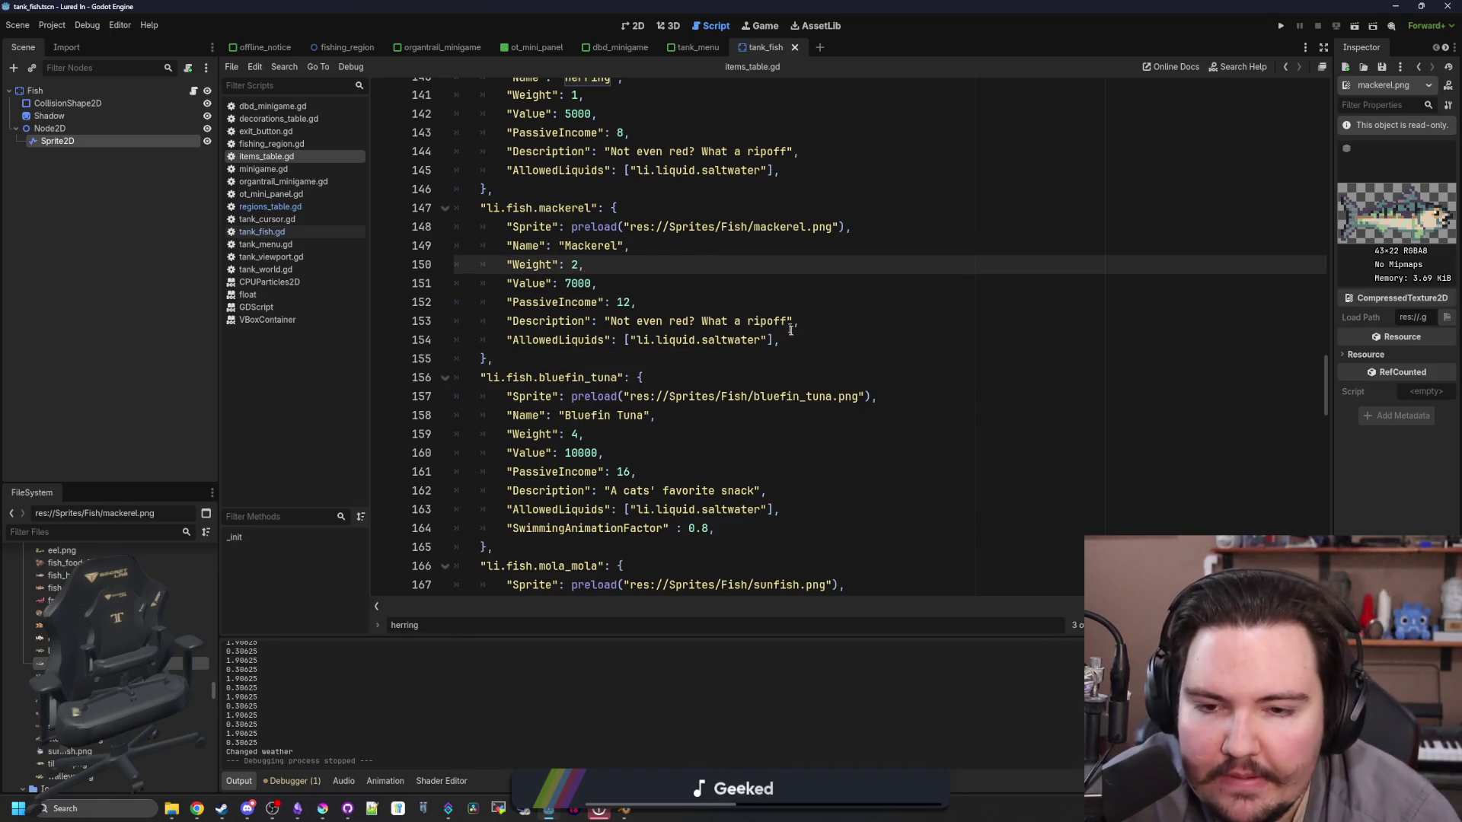
{"action": "scroll", "coordinate": [788, 328], "scroll_direction": "up", "scroll_amount": 3}
{"action": "left_click", "coordinate": [761, 396]}
{"action": "left_click_drag", "start_coordinate": [786, 377], "coordinate": [609, 377]}
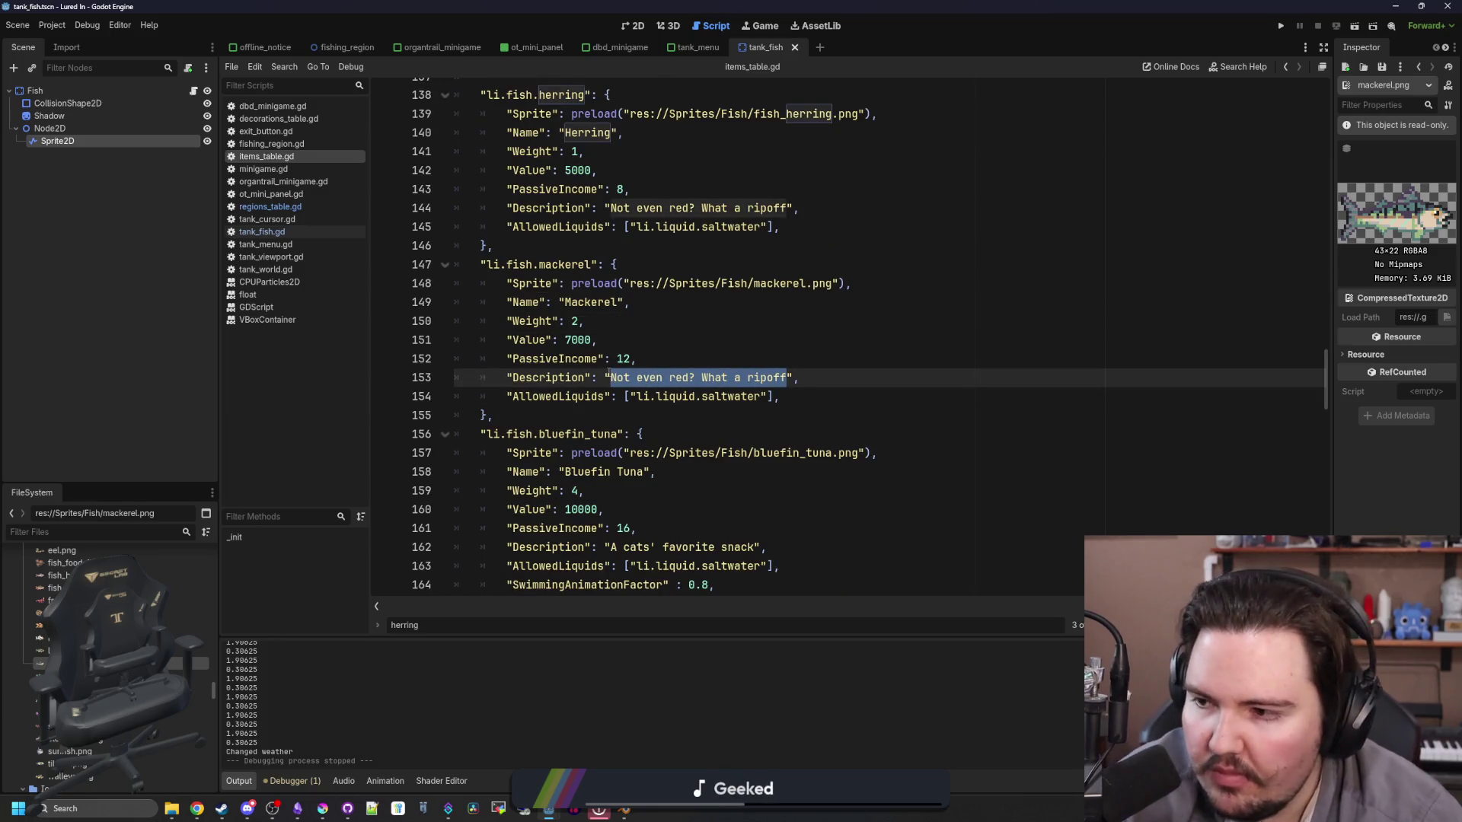
Step: Replace the mackerel's description with "Holy mackerel!" and save items_table.gd
{"action": "key", "text": "BackSpace"}
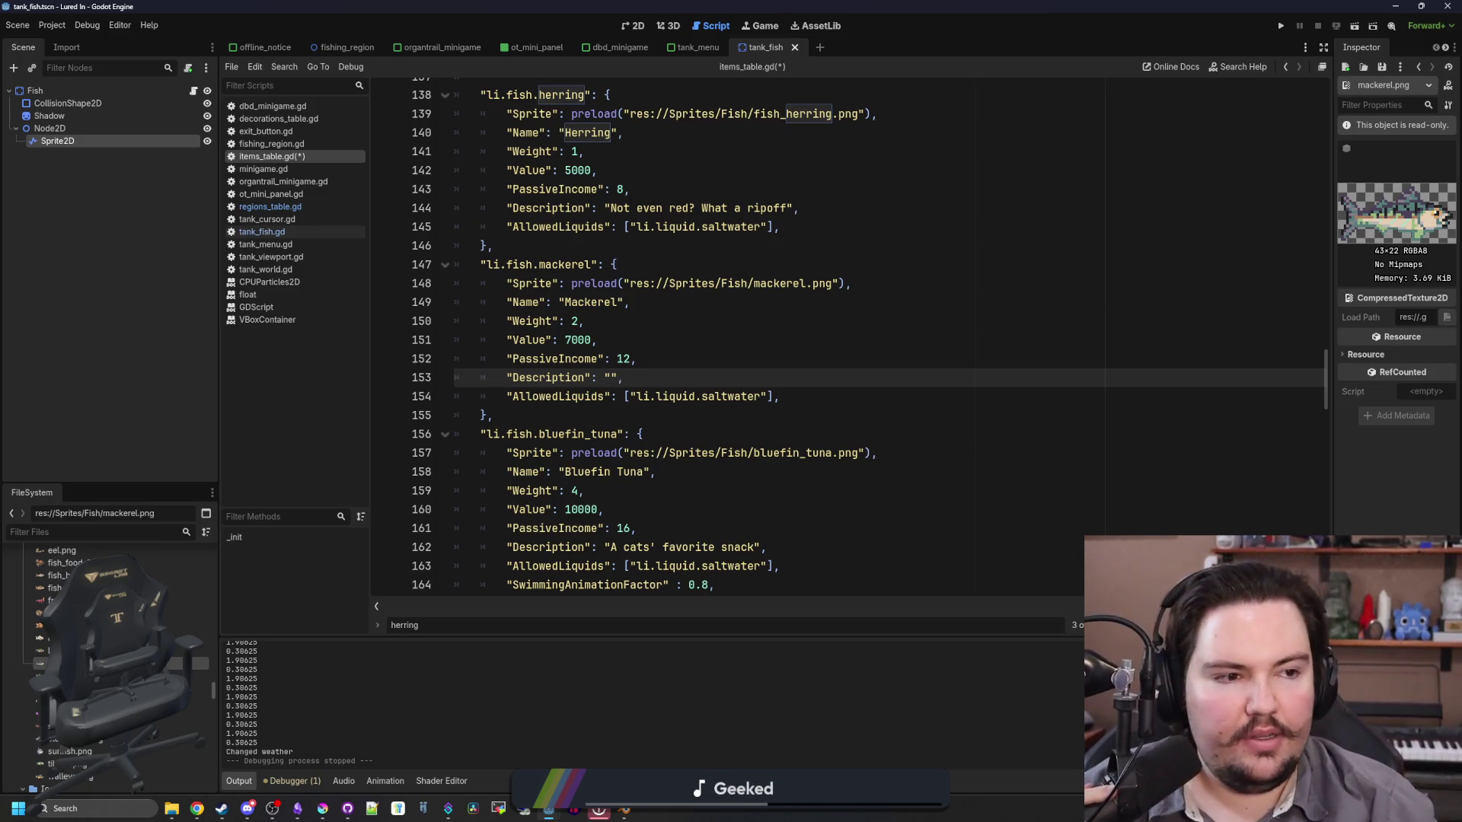
{"action": "type", "text": "Holy mackerel"}
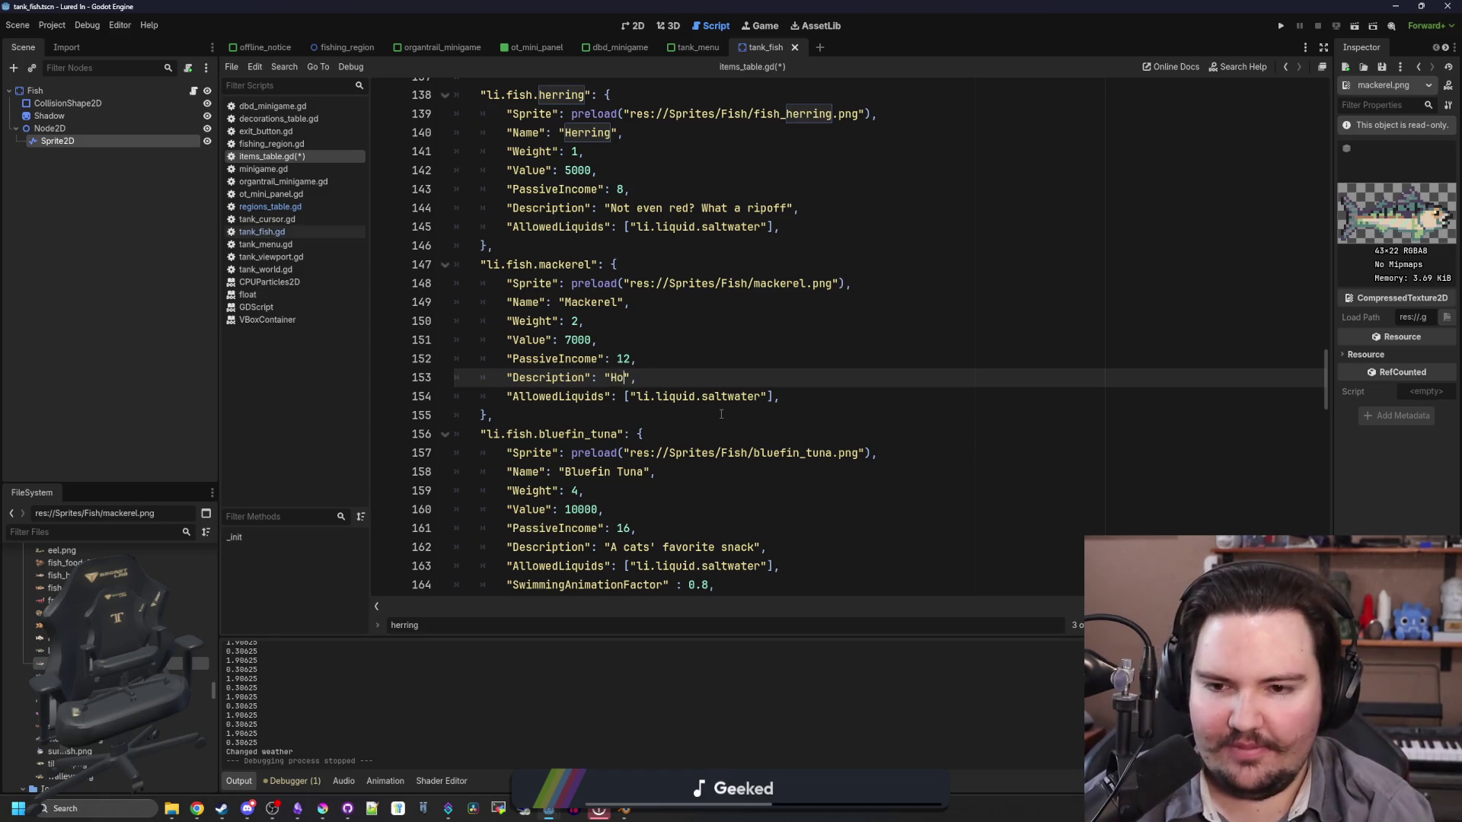
{"action": "type", "text": "!"}
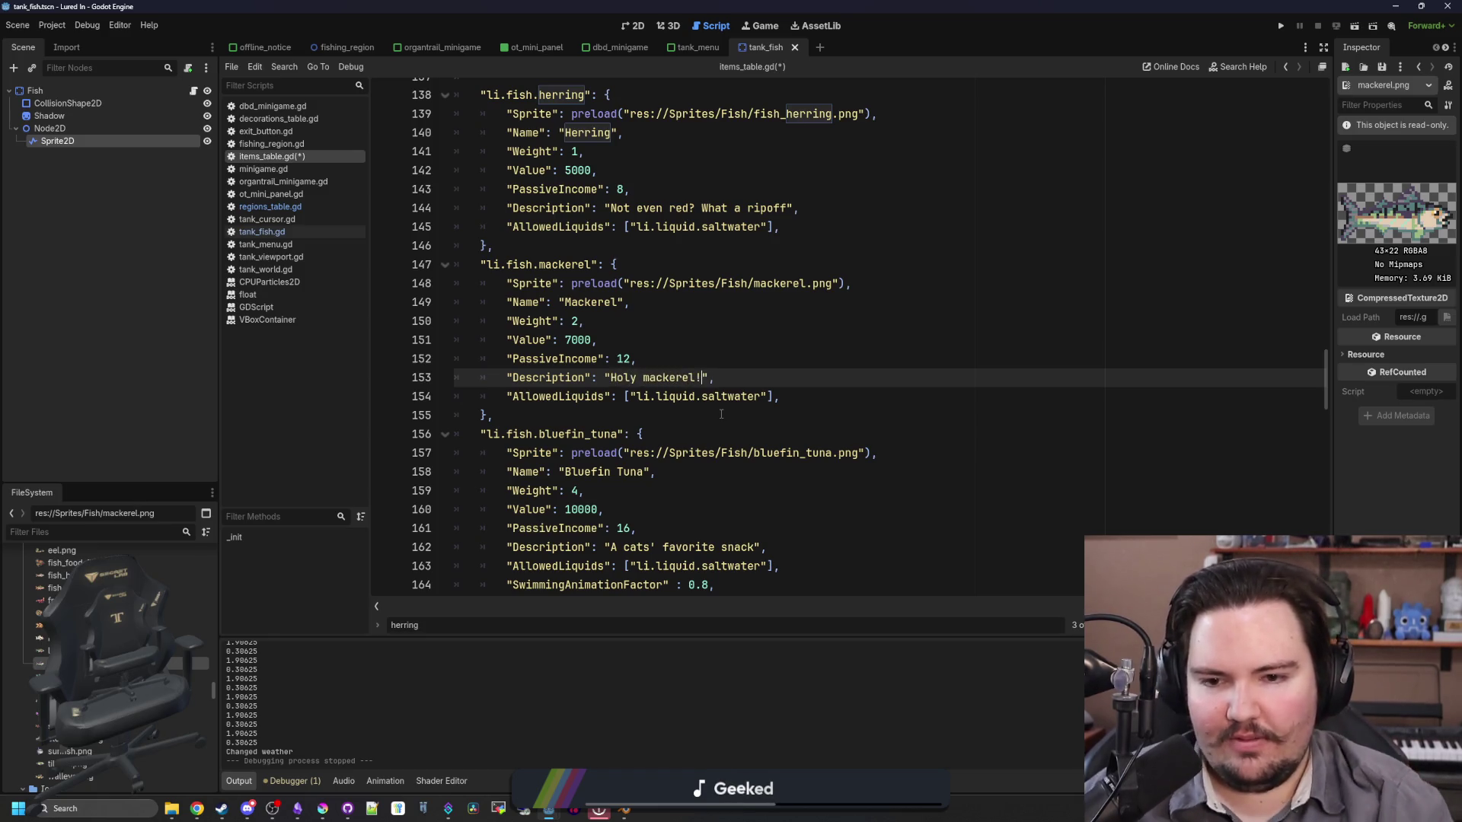
{"action": "left_click", "coordinate": [721, 413]}
{"action": "left_click", "coordinate": [707, 351]}
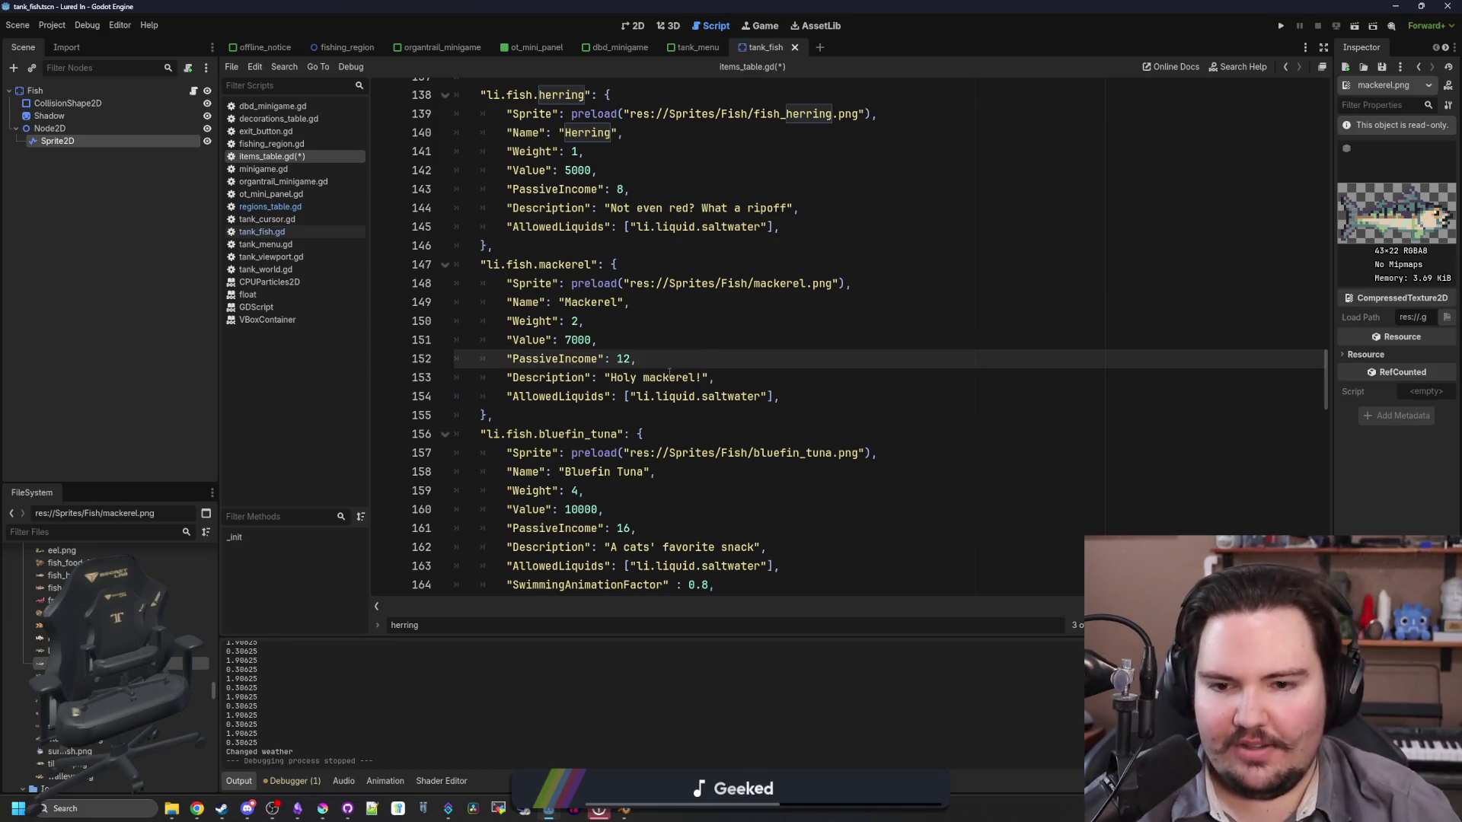
{"action": "key", "text": "Up"}
{"action": "key", "text": "ctrl+s"}
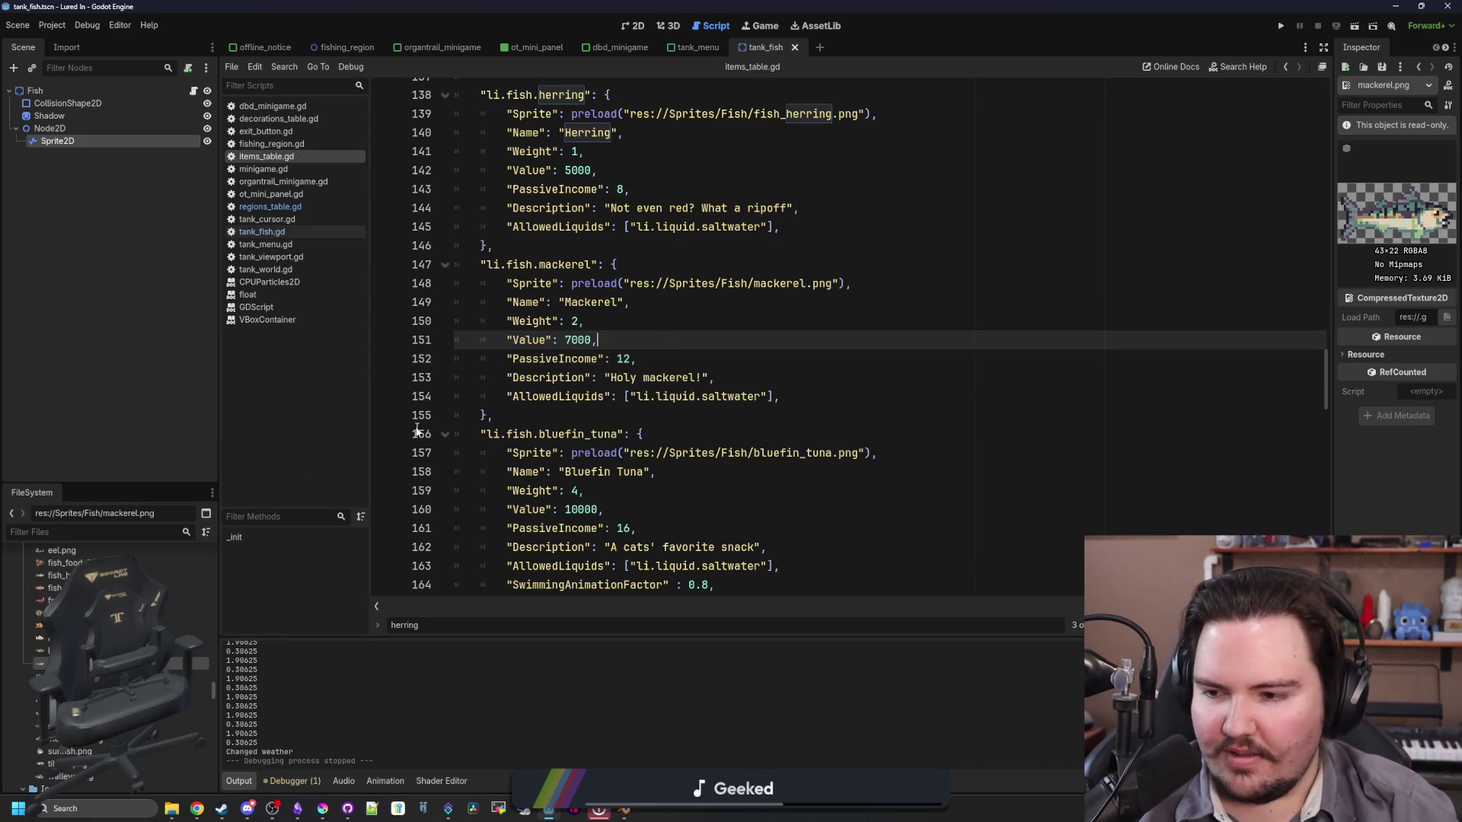
{"action": "scroll", "coordinate": [114, 752], "scroll_direction": "up", "scroll_amount": 1}
{"action": "scroll", "coordinate": [114, 751], "scroll_direction": "up", "scroll_amount": 2}
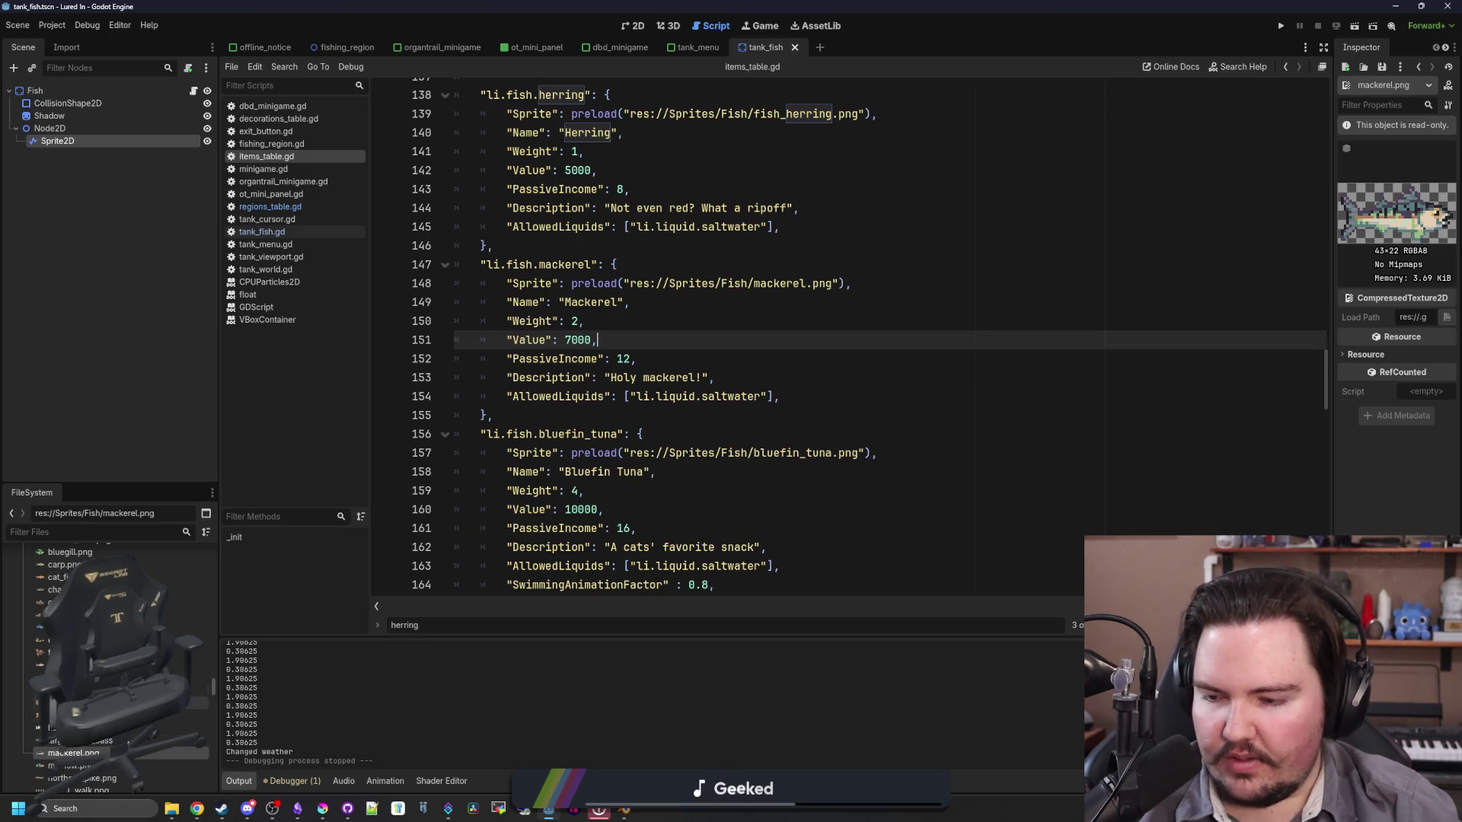
{"action": "scroll", "coordinate": [34, 740], "scroll_direction": "up", "scroll_amount": 1}
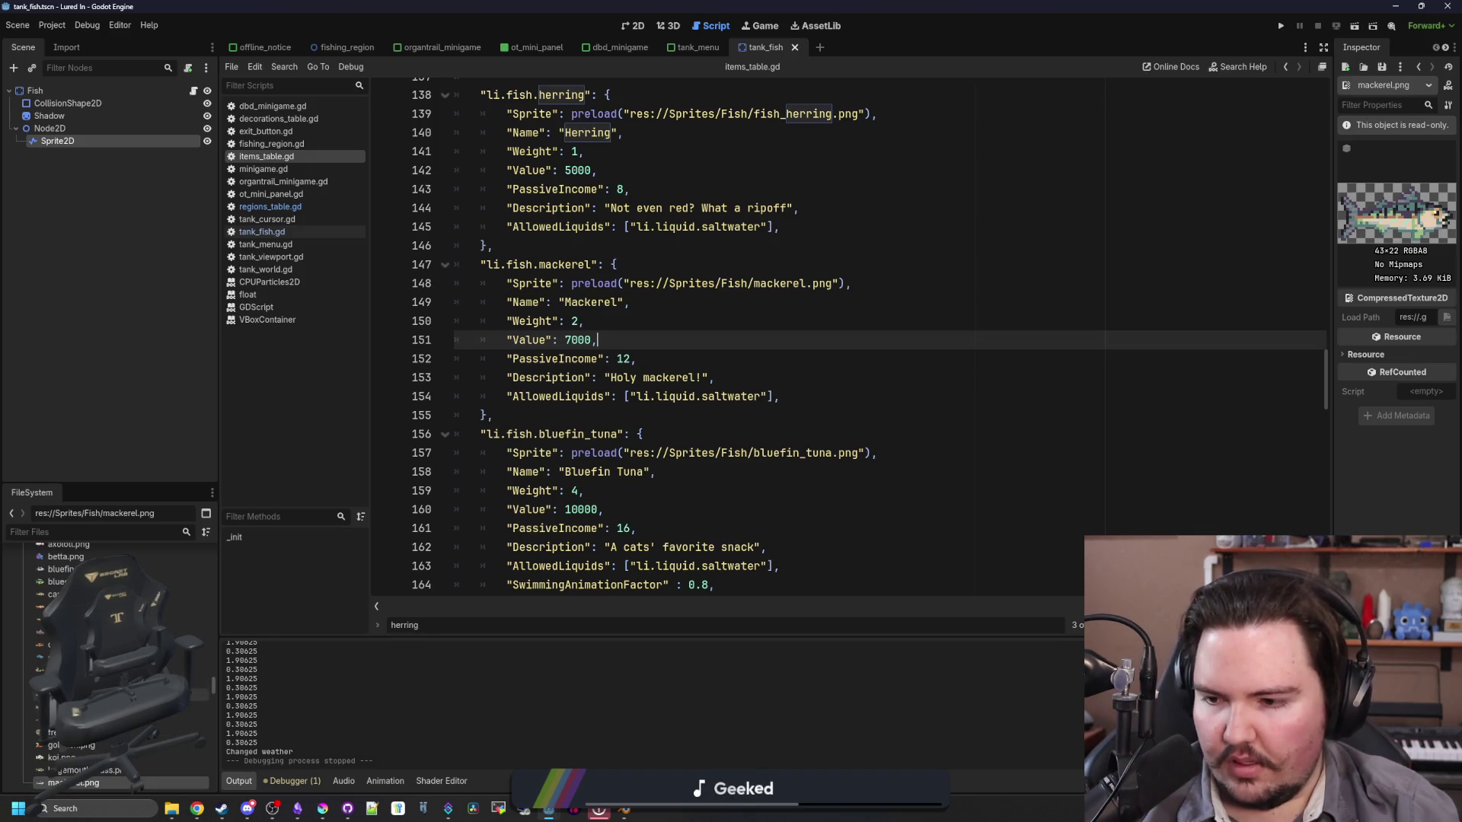
{"action": "scroll", "coordinate": [107, 662], "scroll_direction": "up", "scroll_amount": 1}
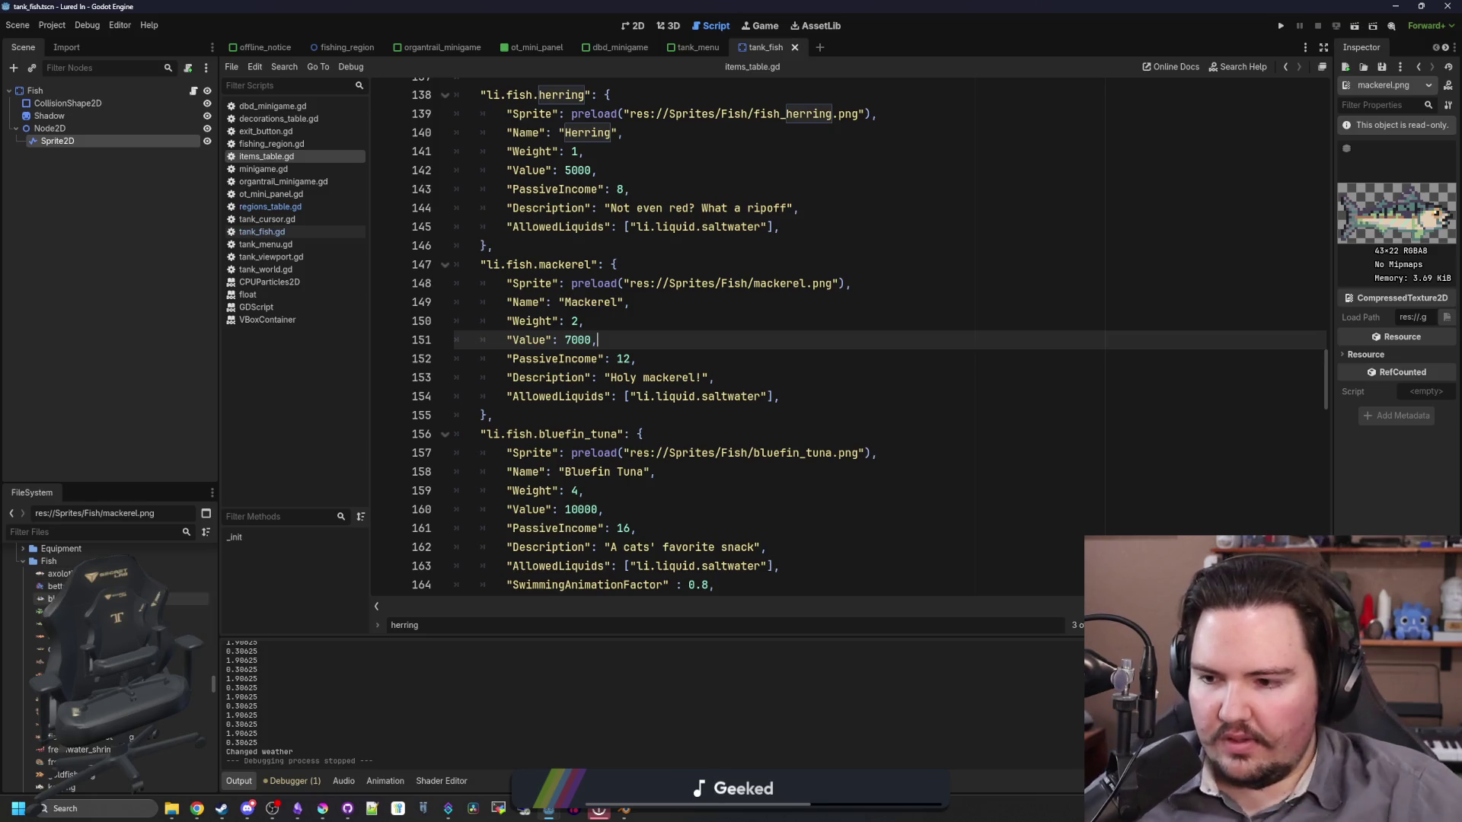
{"action": "left_click", "coordinate": [735, 416]}
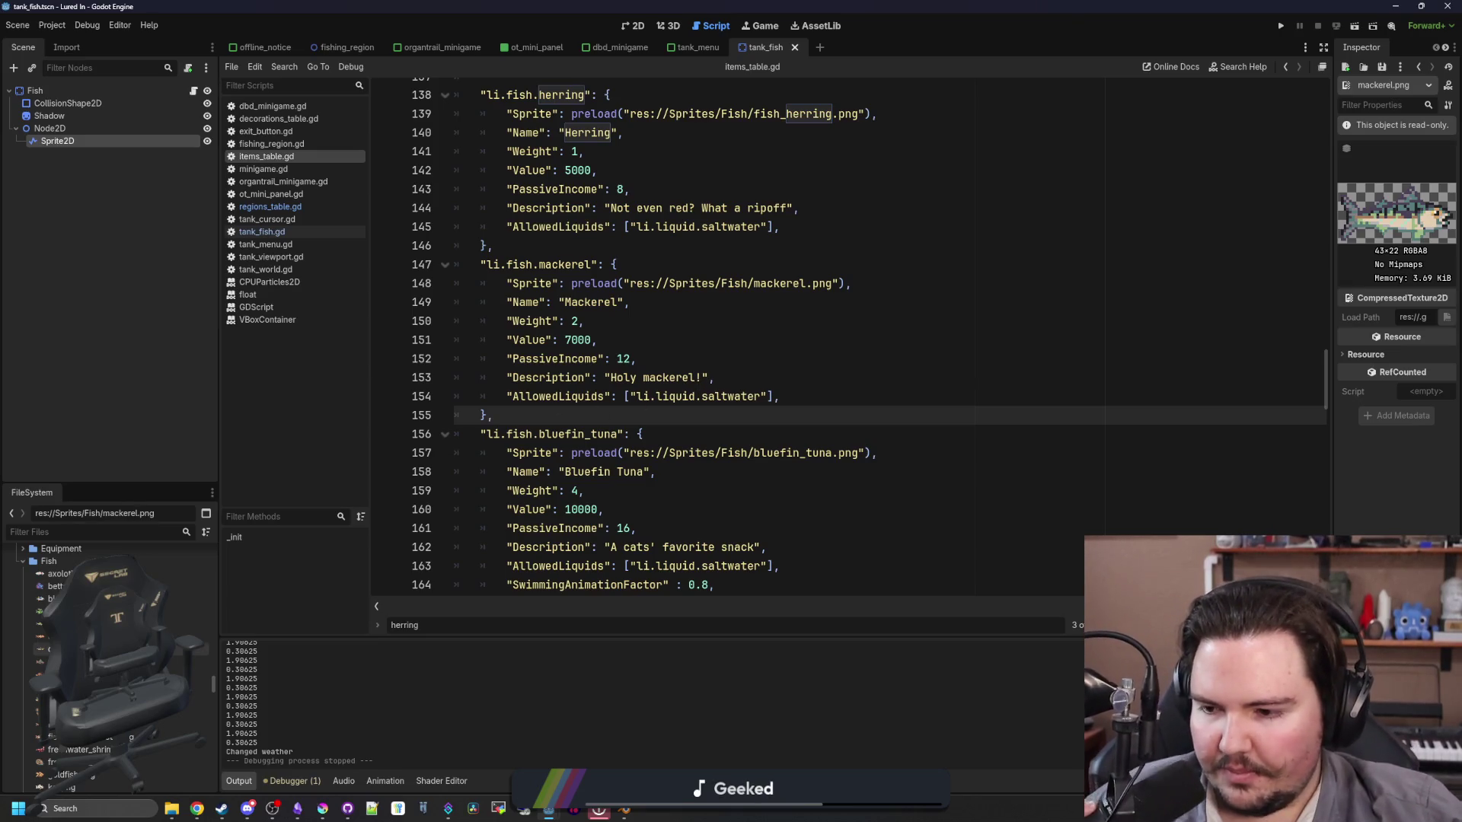
{"action": "scroll", "coordinate": [180, 650], "scroll_direction": "down", "scroll_amount": 1}
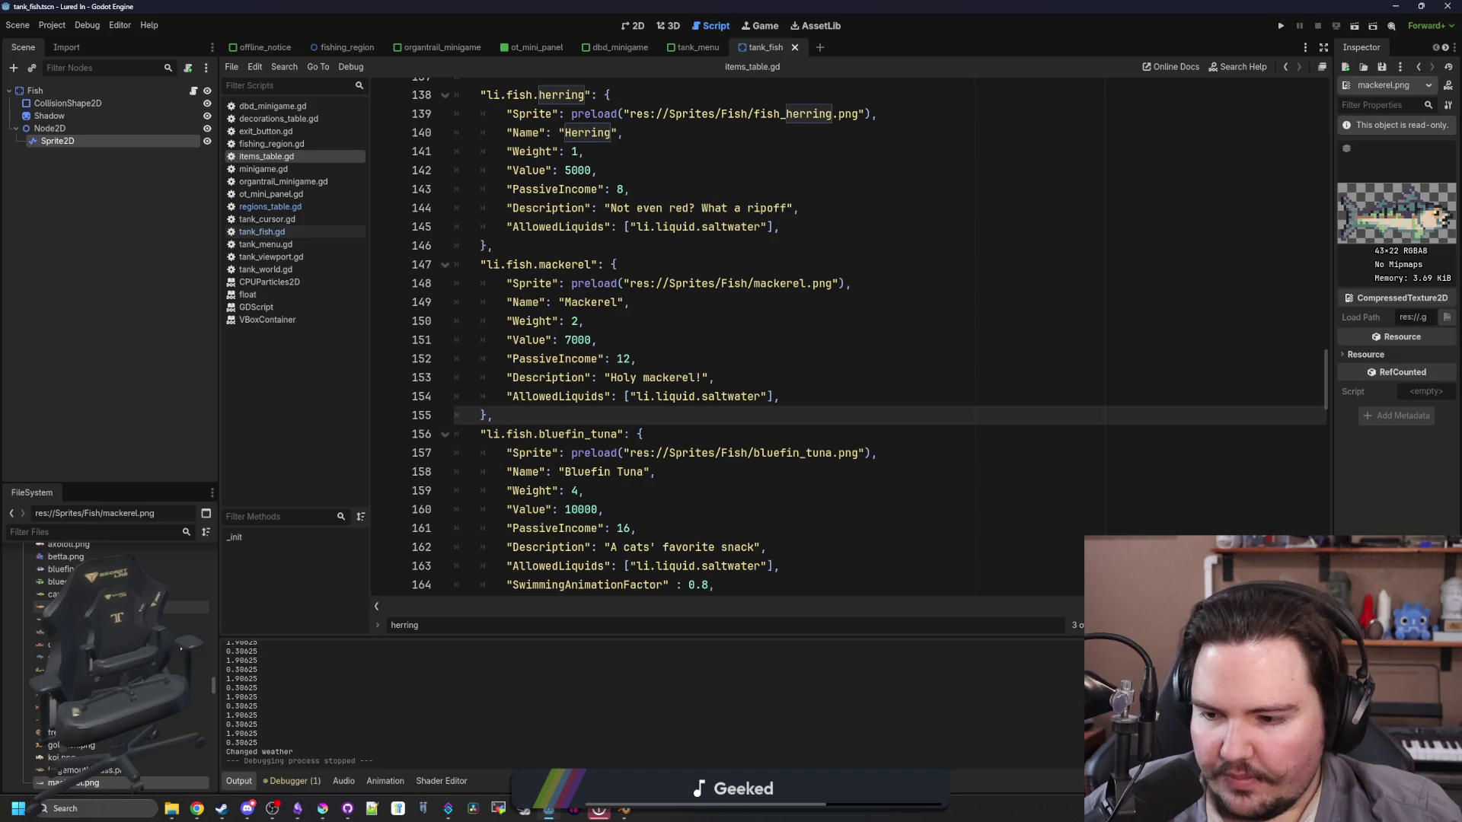
{"action": "scroll", "coordinate": [181, 648], "scroll_direction": "down", "scroll_amount": 1}
{"action": "scroll", "coordinate": [180, 648], "scroll_direction": "down", "scroll_amount": 2}
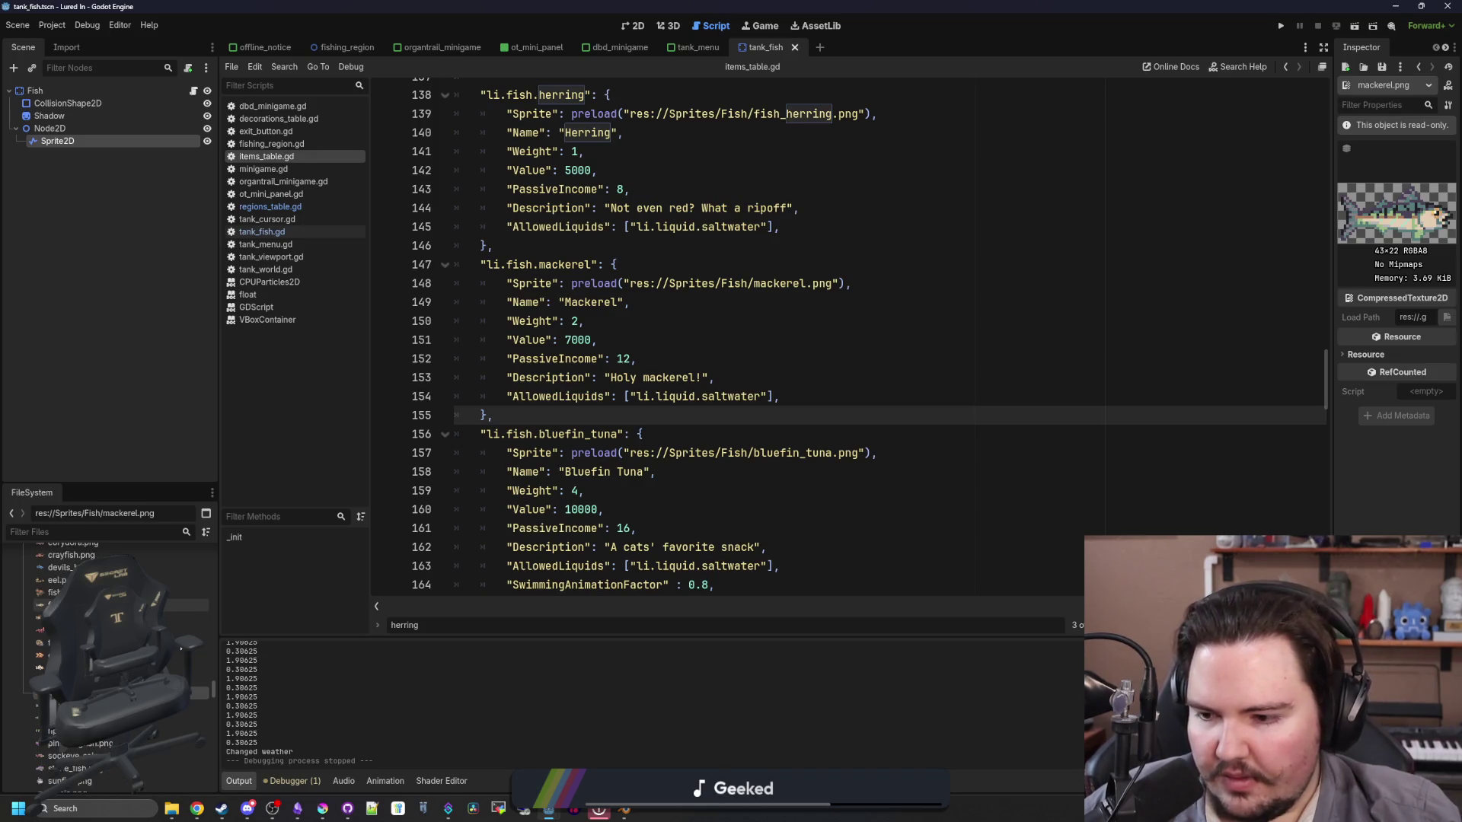
{"action": "scroll", "coordinate": [181, 648], "scroll_direction": "down", "scroll_amount": 1}
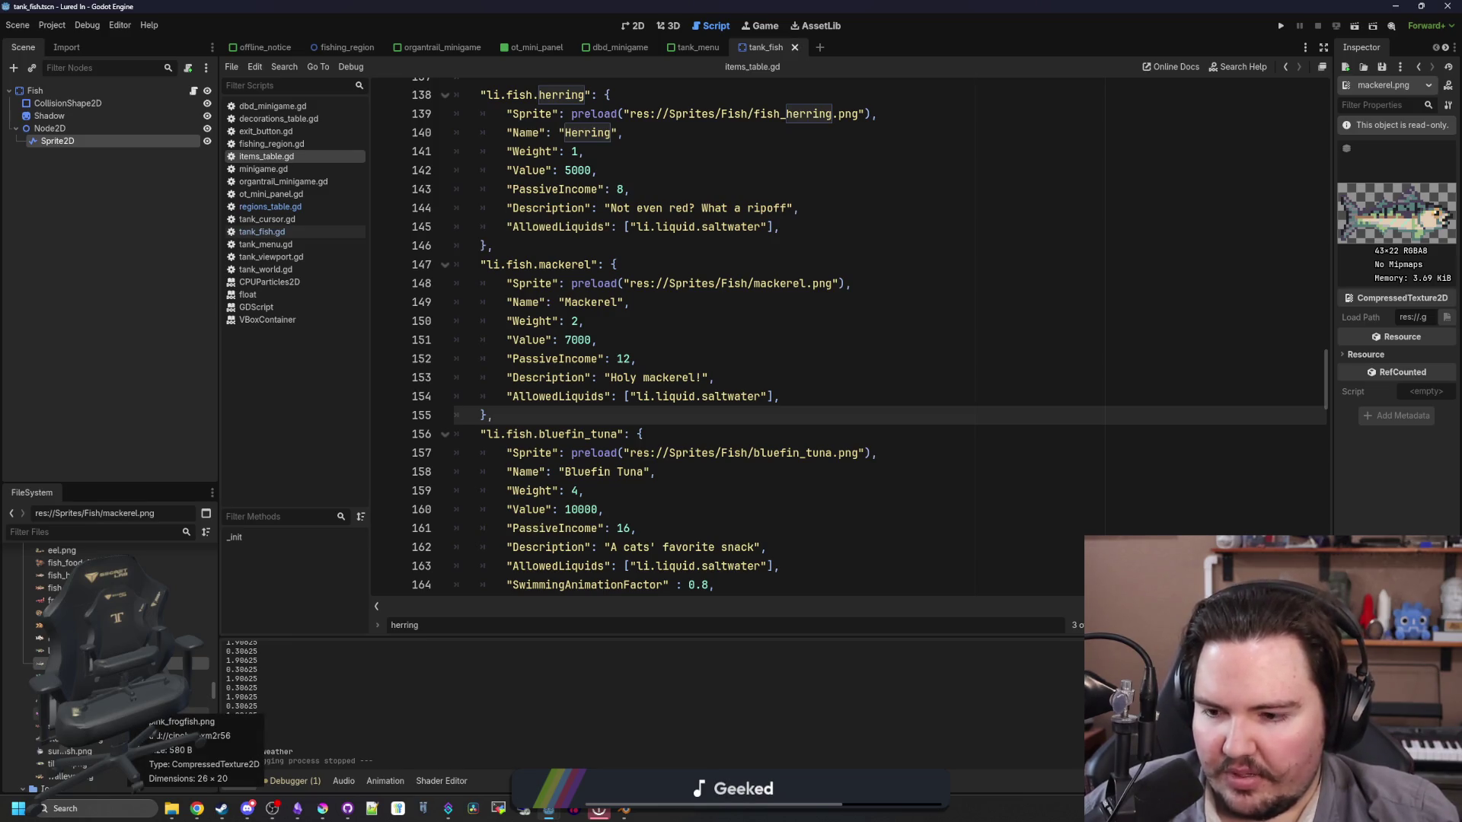
{"action": "key", "text": "alt+Tab"}
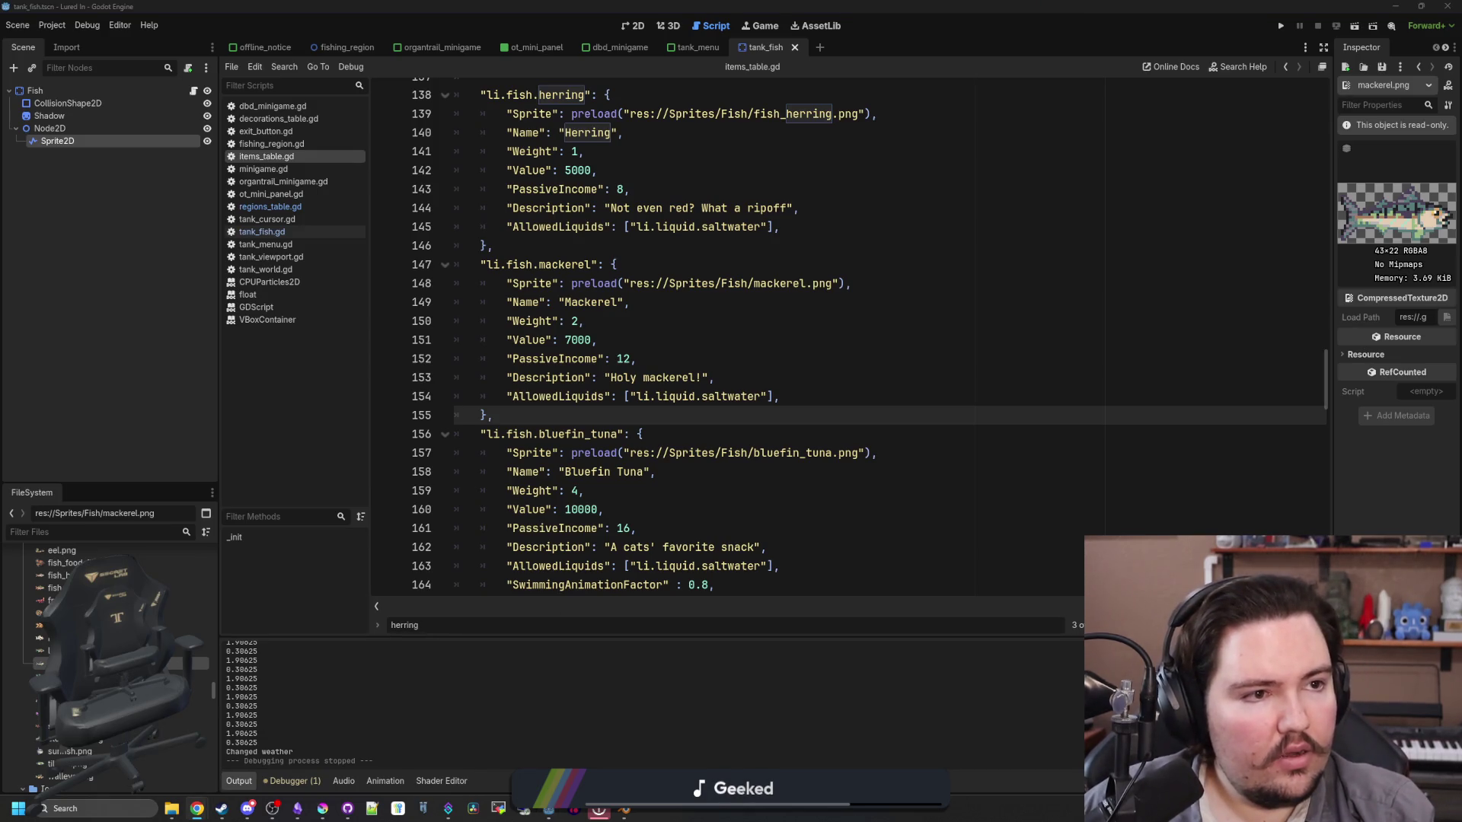
{"action": "key", "text": "alt+Tab"}
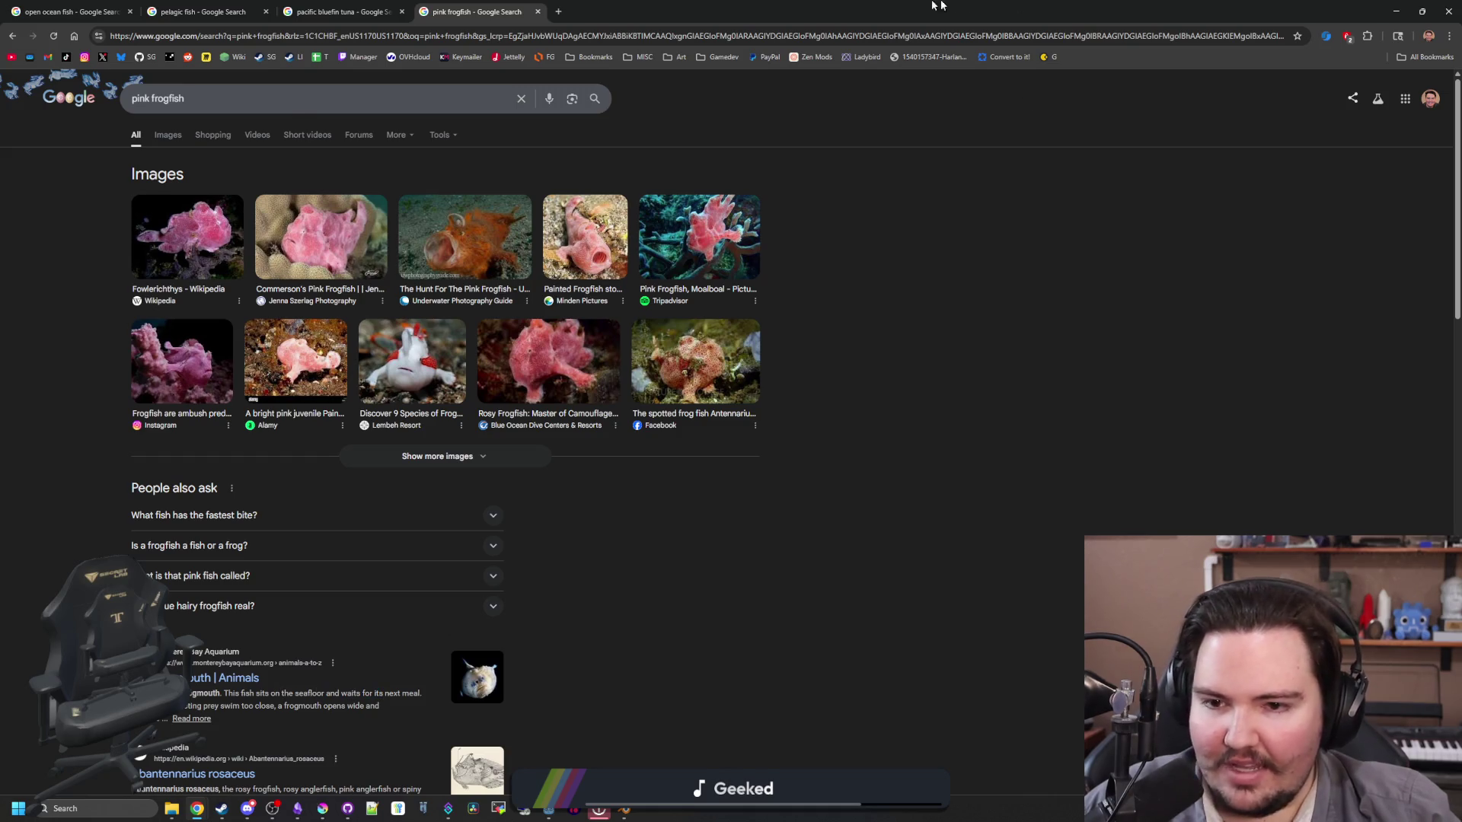
{"action": "key", "text": "alt+Tab"}
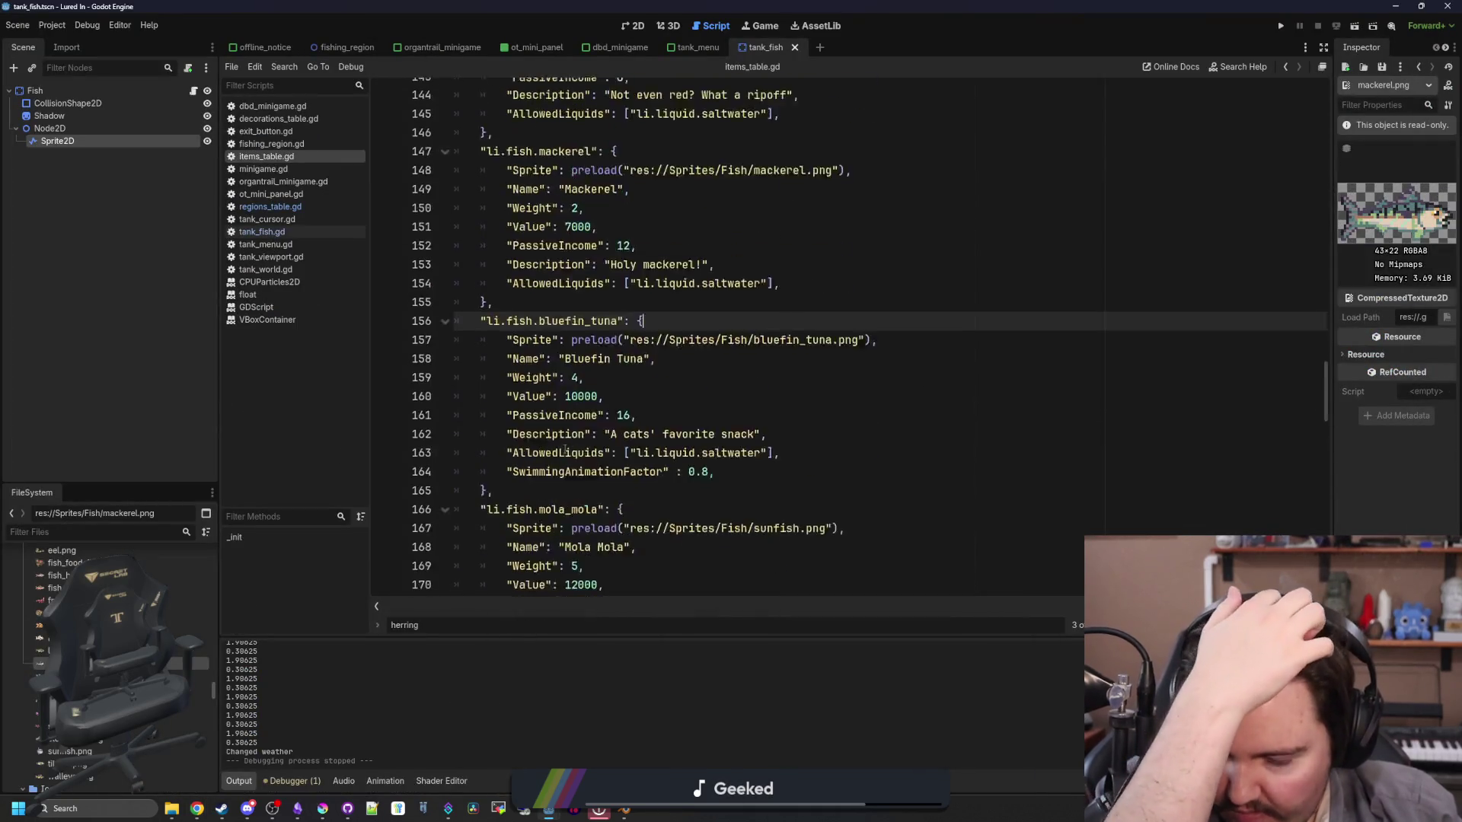
{"action": "scroll", "coordinate": [609, 442], "scroll_direction": "down", "scroll_amount": 3}
{"action": "left_click", "coordinate": [655, 435]}
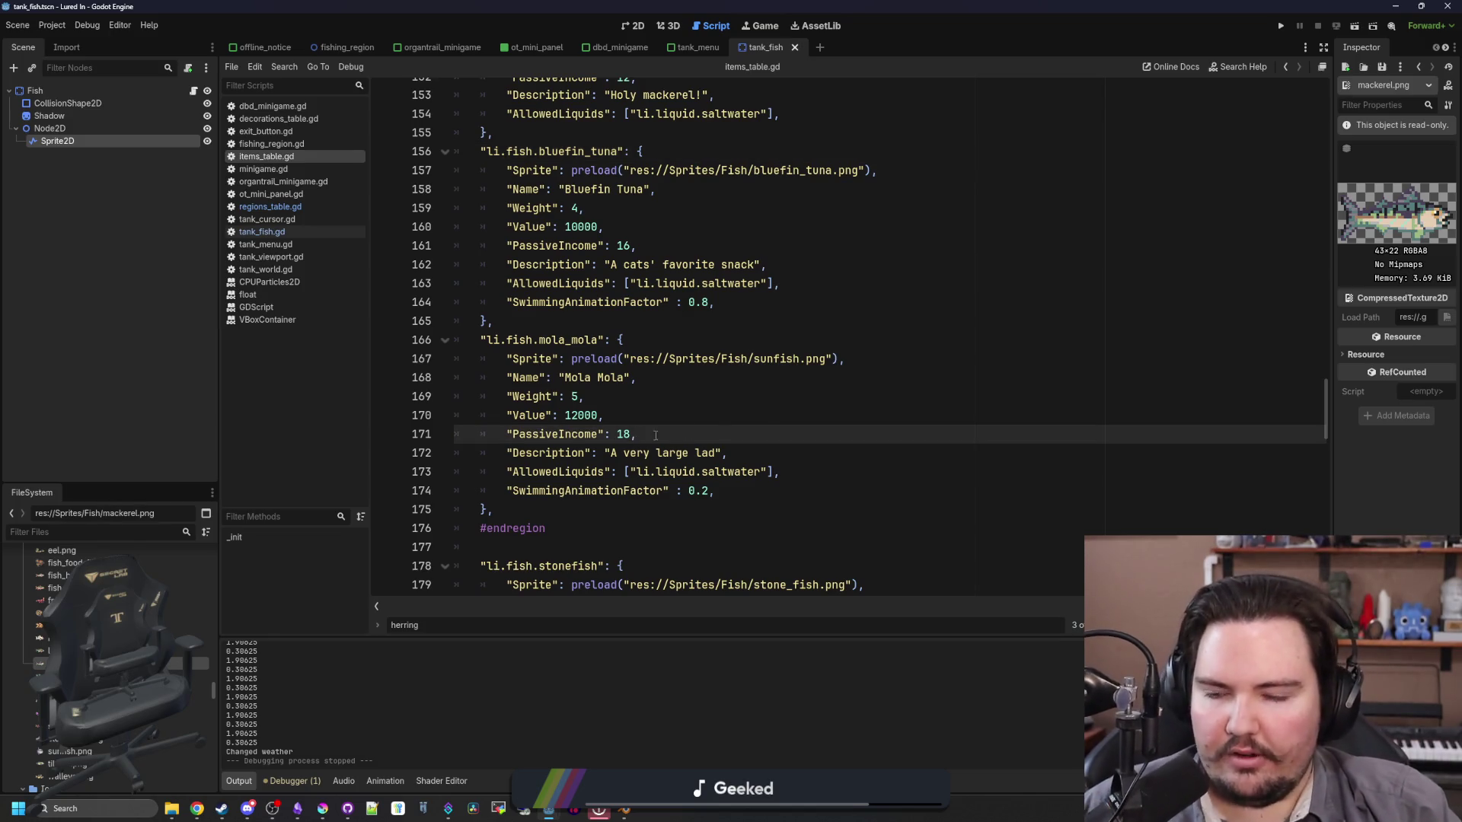
Step: Paste a copy of the mackerel entry above the herring entry
{"action": "left_click", "coordinate": [529, 512]}
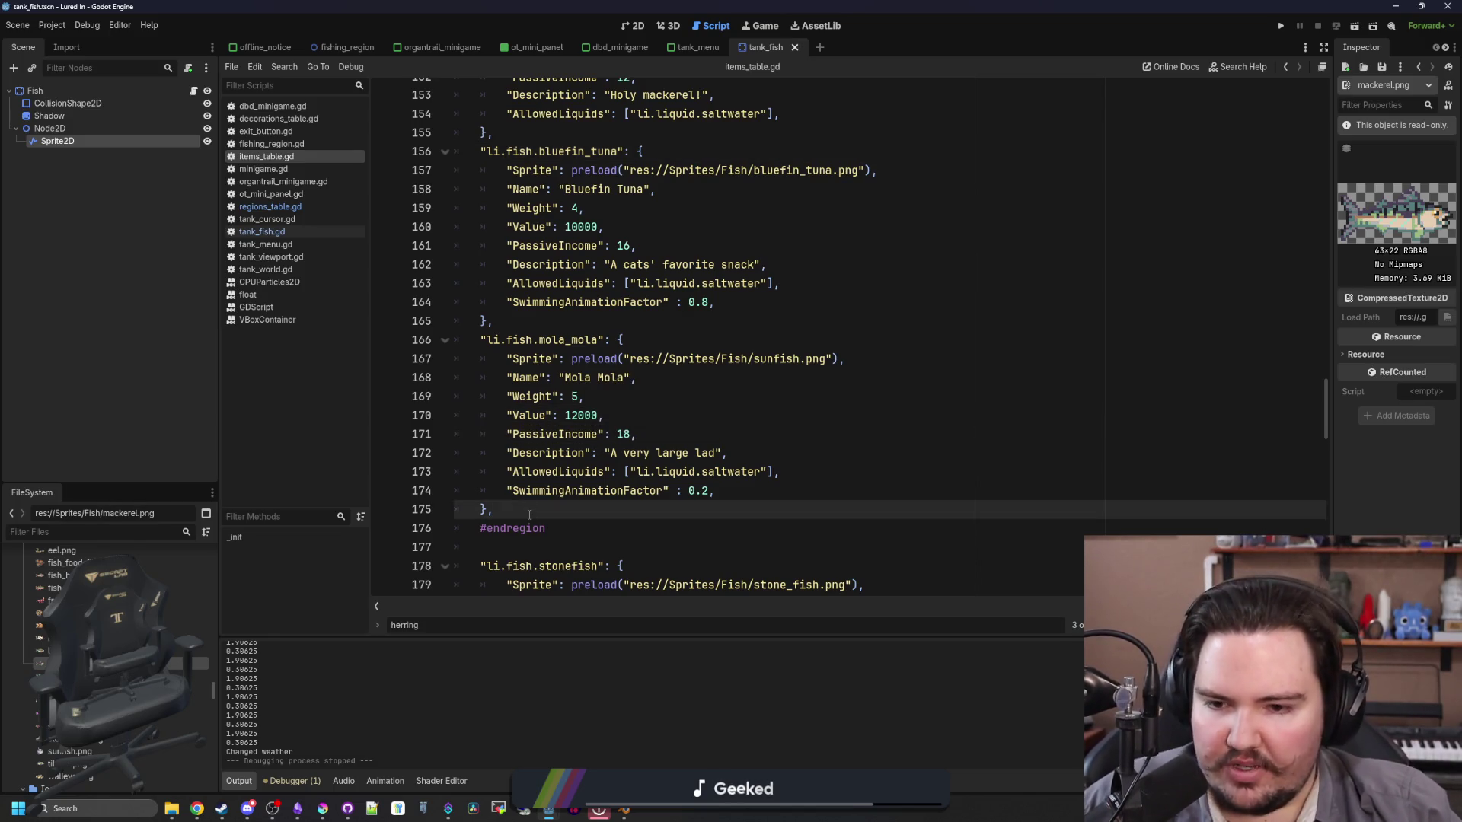
{"action": "scroll", "coordinate": [525, 494], "scroll_direction": "up", "scroll_amount": 4}
{"action": "left_click_drag", "start_coordinate": [499, 348], "coordinate": [482, 207]}
{"action": "key", "text": "ctrl+c"}
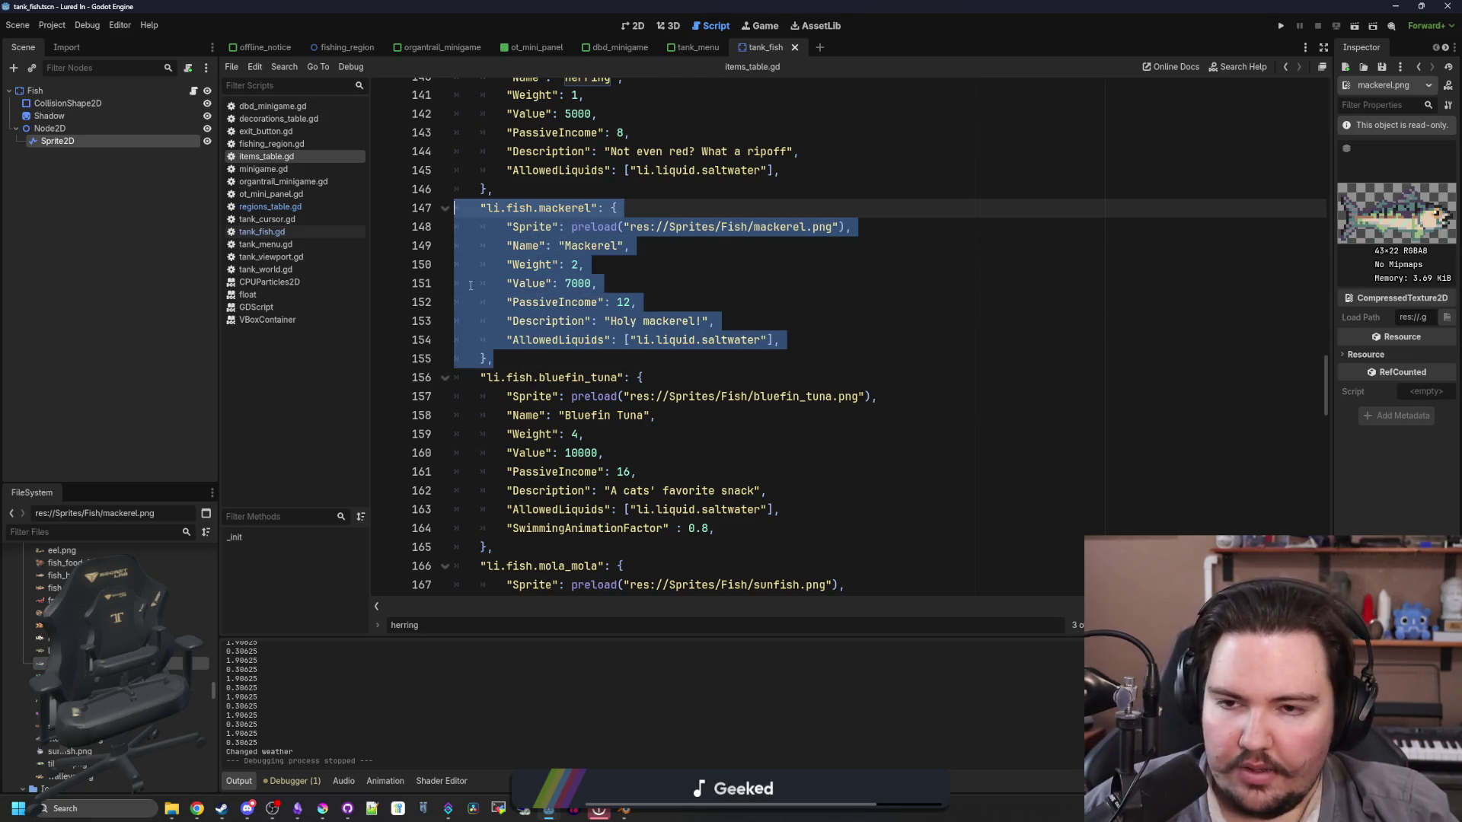
{"action": "scroll", "coordinate": [533, 304], "scroll_direction": "up", "scroll_amount": 4}
{"action": "left_click", "coordinate": [549, 251]}
{"action": "key", "text": "ctrl+v"}
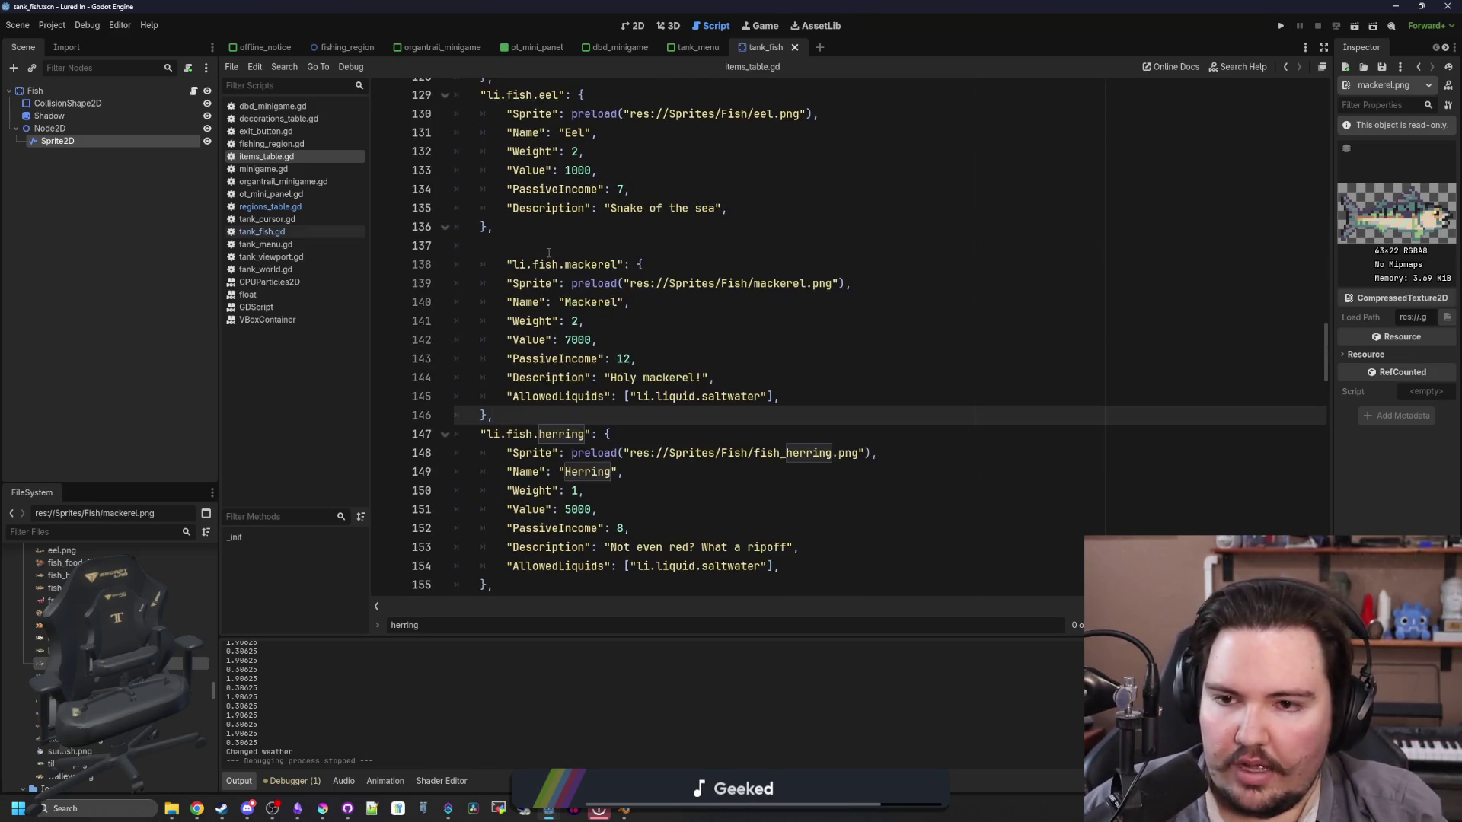
Step: Rename the pasted entry's key to li.fish.pink_frogfish and its sprite to pink_frogfish.png
{"action": "left_click", "coordinate": [541, 264]}
{"action": "key", "text": "shift+Tab"}
{"action": "double_click", "coordinate": [550, 263]}
{"action": "type", "text": "pink_frogfish"}
{"action": "double_click", "coordinate": [766, 282]}
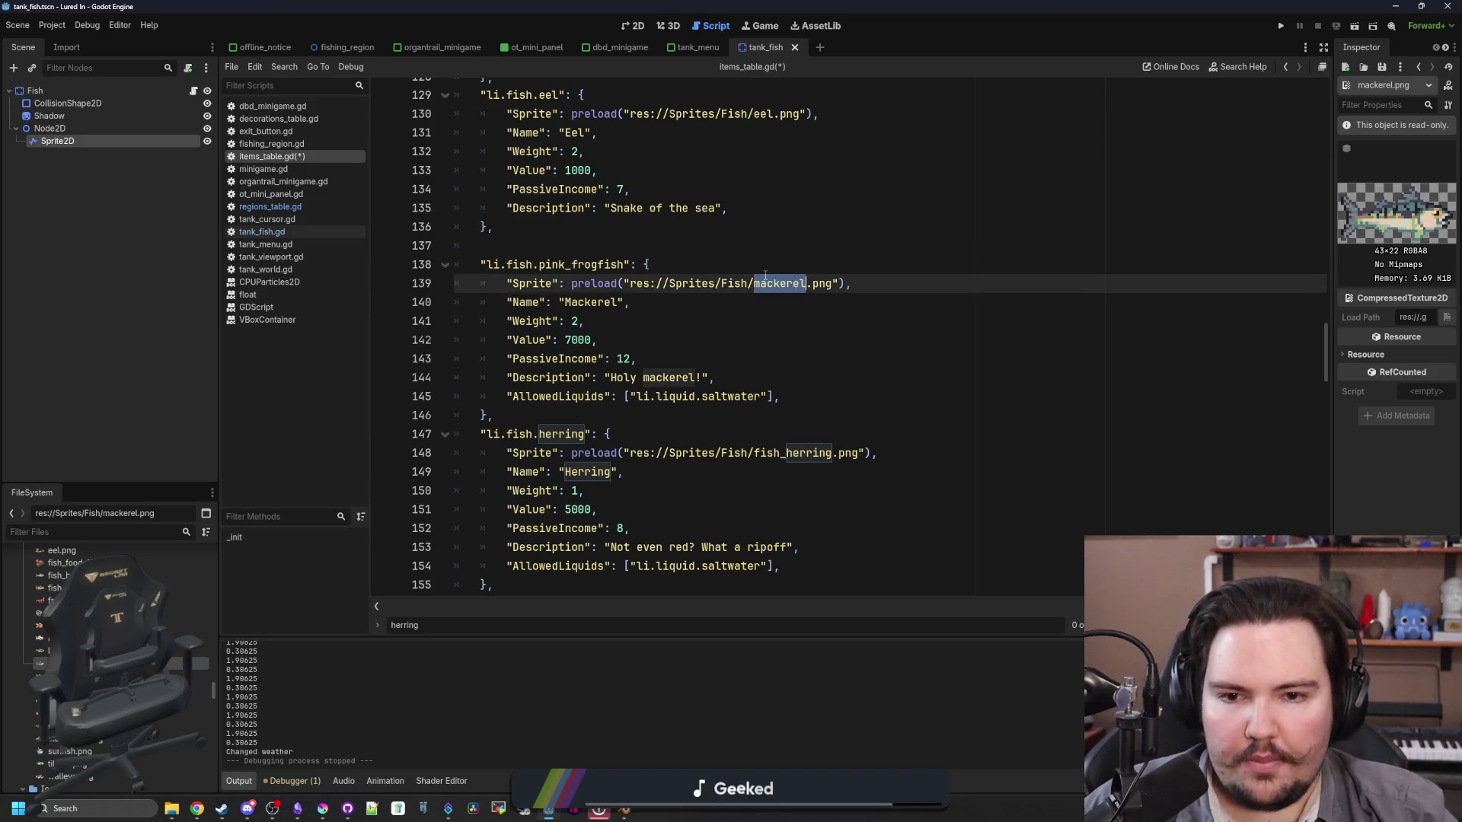
{"action": "type", "text": "pink_frogfish"}
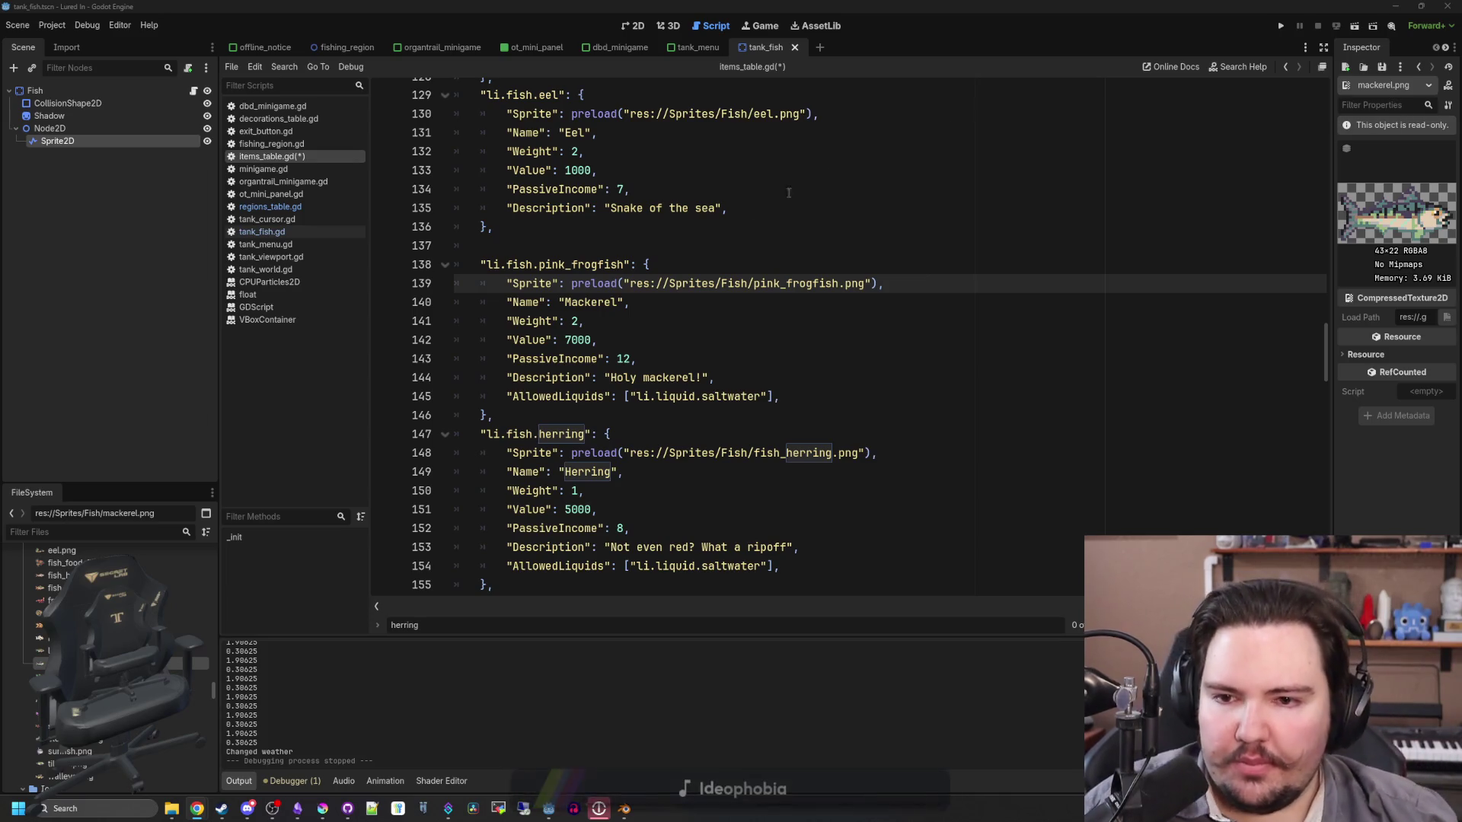
{"action": "left_click", "coordinate": [667, 344]}
Step: Rename the new entry's Name to "Pink Frogfish"
{"action": "double_click", "coordinate": [602, 302]}
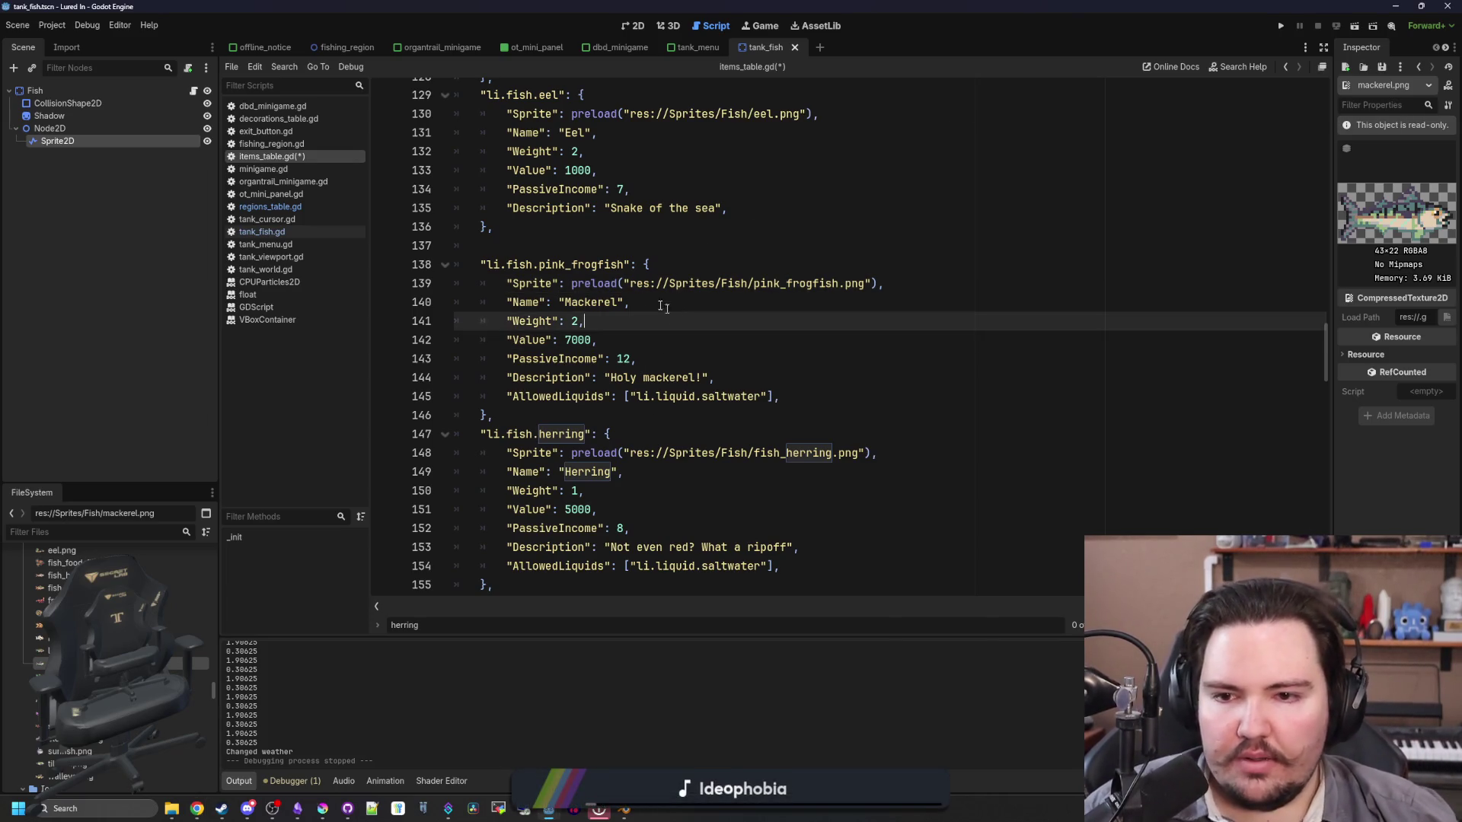
{"action": "type", "text": "Pink Frogfish"}
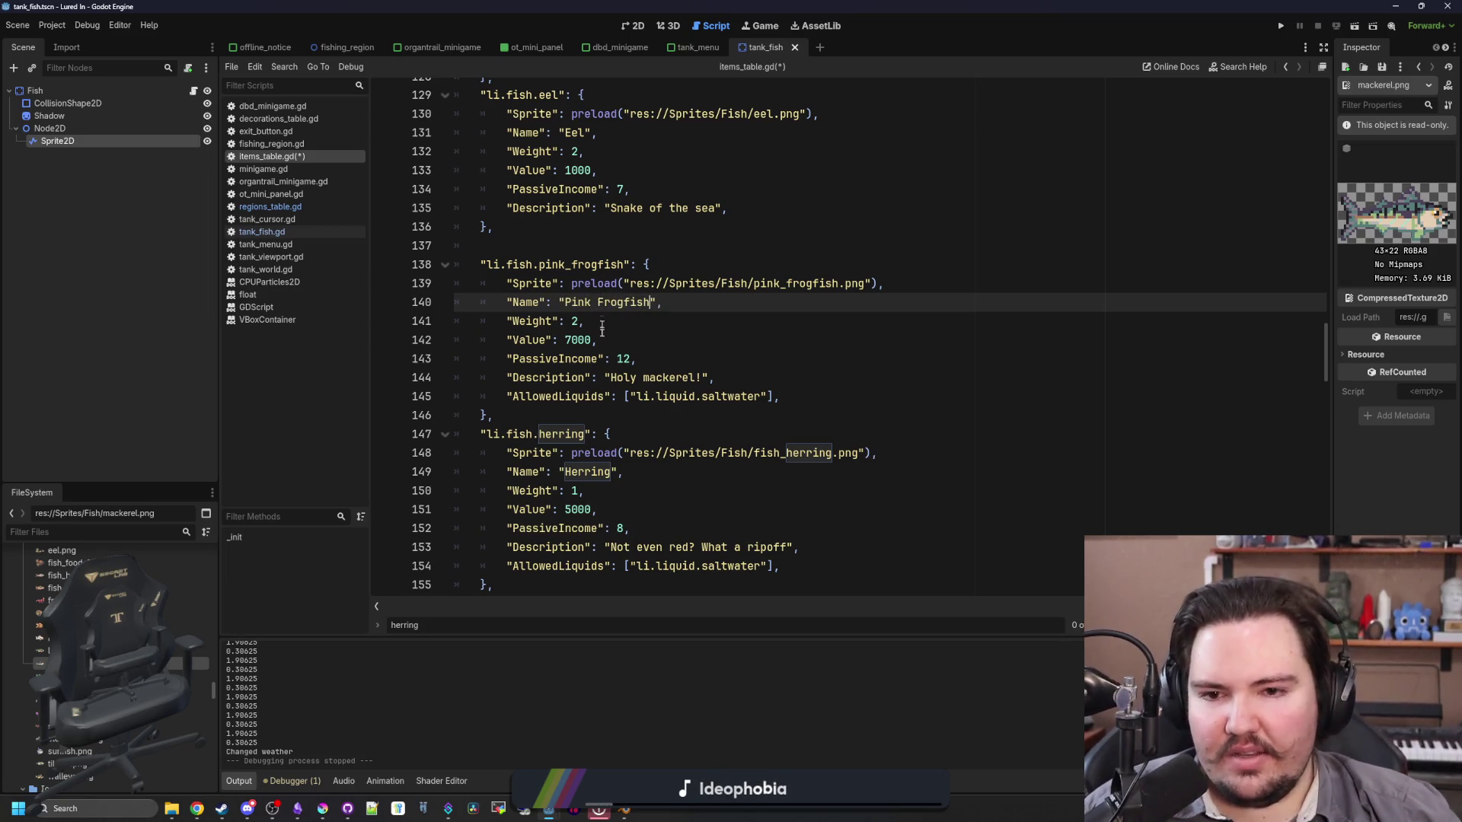
{"action": "left_click", "coordinate": [604, 358]}
Step: Change Mola Mola's value from 12000 to 16000
{"action": "double_click", "coordinate": [575, 340]}
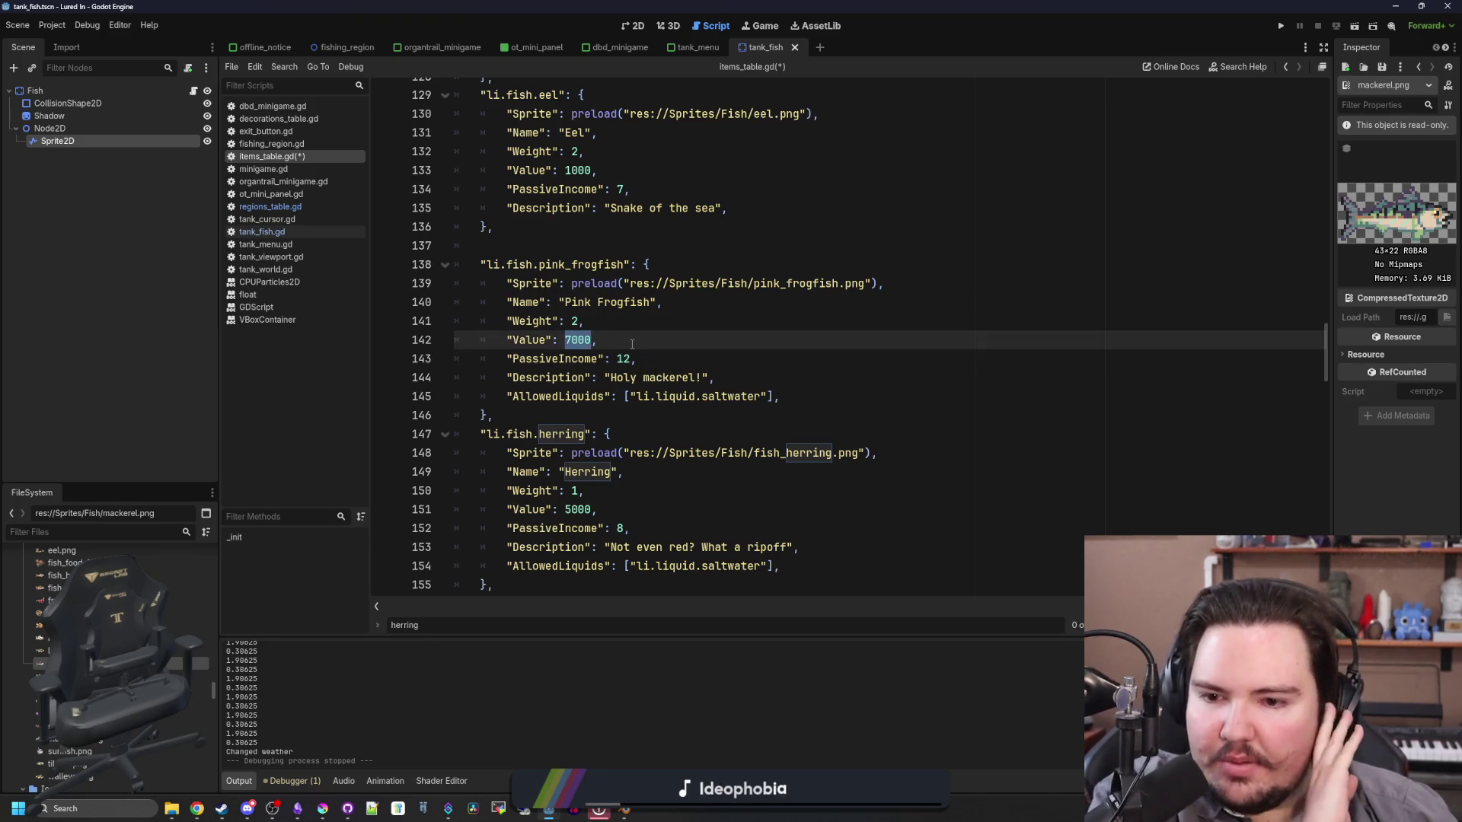
{"action": "scroll", "coordinate": [632, 344], "scroll_direction": "down", "scroll_amount": 10}
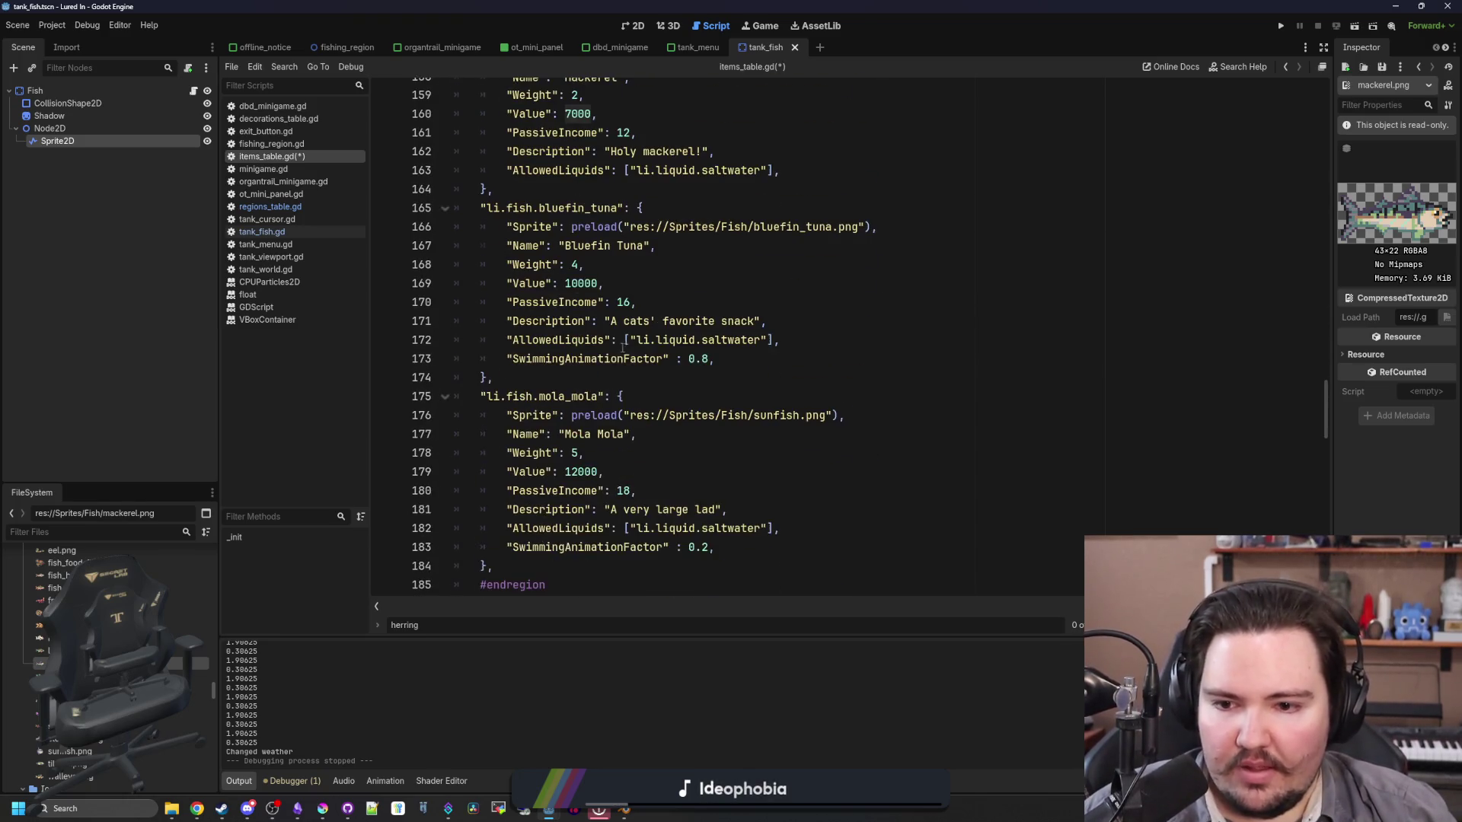
{"action": "scroll", "coordinate": [585, 436], "scroll_direction": "down", "scroll_amount": 1}
{"action": "left_click", "coordinate": [586, 415]}
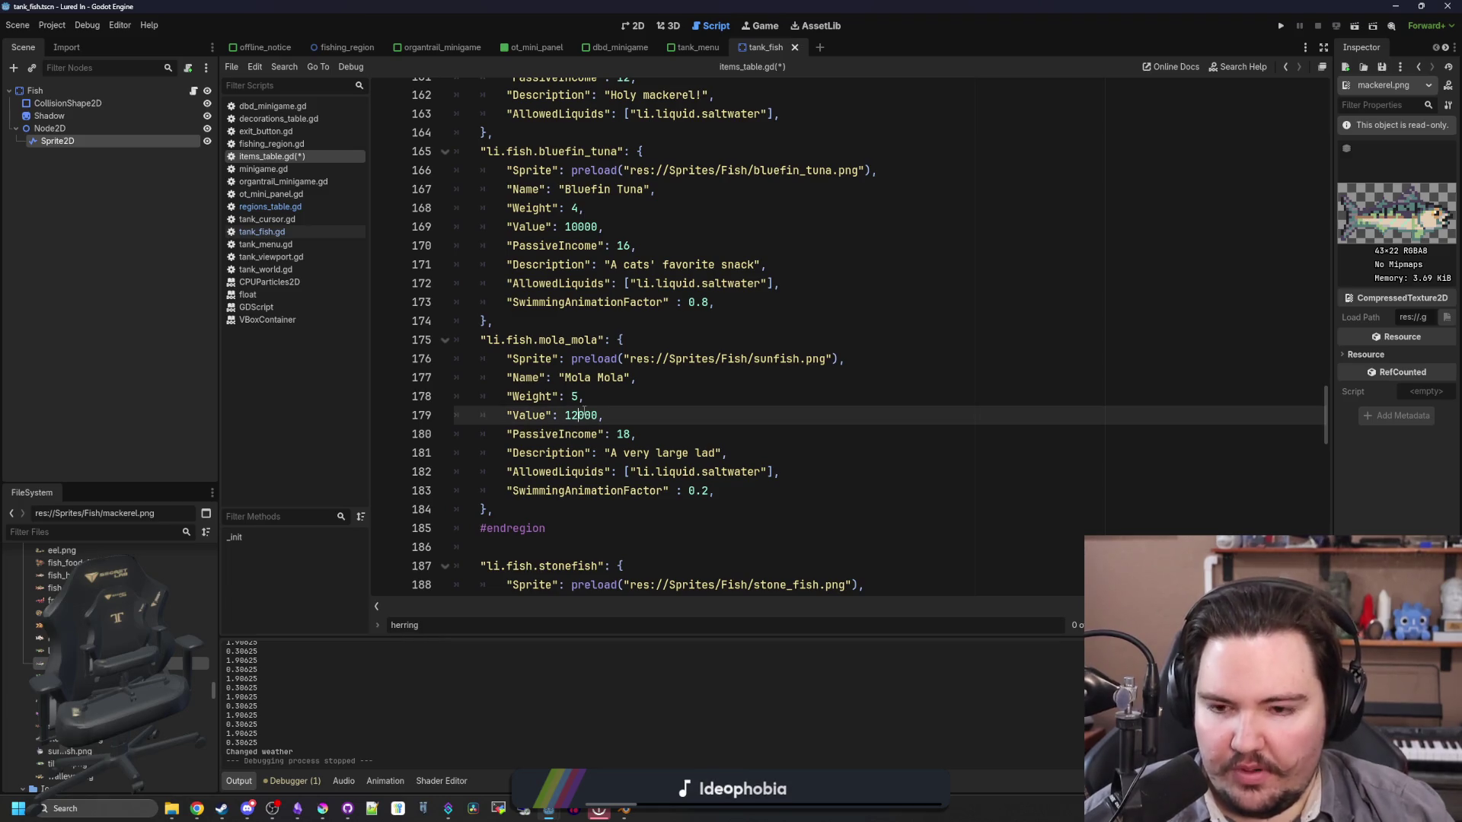
{"action": "key", "text": "BackSpace"}
{"action": "type", "text": "6"}
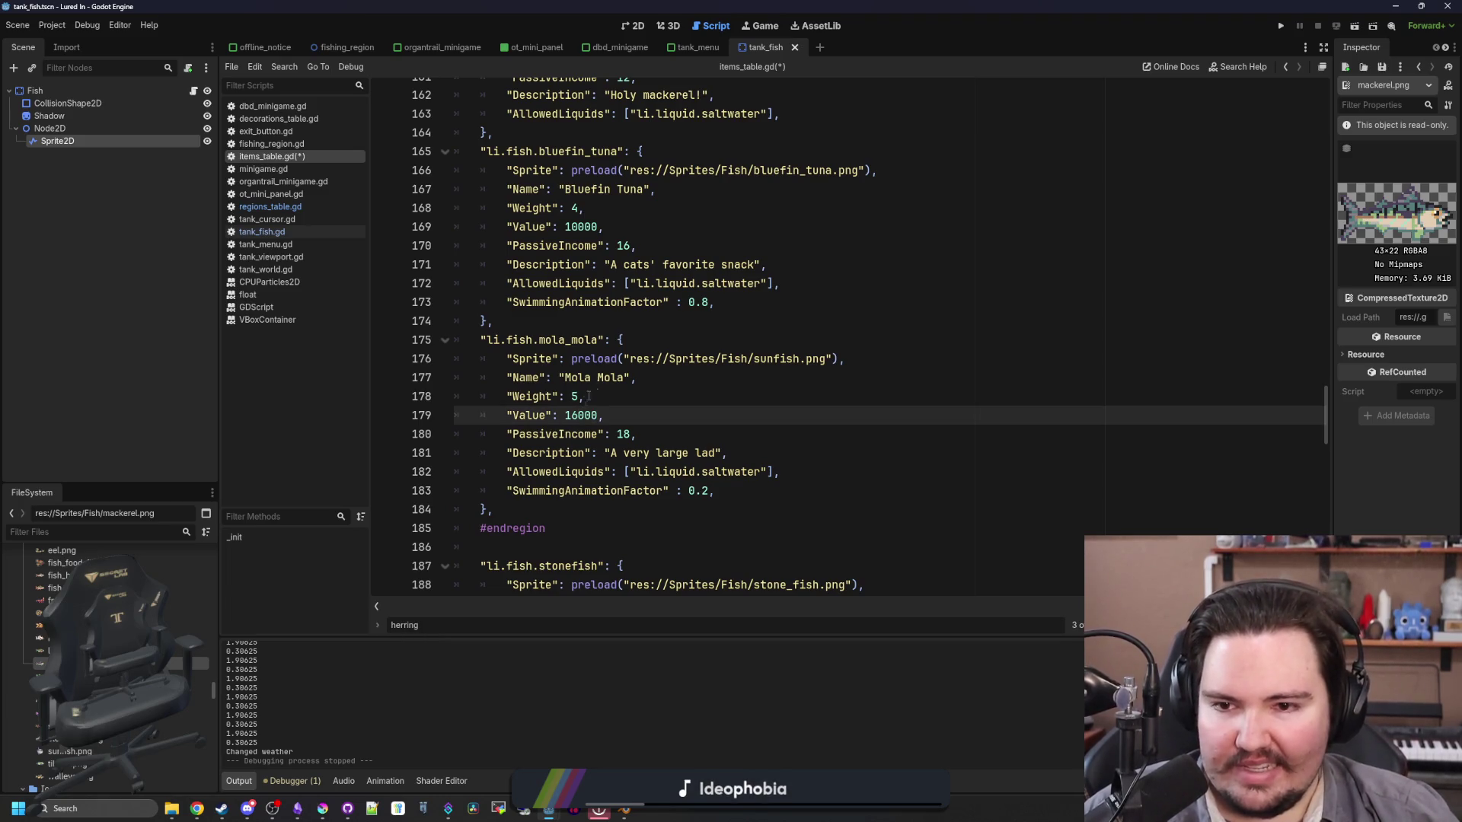
Step: Set the pink frogfish's Value to 20000 and Weight to 1
{"action": "double_click", "coordinate": [578, 414]}
{"action": "key", "text": "ctrl+c"}
{"action": "scroll", "coordinate": [602, 403], "scroll_direction": "up", "scroll_amount": 13}
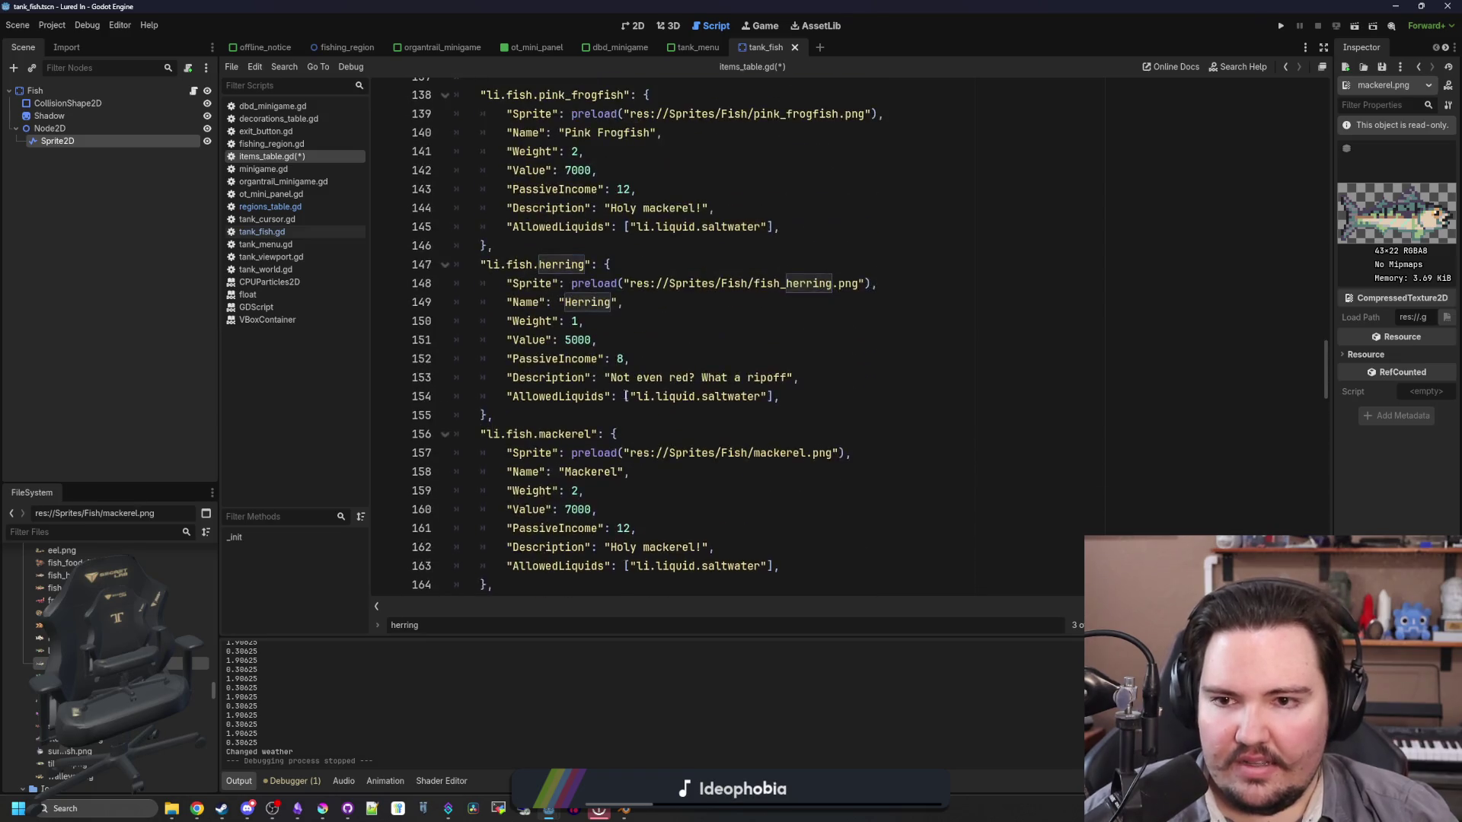
{"action": "scroll", "coordinate": [624, 396], "scroll_direction": "up", "scroll_amount": 3}
{"action": "scroll", "coordinate": [602, 366], "scroll_direction": "down", "scroll_amount": 5}
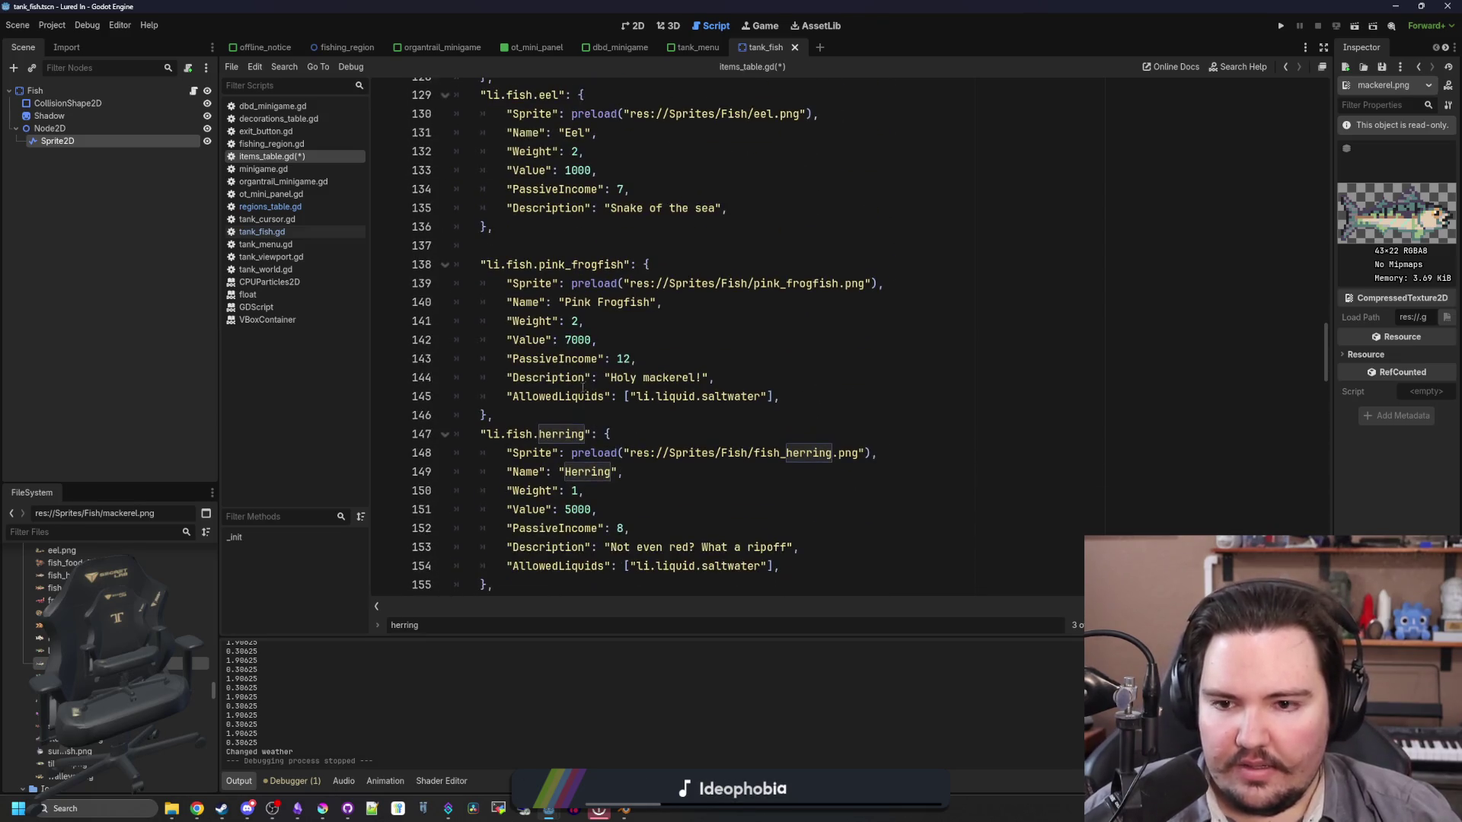
{"action": "left_click", "coordinate": [578, 340]}
{"action": "double_click", "coordinate": [577, 340]}
{"action": "key", "text": "ctrl+v"}
{"action": "key", "text": "BackSpace"}
{"action": "key", "text": "BackSpace"}
{"action": "type", "text": "20"}
{"action": "key", "text": "Up"}
{"action": "key", "text": "Up"}
{"action": "key", "text": "Down"}
{"action": "key", "text": "BackSpace"}
{"action": "type", "text": "1"}
{"action": "key", "text": "Down"}
{"action": "key", "text": "Down"}
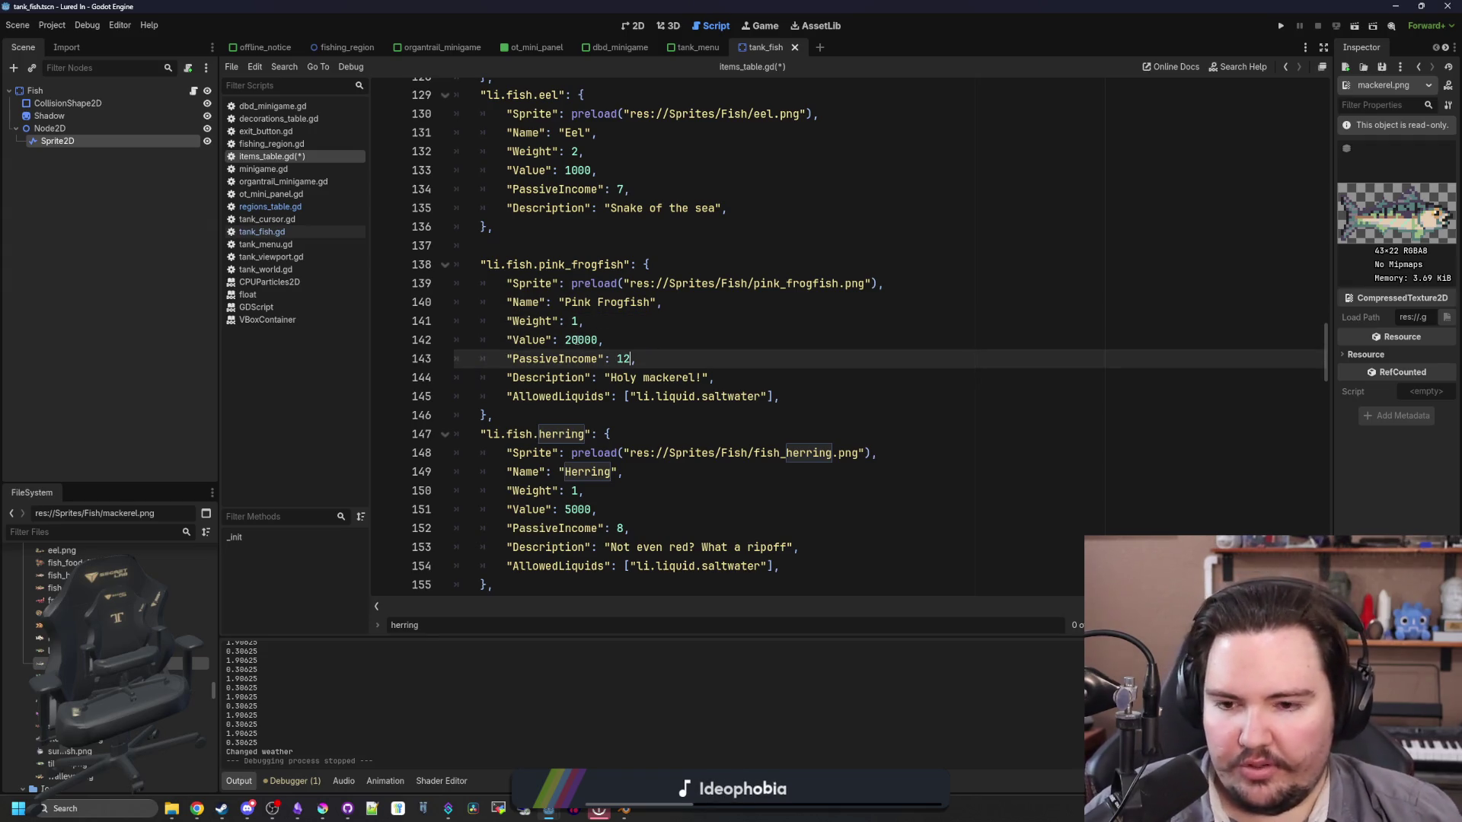
Step: Give the frogfish the description "Not quite a frog, not quite a fish." and save
{"action": "scroll", "coordinate": [681, 153], "scroll_direction": "down", "scroll_amount": 3}
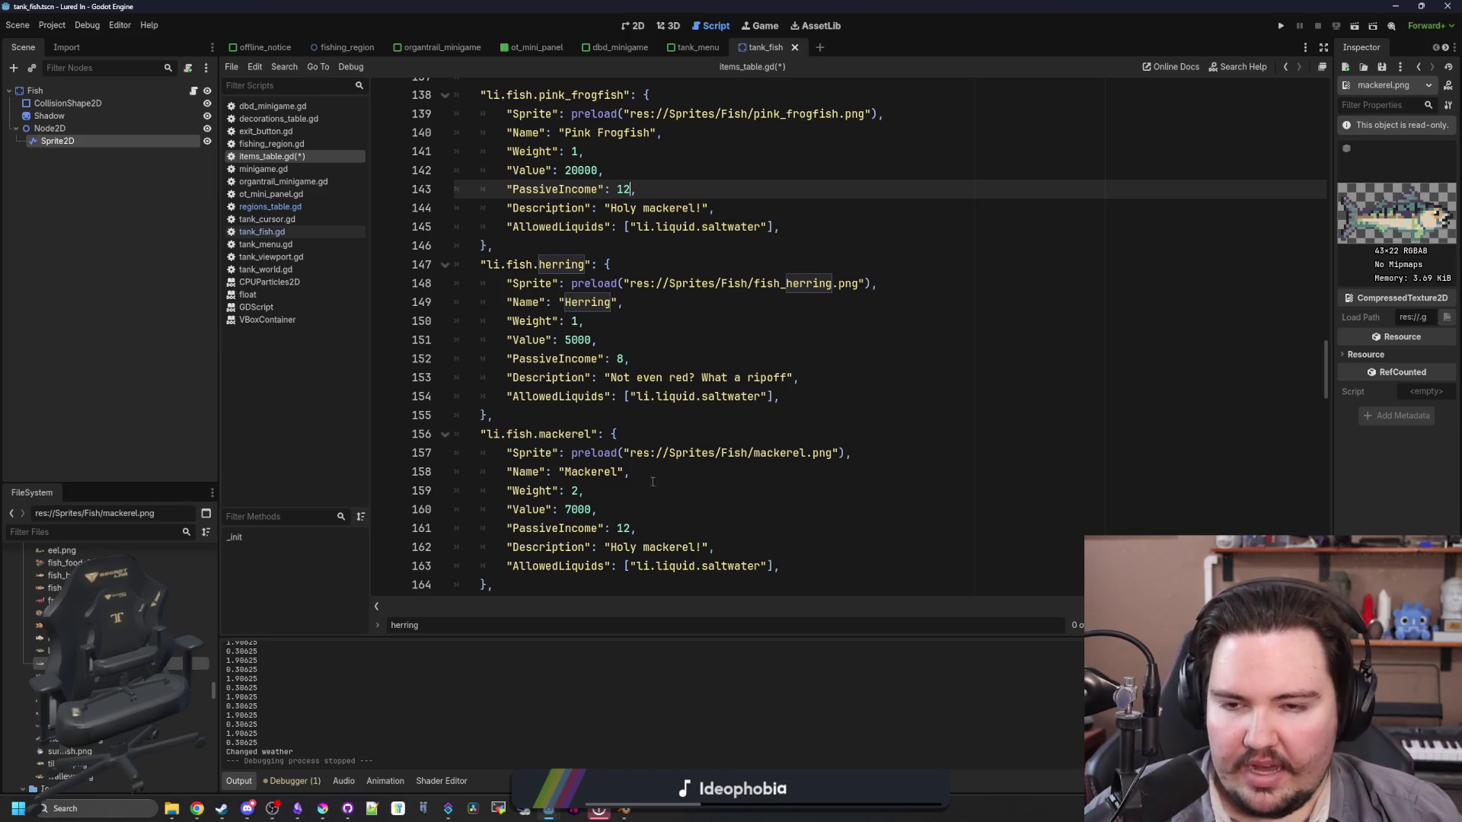
{"action": "scroll", "coordinate": [655, 457], "scroll_direction": "up", "scroll_amount": 3}
{"action": "double_click", "coordinate": [675, 377]}
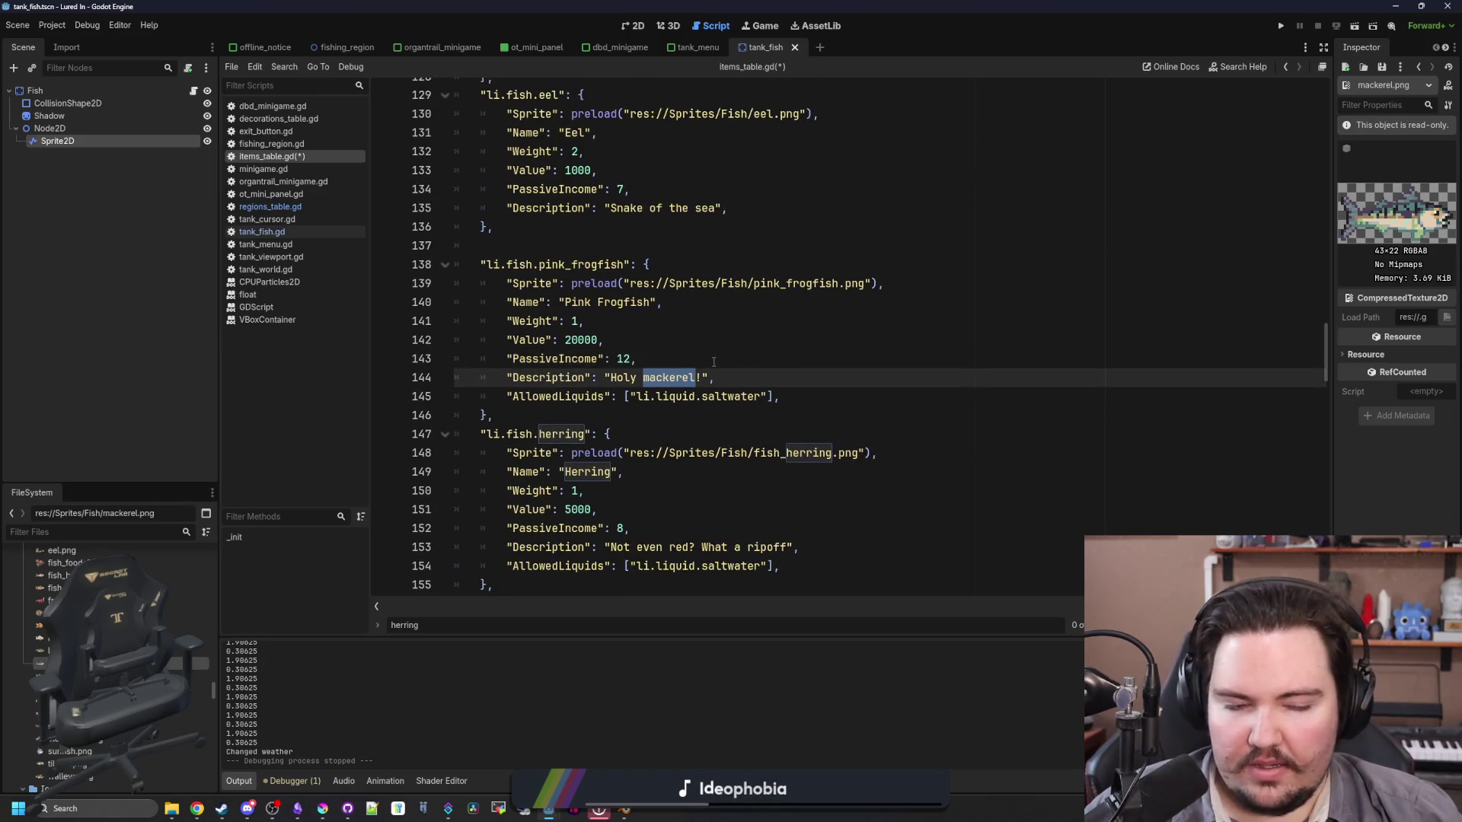
{"action": "type", "text": "\\"}
{"action": "key", "text": "BackSpace"}
{"action": "key", "text": "BackSpace"}
{"action": "key", "text": "BackSpace"}
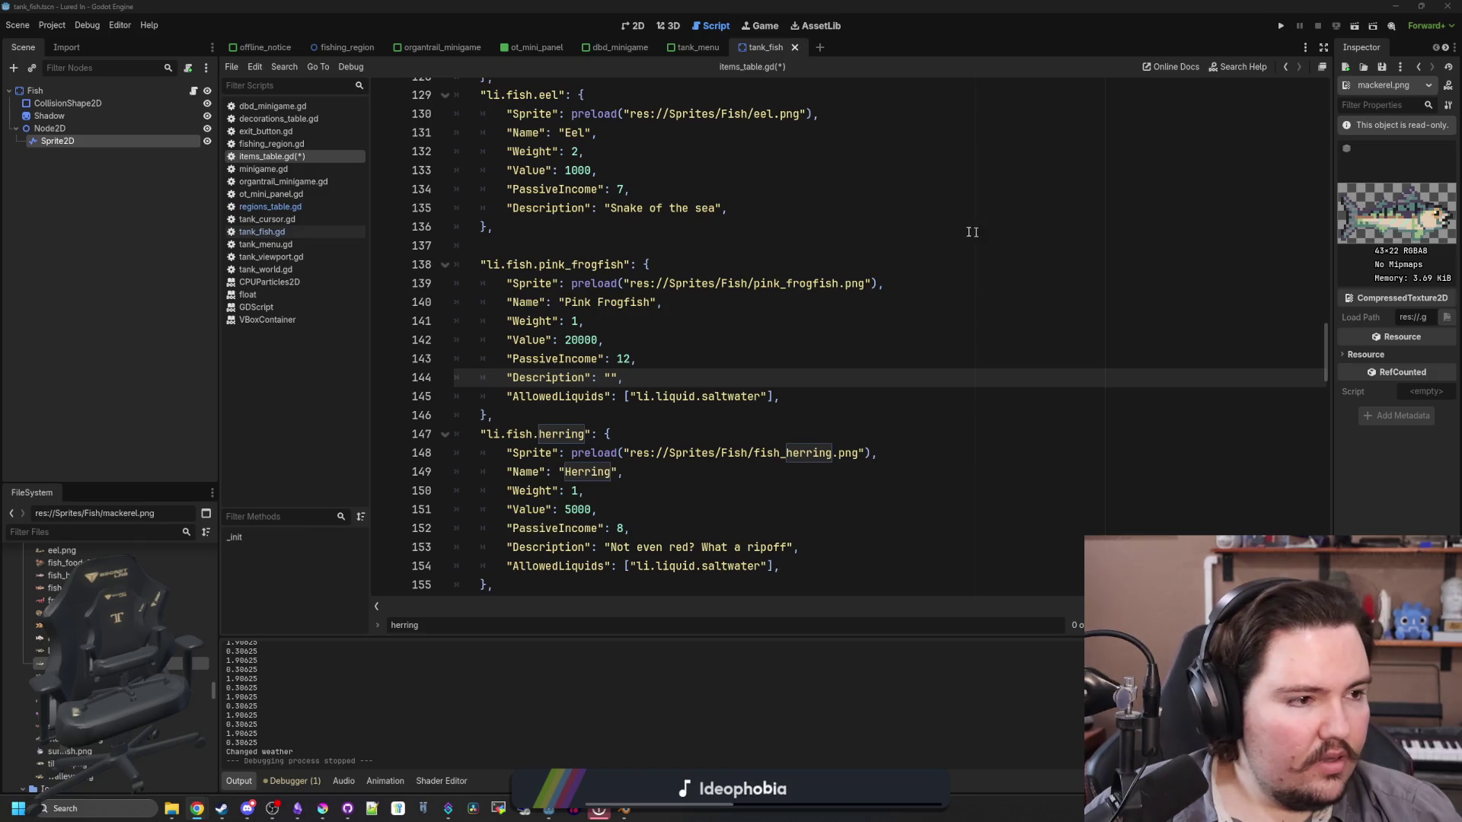
{"action": "type", "text": "Not quit"}
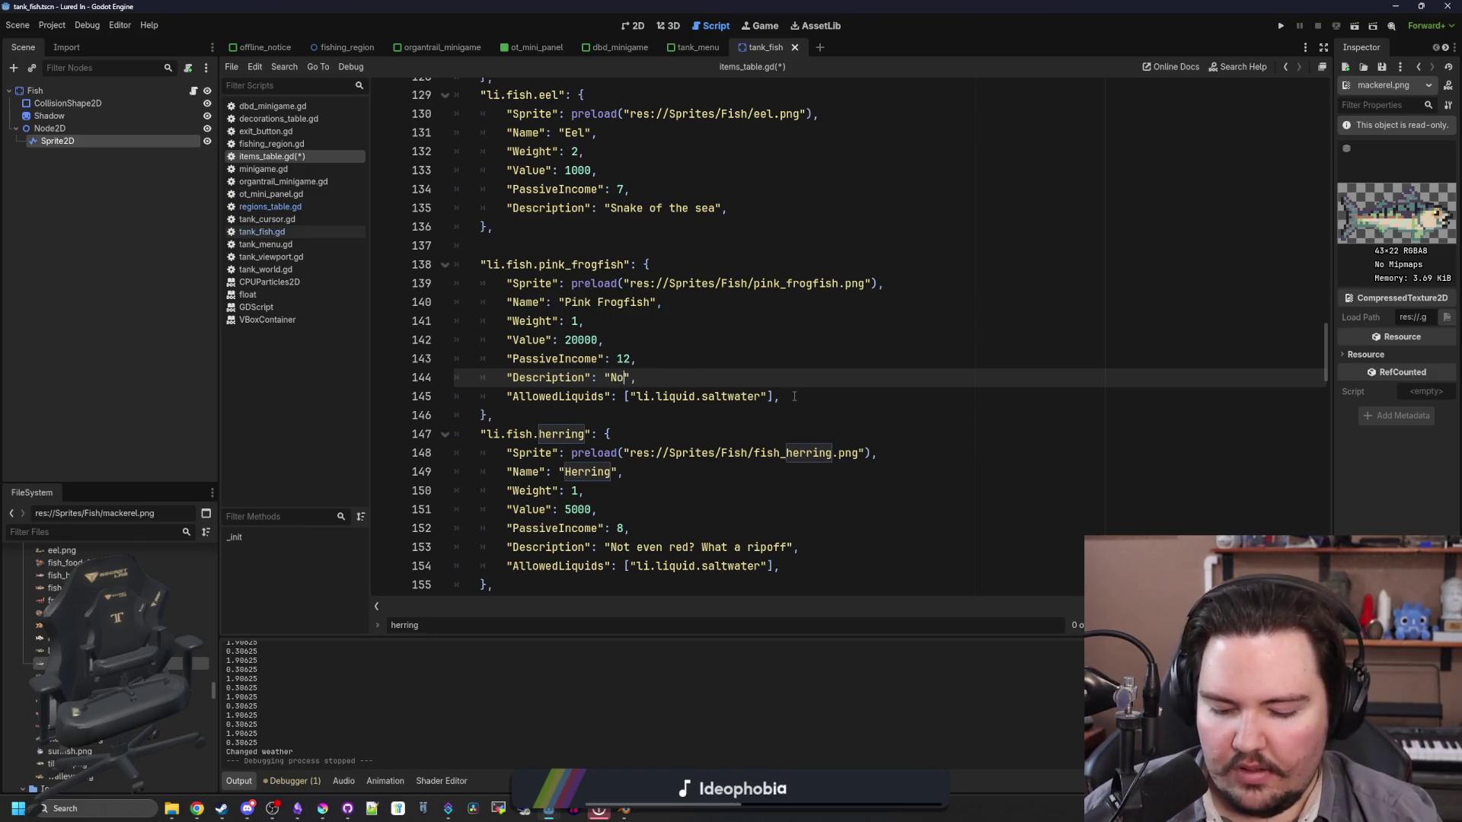
{"action": "type", "text": "e a frog, not quite a"}
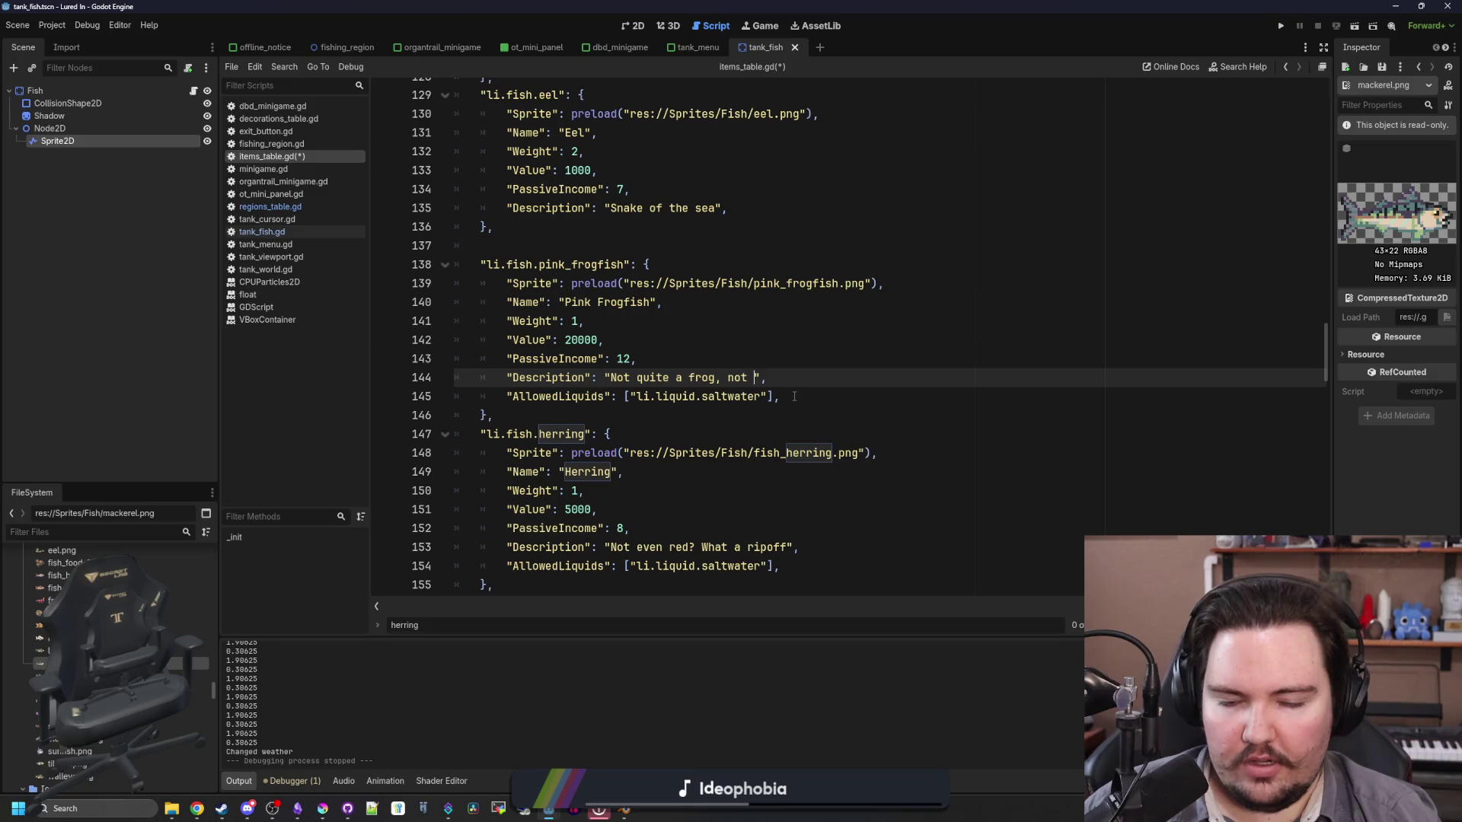
{"action": "type", "text": " fish."}
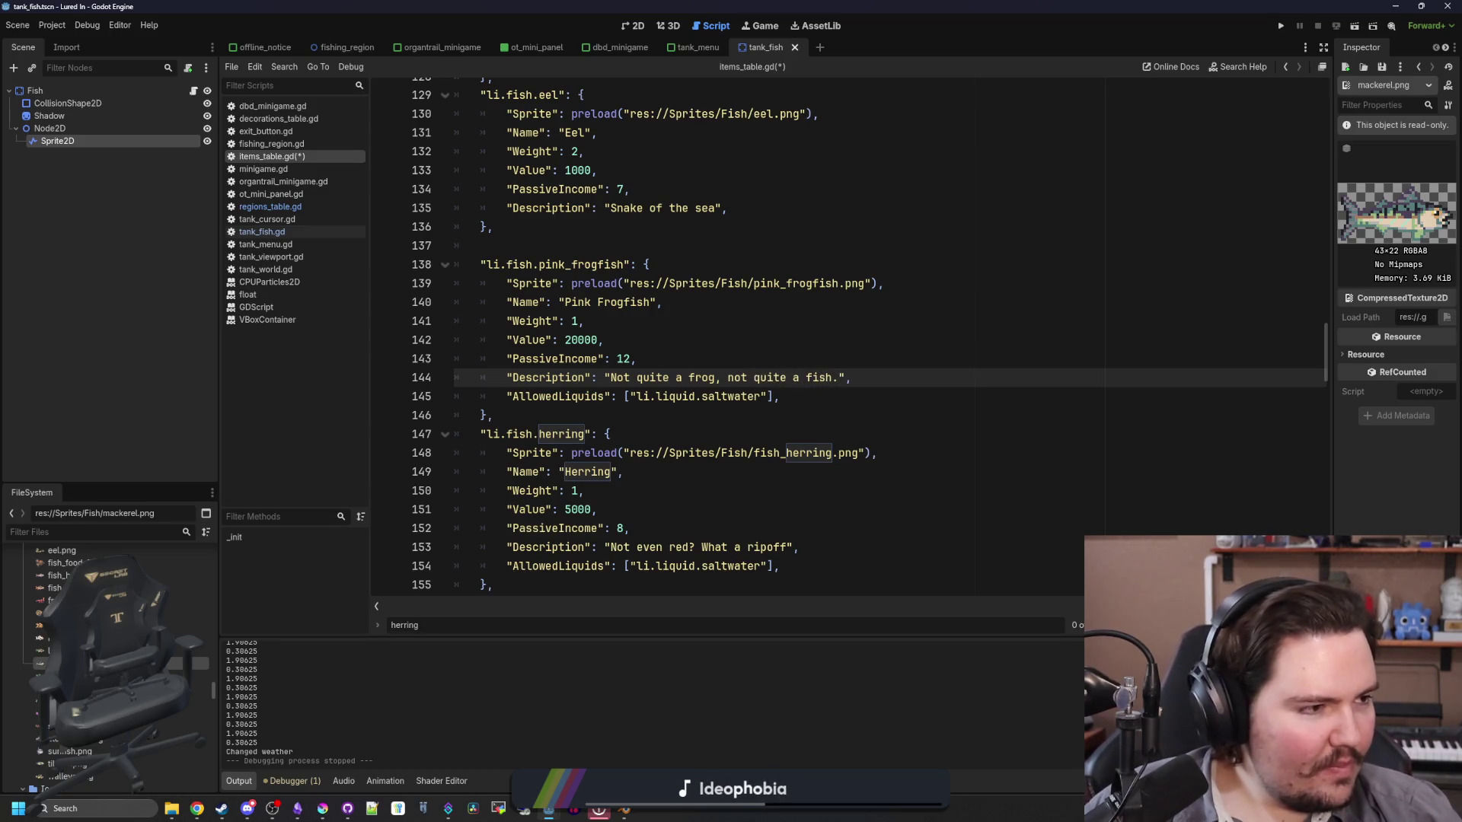
{"action": "left_click", "coordinate": [763, 353]}
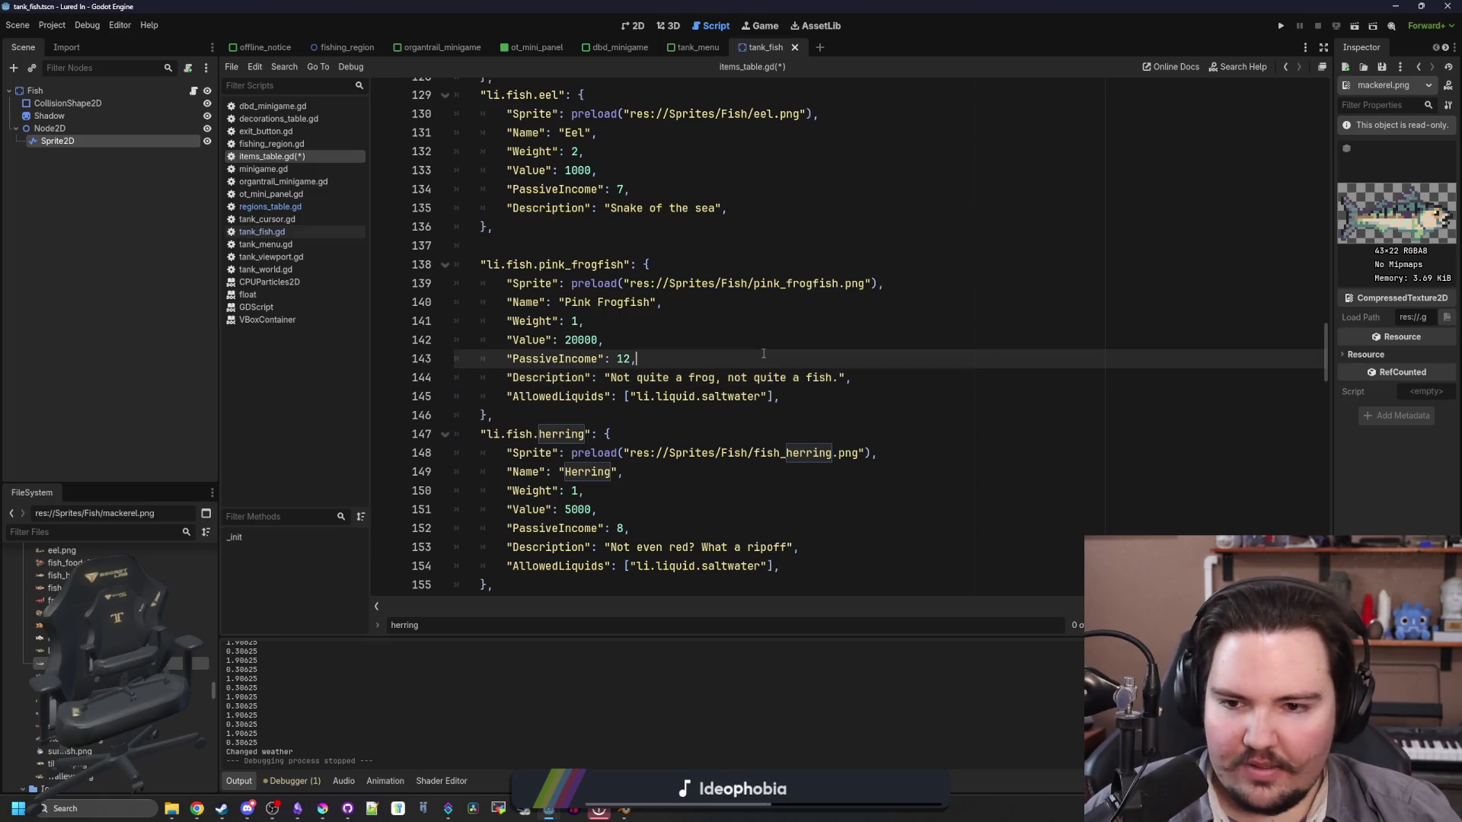
{"action": "left_click", "coordinate": [670, 347]}
{"action": "left_click", "coordinate": [612, 317]}
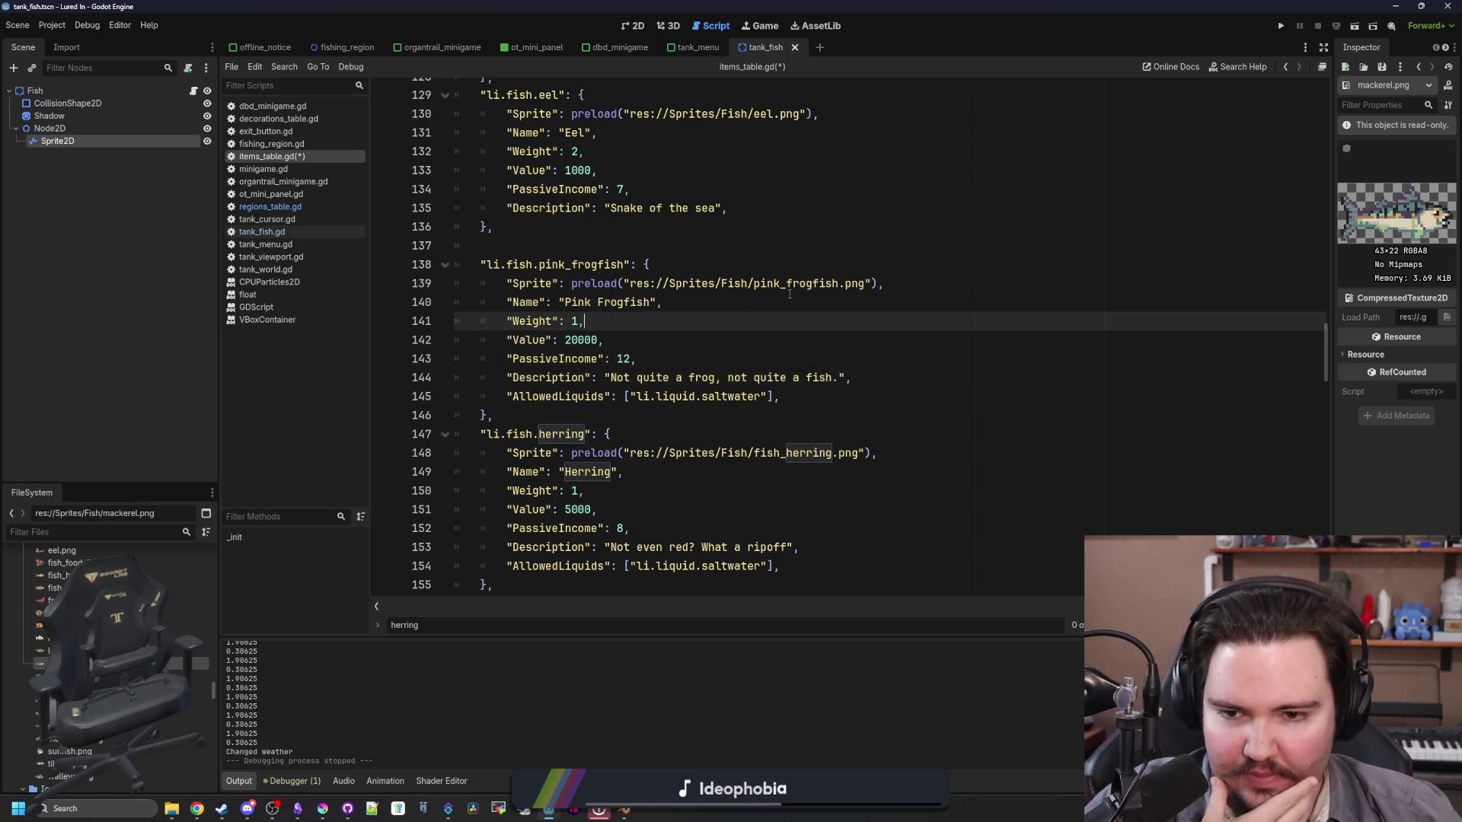
{"action": "left_click", "coordinate": [731, 362]}
{"action": "key", "text": "ctrl+s"}
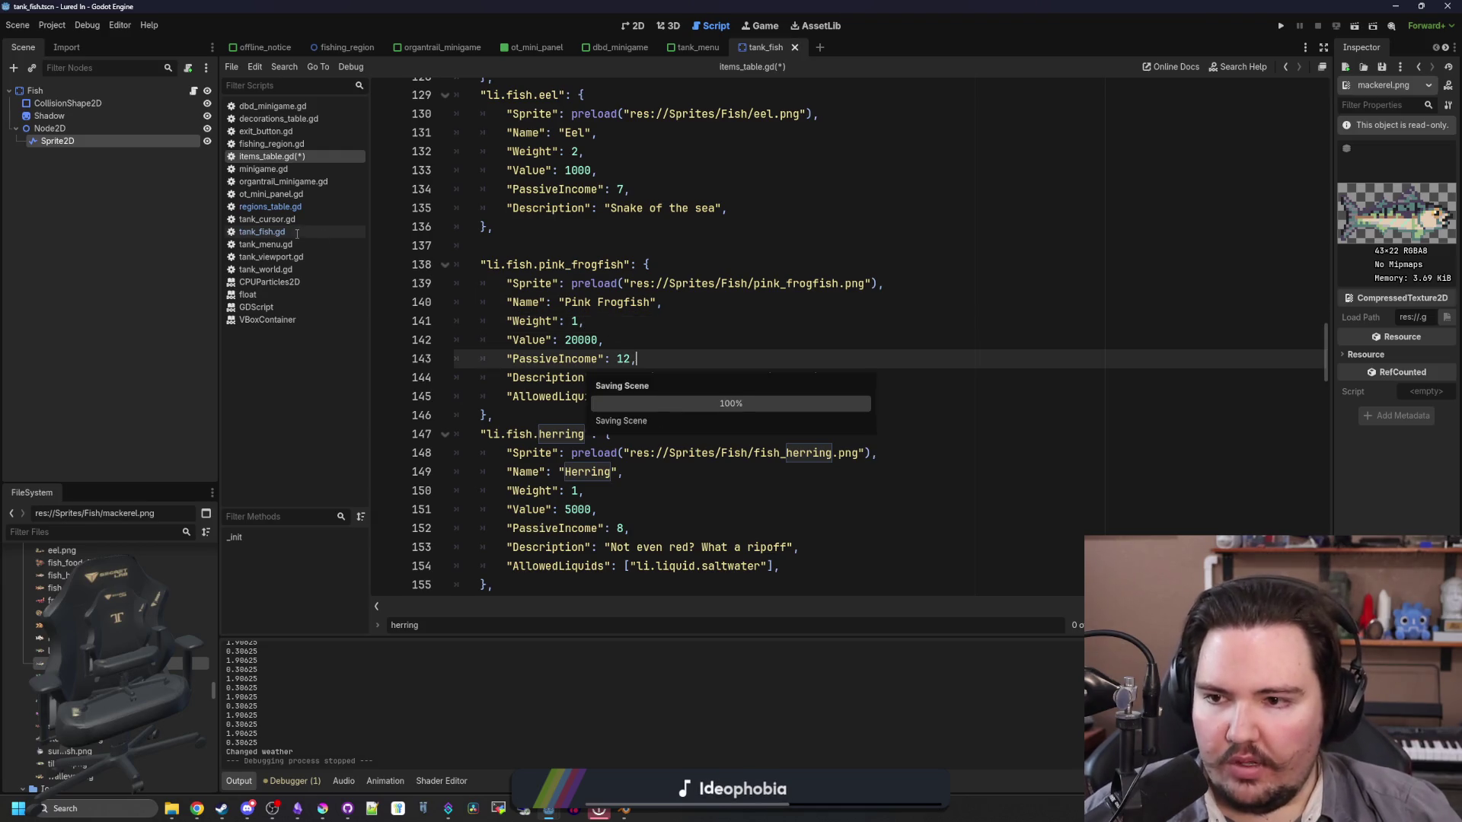
Step: Select the whole pink_frogfish dictionary entry after the eel and remove it
{"action": "scroll", "coordinate": [702, 337], "scroll_direction": "up", "scroll_amount": 6}
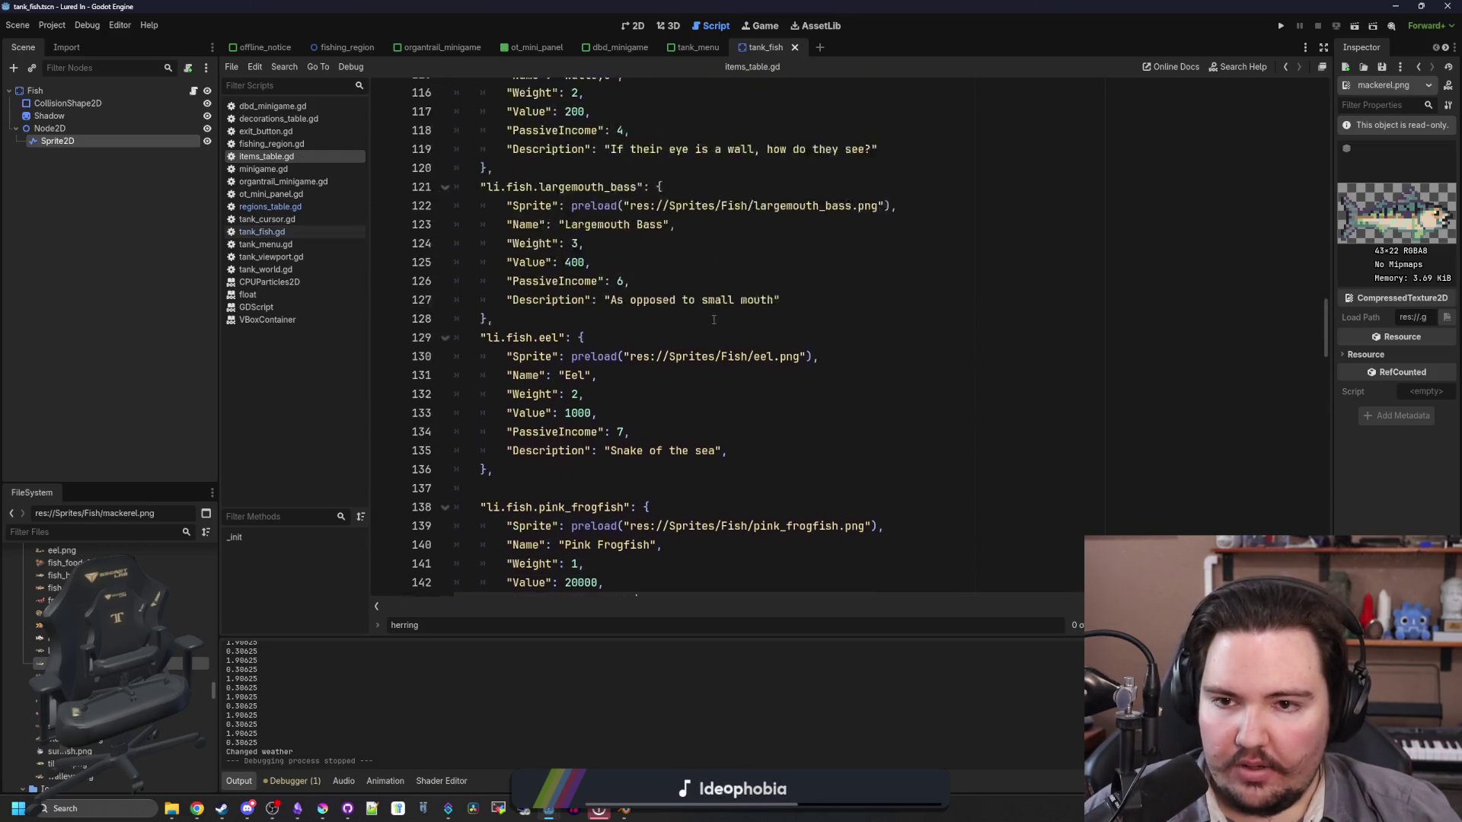
{"action": "scroll", "coordinate": [702, 338], "scroll_direction": "up", "scroll_amount": 8}
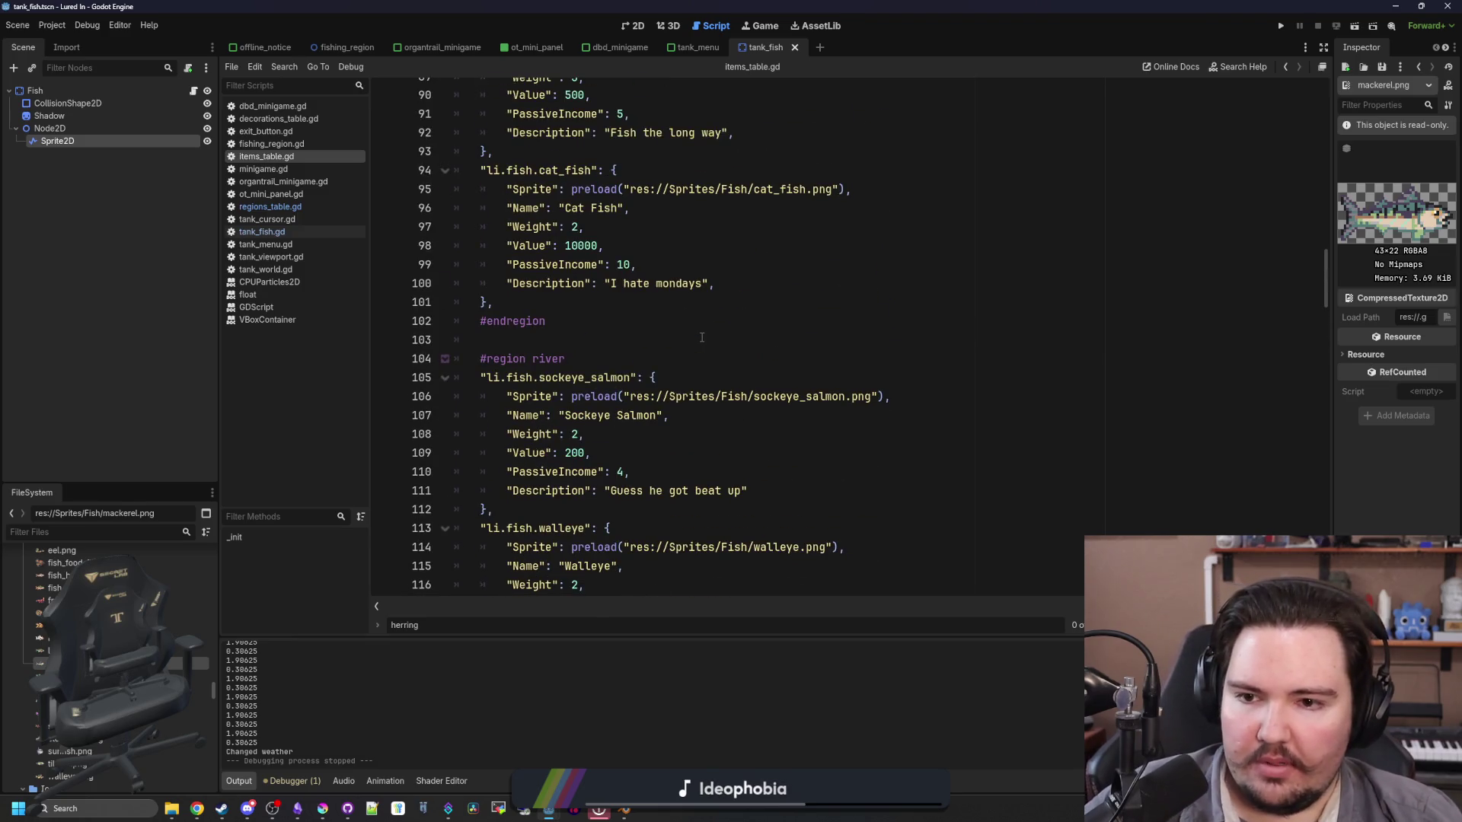
{"action": "scroll", "coordinate": [702, 337], "scroll_direction": "up", "scroll_amount": 5}
{"action": "scroll", "coordinate": [647, 358], "scroll_direction": "up", "scroll_amount": 13}
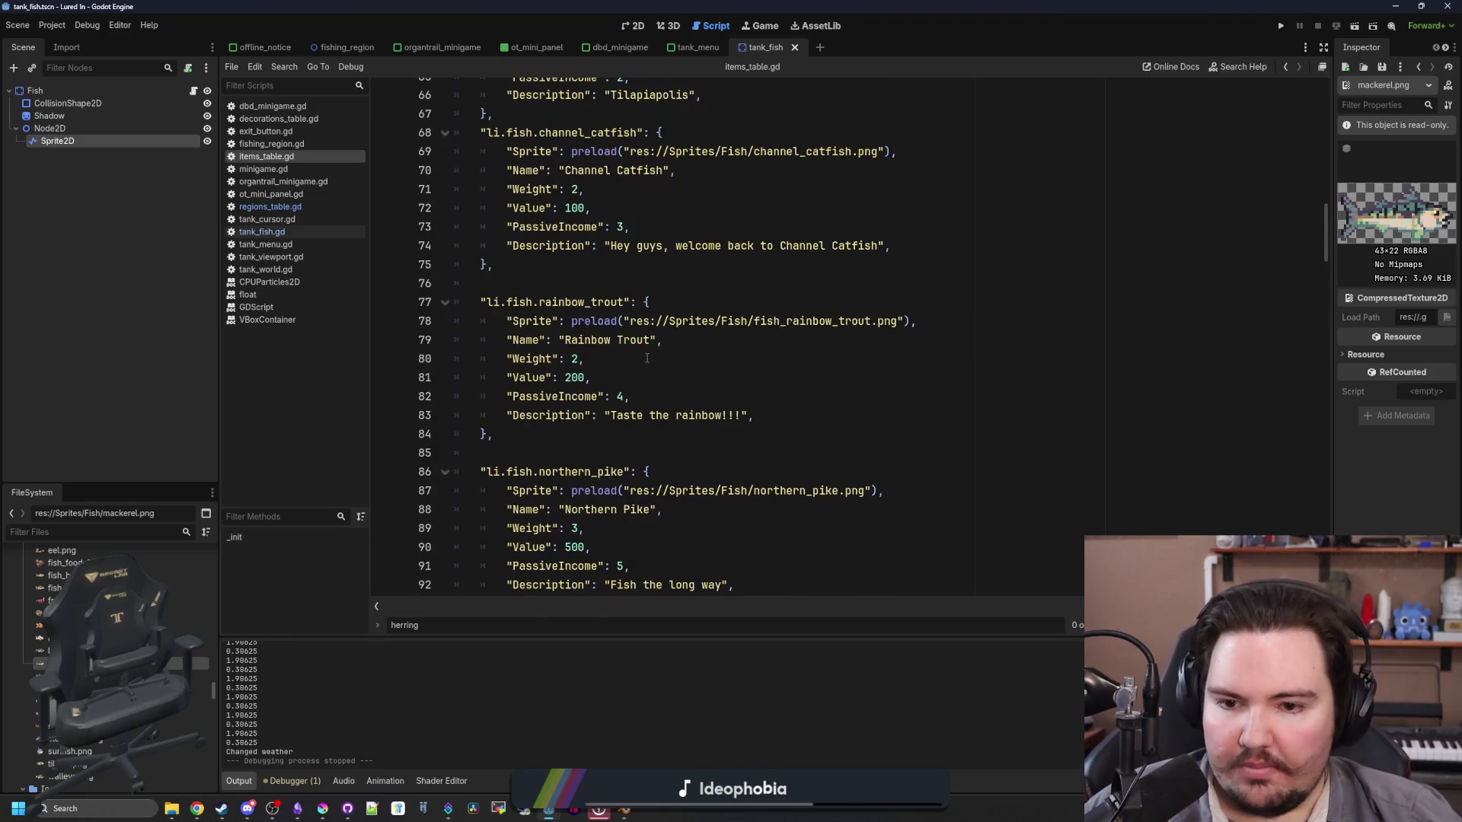
{"action": "scroll", "coordinate": [656, 395], "scroll_direction": "up", "scroll_amount": 9}
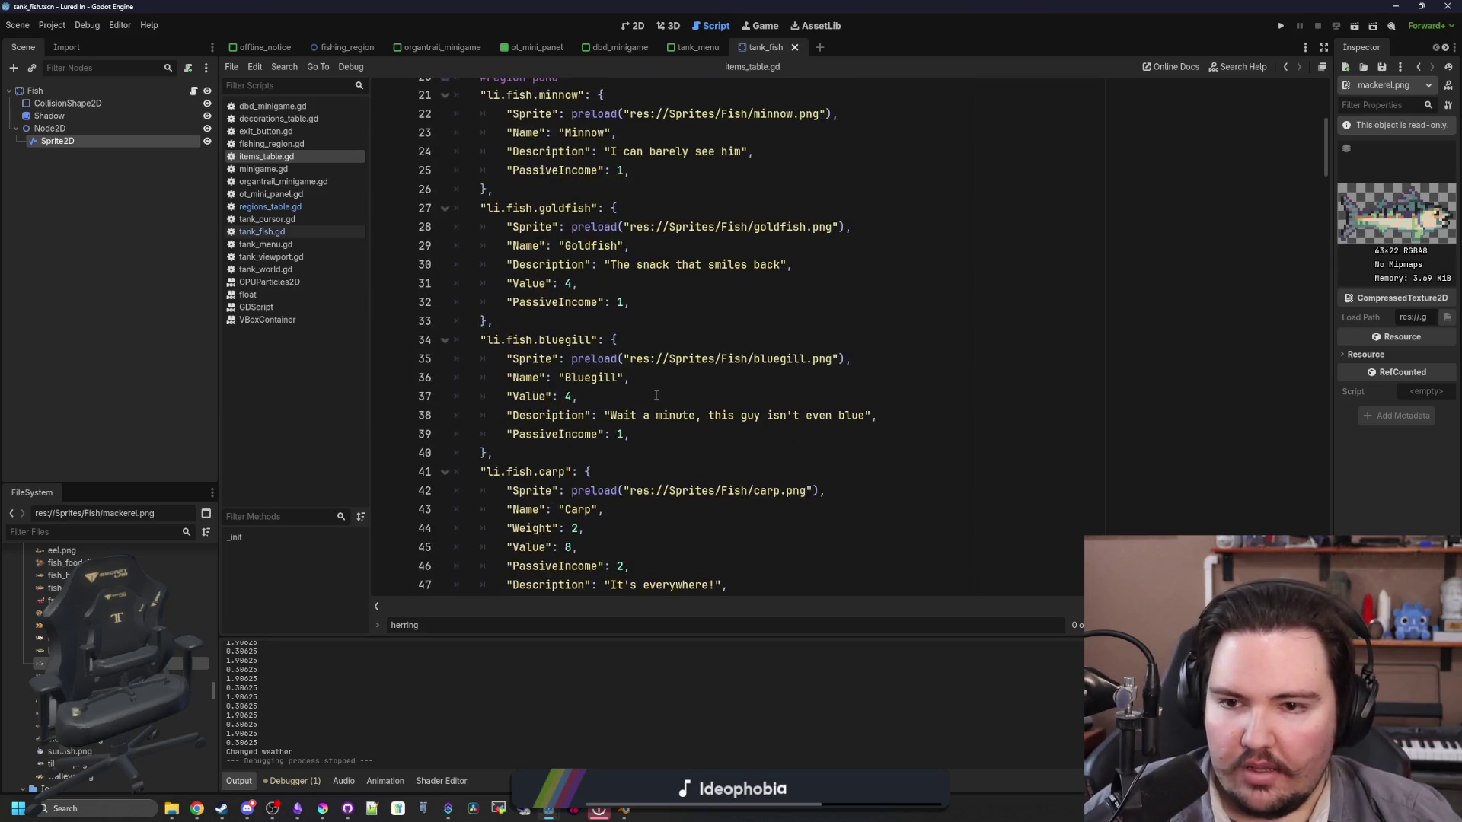
{"action": "scroll", "coordinate": [656, 395], "scroll_direction": "down", "scroll_amount": 20}
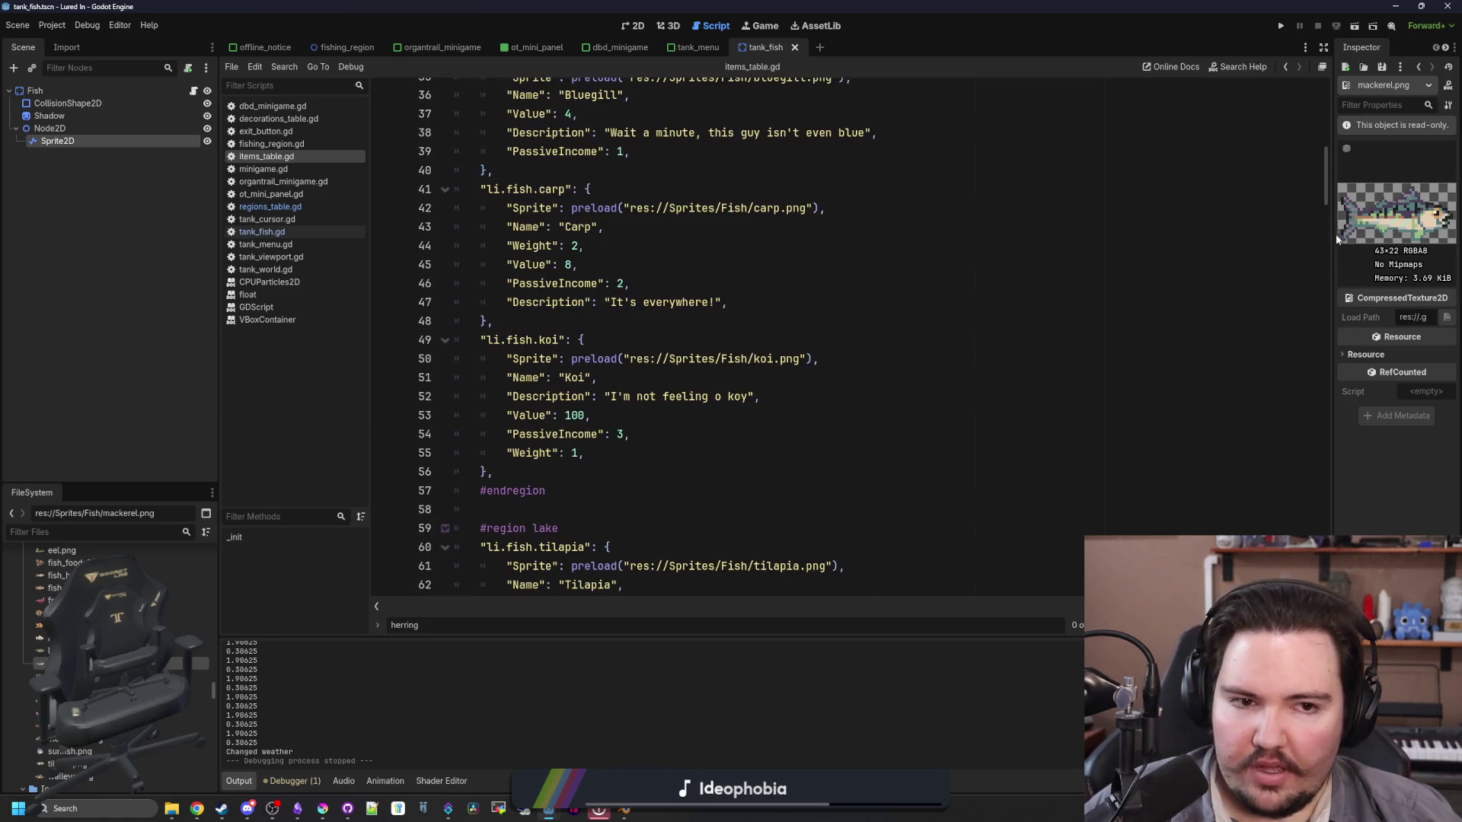
{"action": "scroll", "coordinate": [843, 292], "scroll_direction": "down", "scroll_amount": 15}
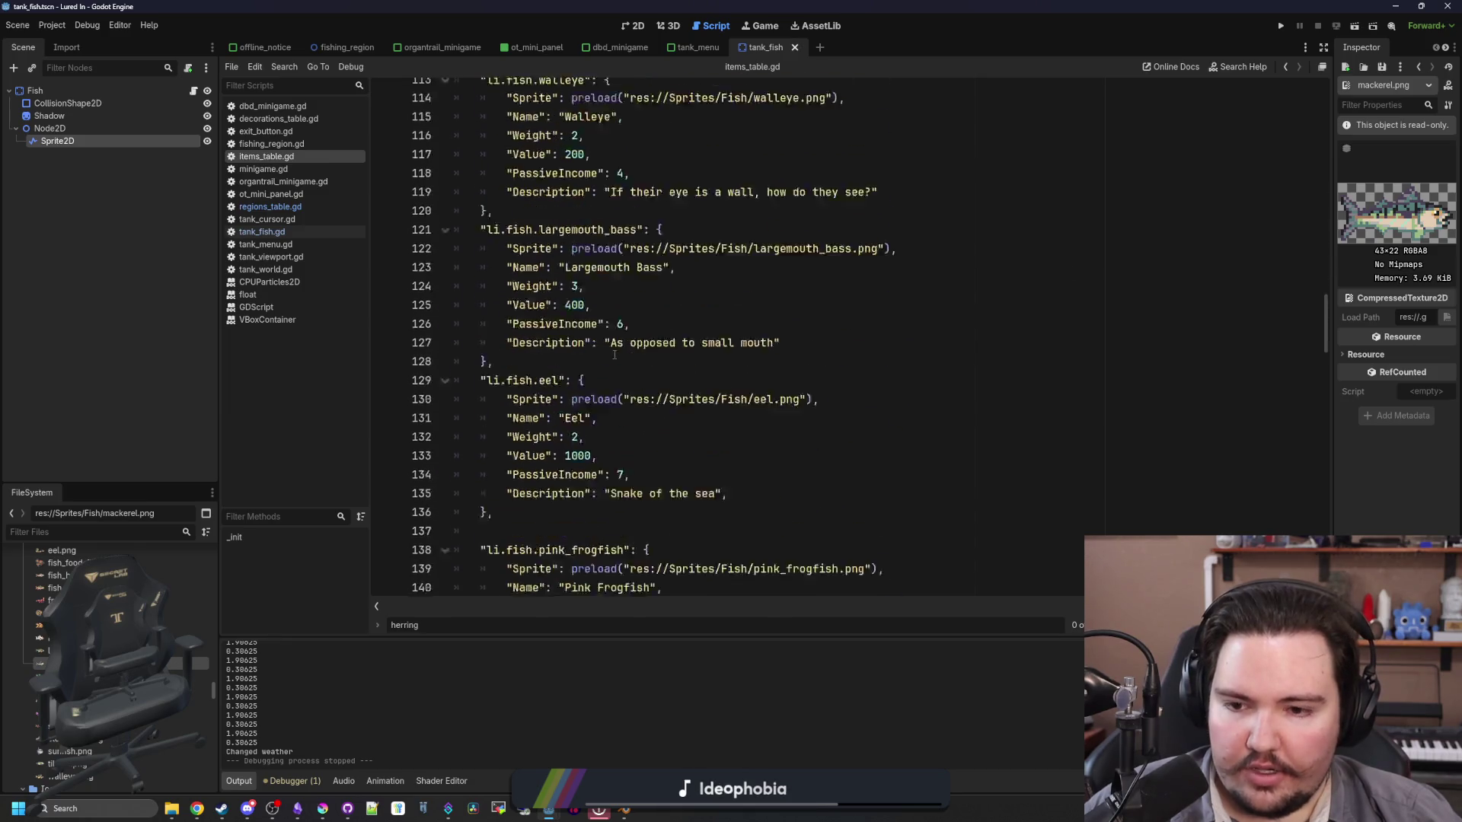
{"action": "left_click", "coordinate": [643, 358]}
{"action": "left_click_drag", "start_coordinate": [540, 419], "coordinate": [544, 252]}
{"action": "key", "text": "BackSpace"}
{"action": "scroll", "coordinate": [594, 289], "scroll_direction": "down", "scroll_amount": 17}
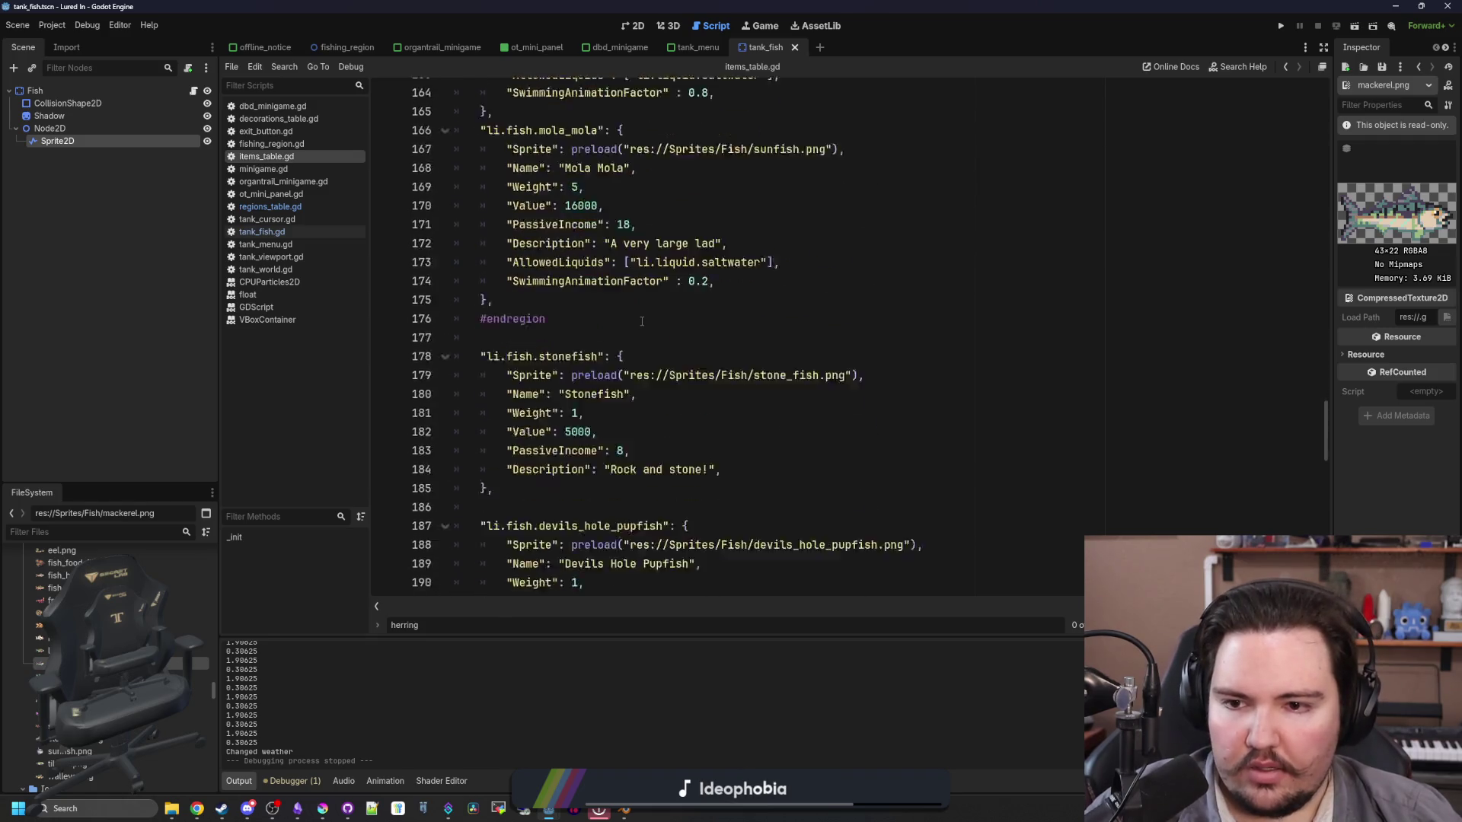
{"action": "scroll", "coordinate": [642, 321], "scroll_direction": "down", "scroll_amount": 16}
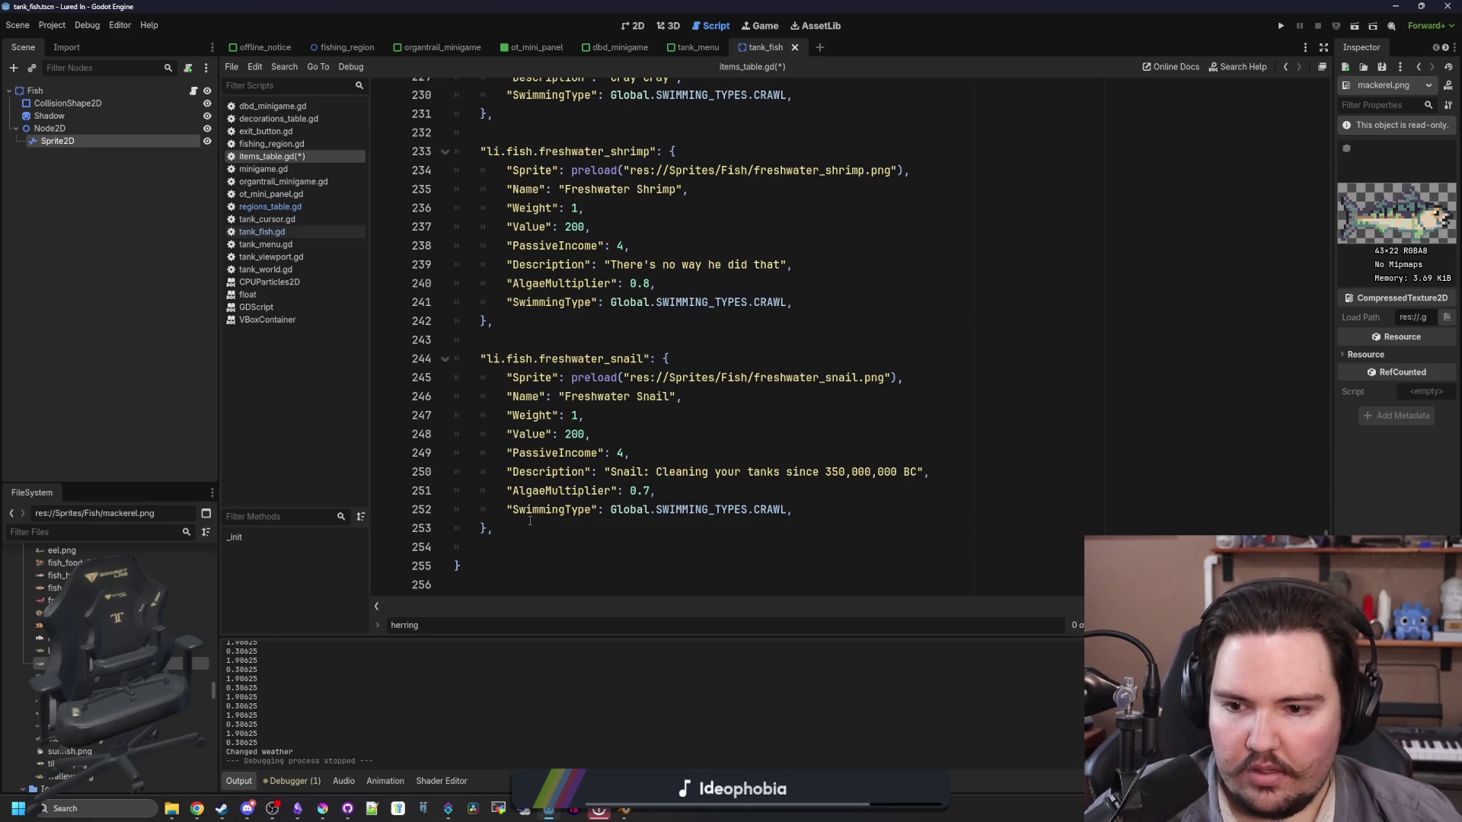
Step: Paste the pink frogfish entry after freshwater_snail and remove its extra indent
{"action": "left_click", "coordinate": [530, 521]}
{"action": "key", "text": "Down"}
{"action": "key", "text": "ctrl+v"}
{"action": "left_click", "coordinate": [506, 434]}
{"action": "key", "text": "BackSpace"}
Step: Copy the snail's SwimmingType CRAWL line into the frogfish entry below its AllowedLiquids line
{"action": "left_click_drag", "start_coordinate": [506, 377], "coordinate": [792, 377]}
{"action": "scroll", "coordinate": [705, 473], "scroll_direction": "down", "scroll_amount": 1}
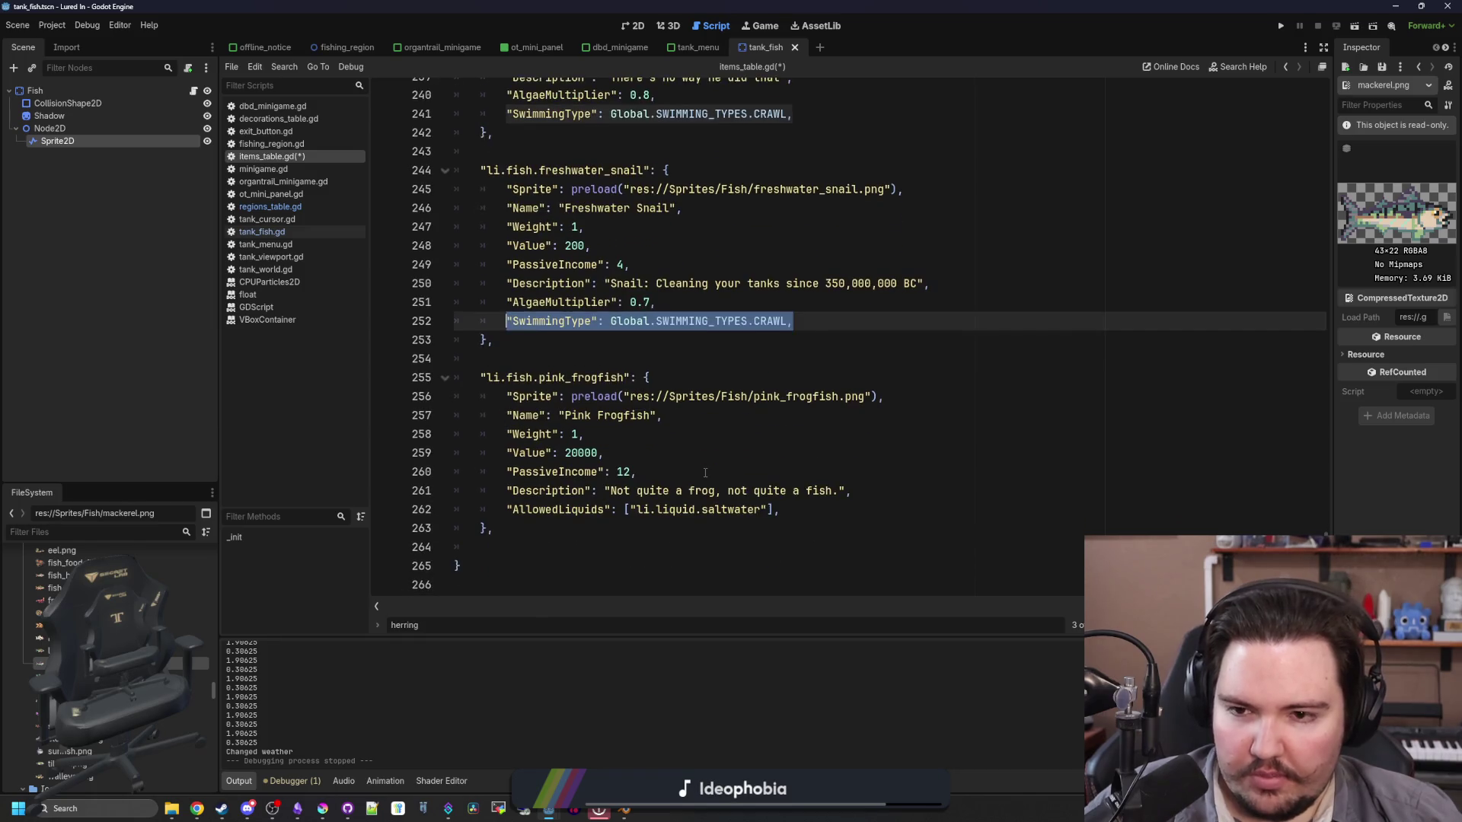
{"action": "key", "text": "ctrl+c"}
{"action": "left_click", "coordinate": [826, 510]}
{"action": "key", "text": "Return"}
{"action": "key", "text": "ctrl+v"}
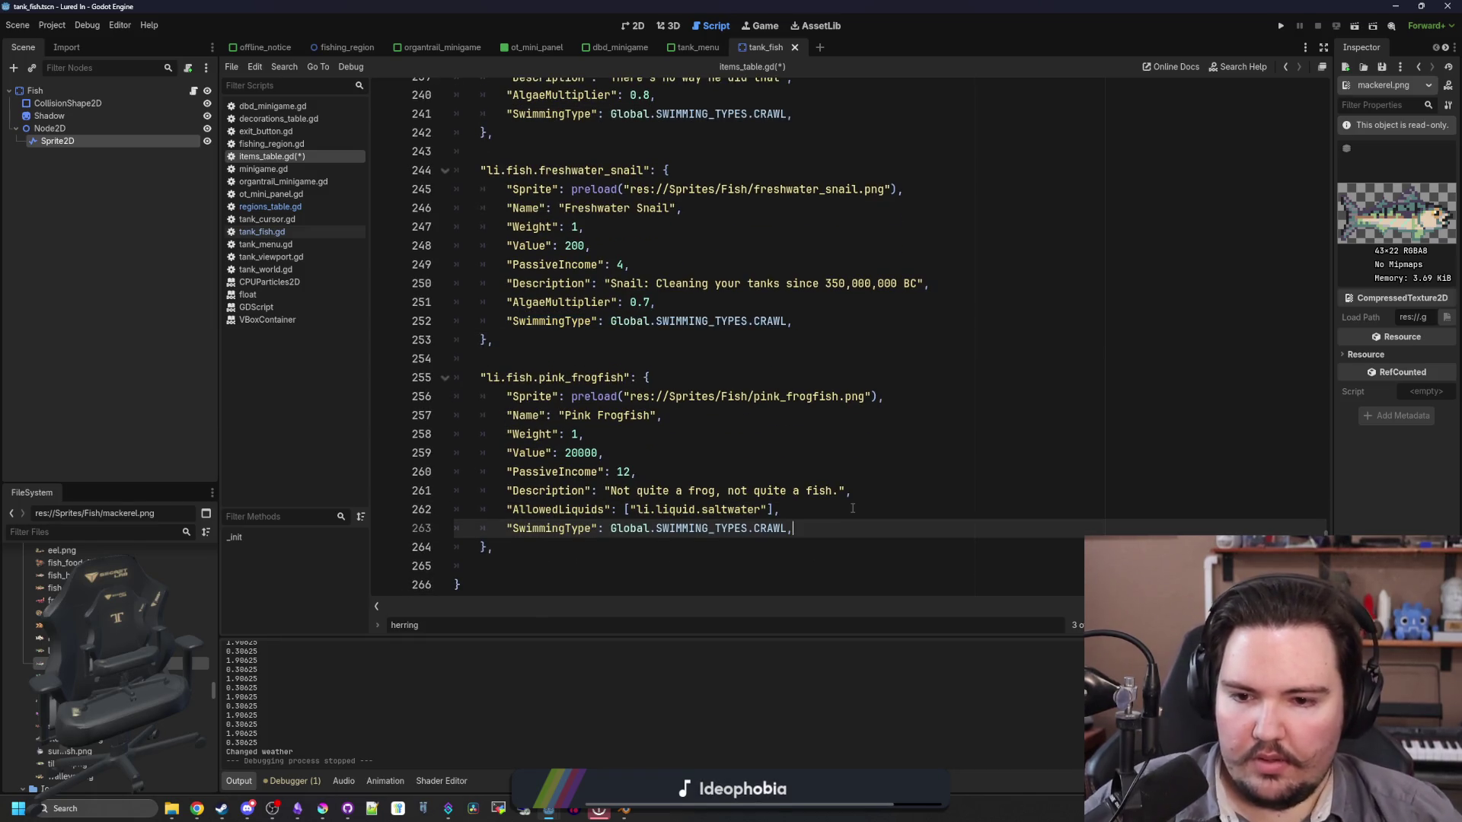
{"action": "left_click", "coordinate": [668, 449]}
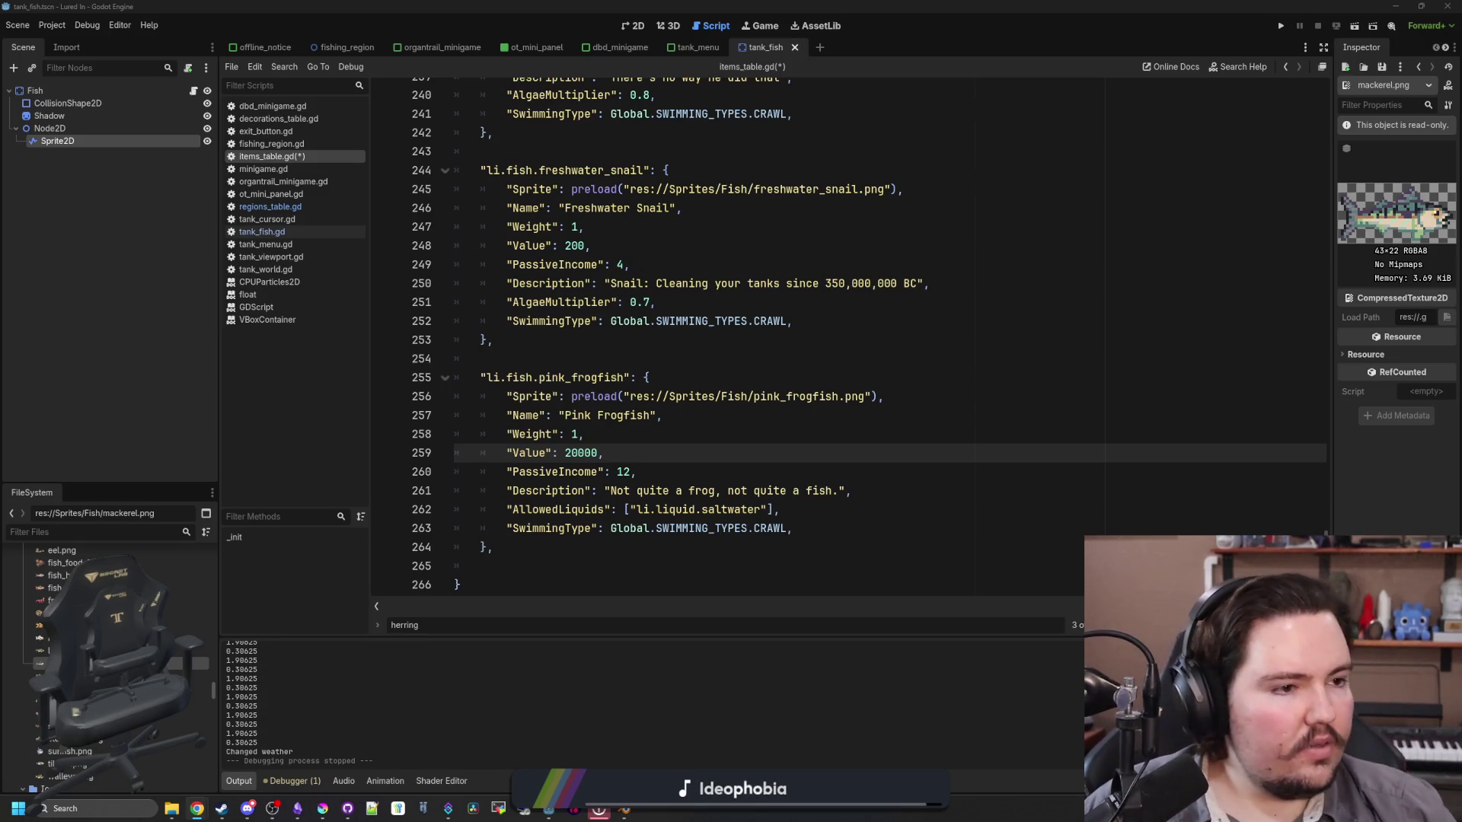
{"action": "key", "text": "alt+Tab"}
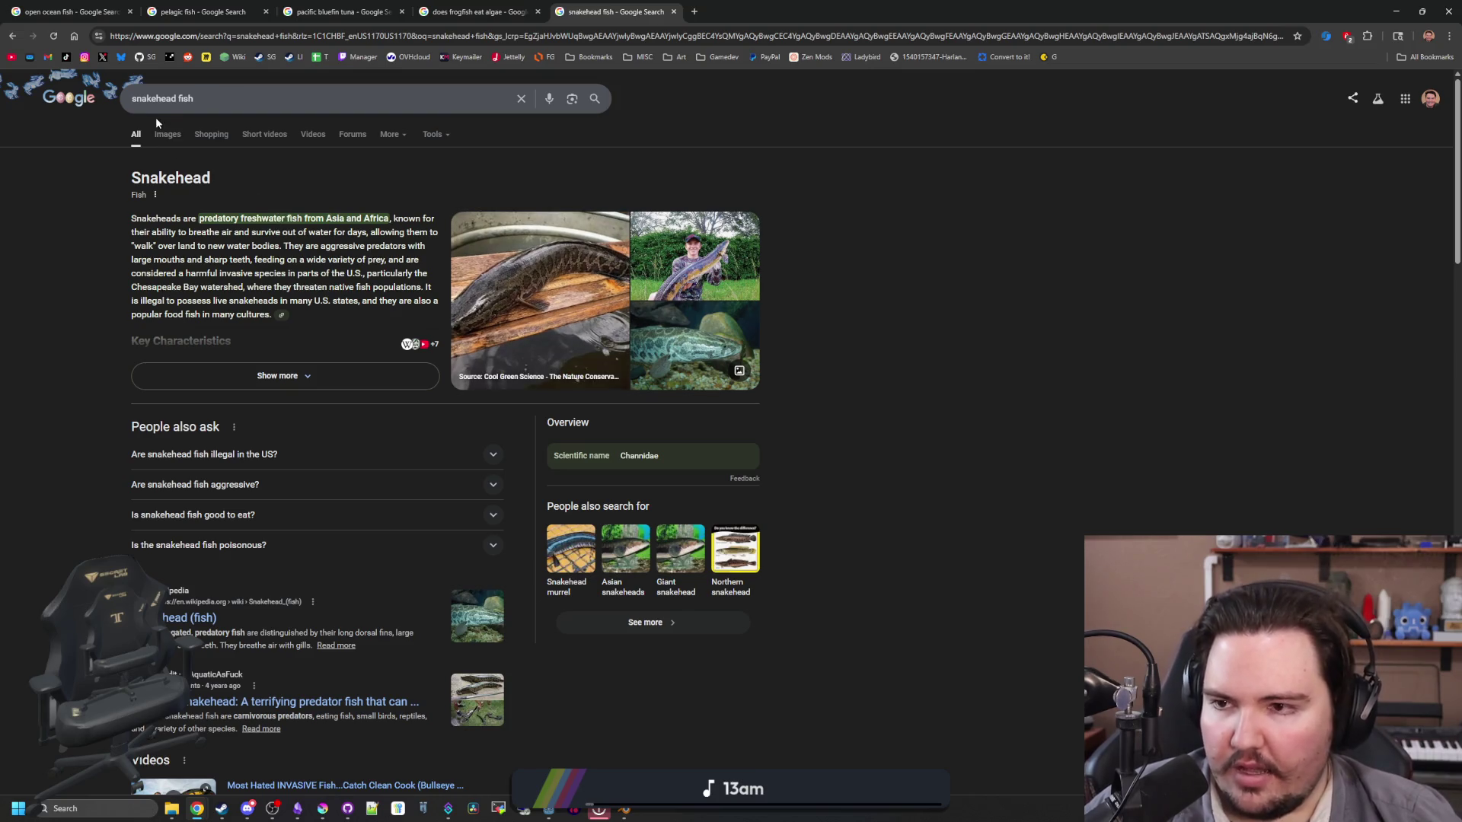
Step: Check snakehead fish images, then expand the overview and read its characteristics, invasive status and culinary notes
{"action": "left_click", "coordinate": [167, 134]}
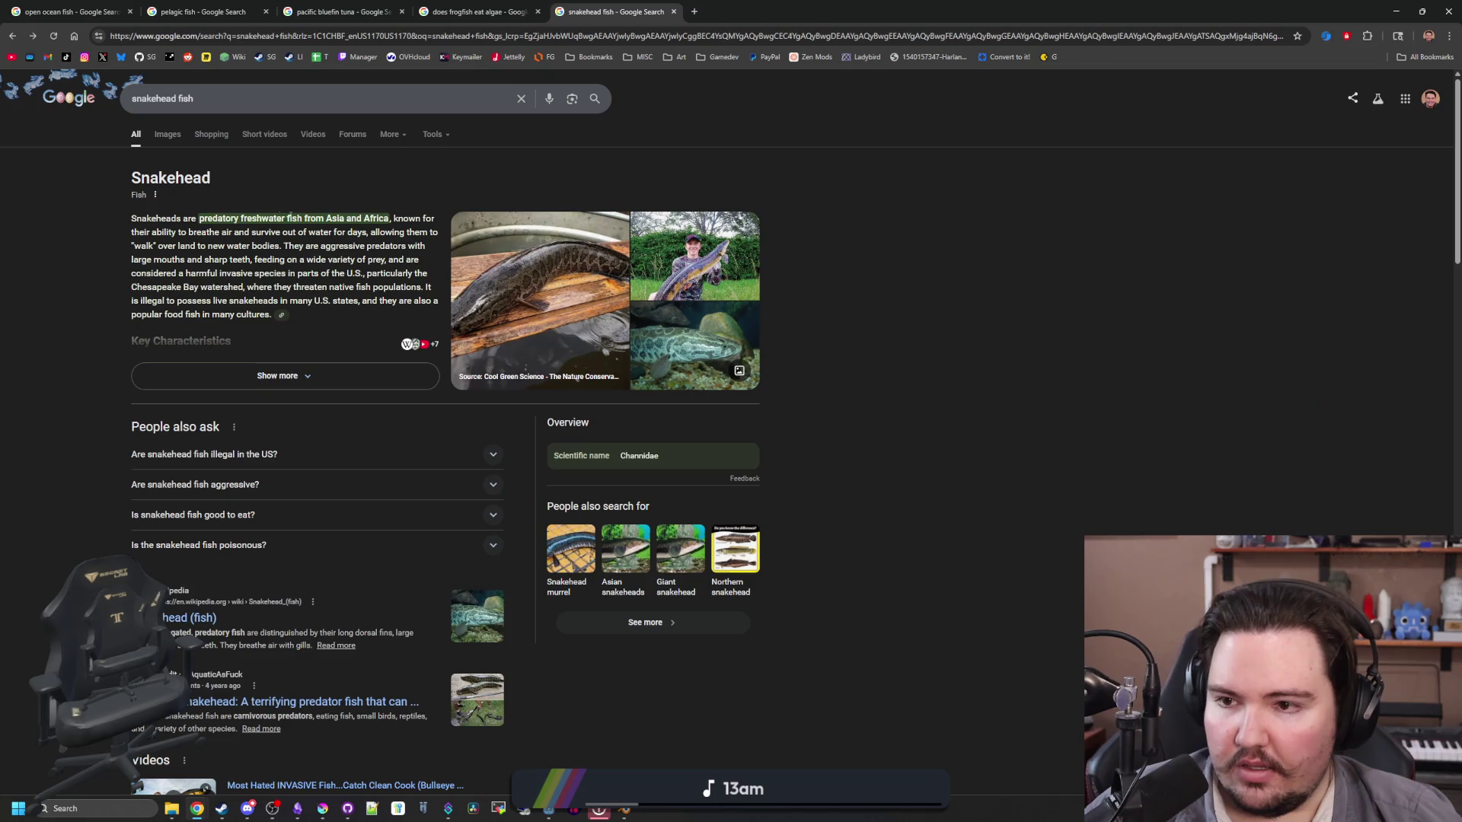
{"action": "left_click_drag", "start_coordinate": [263, 218], "coordinate": [402, 220]}
{"action": "left_click", "coordinate": [261, 285]}
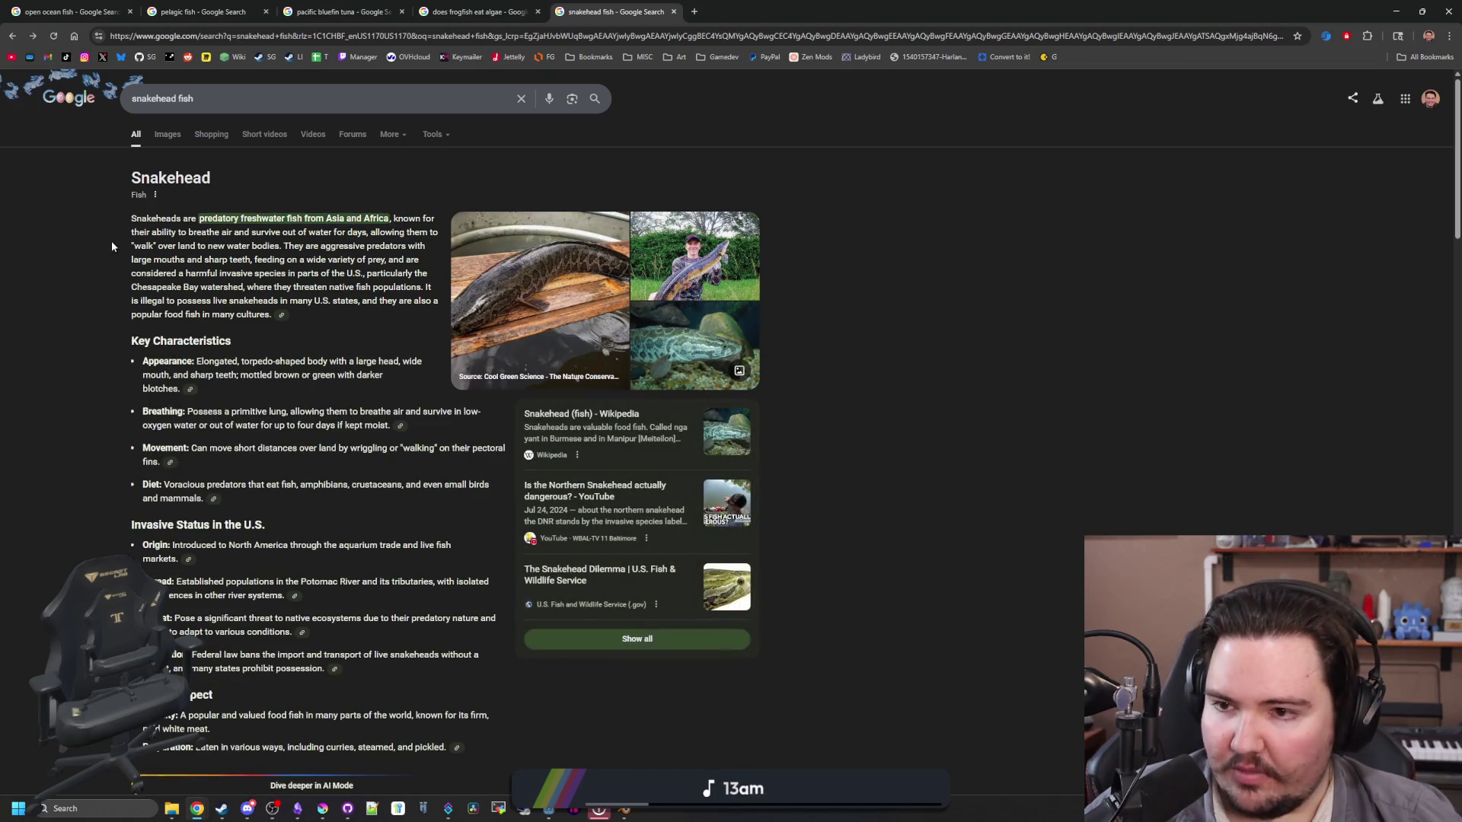
{"action": "scroll", "coordinate": [274, 285], "scroll_direction": "down", "scroll_amount": 2}
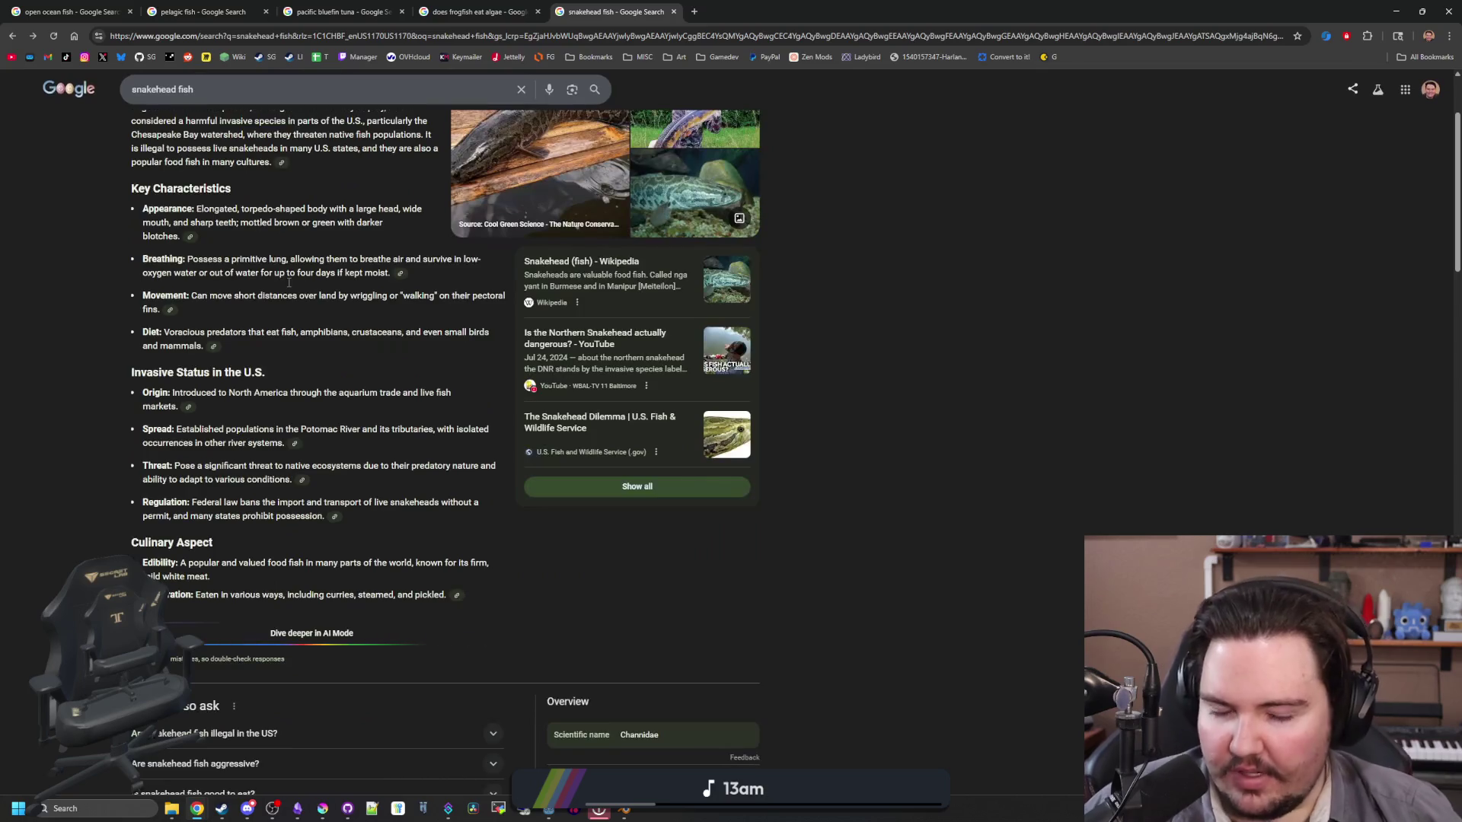
{"action": "scroll", "coordinate": [288, 286], "scroll_direction": "down", "scroll_amount": 5}
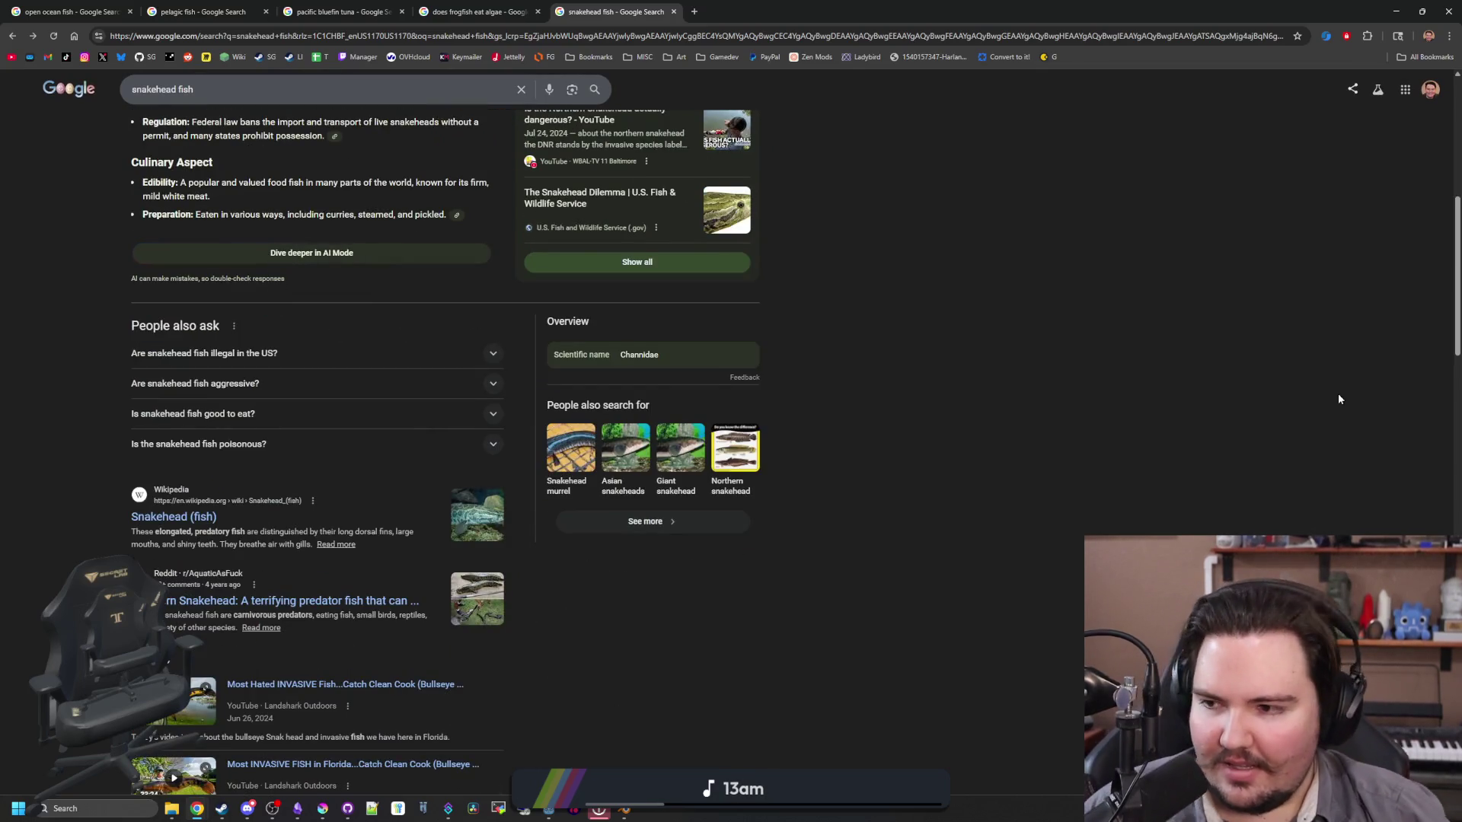
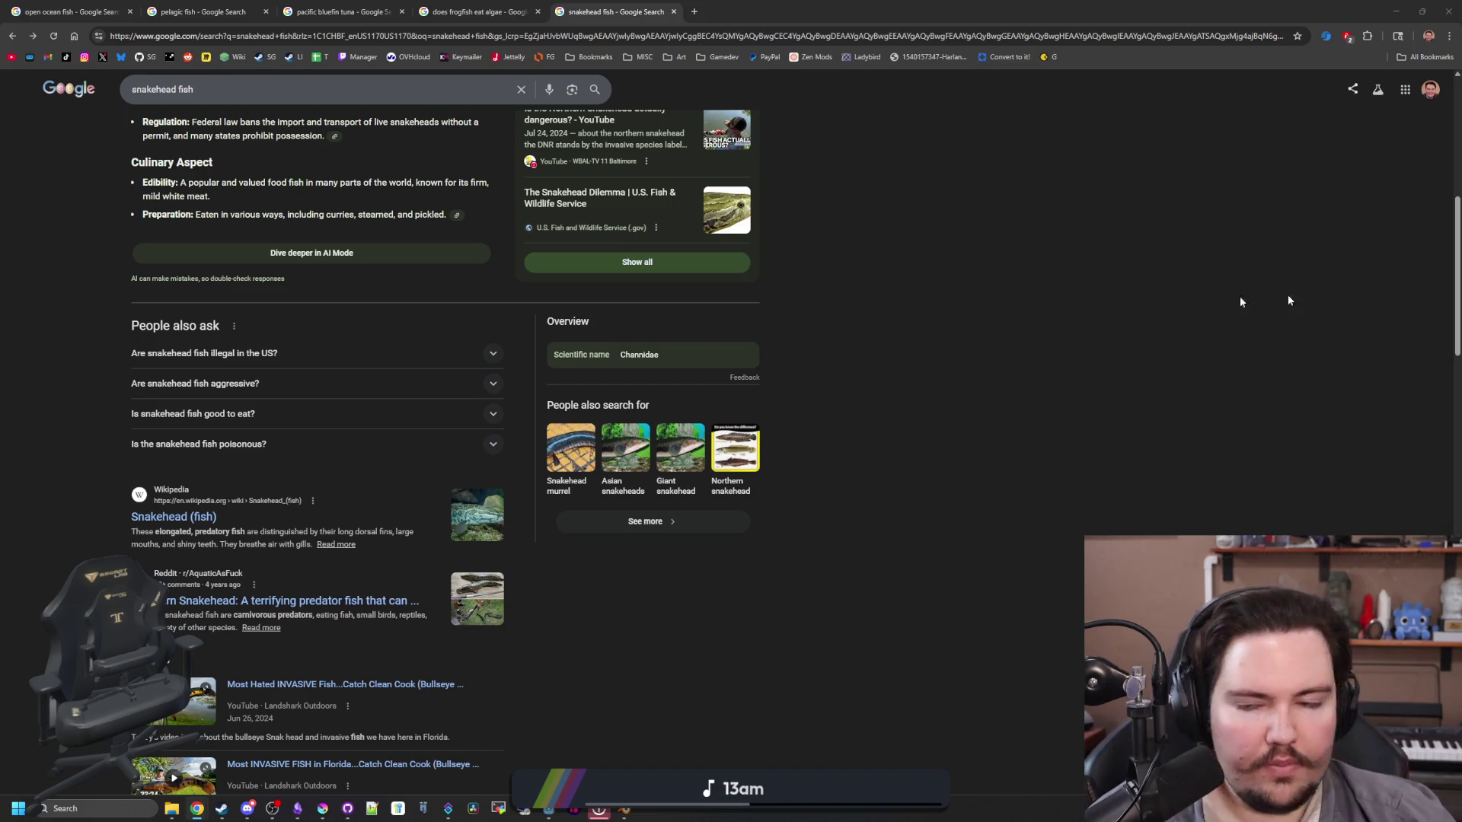
Step: Leave the snakehead fish results and return to the Godot items_table.gd script
{"action": "key", "text": "alt+Tab"}
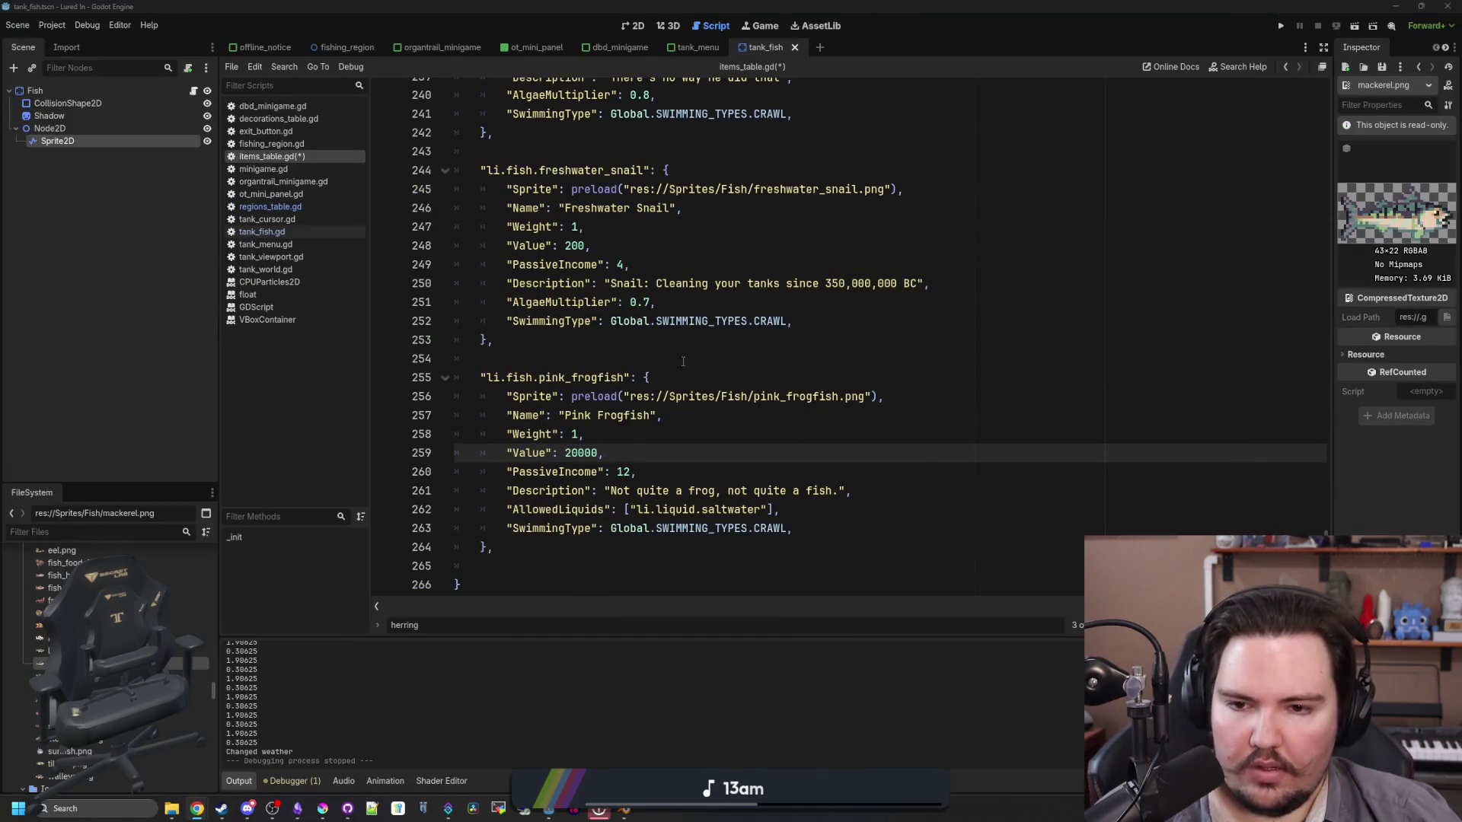
Step: Save items_table.gd, then delete the shrimp and snail PotFish entries in regions_table.gd
{"action": "left_click", "coordinate": [606, 366]}
{"action": "key", "text": "ctrl+s"}
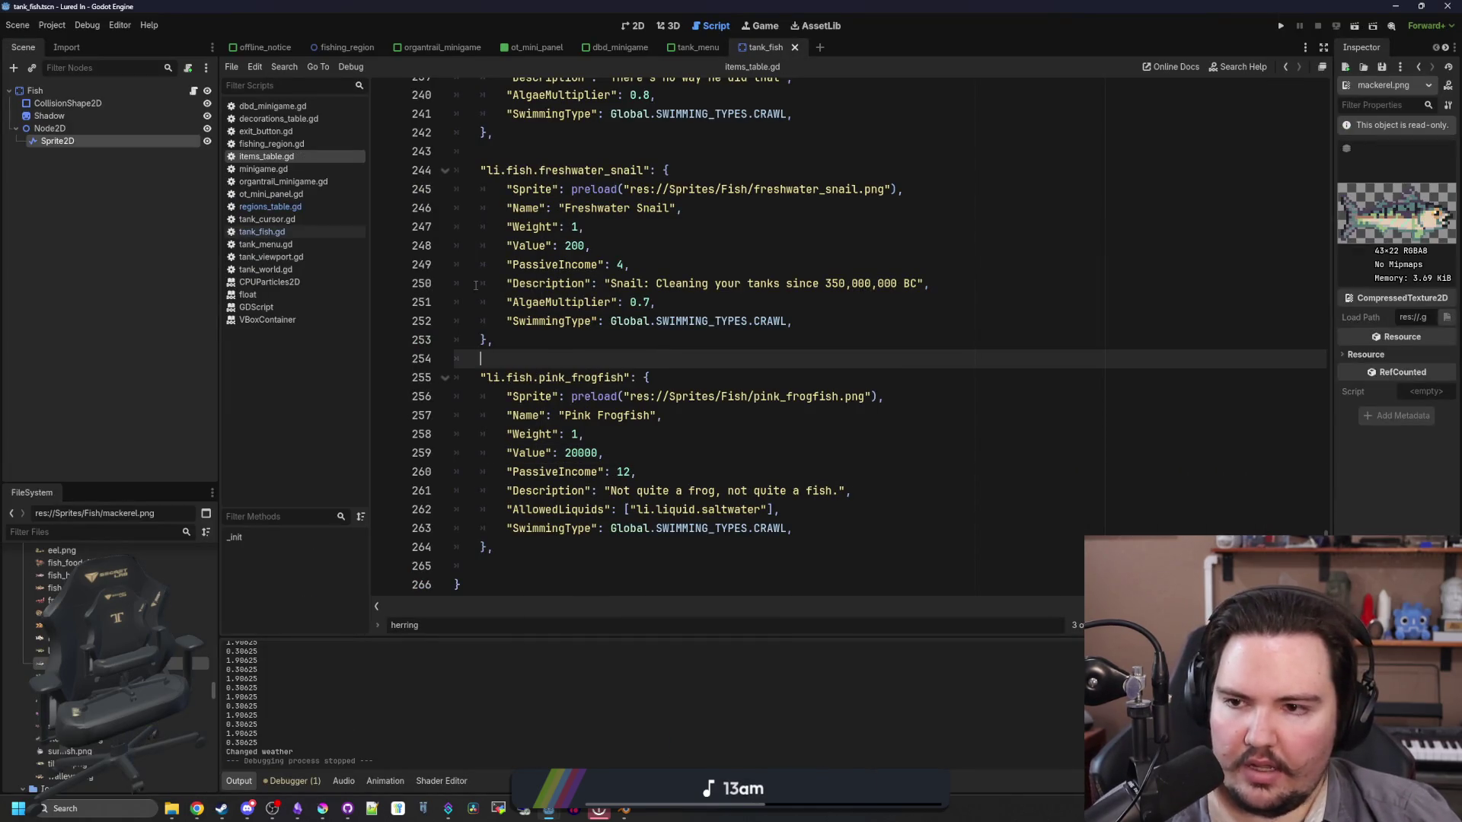
{"action": "left_click", "coordinate": [317, 207]}
{"action": "mouse_move", "coordinate": [699, 351]}
{"action": "left_mouse_down"}
{"action": "mouse_move", "coordinate": [454, 359]}
{"action": "mouse_move", "coordinate": [455, 339]}
{"action": "left_mouse_up"}
{"action": "left_click", "coordinate": [587, 415]}
{"action": "left_click_drag", "start_coordinate": [754, 472], "coordinate": [383, 465]}
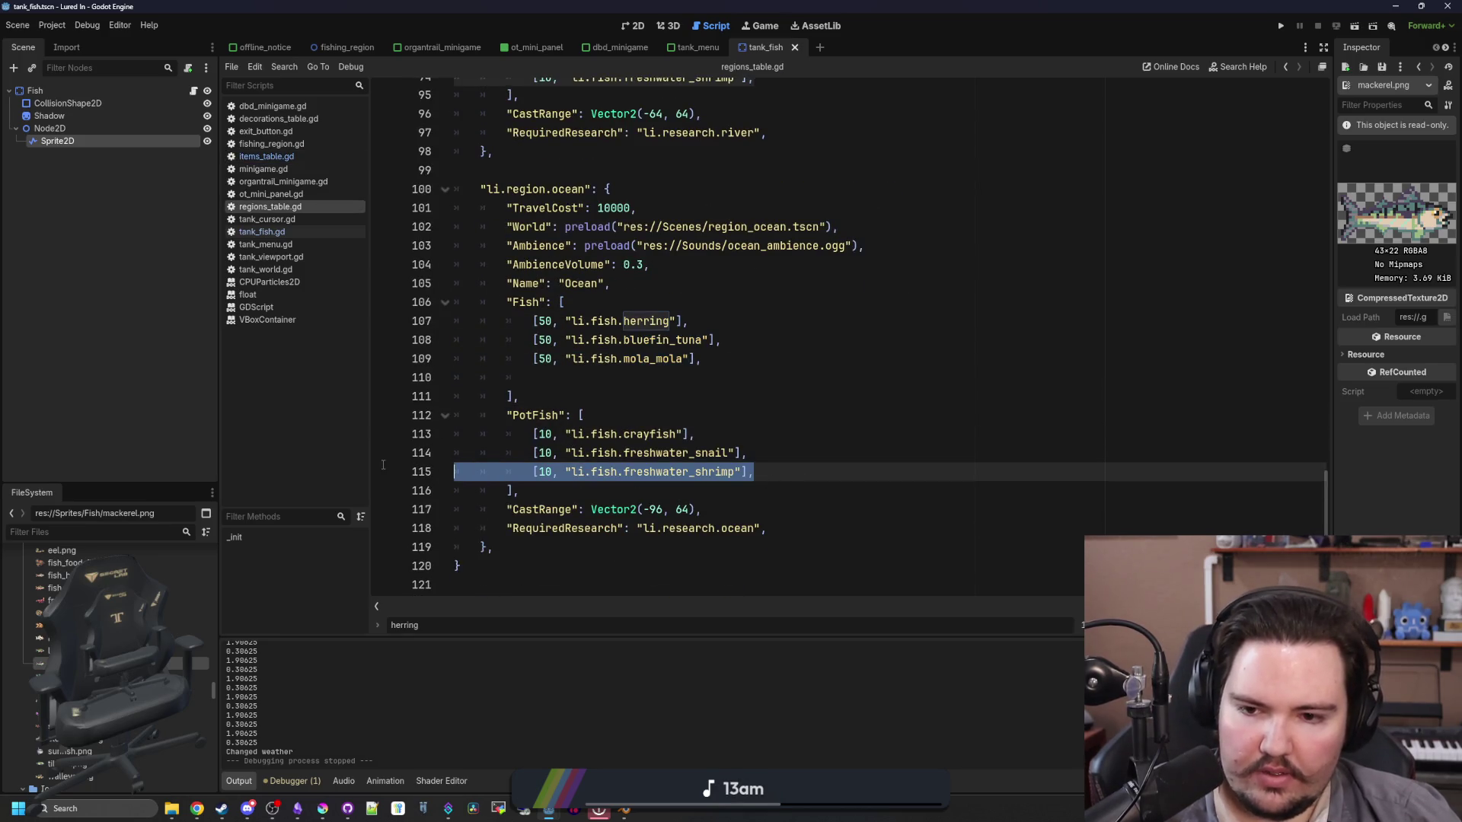
{"action": "key", "text": "BackSpace"}
{"action": "key", "text": "BackSpace"}
Step: Rename the crayfish pot fish to pink_frogfish, save regions_table.gd, and open a new browser tab
{"action": "double_click", "coordinate": [649, 434]}
{"action": "type", "text": "pink_frogfish"}
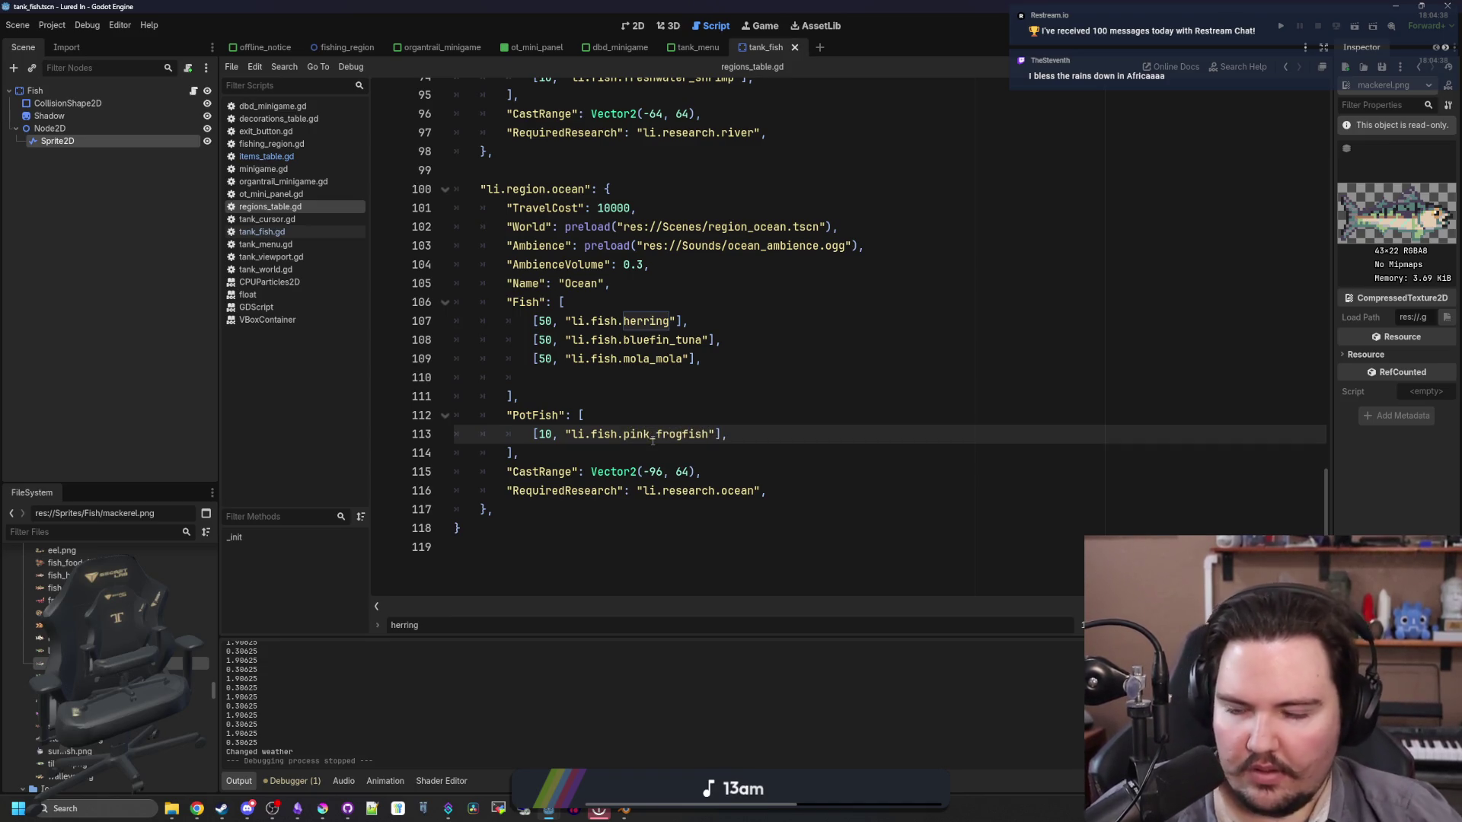
{"action": "left_click", "coordinate": [673, 417]}
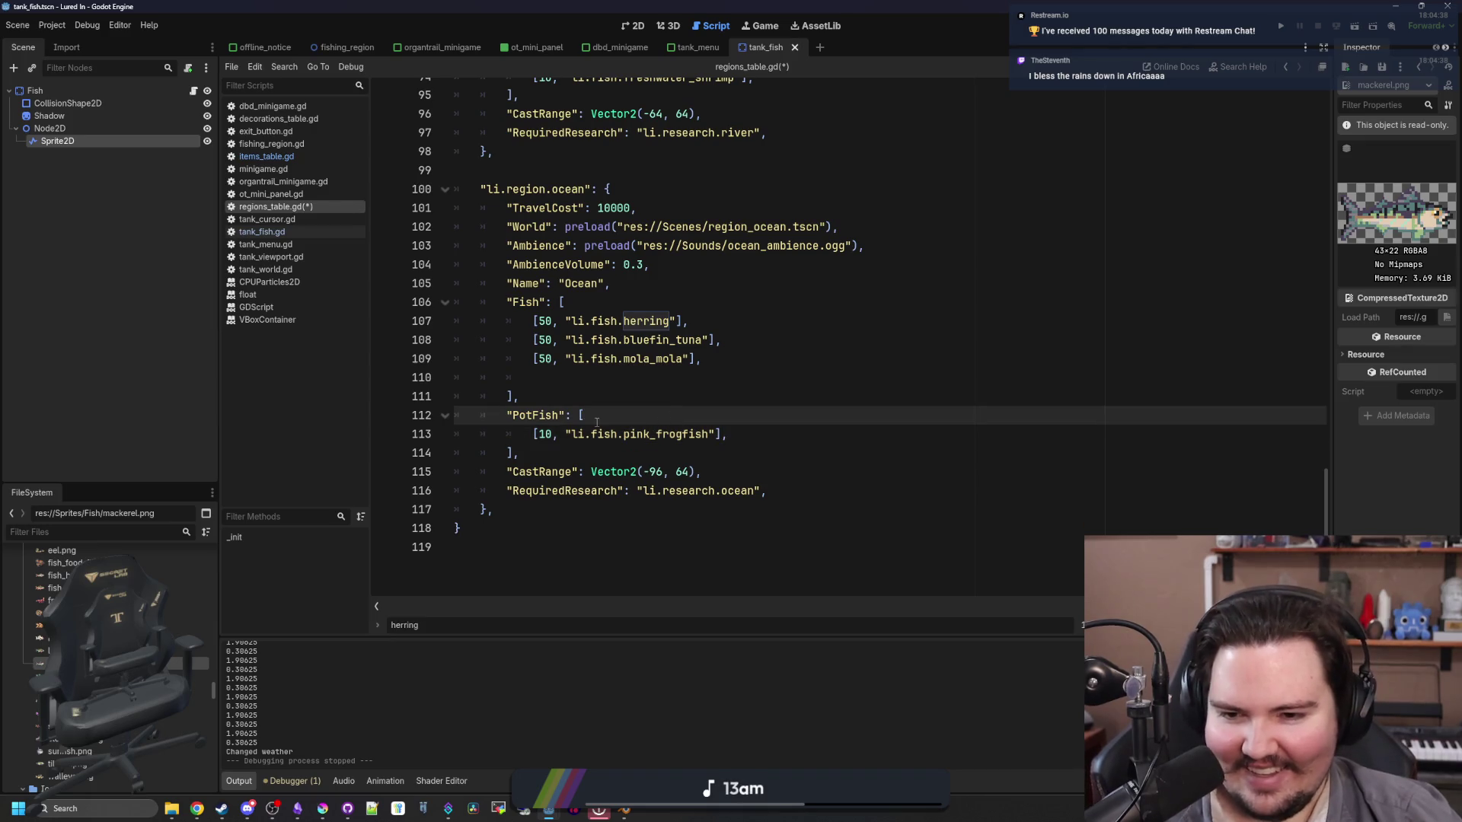
{"action": "left_click", "coordinate": [639, 402]}
{"action": "left_click", "coordinate": [622, 408]}
{"action": "key", "text": "ctrl+s"}
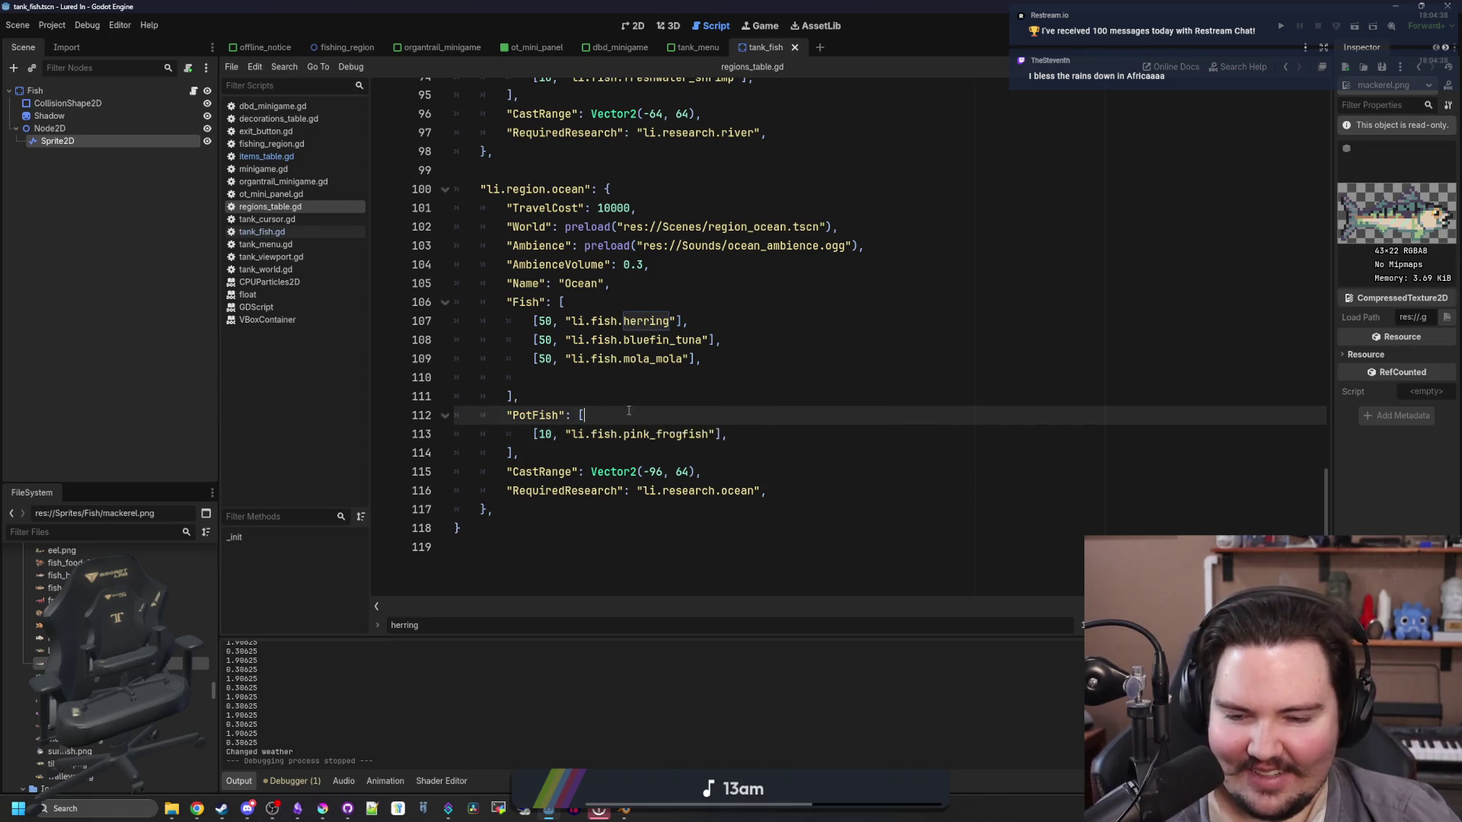
{"action": "scroll", "coordinate": [683, 444], "scroll_direction": "up", "scroll_amount": 2}
{"action": "scroll", "coordinate": [631, 492], "scroll_direction": "down", "scroll_amount": 1}
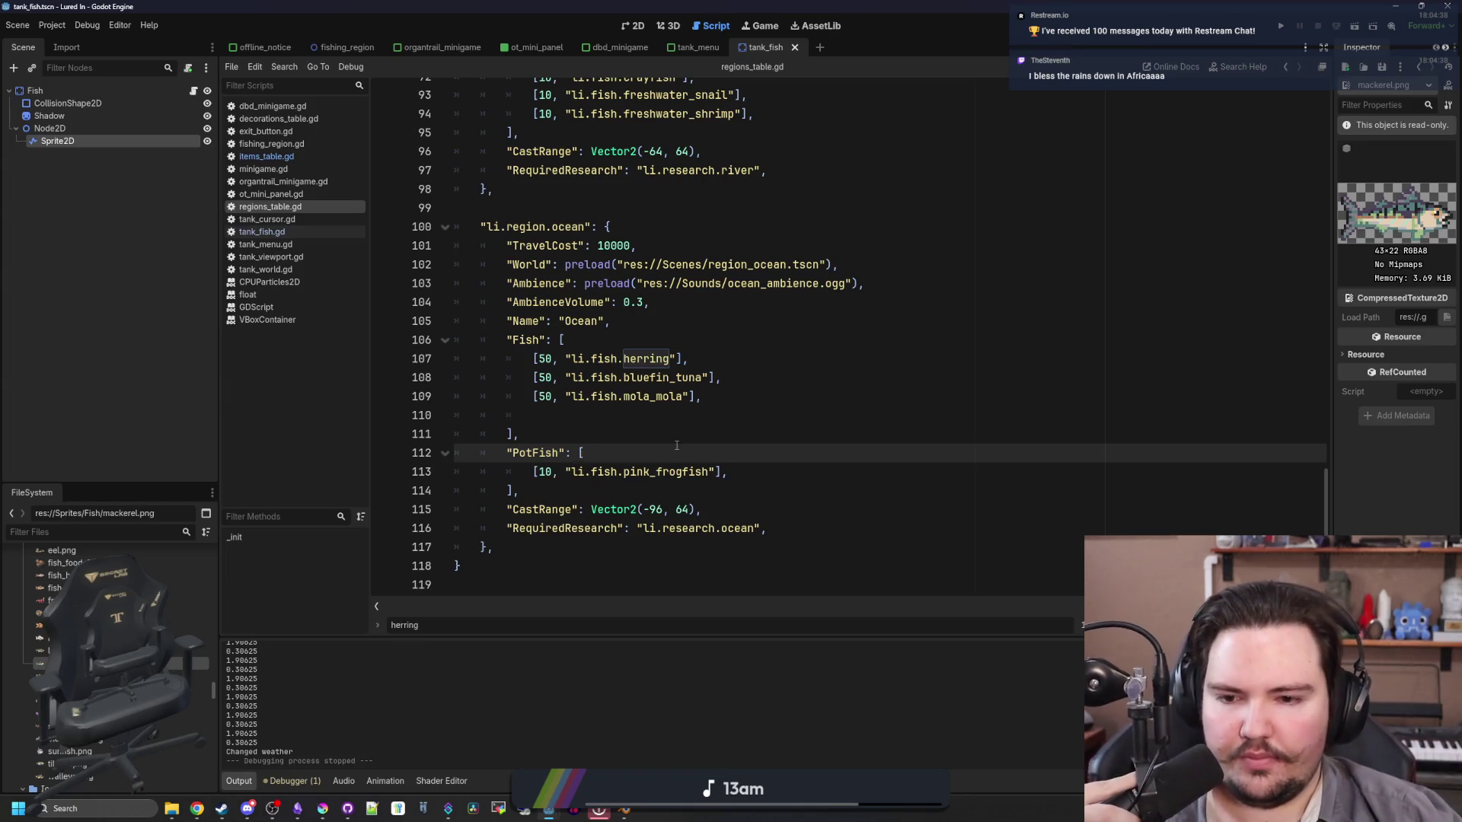
{"action": "left_click", "coordinate": [676, 442]}
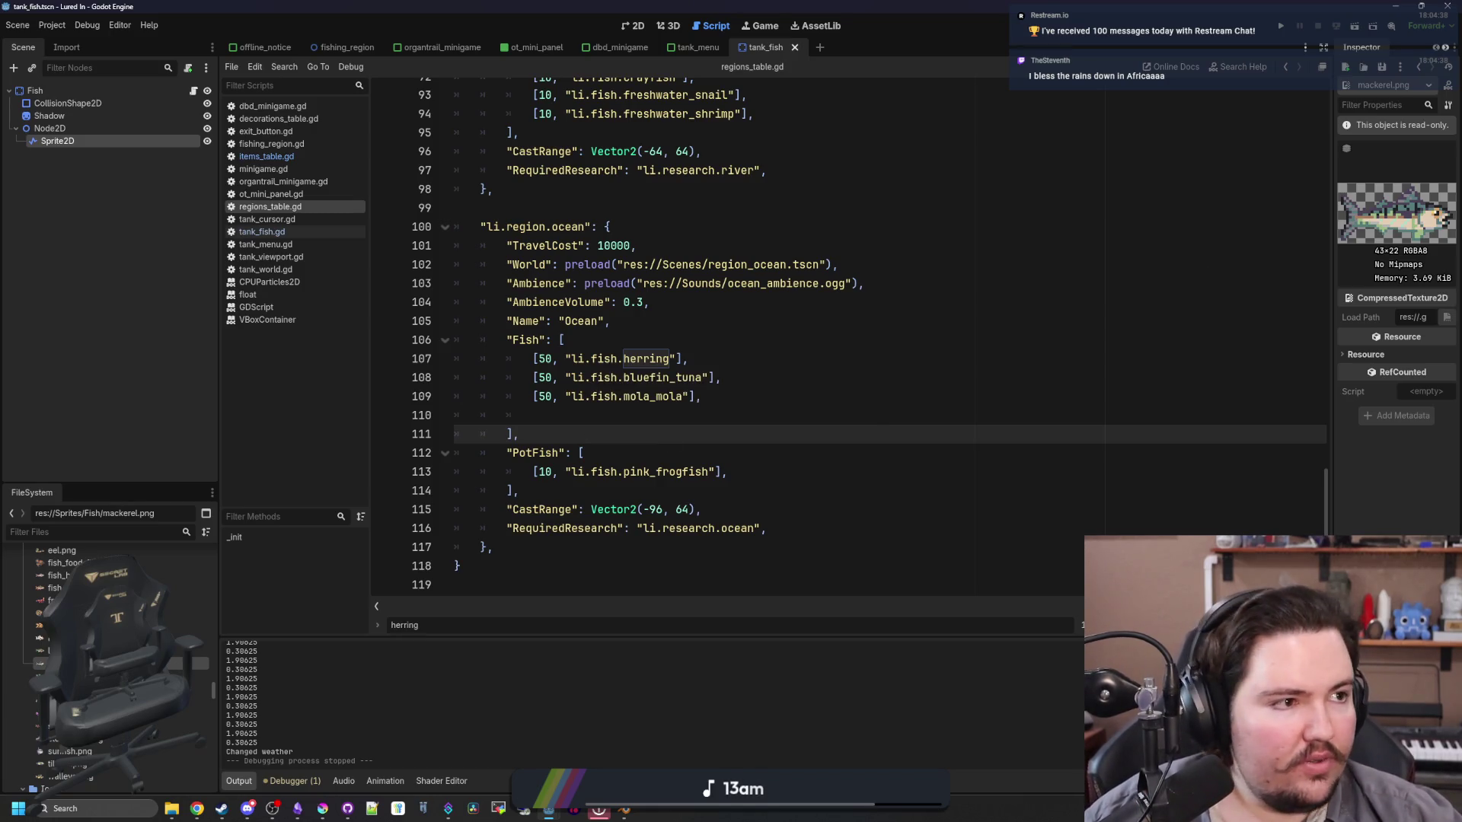
{"action": "key", "text": "alt+Tab"}
{"action": "left_click", "coordinate": [974, 116]}
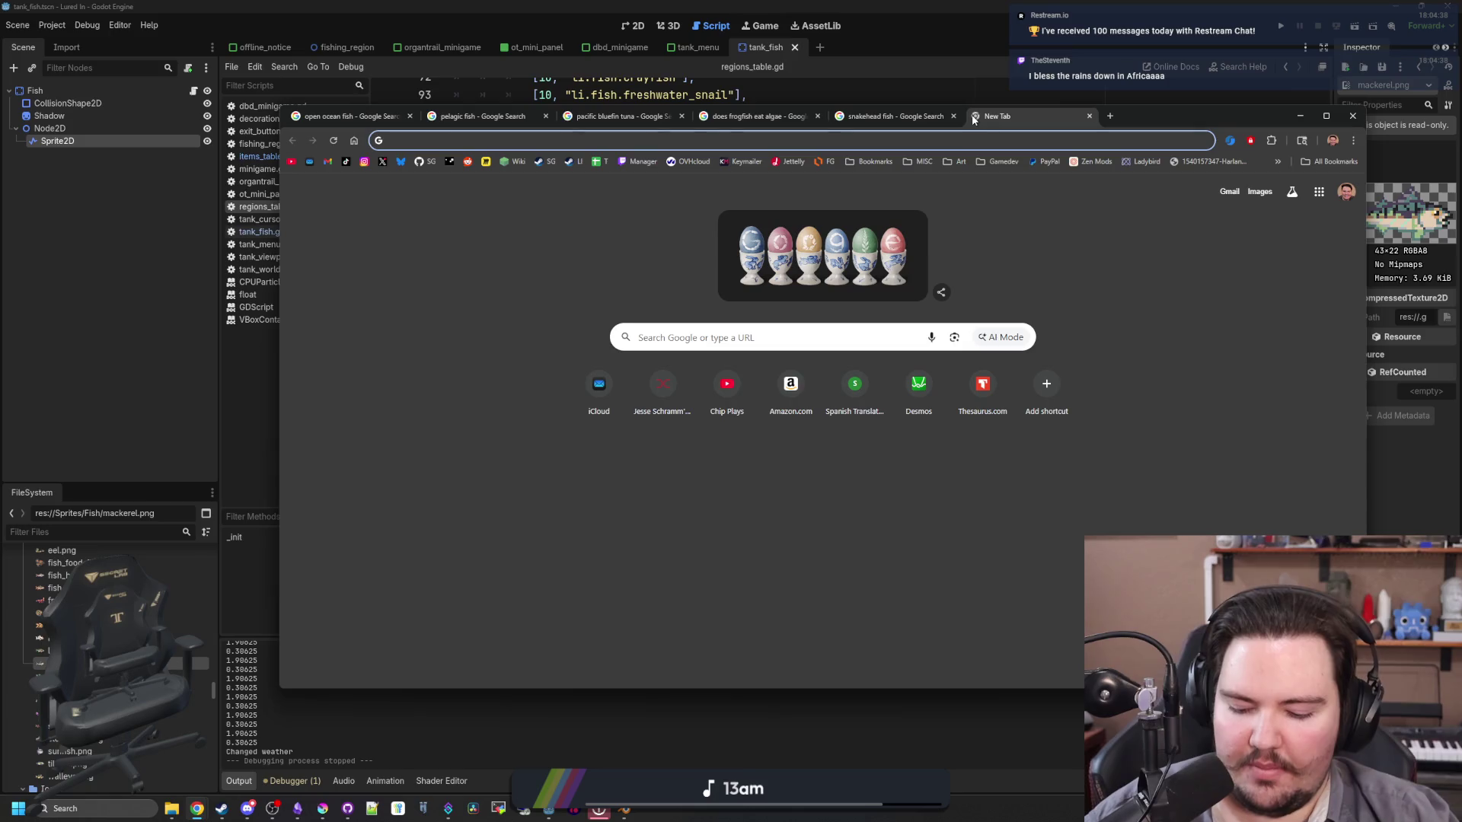
Step: Search Google for crab and preview the crab-types chart in its image results
{"action": "type", "text": "crab"}
{"action": "key", "text": "Return"}
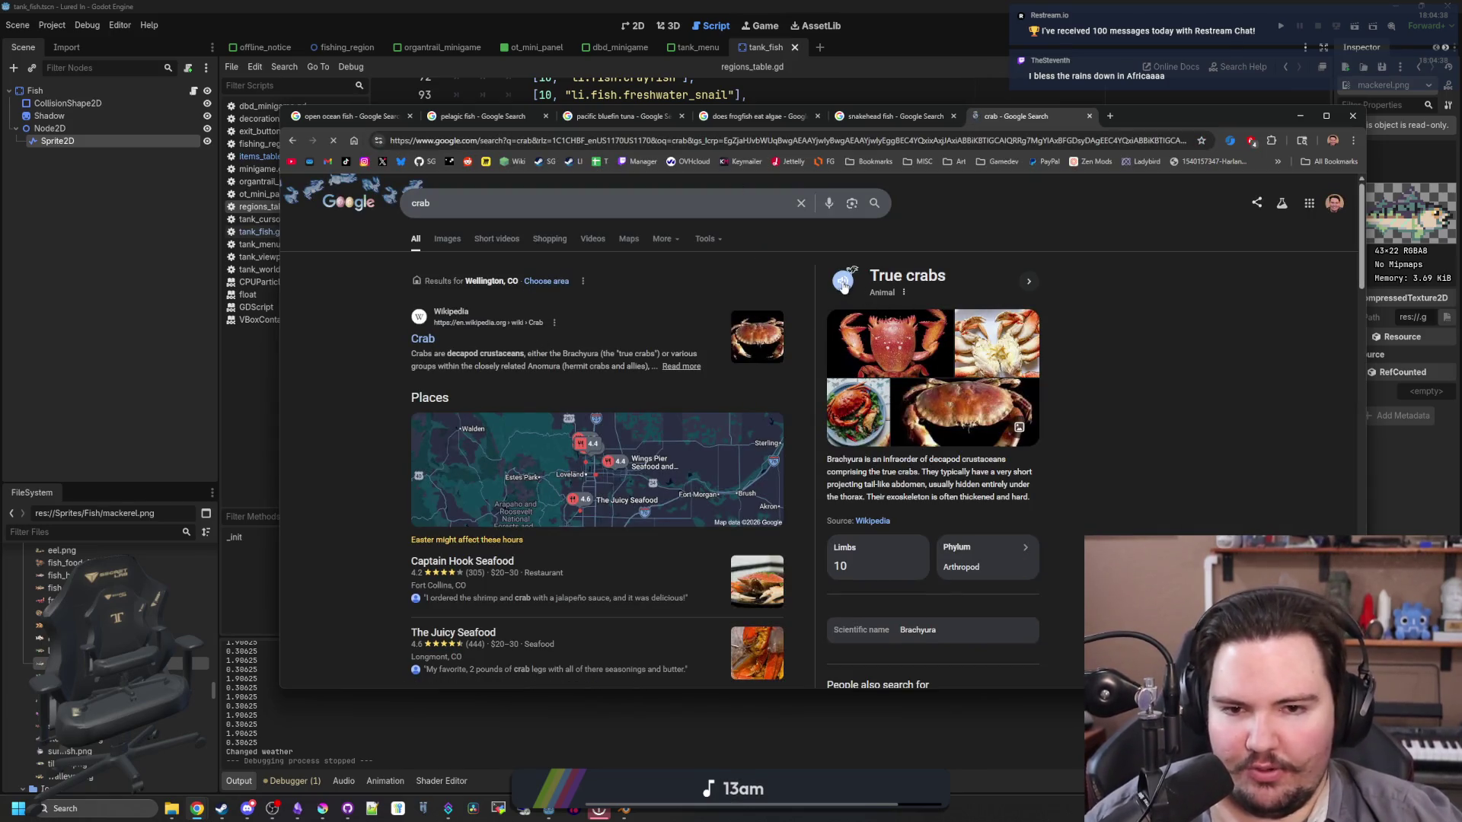
{"action": "left_click", "coordinate": [843, 284]}
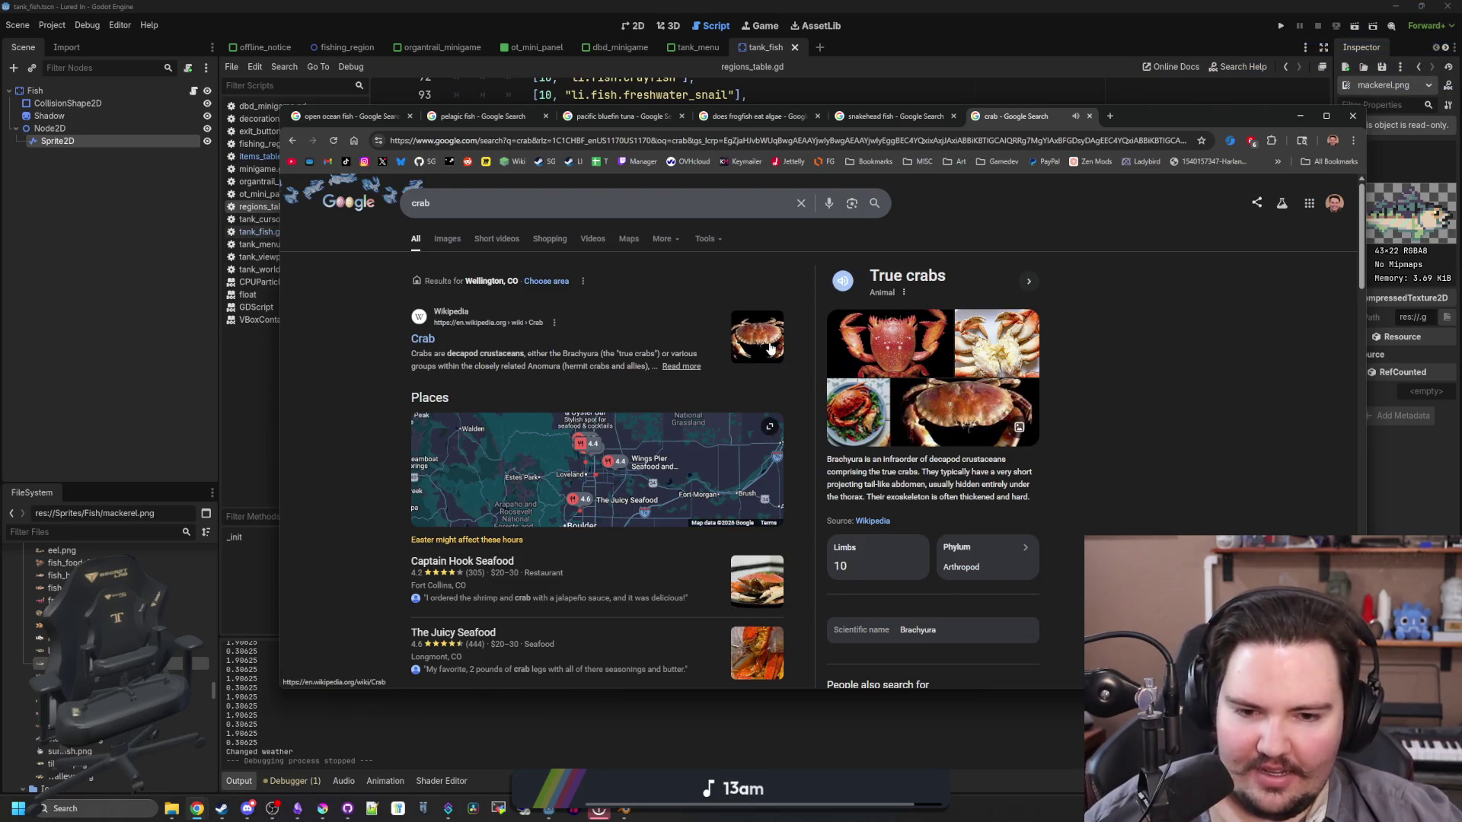
{"action": "left_click", "coordinate": [449, 239]}
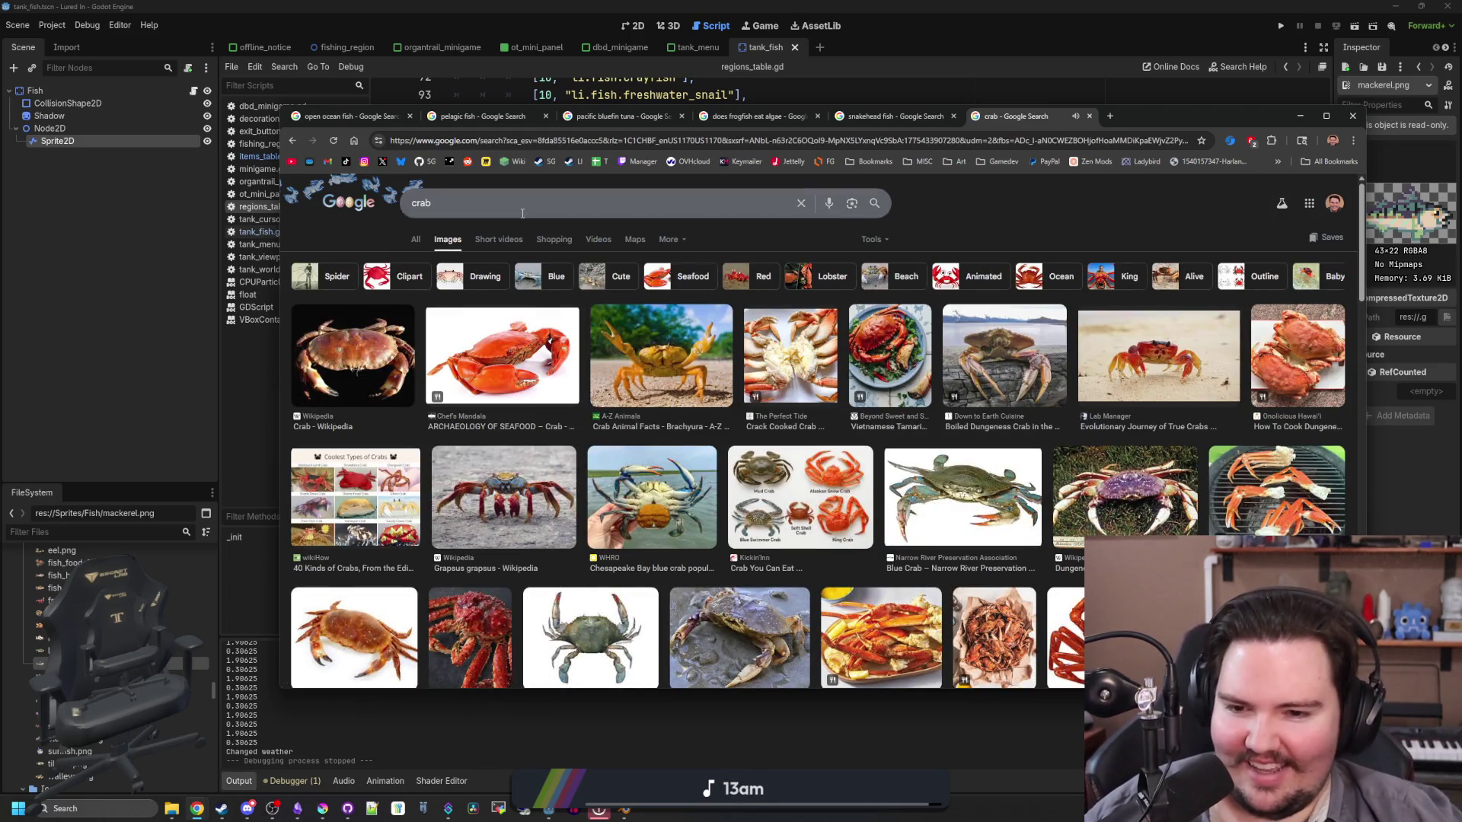
{"action": "left_click", "coordinate": [773, 467]}
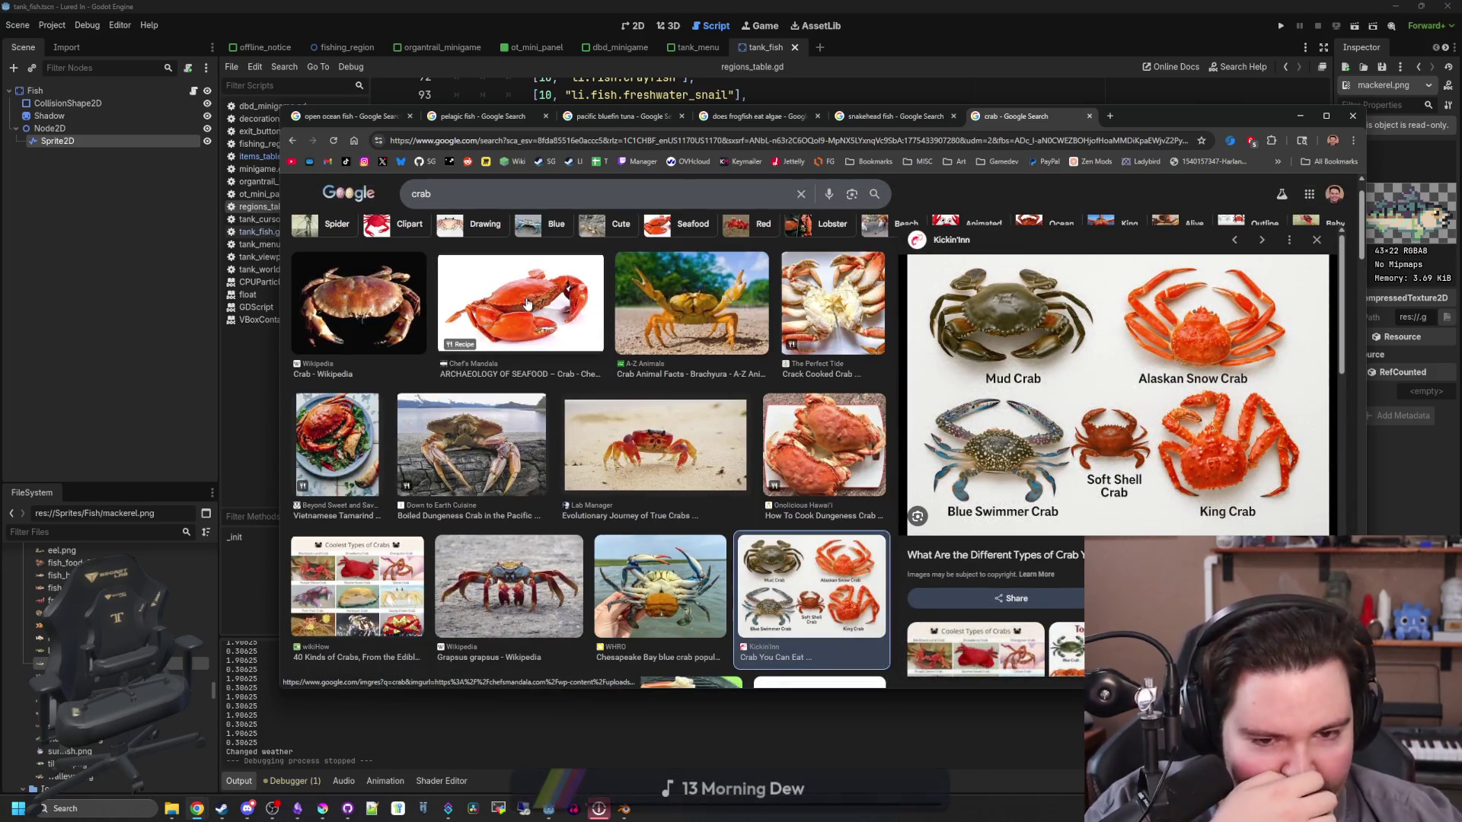
Step: Refine the search to mudcrab
{"action": "scroll", "coordinate": [487, 274], "scroll_direction": "up", "scroll_amount": 1}
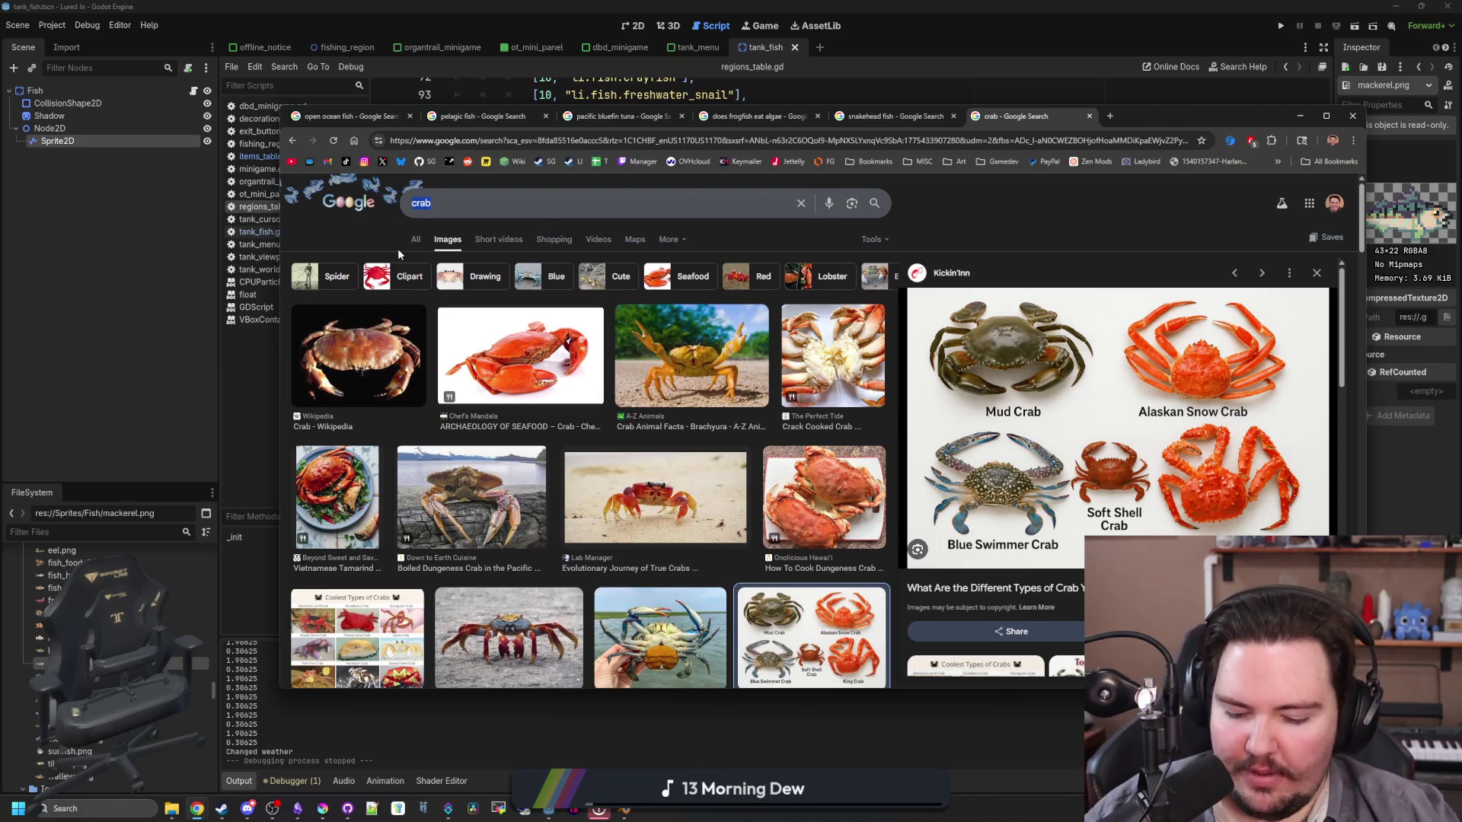
{"action": "key", "text": "Left"}
{"action": "type", "text": "mud"}
{"action": "key", "text": "Return"}
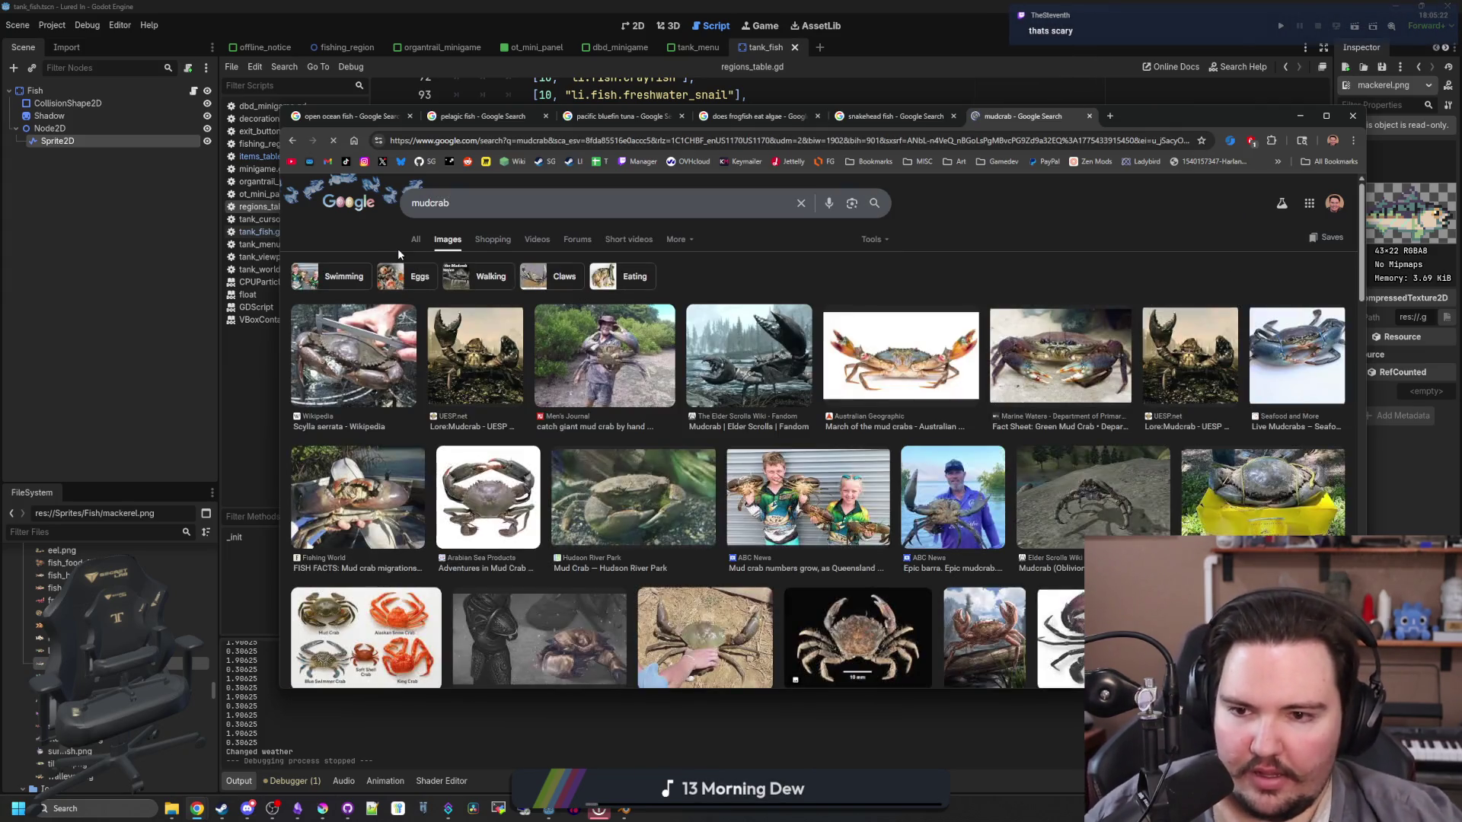
Step: Skim the All results for mudcrab, then preview the Men's Journal mud crab photo
{"action": "left_click", "coordinate": [423, 245]}
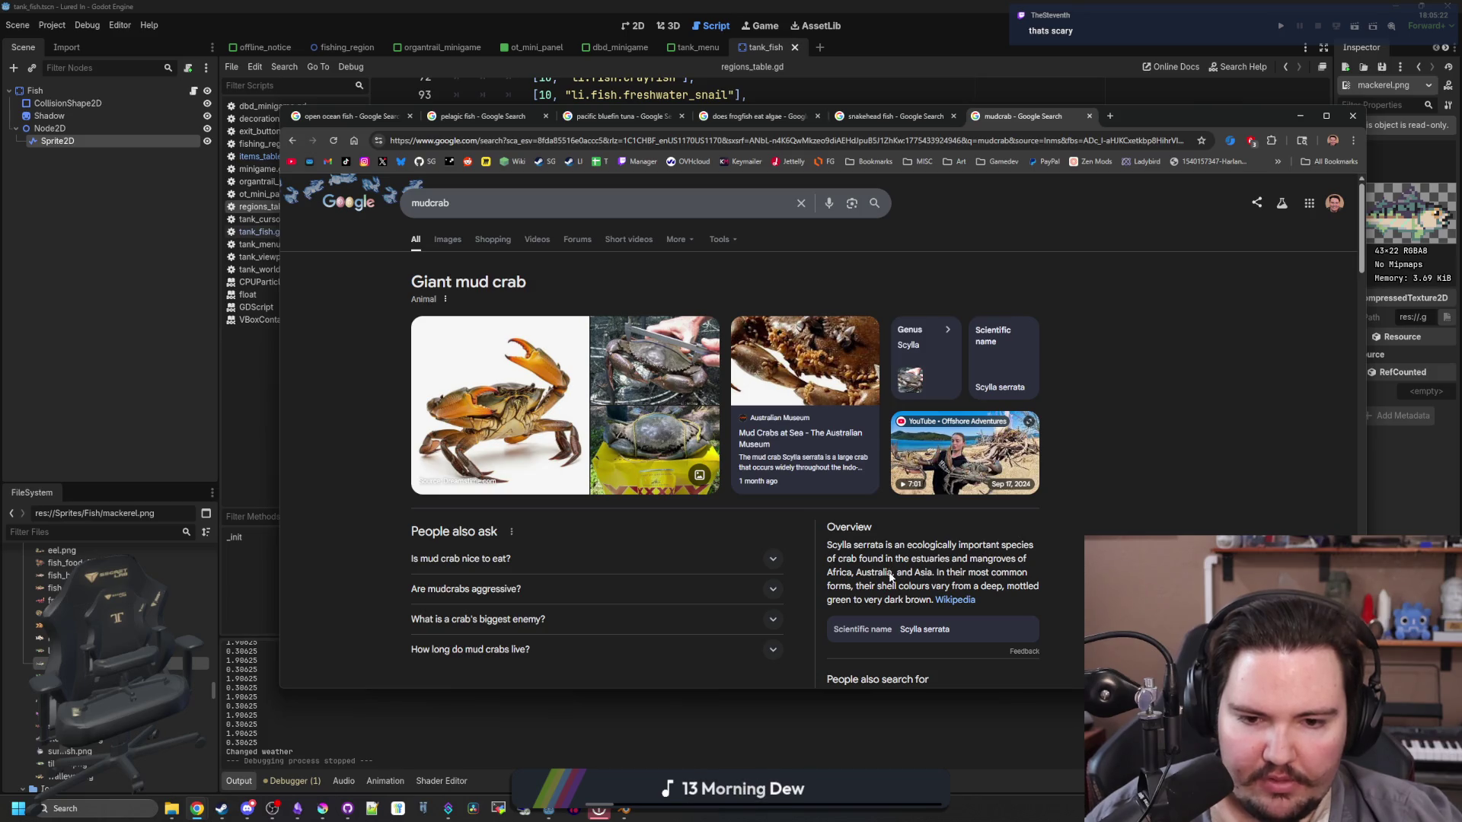
{"action": "scroll", "coordinate": [890, 572], "scroll_direction": "down", "scroll_amount": 5}
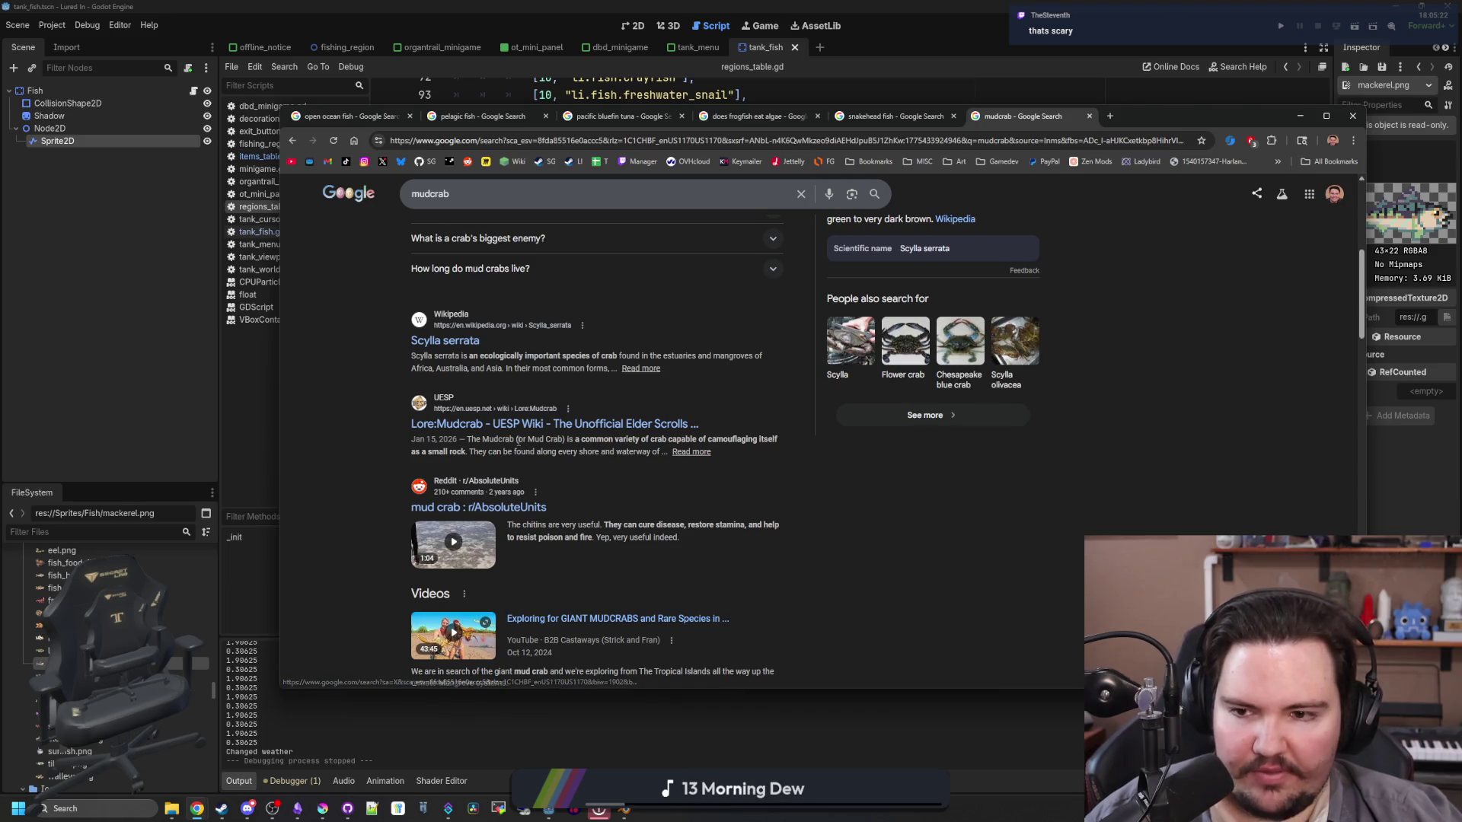
{"action": "scroll", "coordinate": [592, 450], "scroll_direction": "up", "scroll_amount": 2}
{"action": "scroll", "coordinate": [592, 450], "scroll_direction": "up", "scroll_amount": 3}
{"action": "left_click", "coordinate": [592, 472]}
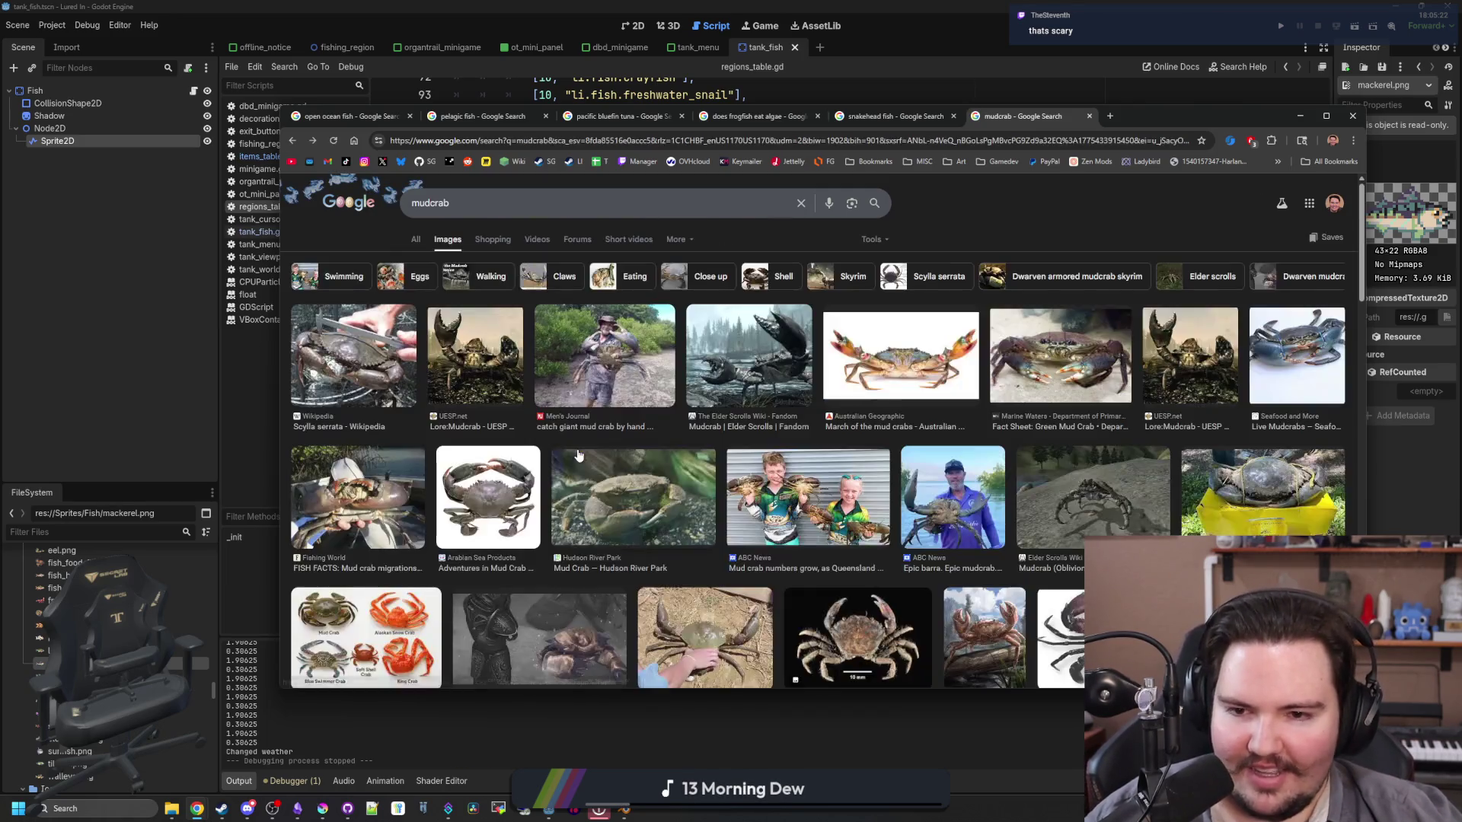
{"action": "left_click", "coordinate": [639, 375]}
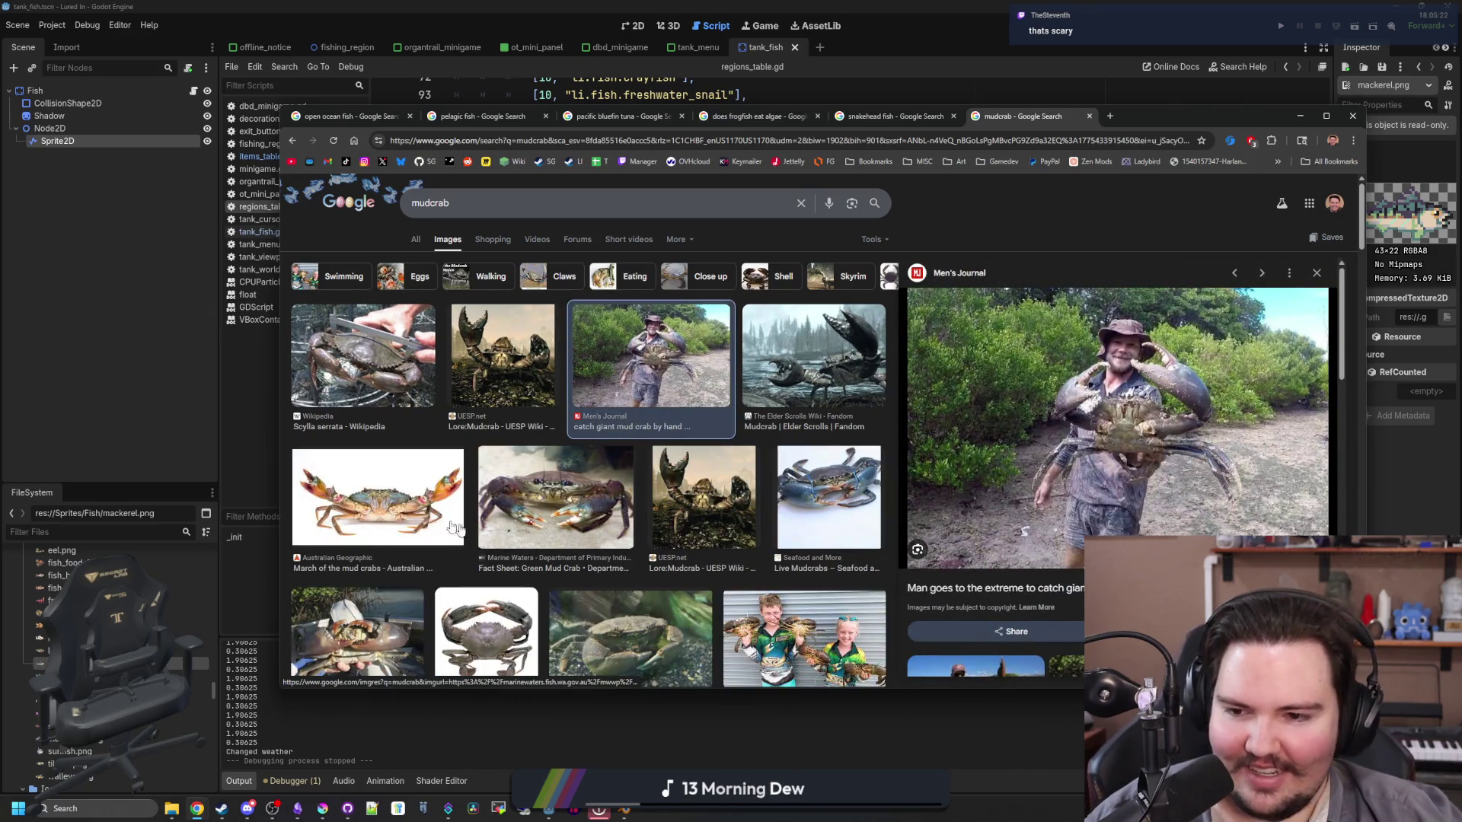
{"action": "scroll", "coordinate": [453, 379], "scroll_direction": "down", "scroll_amount": 3}
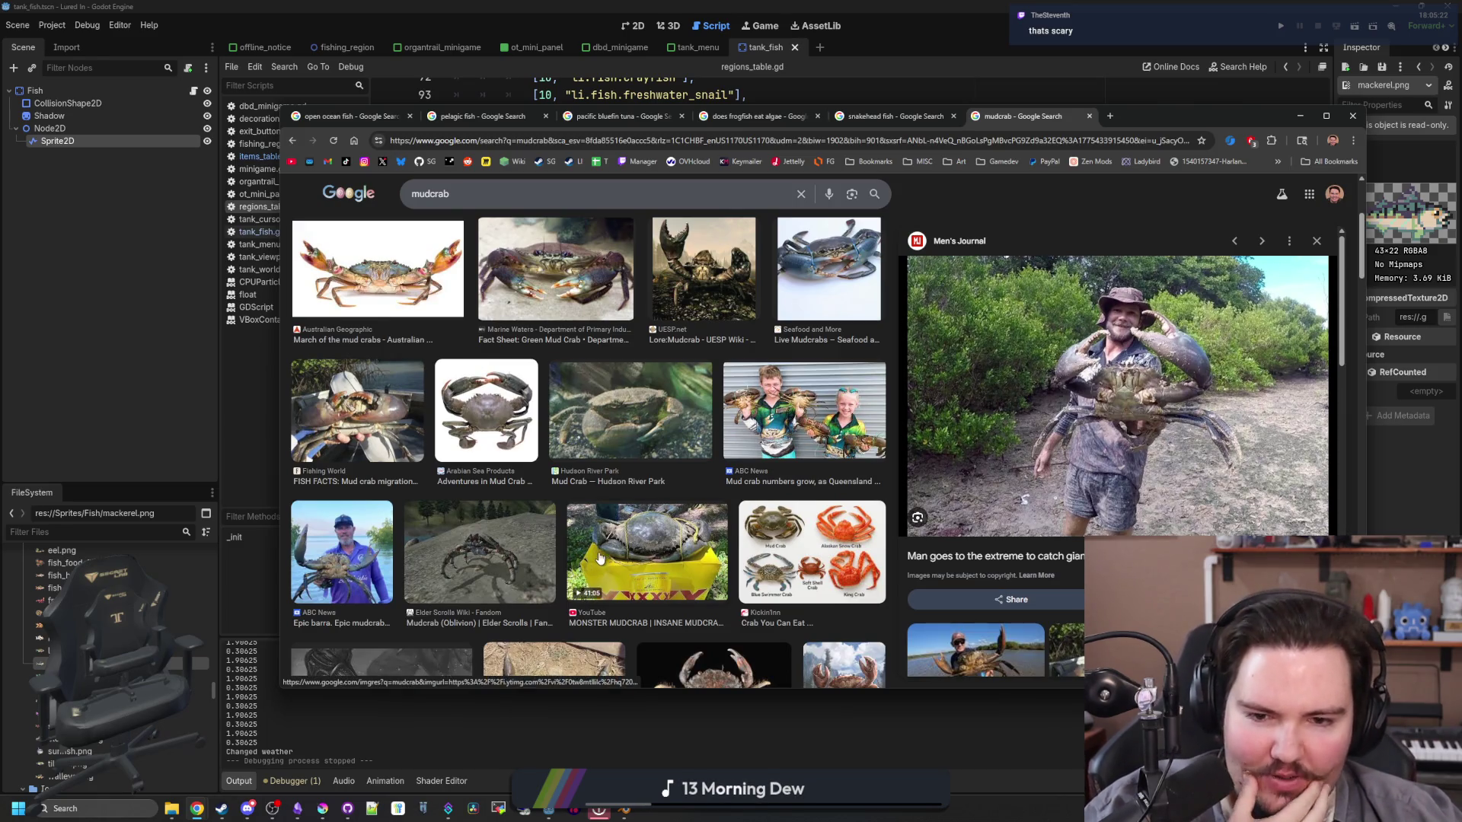
{"action": "scroll", "coordinate": [349, 433], "scroll_direction": "down", "scroll_amount": 2}
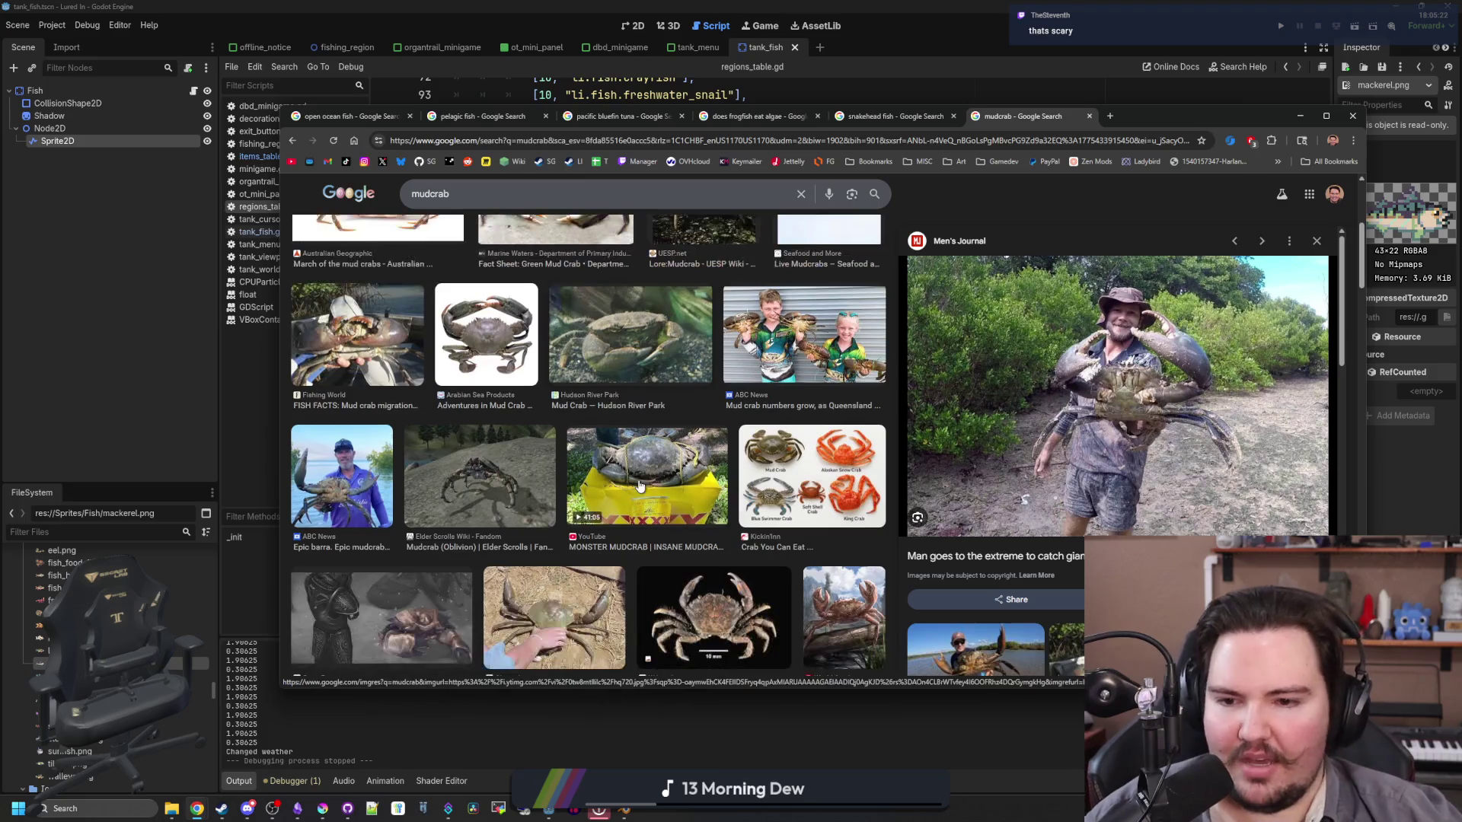
Step: Preview the ABC News mudcrab photo and YouTube mudcrab video, then return to crab images
{"action": "left_click", "coordinate": [349, 432]}
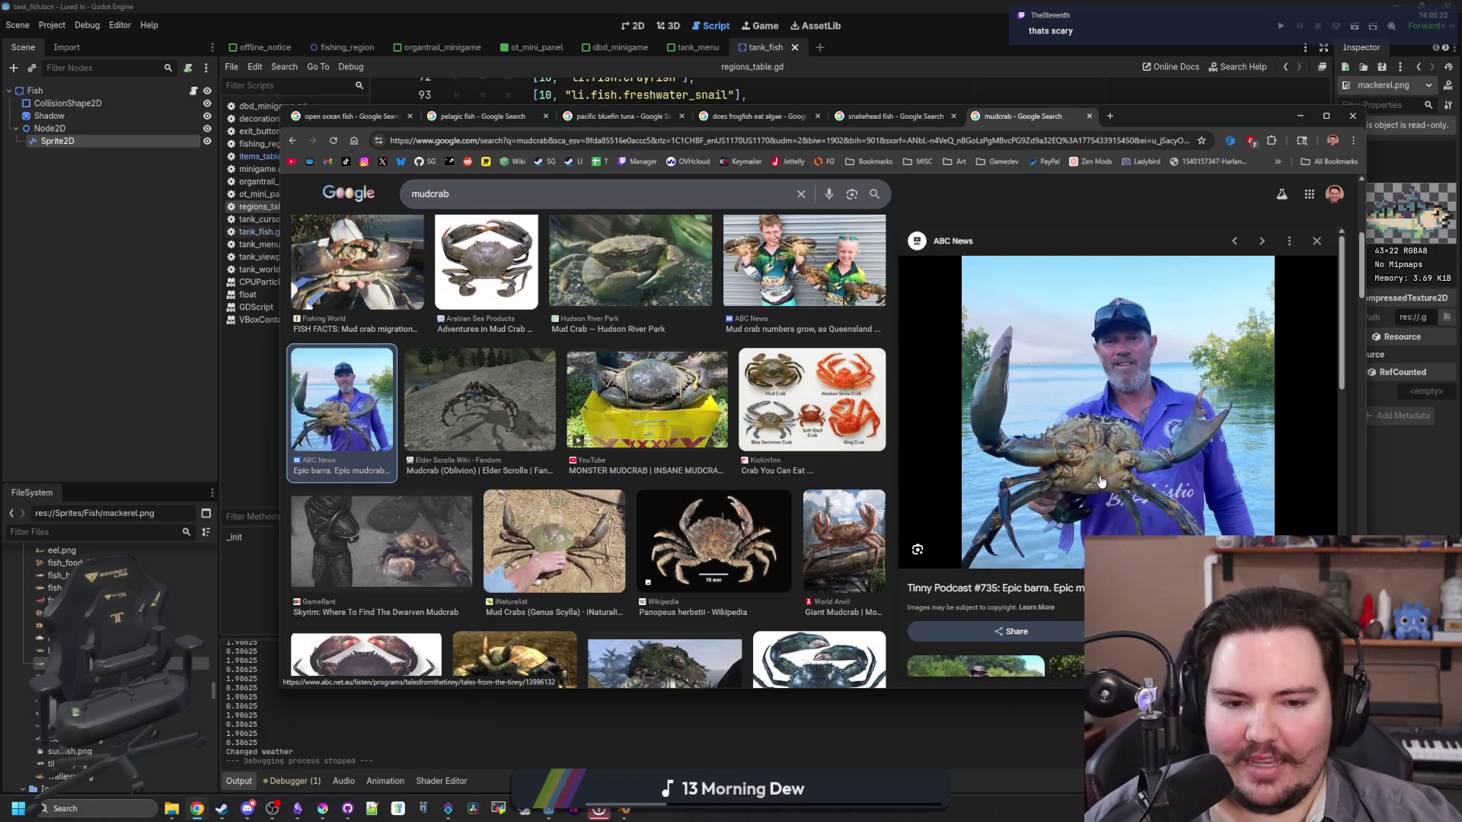
{"action": "scroll", "coordinate": [1101, 480], "scroll_direction": "down", "scroll_amount": 4}
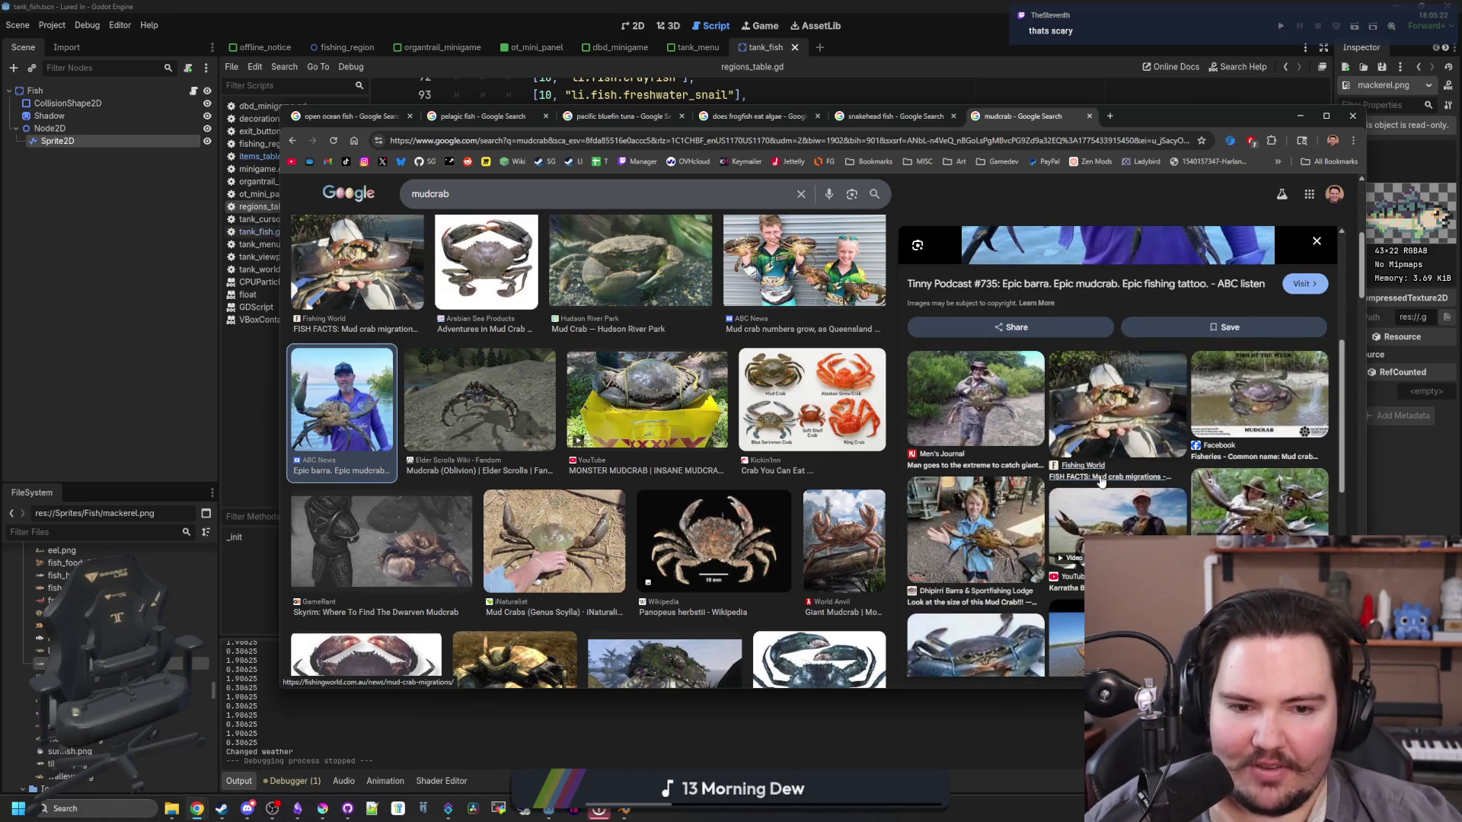
{"action": "scroll", "coordinate": [1101, 480], "scroll_direction": "up", "scroll_amount": 4}
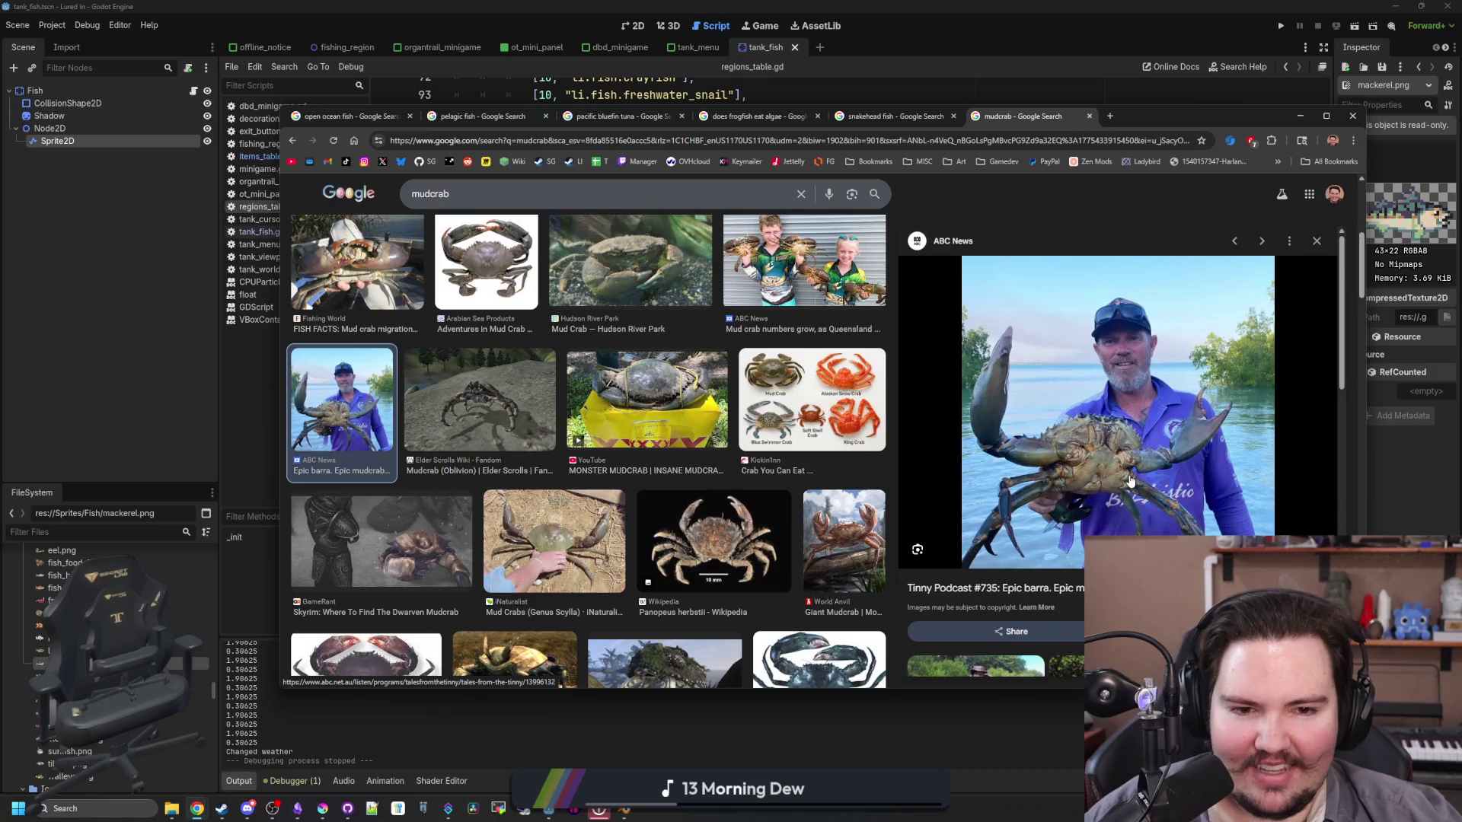
{"action": "key", "text": "Escape"}
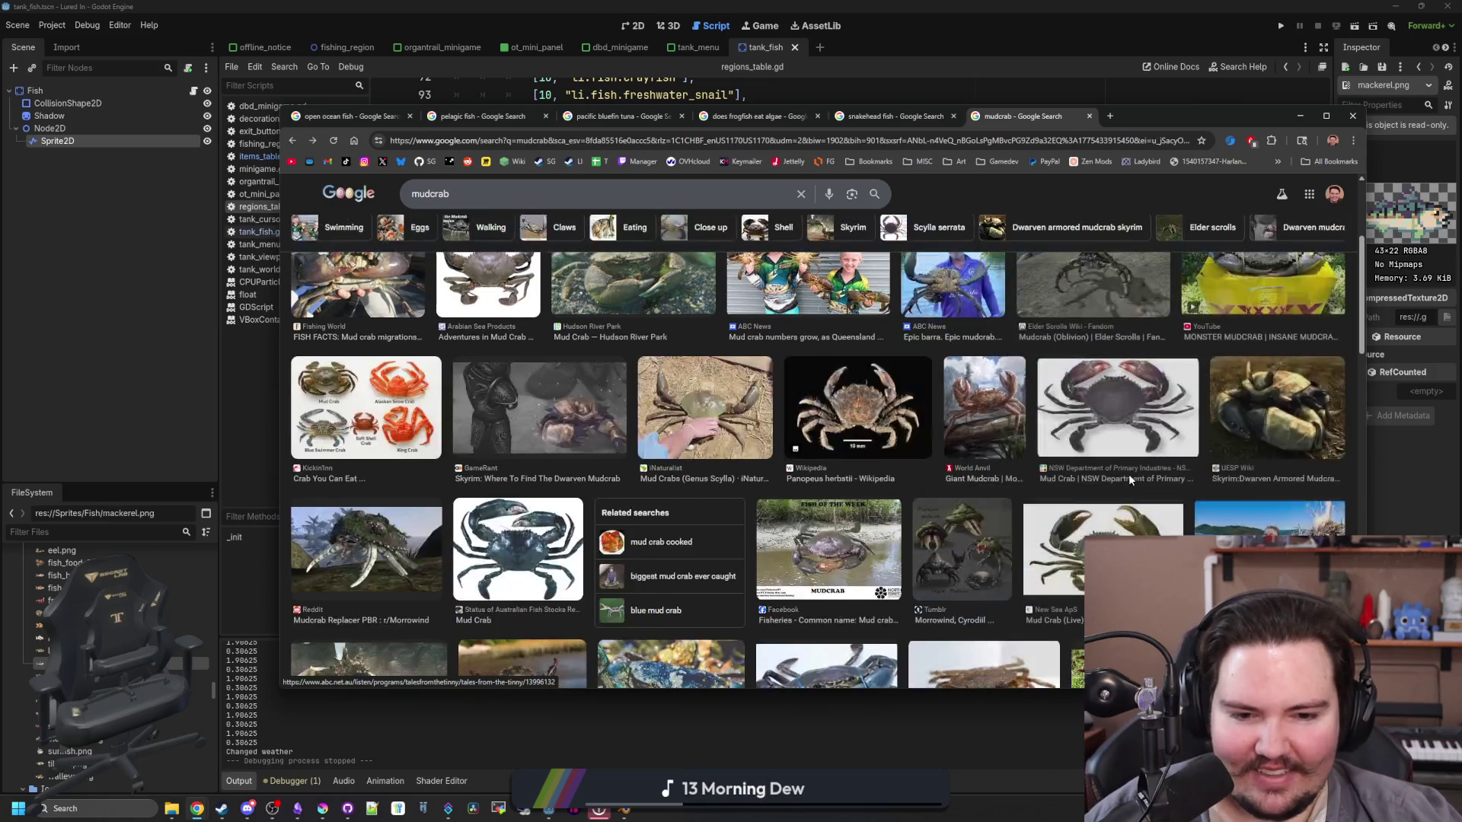
{"action": "scroll", "coordinate": [1128, 473], "scroll_direction": "down", "scroll_amount": 1}
{"action": "scroll", "coordinate": [992, 457], "scroll_direction": "up", "scroll_amount": 3}
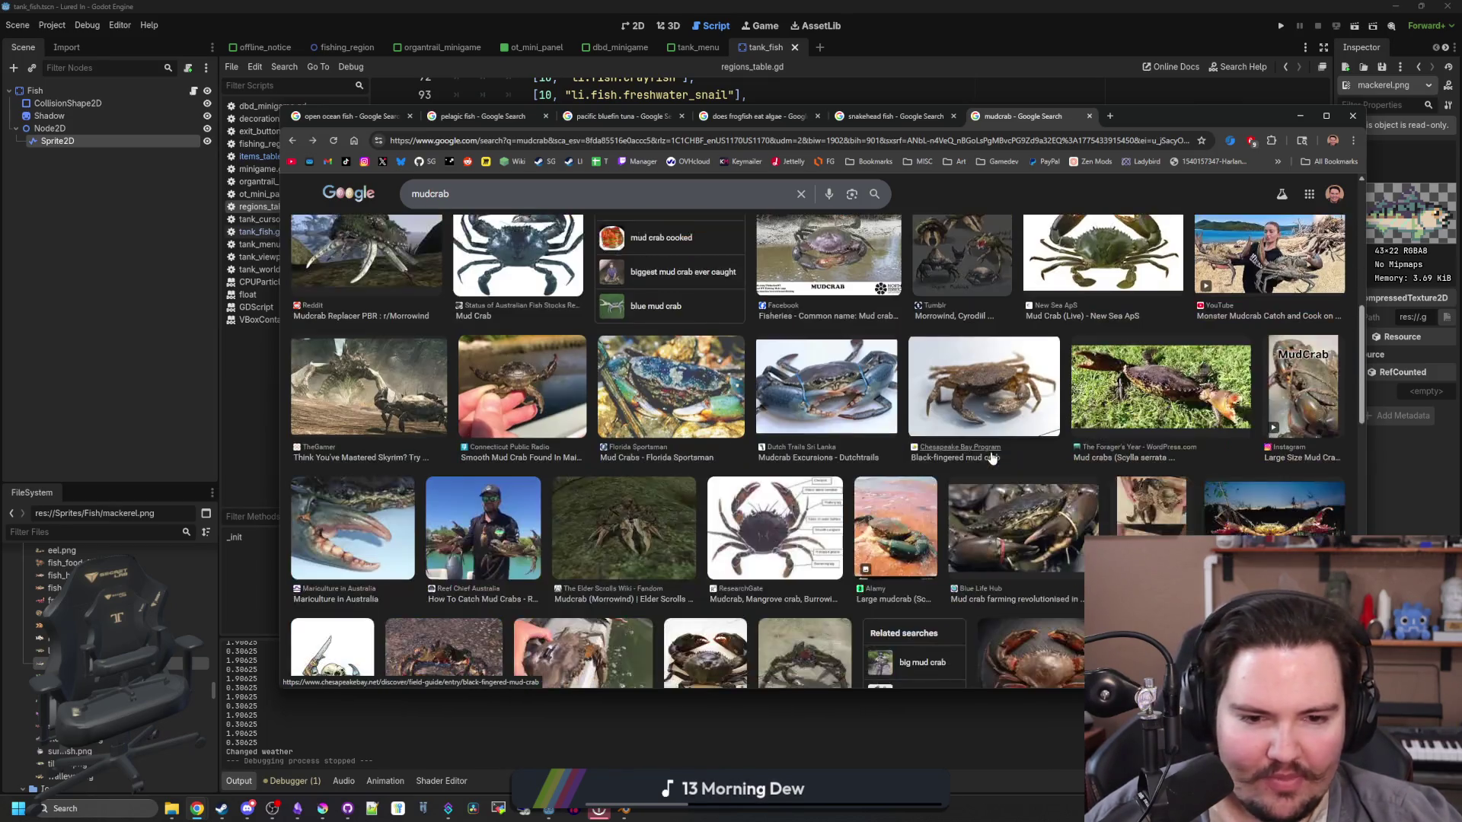
{"action": "left_click", "coordinate": [1272, 393]}
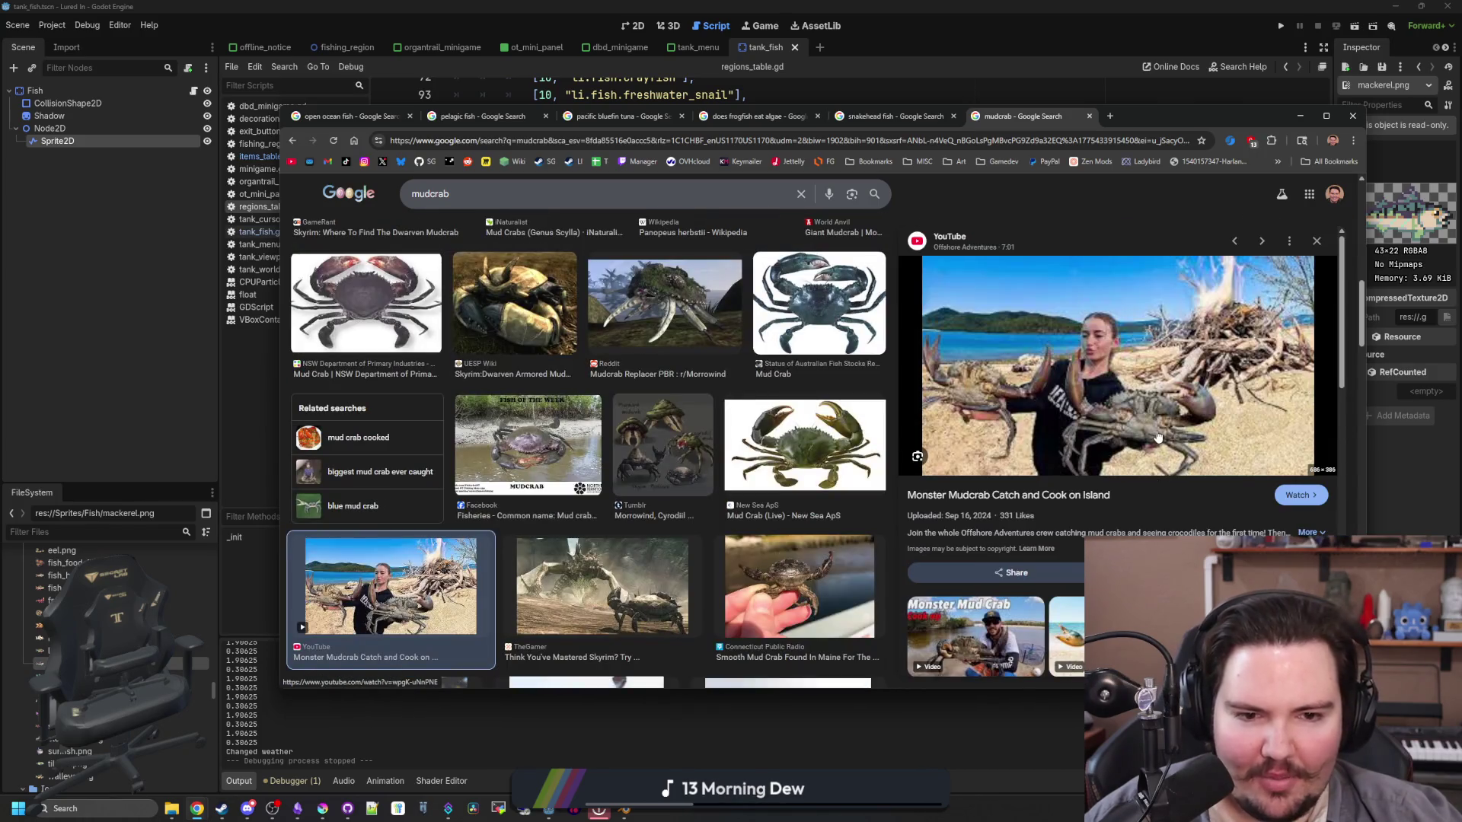
{"action": "key", "text": "Escape"}
{"action": "scroll", "coordinate": [761, 342], "scroll_direction": "down", "scroll_amount": 1}
{"action": "left_click", "coordinate": [680, 265]}
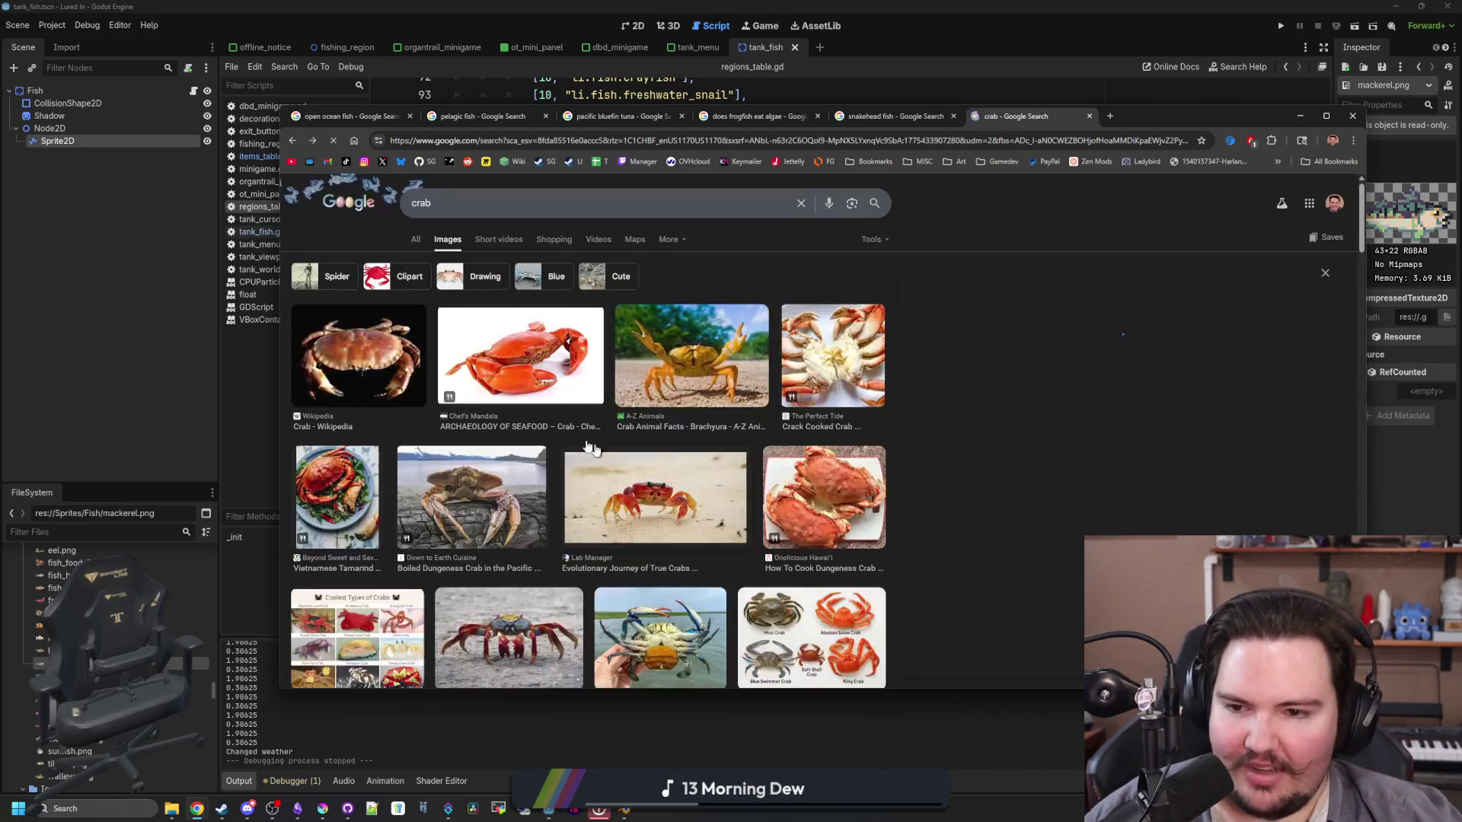
Step: Preview the wikiHow 'Coolest Types of Crabs' chart from the crab image results
{"action": "left_click", "coordinate": [812, 632]}
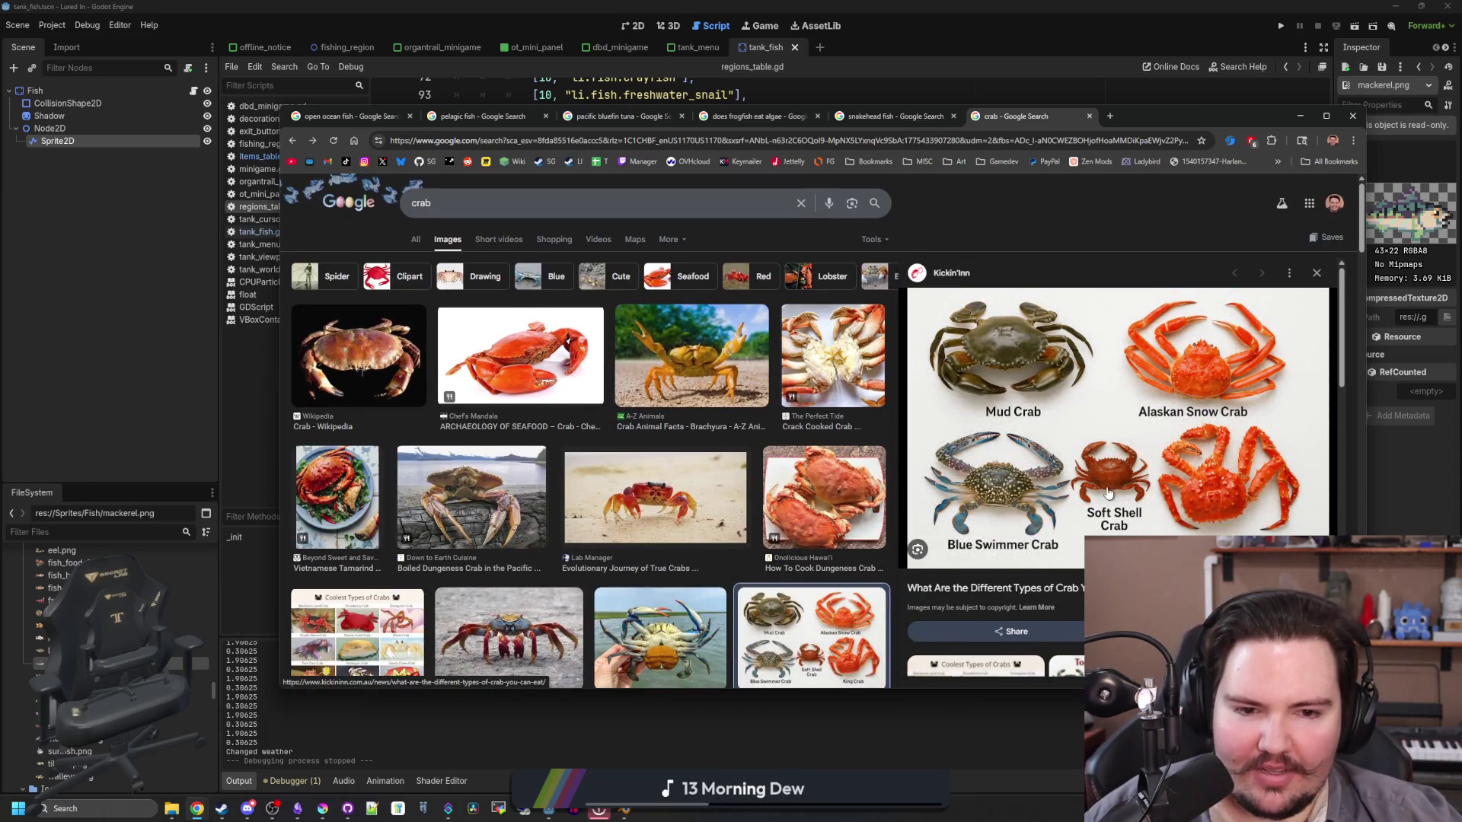
{"action": "scroll", "coordinate": [515, 354], "scroll_direction": "down", "scroll_amount": 2}
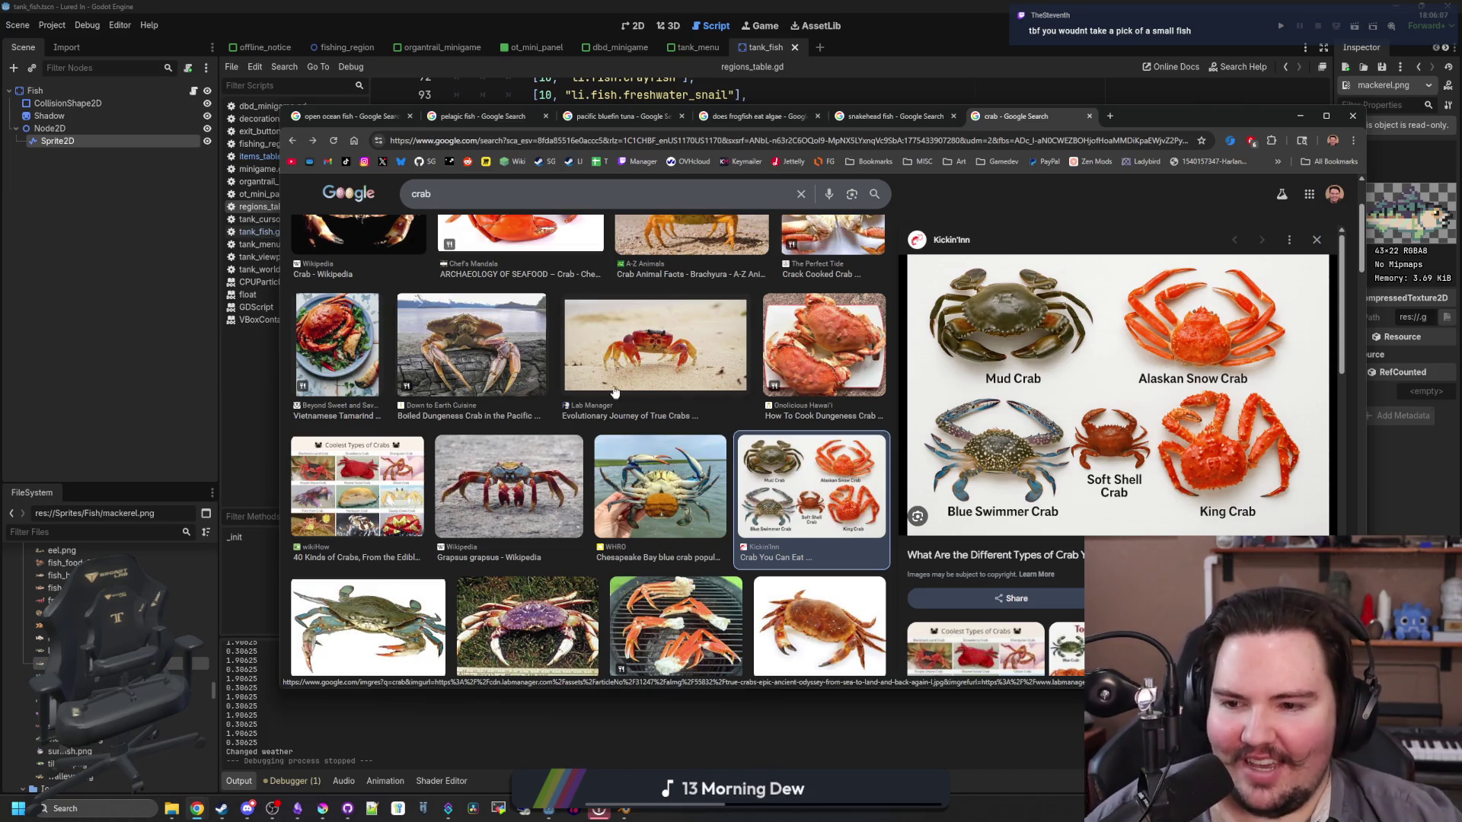
{"action": "left_click", "coordinate": [416, 522]}
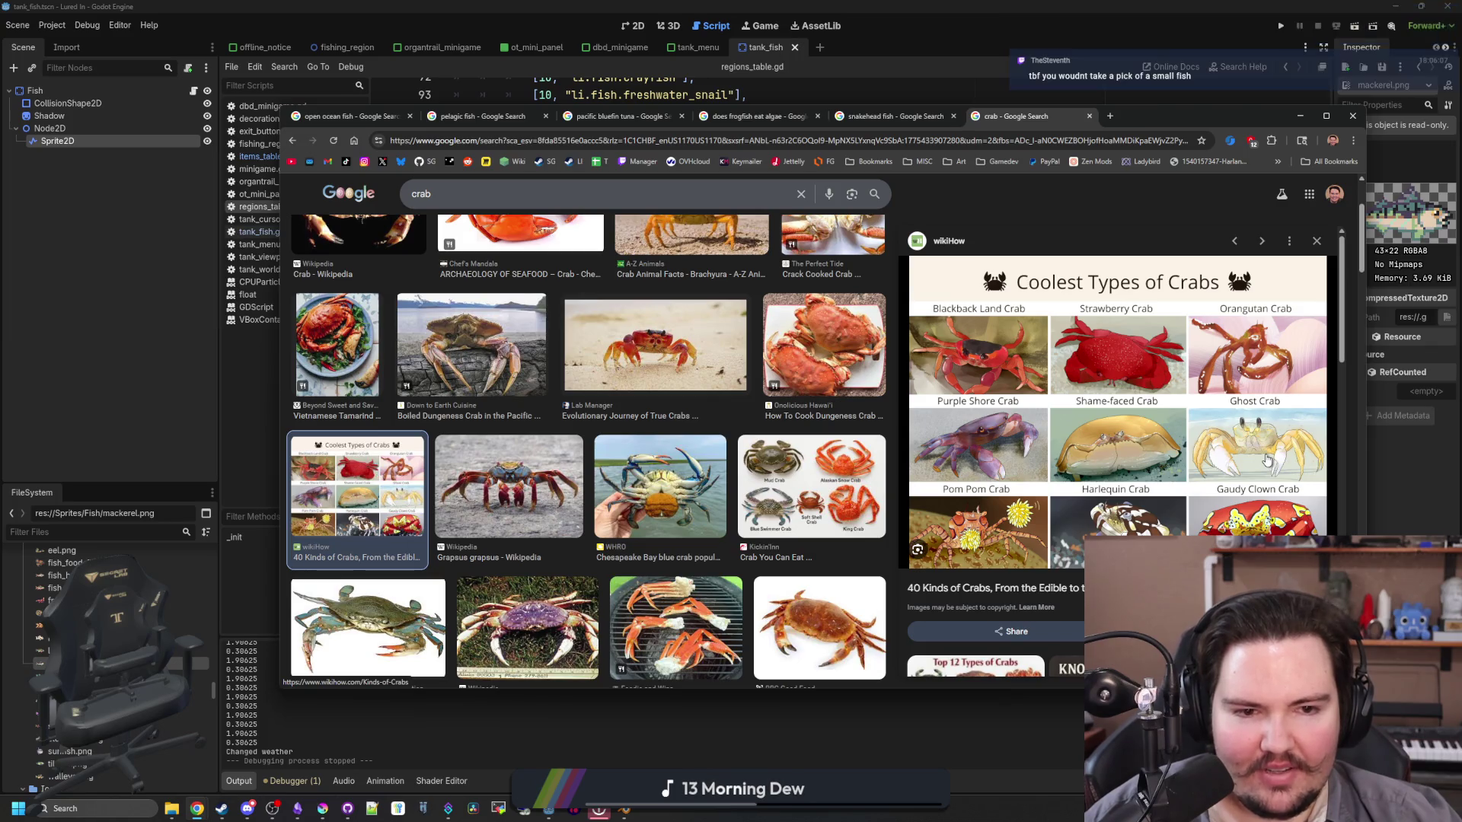
{"action": "scroll", "coordinate": [693, 305], "scroll_direction": "up", "scroll_amount": 2}
{"action": "left_click", "coordinate": [447, 140]}
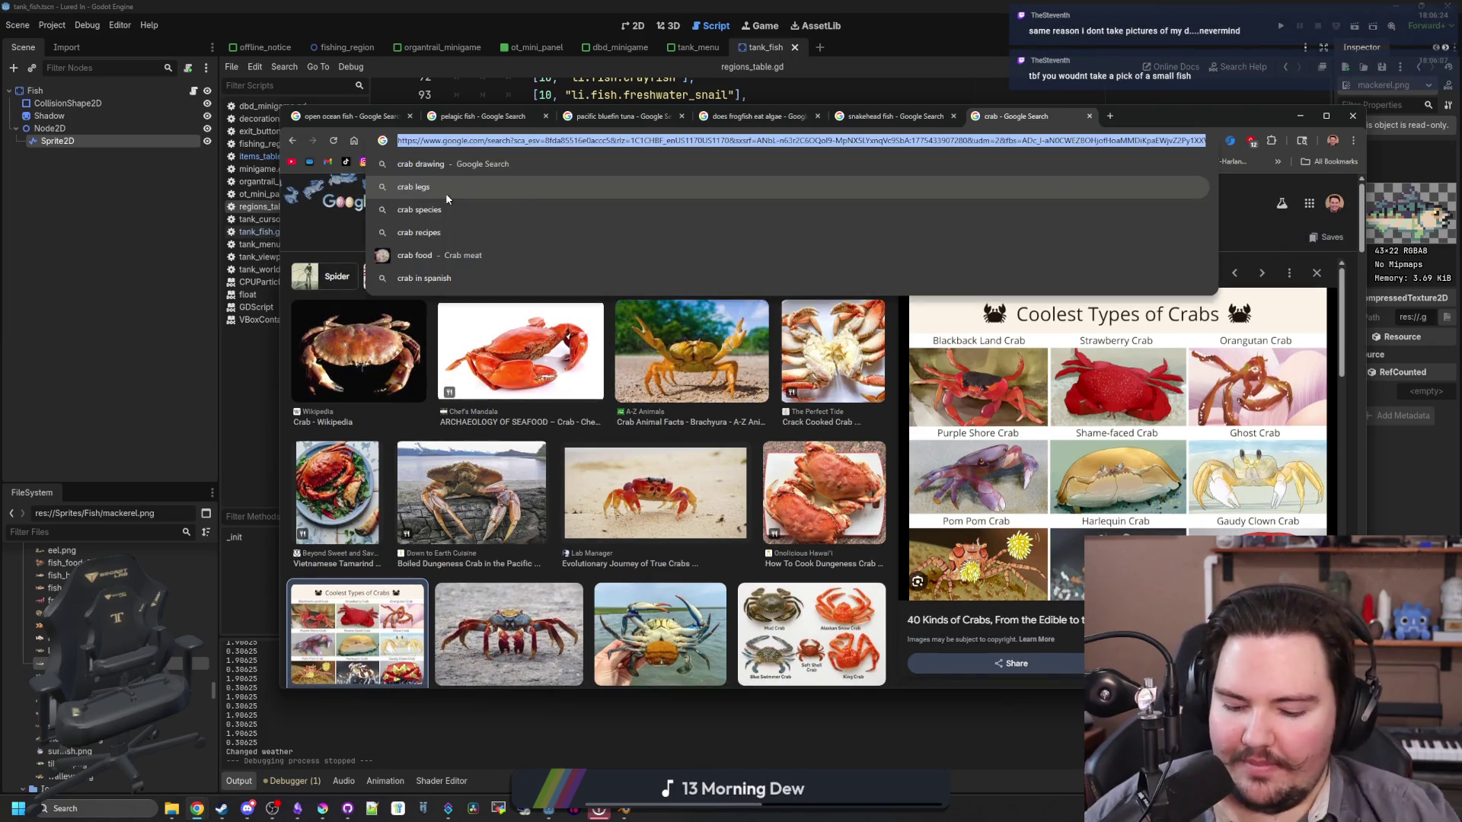
Step: Search for ghost crab, scroll through its results, then return to the snakehead fish tab
{"action": "type", "text": "ghost crab"}
{"action": "key", "text": "Return"}
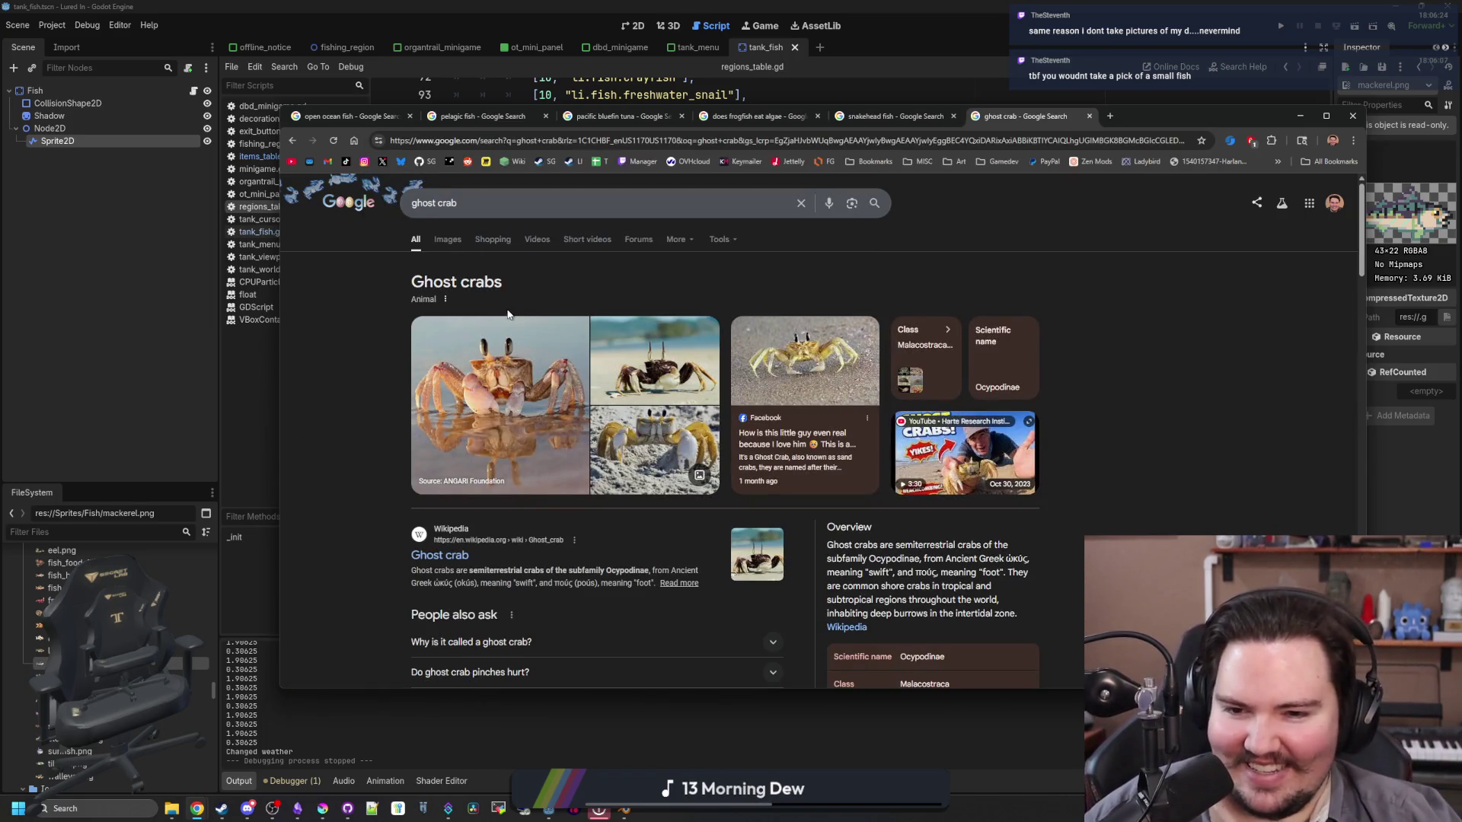
{"action": "scroll", "coordinate": [580, 301], "scroll_direction": "down", "scroll_amount": 1}
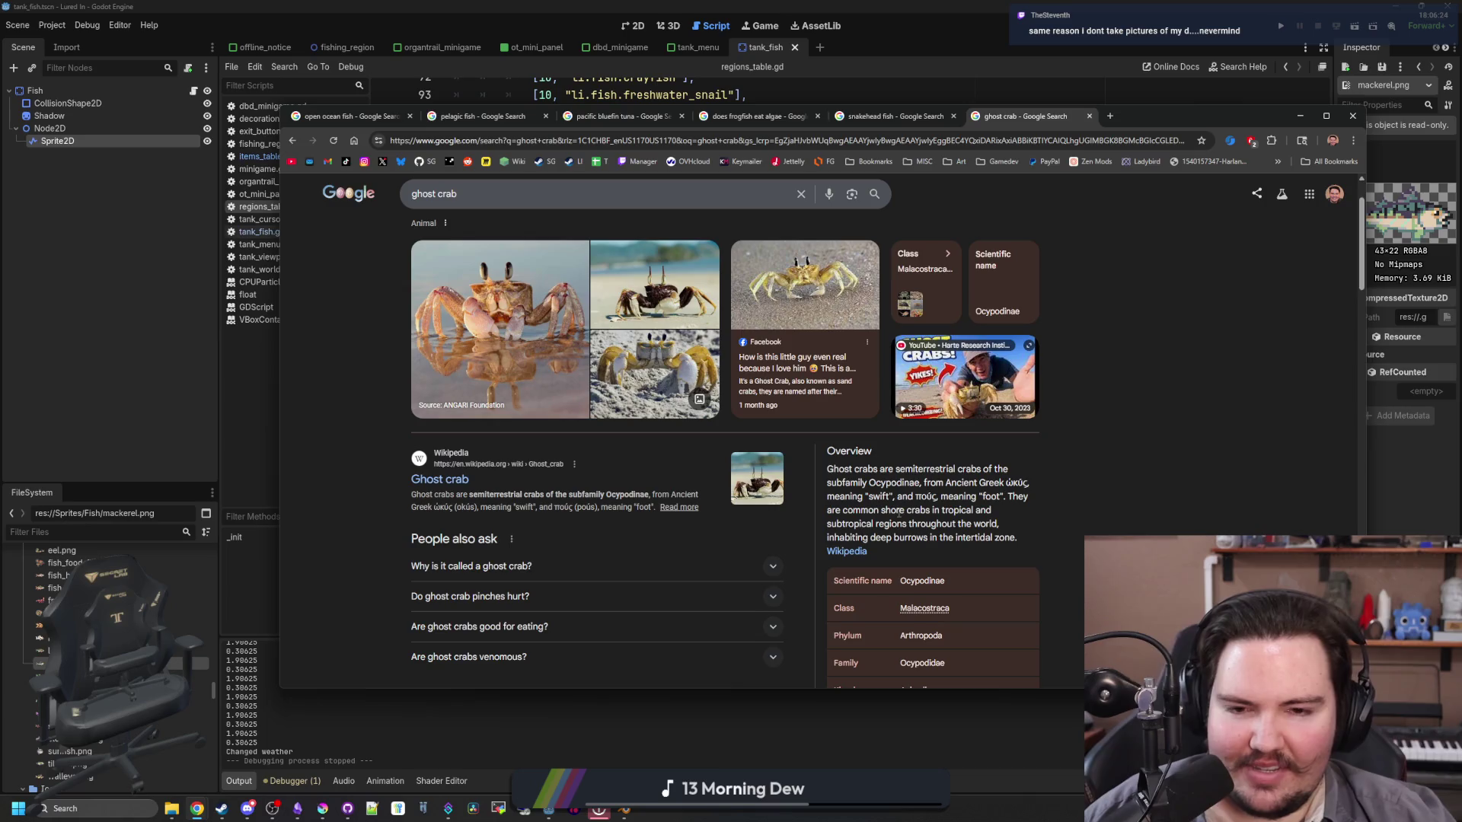
{"action": "scroll", "coordinate": [898, 511], "scroll_direction": "down", "scroll_amount": 2}
{"action": "scroll", "coordinate": [1095, 487], "scroll_direction": "down", "scroll_amount": 3}
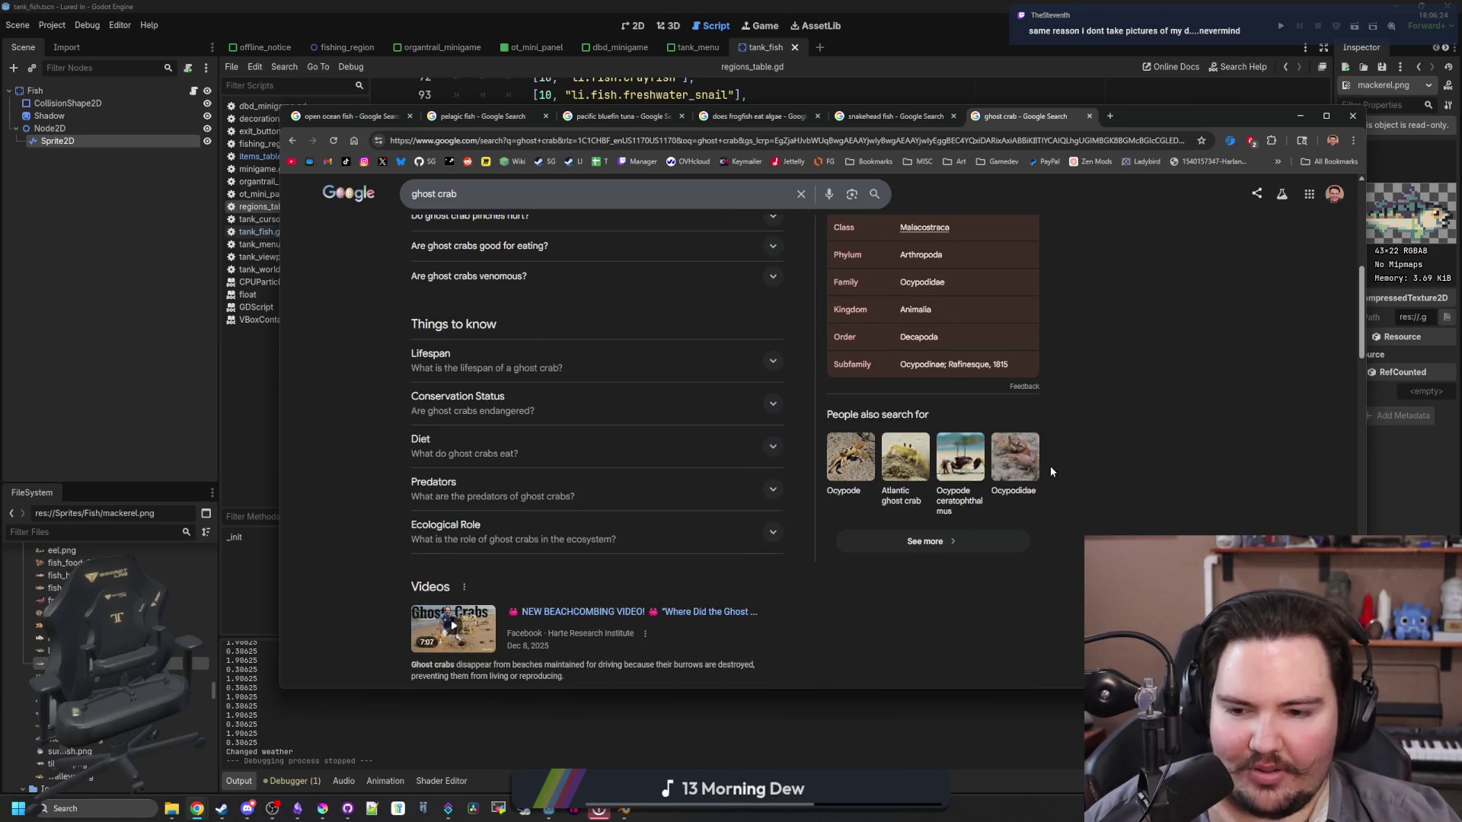
{"action": "scroll", "coordinate": [806, 385], "scroll_direction": "down", "scroll_amount": 7}
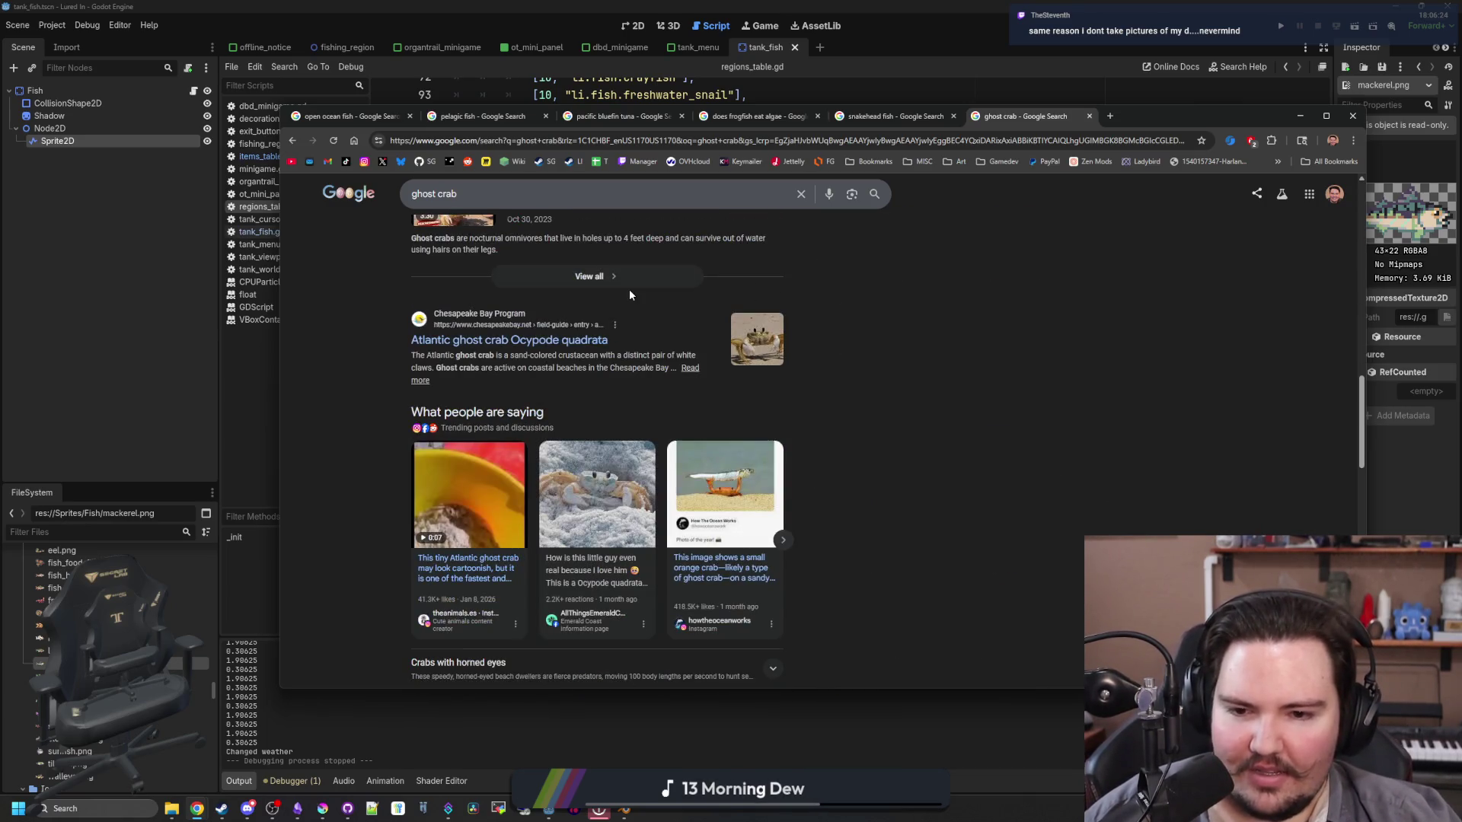
{"action": "scroll", "coordinate": [629, 295], "scroll_direction": "down", "scroll_amount": 5}
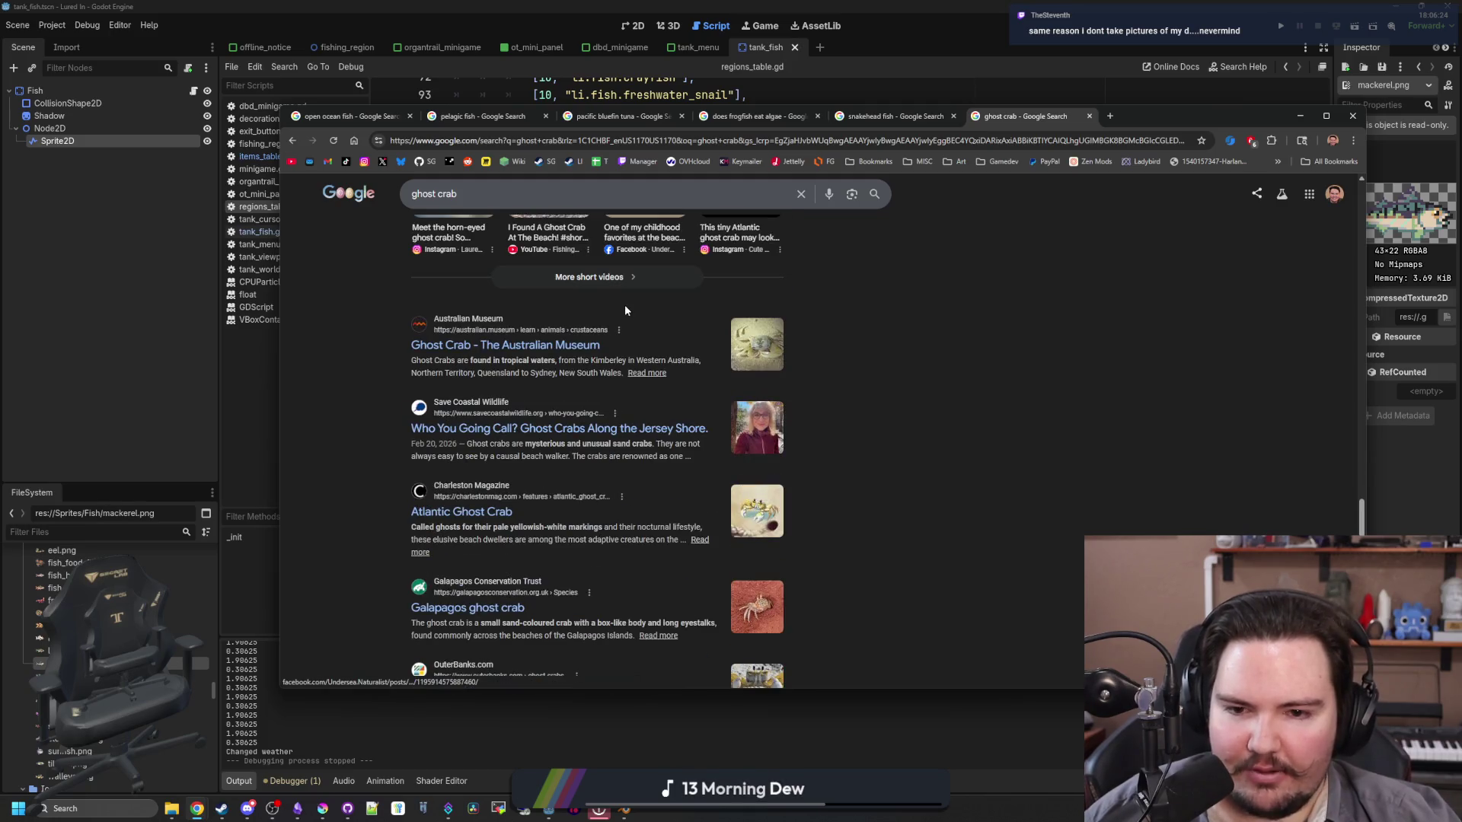
{"action": "scroll", "coordinate": [594, 314], "scroll_direction": "up", "scroll_amount": 10}
{"action": "left_click", "coordinate": [897, 117]}
{"action": "scroll", "coordinate": [593, 381], "scroll_direction": "up", "scroll_amount": 10}
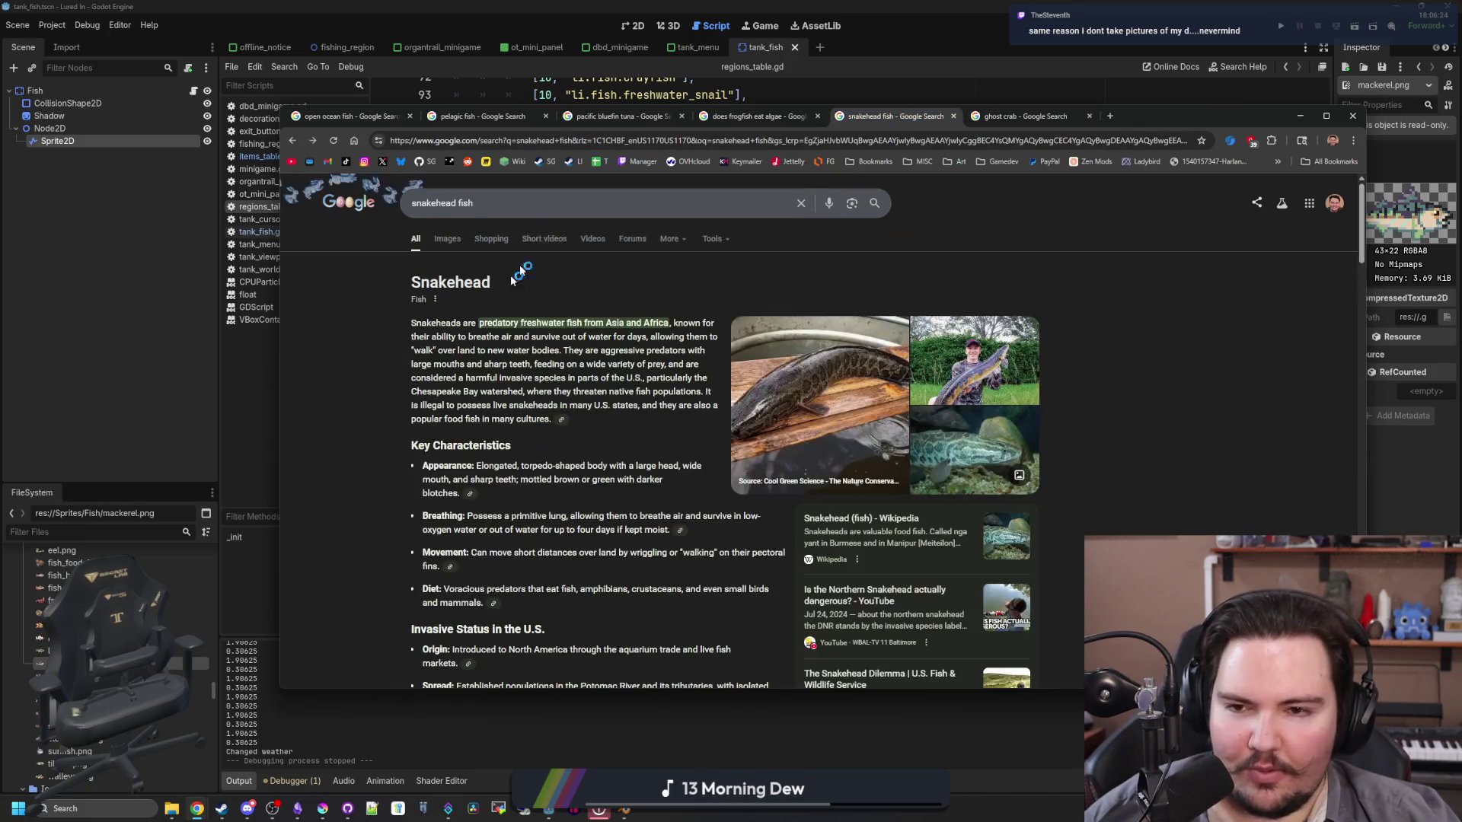
Step: On the frogfish tab, search Google for pelagic crabs
{"action": "left_click", "coordinate": [742, 116]}
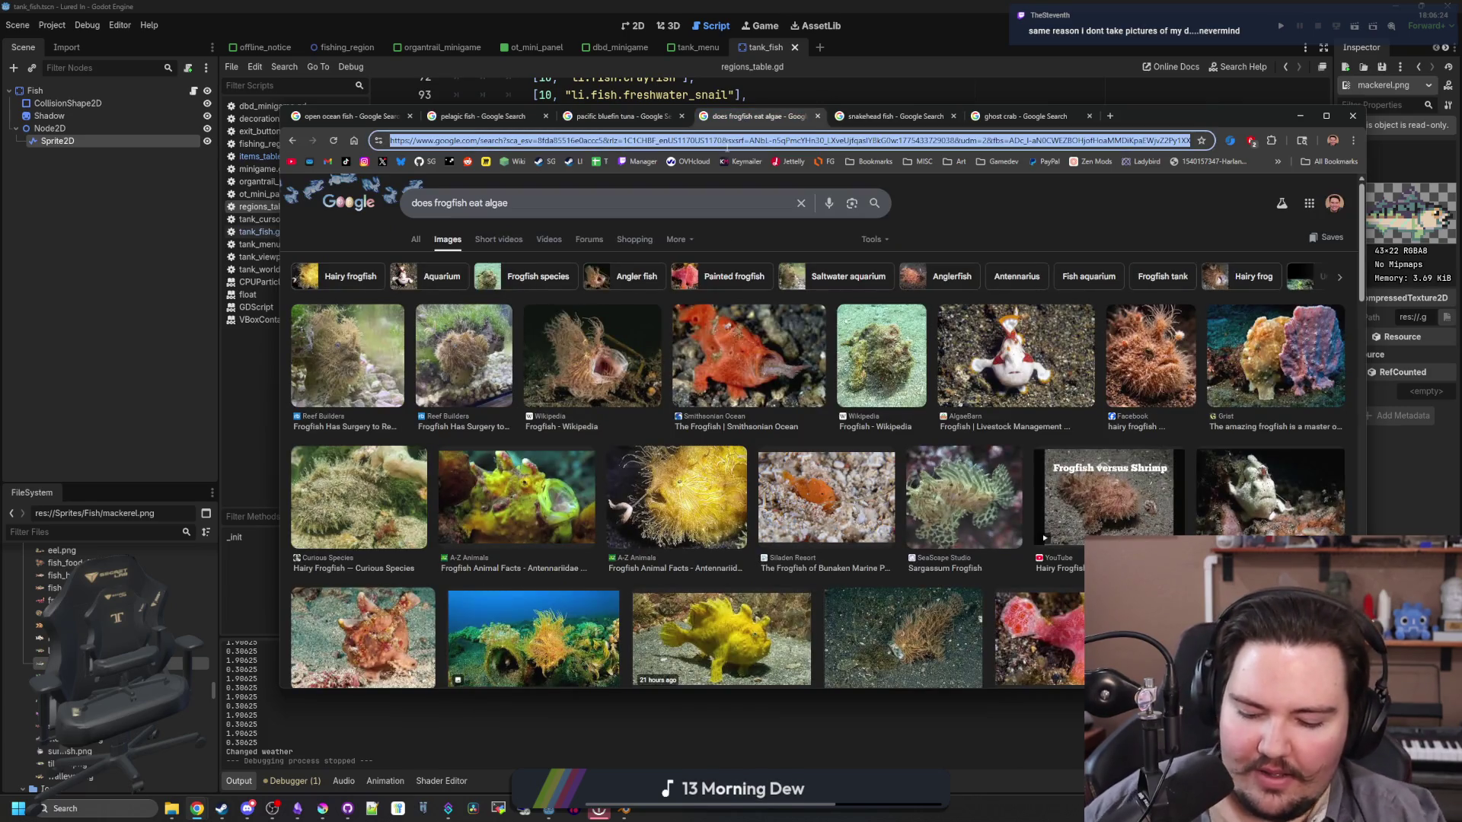
{"action": "type", "text": "pel,ag"}
{"action": "key", "text": "BackSpace"}
{"action": "key", "text": "BackSpace"}
{"action": "key", "text": "BackSpace"}
{"action": "type", "text": "agic crabs"}
{"action": "key", "text": "Return"}
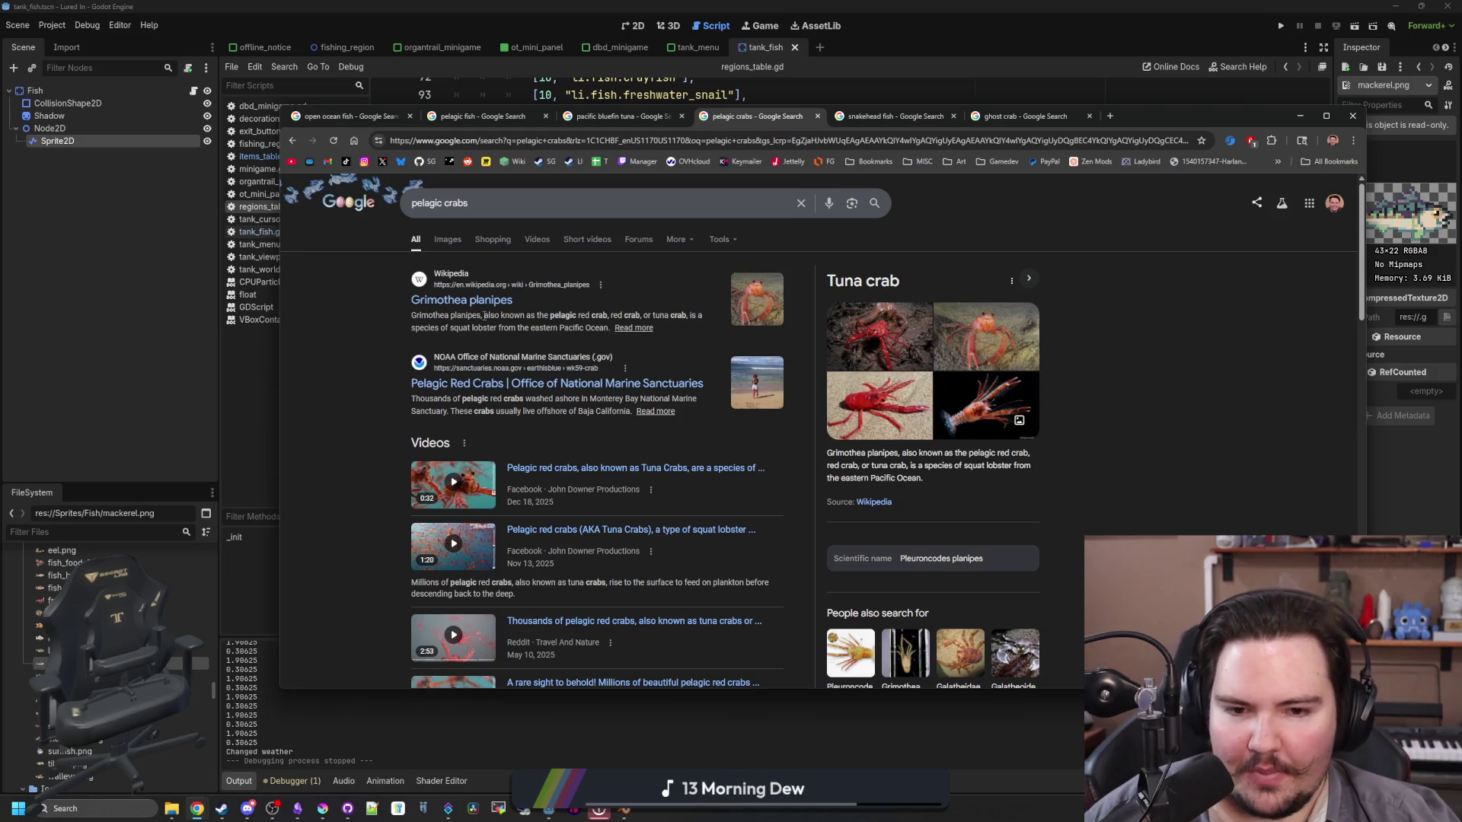
Step: Browse pelagic crab images, enlarging the Dana Point pelagic red crab photo
{"action": "left_click", "coordinate": [448, 239]}
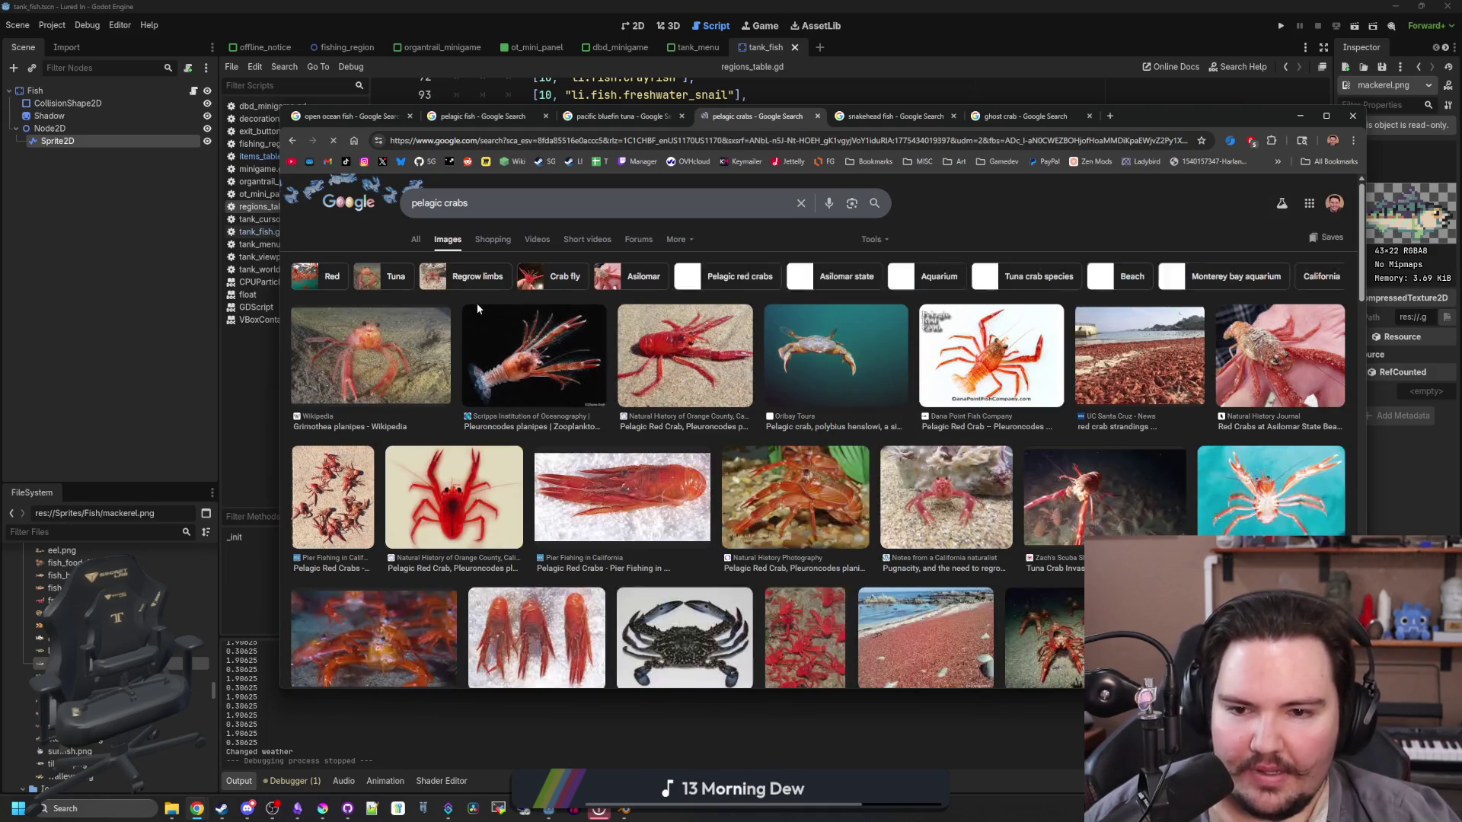
{"action": "left_click", "coordinate": [1012, 365]}
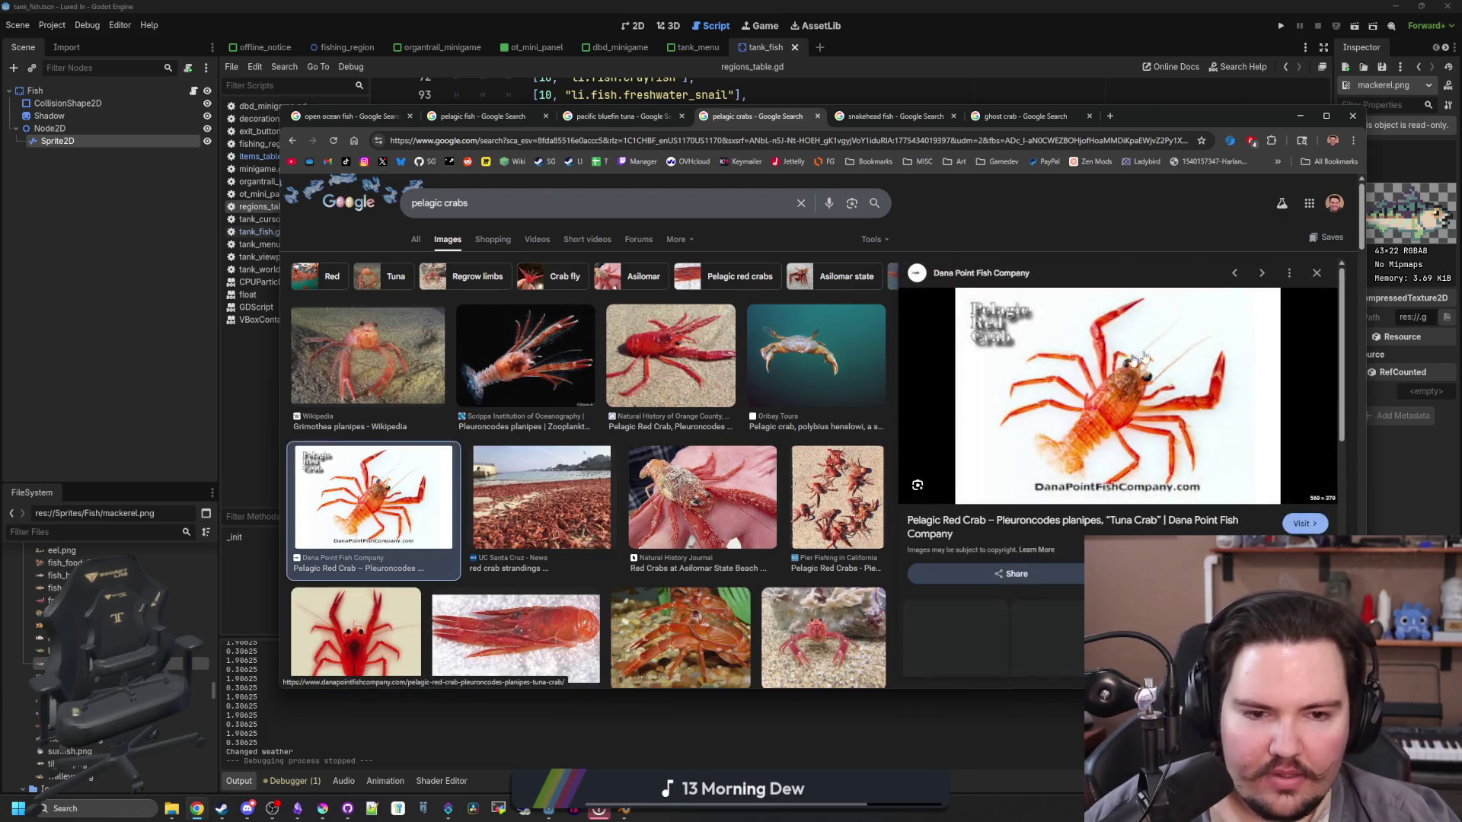
{"action": "left_click", "coordinate": [1315, 275]}
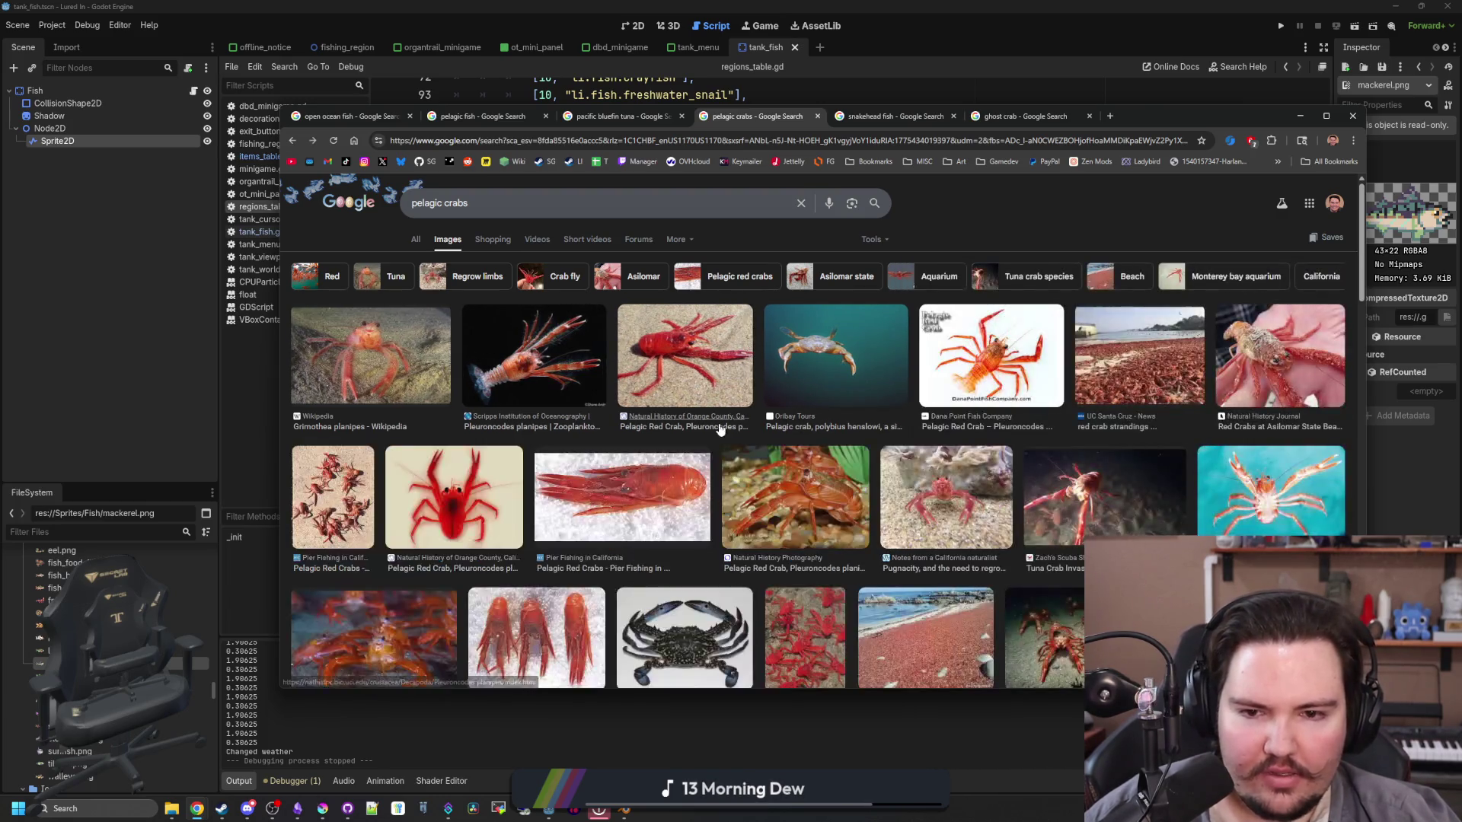
{"action": "scroll", "coordinate": [719, 429], "scroll_direction": "down", "scroll_amount": 2}
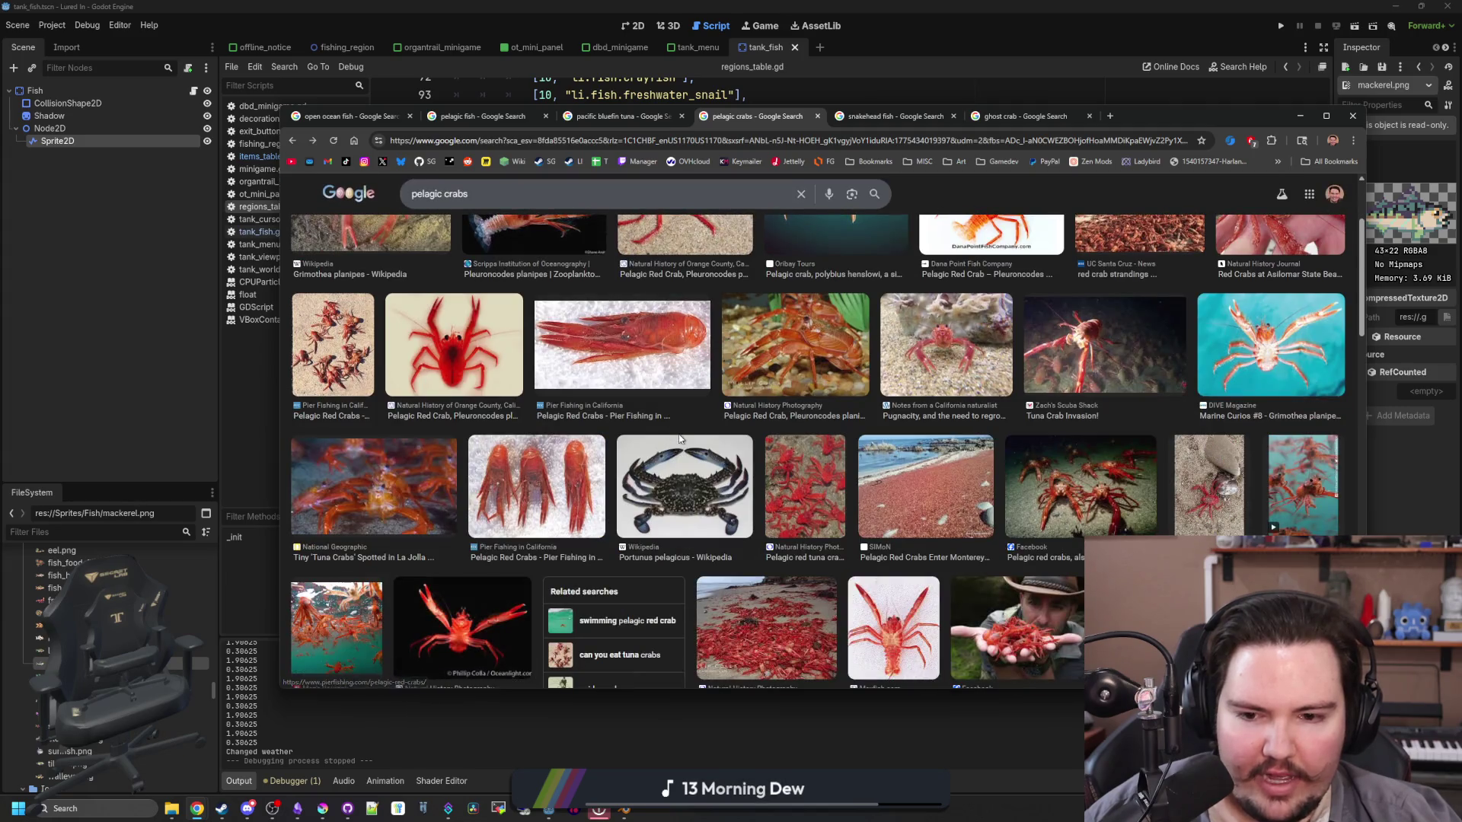
{"action": "scroll", "coordinate": [692, 478], "scroll_direction": "down", "scroll_amount": 2}
{"action": "scroll", "coordinate": [691, 478], "scroll_direction": "down", "scroll_amount": 3}
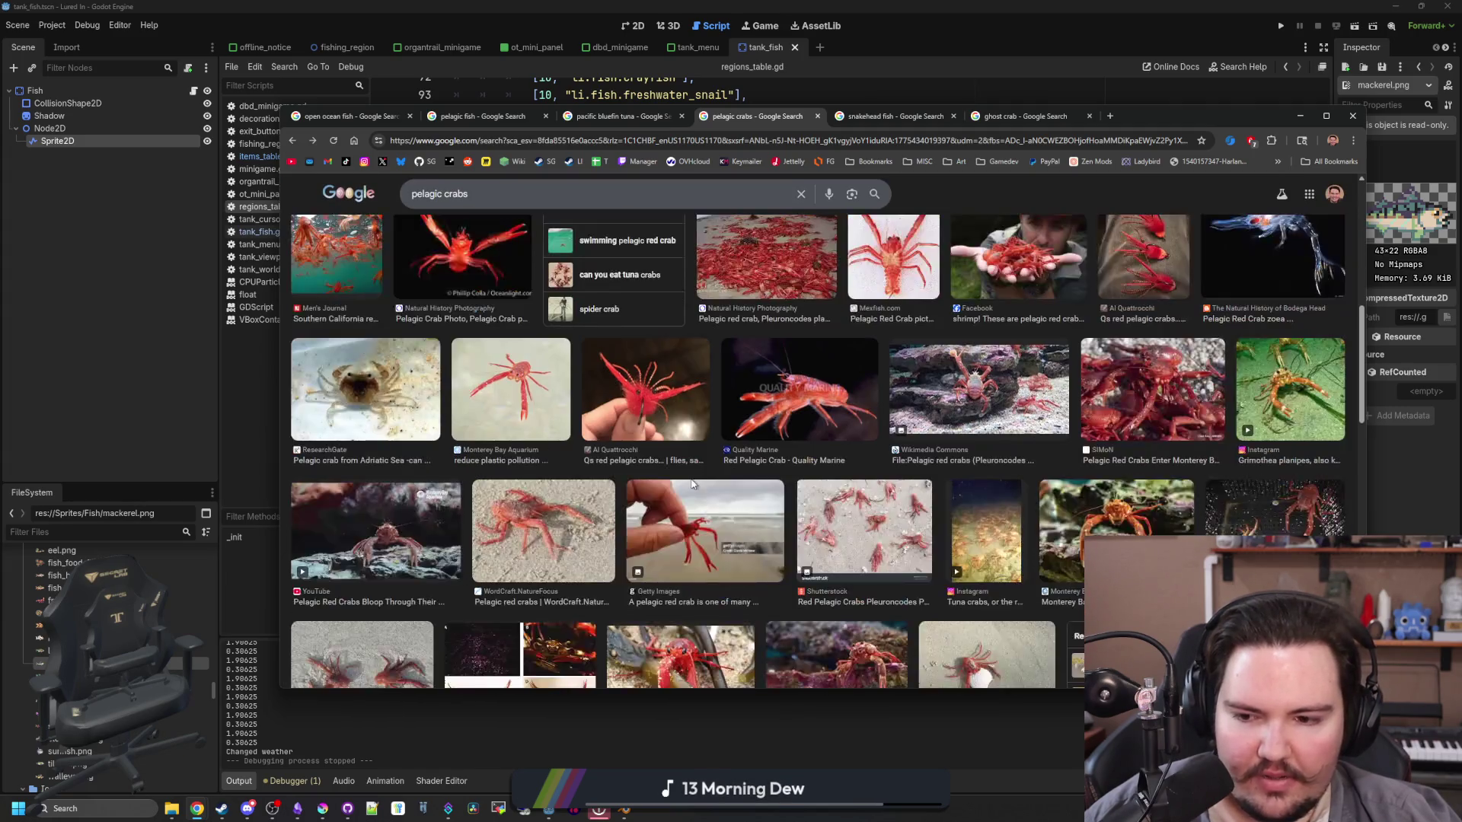
{"action": "scroll", "coordinate": [691, 483], "scroll_direction": "up", "scroll_amount": 5}
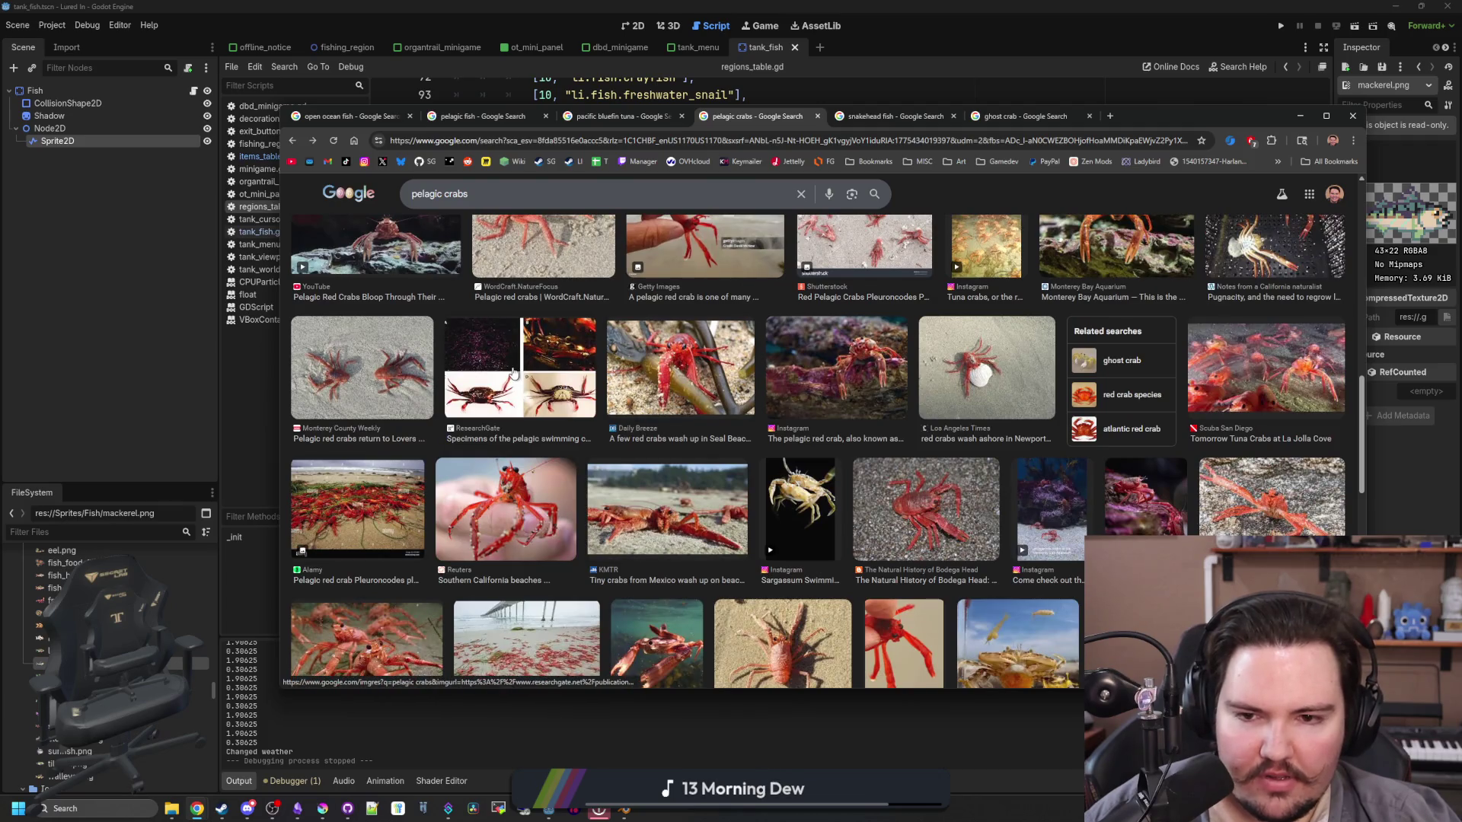
{"action": "scroll", "coordinate": [484, 278], "scroll_direction": "up", "scroll_amount": 5}
Step: Look over the All results with the Tuna crab overview, then clear the address bar
{"action": "left_click", "coordinate": [416, 239]}
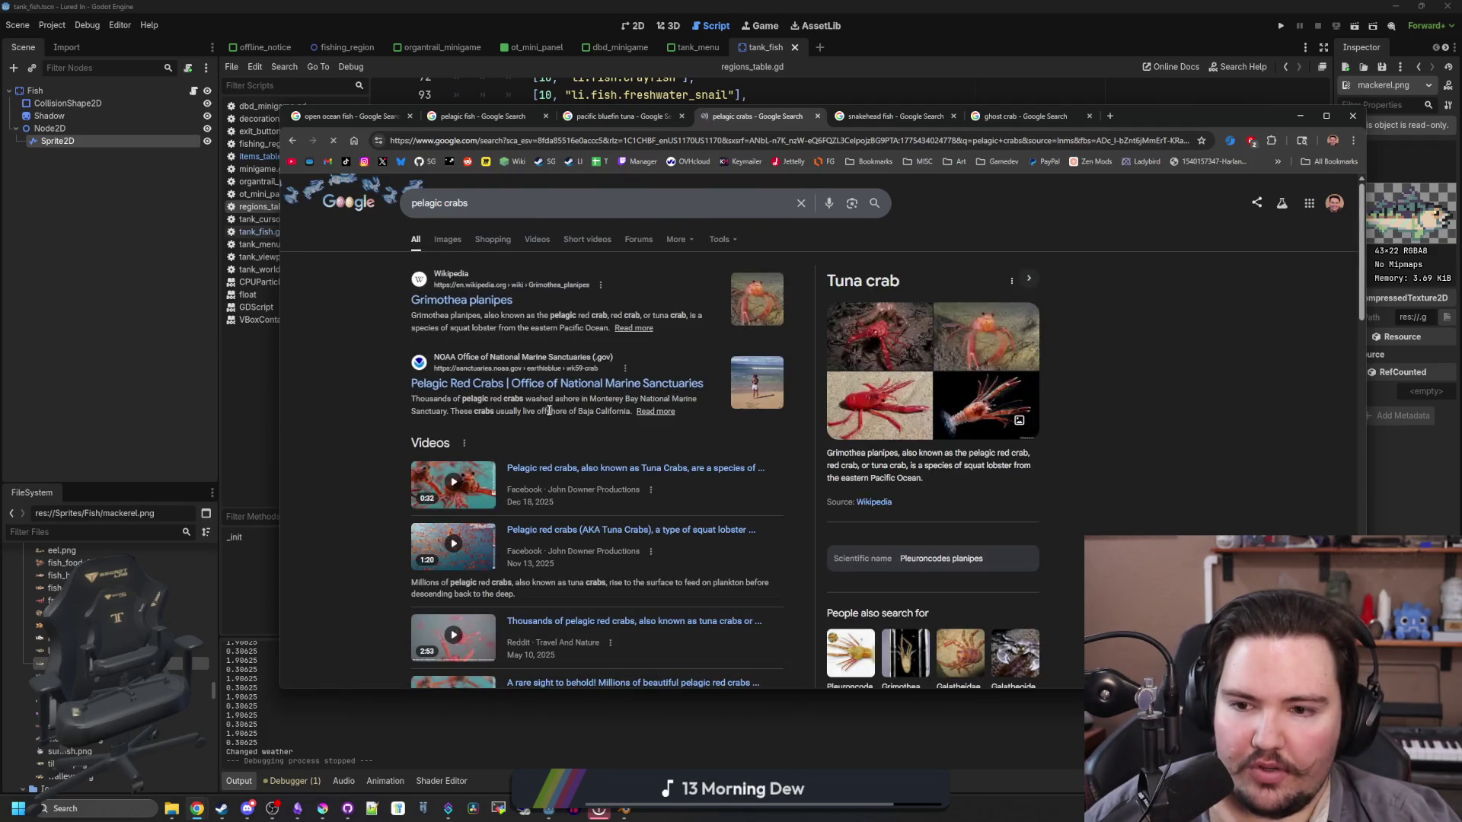
{"action": "scroll", "coordinate": [547, 405], "scroll_direction": "down", "scroll_amount": 10}
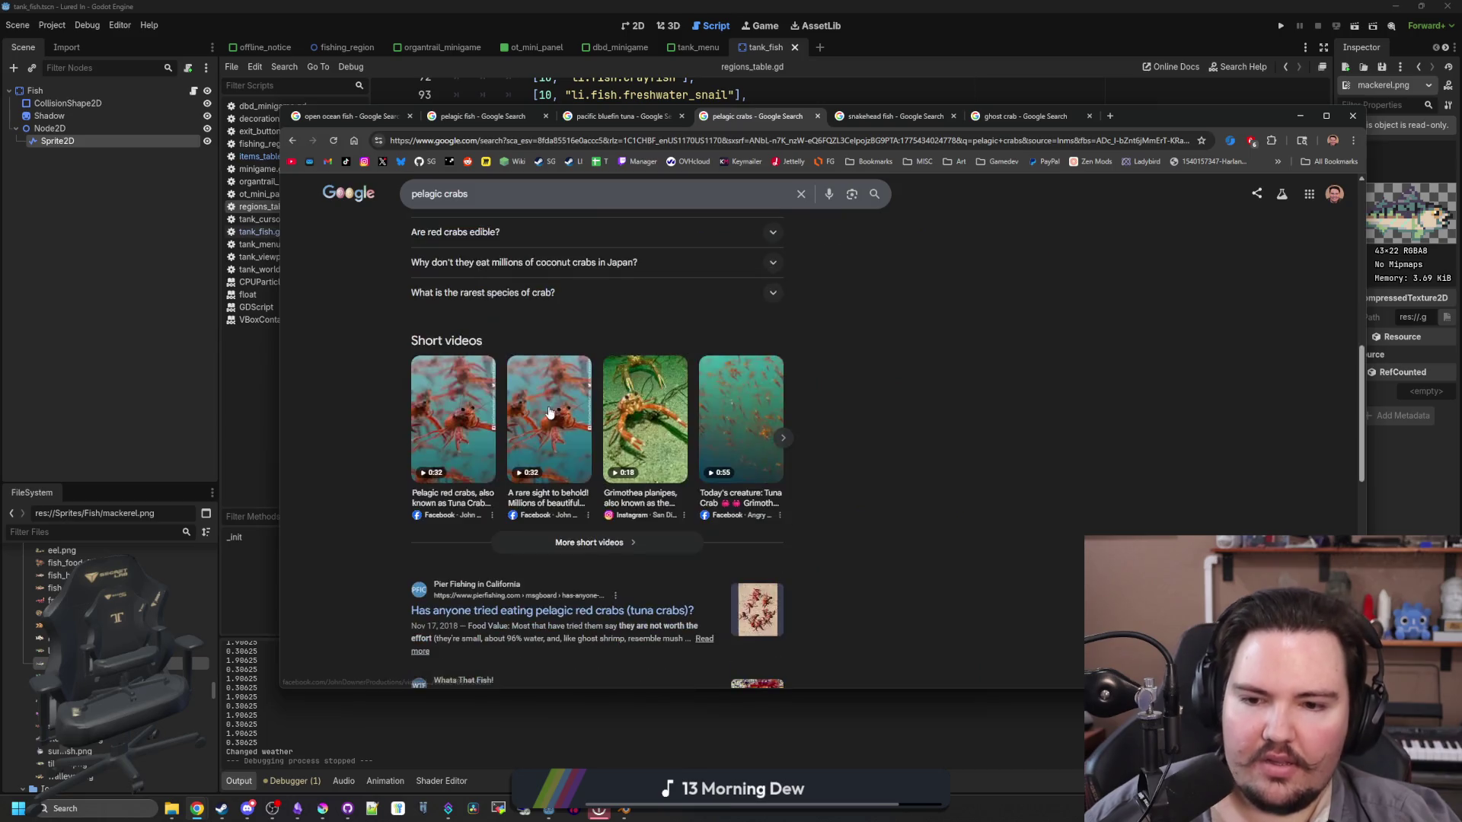
{"action": "scroll", "coordinate": [652, 326], "scroll_direction": "down", "scroll_amount": 5}
{"action": "scroll", "coordinate": [652, 326], "scroll_direction": "up", "scroll_amount": 15}
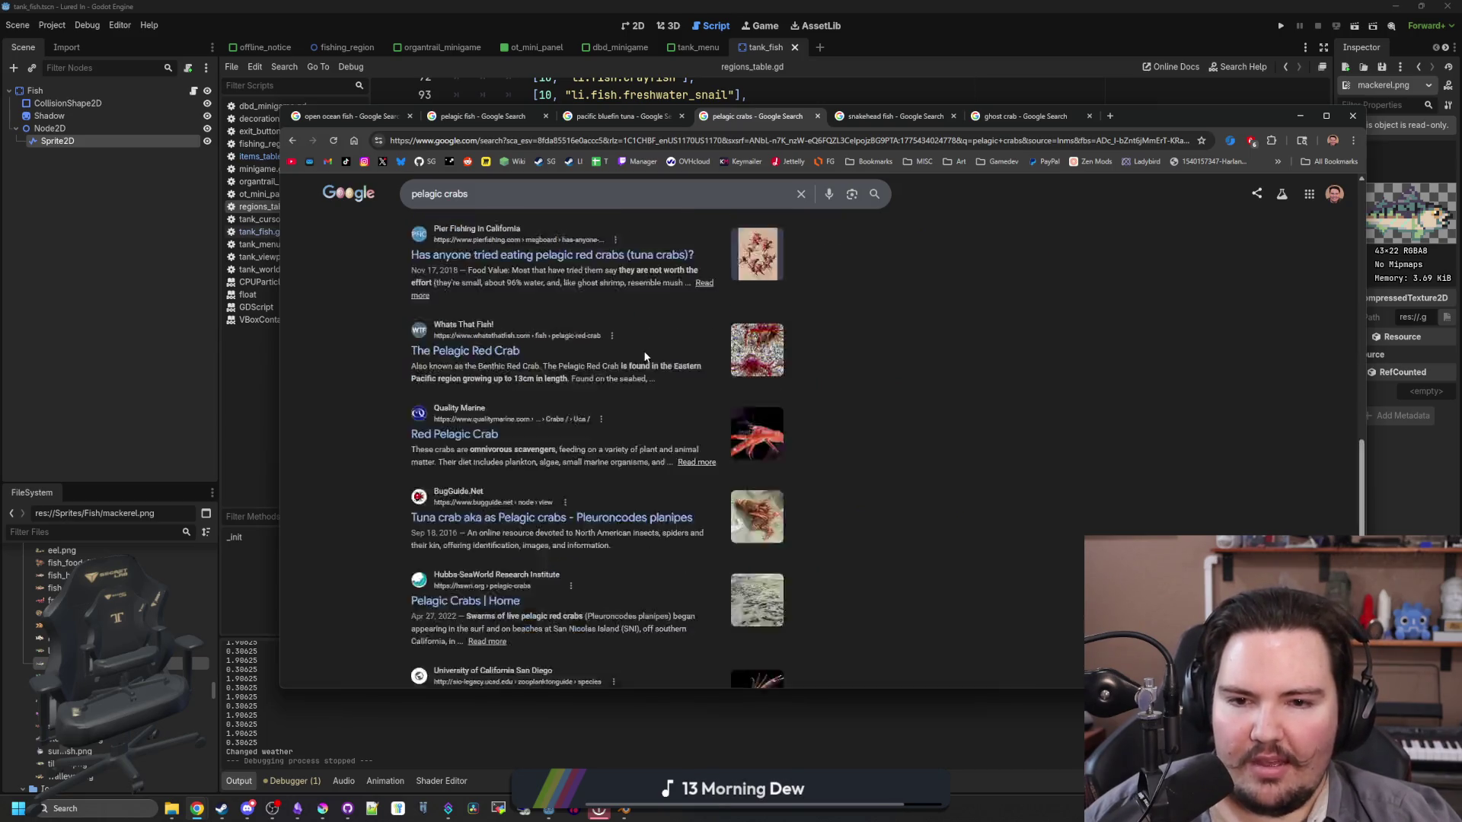
{"action": "left_click", "coordinate": [727, 138]}
{"action": "key", "text": "BackSpace"}
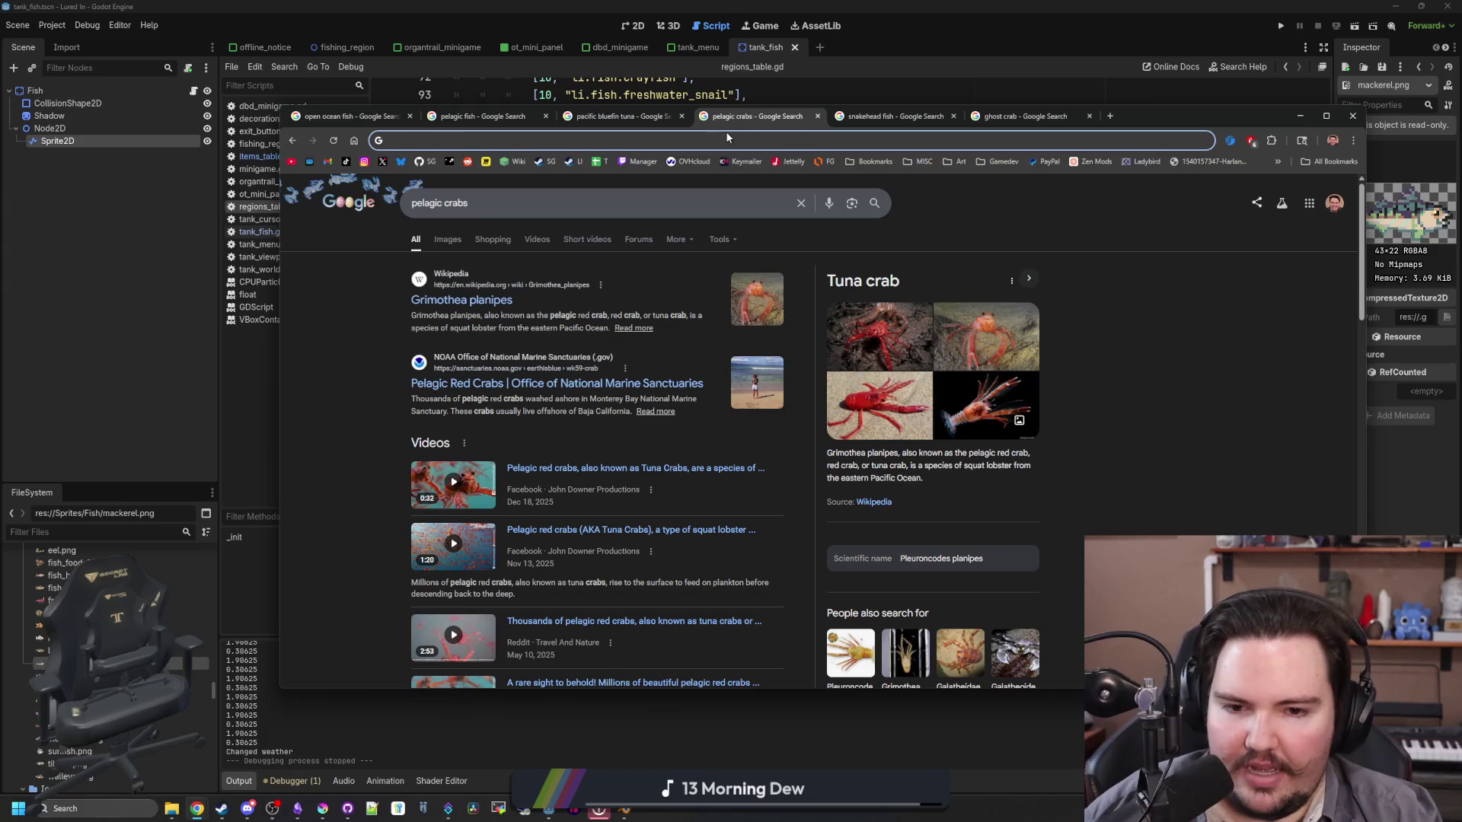
Step: Search ocean crabs and view its images, enlarging the Crab - Wikipedia picture
{"action": "type", "text": "ocean crabs"}
{"action": "key", "text": "Return"}
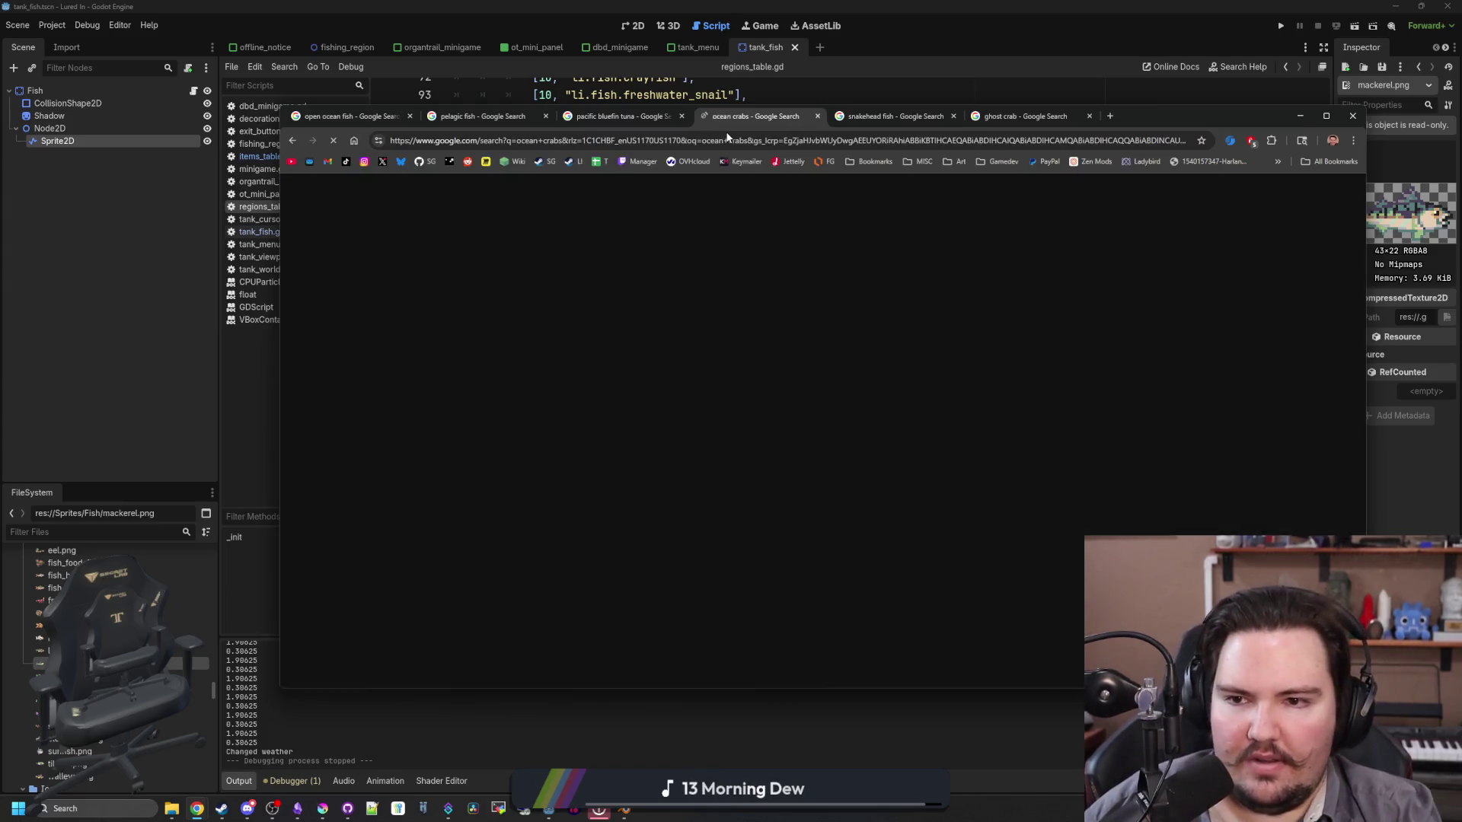
{"action": "left_click", "coordinate": [447, 240]}
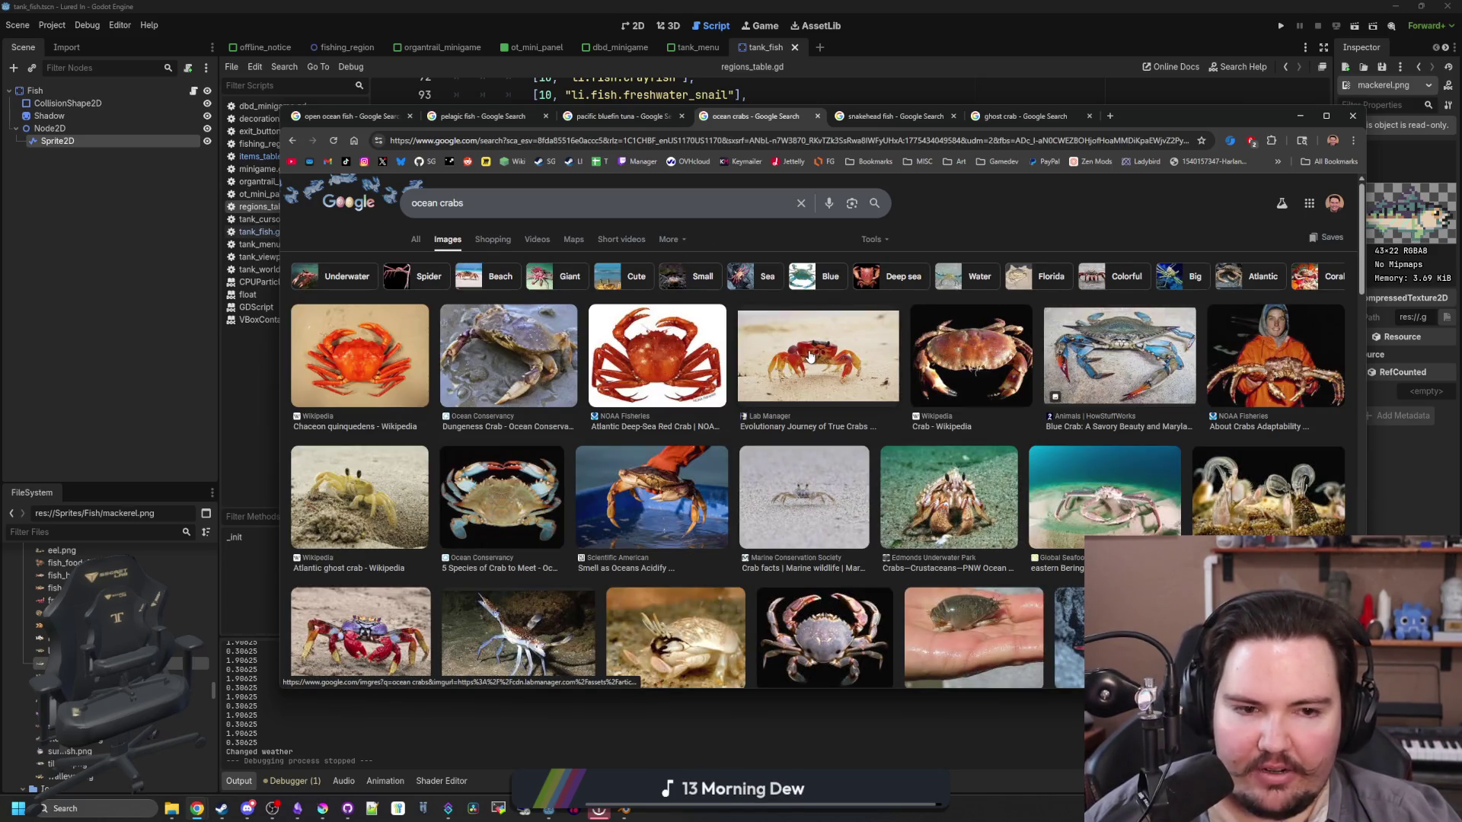
{"action": "left_click", "coordinate": [970, 382]}
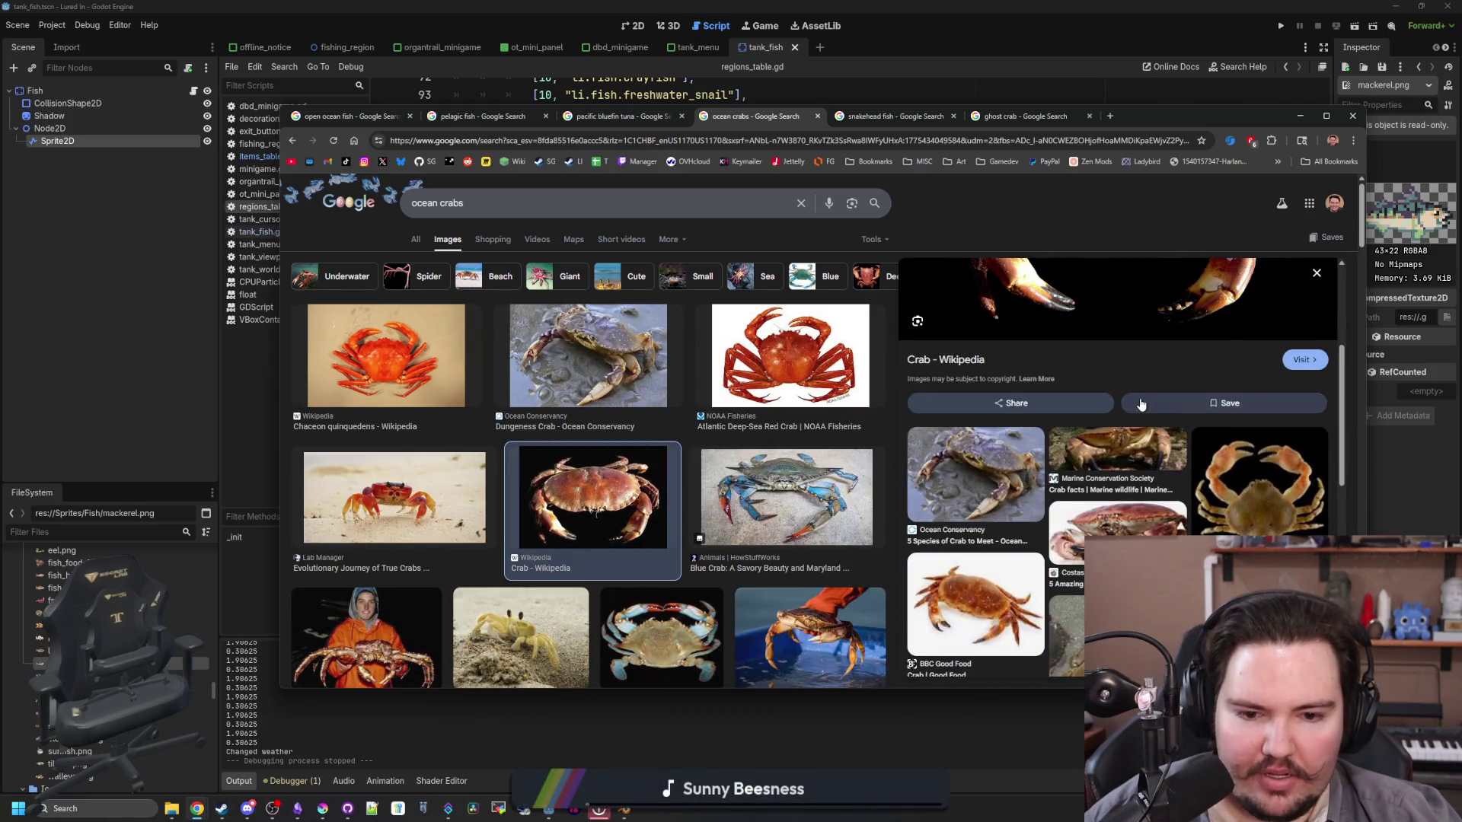
{"action": "scroll", "coordinate": [1141, 403], "scroll_direction": "down", "scroll_amount": 3}
{"action": "scroll", "coordinate": [985, 498], "scroll_direction": "up", "scroll_amount": 3}
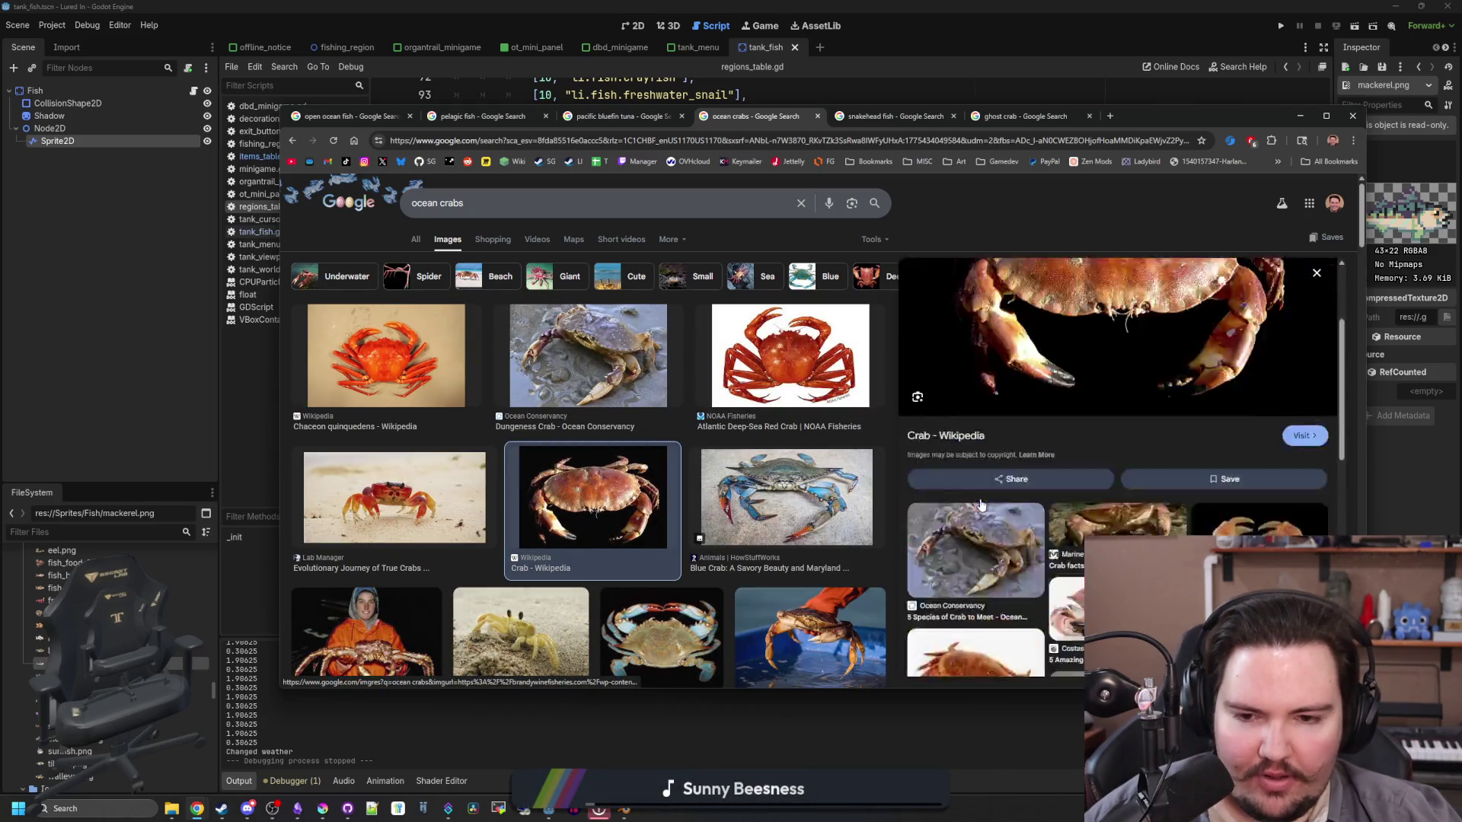
{"action": "scroll", "coordinate": [458, 369], "scroll_direction": "down", "scroll_amount": 5}
{"action": "scroll", "coordinate": [456, 411], "scroll_direction": "up", "scroll_amount": 5}
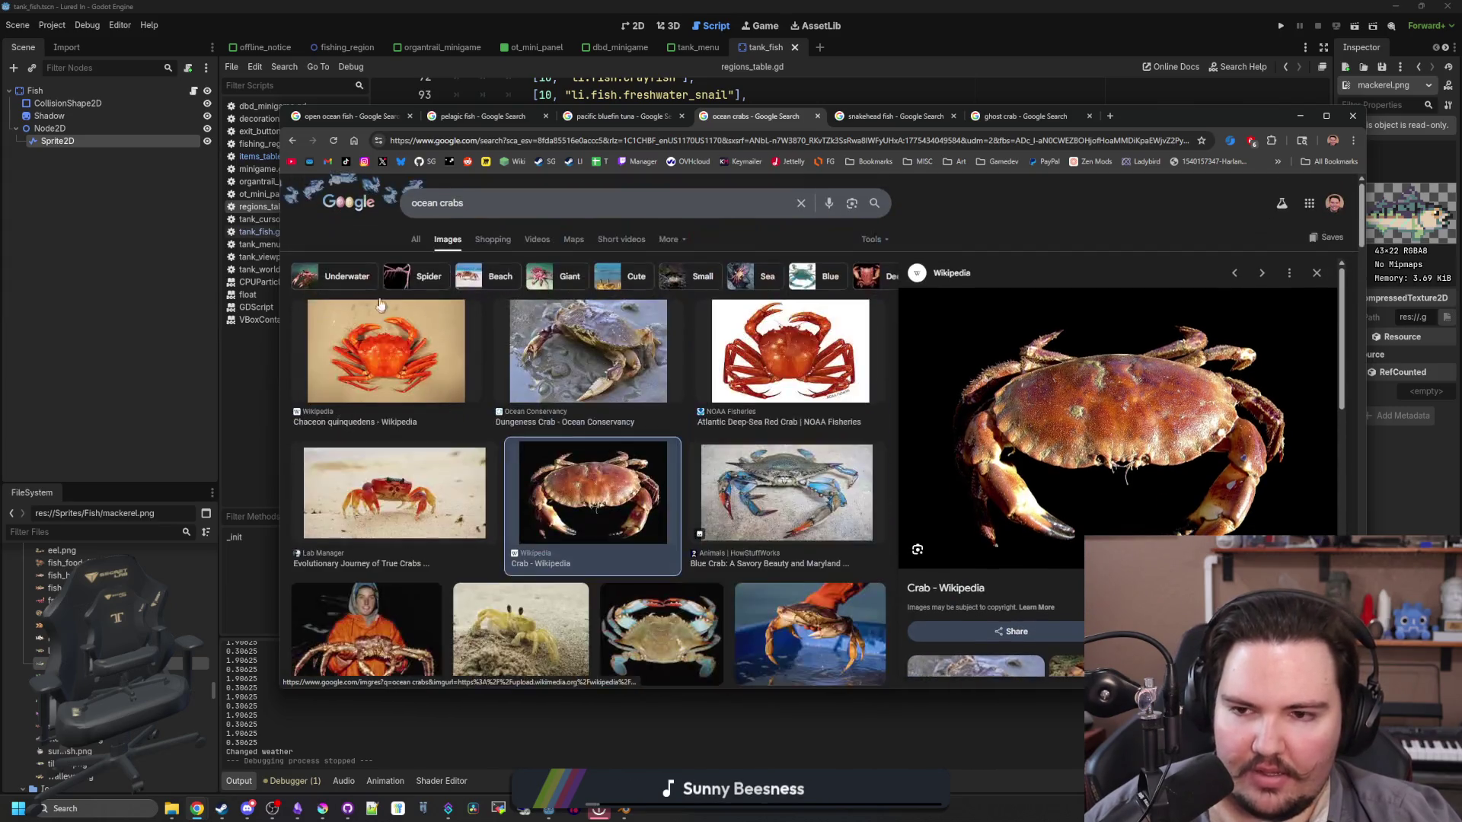
Step: Back in All results, expand and collapse the largest ocean crab species answer
{"action": "left_click", "coordinate": [415, 239]}
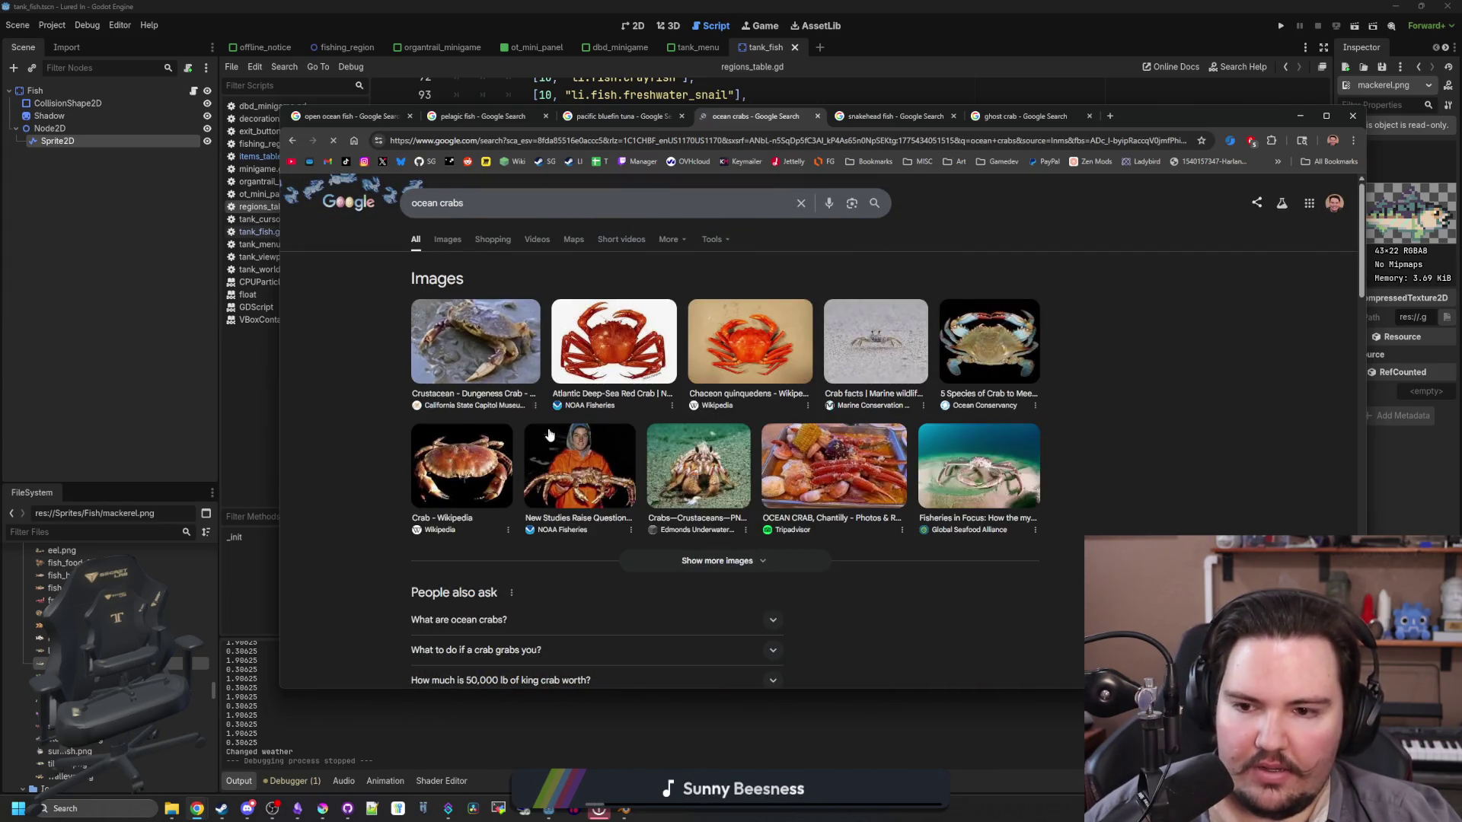
{"action": "scroll", "coordinate": [495, 405], "scroll_direction": "down", "scroll_amount": 10}
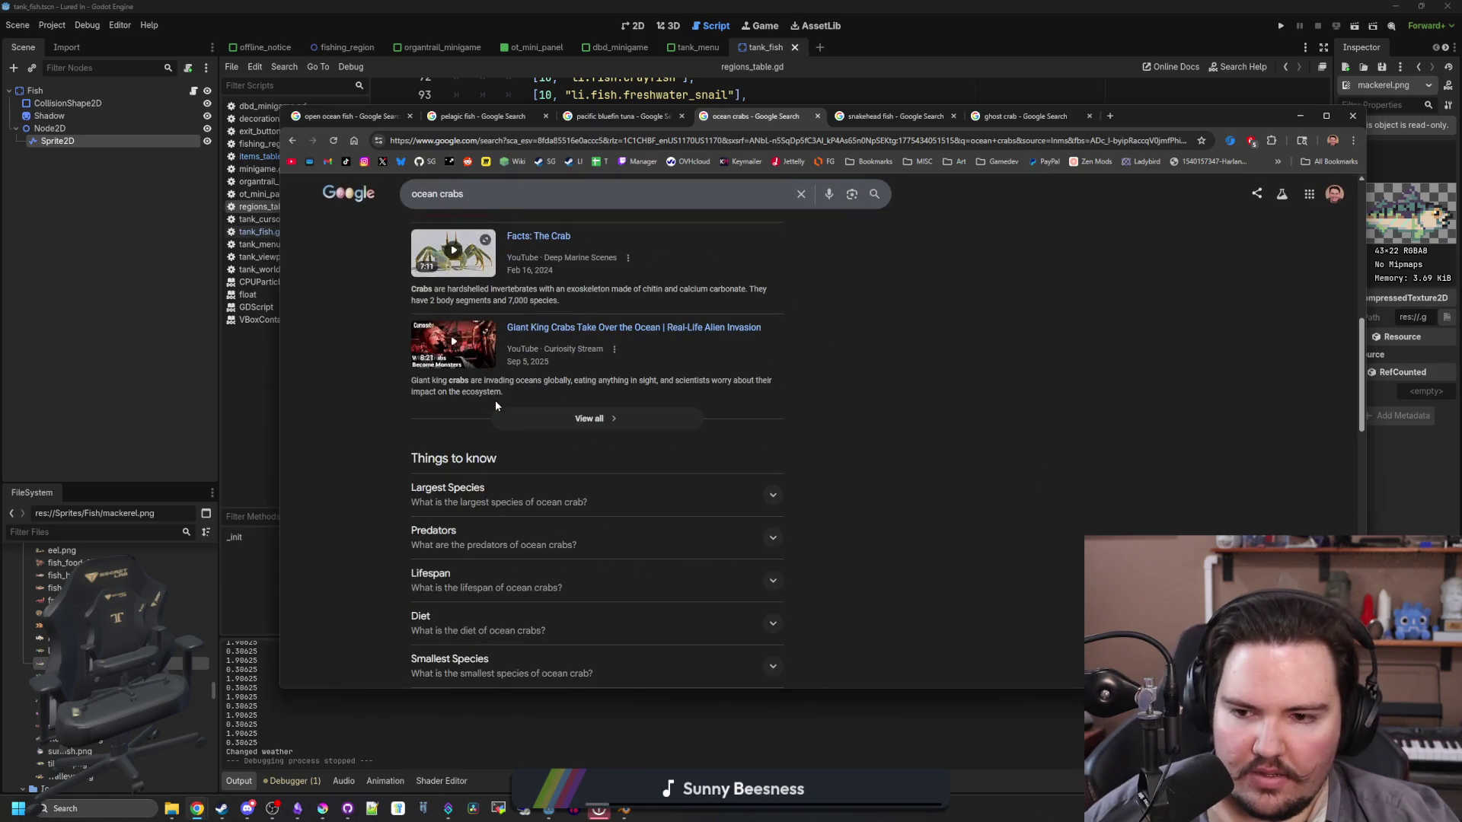
{"action": "scroll", "coordinate": [514, 492], "scroll_direction": "down", "scroll_amount": 1}
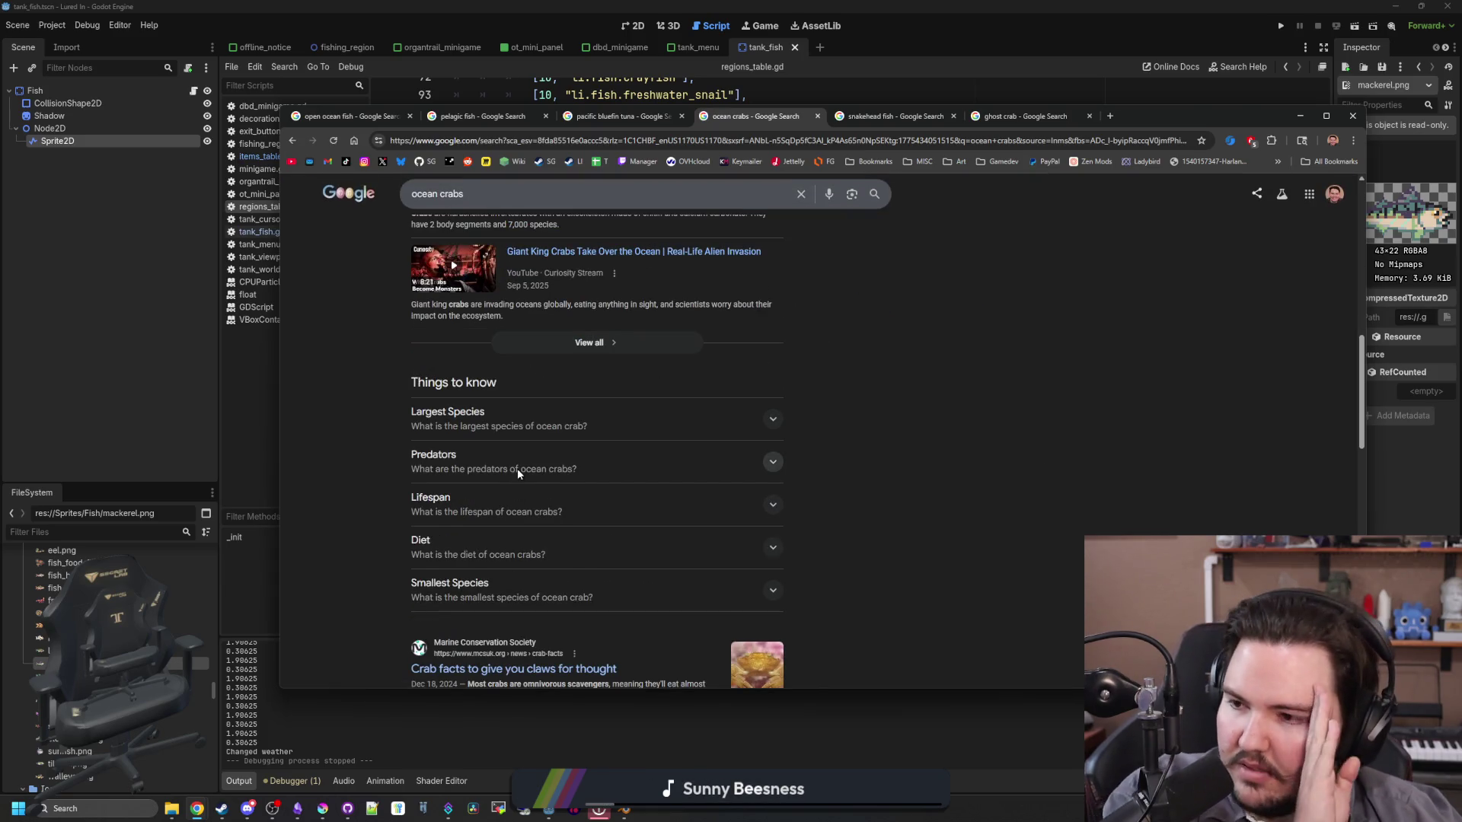
{"action": "left_click", "coordinate": [557, 419]}
{"action": "left_click", "coordinate": [556, 418]}
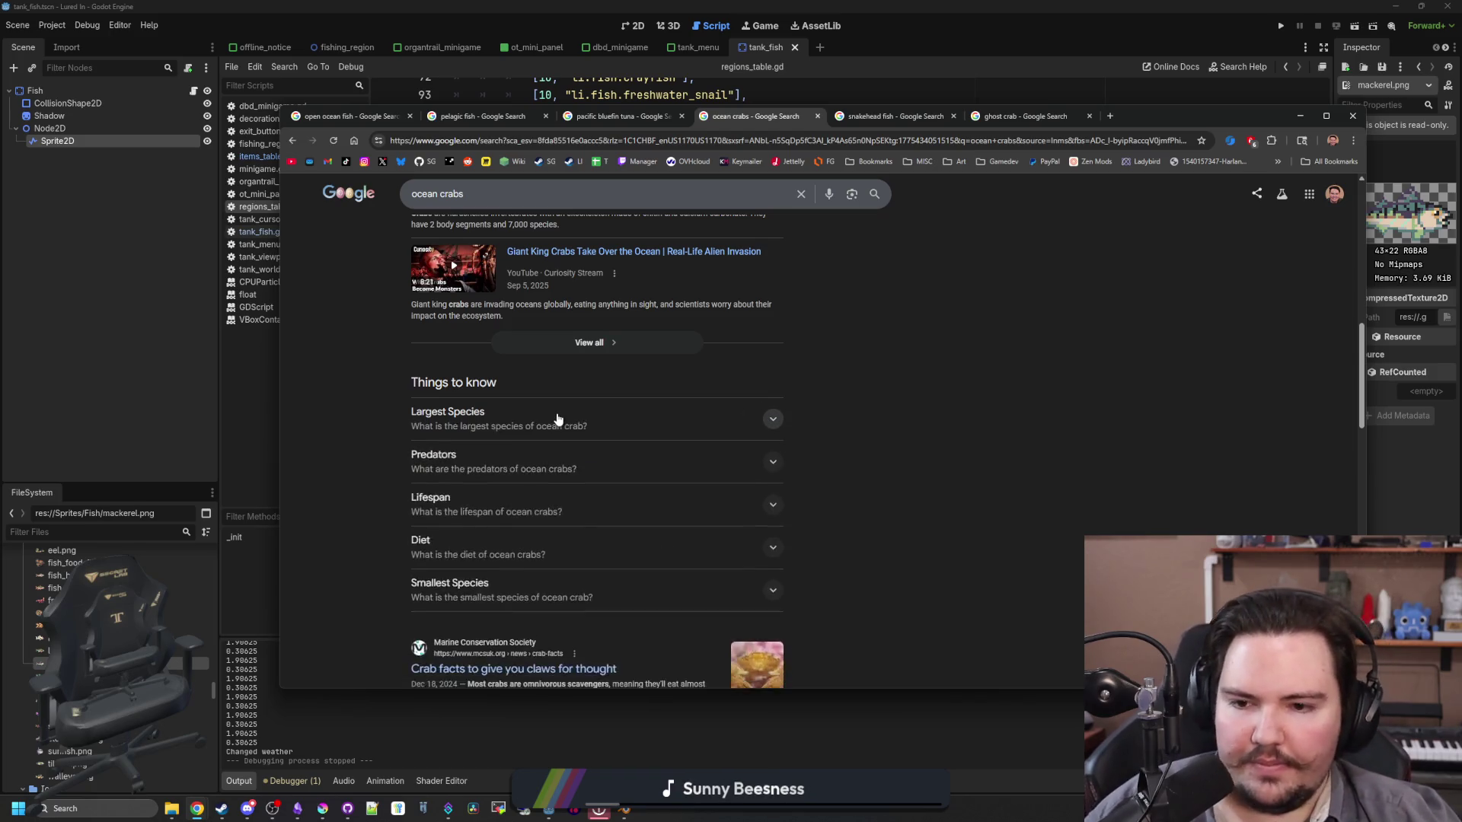
Step: Scroll further down and expand the 'What are ocean crabs?' answer
{"action": "scroll", "coordinate": [557, 418], "scroll_direction": "down", "scroll_amount": 4}
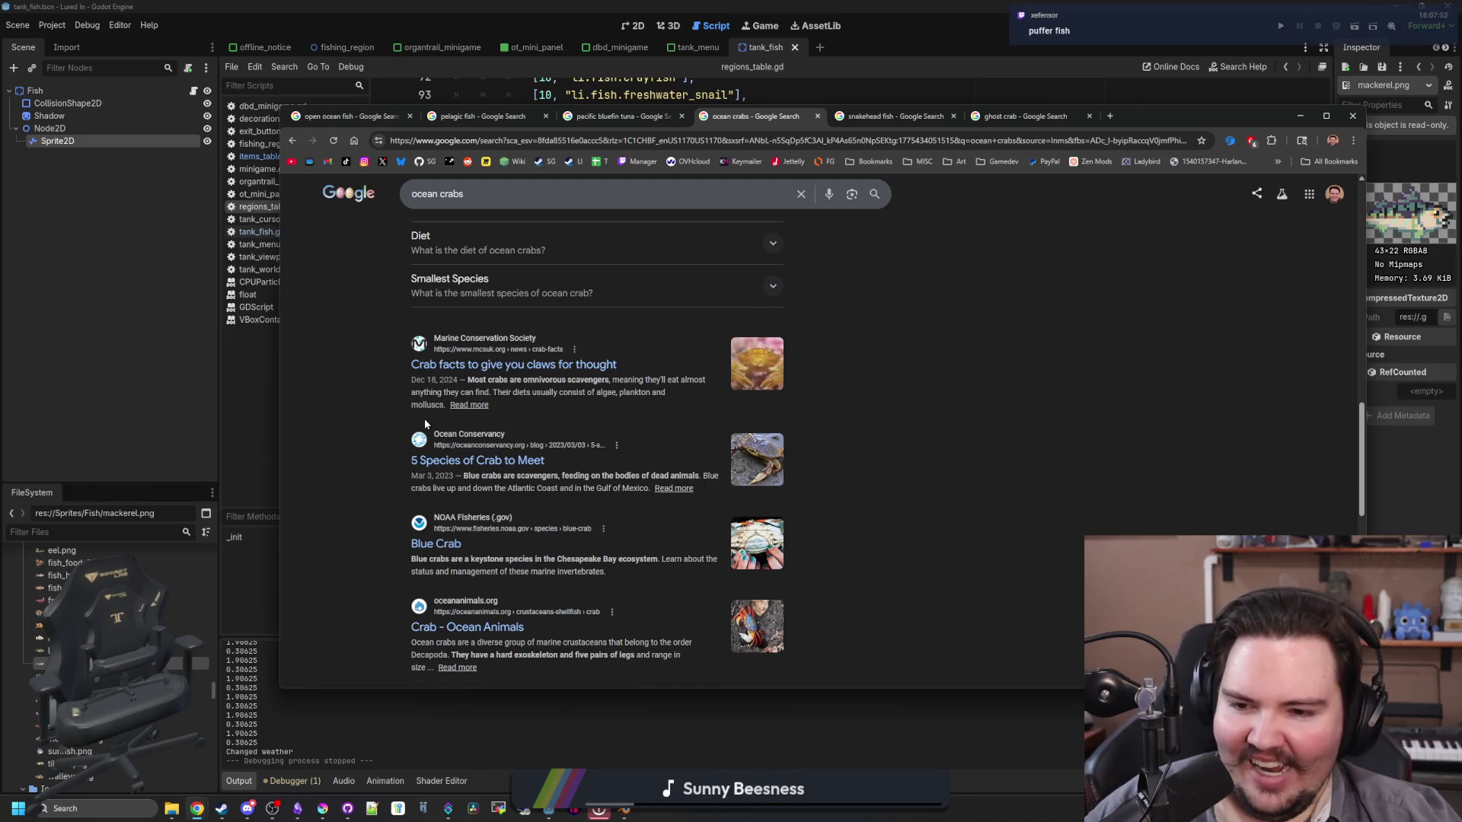
{"action": "scroll", "coordinate": [423, 418], "scroll_direction": "down", "scroll_amount": 2}
{"action": "scroll", "coordinate": [419, 401], "scroll_direction": "down", "scroll_amount": 1}
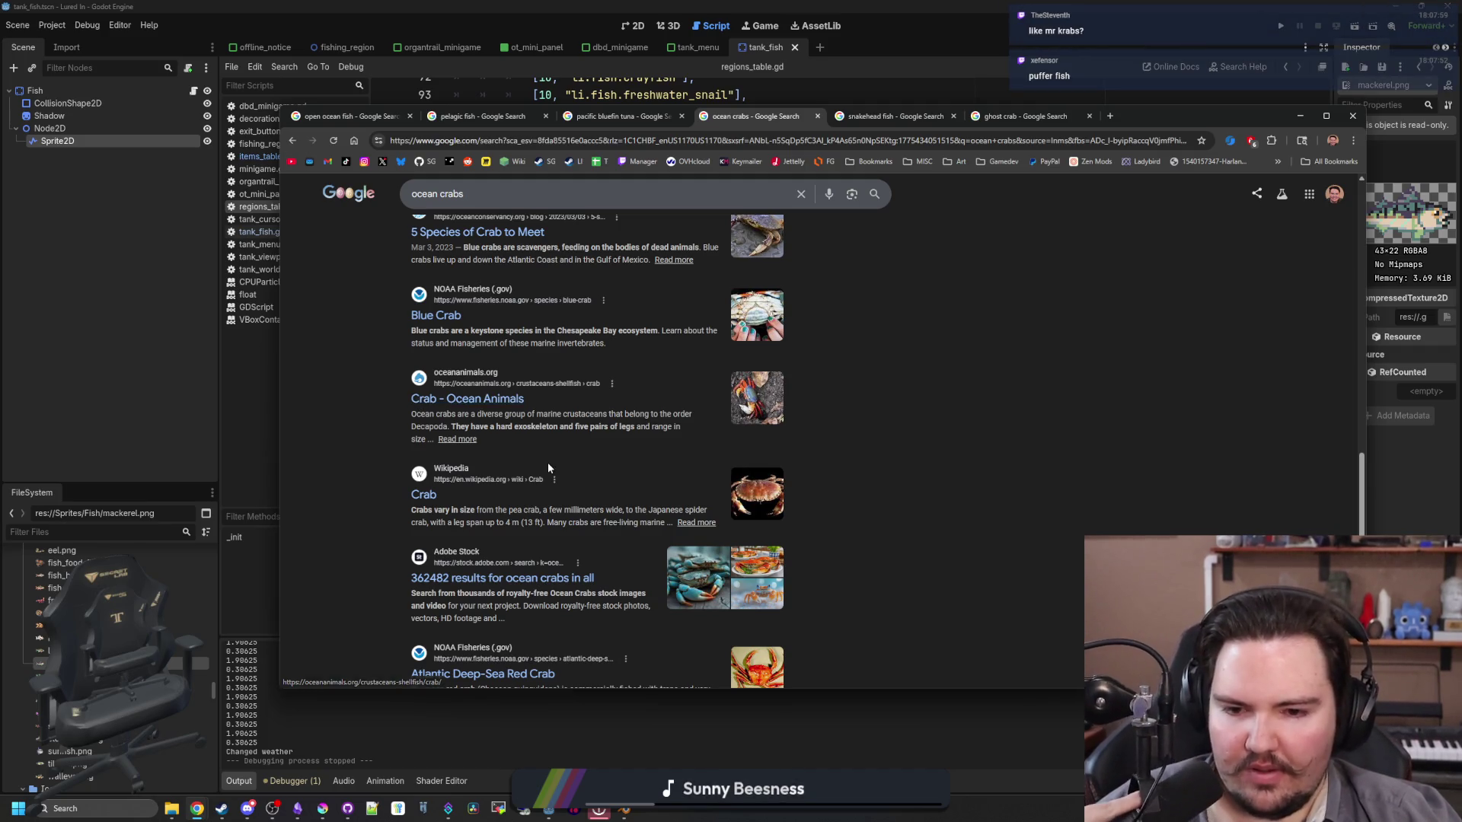
{"action": "scroll", "coordinate": [546, 463], "scroll_direction": "down", "scroll_amount": 3}
{"action": "scroll", "coordinate": [546, 462], "scroll_direction": "down", "scroll_amount": 5}
{"action": "scroll", "coordinate": [547, 463], "scroll_direction": "up", "scroll_amount": 15}
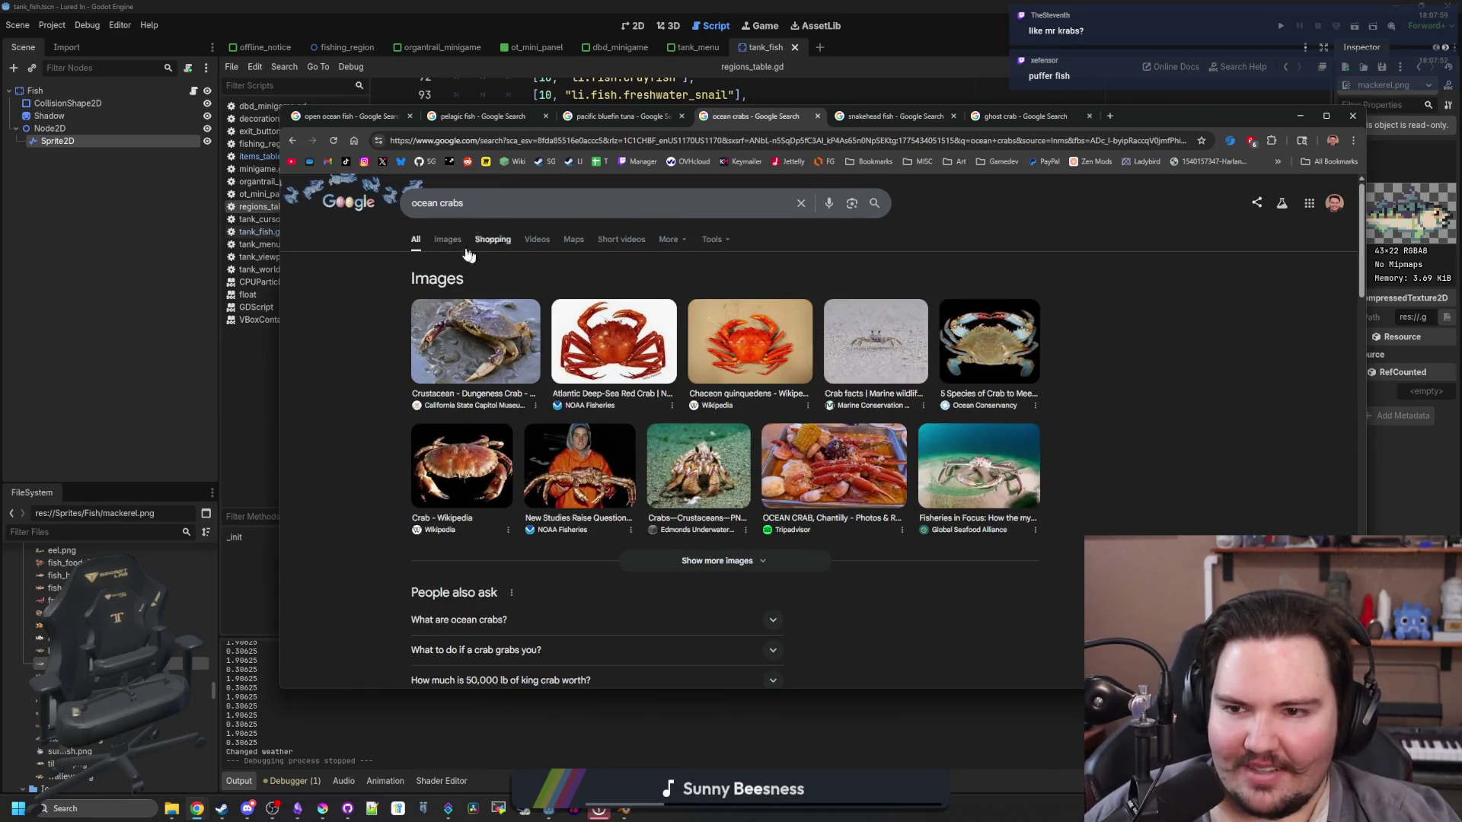
{"action": "scroll", "coordinate": [510, 293], "scroll_direction": "down", "scroll_amount": 2}
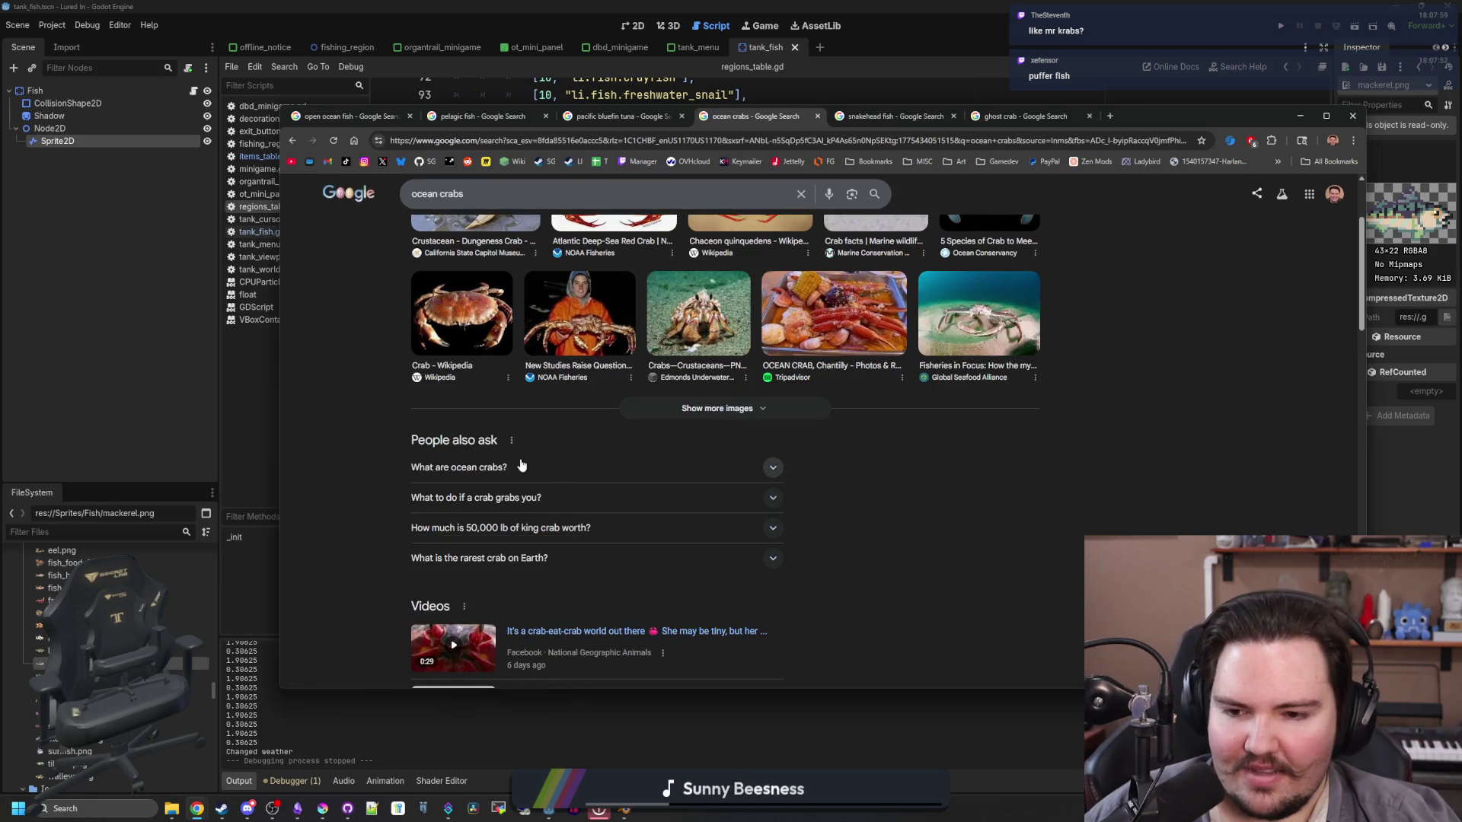
{"action": "left_click", "coordinate": [522, 471]}
{"action": "scroll", "coordinate": [529, 484], "scroll_direction": "down", "scroll_amount": 1}
{"action": "scroll", "coordinate": [360, 281], "scroll_direction": "up", "scroll_amount": 3}
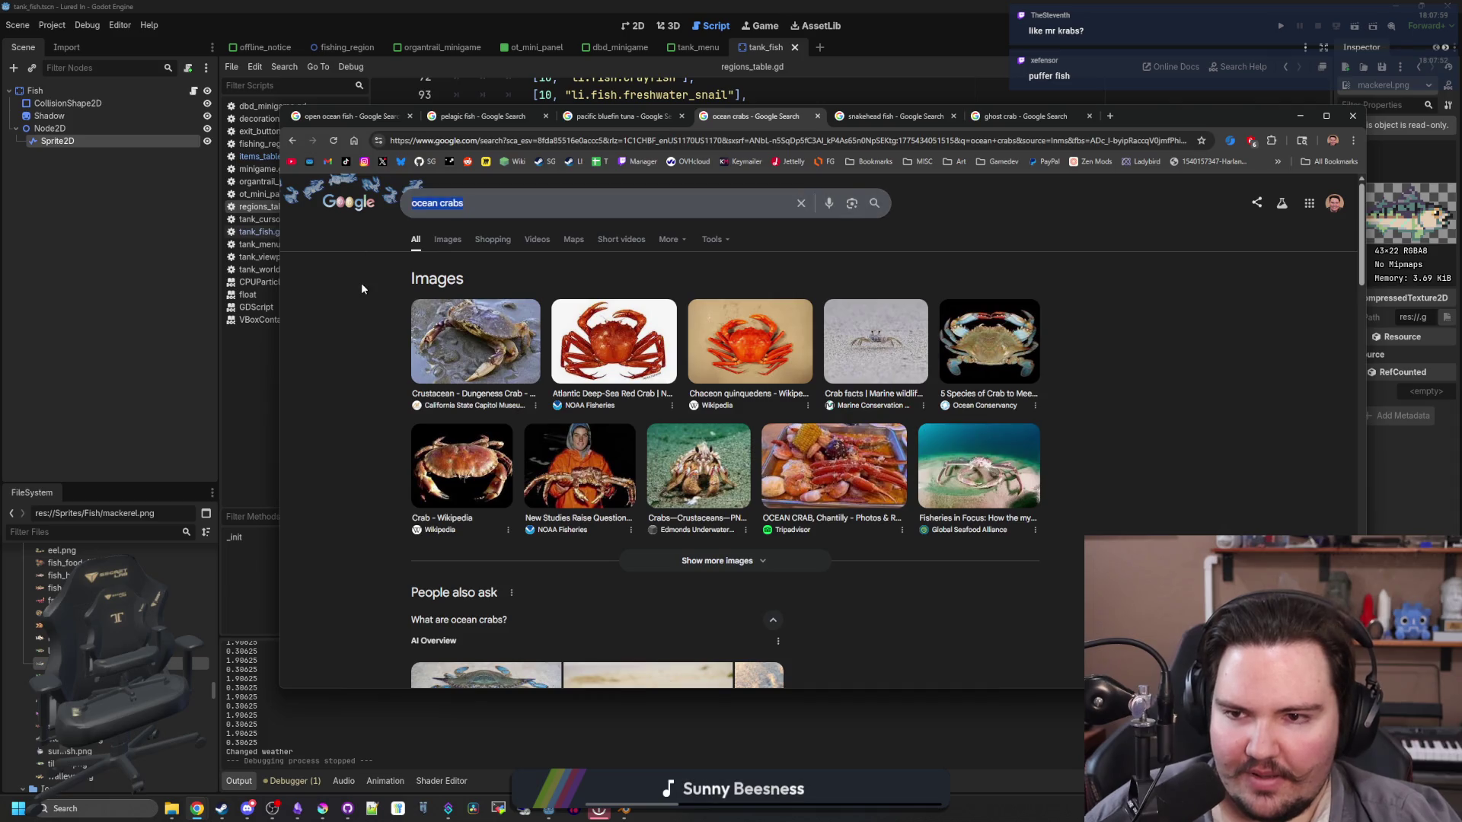
Step: Search types of ocean crabs, preview Edible Crab Varieties, then maximize Chrome at 125% zoom
{"action": "type", "text": "types of ocean crab"}
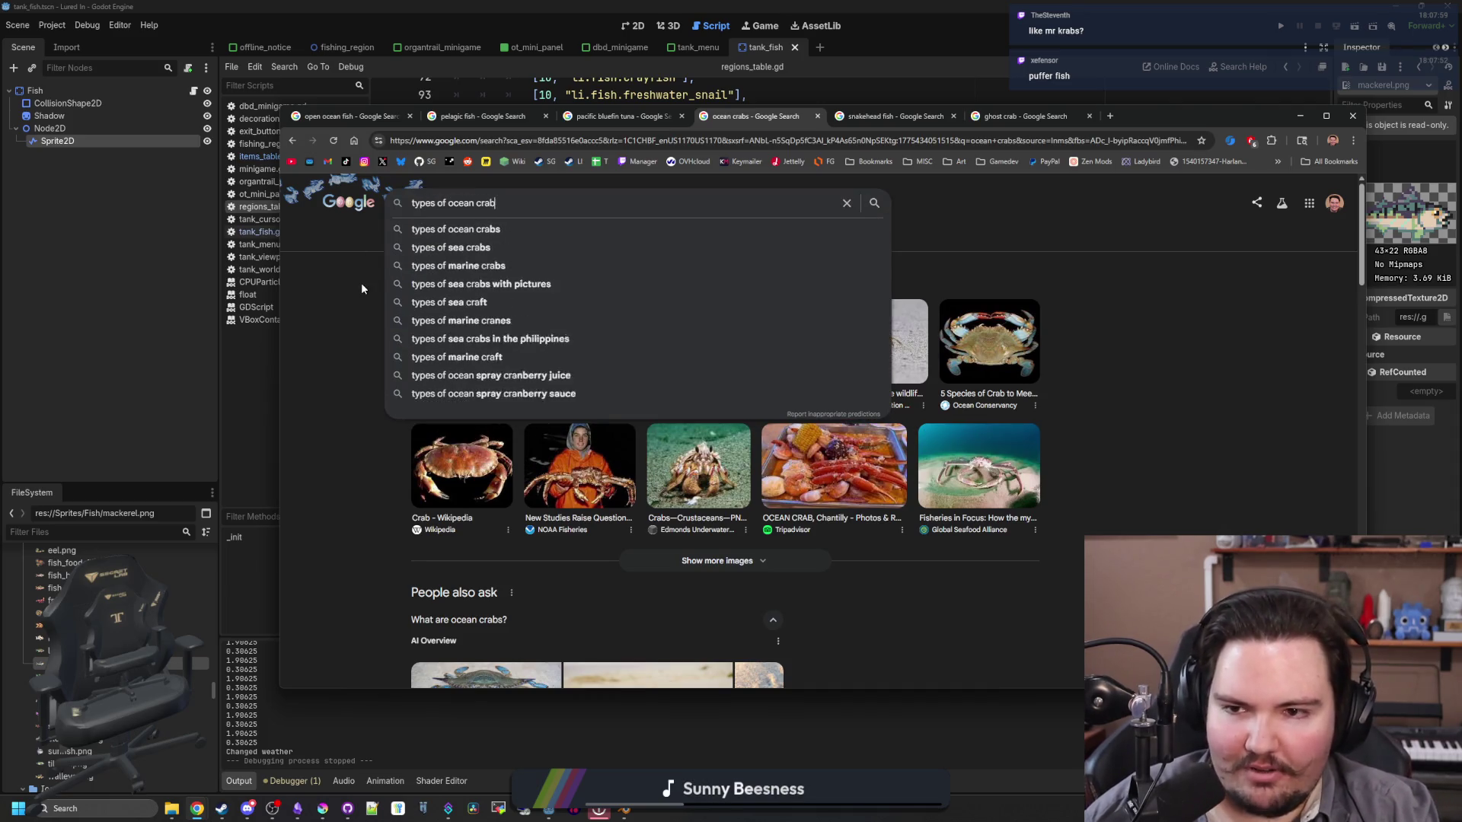
{"action": "type", "text": "s"}
{"action": "key", "text": "Return"}
{"action": "left_click", "coordinate": [465, 377]}
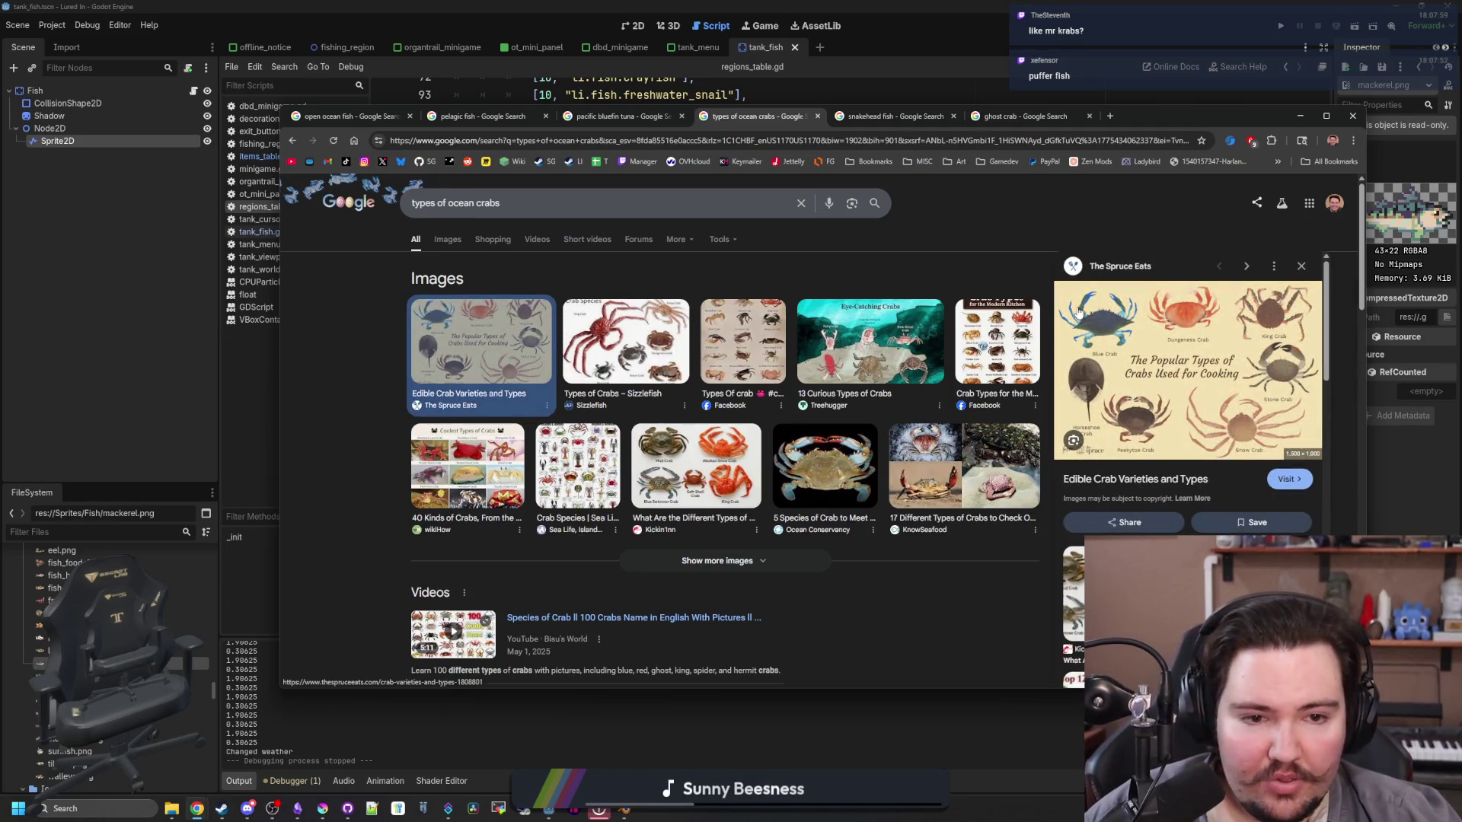
{"action": "key", "text": "super+Up"}
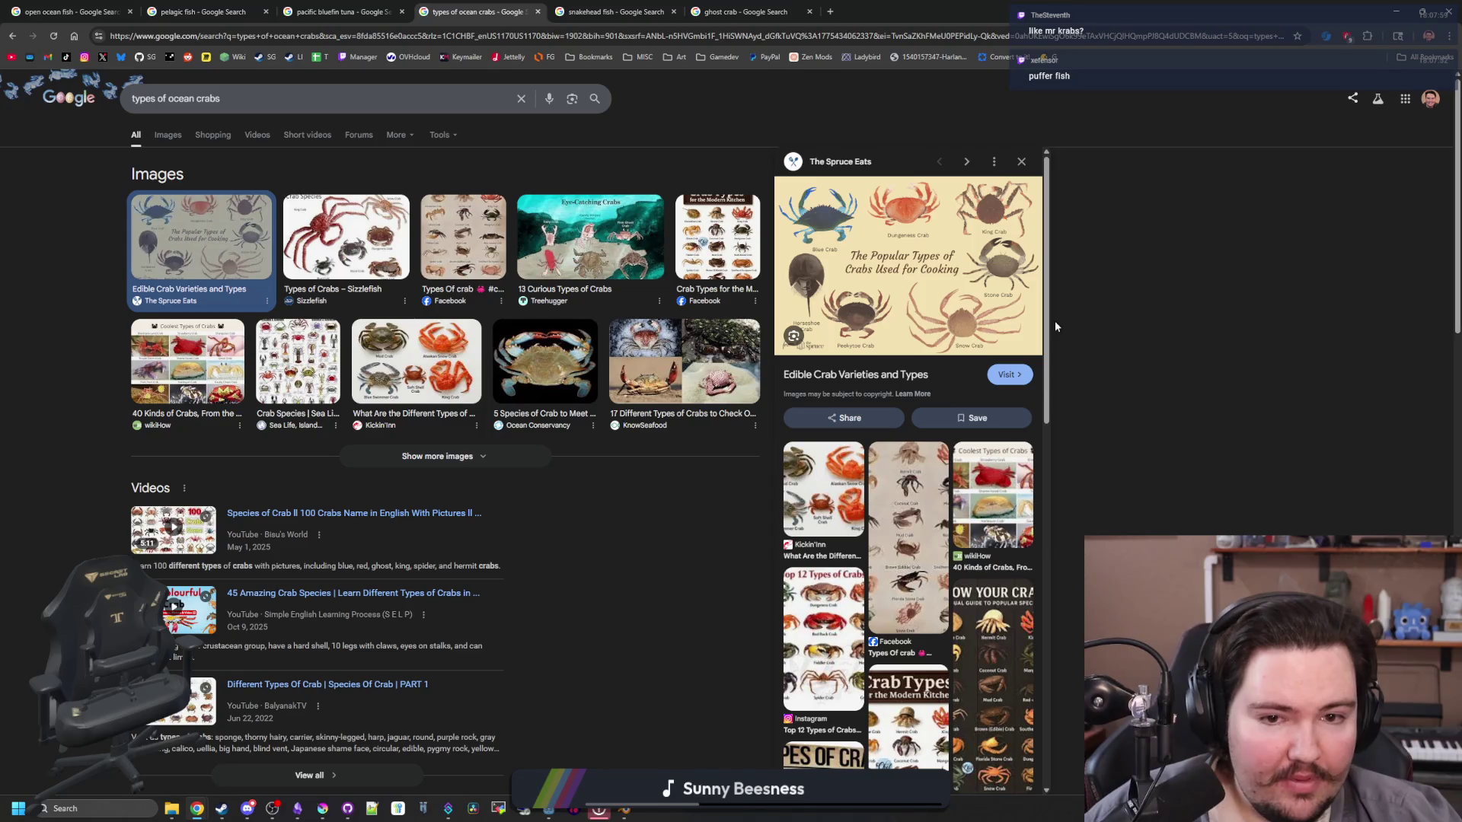
{"action": "key", "text": "ctrl+plus"}
{"action": "key", "text": "ctrl+plus"}
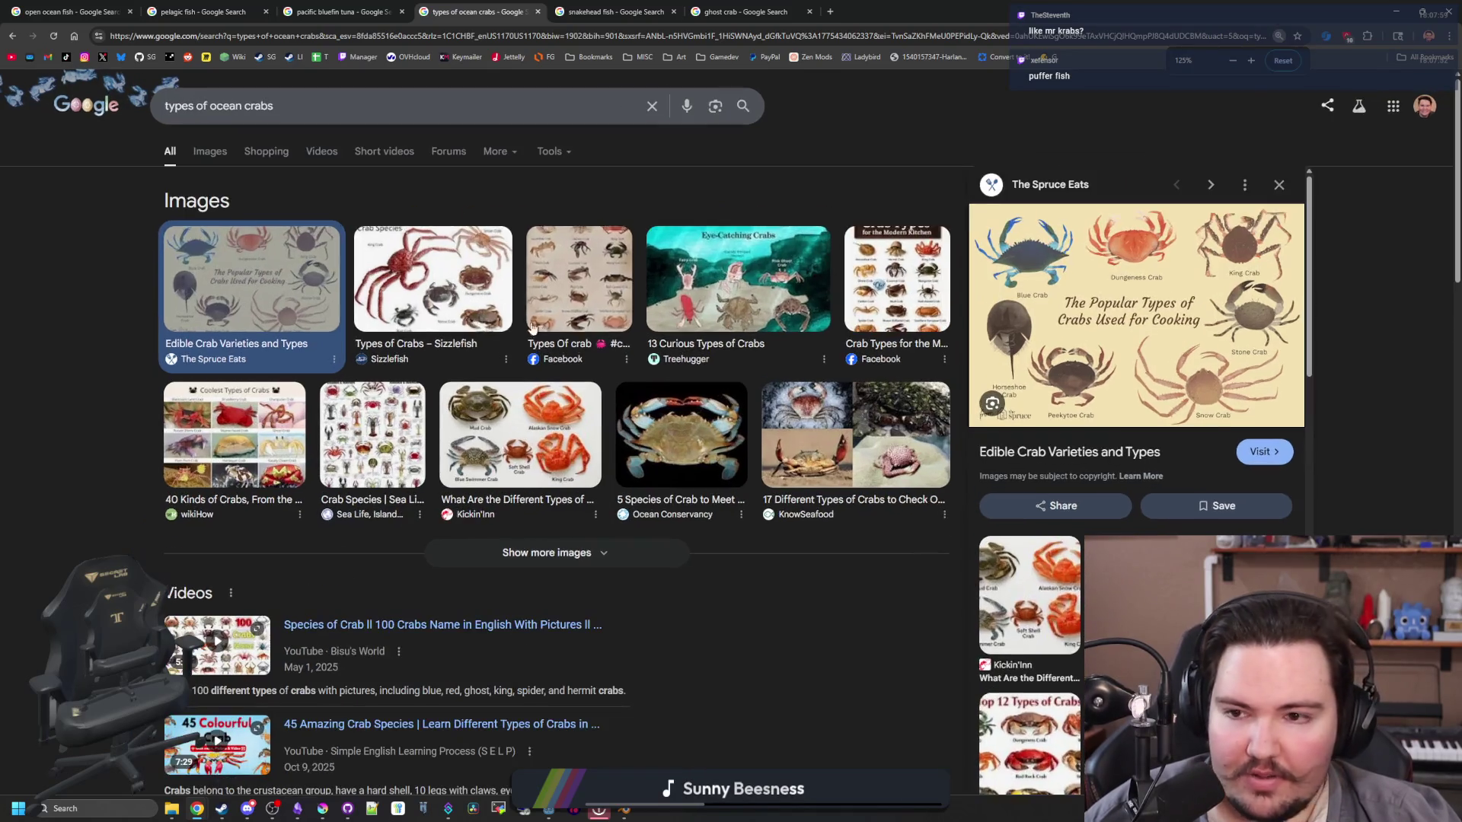
Step: Preview the Sizzlefish, Facebook, 13 Curious, Modern Kitchen and Kickin'Inn crab charts, then open a new tab
{"action": "left_click", "coordinate": [419, 293]}
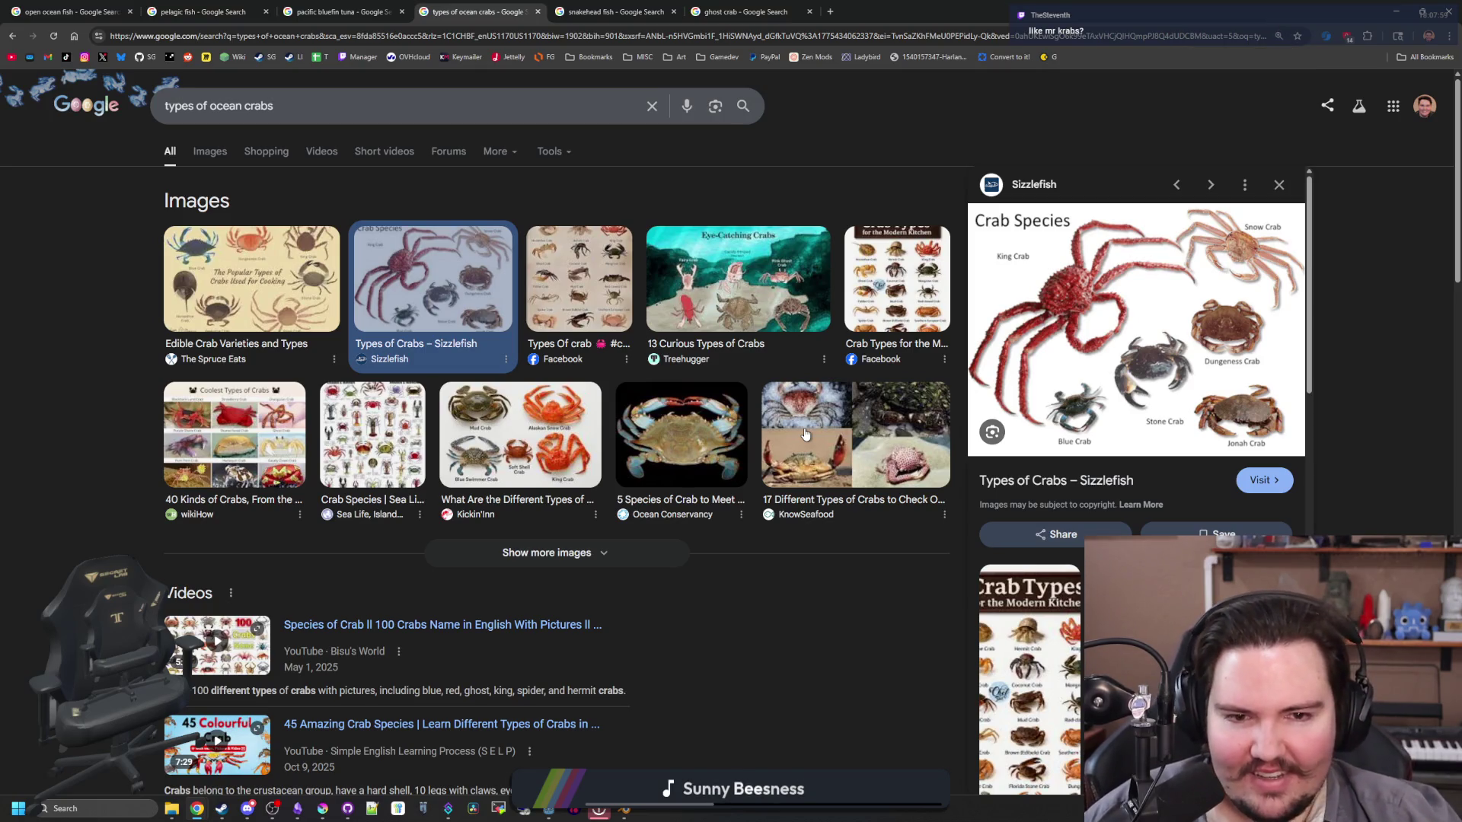
{"action": "left_click", "coordinate": [561, 268]}
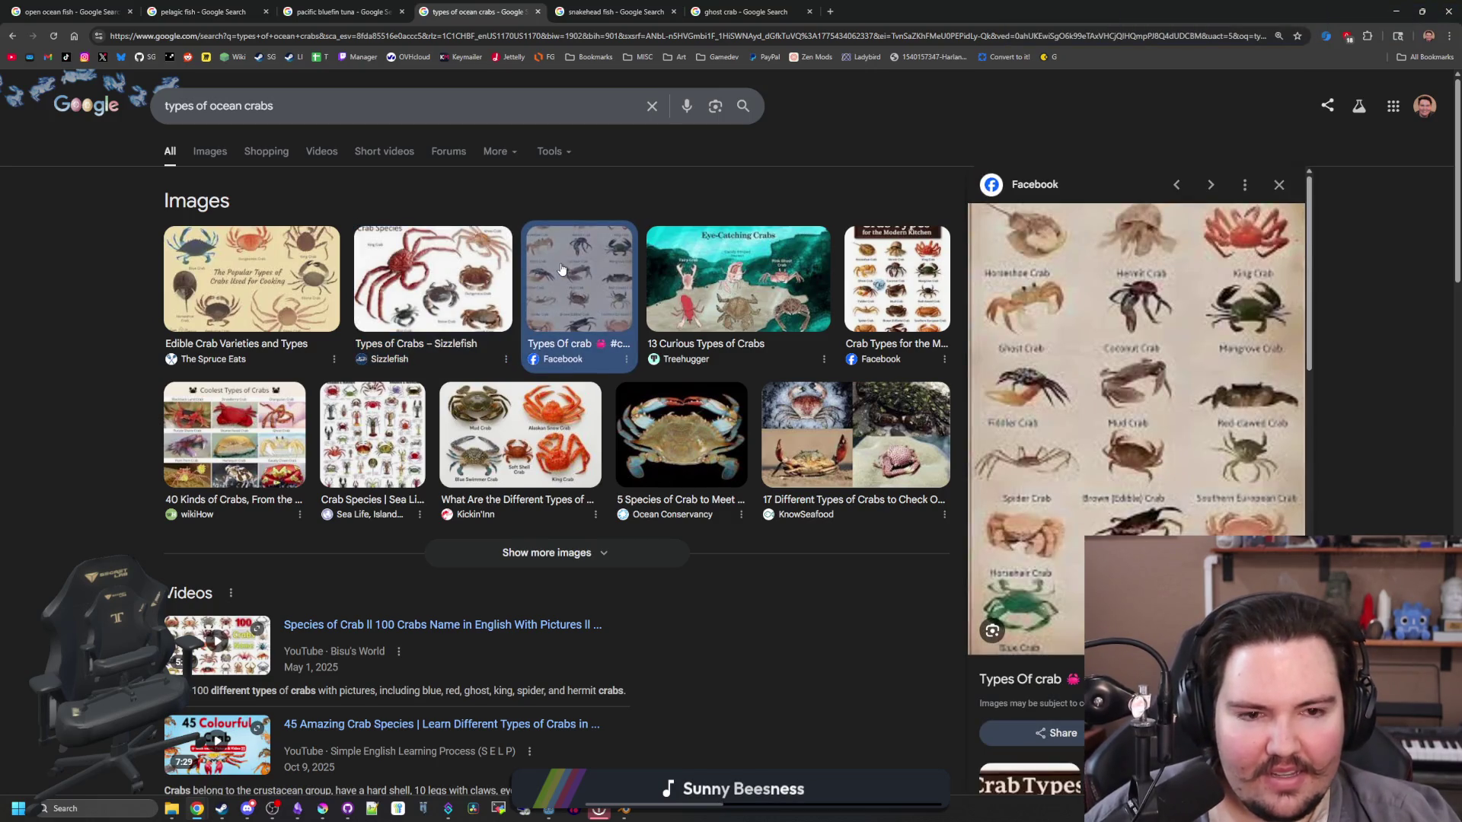
{"action": "left_click", "coordinate": [689, 301]}
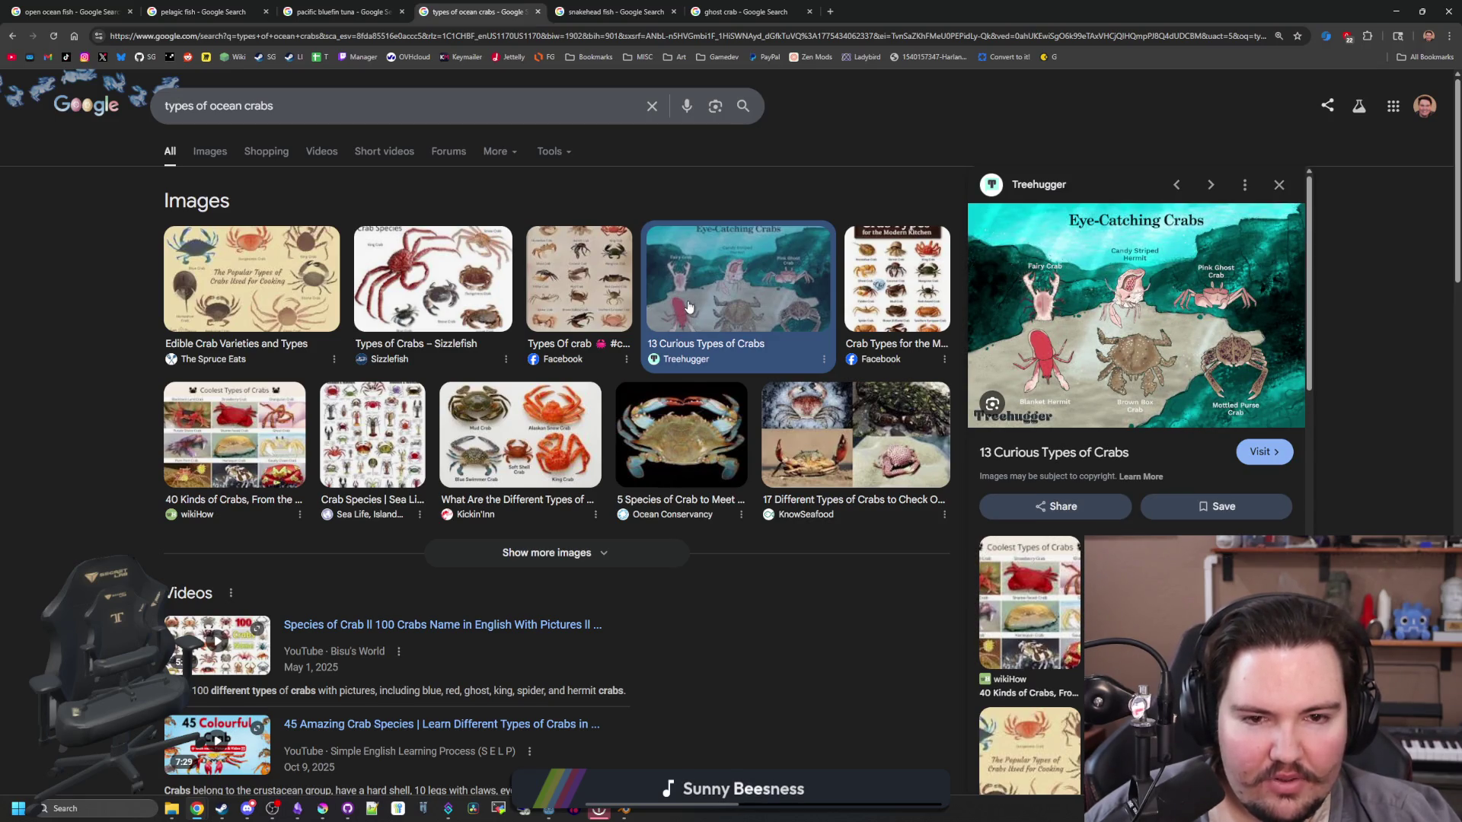
{"action": "left_click", "coordinate": [895, 285]}
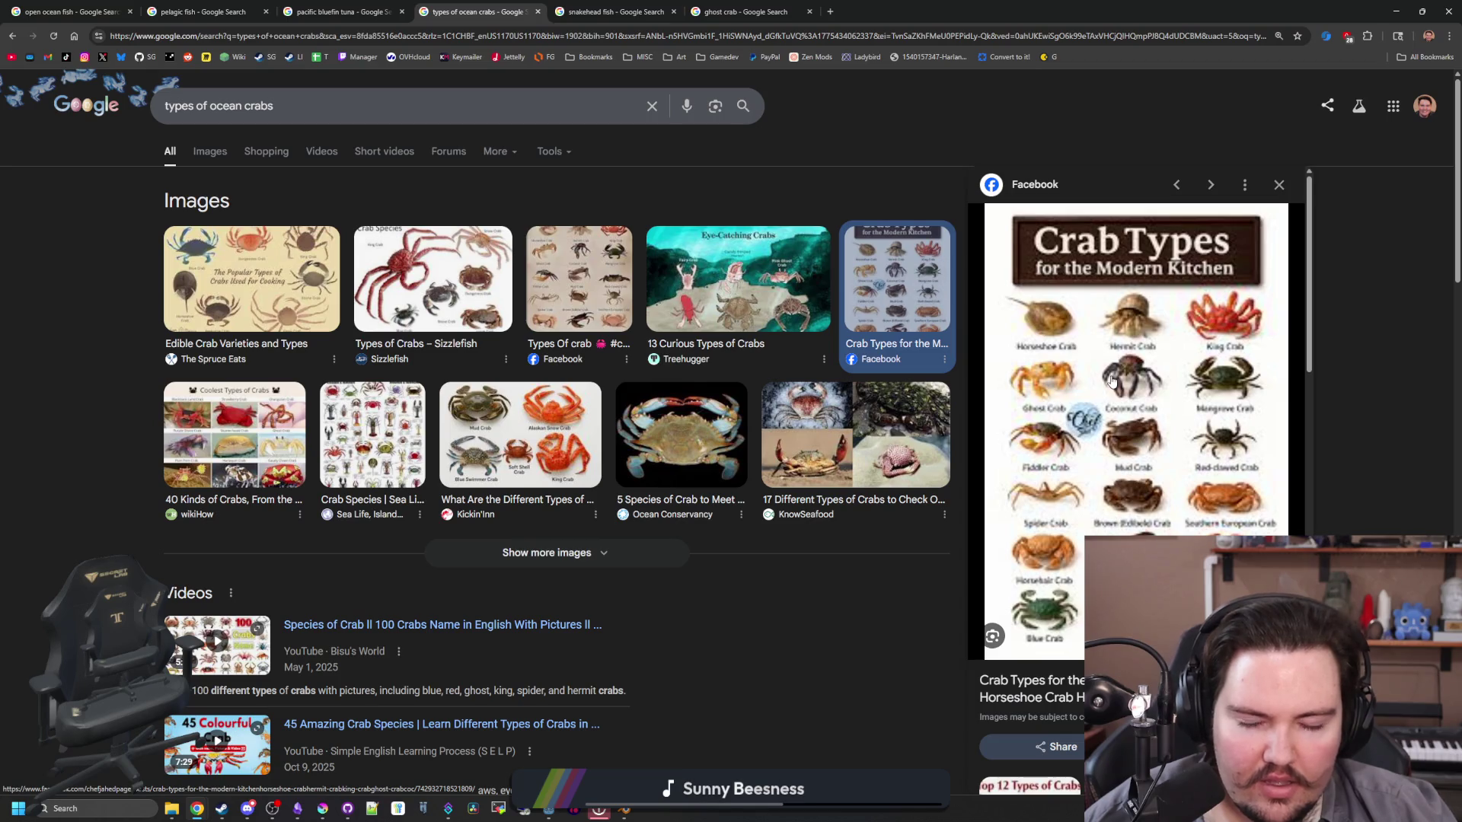
{"action": "left_click", "coordinate": [561, 424]}
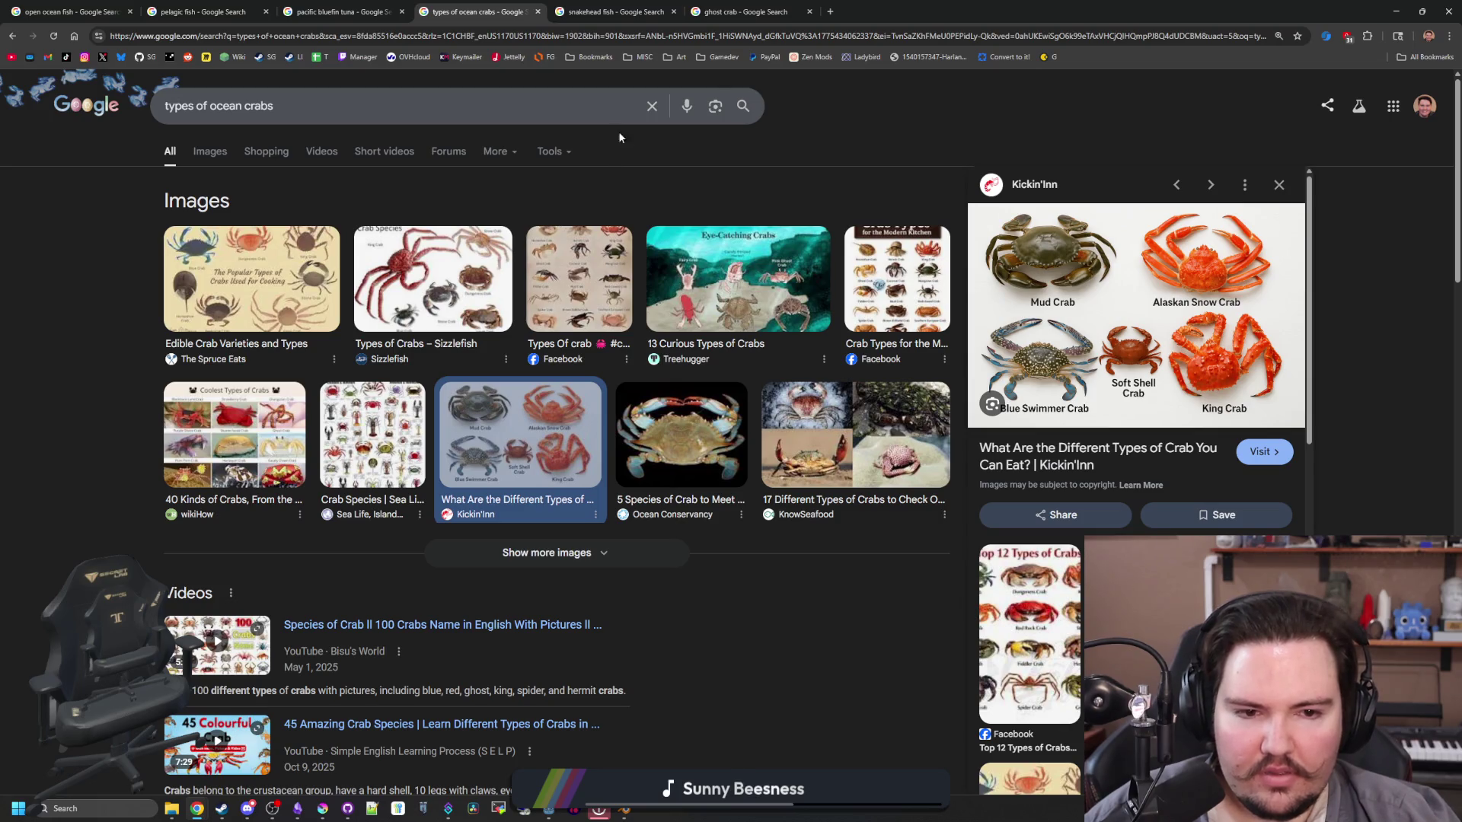
{"action": "left_click", "coordinate": [832, 11]}
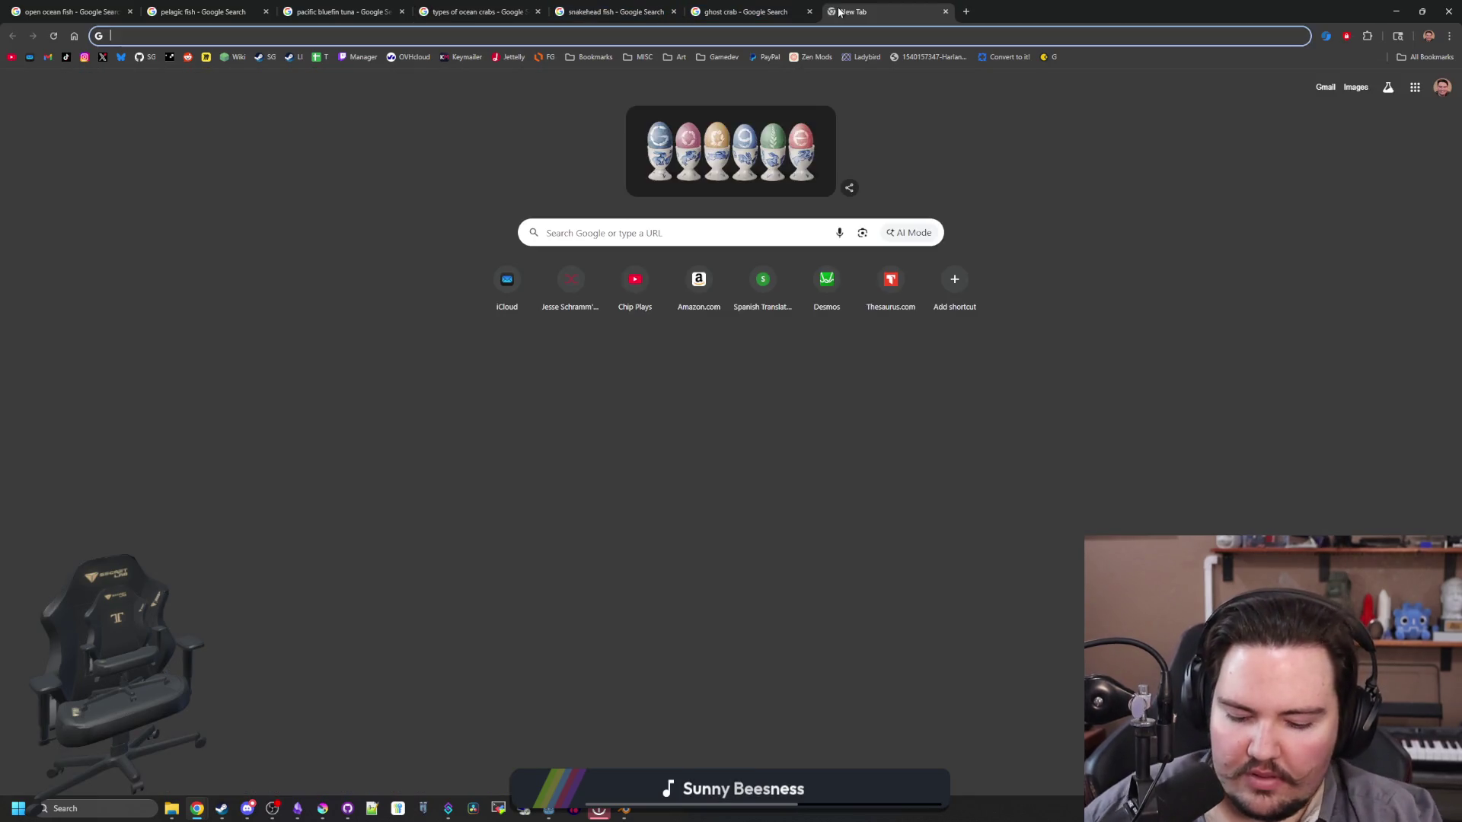
Step: Search king crab and open the Wikipedia King crab article in its own tab
{"action": "type", "text": "king crab"}
{"action": "key", "text": "Return"}
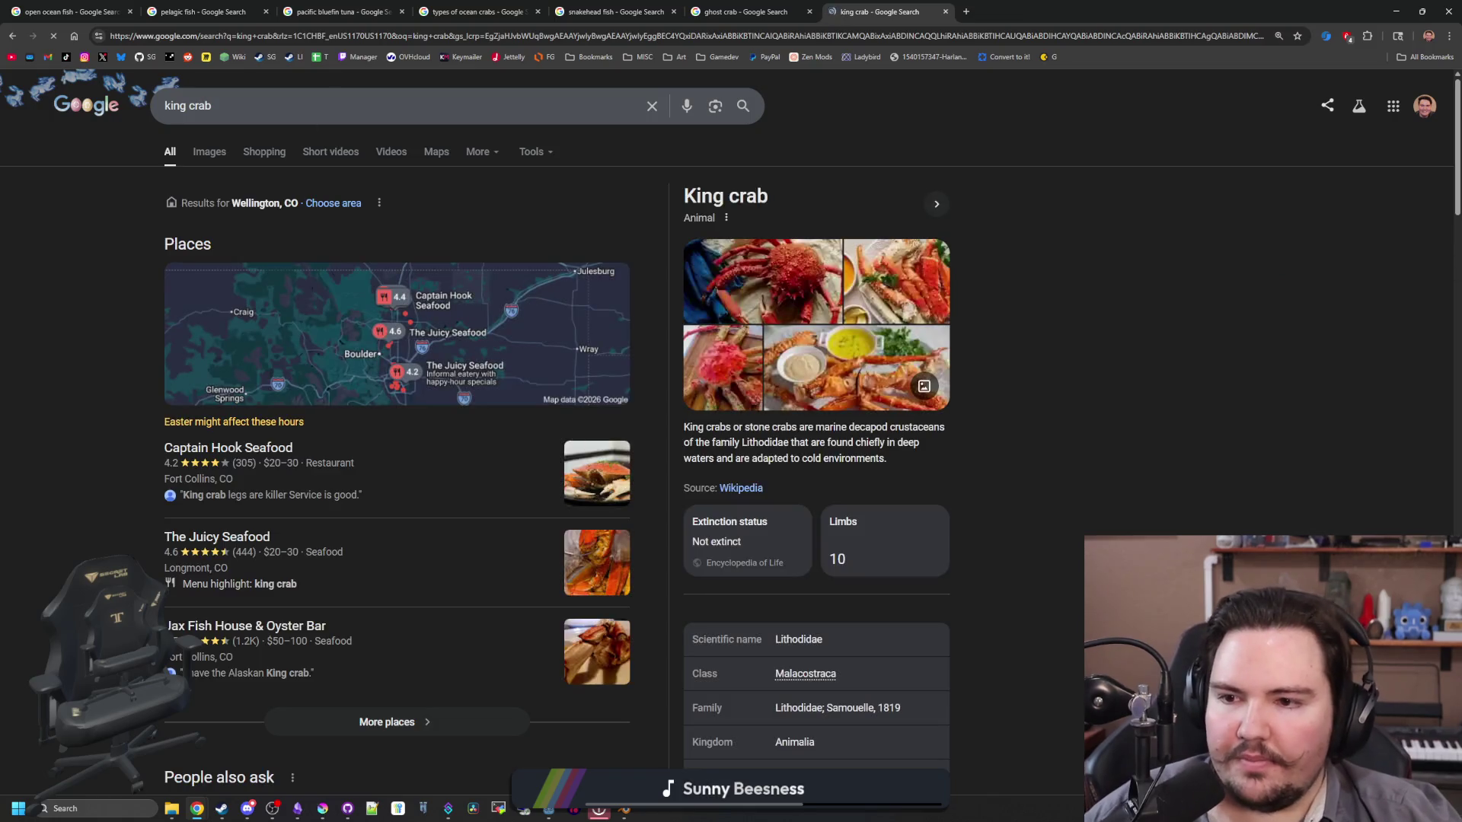
{"action": "scroll", "coordinate": [784, 255], "scroll_direction": "down", "scroll_amount": 5}
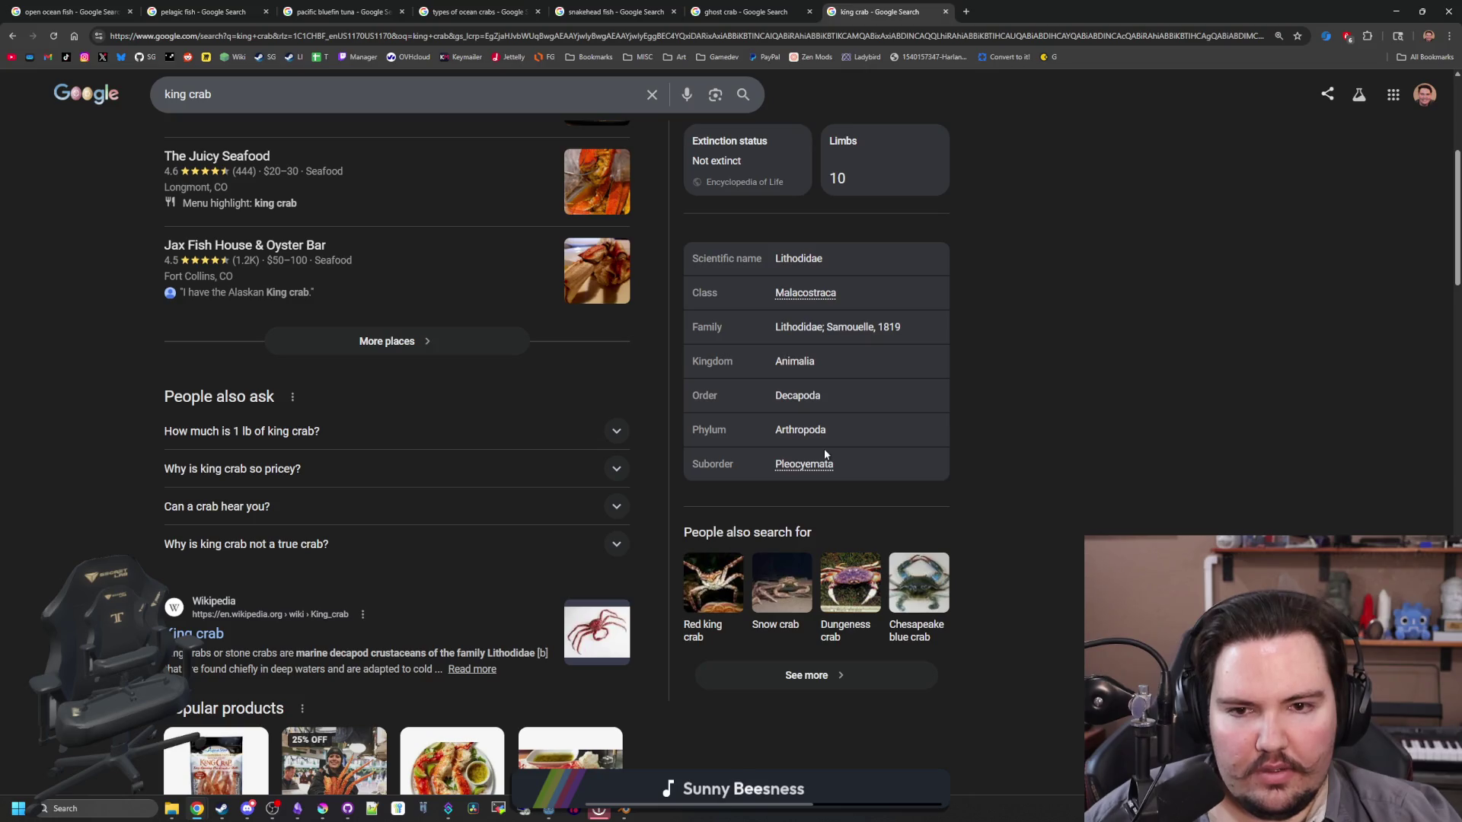
{"action": "scroll", "coordinate": [393, 428], "scroll_direction": "down", "scroll_amount": 3}
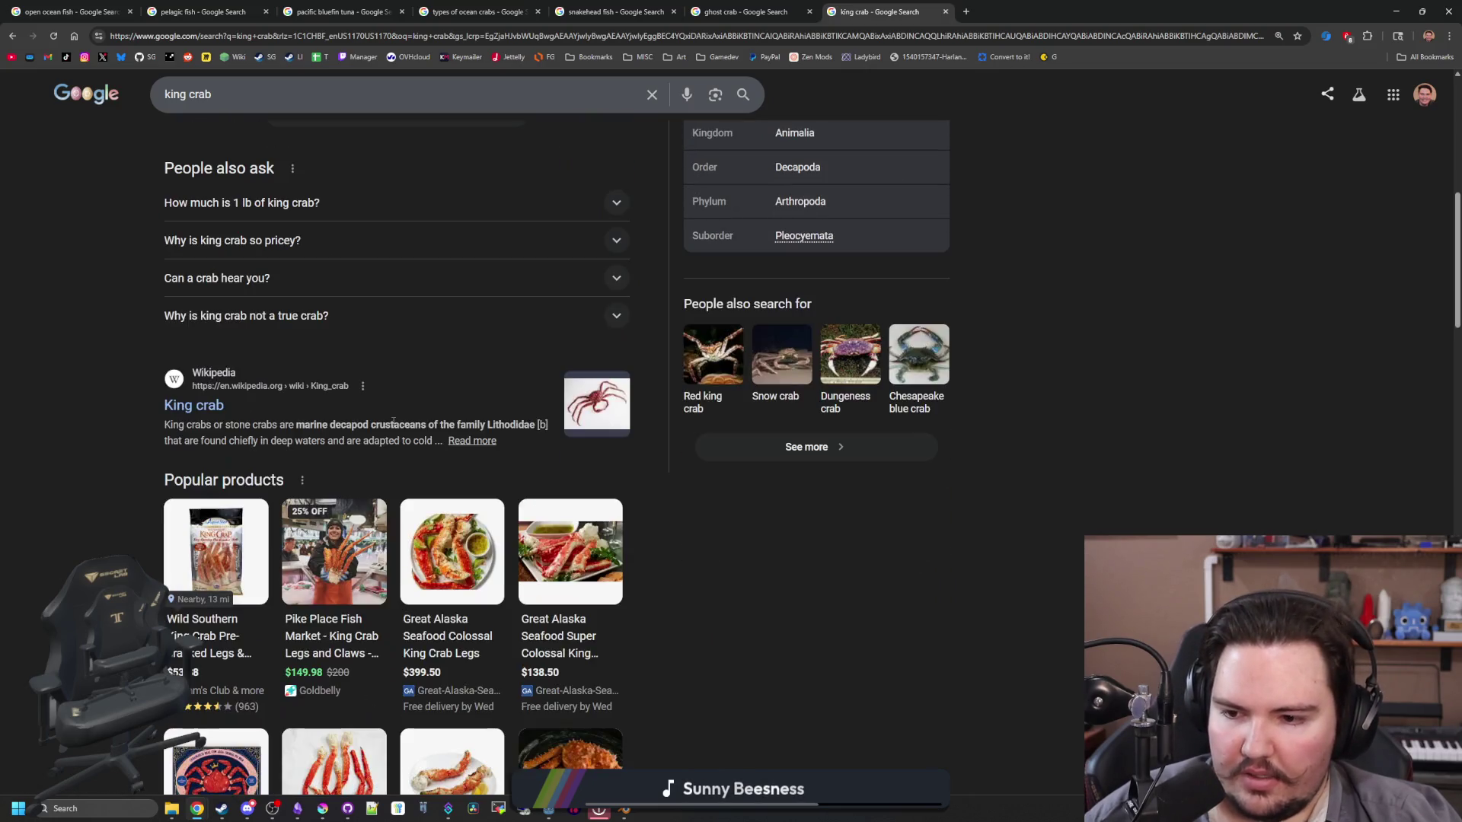
{"action": "middle_click", "coordinate": [199, 417]}
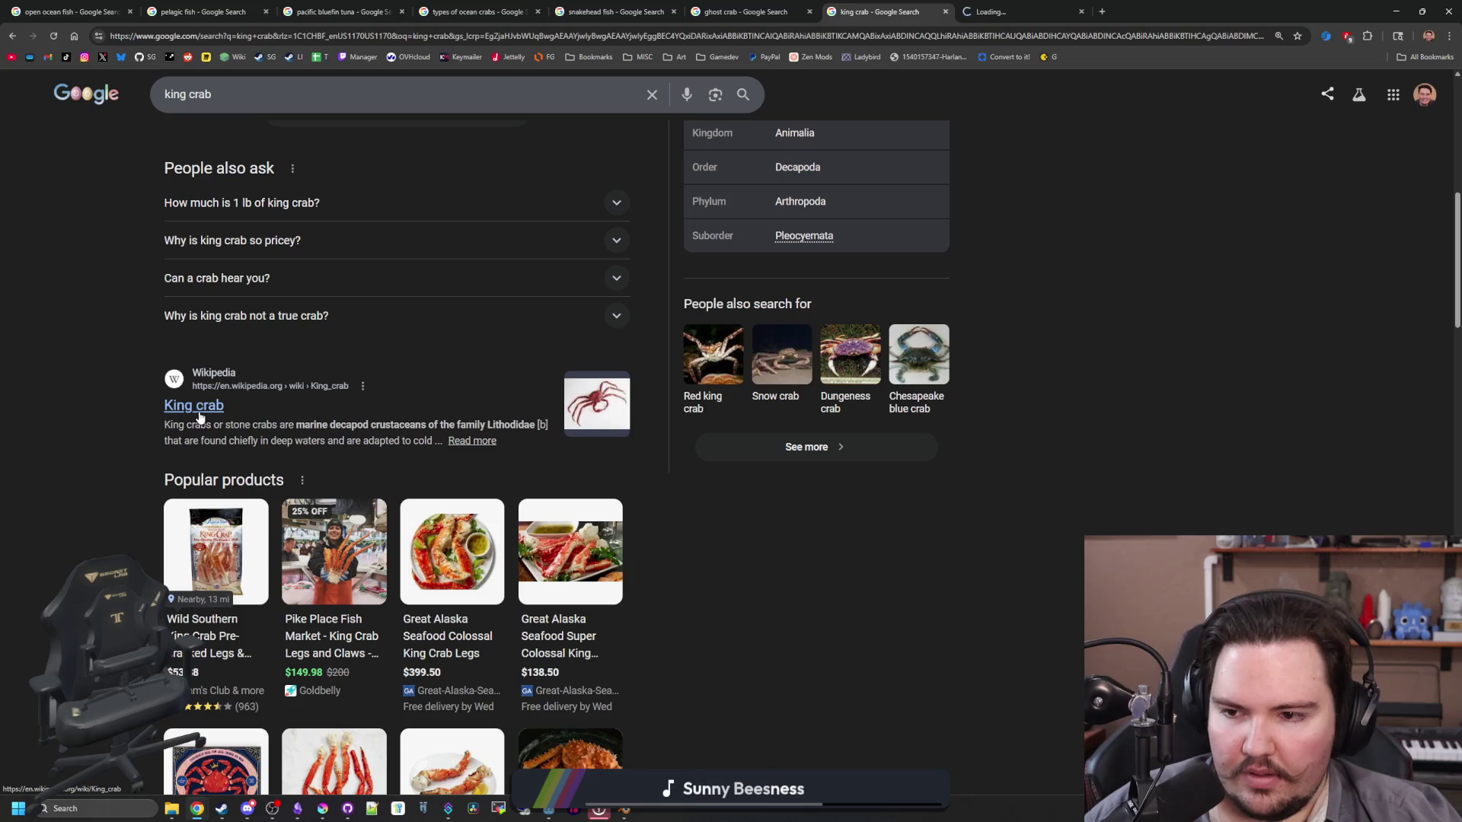
{"action": "left_click", "coordinate": [997, 12]}
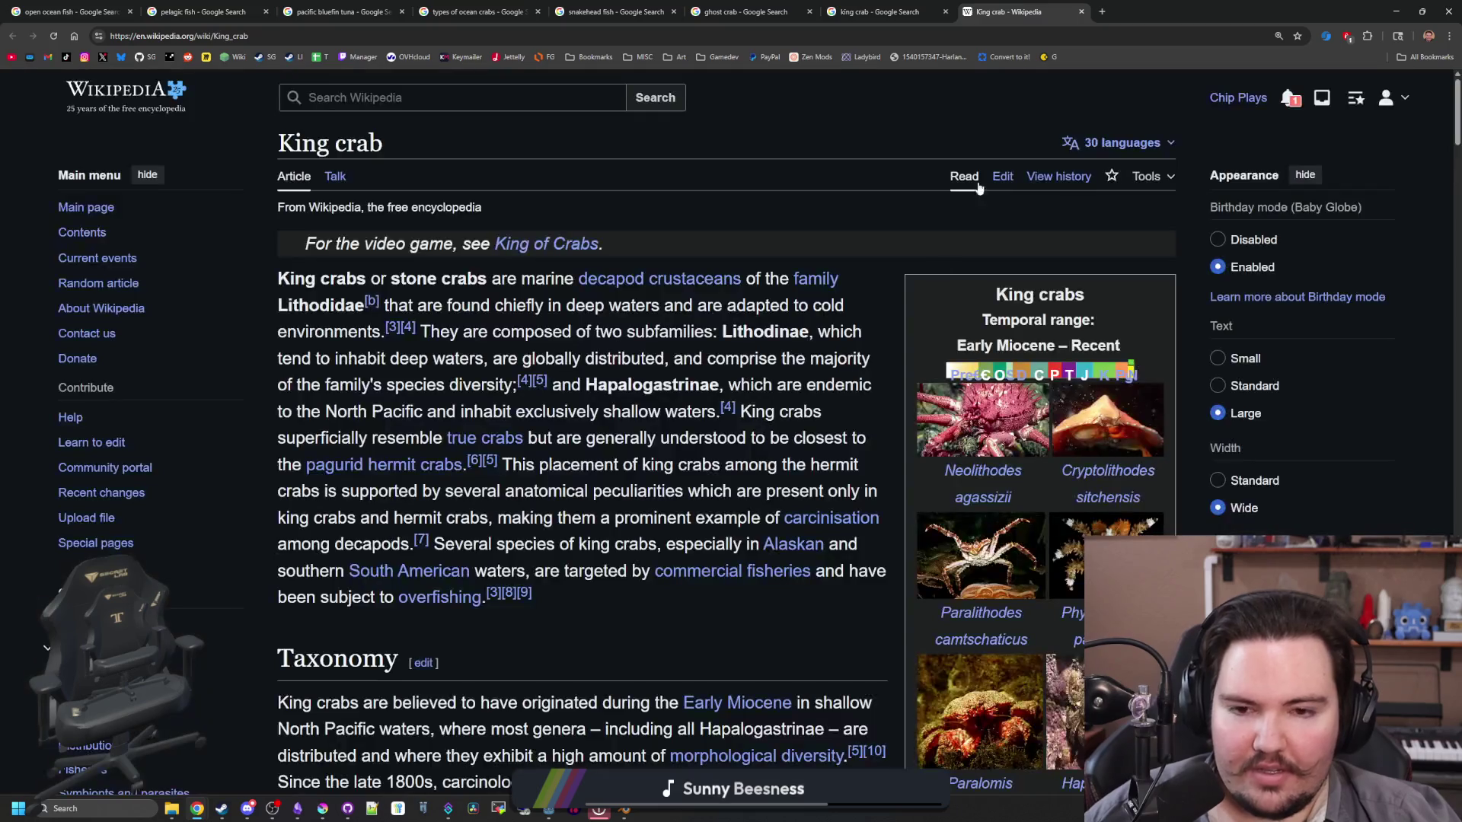
{"action": "scroll", "coordinate": [722, 431], "scroll_direction": "down", "scroll_amount": 1}
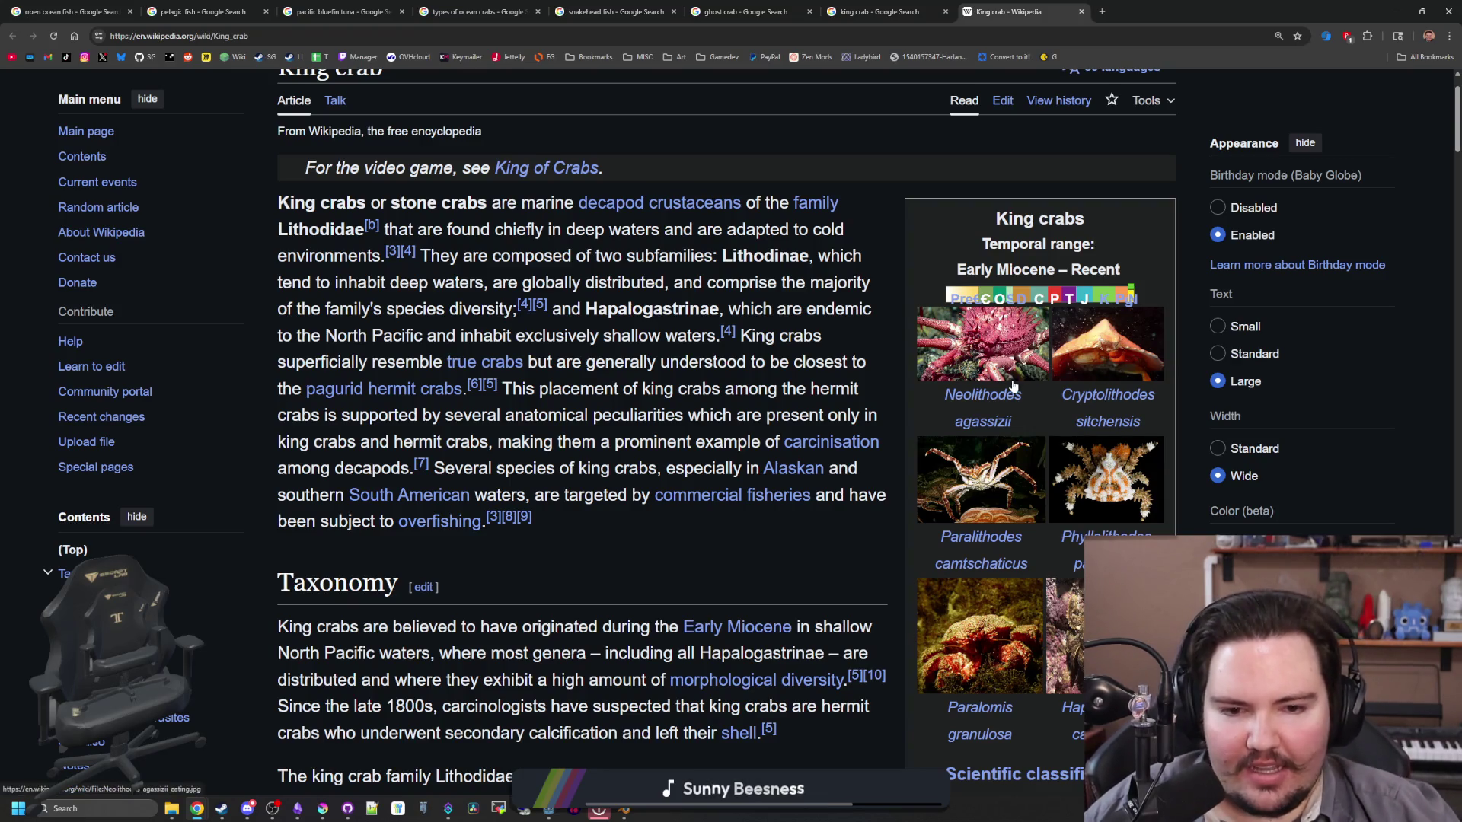
{"action": "scroll", "coordinate": [1012, 387], "scroll_direction": "down", "scroll_amount": 3}
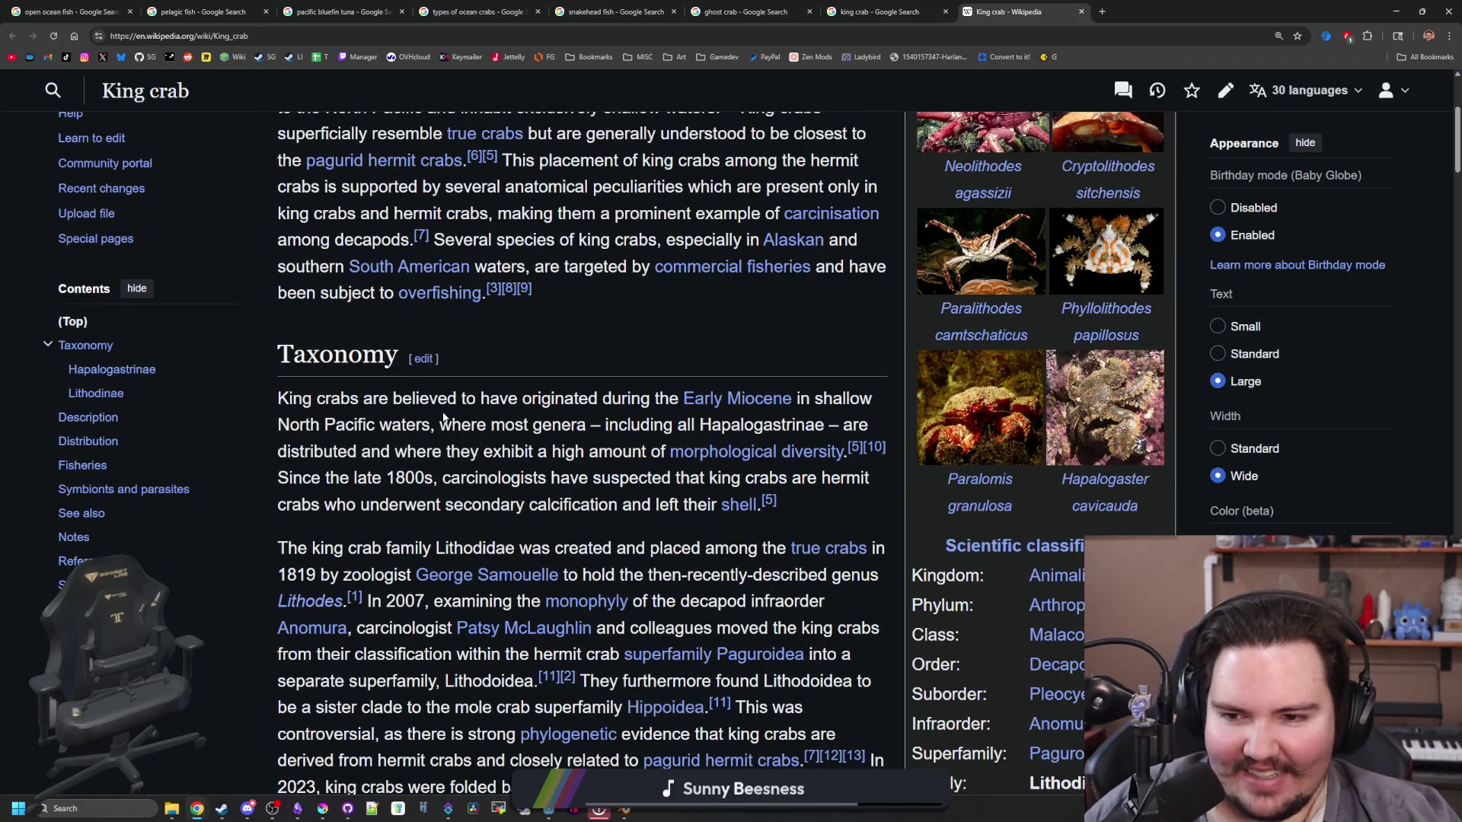
{"action": "scroll", "coordinate": [684, 454], "scroll_direction": "down", "scroll_amount": 7}
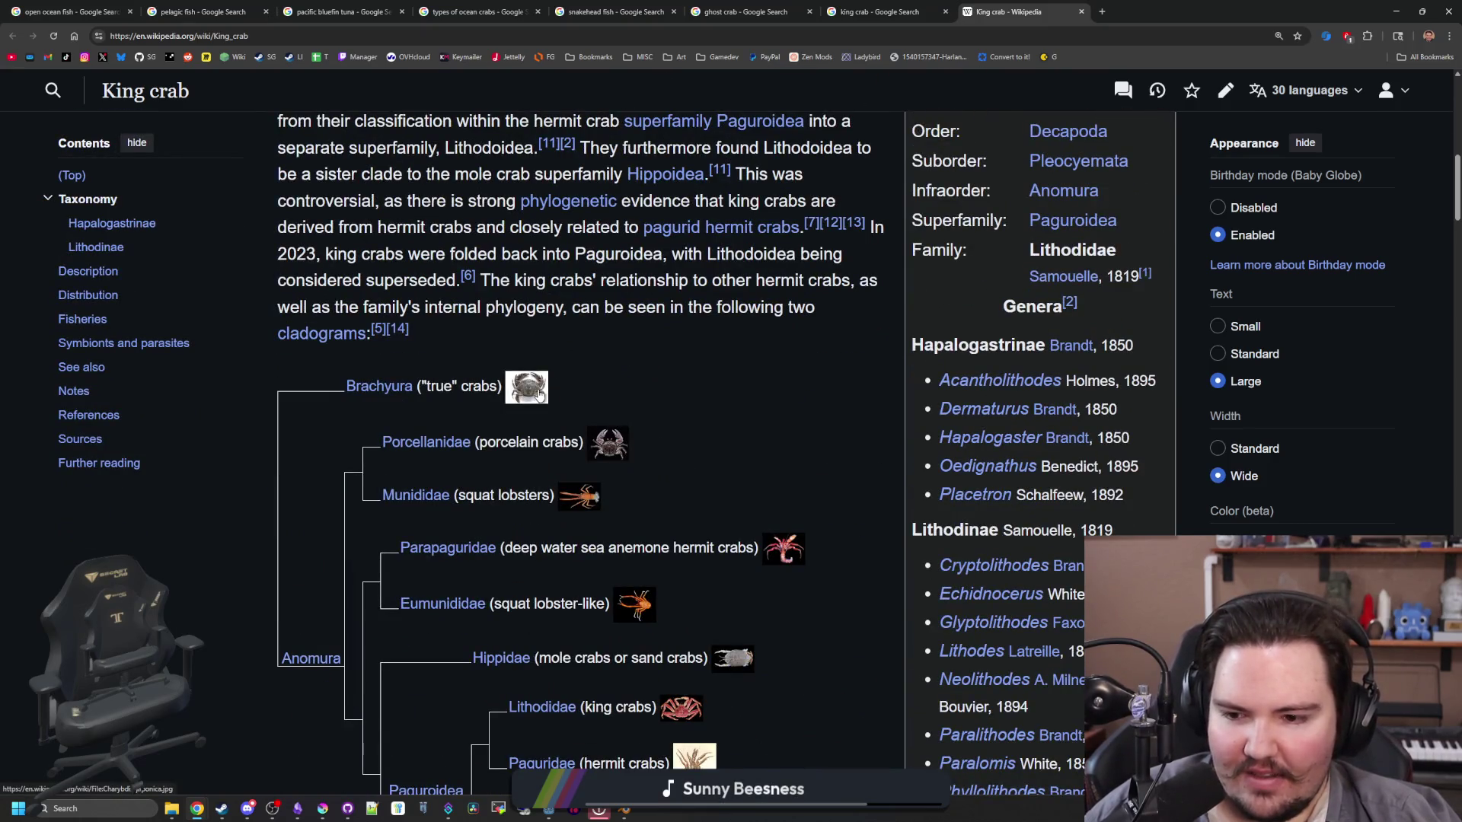
{"action": "scroll", "coordinate": [789, 416], "scroll_direction": "down", "scroll_amount": 2}
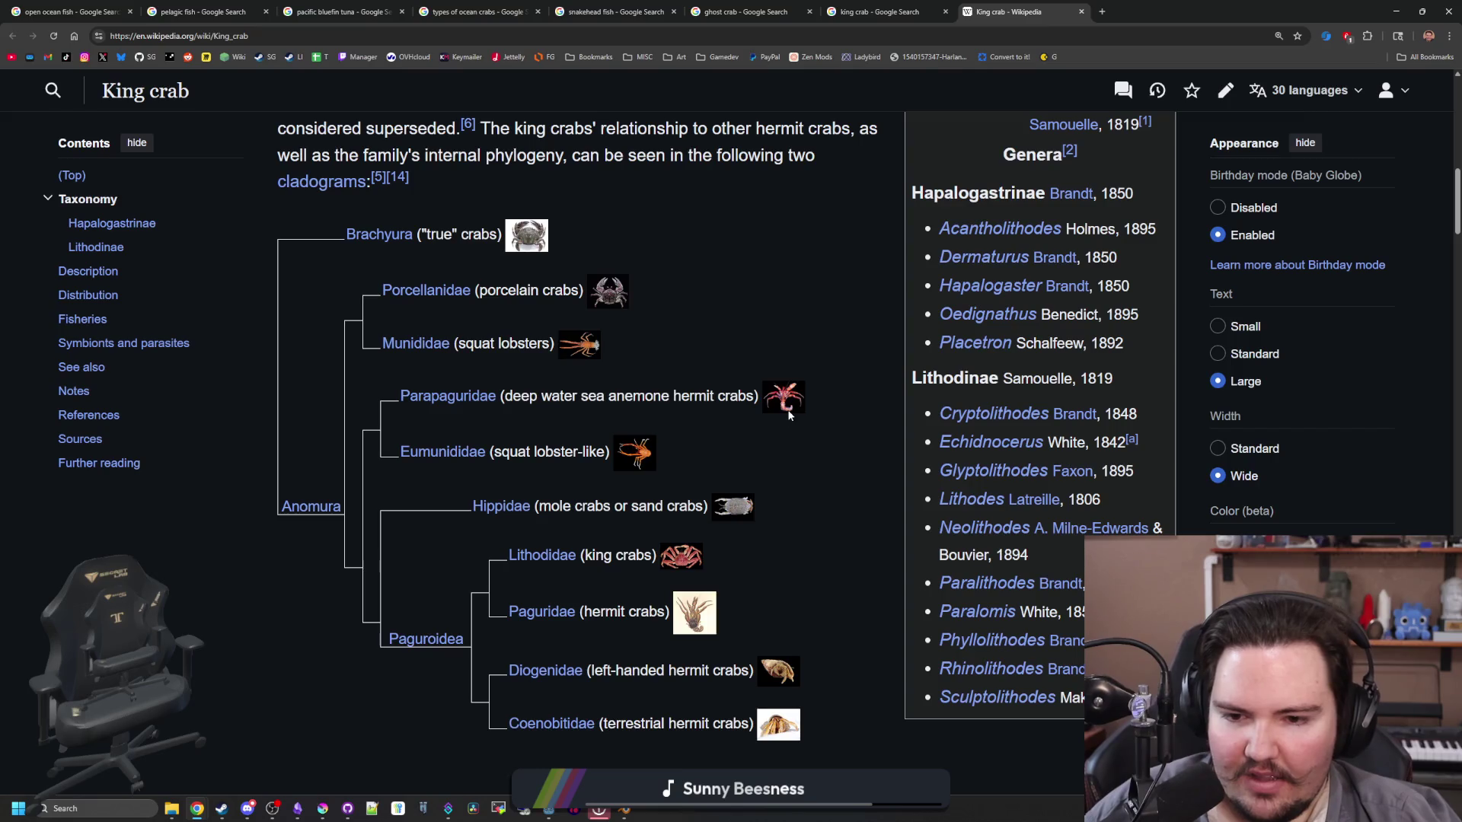
{"action": "scroll", "coordinate": [789, 416], "scroll_direction": "down", "scroll_amount": 16}
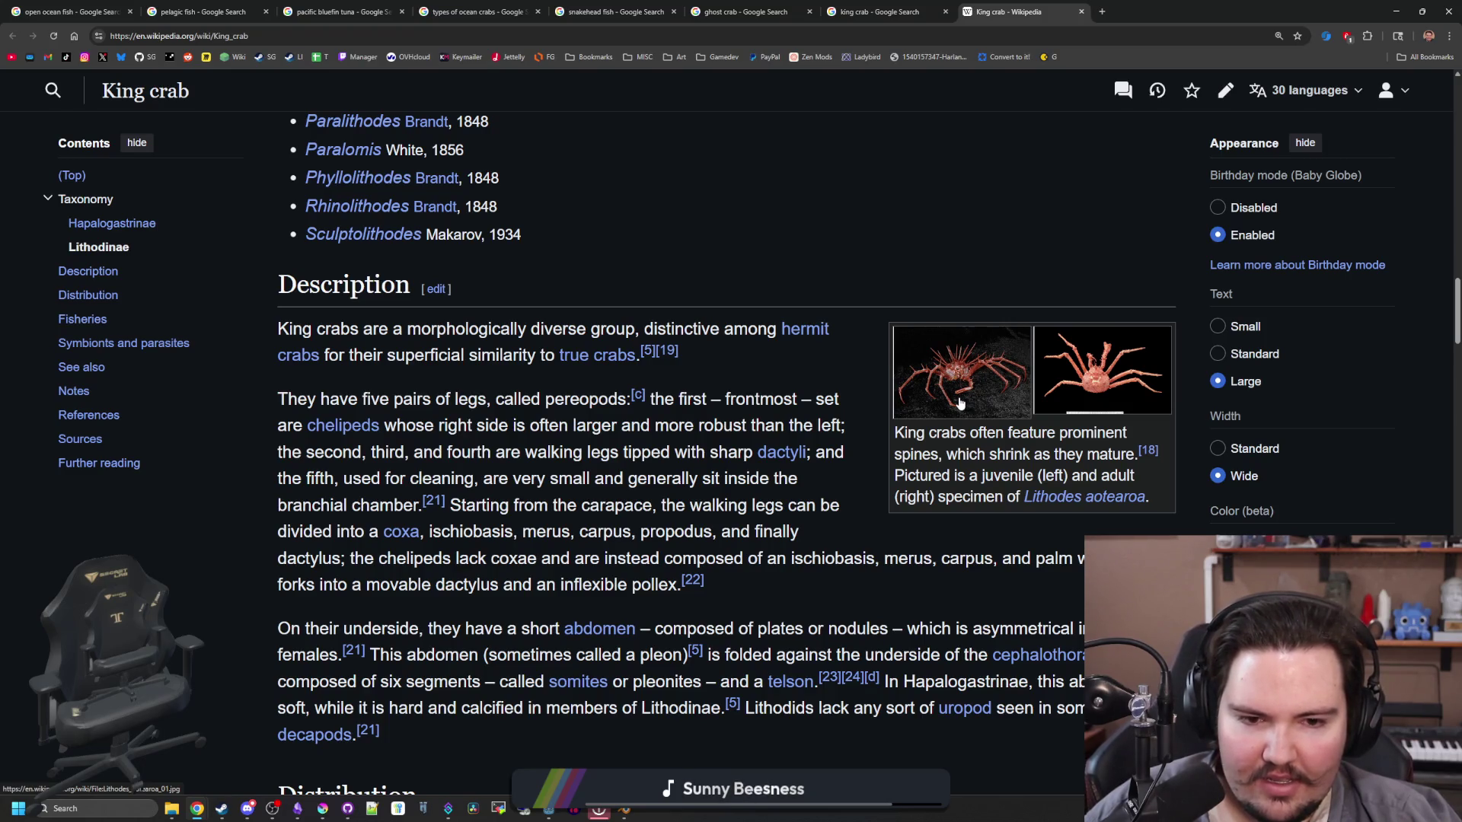
{"action": "left_click", "coordinate": [959, 404]}
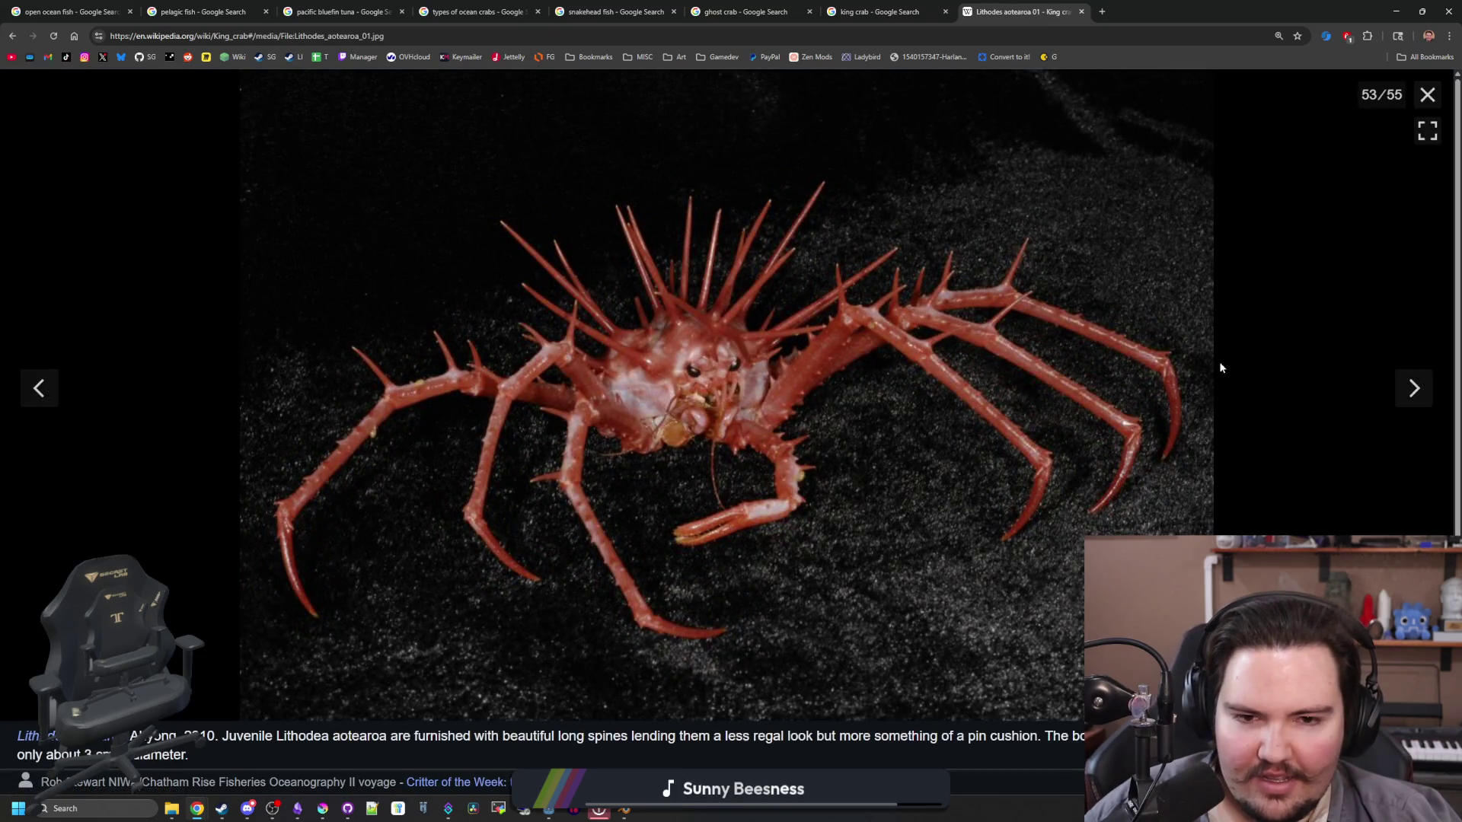
Step: Flip between the full-size crab photos, back to the spiny juvenile, then close the viewer
{"action": "left_click", "coordinate": [1398, 392]}
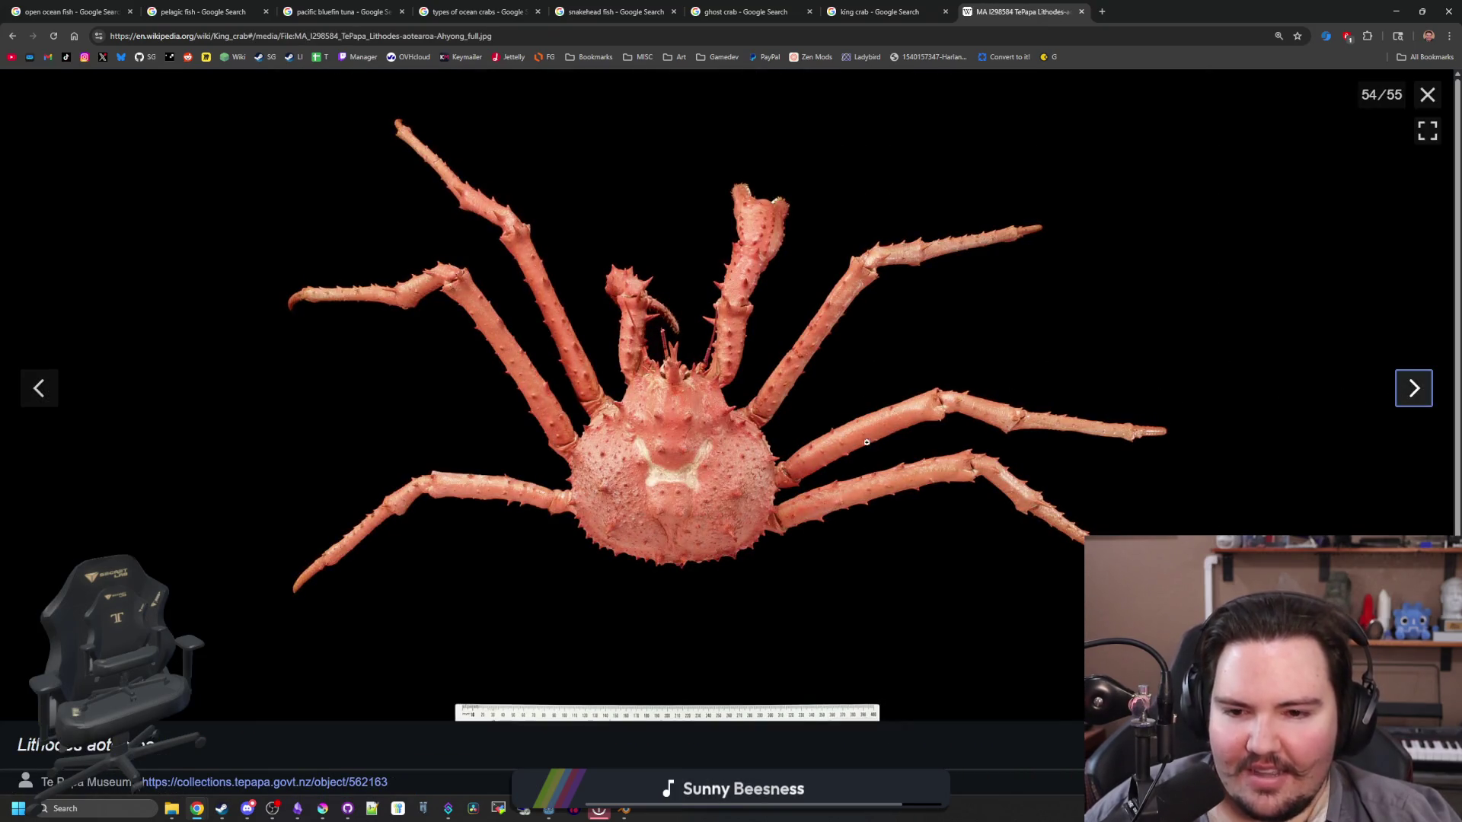
{"action": "left_click", "coordinate": [39, 389]}
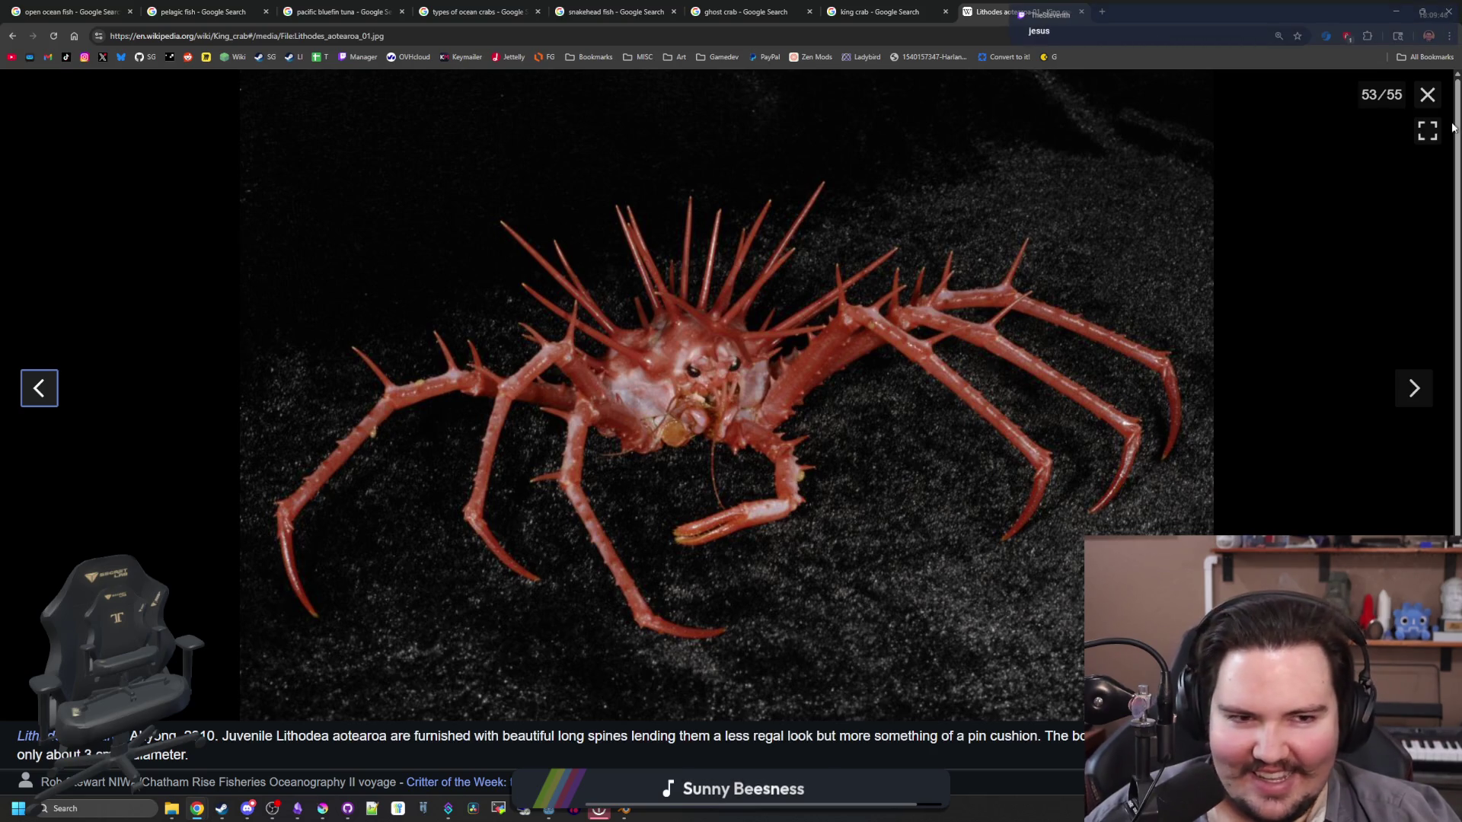
{"action": "left_click", "coordinate": [1427, 95]}
Step: View the red king crab photo from Fisheries full size, then open a new browser tab
{"action": "scroll", "coordinate": [674, 323], "scroll_direction": "down", "scroll_amount": 10}
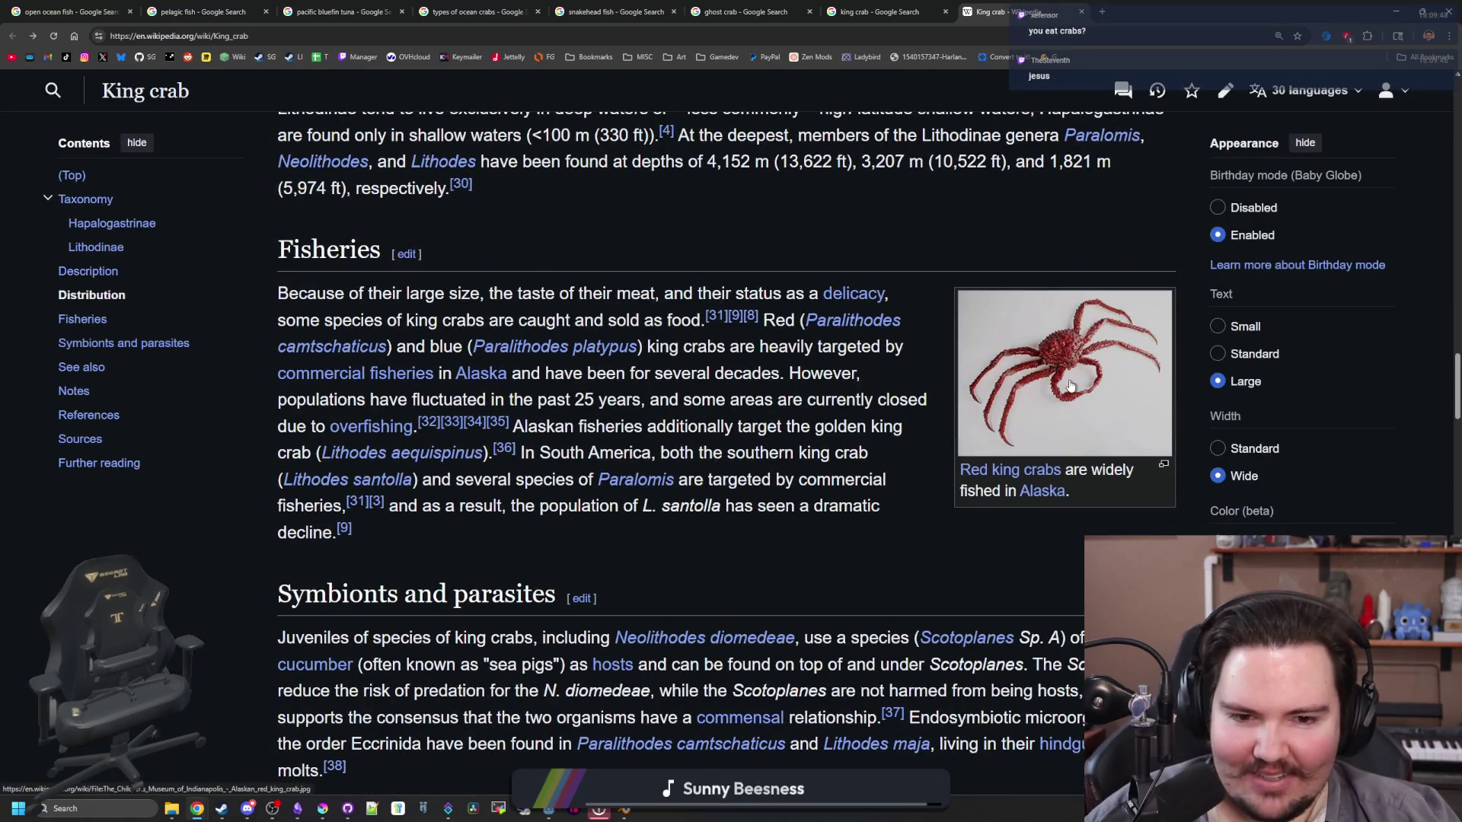
{"action": "left_click", "coordinate": [1069, 385]}
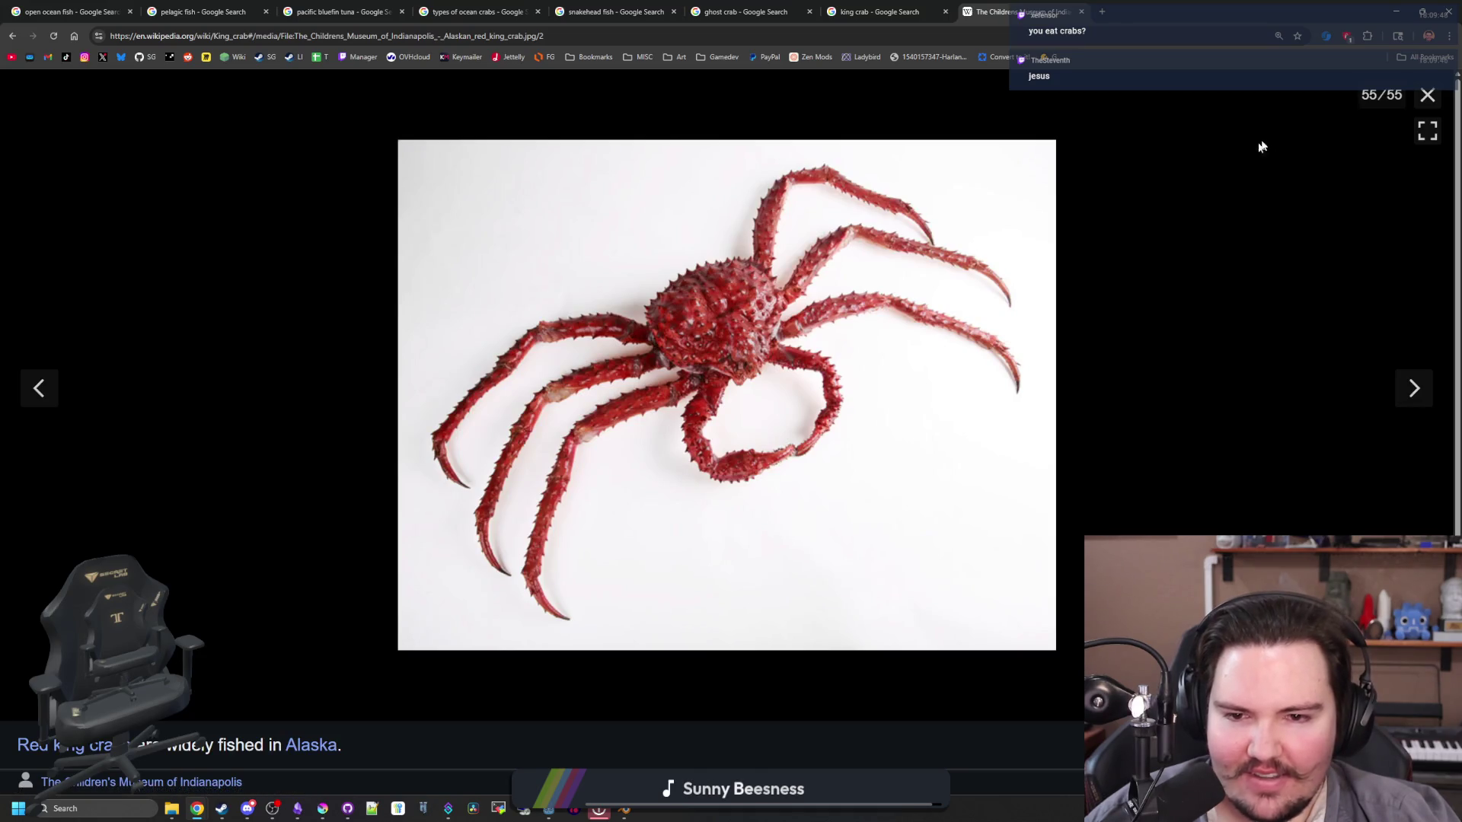
{"action": "left_click", "coordinate": [1428, 95]}
{"action": "left_click", "coordinate": [1087, 382]}
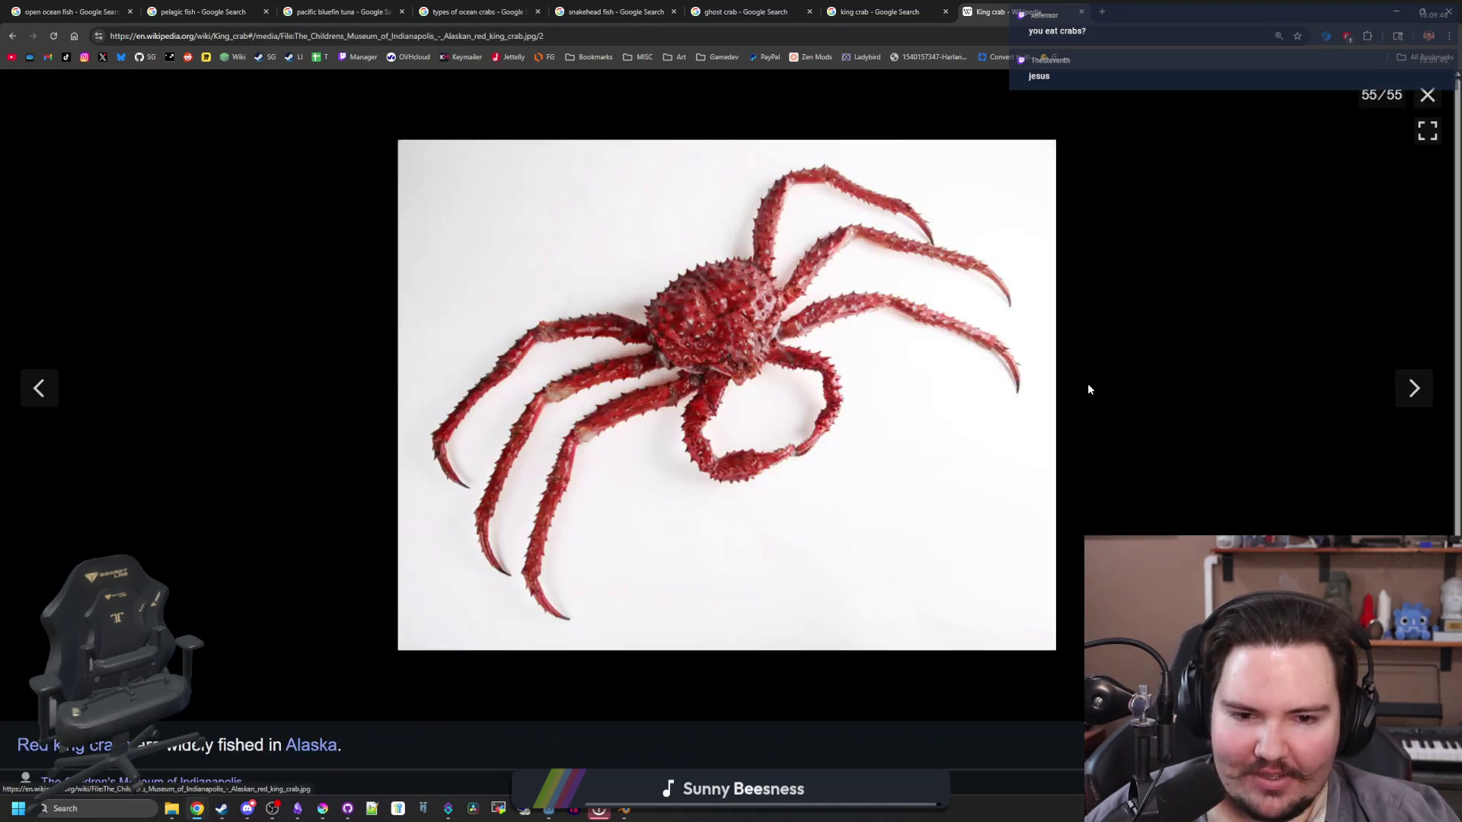
{"action": "left_click", "coordinate": [1102, 12]}
Step: Search Google for 'red king crab' and show its image results
{"action": "type", "text": "red"}
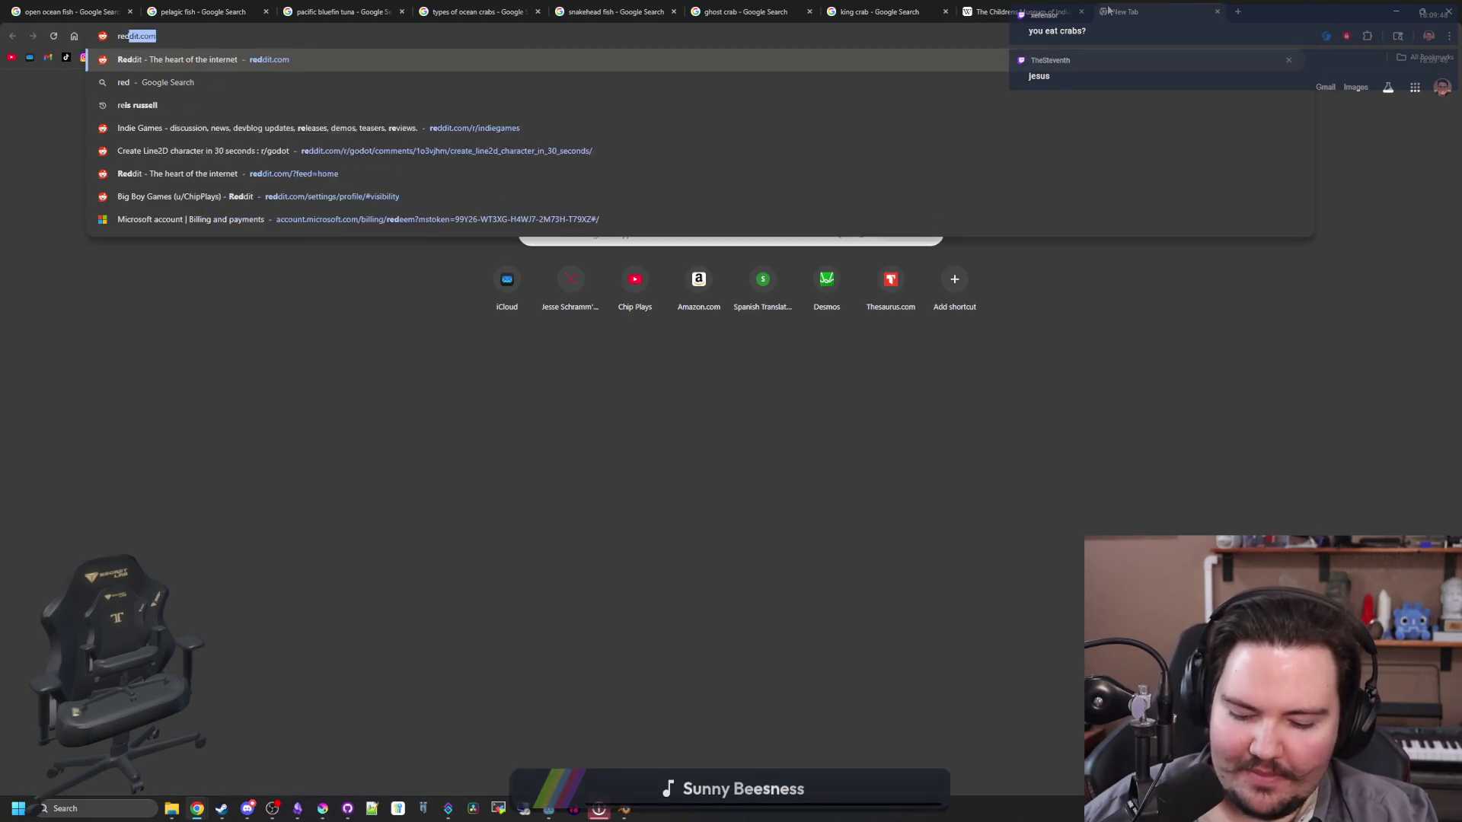
{"action": "type", "text": " king crab"}
{"action": "key", "text": "Return"}
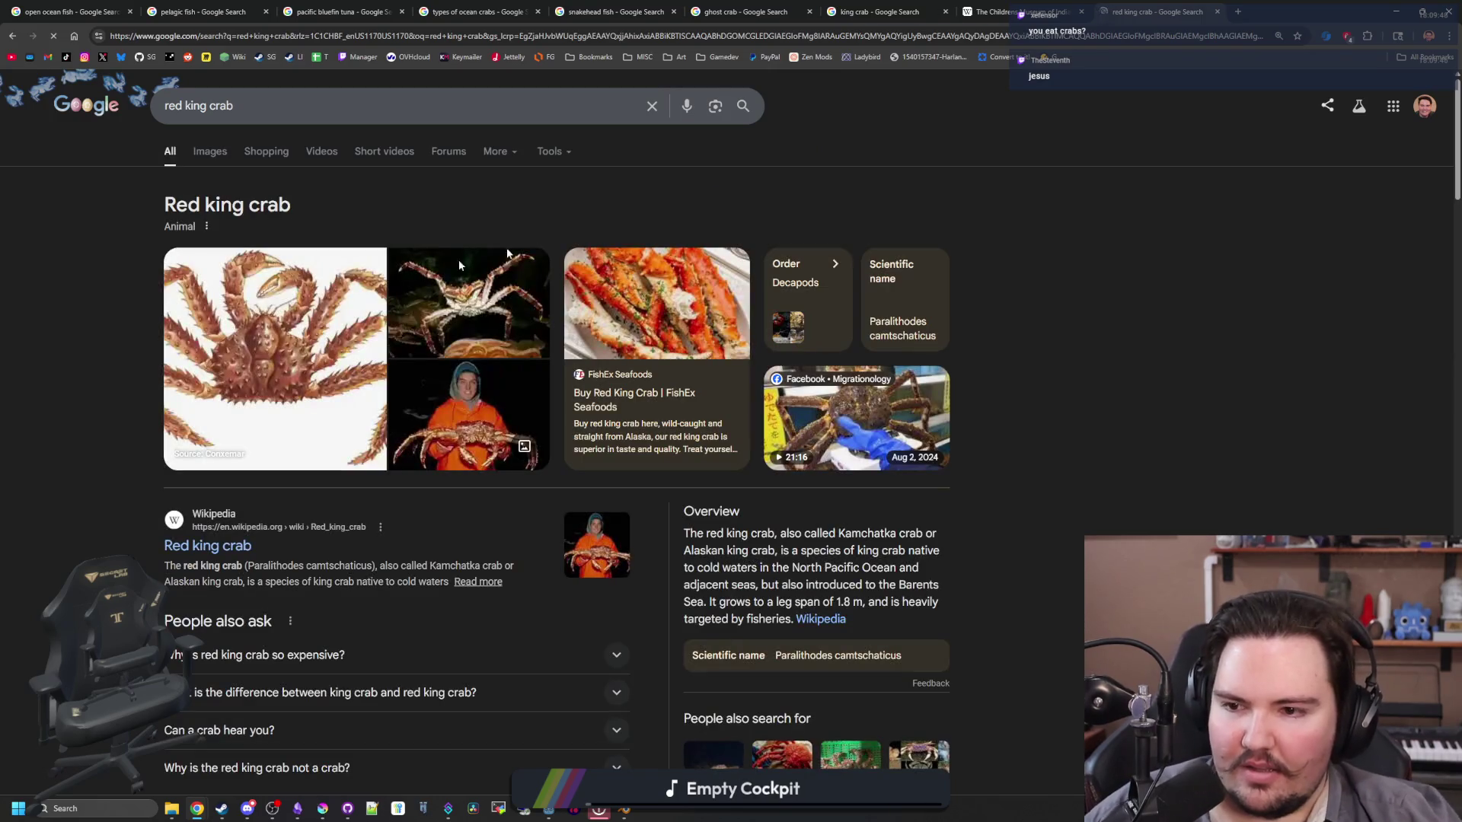
{"action": "left_click", "coordinate": [268, 296]}
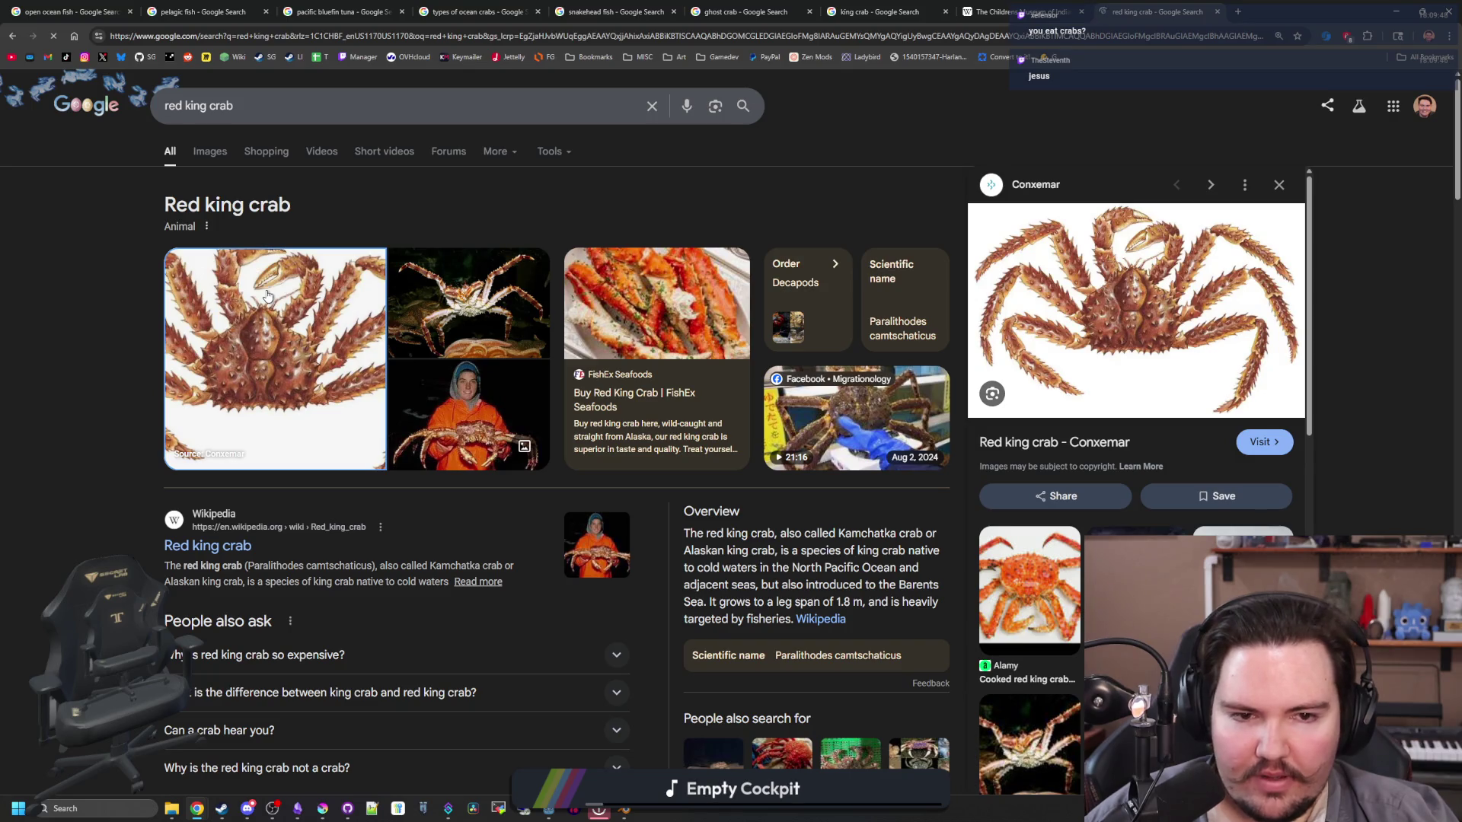
{"action": "left_click", "coordinate": [220, 155]}
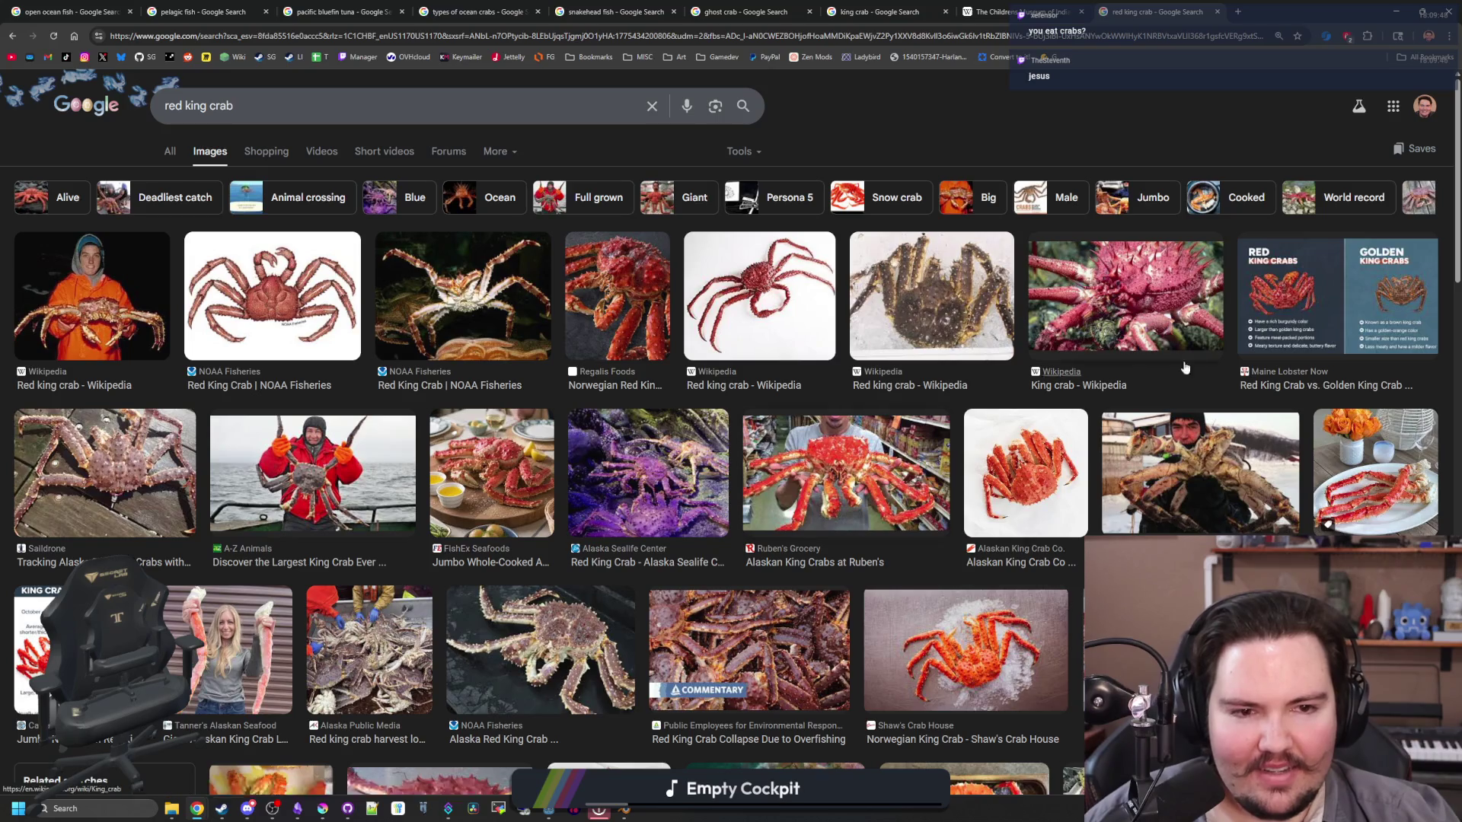
Step: In a new tab, search 'softshell crab' and read through the soft-shell crab results
{"action": "left_click", "coordinate": [1237, 9]}
{"action": "type", "text": "softshell crab"}
{"action": "key", "text": "Return"}
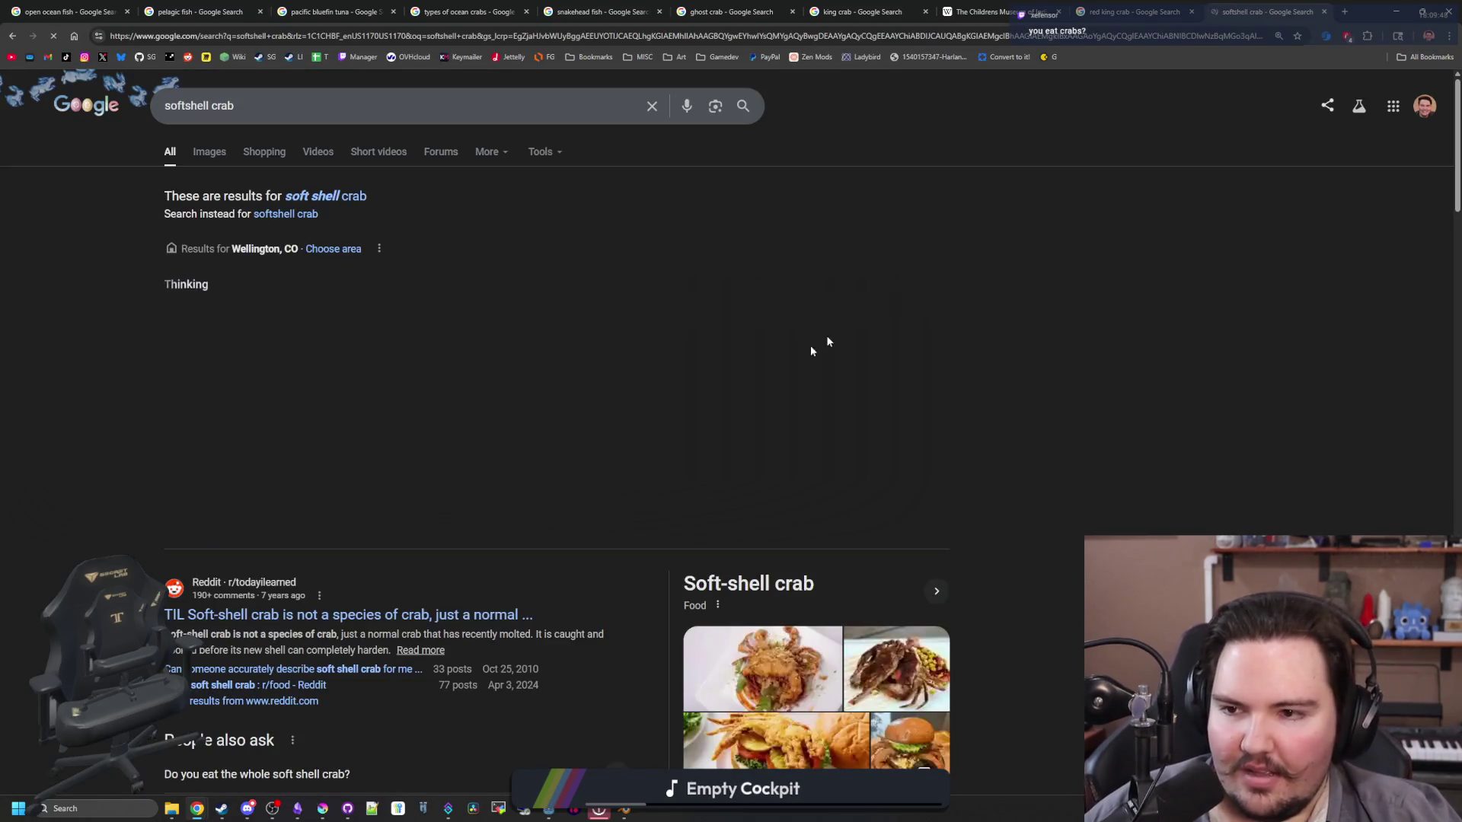
{"action": "scroll", "coordinate": [812, 351], "scroll_direction": "down", "scroll_amount": 4}
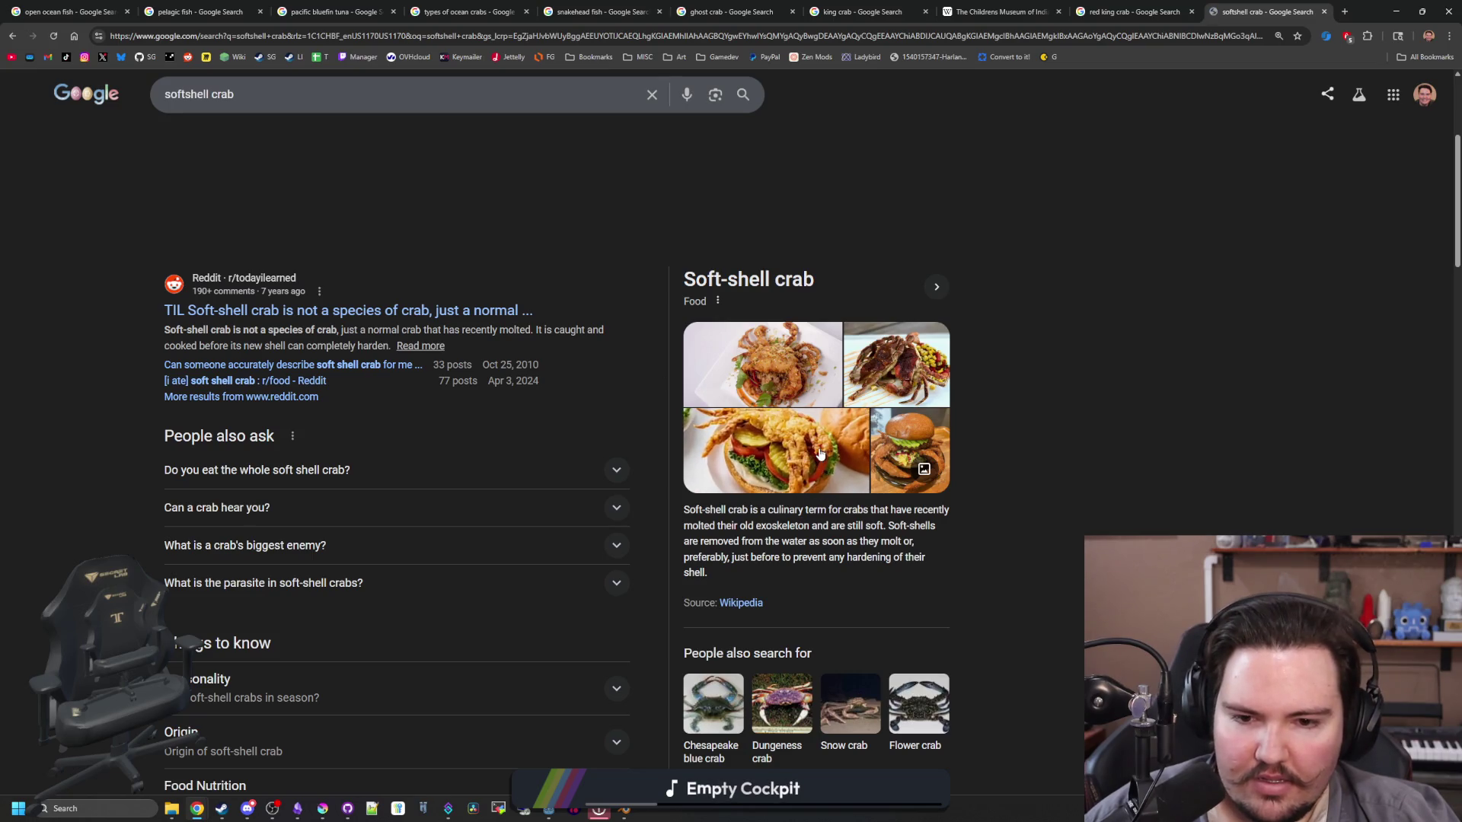
{"action": "mouse_move", "coordinate": [718, 526]}
{"action": "left_mouse_down"}
{"action": "mouse_move", "coordinate": [896, 541]}
{"action": "mouse_move", "coordinate": [825, 506]}
{"action": "left_mouse_up"}
{"action": "left_click", "coordinate": [748, 527]}
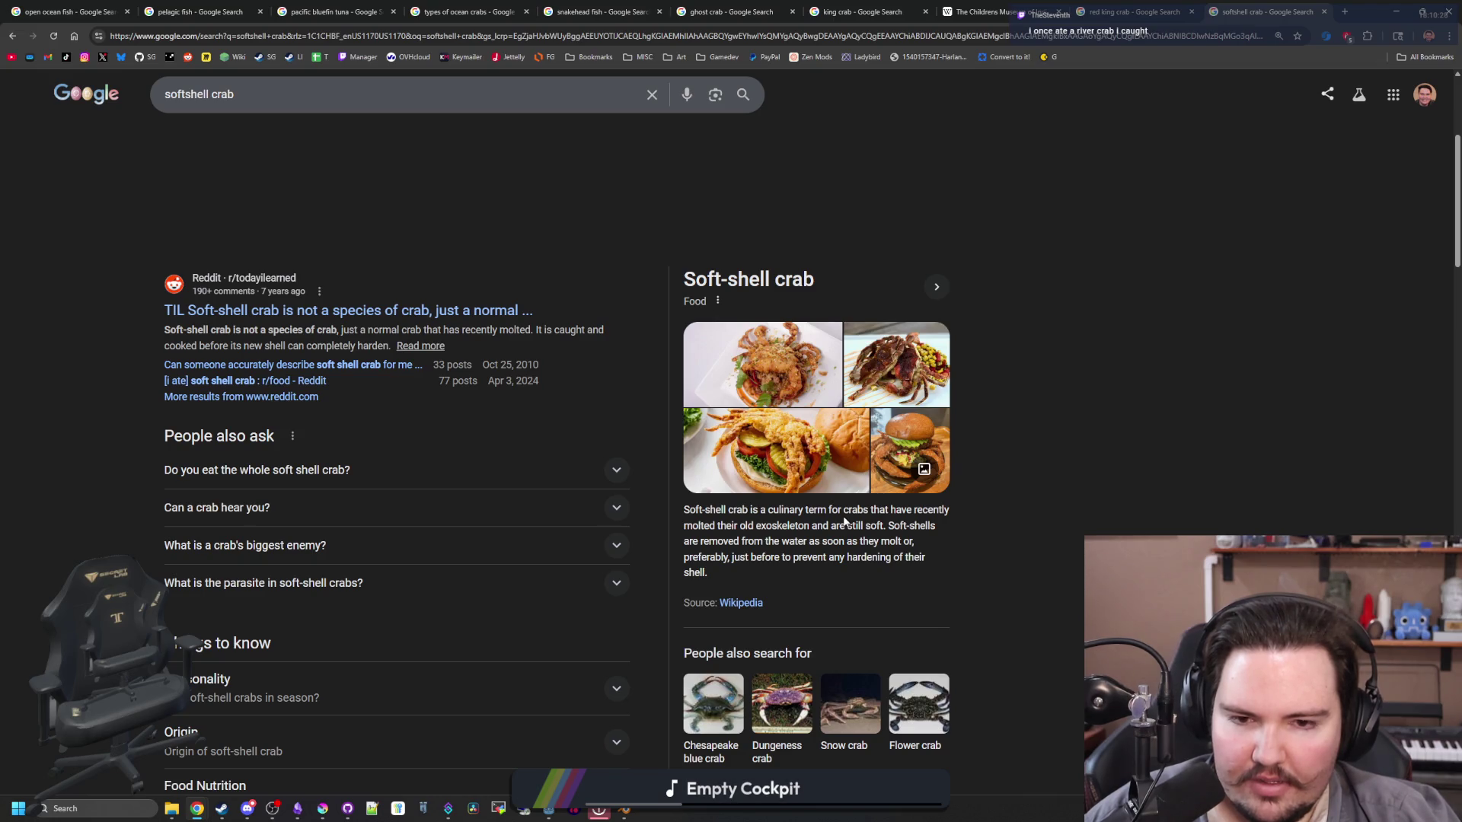
{"action": "scroll", "coordinate": [389, 378], "scroll_direction": "down", "scroll_amount": 3}
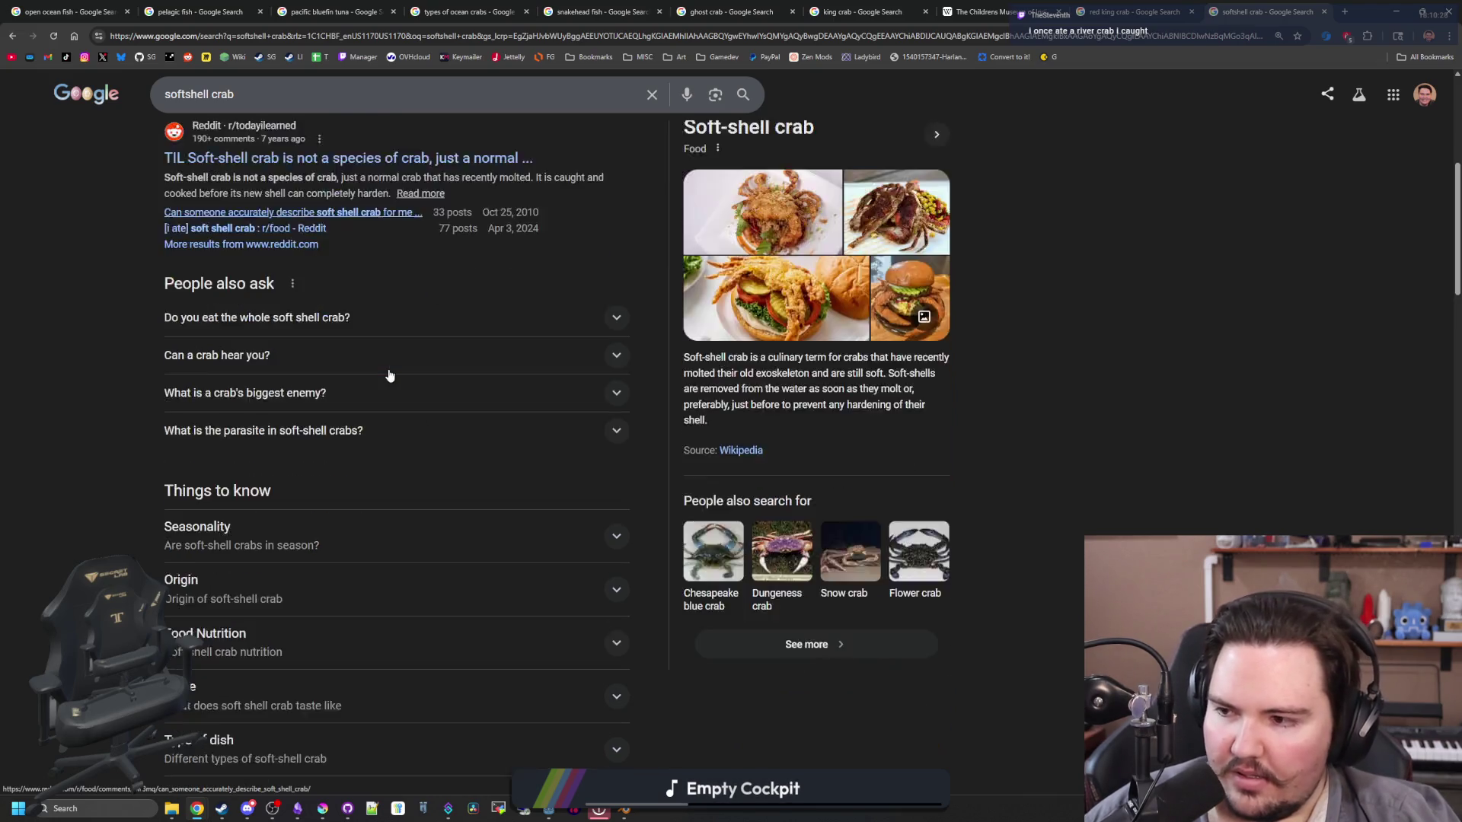
{"action": "scroll", "coordinate": [389, 378], "scroll_direction": "down", "scroll_amount": 4}
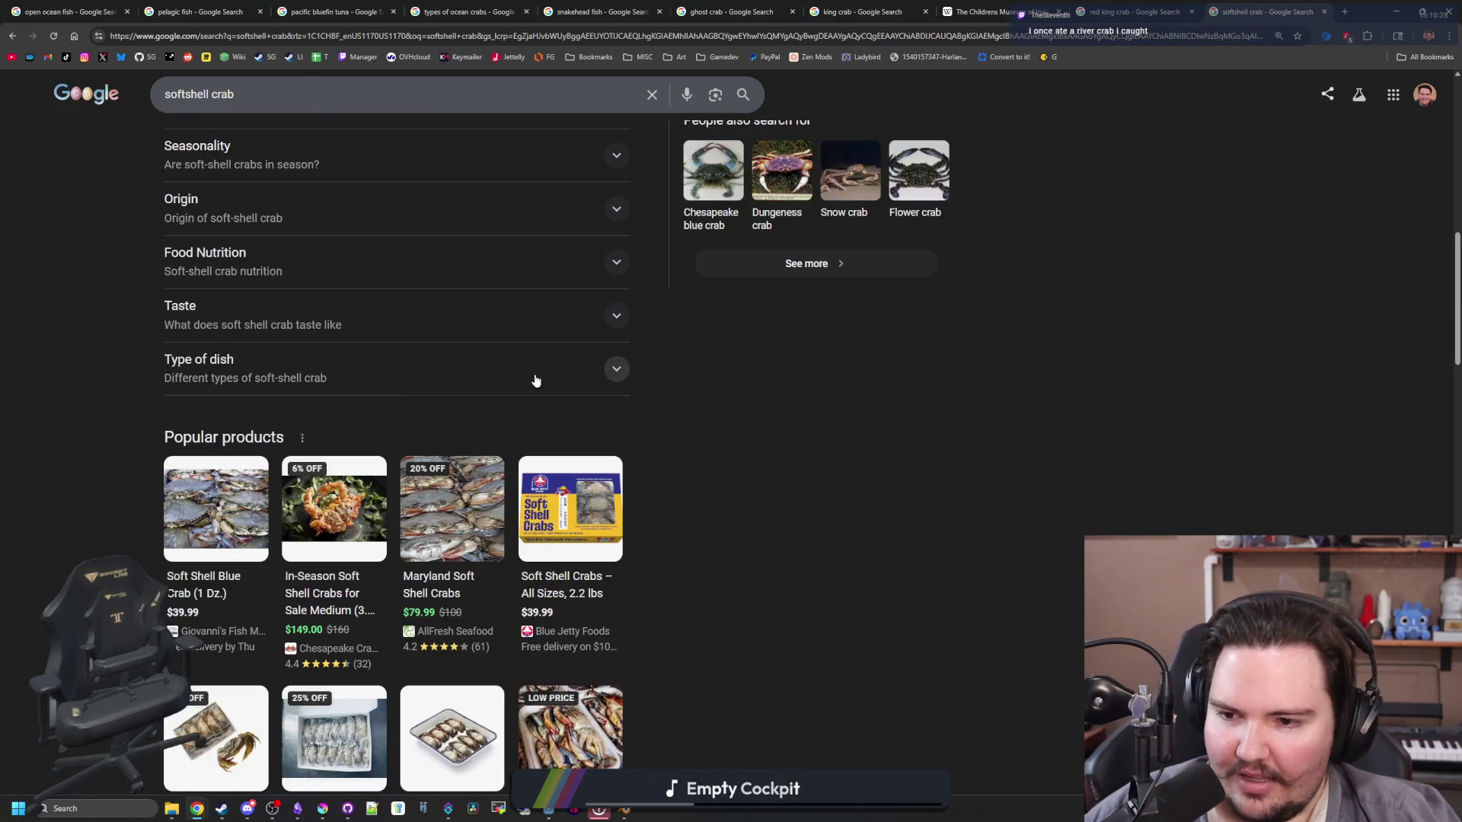
{"action": "scroll", "coordinate": [703, 369], "scroll_direction": "down", "scroll_amount": 4}
{"action": "scroll", "coordinate": [560, 229], "scroll_direction": "up", "scroll_amount": 12}
{"action": "left_click", "coordinate": [440, 37]}
Step: Search 'freshwater crab' images and preview several, ending on the freshwater crab from Cameroon
{"action": "type", "text": "freshwater c"}
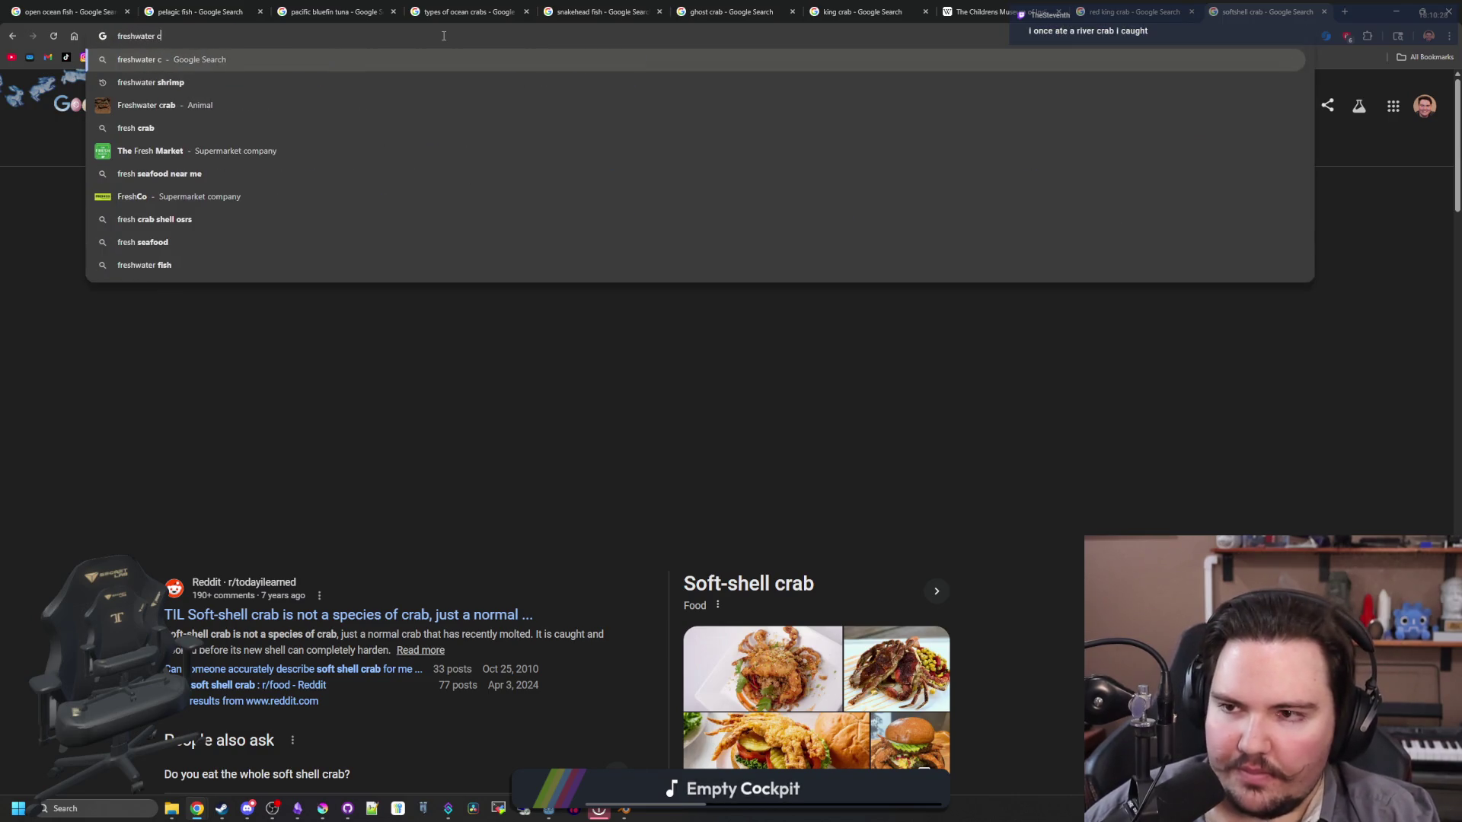
{"action": "type", "text": "rab"}
{"action": "key", "text": "Return"}
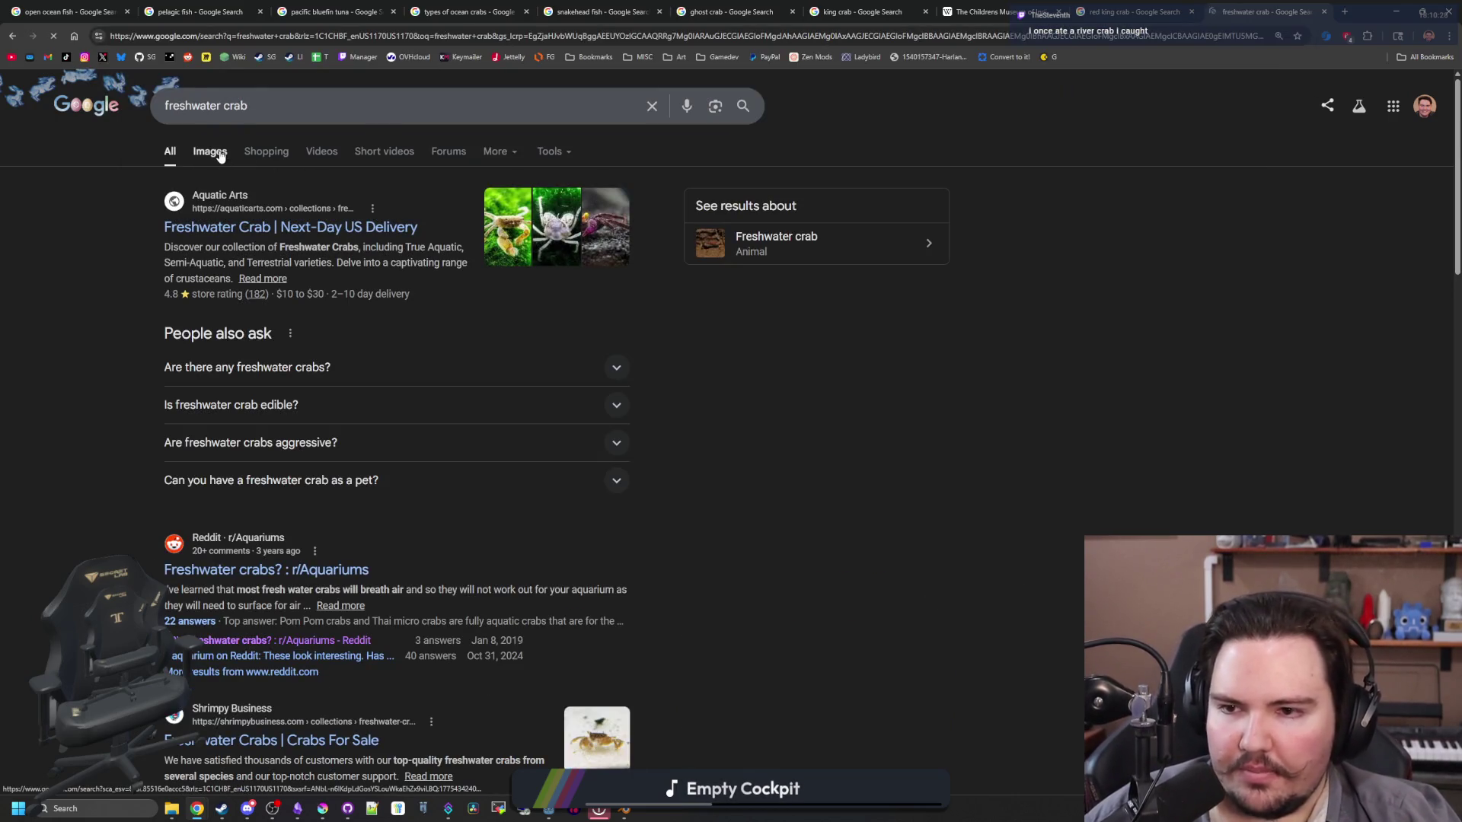
{"action": "left_click", "coordinate": [220, 154]}
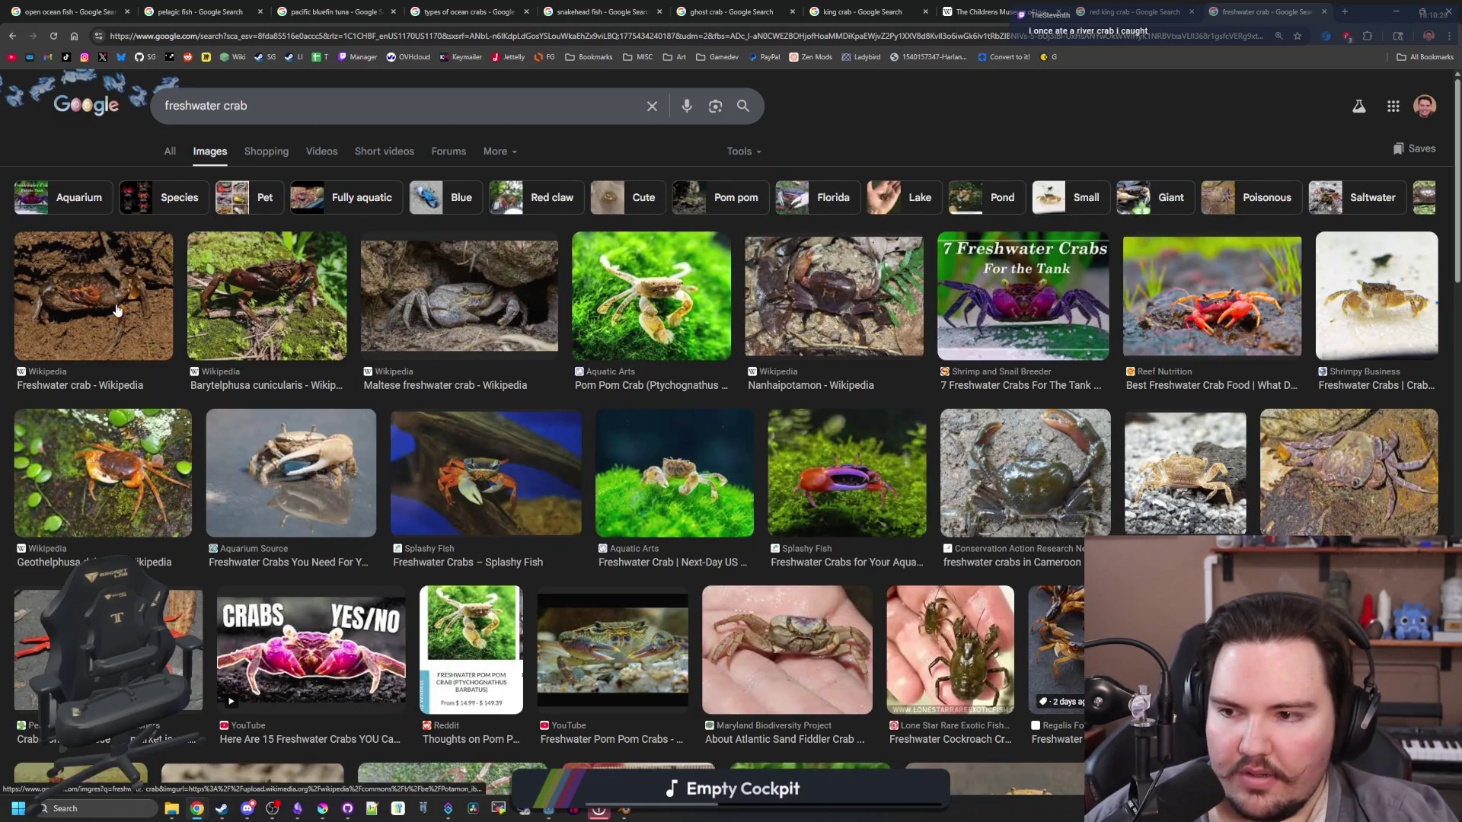
{"action": "left_click", "coordinate": [117, 310]}
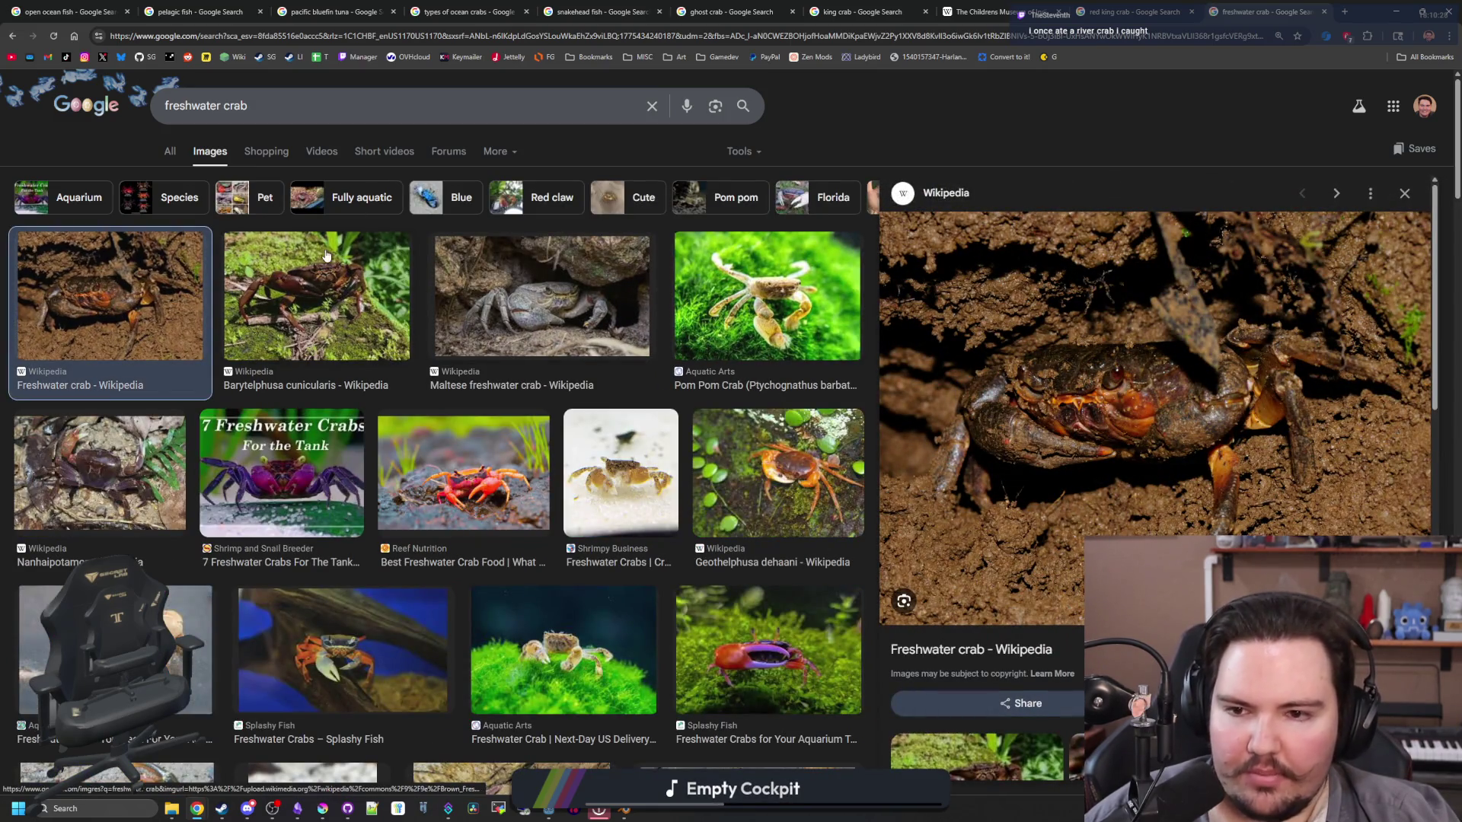
{"action": "left_click", "coordinate": [516, 286]}
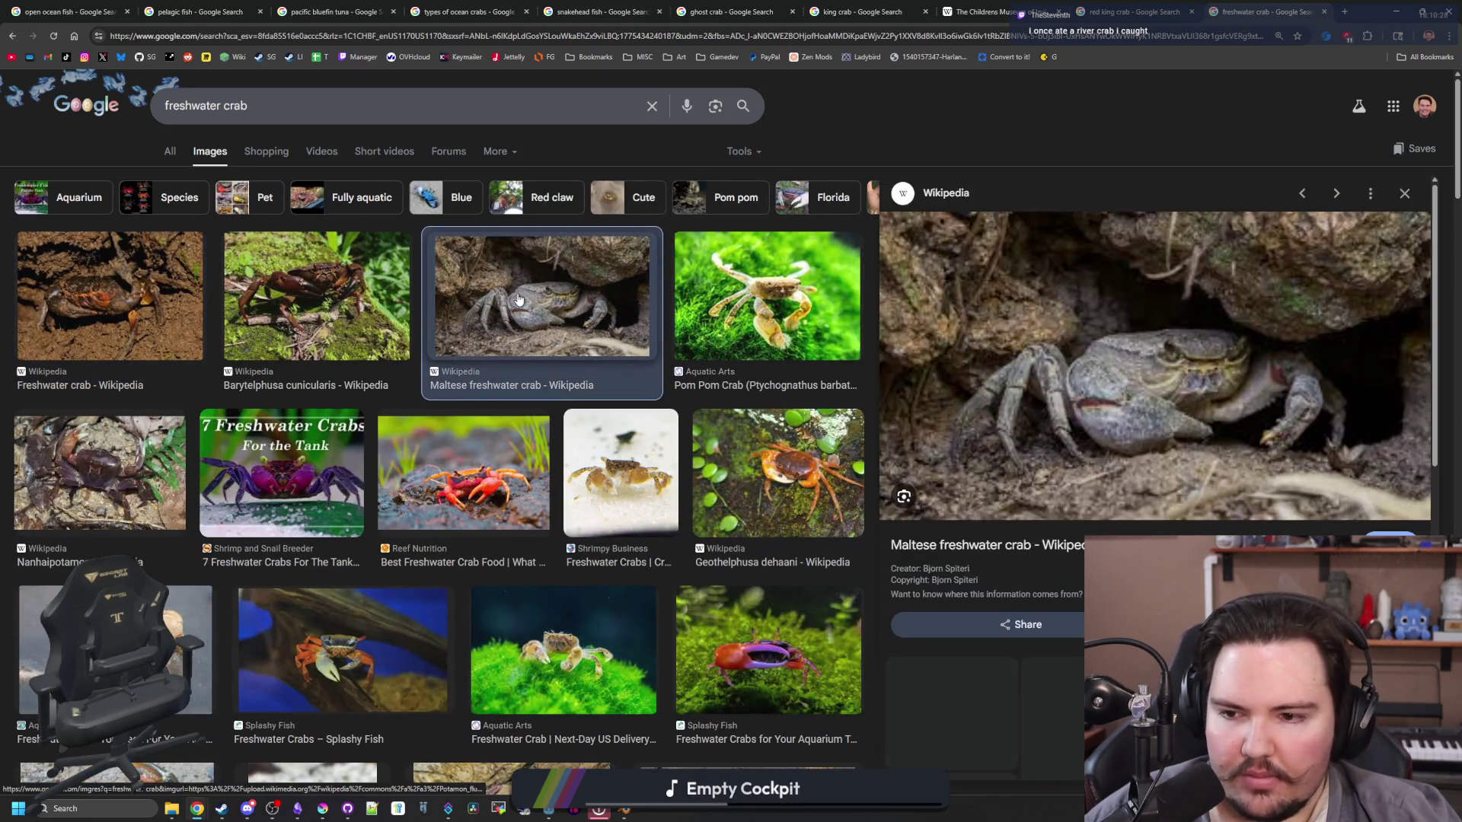
{"action": "left_click", "coordinate": [447, 453]}
{"action": "scroll", "coordinate": [796, 440], "scroll_direction": "down", "scroll_amount": 3}
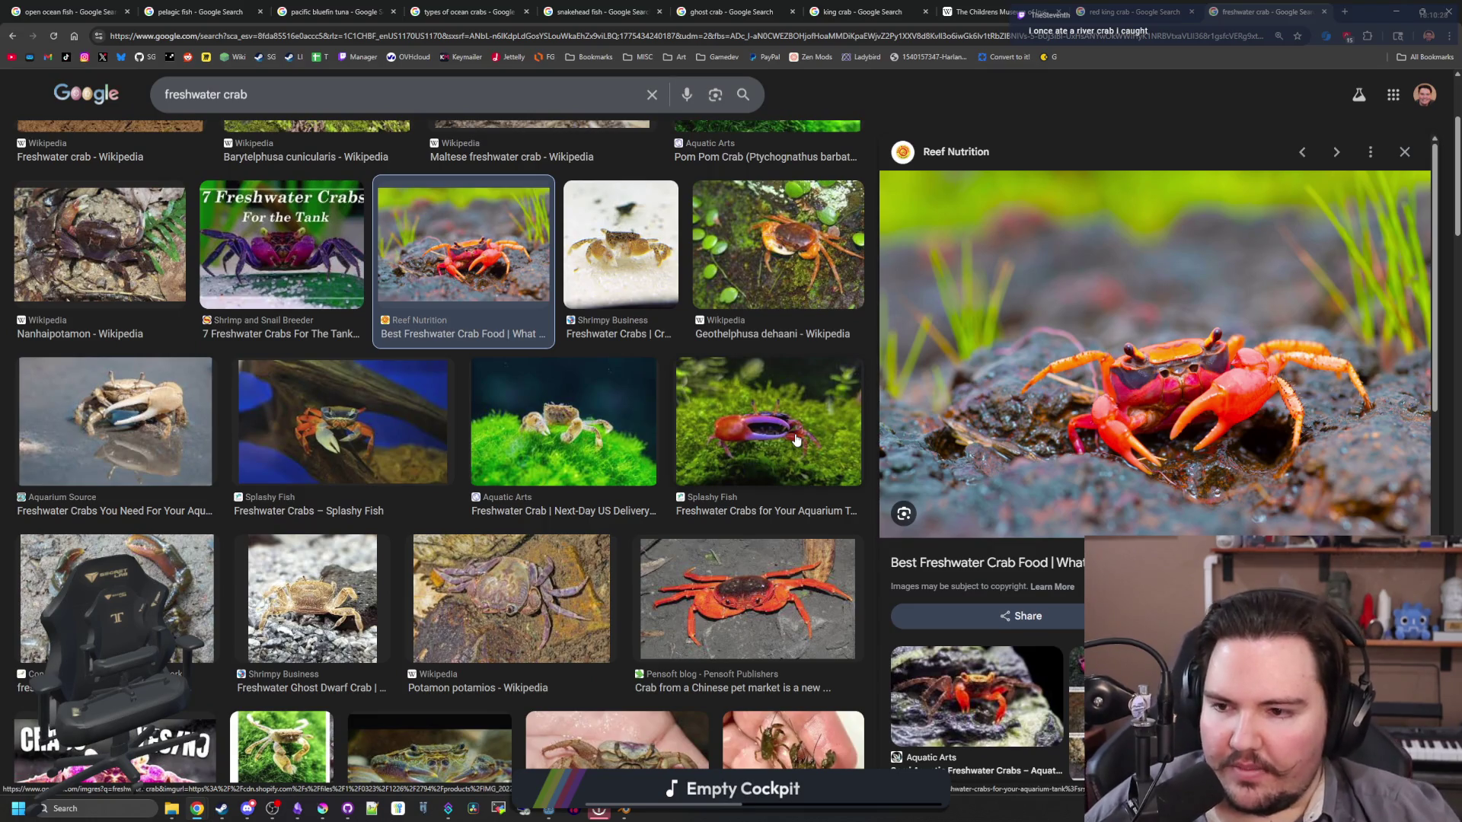
{"action": "left_click", "coordinate": [163, 452]}
{"action": "left_click", "coordinate": [206, 556]}
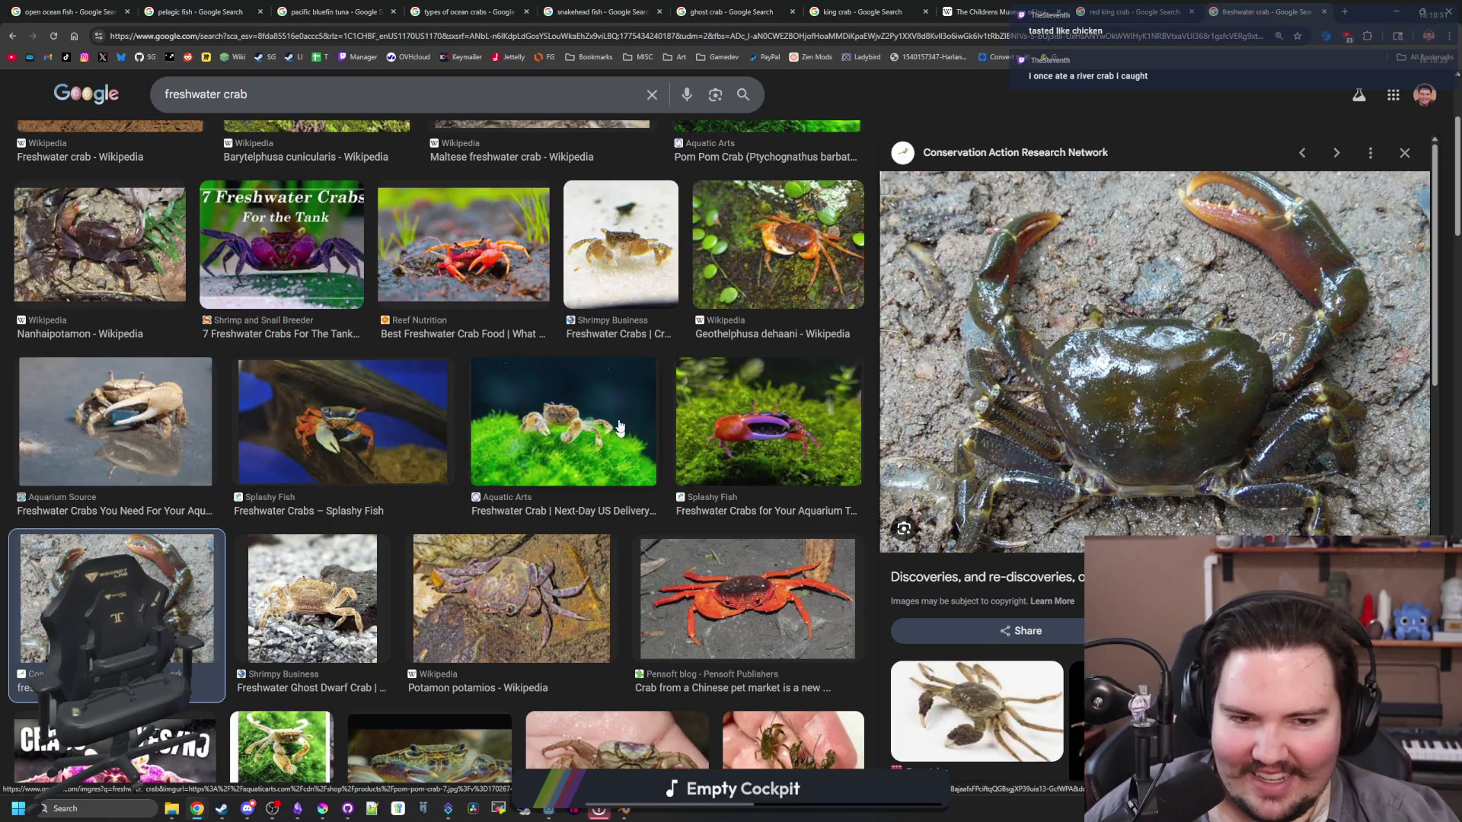
Step: Scroll down through the freshwater crab image results
{"action": "scroll", "coordinate": [618, 390], "scroll_direction": "down", "scroll_amount": 3}
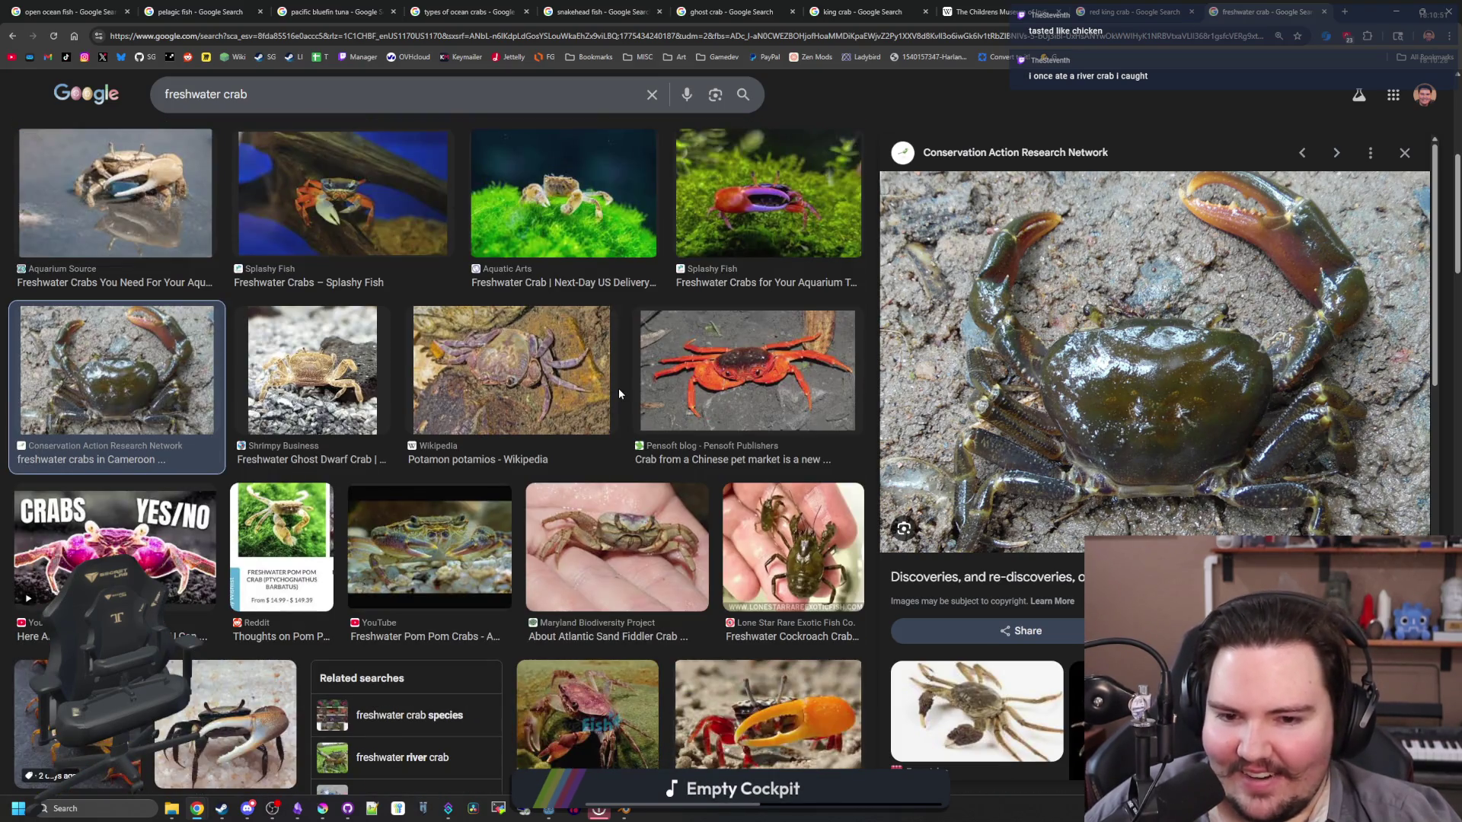
{"action": "scroll", "coordinate": [619, 393], "scroll_direction": "down", "scroll_amount": 2}
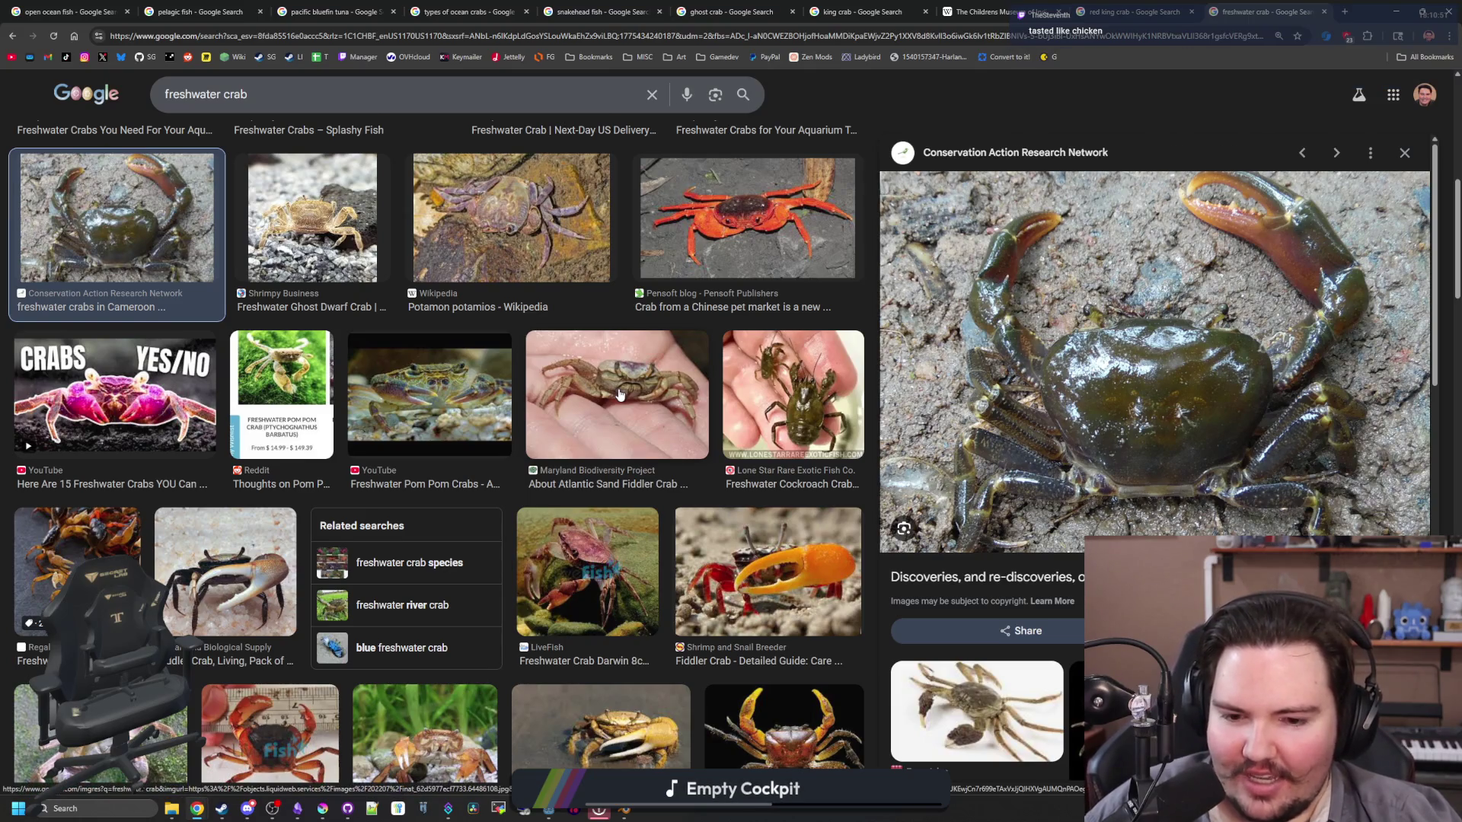
{"action": "scroll", "coordinate": [621, 394], "scroll_direction": "down", "scroll_amount": 2}
{"action": "scroll", "coordinate": [620, 394], "scroll_direction": "down", "scroll_amount": 2}
{"action": "scroll", "coordinate": [620, 394], "scroll_direction": "down", "scroll_amount": 2}
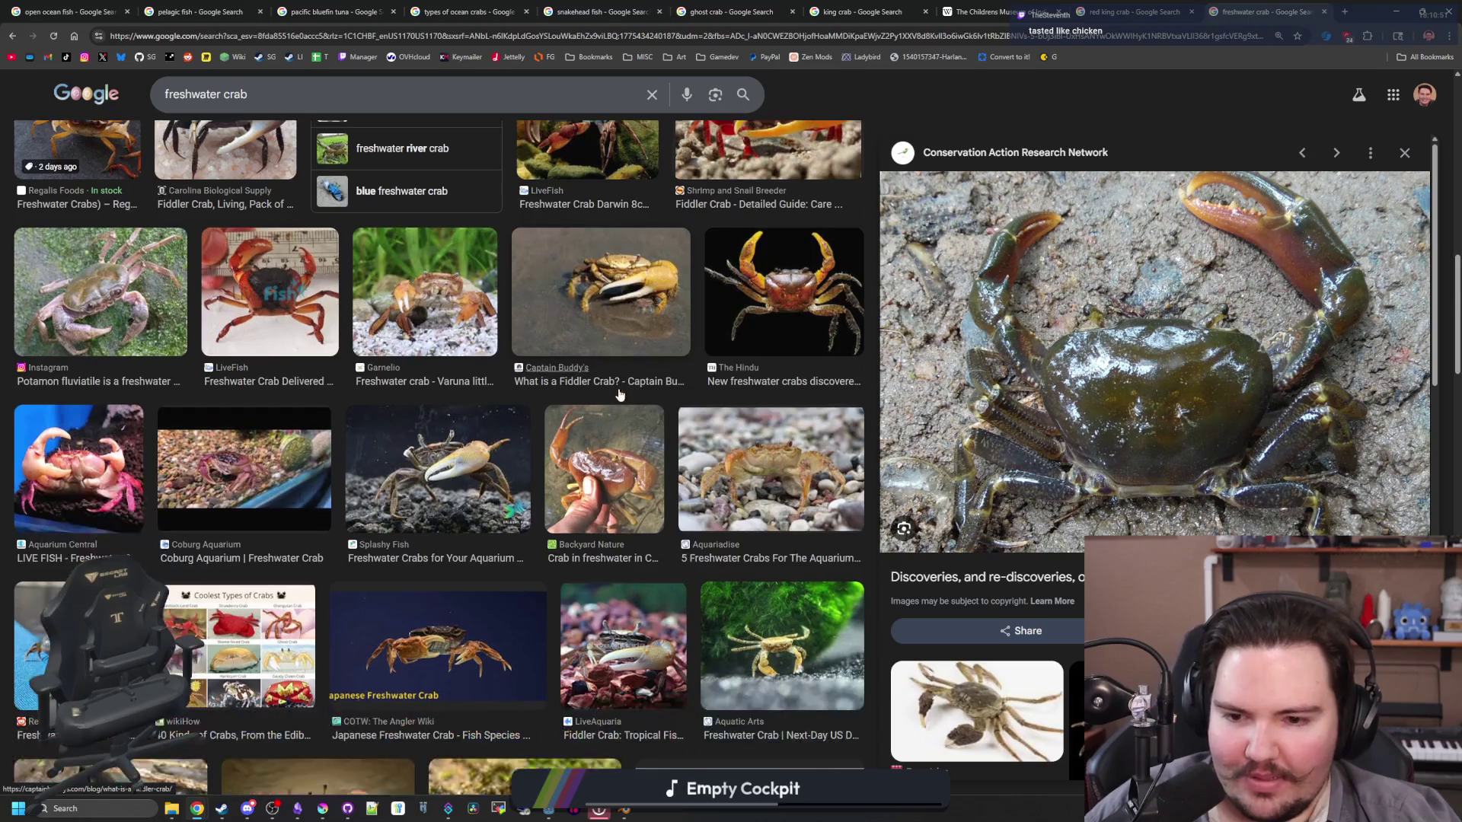
{"action": "scroll", "coordinate": [620, 394], "scroll_direction": "down", "scroll_amount": 4}
{"action": "scroll", "coordinate": [621, 395], "scroll_direction": "down", "scroll_amount": 3}
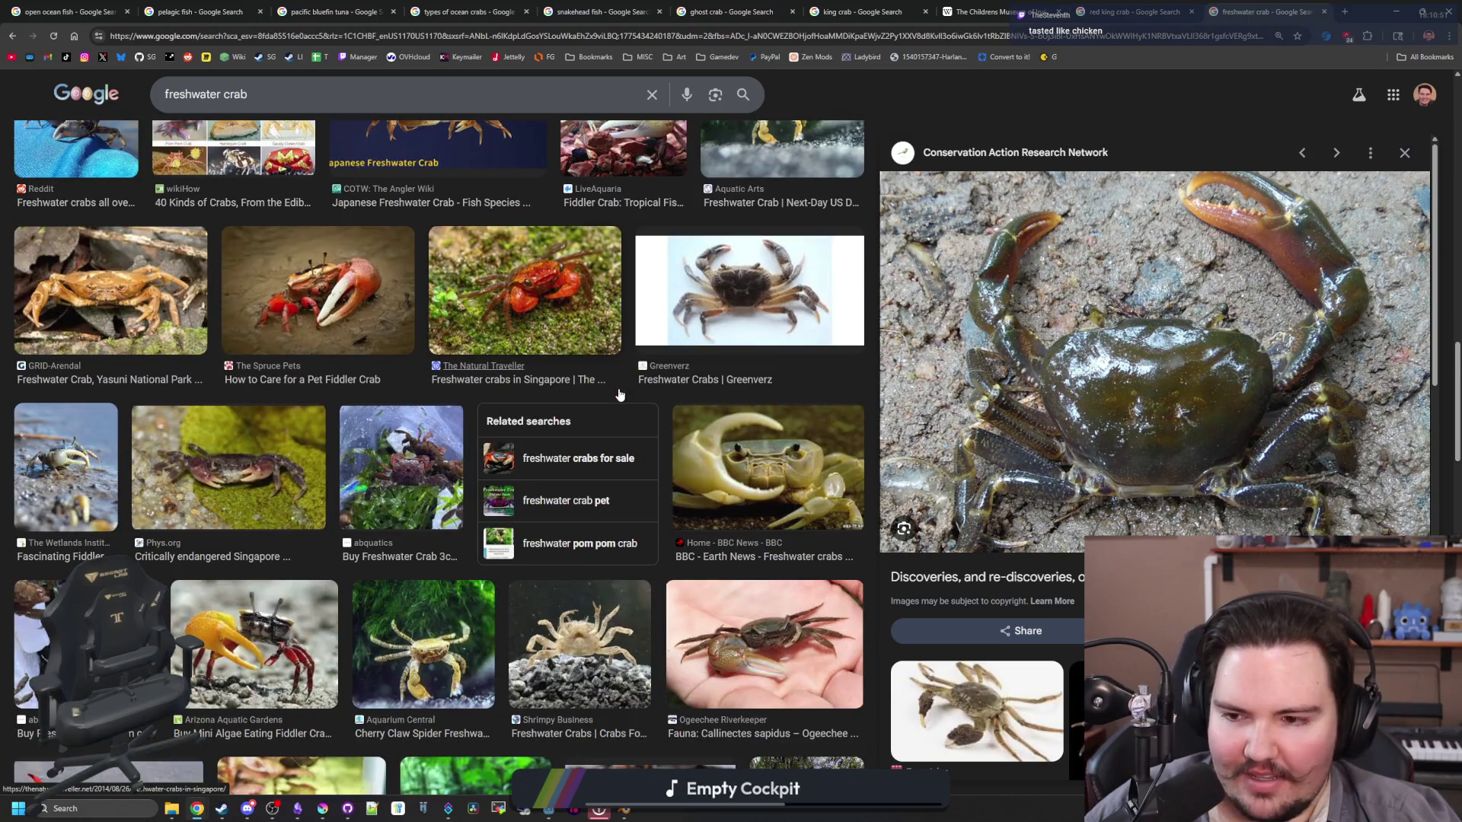
{"action": "scroll", "coordinate": [621, 394], "scroll_direction": "down", "scroll_amount": 4}
{"action": "scroll", "coordinate": [676, 412], "scroll_direction": "down", "scroll_amount": 2}
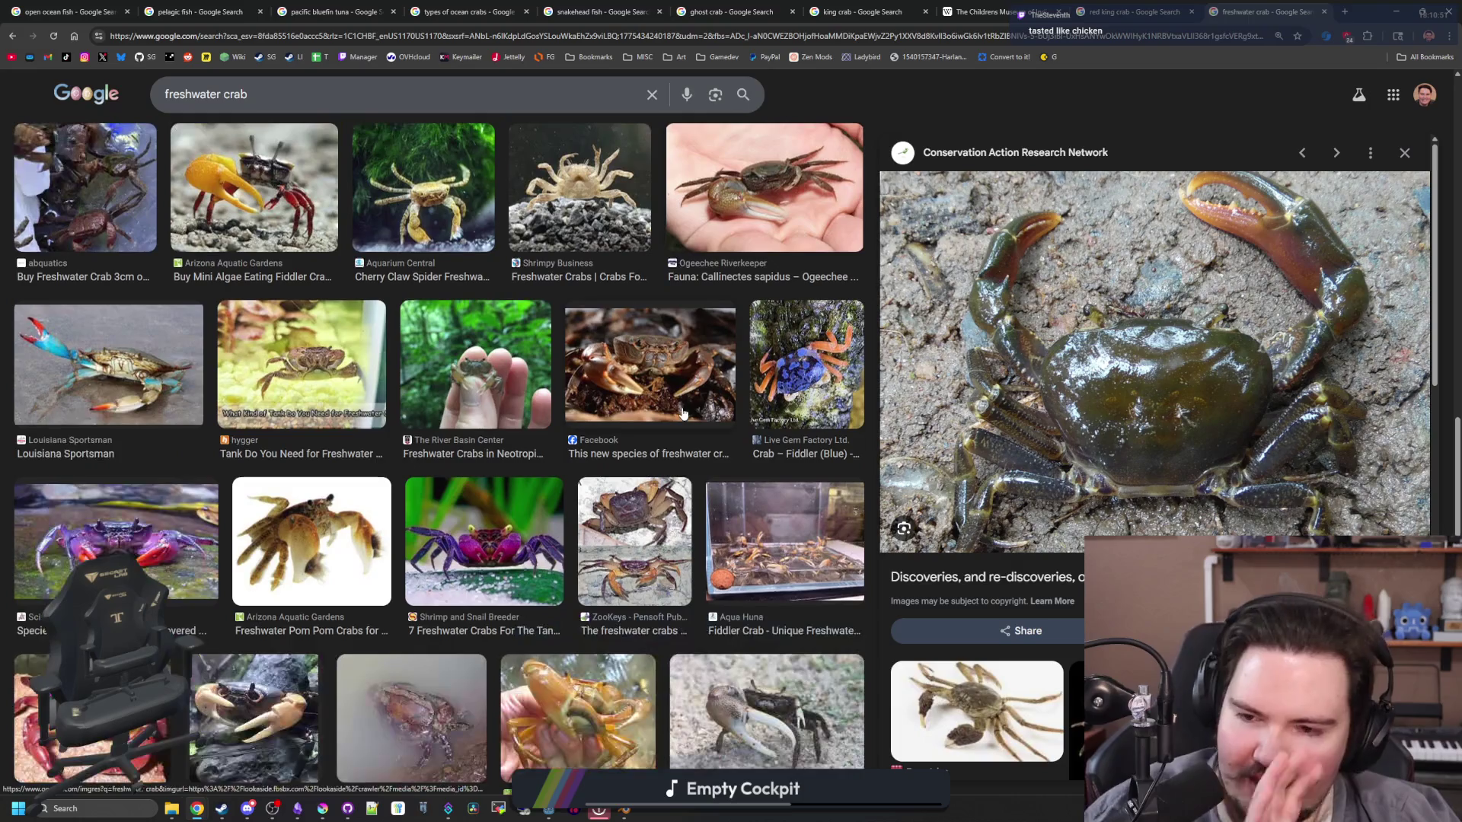
{"action": "scroll", "coordinate": [678, 413], "scroll_direction": "down", "scroll_amount": 2}
{"action": "scroll", "coordinate": [683, 414], "scroll_direction": "down", "scroll_amount": 2}
{"action": "scroll", "coordinate": [683, 413], "scroll_direction": "down", "scroll_amount": 1}
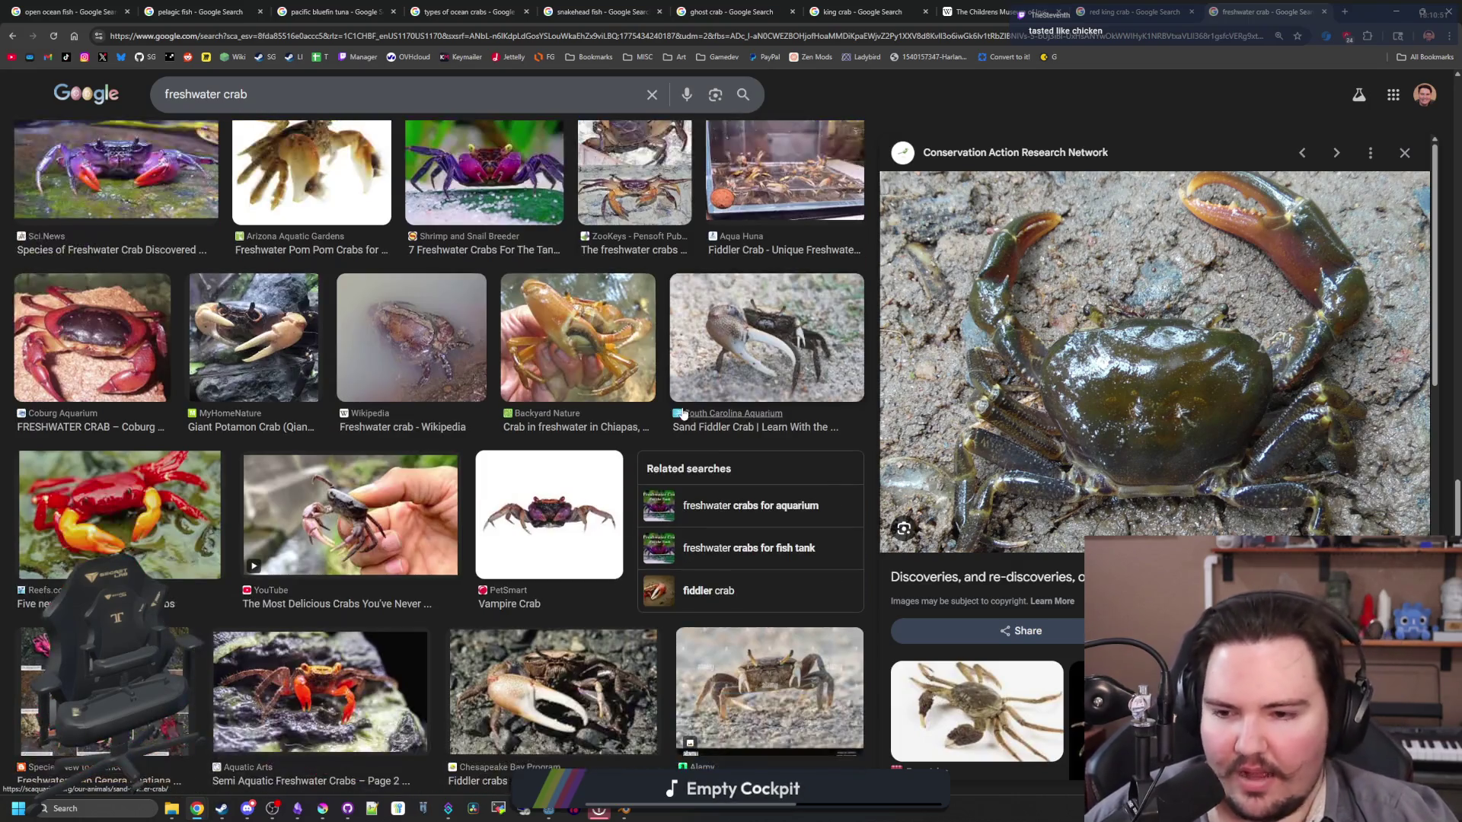
{"action": "scroll", "coordinate": [683, 414], "scroll_direction": "down", "scroll_amount": 2}
{"action": "scroll", "coordinate": [776, 434], "scroll_direction": "down", "scroll_amount": 5}
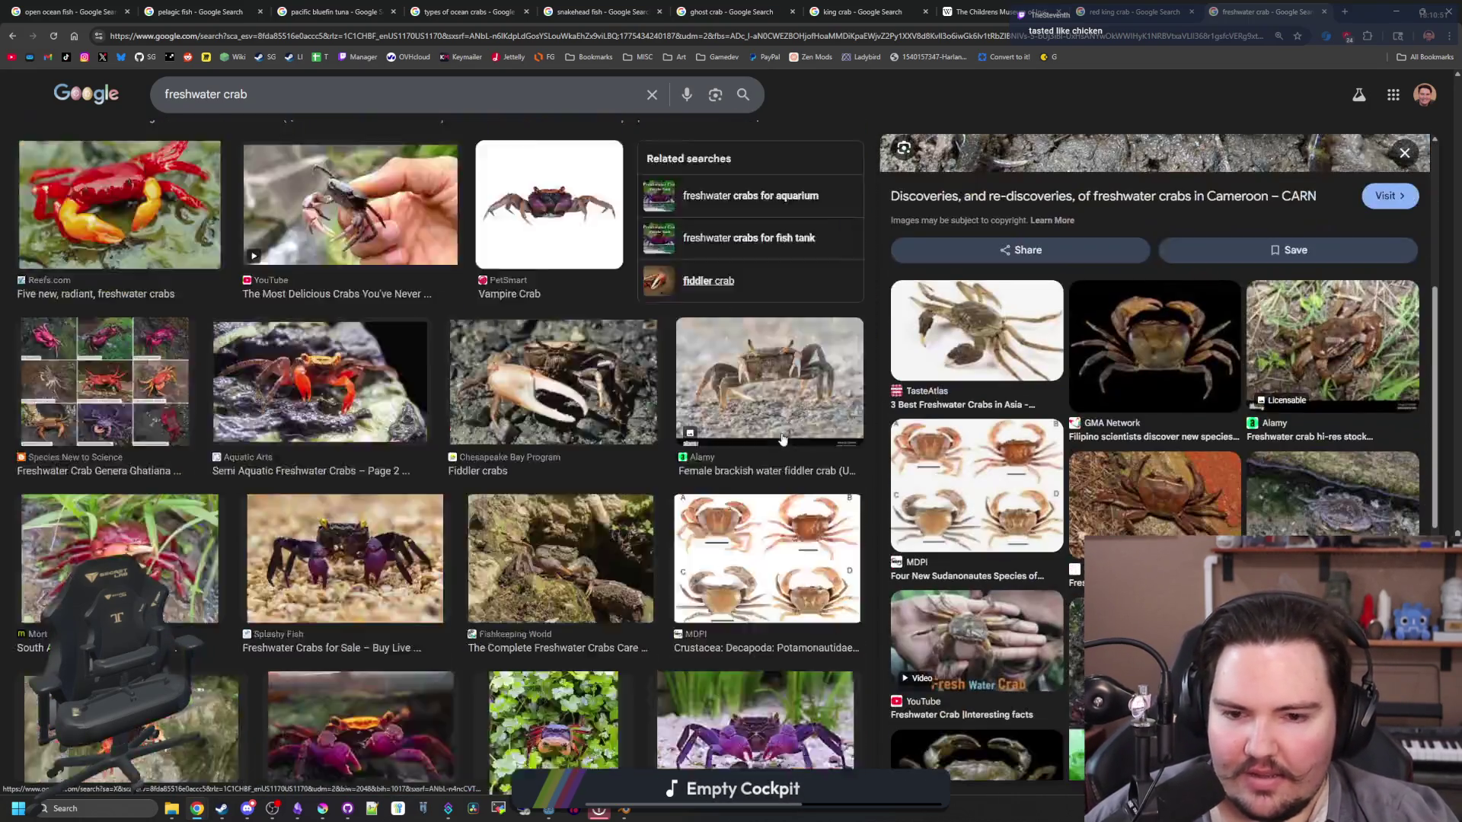
{"action": "scroll", "coordinate": [782, 438], "scroll_direction": "down", "scroll_amount": 5}
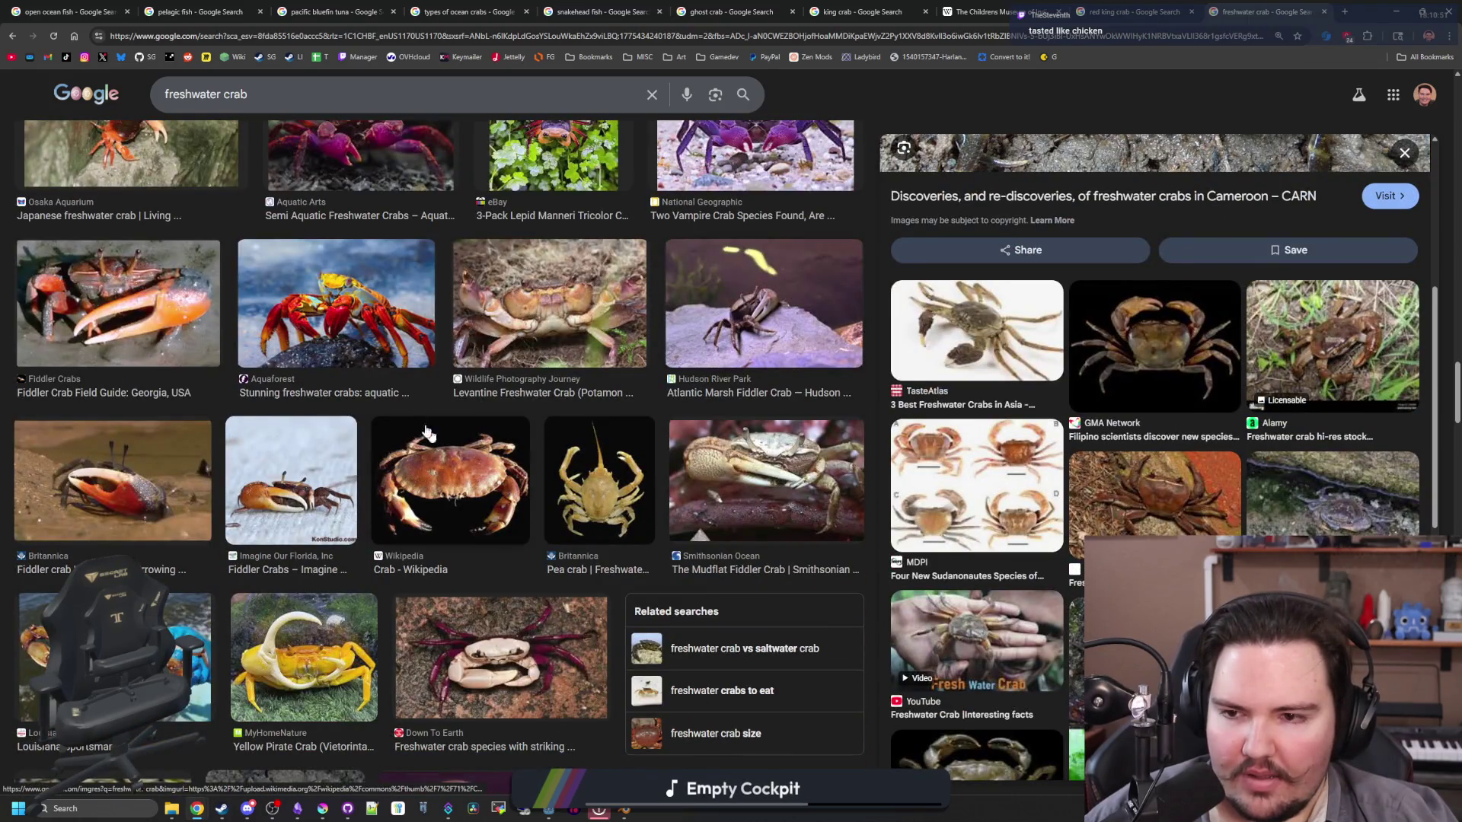
{"action": "scroll", "coordinate": [627, 342], "scroll_direction": "up", "scroll_amount": 10}
Step: Return to the red king crab images and preview Ruben's Alaskan King Crabs and the red-vs-golden comparison
{"action": "key", "text": "ctrl+shift+Tab"}
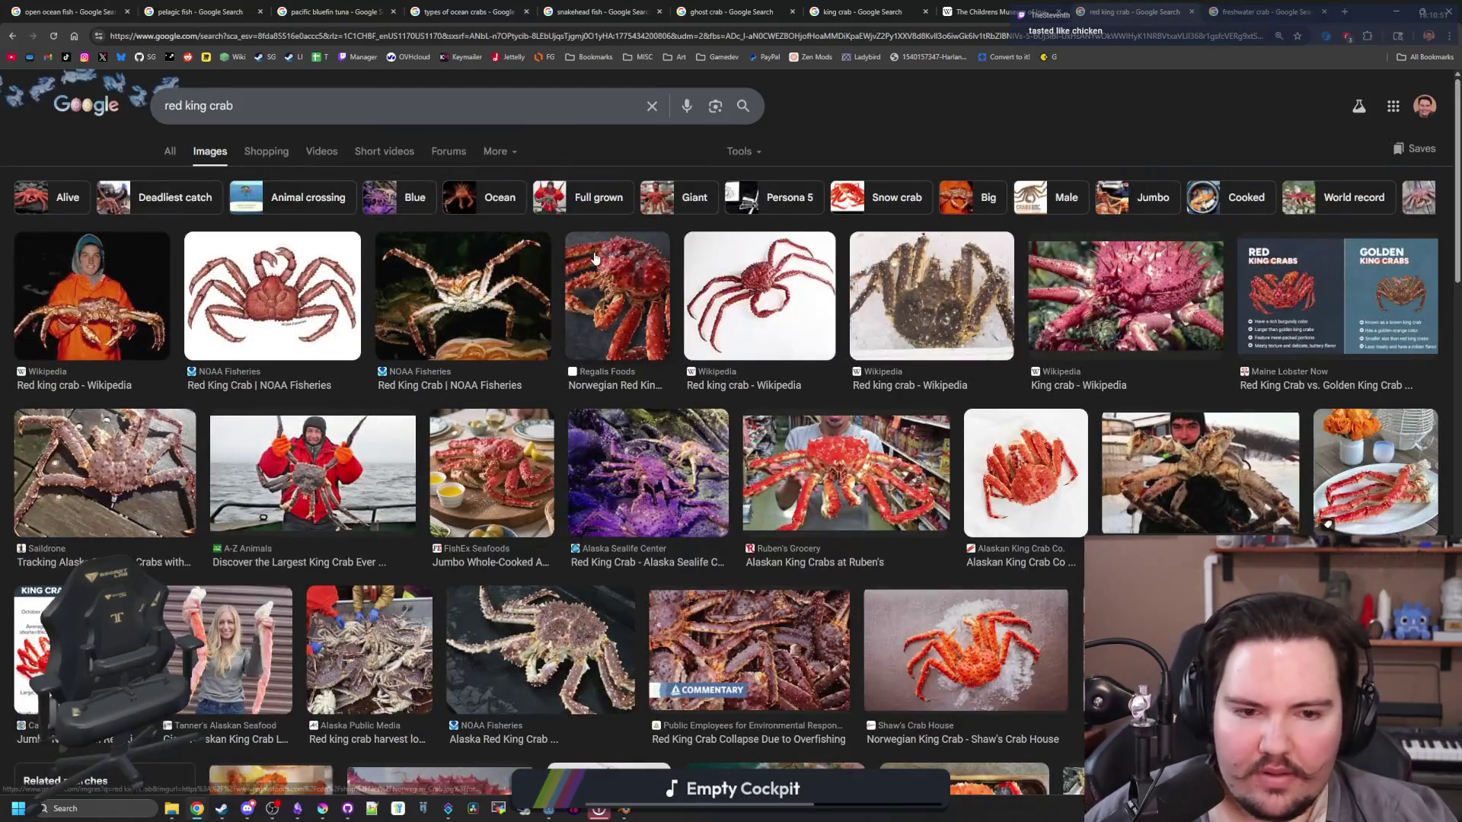
{"action": "left_click", "coordinate": [844, 452]}
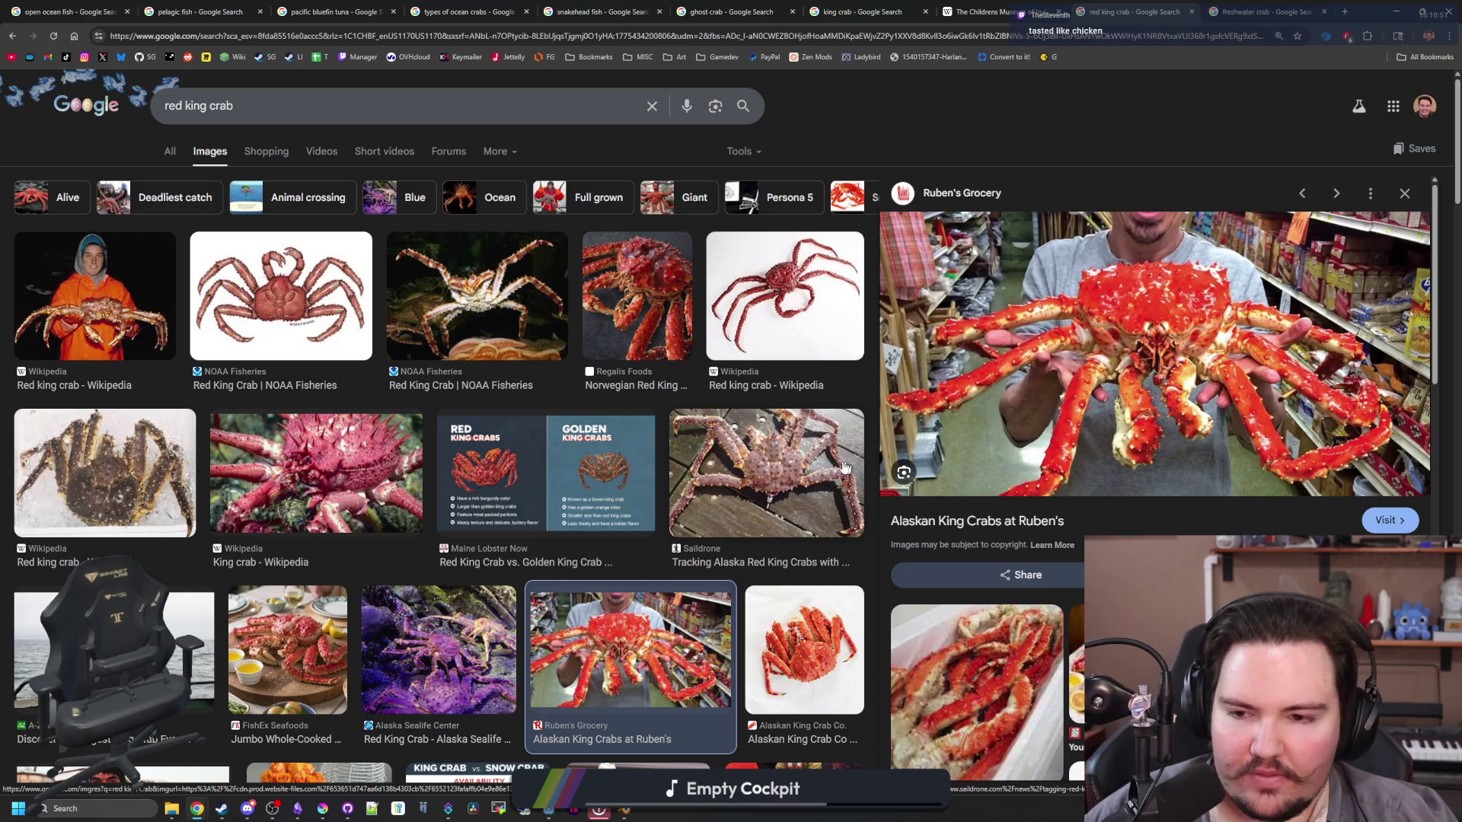
{"action": "left_click", "coordinate": [640, 449]}
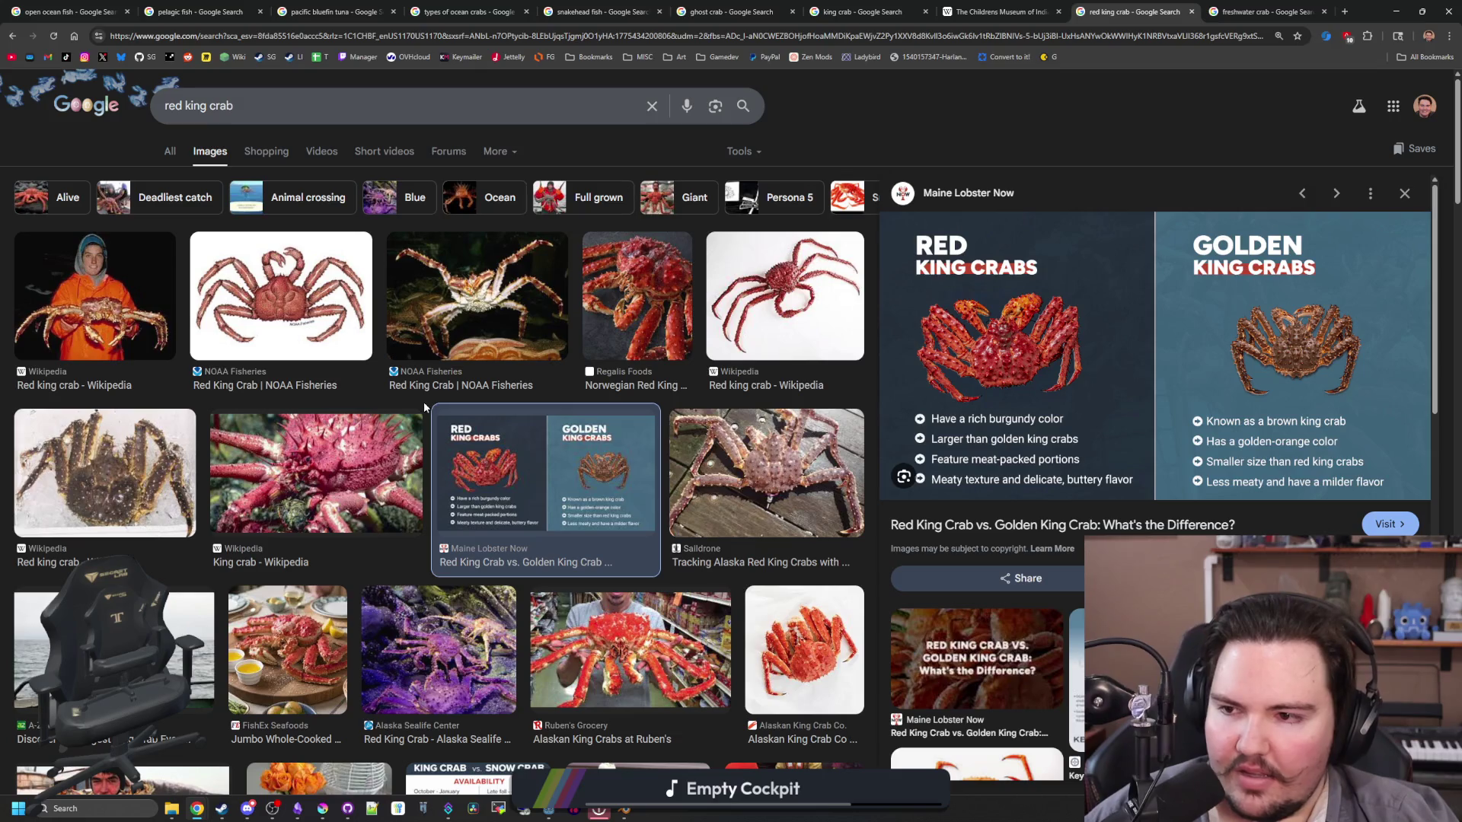
{"action": "scroll", "coordinate": [321, 411], "scroll_direction": "down", "scroll_amount": 2}
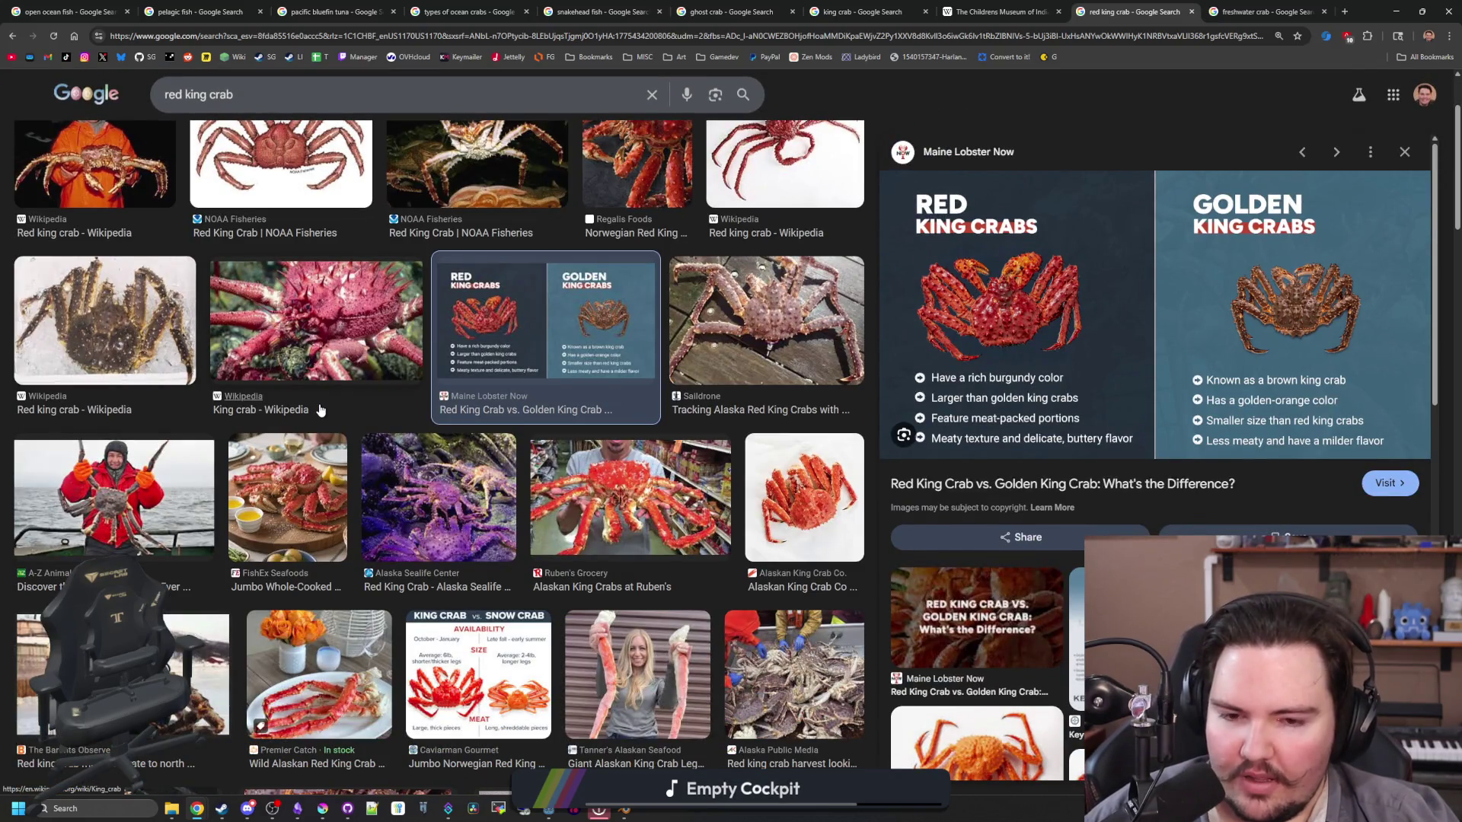
{"action": "scroll", "coordinate": [321, 410], "scroll_direction": "down", "scroll_amount": 4}
{"action": "scroll", "coordinate": [321, 411], "scroll_direction": "down", "scroll_amount": 4}
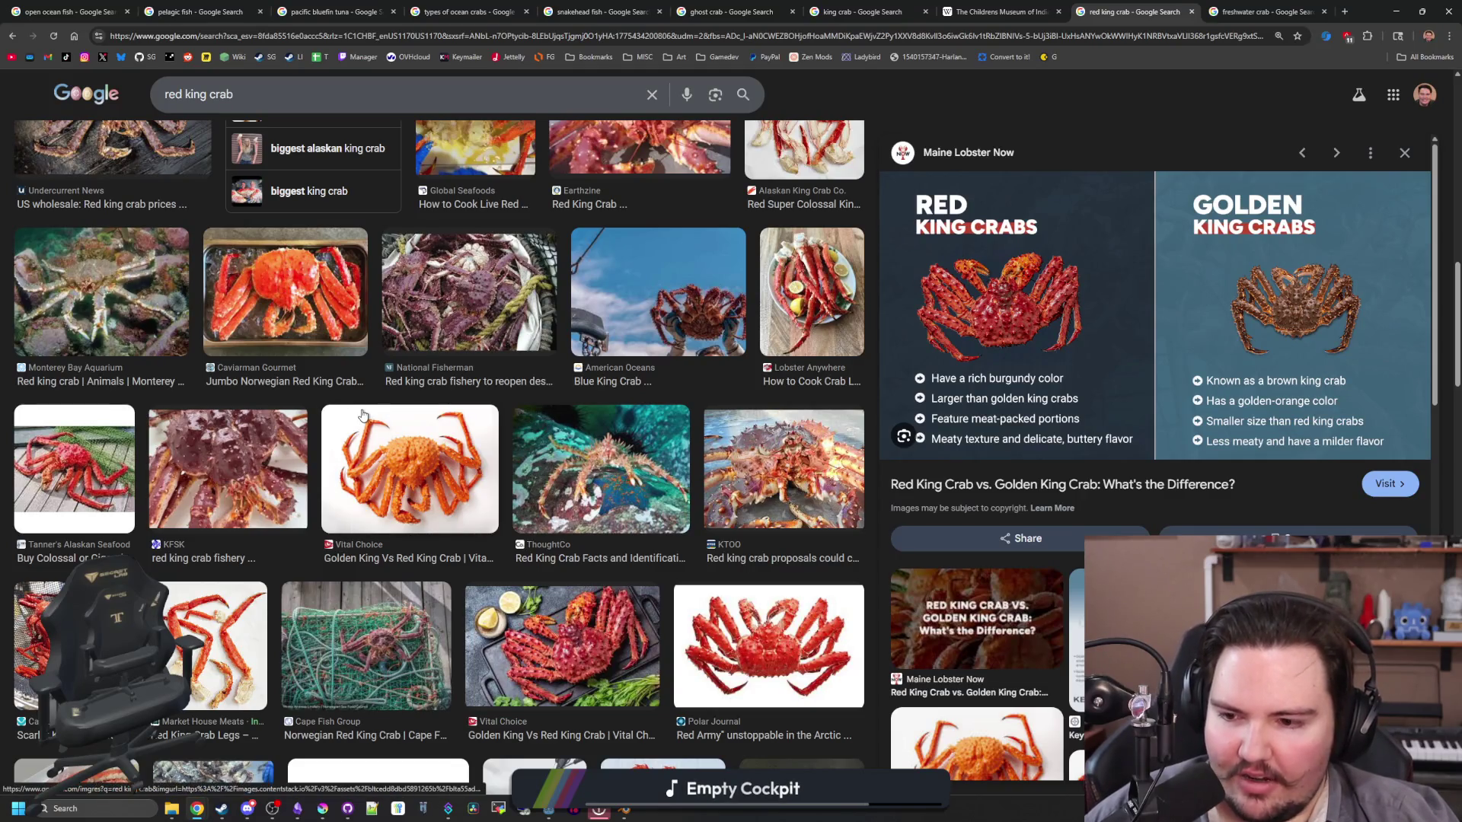
{"action": "scroll", "coordinate": [362, 415], "scroll_direction": "down", "scroll_amount": 4}
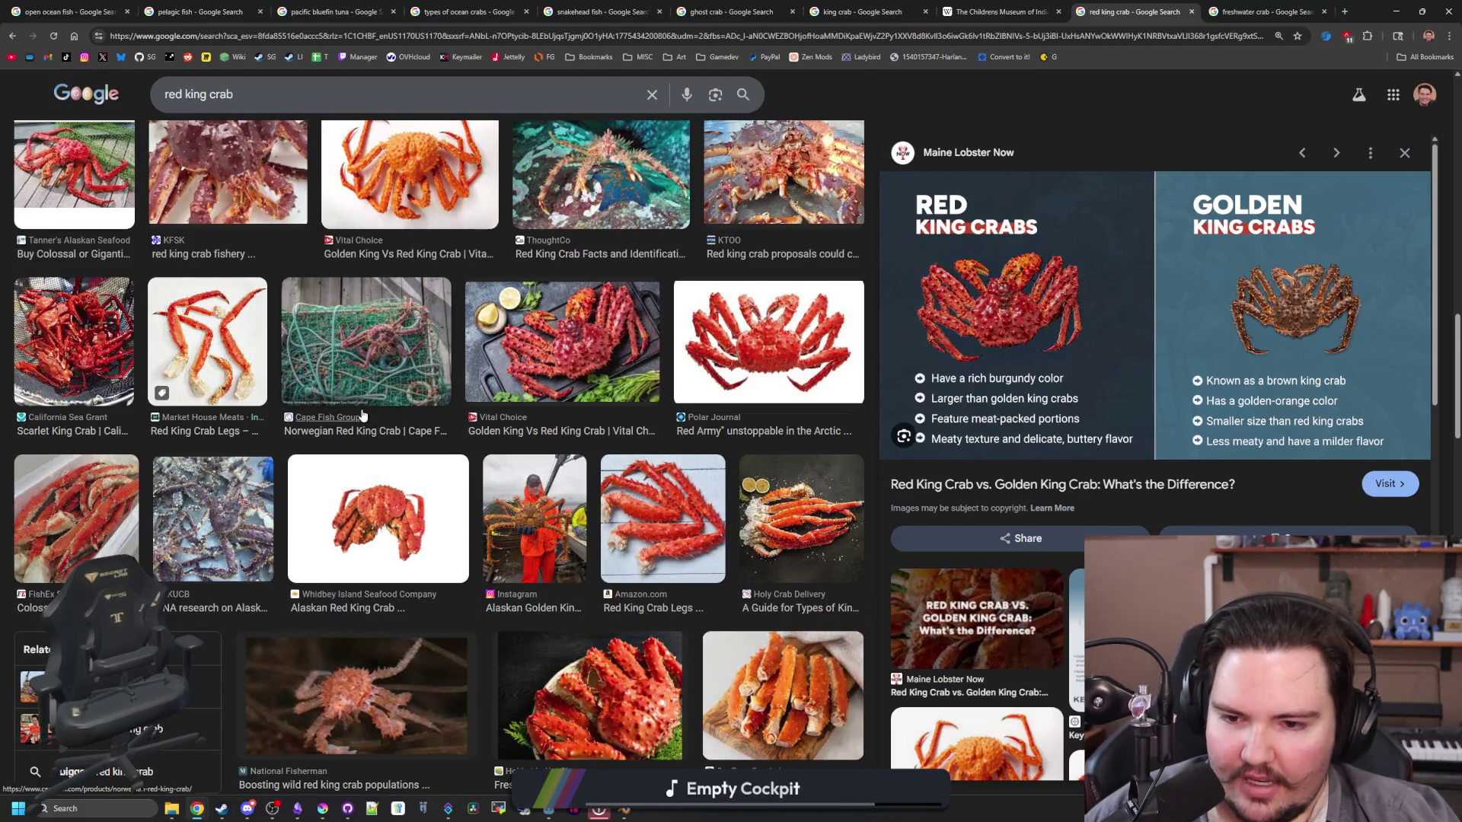
{"action": "scroll", "coordinate": [362, 415], "scroll_direction": "down", "scroll_amount": 2}
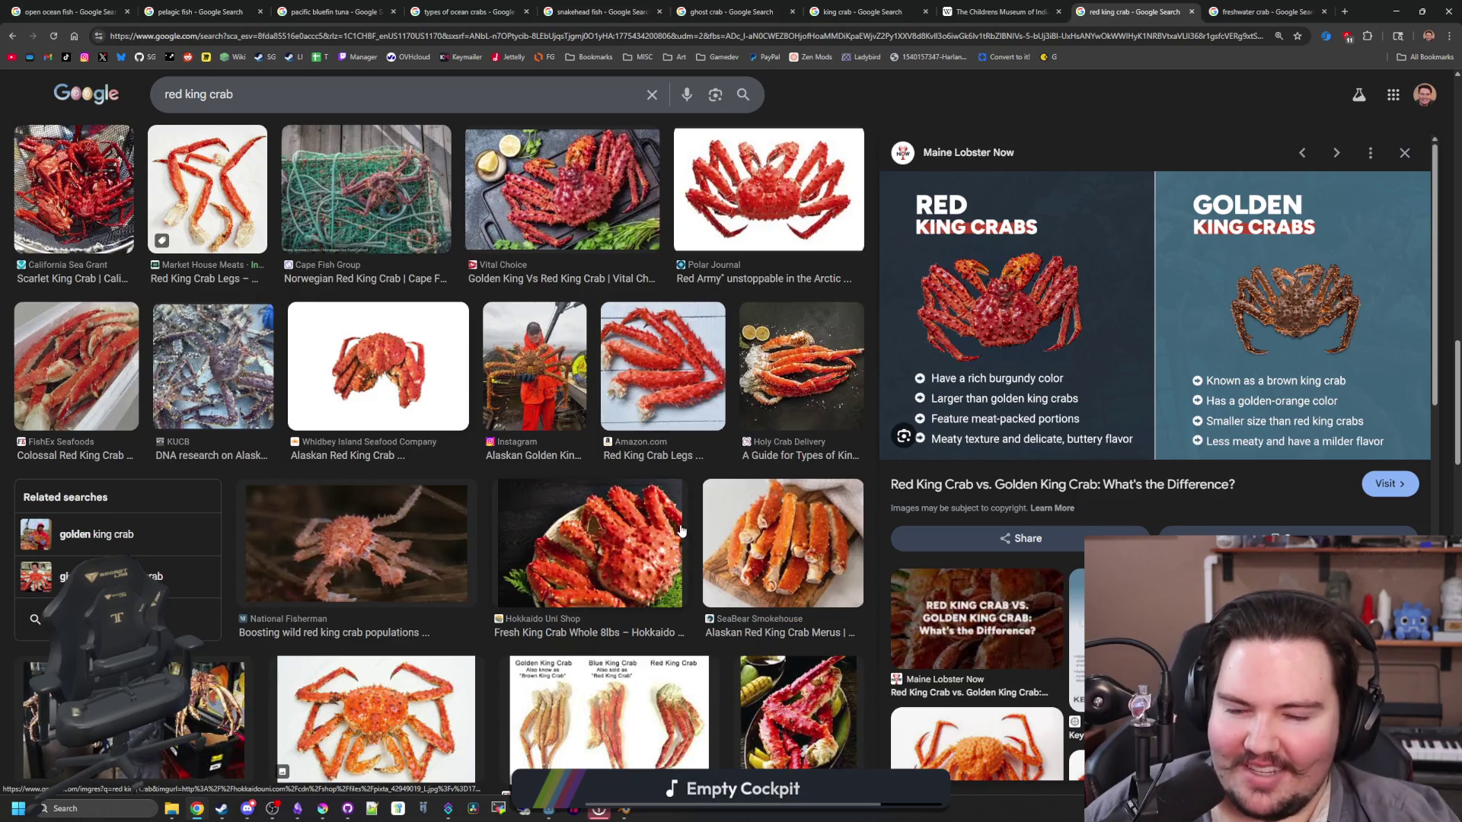
Step: Preview the SeaBear king crab legs, Domaine Caviar live crab and Ruben's Grocery photos further down
{"action": "left_click", "coordinate": [730, 542]}
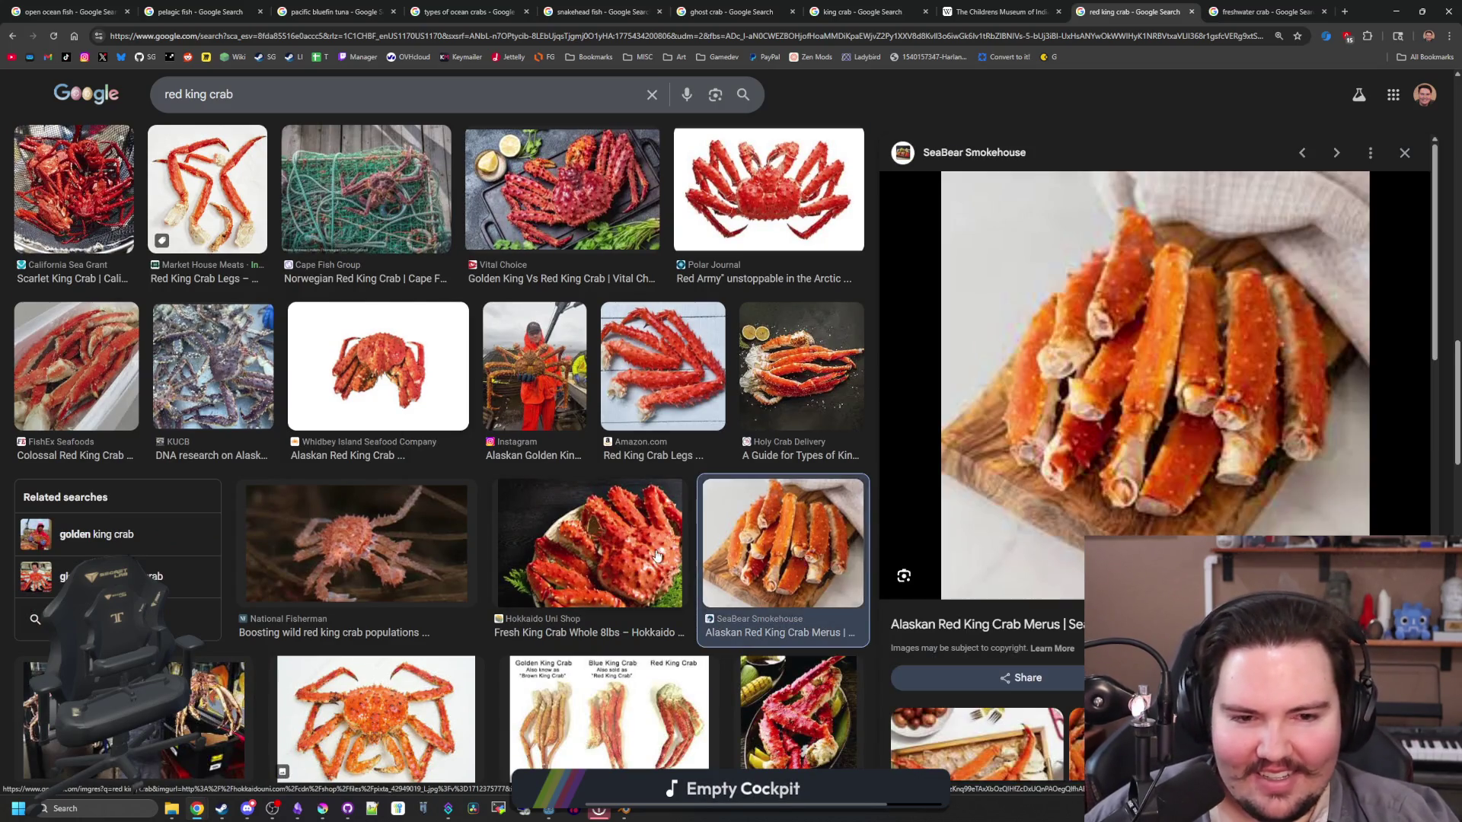
{"action": "scroll", "coordinate": [657, 555], "scroll_direction": "down", "scroll_amount": 3}
{"action": "scroll", "coordinate": [656, 555], "scroll_direction": "down", "scroll_amount": 2}
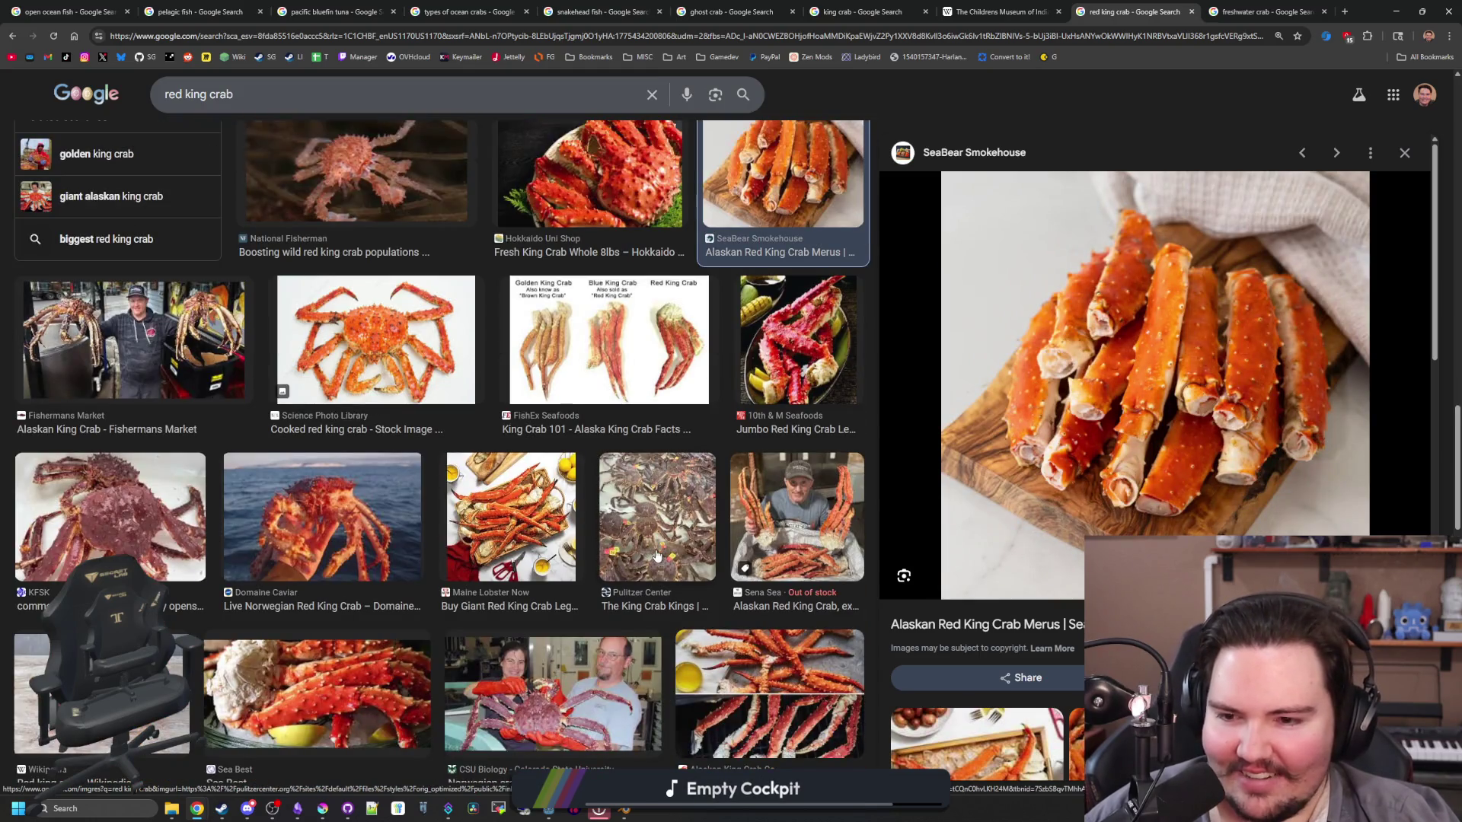
{"action": "scroll", "coordinate": [657, 554], "scroll_direction": "down", "scroll_amount": 1}
{"action": "left_click", "coordinate": [327, 449]}
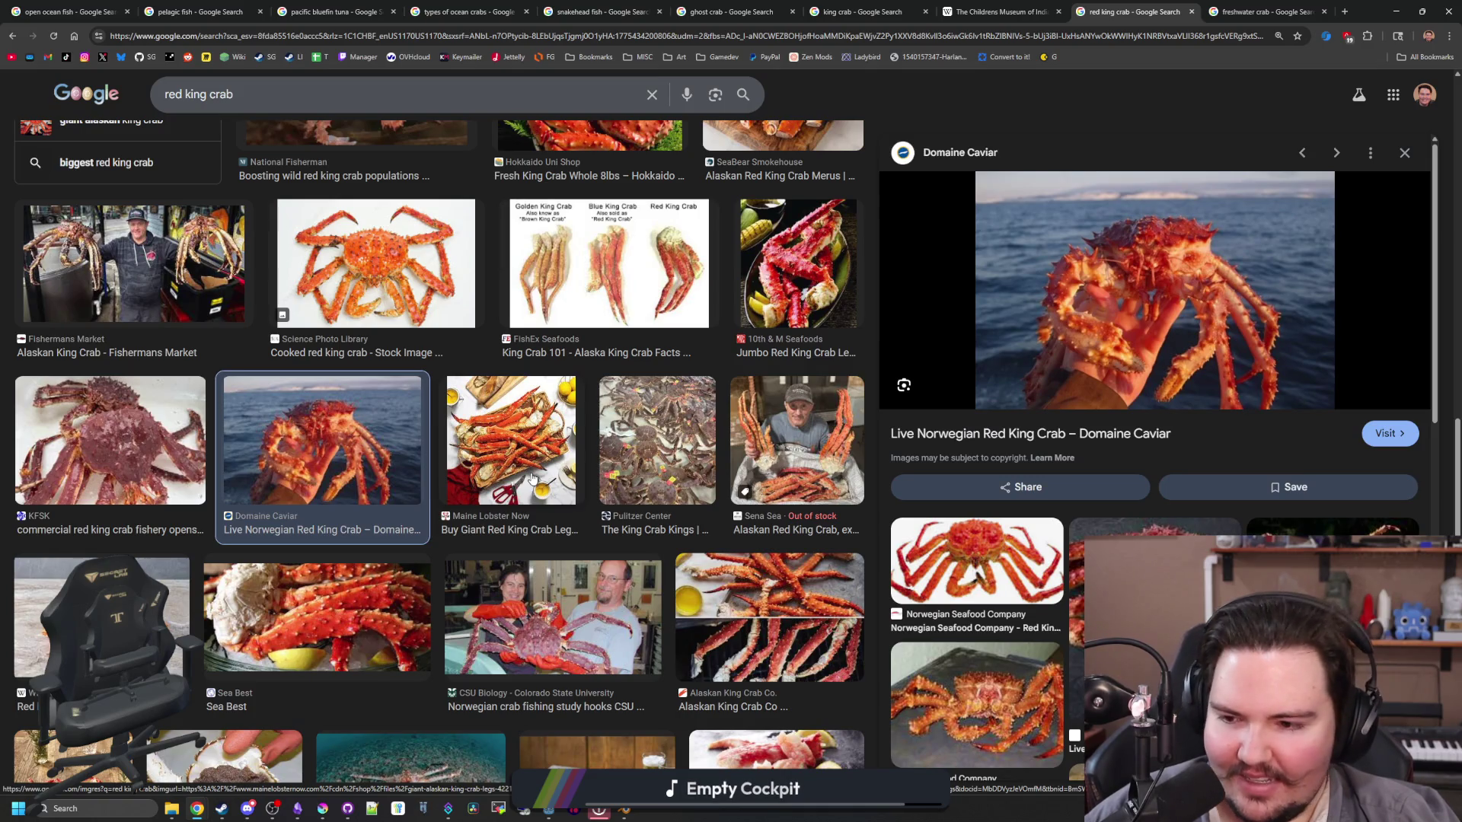
{"action": "scroll", "coordinate": [532, 478], "scroll_direction": "down", "scroll_amount": 3}
{"action": "scroll", "coordinate": [532, 478], "scroll_direction": "down", "scroll_amount": 4}
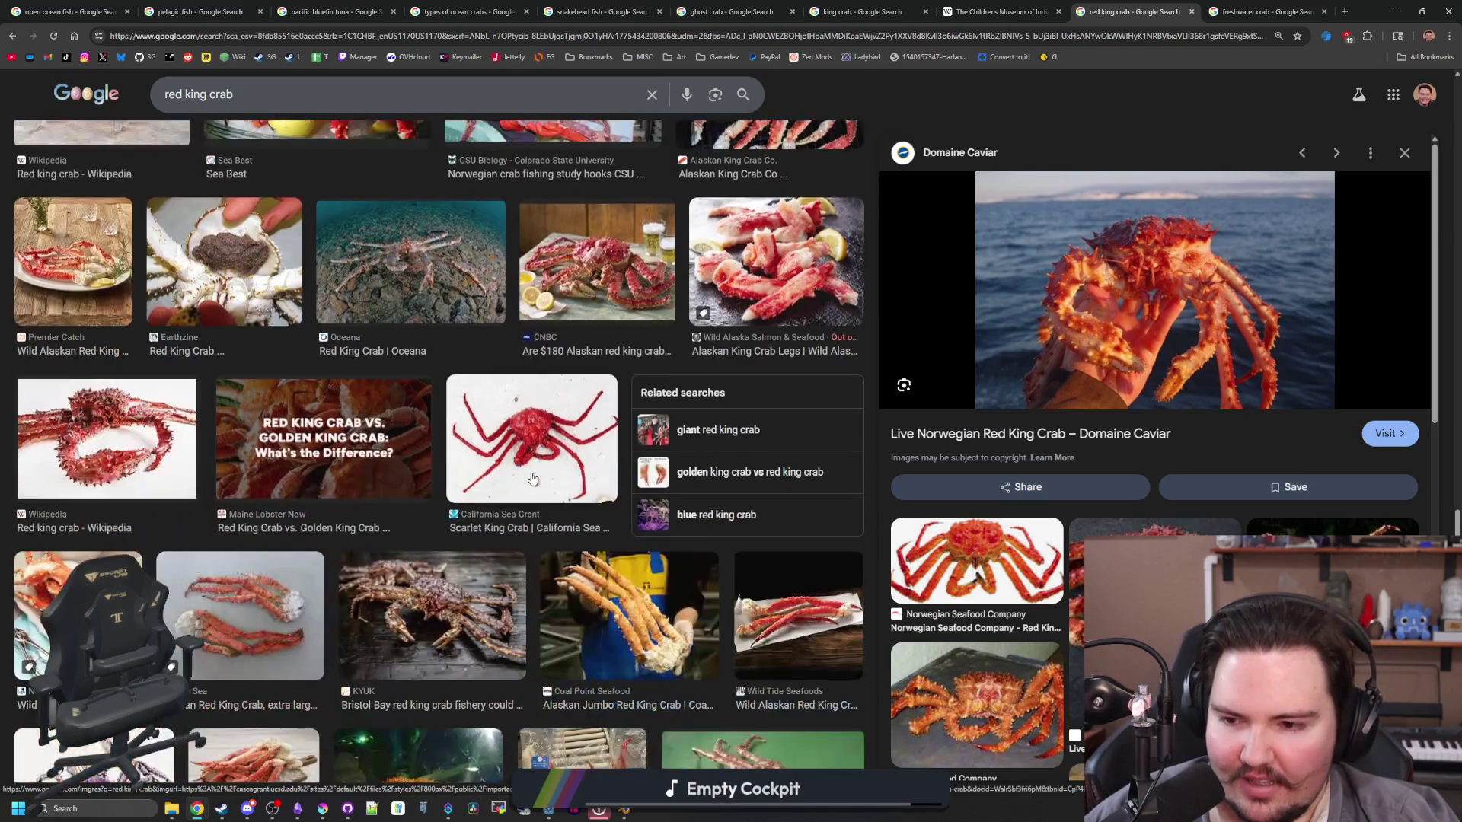
{"action": "scroll", "coordinate": [532, 478], "scroll_direction": "down", "scroll_amount": 4}
{"action": "scroll", "coordinate": [532, 478], "scroll_direction": "down", "scroll_amount": 4}
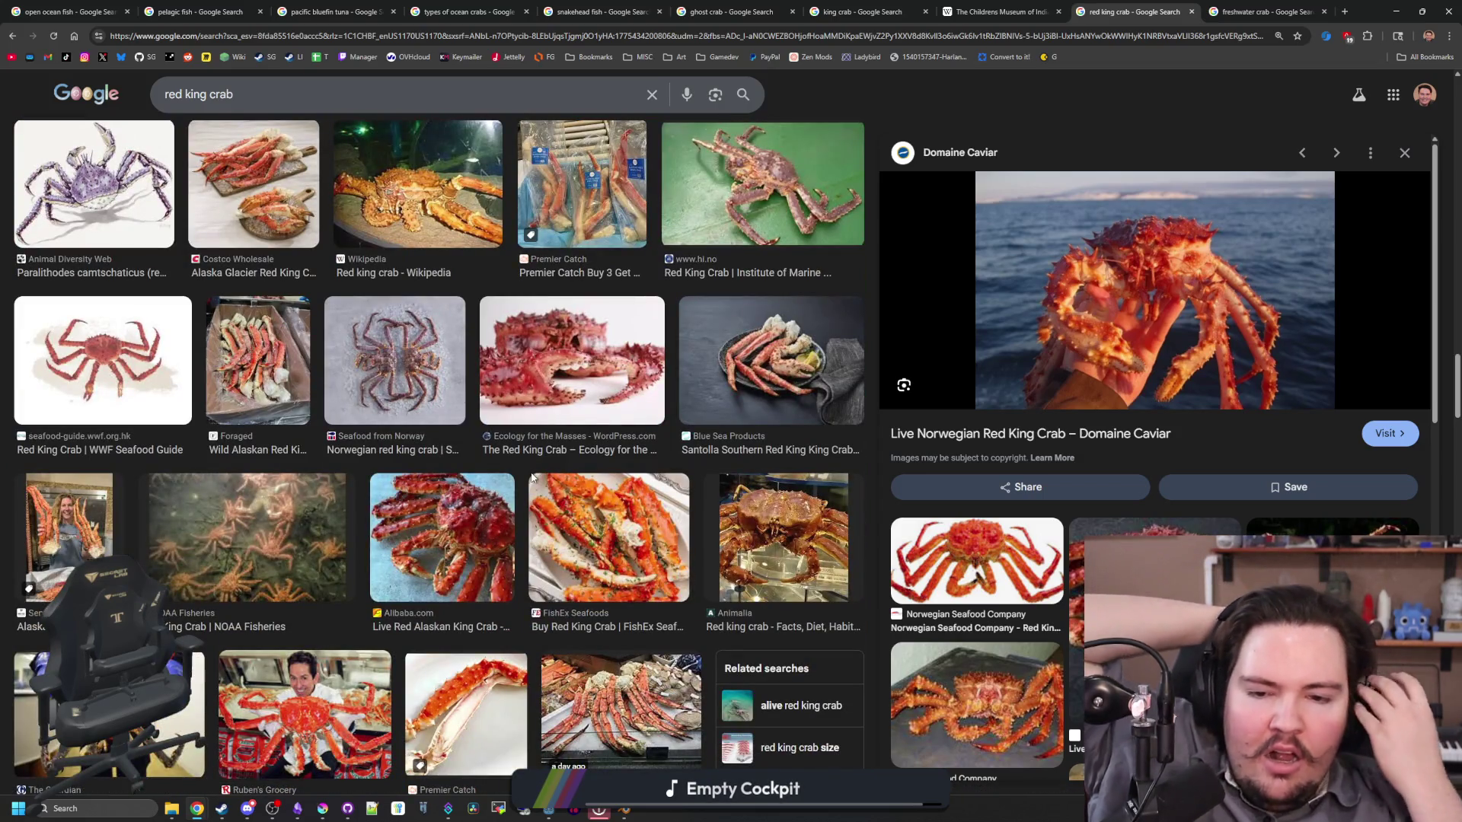
{"action": "scroll", "coordinate": [532, 478], "scroll_direction": "down", "scroll_amount": 1}
{"action": "scroll", "coordinate": [533, 478], "scroll_direction": "down", "scroll_amount": 1}
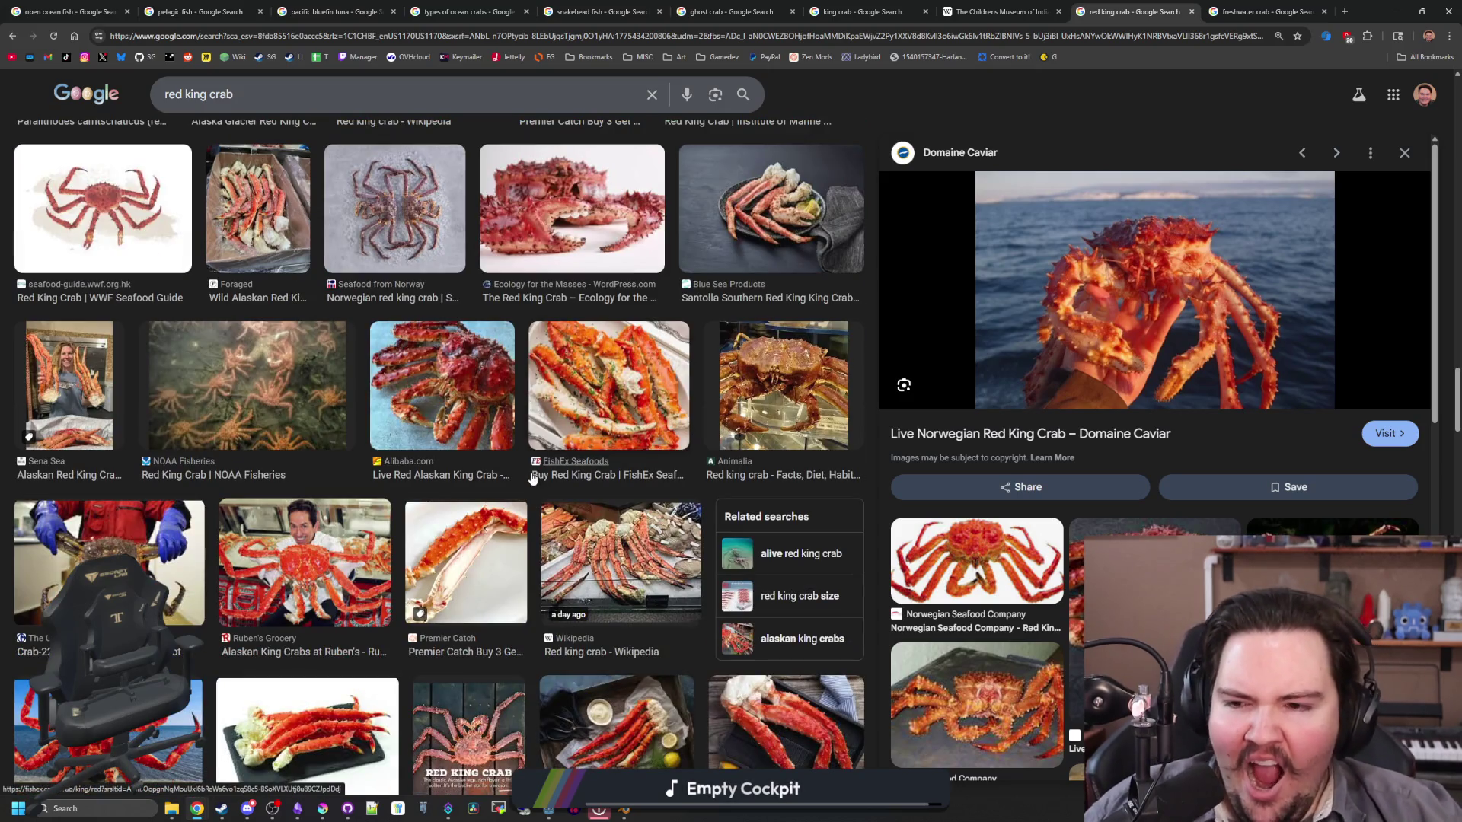
{"action": "left_click", "coordinate": [377, 579]}
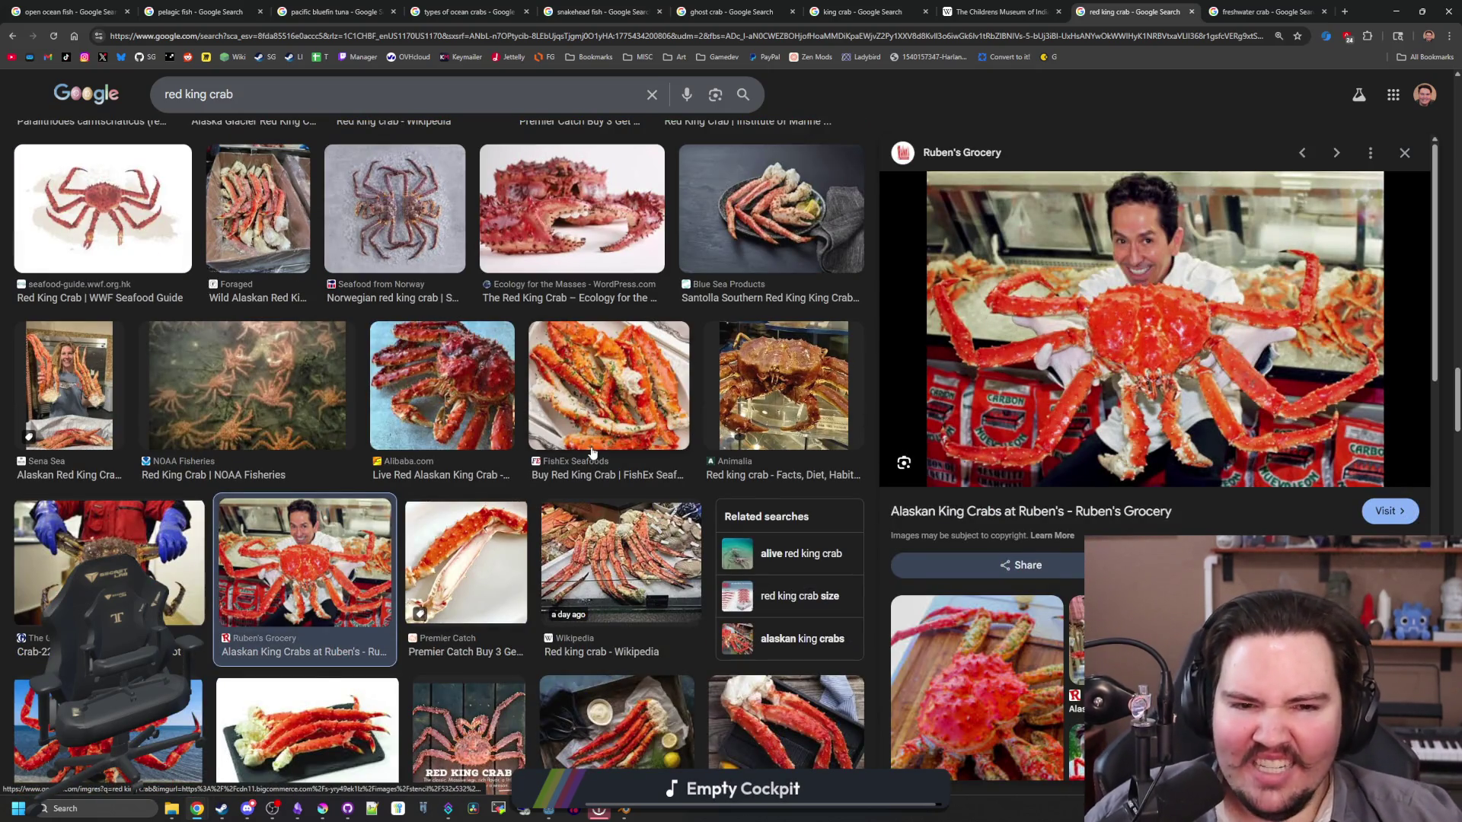
{"action": "scroll", "coordinate": [592, 453], "scroll_direction": "down", "scroll_amount": 2}
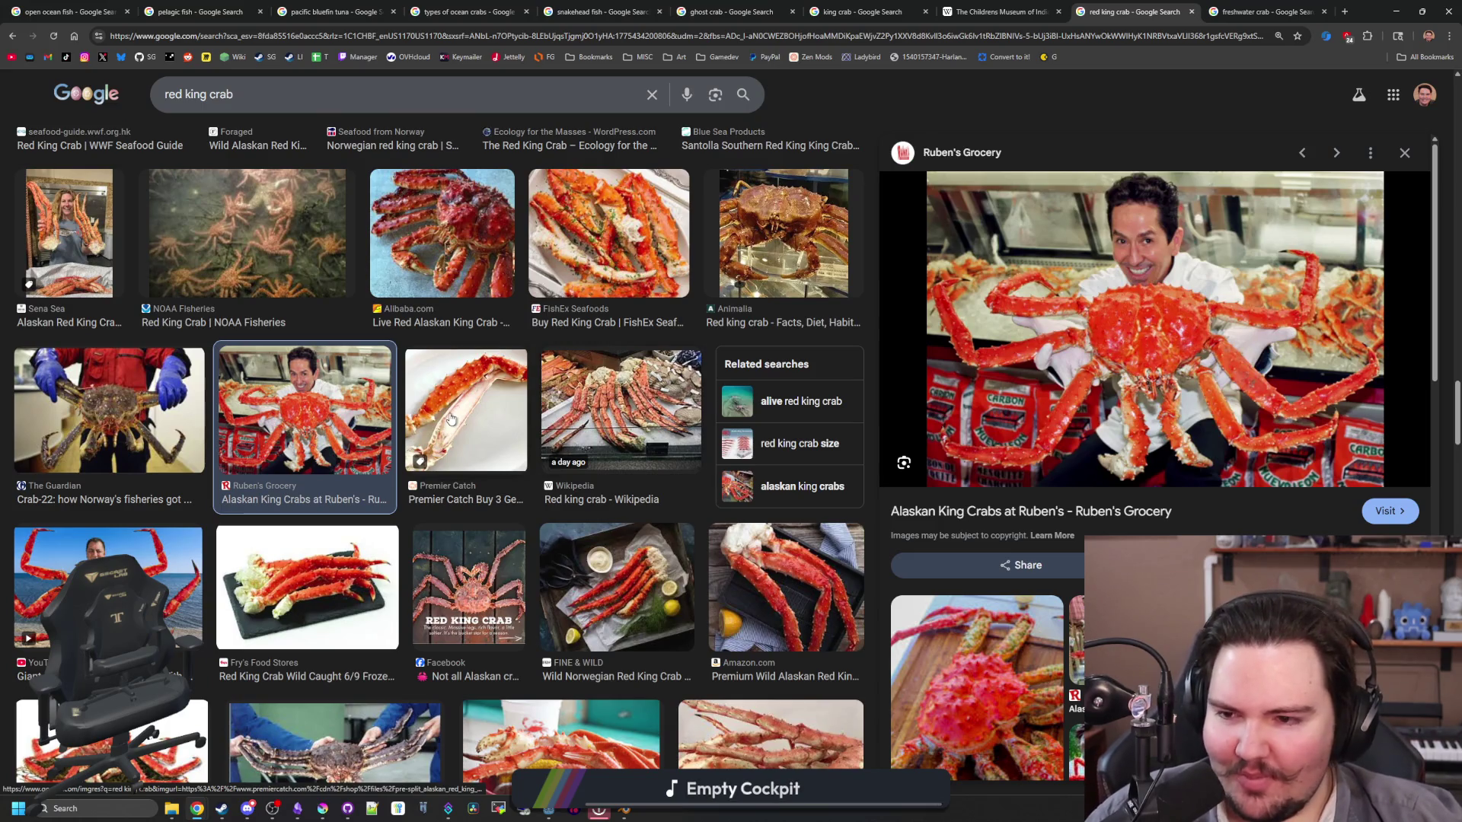
{"action": "scroll", "coordinate": [450, 418], "scroll_direction": "down", "scroll_amount": 5}
Step: Search 'red king crab alive' and preview the NOAA, Farm-2-Market and Global Seafoods images
{"action": "type", "text": " ali"}
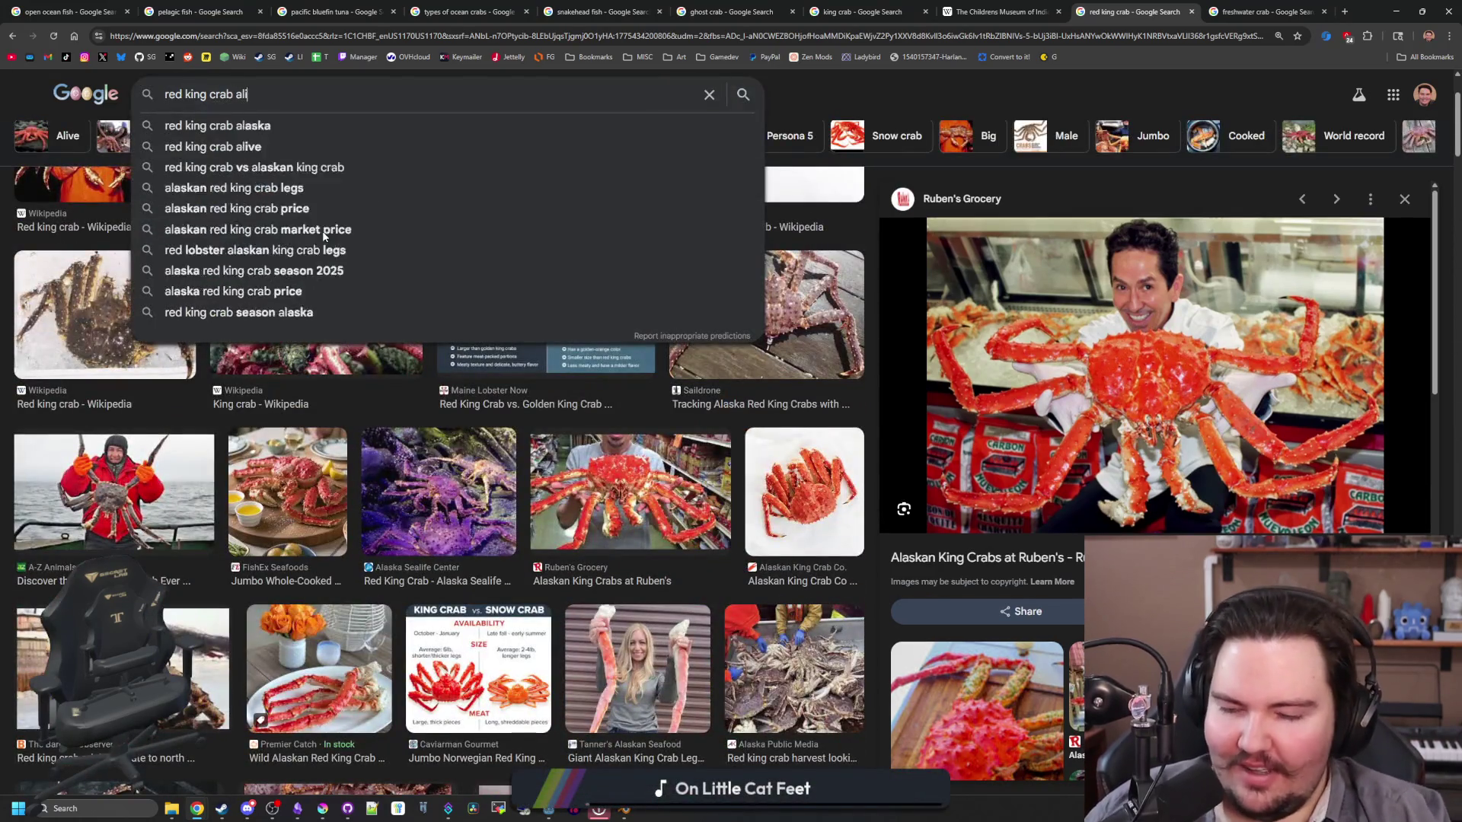
{"action": "type", "text": "ve"}
{"action": "key", "text": "Return"}
{"action": "left_click", "coordinate": [122, 319]}
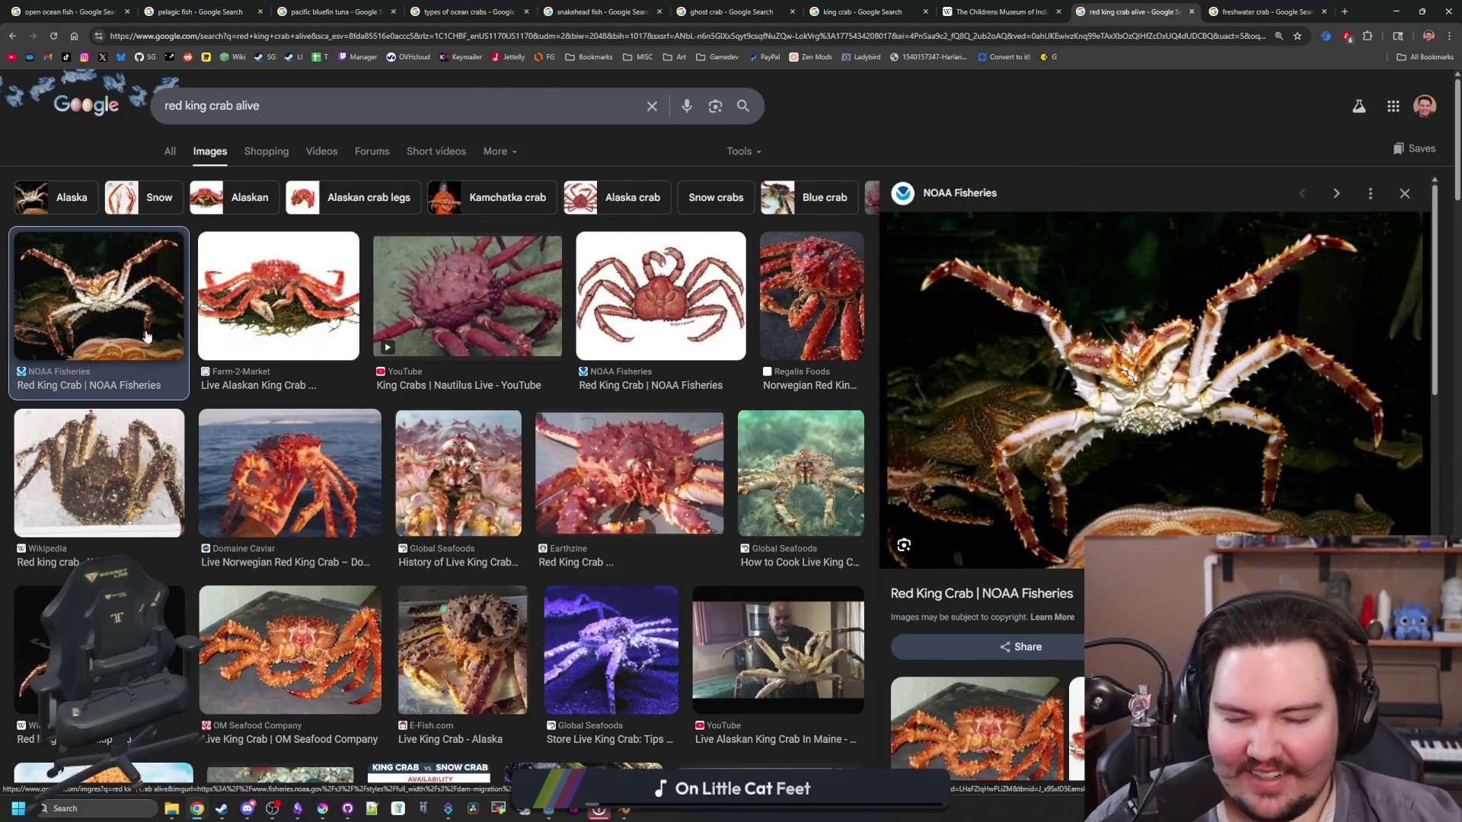
{"action": "left_click", "coordinate": [275, 312]}
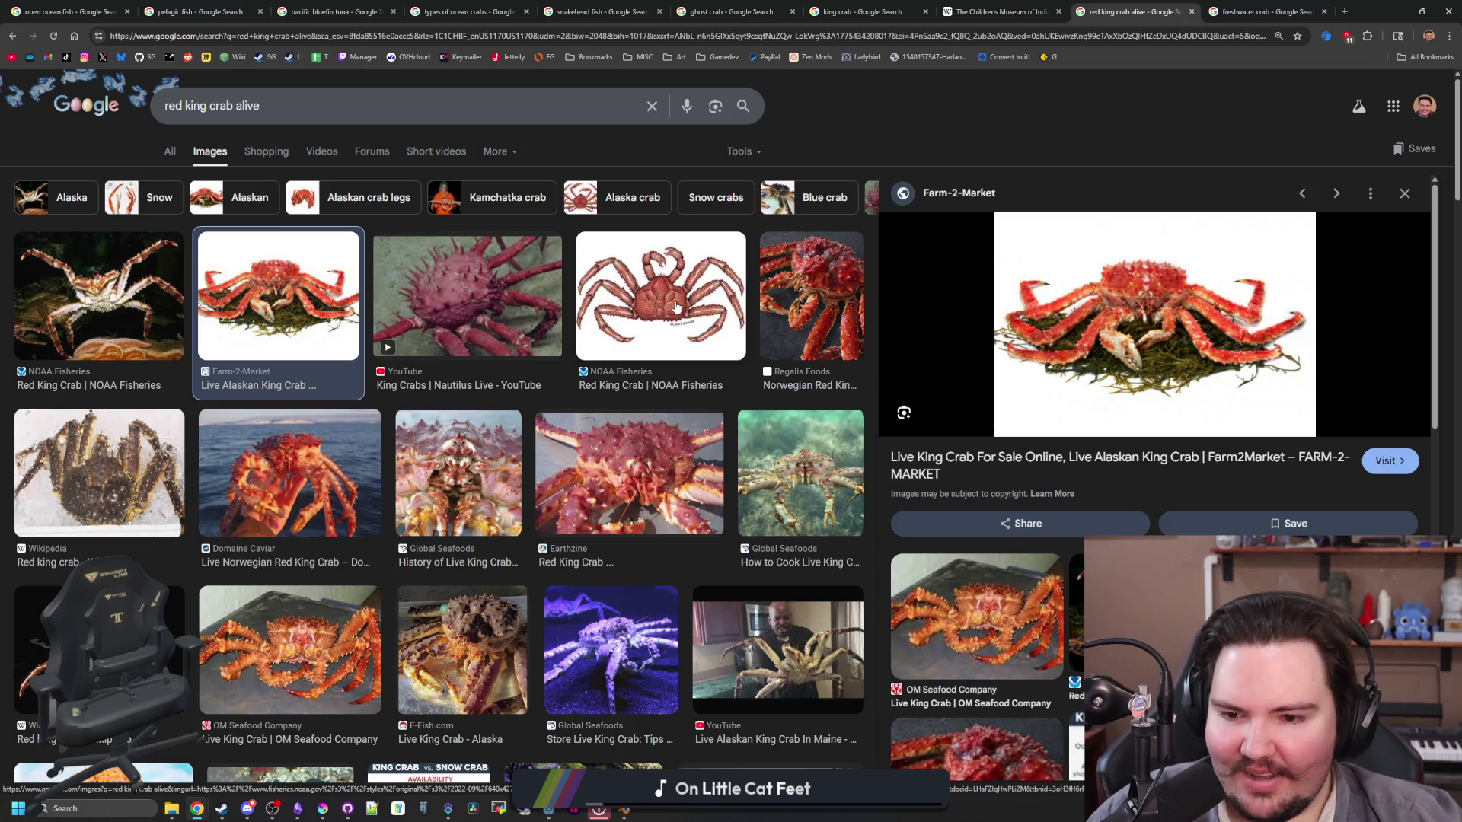
{"action": "left_click", "coordinate": [606, 661]}
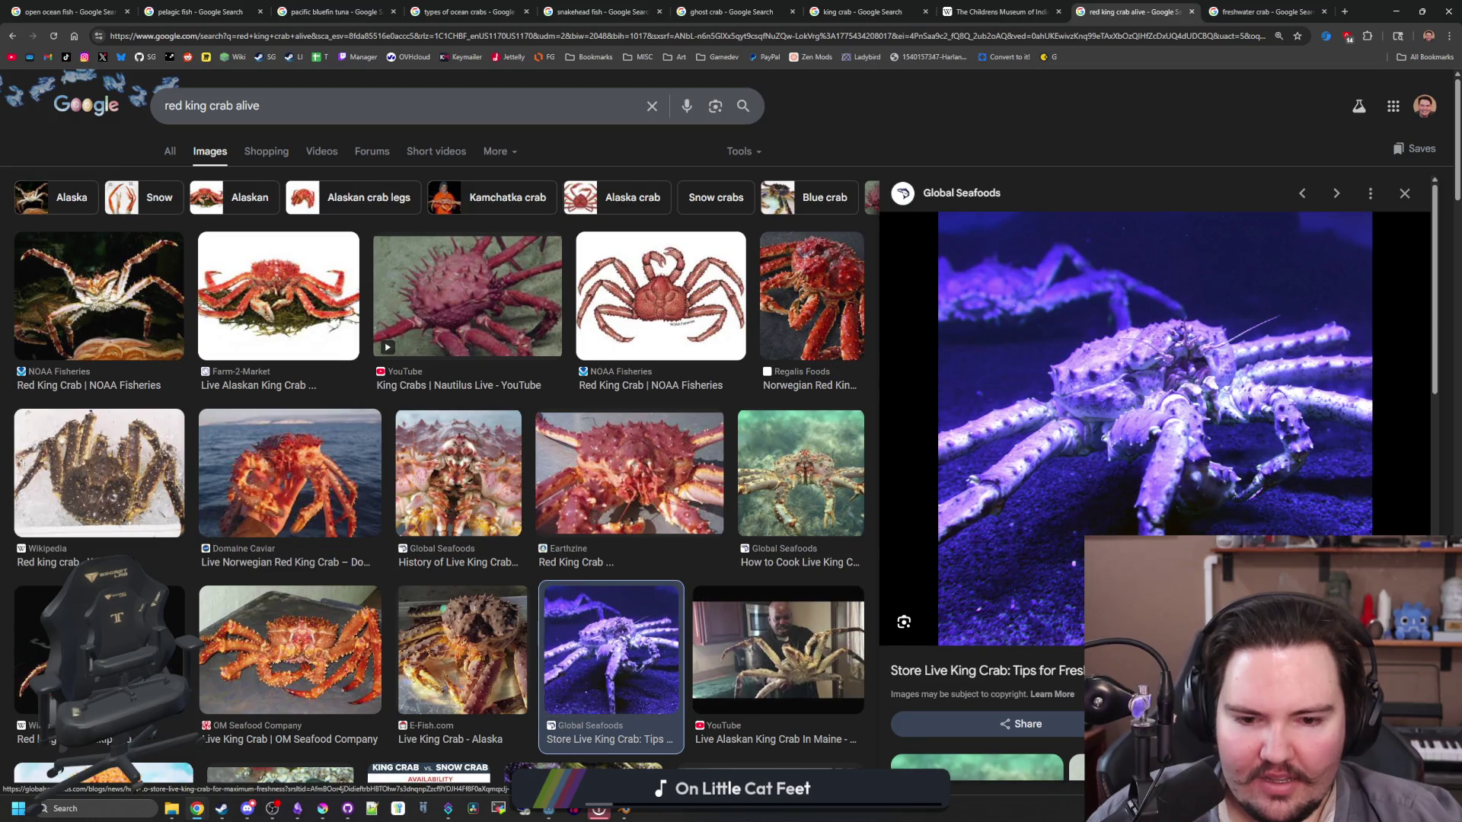
{"action": "scroll", "coordinate": [1081, 475], "scroll_direction": "down", "scroll_amount": 3}
{"action": "scroll", "coordinate": [1081, 475], "scroll_direction": "up", "scroll_amount": 3}
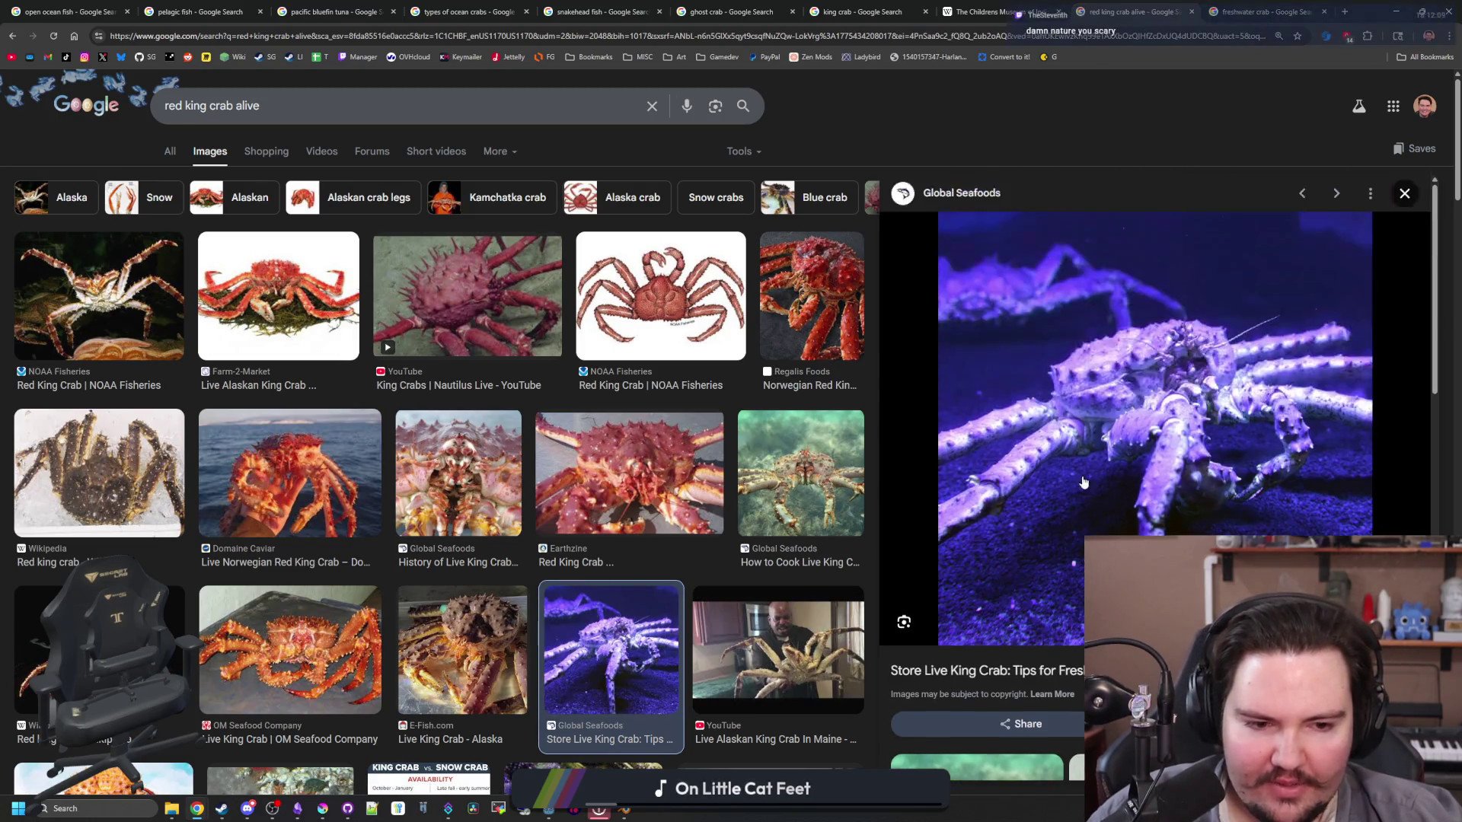
{"action": "scroll", "coordinate": [482, 470], "scroll_direction": "down", "scroll_amount": 4}
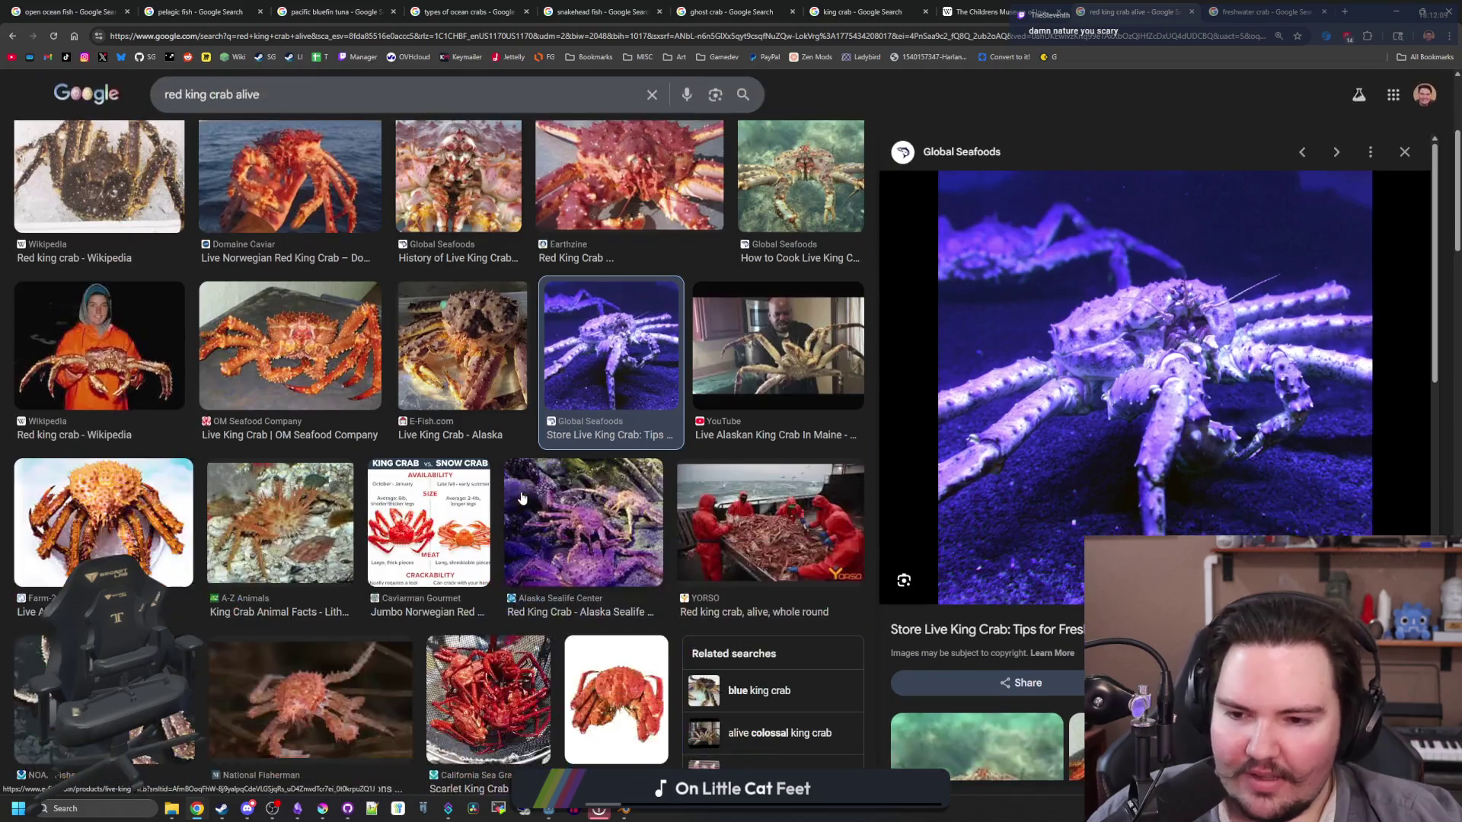
{"action": "scroll", "coordinate": [449, 466], "scroll_direction": "down", "scroll_amount": 1}
Step: Preview the A-Z Animals crab photo, a blue-background related image and the Pinterest Alaskan King Crab
{"action": "left_click", "coordinate": [265, 487]}
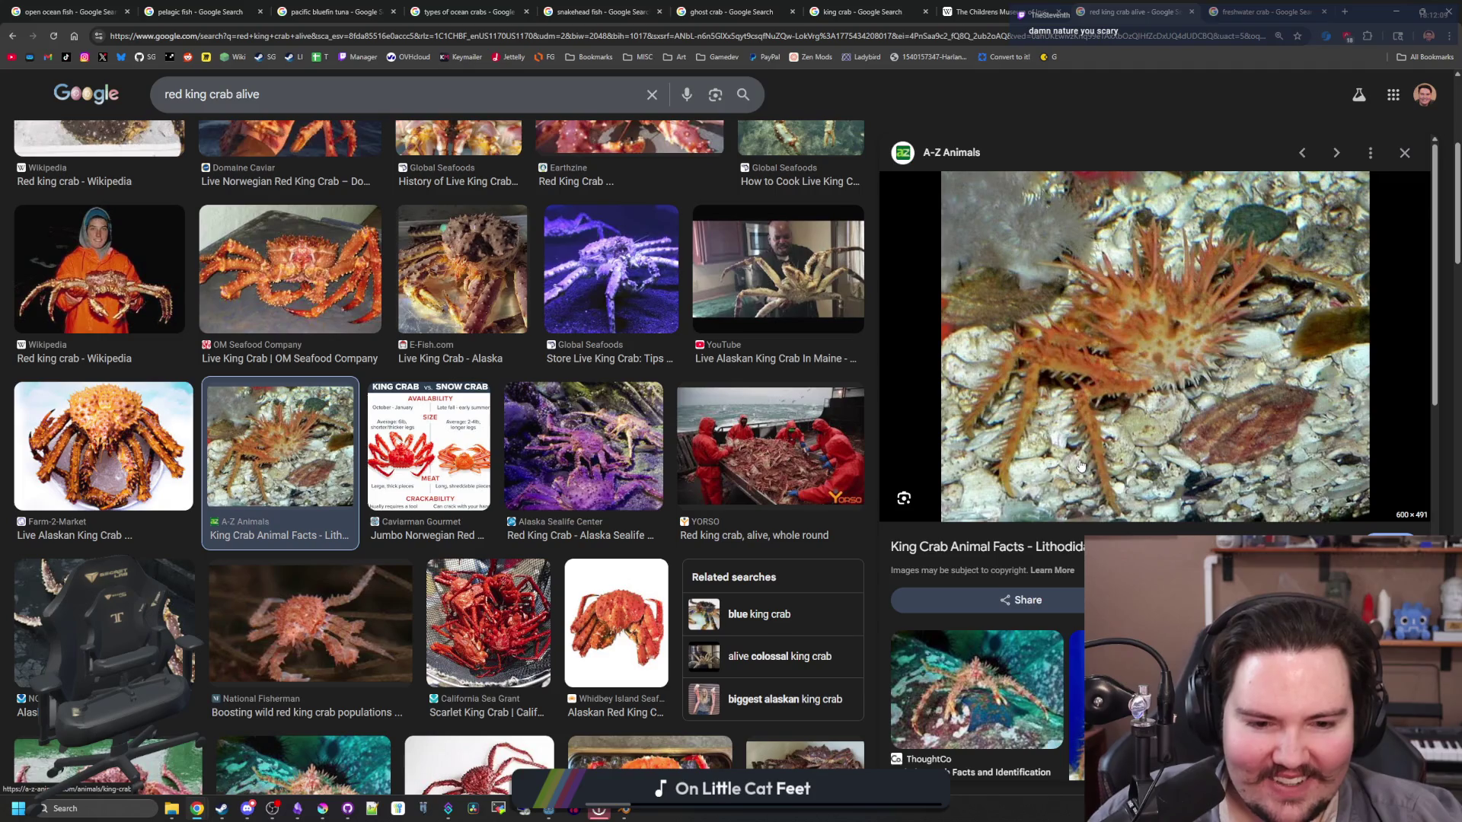
{"action": "scroll", "coordinate": [1081, 466], "scroll_direction": "down", "scroll_amount": 3}
{"action": "left_click", "coordinate": [1160, 473]}
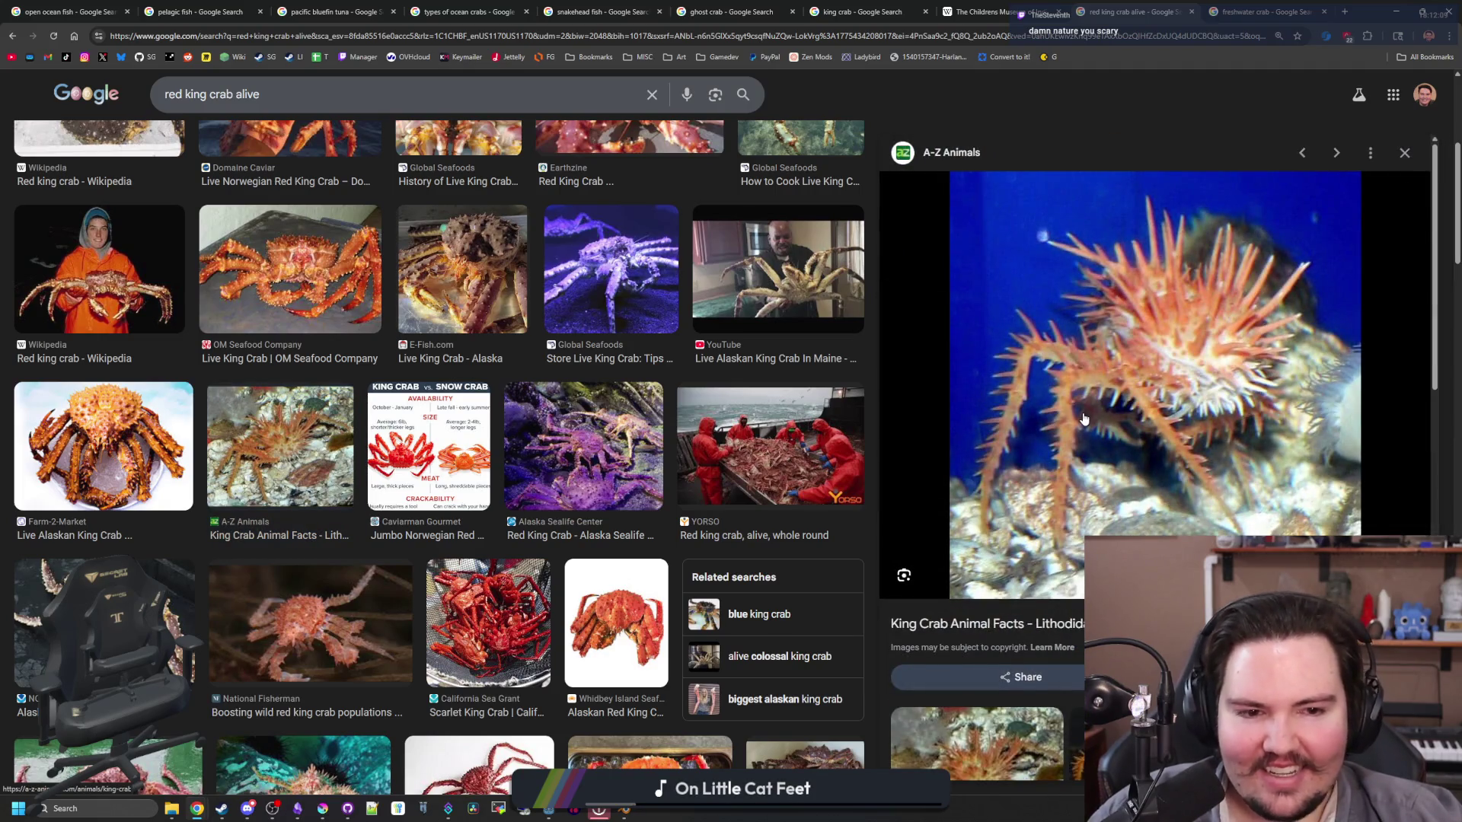
{"action": "scroll", "coordinate": [1084, 419], "scroll_direction": "down", "scroll_amount": 3}
{"action": "left_click", "coordinate": [982, 629]}
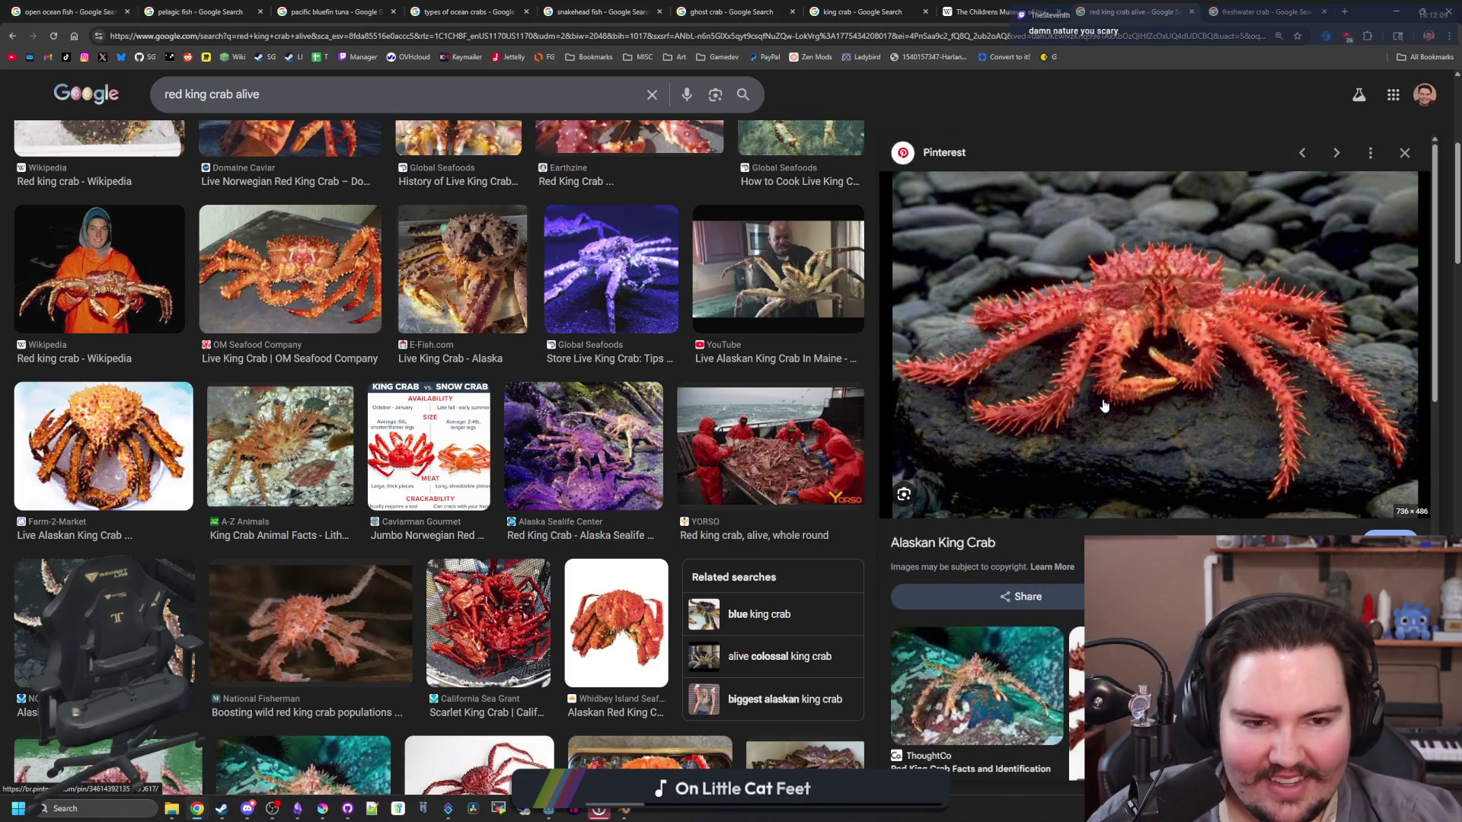
{"action": "scroll", "coordinate": [541, 394], "scroll_direction": "down", "scroll_amount": 2}
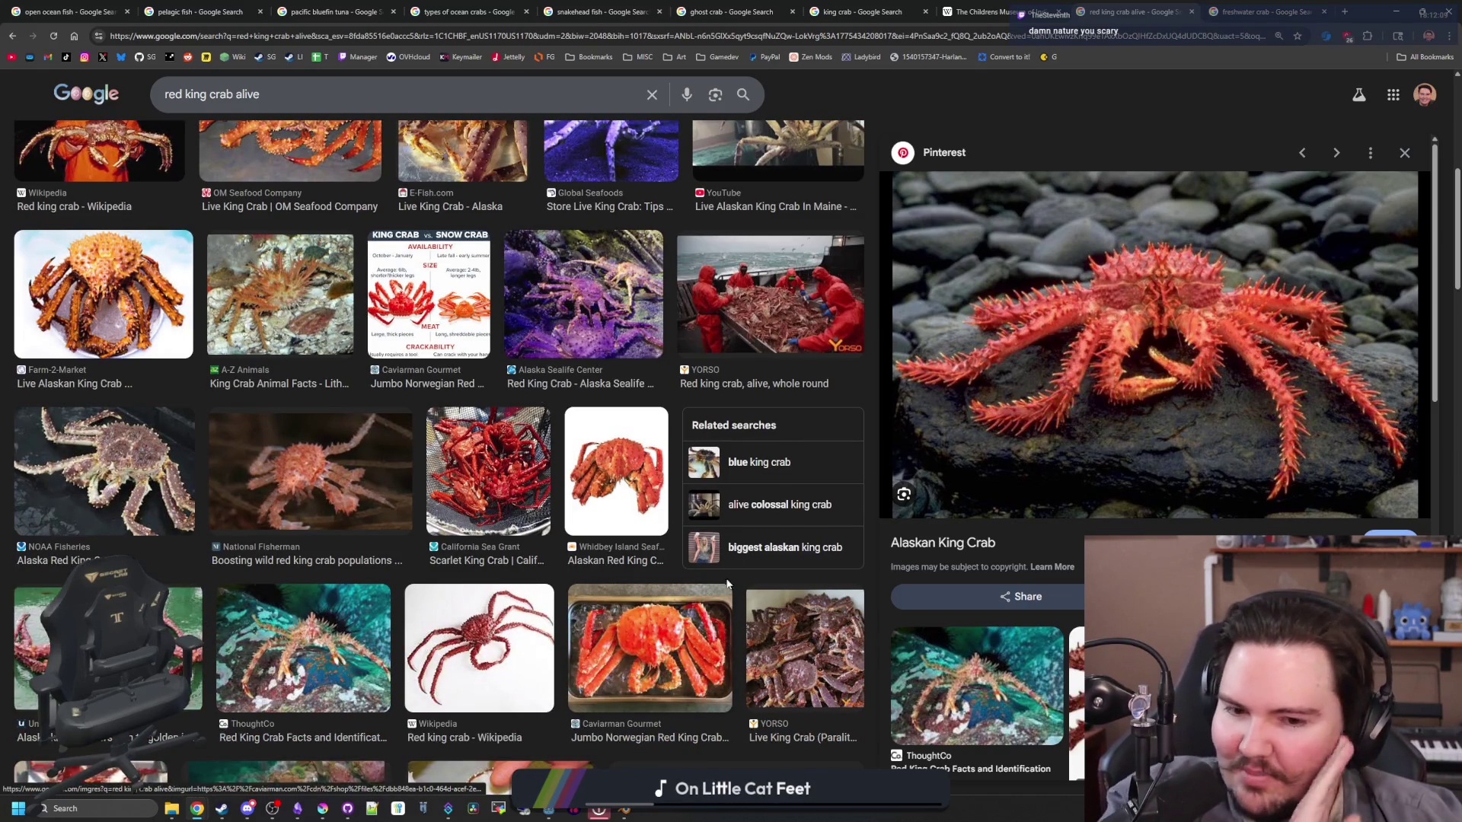
{"action": "scroll", "coordinate": [570, 527], "scroll_direction": "down", "scroll_amount": 1}
Step: Open the Wikipedia red king crab image in a new tab and visit its Wikipedia article
{"action": "left_click", "coordinate": [533, 571]}
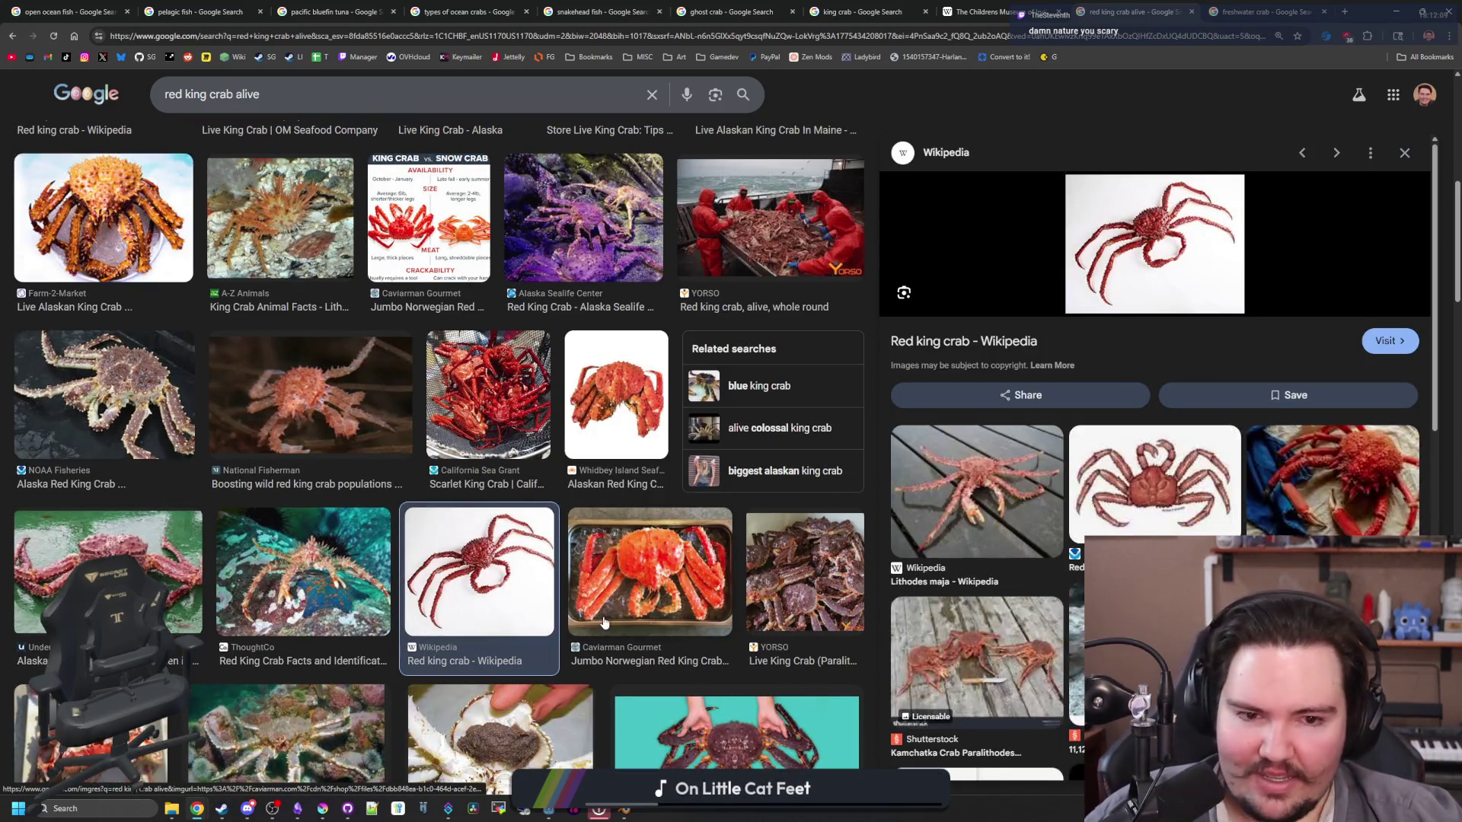
{"action": "right_click", "coordinate": [1195, 287]}
{"action": "left_click", "coordinate": [1254, 439]}
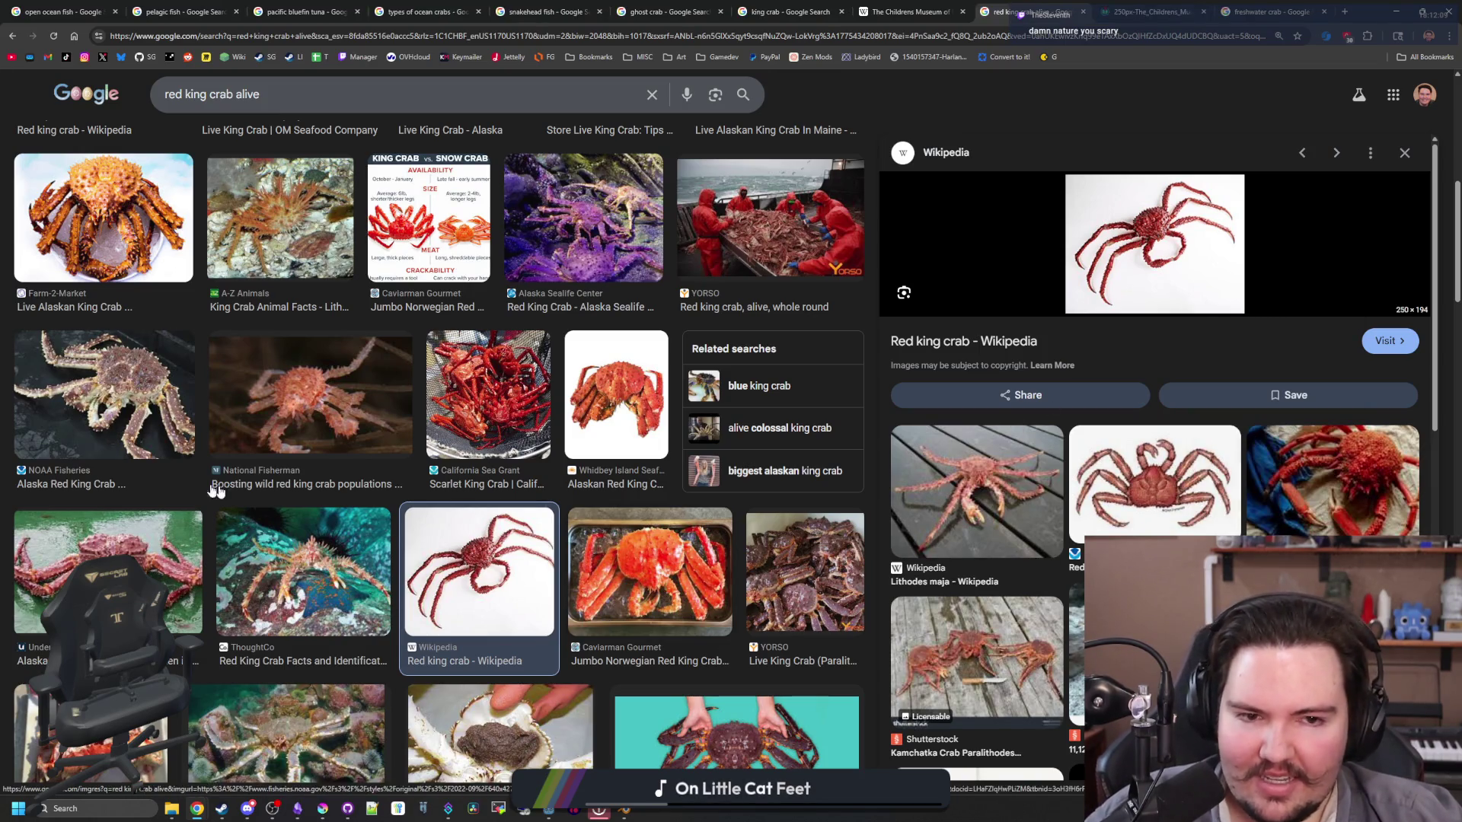
{"action": "scroll", "coordinate": [216, 483], "scroll_direction": "down", "scroll_amount": 1}
{"action": "scroll", "coordinate": [216, 484], "scroll_direction": "down", "scroll_amount": 3}
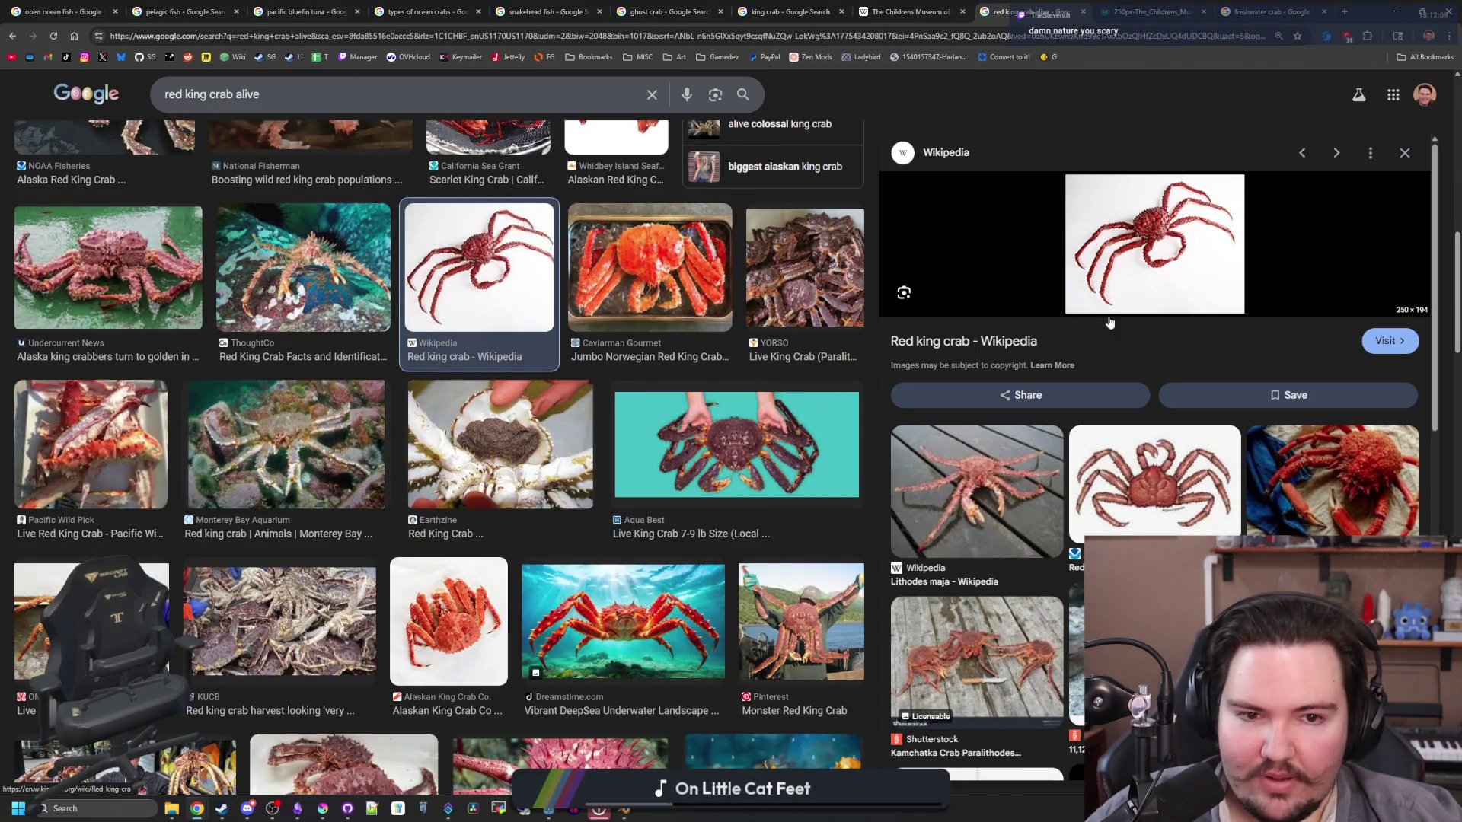
{"action": "scroll", "coordinate": [495, 423], "scroll_direction": "down", "scroll_amount": 3}
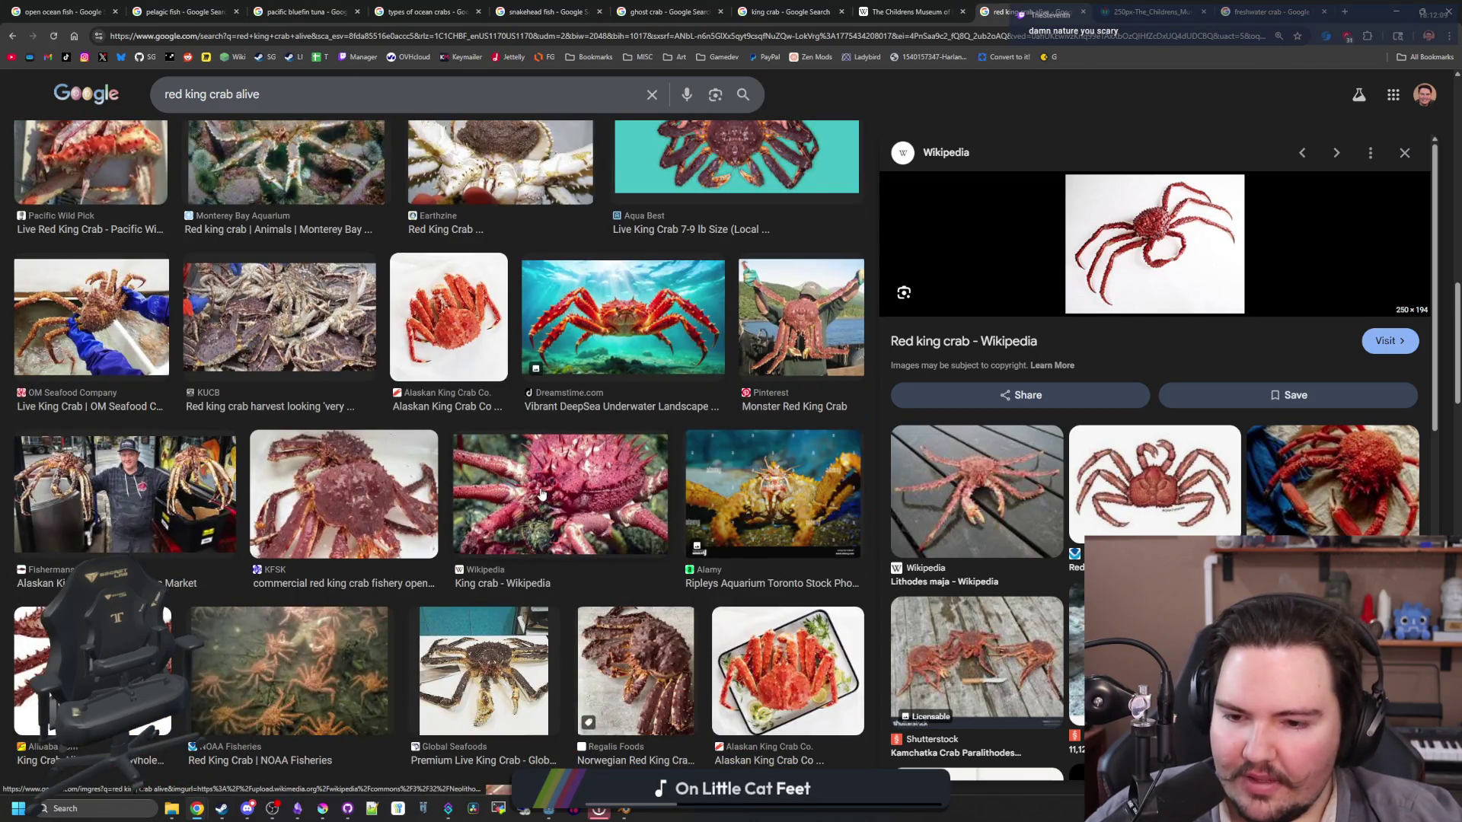
{"action": "scroll", "coordinate": [533, 466], "scroll_direction": "down", "scroll_amount": 5}
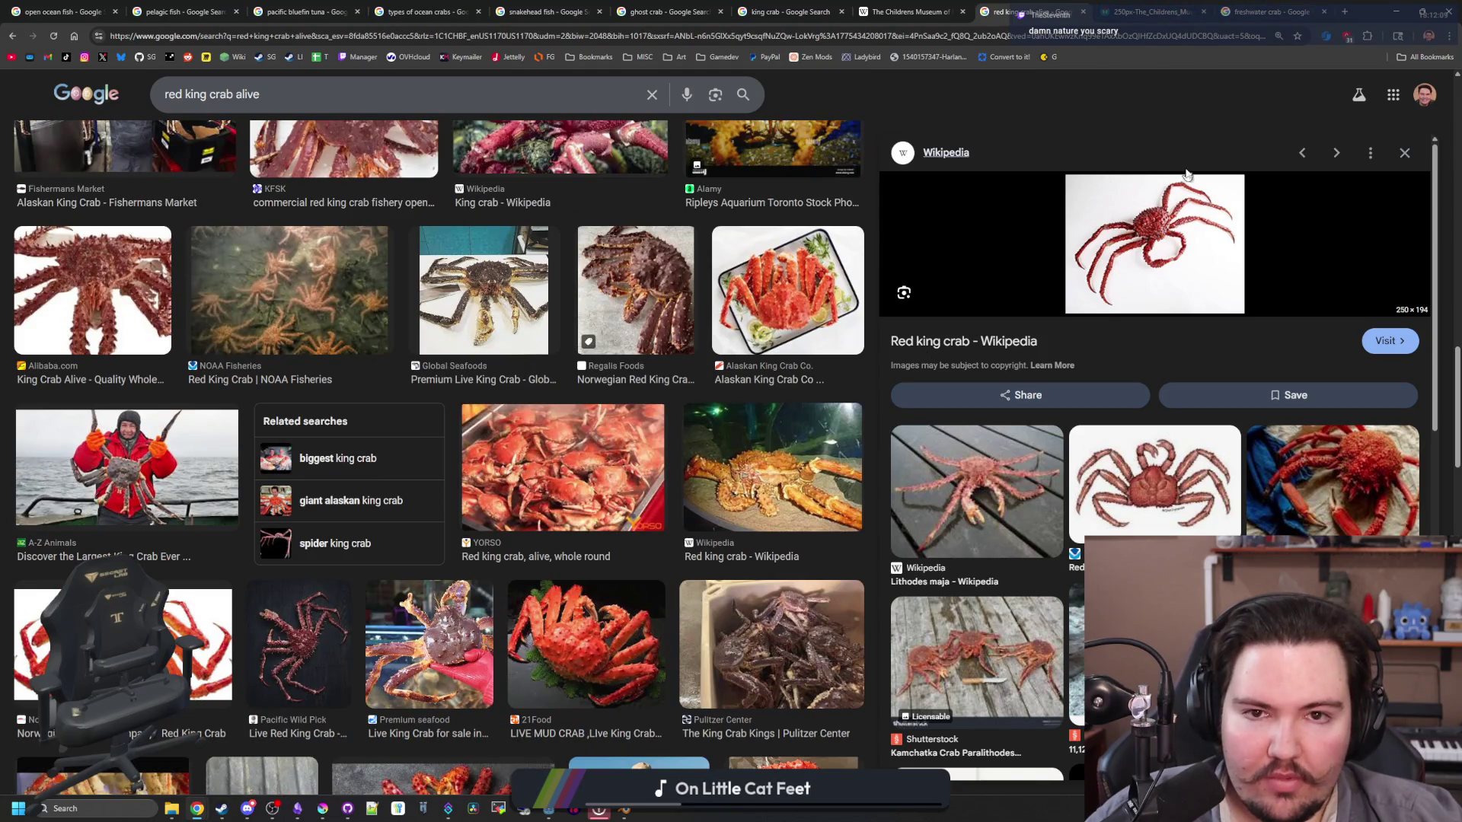
{"action": "left_click", "coordinate": [1007, 343]}
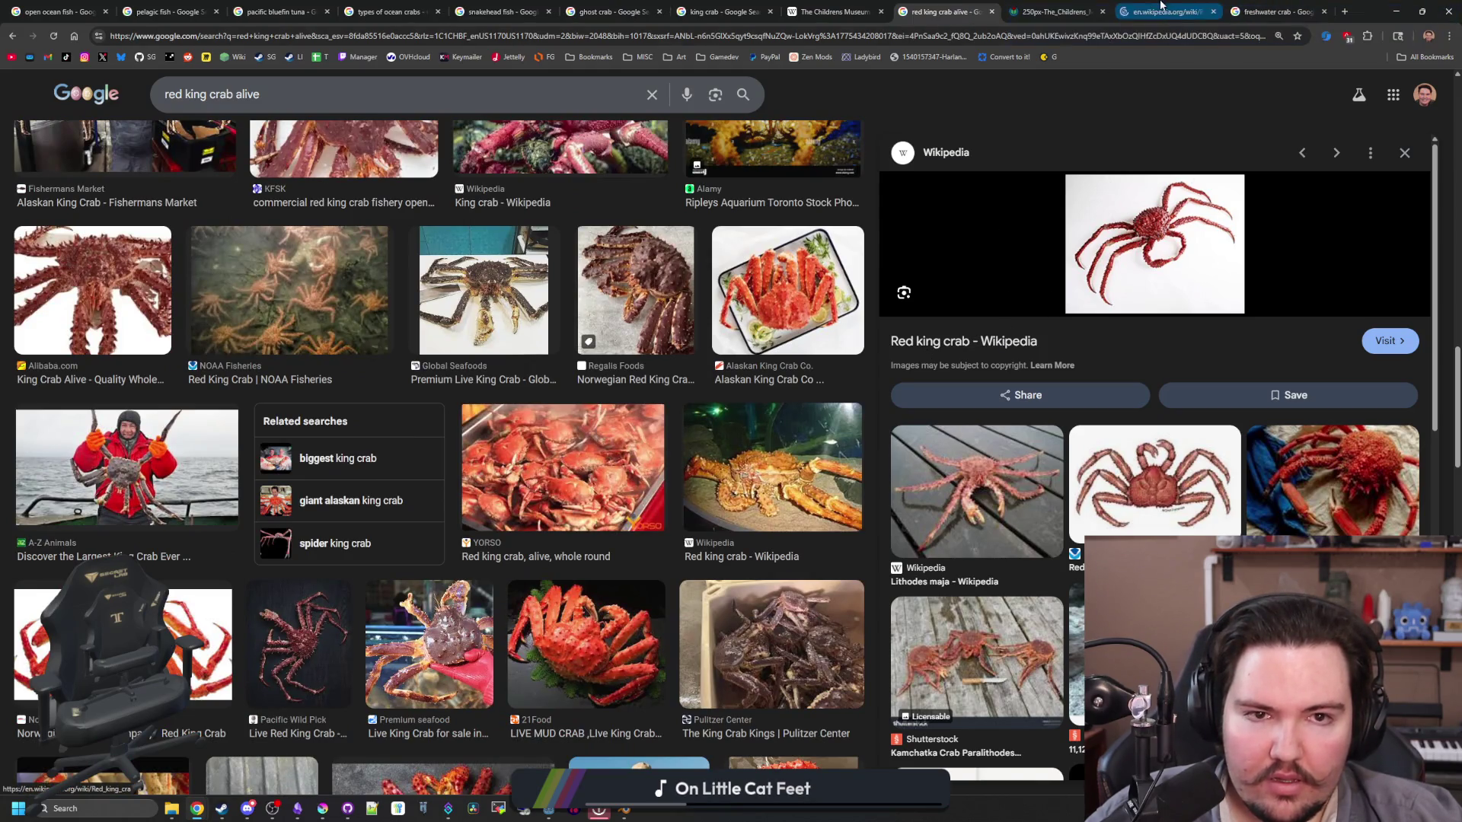
Step: Enlarge and close the article's photos of the crab's underside and the orange crab
{"action": "scroll", "coordinate": [791, 346], "scroll_direction": "down", "scroll_amount": 6}
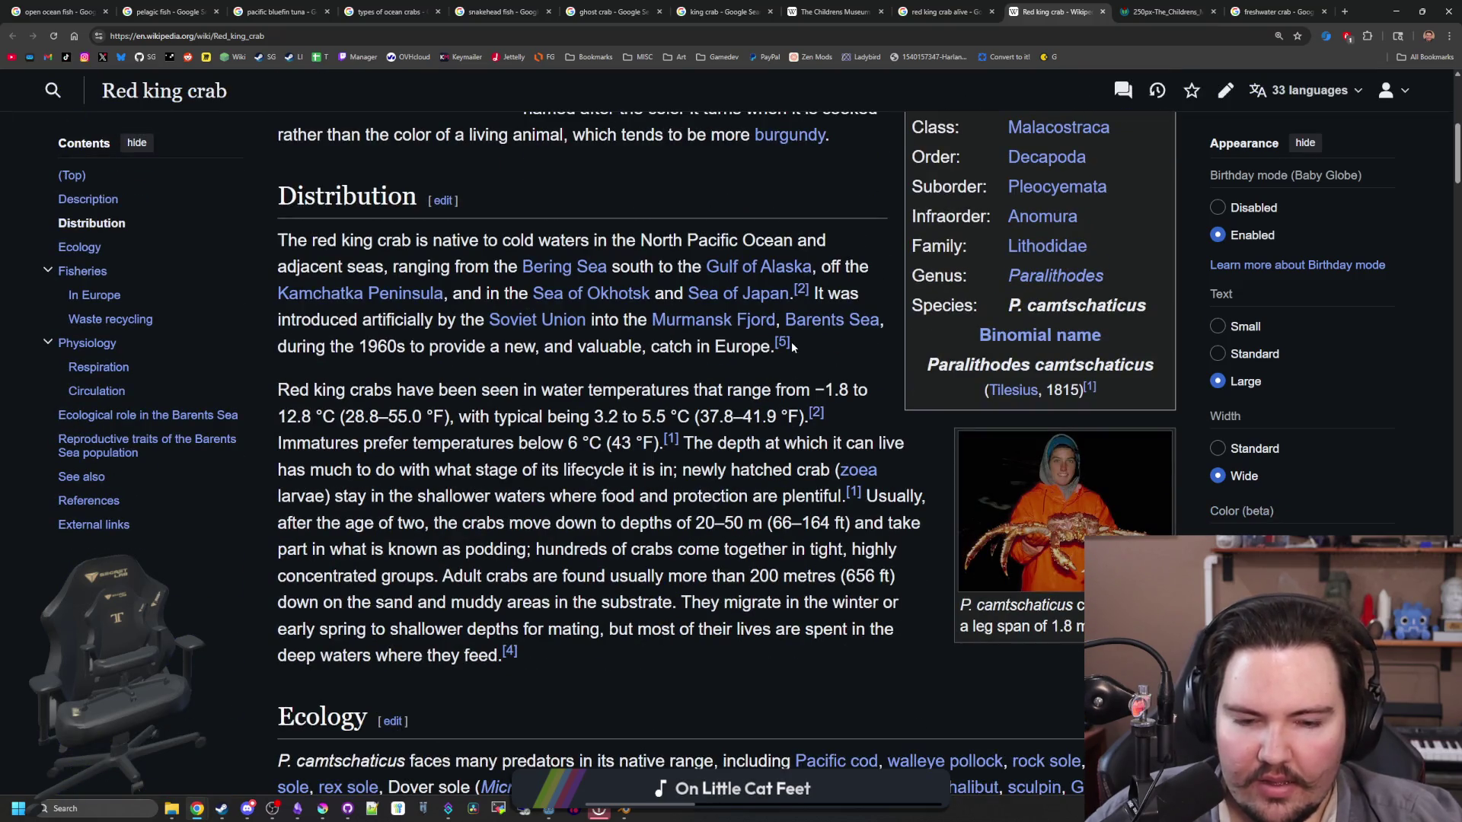
{"action": "scroll", "coordinate": [792, 341], "scroll_direction": "down", "scroll_amount": 9}
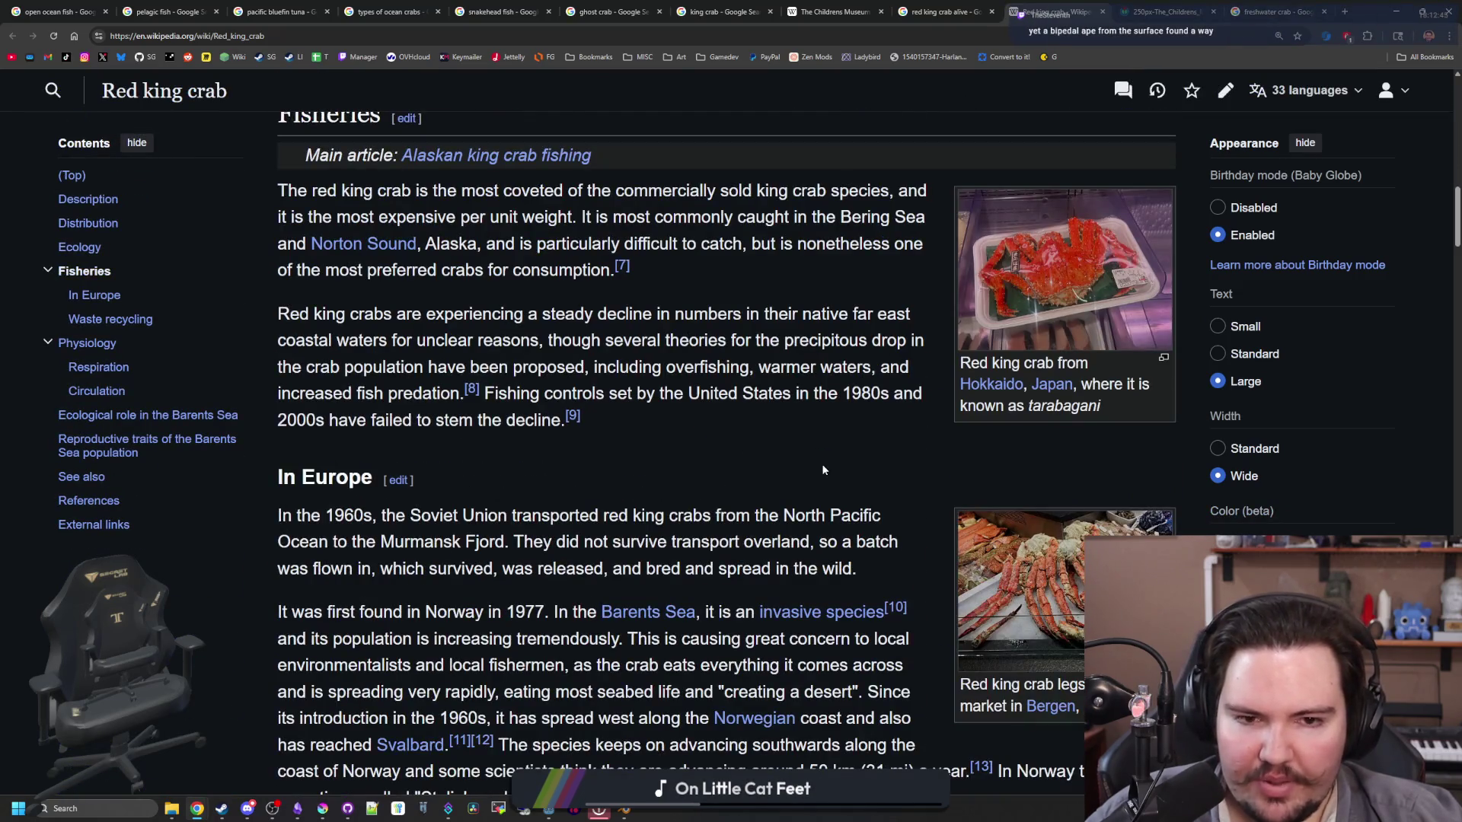
{"action": "scroll", "coordinate": [822, 470], "scroll_direction": "down", "scroll_amount": 20}
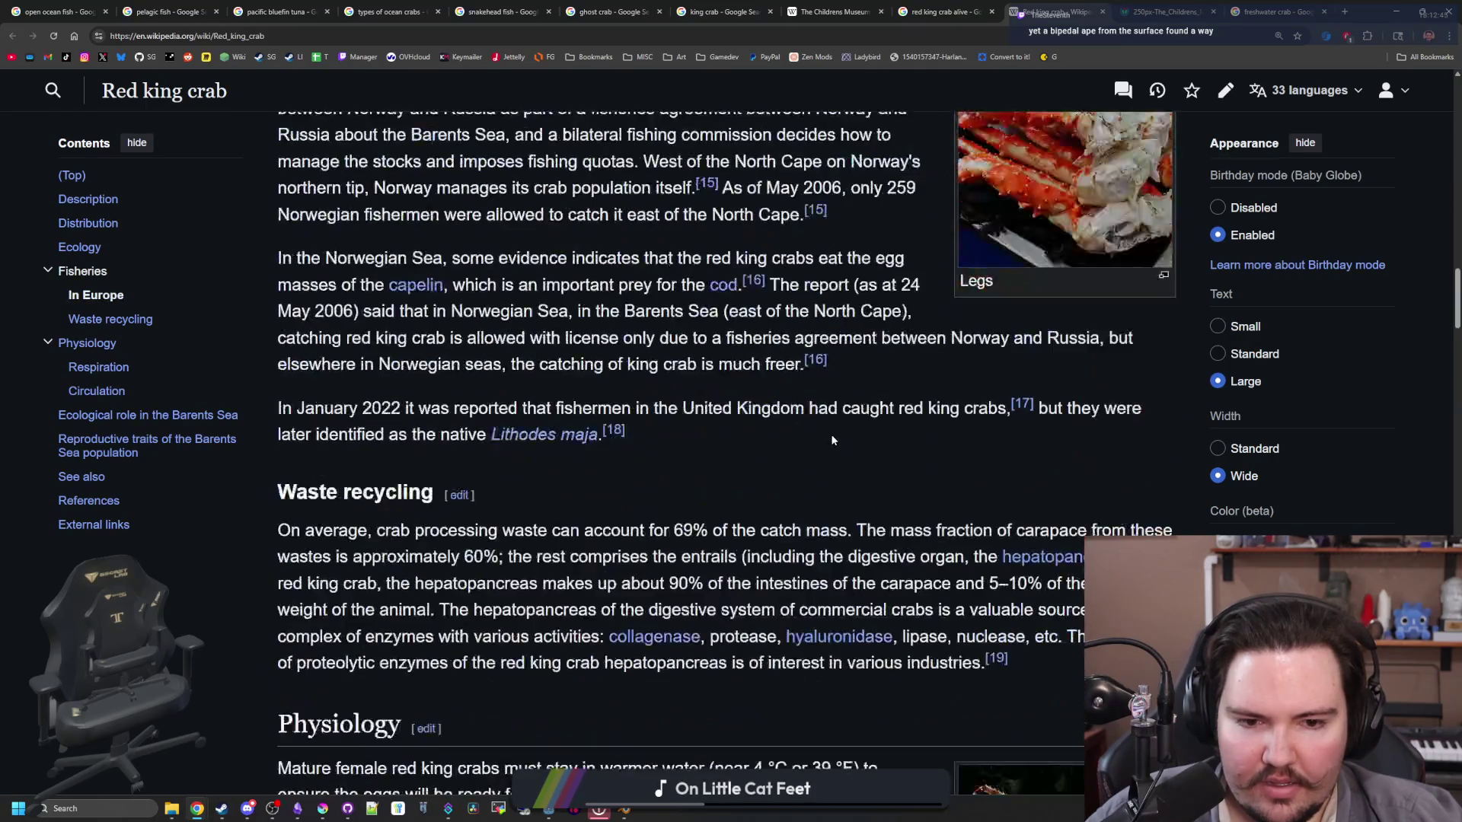
{"action": "left_click", "coordinate": [1058, 354]}
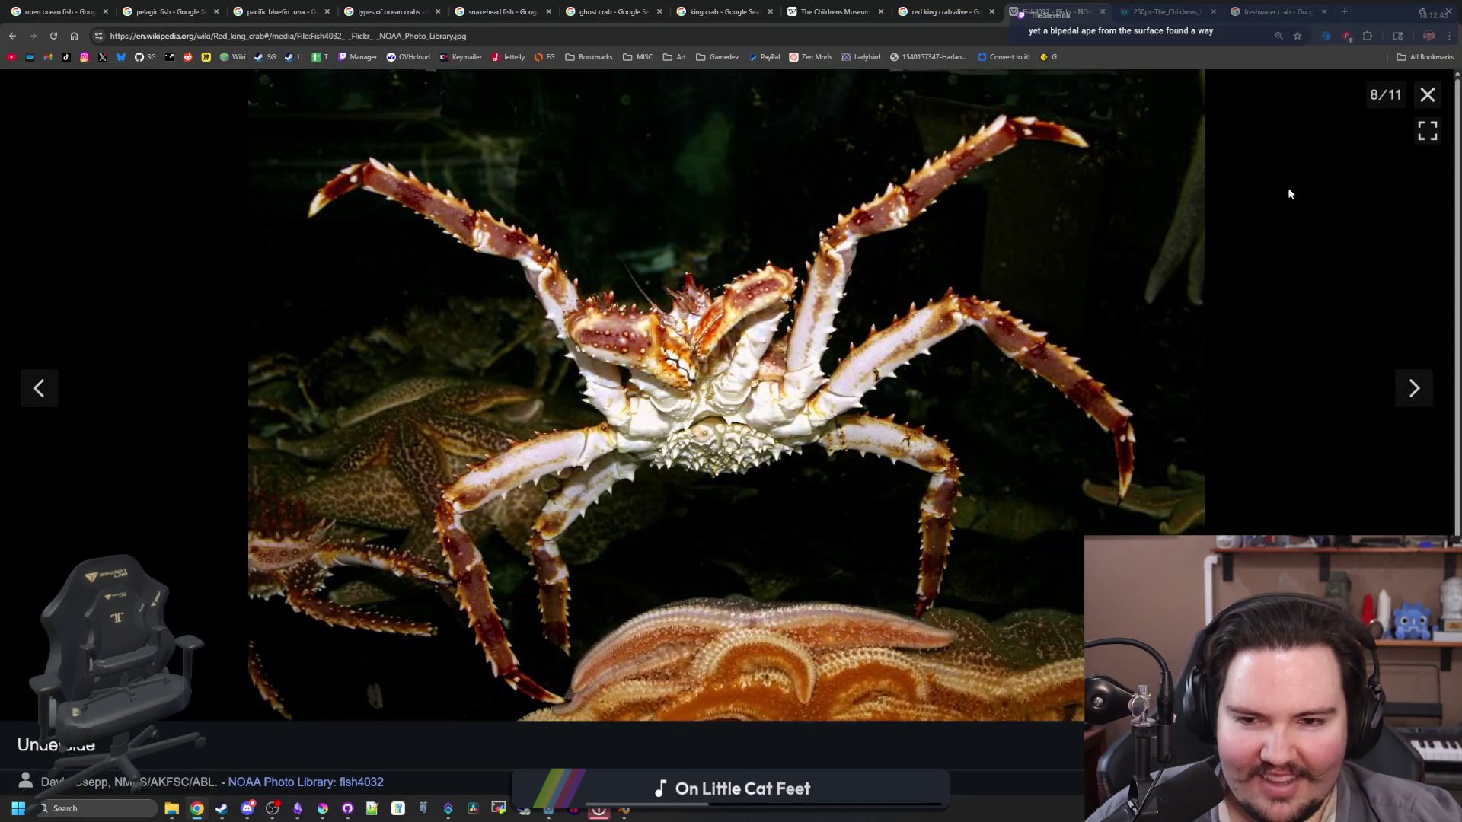
{"action": "left_click", "coordinate": [1427, 95]}
{"action": "scroll", "coordinate": [1016, 358], "scroll_direction": "down", "scroll_amount": 4}
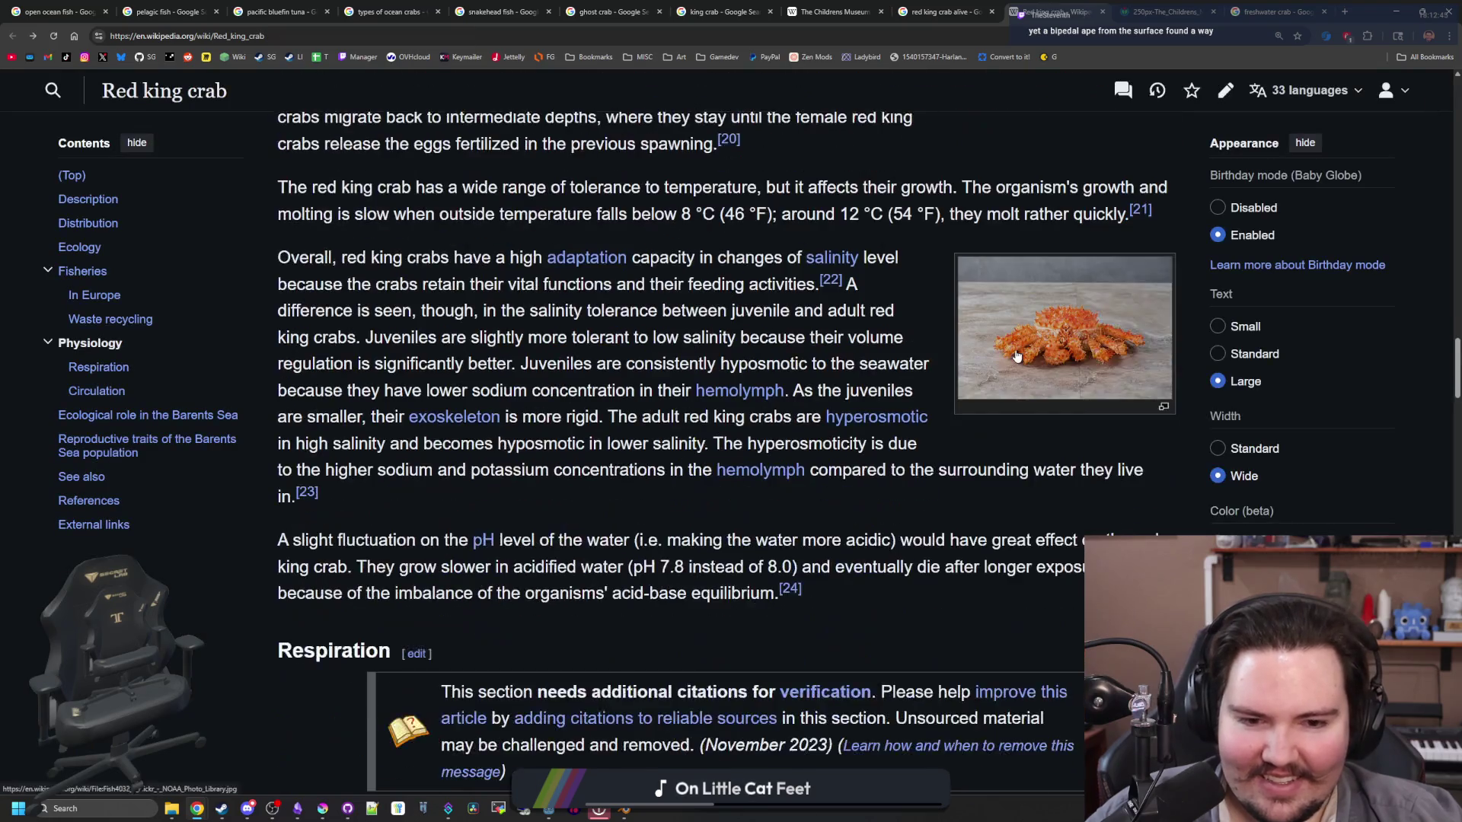
{"action": "left_click", "coordinate": [1096, 360]}
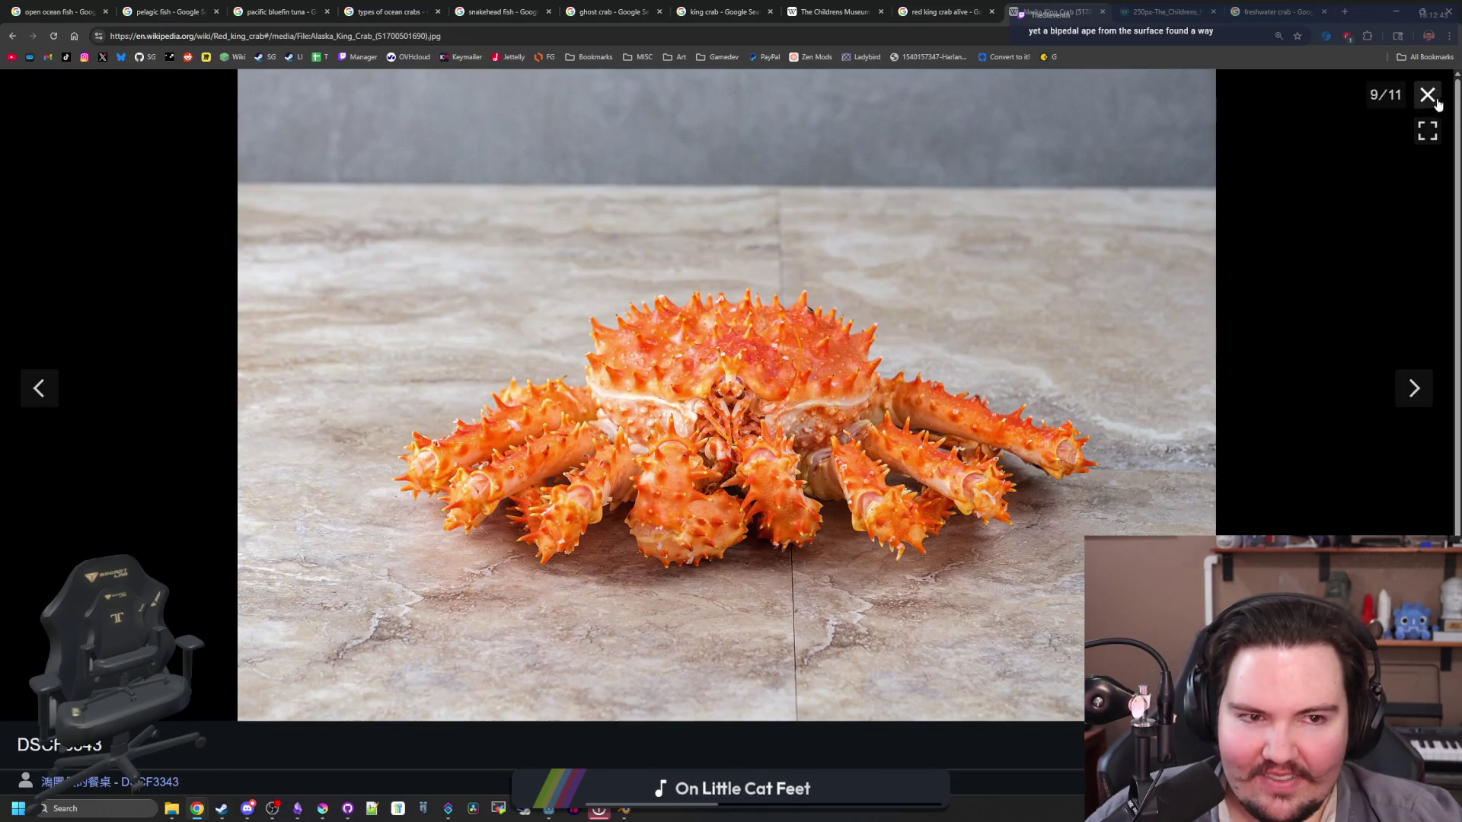
{"action": "left_click", "coordinate": [1426, 94]}
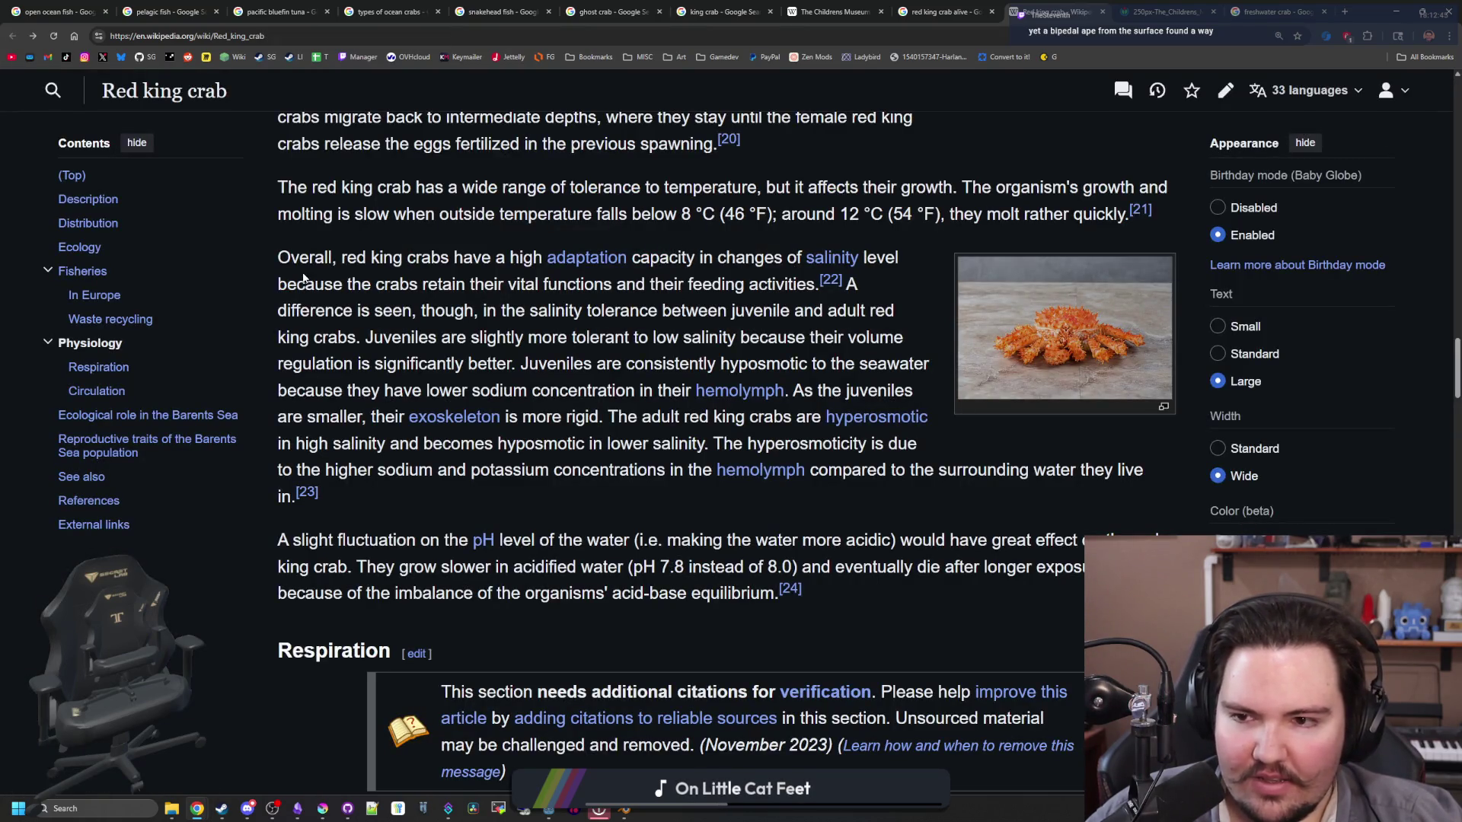
Step: Enlarge the red crab photo beside Respiration, then the photo of a crab being held
{"action": "scroll", "coordinate": [943, 338], "scroll_direction": "down", "scroll_amount": 5}
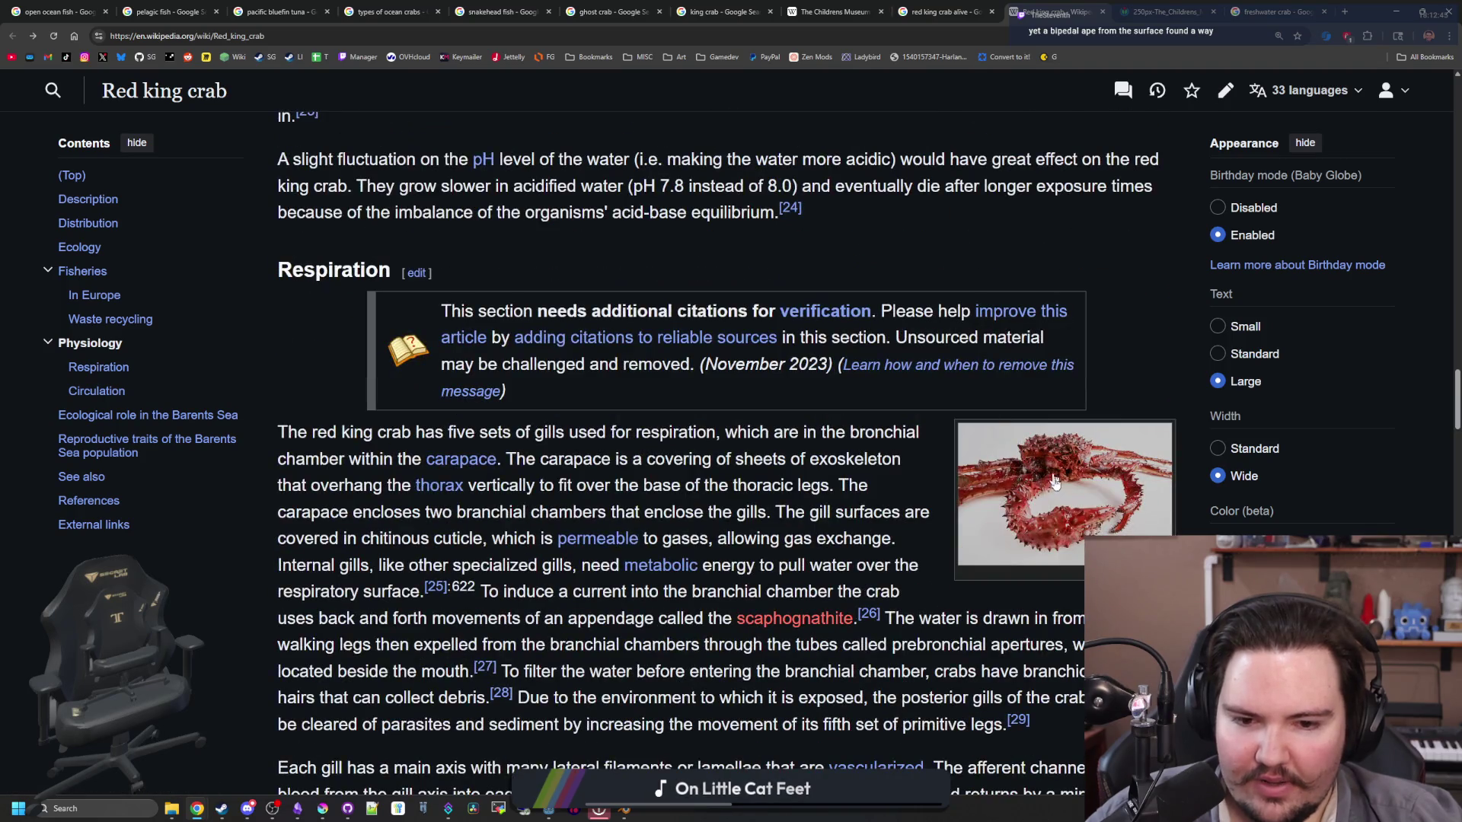
{"action": "left_click", "coordinate": [1060, 483]}
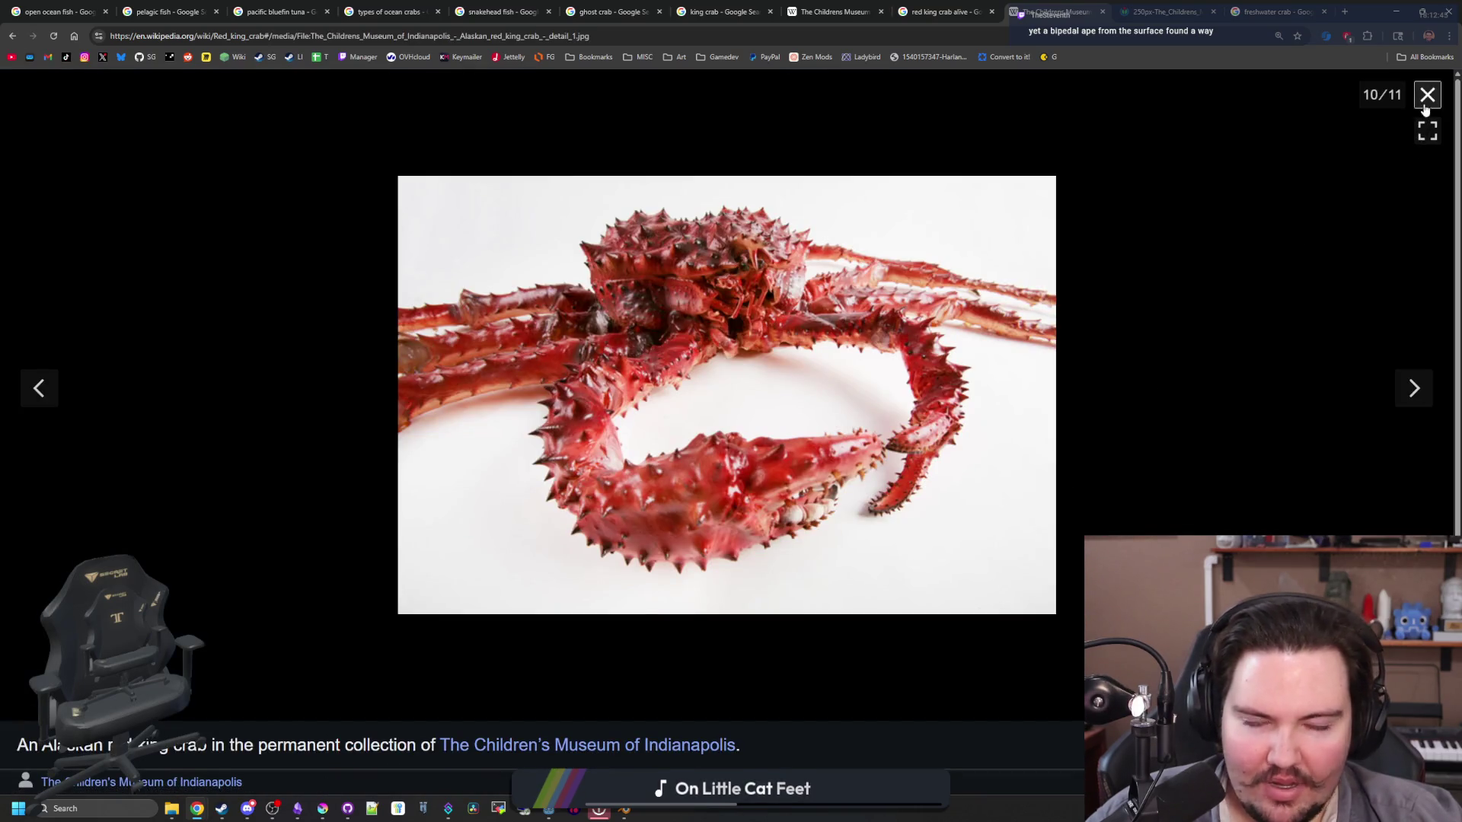
{"action": "left_click", "coordinate": [1427, 95]}
{"action": "scroll", "coordinate": [889, 364], "scroll_direction": "down", "scroll_amount": 8}
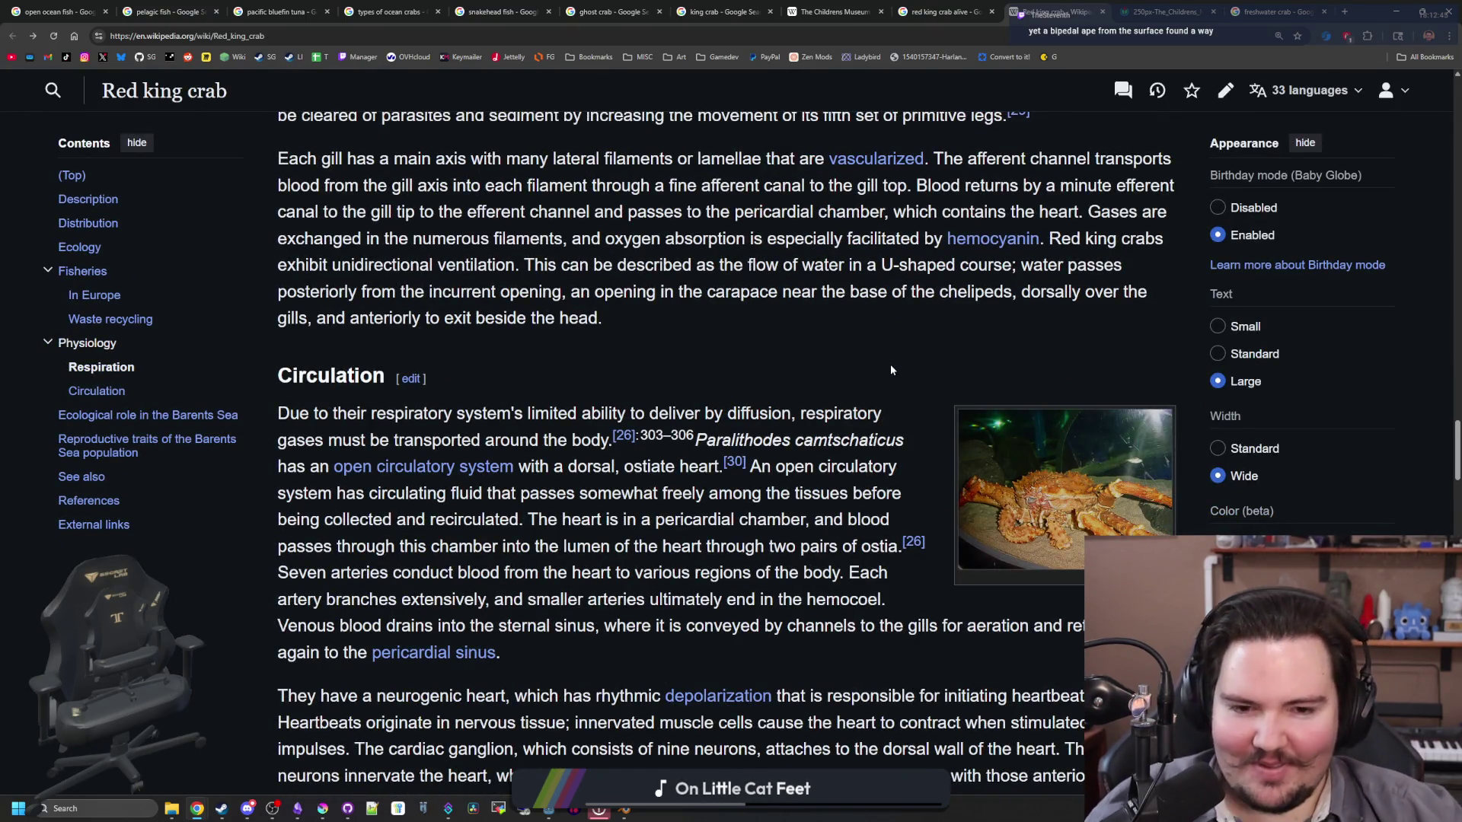
{"action": "scroll", "coordinate": [889, 364], "scroll_direction": "down", "scroll_amount": 20}
{"action": "scroll", "coordinate": [897, 389], "scroll_direction": "up", "scroll_amount": 20}
{"action": "scroll", "coordinate": [983, 448], "scroll_direction": "up", "scroll_amount": 12}
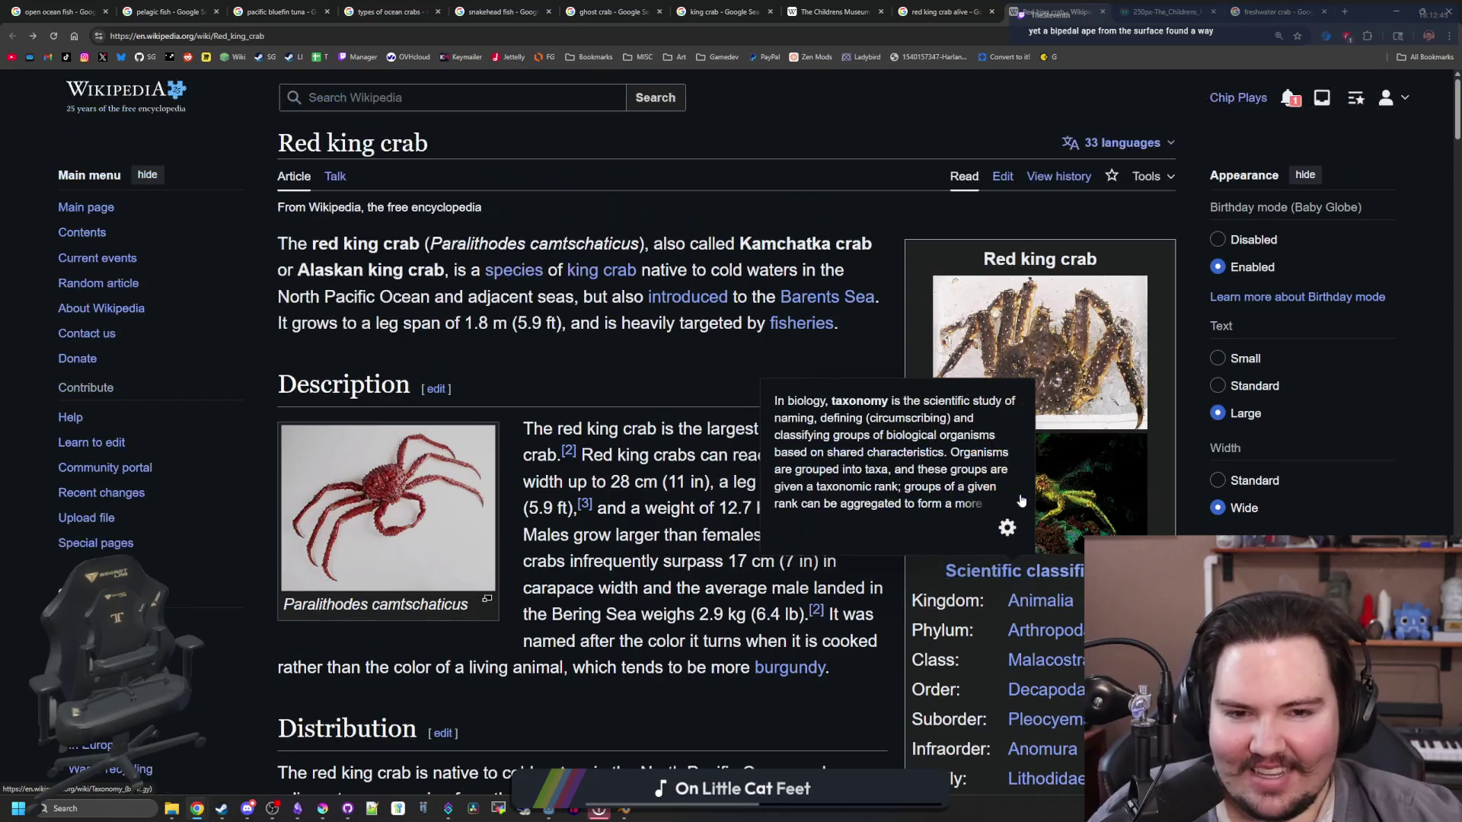
{"action": "scroll", "coordinate": [1020, 495], "scroll_direction": "down", "scroll_amount": 10}
{"action": "left_click", "coordinate": [1066, 533]}
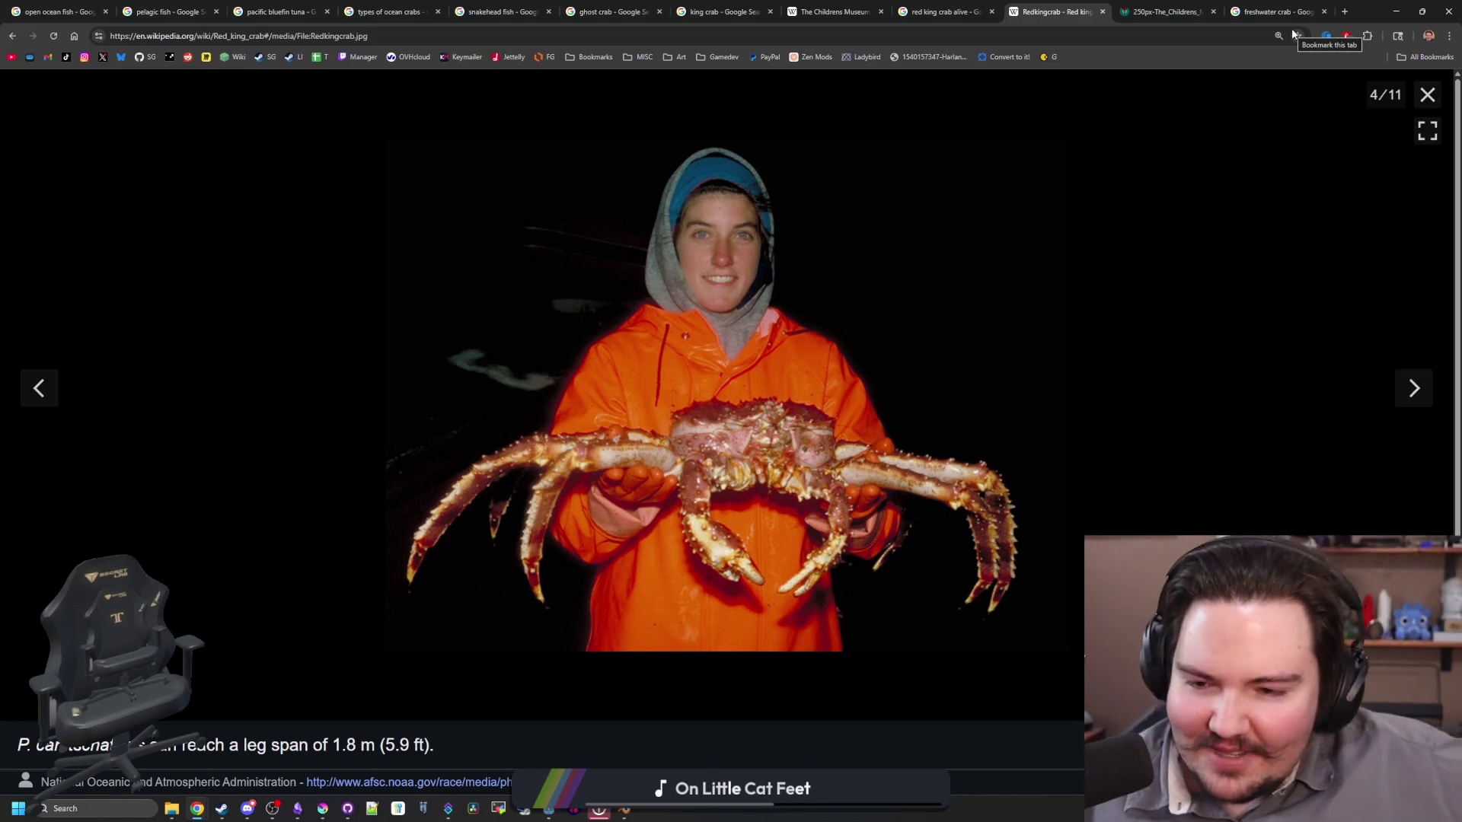
Step: Switch from the browser to the Godot script editor, placing the cursor at the end of line 110
{"action": "key", "text": "alt+Tab"}
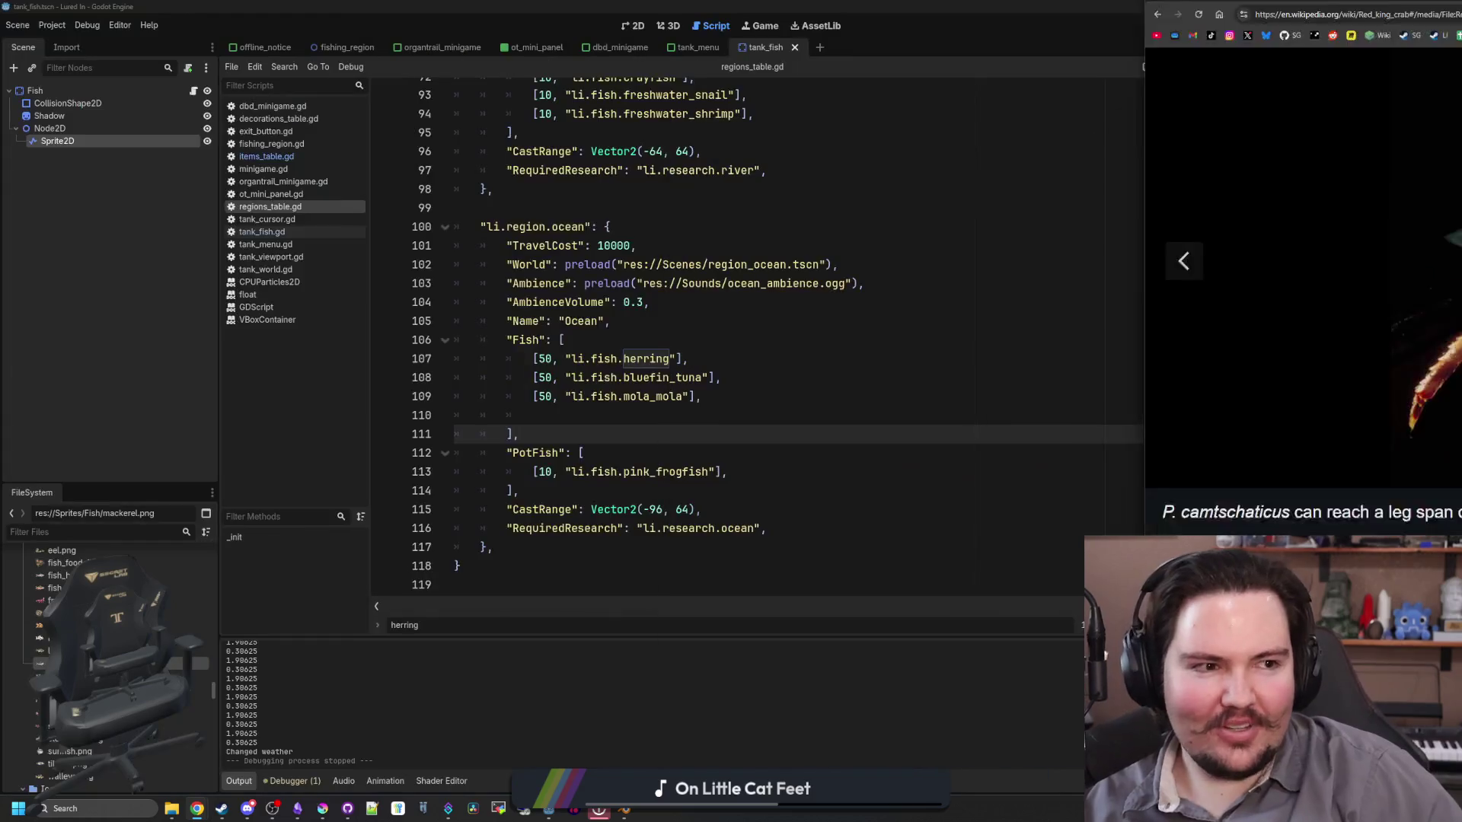
{"action": "left_click", "coordinate": [657, 414]}
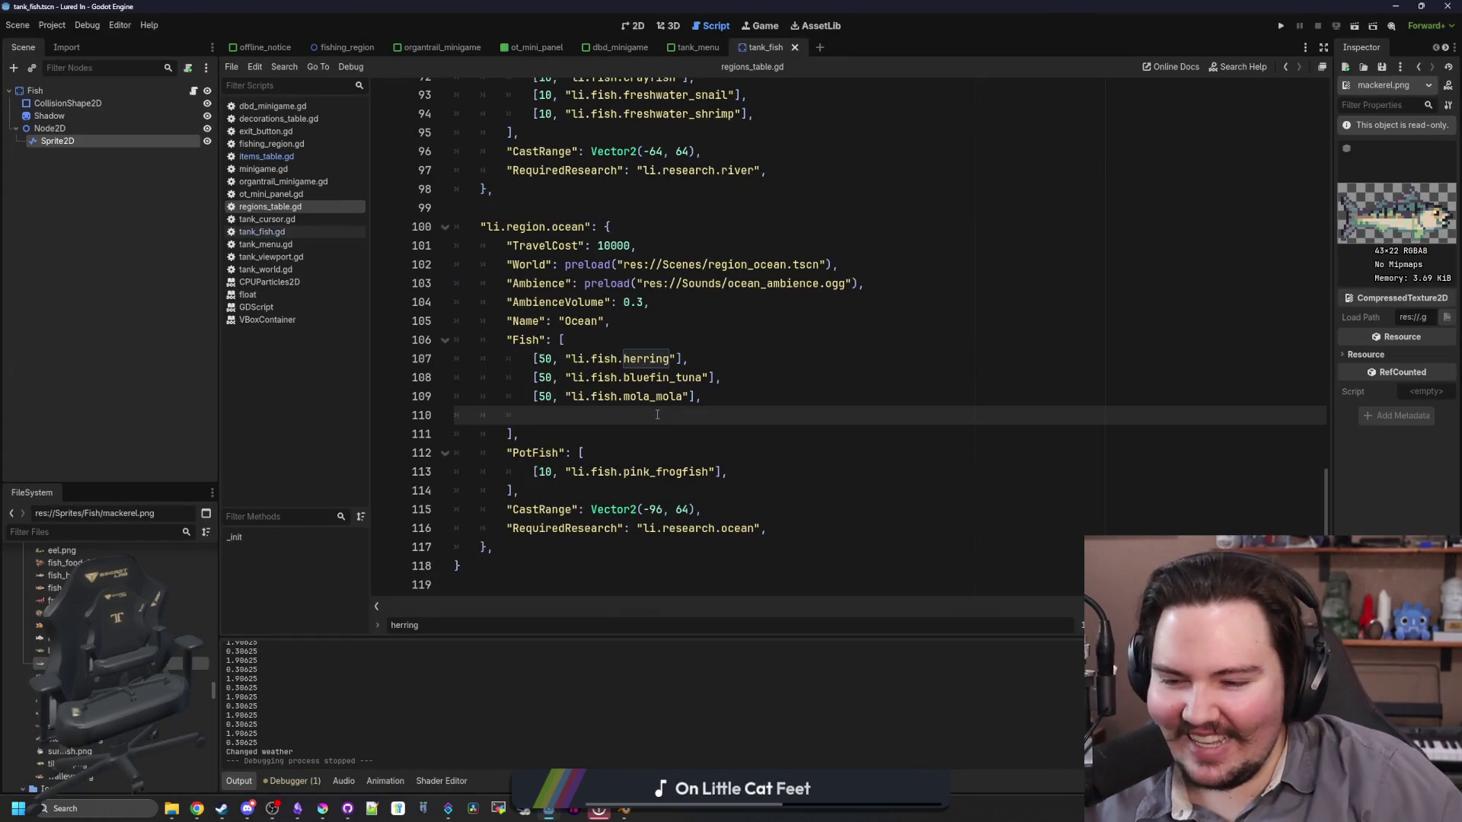
{"action": "mouse_move", "coordinate": [298, 810]}
{"action": "mouse_move", "coordinate": [337, 766]}
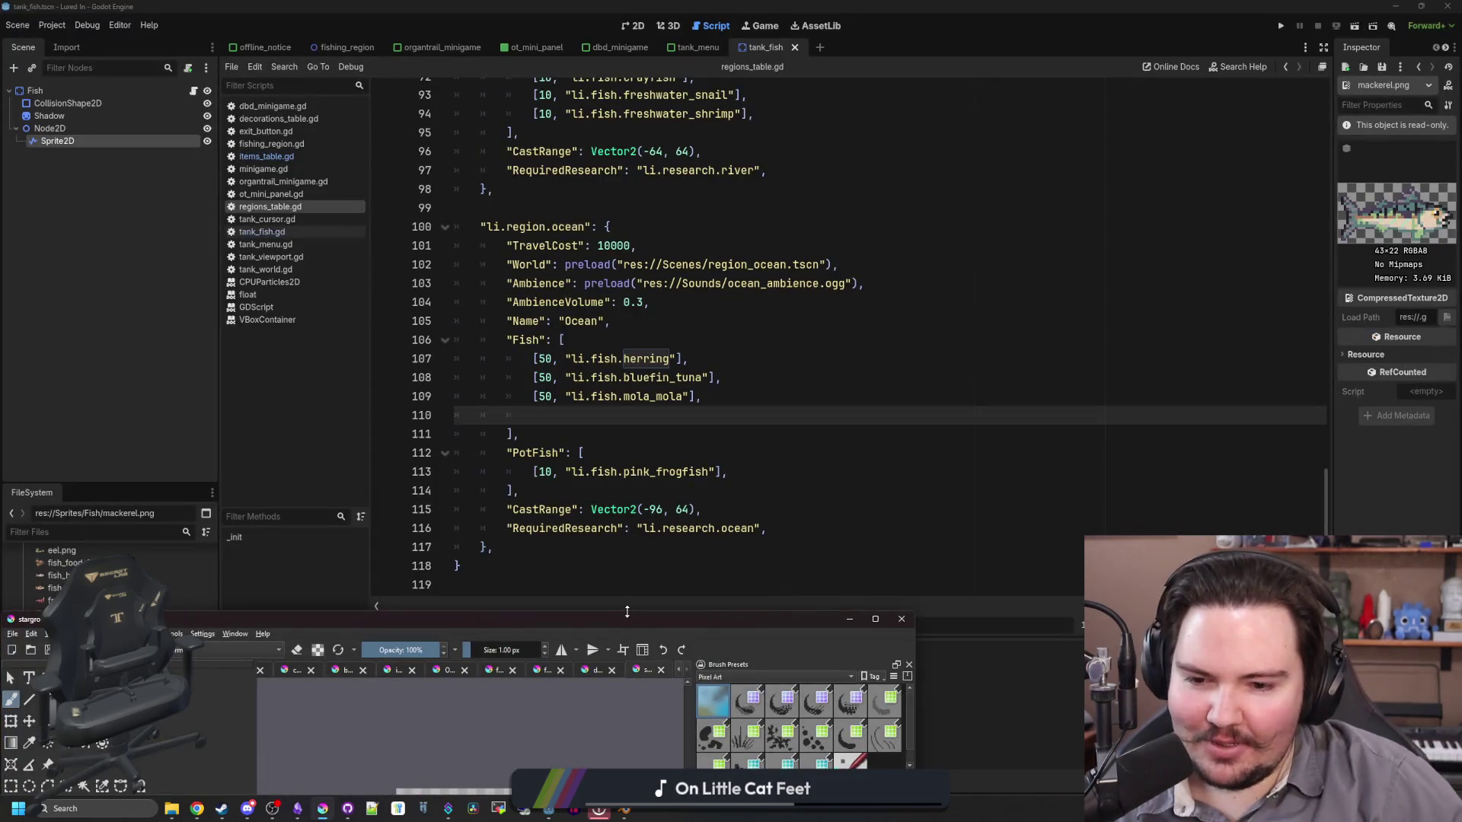
Step: Maximize Krita, check the new-document width of 32 and cancel, then bring up Open Images
{"action": "mouse_move", "coordinate": [626, 612]}
{"action": "left_mouse_down"}
{"action": "mouse_move", "coordinate": [642, 578]}
{"action": "mouse_move", "coordinate": [502, 2]}
{"action": "left_mouse_up"}
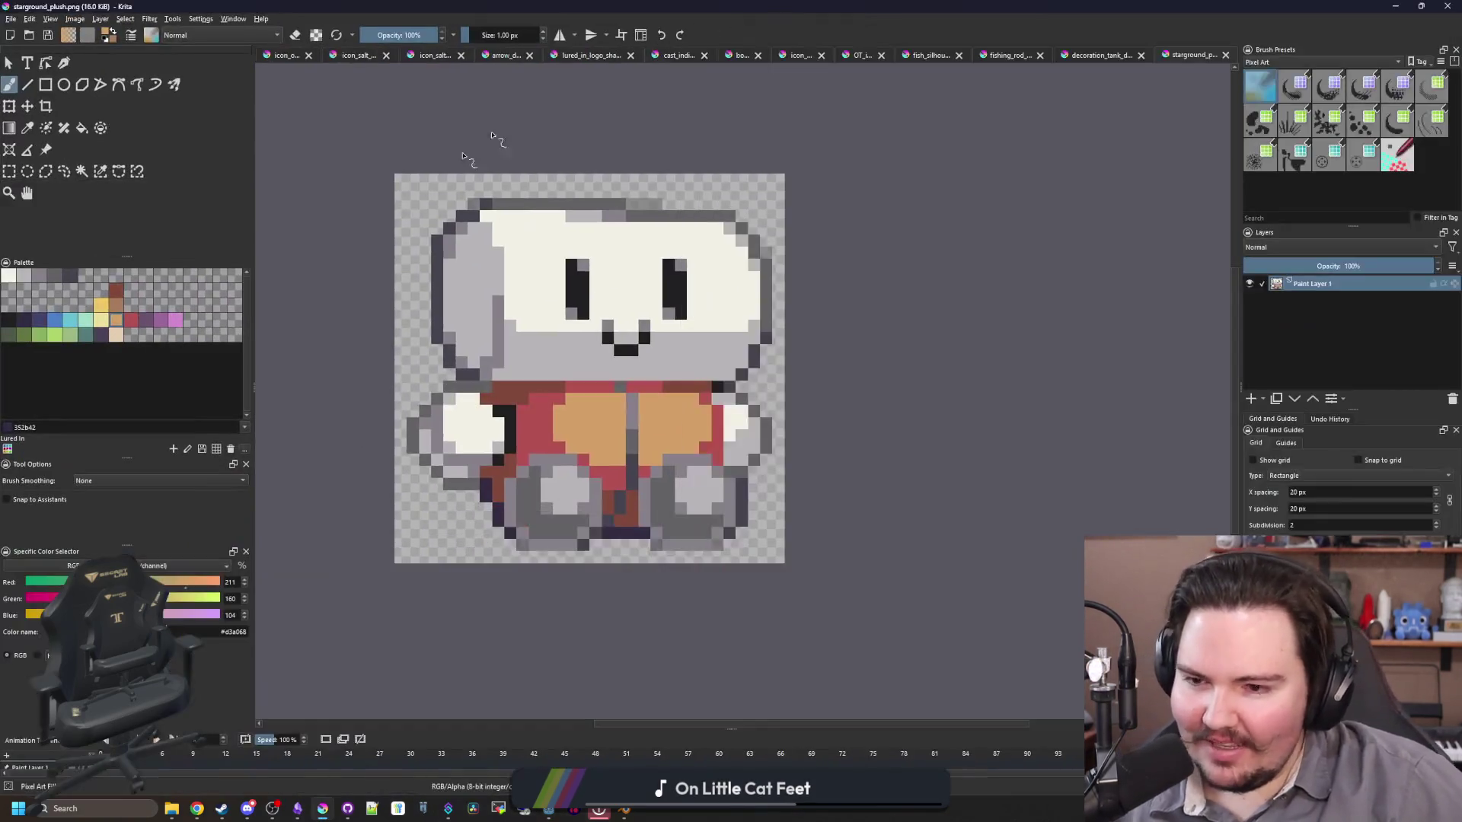
{"action": "scroll", "coordinate": [645, 462], "scroll_direction": "down", "scroll_amount": 3}
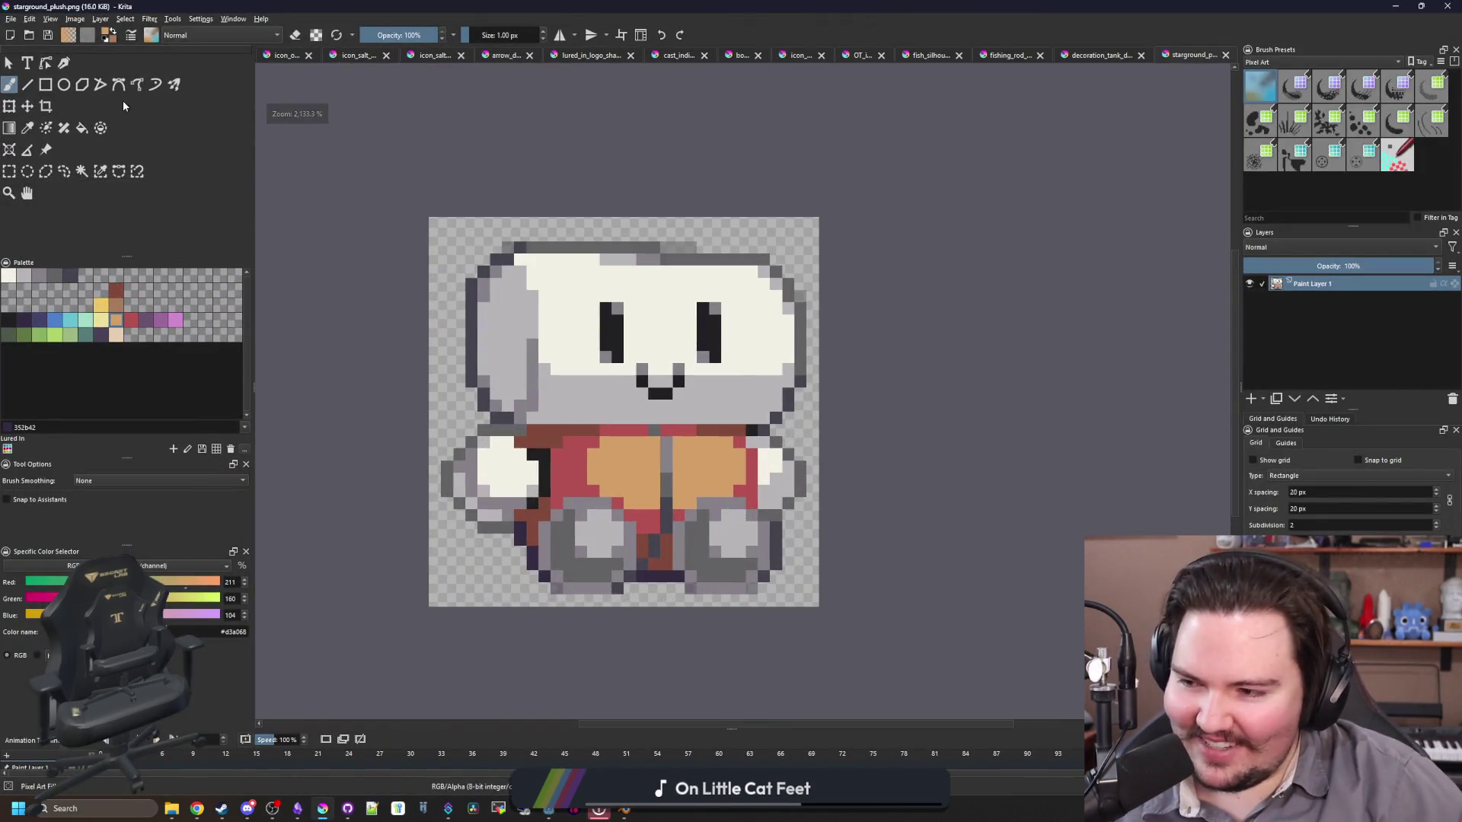
{"action": "left_click", "coordinate": [16, 19]}
{"action": "left_click", "coordinate": [30, 32]}
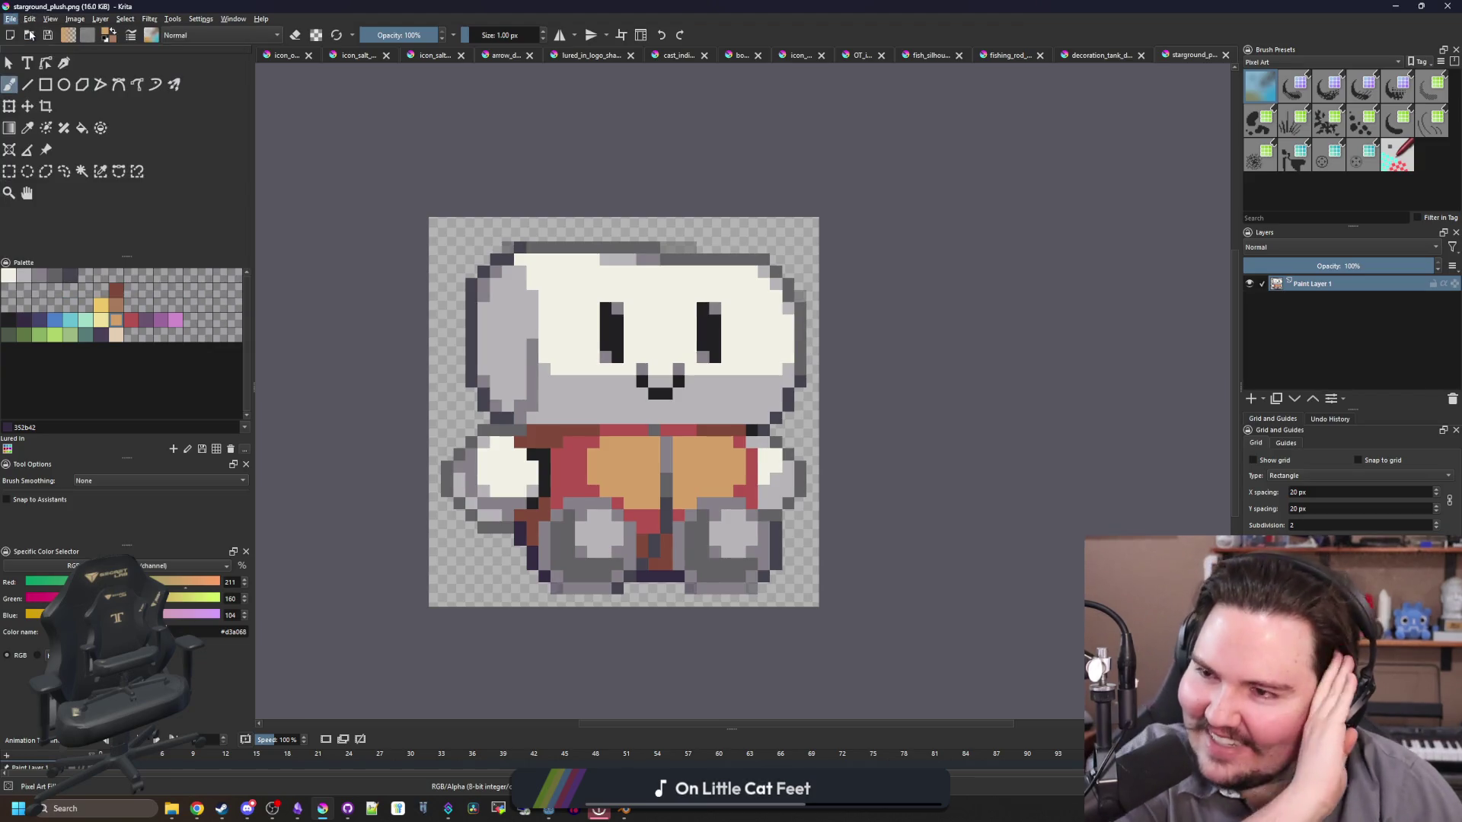
{"action": "left_click_drag", "start_coordinate": [745, 320], "coordinate": [693, 325]}
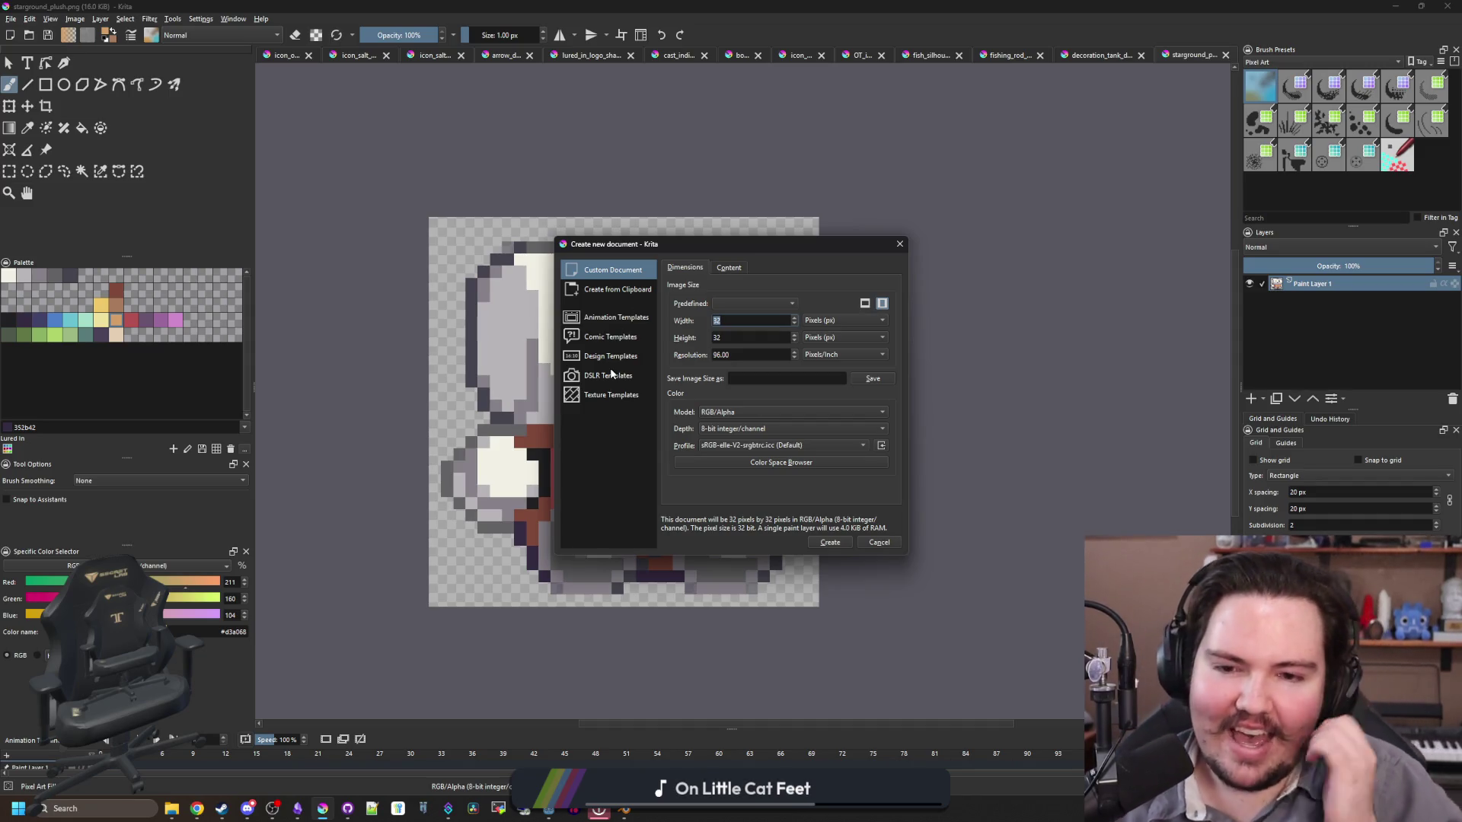
{"action": "left_click", "coordinate": [868, 541]}
{"action": "left_click", "coordinate": [11, 19]}
{"action": "left_click", "coordinate": [31, 48]}
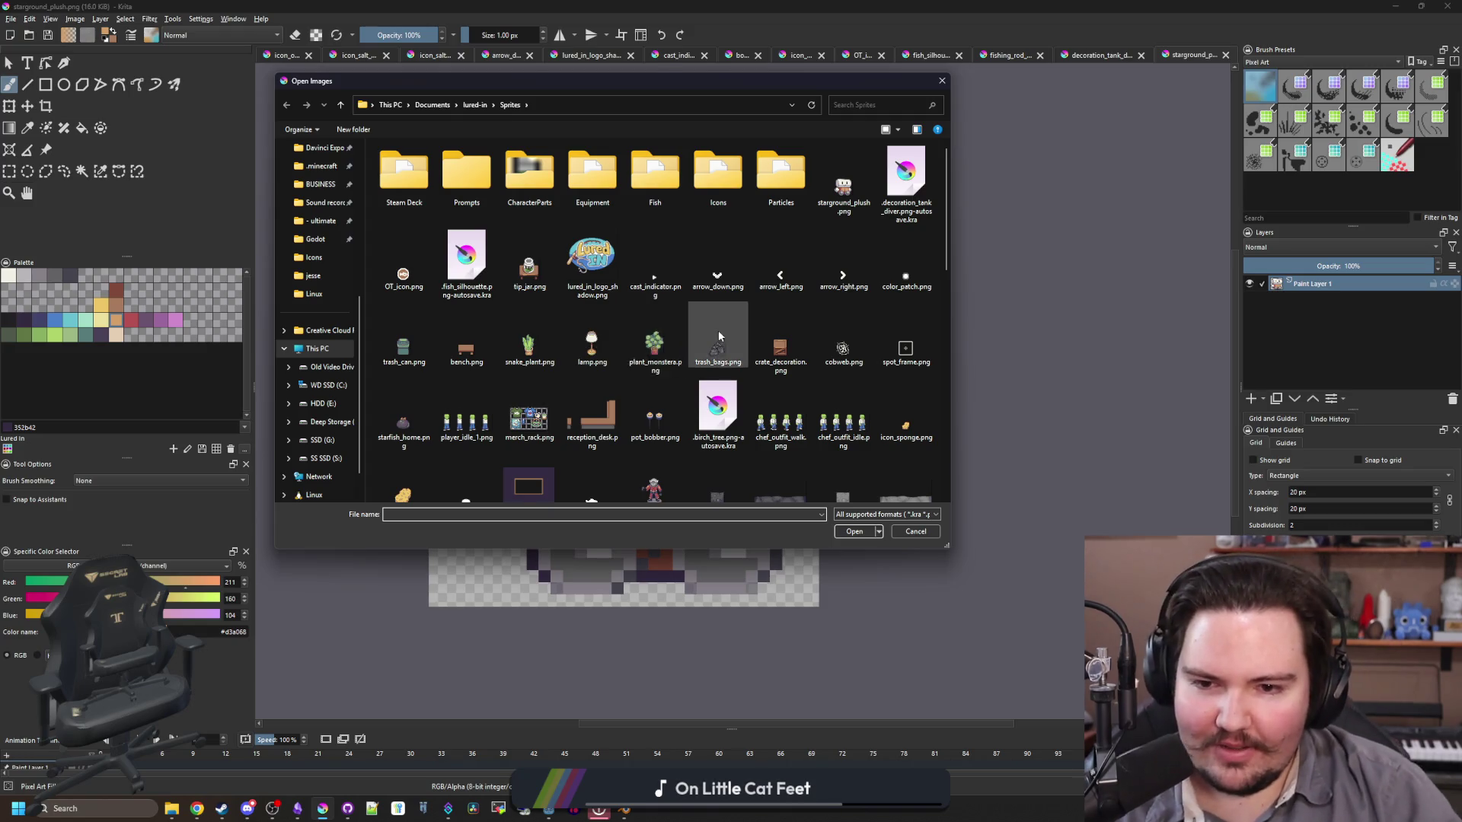
Step: Browse the Sprites folder in Open Images, selecting arrow_down.png
{"action": "scroll", "coordinate": [719, 330], "scroll_direction": "down", "scroll_amount": 5}
{"action": "scroll", "coordinate": [727, 339], "scroll_direction": "down", "scroll_amount": 3}
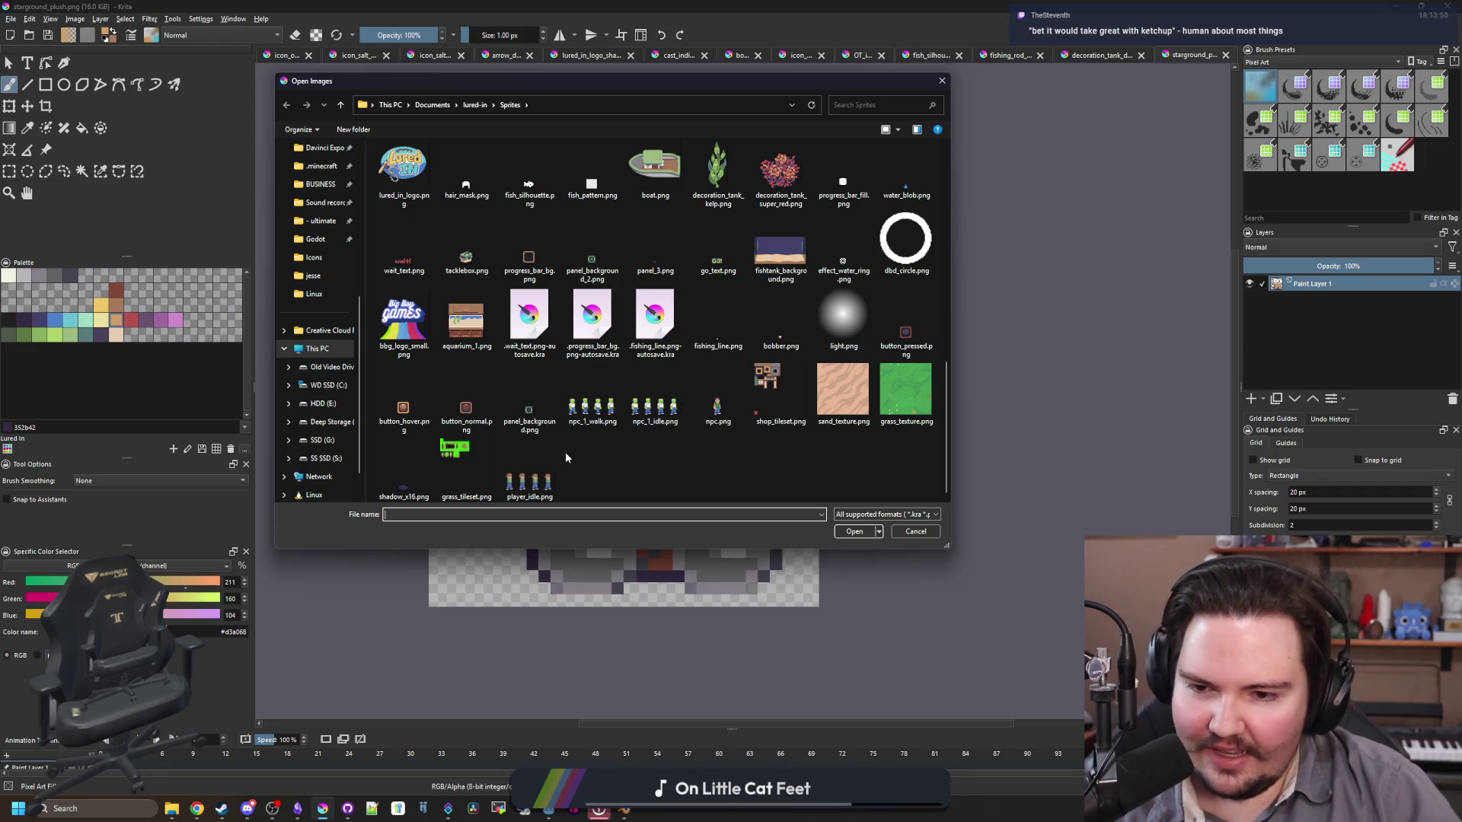
{"action": "scroll", "coordinate": [664, 472], "scroll_direction": "up", "scroll_amount": 10}
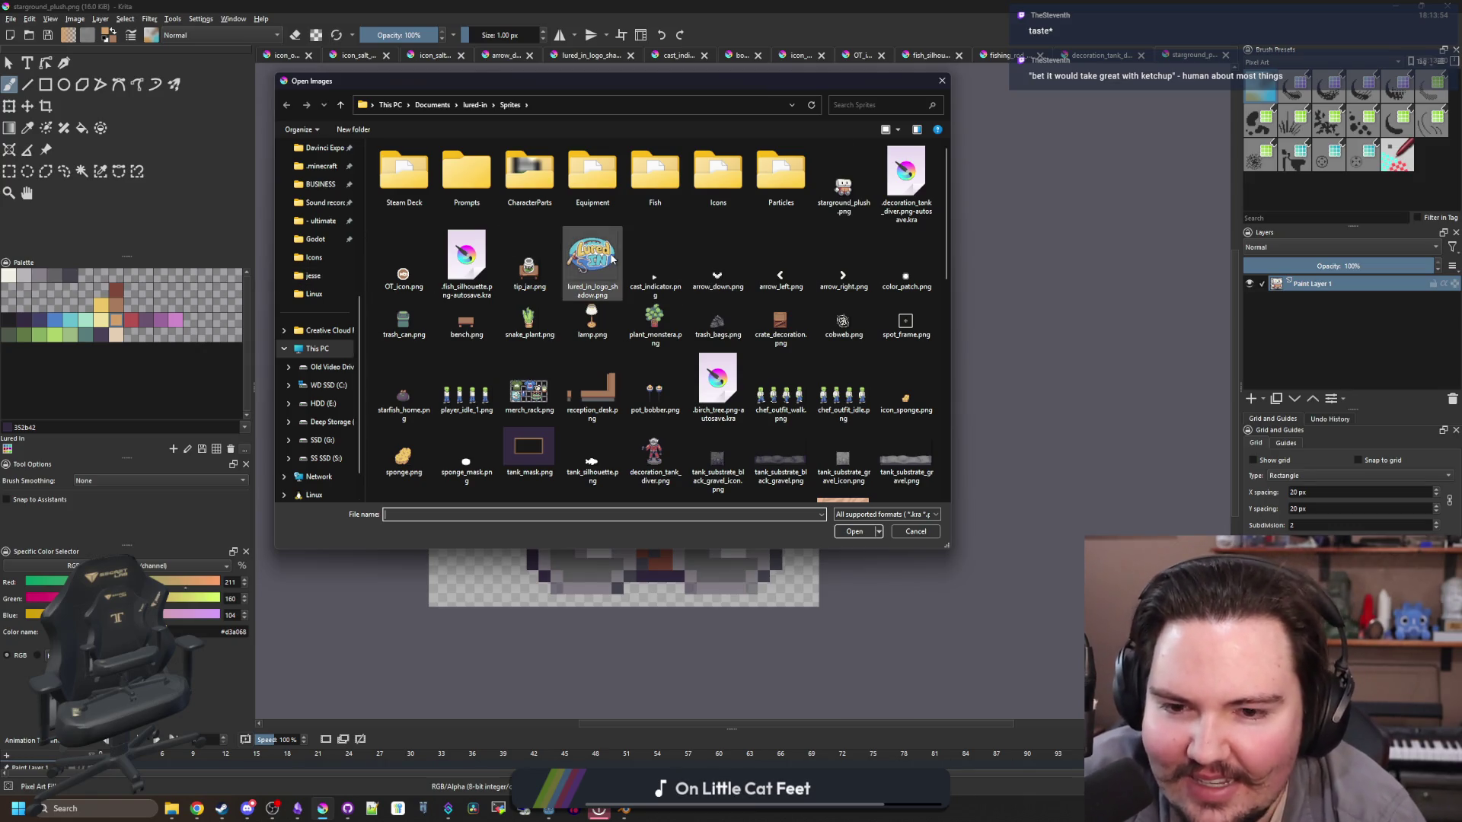
{"action": "scroll", "coordinate": [610, 253], "scroll_direction": "down", "scroll_amount": 5}
{"action": "scroll", "coordinate": [554, 310], "scroll_direction": "up", "scroll_amount": 5}
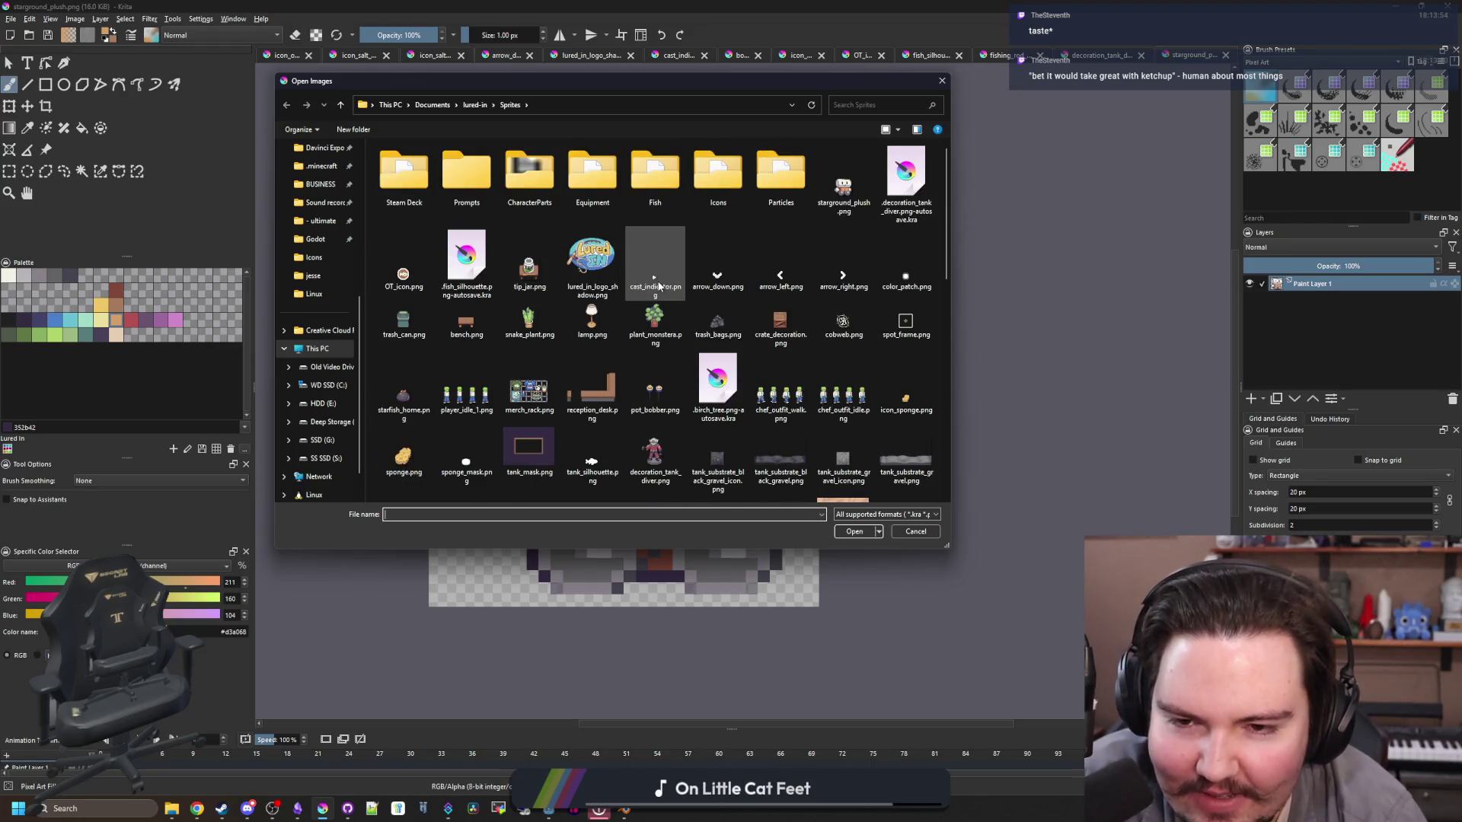
{"action": "left_click", "coordinate": [692, 292]}
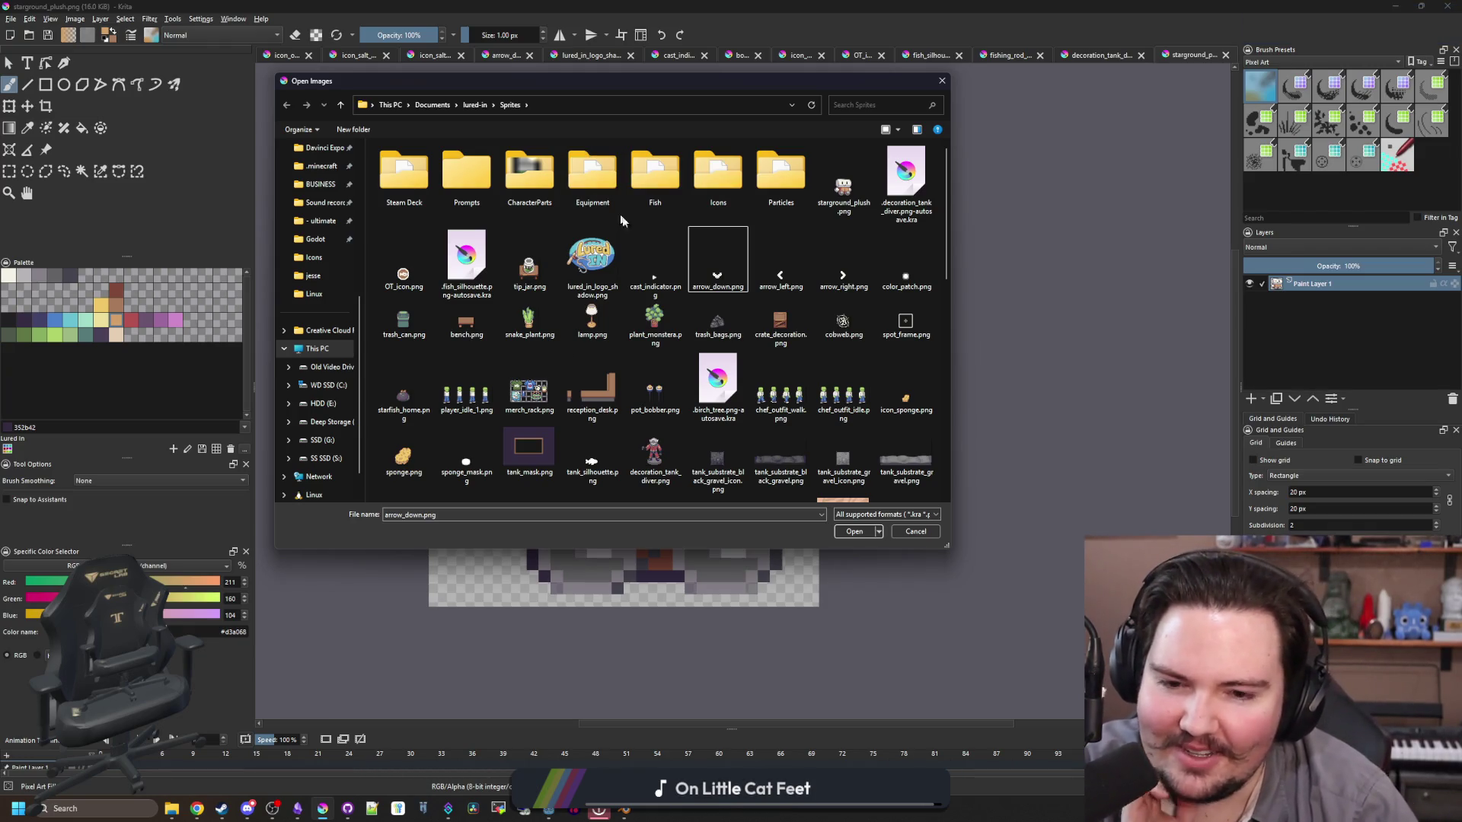
{"action": "scroll", "coordinate": [673, 262], "scroll_direction": "down", "scroll_amount": 10}
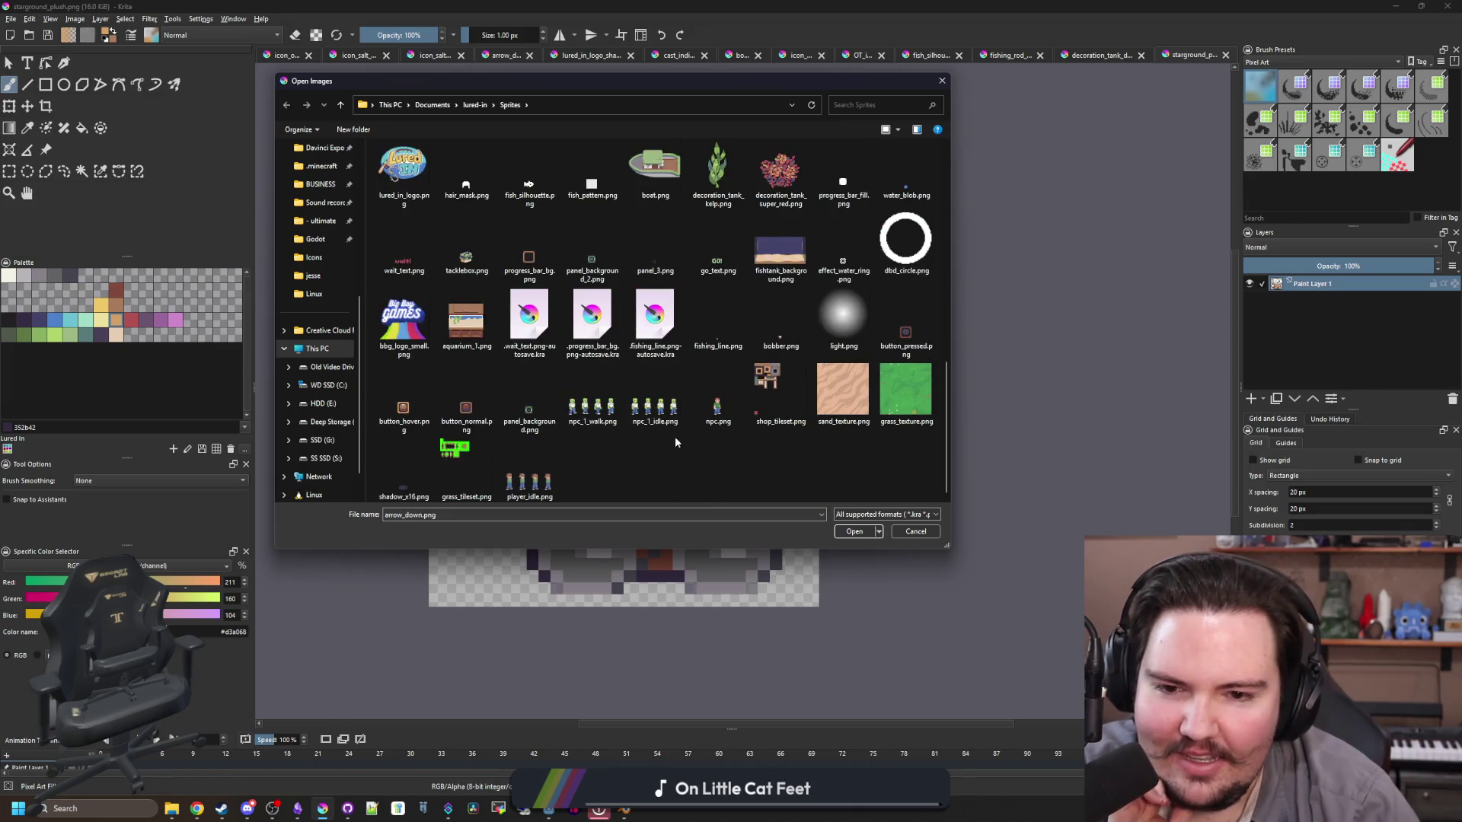
{"action": "scroll", "coordinate": [679, 443], "scroll_direction": "up", "scroll_amount": 10}
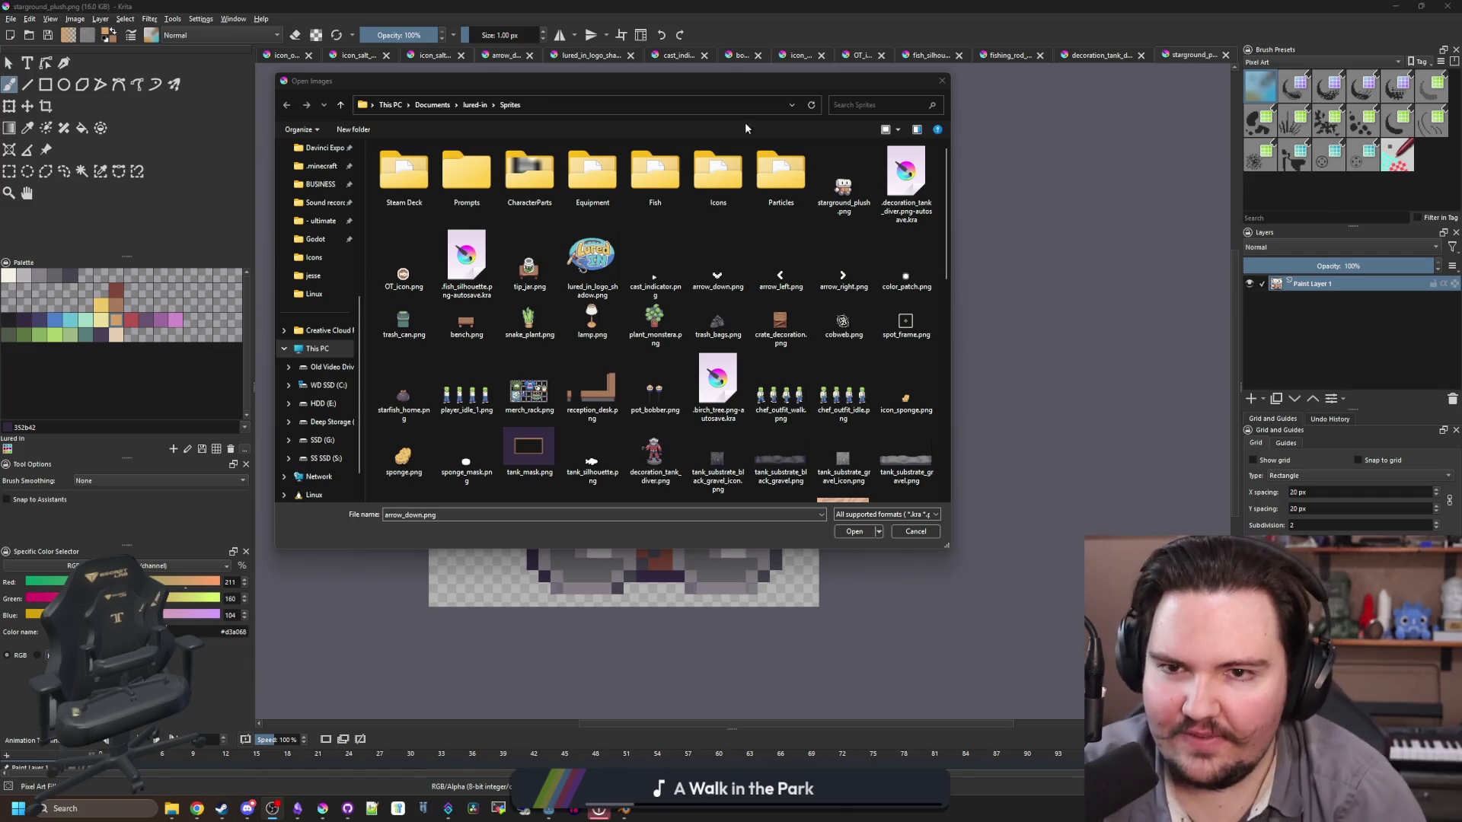
{"action": "left_click", "coordinate": [783, 89]}
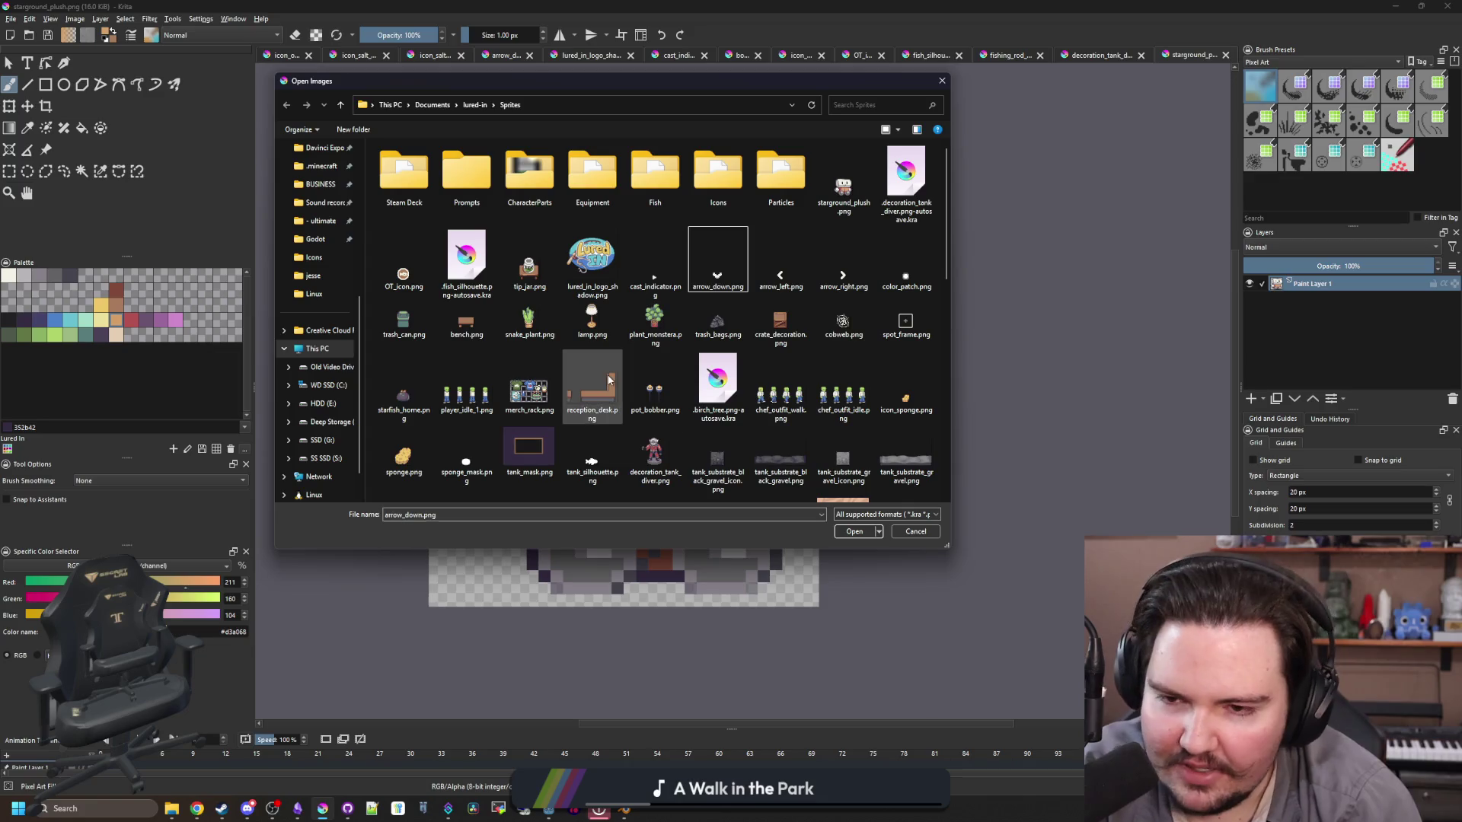
Step: Select player_idle_1.png and OT_icon.png, look inside the Fish folder, then cancel without opening anything
{"action": "left_click", "coordinate": [459, 377]}
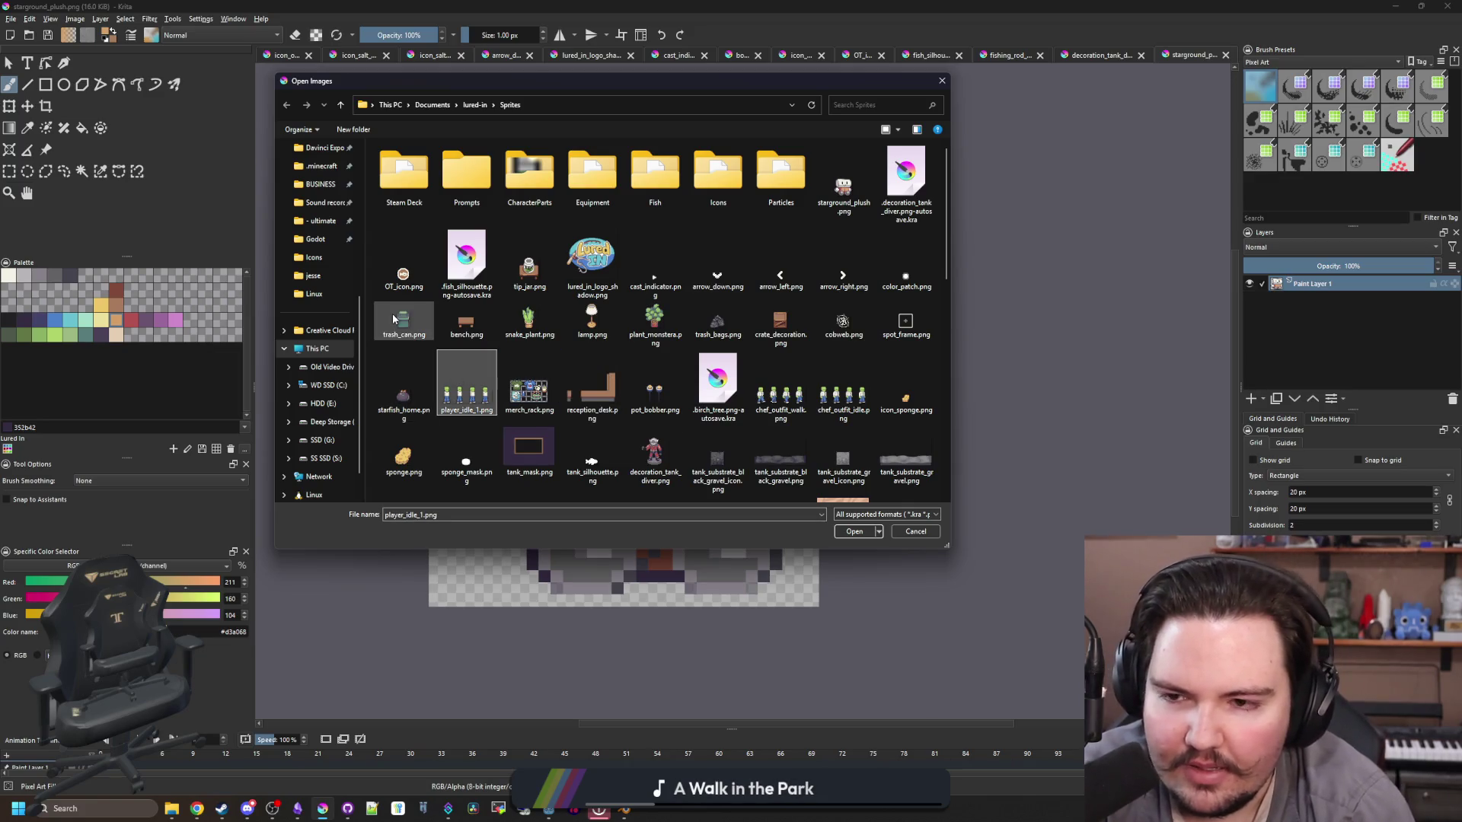
{"action": "left_click", "coordinate": [403, 267]}
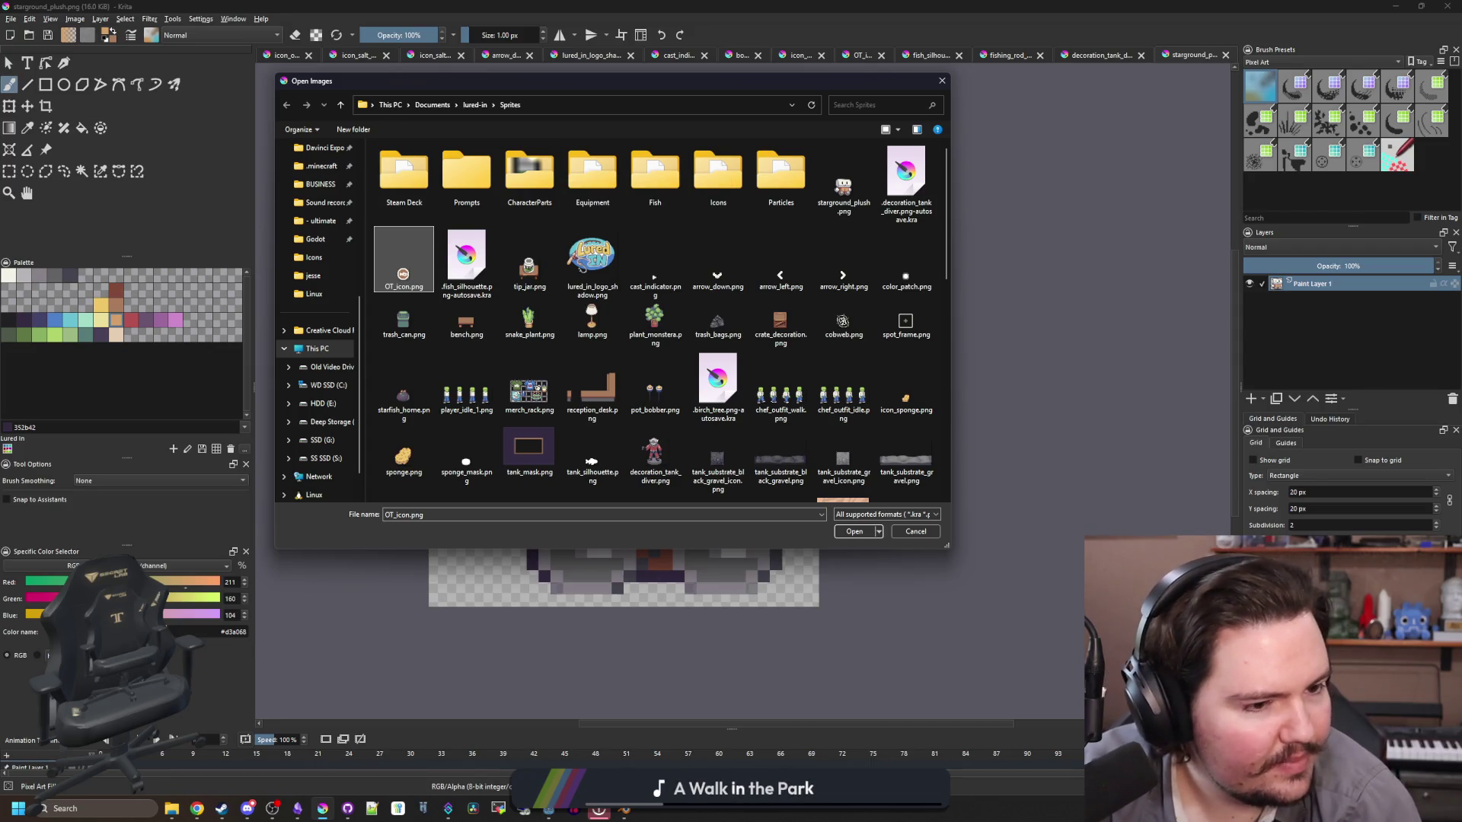
{"action": "double_click", "coordinate": [654, 172]}
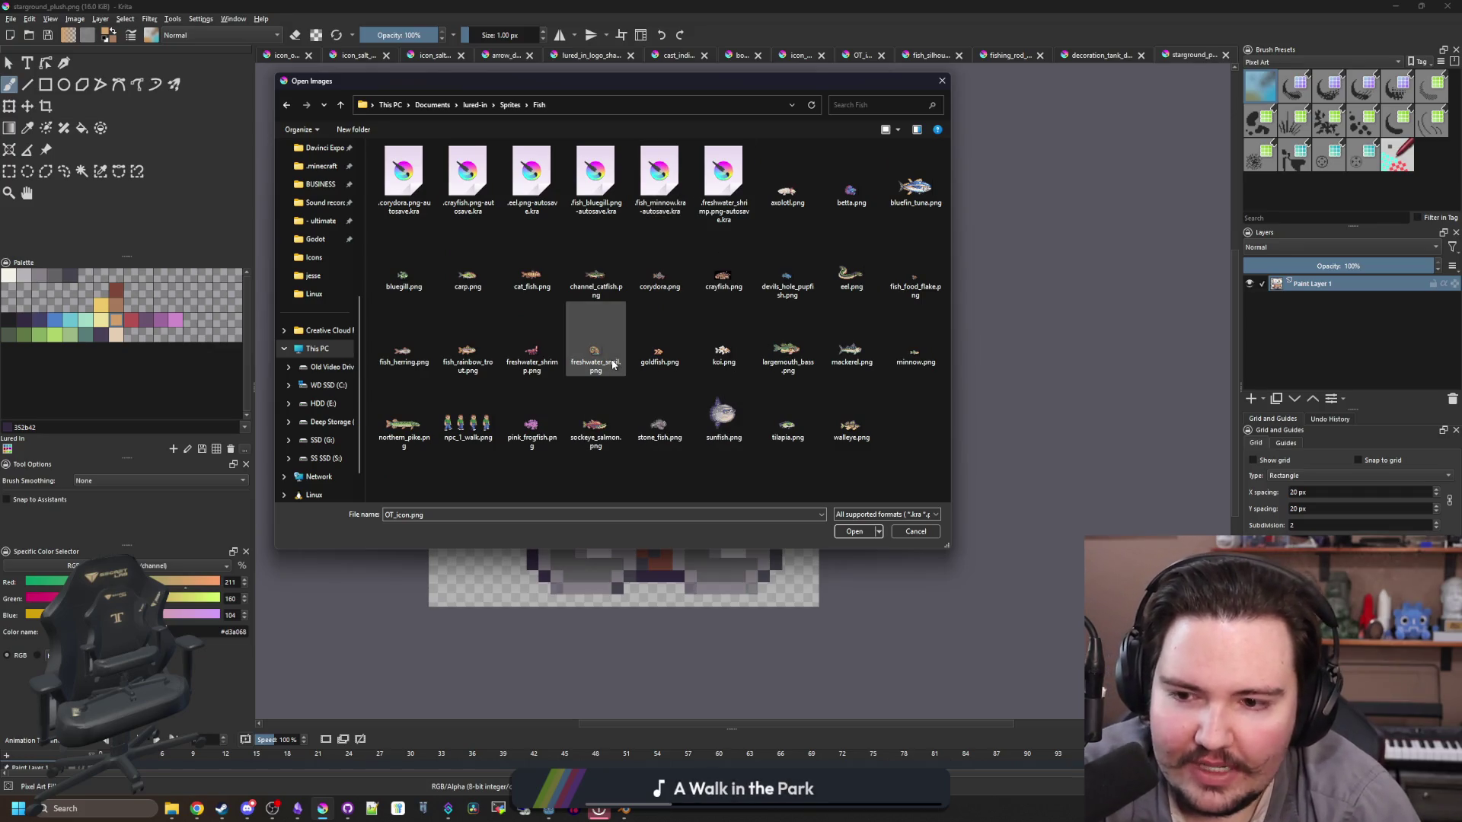
{"action": "left_click", "coordinate": [596, 343]}
{"action": "key", "text": "Escape"}
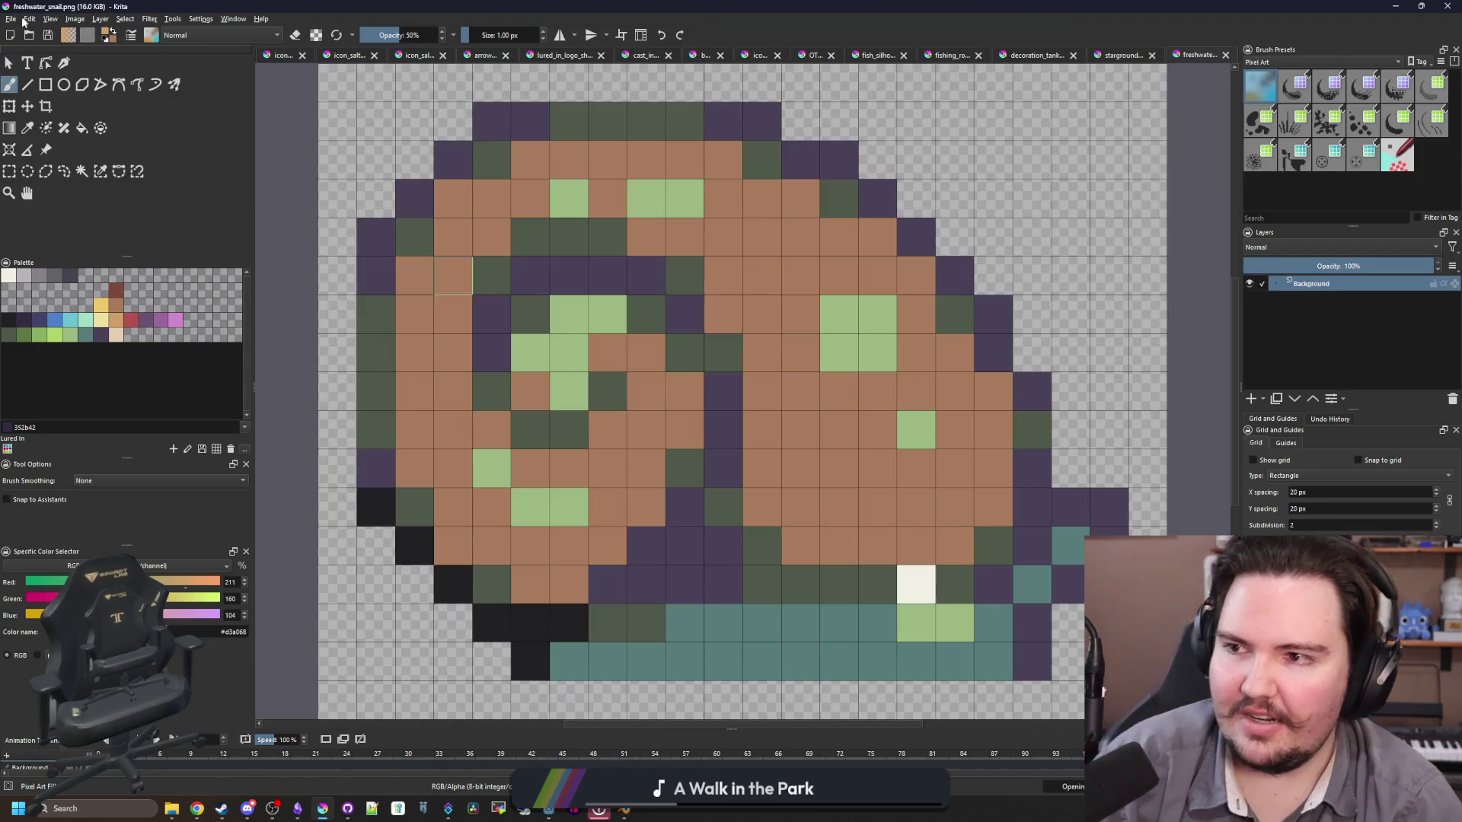
Step: Open npc_1_walk.png and copy the first walking character frame
{"action": "left_click", "coordinate": [11, 18]}
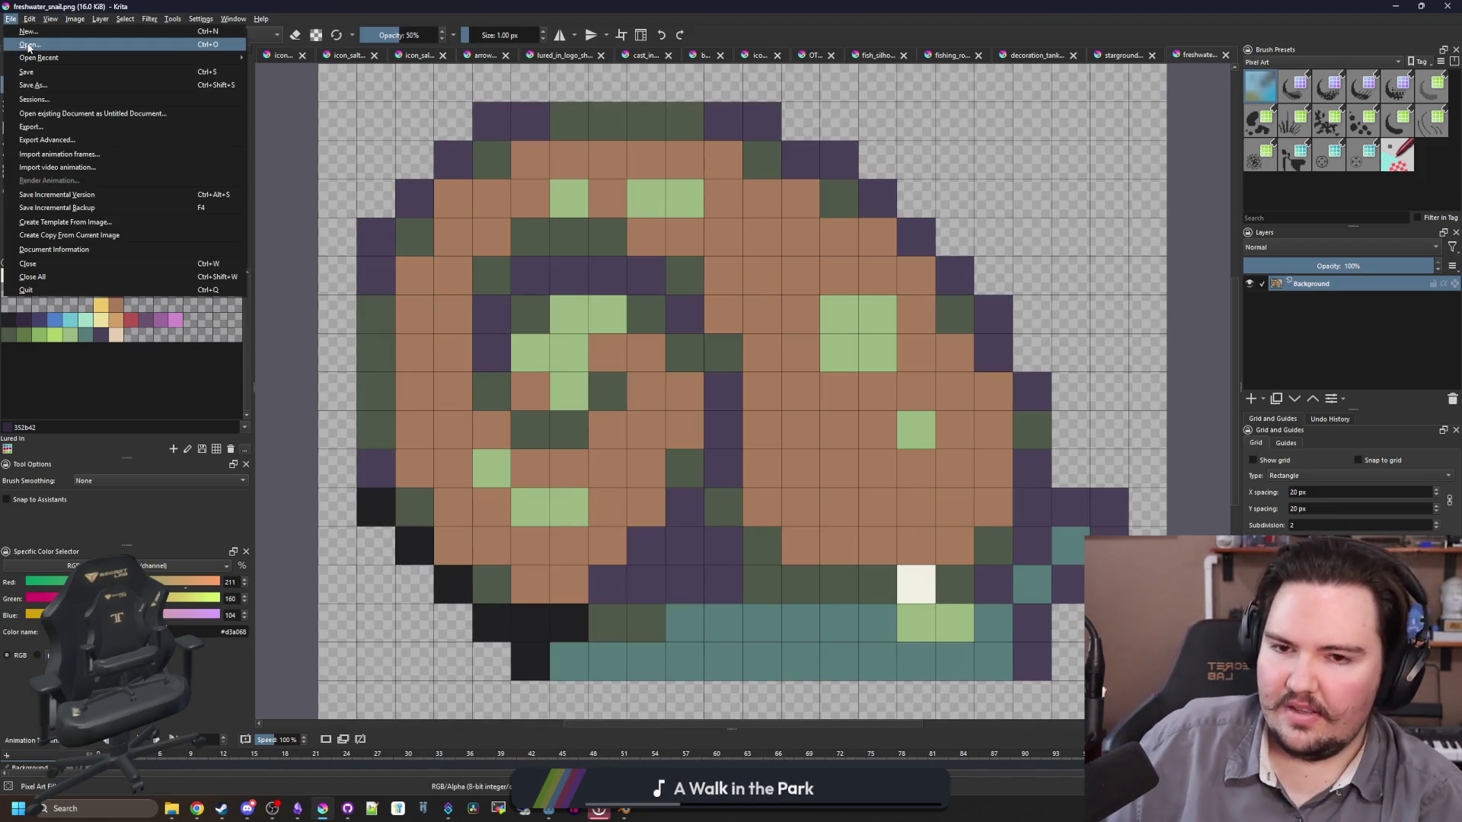
{"action": "left_click", "coordinate": [28, 45]}
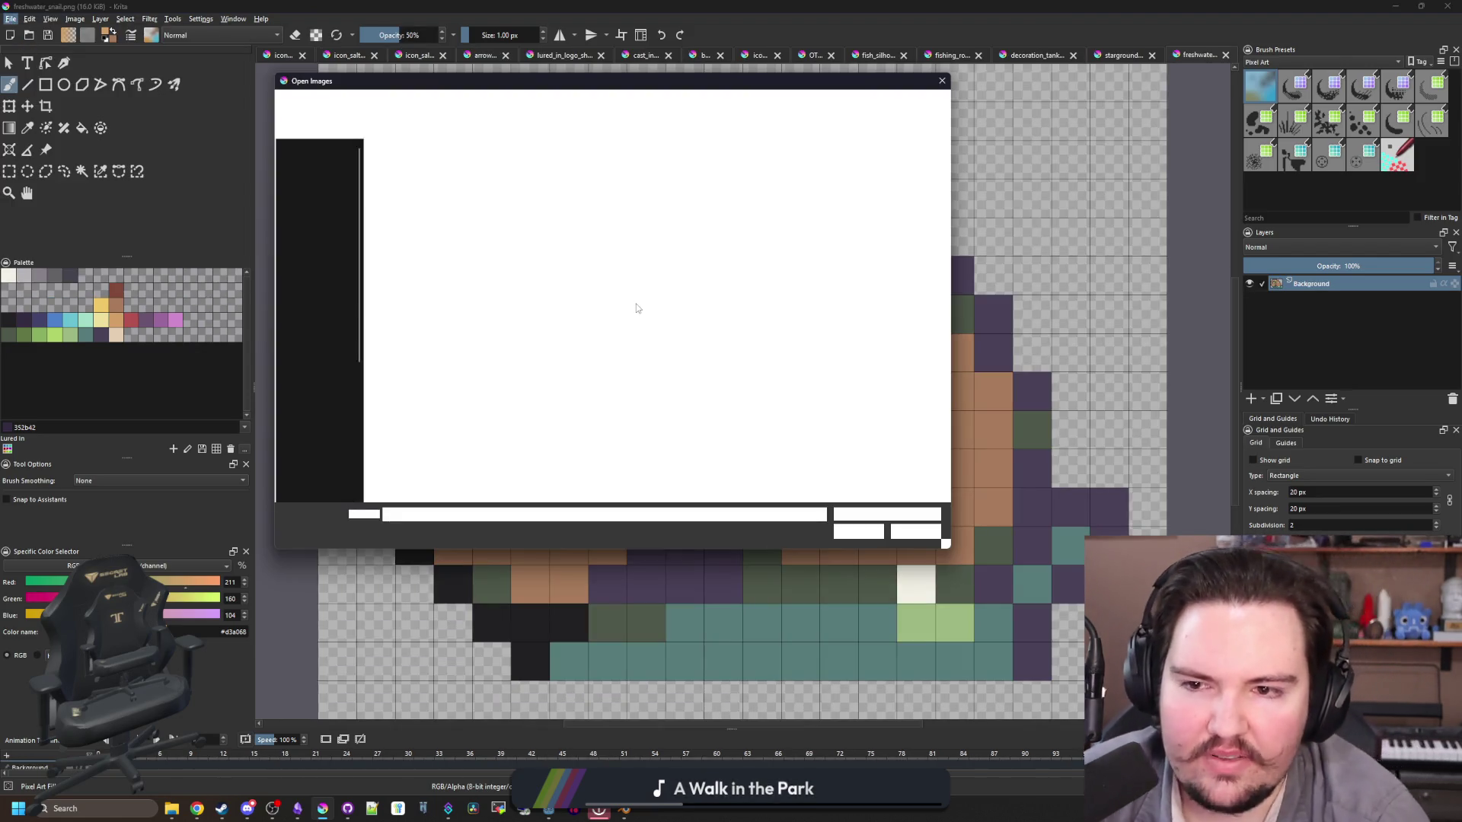
{"action": "double_click", "coordinate": [632, 347]}
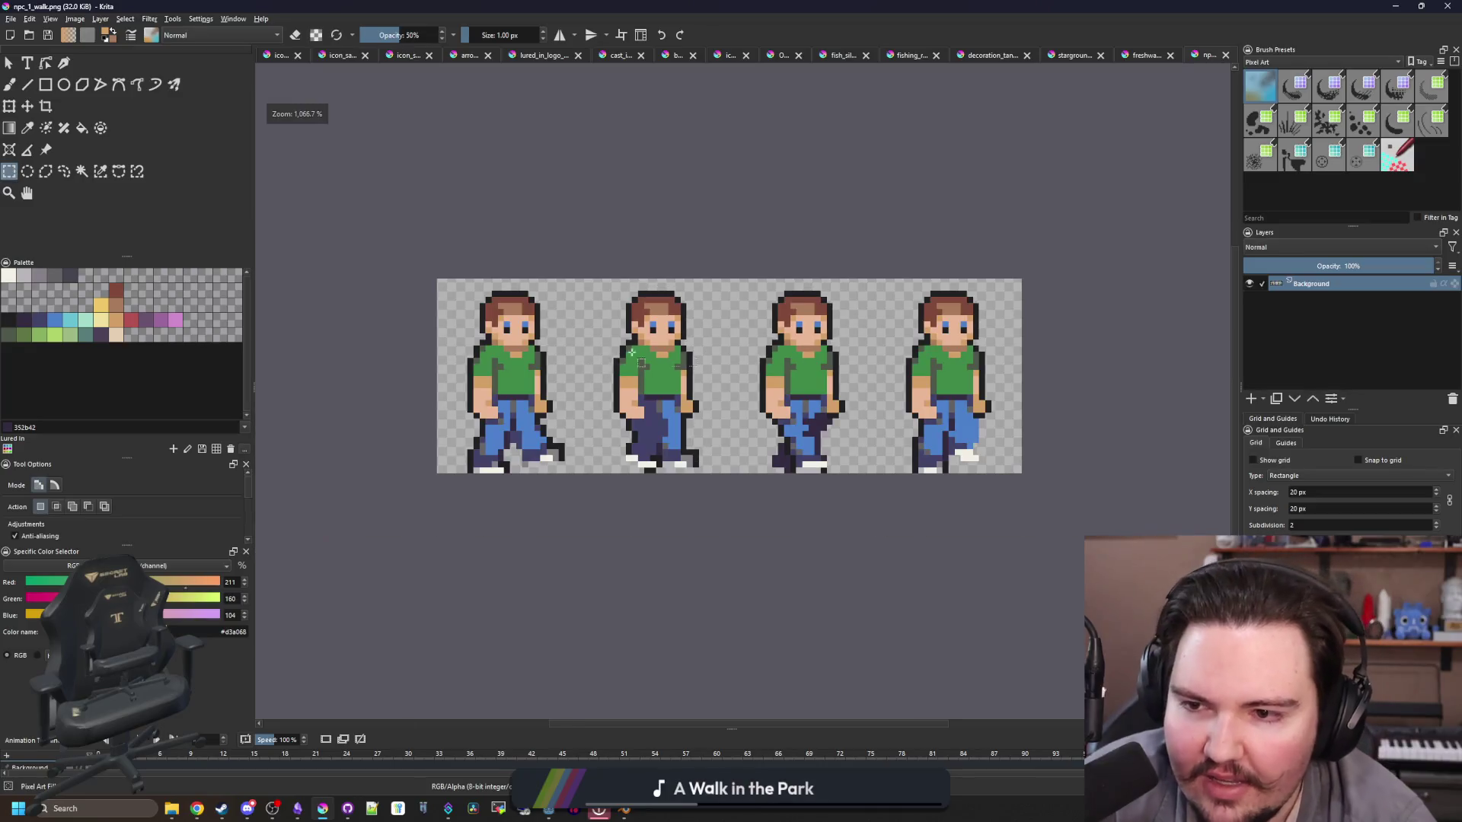
{"action": "scroll", "coordinate": [487, 342], "scroll_direction": "up", "scroll_amount": 2}
{"action": "mouse_move", "coordinate": [384, 214]}
{"action": "left_mouse_down"}
{"action": "mouse_move", "coordinate": [622, 558]}
{"action": "mouse_move", "coordinate": [674, 608]}
{"action": "left_mouse_up"}
{"action": "key", "text": "ctrl+shift+Tab"}
Step: Resize the freshwater snail image's canvas to 500×500 px
{"action": "key", "text": "b"}
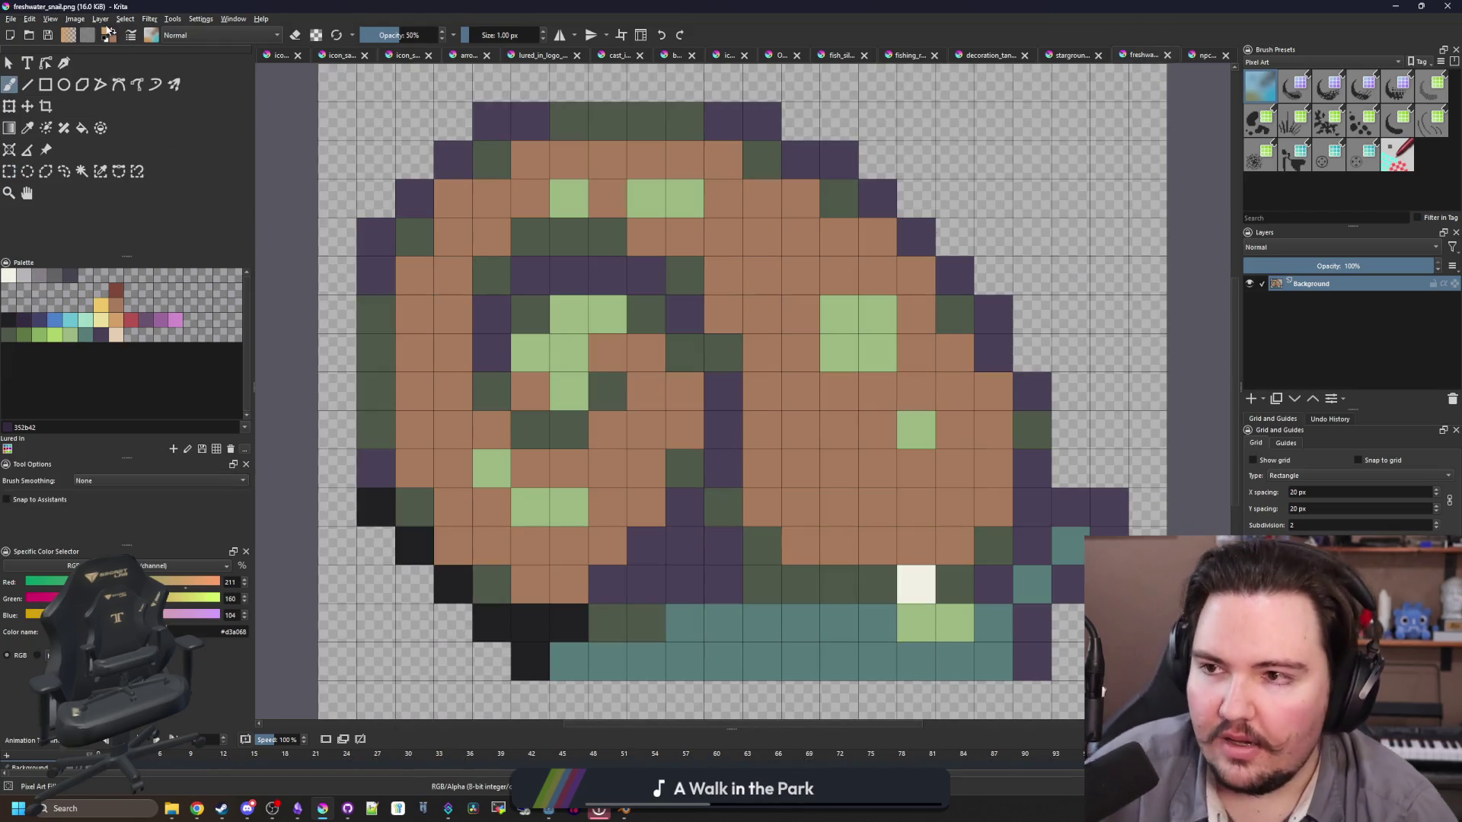
{"action": "left_click", "coordinate": [74, 18]}
{"action": "left_click", "coordinate": [134, 194]}
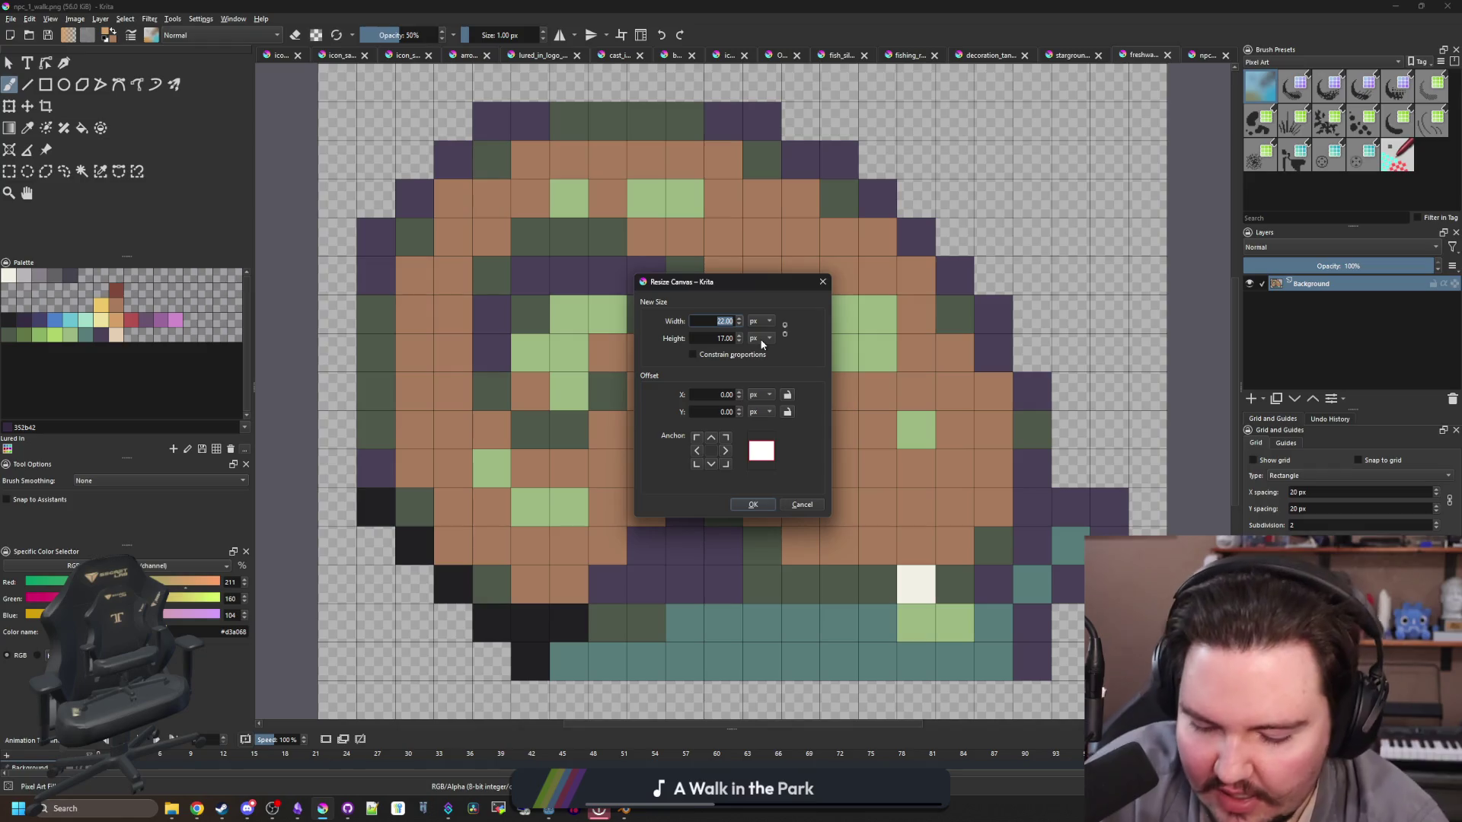
{"action": "type", "text": "500"}
{"action": "left_click", "coordinate": [714, 338]}
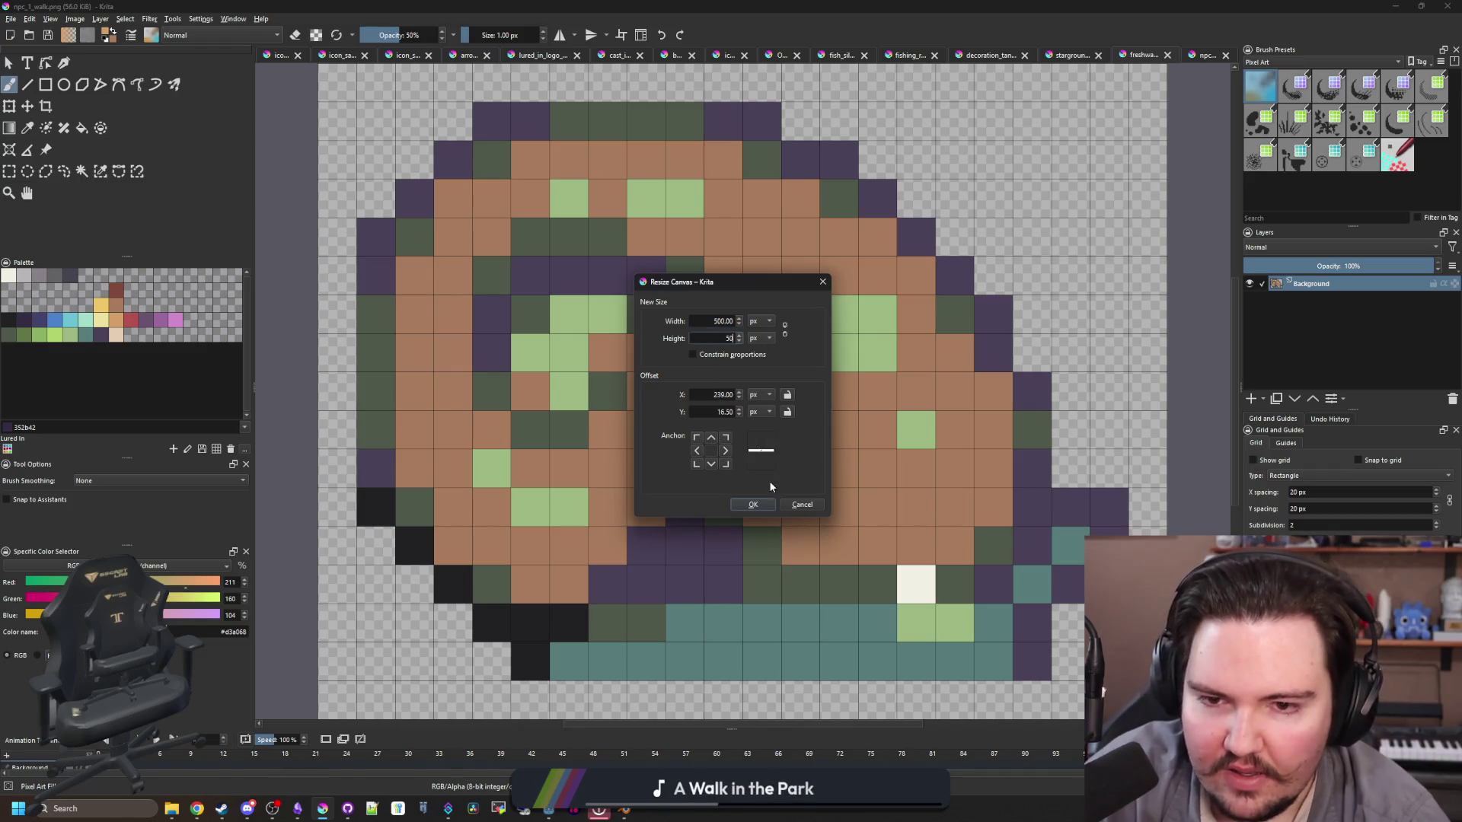
{"action": "type", "text": "0"}
{"action": "key", "text": "Return"}
{"action": "key", "text": "minus"}
{"action": "key", "text": "minus"}
{"action": "key", "text": "minus"}
Step: Paste the walk frame into the snail image and position it beside the snail
{"action": "key", "text": "ctrl+t"}
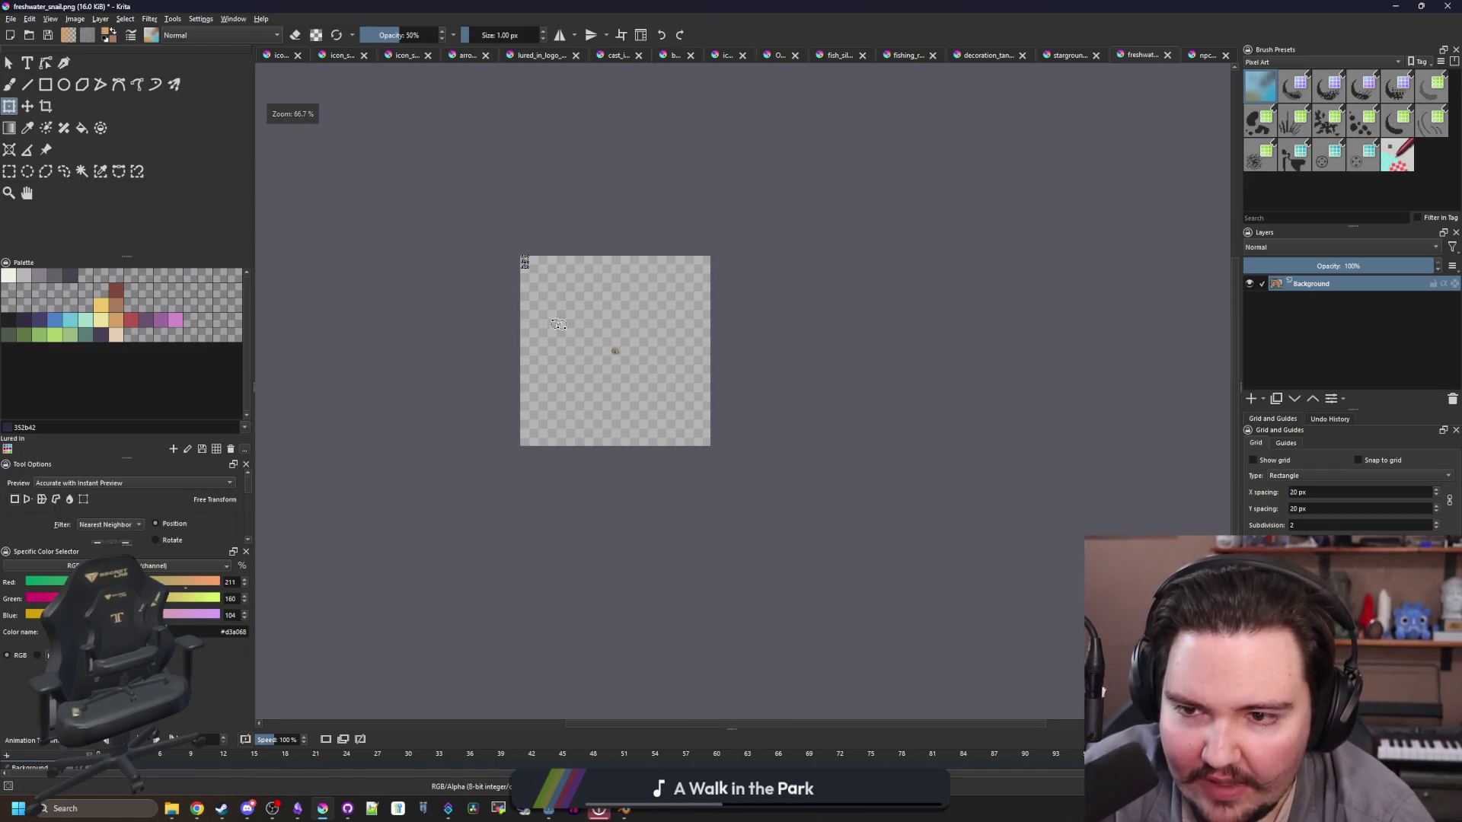
{"action": "scroll", "coordinate": [530, 242], "scroll_direction": "up", "scroll_amount": 3}
{"action": "left_click_drag", "start_coordinate": [517, 308], "coordinate": [827, 542]}
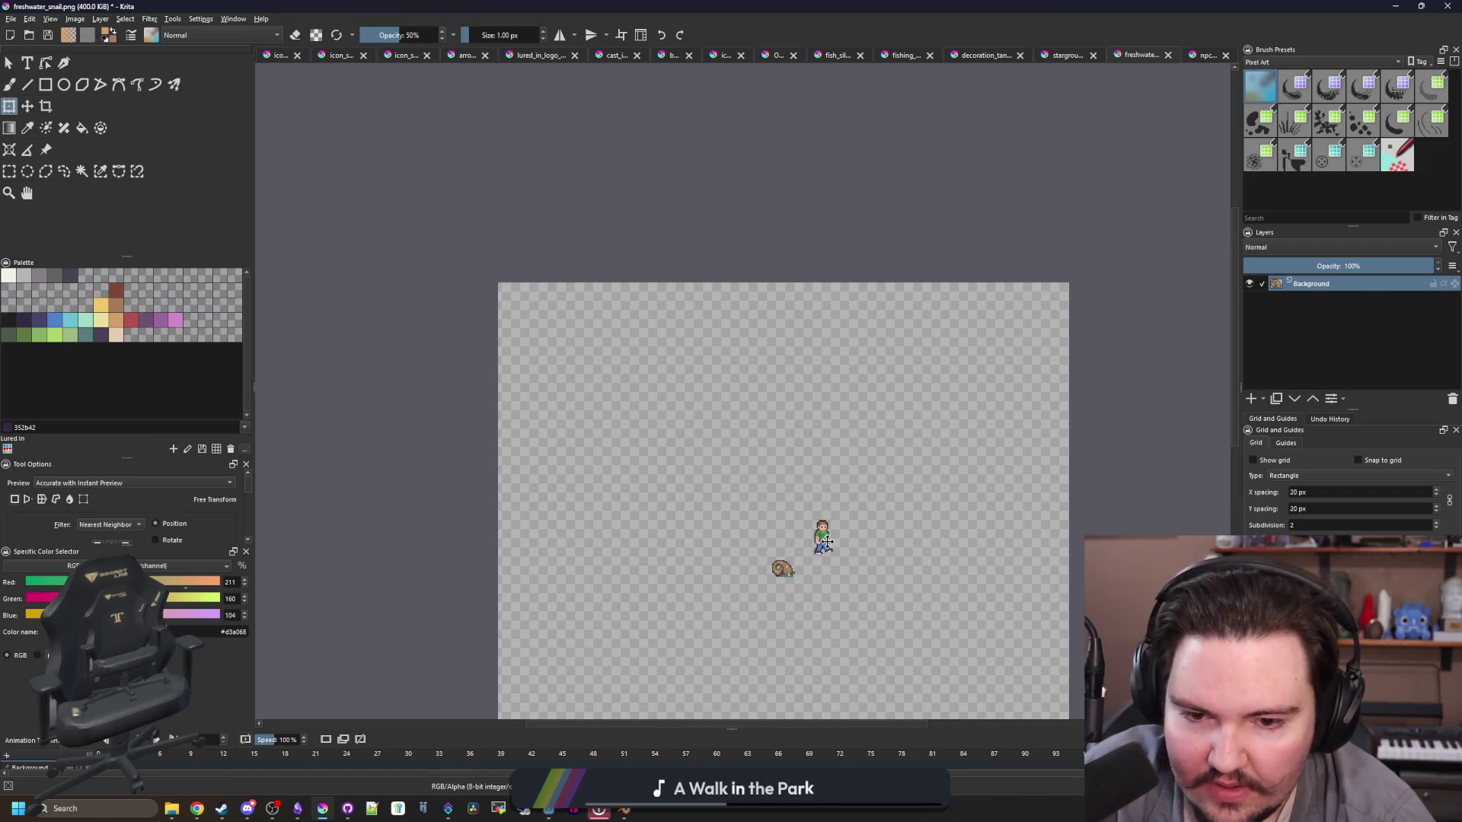
{"action": "scroll", "coordinate": [826, 542], "scroll_direction": "up", "scroll_amount": 4}
{"action": "left_click_drag", "start_coordinate": [770, 385], "coordinate": [683, 417]}
{"action": "key", "text": "Return"}
{"action": "scroll", "coordinate": [792, 427], "scroll_direction": "up", "scroll_amount": 2}
Step: Draw a solid brown filled rectangle at 100% opacity to the right of the character
{"action": "key", "text": "b"}
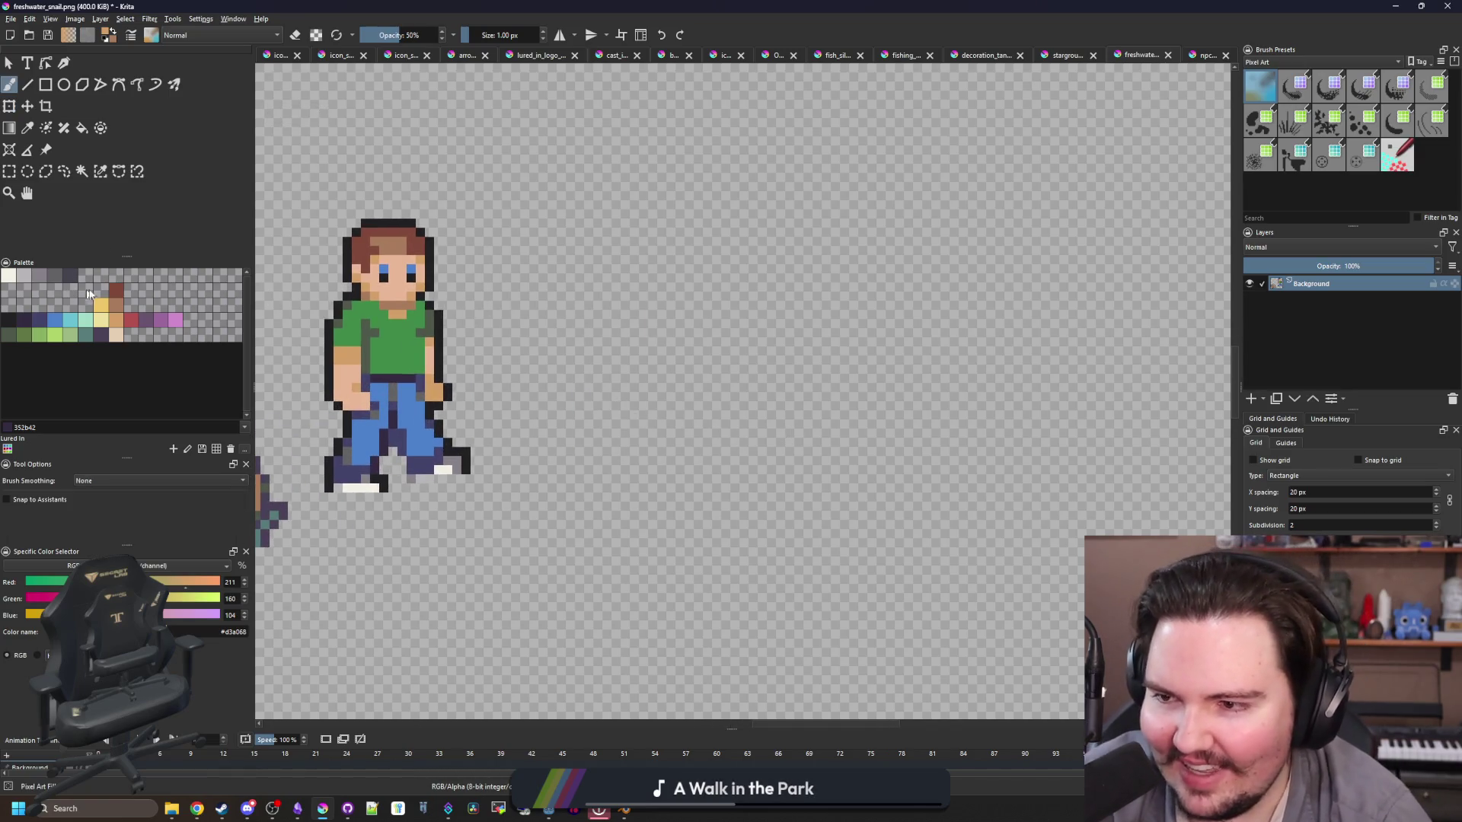
{"action": "left_click", "coordinate": [115, 289]}
{"action": "left_click", "coordinate": [46, 84]}
{"action": "mouse_move", "coordinate": [525, 511]}
{"action": "left_mouse_down"}
{"action": "mouse_move", "coordinate": [752, 379]}
{"action": "mouse_move", "coordinate": [812, 370]}
{"action": "left_mouse_up"}
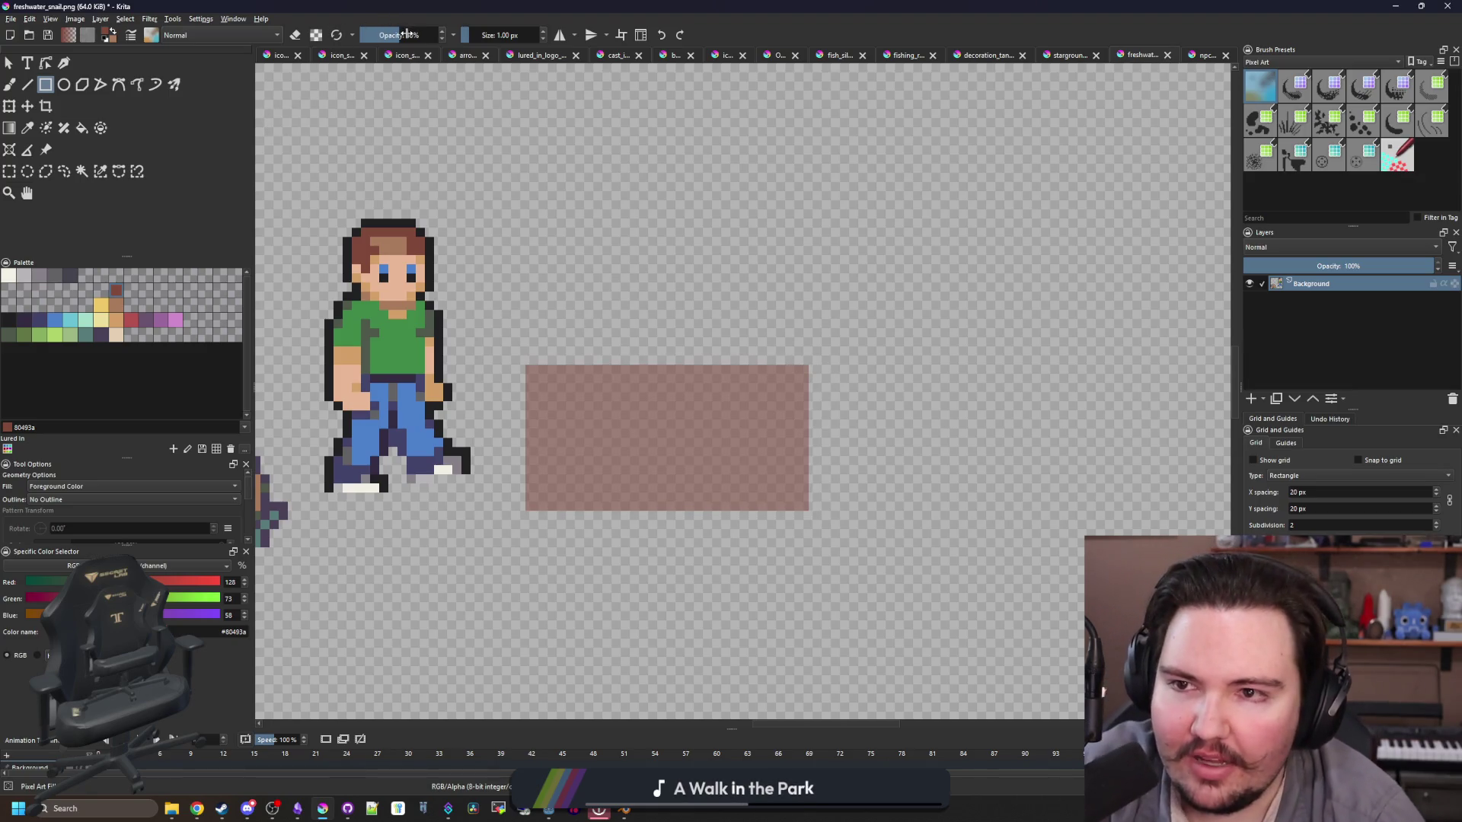
{"action": "key", "text": "ctrl+z"}
{"action": "left_click_drag", "start_coordinate": [408, 35], "coordinate": [445, 35]}
{"action": "left_click_drag", "start_coordinate": [526, 502], "coordinate": [835, 349]}
{"action": "scroll", "coordinate": [773, 398], "scroll_direction": "down", "scroll_amount": 3}
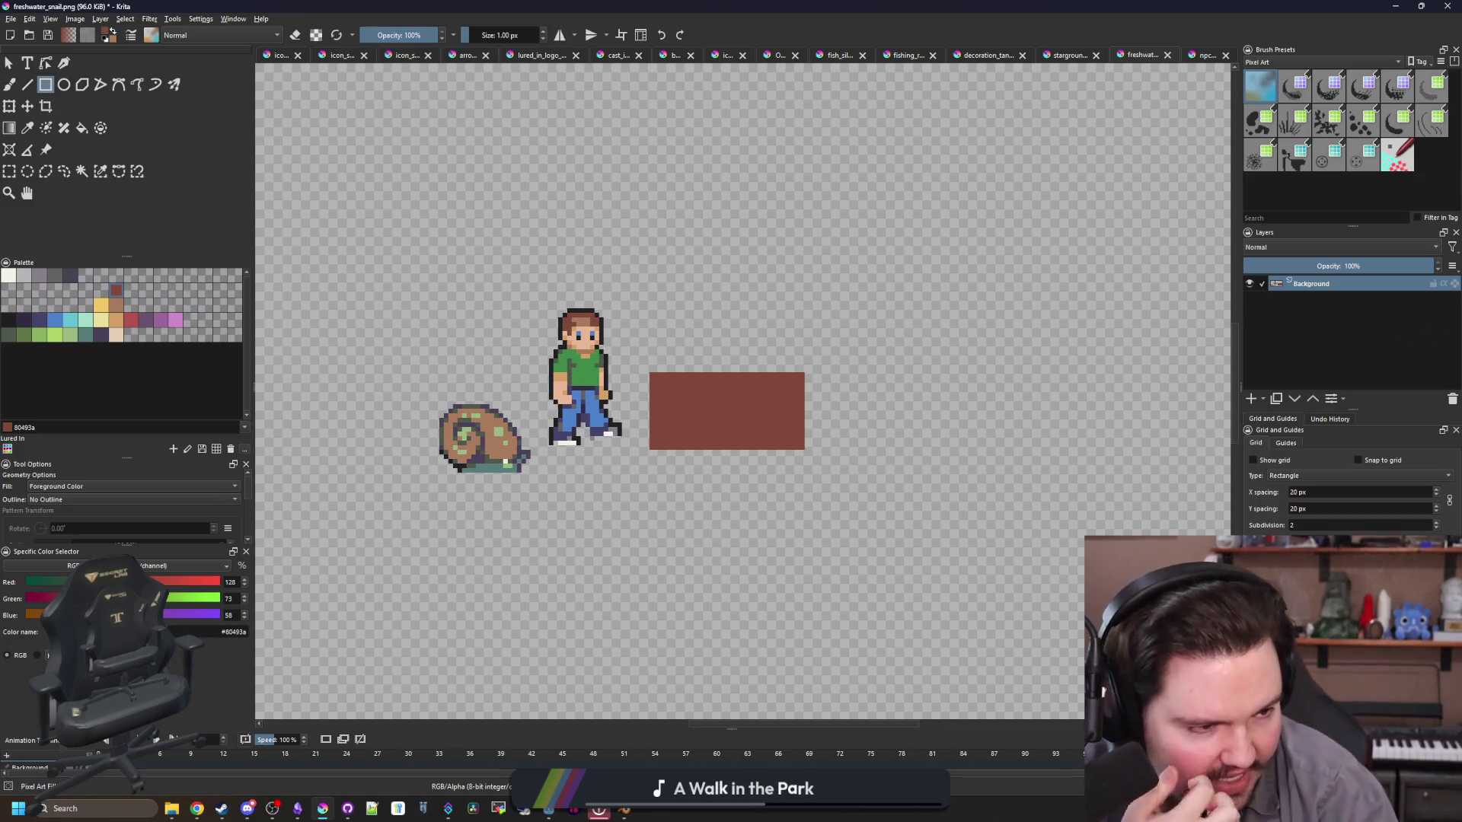
{"action": "scroll", "coordinate": [717, 408], "scroll_direction": "up", "scroll_amount": 1}
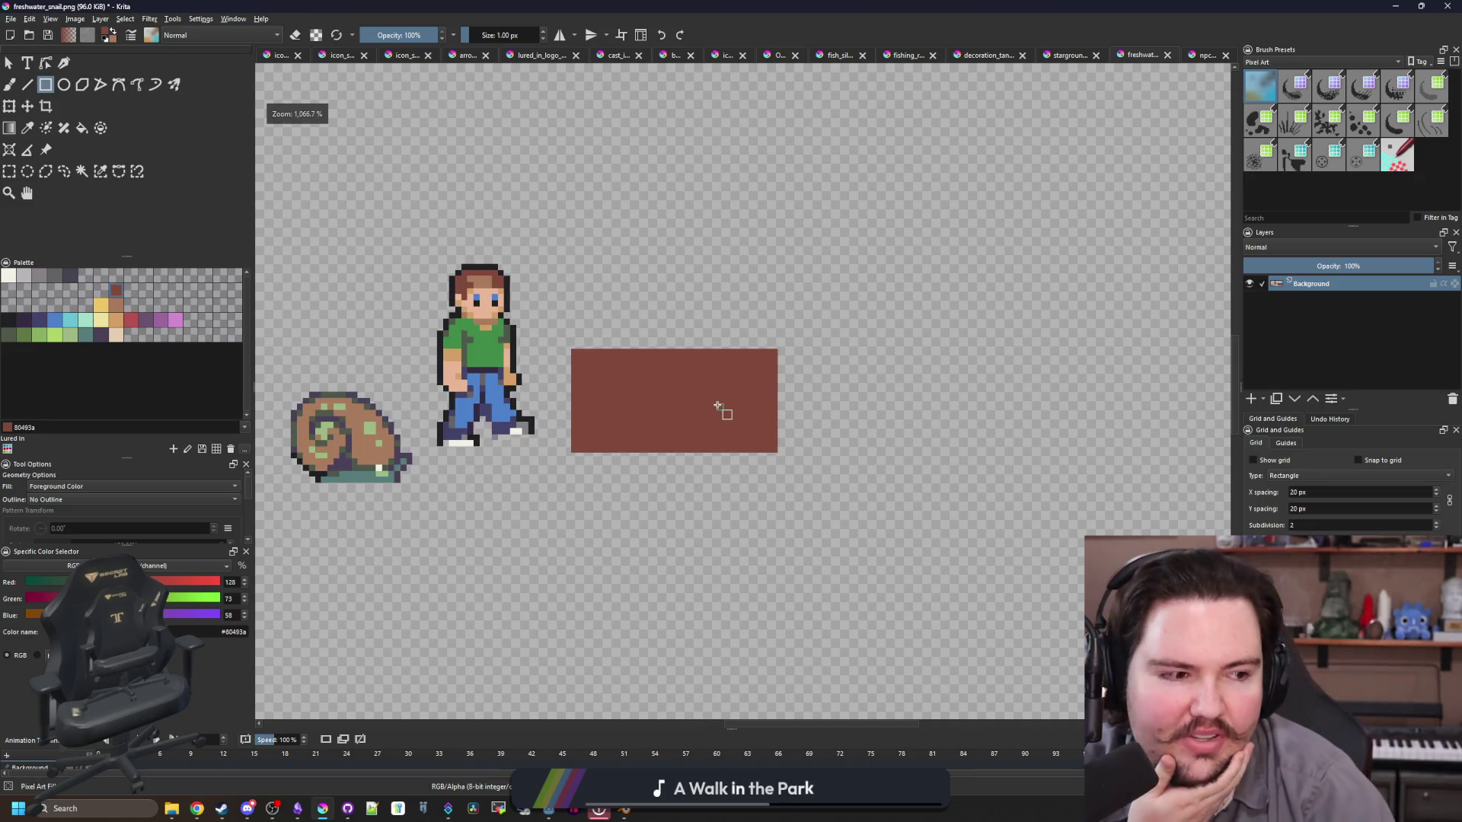
{"action": "scroll", "coordinate": [717, 408], "scroll_direction": "up", "scroll_amount": 1}
{"action": "scroll", "coordinate": [716, 376], "scroll_direction": "up", "scroll_amount": 1}
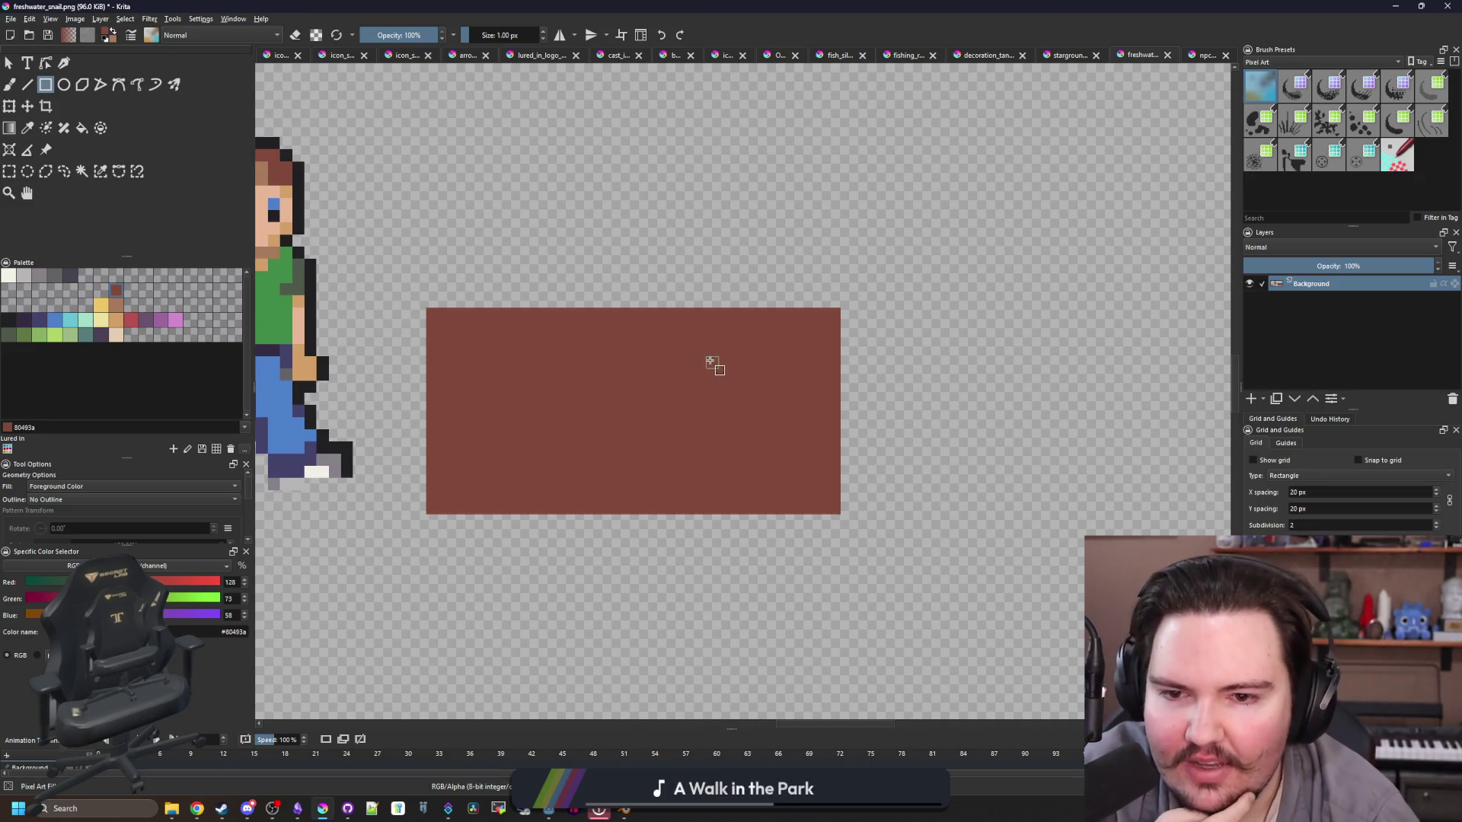
Step: Erase a strip out of the brown rectangle
{"action": "key", "text": "e"}
{"action": "mouse_move", "coordinate": [841, 512]}
{"action": "left_mouse_down"}
{"action": "mouse_move", "coordinate": [835, 317]}
{"action": "mouse_move", "coordinate": [818, 294]}
{"action": "mouse_move", "coordinate": [466, 283]}
{"action": "mouse_move", "coordinate": [411, 318]}
{"action": "left_mouse_up"}
{"action": "scroll", "coordinate": [545, 500], "scroll_direction": "up", "scroll_amount": 1}
Step: Paint an off-white elongated shape inside the brown rectangle with the freehand brush
{"action": "key", "text": "b"}
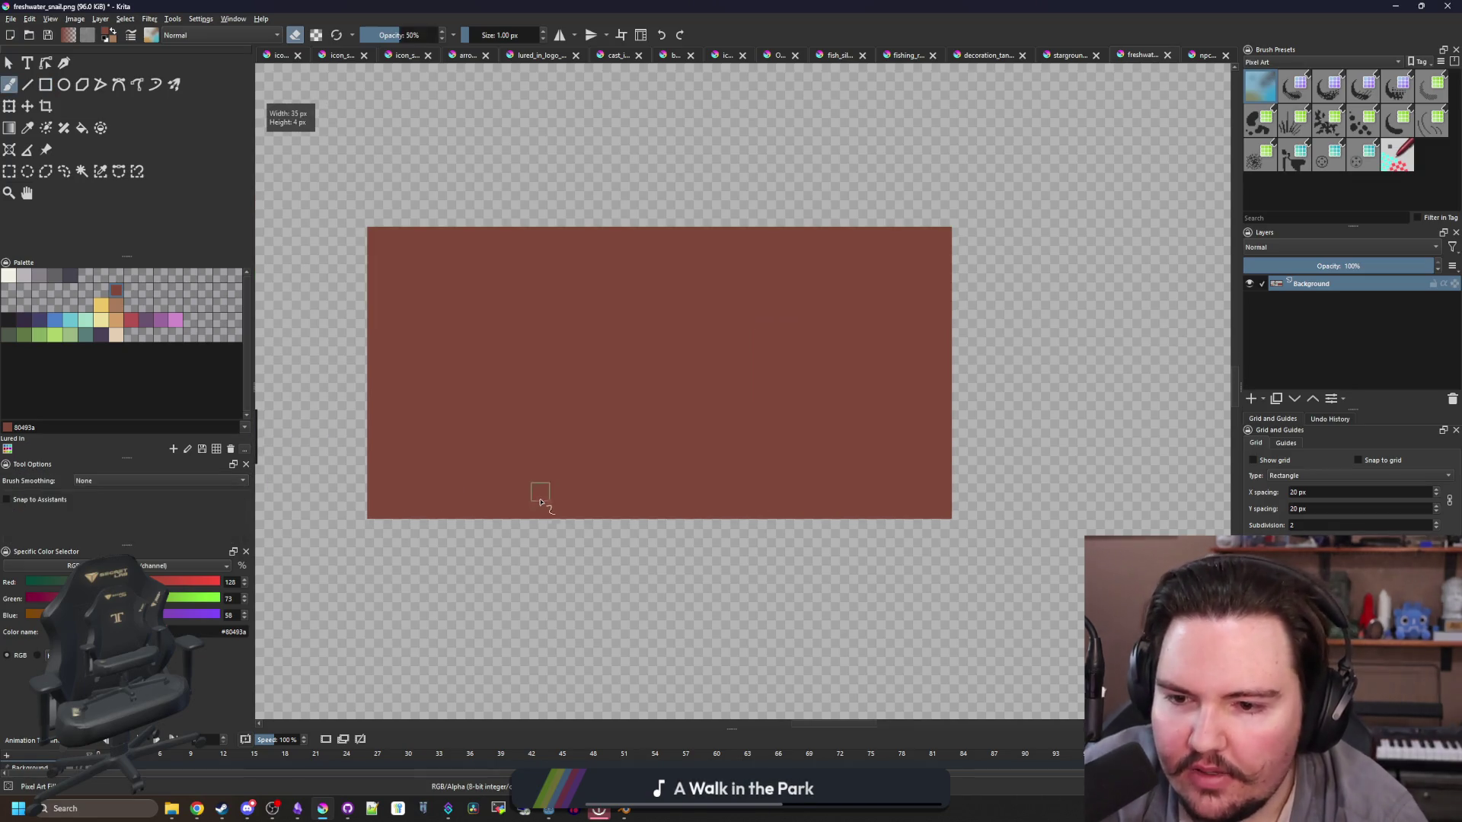
{"action": "key", "text": "e"}
{"action": "left_click", "coordinate": [8, 275]}
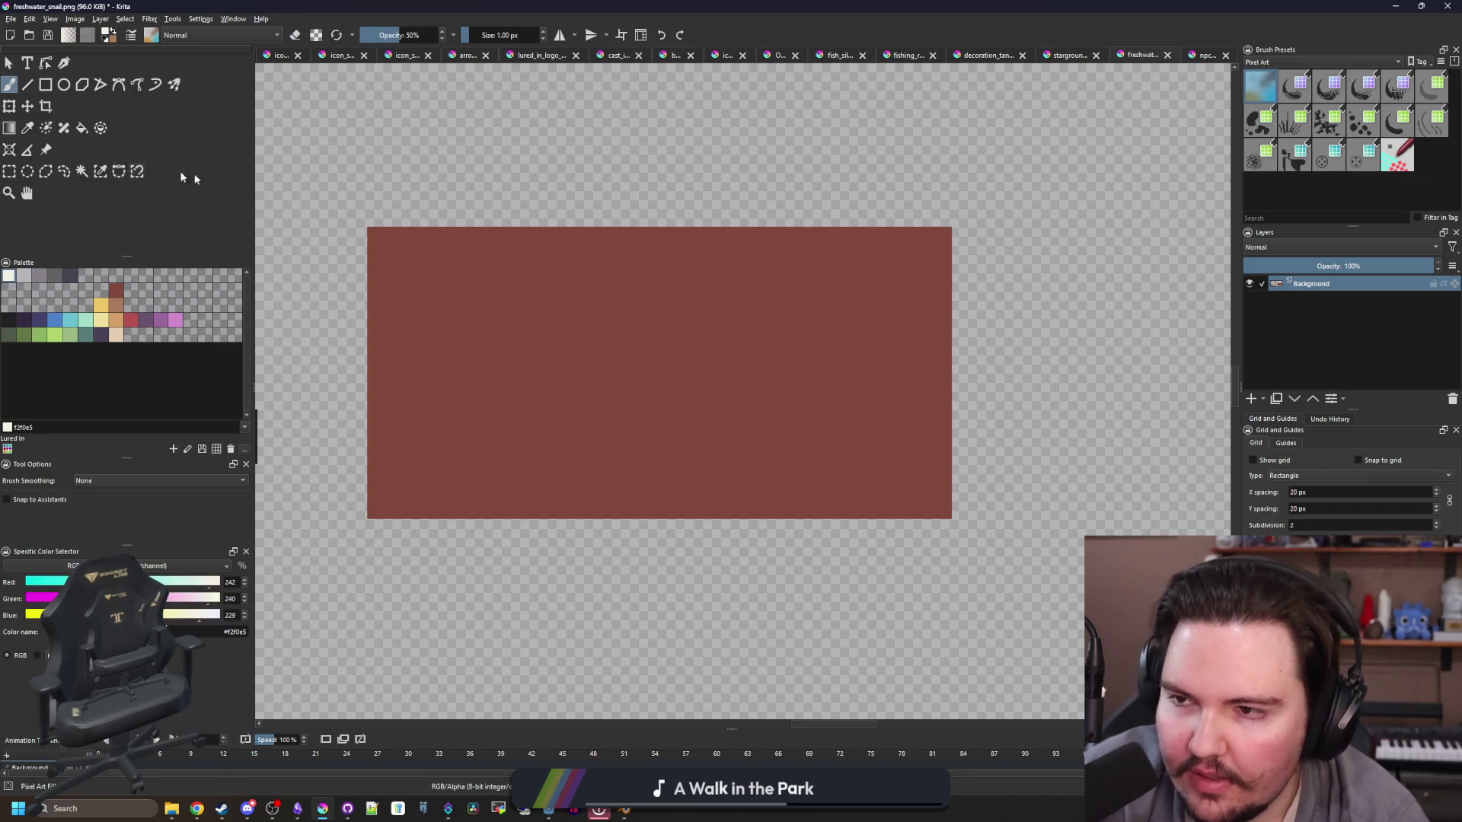
{"action": "mouse_move", "coordinate": [694, 438]}
{"action": "left_mouse_down"}
{"action": "mouse_move", "coordinate": [570, 438]}
{"action": "mouse_move", "coordinate": [751, 414]}
{"action": "mouse_move", "coordinate": [571, 419]}
{"action": "mouse_move", "coordinate": [632, 417]}
{"action": "mouse_move", "coordinate": [715, 384]}
{"action": "mouse_move", "coordinate": [758, 434]}
{"action": "mouse_move", "coordinate": [579, 400]}
{"action": "mouse_move", "coordinate": [543, 417]}
{"action": "mouse_move", "coordinate": [570, 434]}
{"action": "left_mouse_up"}
{"action": "scroll", "coordinate": [651, 445], "scroll_direction": "down", "scroll_amount": 1}
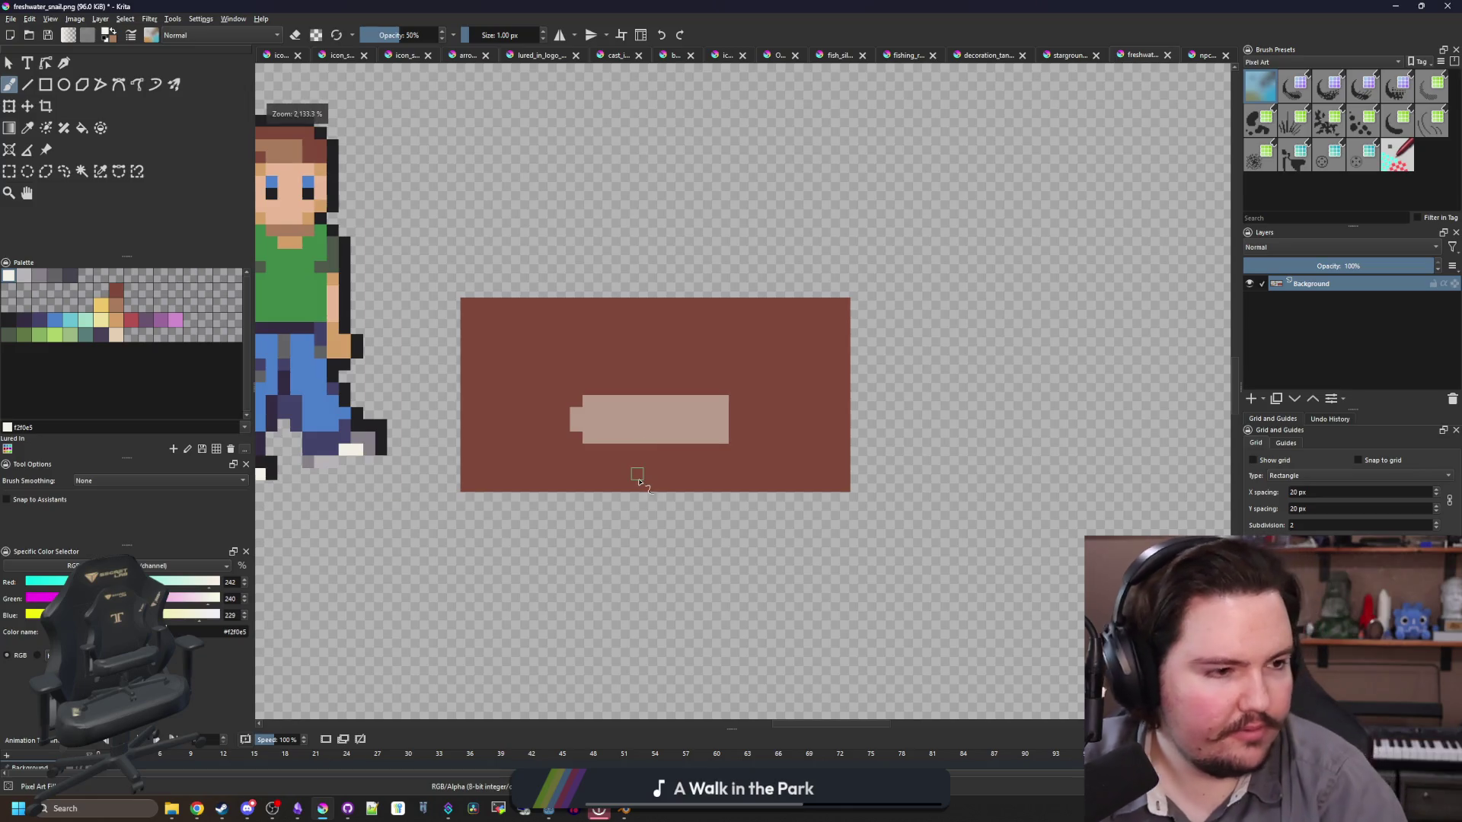
{"action": "scroll", "coordinate": [639, 473], "scroll_direction": "up", "scroll_amount": 2}
{"action": "scroll", "coordinate": [662, 409], "scroll_direction": "up", "scroll_amount": 1}
Step: Choose pink from the palette and bring up the red king crab reference images
{"action": "left_click", "coordinate": [131, 320]}
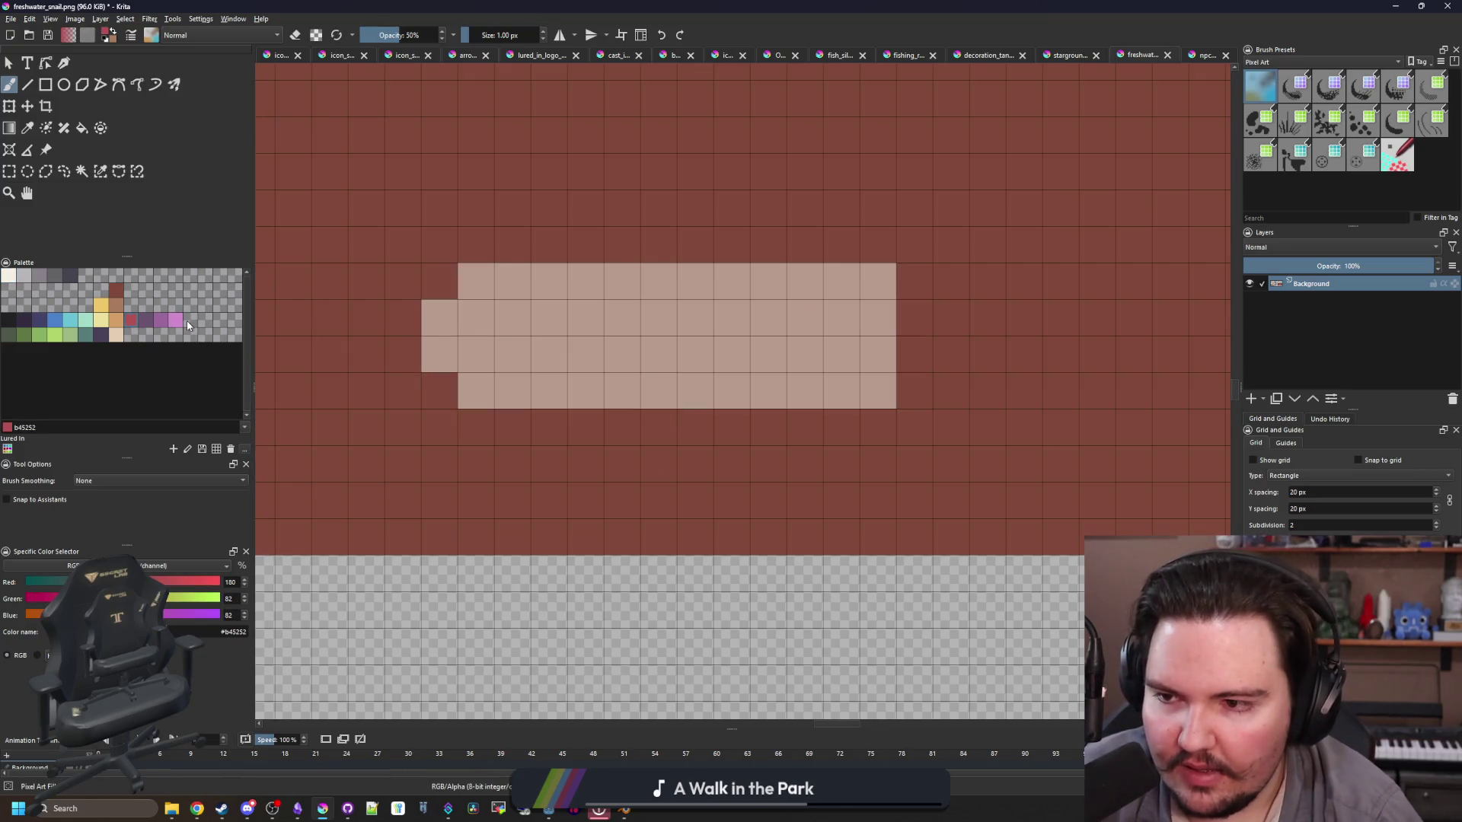
{"action": "left_click", "coordinate": [175, 319]}
{"action": "scroll", "coordinate": [401, 384], "scroll_direction": "down", "scroll_amount": 3}
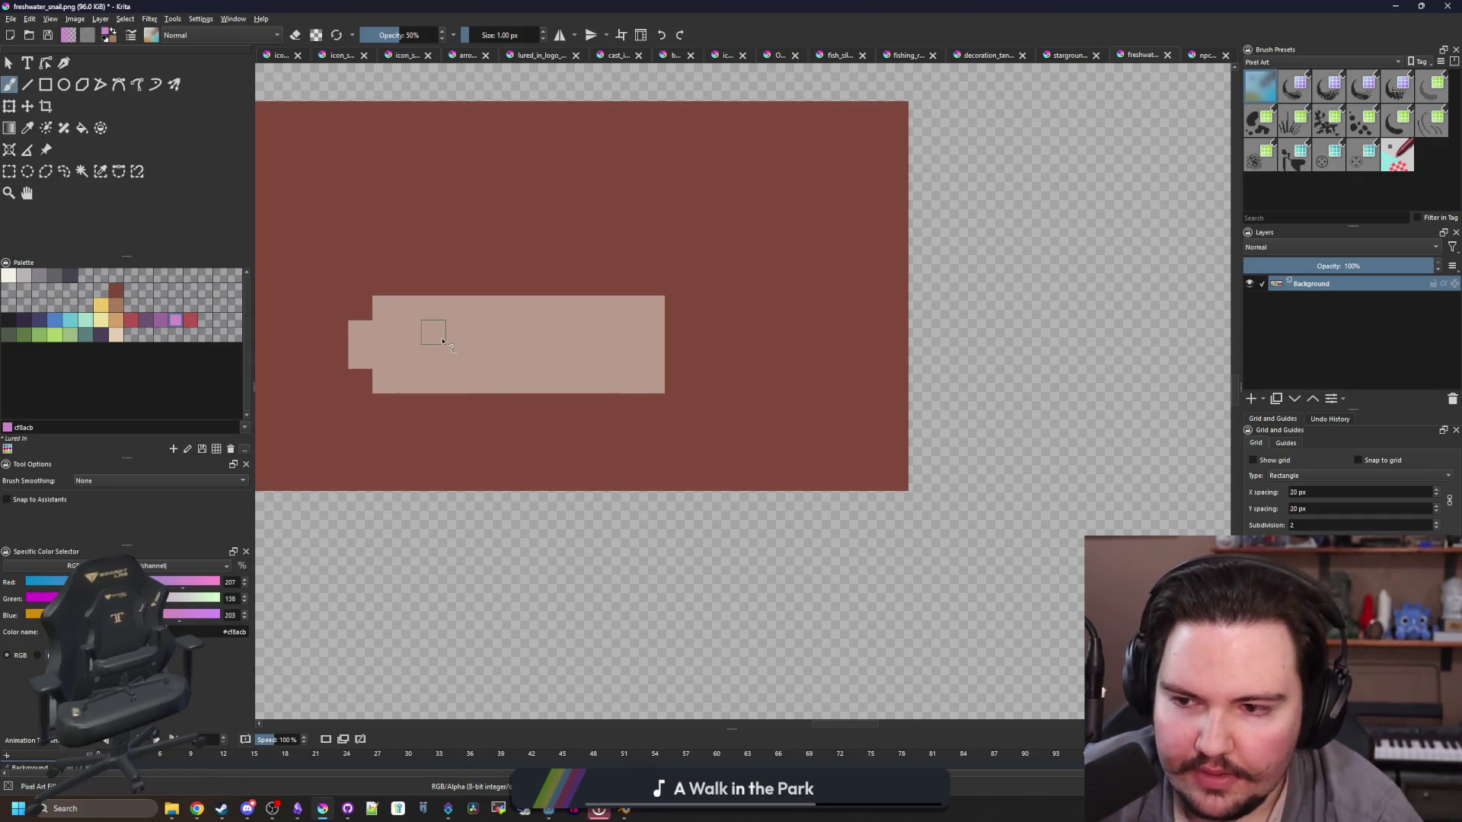
{"action": "scroll", "coordinate": [547, 372], "scroll_direction": "down", "scroll_amount": 1}
{"action": "key", "text": "alt+Tab"}
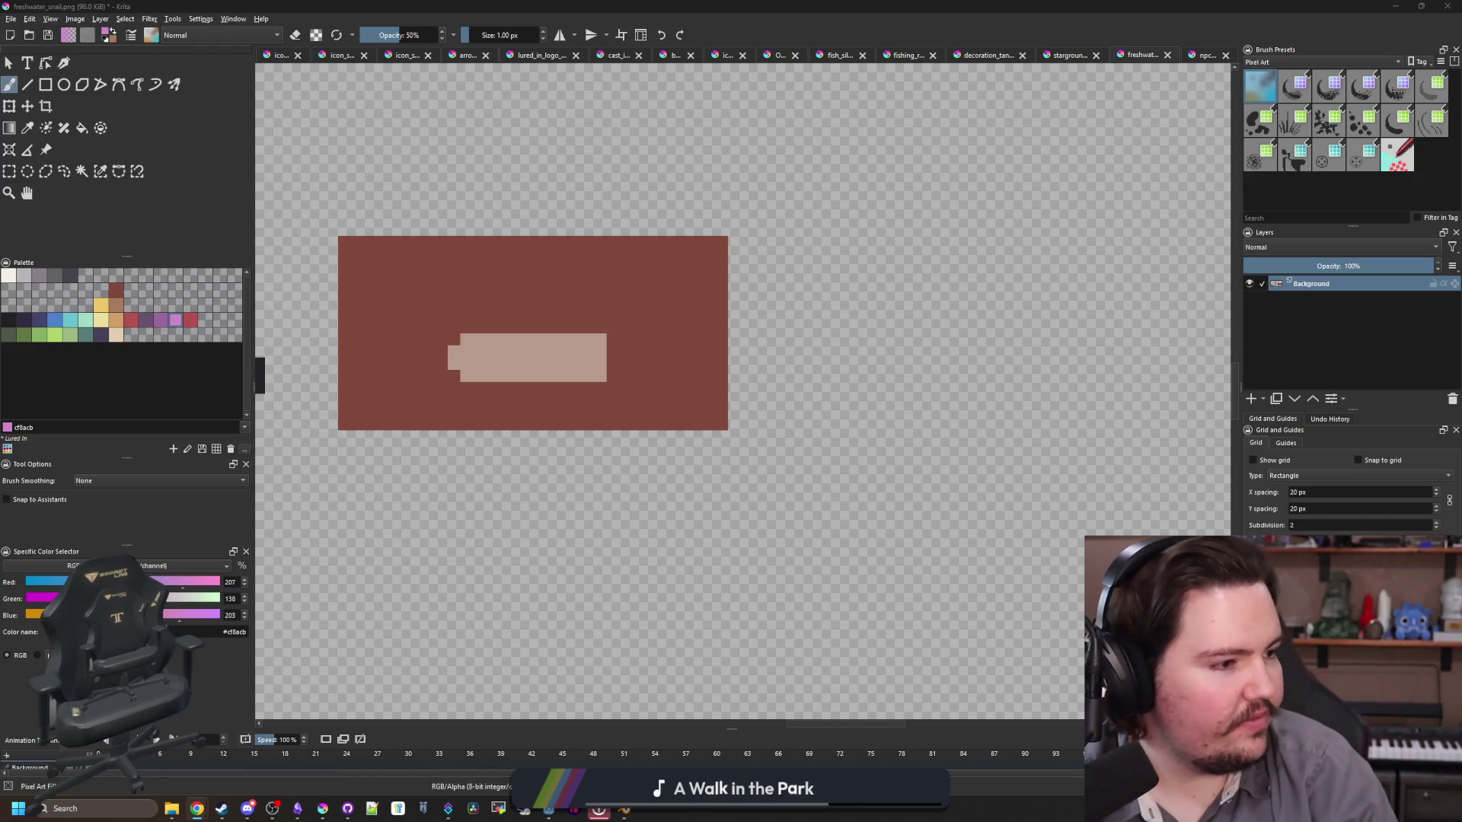
{"action": "key", "text": "alt+Tab"}
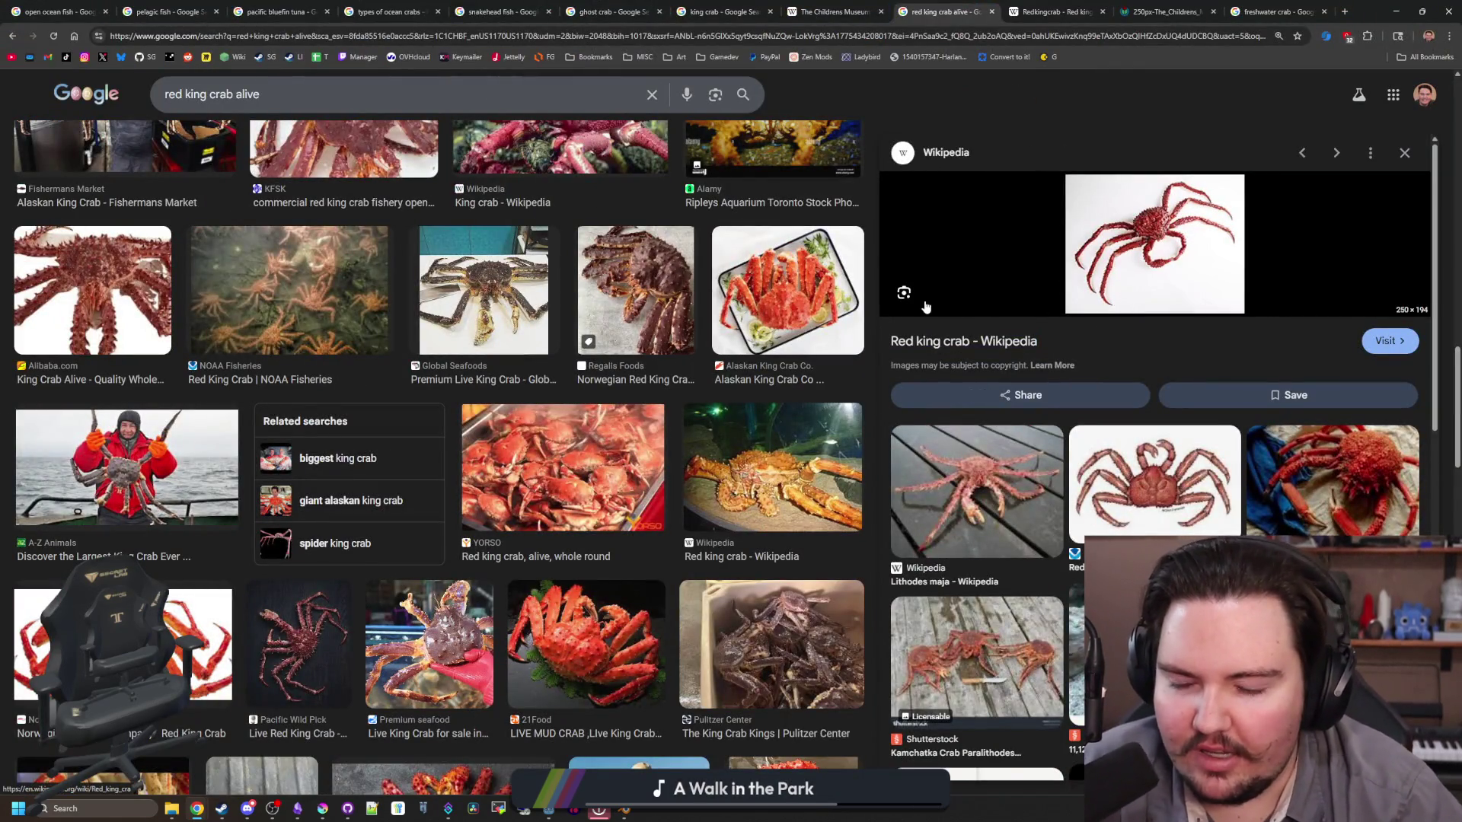
Step: Compare the red king crab image results and open the Wikipedia crab photo in a new tab
{"action": "left_click", "coordinate": [1057, 11]}
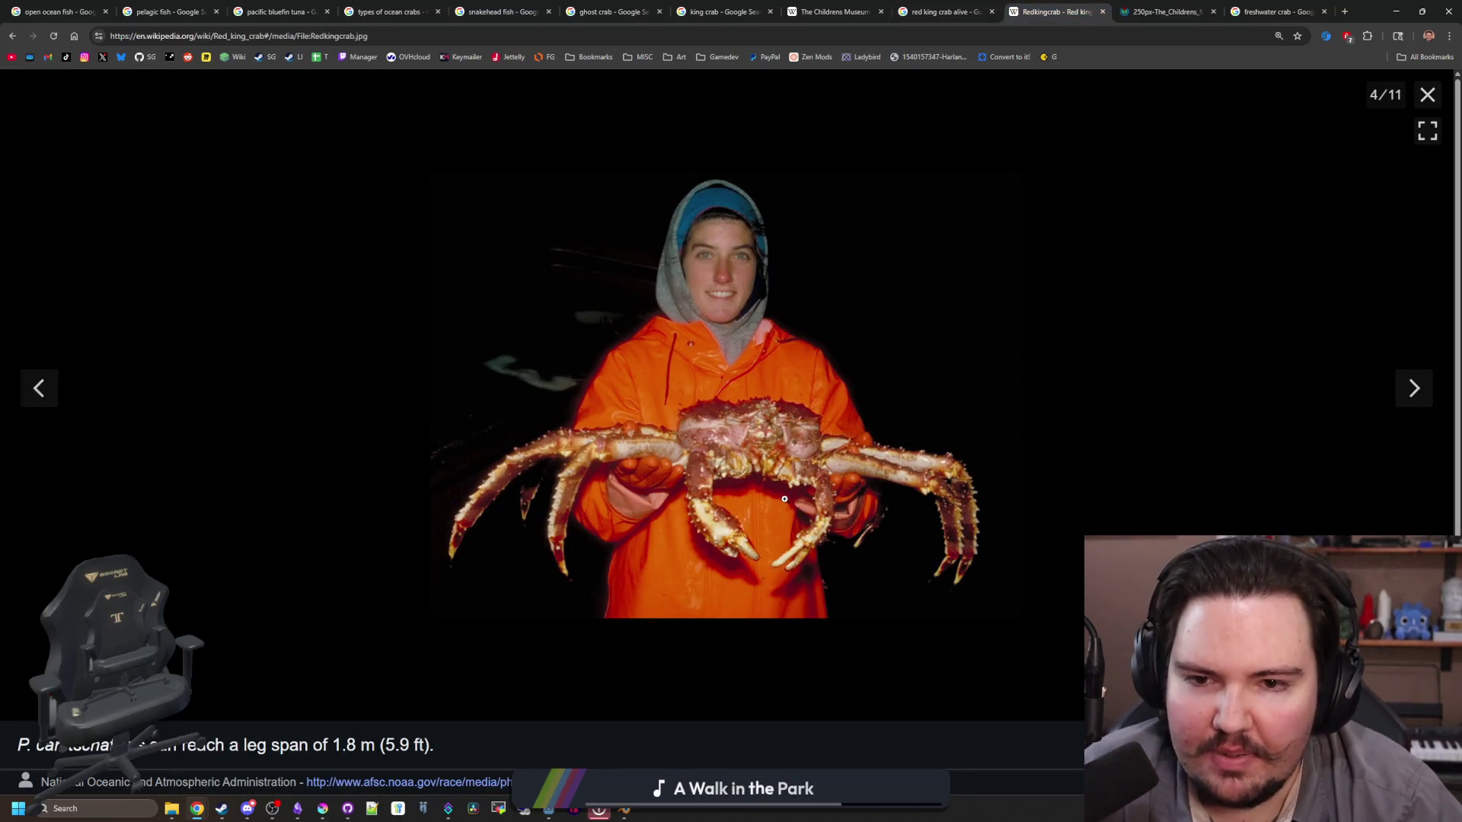
{"action": "left_click", "coordinate": [1162, 7]}
{"action": "left_click", "coordinate": [1268, 6]}
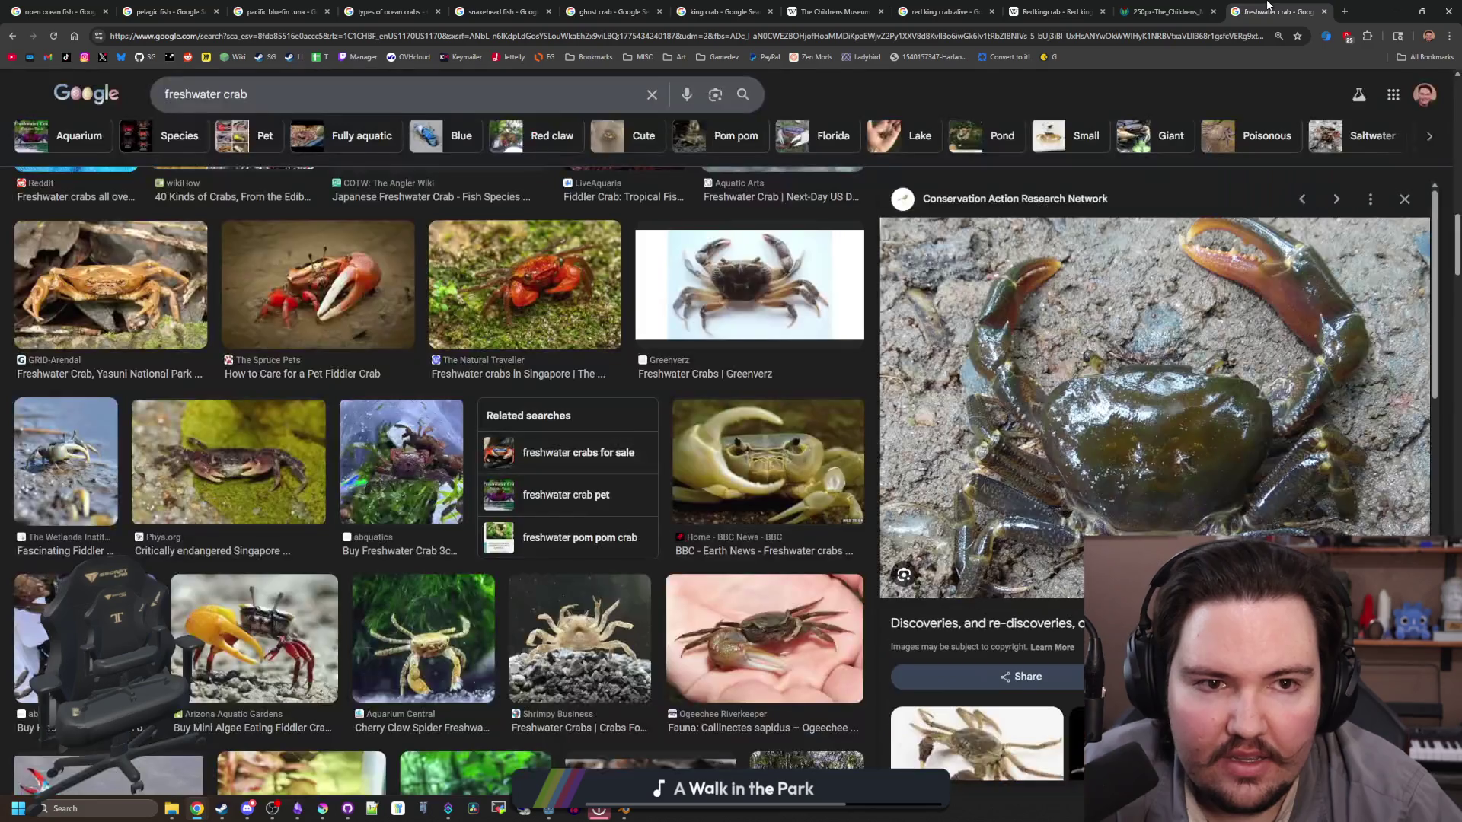
{"action": "left_click", "coordinate": [834, 12]}
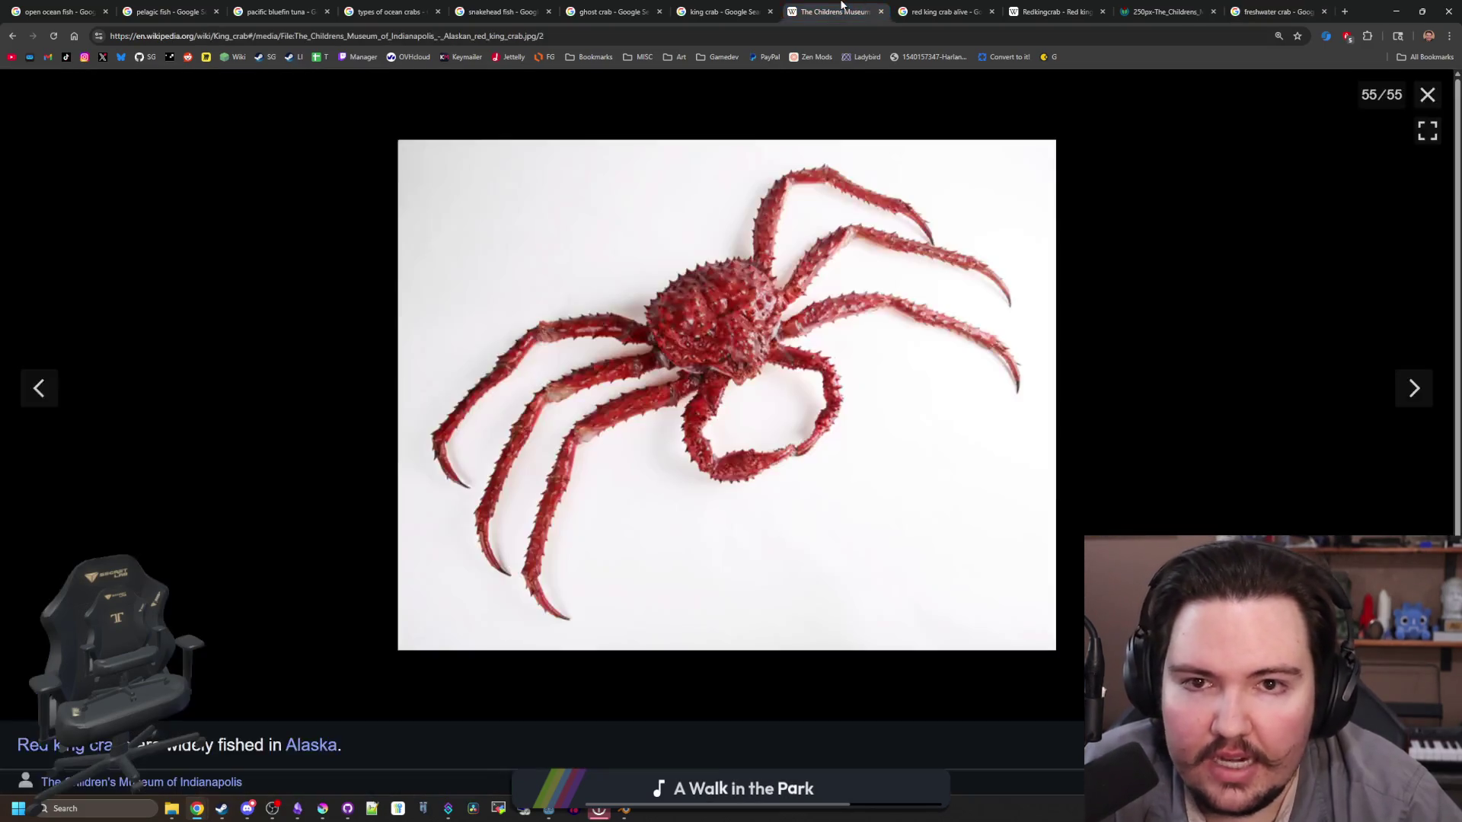
{"action": "left_click", "coordinate": [944, 12]}
{"action": "left_click", "coordinate": [1054, 11]}
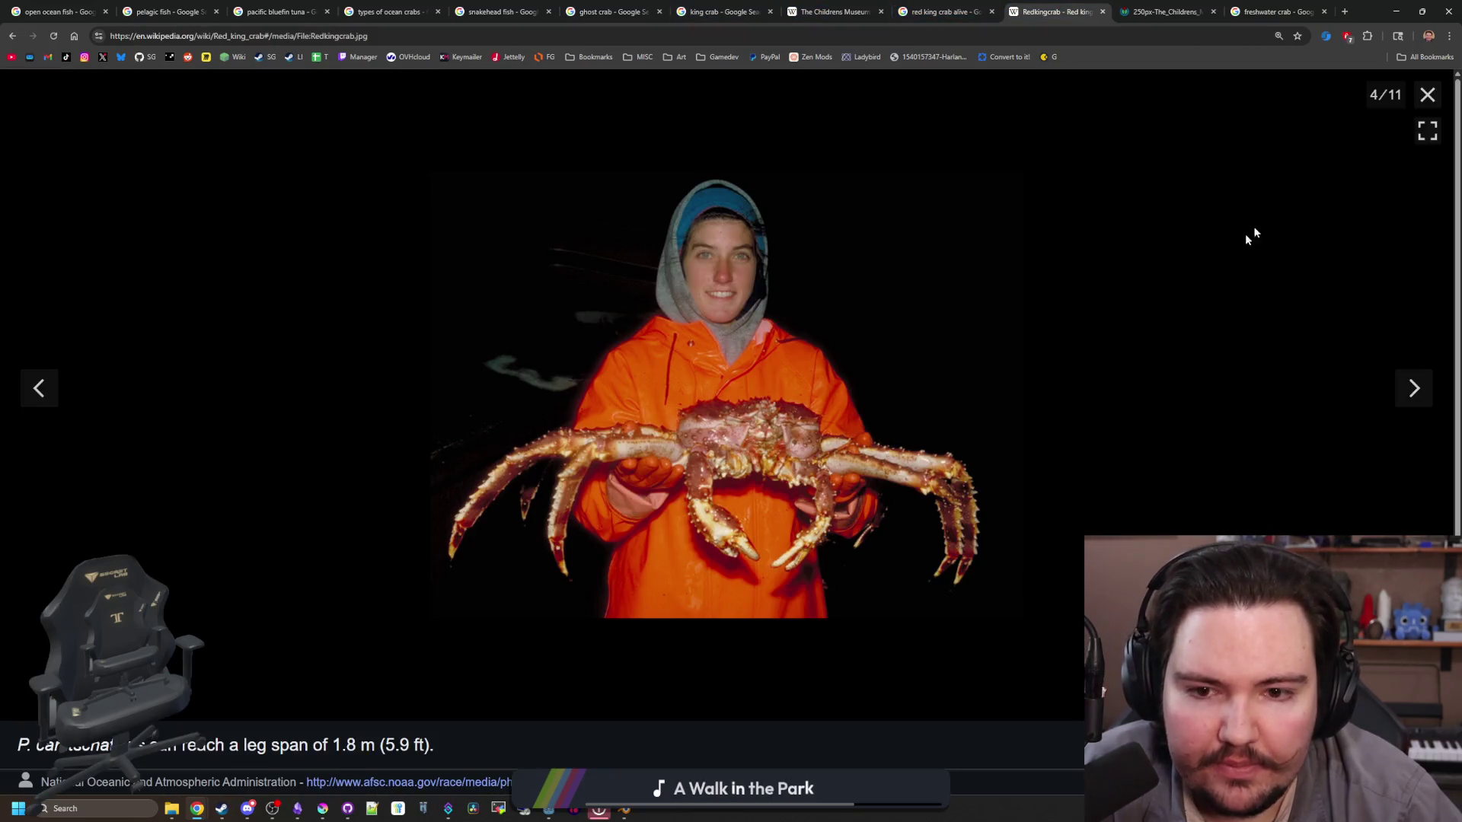
{"action": "right_click", "coordinate": [780, 440]}
{"action": "left_click", "coordinate": [799, 453]}
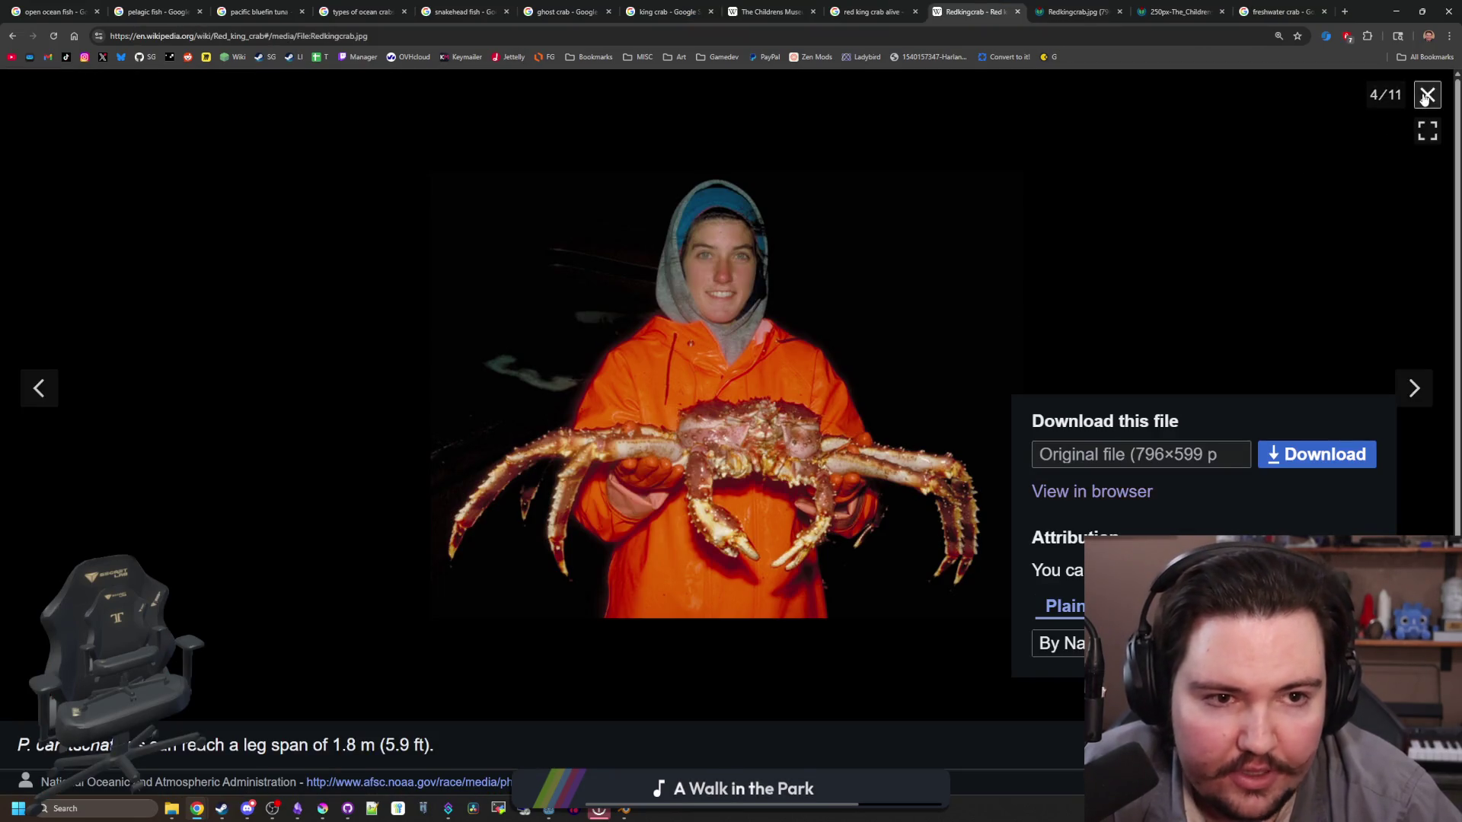
Step: Check the enlarged photo of the crab's underside, then minimize Chrome
{"action": "left_click", "coordinate": [1428, 94]}
{"action": "scroll", "coordinate": [950, 384], "scroll_direction": "up", "scroll_amount": 10}
{"action": "scroll", "coordinate": [952, 391], "scroll_direction": "down", "scroll_amount": 15}
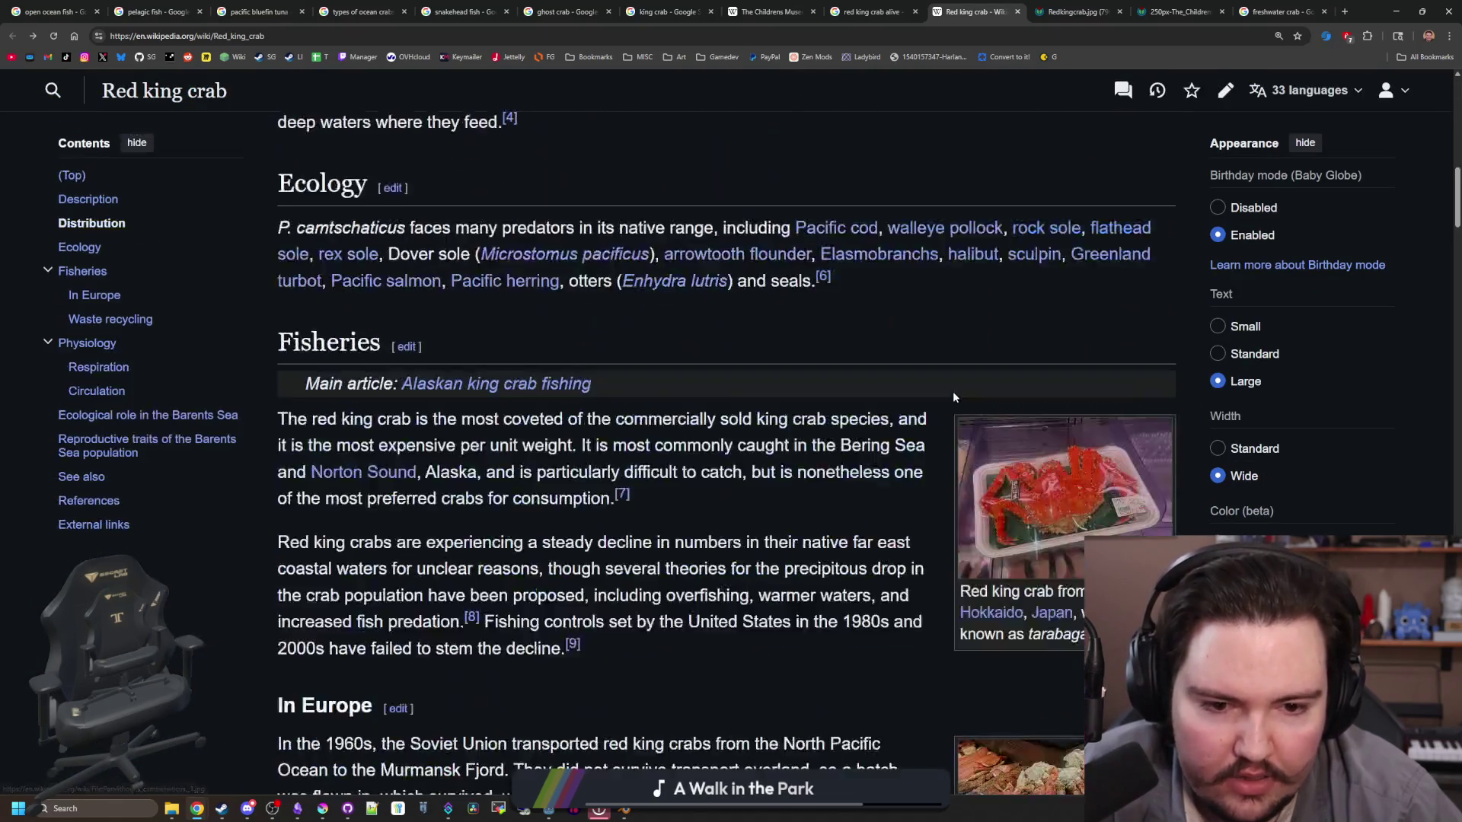
{"action": "scroll", "coordinate": [1051, 487], "scroll_direction": "down", "scroll_amount": 15}
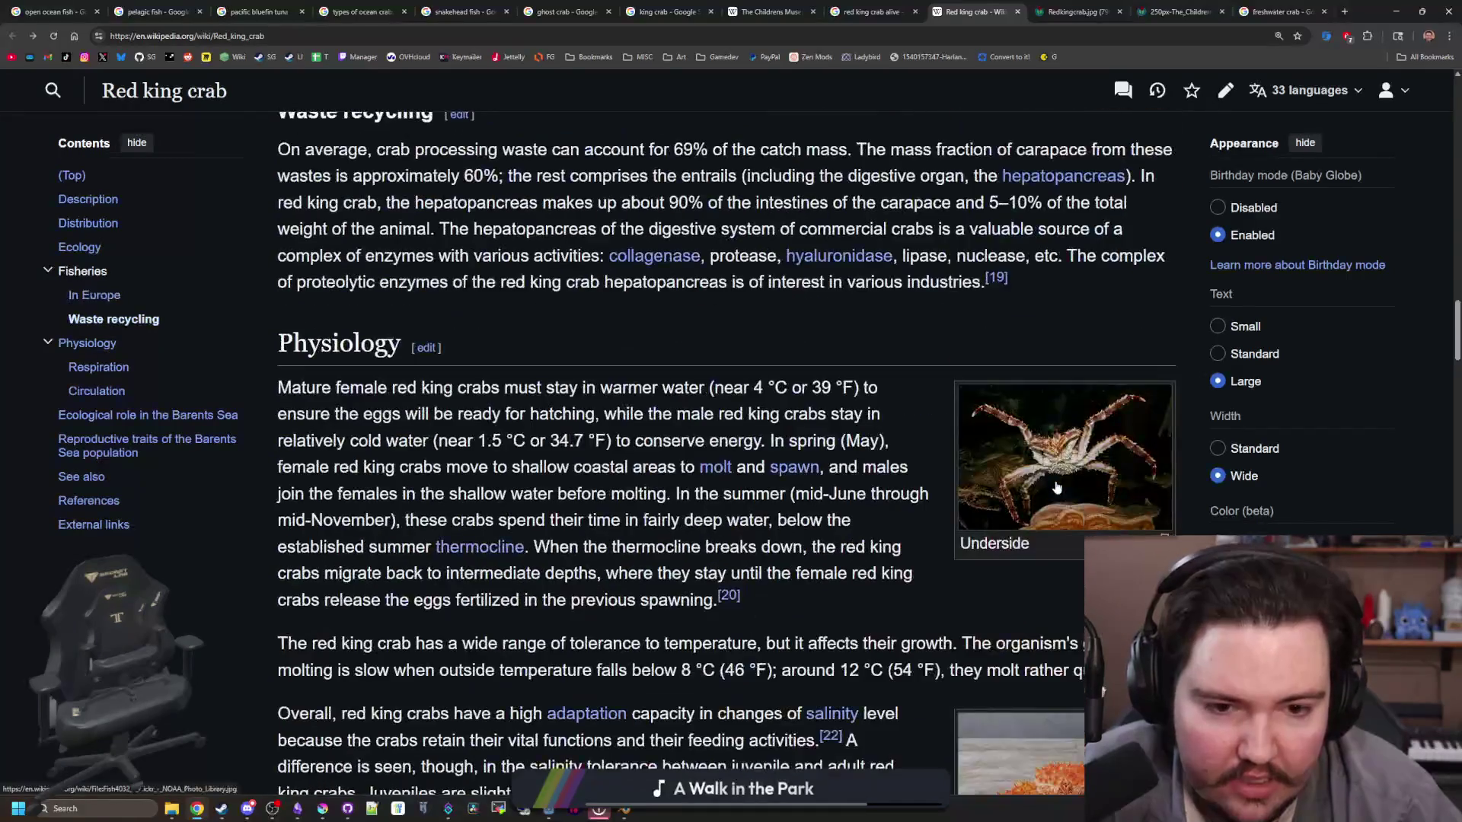
{"action": "left_click", "coordinate": [1102, 459]}
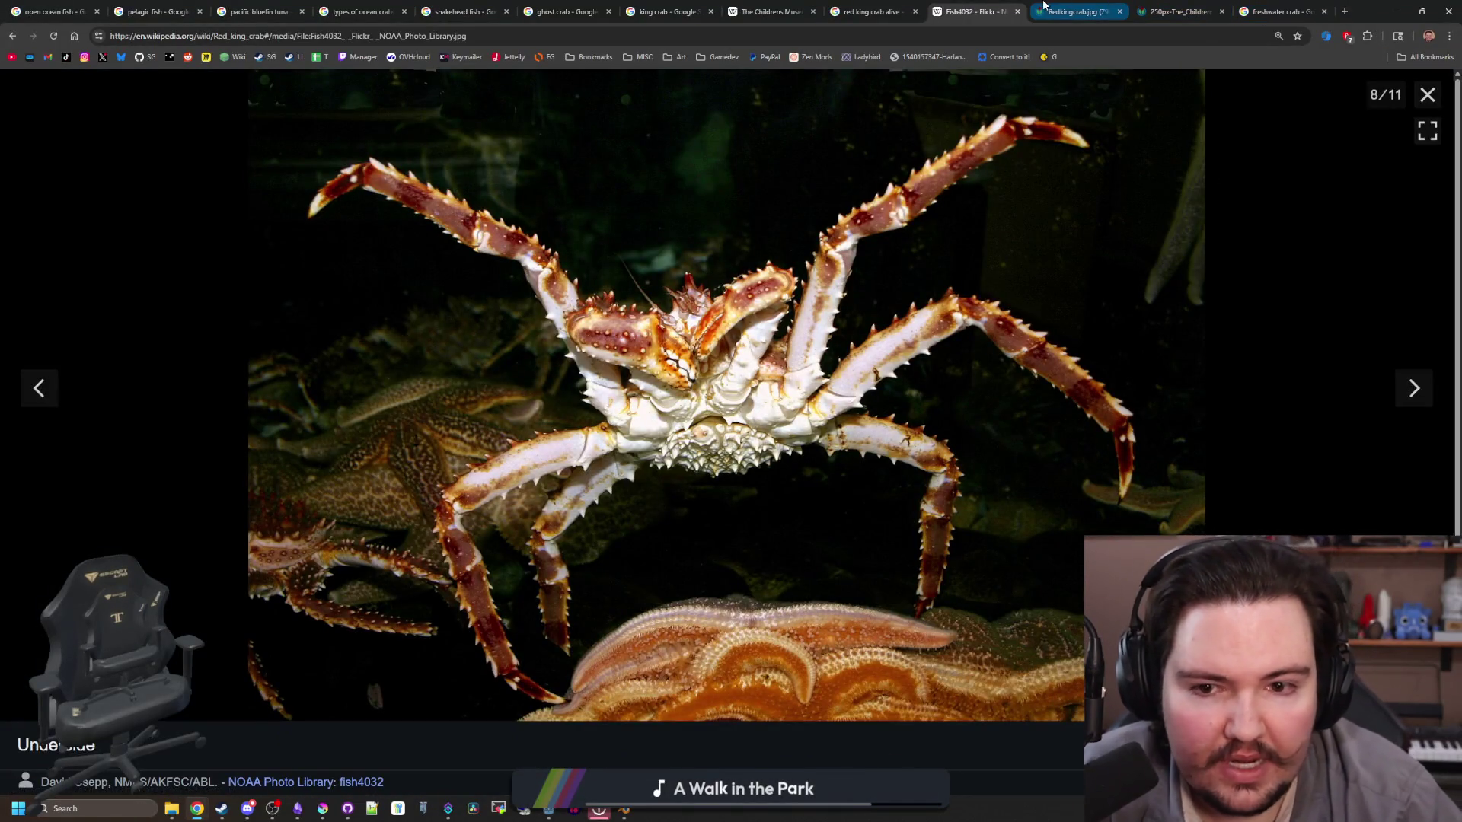
{"action": "left_click", "coordinate": [1396, 10]}
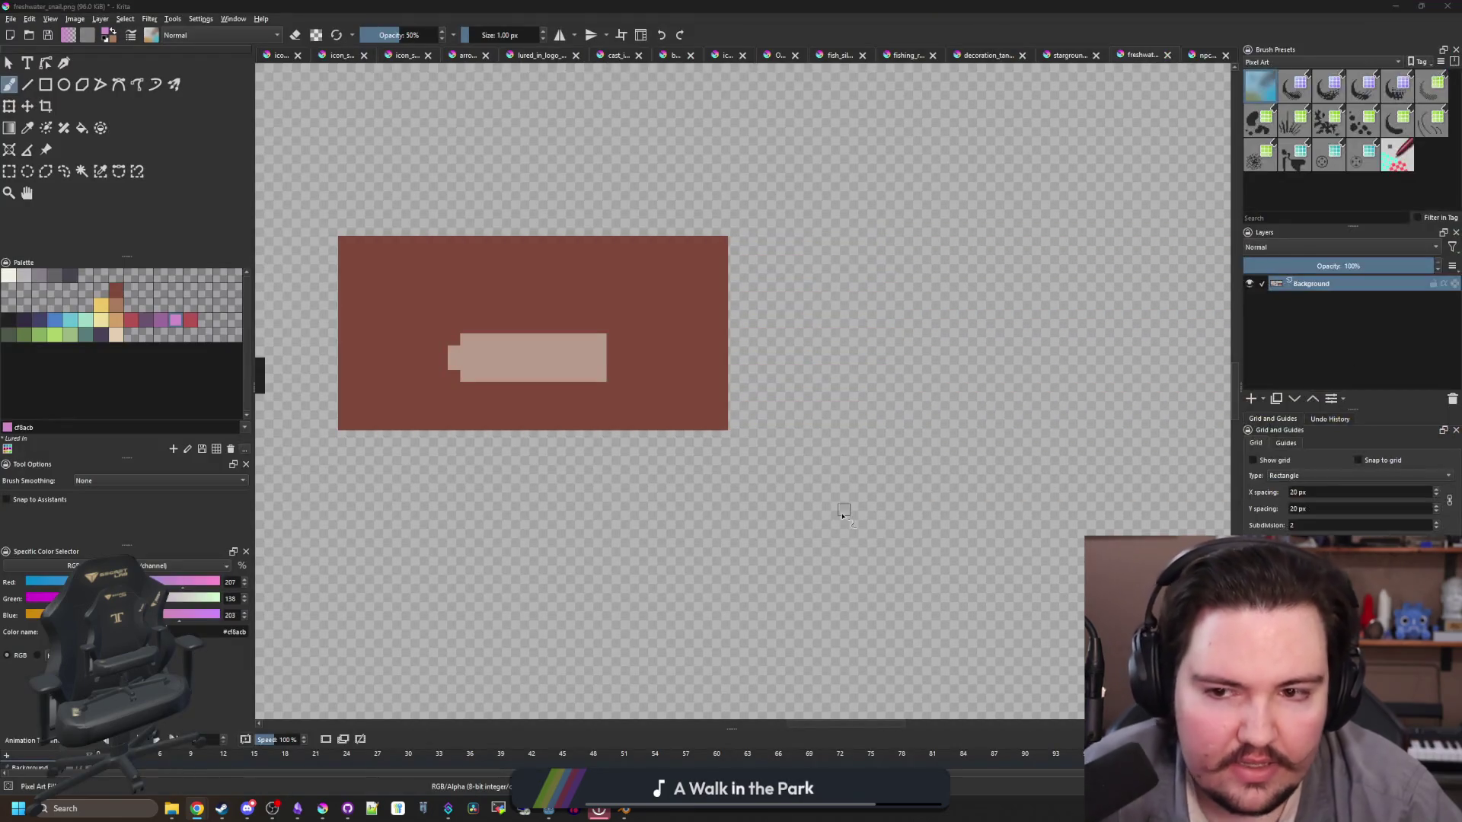
Step: Sample the tan shell colour from the canvas and return to the freehand brush
{"action": "scroll", "coordinate": [590, 462], "scroll_direction": "up", "scroll_amount": 5}
{"action": "key", "text": "p"}
{"action": "left_click", "coordinate": [624, 429]}
{"action": "scroll", "coordinate": [613, 476], "scroll_direction": "down", "scroll_amount": 1}
{"action": "scroll", "coordinate": [579, 474], "scroll_direction": "up", "scroll_amount": 2}
{"action": "key", "text": "b"}
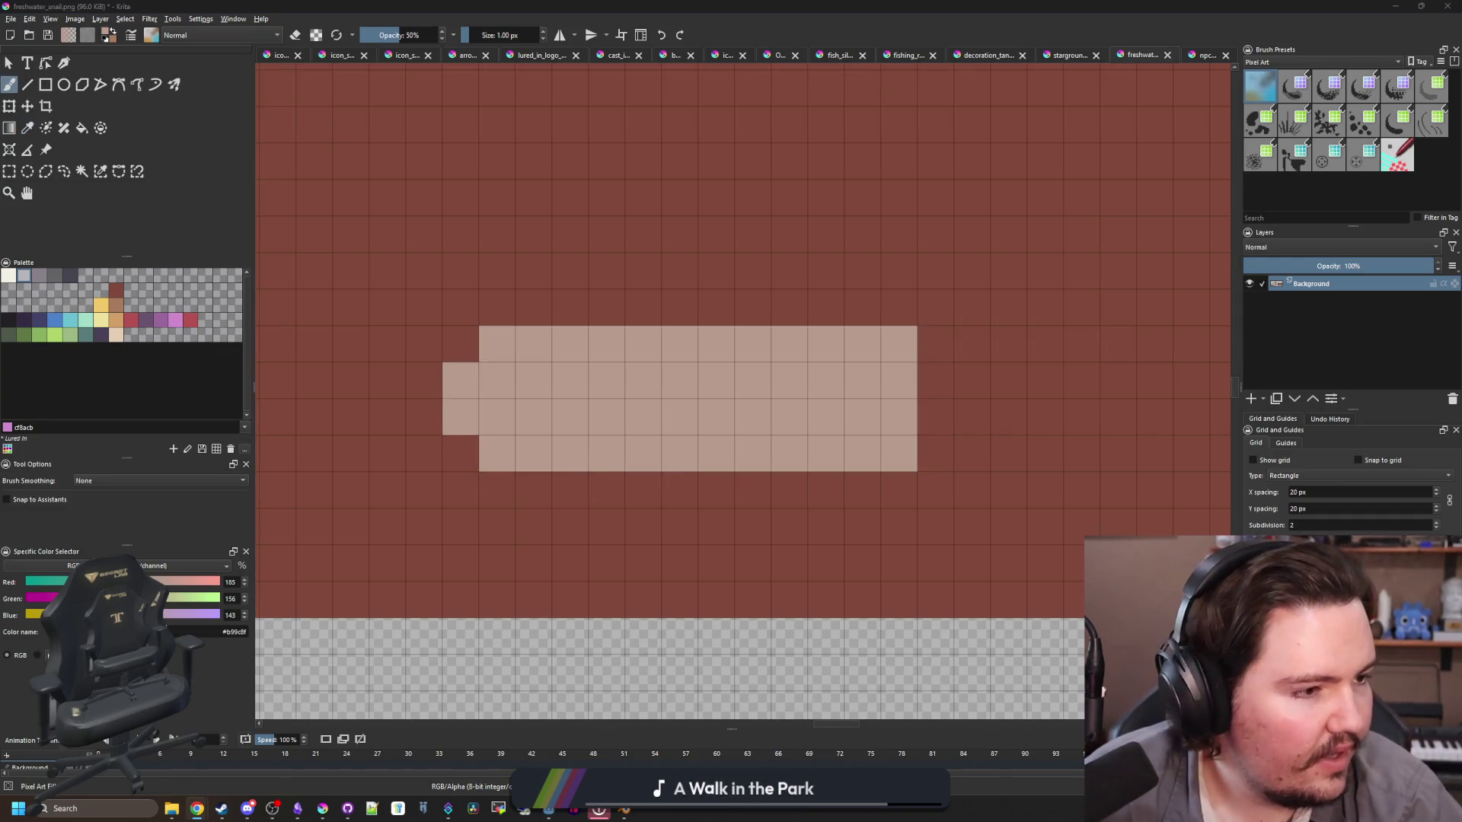
Step: Paint tan pixel rows along the shell's top and bottom and widen its right edge
{"action": "left_click", "coordinate": [898, 307]}
{"action": "key", "text": "ctrl+z"}
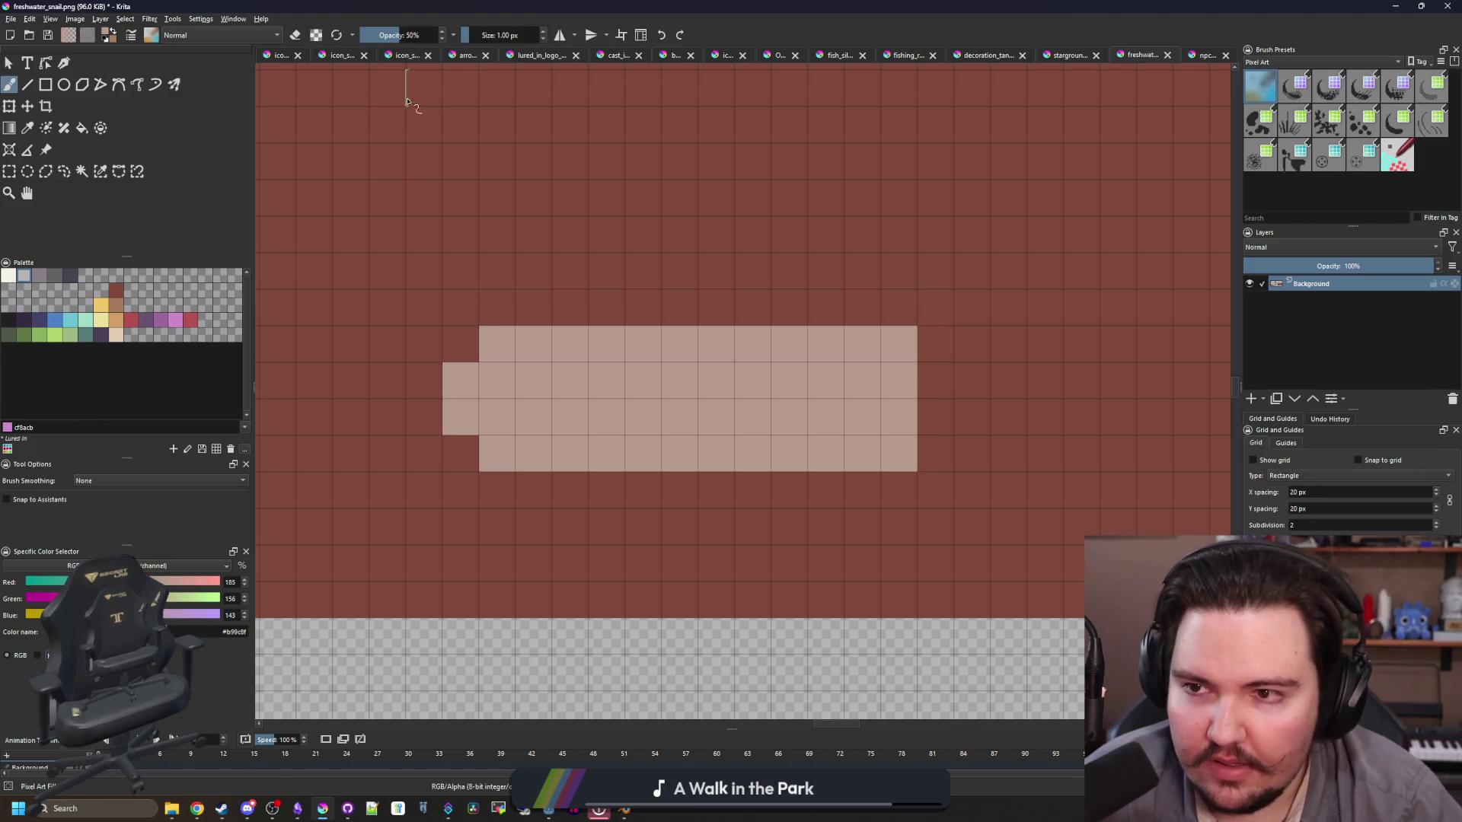
{"action": "mouse_move", "coordinate": [906, 308]}
{"action": "left_mouse_down"}
{"action": "mouse_move", "coordinate": [489, 303]}
{"action": "mouse_move", "coordinate": [460, 361]}
{"action": "mouse_move", "coordinate": [459, 427]}
{"action": "left_mouse_up"}
{"action": "left_click", "coordinate": [466, 446]}
{"action": "left_click_drag", "start_coordinate": [530, 270], "coordinate": [871, 265]}
{"action": "left_click_drag", "start_coordinate": [929, 373], "coordinate": [935, 419]}
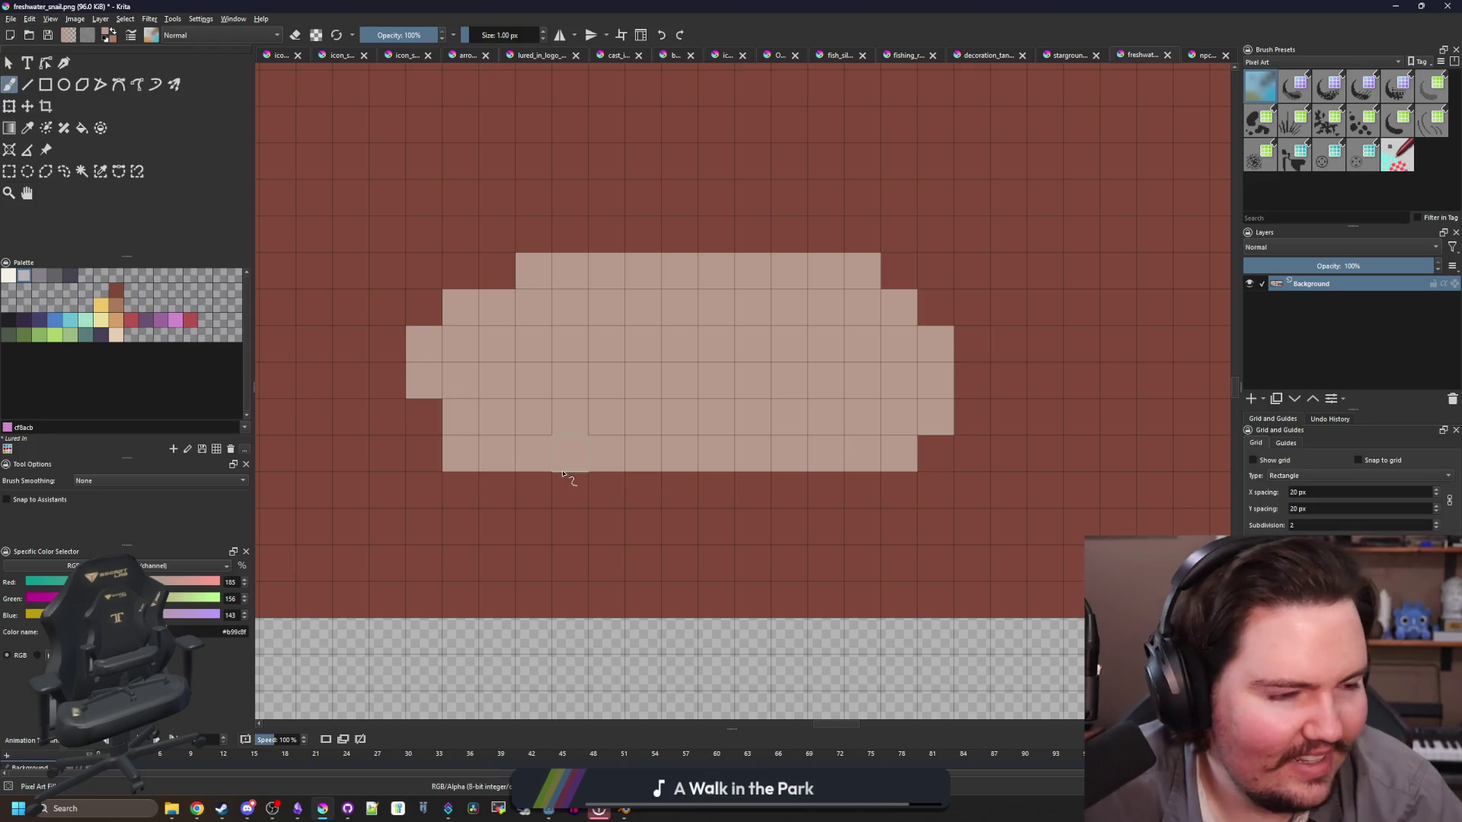
Step: Draw the first pink L-shaped leg from the shell's lower left
{"action": "key", "text": "minus"}
{"action": "left_click", "coordinate": [175, 320]}
{"action": "left_click_drag", "start_coordinate": [443, 504], "coordinate": [620, 497]}
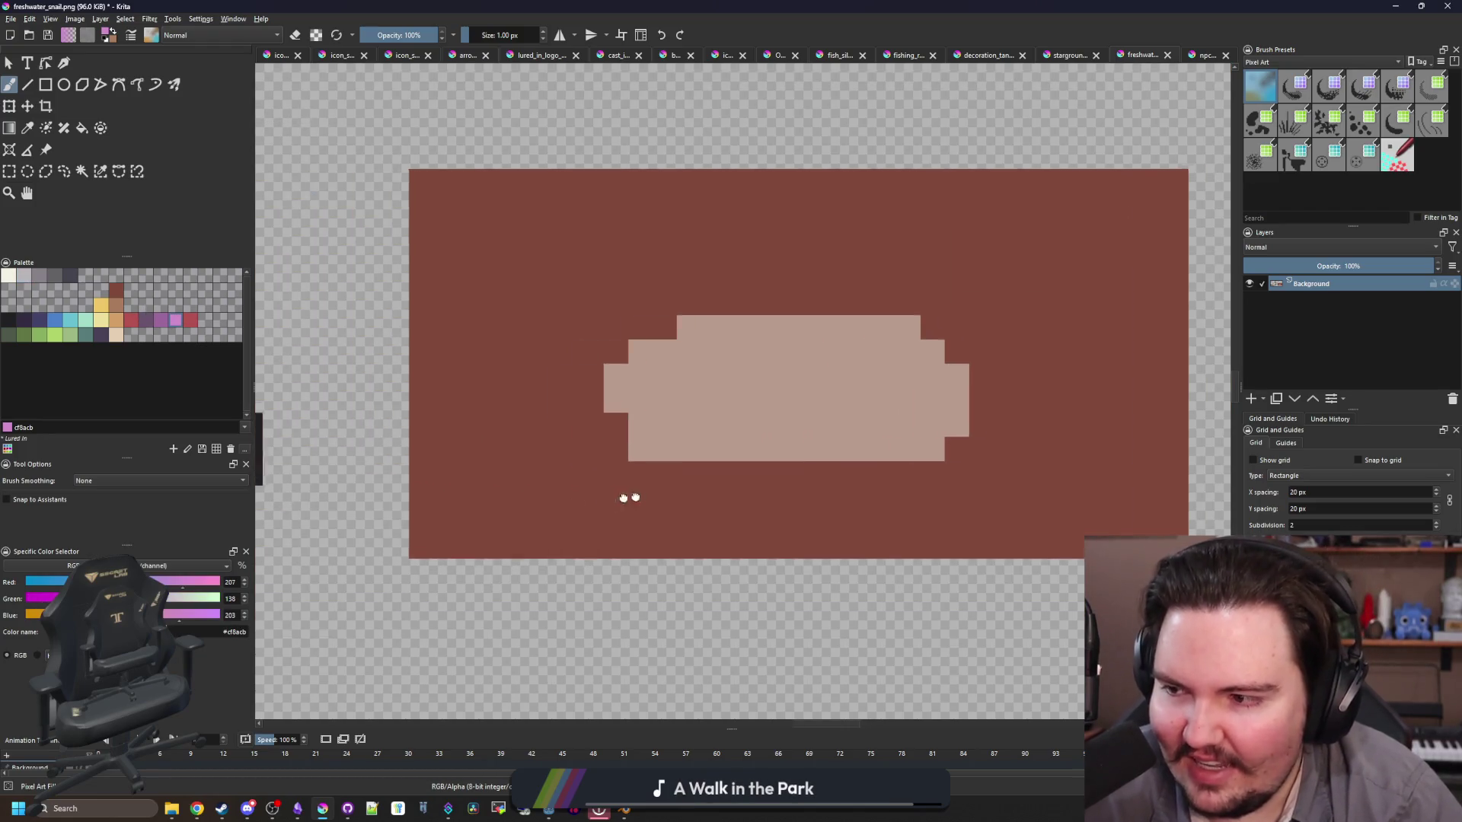
{"action": "scroll", "coordinate": [620, 445], "scroll_direction": "up", "scroll_amount": 1}
{"action": "mouse_move", "coordinate": [699, 443]}
{"action": "left_mouse_down"}
{"action": "mouse_move", "coordinate": [543, 449]}
{"action": "mouse_move", "coordinate": [554, 548]}
{"action": "left_mouse_up"}
Step: Draw more pink leg pixels on the left, including a second leg and a diagonal segment
{"action": "left_click", "coordinate": [553, 593]}
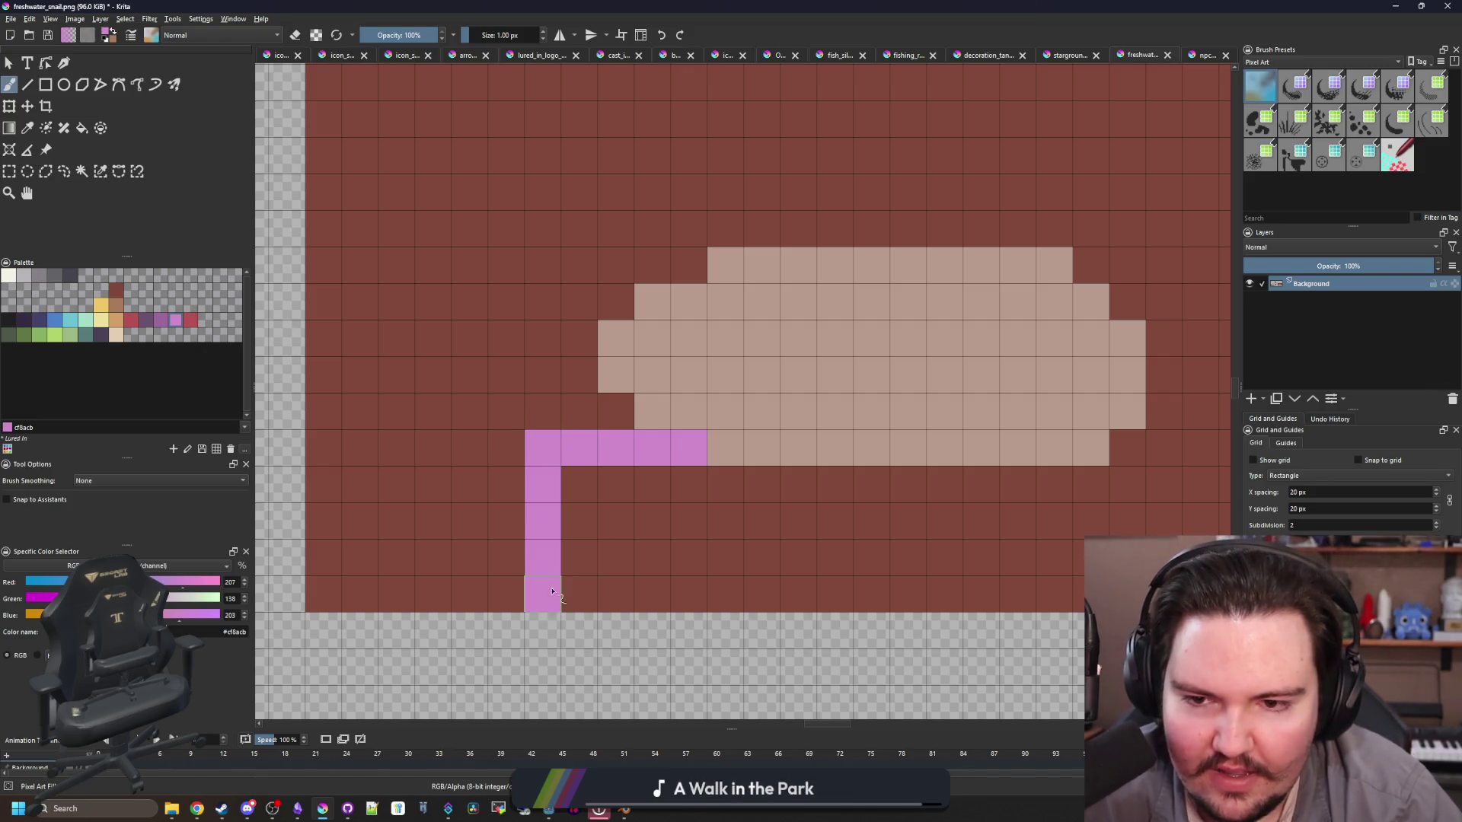
{"action": "mouse_move", "coordinate": [646, 386]}
{"action": "left_mouse_down"}
{"action": "mouse_move", "coordinate": [460, 374]}
{"action": "mouse_move", "coordinate": [430, 563]}
{"action": "mouse_move", "coordinate": [468, 559]}
{"action": "mouse_move", "coordinate": [454, 583]}
{"action": "left_mouse_up"}
{"action": "scroll", "coordinate": [657, 391], "scroll_direction": "down", "scroll_amount": 2}
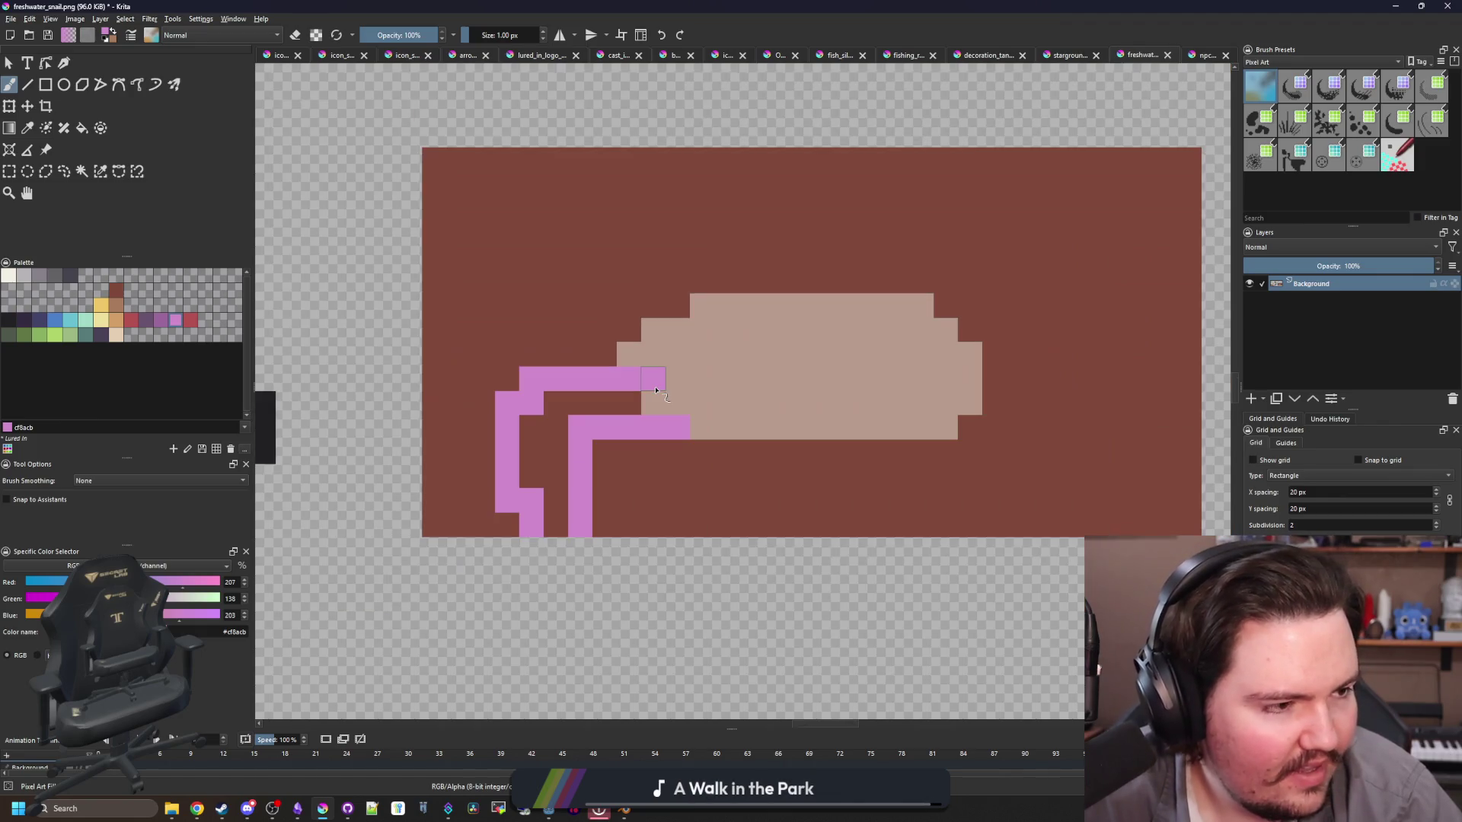
{"action": "scroll", "coordinate": [662, 403], "scroll_direction": "up", "scroll_amount": 2}
{"action": "left_click_drag", "start_coordinate": [565, 387], "coordinate": [772, 385]}
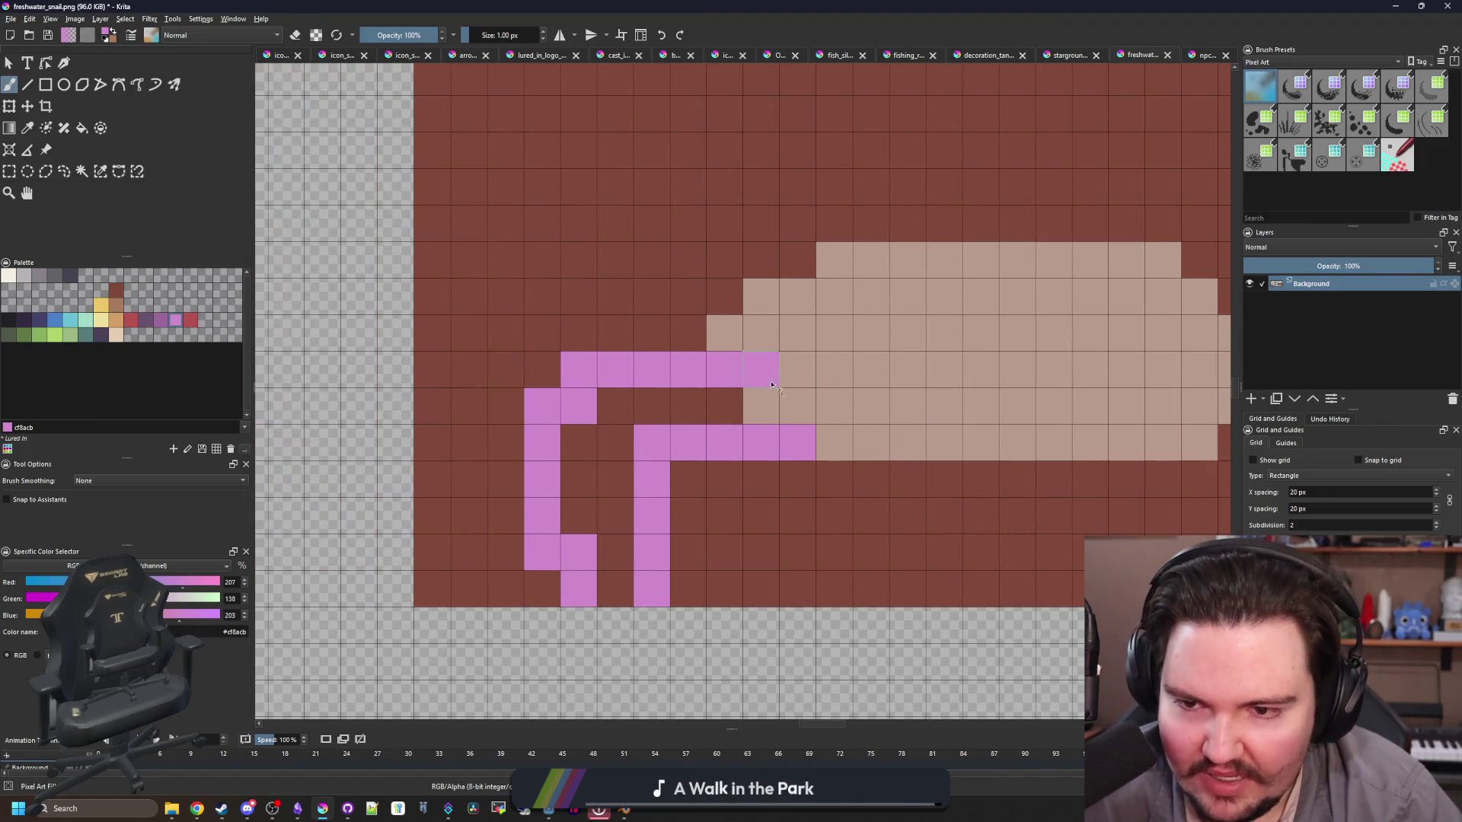
{"action": "mouse_move", "coordinate": [435, 515]}
{"action": "left_mouse_down"}
{"action": "mouse_move", "coordinate": [598, 333]}
{"action": "mouse_move", "coordinate": [774, 310]}
{"action": "left_mouse_up"}
{"action": "mouse_move", "coordinate": [579, 296]}
{"action": "left_mouse_down"}
{"action": "mouse_move", "coordinate": [503, 333]}
{"action": "mouse_move", "coordinate": [468, 369]}
{"action": "mouse_move", "coordinate": [542, 369]}
{"action": "left_mouse_up"}
Step: Repaint accidentally erased cells with the brown background colour
{"action": "key", "text": "e"}
{"action": "key", "text": "e"}
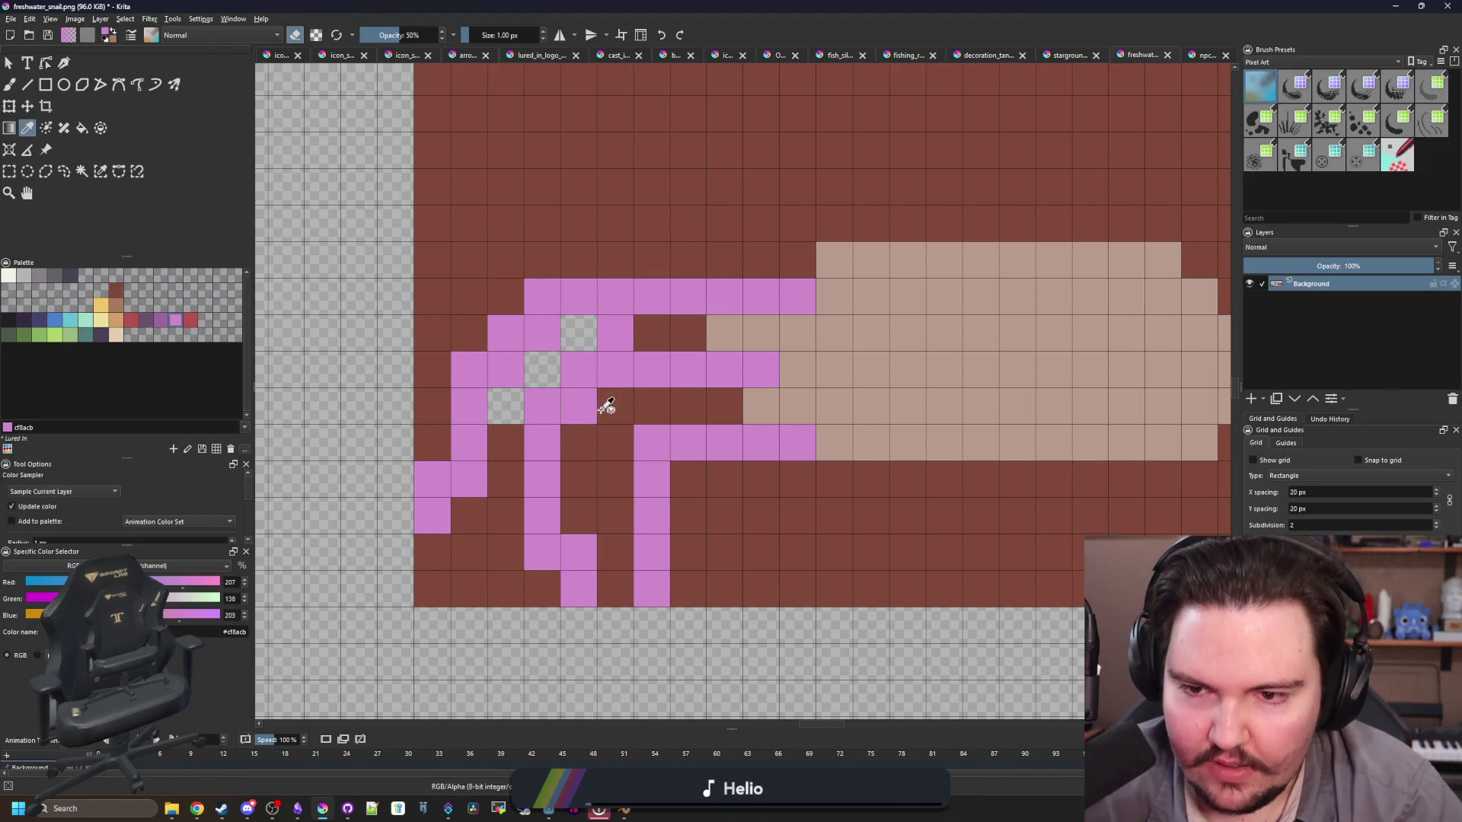
{"action": "left_click", "coordinate": [607, 404], "text": "ctrl"}
{"action": "left_click", "coordinate": [579, 333]}
{"action": "left_click", "coordinate": [542, 369]}
{"action": "left_click", "coordinate": [505, 405]}
{"action": "scroll", "coordinate": [514, 428], "scroll_direction": "down", "scroll_amount": 1}
{"action": "scroll", "coordinate": [695, 447], "scroll_direction": "down", "scroll_amount": 1}
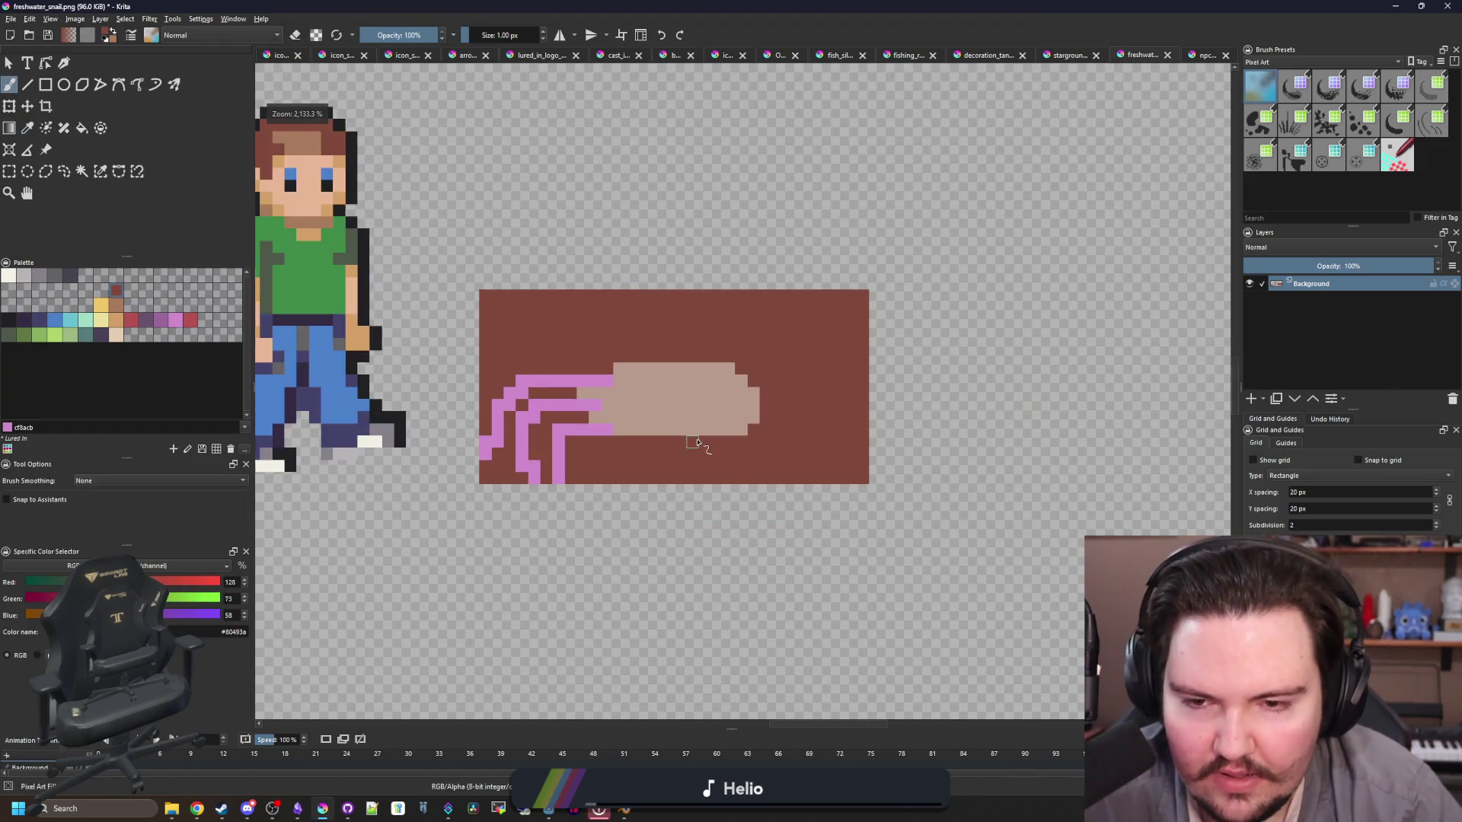
{"action": "scroll", "coordinate": [678, 398], "scroll_direction": "up", "scroll_amount": 1}
Step: Paint stray shell cells and a leg-gap cell back to brown
{"action": "key", "text": "p"}
{"action": "scroll", "coordinate": [485, 396], "scroll_direction": "up", "scroll_amount": 1}
{"action": "left_click", "coordinate": [503, 421]}
{"action": "left_click_drag", "start_coordinate": [502, 420], "coordinate": [630, 411]}
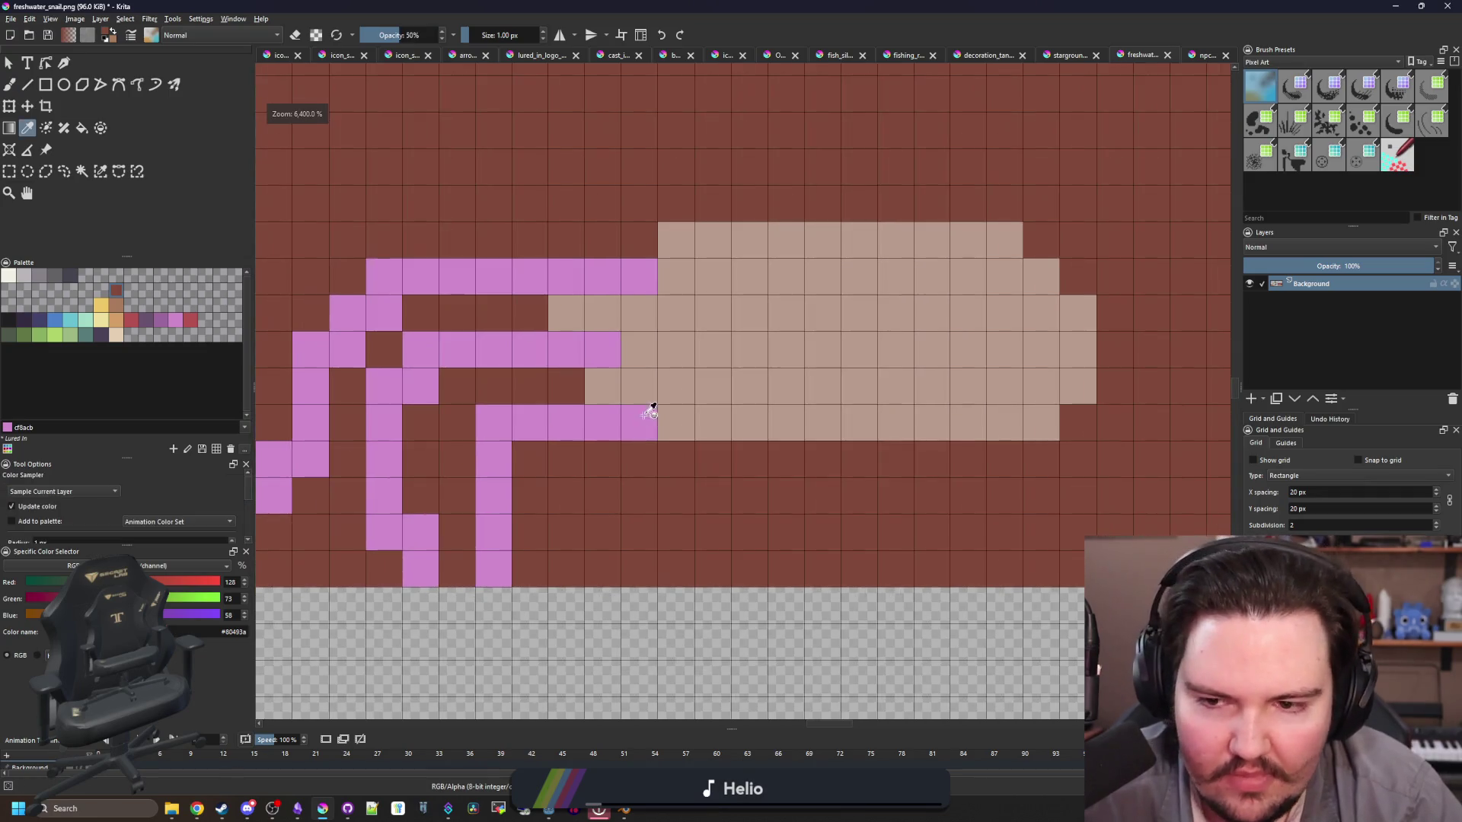
{"action": "key", "text": "b"}
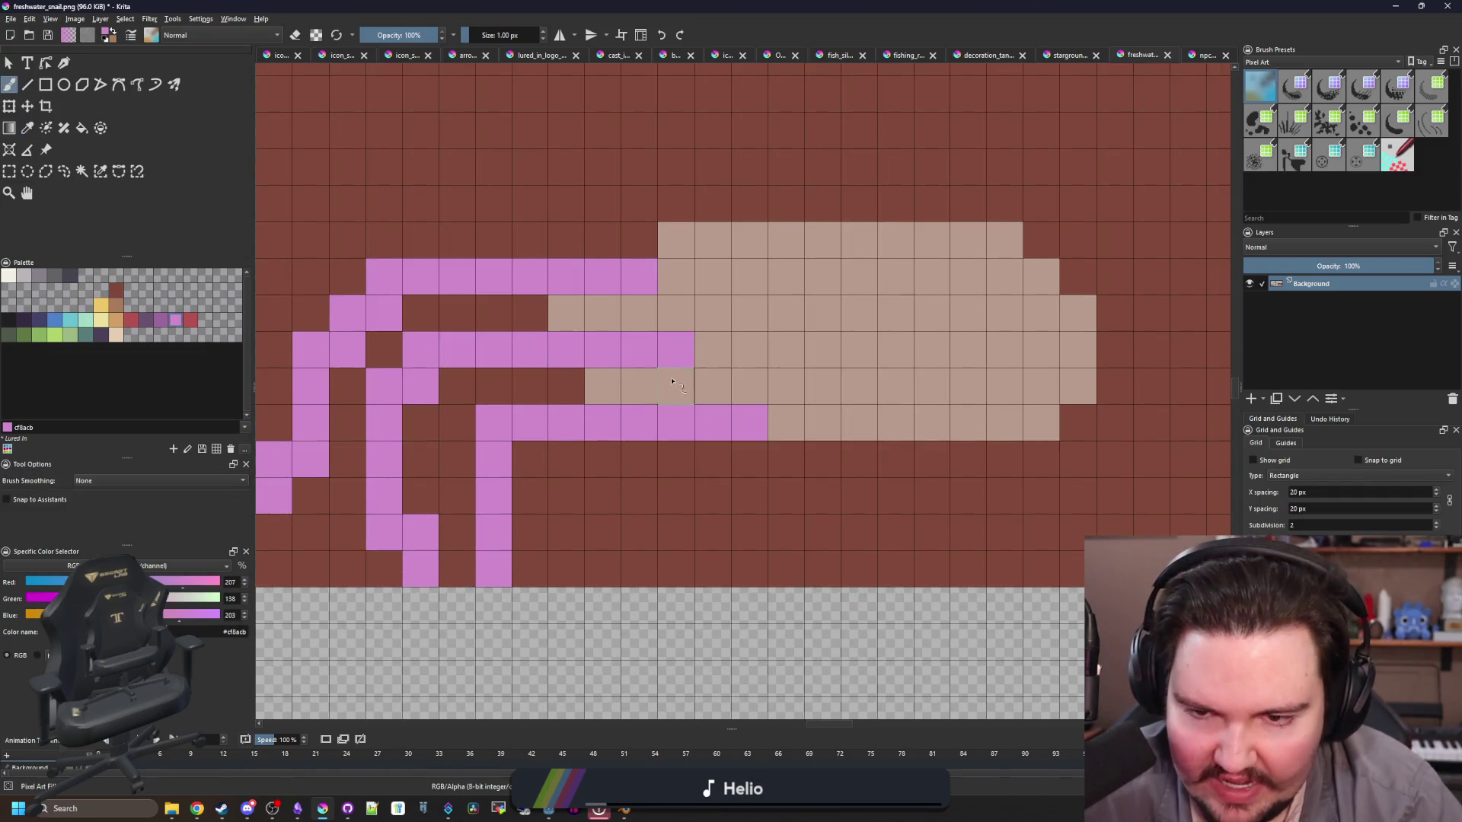
{"action": "left_click", "coordinate": [675, 495], "text": "ctrl"}
{"action": "left_click_drag", "start_coordinate": [603, 386], "coordinate": [626, 385]}
{"action": "left_click", "coordinate": [577, 322]}
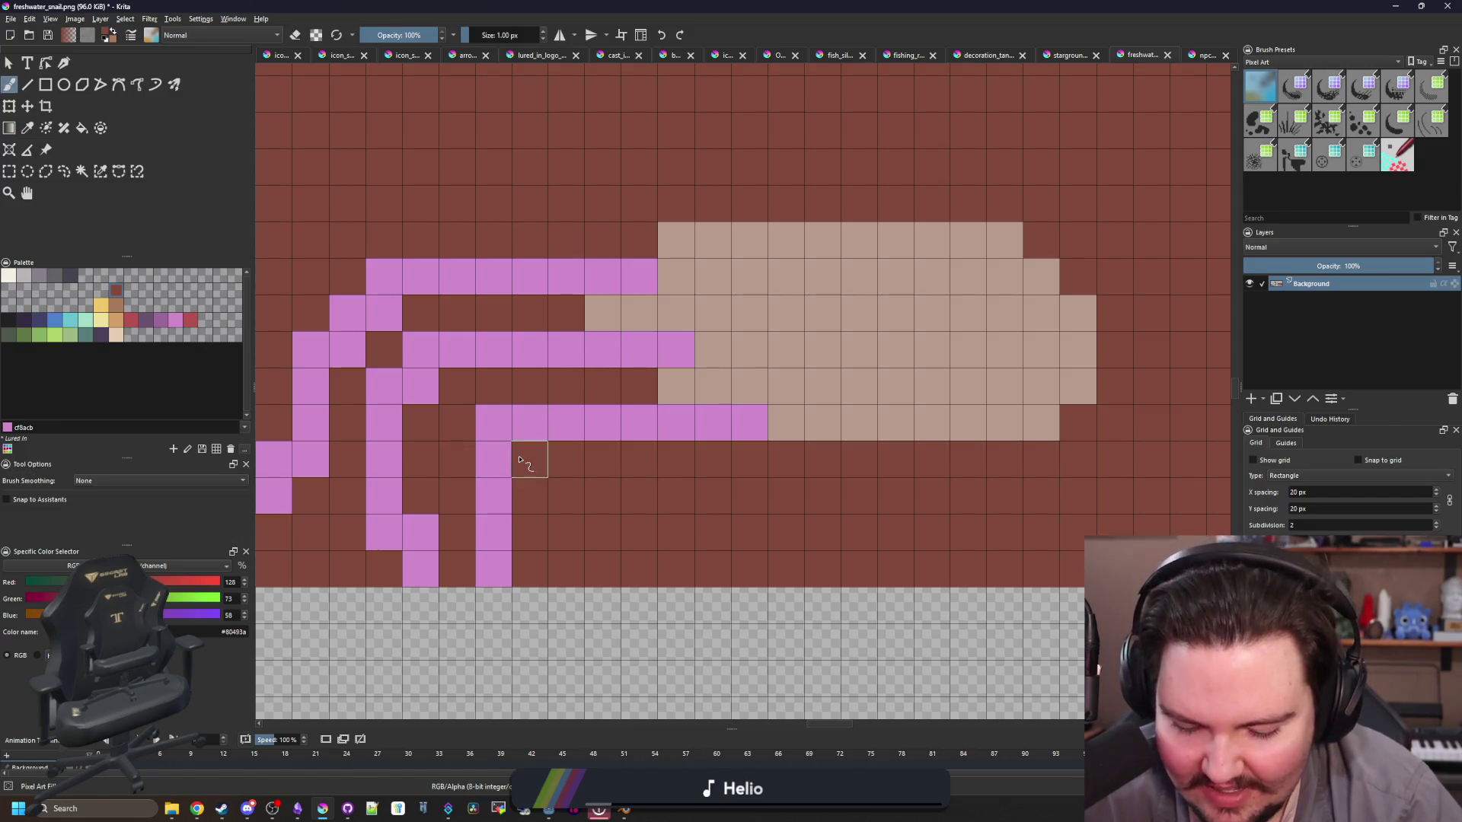
Step: Thicken the lower pink leg and extend it under the shell edge
{"action": "left_click", "coordinate": [542, 411], "text": "ctrl"}
{"action": "left_click_drag", "start_coordinate": [529, 455], "coordinate": [530, 579]}
{"action": "key", "text": "p"}
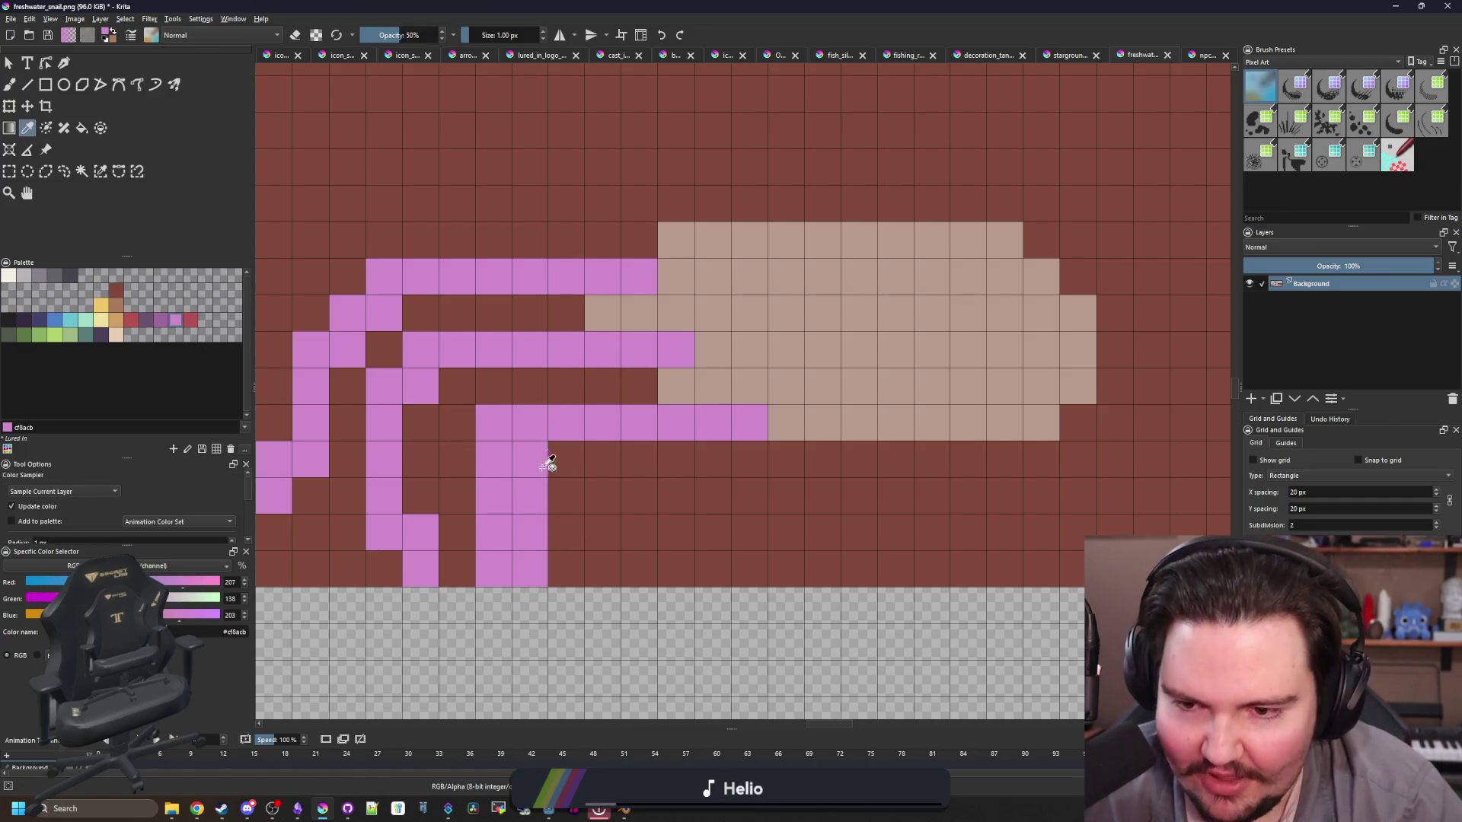
{"action": "key", "text": "b"}
{"action": "left_click_drag", "start_coordinate": [567, 459], "coordinate": [764, 443]}
{"action": "left_click", "coordinate": [762, 440]}
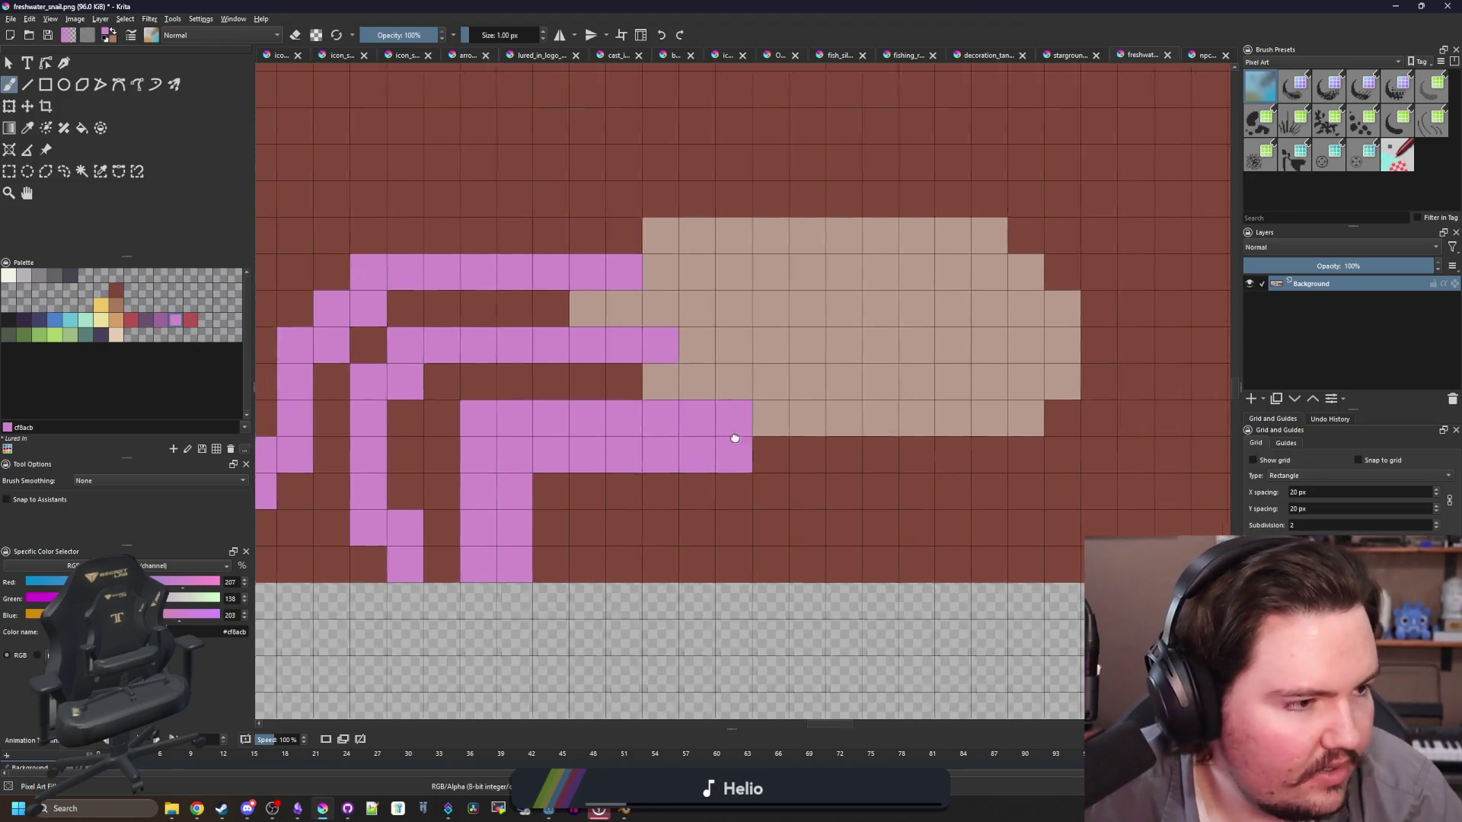
{"action": "scroll", "coordinate": [737, 434], "scroll_direction": "down", "scroll_amount": 5}
{"action": "scroll", "coordinate": [676, 442], "scroll_direction": "up", "scroll_amount": 5}
Step: Repaint stray pink cells tan and fill the cells between the legs with brown
{"action": "key", "text": "p"}
{"action": "left_click", "coordinate": [761, 381]}
{"action": "key", "text": "b"}
{"action": "mouse_move", "coordinate": [685, 379]}
{"action": "left_mouse_down"}
{"action": "mouse_move", "coordinate": [727, 379]}
{"action": "mouse_move", "coordinate": [624, 385]}
{"action": "mouse_move", "coordinate": [708, 487]}
{"action": "left_mouse_up"}
{"action": "key", "text": "p"}
{"action": "left_click", "coordinate": [761, 419]}
{"action": "key", "text": "b"}
{"action": "key", "text": "p"}
{"action": "left_click", "coordinate": [735, 526]}
{"action": "key", "text": "b"}
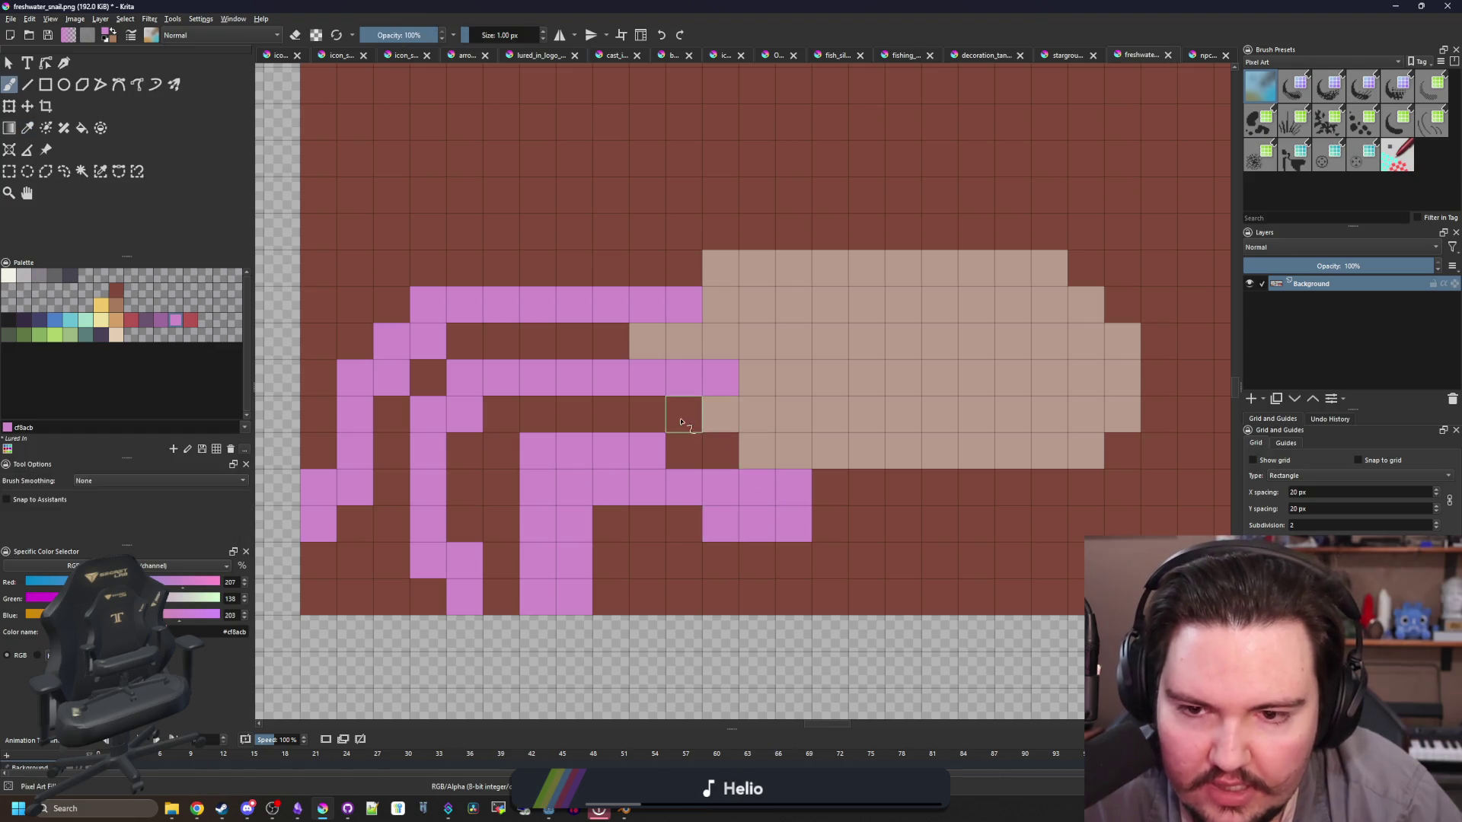
Step: Shade the leg under the shell darker purple and restore the tan shell edge
{"action": "left_click", "coordinate": [159, 321]}
{"action": "mouse_move", "coordinate": [719, 453]}
{"action": "left_mouse_down"}
{"action": "mouse_move", "coordinate": [685, 415]}
{"action": "mouse_move", "coordinate": [595, 413]}
{"action": "left_mouse_up"}
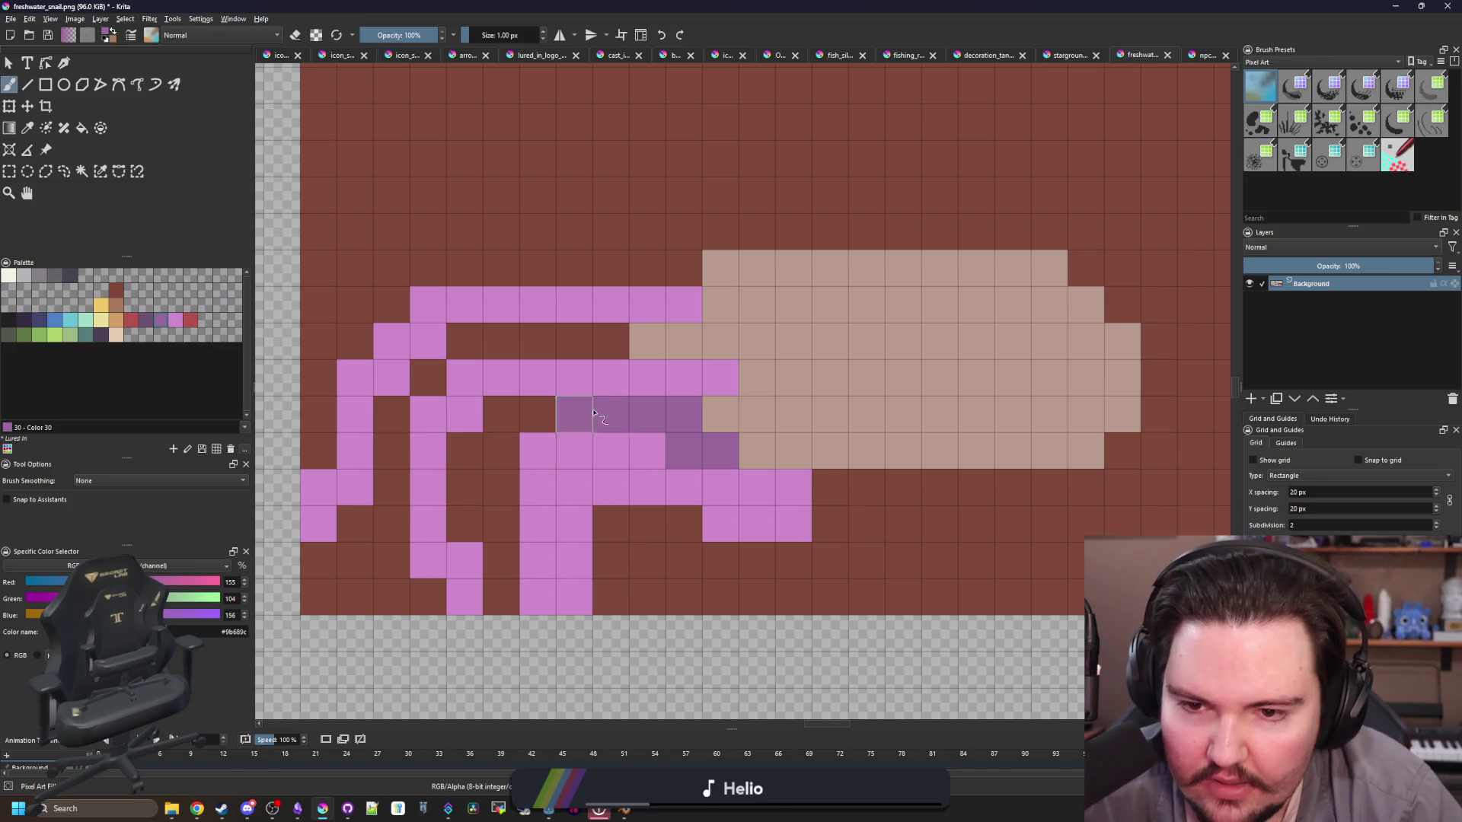
{"action": "left_click", "coordinate": [897, 368], "text": "ctrl"}
{"action": "mouse_move", "coordinate": [711, 368]}
{"action": "left_mouse_down"}
{"action": "mouse_move", "coordinate": [568, 345]}
{"action": "mouse_move", "coordinate": [643, 370]}
{"action": "left_mouse_up"}
Step: Fill a brown gap in the leg pink and shade the upper leg and joint purple
{"action": "left_click", "coordinate": [605, 360], "text": "ctrl"}
{"action": "left_click", "coordinate": [590, 376], "text": "ctrl"}
{"action": "left_click", "coordinate": [609, 378]}
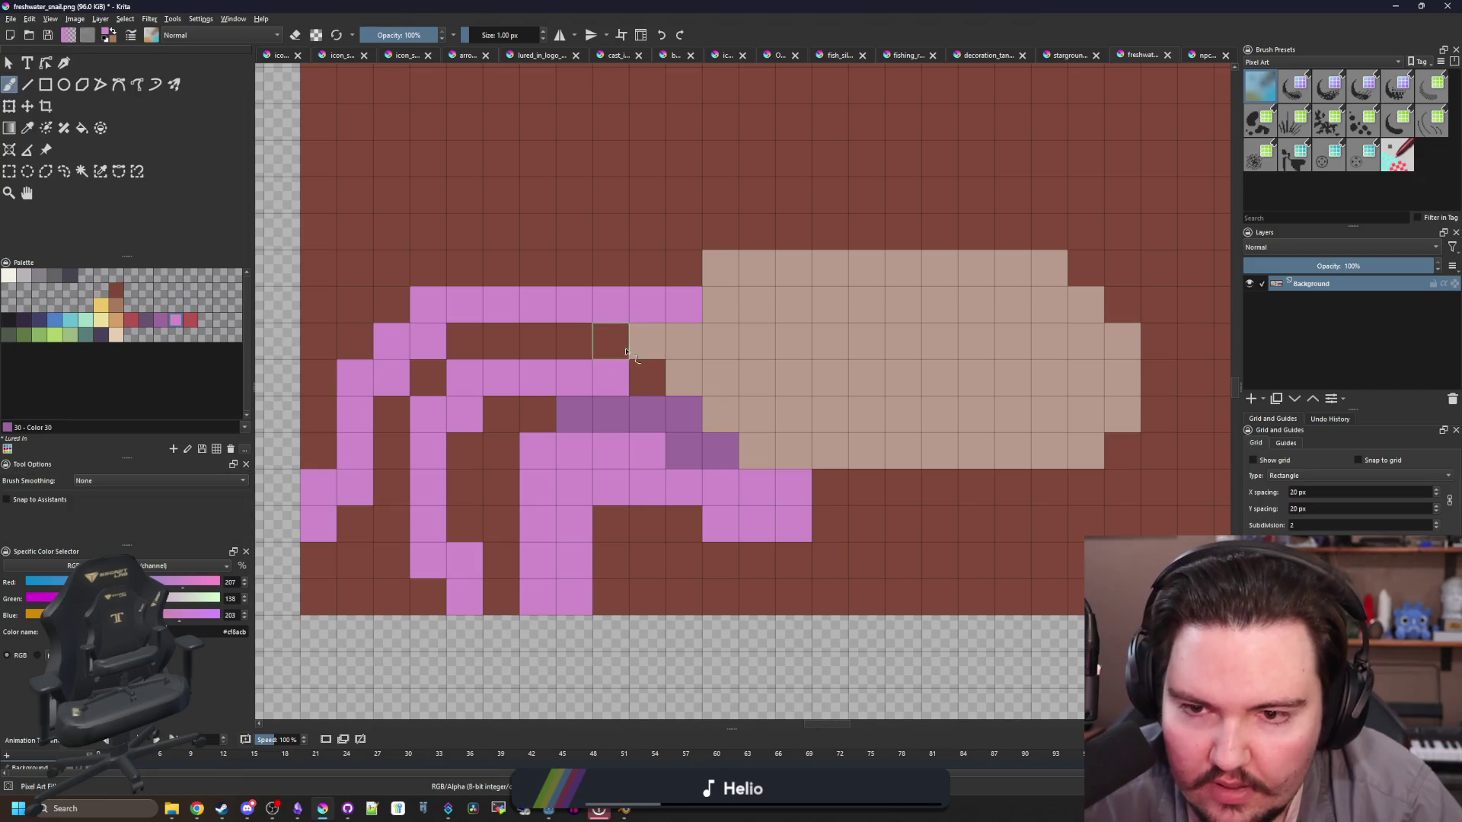
{"action": "left_click", "coordinate": [653, 397], "text": "ctrl"}
{"action": "left_click_drag", "start_coordinate": [611, 341], "coordinate": [647, 369]}
{"action": "left_click_drag", "start_coordinate": [537, 343], "coordinate": [556, 346]}
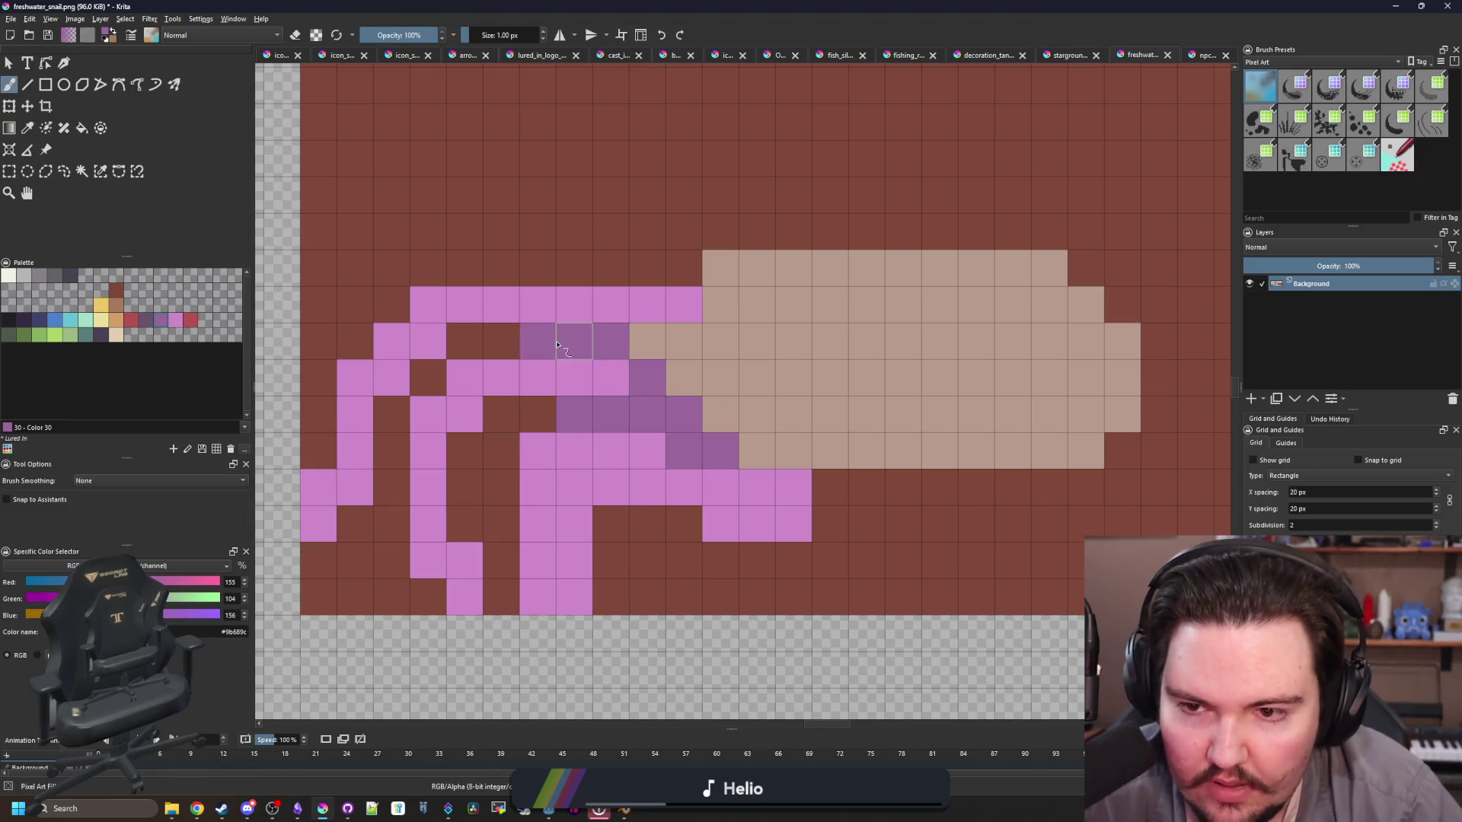
Step: Paint stray pink cells brown and add a new tan row on top of the shell
{"action": "left_click", "coordinate": [638, 241], "text": "ctrl"}
{"action": "left_click_drag", "start_coordinate": [686, 305], "coordinate": [606, 300]}
{"action": "scroll", "coordinate": [595, 354], "scroll_direction": "down", "scroll_amount": 5}
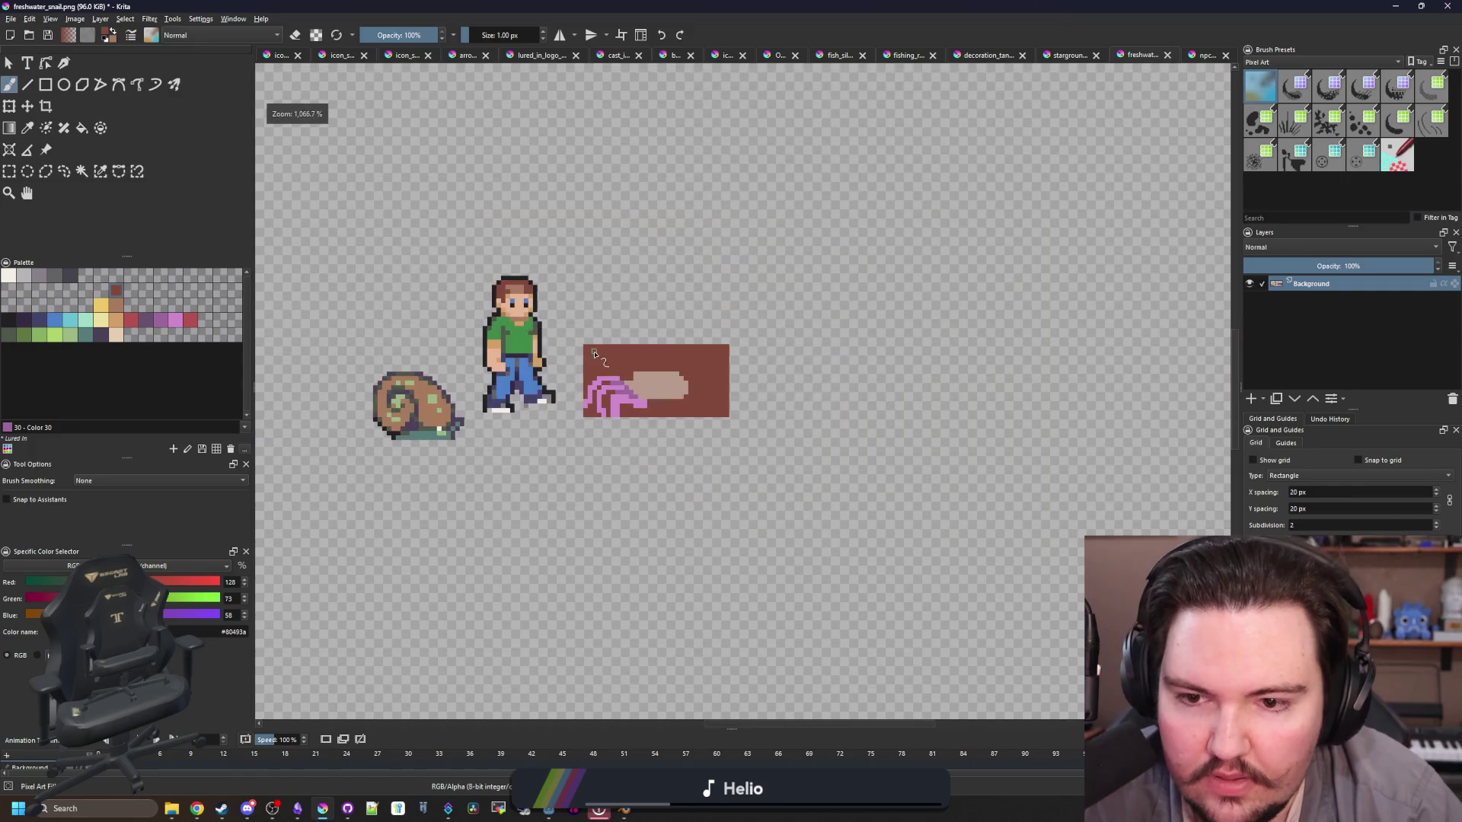
{"action": "scroll", "coordinate": [620, 379], "scroll_direction": "up", "scroll_amount": 5}
{"action": "left_click", "coordinate": [630, 376], "text": "ctrl"}
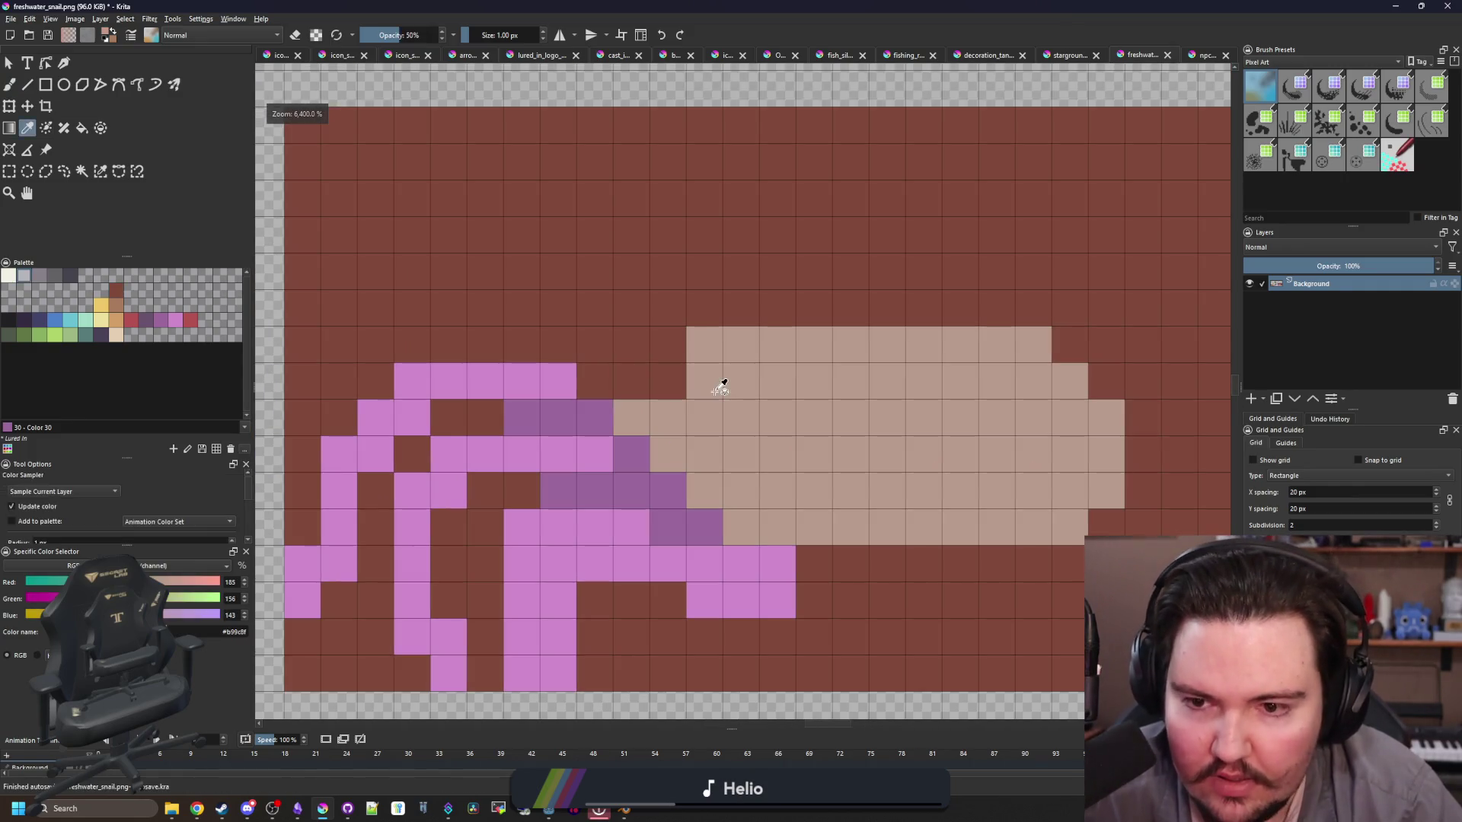
{"action": "mouse_move", "coordinate": [599, 378]}
{"action": "left_mouse_down"}
{"action": "mouse_move", "coordinate": [669, 343]}
{"action": "mouse_move", "coordinate": [819, 313]}
{"action": "mouse_move", "coordinate": [1005, 309]}
{"action": "left_mouse_up"}
{"action": "left_click_drag", "start_coordinate": [906, 430], "coordinate": [877, 425]}
Step: Fill brown leg cells pink, add a pink row above the top leg, and extend its tip
{"action": "scroll", "coordinate": [642, 391], "scroll_direction": "down", "scroll_amount": 3}
{"action": "scroll", "coordinate": [652, 424], "scroll_direction": "up", "scroll_amount": 4}
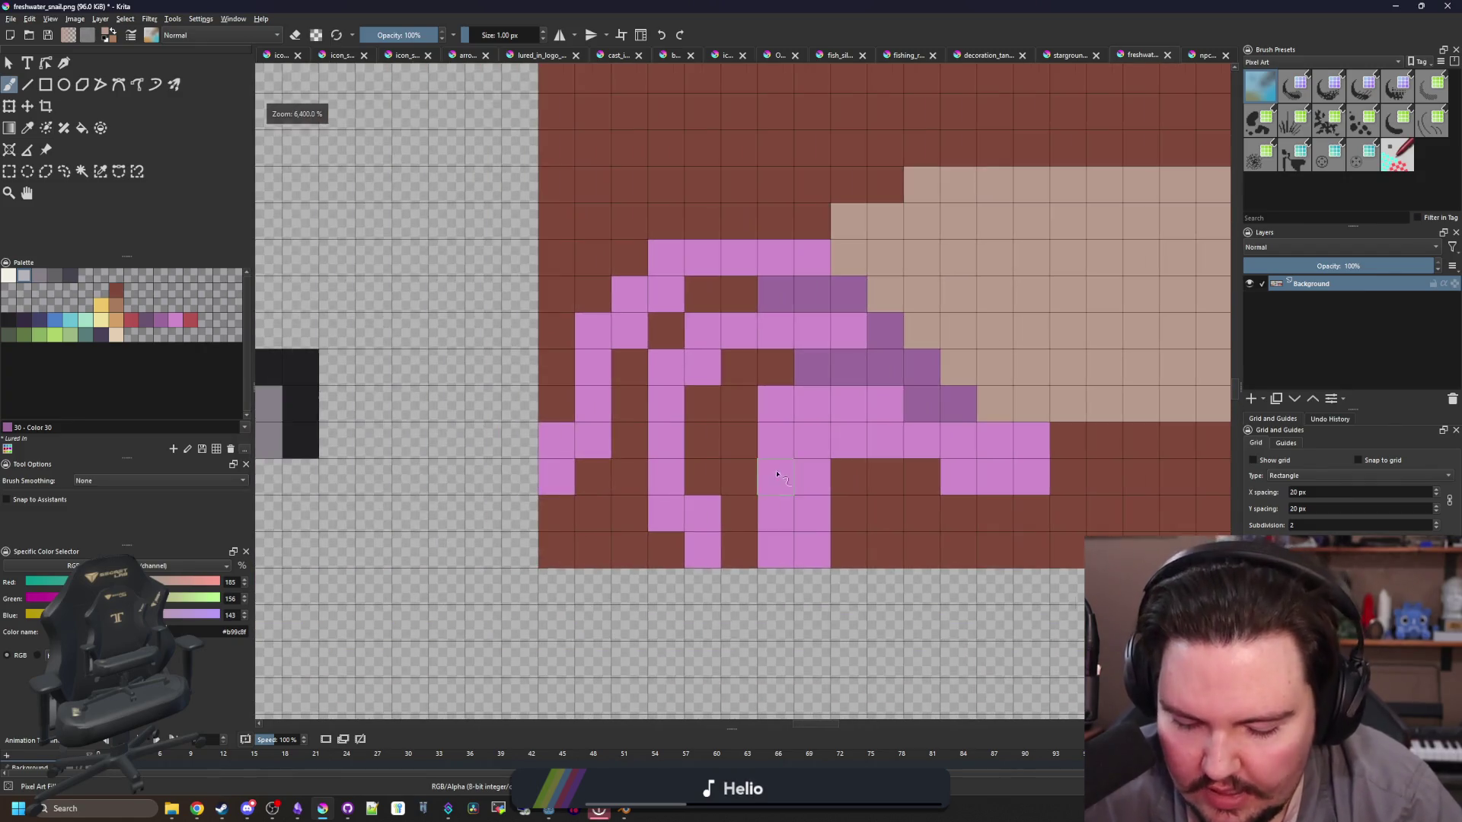
{"action": "left_click", "coordinate": [580, 427], "text": "ctrl"}
{"action": "left_click", "coordinate": [593, 476]}
{"action": "left_click", "coordinate": [589, 300]}
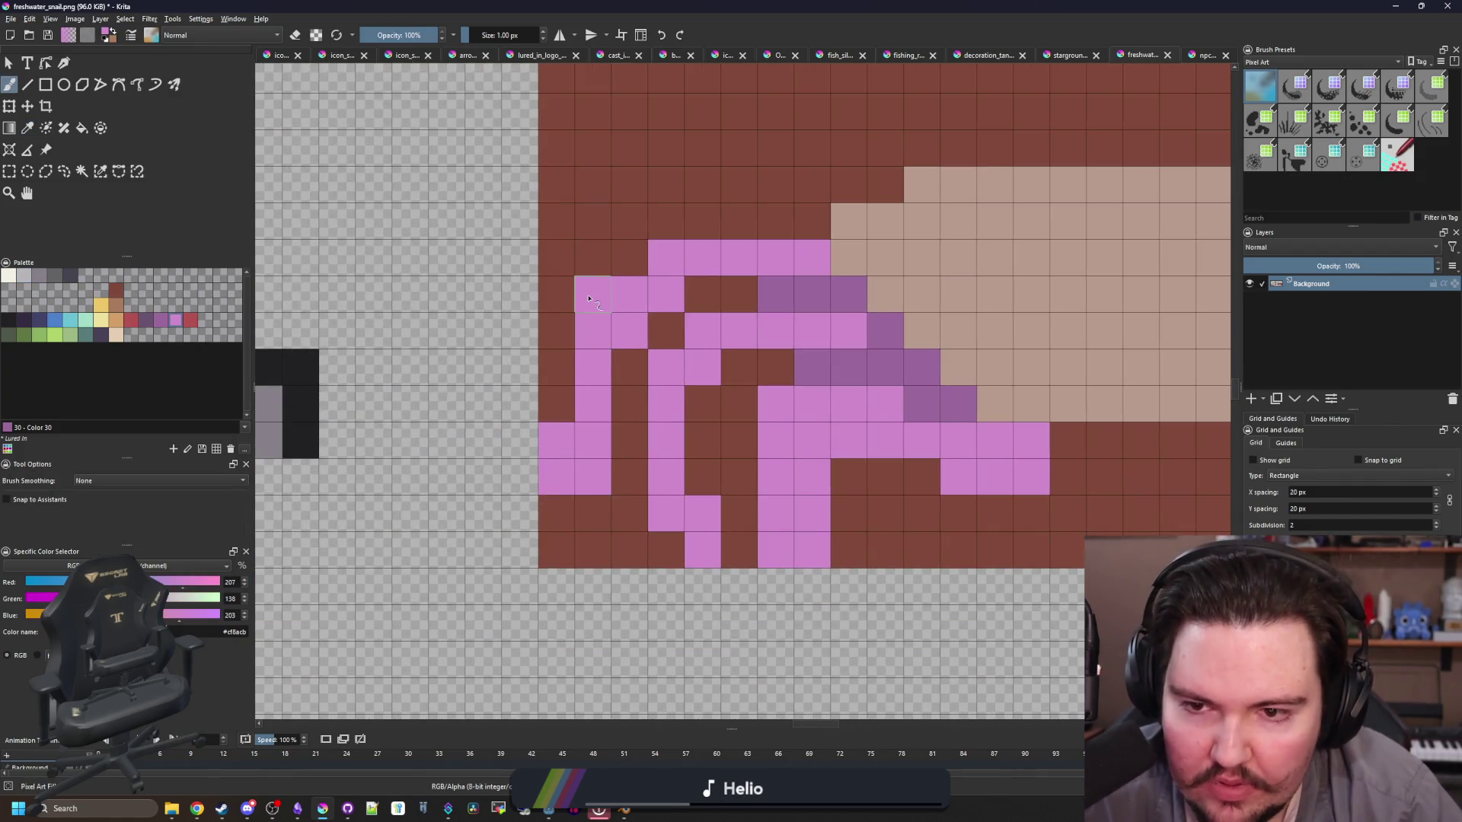
{"action": "left_click", "coordinate": [641, 260]}
{"action": "left_click_drag", "start_coordinate": [812, 221], "coordinate": [655, 221]}
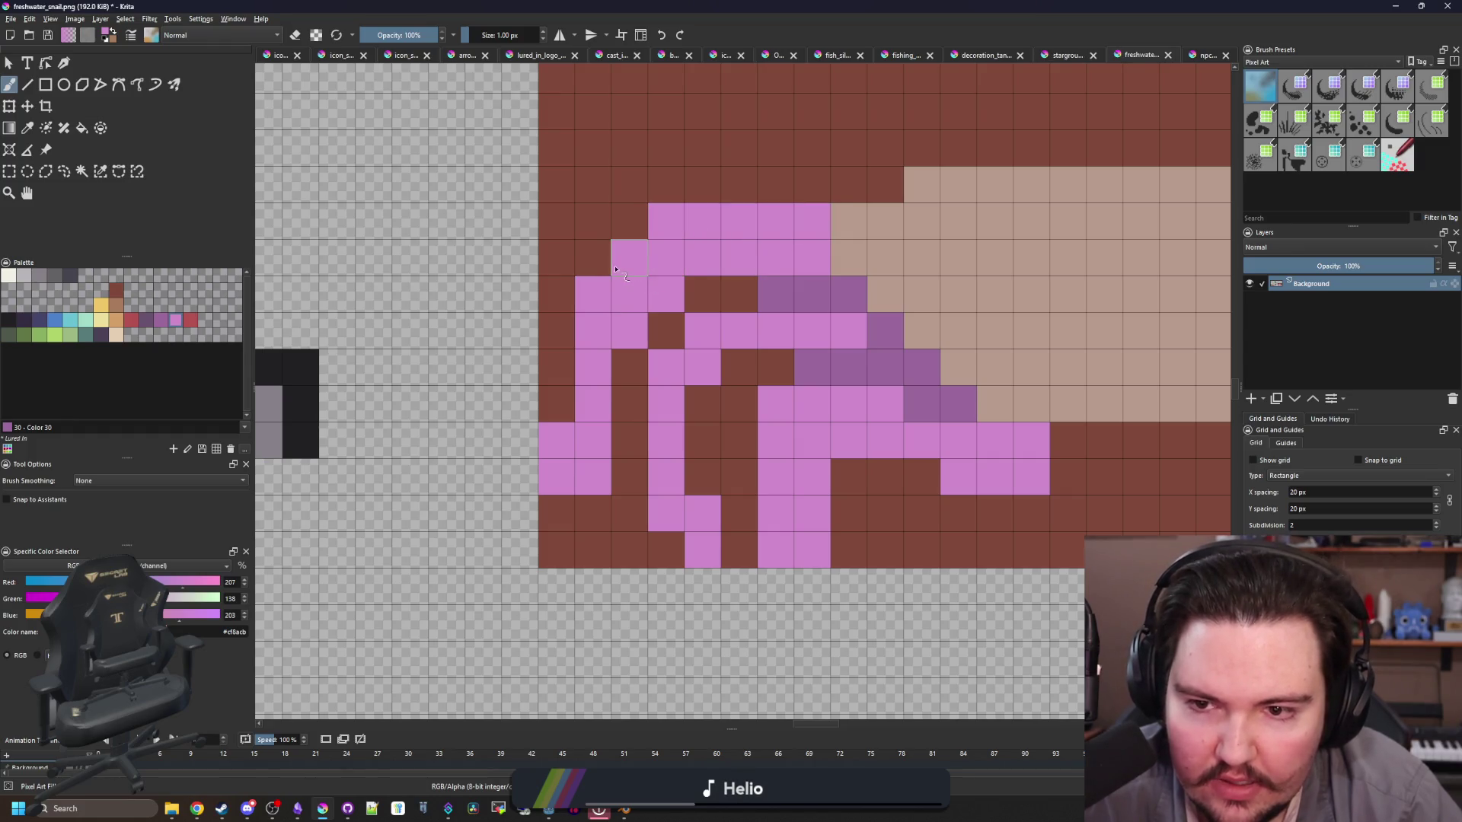
{"action": "left_click", "coordinate": [593, 259]}
Step: Paint the outer leg column back to the brown background
{"action": "left_click", "coordinate": [615, 535], "text": "ctrl"}
{"action": "mouse_move", "coordinate": [556, 440]}
{"action": "left_mouse_down"}
{"action": "mouse_move", "coordinate": [556, 477]}
{"action": "mouse_move", "coordinate": [539, 420]}
{"action": "left_mouse_up"}
{"action": "scroll", "coordinate": [734, 408], "scroll_direction": "right", "scroll_amount": 2}
{"action": "key", "text": "p"}
{"action": "left_click", "coordinate": [526, 520]}
{"action": "key", "text": "b"}
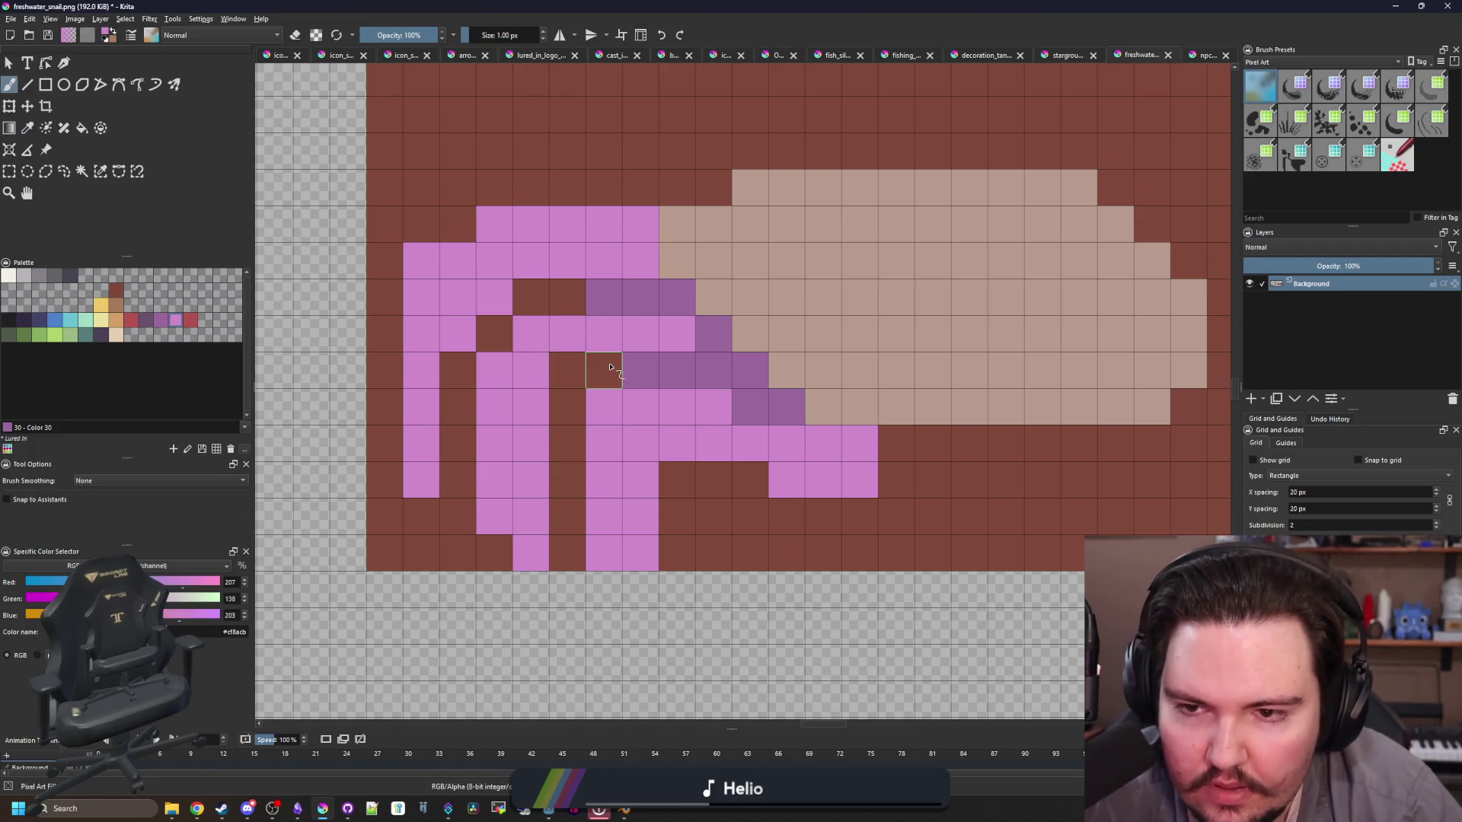
Step: Shade a further row of leg cells purple
{"action": "left_click", "coordinate": [636, 370], "text": "ctrl"}
{"action": "left_click_drag", "start_coordinate": [605, 370], "coordinate": [564, 370]}
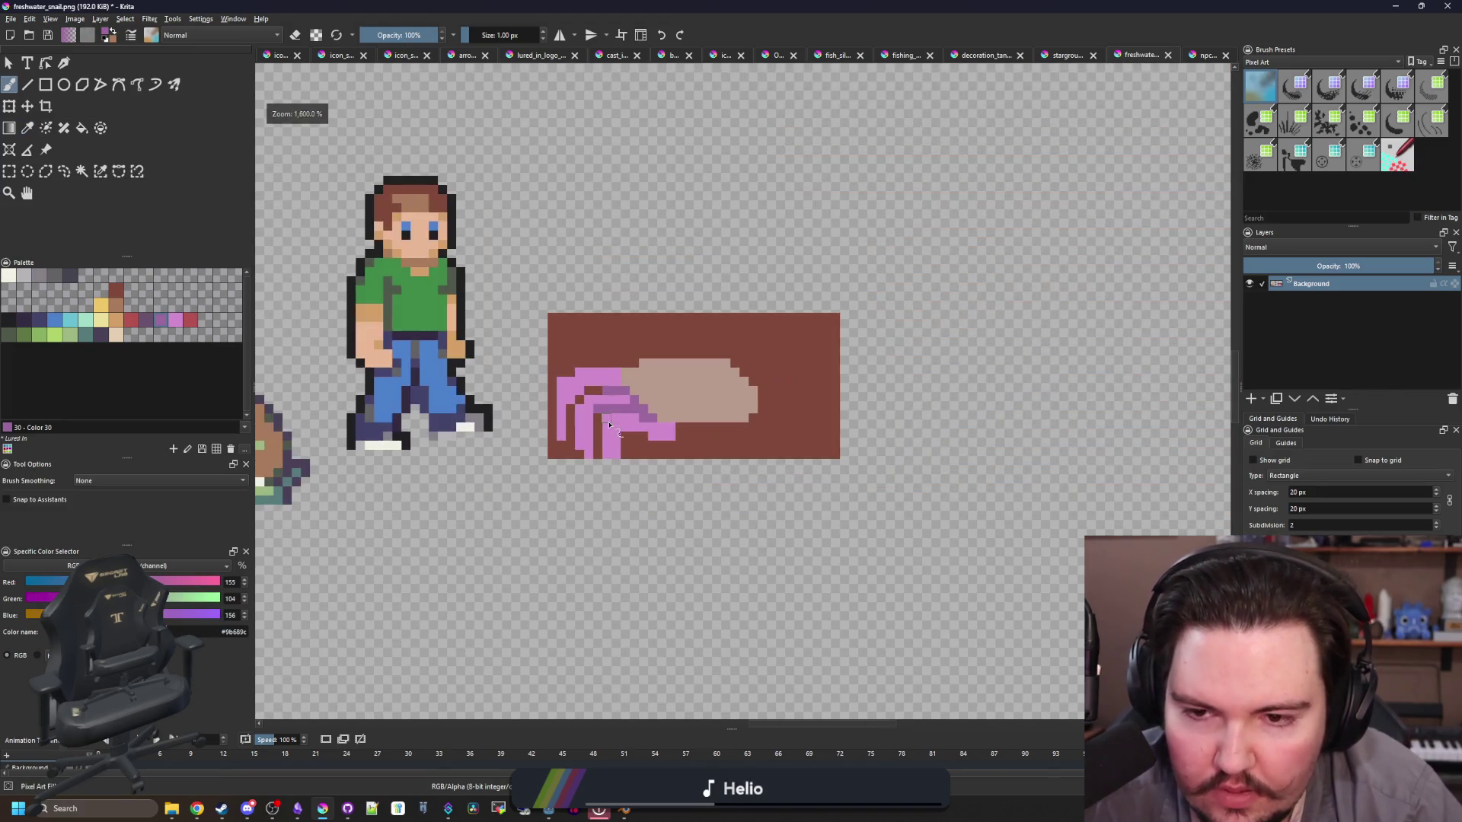
{"action": "scroll", "coordinate": [619, 437], "scroll_direction": "down", "scroll_amount": 5}
{"action": "scroll", "coordinate": [656, 425], "scroll_direction": "up", "scroll_amount": 5}
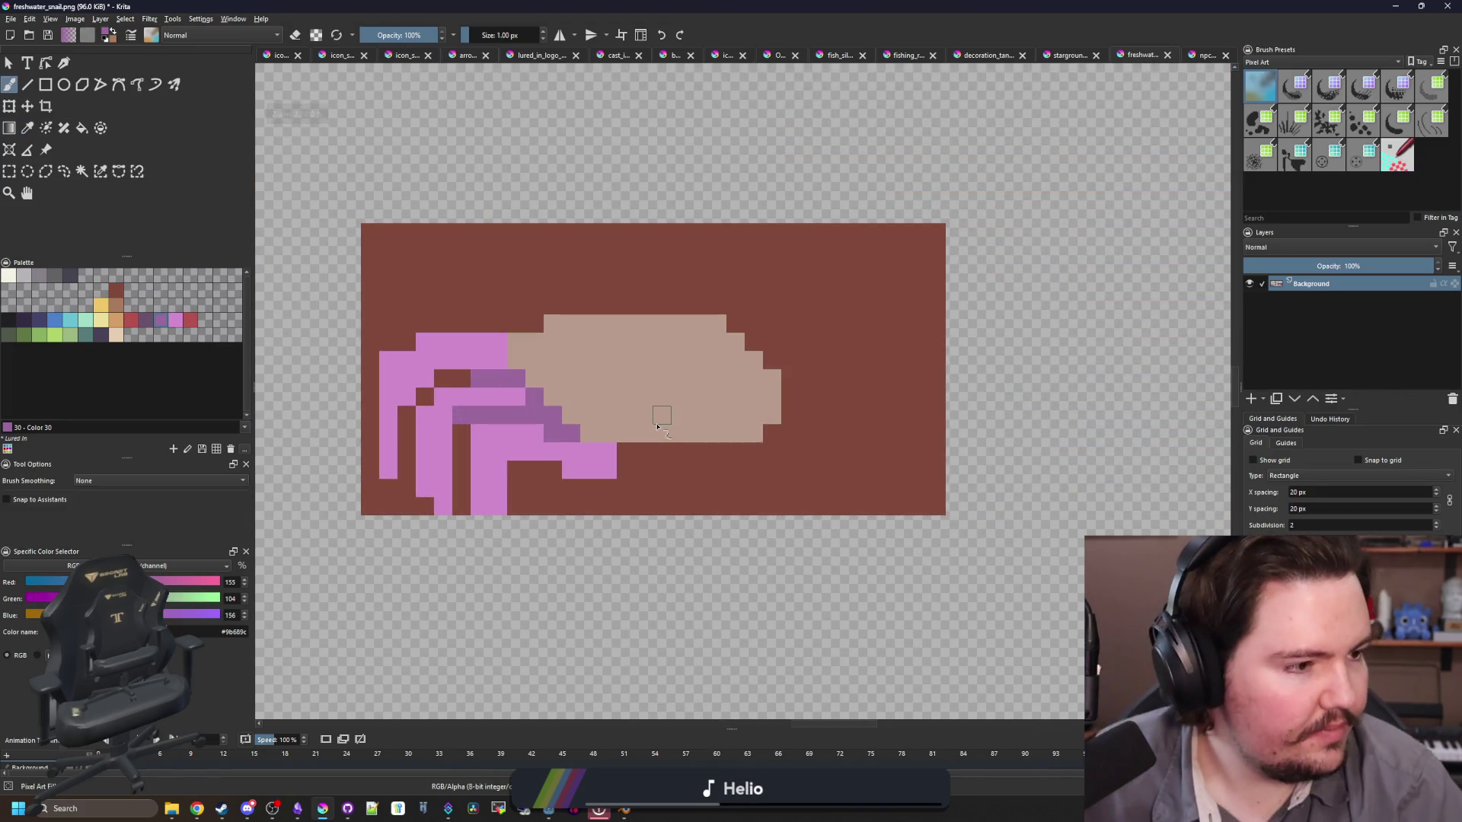
{"action": "scroll", "coordinate": [657, 426], "scroll_direction": "up", "scroll_amount": 1}
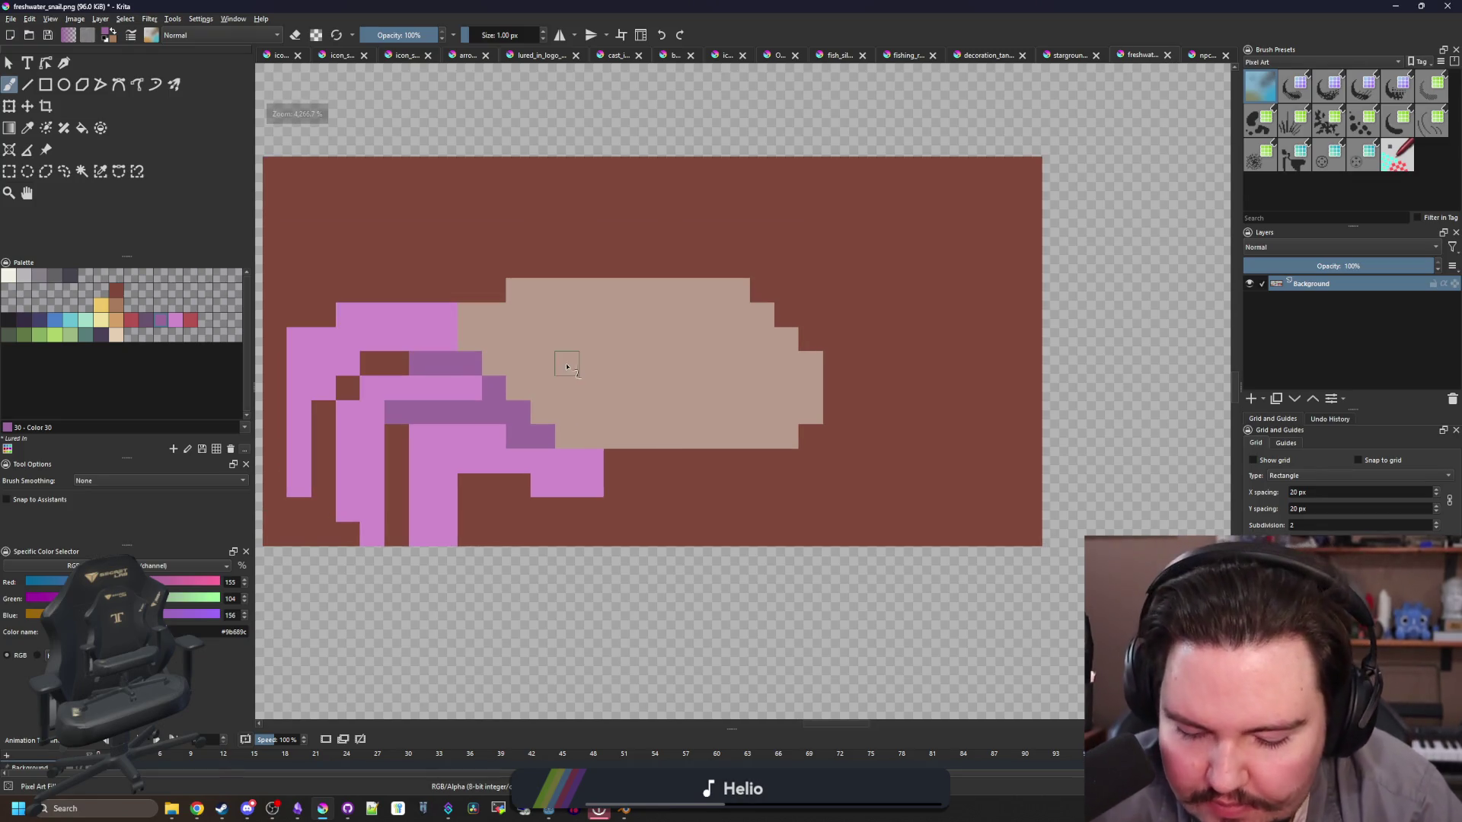
{"action": "left_click", "coordinate": [604, 339], "text": "ctrl"}
Step: Extend the tan shell with two more rows along its top
{"action": "mouse_move", "coordinate": [483, 279]}
{"action": "left_mouse_down"}
{"action": "mouse_move", "coordinate": [771, 277]}
{"action": "mouse_move", "coordinate": [809, 299]}
{"action": "left_mouse_up"}
{"action": "left_click_drag", "start_coordinate": [756, 250], "coordinate": [523, 254]}
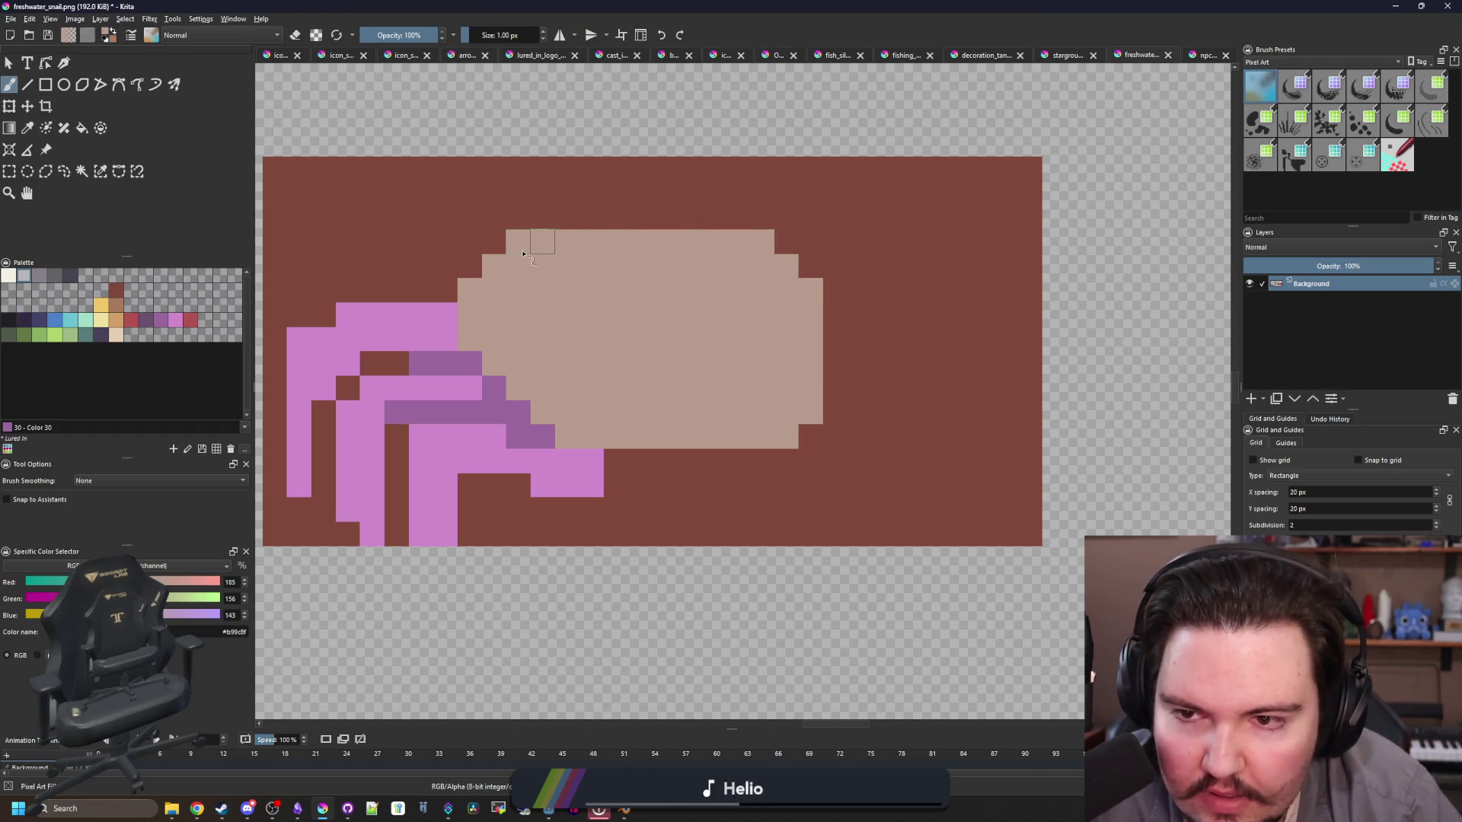
{"action": "scroll", "coordinate": [632, 401], "scroll_direction": "down", "scroll_amount": 5}
{"action": "scroll", "coordinate": [630, 402], "scroll_direction": "up", "scroll_amount": 5}
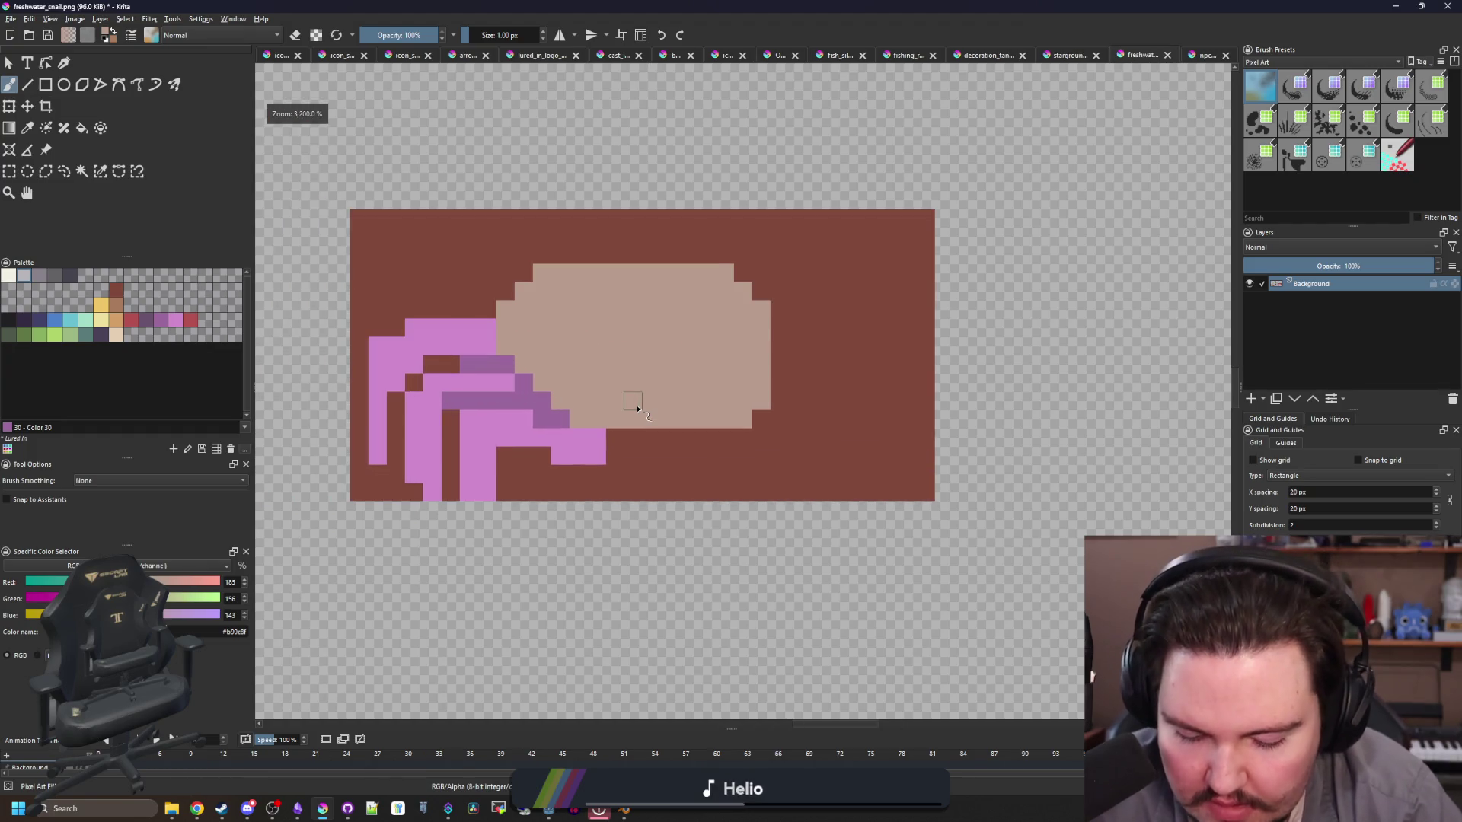
Step: Paint a pink leg row to the right of the shell
{"action": "key", "text": "p"}
{"action": "scroll", "coordinate": [642, 402], "scroll_direction": "up", "scroll_amount": 1}
{"action": "left_click", "coordinate": [525, 468]}
{"action": "key", "text": "b"}
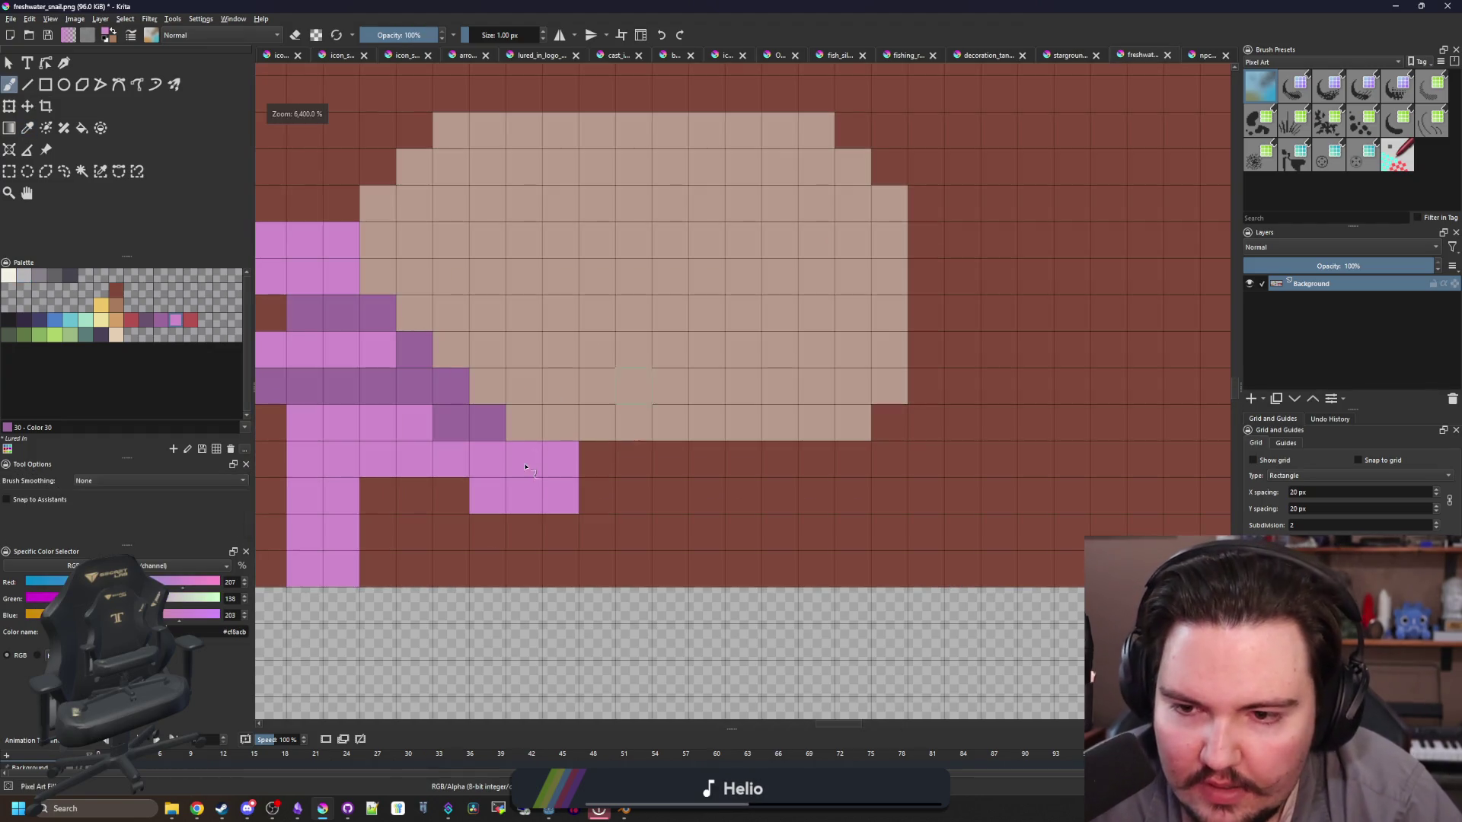
{"action": "left_click_drag", "start_coordinate": [618, 450], "coordinate": [572, 369]}
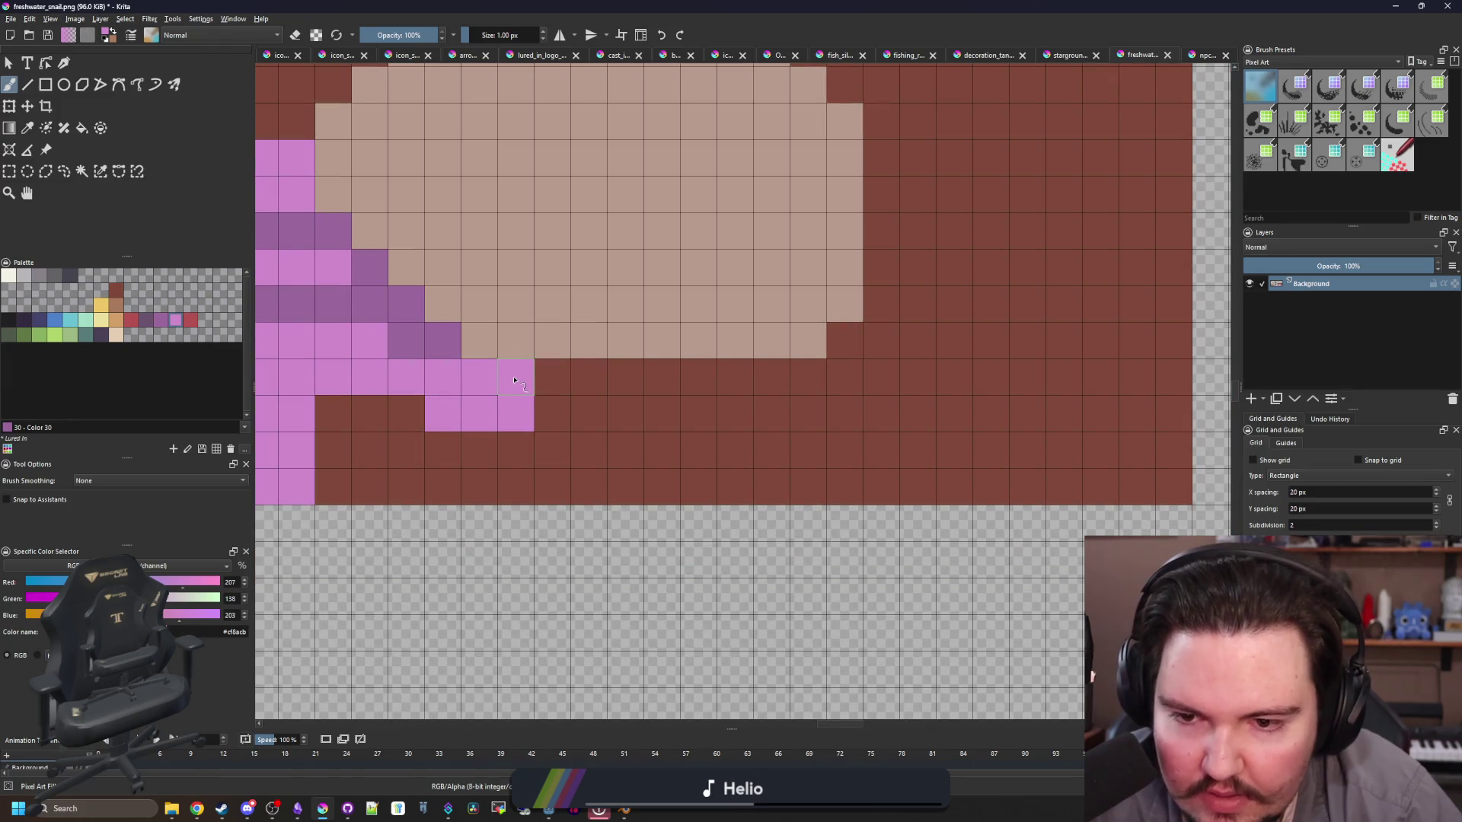
{"action": "scroll", "coordinate": [514, 381], "scroll_direction": "down", "scroll_amount": 4}
{"action": "scroll", "coordinate": [569, 360], "scroll_direction": "up", "scroll_amount": 1}
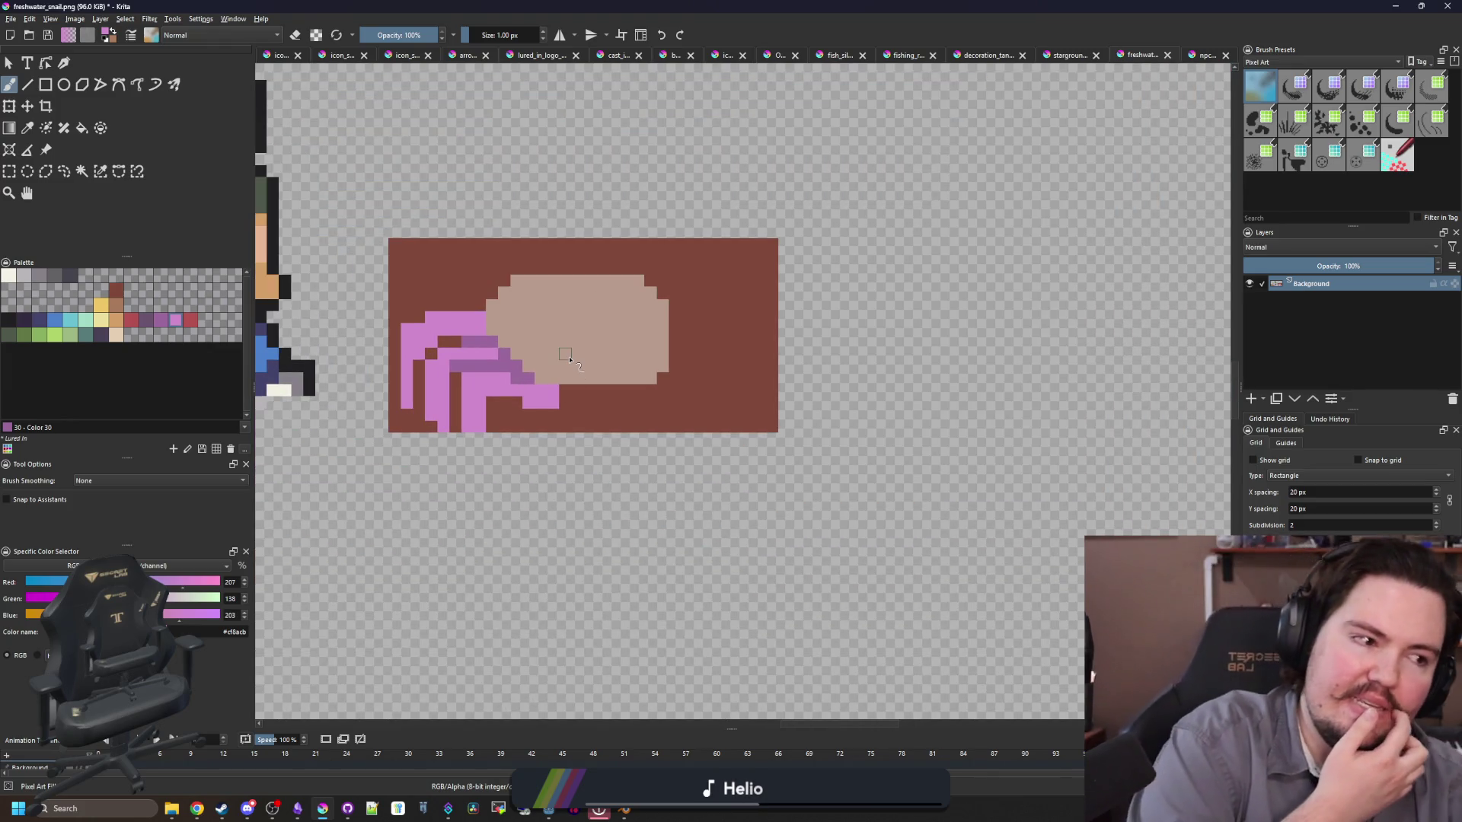
{"action": "scroll", "coordinate": [573, 360], "scroll_direction": "up", "scroll_amount": 2}
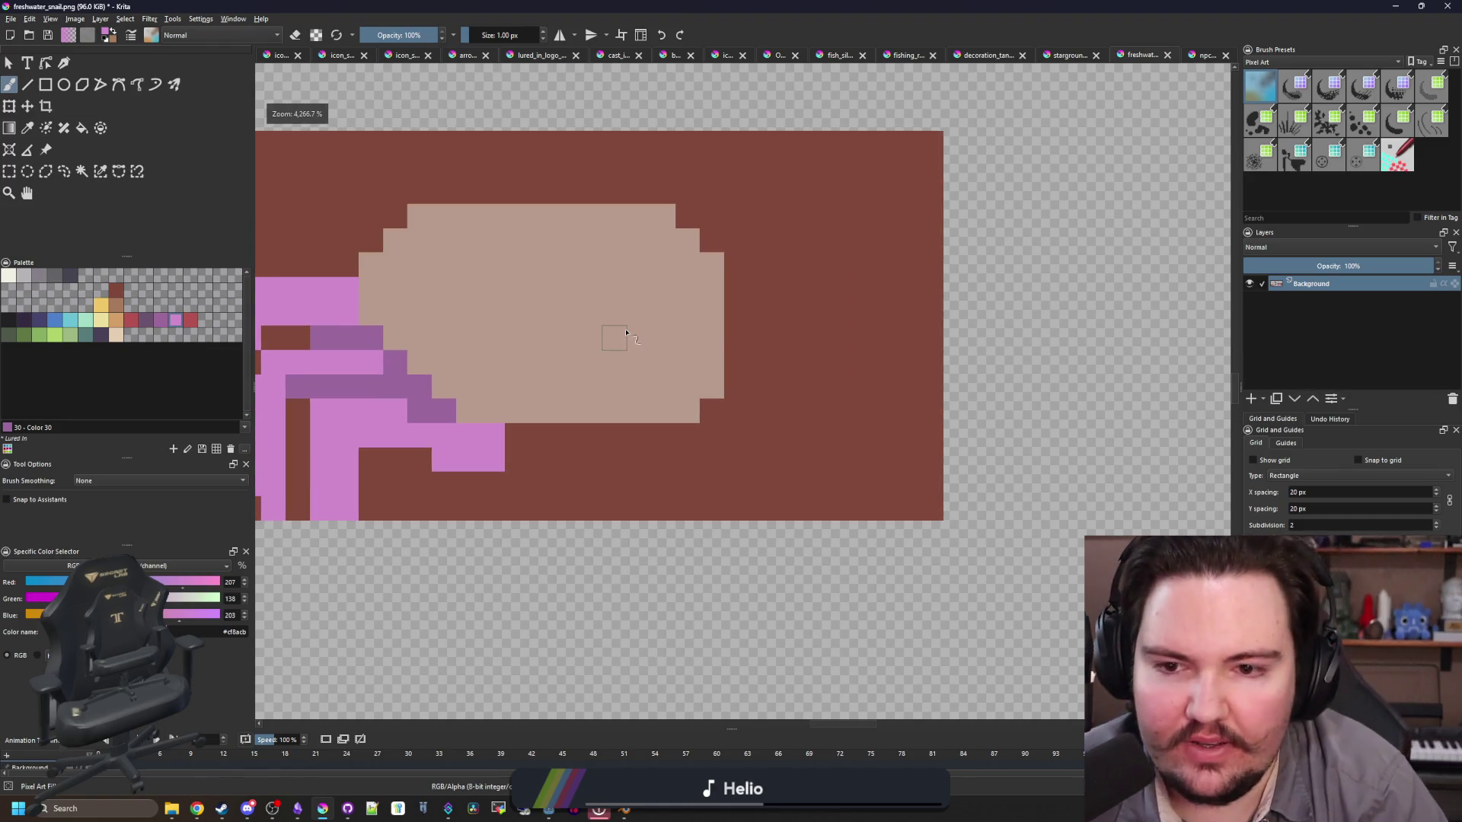
{"action": "mouse_move", "coordinate": [736, 265]}
{"action": "left_mouse_down"}
{"action": "mouse_move", "coordinate": [803, 261]}
{"action": "mouse_move", "coordinate": [888, 335]}
{"action": "left_mouse_up"}
Step: Paint two dark purple right legs and a purple row under the shell
{"action": "scroll", "coordinate": [852, 351], "scroll_direction": "down", "scroll_amount": 1}
{"action": "scroll", "coordinate": [812, 346], "scroll_direction": "up", "scroll_amount": 1}
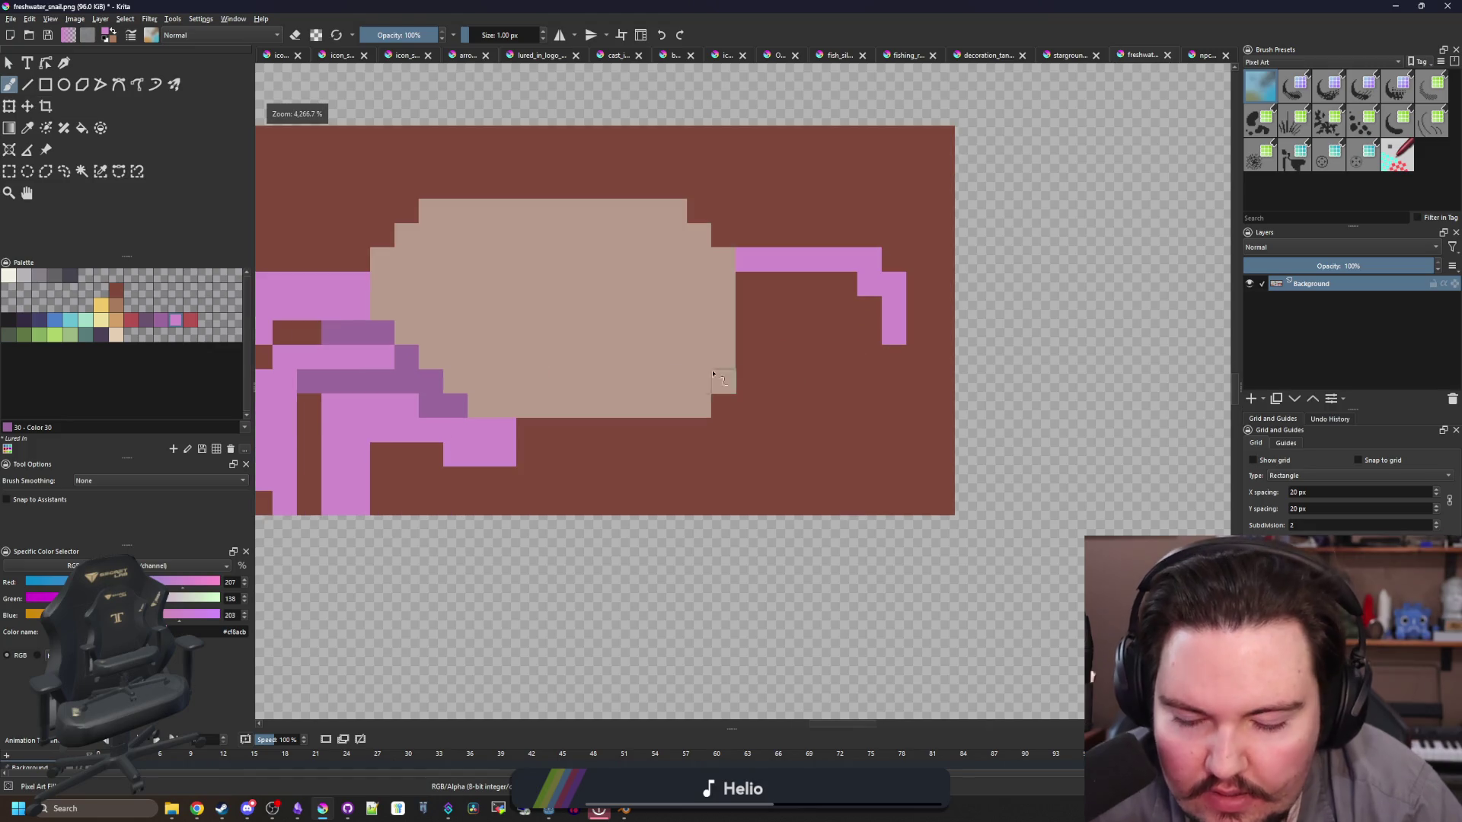
{"action": "left_click", "coordinate": [369, 337], "text": "ctrl"}
{"action": "mouse_move", "coordinate": [748, 321]}
{"action": "left_mouse_down"}
{"action": "mouse_move", "coordinate": [879, 335]}
{"action": "mouse_move", "coordinate": [908, 412]}
{"action": "left_mouse_up"}
{"action": "mouse_move", "coordinate": [719, 401]}
{"action": "left_mouse_down"}
{"action": "mouse_move", "coordinate": [849, 418]}
{"action": "mouse_move", "coordinate": [859, 480]}
{"action": "left_mouse_up"}
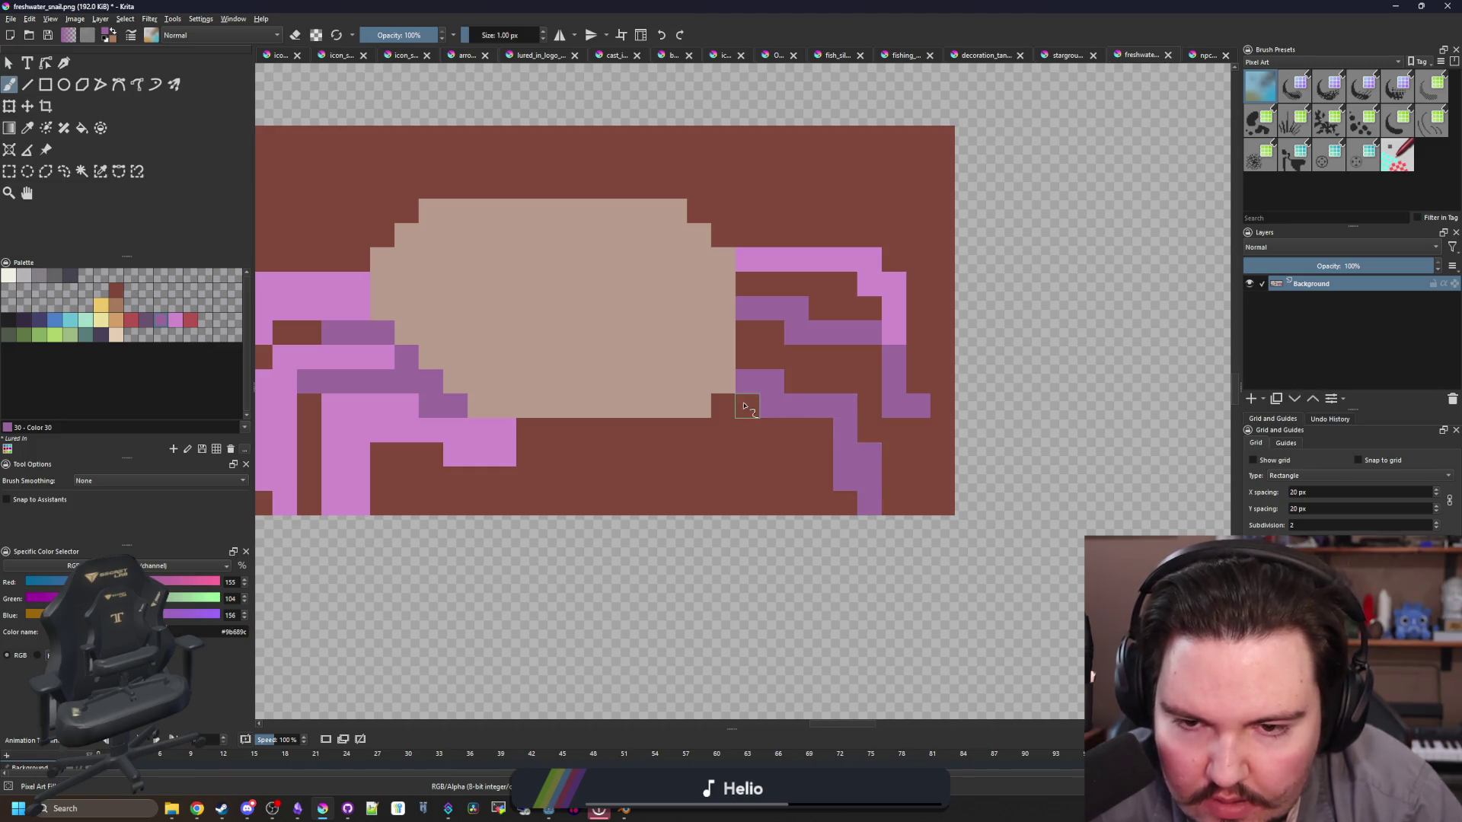
{"action": "left_click_drag", "start_coordinate": [722, 433], "coordinate": [834, 440]}
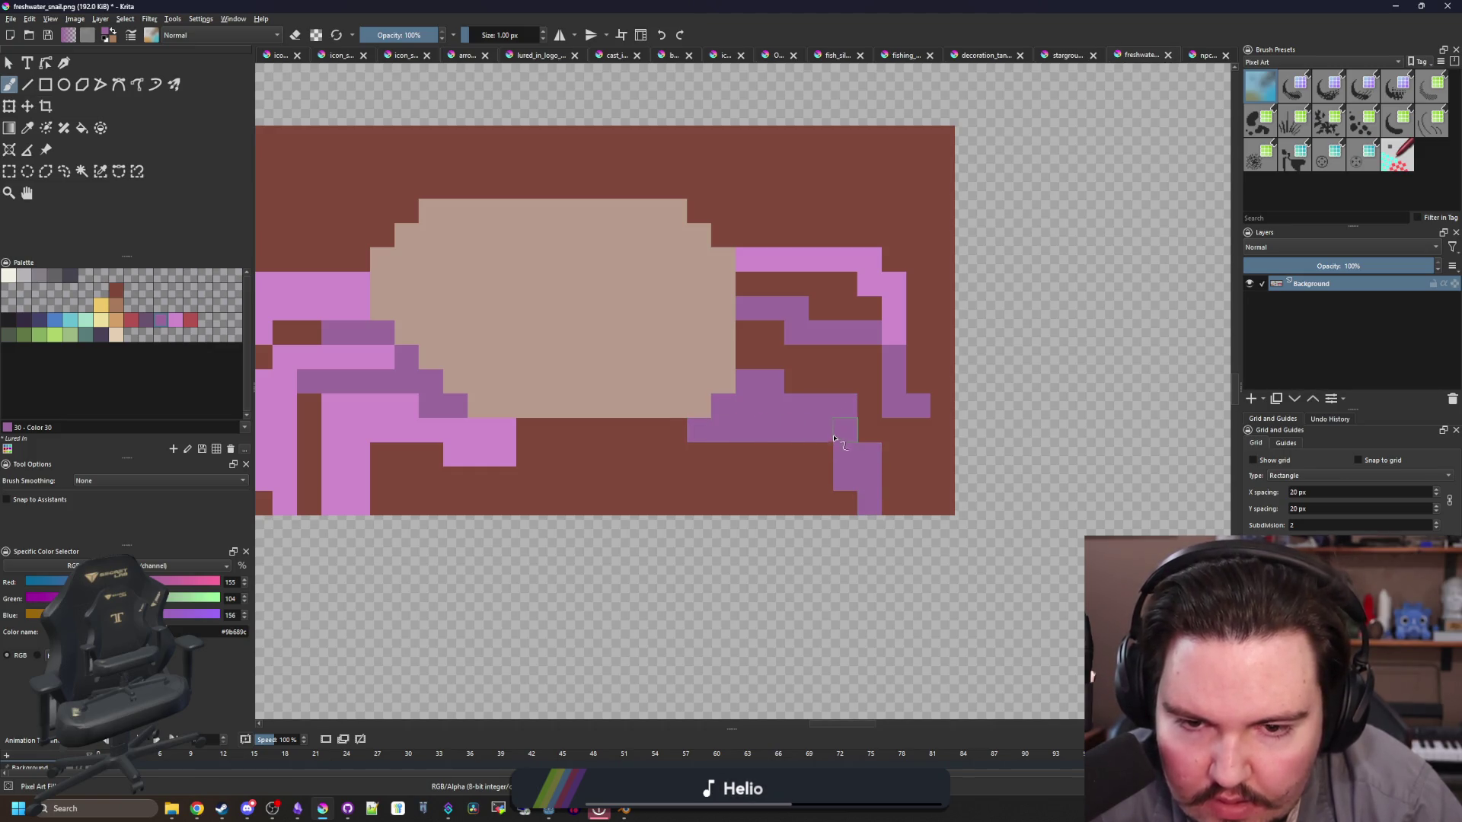
Step: Cover stray purple rows with brown and add a purple stroke across the right legs
{"action": "left_click", "coordinate": [803, 377], "text": "ctrl"}
{"action": "left_click_drag", "start_coordinate": [805, 379], "coordinate": [758, 386]}
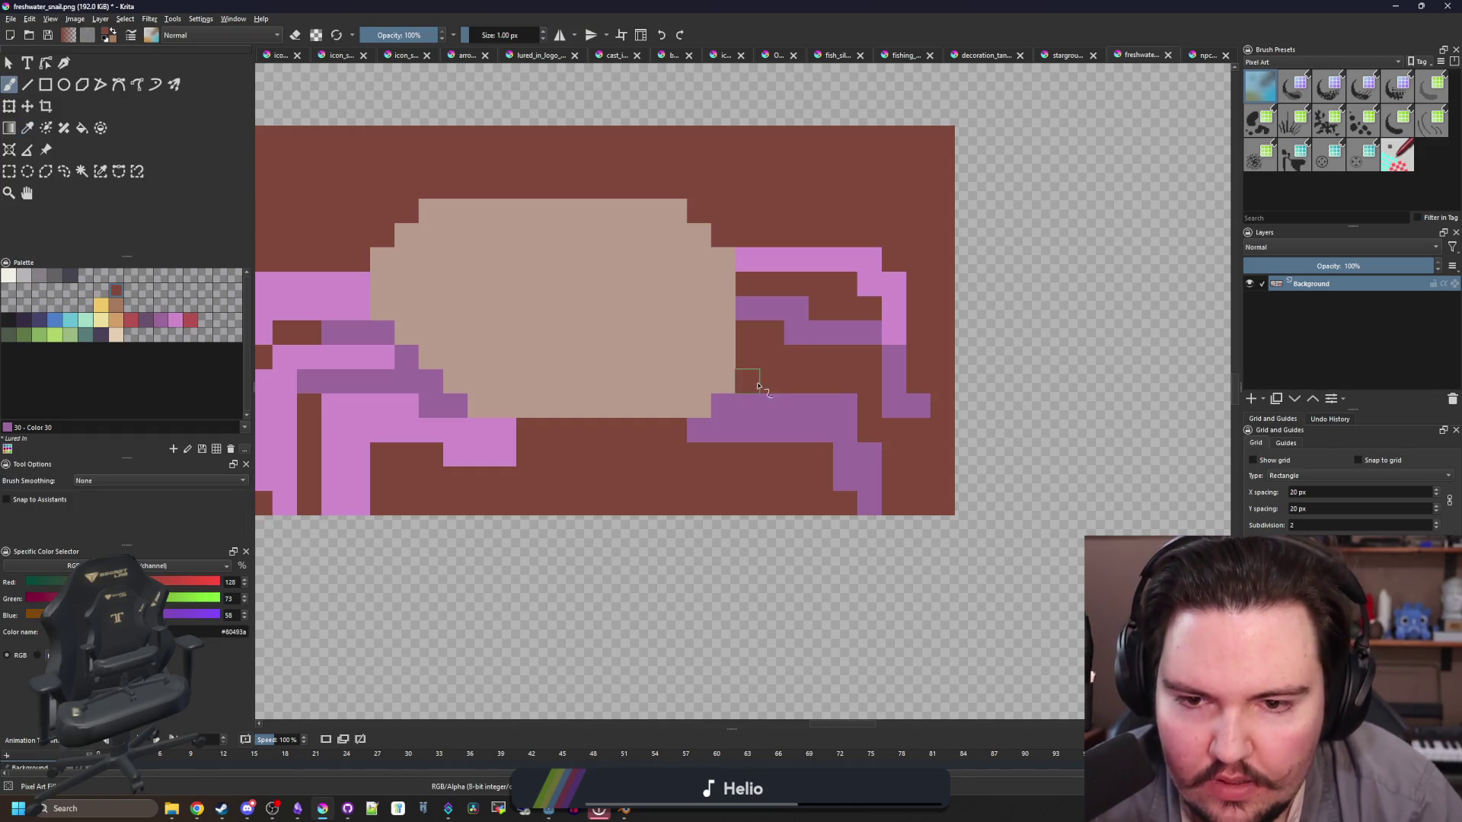
{"action": "left_click", "coordinate": [695, 424], "text": "ctrl"}
{"action": "scroll", "coordinate": [668, 437], "scroll_direction": "down", "scroll_amount": 3}
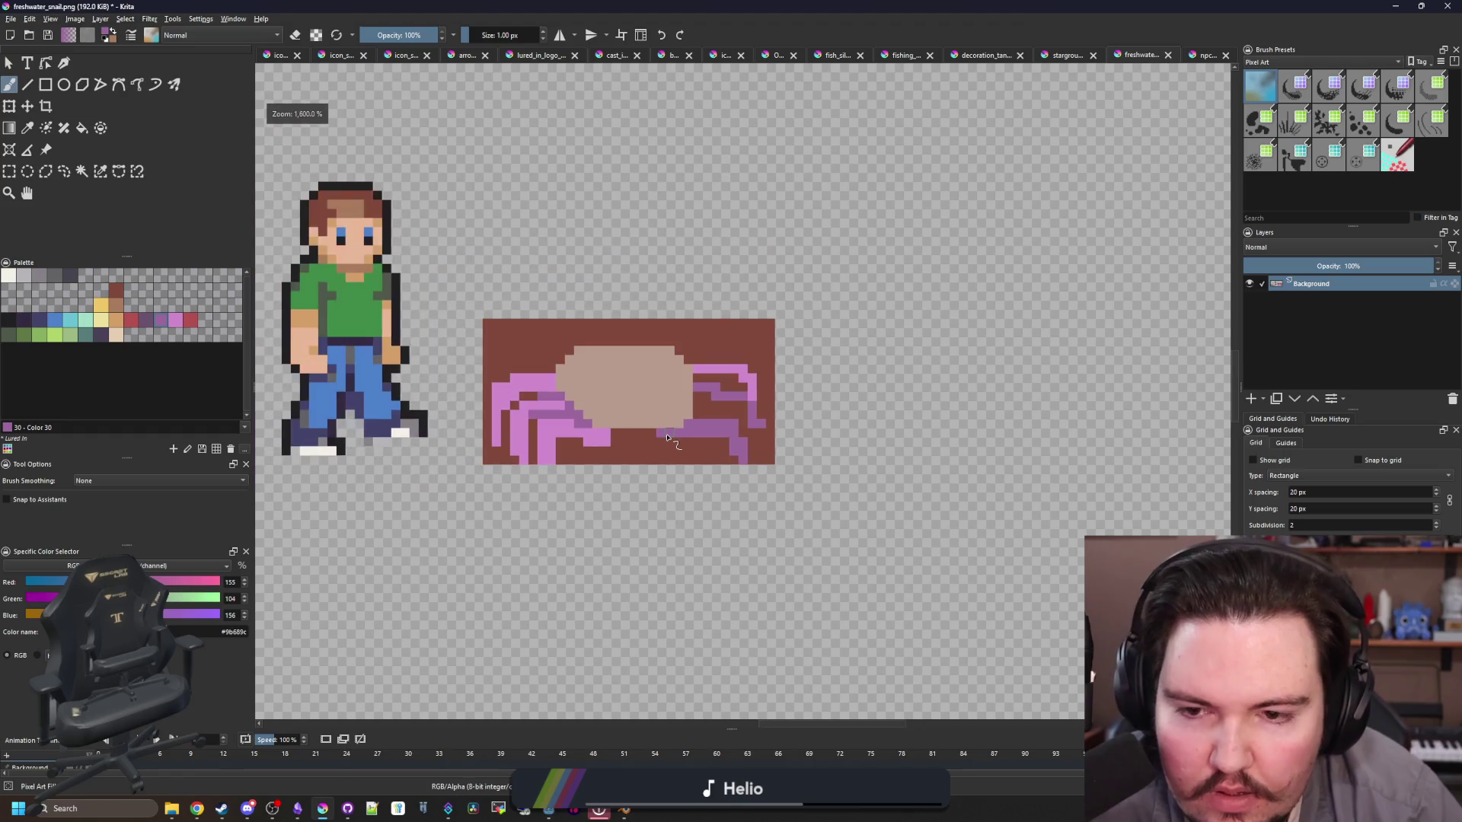
{"action": "scroll", "coordinate": [686, 415], "scroll_direction": "up", "scroll_amount": 4}
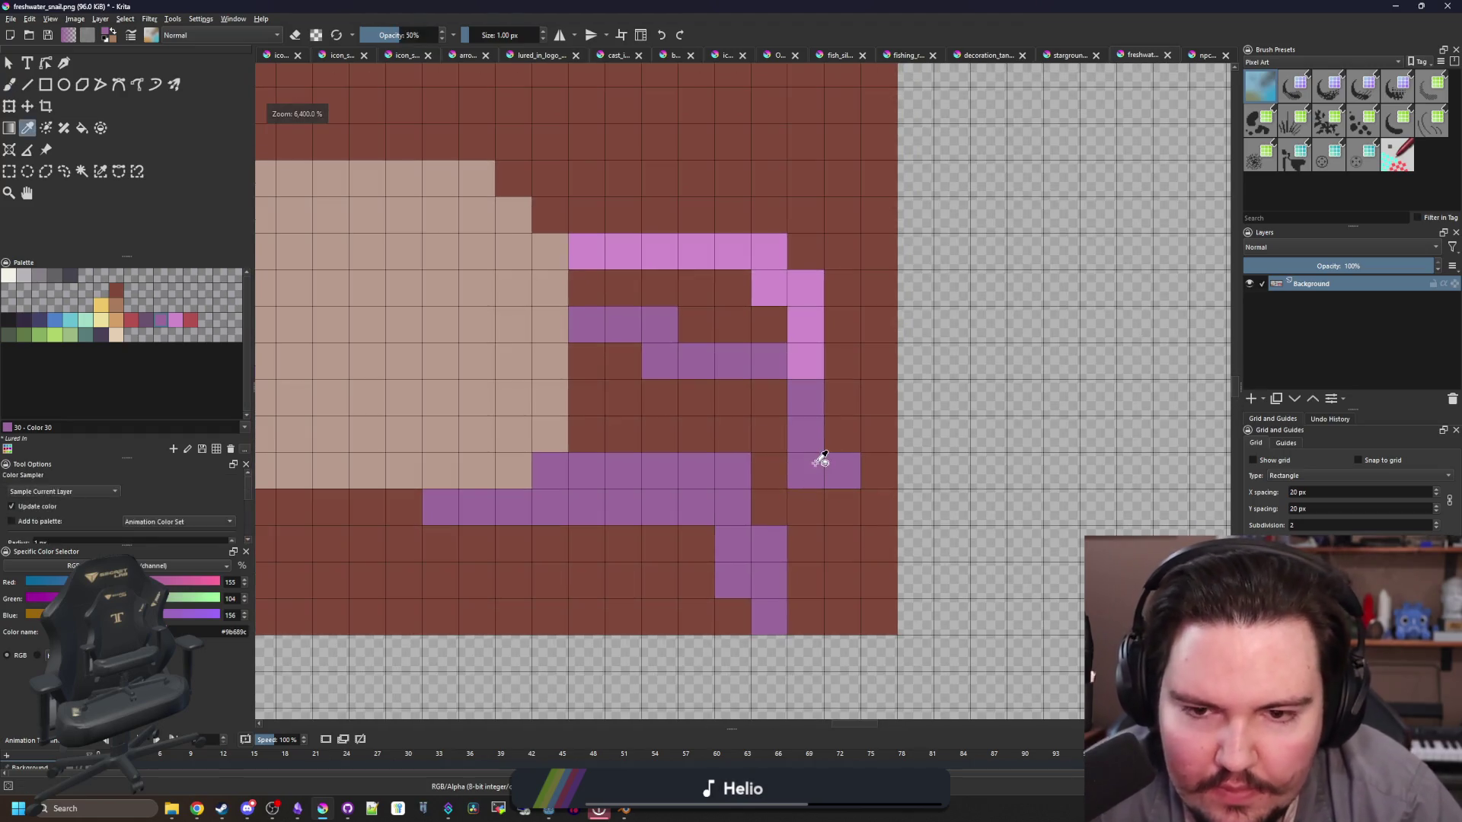
{"action": "mouse_move", "coordinate": [829, 401]}
{"action": "left_mouse_down"}
{"action": "mouse_move", "coordinate": [637, 362]}
{"action": "mouse_move", "coordinate": [610, 395]}
{"action": "mouse_move", "coordinate": [692, 395]}
{"action": "left_mouse_up"}
{"action": "left_click", "coordinate": [703, 318], "text": "ctrl"}
{"action": "left_click_drag", "start_coordinate": [702, 318], "coordinate": [587, 320]}
Step: Add pink cells to the right leg and trim the top pink row's left end with brown
{"action": "left_click", "coordinate": [809, 320], "text": "ctrl"}
{"action": "mouse_move", "coordinate": [773, 293]}
{"action": "left_mouse_down"}
{"action": "mouse_move", "coordinate": [593, 286]}
{"action": "mouse_move", "coordinate": [660, 325]}
{"action": "left_mouse_up"}
{"action": "left_click", "coordinate": [587, 215], "text": "ctrl"}
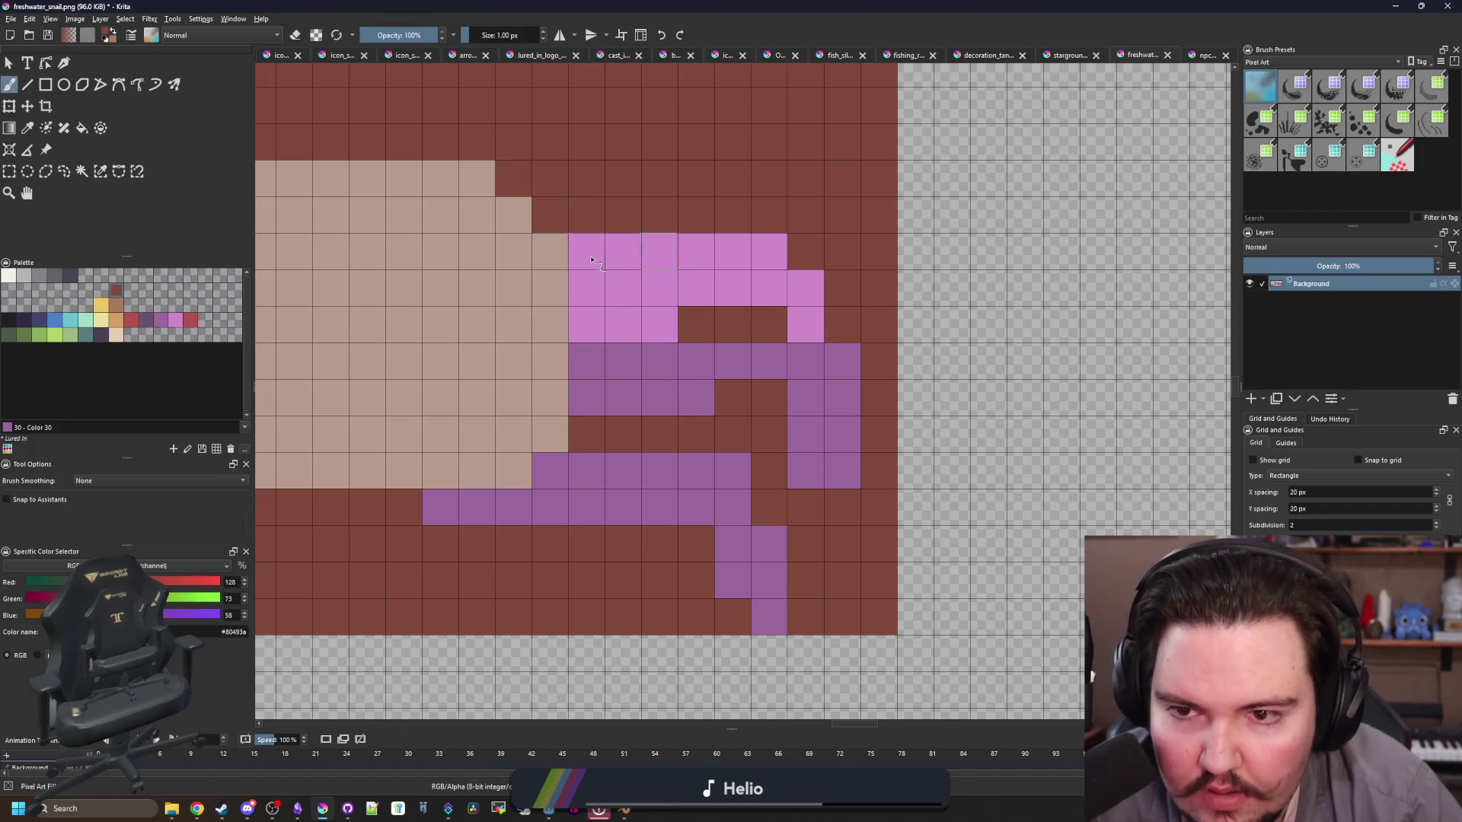
{"action": "left_click_drag", "start_coordinate": [587, 252], "coordinate": [659, 251]}
{"action": "left_click", "coordinate": [808, 318], "text": "ctrl"}
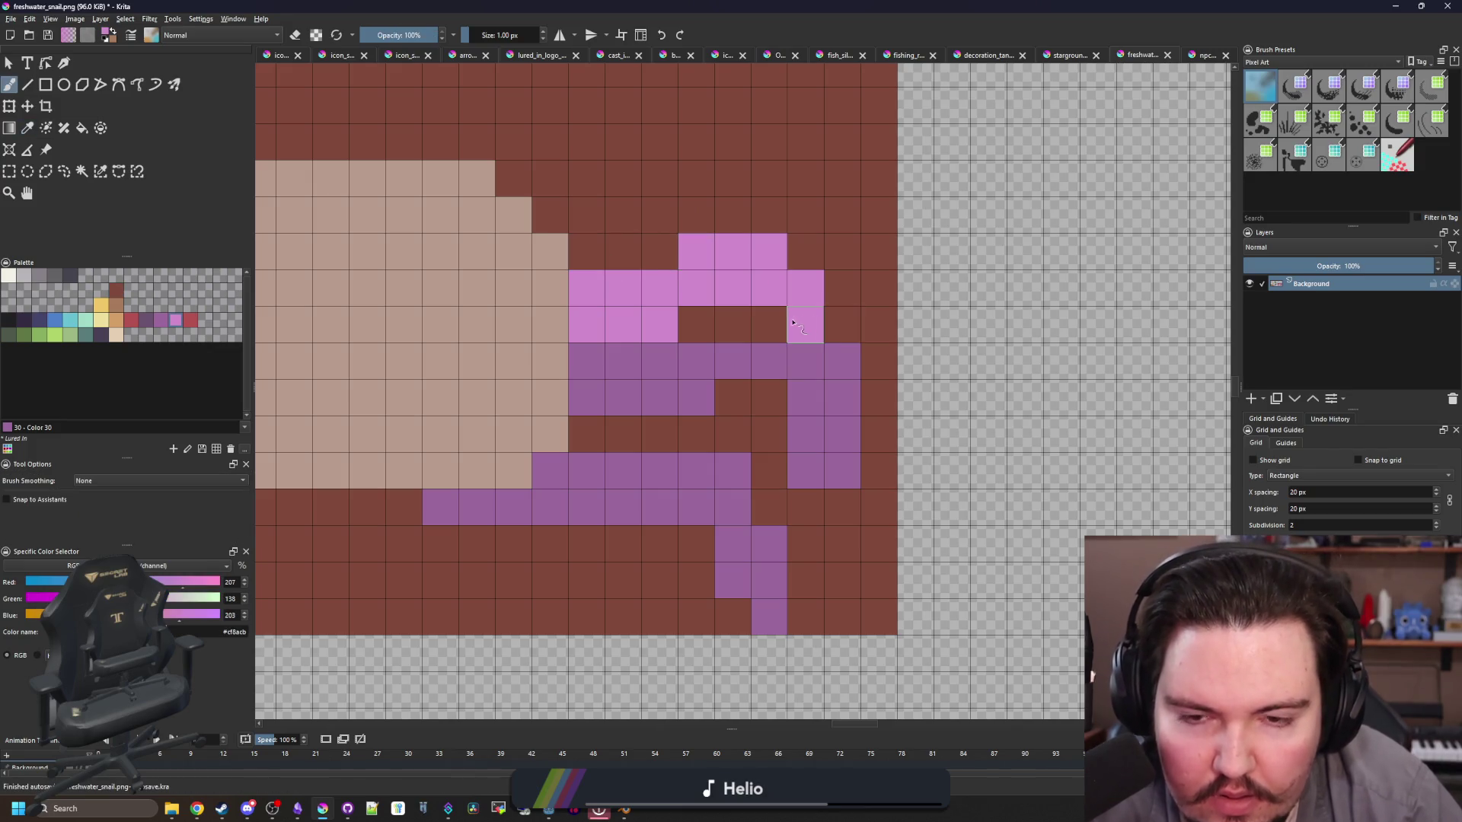
{"action": "left_click", "coordinate": [779, 322]}
{"action": "left_click_drag", "start_coordinate": [771, 395], "coordinate": [775, 430]}
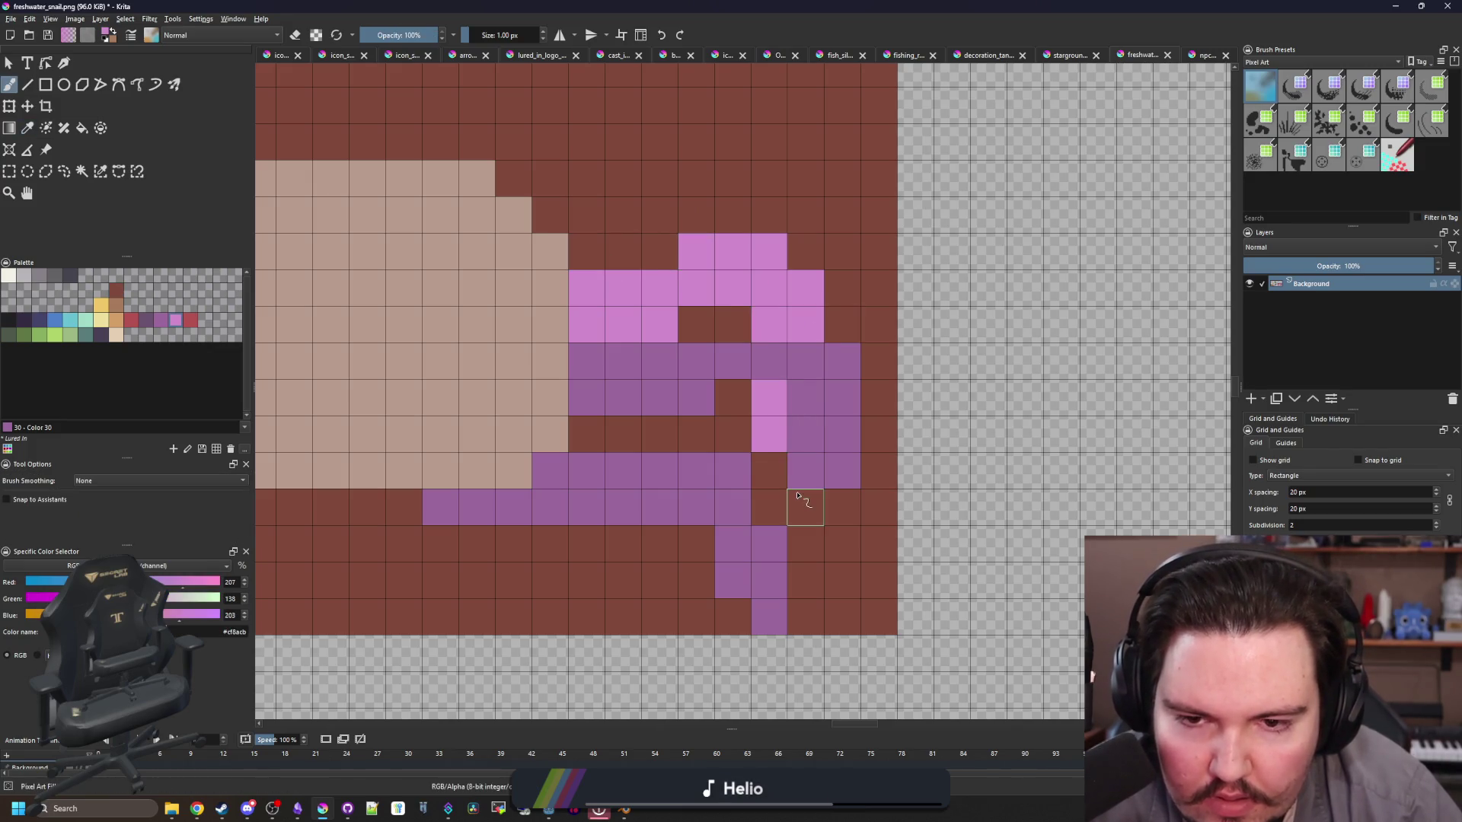
{"action": "key", "text": "ctrl+z"}
{"action": "key", "text": "ctrl+z"}
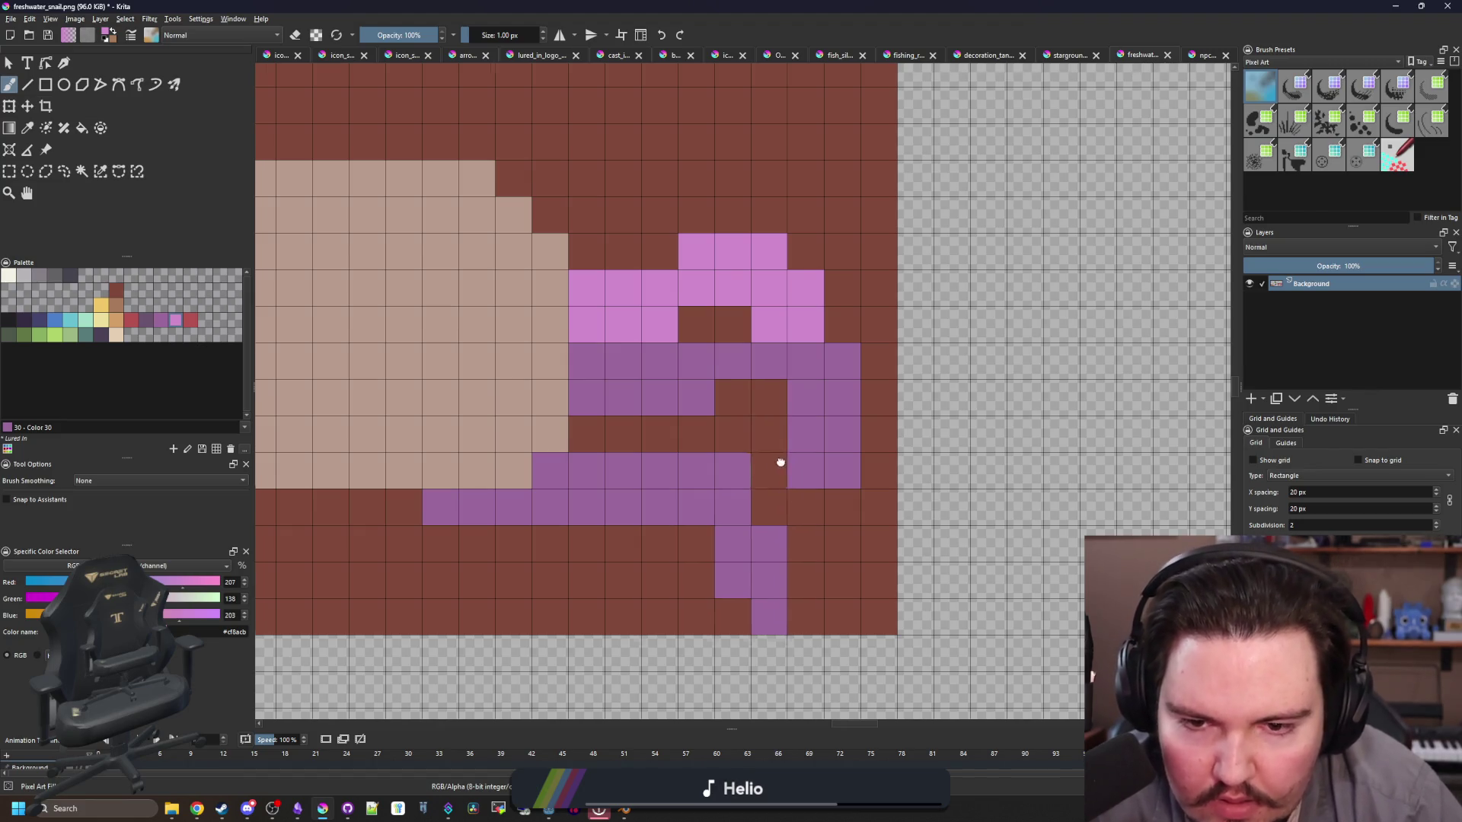
{"action": "left_click_drag", "start_coordinate": [776, 467], "coordinate": [753, 429]}
Step: Paint a row and two single cells of dark purple on the right legs
{"action": "left_click", "coordinate": [783, 326], "text": "ctrl"}
{"action": "left_click_drag", "start_coordinate": [784, 293], "coordinate": [670, 299]}
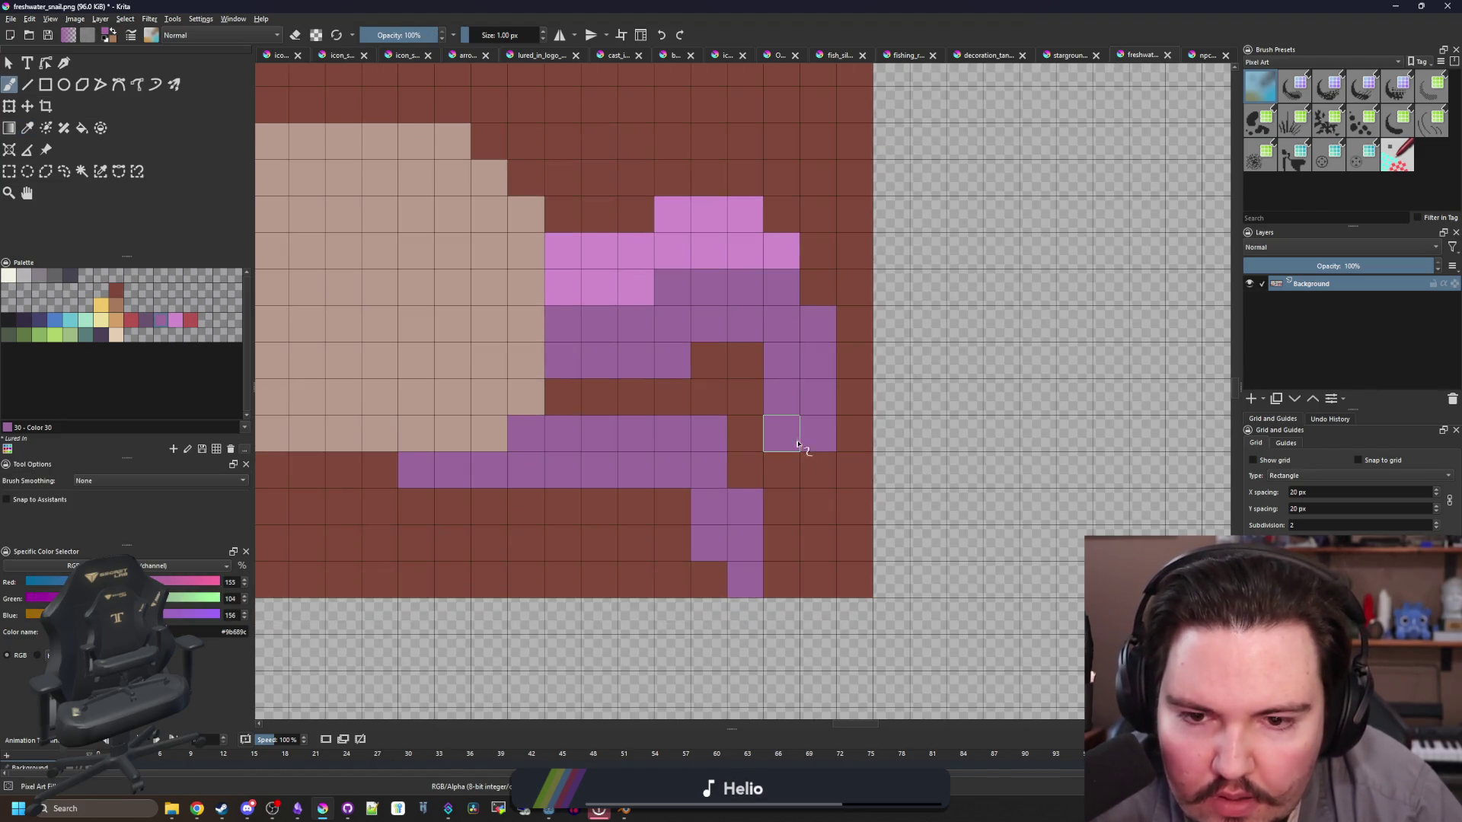
{"action": "left_click", "coordinate": [817, 470]}
{"action": "left_click", "coordinate": [750, 472]}
{"action": "scroll", "coordinate": [719, 499], "scroll_direction": "down", "scroll_amount": 3}
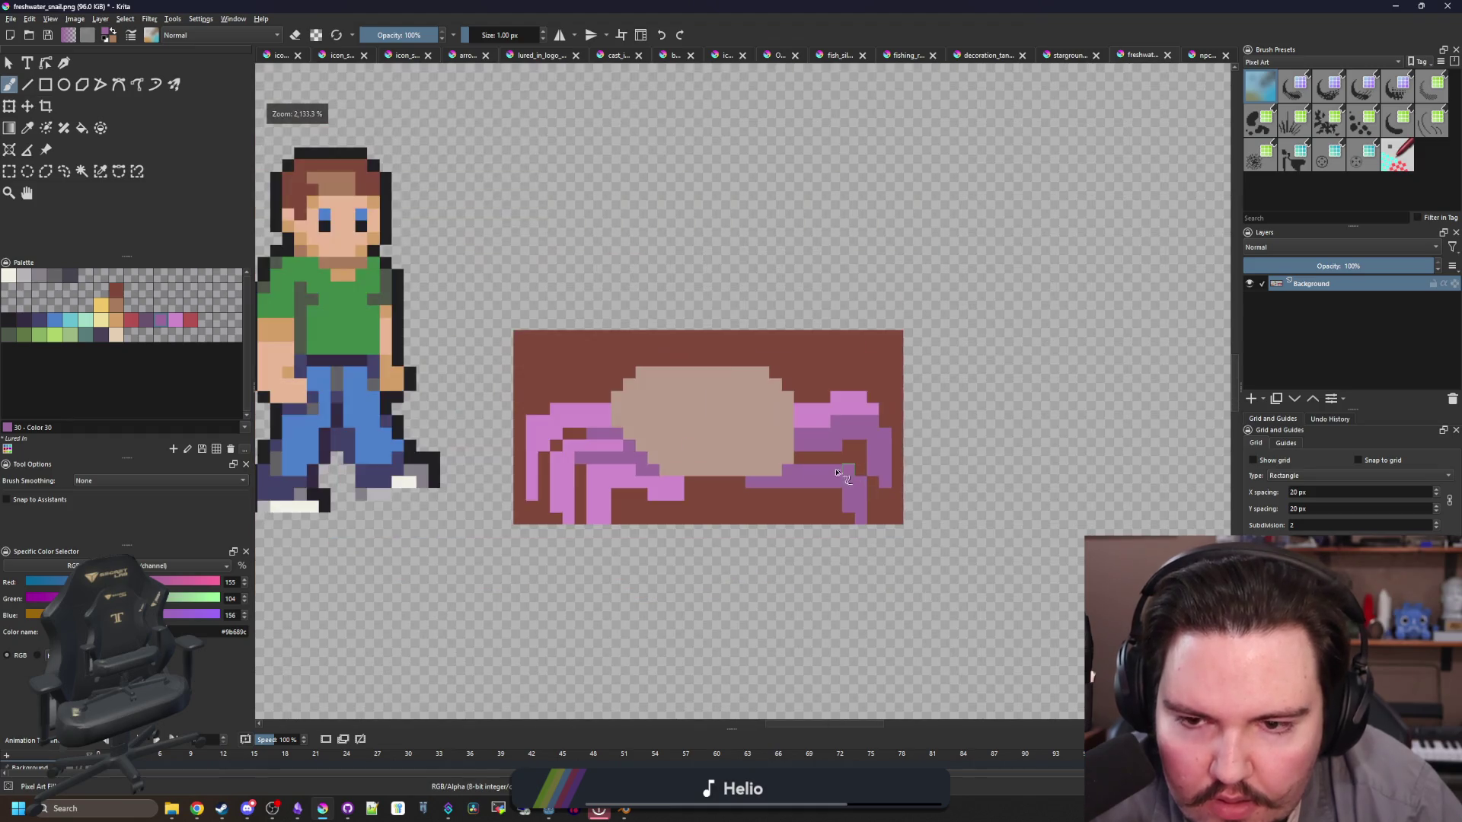
{"action": "scroll", "coordinate": [822, 472], "scroll_direction": "up", "scroll_amount": 3}
Step: Add pink cells along the top right leg and its tip, clearing cells below to brown
{"action": "left_click", "coordinate": [848, 378], "text": "ctrl"}
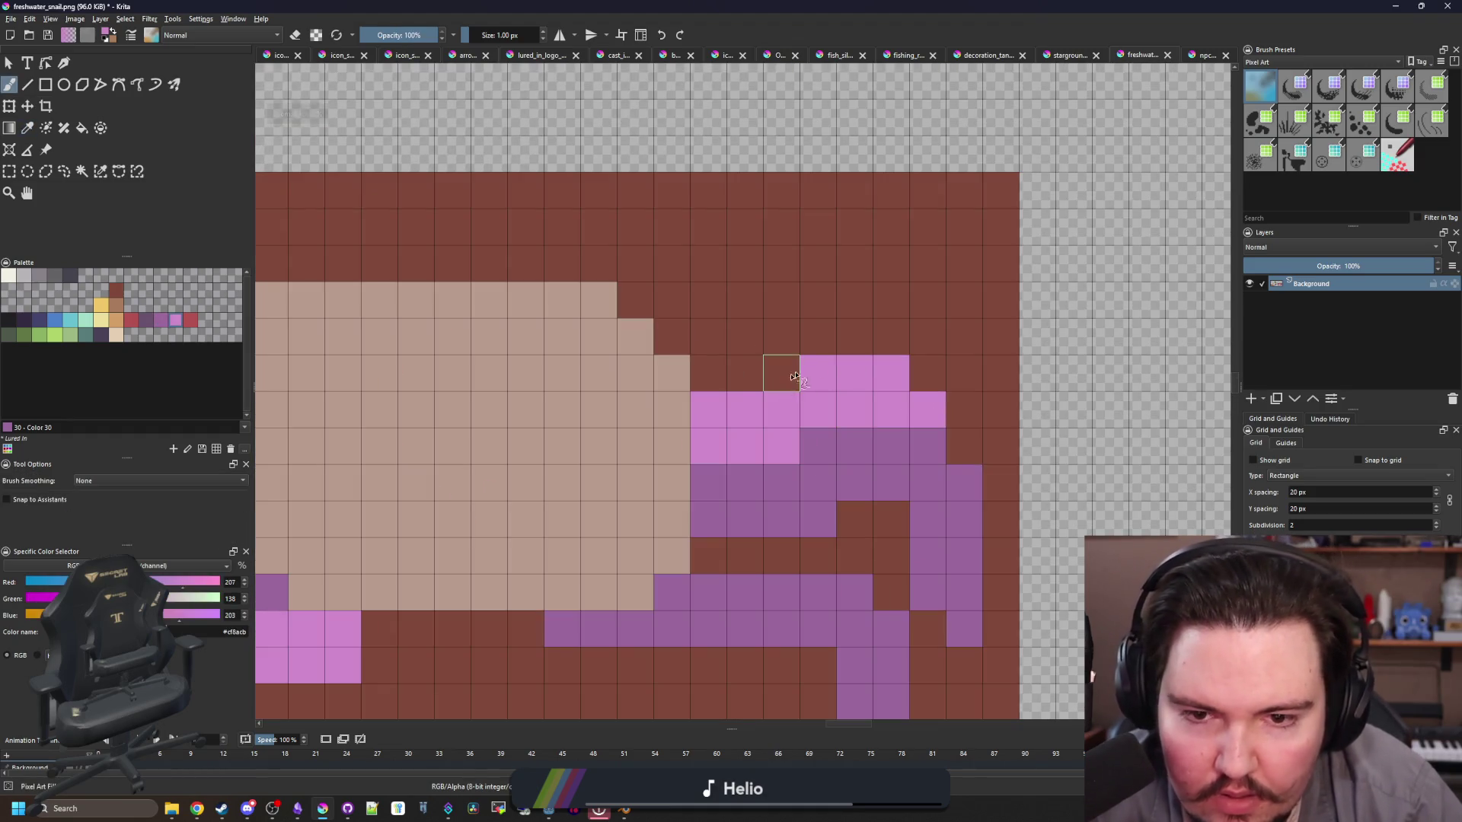
{"action": "left_click_drag", "start_coordinate": [773, 369], "coordinate": [891, 337]}
{"action": "left_click", "coordinate": [912, 373]}
{"action": "left_click", "coordinate": [925, 300], "text": "ctrl"}
{"action": "left_click_drag", "start_coordinate": [891, 409], "coordinate": [829, 416]}
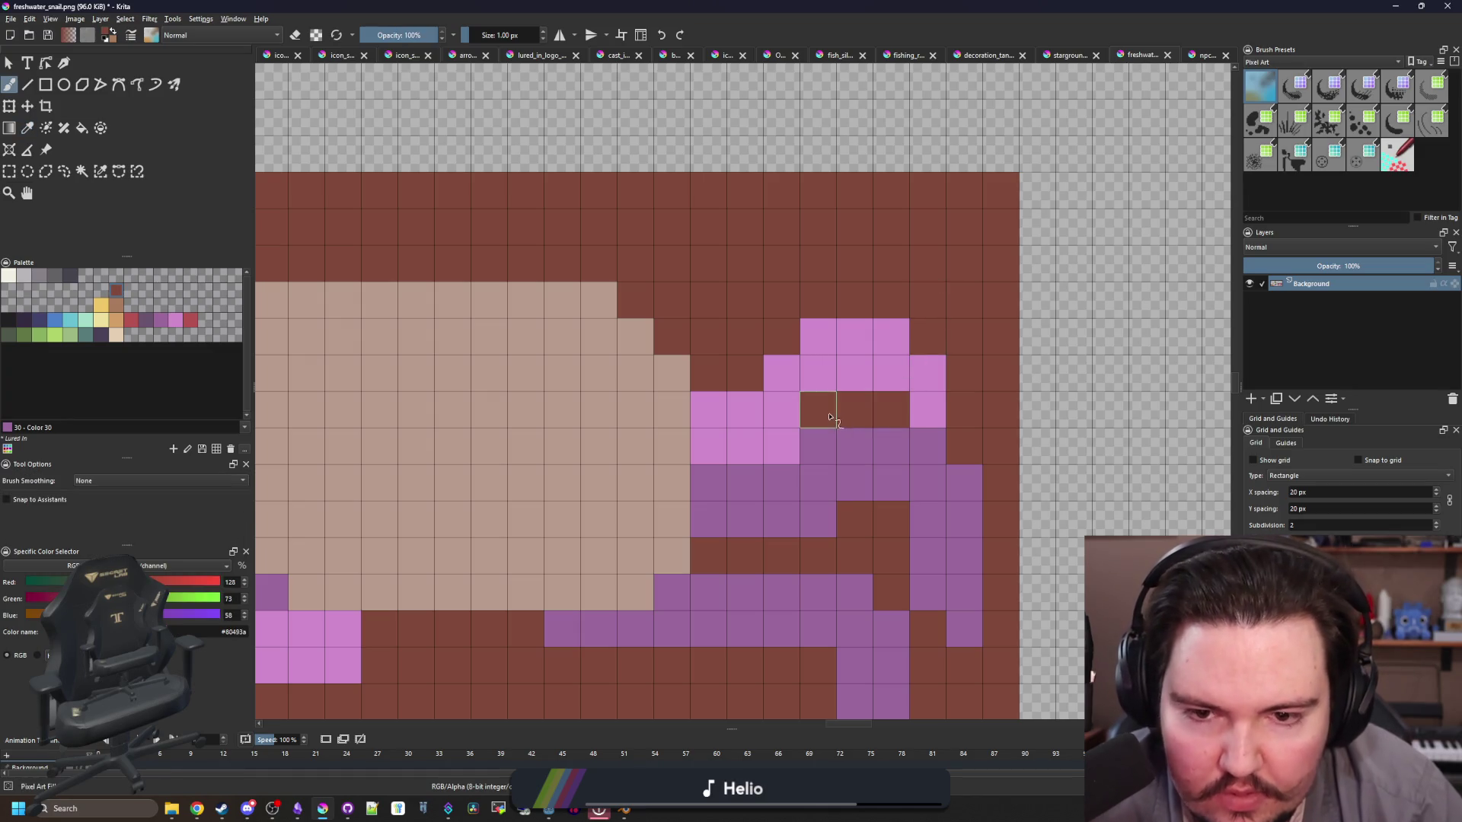
{"action": "left_click", "coordinate": [781, 447]}
Step: Touch up the right leg with a few more pink cells and a short pink row
{"action": "left_click", "coordinate": [871, 359], "text": "ctrl"}
{"action": "left_click", "coordinate": [891, 409]}
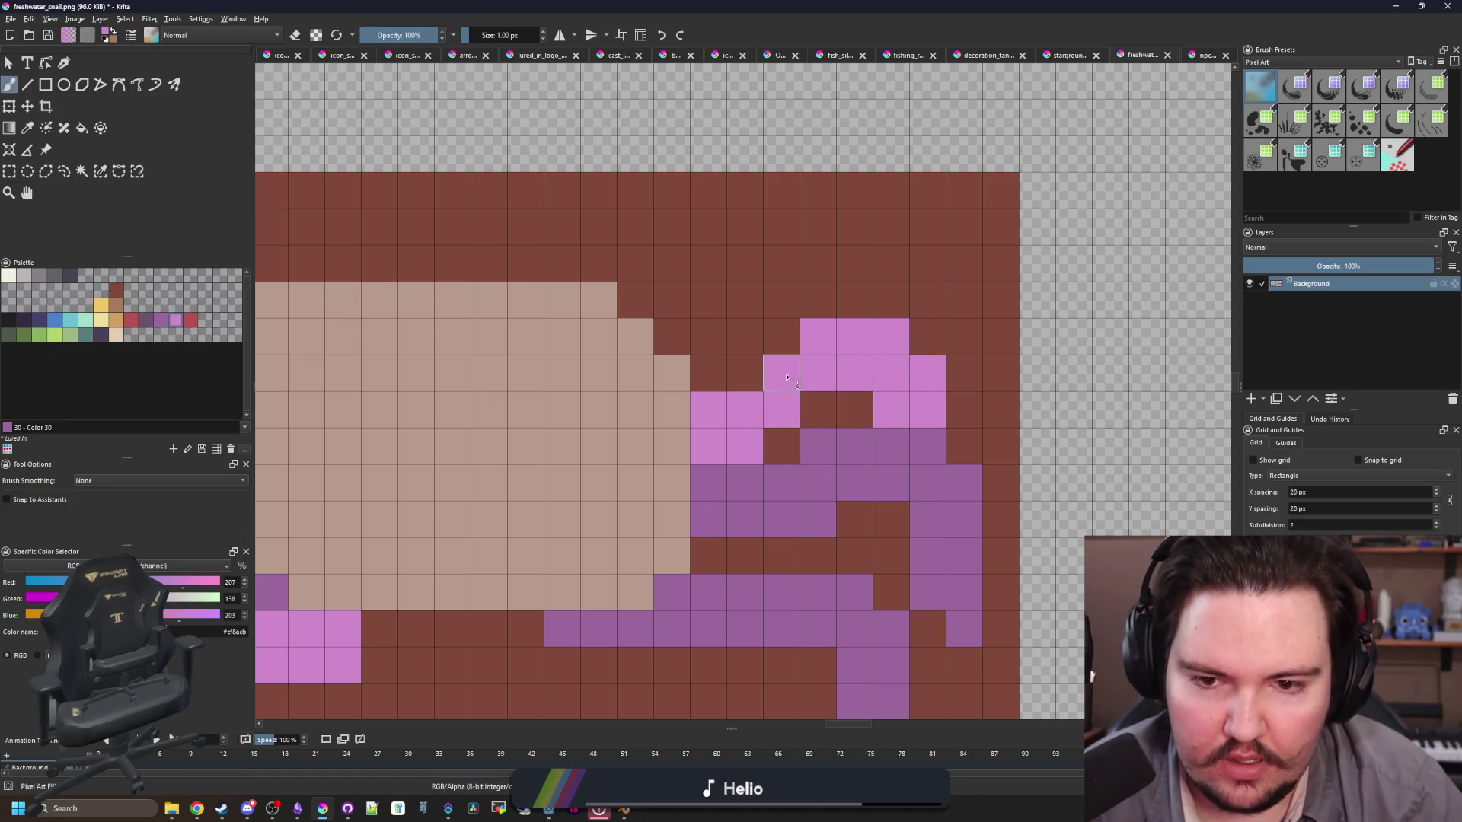
{"action": "left_click_drag", "start_coordinate": [776, 369], "coordinate": [708, 373]}
{"action": "left_click", "coordinate": [811, 444]}
{"action": "scroll", "coordinate": [811, 443], "scroll_direction": "down", "scroll_amount": 8}
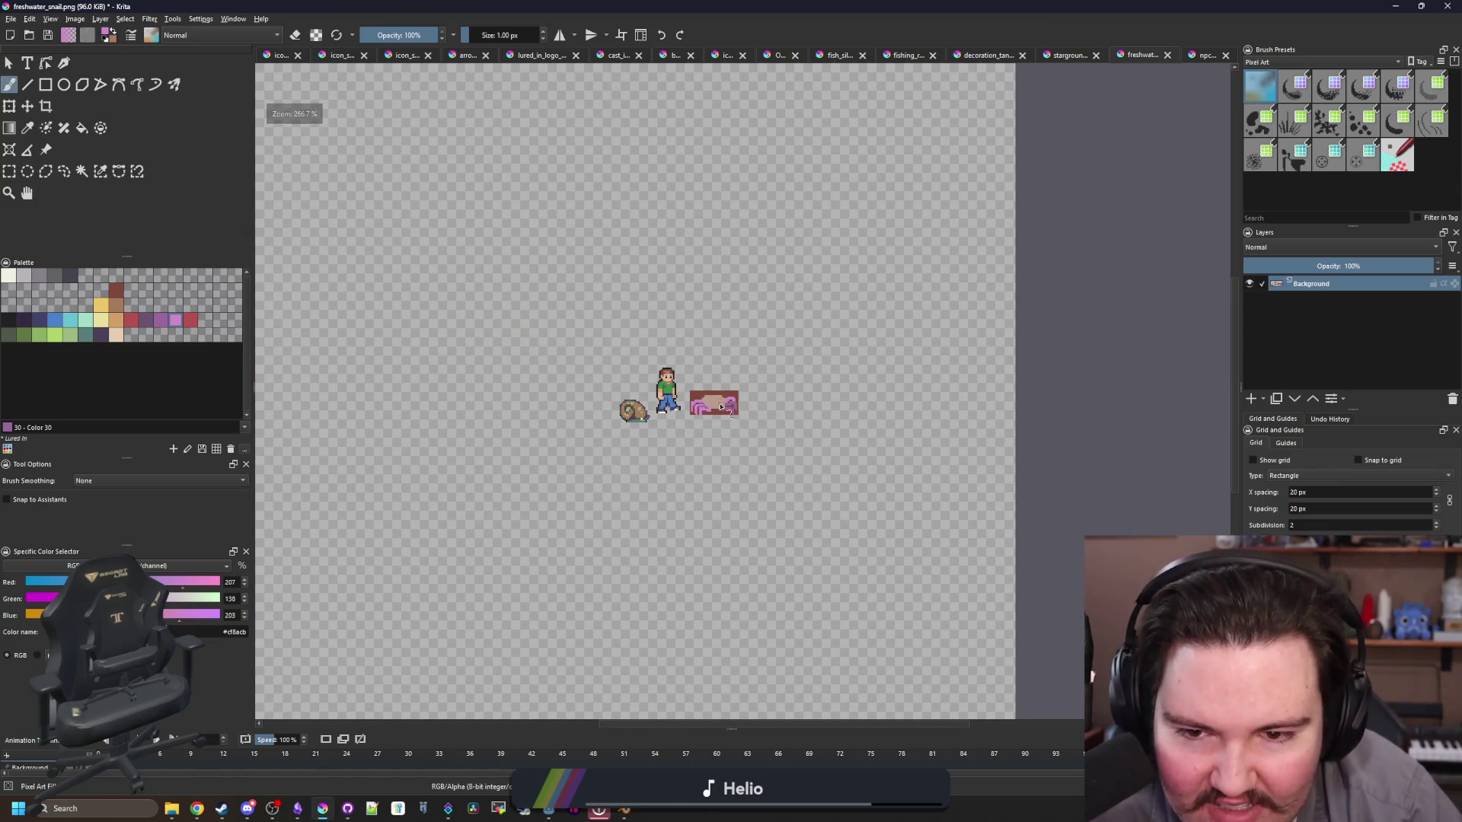
Step: Raise the top left leg with pink cells, carve sampled-brown gaps between legs, and add a pink column
{"action": "scroll", "coordinate": [723, 396], "scroll_direction": "up", "scroll_amount": 6}
{"action": "scroll", "coordinate": [658, 398], "scroll_direction": "up", "scroll_amount": 3}
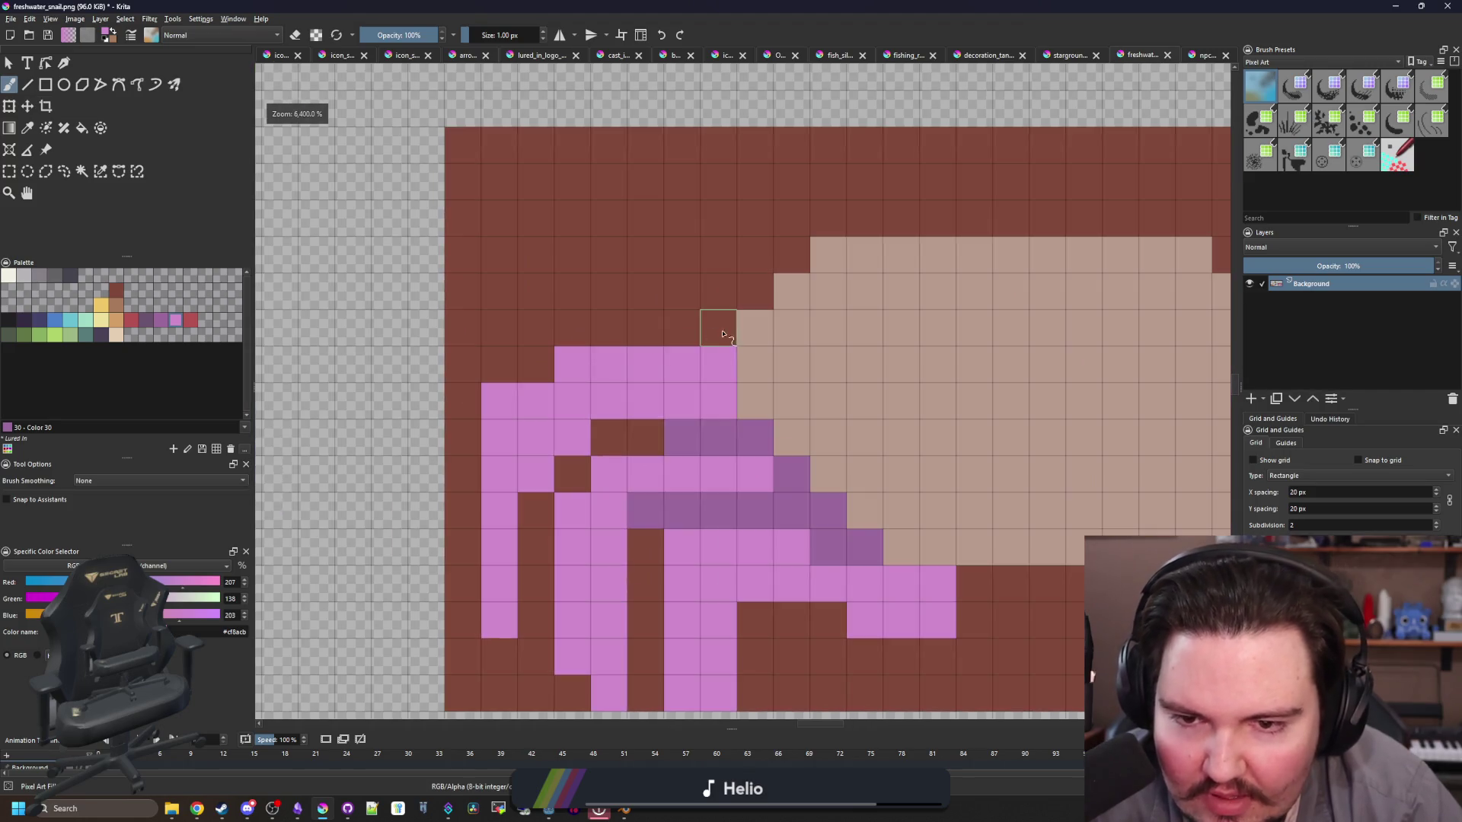
{"action": "mouse_move", "coordinate": [646, 327]}
{"action": "left_mouse_down"}
{"action": "mouse_move", "coordinate": [559, 335]}
{"action": "mouse_move", "coordinate": [508, 368]}
{"action": "left_mouse_up"}
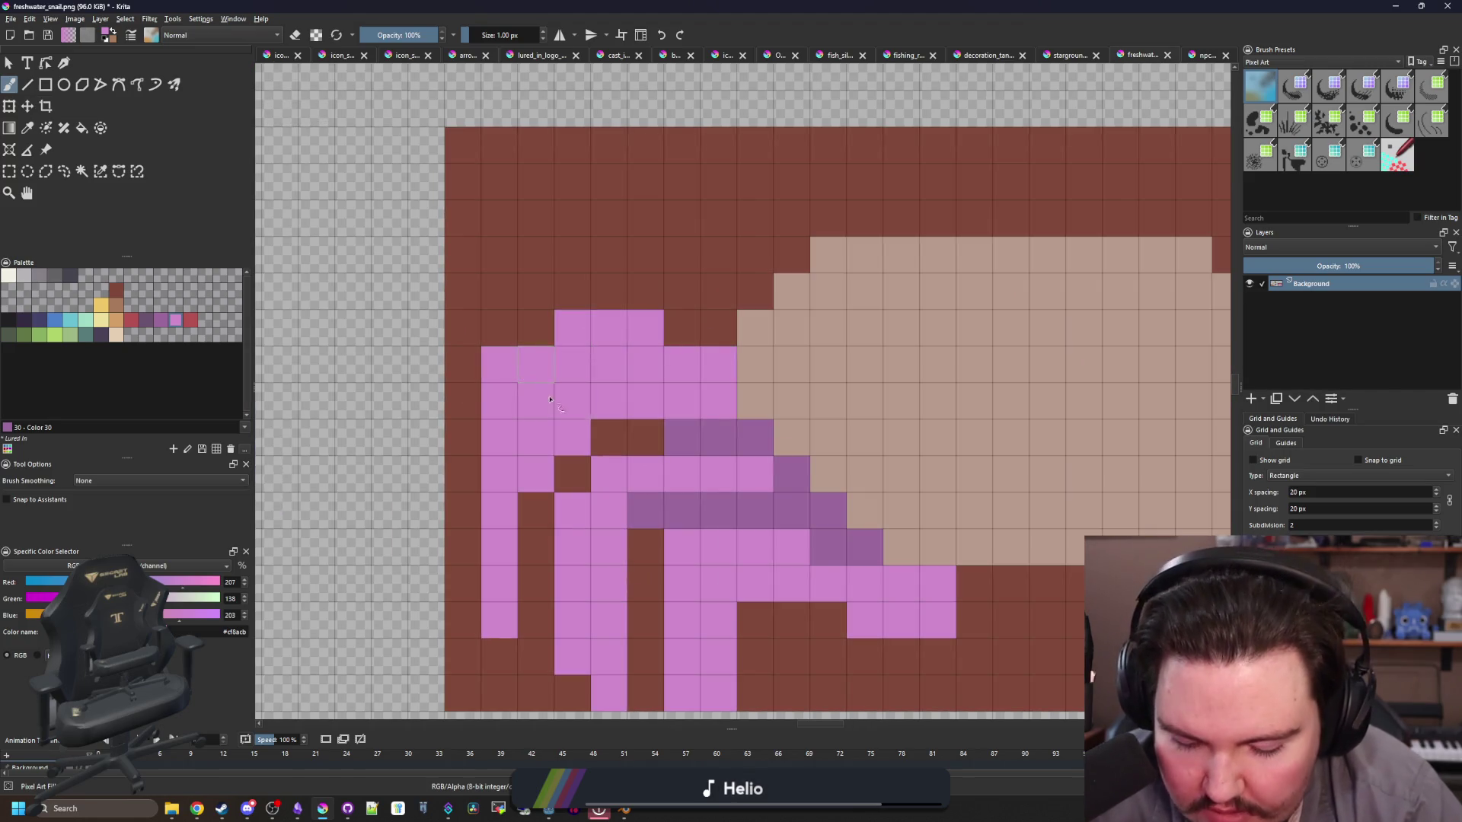
{"action": "left_click", "coordinate": [609, 437], "text": "ctrl"}
{"action": "left_click_drag", "start_coordinate": [620, 397], "coordinate": [538, 472]}
{"action": "left_click_drag", "start_coordinate": [520, 404], "coordinate": [551, 529]}
Step: Zoom in and out to inspect the reshaped left legs against the whole crab
{"action": "scroll", "coordinate": [554, 487], "scroll_direction": "down", "scroll_amount": 1}
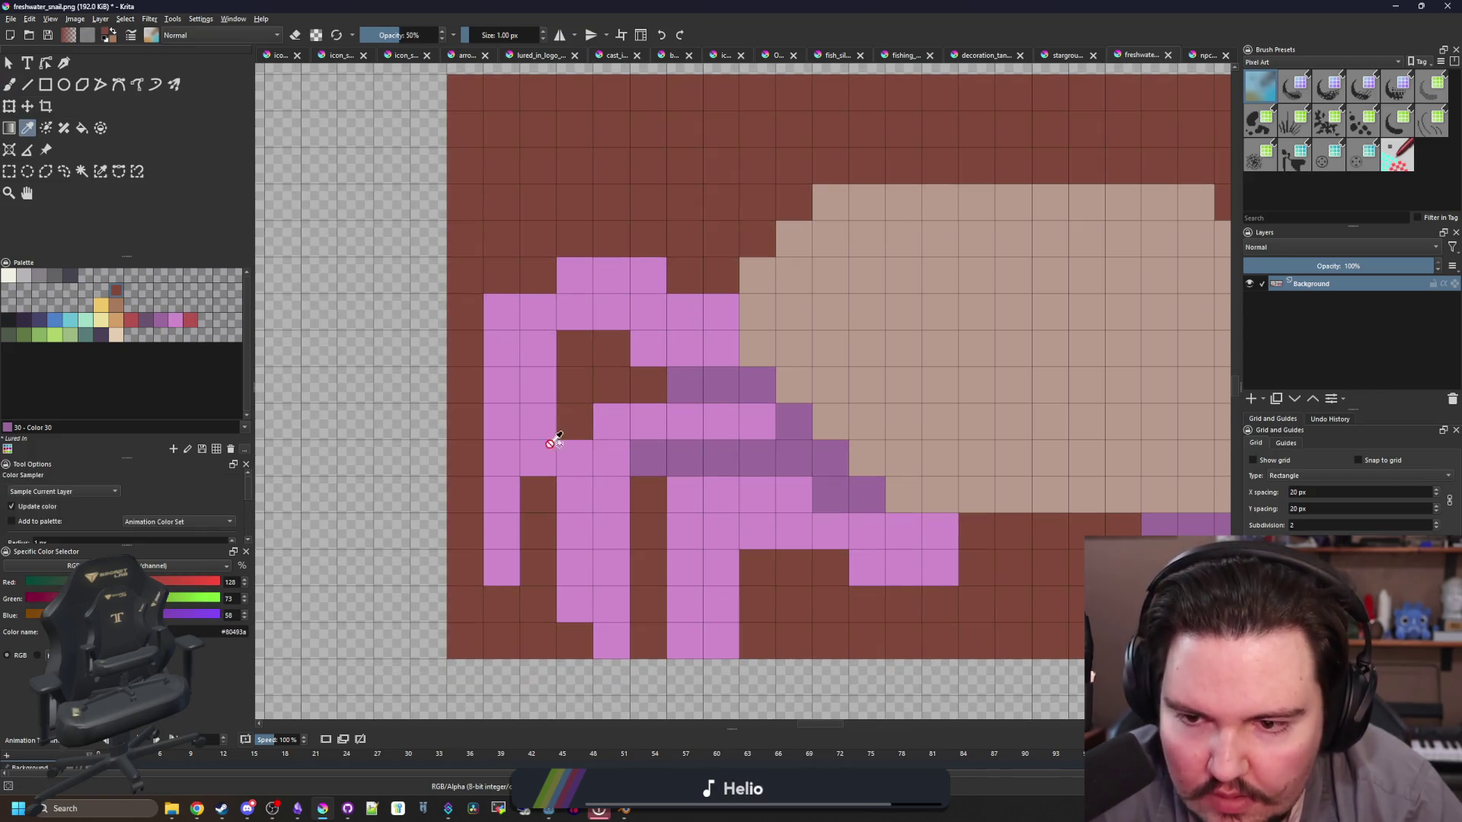
{"action": "scroll", "coordinate": [547, 451], "scroll_direction": "down", "scroll_amount": 5}
{"action": "scroll", "coordinate": [543, 455], "scroll_direction": "up", "scroll_amount": 5}
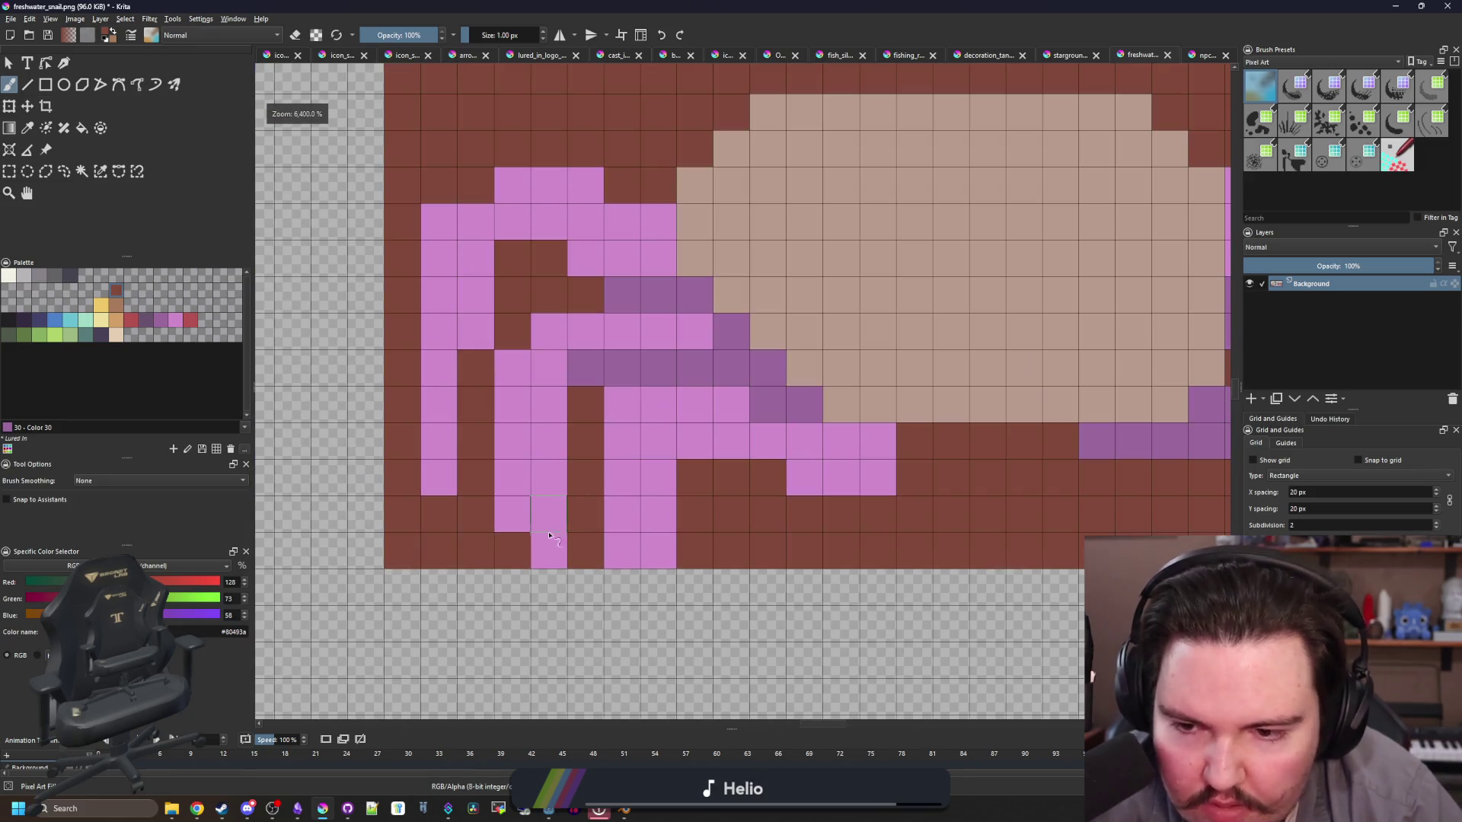
{"action": "scroll", "coordinate": [544, 536], "scroll_direction": "down", "scroll_amount": 2}
{"action": "scroll", "coordinate": [498, 537], "scroll_direction": "up", "scroll_amount": 2}
{"action": "scroll", "coordinate": [498, 533], "scroll_direction": "down", "scroll_amount": 3}
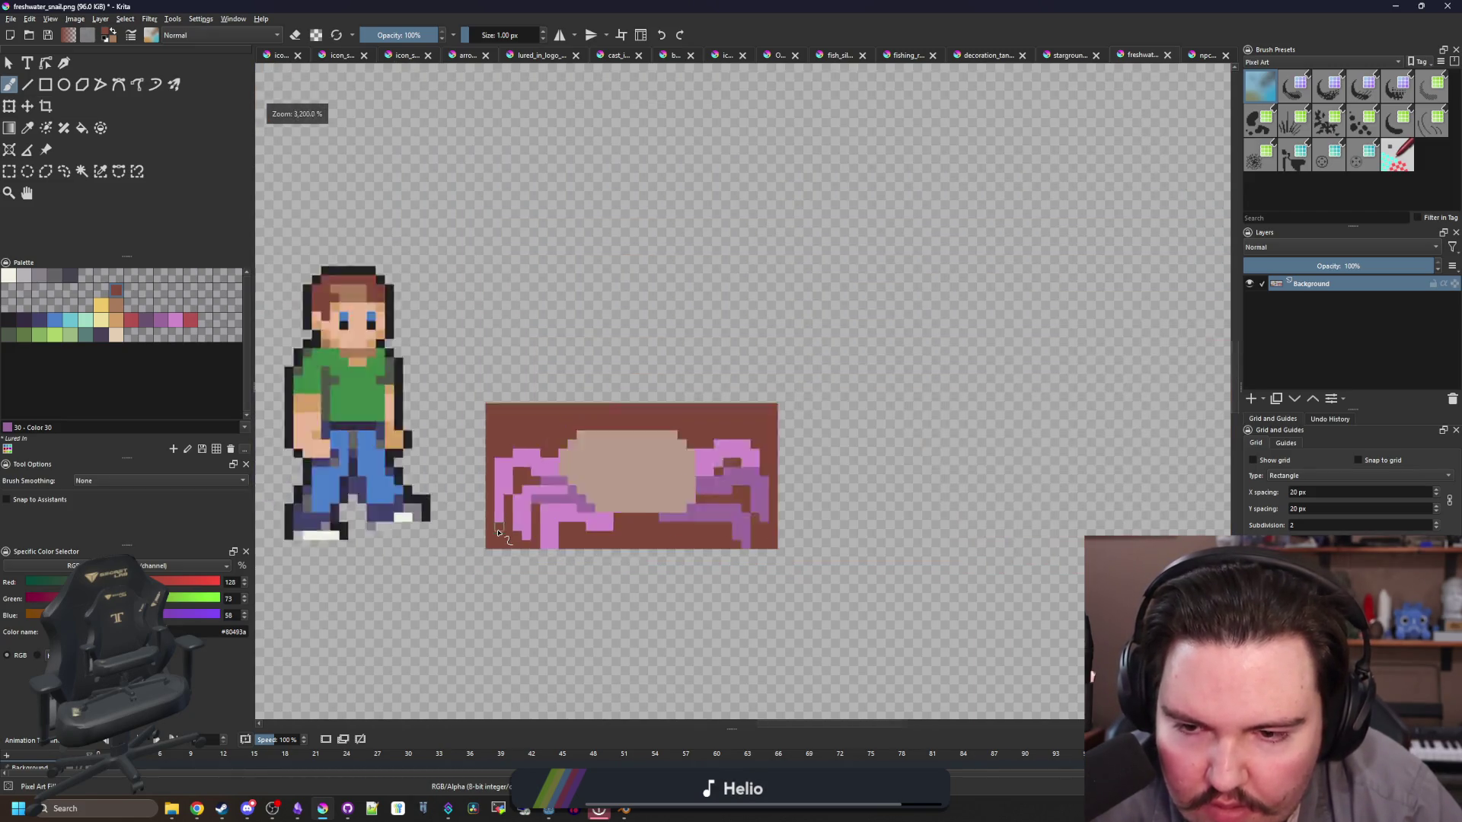
{"action": "scroll", "coordinate": [499, 532], "scroll_direction": "down", "scroll_amount": 2}
{"action": "scroll", "coordinate": [491, 525], "scroll_direction": "down", "scroll_amount": 1}
{"action": "scroll", "coordinate": [482, 515], "scroll_direction": "up", "scroll_amount": 2}
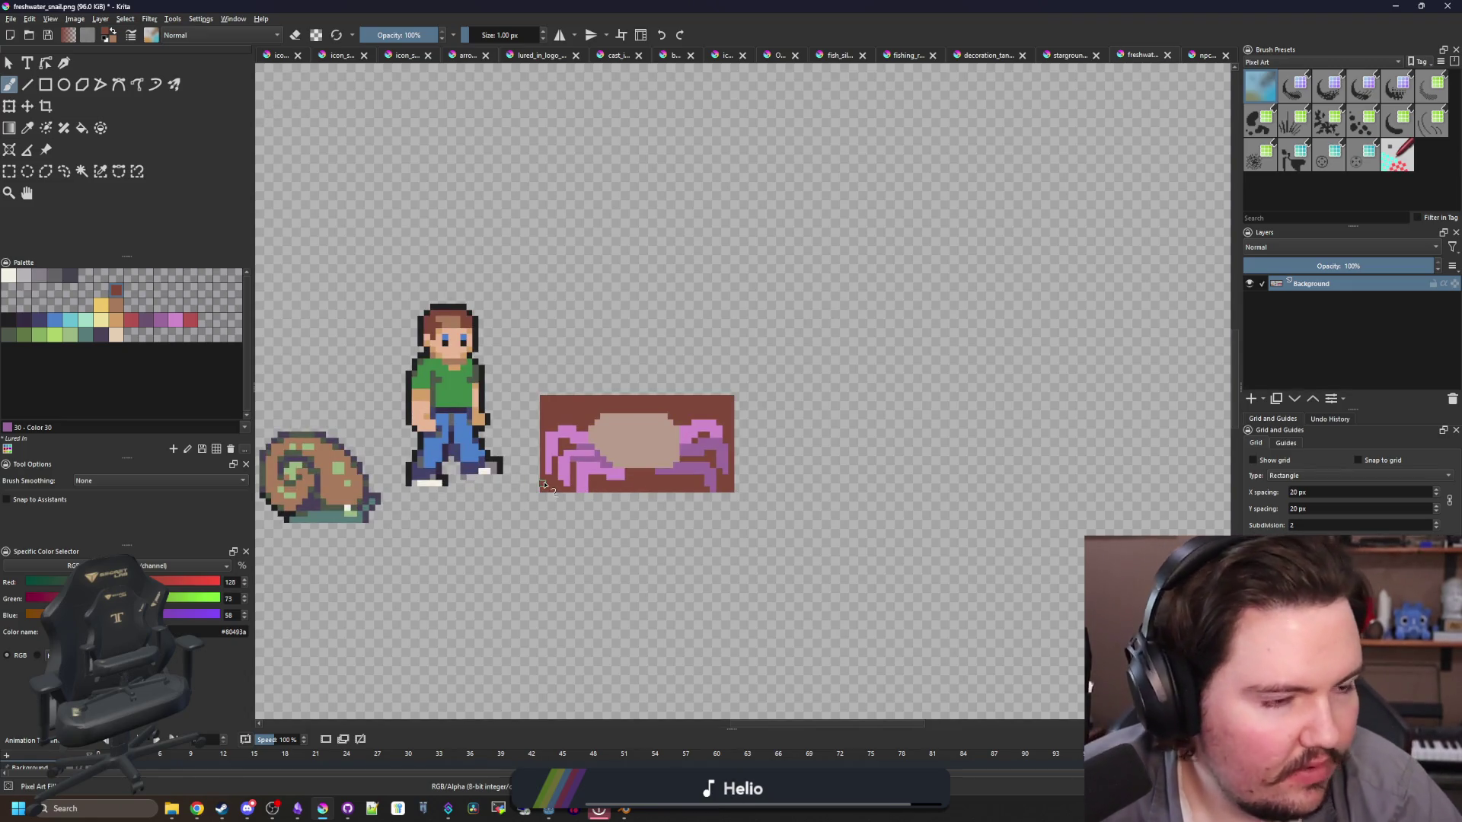
{"action": "scroll", "coordinate": [544, 486], "scroll_direction": "up", "scroll_amount": 3}
{"action": "scroll", "coordinate": [901, 355], "scroll_direction": "up", "scroll_amount": 2}
{"action": "scroll", "coordinate": [815, 366], "scroll_direction": "down", "scroll_amount": 1}
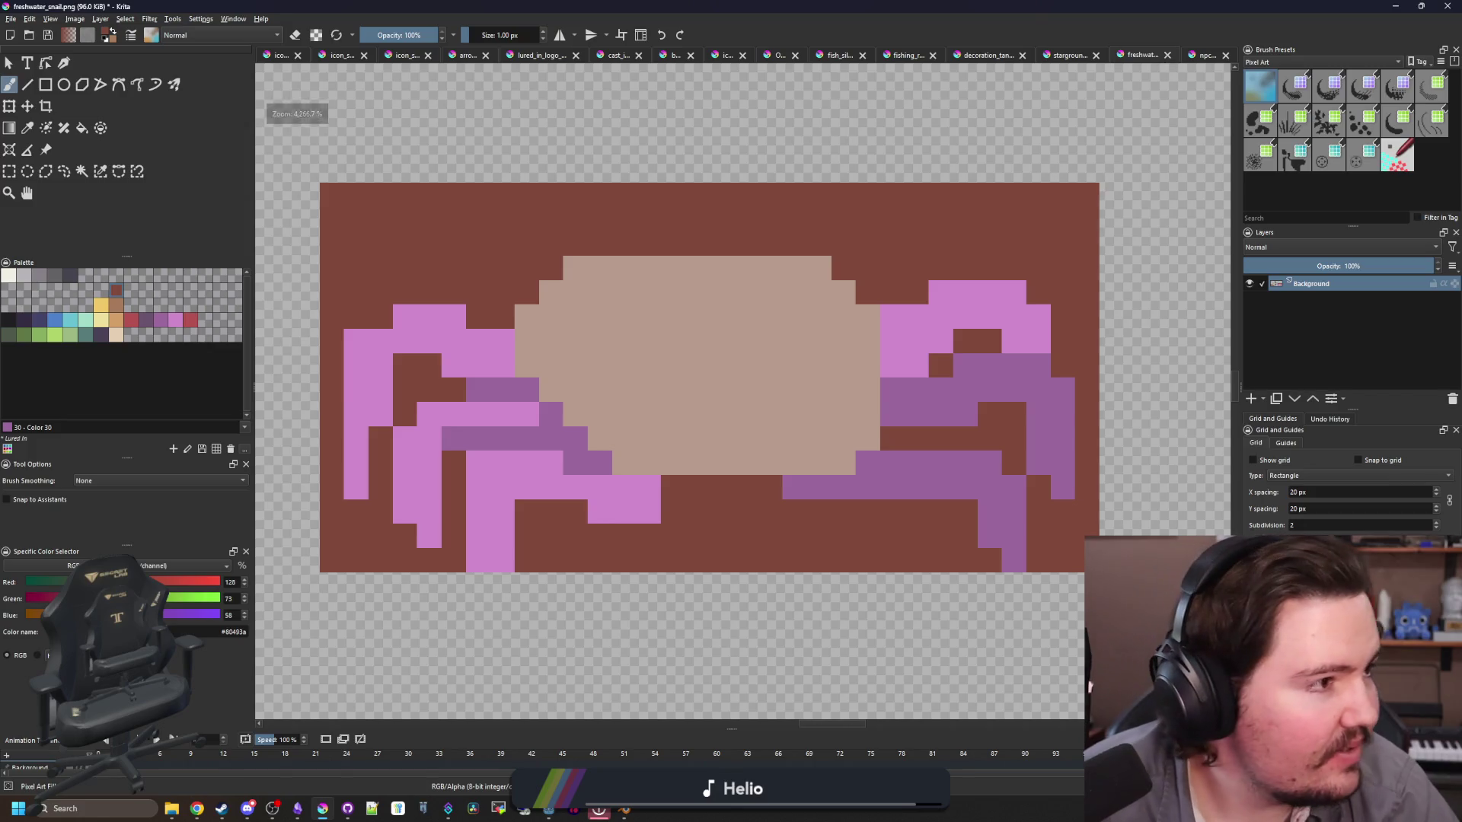
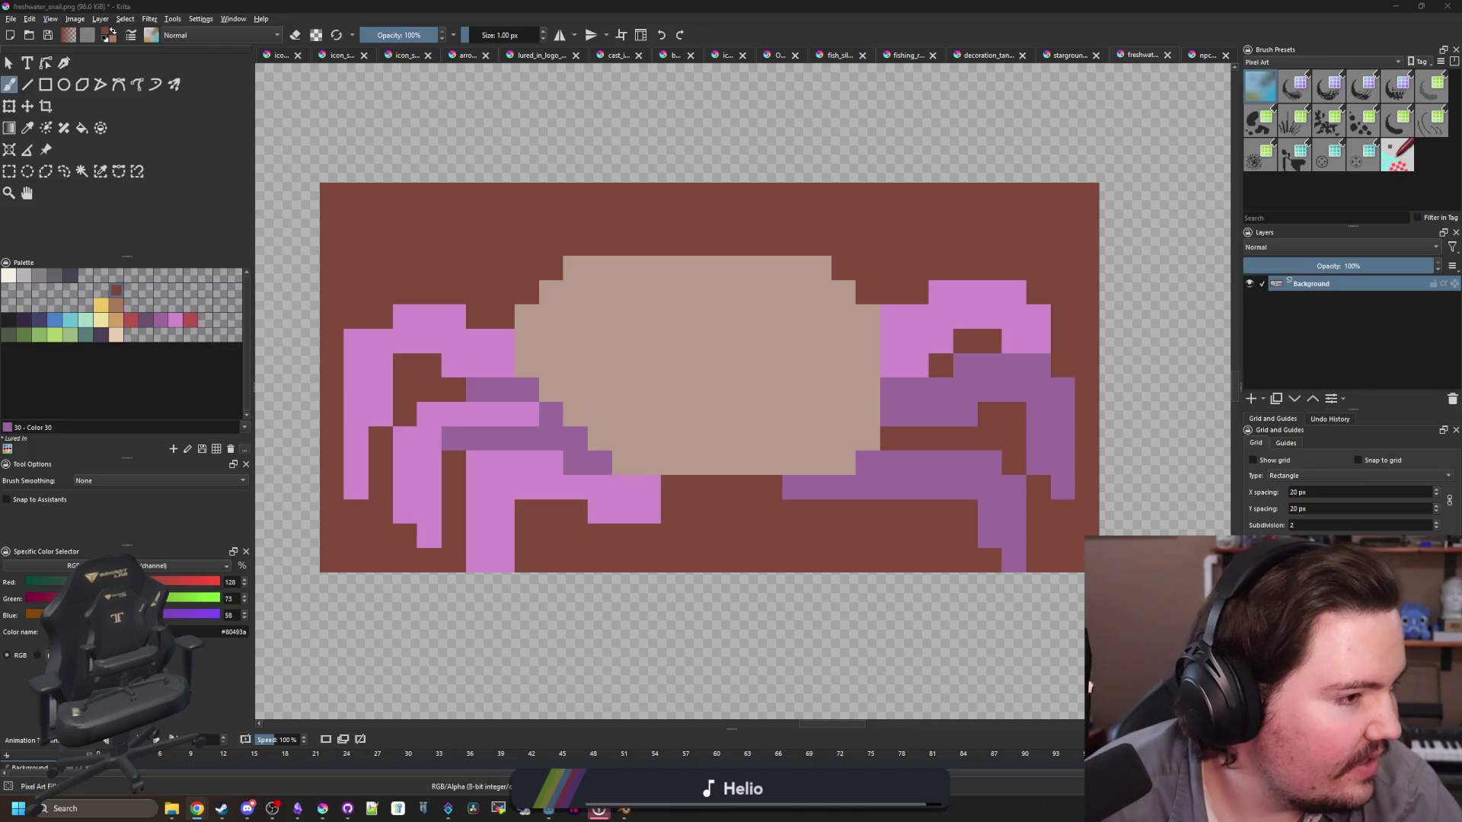
Step: Reshape the tan body's edges with brown pixels and add purple pixels to its right
{"action": "scroll", "coordinate": [814, 370], "scroll_direction": "up", "scroll_amount": 1}
{"action": "key", "text": "p"}
{"action": "left_click", "coordinate": [818, 363]}
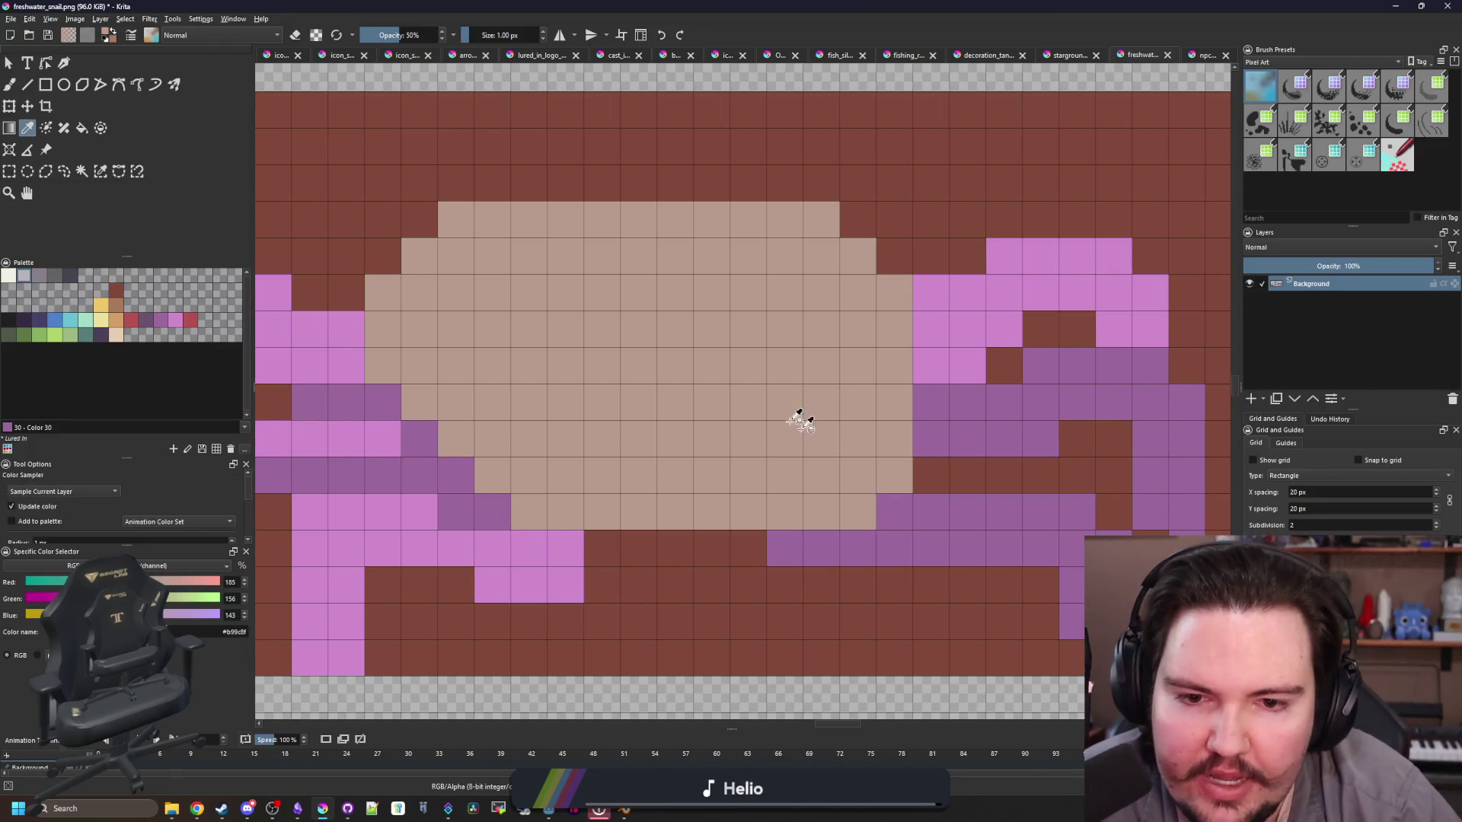
{"action": "key", "text": "b"}
{"action": "left_click", "coordinate": [921, 470], "text": "ctrl"}
{"action": "mouse_move", "coordinate": [894, 438]}
{"action": "left_mouse_down"}
{"action": "mouse_move", "coordinate": [857, 475]}
{"action": "mouse_move", "coordinate": [851, 510]}
{"action": "mouse_move", "coordinate": [826, 512]}
{"action": "mouse_move", "coordinate": [855, 513]}
{"action": "mouse_move", "coordinate": [822, 497]}
{"action": "left_mouse_up"}
{"action": "left_click", "coordinate": [888, 513], "text": "ctrl"}
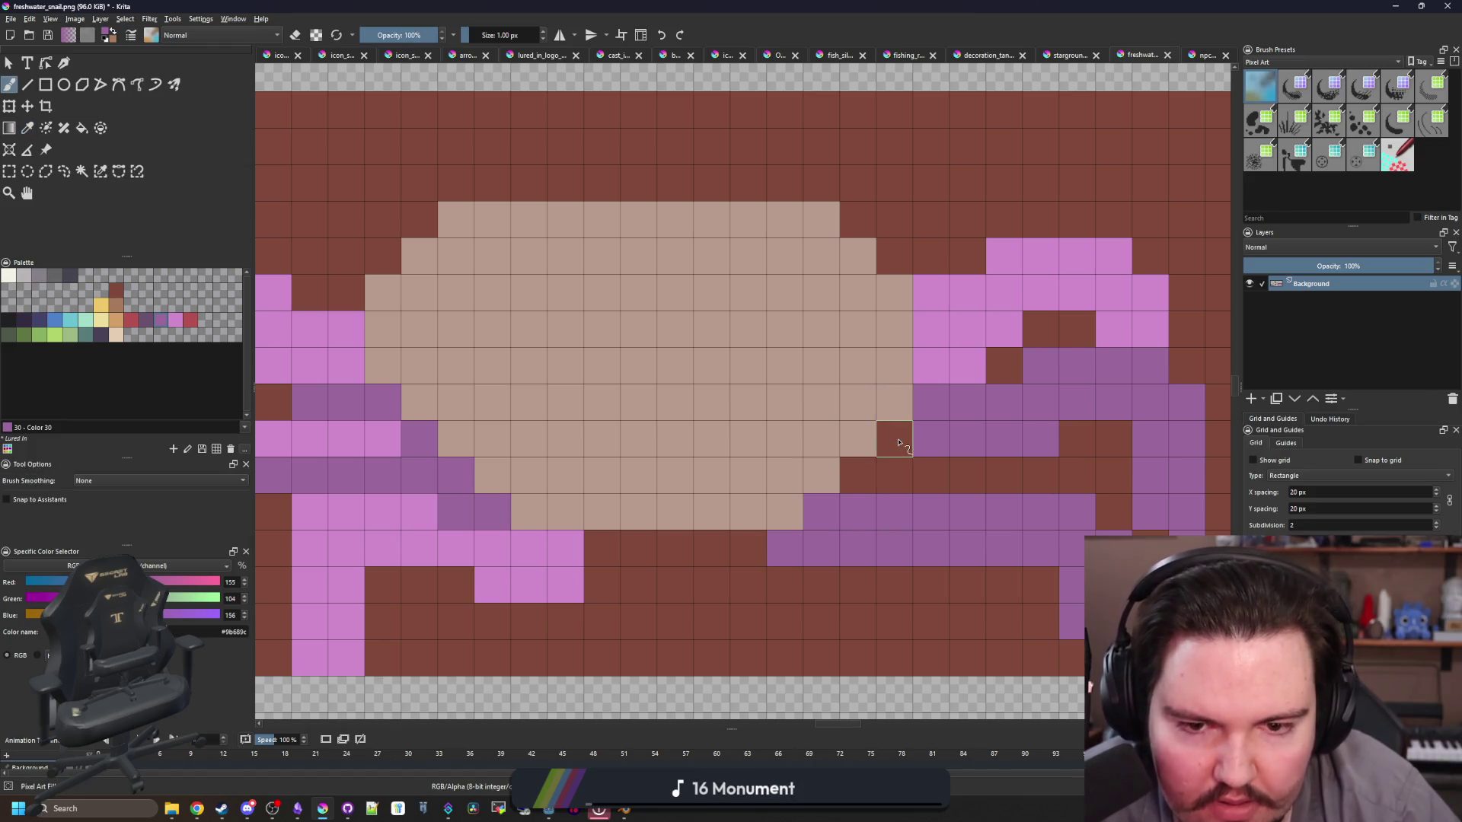
{"action": "left_click_drag", "start_coordinate": [897, 434], "coordinate": [865, 480]}
{"action": "scroll", "coordinate": [865, 479], "scroll_direction": "down", "scroll_amount": 1}
Step: After checking the king crab reference photo, delete the brown background with Similar Color Selection, leaving transparency
{"action": "key", "text": "alt+Tab"}
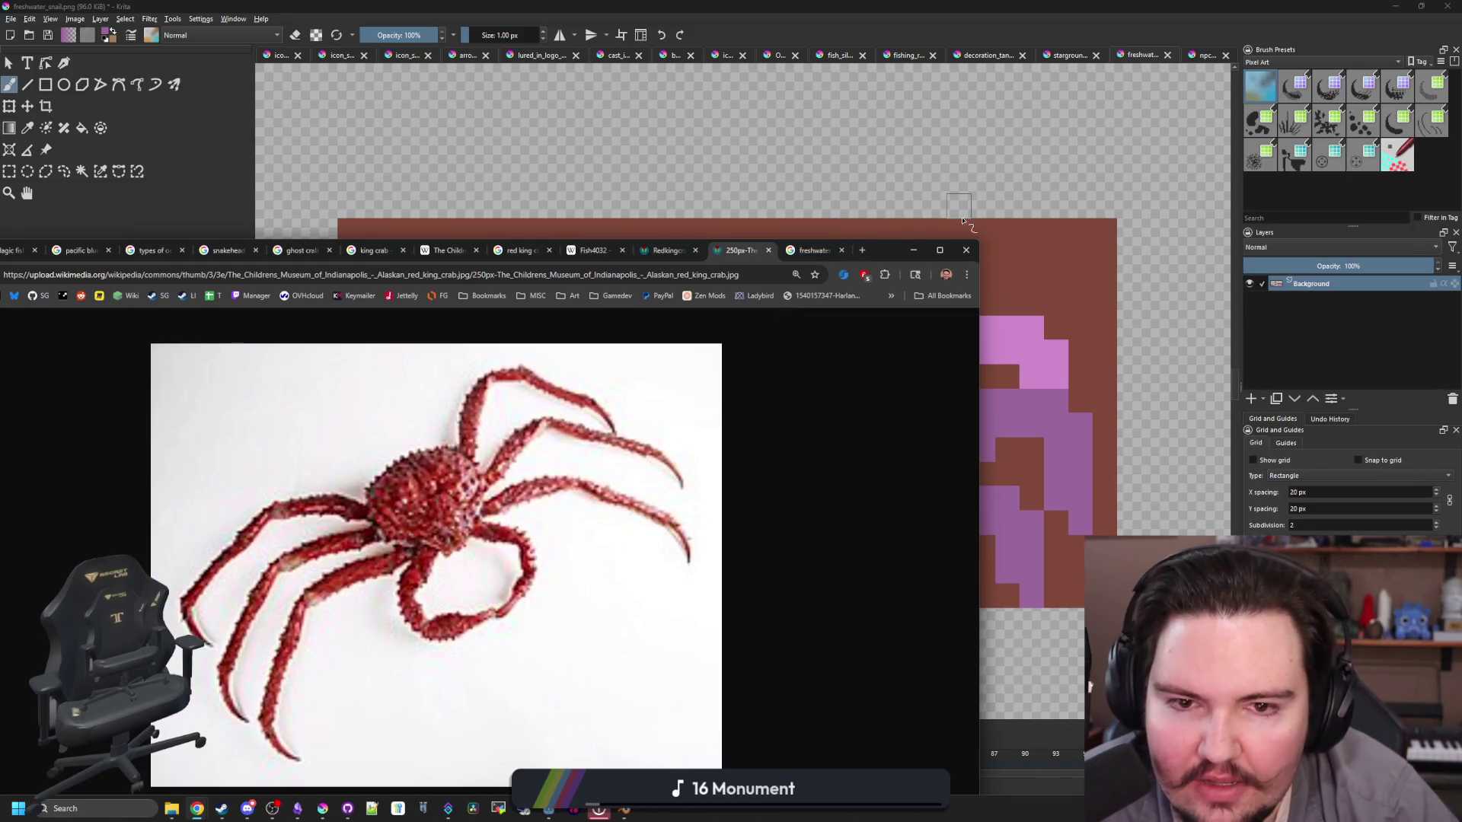
{"action": "key", "text": "alt+Tab"}
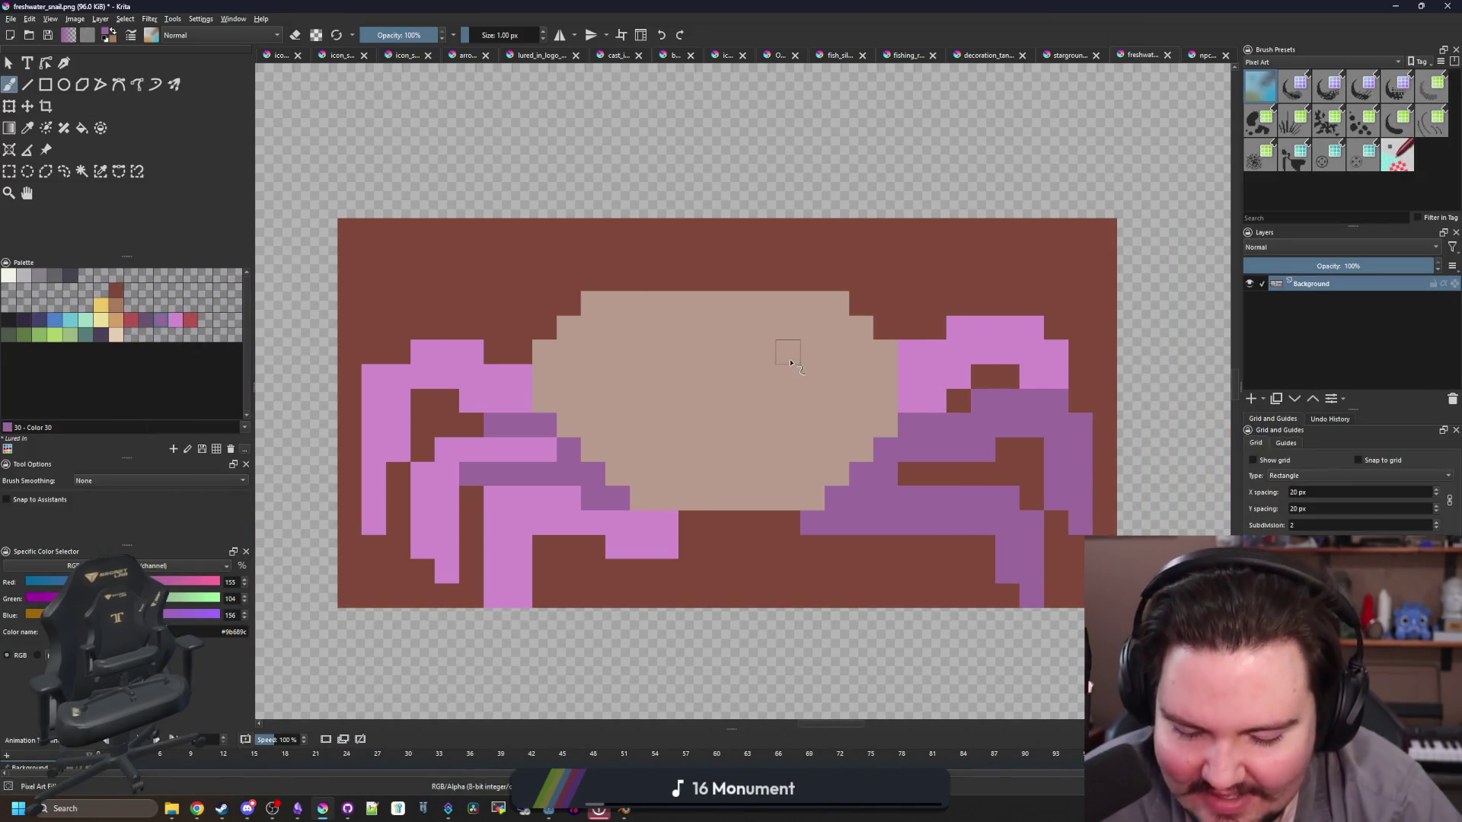
{"action": "scroll", "coordinate": [701, 370], "scroll_direction": "up", "scroll_amount": 1}
{"action": "scroll", "coordinate": [278, 385], "scroll_direction": "down", "scroll_amount": 1}
{"action": "key", "text": "p"}
{"action": "left_click", "coordinate": [357, 284]}
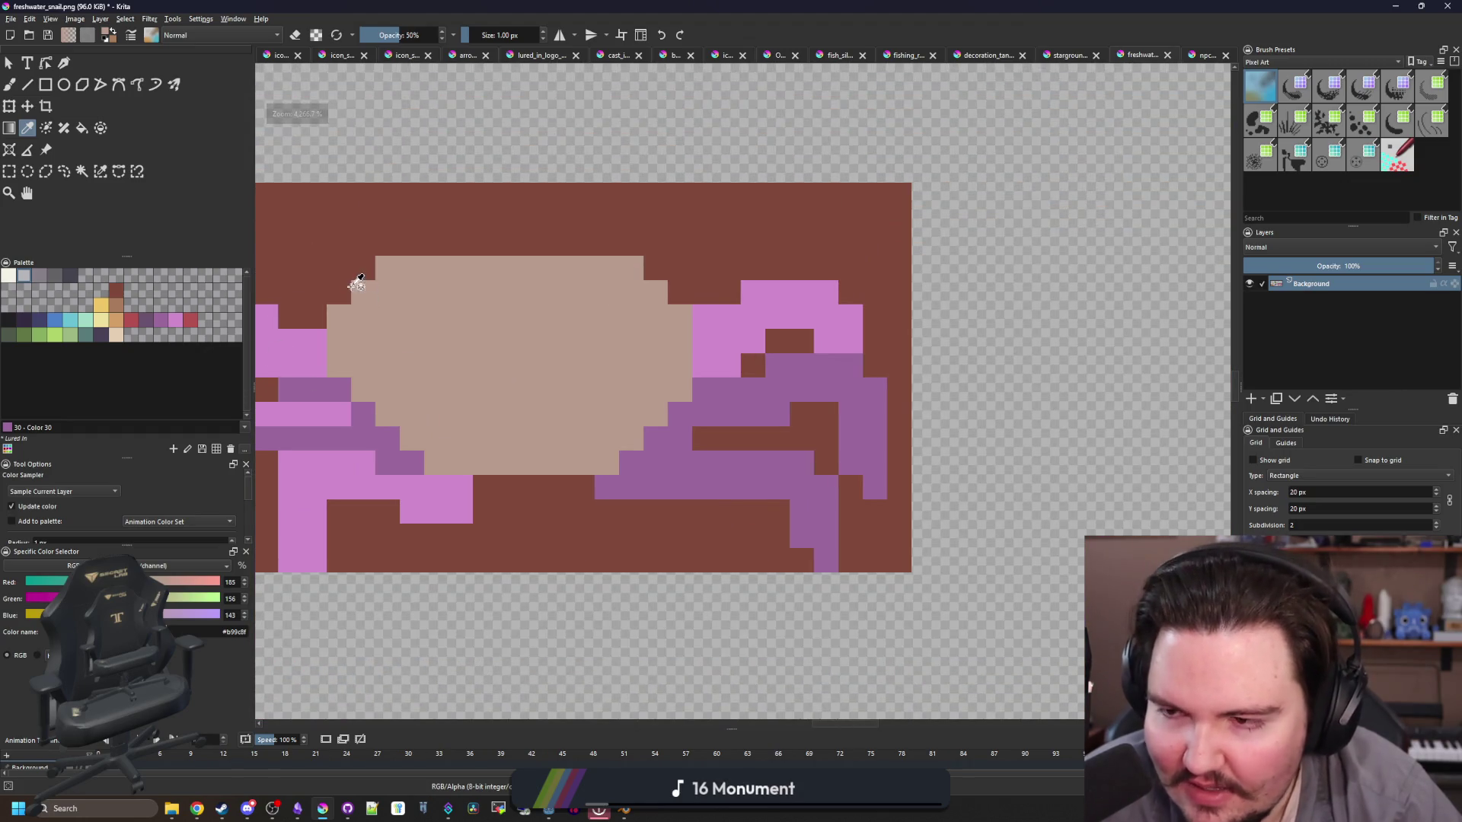
{"action": "scroll", "coordinate": [356, 284], "scroll_direction": "down", "scroll_amount": 2}
{"action": "left_click", "coordinate": [99, 170]}
{"action": "left_click", "coordinate": [444, 241]}
{"action": "key", "text": "Delete"}
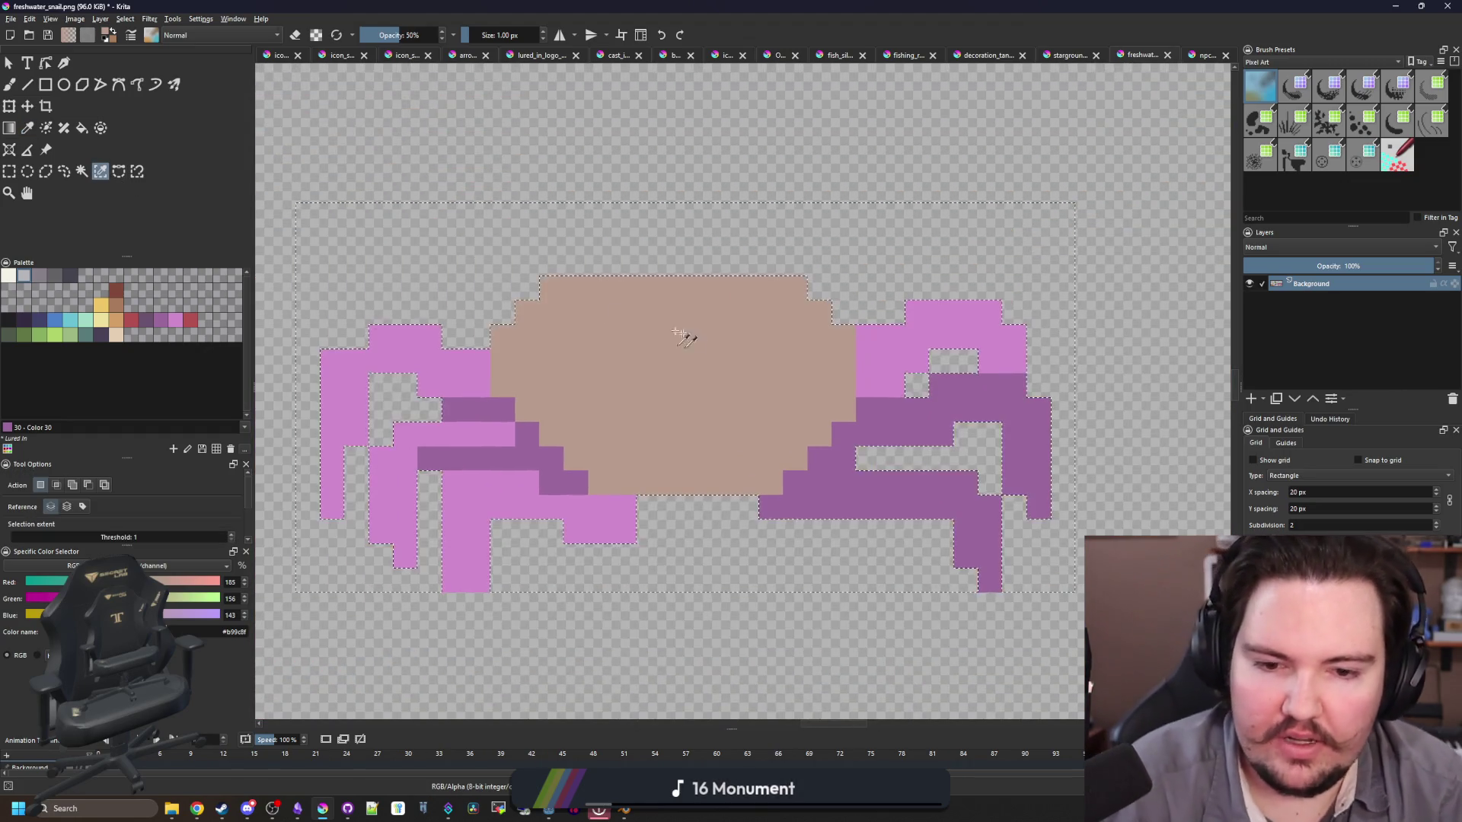
{"action": "key", "text": "ctrl+shift+a"}
Step: Flood-fill the tan body with red #b45252 and remove the red swatch from the palette
{"action": "key", "text": "f"}
{"action": "scroll", "coordinate": [496, 340], "scroll_direction": "up", "scroll_amount": 6}
{"action": "key", "text": "x"}
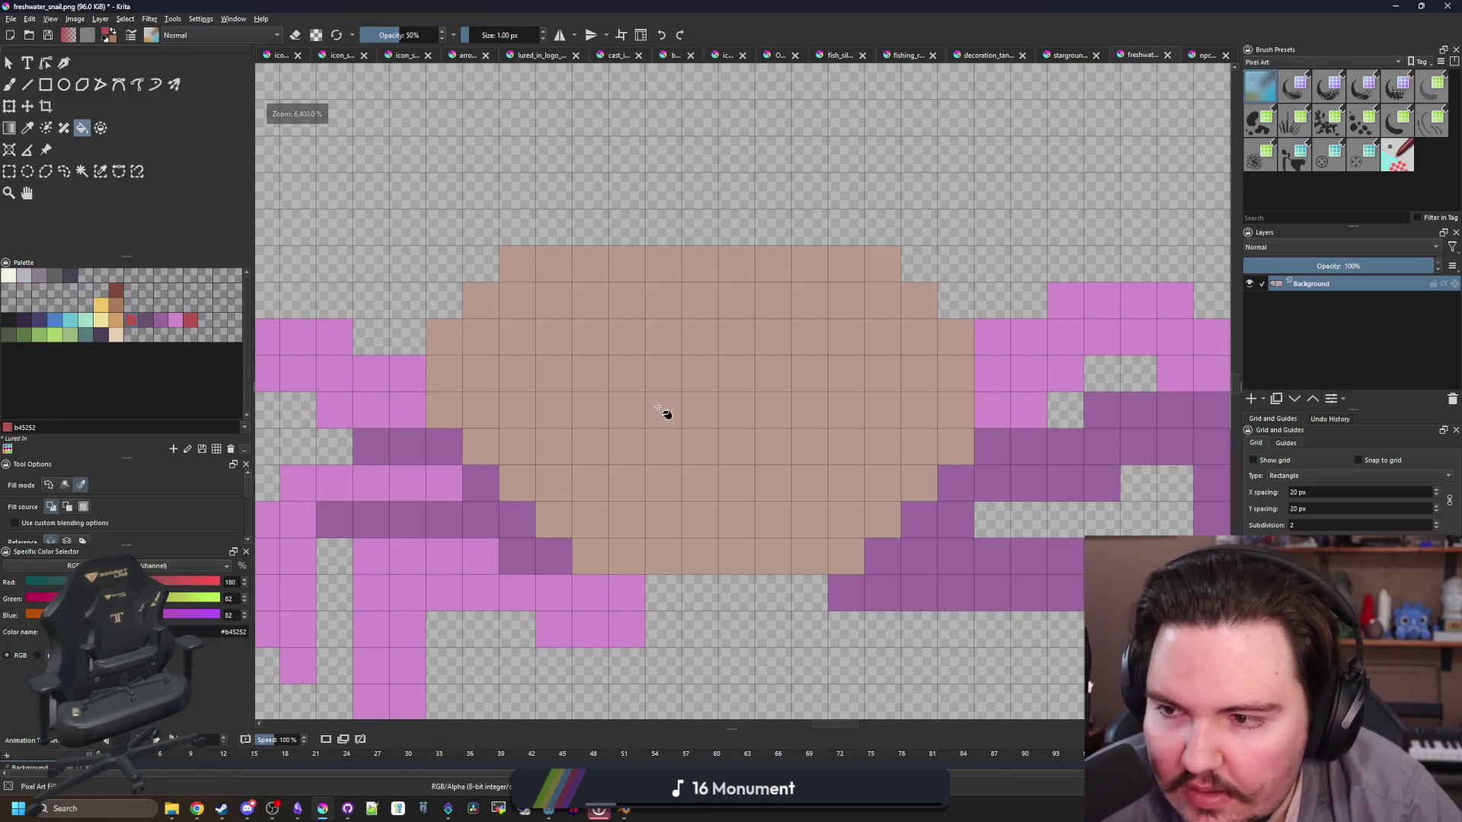
{"action": "left_click", "coordinate": [657, 407]}
{"action": "right_click", "coordinate": [187, 326]}
{"action": "left_click", "coordinate": [217, 330]}
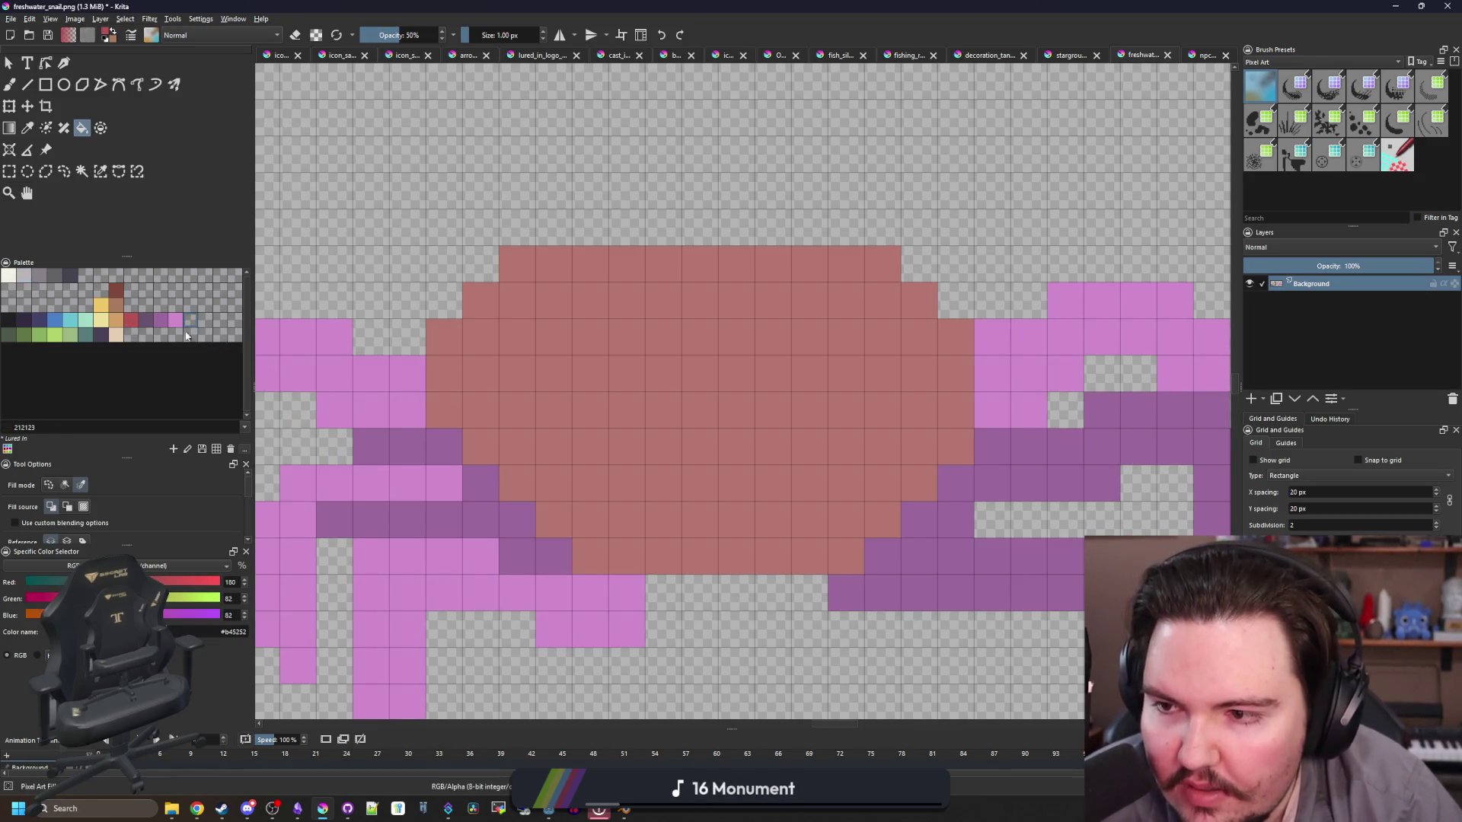
Step: Raise paint opacity to full and refill the body solid red, undoing stray leg fills
{"action": "scroll", "coordinate": [417, 301], "scroll_direction": "down", "scroll_amount": 2}
{"action": "scroll", "coordinate": [414, 349], "scroll_direction": "up", "scroll_amount": 1}
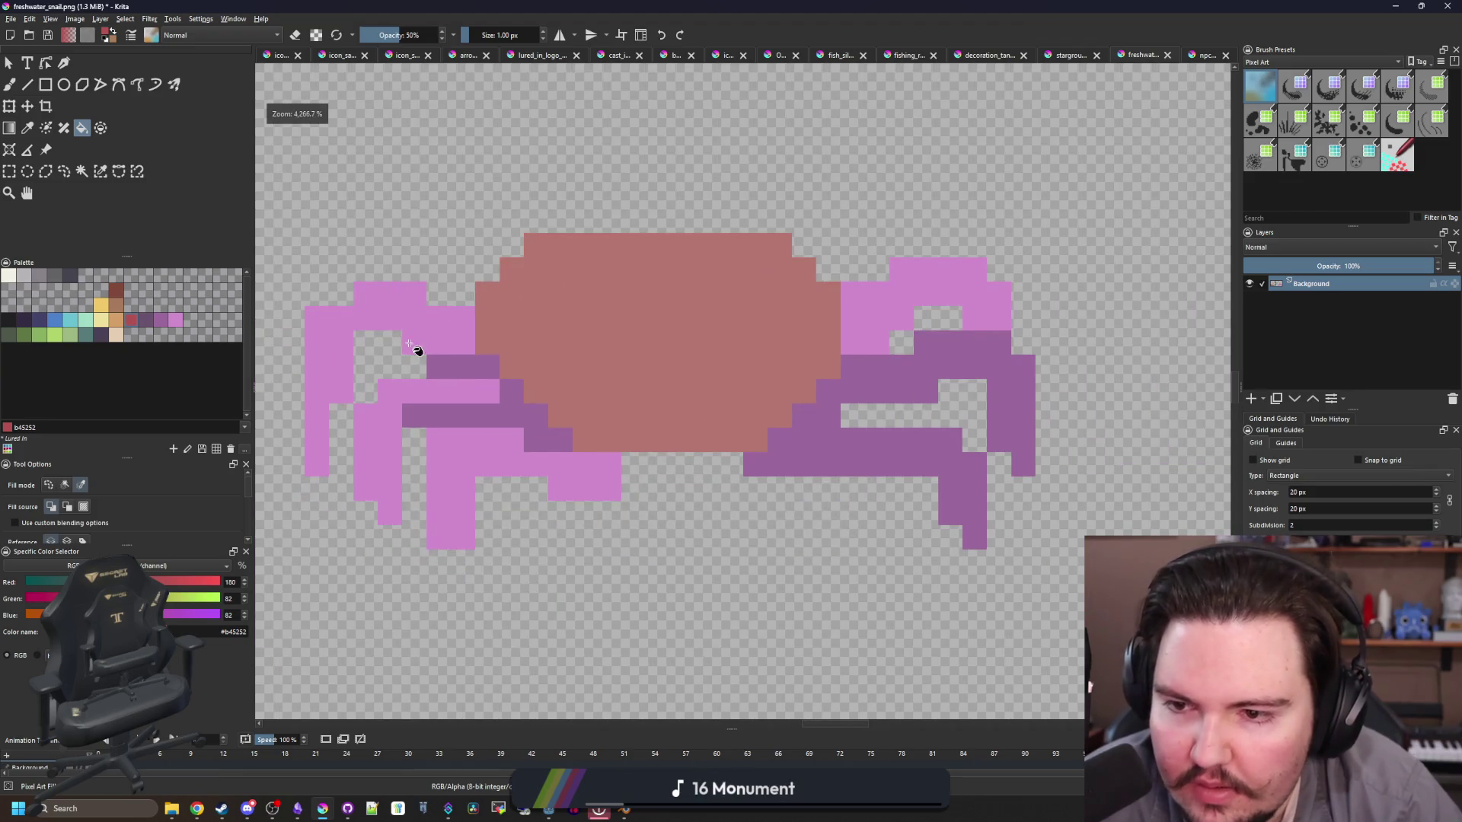
{"action": "left_click", "coordinate": [386, 412]}
{"action": "key", "text": "ctrl+z"}
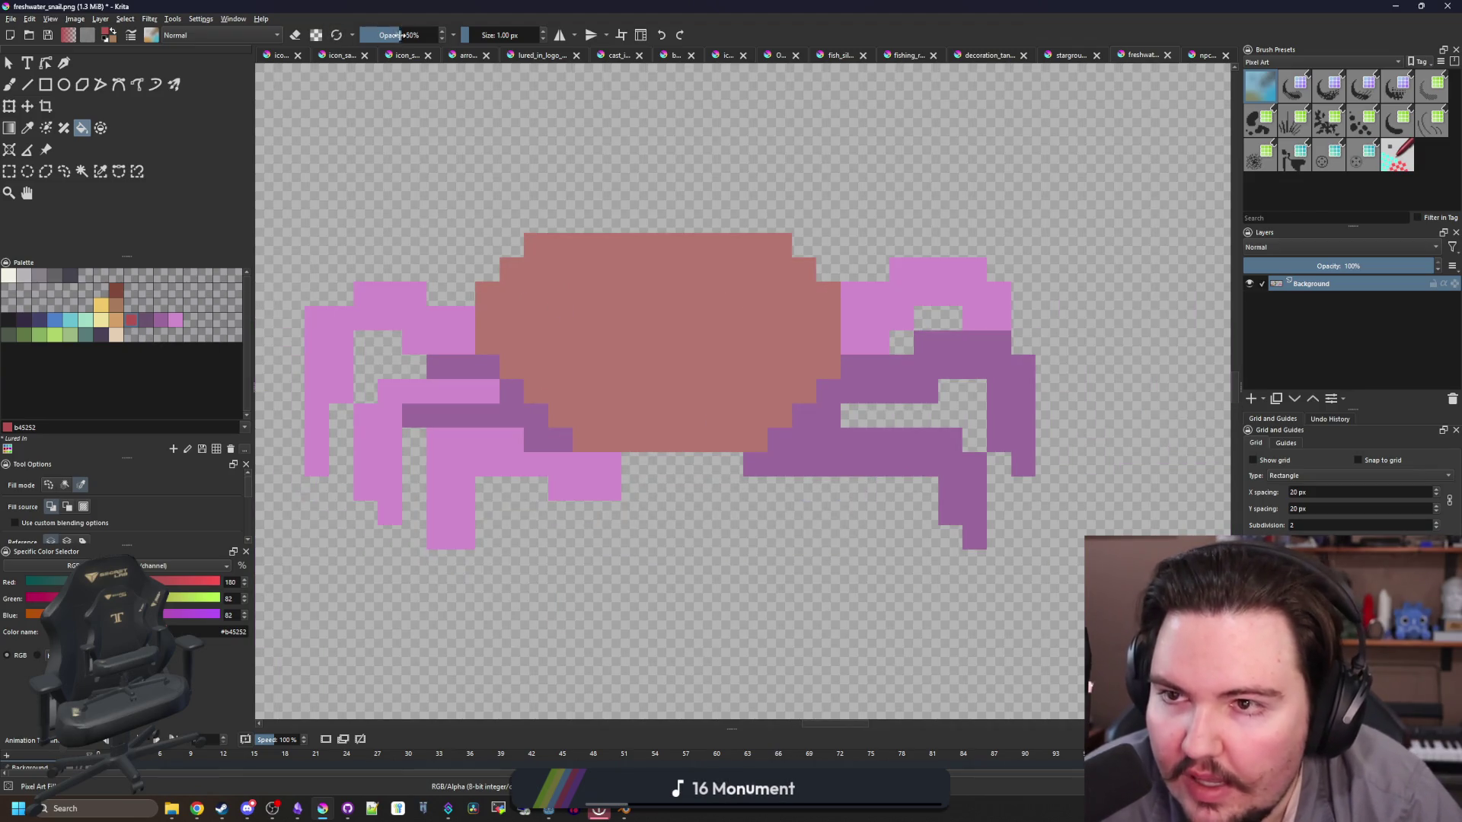
{"action": "left_click", "coordinate": [689, 312]}
{"action": "left_click", "coordinate": [427, 327]}
{"action": "key", "text": "ctrl+z"}
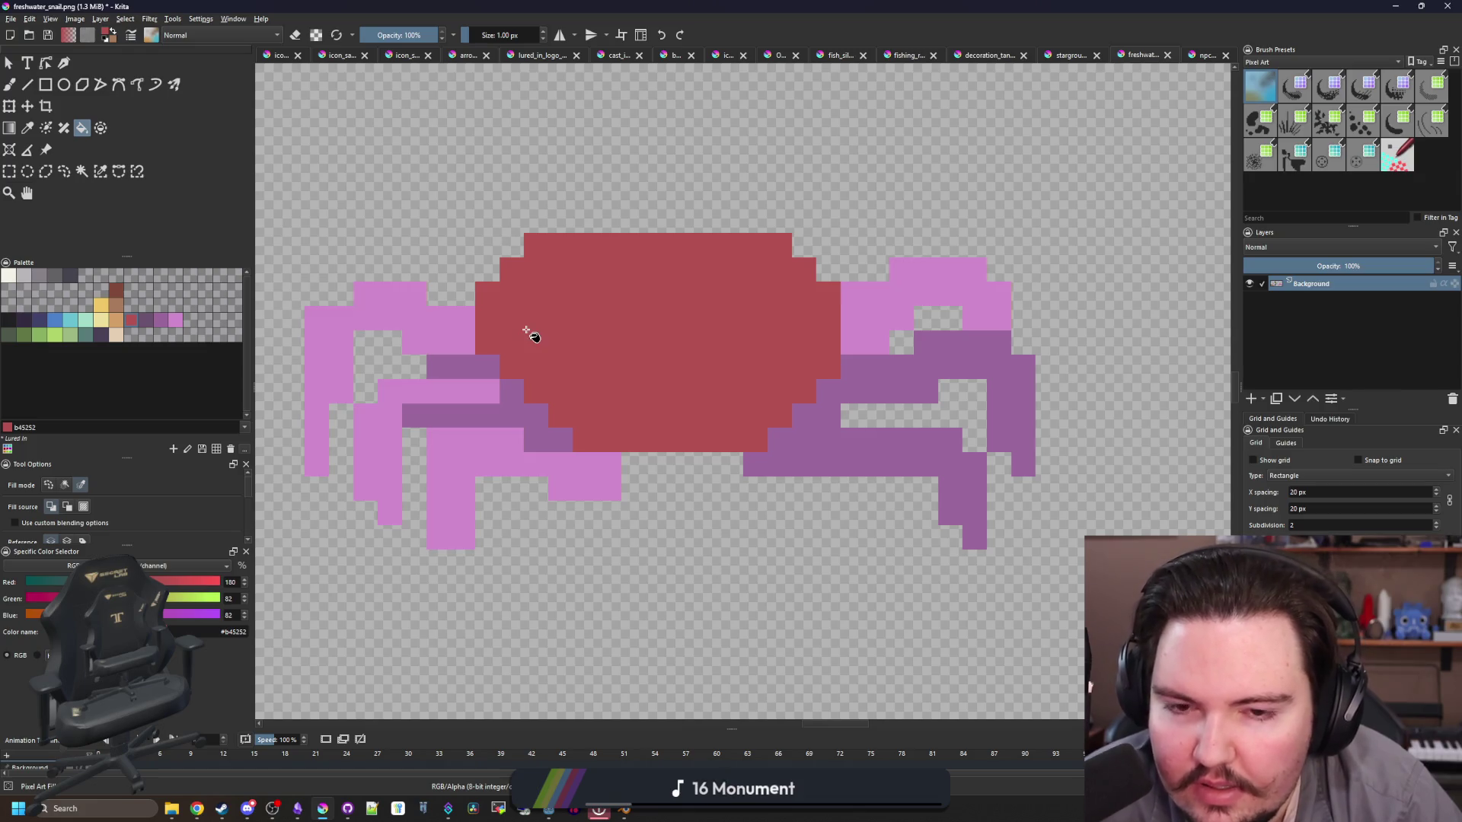
Step: Paint dark blue #43436a cells beside the left legs
{"action": "scroll", "coordinate": [409, 326], "scroll_direction": "up", "scroll_amount": 1}
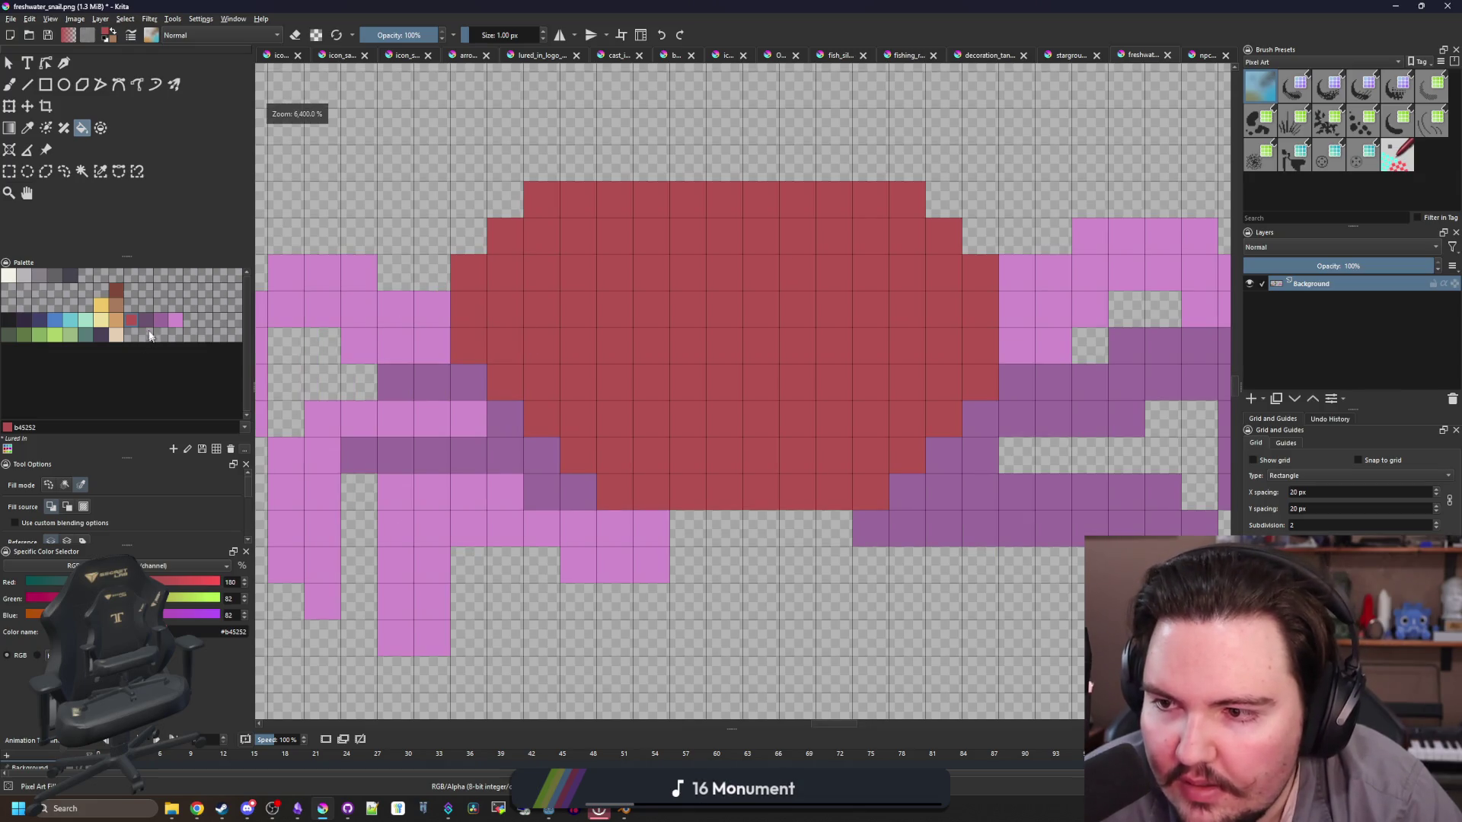
{"action": "left_click", "coordinate": [38, 320]}
{"action": "key", "text": "b"}
{"action": "left_click_drag", "start_coordinate": [434, 313], "coordinate": [434, 347]}
Step: Outline the right side and lower edges of the shell in dark blue #43436a
{"action": "mouse_move", "coordinate": [885, 309]}
{"action": "left_mouse_down"}
{"action": "mouse_move", "coordinate": [884, 381]}
{"action": "mouse_move", "coordinate": [842, 489]}
{"action": "mouse_move", "coordinate": [736, 567]}
{"action": "left_mouse_up"}
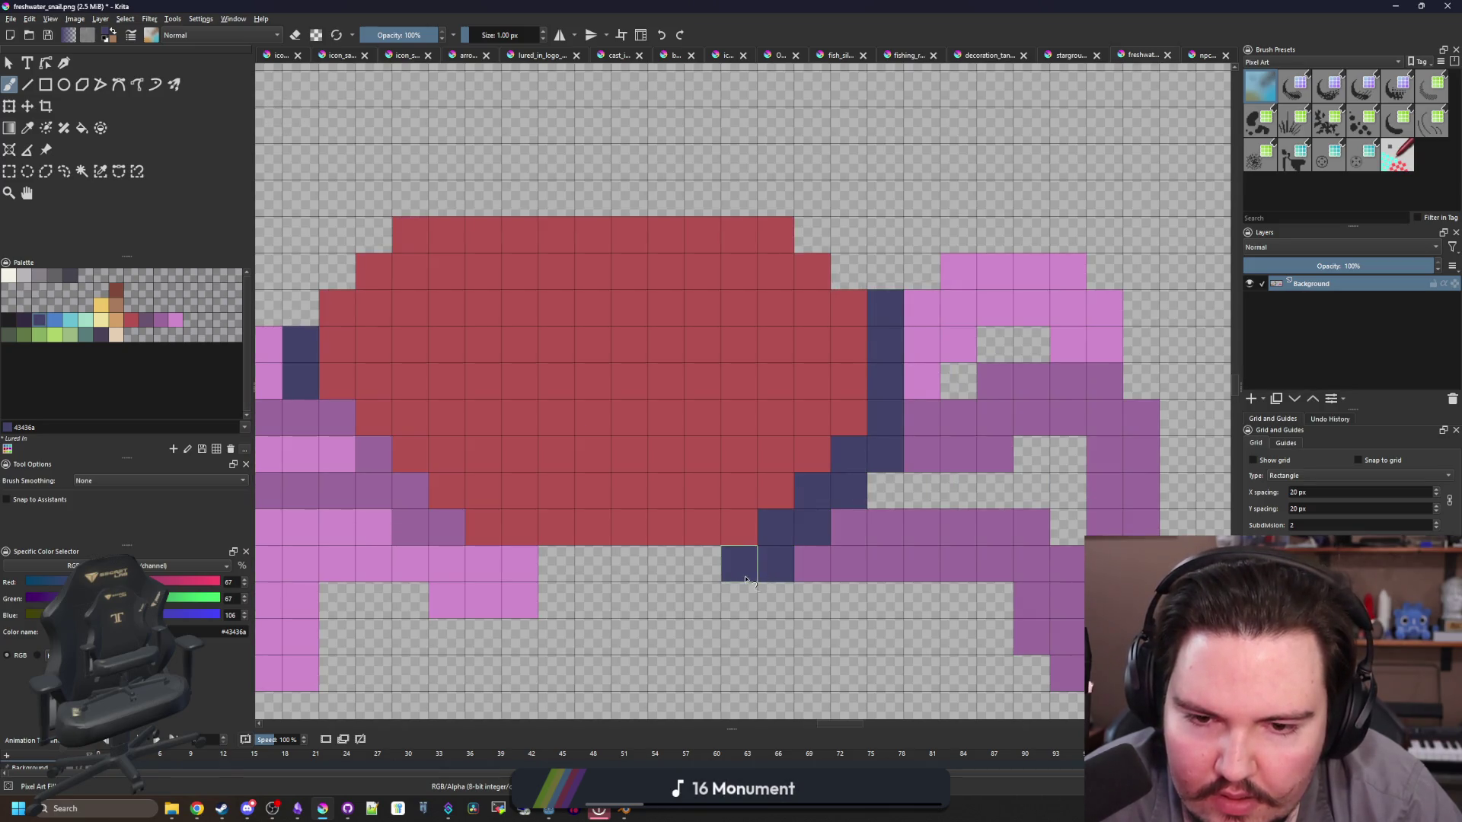
{"action": "left_click_drag", "start_coordinate": [351, 504], "coordinate": [600, 513]}
{"action": "mouse_move", "coordinate": [754, 579]}
{"action": "left_mouse_down"}
{"action": "mouse_move", "coordinate": [623, 479]}
{"action": "mouse_move", "coordinate": [590, 427]}
{"action": "mouse_move", "coordinate": [548, 427]}
{"action": "left_mouse_up"}
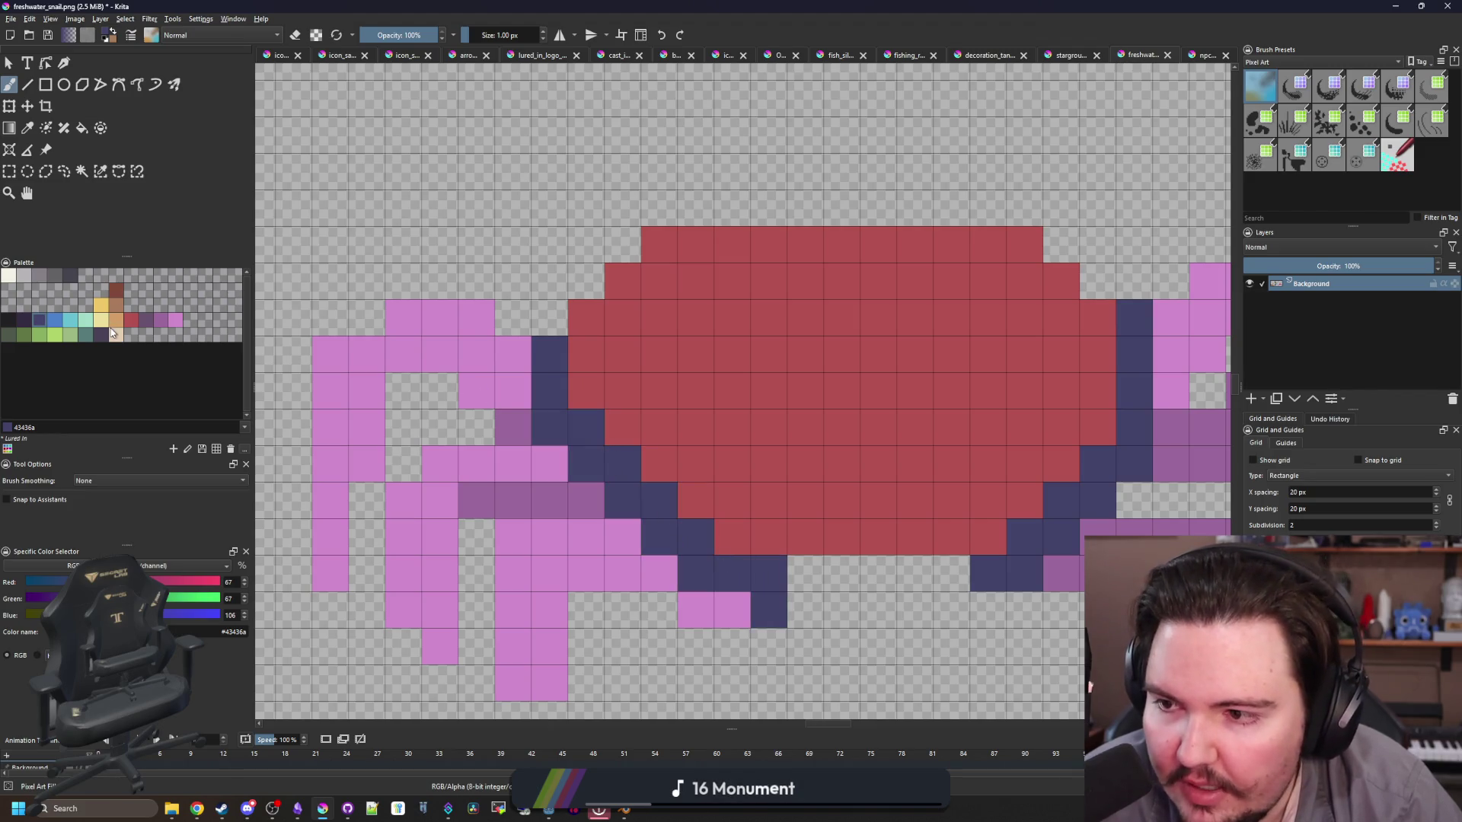
Step: Flood-fill the pink legs red #b45252 and the right legs muted purple #6a536e
{"action": "left_click", "coordinate": [131, 320]}
{"action": "key", "text": "f"}
{"action": "left_click", "coordinate": [427, 346]}
{"action": "scroll", "coordinate": [698, 460], "scroll_direction": "down", "scroll_amount": 3}
{"action": "scroll", "coordinate": [335, 415], "scroll_direction": "up", "scroll_amount": 2}
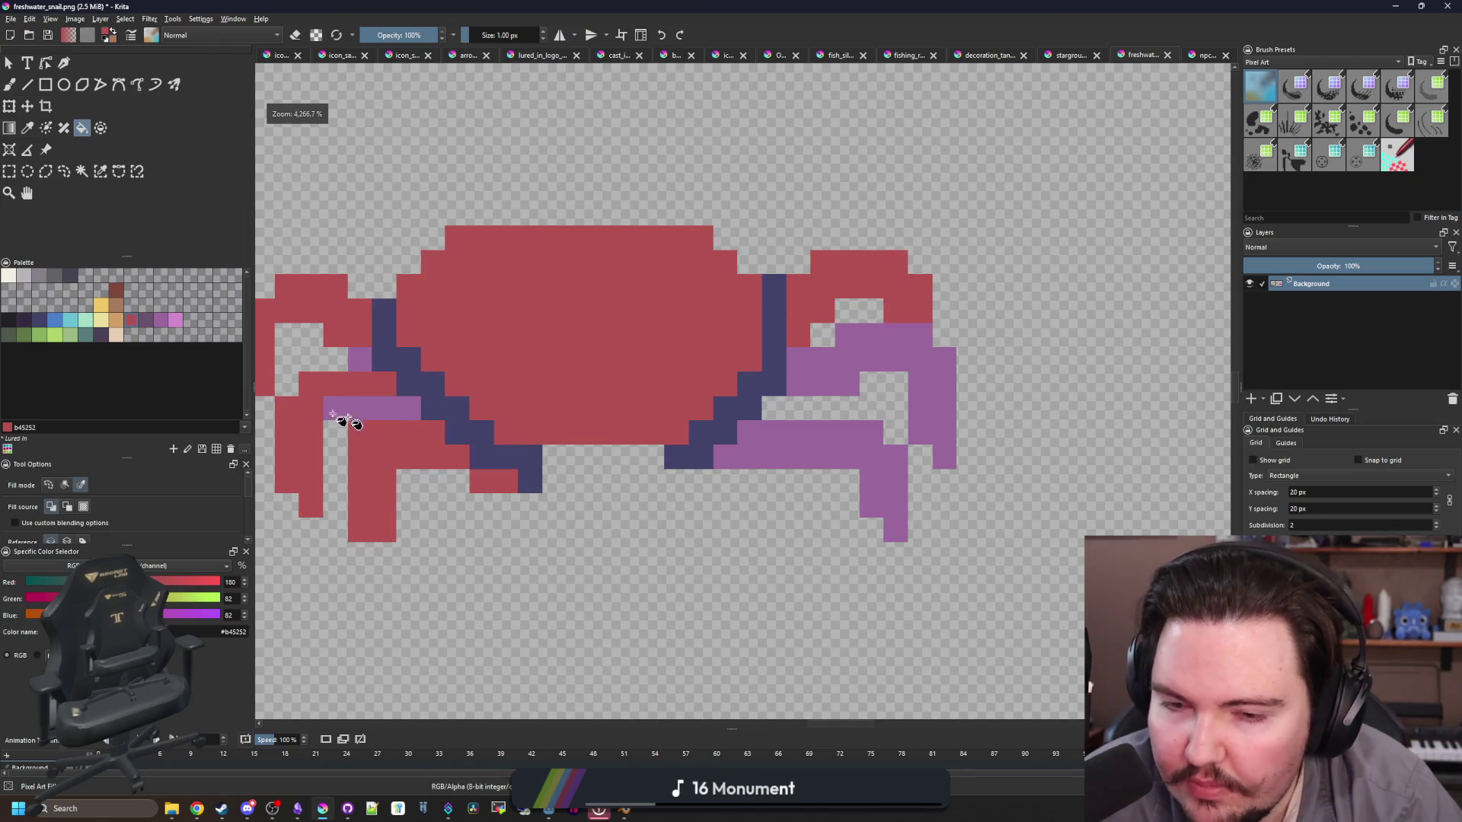
{"action": "left_click", "coordinate": [146, 320]}
{"action": "left_click", "coordinate": [875, 457]}
{"action": "scroll", "coordinate": [672, 427], "scroll_direction": "down", "scroll_amount": 3}
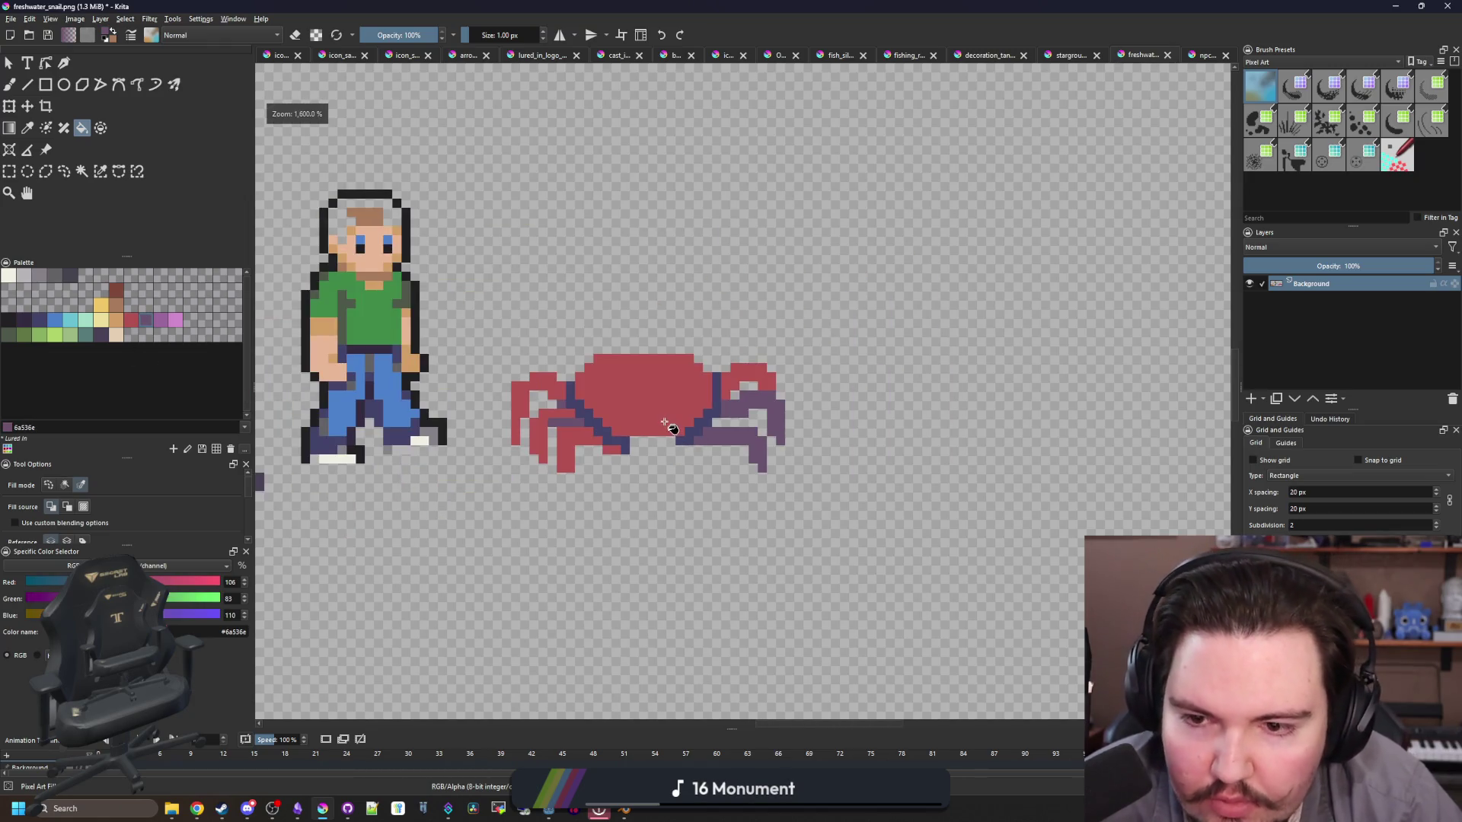
{"action": "scroll", "coordinate": [518, 354], "scroll_direction": "up", "scroll_amount": 3}
Step: Paint rows of leg pixels, including the upper right leg row, muted purple
{"action": "key", "text": "b"}
{"action": "left_click", "coordinate": [586, 326]}
{"action": "mouse_move", "coordinate": [586, 326]}
{"action": "left_mouse_down"}
{"action": "mouse_move", "coordinate": [485, 368]}
{"action": "mouse_move", "coordinate": [511, 392]}
{"action": "left_mouse_up"}
{"action": "mouse_move", "coordinate": [572, 259]}
{"action": "left_mouse_down"}
{"action": "mouse_move", "coordinate": [558, 219]}
{"action": "mouse_move", "coordinate": [471, 215]}
{"action": "left_mouse_up"}
{"action": "left_click_drag", "start_coordinate": [419, 278], "coordinate": [419, 322]}
{"action": "scroll", "coordinate": [597, 424], "scroll_direction": "down", "scroll_amount": 5}
{"action": "scroll", "coordinate": [656, 412], "scroll_direction": "up", "scroll_amount": 5}
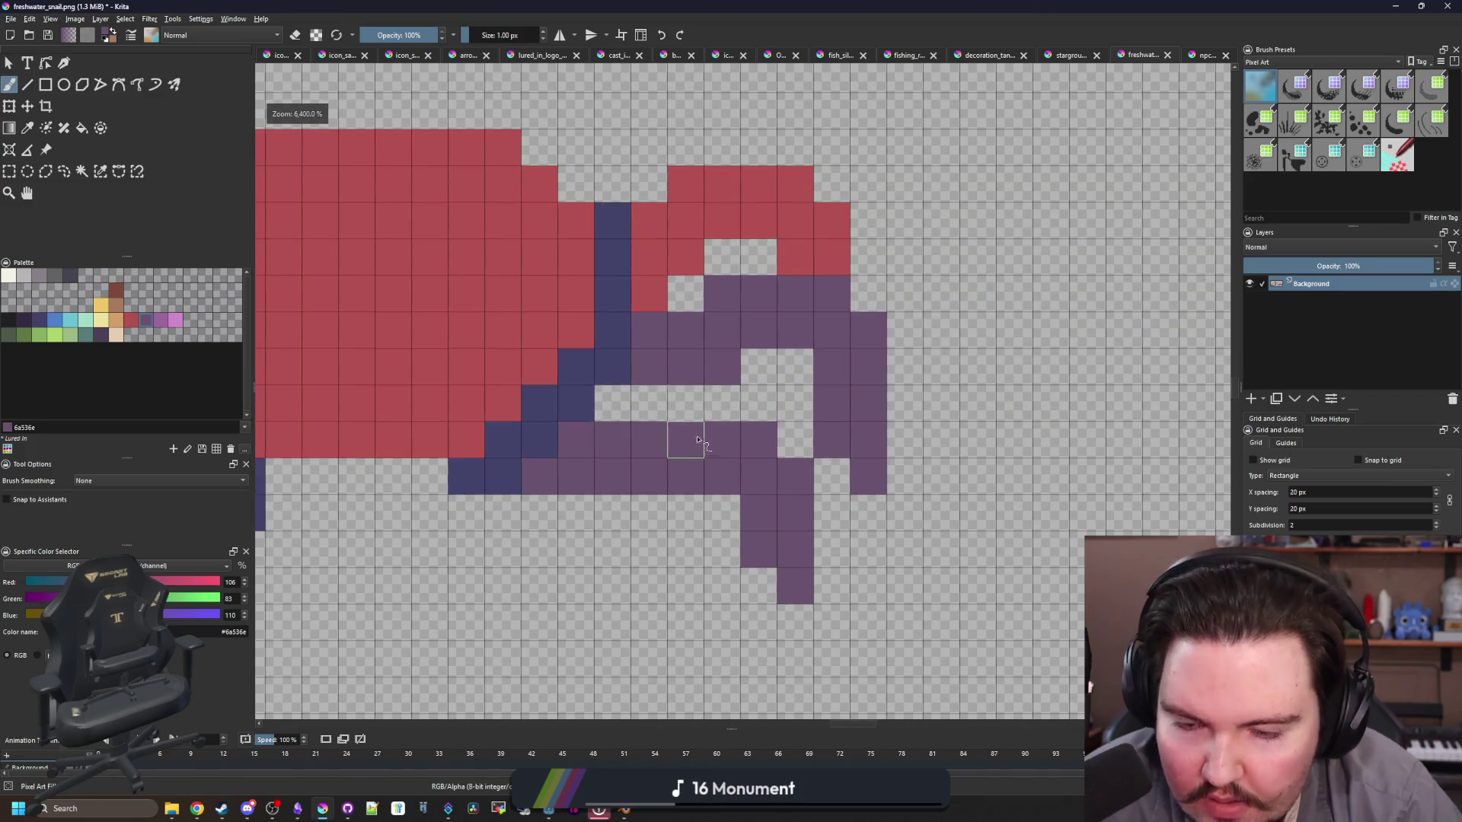
Step: Touch up the legs with red and purple cells, reverting the lower leg row to red
{"action": "left_click", "coordinate": [661, 295], "text": "ctrl"}
{"action": "mouse_move", "coordinate": [795, 561]}
{"action": "left_mouse_down"}
{"action": "mouse_move", "coordinate": [758, 525]}
{"action": "mouse_move", "coordinate": [762, 468]}
{"action": "mouse_move", "coordinate": [614, 436]}
{"action": "mouse_move", "coordinate": [702, 473]}
{"action": "left_mouse_up"}
{"action": "left_click", "coordinate": [582, 446], "text": "ctrl"}
{"action": "left_click", "coordinate": [609, 441]}
{"action": "scroll", "coordinate": [655, 468], "scroll_direction": "down", "scroll_amount": 5}
{"action": "scroll", "coordinate": [628, 464], "scroll_direction": "up", "scroll_amount": 5}
{"action": "mouse_move", "coordinate": [629, 464]}
{"action": "left_mouse_down"}
{"action": "mouse_move", "coordinate": [590, 460]}
{"action": "mouse_move", "coordinate": [676, 456]}
{"action": "mouse_move", "coordinate": [548, 413]}
{"action": "mouse_move", "coordinate": [526, 448]}
{"action": "mouse_move", "coordinate": [533, 373]}
{"action": "mouse_move", "coordinate": [478, 413]}
{"action": "mouse_move", "coordinate": [456, 375]}
{"action": "mouse_move", "coordinate": [549, 382]}
{"action": "mouse_move", "coordinate": [459, 376]}
{"action": "left_mouse_up"}
{"action": "scroll", "coordinate": [676, 455], "scroll_direction": "down", "scroll_amount": 5}
{"action": "scroll", "coordinate": [590, 451], "scroll_direction": "up", "scroll_amount": 5}
{"action": "key", "text": "ctrl+z"}
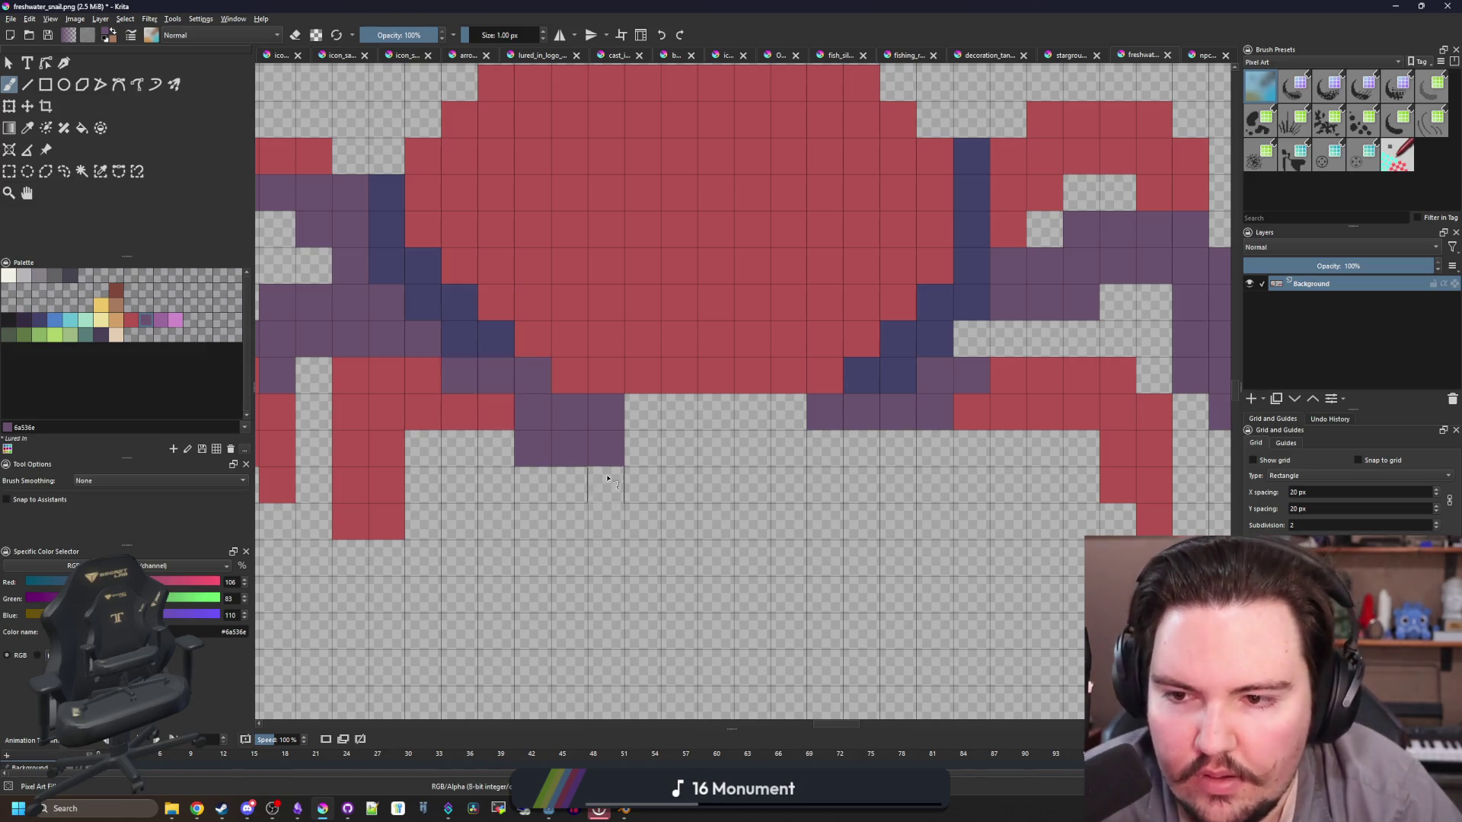
{"action": "scroll", "coordinate": [607, 478], "scroll_direction": "down", "scroll_amount": 5}
{"action": "scroll", "coordinate": [623, 340], "scroll_direction": "down", "scroll_amount": 2}
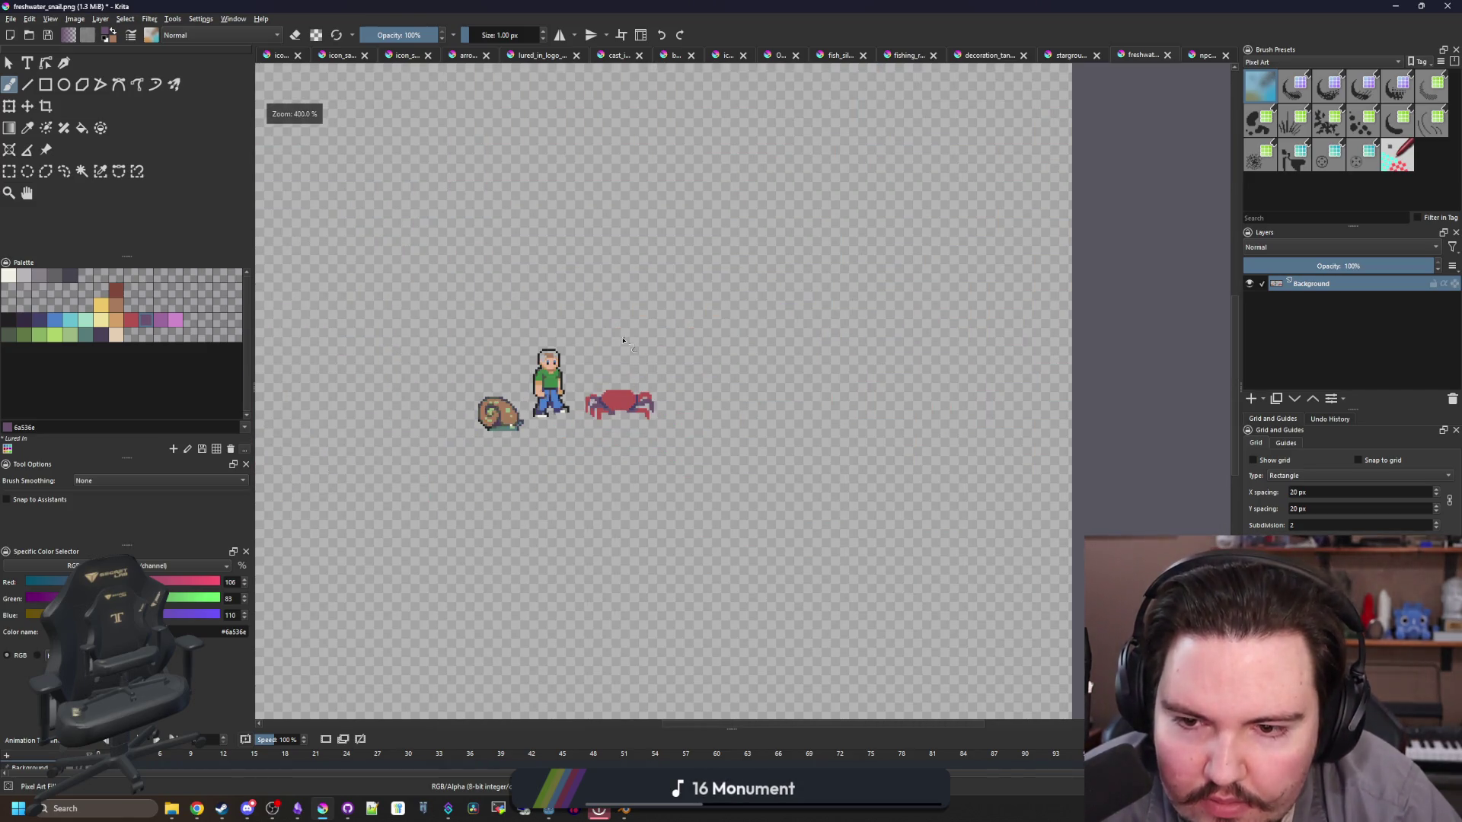
{"action": "scroll", "coordinate": [630, 365], "scroll_direction": "up", "scroll_amount": 7}
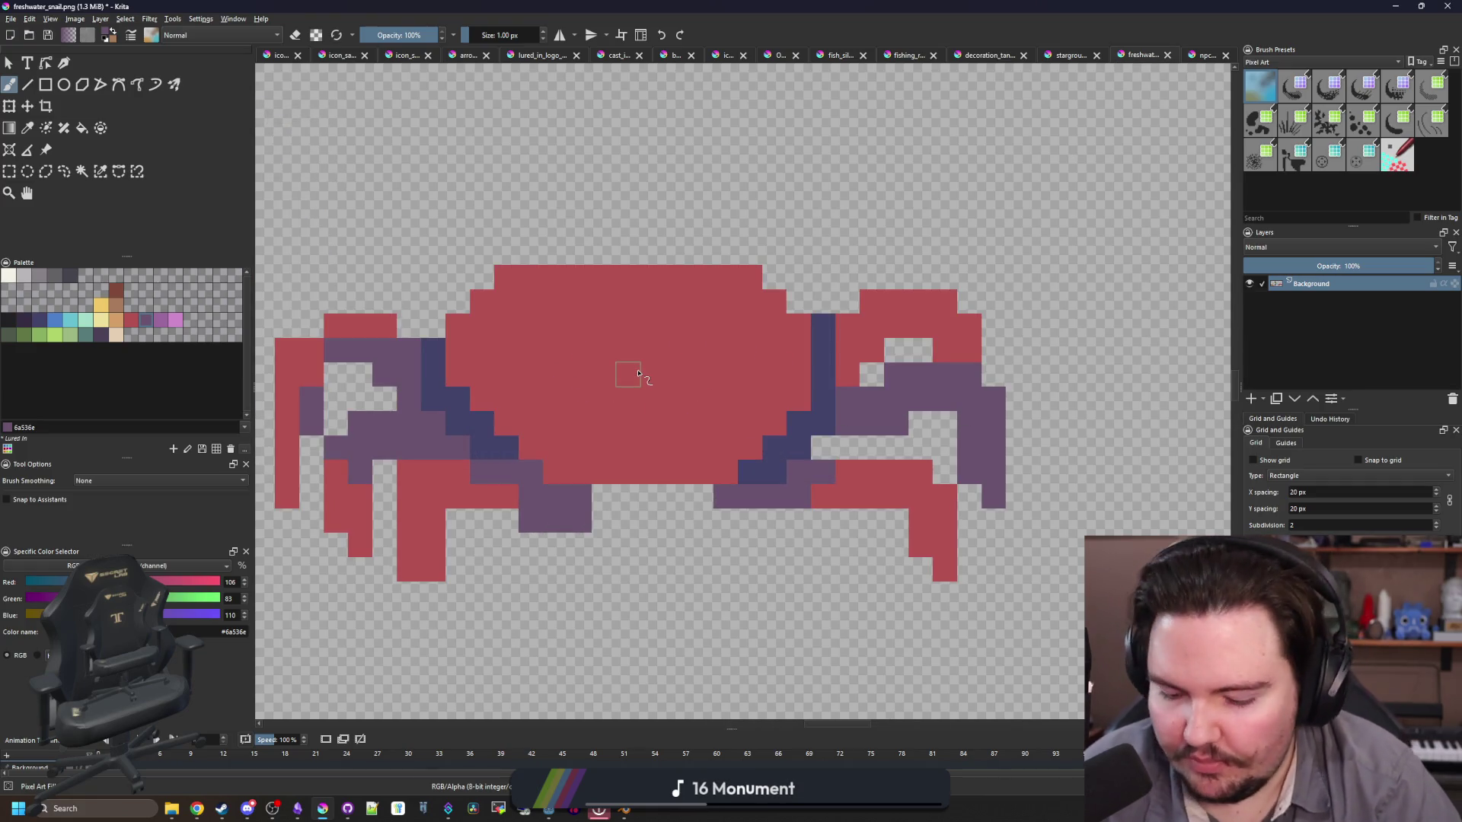
Step: Add a red body-colour pixel to the left leg tip, then pick tan #d3a068
{"action": "key", "text": "p"}
{"action": "left_click", "coordinate": [648, 367]}
{"action": "key", "text": "b"}
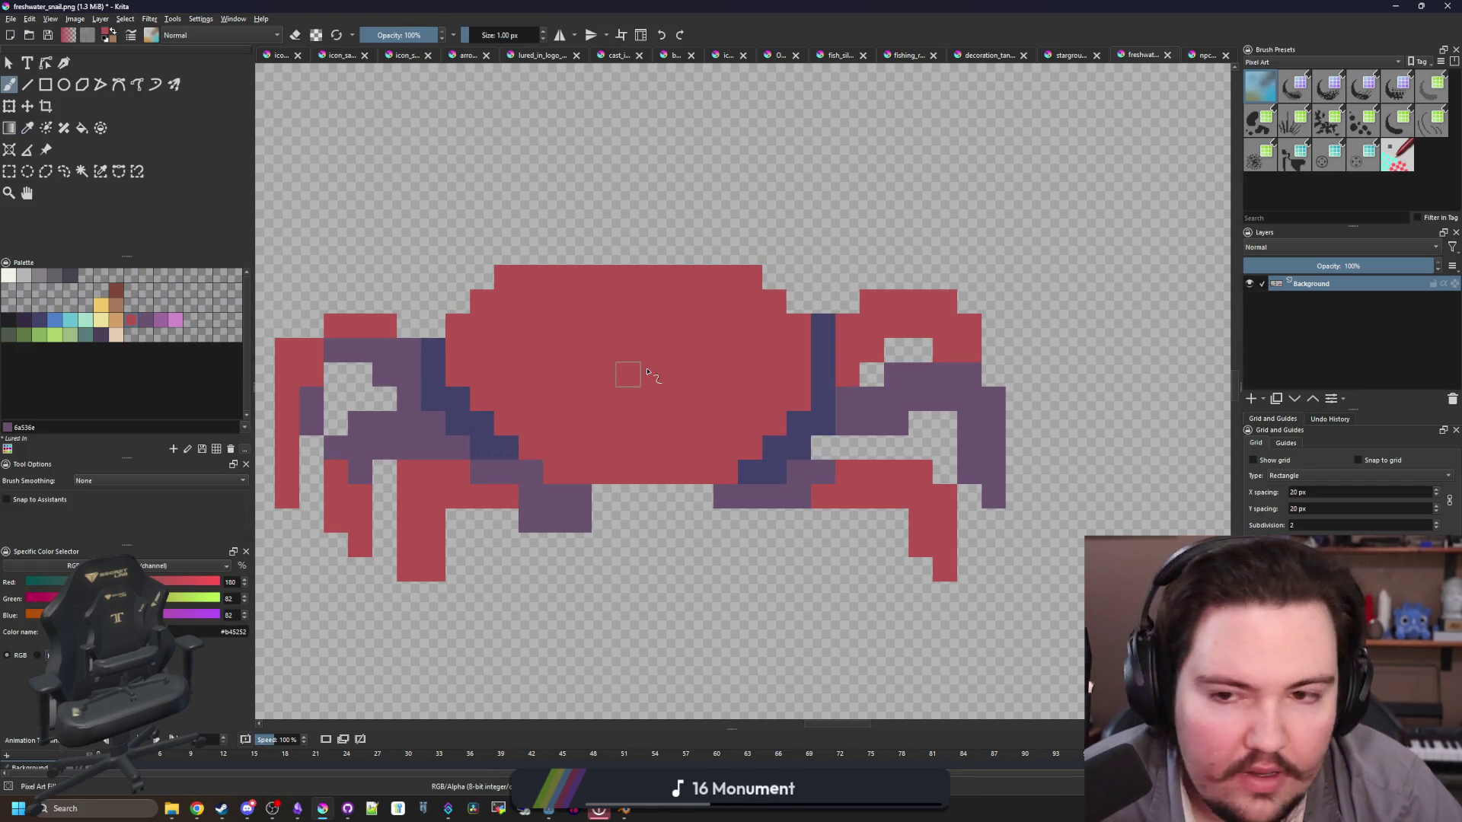
{"action": "scroll", "coordinate": [647, 370], "scroll_direction": "up", "scroll_amount": 1}
{"action": "scroll", "coordinate": [713, 295], "scroll_direction": "down", "scroll_amount": 5}
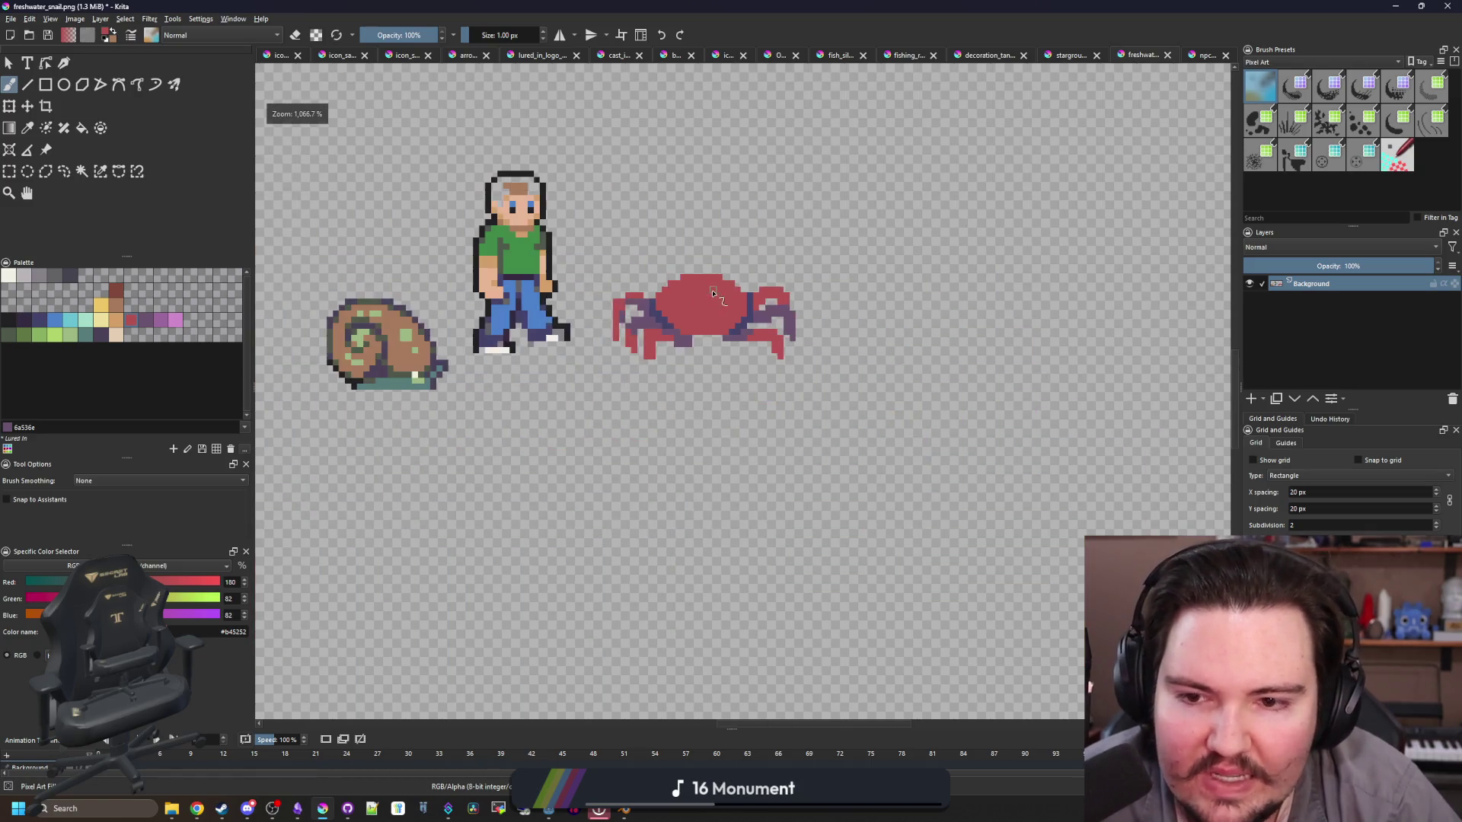
{"action": "scroll", "coordinate": [713, 295], "scroll_direction": "up", "scroll_amount": 5}
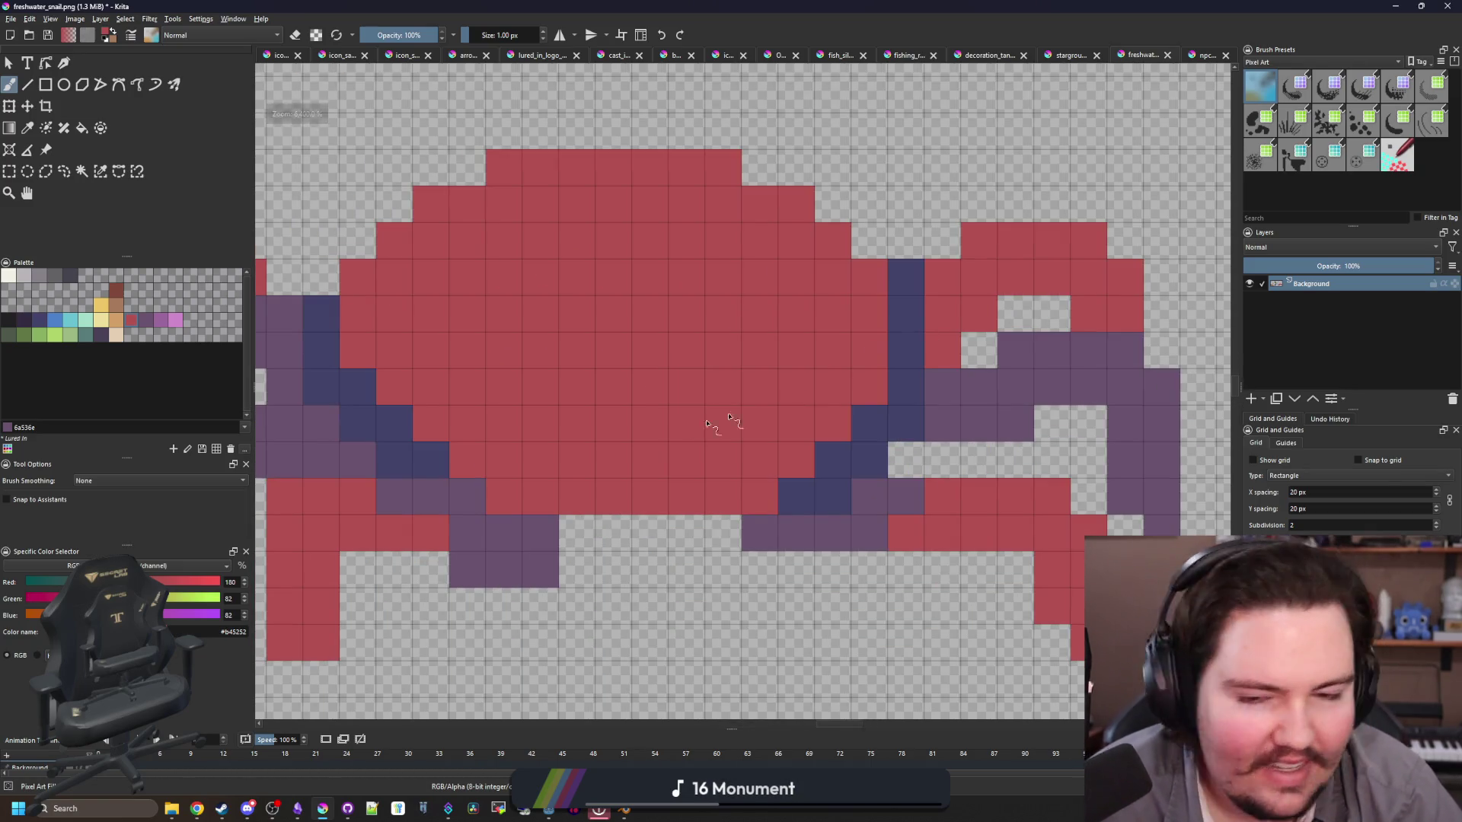
{"action": "scroll", "coordinate": [606, 555], "scroll_direction": "down", "scroll_amount": 3}
{"action": "scroll", "coordinate": [515, 505], "scroll_direction": "up", "scroll_amount": 3}
{"action": "key", "text": "p"}
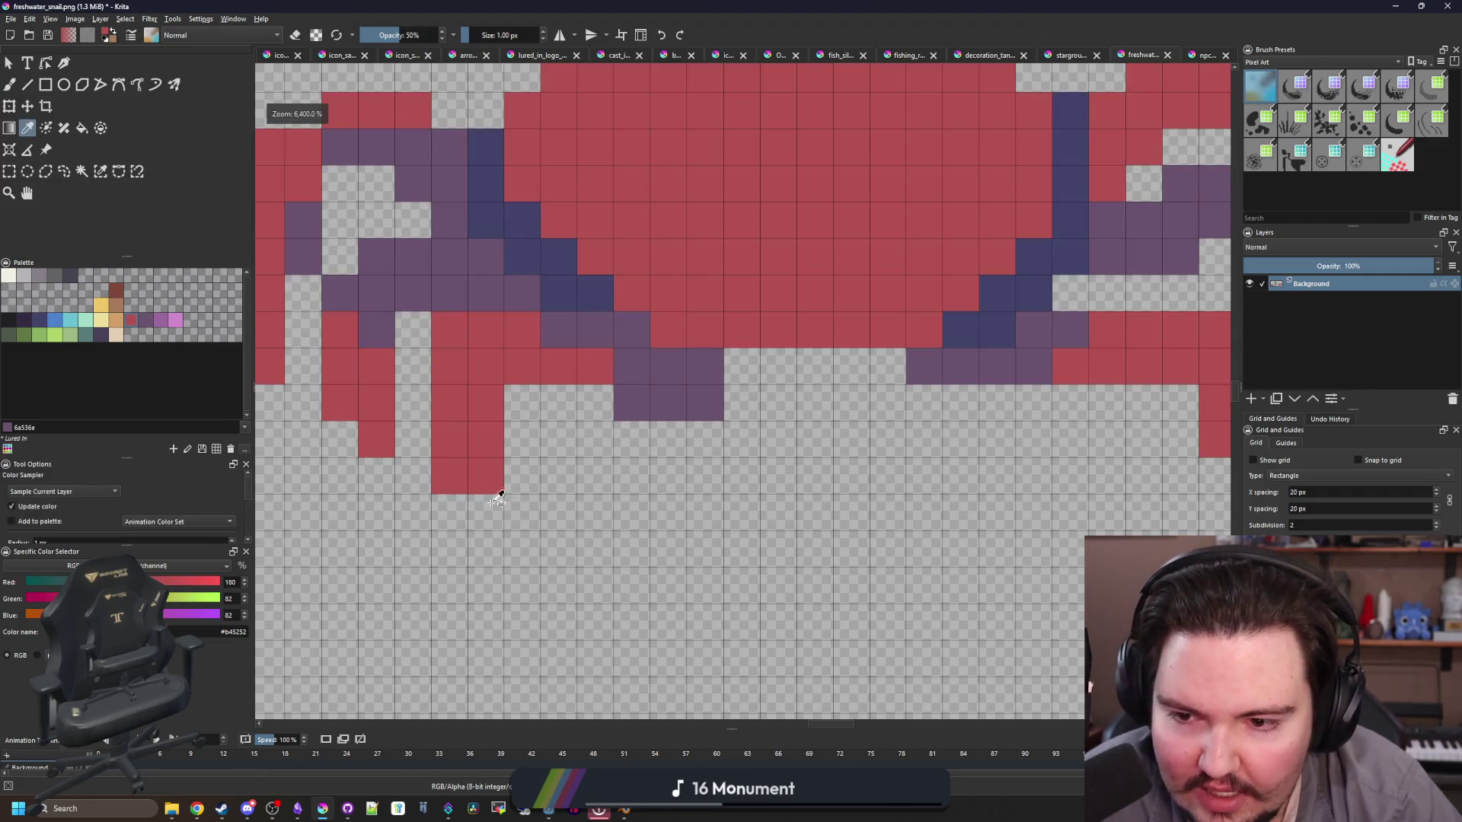
{"action": "key", "text": "b"}
{"action": "left_click", "coordinate": [499, 499]}
{"action": "scroll", "coordinate": [502, 493], "scroll_direction": "down", "scroll_amount": 1}
{"action": "scroll", "coordinate": [652, 443], "scroll_direction": "up", "scroll_amount": 1}
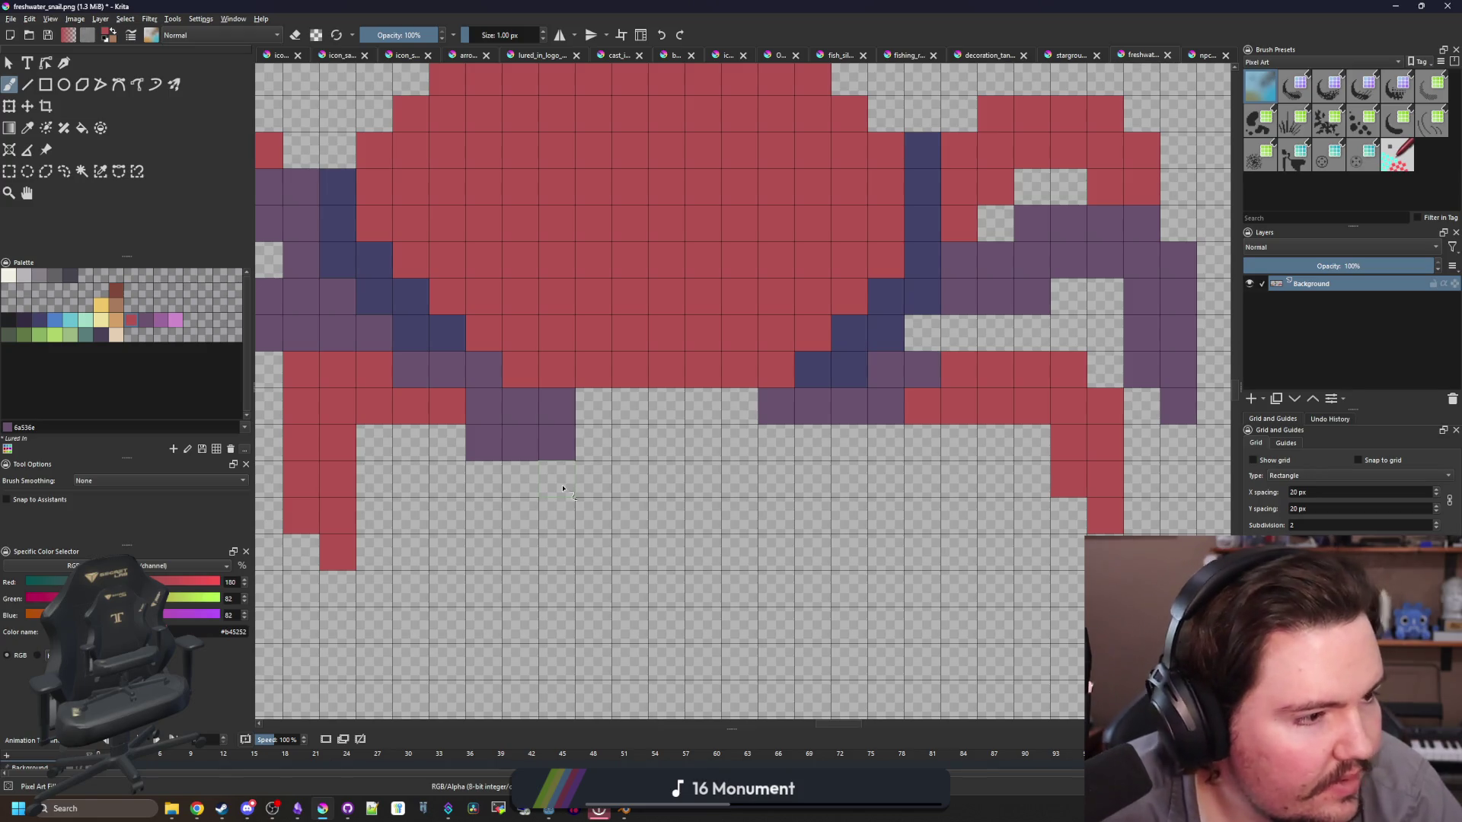
{"action": "scroll", "coordinate": [563, 488], "scroll_direction": "down", "scroll_amount": 3}
{"action": "scroll", "coordinate": [548, 431], "scroll_direction": "up", "scroll_amount": 3}
{"action": "left_click", "coordinate": [122, 328]}
Step: Paint the left claw shape in orange pixels below the crab's body
{"action": "mouse_move", "coordinate": [556, 405]}
{"action": "left_mouse_down"}
{"action": "mouse_move", "coordinate": [483, 480]}
{"action": "mouse_move", "coordinate": [618, 545]}
{"action": "left_mouse_up"}
{"action": "mouse_move", "coordinate": [473, 495]}
{"action": "left_mouse_down"}
{"action": "mouse_move", "coordinate": [449, 442]}
{"action": "mouse_move", "coordinate": [491, 426]}
{"action": "left_mouse_up"}
{"action": "left_click_drag", "start_coordinate": [462, 511], "coordinate": [527, 548]}
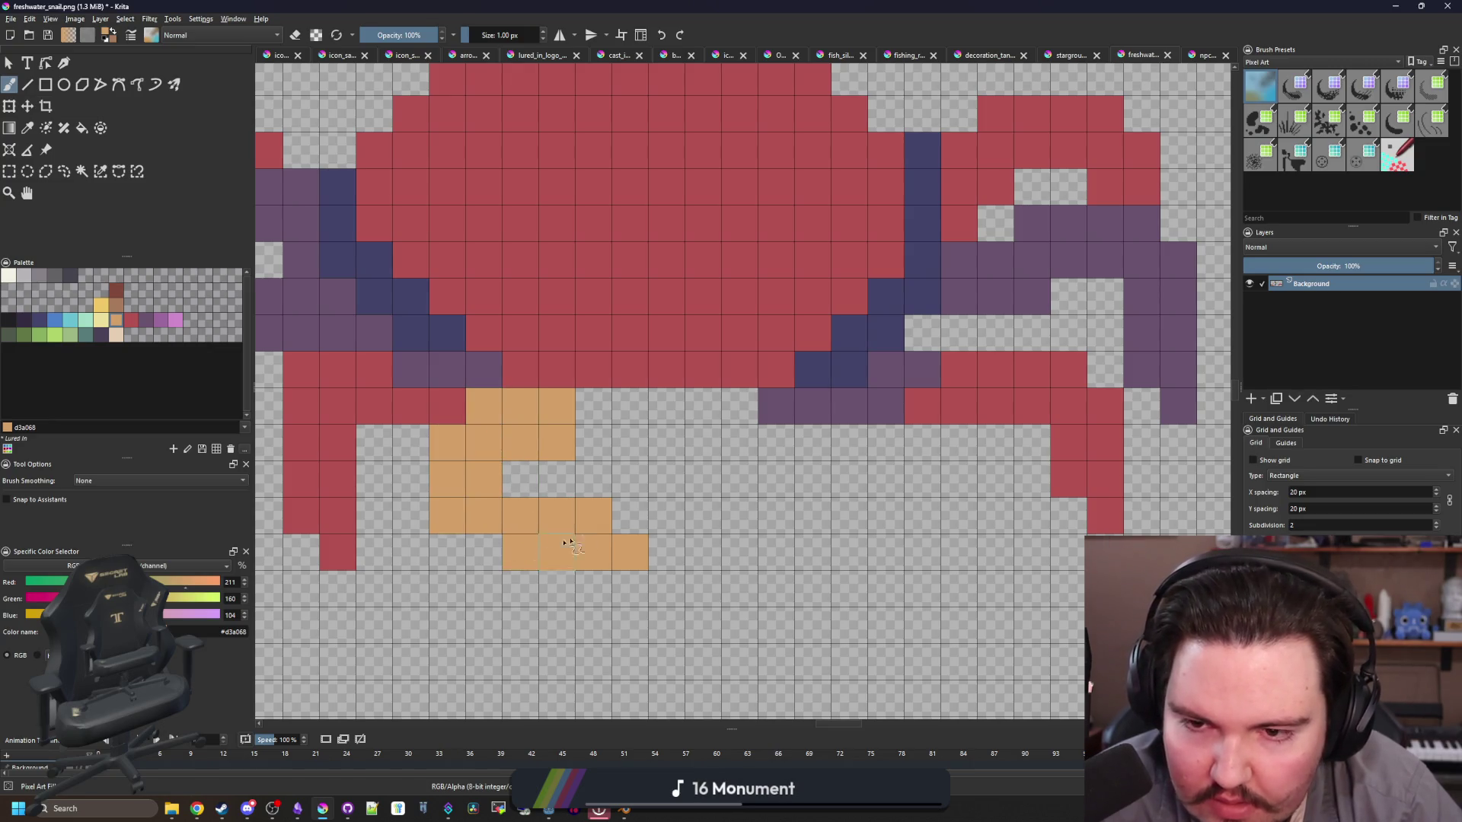
{"action": "scroll", "coordinate": [658, 498], "scroll_direction": "down", "scroll_amount": 3}
{"action": "scroll", "coordinate": [666, 498], "scroll_direction": "up", "scroll_amount": 3}
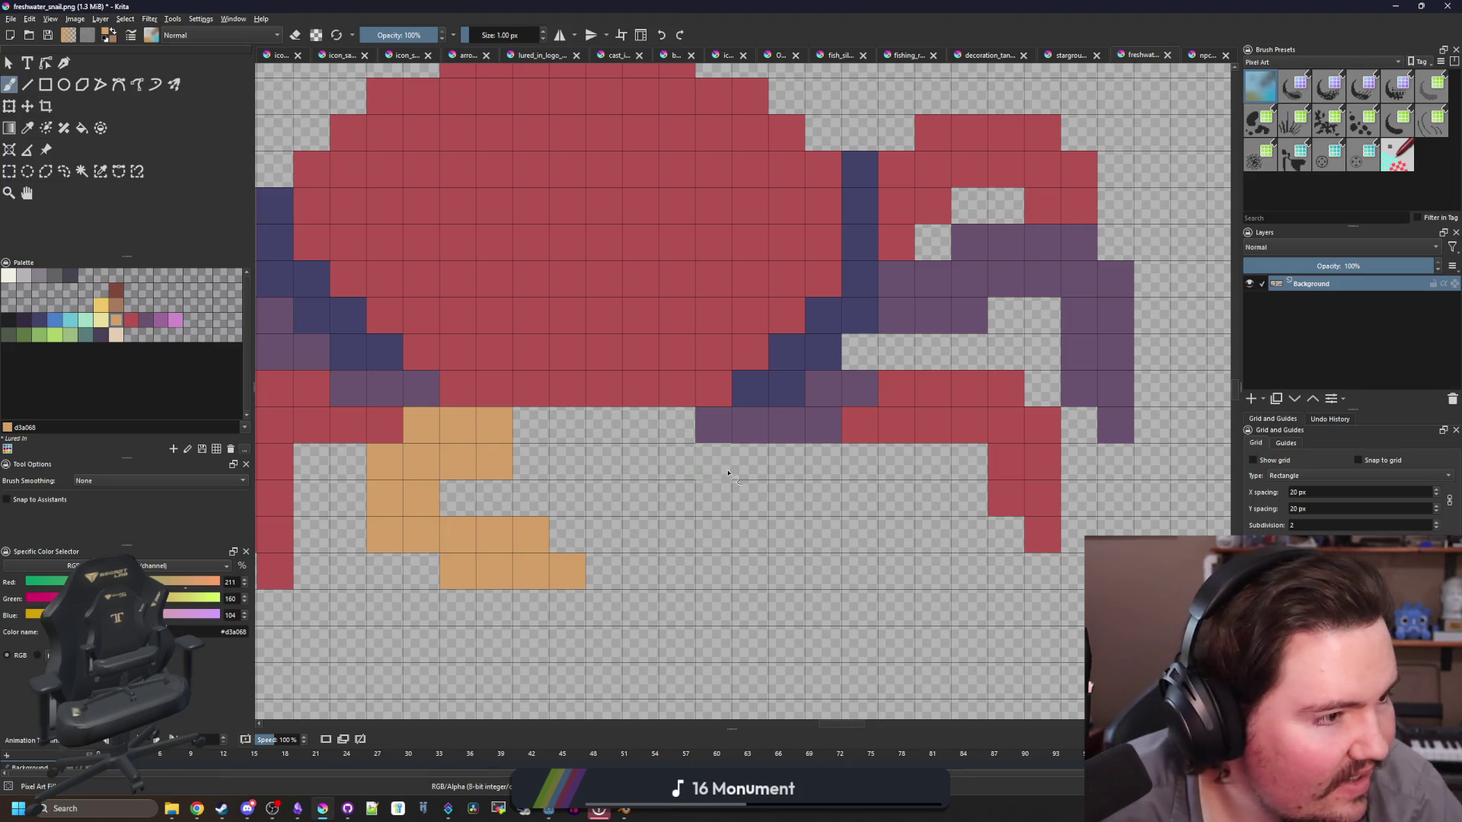
{"action": "scroll", "coordinate": [733, 423], "scroll_direction": "down", "scroll_amount": 1}
{"action": "scroll", "coordinate": [660, 425], "scroll_direction": "down", "scroll_amount": 3}
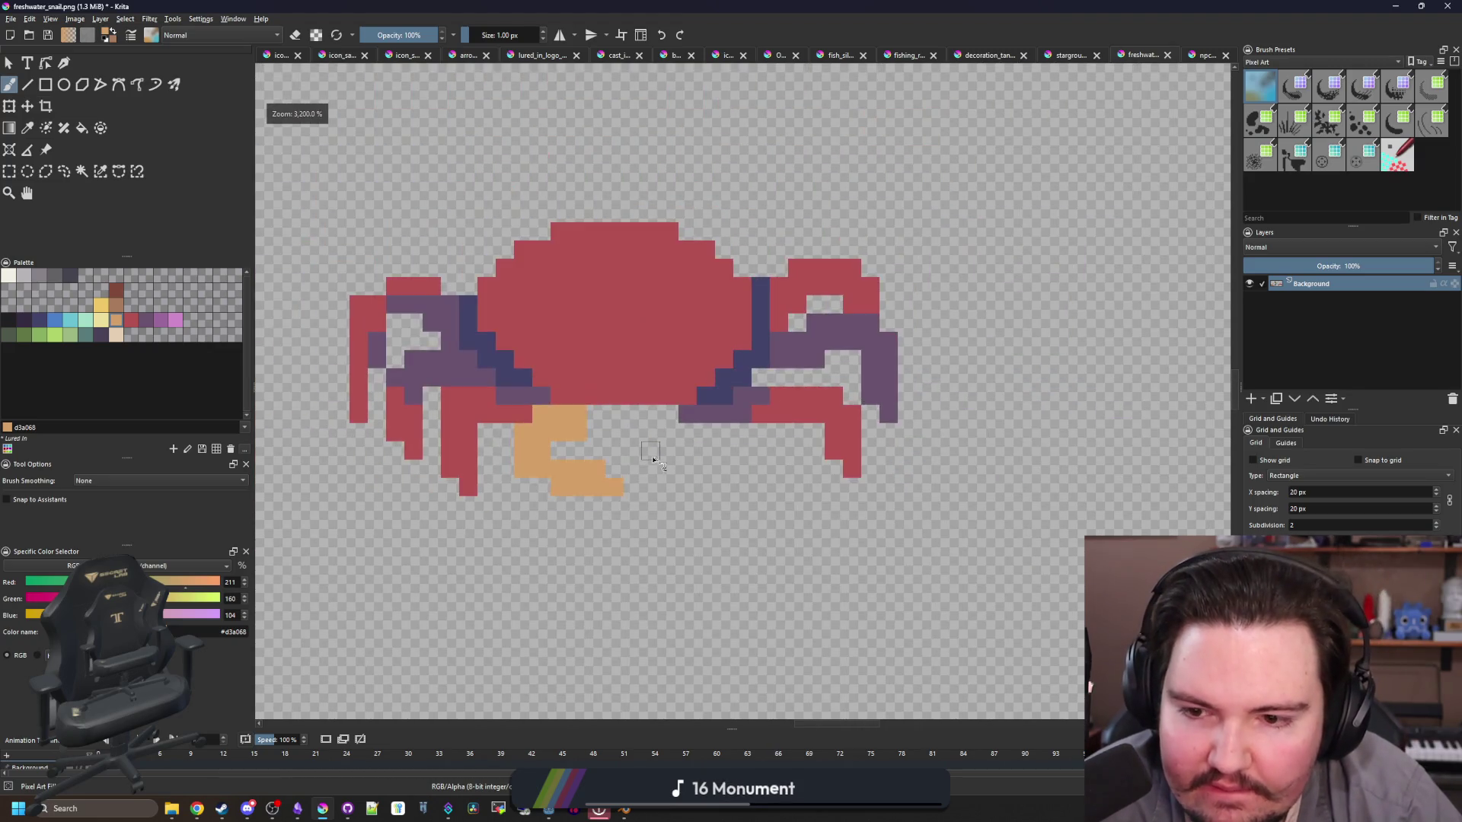
{"action": "scroll", "coordinate": [652, 457], "scroll_direction": "up", "scroll_amount": 3}
{"action": "left_click_drag", "start_coordinate": [526, 455], "coordinate": [630, 438]}
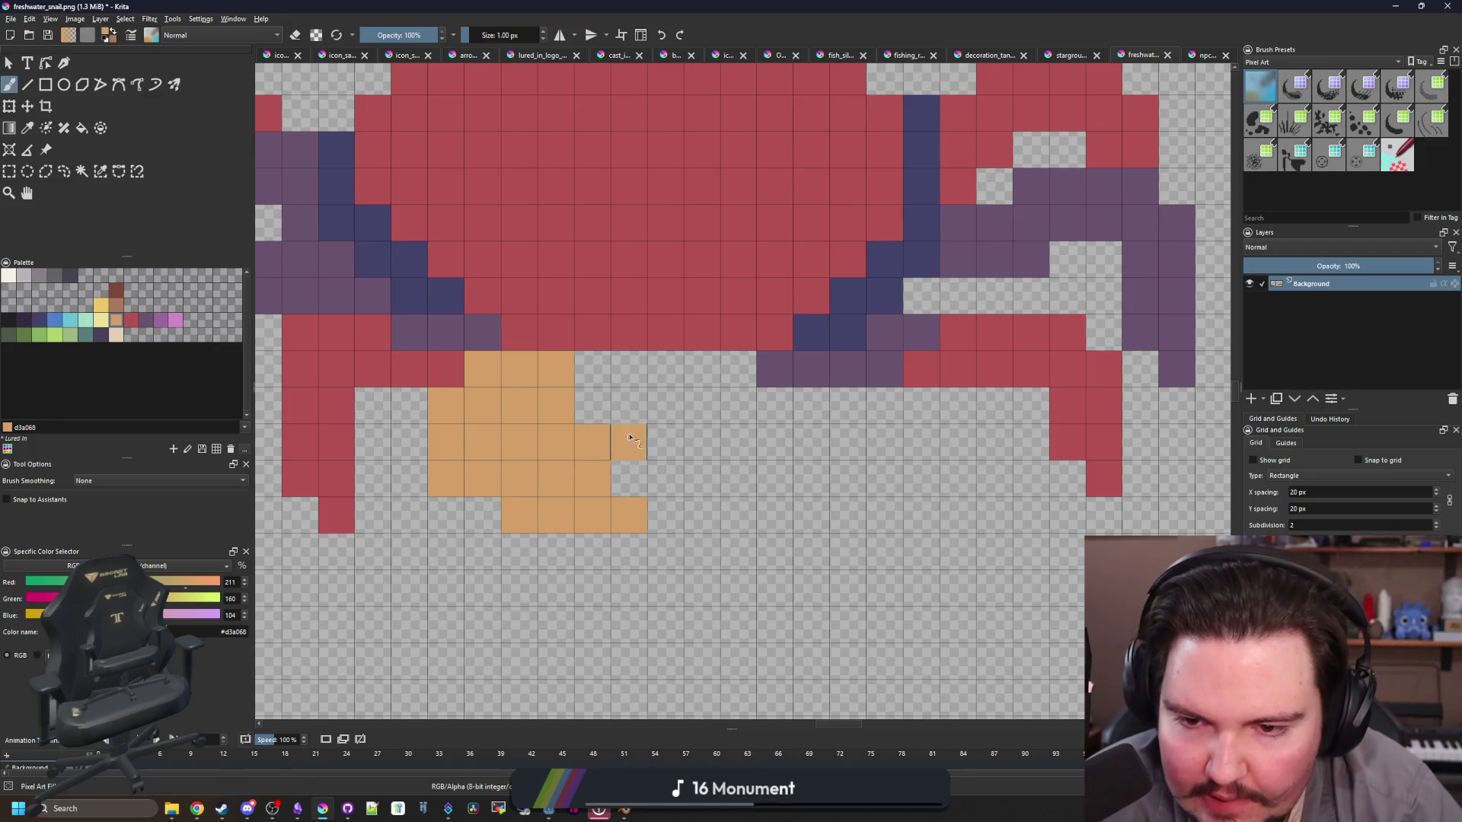
{"action": "mouse_move", "coordinate": [417, 441]}
{"action": "left_mouse_down"}
{"action": "mouse_move", "coordinate": [409, 404]}
{"action": "mouse_move", "coordinate": [490, 465]}
{"action": "left_mouse_up"}
{"action": "key", "text": "ctrl+z"}
Step: Paint the right claw orange between the red and purple, erasing a stray purple pixel
{"action": "key", "text": "alt+Tab"}
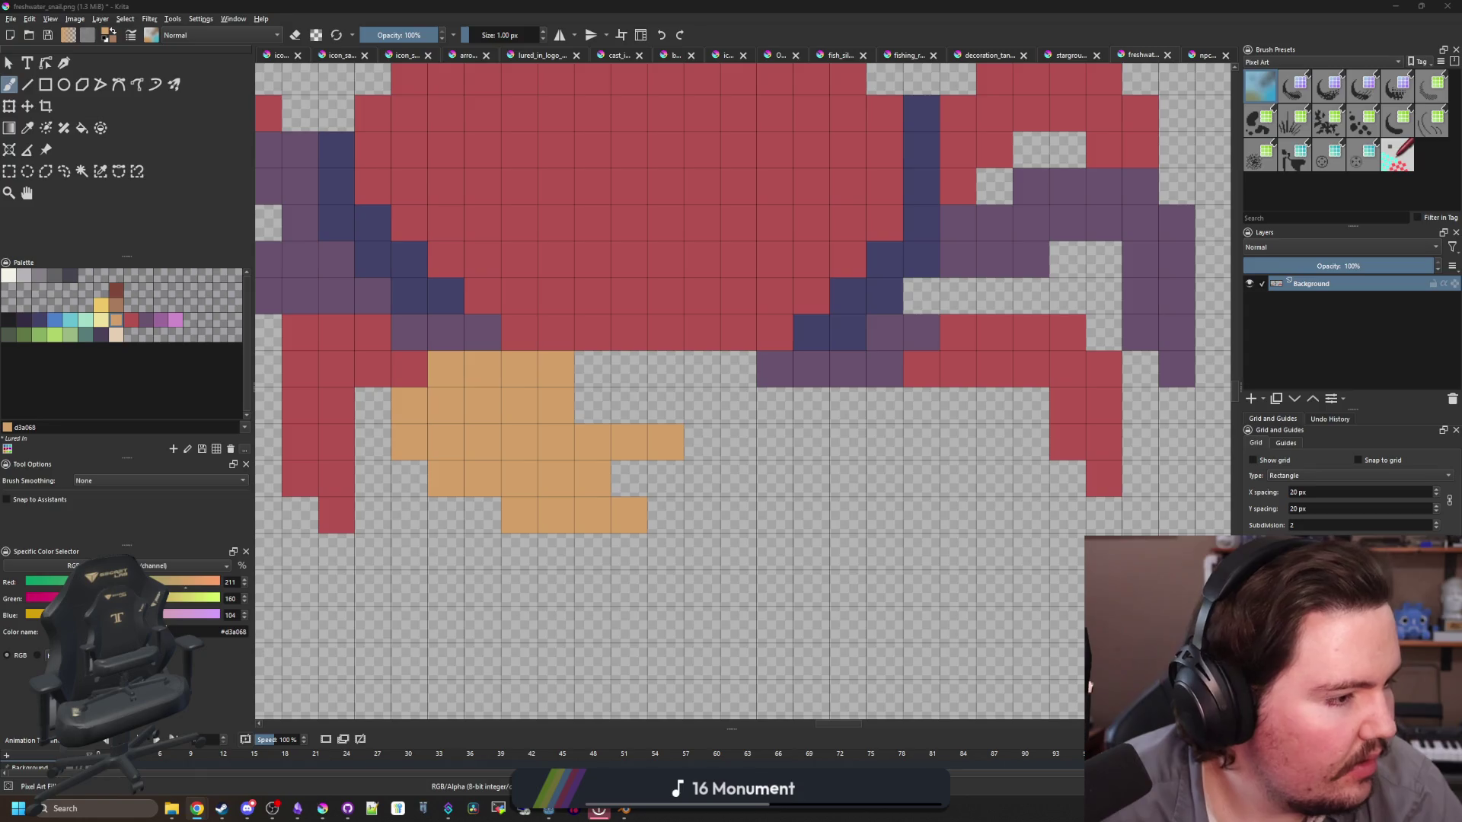
{"action": "key", "text": "alt+Tab"}
{"action": "scroll", "coordinate": [654, 531], "scroll_direction": "right", "scroll_amount": 3}
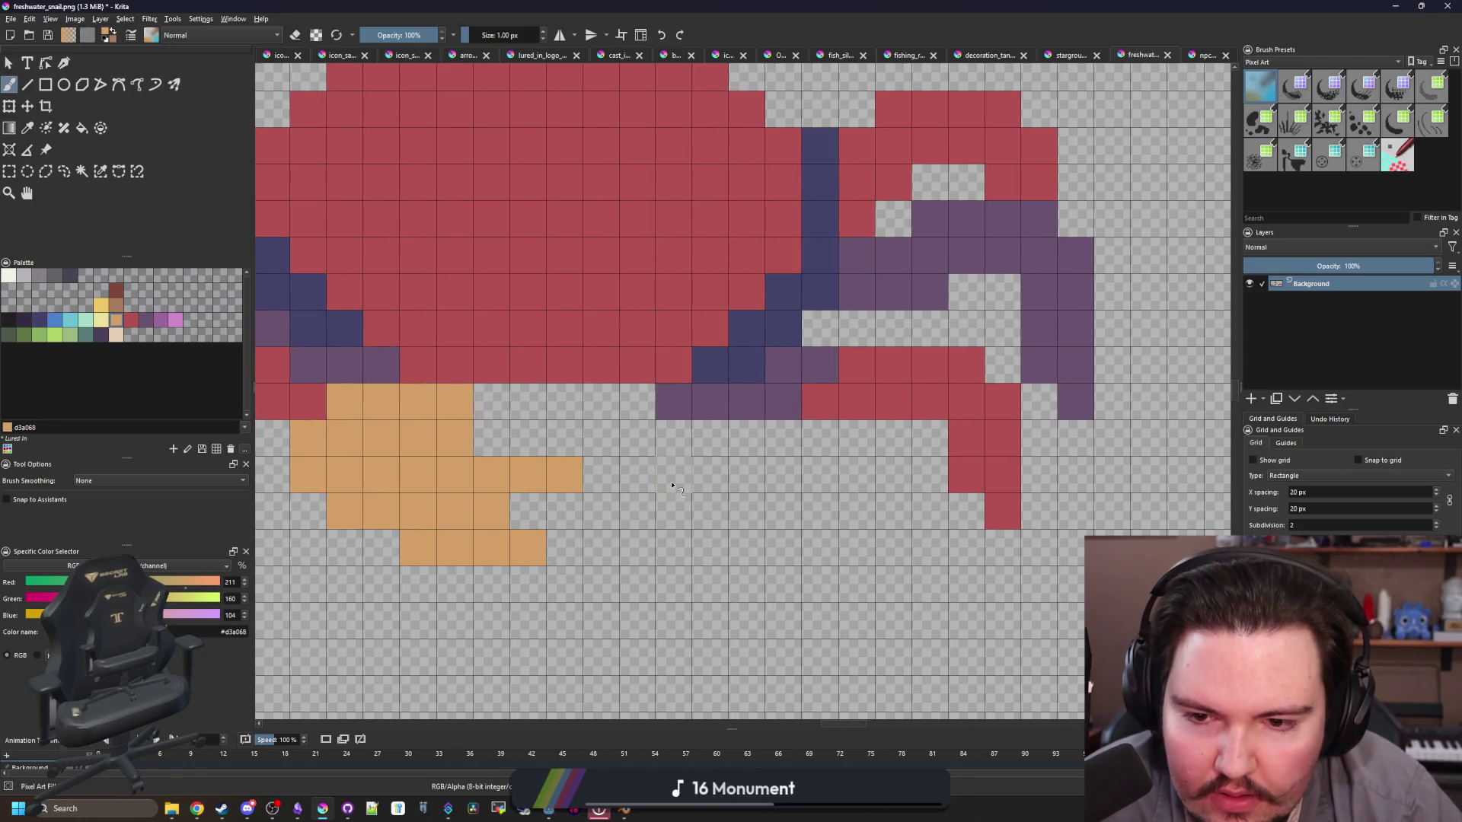
{"action": "mouse_move", "coordinate": [671, 446]}
{"action": "left_mouse_down"}
{"action": "mouse_move", "coordinate": [757, 438]}
{"action": "mouse_move", "coordinate": [708, 366]}
{"action": "mouse_move", "coordinate": [746, 328]}
{"action": "mouse_move", "coordinate": [821, 403]}
{"action": "mouse_move", "coordinate": [720, 514]}
{"action": "mouse_move", "coordinate": [821, 510]}
{"action": "mouse_move", "coordinate": [820, 472]}
{"action": "left_mouse_up"}
{"action": "key", "text": "e"}
{"action": "left_click", "coordinate": [695, 411]}
Step: Dot darker brown #a77b5b shading pixels onto both the right and left claws
{"action": "left_click", "coordinate": [116, 304]}
{"action": "mouse_move", "coordinate": [710, 402]}
{"action": "left_mouse_down"}
{"action": "mouse_move", "coordinate": [746, 365]}
{"action": "mouse_move", "coordinate": [782, 401]}
{"action": "left_mouse_up"}
{"action": "key", "text": "ctrl+z"}
{"action": "key", "text": "ctrl+z"}
{"action": "key", "text": "ctrl+z"}
{"action": "left_click", "coordinate": [723, 402]}
{"action": "left_click", "coordinate": [737, 423]}
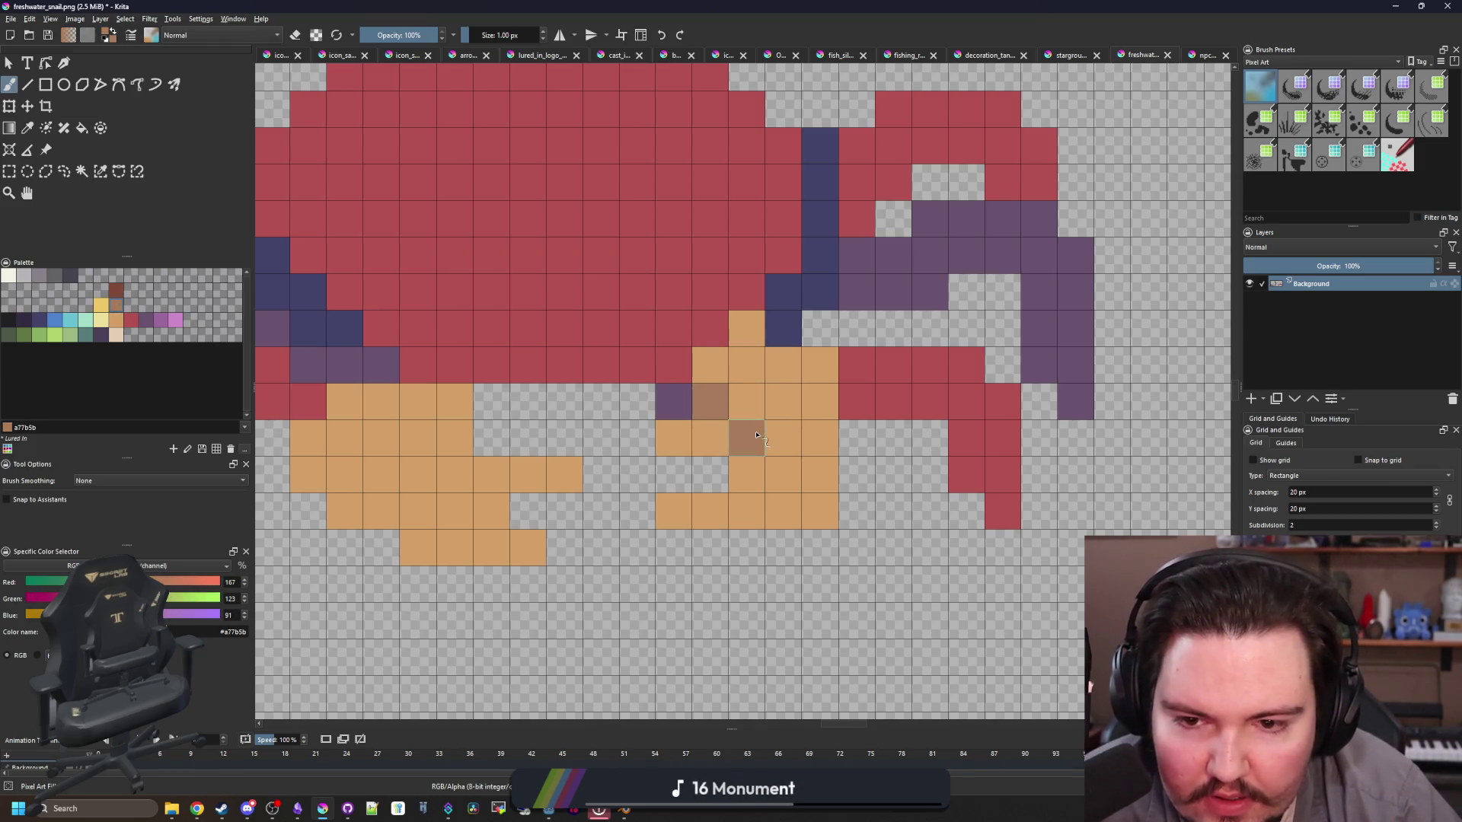
{"action": "scroll", "coordinate": [626, 424], "scroll_direction": "left", "scroll_amount": 3}
{"action": "left_click", "coordinate": [605, 455]}
{"action": "left_click", "coordinate": [560, 478]}
{"action": "left_click", "coordinate": [526, 512]}
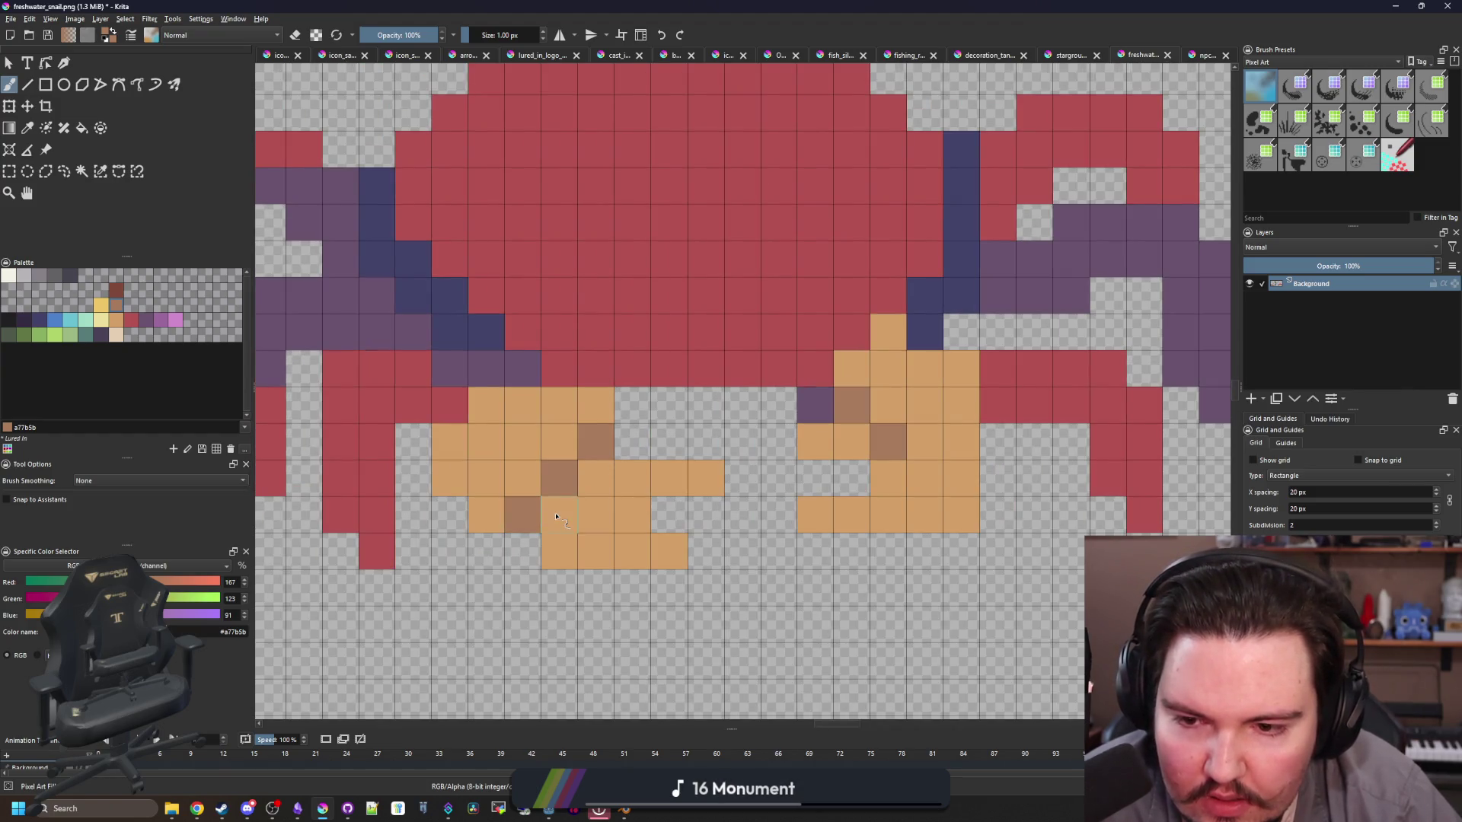
{"action": "left_click", "coordinate": [924, 478]}
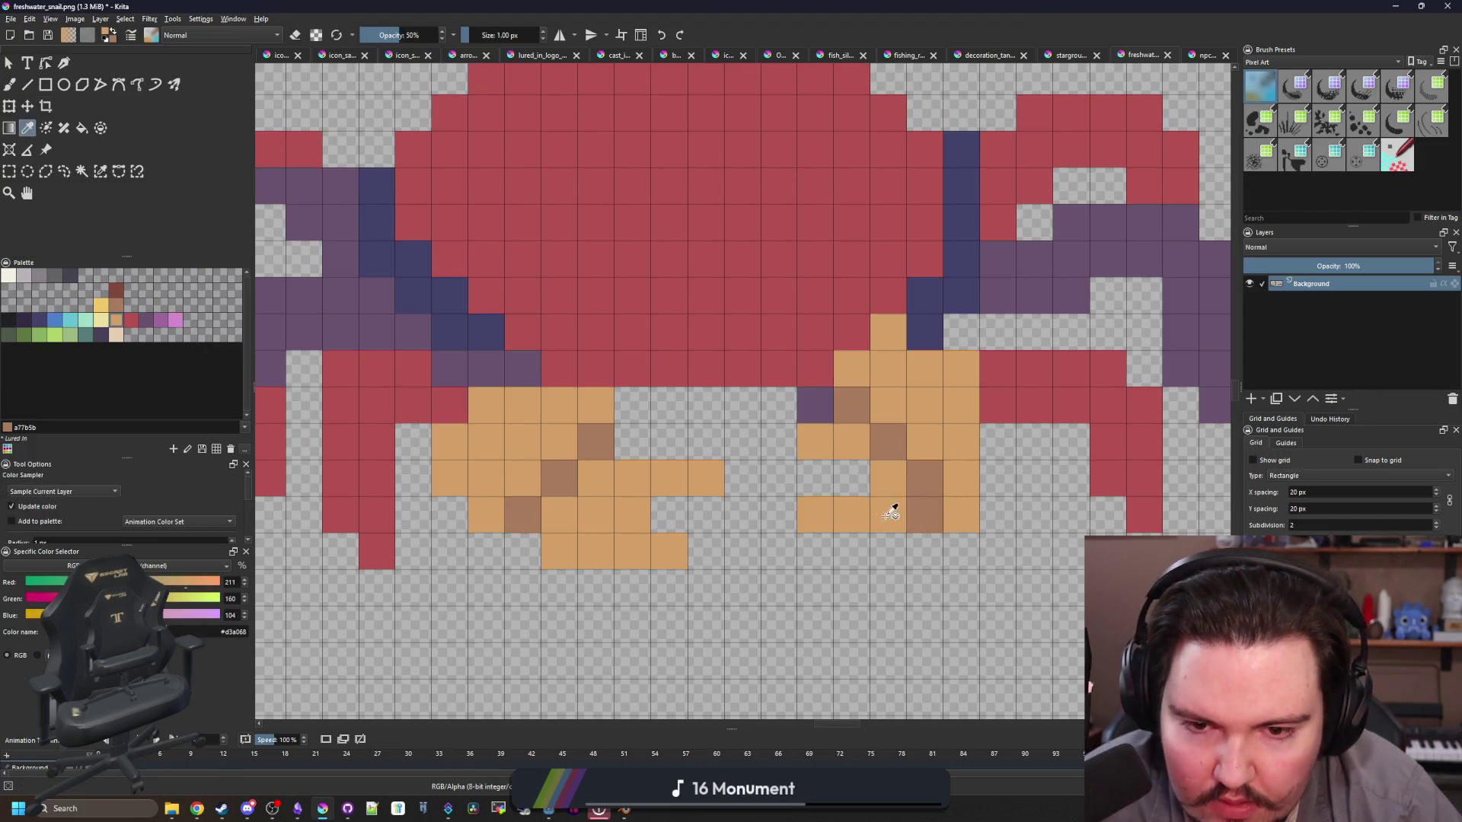
Step: Sample the crab's red from the canvas, then pick the orange claw colour from the palette
{"action": "scroll", "coordinate": [583, 511], "scroll_direction": "down", "scroll_amount": 3}
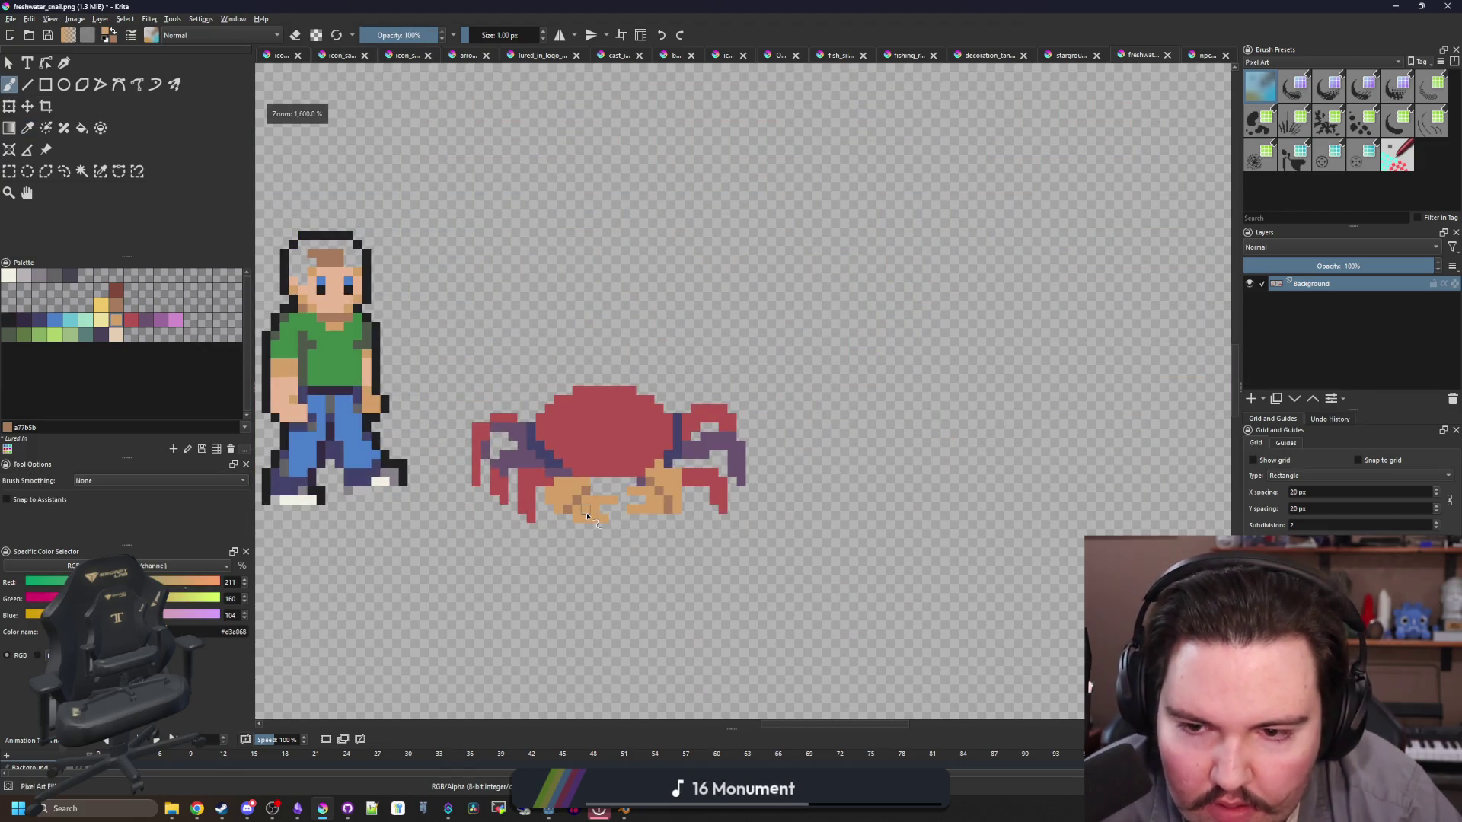
{"action": "scroll", "coordinate": [587, 516], "scroll_direction": "down", "scroll_amount": 1}
{"action": "scroll", "coordinate": [587, 516], "scroll_direction": "up", "scroll_amount": 5}
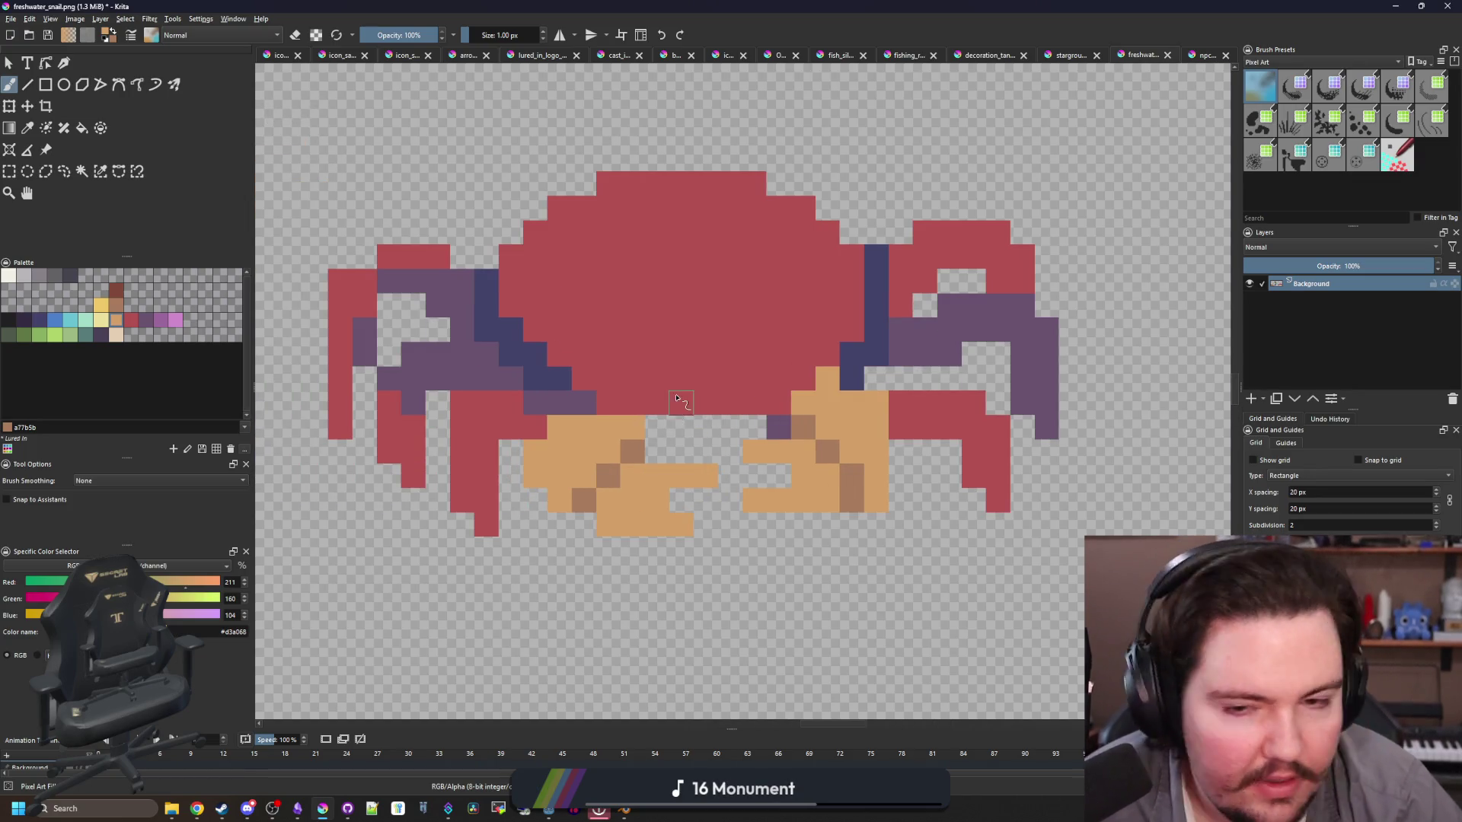
{"action": "scroll", "coordinate": [676, 398], "scroll_direction": "up", "scroll_amount": 3}
{"action": "key", "text": "p"}
{"action": "left_click", "coordinate": [698, 401]}
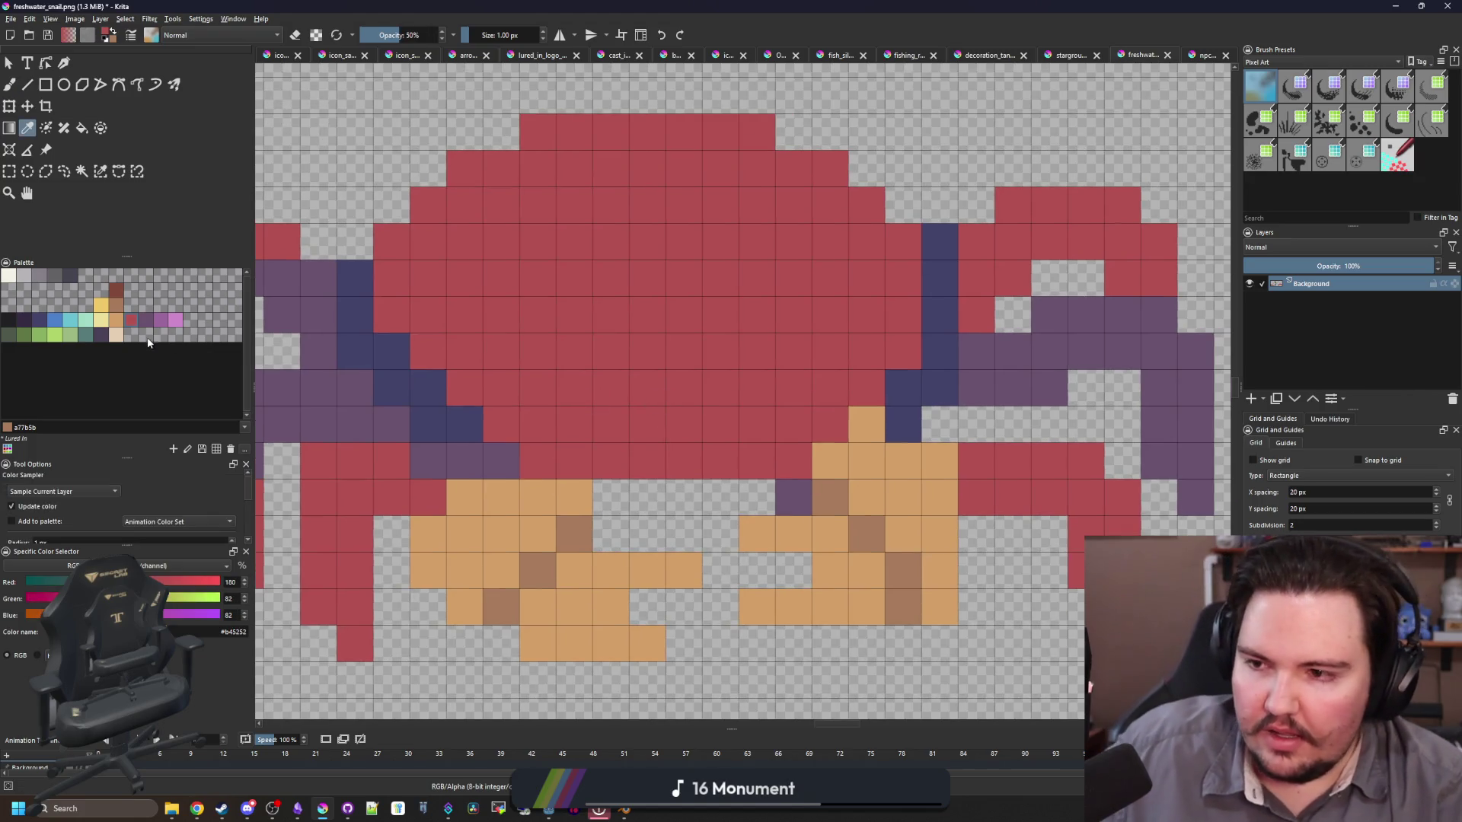
{"action": "left_click", "coordinate": [120, 321]}
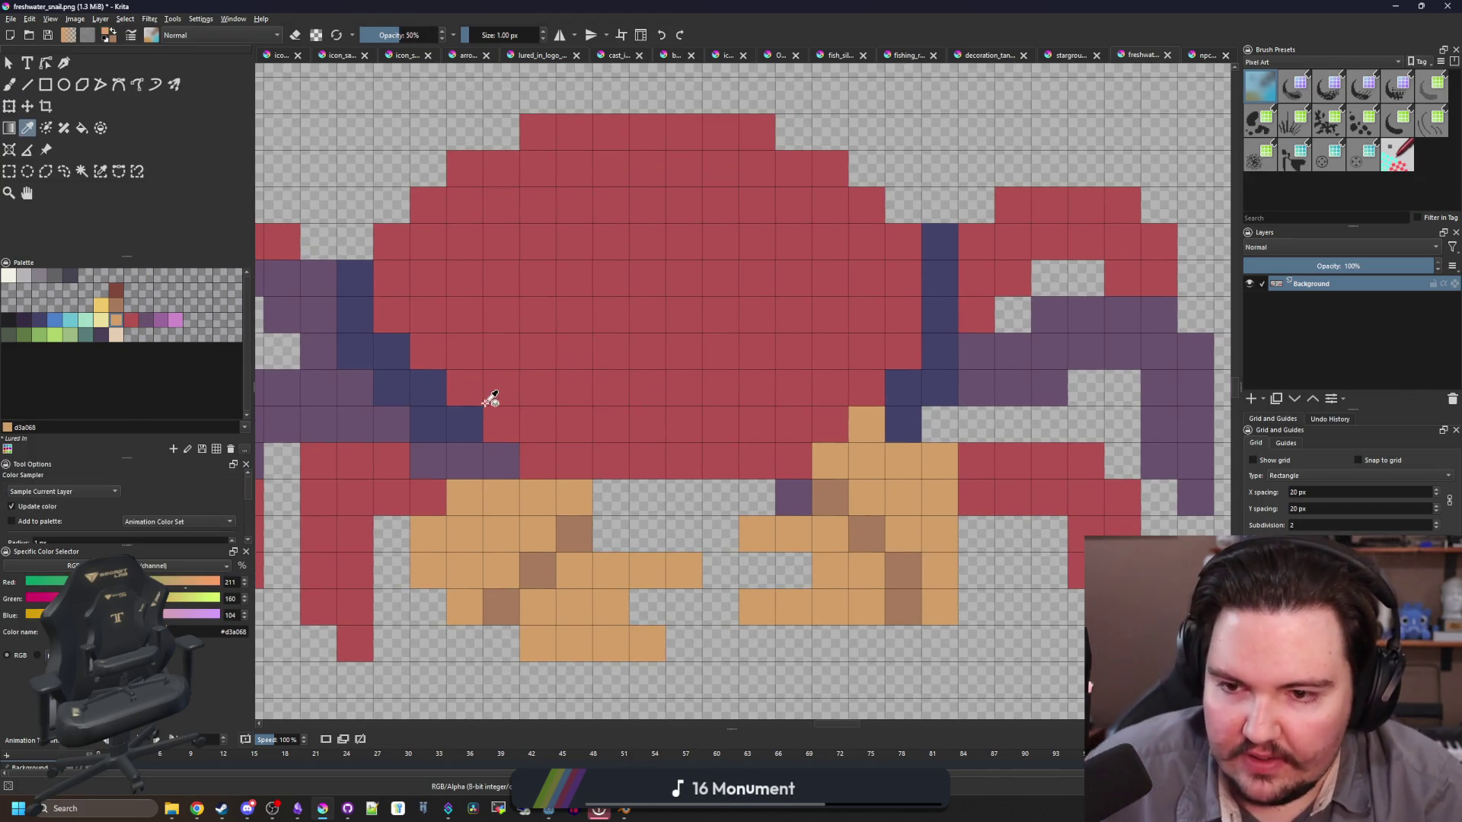
Step: Paint orange pixels across two shell rows and flood-fill the shell area with a new colour
{"action": "key", "text": "b"}
{"action": "mouse_move", "coordinate": [476, 386]}
{"action": "left_mouse_down"}
{"action": "mouse_move", "coordinate": [555, 387]}
{"action": "mouse_move", "coordinate": [609, 349]}
{"action": "mouse_move", "coordinate": [809, 370]}
{"action": "mouse_move", "coordinate": [857, 392]}
{"action": "left_mouse_up"}
{"action": "key", "text": "f"}
{"action": "left_click", "coordinate": [792, 258]}
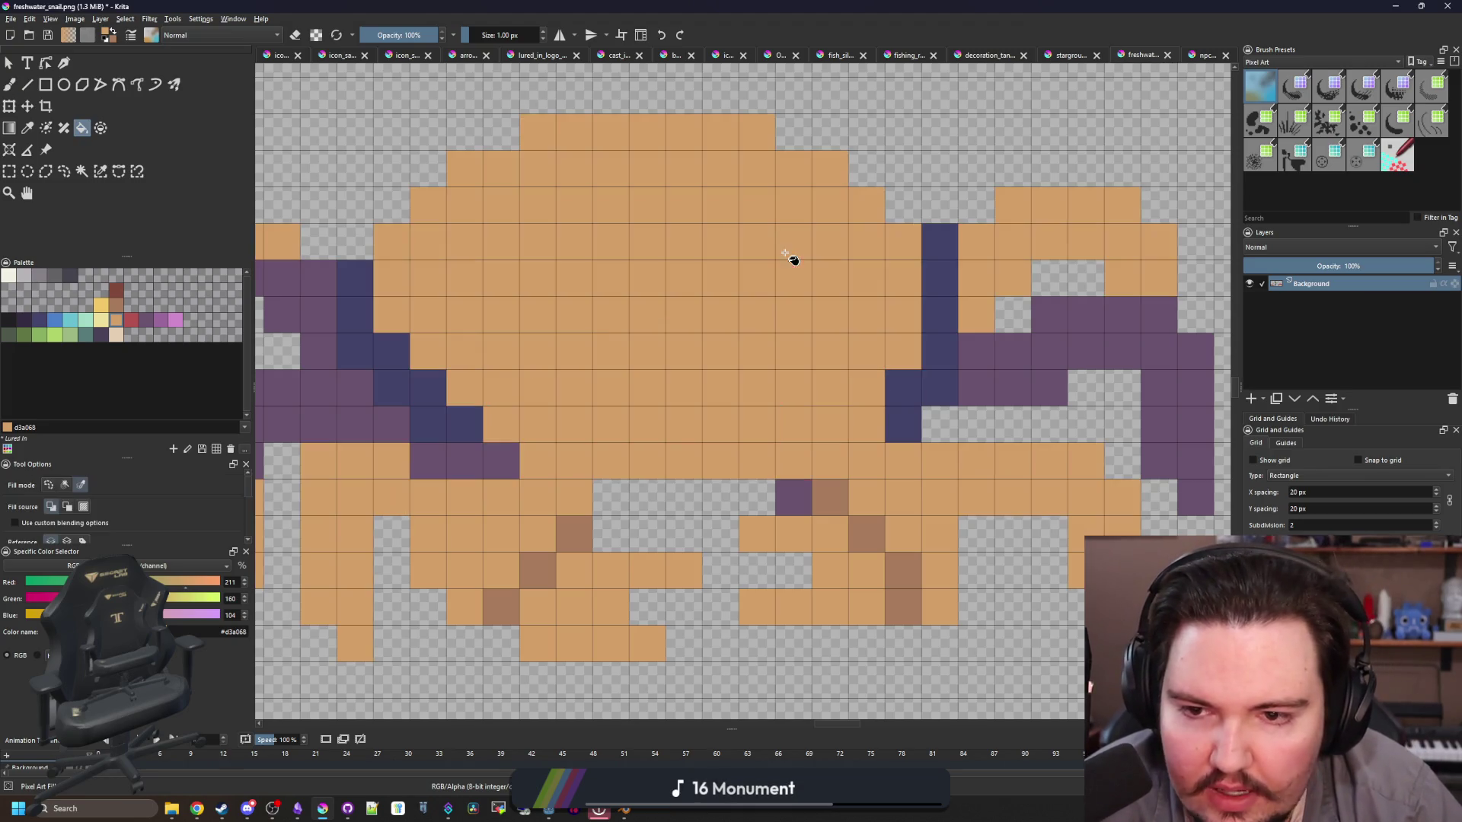
{"action": "key", "text": "ctrl+z"}
{"action": "left_click", "coordinate": [607, 252]}
Step: Shrink the brush to 1 px and paint both crab eyes purple
{"action": "scroll", "coordinate": [607, 251], "scroll_direction": "down", "scroll_amount": 3}
{"action": "key", "text": "b"}
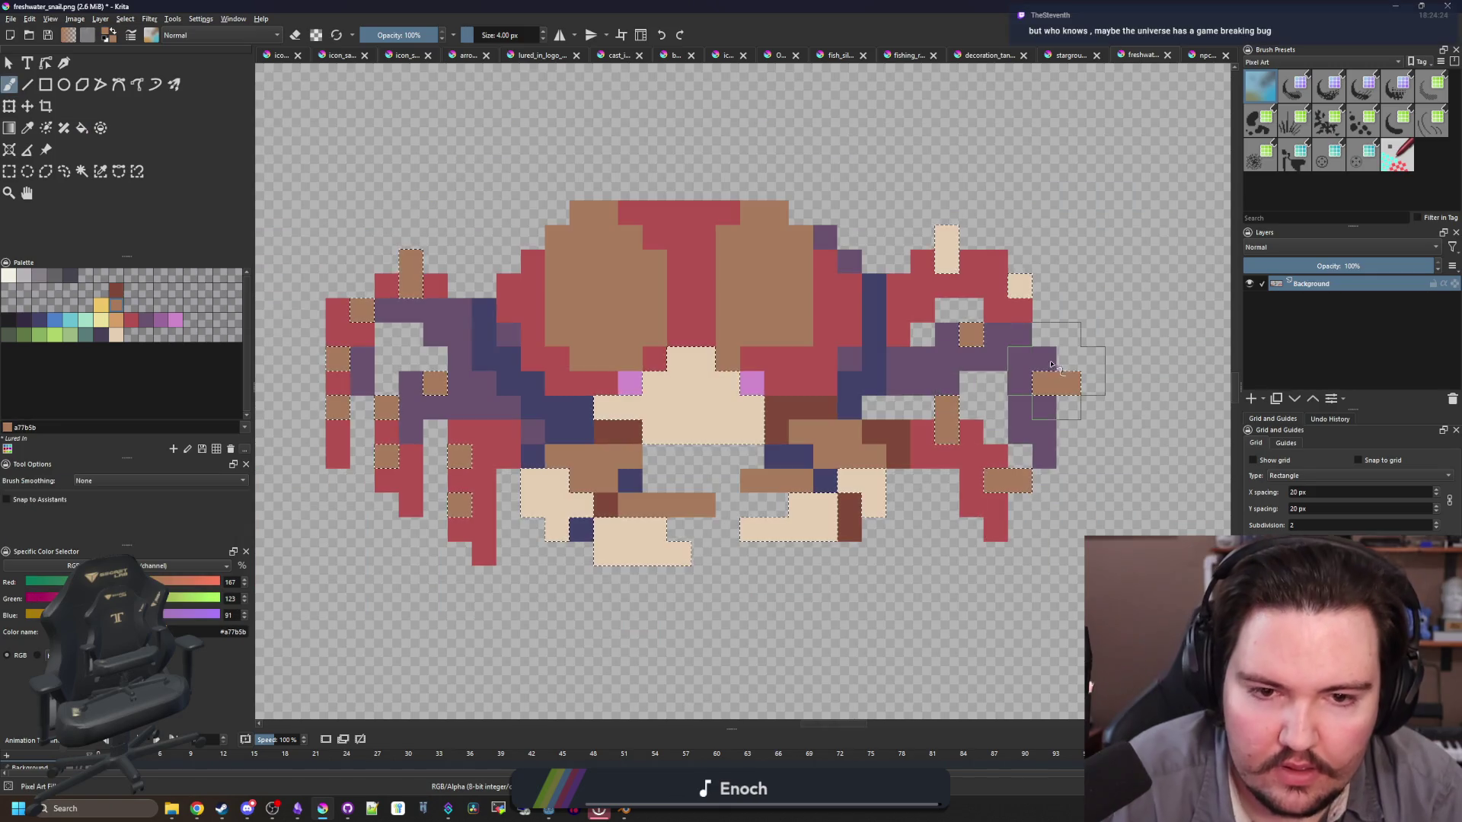
{"action": "scroll", "coordinate": [581, 394], "scroll_direction": "down", "scroll_amount": 2}
{"action": "scroll", "coordinate": [632, 385], "scroll_direction": "up", "scroll_amount": 5}
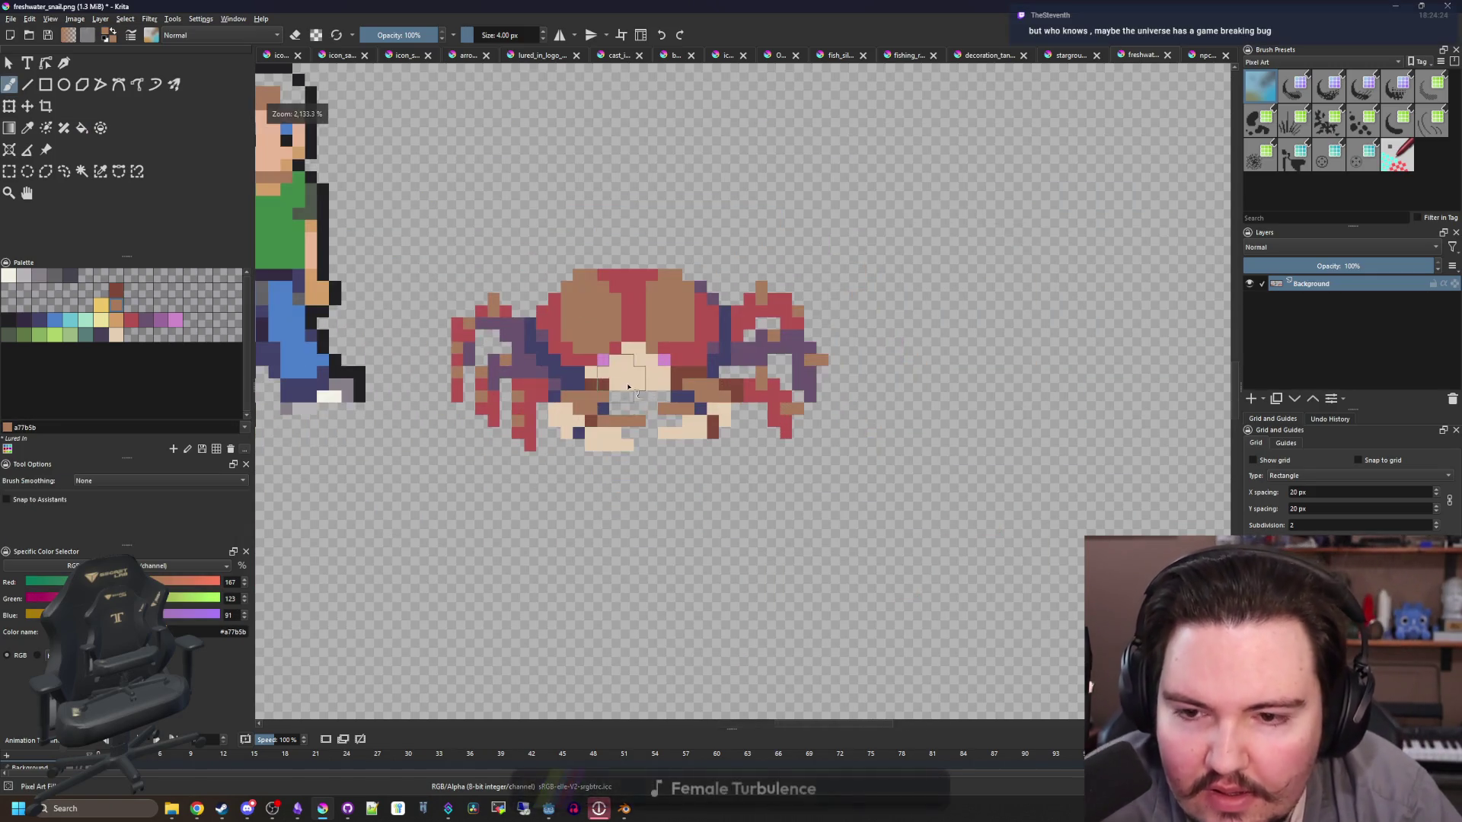
{"action": "key", "text": "bracketleft"}
{"action": "key", "text": "bracketleft"}
{"action": "key", "text": "bracketleft"}
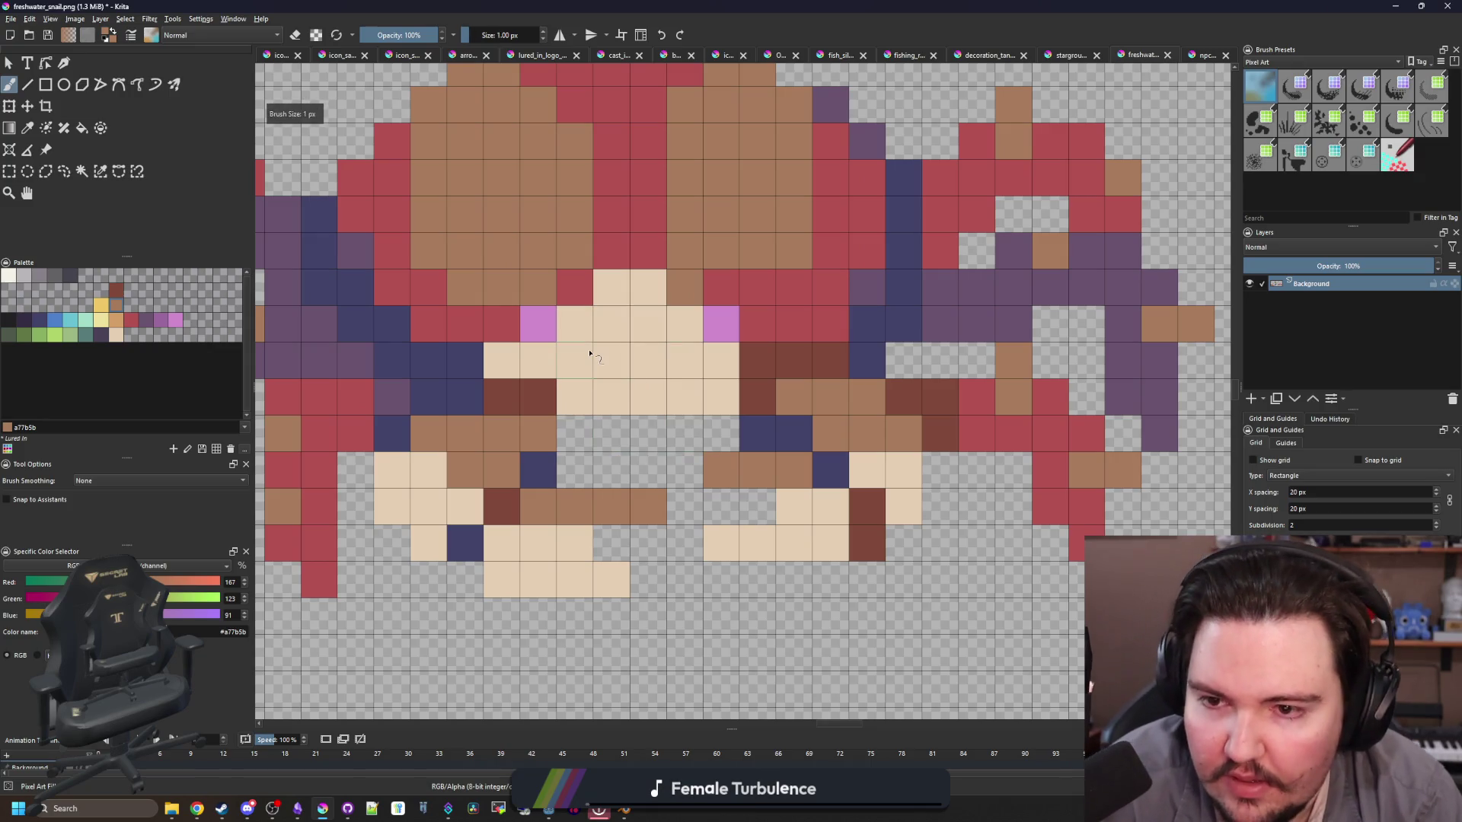
{"action": "left_click", "coordinate": [160, 321]}
{"action": "left_click", "coordinate": [538, 324]}
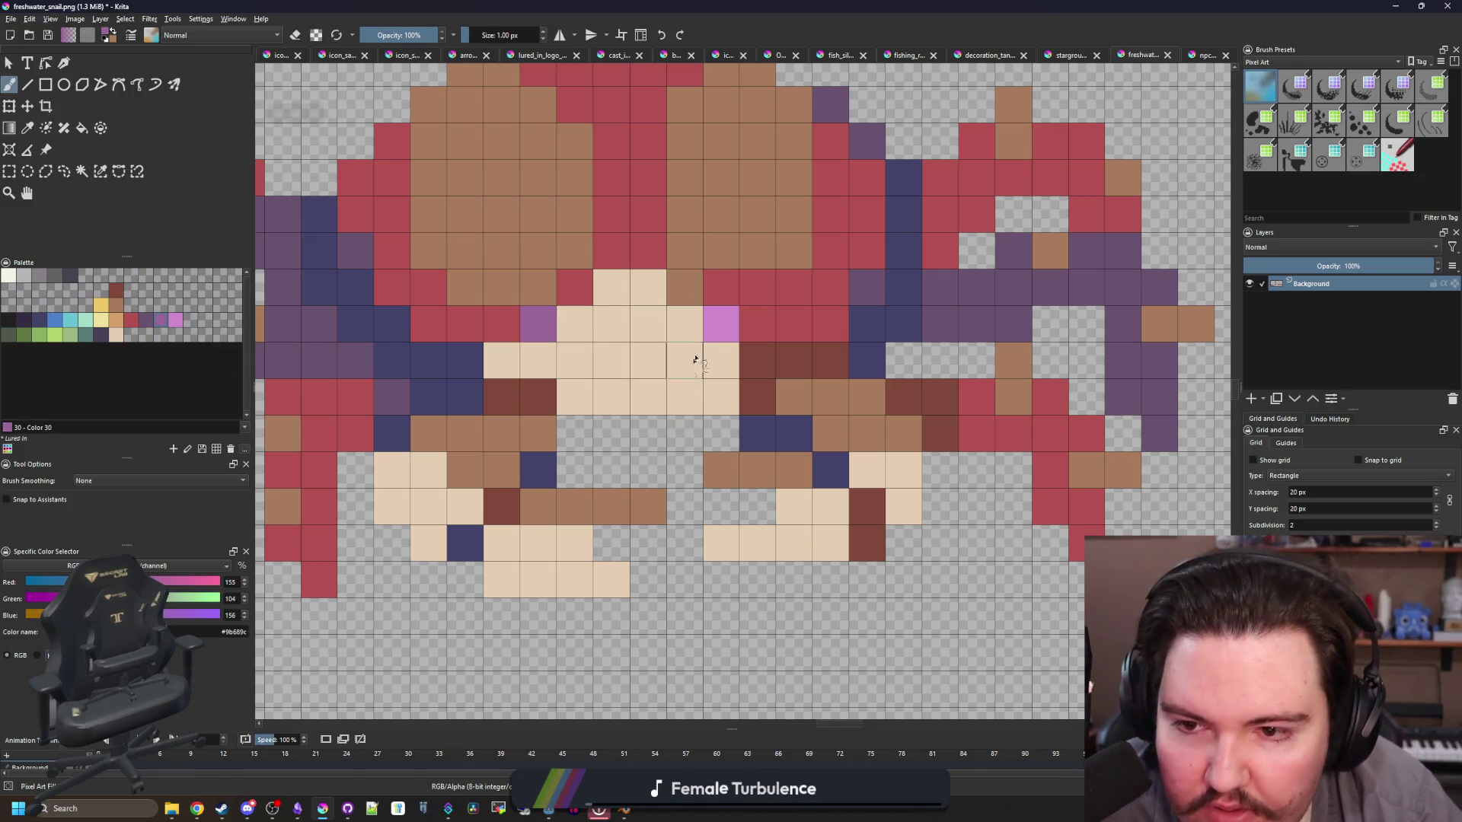
{"action": "left_click", "coordinate": [721, 323]}
{"action": "scroll", "coordinate": [667, 390], "scroll_direction": "down", "scroll_amount": 3}
{"action": "scroll", "coordinate": [658, 415], "scroll_direction": "up", "scroll_amount": 3}
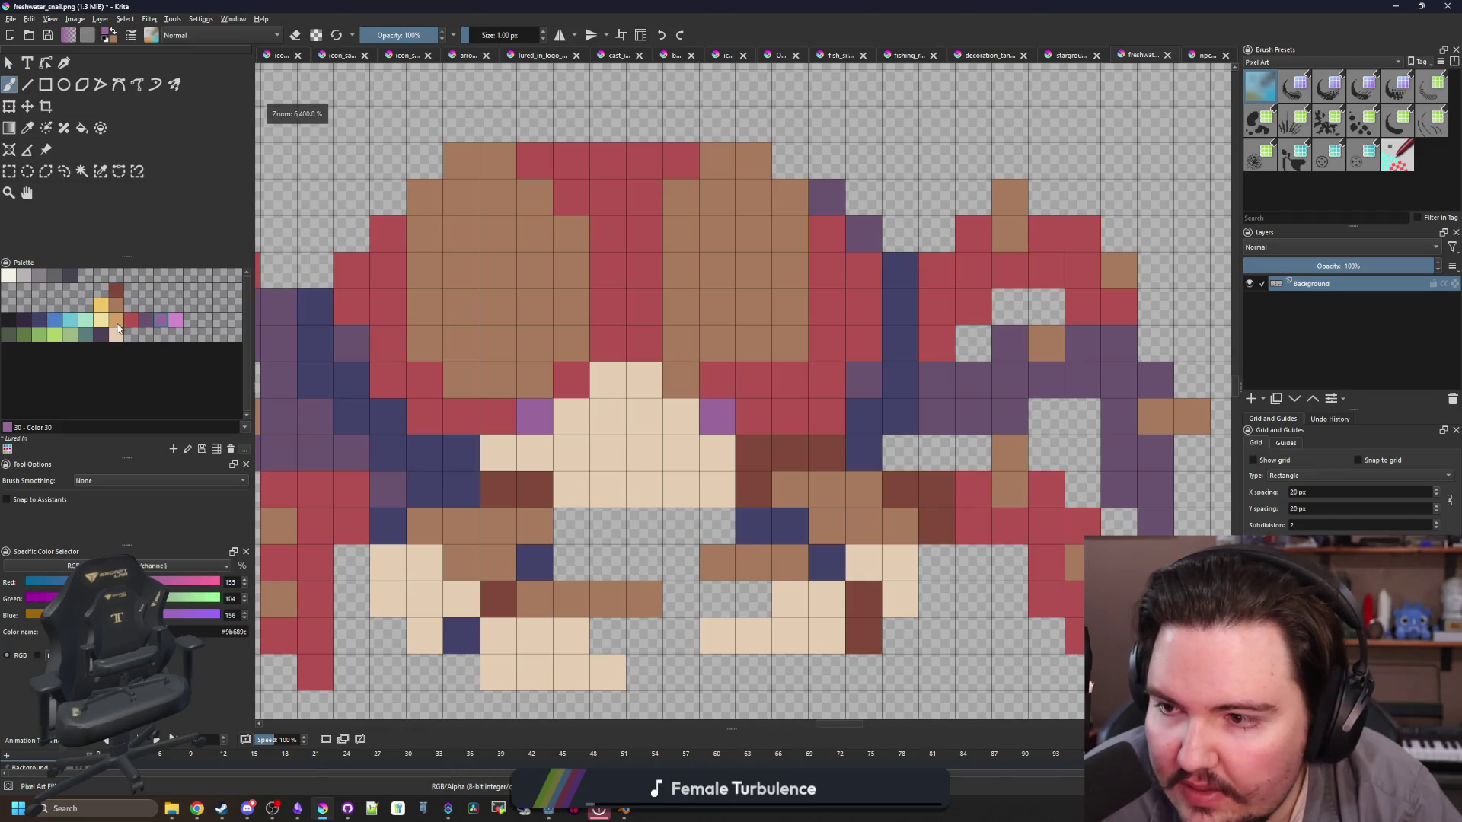
{"action": "left_click", "coordinate": [116, 306]}
{"action": "left_click", "coordinate": [534, 416]}
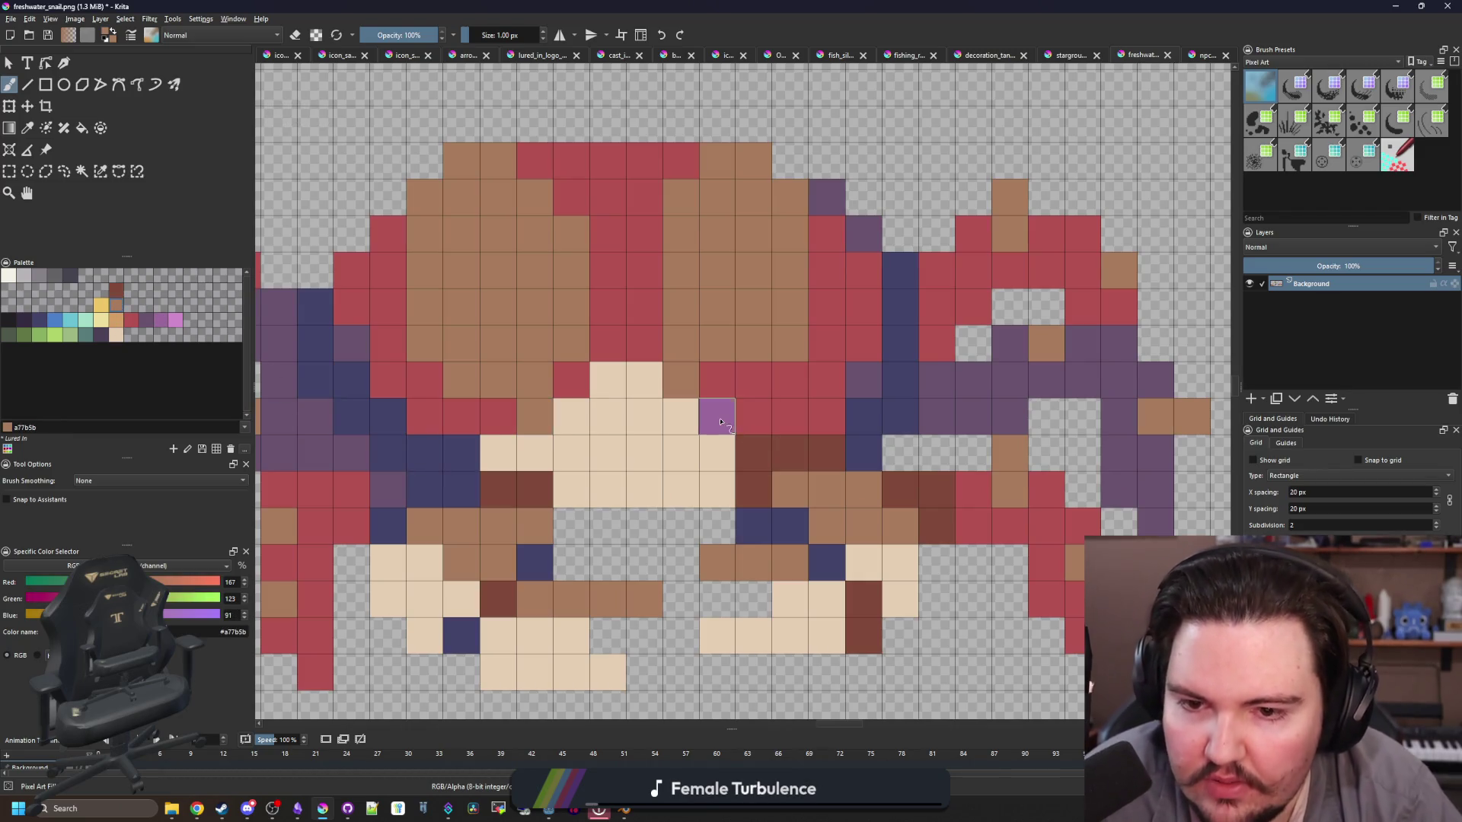
{"action": "key", "text": "ctrl+z"}
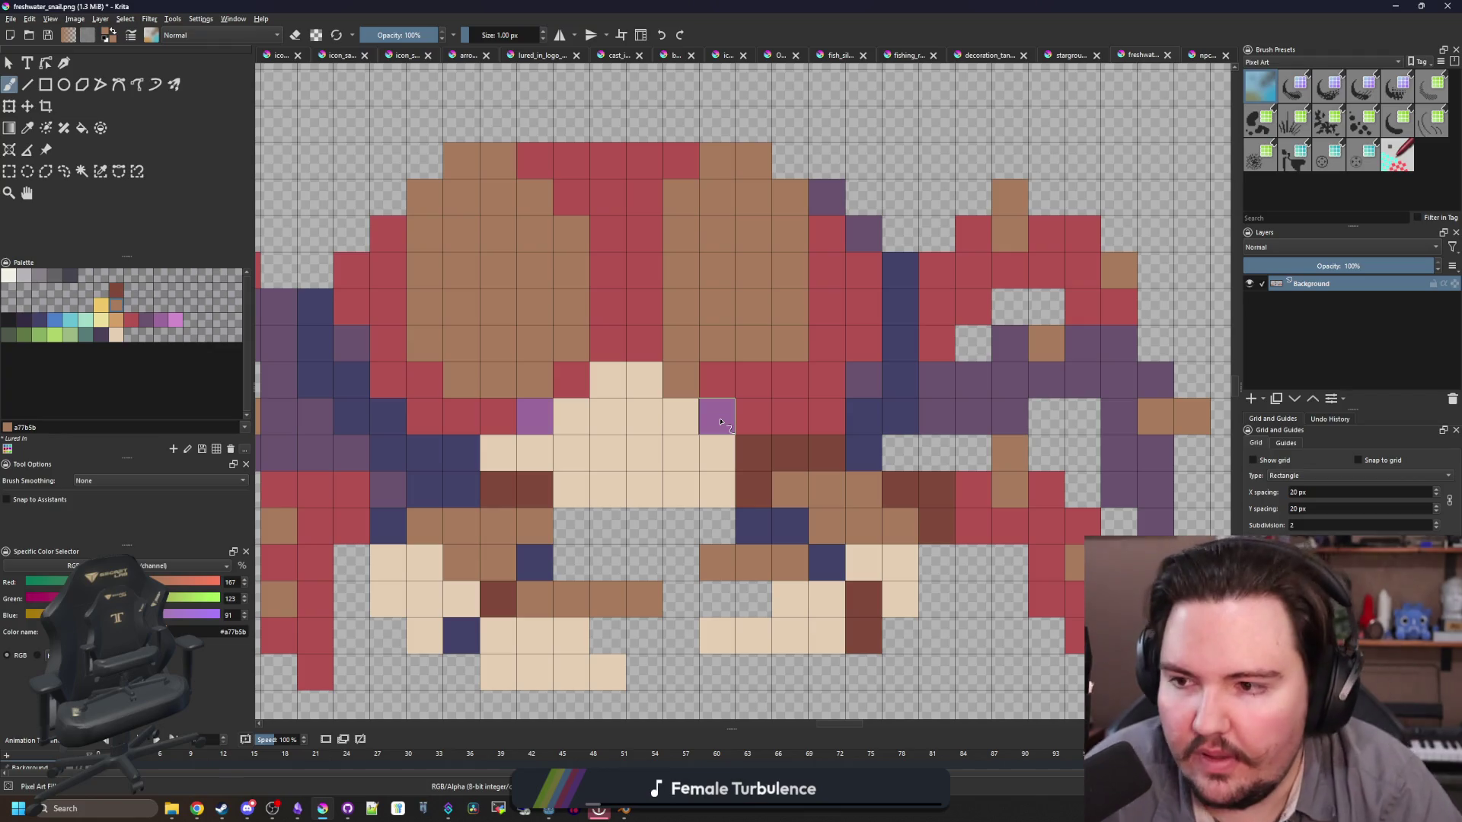
Step: Paint the cream face cells below the shell dark brown #80493a
{"action": "left_click", "coordinate": [116, 291]}
{"action": "mouse_move", "coordinate": [717, 416]}
{"action": "left_mouse_down"}
{"action": "mouse_move", "coordinate": [561, 411]}
{"action": "mouse_move", "coordinate": [604, 378]}
{"action": "mouse_move", "coordinate": [643, 381]}
{"action": "left_mouse_up"}
{"action": "left_click_drag", "start_coordinate": [497, 451], "coordinate": [556, 453]}
{"action": "mouse_move", "coordinate": [735, 457]}
{"action": "left_mouse_down"}
{"action": "mouse_move", "coordinate": [632, 453]}
{"action": "mouse_move", "coordinate": [676, 489]}
{"action": "mouse_move", "coordinate": [716, 491]}
{"action": "mouse_move", "coordinate": [482, 473]}
{"action": "left_mouse_up"}
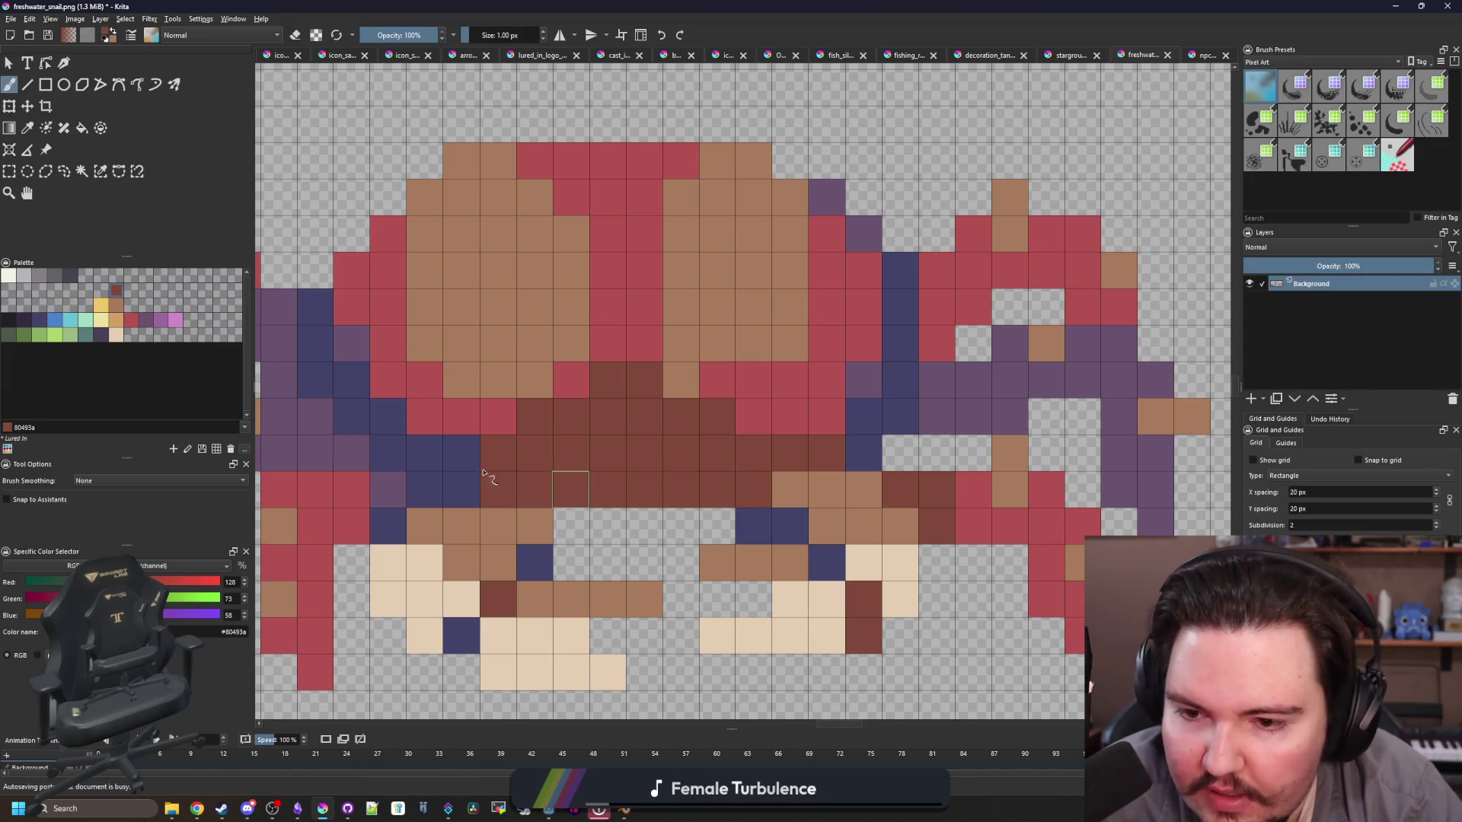
Step: Dot a few tan #a77b5b pixels into the dark brown face
{"action": "left_click", "coordinate": [116, 308]}
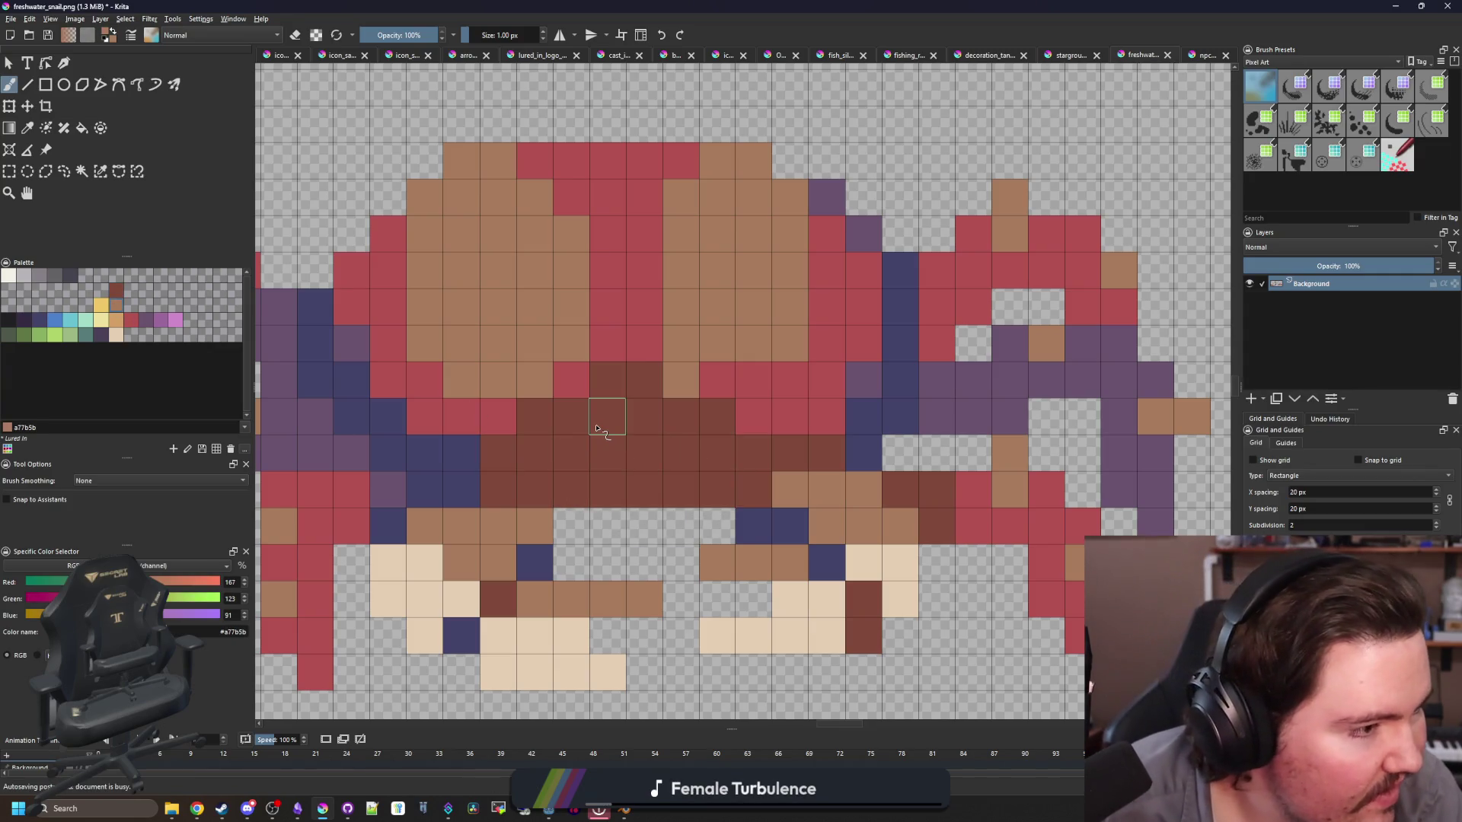
{"action": "left_click_drag", "start_coordinate": [550, 496], "coordinate": [606, 450]}
{"action": "mouse_move", "coordinate": [679, 491]}
{"action": "left_mouse_down"}
{"action": "mouse_move", "coordinate": [711, 483]}
{"action": "mouse_move", "coordinate": [675, 466]}
{"action": "left_mouse_up"}
{"action": "key", "text": "ctrl+z"}
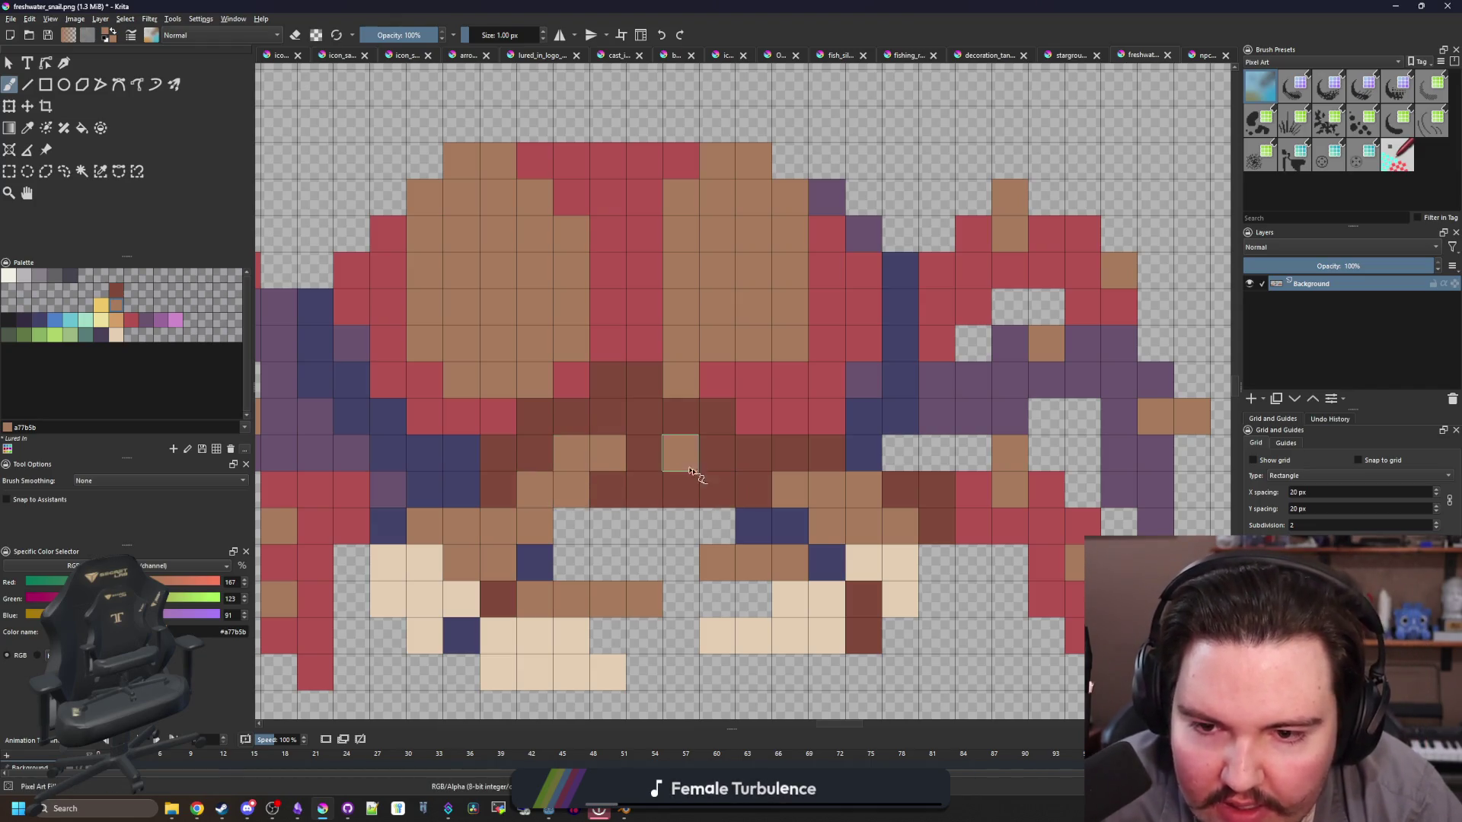
Step: Add light orange highlight pixels to the left and right shell patches
{"action": "scroll", "coordinate": [716, 487], "scroll_direction": "down", "scroll_amount": 7}
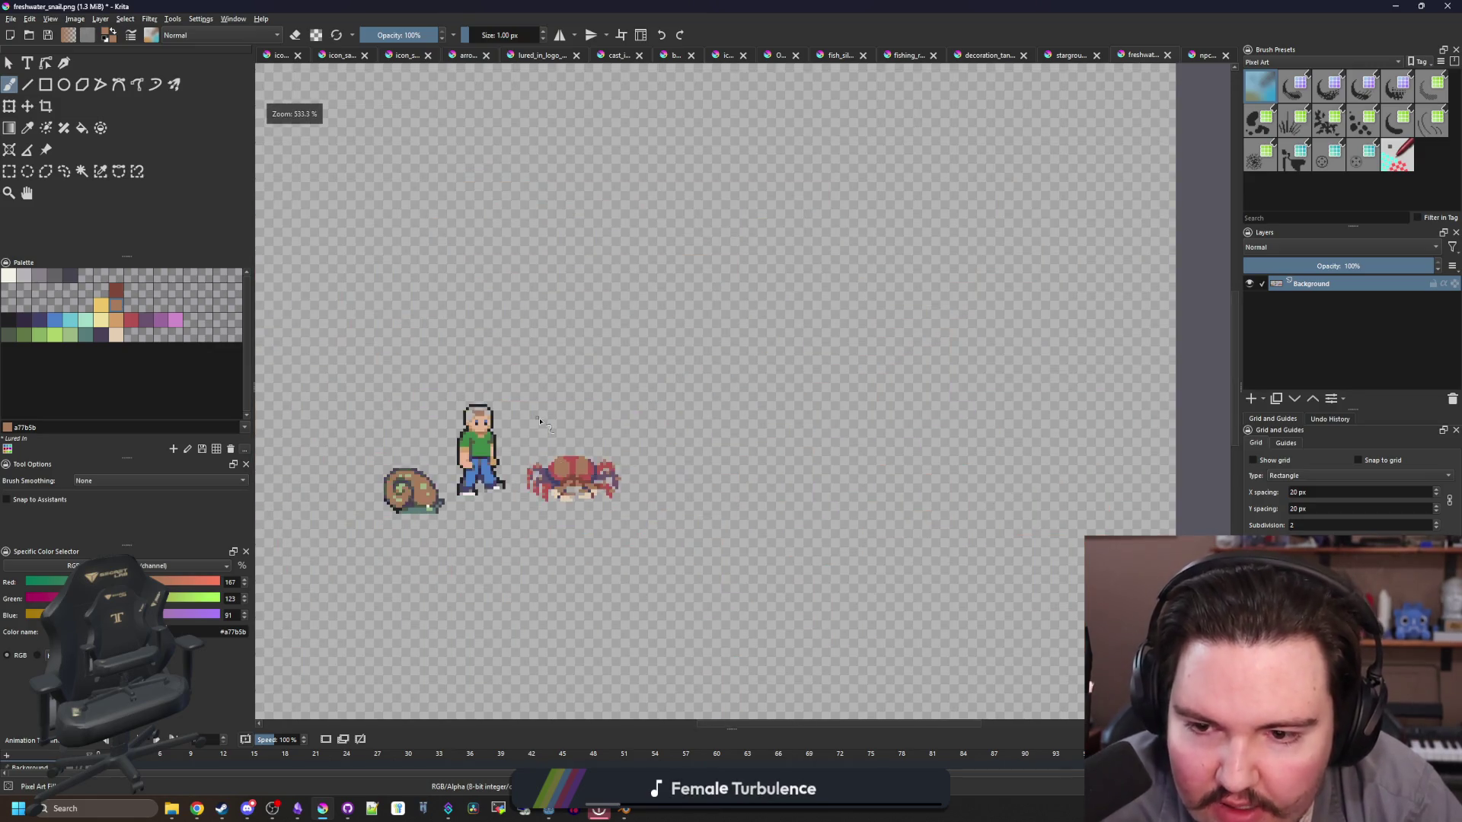
{"action": "scroll", "coordinate": [602, 457], "scroll_direction": "up", "scroll_amount": 4}
{"action": "scroll", "coordinate": [602, 457], "scroll_direction": "up", "scroll_amount": 3}
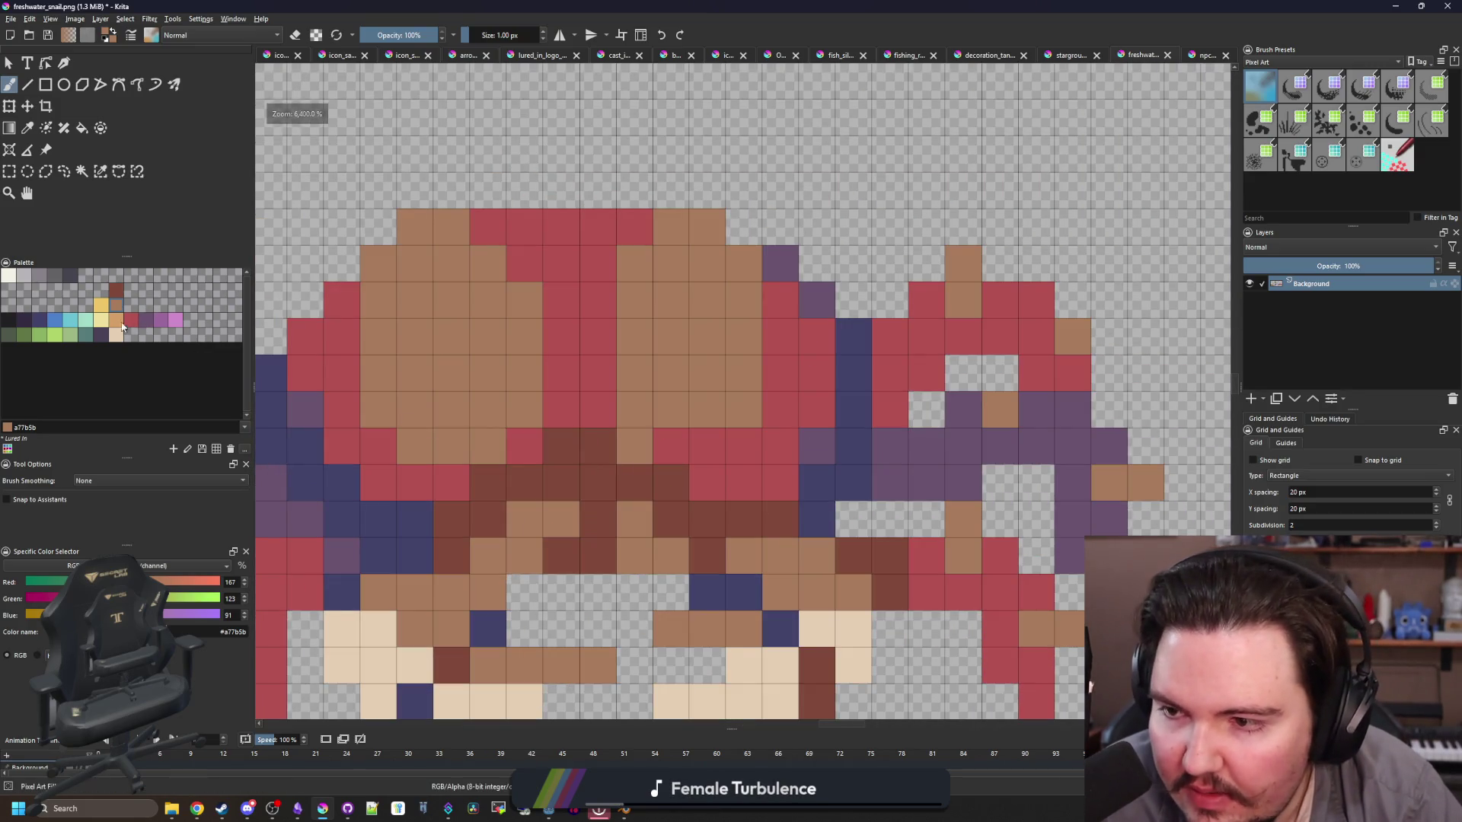
{"action": "left_click", "coordinate": [524, 445]}
{"action": "left_click_drag", "start_coordinate": [490, 411], "coordinate": [489, 374]}
{"action": "left_click", "coordinate": [635, 446]}
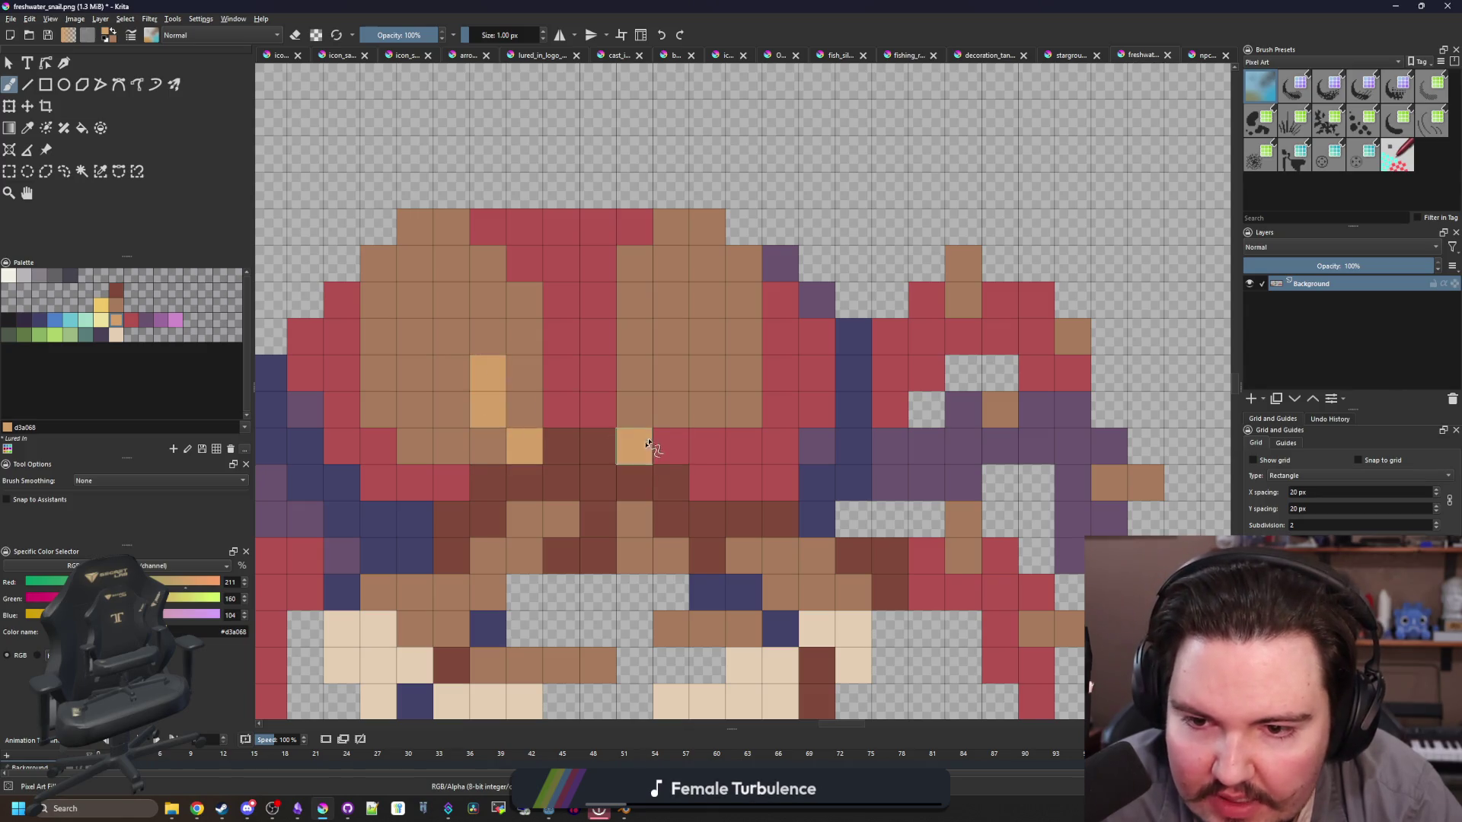
{"action": "left_click_drag", "start_coordinate": [670, 412], "coordinate": [666, 378]}
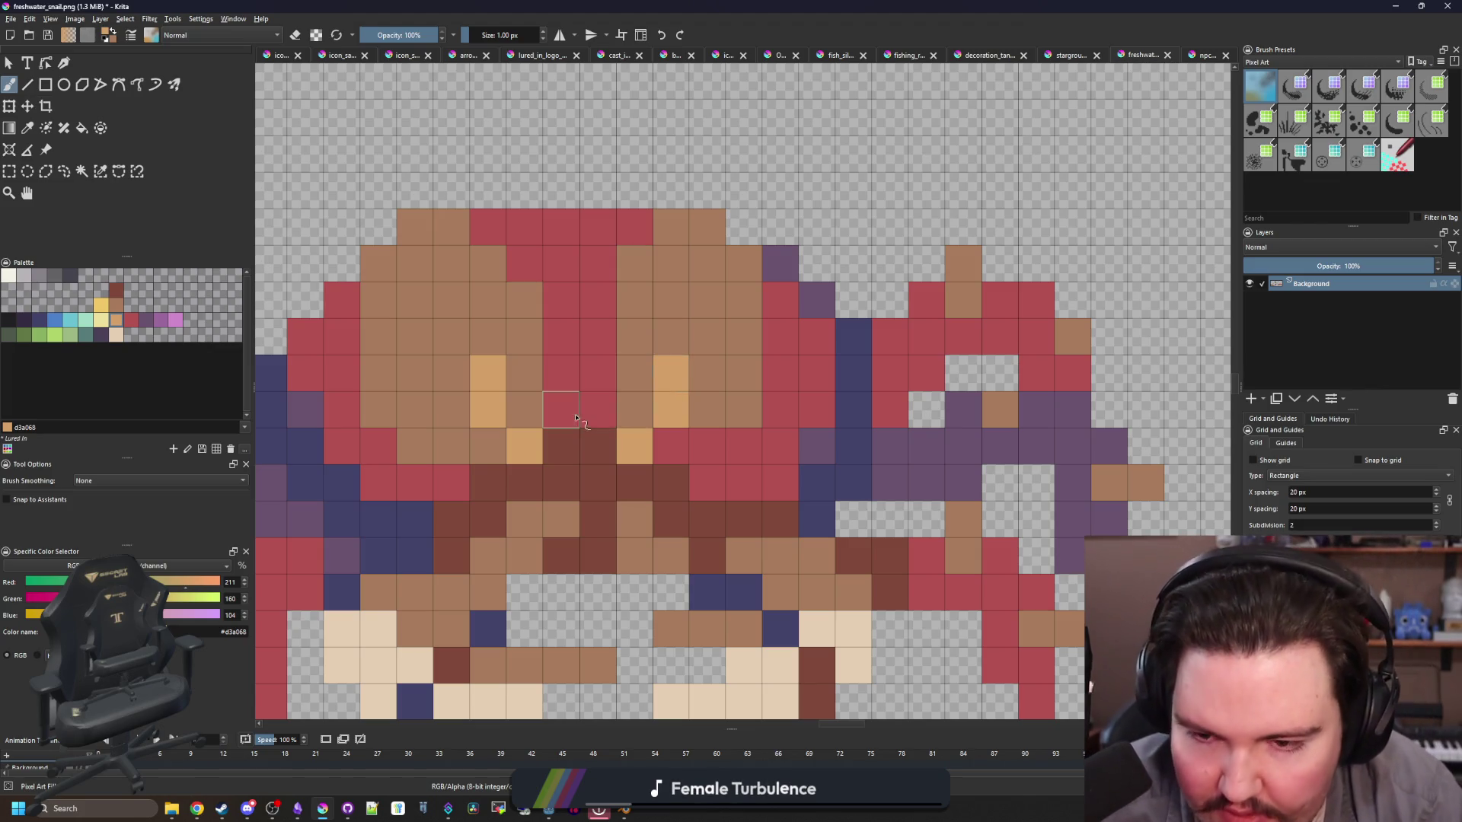
Step: Paint a dark brown line up the centre of the shell
{"action": "left_click", "coordinate": [591, 444], "text": "ctrl"}
{"action": "left_click_drag", "start_coordinate": [594, 437], "coordinate": [600, 327]}
{"action": "scroll", "coordinate": [600, 320], "scroll_direction": "down", "scroll_amount": 2}
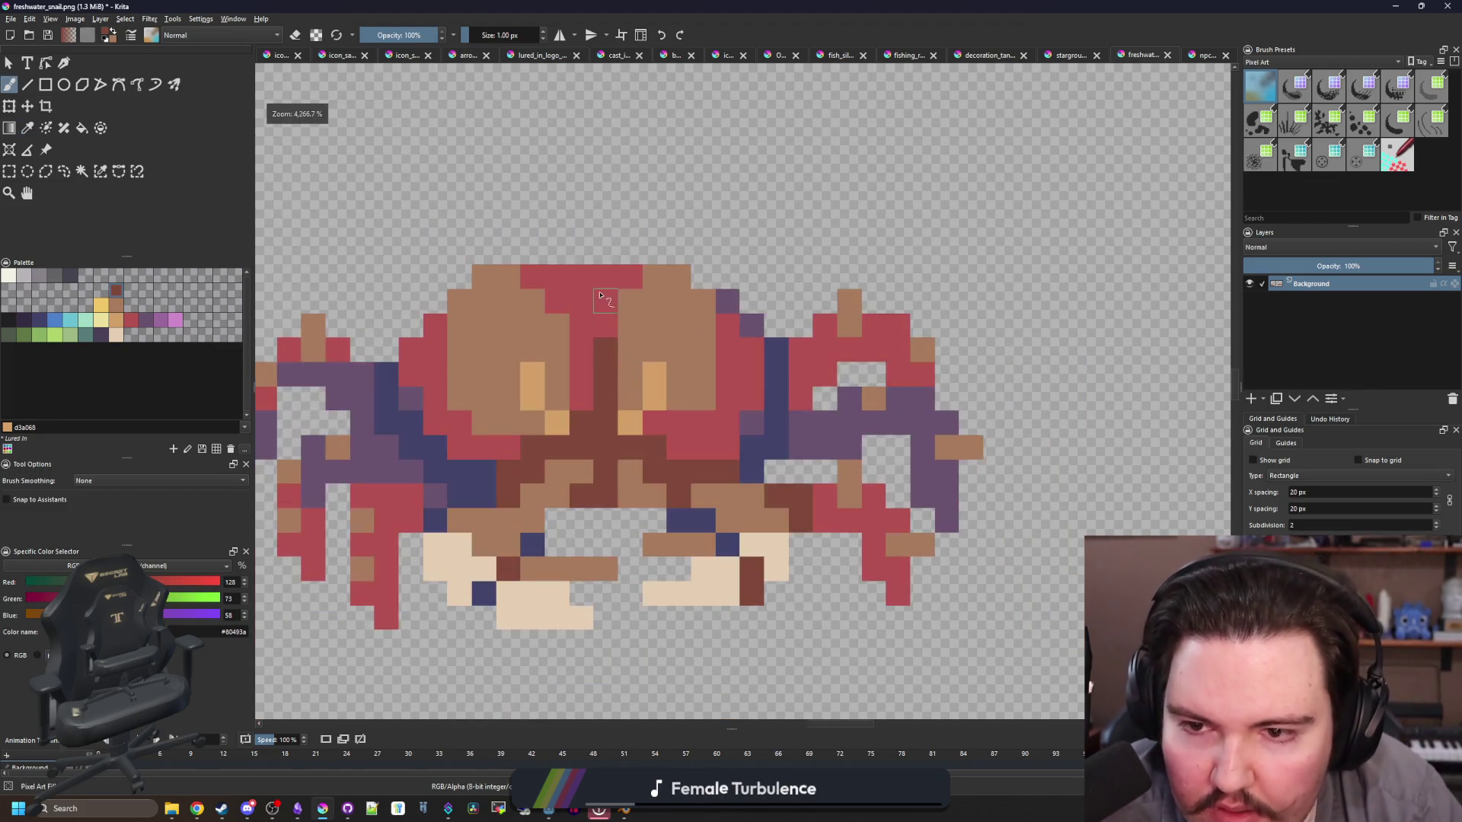
{"action": "scroll", "coordinate": [600, 295], "scroll_direction": "down", "scroll_amount": 3}
{"action": "scroll", "coordinate": [656, 199], "scroll_direction": "down", "scroll_amount": 4}
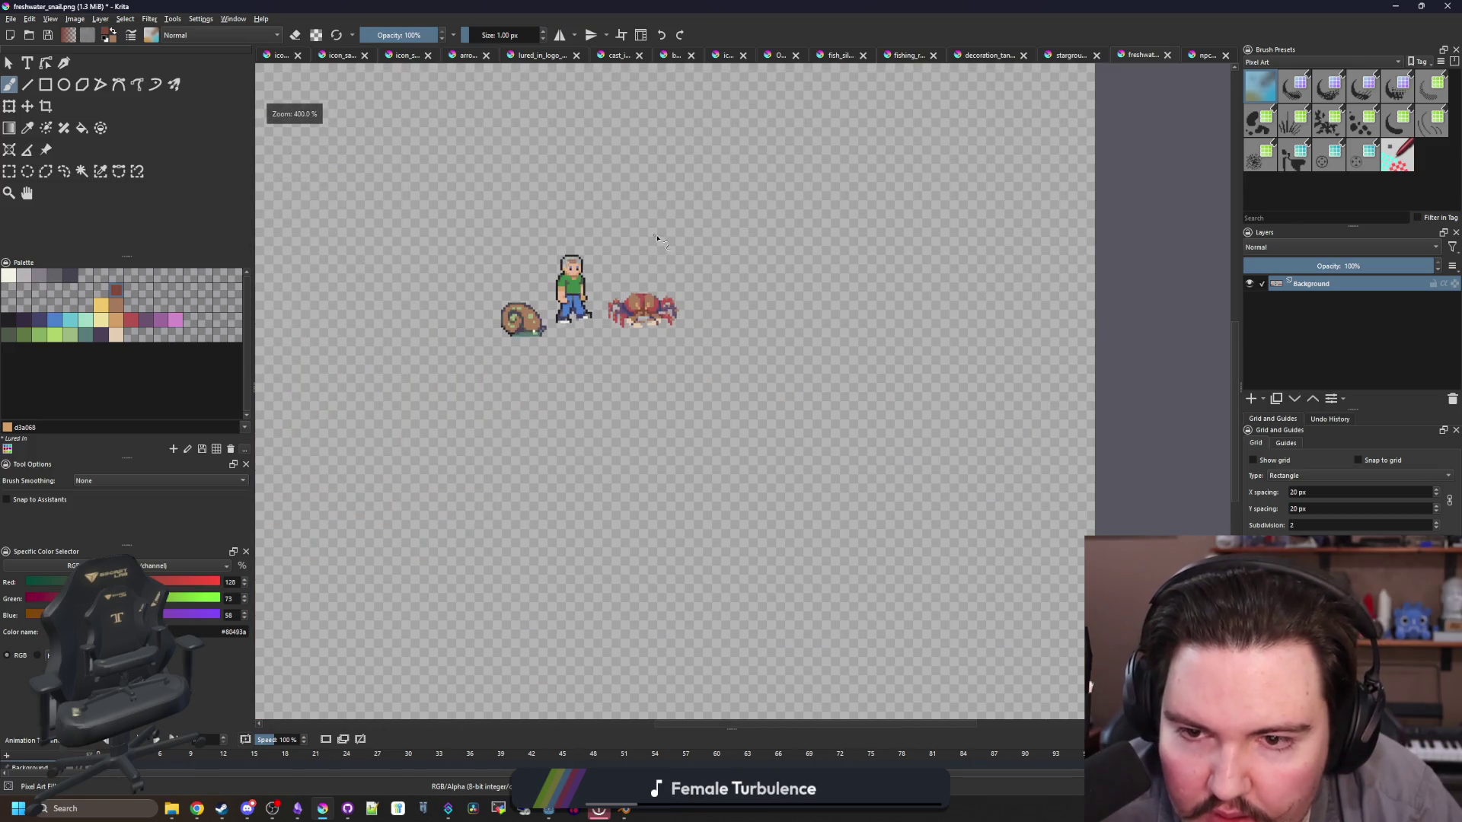
{"action": "scroll", "coordinate": [543, 451], "scroll_direction": "up", "scroll_amount": 8}
Step: Place two near-black eye pixels on the crab's brown face
{"action": "key", "text": "p"}
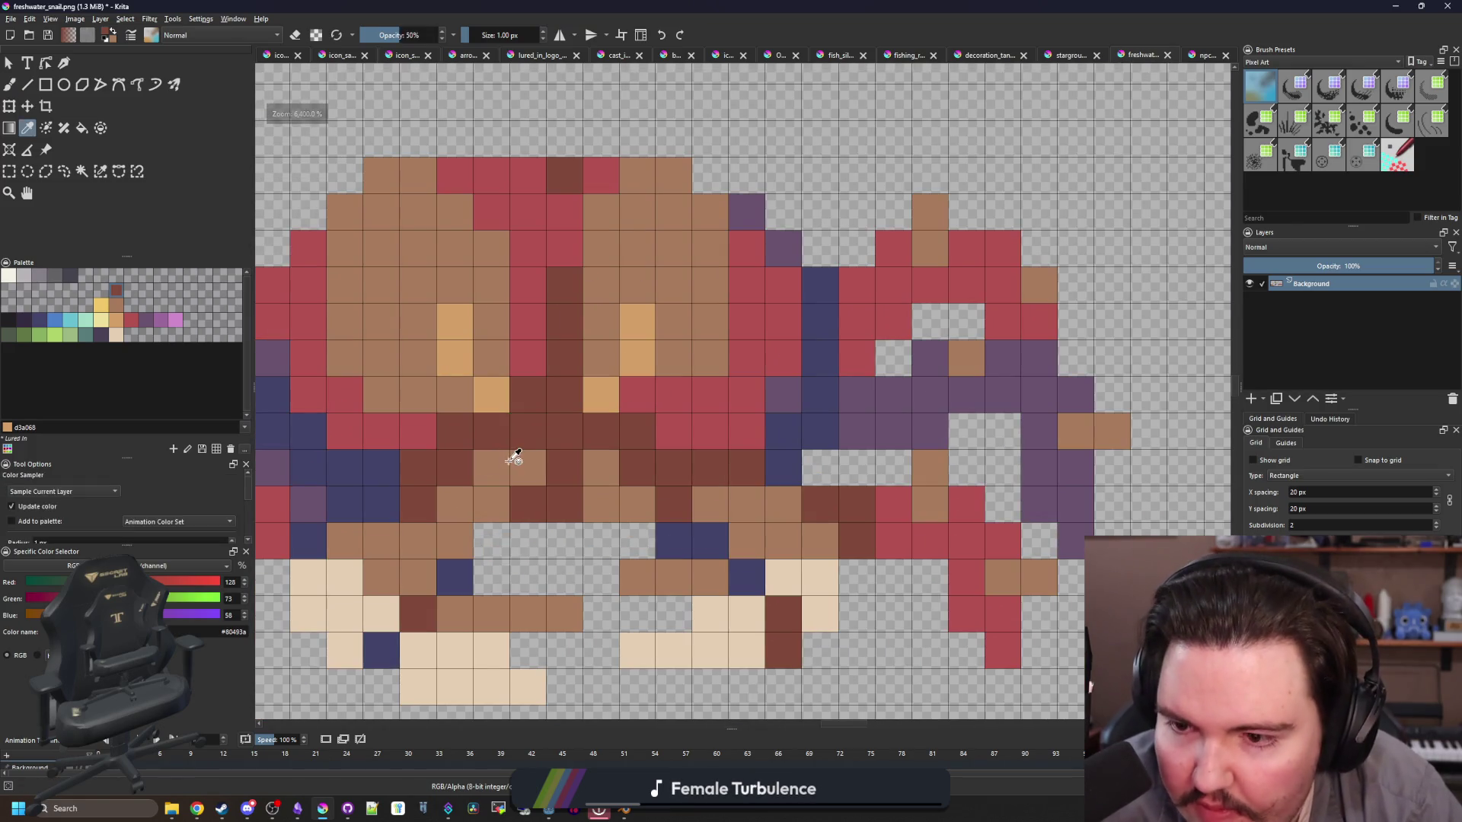
{"action": "left_click", "coordinate": [6, 326]}
{"action": "key", "text": "b"}
{"action": "left_click", "coordinate": [491, 430]}
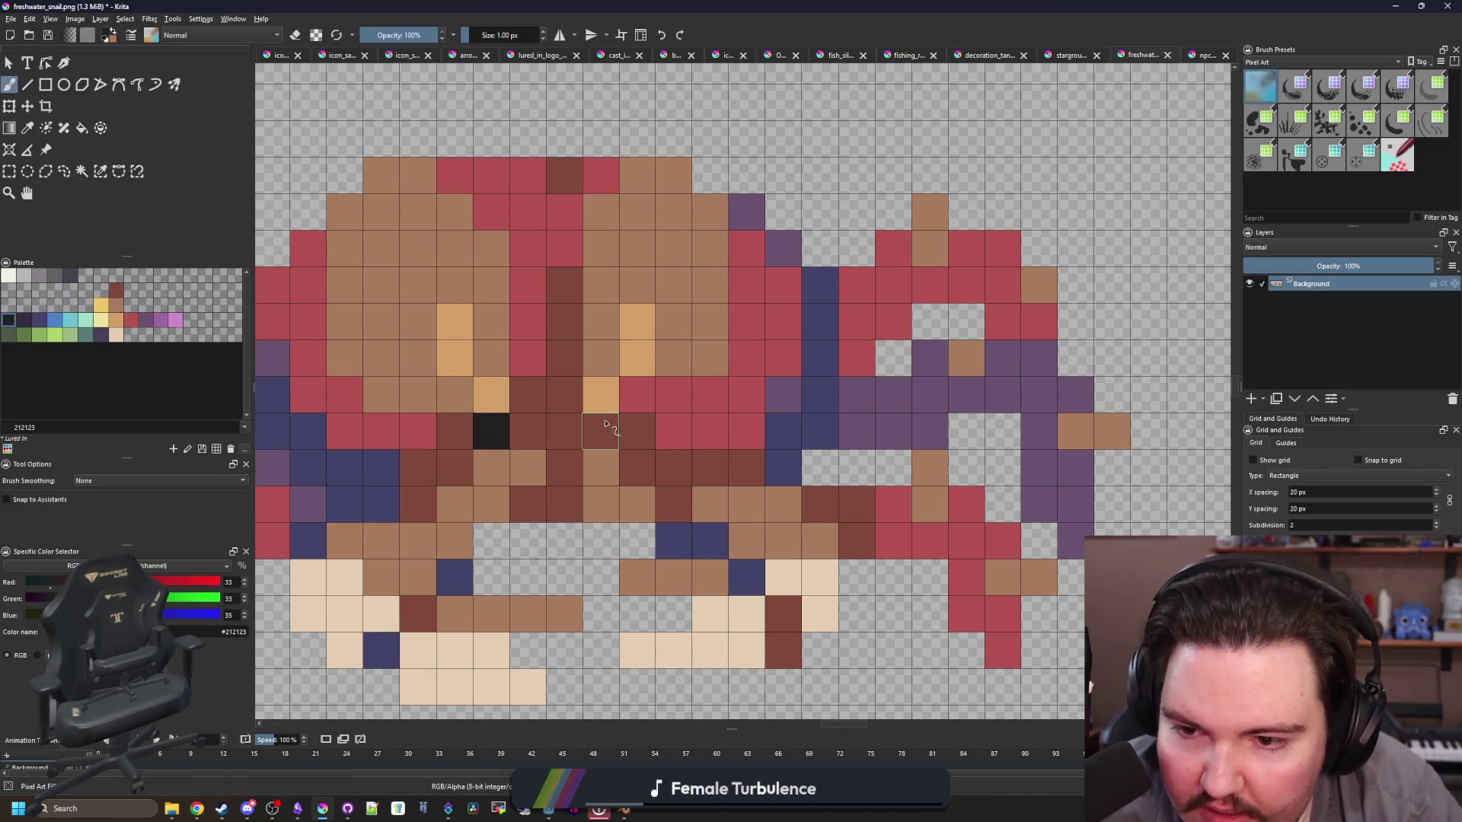
{"action": "left_click", "coordinate": [600, 431]}
{"action": "scroll", "coordinate": [654, 411], "scroll_direction": "down", "scroll_amount": 10}
{"action": "scroll", "coordinate": [674, 420], "scroll_direction": "up", "scroll_amount": 9}
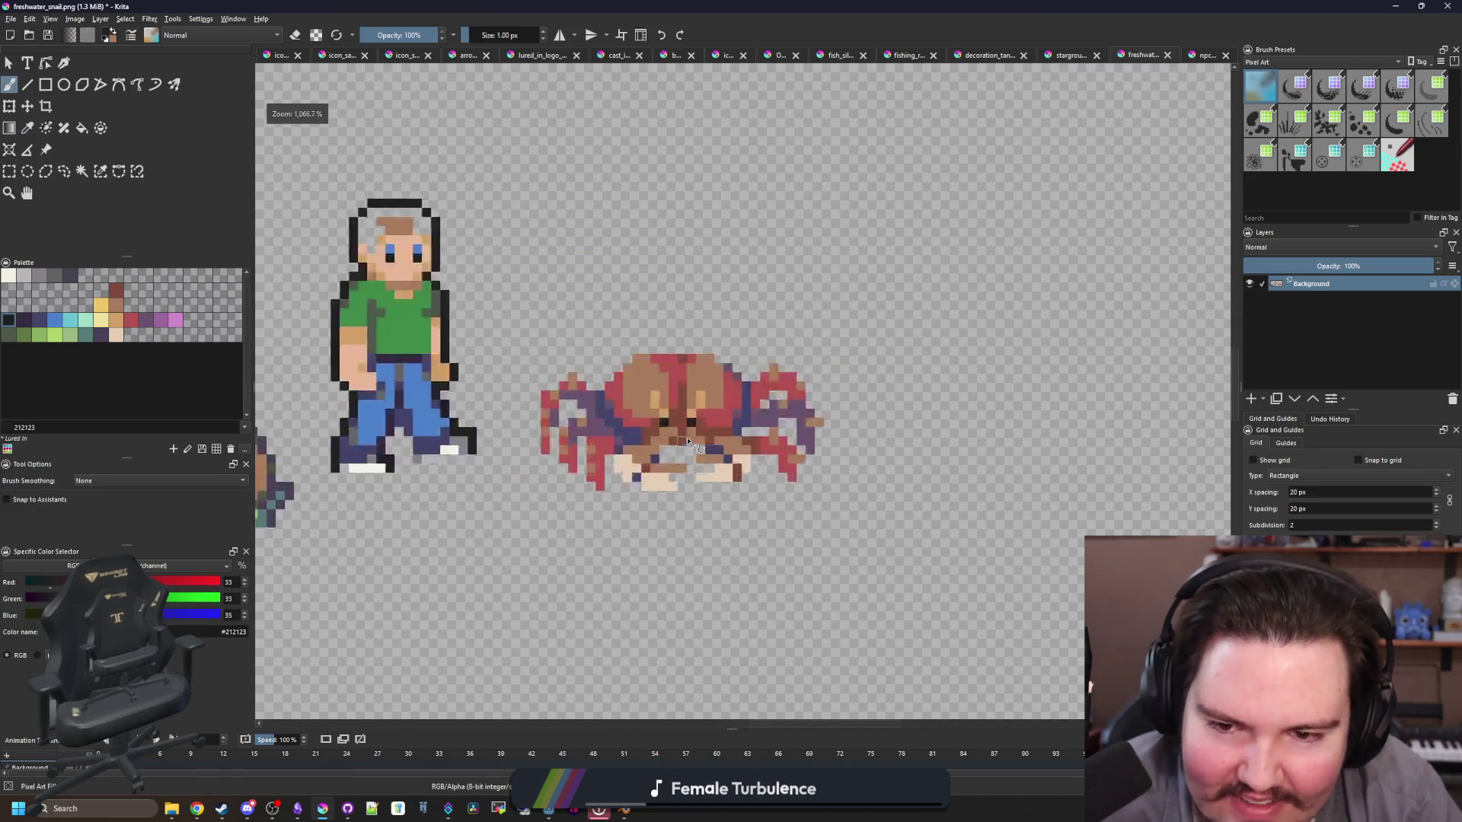
{"action": "left_click", "coordinate": [632, 377]}
{"action": "left_click", "coordinate": [705, 377]}
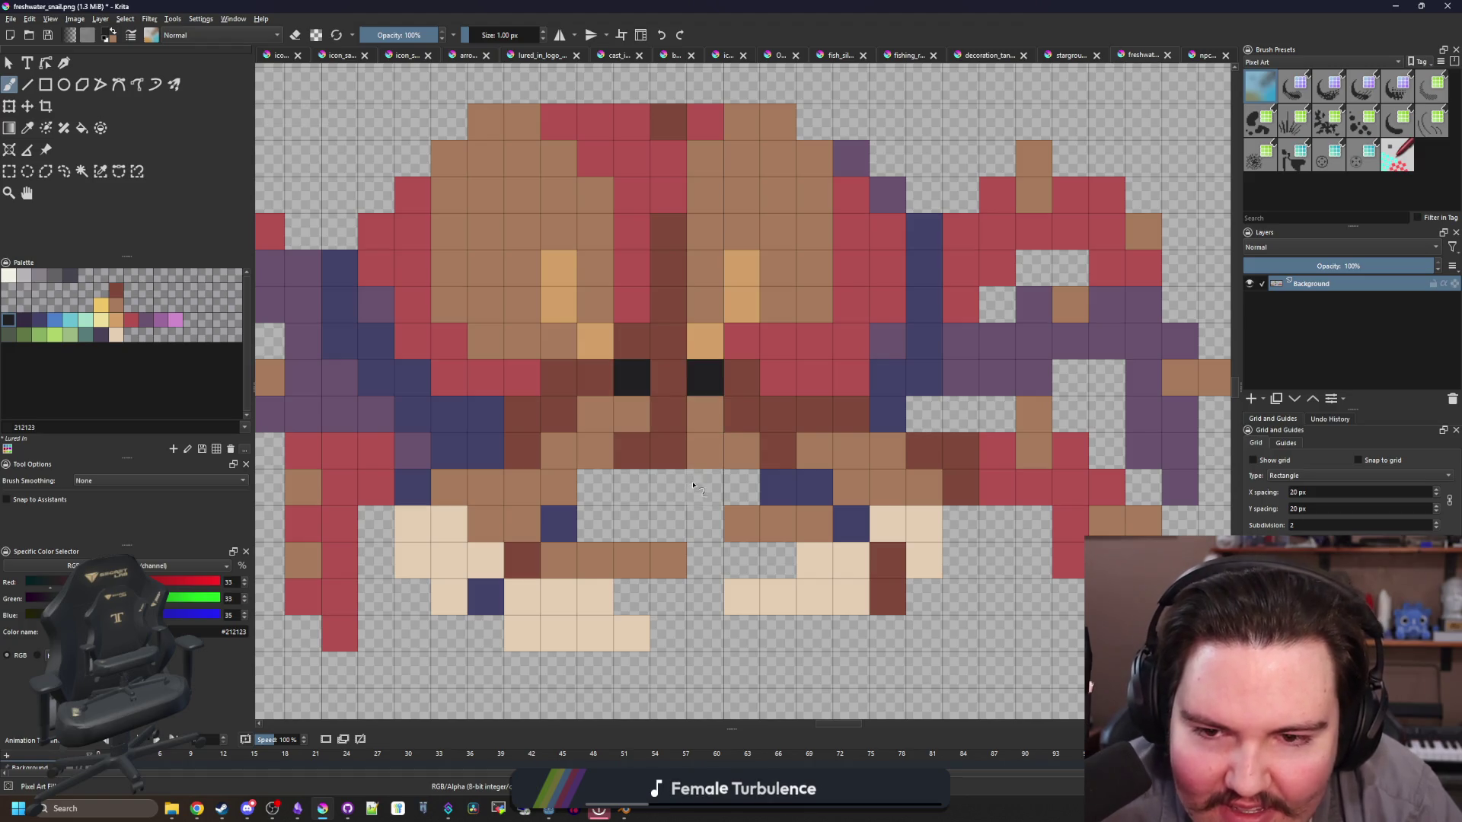
{"action": "scroll", "coordinate": [658, 460], "scroll_direction": "down", "scroll_amount": 2}
{"action": "key", "text": "alt+Tab"}
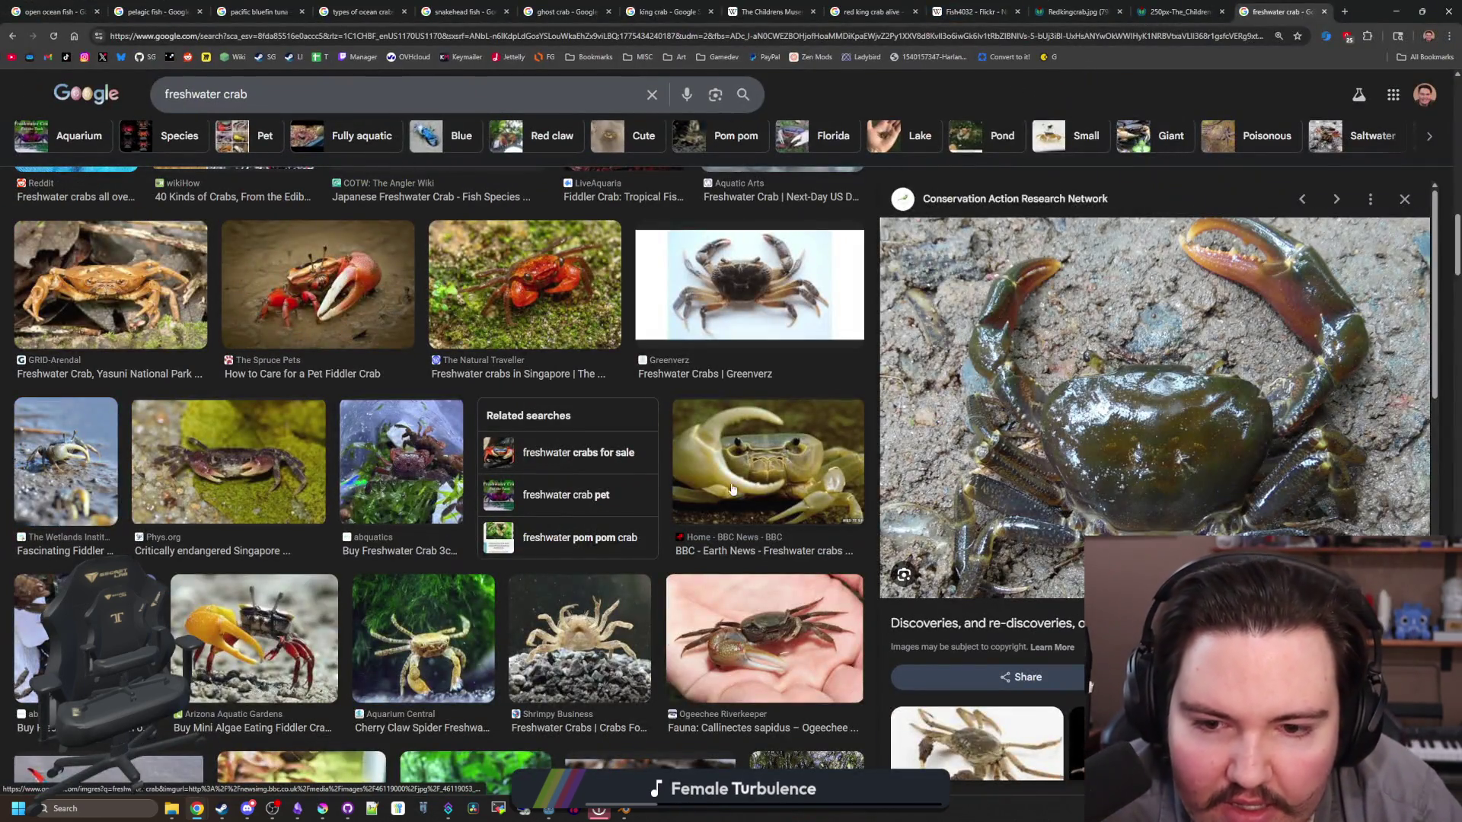
{"action": "left_click", "coordinate": [753, 456]}
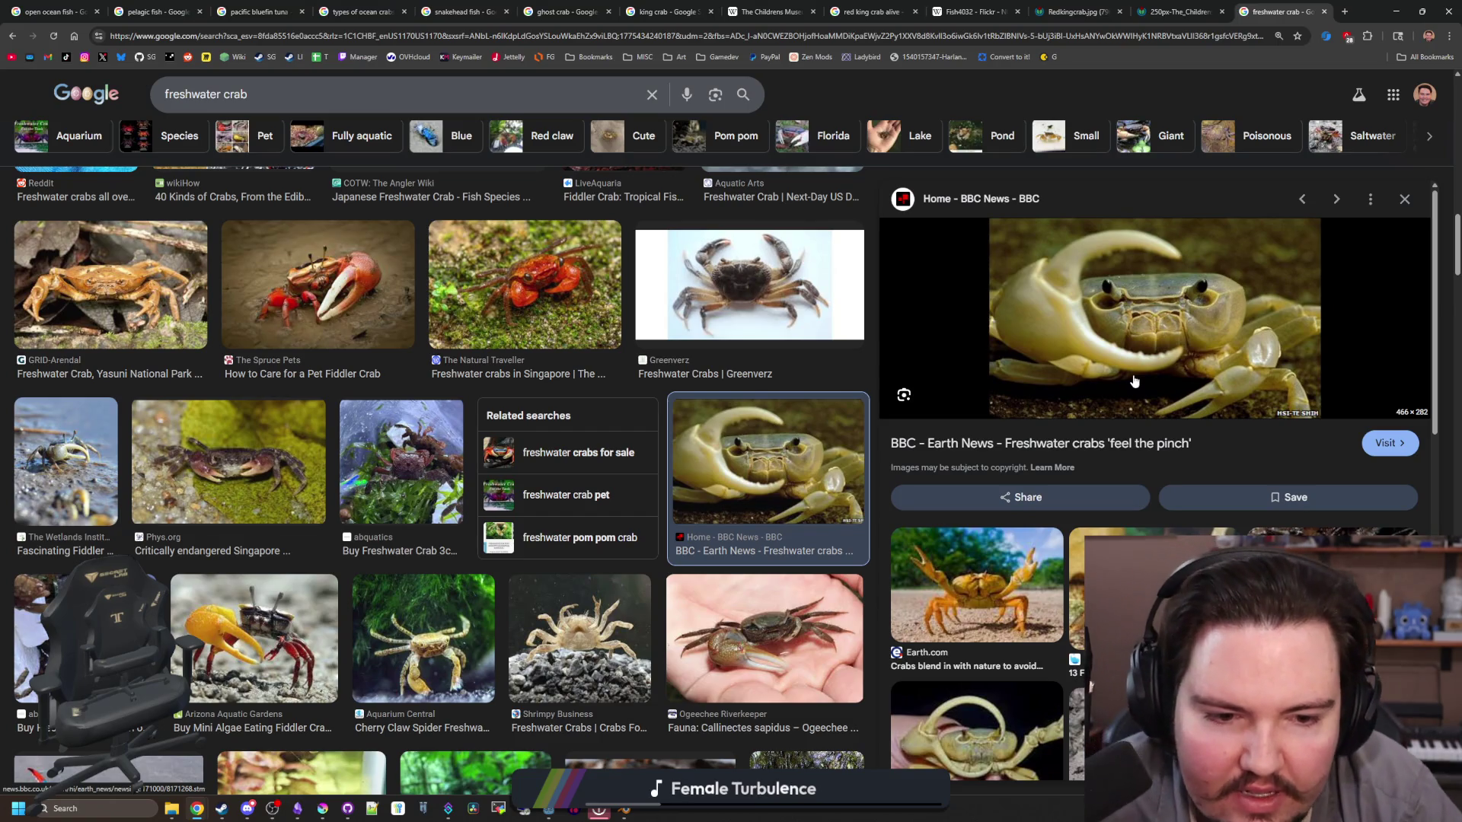
{"action": "left_click", "coordinate": [1024, 564]}
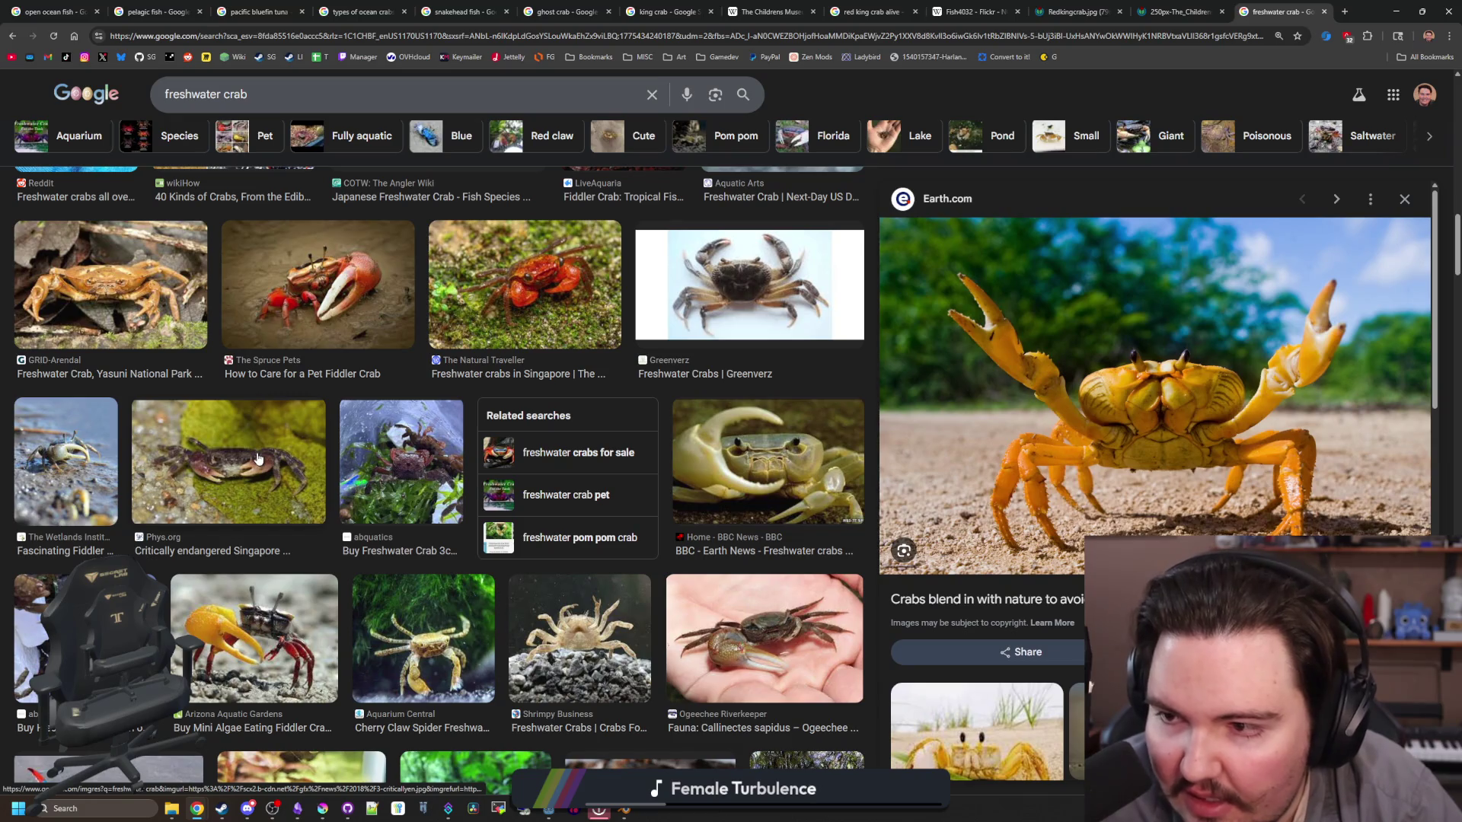
{"action": "left_click", "coordinate": [518, 289]}
{"action": "left_click", "coordinate": [1111, 9]}
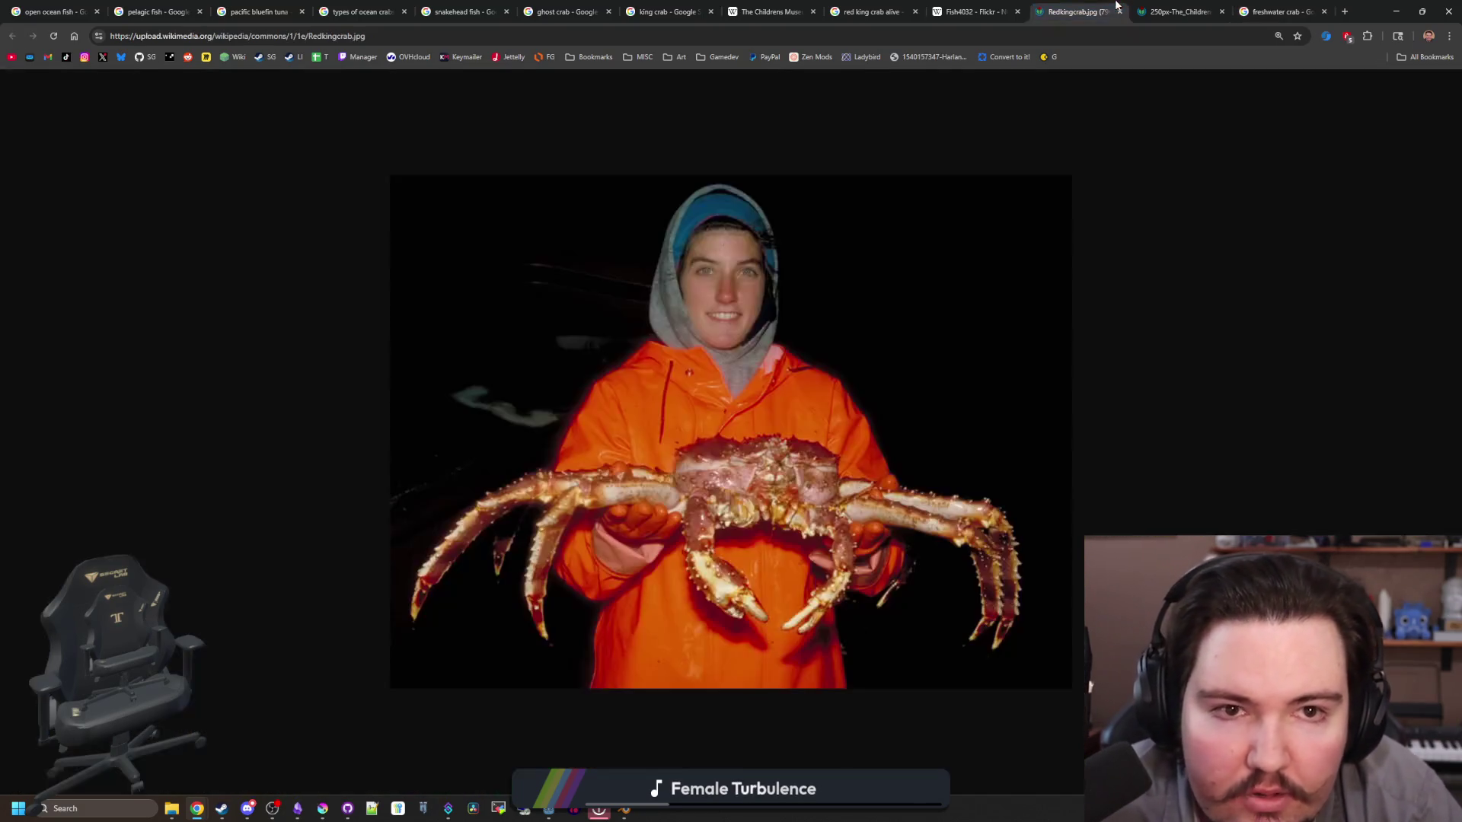
{"action": "left_click", "coordinate": [1203, 6]}
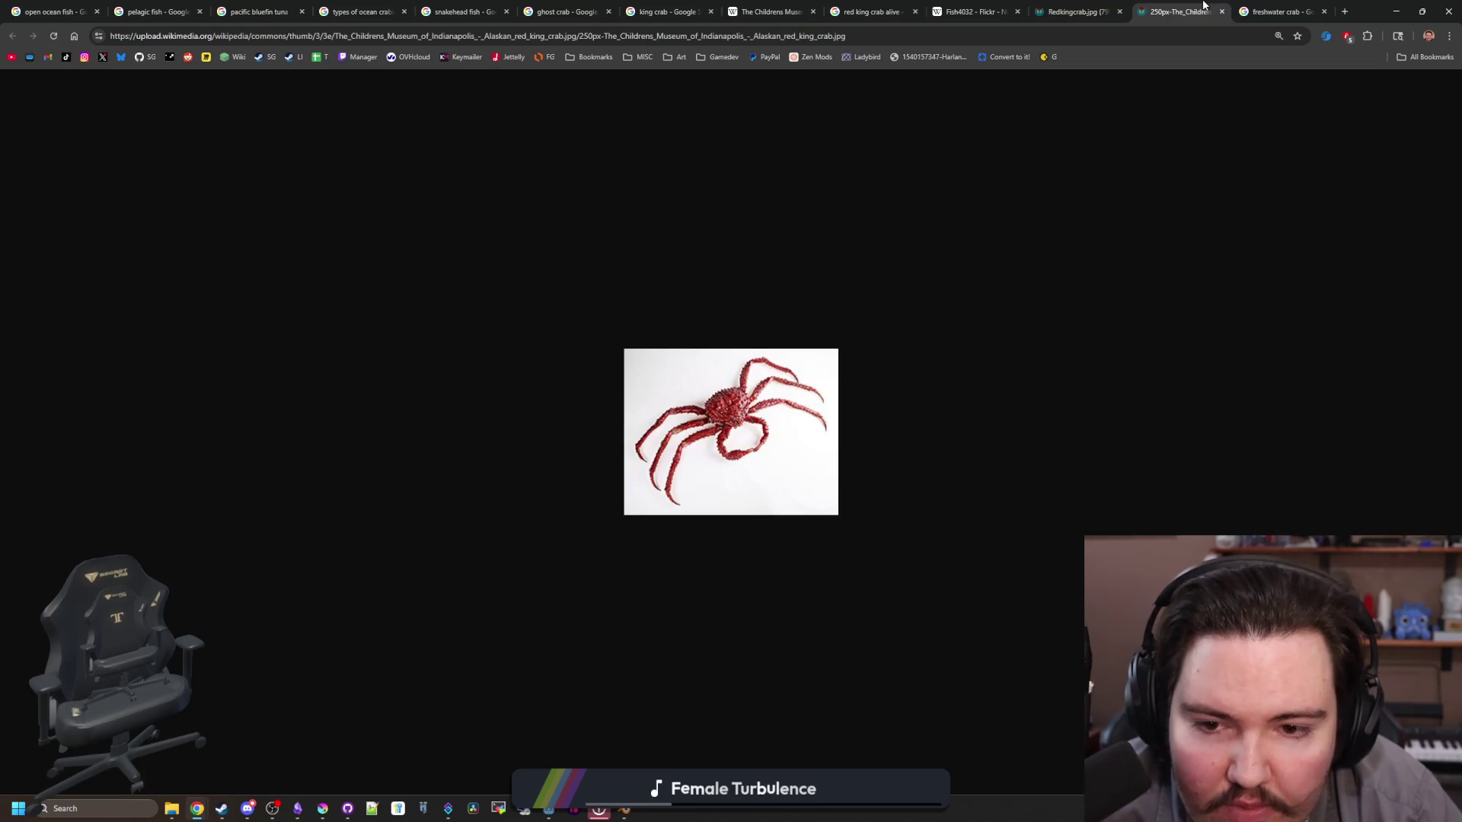
{"action": "left_click", "coordinate": [1078, 11]}
{"action": "left_click", "coordinate": [971, 12]}
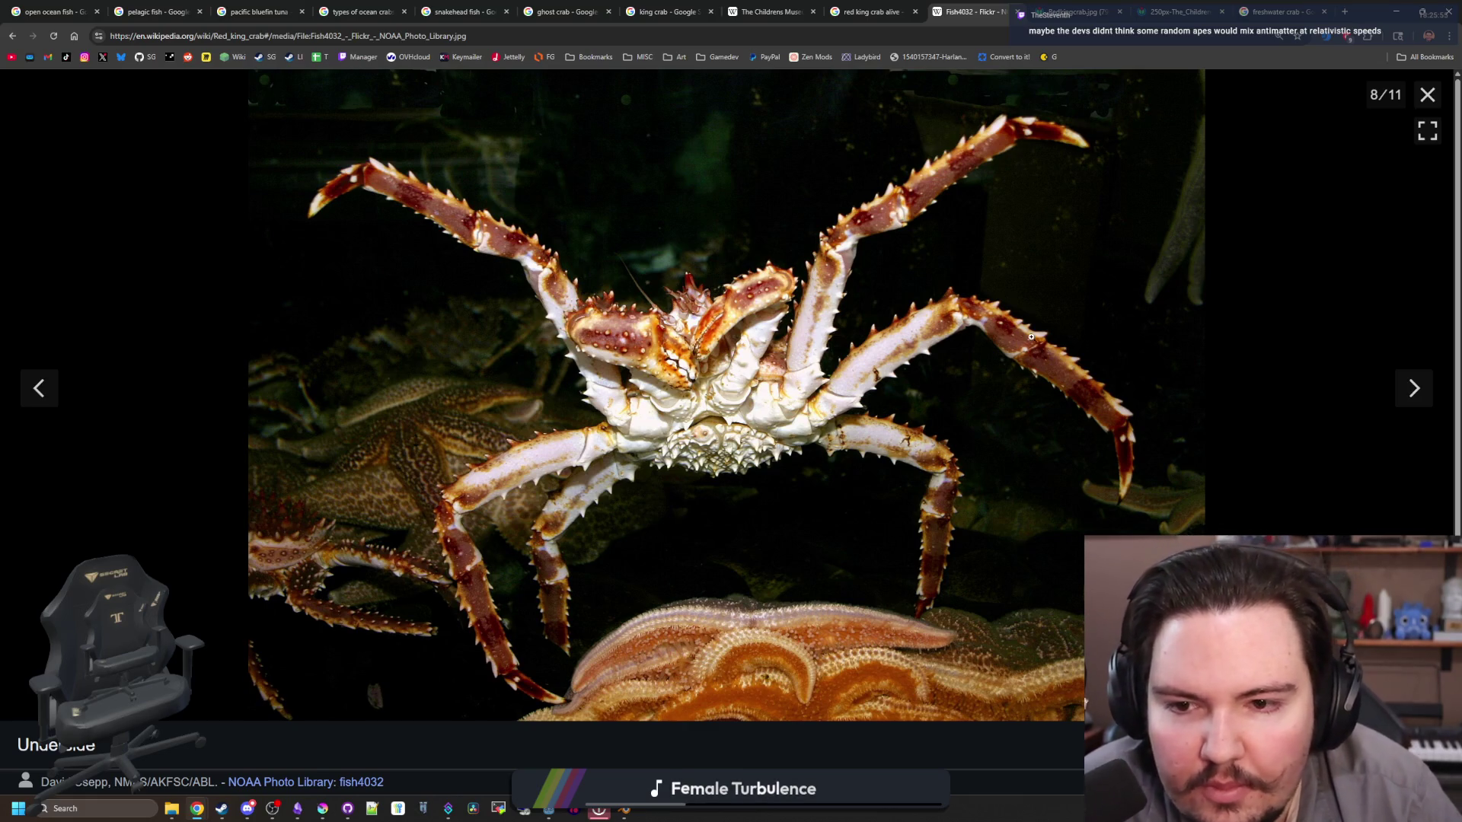
{"action": "key", "text": "alt+Tab"}
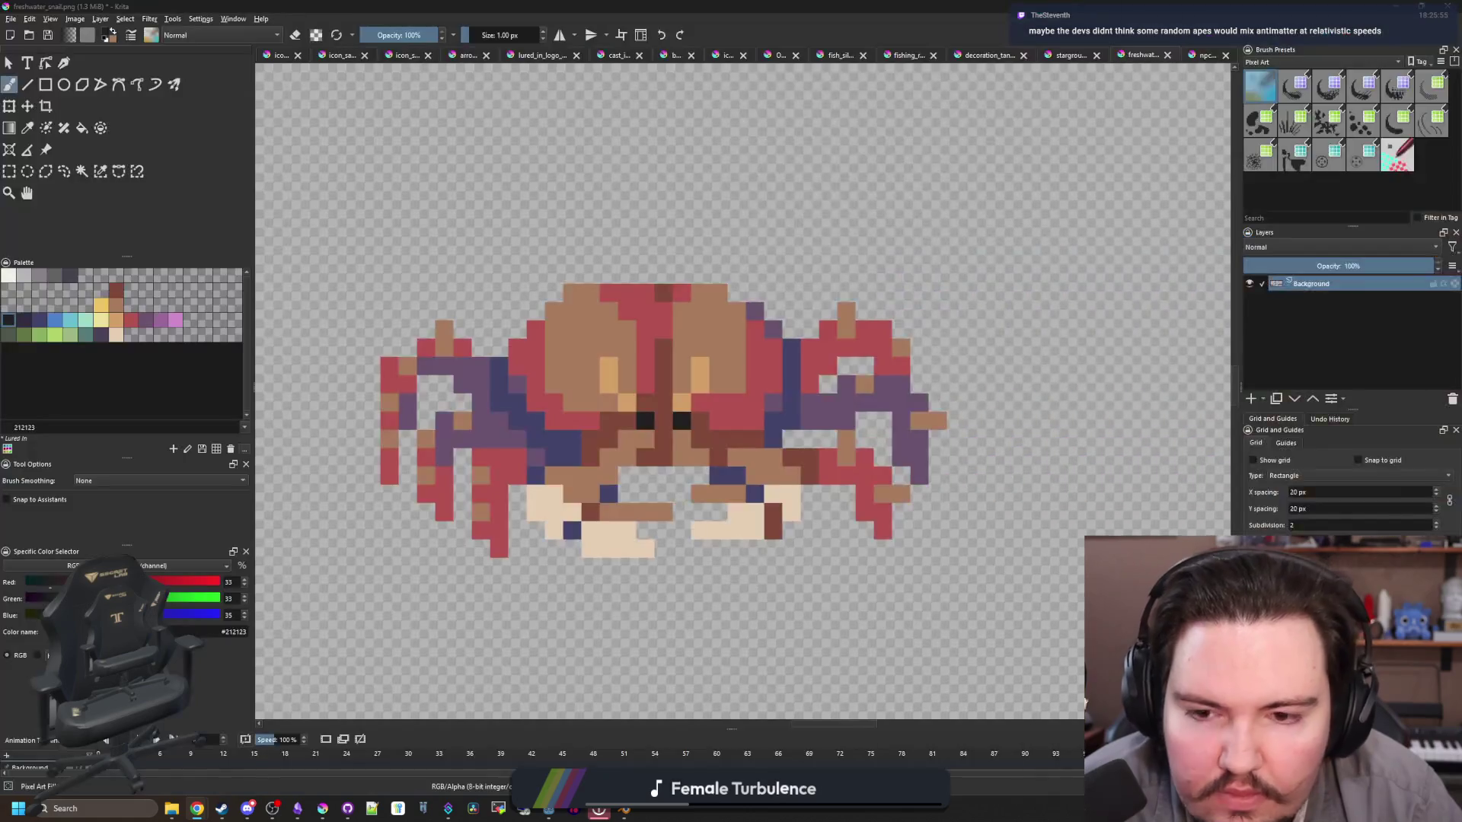
Step: Sample the crab's dark blue and paint one extra pixel under the body on the left
{"action": "scroll", "coordinate": [660, 520], "scroll_direction": "up", "scroll_amount": 2}
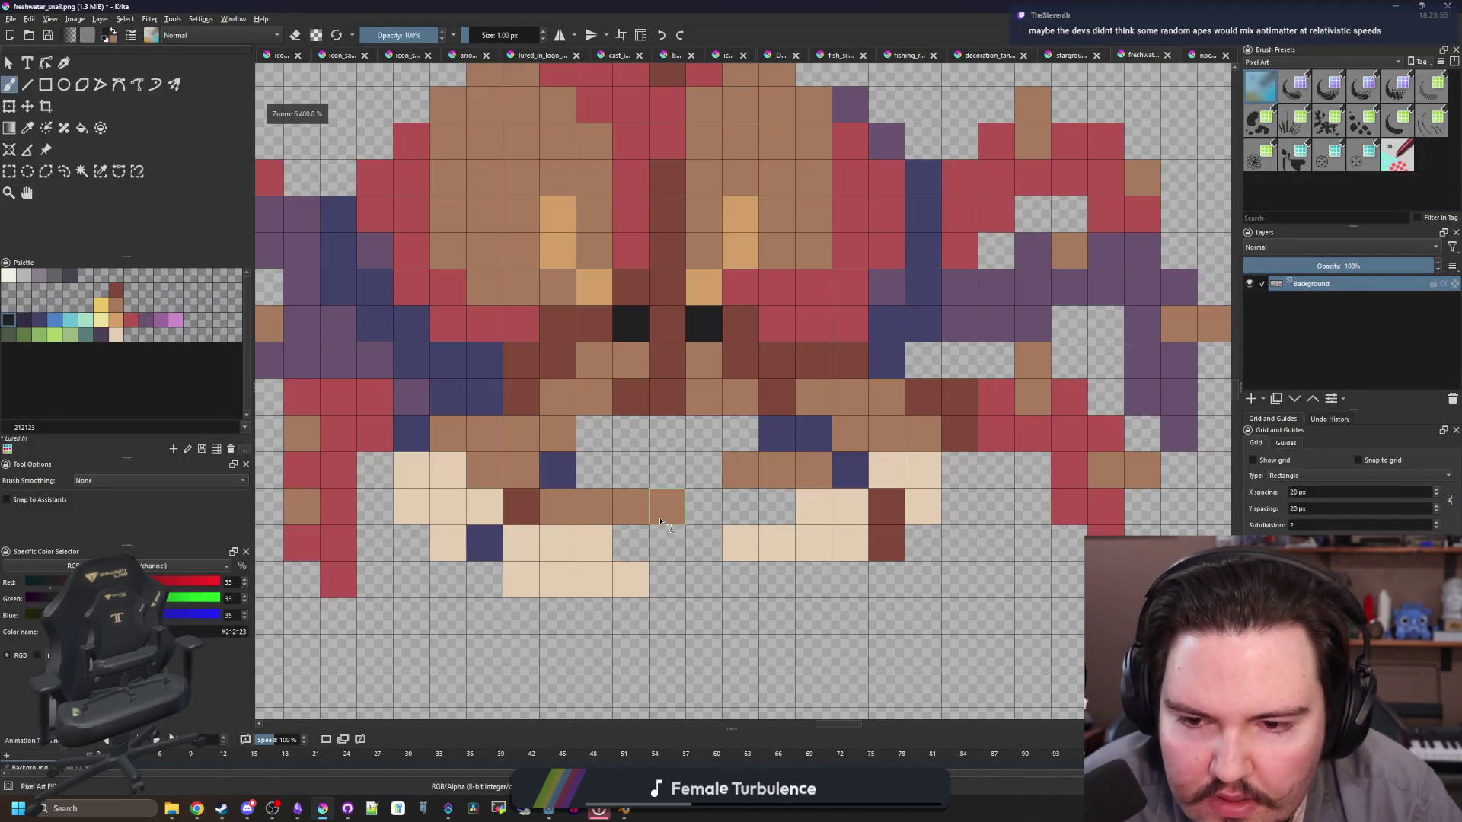
{"action": "left_click", "coordinate": [557, 470], "text": "ctrl"}
{"action": "left_click", "coordinate": [521, 434]}
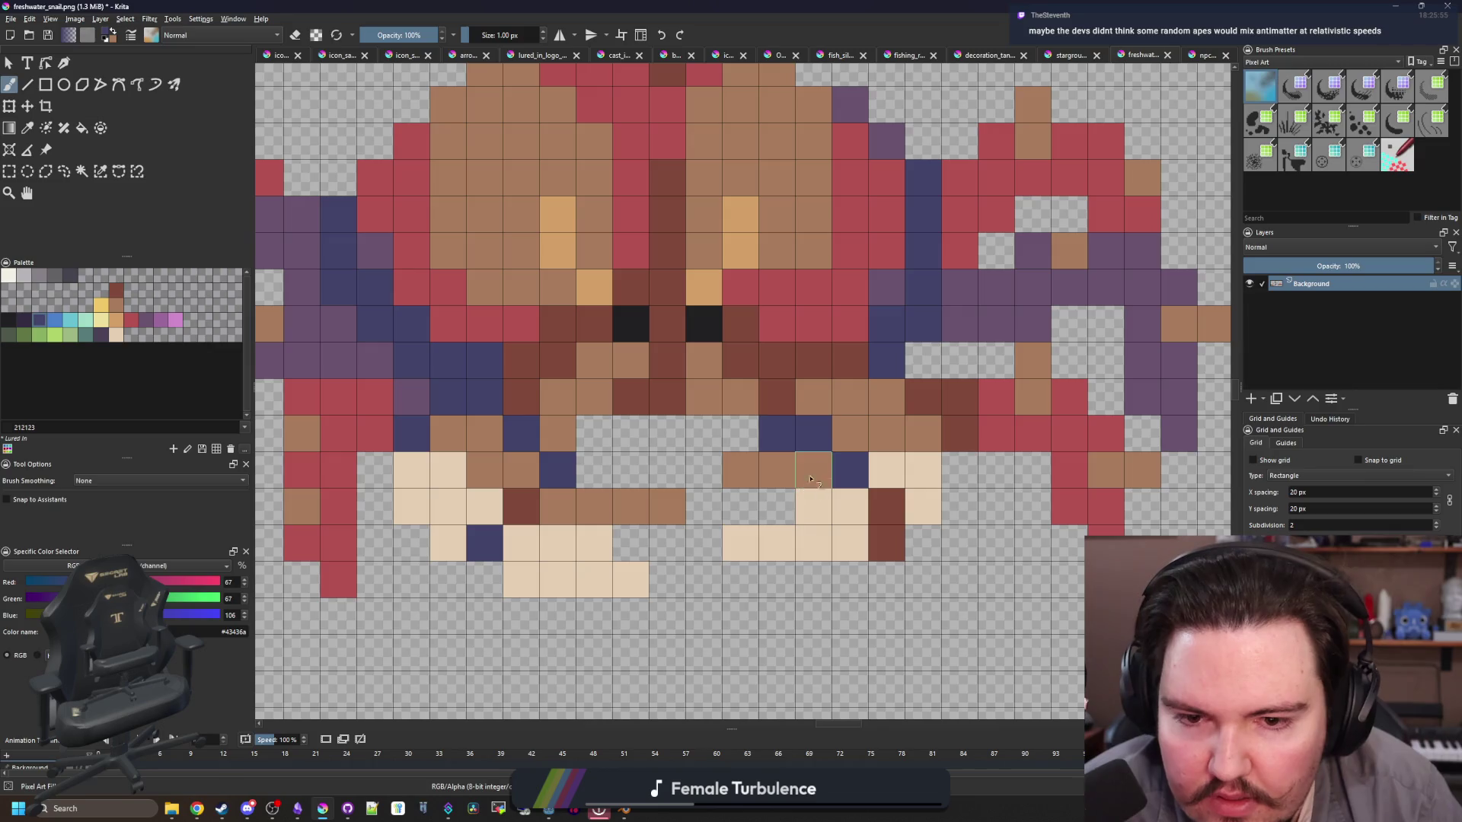
{"action": "left_click", "coordinate": [806, 396]}
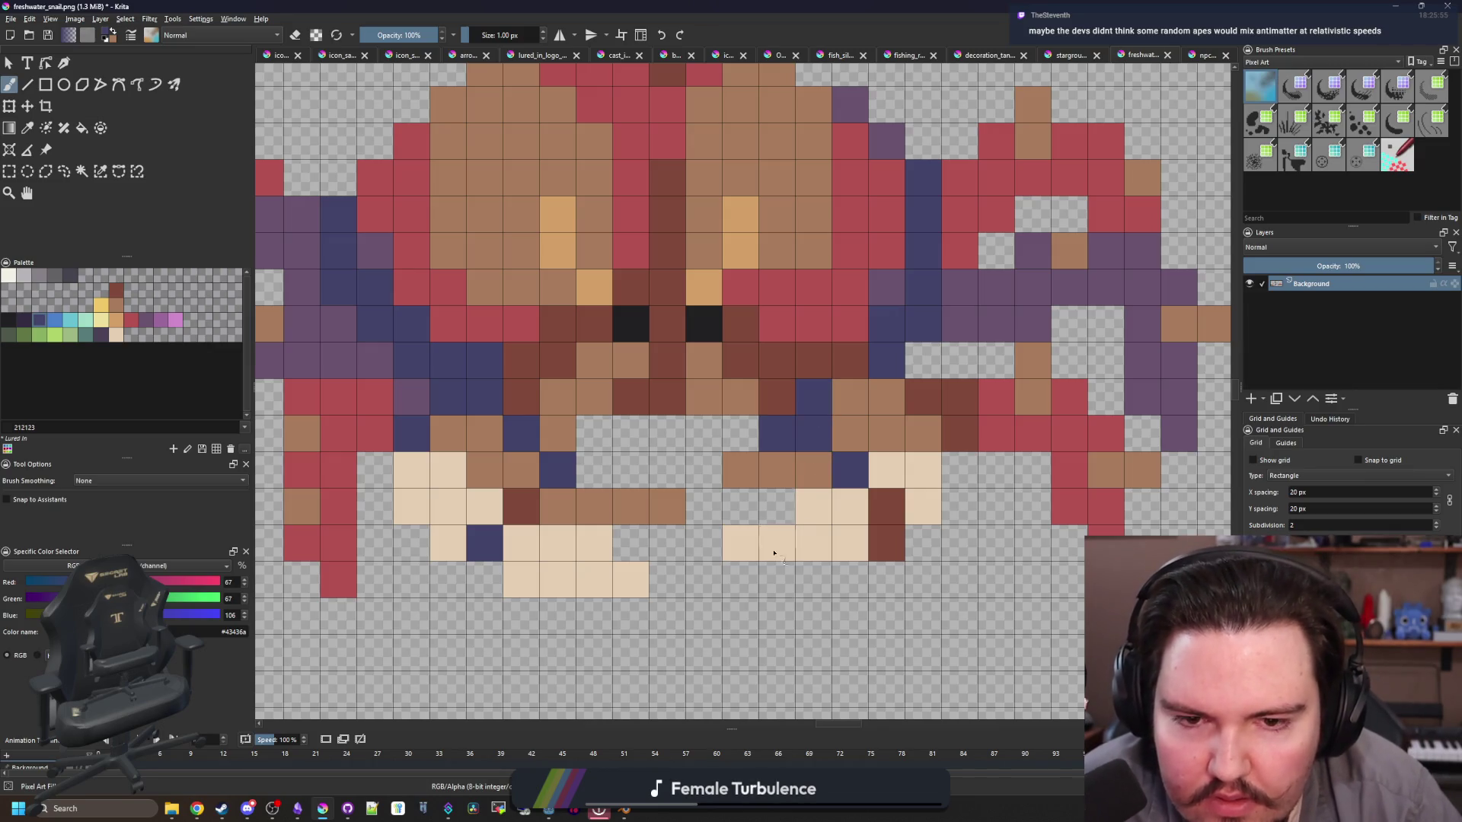
{"action": "left_click", "coordinate": [835, 443], "text": "ctrl"}
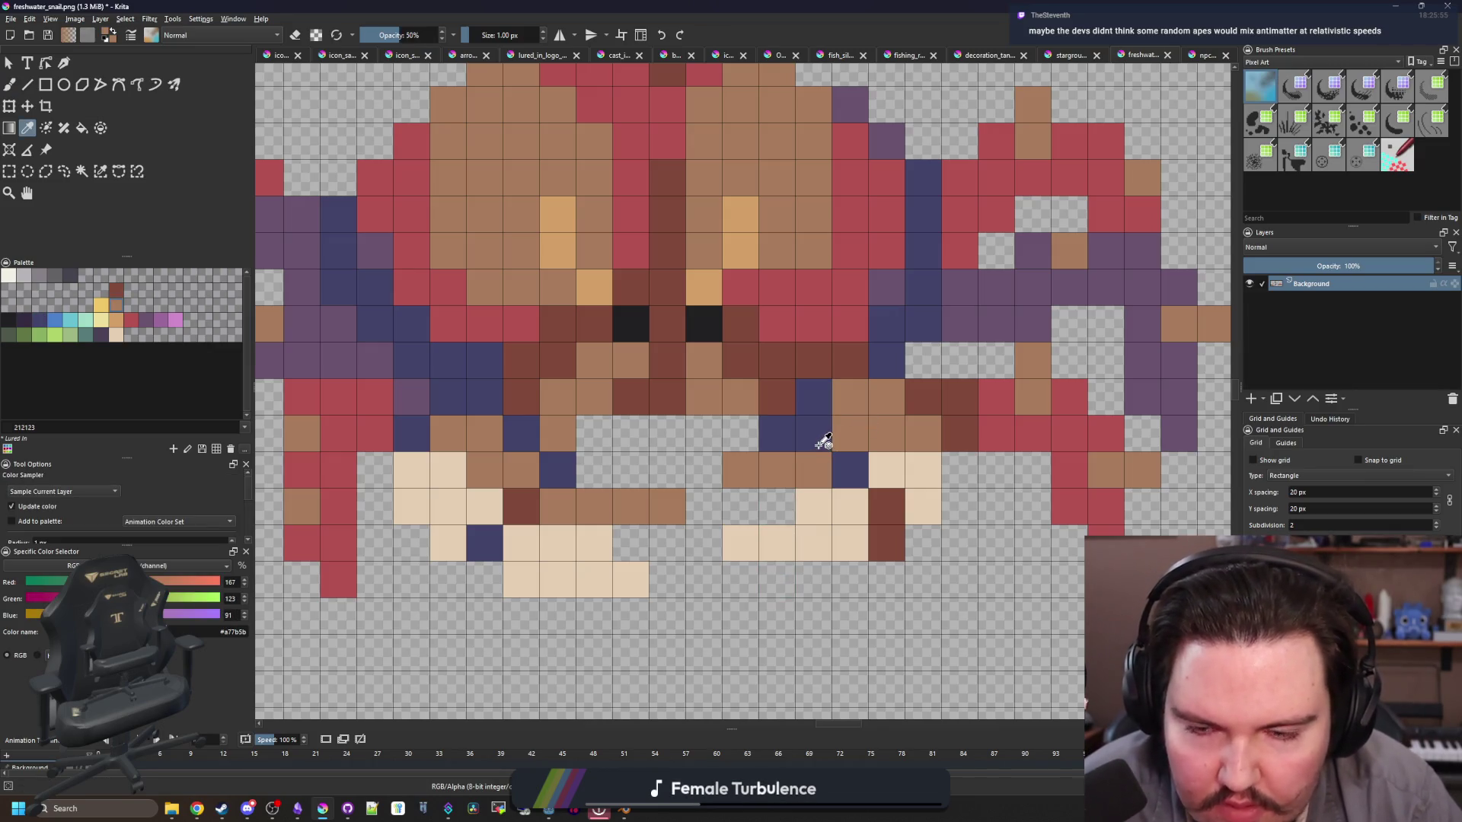
{"action": "key", "text": "ctrl+z"}
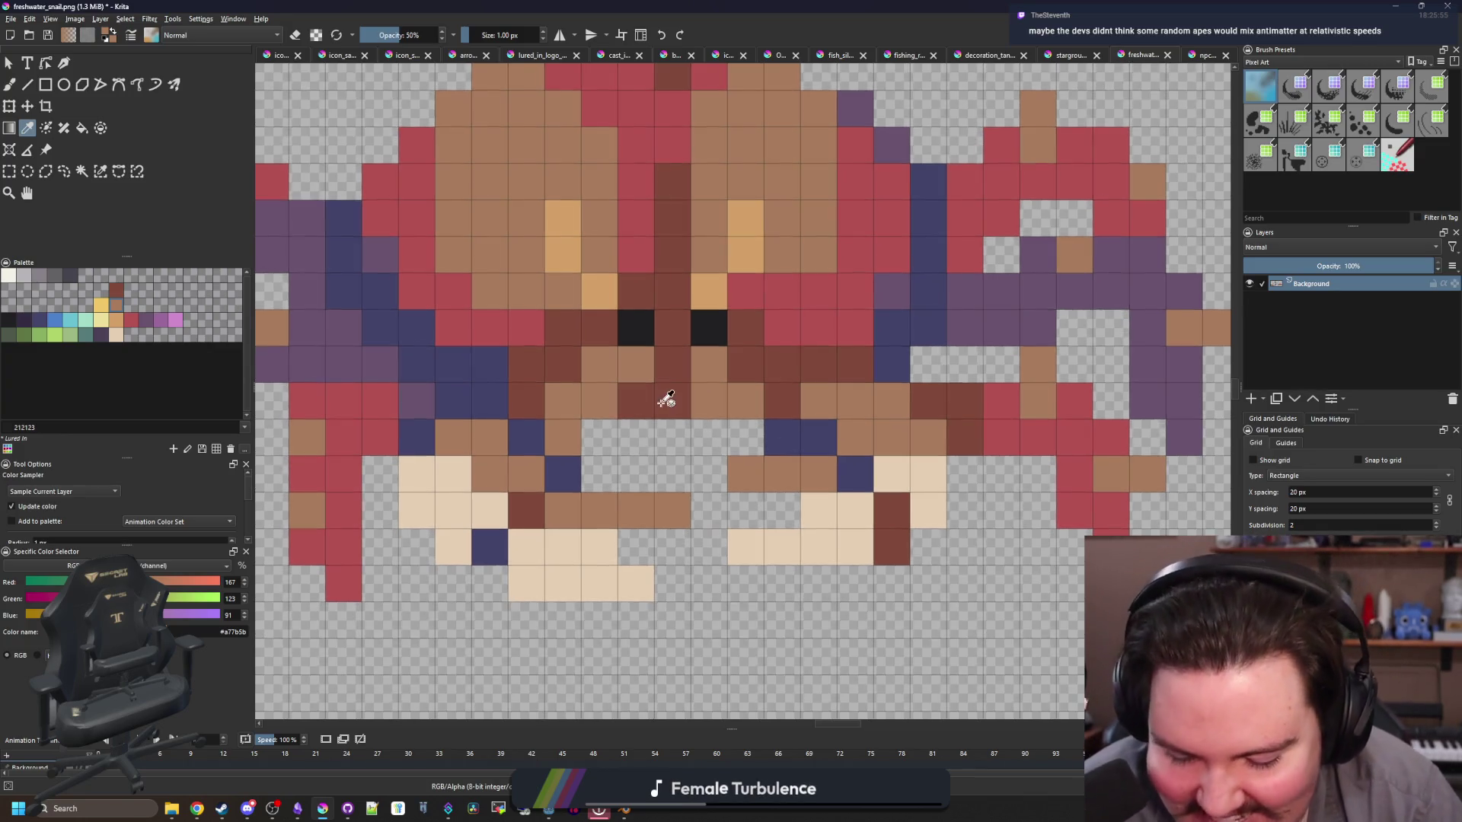
Step: Cover the old eyes in dark brown and repaint two black eyes farther apart
{"action": "left_click", "coordinate": [673, 327], "text": "ctrl"}
{"action": "left_click_drag", "start_coordinate": [651, 325], "coordinate": [709, 323]}
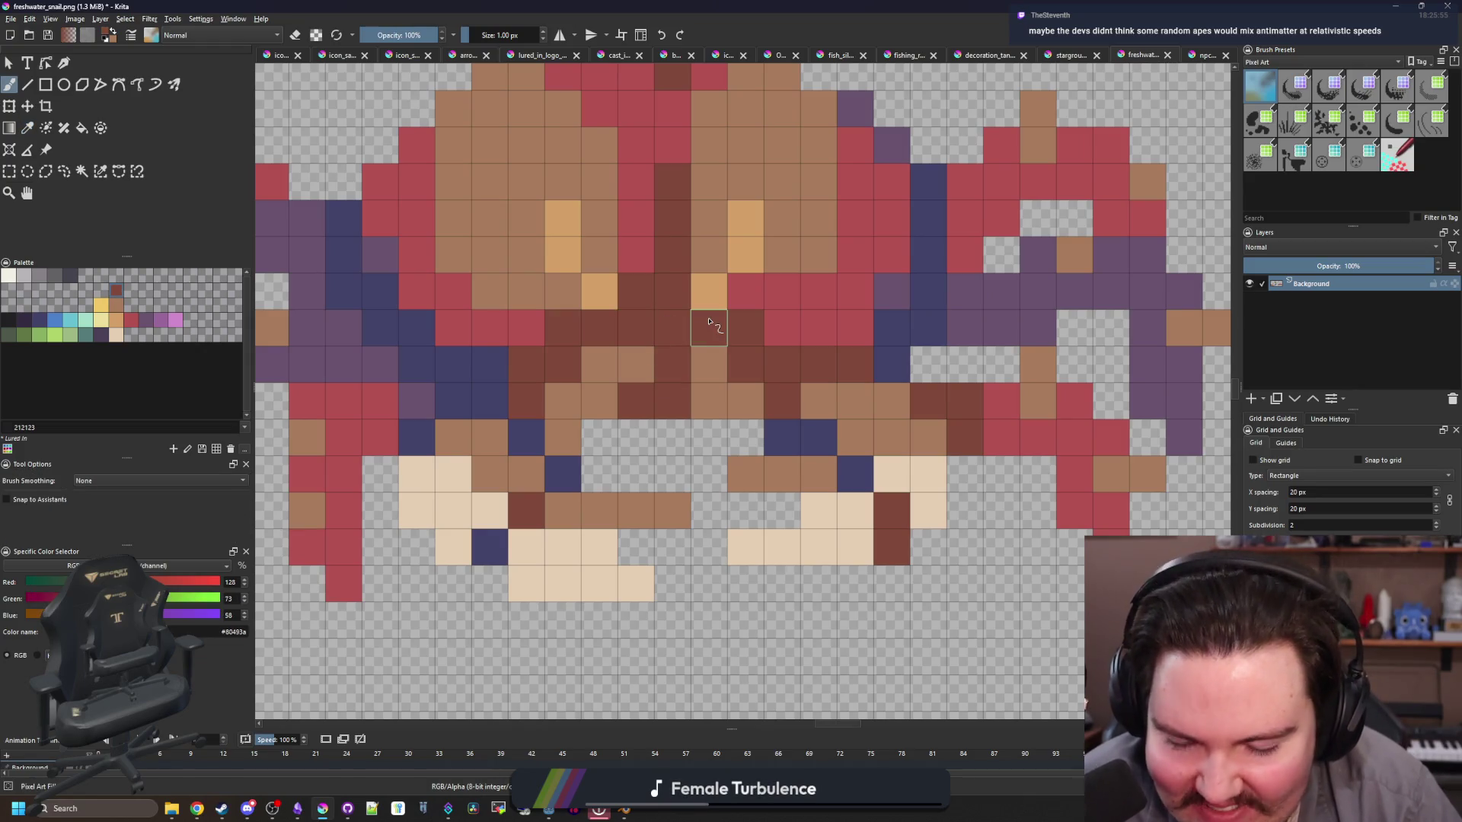
{"action": "scroll", "coordinate": [709, 323], "scroll_direction": "down", "scroll_amount": 5}
{"action": "scroll", "coordinate": [678, 305], "scroll_direction": "up", "scroll_amount": 6}
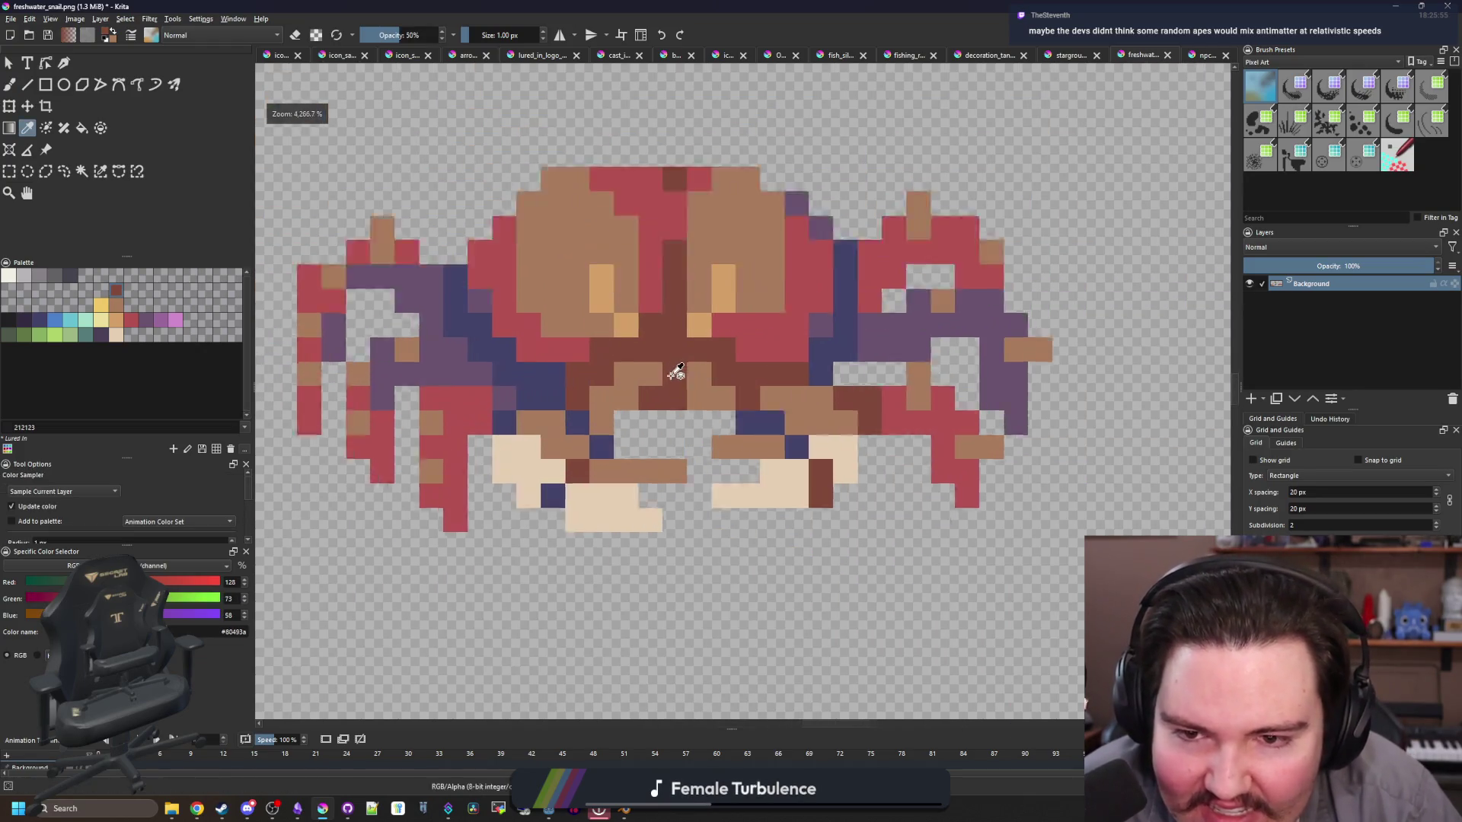
{"action": "scroll", "coordinate": [676, 372], "scroll_direction": "up", "scroll_amount": 1}
{"action": "left_click", "coordinate": [10, 320]}
{"action": "key", "text": "b"}
{"action": "left_click", "coordinate": [566, 336]}
{"action": "left_click", "coordinate": [749, 336]}
{"action": "scroll", "coordinate": [749, 337], "scroll_direction": "down", "scroll_amount": 5}
{"action": "scroll", "coordinate": [468, 478], "scroll_direction": "up", "scroll_amount": 5}
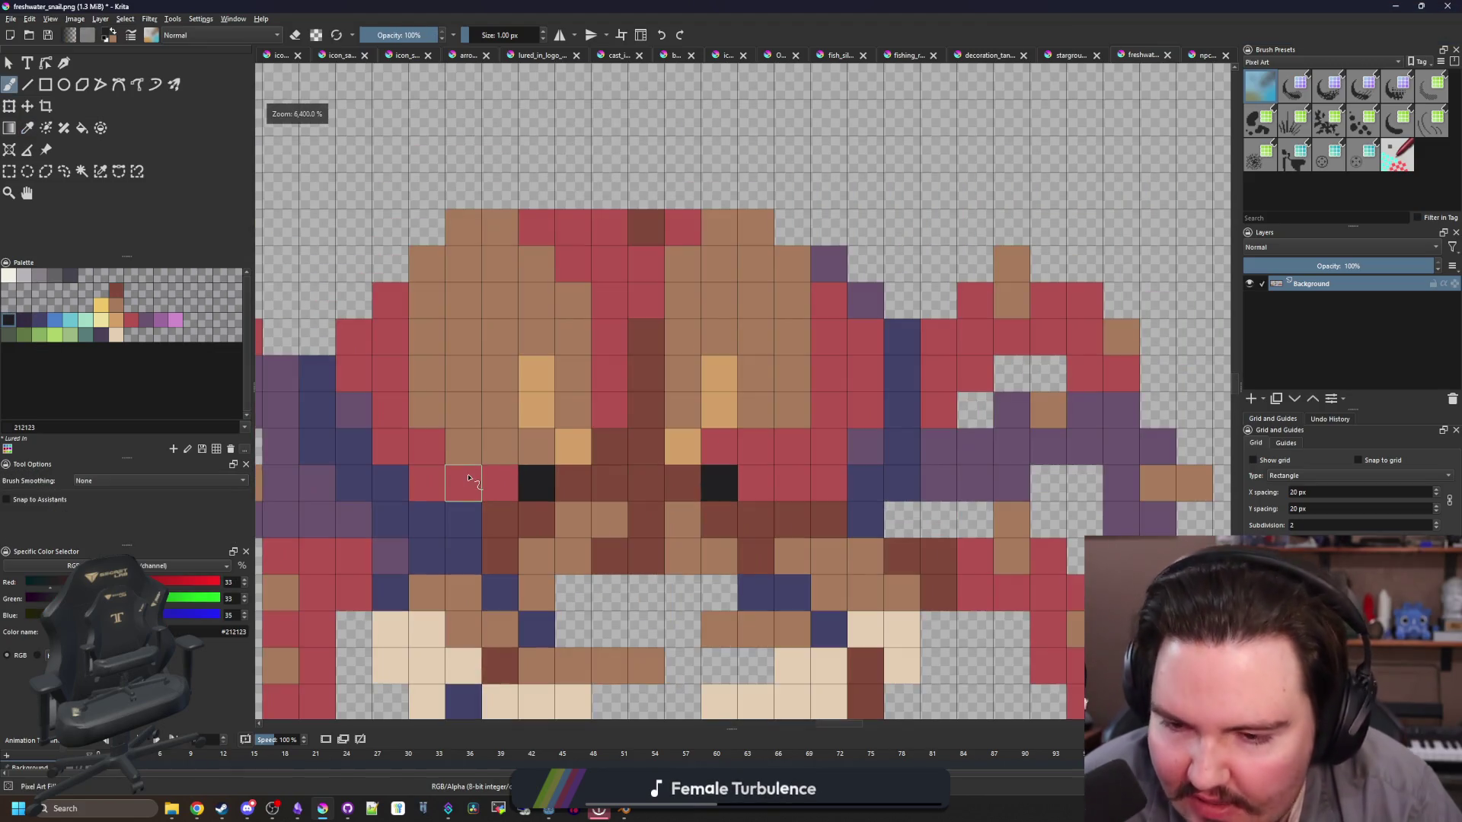
Step: Brush pale cream highlight pixels and pixel pairs across the top of the shell
{"action": "left_click", "coordinate": [793, 667], "text": "ctrl"}
{"action": "left_click", "coordinate": [464, 373]}
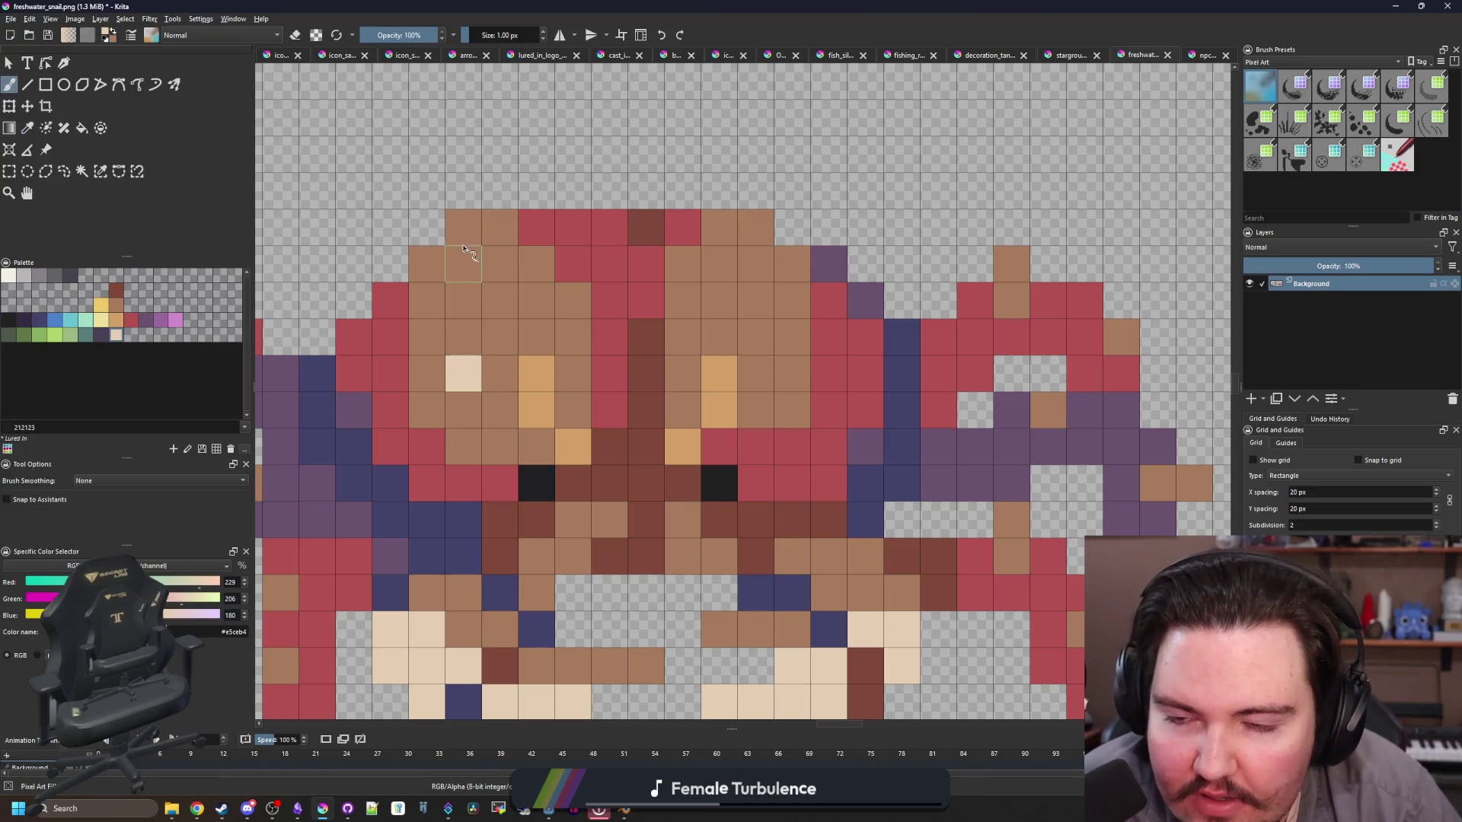
{"action": "key", "text": "ctrl+z"}
{"action": "left_click_drag", "start_coordinate": [459, 300], "coordinate": [464, 263]}
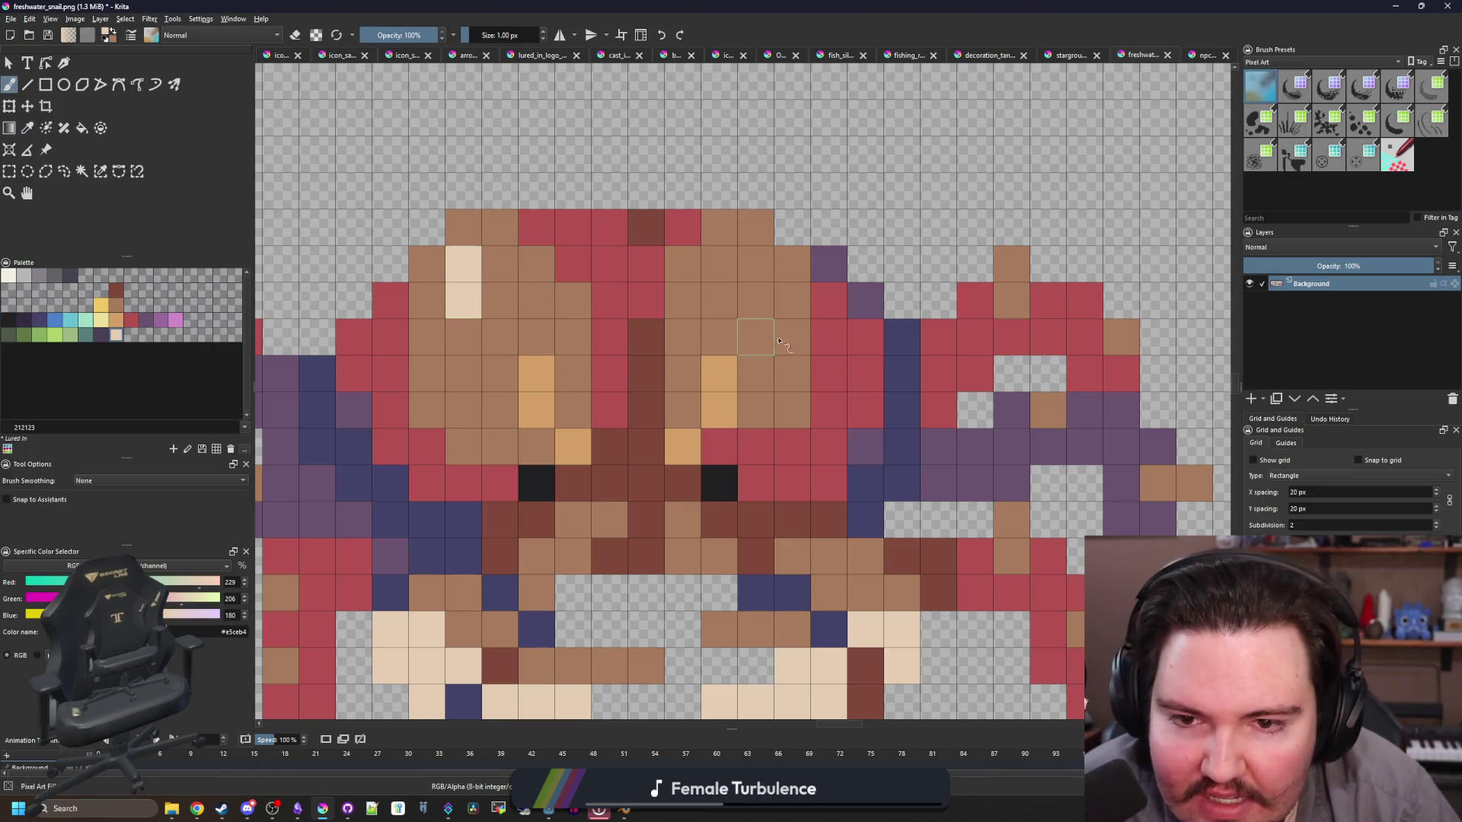
{"action": "left_click_drag", "start_coordinate": [778, 341], "coordinate": [784, 301]}
{"action": "left_click_drag", "start_coordinate": [719, 266], "coordinate": [719, 227]}
{"action": "left_click_drag", "start_coordinate": [537, 228], "coordinate": [537, 197]}
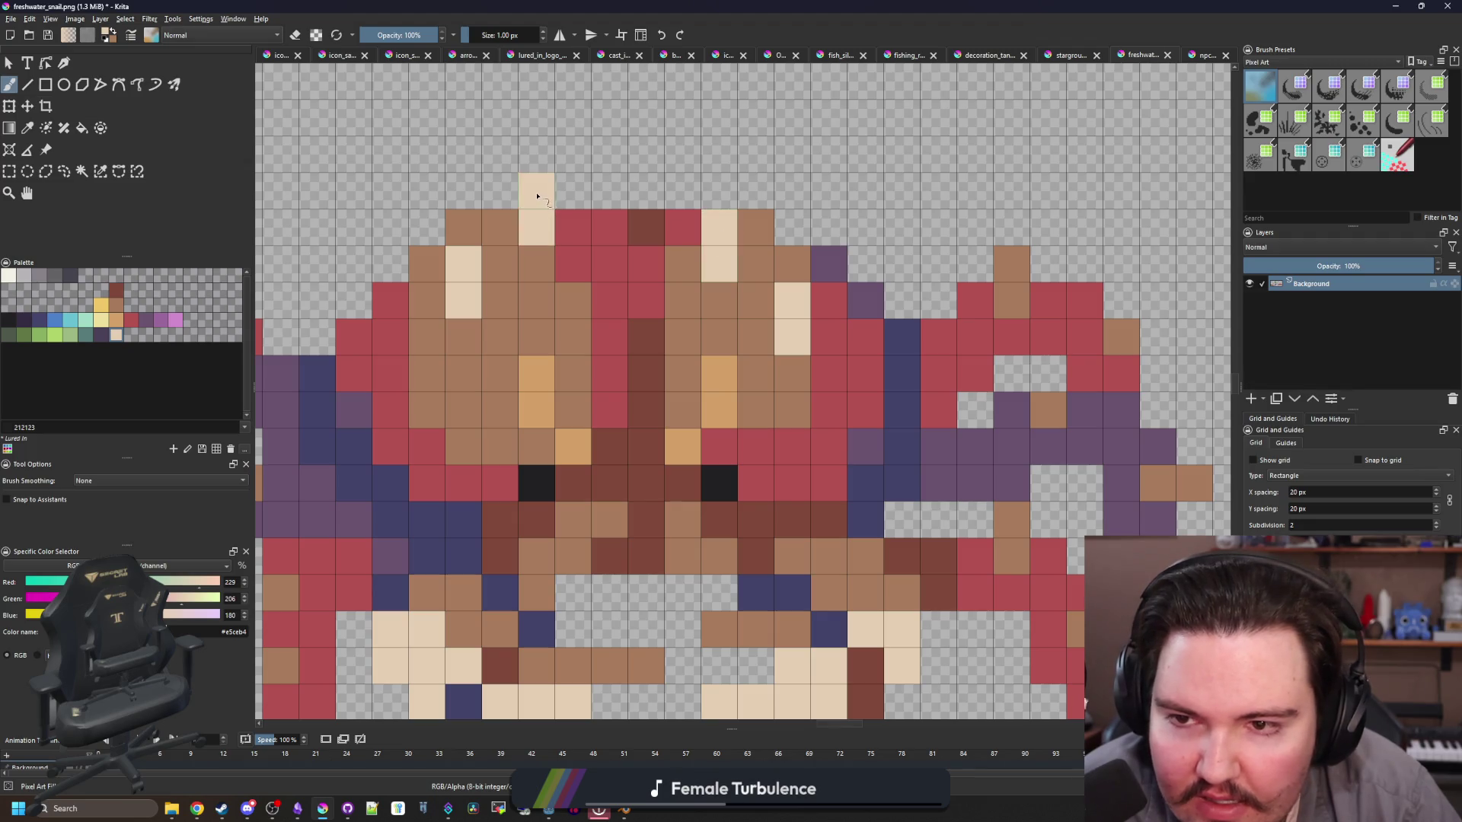
{"action": "left_click", "coordinate": [384, 372]}
{"action": "left_click", "coordinate": [354, 337]}
{"action": "left_click", "coordinate": [498, 409]}
{"action": "left_click", "coordinate": [793, 385]}
{"action": "key", "text": "ctrl+z"}
{"action": "left_click", "coordinate": [799, 411]}
Step: Check the reference photos in the browser, then return to the crab sprite
{"action": "scroll", "coordinate": [741, 361], "scroll_direction": "down", "scroll_amount": 6}
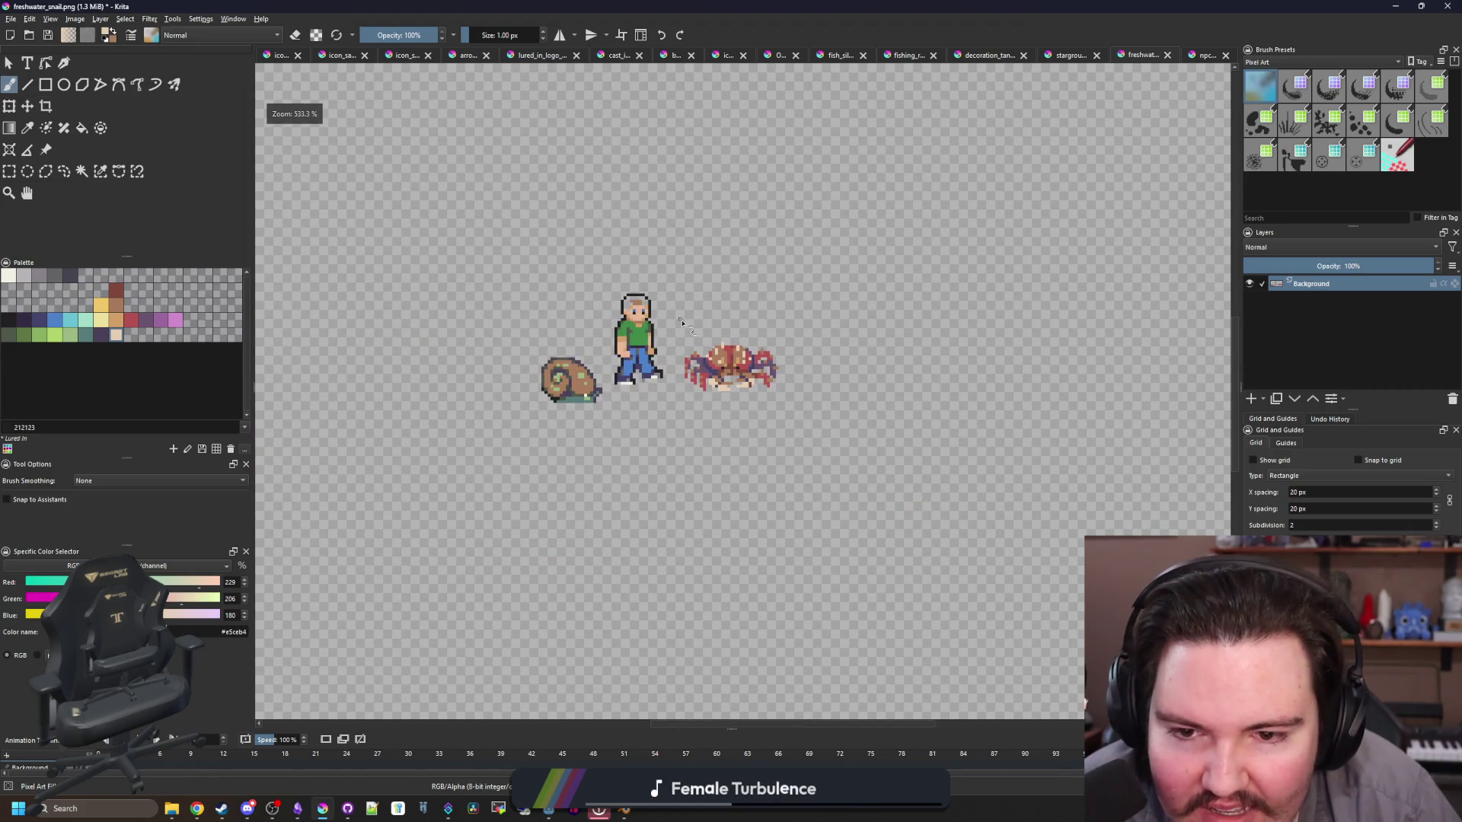
{"action": "scroll", "coordinate": [718, 360], "scroll_direction": "up", "scroll_amount": 2}
{"action": "scroll", "coordinate": [716, 359], "scroll_direction": "up", "scroll_amount": 3}
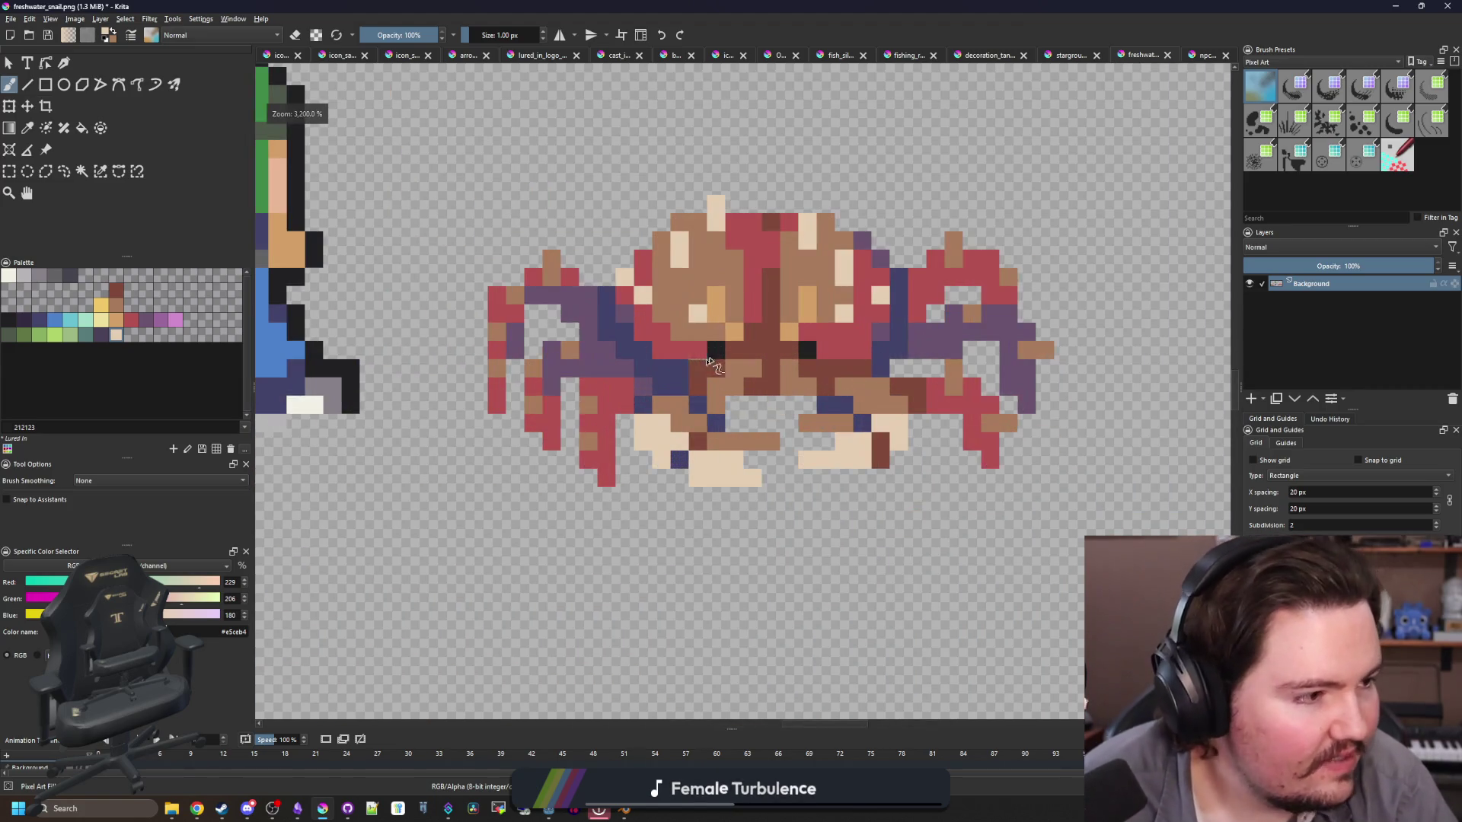
{"action": "key", "text": "alt+Tab"}
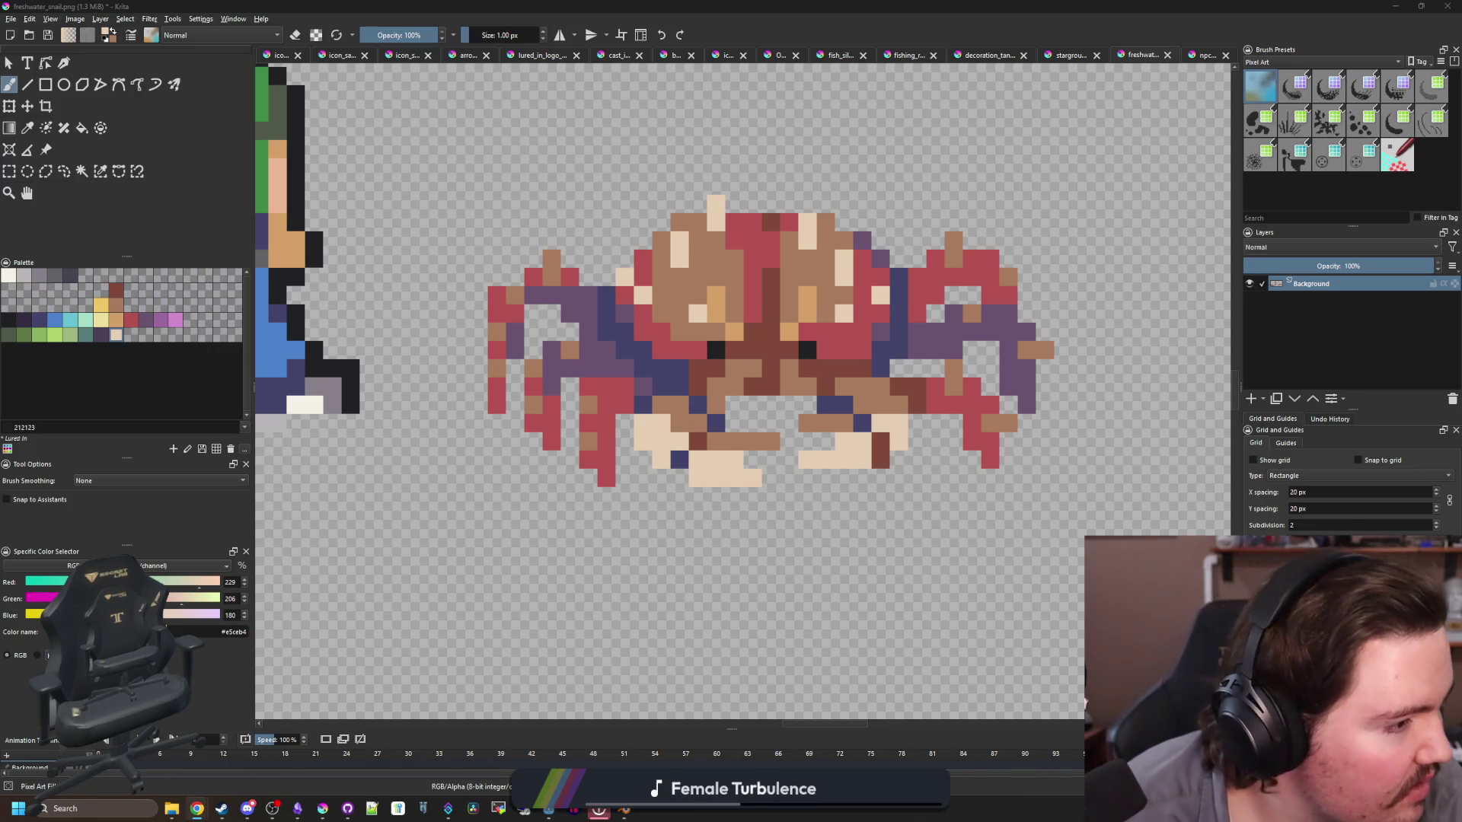
{"action": "key", "text": "alt+Tab"}
{"action": "scroll", "coordinate": [763, 346], "scroll_direction": "up", "scroll_amount": 2}
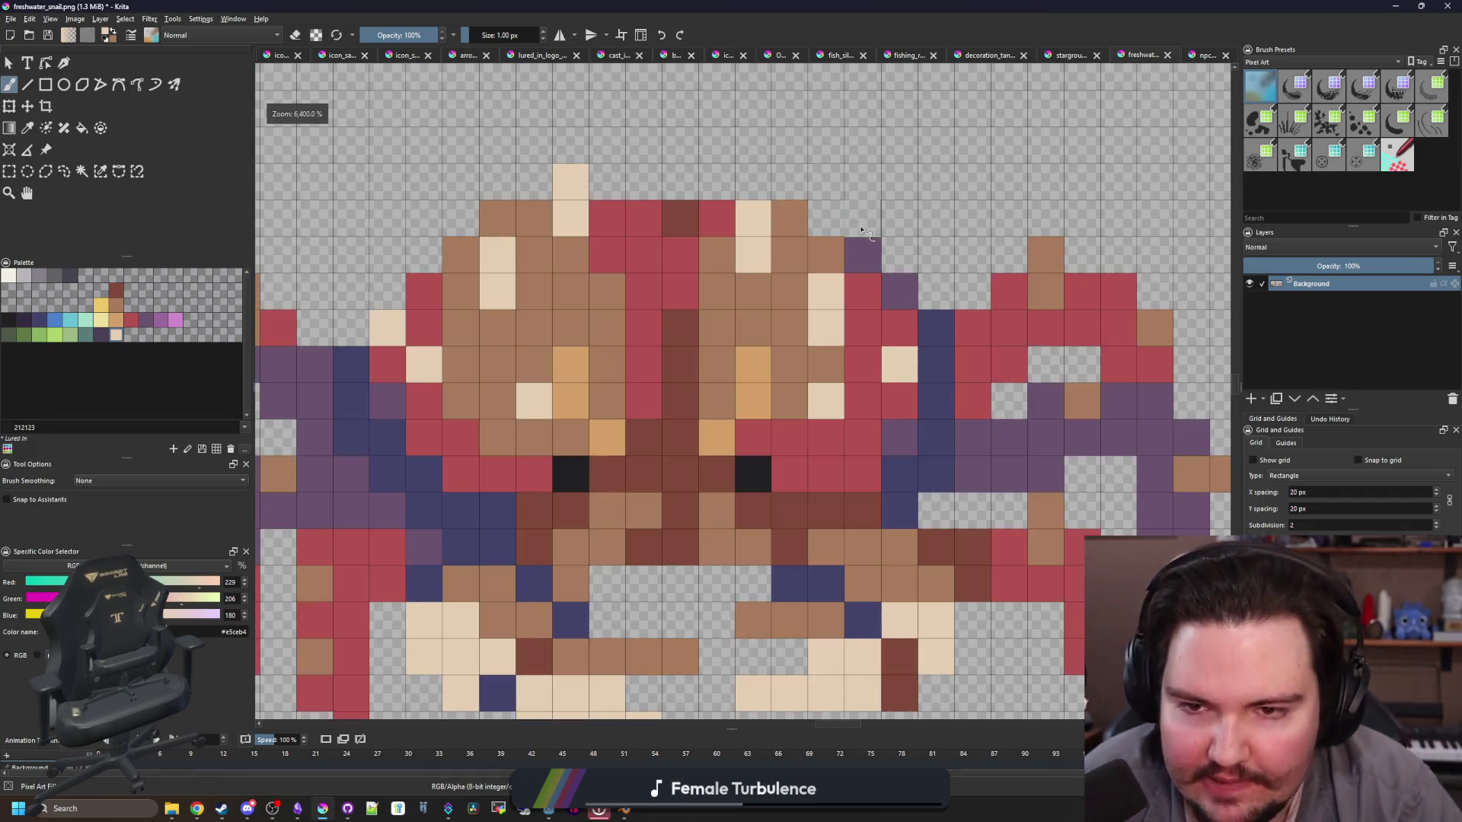
Step: Recolour all the cream shell highlights with the tan palette swatch
{"action": "key", "text": "p"}
{"action": "left_click", "coordinate": [587, 312]}
{"action": "key", "text": "b"}
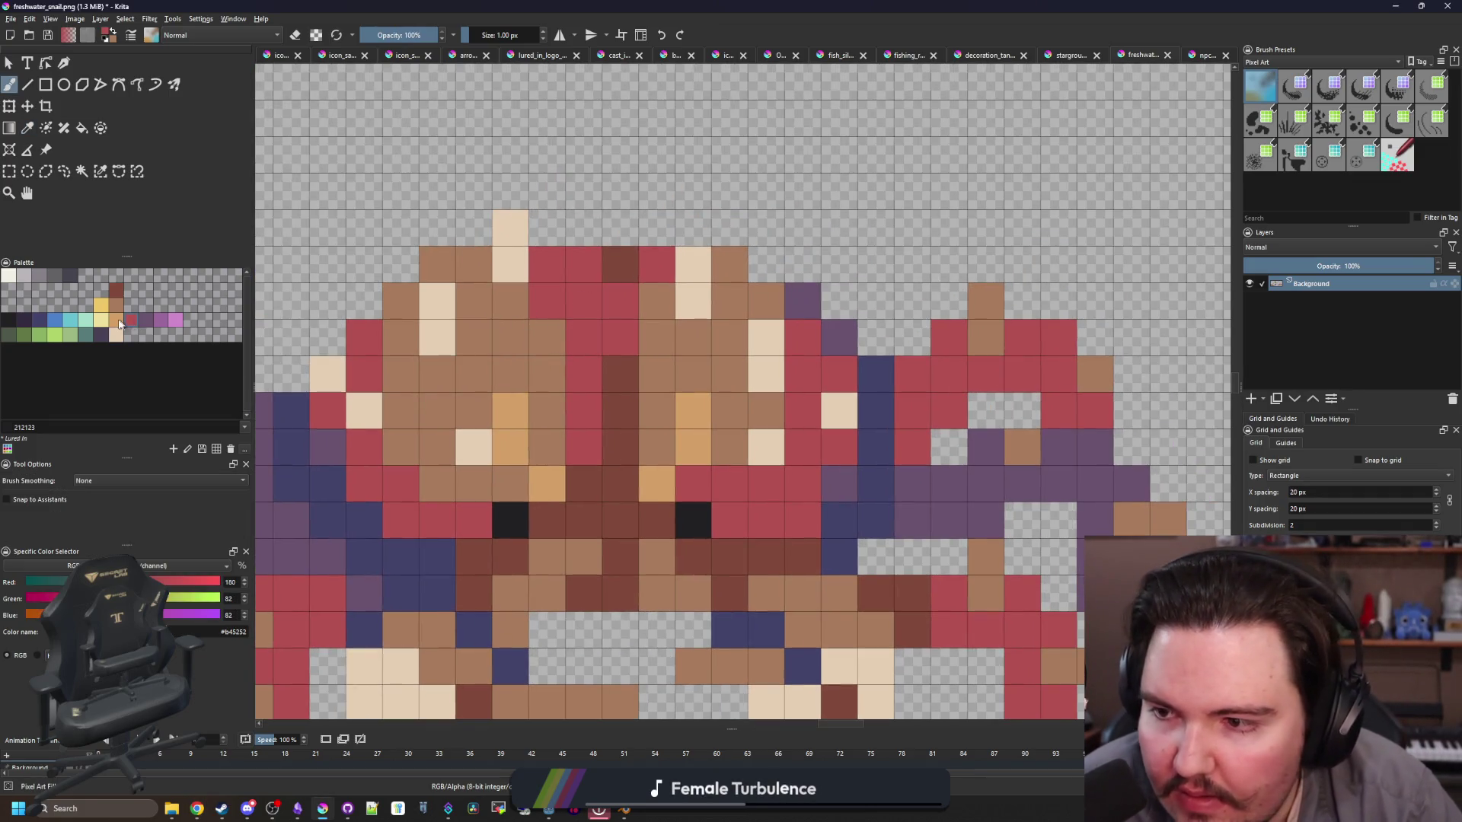
{"action": "left_click", "coordinate": [116, 320]}
{"action": "left_click_drag", "start_coordinate": [437, 301], "coordinate": [437, 337]}
{"action": "left_click", "coordinate": [364, 411]}
{"action": "left_click", "coordinate": [339, 376]}
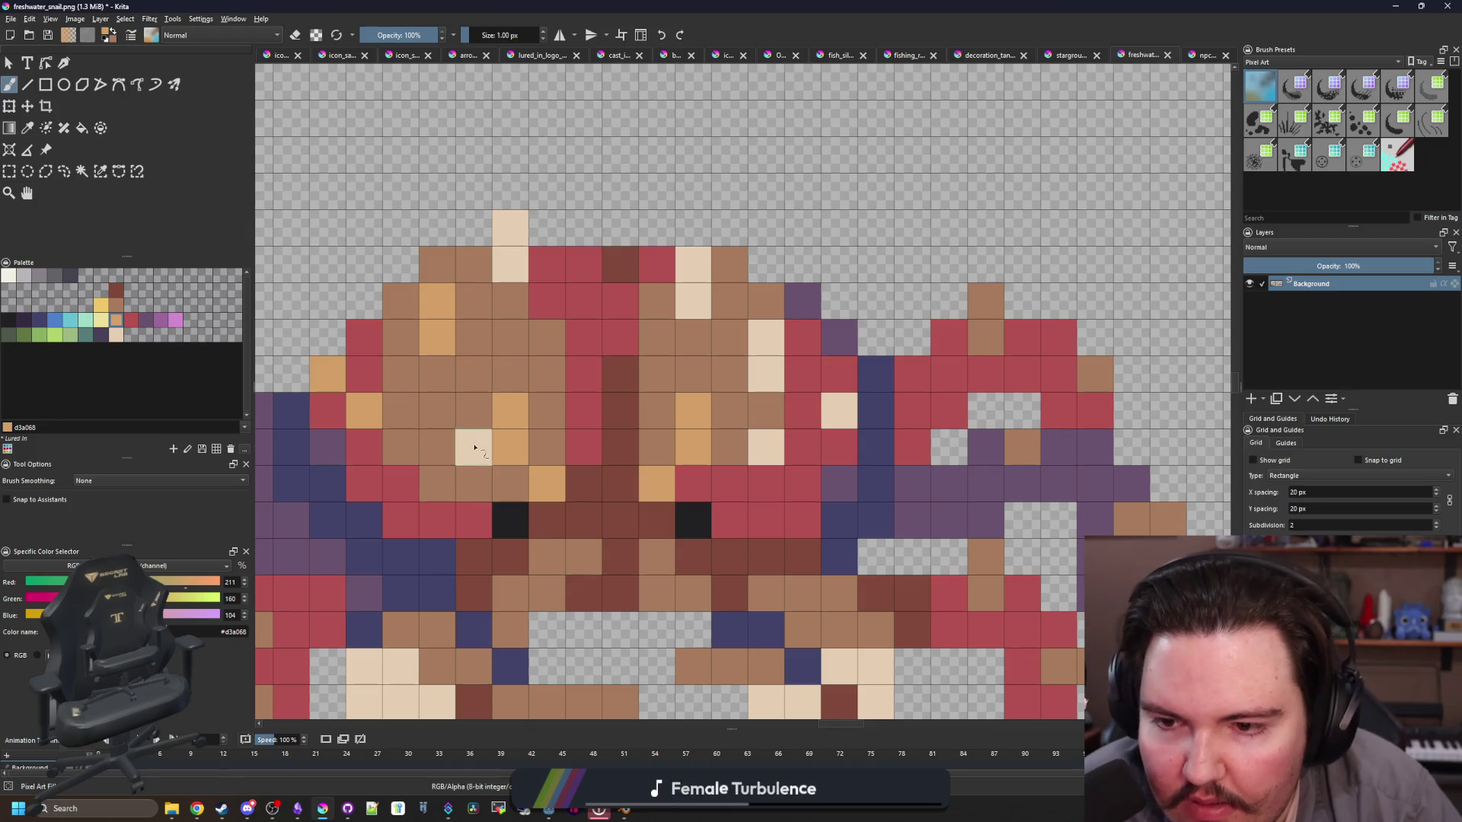
{"action": "left_click", "coordinate": [473, 445]}
{"action": "left_click_drag", "start_coordinate": [510, 264], "coordinate": [510, 229]}
{"action": "left_click_drag", "start_coordinate": [689, 299], "coordinate": [693, 265]}
{"action": "left_click_drag", "start_coordinate": [765, 369], "coordinate": [765, 337]}
{"action": "left_click", "coordinate": [839, 411]}
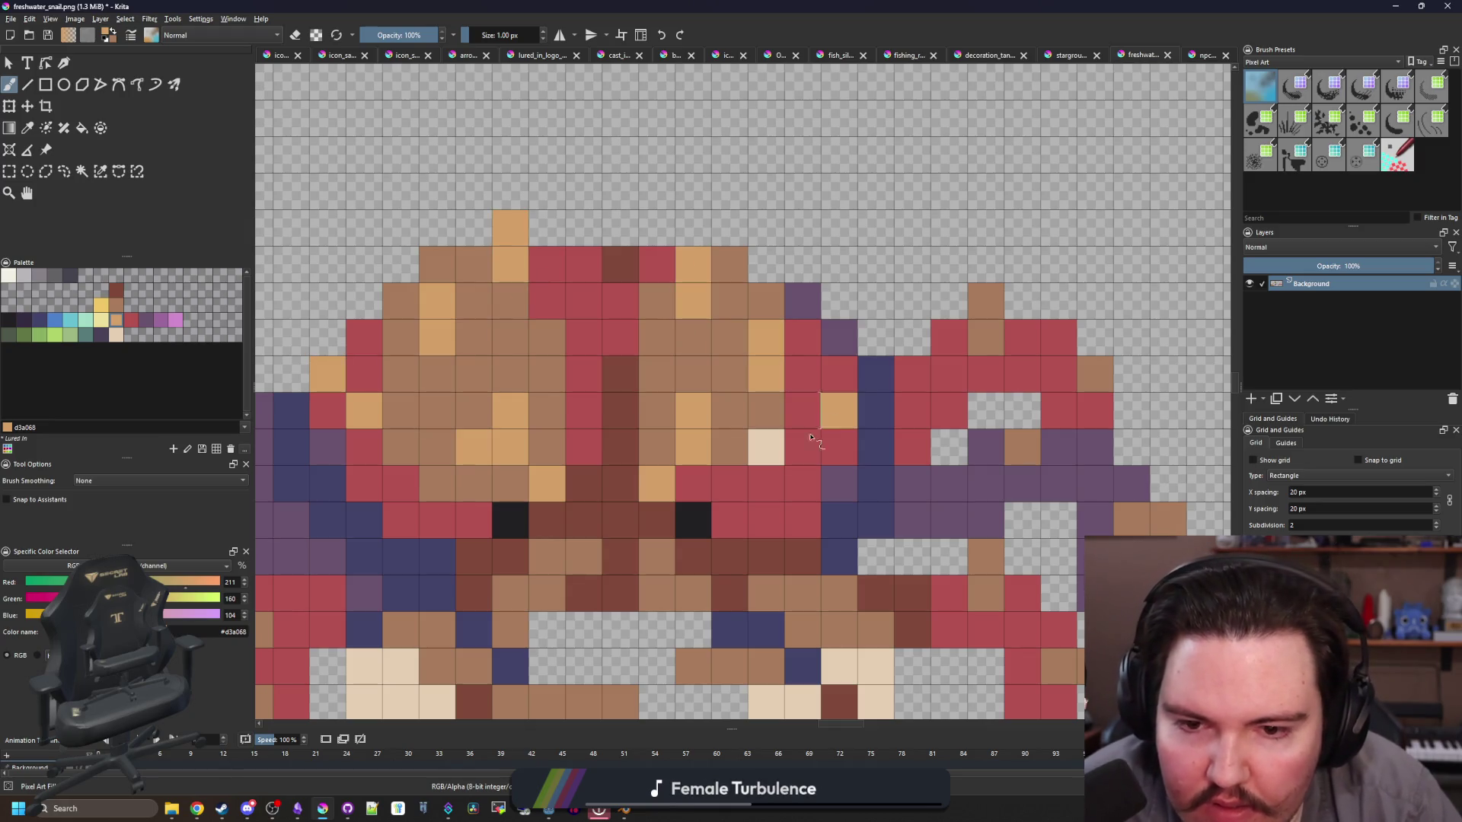
{"action": "left_click", "coordinate": [765, 447]}
Step: Touch up the shell by repainting a light tan pixel in mid brown
{"action": "key", "text": "p"}
{"action": "left_click", "coordinate": [507, 451]}
{"action": "key", "text": "b"}
{"action": "left_click", "coordinate": [501, 421]}
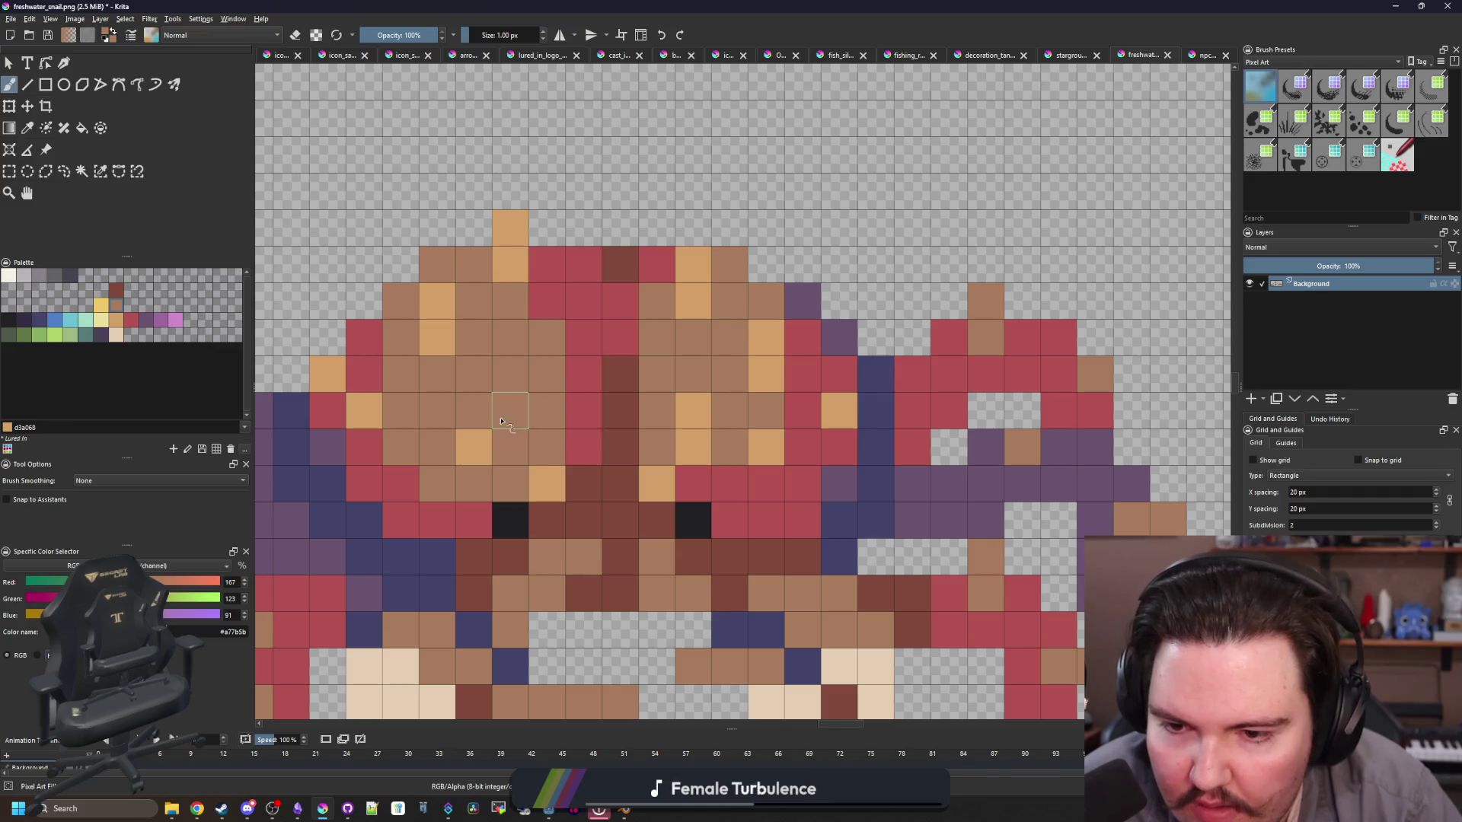
{"action": "left_click", "coordinate": [551, 496], "text": "ctrl"}
{"action": "scroll", "coordinate": [636, 286], "scroll_direction": "down", "scroll_amount": 6}
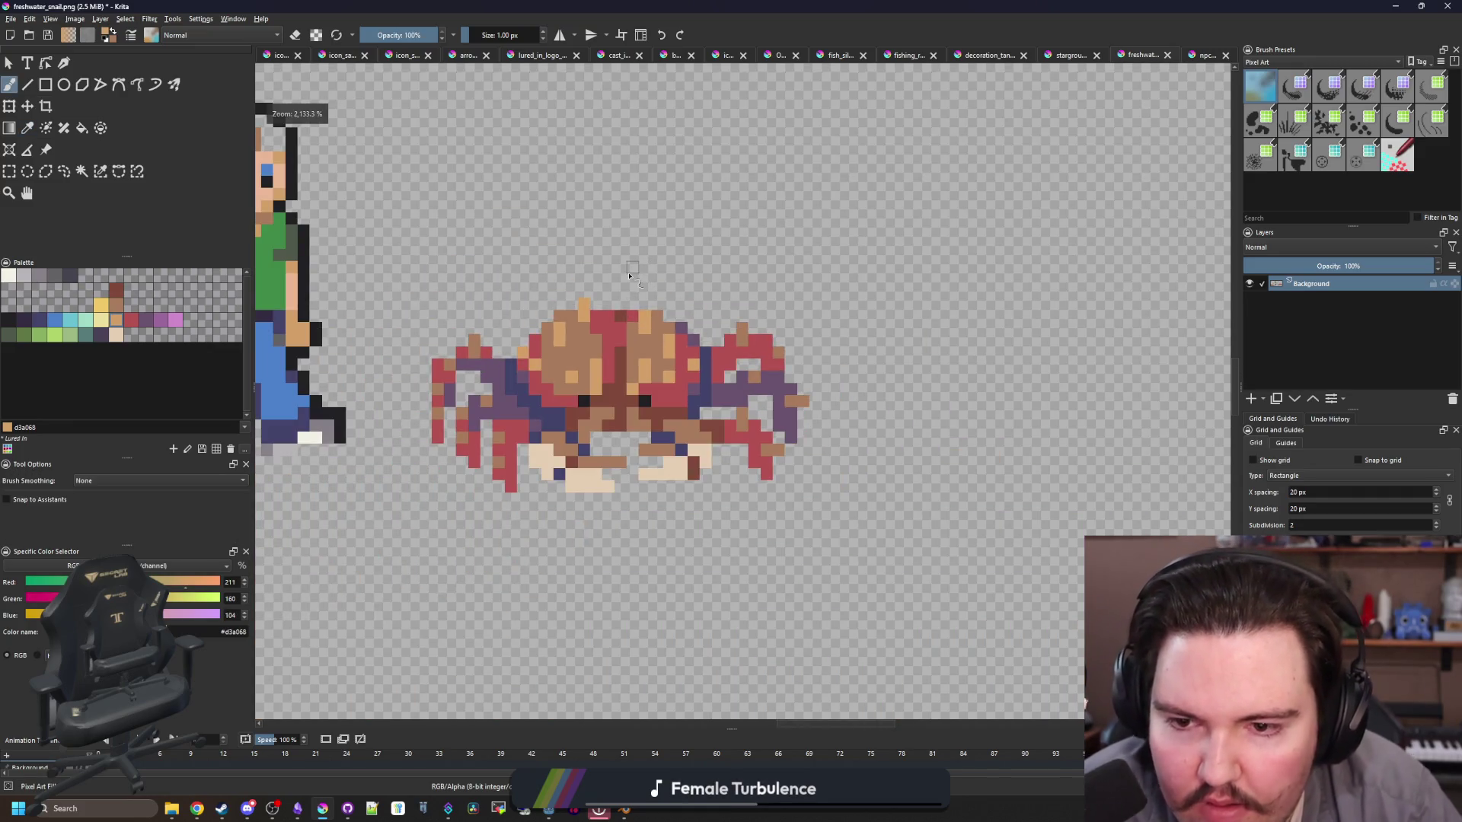
Step: Pick the #212123 near-black swatch and outline the crab's left claw
{"action": "scroll", "coordinate": [646, 292], "scroll_direction": "up", "scroll_amount": 6}
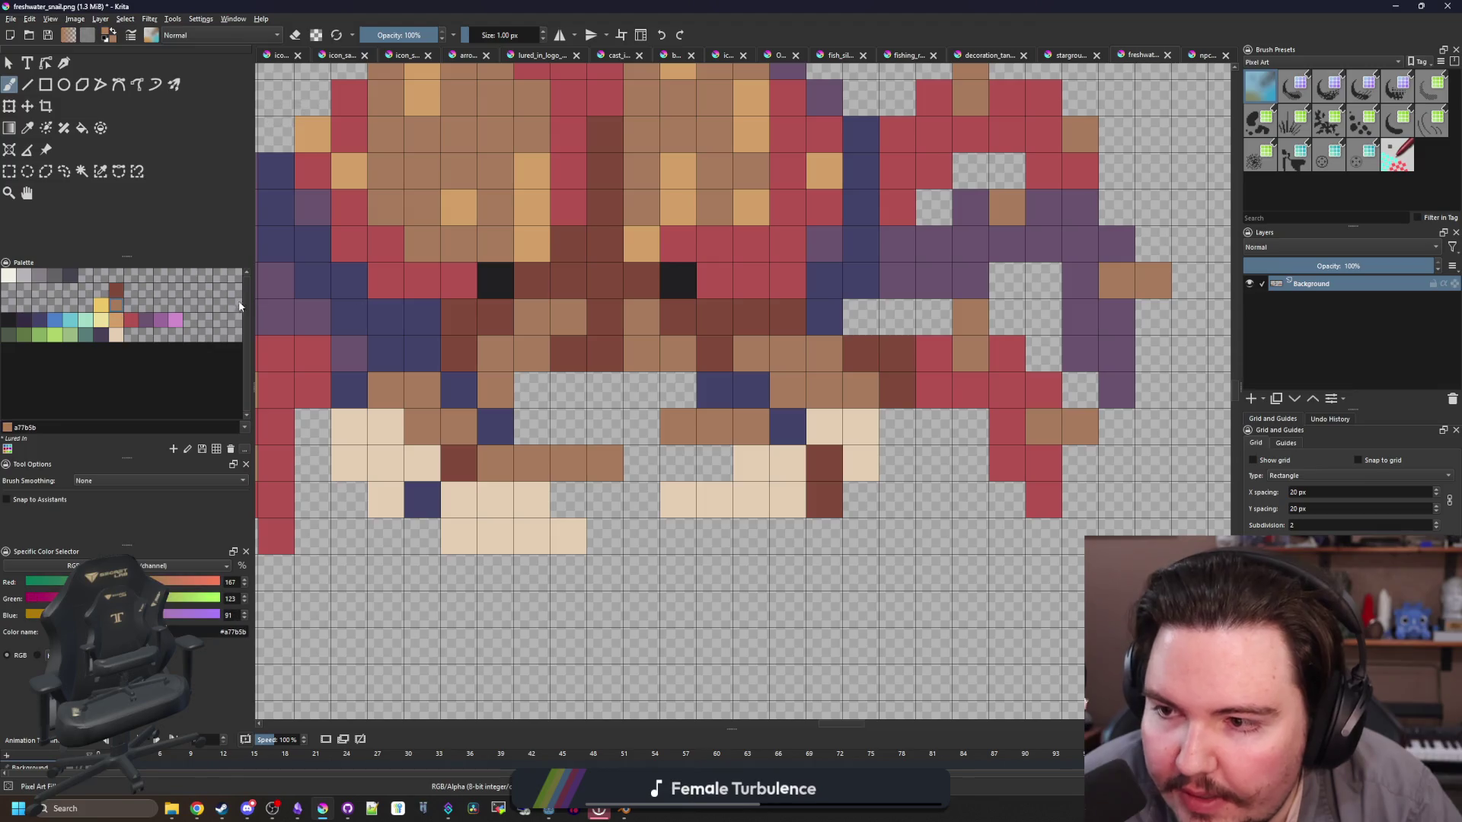
{"action": "scroll", "coordinate": [656, 261], "scroll_direction": "down", "scroll_amount": 7}
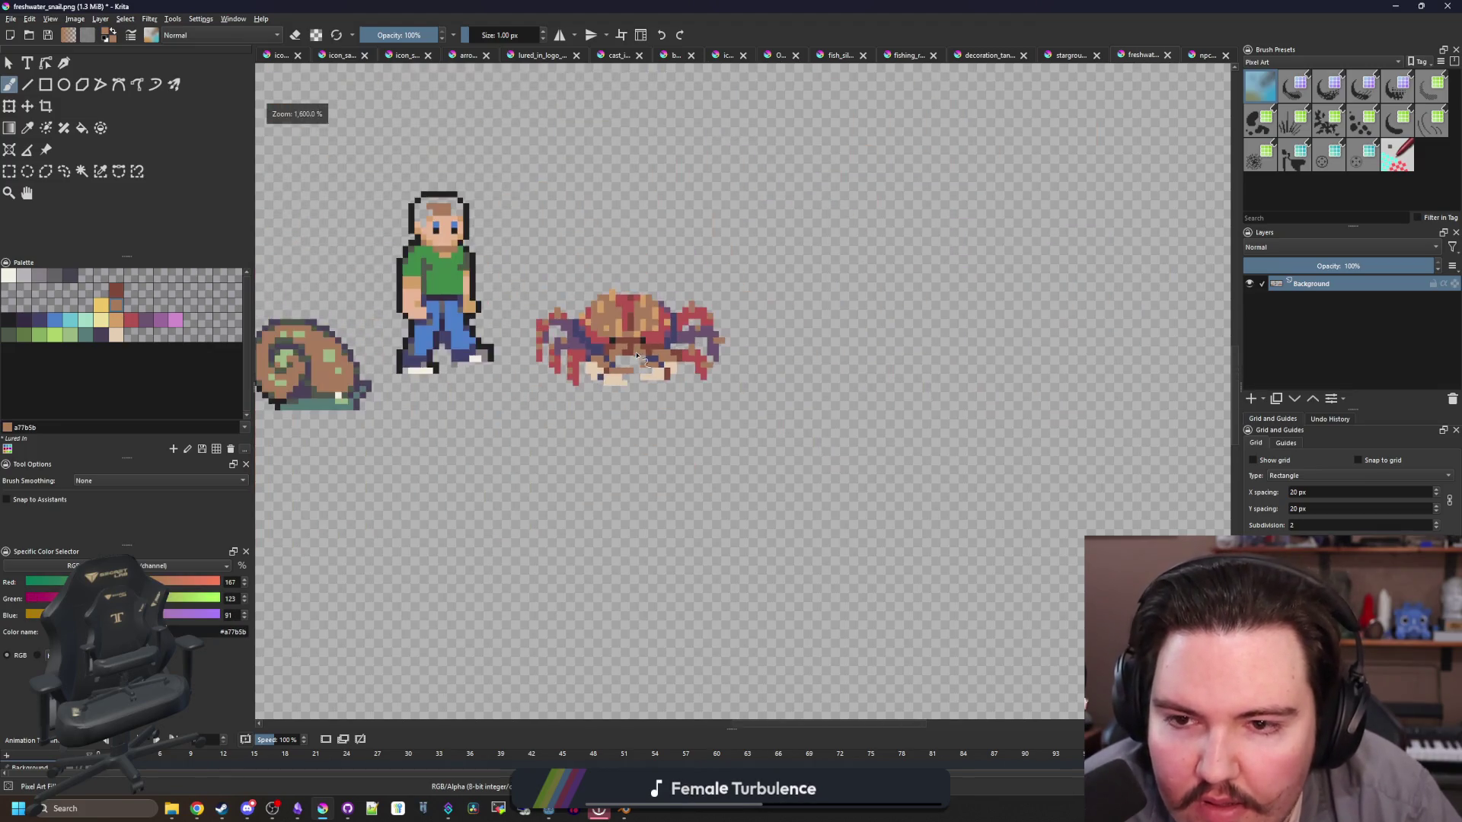
{"action": "scroll", "coordinate": [646, 274], "scroll_direction": "down", "scroll_amount": 1}
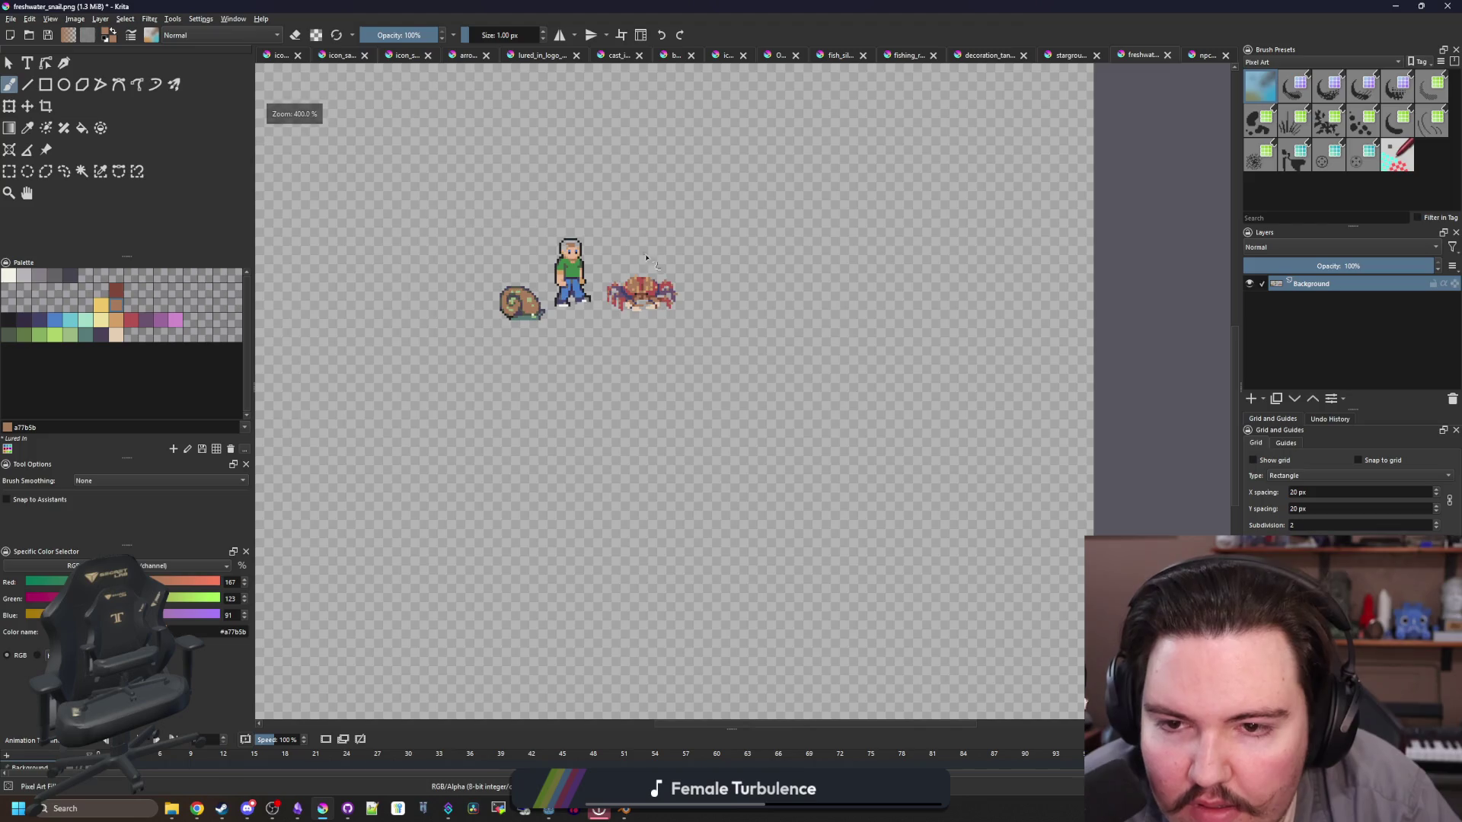
{"action": "scroll", "coordinate": [646, 258], "scroll_direction": "up", "scroll_amount": 10}
{"action": "left_click", "coordinate": [9, 322]}
{"action": "mouse_move", "coordinate": [446, 345]}
{"action": "left_mouse_down"}
{"action": "mouse_move", "coordinate": [625, 392]}
{"action": "mouse_move", "coordinate": [542, 385]}
{"action": "mouse_move", "coordinate": [549, 346]}
{"action": "mouse_move", "coordinate": [512, 423]}
{"action": "left_mouse_up"}
{"action": "scroll", "coordinate": [513, 406], "scroll_direction": "up", "scroll_amount": 1}
{"action": "mouse_move", "coordinate": [468, 474]}
{"action": "left_mouse_down"}
{"action": "mouse_move", "coordinate": [477, 542]}
{"action": "mouse_move", "coordinate": [403, 445]}
{"action": "mouse_move", "coordinate": [403, 305]}
{"action": "mouse_move", "coordinate": [511, 261]}
{"action": "left_mouse_up"}
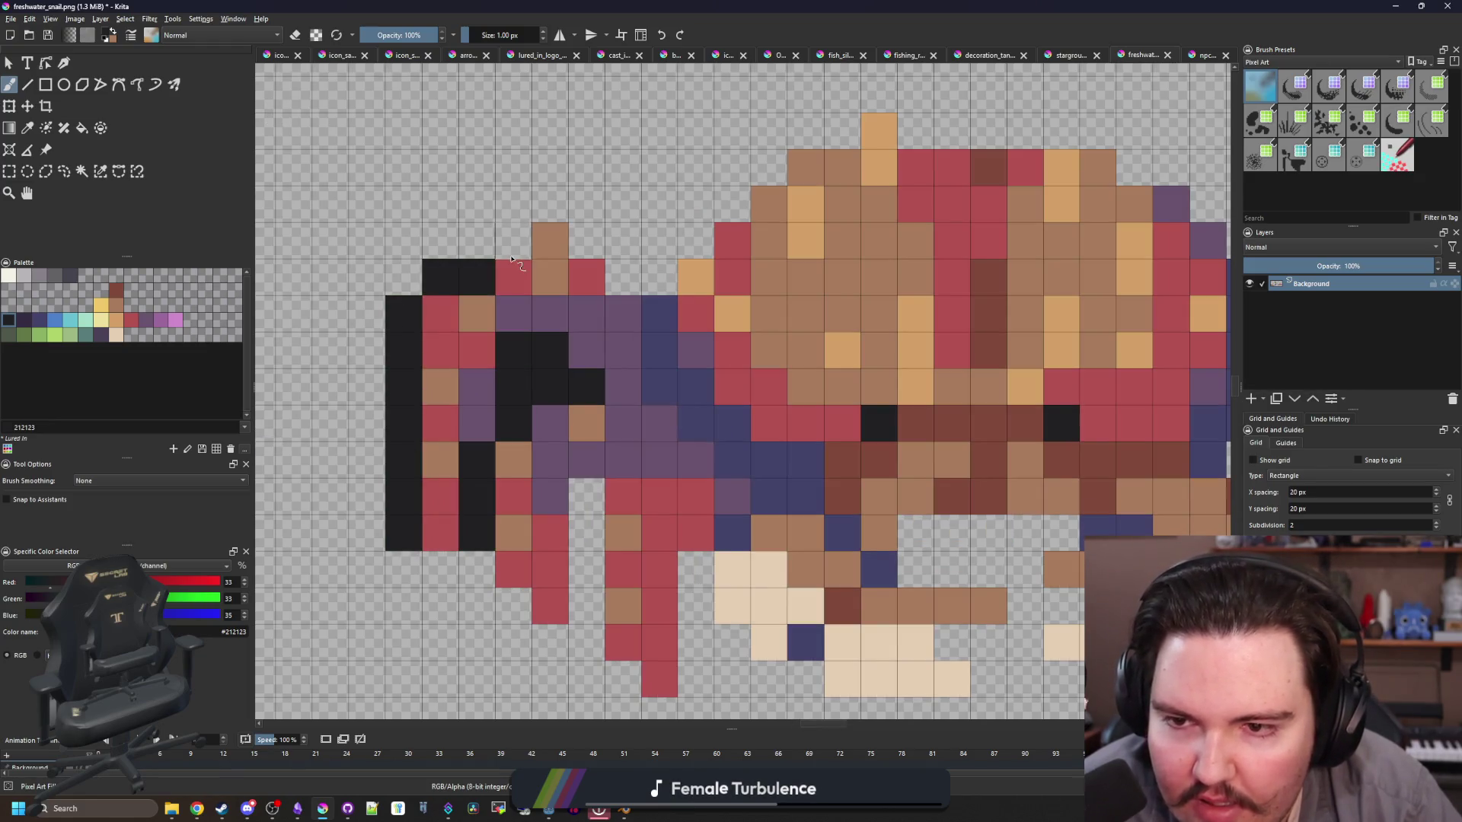
{"action": "left_click", "coordinate": [513, 240]}
{"action": "left_click", "coordinate": [550, 204]}
{"action": "left_click", "coordinate": [586, 240]}
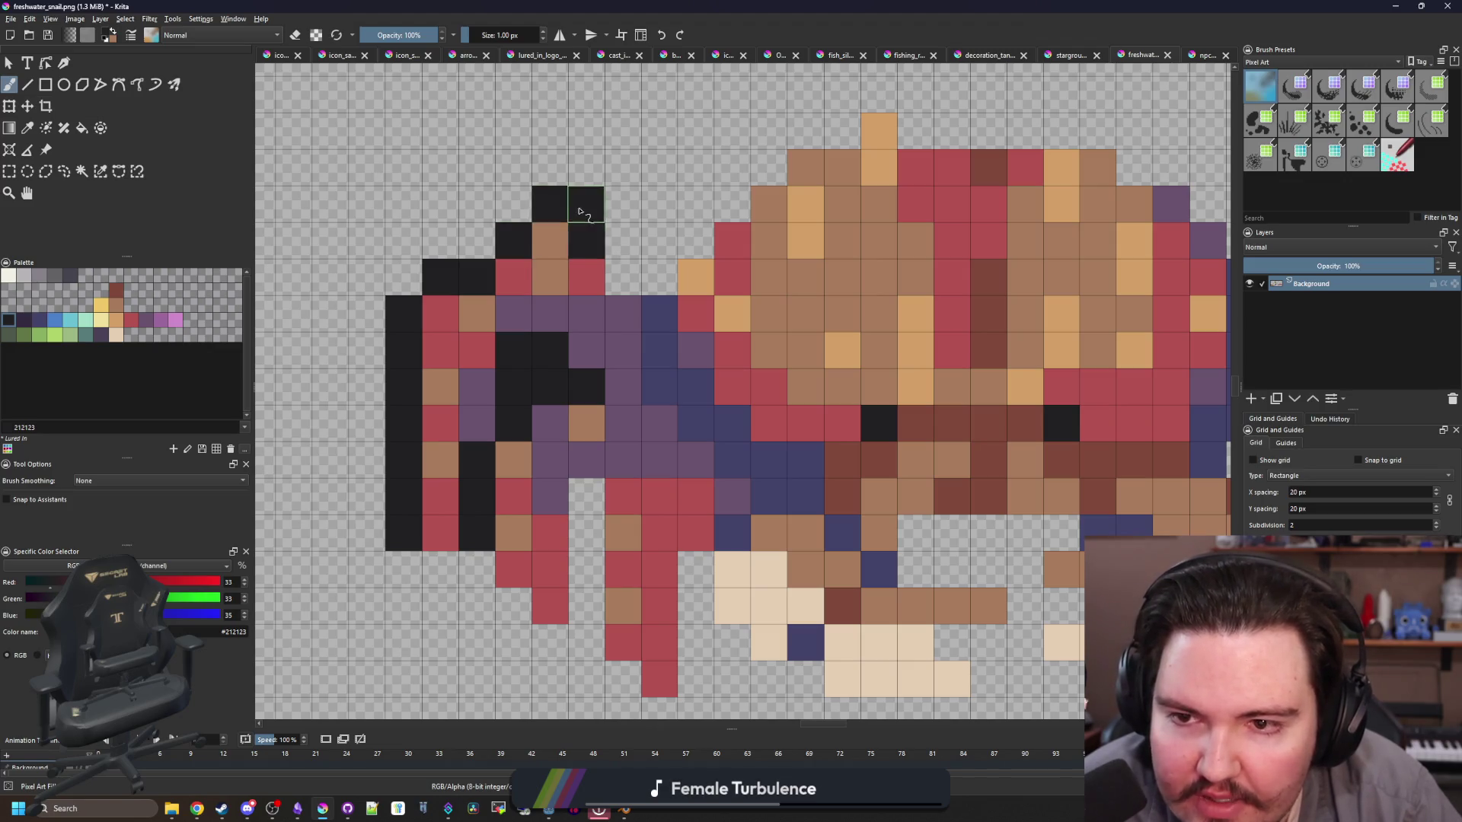
Step: Continue the near-black outline across the crab's top and along the shell
{"action": "left_click", "coordinate": [586, 204]}
{"action": "left_click", "coordinate": [622, 277]}
{"action": "left_click", "coordinate": [659, 277]}
{"action": "left_click", "coordinate": [696, 240]}
{"action": "left_click", "coordinate": [732, 204]}
{"action": "left_click", "coordinate": [769, 168]}
{"action": "left_click", "coordinate": [806, 130]}
{"action": "left_click", "coordinate": [843, 131]}
{"action": "mouse_move", "coordinate": [842, 130]}
{"action": "left_mouse_down"}
{"action": "mouse_move", "coordinate": [474, 278]}
{"action": "mouse_move", "coordinate": [733, 278]}
{"action": "mouse_move", "coordinate": [800, 314]}
{"action": "mouse_move", "coordinate": [851, 370]}
{"action": "mouse_move", "coordinate": [697, 392]}
{"action": "left_mouse_up"}
{"action": "left_click", "coordinate": [473, 240]}
{"action": "left_click", "coordinate": [511, 240]}
Step: Outline the right claw with a near-black pixel staircase
{"action": "left_click", "coordinate": [875, 387]}
{"action": "left_click", "coordinate": [733, 392]}
{"action": "left_click", "coordinate": [770, 355]}
{"action": "left_click", "coordinate": [770, 318]}
{"action": "mouse_move", "coordinate": [801, 318]}
{"action": "left_mouse_down"}
{"action": "mouse_move", "coordinate": [880, 355]}
{"action": "mouse_move", "coordinate": [913, 391]}
{"action": "mouse_move", "coordinate": [954, 513]}
{"action": "left_mouse_up"}
{"action": "mouse_move", "coordinate": [953, 514]}
{"action": "left_mouse_down"}
{"action": "mouse_move", "coordinate": [799, 401]}
{"action": "mouse_move", "coordinate": [885, 449]}
{"action": "mouse_move", "coordinate": [847, 502]}
{"action": "mouse_move", "coordinate": [842, 559]}
{"action": "left_mouse_up"}
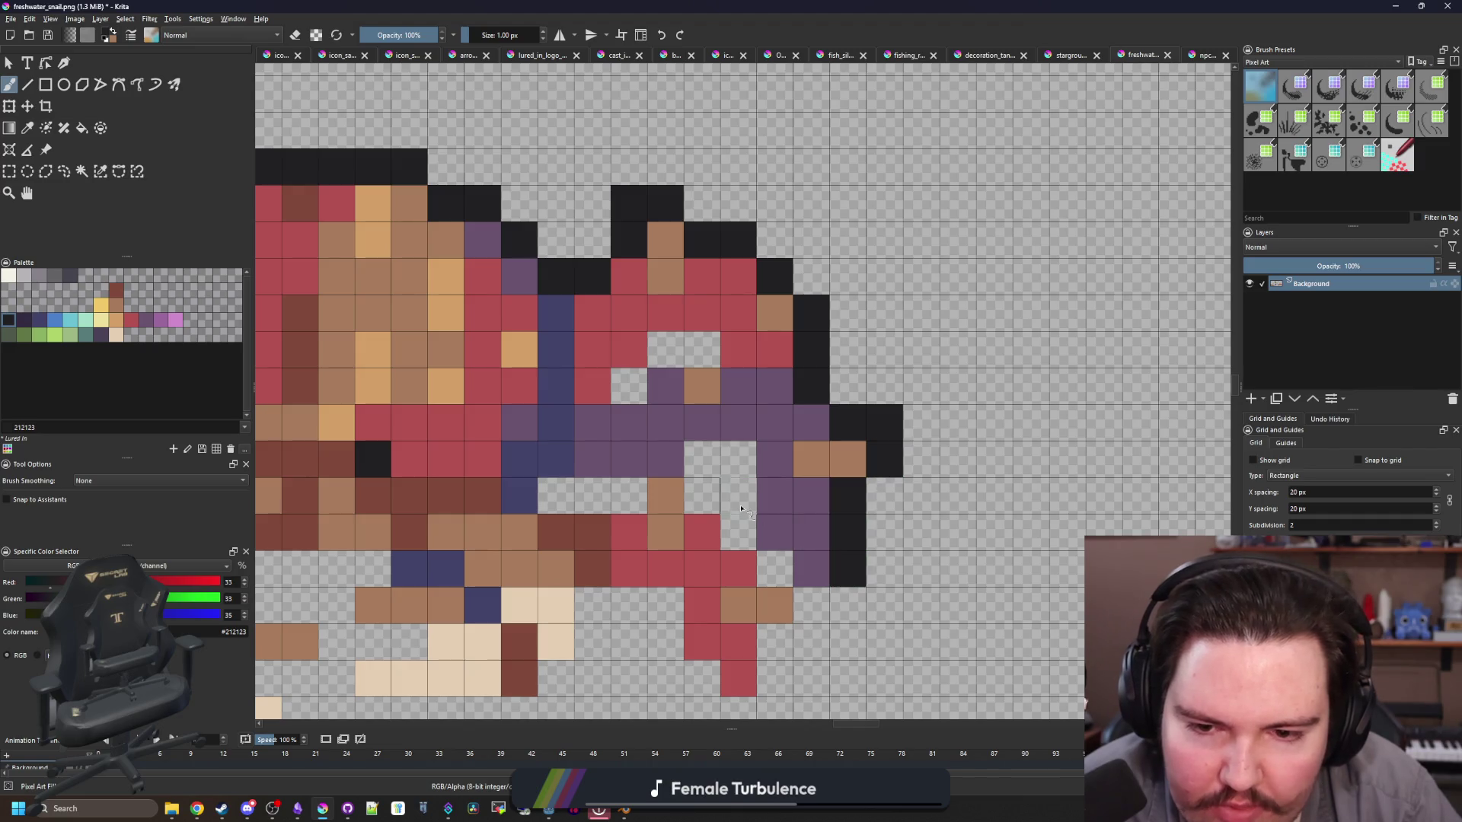
Step: Fill the gaps between the right legs and outline those legs in near-black
{"action": "left_click_drag", "start_coordinate": [741, 508], "coordinate": [701, 459]}
{"action": "mouse_move", "coordinate": [701, 349]}
{"action": "left_mouse_down"}
{"action": "mouse_move", "coordinate": [663, 342]}
{"action": "mouse_move", "coordinate": [628, 386]}
{"action": "left_mouse_up"}
{"action": "left_click_drag", "start_coordinate": [629, 496], "coordinate": [555, 495]}
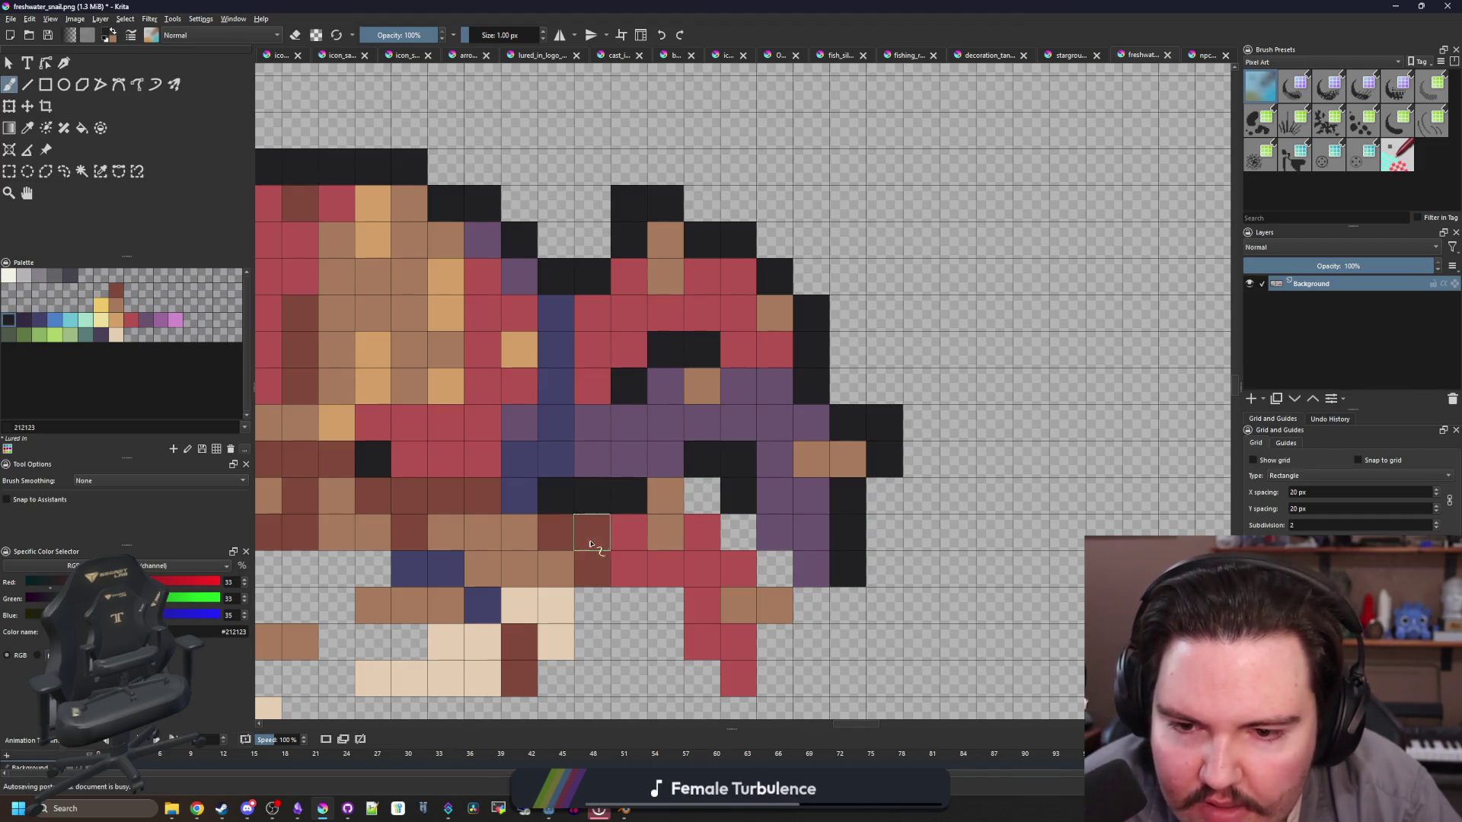
{"action": "left_click_drag", "start_coordinate": [590, 544], "coordinate": [730, 397]}
{"action": "mouse_move", "coordinate": [840, 349]}
{"action": "left_mouse_down"}
{"action": "mouse_move", "coordinate": [950, 461]}
{"action": "mouse_move", "coordinate": [944, 495]}
{"action": "mouse_move", "coordinate": [913, 495]}
{"action": "left_mouse_up"}
{"action": "mouse_move", "coordinate": [804, 495]}
{"action": "left_mouse_down"}
{"action": "mouse_move", "coordinate": [765, 459]}
{"action": "mouse_move", "coordinate": [729, 459]}
{"action": "left_mouse_up"}
Step: Outline the crab's underside and fill the gaps between the left legs in near-black
{"action": "mouse_move", "coordinate": [547, 580]}
{"action": "left_mouse_down"}
{"action": "mouse_move", "coordinate": [940, 564]}
{"action": "mouse_move", "coordinate": [1013, 491]}
{"action": "left_mouse_up"}
{"action": "mouse_move", "coordinate": [834, 490]}
{"action": "left_mouse_down"}
{"action": "mouse_move", "coordinate": [759, 499]}
{"action": "mouse_move", "coordinate": [759, 564]}
{"action": "mouse_move", "coordinate": [756, 418]}
{"action": "mouse_move", "coordinate": [685, 537]}
{"action": "mouse_move", "coordinate": [719, 577]}
{"action": "mouse_move", "coordinate": [597, 597]}
{"action": "mouse_move", "coordinate": [537, 579]}
{"action": "mouse_move", "coordinate": [428, 494]}
{"action": "mouse_move", "coordinate": [452, 356]}
{"action": "left_mouse_up"}
{"action": "key", "text": "minus"}
{"action": "key", "text": "plus"}
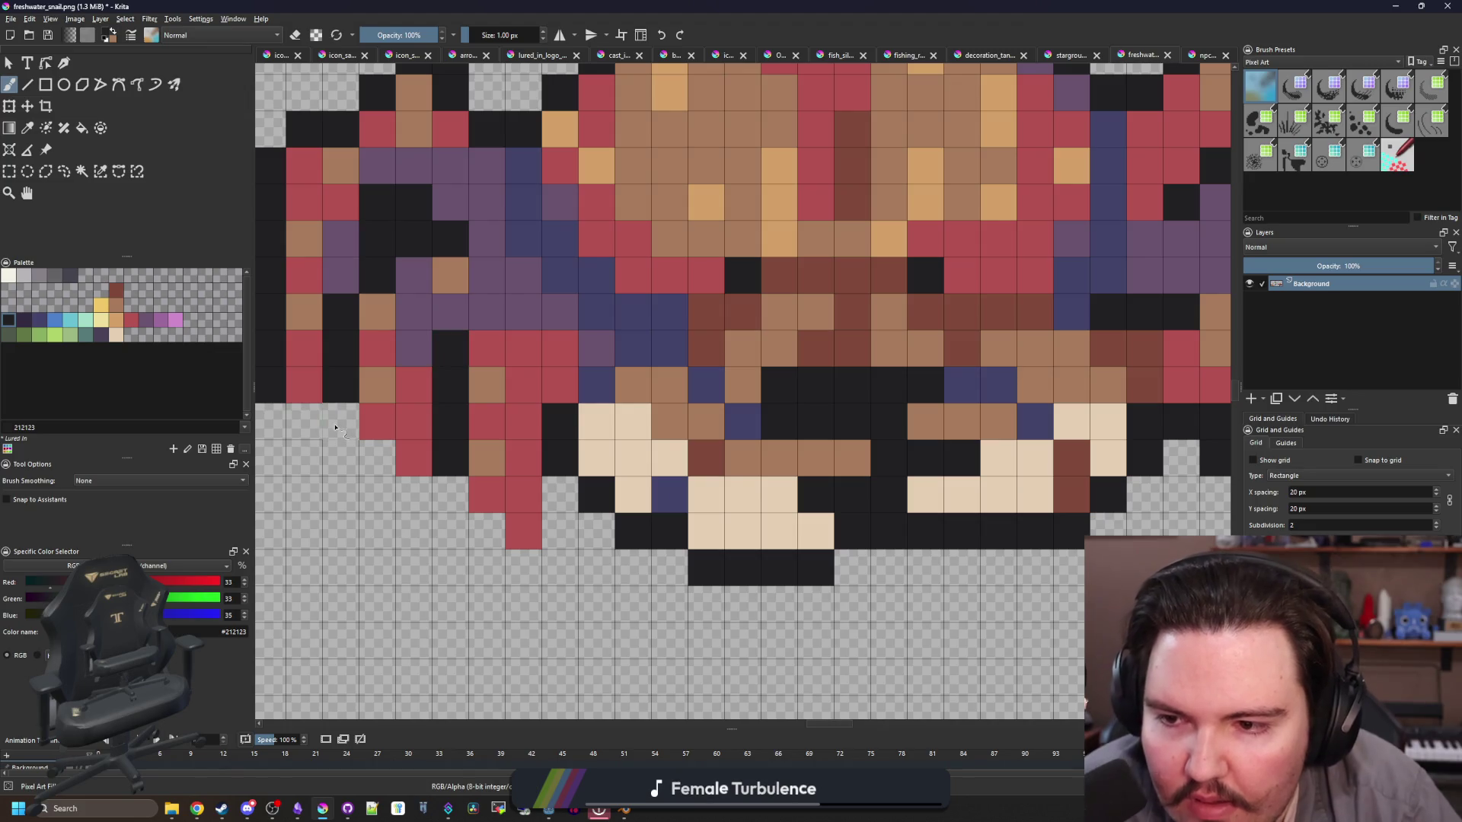
{"action": "left_click", "coordinate": [335, 426]}
{"action": "key", "text": "minus"}
{"action": "key", "text": "plus"}
{"action": "left_click_drag", "start_coordinate": [535, 449], "coordinate": [535, 533]}
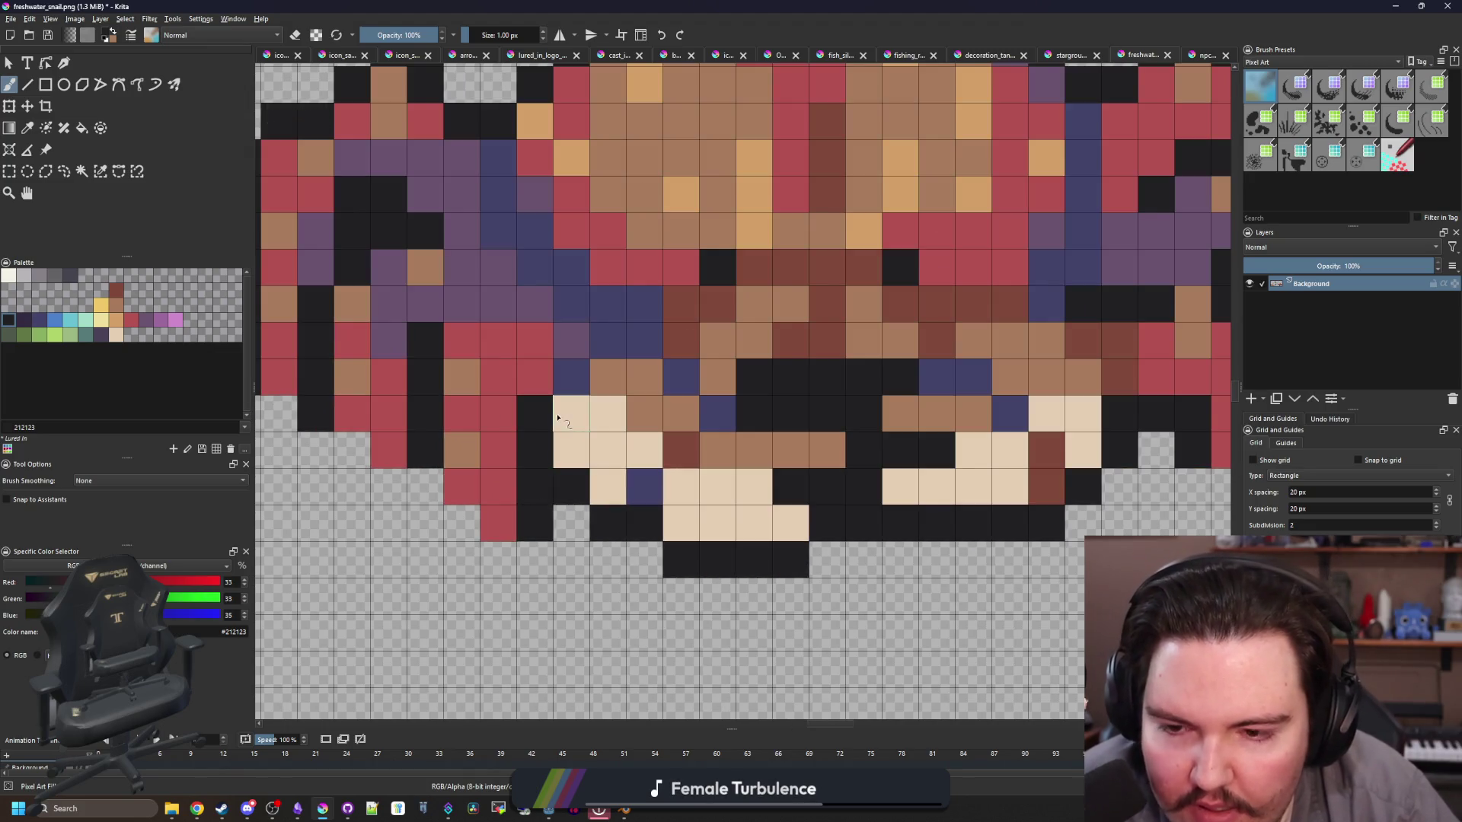
{"action": "key", "text": "minus"}
{"action": "key", "text": "minus"}
{"action": "key", "text": "plus"}
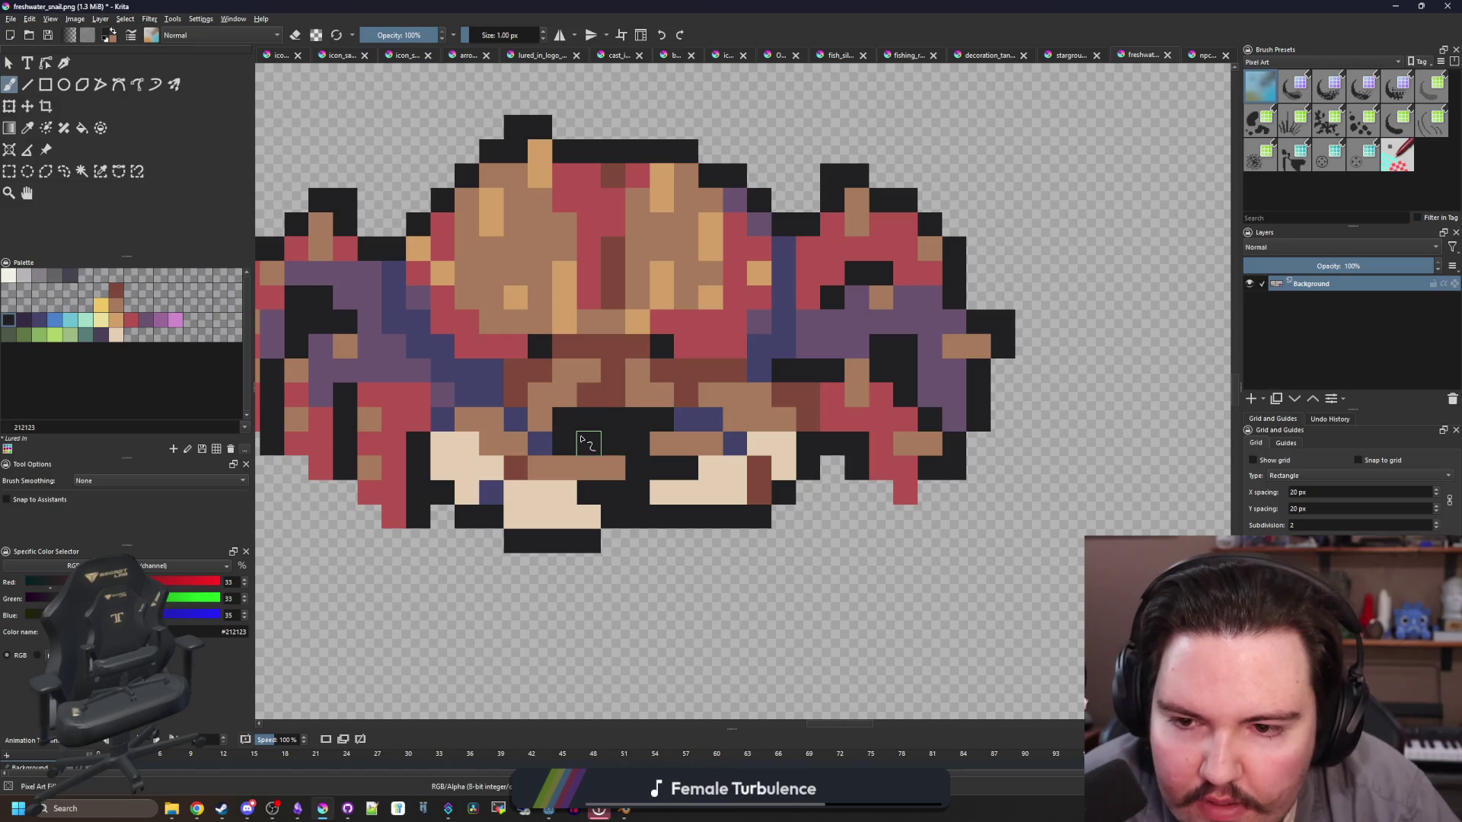
Step: Zoom out to compare the outlined crab with the other sprites, then zoom back in
{"action": "key", "text": "minus"}
{"action": "left_click", "coordinate": [548, 440], "text": "ctrl"}
{"action": "key", "text": "minus"}
{"action": "key", "text": "minus"}
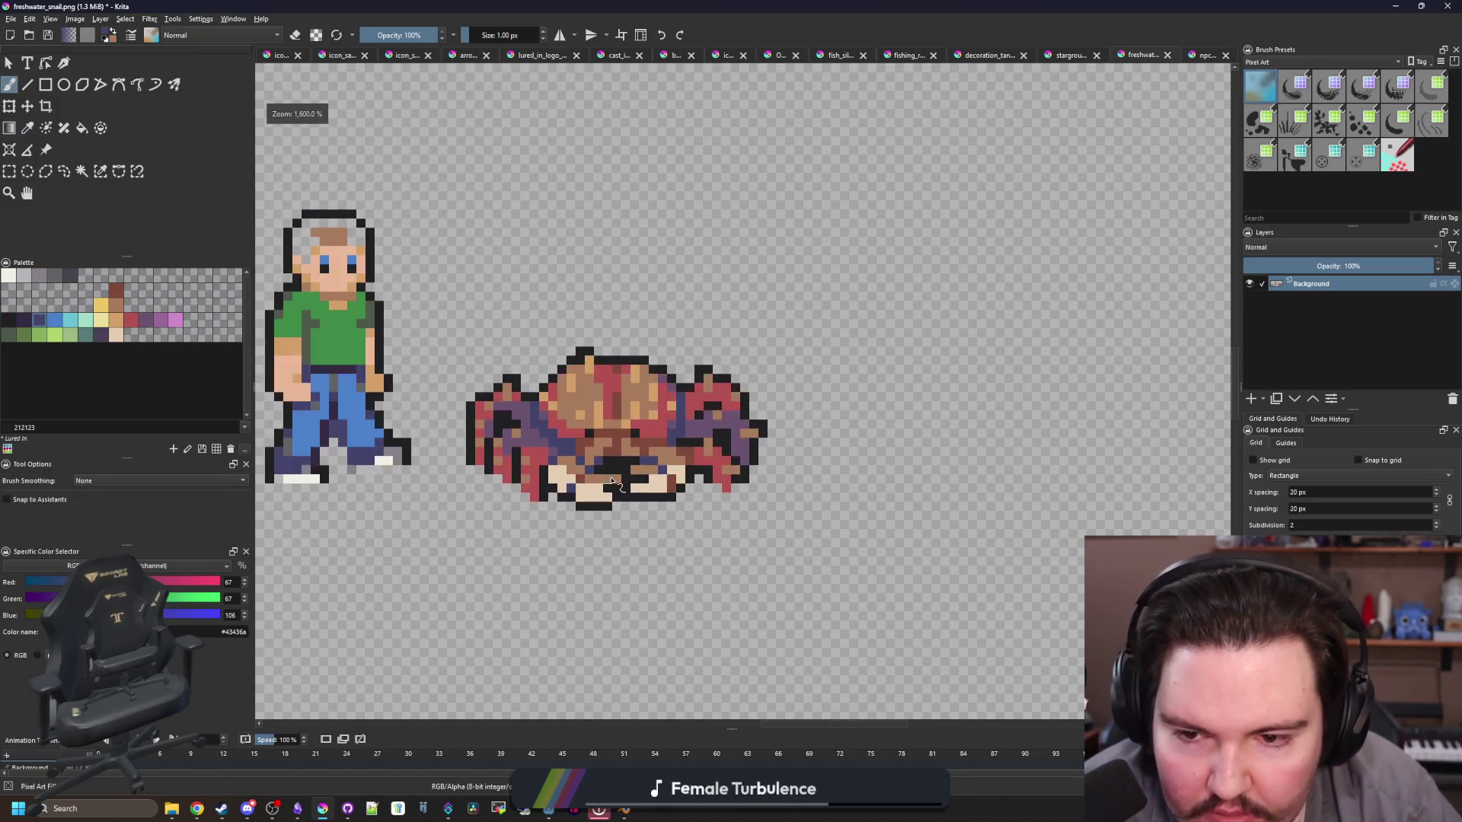
{"action": "key", "text": "plus"}
{"action": "key", "text": "plus"}
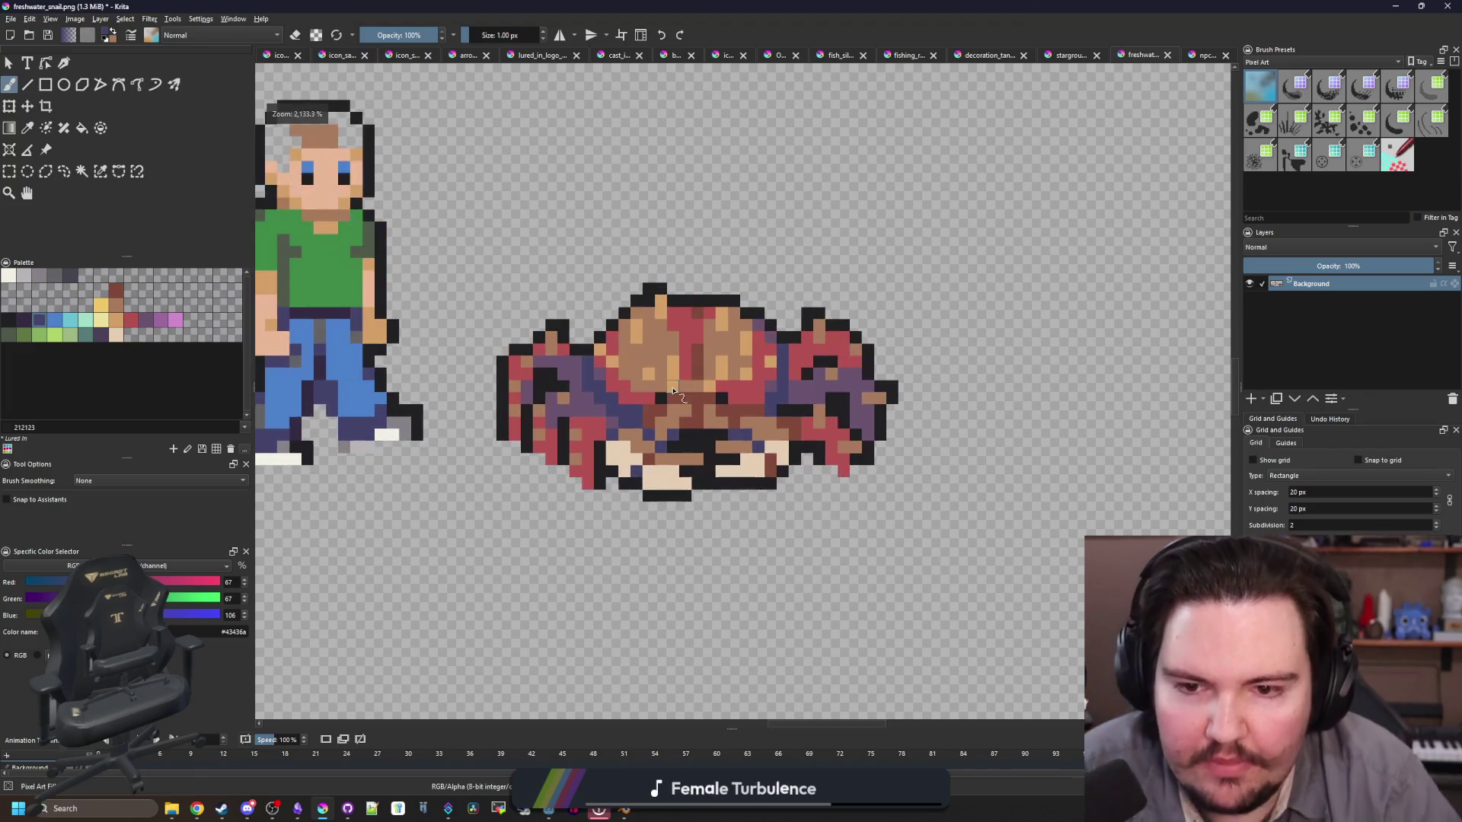
{"action": "key", "text": "plus"}
{"action": "key", "text": "plus"}
{"action": "key", "text": "minus"}
{"action": "key", "text": "plus"}
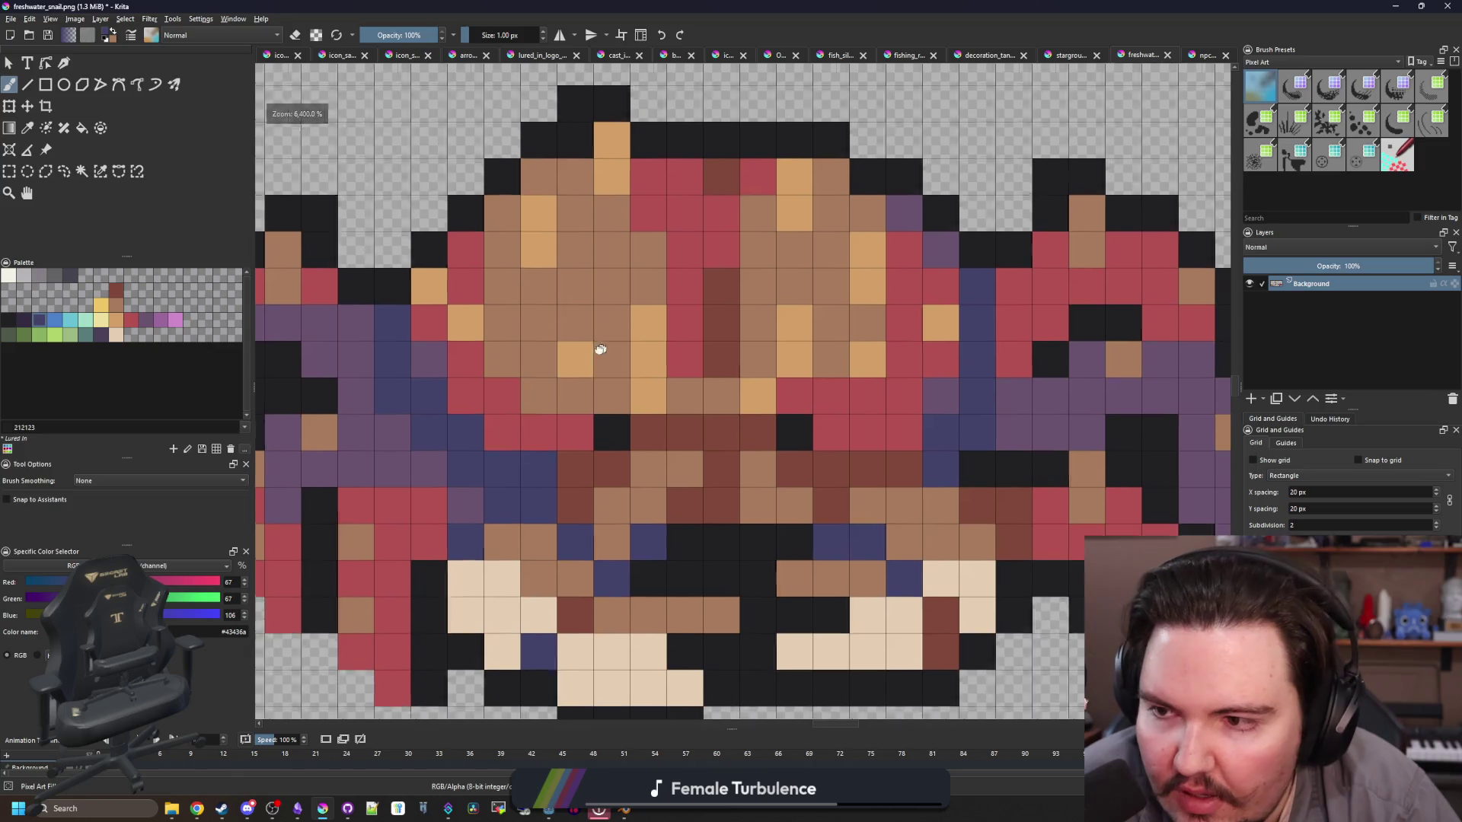
{"action": "key", "text": "minus"}
{"action": "left_click", "coordinate": [133, 323]}
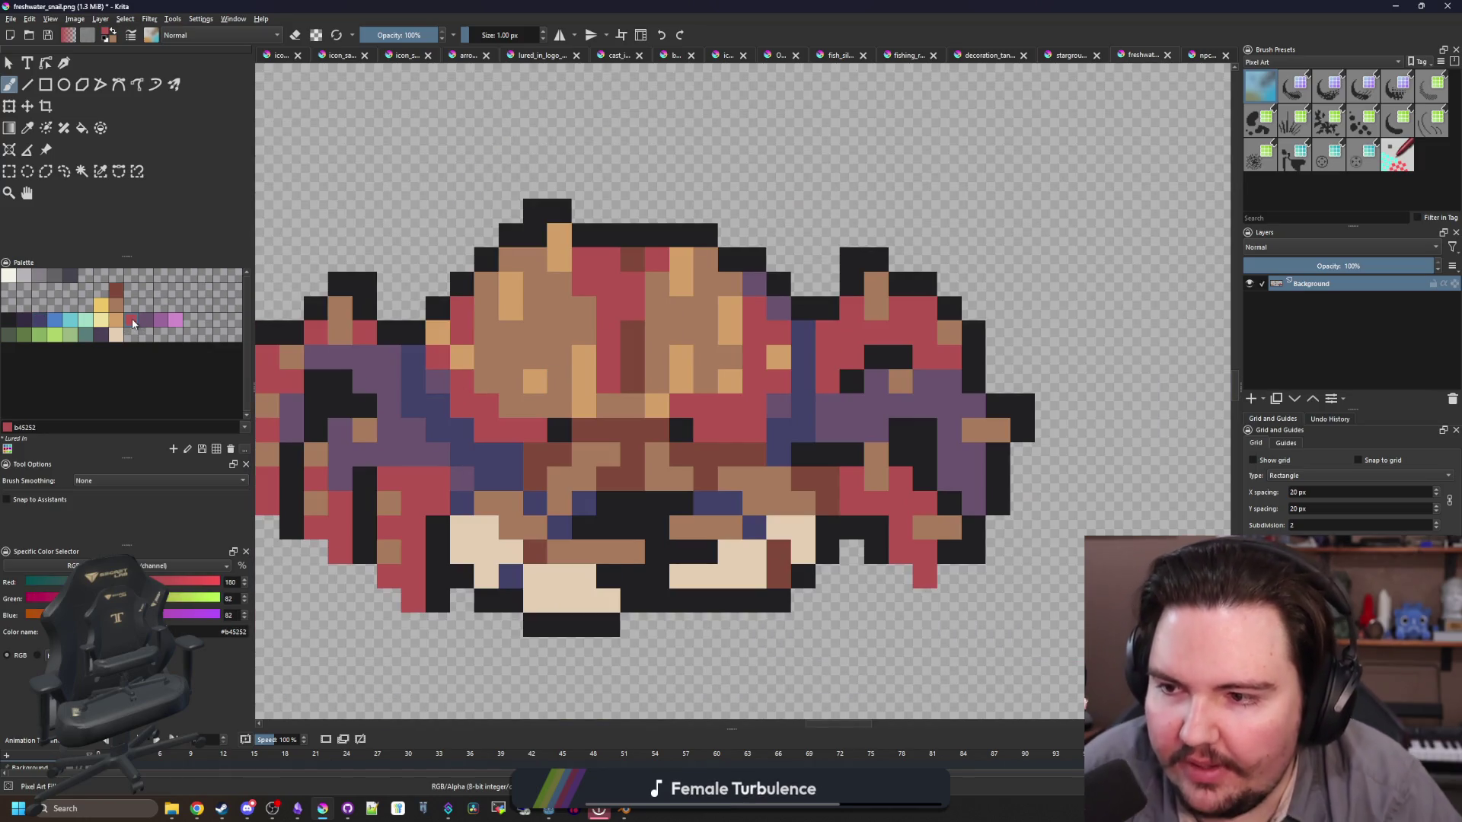
Step: Fill the tan shell areas with the b45252 red
{"action": "key", "text": "minus"}
{"action": "key", "text": "minus"}
{"action": "key", "text": "plus"}
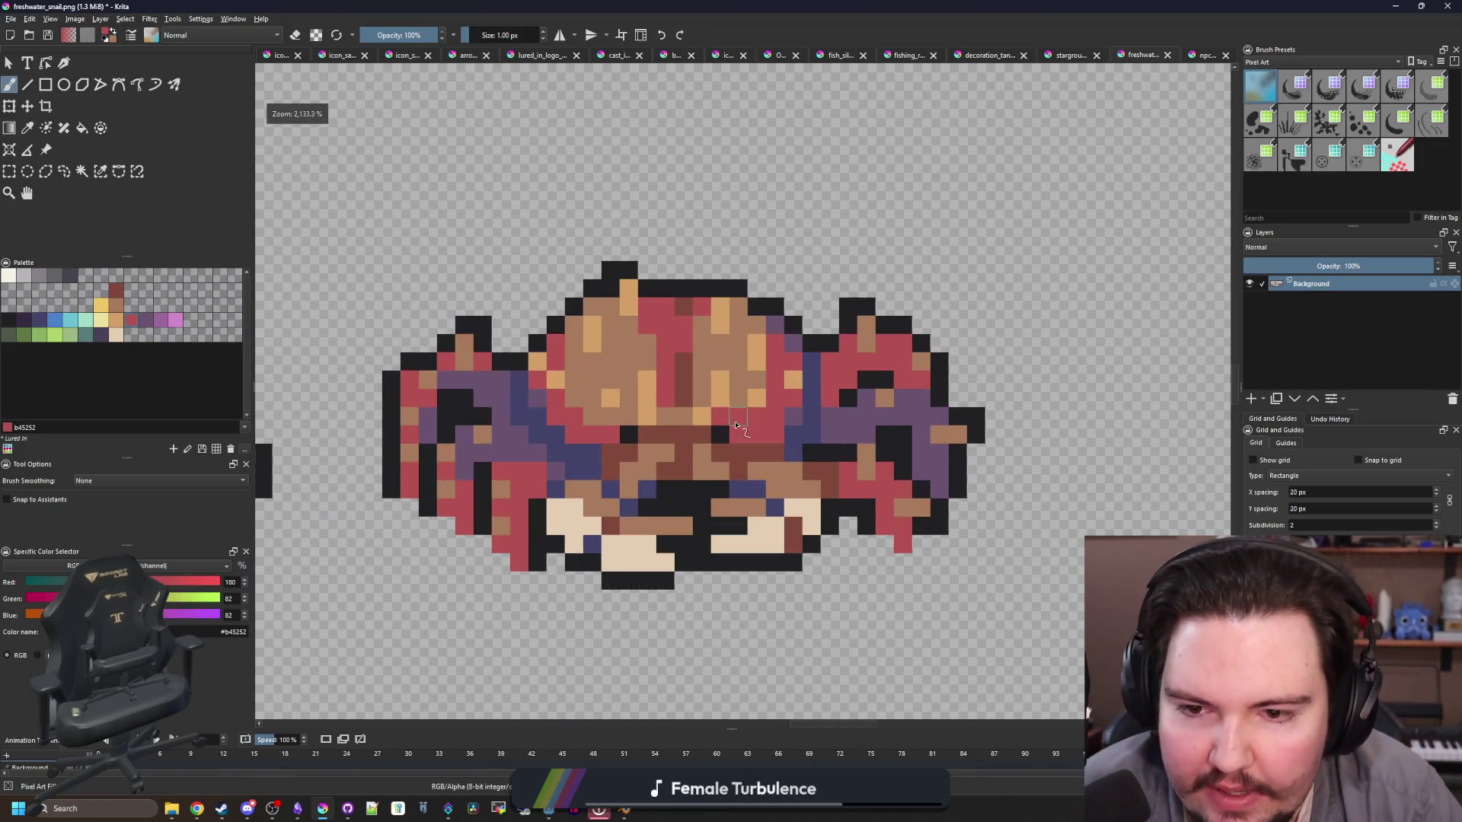
{"action": "key", "text": "f"}
{"action": "left_click", "coordinate": [632, 370]}
{"action": "left_click", "coordinate": [718, 353]}
{"action": "scroll", "coordinate": [718, 352], "scroll_direction": "down", "scroll_amount": 5}
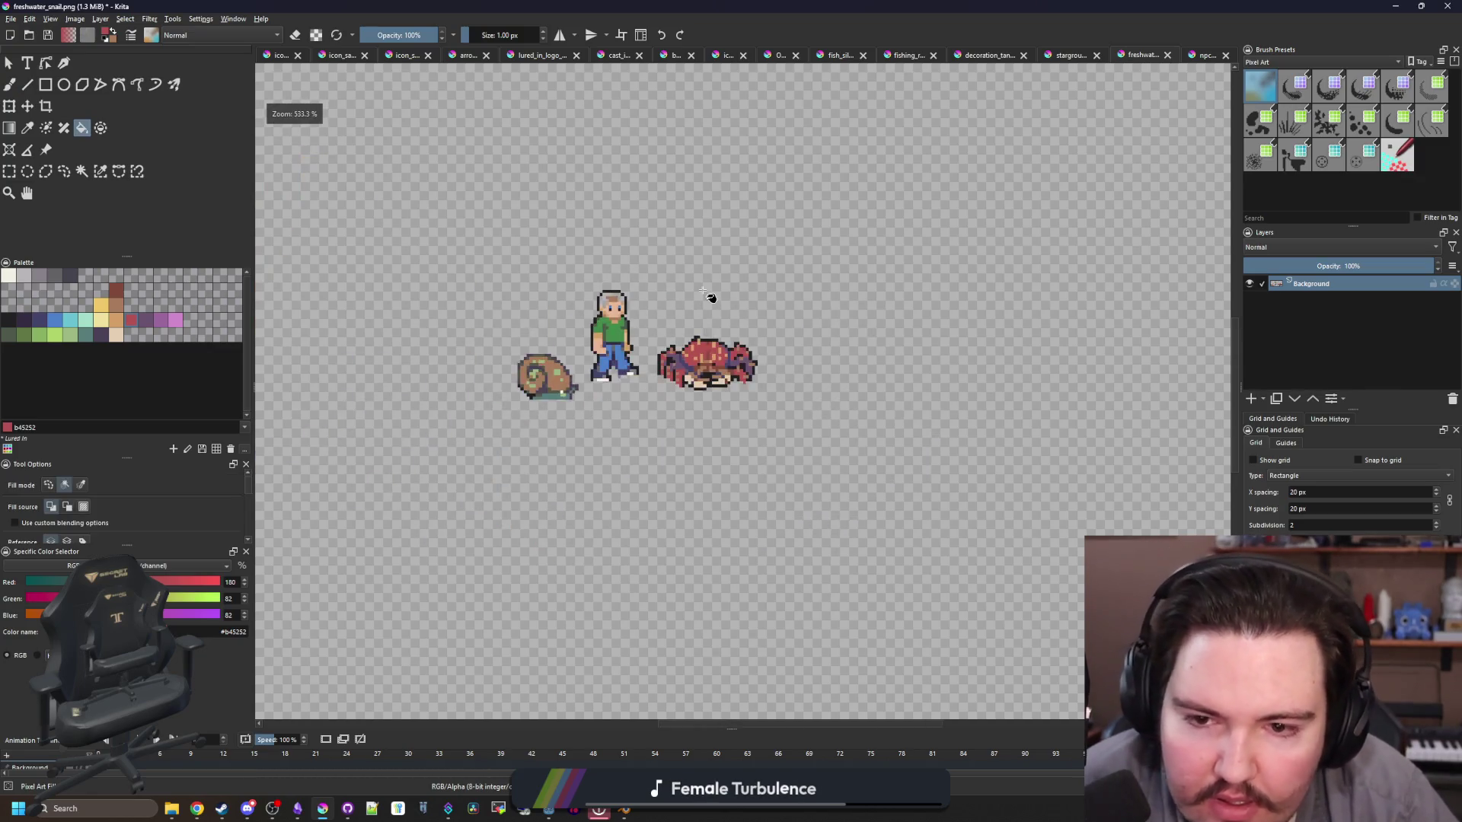
{"action": "scroll", "coordinate": [719, 364], "scroll_direction": "up", "scroll_amount": 6}
{"action": "left_click", "coordinate": [457, 352]}
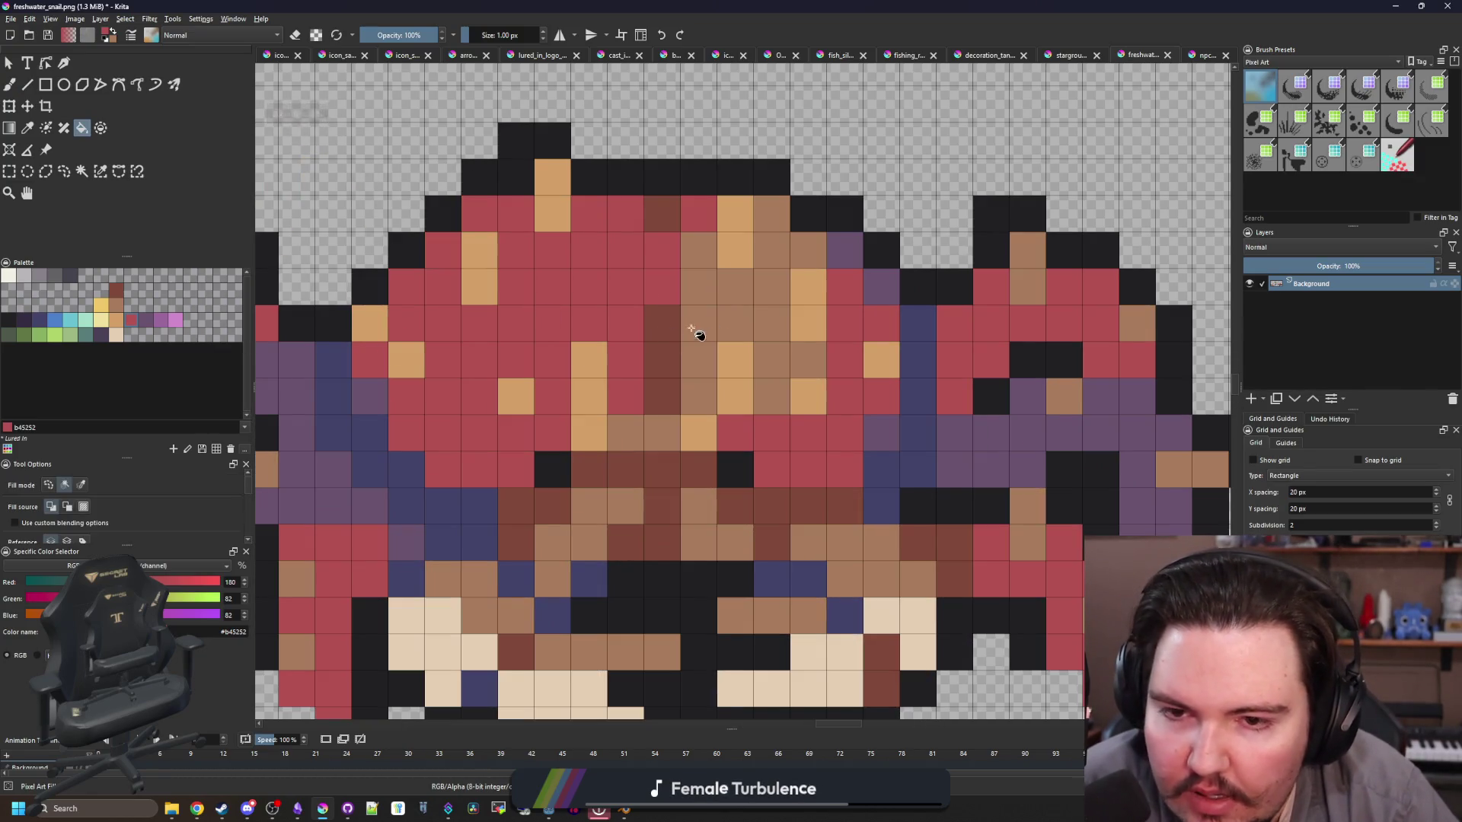
{"action": "left_click", "coordinate": [715, 321]}
{"action": "scroll", "coordinate": [632, 340], "scroll_direction": "down", "scroll_amount": 3}
Step: Try pink spots on the shell, then undo them
{"action": "left_click", "coordinate": [175, 320]}
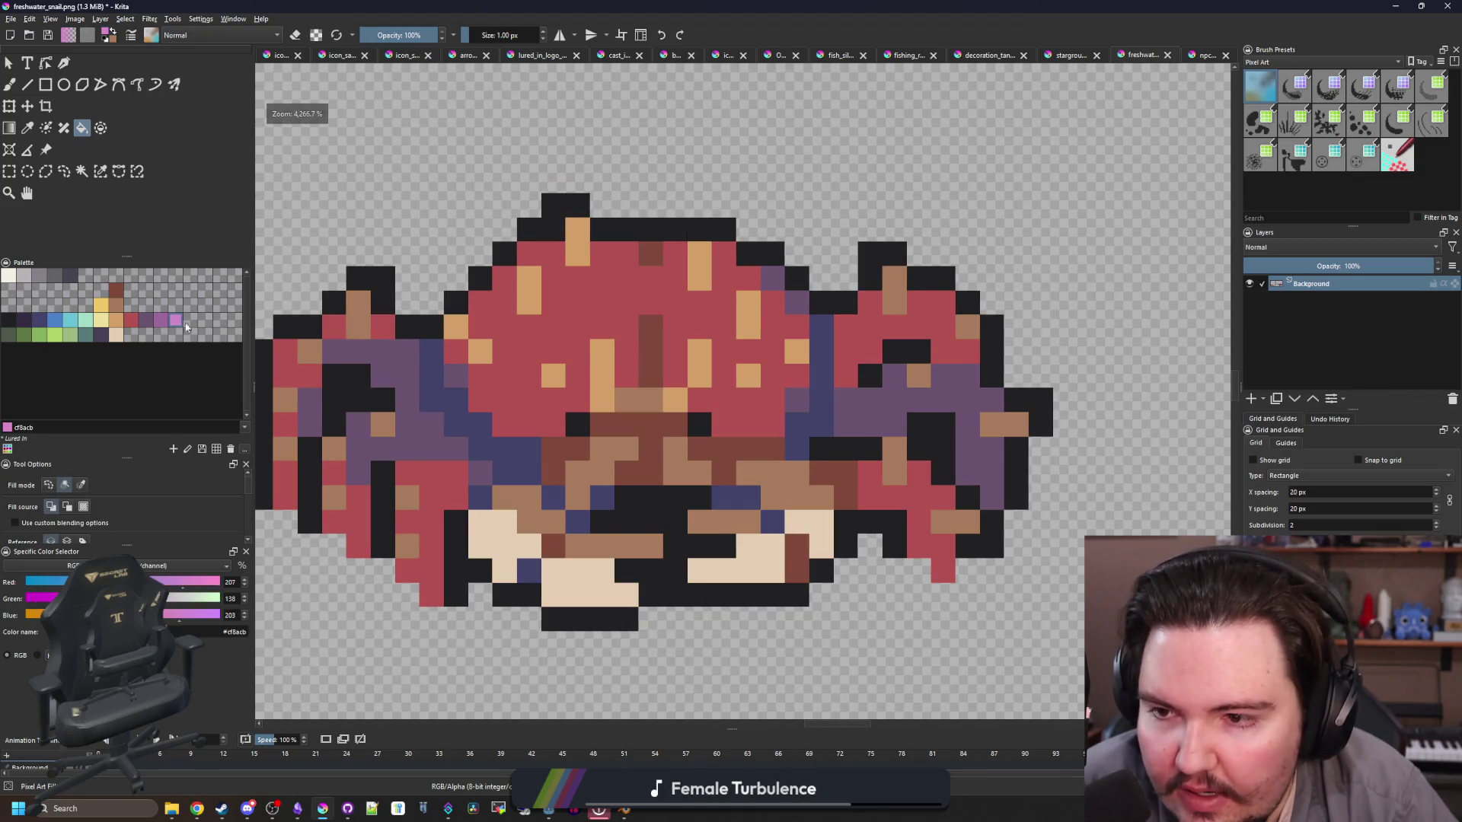
{"action": "scroll", "coordinate": [530, 287], "scroll_direction": "up", "scroll_amount": 3}
{"action": "key", "text": "b"}
{"action": "left_click", "coordinate": [529, 287]}
{"action": "left_click", "coordinate": [566, 251]}
{"action": "left_click", "coordinate": [572, 287]}
{"action": "scroll", "coordinate": [582, 335], "scroll_direction": "down", "scroll_amount": 8}
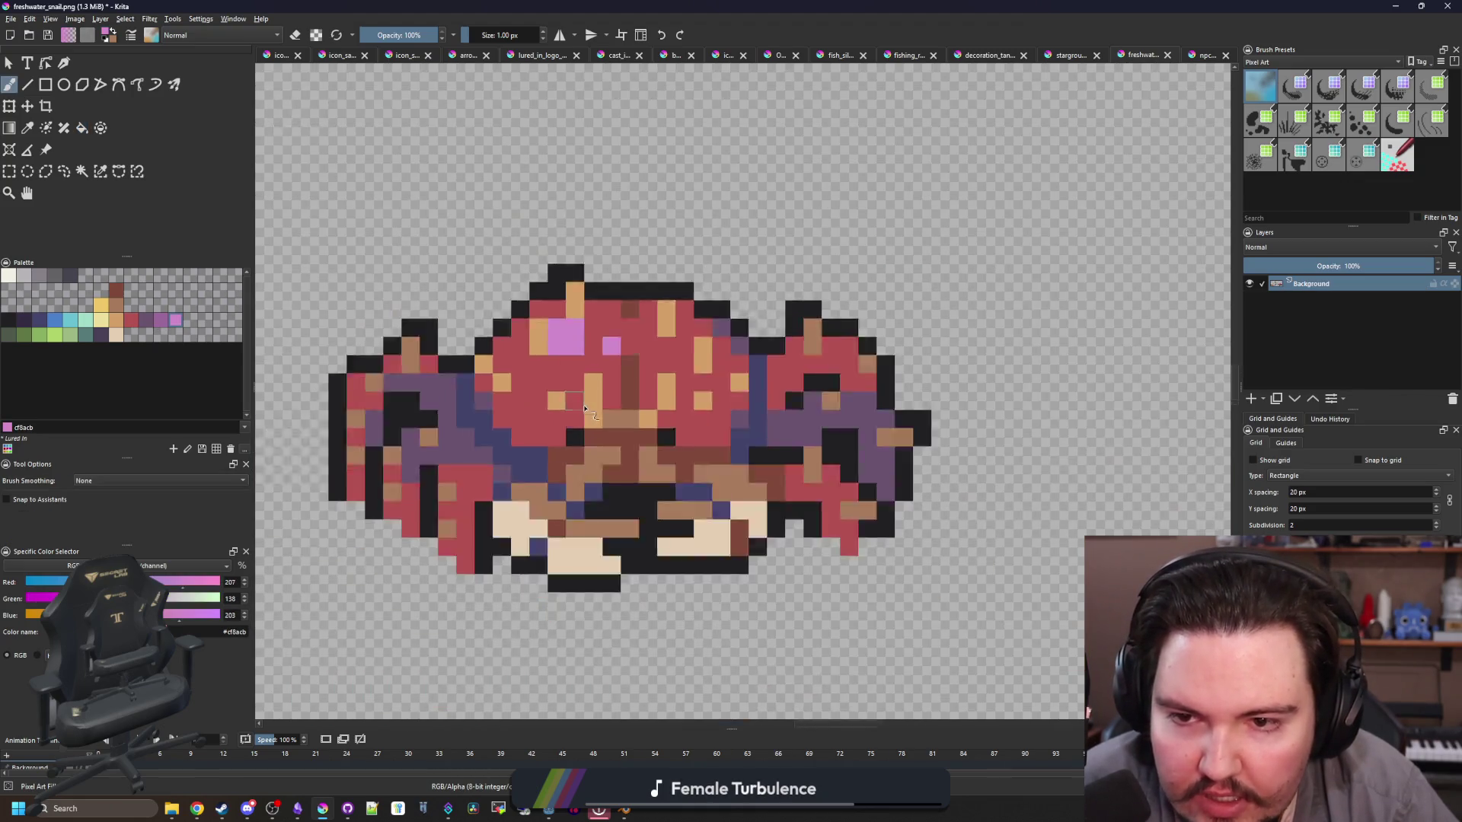
{"action": "scroll", "coordinate": [588, 351], "scroll_direction": "up", "scroll_amount": 8}
{"action": "key", "text": "ctrl+z"}
{"action": "key", "text": "ctrl+z"}
{"action": "key", "text": "ctrl+z"}
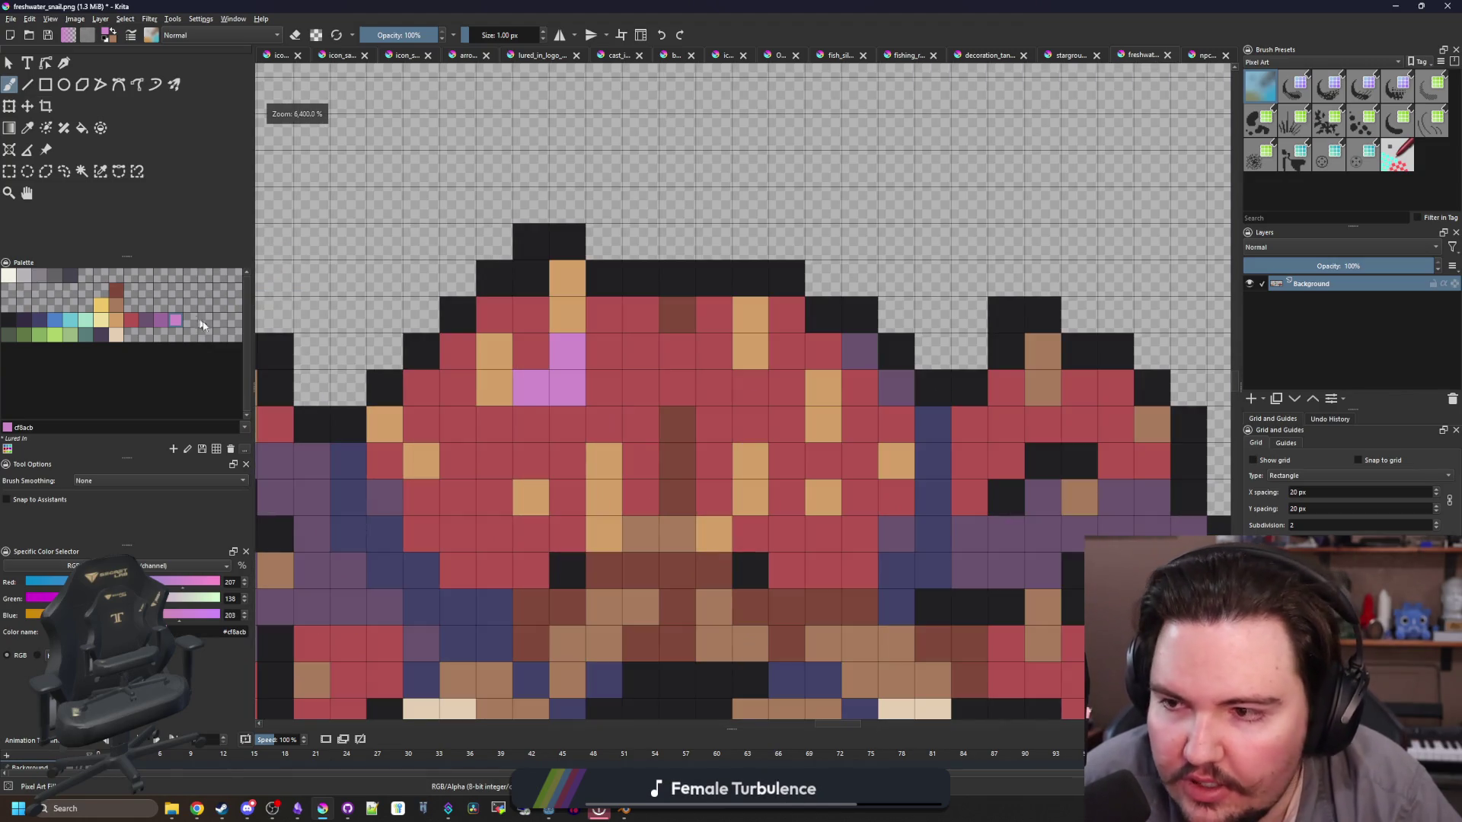
Step: Paint f2f0e5 cream highlight pixels on the shell's upper left
{"action": "left_click", "coordinate": [8, 274]}
{"action": "mouse_move", "coordinate": [568, 425]}
{"action": "left_mouse_down"}
{"action": "mouse_move", "coordinate": [530, 425]}
{"action": "mouse_move", "coordinate": [571, 381]}
{"action": "mouse_move", "coordinate": [637, 349]}
{"action": "left_mouse_up"}
{"action": "scroll", "coordinate": [584, 324], "scroll_direction": "down", "scroll_amount": 5}
{"action": "scroll", "coordinate": [584, 323], "scroll_direction": "down", "scroll_amount": 2}
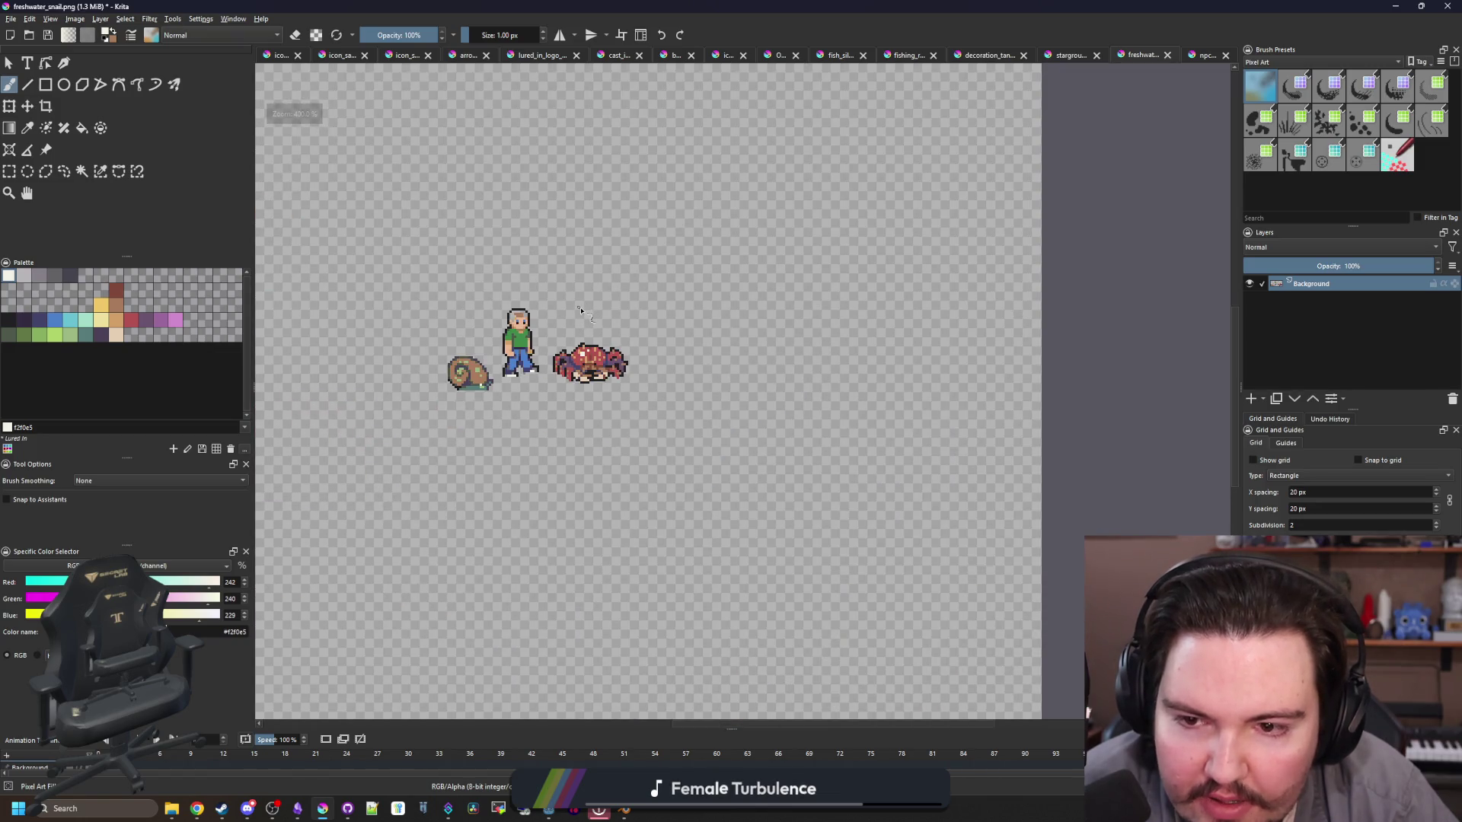
{"action": "scroll", "coordinate": [581, 319], "scroll_direction": "down", "scroll_amount": 1}
{"action": "scroll", "coordinate": [590, 331], "scroll_direction": "up", "scroll_amount": 5}
{"action": "scroll", "coordinate": [629, 423], "scroll_direction": "up", "scroll_amount": 2}
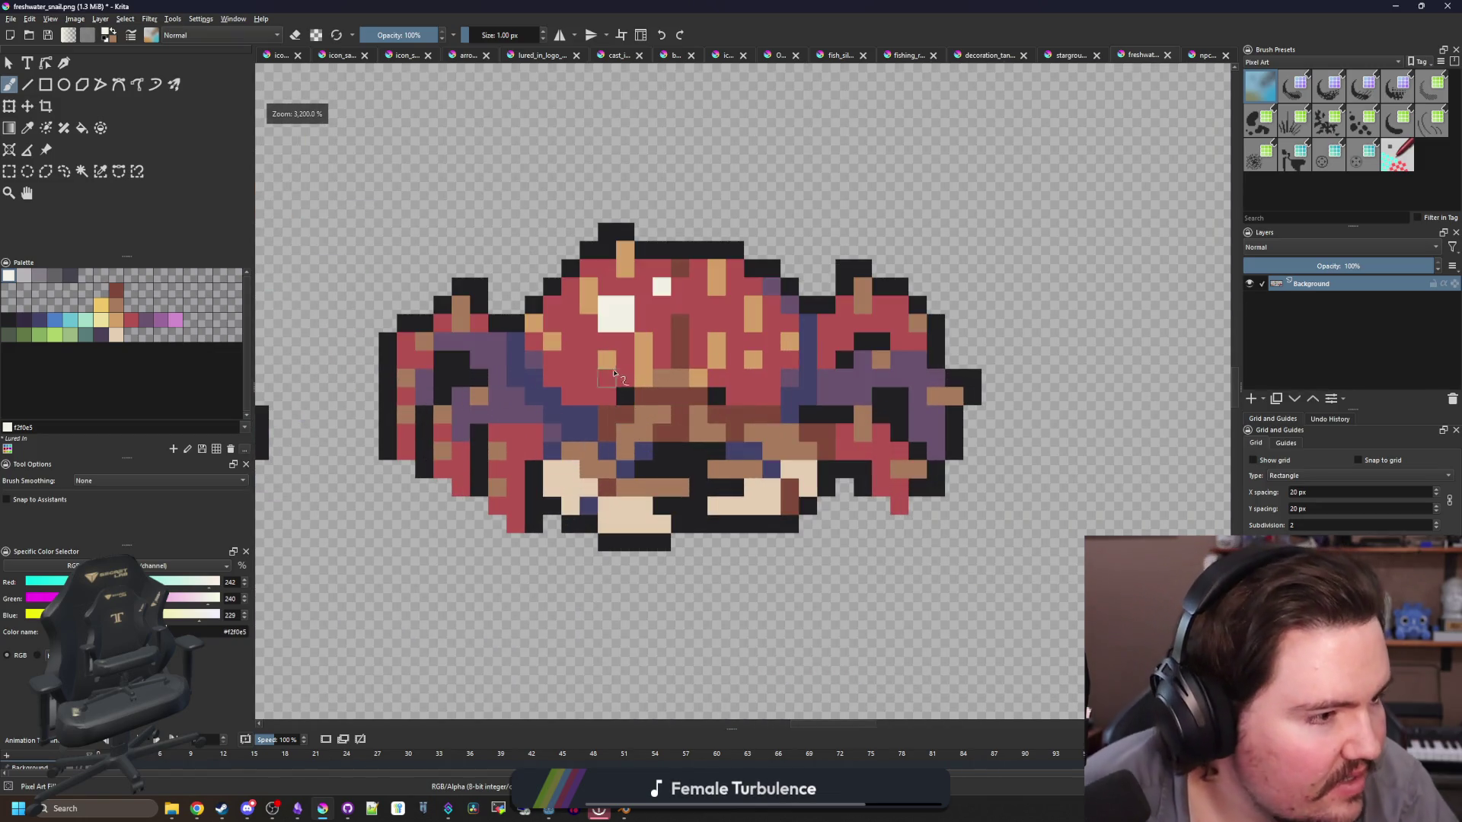
Step: Paint the light-peach pixels on both sides of the crab cream
{"action": "scroll", "coordinate": [598, 433], "scroll_direction": "up", "scroll_amount": 2}
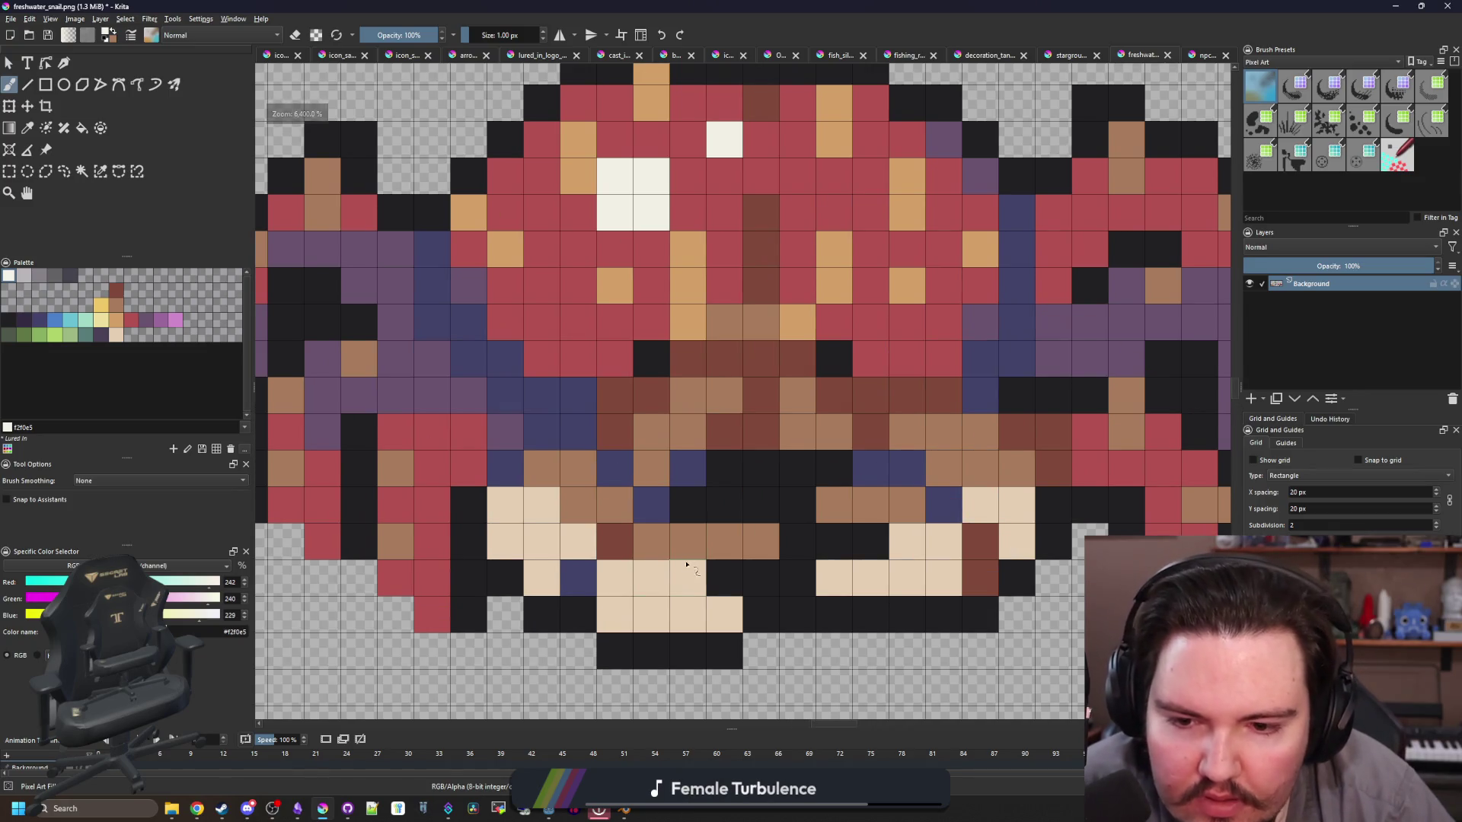
{"action": "left_click_drag", "start_coordinate": [686, 564], "coordinate": [670, 583]}
{"action": "mouse_move", "coordinate": [906, 541]}
{"action": "left_mouse_down"}
{"action": "mouse_move", "coordinate": [948, 537]}
{"action": "mouse_move", "coordinate": [980, 505]}
{"action": "left_mouse_up"}
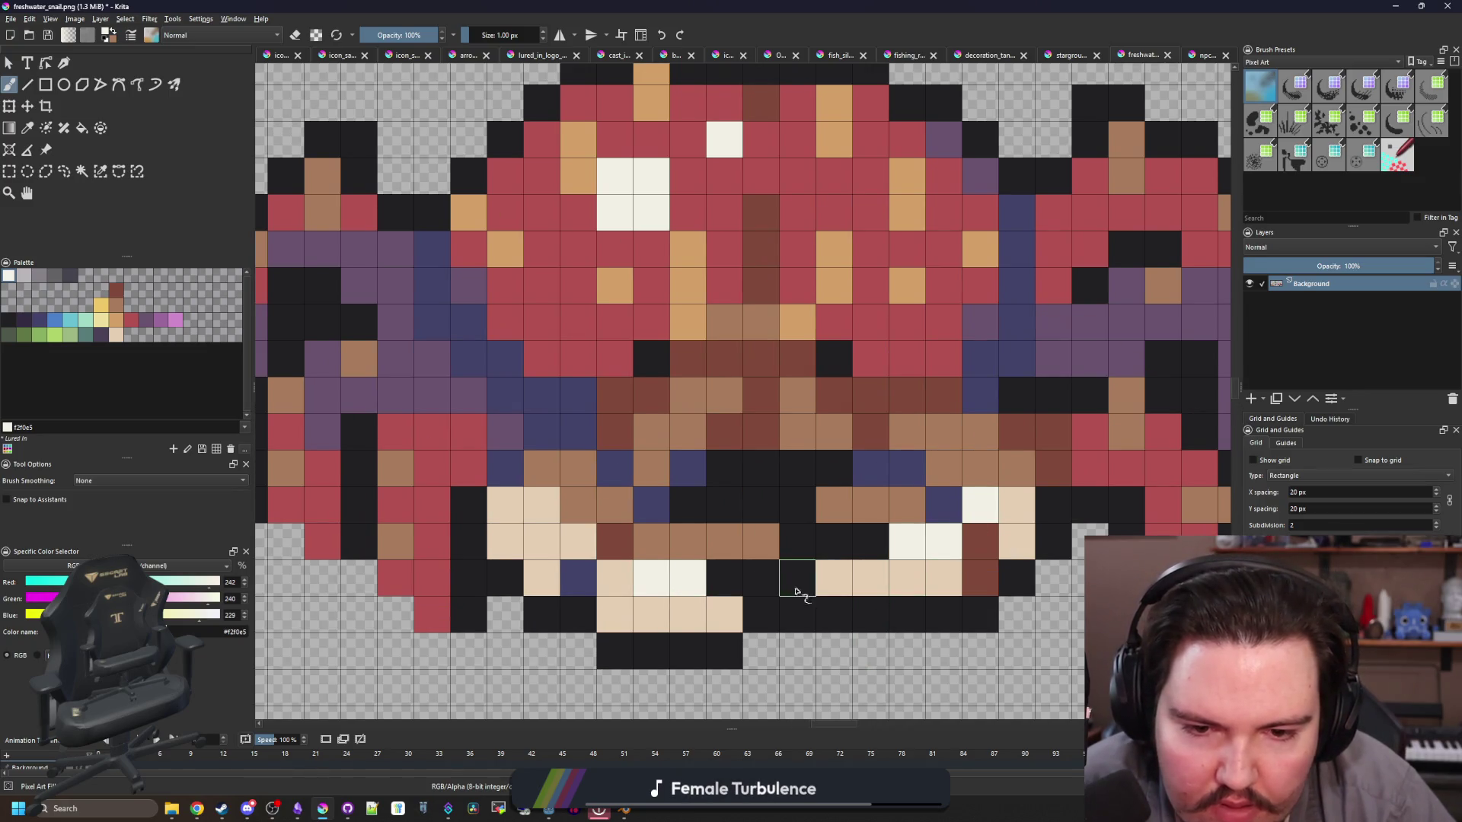
{"action": "left_click_drag", "start_coordinate": [573, 531], "coordinate": [540, 502]}
{"action": "scroll", "coordinate": [570, 415], "scroll_direction": "down", "scroll_amount": 5}
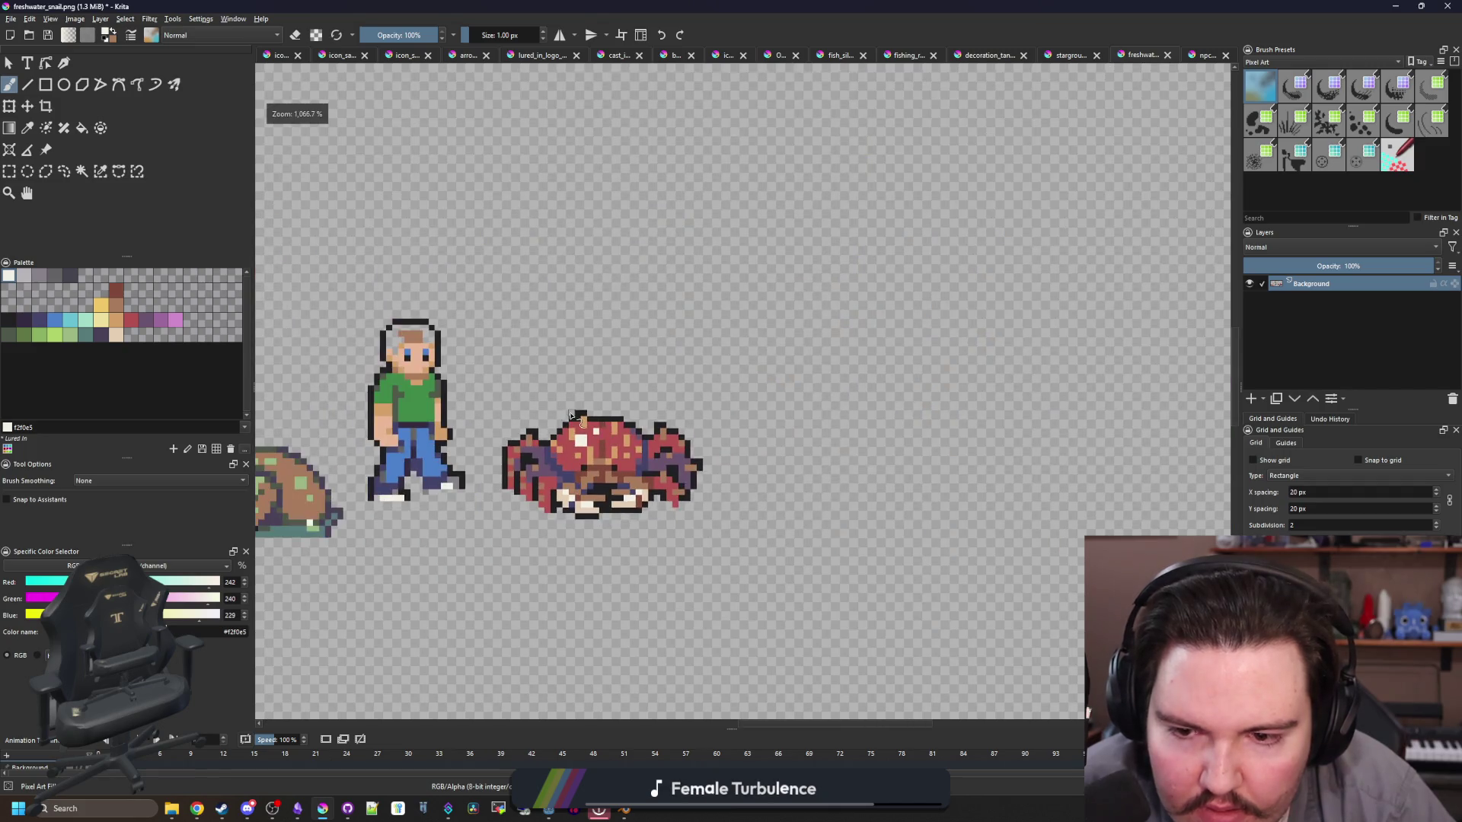
{"action": "scroll", "coordinate": [578, 488], "scroll_direction": "up", "scroll_amount": 5}
Step: Fill the light-peach areas with tan and repaint the two white pixel pairs tan
{"action": "key", "text": "f"}
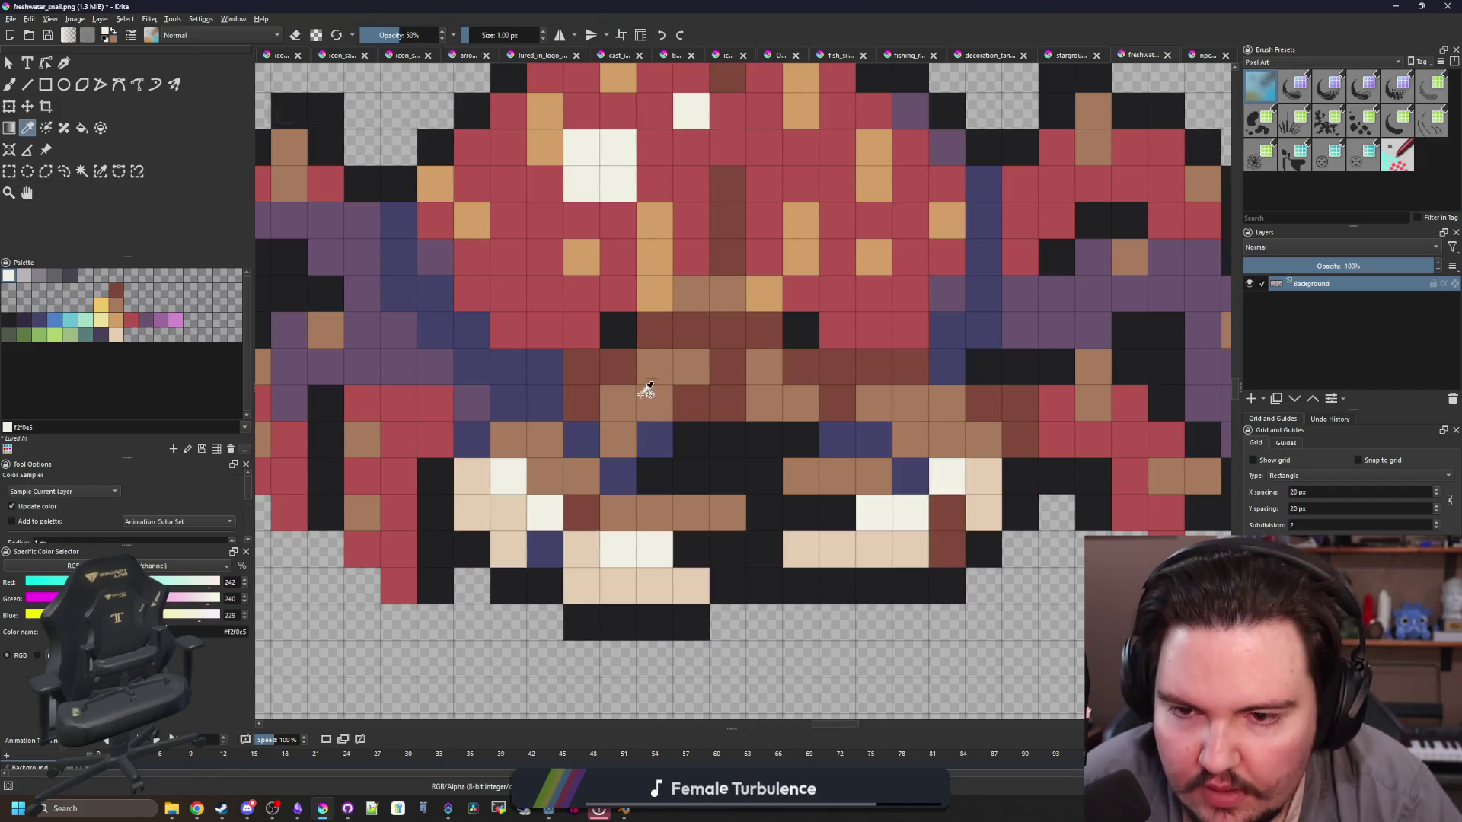
{"action": "left_click", "coordinate": [662, 299], "text": "ctrl"}
{"action": "left_click", "coordinate": [602, 590]}
{"action": "left_click", "coordinate": [518, 542]}
{"action": "left_click", "coordinate": [913, 550]}
{"action": "left_click", "coordinate": [994, 495]}
{"action": "left_click_drag", "start_coordinate": [893, 500], "coordinate": [771, 508]}
{"action": "key", "text": "b"}
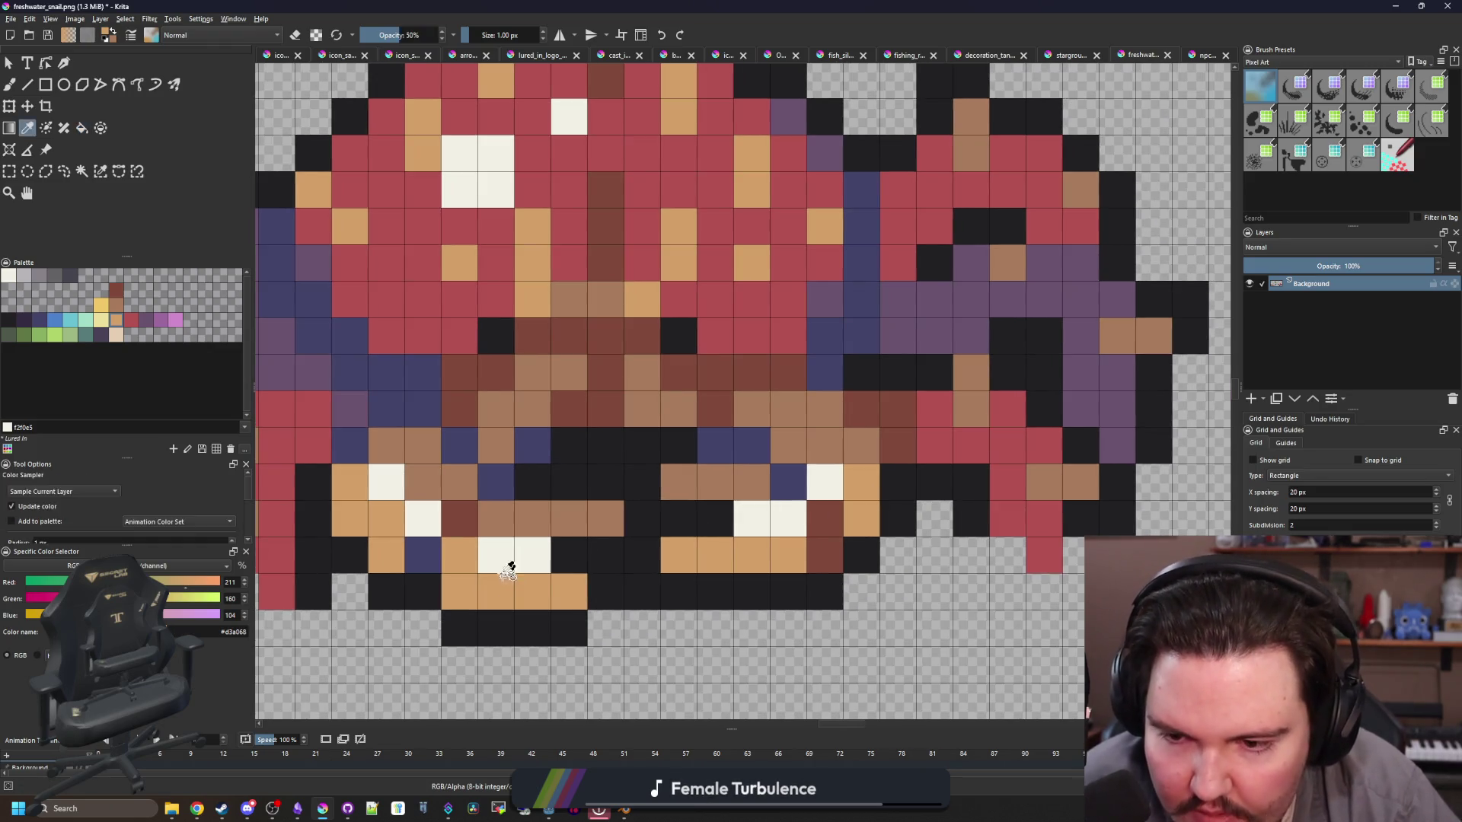
{"action": "left_click_drag", "start_coordinate": [506, 555], "coordinate": [533, 555]}
{"action": "left_click_drag", "start_coordinate": [774, 519], "coordinate": [746, 519]}
Step: Add cream-white highlight pixels on the crab's claws
{"action": "scroll", "coordinate": [757, 581], "scroll_direction": "down", "scroll_amount": 4}
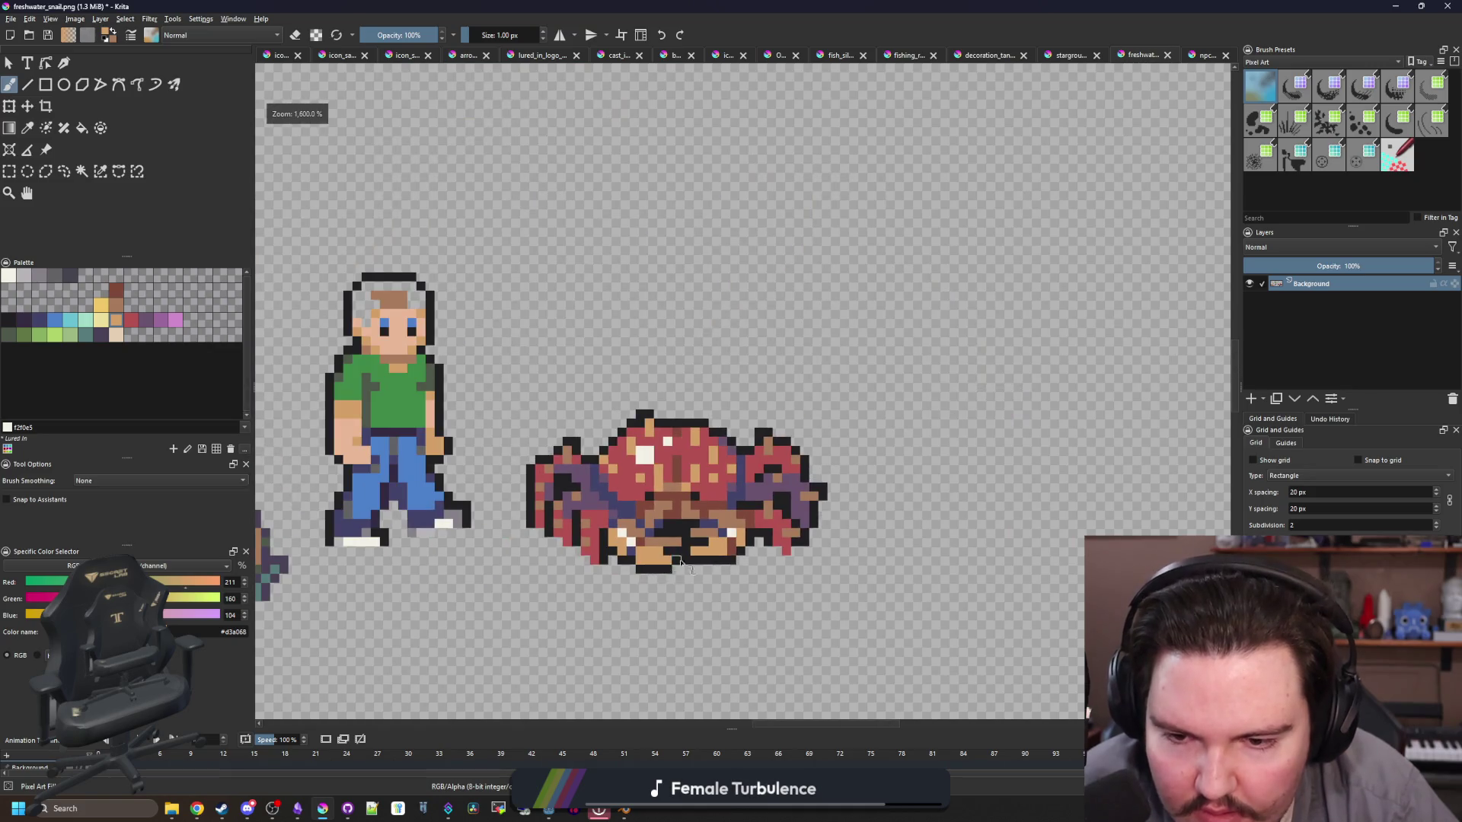
{"action": "scroll", "coordinate": [680, 561], "scroll_direction": "up", "scroll_amount": 4}
{"action": "left_click", "coordinate": [734, 528], "text": "ctrl"}
{"action": "left_click", "coordinate": [770, 491]}
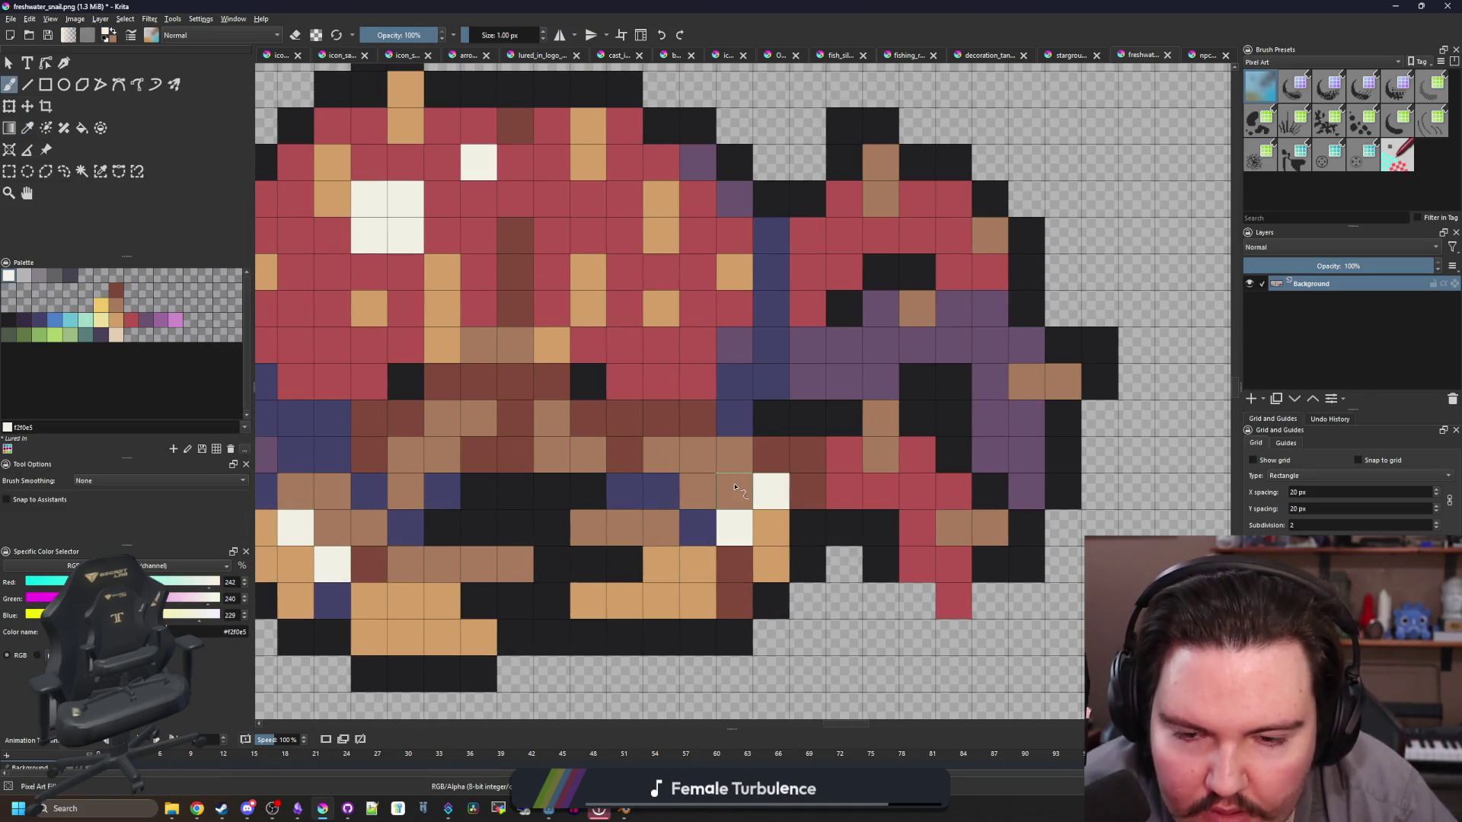
{"action": "scroll", "coordinate": [735, 488], "scroll_direction": "down", "scroll_amount": 8}
{"action": "scroll", "coordinate": [638, 475], "scroll_direction": "up", "scroll_amount": 6}
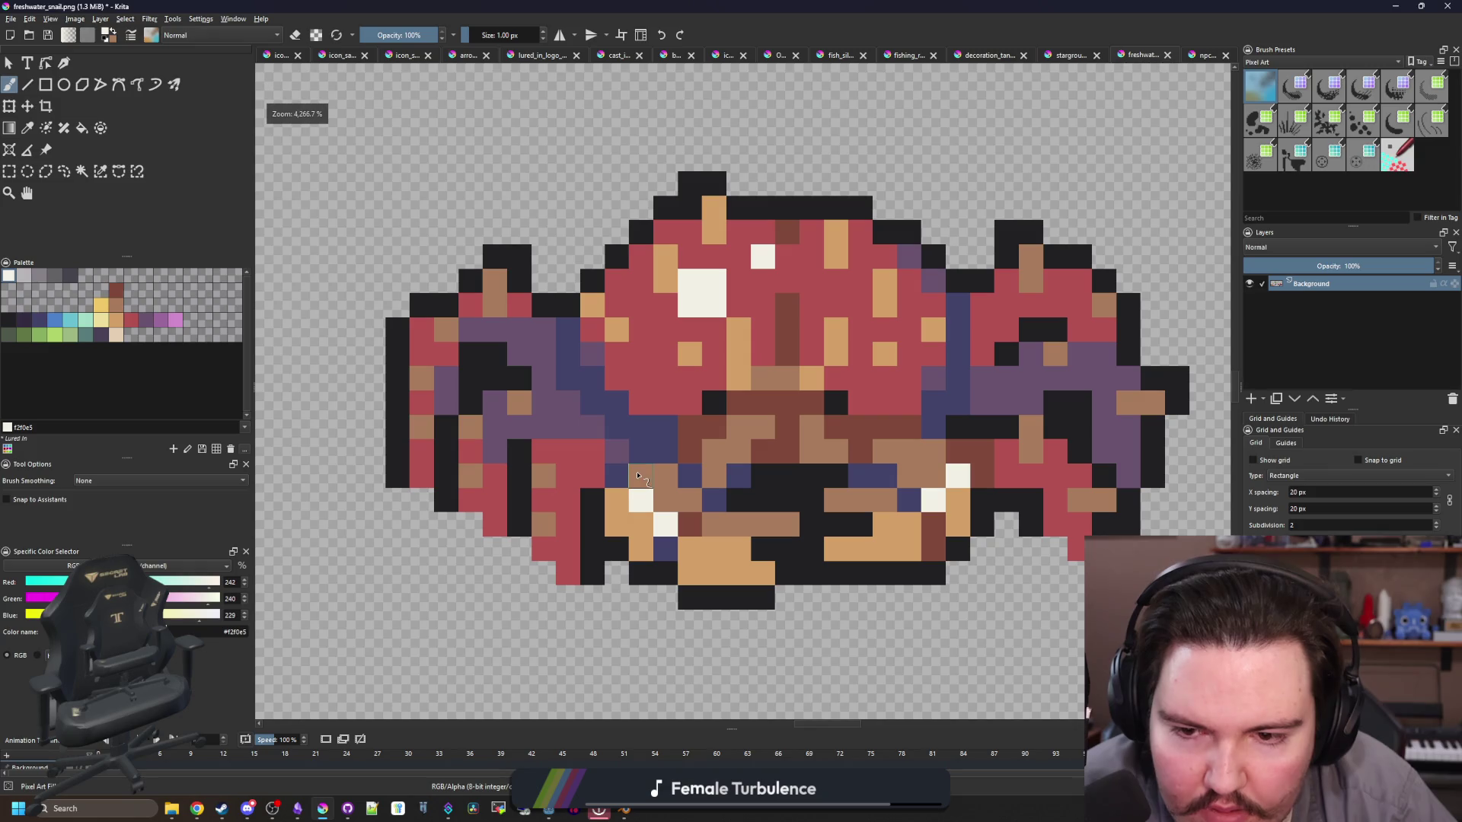
{"action": "left_click", "coordinate": [499, 279]}
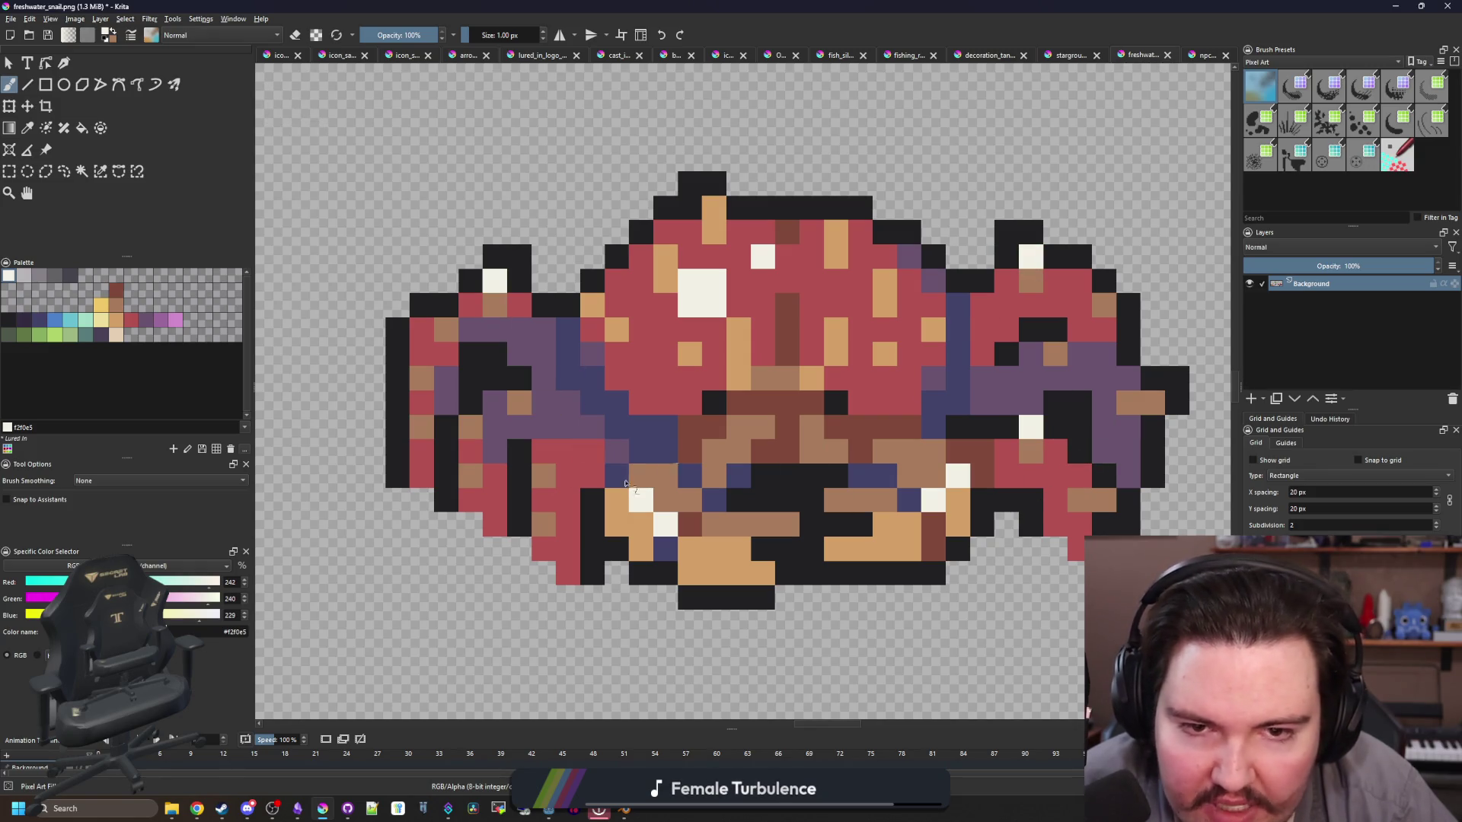
{"action": "scroll", "coordinate": [434, 412], "scroll_direction": "down", "scroll_amount": 6}
{"action": "scroll", "coordinate": [452, 457], "scroll_direction": "up", "scroll_amount": 6}
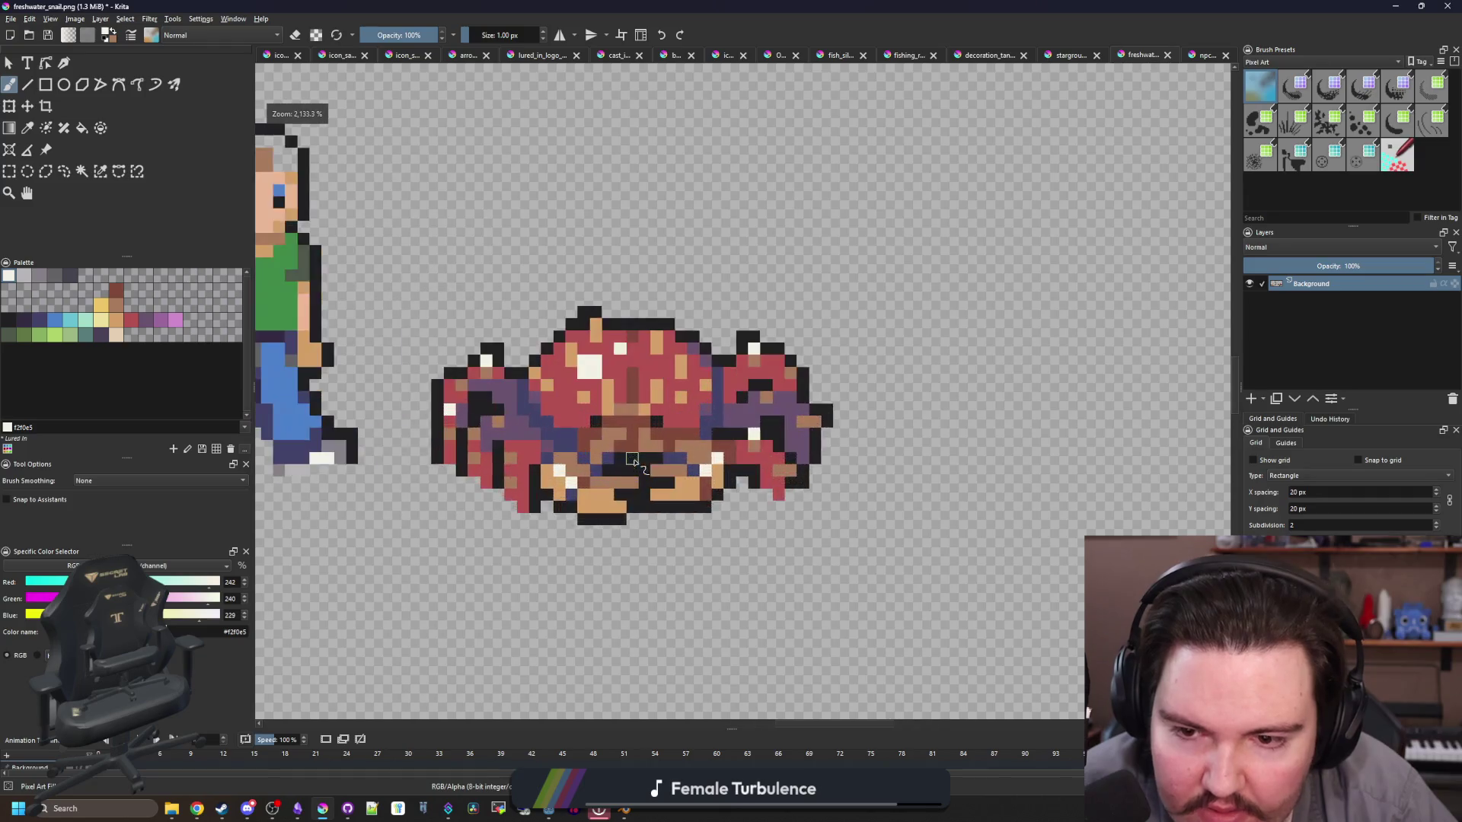
{"action": "left_click", "coordinate": [389, 465]}
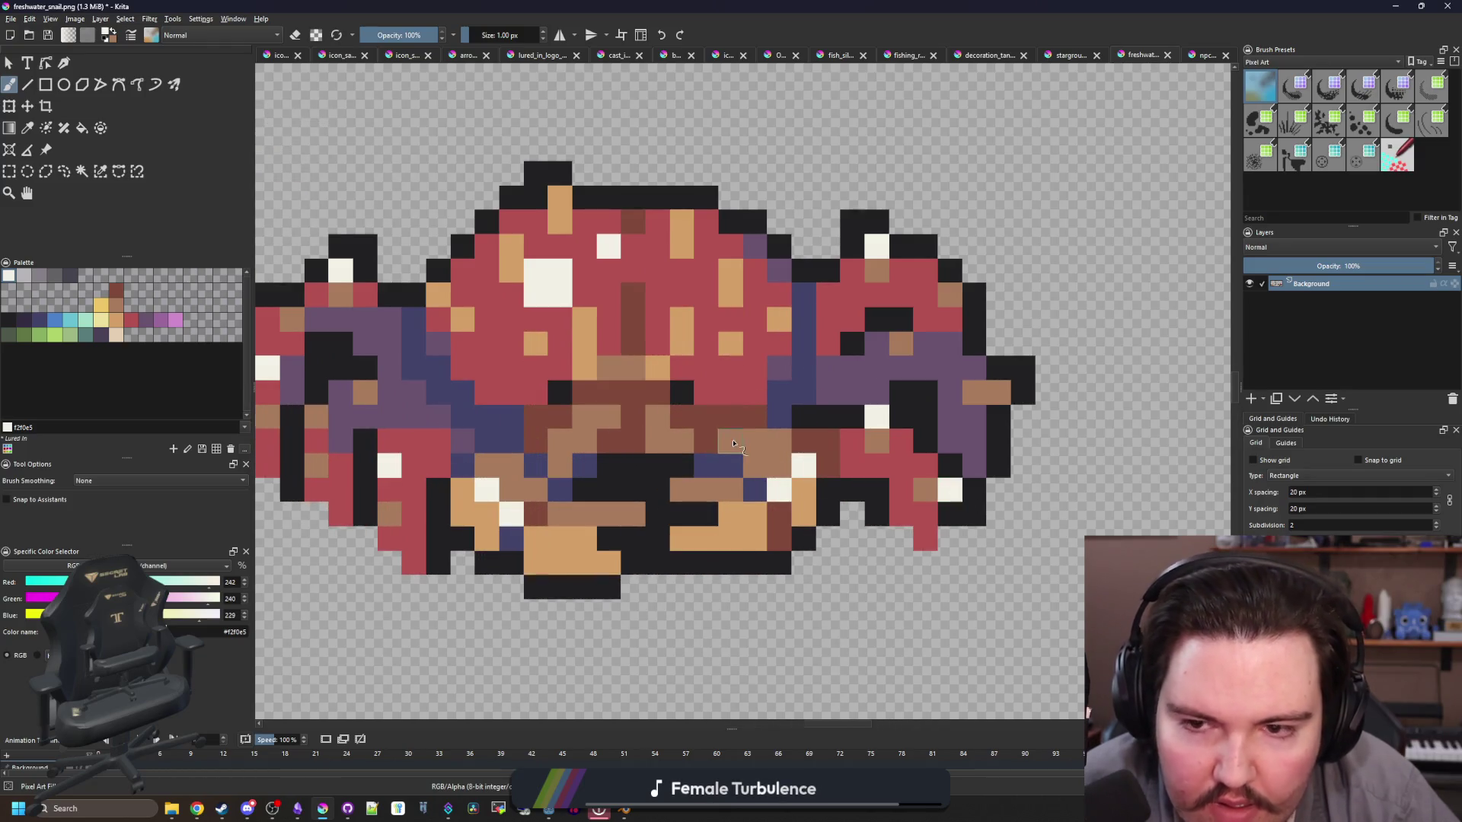
Step: Sample the dark brown and recolour a few navy body pixels with it
{"action": "scroll", "coordinate": [733, 443], "scroll_direction": "down", "scroll_amount": 5}
{"action": "scroll", "coordinate": [724, 432], "scroll_direction": "up", "scroll_amount": 3}
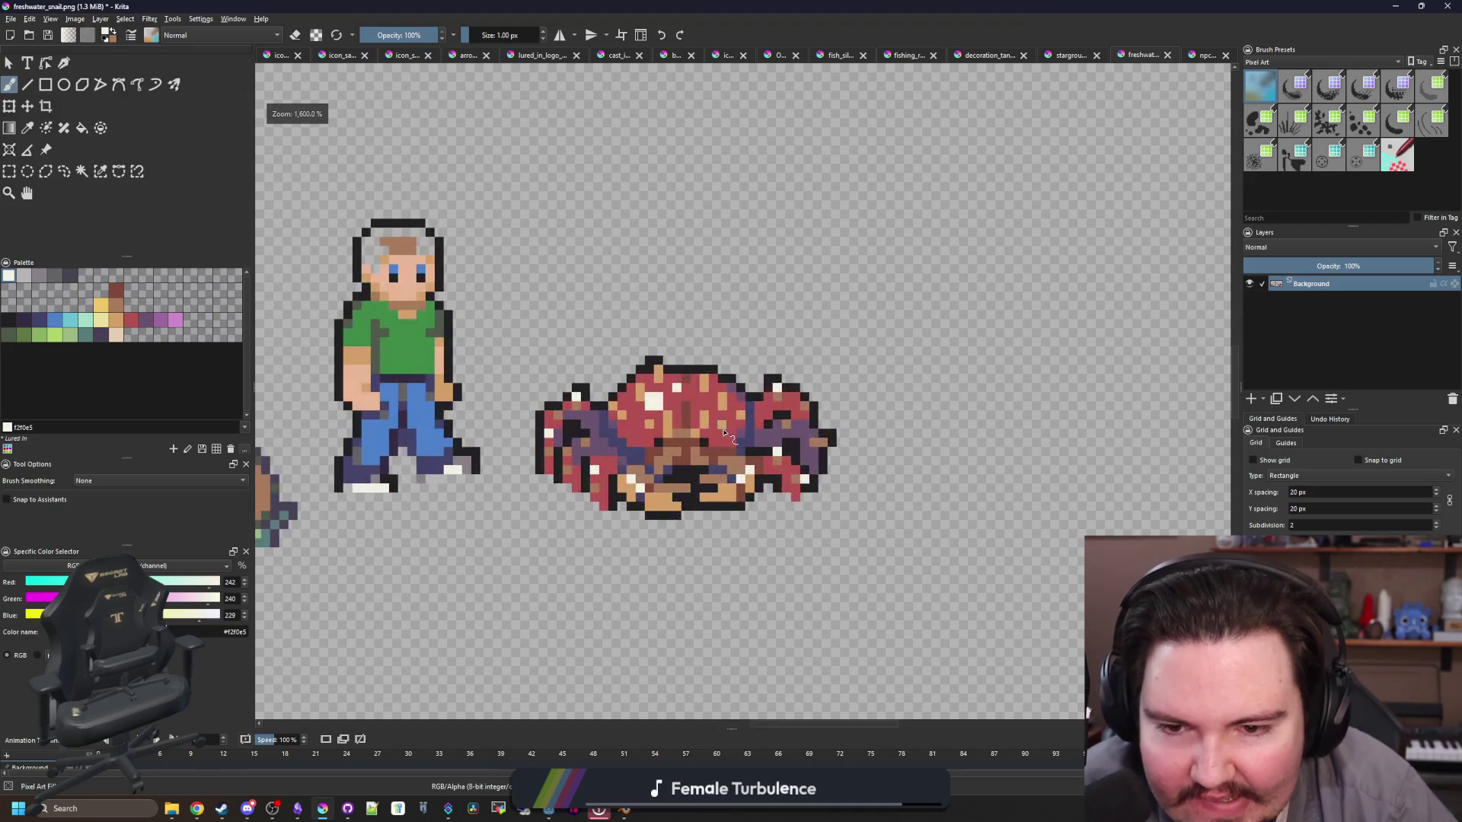
{"action": "scroll", "coordinate": [716, 465], "scroll_direction": "up", "scroll_amount": 2}
{"action": "scroll", "coordinate": [583, 469], "scroll_direction": "up", "scroll_amount": 2}
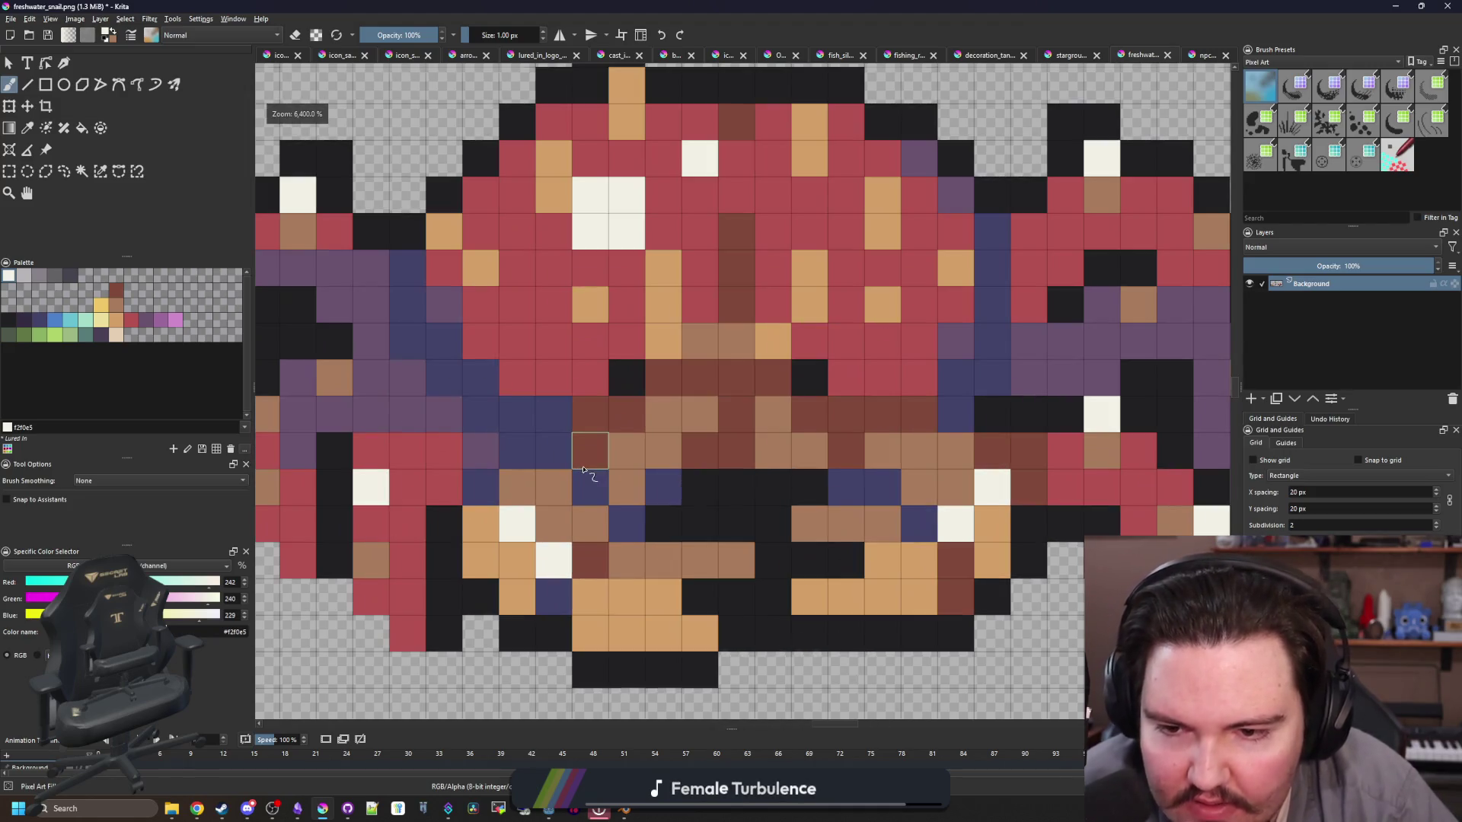
{"action": "left_click", "coordinate": [590, 464], "text": "ctrl"}
{"action": "left_click_drag", "start_coordinate": [553, 457], "coordinate": [553, 415]}
{"action": "left_click", "coordinate": [533, 462]}
{"action": "scroll", "coordinate": [533, 462], "scroll_direction": "down", "scroll_amount": 5}
{"action": "scroll", "coordinate": [543, 459], "scroll_direction": "up", "scroll_amount": 5}
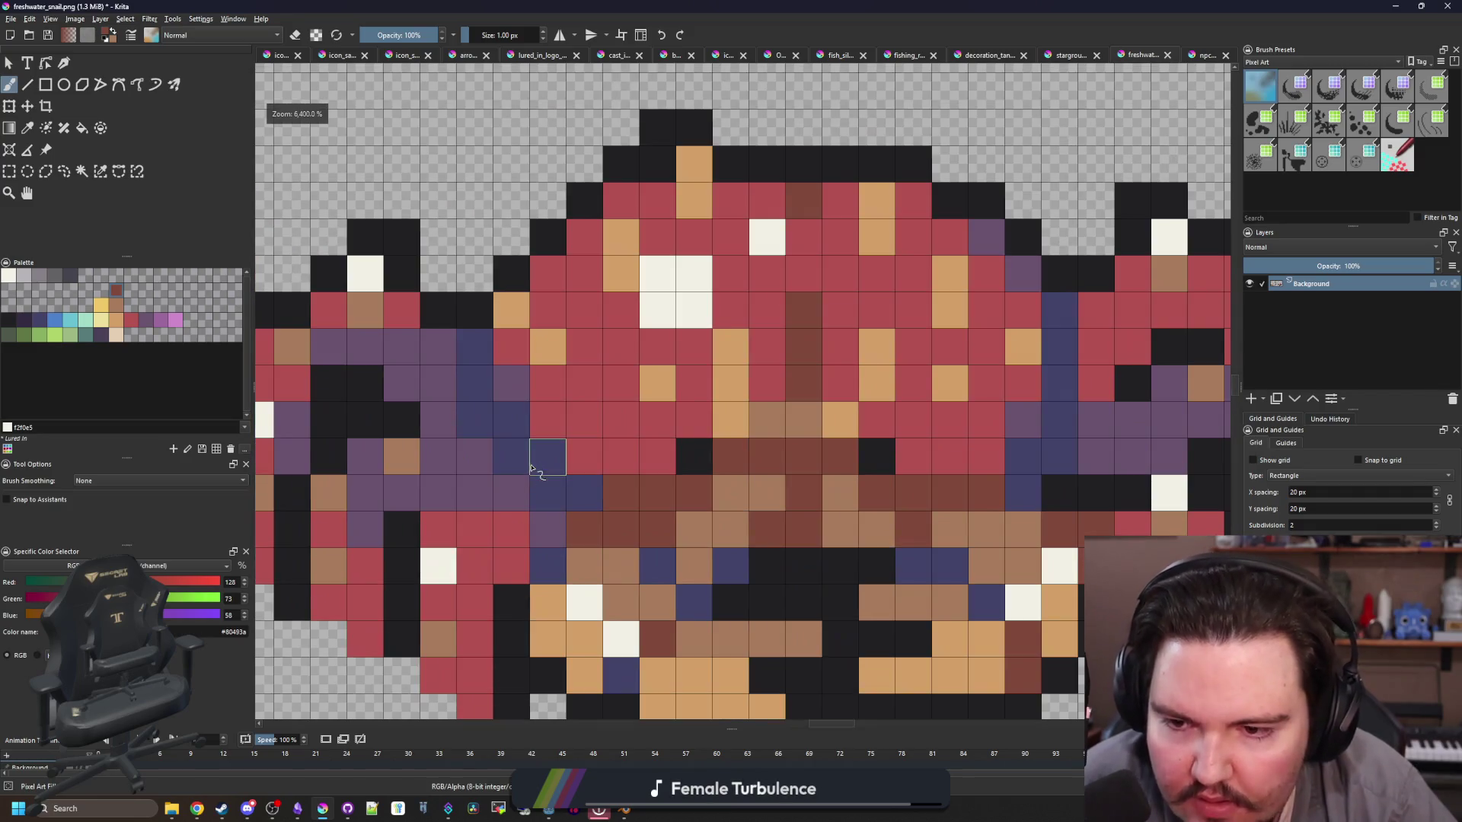
Step: Try a navy pixel, undo it, and repaint a pixel in the sampled purple
{"action": "left_click", "coordinate": [545, 426], "text": "ctrl"}
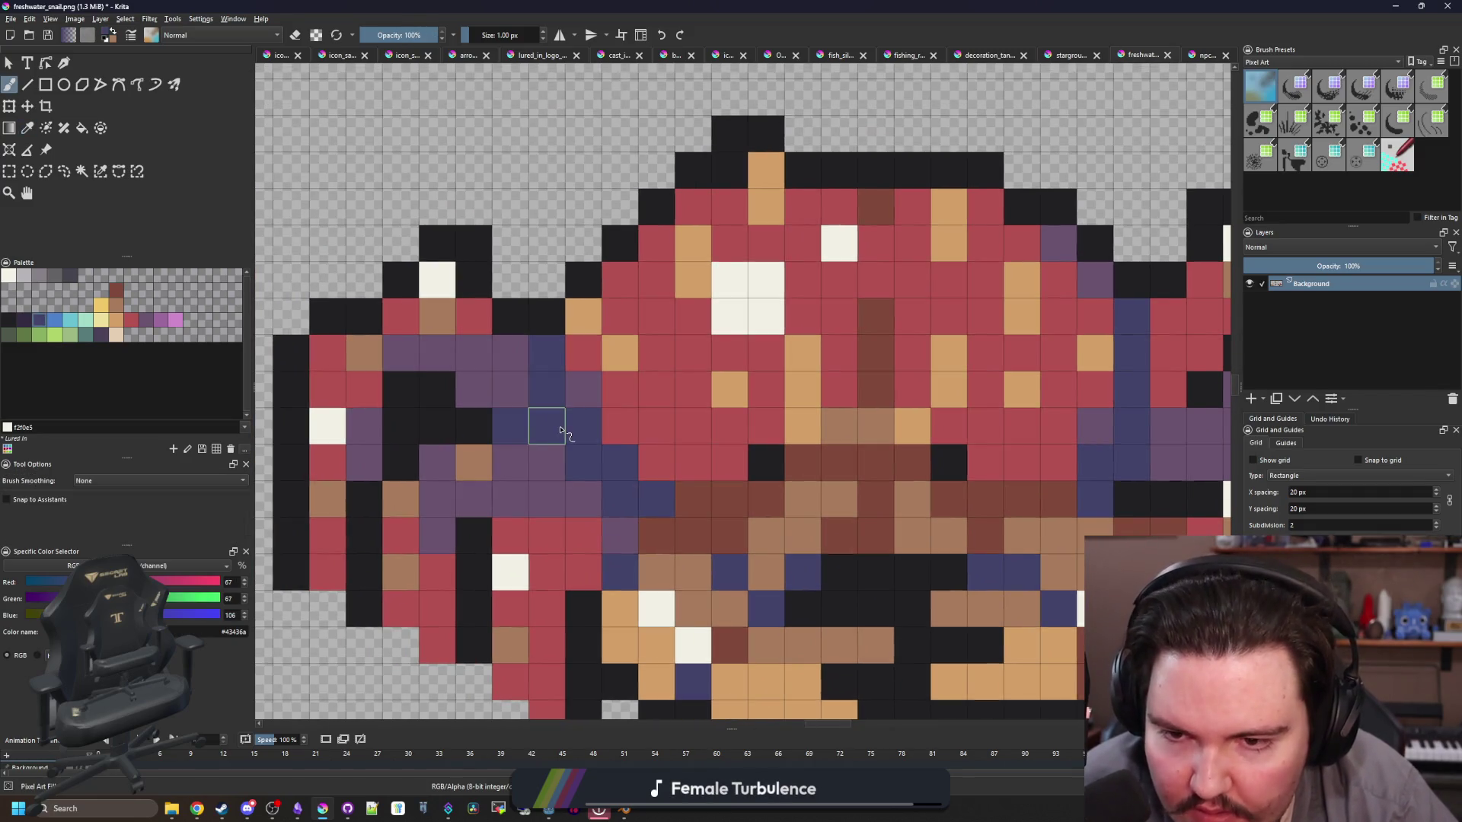
{"action": "left_click", "coordinate": [583, 388]}
{"action": "key", "text": "ctrl+z"}
{"action": "left_click", "coordinate": [510, 388], "text": "ctrl"}
{"action": "left_click", "coordinate": [583, 462]}
{"action": "scroll", "coordinate": [567, 426], "scroll_direction": "down", "scroll_amount": 4}
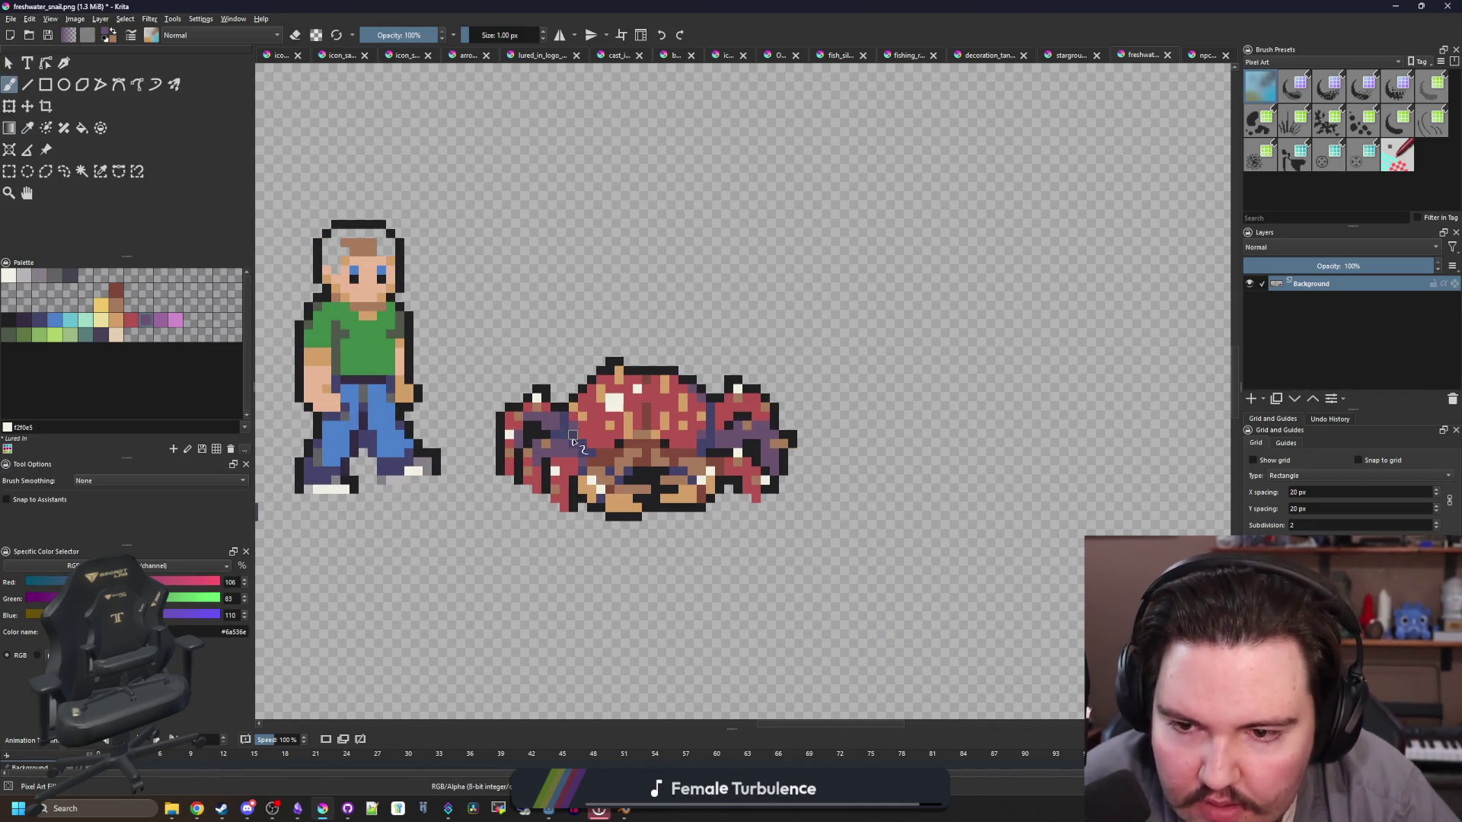
{"action": "scroll", "coordinate": [583, 445], "scroll_direction": "up", "scroll_amount": 4}
Step: Sample the navy, red and near-black colours, making the lower-right red leg-tip pixel near-black
{"action": "left_click", "coordinate": [591, 449], "text": "ctrl"}
{"action": "scroll", "coordinate": [591, 449], "scroll_direction": "down", "scroll_amount": 7}
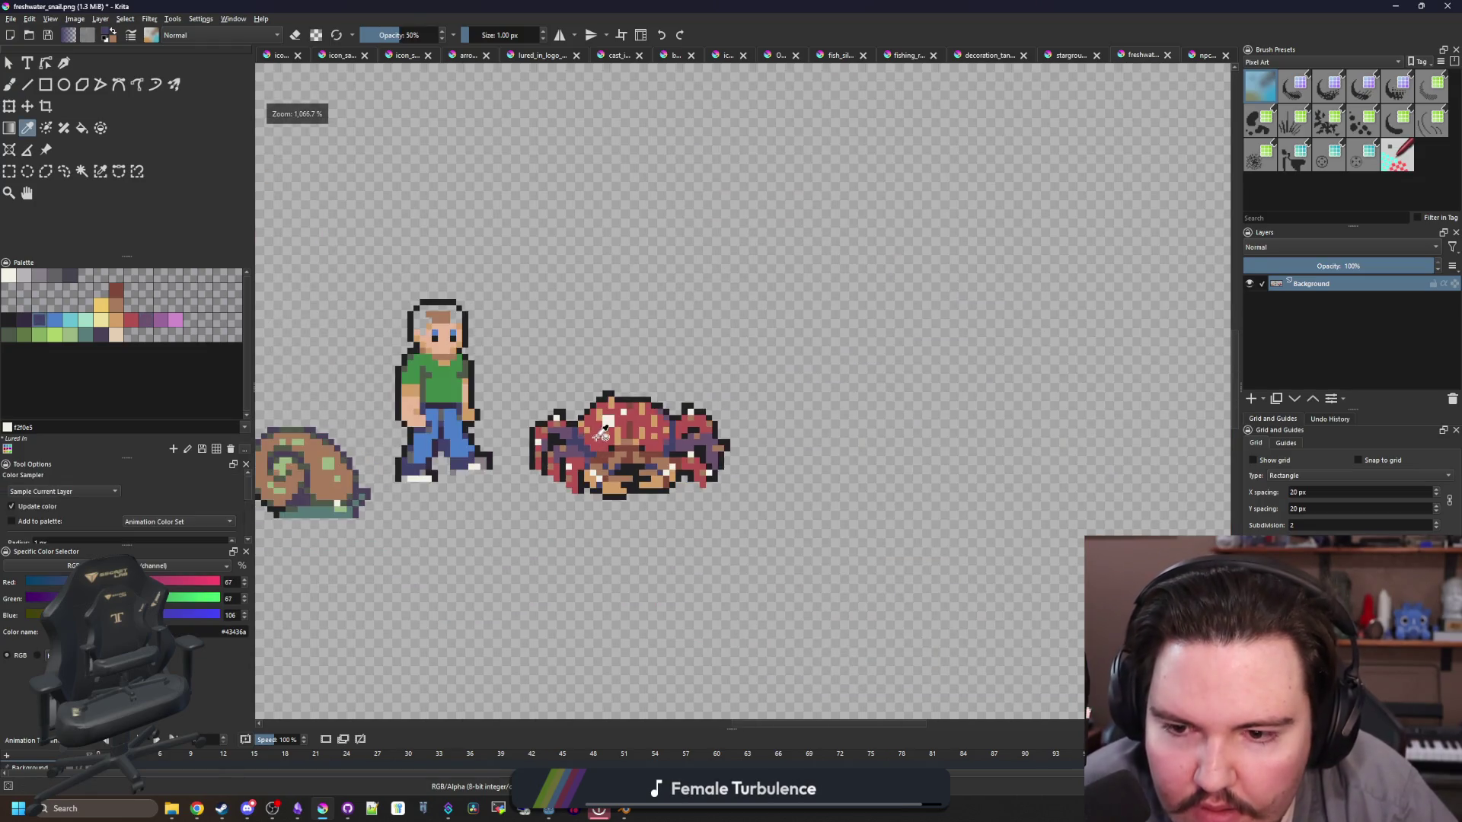
{"action": "scroll", "coordinate": [613, 395], "scroll_direction": "up", "scroll_amount": 6}
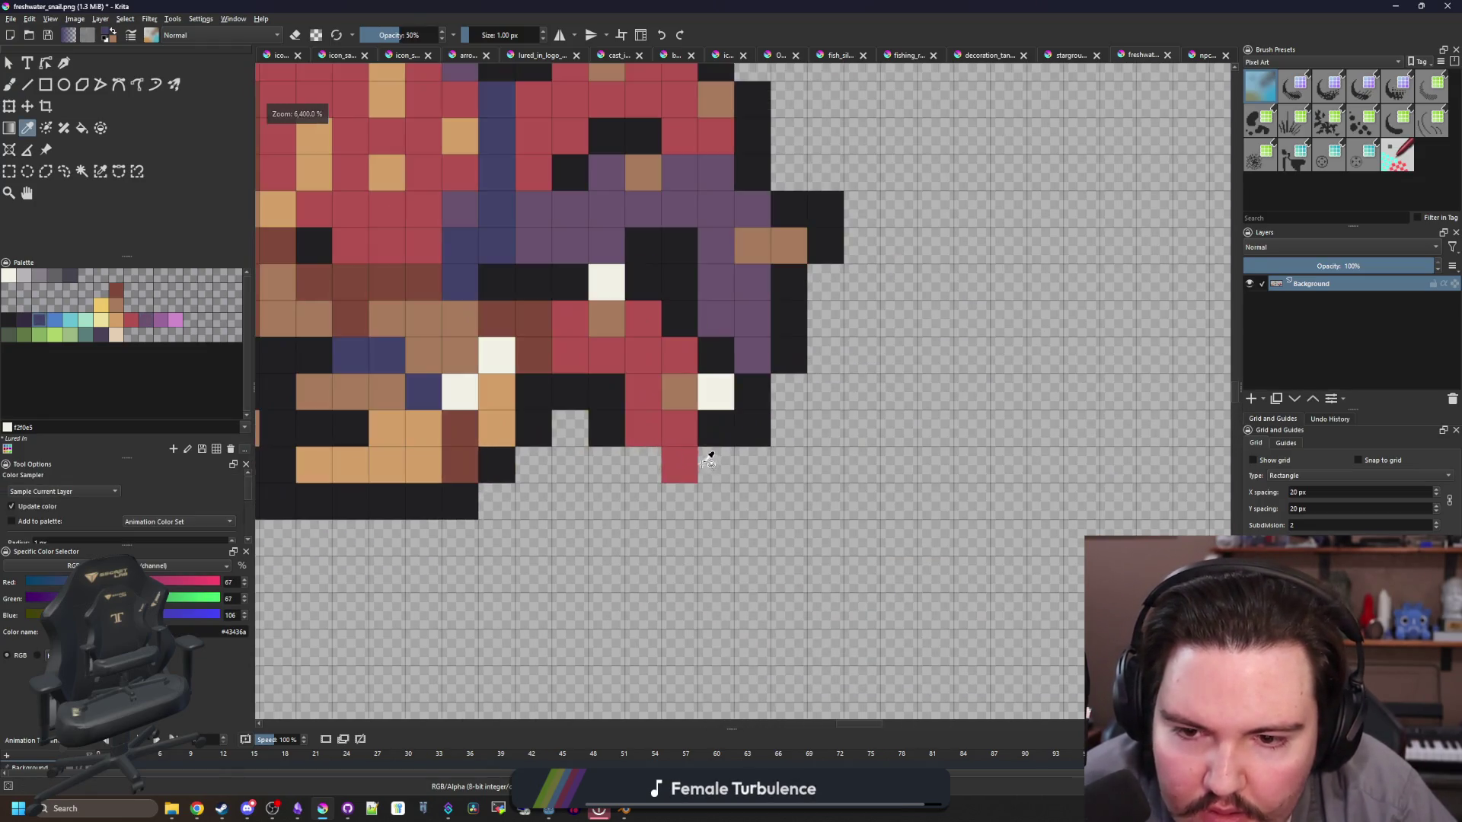
{"action": "left_click", "coordinate": [689, 447]}
{"action": "scroll", "coordinate": [689, 448], "scroll_direction": "down", "scroll_amount": 2}
{"action": "scroll", "coordinate": [689, 448], "scroll_direction": "up", "scroll_amount": 3}
{"action": "left_click", "coordinate": [711, 434], "text": "ctrl"}
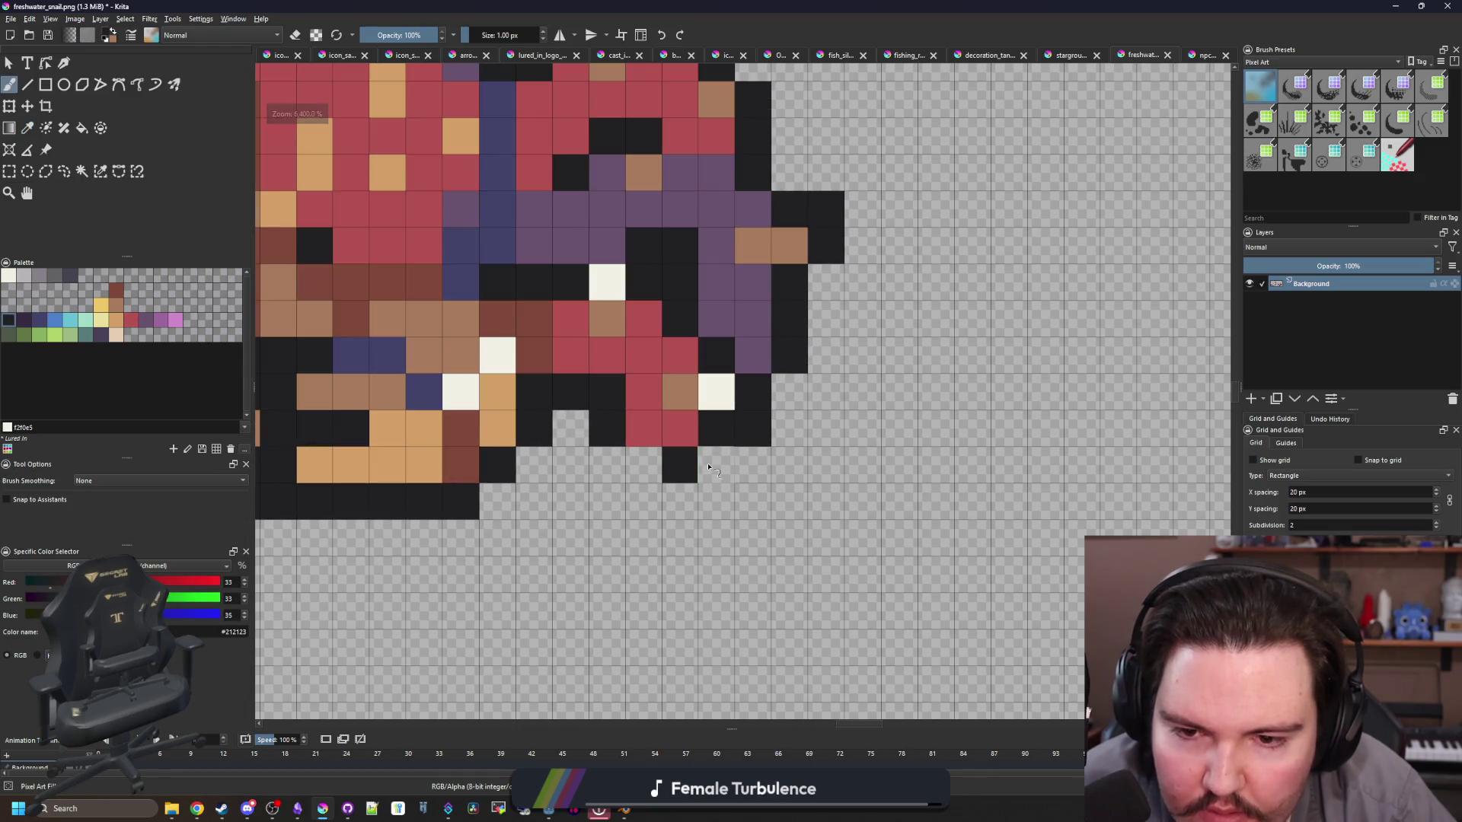
{"action": "scroll", "coordinate": [669, 503], "scroll_direction": "down", "scroll_amount": 4}
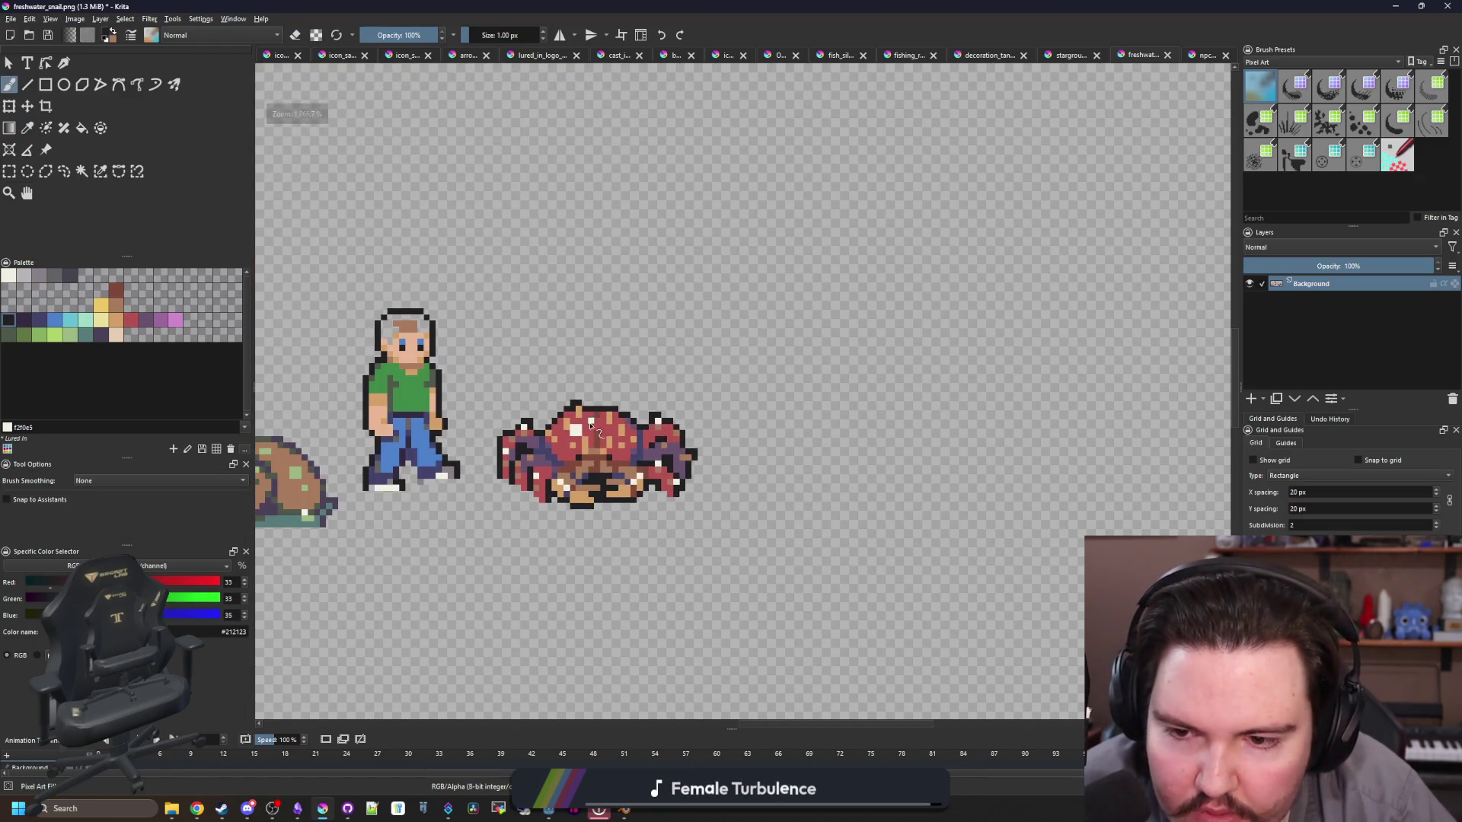
{"action": "scroll", "coordinate": [658, 432], "scroll_direction": "down", "scroll_amount": 3}
{"action": "scroll", "coordinate": [593, 396], "scroll_direction": "up", "scroll_amount": 4}
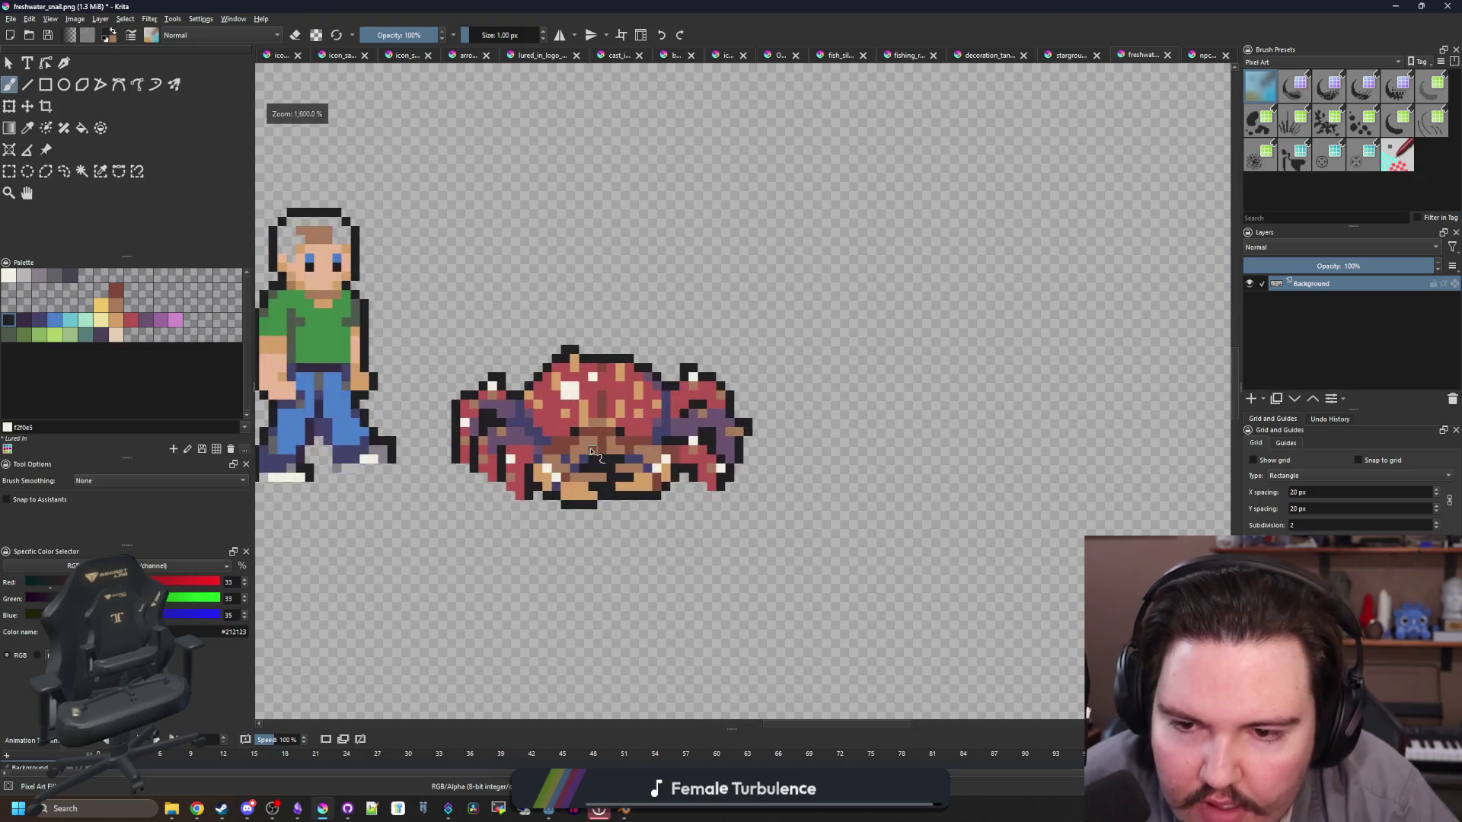
Step: Draw a rectangular selection around the whole crab sprite
{"action": "key", "text": "ctrl+r"}
{"action": "left_click_drag", "start_coordinate": [598, 342], "coordinate": [641, 346]}
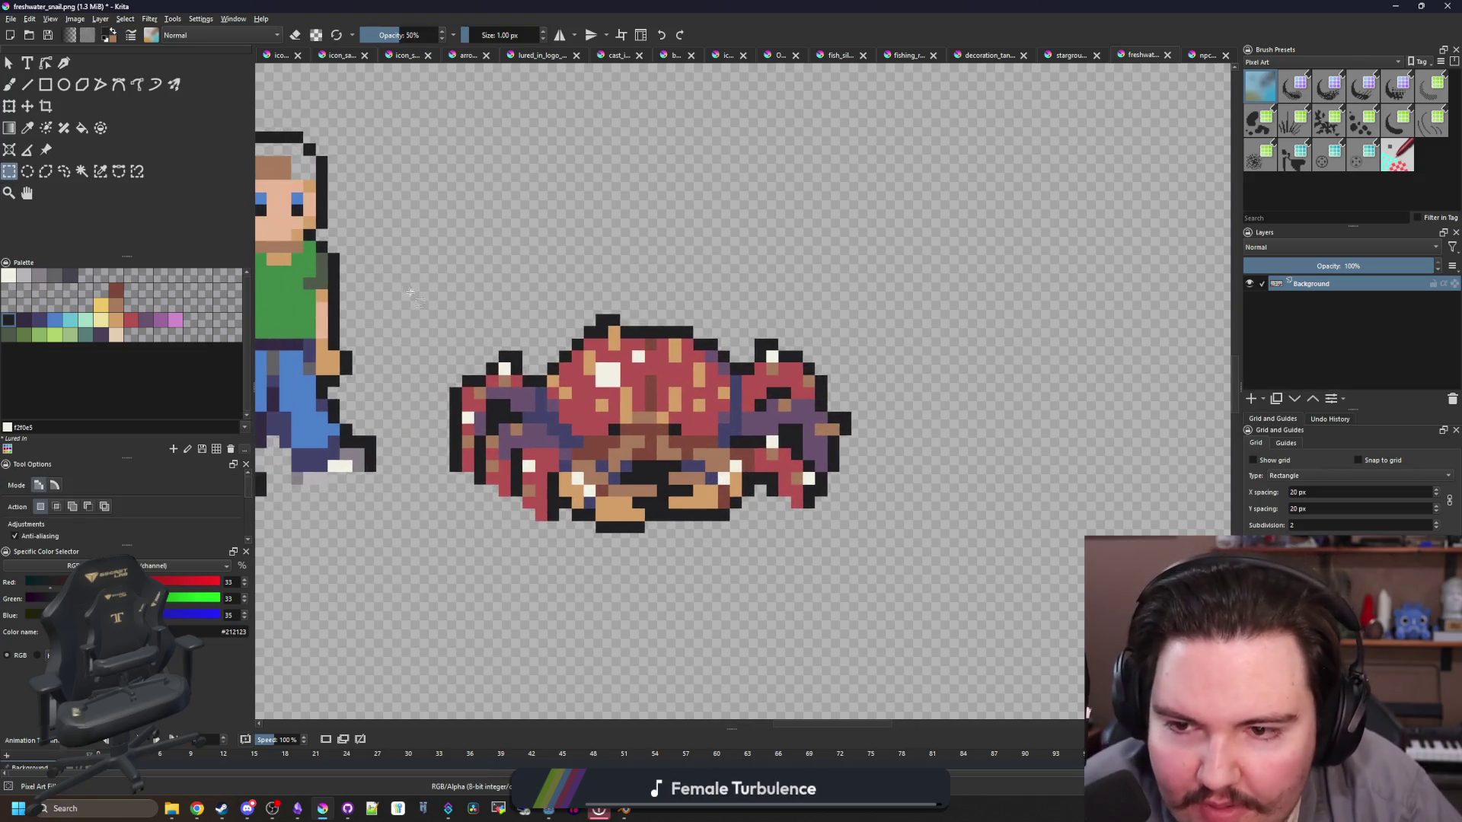
{"action": "mouse_move", "coordinate": [450, 278]}
{"action": "left_mouse_down"}
{"action": "mouse_move", "coordinate": [585, 413]}
{"action": "mouse_move", "coordinate": [829, 496]}
{"action": "mouse_move", "coordinate": [852, 531]}
{"action": "left_mouse_up"}
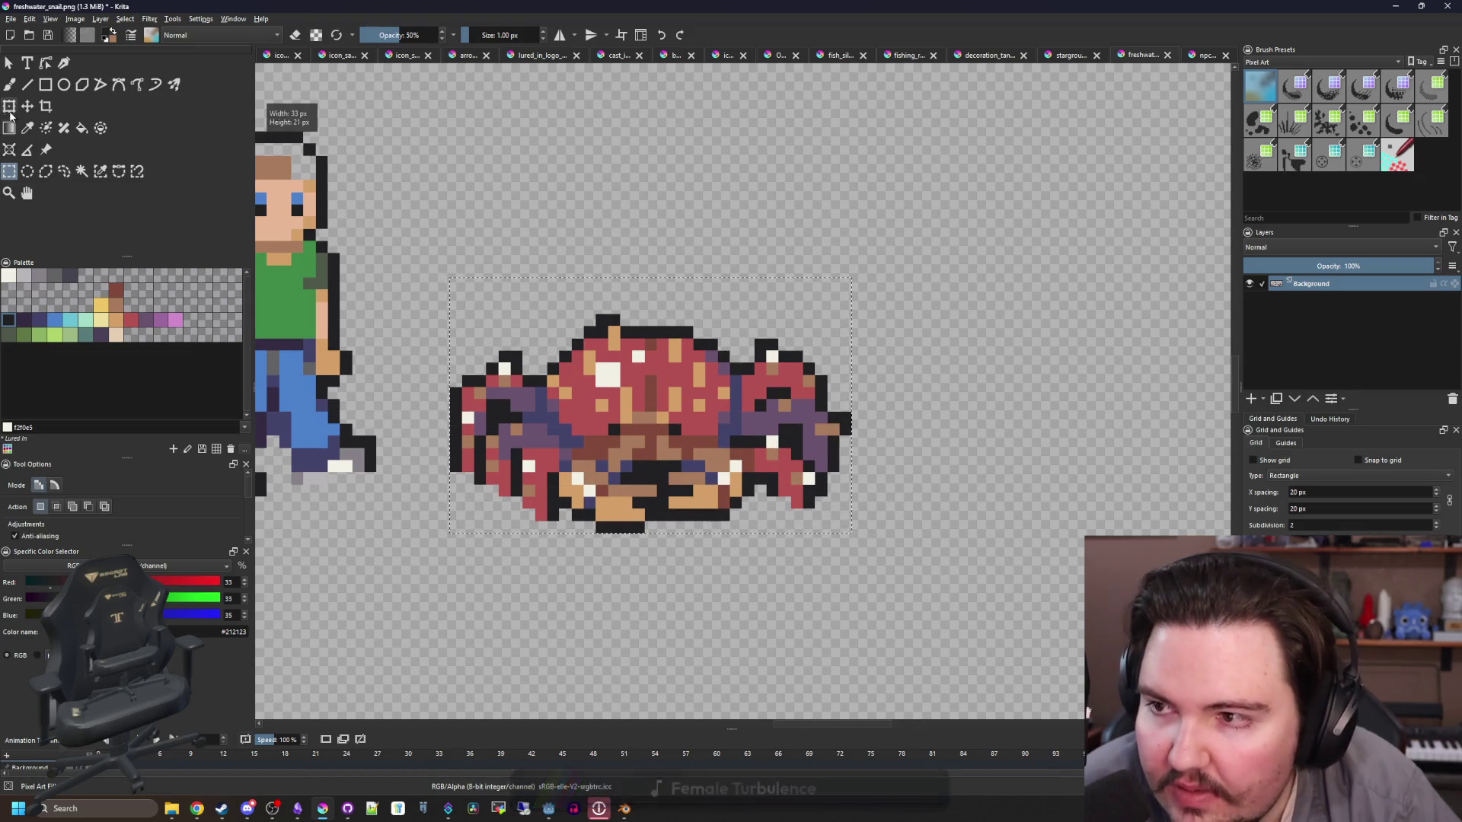
{"action": "scroll", "coordinate": [746, 324], "scroll_direction": "down", "scroll_amount": 4}
Step: Create a new blank 32×32 document
{"action": "left_click", "coordinate": [12, 20]}
{"action": "left_click", "coordinate": [34, 32]}
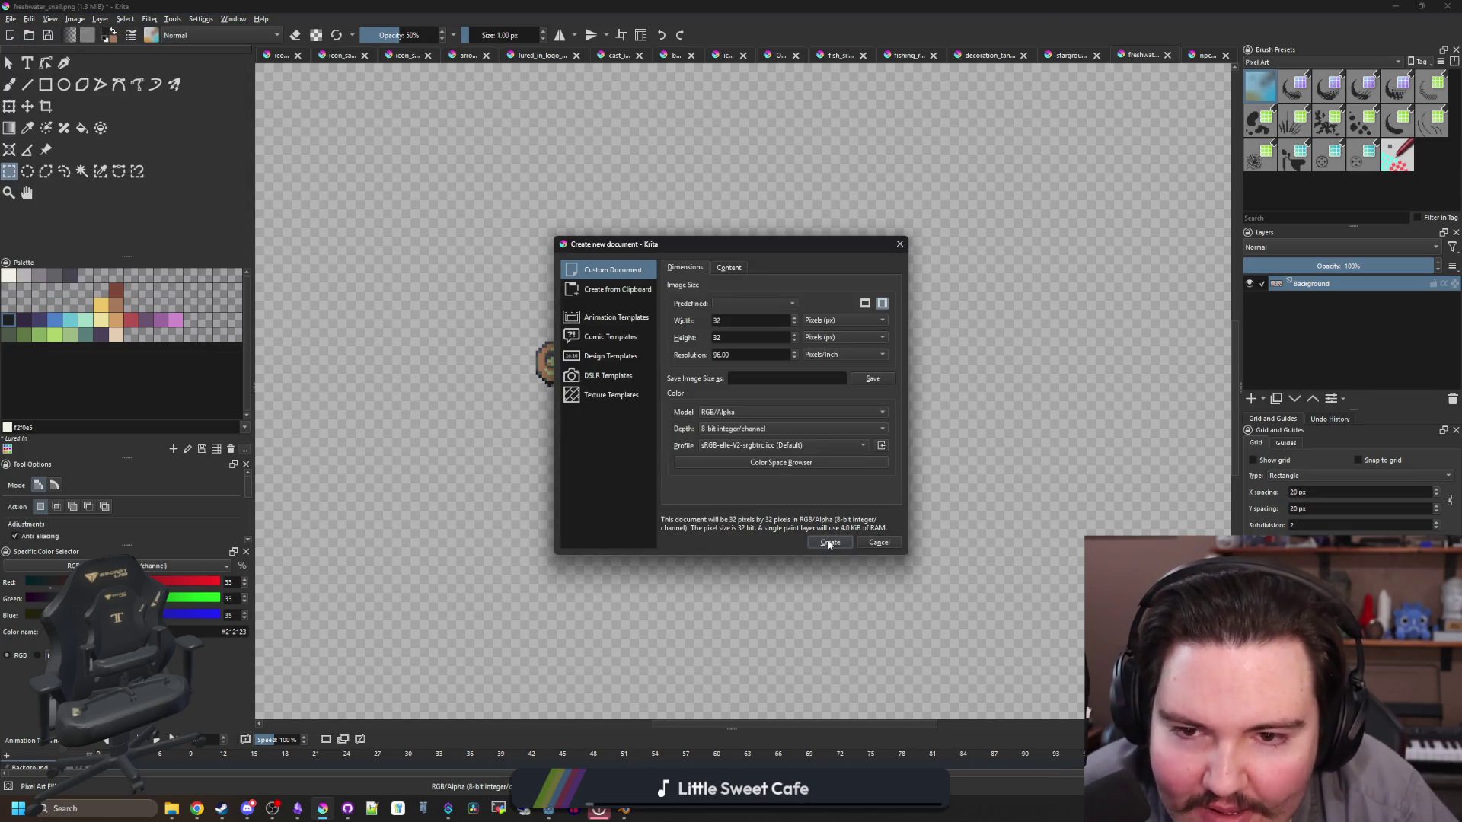
{"action": "left_click", "coordinate": [830, 542]}
{"action": "key", "text": "ctrl+t"}
{"action": "scroll", "coordinate": [657, 403], "scroll_direction": "down", "scroll_amount": 1}
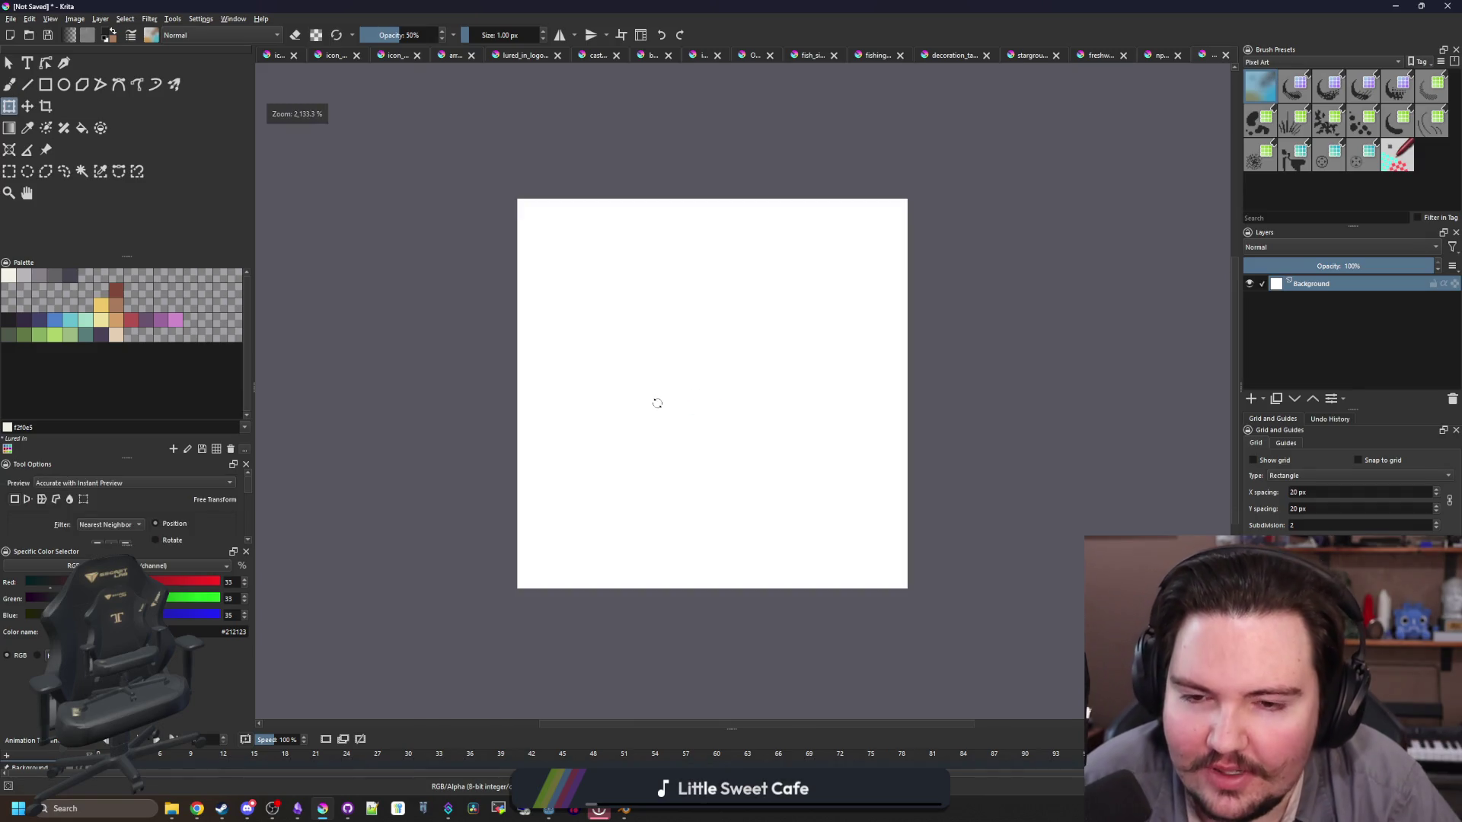
Step: Create a new 33×18 document from the clipboard containing the copied crab
{"action": "left_click", "coordinate": [11, 18]}
{"action": "left_click", "coordinate": [34, 31]}
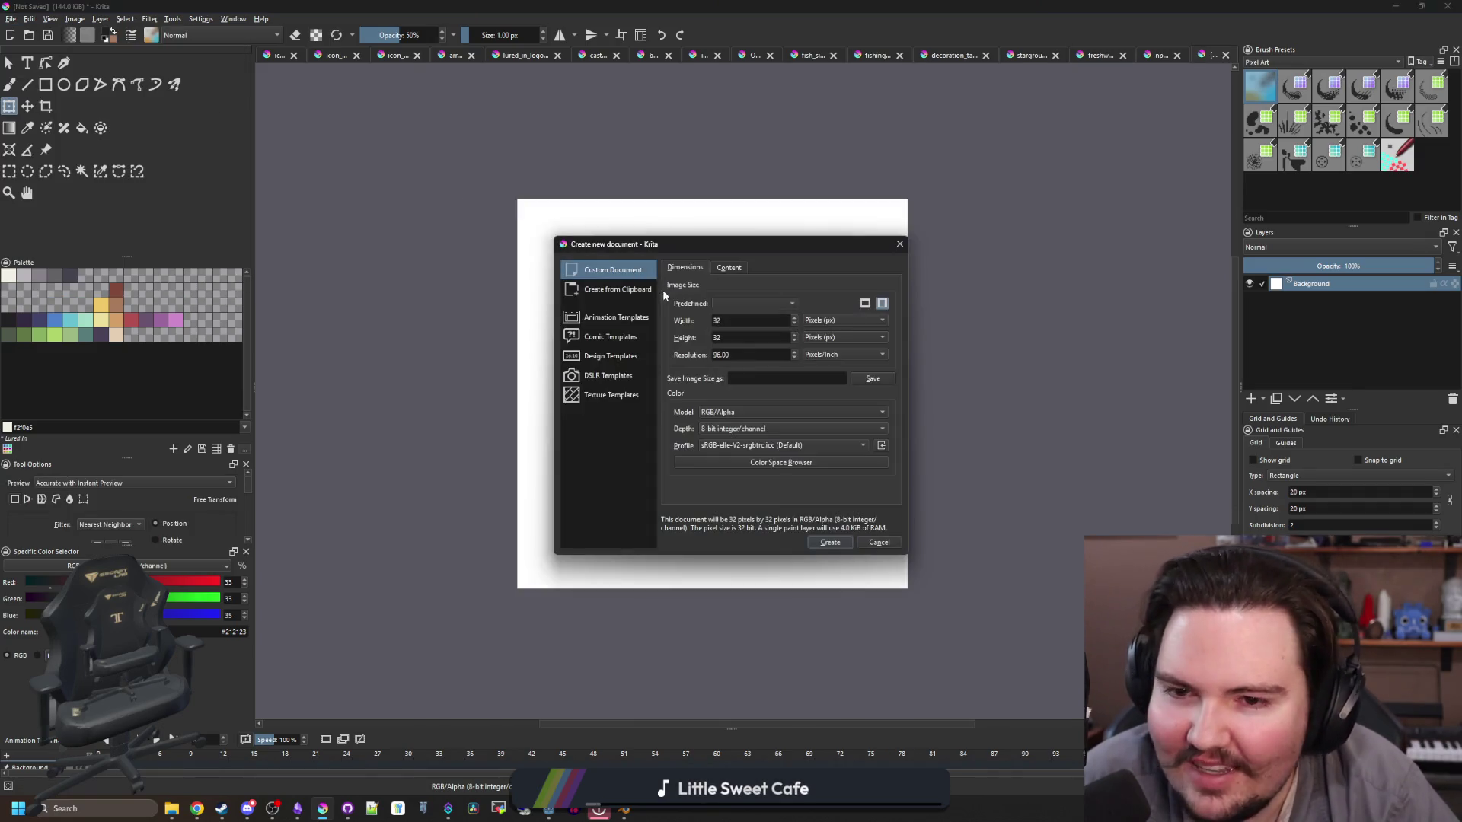
{"action": "left_click", "coordinate": [601, 287]}
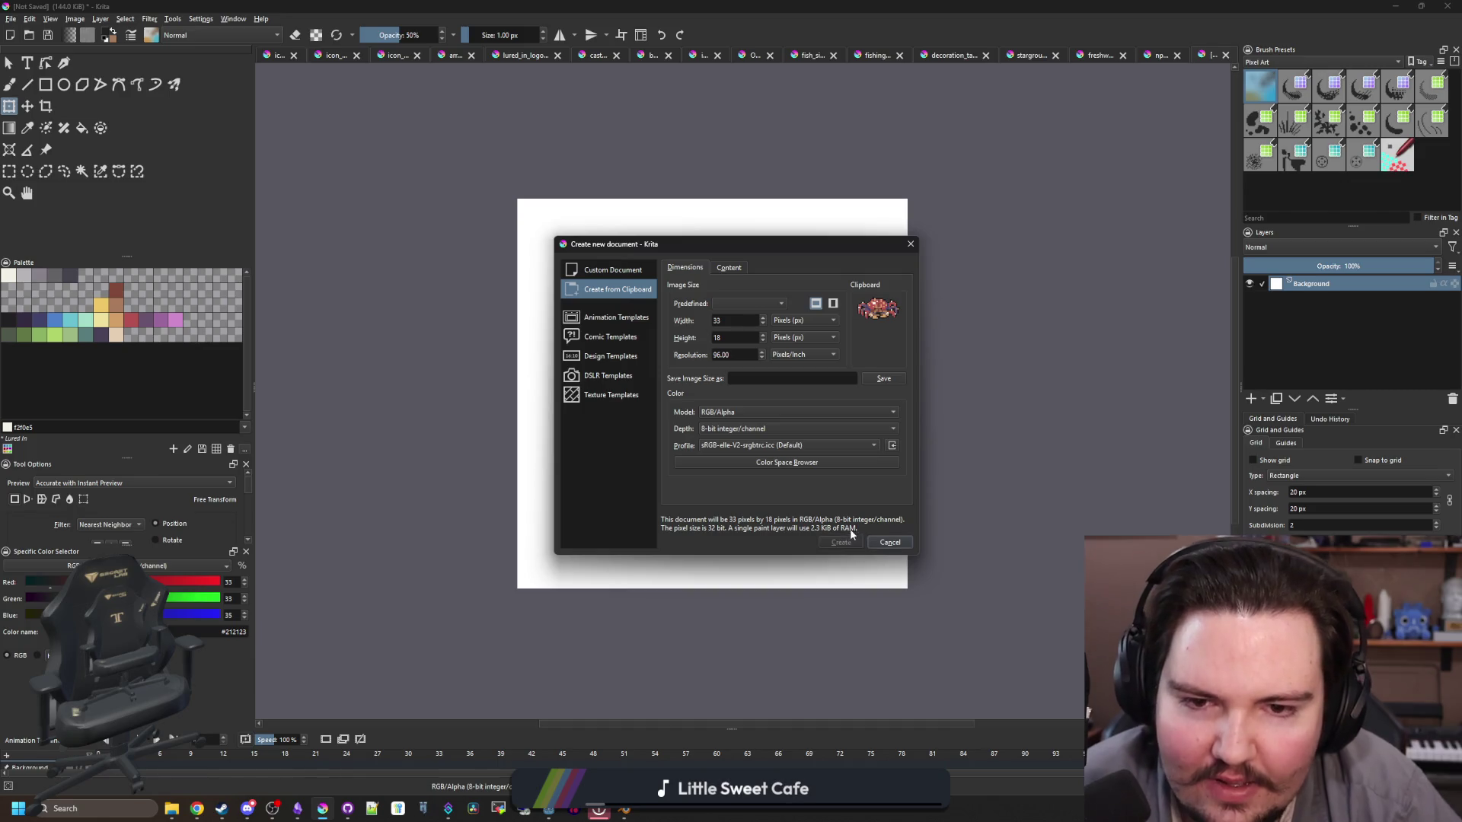
{"action": "left_click", "coordinate": [847, 541]}
{"action": "scroll", "coordinate": [644, 383], "scroll_direction": "down", "scroll_amount": 5}
{"action": "scroll", "coordinate": [720, 384], "scroll_direction": "up", "scroll_amount": 4}
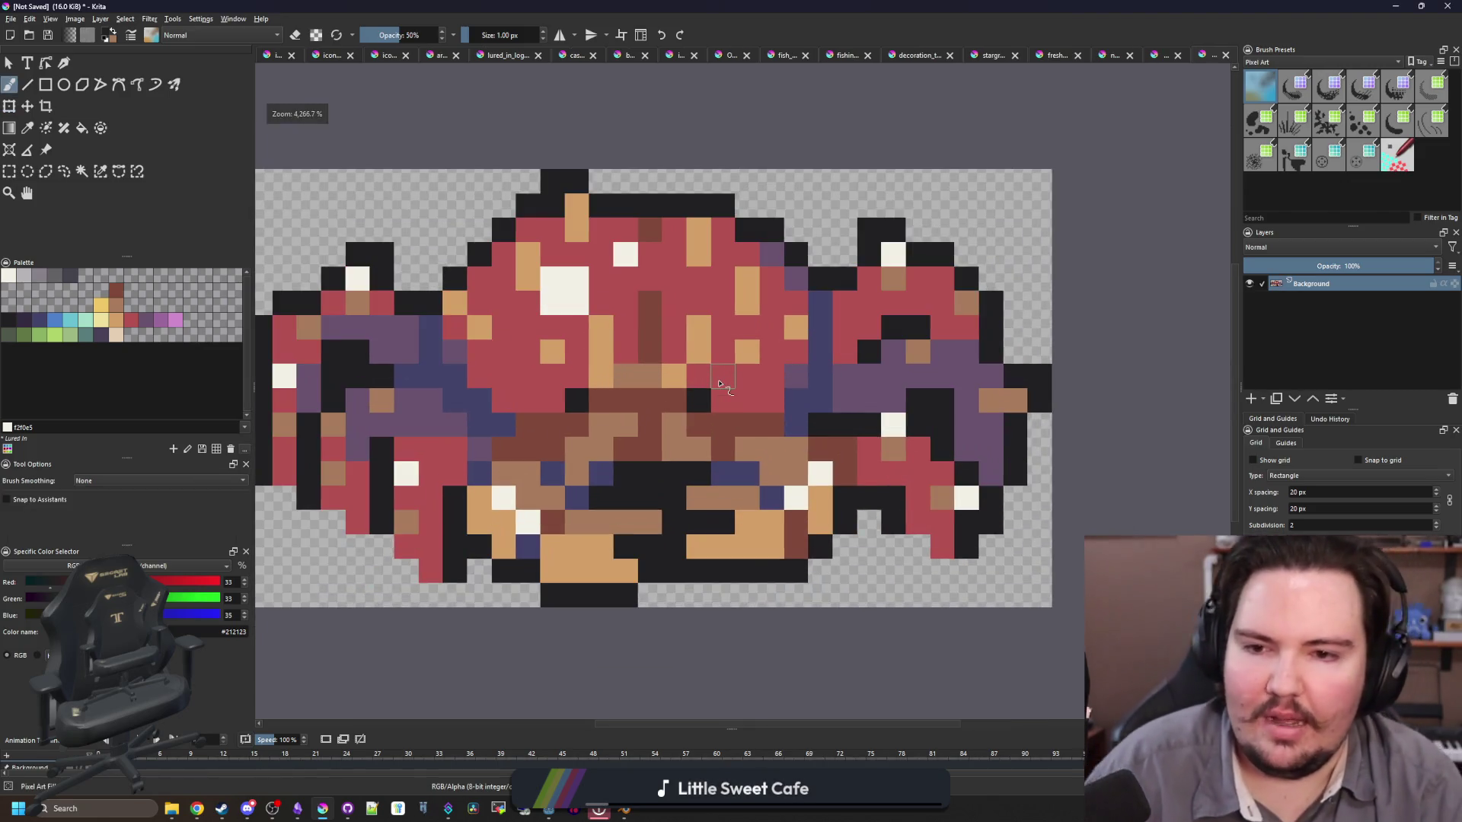
Step: Sample dark and light browns and paint stalks above the eyes and shell-top brown pixels
{"action": "left_click_drag", "start_coordinate": [718, 383], "coordinate": [785, 441]}
{"action": "left_click", "coordinate": [716, 285], "text": "ctrl"}
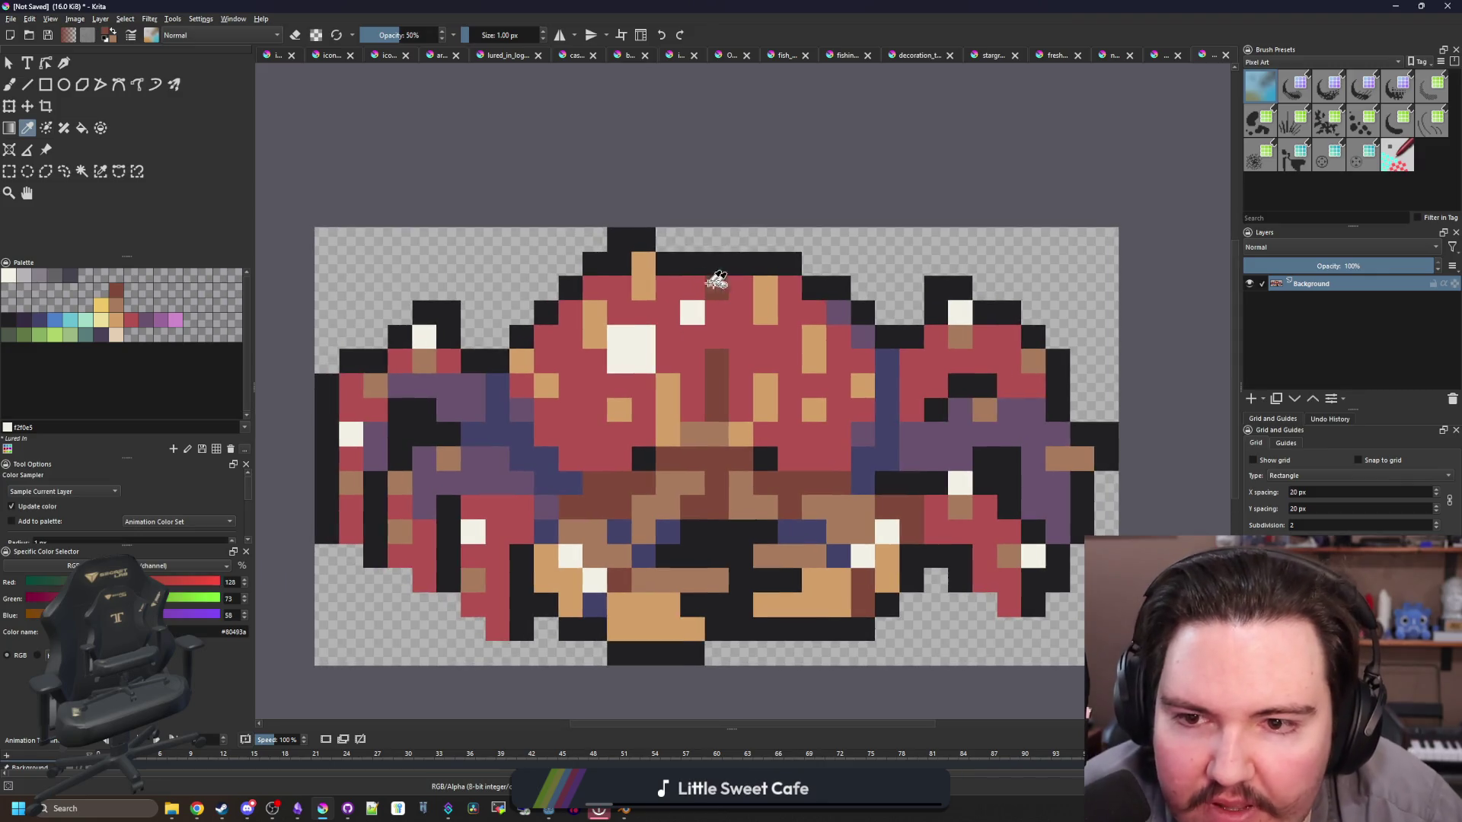
{"action": "left_click_drag", "start_coordinate": [619, 263], "coordinate": [638, 242]}
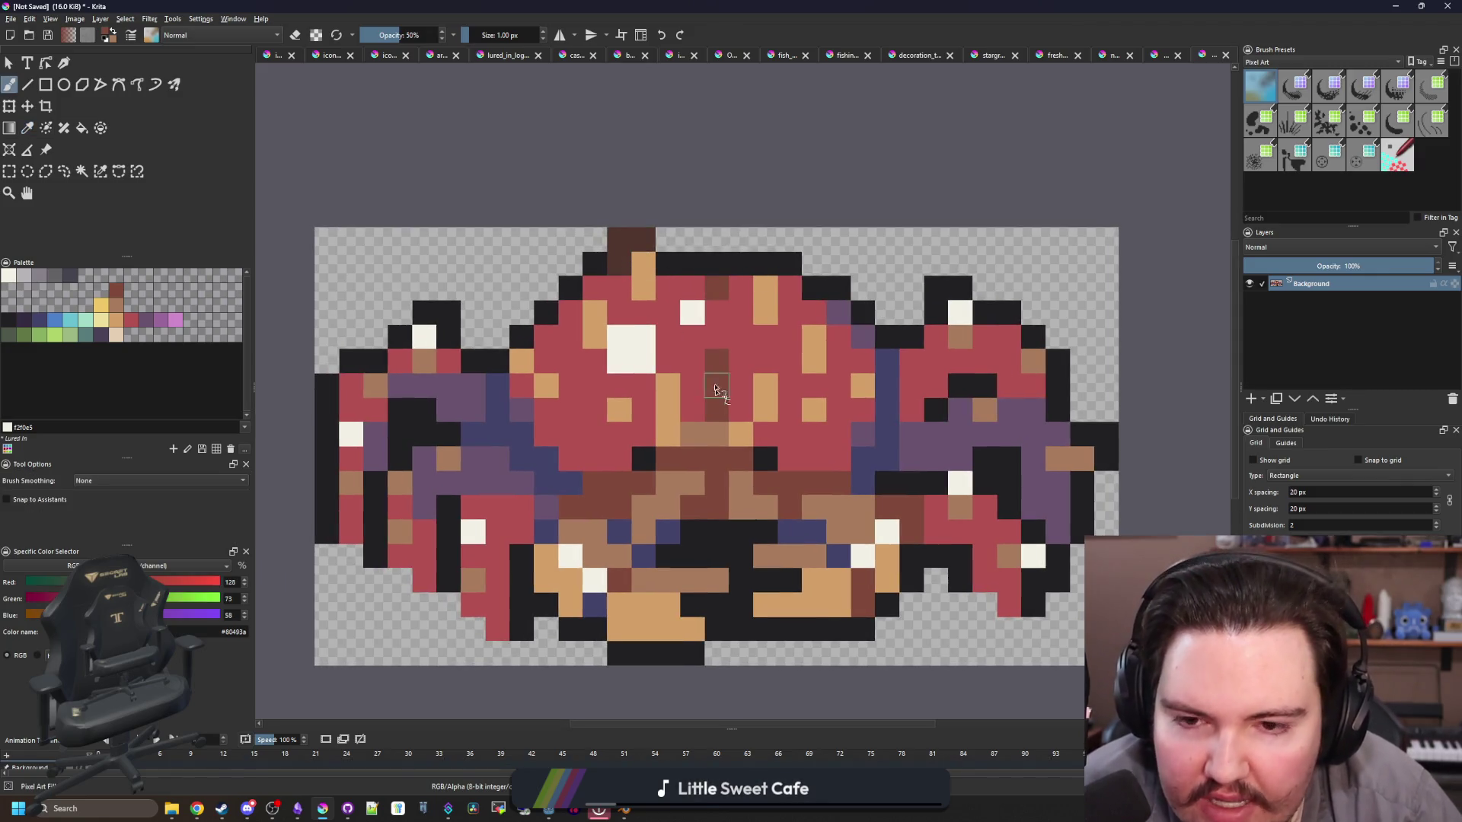
{"action": "left_click_drag", "start_coordinate": [716, 390], "coordinate": [717, 411]}
{"action": "key", "text": "p"}
{"action": "left_click", "coordinate": [768, 486]}
{"action": "key", "text": "b"}
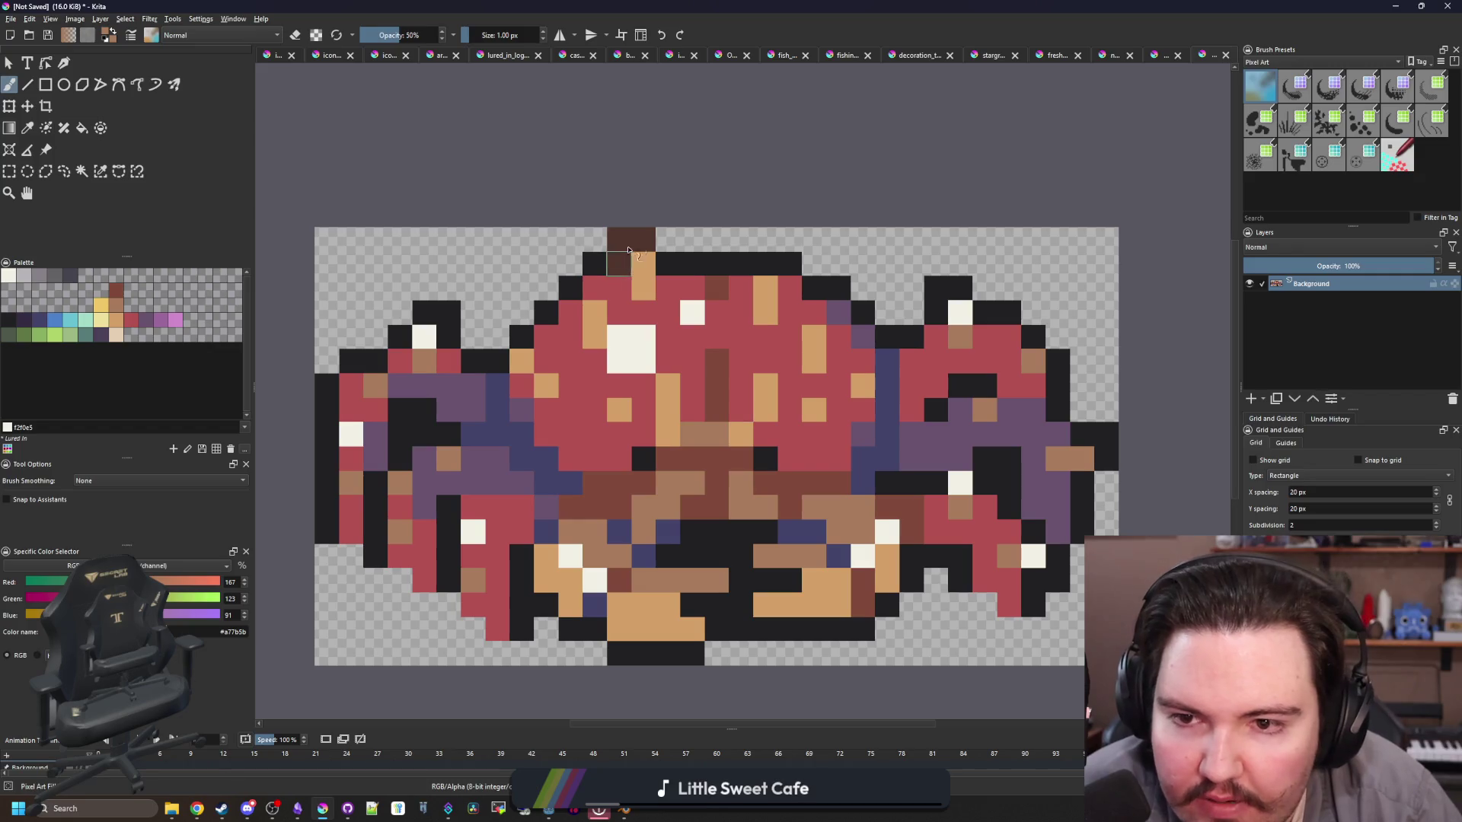
{"action": "left_click_drag", "start_coordinate": [936, 312], "coordinate": [936, 287]}
{"action": "left_click_drag", "start_coordinate": [1081, 434], "coordinate": [1108, 439]}
{"action": "left_click_drag", "start_coordinate": [430, 310], "coordinate": [447, 335]}
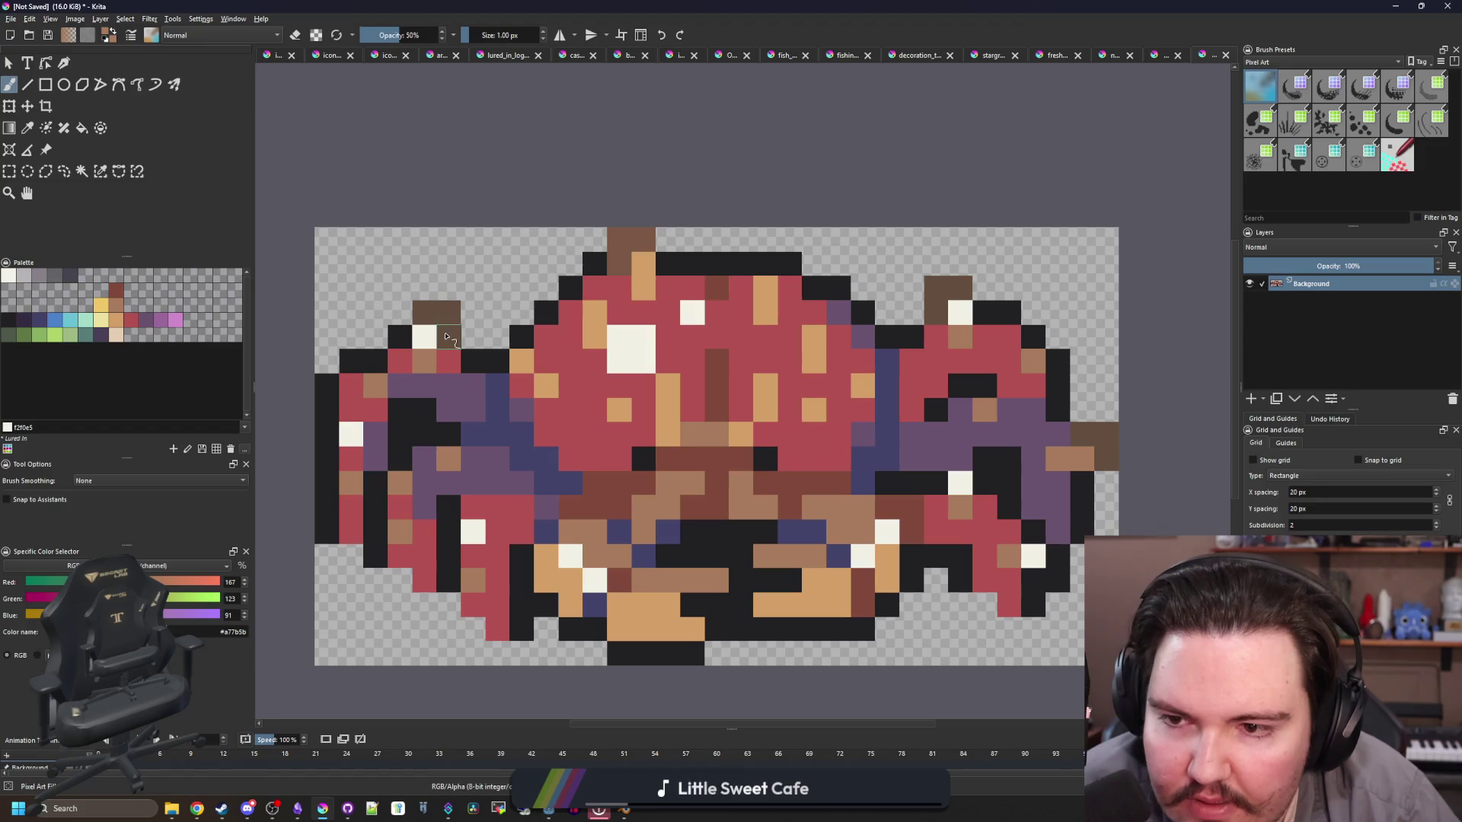
Step: Sample dark purple and recolour the black outline along the crab's top and upper shell
{"action": "left_click_drag", "start_coordinate": [719, 448], "coordinate": [689, 431]}
{"action": "key", "text": "p"}
{"action": "left_click", "coordinate": [568, 420]}
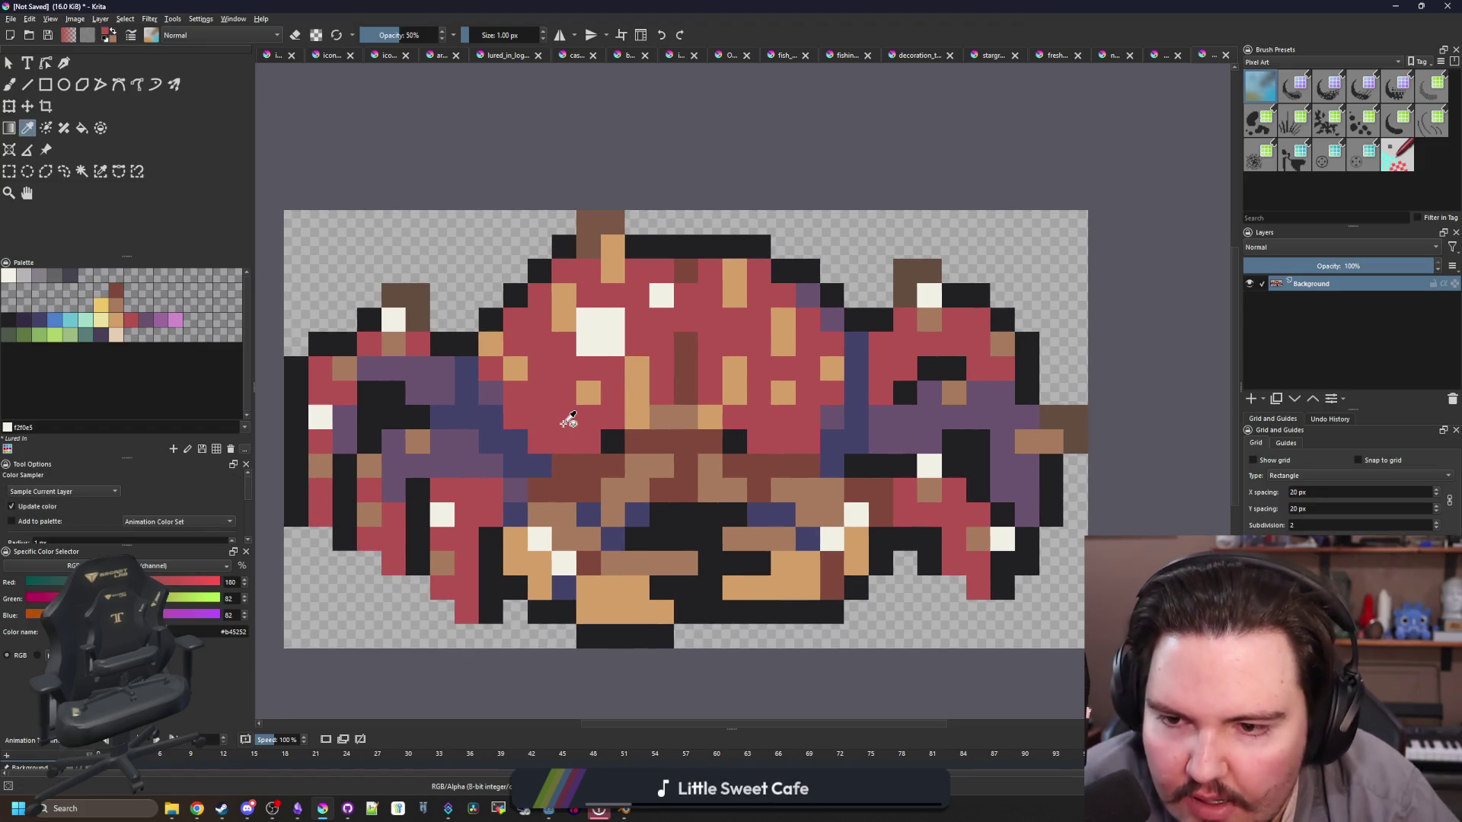
{"action": "left_click", "coordinate": [489, 395]}
{"action": "key", "text": "b"}
{"action": "left_click", "coordinate": [564, 246]}
{"action": "mouse_move", "coordinate": [639, 257]}
{"action": "left_mouse_down"}
{"action": "mouse_move", "coordinate": [661, 247]}
{"action": "mouse_move", "coordinate": [811, 297]}
{"action": "left_mouse_up"}
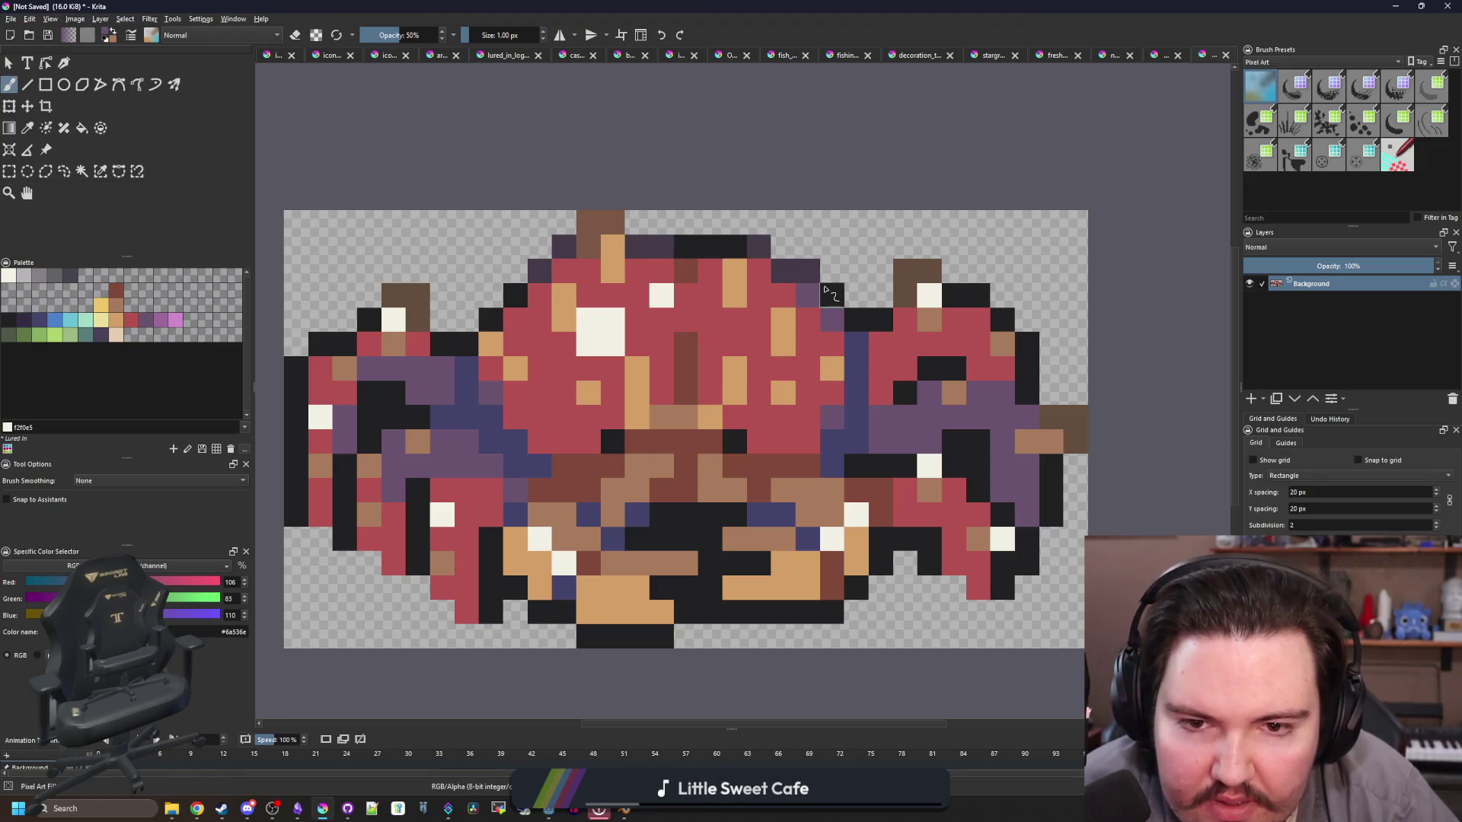
{"action": "left_click_drag", "start_coordinate": [1009, 326], "coordinate": [952, 297]}
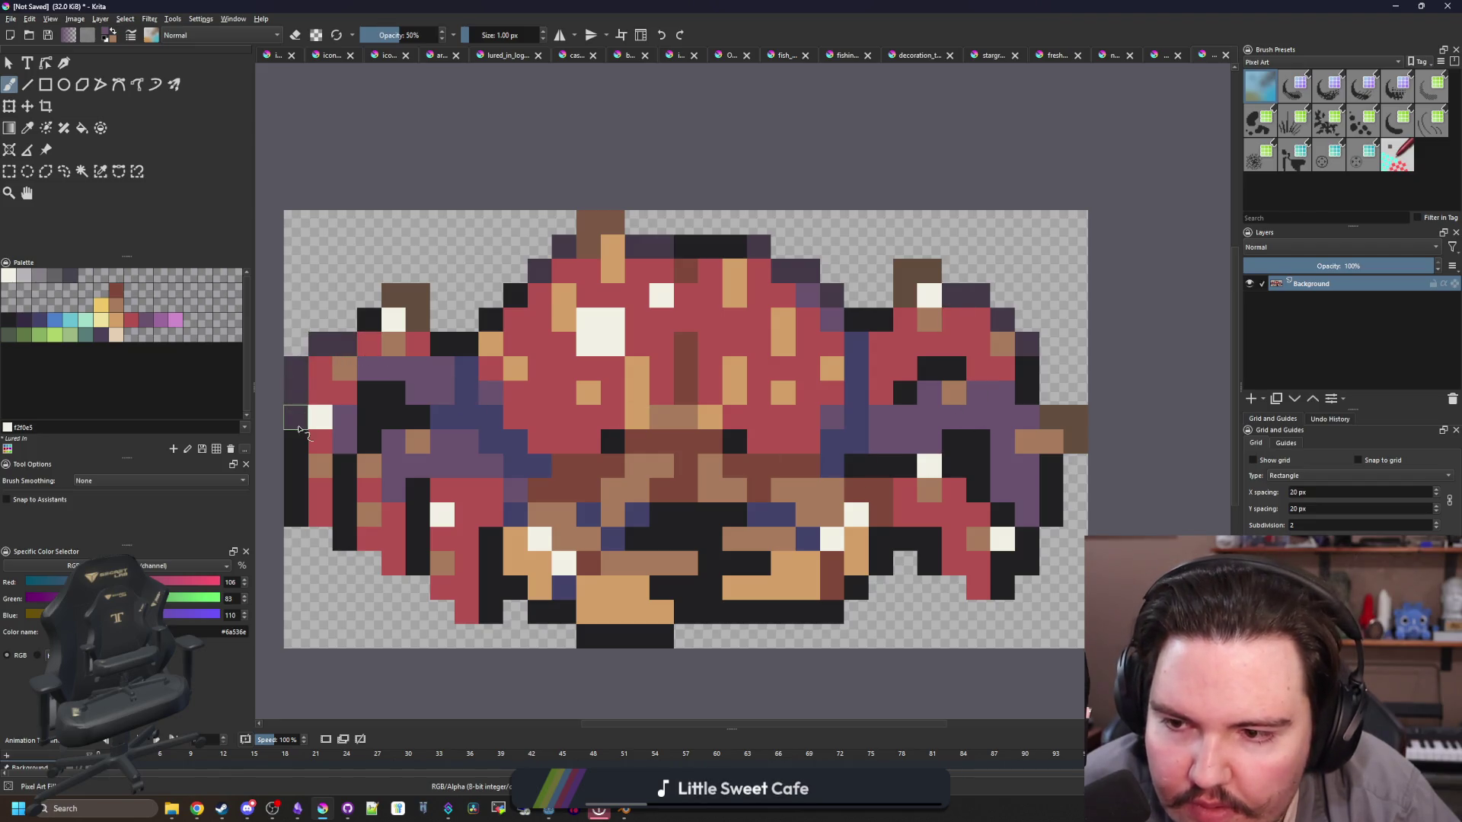
{"action": "scroll", "coordinate": [538, 402], "scroll_direction": "down", "scroll_amount": 4}
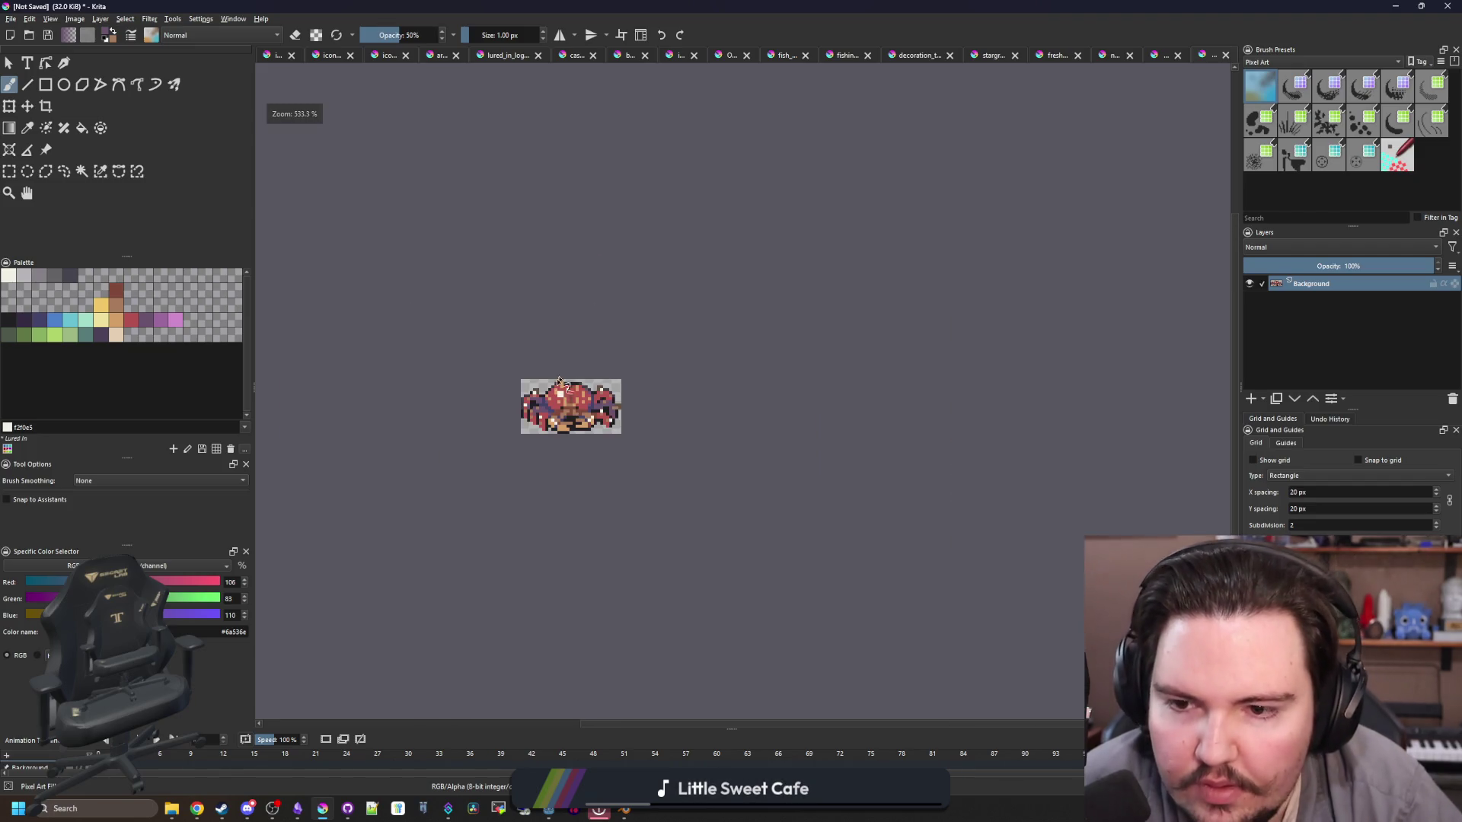
{"action": "scroll", "coordinate": [540, 438], "scroll_direction": "up", "scroll_amount": 2}
{"action": "left_click", "coordinate": [11, 18]}
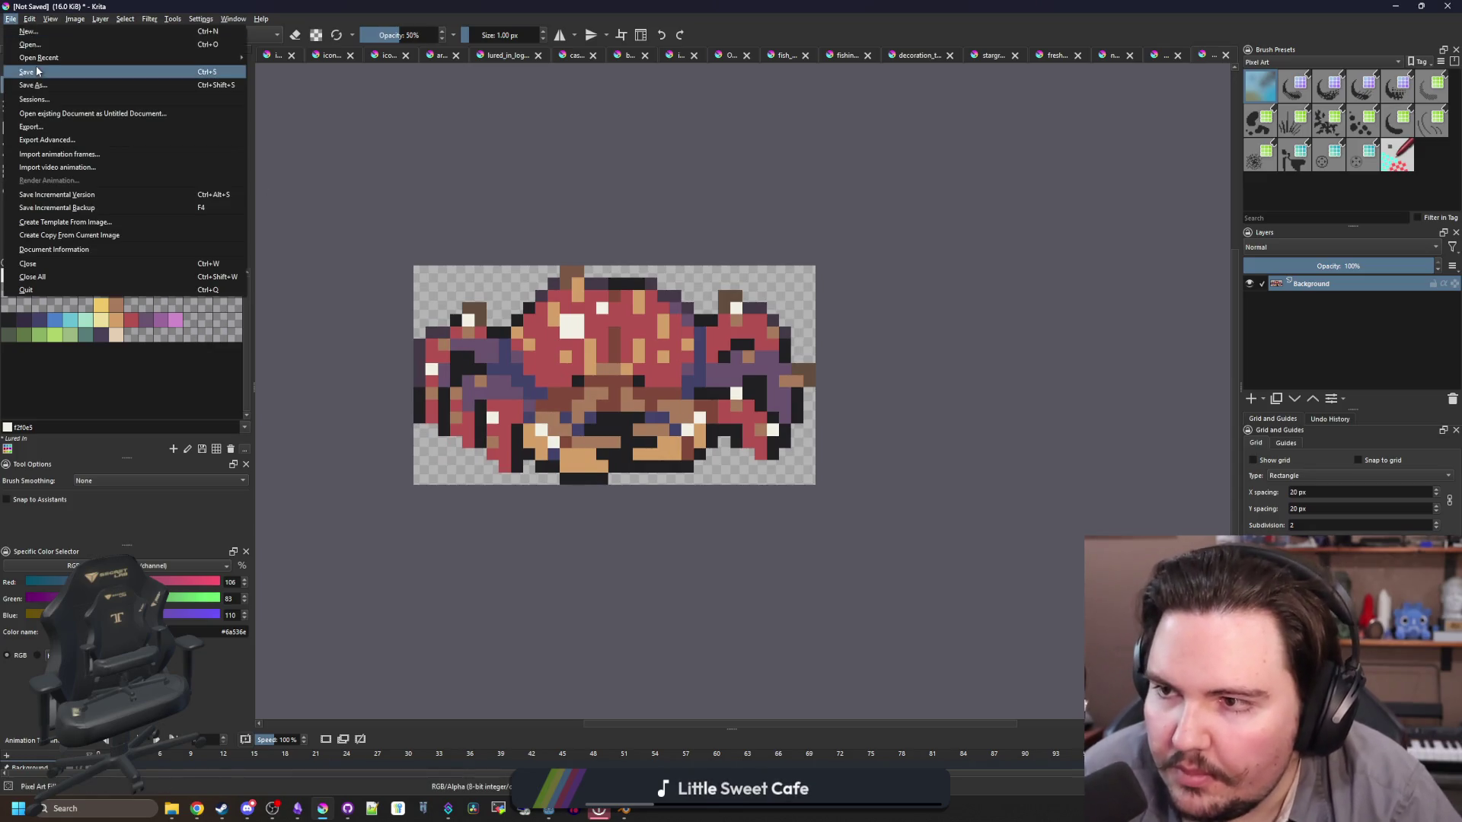
Step: Save the crab as red_king_crab.png in Sprites/Fish, accepting the PNG export settings
{"action": "left_click", "coordinate": [1013, 198]}
{"action": "key", "text": "ctrl+s"}
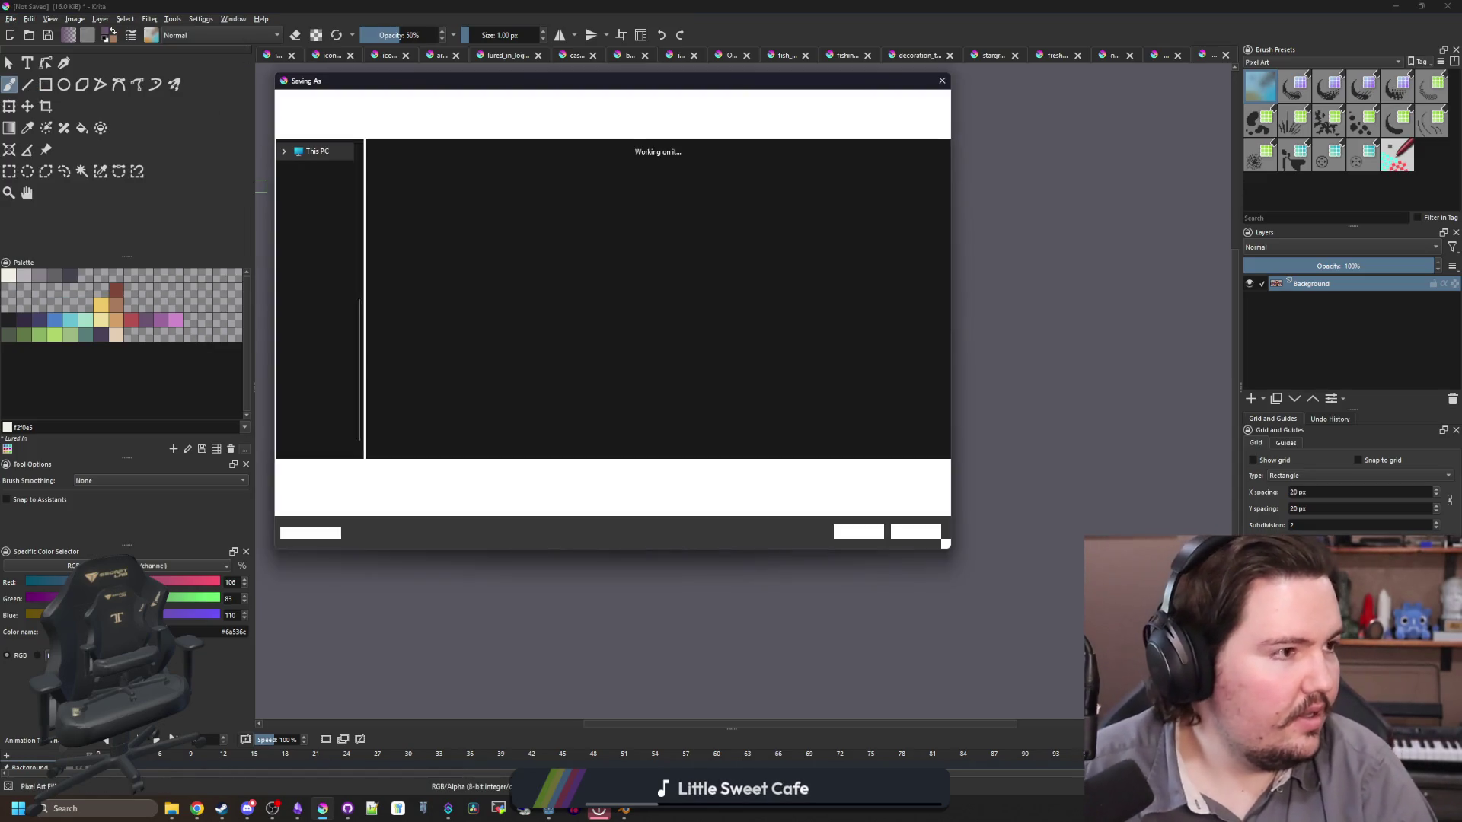
{"action": "left_click", "coordinate": [512, 327]}
{"action": "type", "text": "f"}
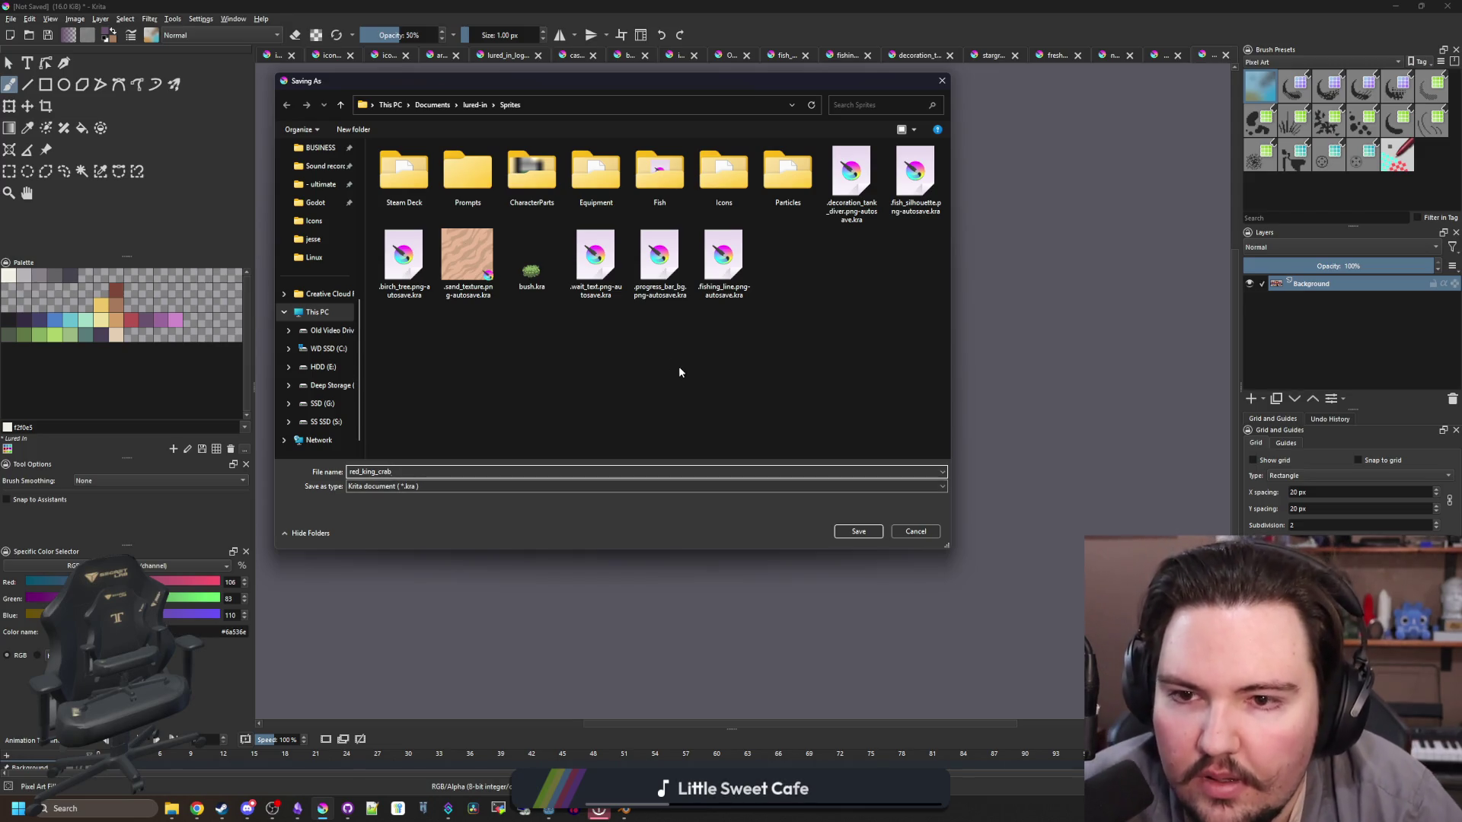
{"action": "double_click", "coordinate": [659, 175]}
{"action": "left_click", "coordinate": [396, 505]}
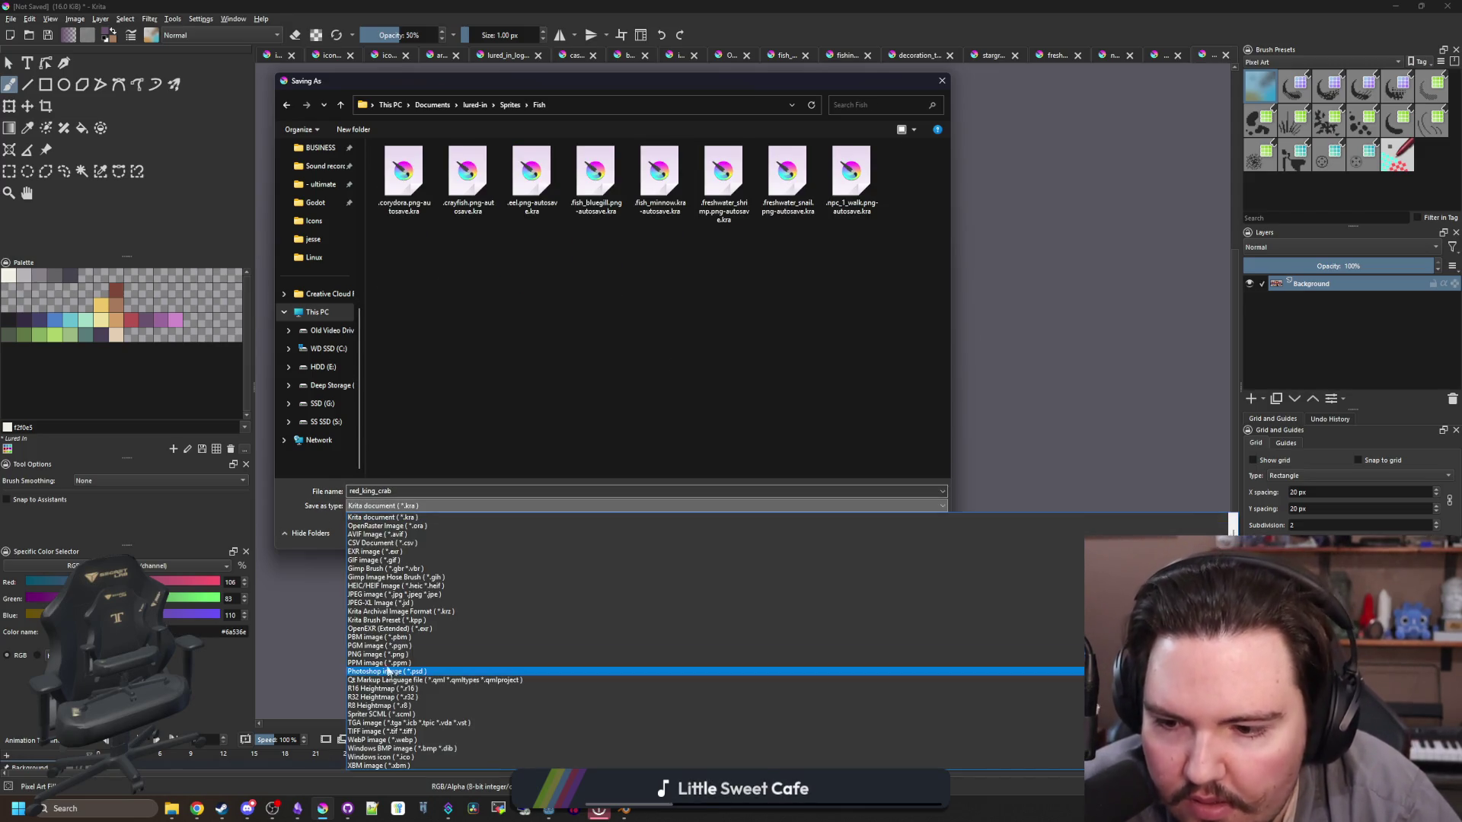
{"action": "left_click", "coordinate": [366, 655]}
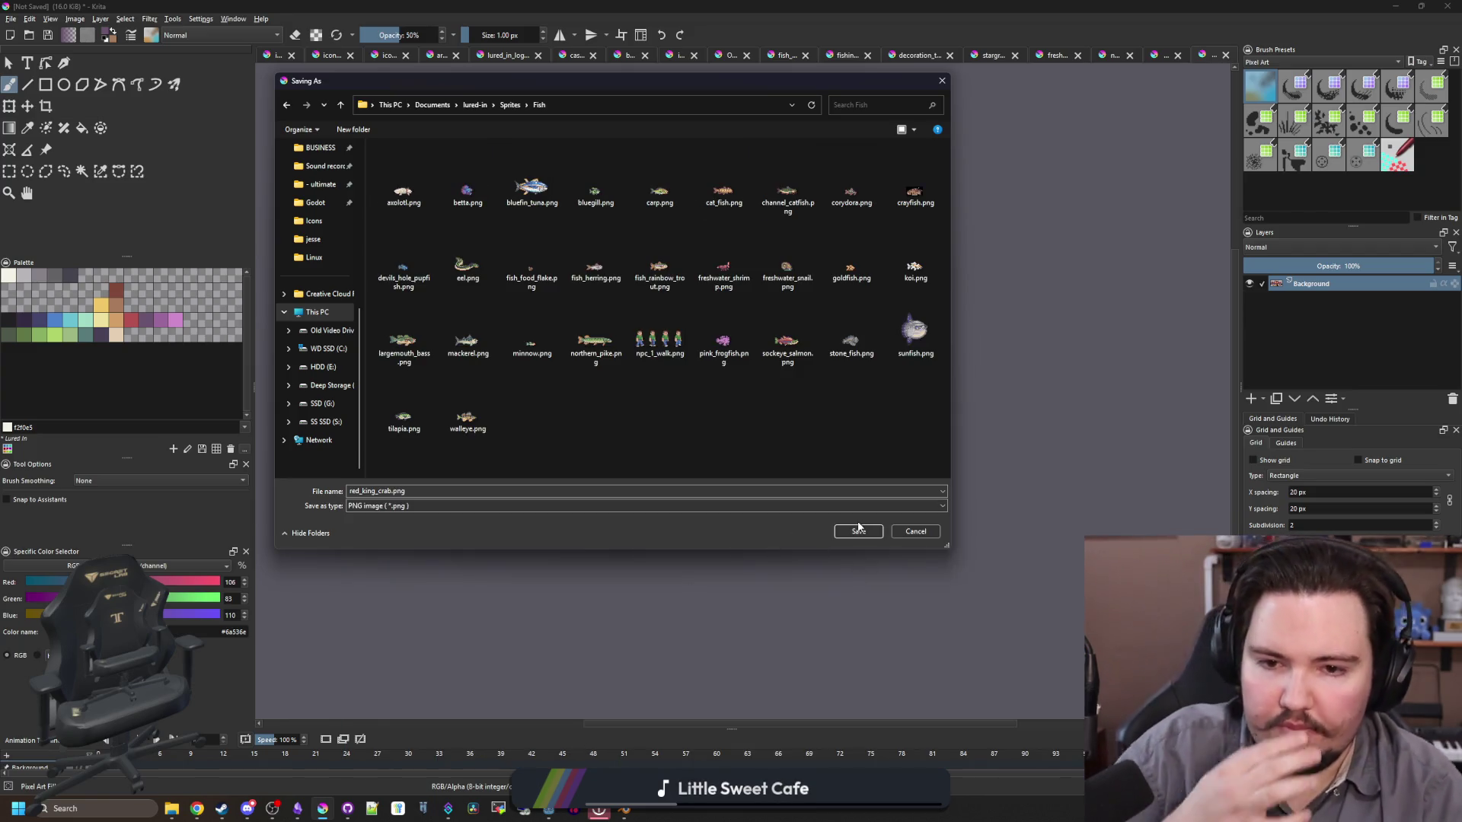
{"action": "left_click", "coordinate": [859, 531]}
{"action": "left_click", "coordinate": [788, 501]}
{"action": "left_click_drag", "start_coordinate": [729, 6], "coordinate": [728, 17]}
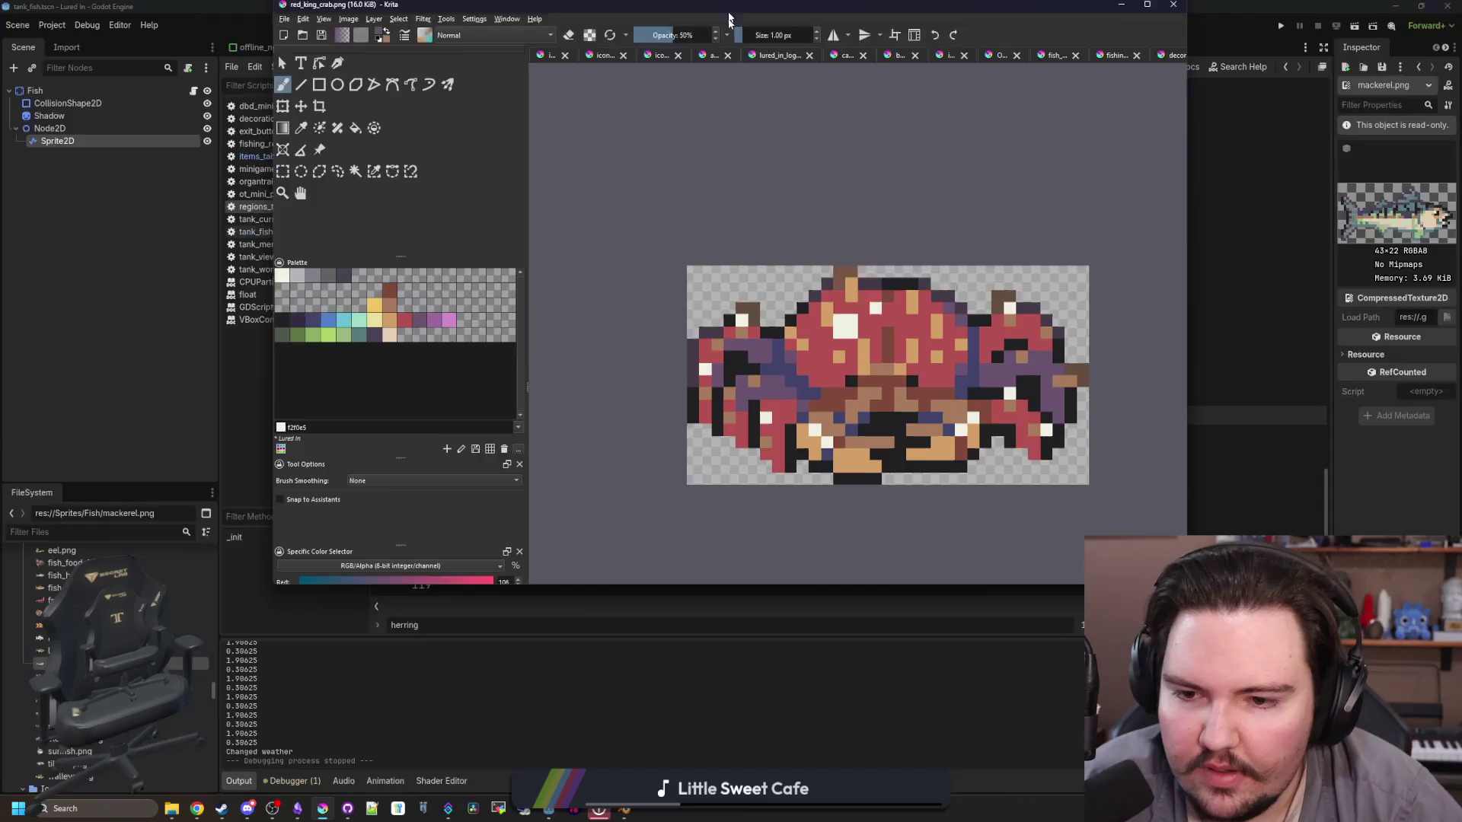
Step: Duplicate the pink_frogfish PotFish line as red_king_crab and change its weight to 20
{"action": "key", "text": "alt+Tab"}
{"action": "left_click", "coordinate": [804, 468]}
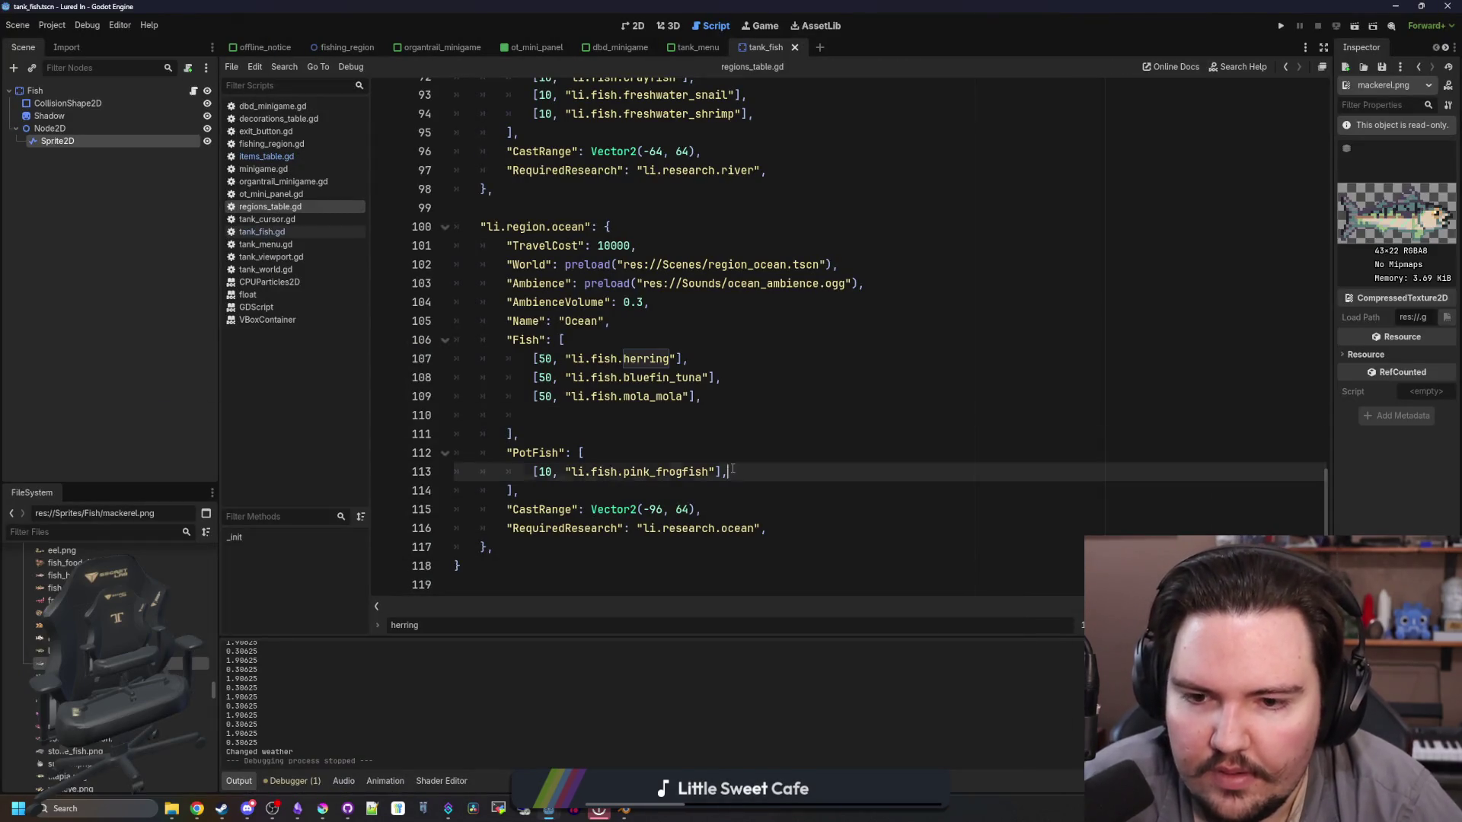
{"action": "key", "text": "ctrl+shift+d"}
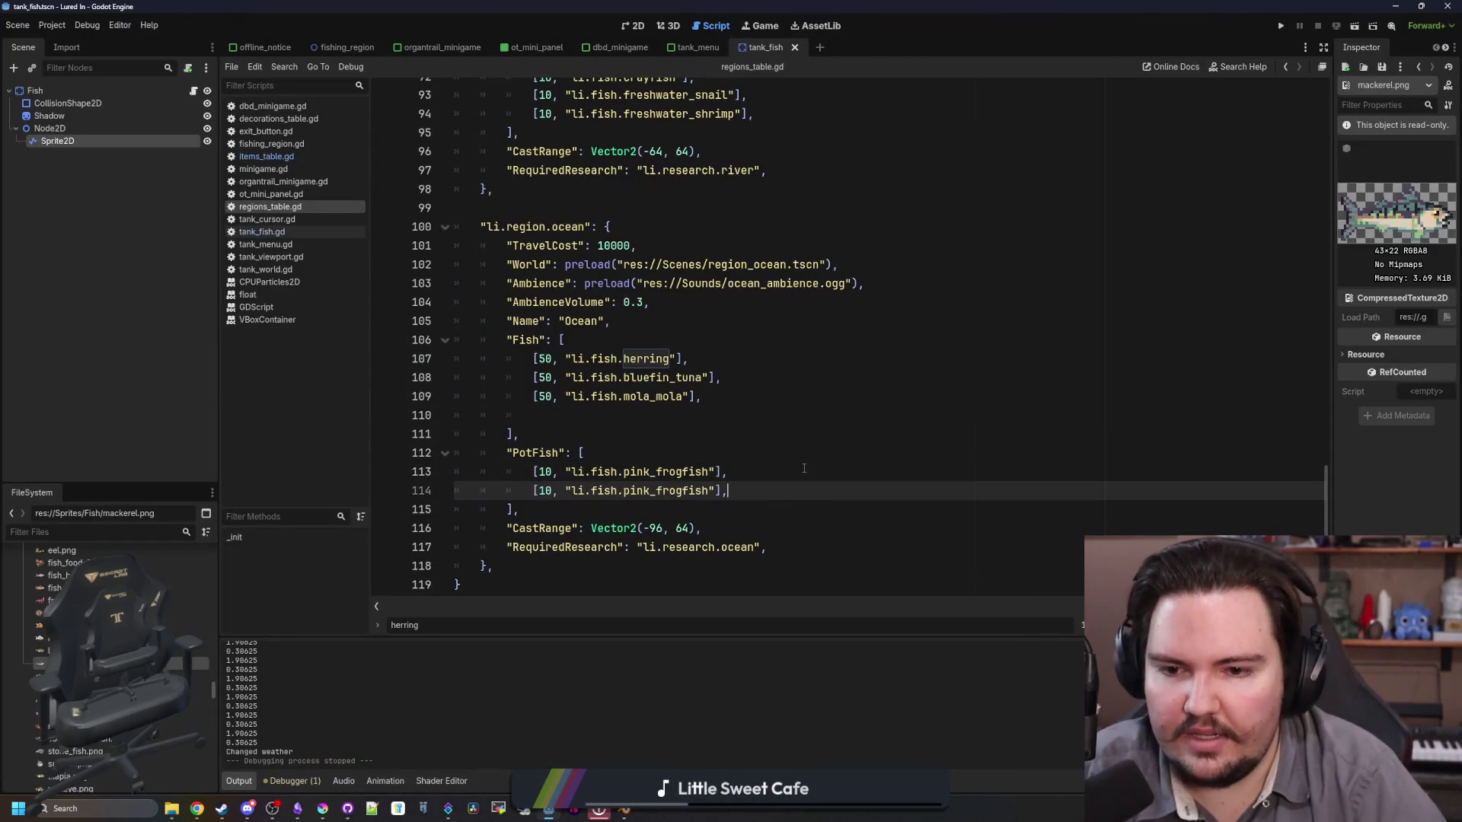
{"action": "key", "text": "BackSpace"}
{"action": "key", "text": "BackSpace"}
{"action": "key", "text": "BackSpace"}
{"action": "type", "text": "red_king_crab"}
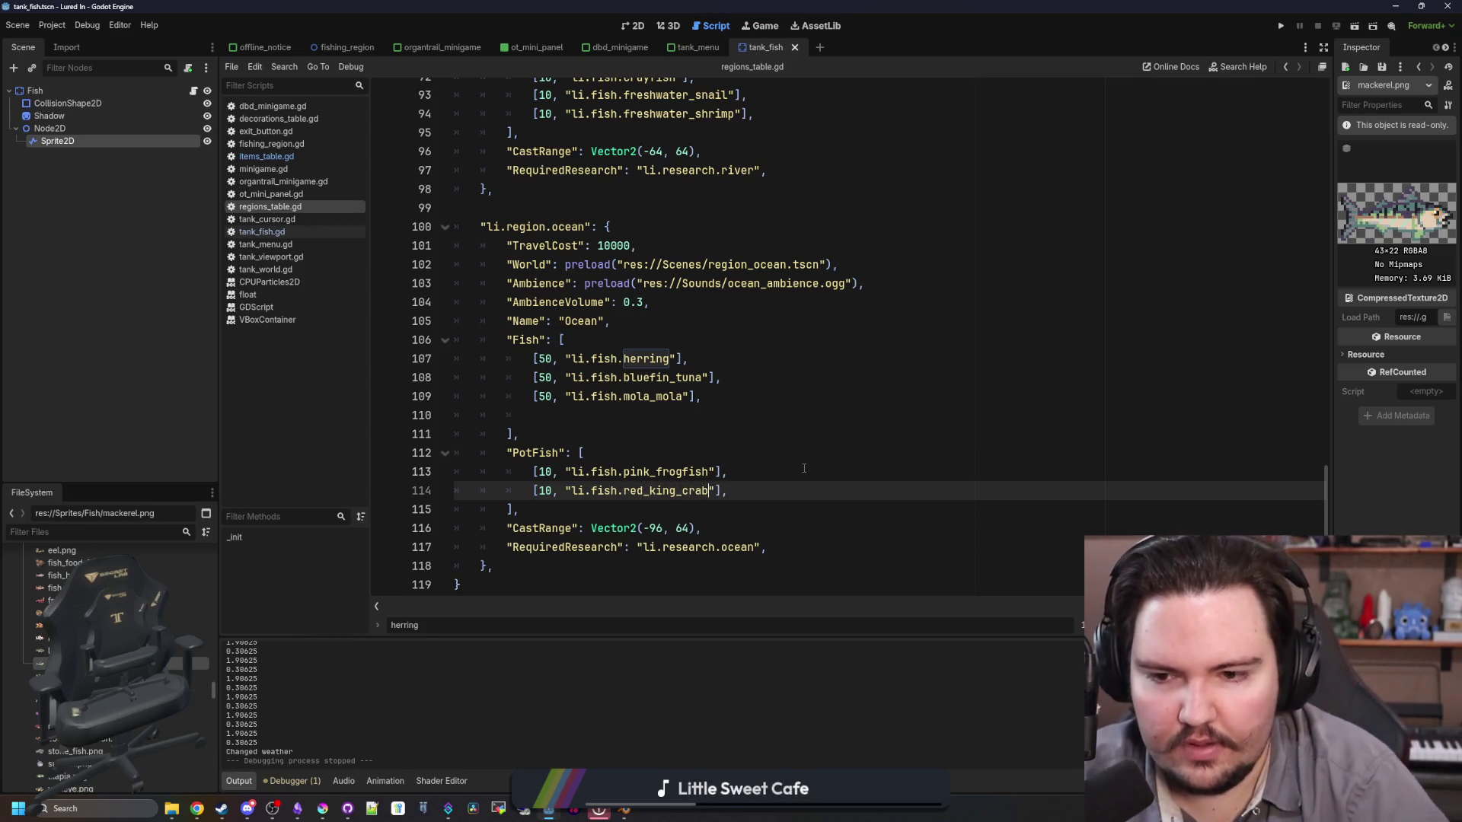
{"action": "double_click", "coordinate": [545, 491]}
{"action": "type", "text": "20"}
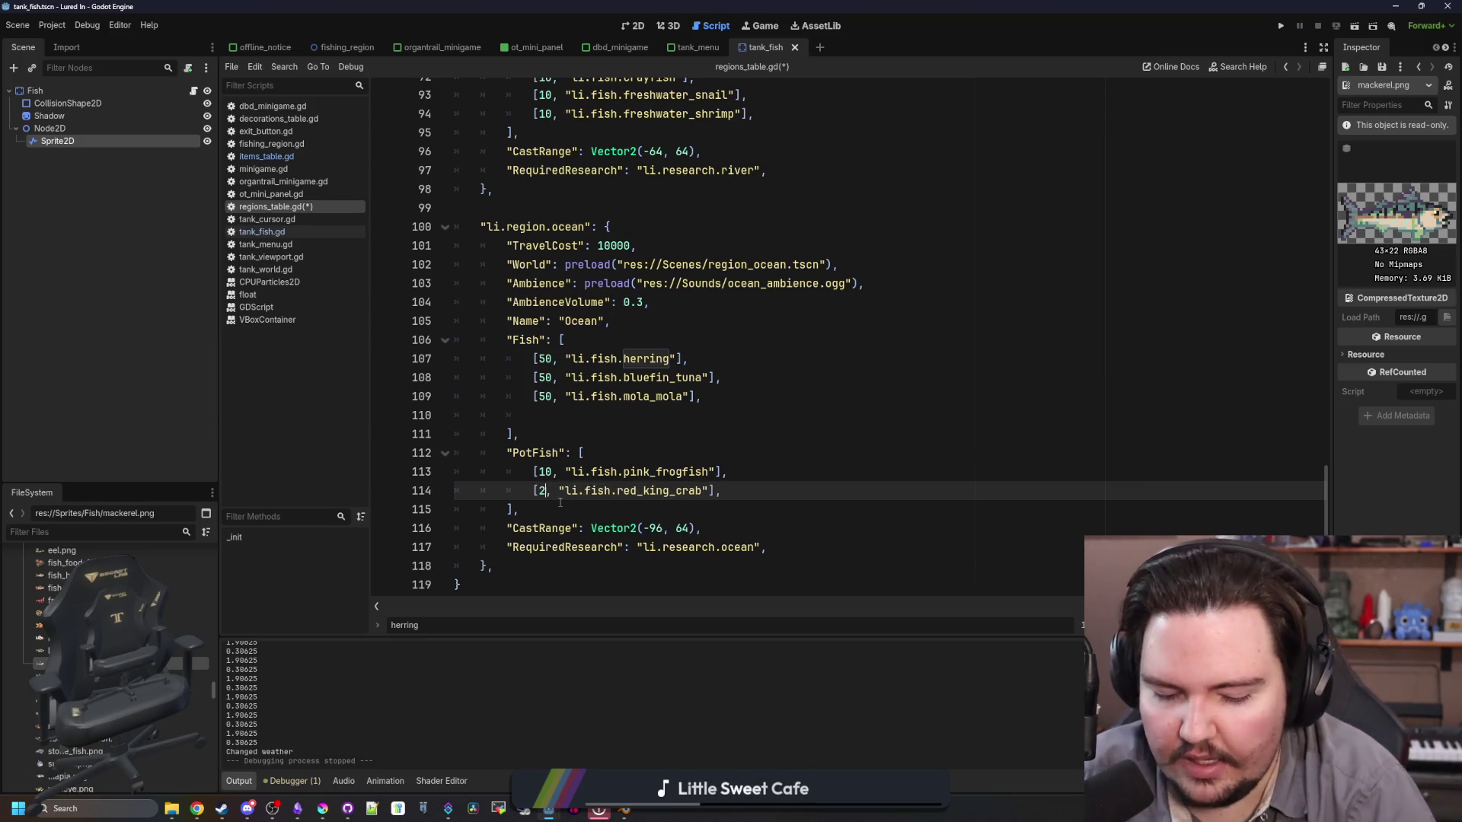
Step: Move pink_frogfish below red_king_crab and save regions_table.gd
{"action": "left_click", "coordinate": [737, 472]}
{"action": "key", "text": "shift+Home"}
{"action": "key", "text": "ctrl+x"}
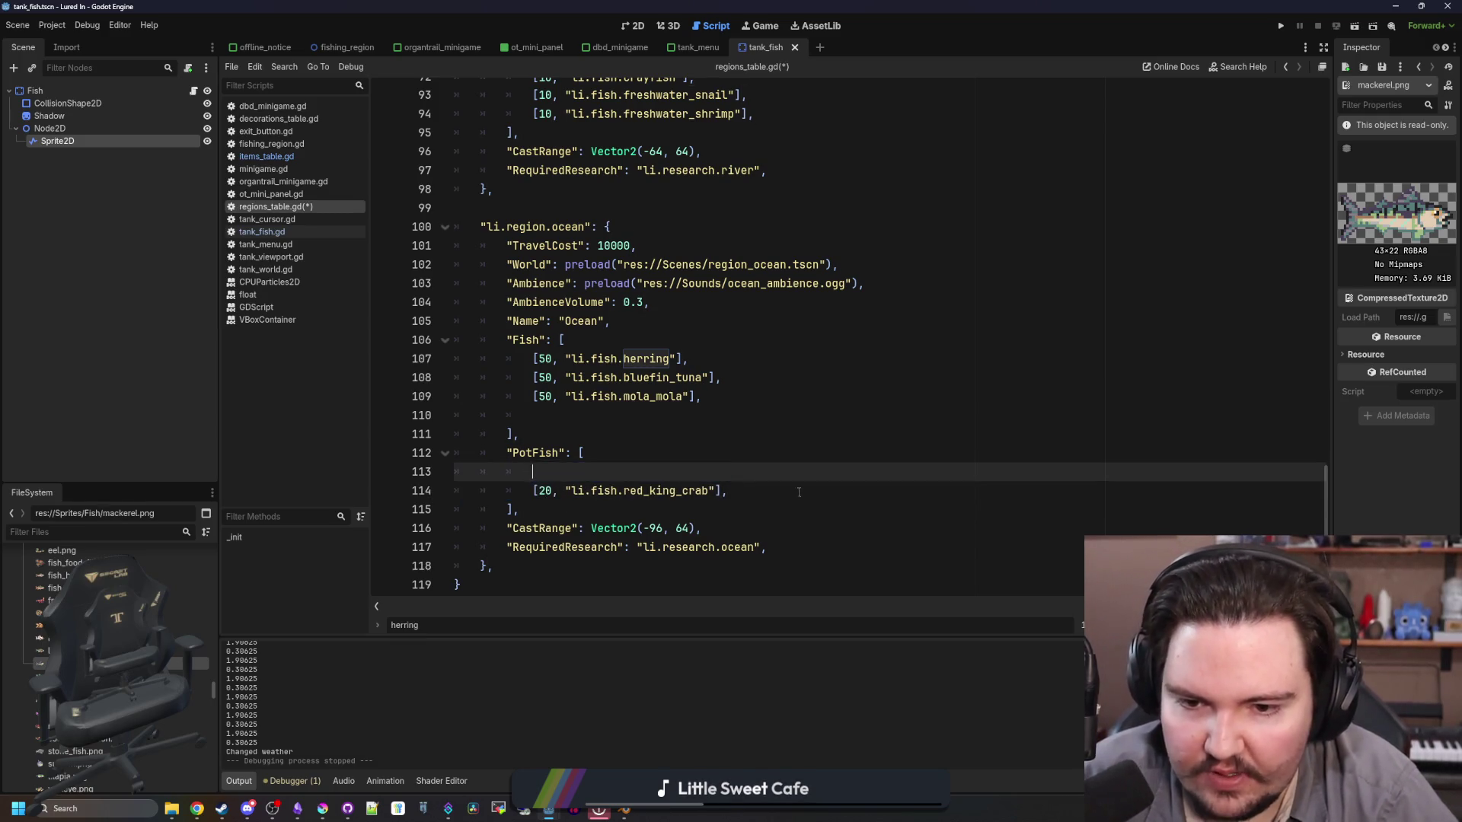
{"action": "left_click", "coordinate": [798, 491]}
{"action": "key", "text": "Return"}
{"action": "key", "text": "ctrl+v"}
{"action": "key", "text": "Up"}
{"action": "key", "text": "Up"}
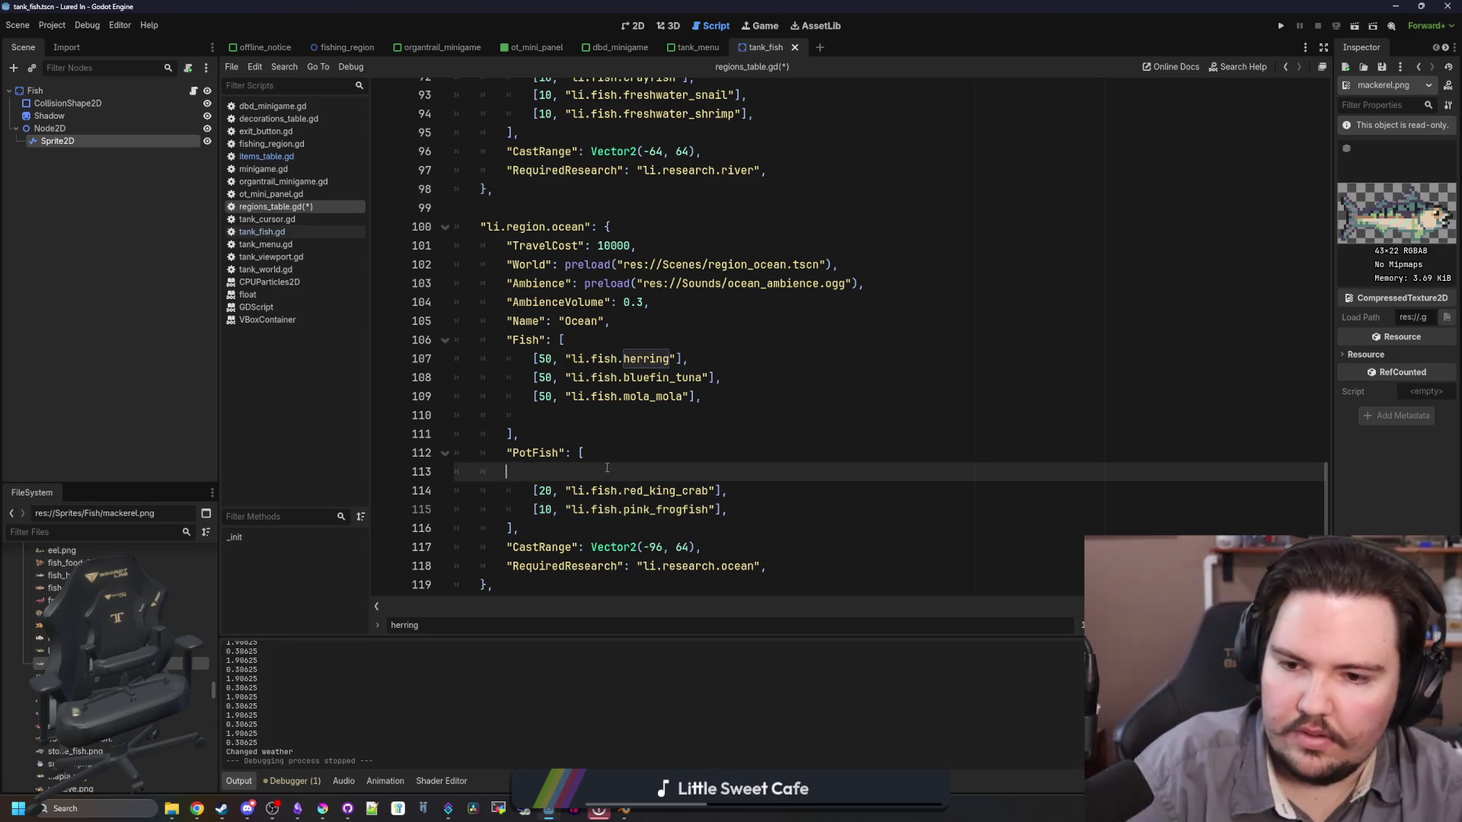
{"action": "key", "text": "BackSpace"}
{"action": "key", "text": "BackSpace"}
{"action": "key", "text": "BackSpace"}
{"action": "left_click", "coordinate": [667, 442]}
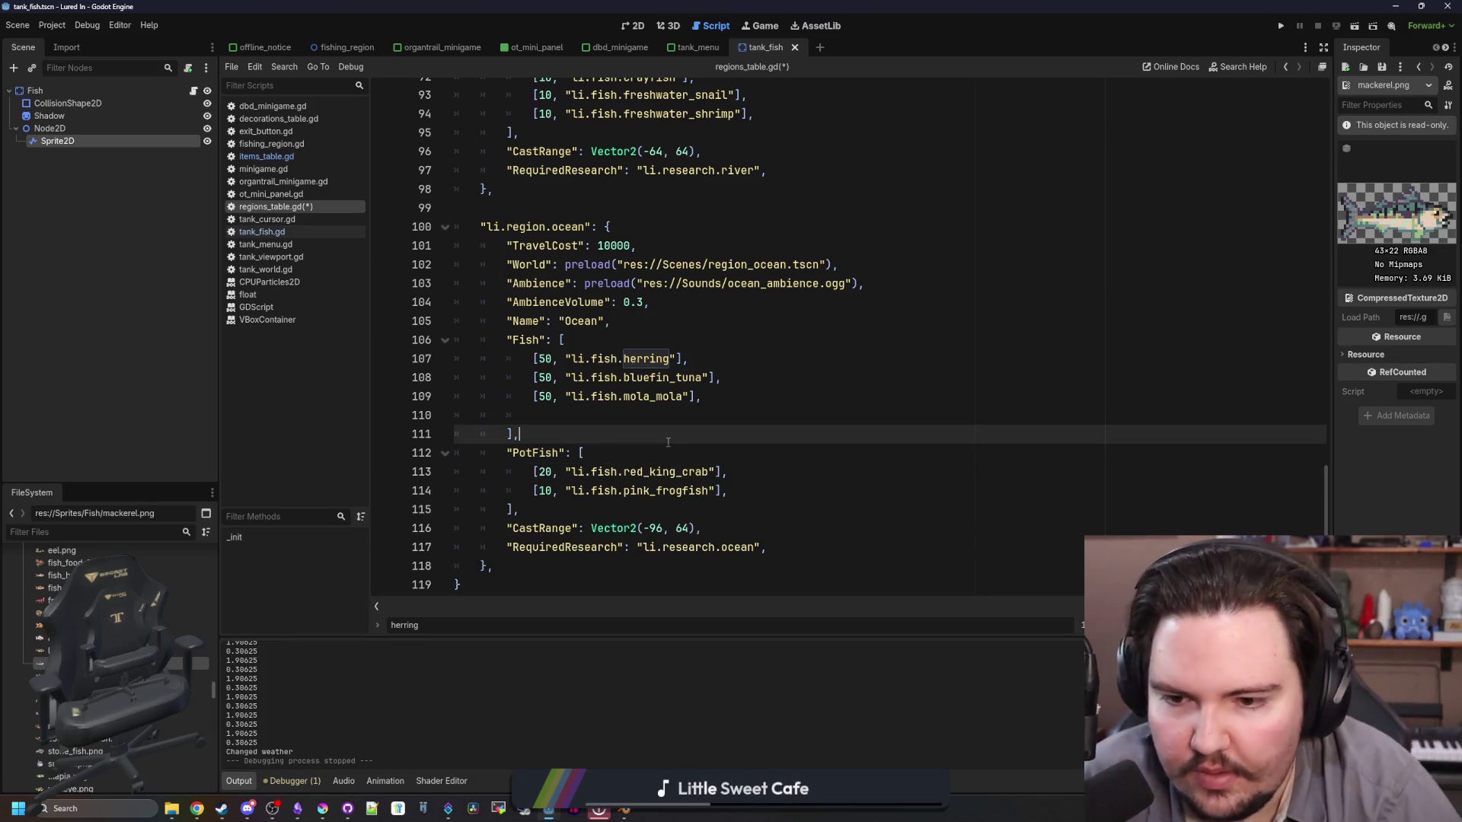
{"action": "key", "text": "ctrl+s"}
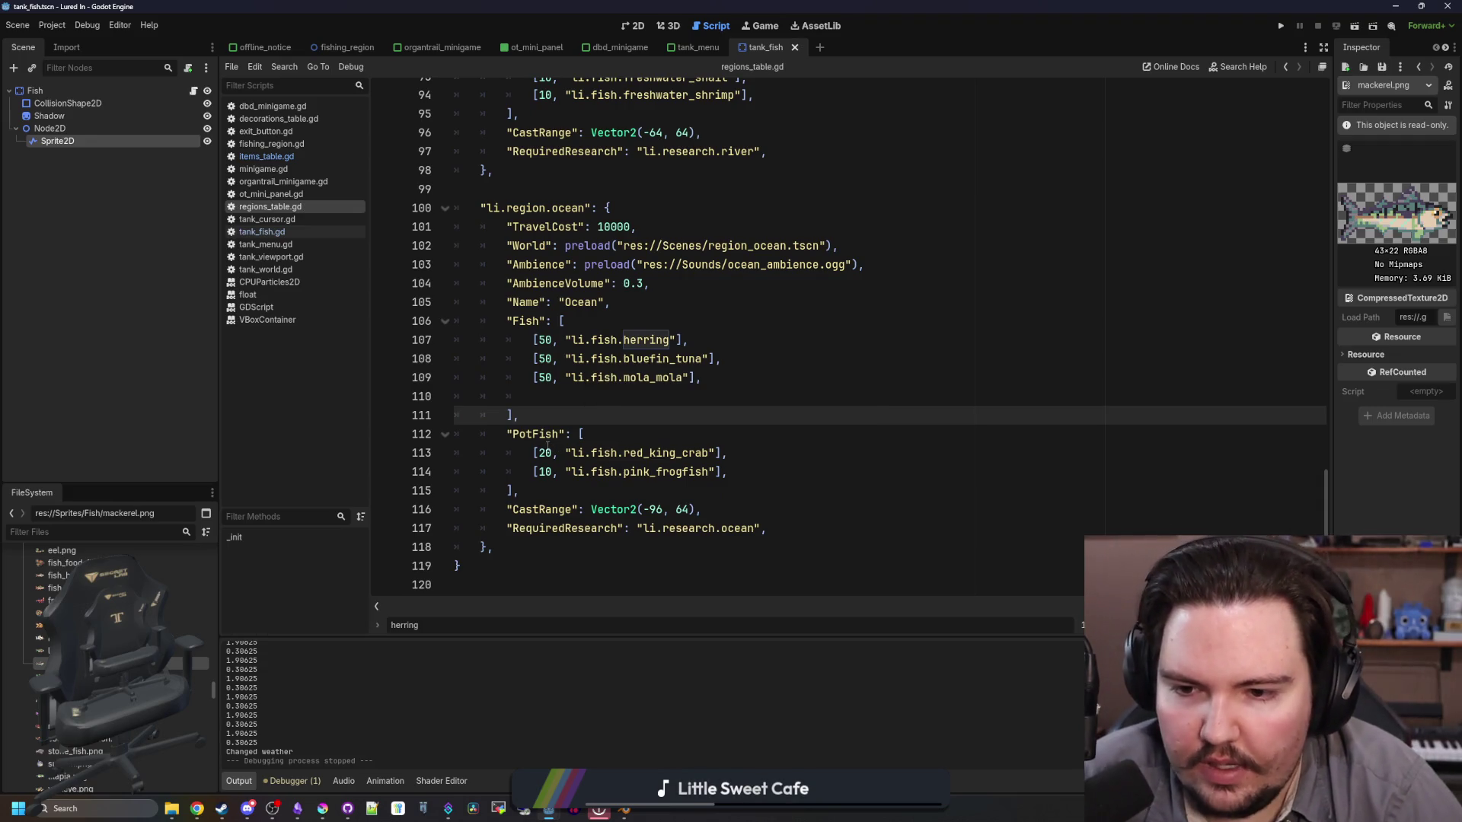
Step: Open the items_table.gd script
{"action": "left_click", "coordinate": [546, 451]}
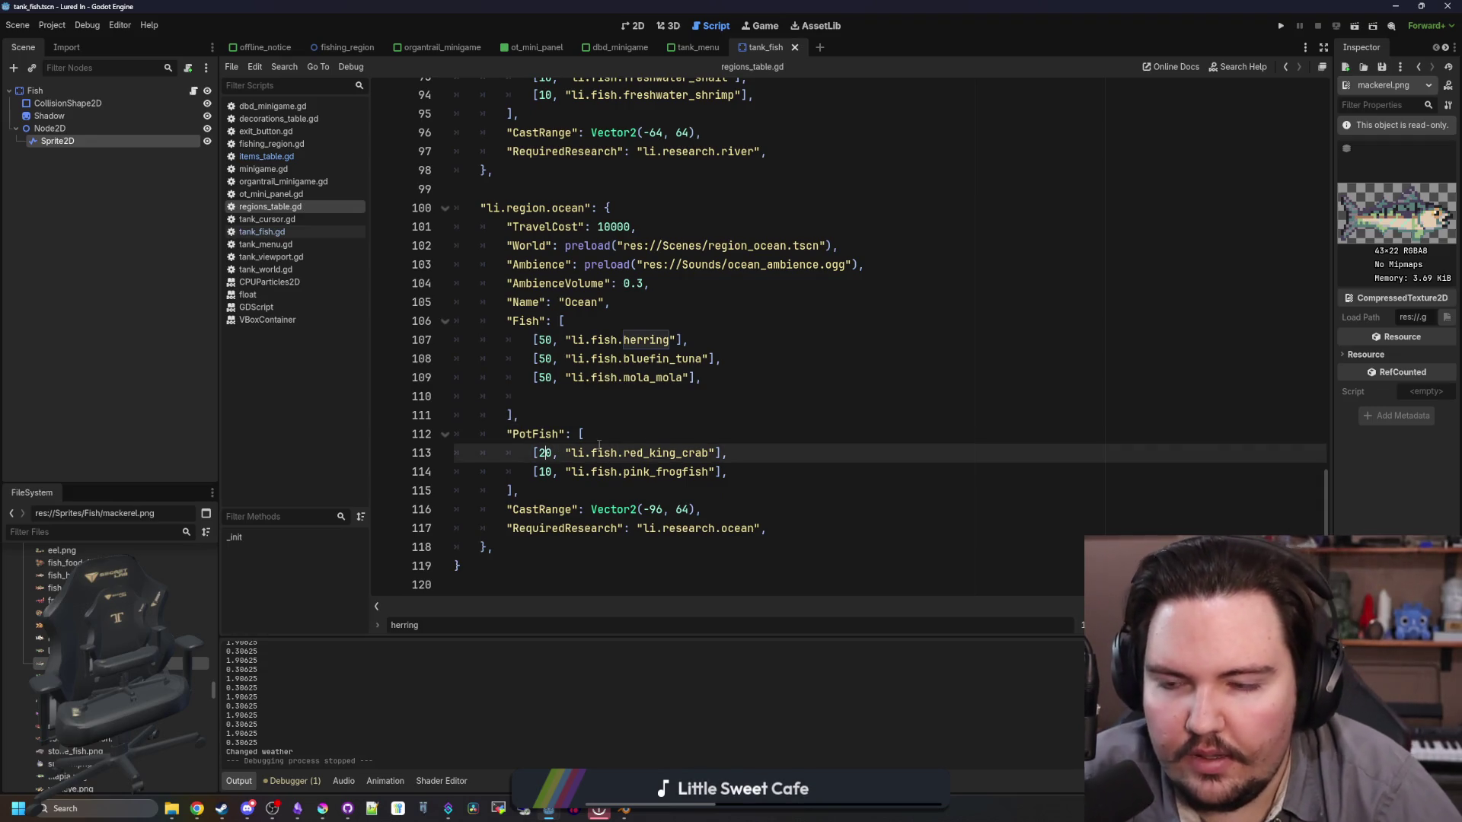
{"action": "left_click", "coordinate": [295, 146]}
{"action": "left_click", "coordinate": [296, 156]}
Step: Copy the freshwater_snail entry and paste a duplicate below it
{"action": "left_click", "coordinate": [619, 358]}
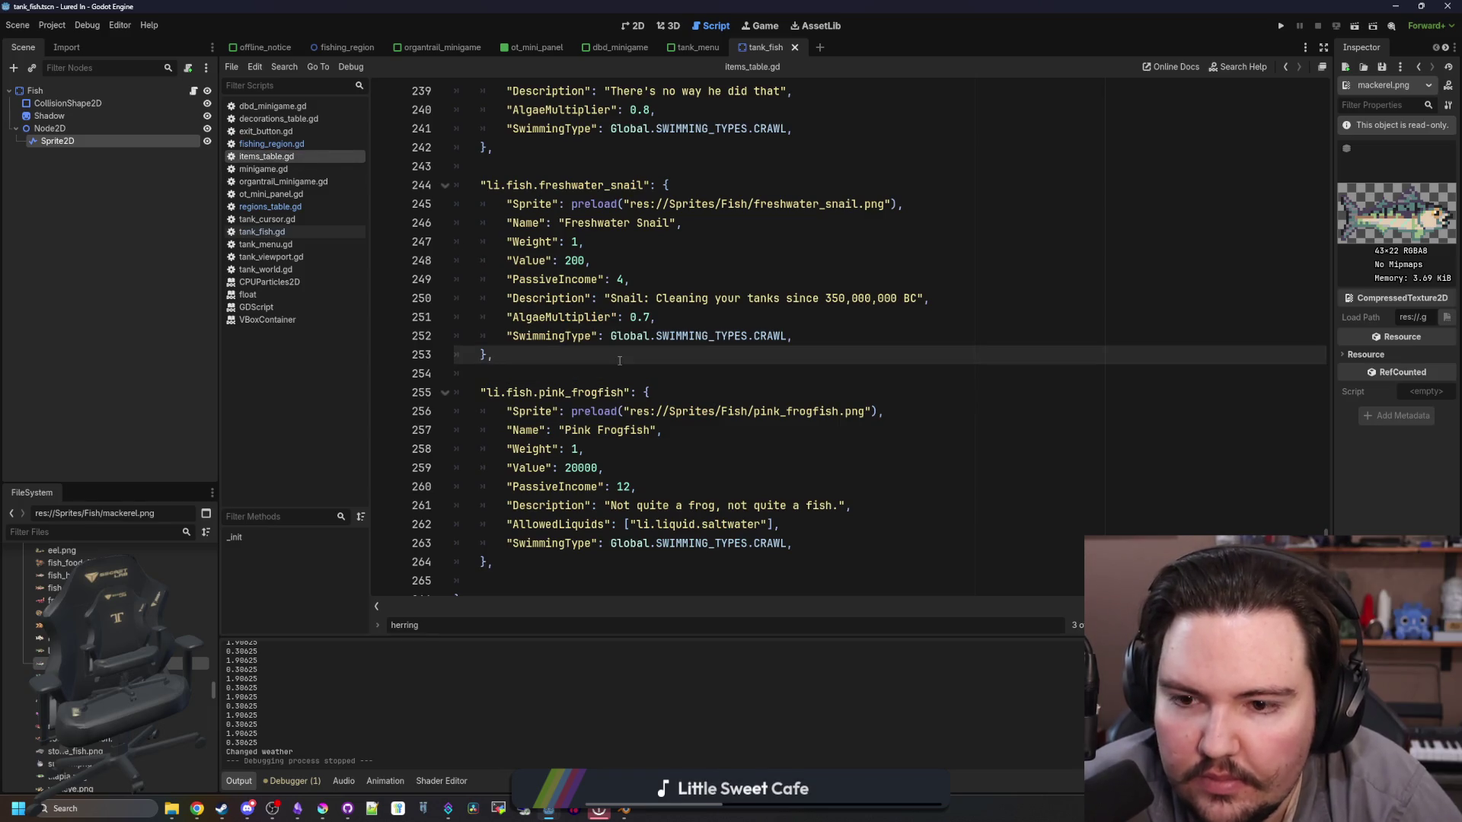
{"action": "scroll", "coordinate": [539, 528], "scroll_direction": "down", "scroll_amount": 2}
{"action": "left_click_drag", "start_coordinate": [535, 326], "coordinate": [411, 156]}
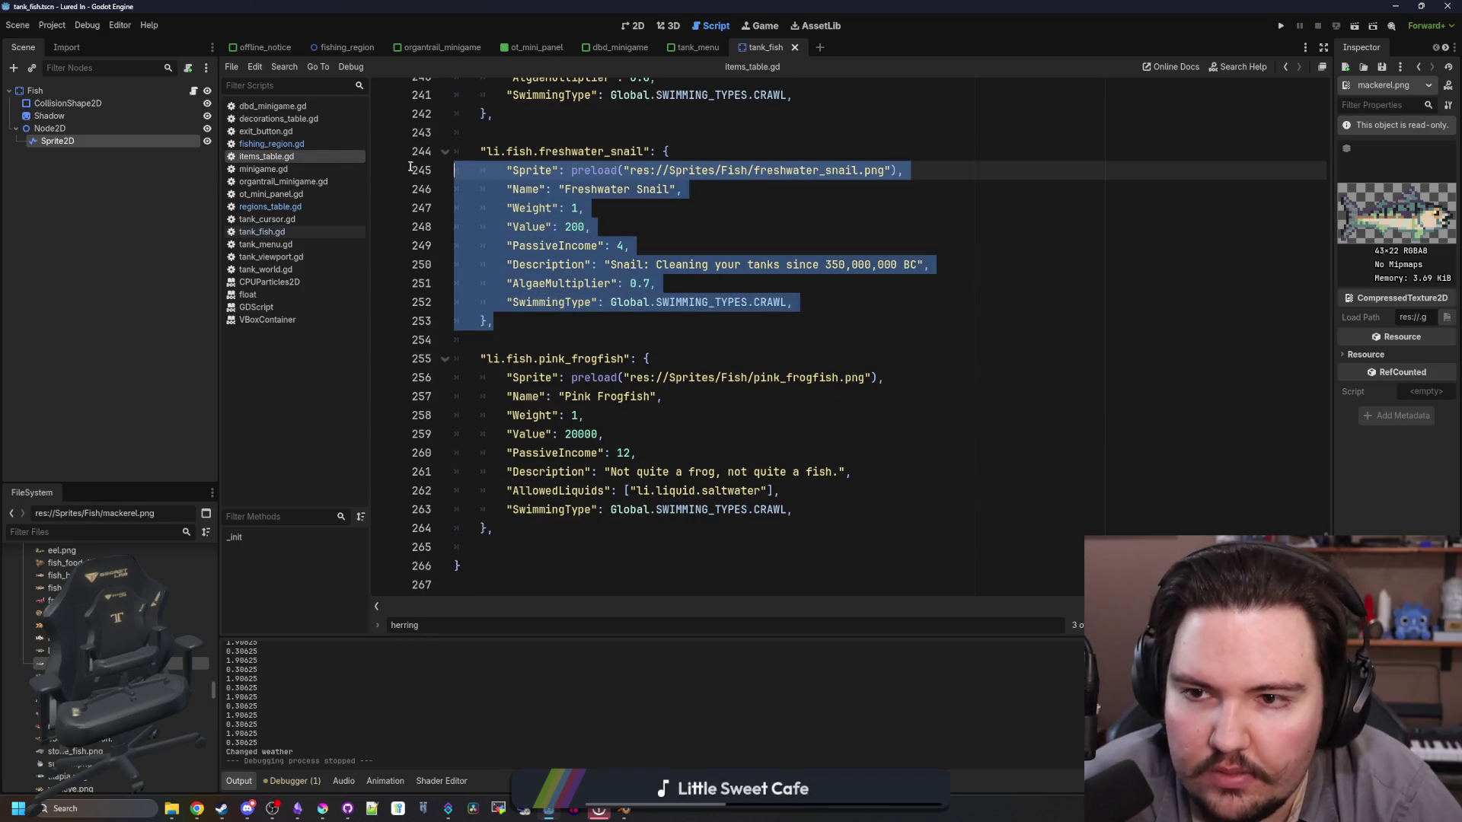
{"action": "left_click", "coordinate": [510, 314]}
{"action": "key", "text": "Return"}
{"action": "key", "text": "ctrl+v"}
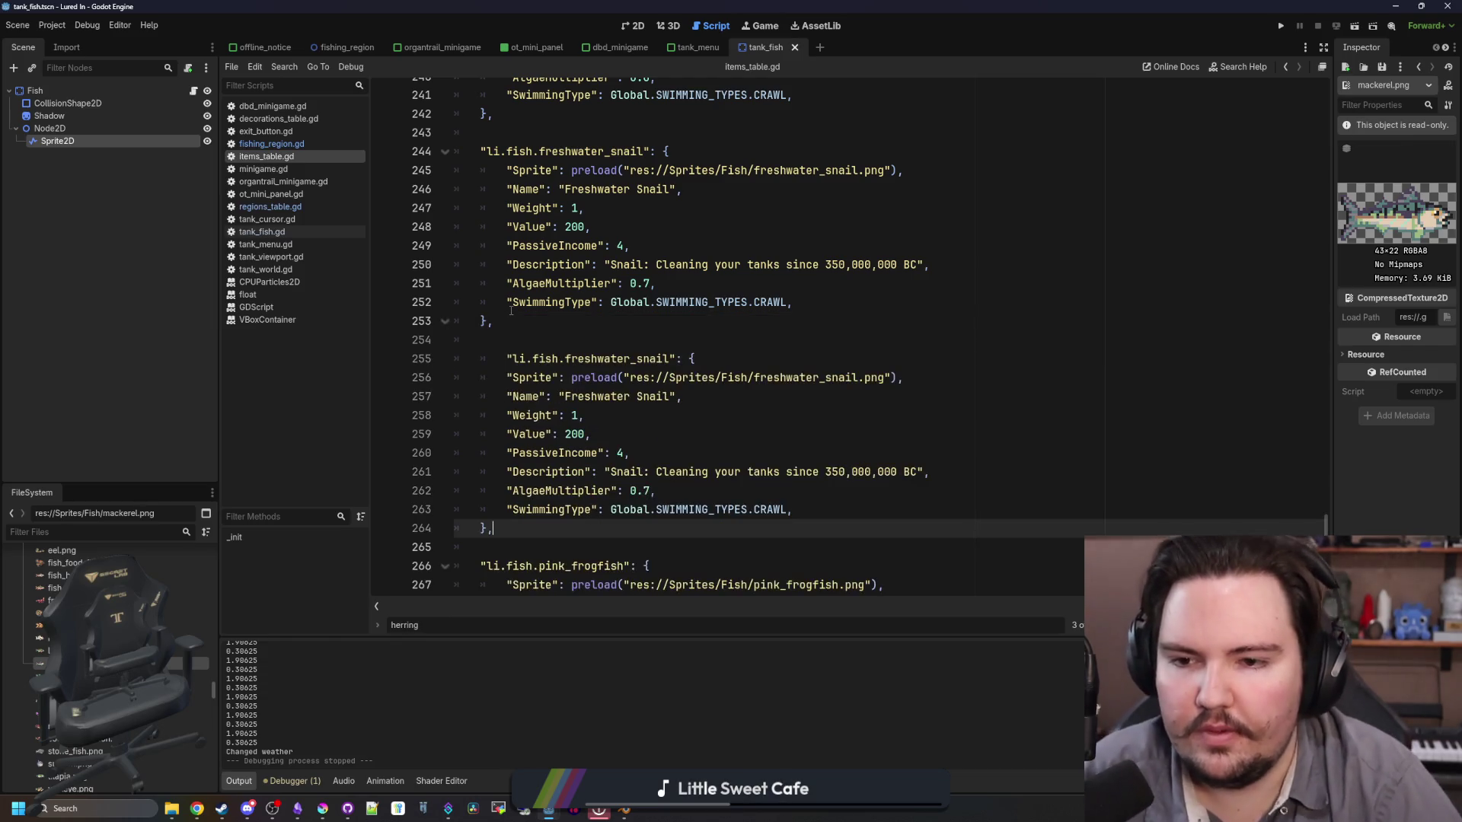
Step: Rename the copy's key to red_king_crab and point its sprite to red_king_crab.png
{"action": "double_click", "coordinate": [613, 358]}
{"action": "type", "text": "red_king_crab"}
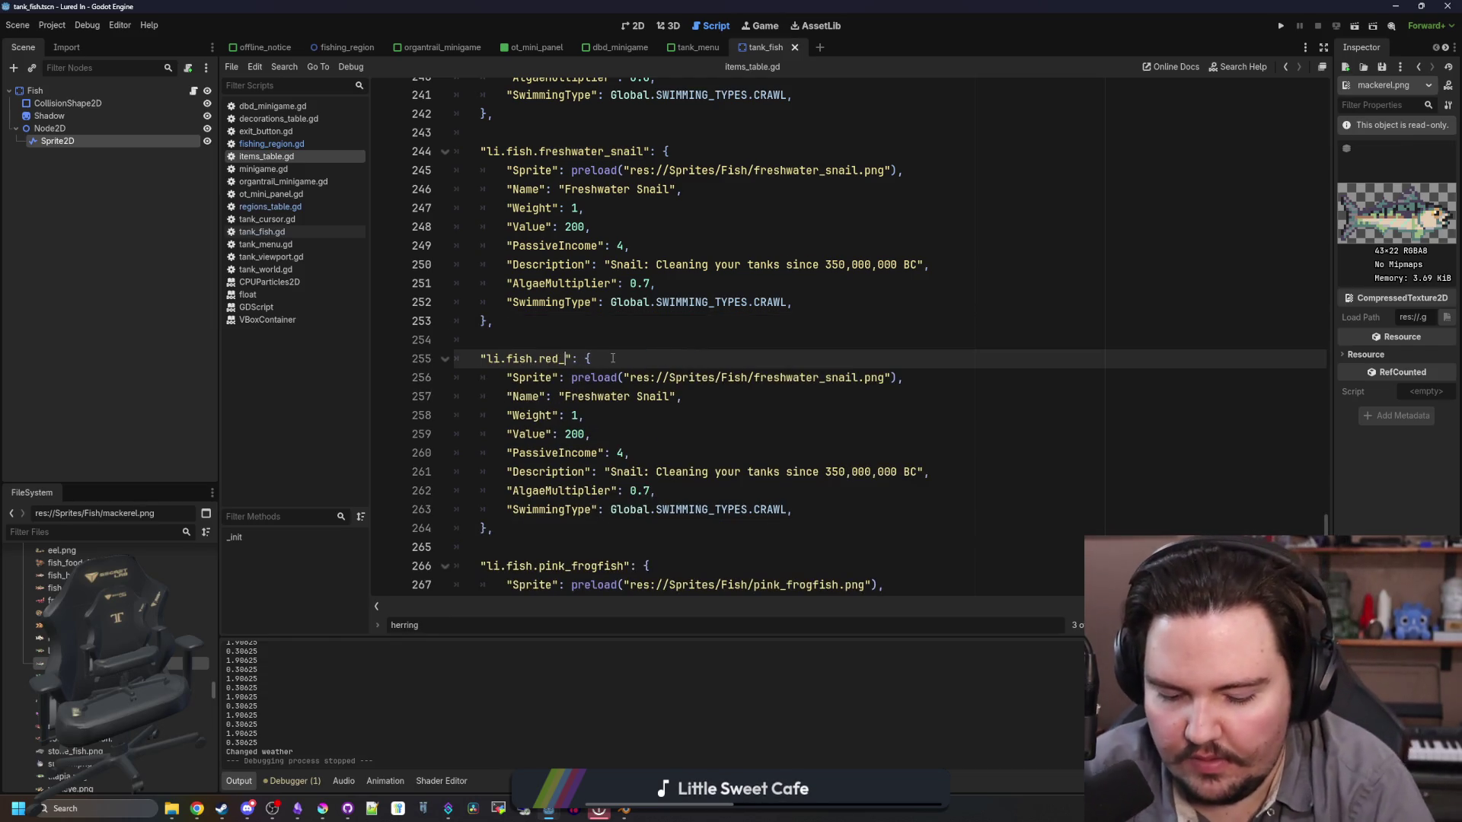
{"action": "left_click", "coordinate": [831, 378]}
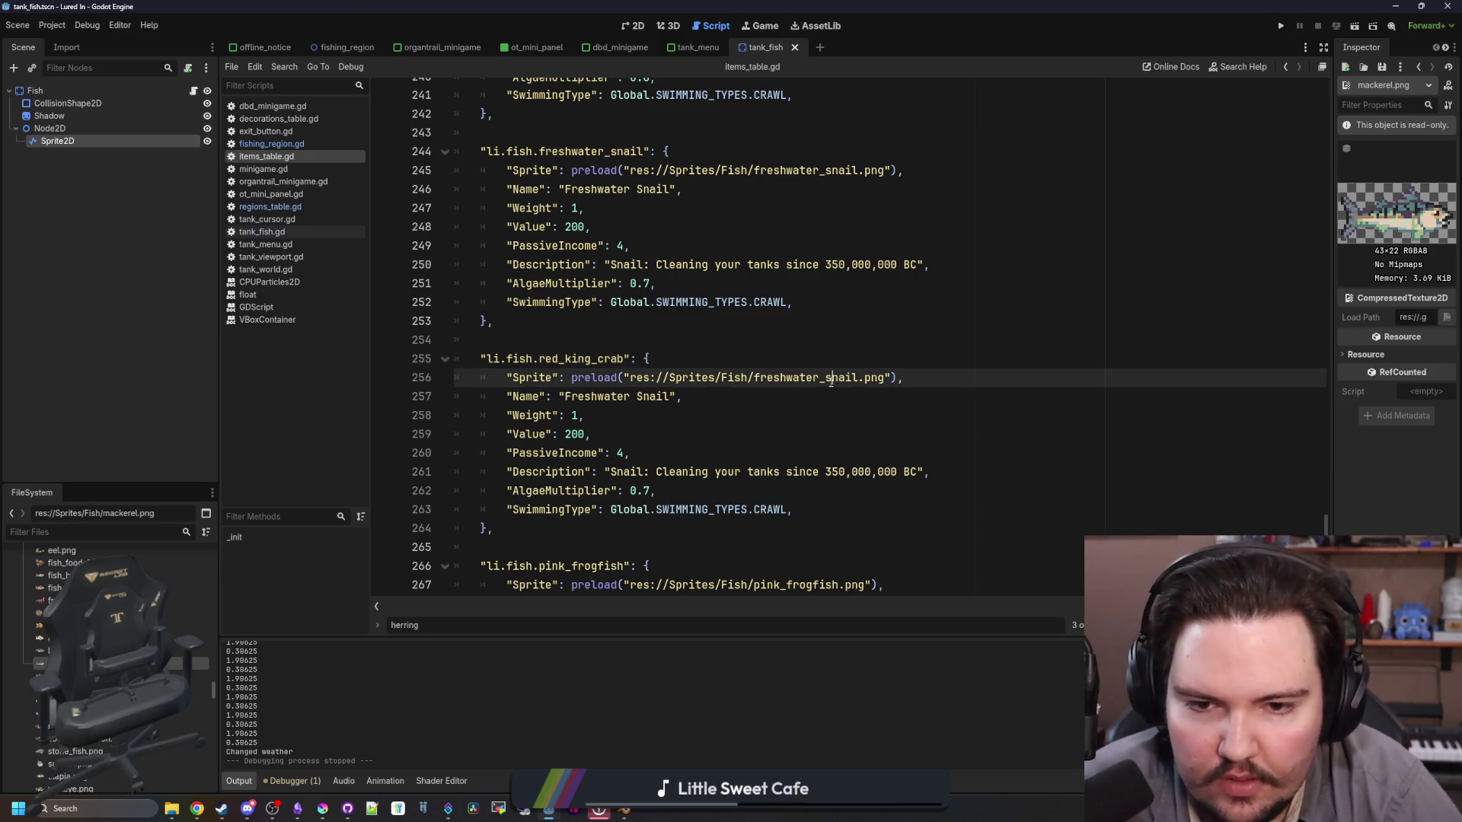
{"action": "double_click", "coordinate": [830, 378]}
{"action": "type", "text": "red_kin"}
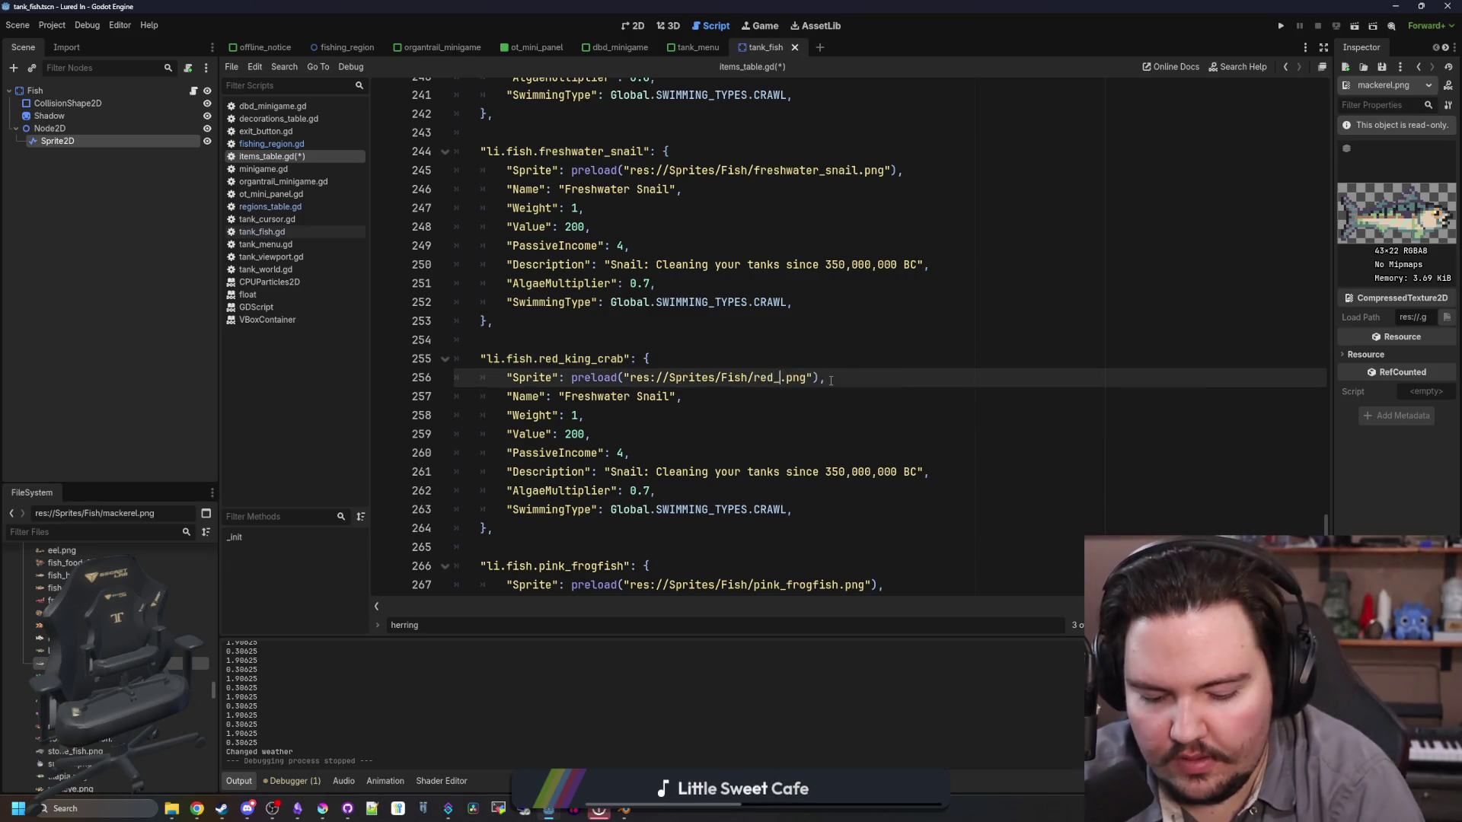
{"action": "key", "text": "Return"}
Step: Change the copied entry's name to 'Red King Crab'
{"action": "double_click", "coordinate": [655, 395]}
{"action": "key", "text": "BackSpace"}
{"action": "key", "text": "BackSpace"}
{"action": "key", "text": "BackSpace"}
{"action": "key", "text": "BackSpace"}
{"action": "type", "text": "Red Kin"}
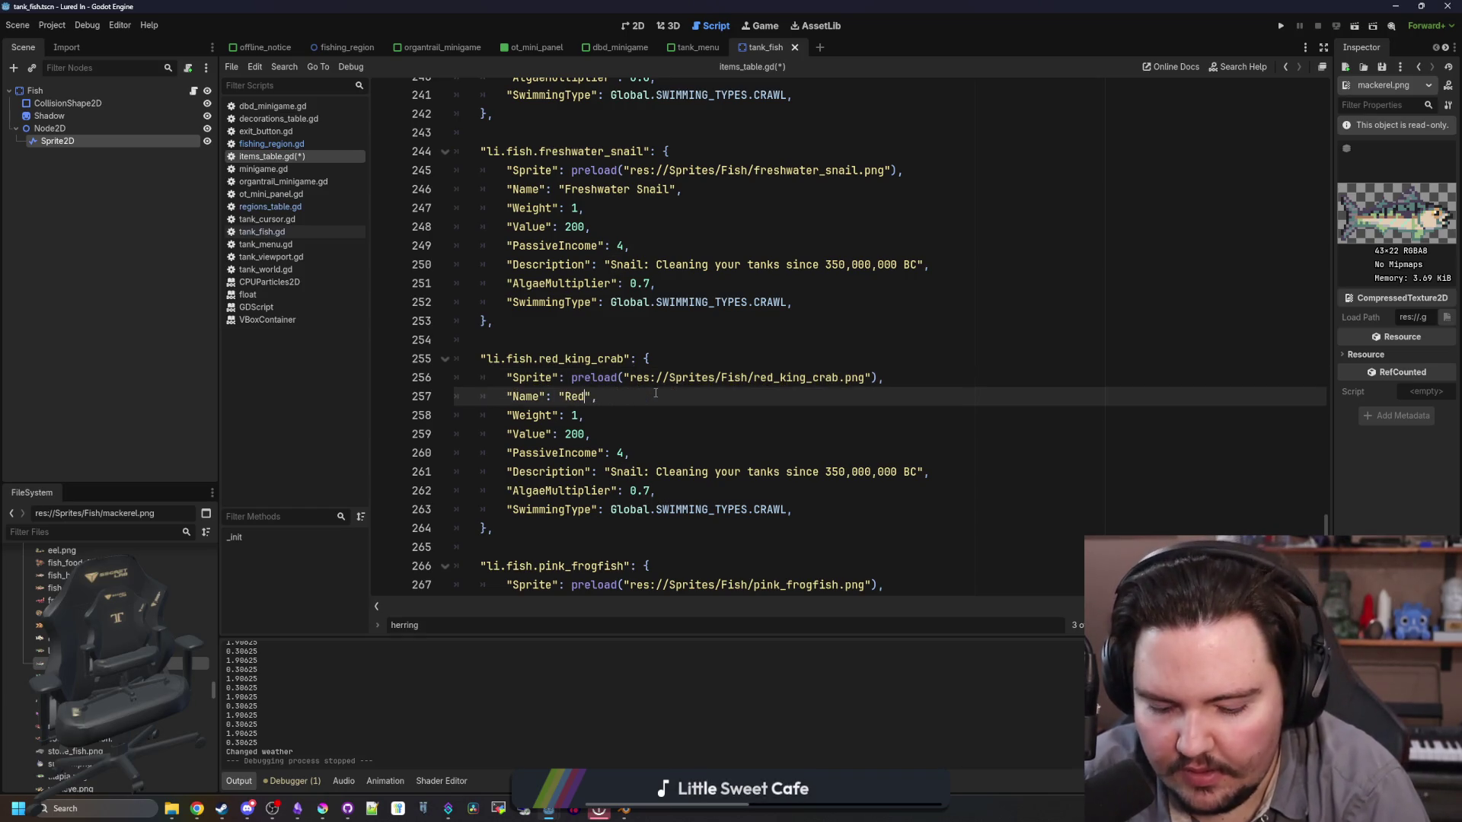
{"action": "type", "text": "g CrAB"}
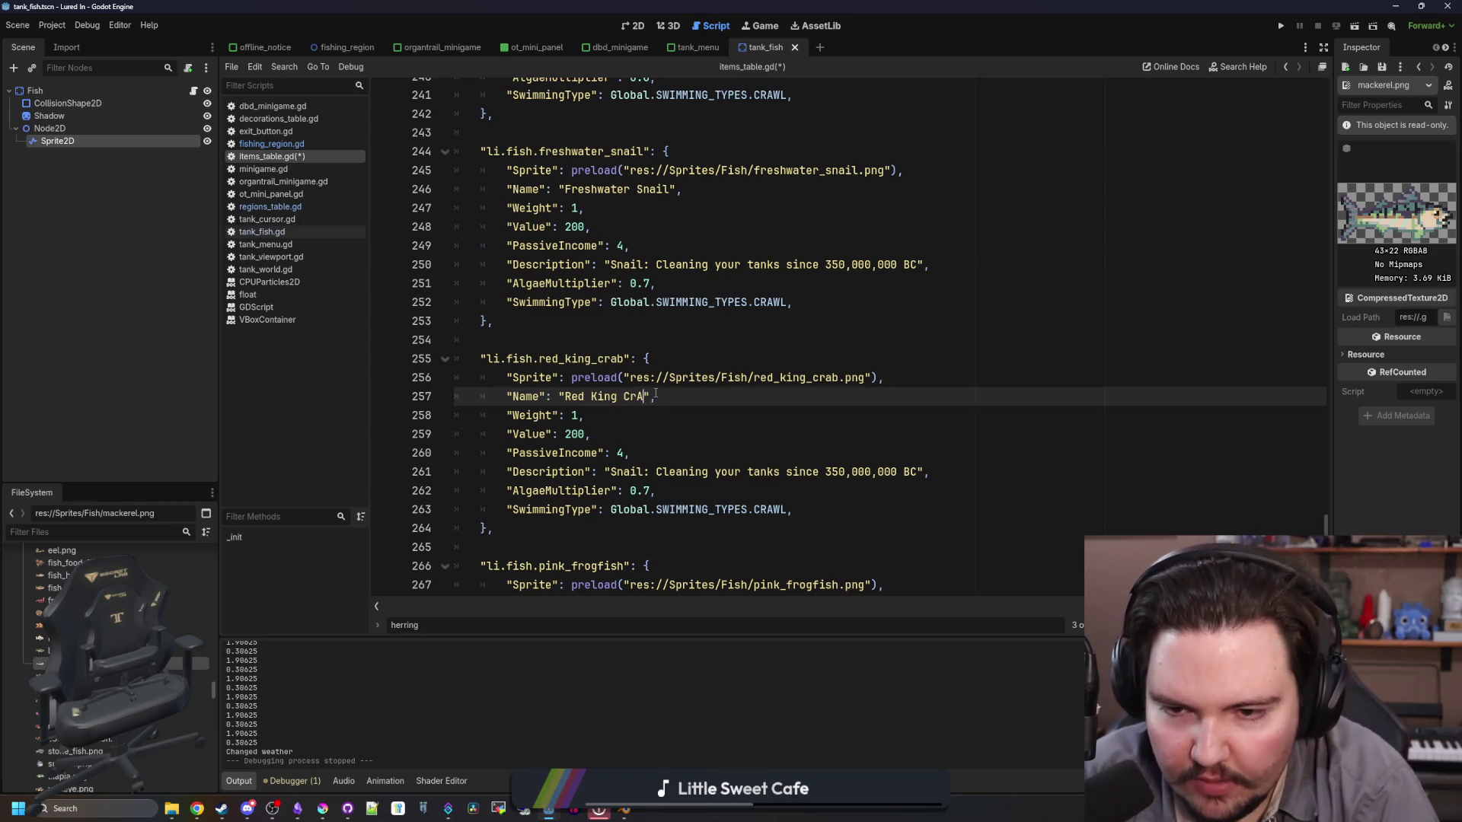
{"action": "key", "text": "BackSpace"}
{"action": "type", "text": "ab"}
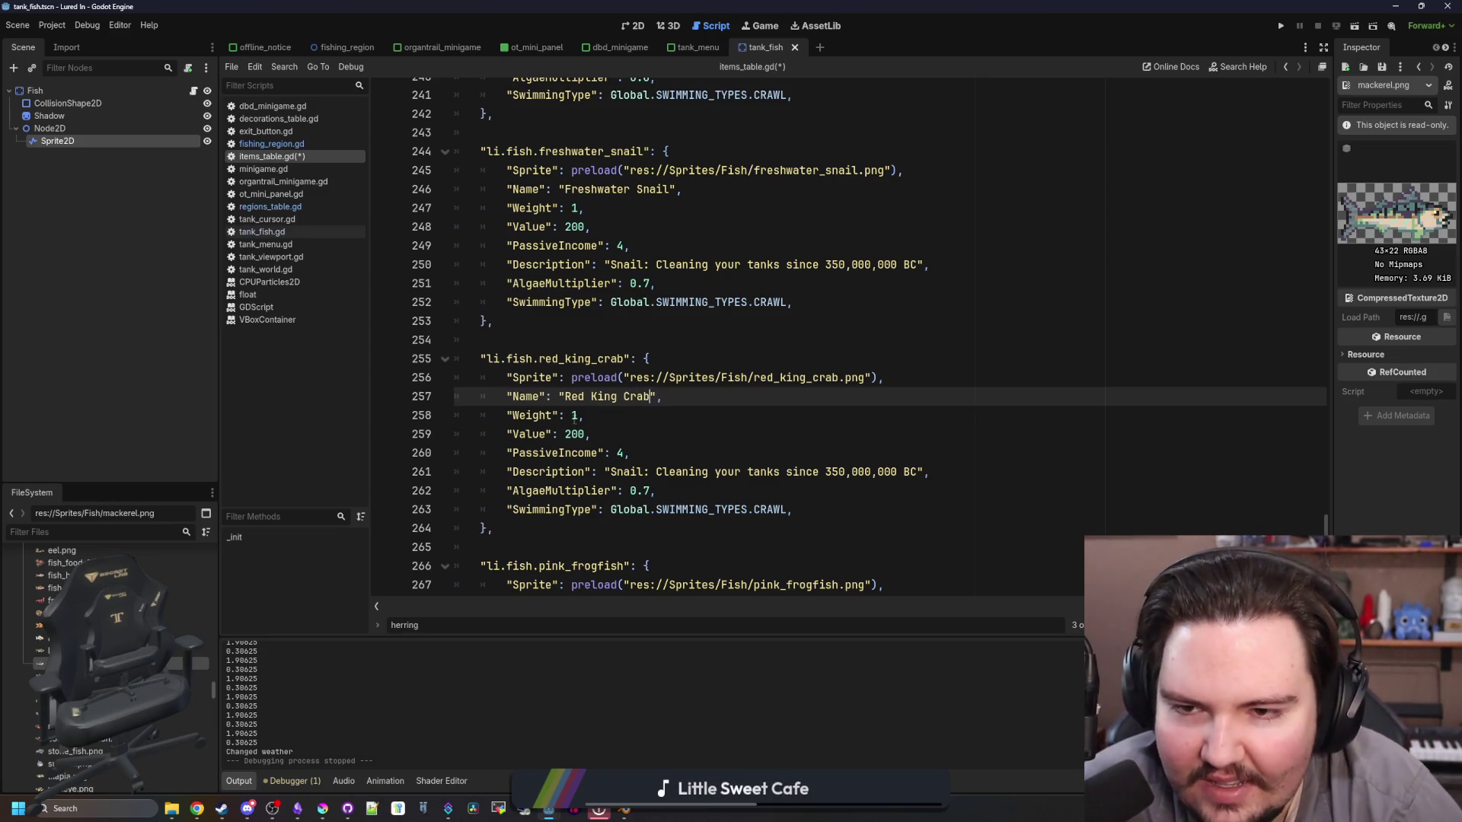